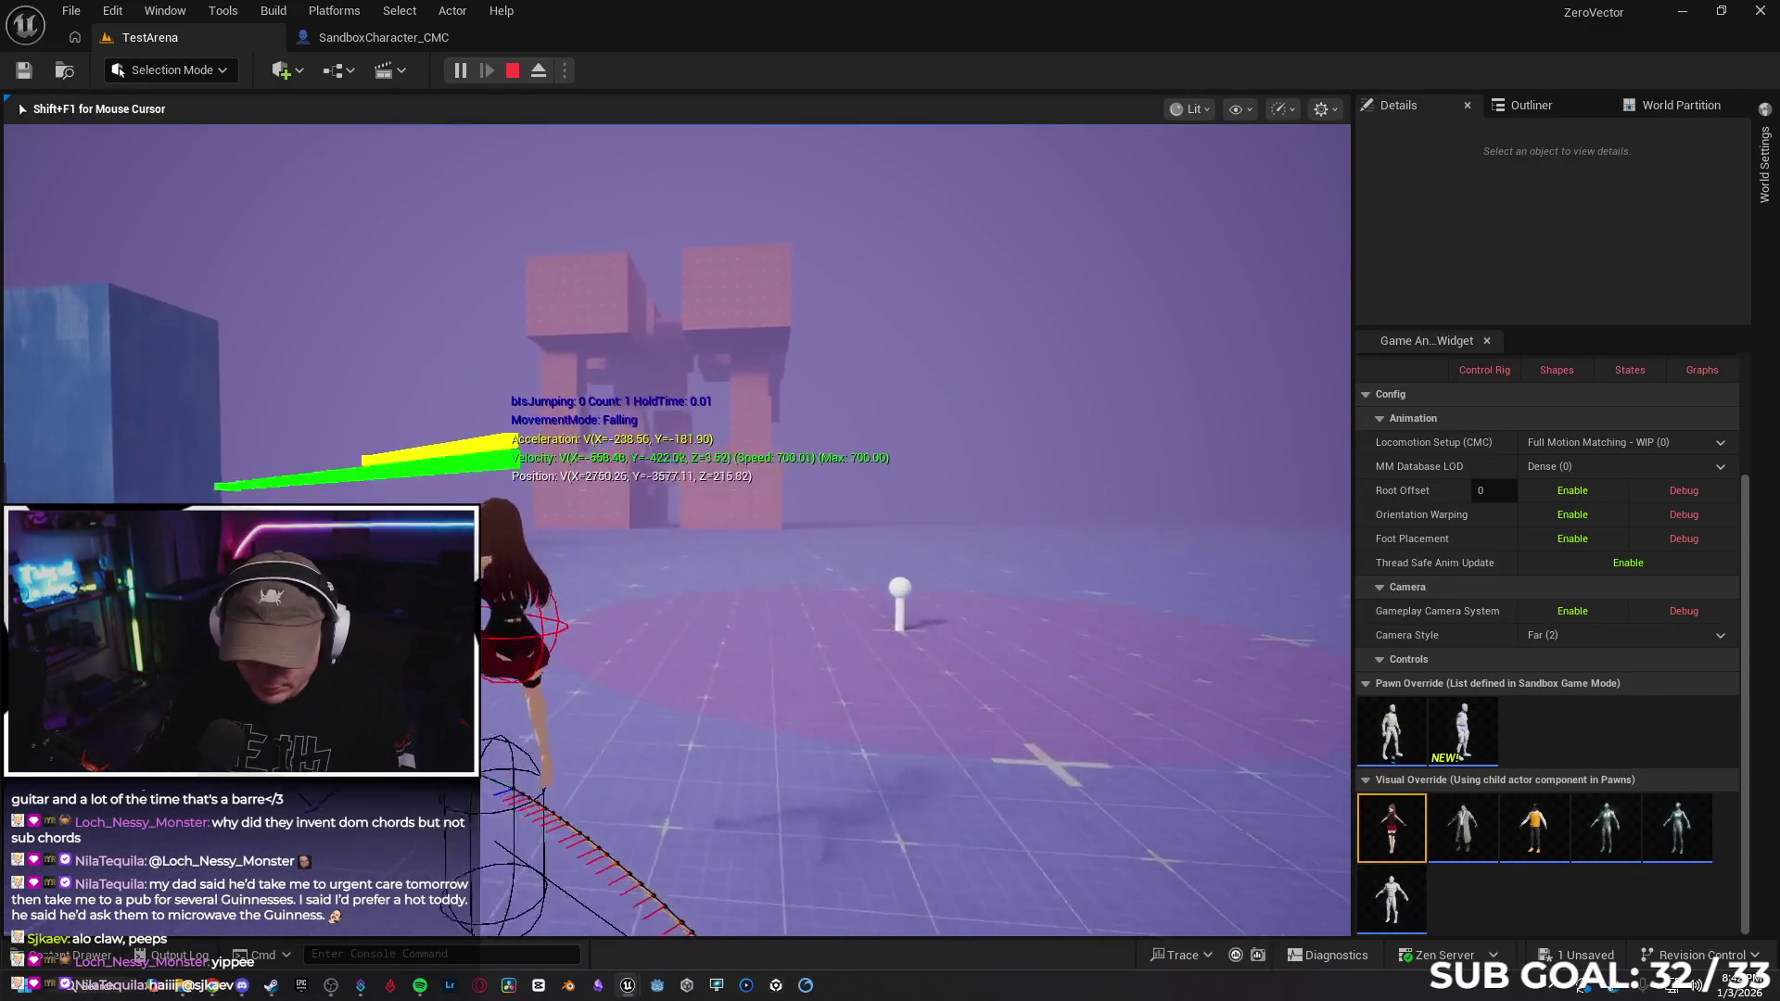
# Stop the play session, close the SandboxCharacter_CMC Blueprint, and show the Blueprints folder's Content Drawer
pyautogui.press('space')
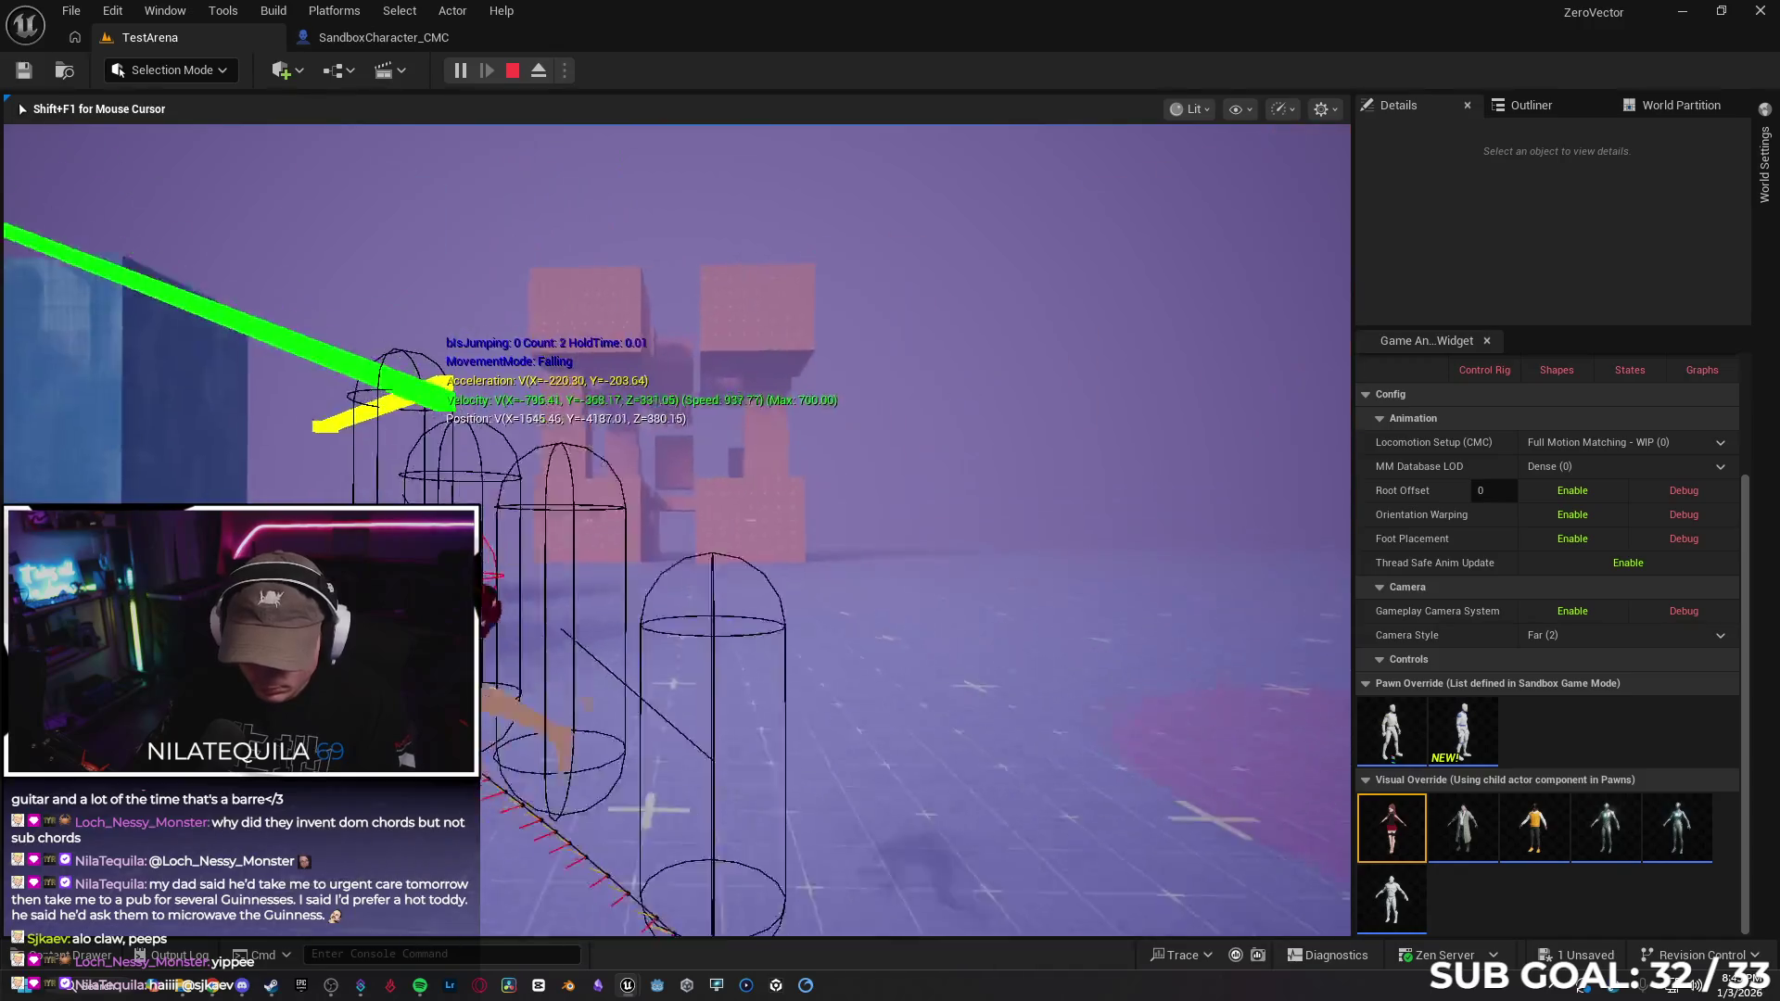
pyautogui.press('Escape')
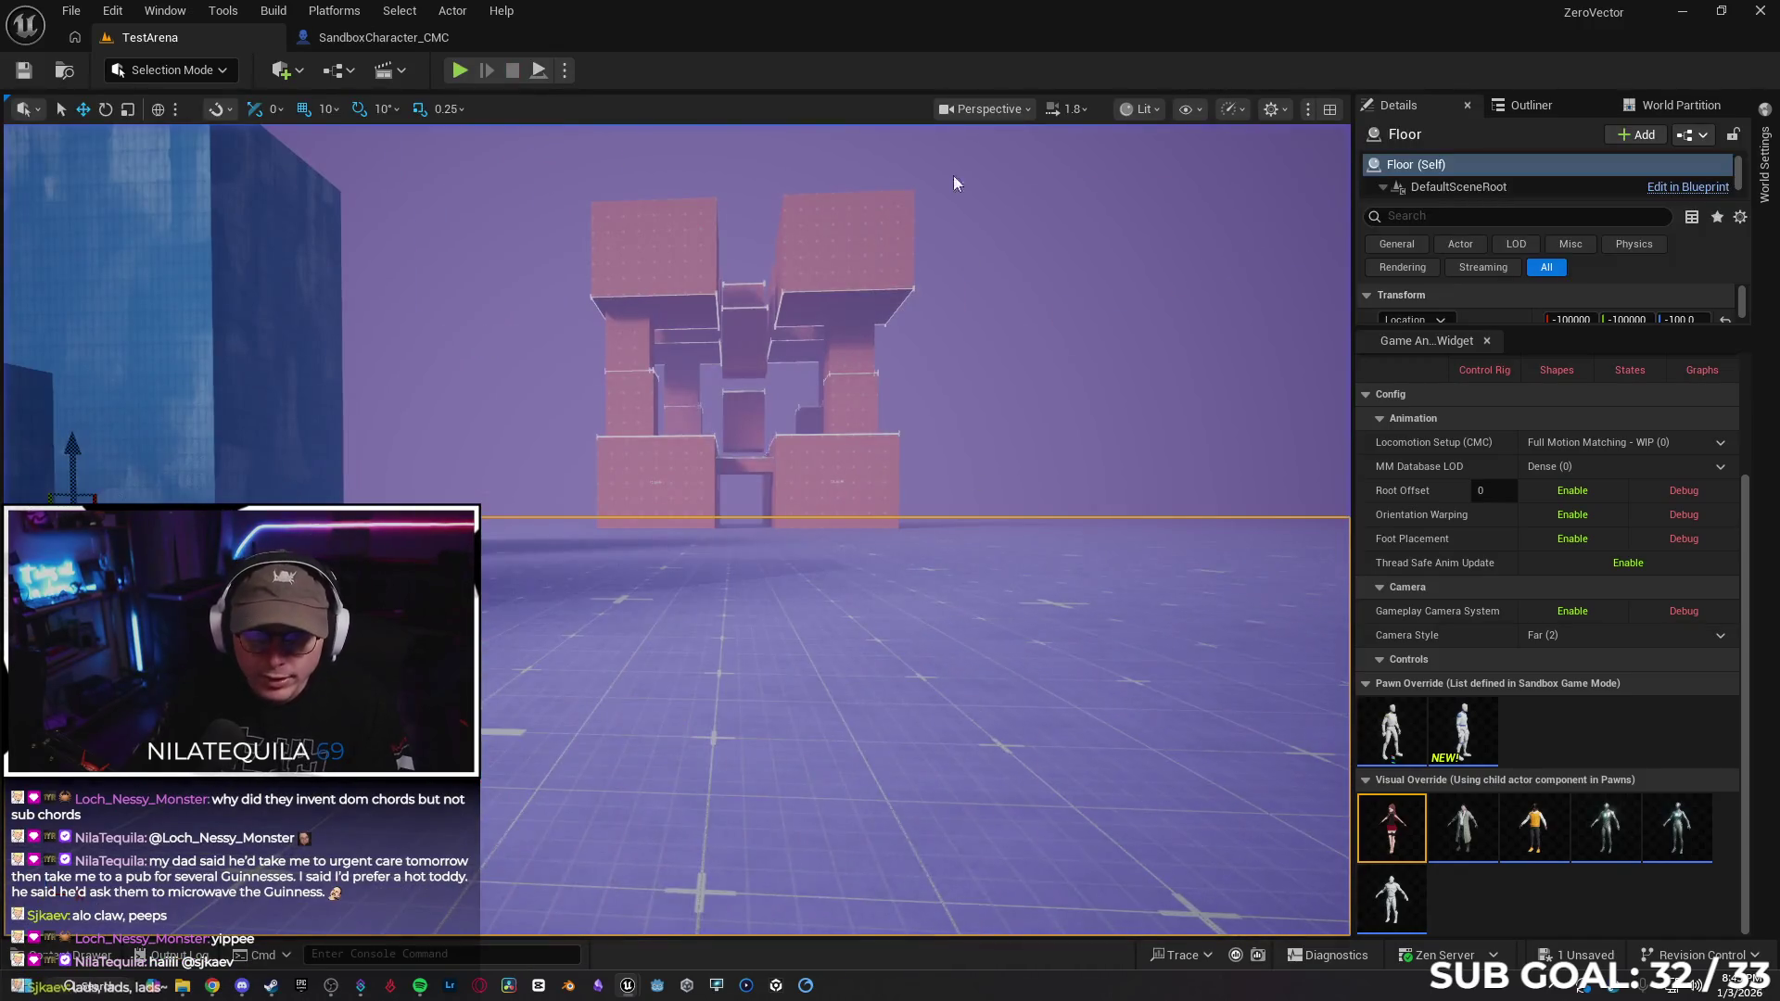
pyautogui.click(408, 37)
pyautogui.click(465, 38)
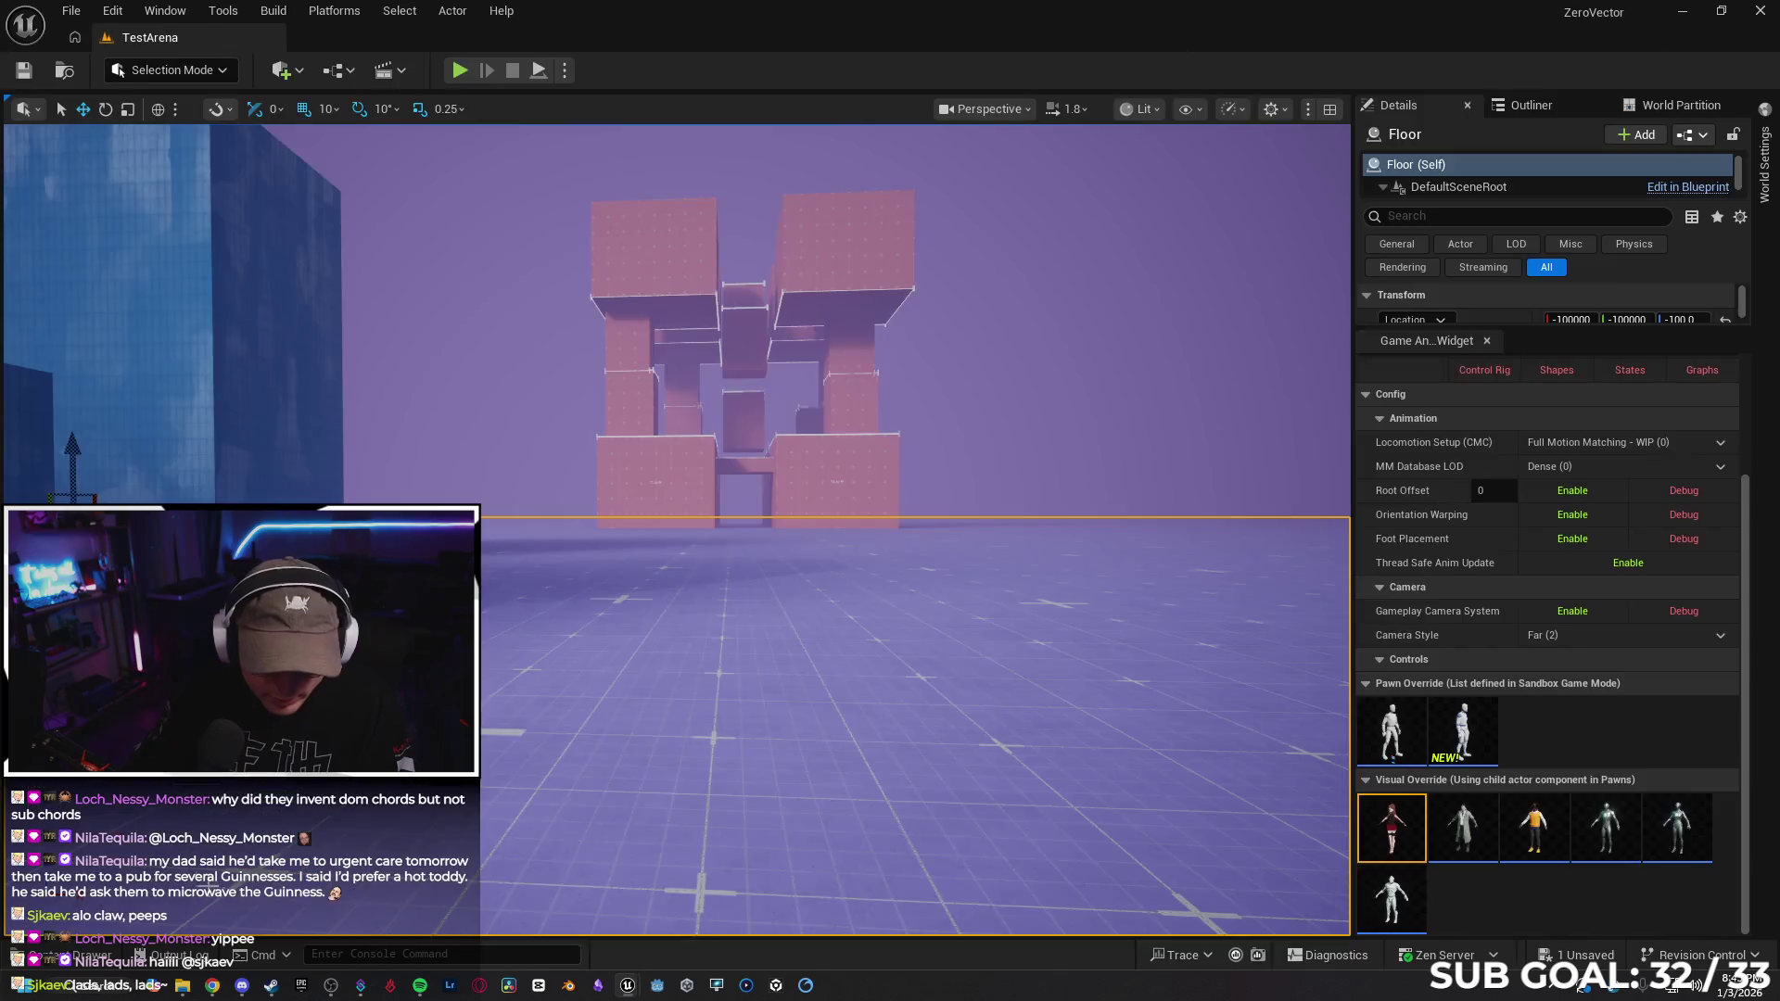
pyautogui.click(67, 964)
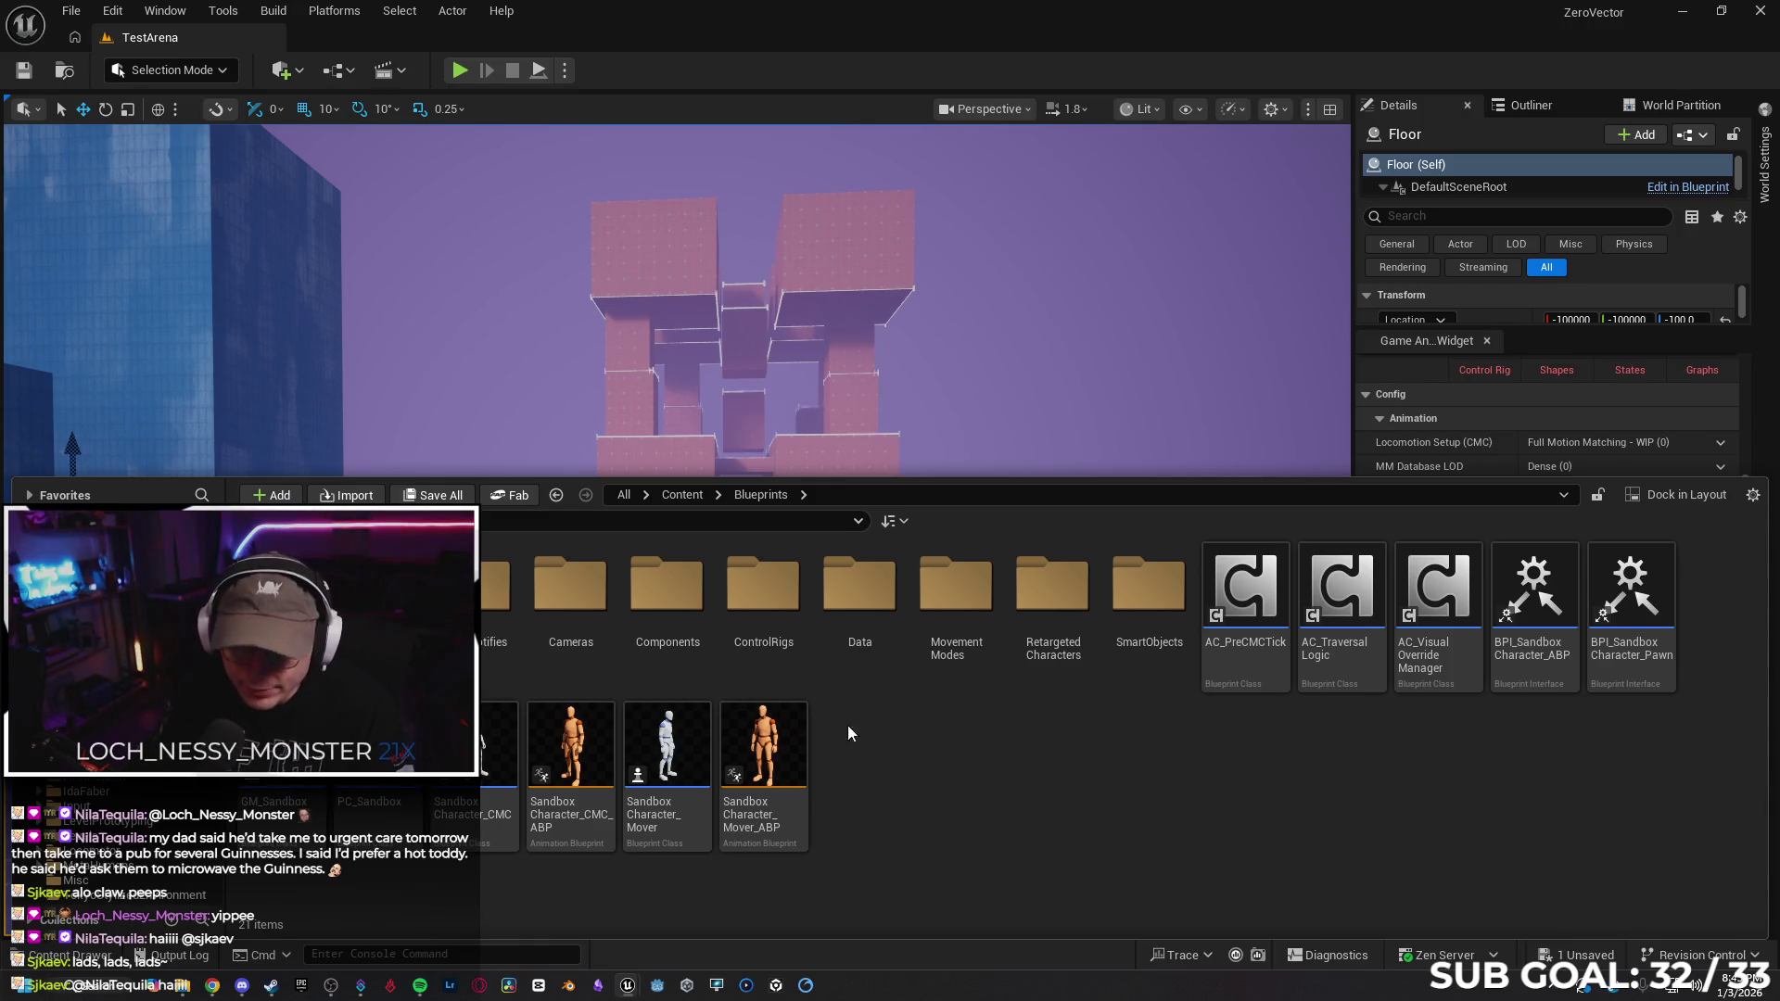
# Go from Content into AnimeCharacters > Animations and open StandingDiveForward_UEFN
pyautogui.hotkey('alt', 'Left')
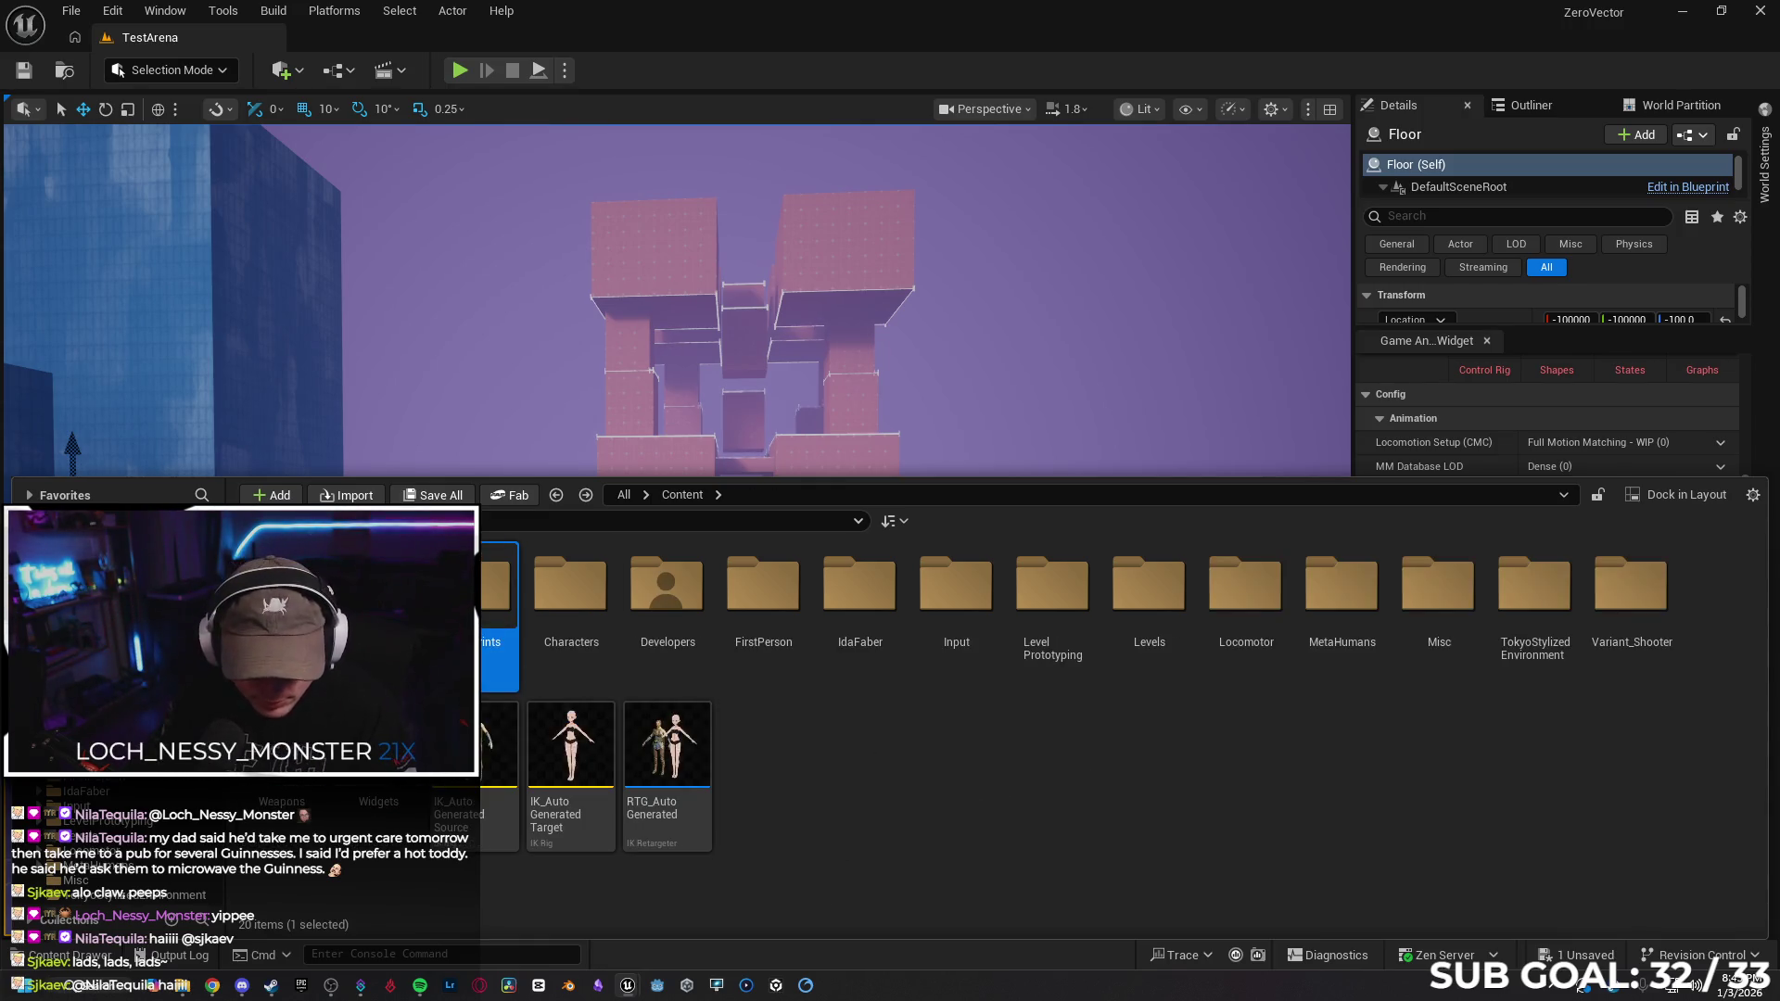
pyautogui.press('Left')
pyautogui.press('Return')
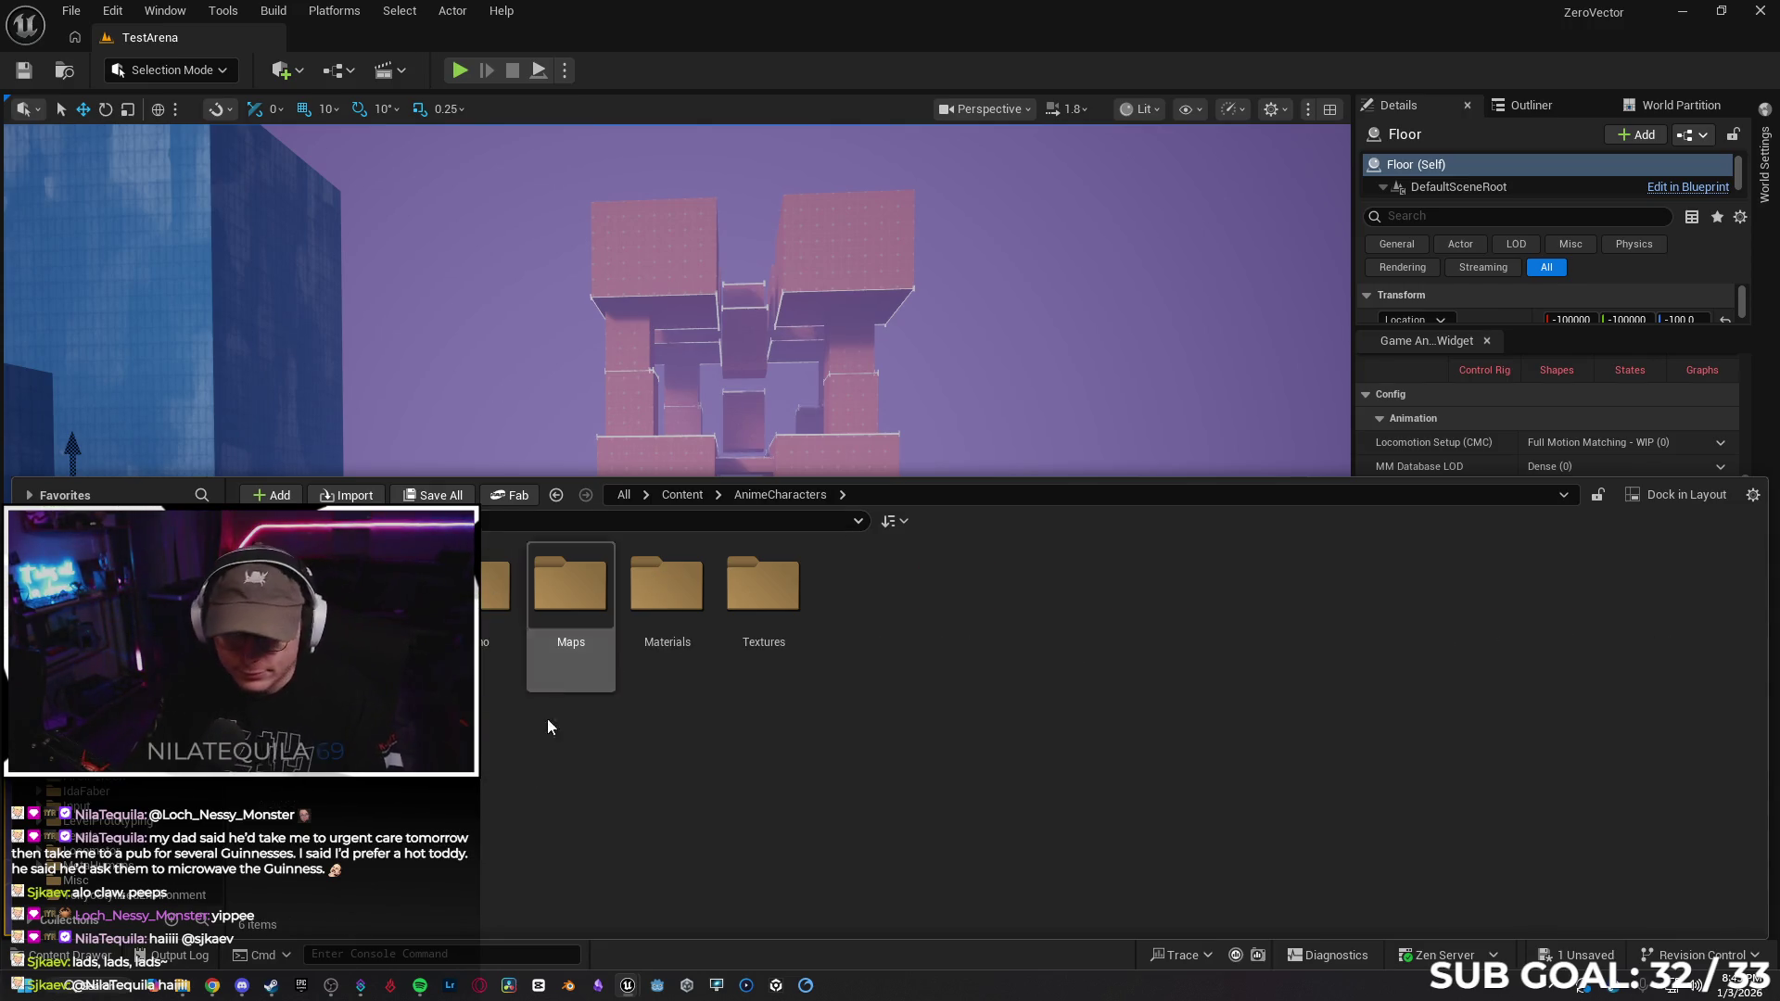
pyautogui.press('Return')
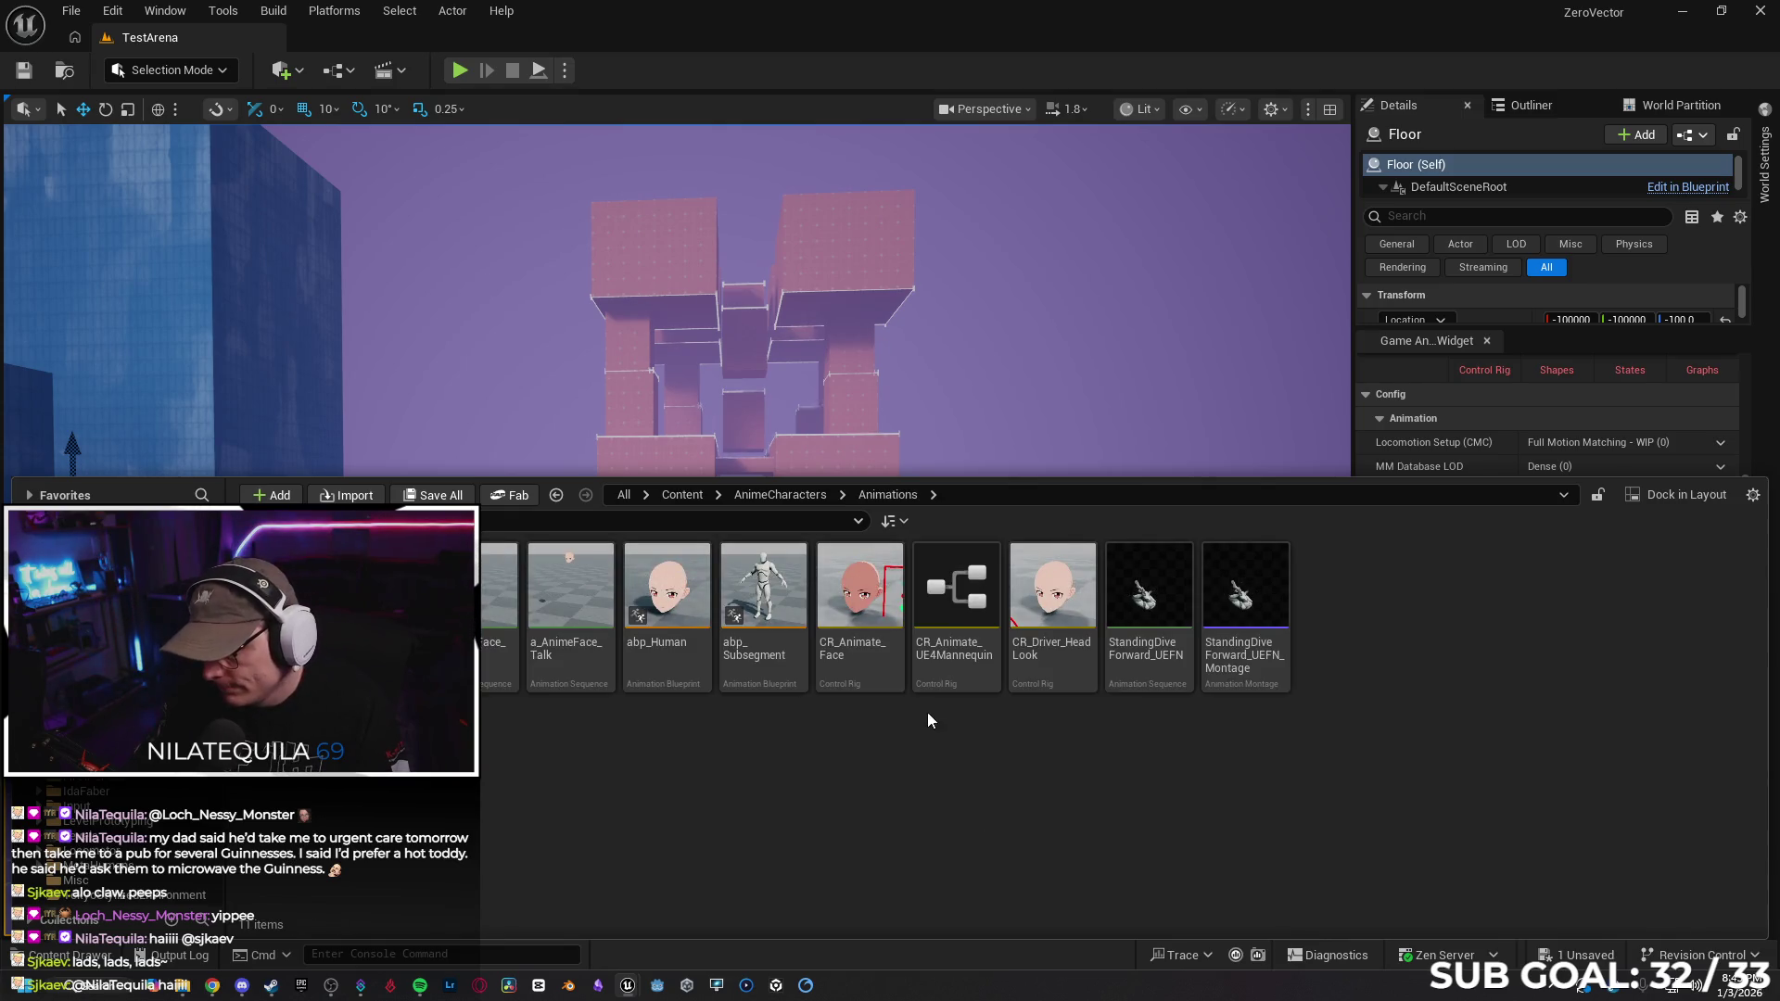
pyautogui.press('Return')
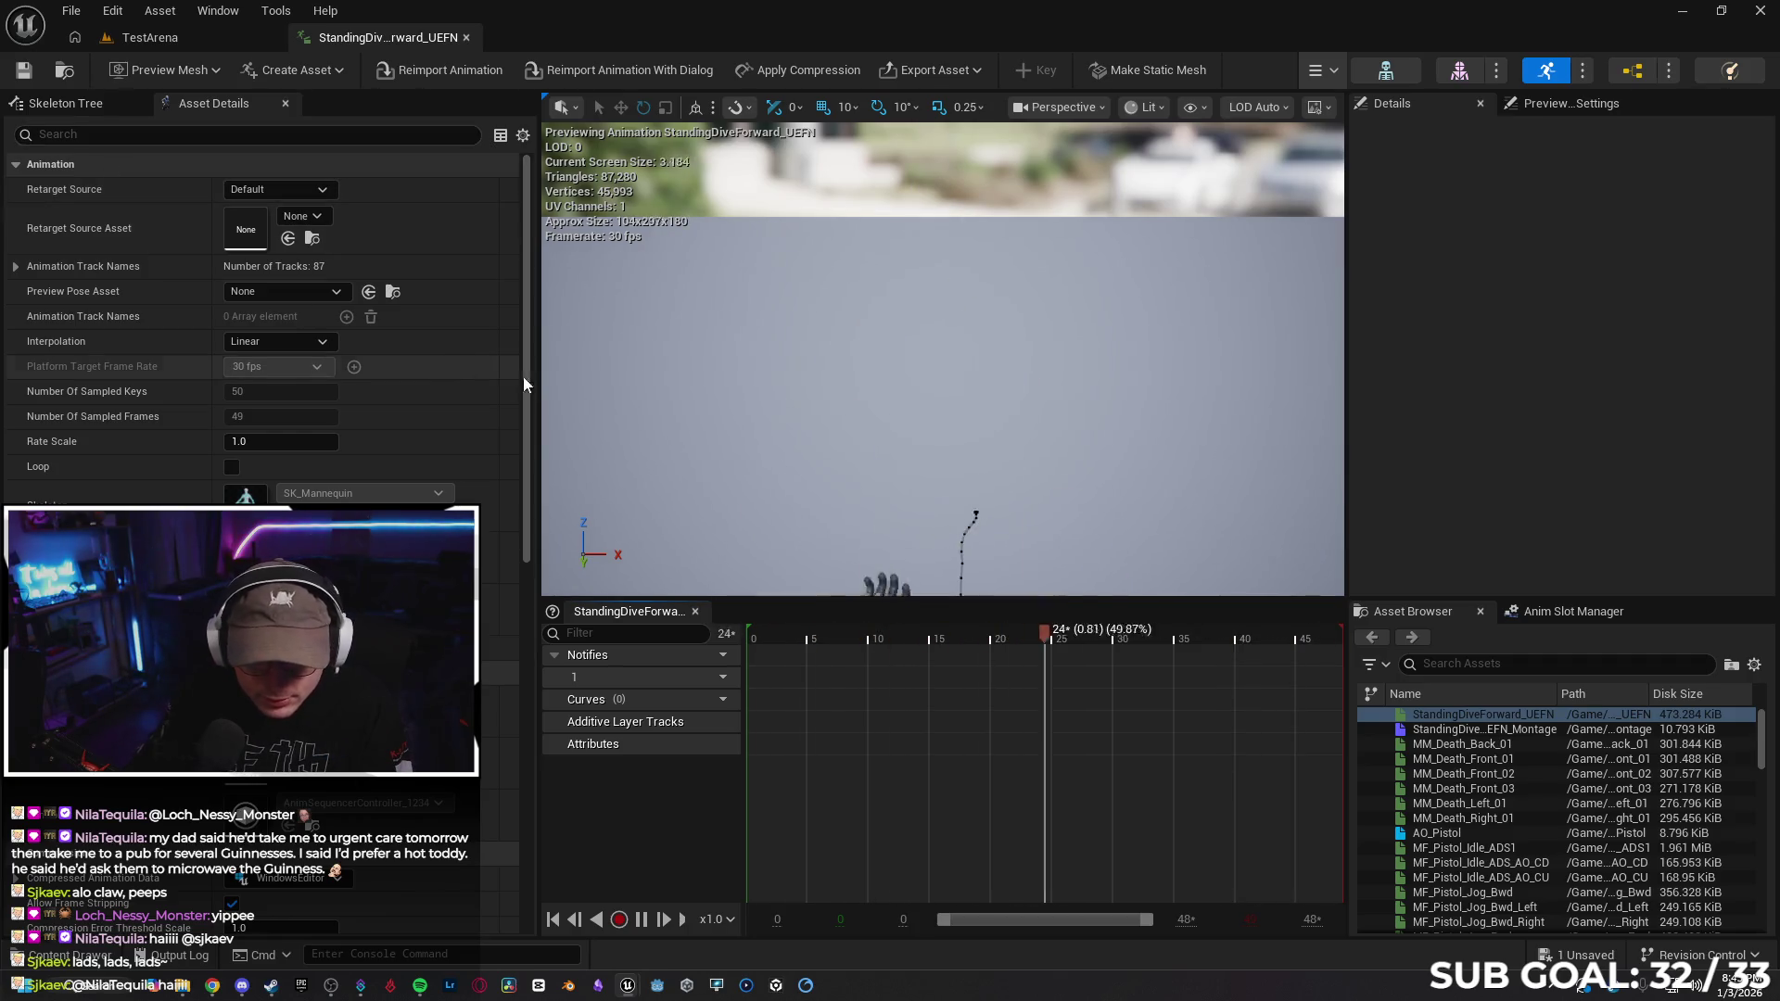
# Back in the TestArena level, start Play From Here at a viewport spot
pyautogui.moveTo(518, 382); pyautogui.dragTo(517, 776)
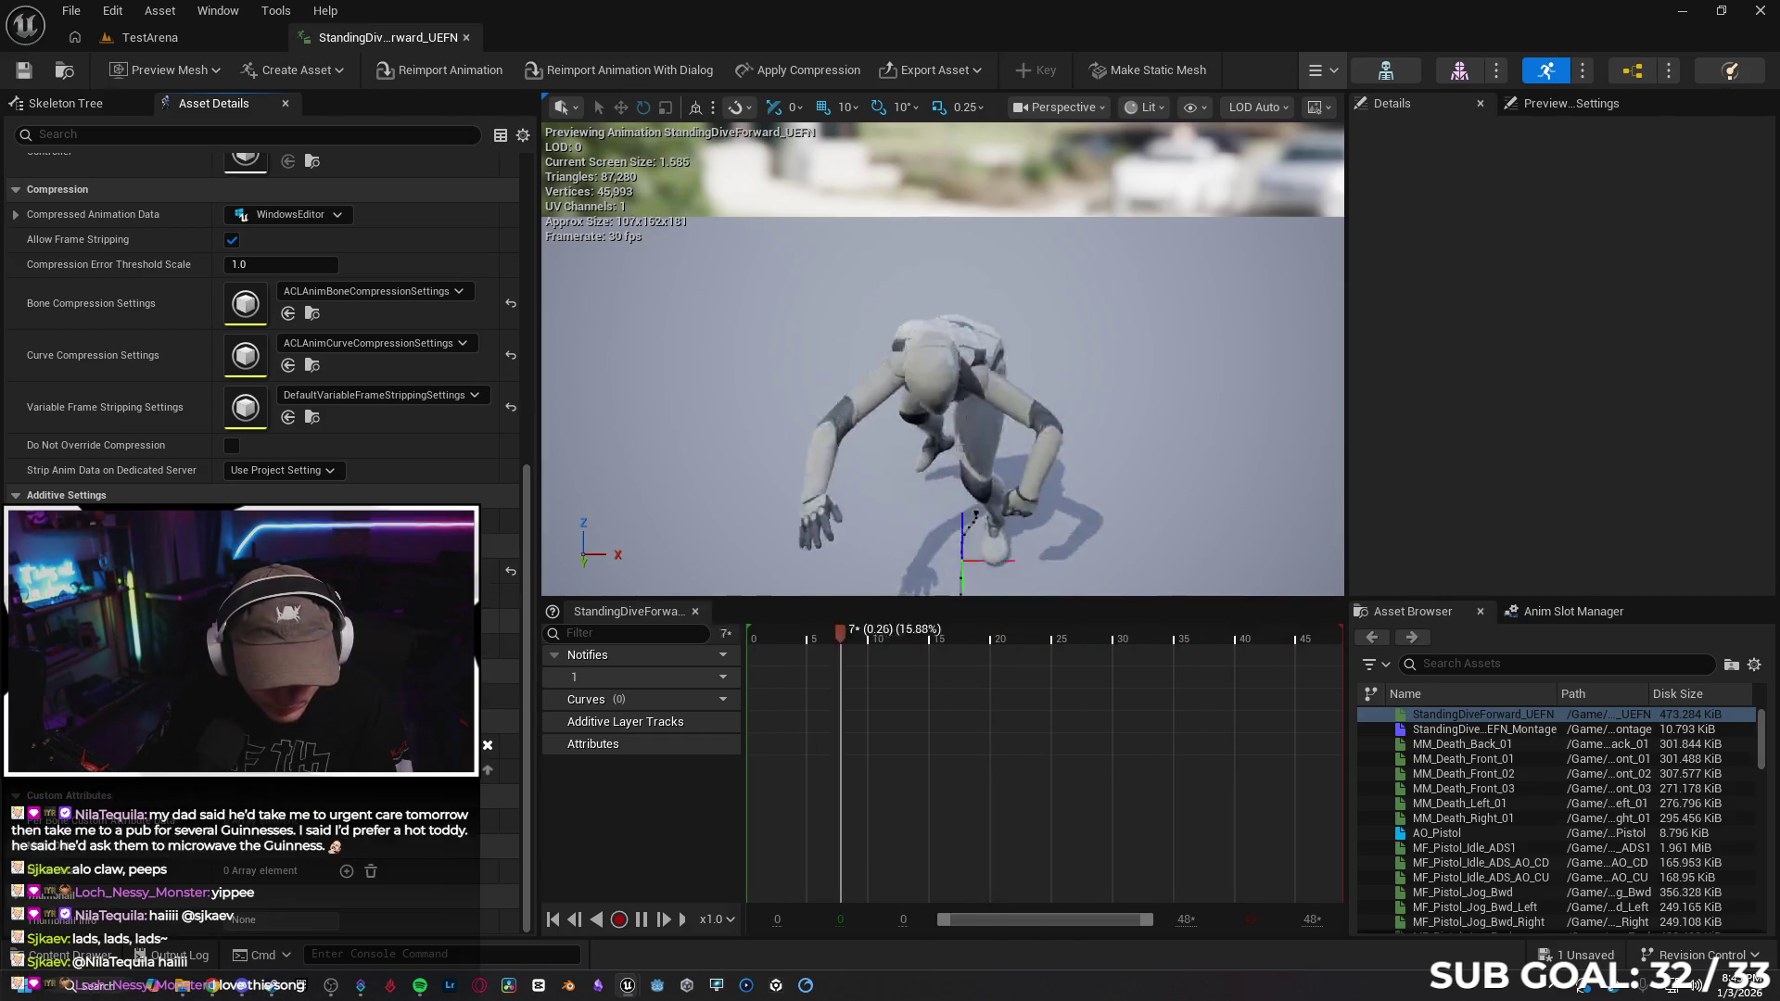
pyautogui.click(195, 42)
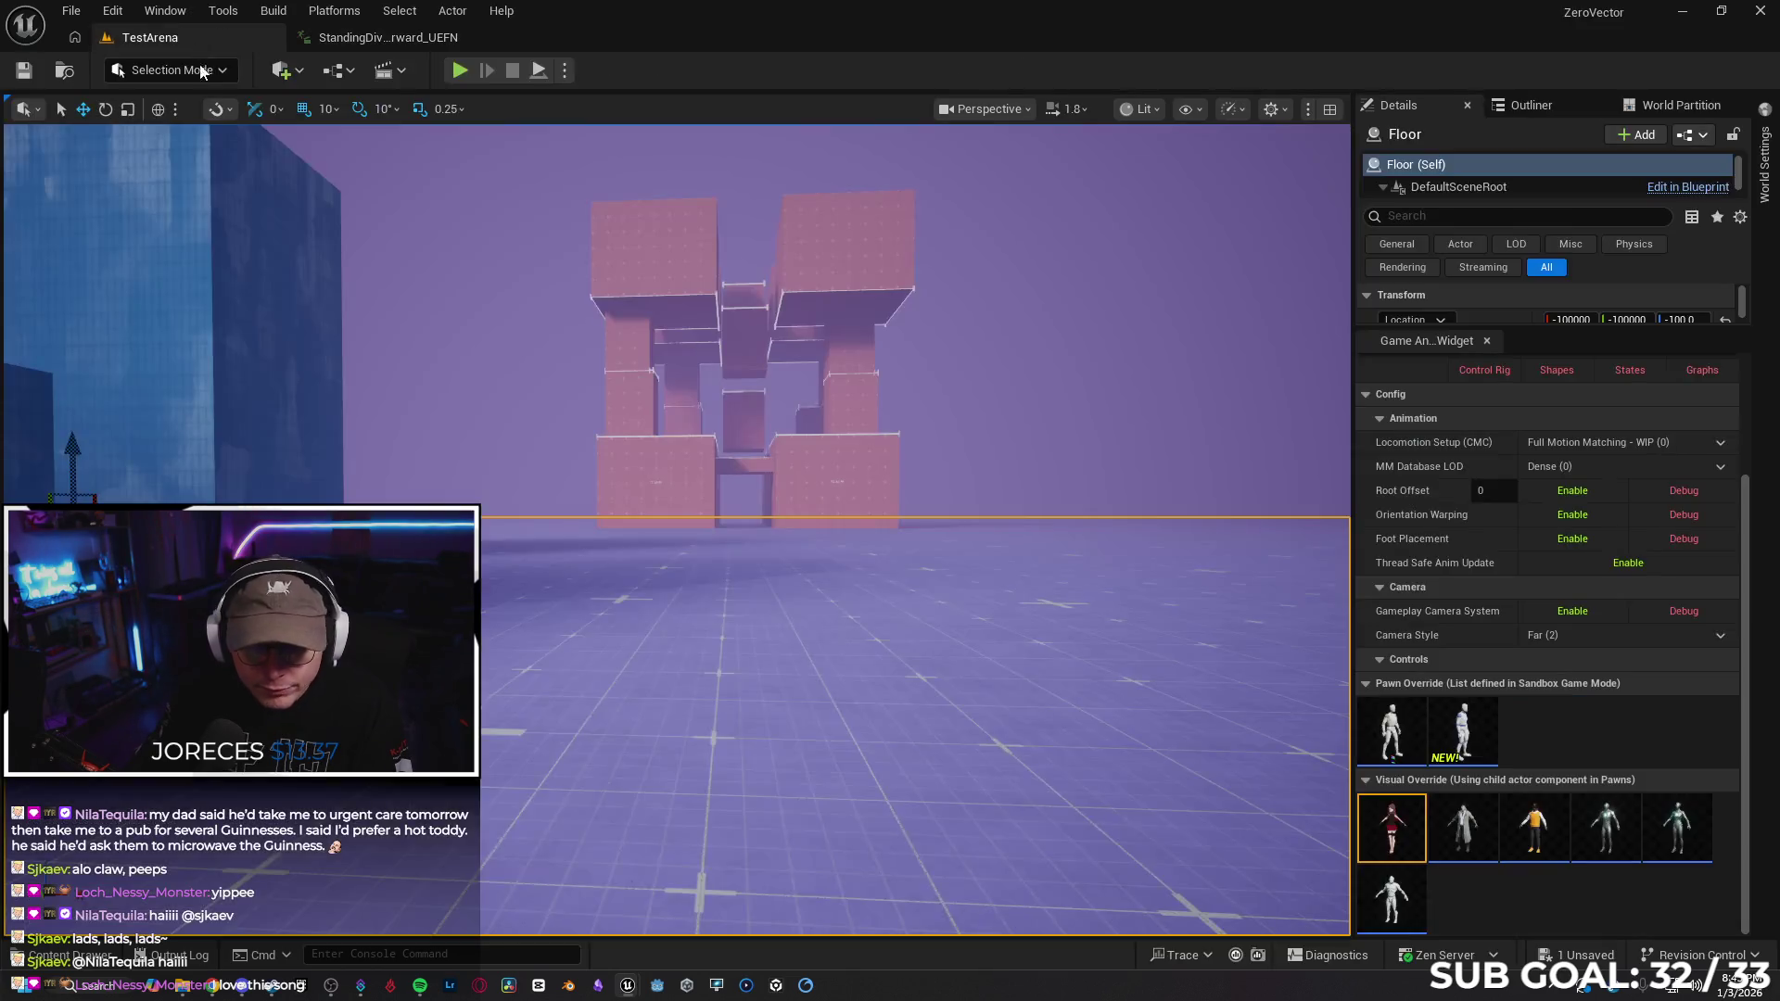
pyautogui.rightClick(671, 753)
pyautogui.click(643, 755)
# Jump the character three times, including at the blue wall, then stop play
pyautogui.hotkey('alt', 'p')
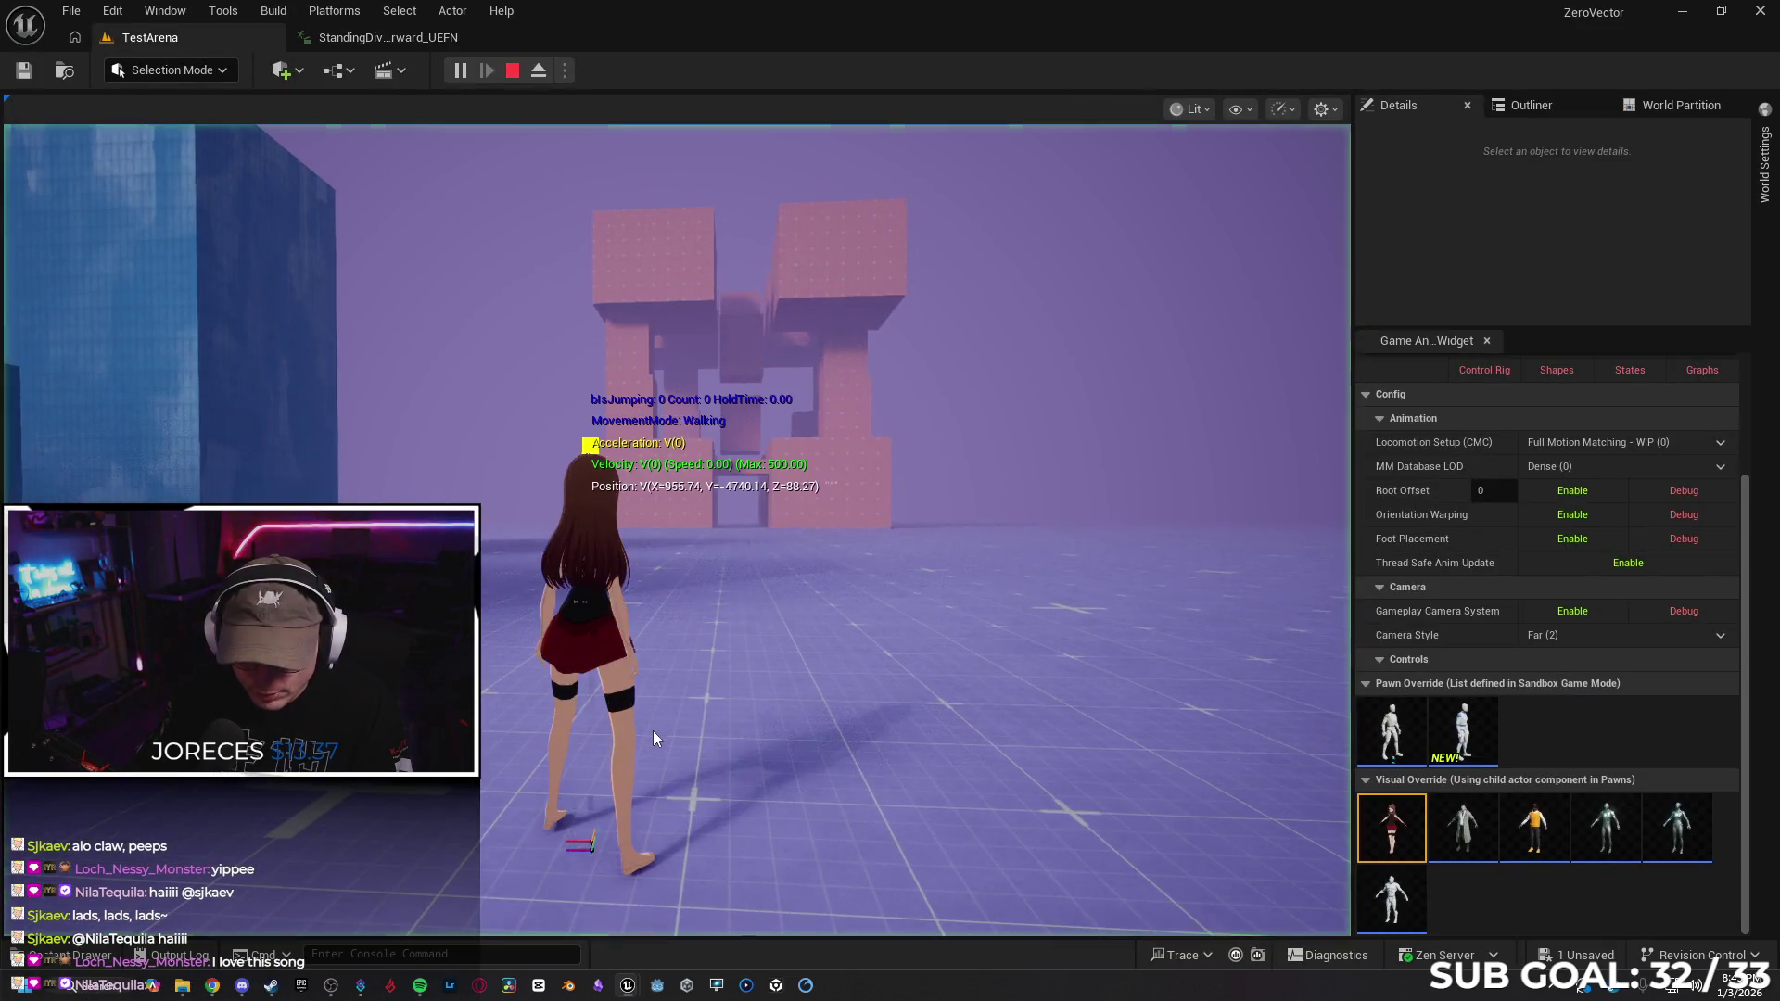
pyautogui.press('space')
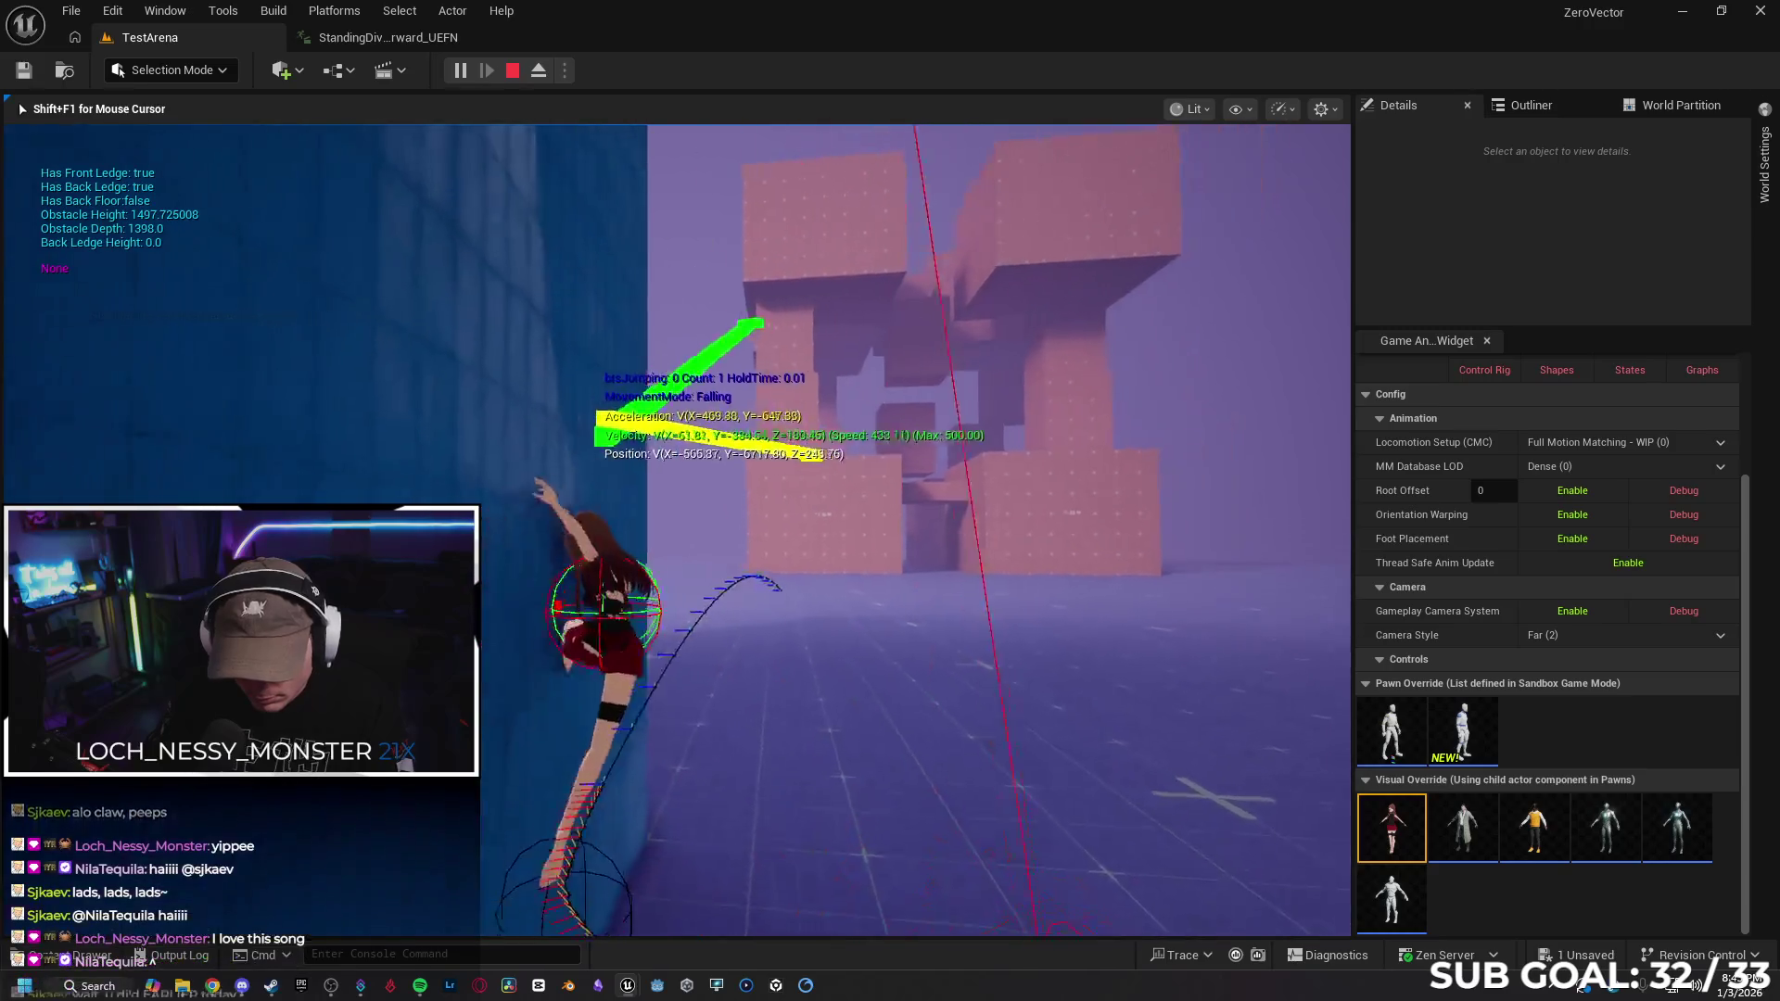
pyautogui.press('space')
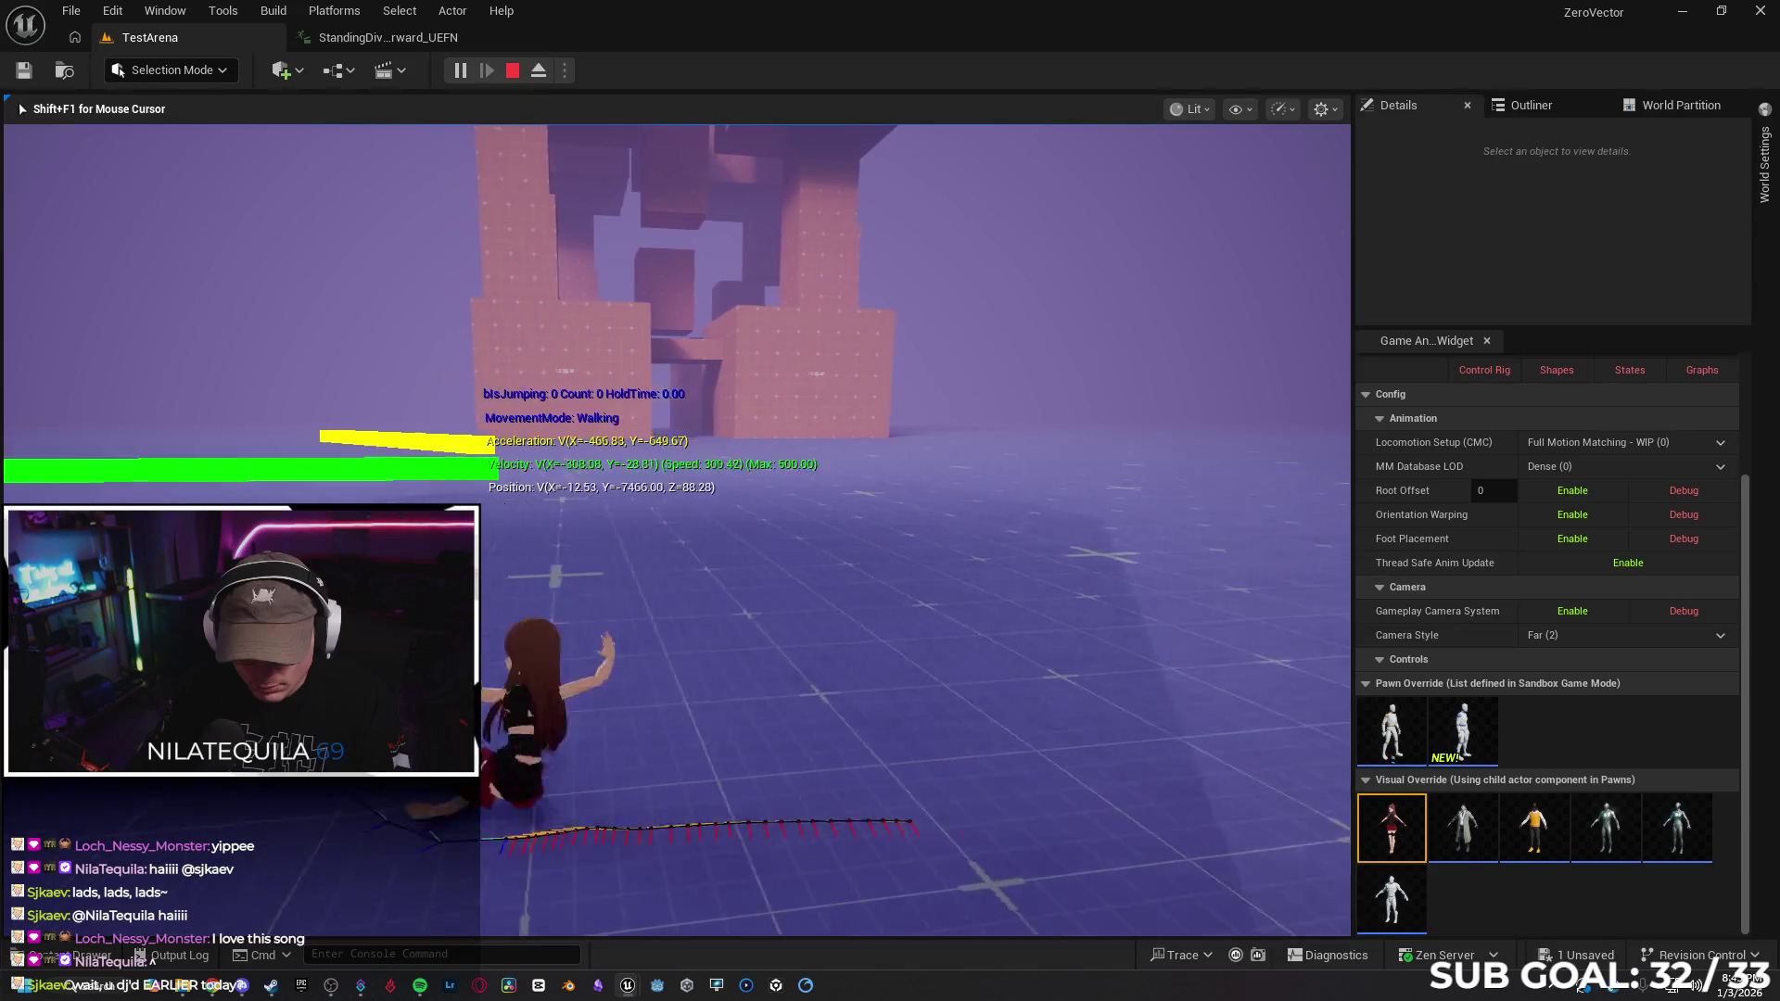
pyautogui.press('space')
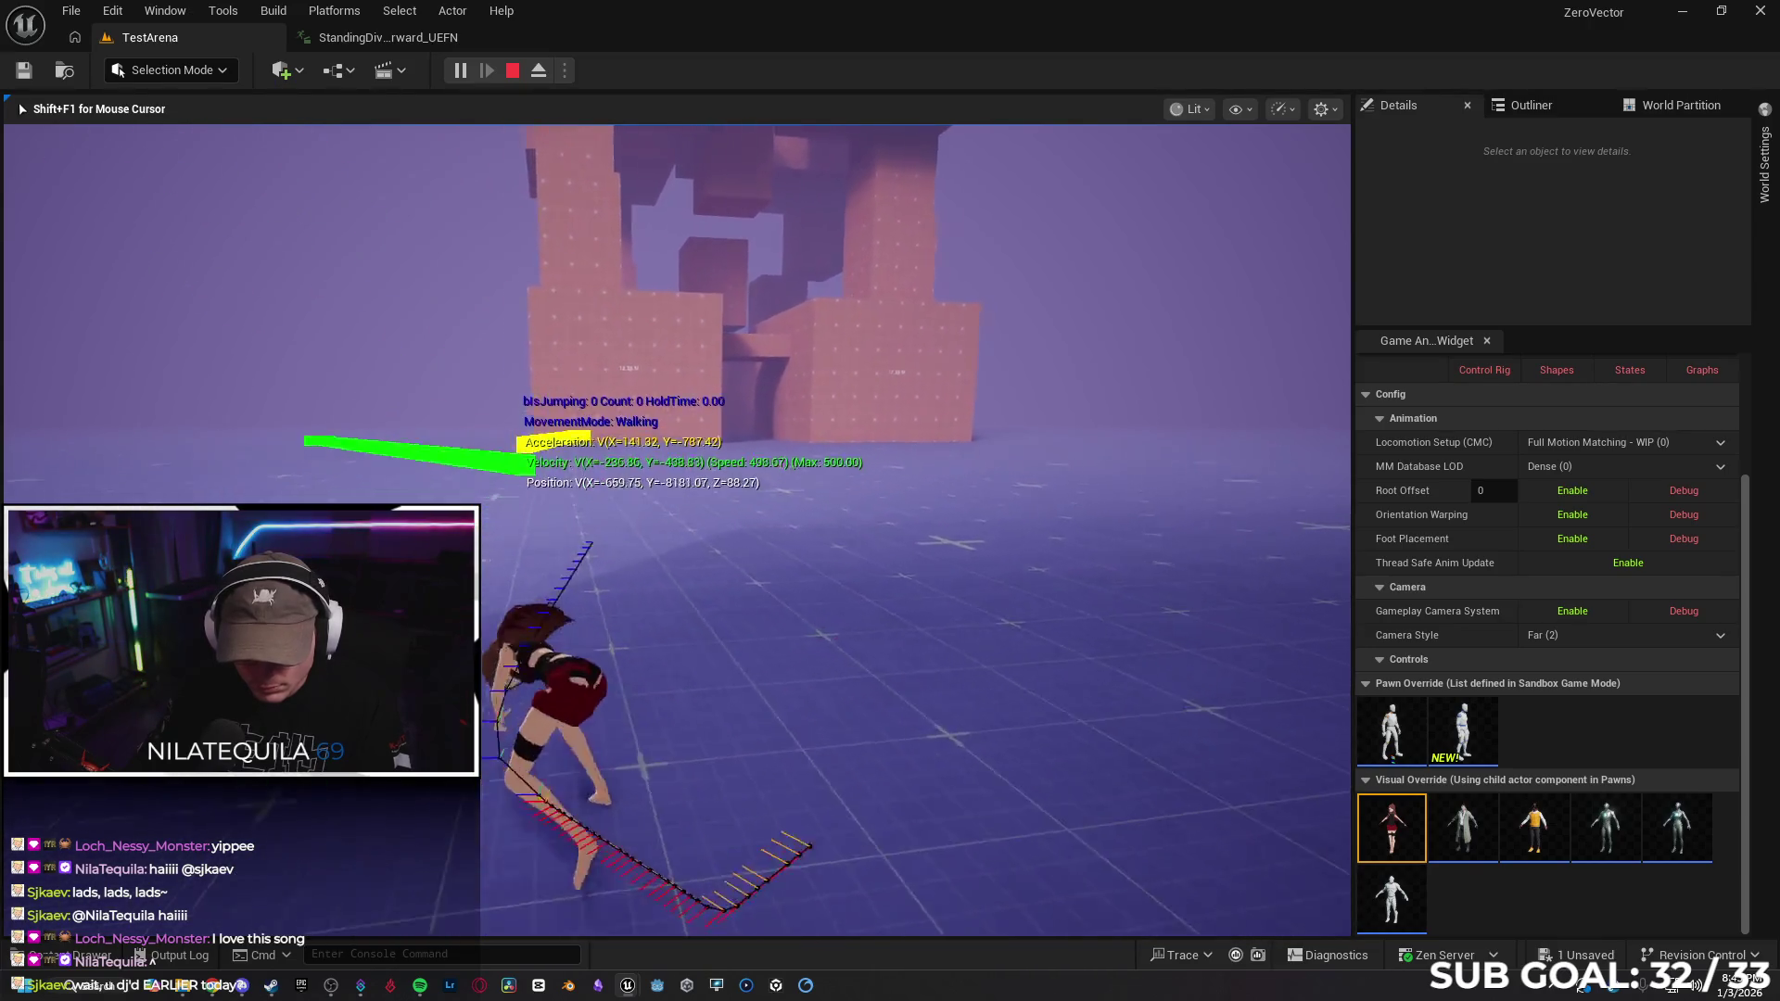
pyautogui.press('Escape')
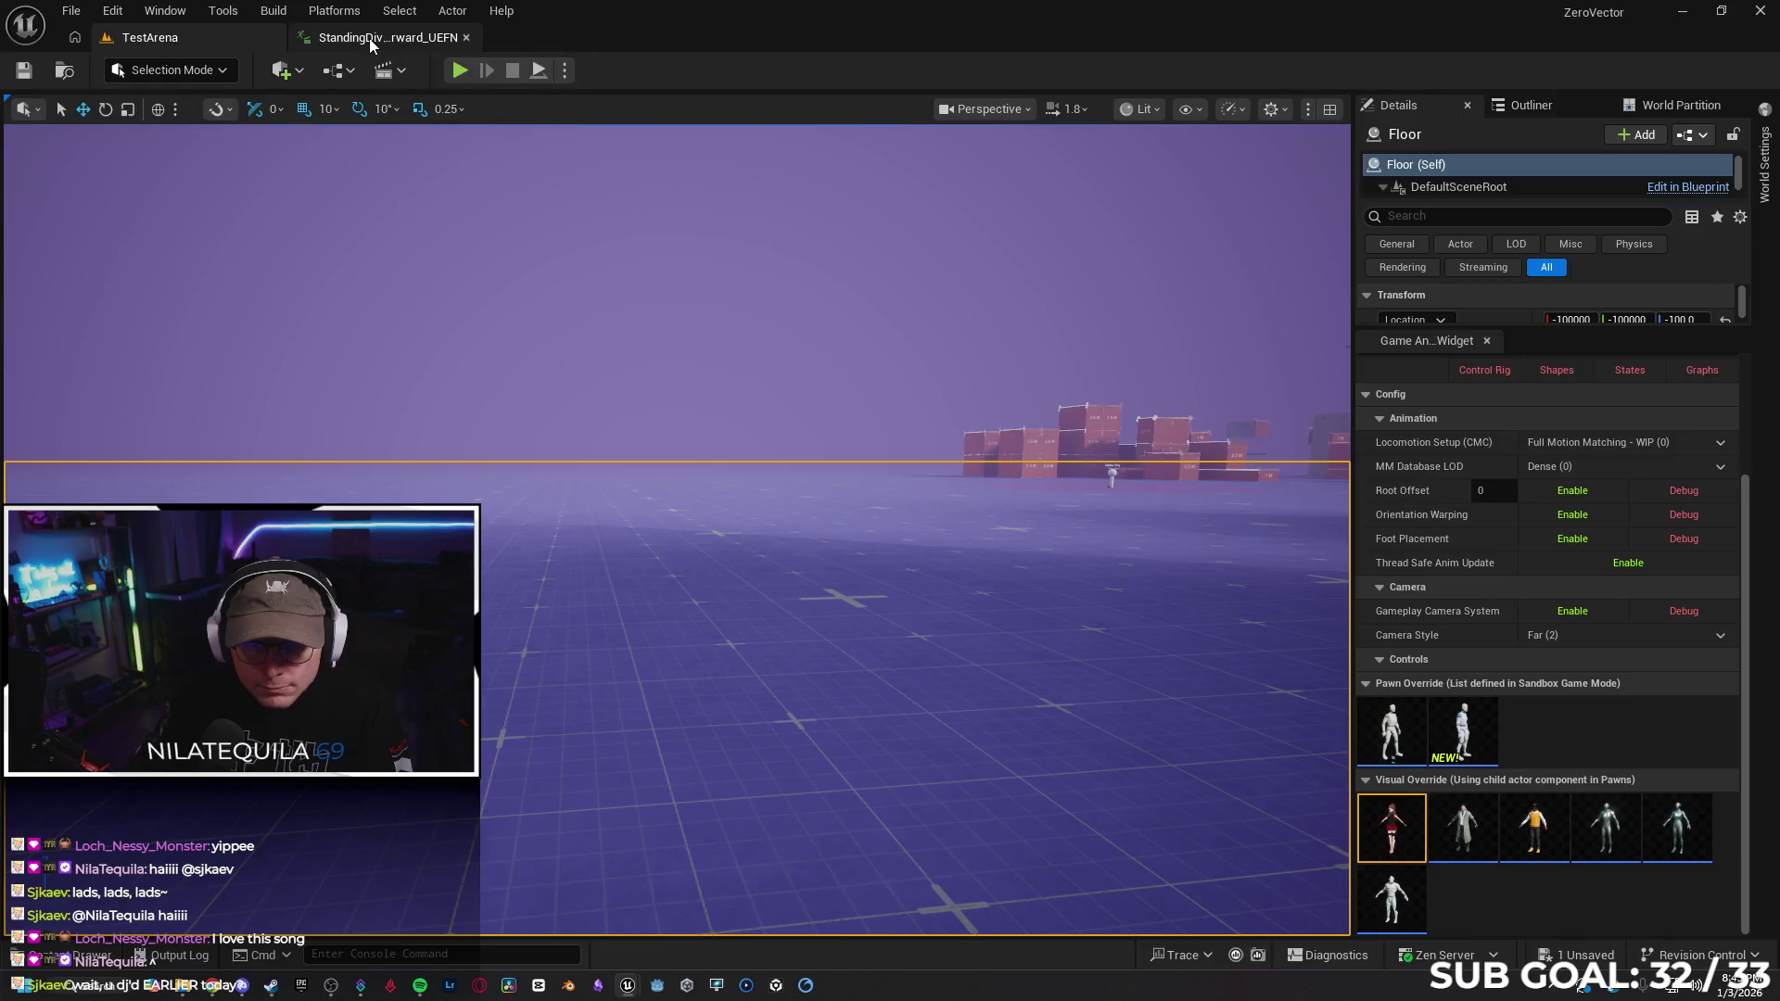
# Glance at the dive animation, then start TestArena Play From Here at a viewport spot
pyautogui.click(371, 41)
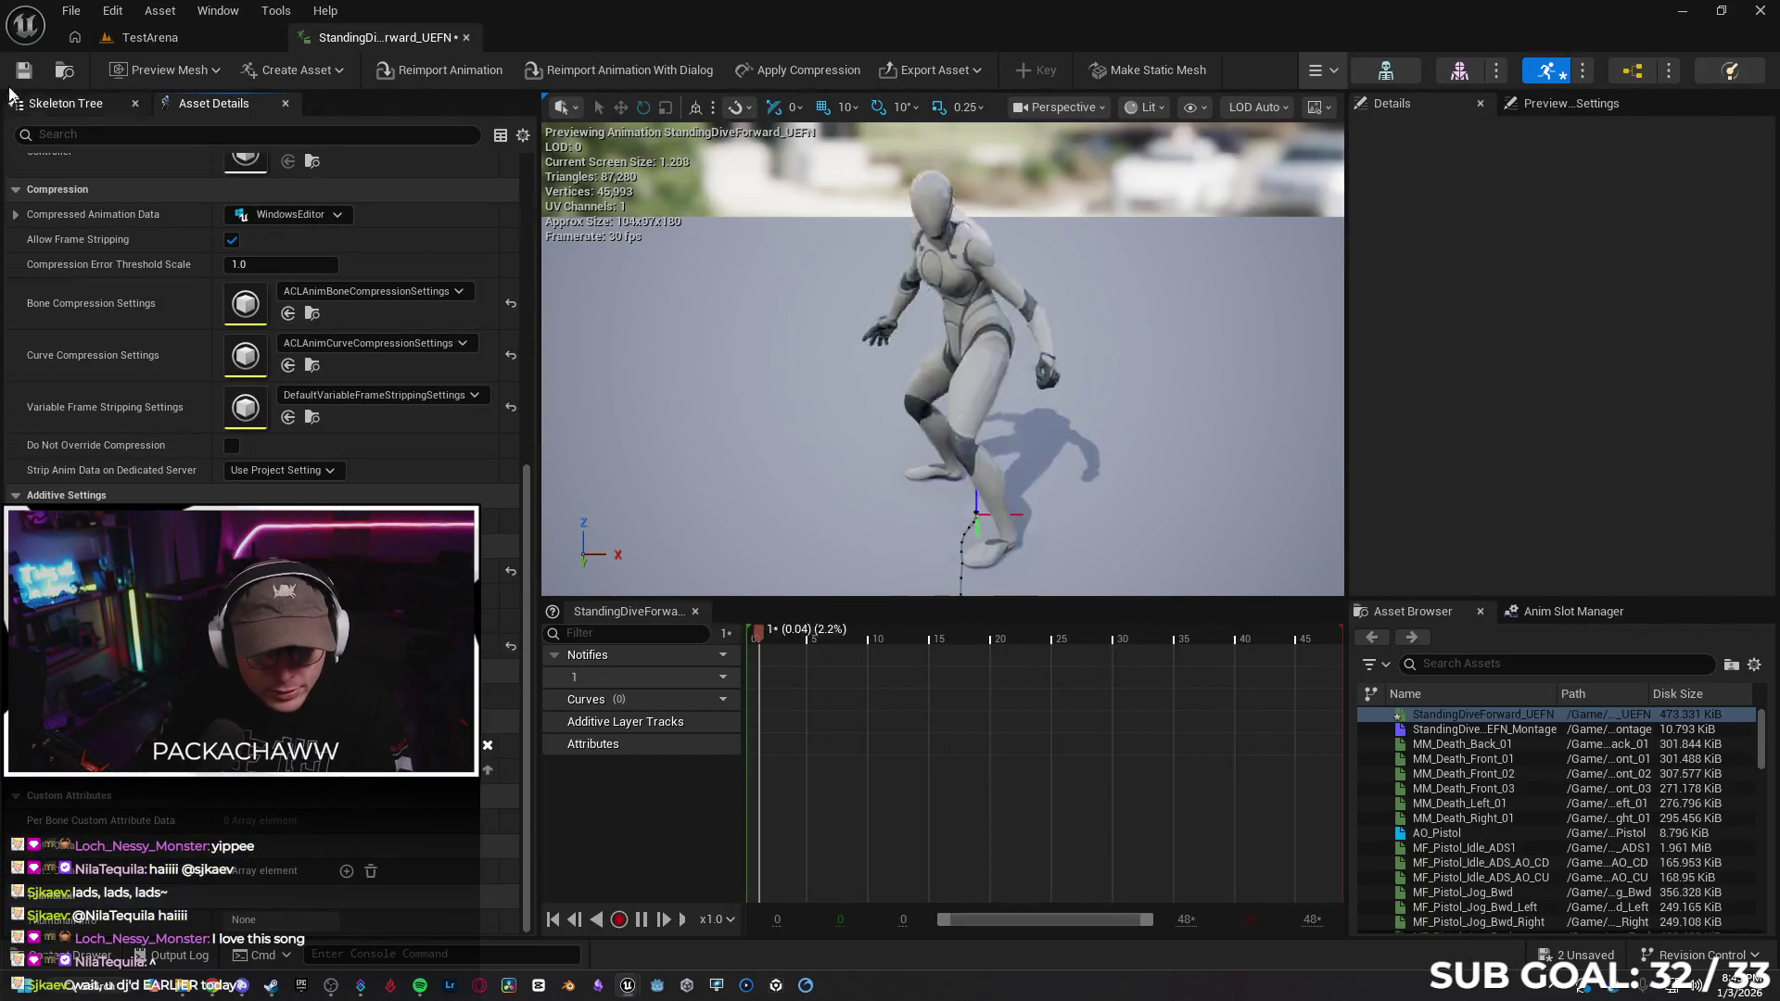
pyautogui.click(198, 39)
pyautogui.rightClick(611, 787)
pyautogui.click(671, 777)
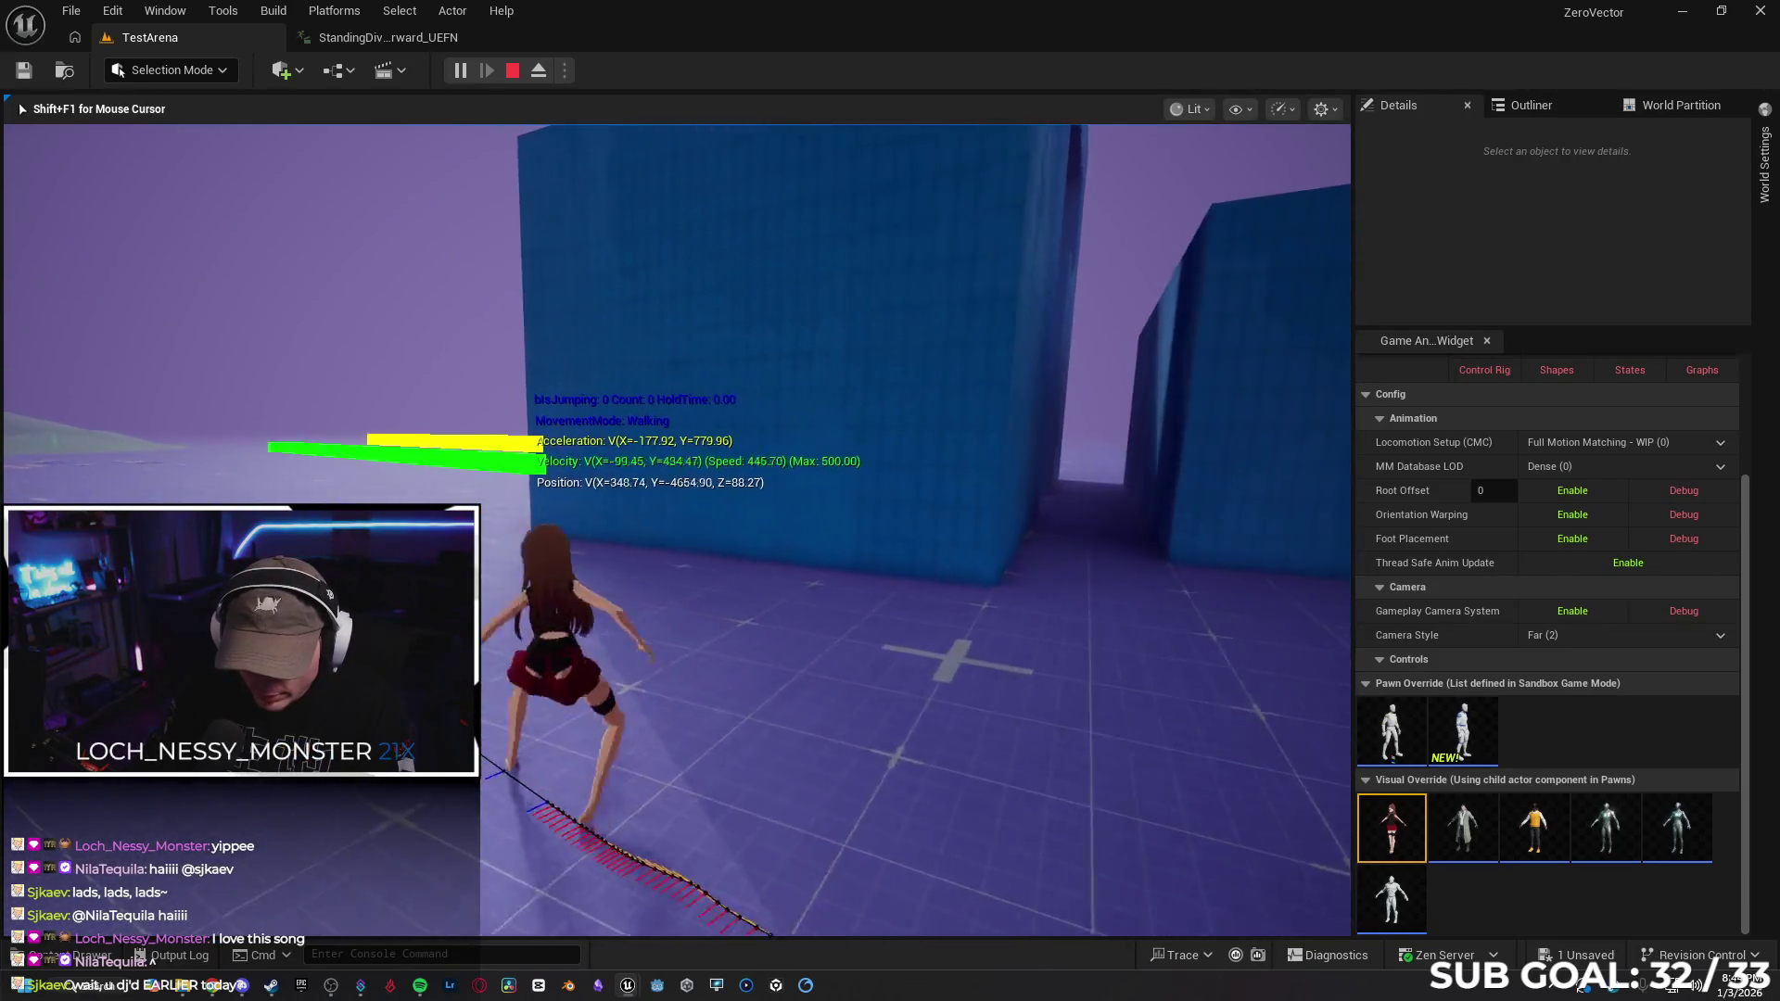
# Jump four times toward the blue walls, stop play, and return to StandingDiveForward_UEFN
pyautogui.press('space')
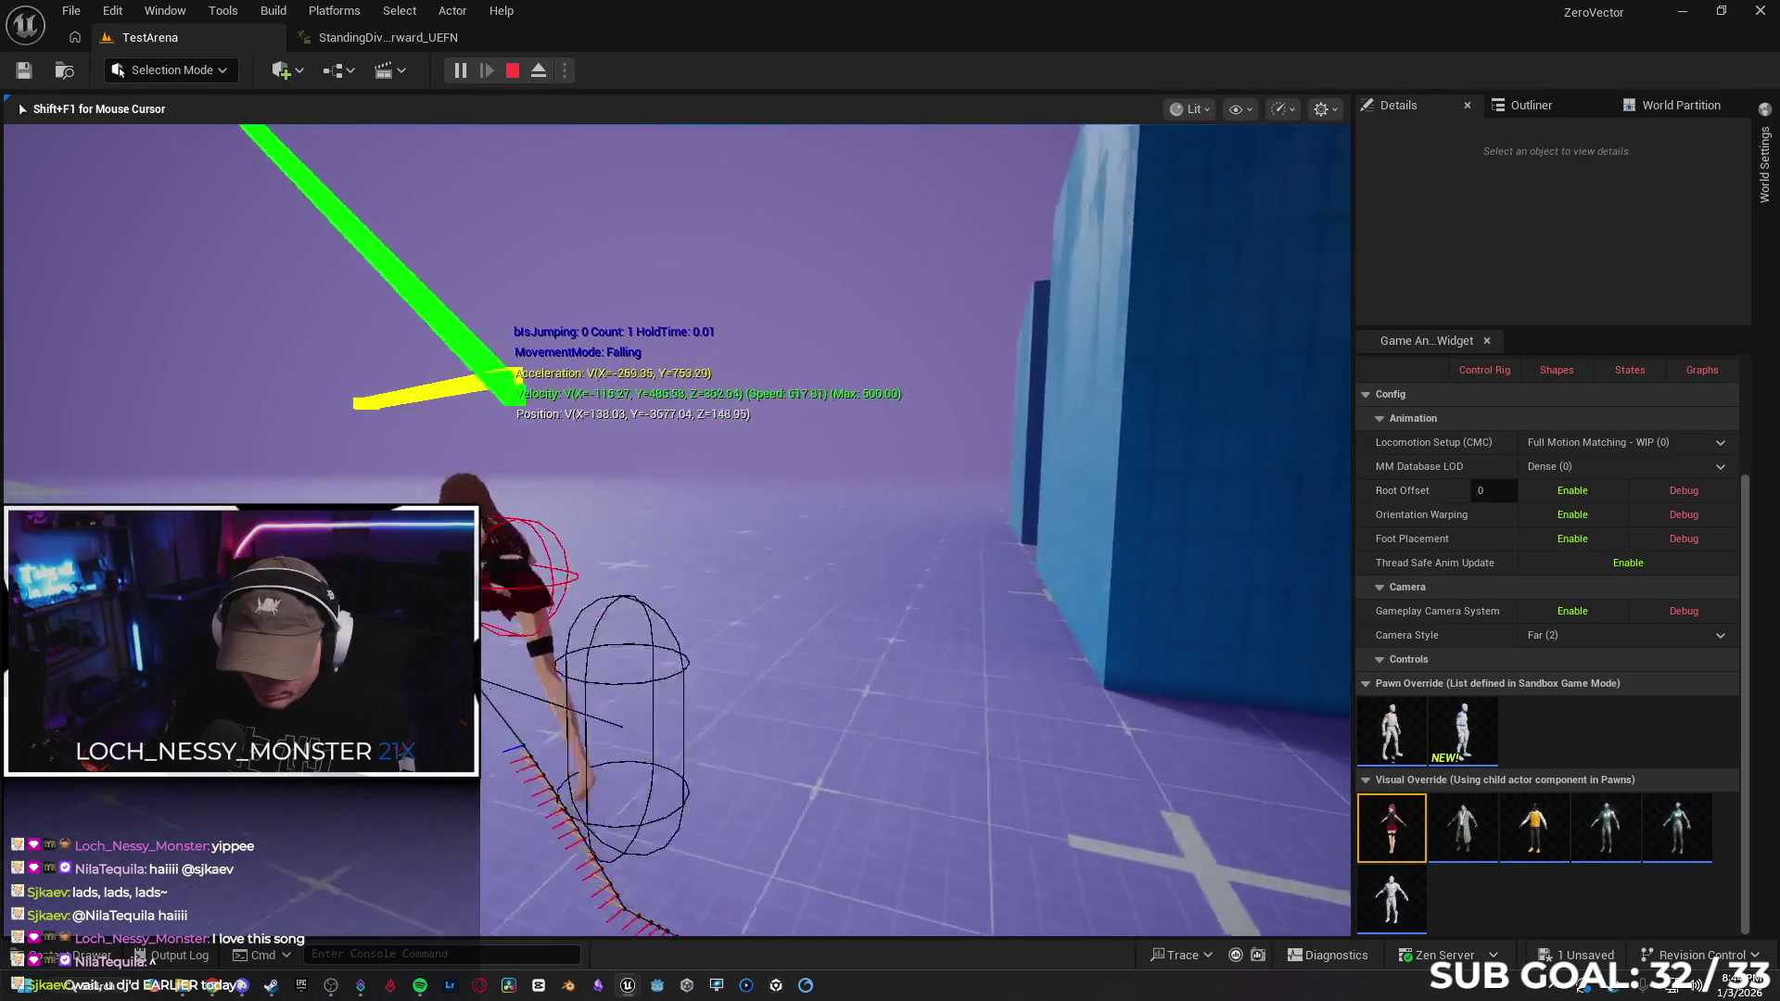
pyautogui.press('space')
pyautogui.press('space')
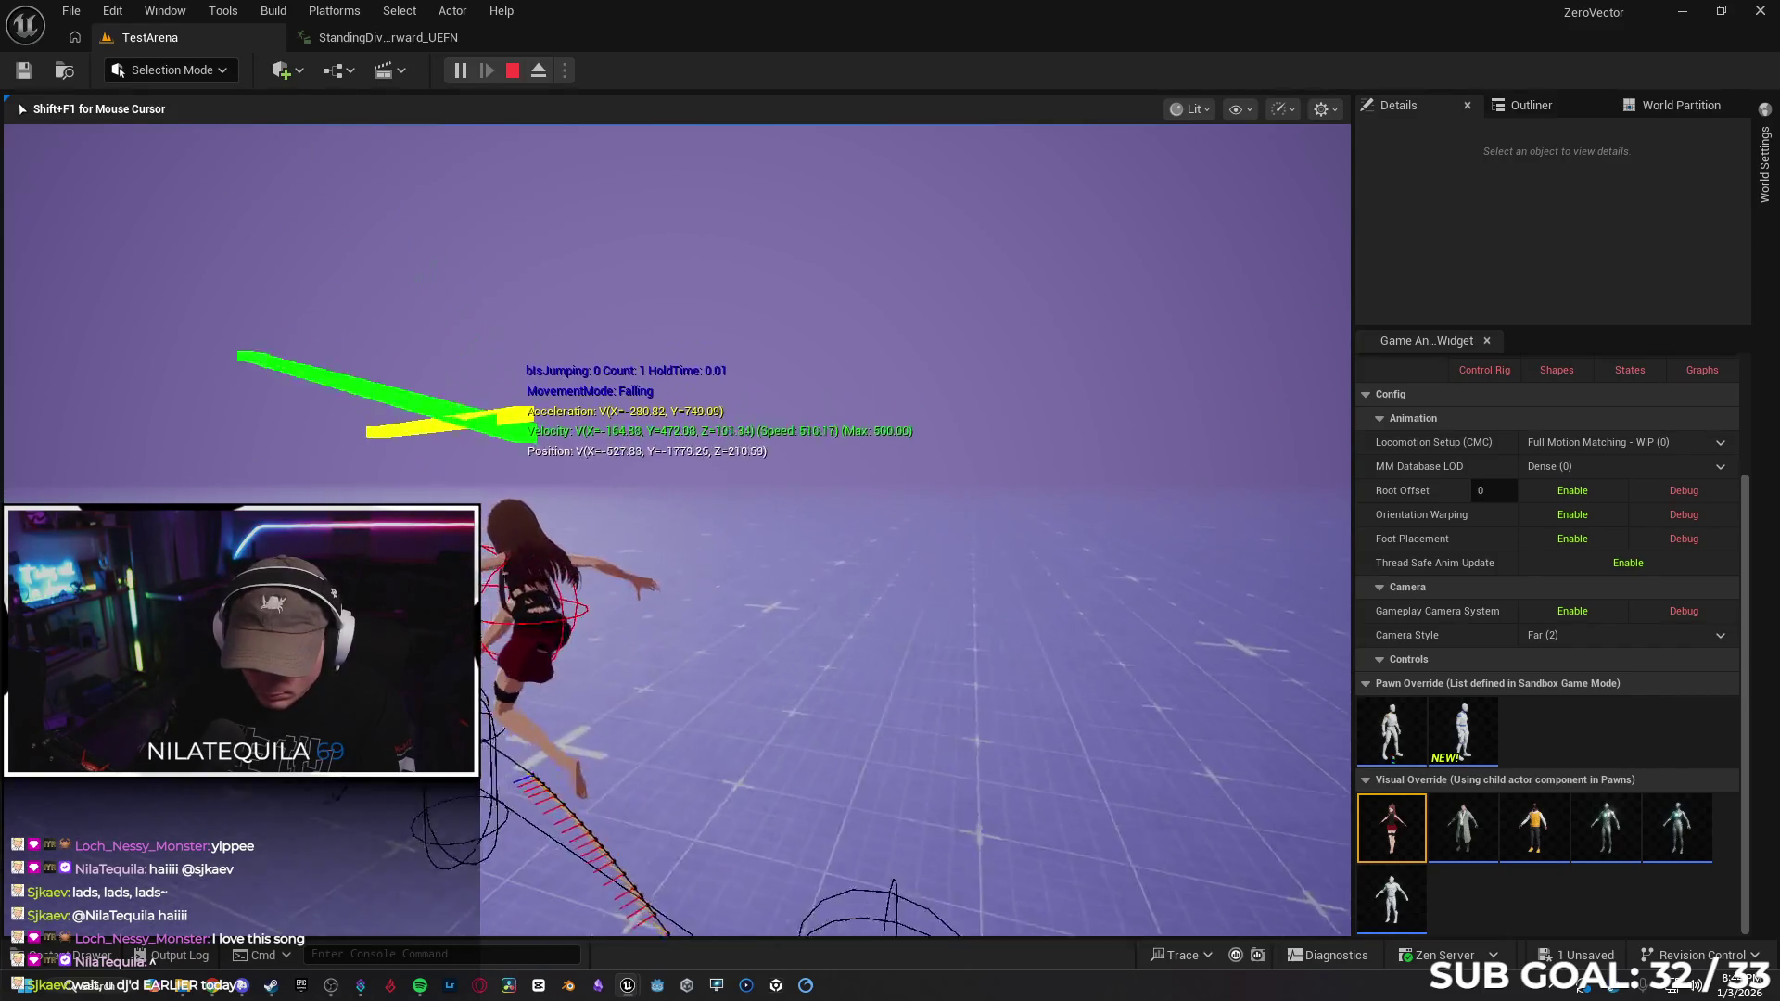
pyautogui.press('space')
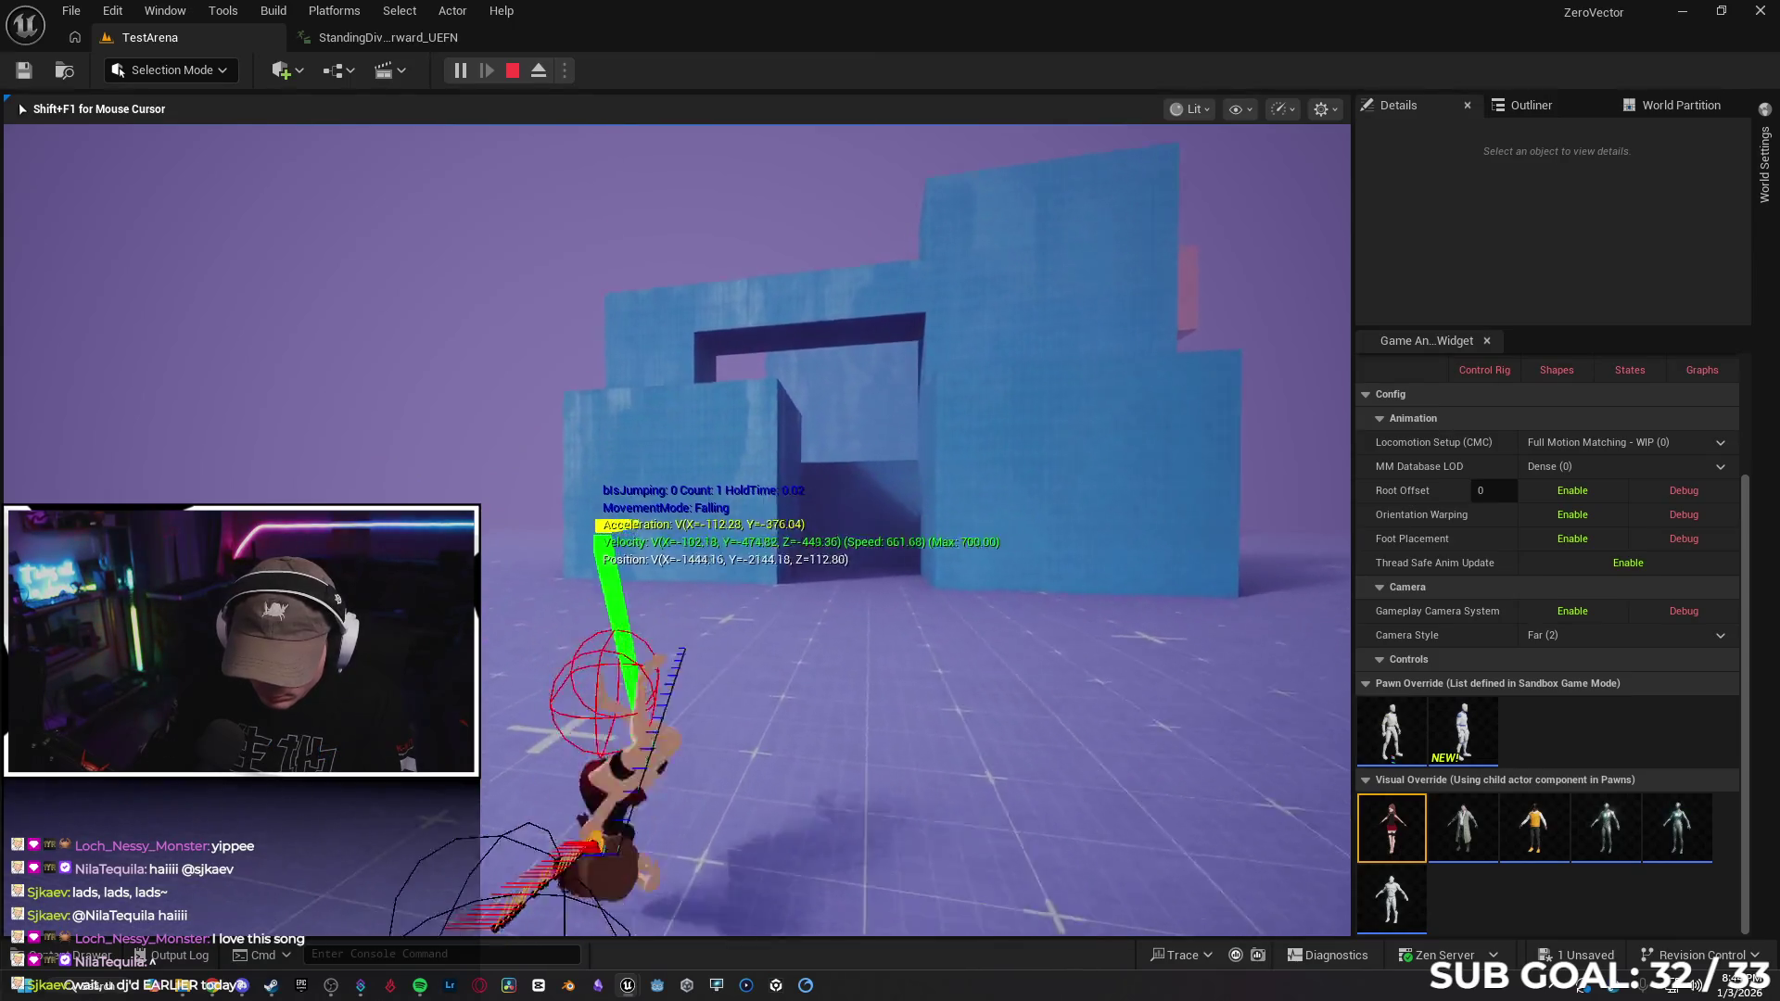
pyautogui.press('space')
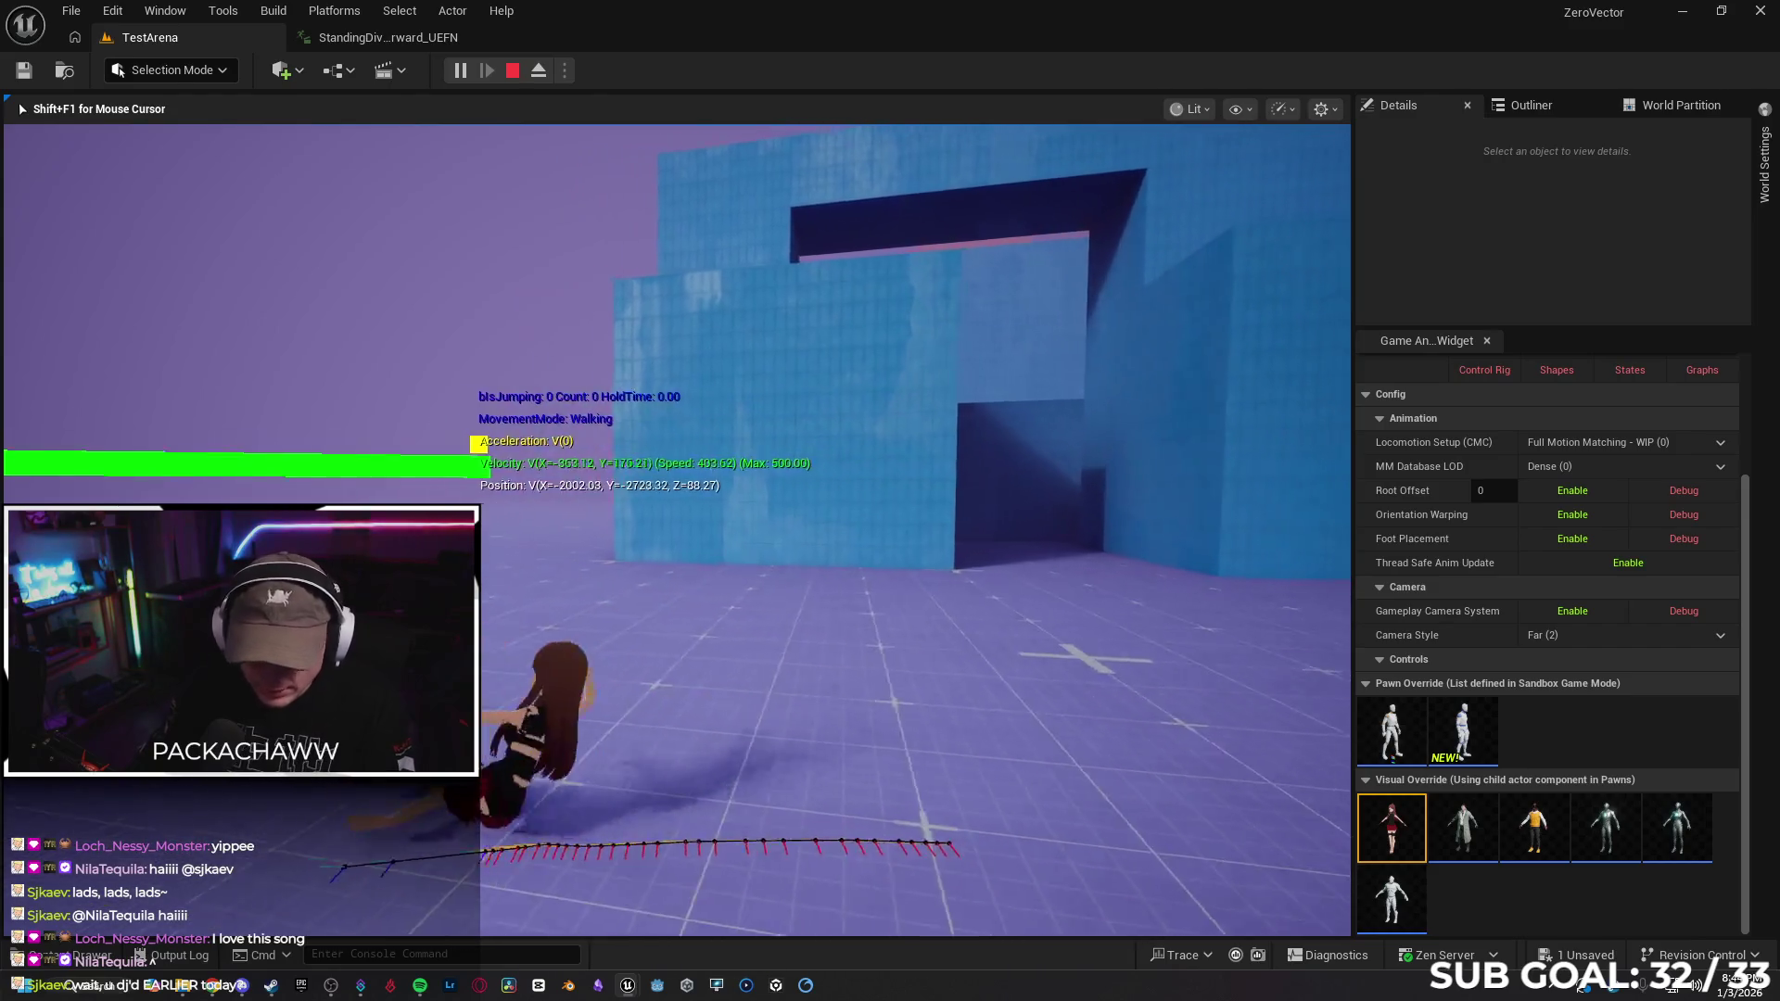
pyautogui.press('Escape')
pyautogui.click(412, 41)
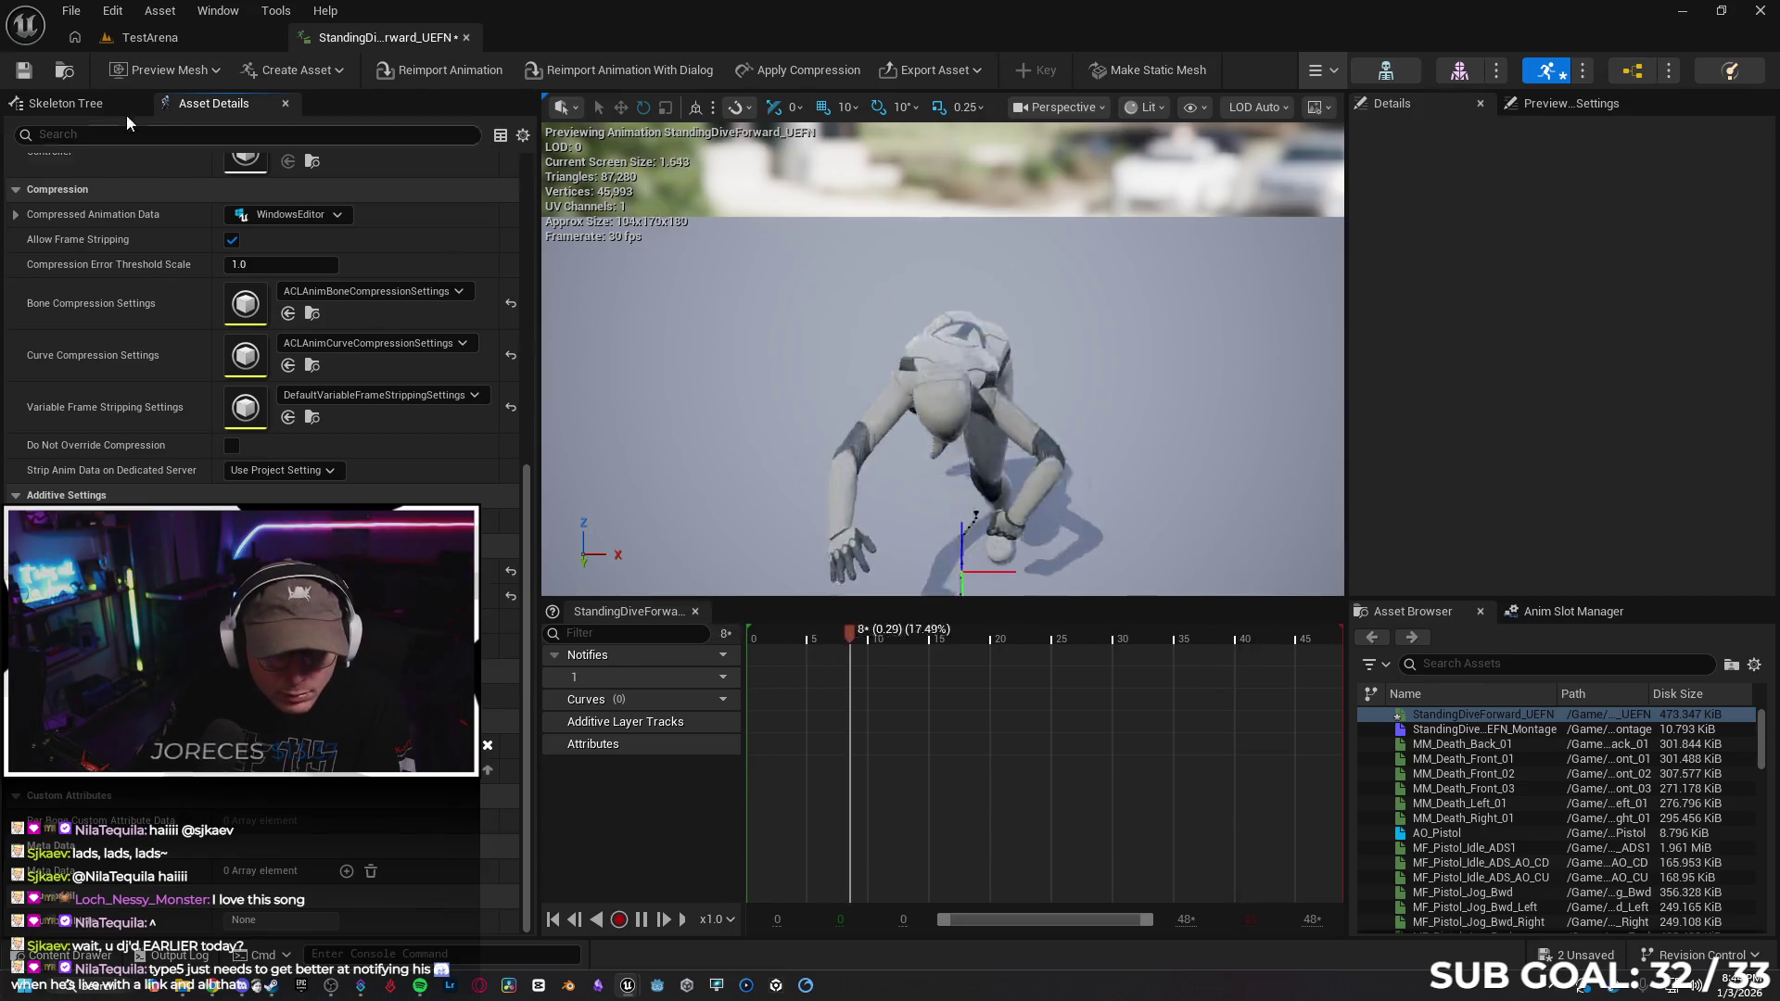
pyautogui.click(148, 37)
pyautogui.rightClick(628, 767)
pyautogui.click(680, 757)
pyautogui.hotkey('alt', 'p')
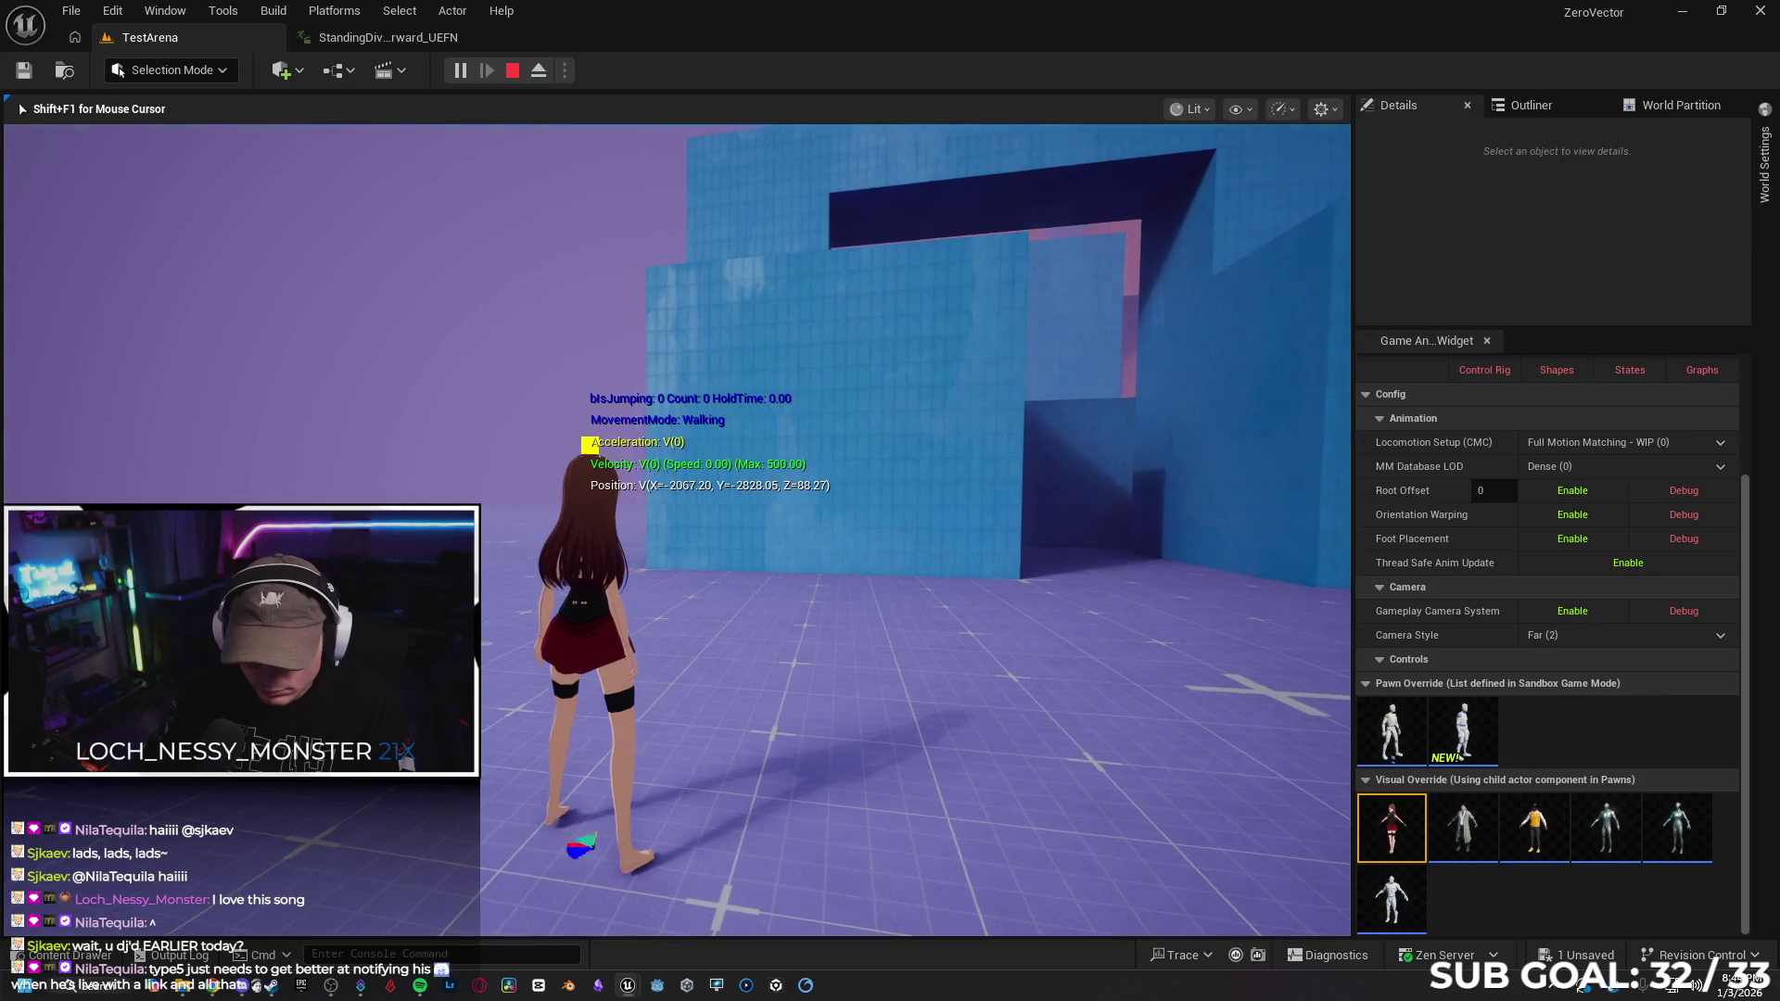
pyautogui.press('space')
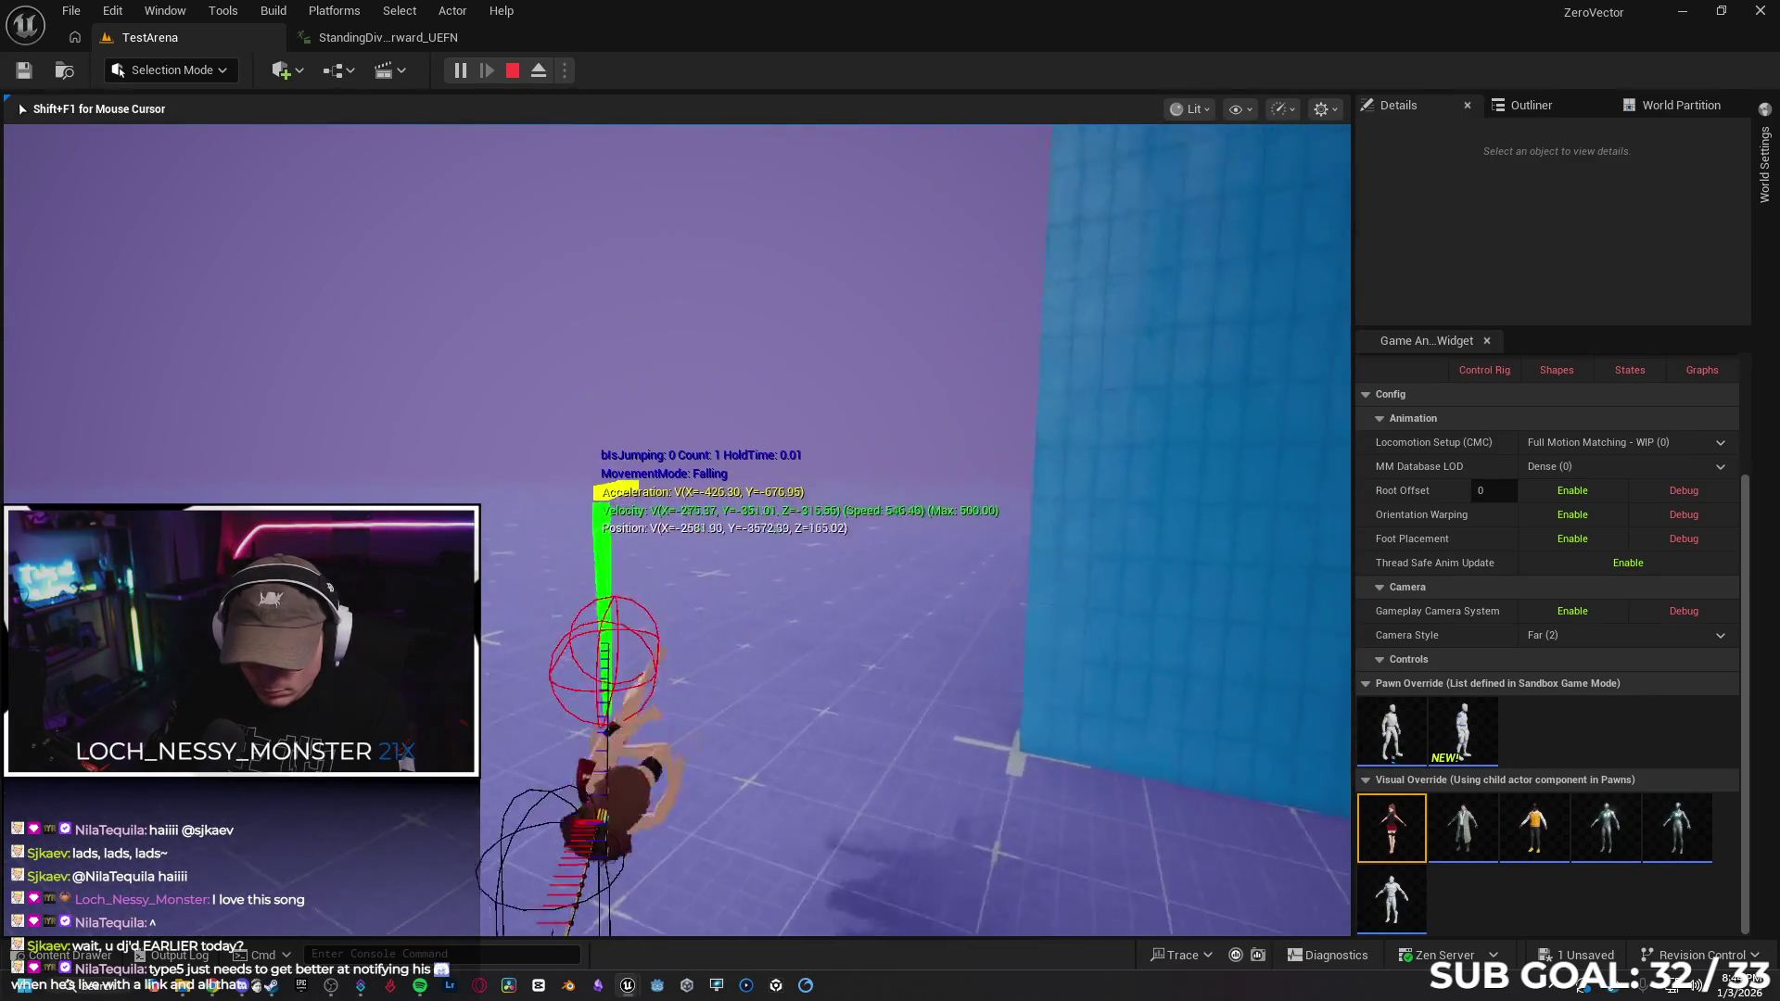
pyautogui.press('Escape')
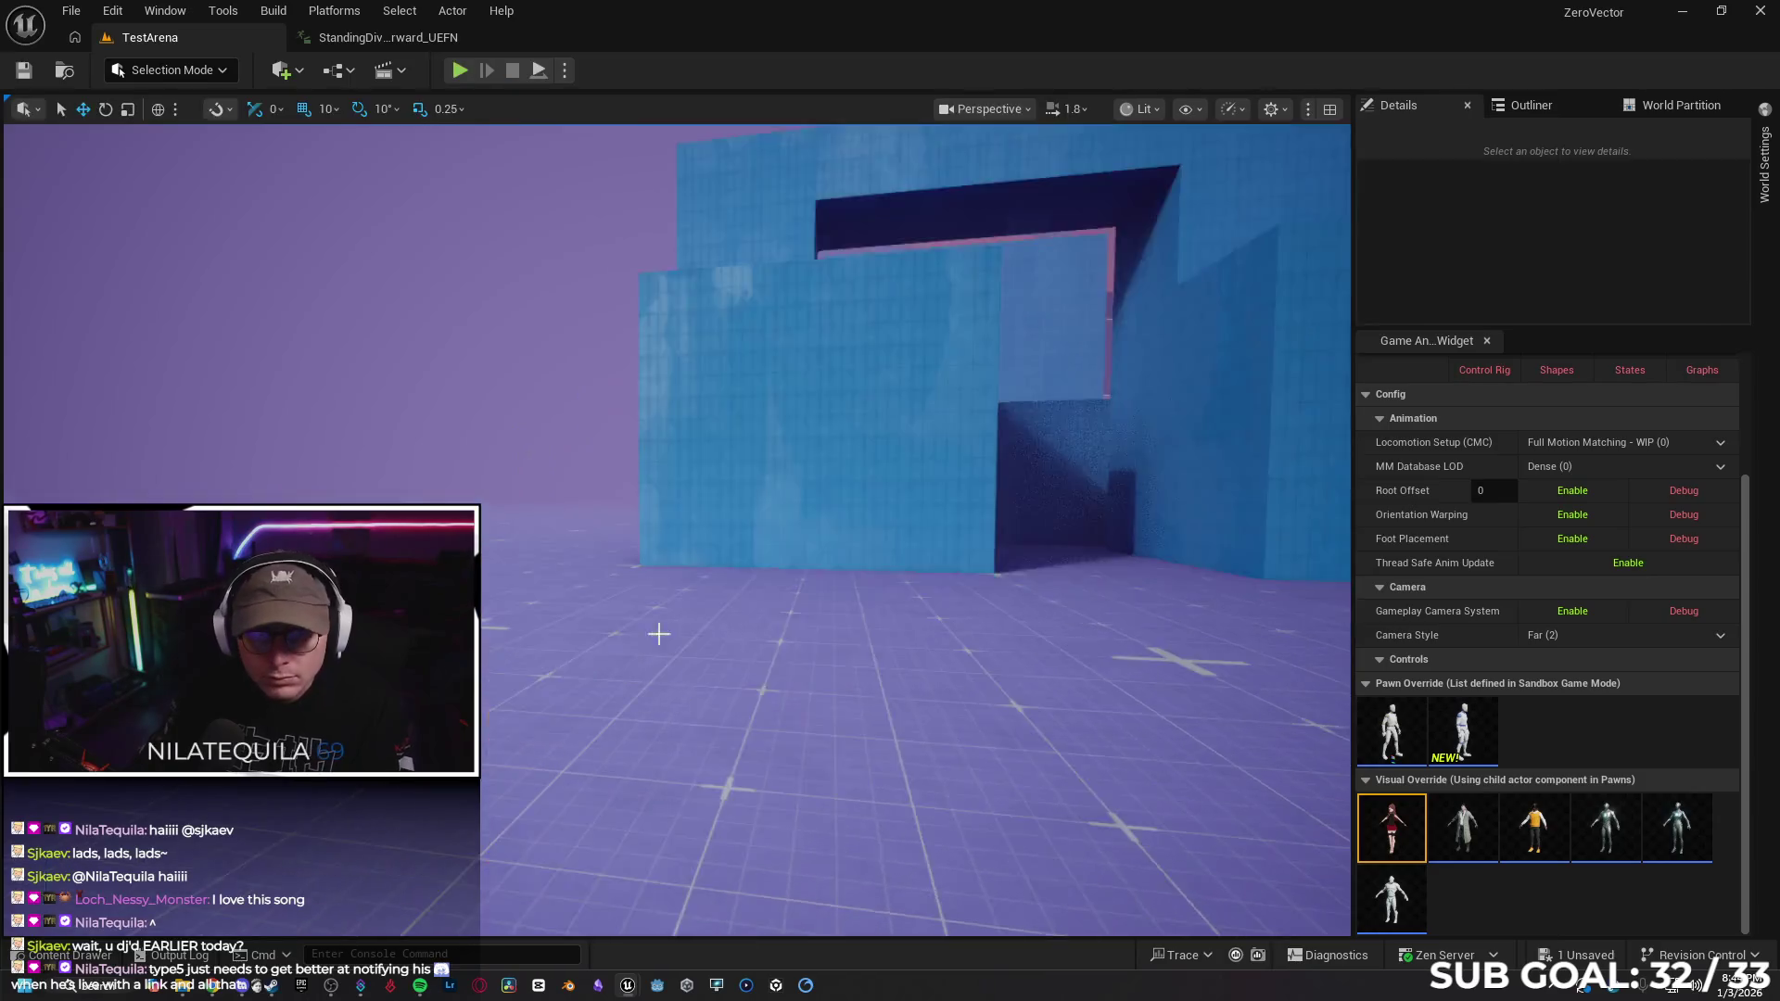
pyautogui.click(362, 39)
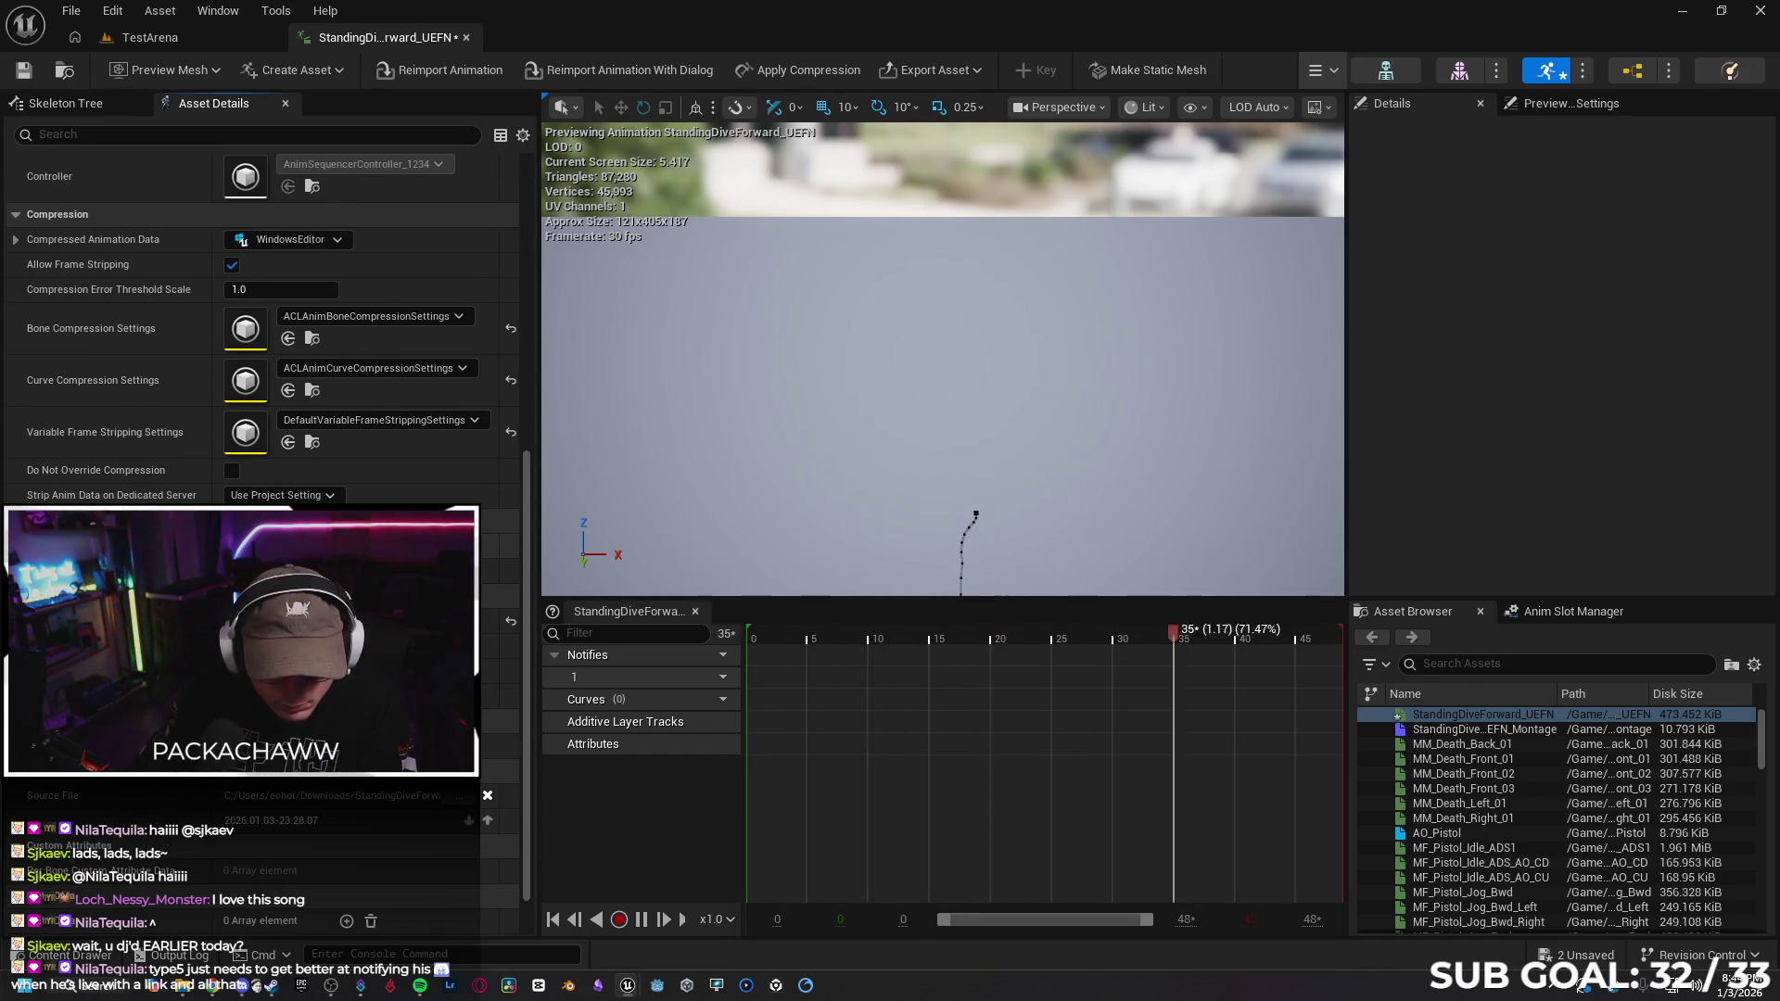
pyautogui.click(192, 44)
pyautogui.rightClick(592, 755)
pyautogui.click(602, 754)
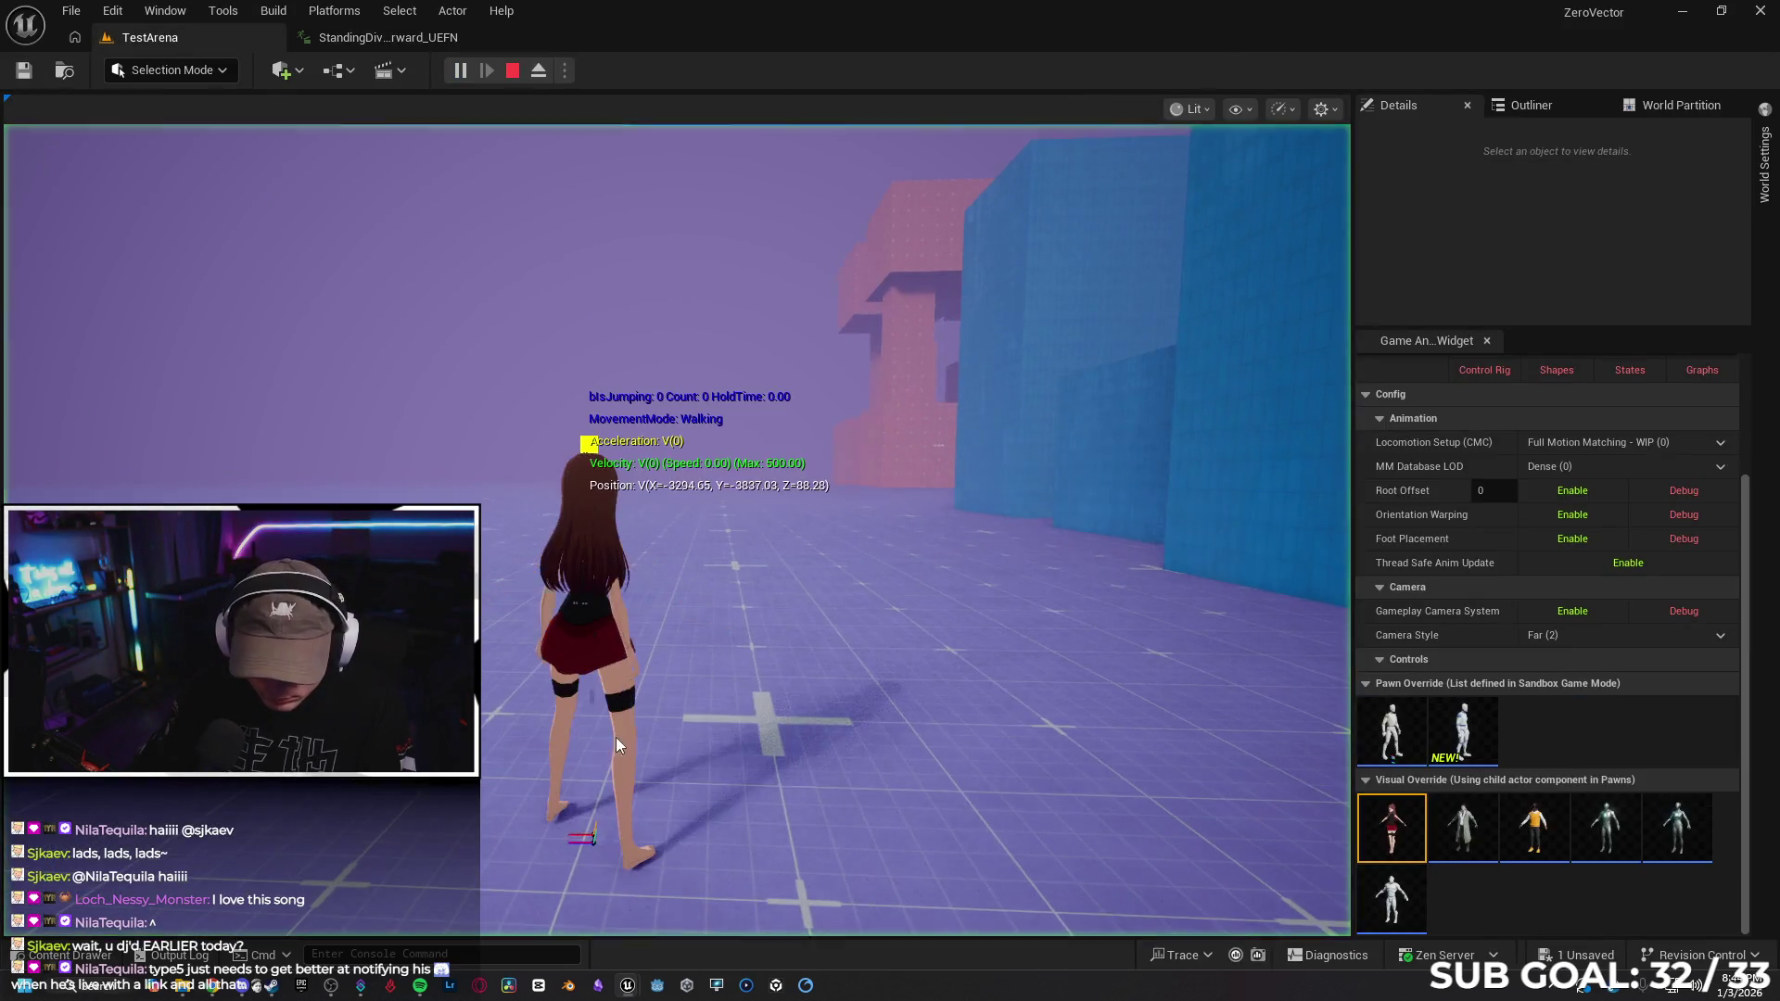
pyautogui.press('w')
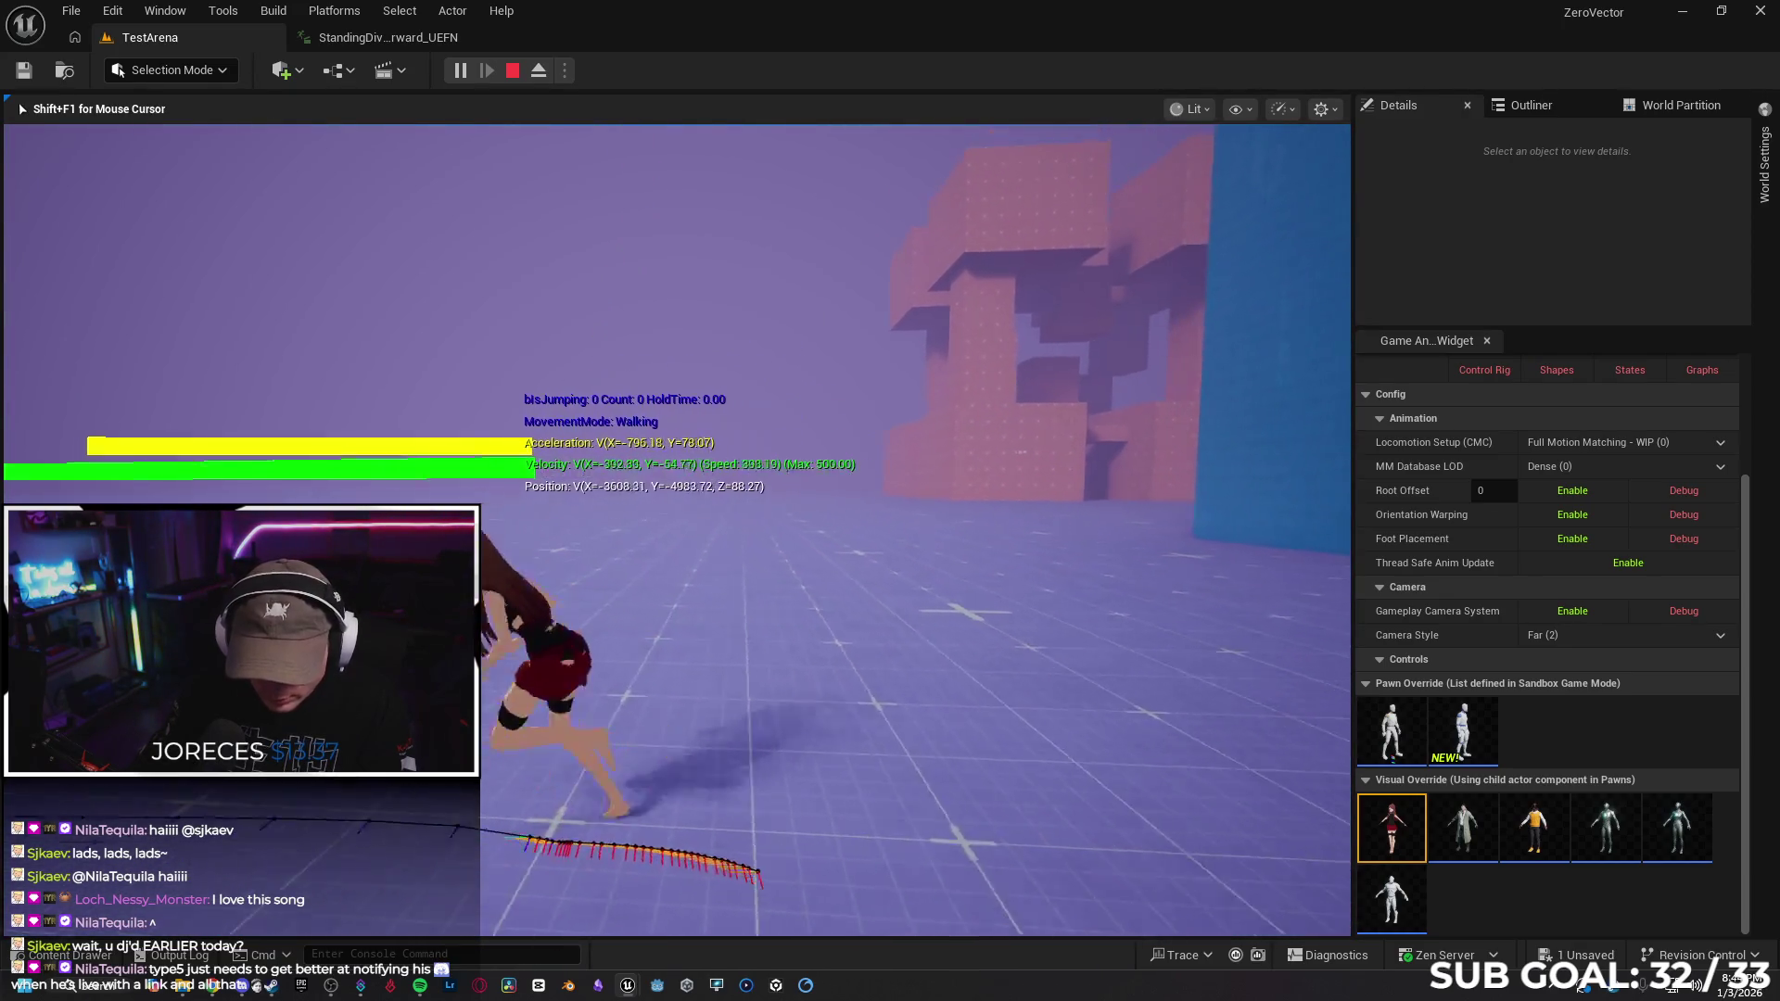
pyautogui.press('space')
pyautogui.press('space')
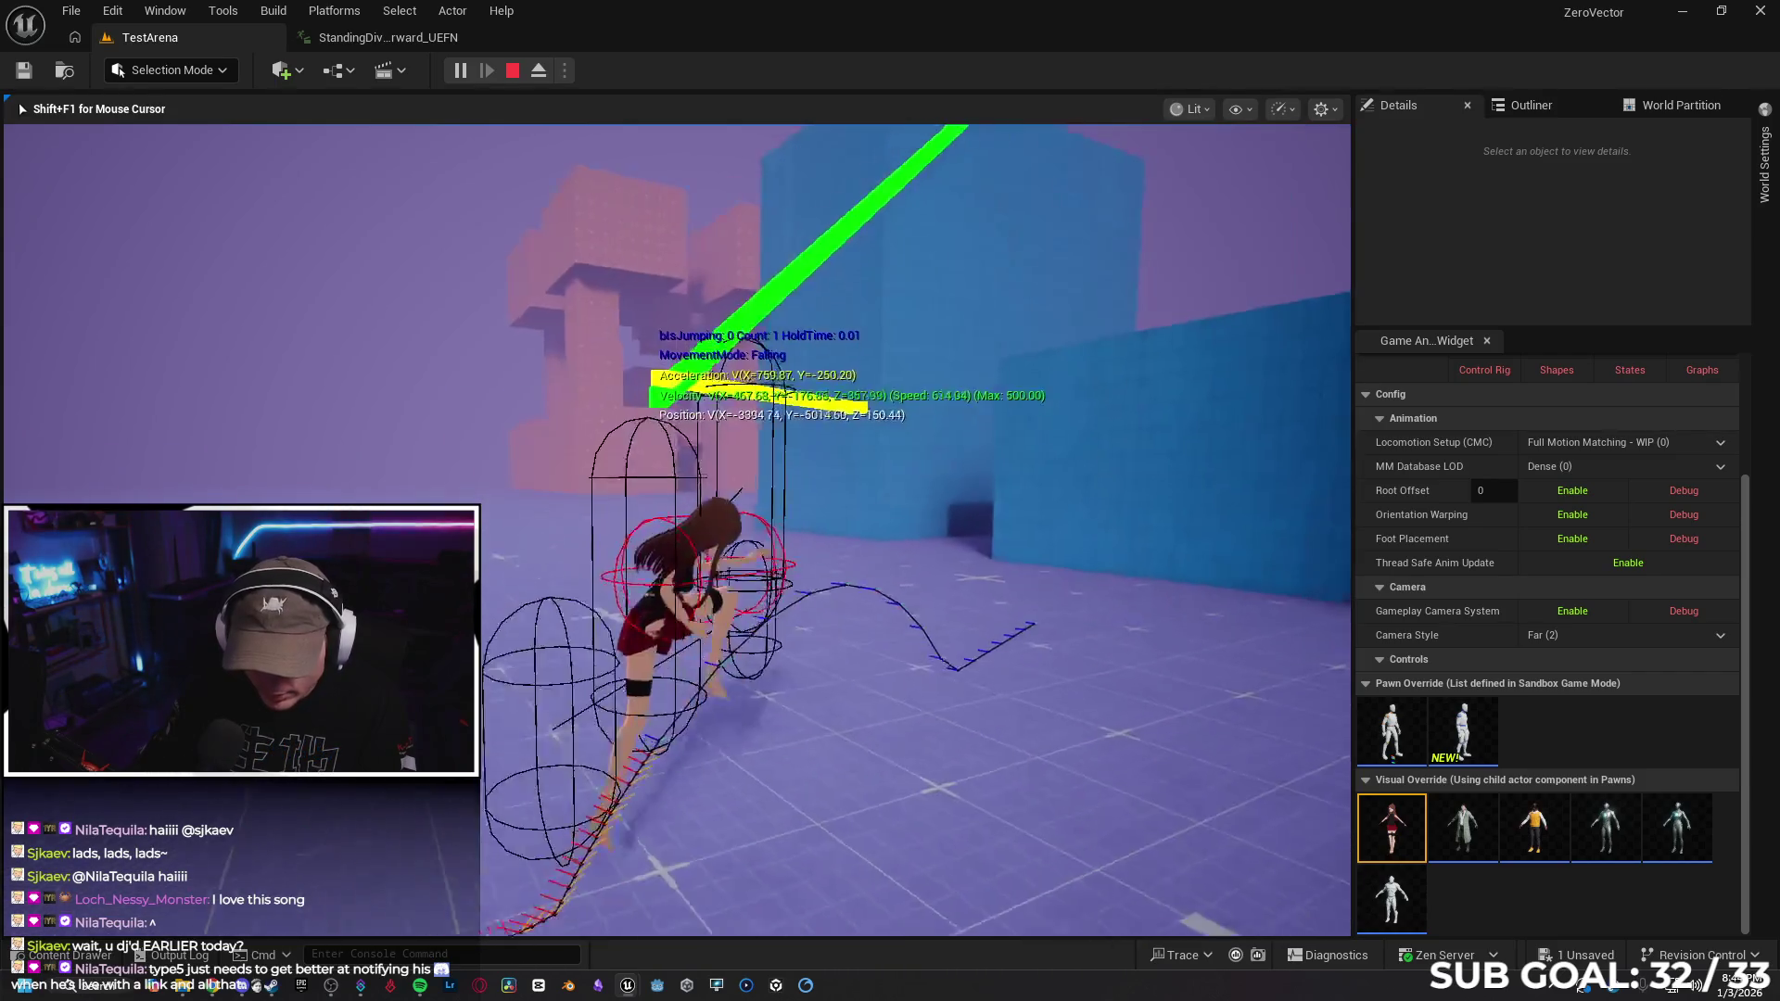
pyautogui.press('Escape')
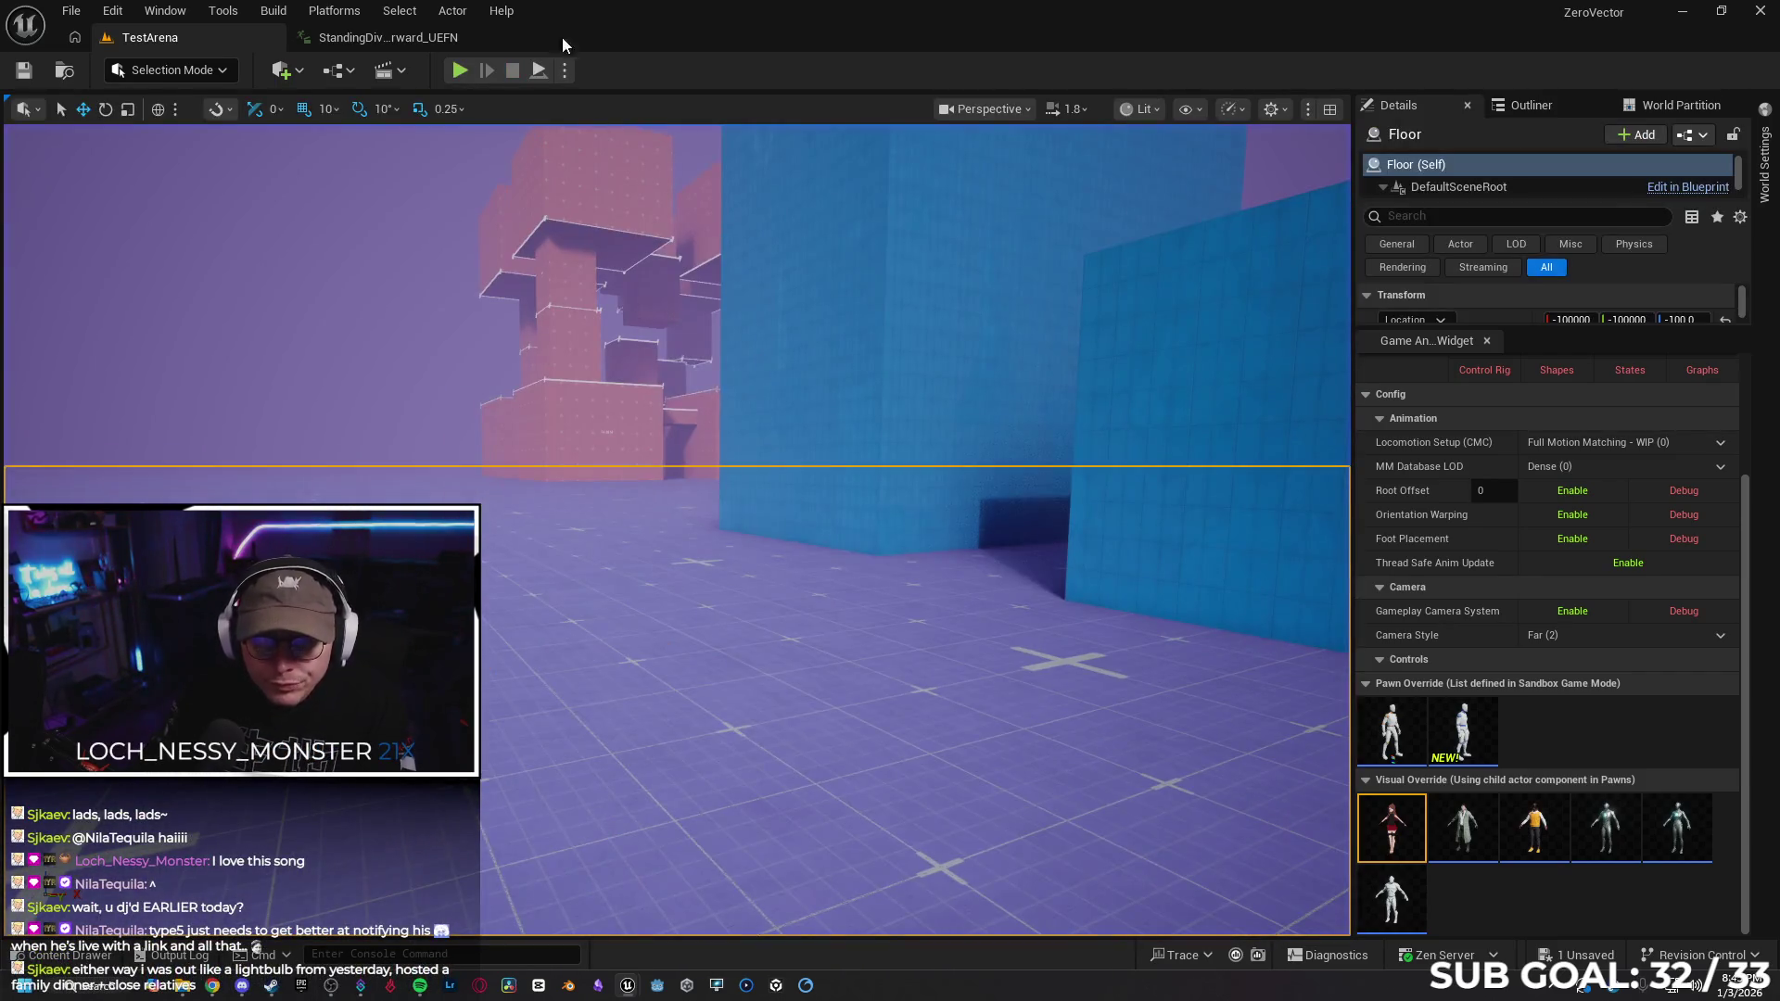
pyautogui.click(384, 39)
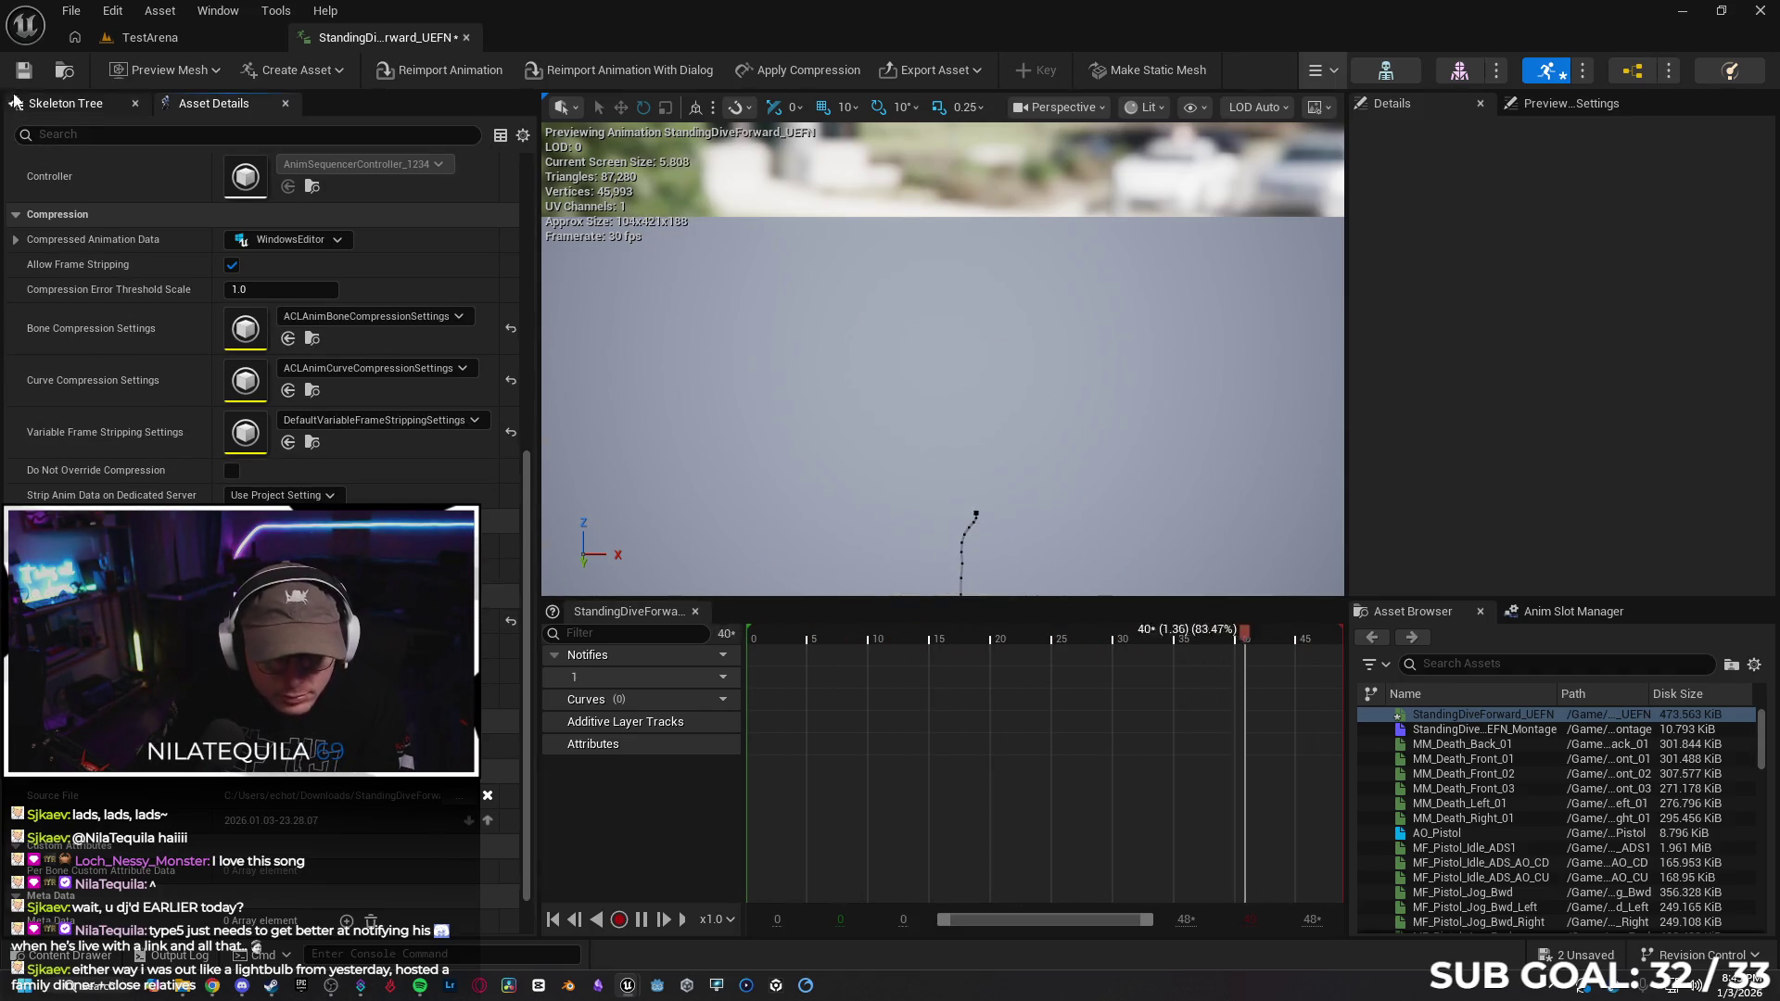
pyautogui.click(149, 37)
pyautogui.rightClick(593, 737)
pyautogui.click(720, 726)
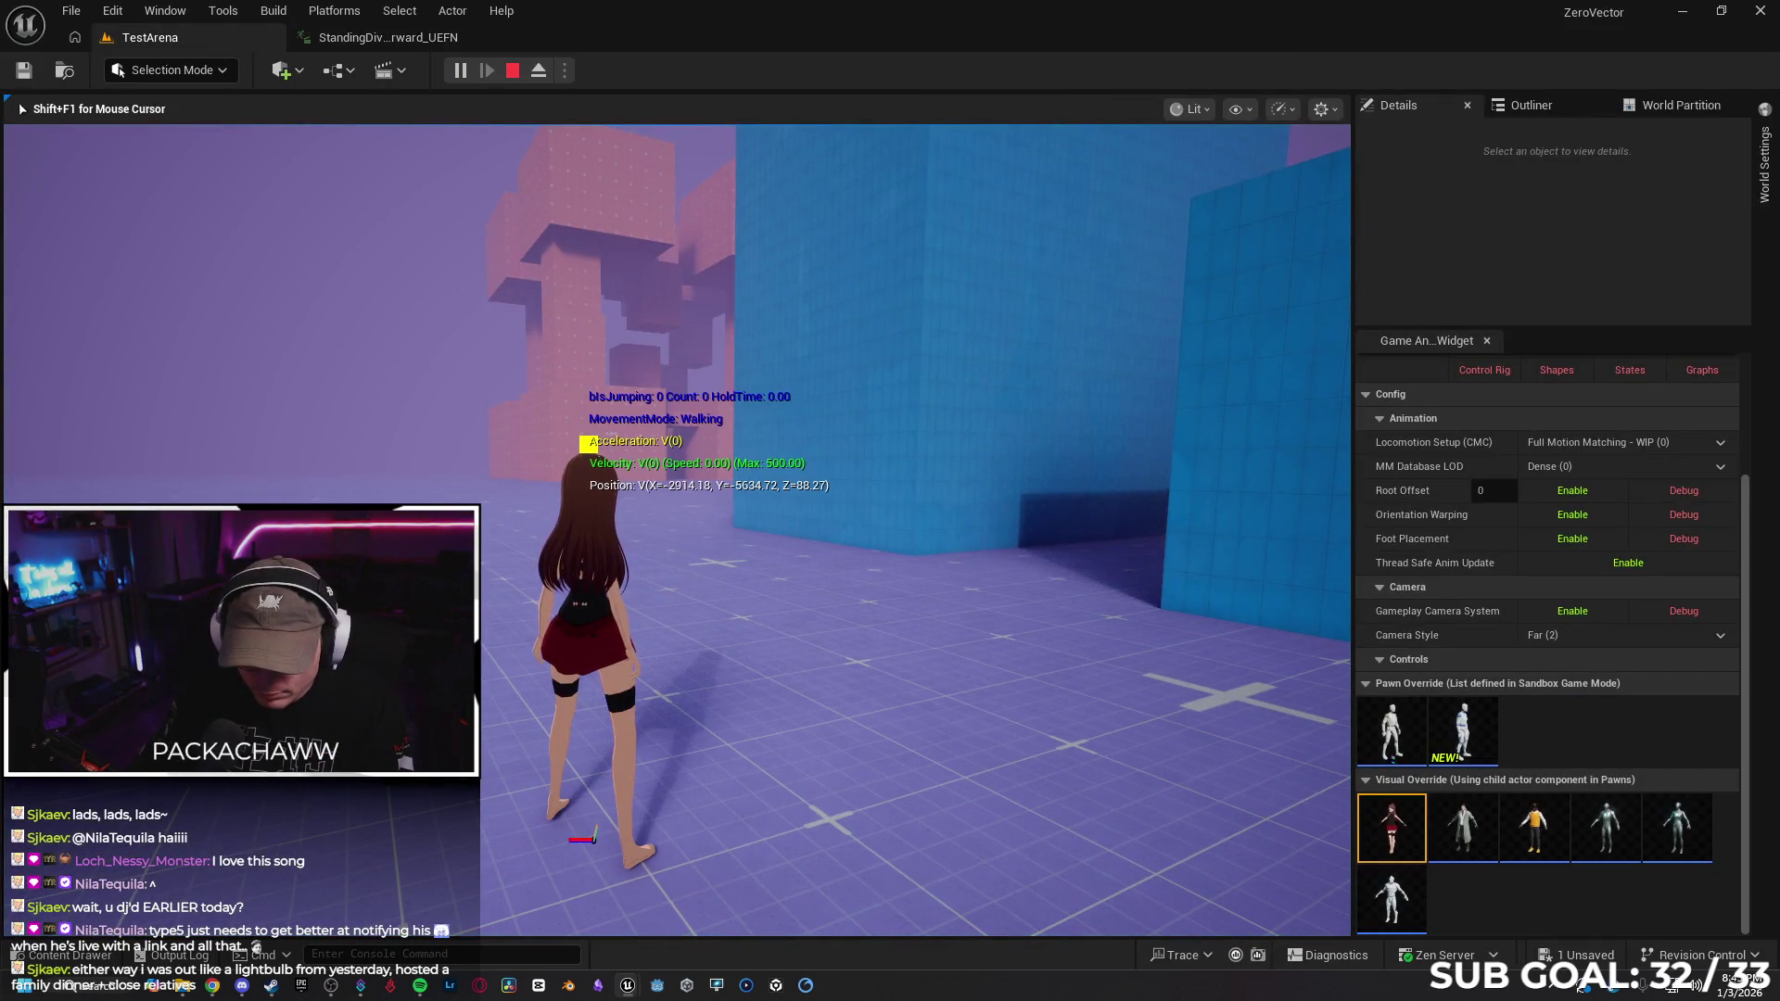
pyautogui.press('space')
pyautogui.press('w')
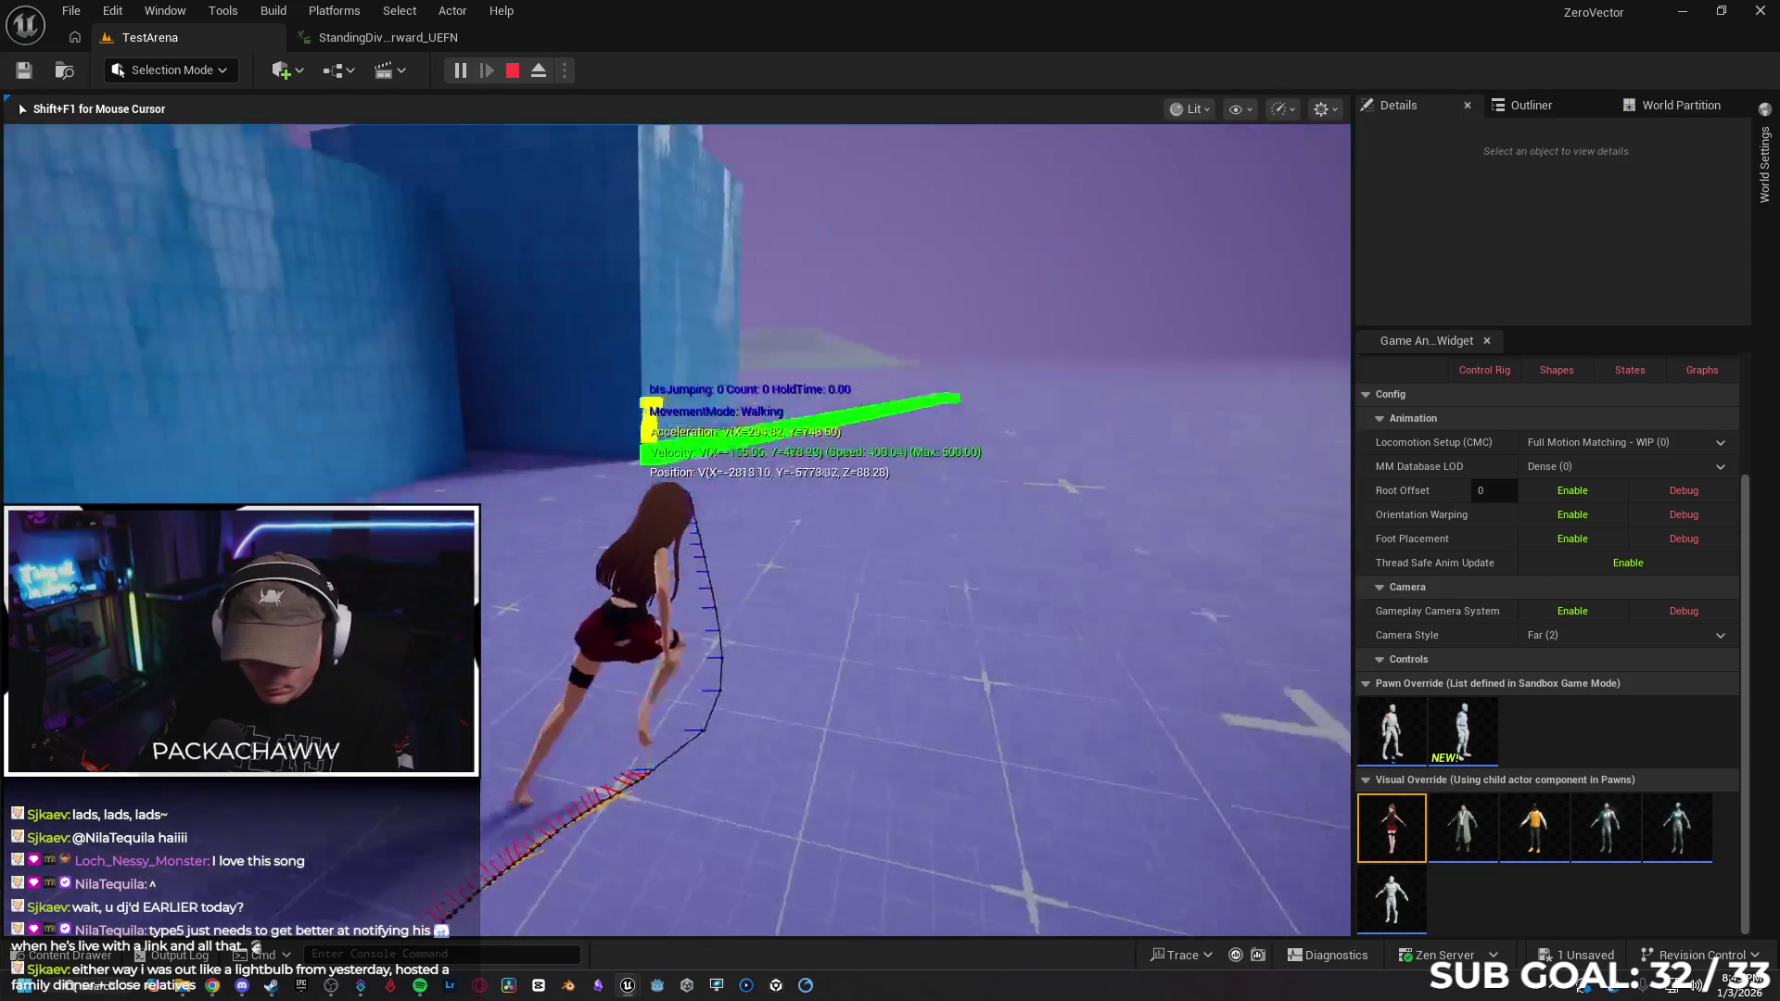
pyautogui.press('space')
pyautogui.press('space')
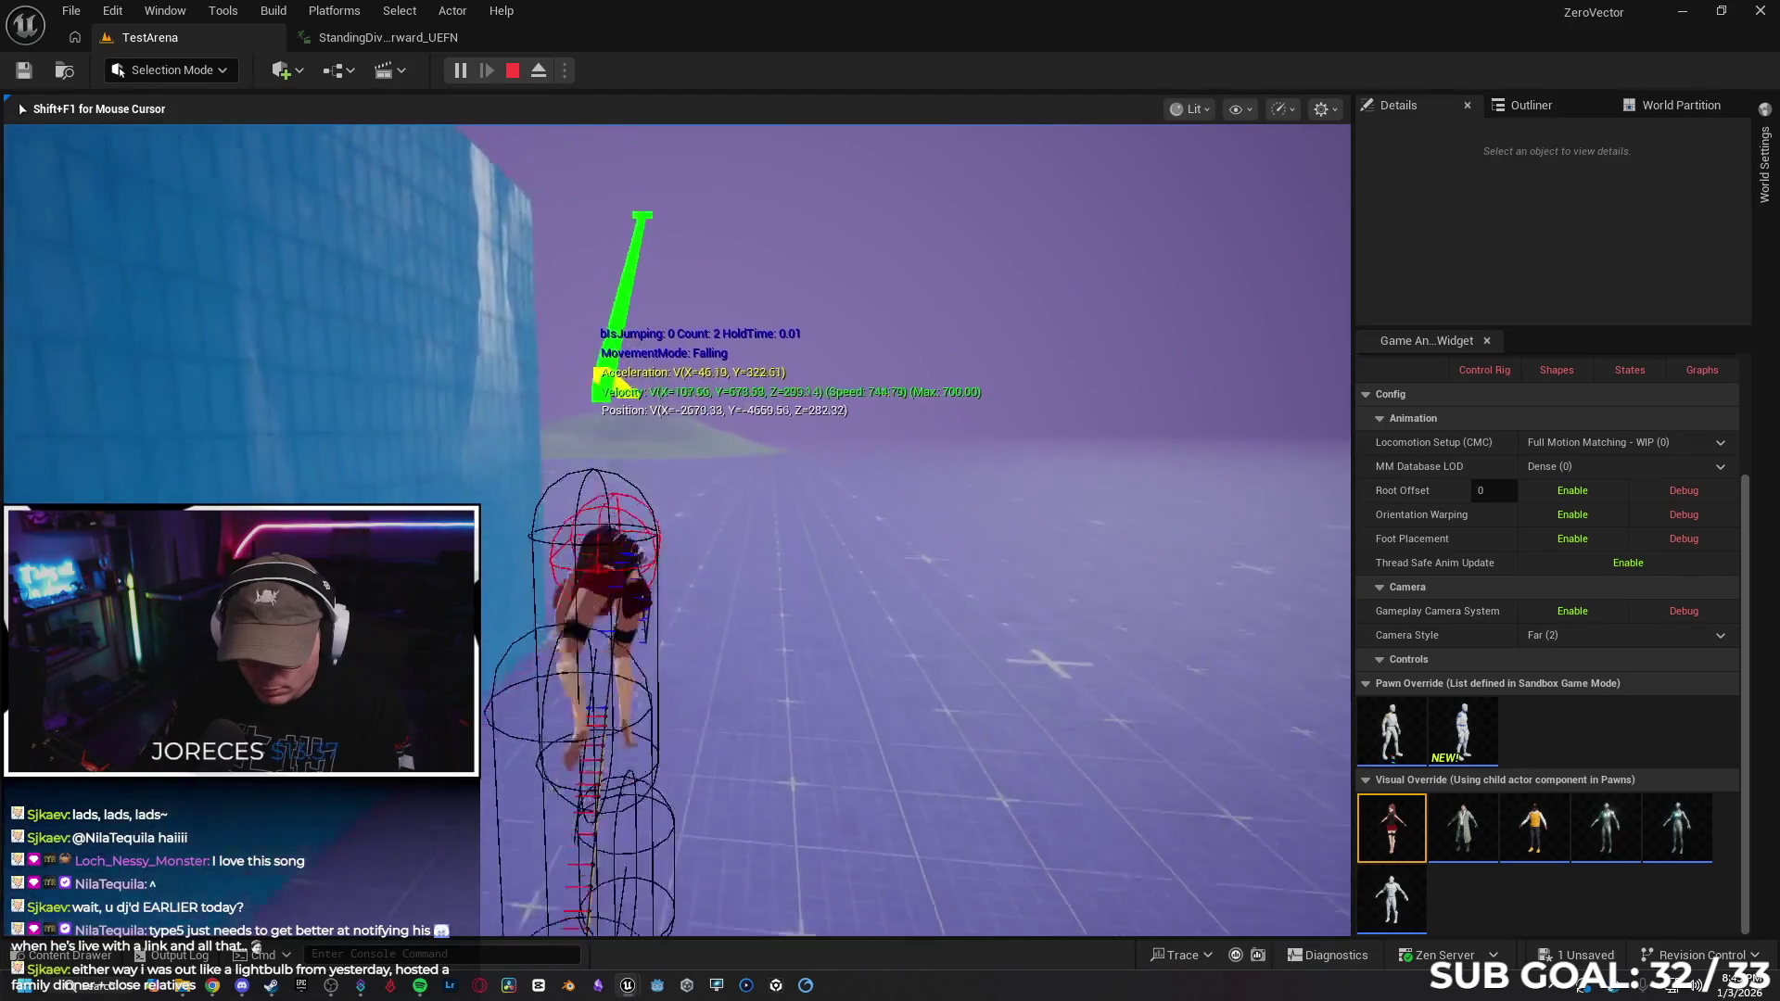
pyautogui.press('Escape')
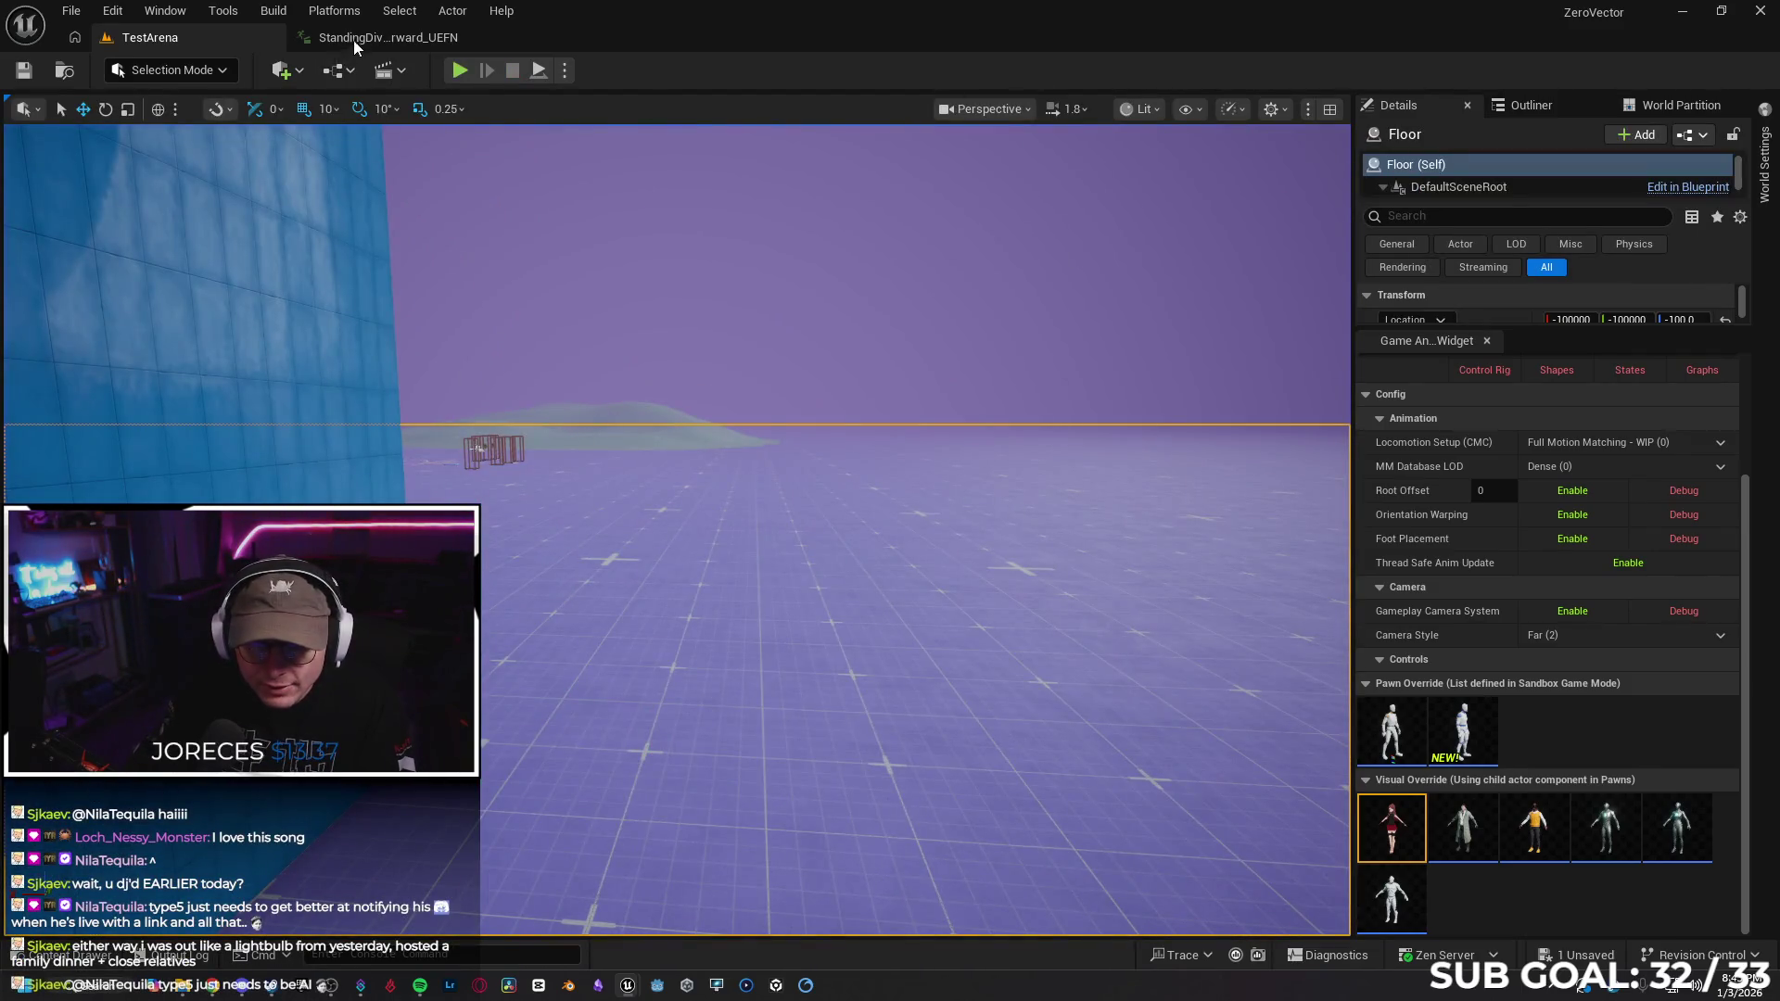
pyautogui.click(362, 37)
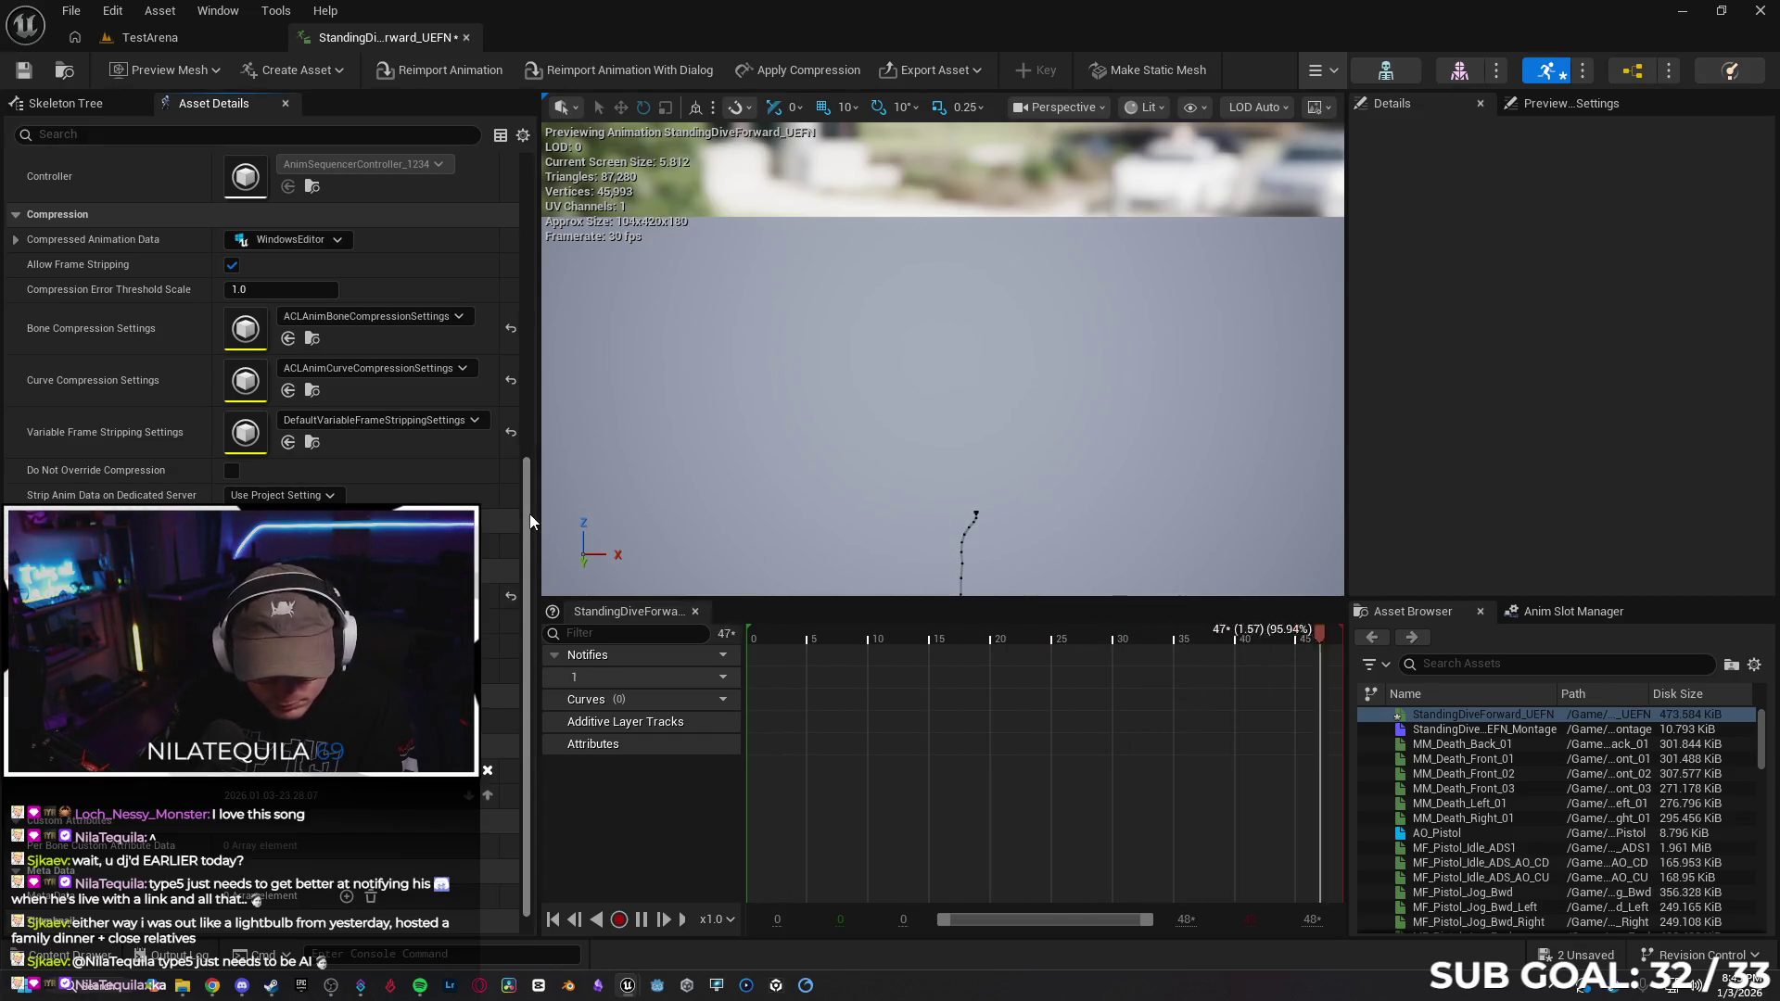
pyautogui.scroll(-1, 521, 556)
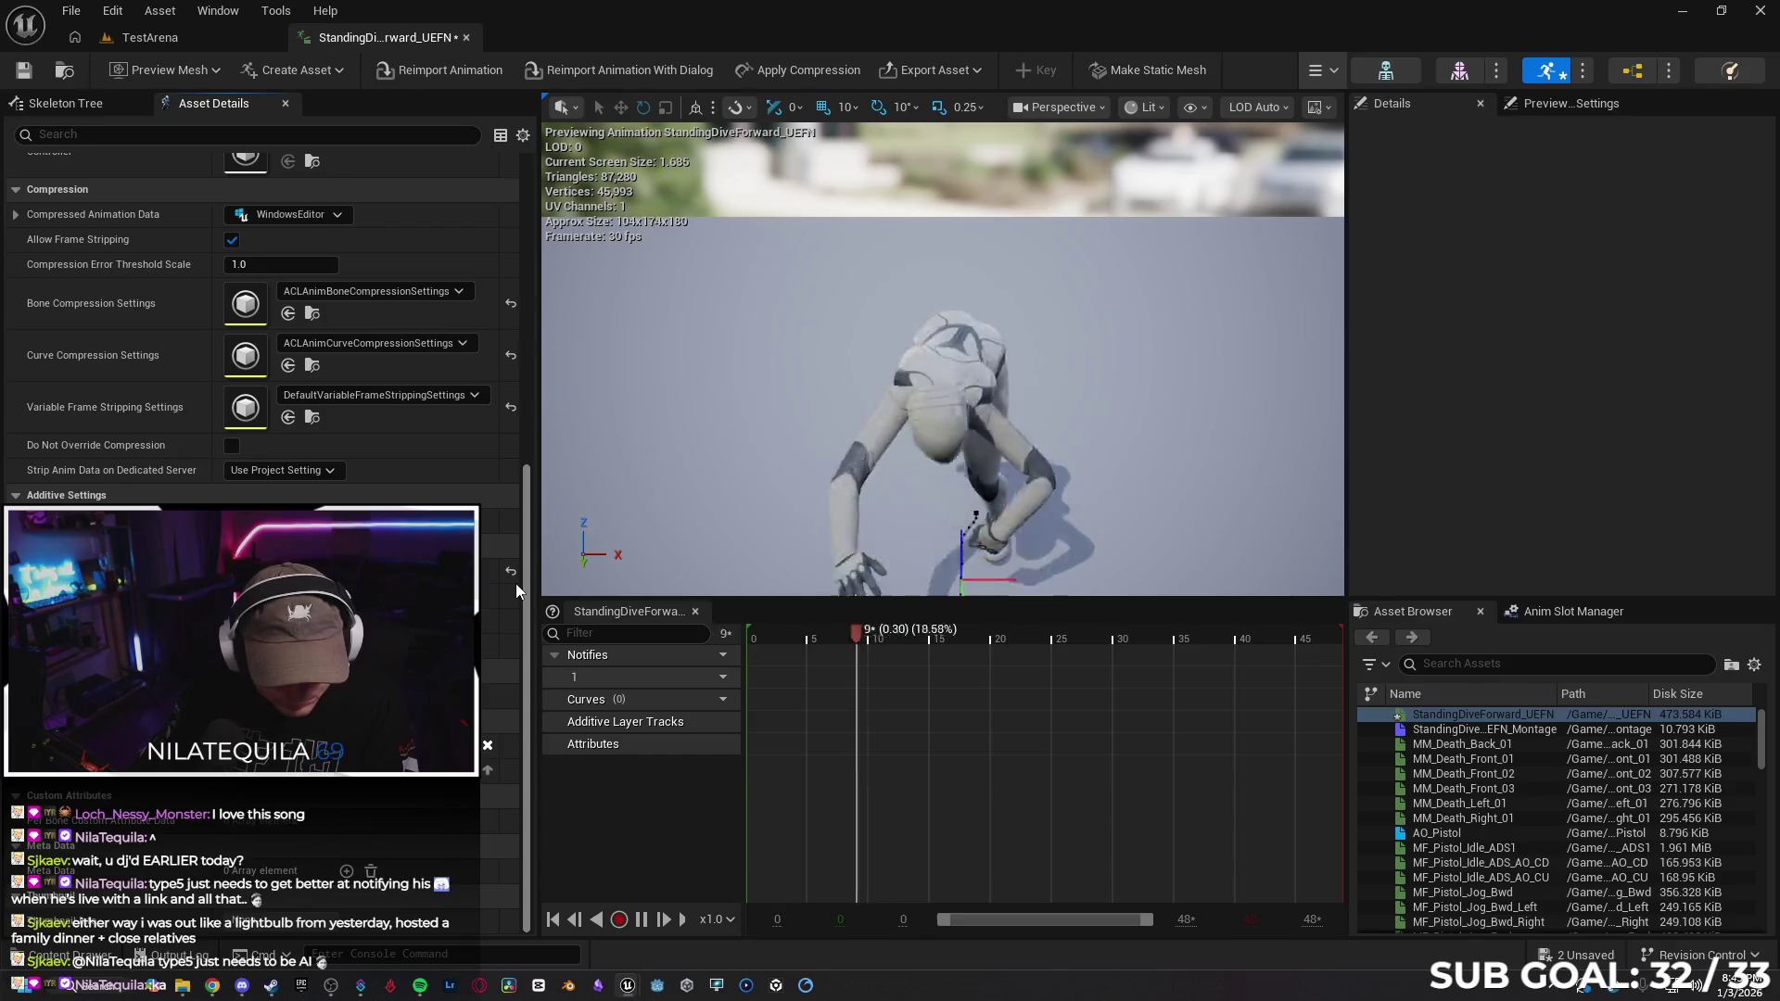
pyautogui.scroll(10, 517, 591)
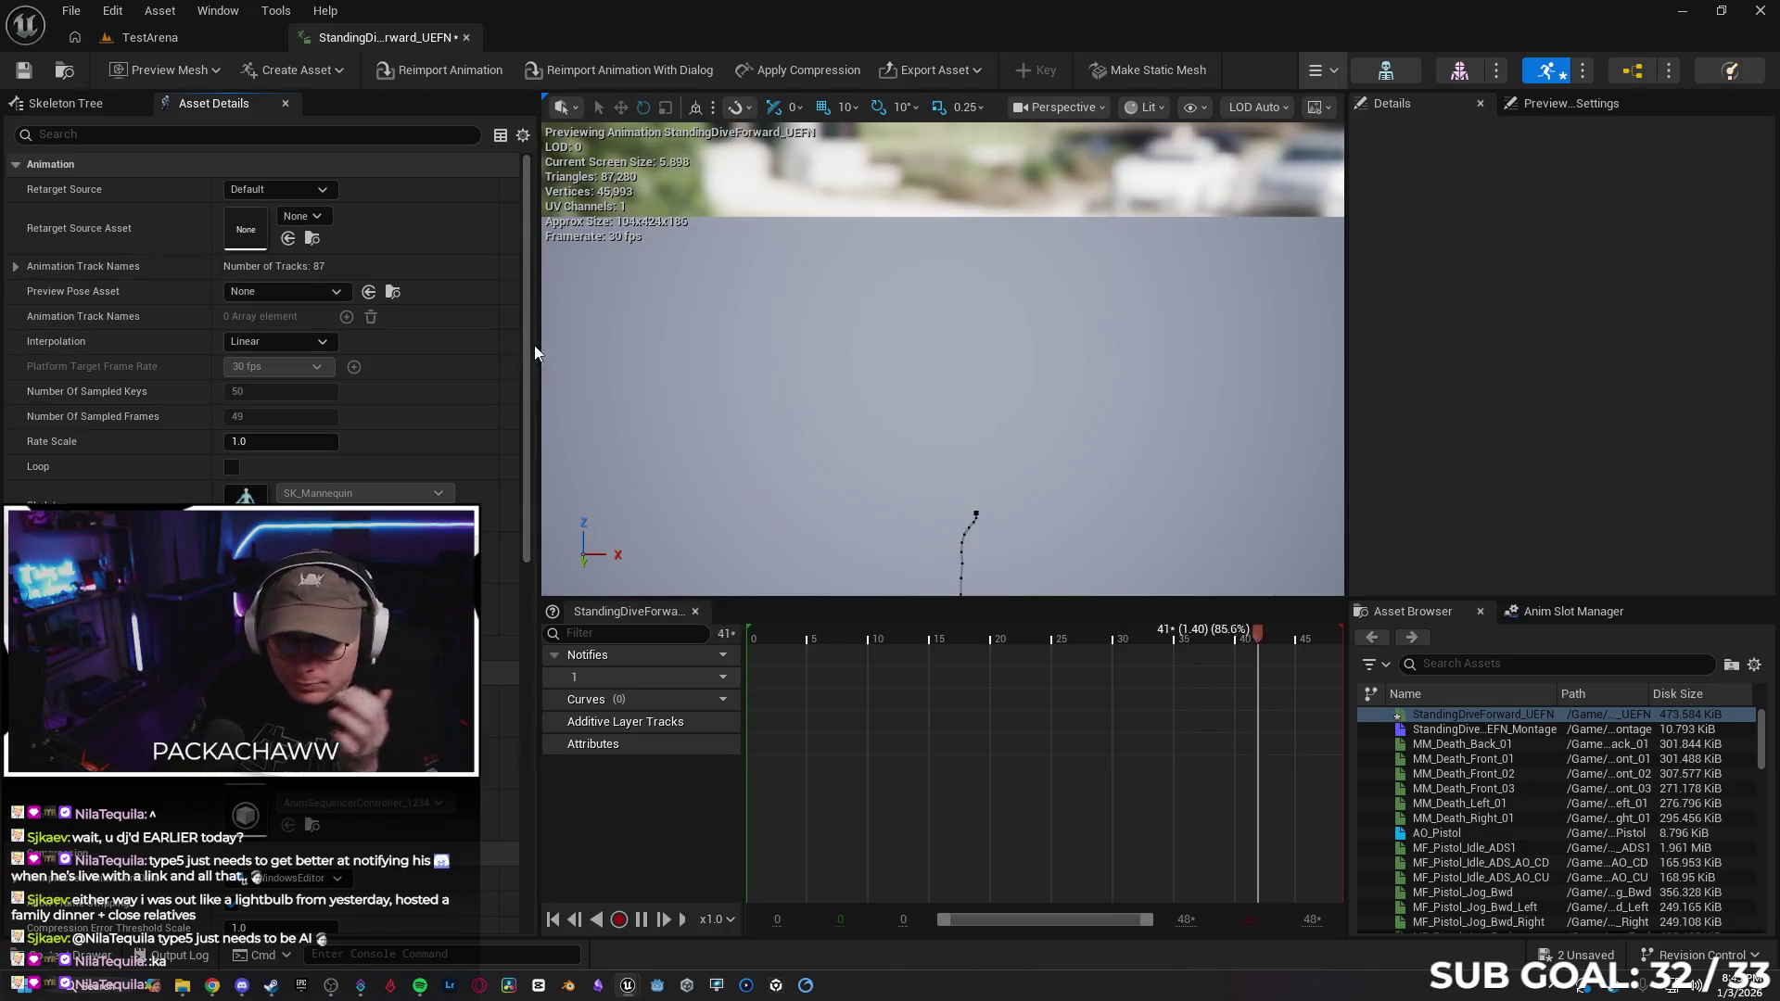
pyautogui.scroll(-1, 528, 408)
pyautogui.scroll(-5, 528, 409)
pyautogui.scroll(6, 529, 409)
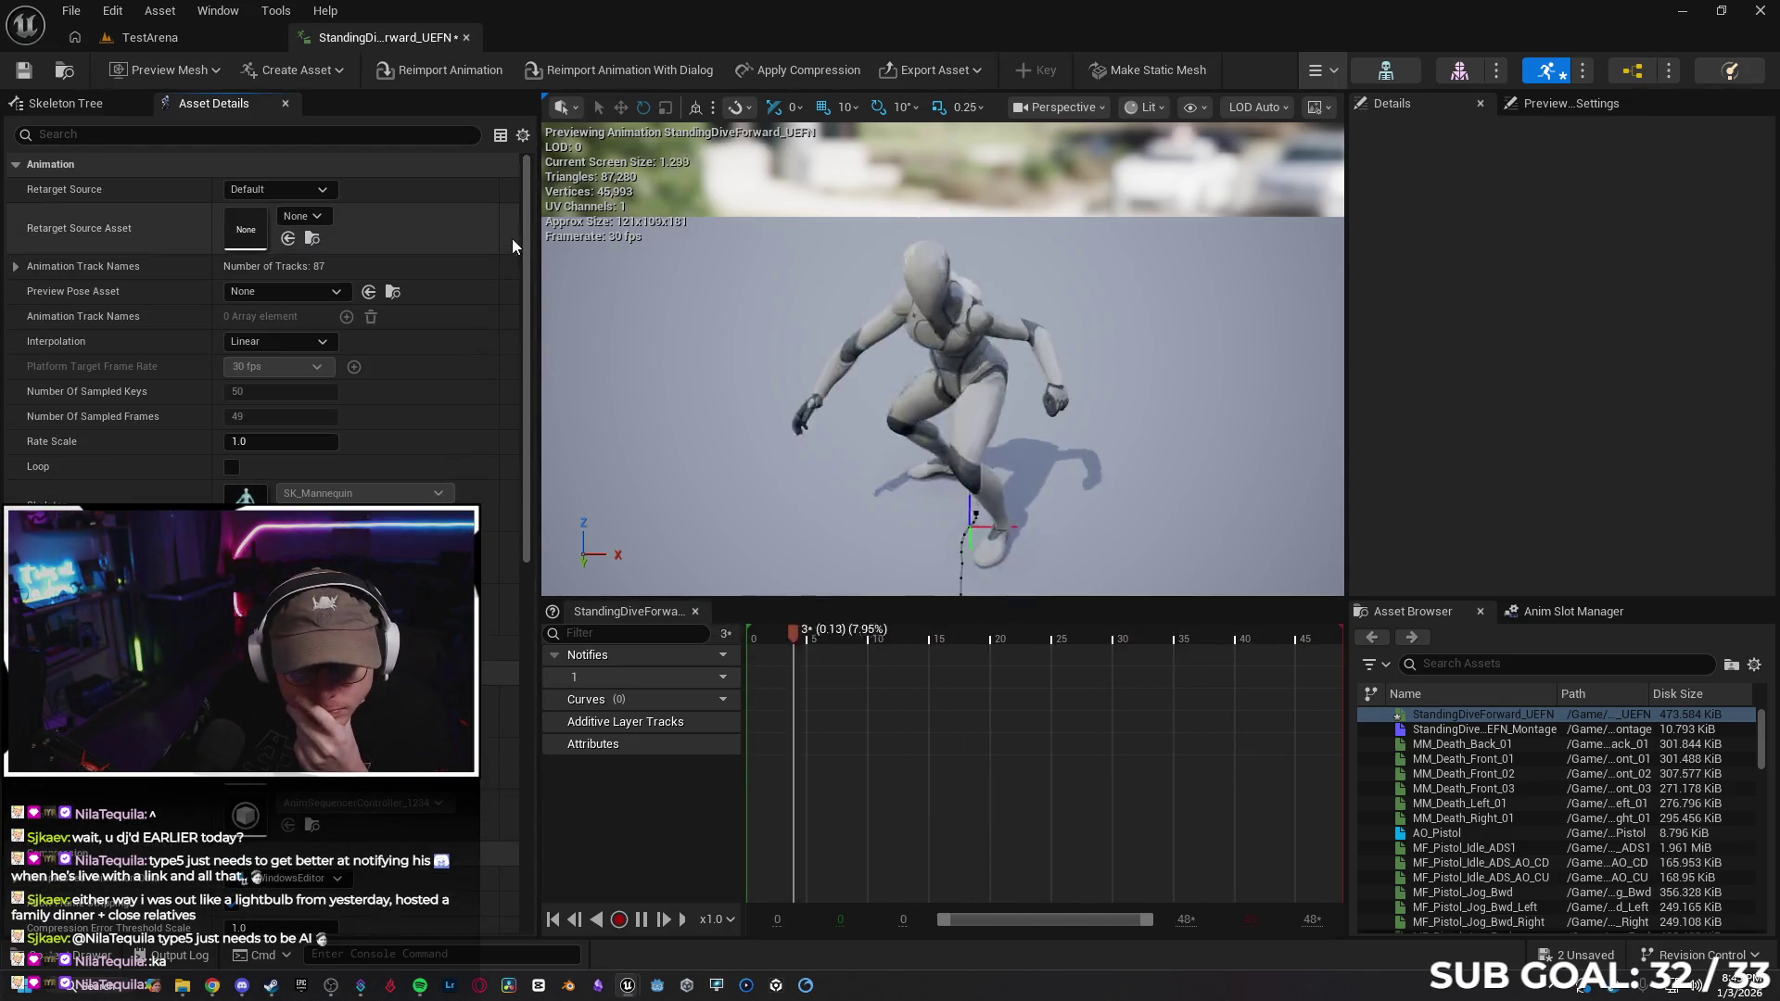
# Play TestArena from a floor spot, running right and forward with two jumps, then stop
pyautogui.click(170, 42)
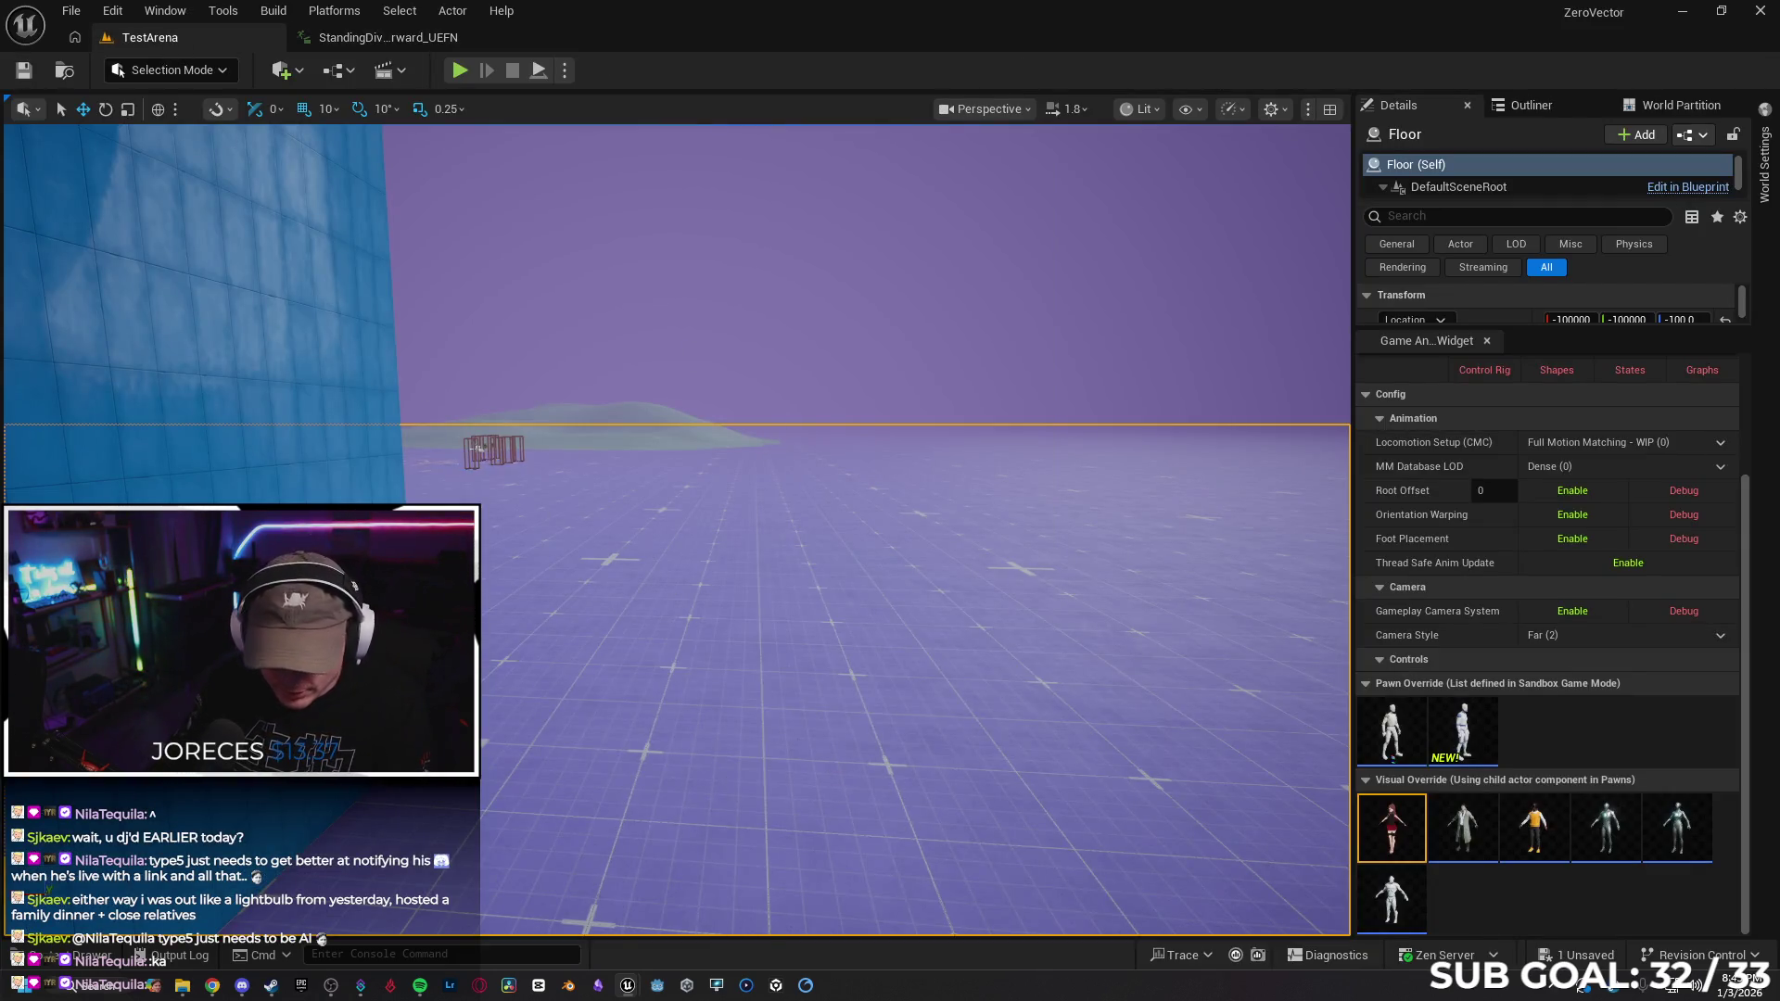
pyautogui.rightClick(718, 782)
pyautogui.click(758, 753)
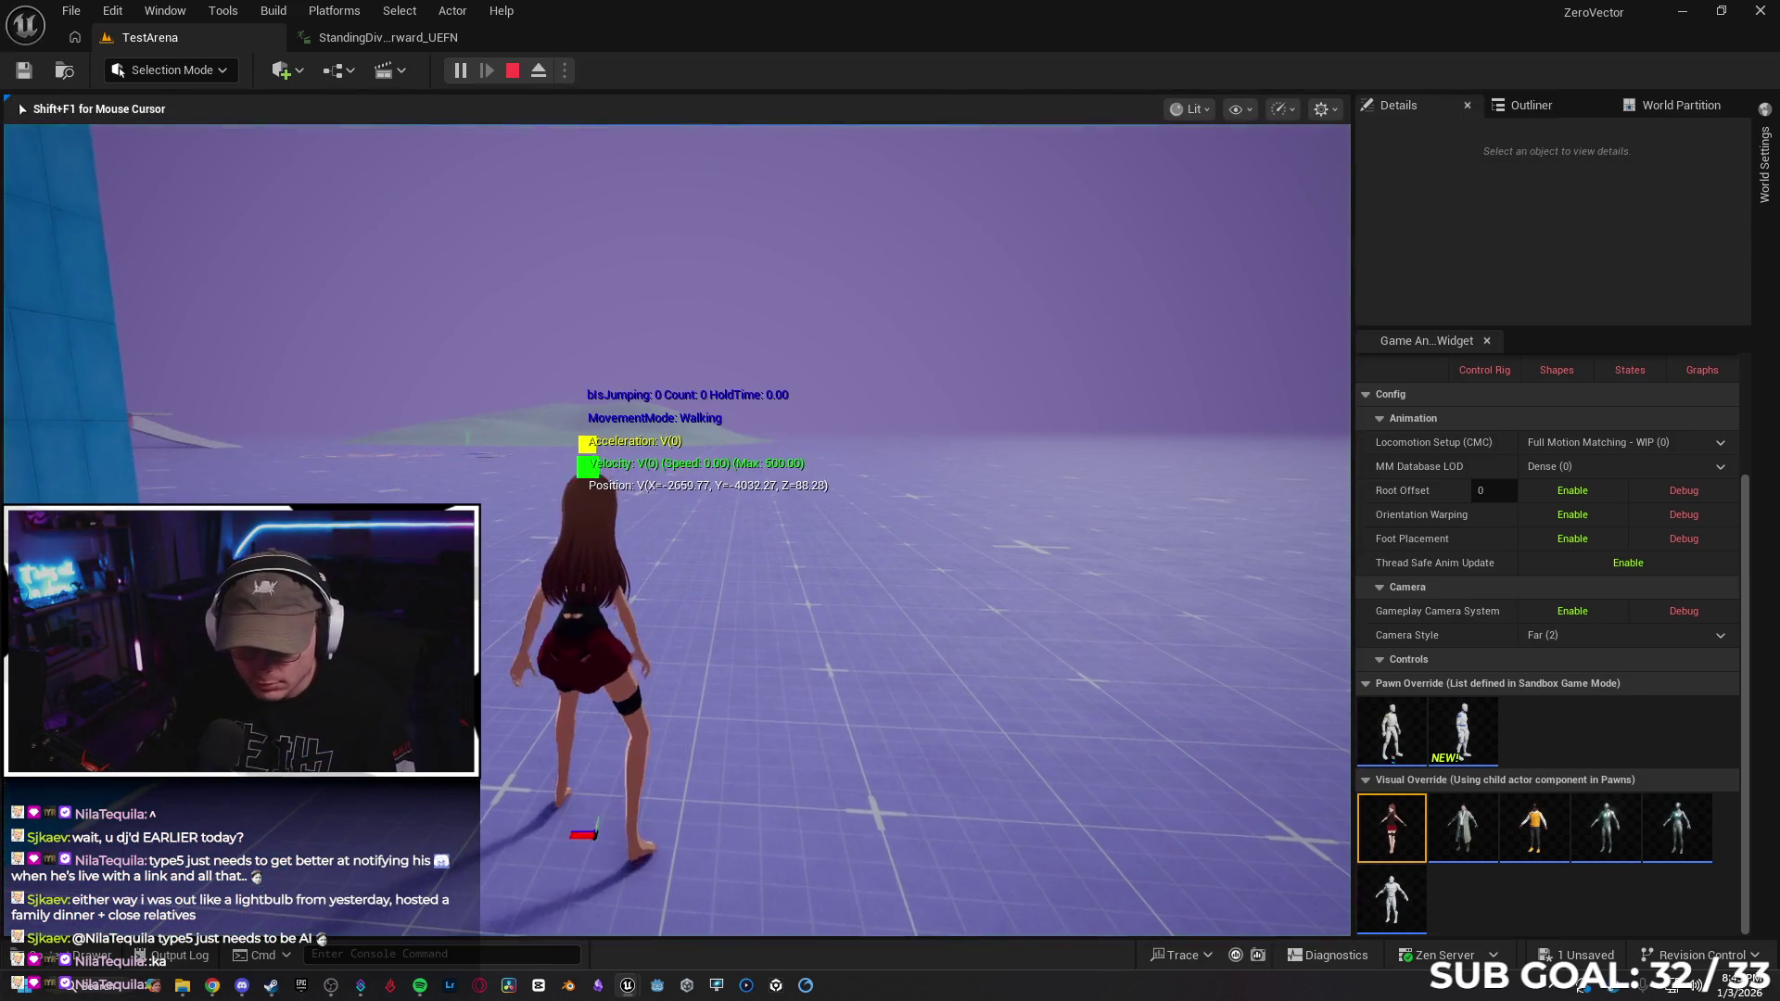
pyautogui.press('d')
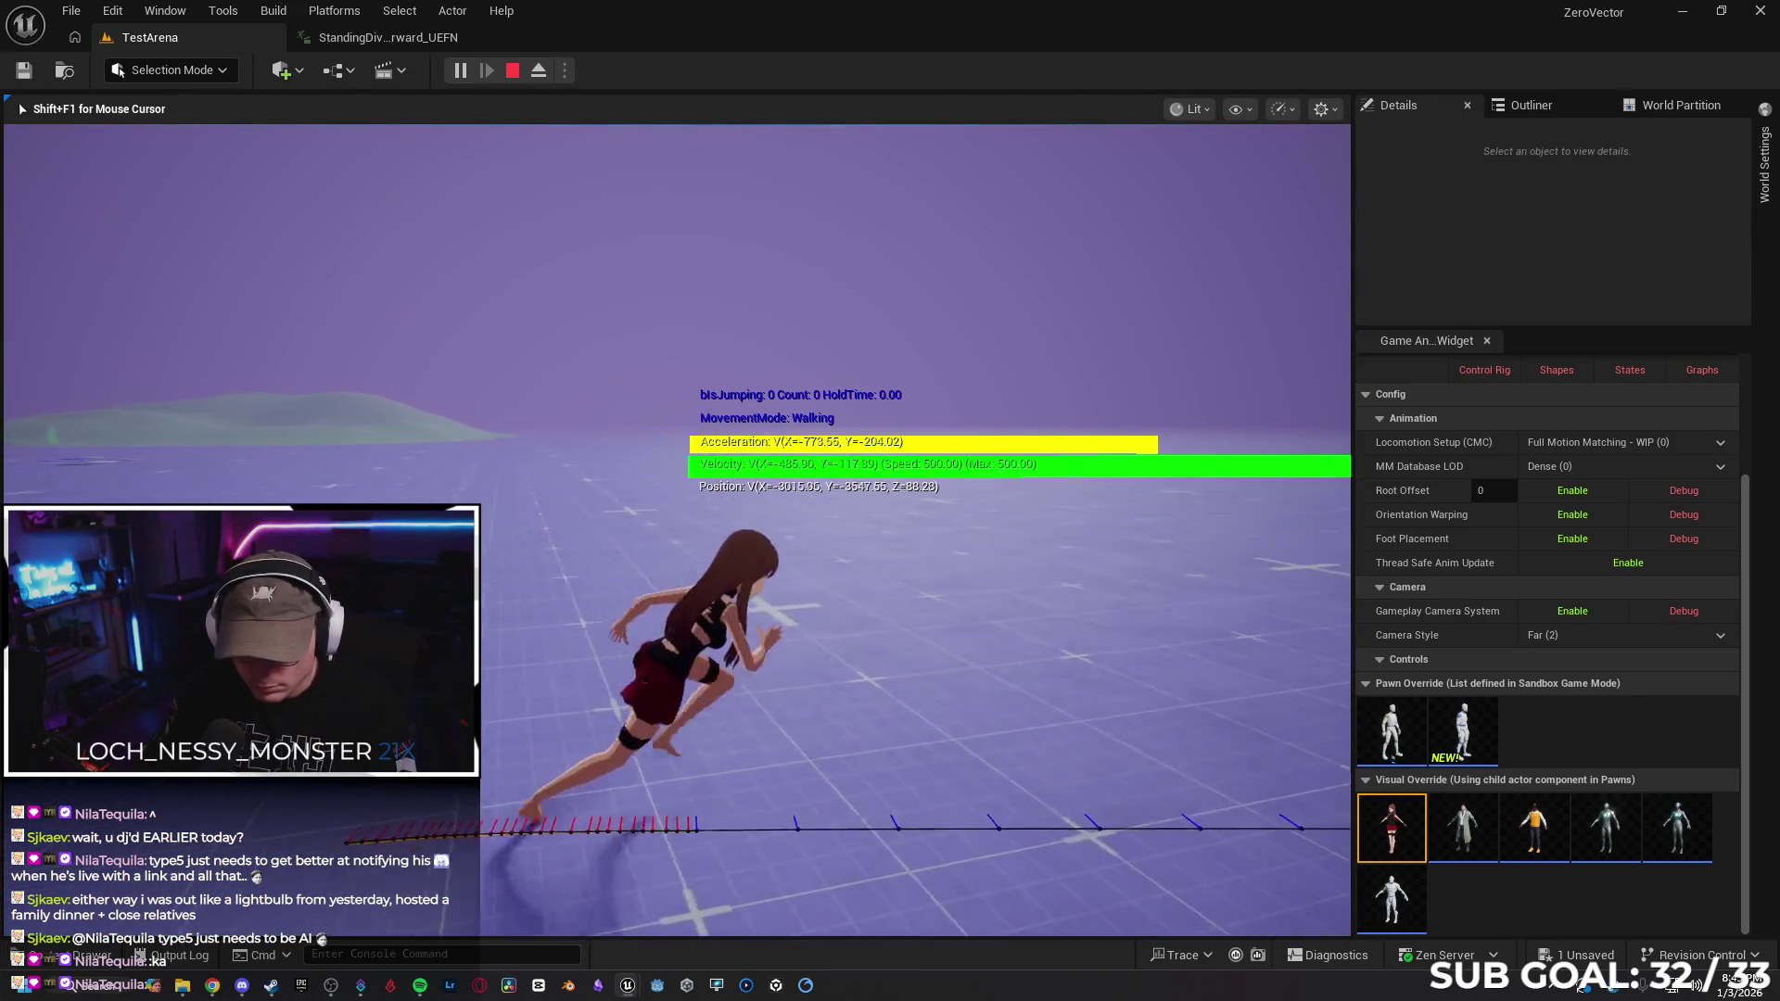
pyautogui.press('w')
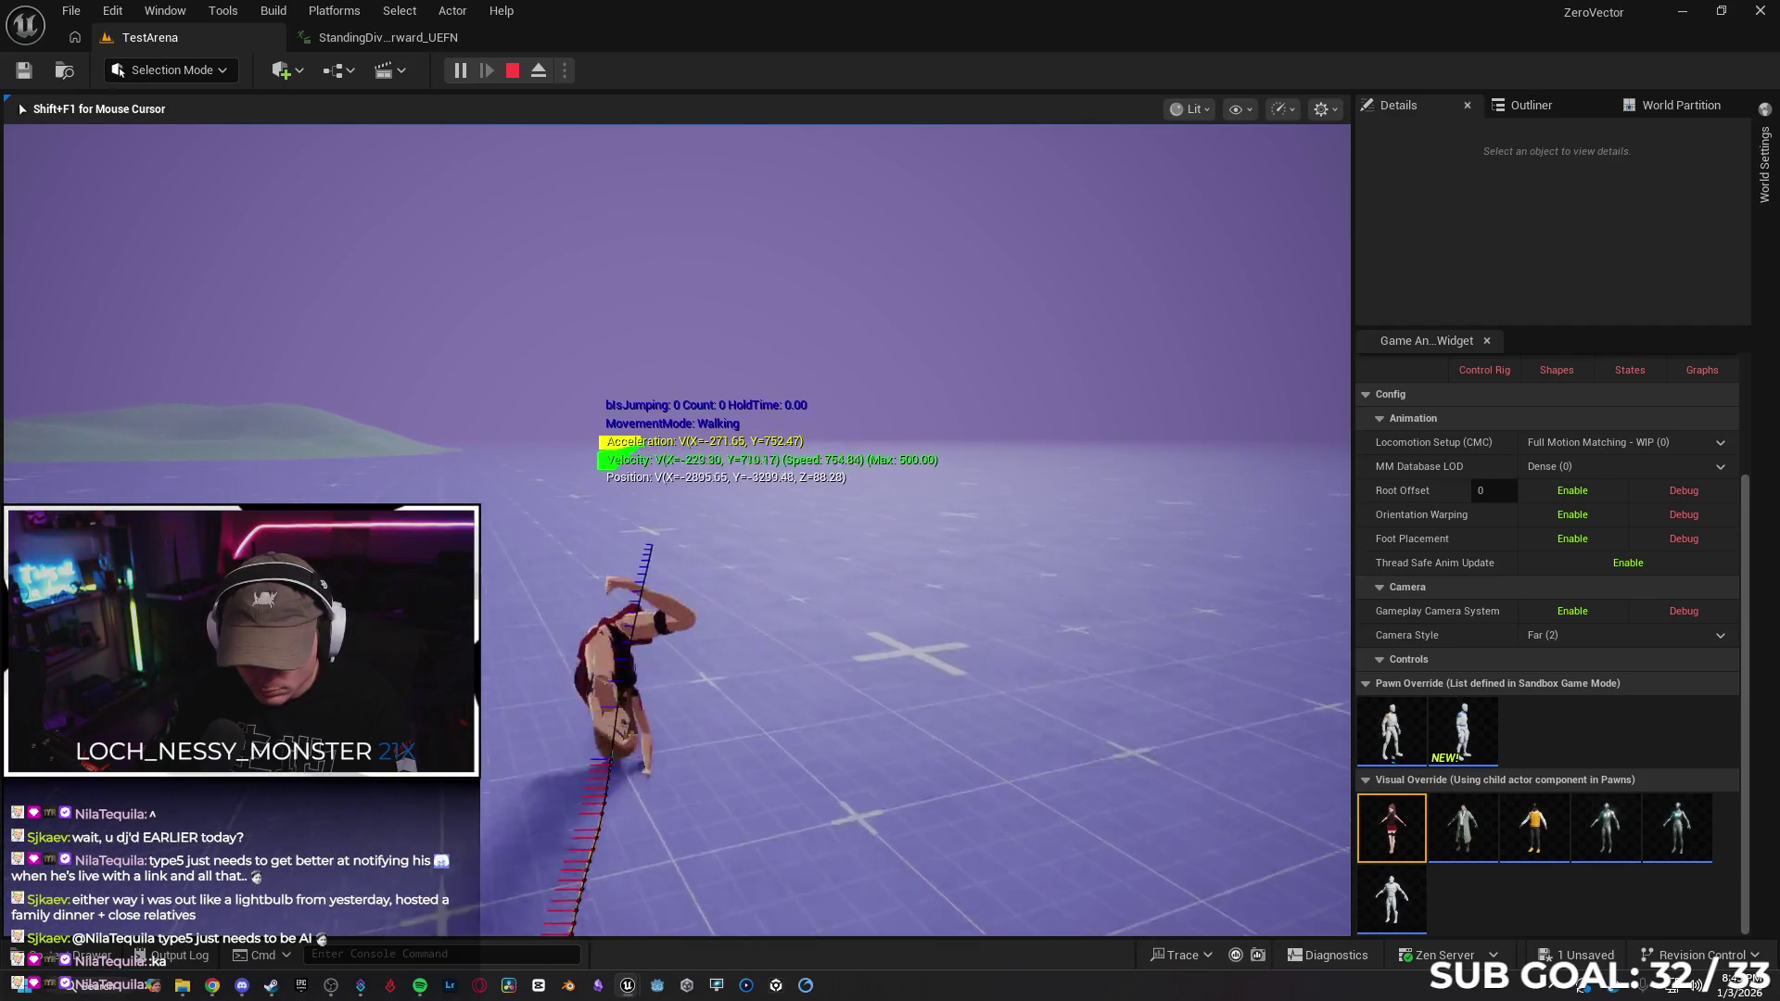
pyautogui.press('space')
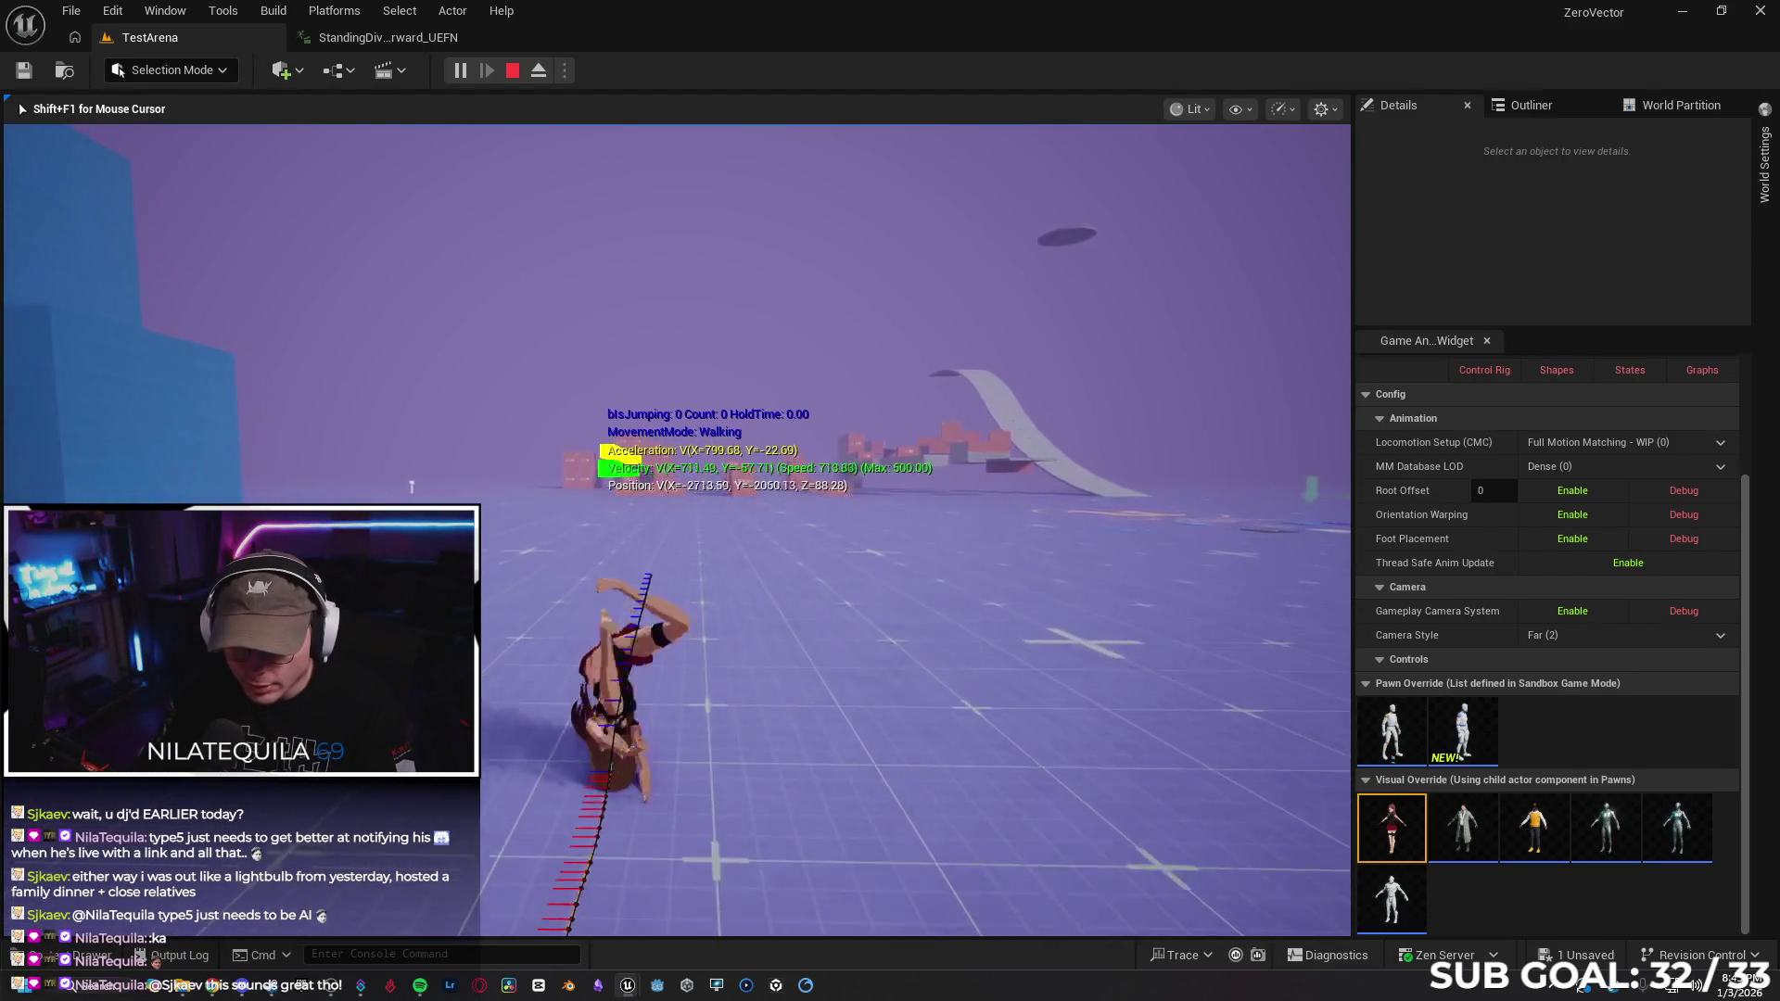
pyautogui.press('space')
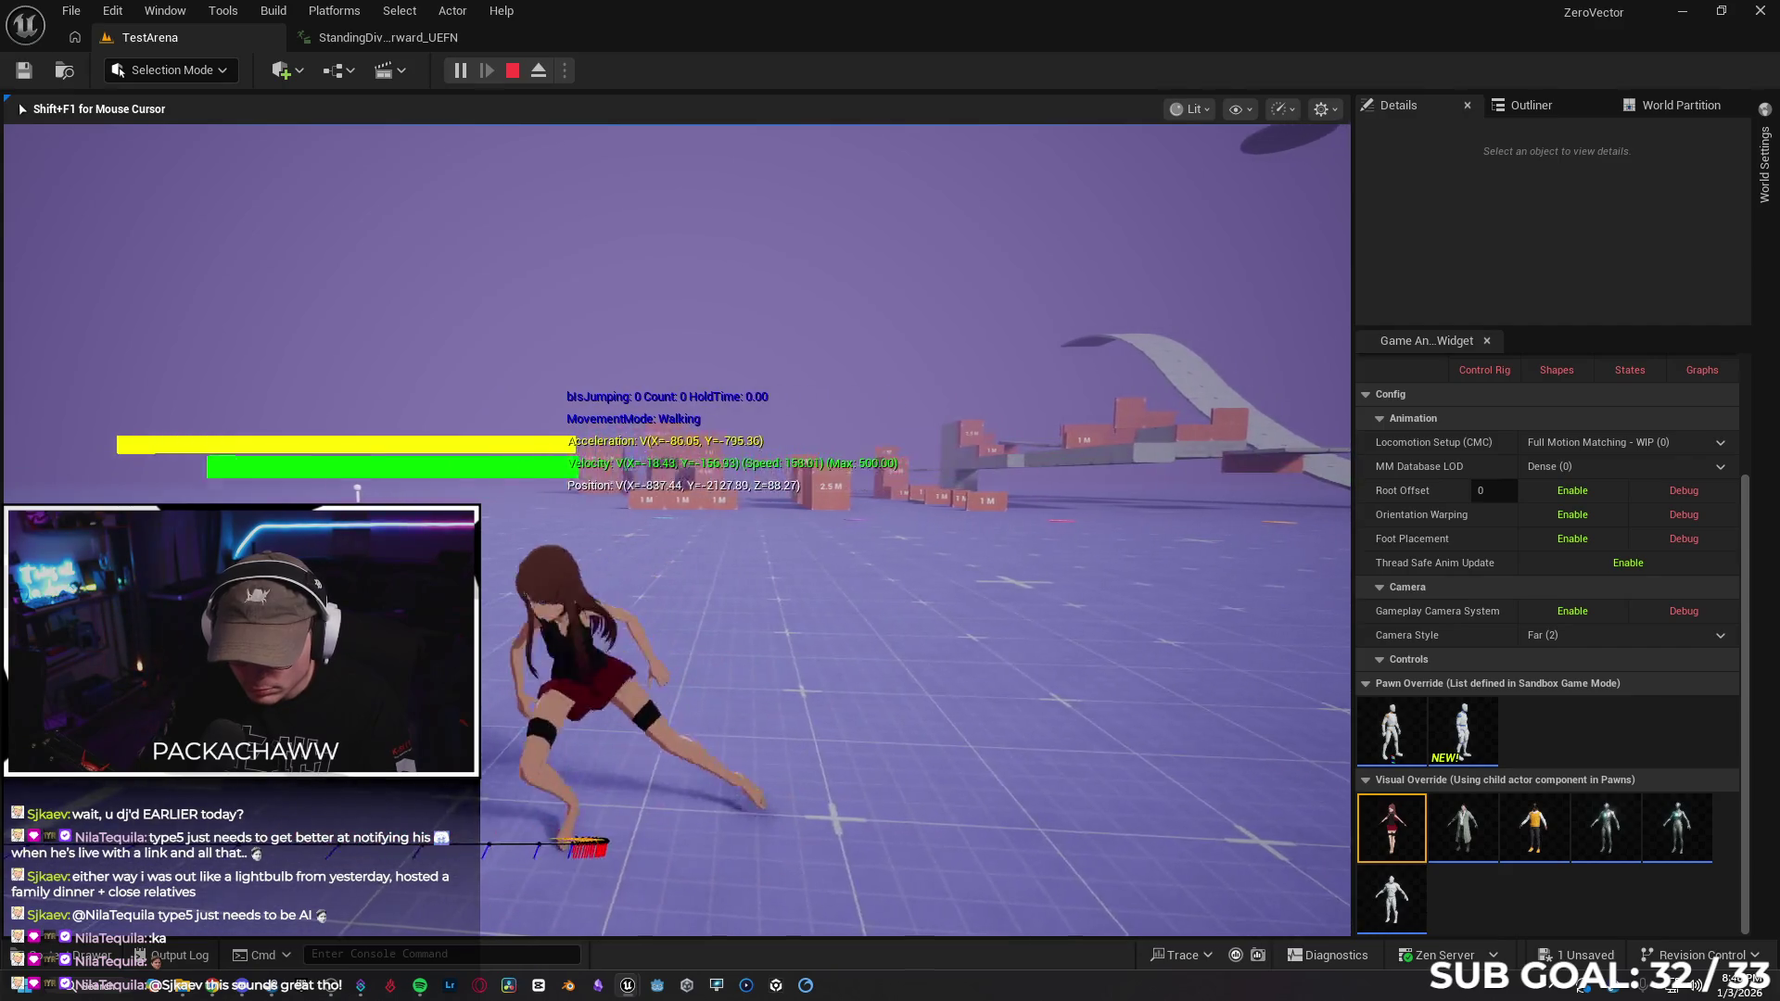
pyautogui.press('Escape')
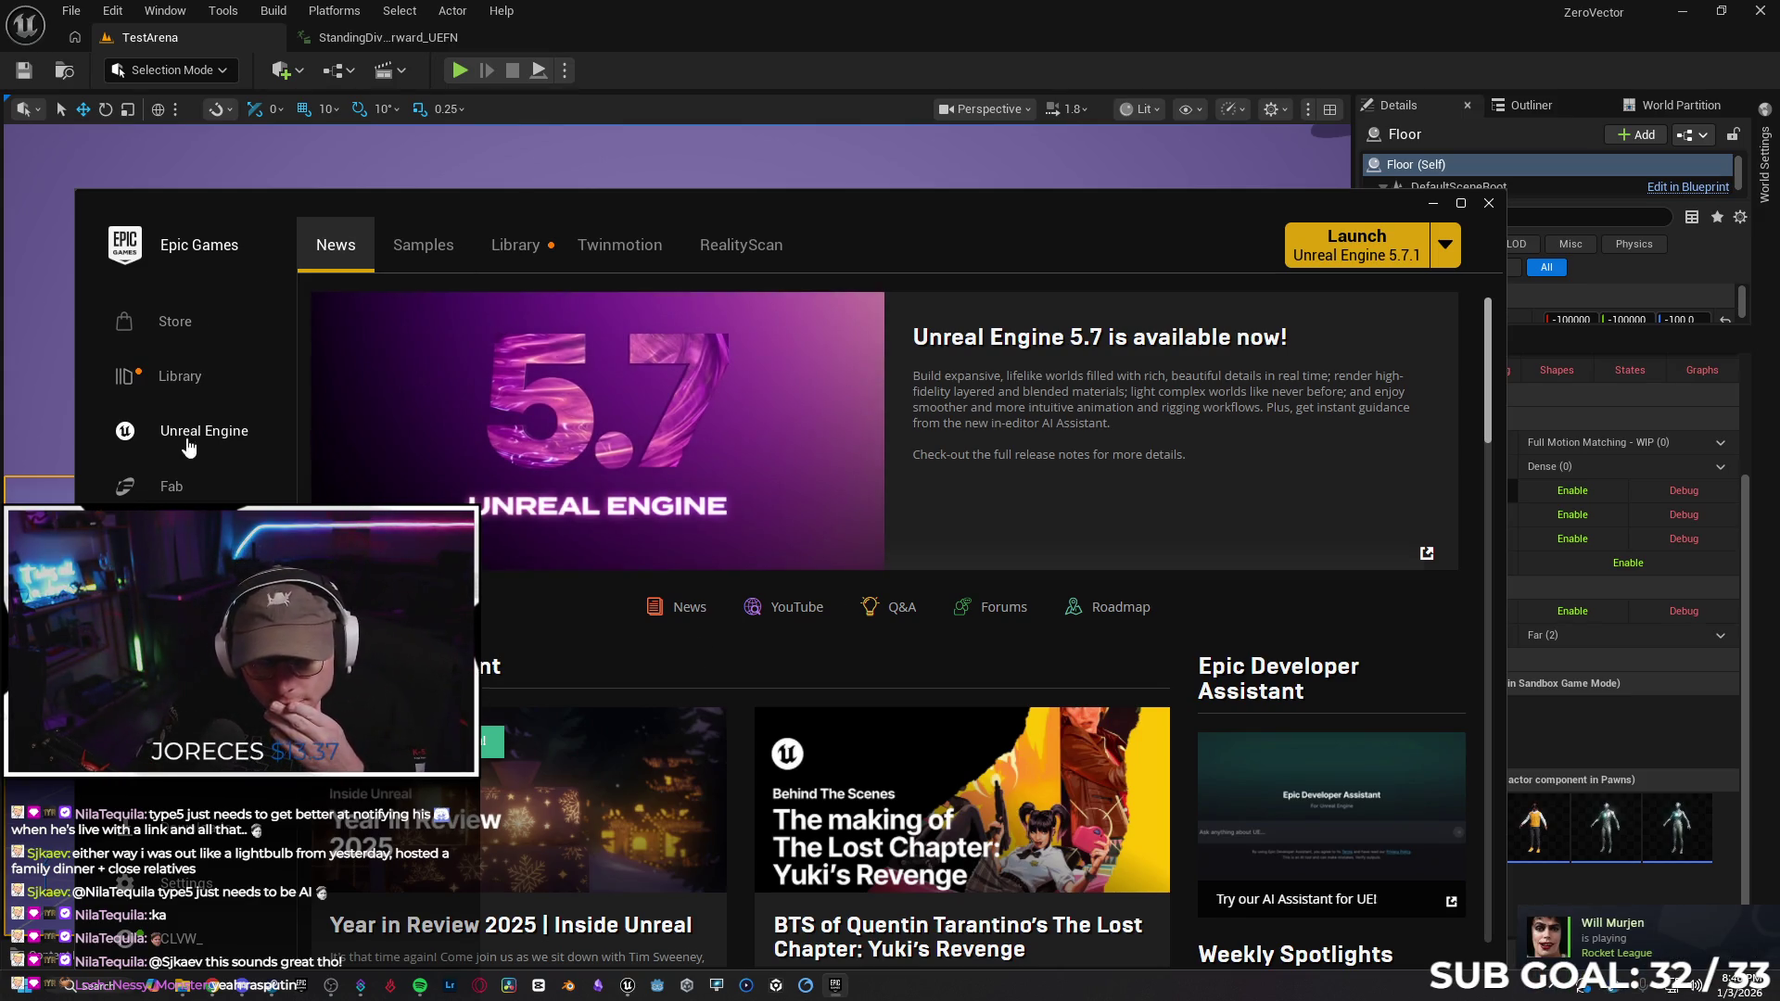
# In the launcher Library, search the Fab library for 'animation'
pyautogui.click(514, 245)
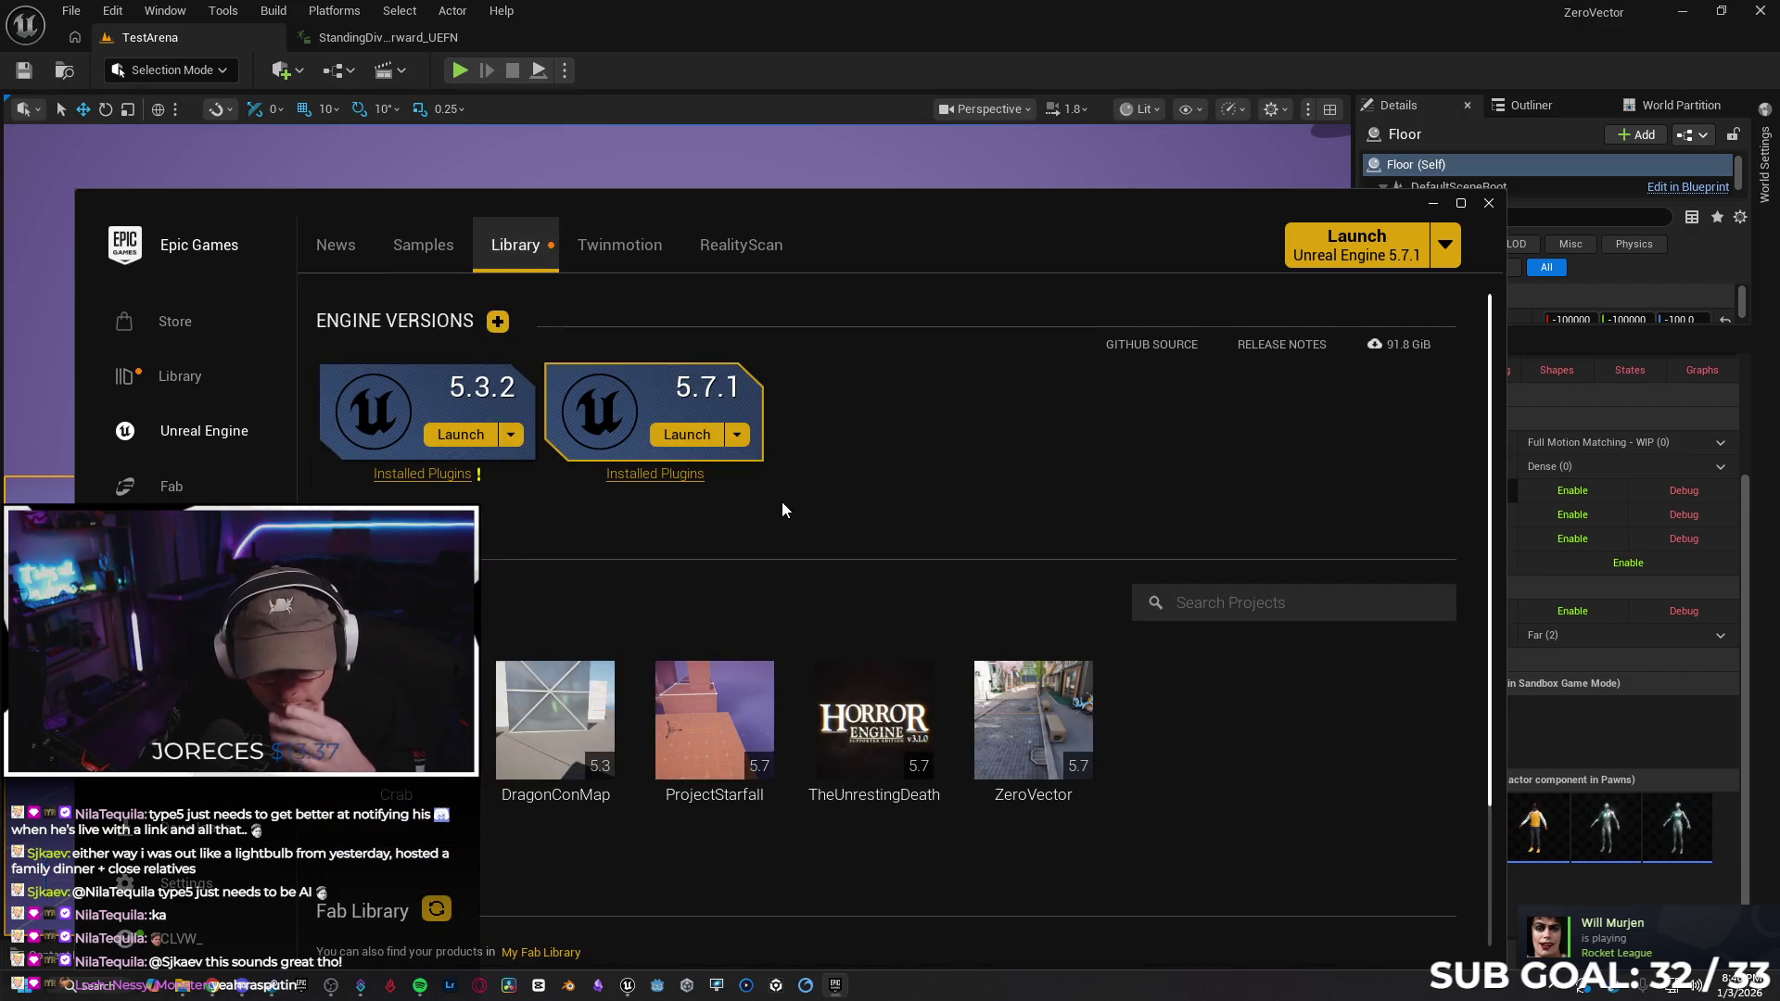
pyautogui.scroll(-4, 1210, 752)
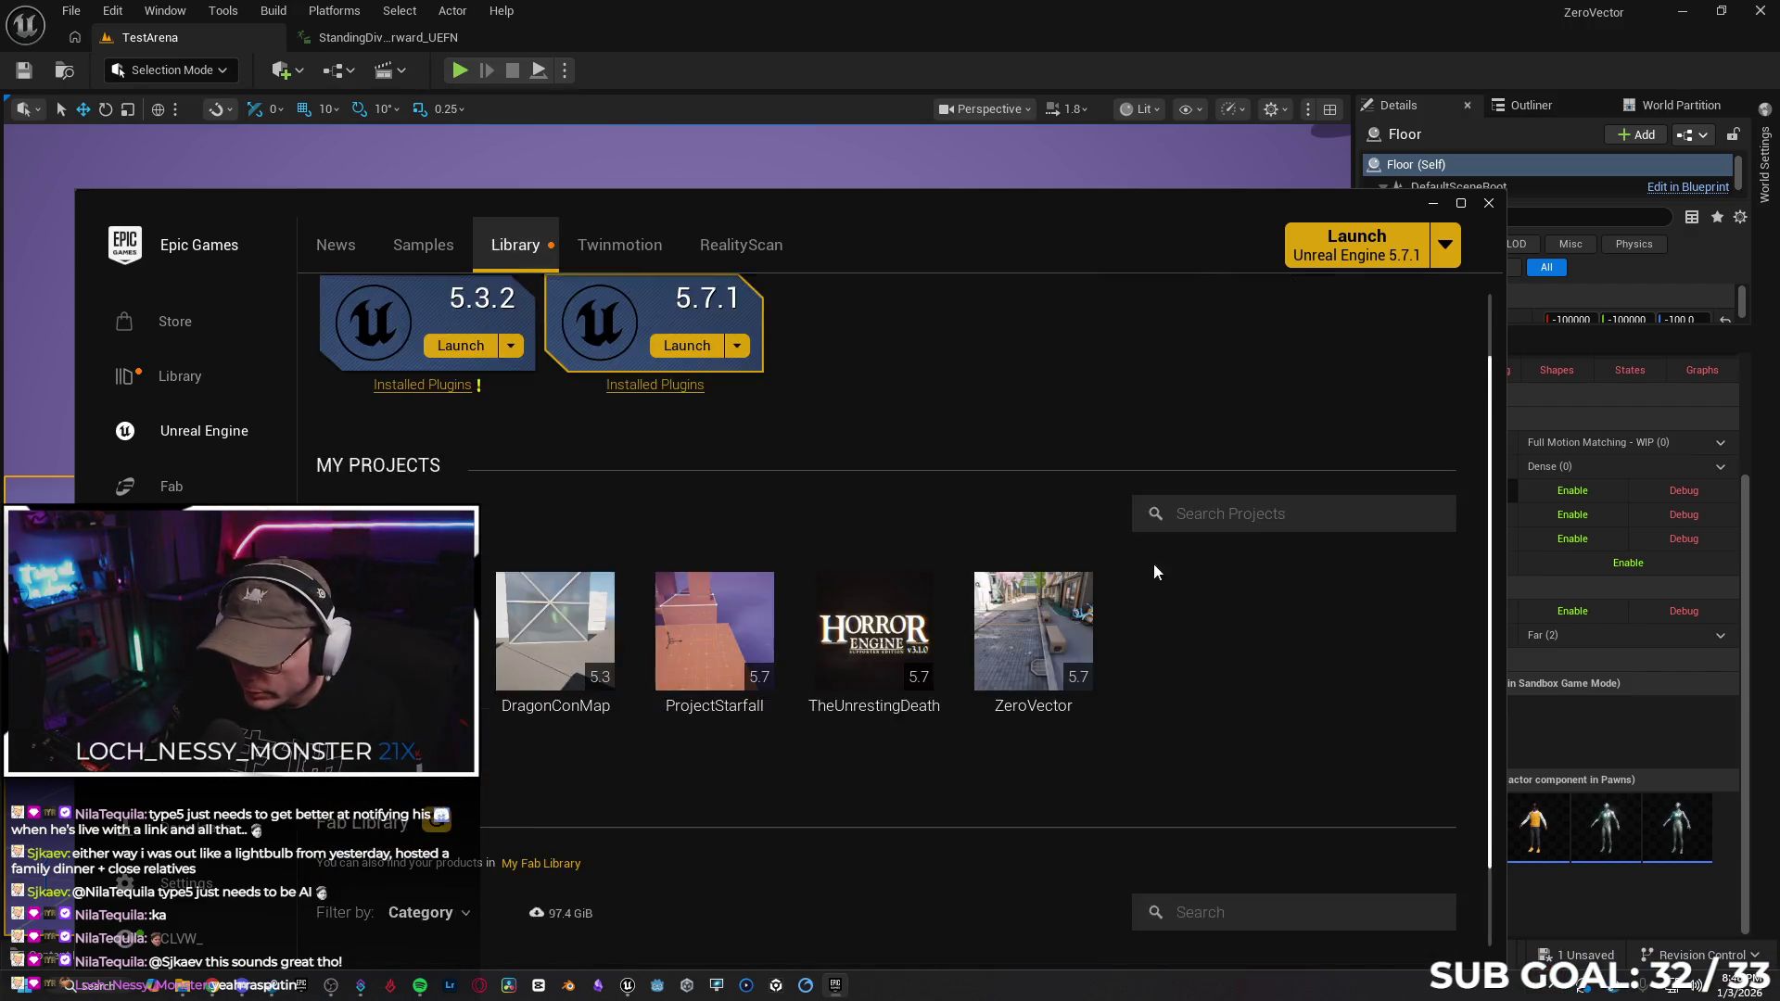
pyautogui.click(1237, 674)
pyautogui.write('anima')
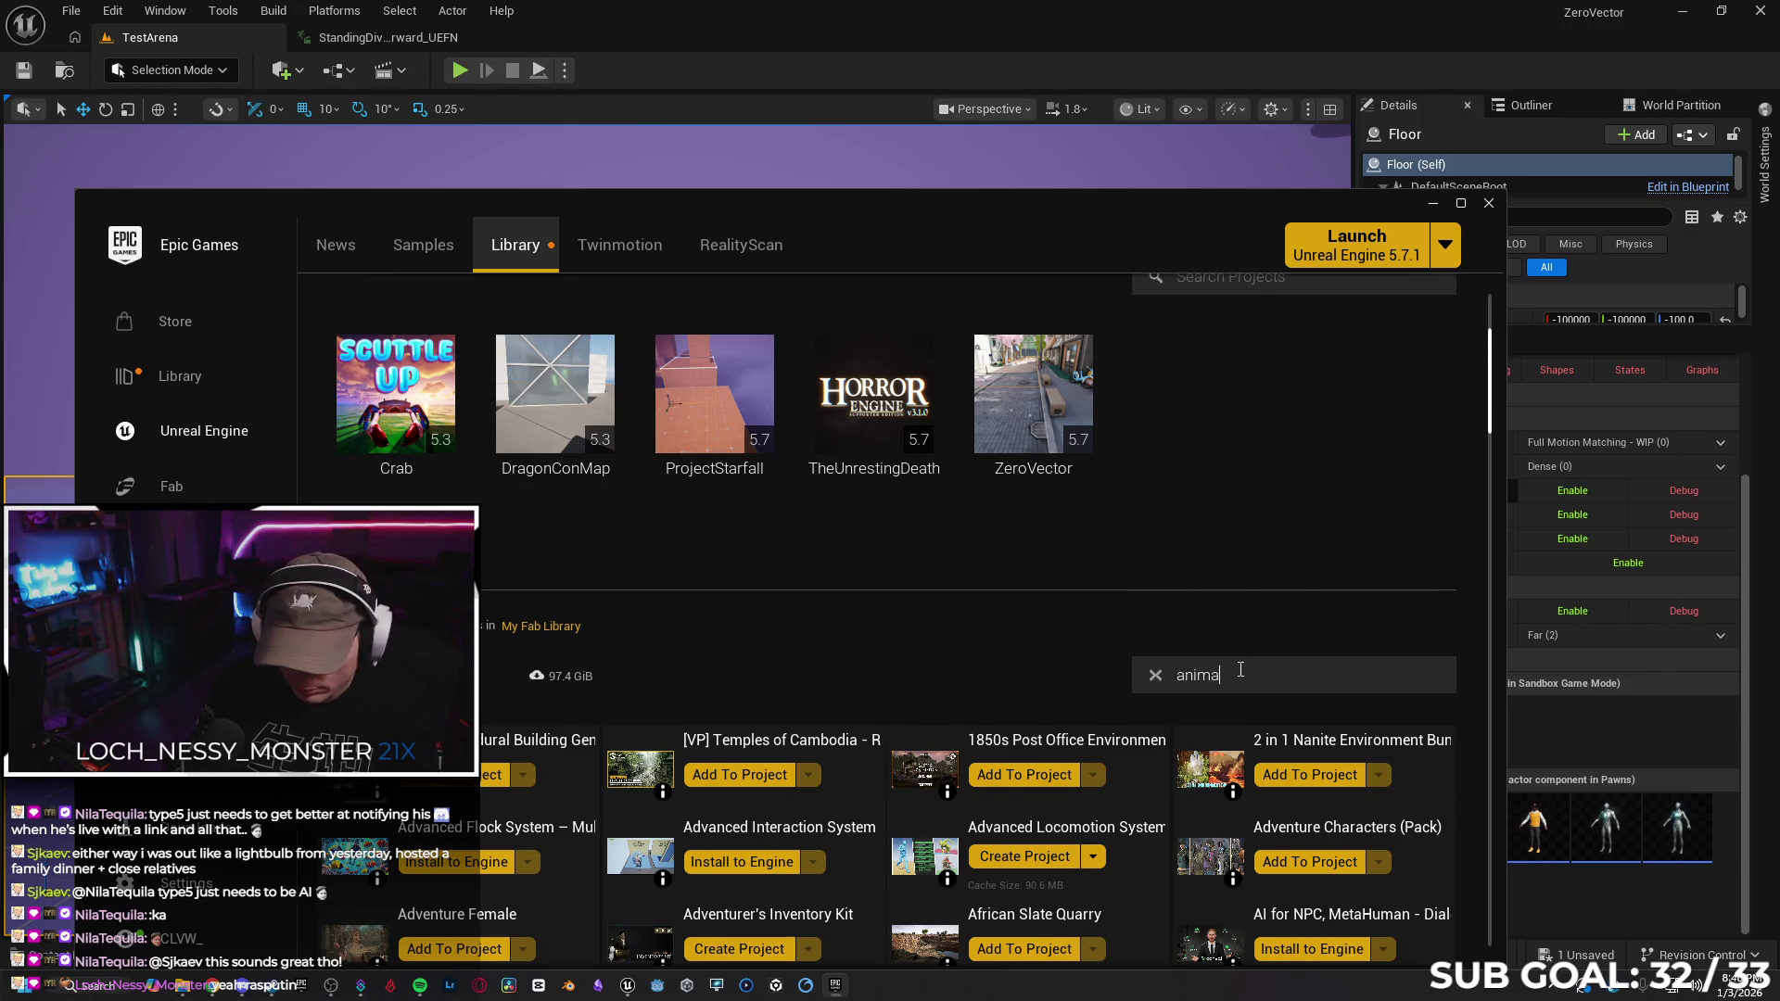
pyautogui.write('tion')
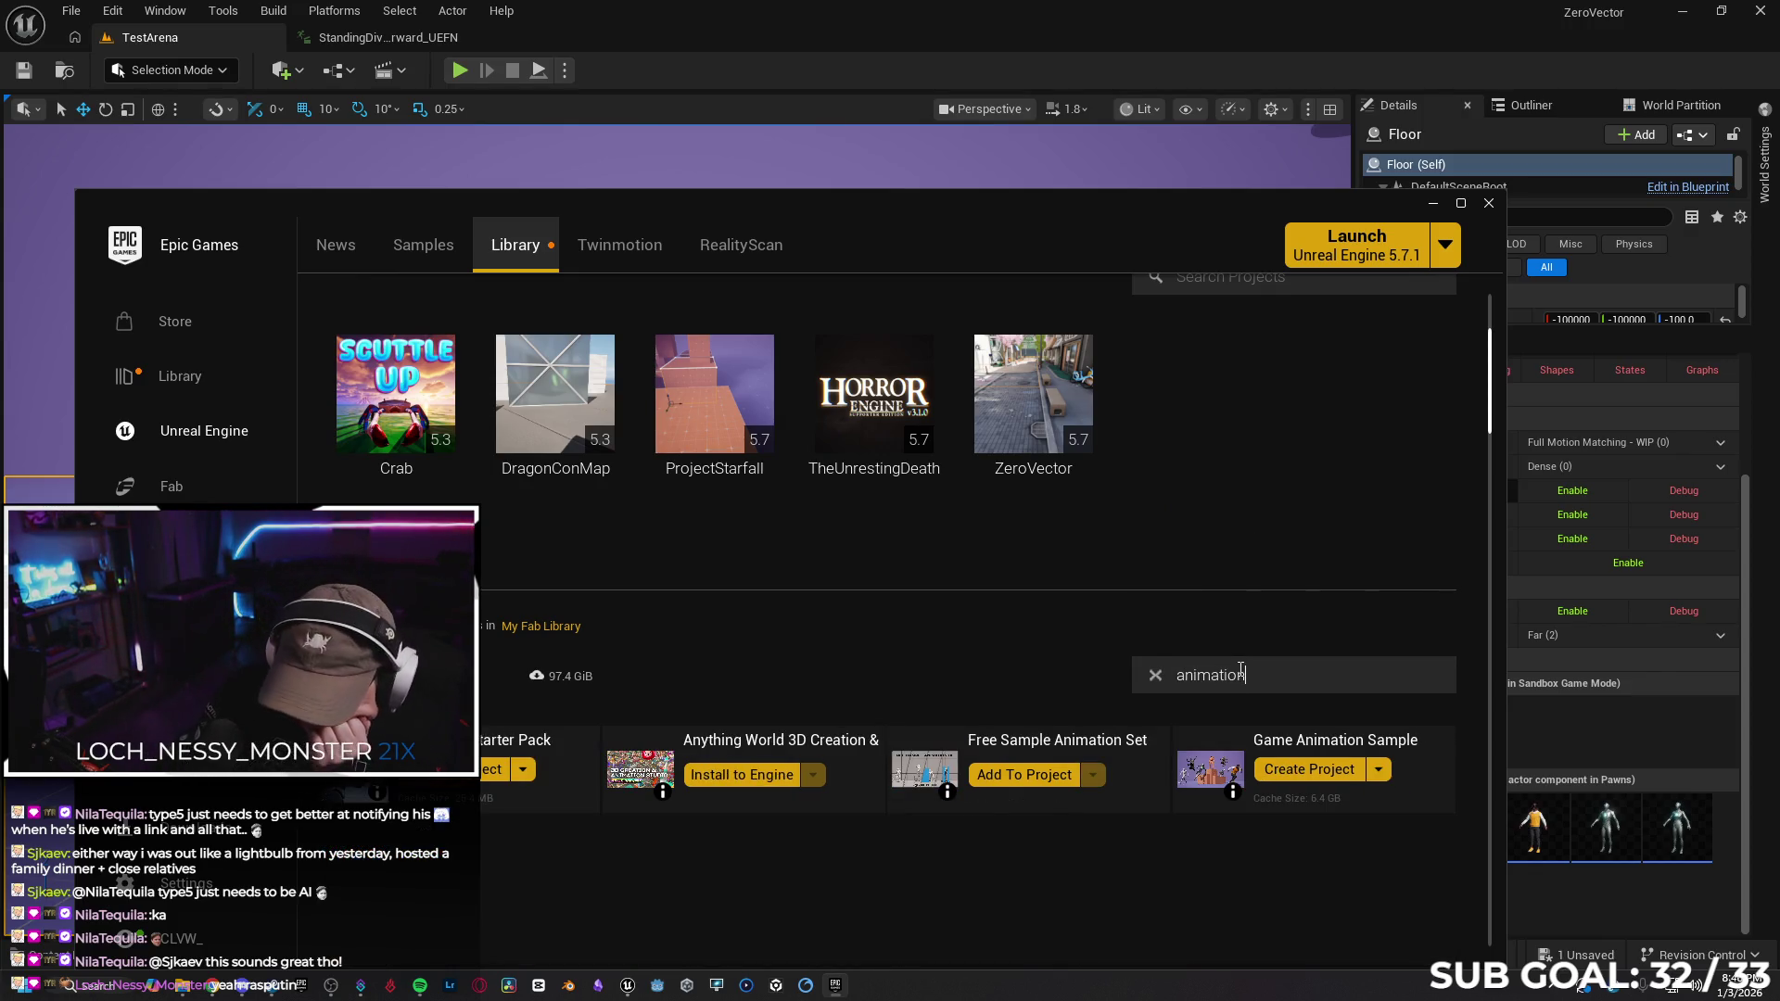
# Add the Free Sample Animation Set to ZeroVector and close the launcher
pyautogui.click(1045, 783)
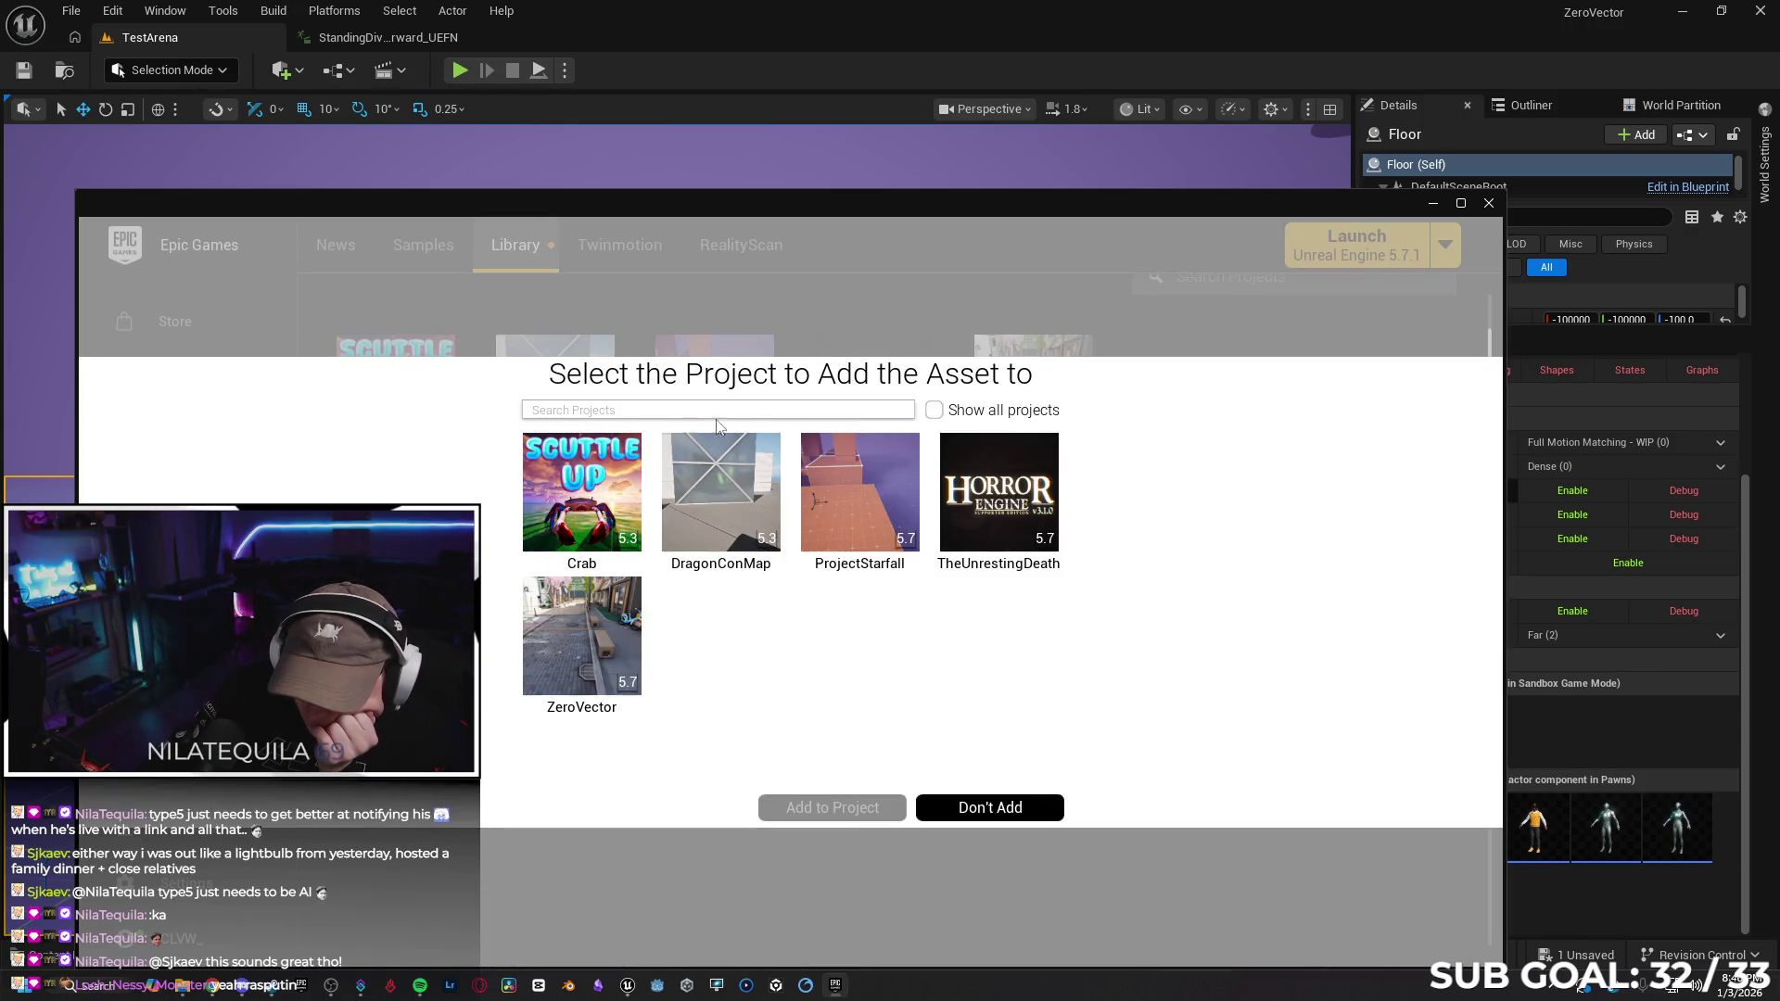
pyautogui.click(610, 613)
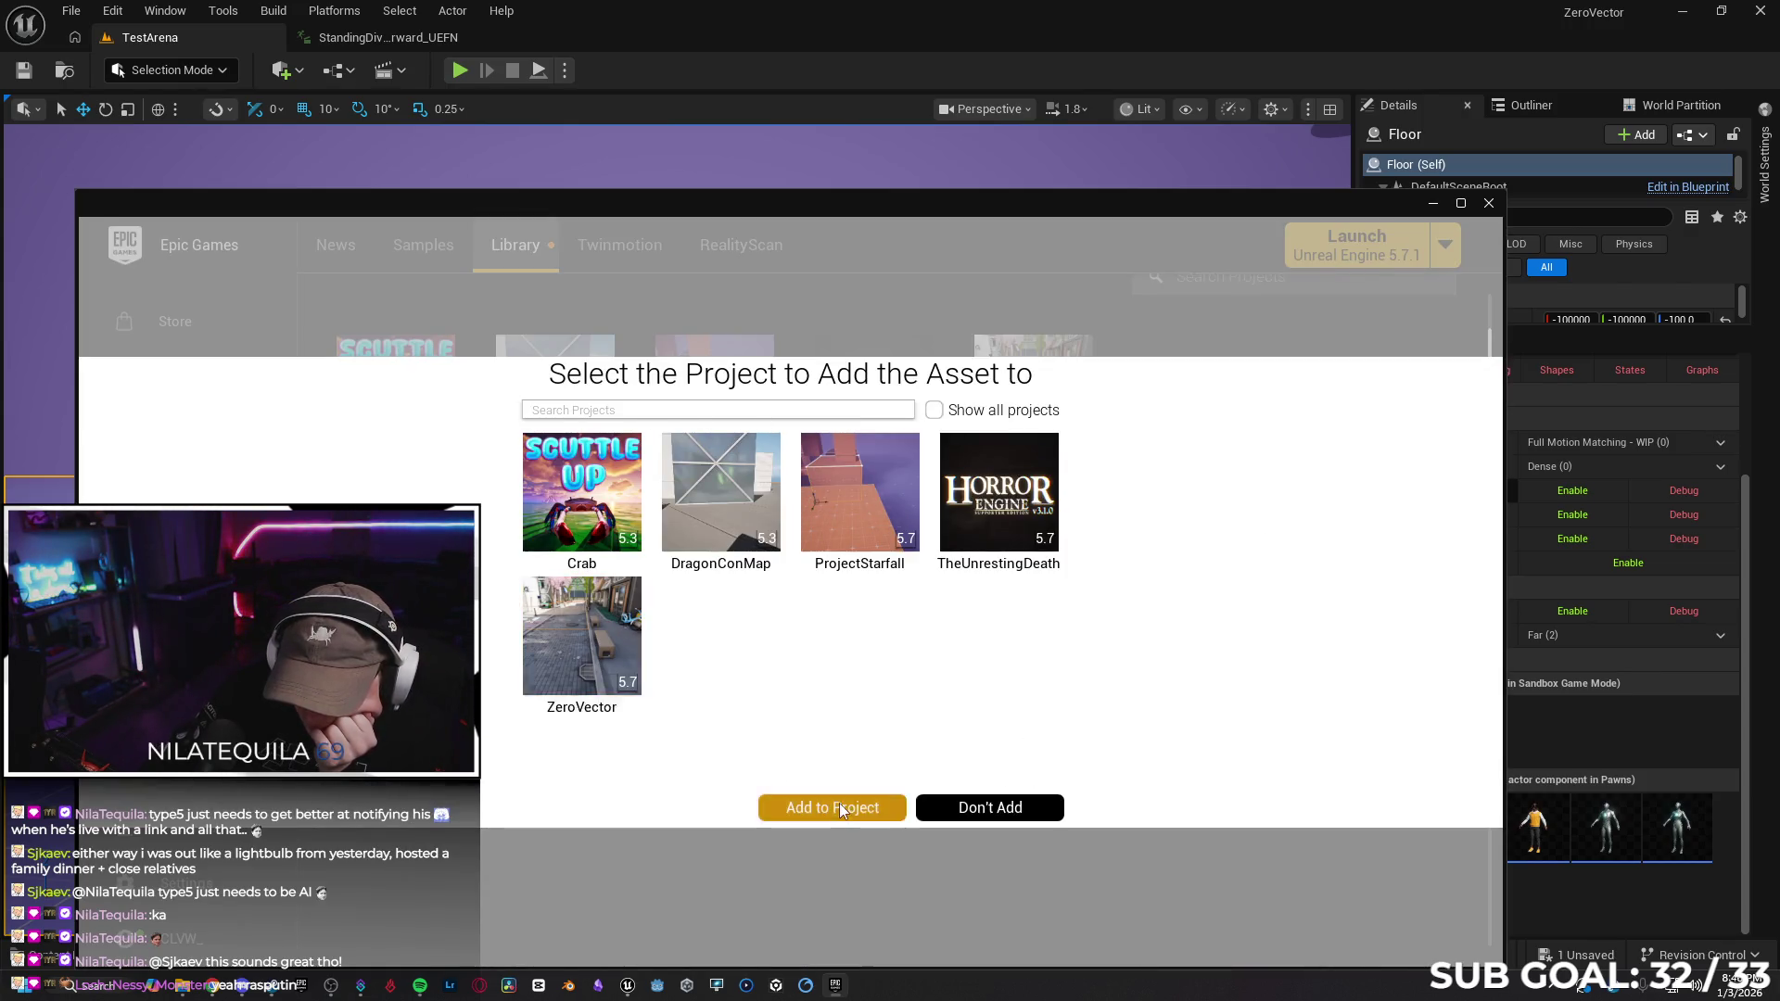
pyautogui.click(838, 806)
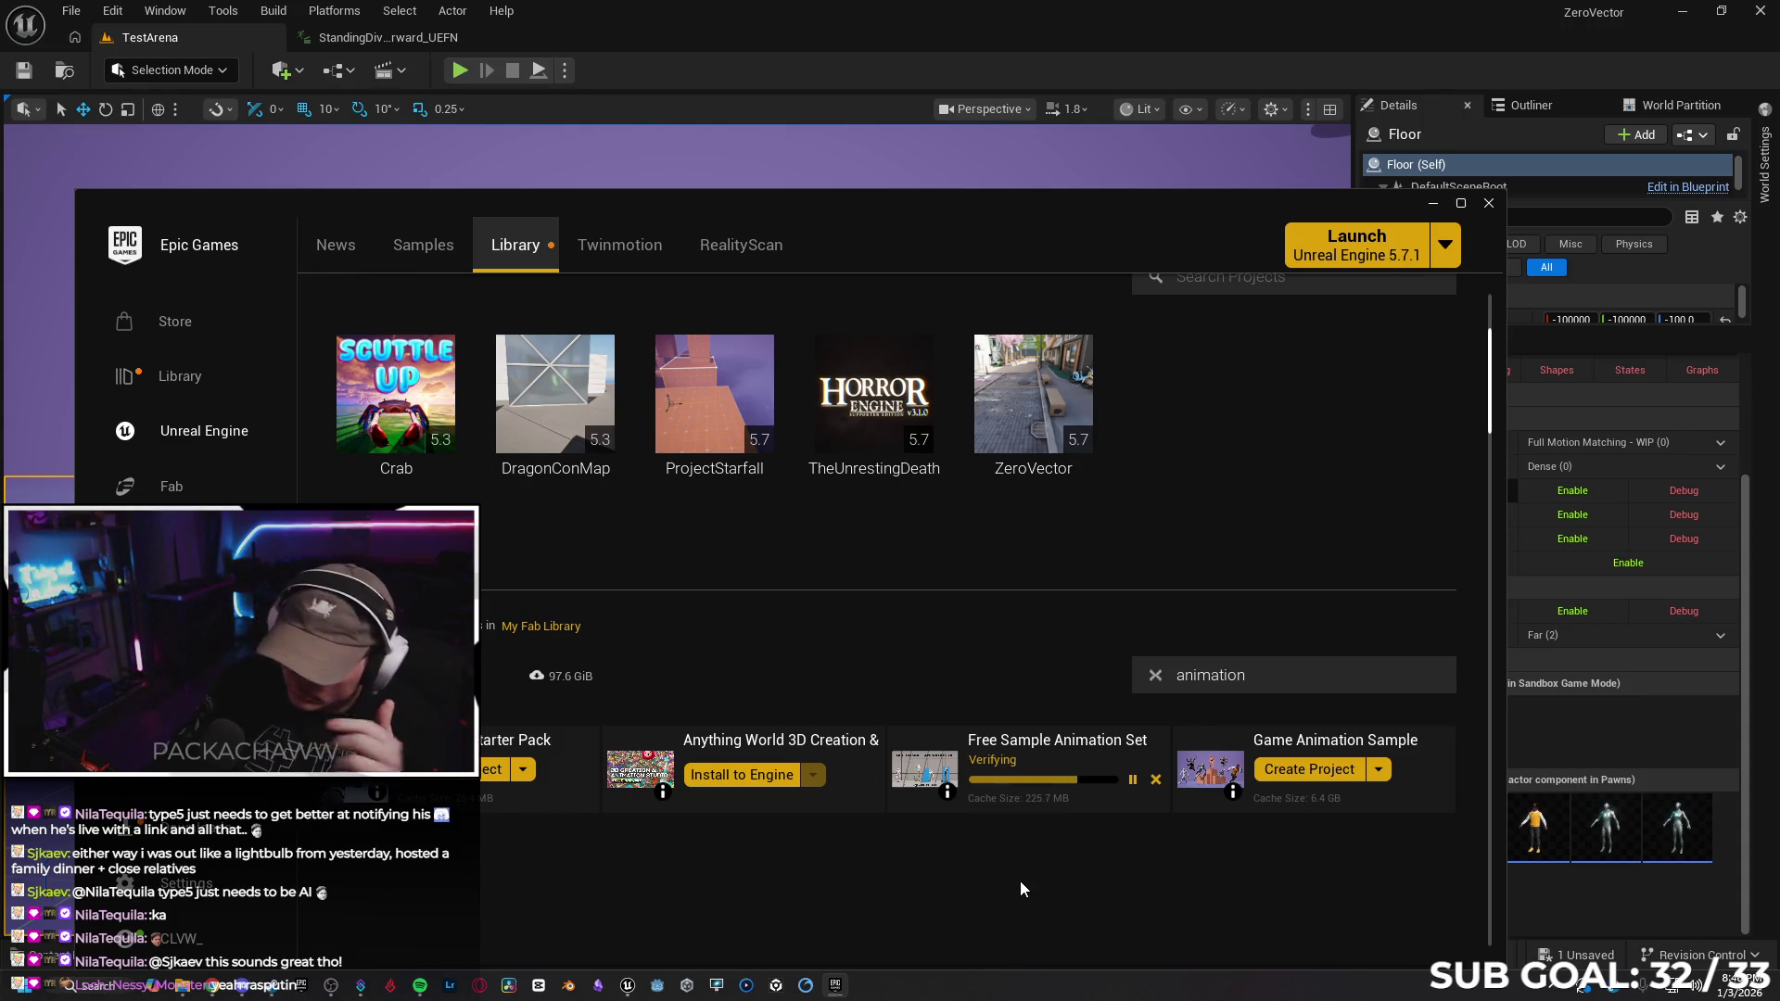
pyautogui.click(1487, 203)
pyautogui.click(89, 956)
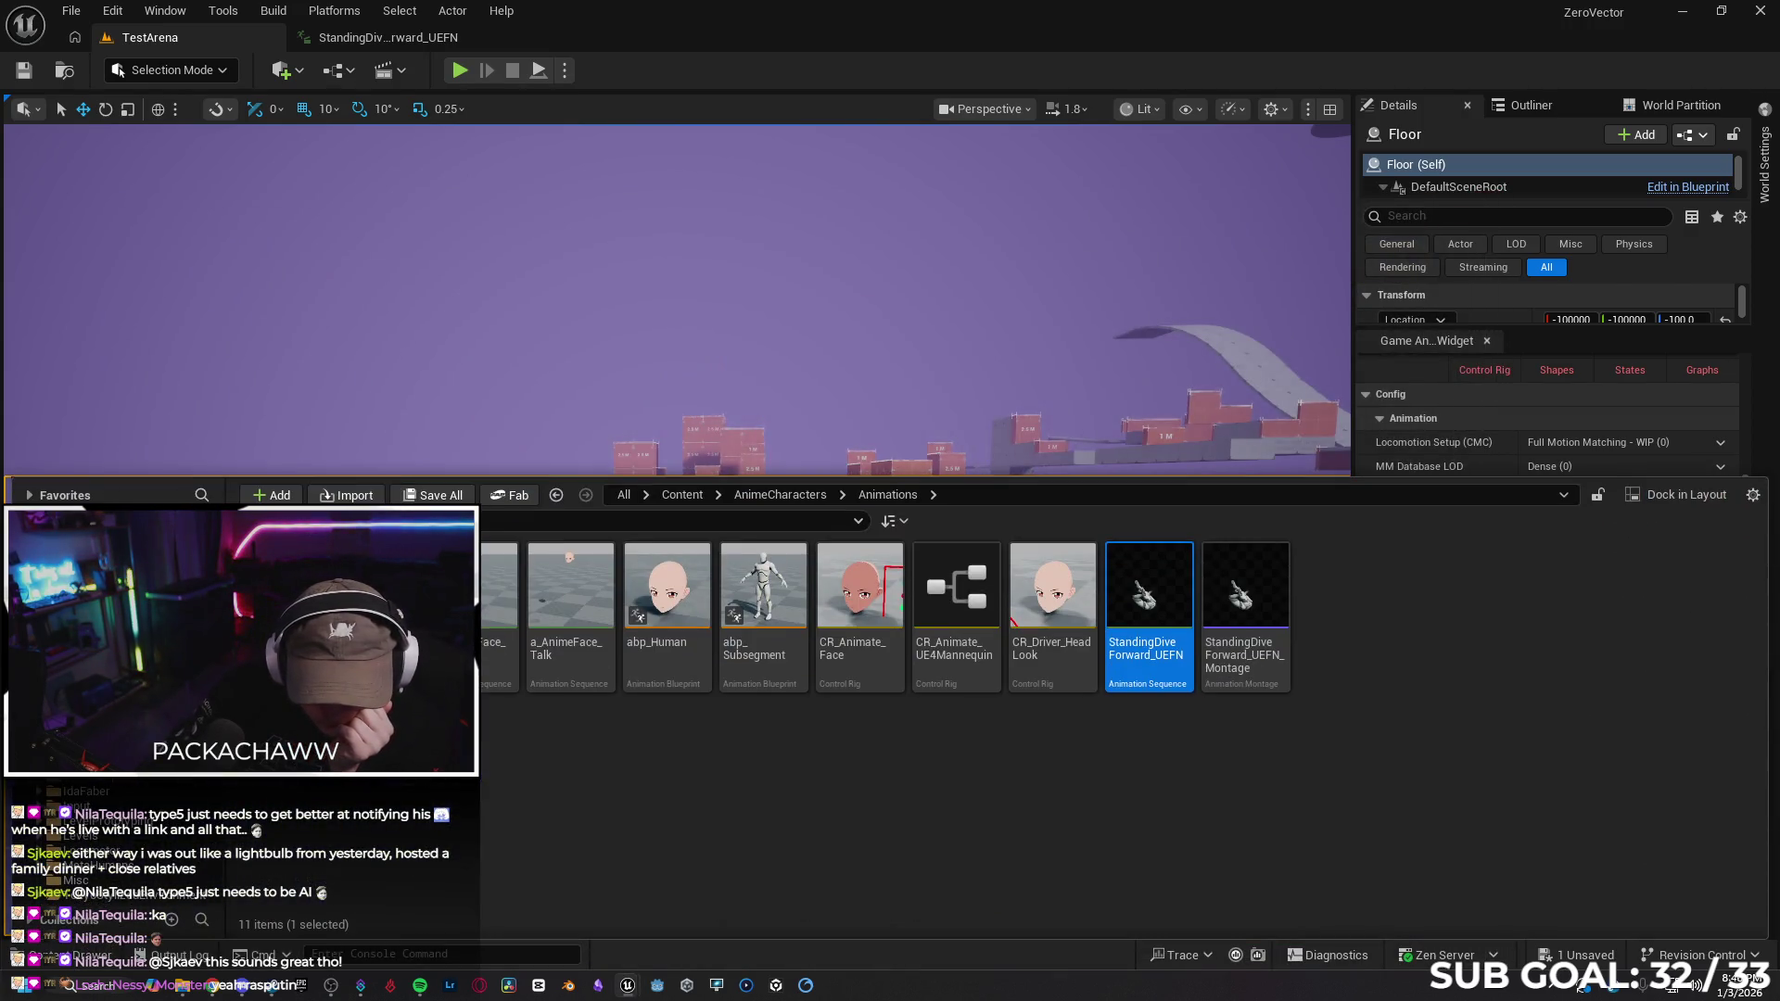
# Browse to FreeSampleAnimationSet > Animations > DashDodgeRollSet > Mannequin > RootMotion > Roll
pyautogui.click(683, 495)
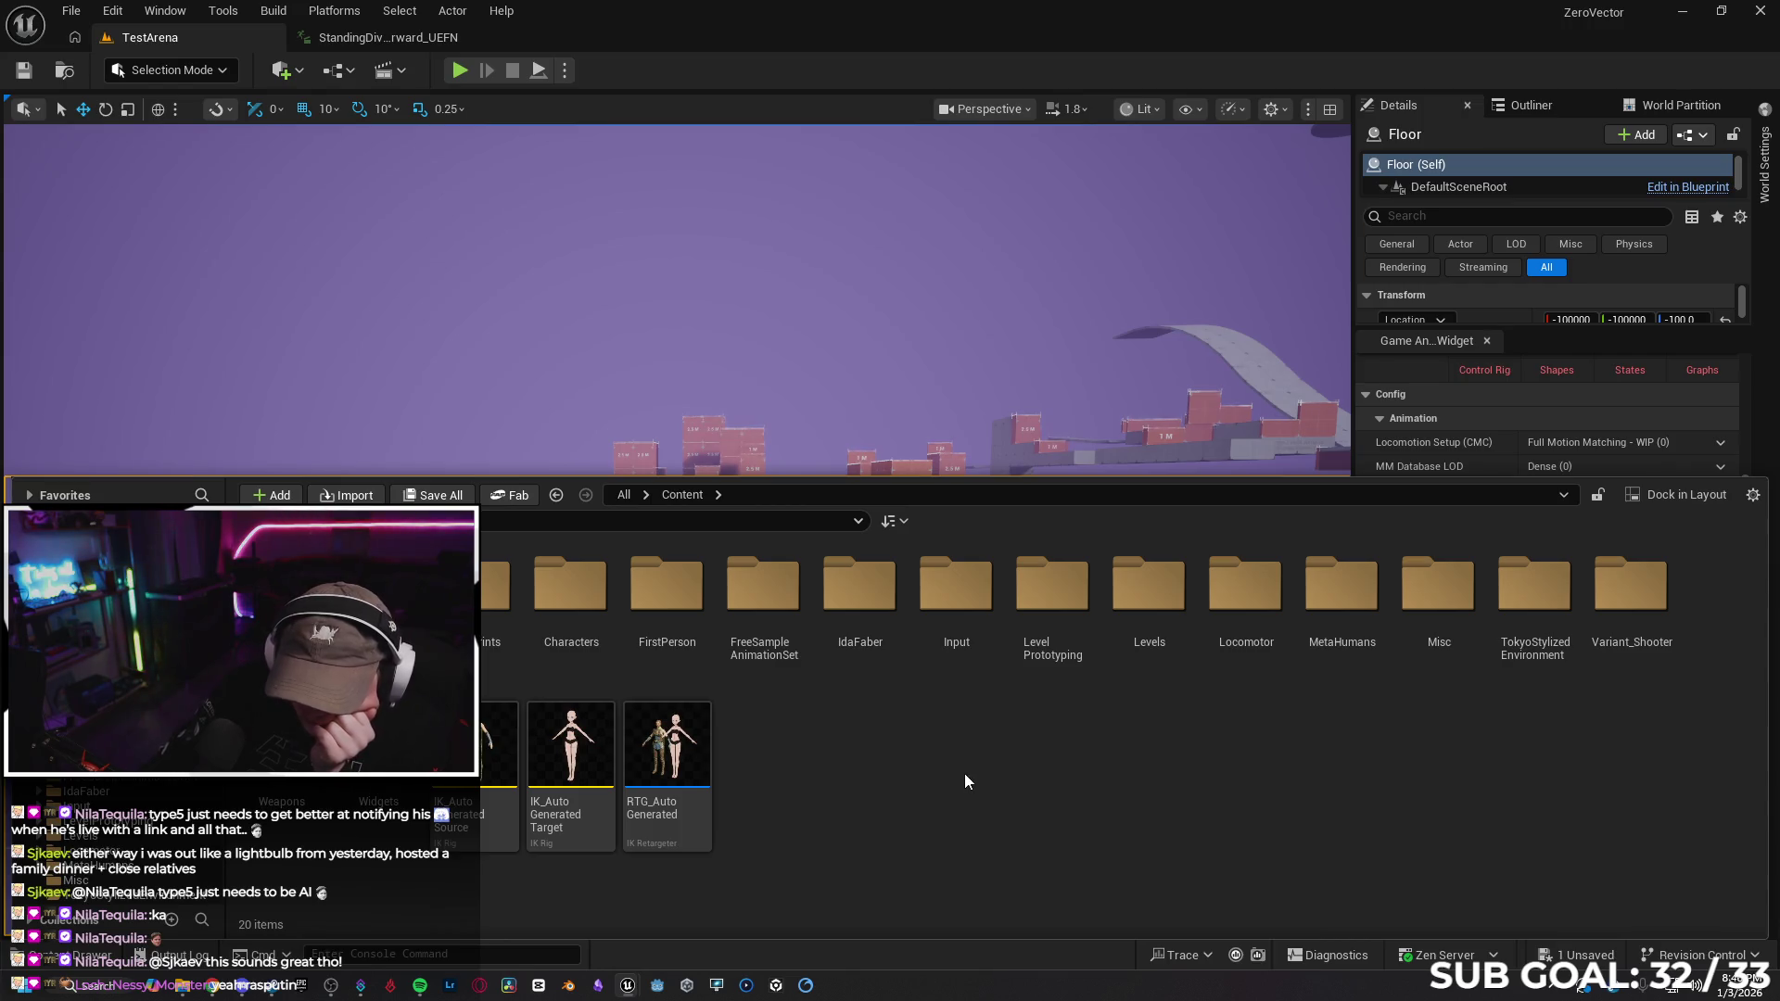
pyautogui.doubleClick(757, 598)
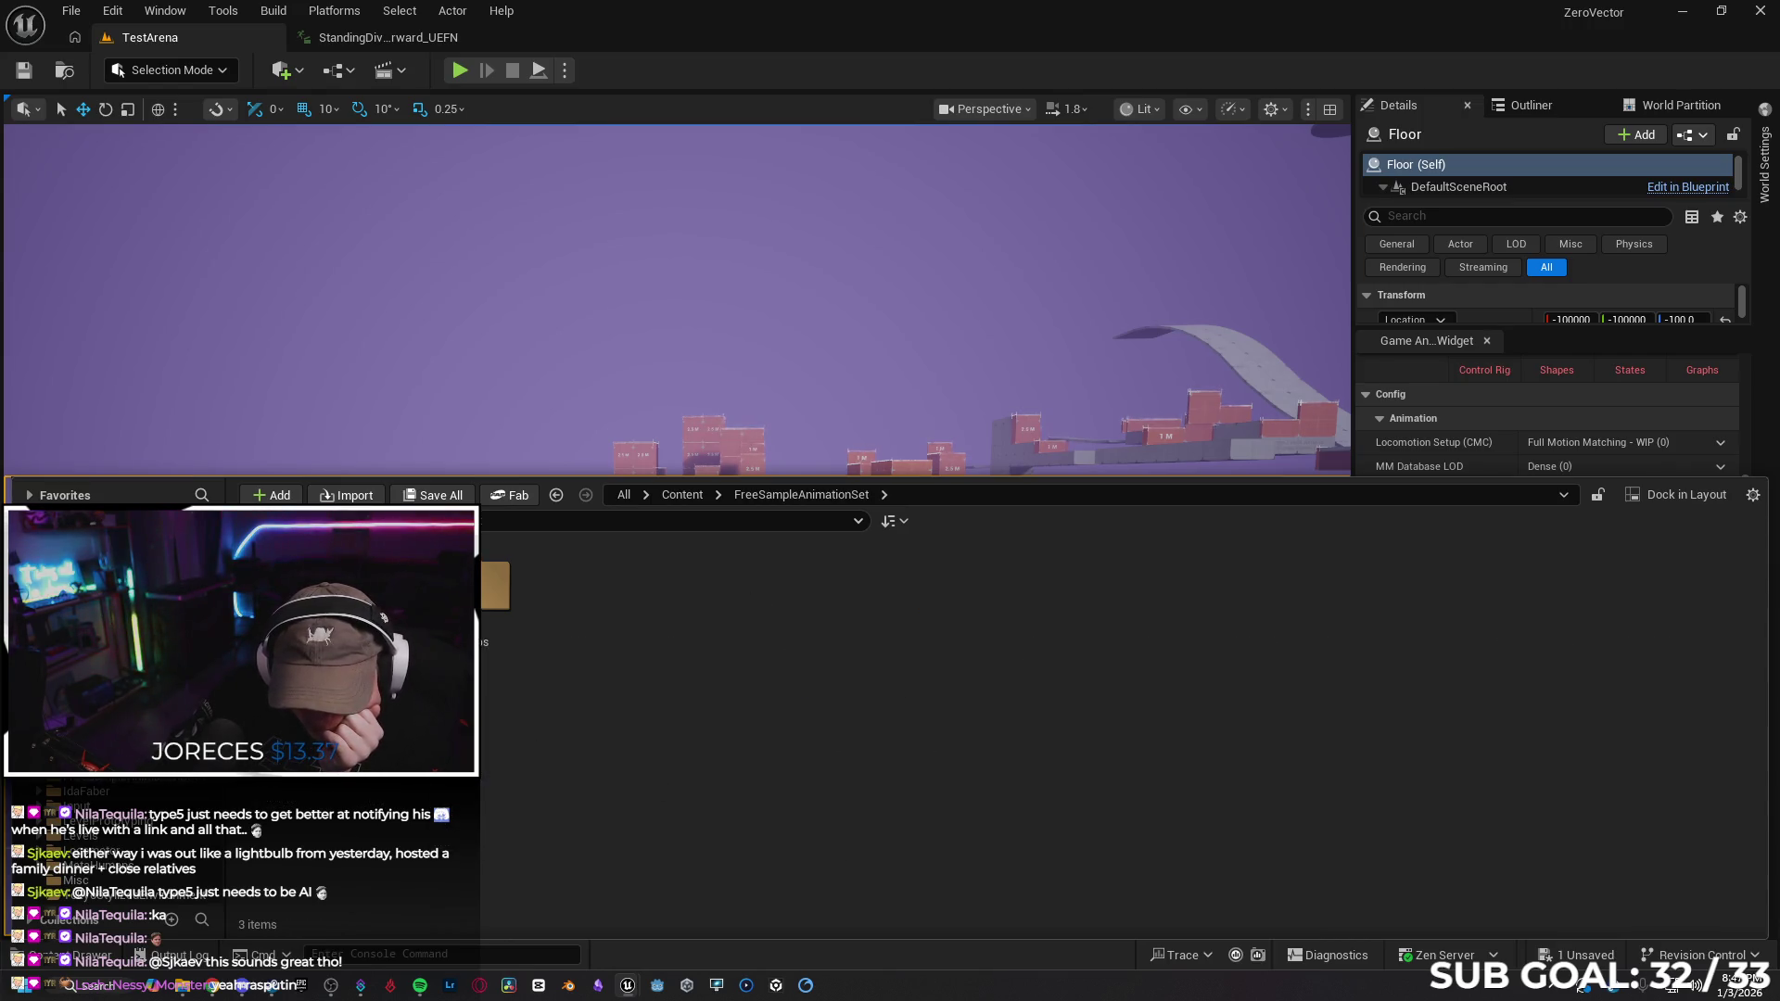
pyautogui.doubleClick(494, 586)
pyautogui.doubleClick(556, 588)
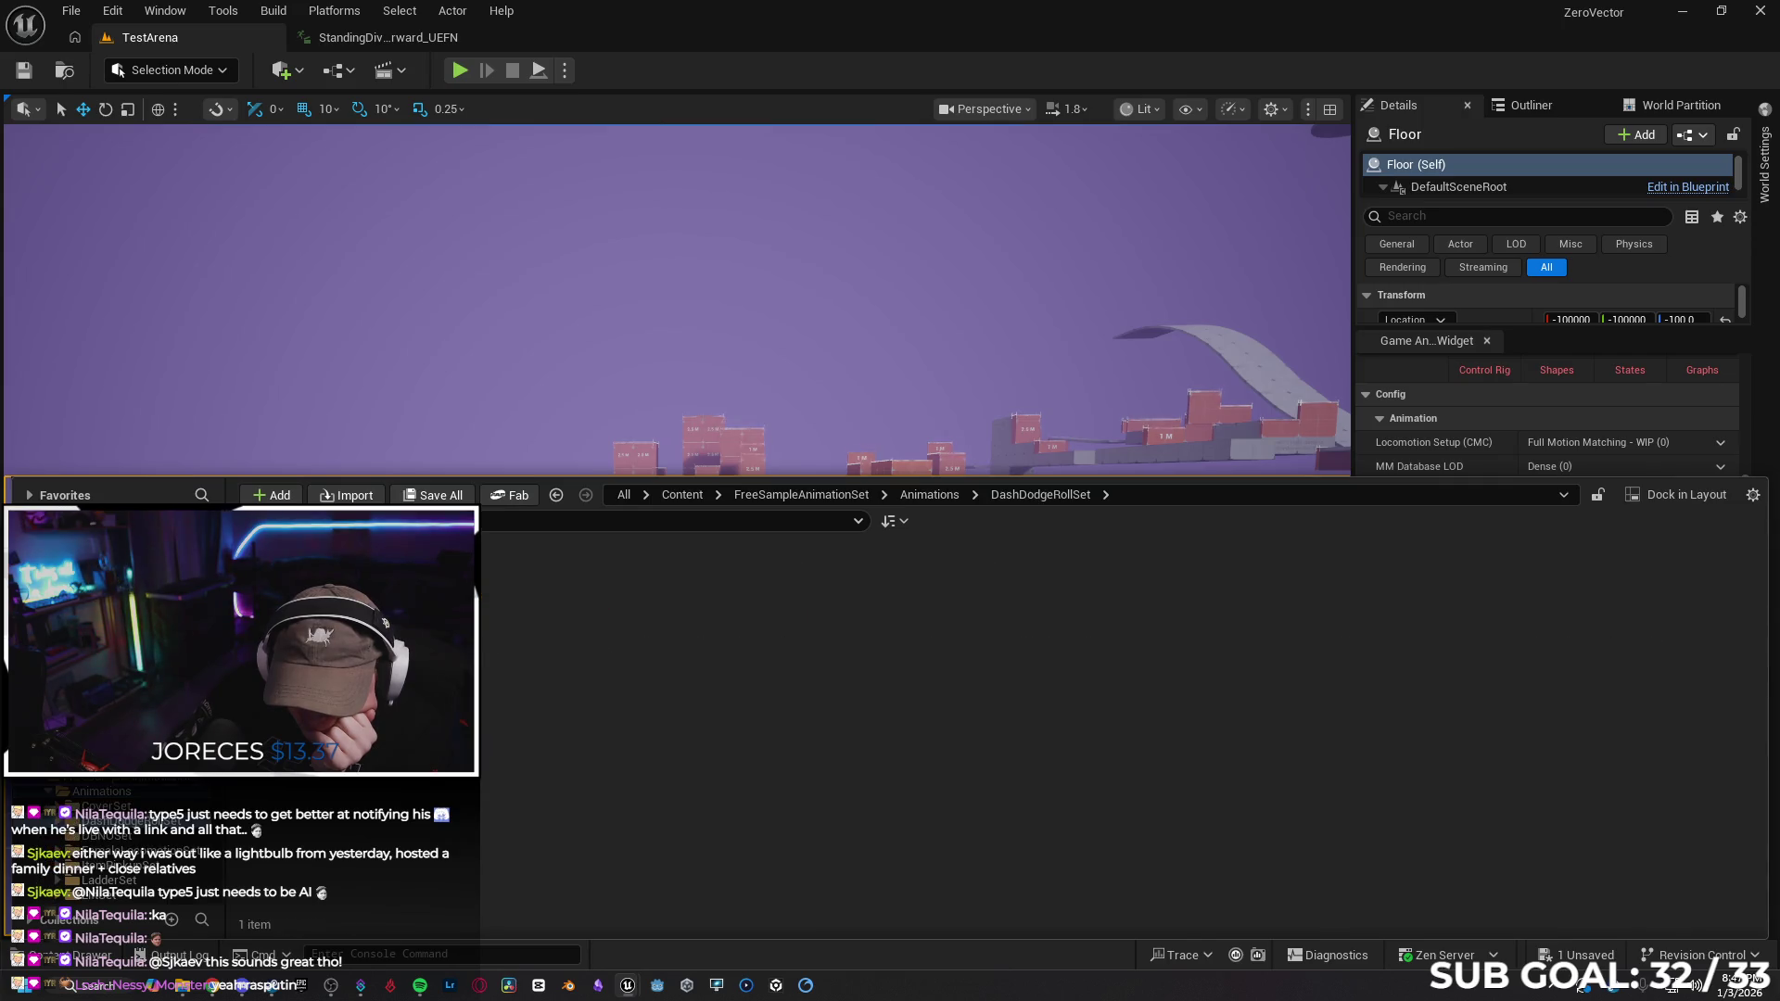
pyautogui.click(120, 836)
pyautogui.click(121, 850)
pyautogui.click(121, 865)
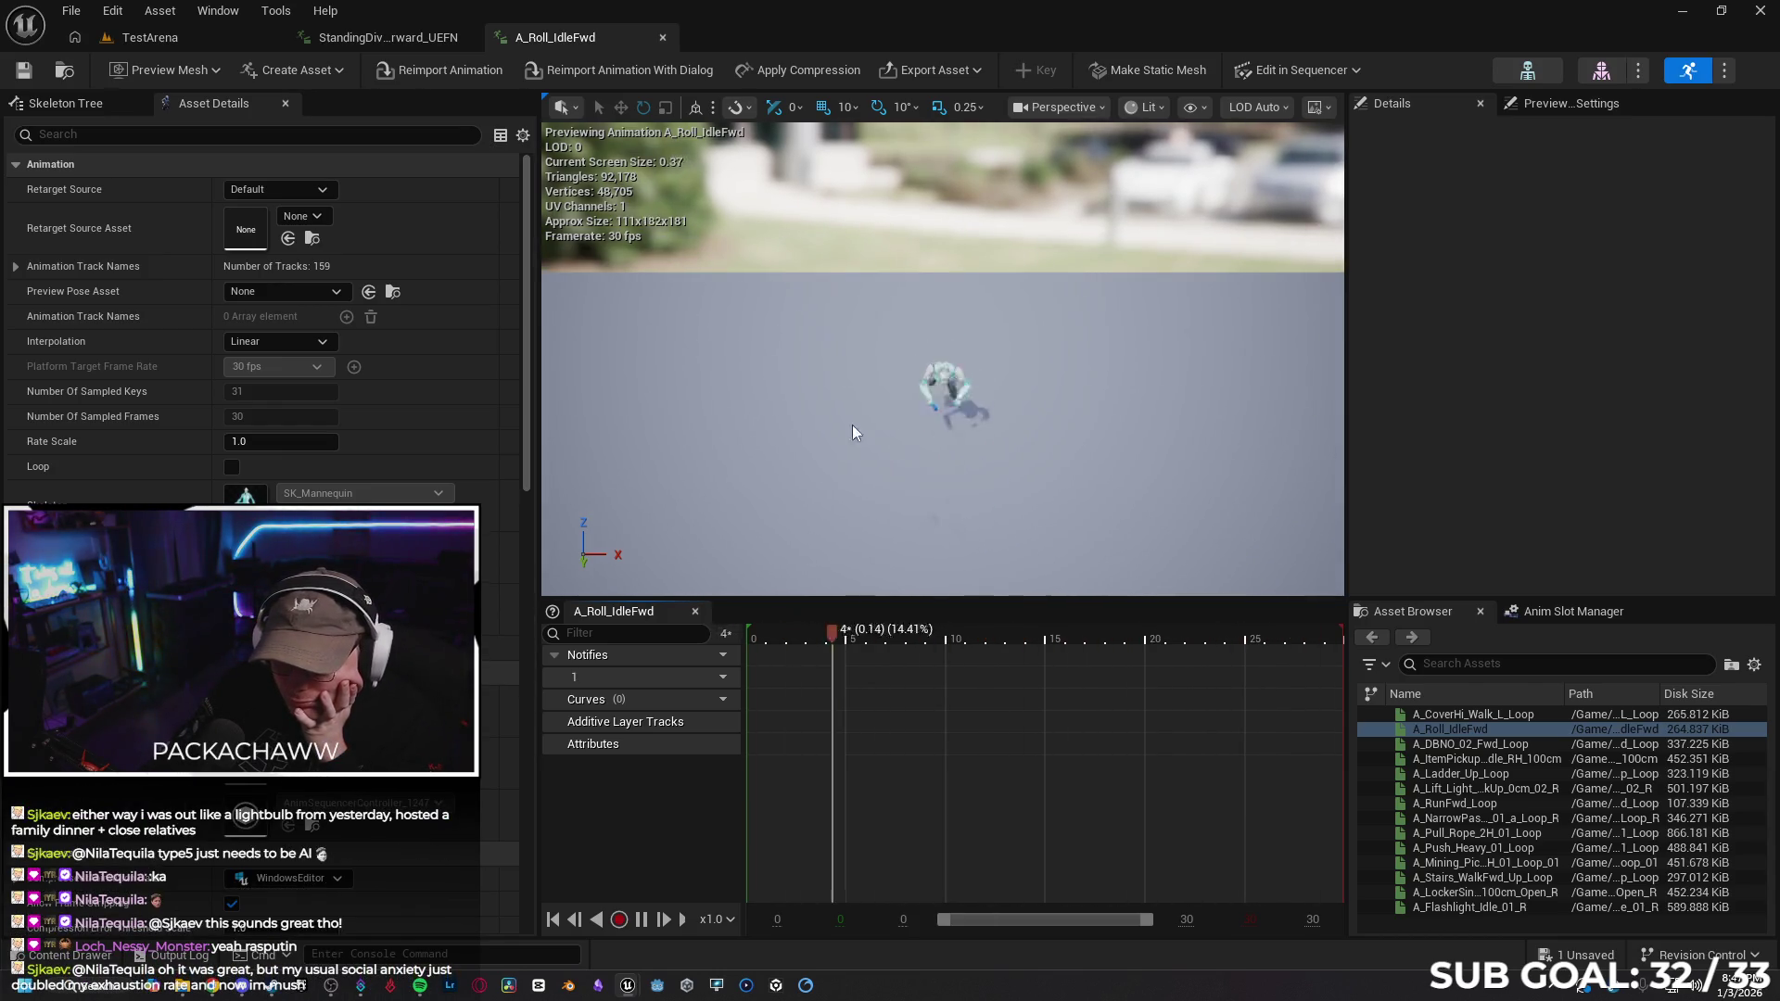
# Filter details for 'root', tick Enable Root Motion on A_Roll_IdleFwd, save, and return to TestArena
pyautogui.moveTo(836, 448); pyautogui.dragTo(836, 449)
pyautogui.click(121, 136)
pyautogui.write('root')
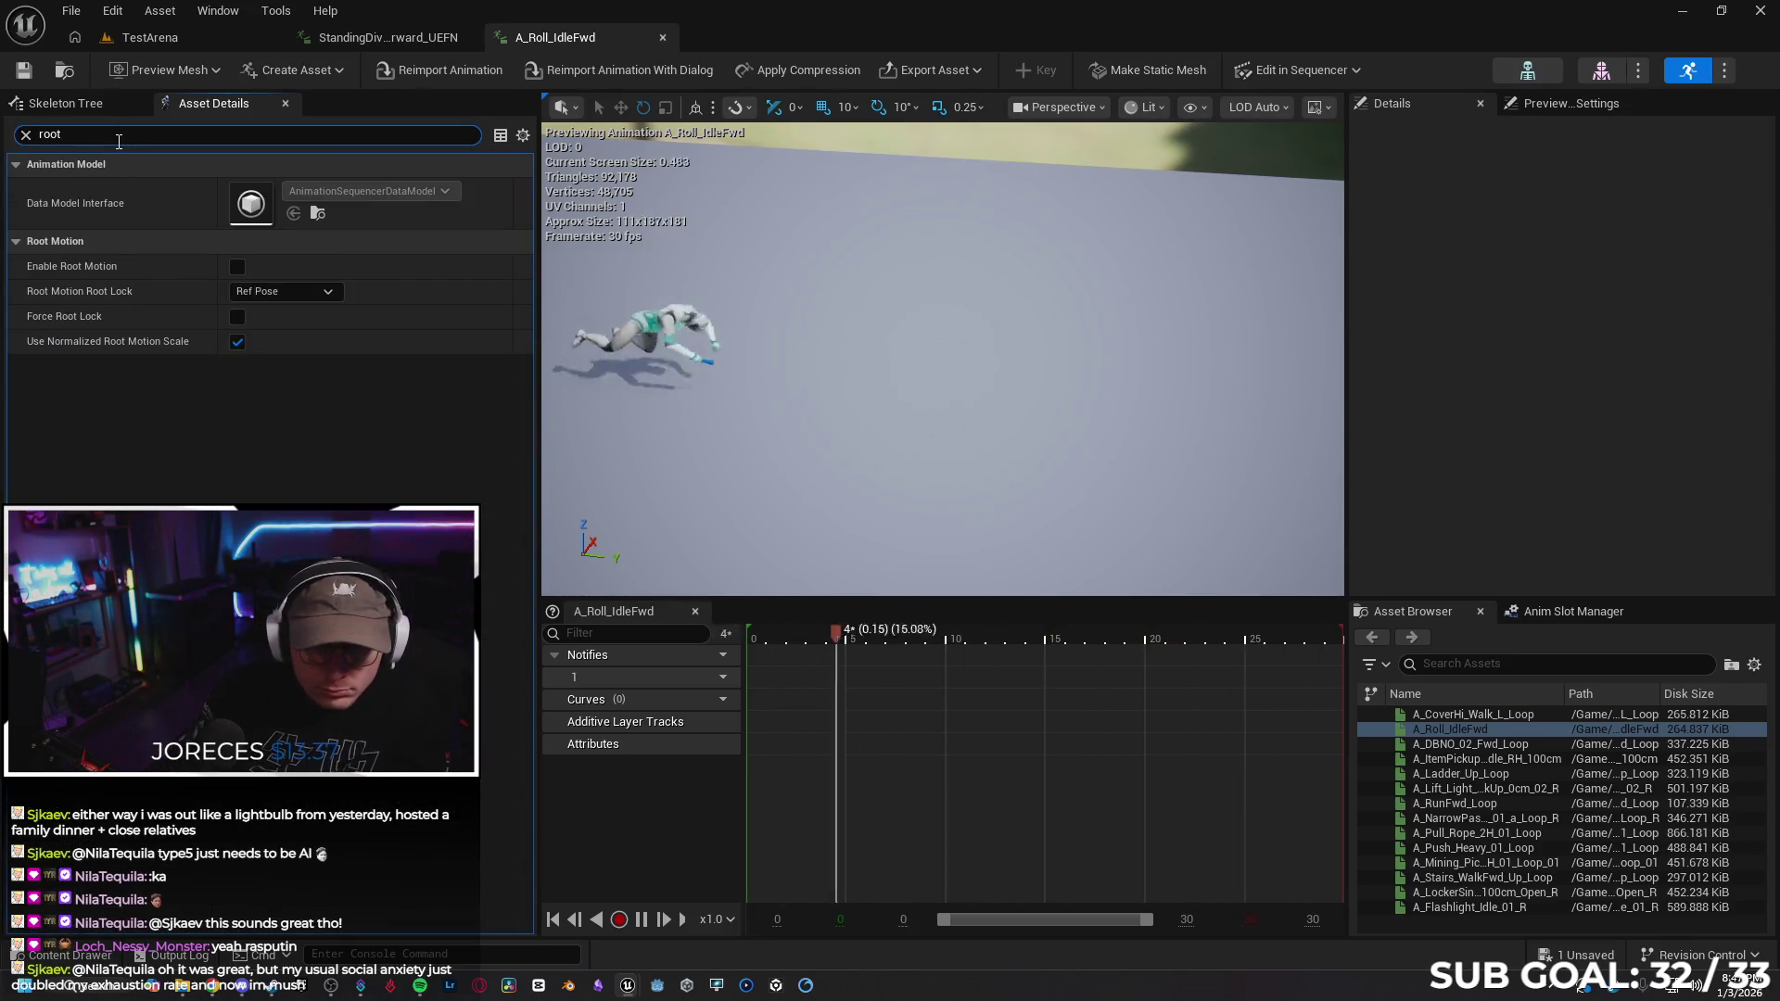
pyautogui.click(237, 267)
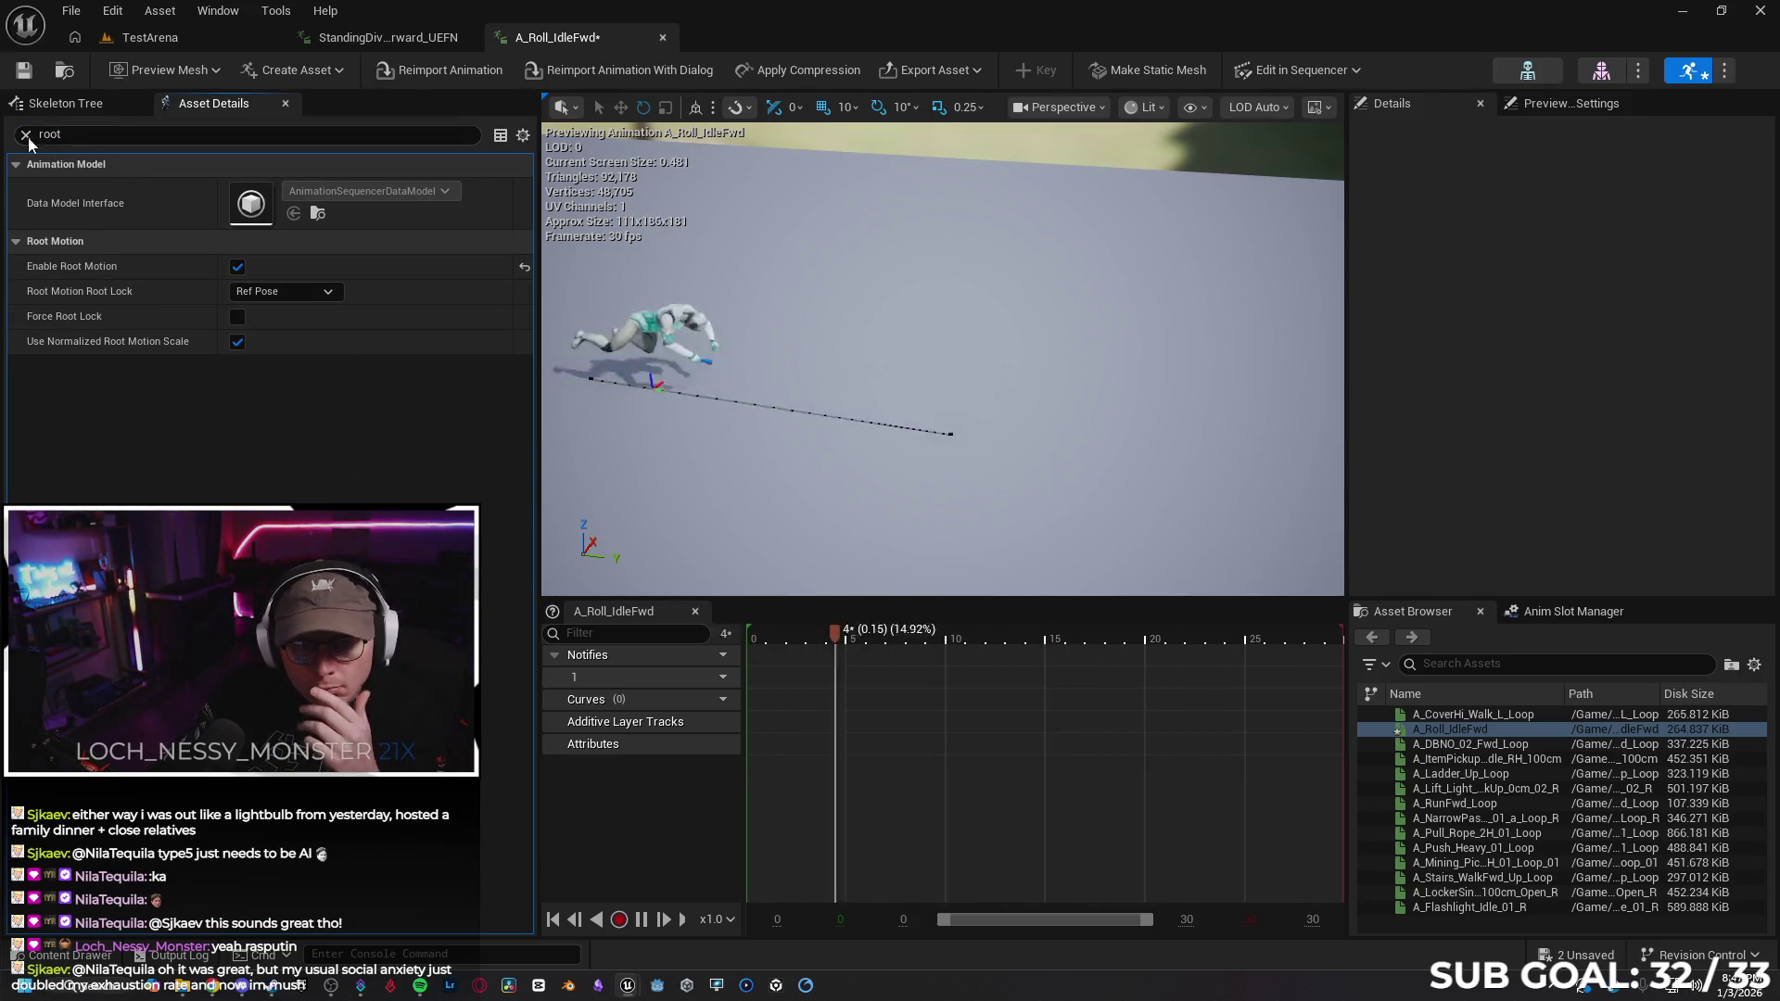
pyautogui.click(24, 70)
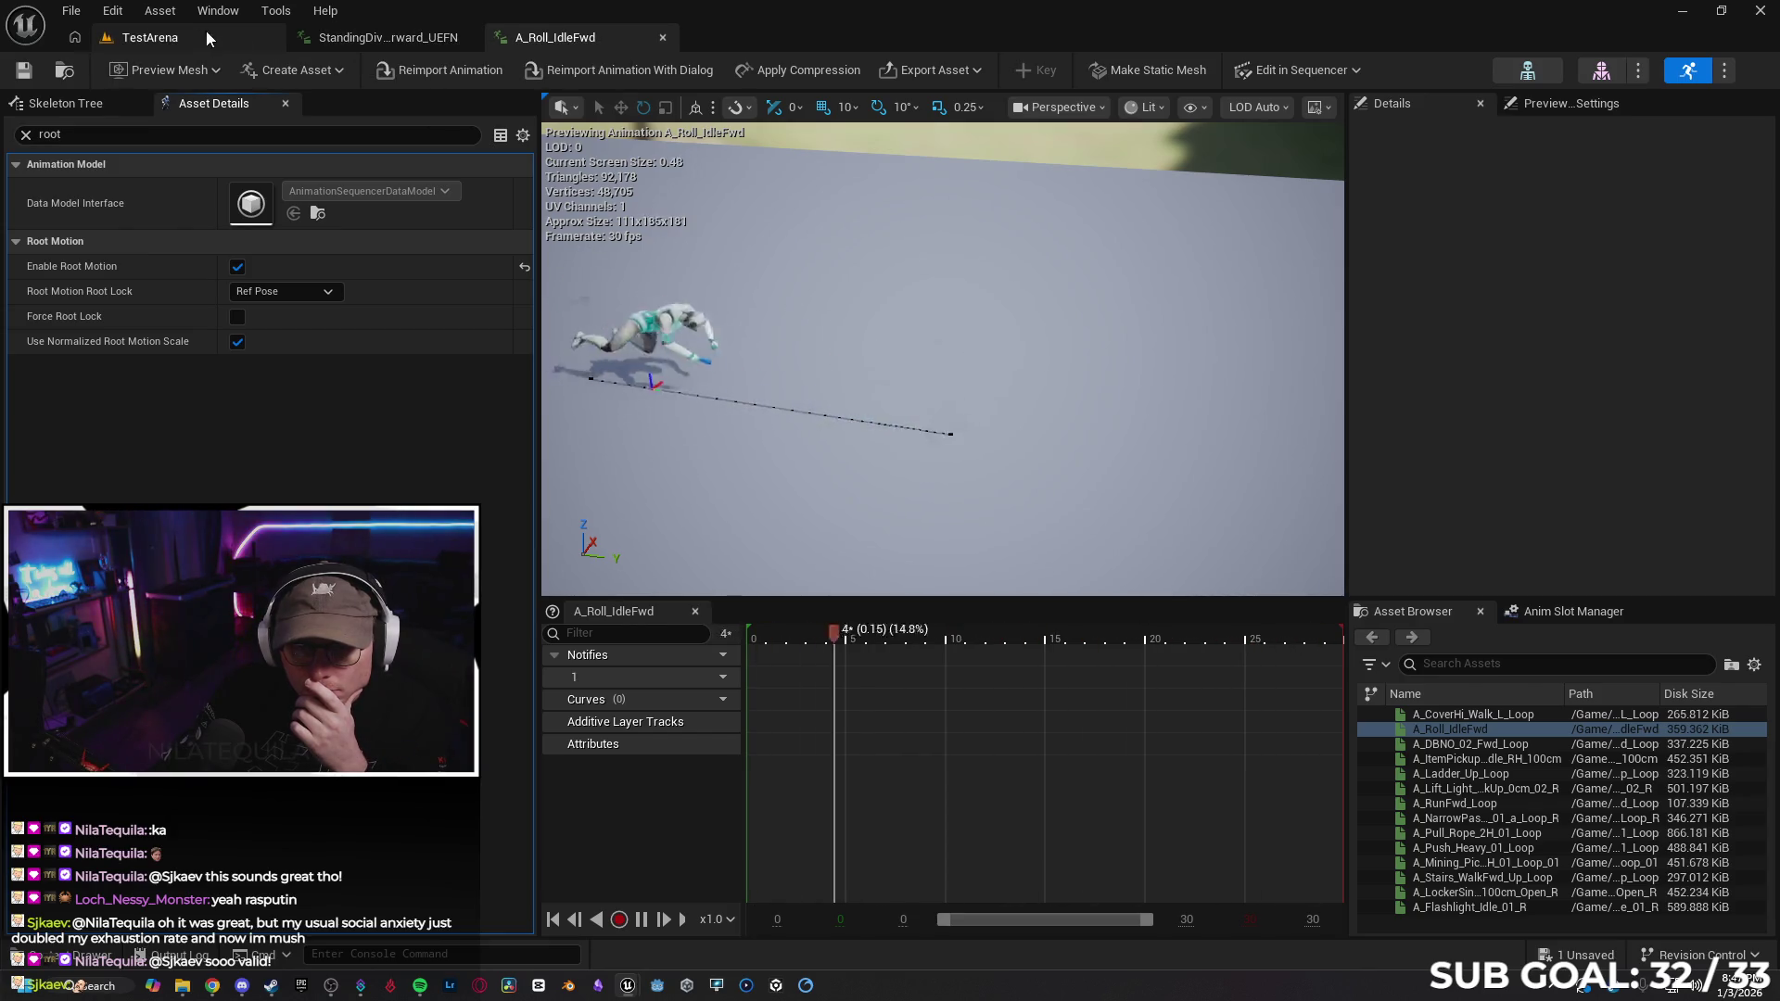
pyautogui.click(153, 38)
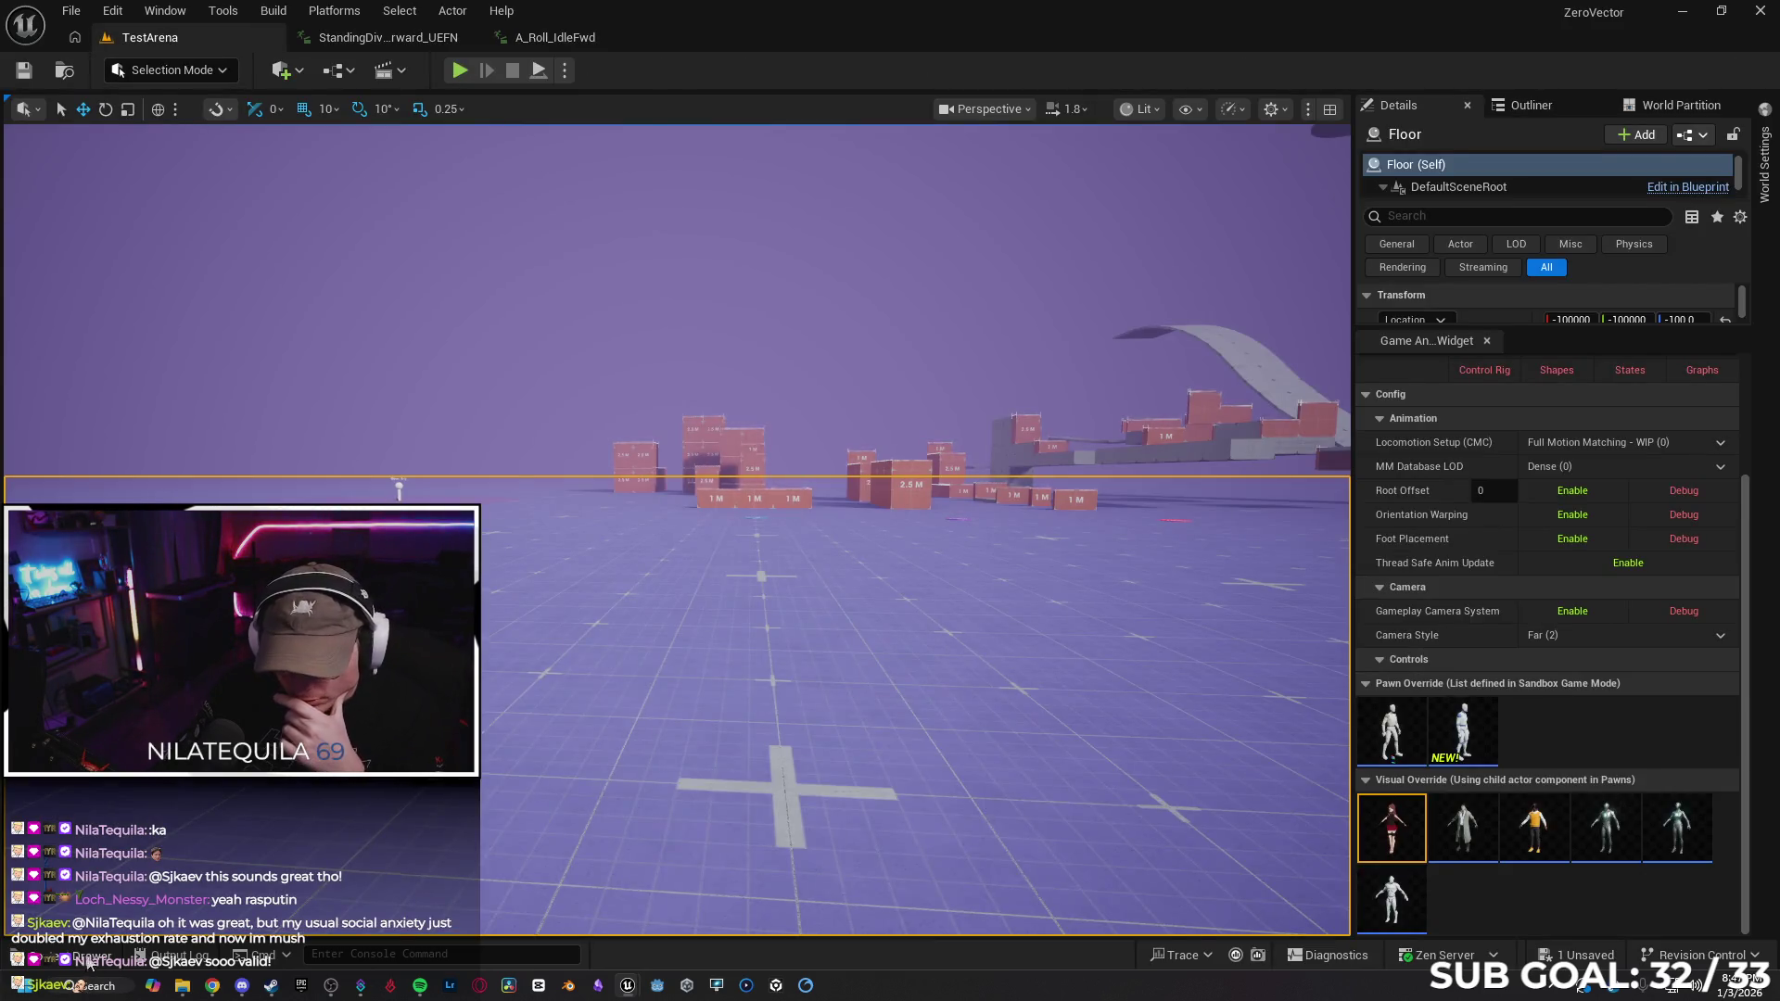
# In the Content Drawer, move back through visited folders up to the Content root
pyautogui.click(88, 958)
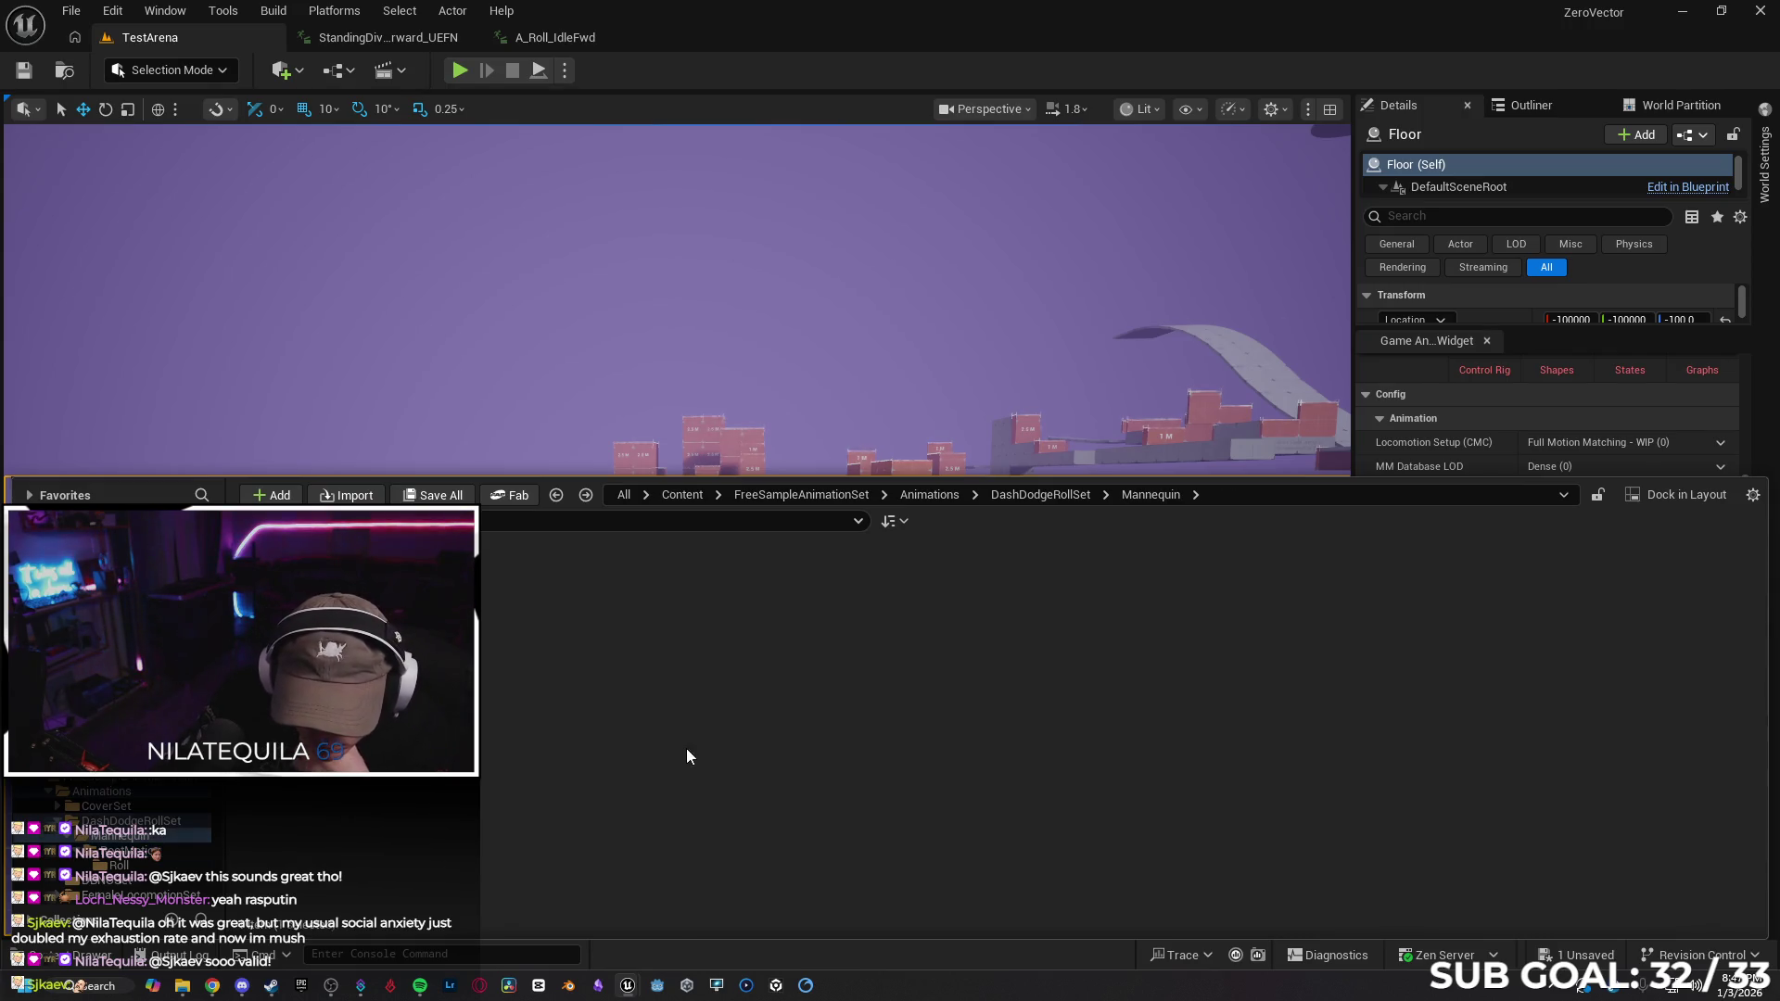
pyautogui.hotkey('alt', 'Left')
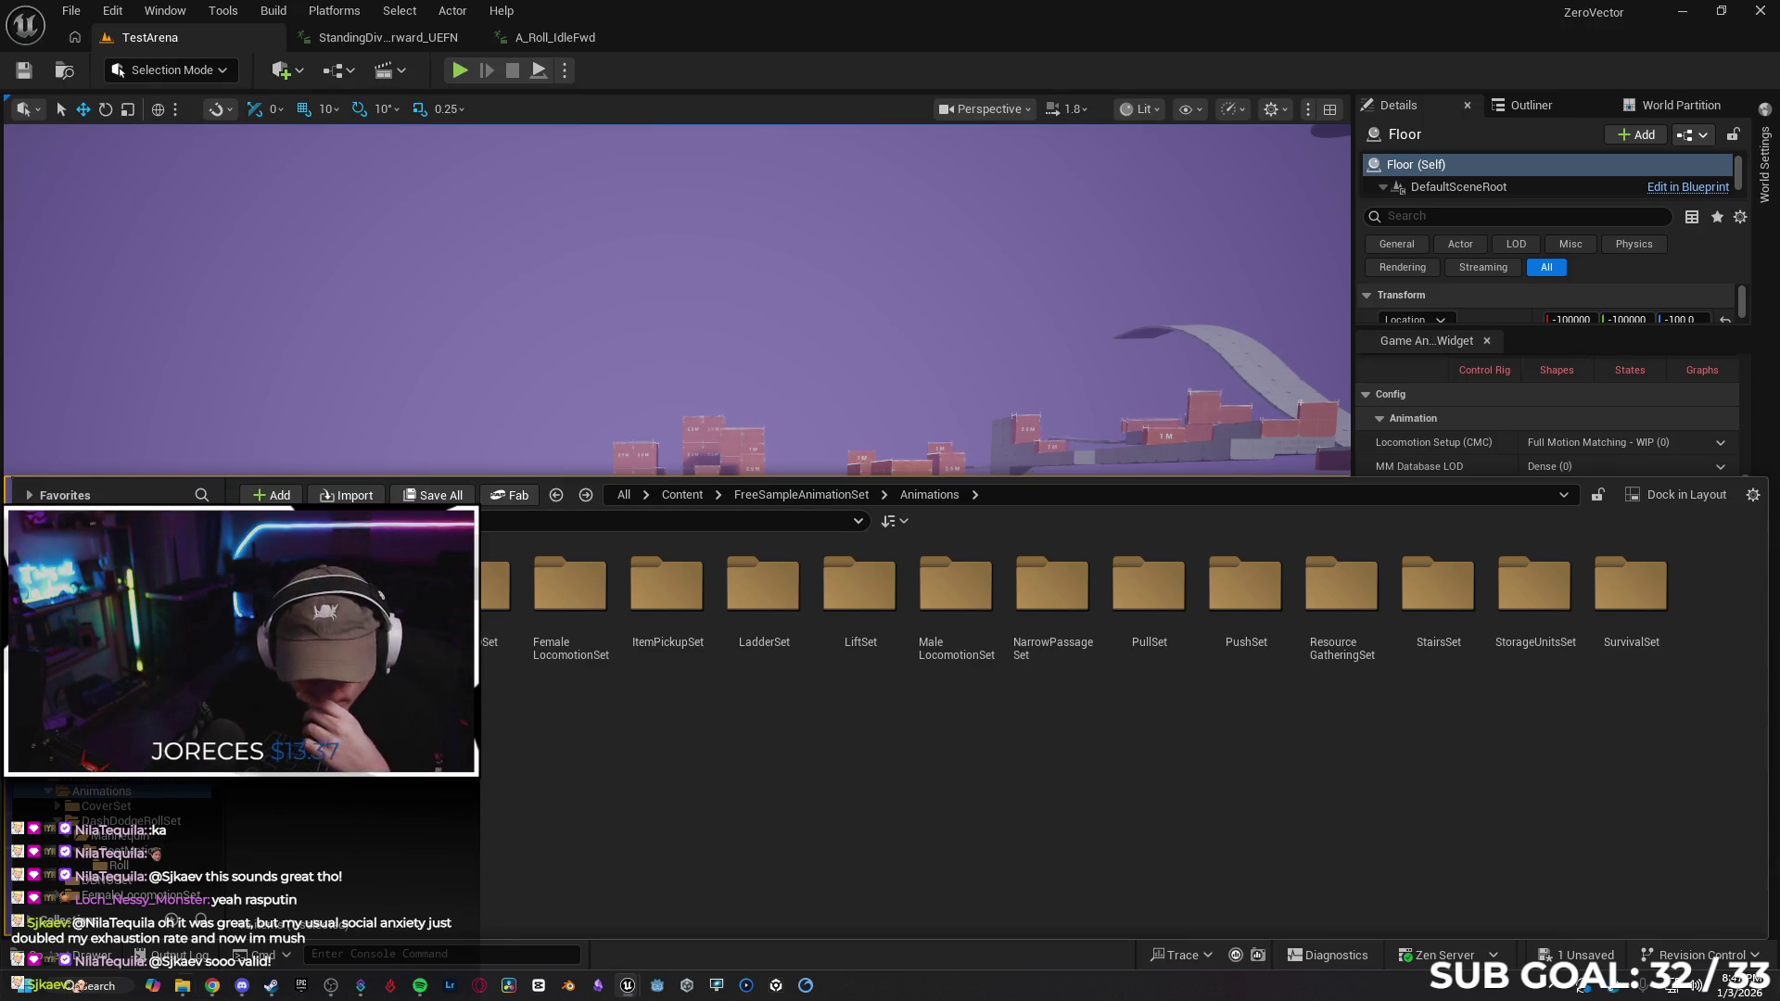
pyautogui.hotkey('ctrl', 'space')
pyautogui.click(79, 955)
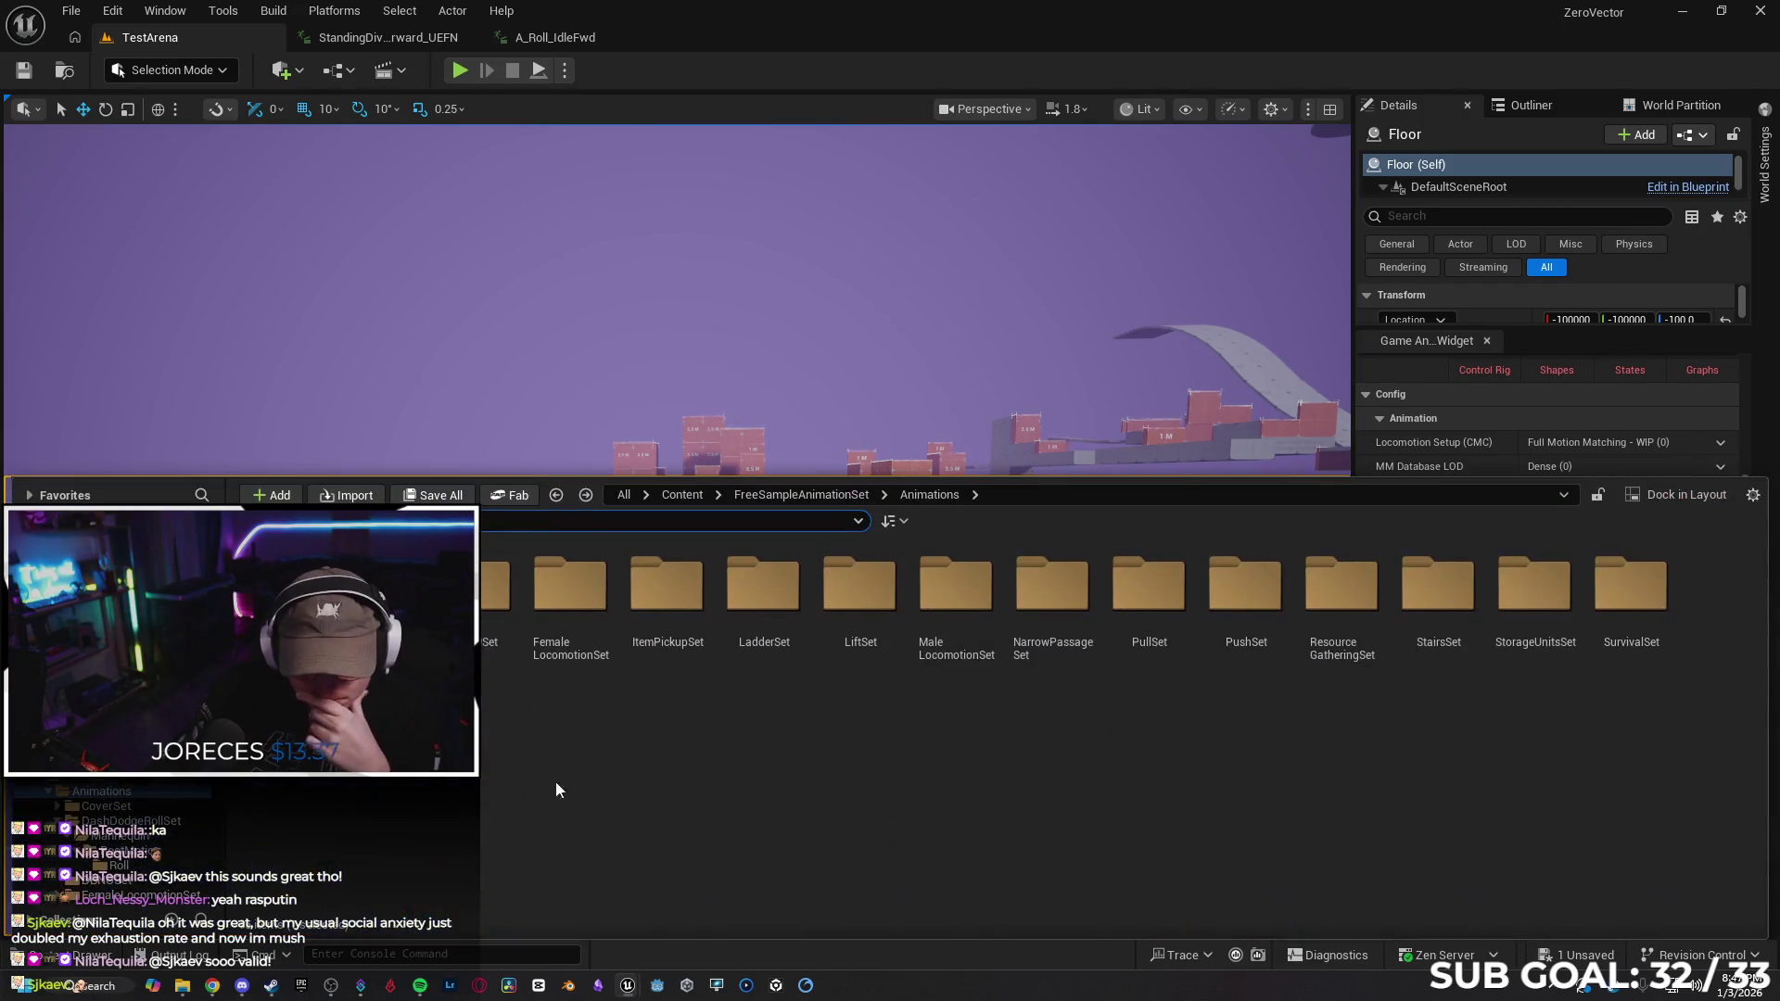
pyautogui.hotkey('alt', 'Left')
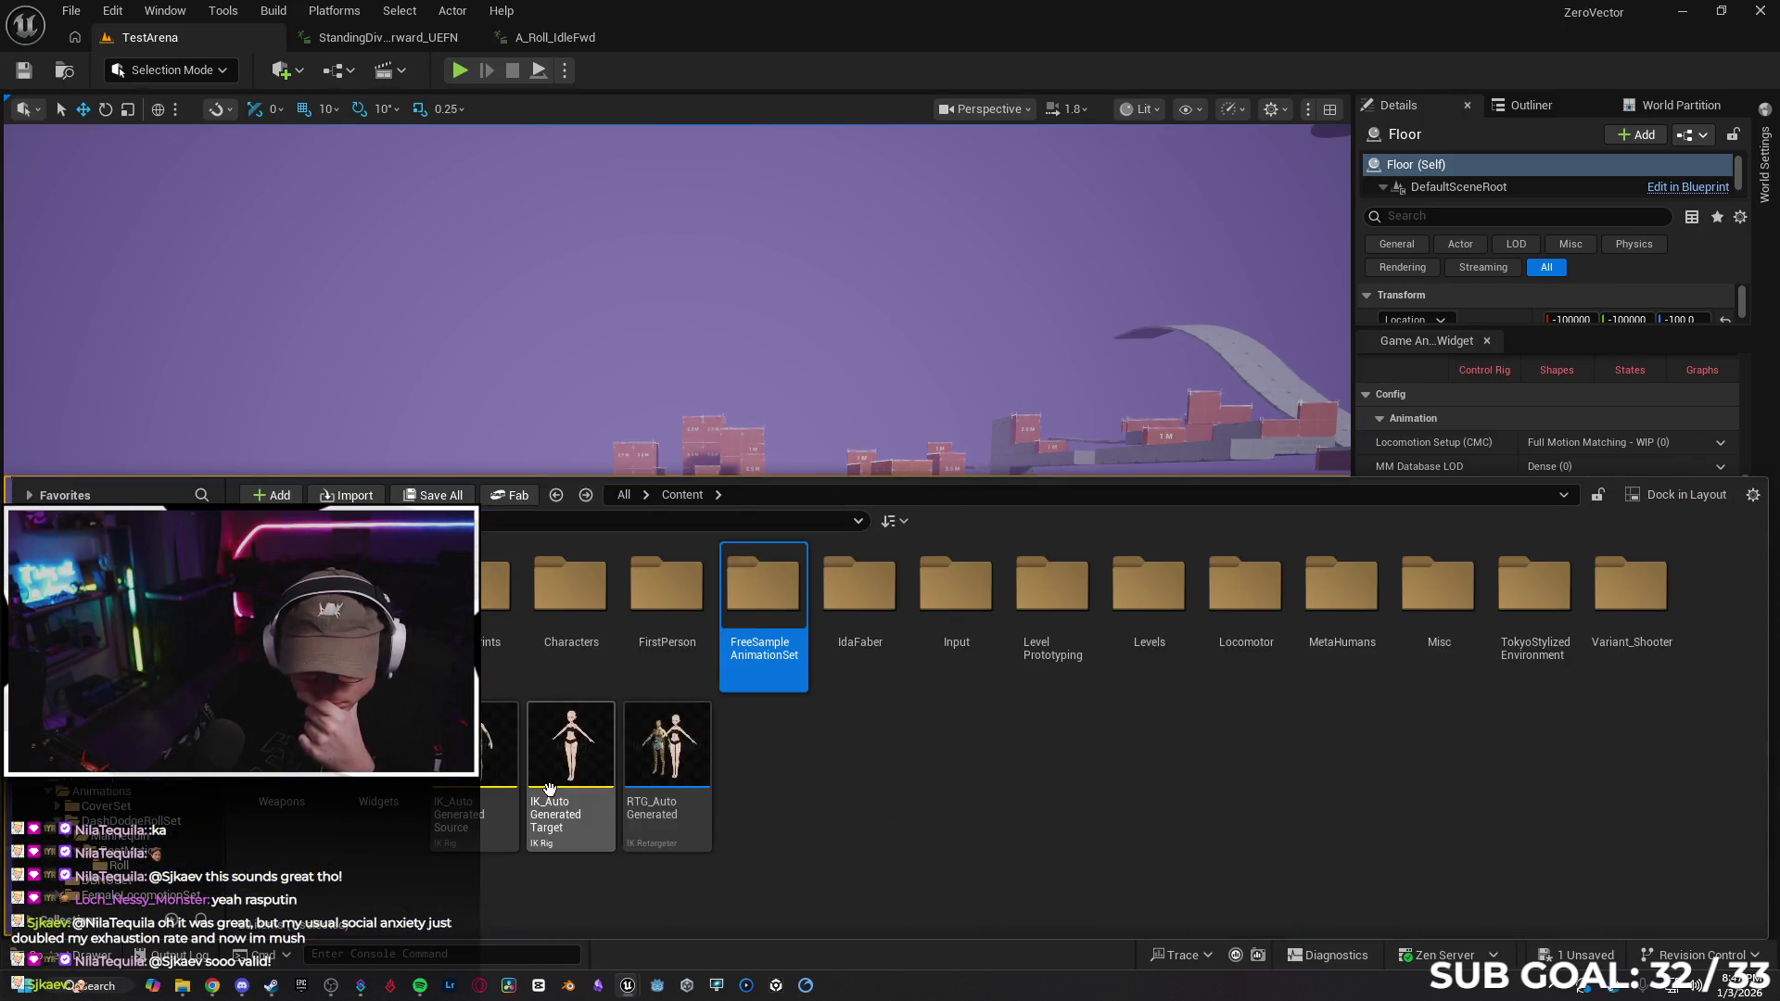
pyautogui.doubleClick(378, 584)
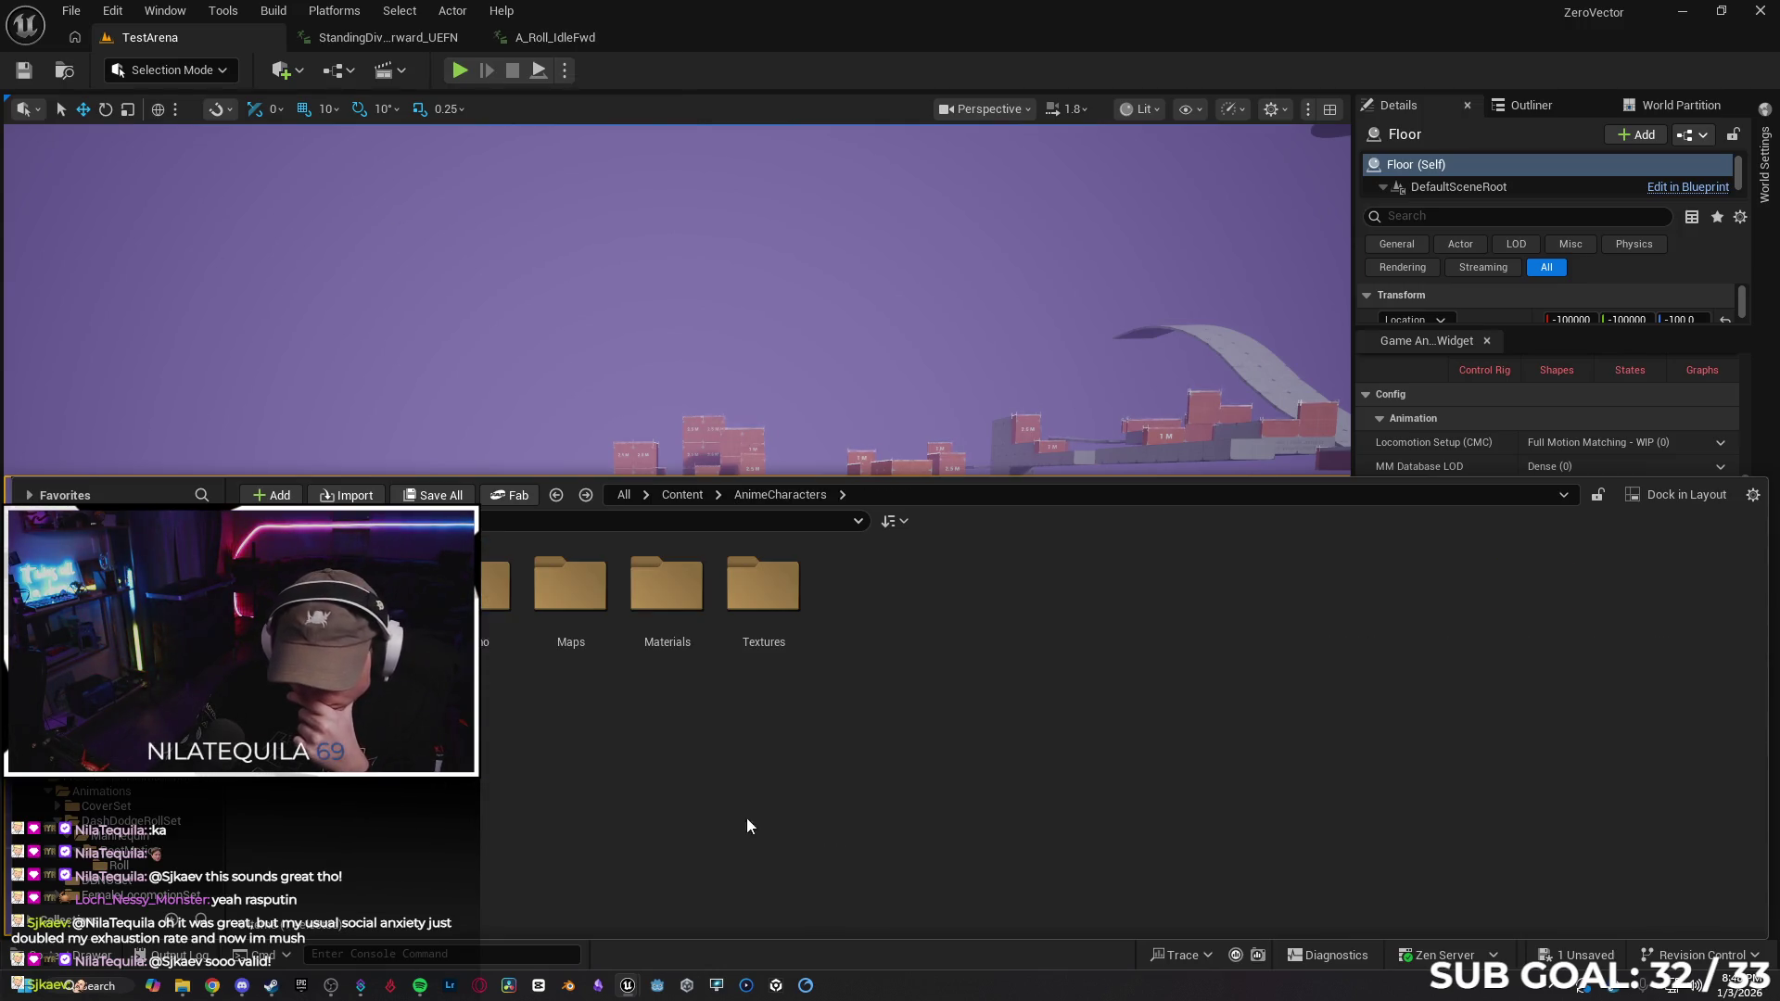
pyautogui.hotkey('alt', 'Left')
pyautogui.hotkey('alt', 'Right')
pyautogui.hotkey('alt', 'Right')
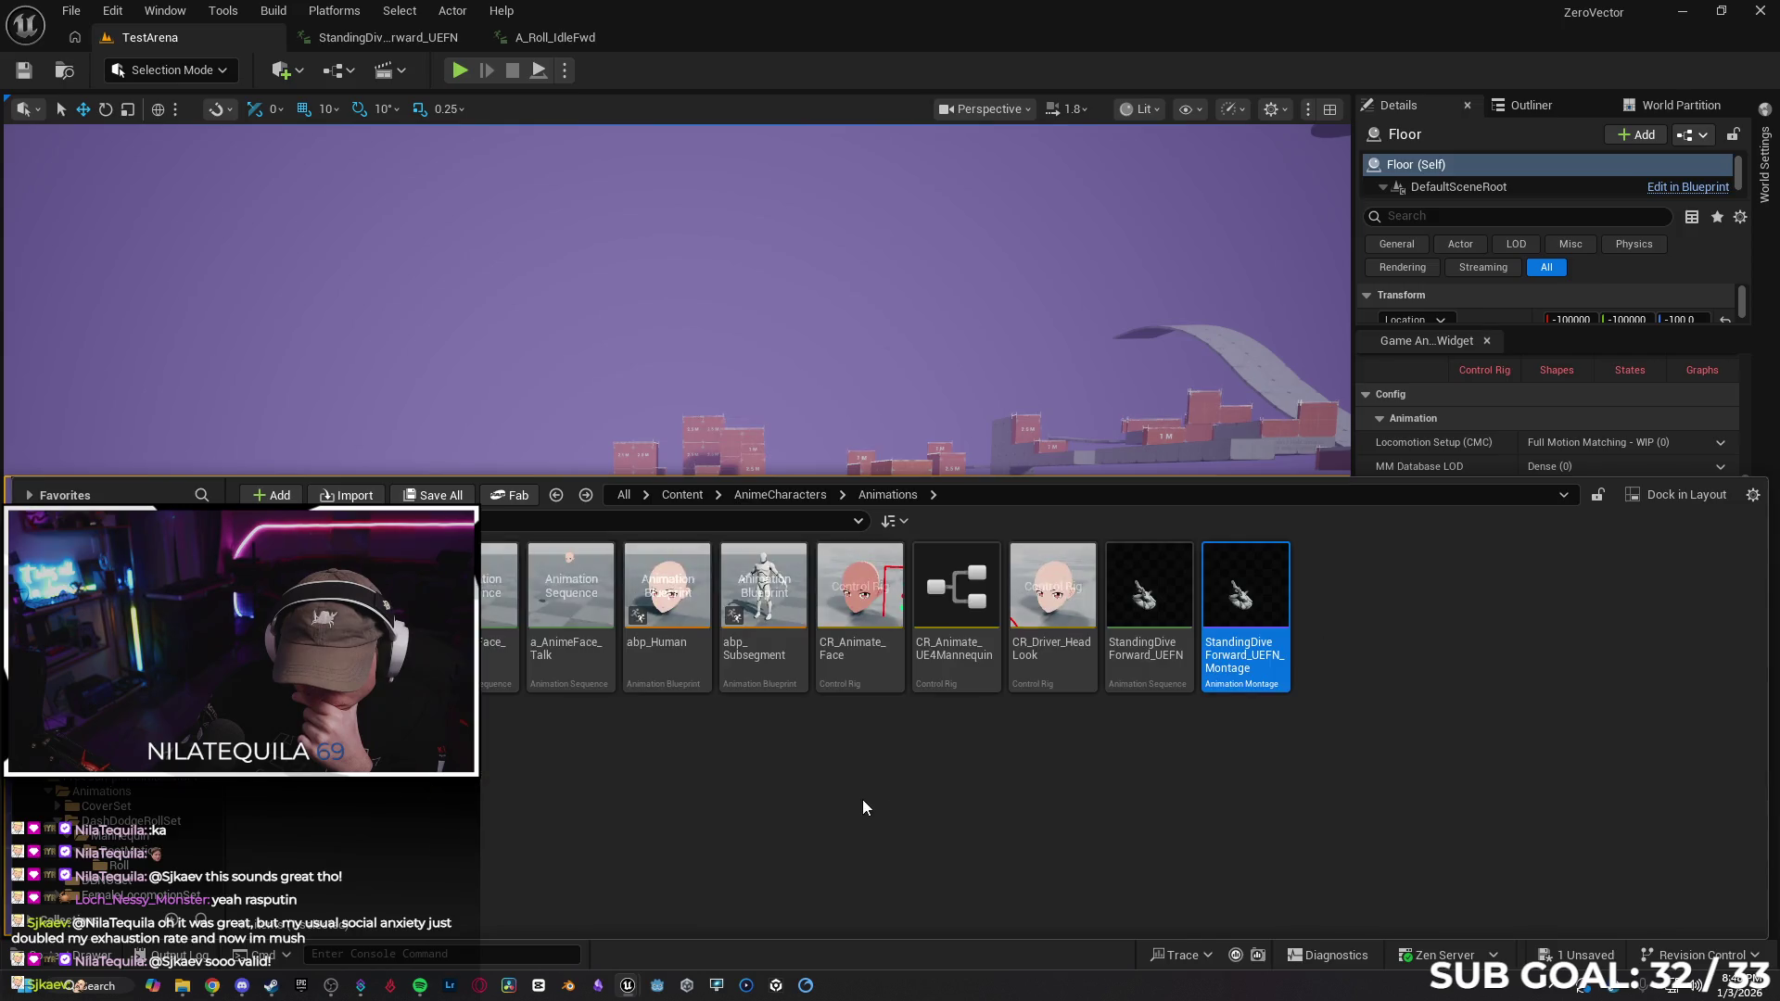
pyautogui.hotkey('alt', 'Left')
pyautogui.click(682, 494)
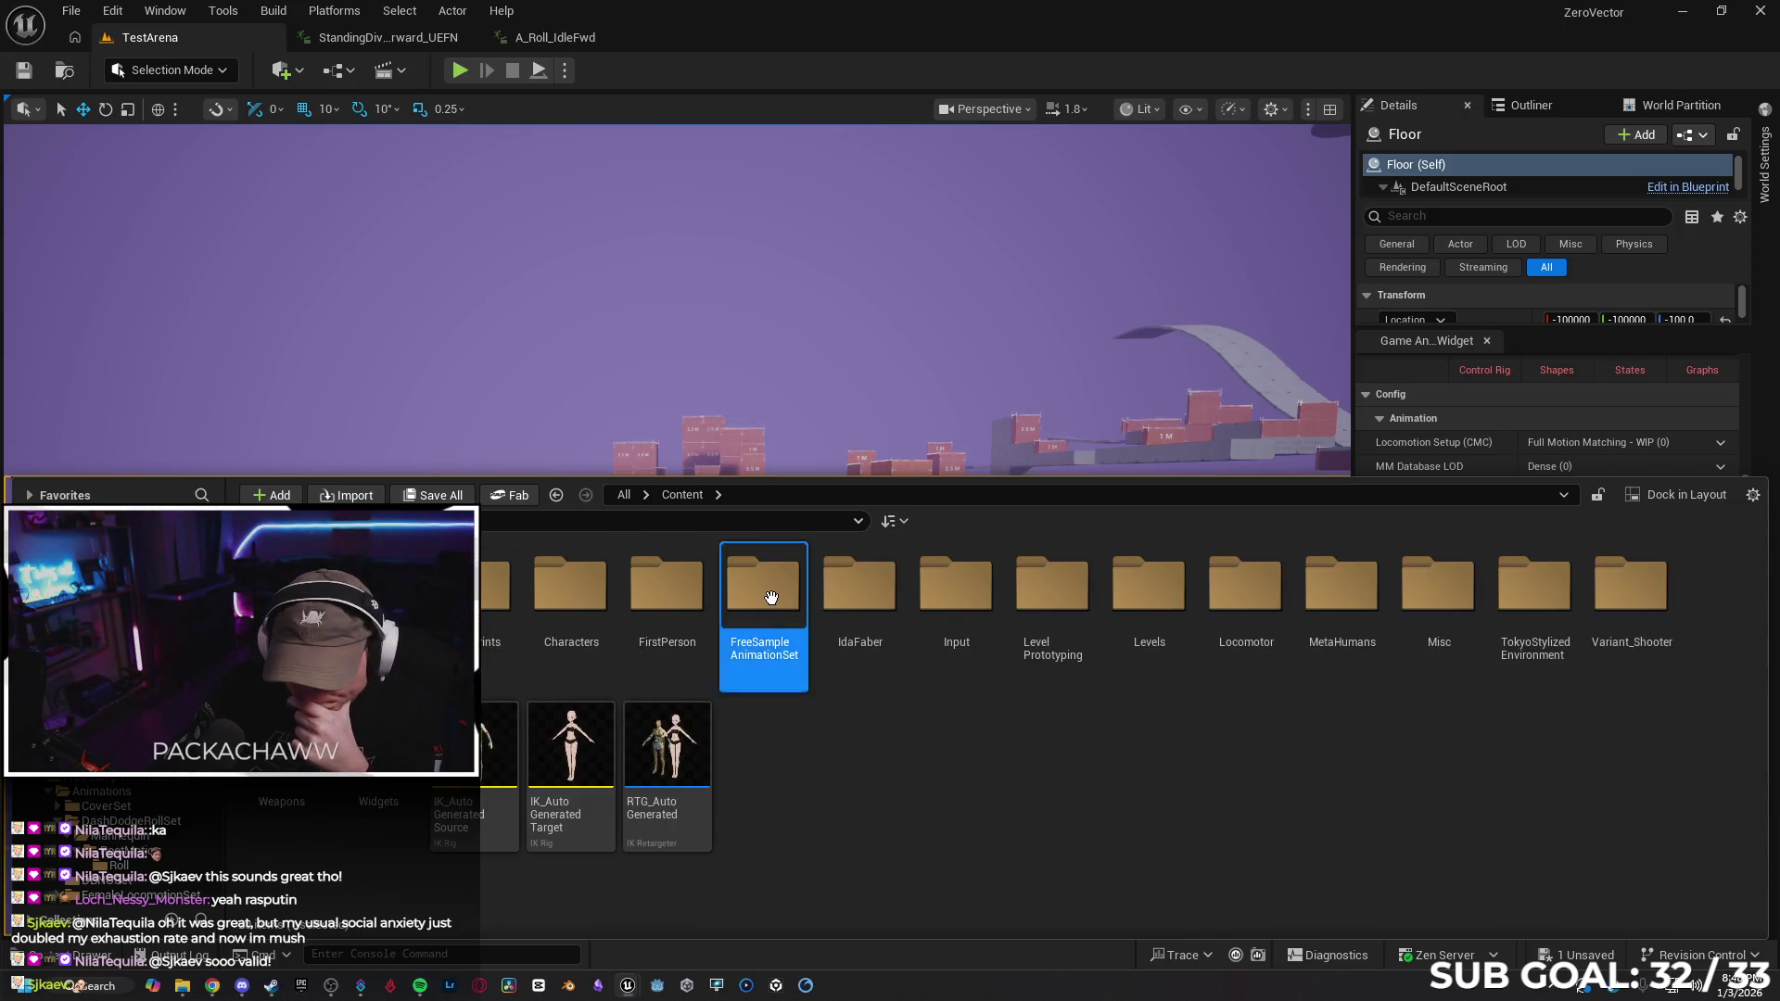
# Drill into FreeSampleAnimationSet's DashDodgeRollSet > Mannequin > RootMotion > Roll folder
pyautogui.doubleClick(807, 605)
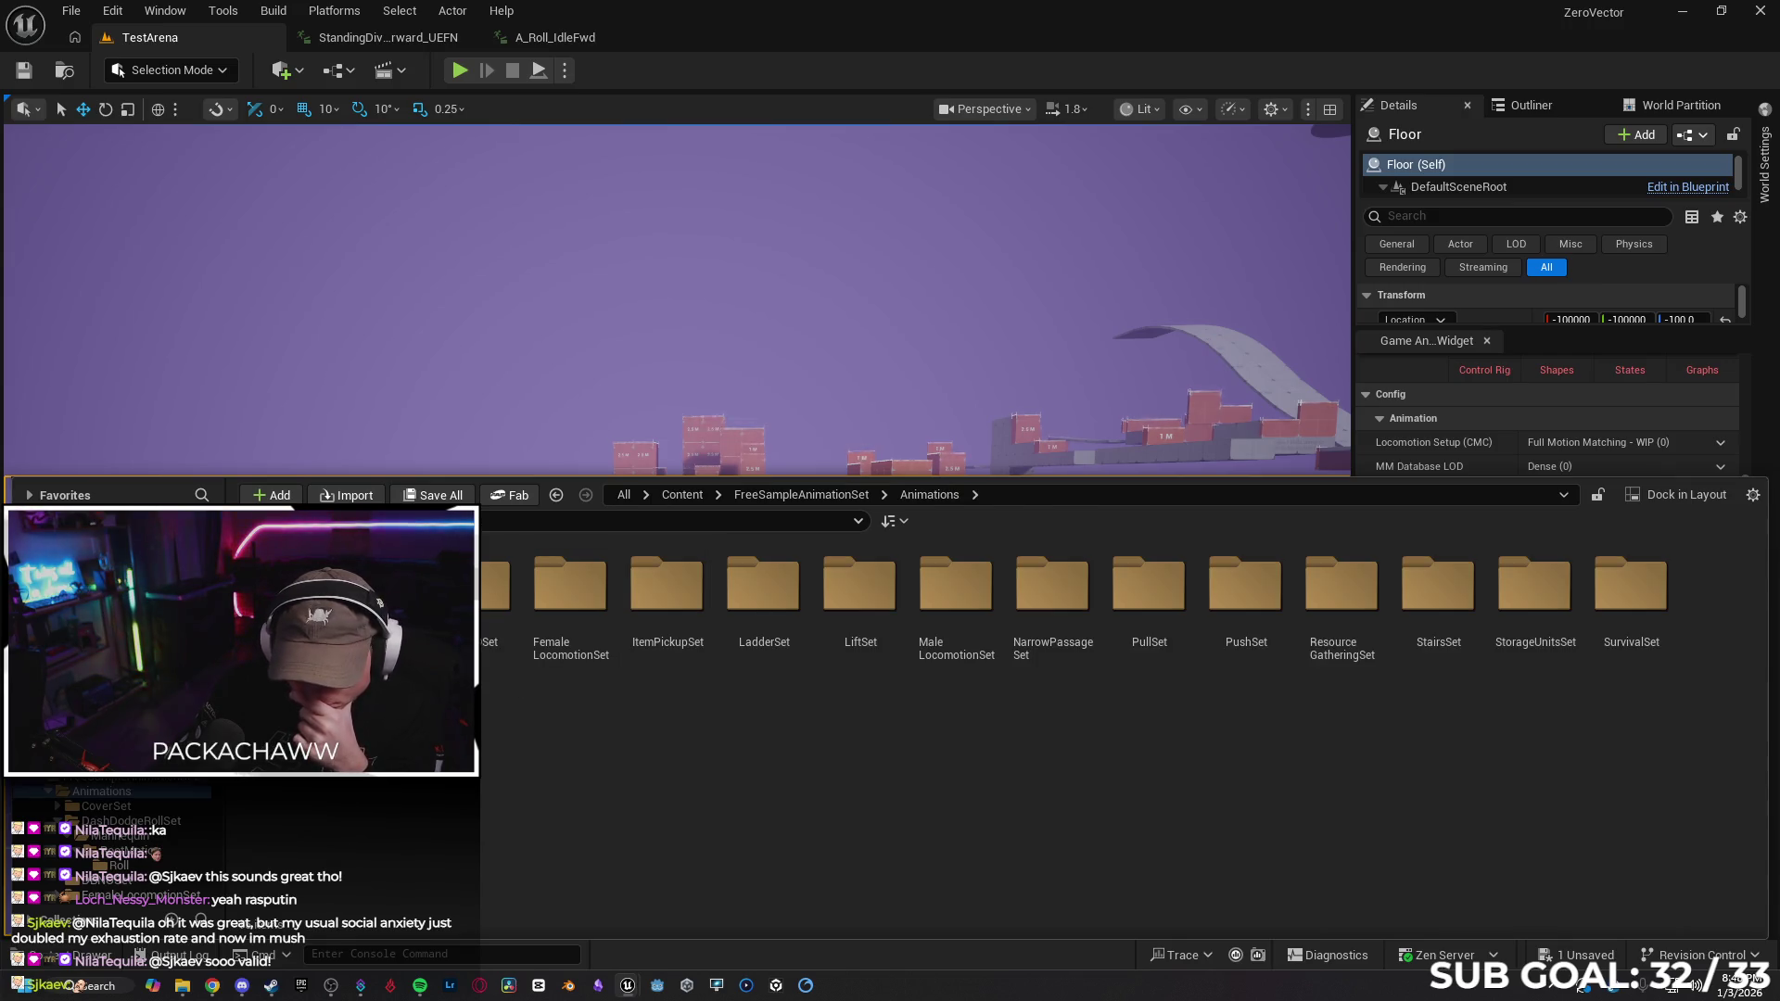
pyautogui.click(131, 820)
pyautogui.click(120, 836)
pyautogui.click(120, 850)
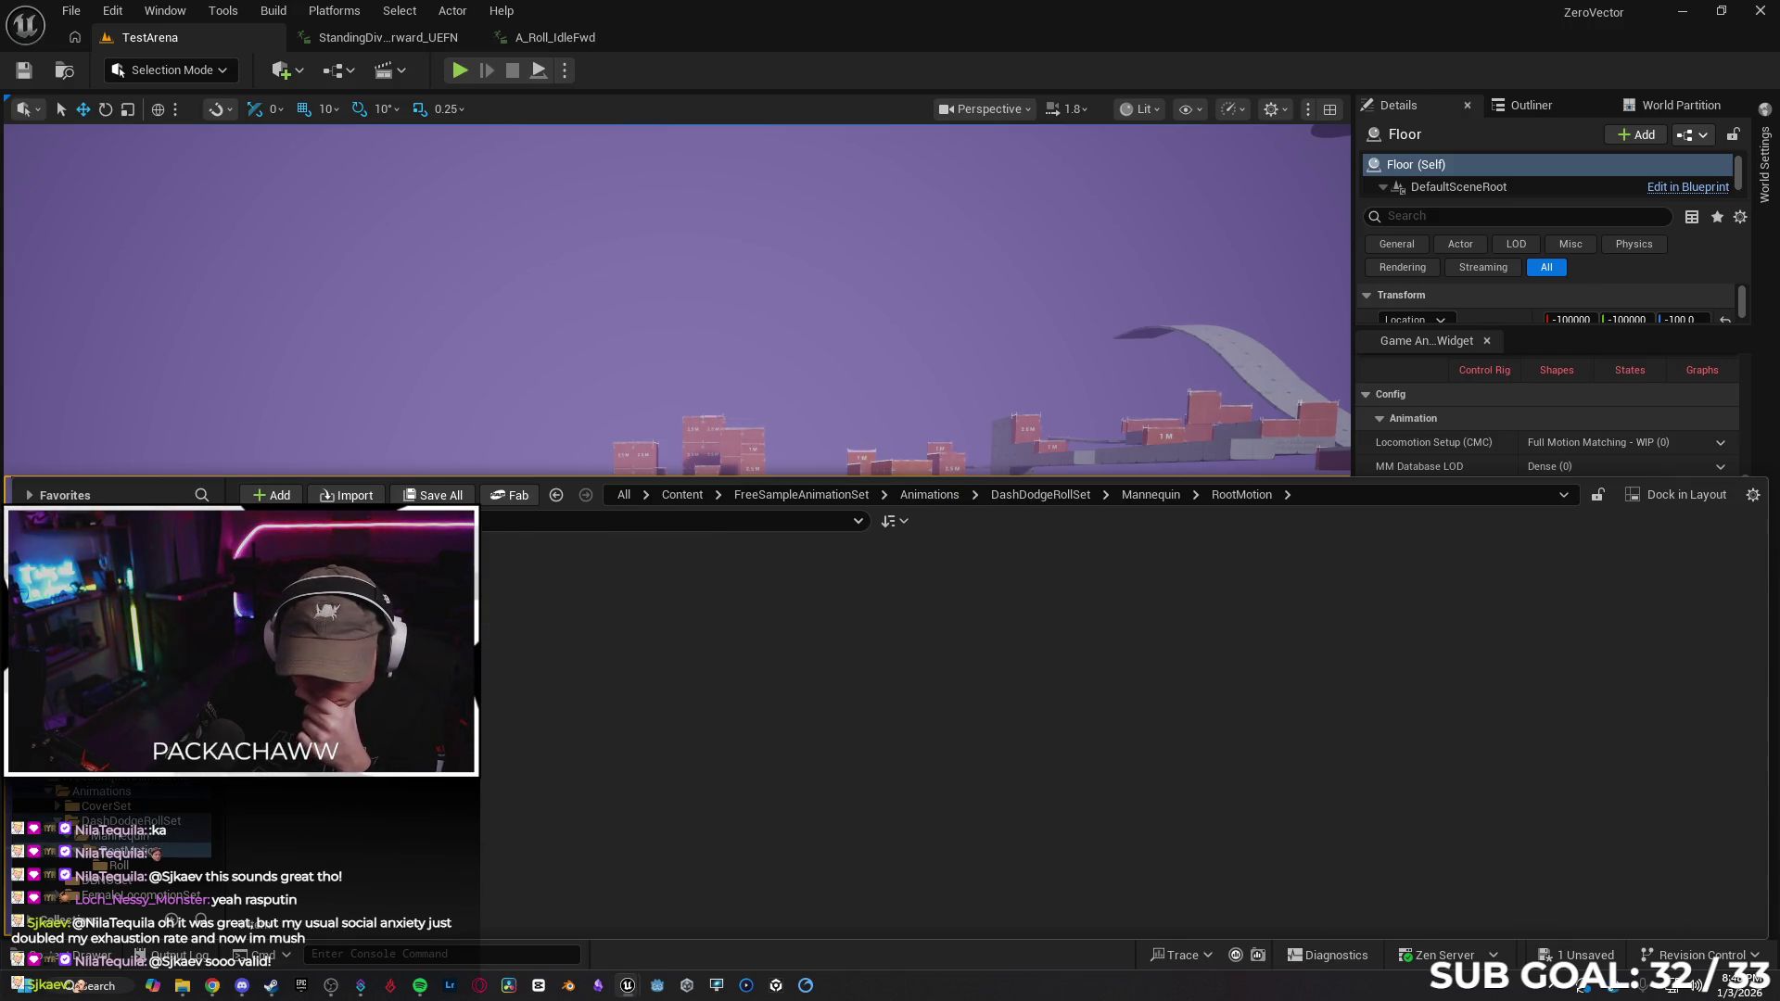
pyautogui.click(118, 865)
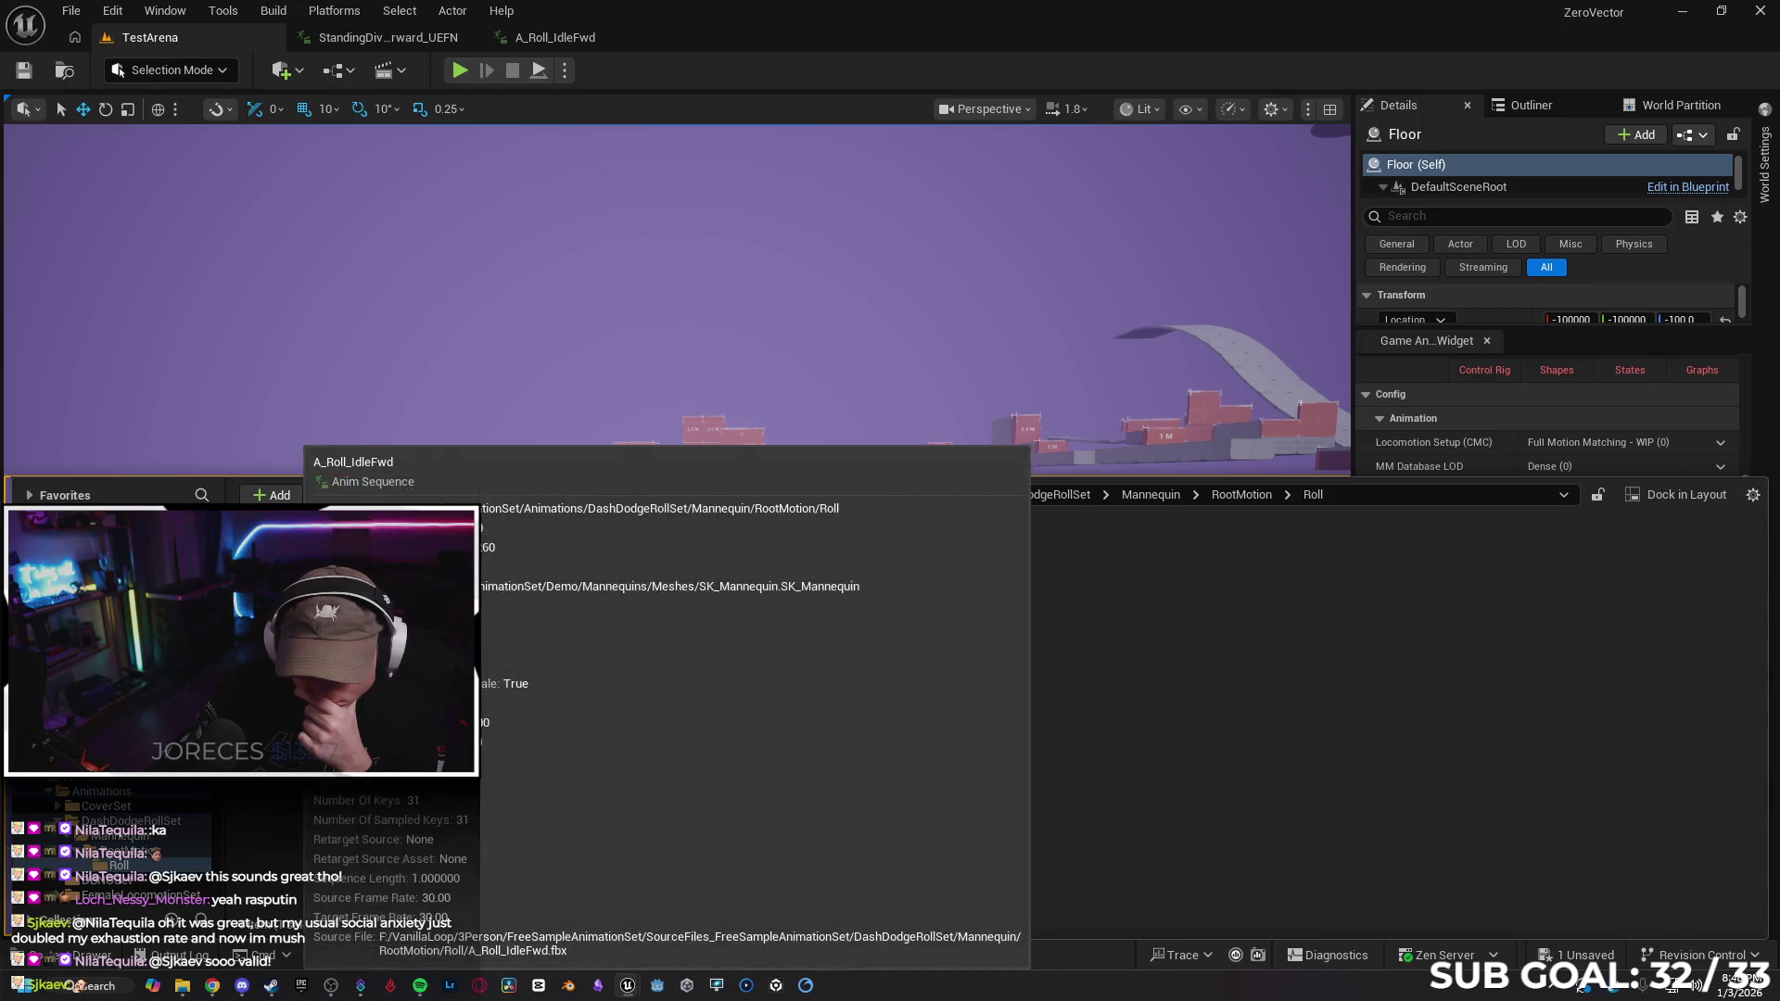
# Create an AnimMontage from A_Roll_IdleFwd via its Create menu
pyautogui.rightClick(450, 498)
pyautogui.moveTo(477, 373)
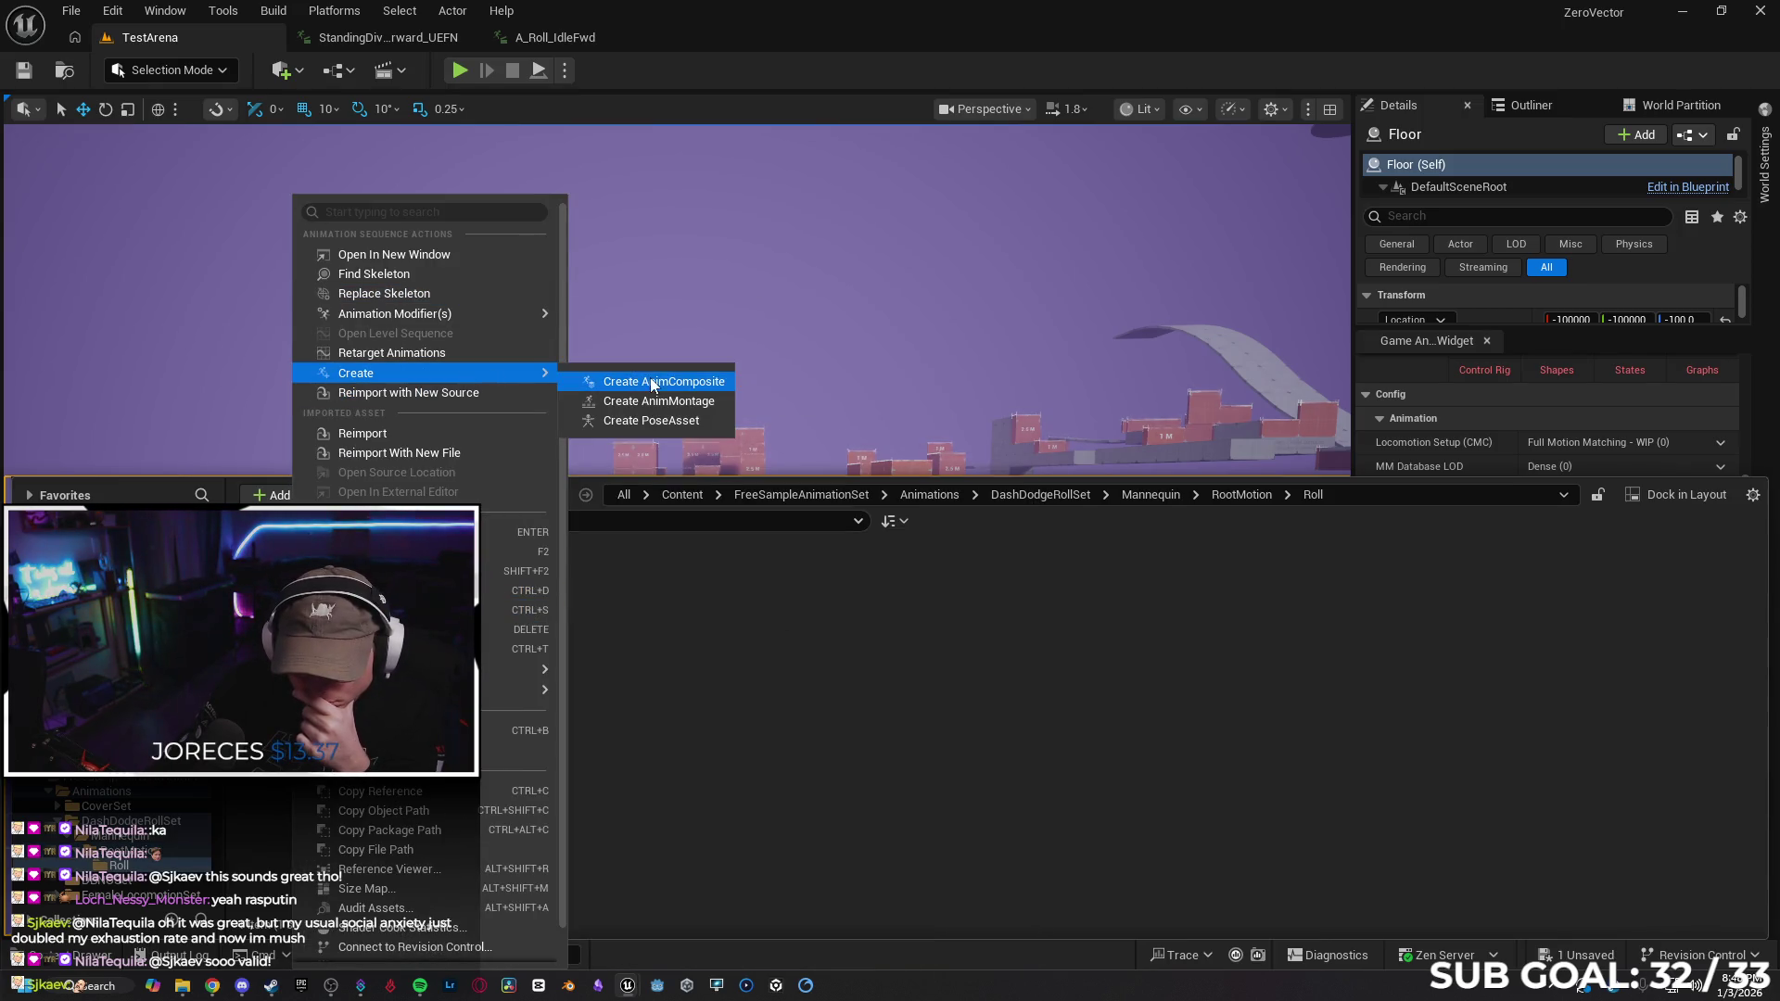
pyautogui.click(663, 409)
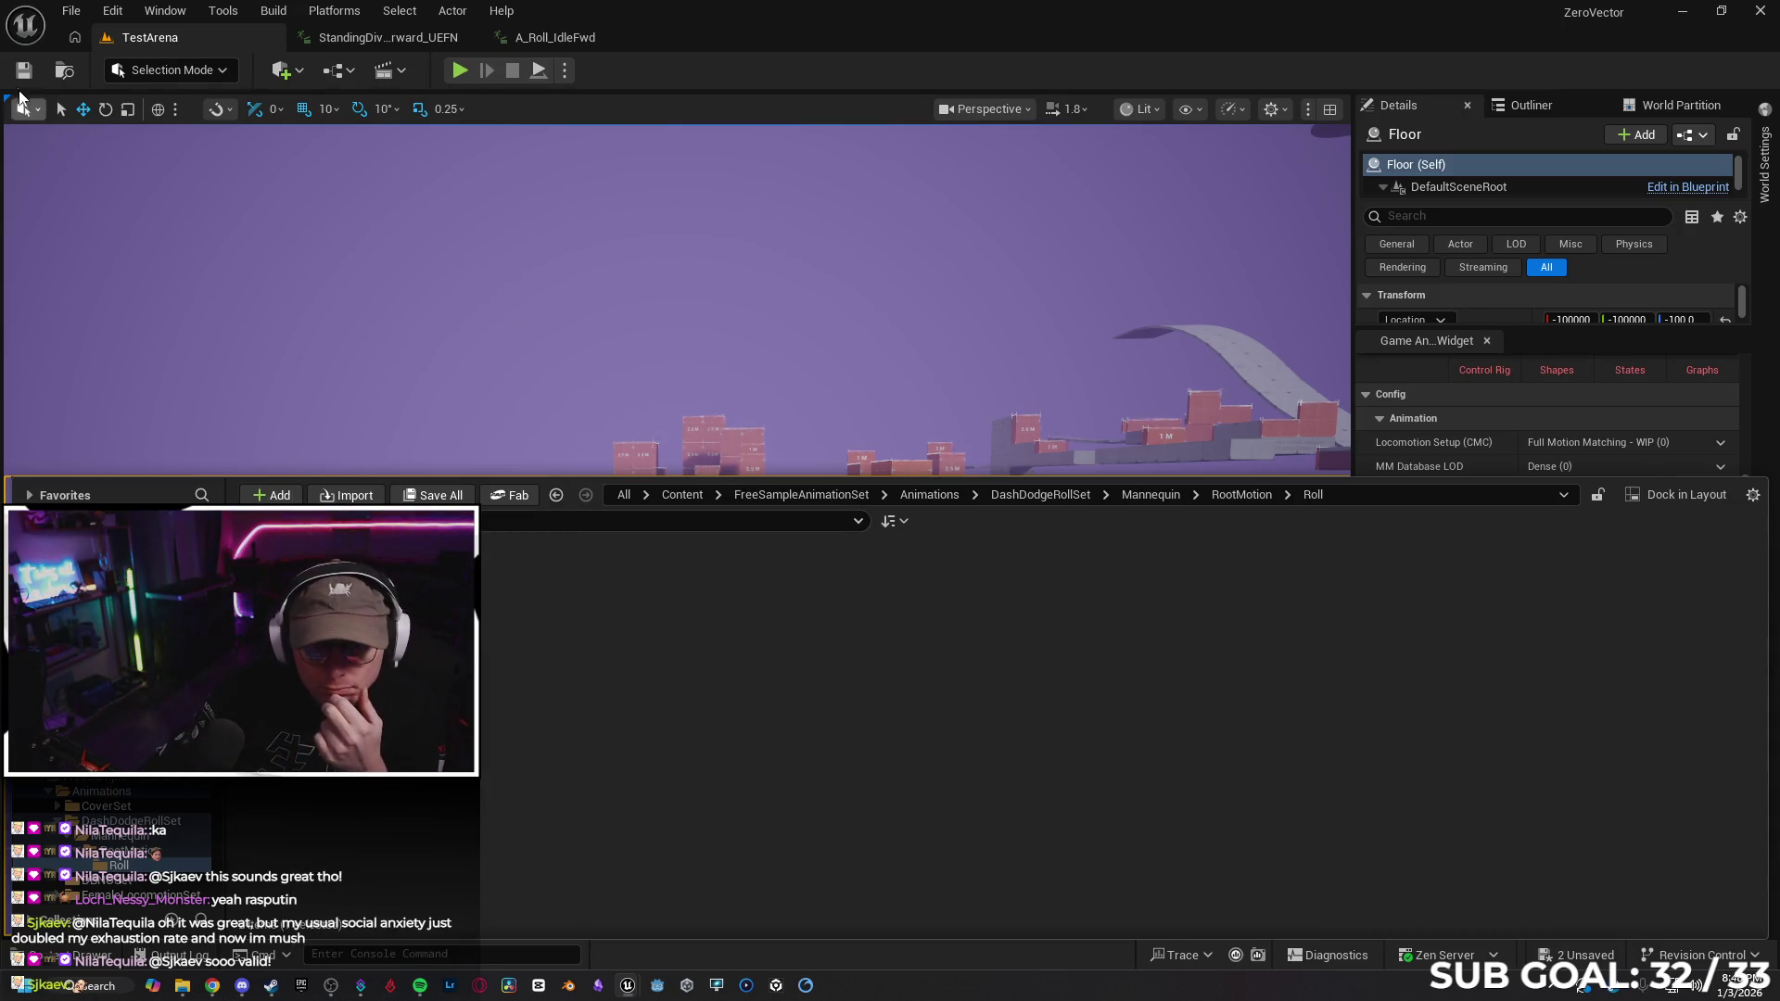
pyautogui.hotkey('ctrl', 'space')
pyautogui.click(117, 954)
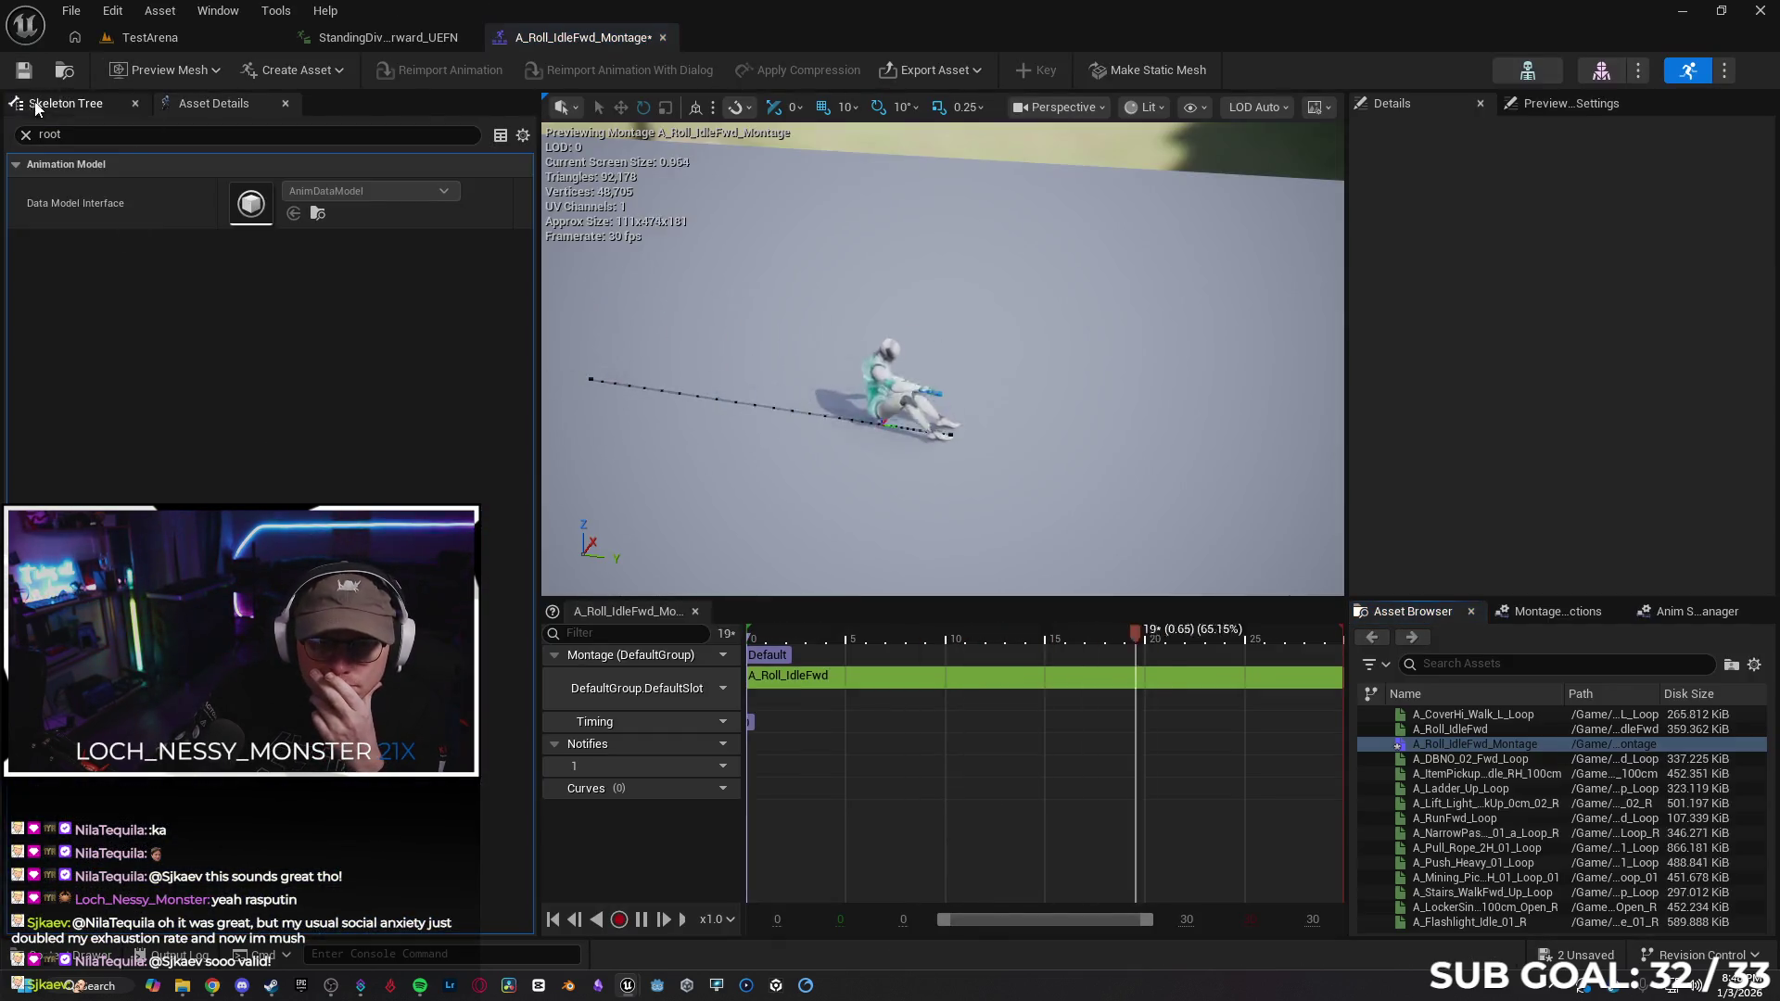
# Clear the property filter, inspect Blend Option settings, and close the StandingDive editor tab
pyautogui.click(26, 135)
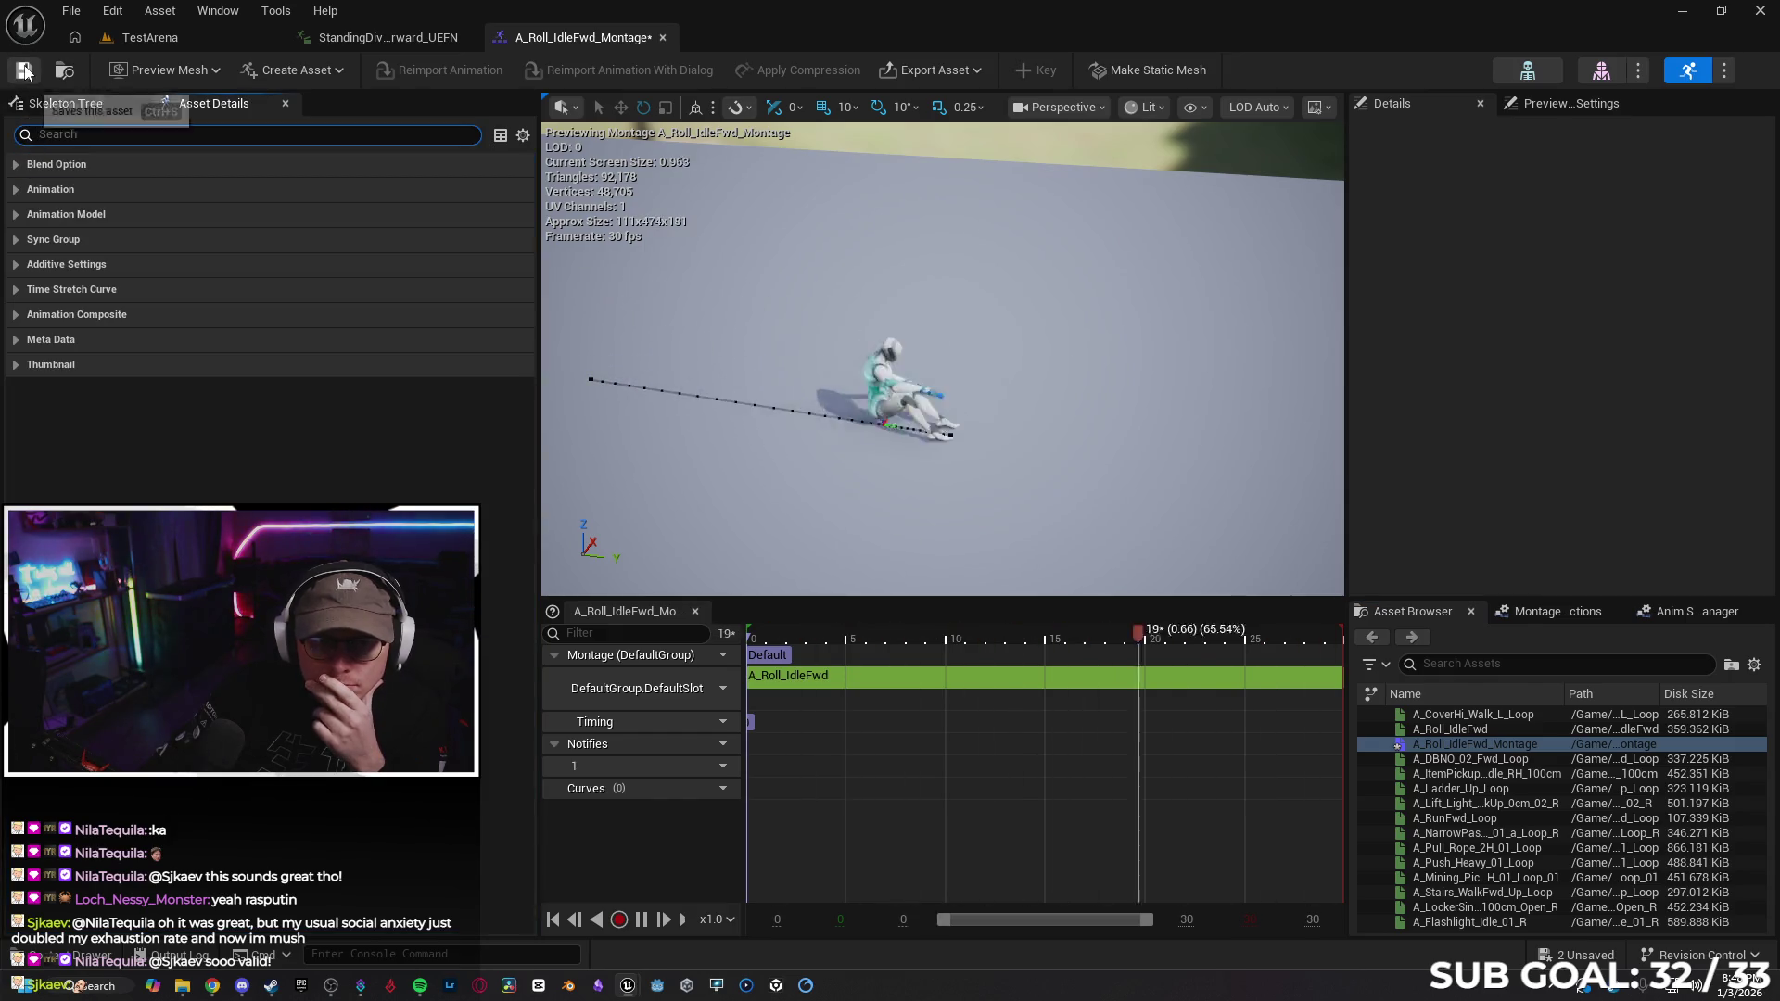
pyautogui.click(21, 167)
pyautogui.click(16, 241)
pyautogui.click(19, 246)
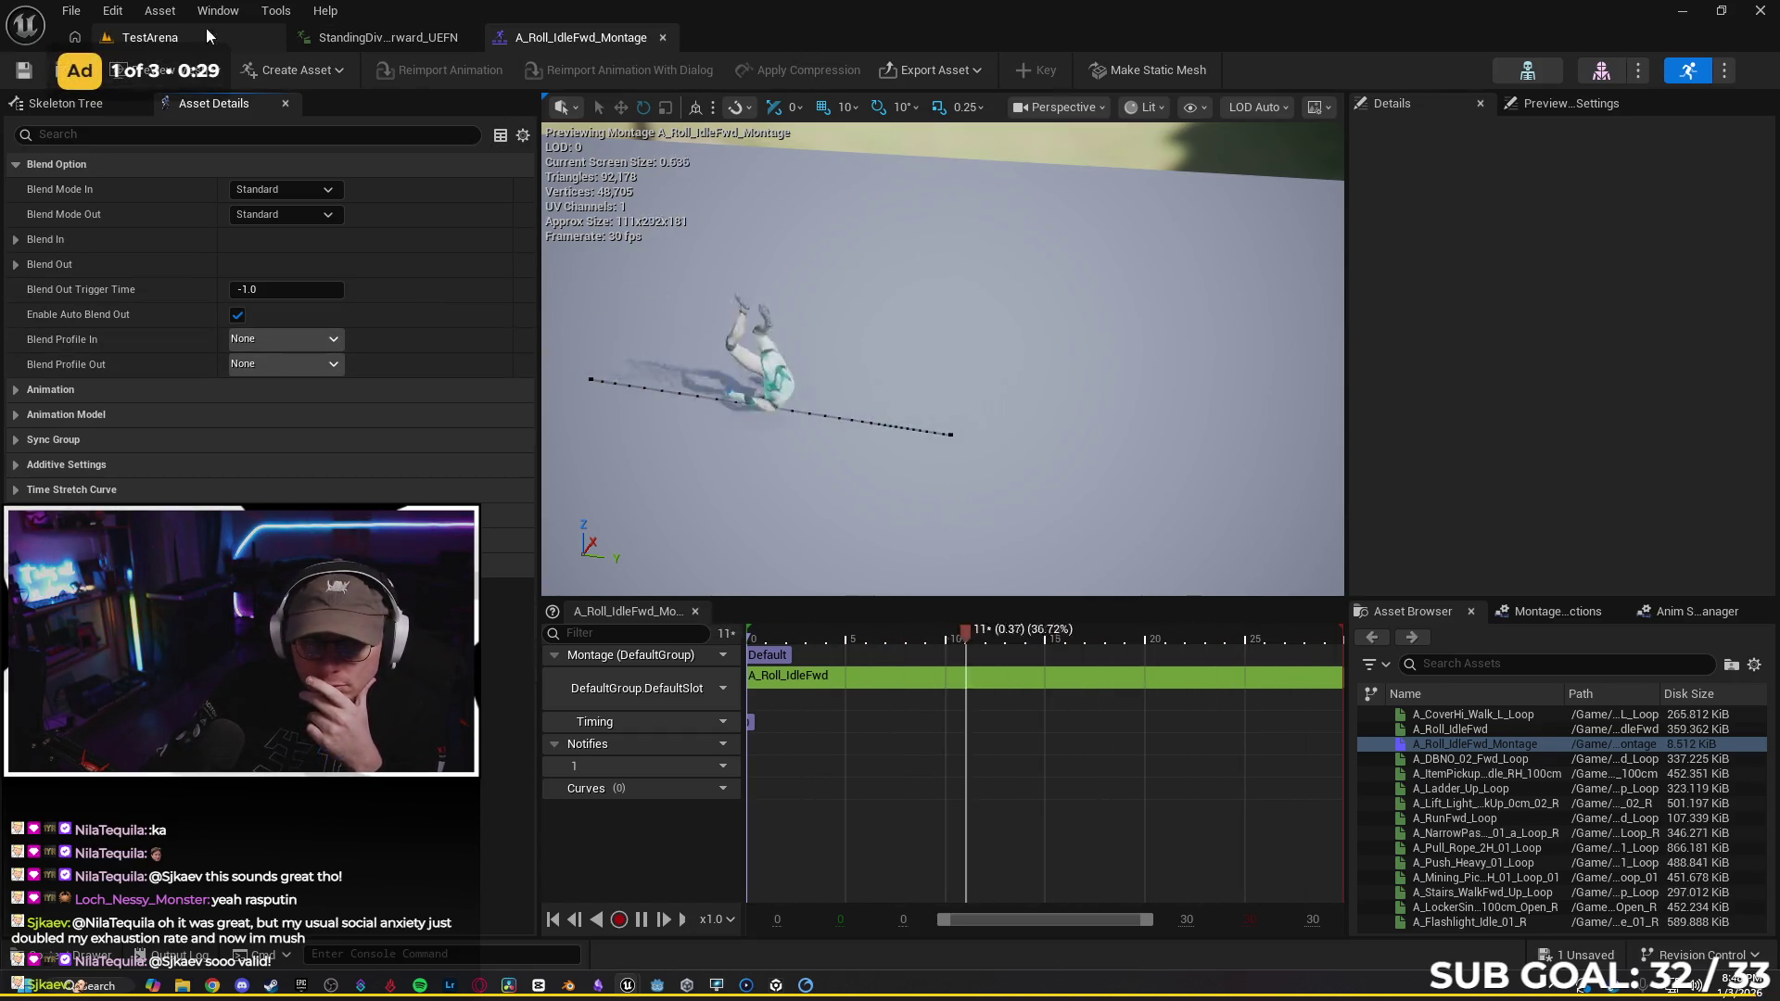
pyautogui.middleClick(546, 41)
pyautogui.click(170, 39)
pyautogui.write('loop')
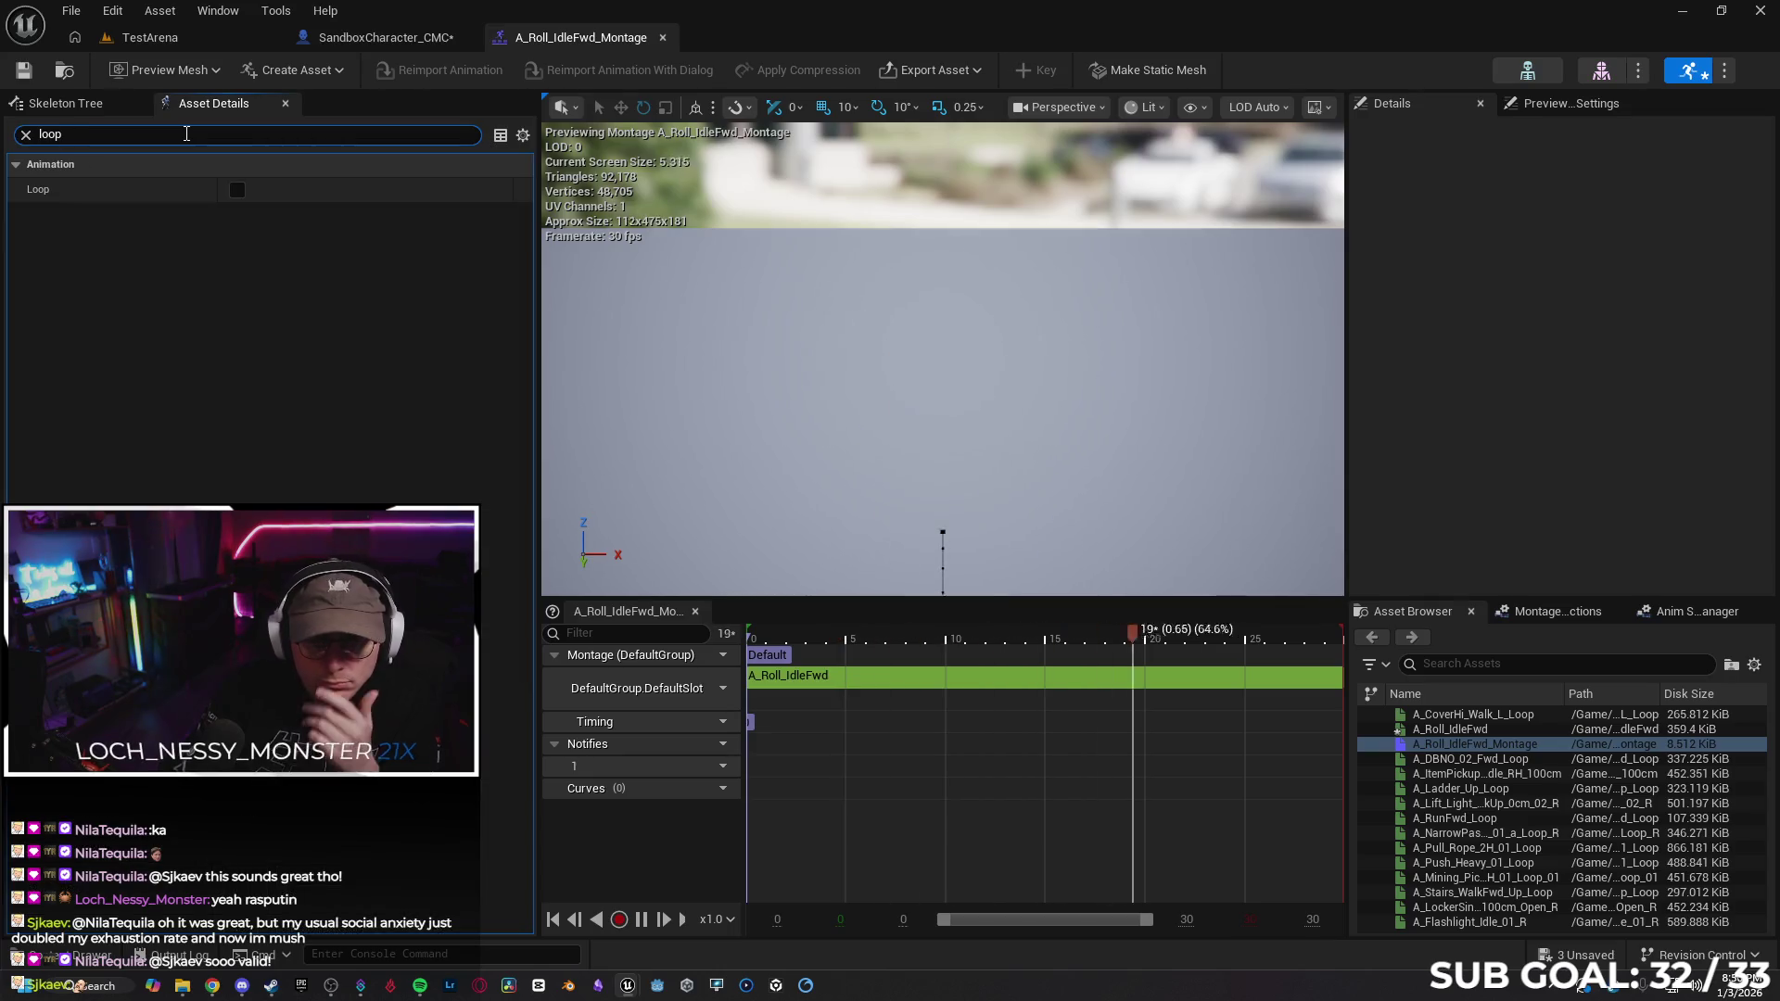
# Tick Loop on A_Roll_IdleFwd_Montage, save it, and return to TestArena
pyautogui.click(237, 190)
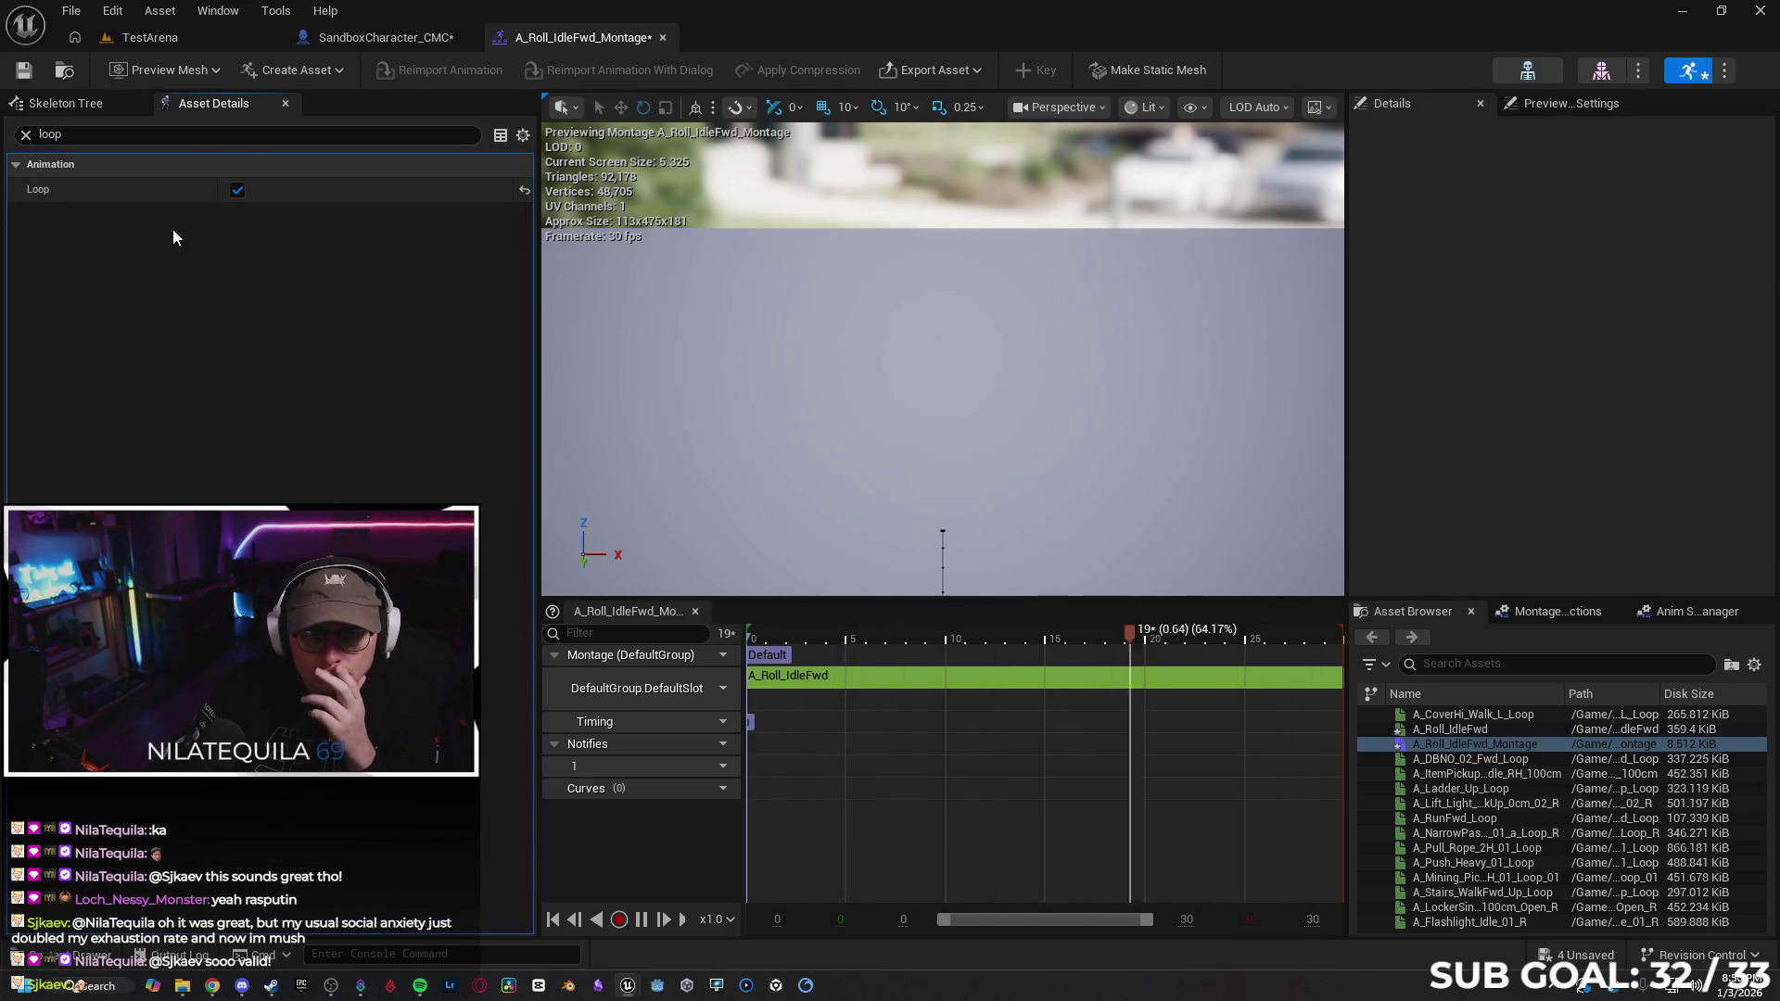
pyautogui.click(24, 71)
pyautogui.click(163, 41)
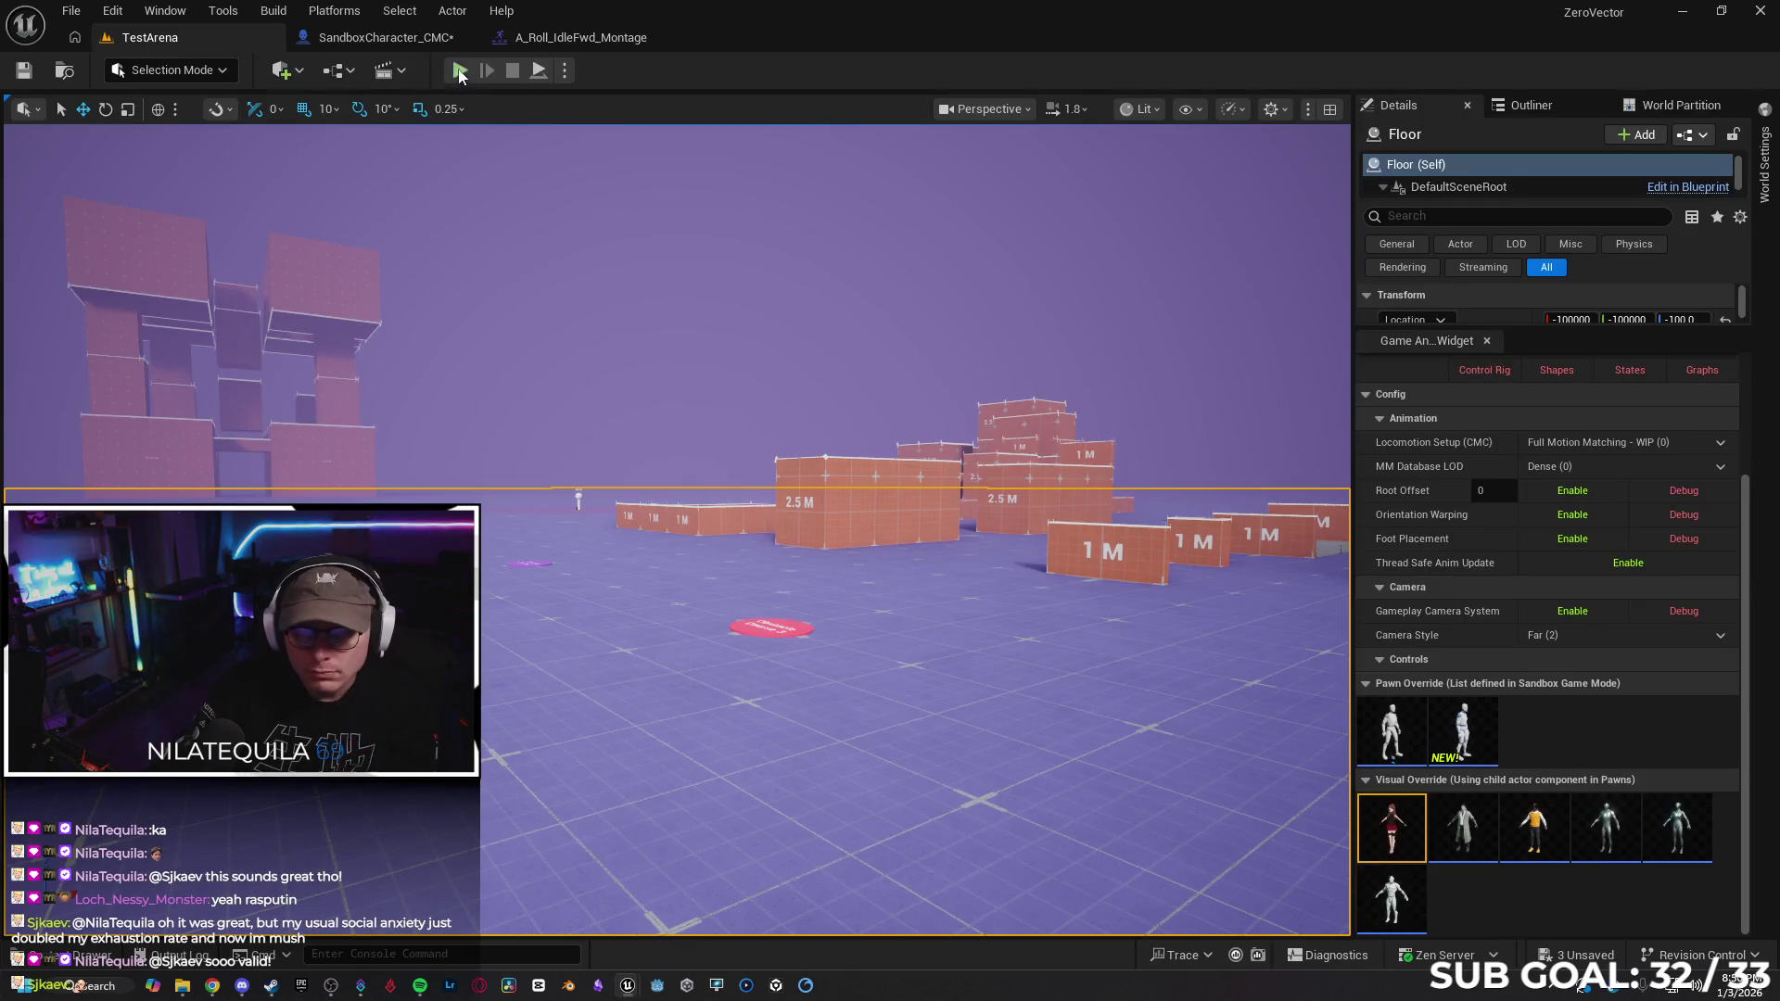
pyautogui.hotkey('alt', 'p')
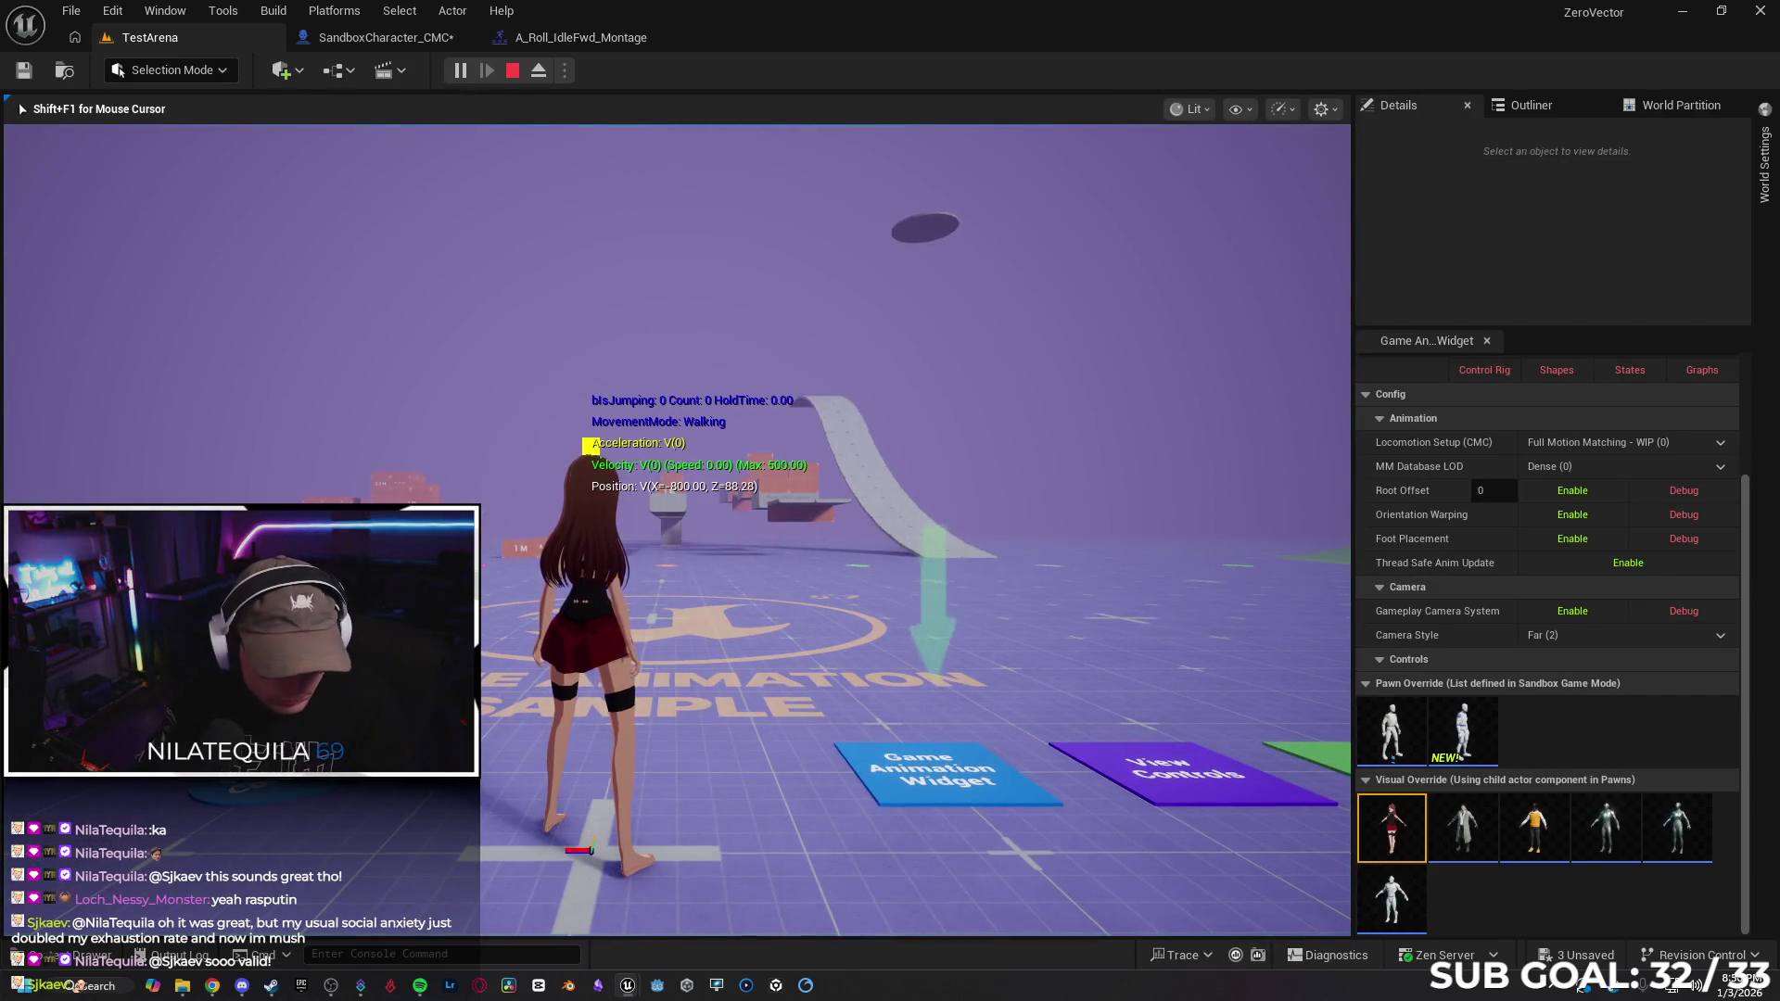
pyautogui.press('w')
pyautogui.press('w')
pyautogui.press('w')
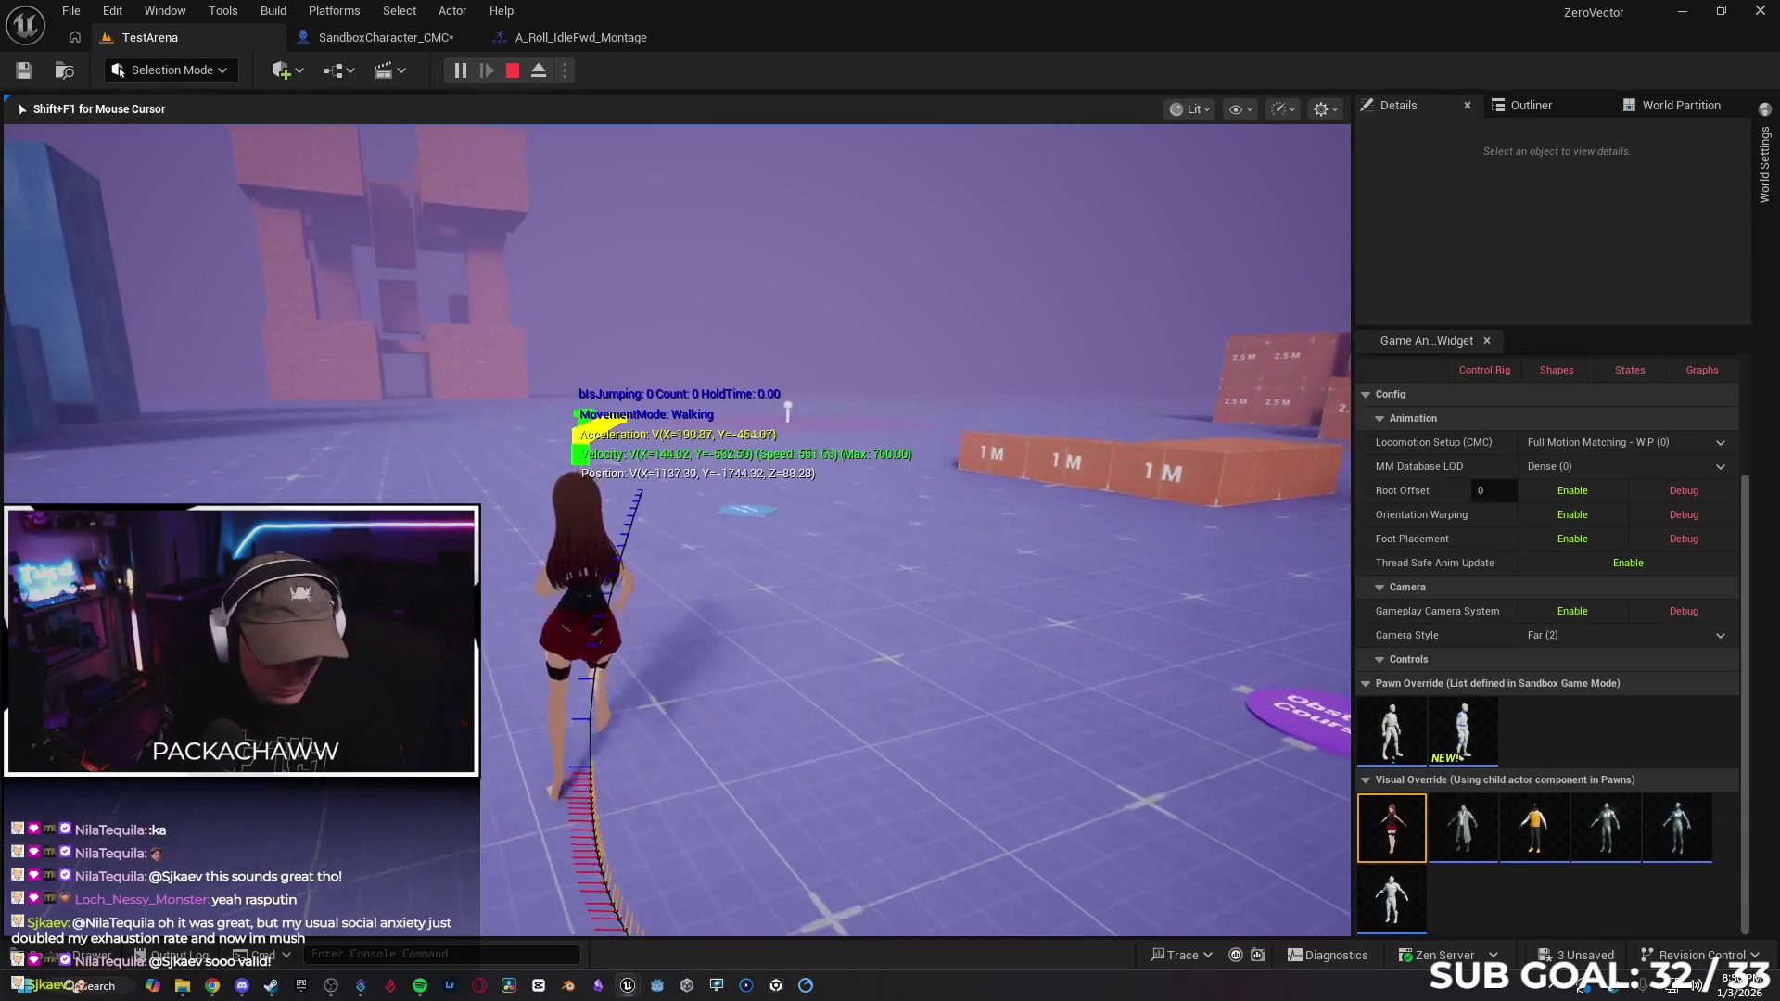
pyautogui.press('space')
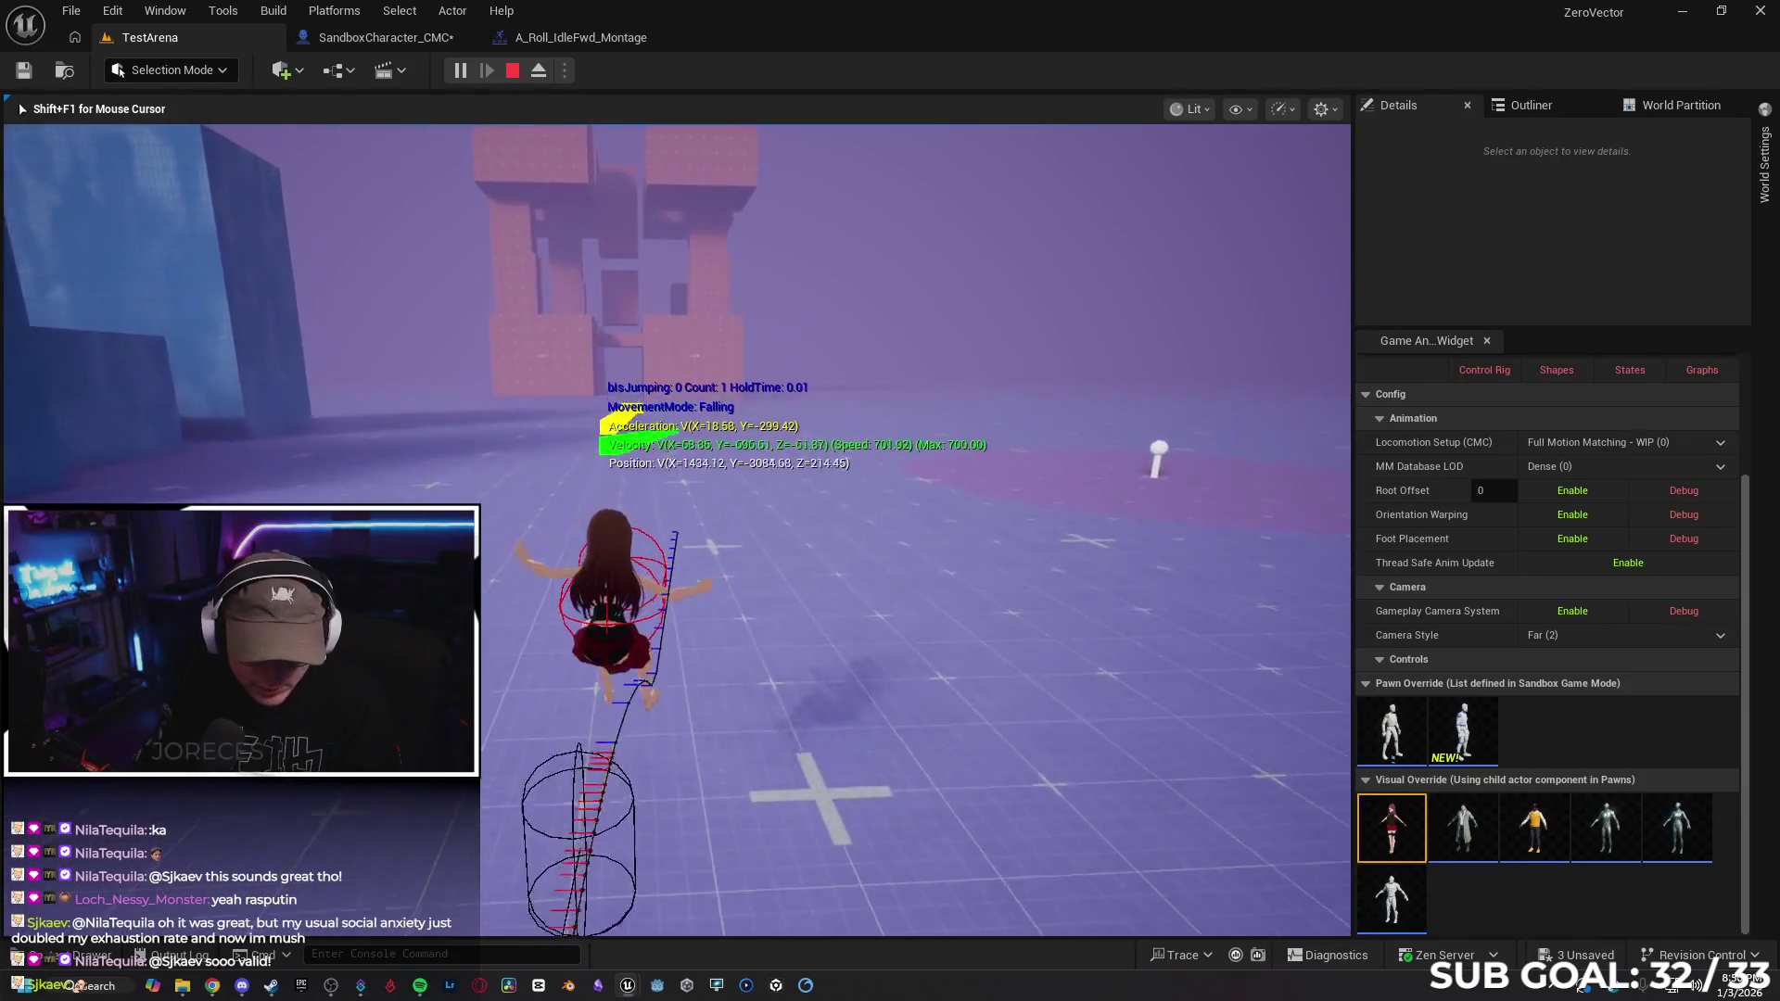
pyautogui.press('w')
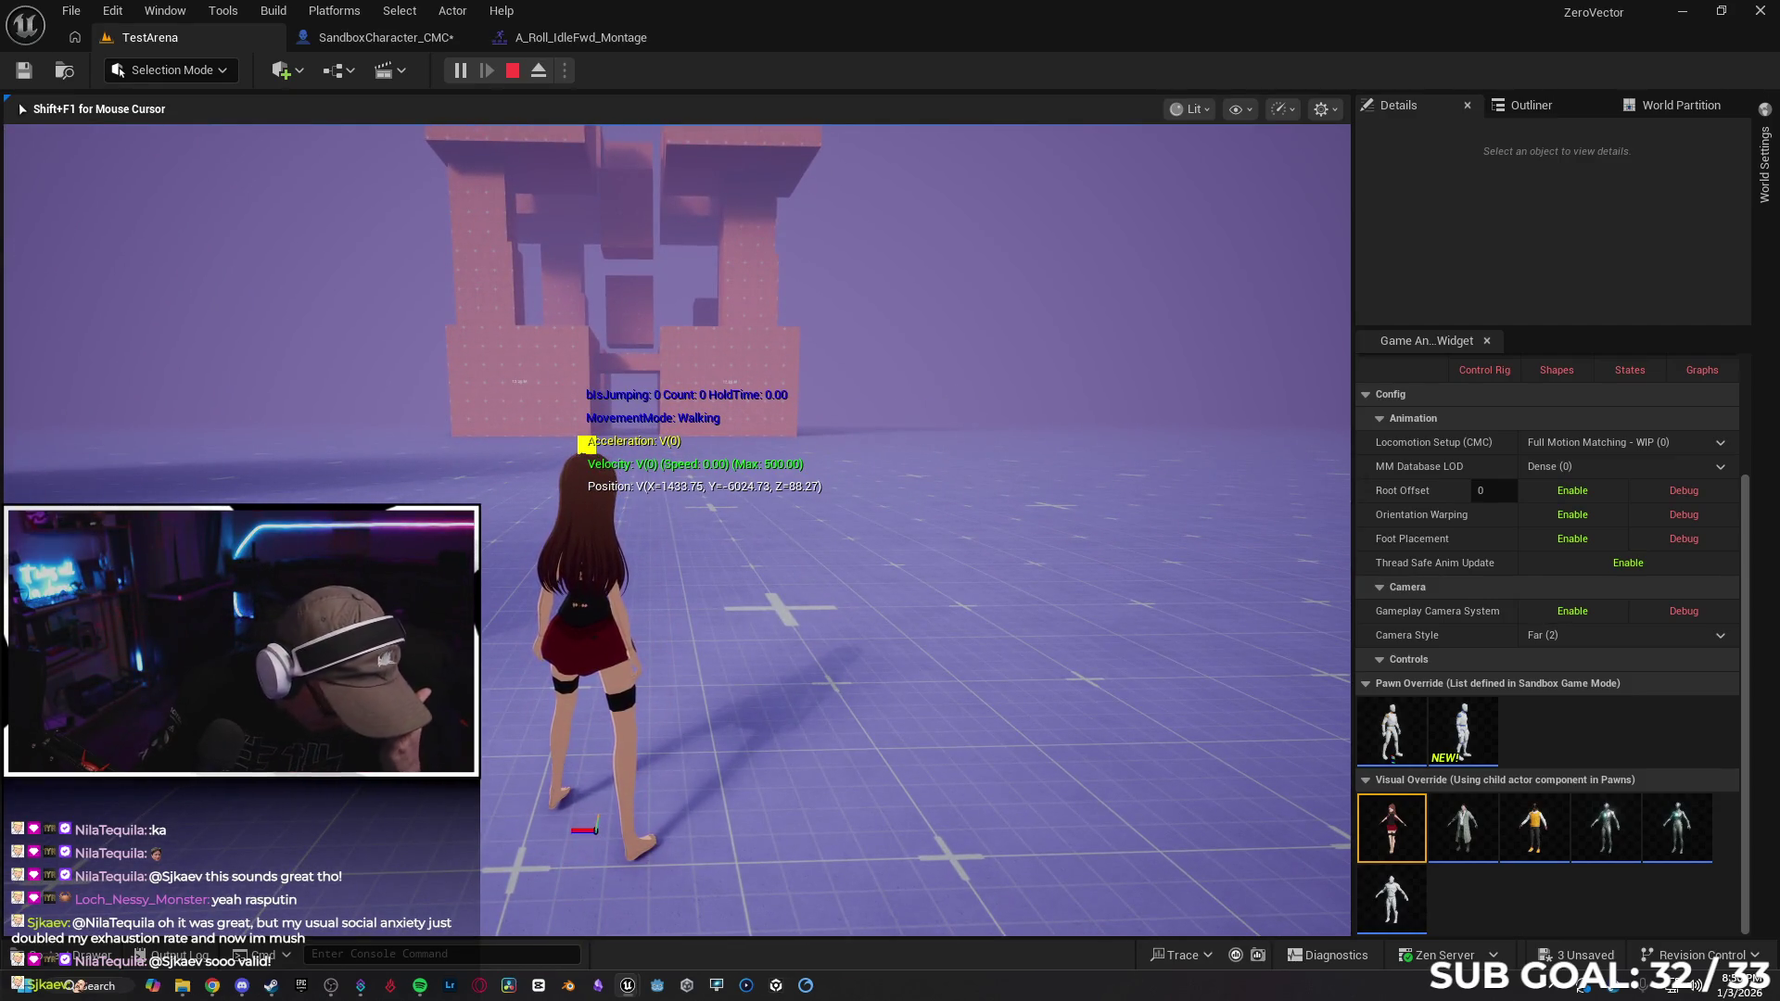
pyautogui.press('Escape')
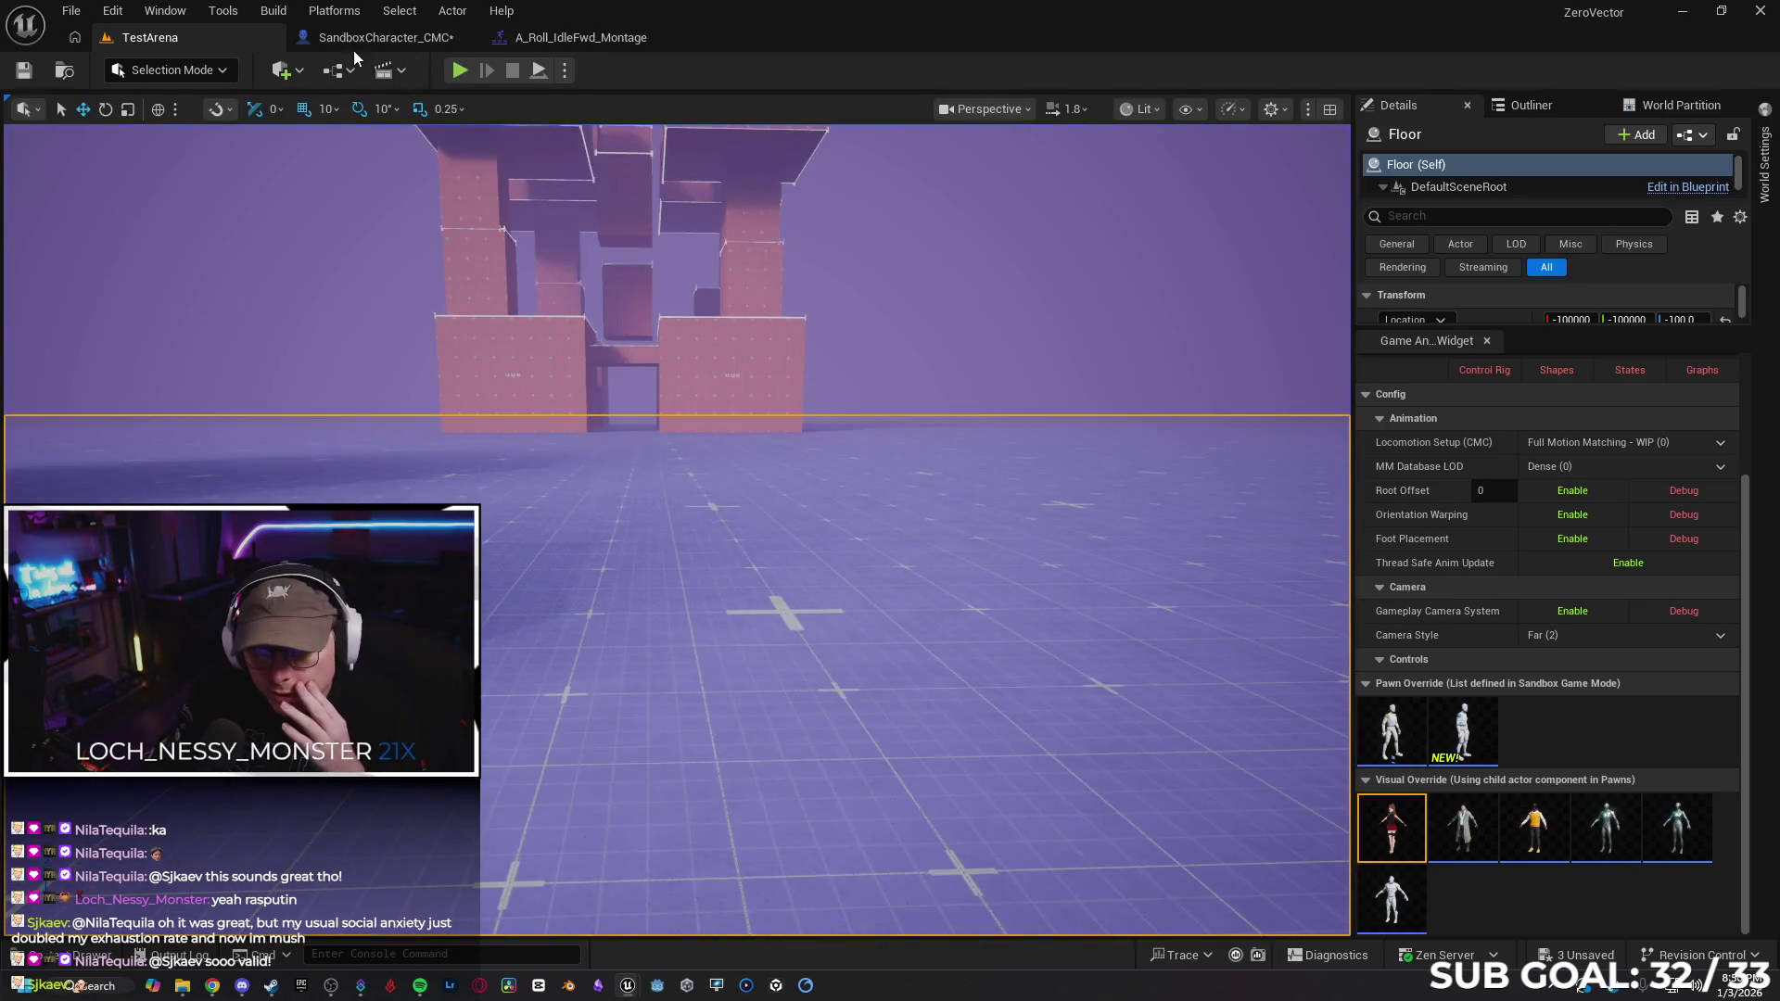
# Clear the loop property filter in the roll montage editor and save the montage
pyautogui.click(353, 42)
pyautogui.click(565, 39)
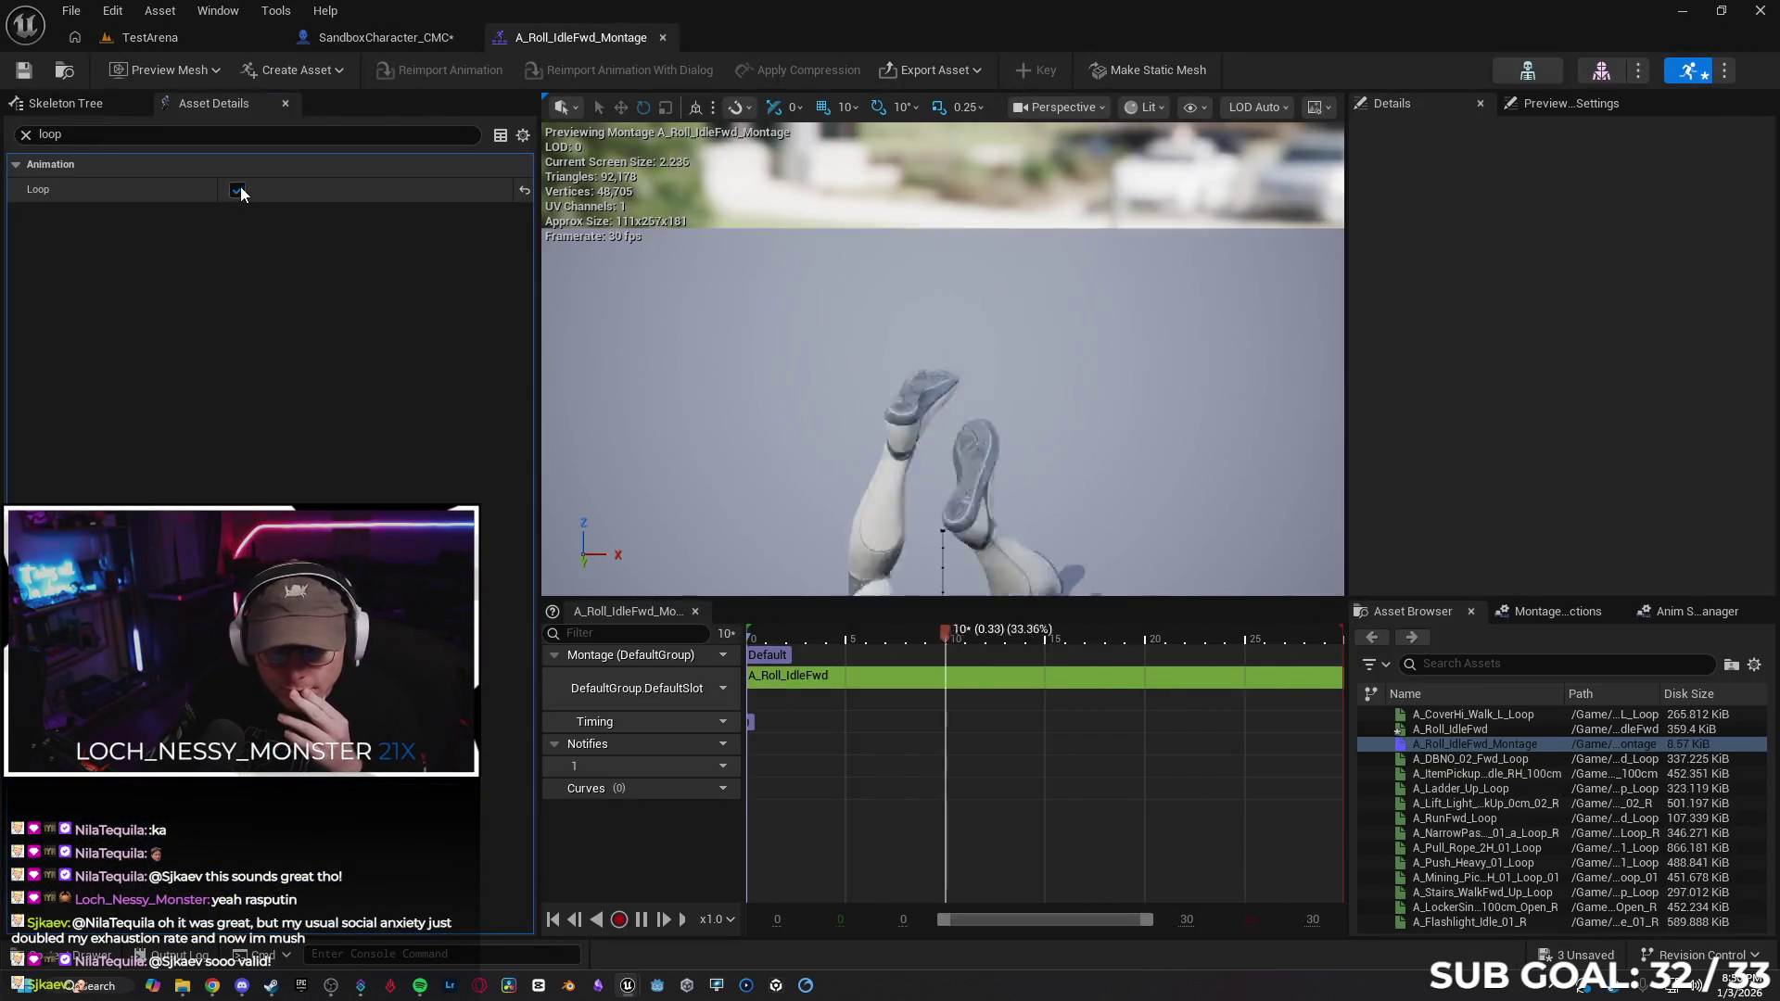
pyautogui.click(26, 135)
pyautogui.hotkey('ctrl', 's')
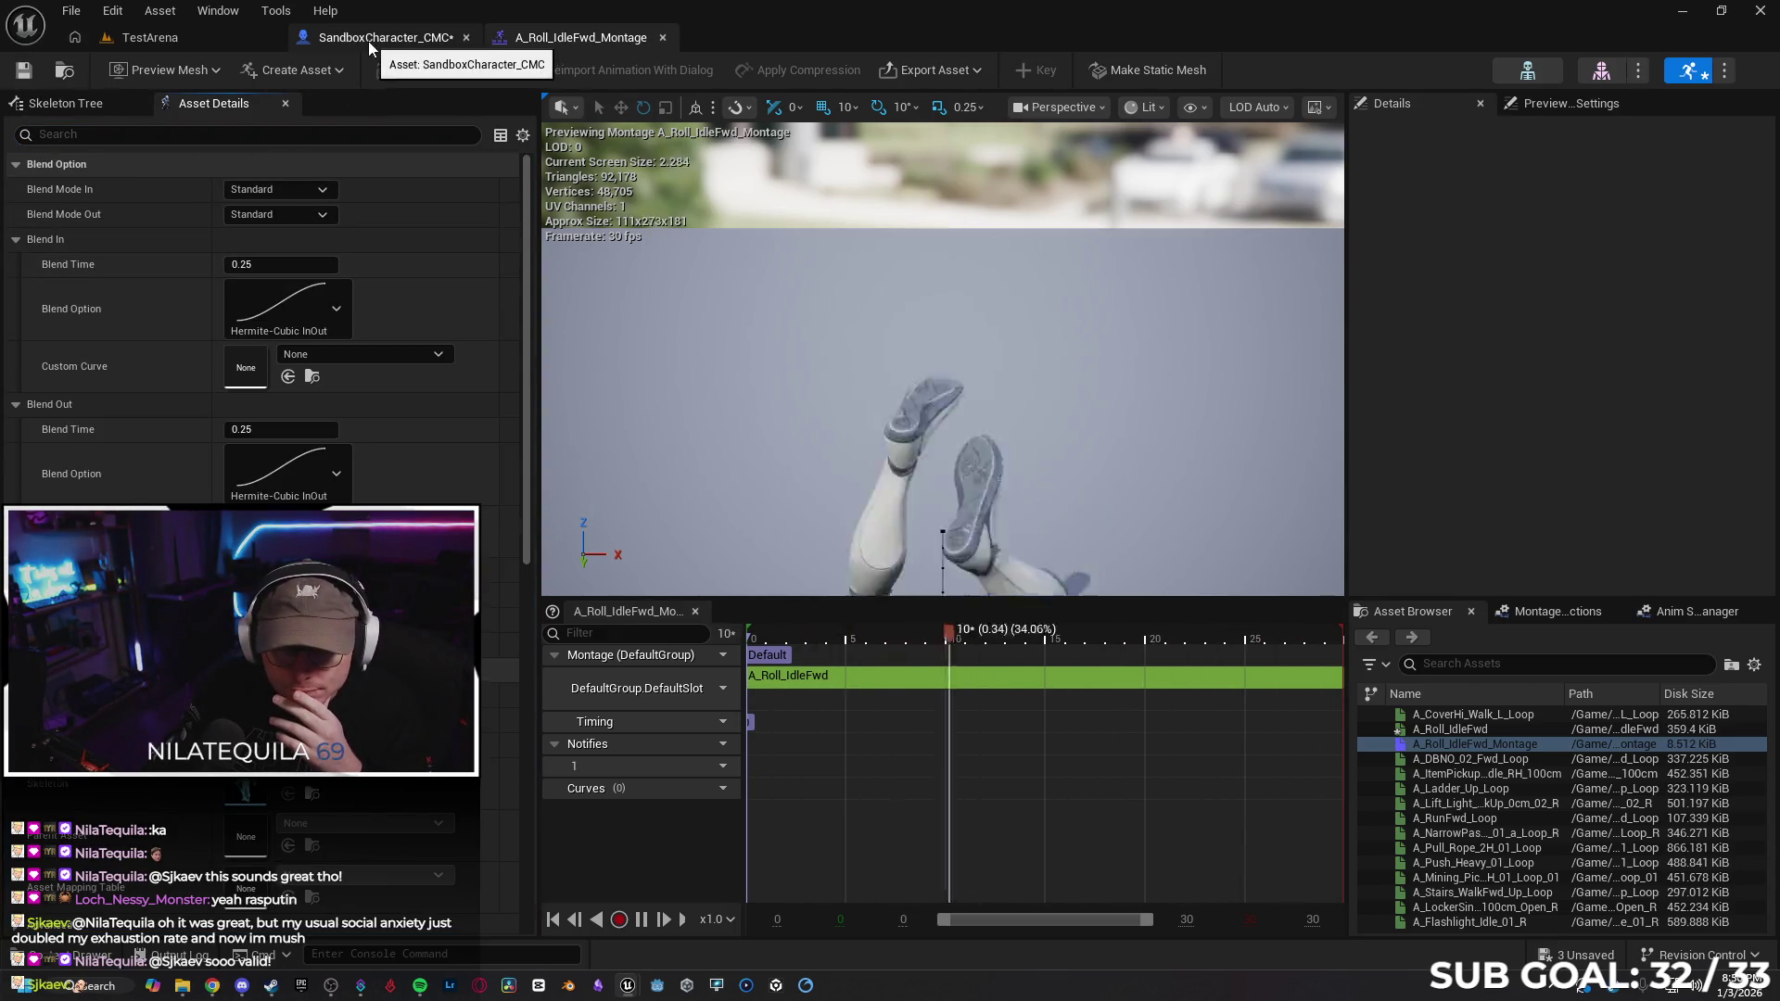
# Wire Play Montage's On Completed pin into the Delay node in SandboxCharacter_CMC's event graph
pyautogui.click(369, 41)
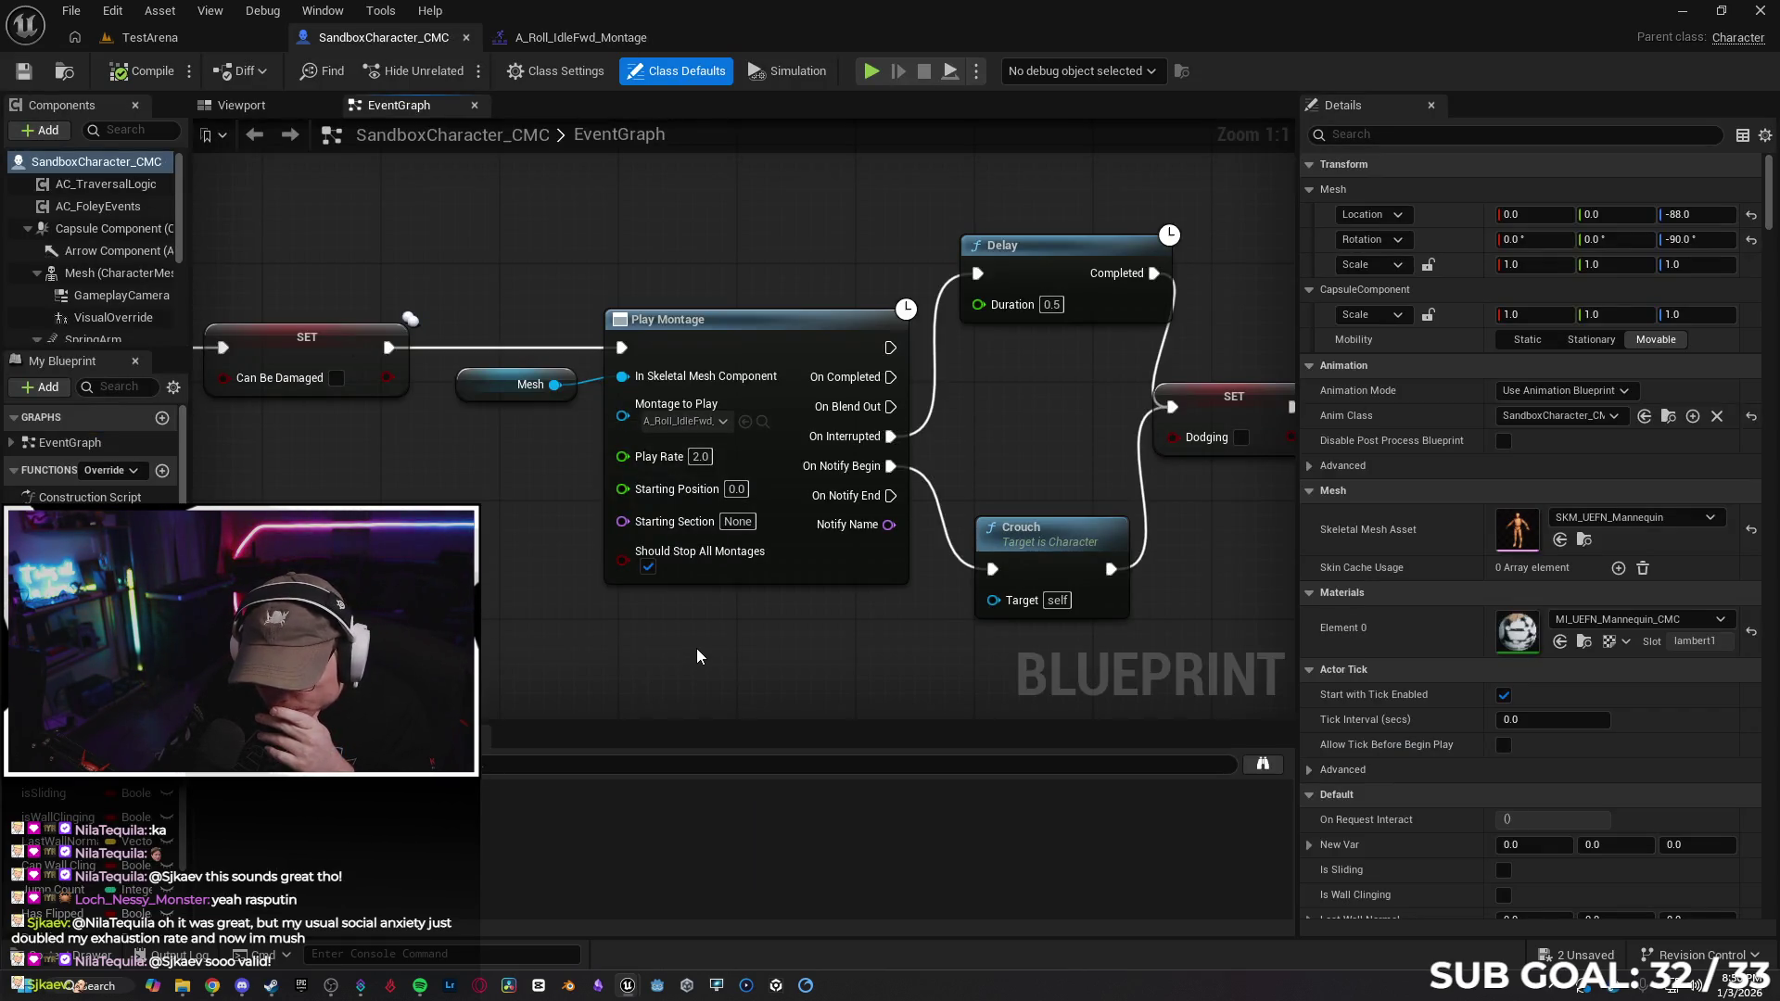
pyautogui.moveTo(742, 648)
pyautogui.mouseDown()
pyautogui.moveTo(265, 599)
pyautogui.moveTo(559, 622)
pyautogui.moveTo(521, 616)
pyautogui.mouseUp()
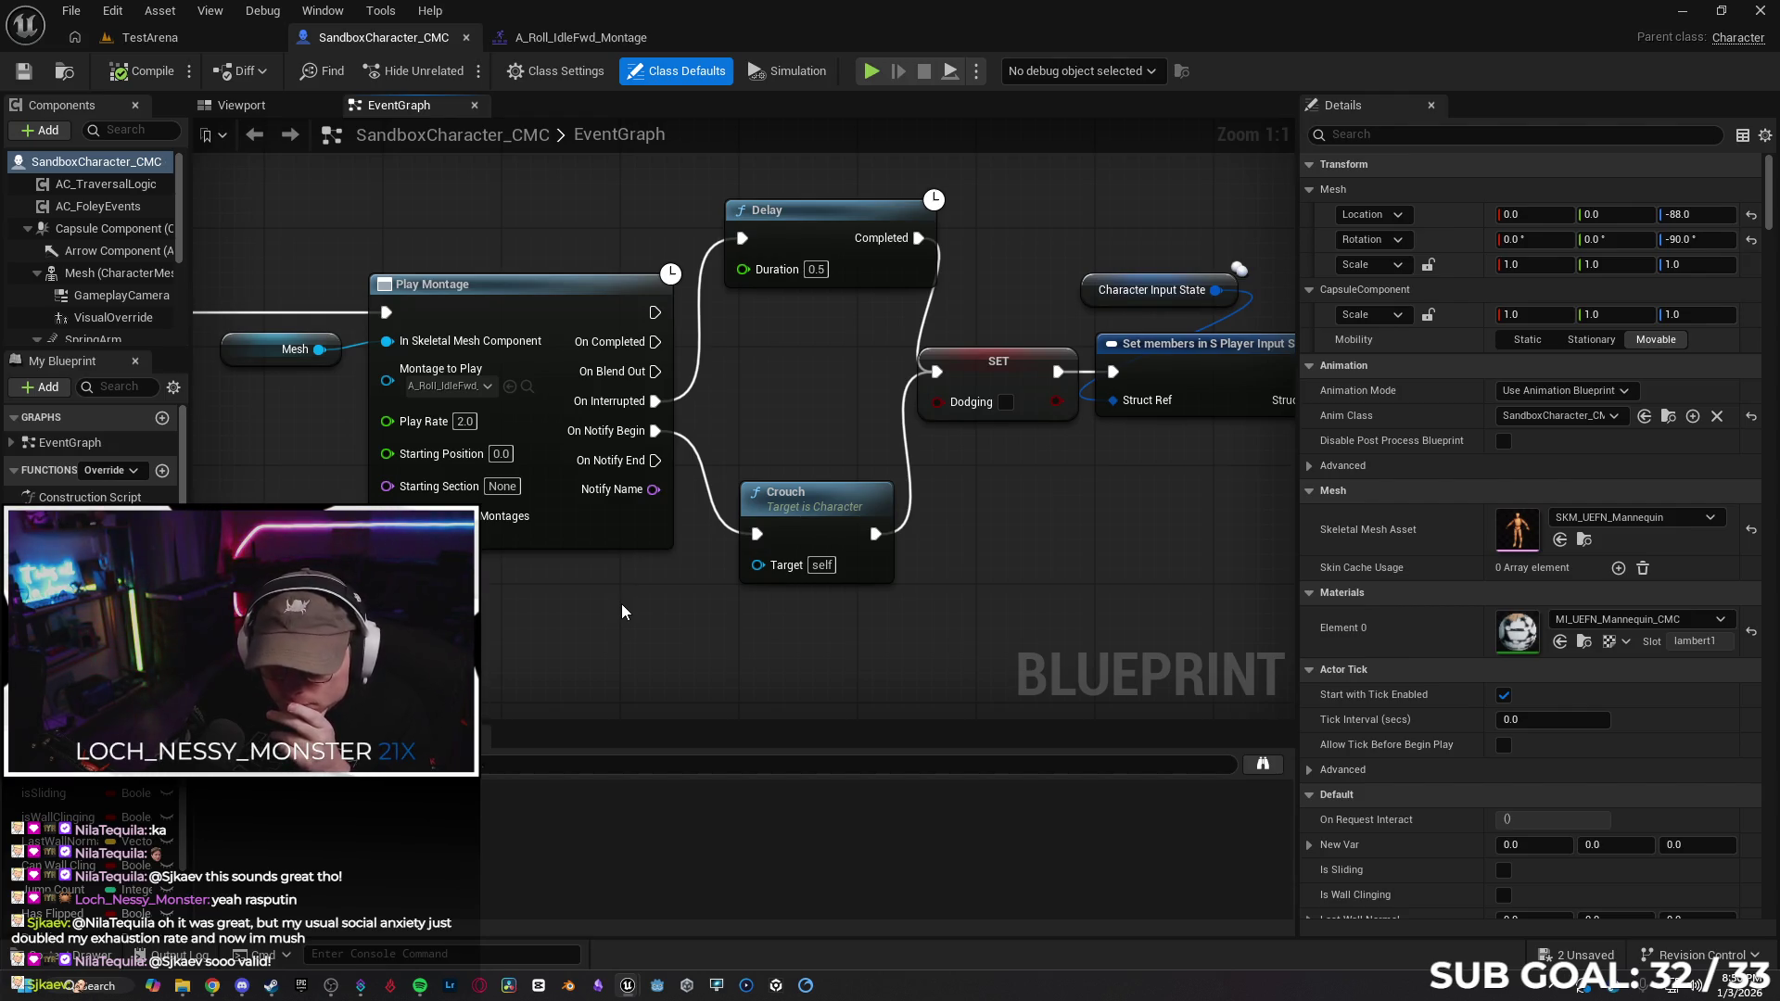
pyautogui.moveTo(934, 572); pyautogui.dragTo(894, 577)
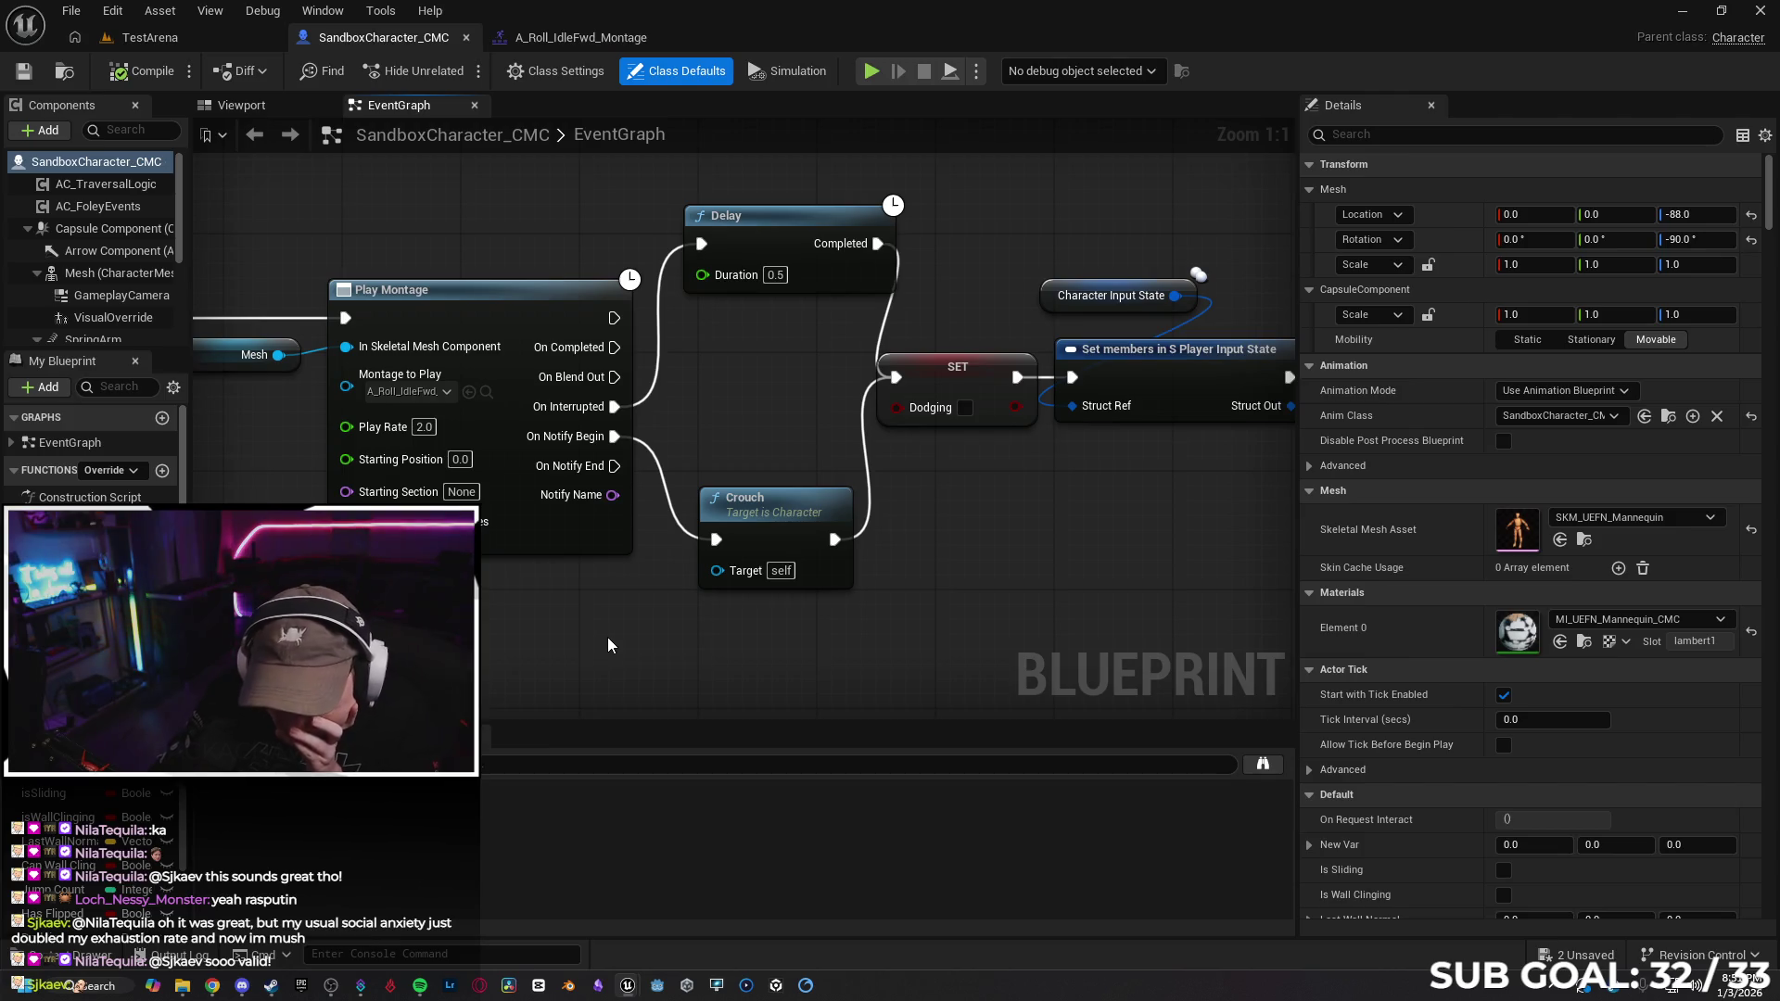
pyautogui.moveTo(613, 348); pyautogui.dragTo(702, 246)
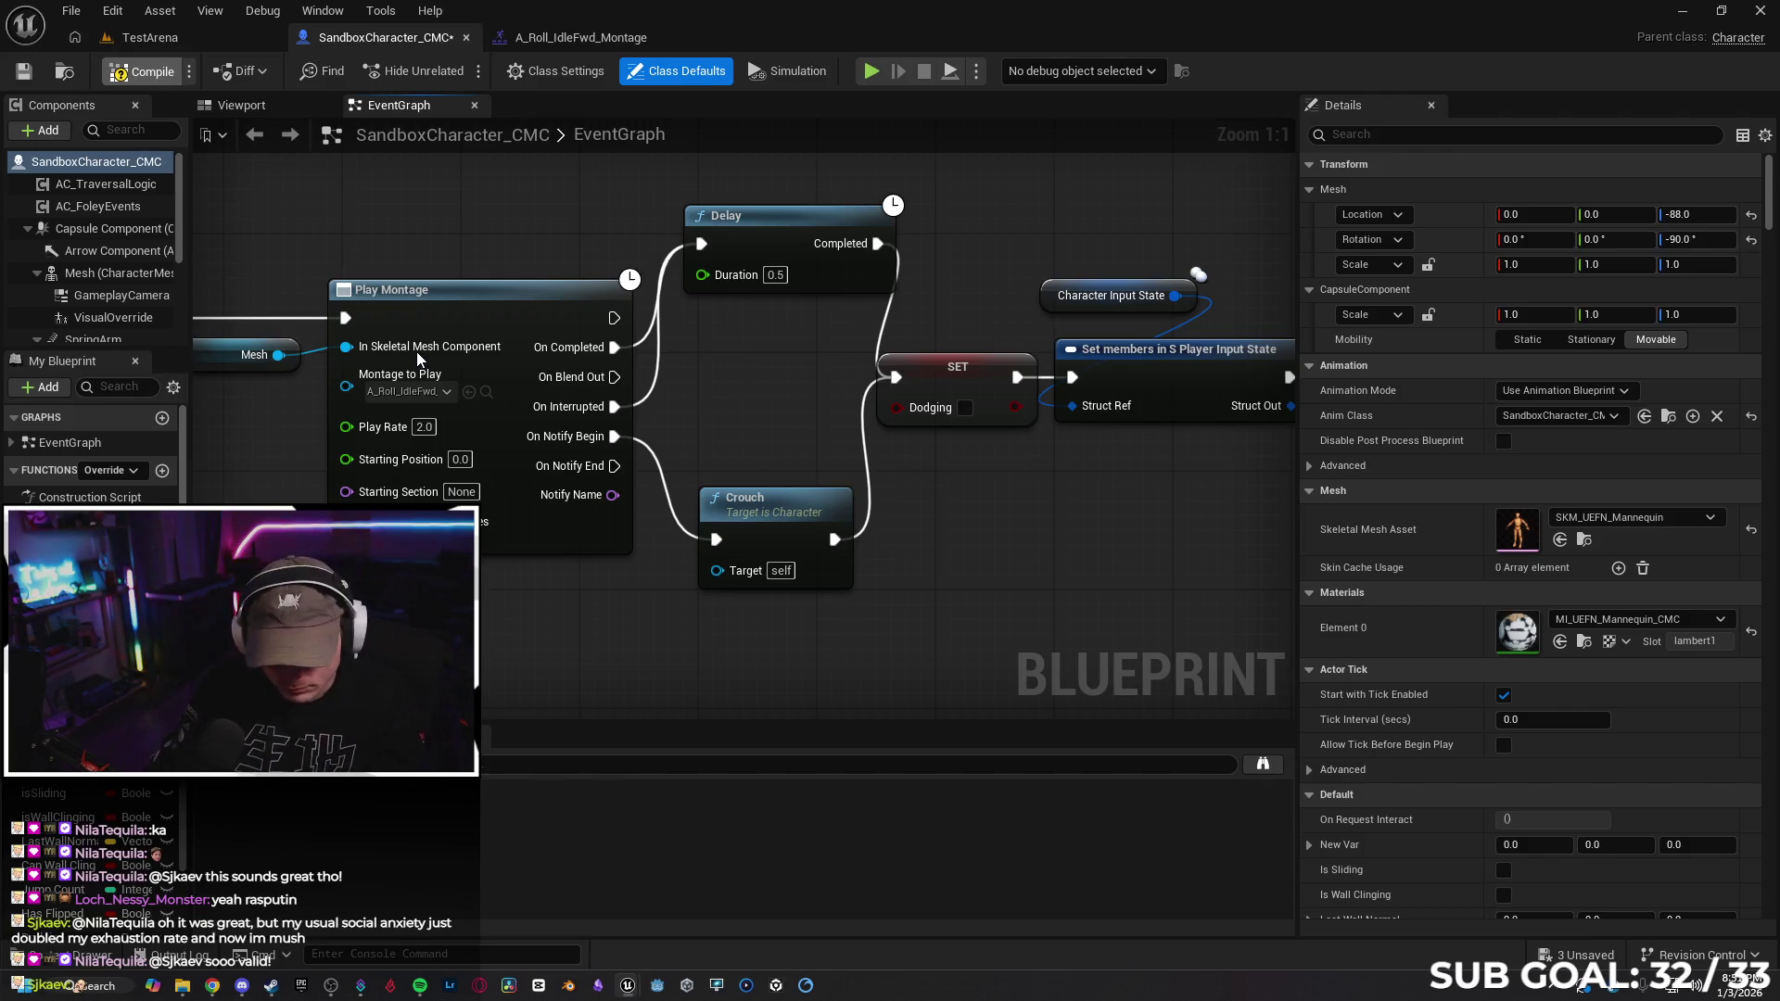
pyautogui.click(143, 37)
# Play TestArena from a floor spot, walking then sprinting toward the pink wall, then stop
pyautogui.rightClick(636, 638)
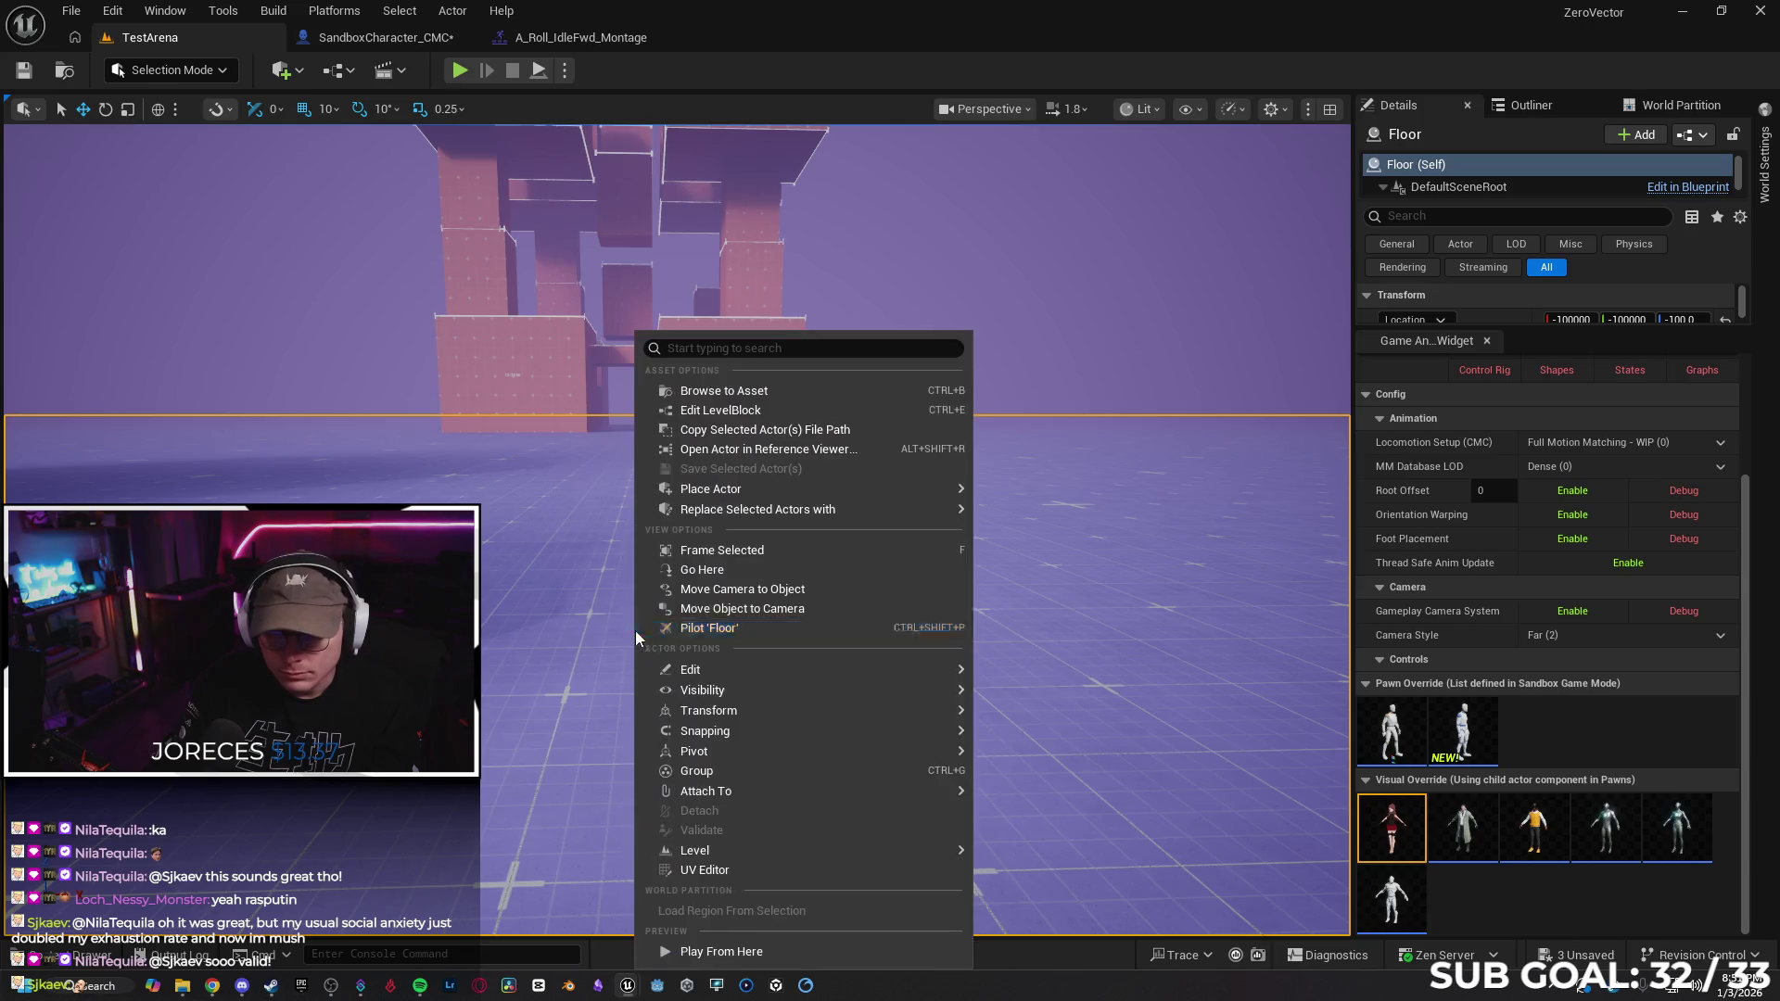
pyautogui.click(726, 955)
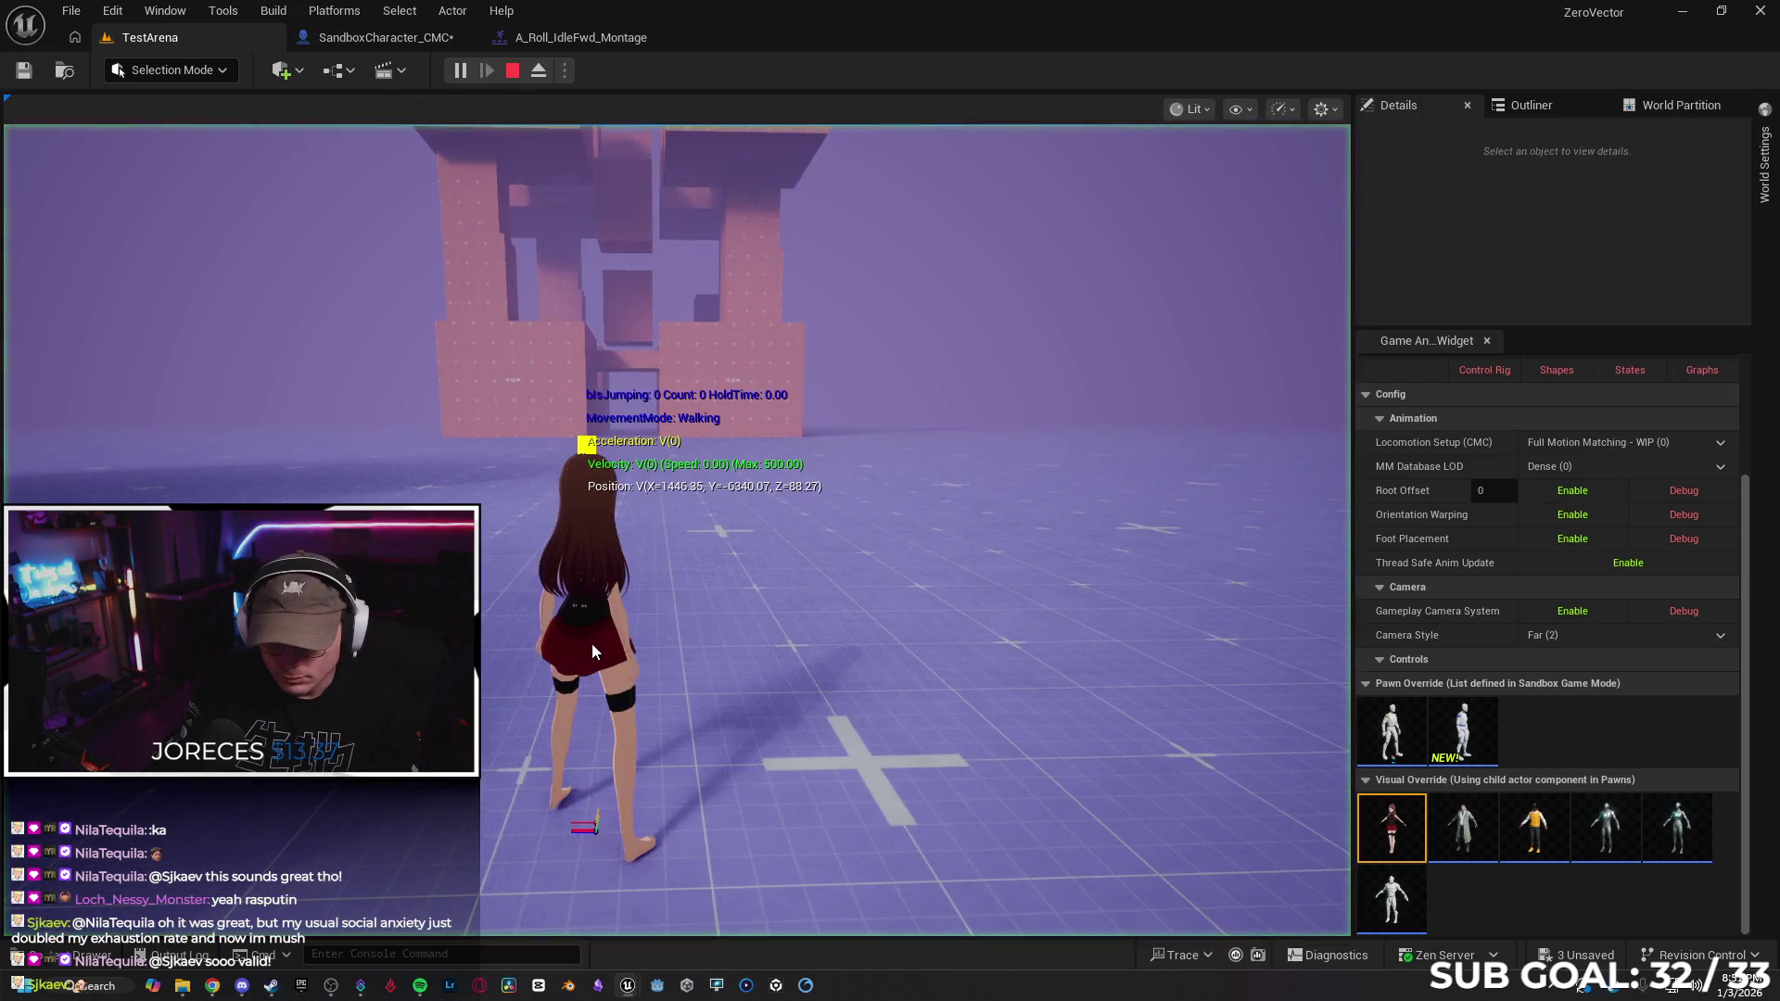
pyautogui.click(592, 643)
pyautogui.press('w')
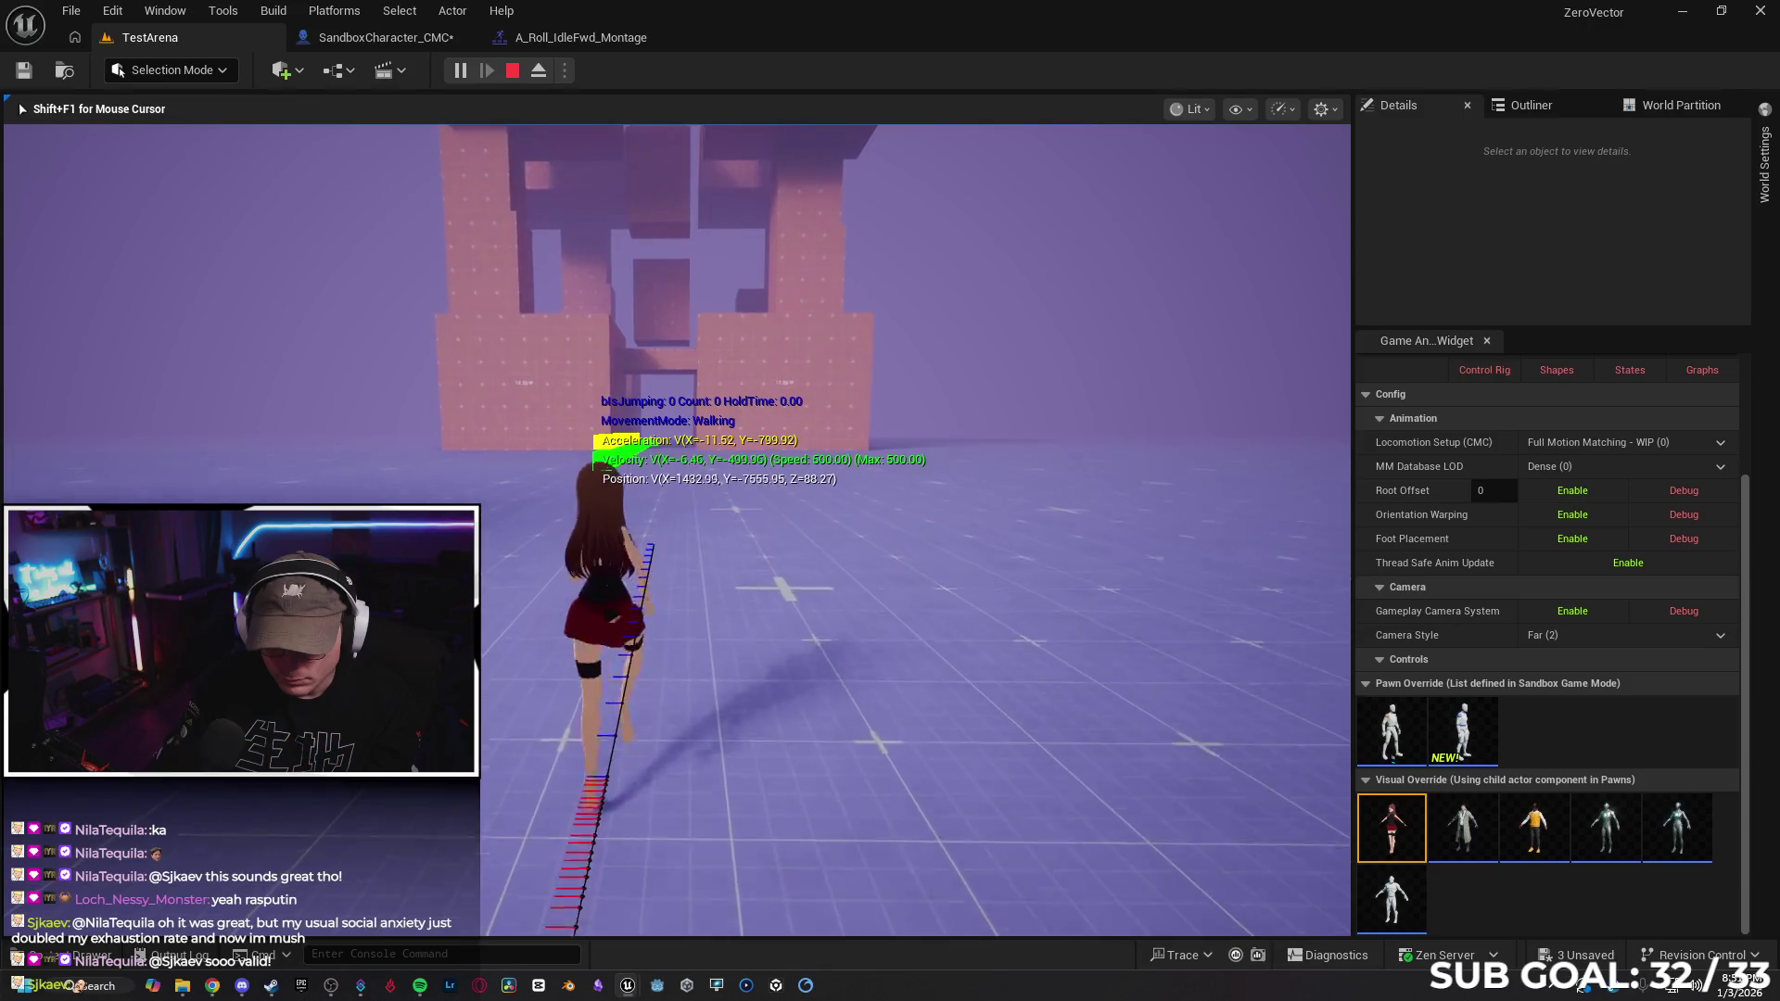
pyautogui.press('shift')
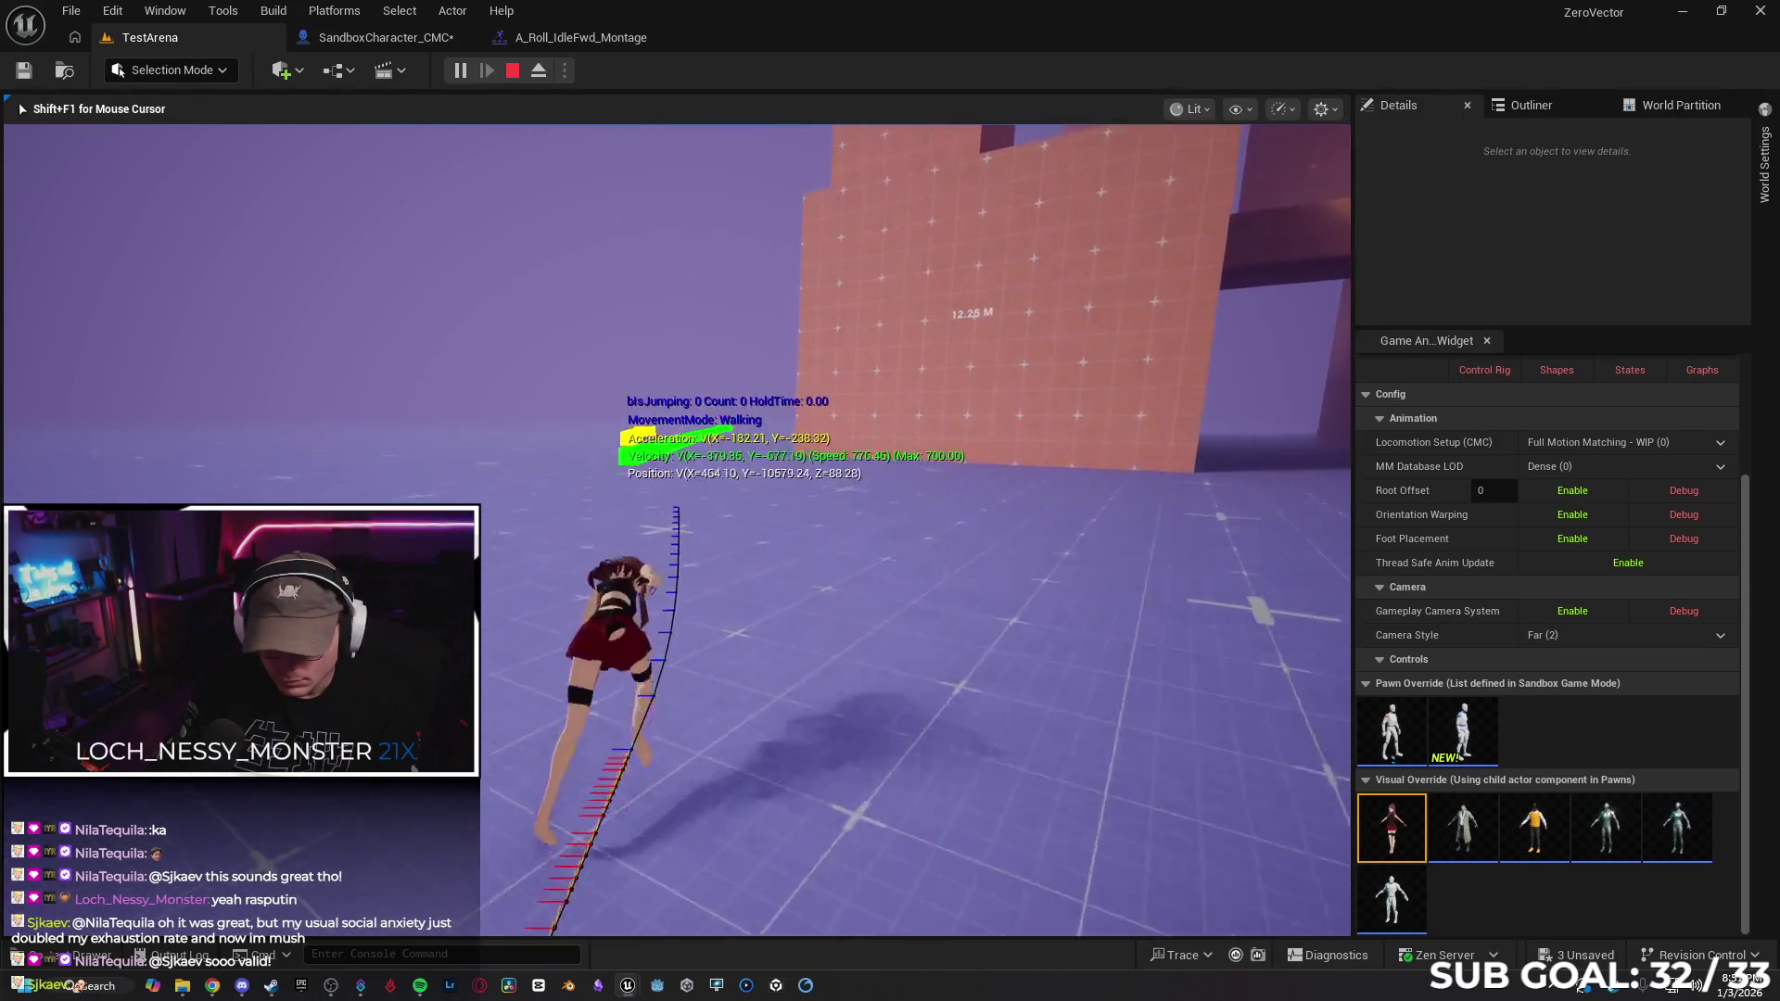
pyautogui.press('Escape')
pyautogui.click(376, 41)
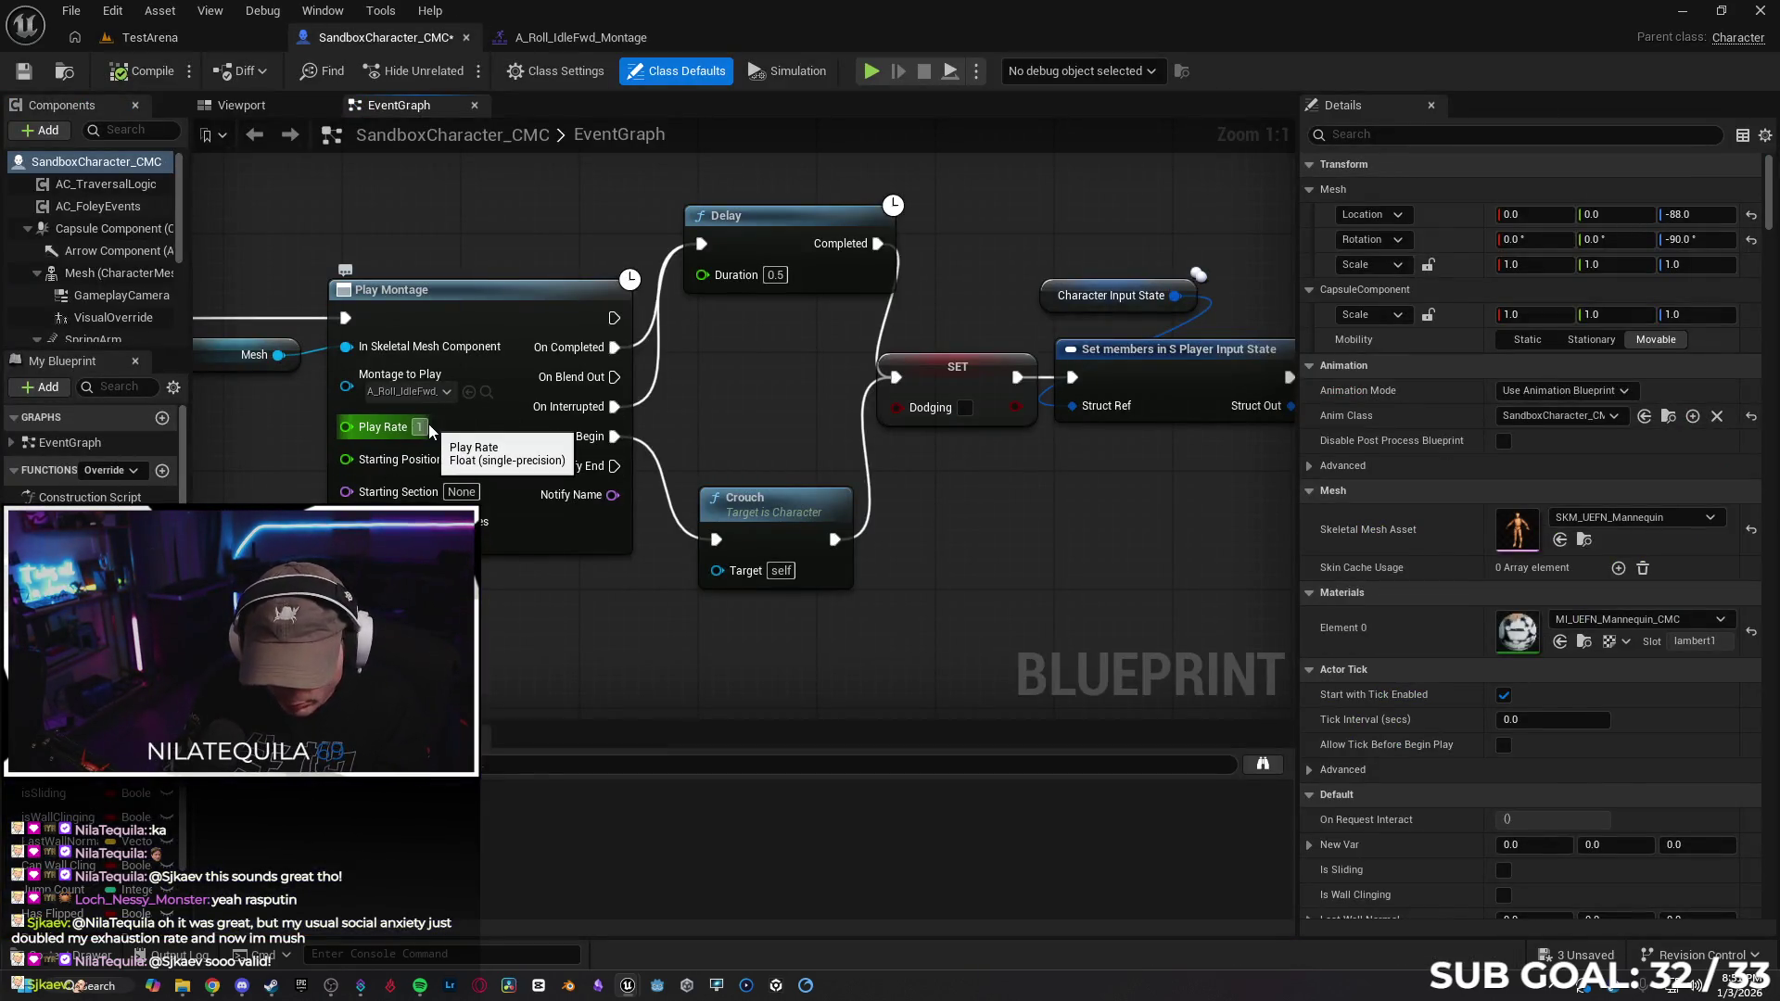
# Set Play Montage's Play Rate to 1.5 and compile and save the blueprint
pyautogui.write('1.5')
pyautogui.press('Return')
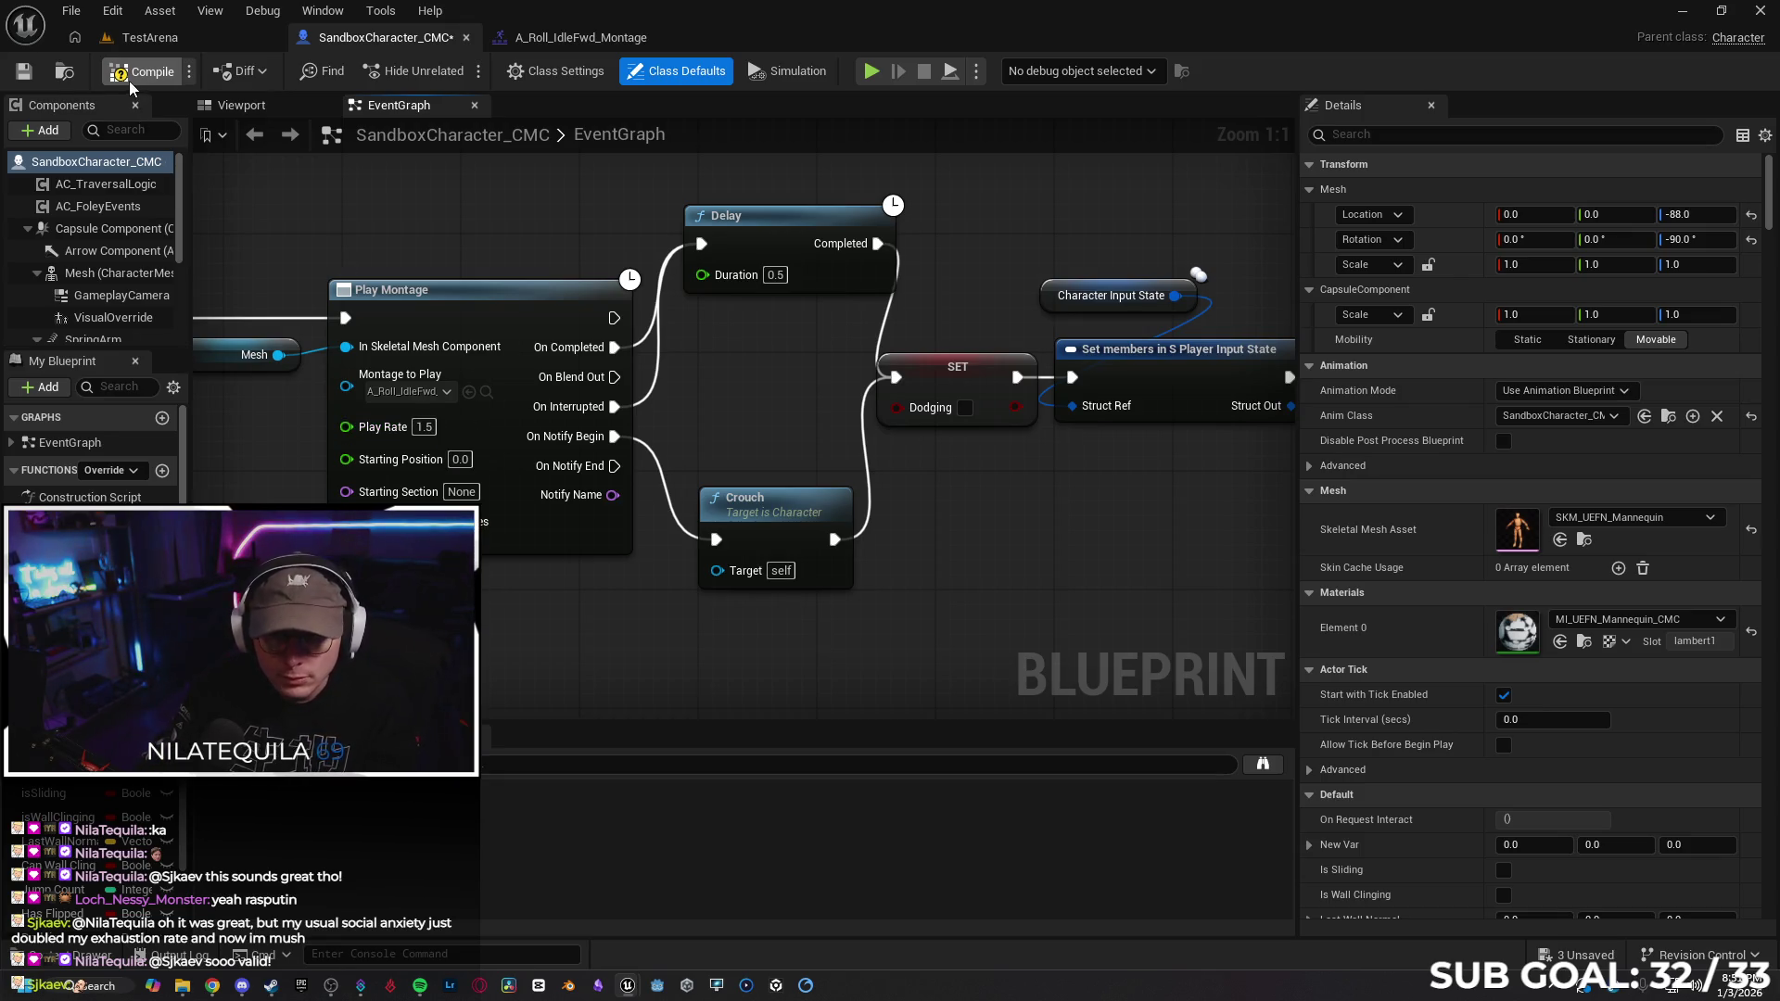
pyautogui.click(148, 67)
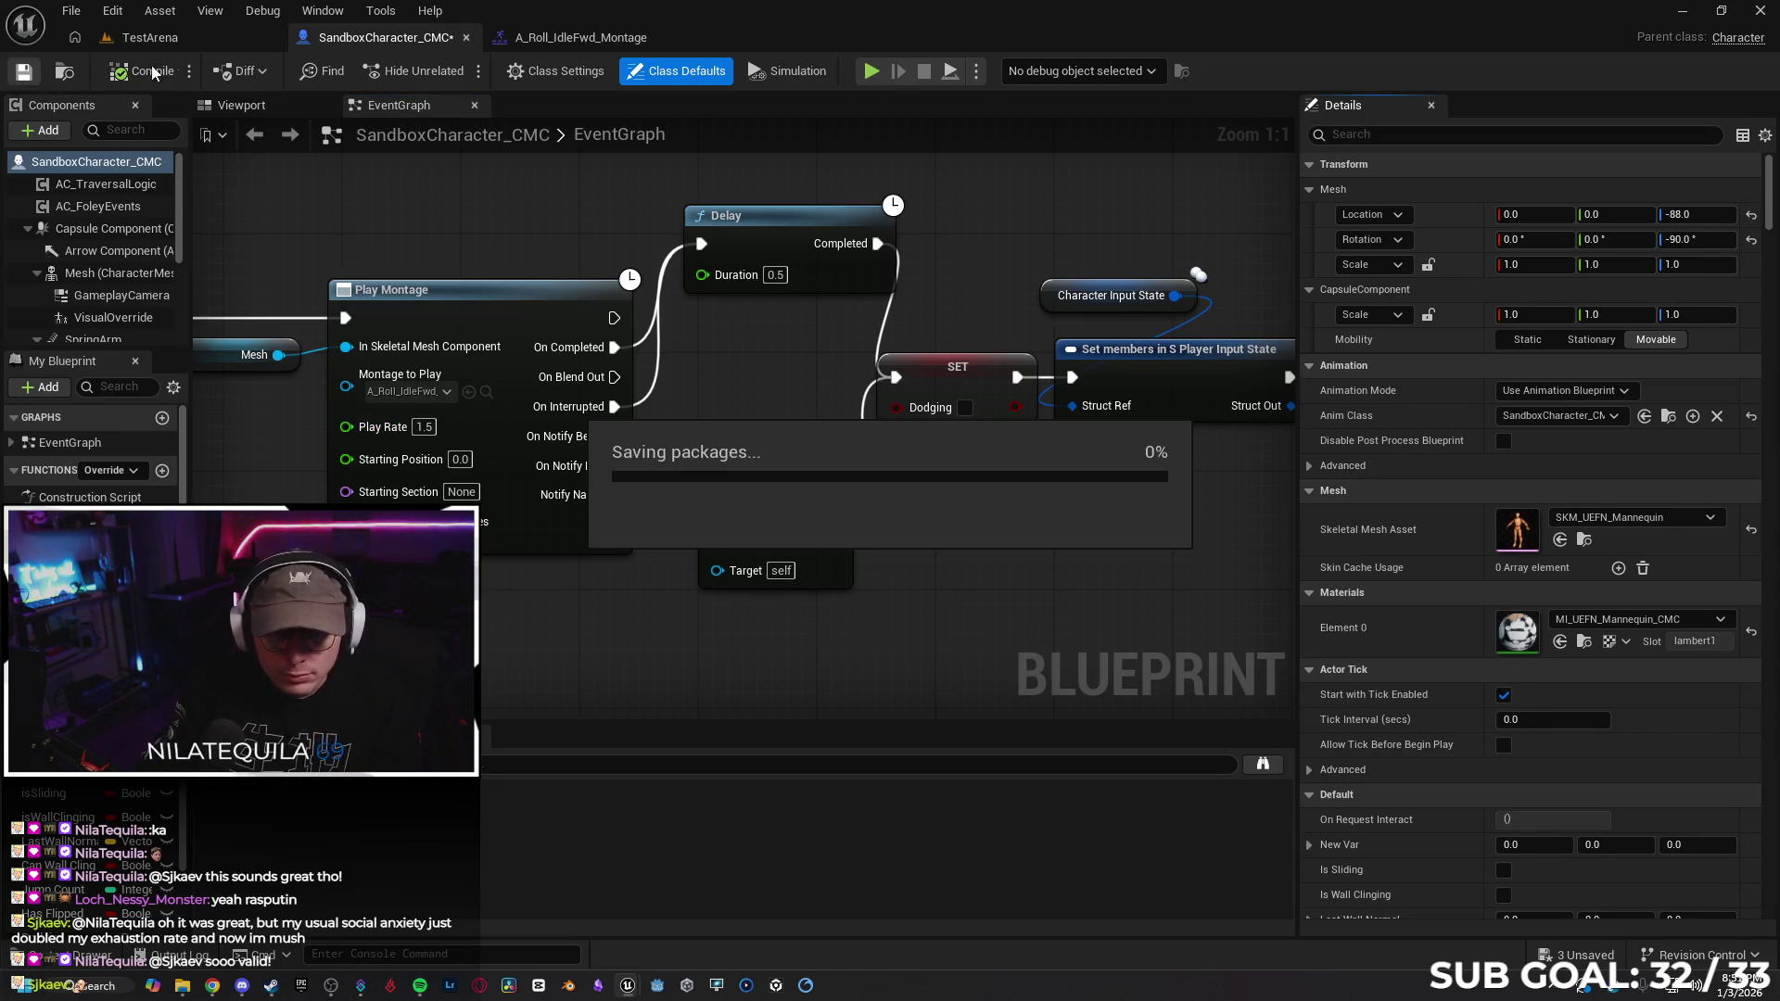
# Start a TestArena playtest from a floor spot and run the character forward
pyautogui.click(183, 36)
pyautogui.rightClick(626, 747)
pyautogui.click(630, 736)
pyautogui.press('w')
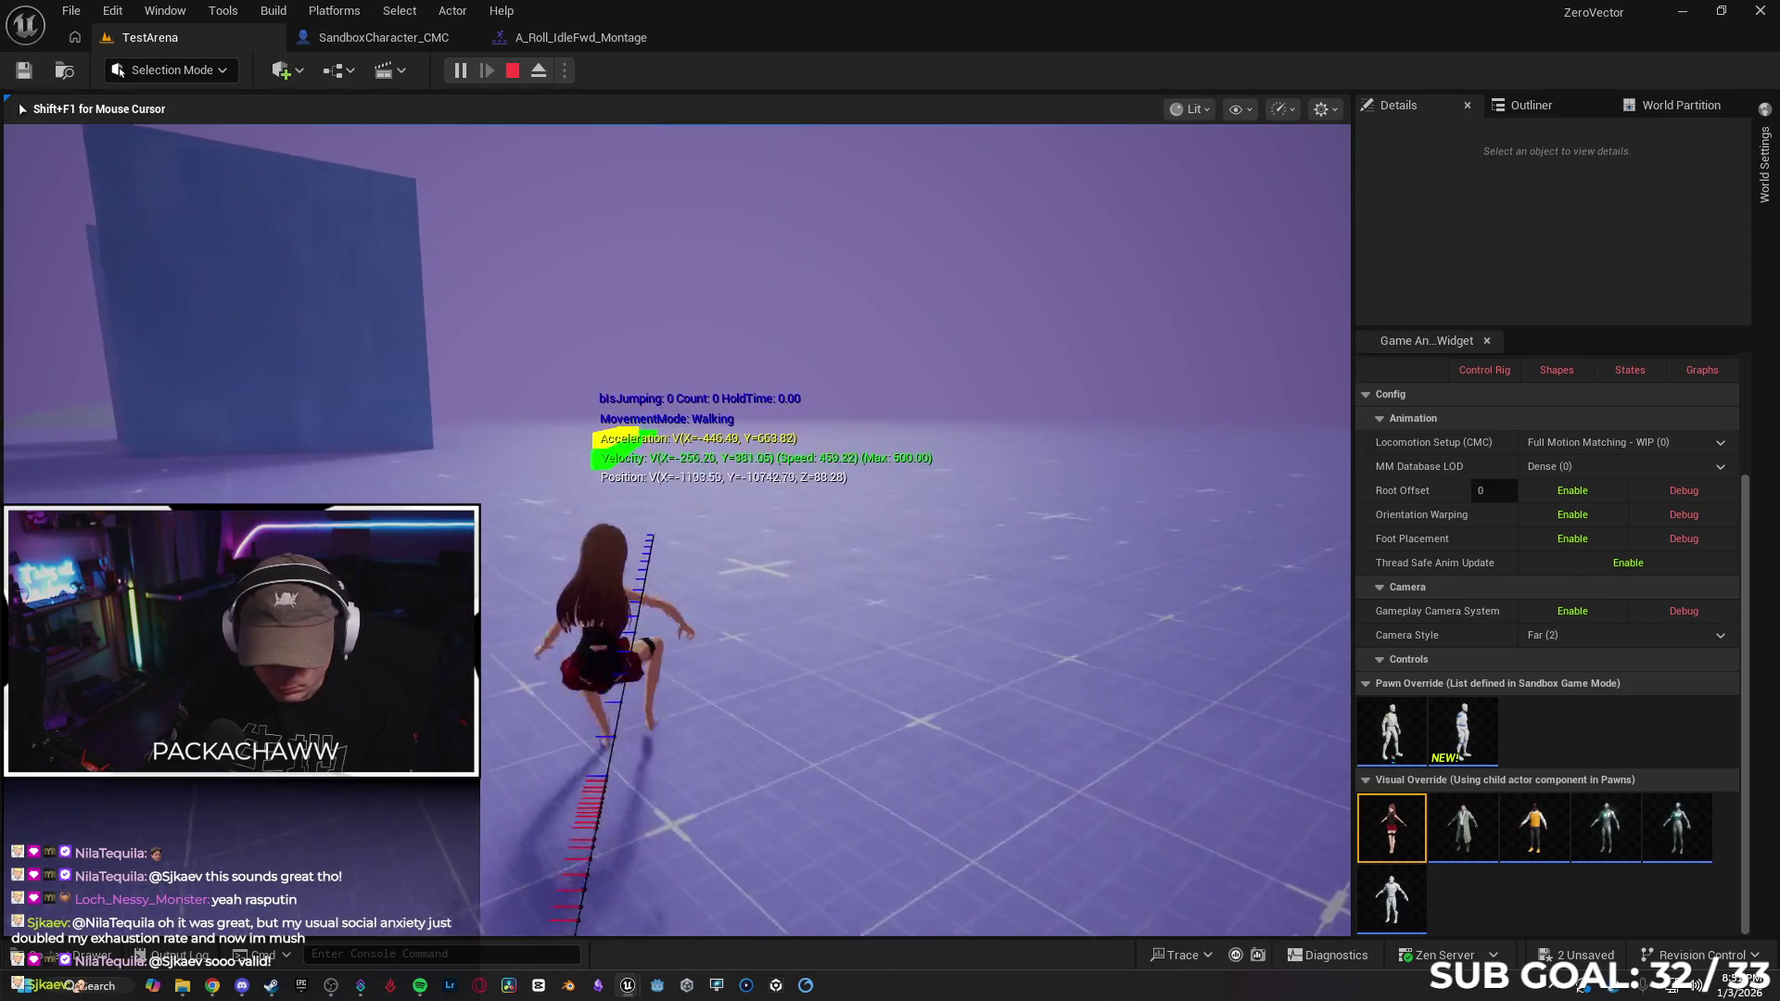
# Jump and double-jump the character toward the blue wall, then sprint
pyautogui.press('space')
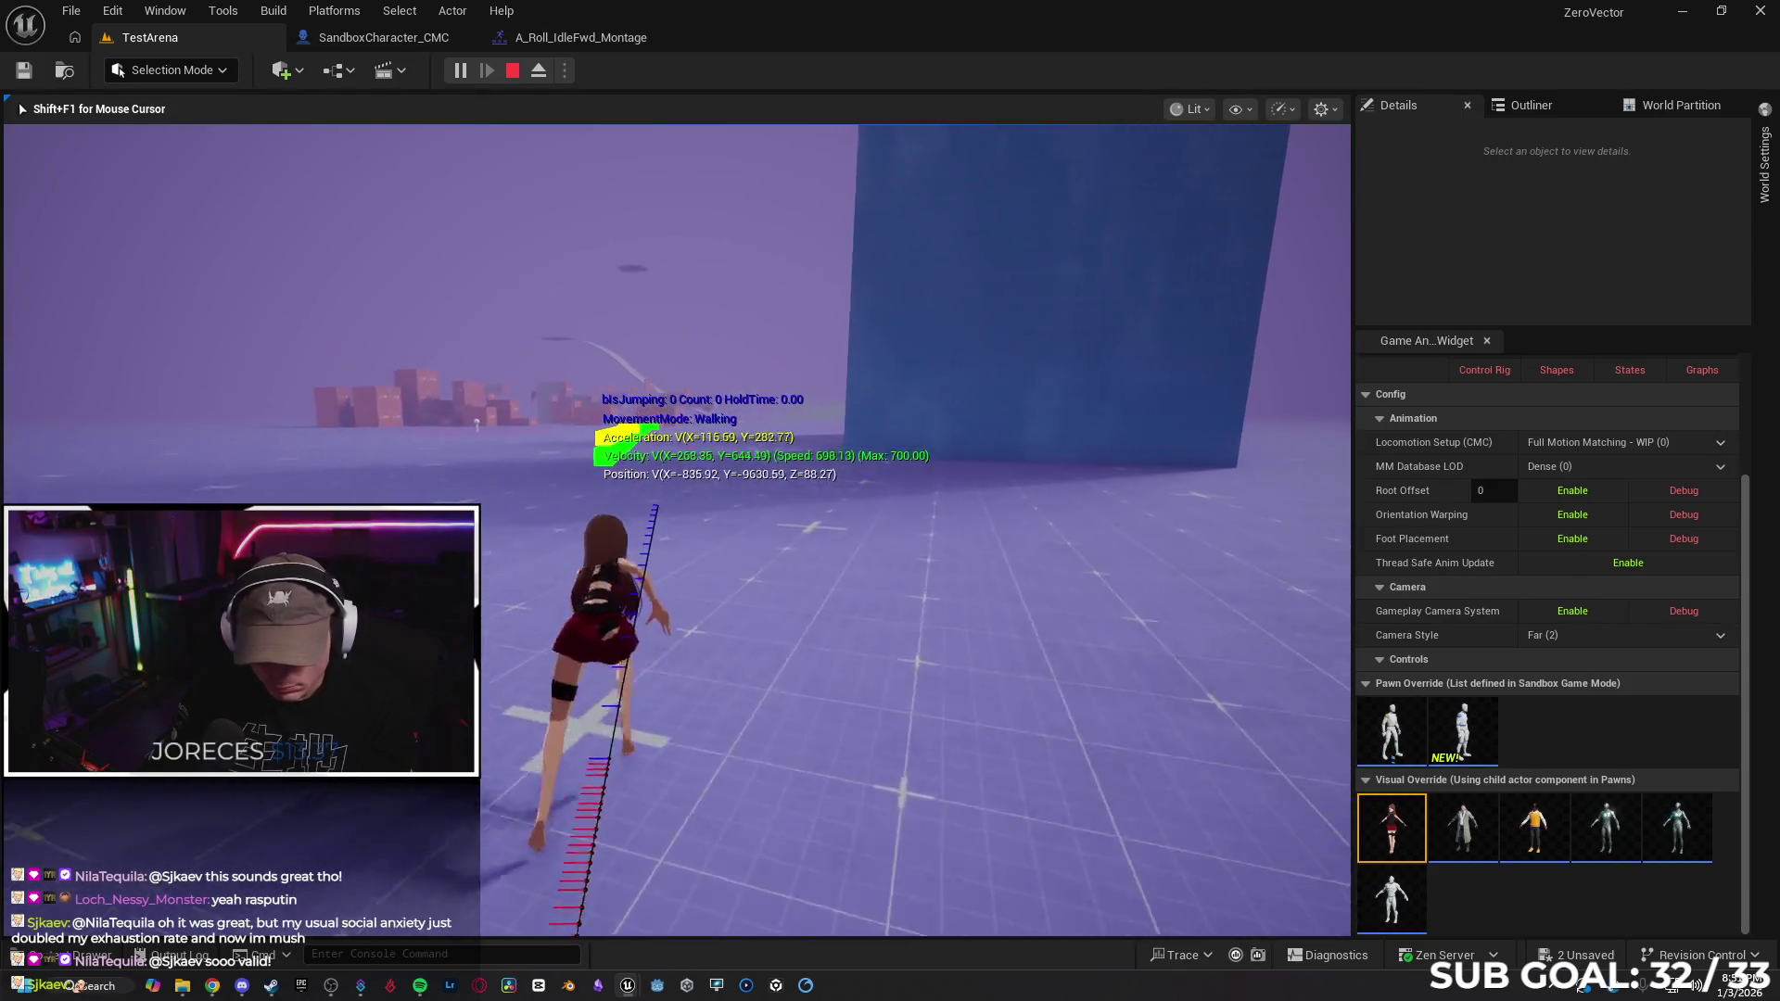
pyautogui.press('space')
pyautogui.press('space')
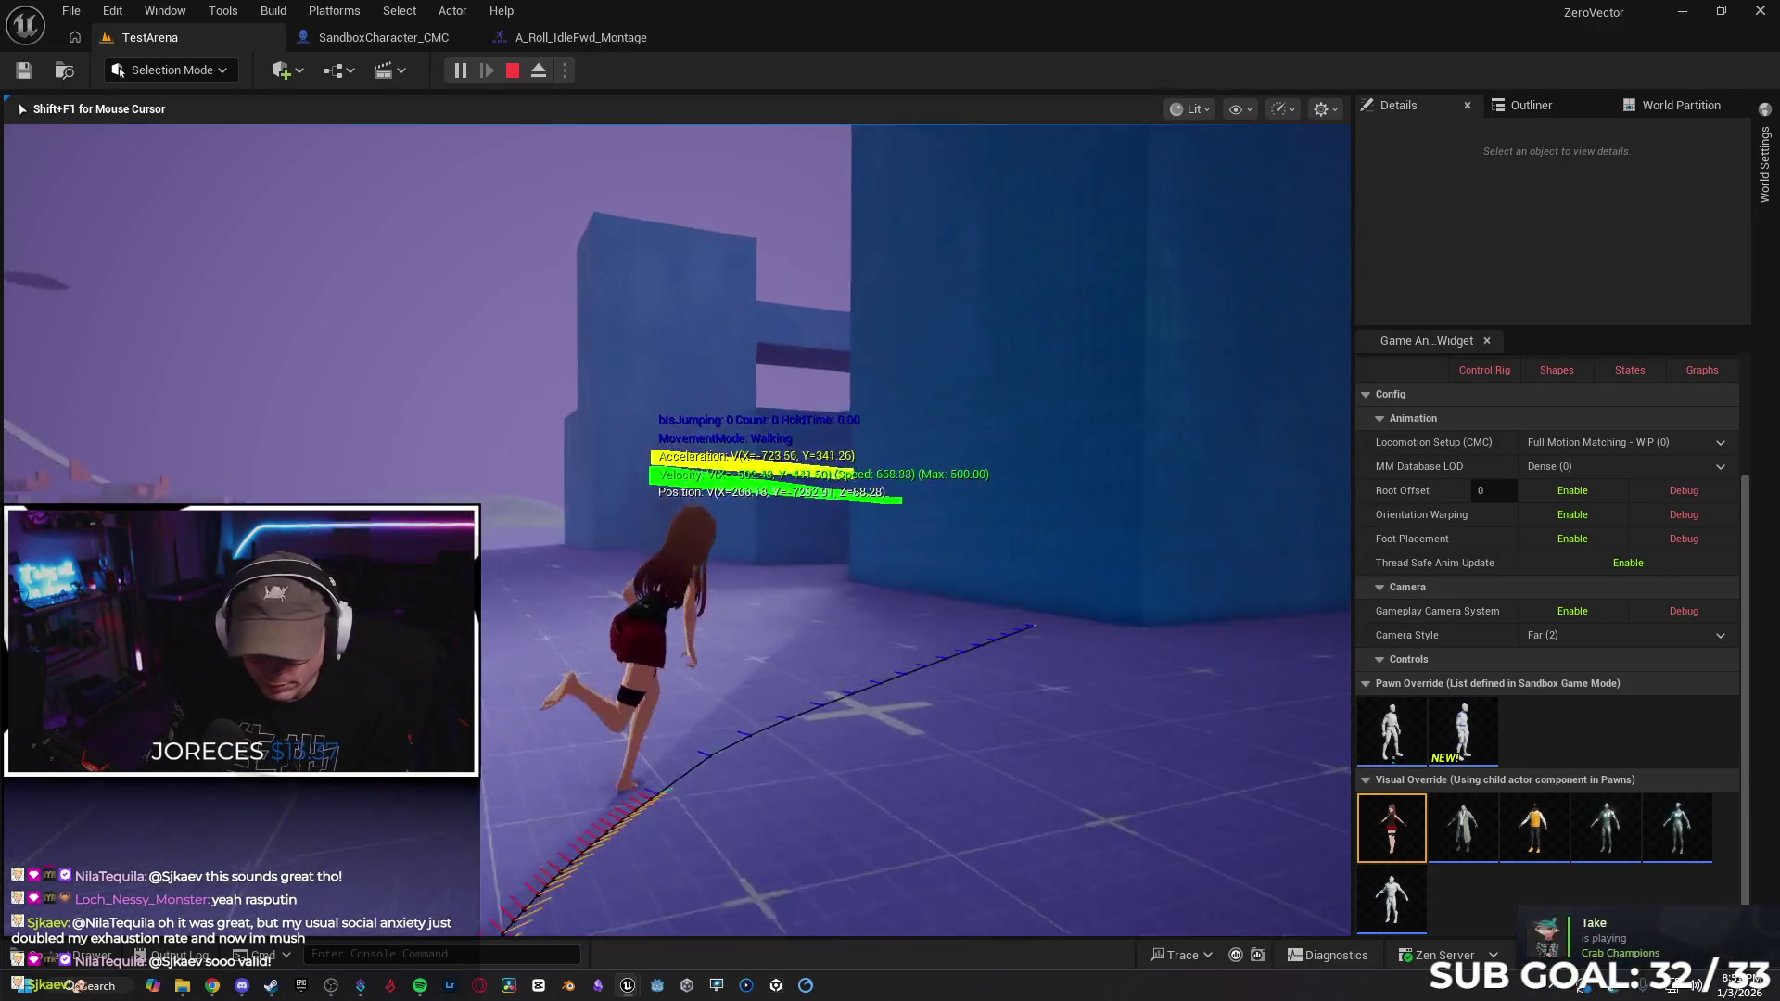
pyautogui.press('space')
pyautogui.press('space')
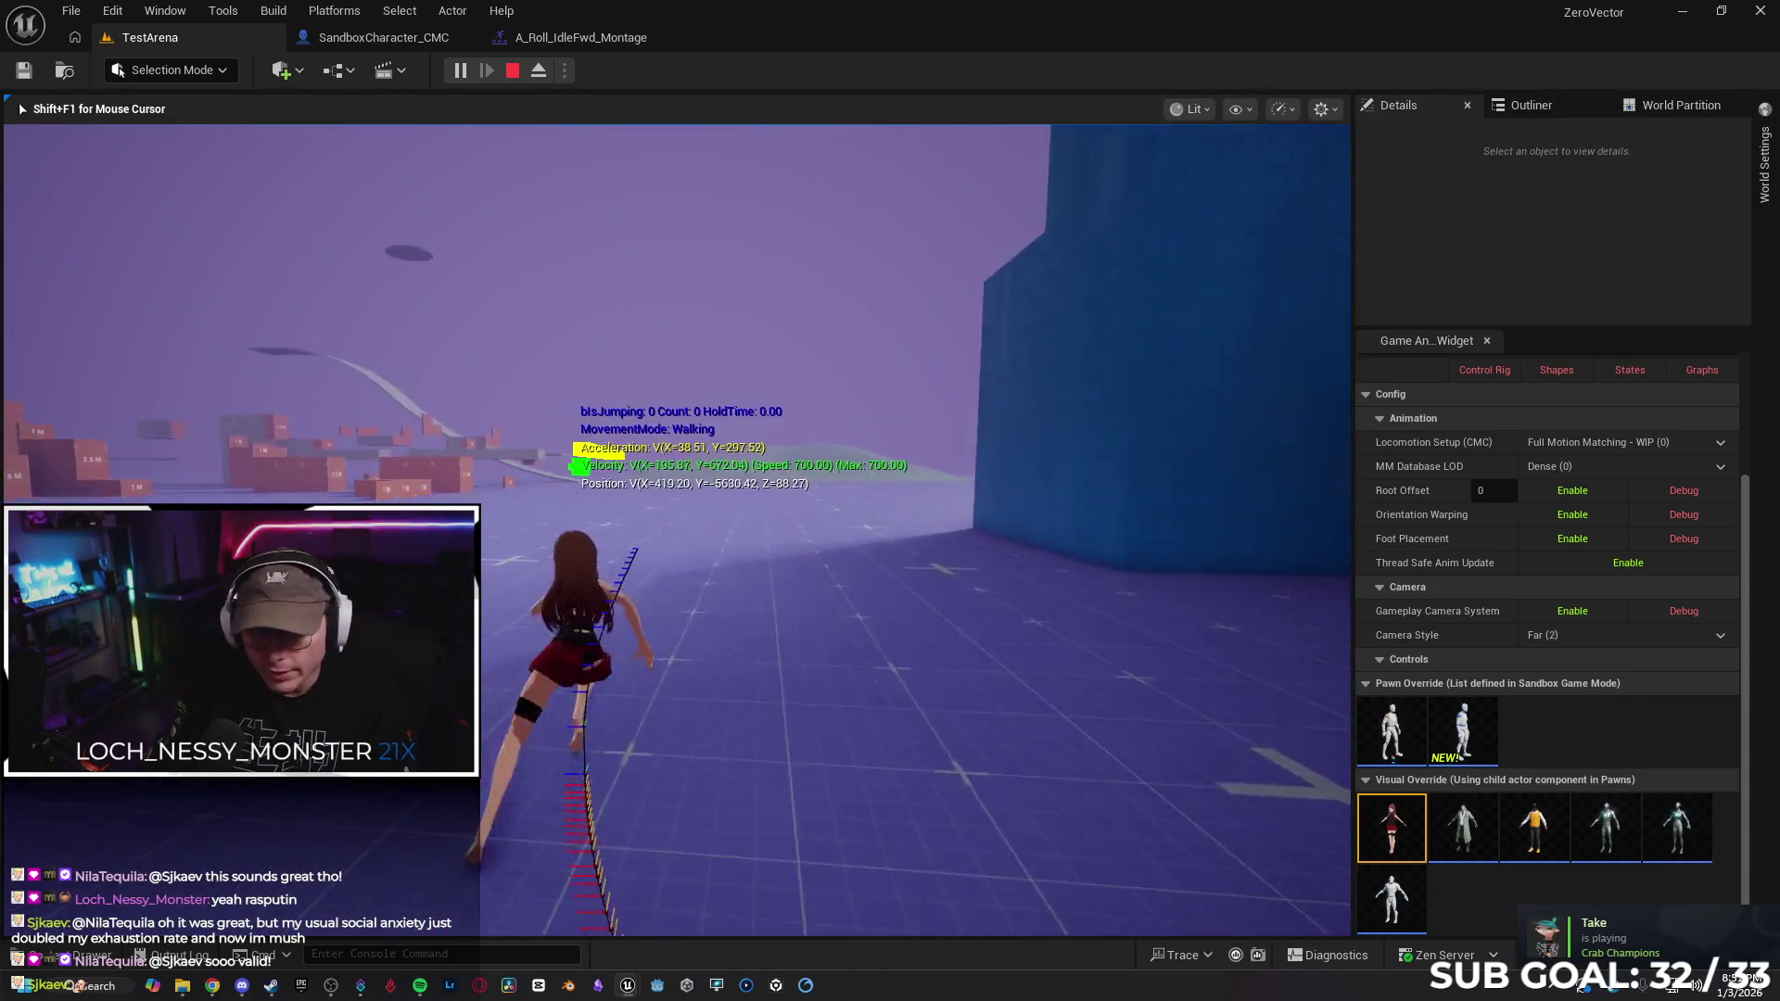
pyautogui.press('space')
pyautogui.press('space')
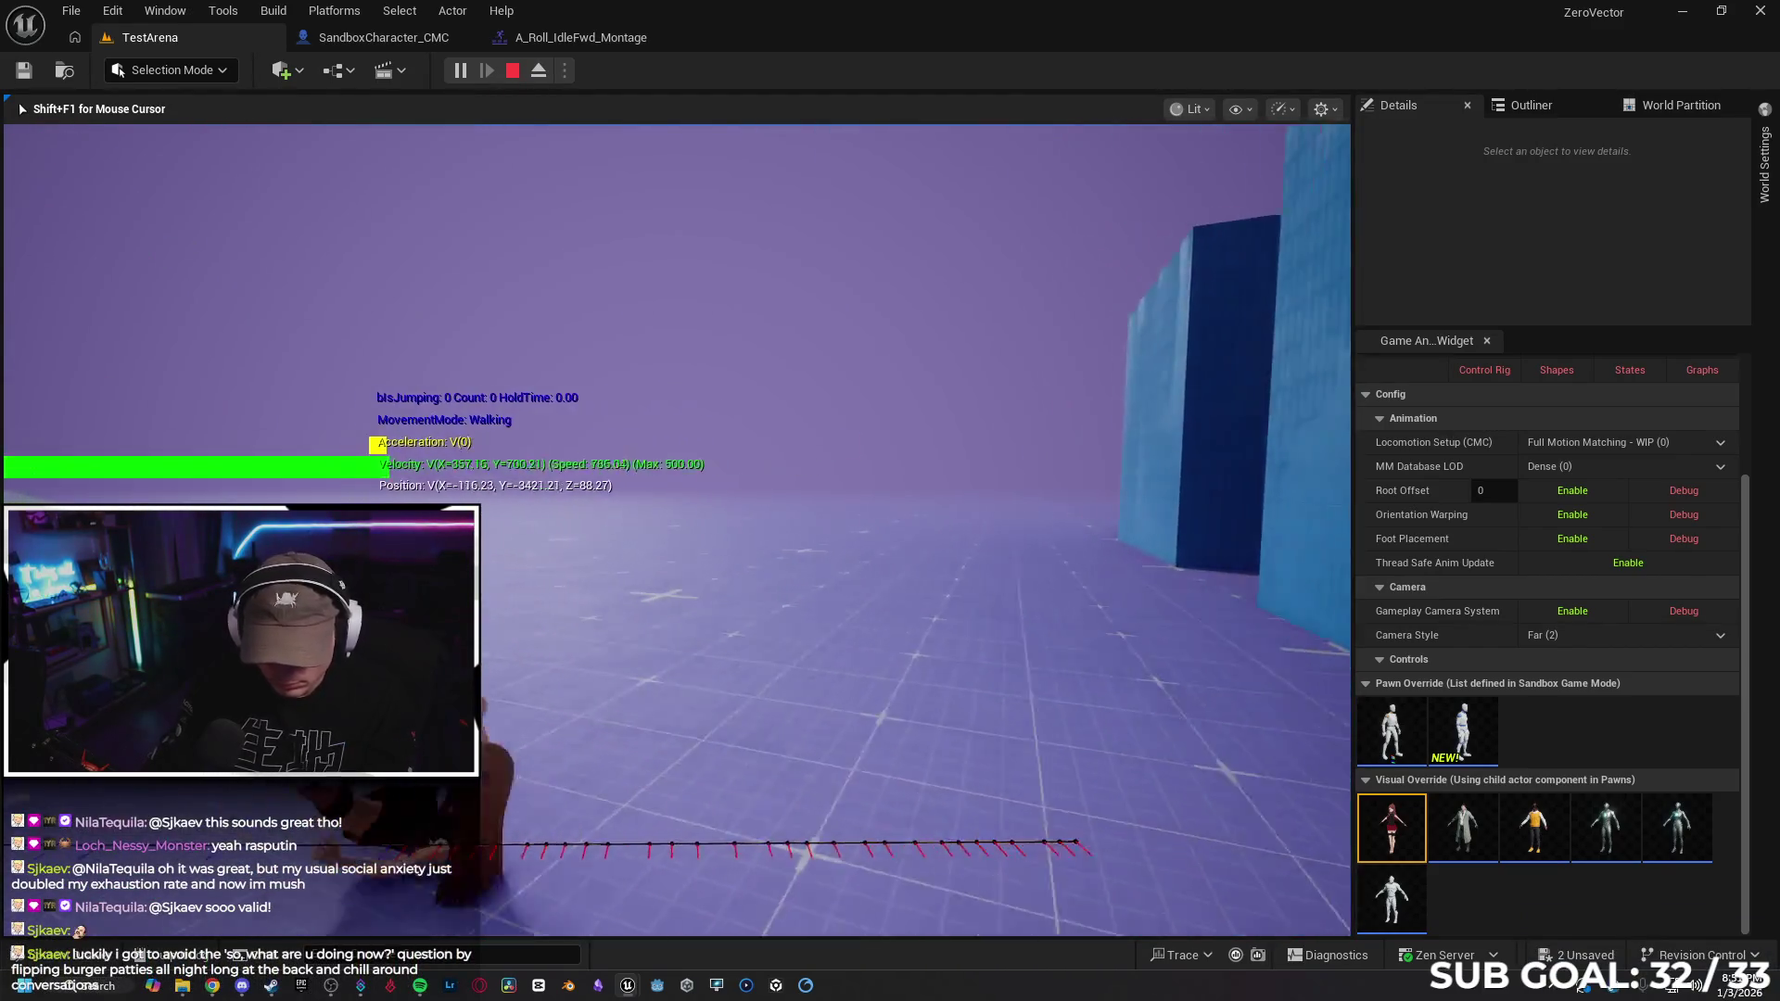
pyautogui.press('shift')
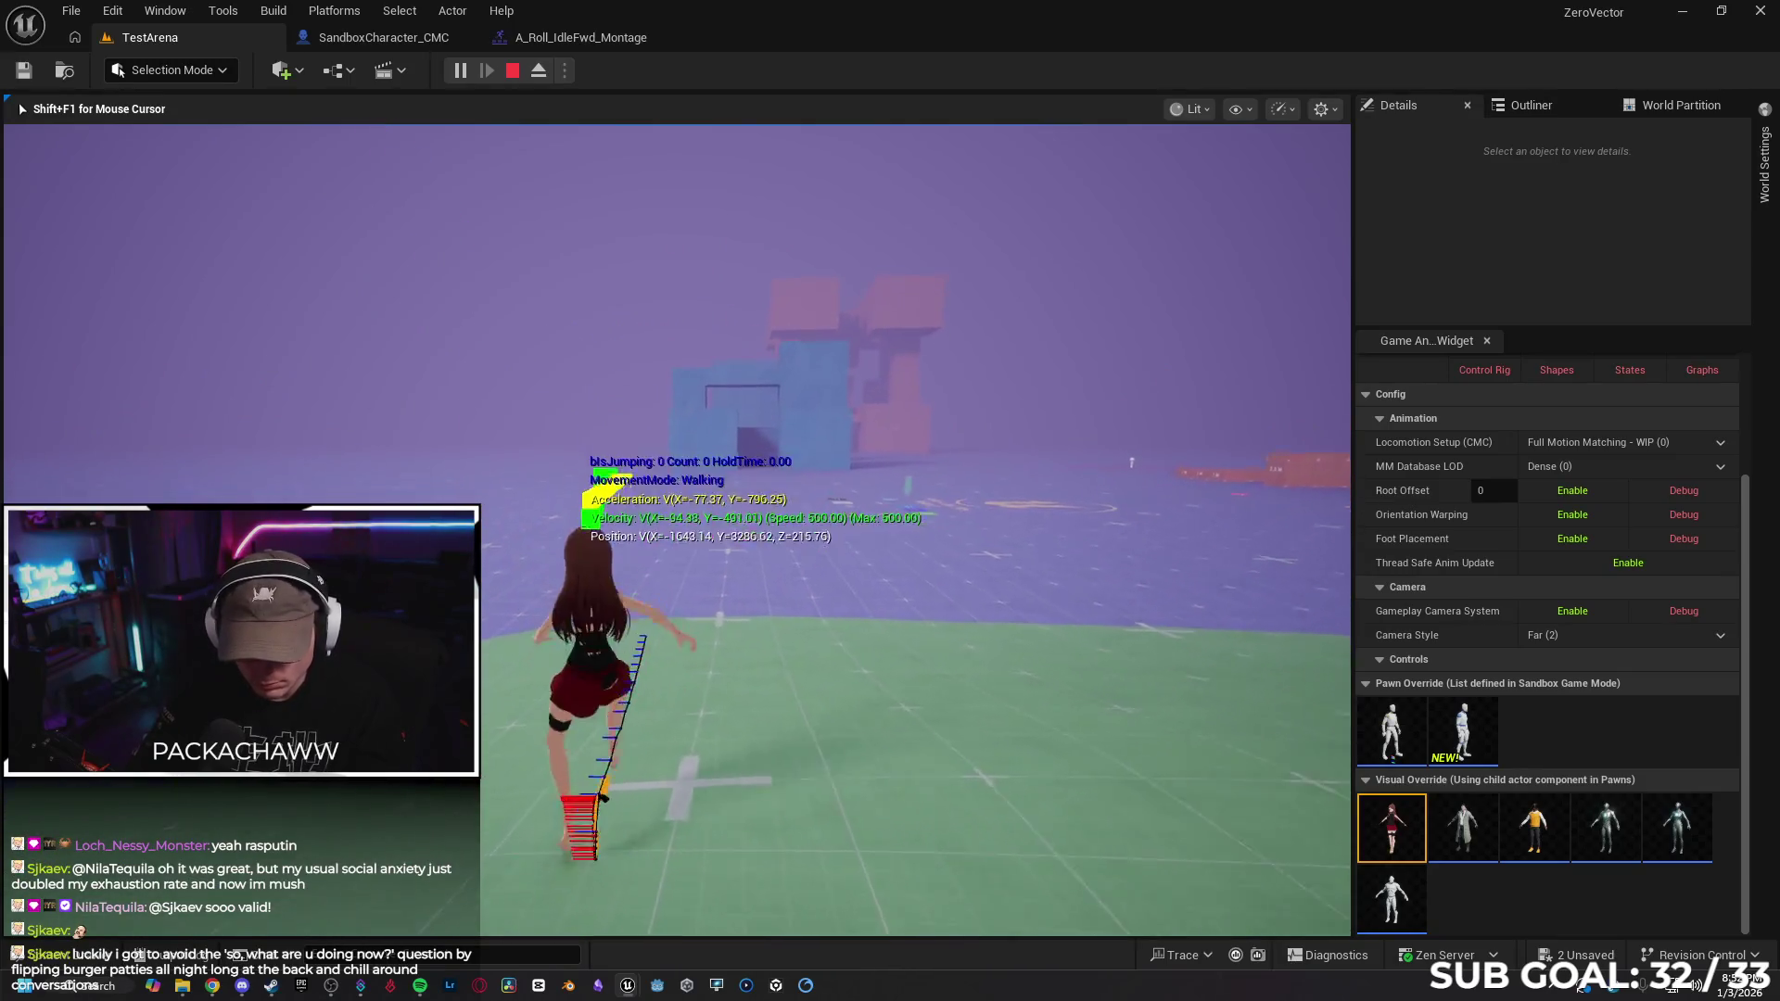
# Jump and double-jump the character repeatedly while turning the camera
pyautogui.press('space')
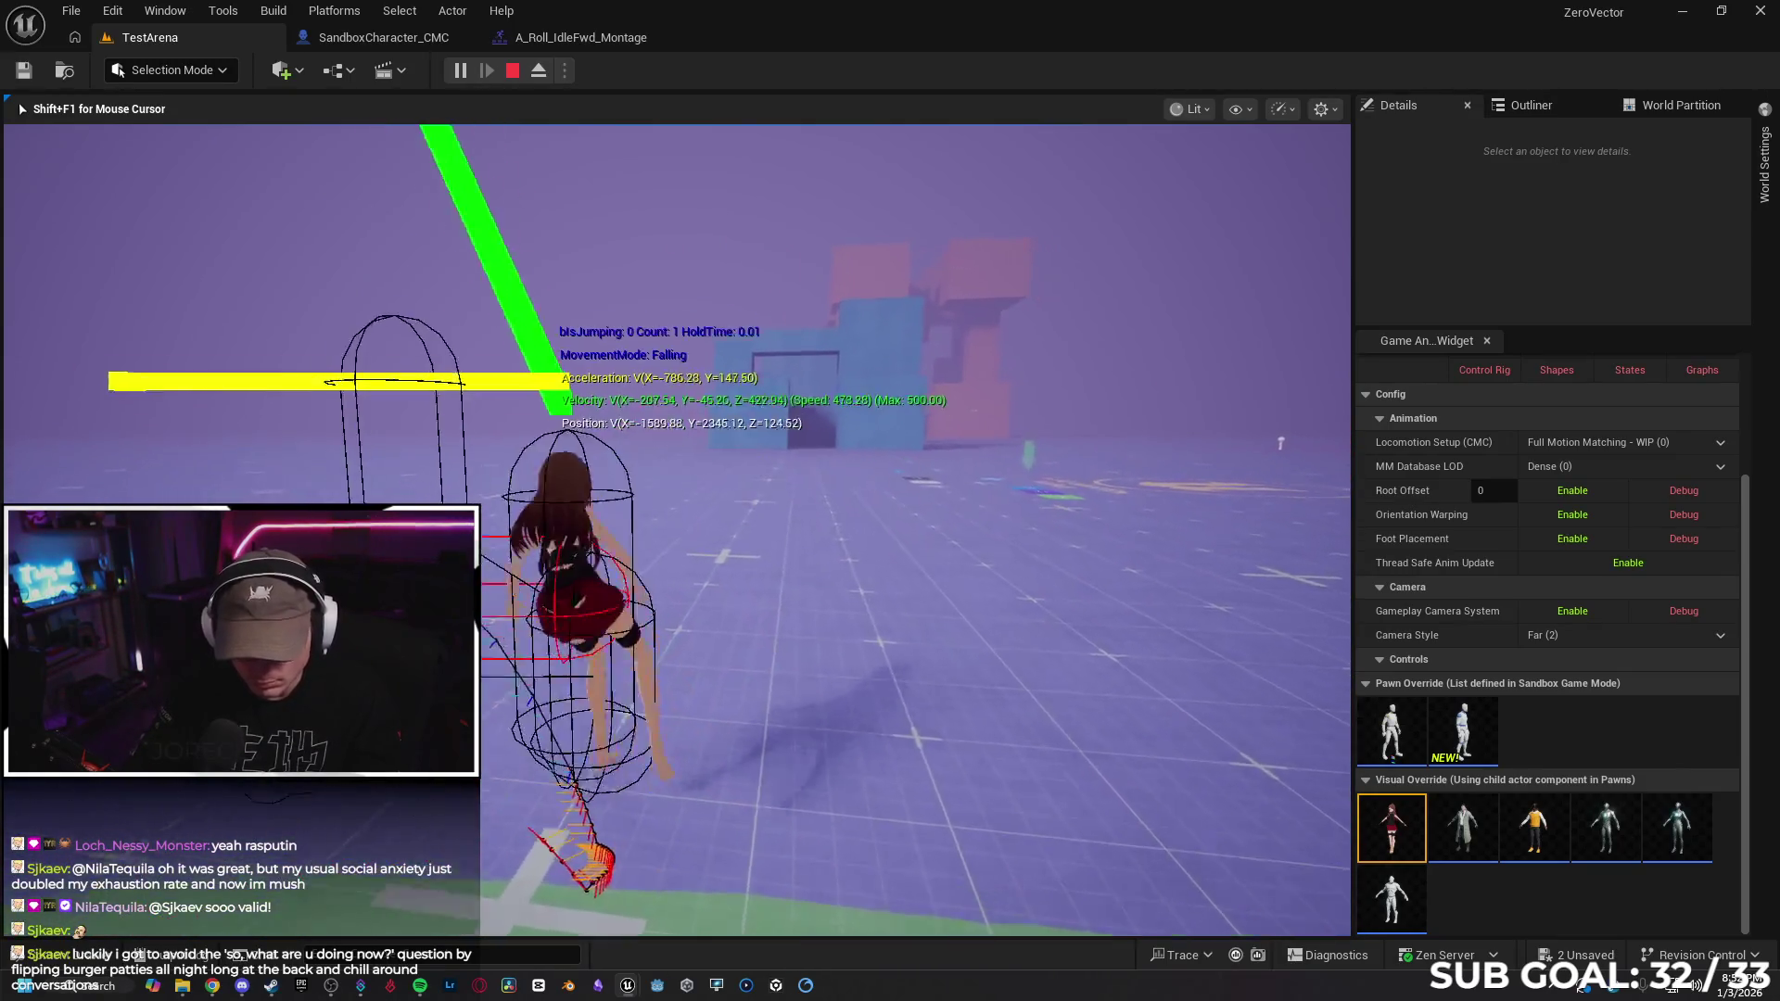
pyautogui.press('space')
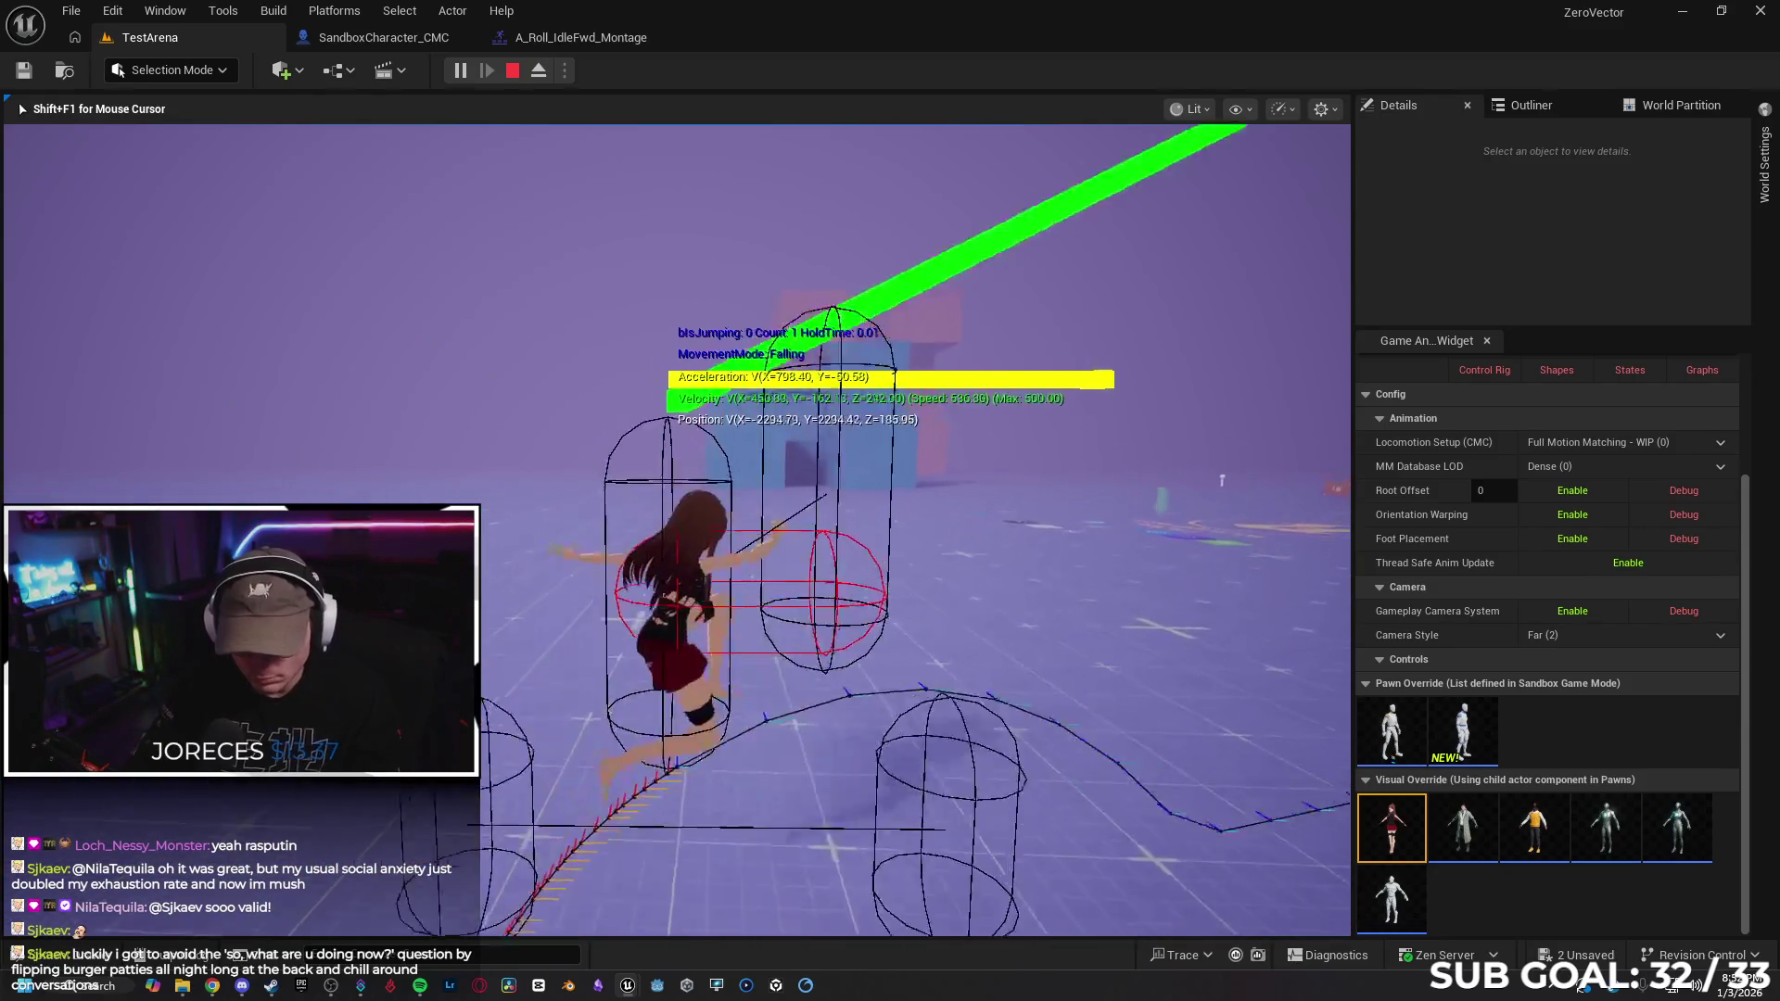
pyautogui.press('space')
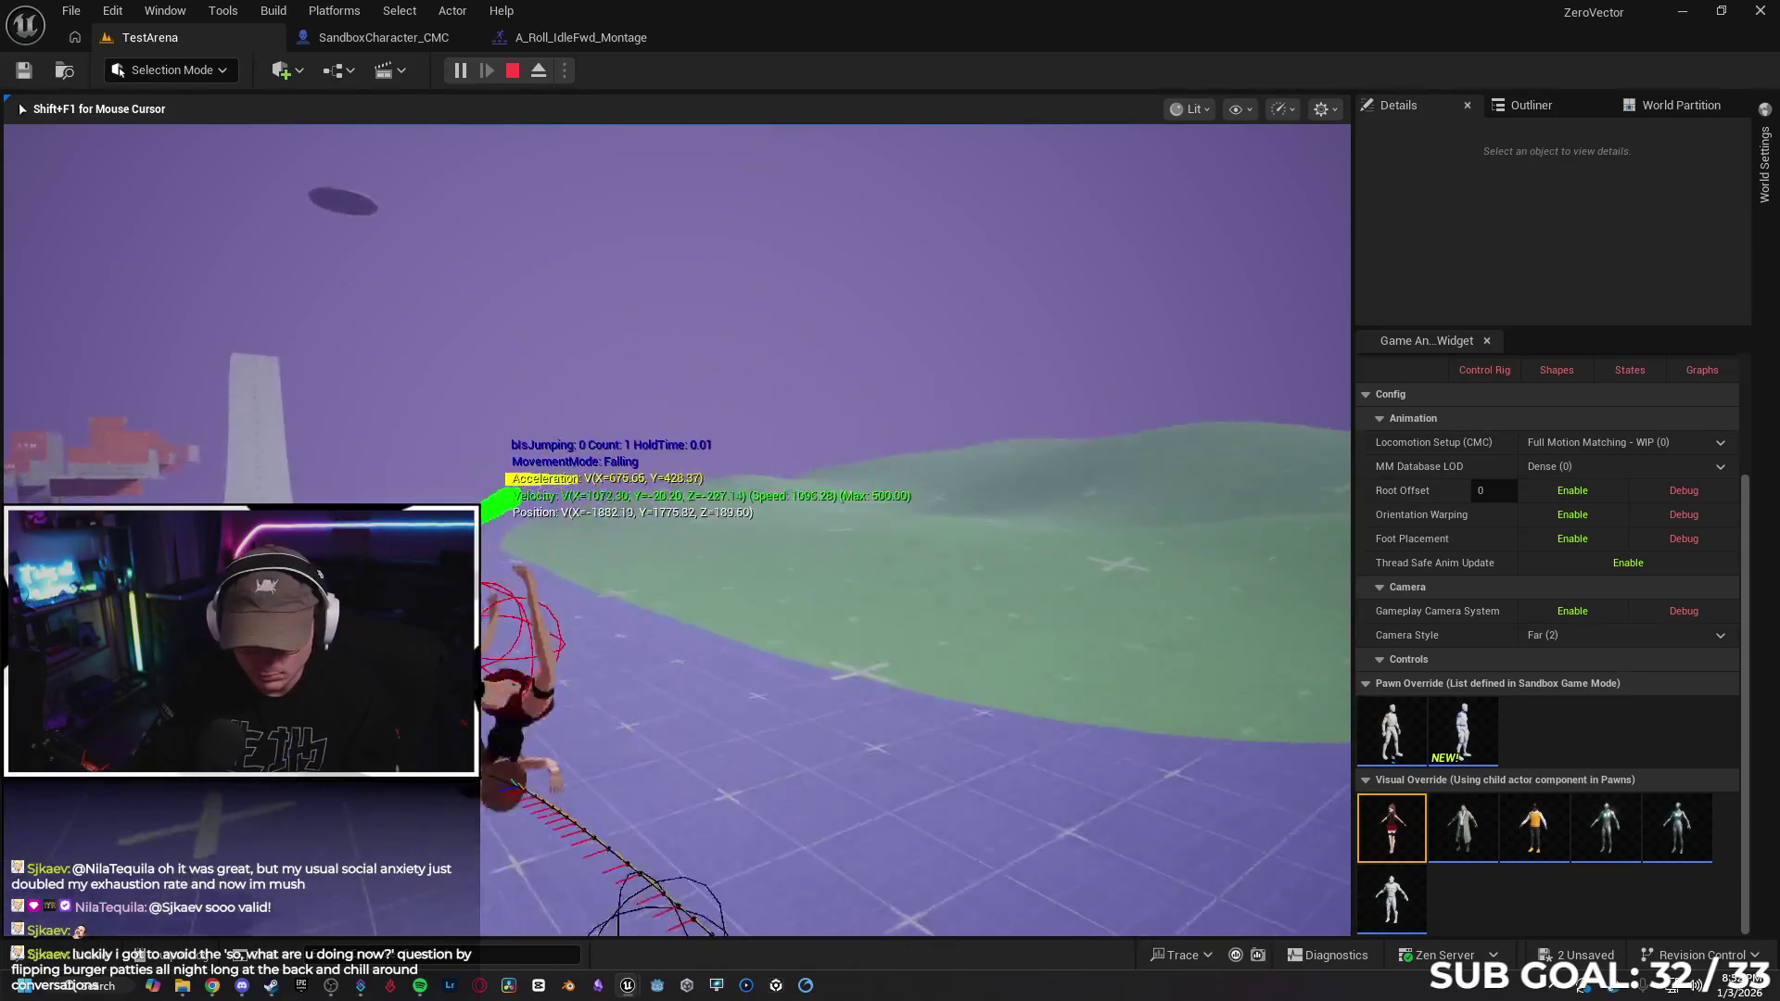
pyautogui.press('space')
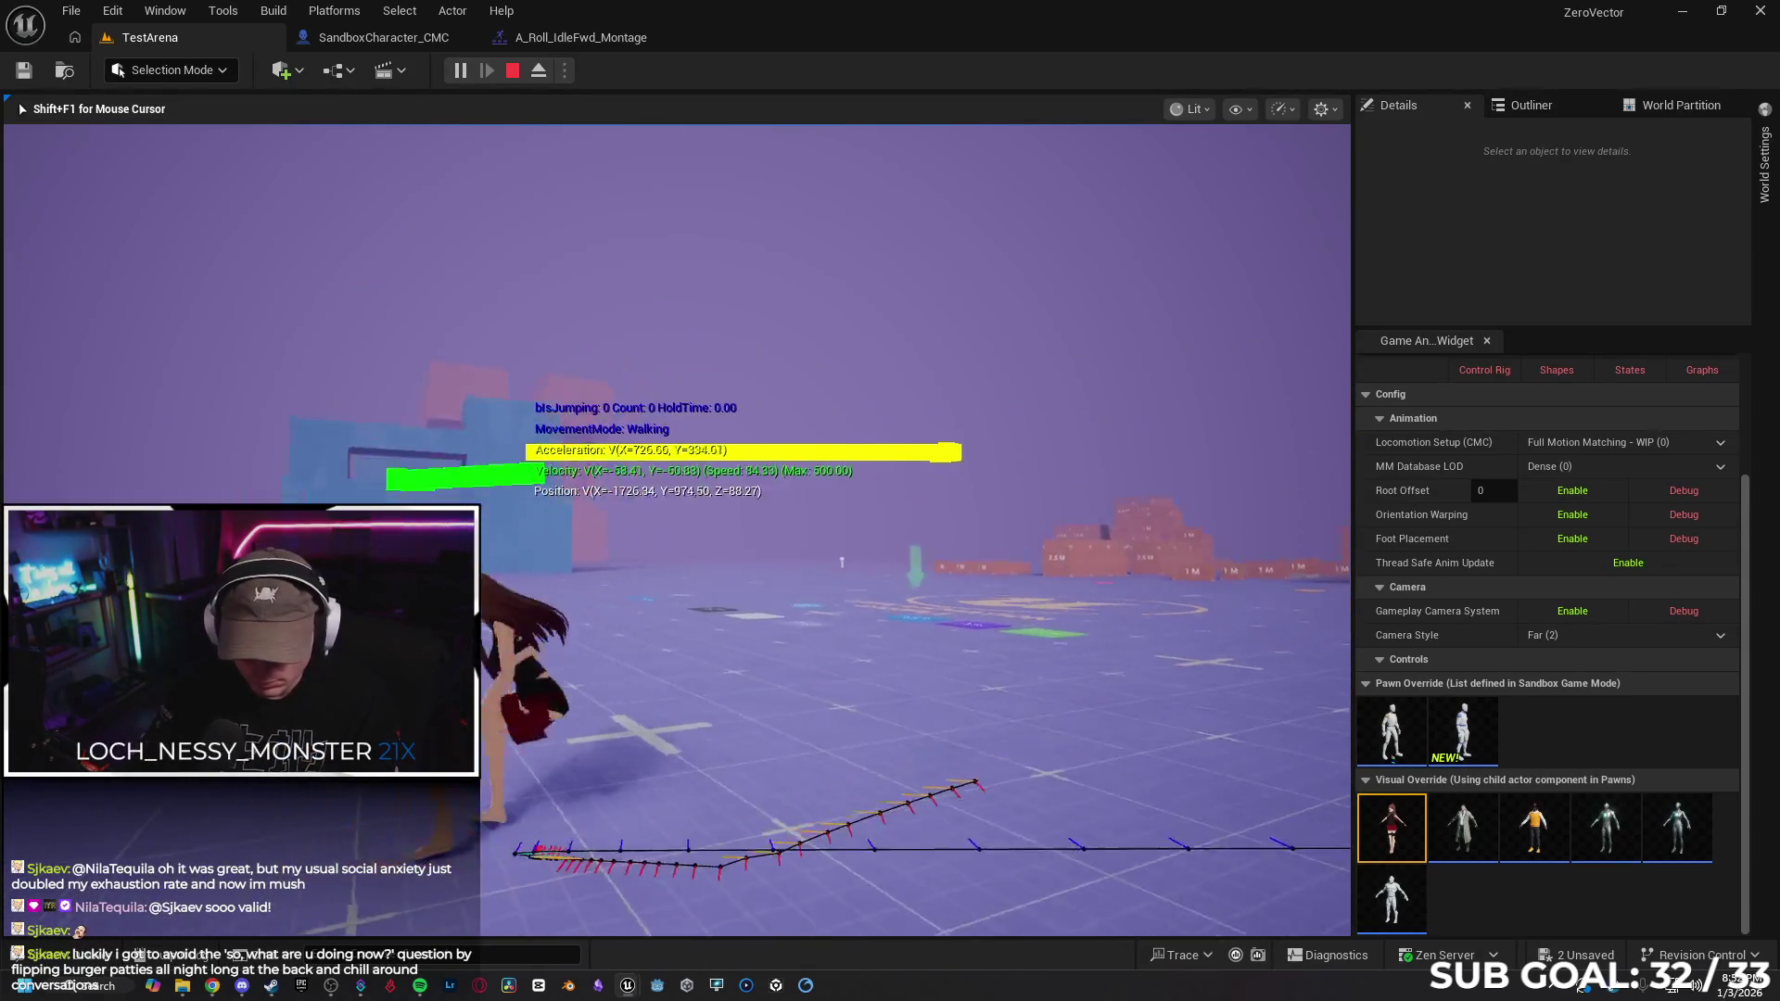
pyautogui.press('space')
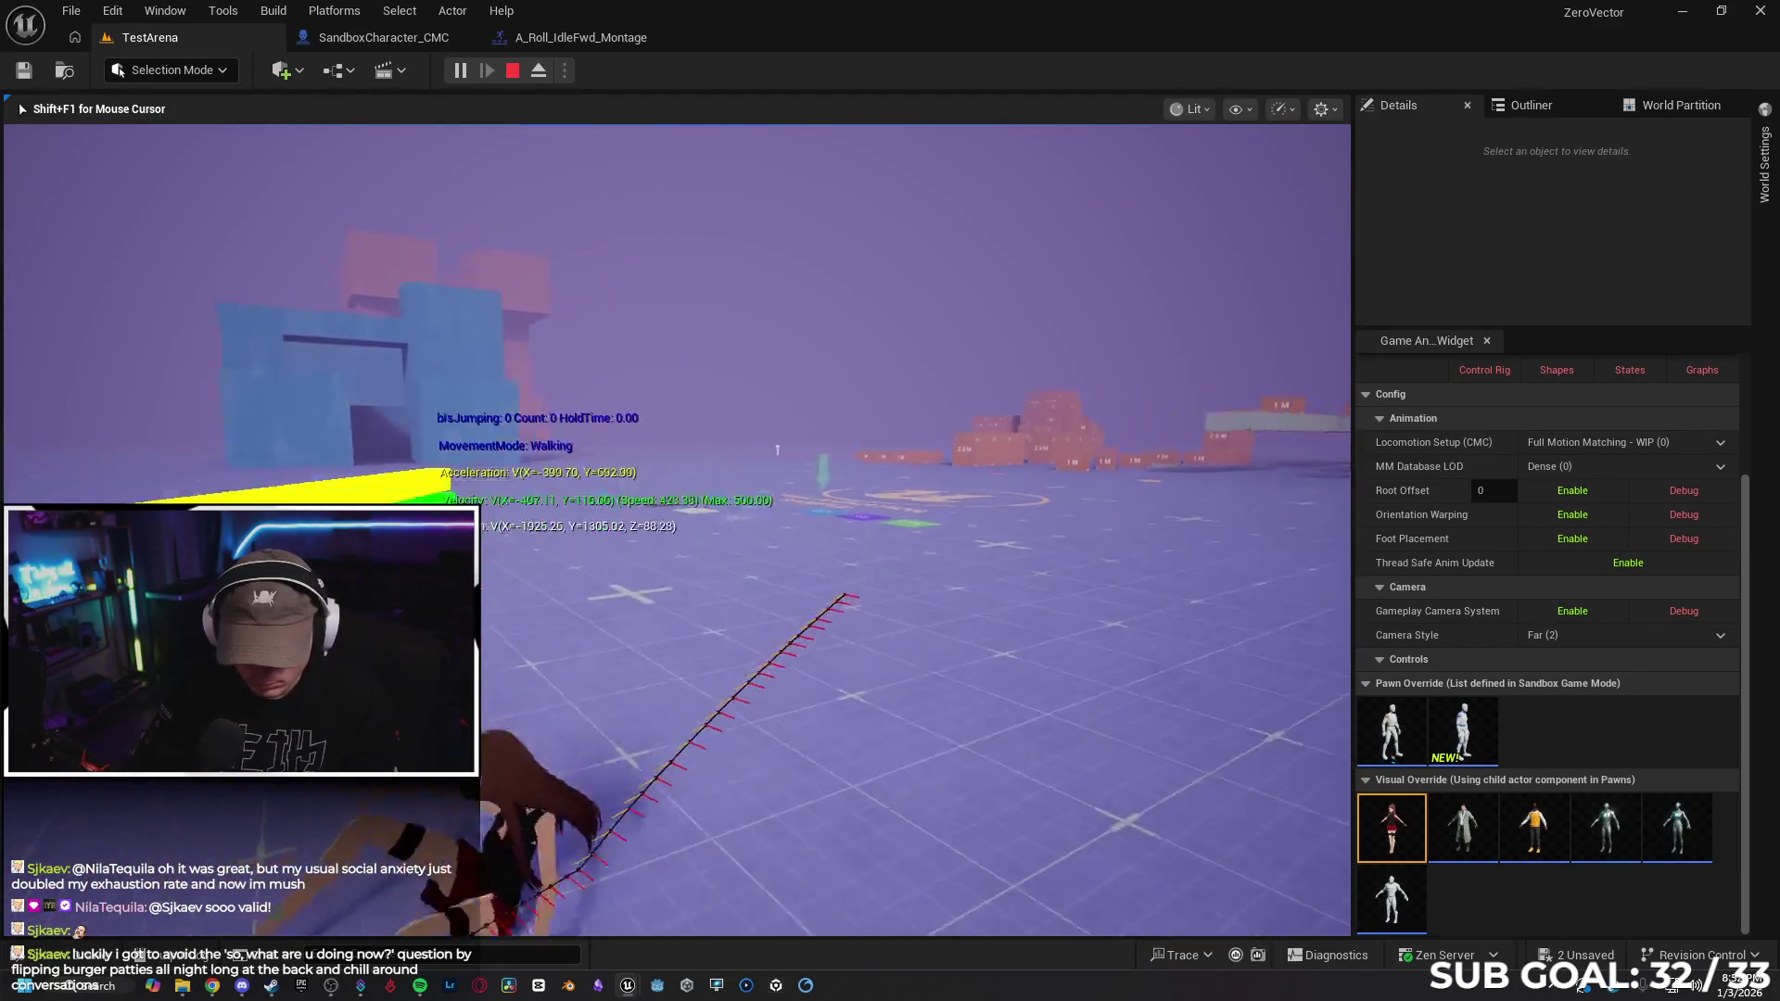
pyautogui.press('space')
pyautogui.press('space')
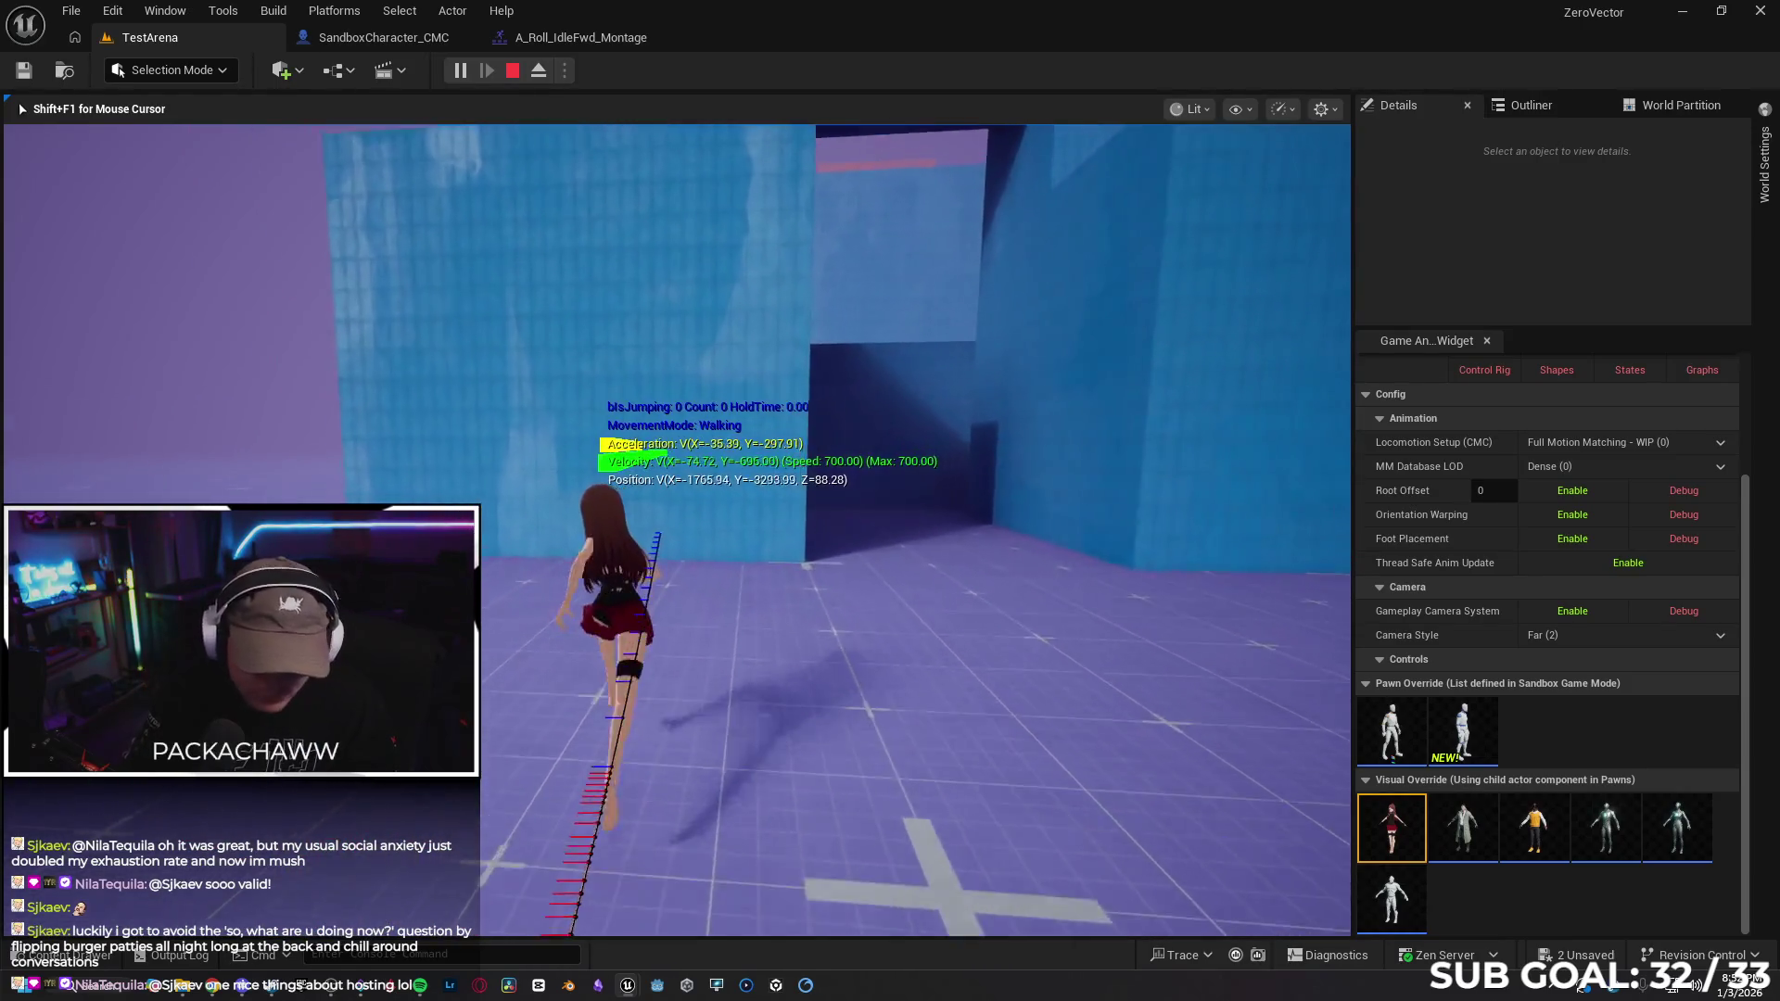
# Vault, climb and leap off the blue walls and ledges with repeated jumps
pyautogui.press('space')
pyautogui.press('space')
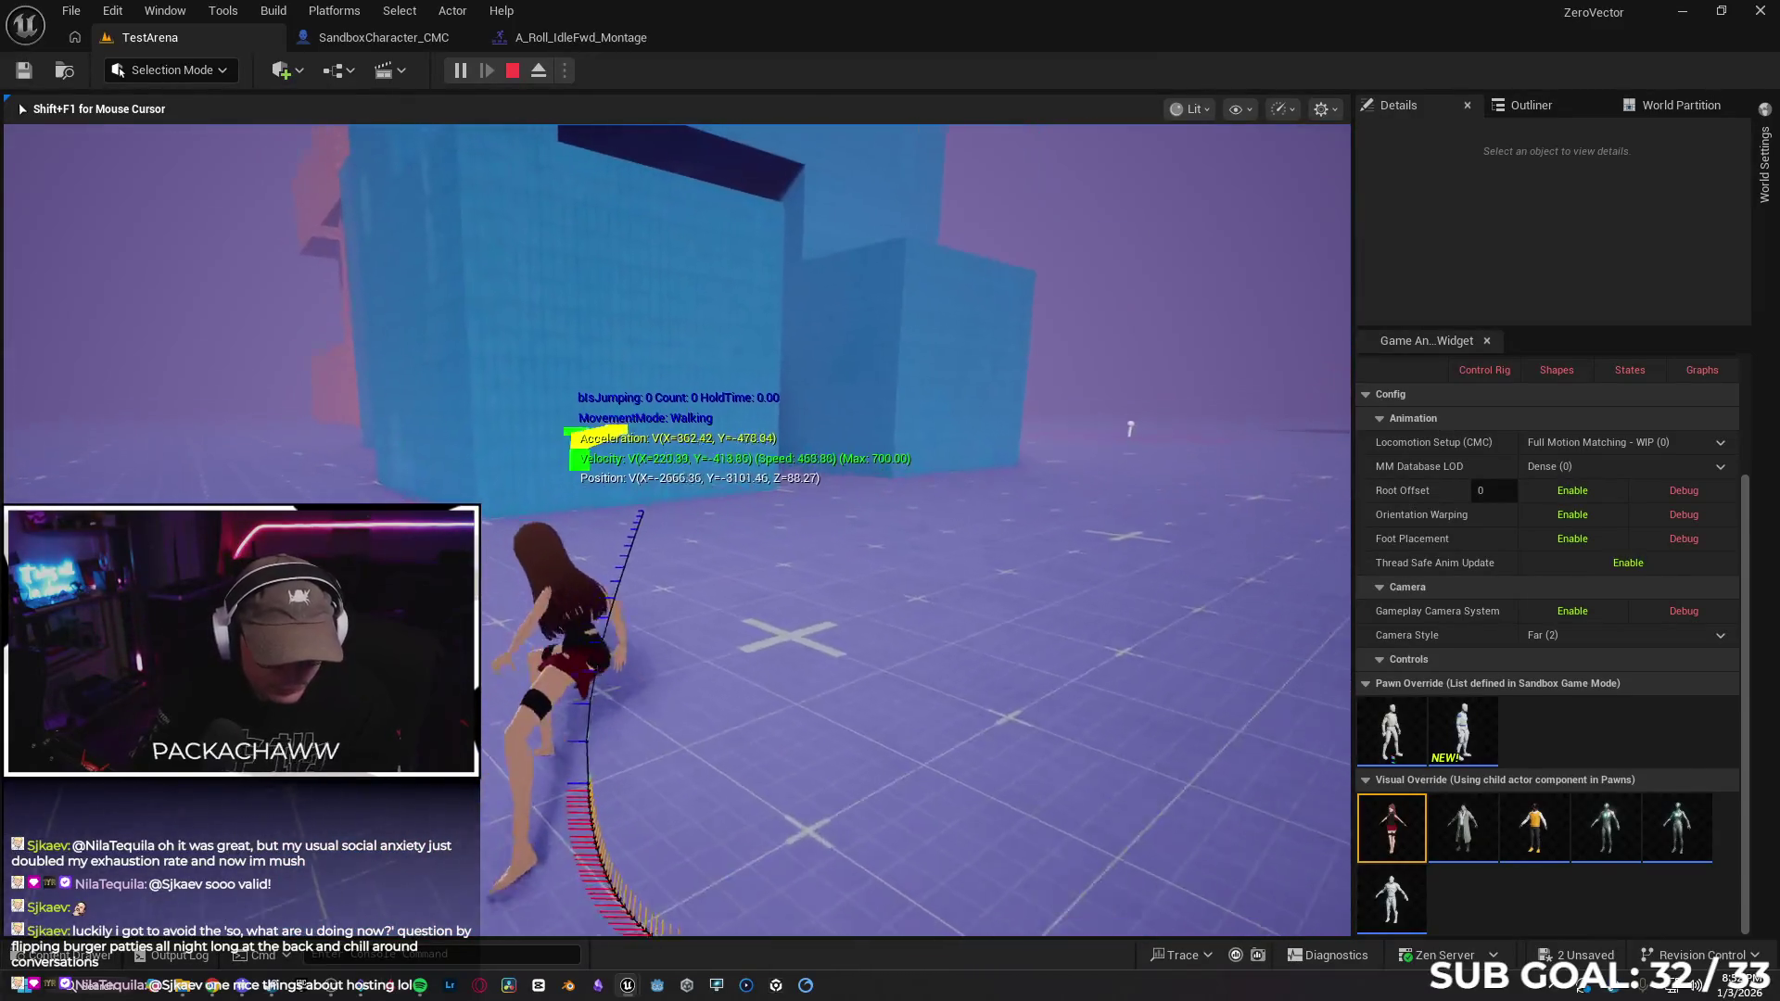
pyautogui.press('space')
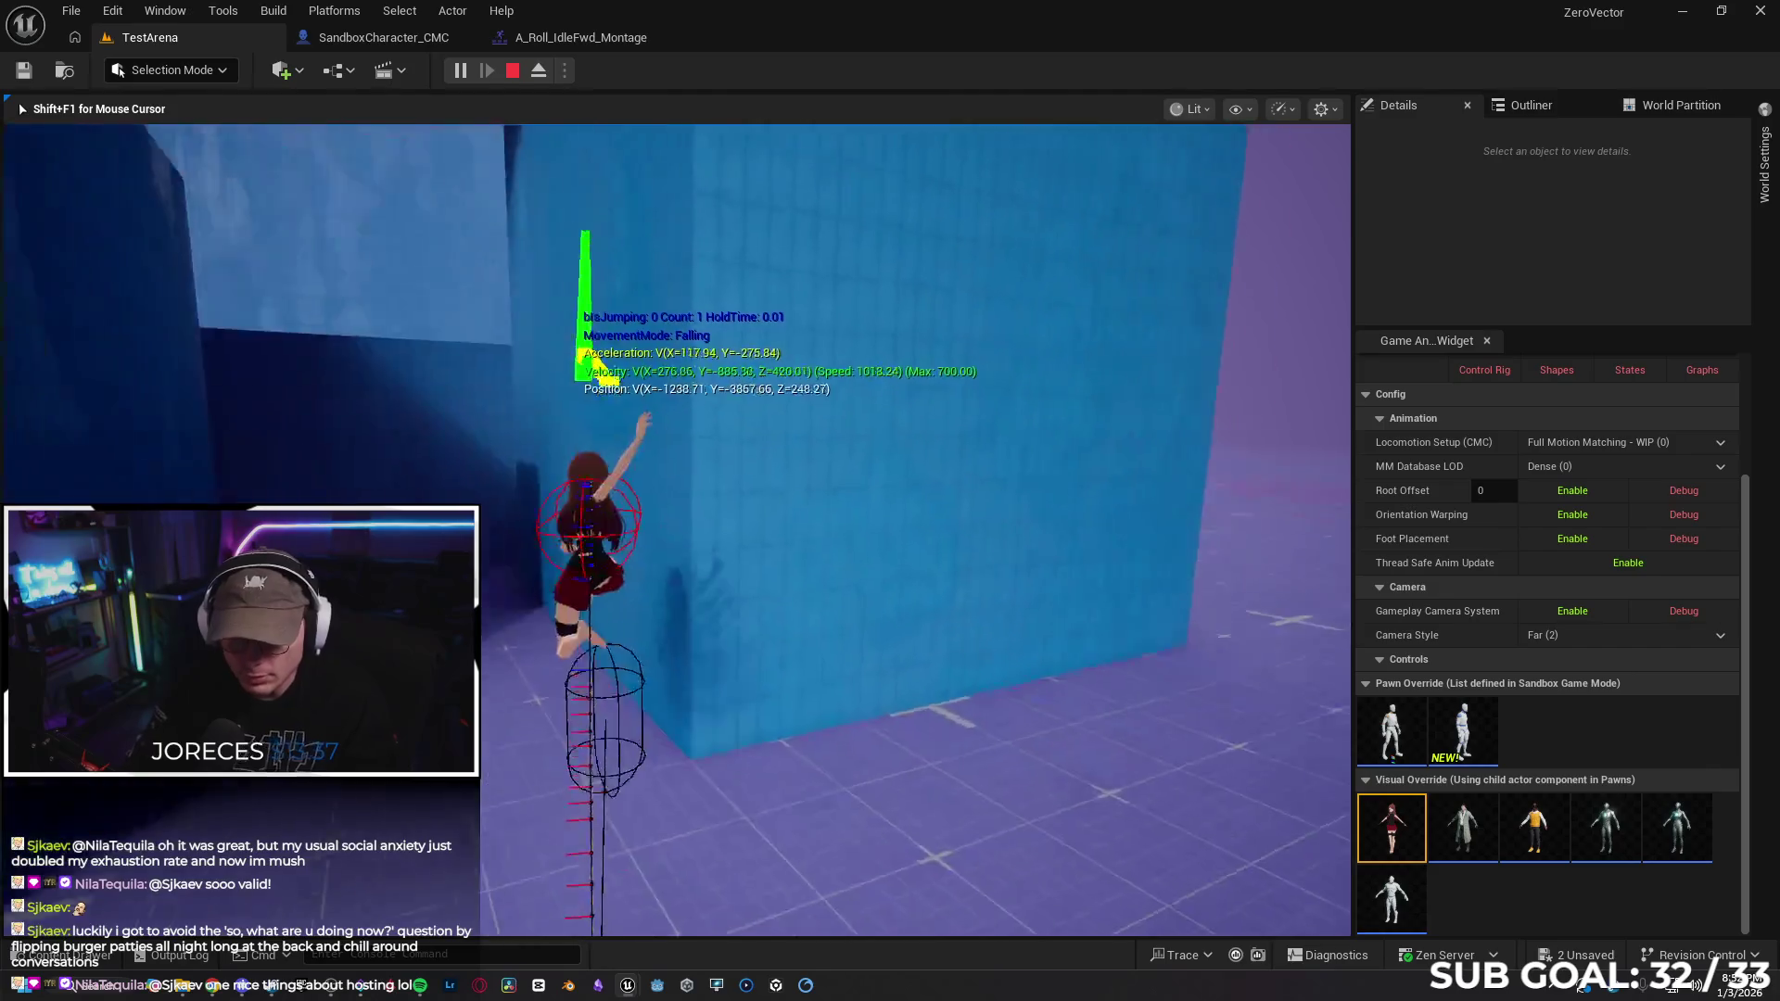
pyautogui.press('space')
pyautogui.press('space')
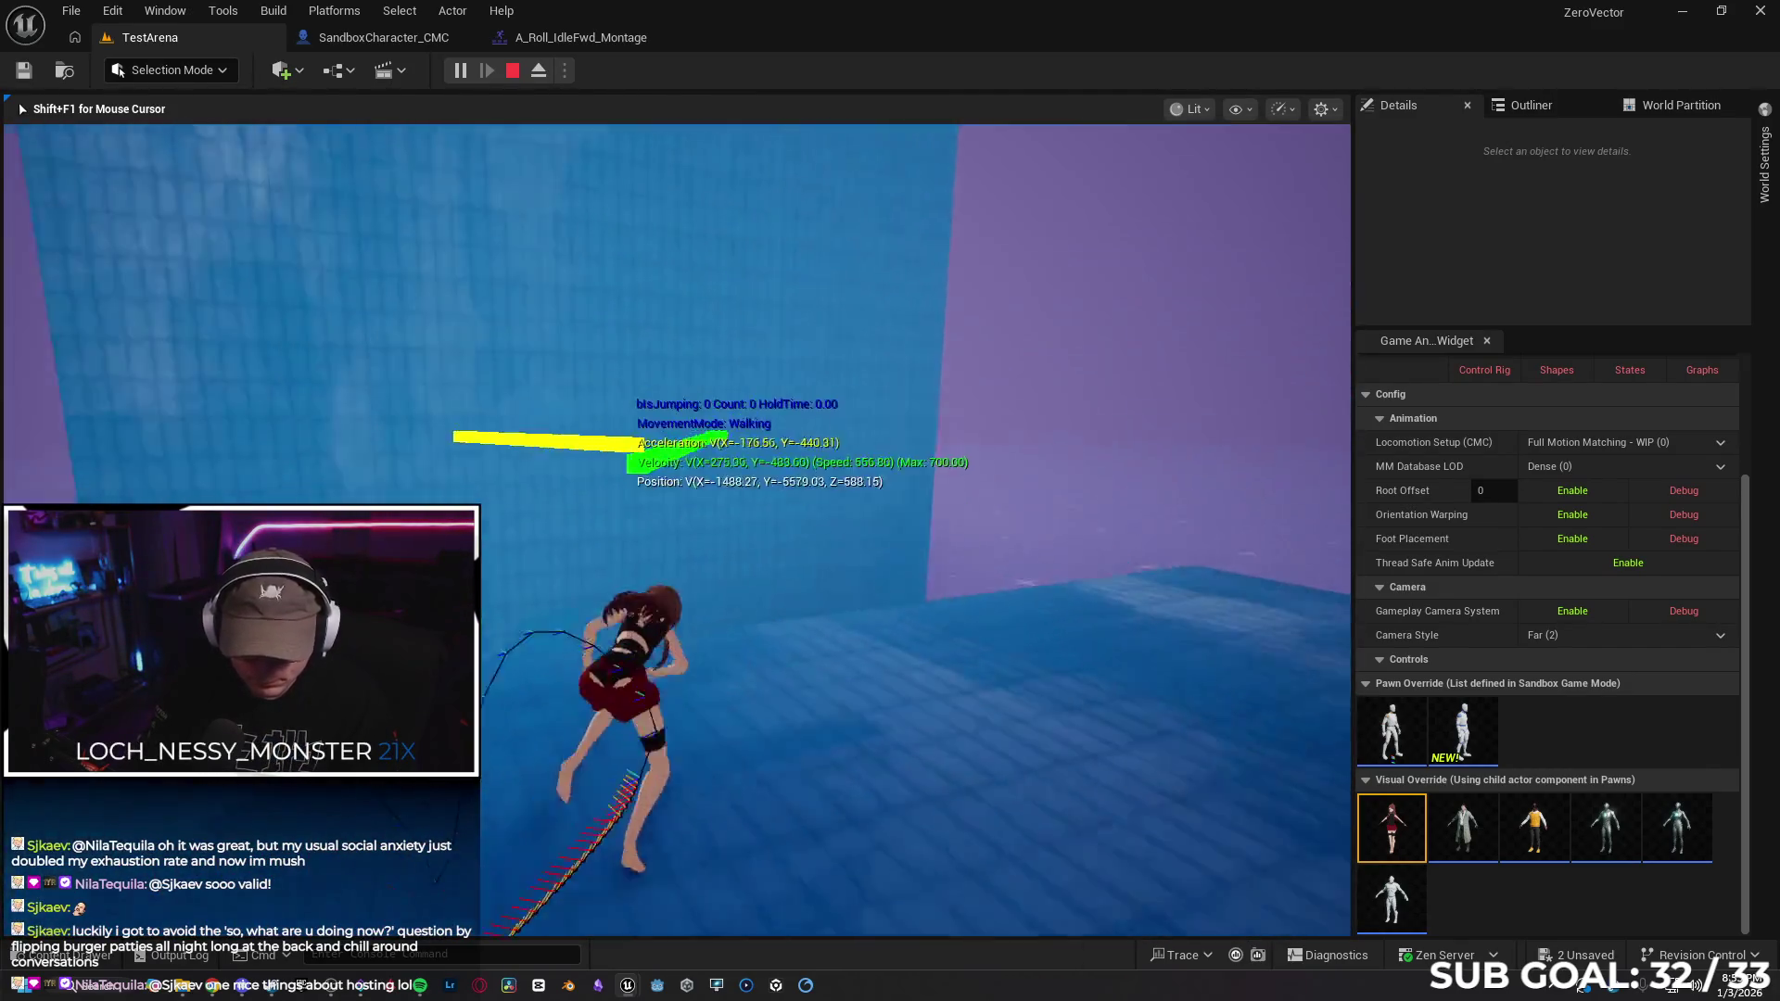
pyautogui.press('space')
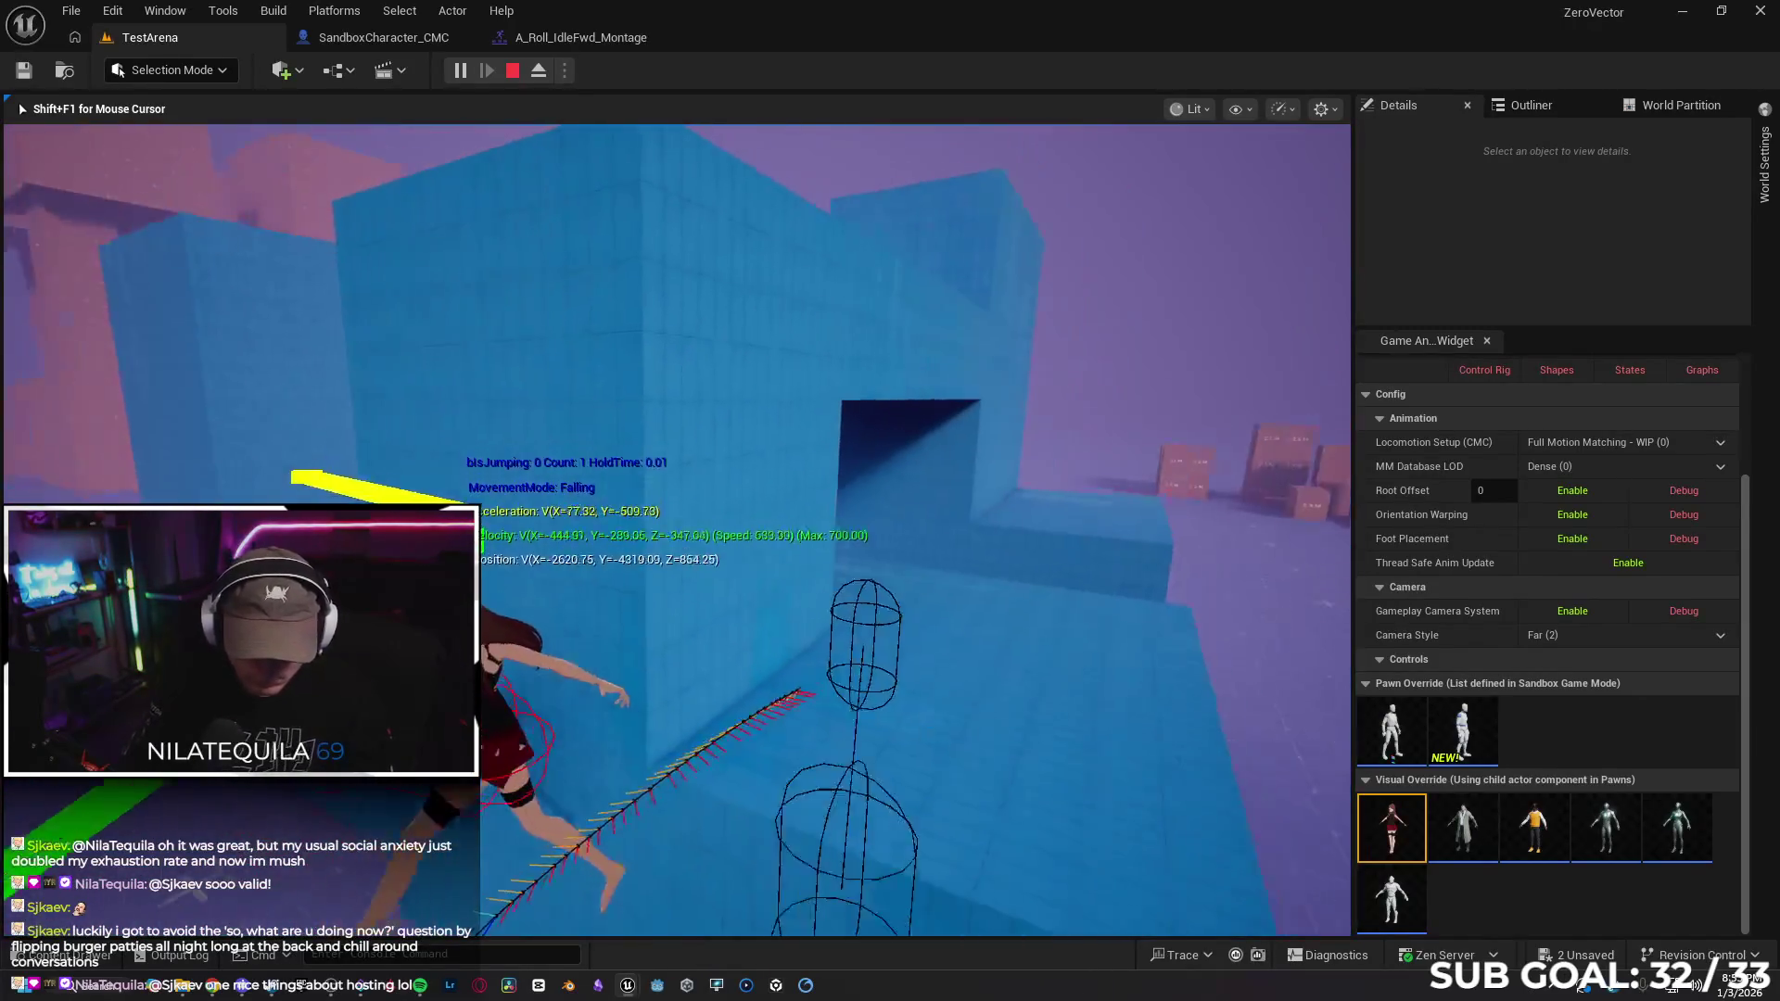
pyautogui.press('space')
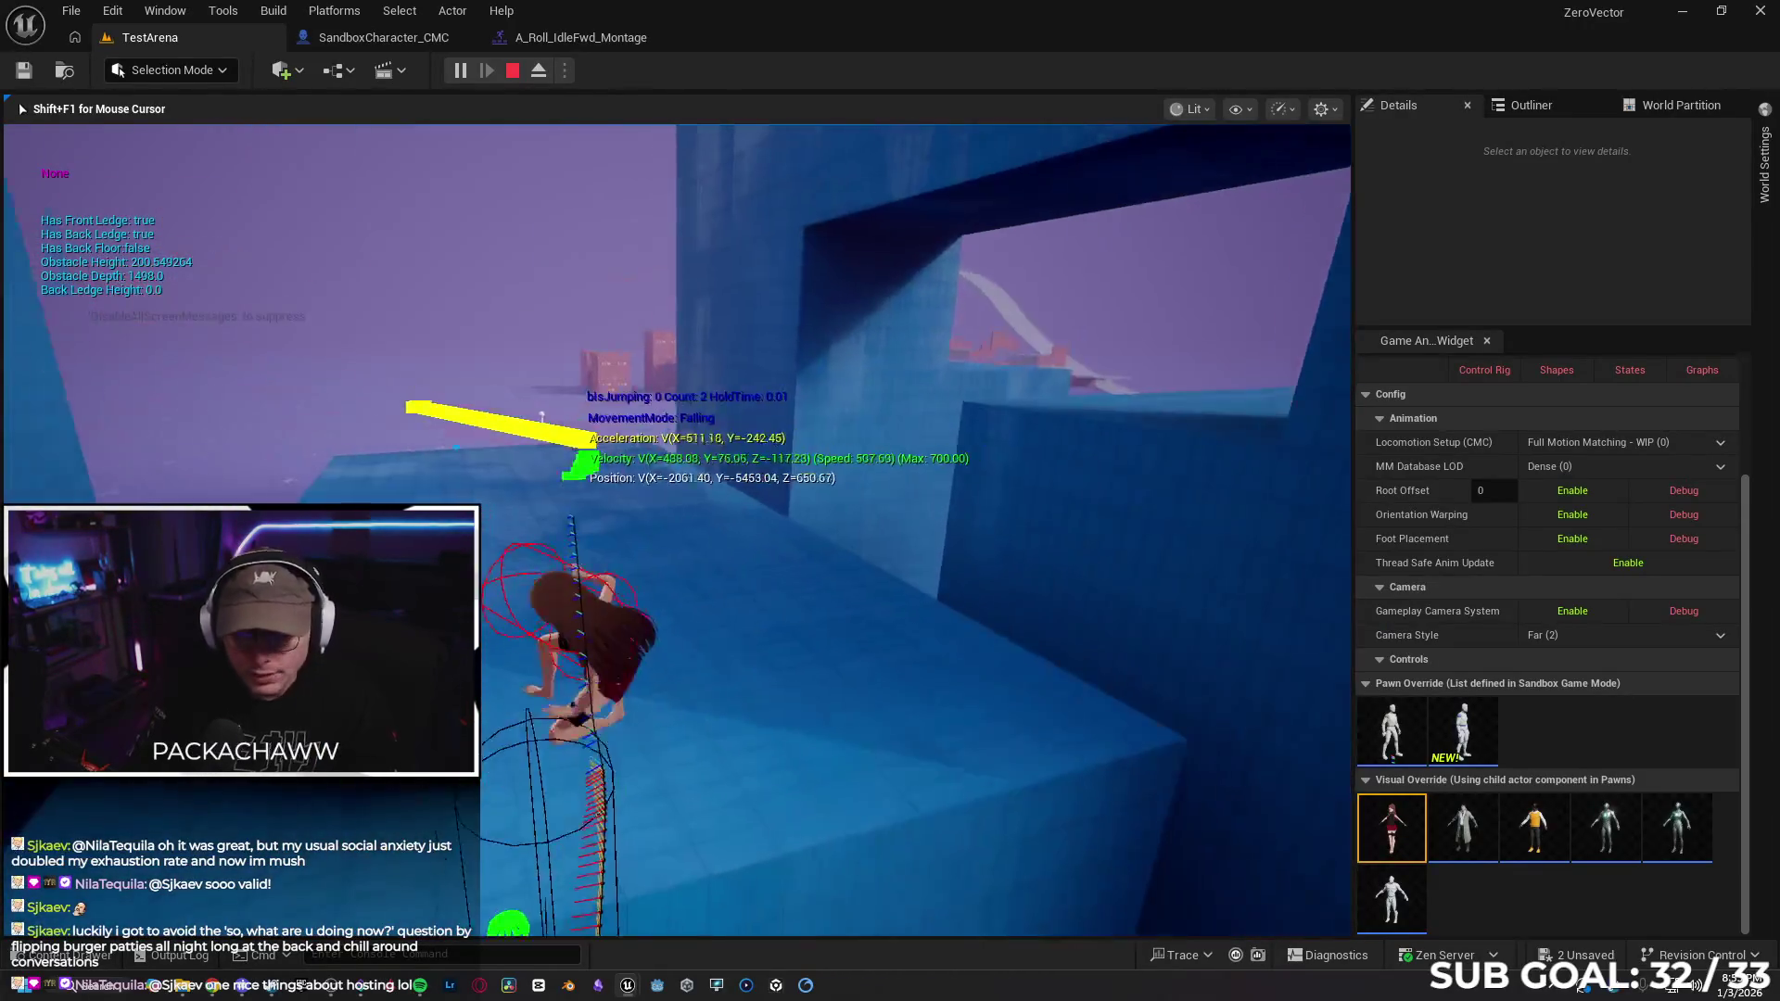
pyautogui.press('space')
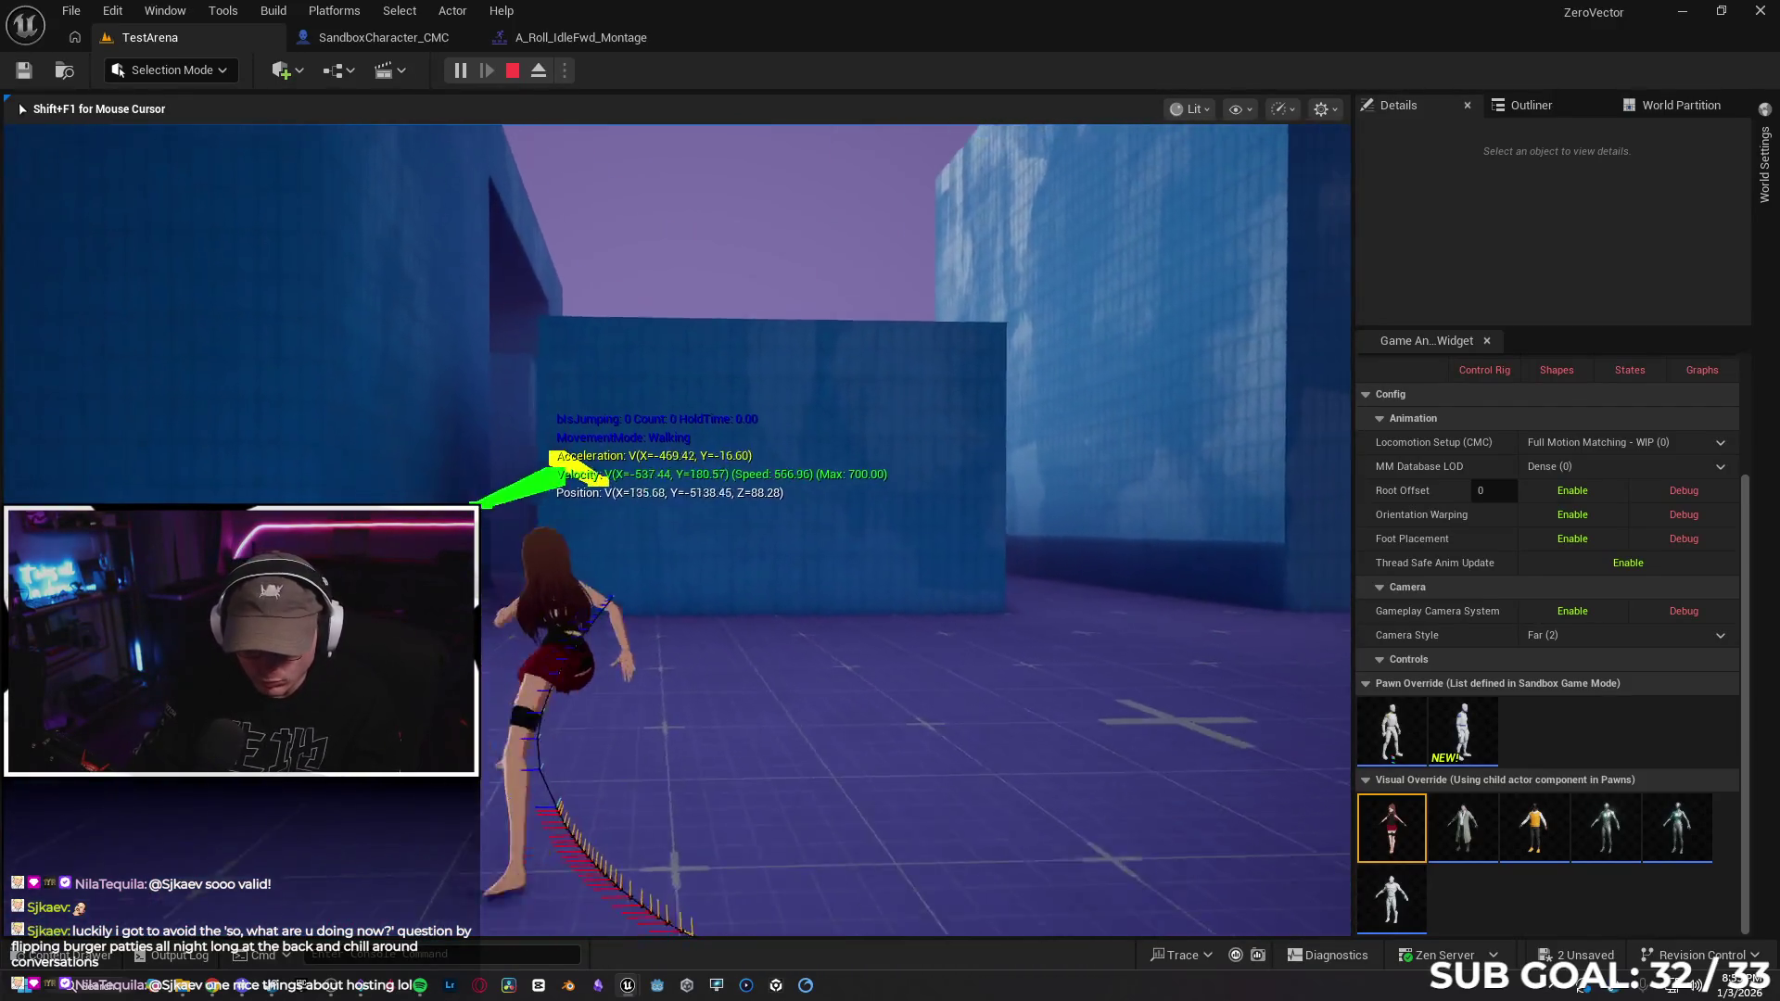
pyautogui.press('space')
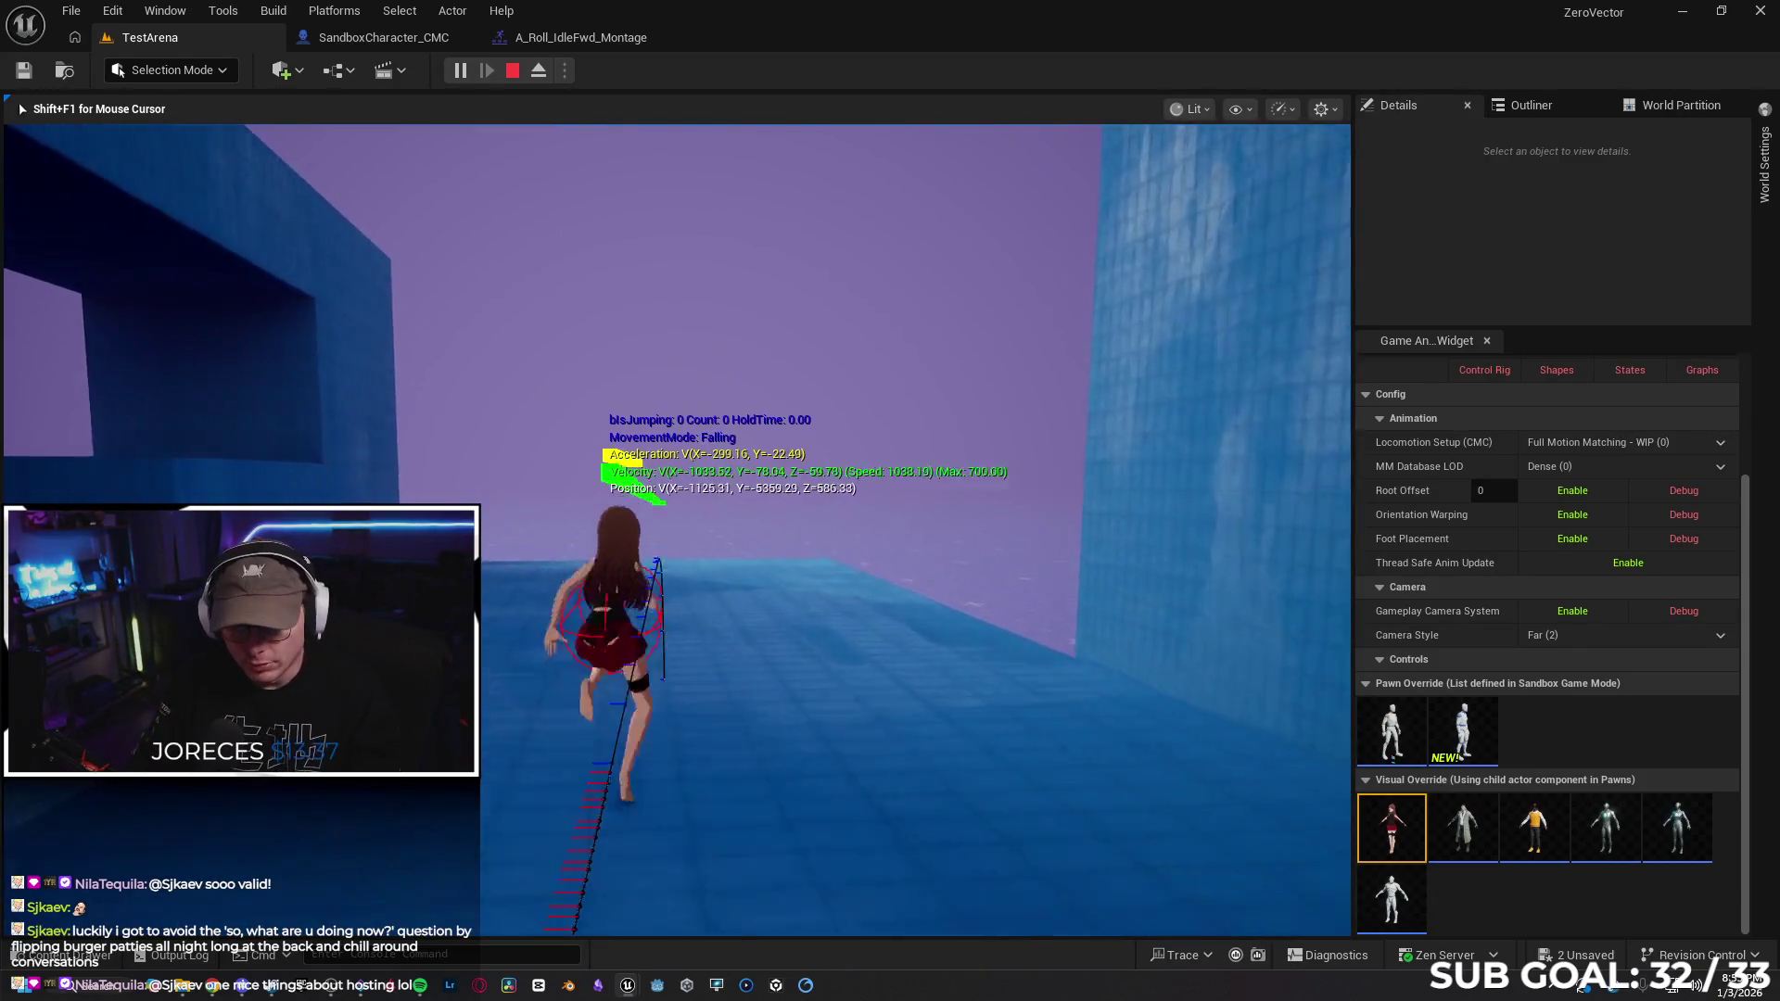
pyautogui.press('space')
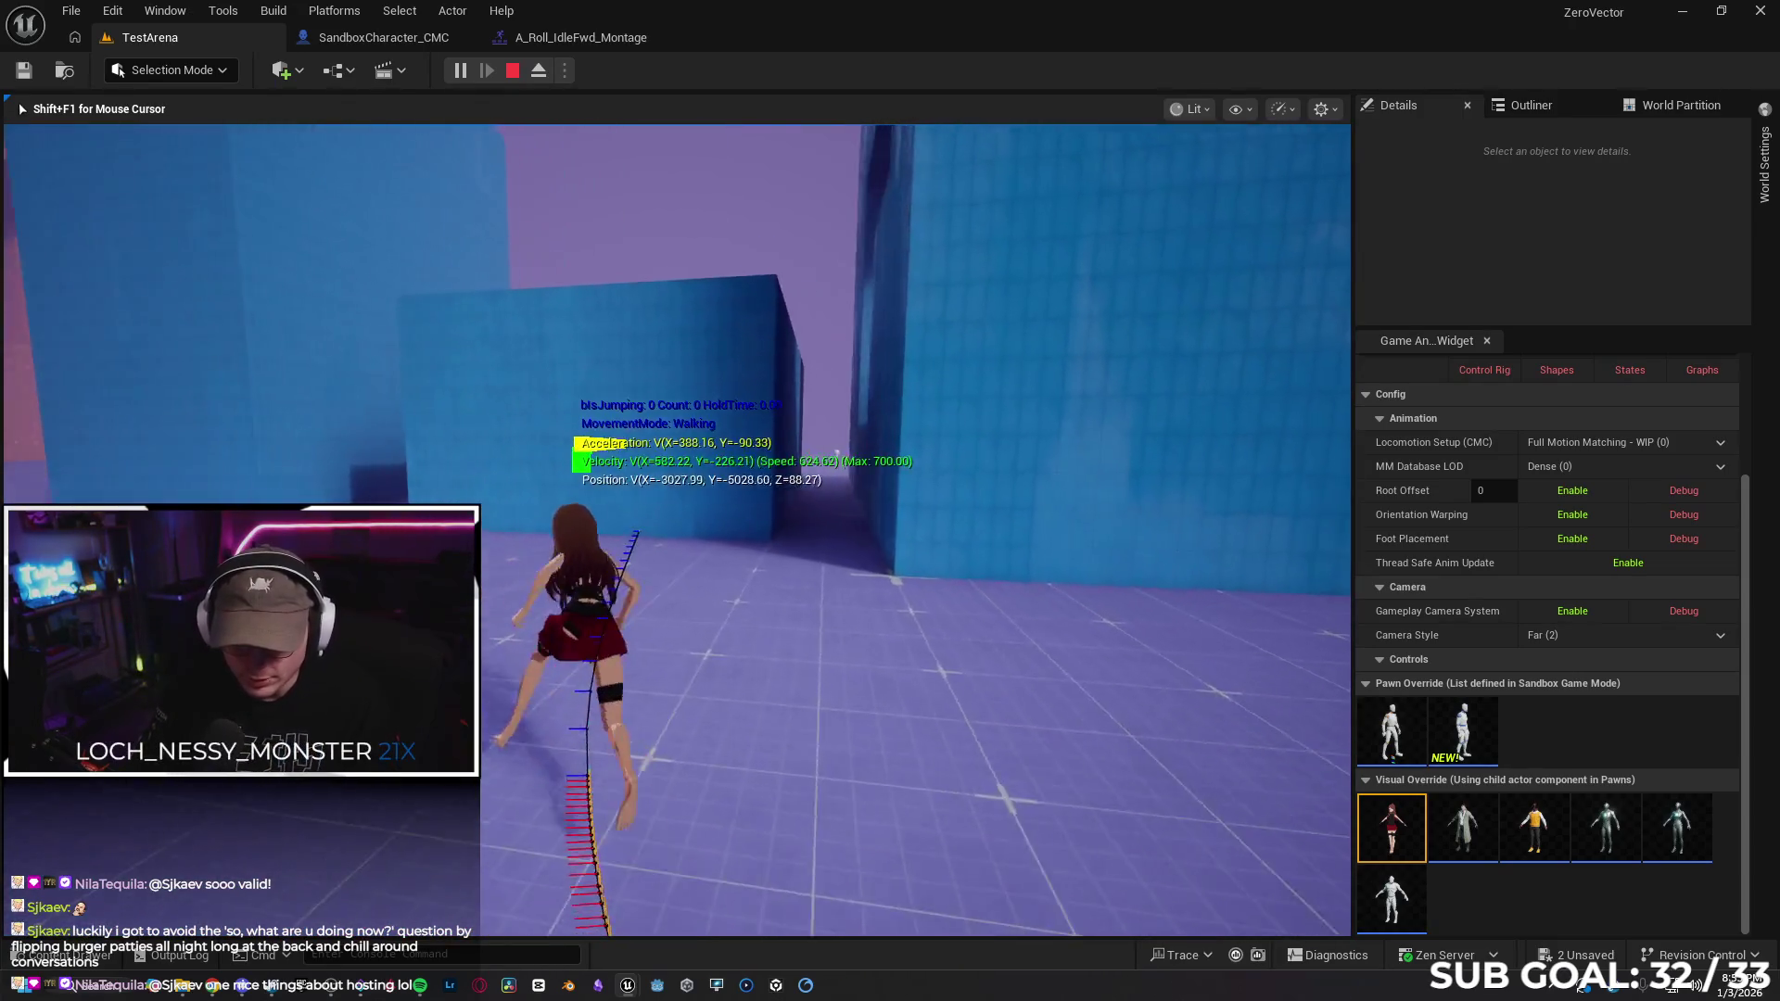
pyautogui.press('space')
pyautogui.press('space')
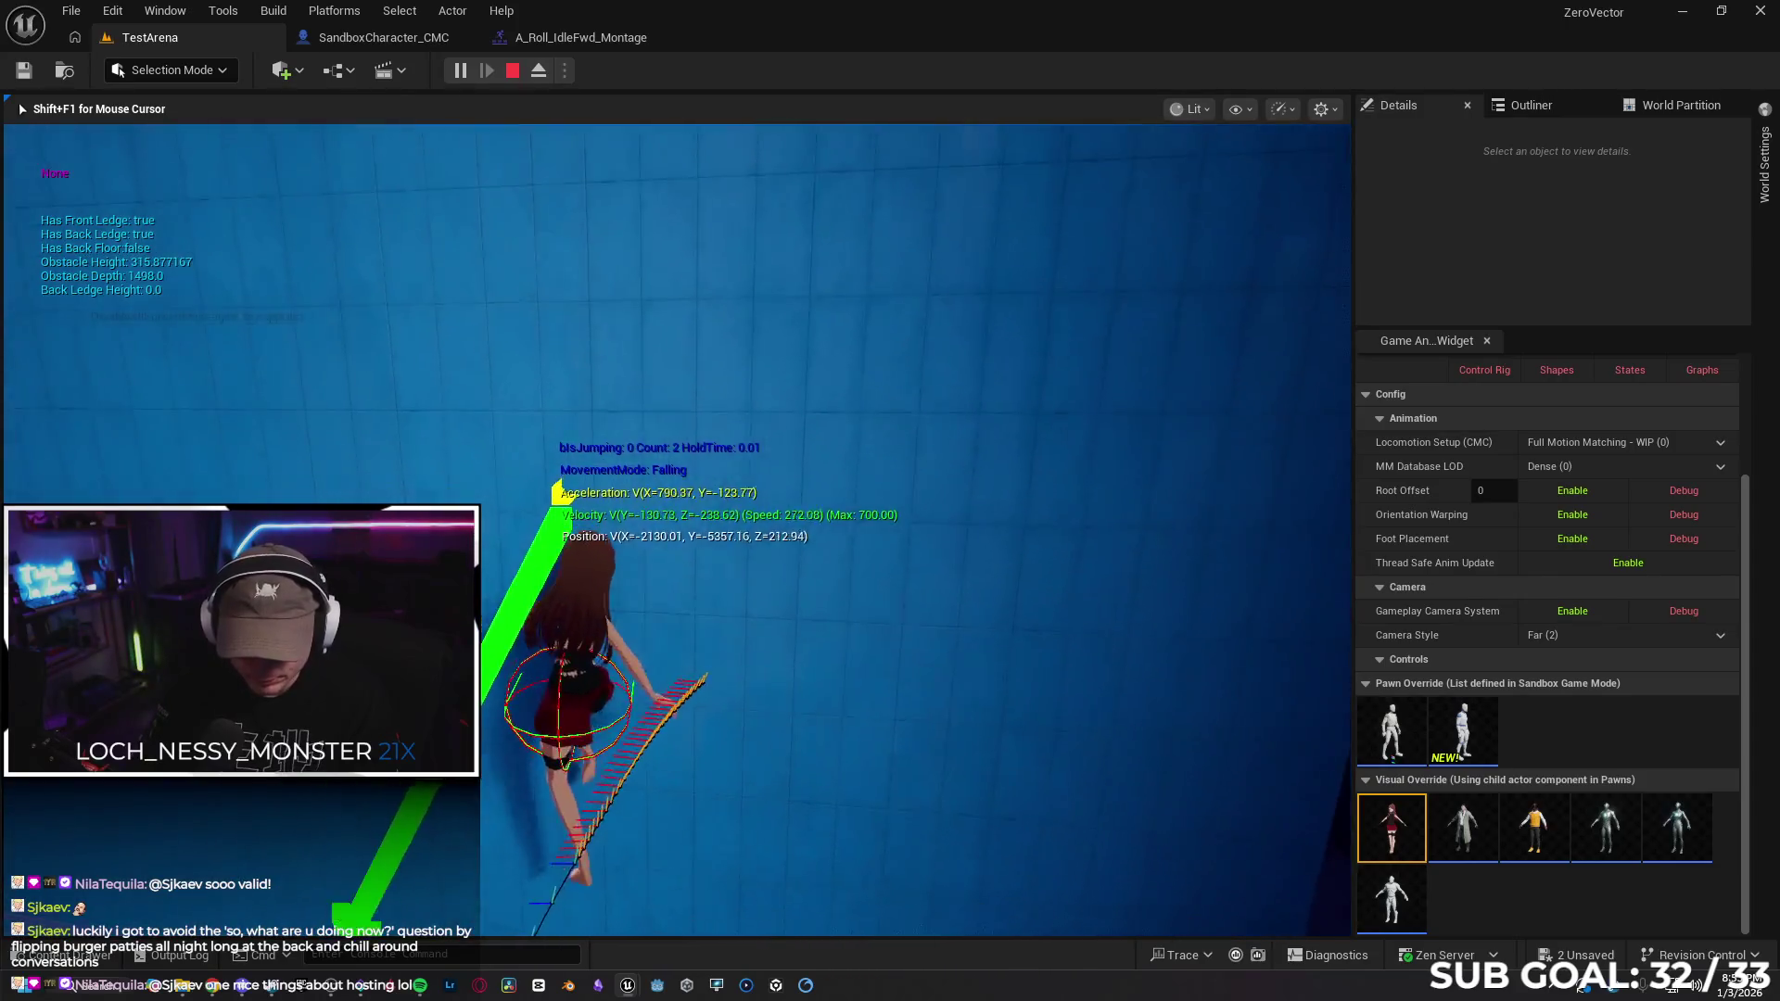
pyautogui.press('space')
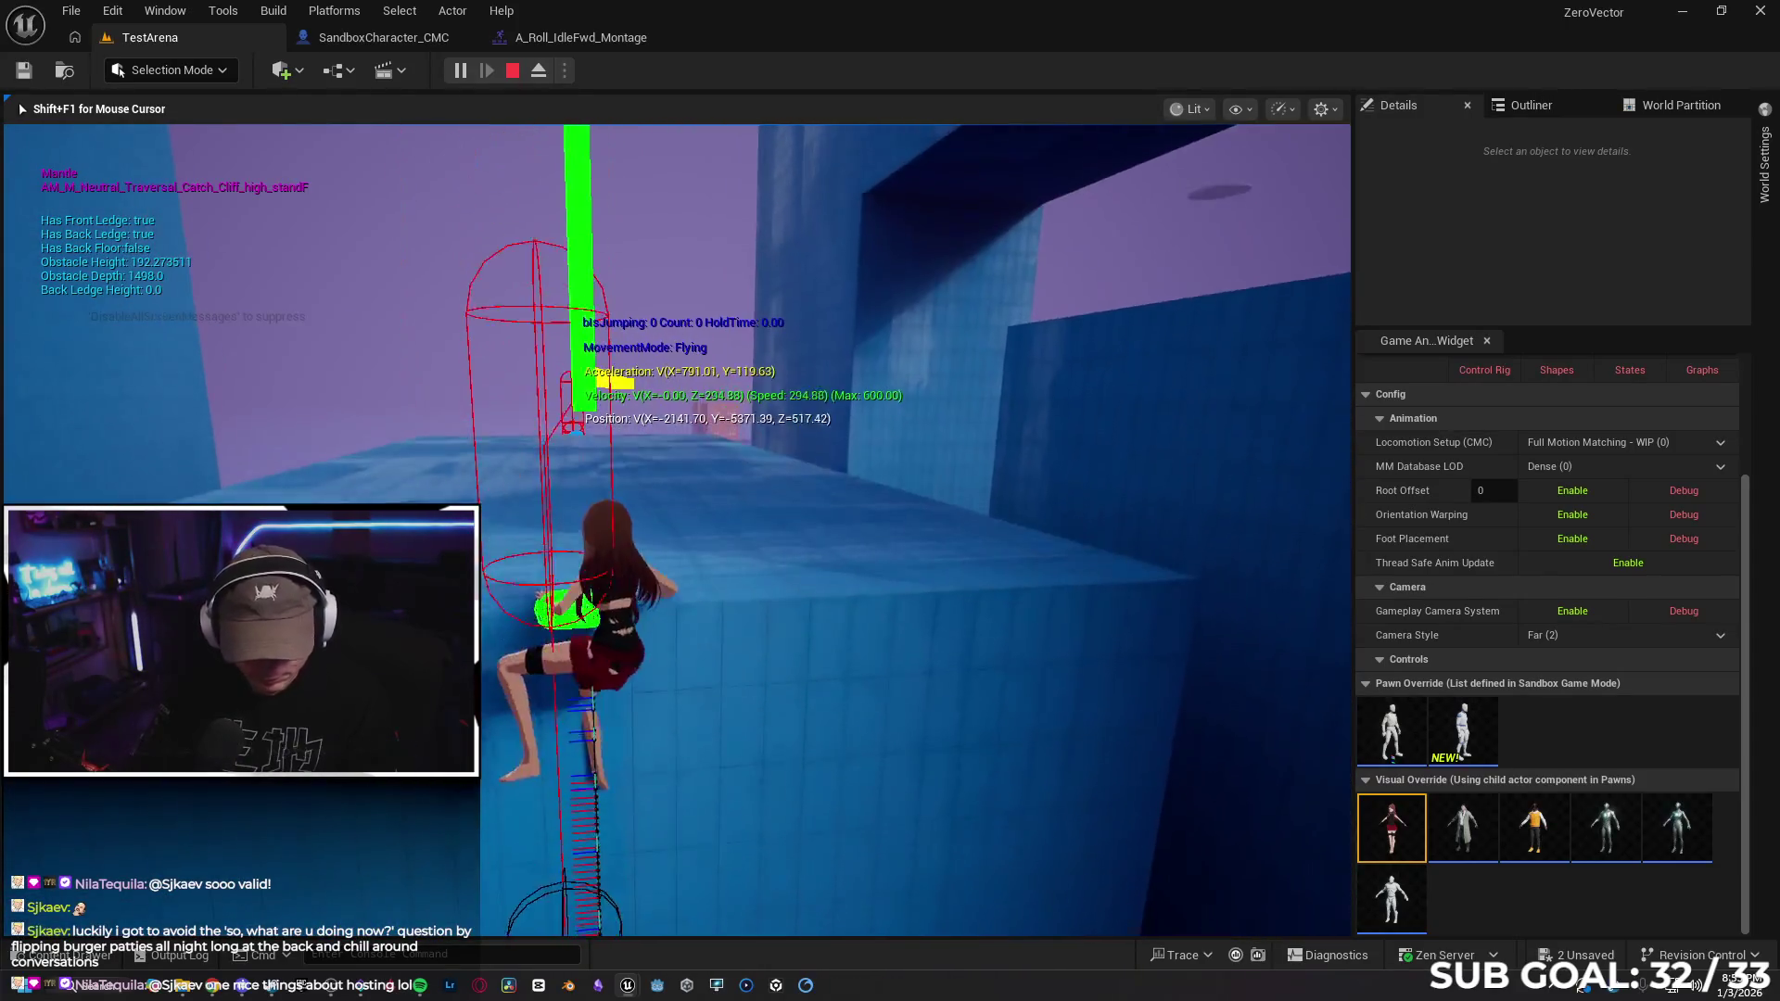
pyautogui.press('w')
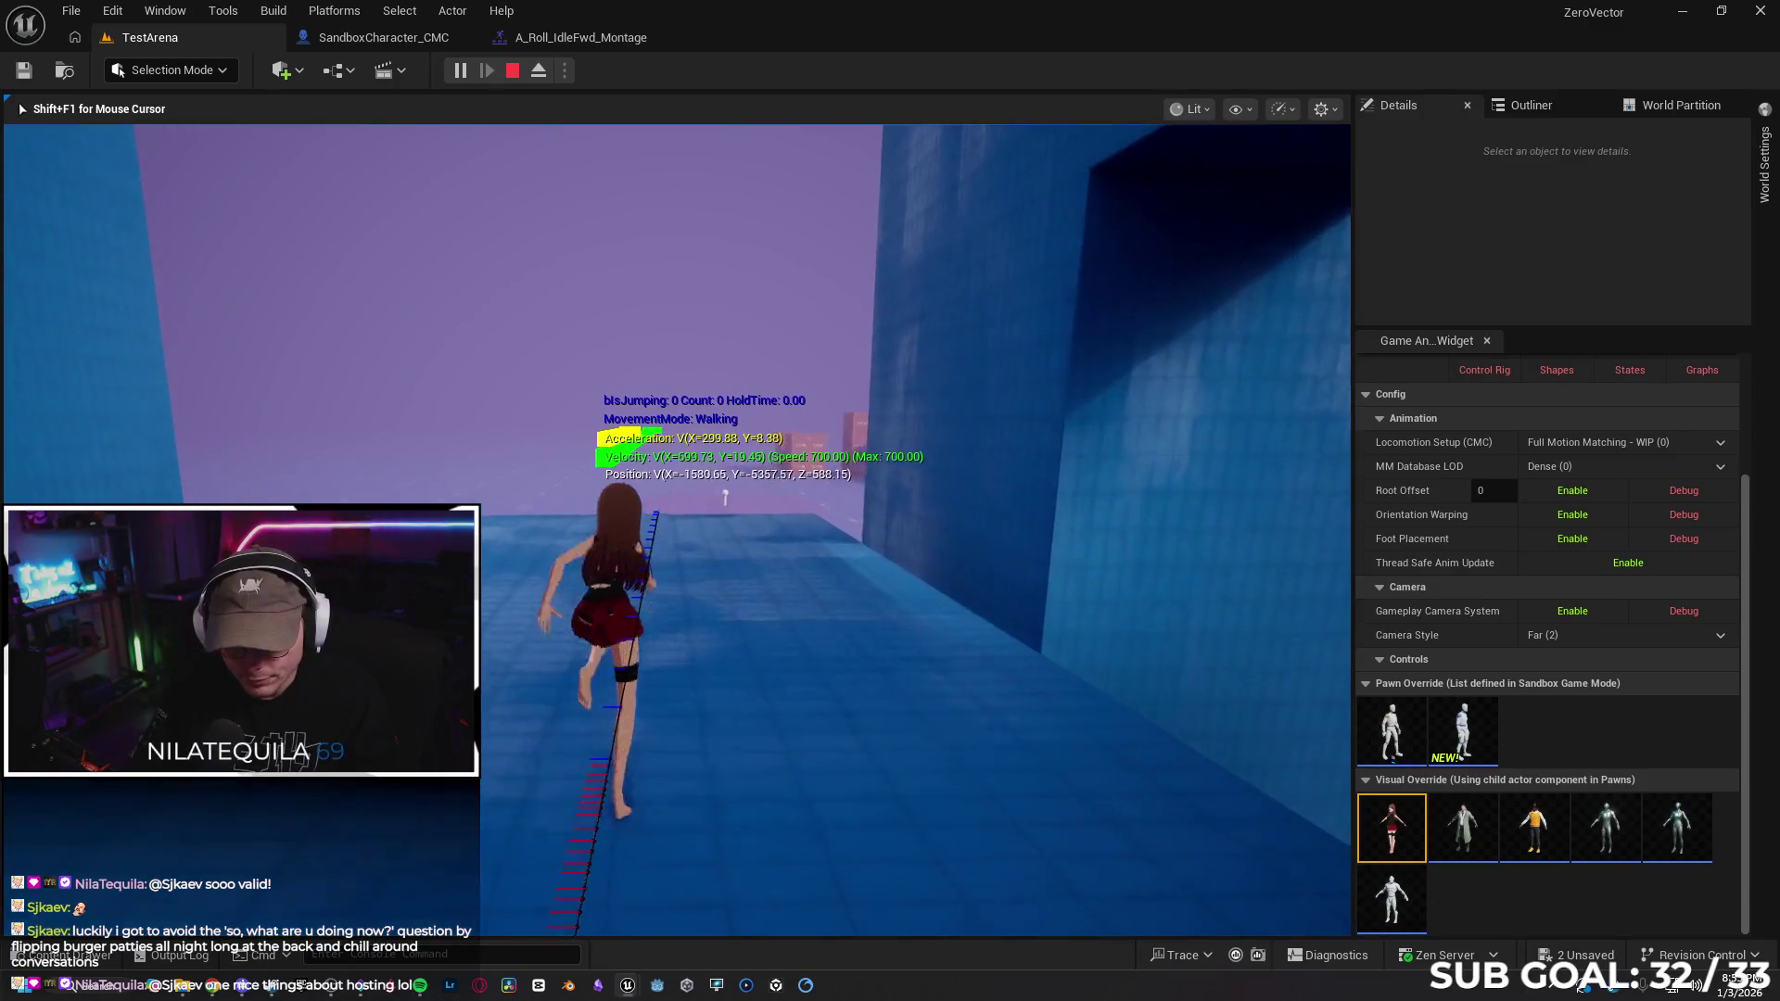
pyautogui.press('space')
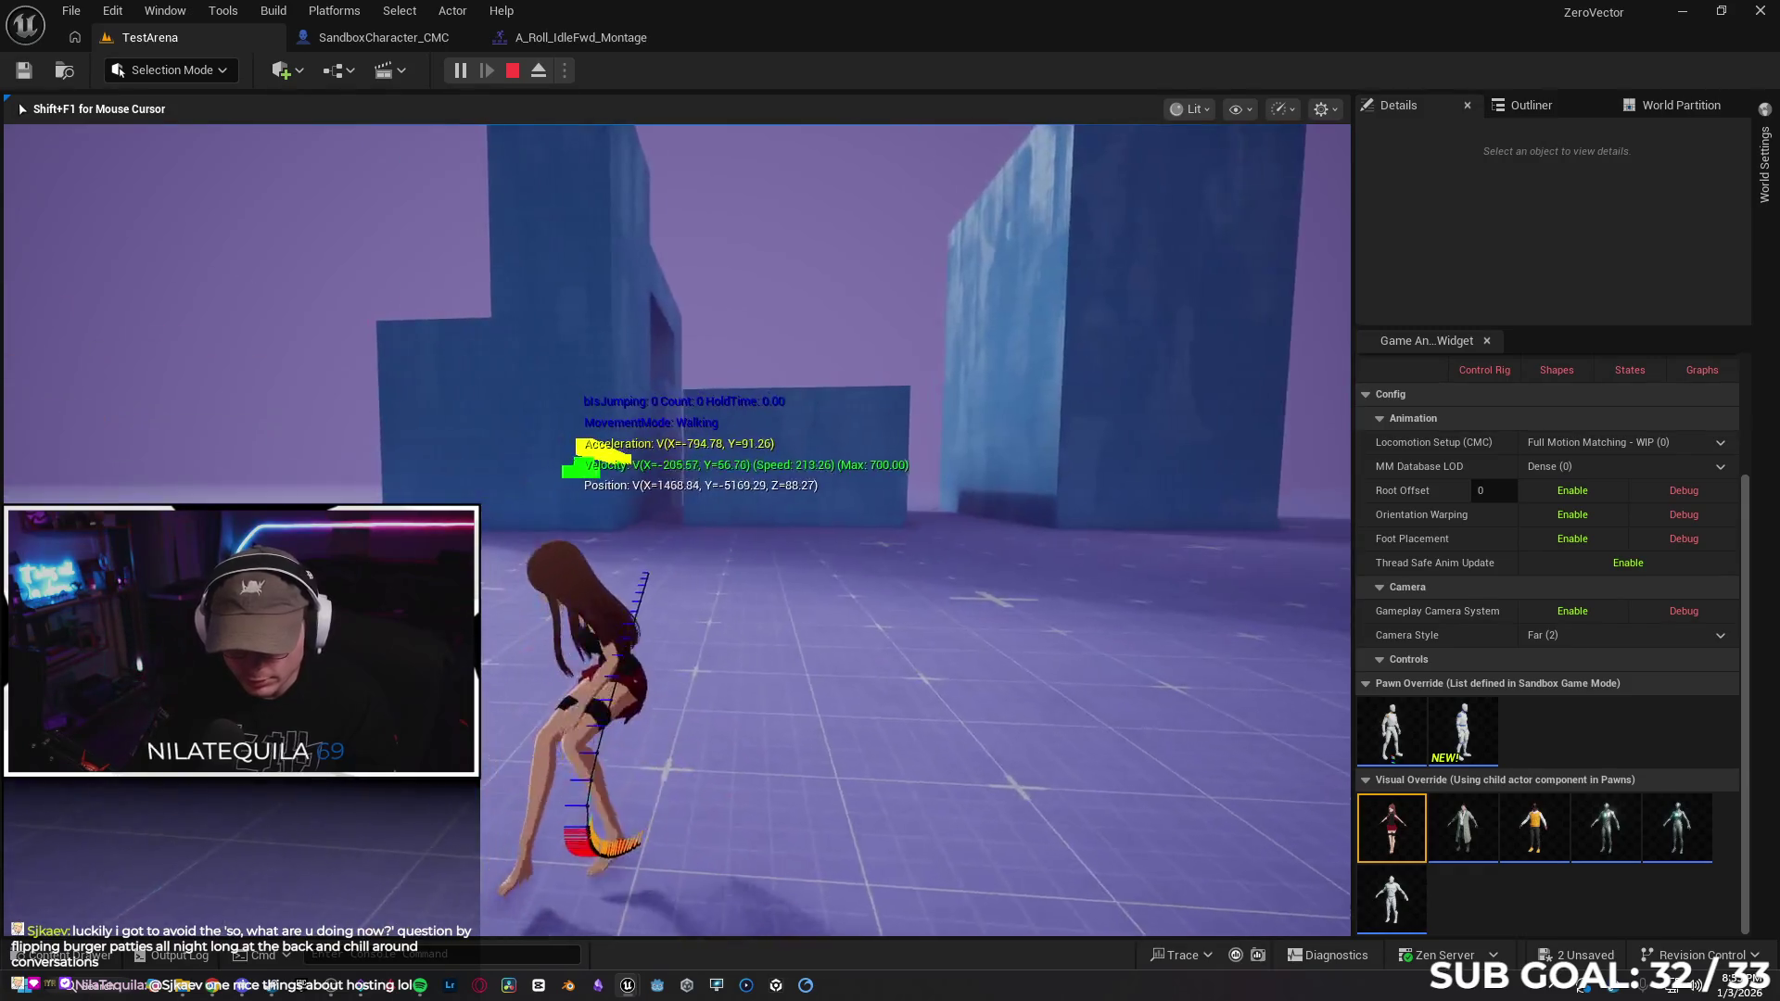
pyautogui.press('space')
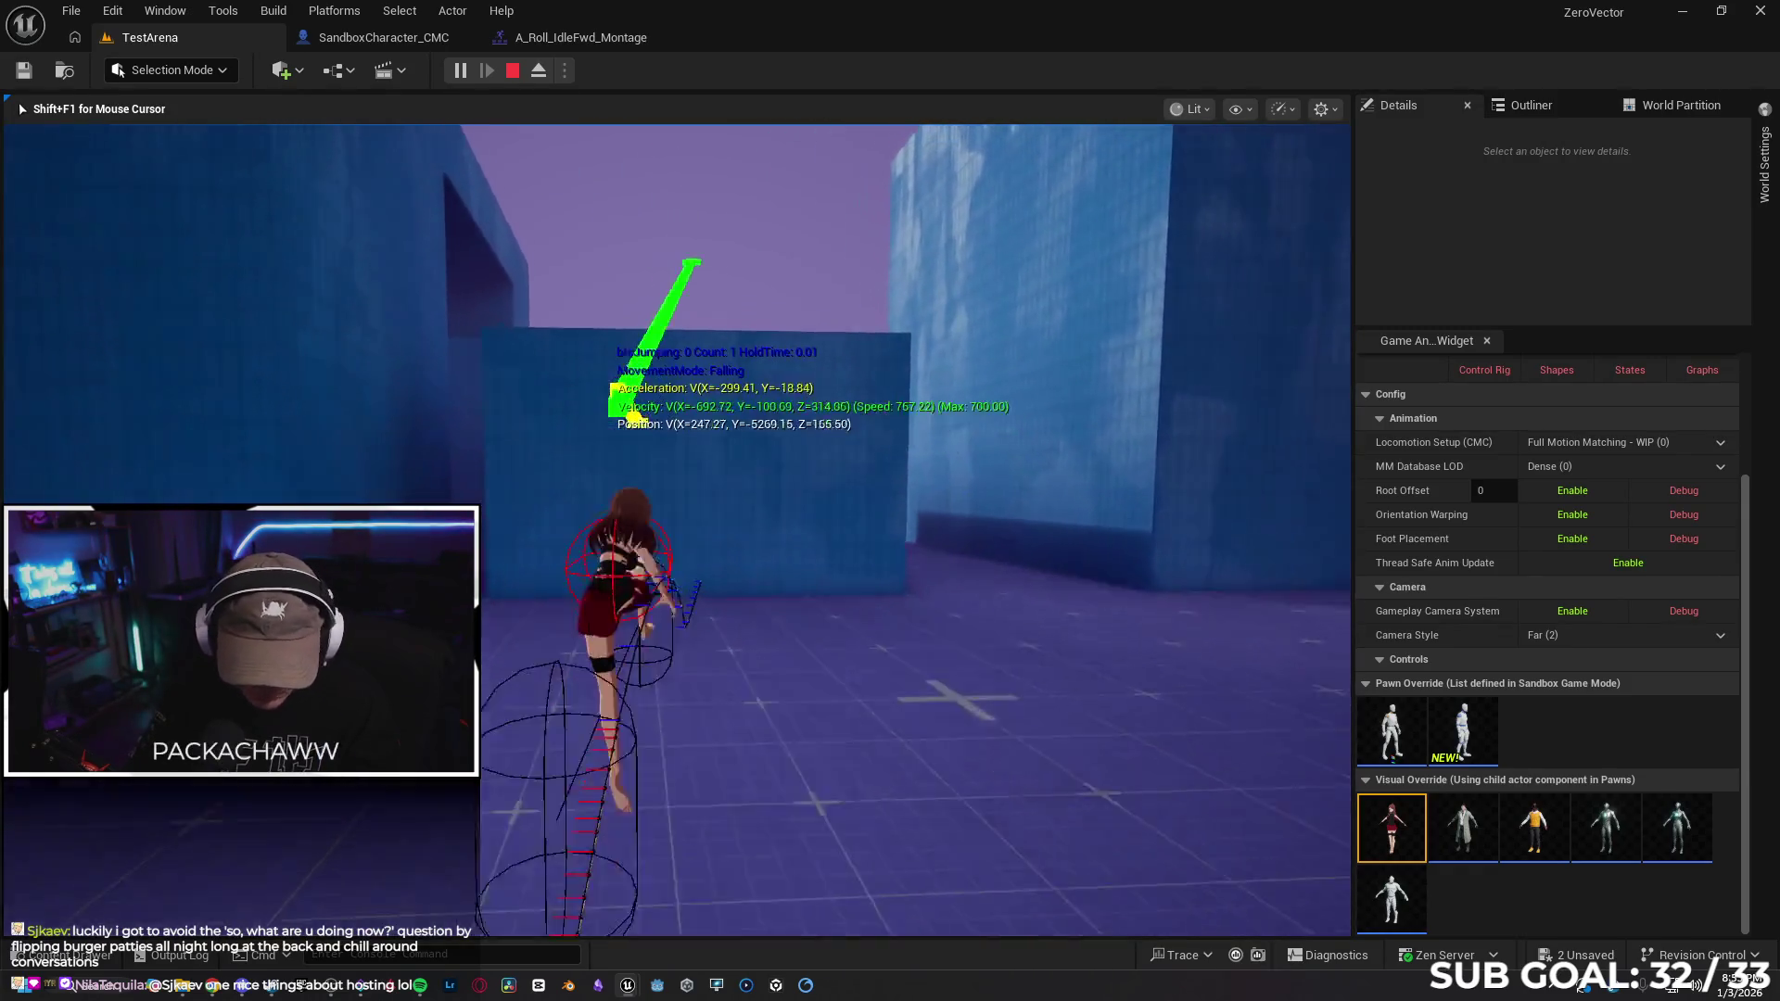
pyautogui.press('space')
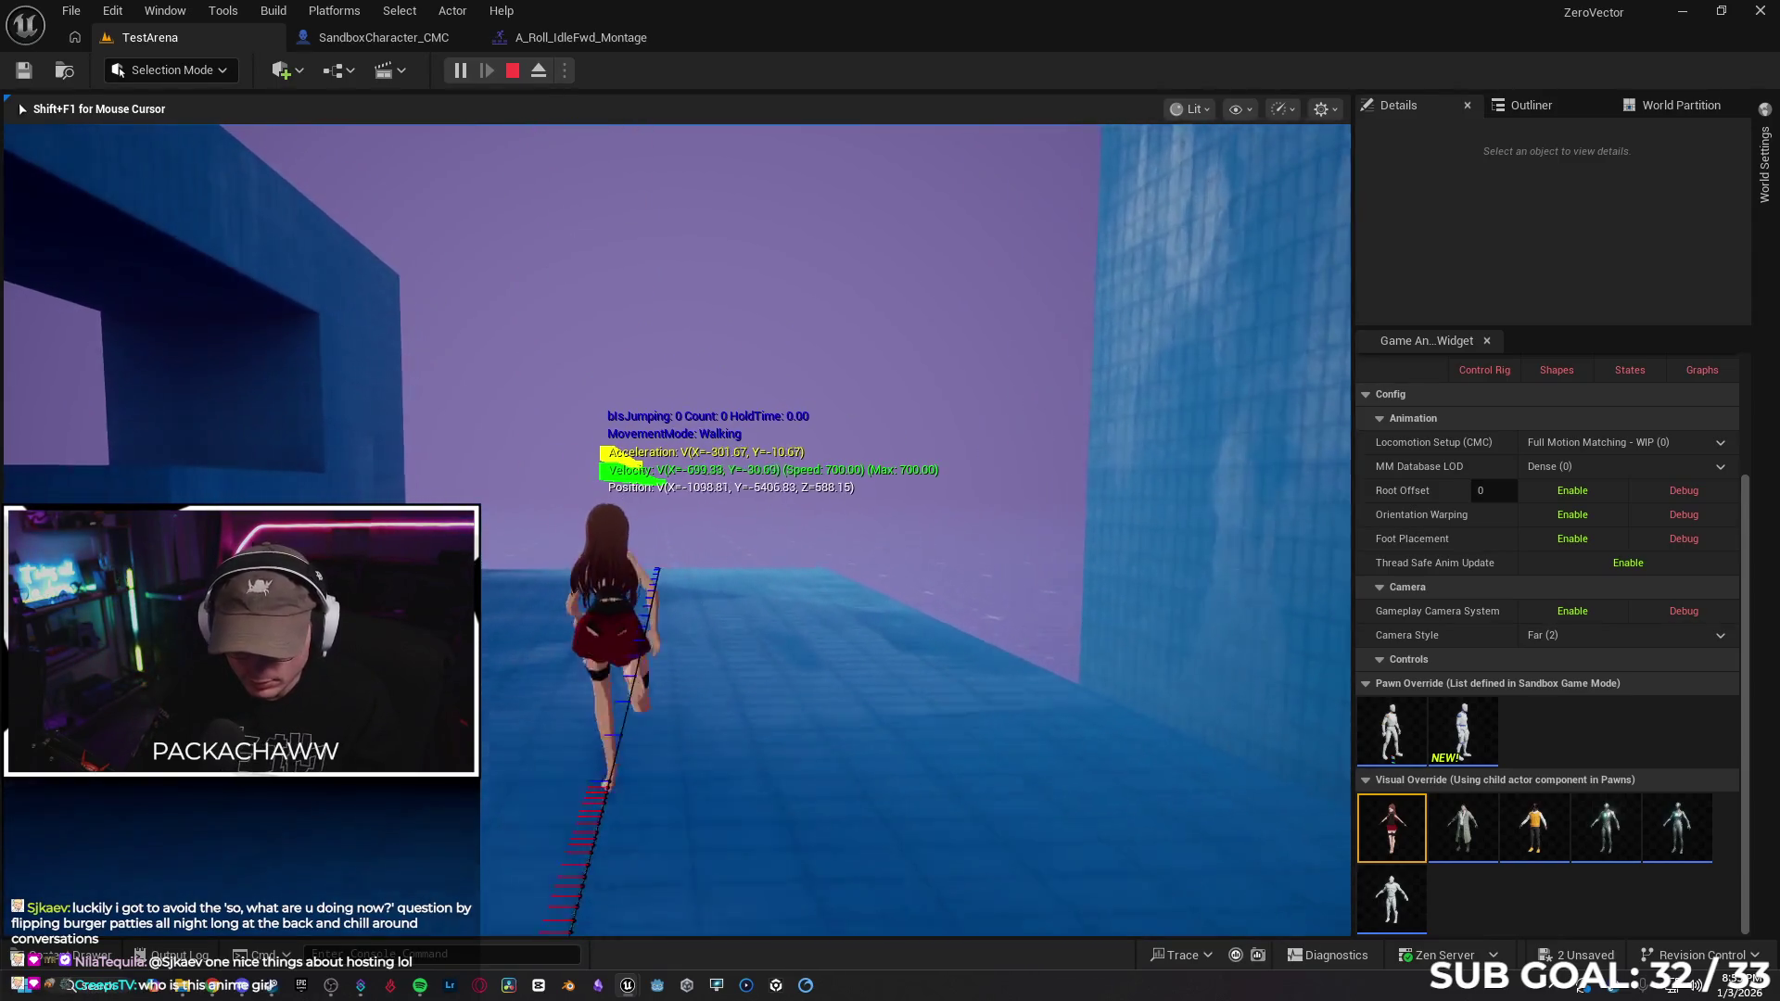
pyautogui.press('space')
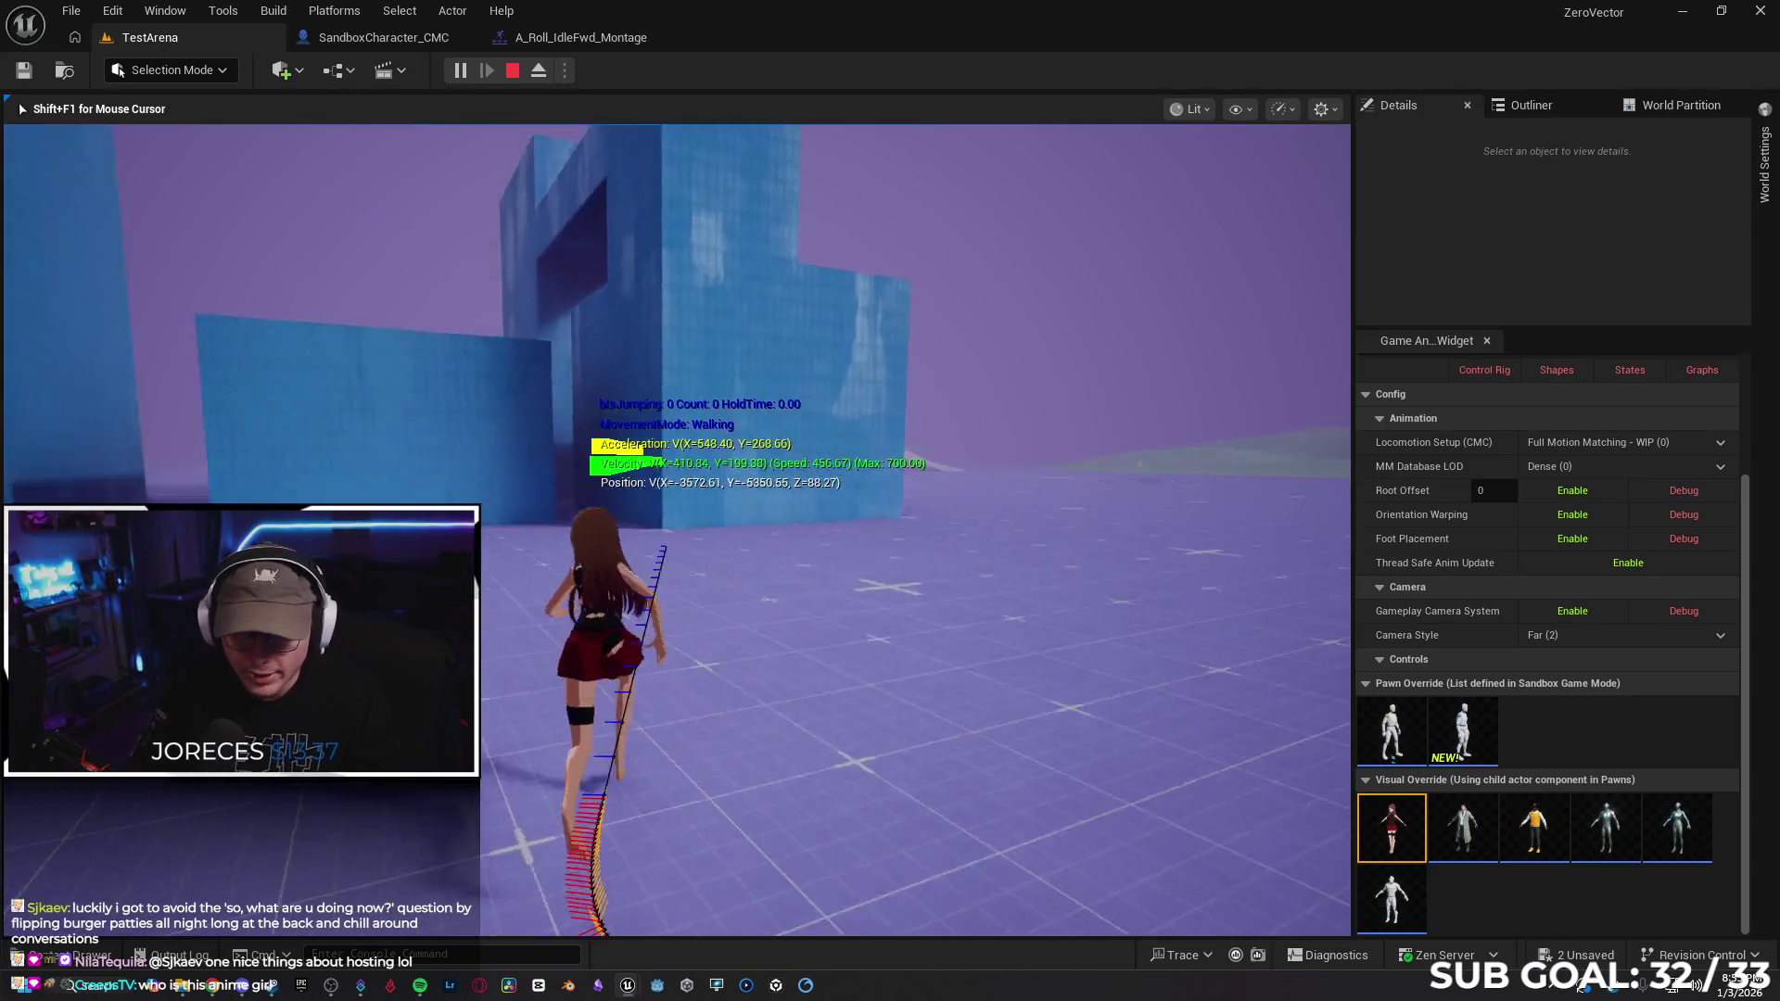
pyautogui.press('space')
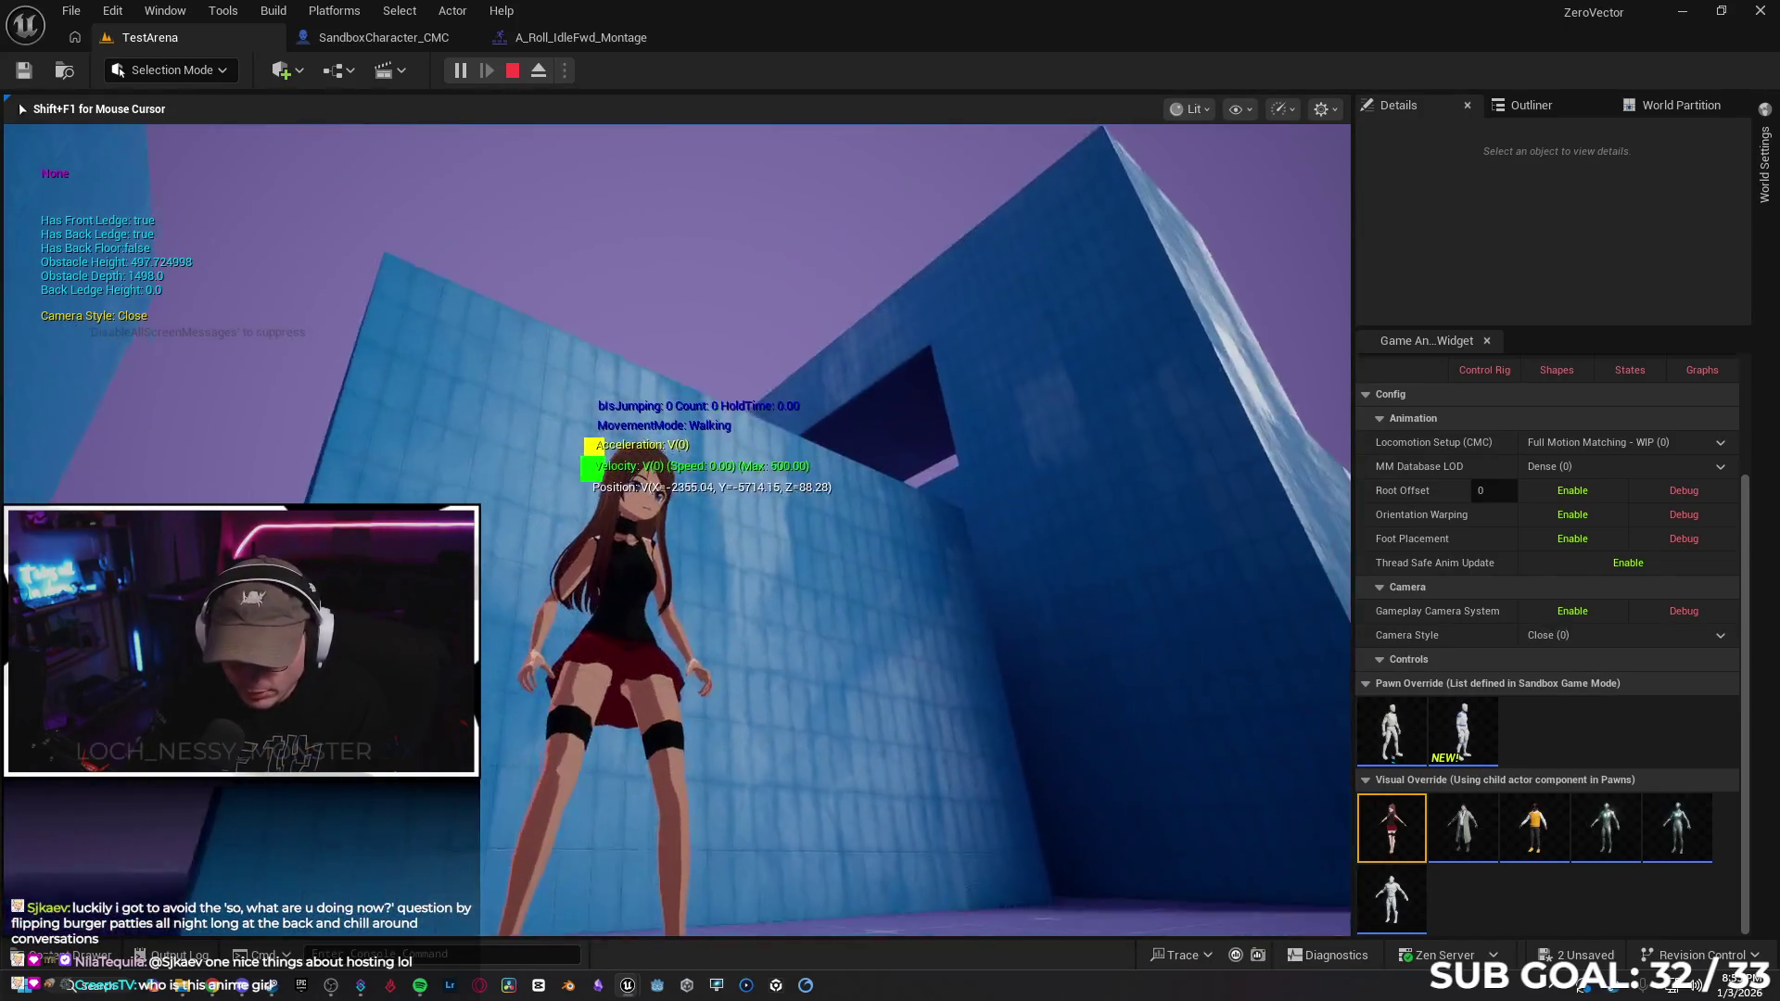
pyautogui.press('c')
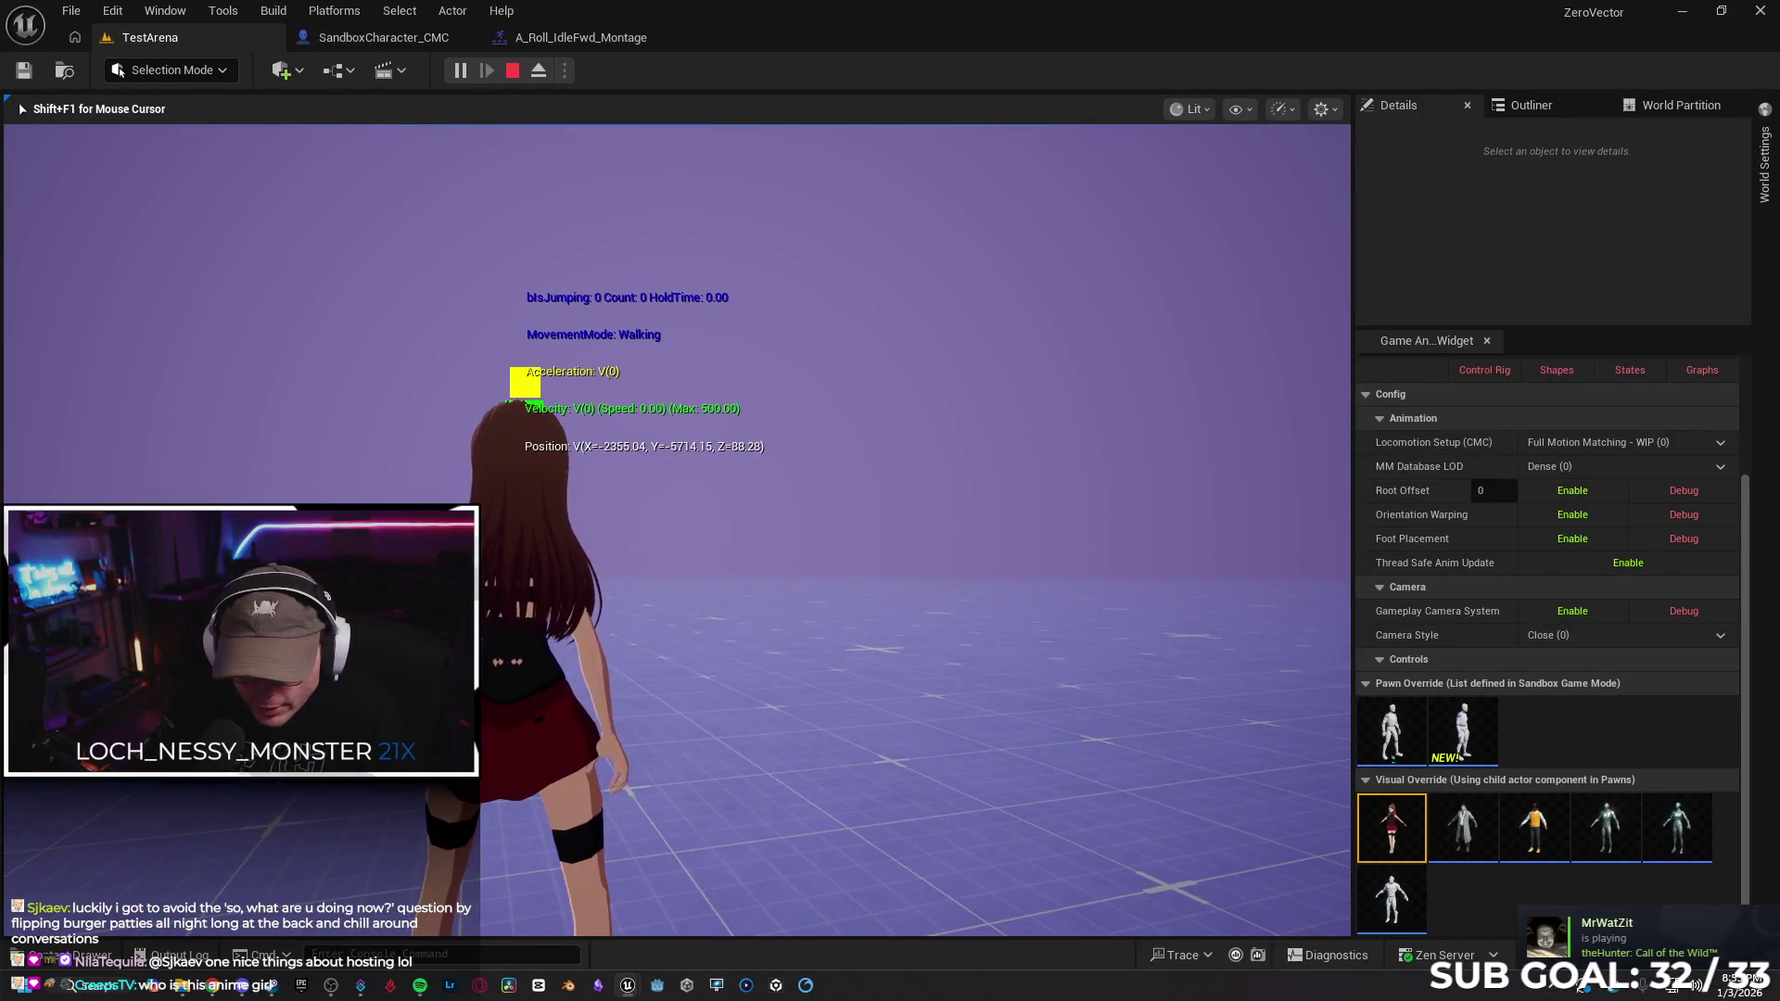
pyautogui.press('c')
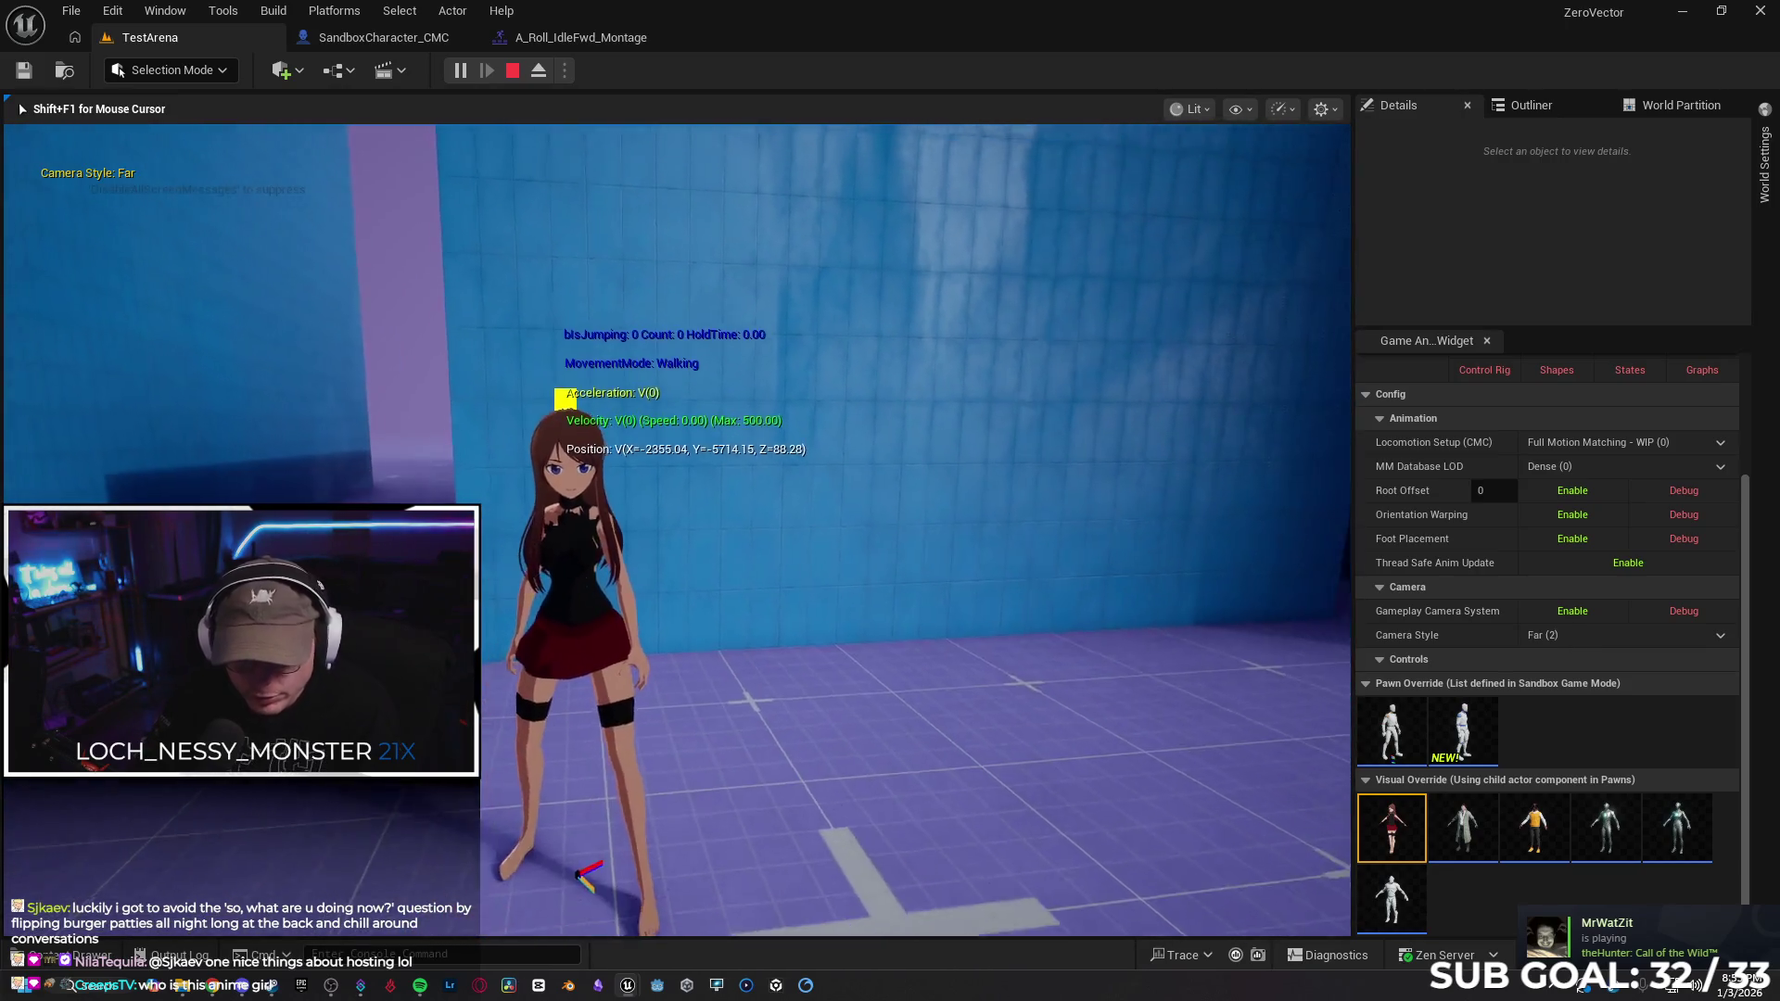
pyautogui.press('c')
pyautogui.press('w')
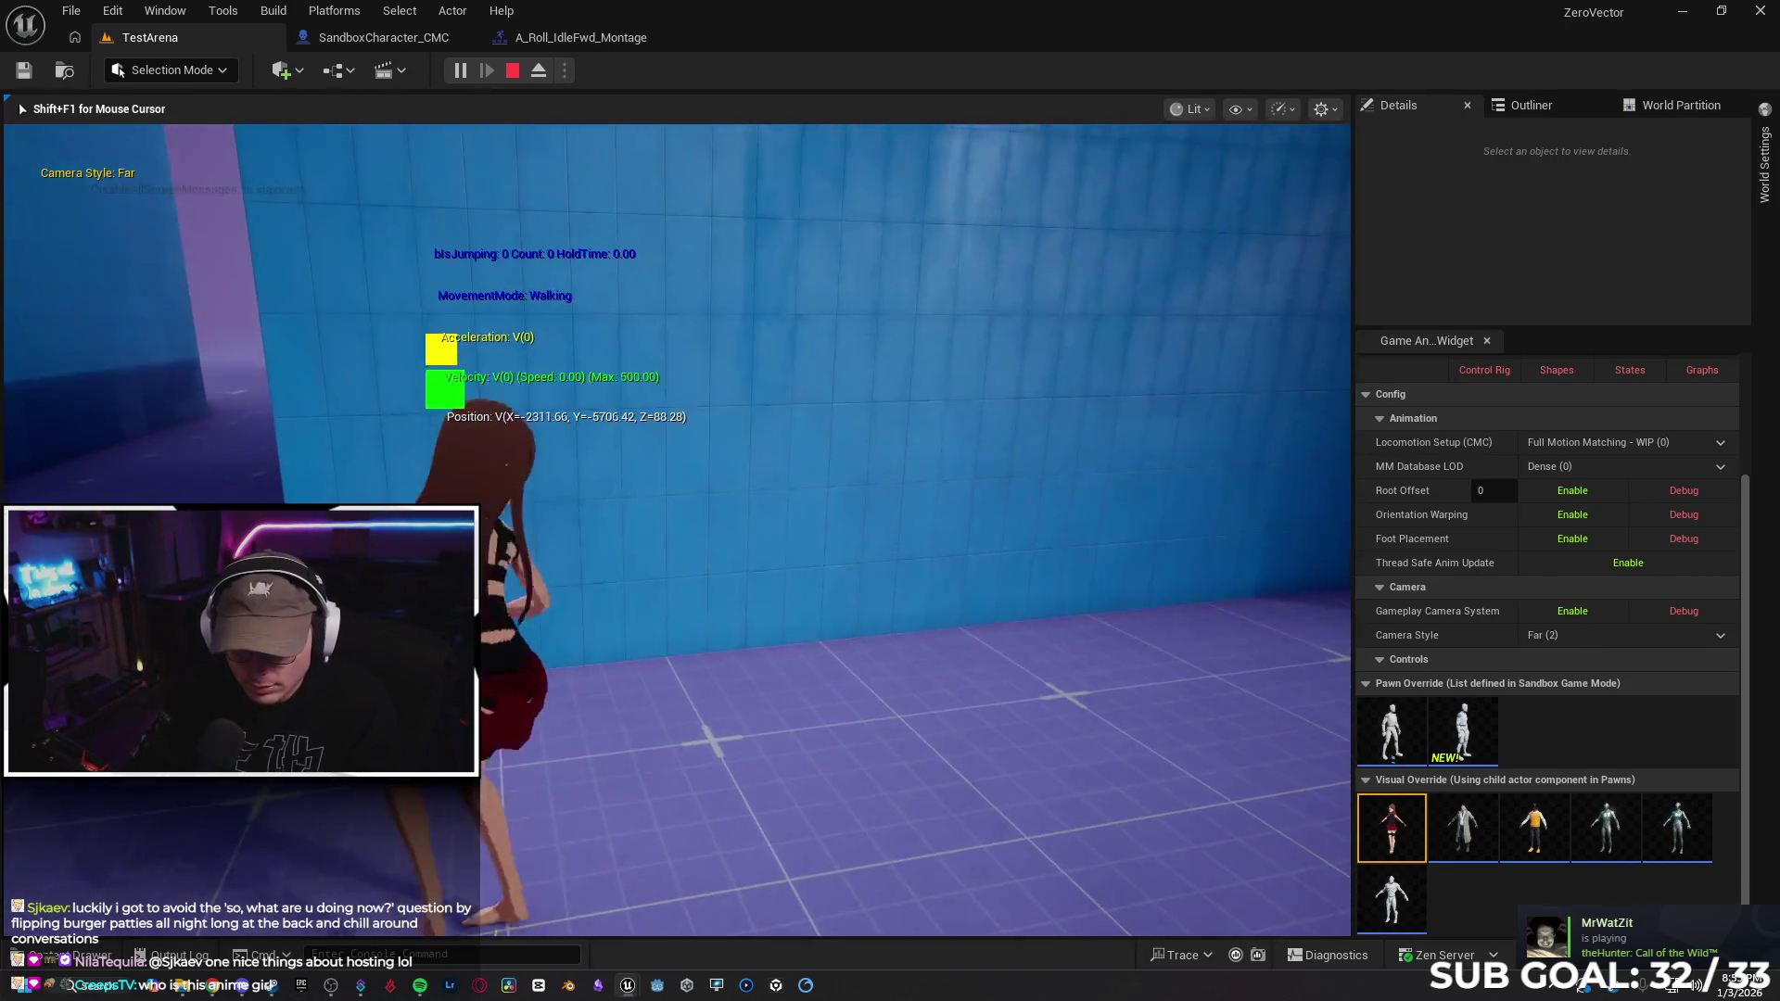
pyautogui.press('space')
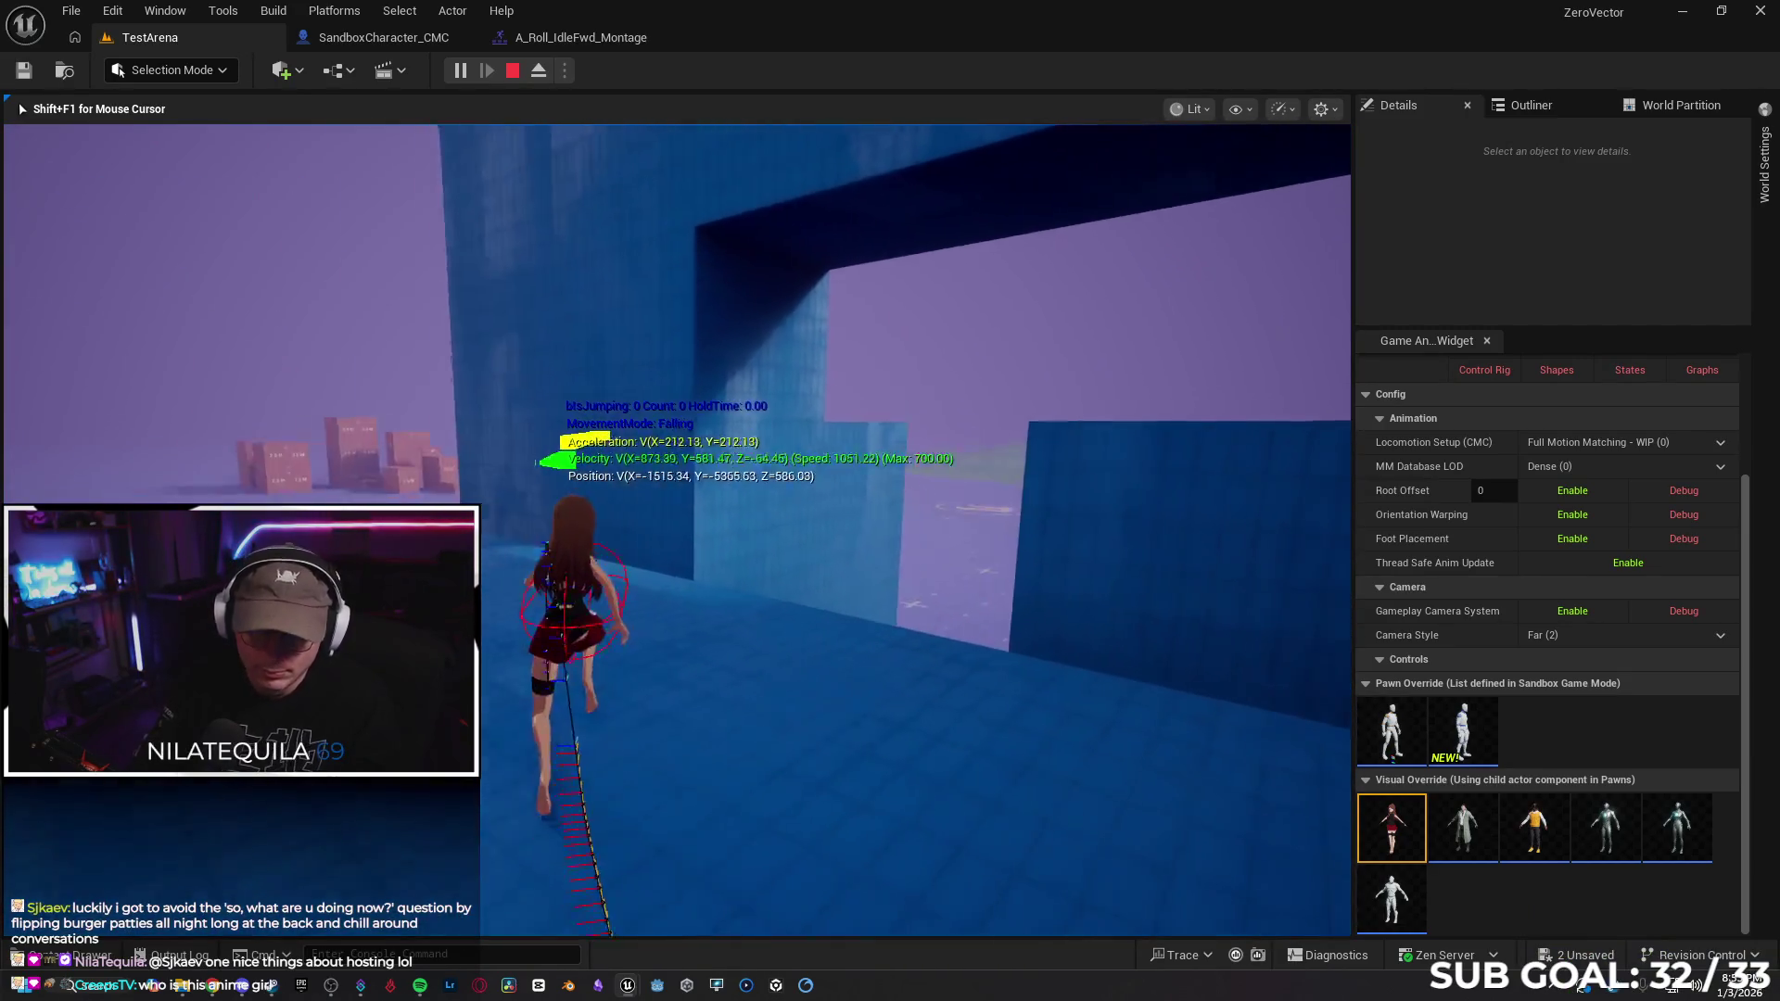
pyautogui.press('space')
pyautogui.press('space')
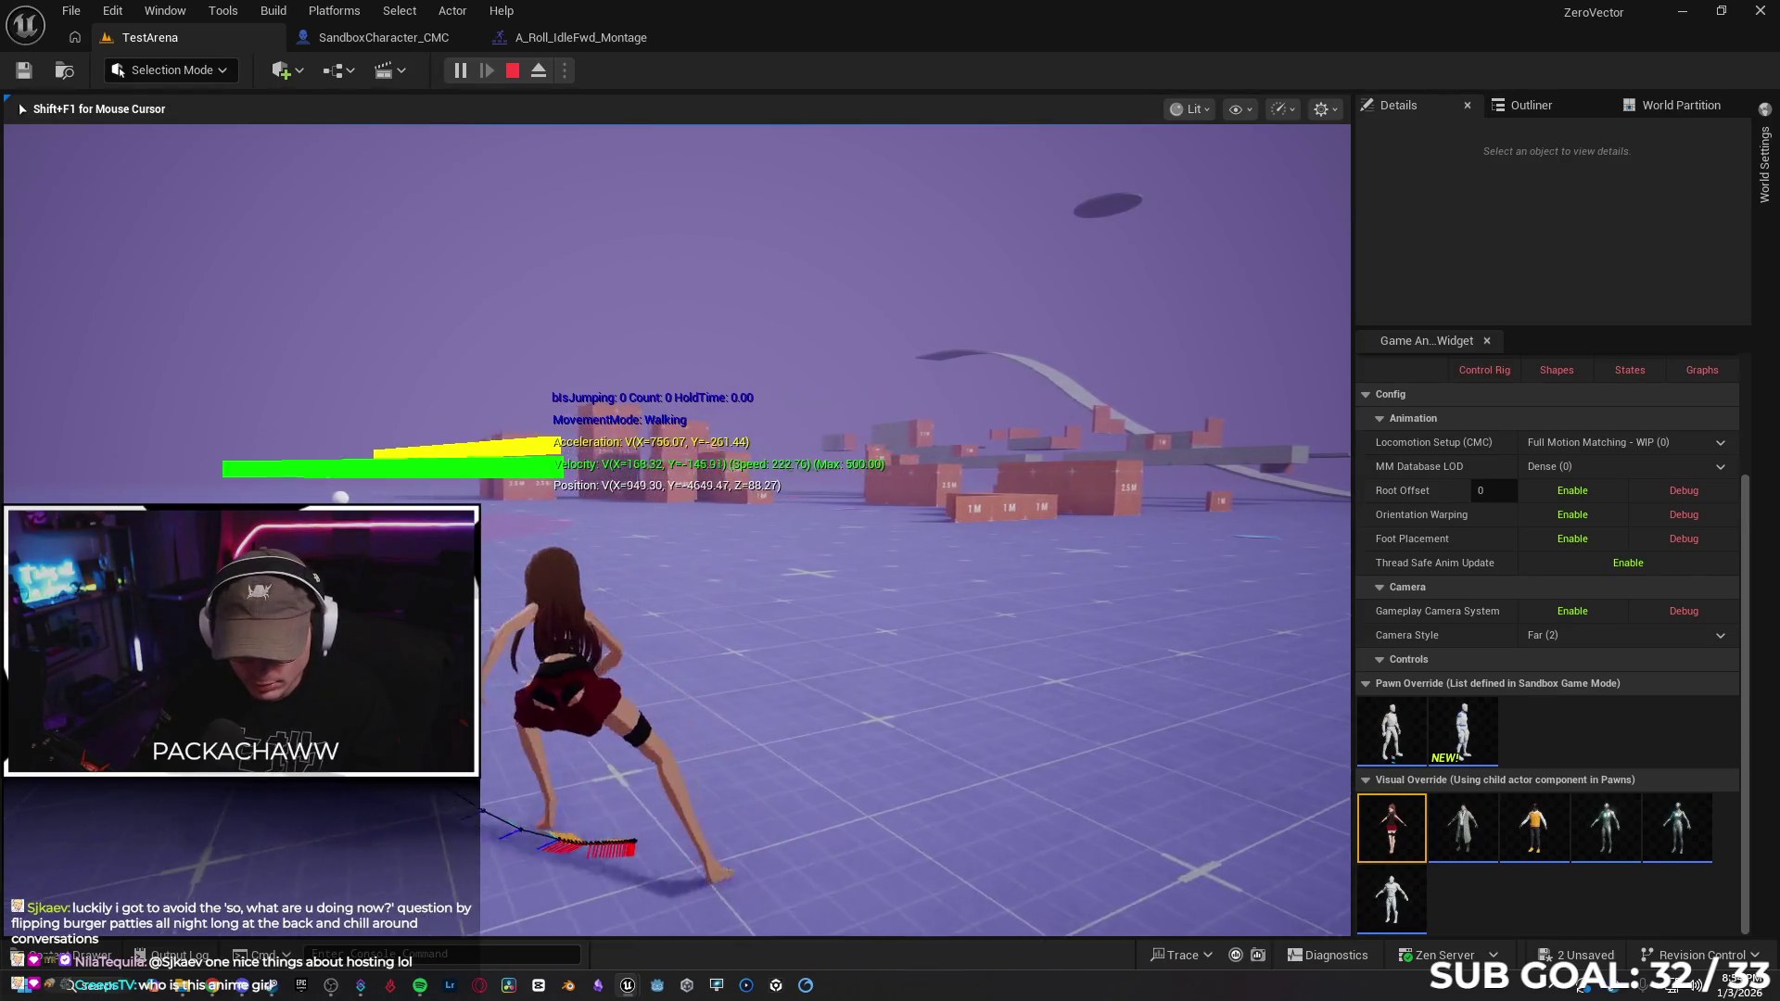
pyautogui.press('c')
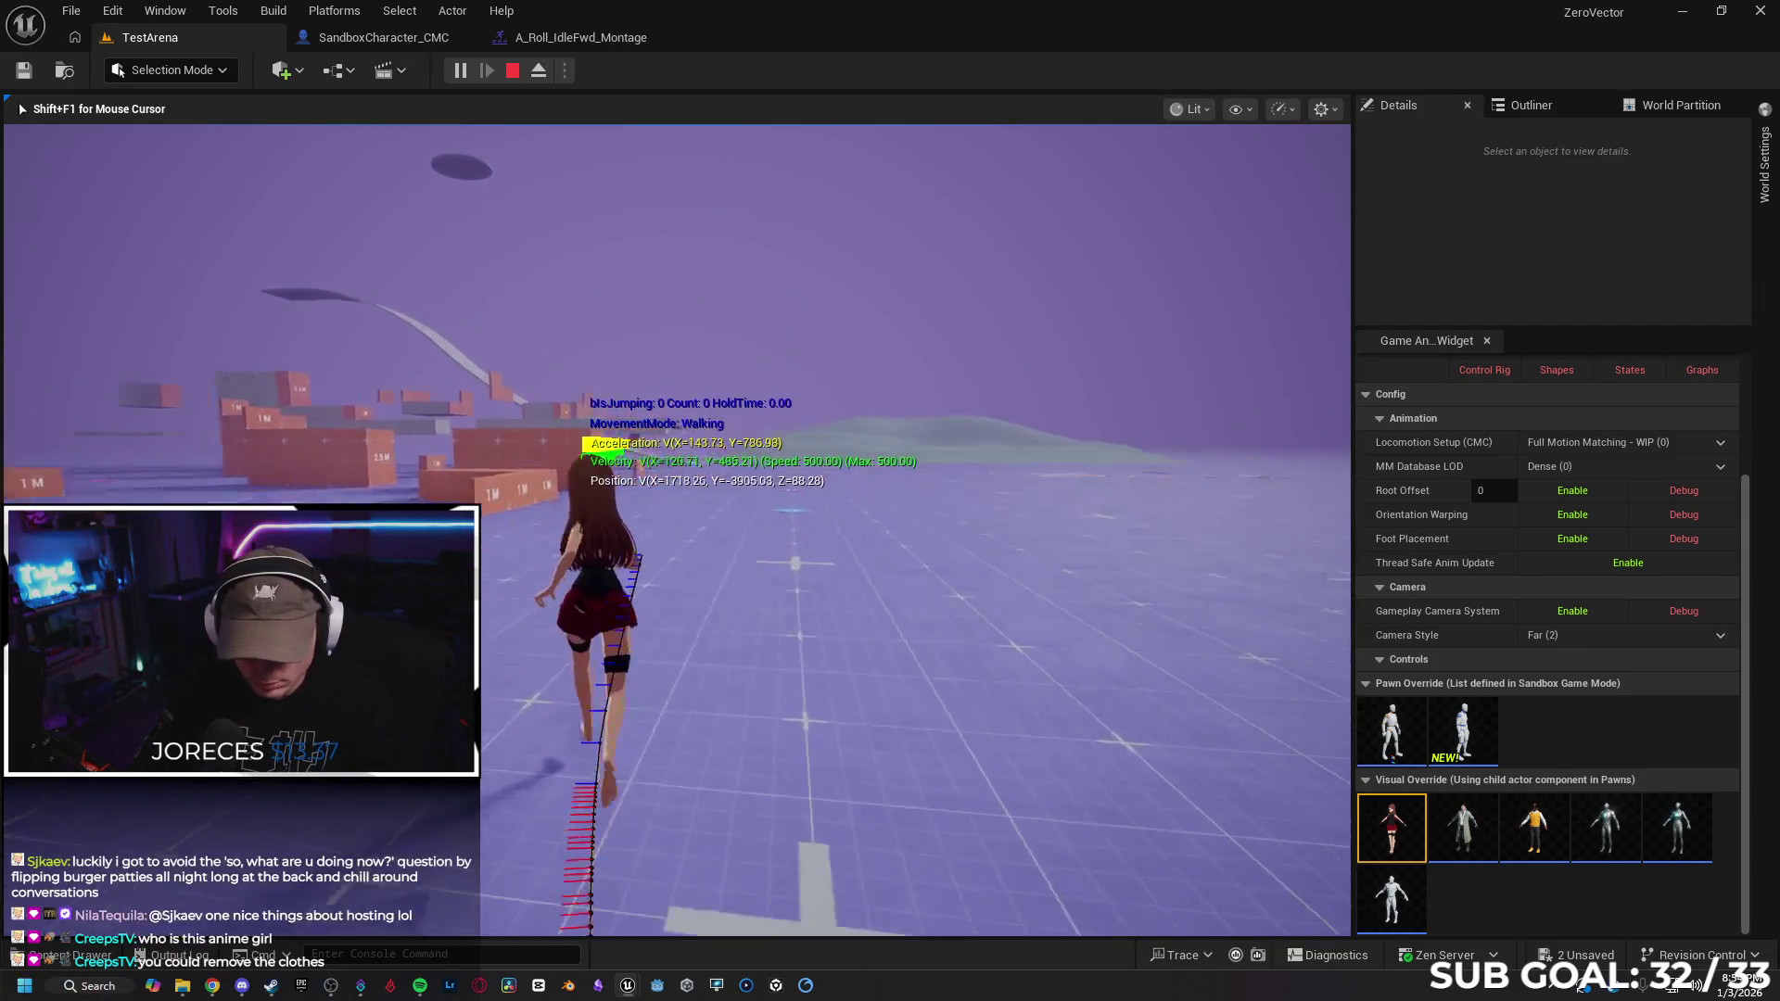
pyautogui.press('space')
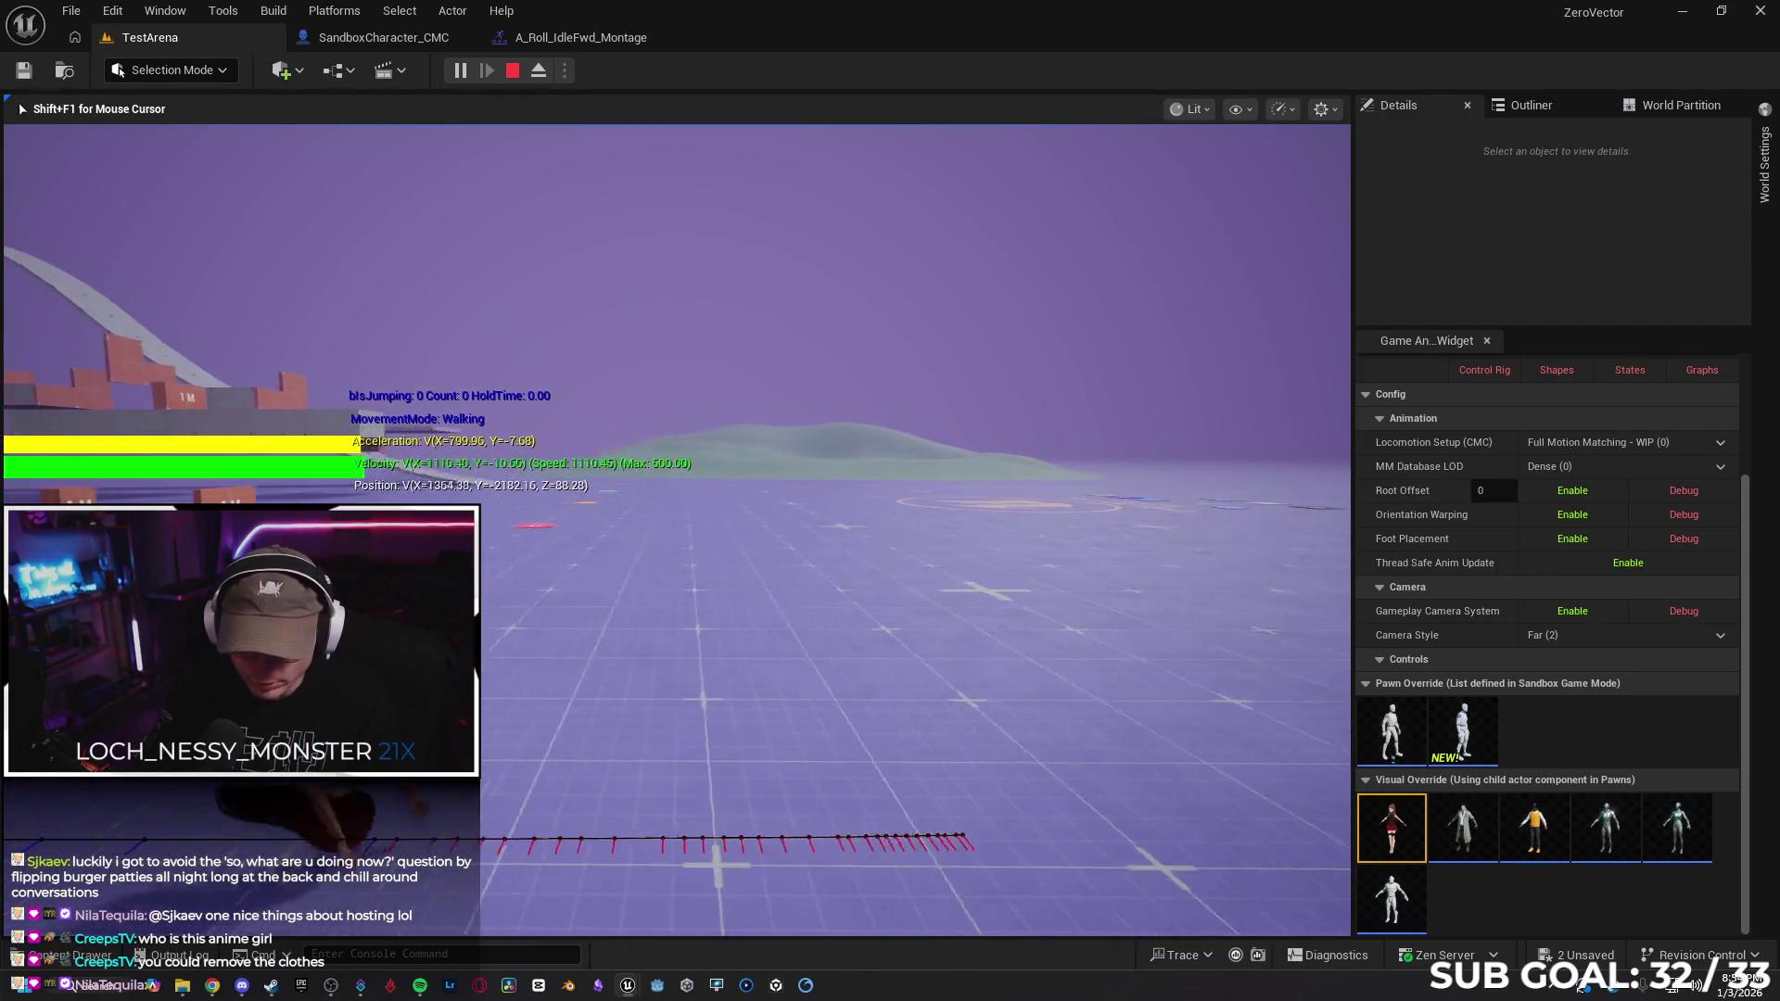
pyautogui.press('space')
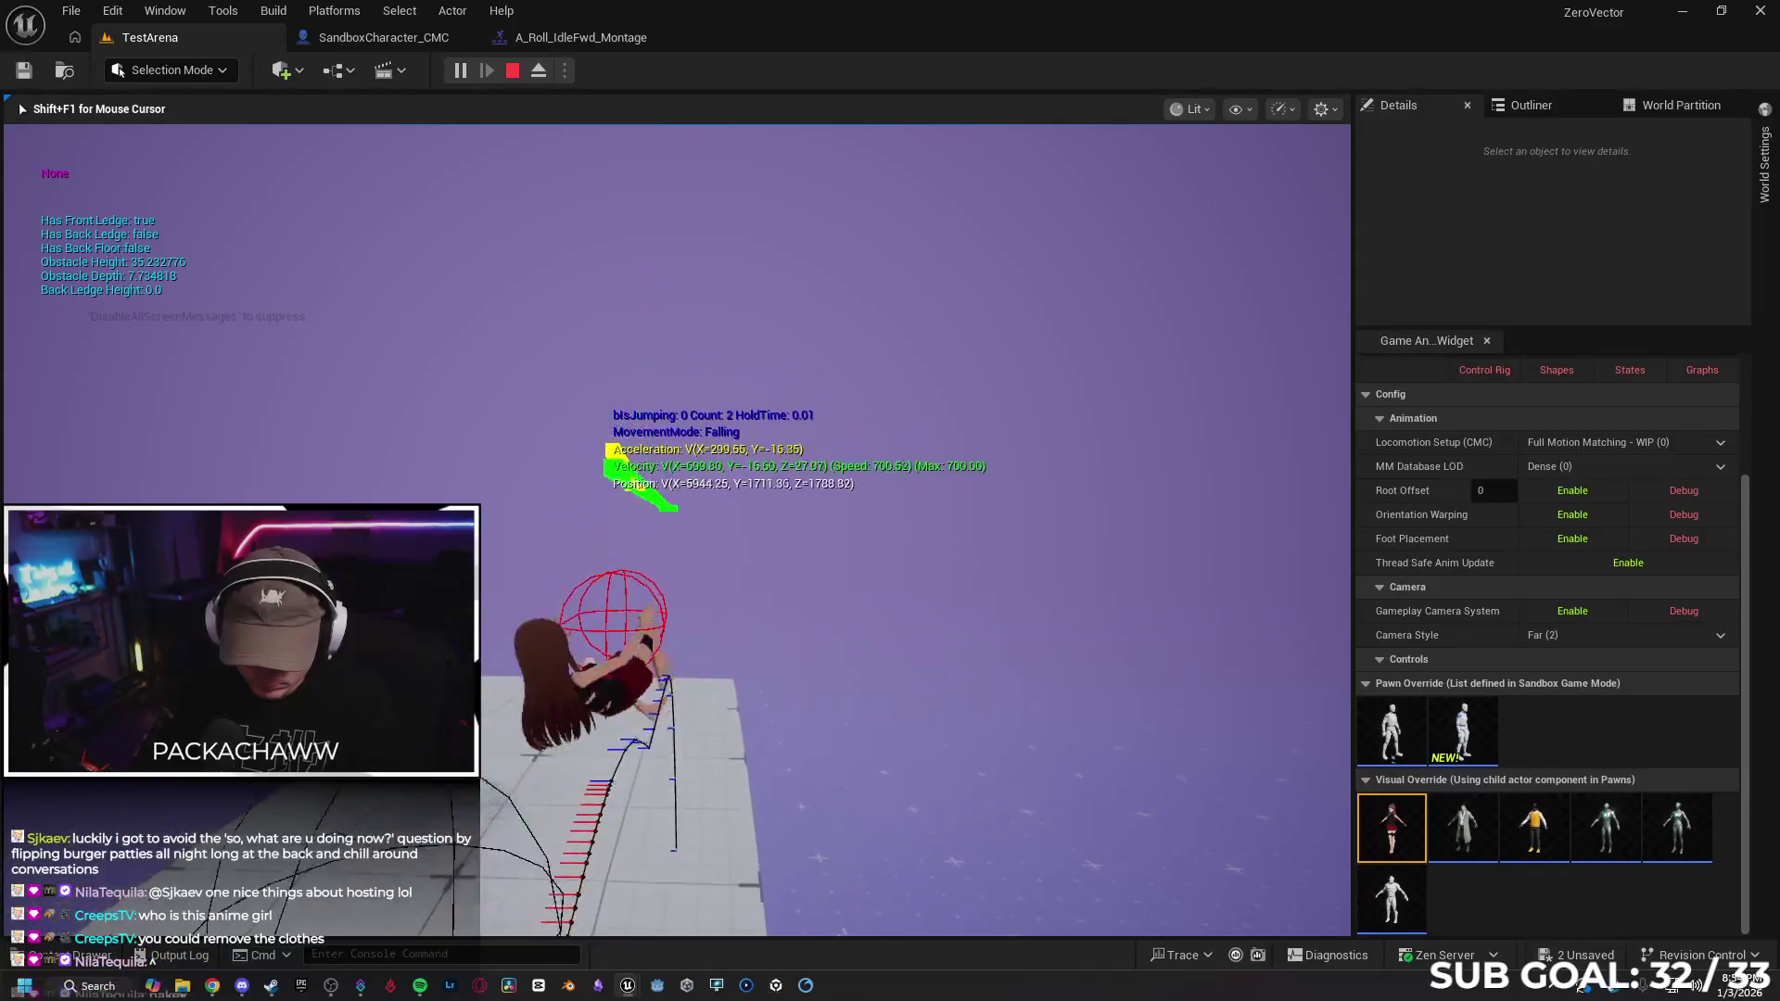
pyautogui.press('w')
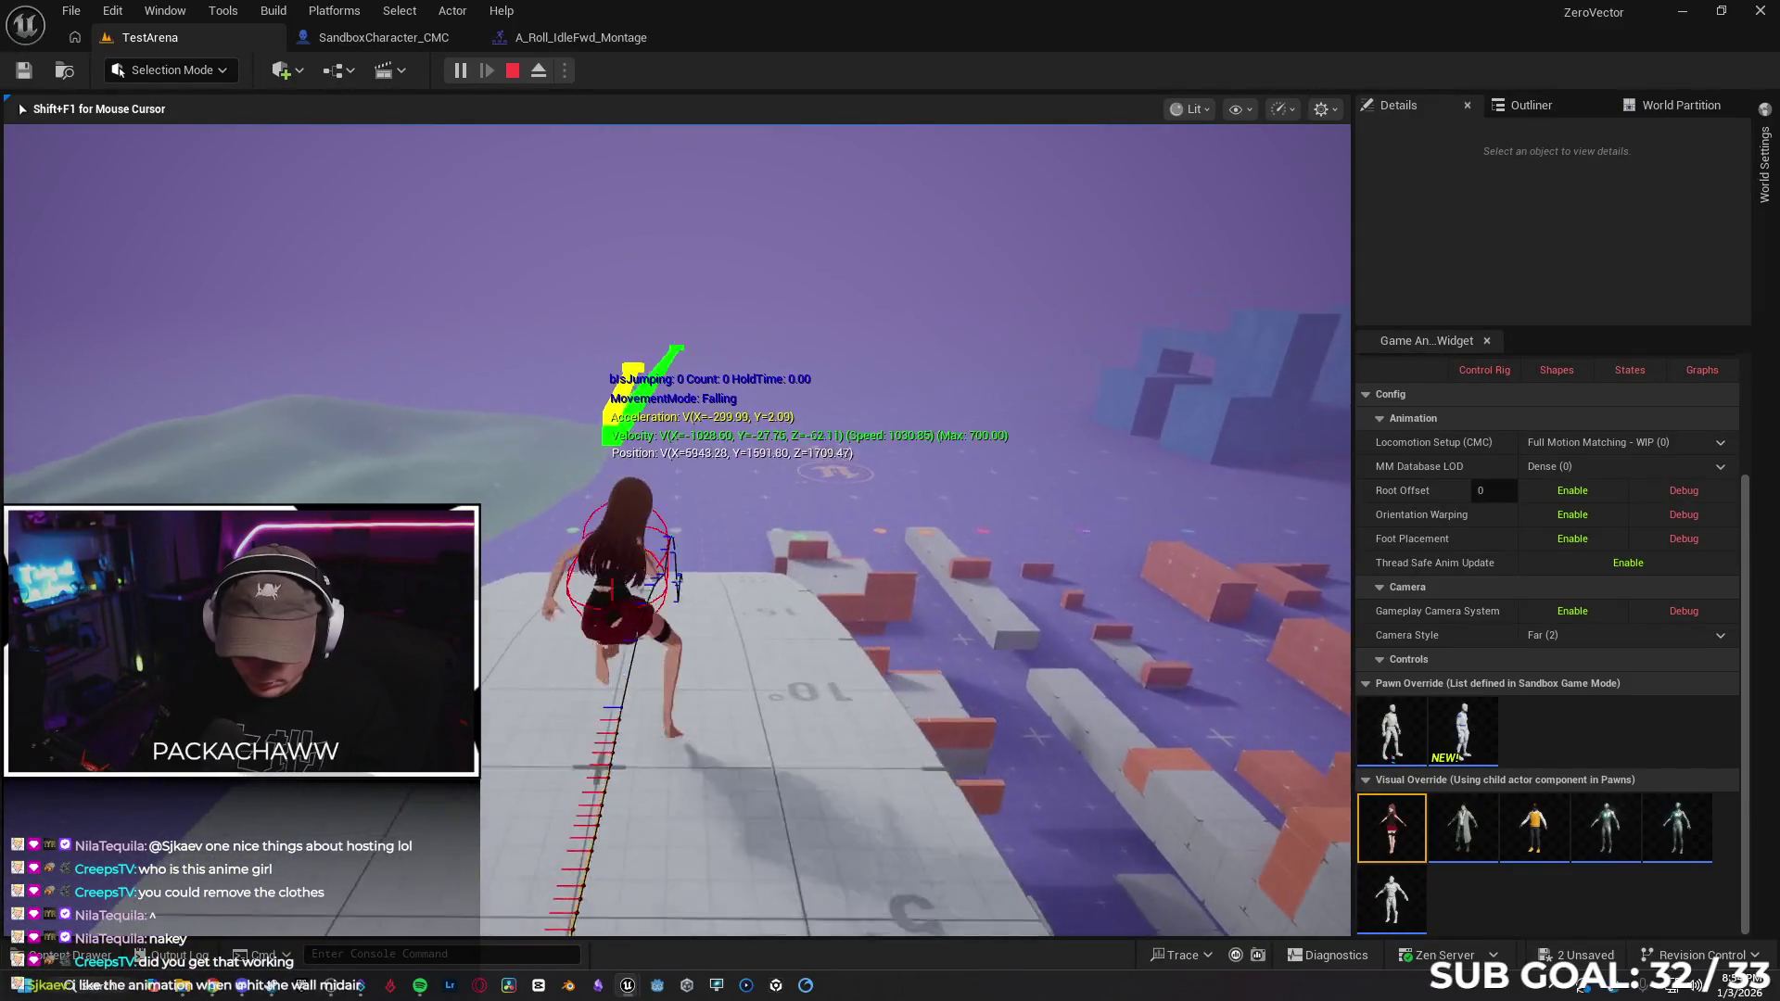
pyautogui.press('w')
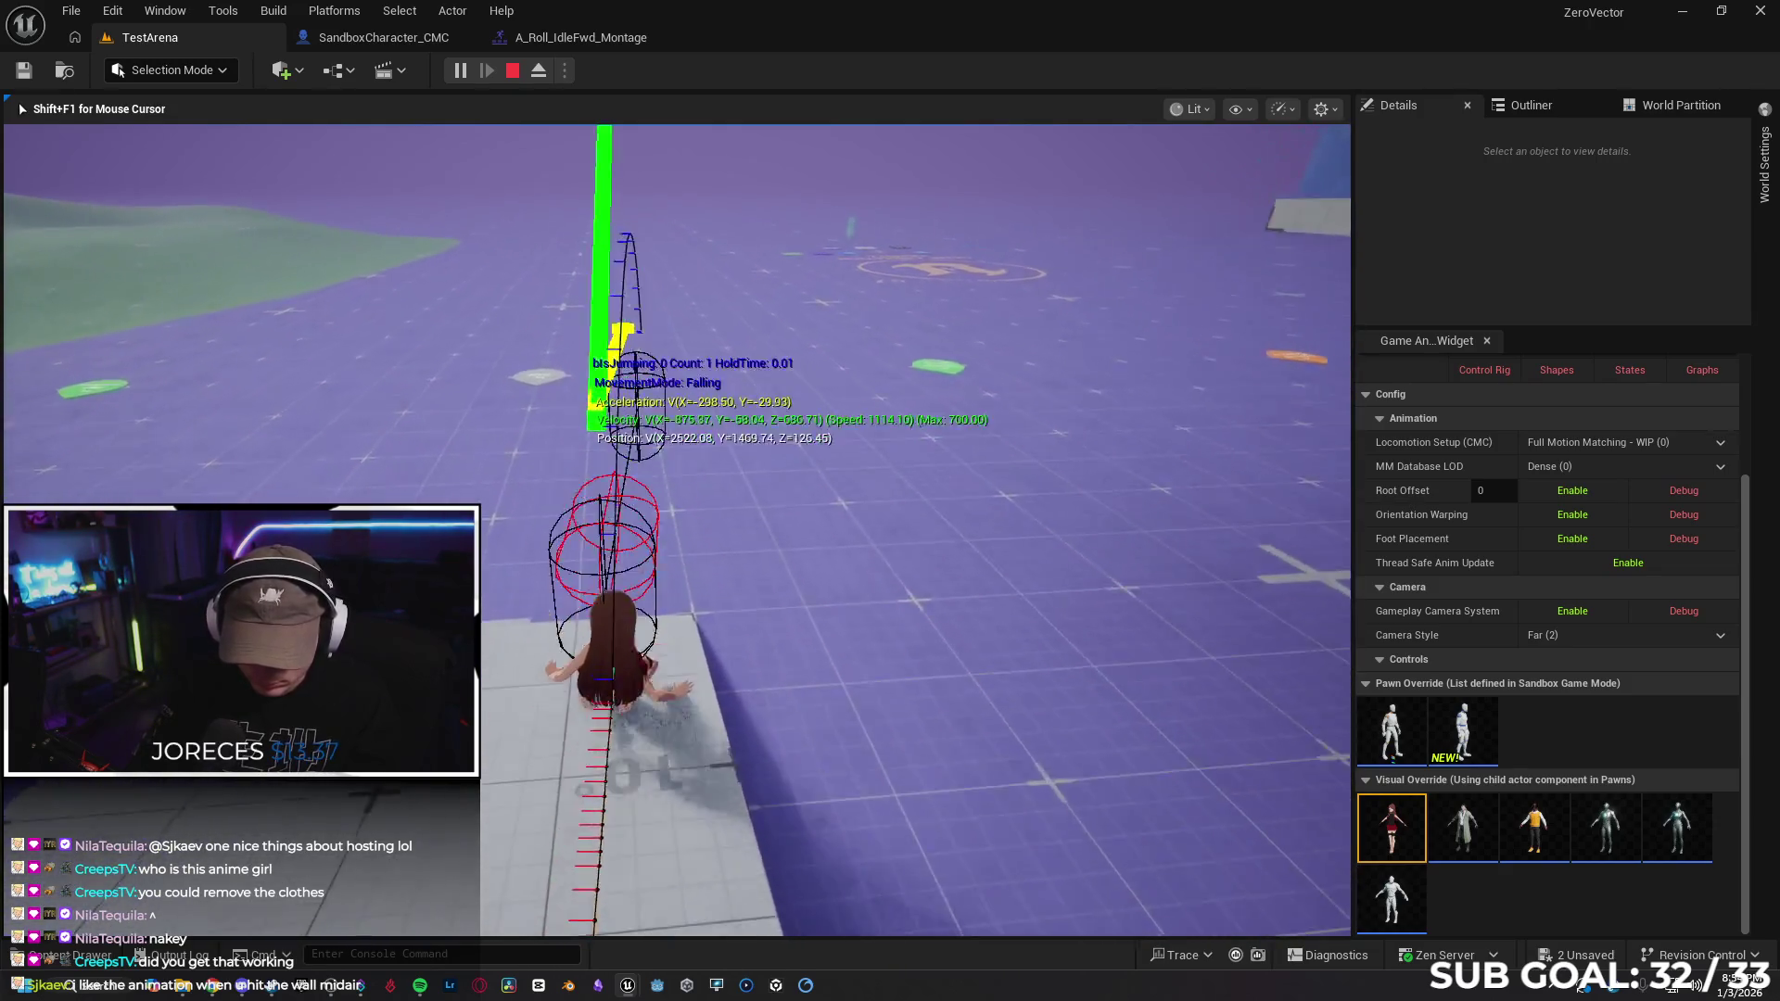
pyautogui.press('space')
pyautogui.press('w')
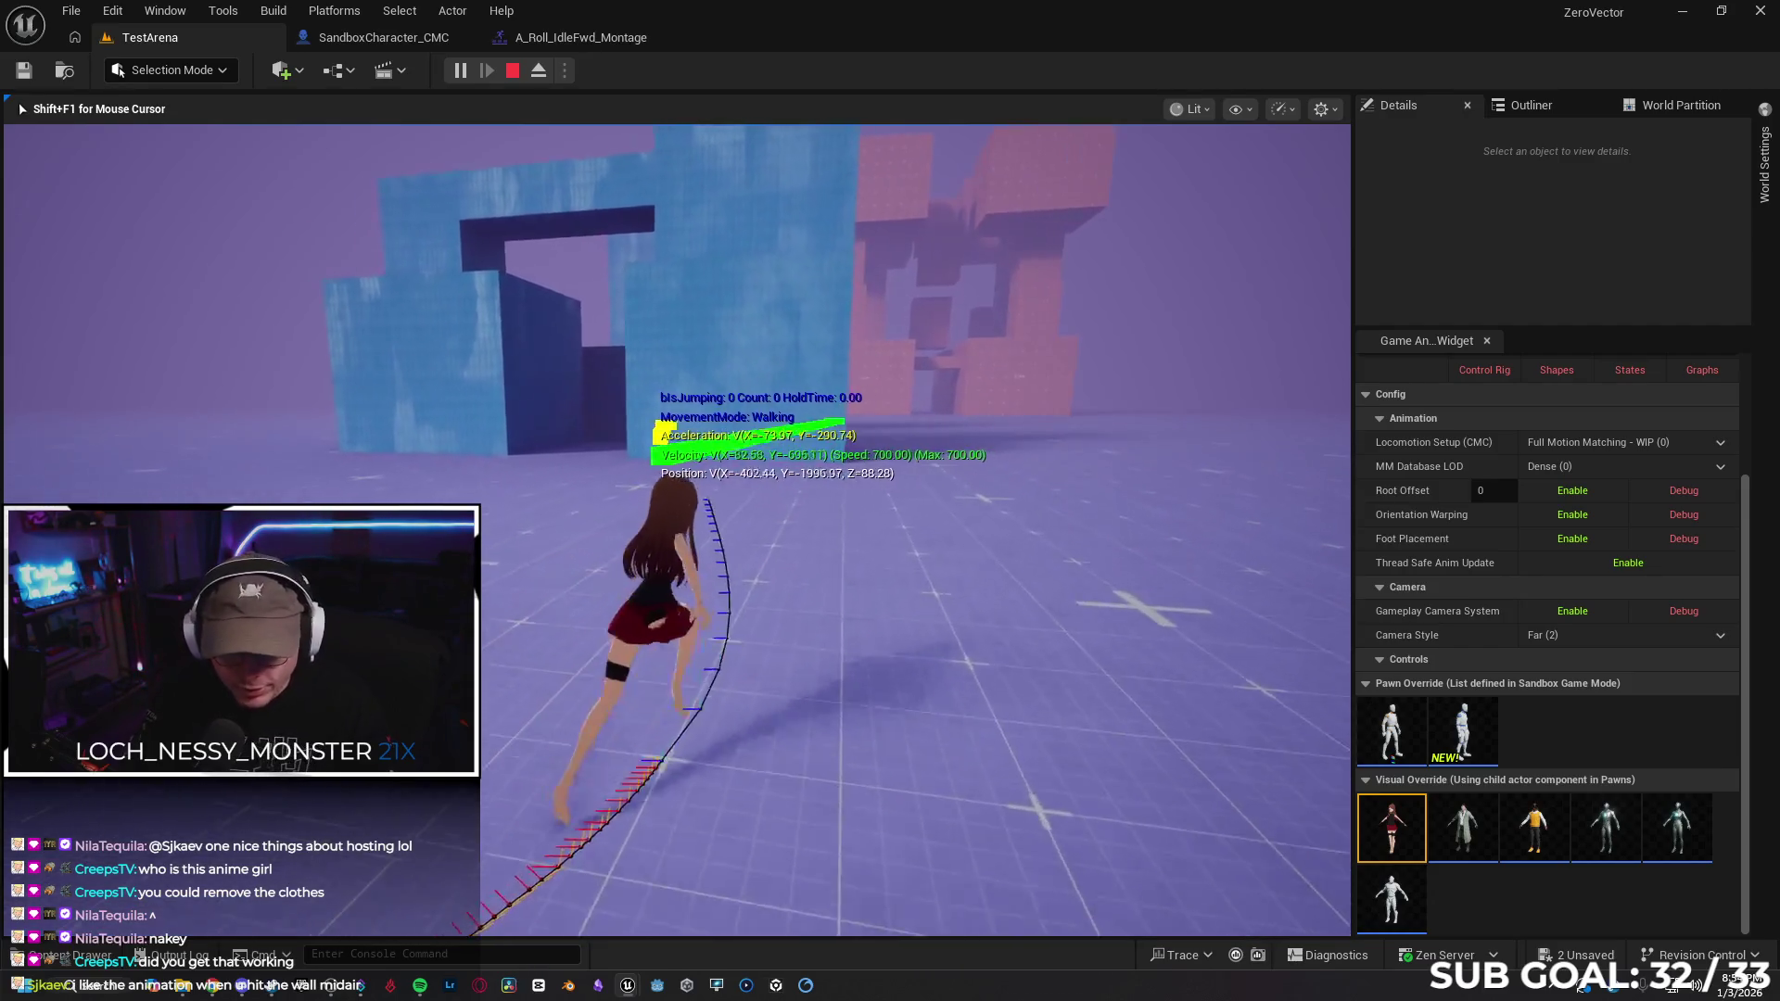
pyautogui.press('space')
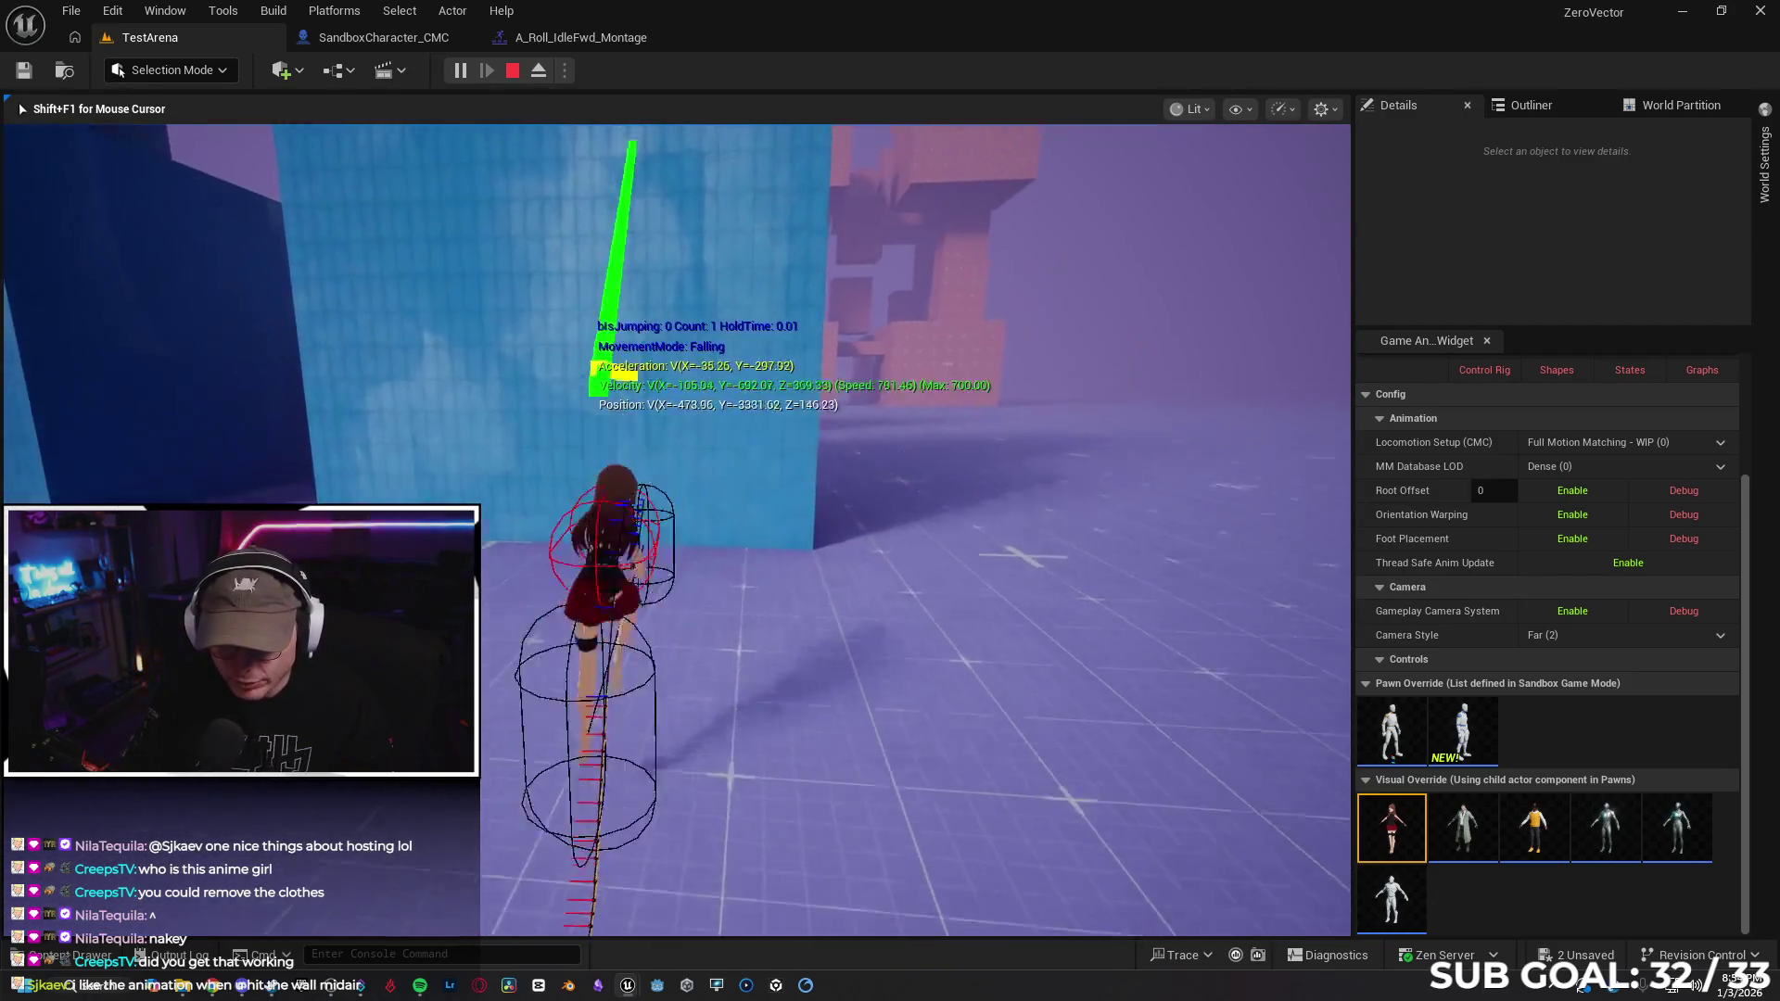
pyautogui.press('space')
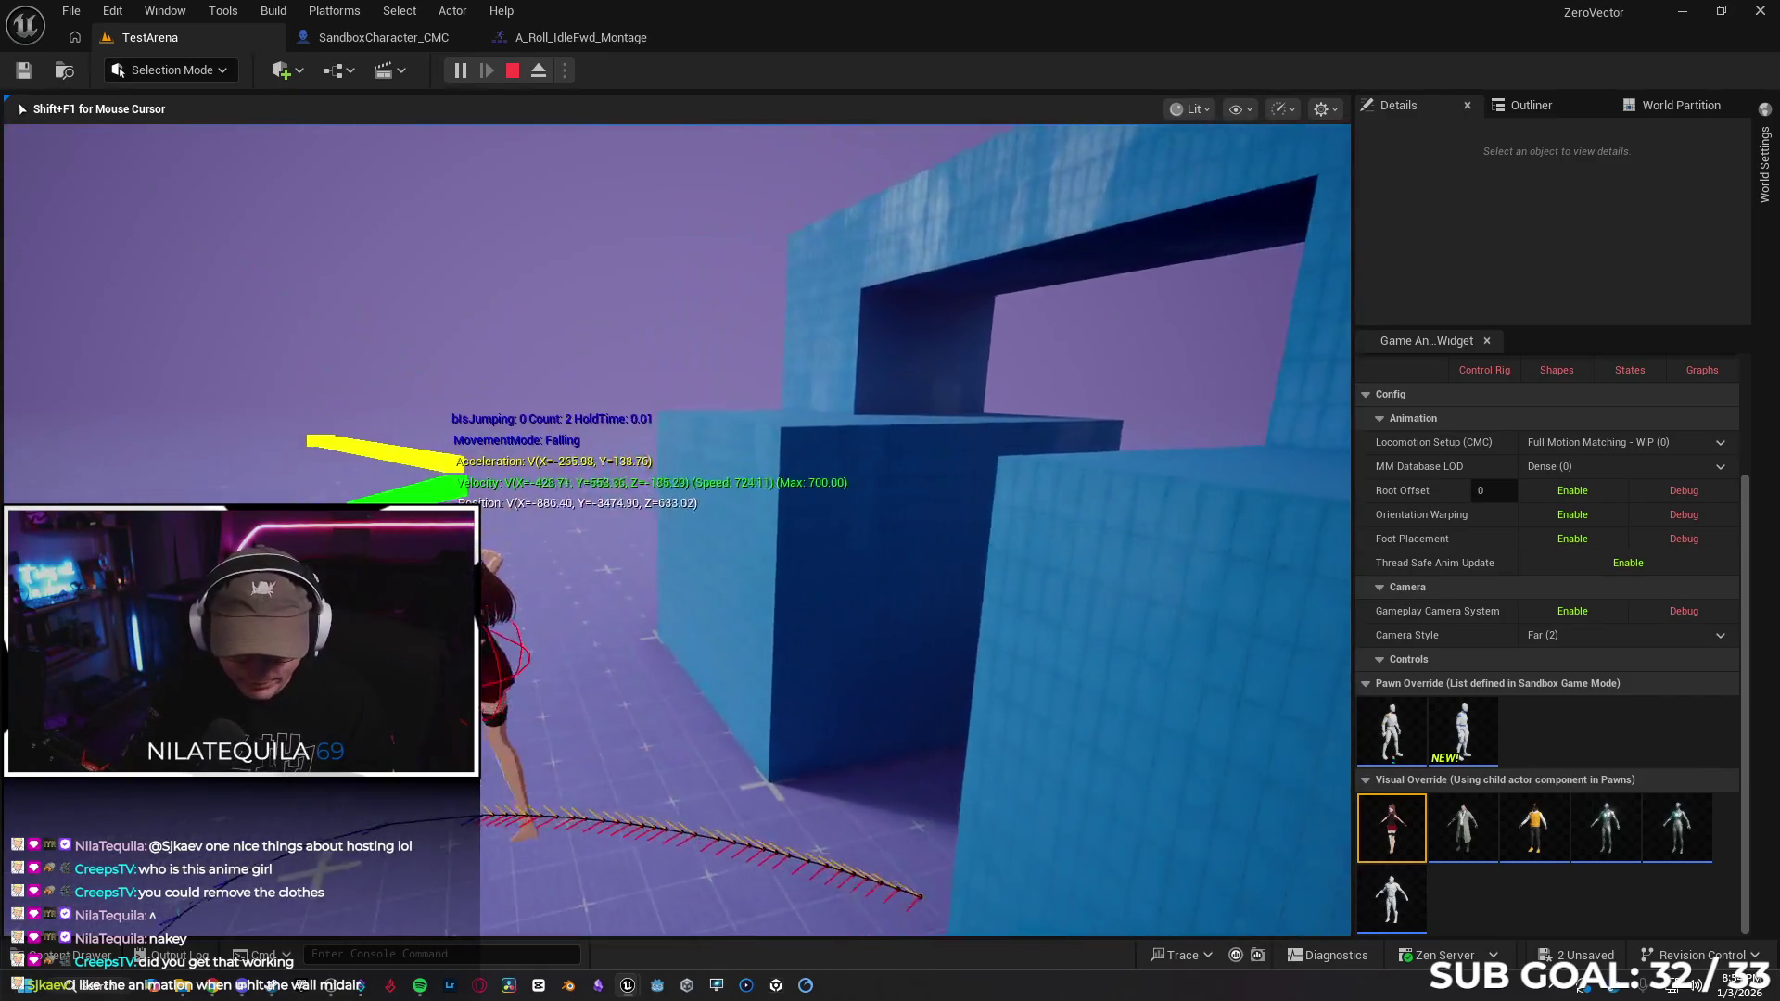
pyautogui.press('w')
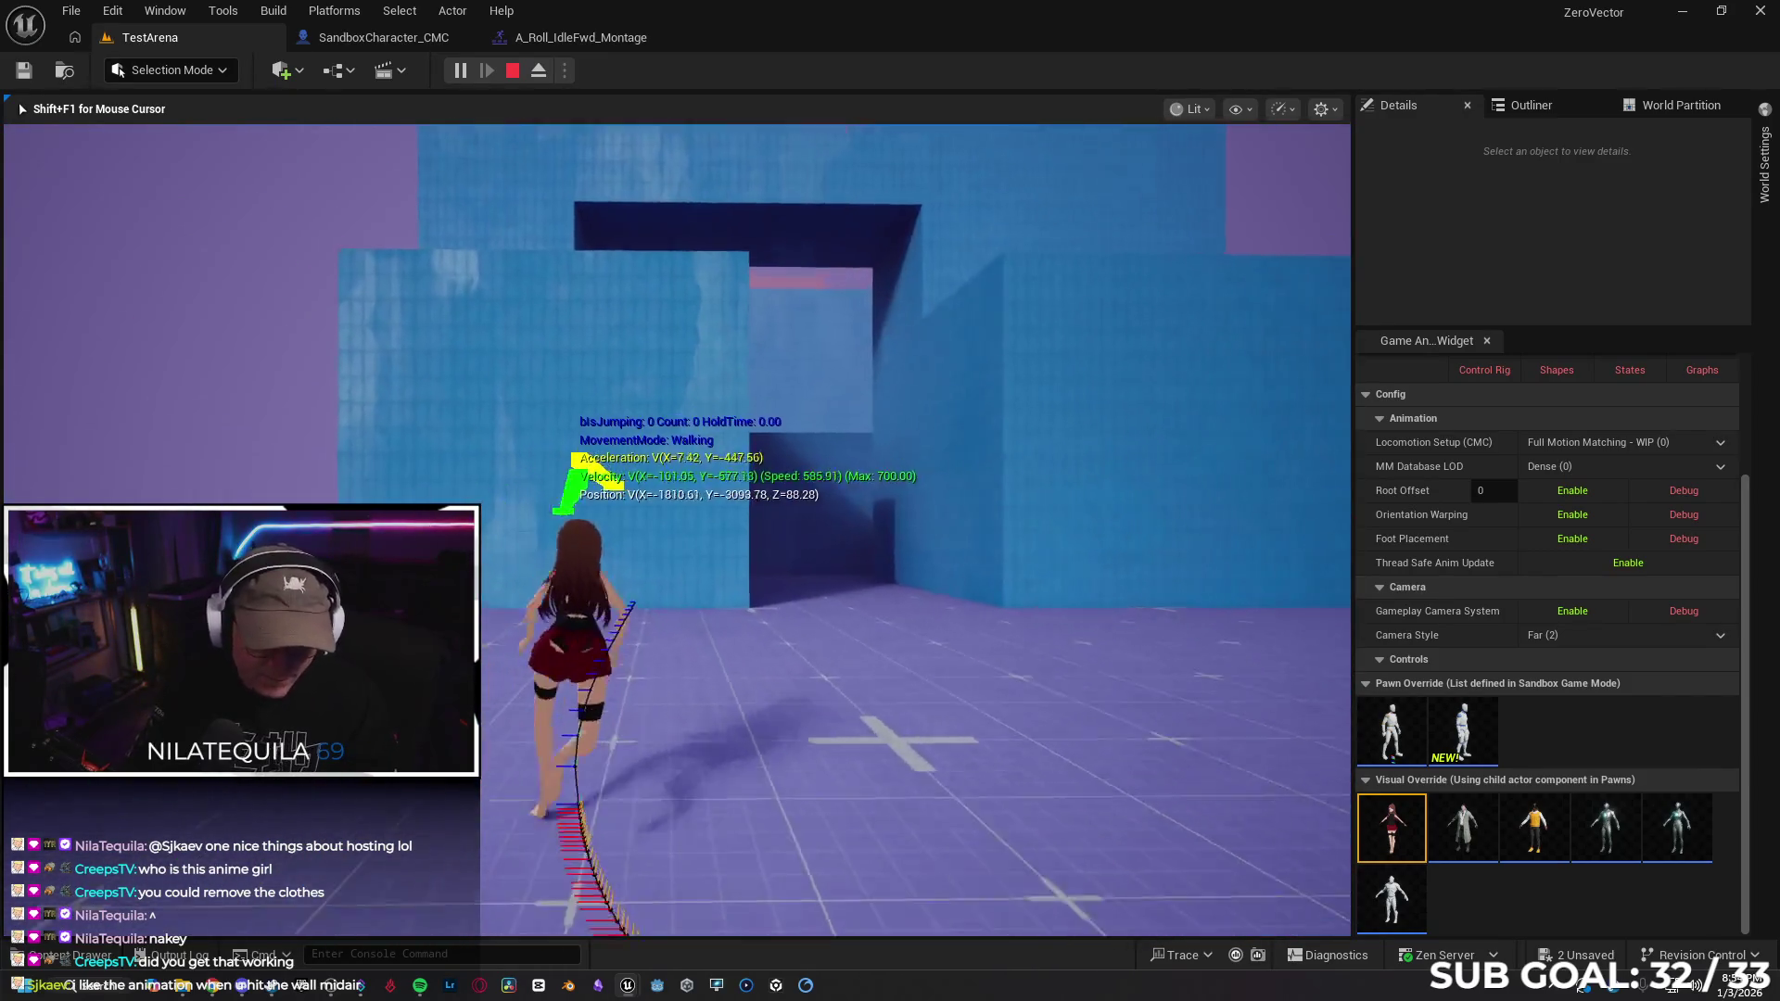
pyautogui.press('space')
pyautogui.press('space')
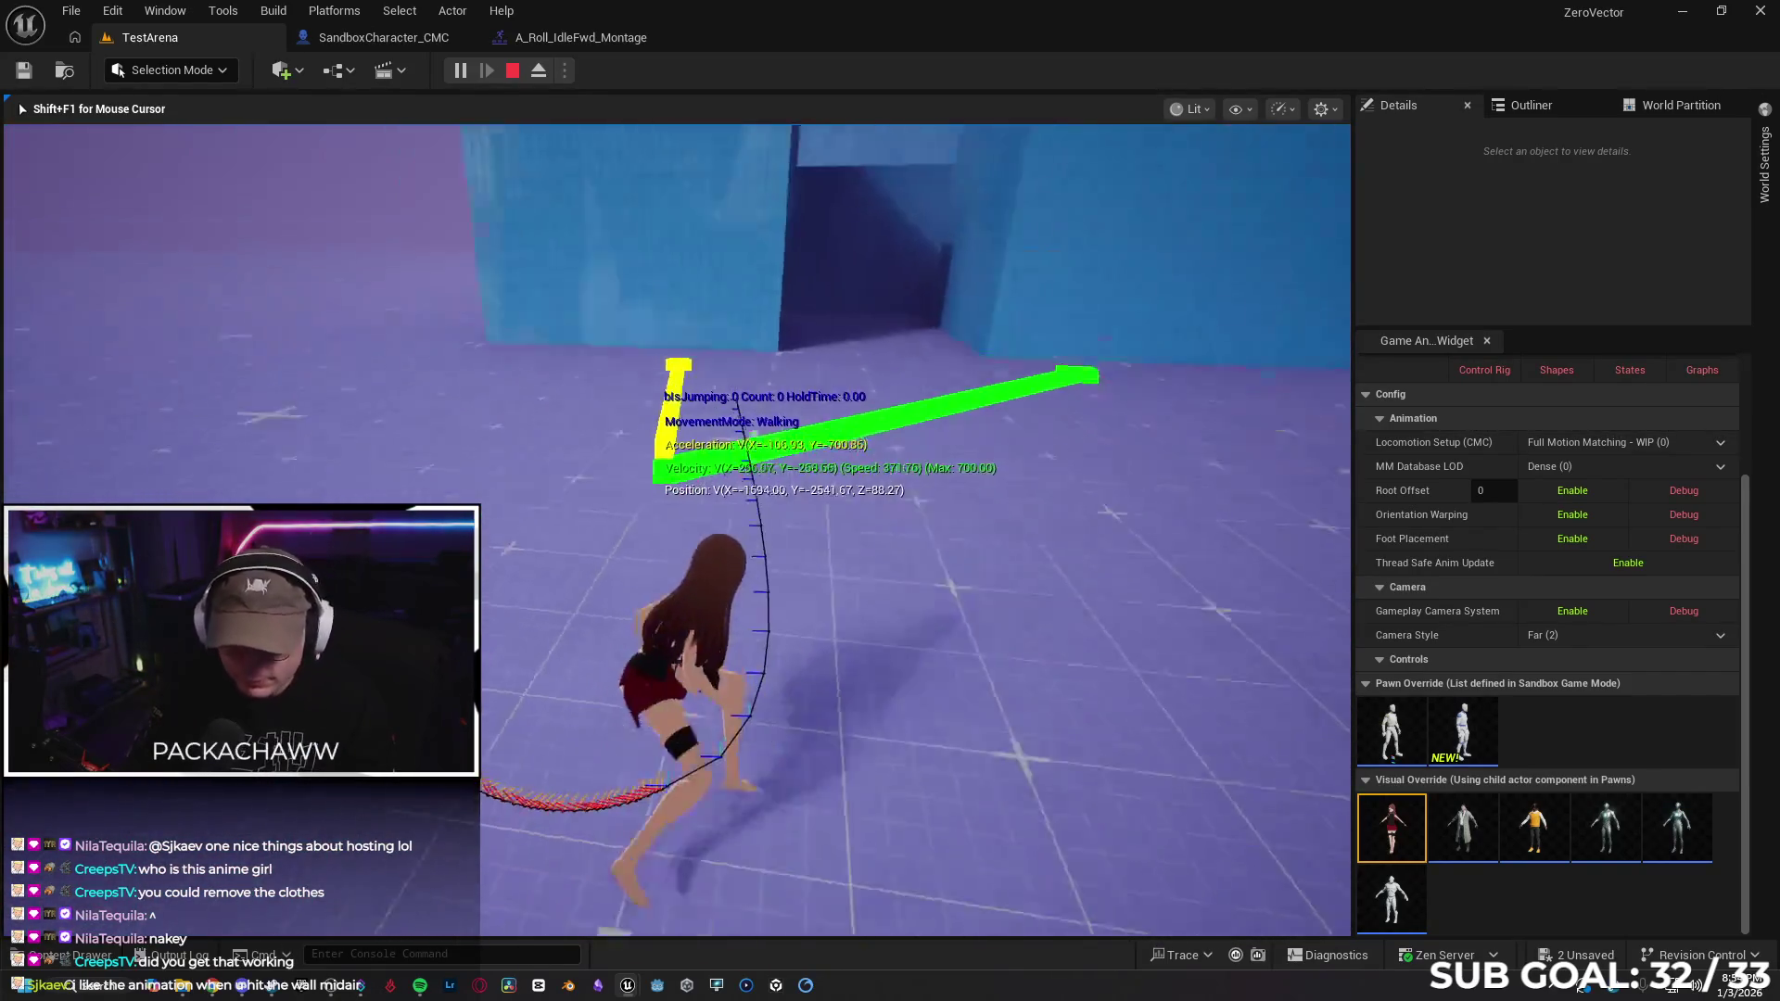
pyautogui.press('space')
pyautogui.press('space')
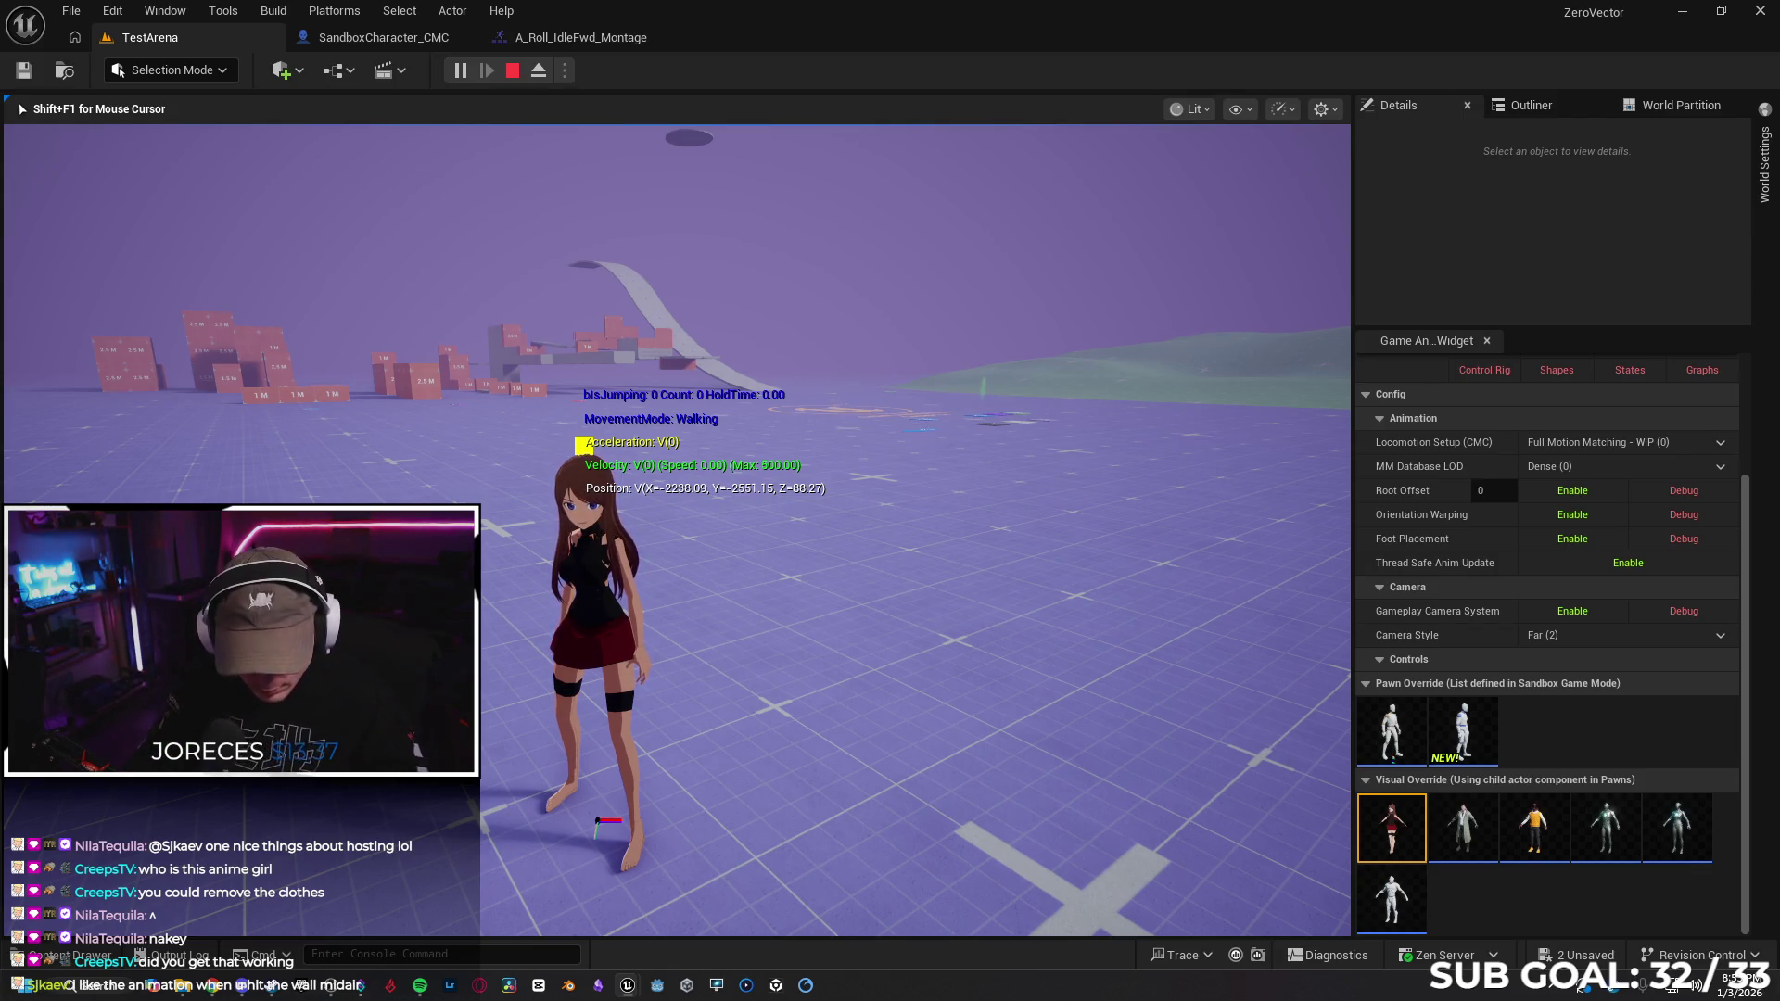
pyautogui.click(1409, 826)
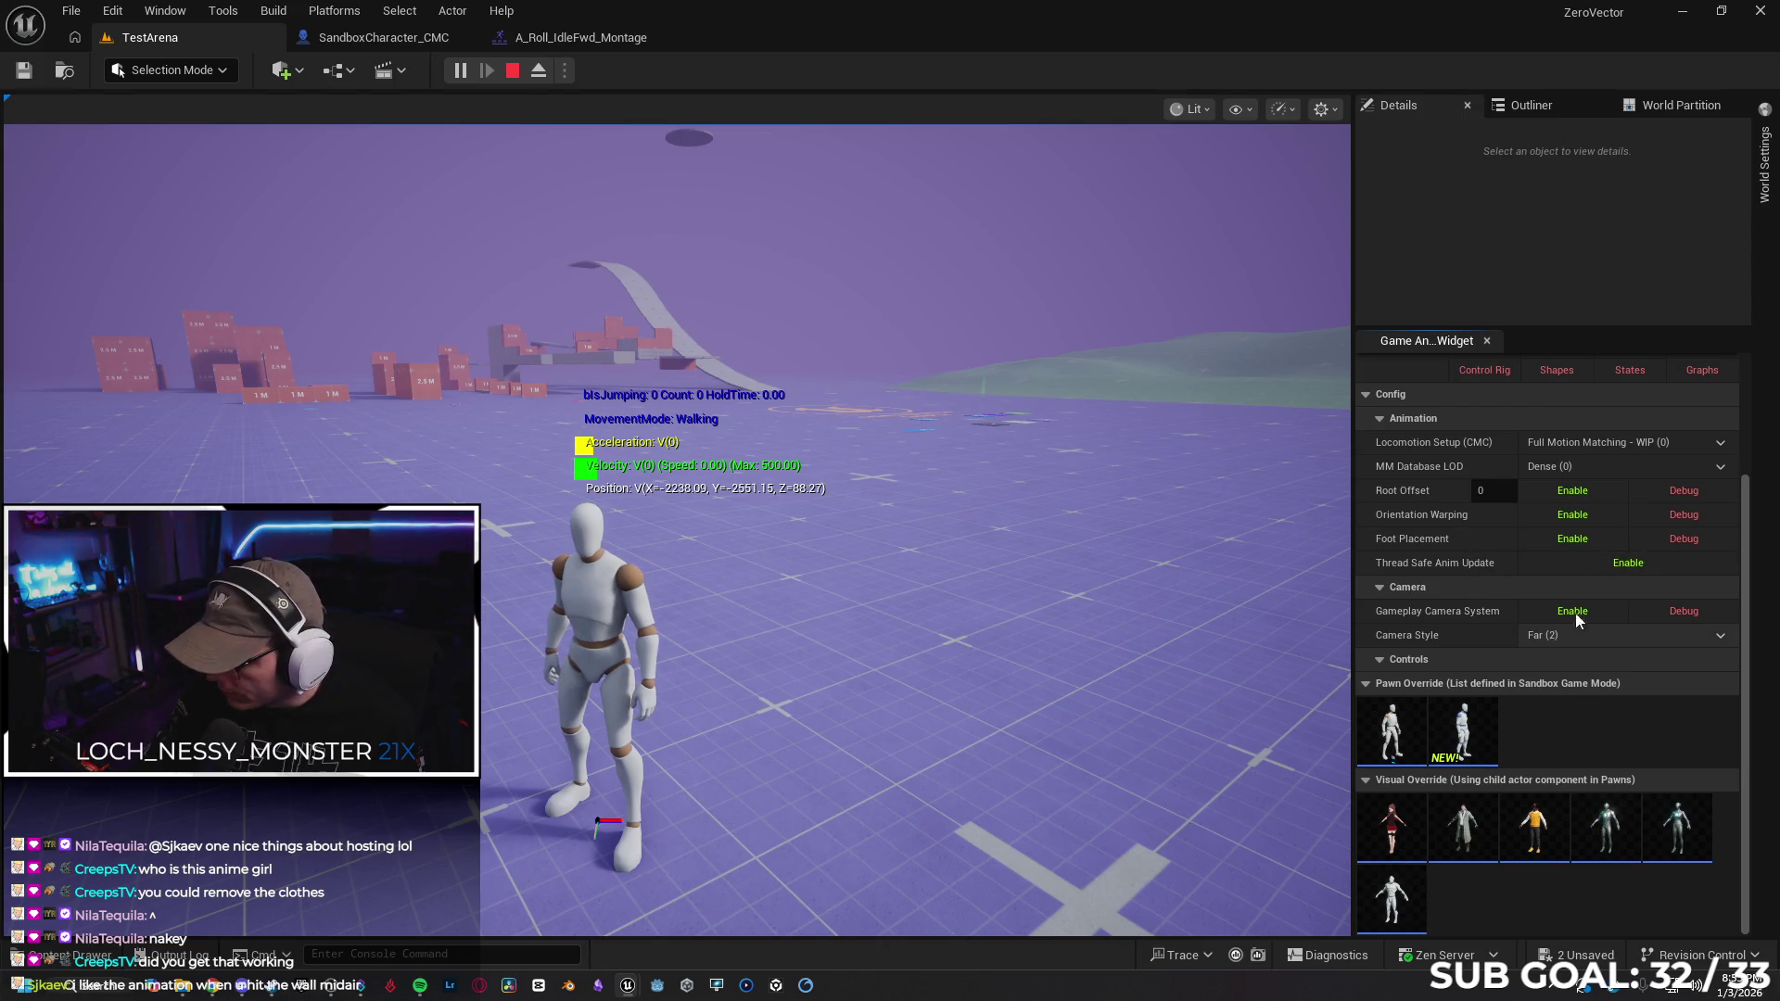
# Toggle the Collision debug draw on and off, hide the Bones overlay, and resume the game
pyautogui.scroll(3, 1451, 547)
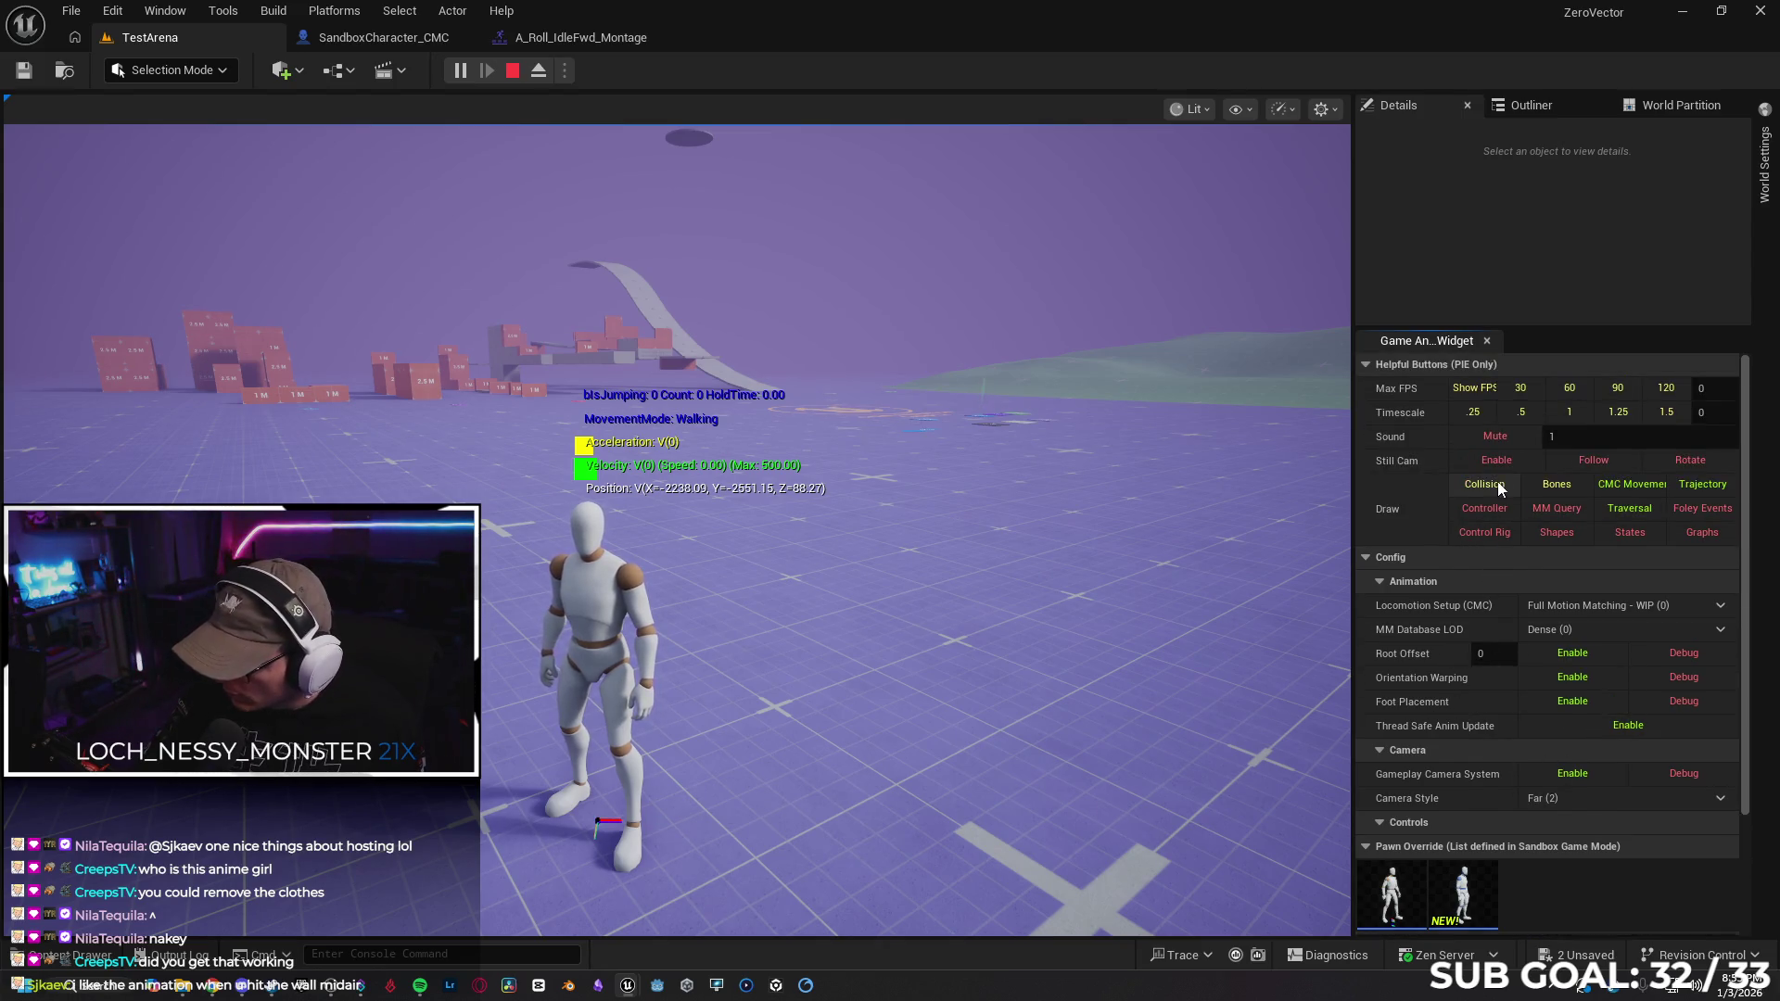
pyautogui.click(1482, 486)
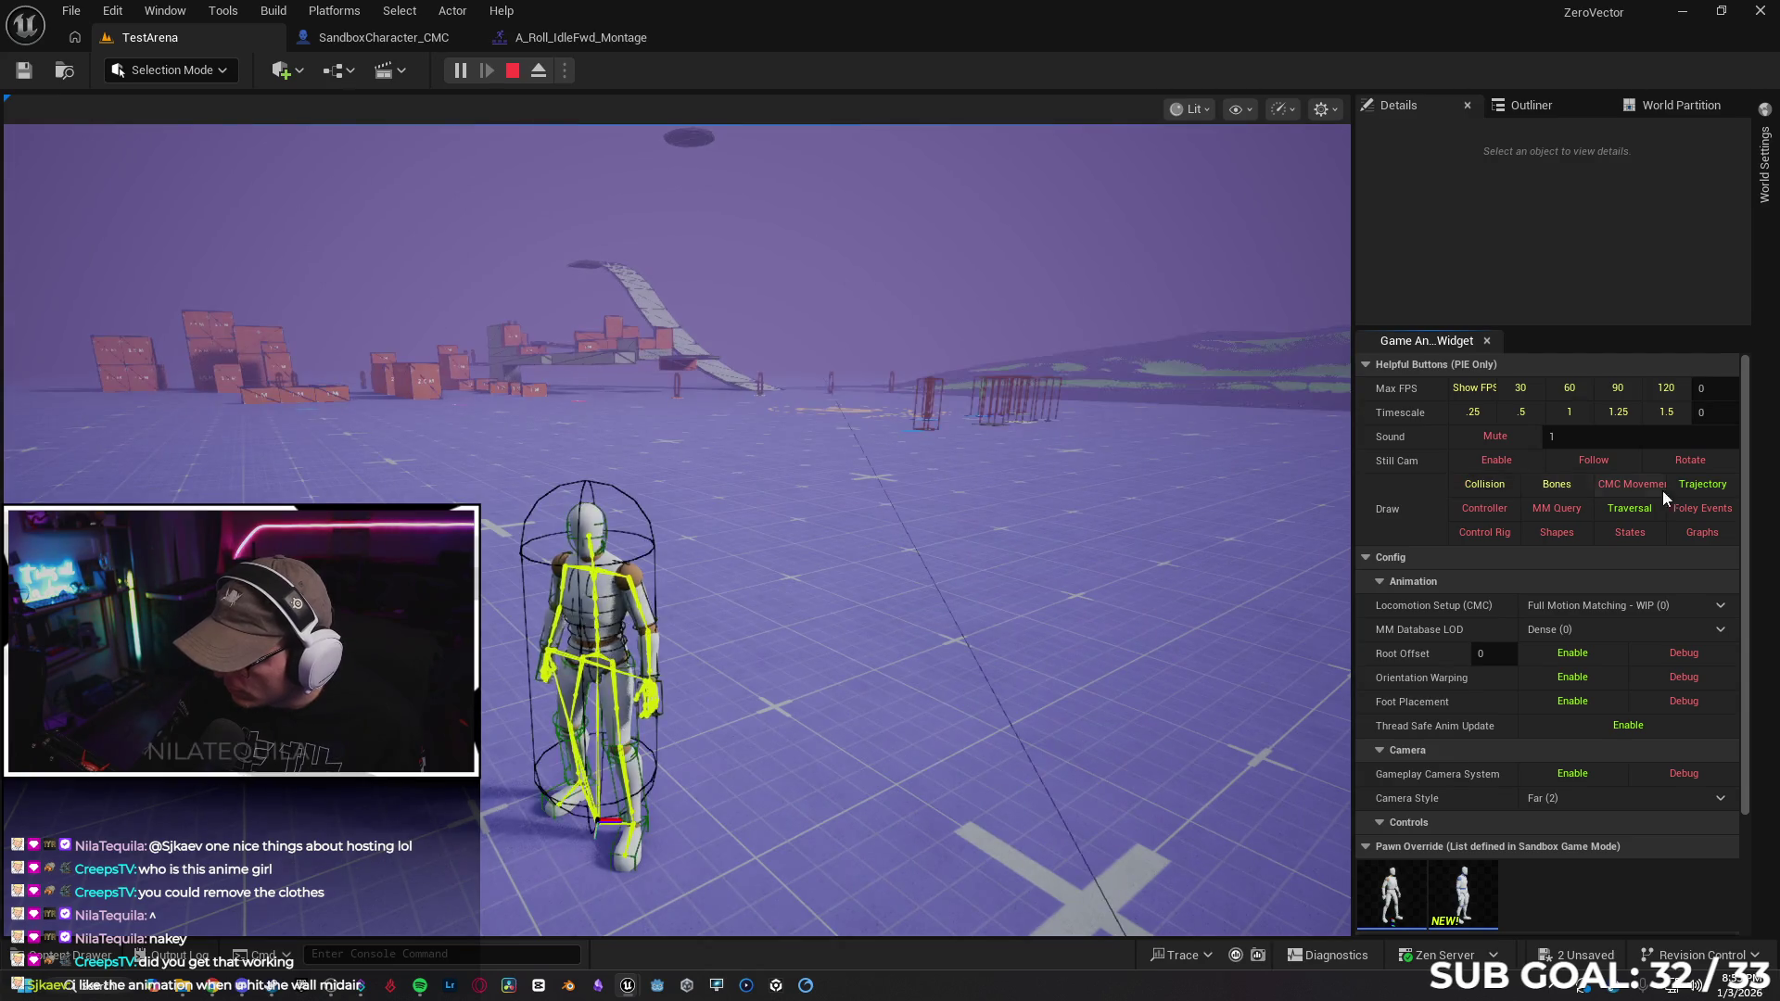
pyautogui.click(1487, 483)
pyautogui.click(1557, 485)
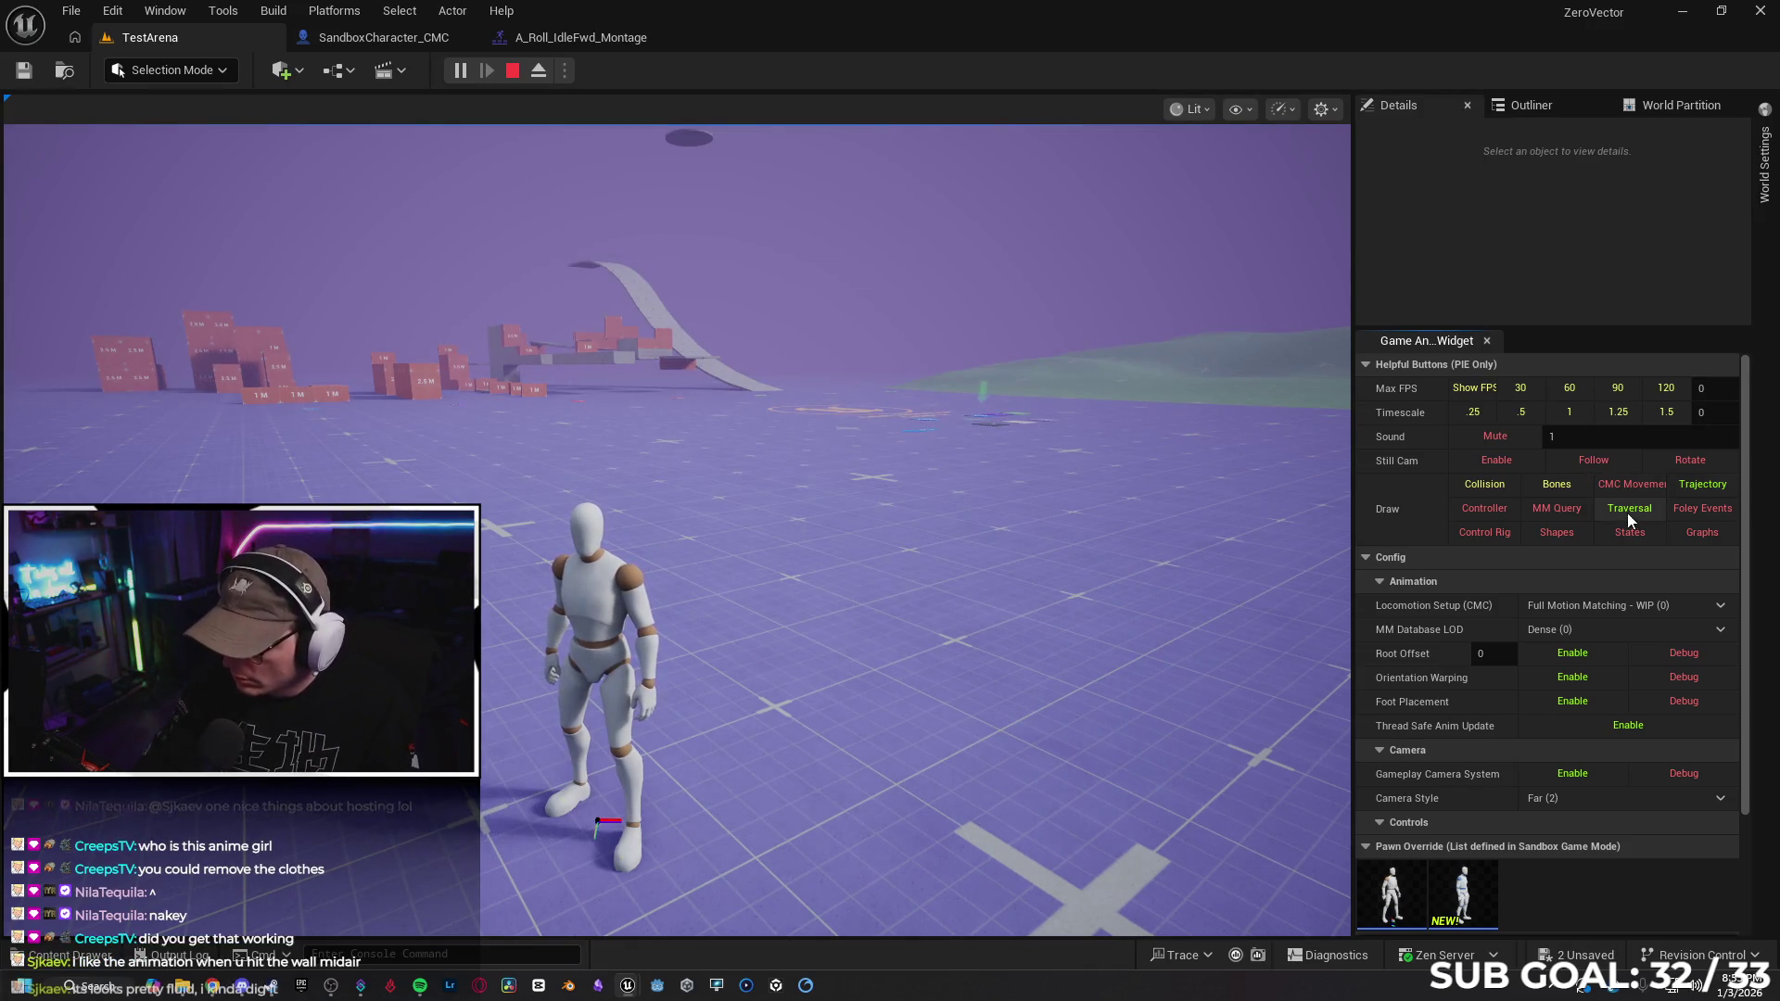
pyautogui.click(1029, 554)
# Run the mannequin at the blue walls, vault them three times, then stop the playtest
pyautogui.press('w')
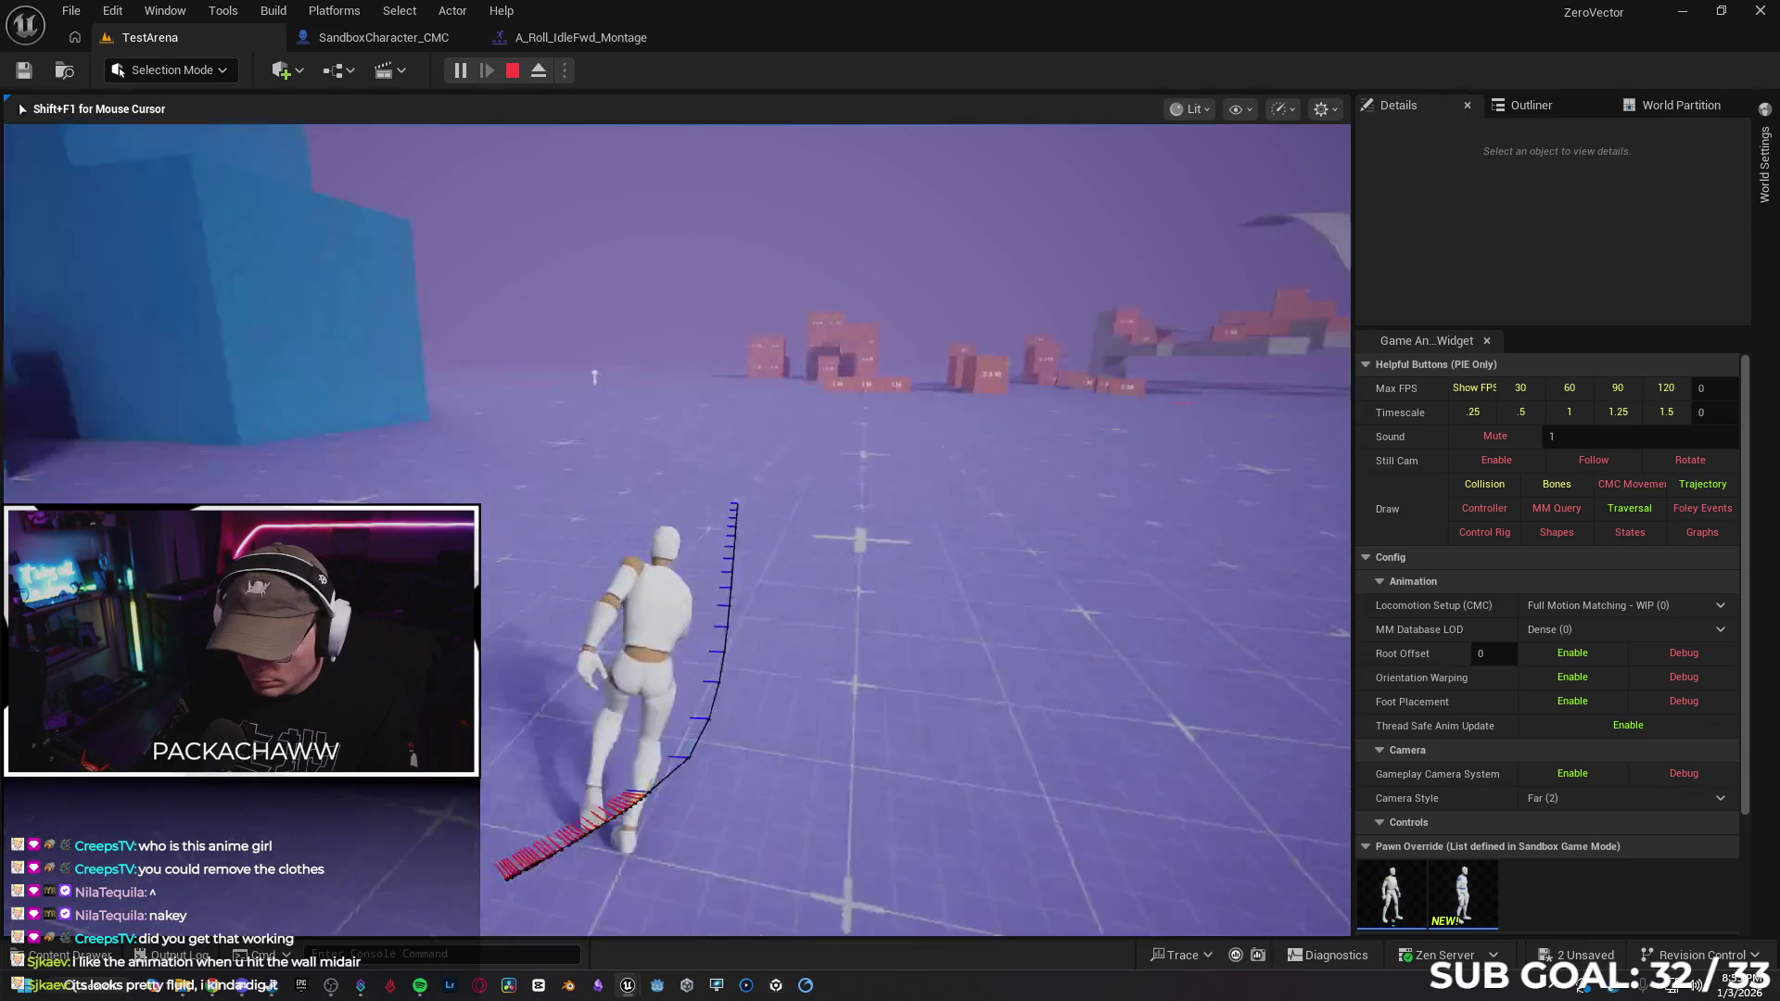
pyautogui.press('space')
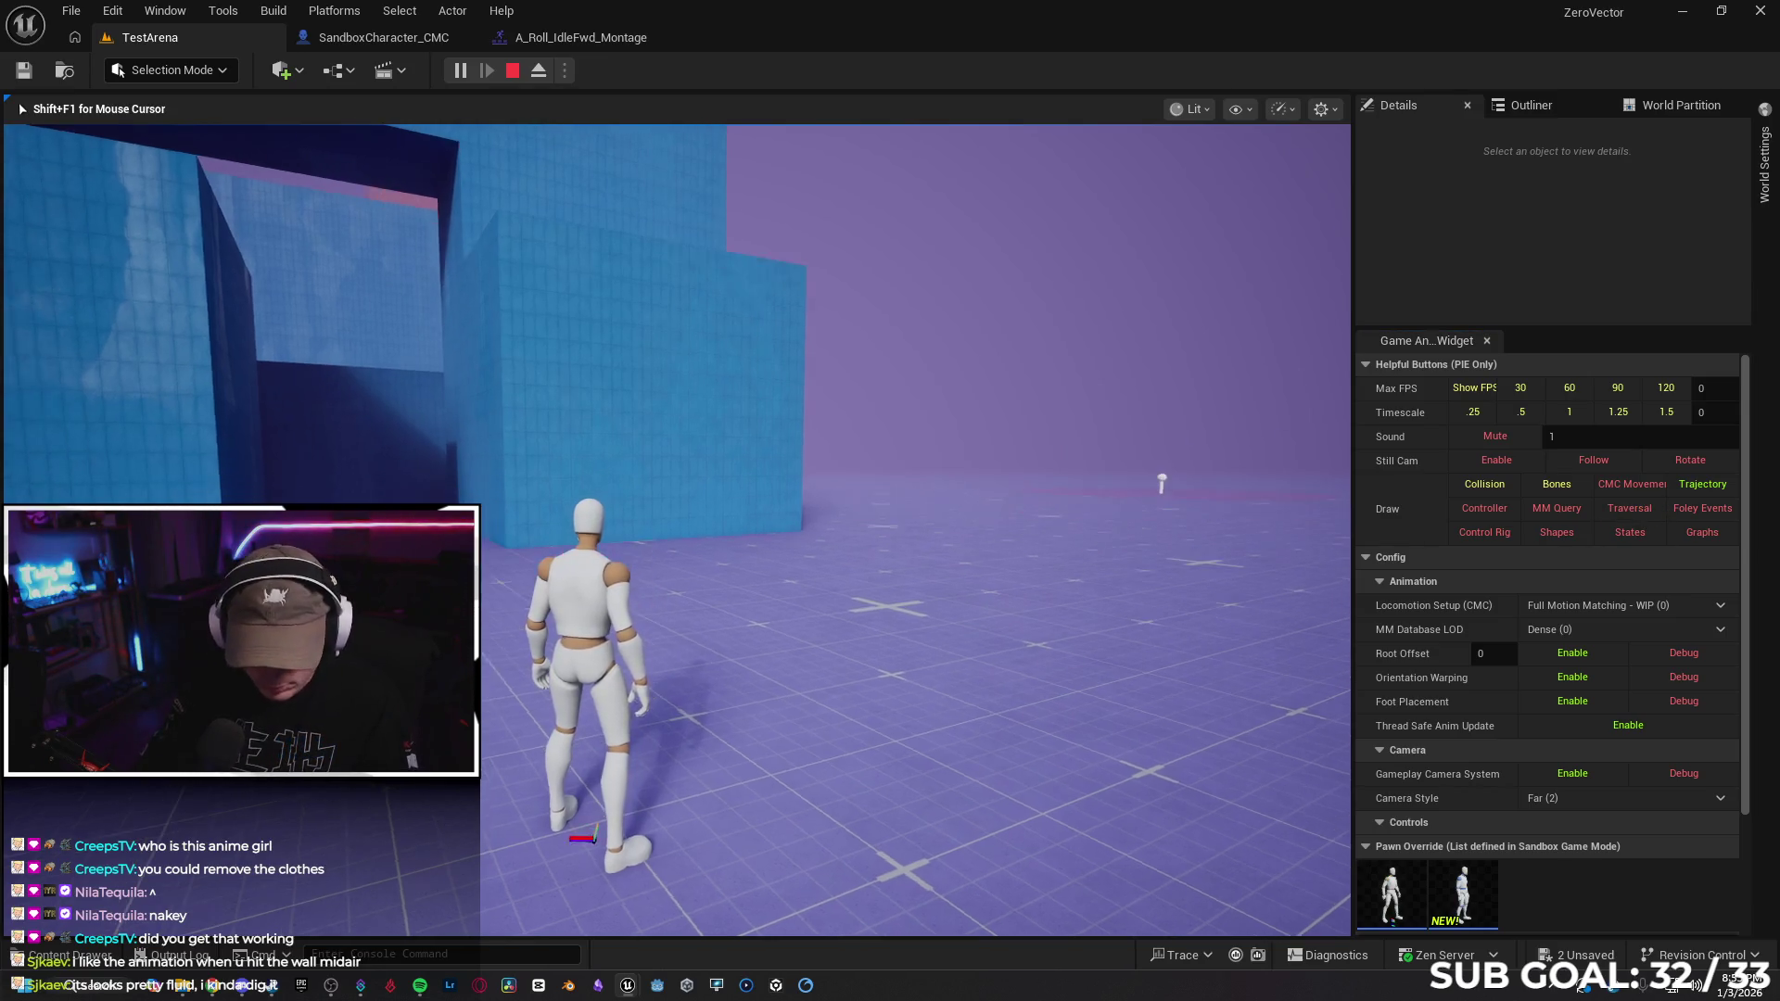
pyautogui.press('space')
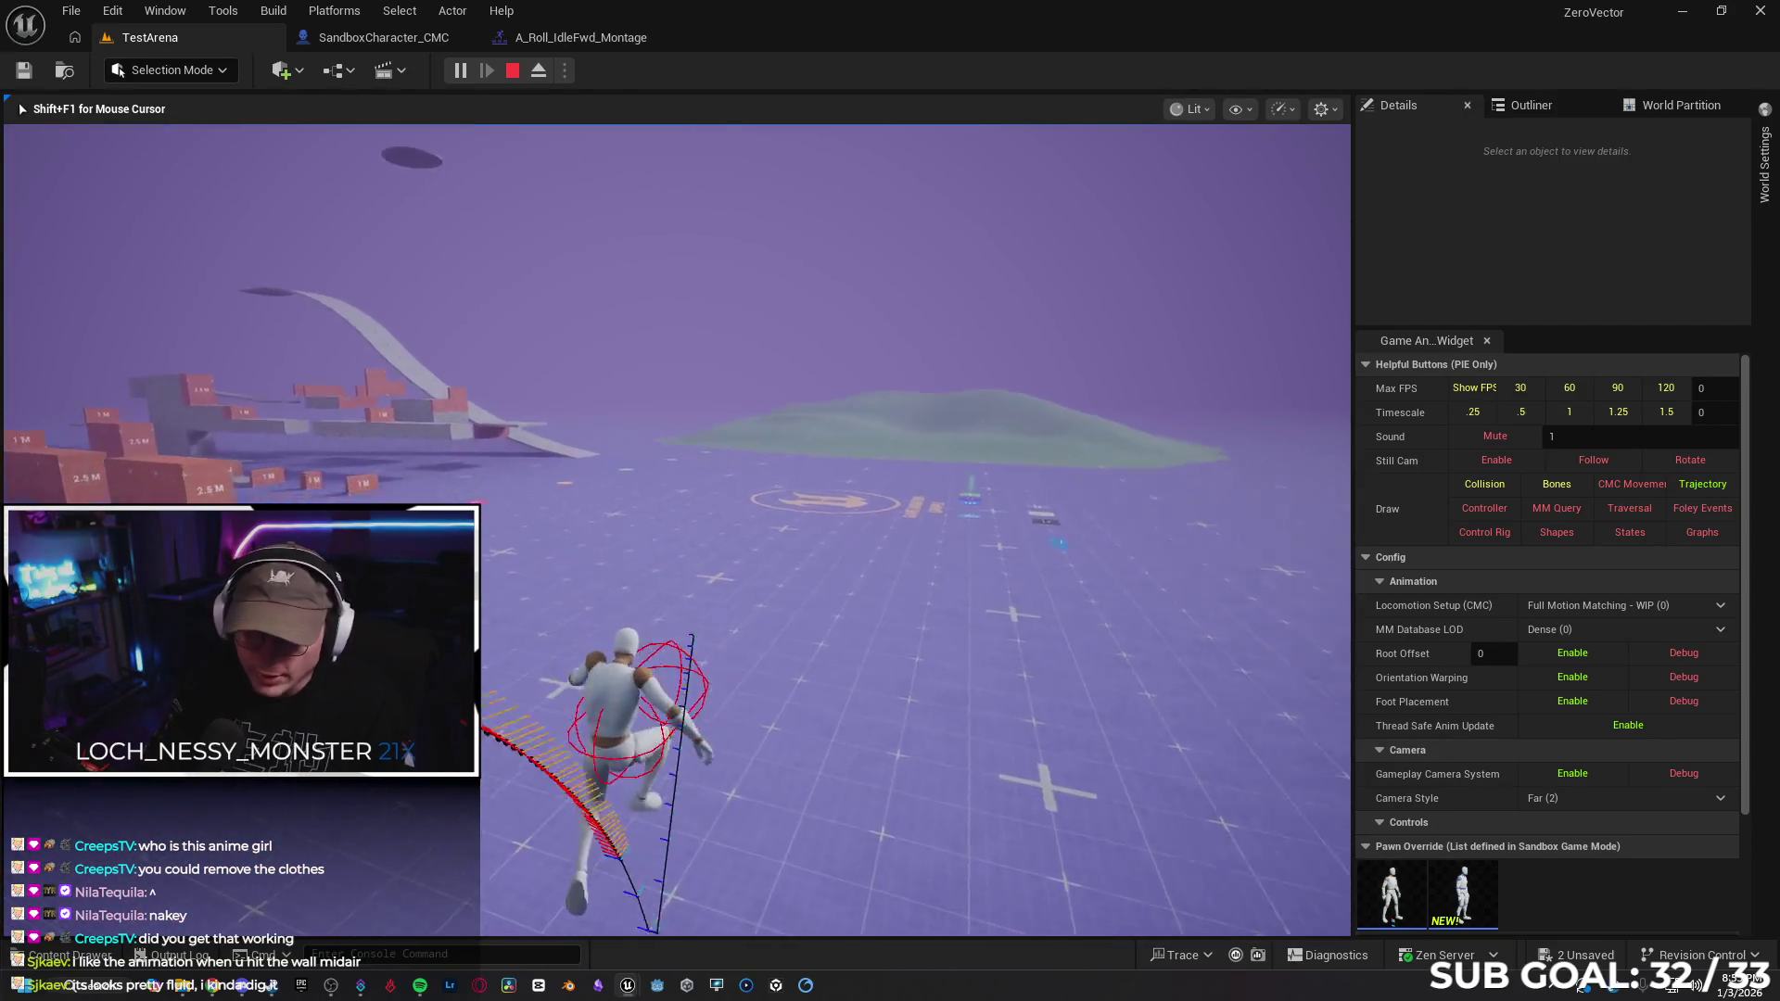
pyautogui.press('space')
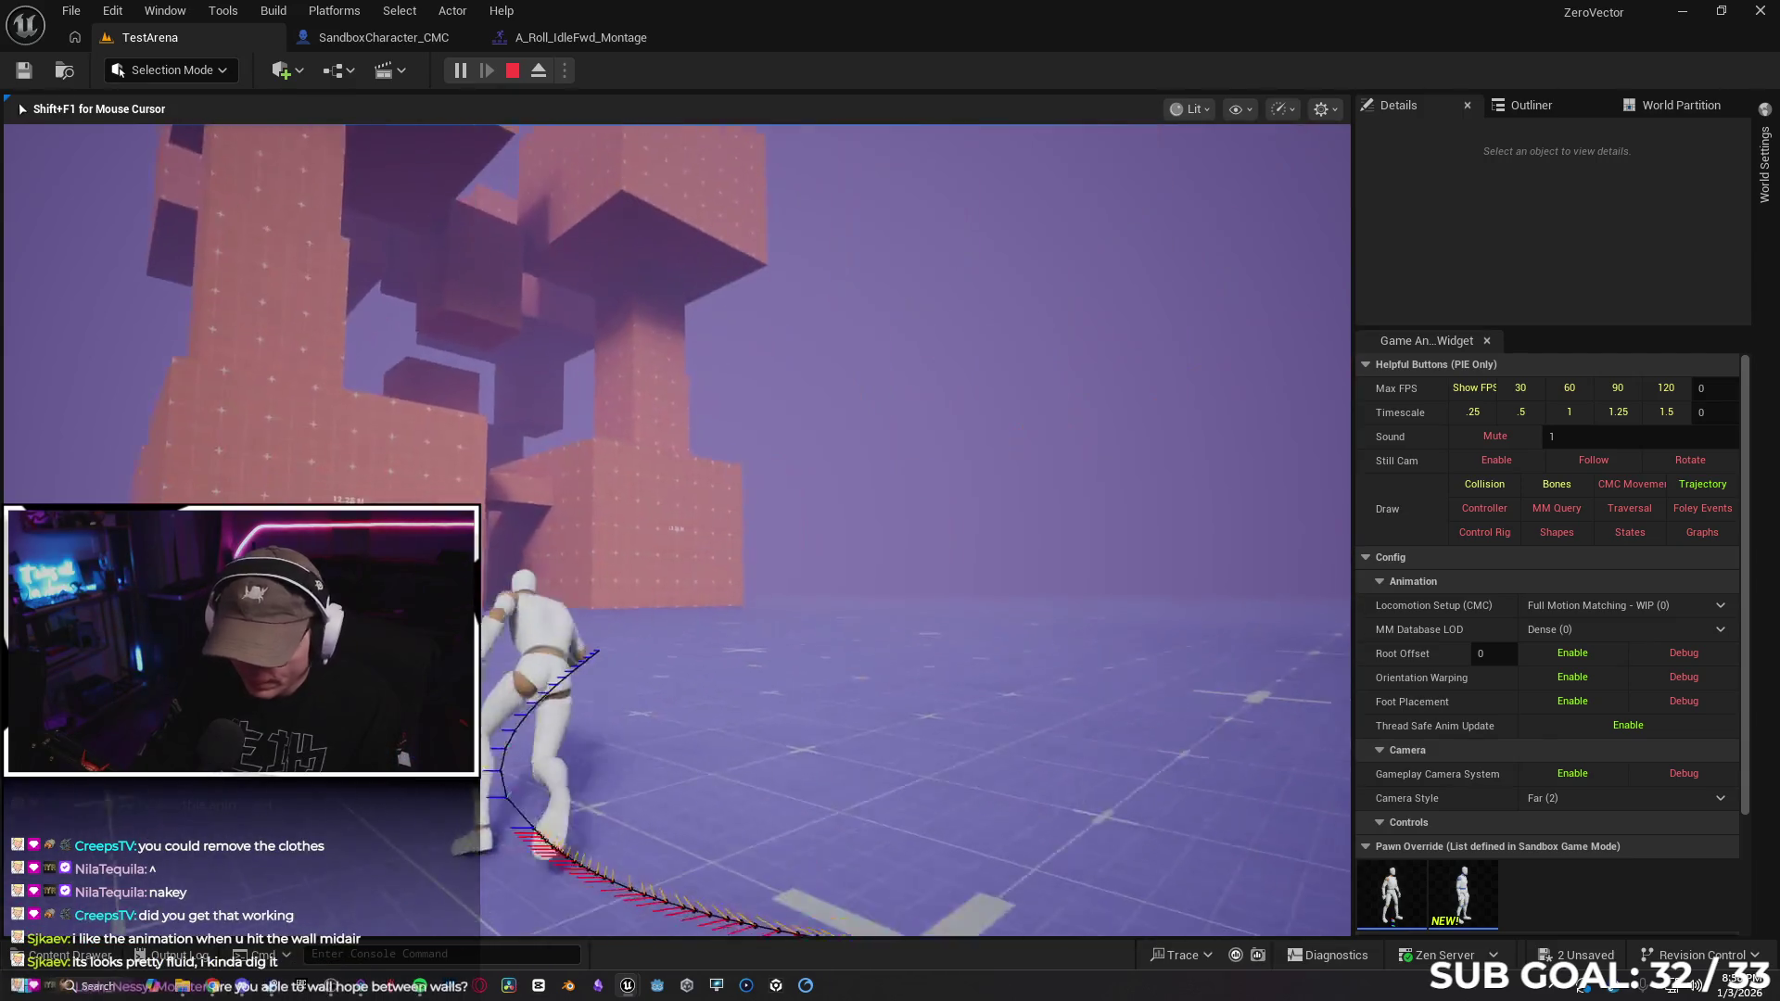
pyautogui.press('Escape')
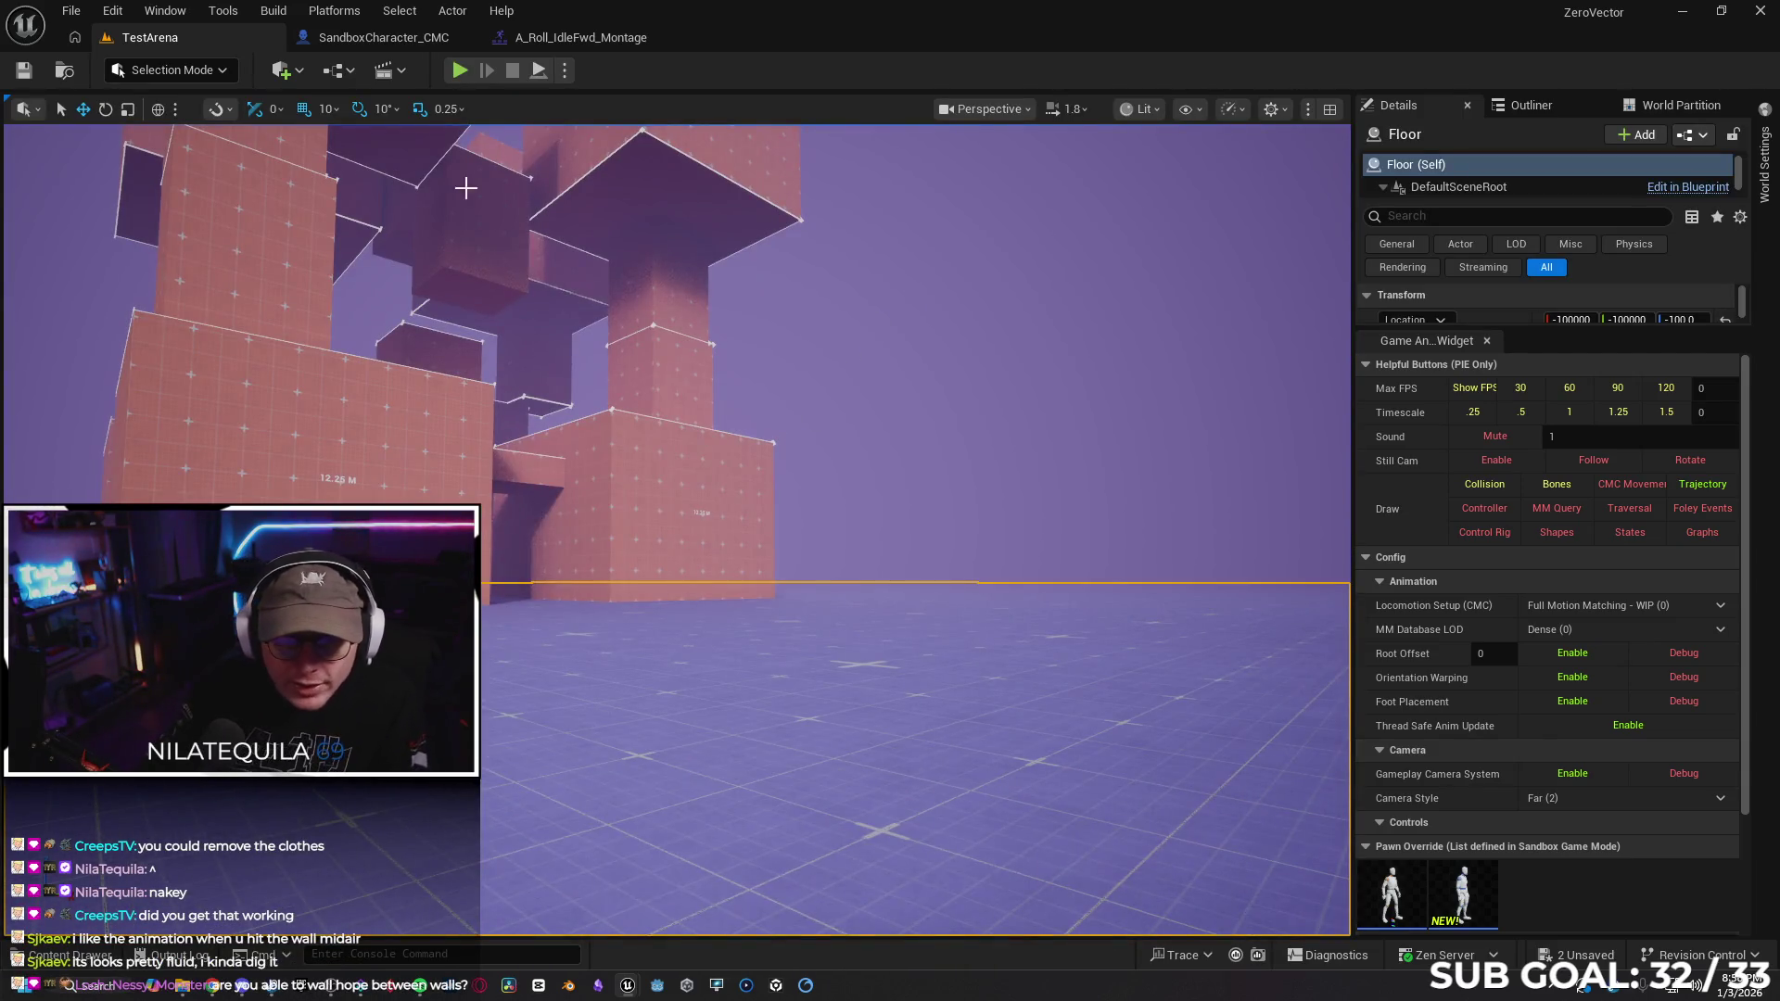
# Search 'rol' in the Play Anim Montage picker and choose A_Roll_IdleFwd_Montage
pyautogui.click(361, 39)
pyautogui.scroll(-2, 609, 587)
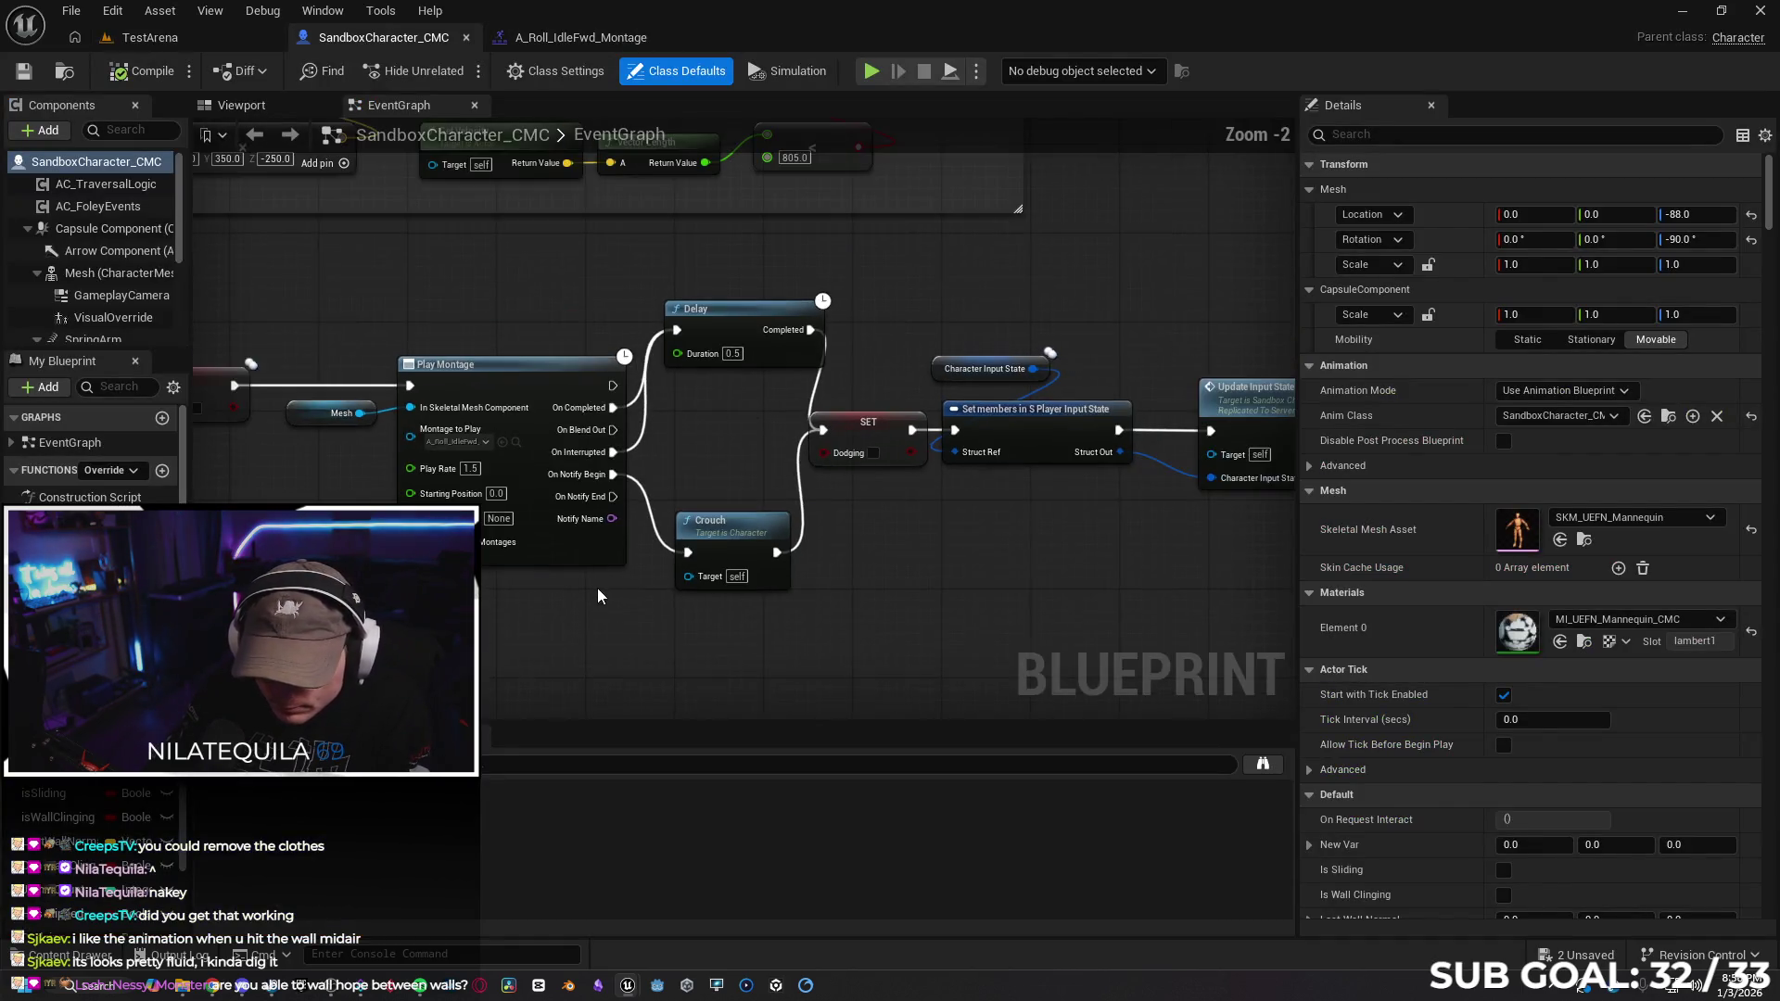
pyautogui.scroll(-3, 1014, 570)
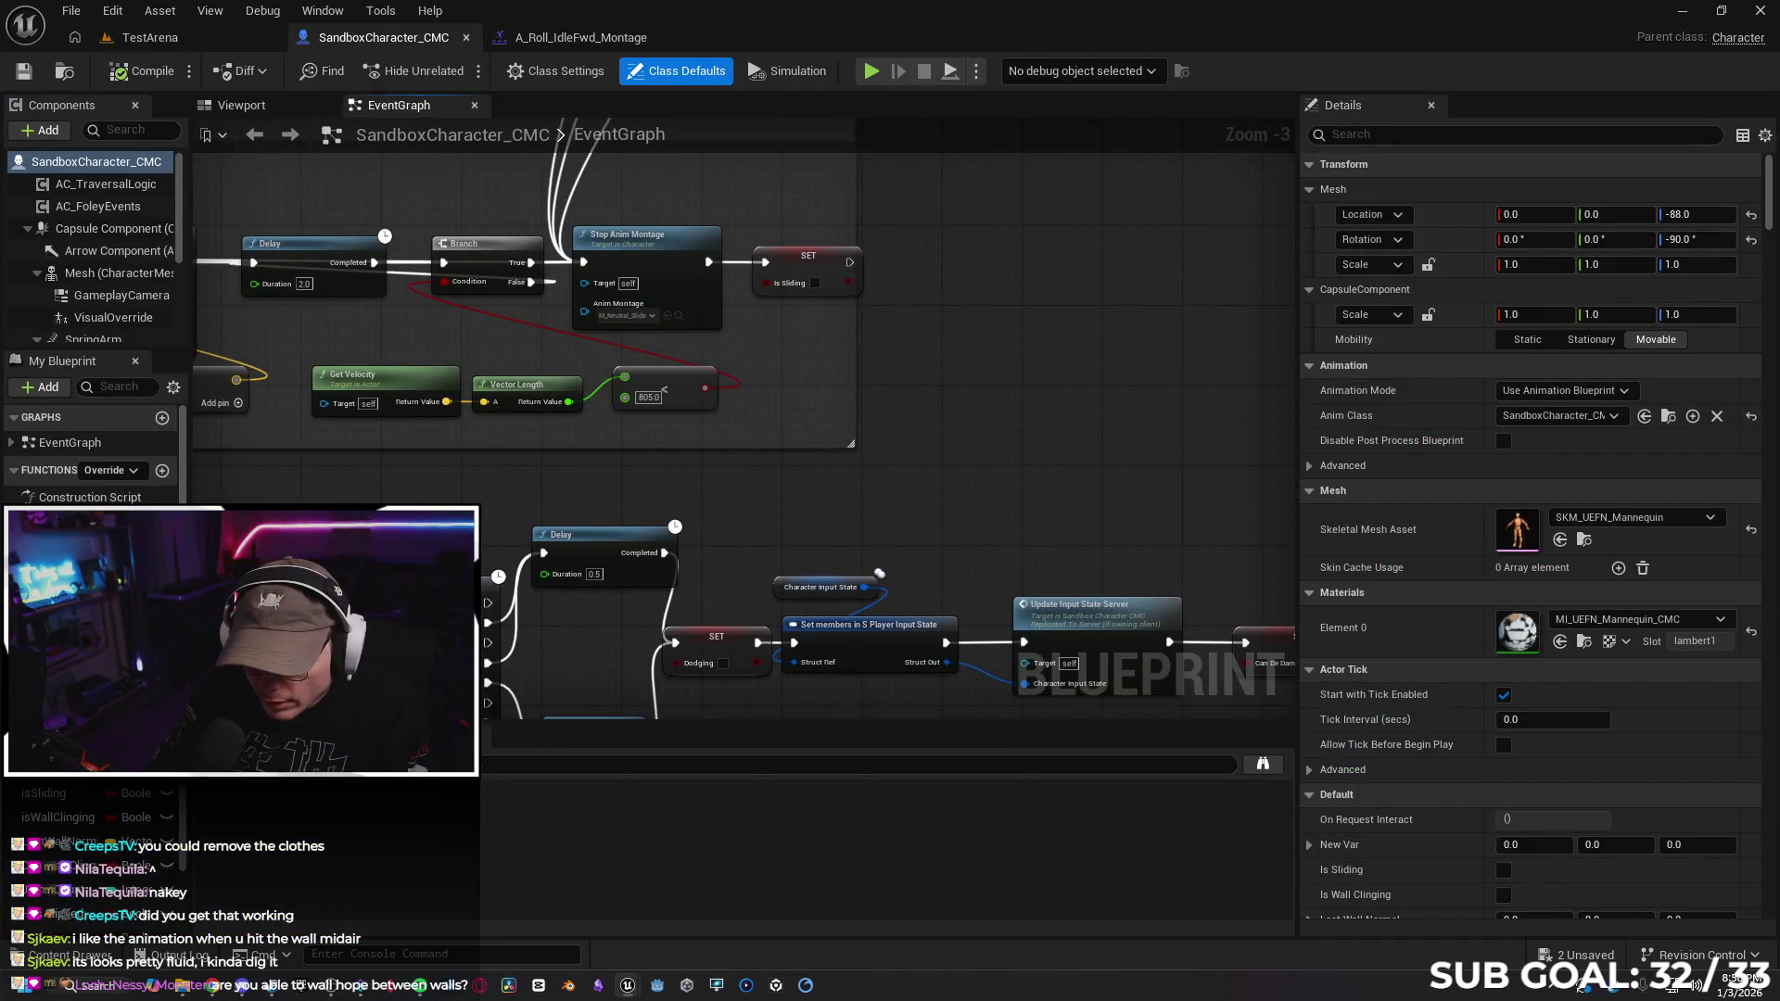
pyautogui.scroll(4, 736, 567)
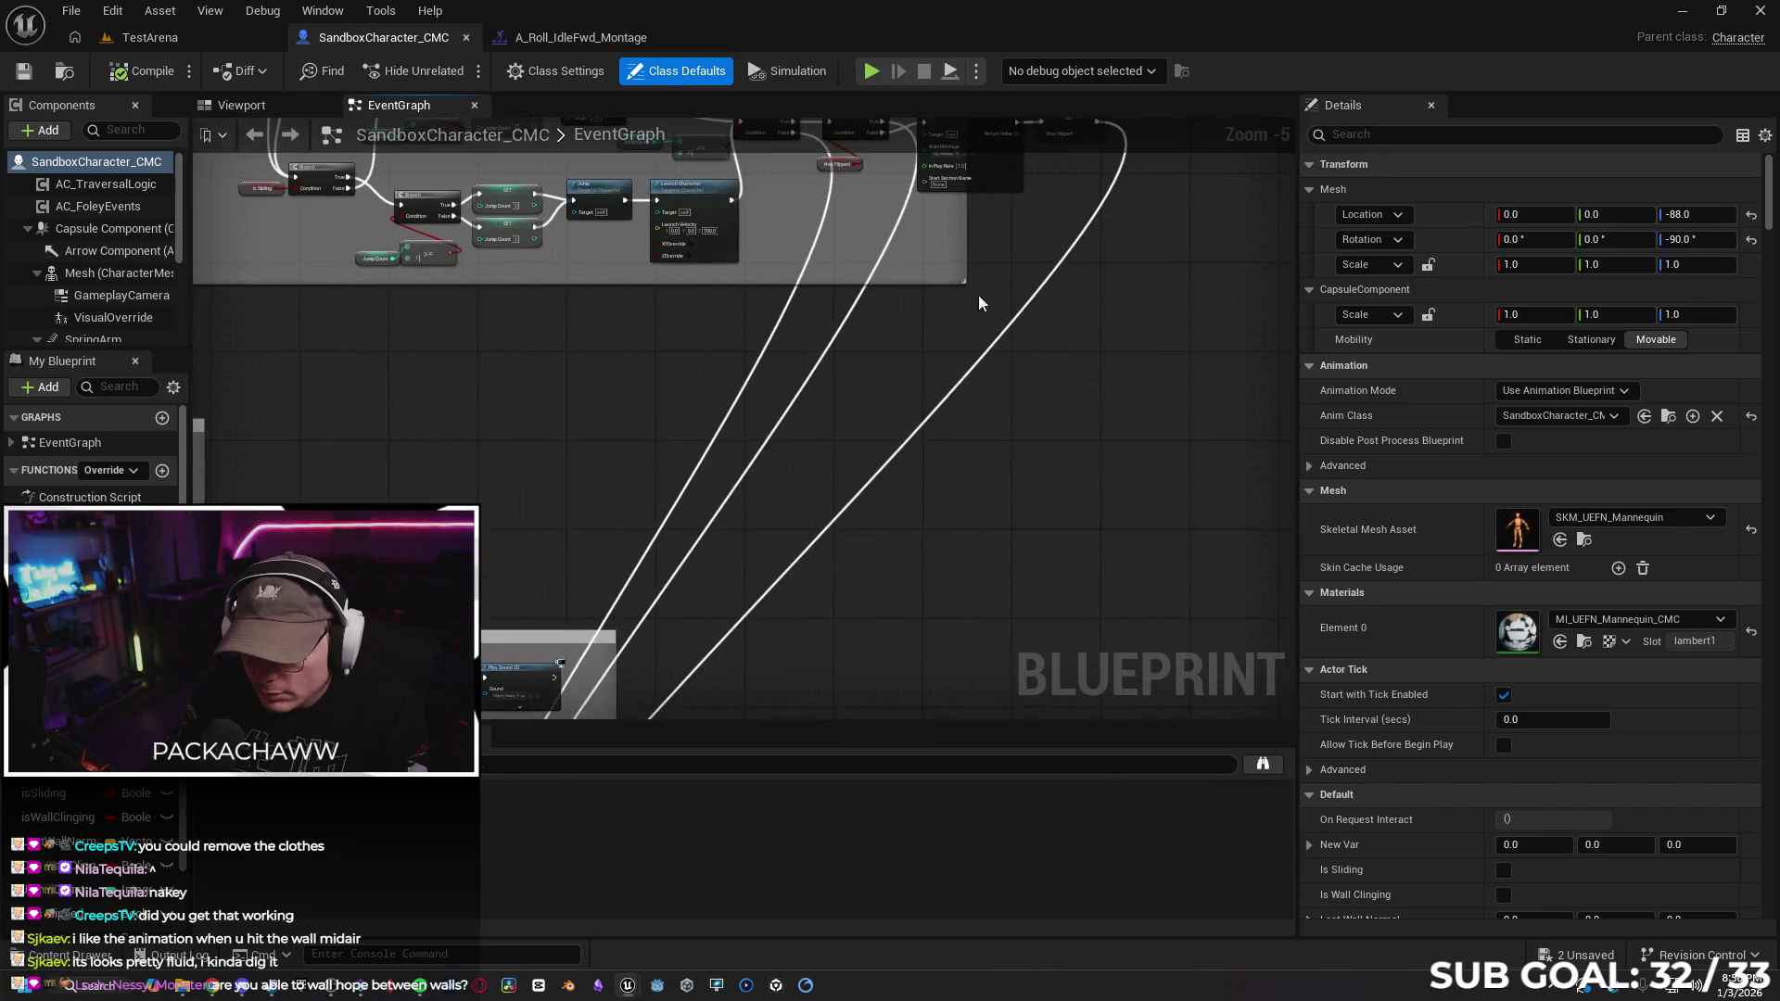
pyautogui.moveTo(860, 547); pyautogui.dragTo(903, 571)
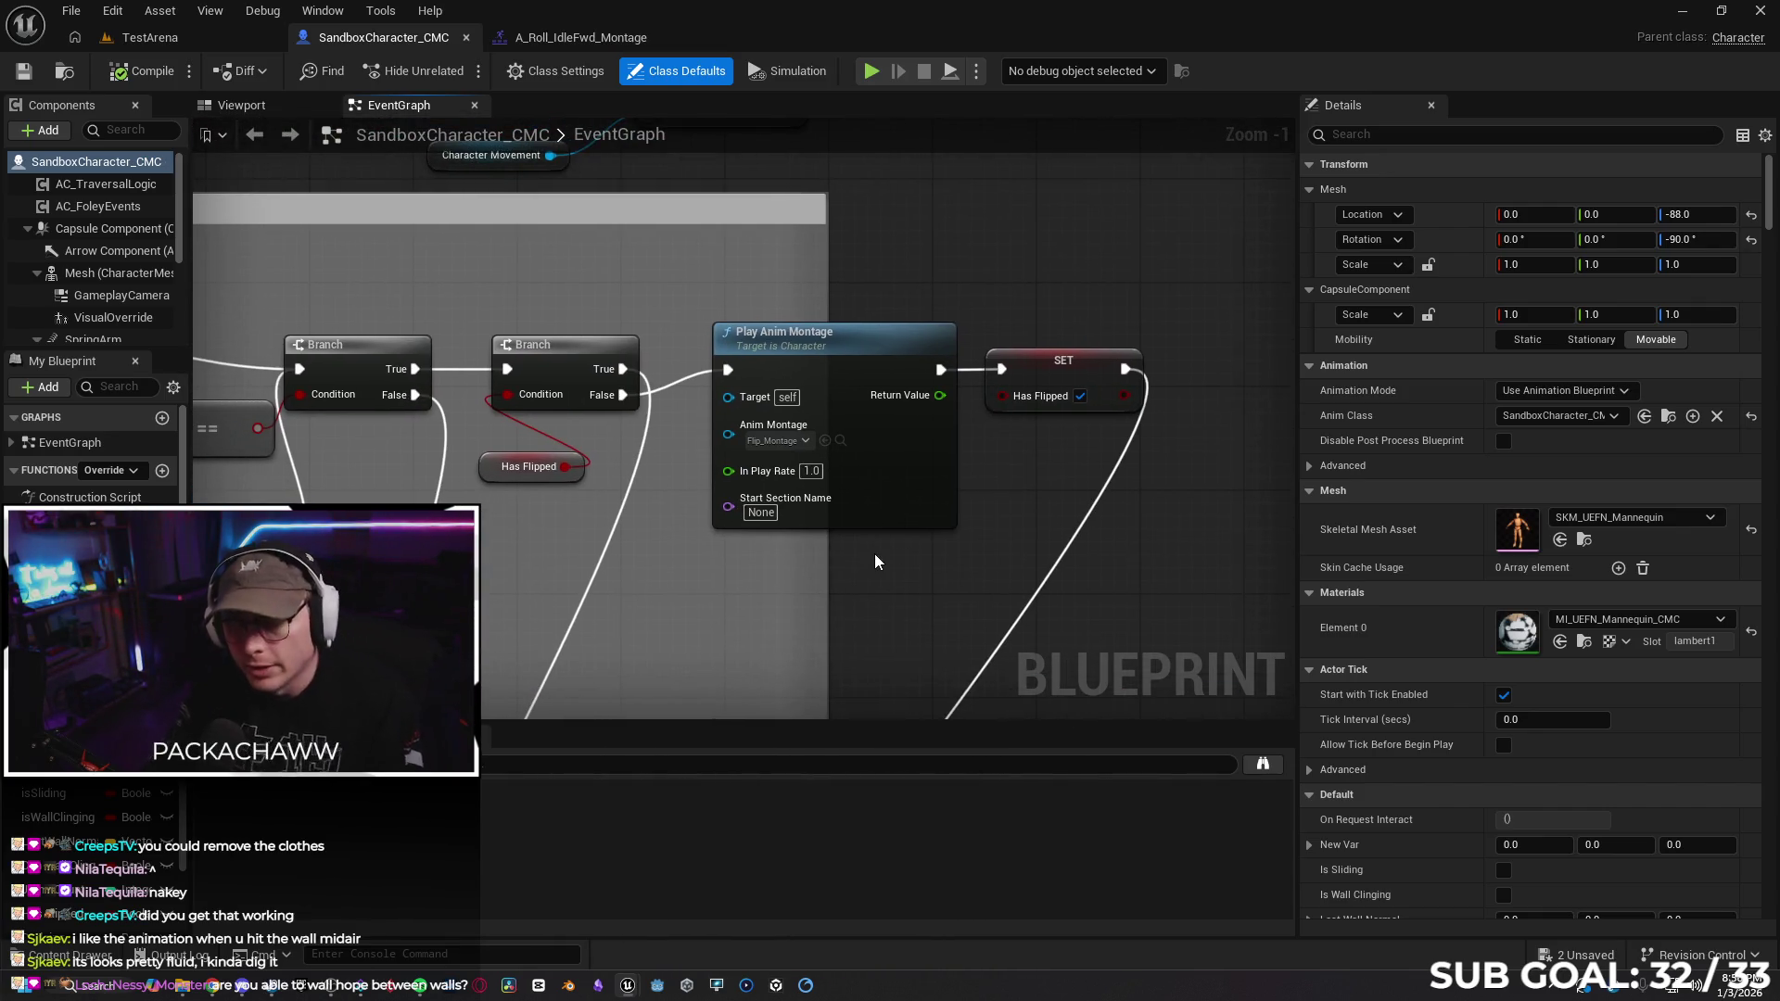
pyautogui.click(787, 443)
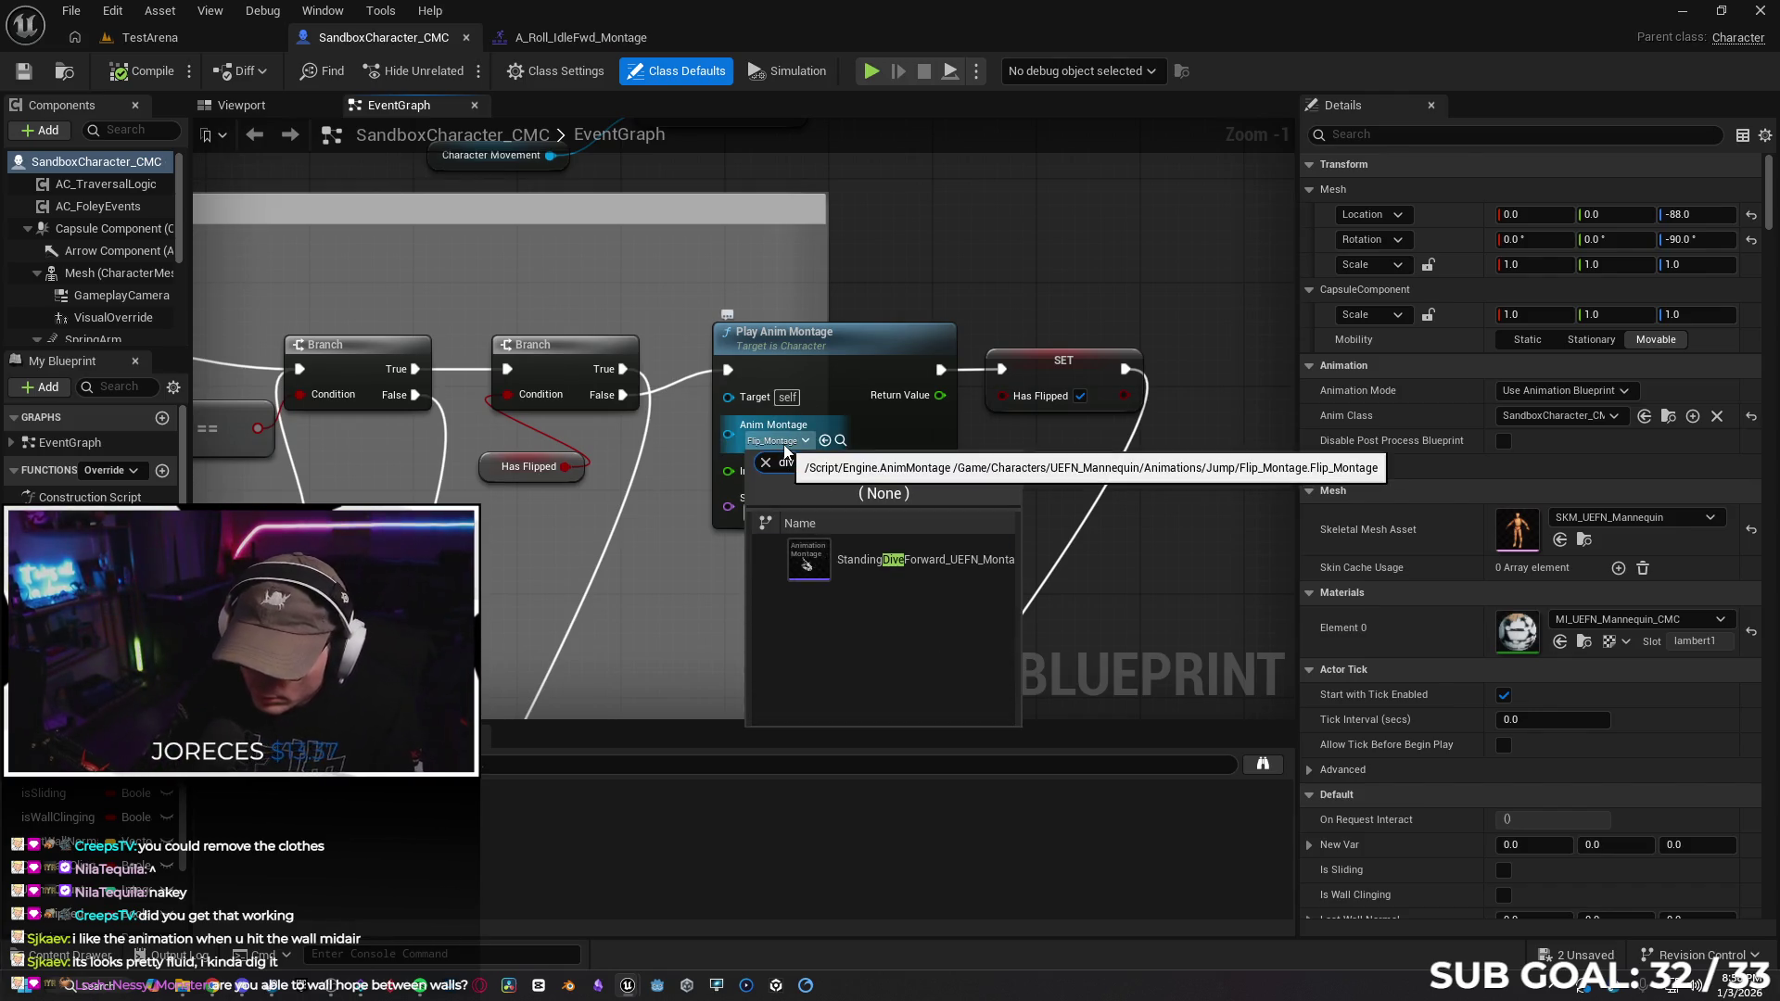
pyautogui.write('e')
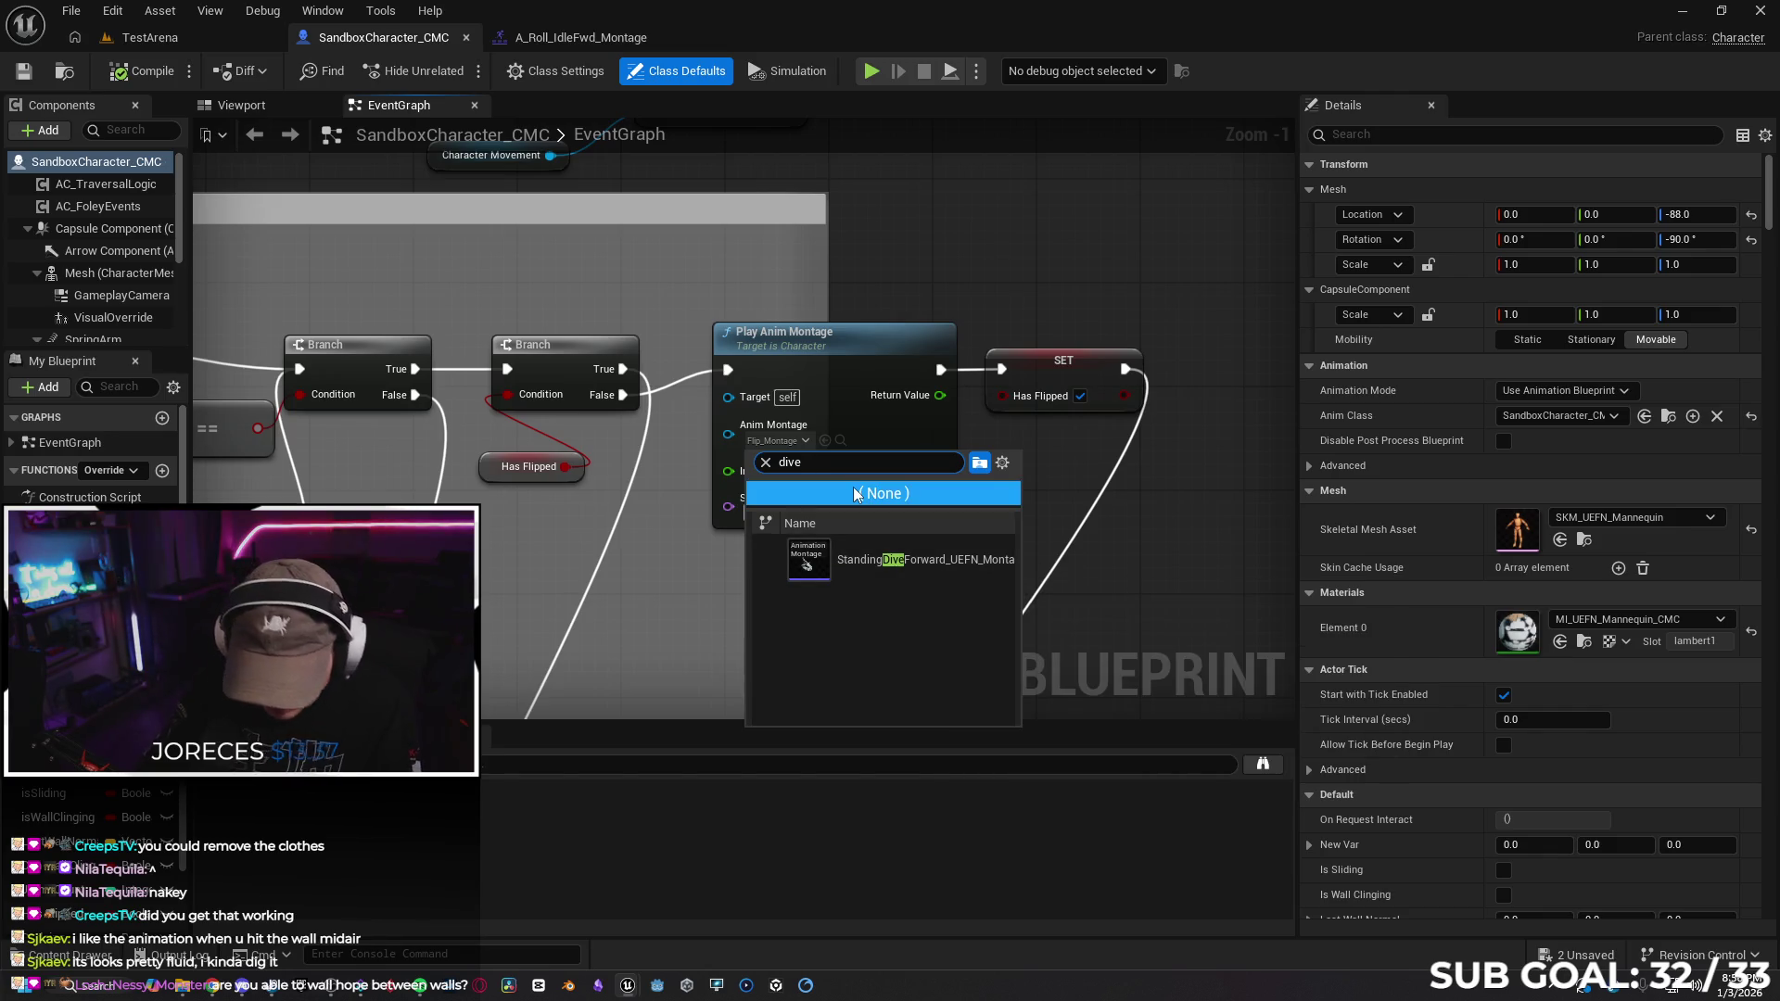
pyautogui.press('BackSpace')
pyautogui.press('BackSpace')
pyautogui.press('BackSpace')
pyautogui.write('rol')
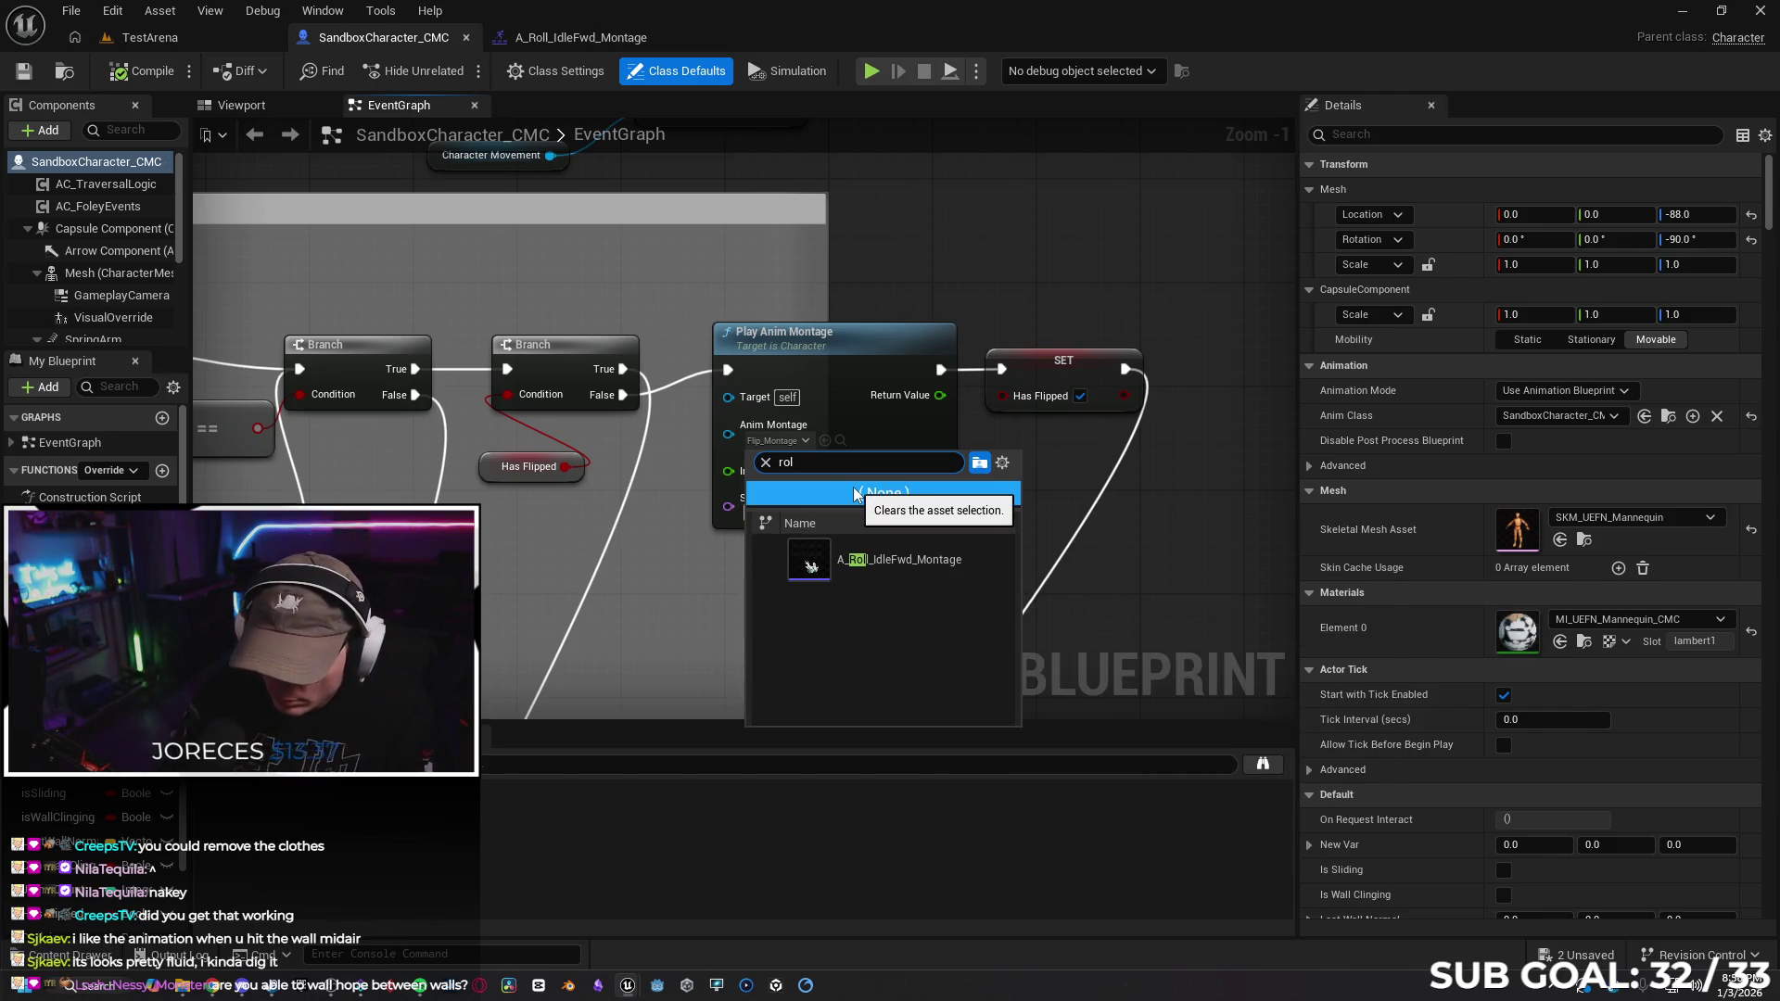
pyautogui.click(958, 563)
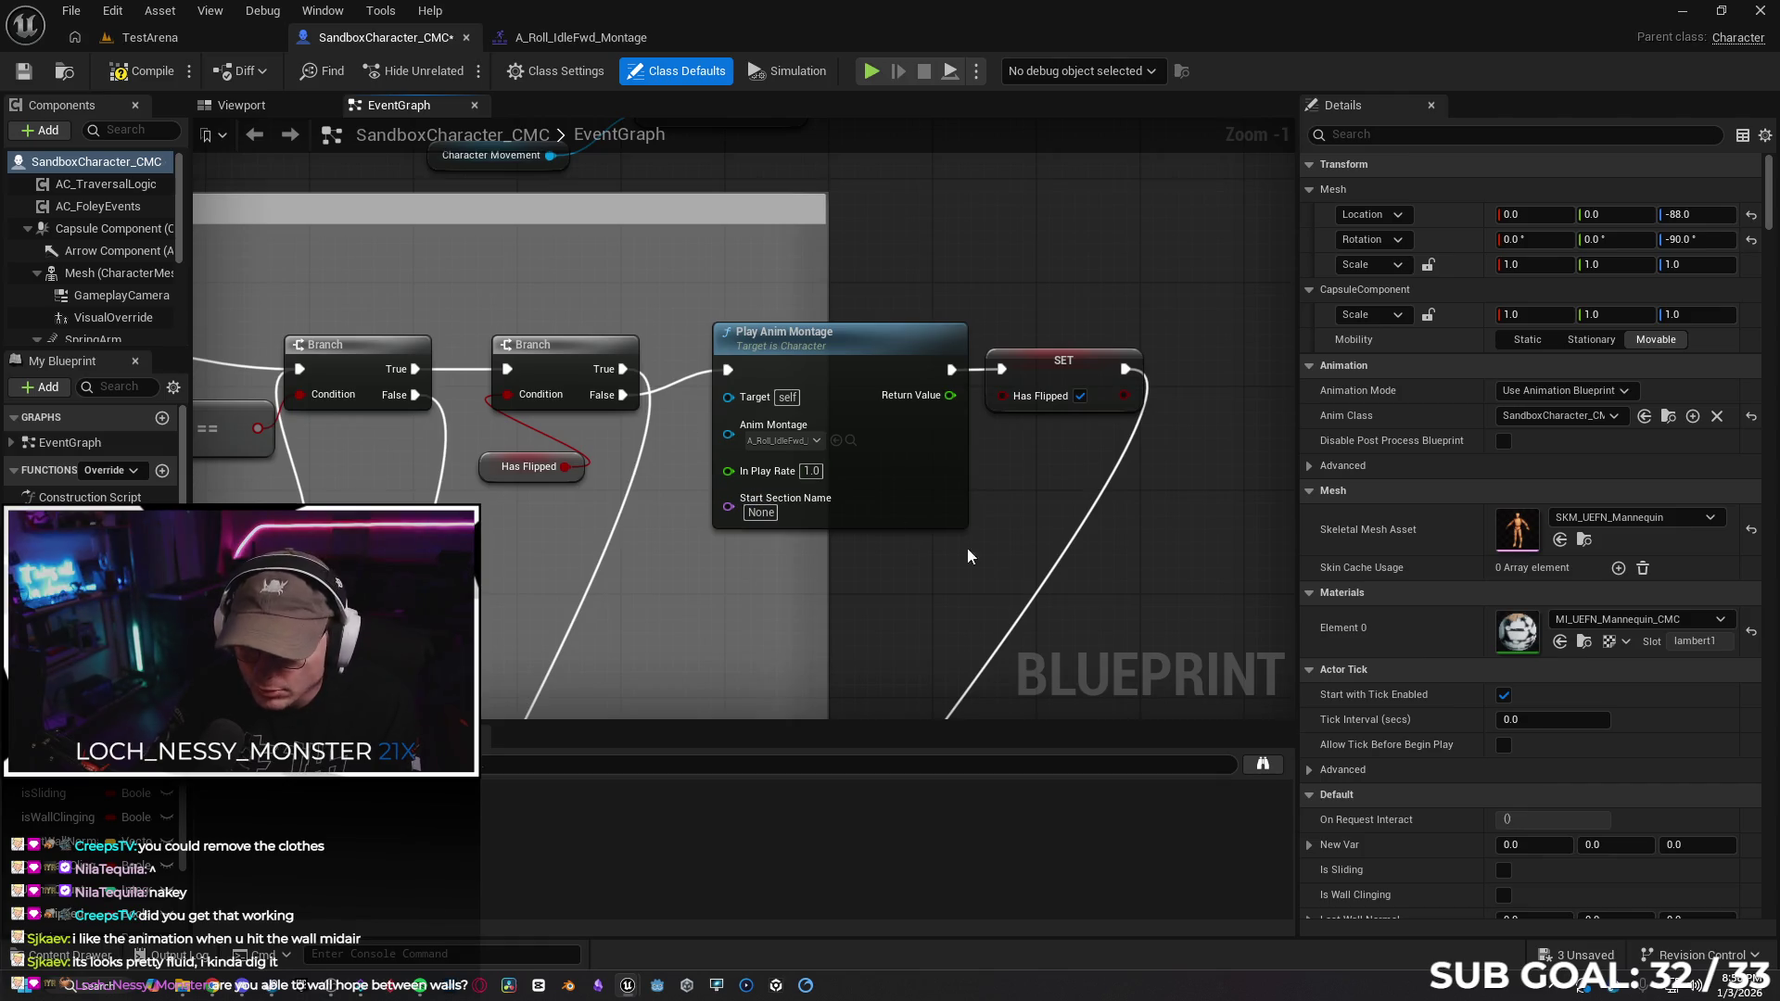
pyautogui.click(148, 37)
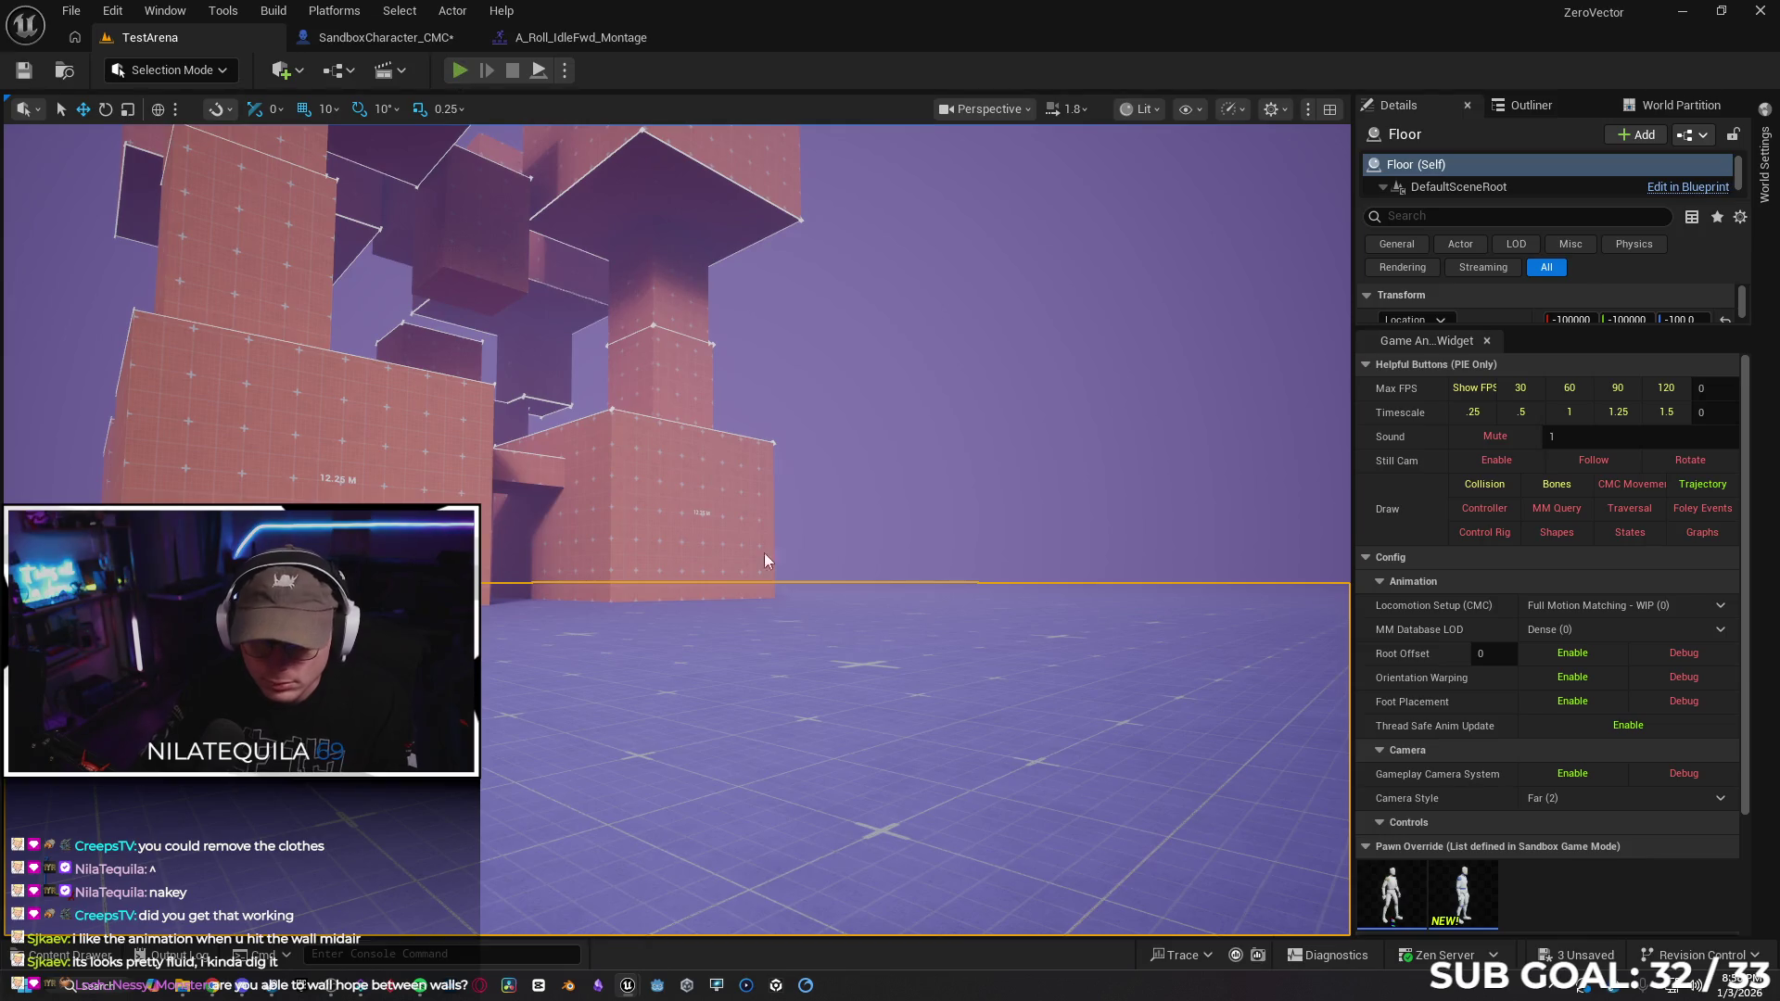
# Playtest the forward roll with Alt+P, stop, and return to the SandboxCharacter_CMC blueprint
pyautogui.hotkey('alt', 'p')
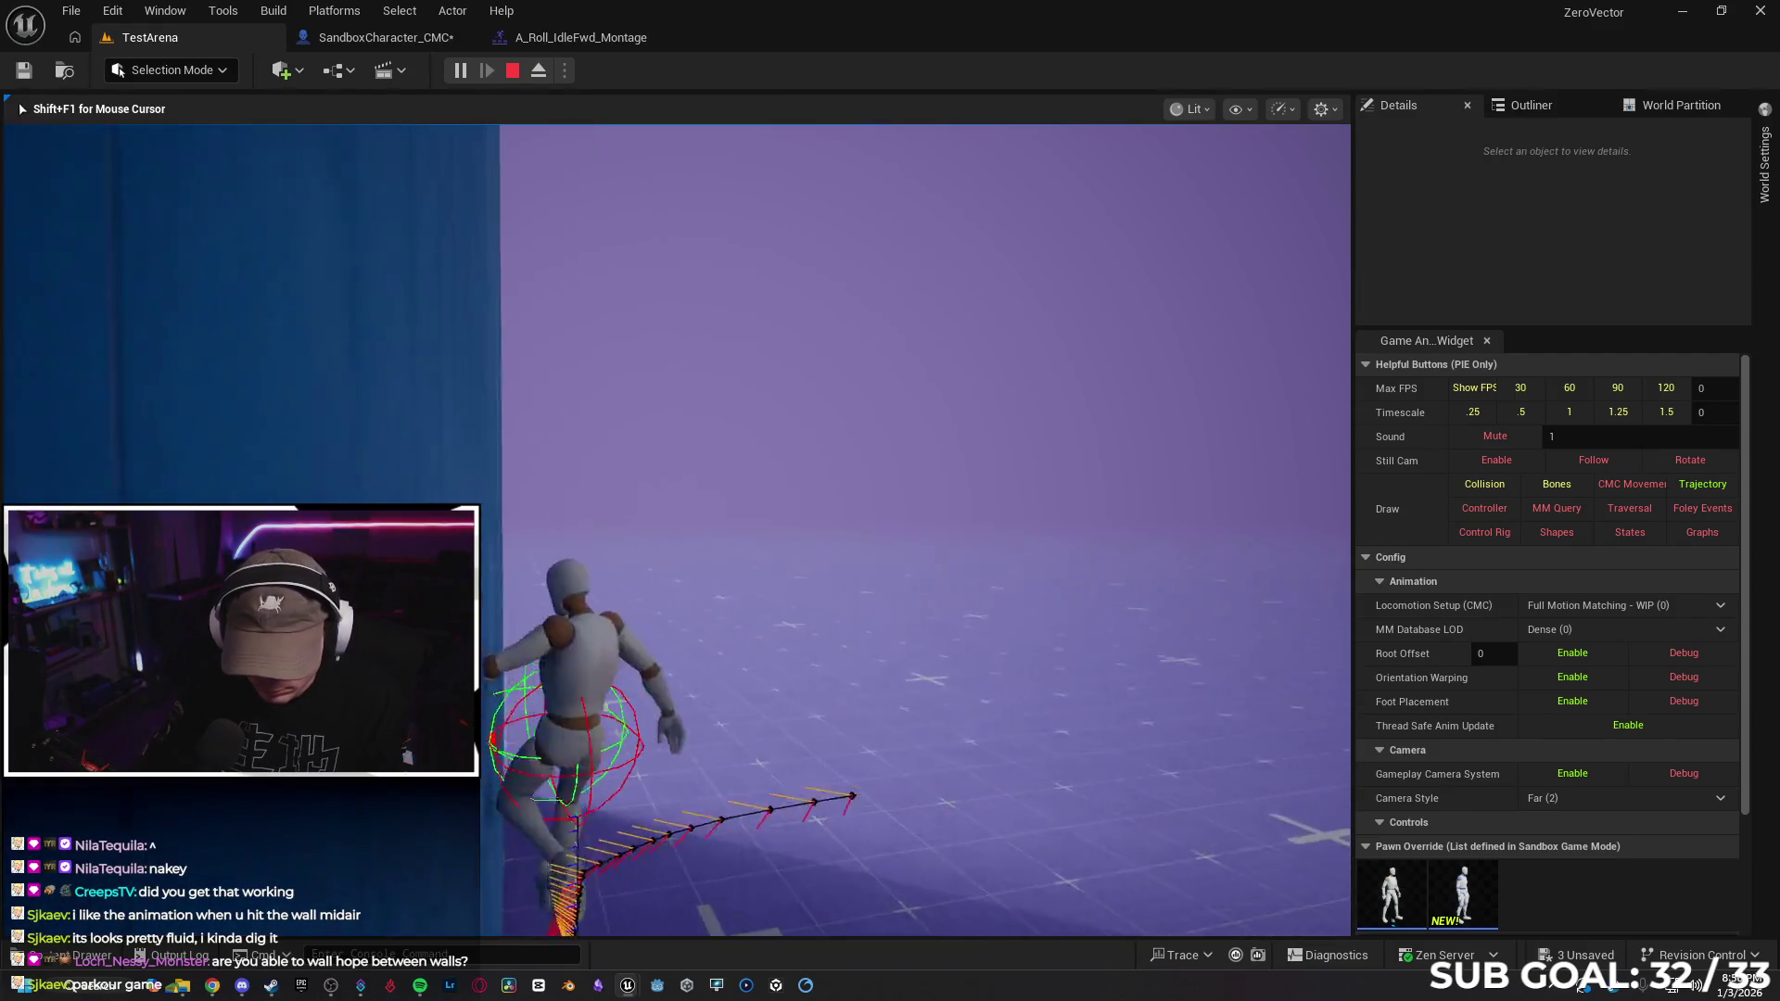
pyautogui.press('Escape')
pyautogui.click(359, 46)
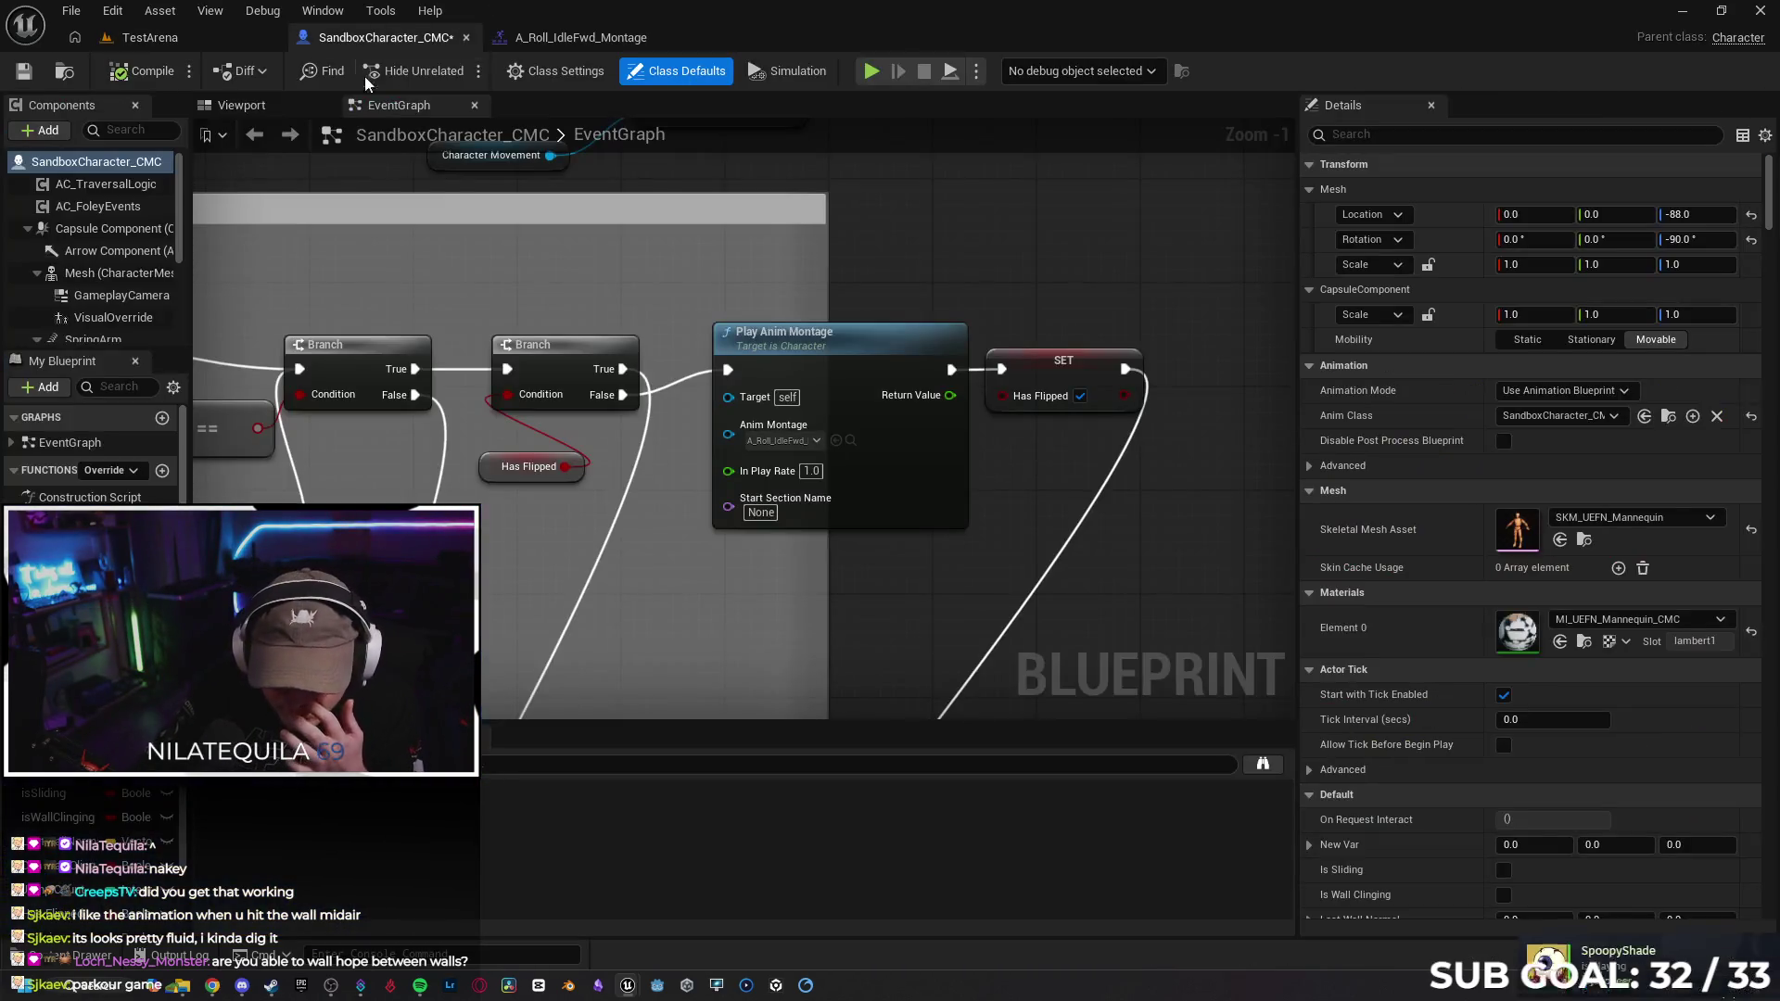
# Swap the montage to StandingDiveForward and briefly playtest the dive in TestArena
pyautogui.click(788, 442)
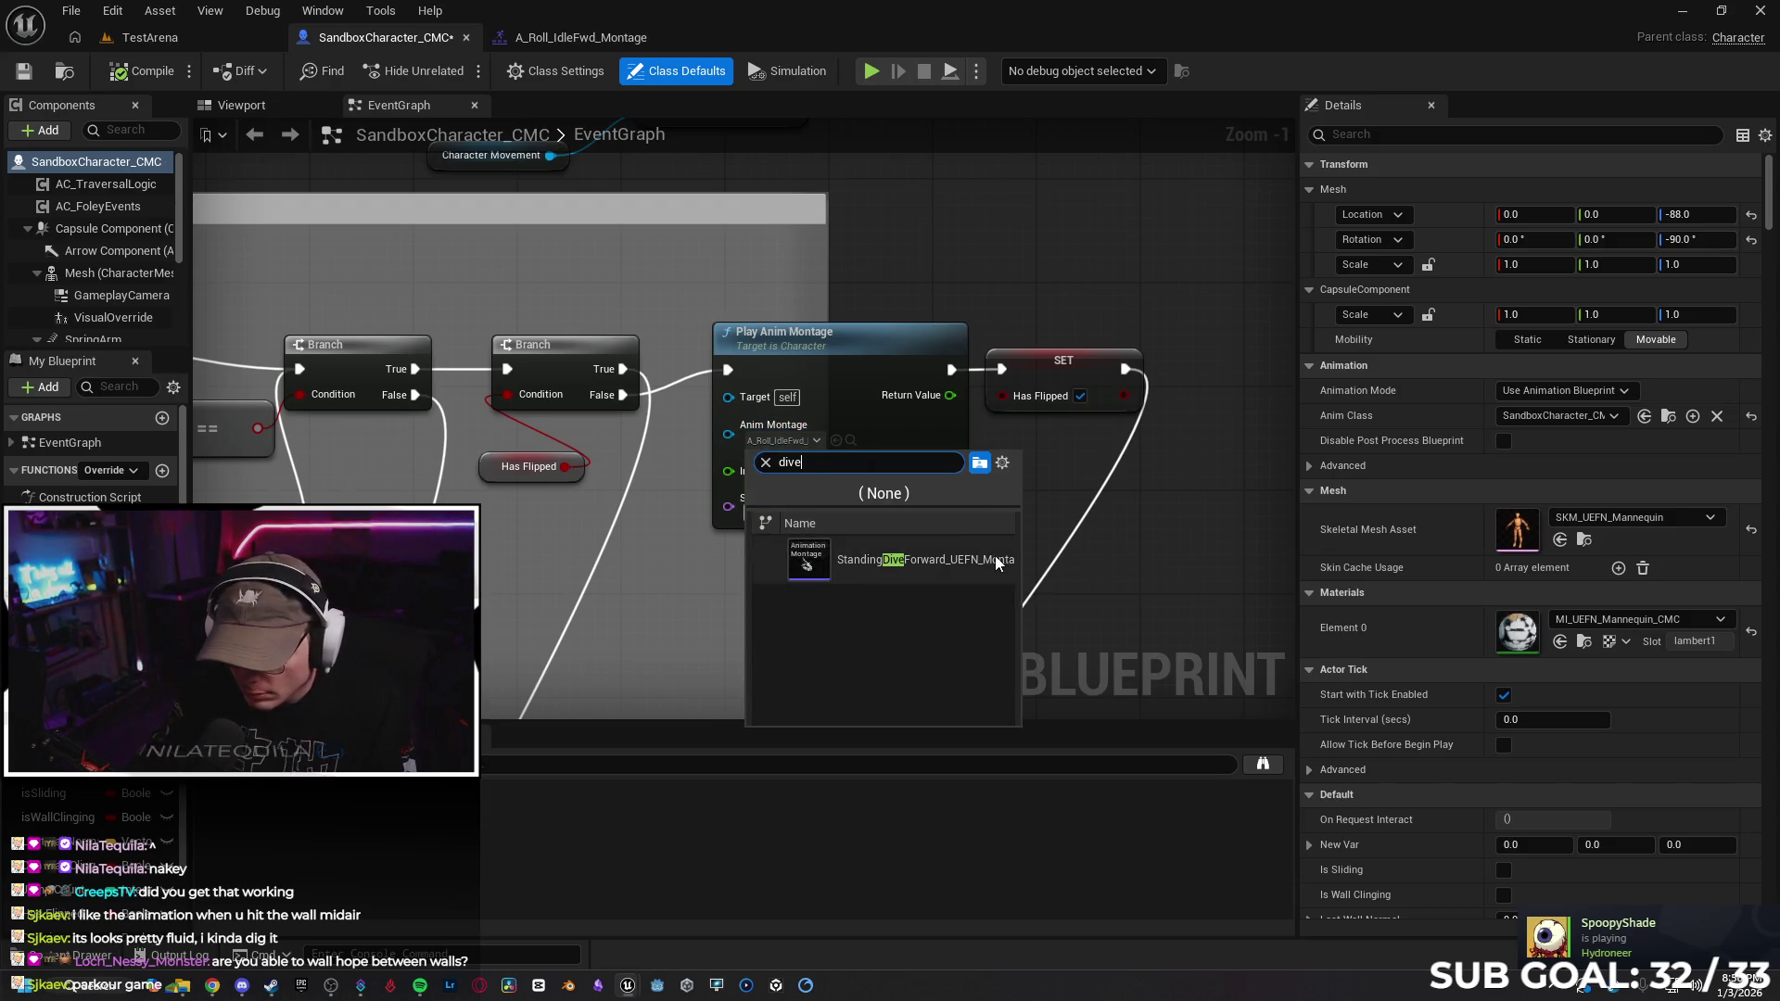
pyautogui.click(890, 560)
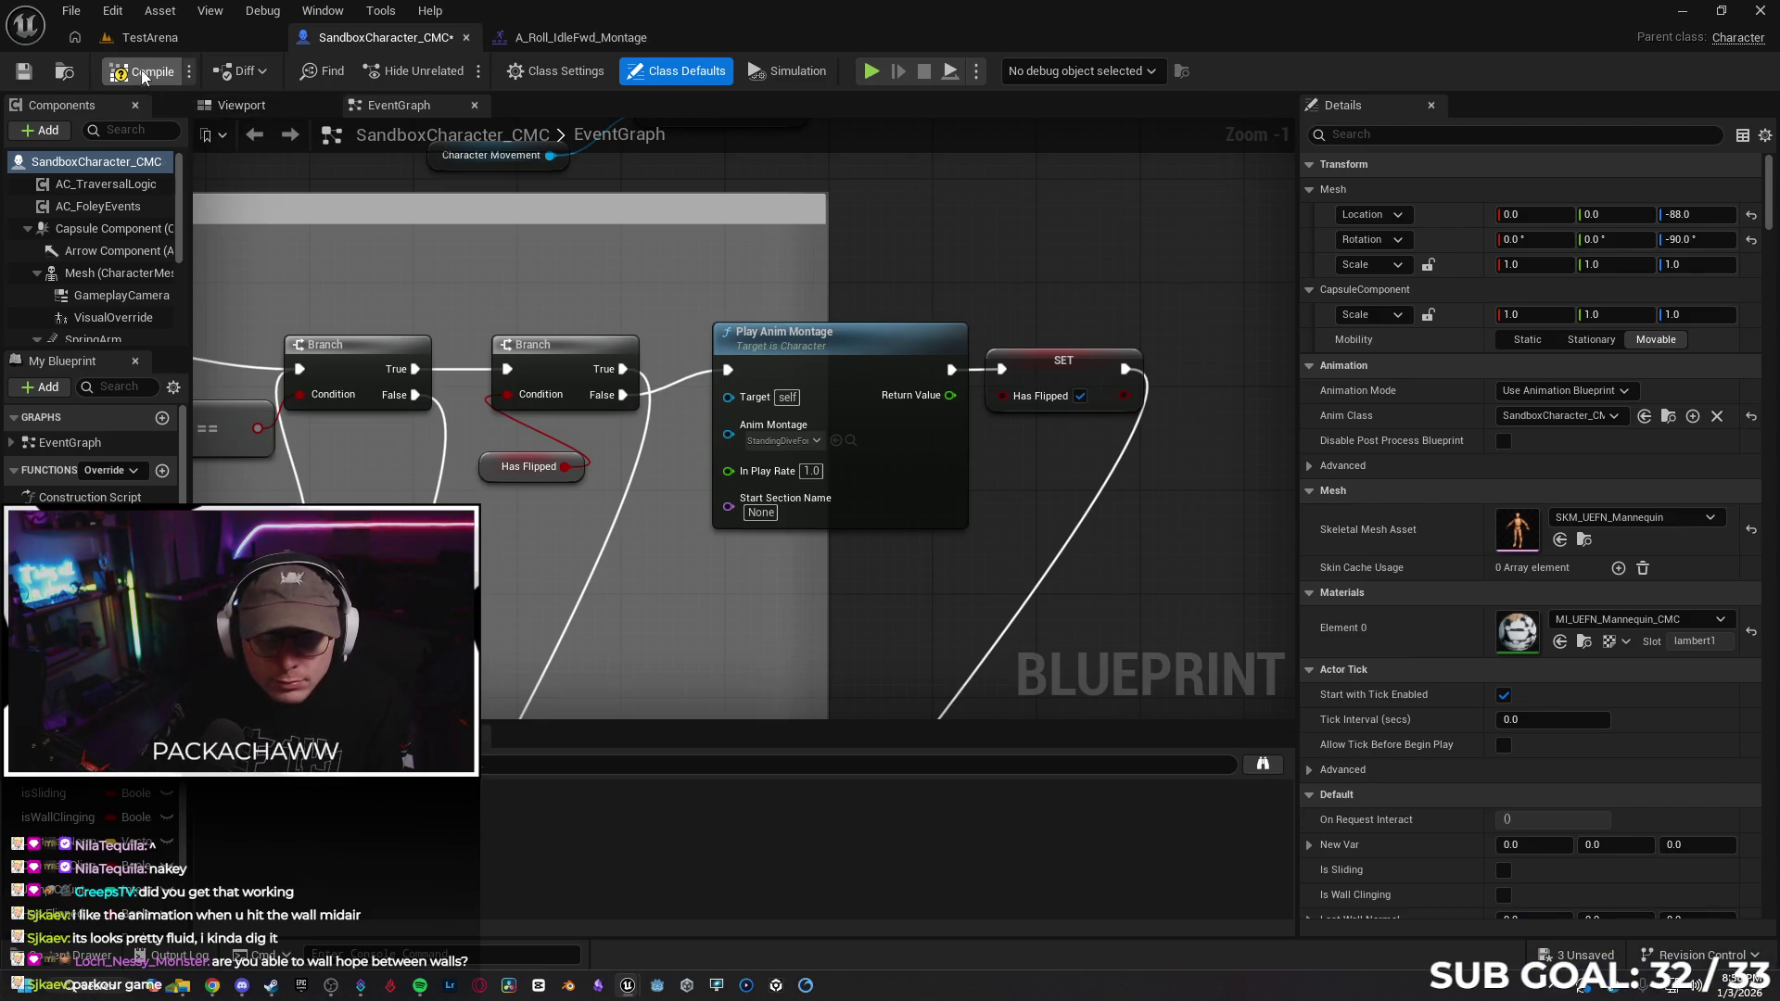
pyautogui.click(176, 41)
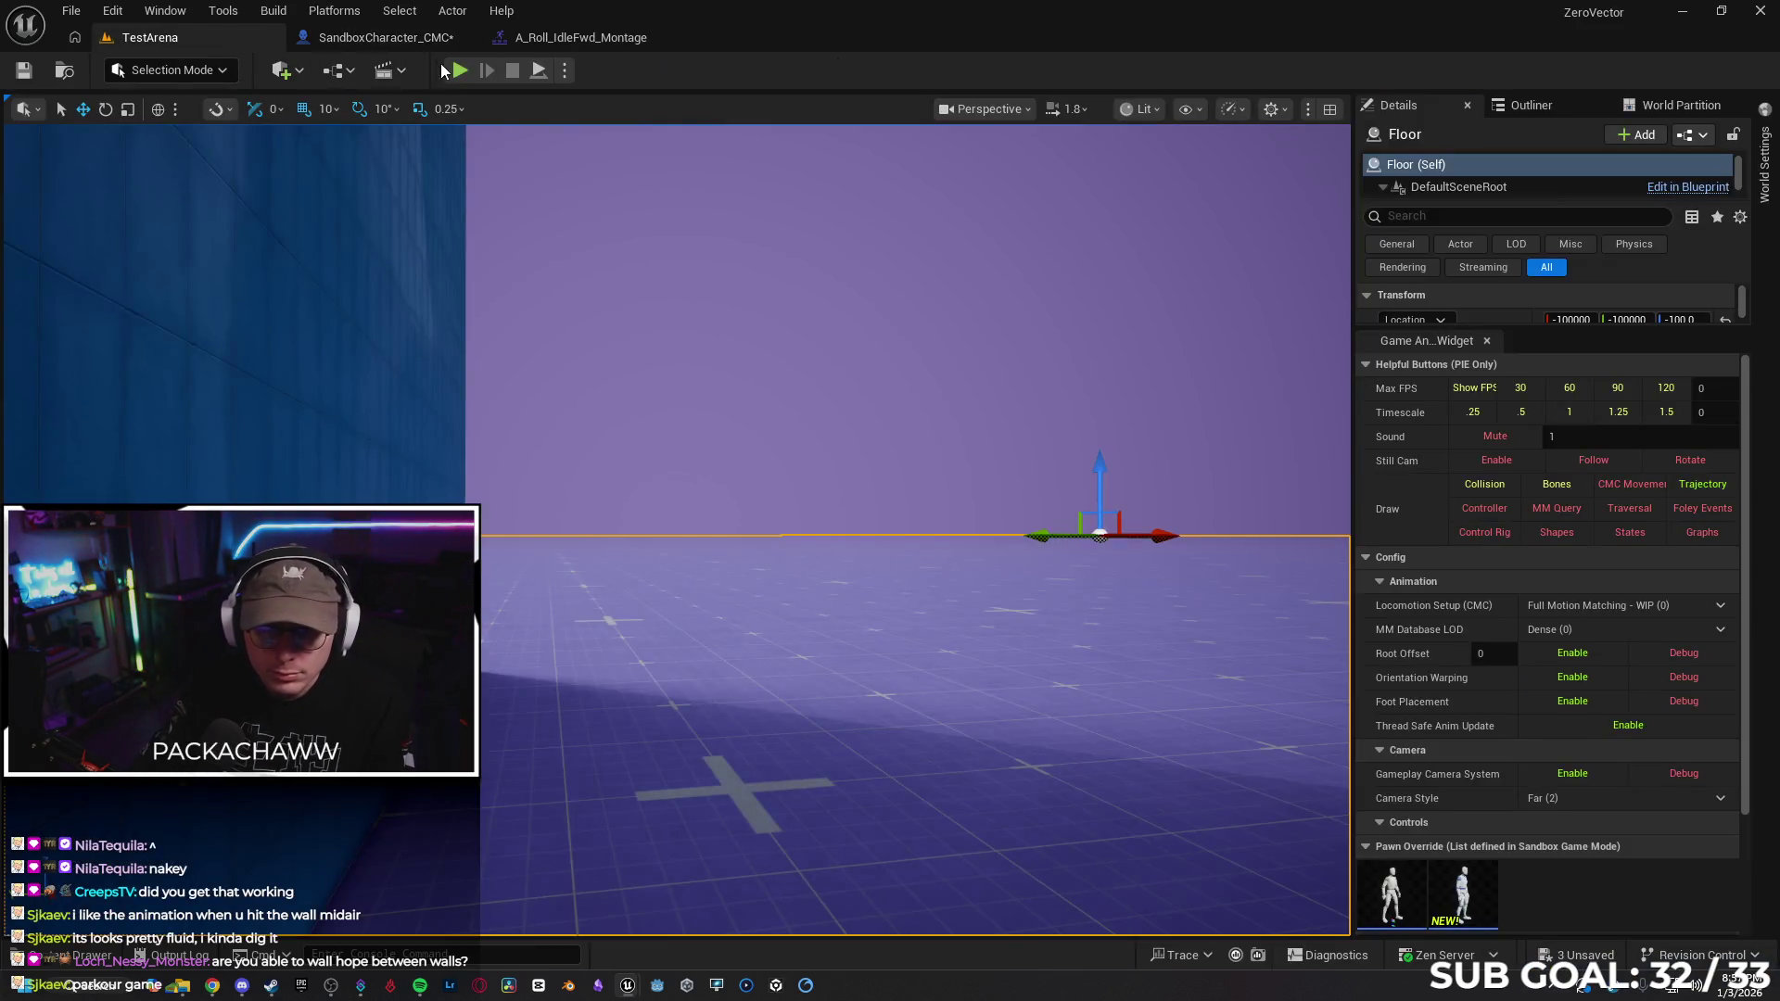
pyautogui.click(459, 69)
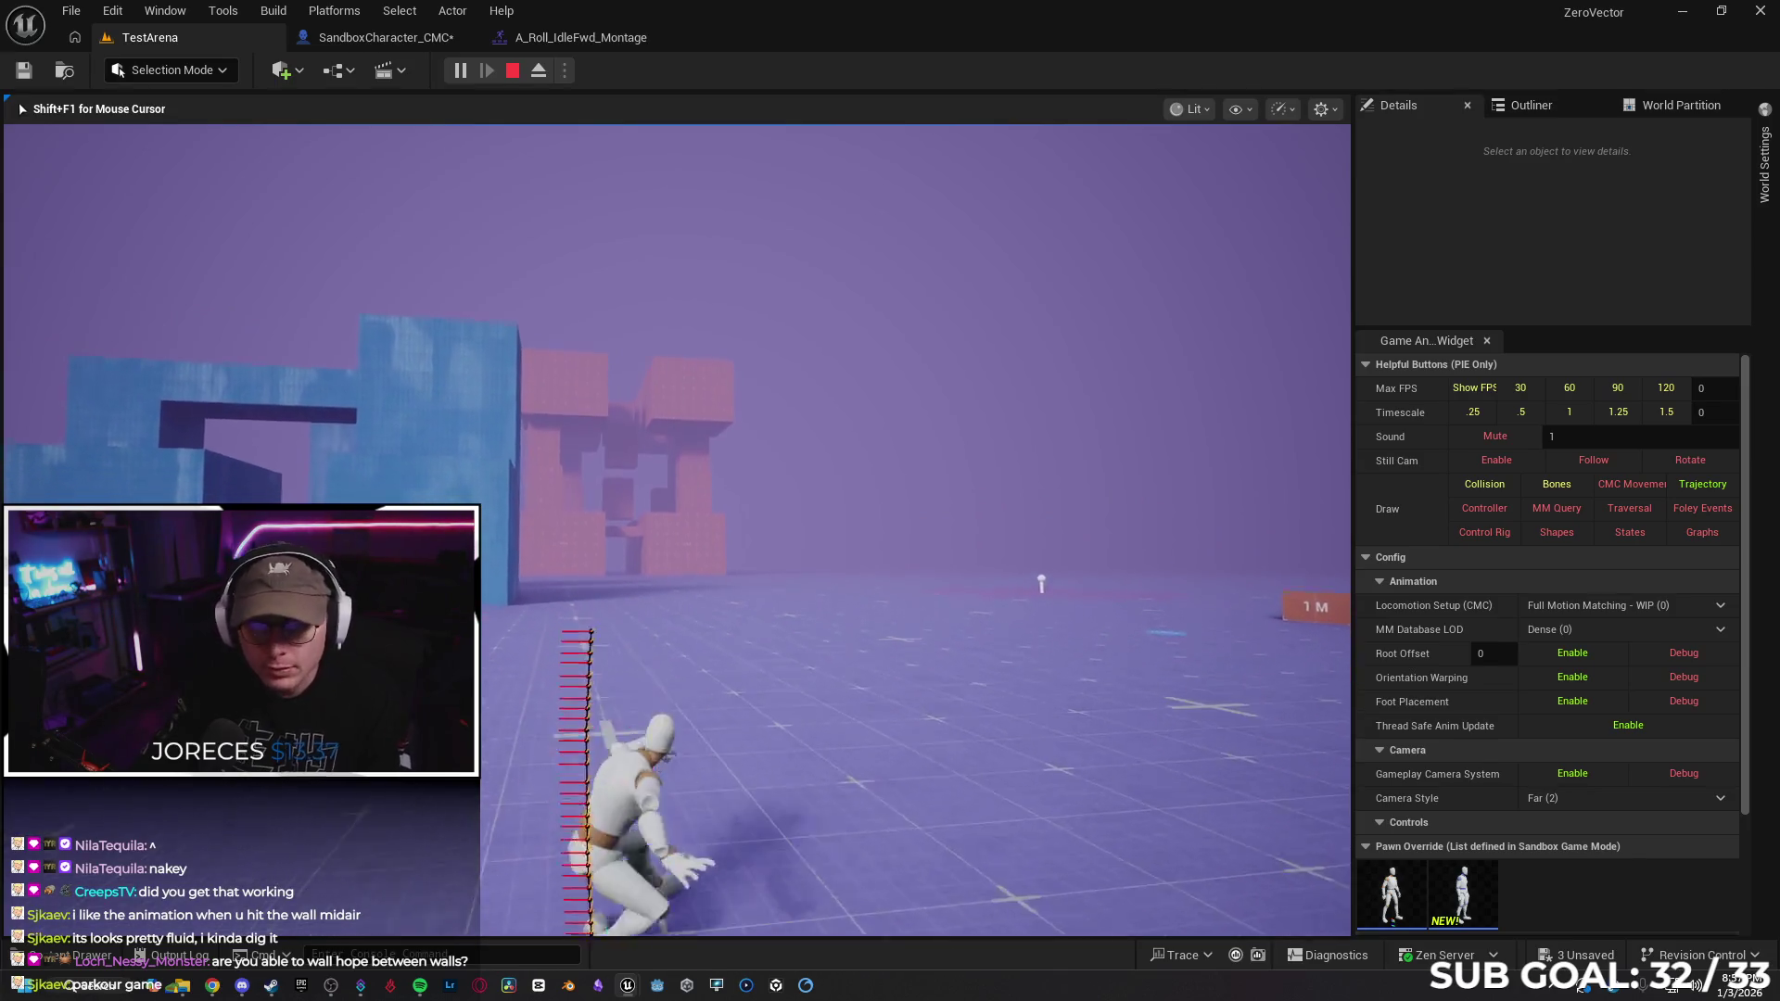
pyautogui.press('Escape')
pyautogui.click(358, 40)
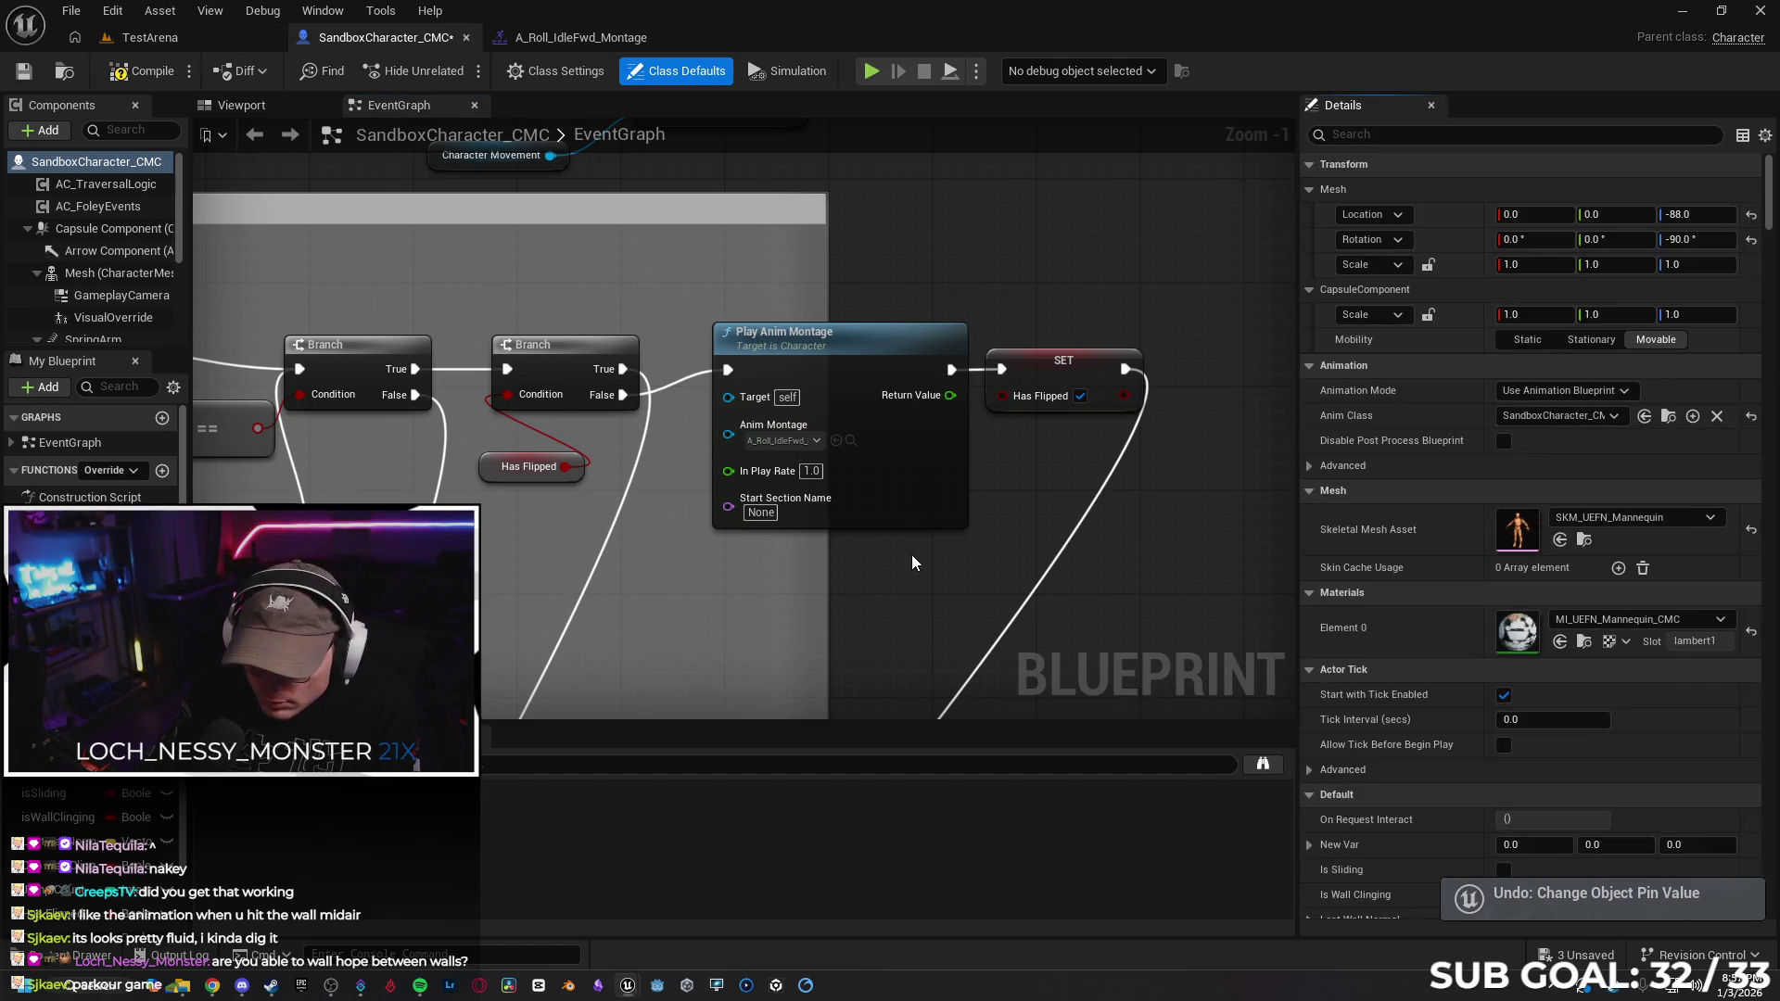
# Undo and then redo the switch of Play Anim Montage to A_Roll_IdleFwd
pyautogui.hotkey('ctrl', 'z')
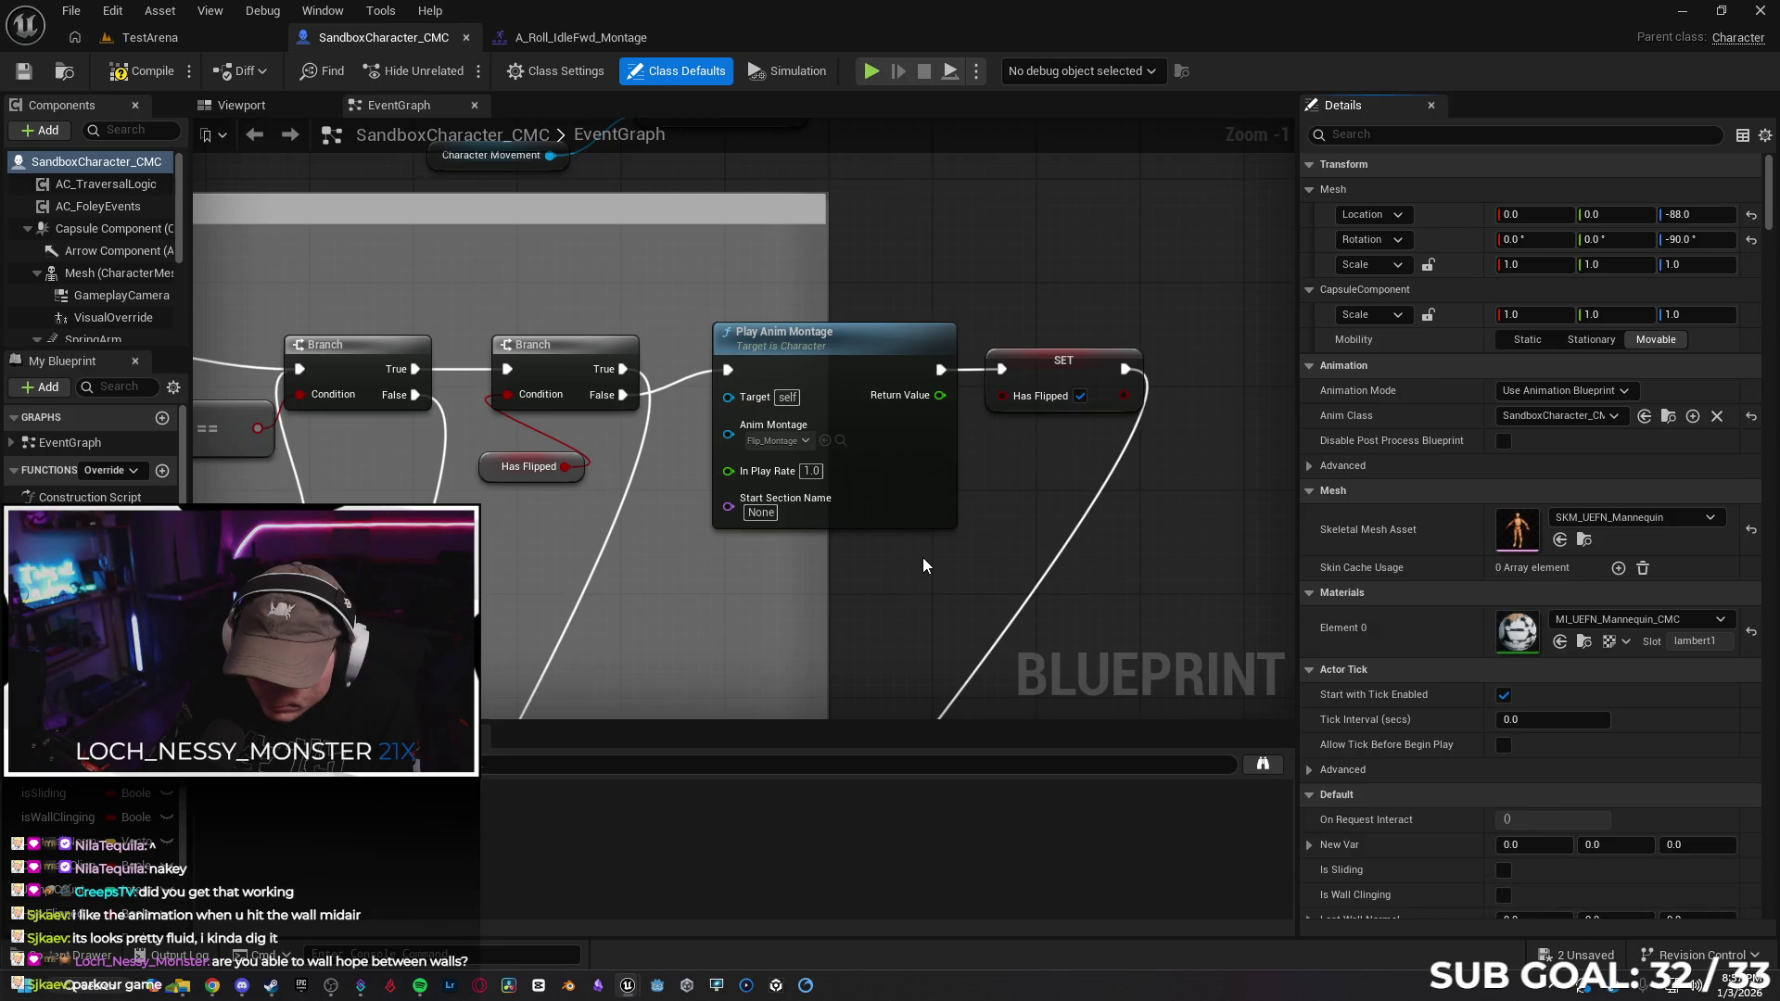
pyautogui.click(804, 441)
pyautogui.press('Escape')
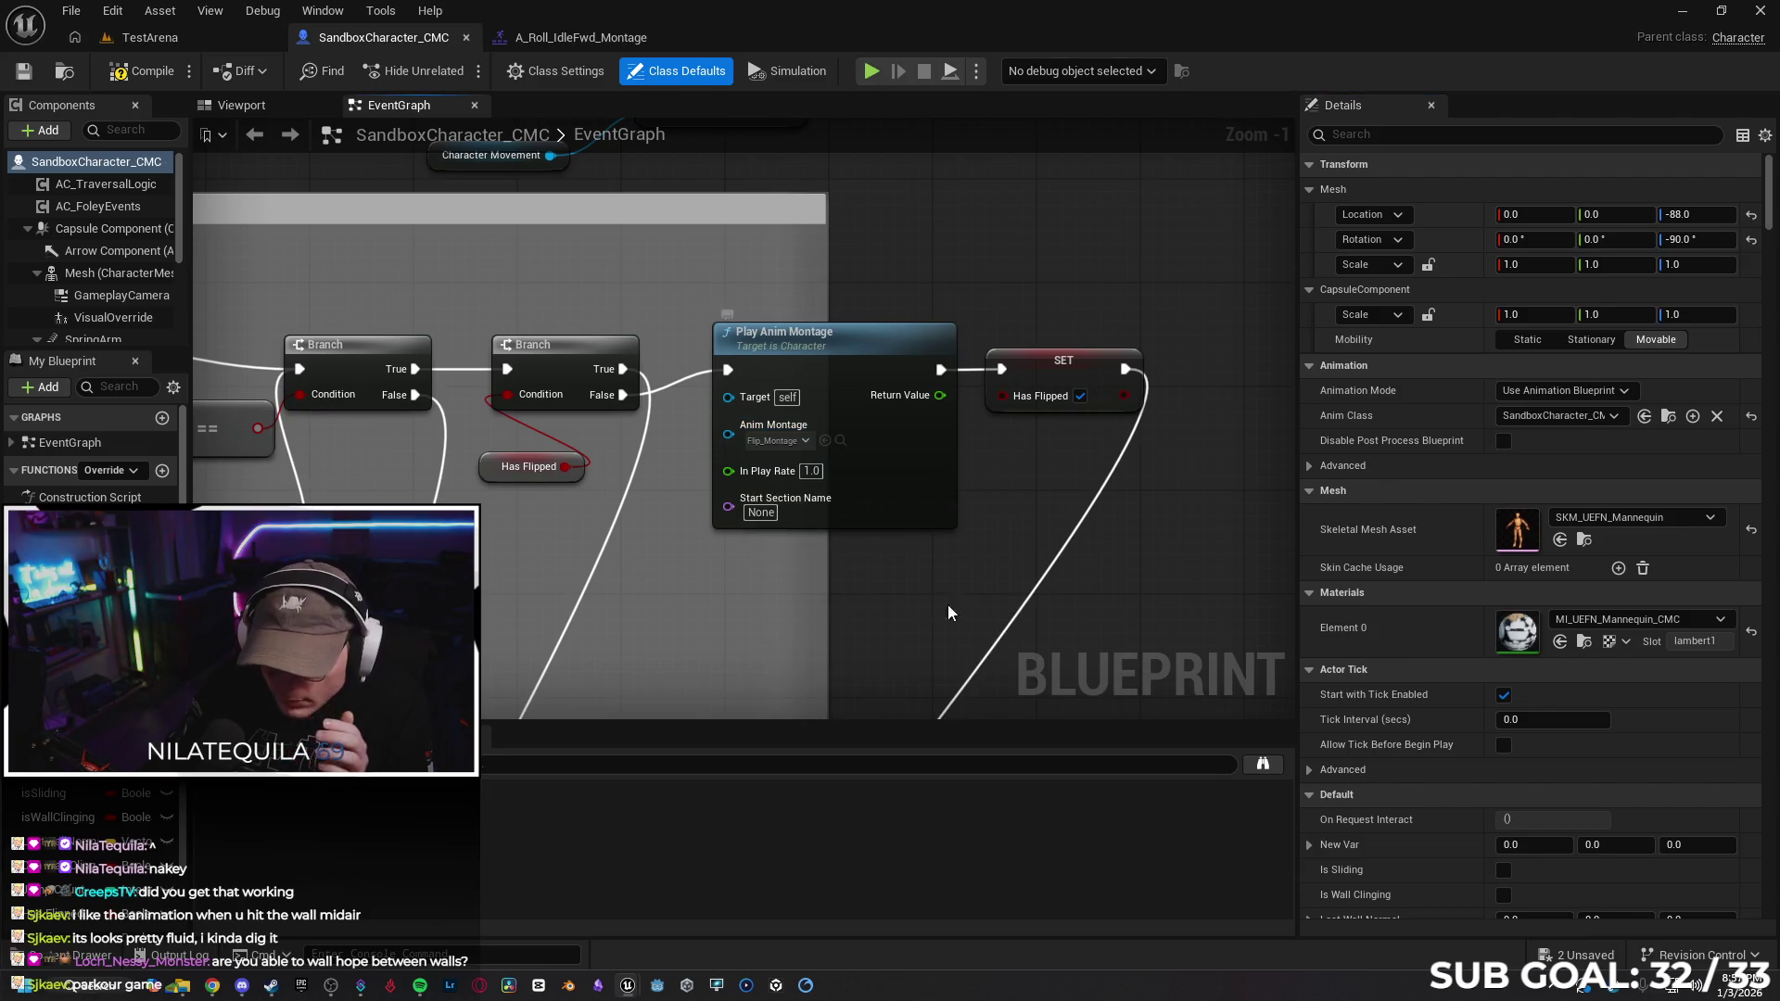
pyautogui.click(112, 10)
pyautogui.click(273, 194)
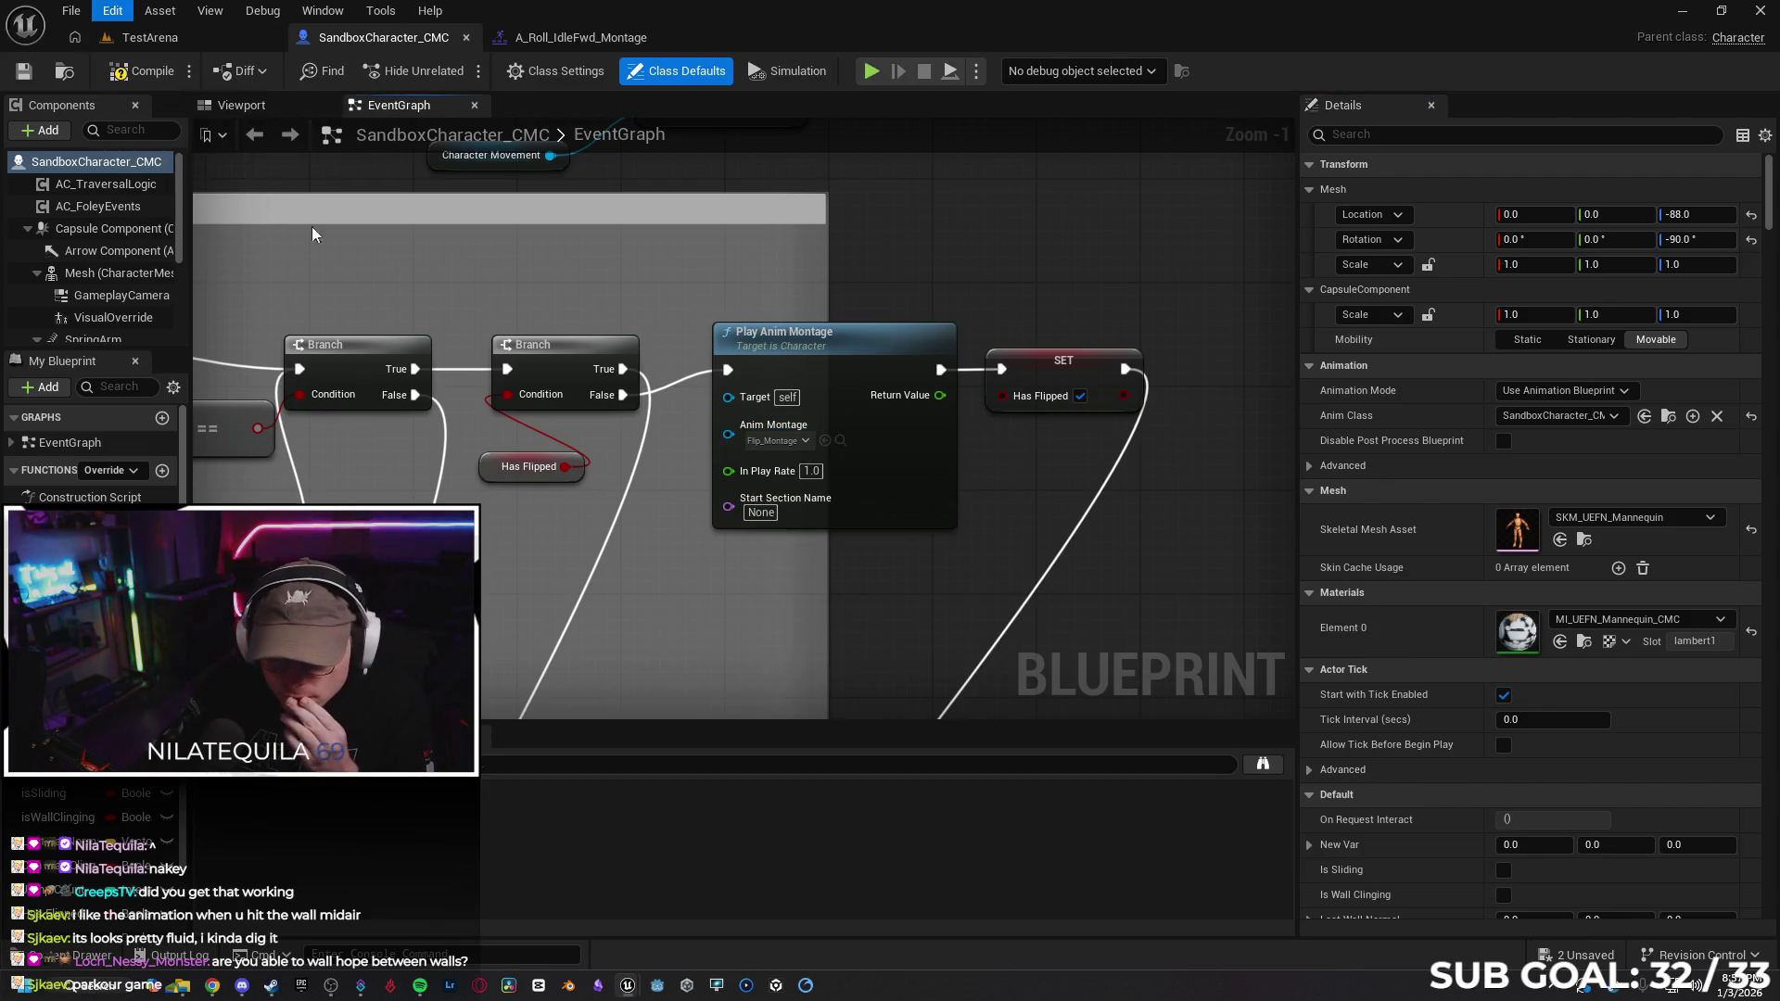
pyautogui.hotkey('ctrl', 'y')
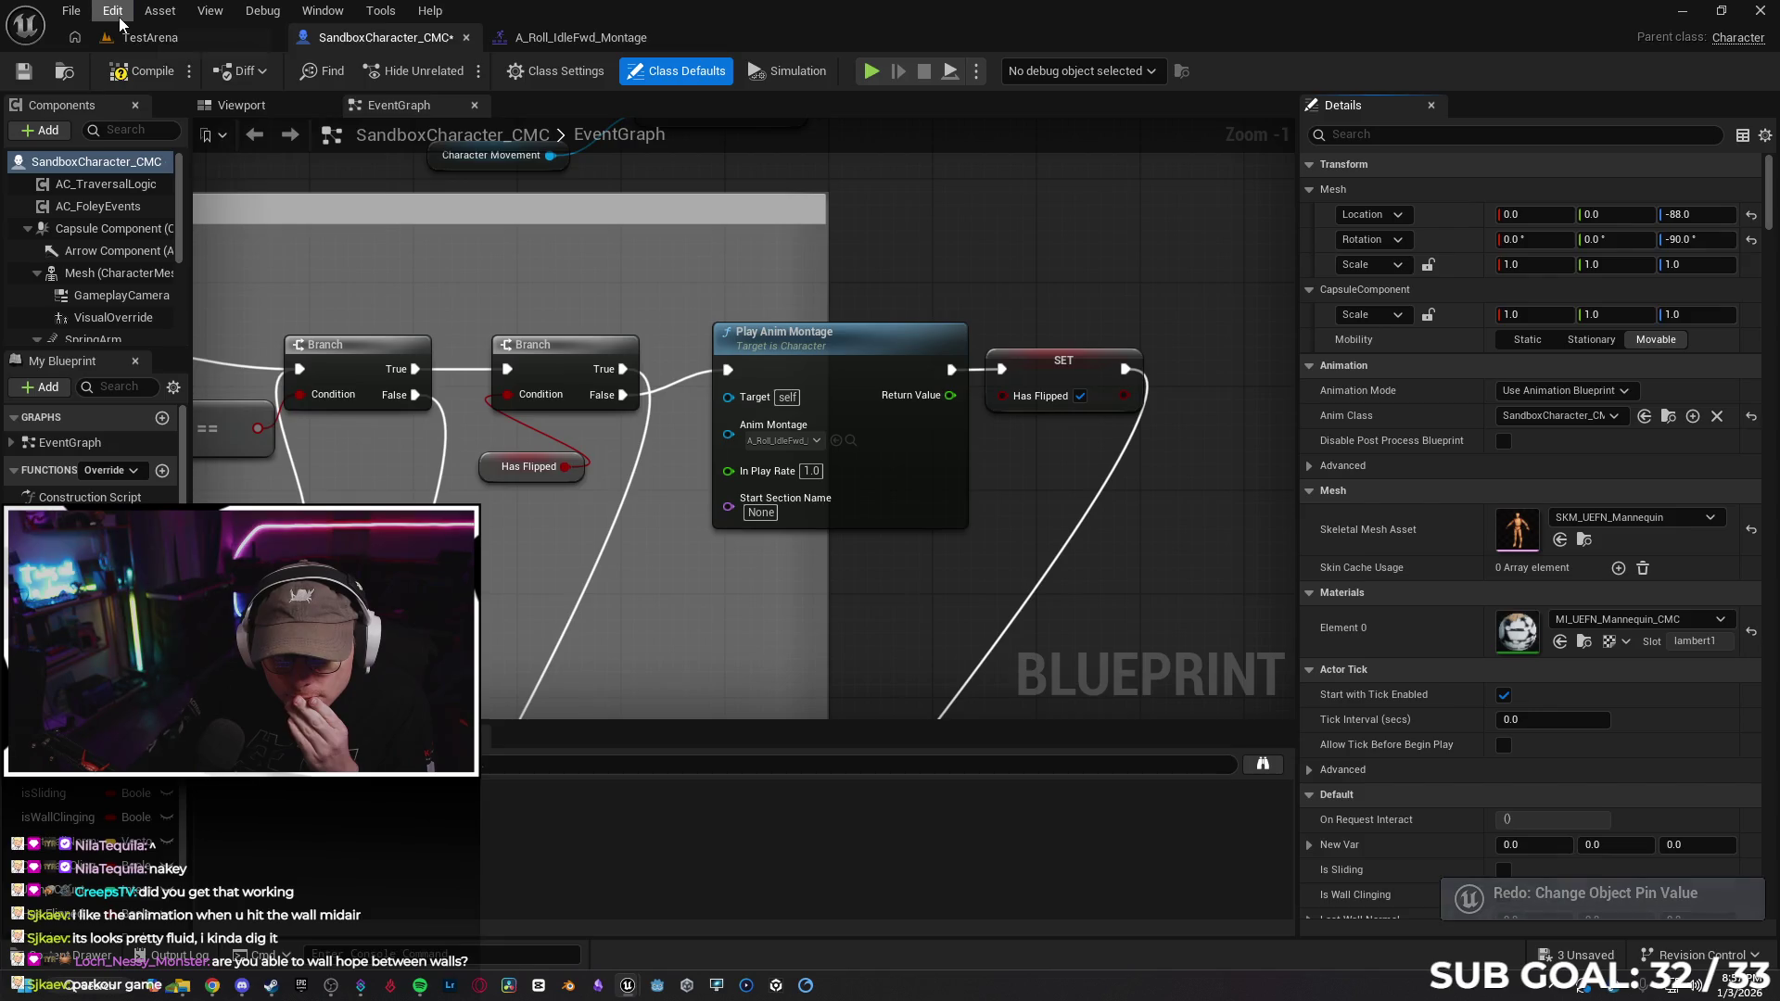
# Reselect A_Roll_IdleFwd_Montage on the node at rate 1.5, then playtest it in TestArena
pyautogui.click(114, 11)
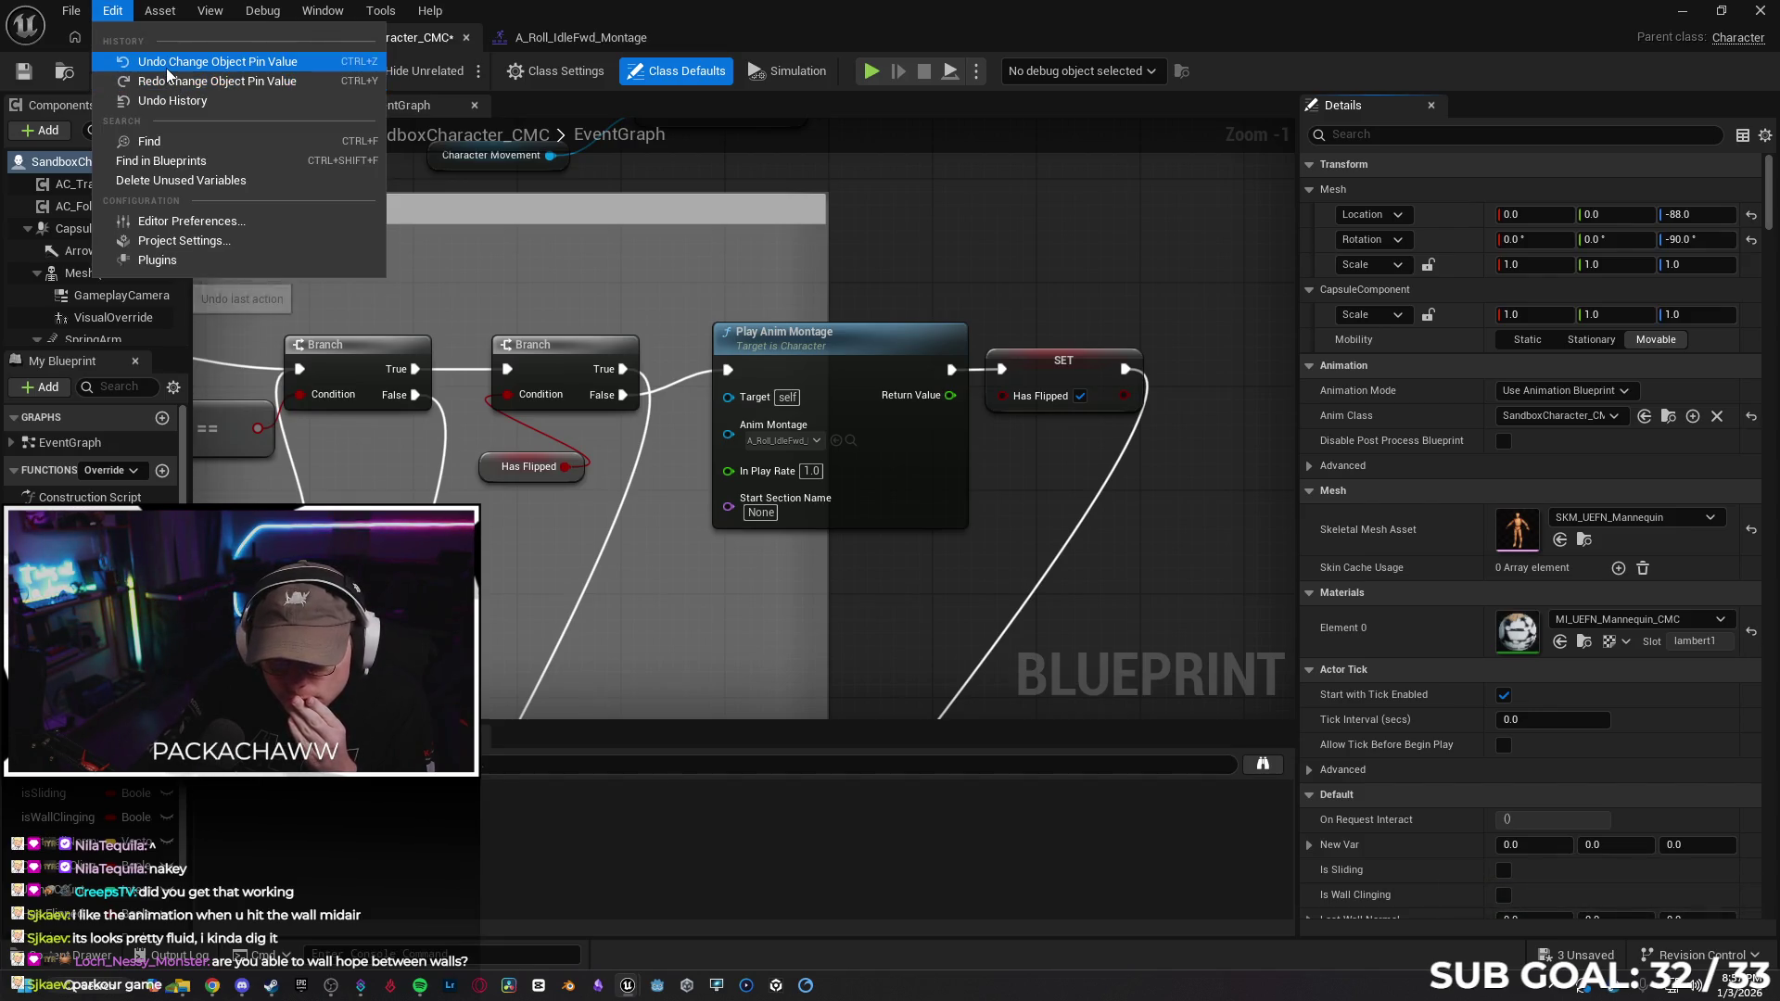
pyautogui.click(566, 342)
pyautogui.hotkey('ctrl', 'z')
pyautogui.click(813, 441)
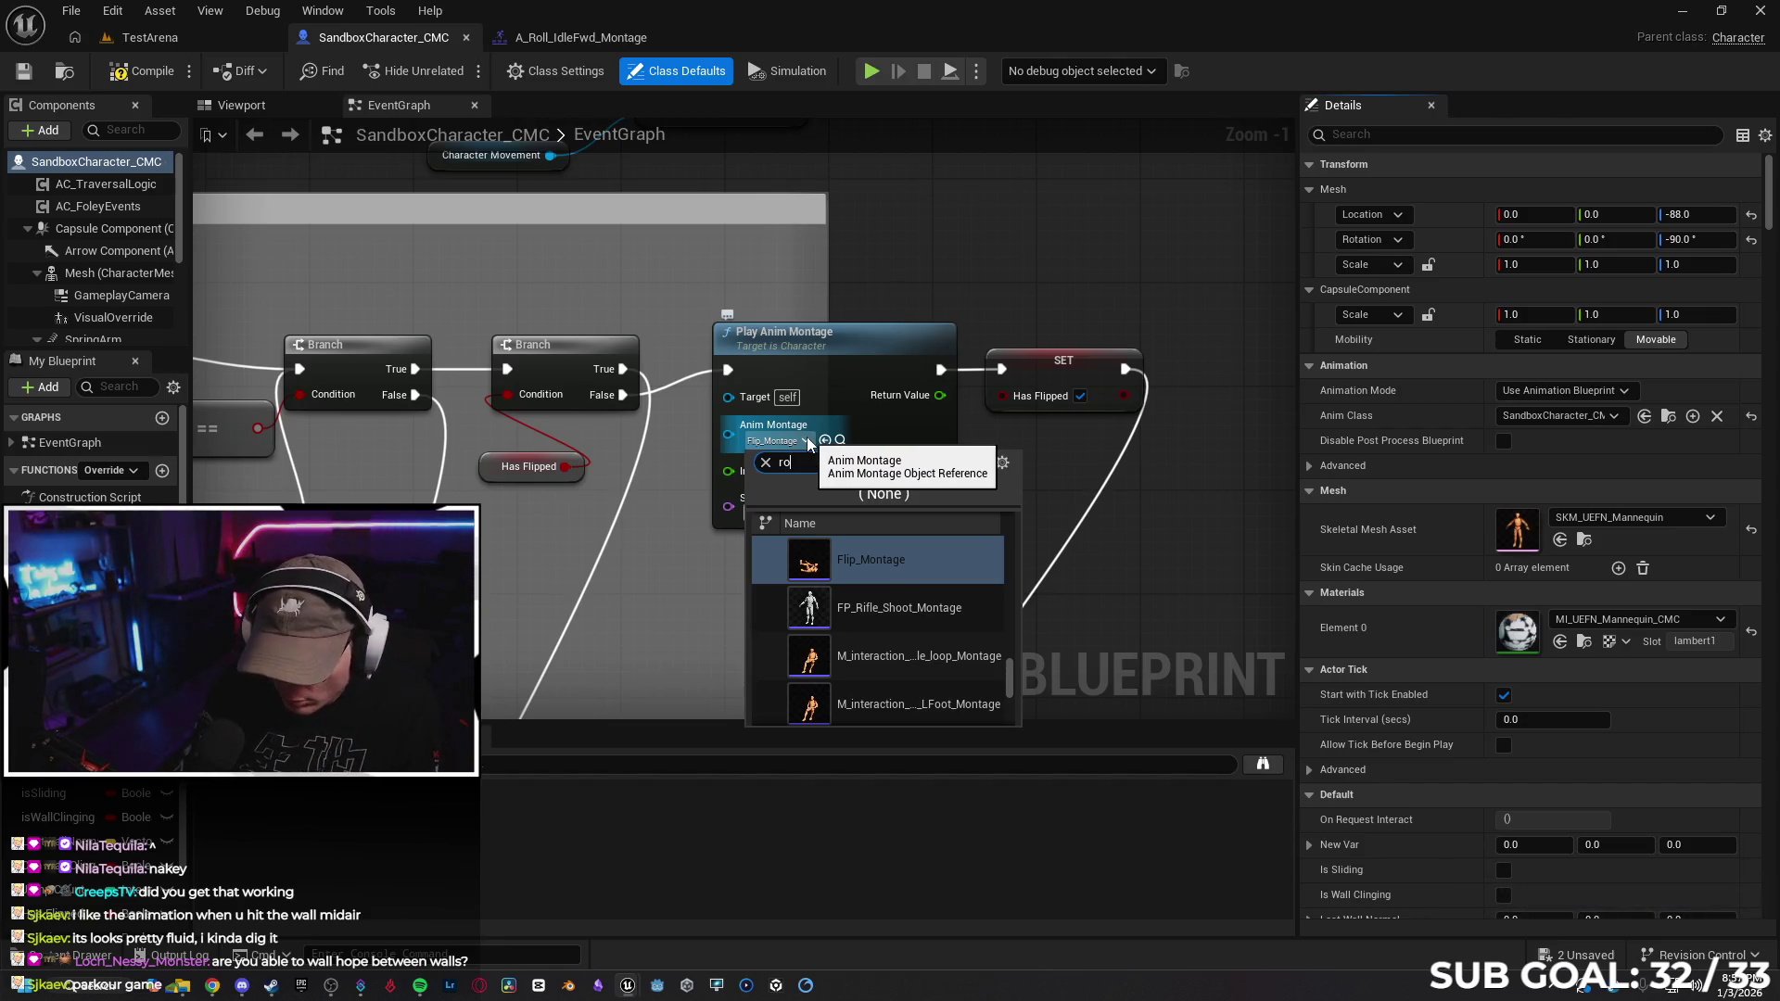
pyautogui.write('ll')
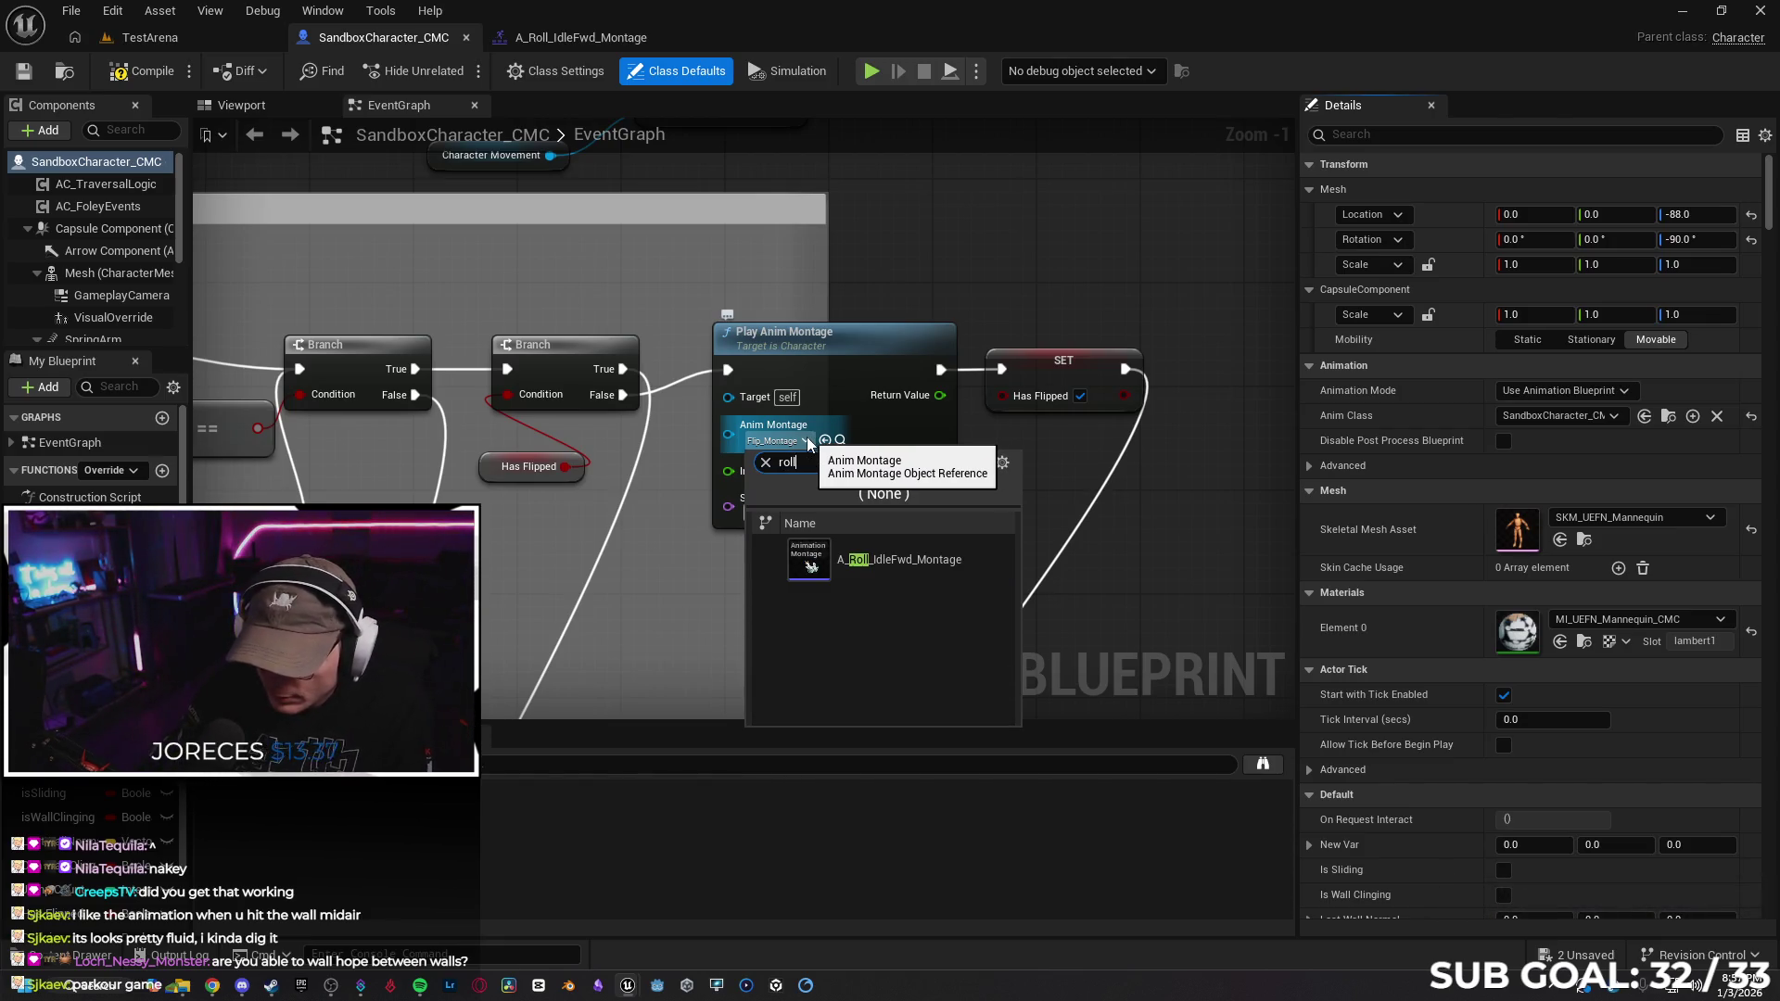
pyautogui.click(900, 560)
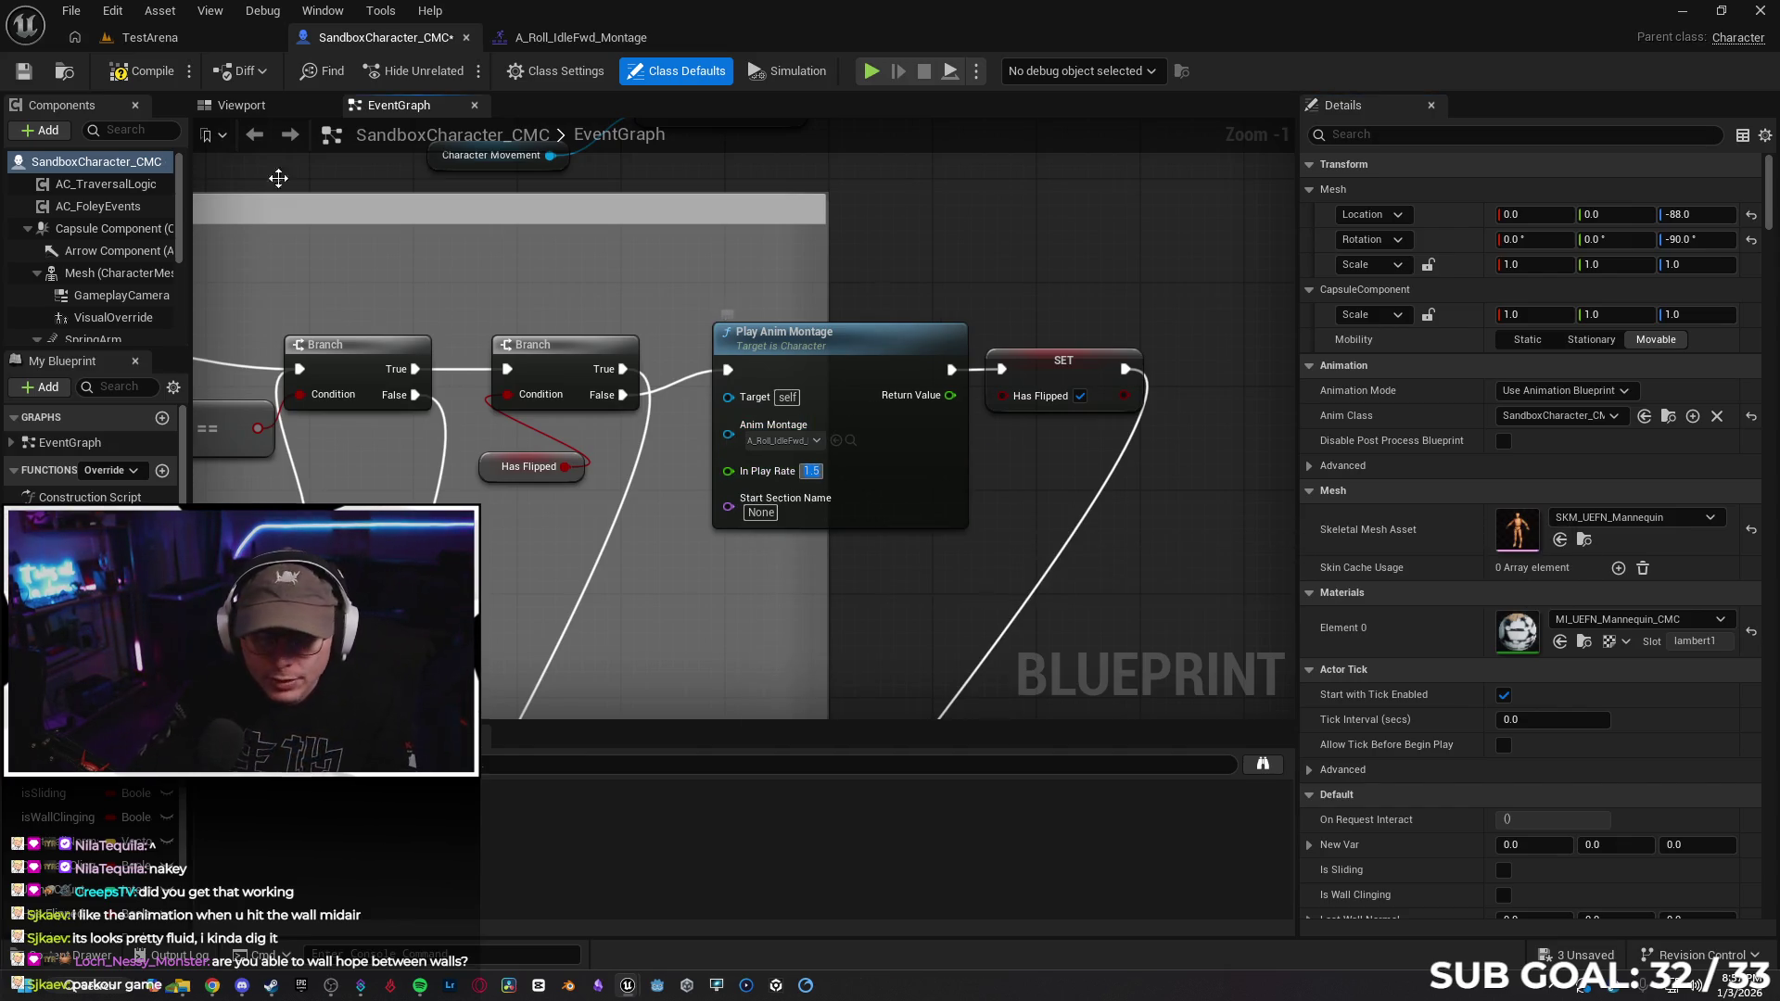
pyautogui.click(151, 37)
pyautogui.hotkey('alt', 'p')
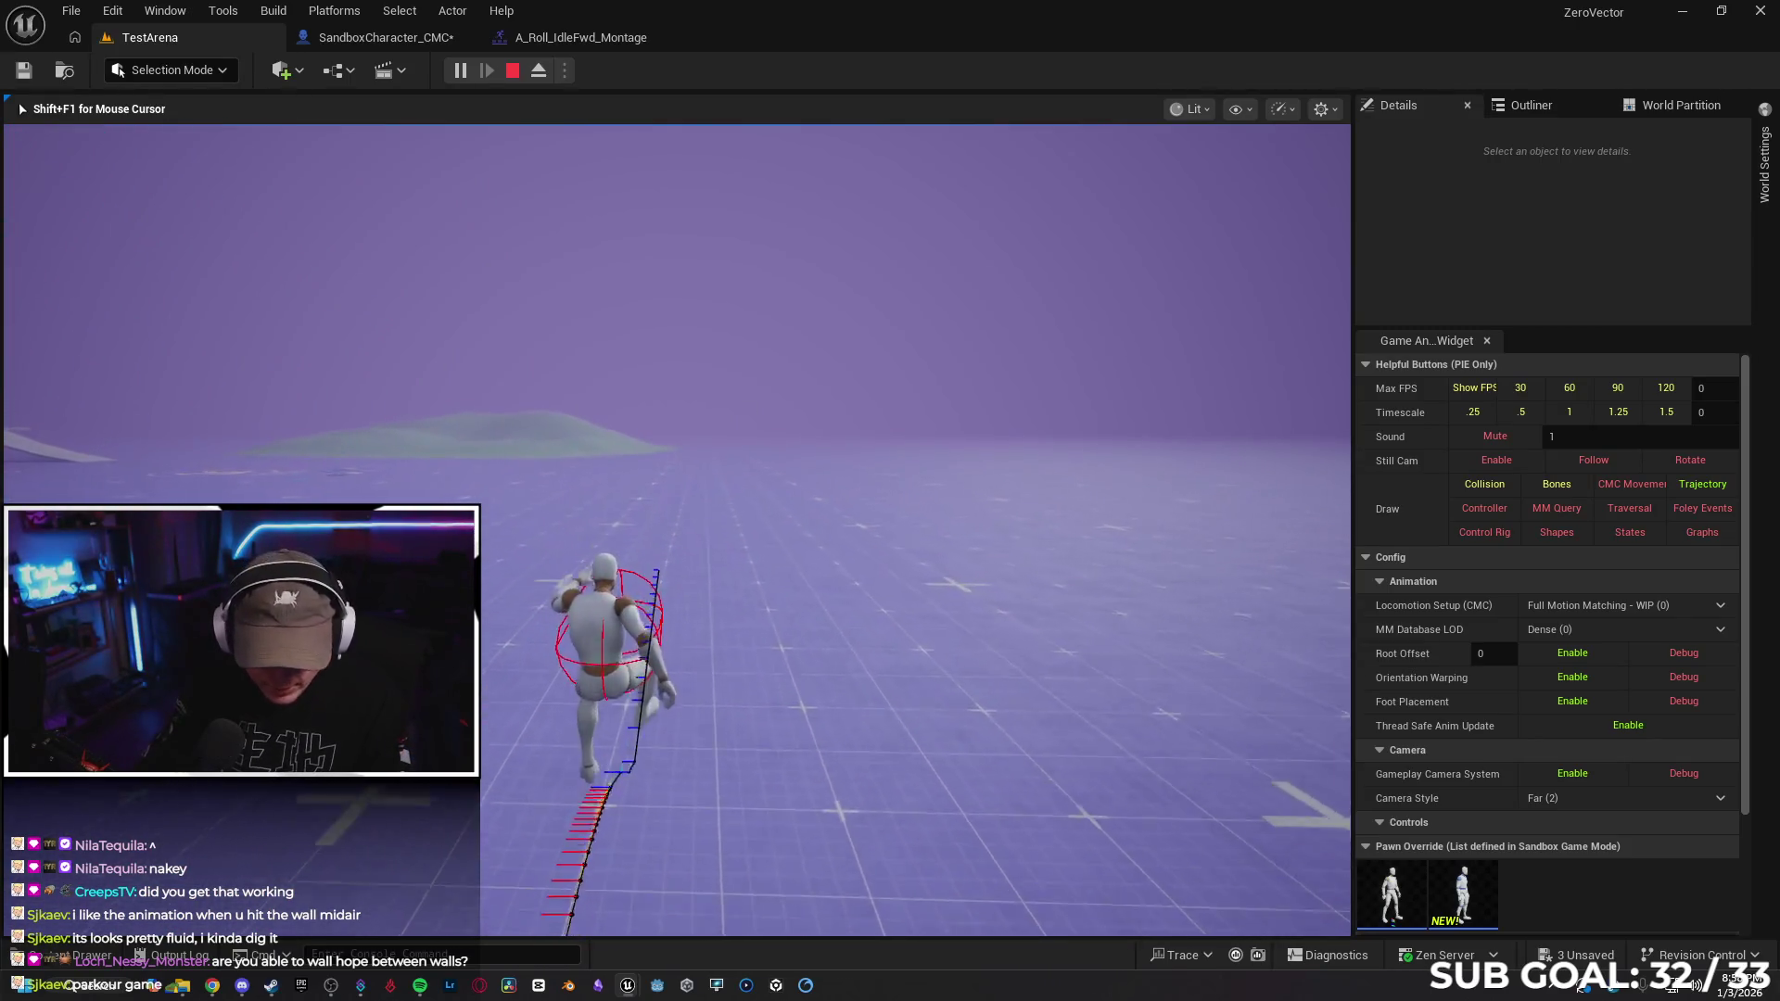
# Stop the TestArena roll playtest
pyautogui.press('Escape')
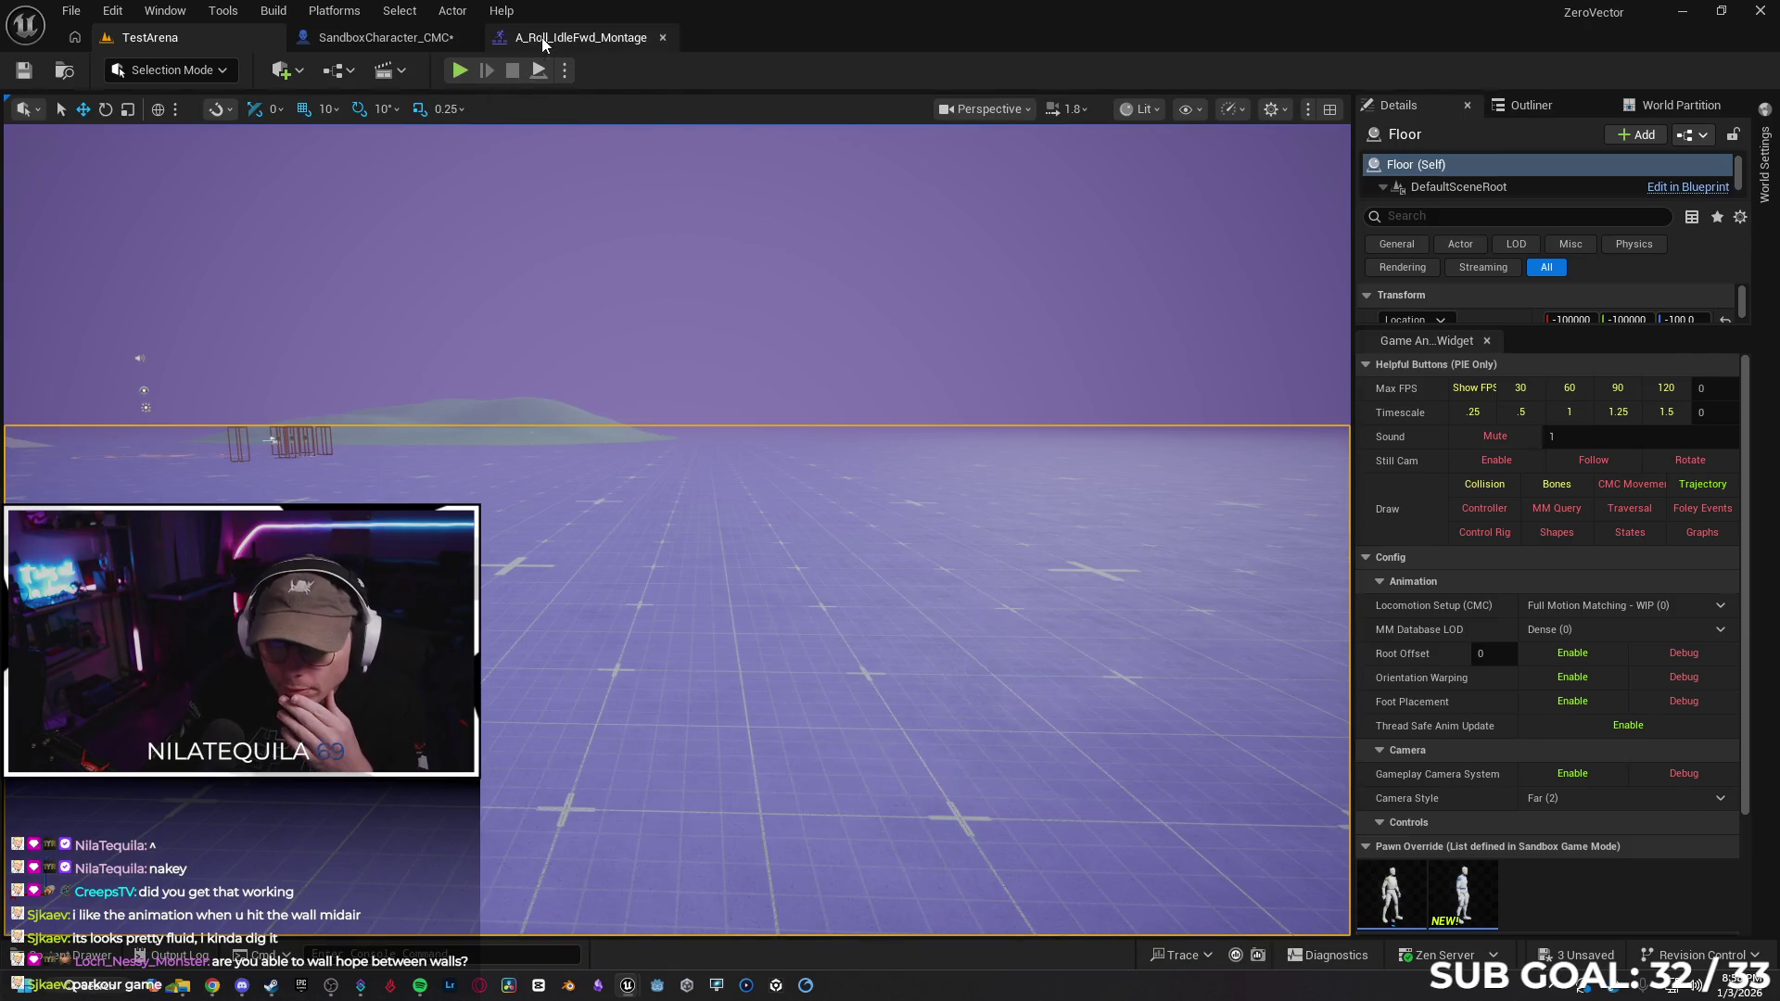
# Put Flip_Montage back on Play Anim Montage by searching 'flip' in the picker
pyautogui.click(543, 39)
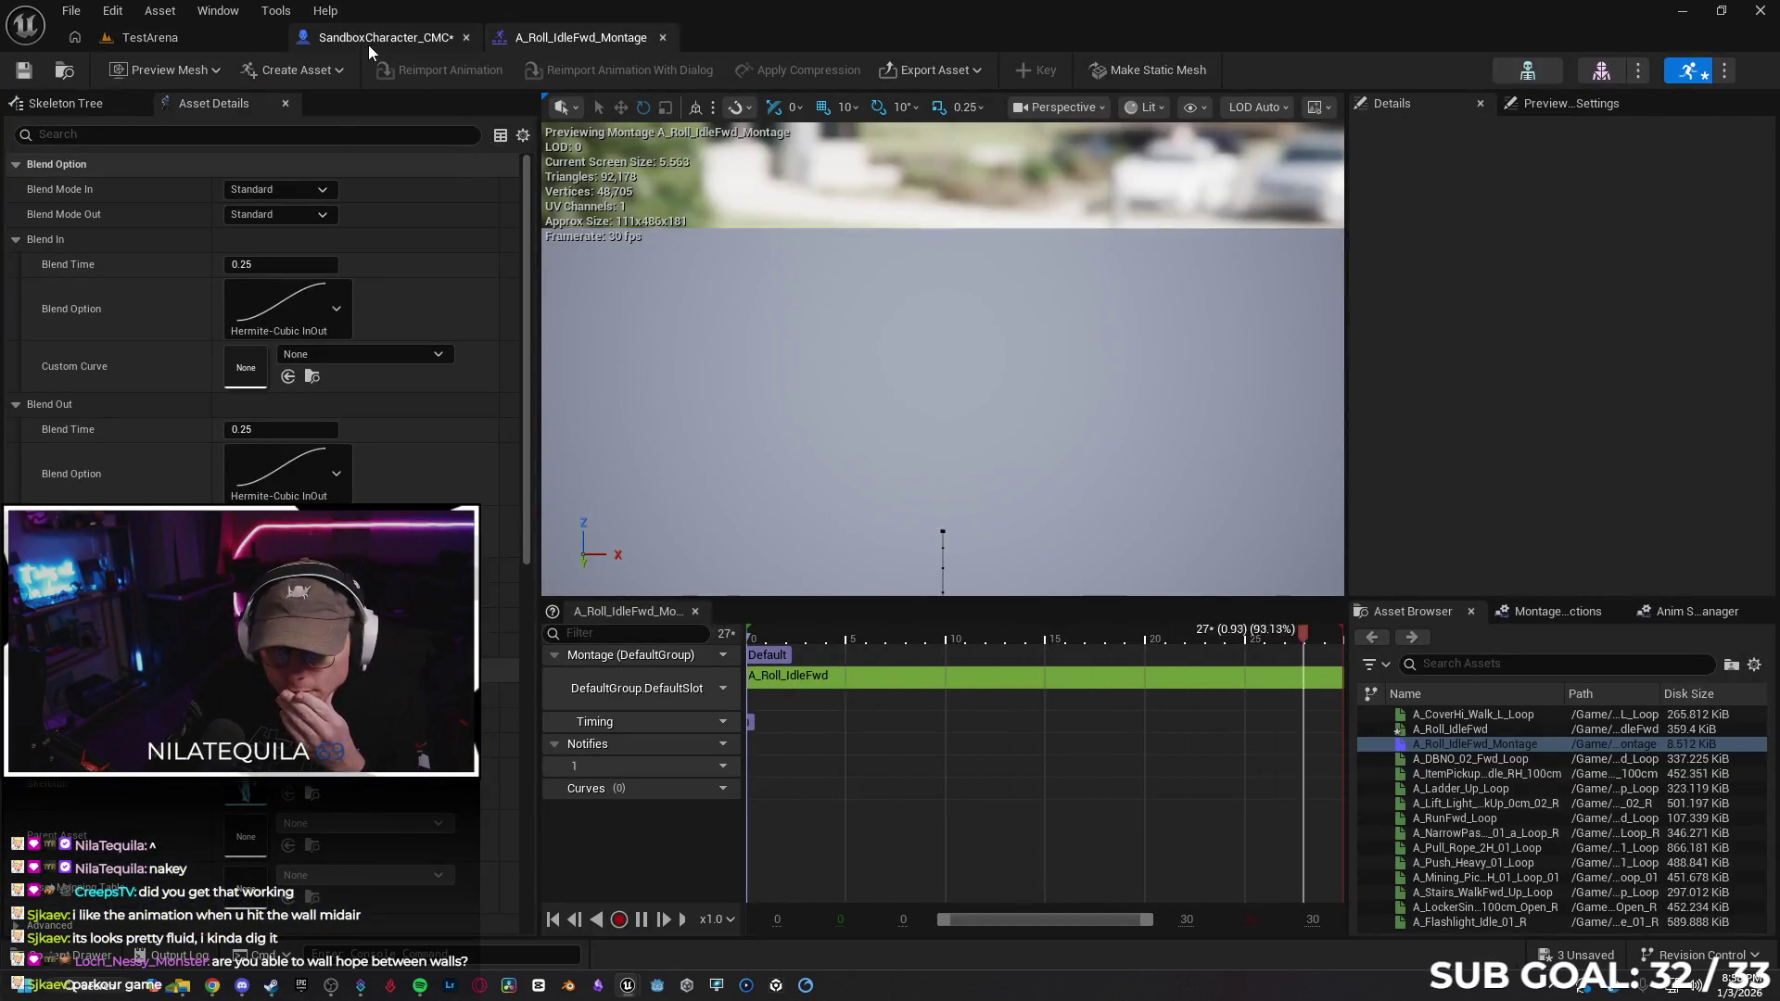
pyautogui.click(369, 43)
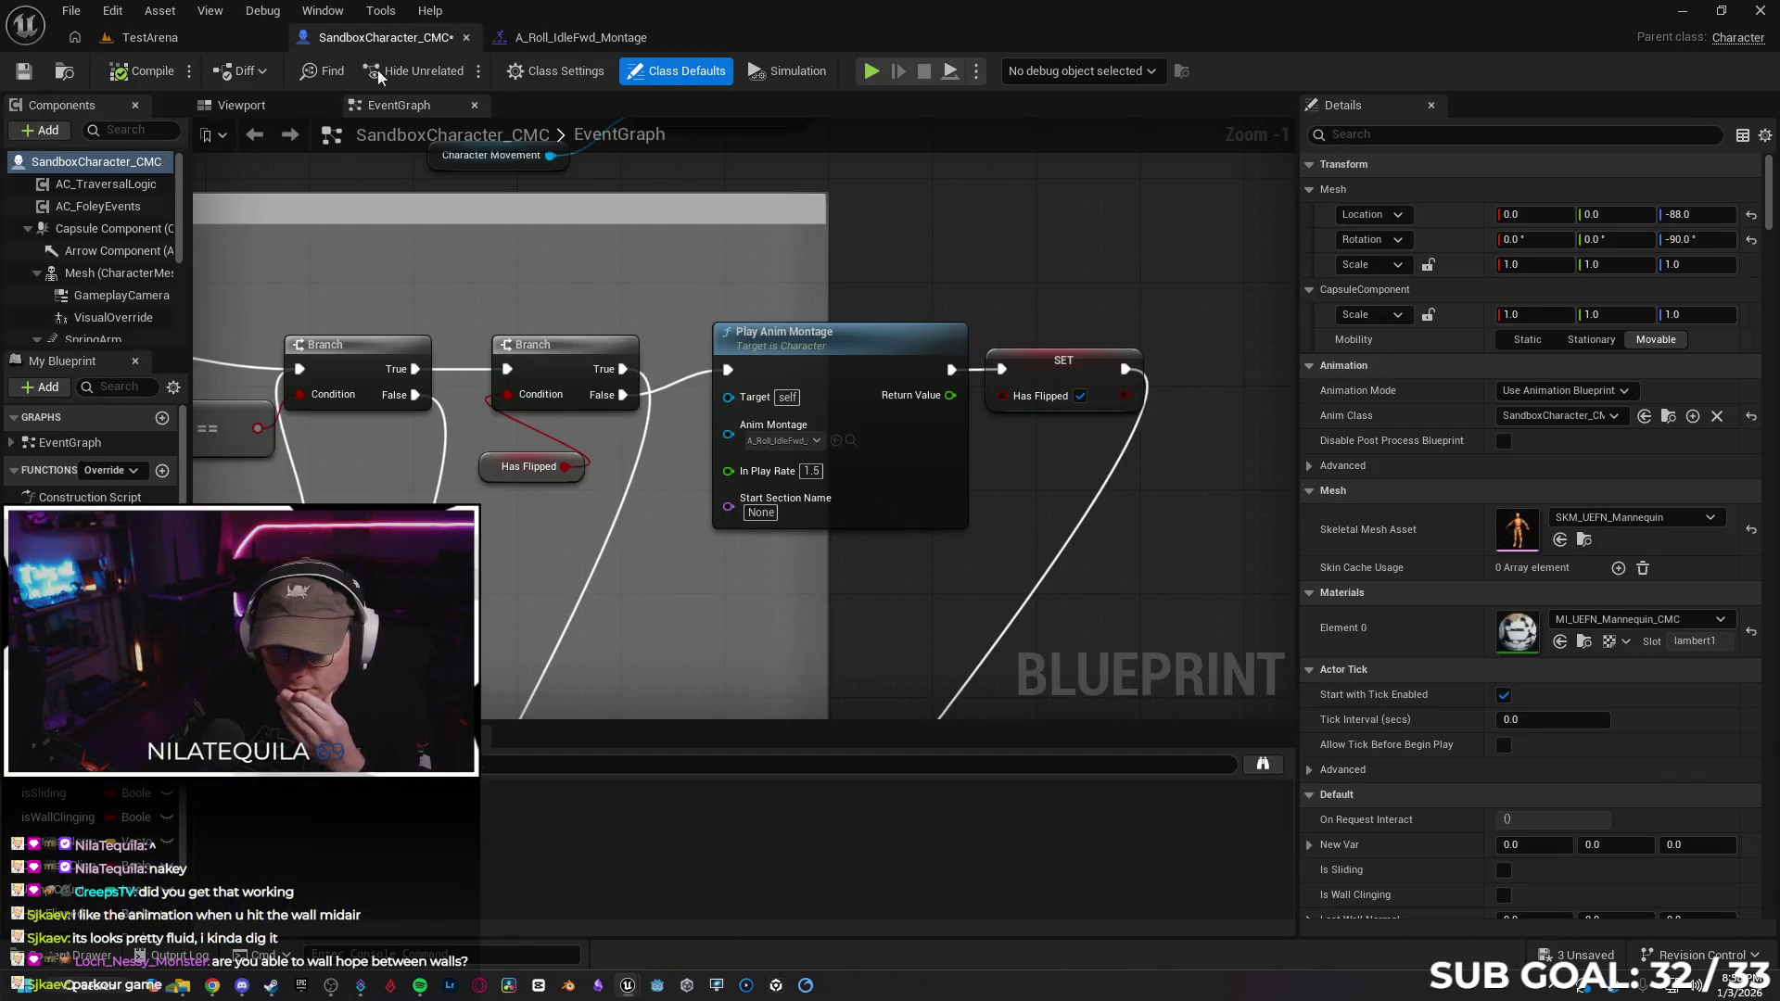
pyautogui.click(813, 442)
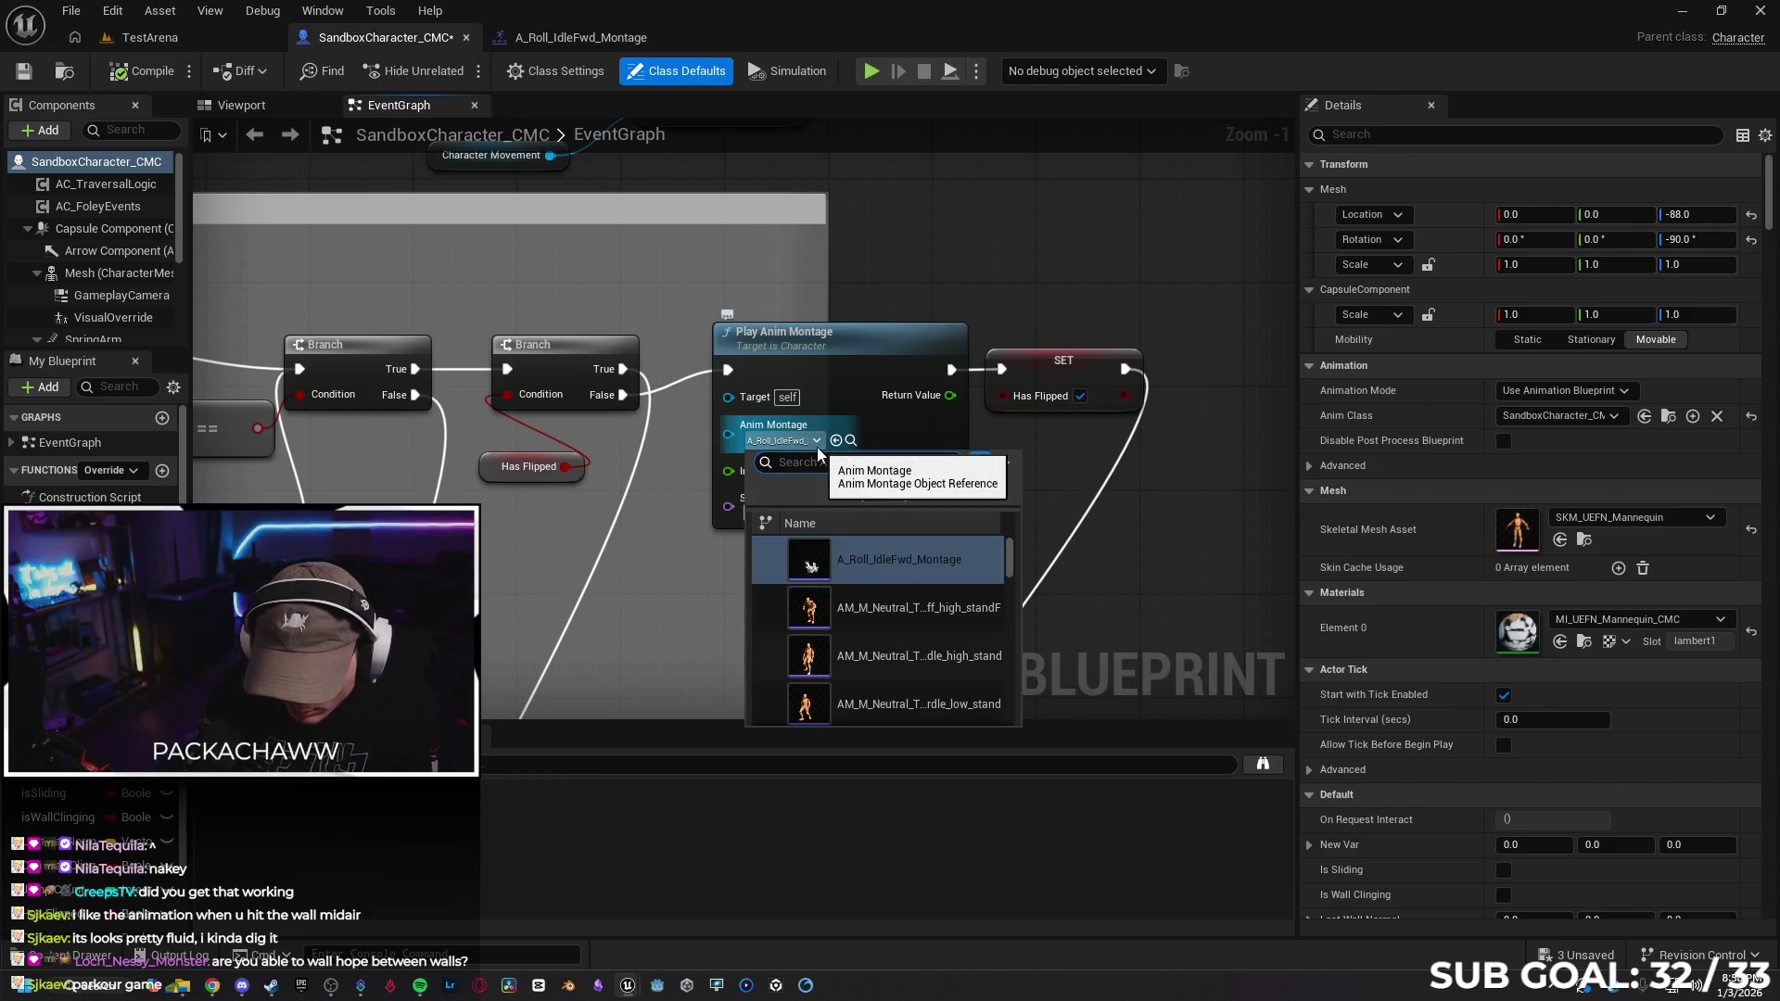
pyautogui.write('huf')
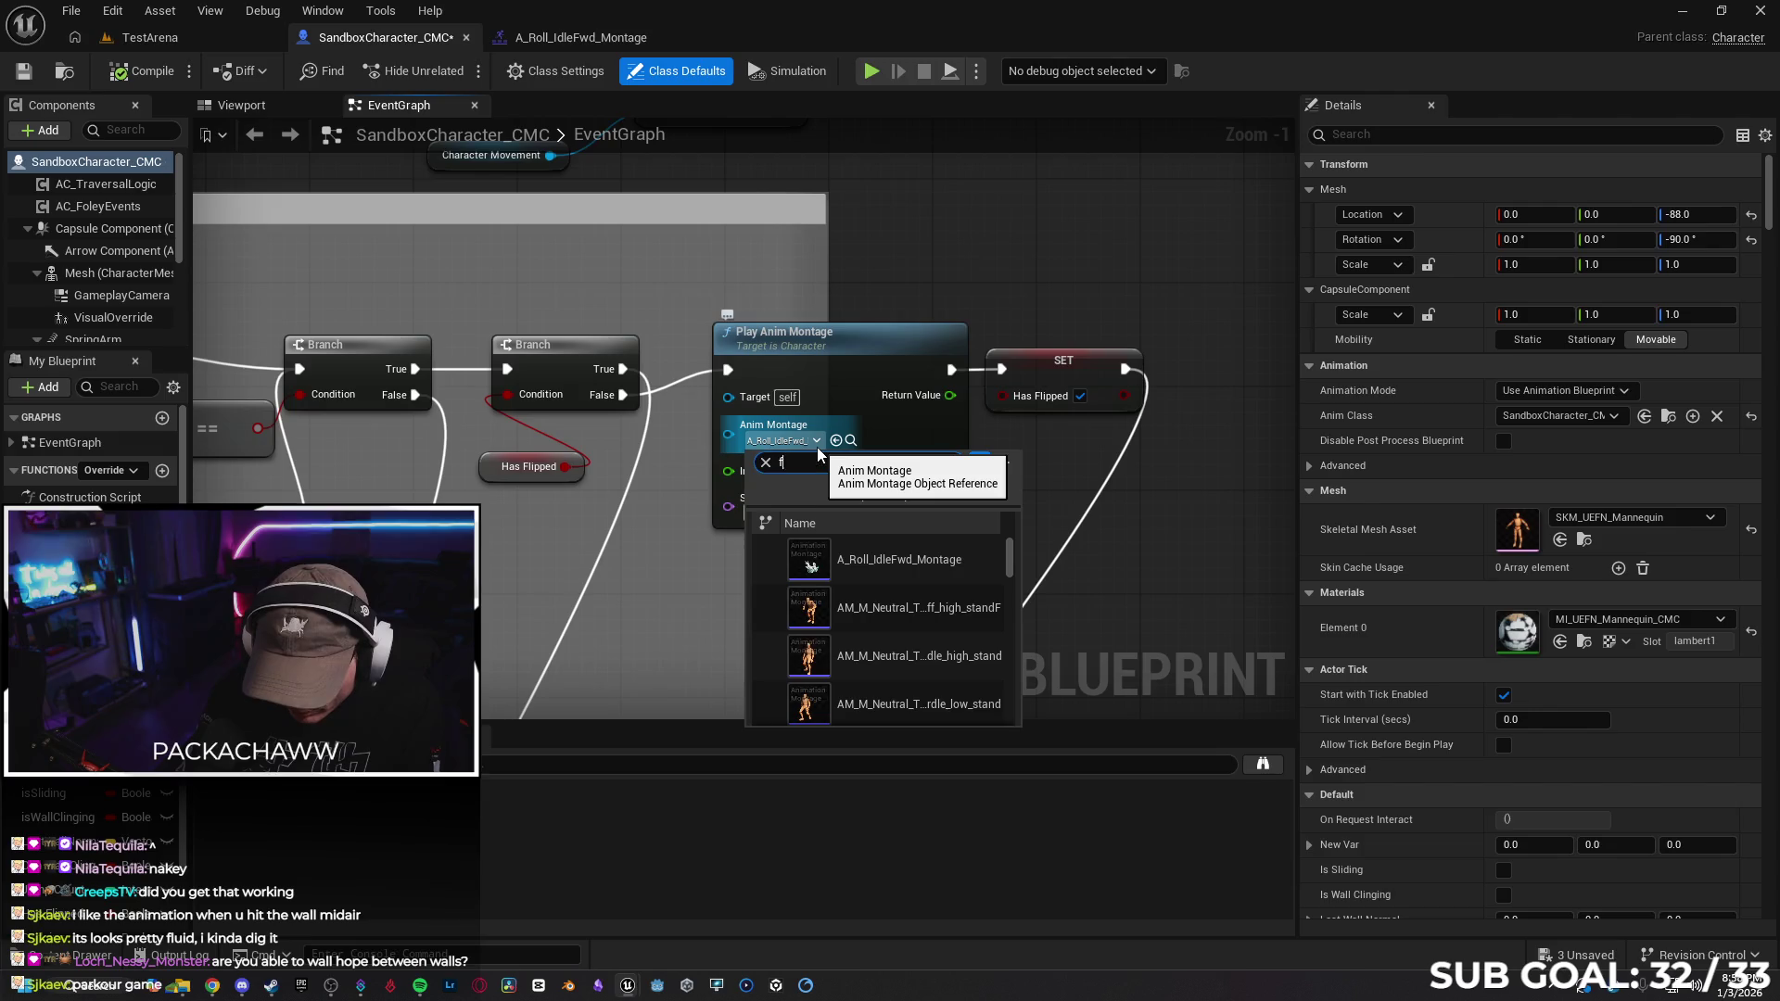
pyautogui.write('lip')
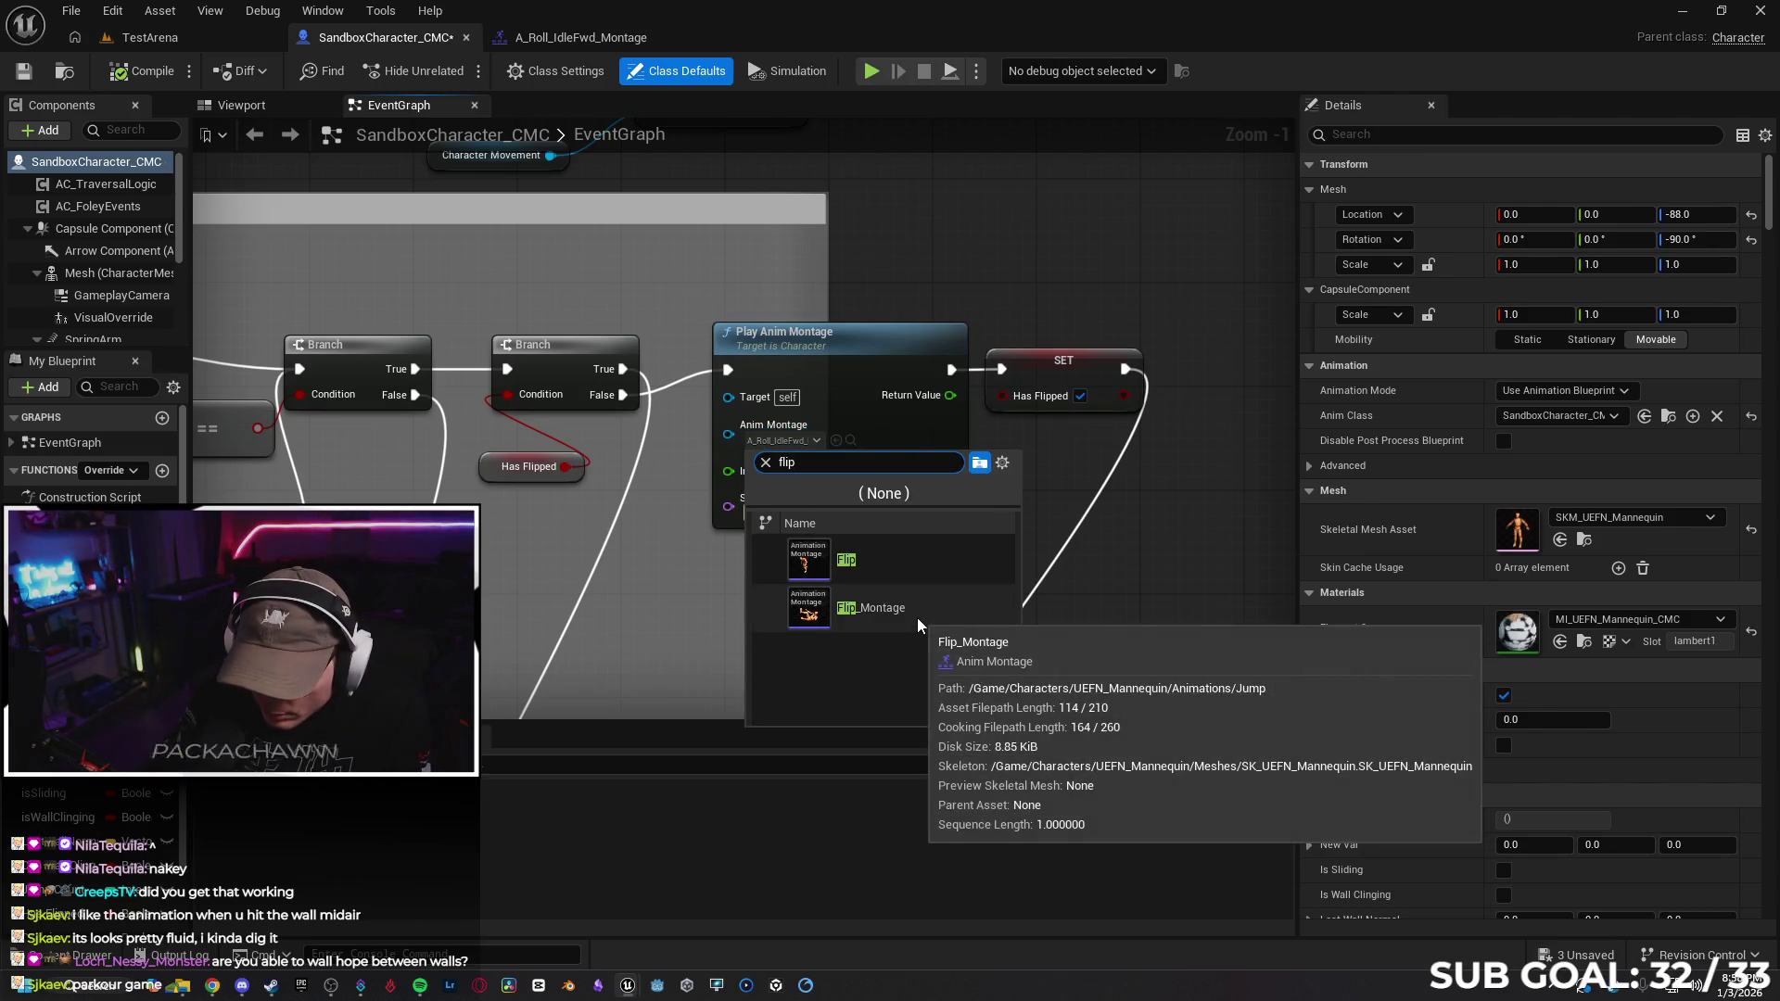
pyautogui.click(916, 617)
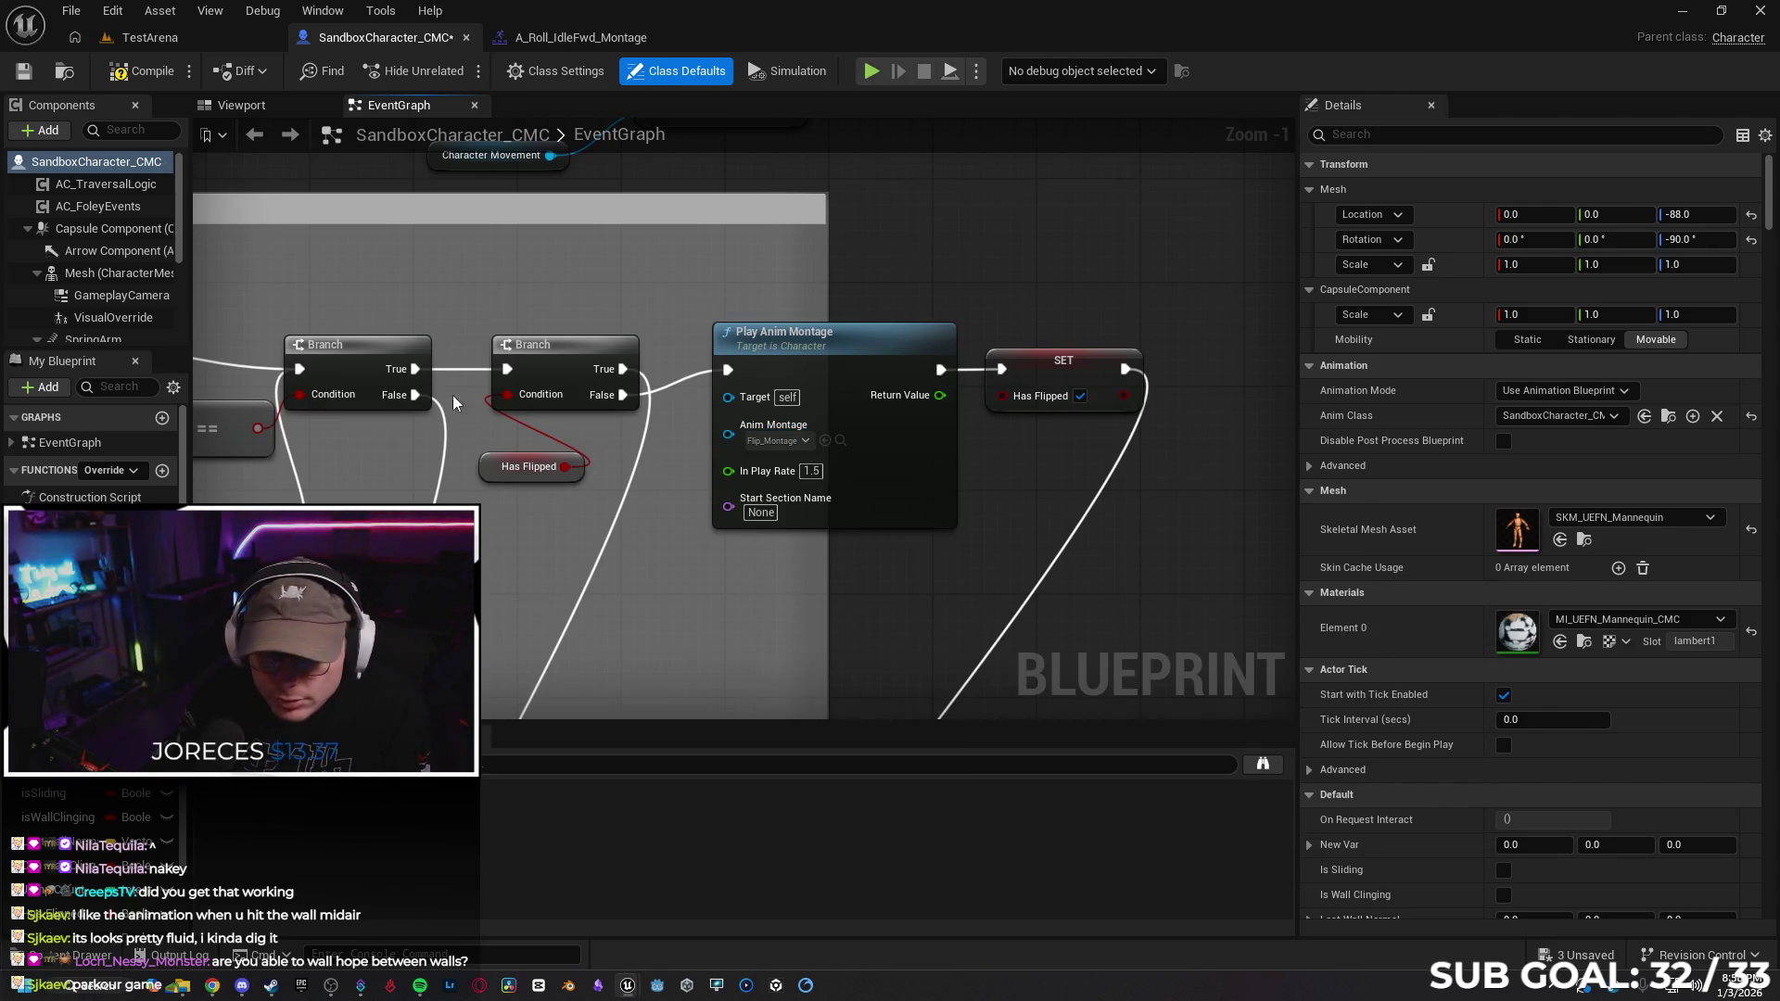
pyautogui.click(164, 35)
# Play from a spot on the TestArena floor, trigger the flip with W, then stop
pyautogui.rightClick(607, 604)
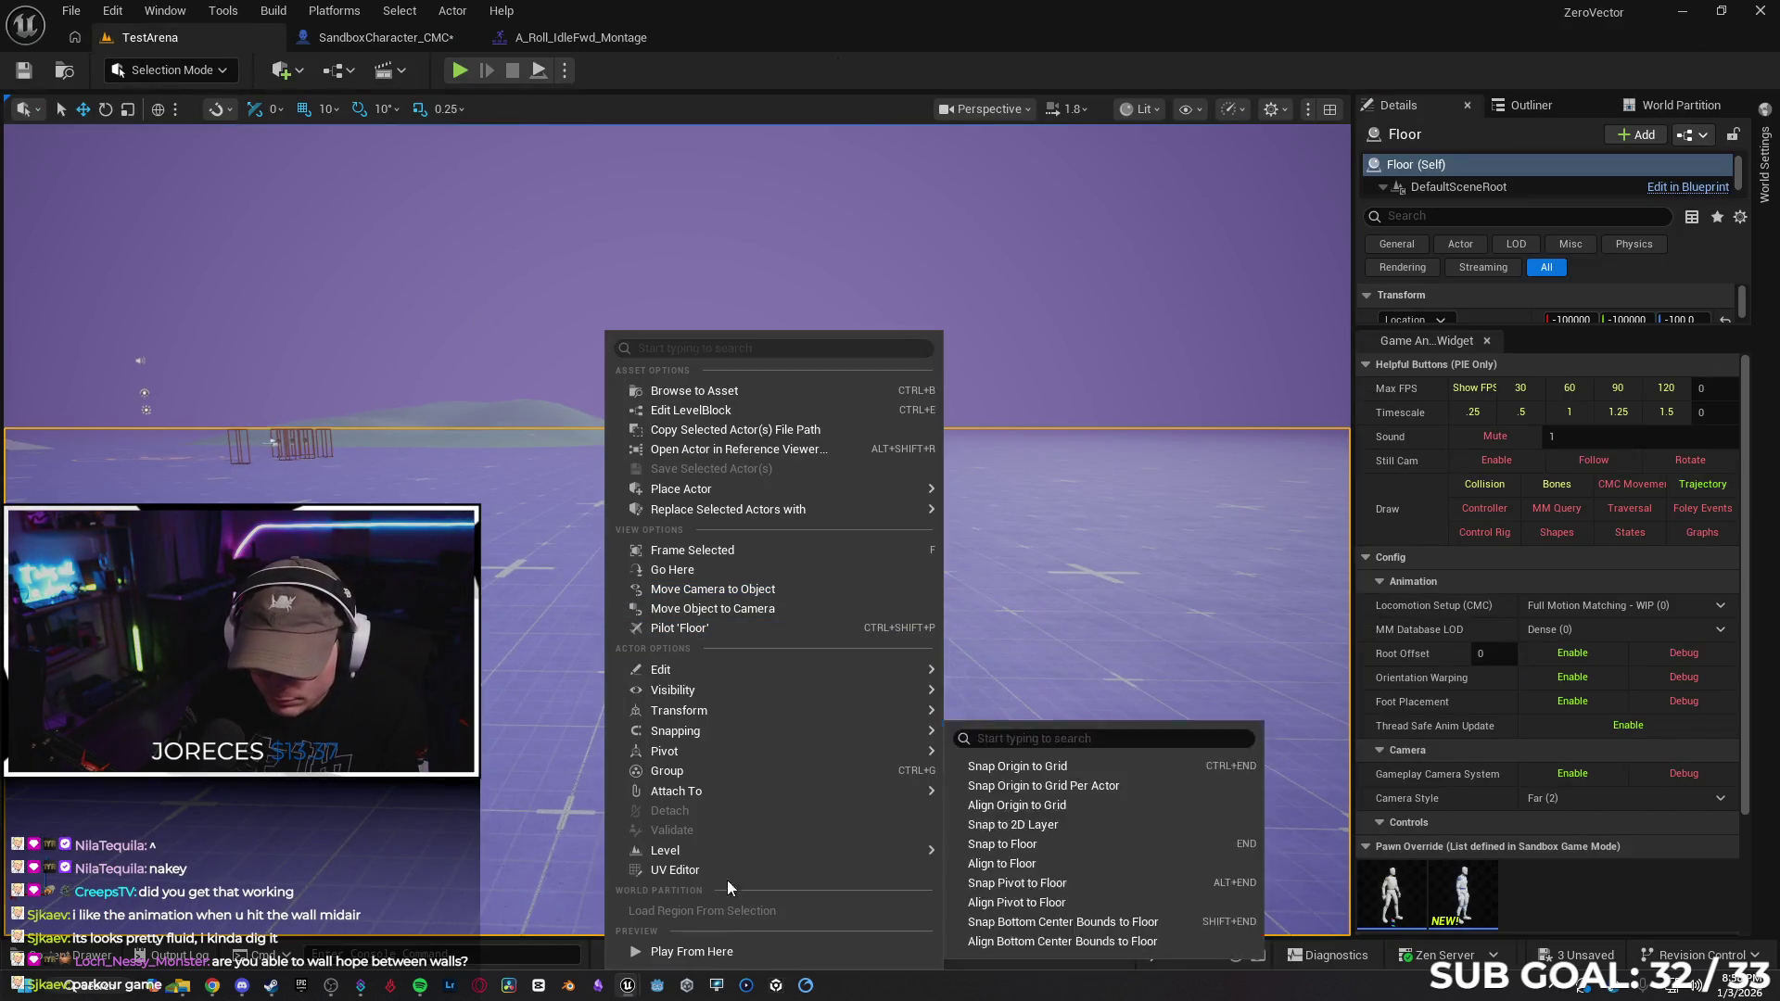
pyautogui.click(692, 951)
pyautogui.press('w')
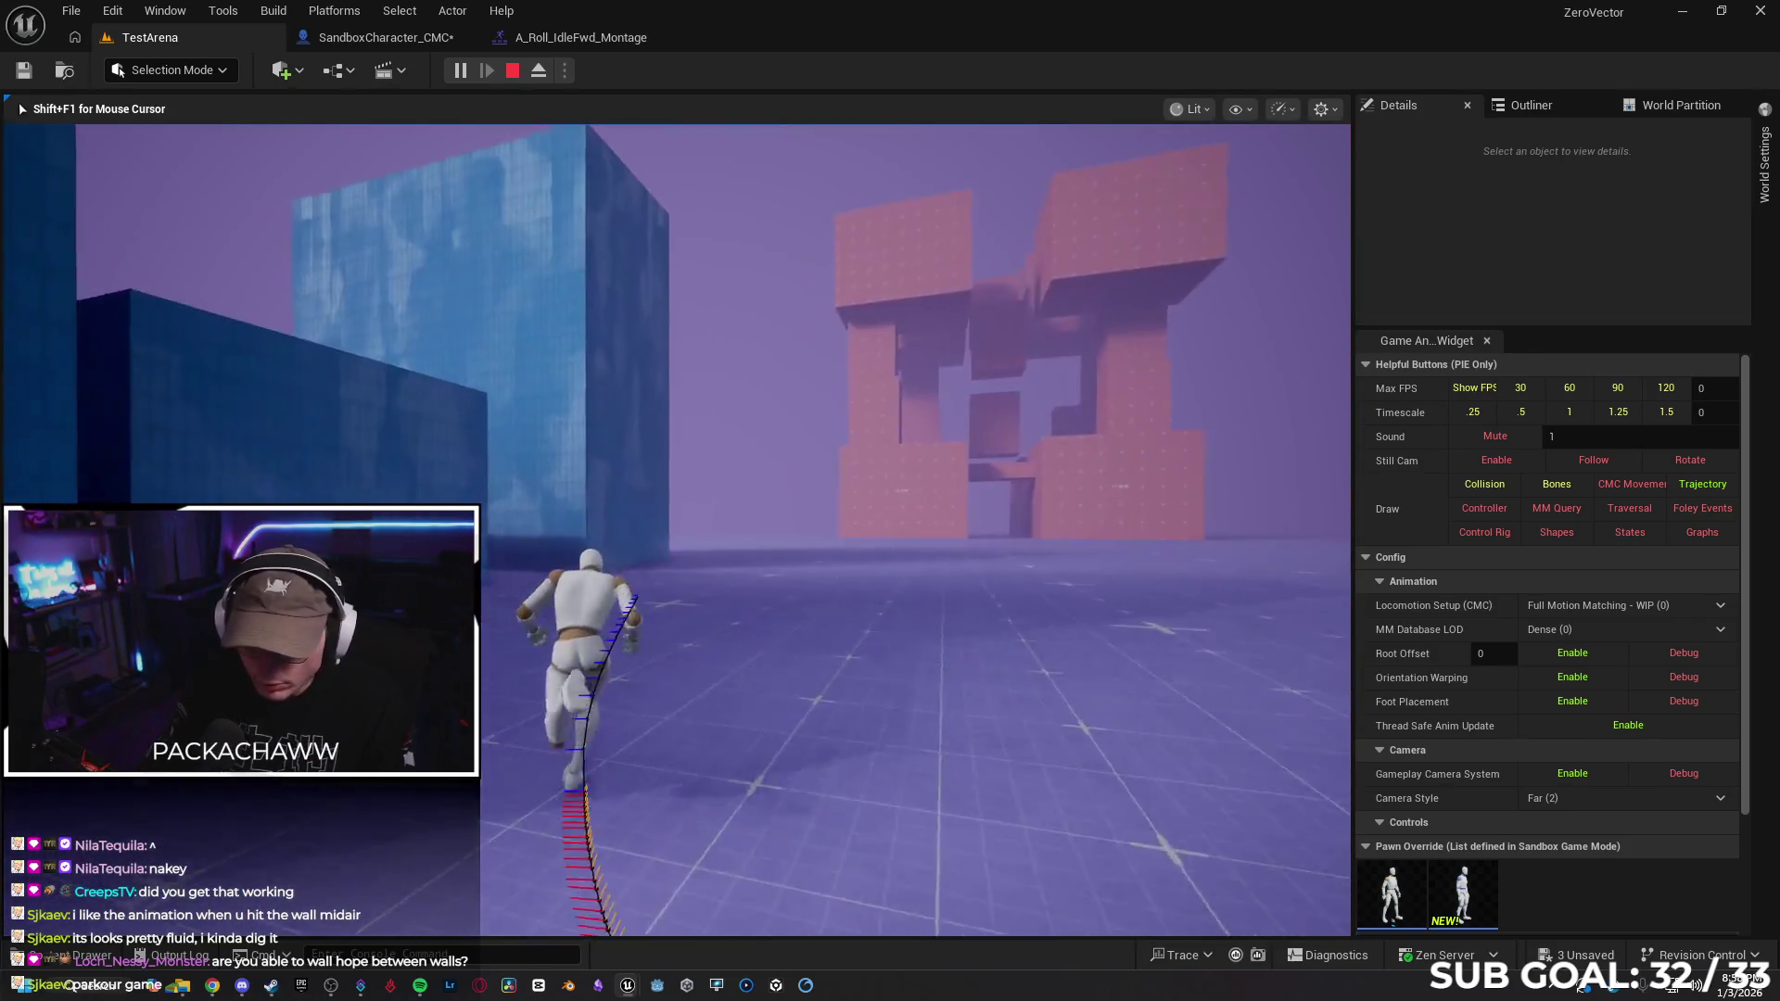
pyautogui.press('Escape')
pyautogui.moveTo(558, 491); pyautogui.dragTo(558, 492)
# Alt-drag a copy of the CubeGridToolOutput blue wall group, move it right and forward, then play from there
pyautogui.click(559, 465)
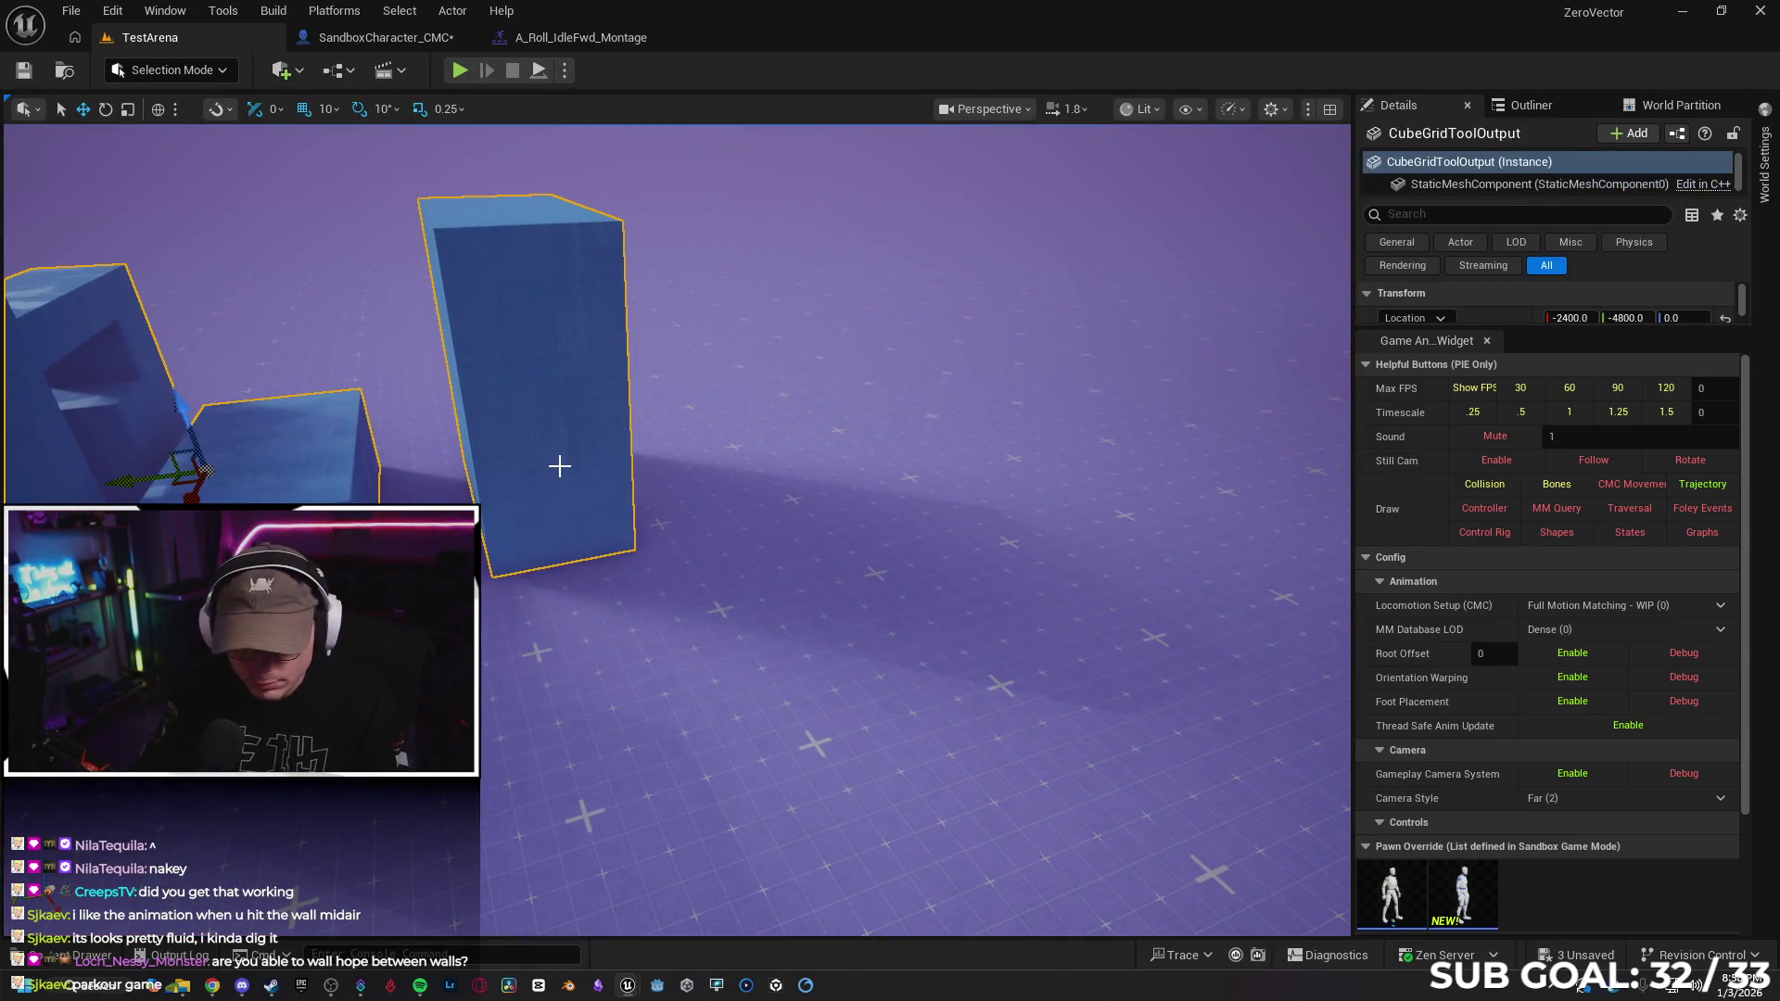
pyautogui.press('f')
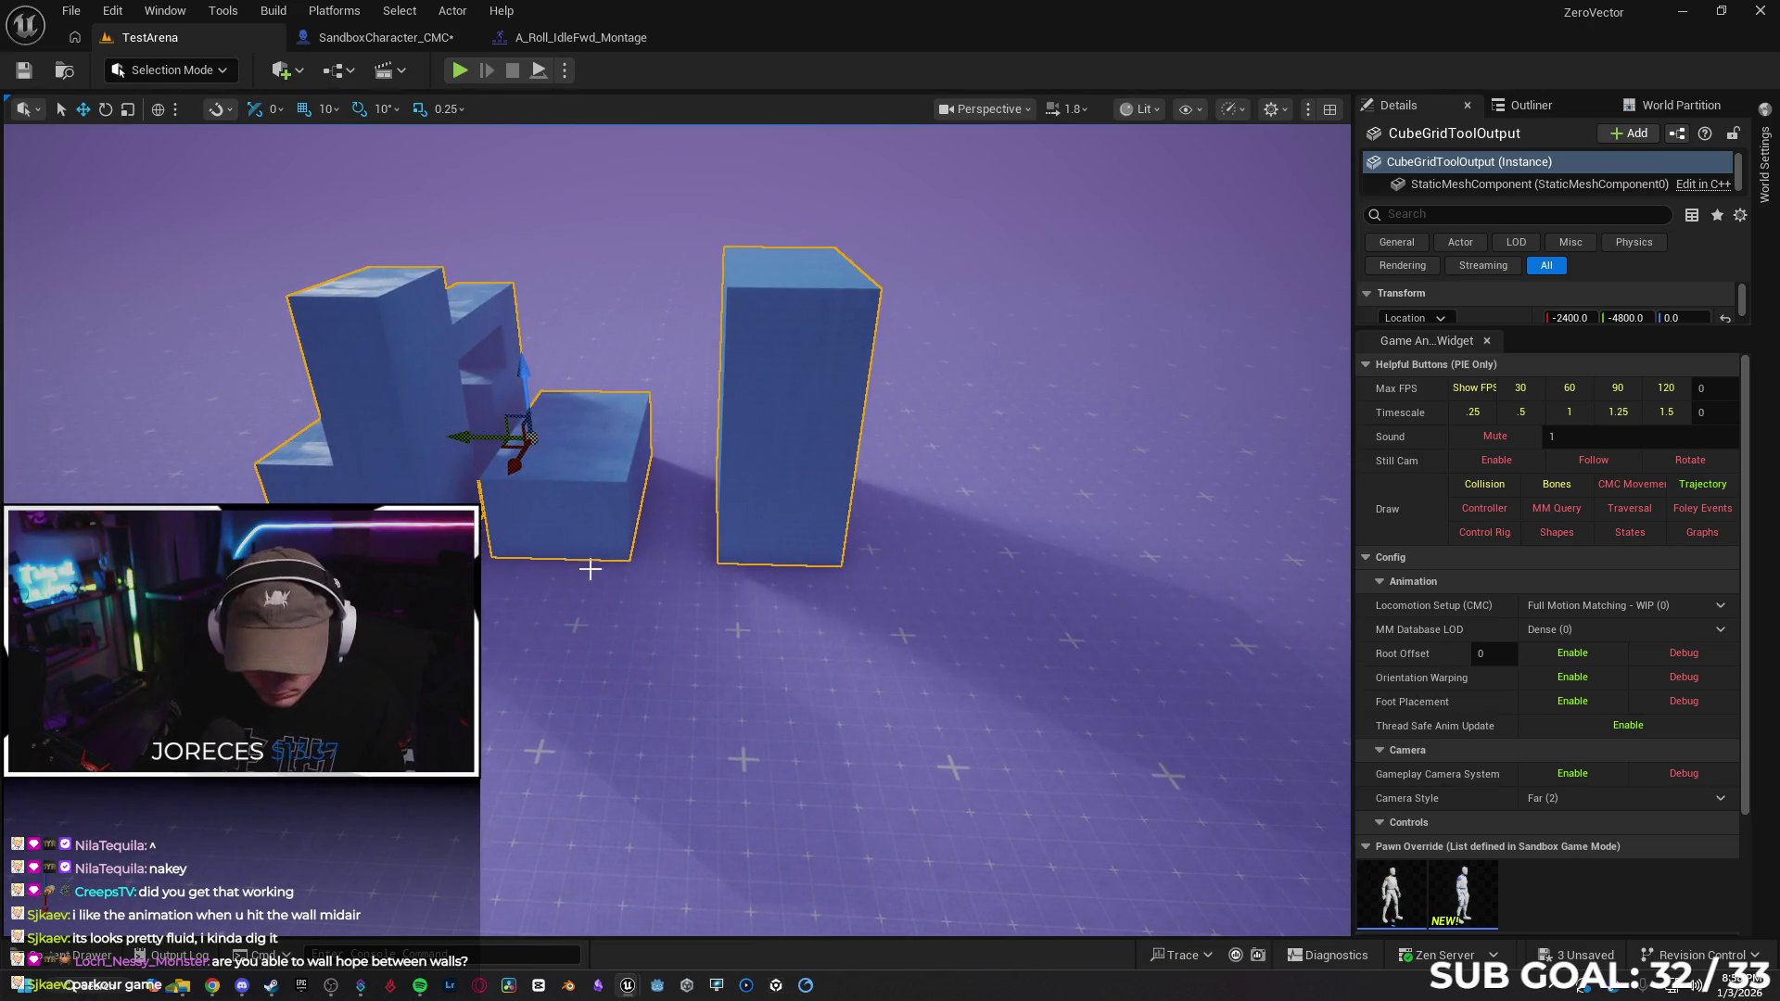
pyautogui.keyDown('alt'); pyautogui.moveTo(459, 436); pyautogui.dragTo(899, 476); pyautogui.keyUp('alt')
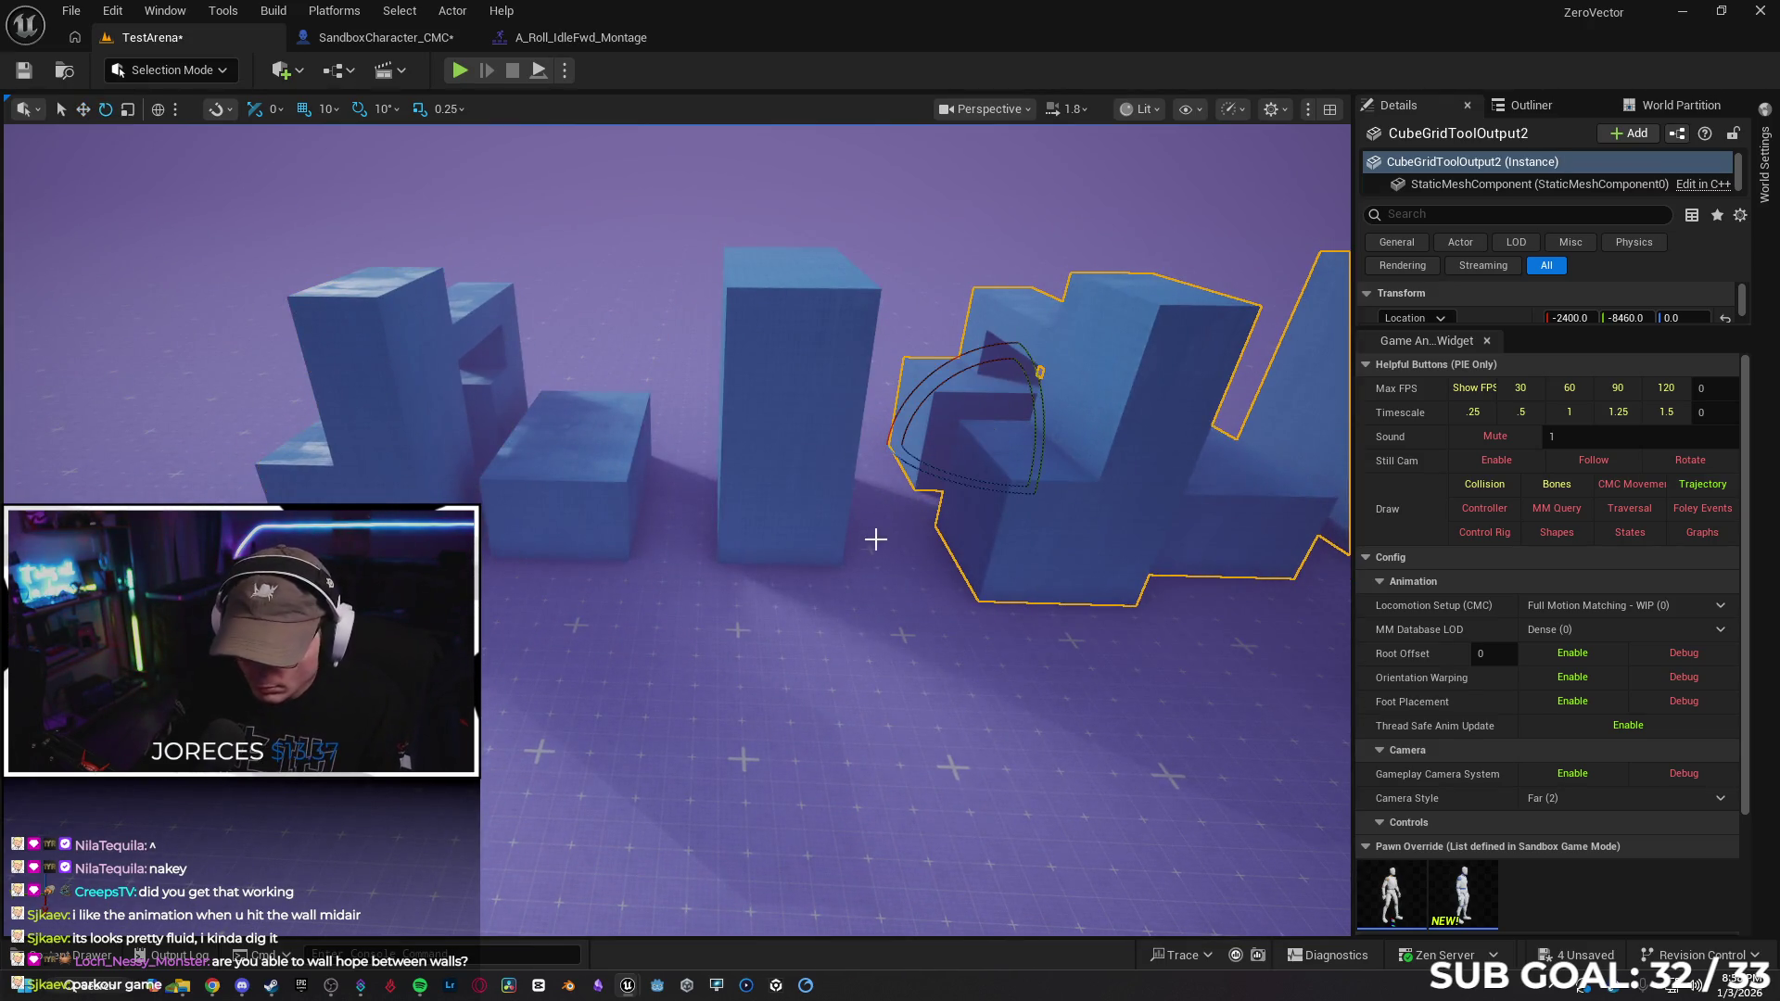
pyautogui.press('f')
pyautogui.moveTo(810, 527); pyautogui.dragTo(685, 528)
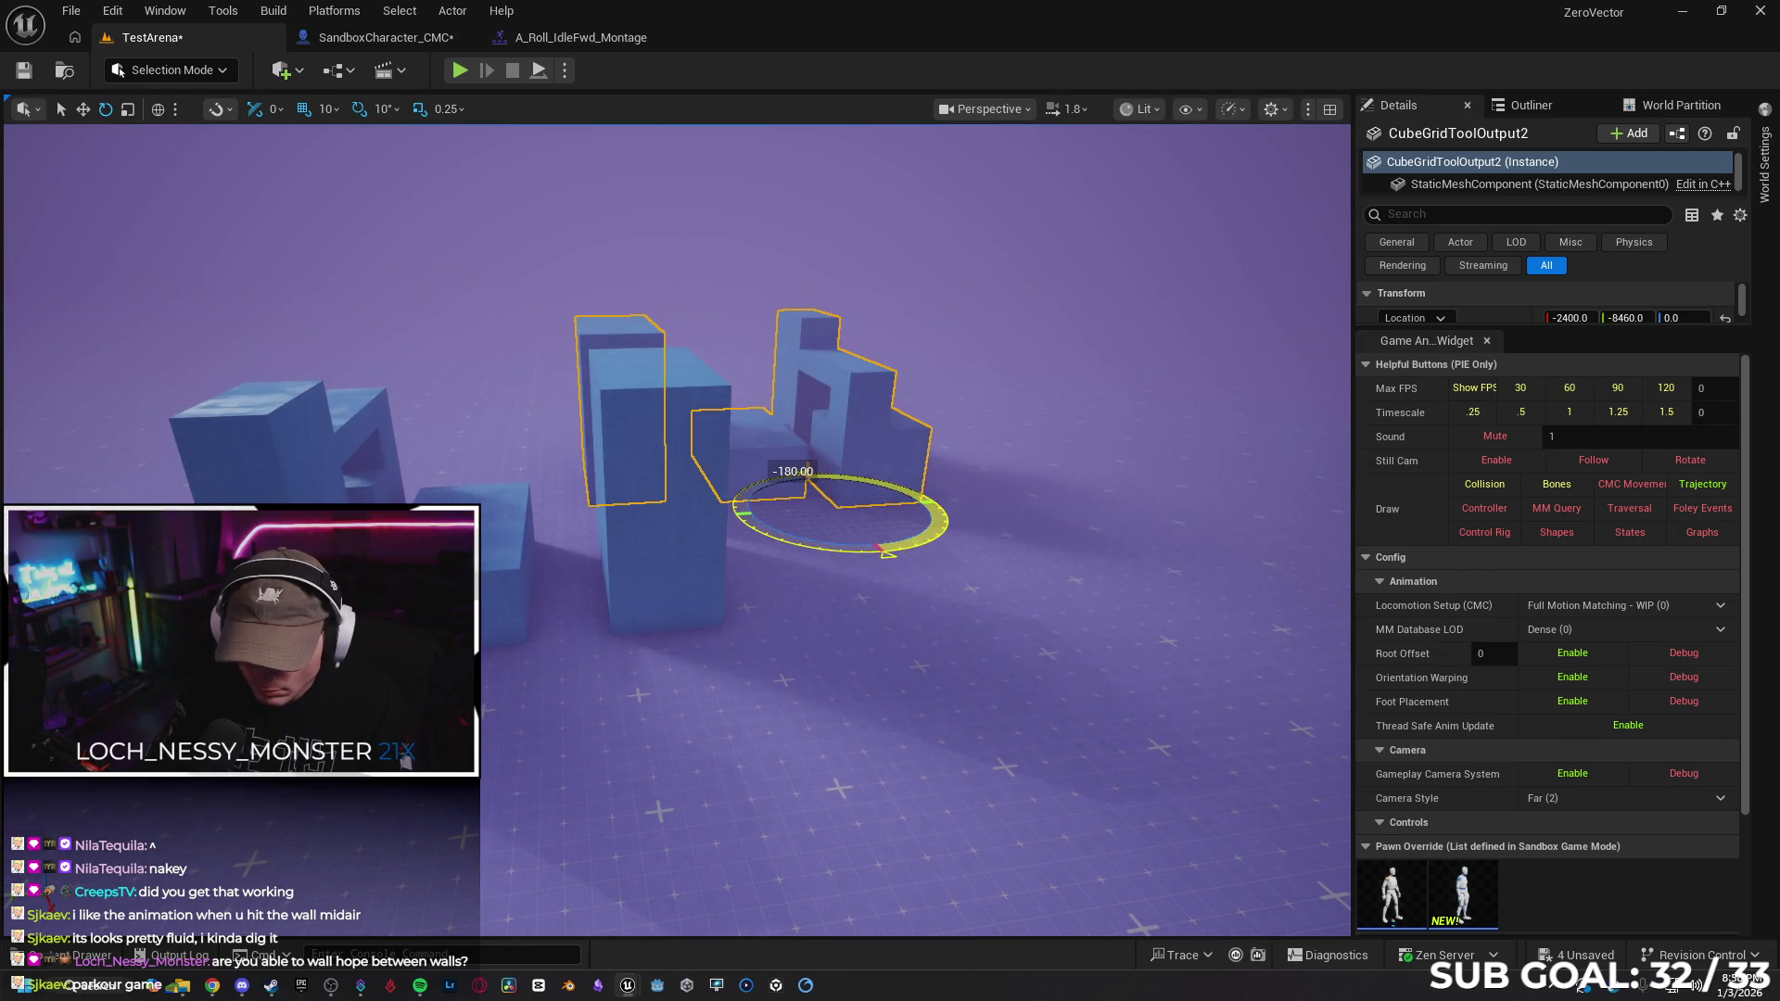
pyautogui.moveTo(860, 535); pyautogui.dragTo(973, 739)
pyautogui.moveTo(913, 672); pyautogui.dragTo(1052, 628)
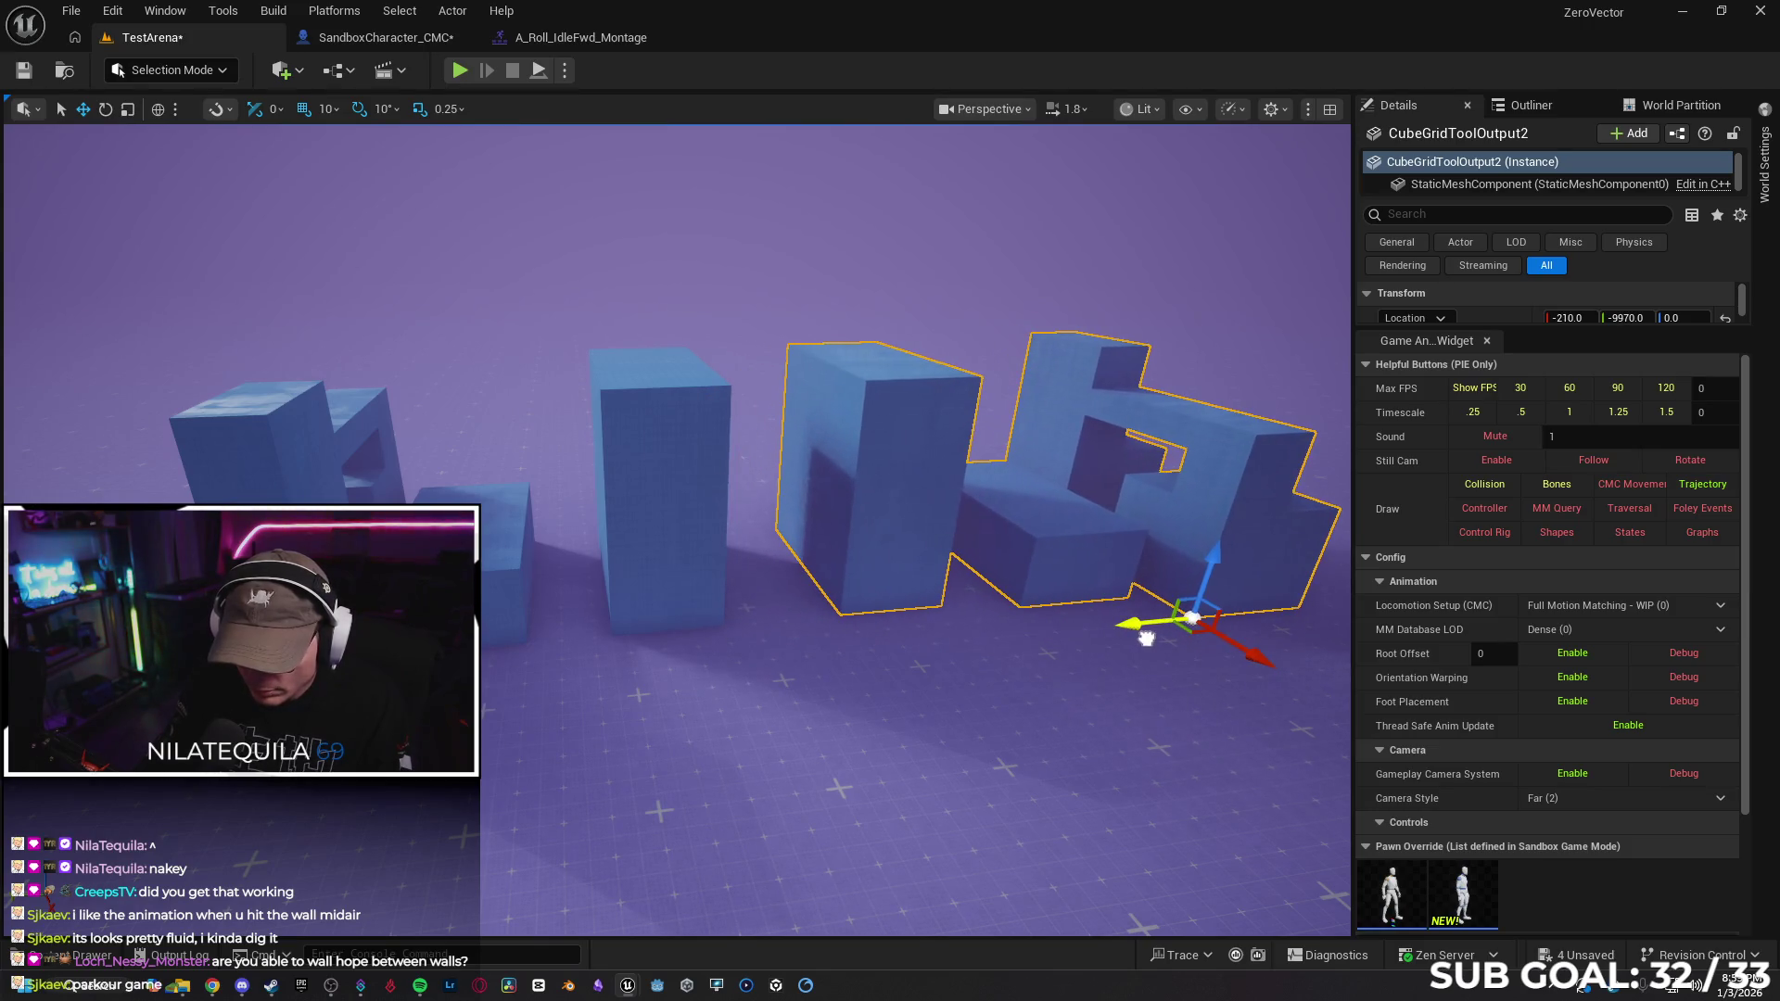
pyautogui.rightClick(781, 788)
pyautogui.click(833, 769)
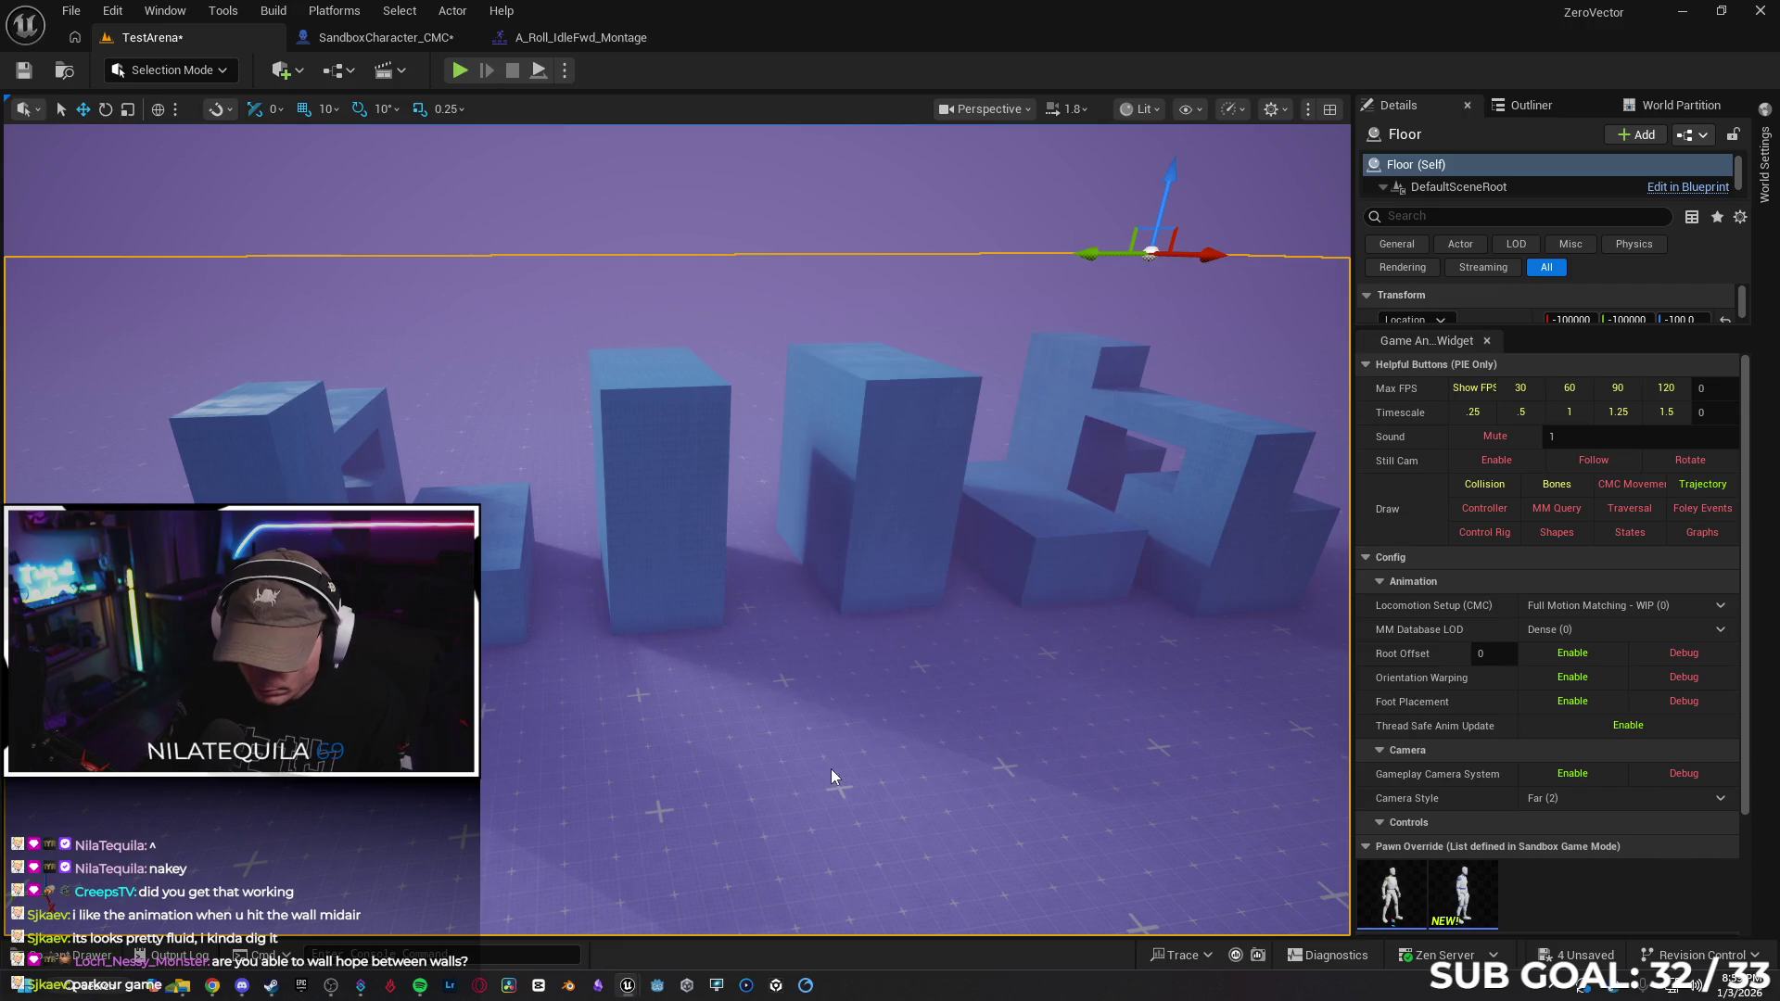
pyautogui.press('w')
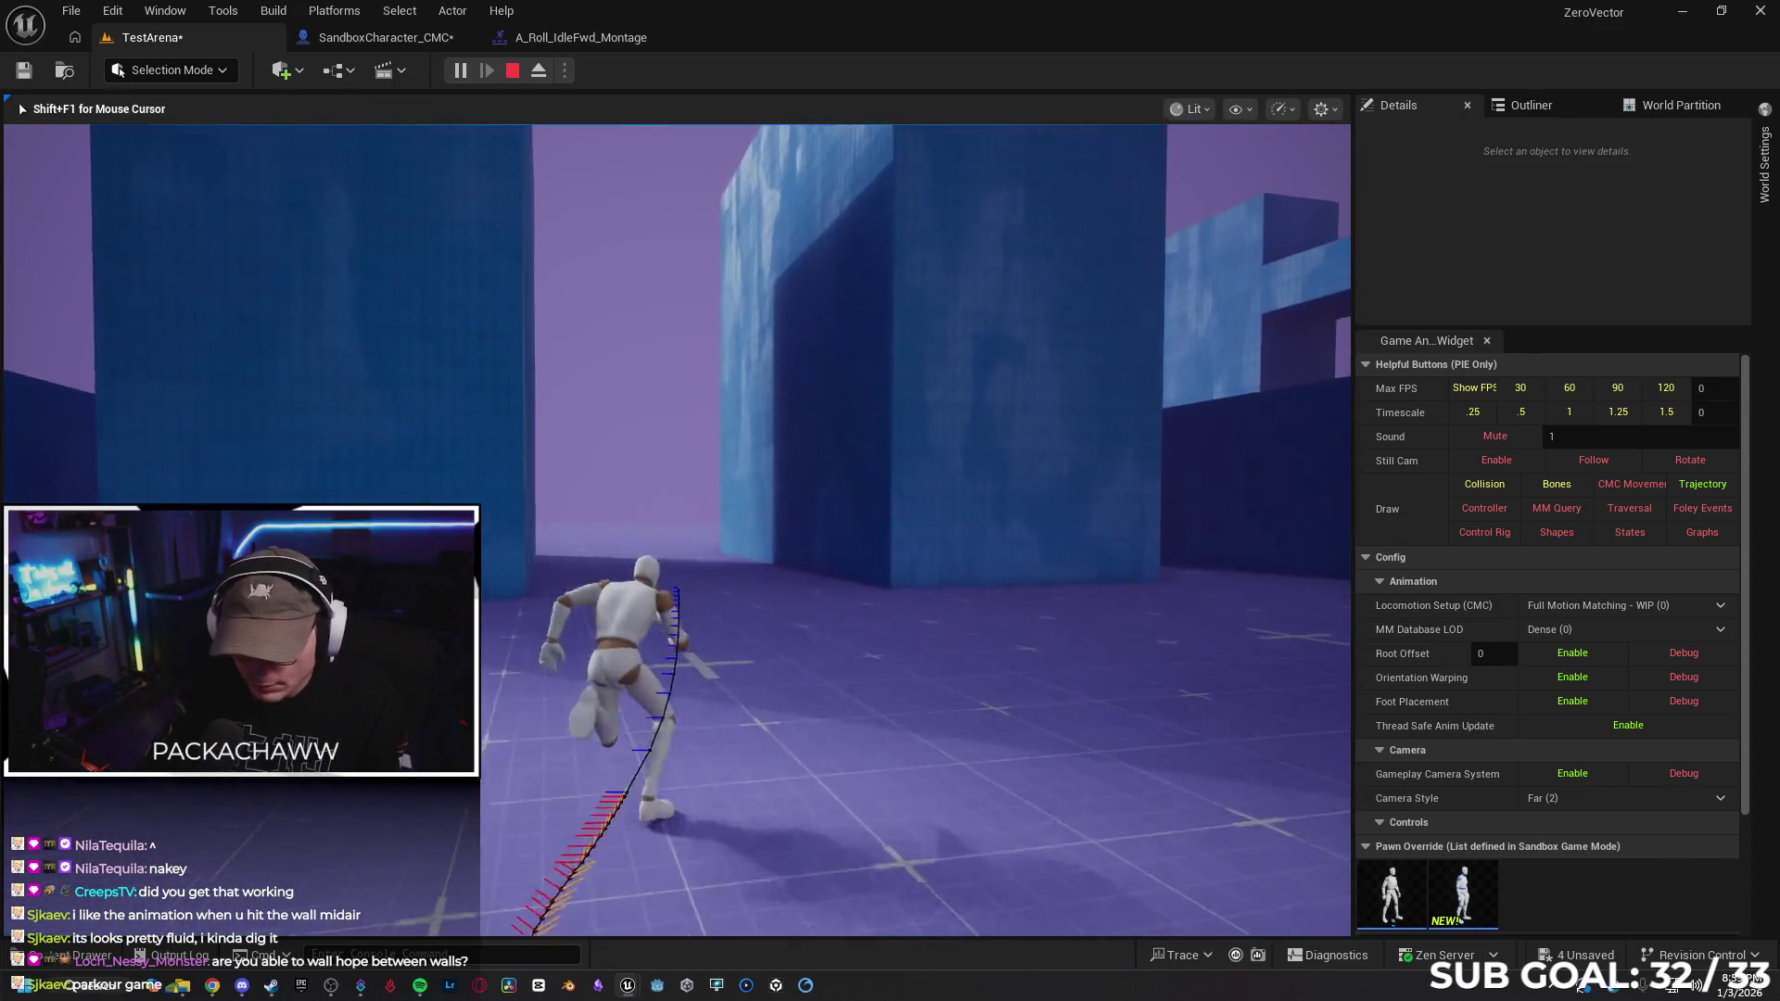
pyautogui.press('space')
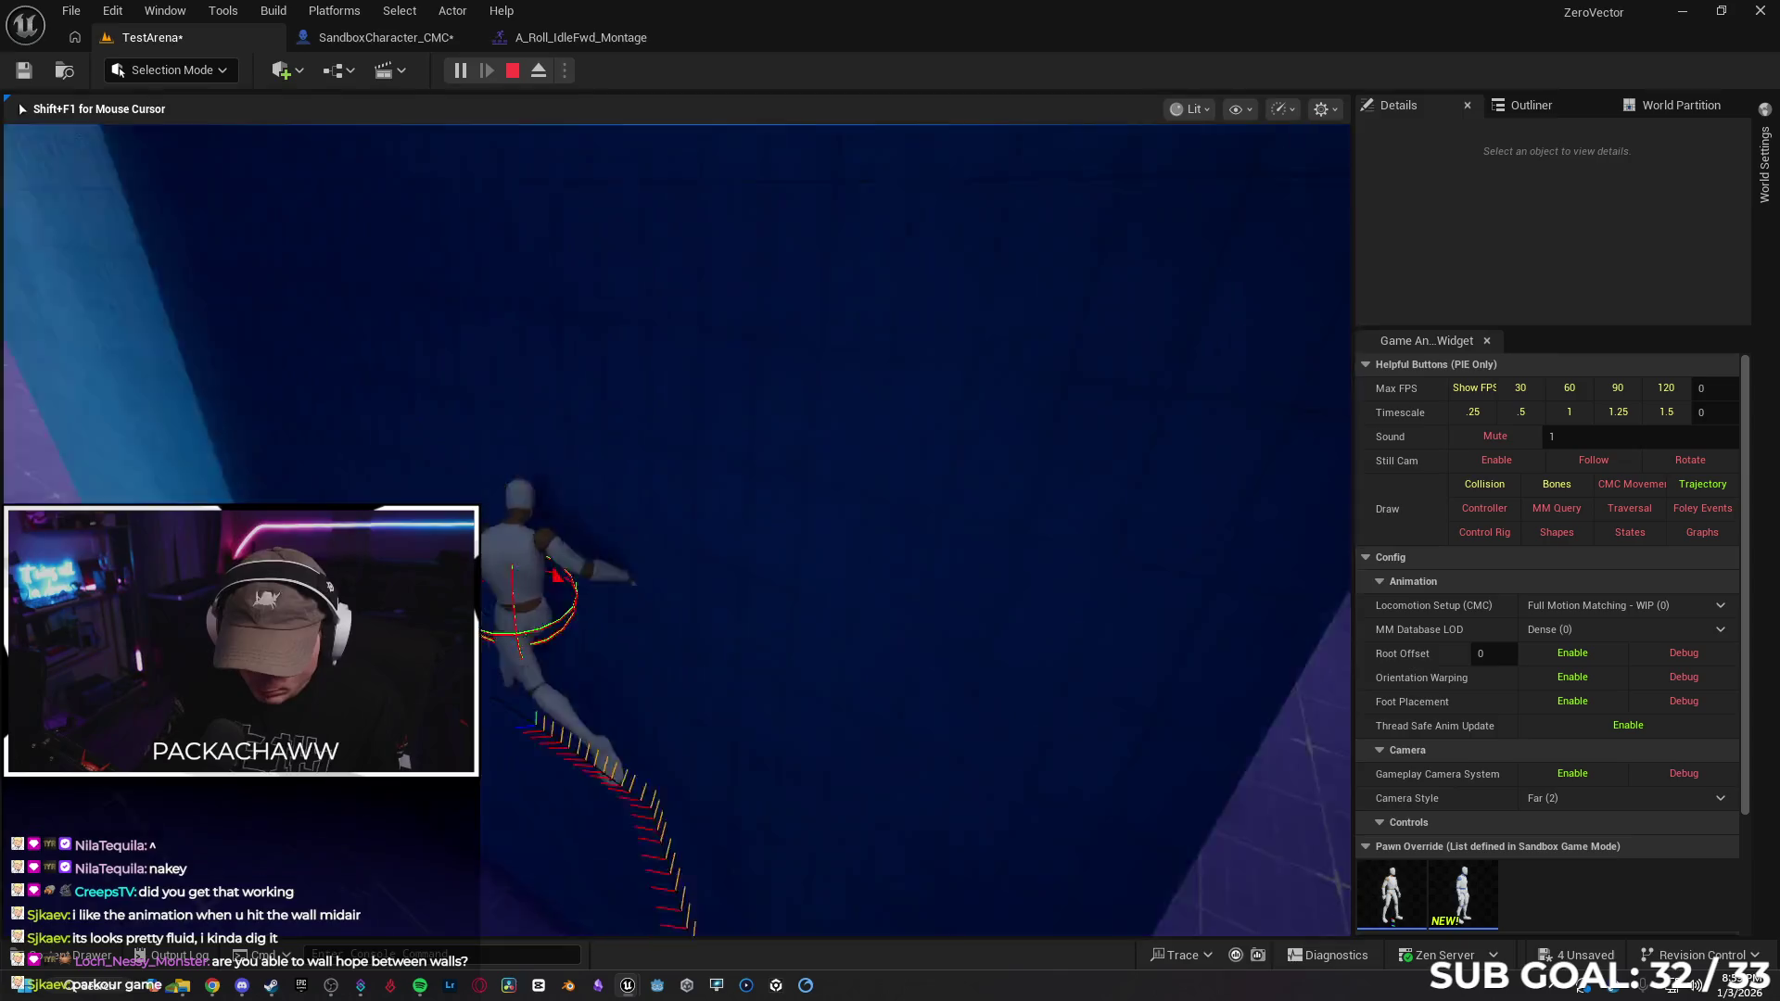
pyautogui.press('space')
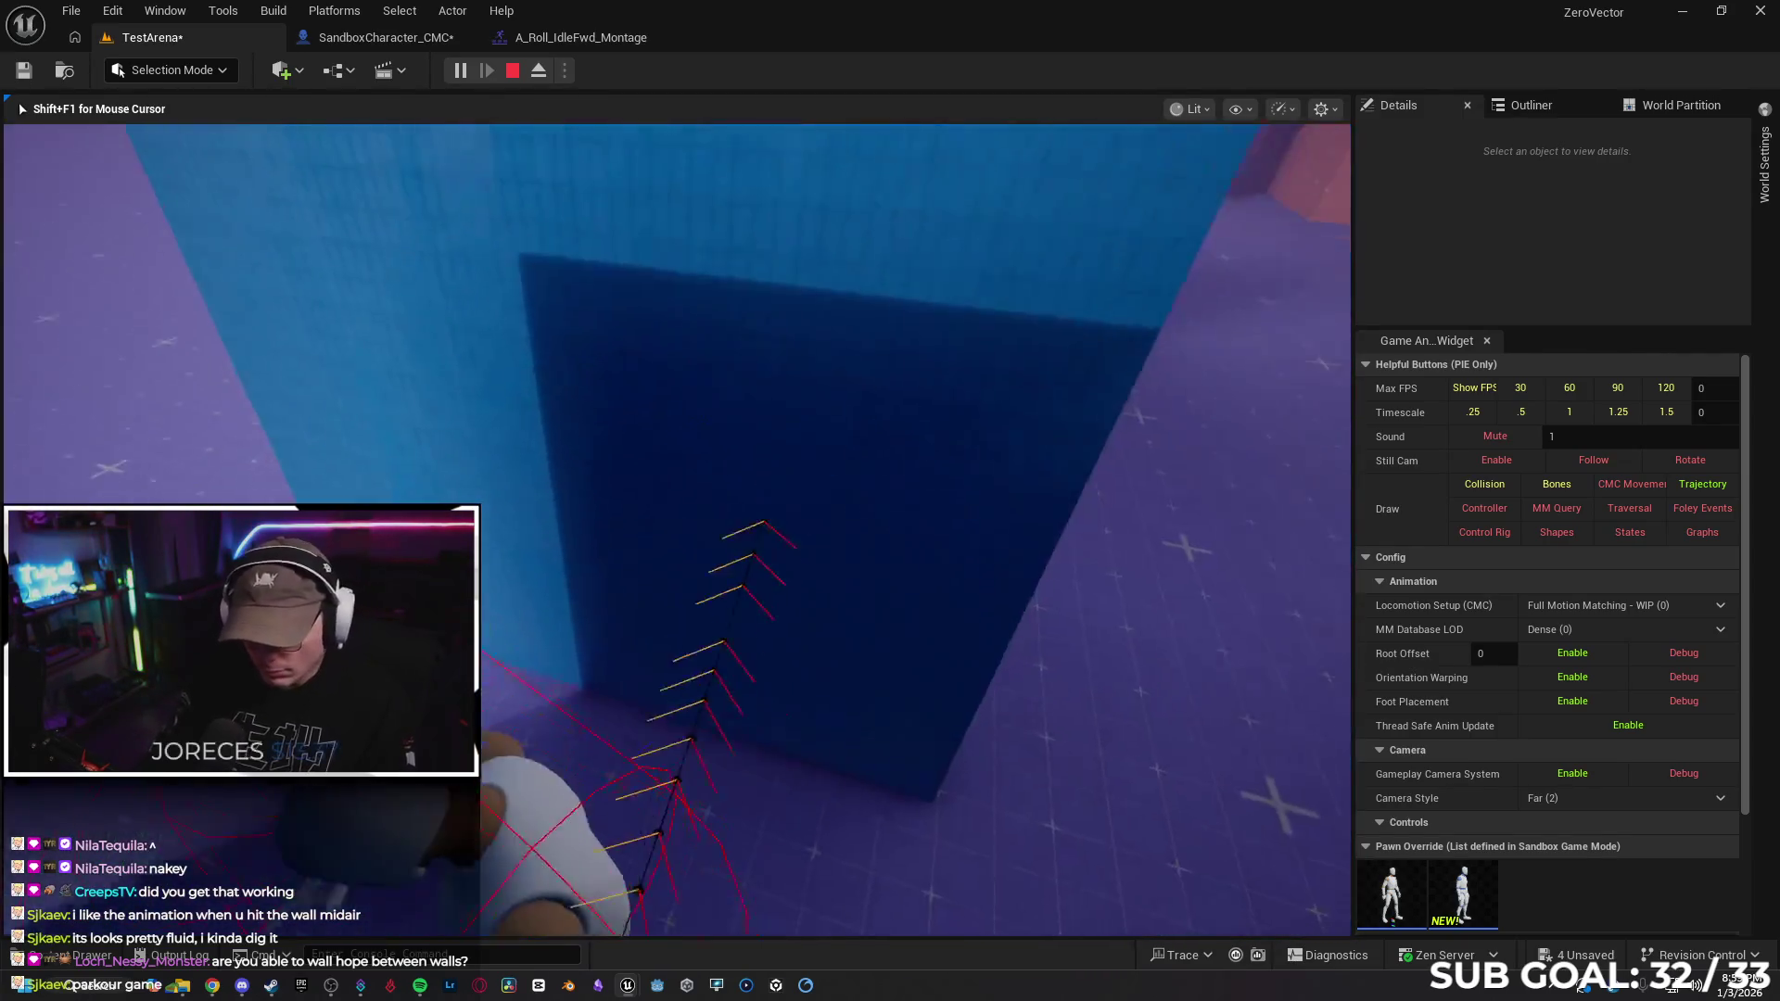
pyautogui.press('space')
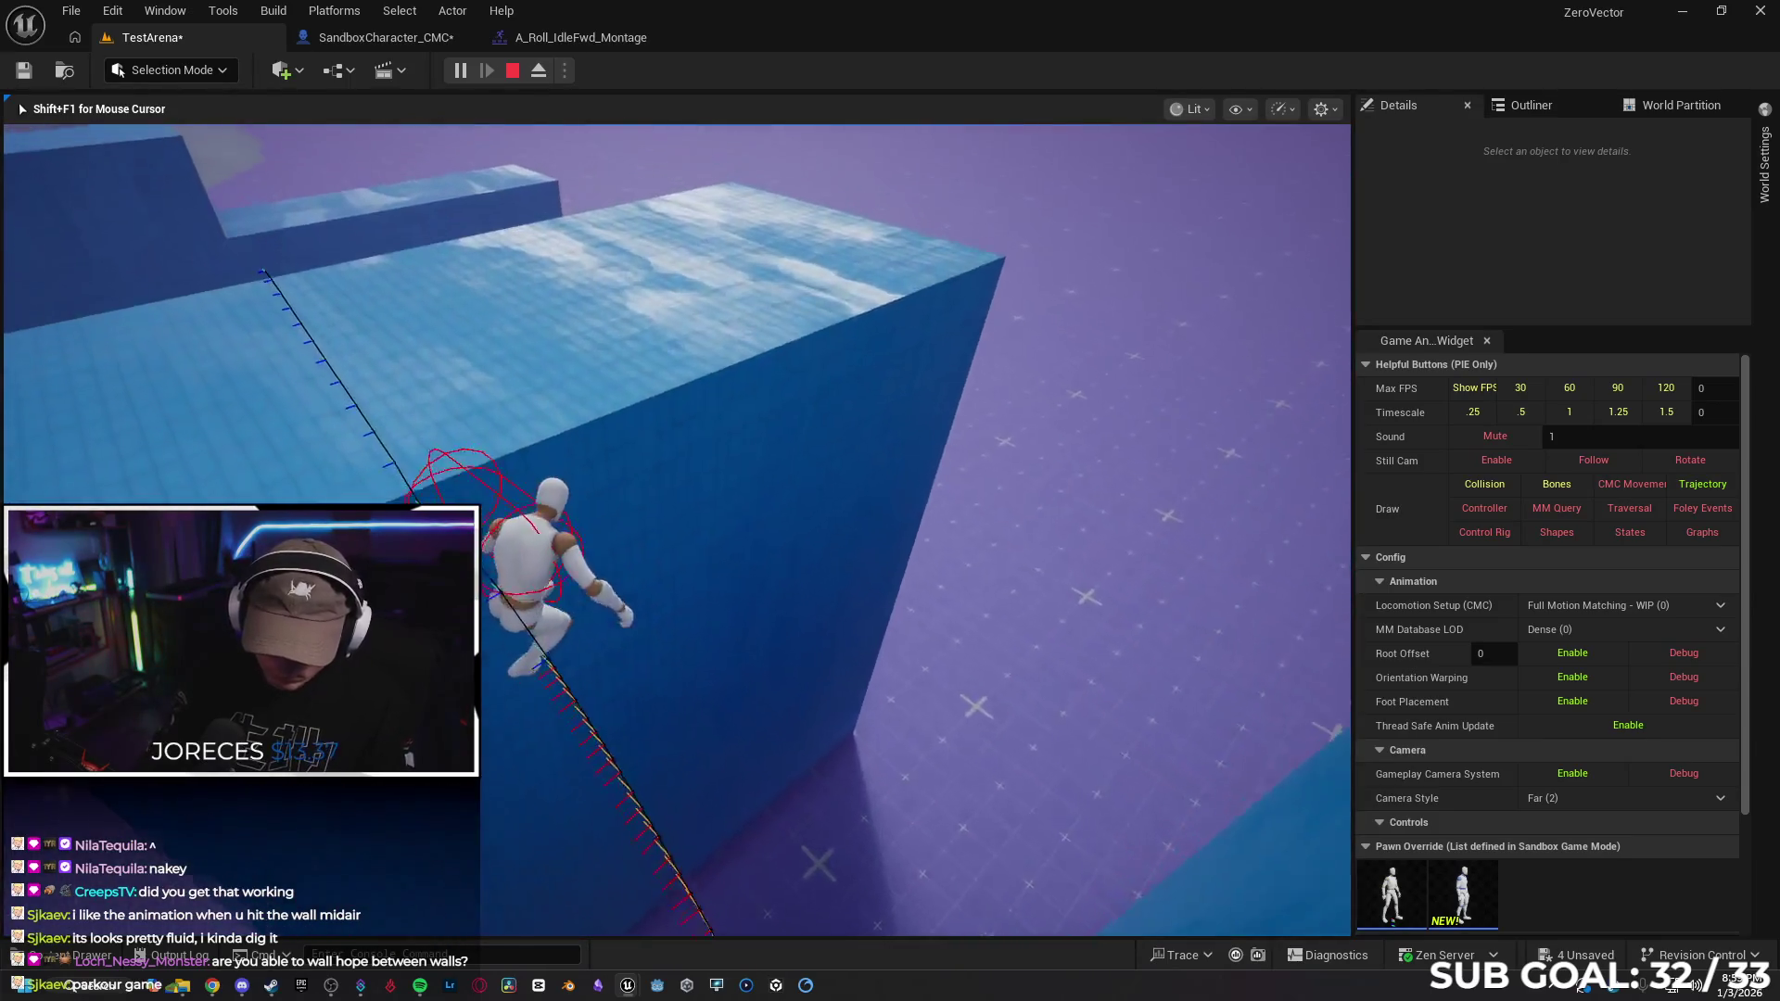
pyautogui.press('space')
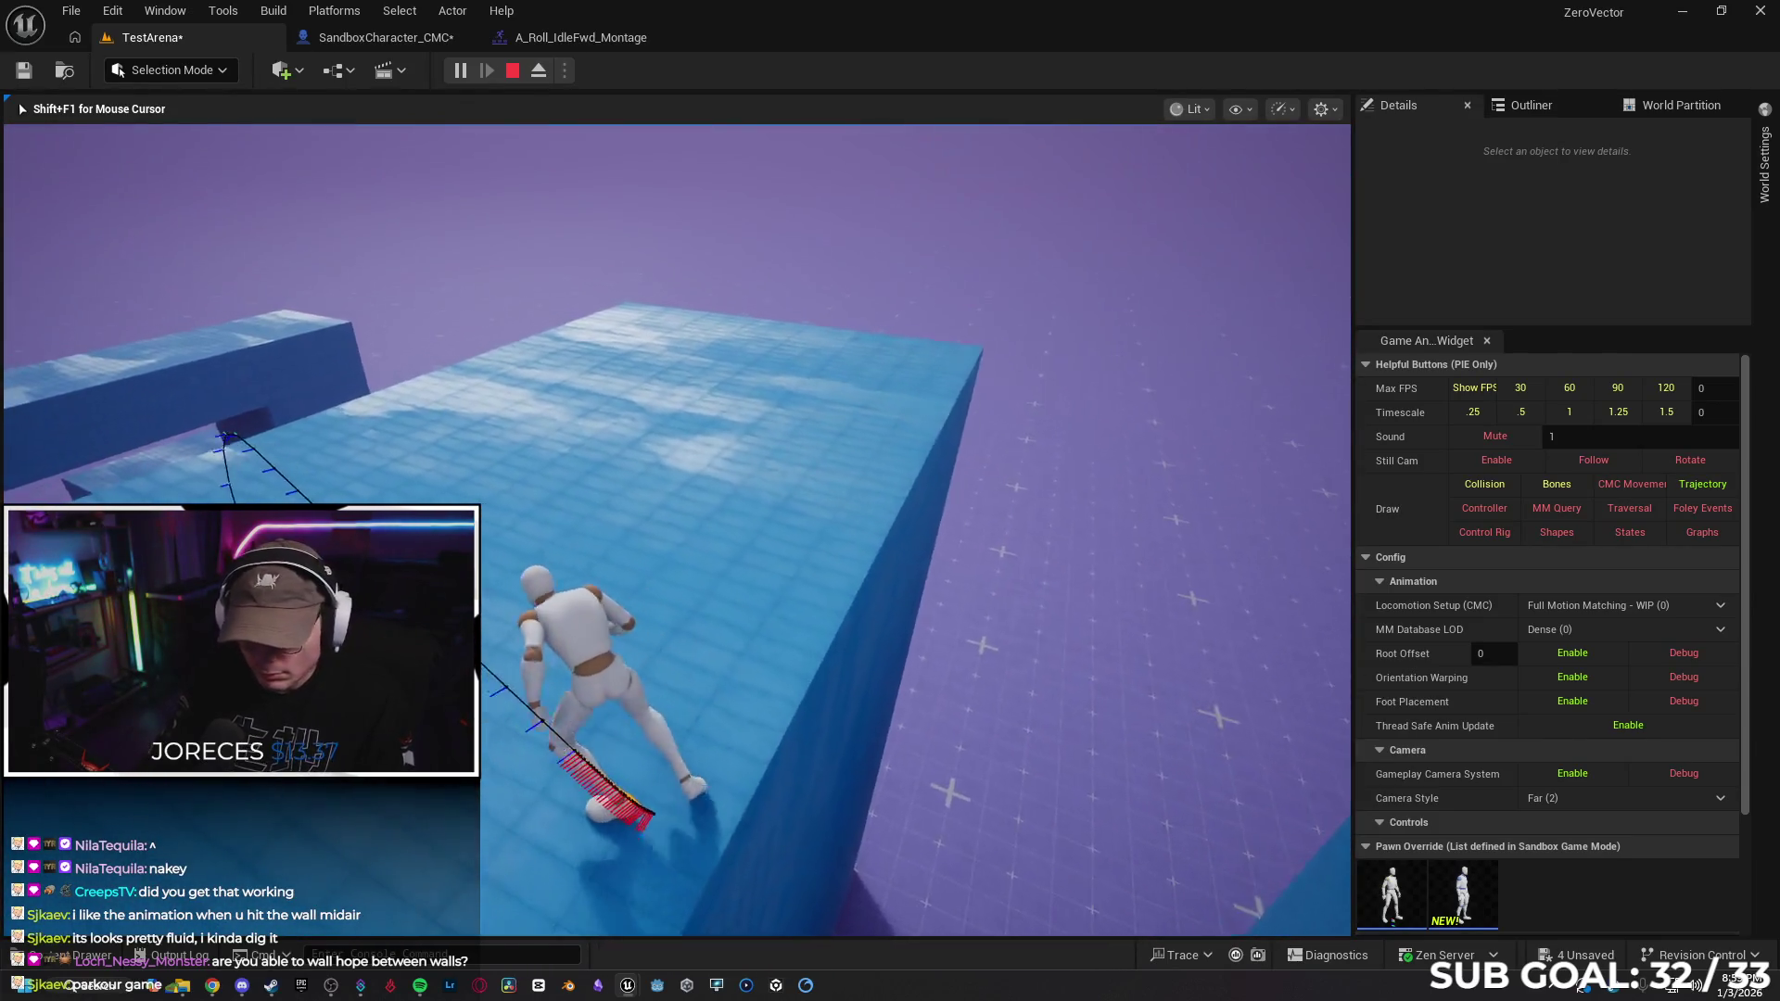
pyautogui.press('space')
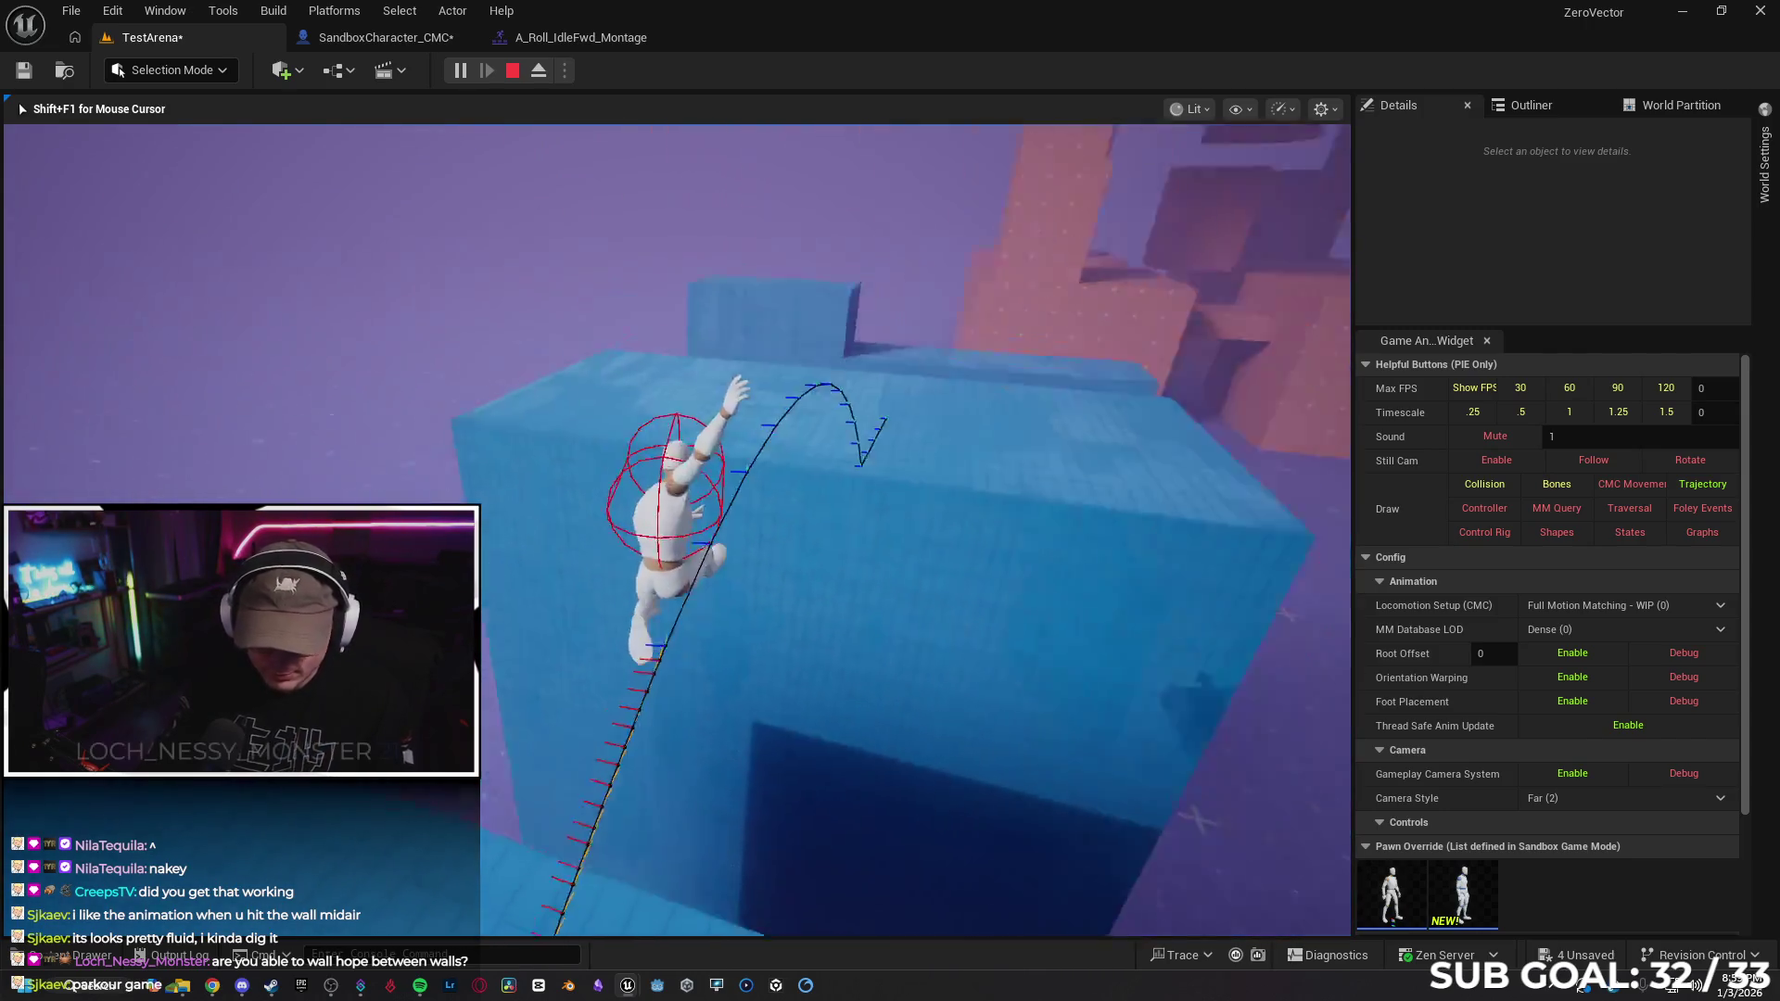
pyautogui.press('space')
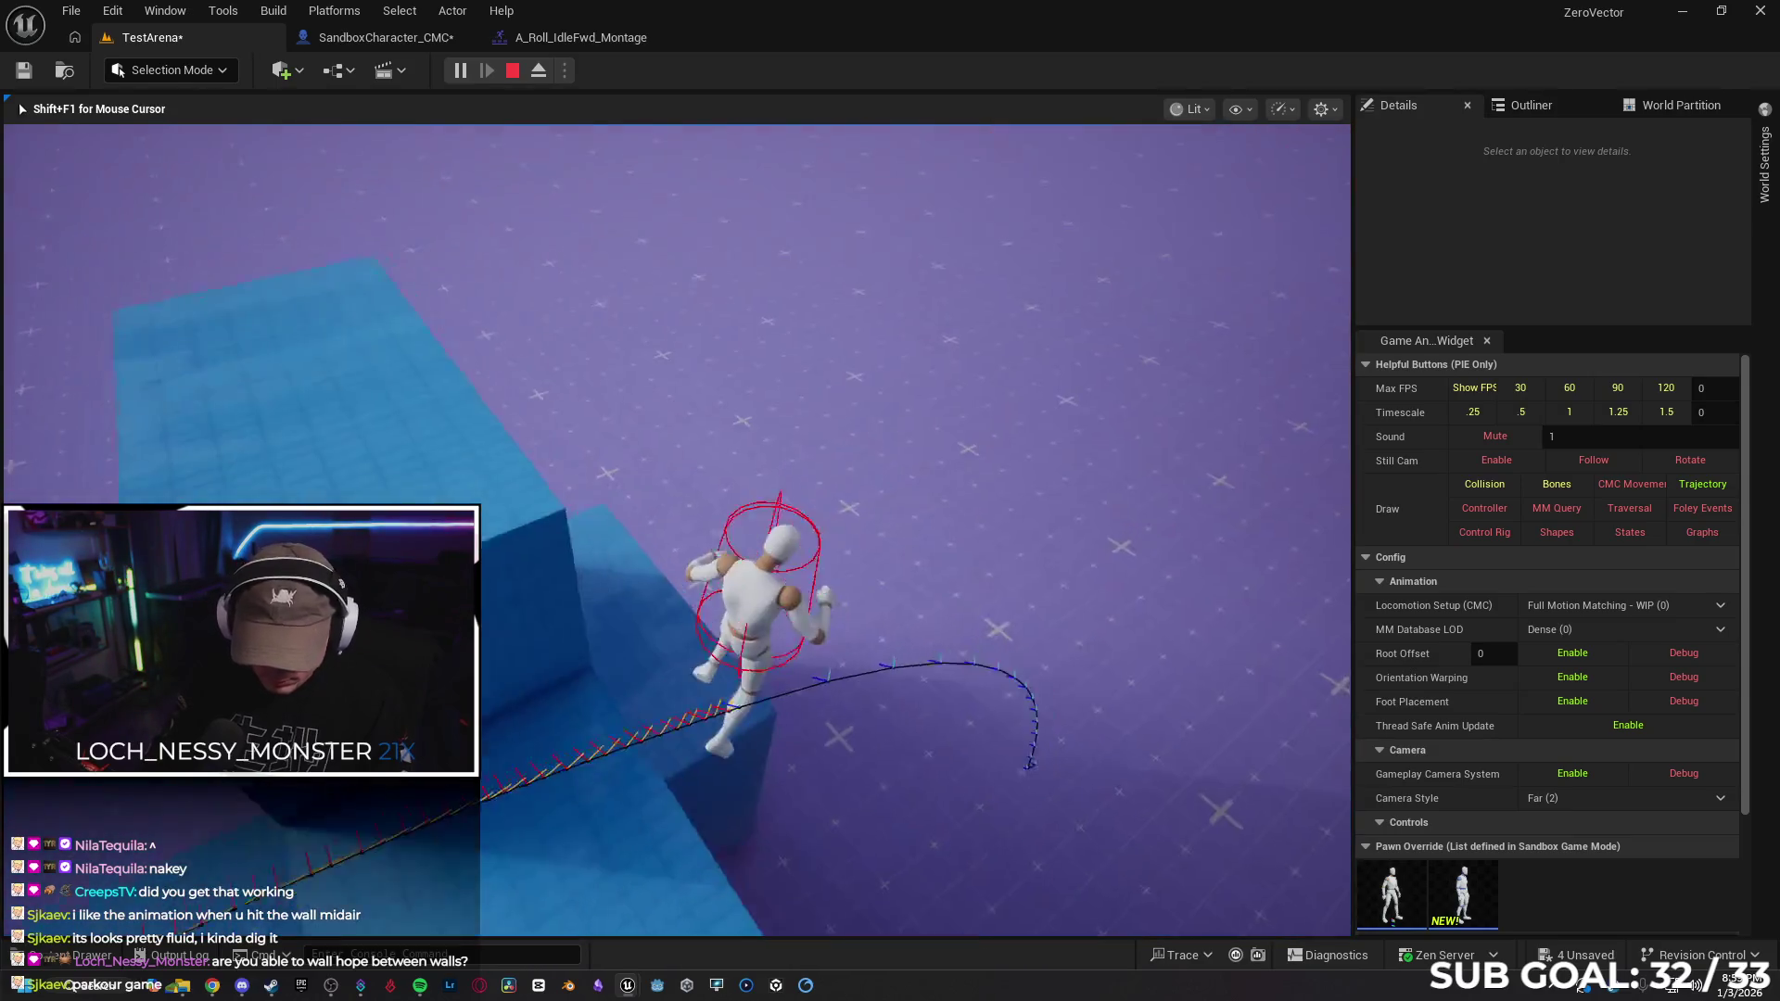
pyautogui.press('space')
pyautogui.press('w')
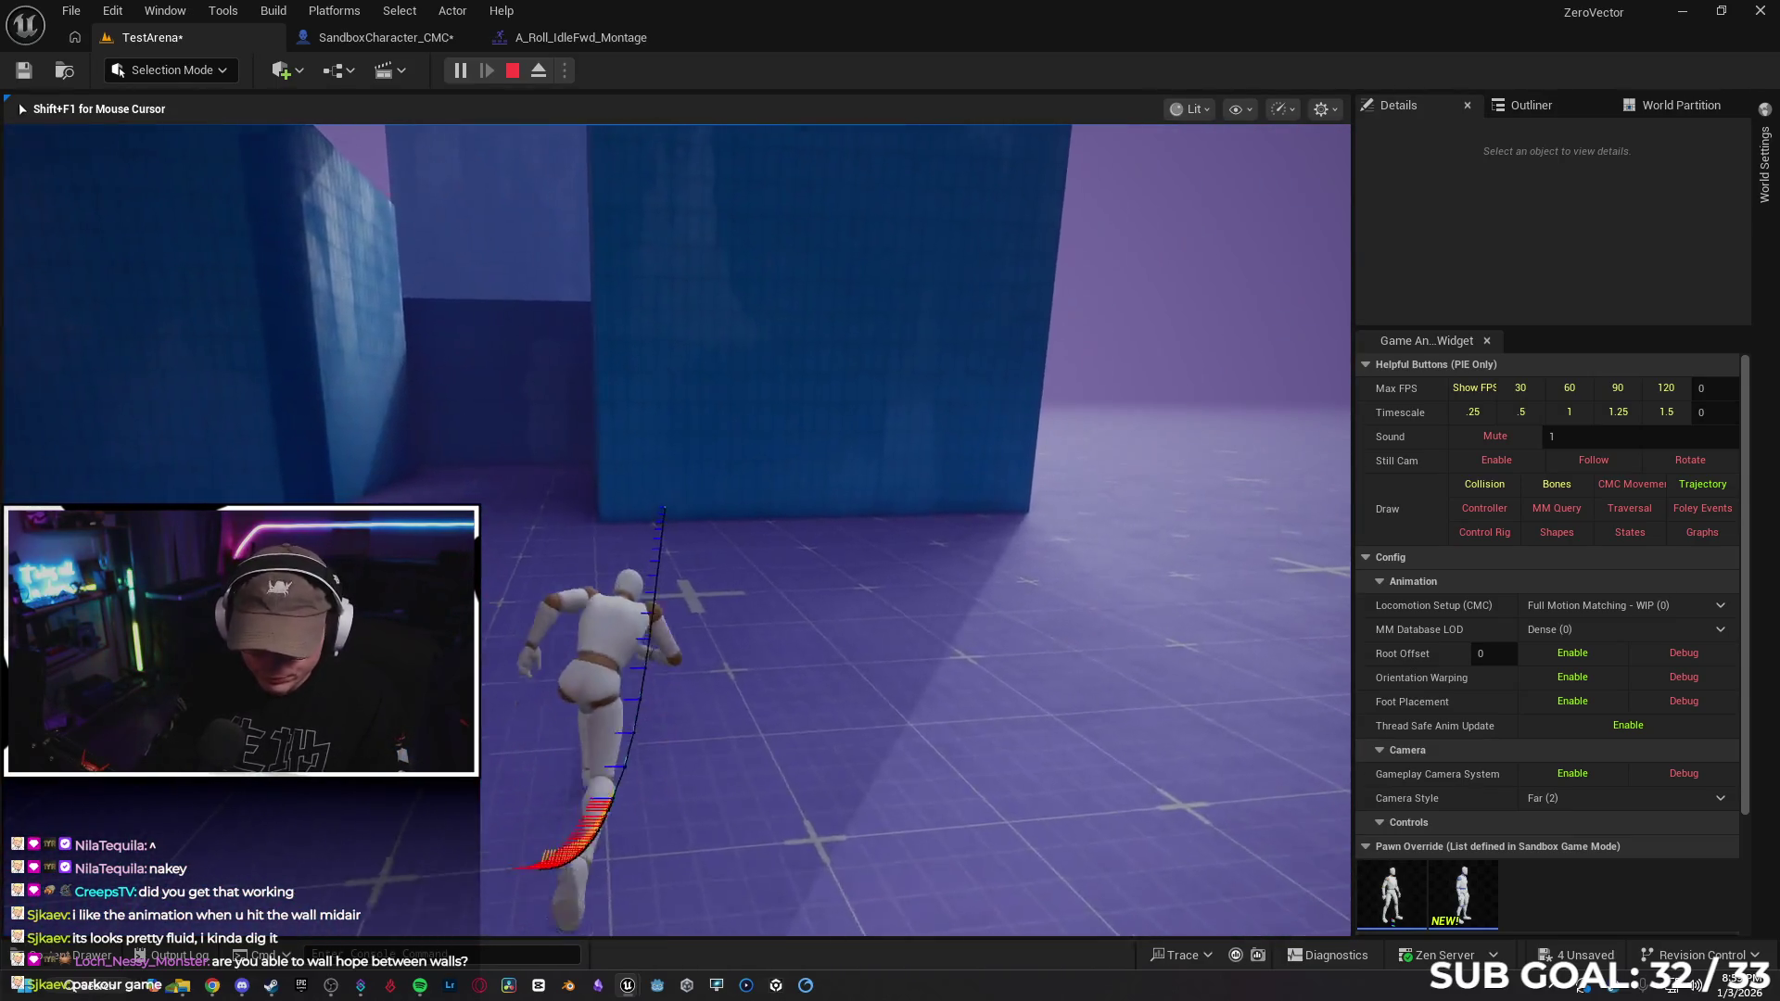
pyautogui.press('Escape')
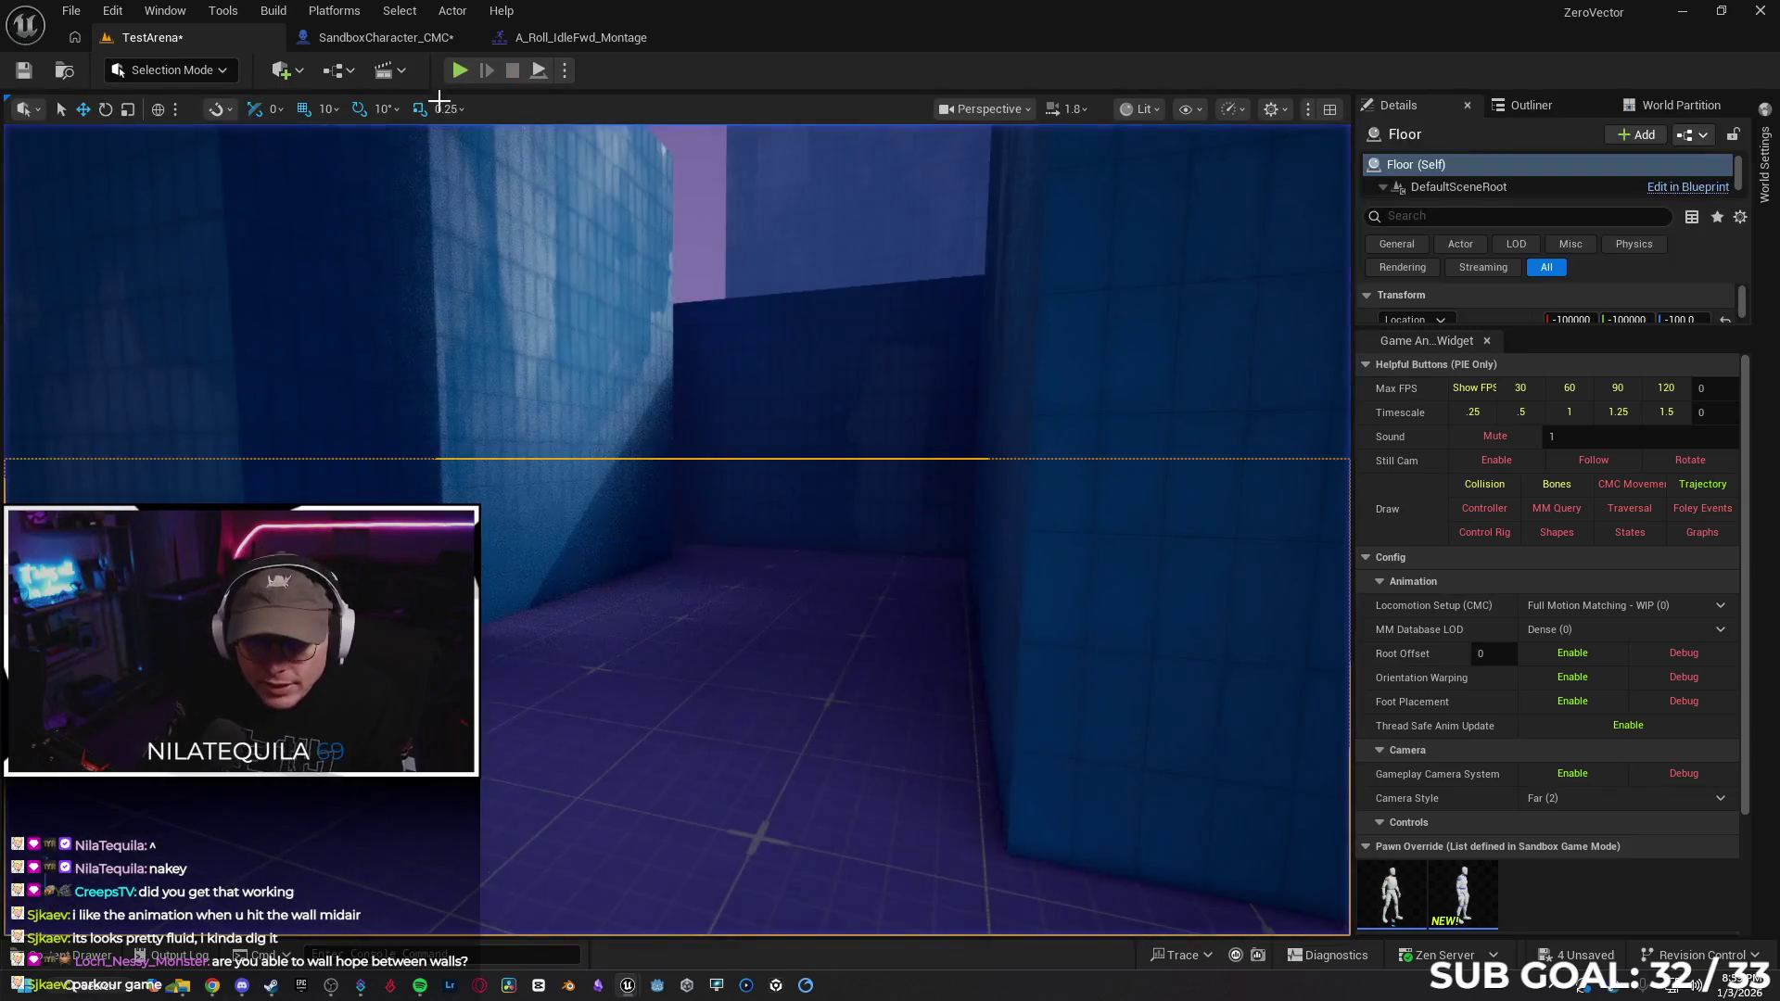
# Switch the Play Anim Montage node to the Flip montage via an 'ip' search
pyautogui.click(556, 37)
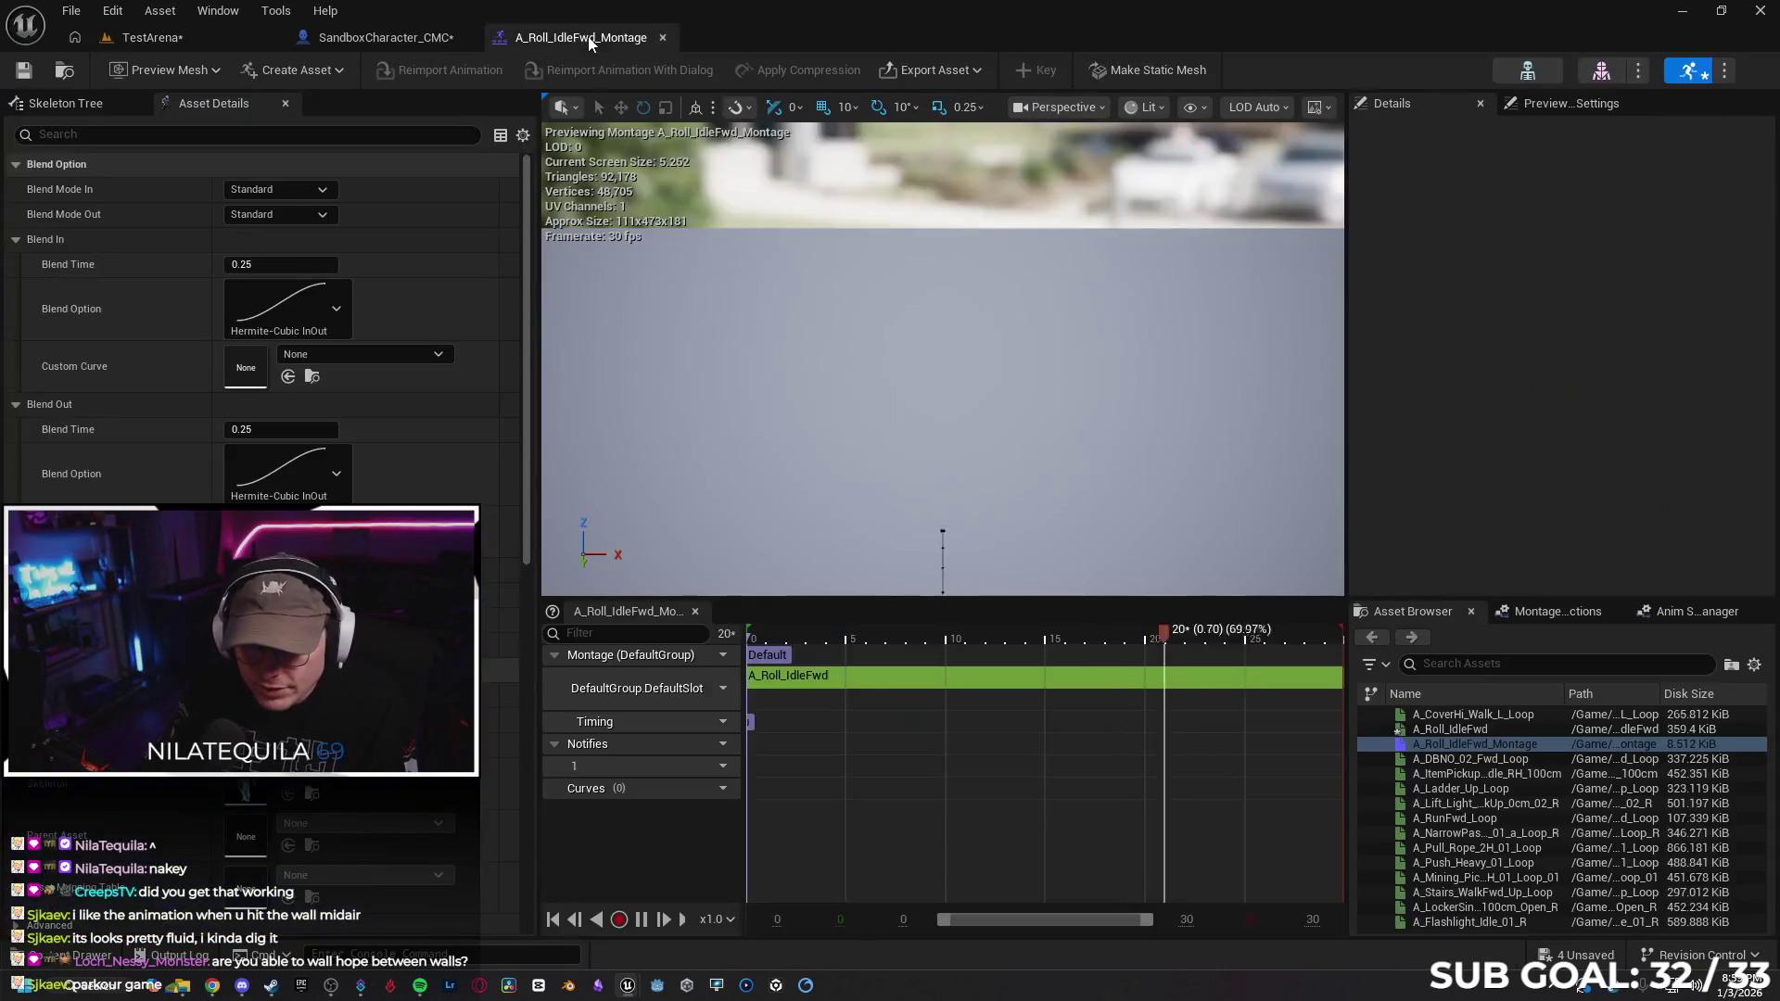
pyautogui.click(663, 37)
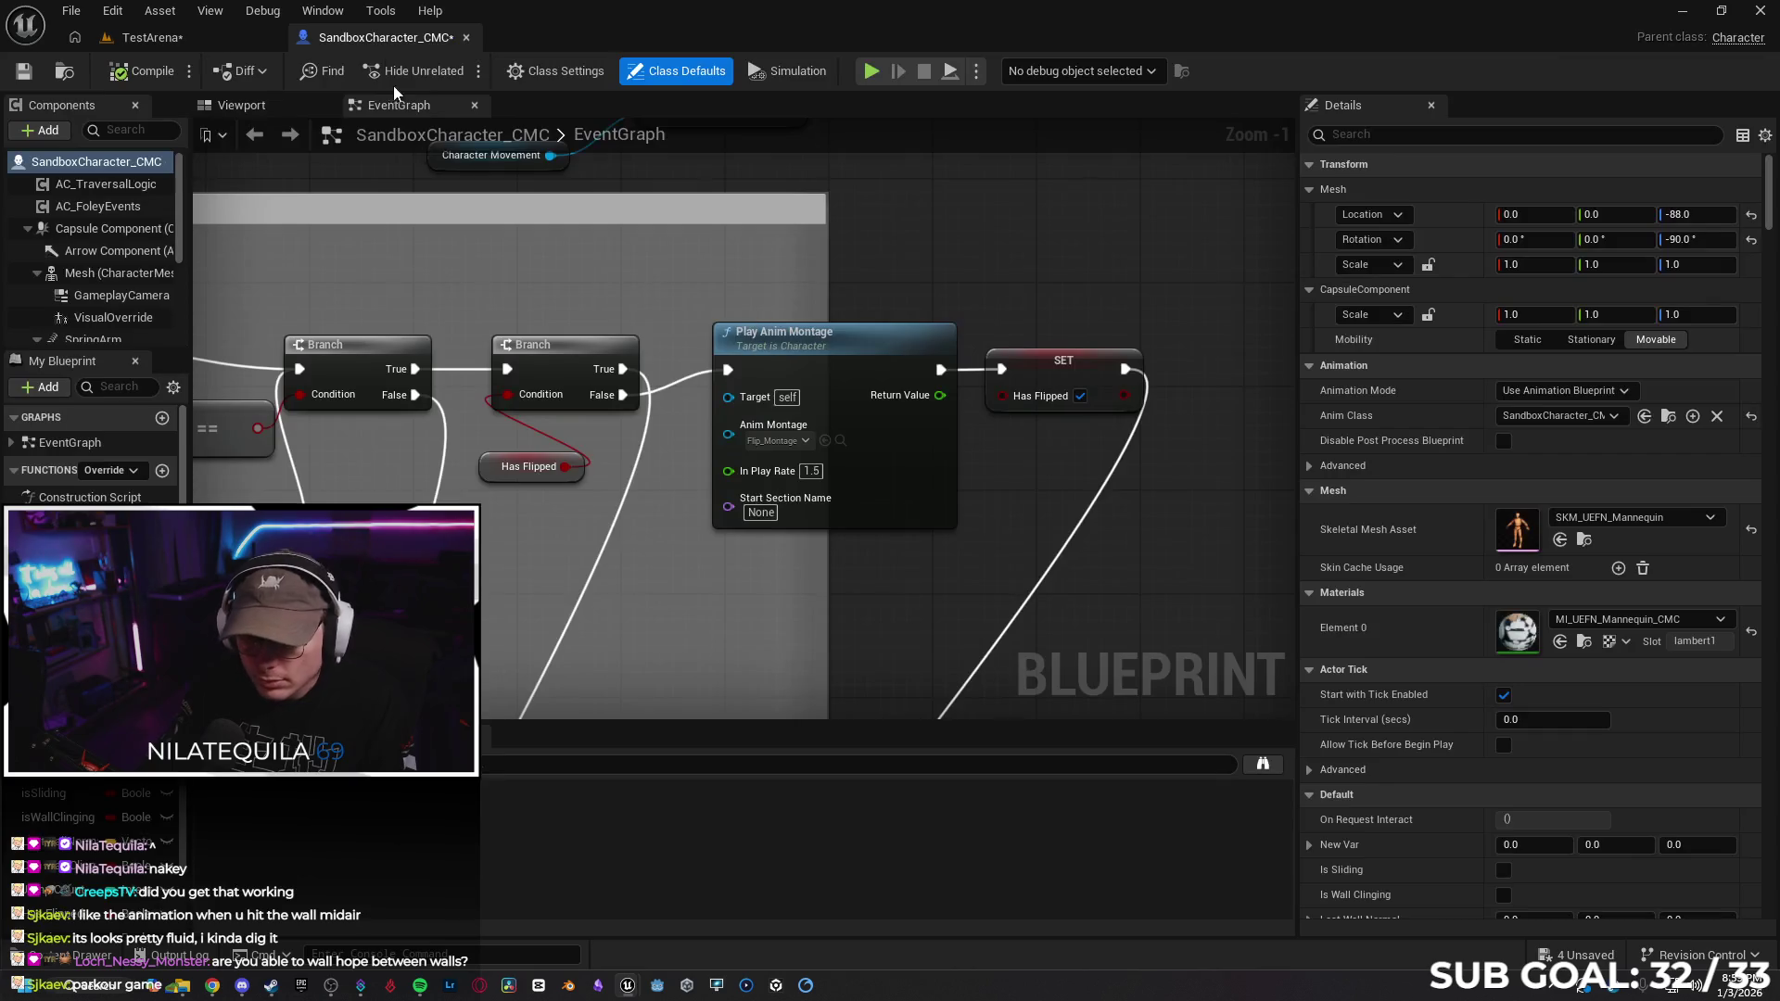
pyautogui.click(804, 441)
pyautogui.write('ip')
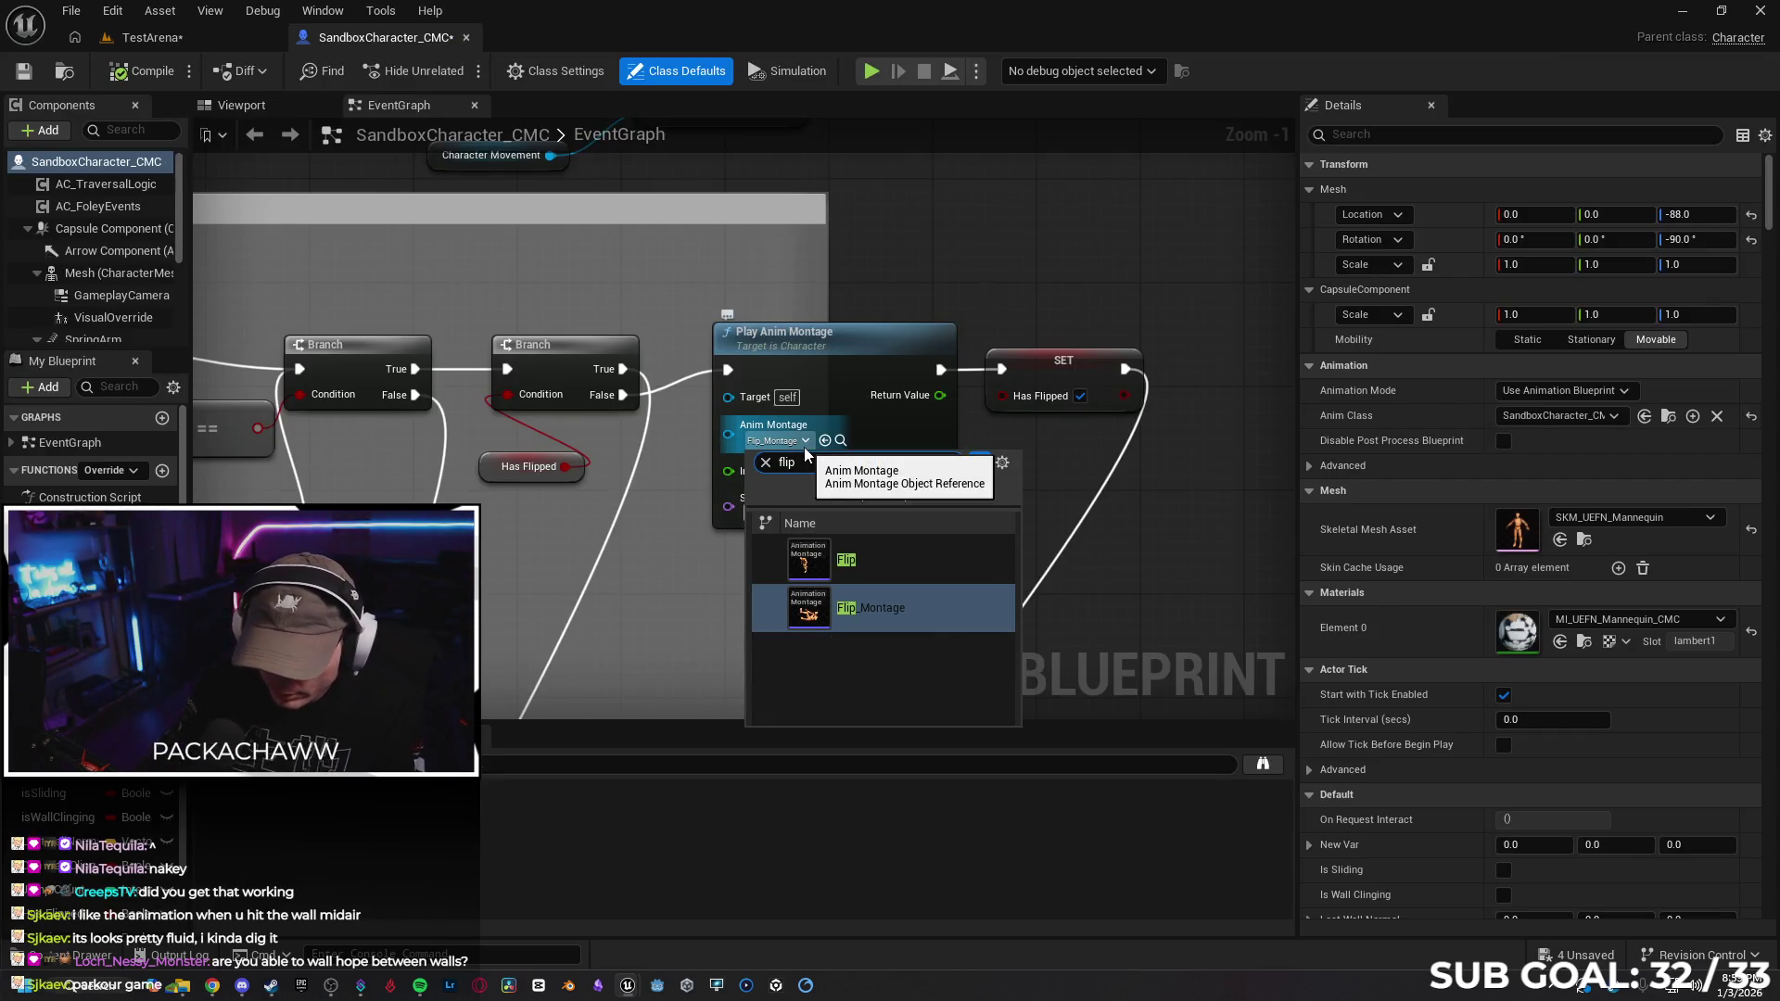
pyautogui.click(848, 561)
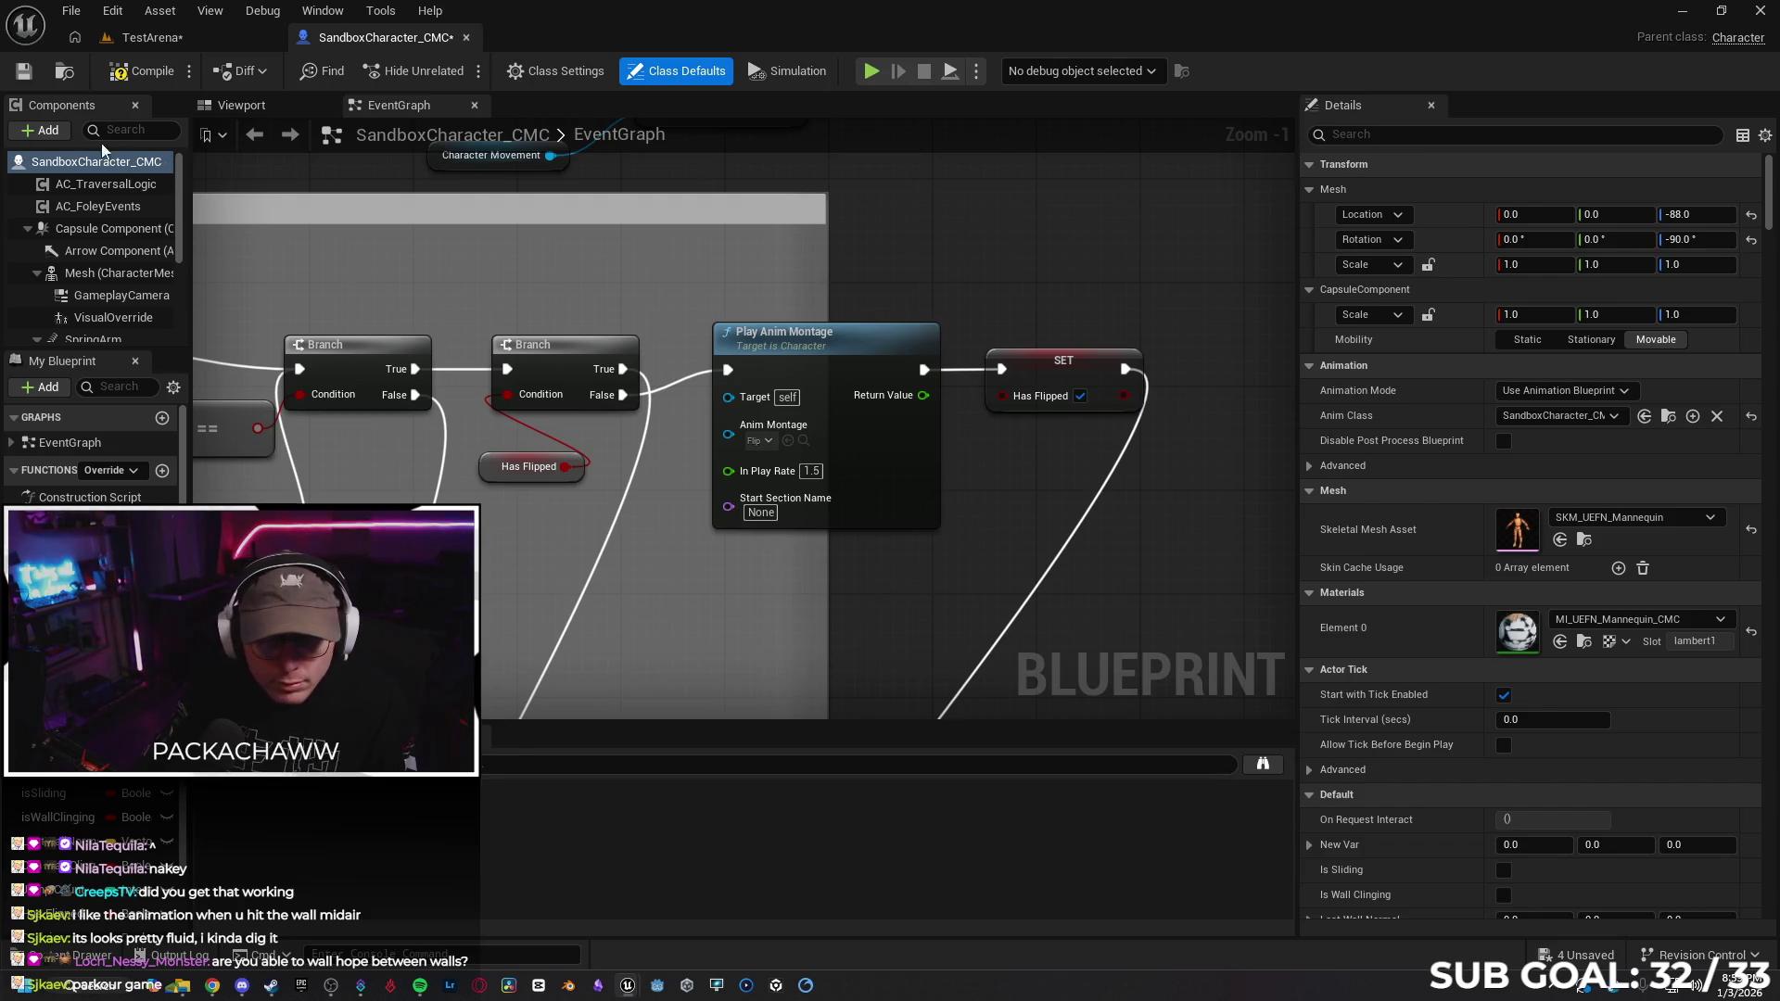
# Play TestArena from a chosen spot and run the character around
pyautogui.click(187, 37)
pyautogui.rightClick(811, 735)
pyautogui.click(849, 719)
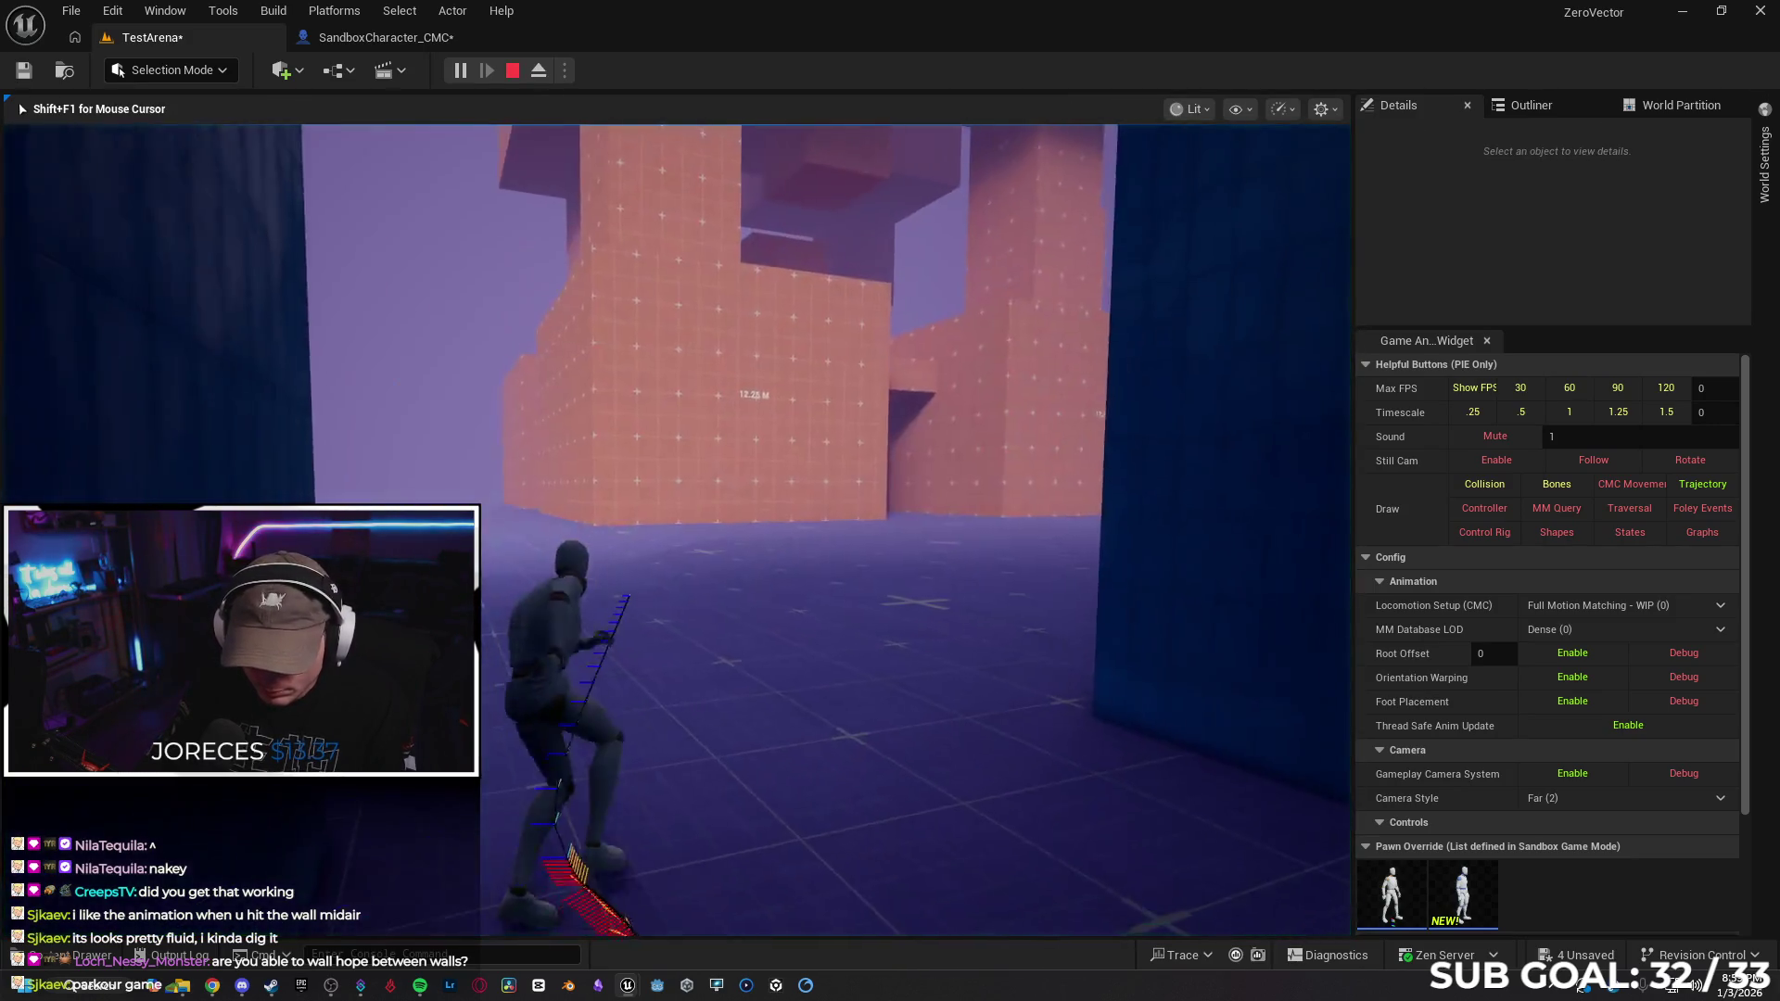
pyautogui.press('w')
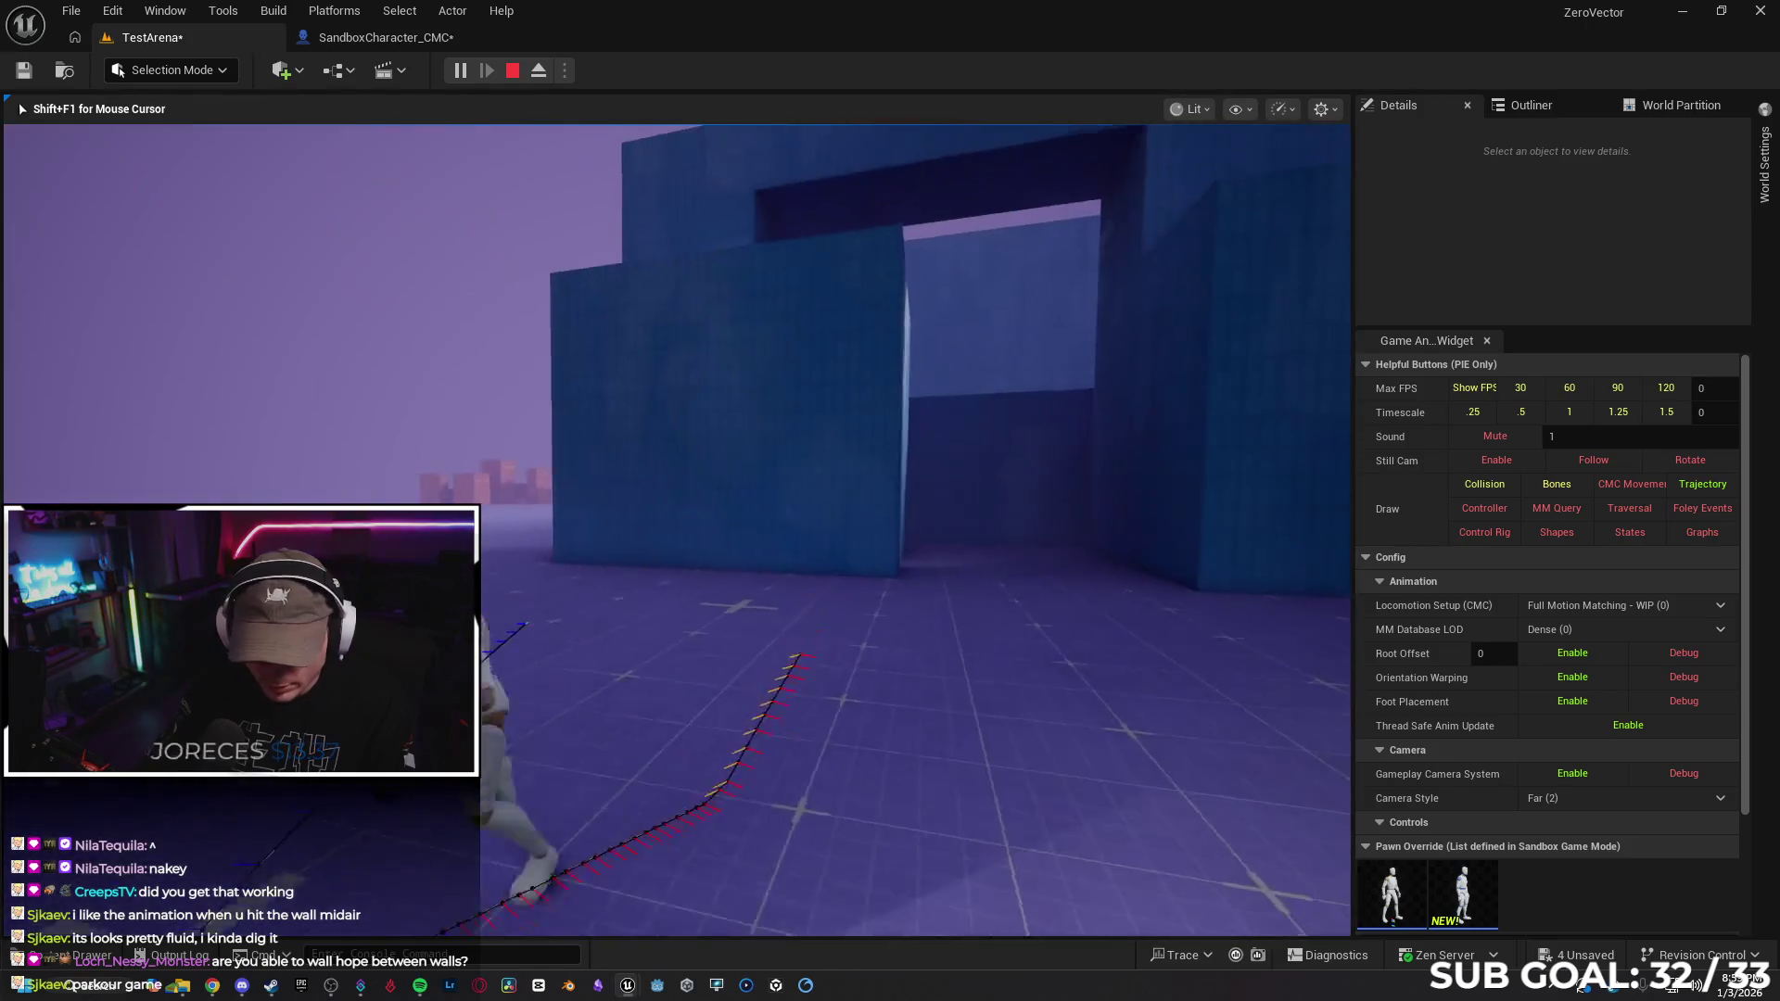
pyautogui.press('Escape')
# Undo the montage switch, set In Play Rate to 1.0, then compile and save SandboxCharacter_CMC
pyautogui.click(385, 38)
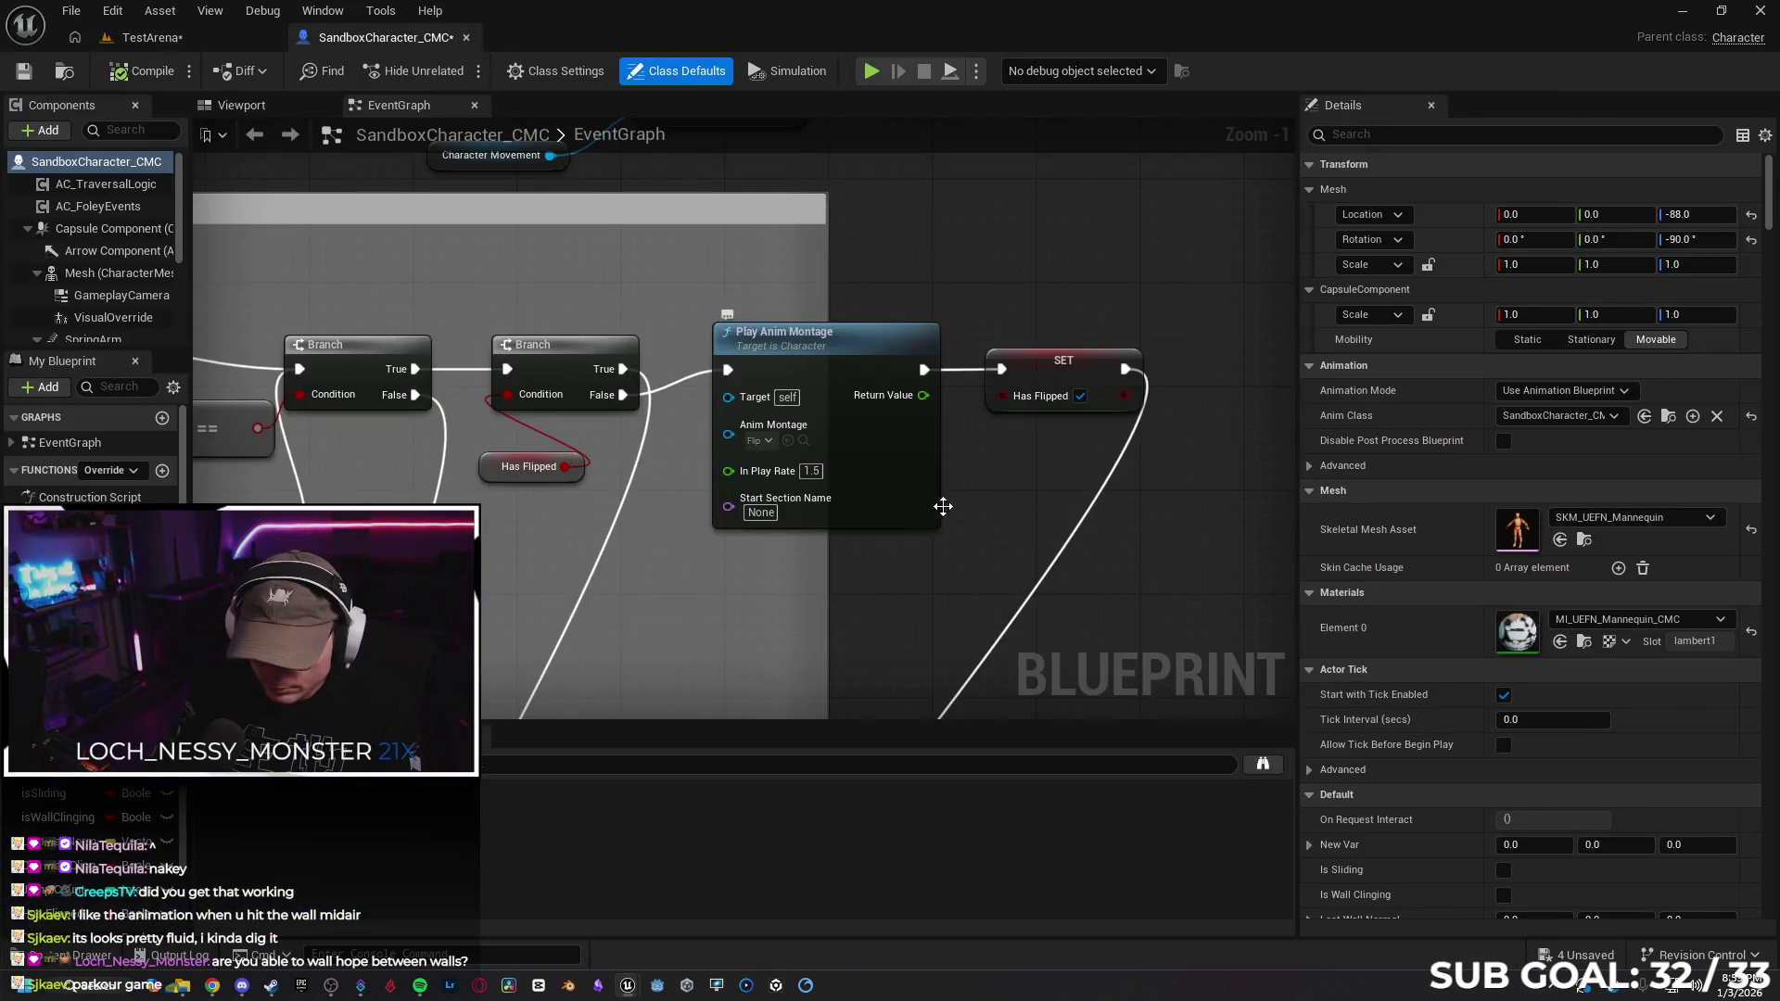
pyautogui.click(115, 8)
pyautogui.click(147, 56)
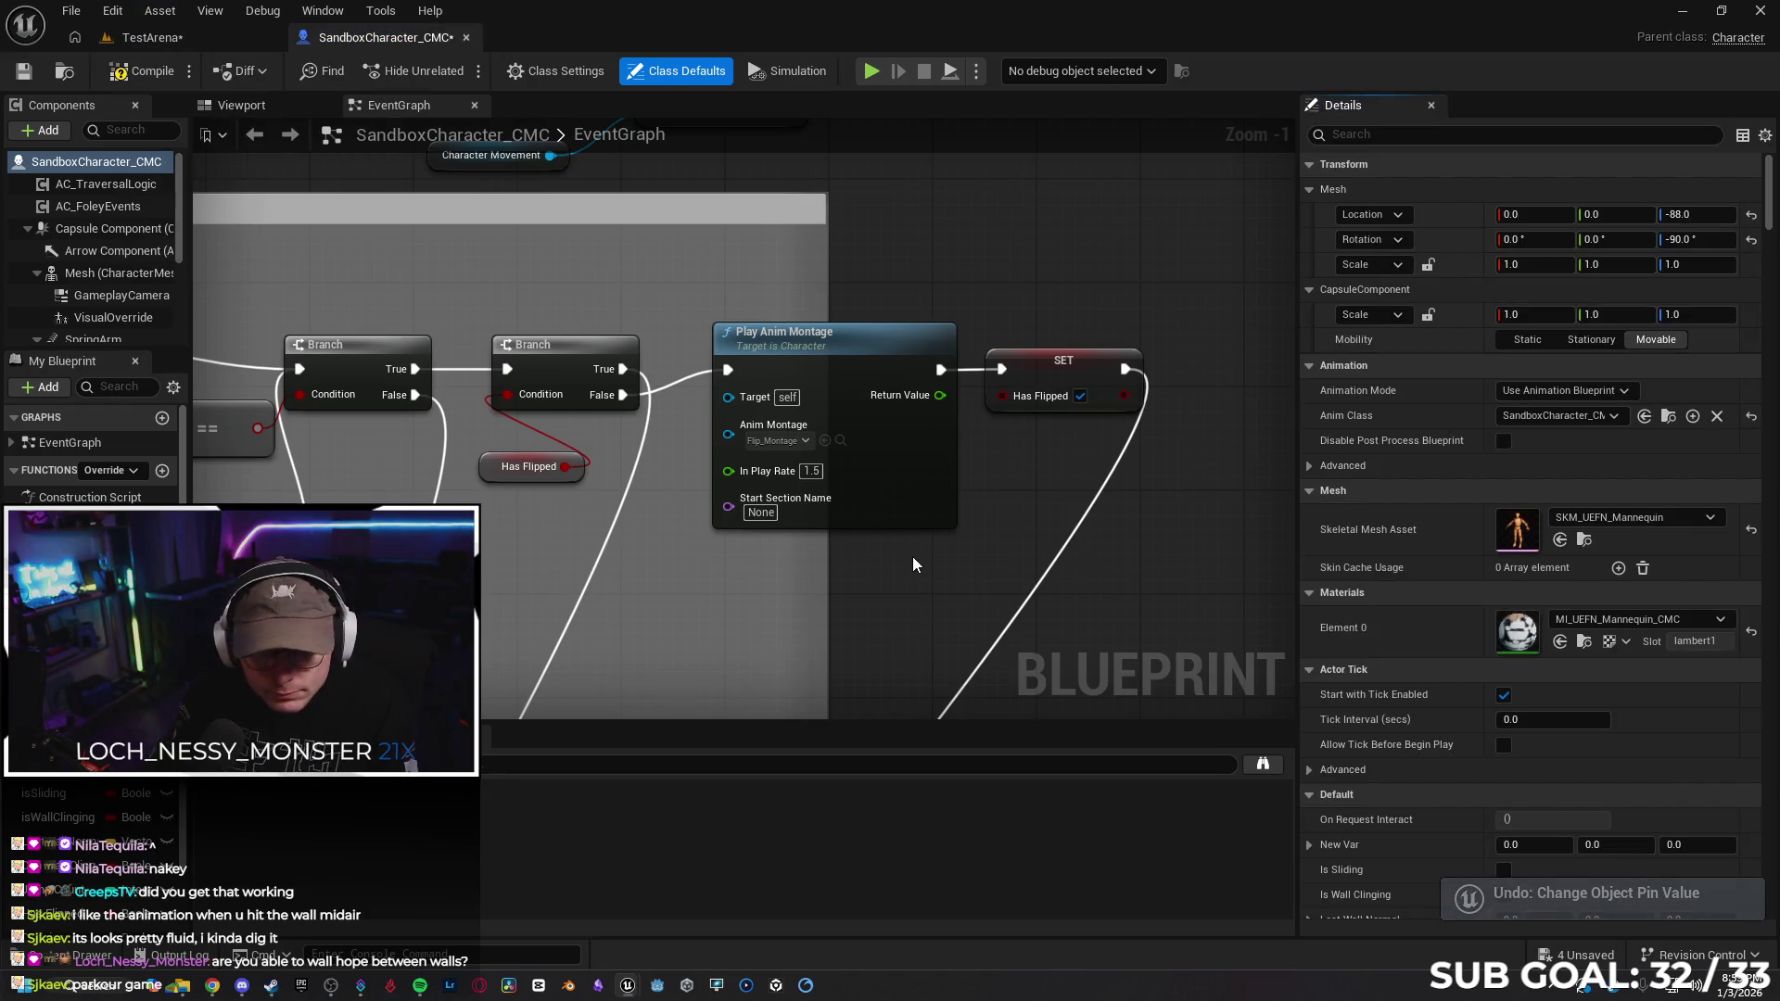
pyautogui.click(812, 473)
pyautogui.write('1')
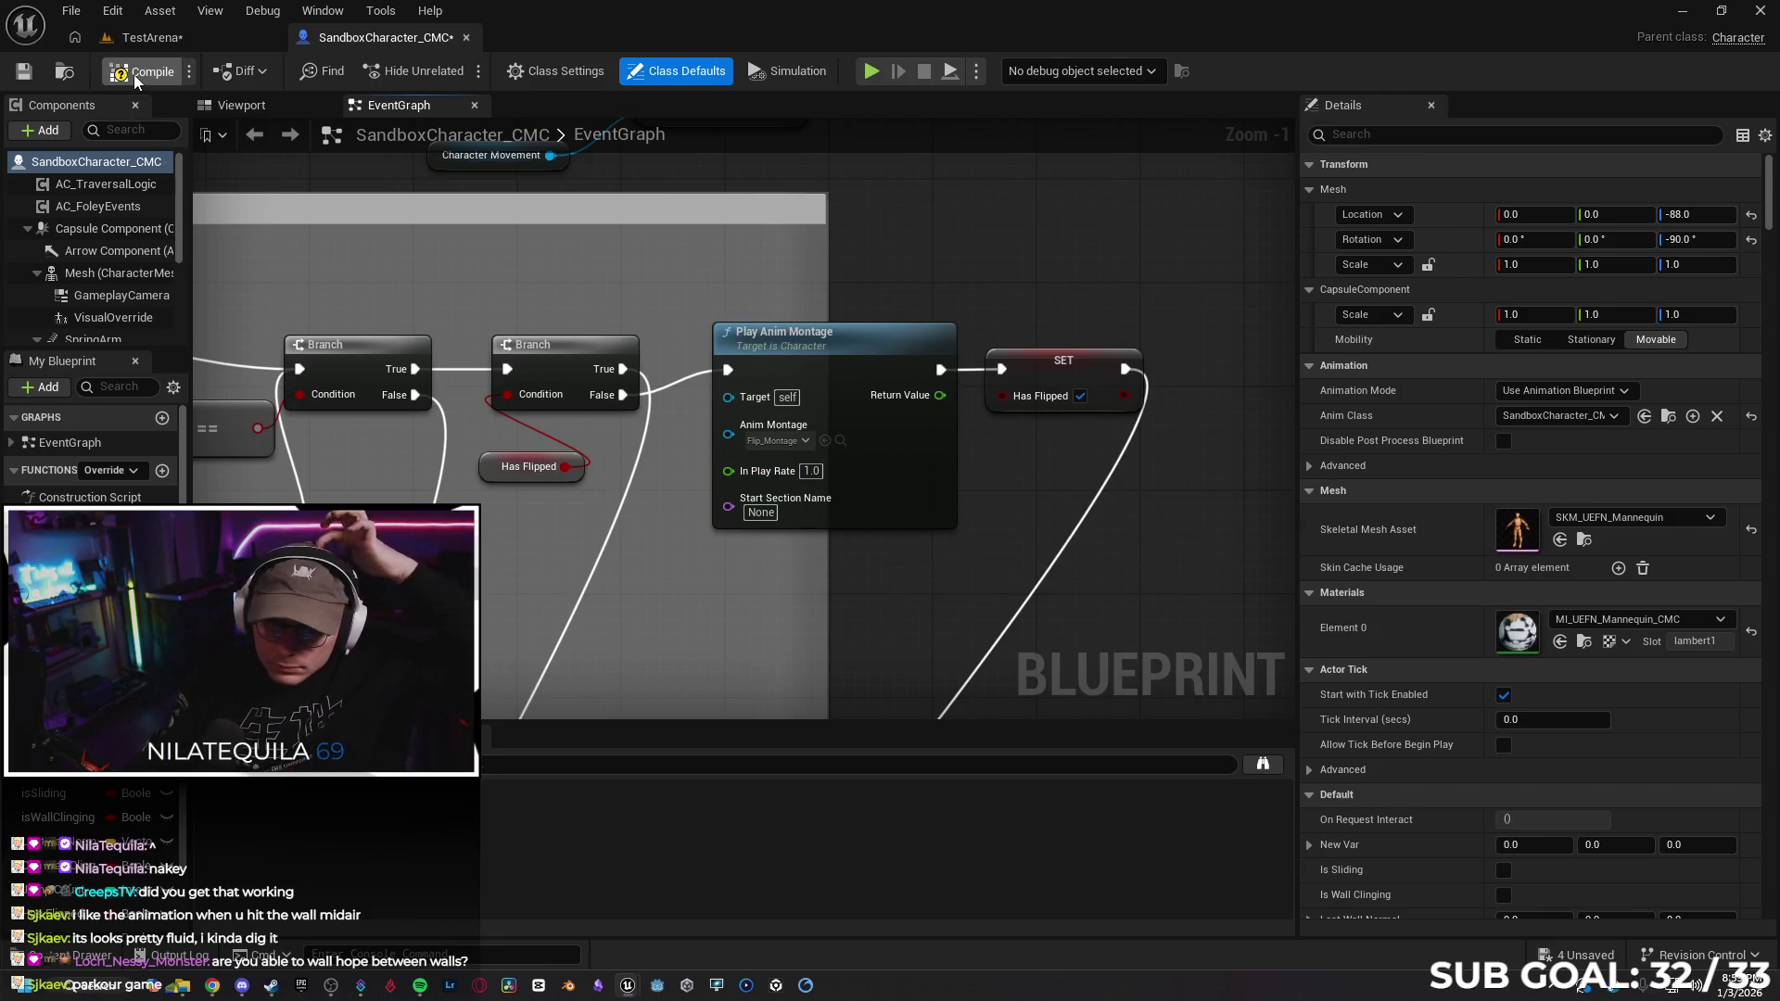
pyautogui.click(23, 71)
pyautogui.click(153, 37)
pyautogui.click(24, 71)
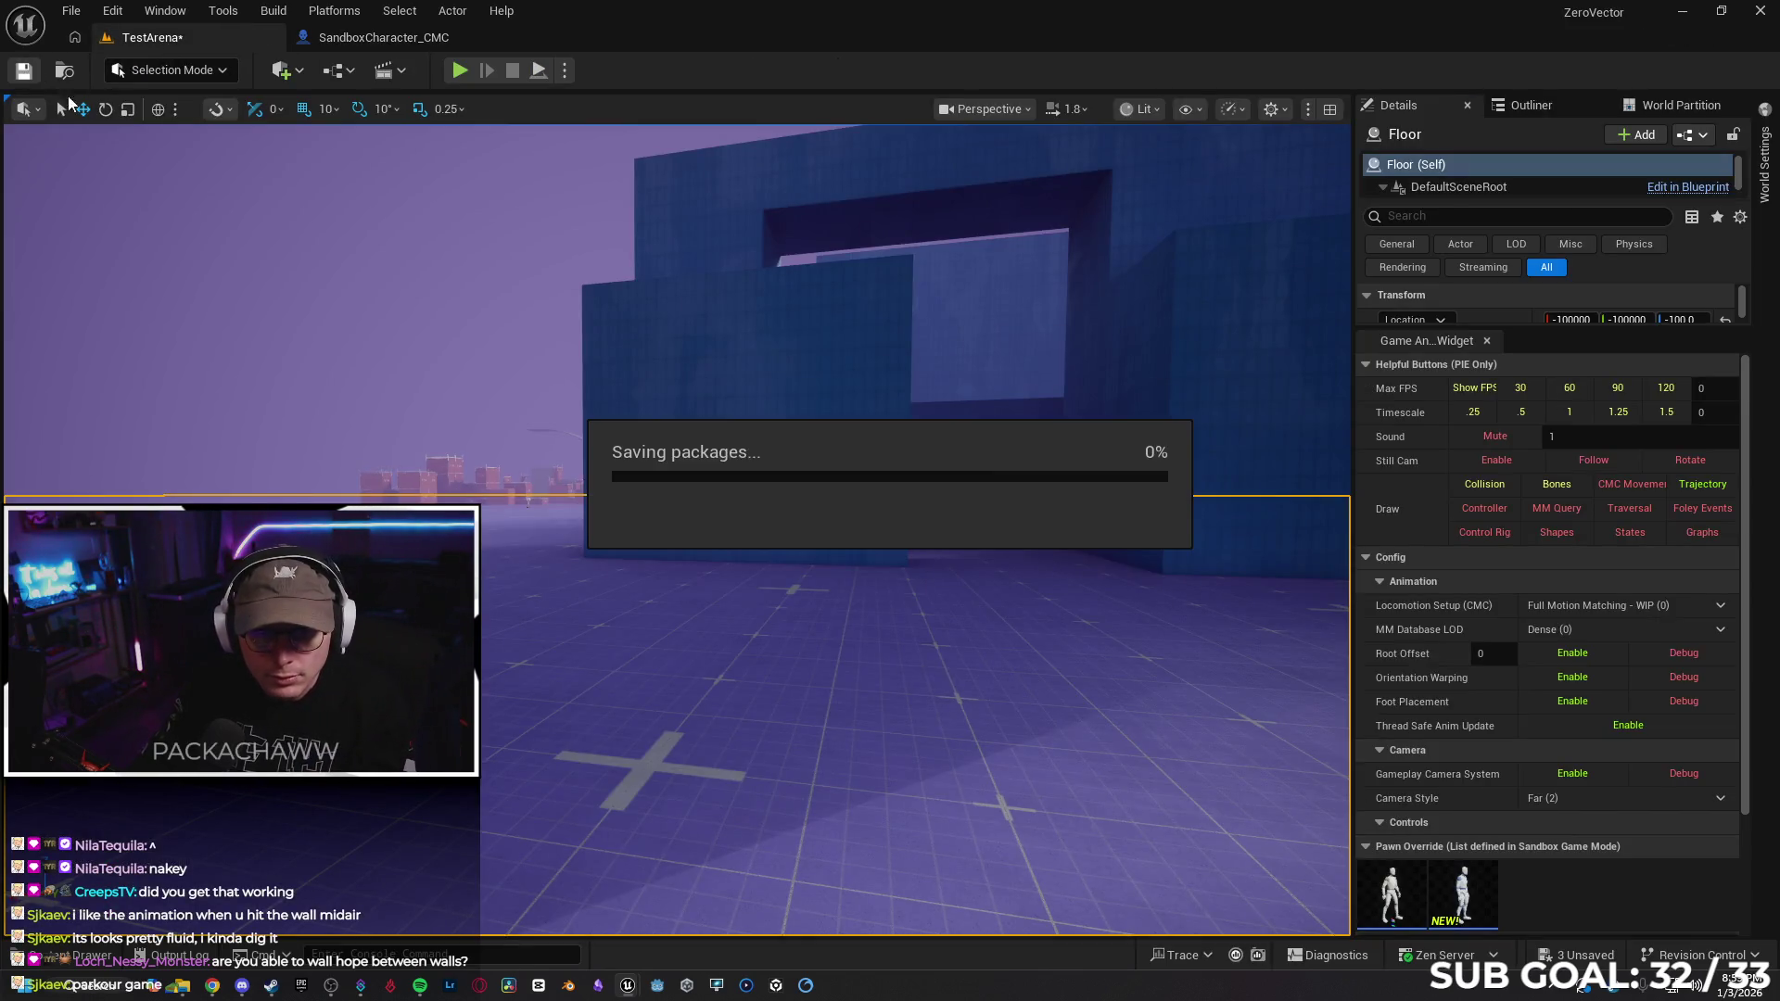
# Play from a spot in the arena, climb and leap across the blue walls, then stop
pyautogui.rightClick(653, 759)
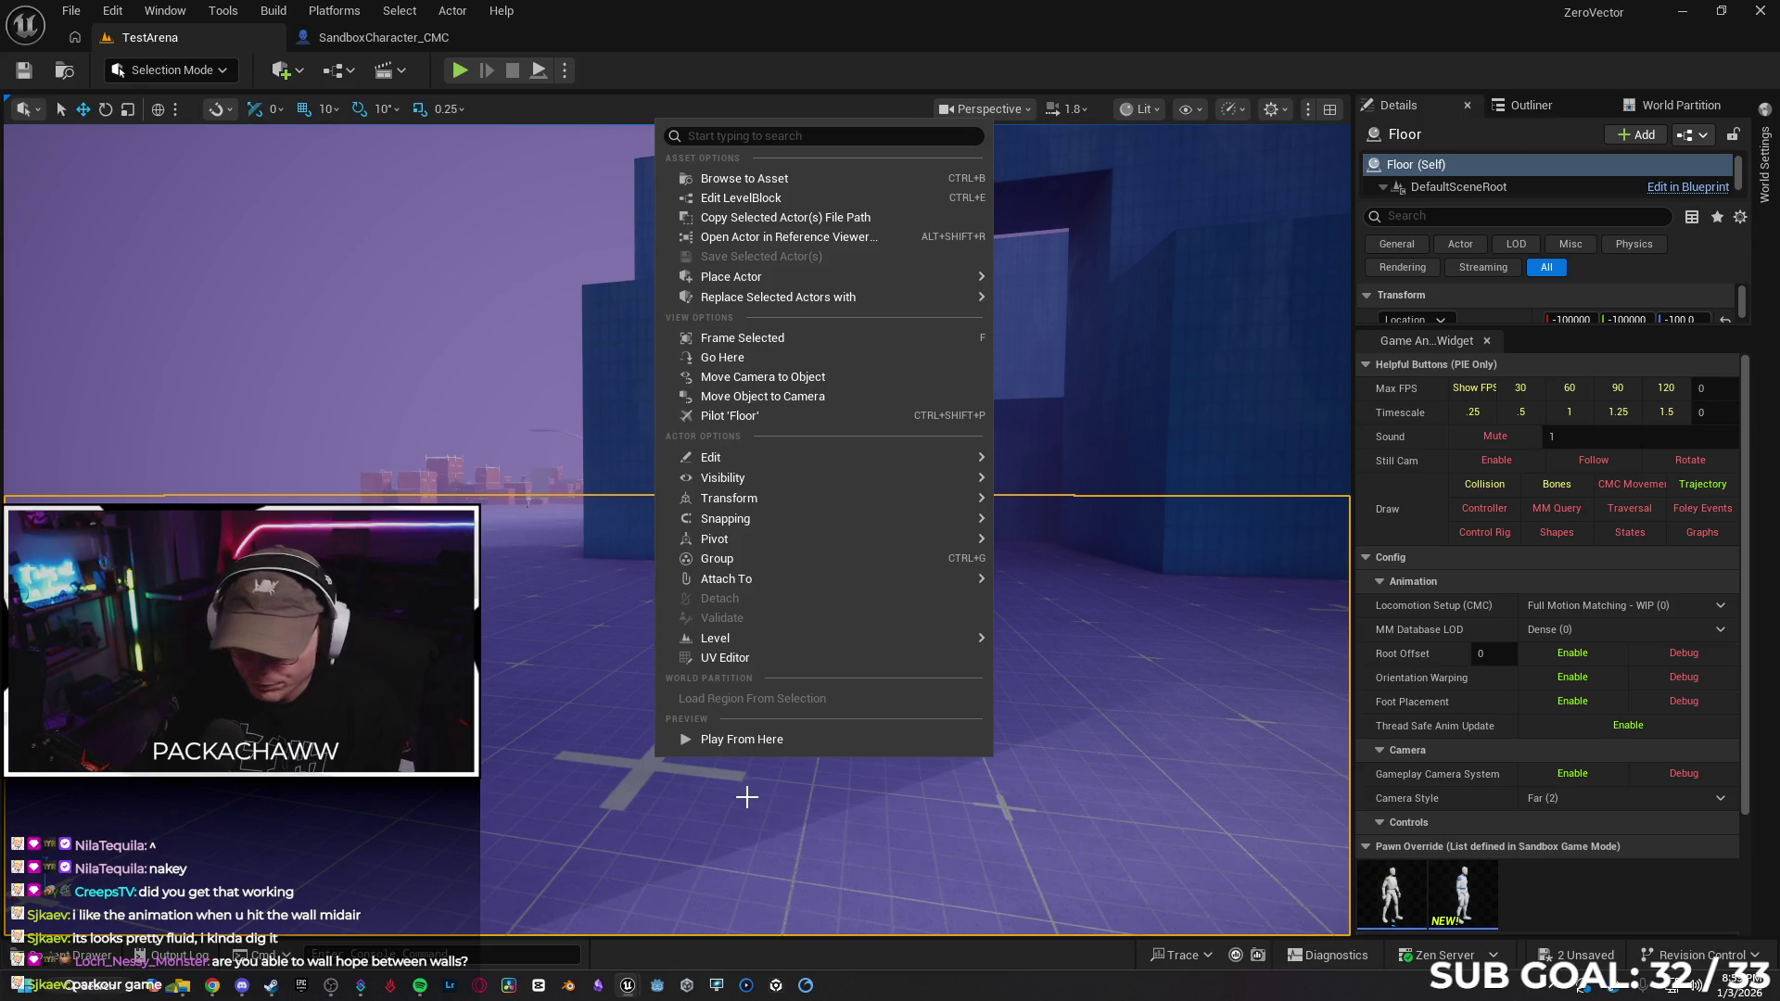
pyautogui.click(753, 739)
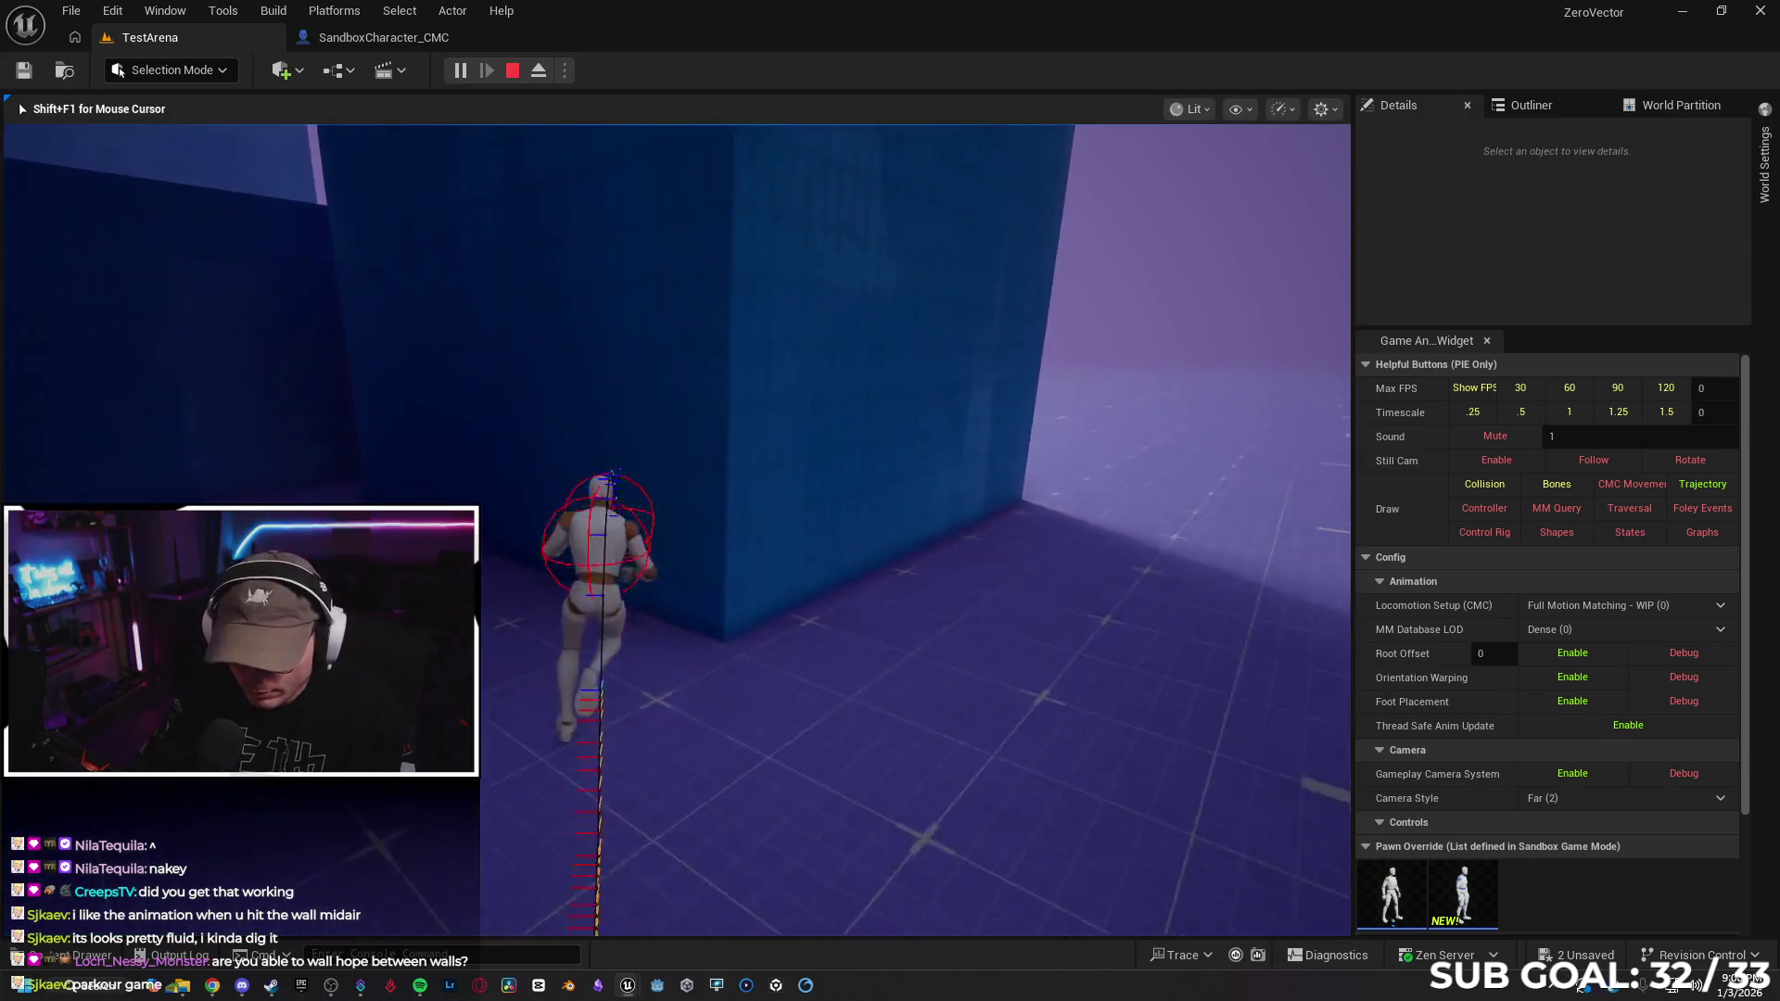
pyautogui.press('space')
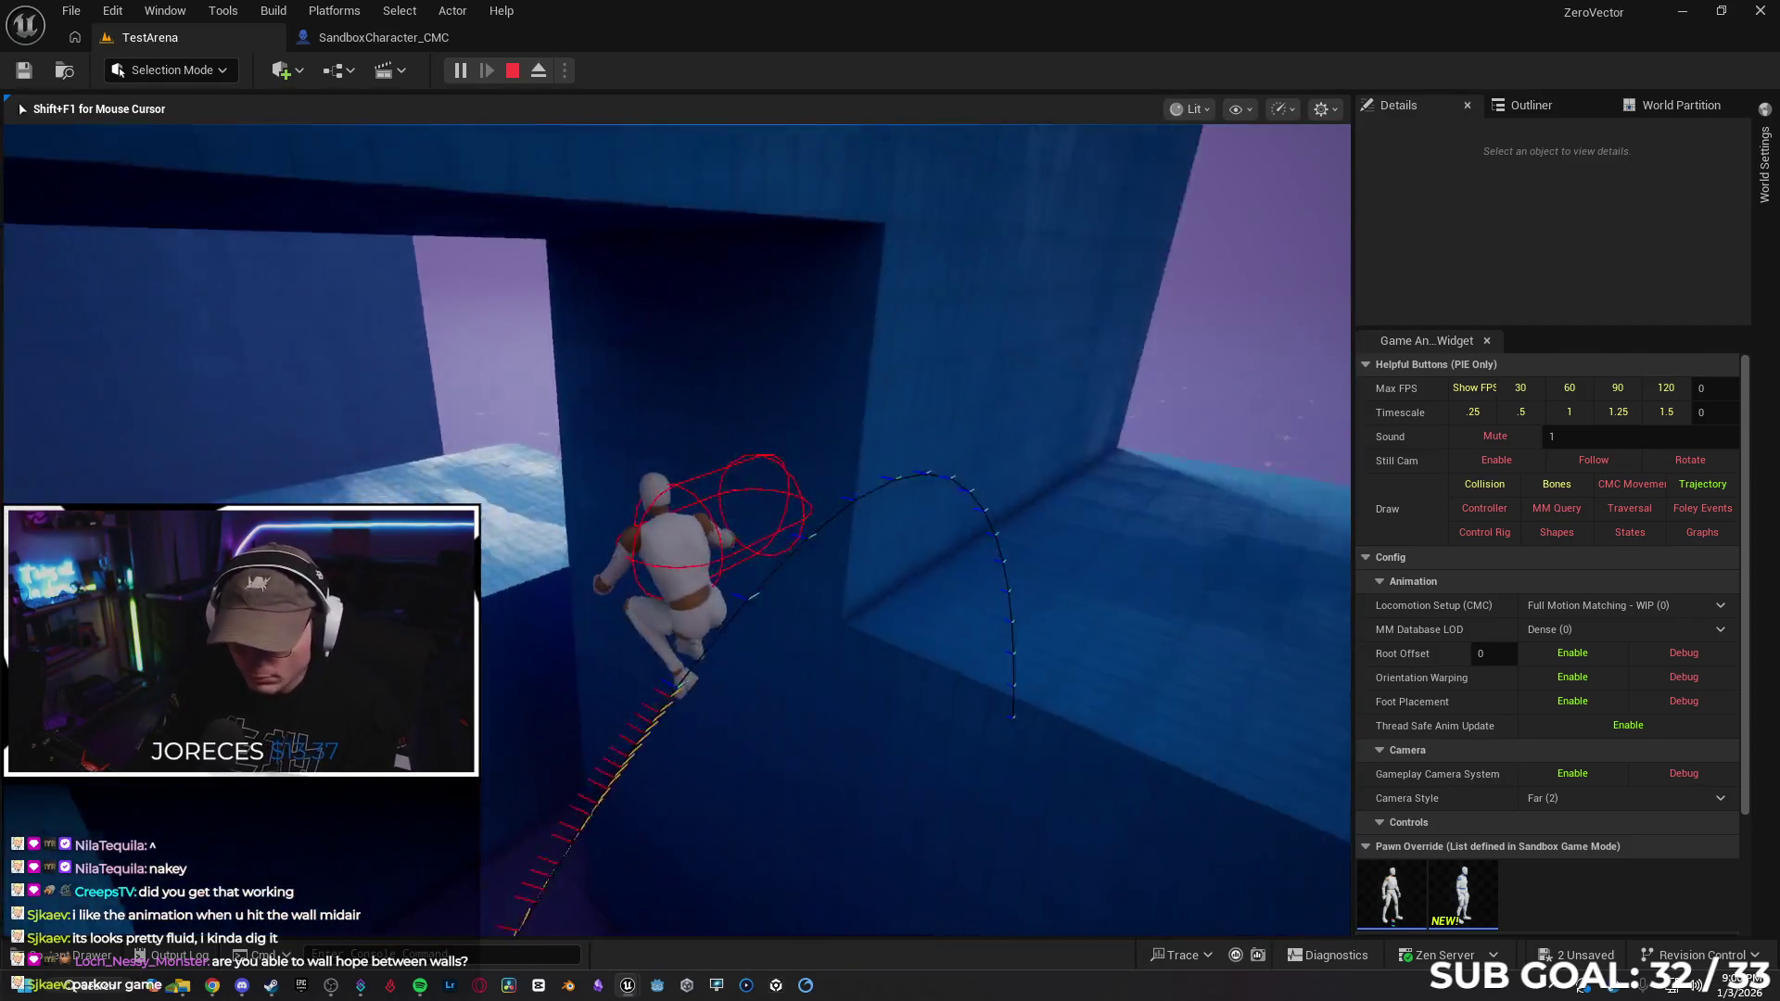
pyautogui.press('space')
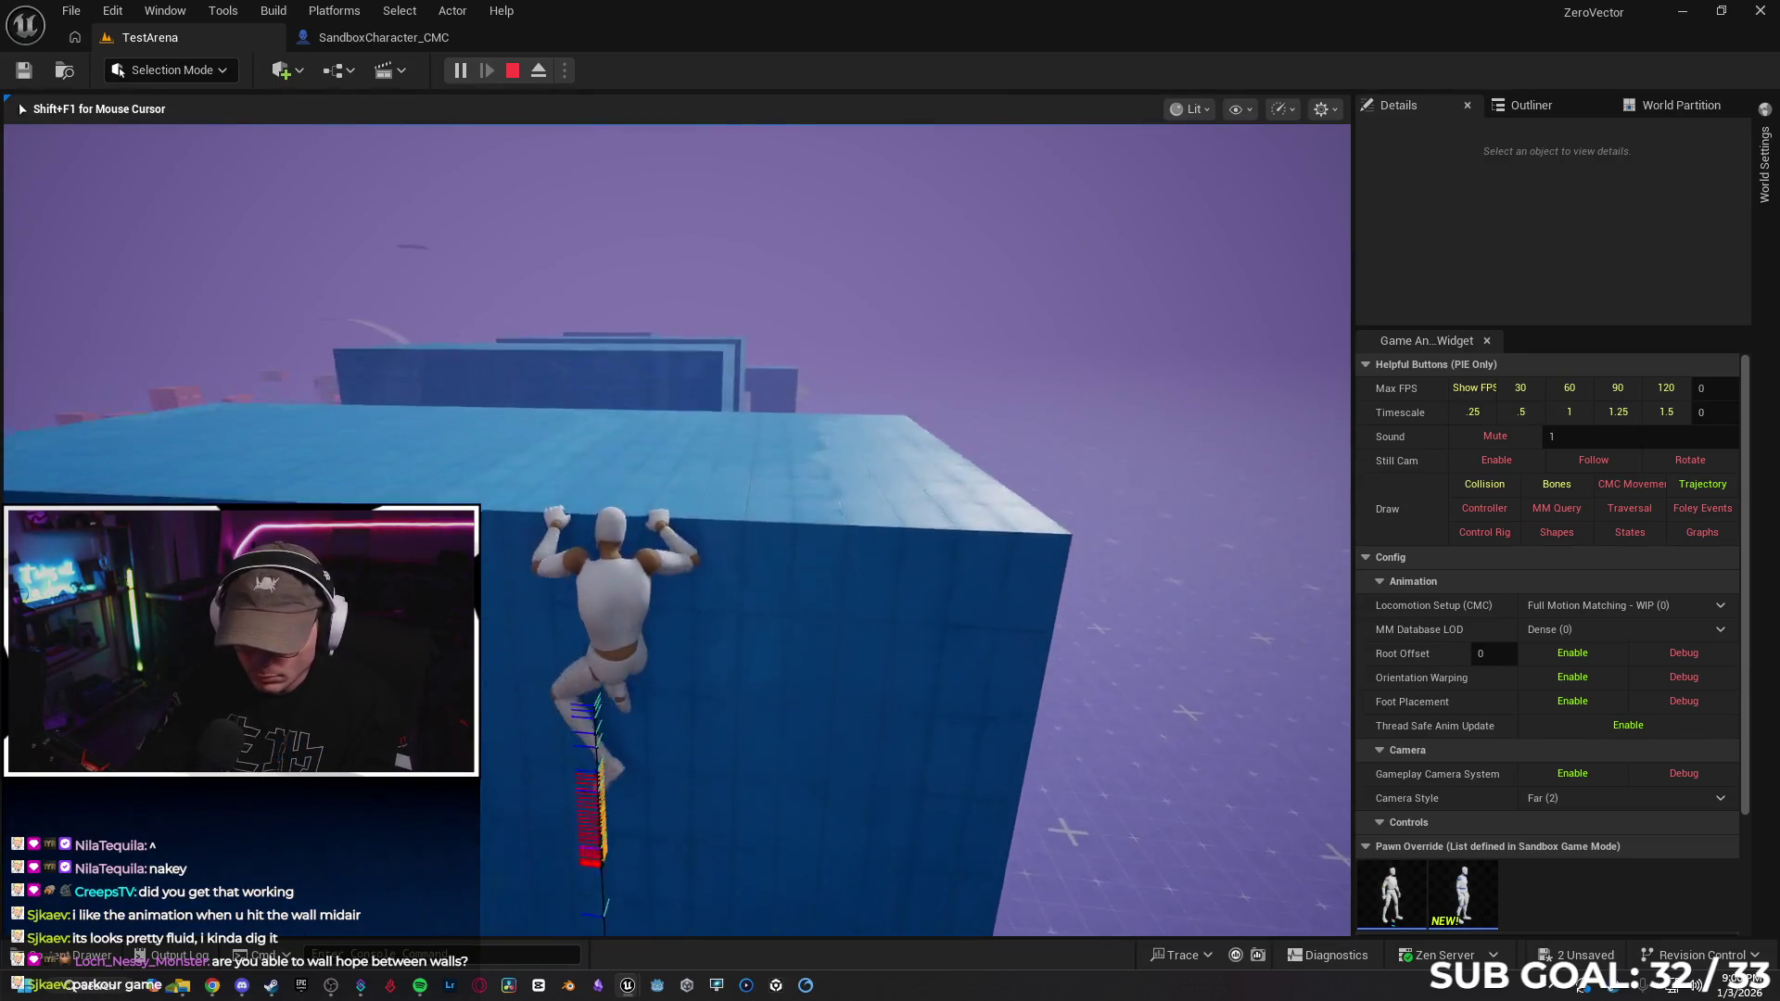
pyautogui.press('space')
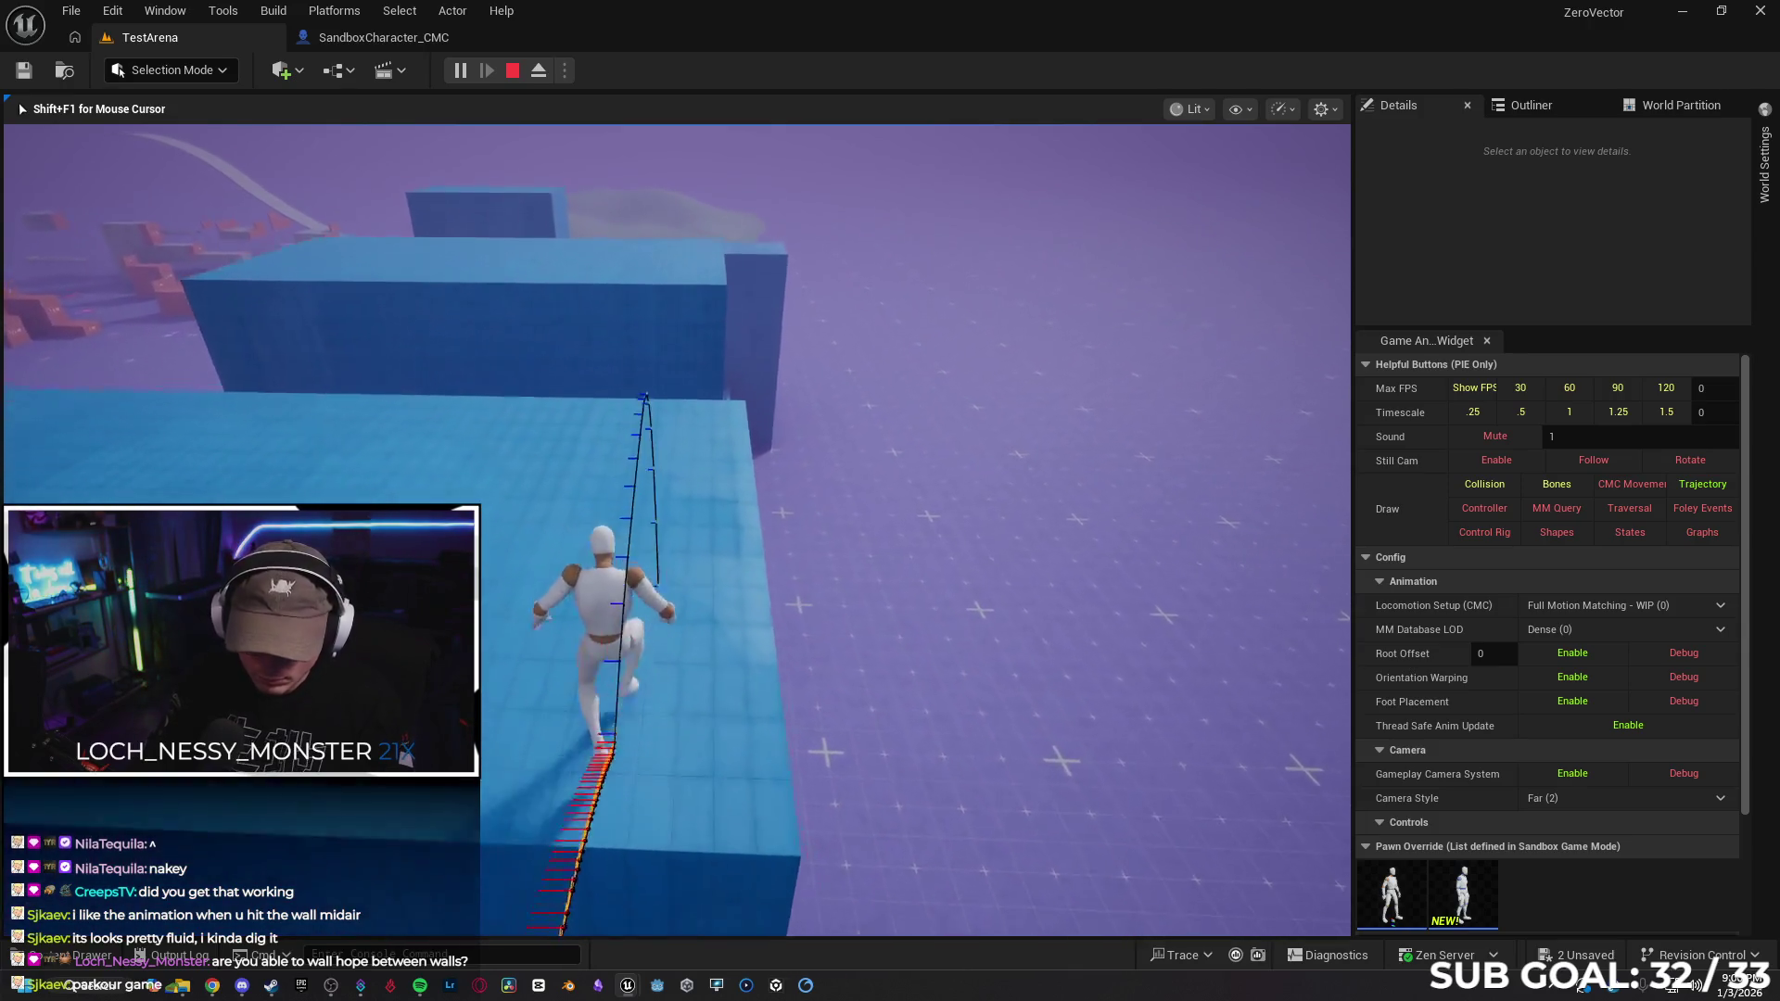
pyautogui.press('space')
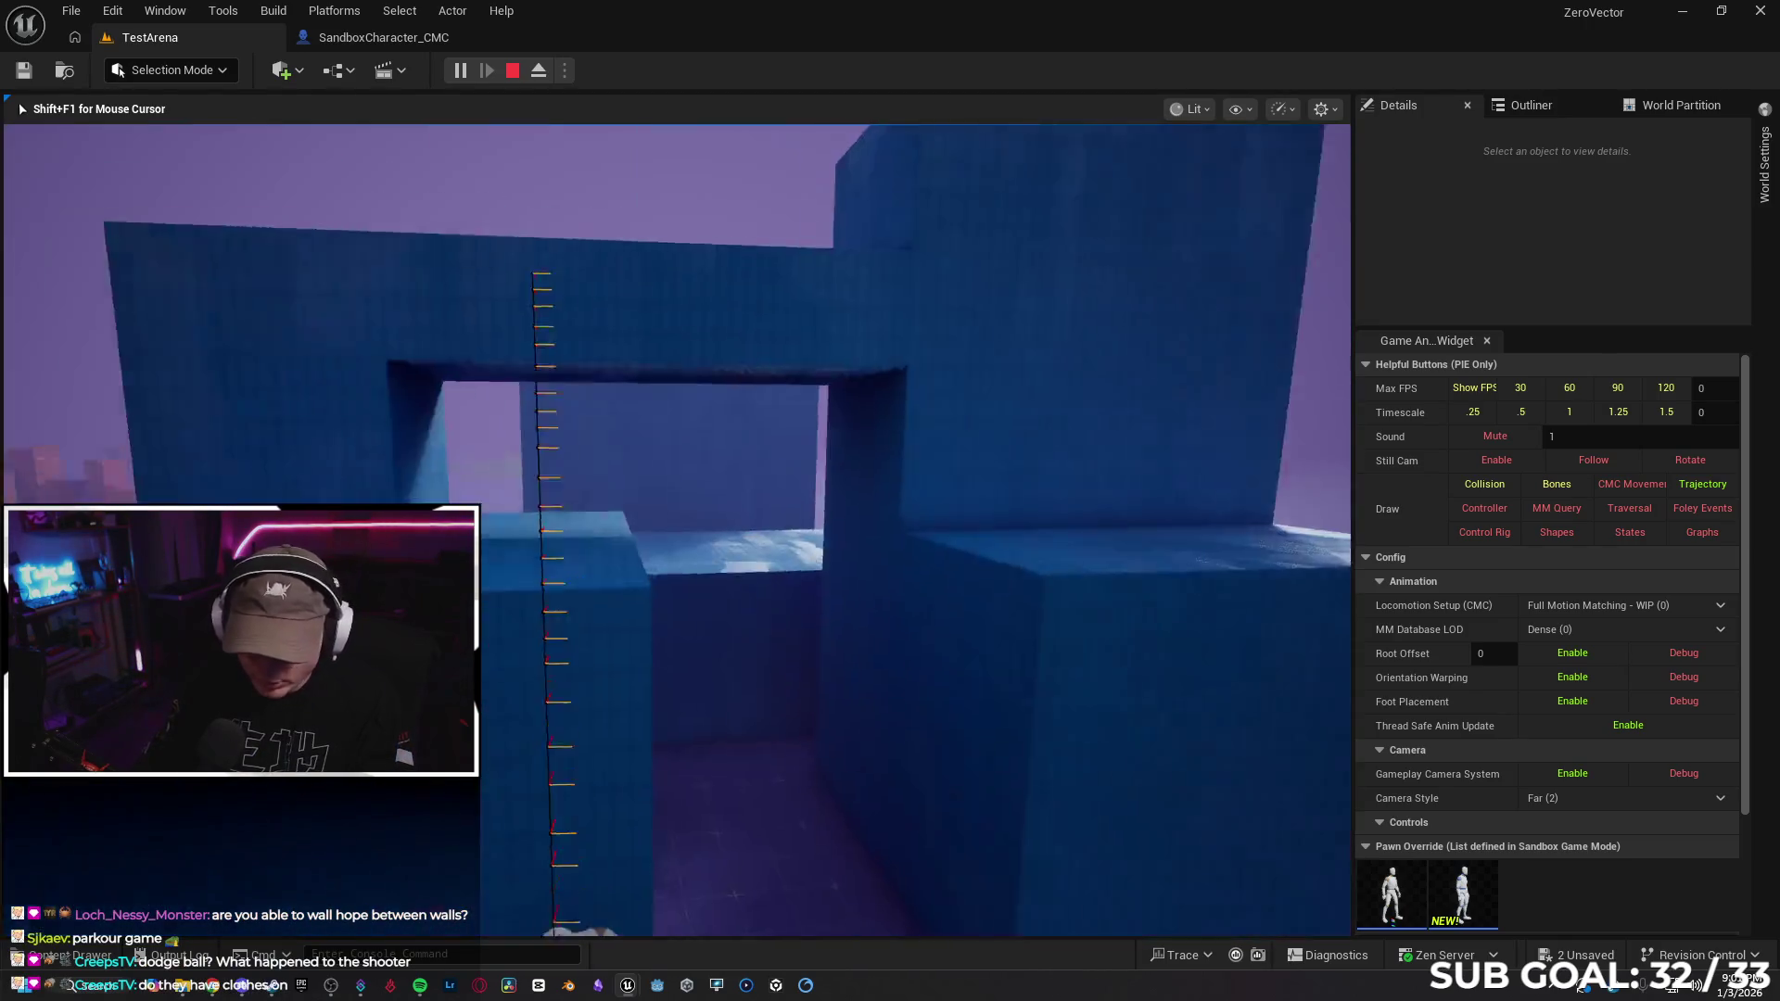
pyautogui.press('Escape')
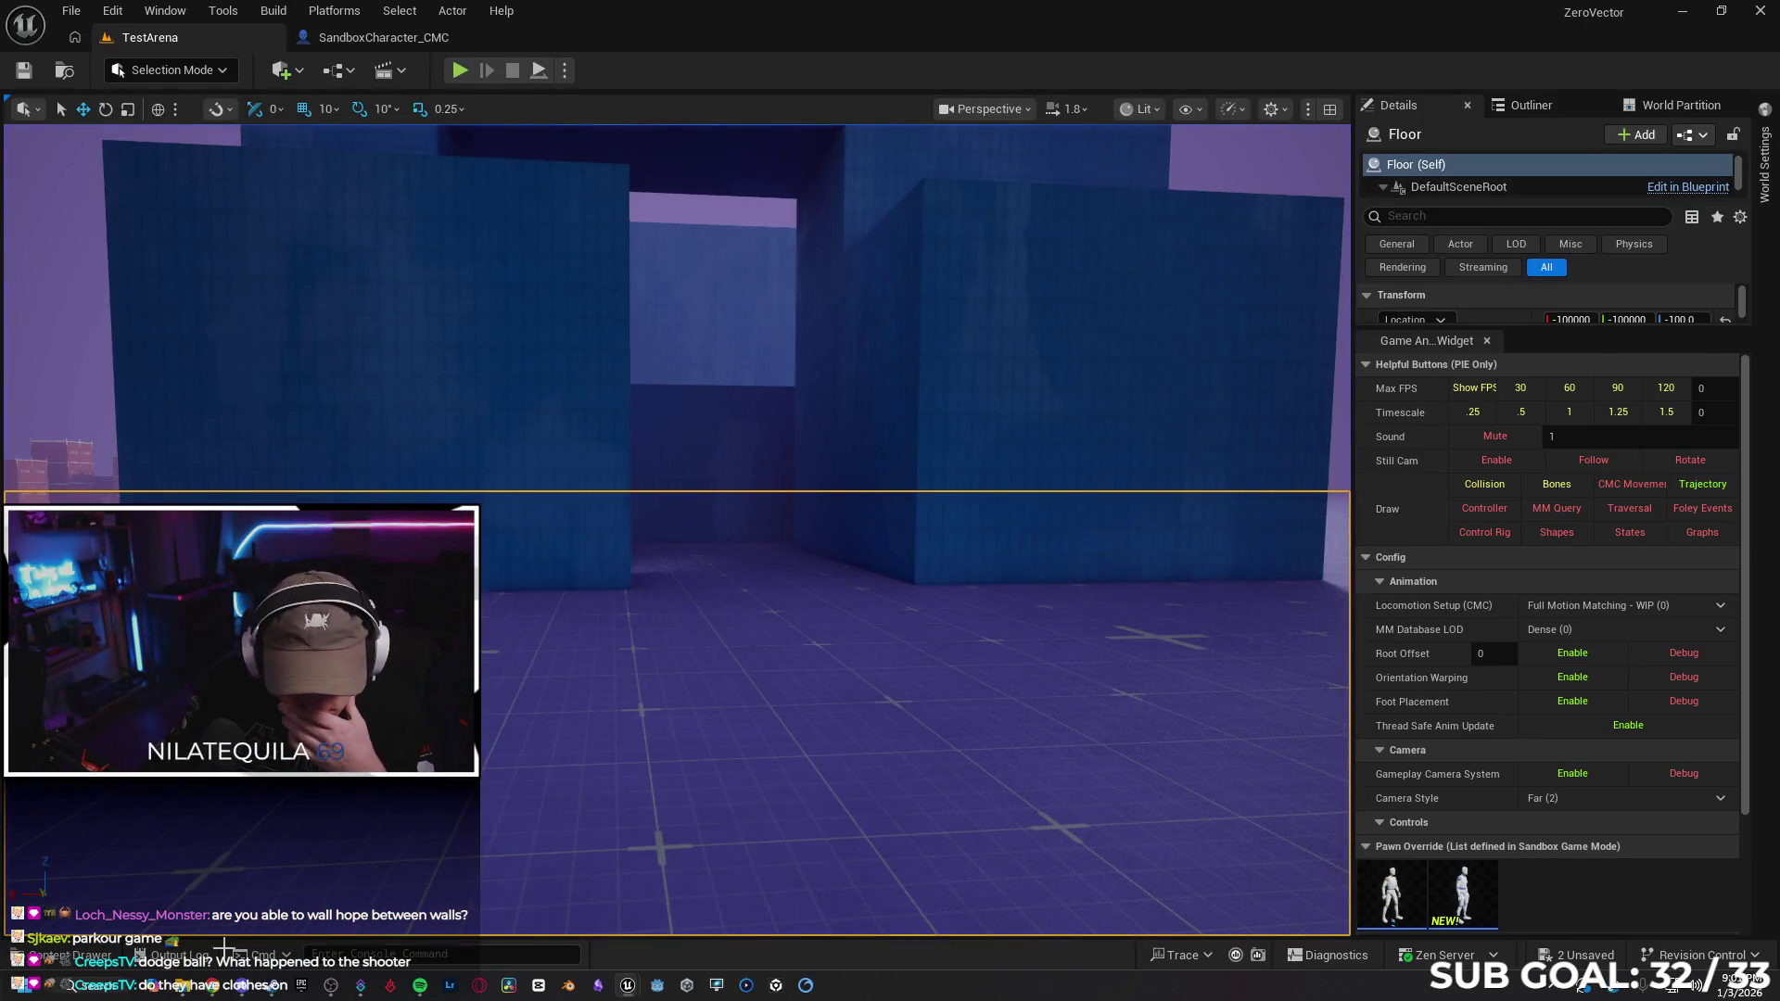
# Open fab.com in a new tab and the wishlisted Anime Low Poly Characters listing
pyautogui.hotkey('alt', 'Tab')
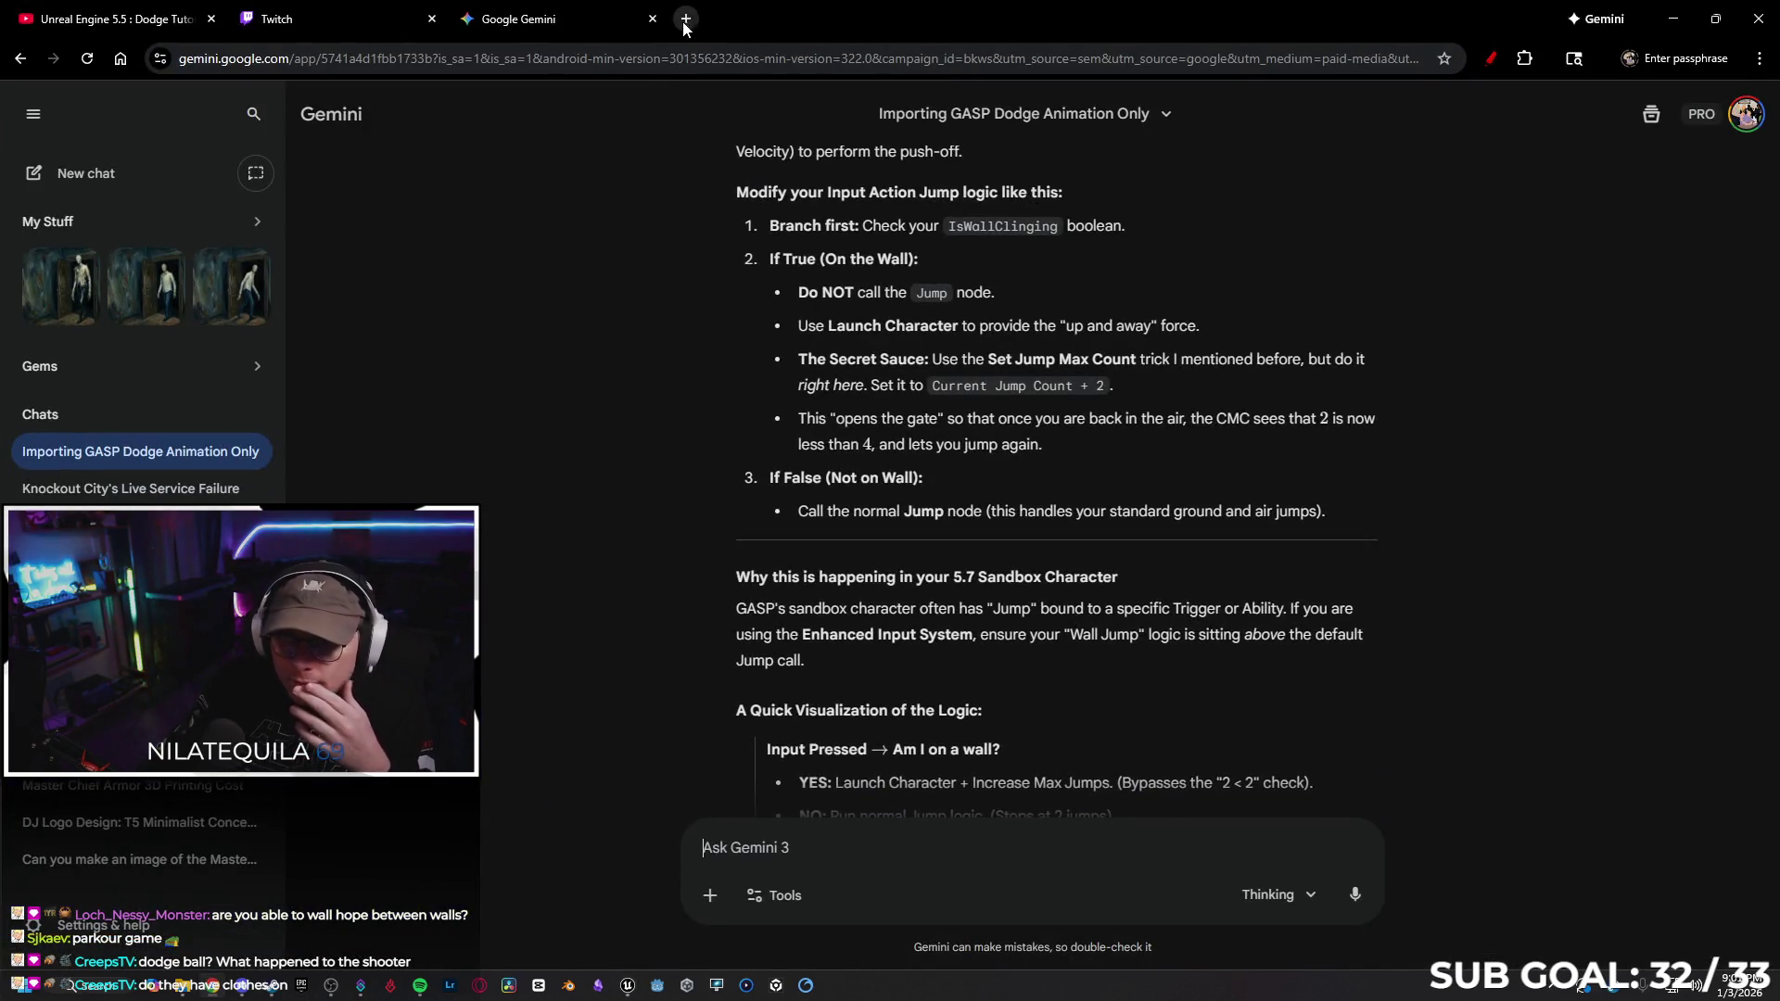
pyautogui.click(686, 18)
pyautogui.write('fab.com')
pyautogui.press('Return')
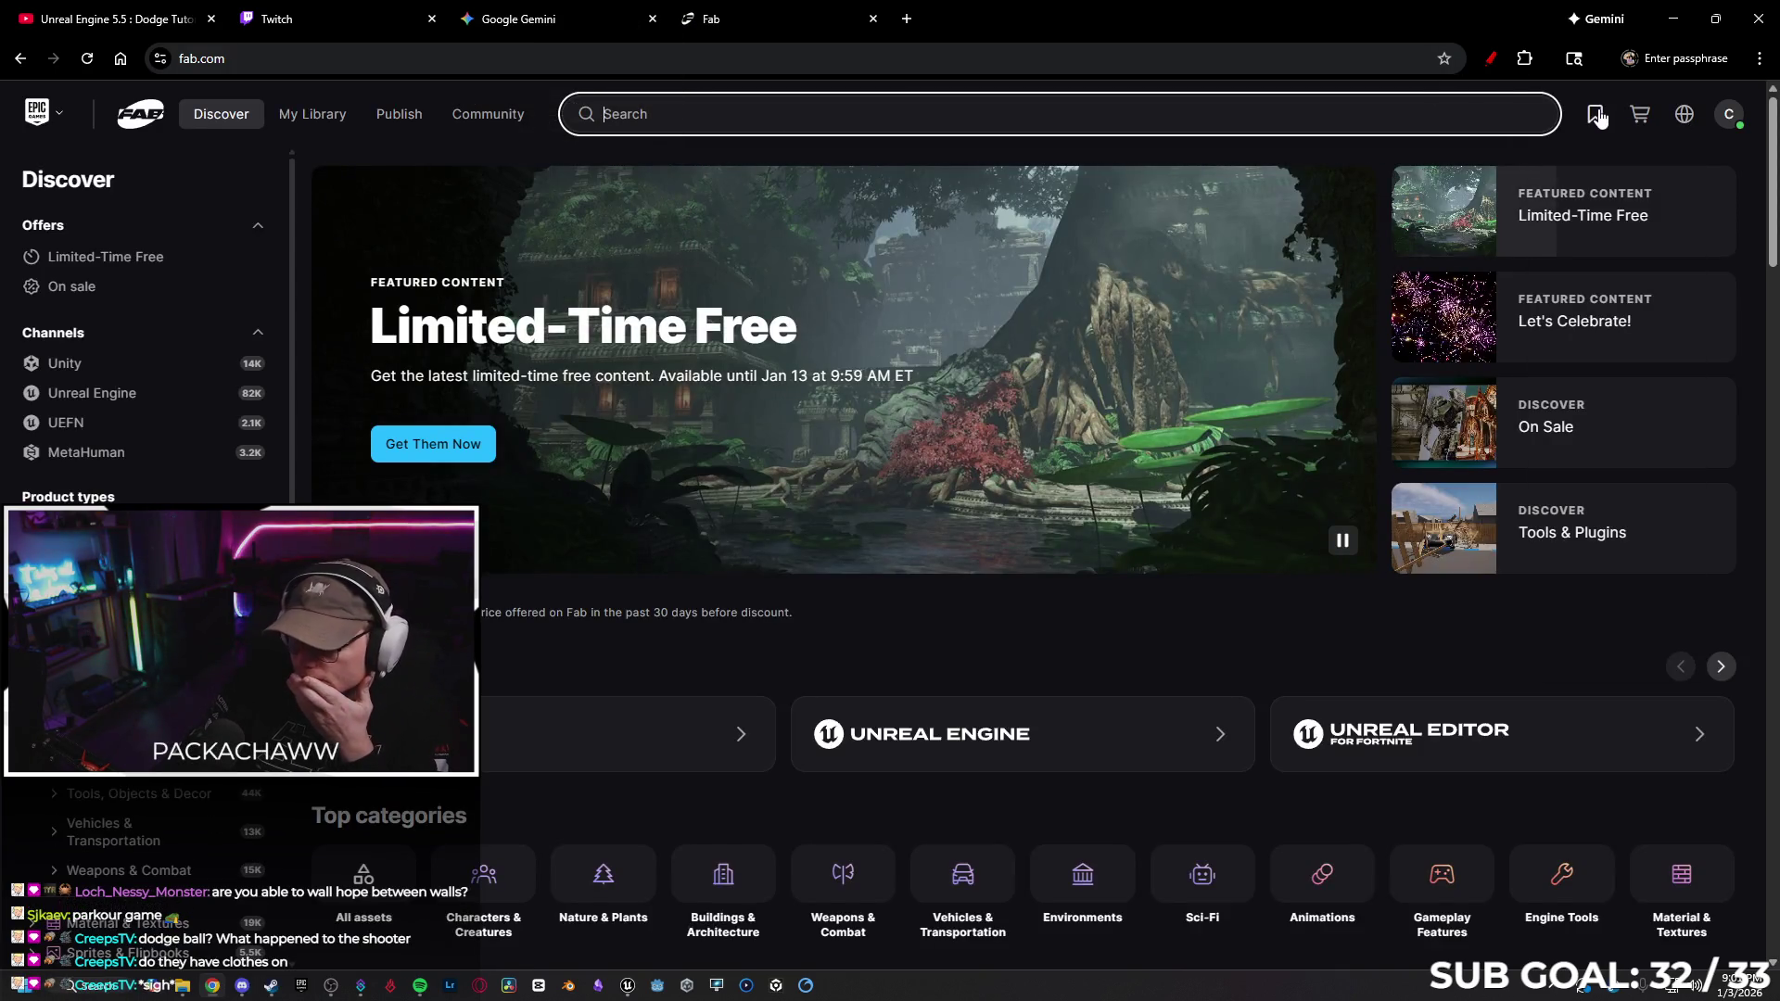
pyautogui.click(1595, 113)
pyautogui.click(480, 336)
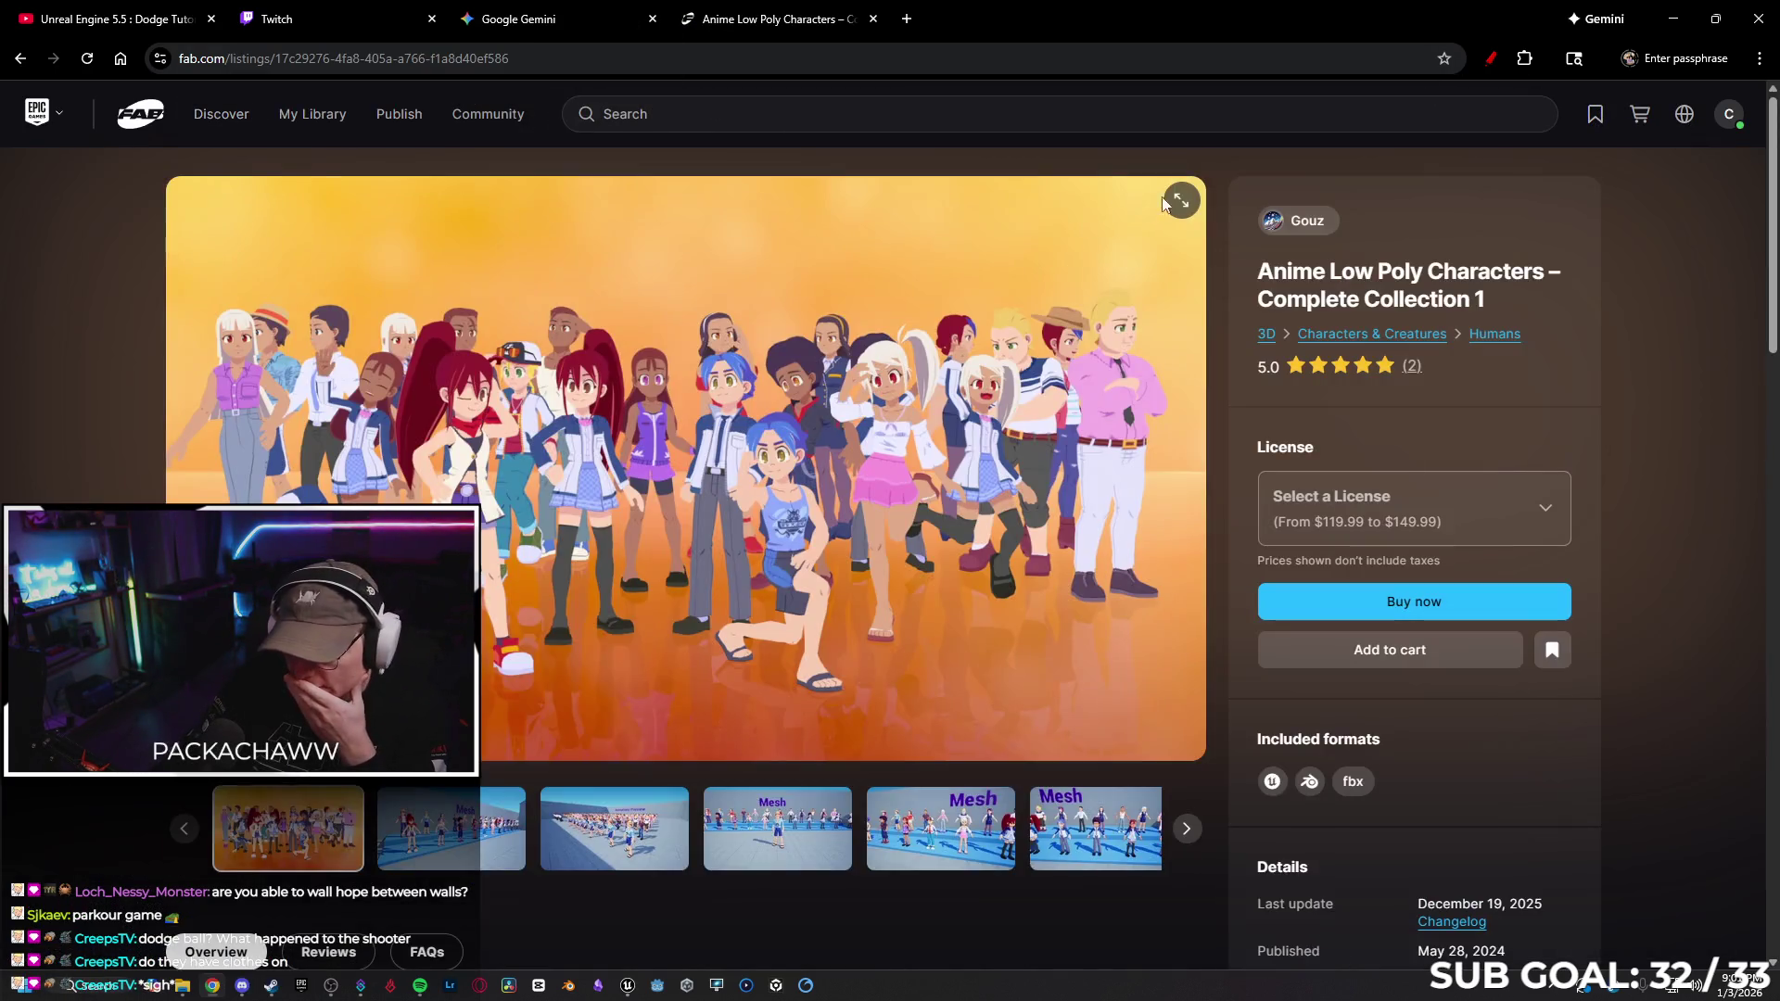
# Browse the listing's gallery full screen, then type 'cell shadeed post process unreal' in a new tab
pyautogui.click(1154, 215)
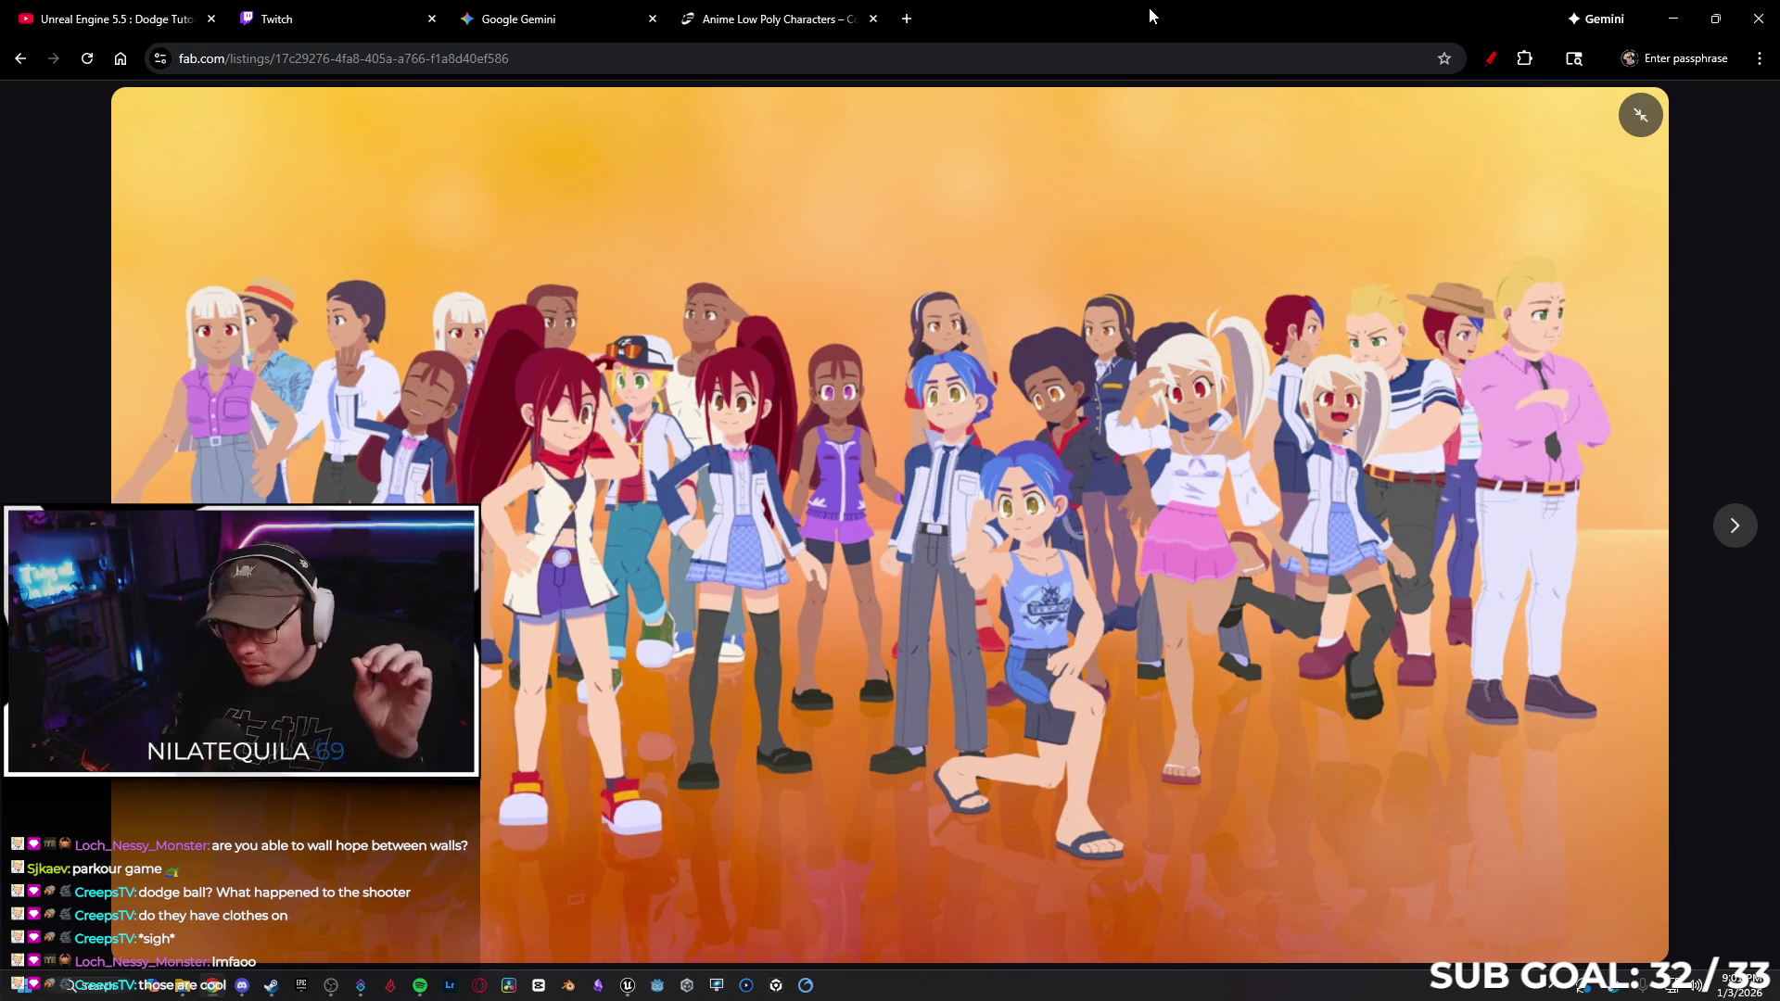
pyautogui.press('Right')
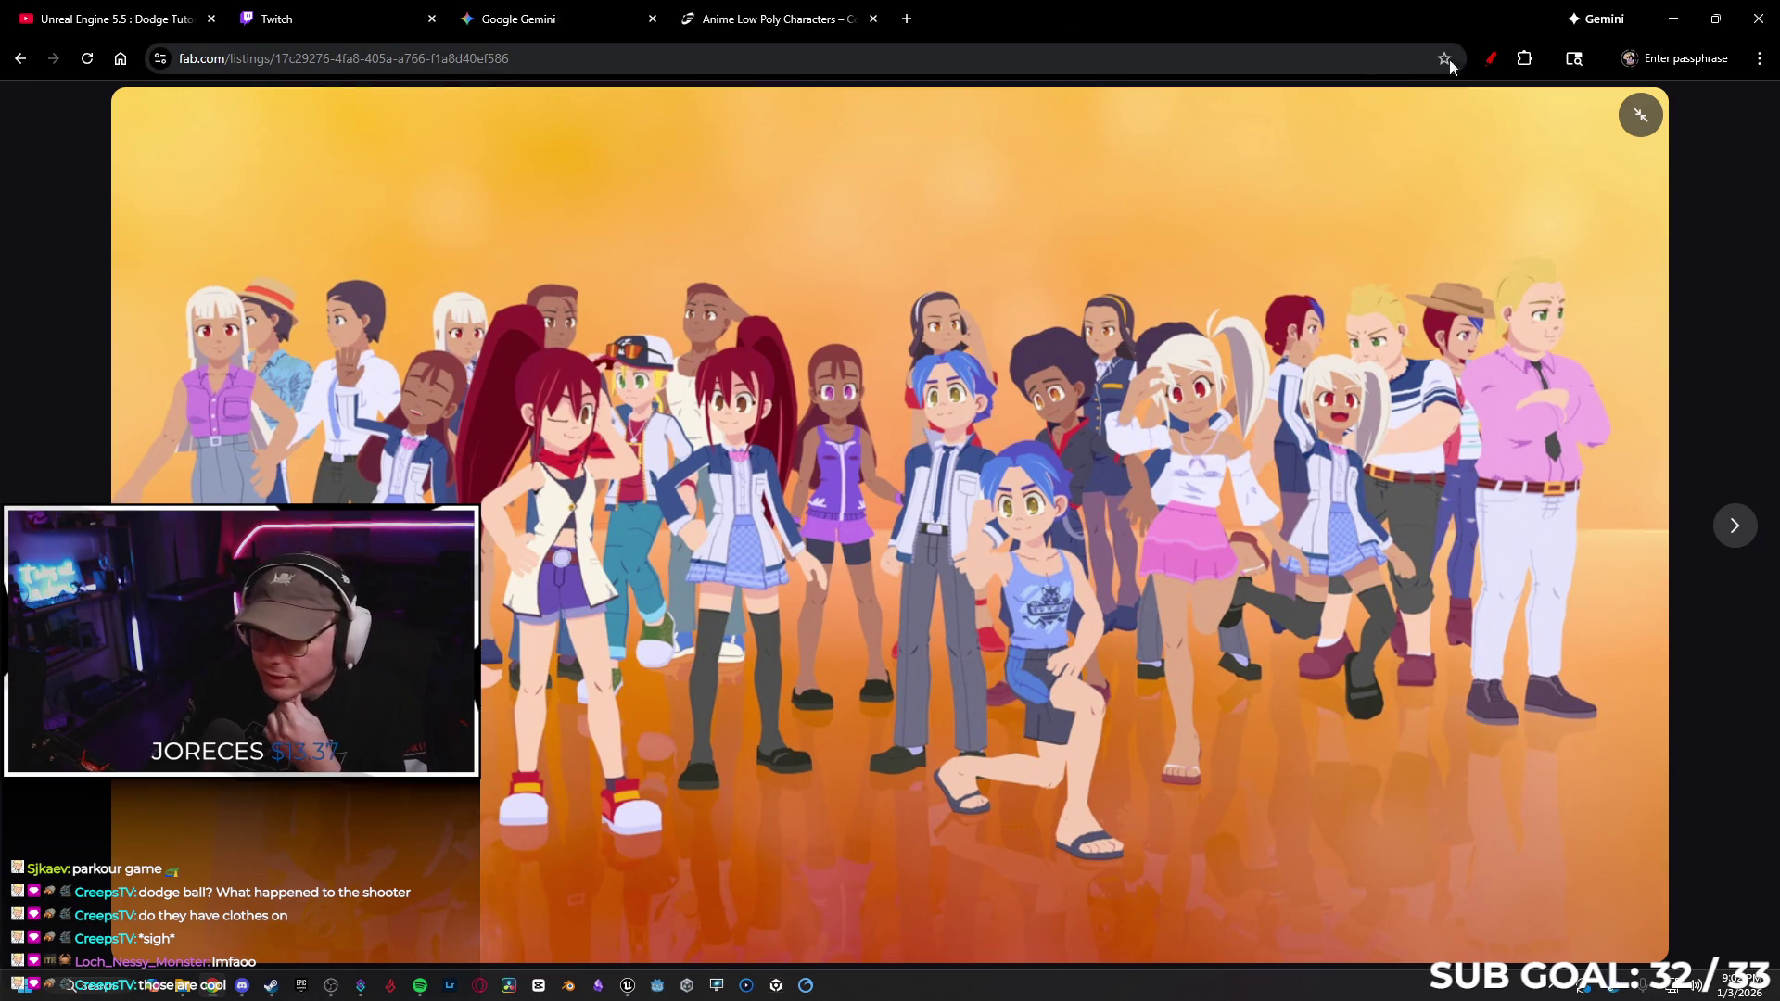
pyautogui.click(1638, 117)
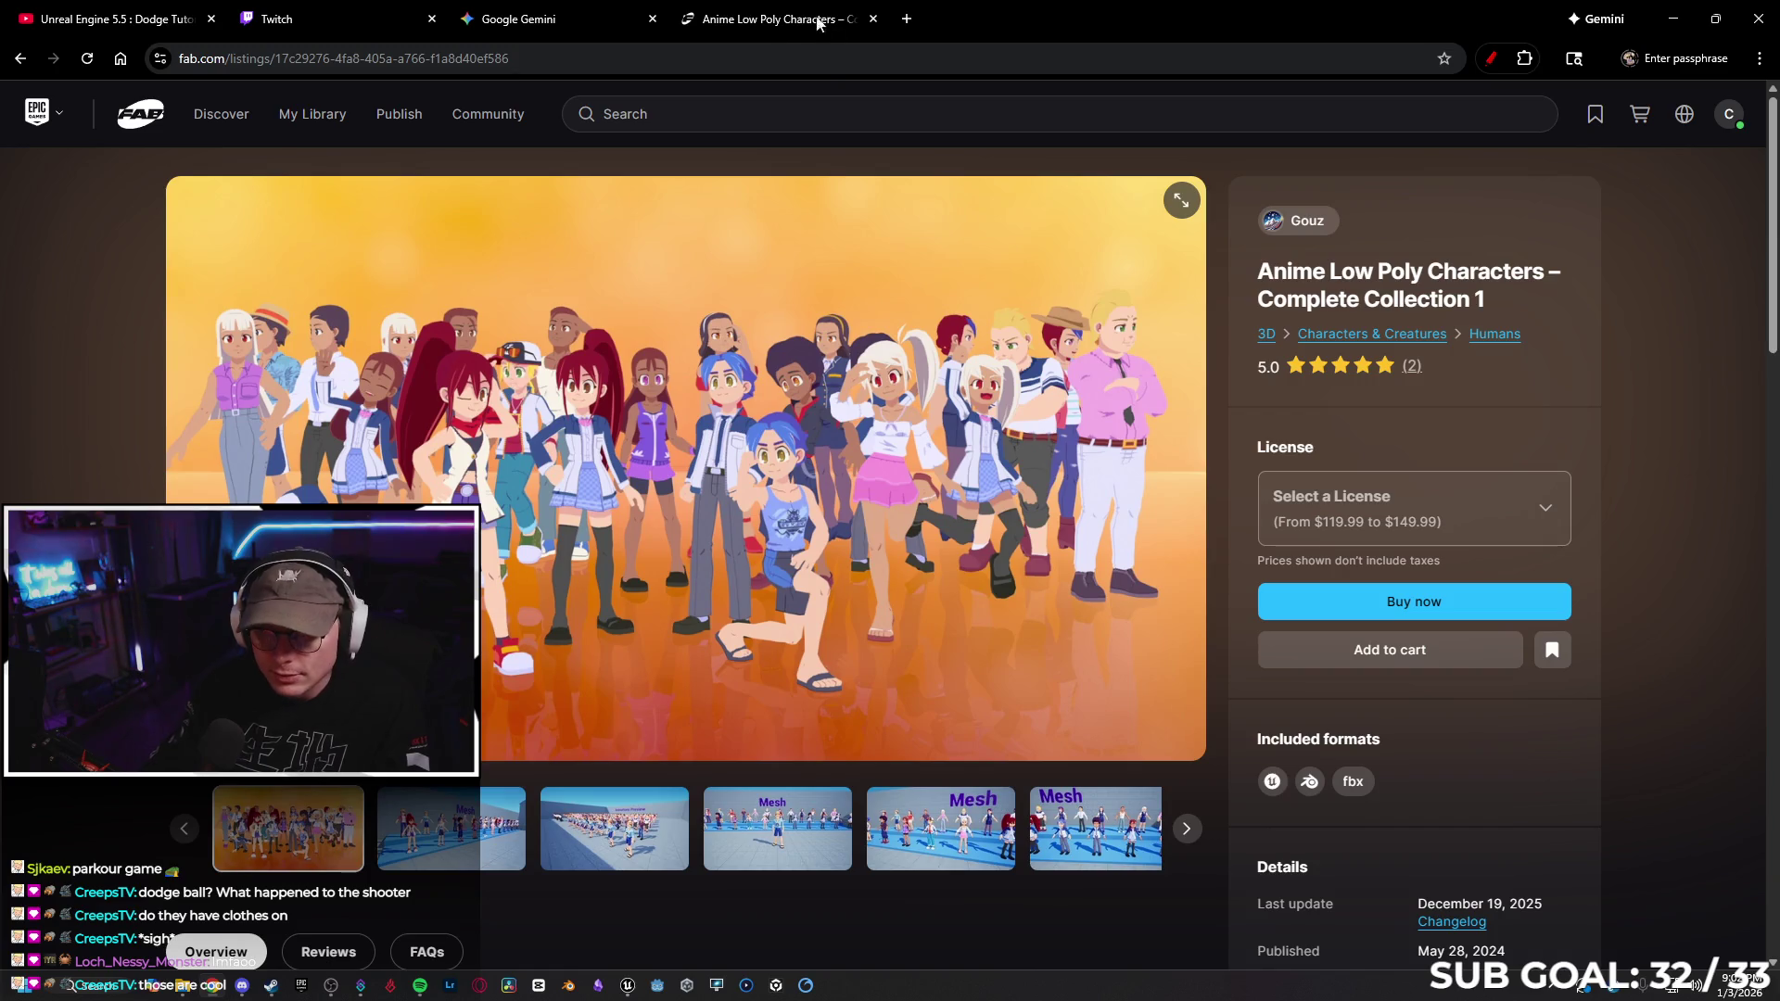
pyautogui.click(905, 18)
pyautogui.write('ce')
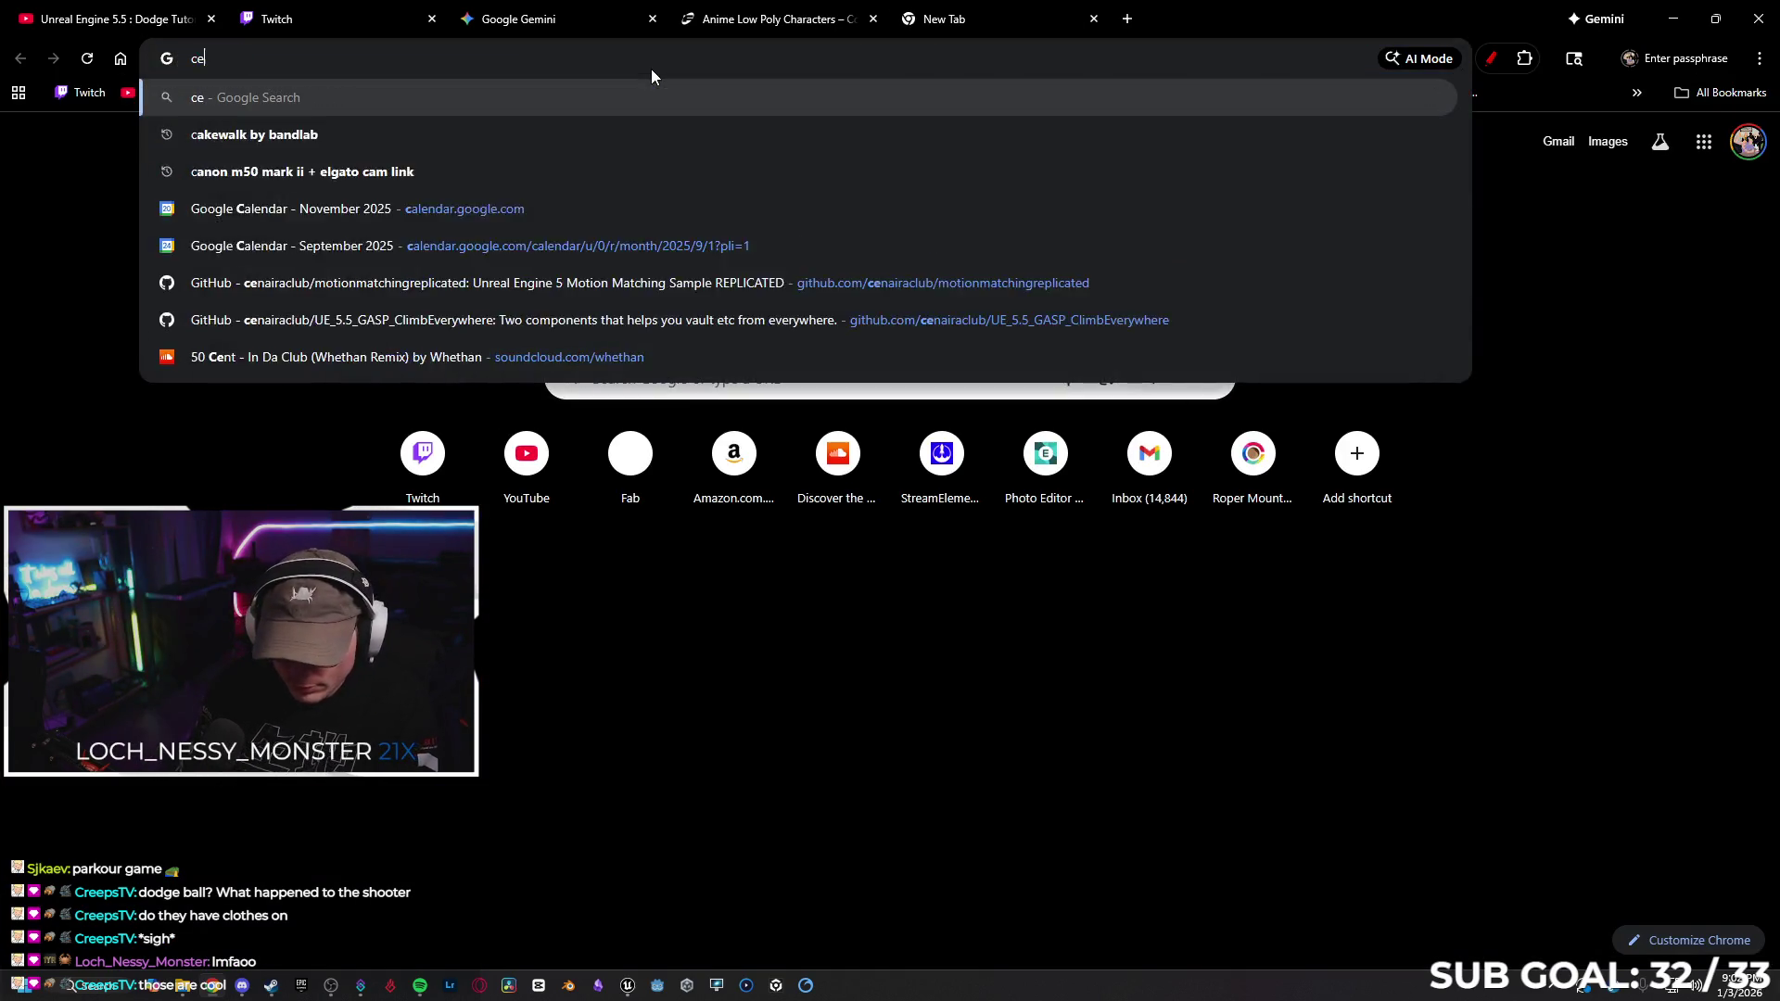
pyautogui.write('ll shade')
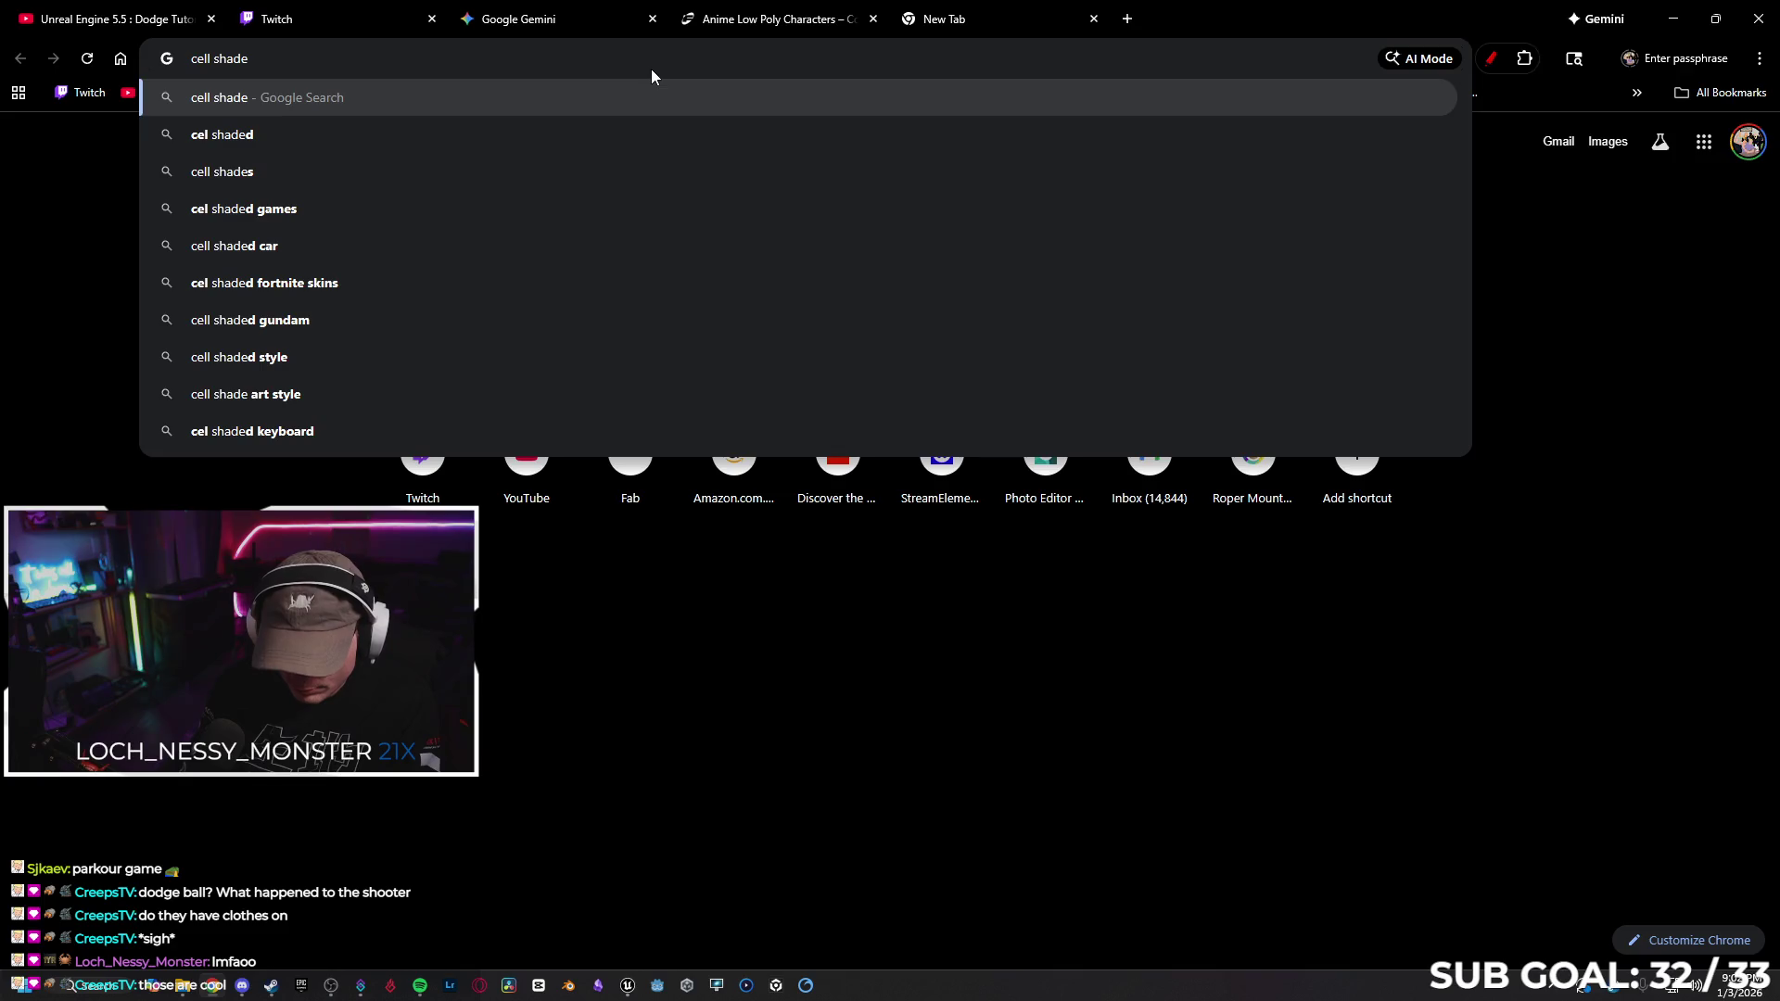
pyautogui.write('ed post pr')
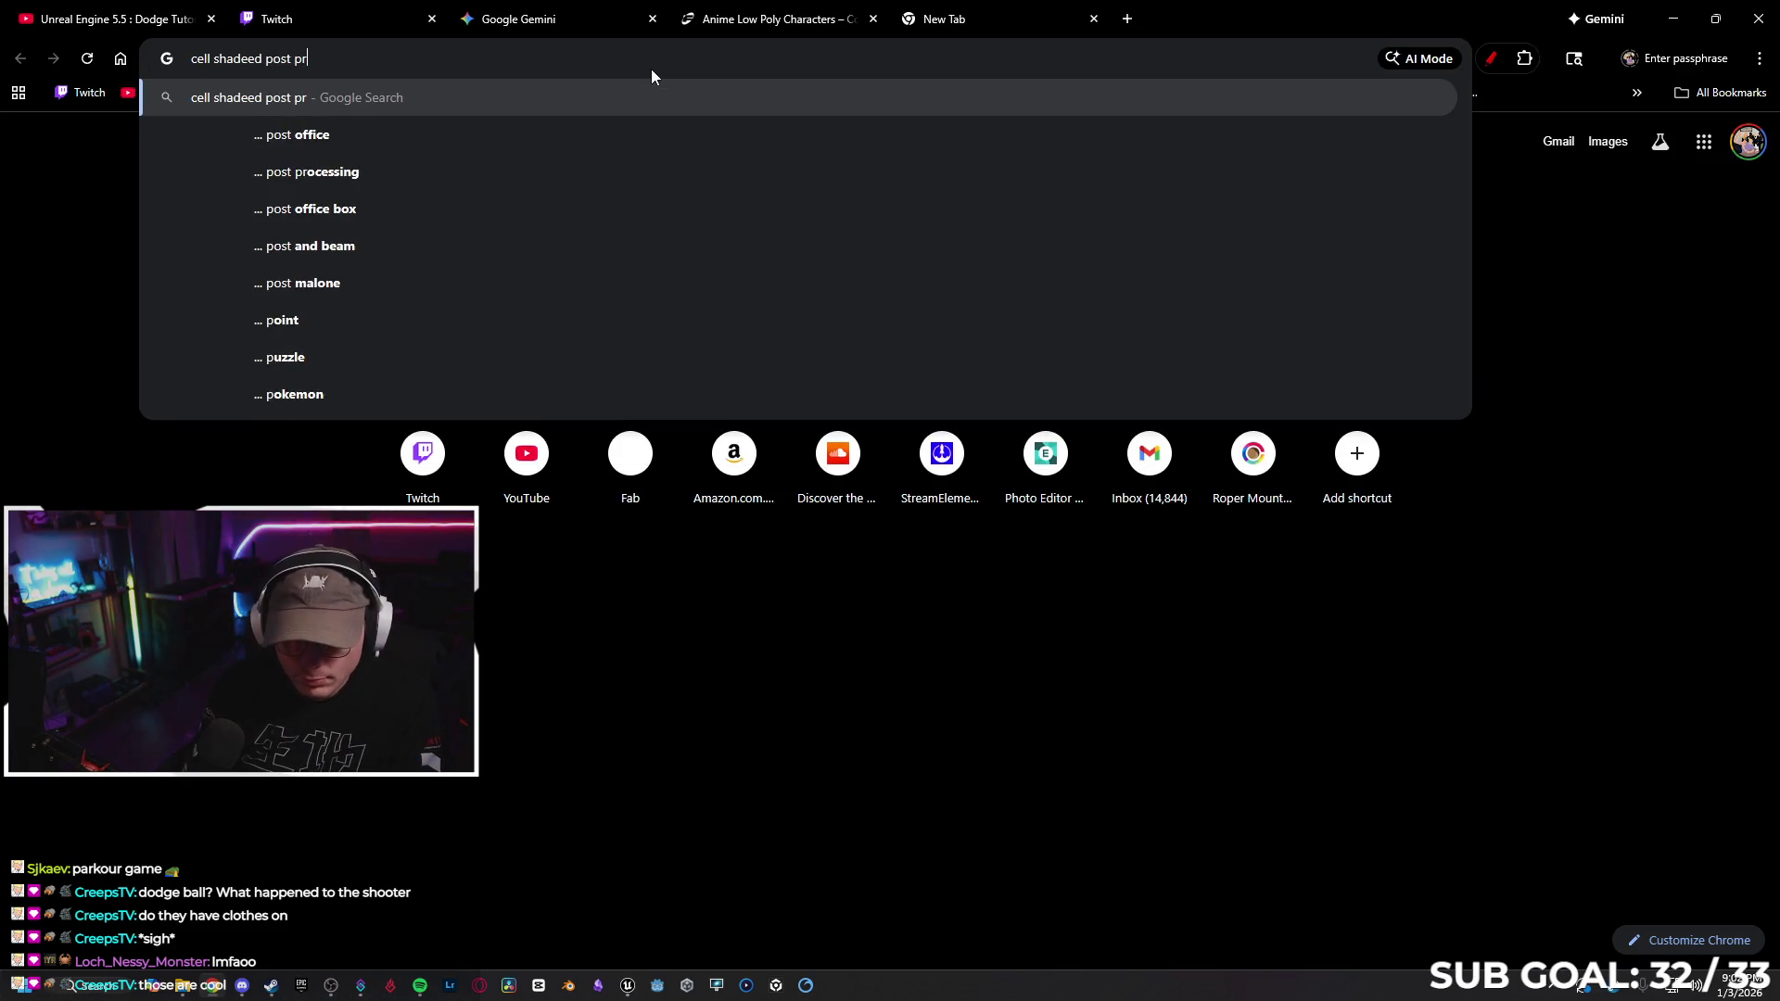
pyautogui.write('oce')
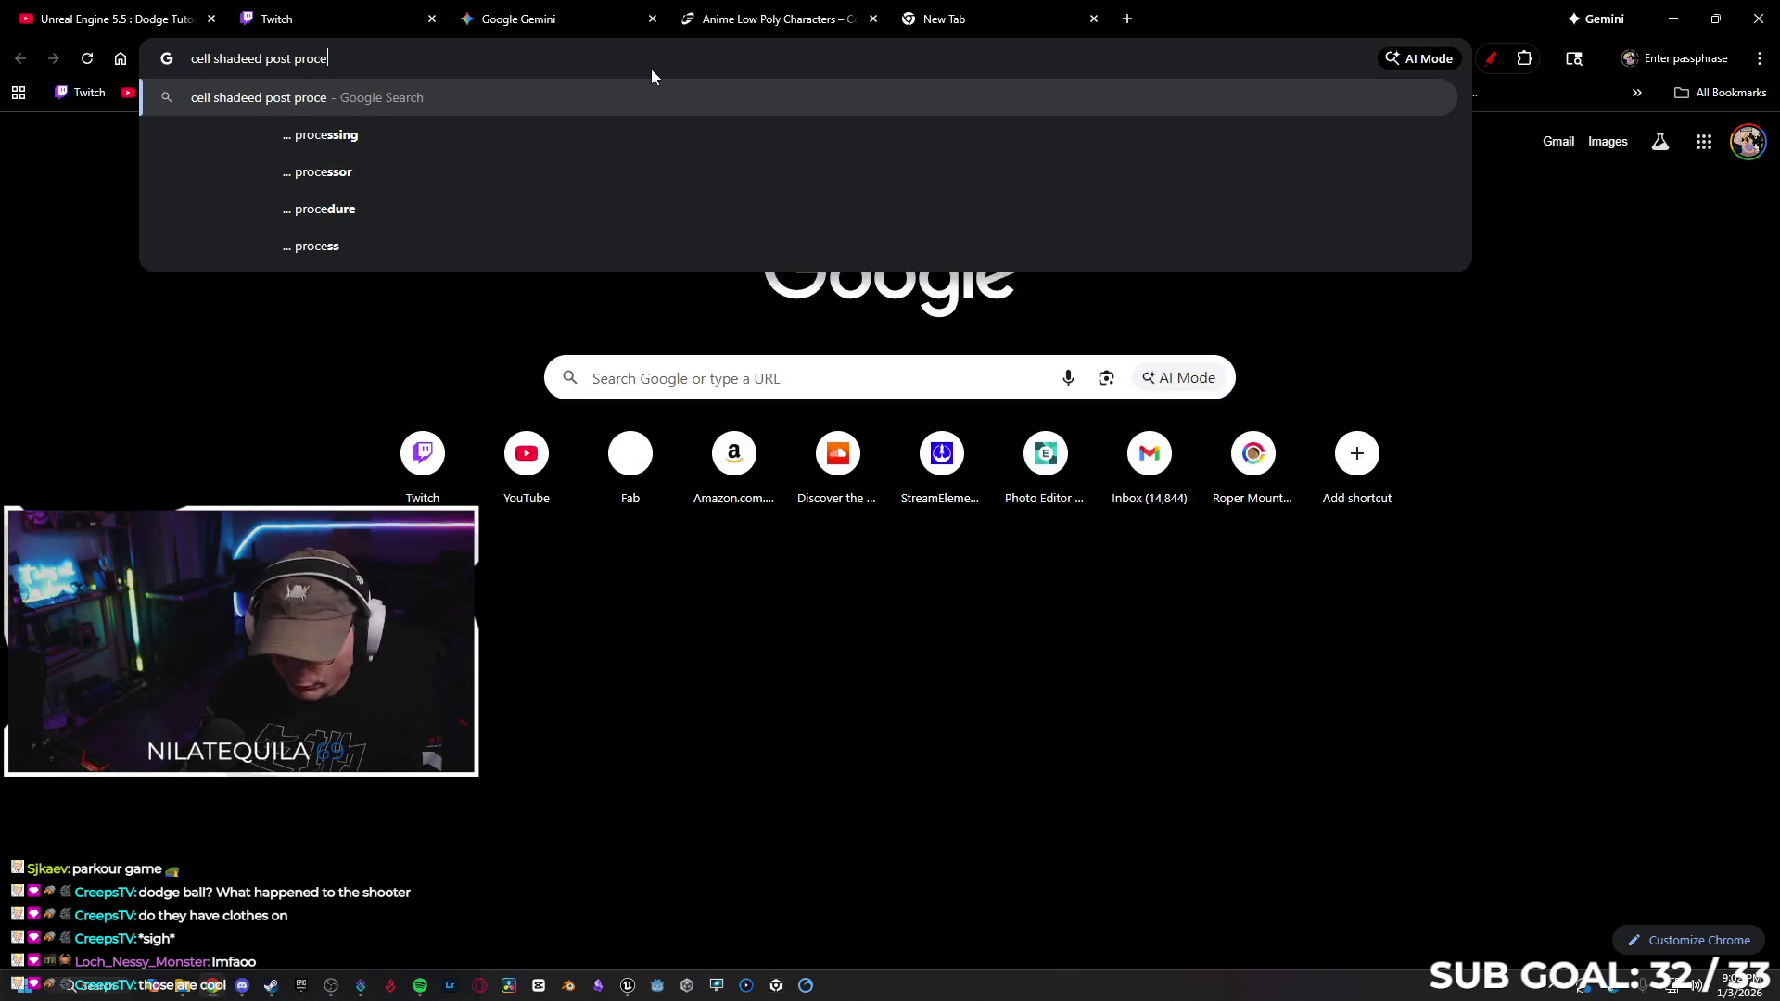
pyautogui.write('ss unreal')
# Search Google for 'cell shadeed post process unreal', use the 'cell shaded' correction, and skim results
pyautogui.press('Return')
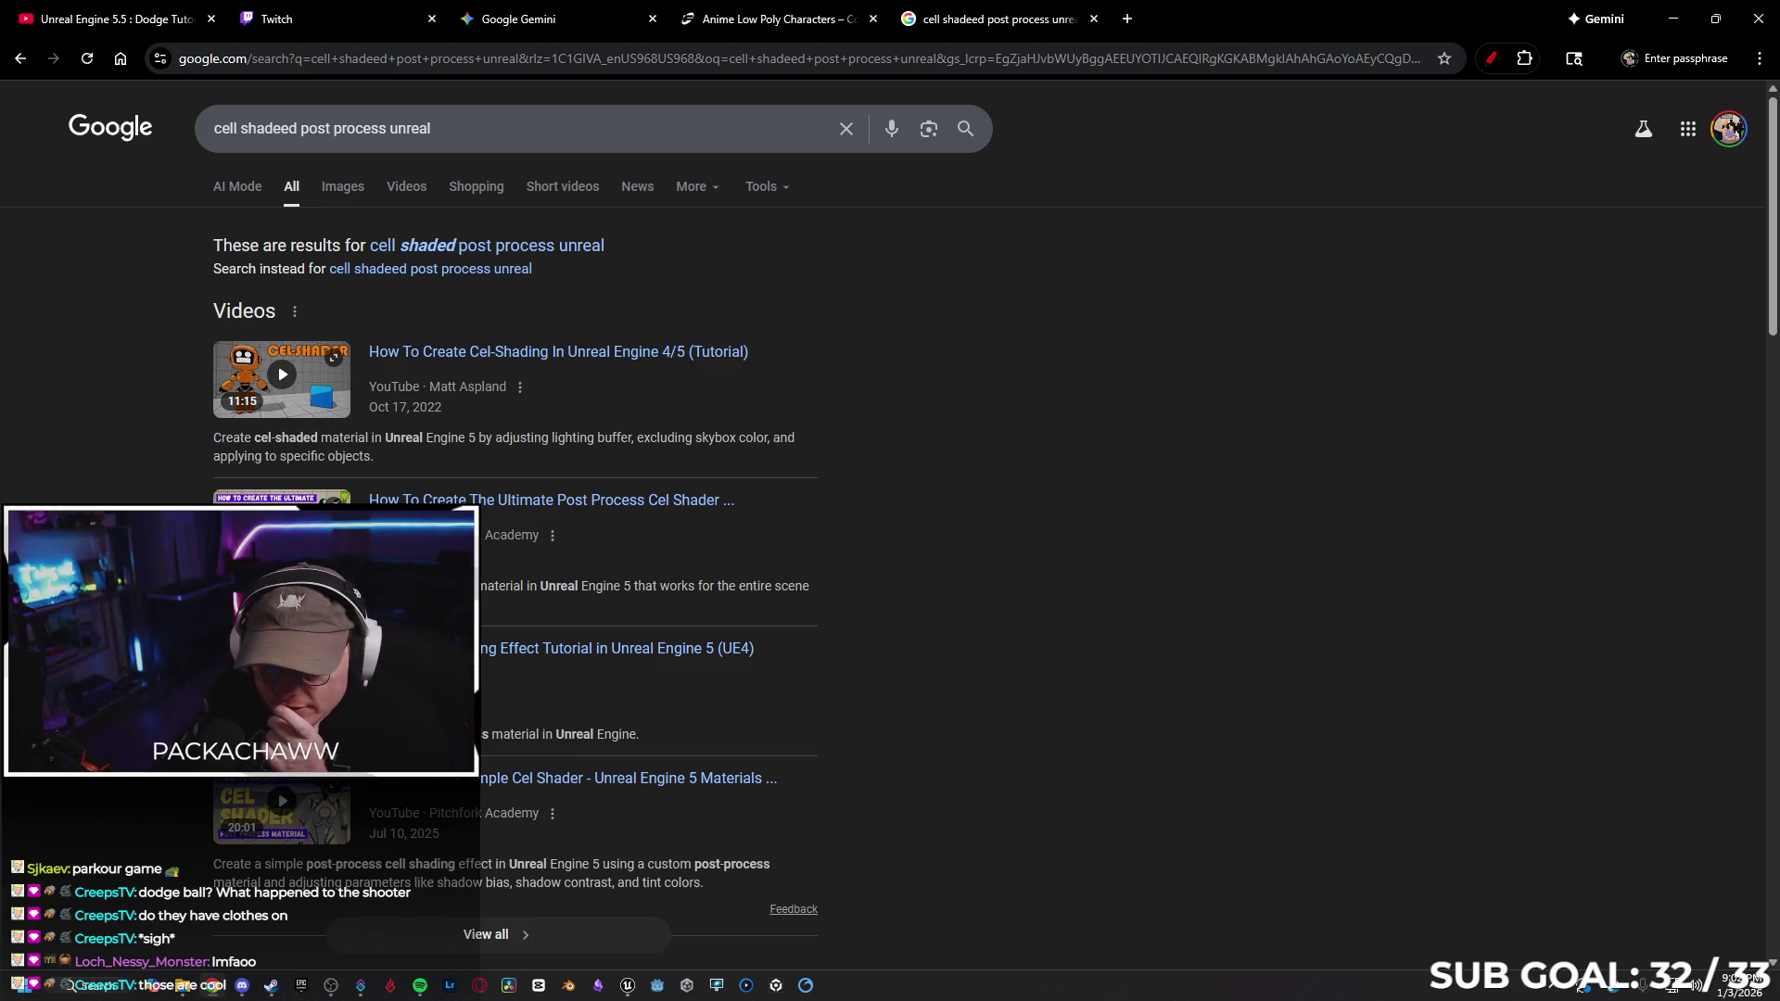
pyautogui.click(596, 247)
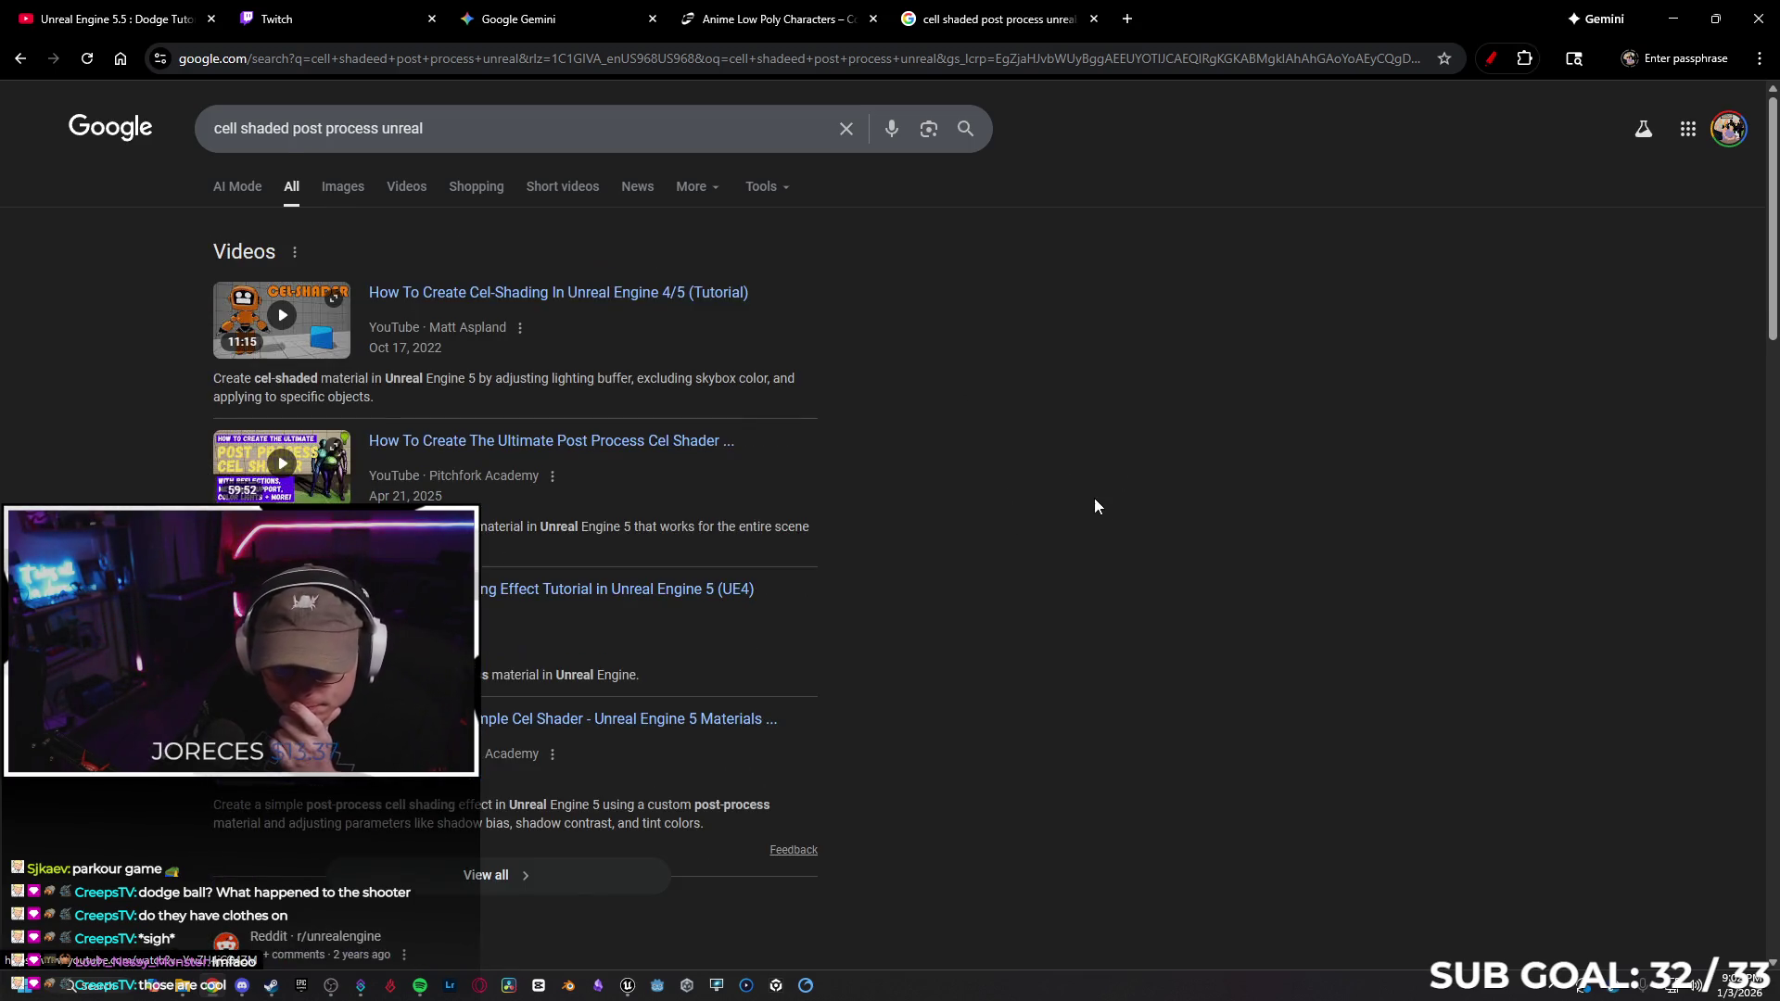
pyautogui.scroll(-4, 1103, 508)
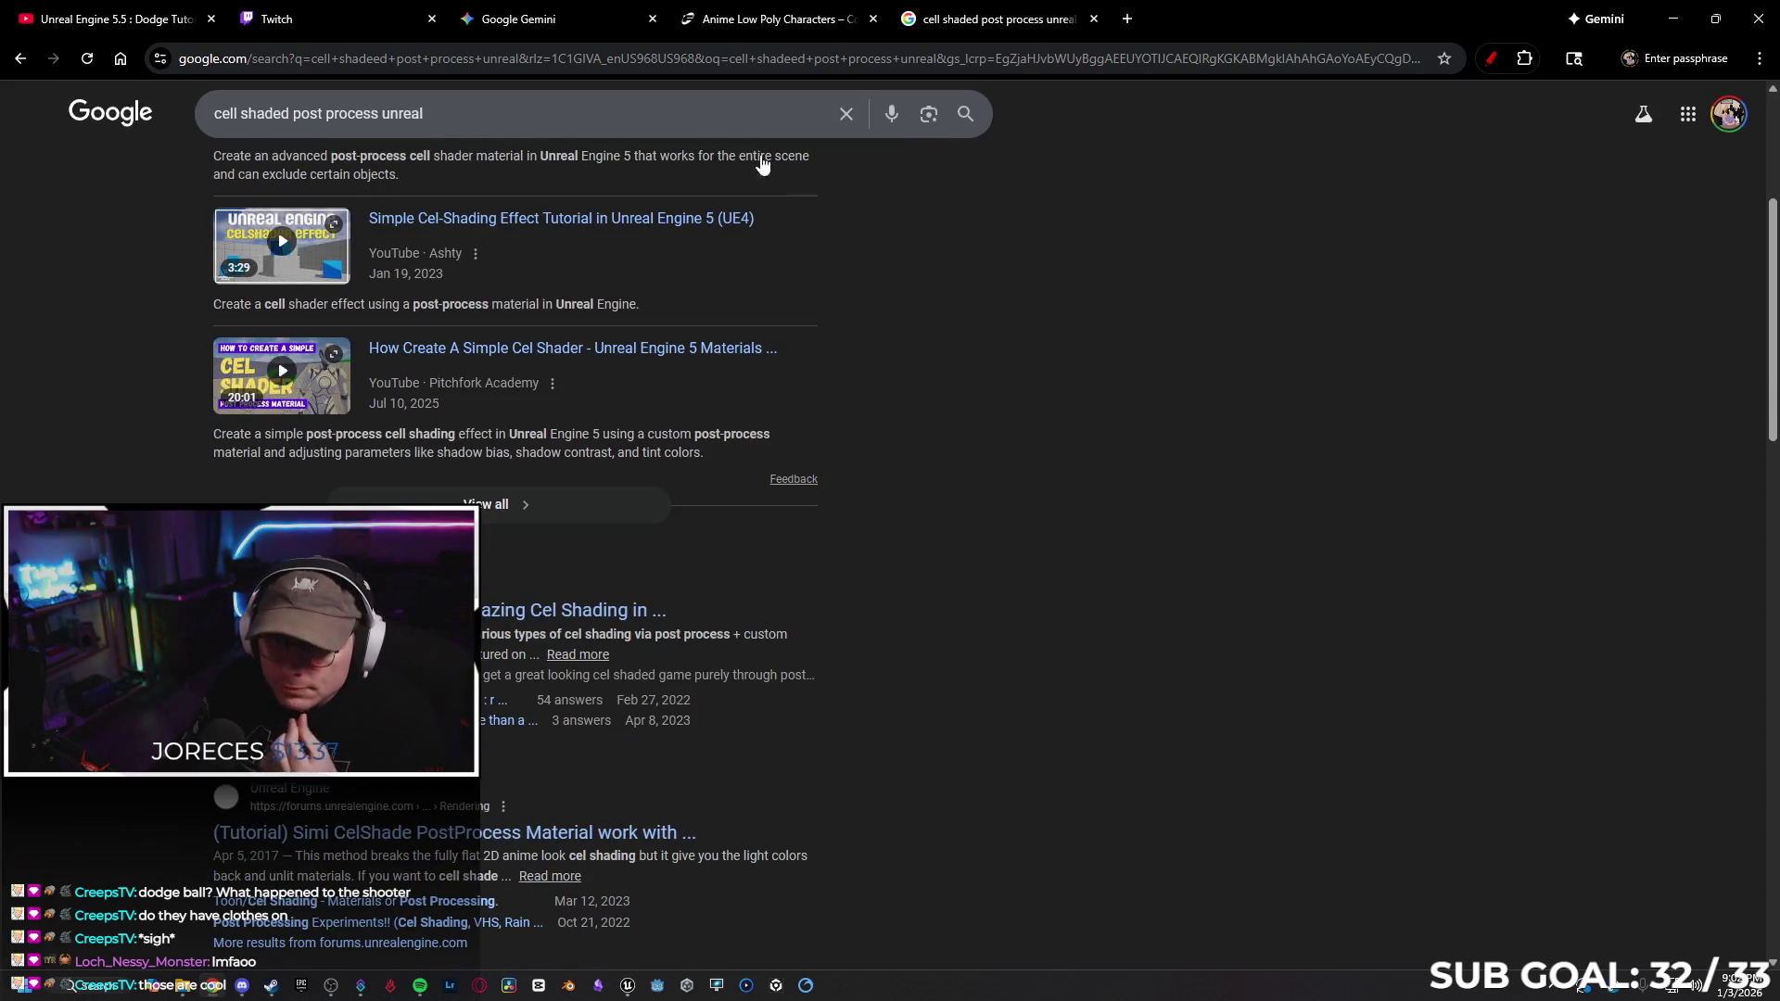
pyautogui.click(741, 26)
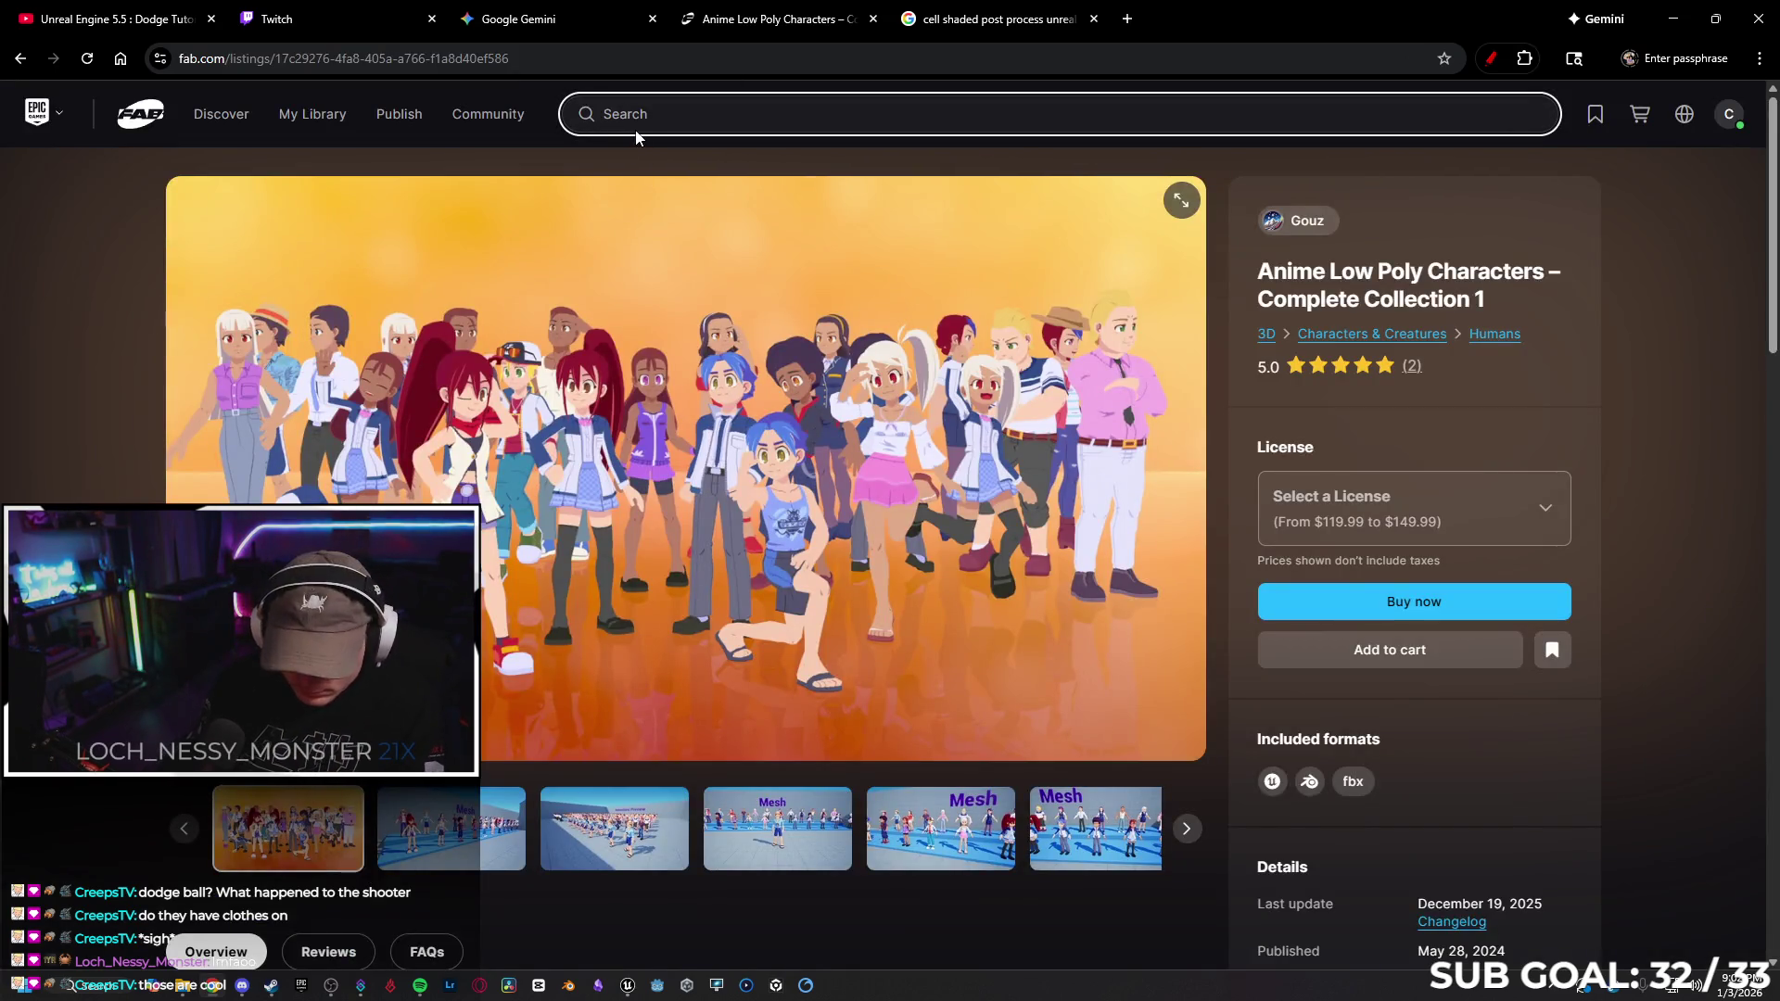
# Search Fab for 'cell shade' and filter to free products only
pyautogui.write('cell shade')
pyautogui.press('Return')
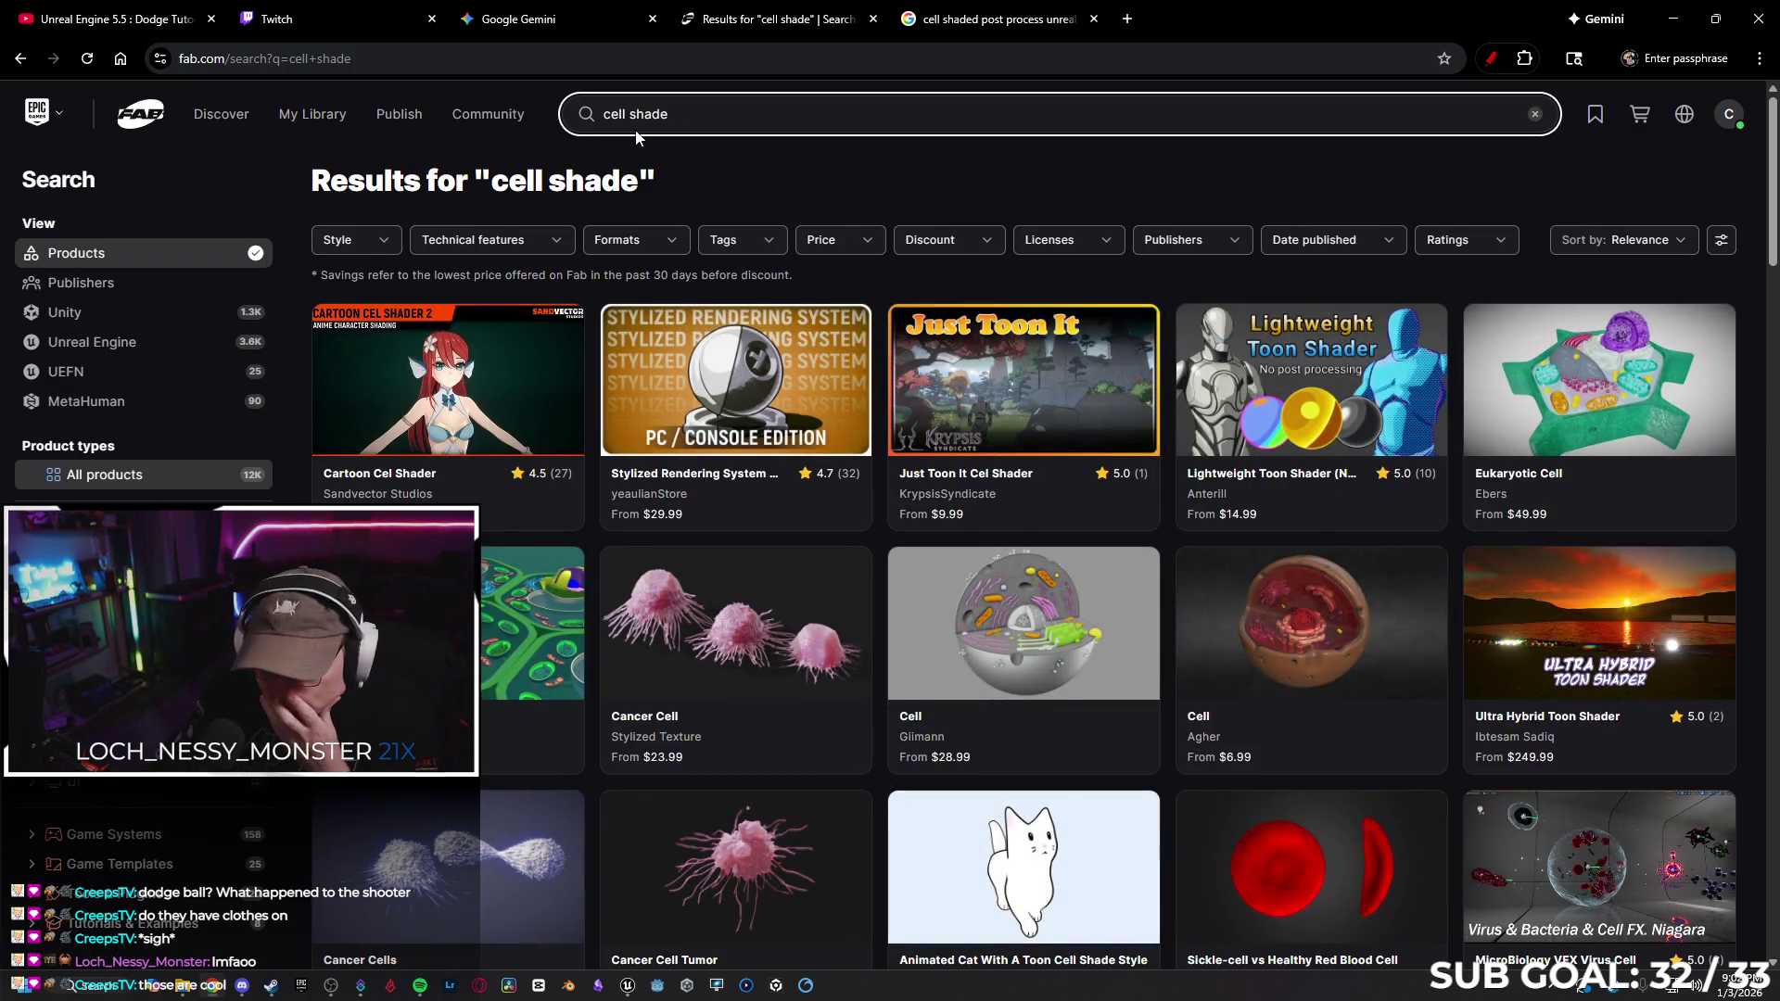
pyautogui.click(820, 239)
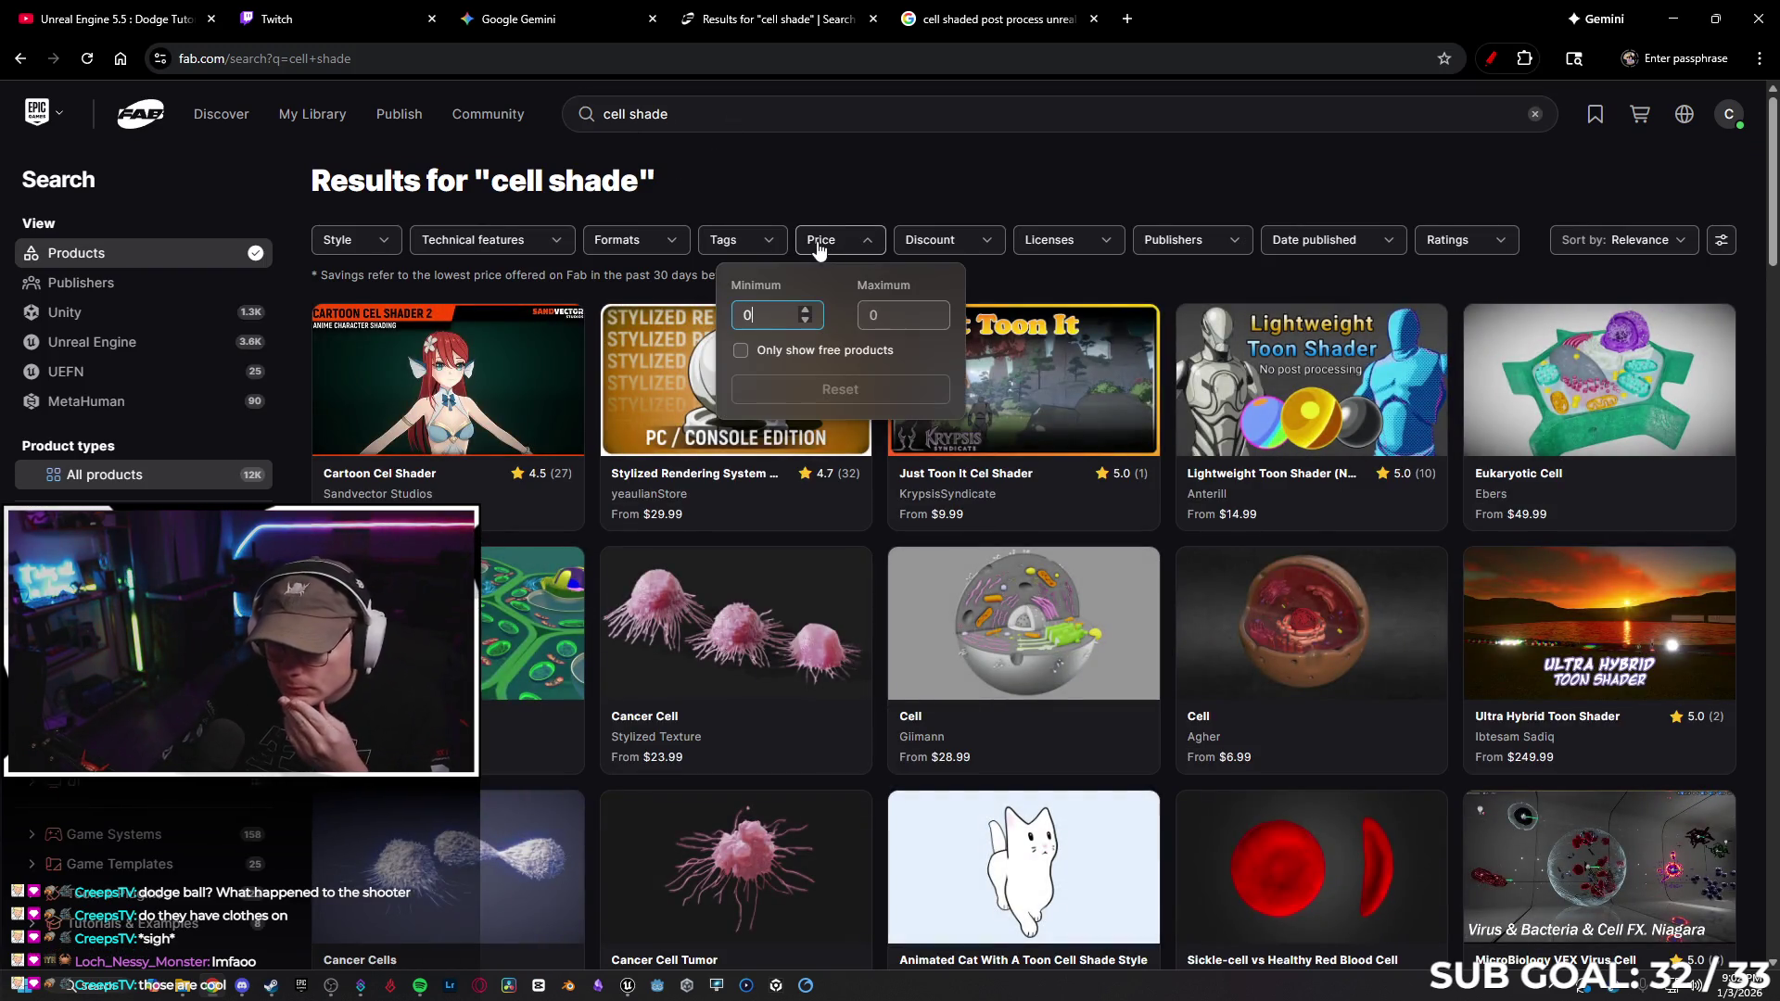
pyautogui.click(754, 343)
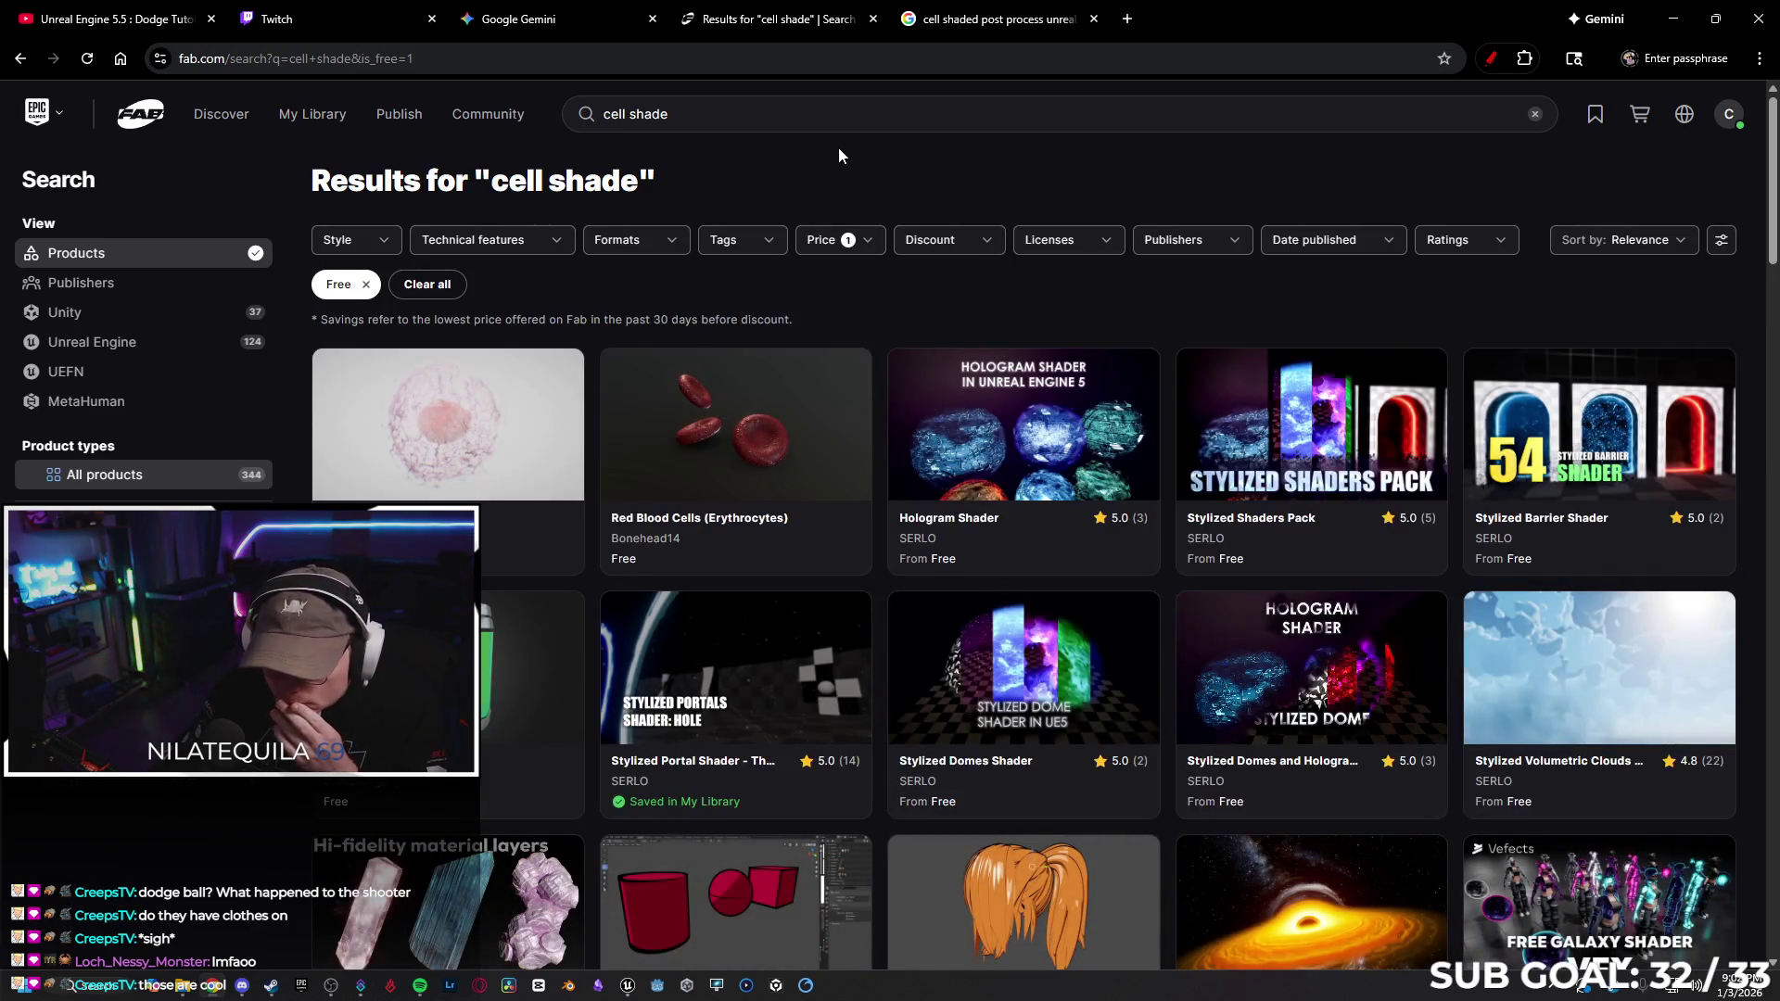
# Glance back at the Google results, then scroll through the free 'cell shade' results on Fab
pyautogui.click(965, 16)
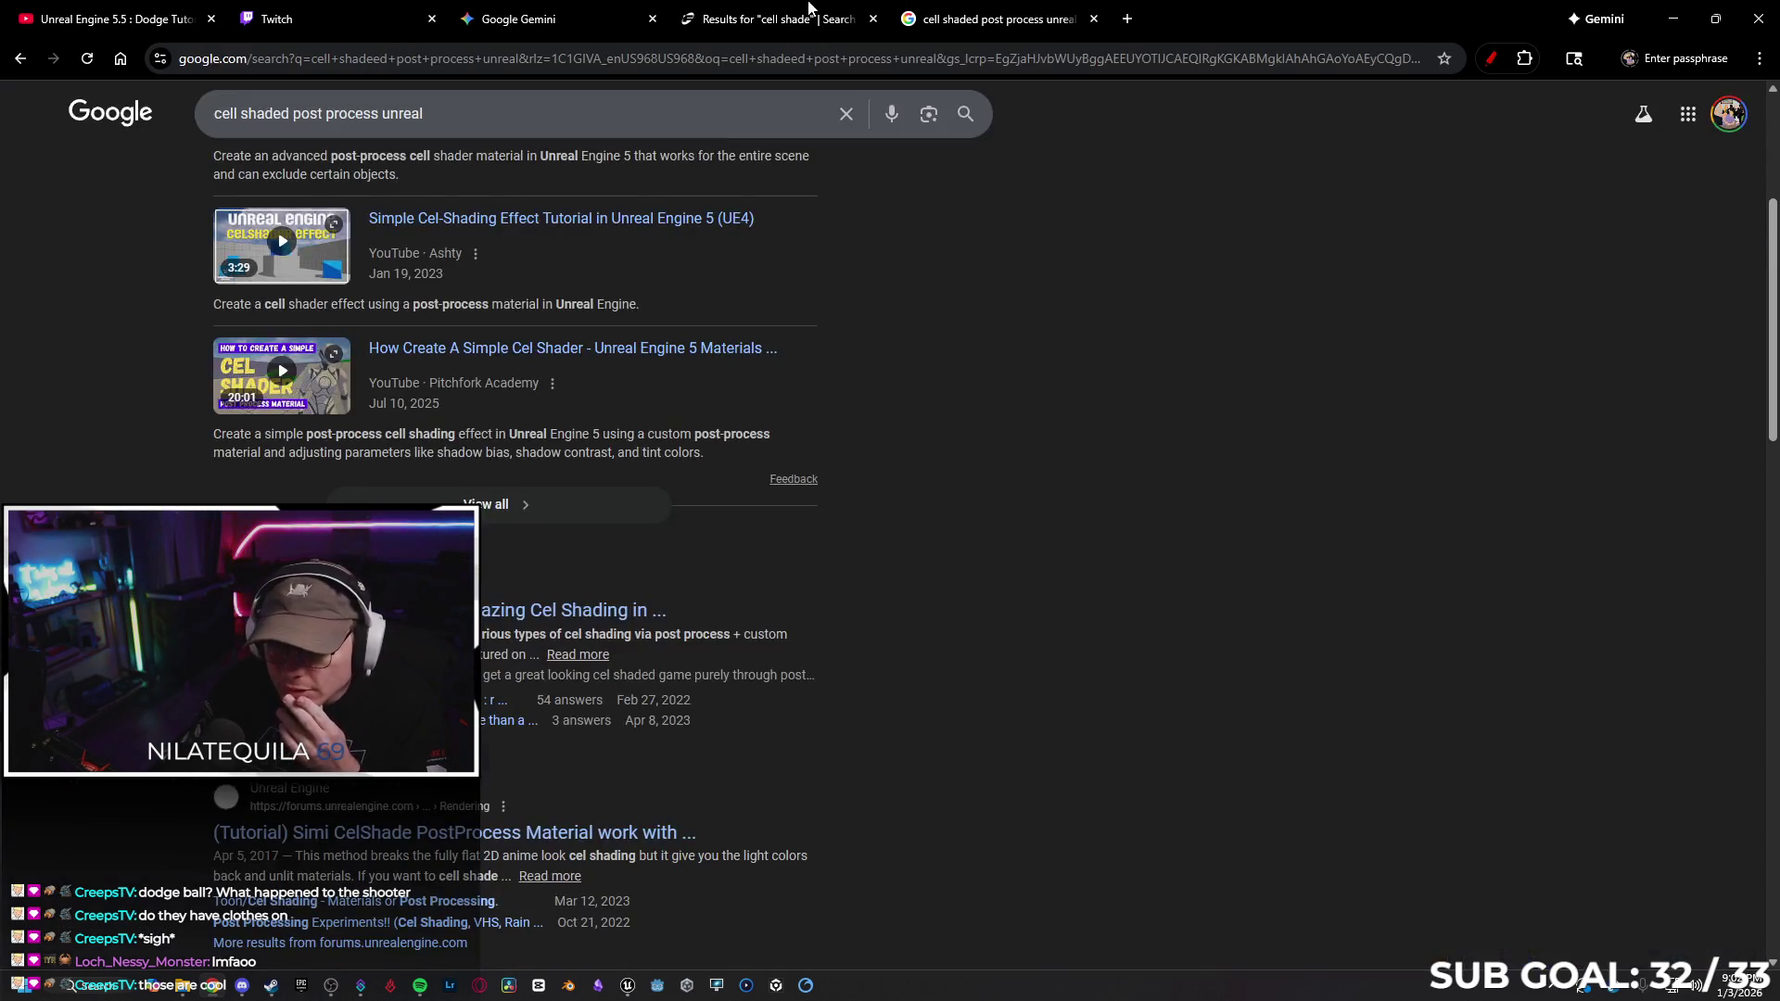
pyautogui.scroll(5, 1015, 427)
pyautogui.click(795, 18)
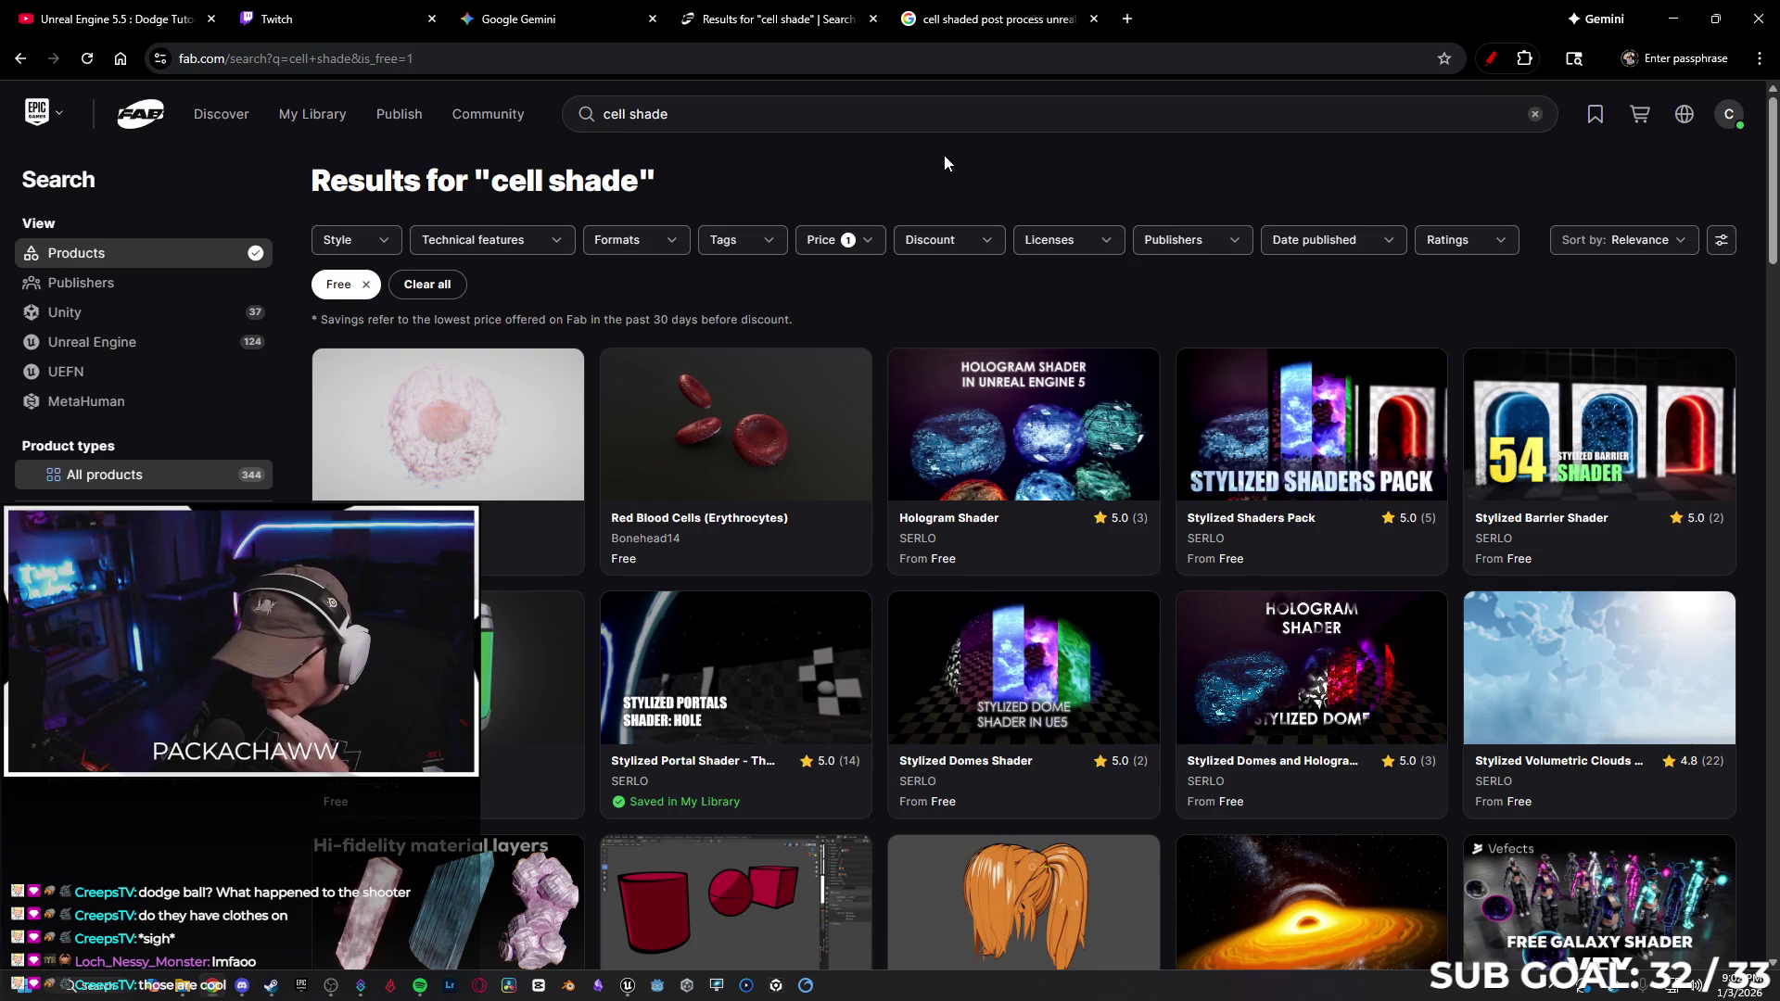
pyautogui.scroll(-4, 943, 153)
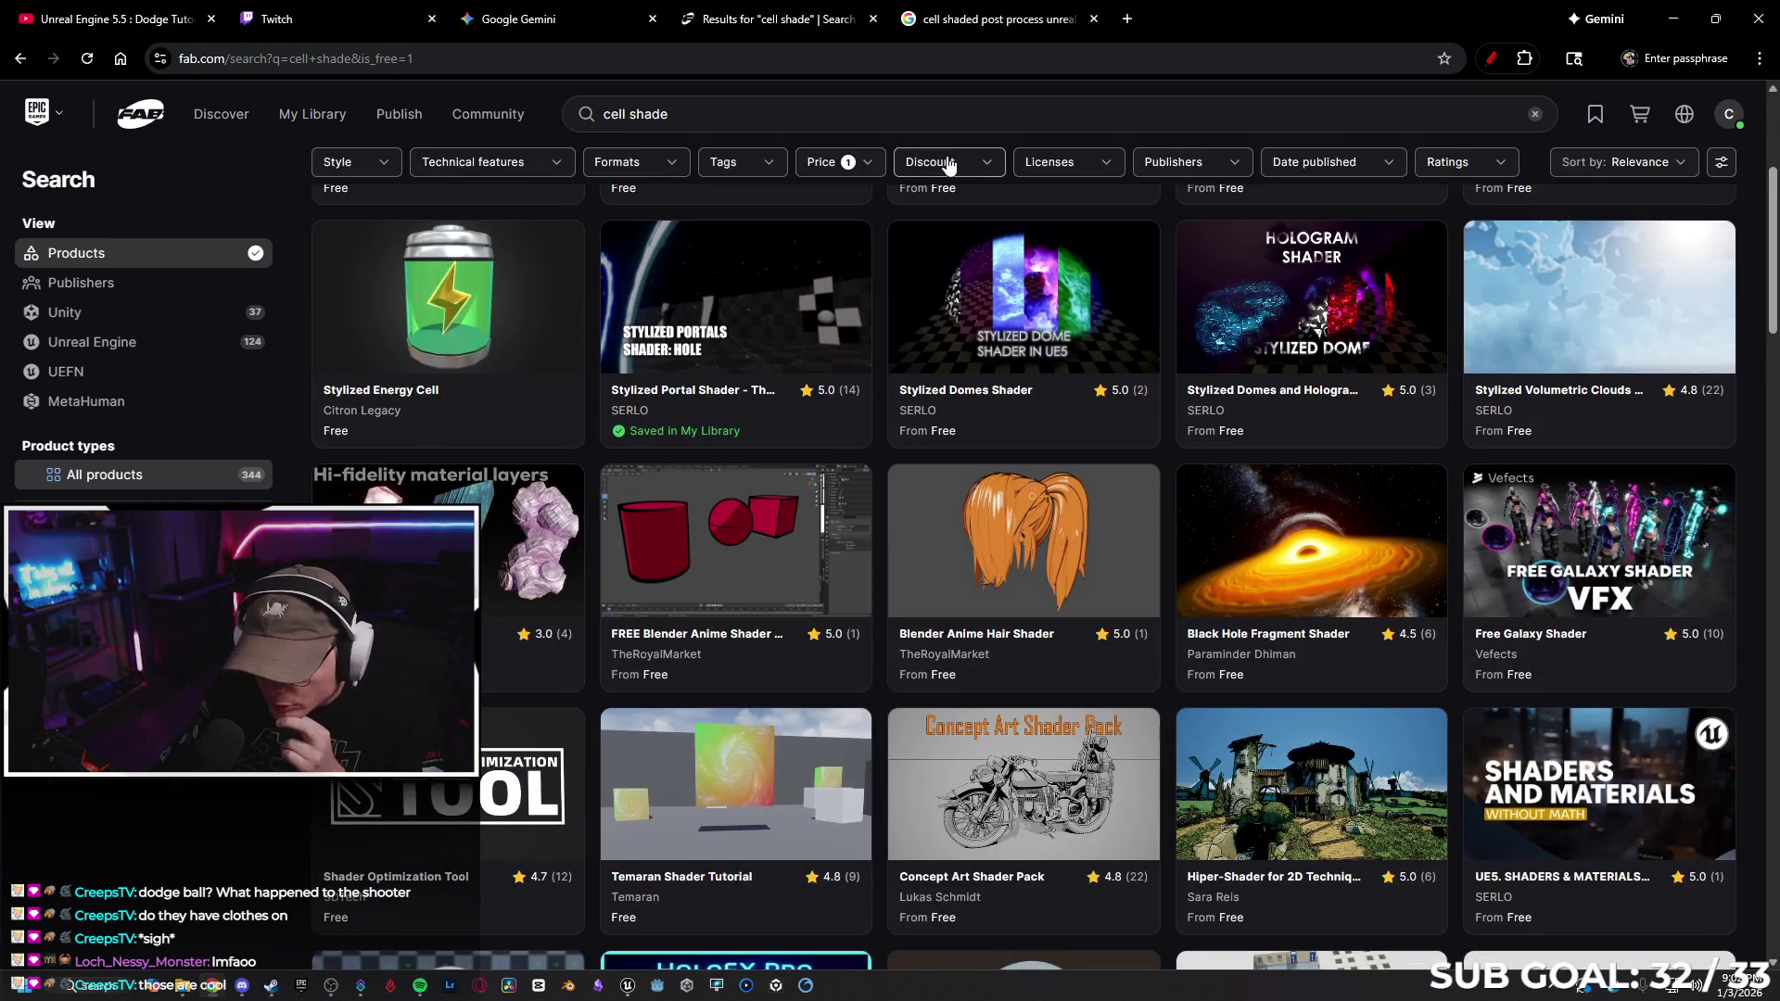
pyautogui.scroll(-3, 948, 163)
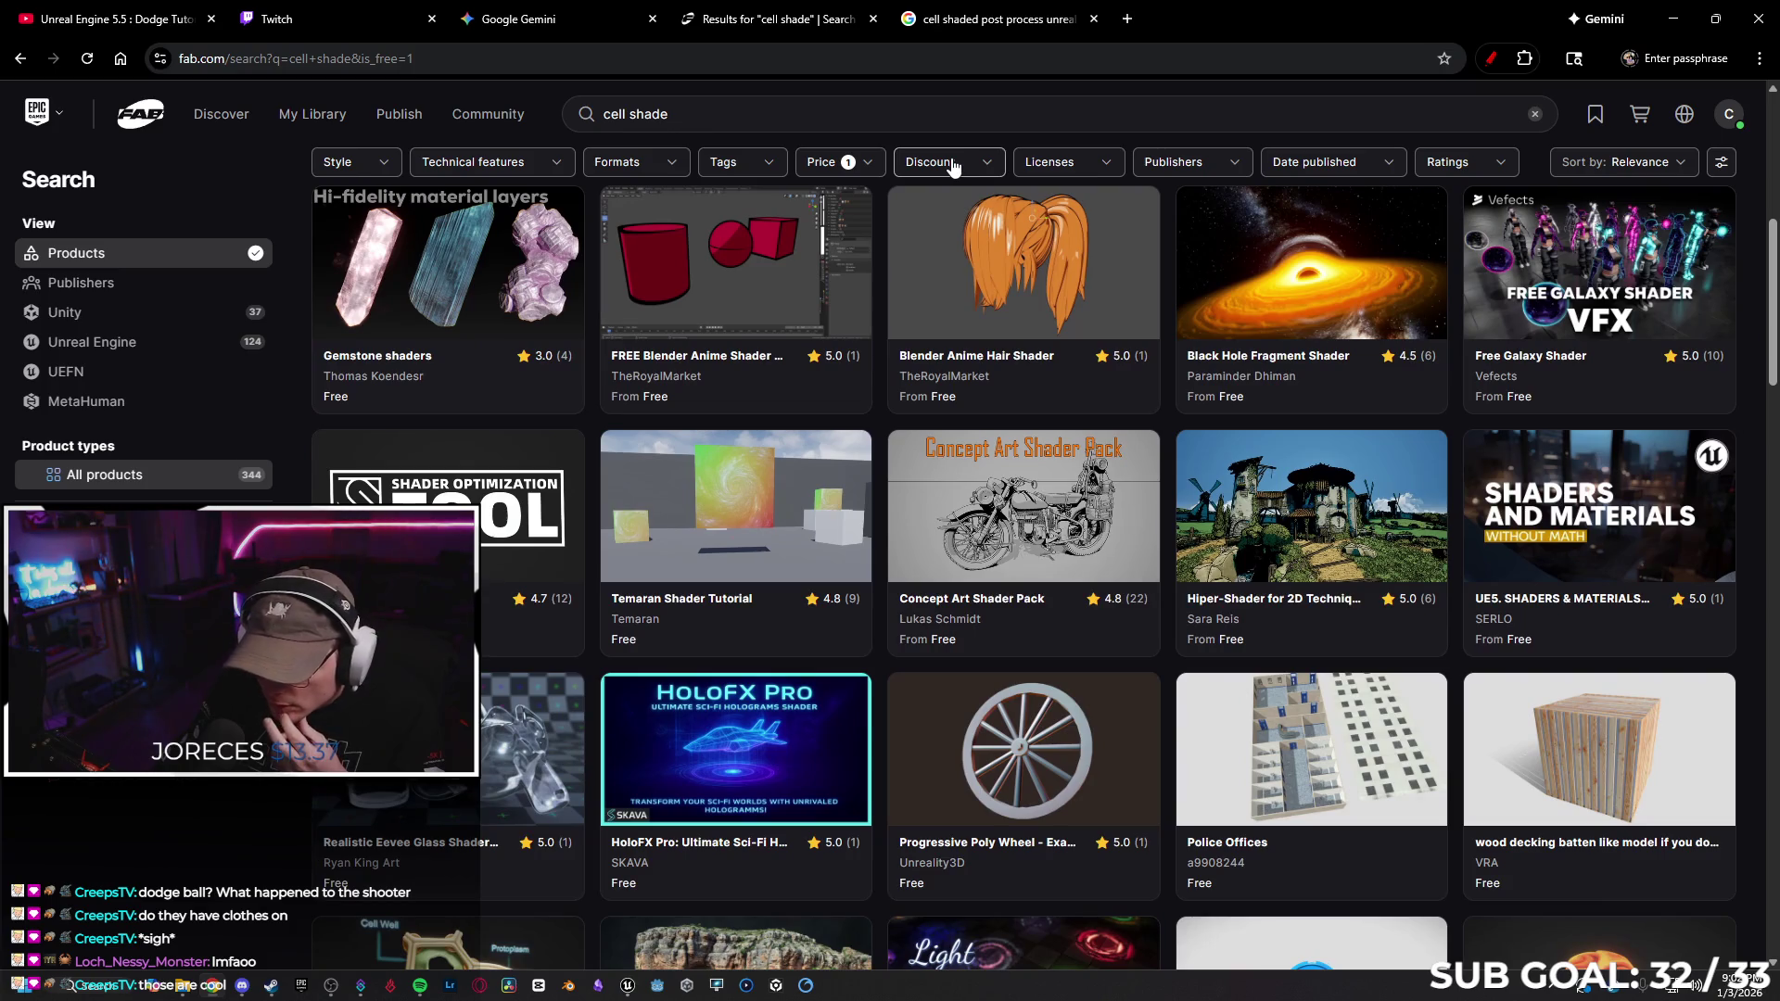
pyautogui.scroll(-6, 954, 172)
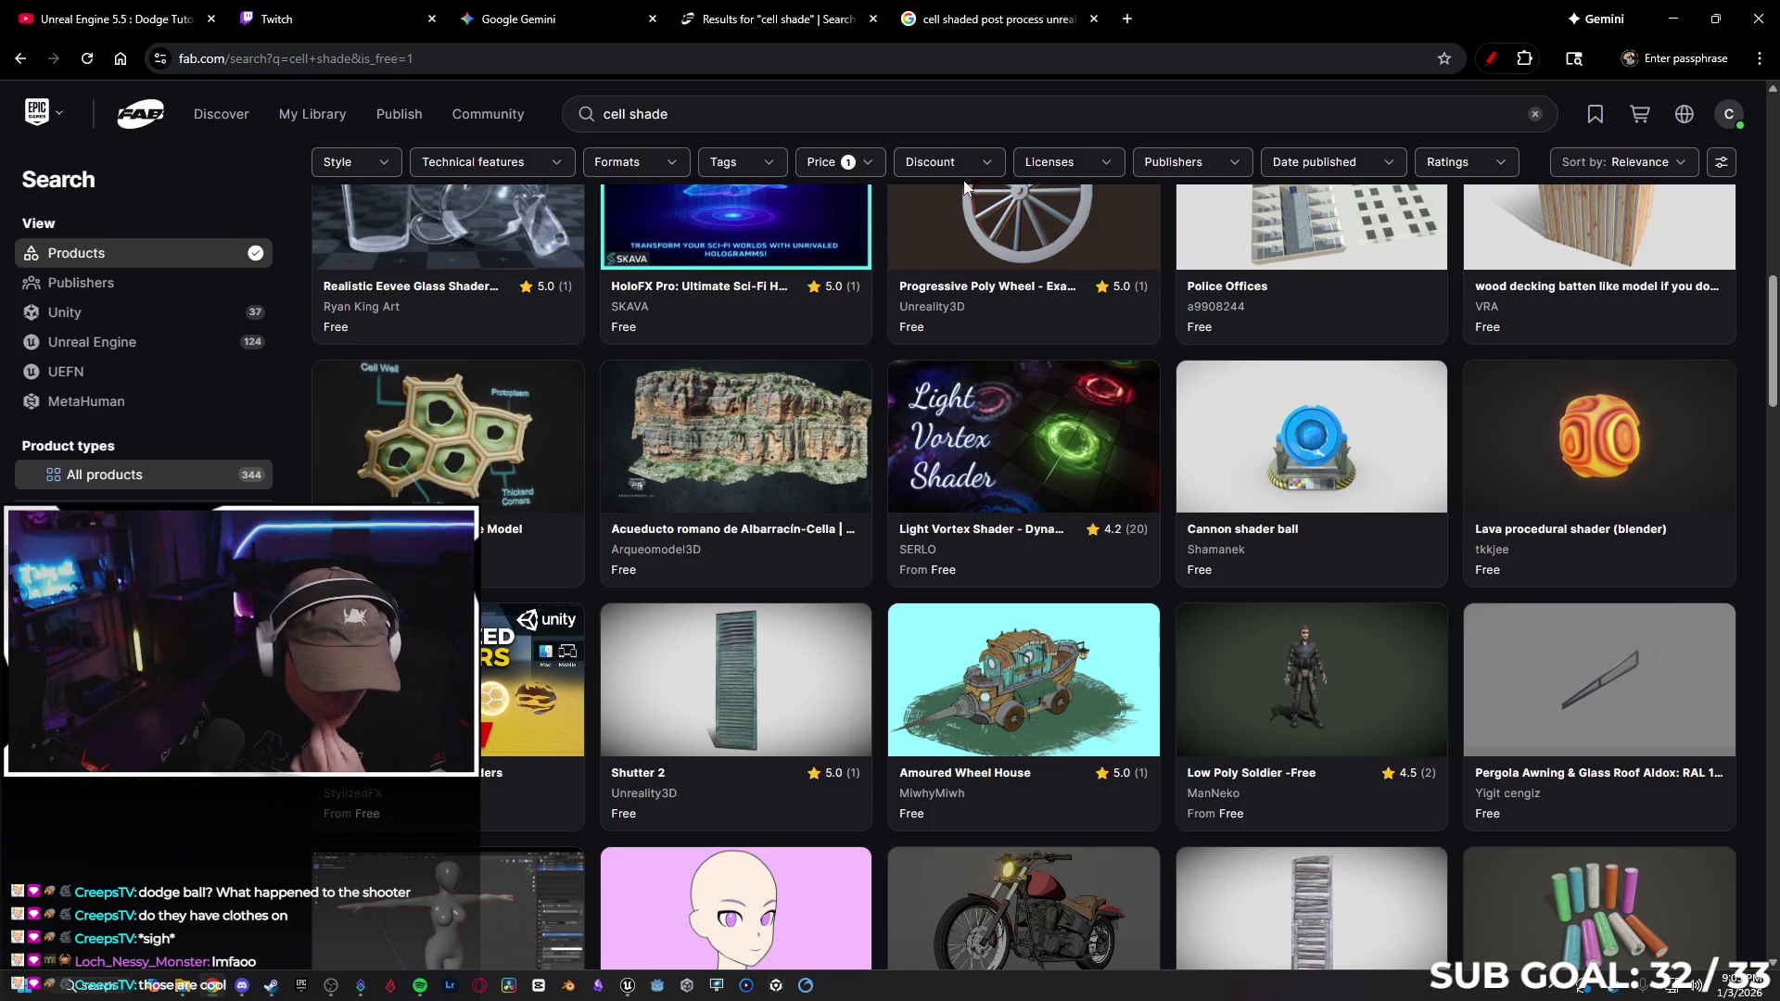
pyautogui.scroll(-13, 964, 185)
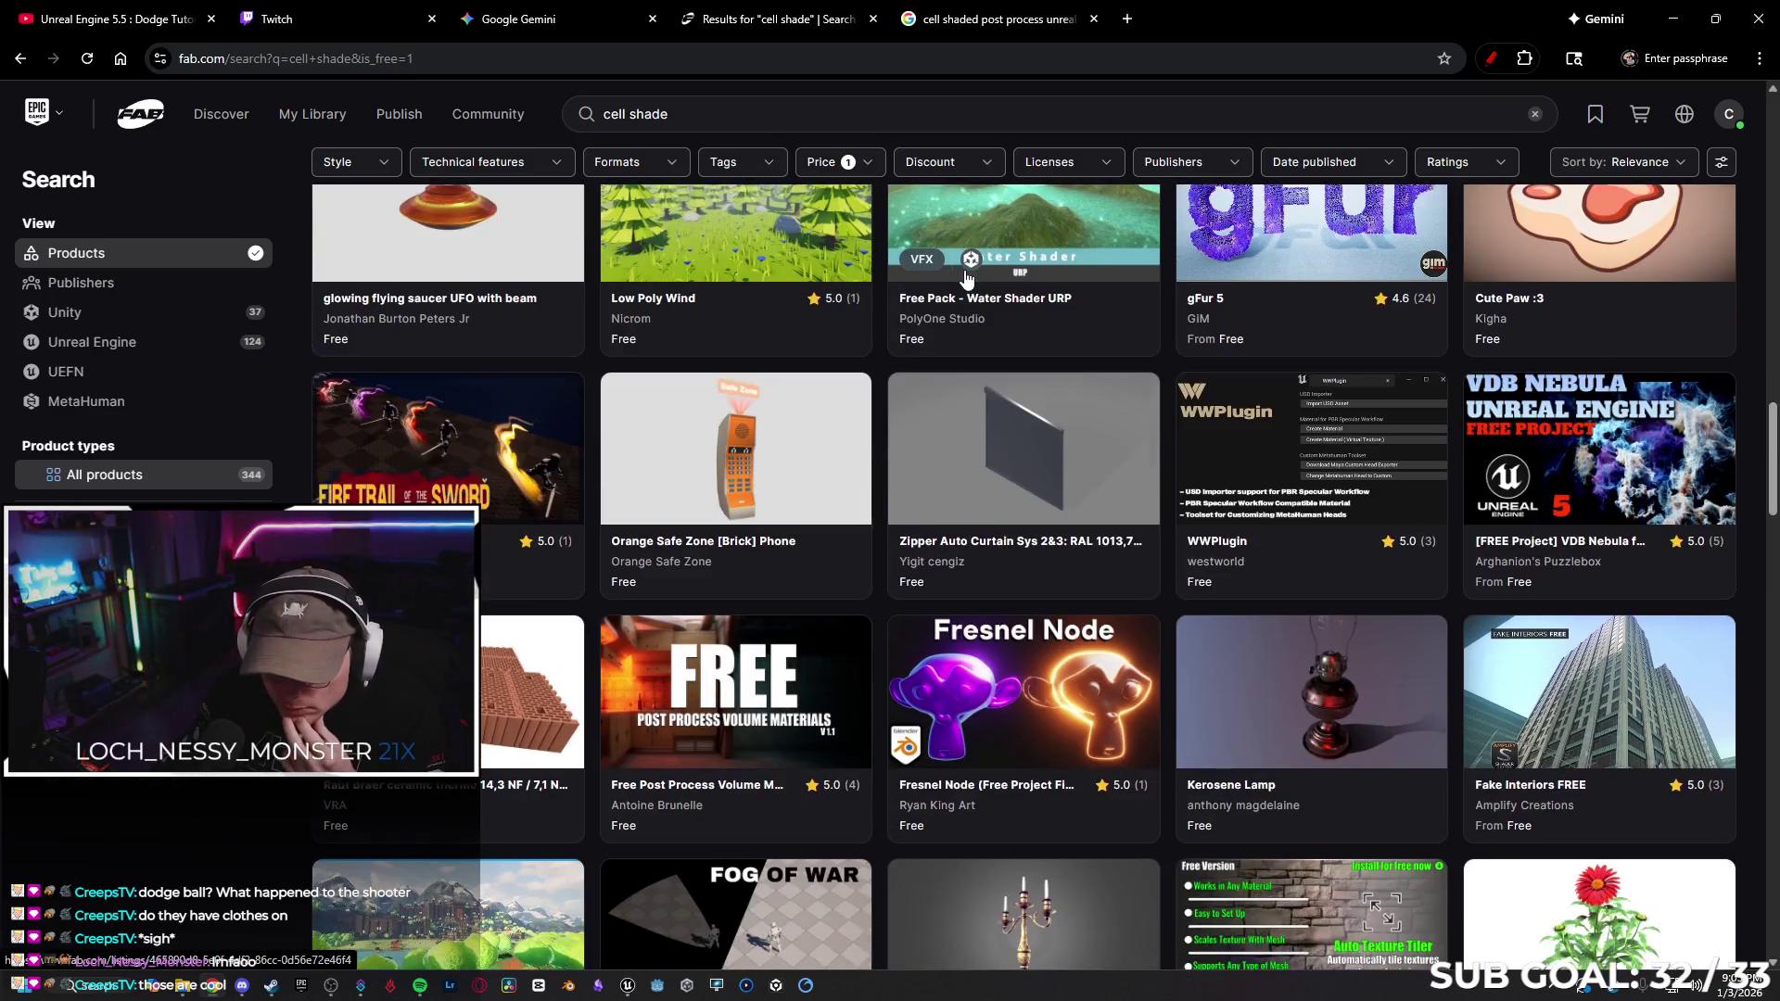
pyautogui.scroll(-3, 966, 278)
pyautogui.scroll(9, 987, 362)
pyautogui.scroll(15, 1018, 440)
pyautogui.click(519, 19)
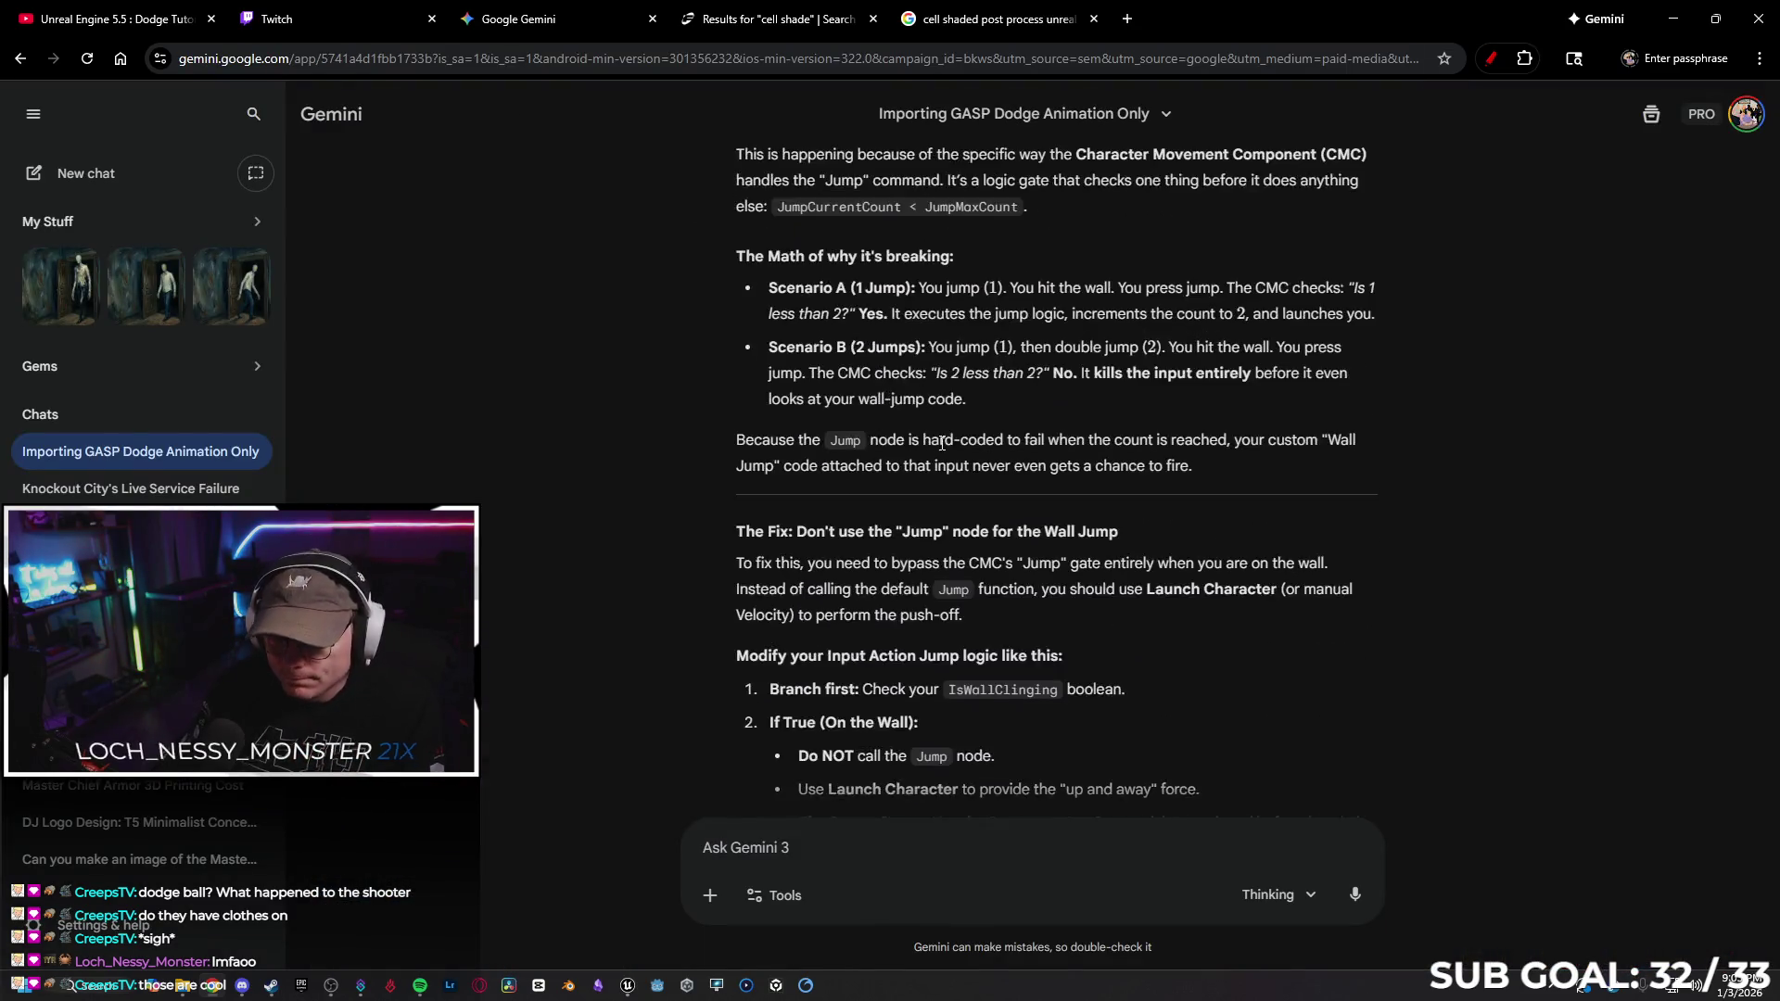
# Ask Gemini to guide you through making a cel-shaded post-process effect
pyautogui.scroll(-10, 942, 443)
pyautogui.click(821, 858)
pyautogui.write('can you gu')
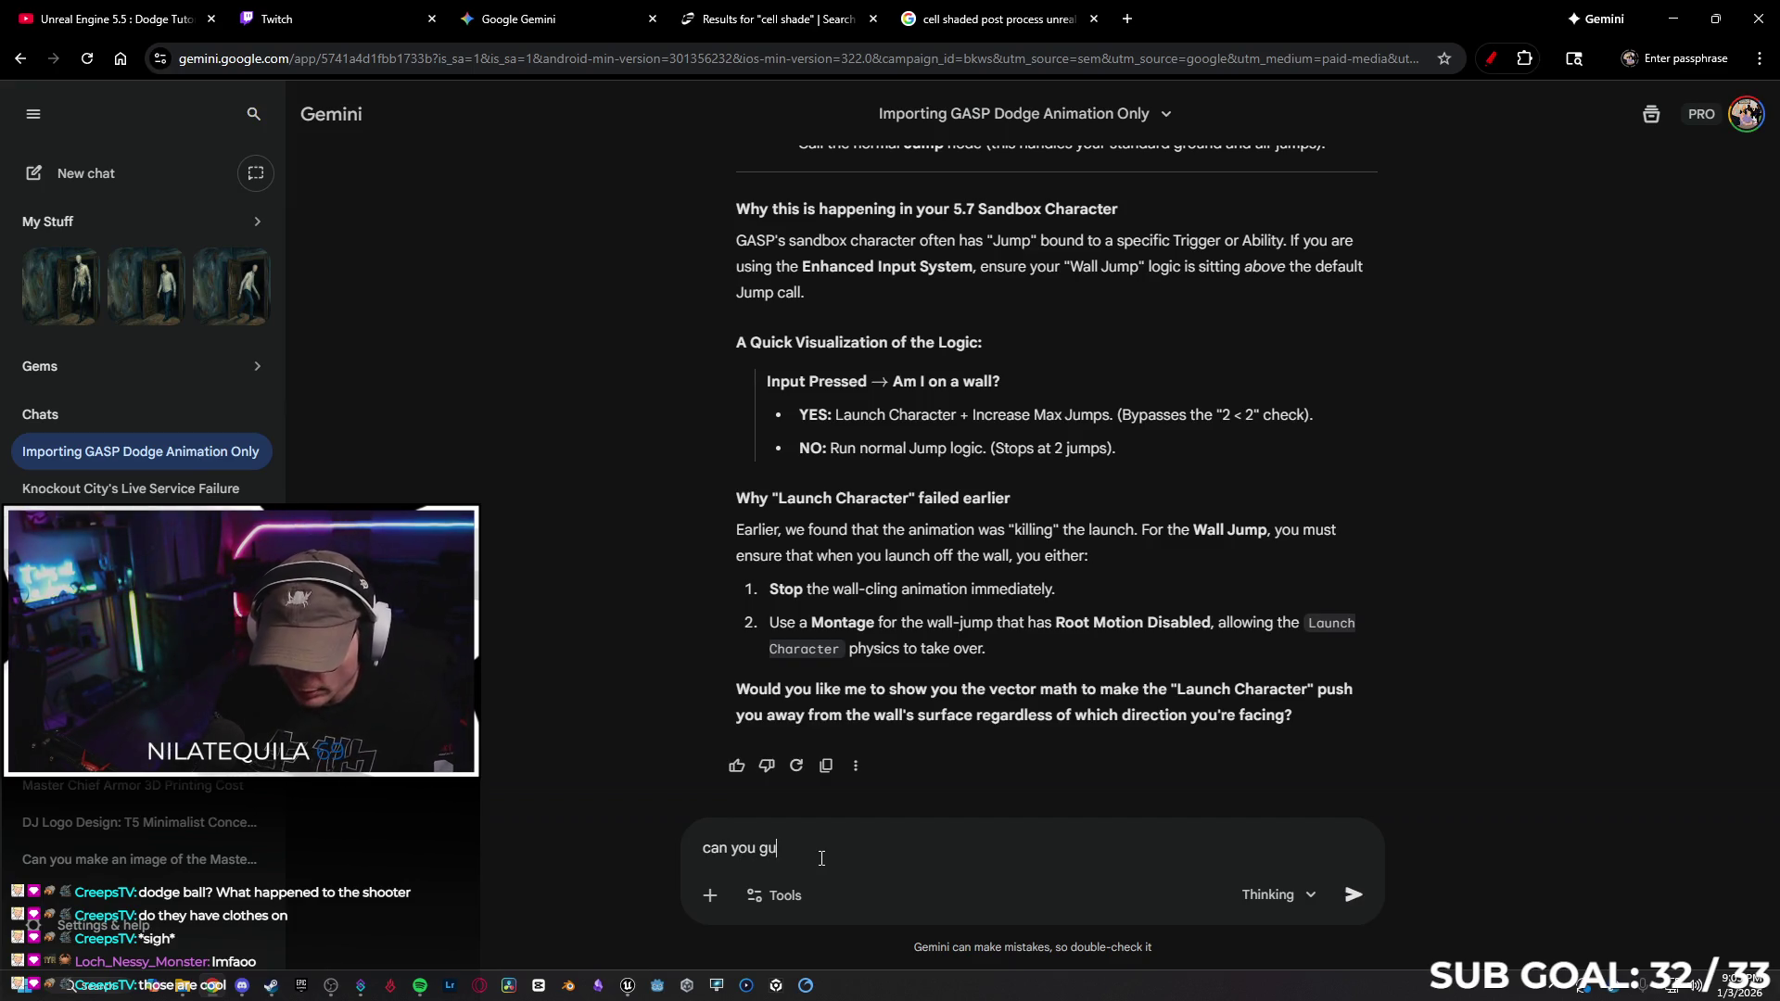
pyautogui.write('ide me through making a post process volume that will create a cell shaded a')
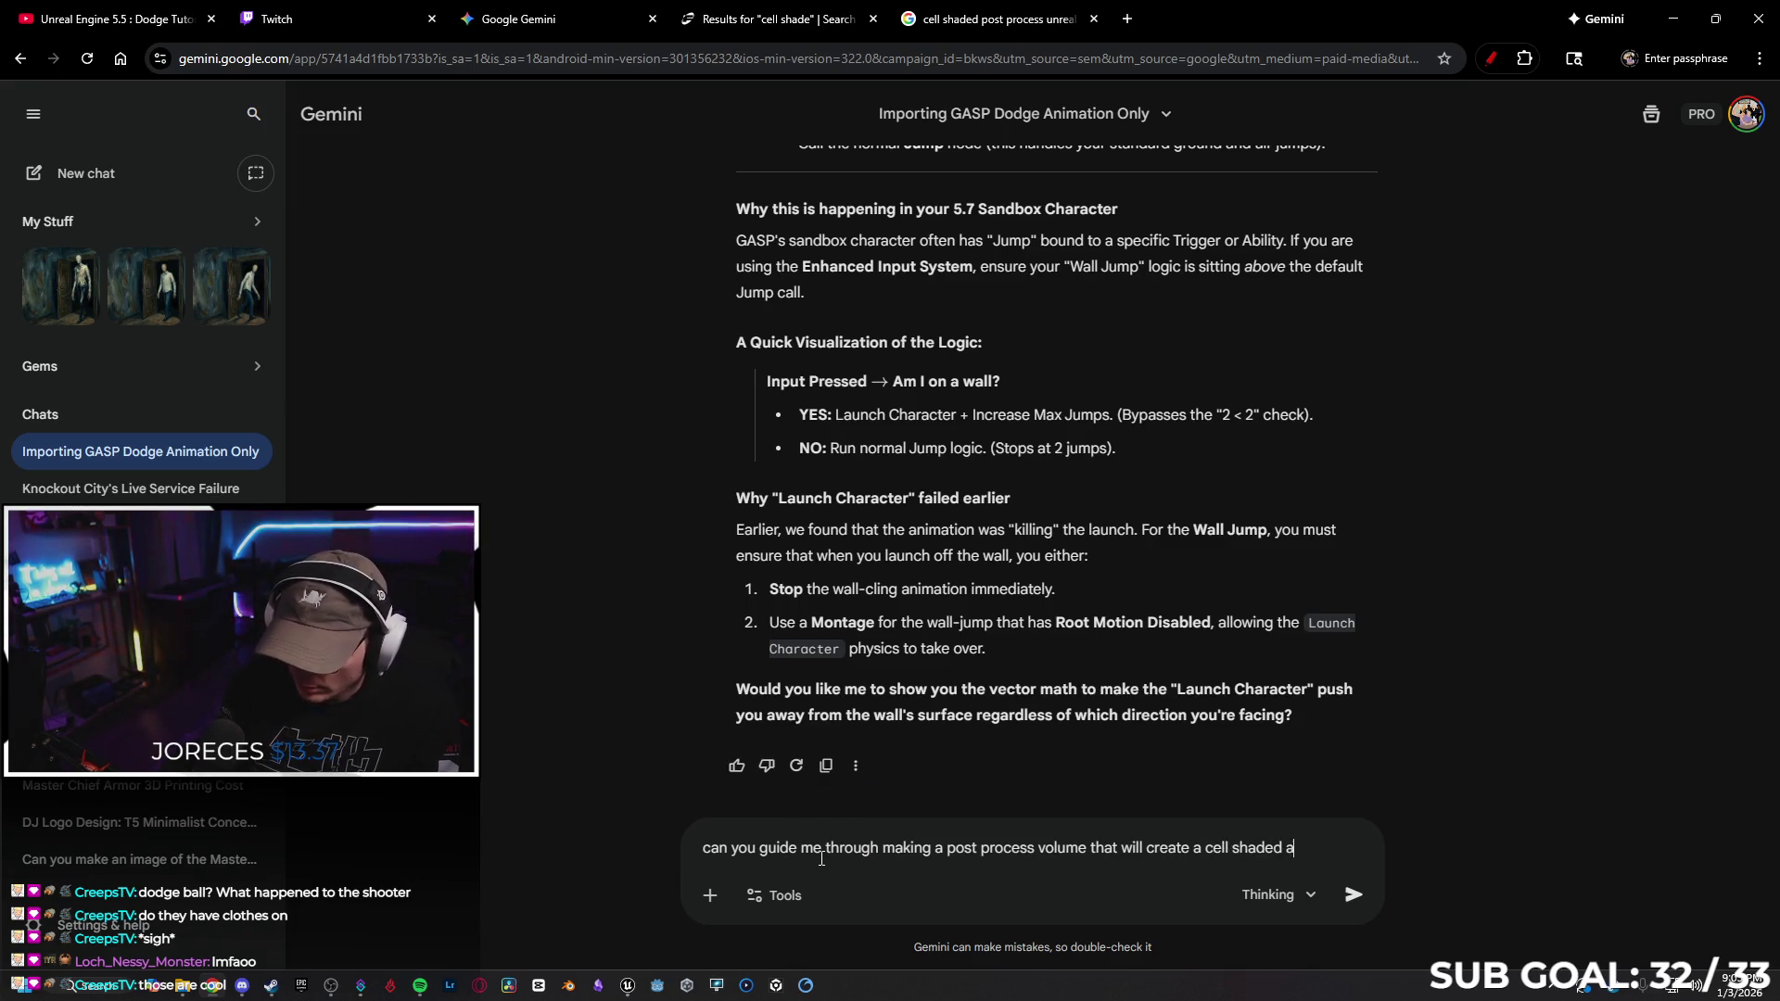
pyautogui.write('effect?')
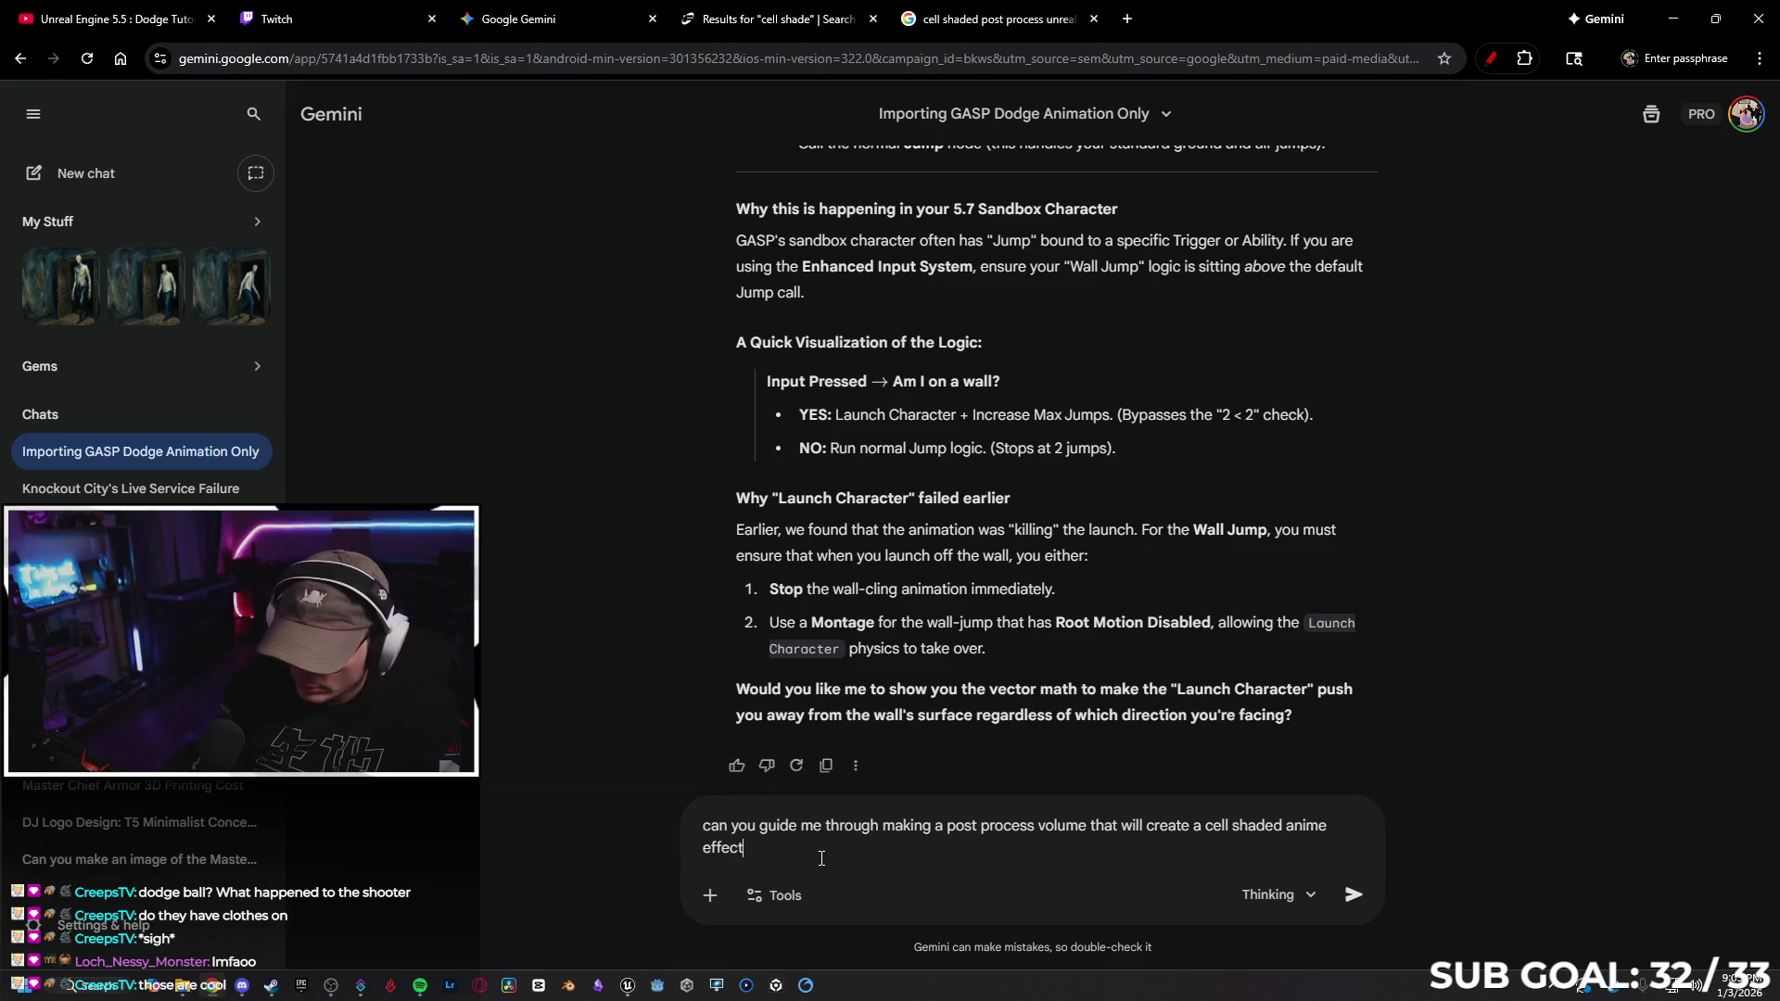
pyautogui.press('Return')
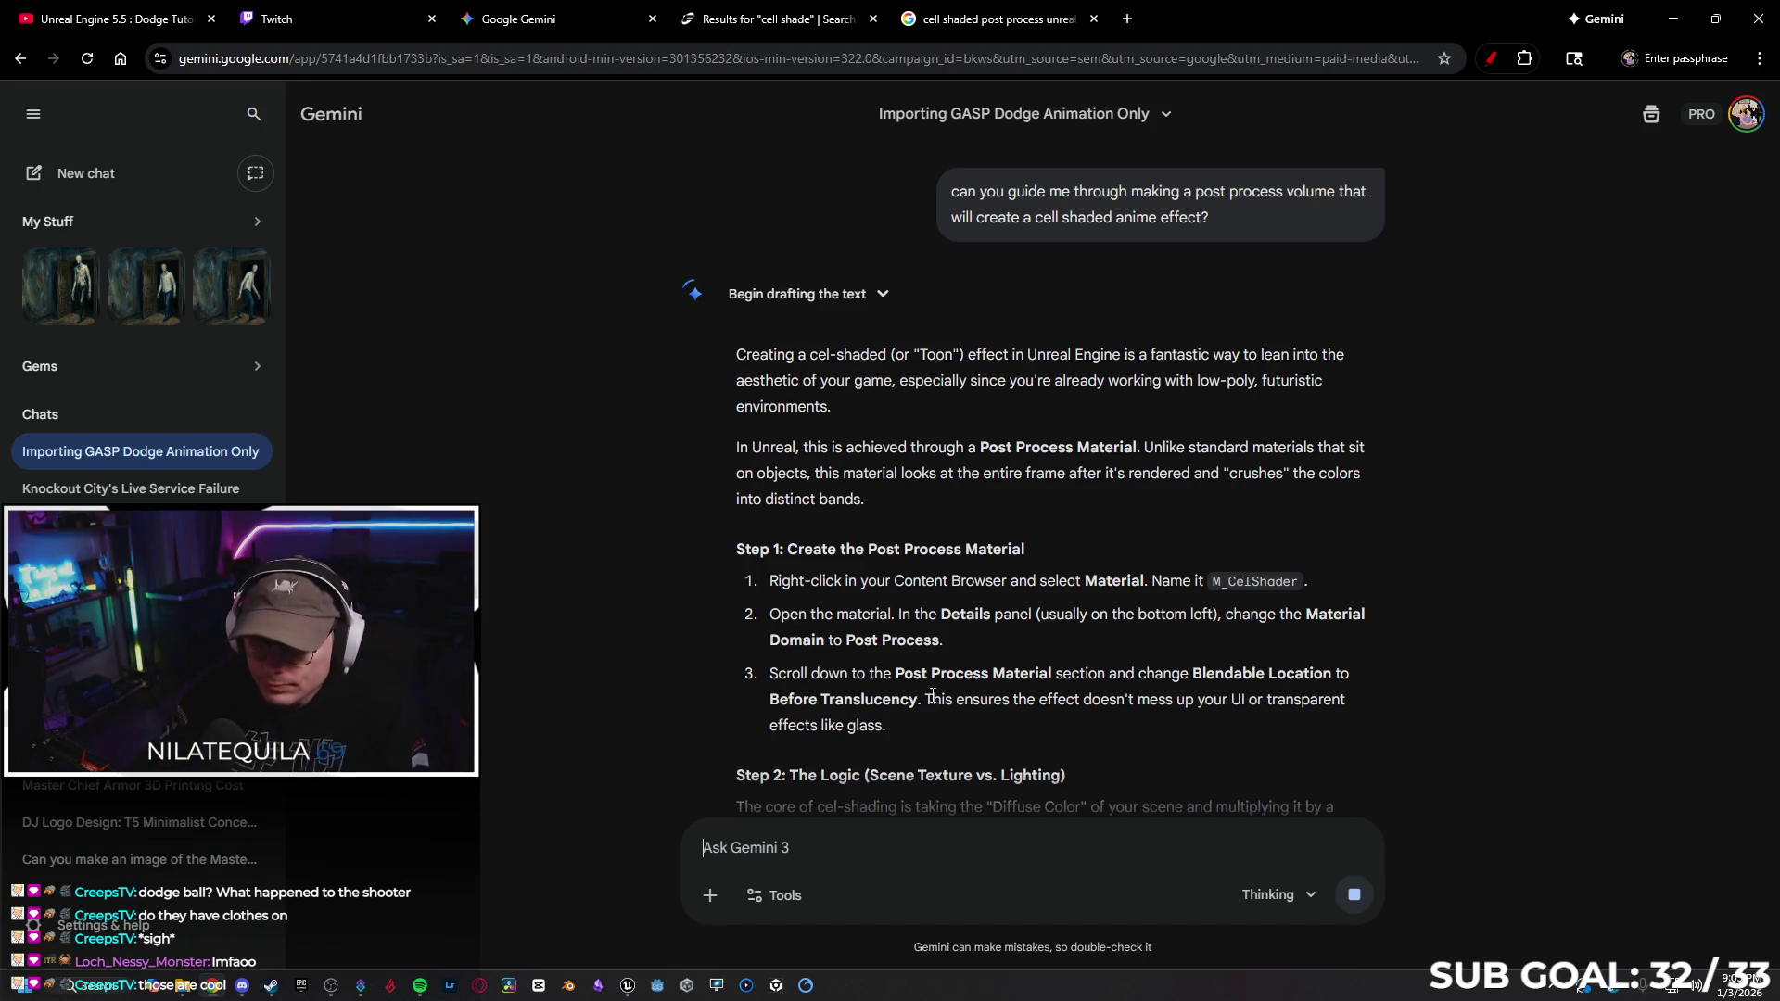
# Read Gemini's cel-shader answer back up to Step 1, then minimize the browser
pyautogui.scroll(-4, 1112, 575)
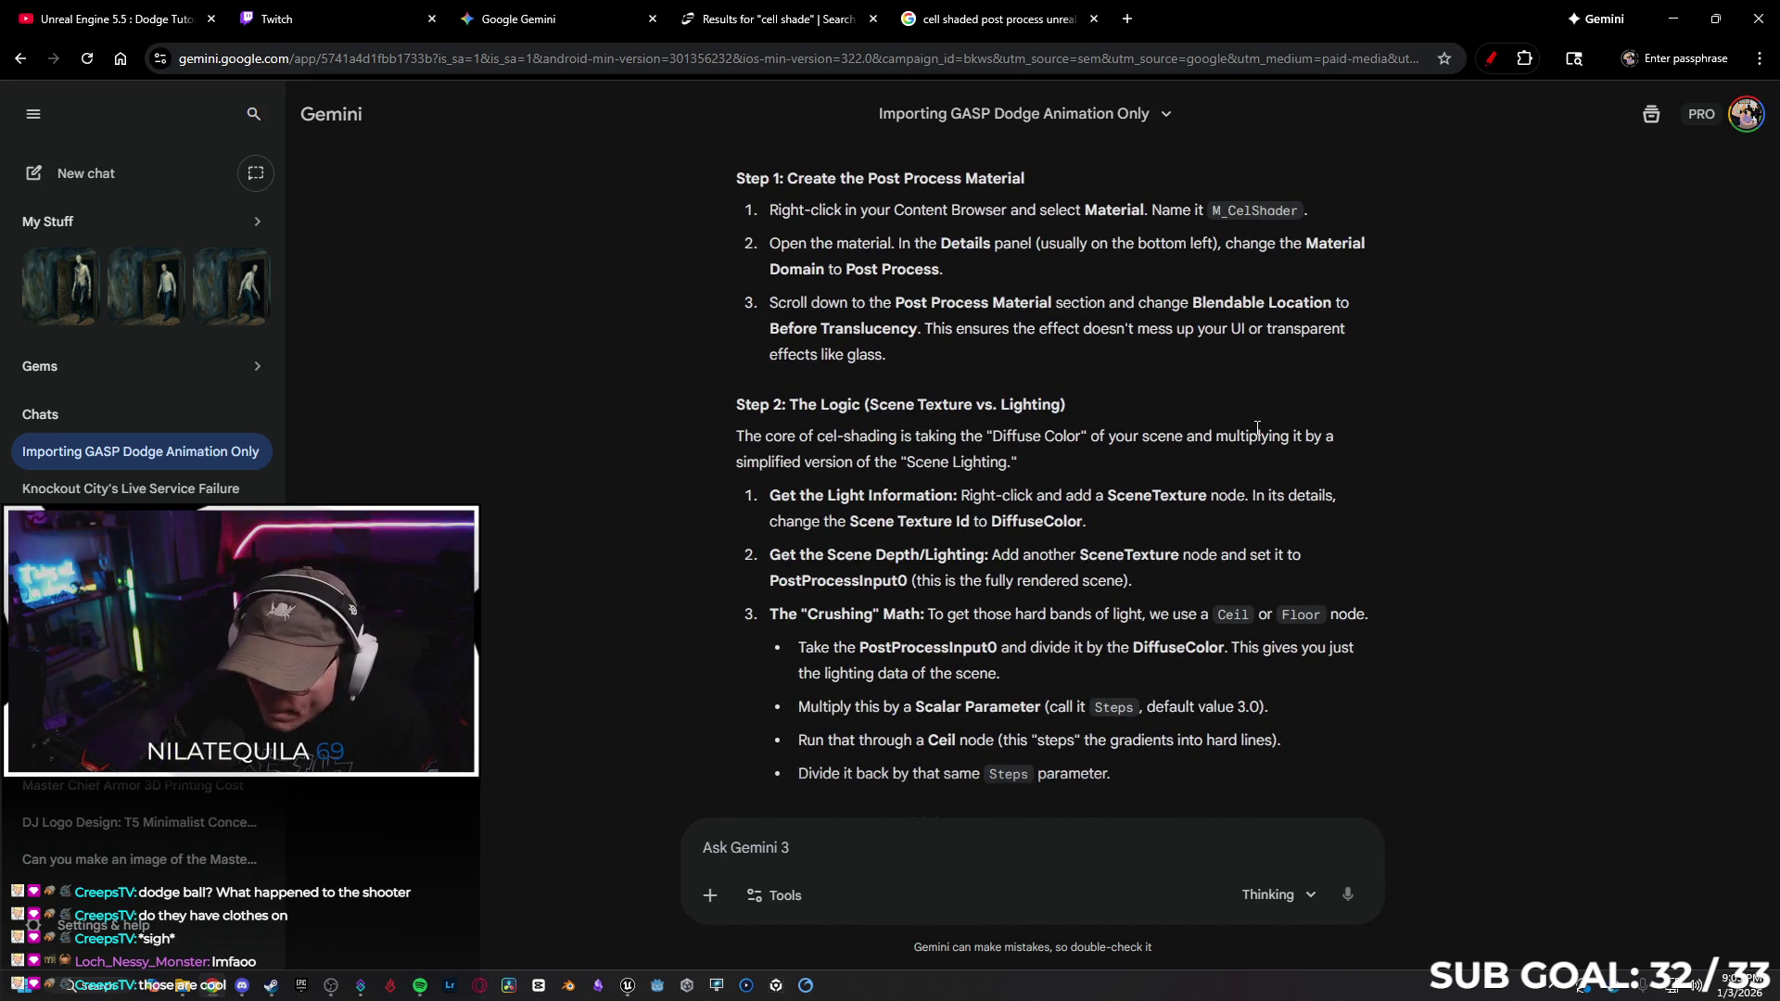
pyautogui.scroll(-7, 1485, 475)
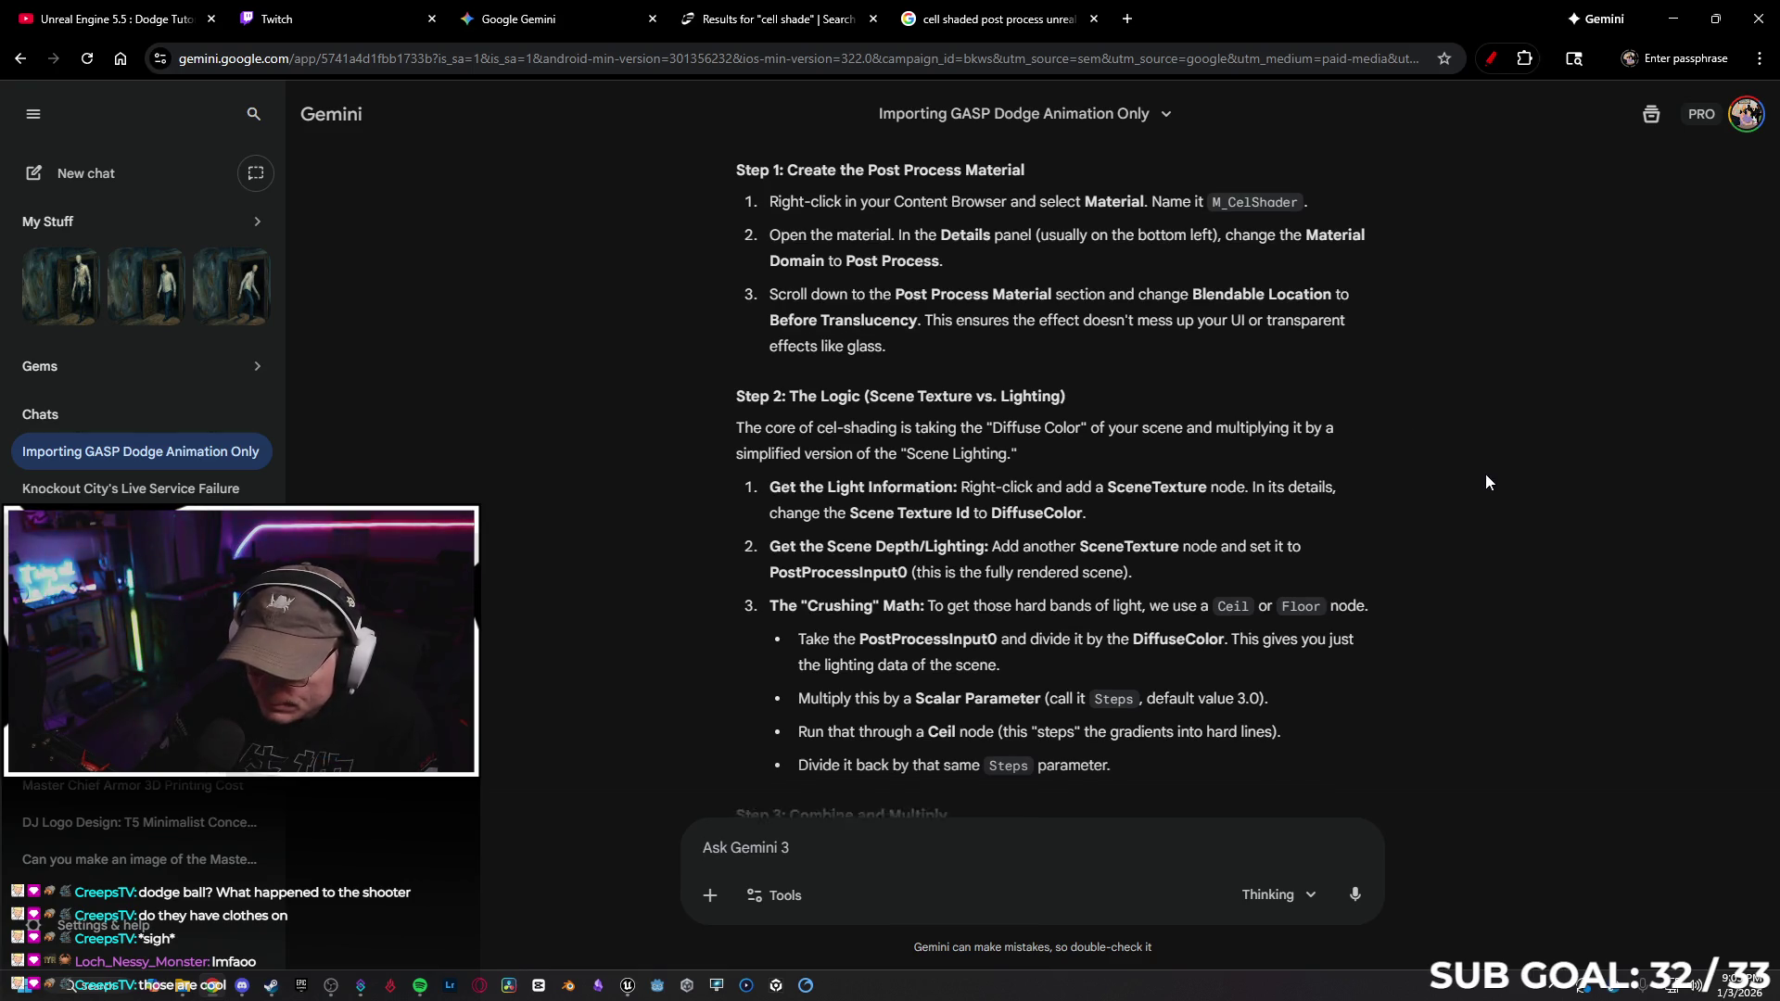
pyautogui.scroll(4, 1486, 481)
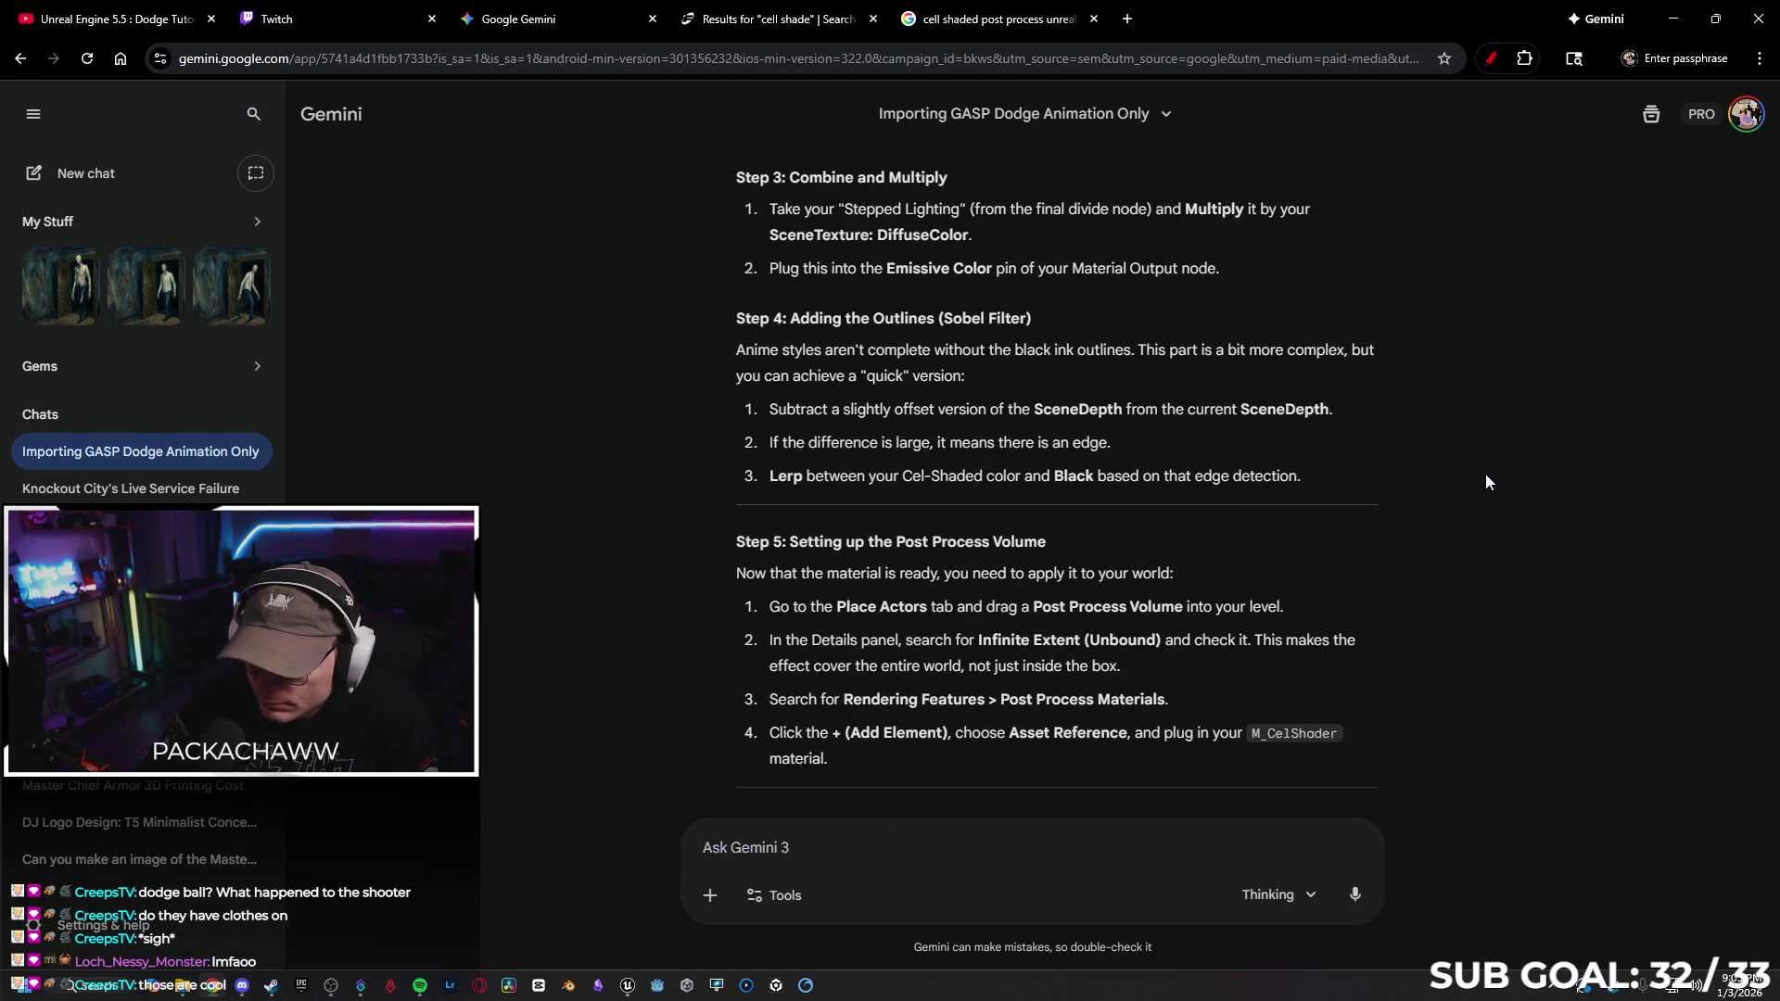
pyautogui.scroll(5, 1448, 497)
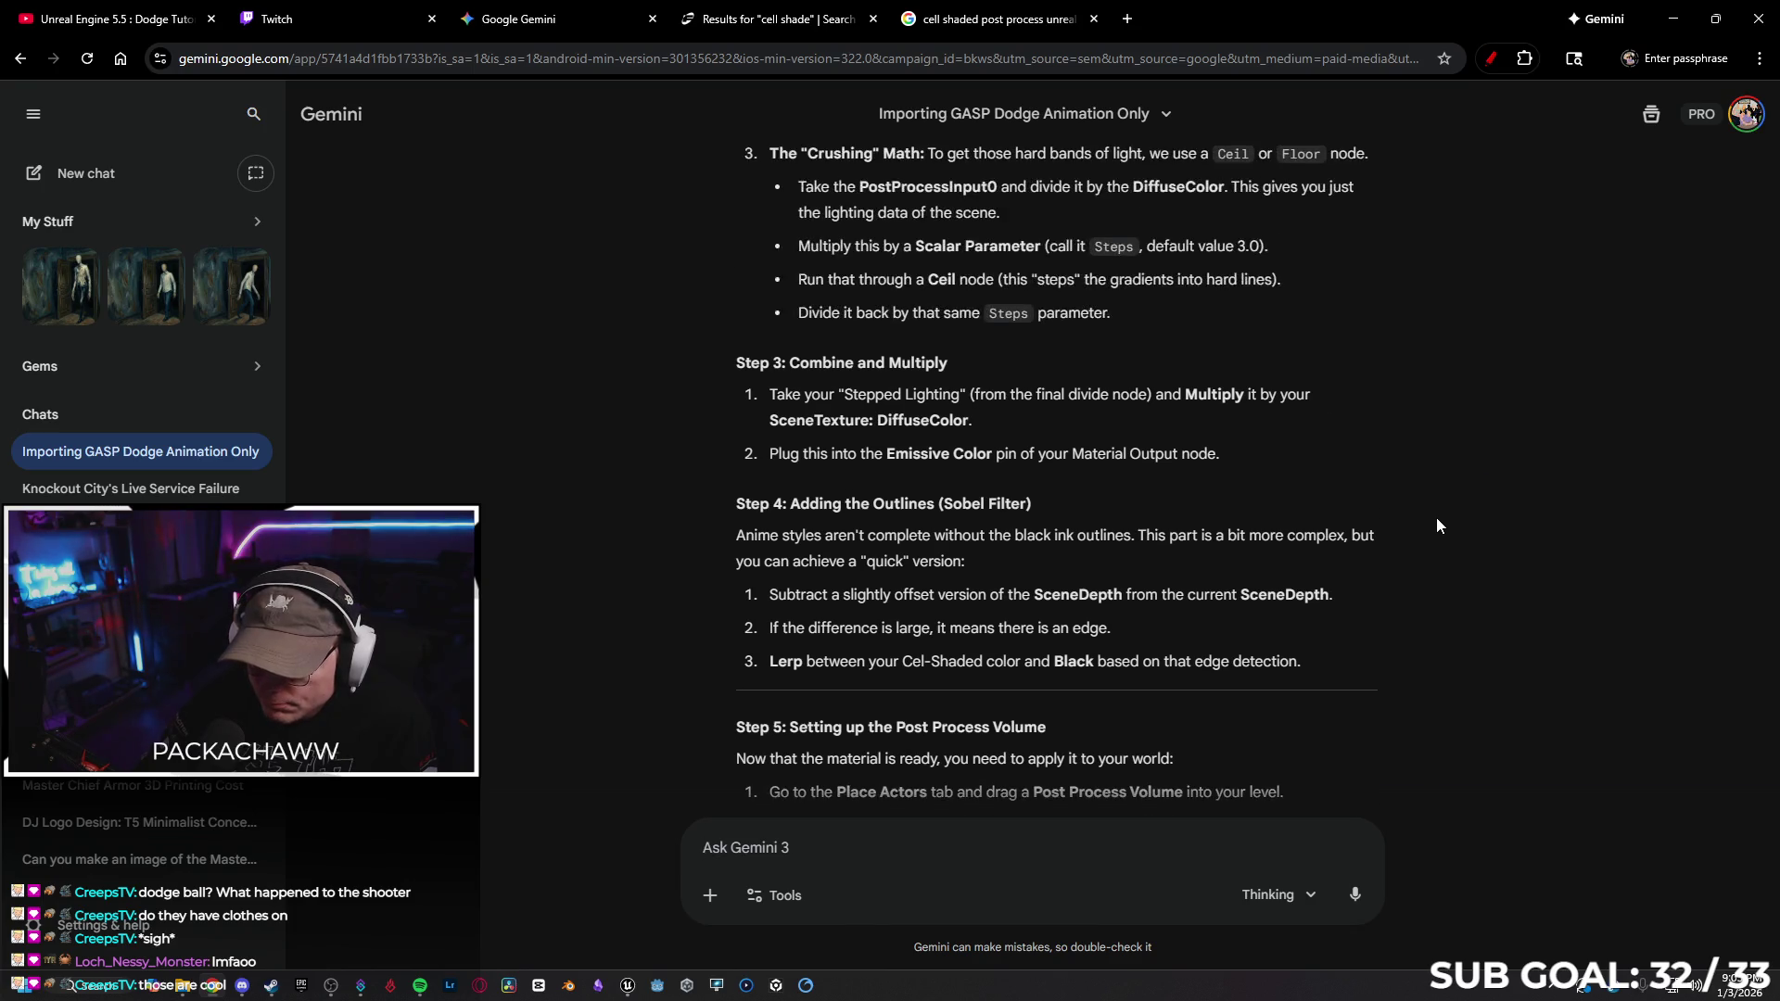
pyautogui.scroll(2, 1452, 524)
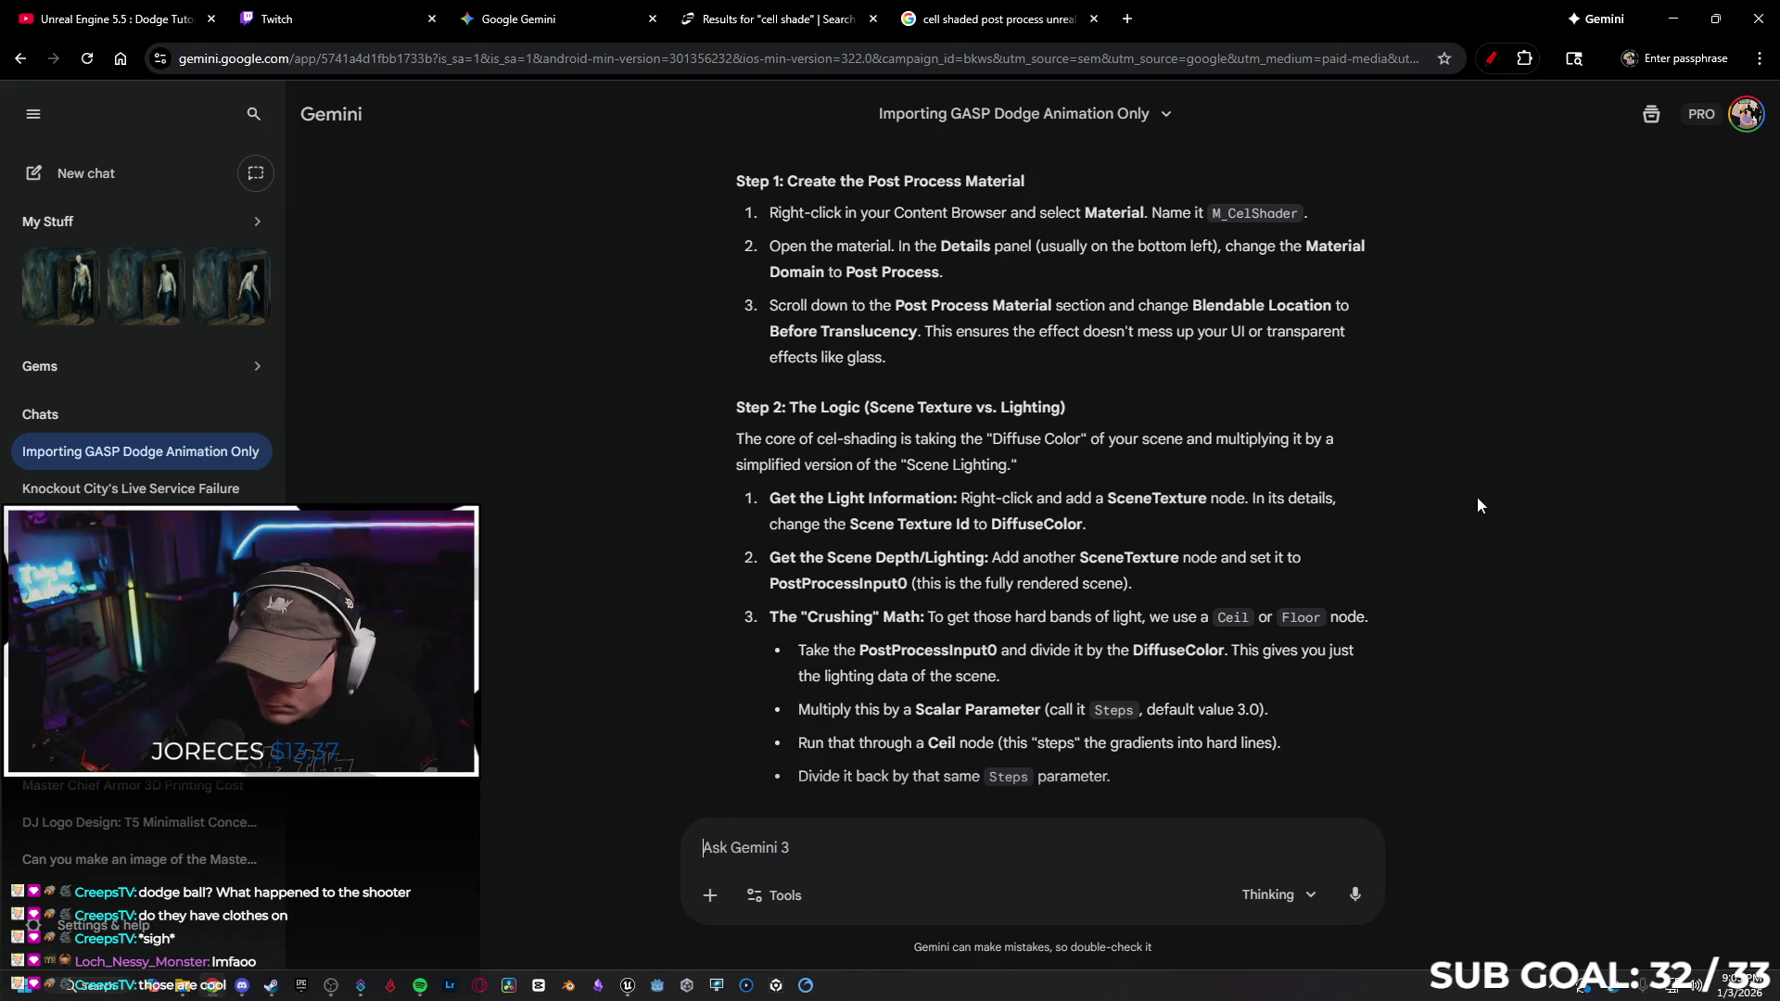
pyautogui.scroll(3, 1469, 485)
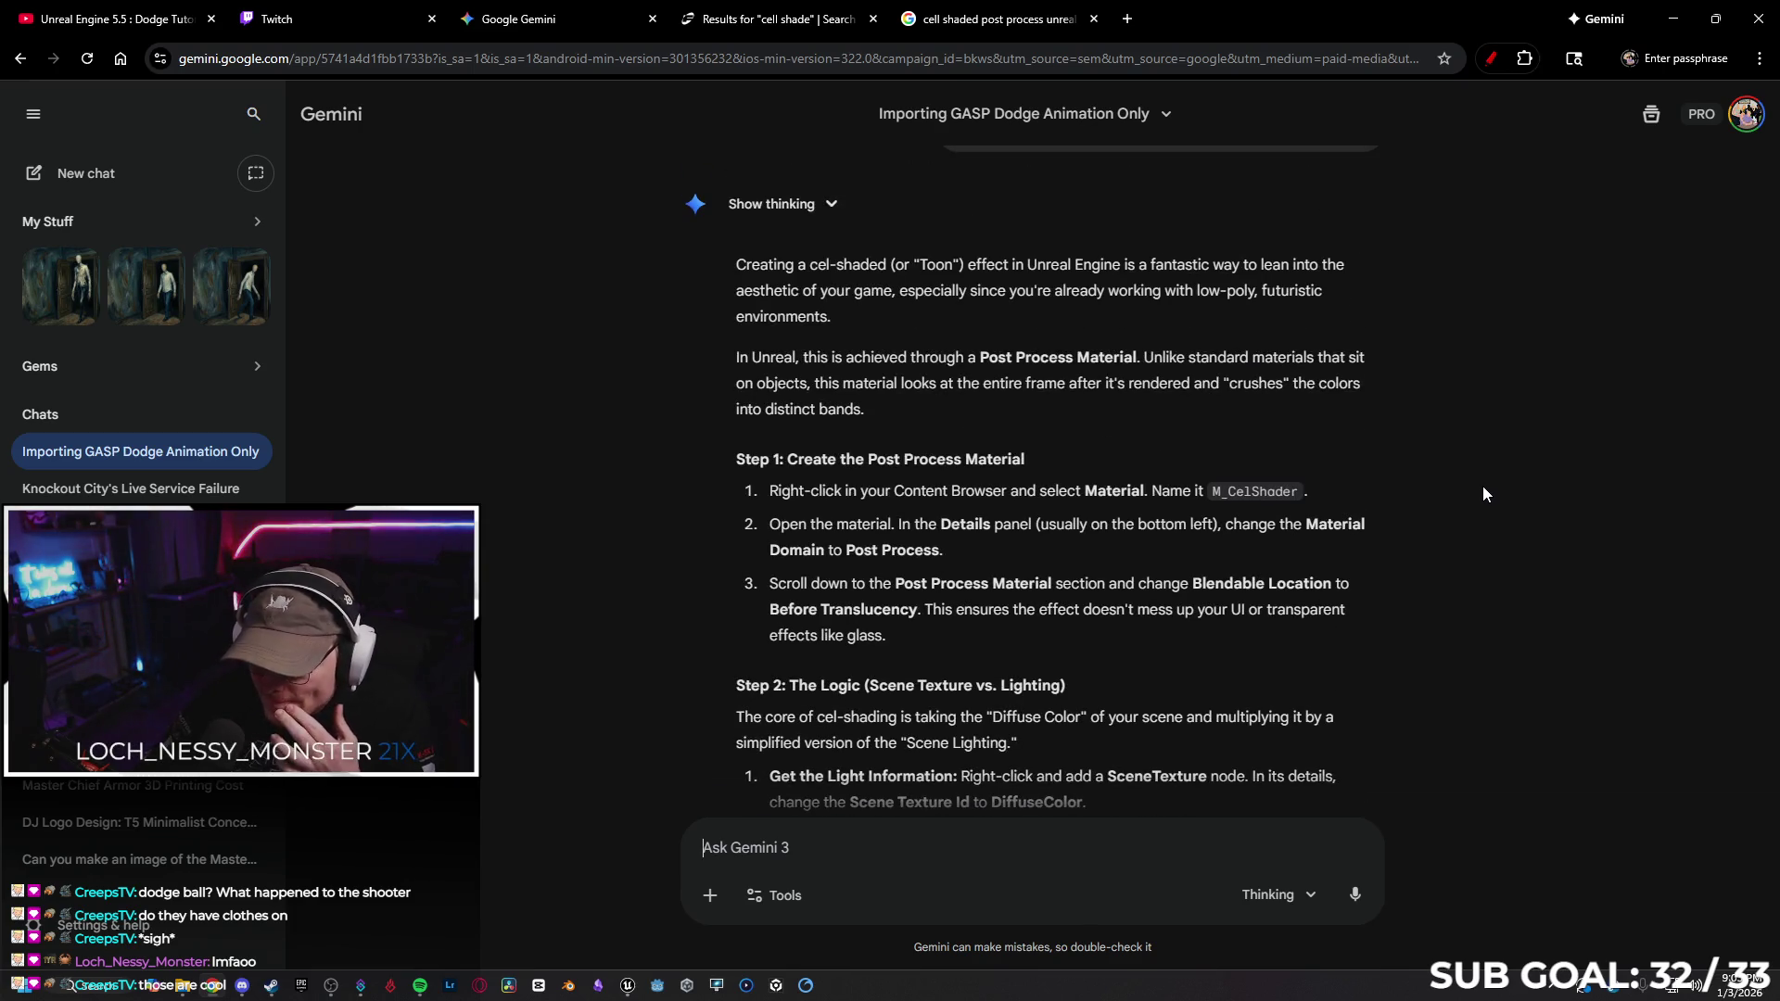
pyautogui.scroll(-2, 1478, 484)
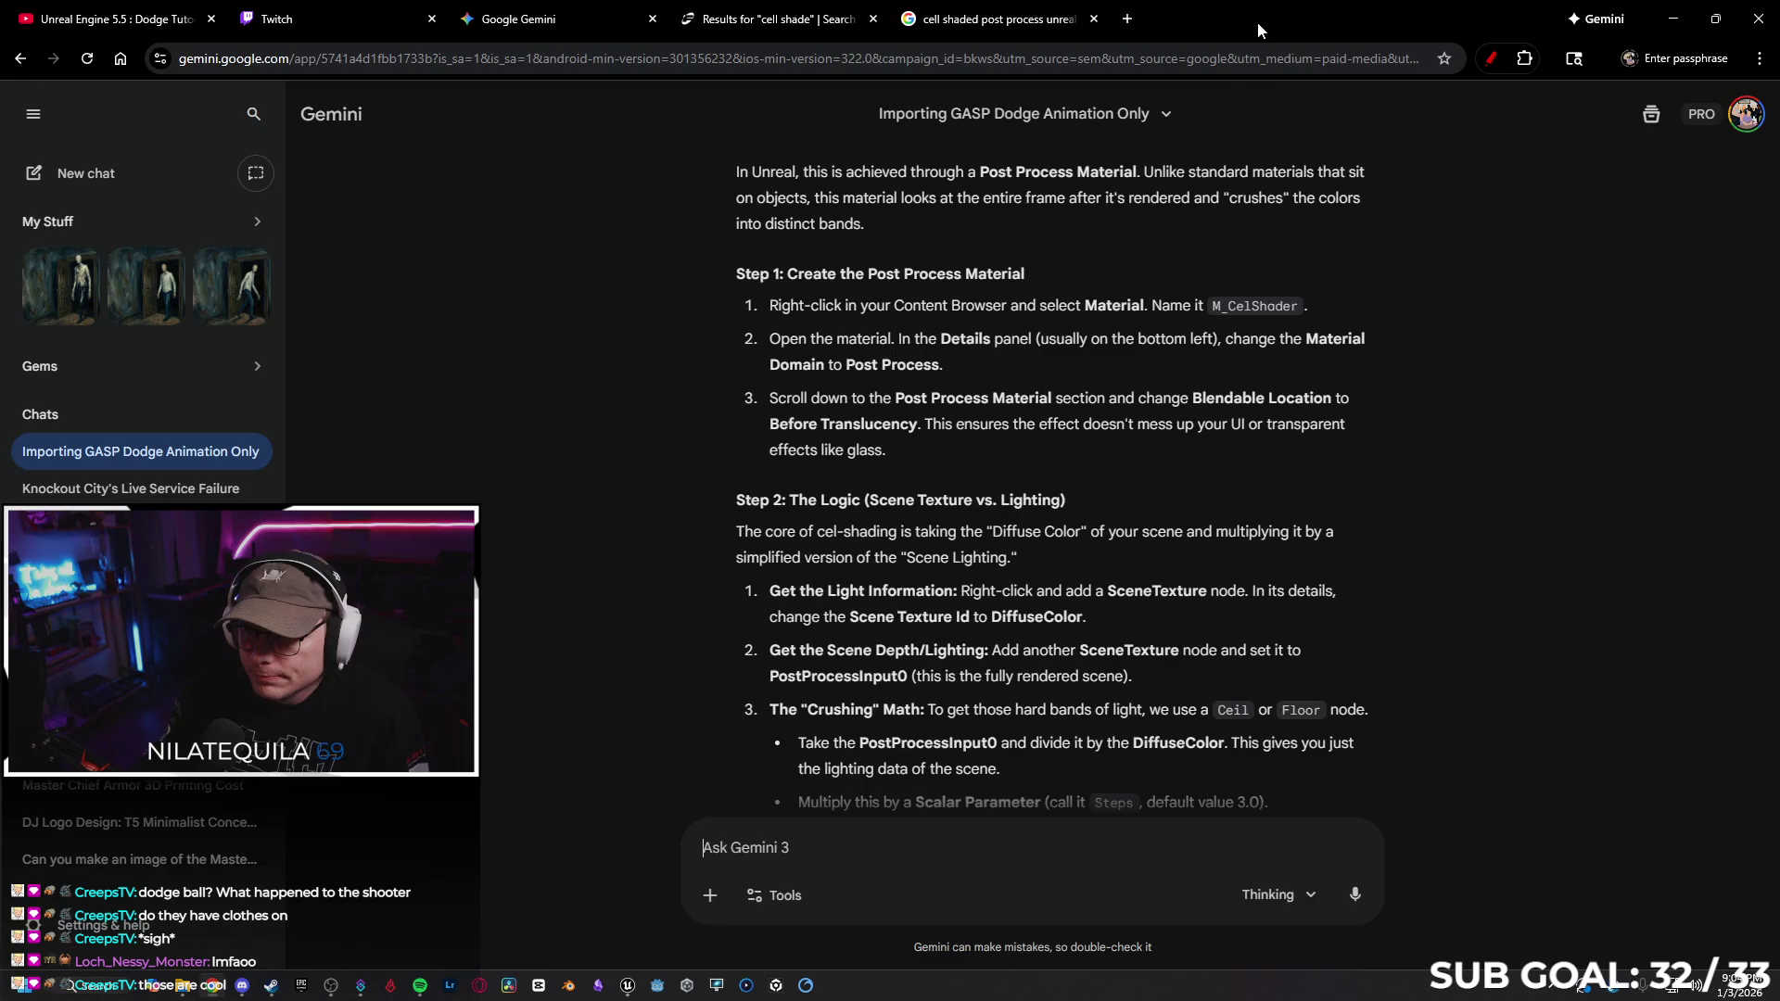
pyautogui.click(1672, 19)
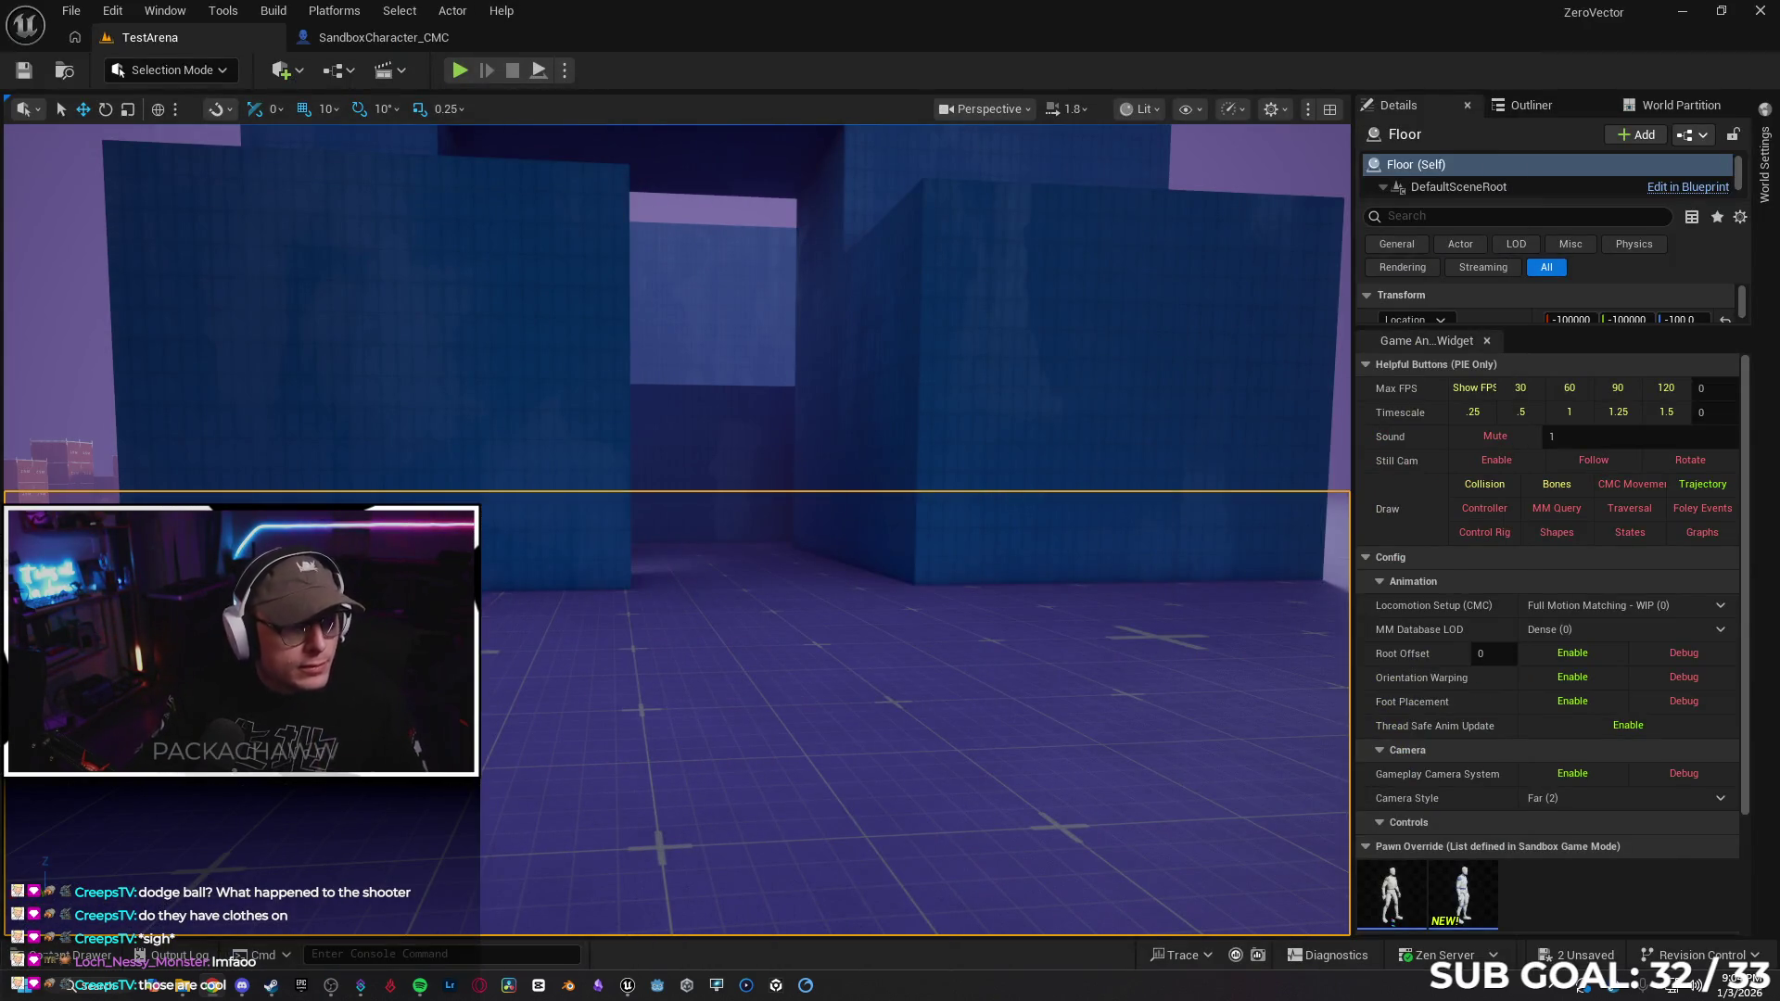
# In the Content Drawer, create a Post_Process folder under Content
pyautogui.click(93, 955)
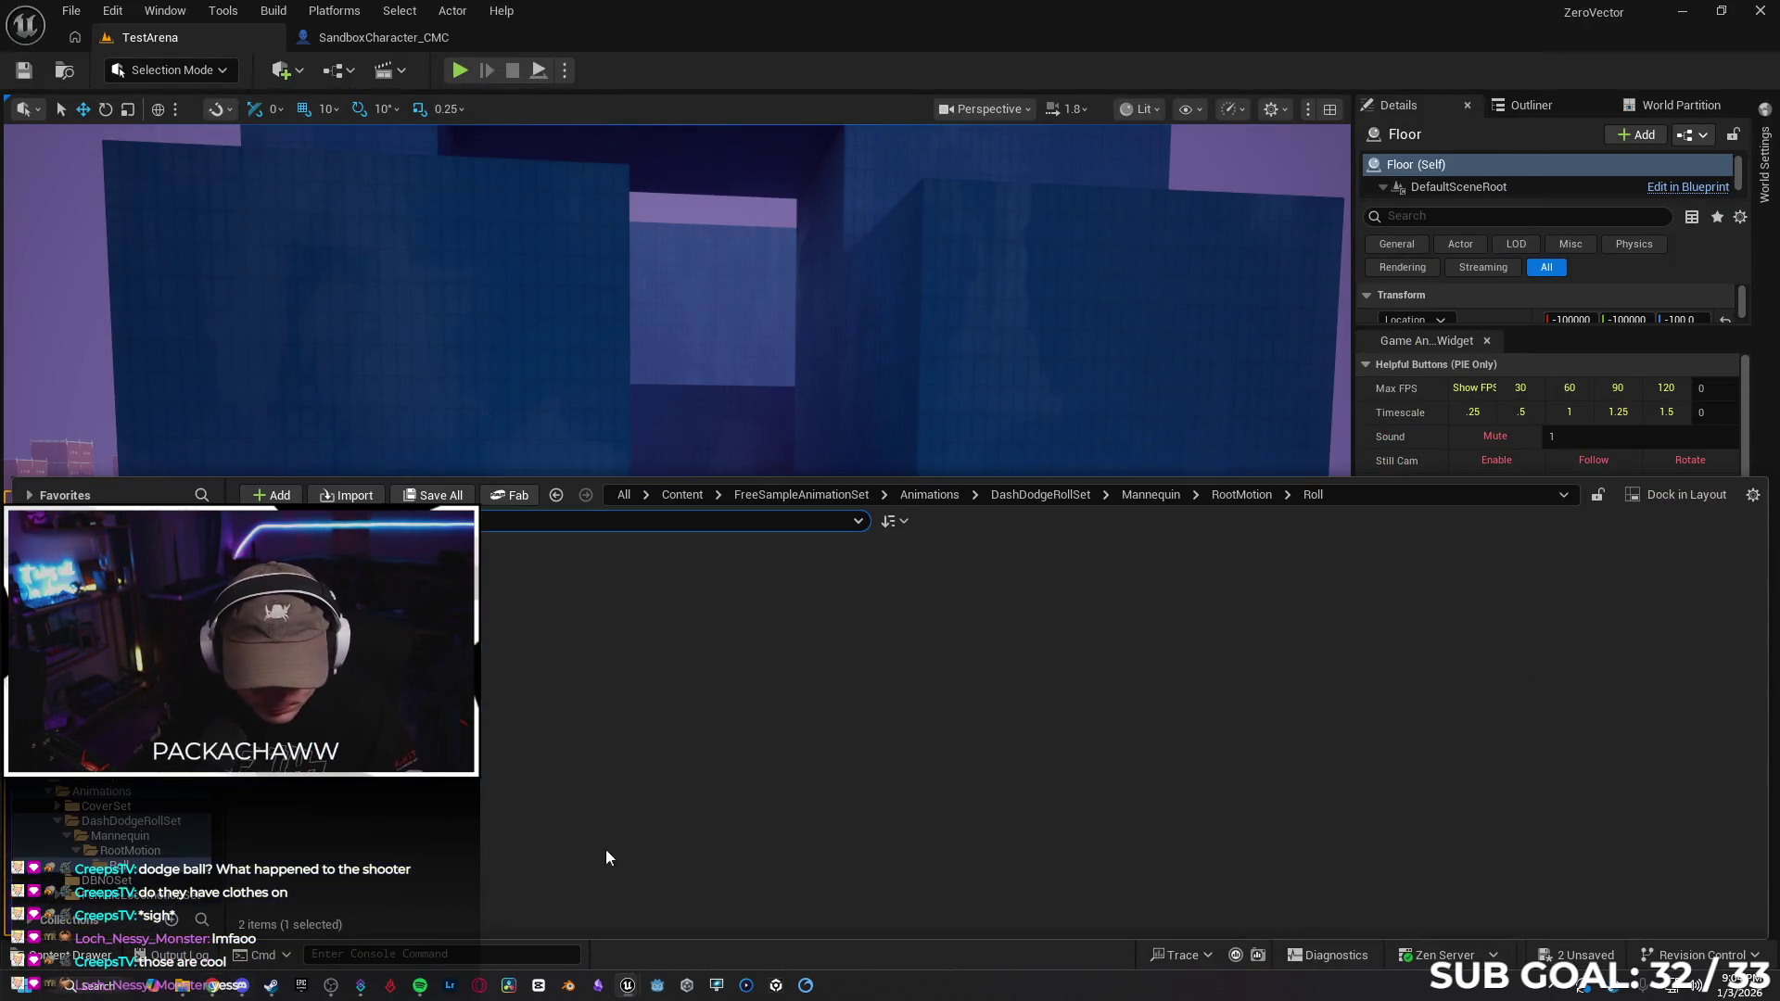
pyautogui.hotkey('alt', 'Left')
pyautogui.hotkey('alt', 'Left')
pyautogui.hotkey('alt', 'Left')
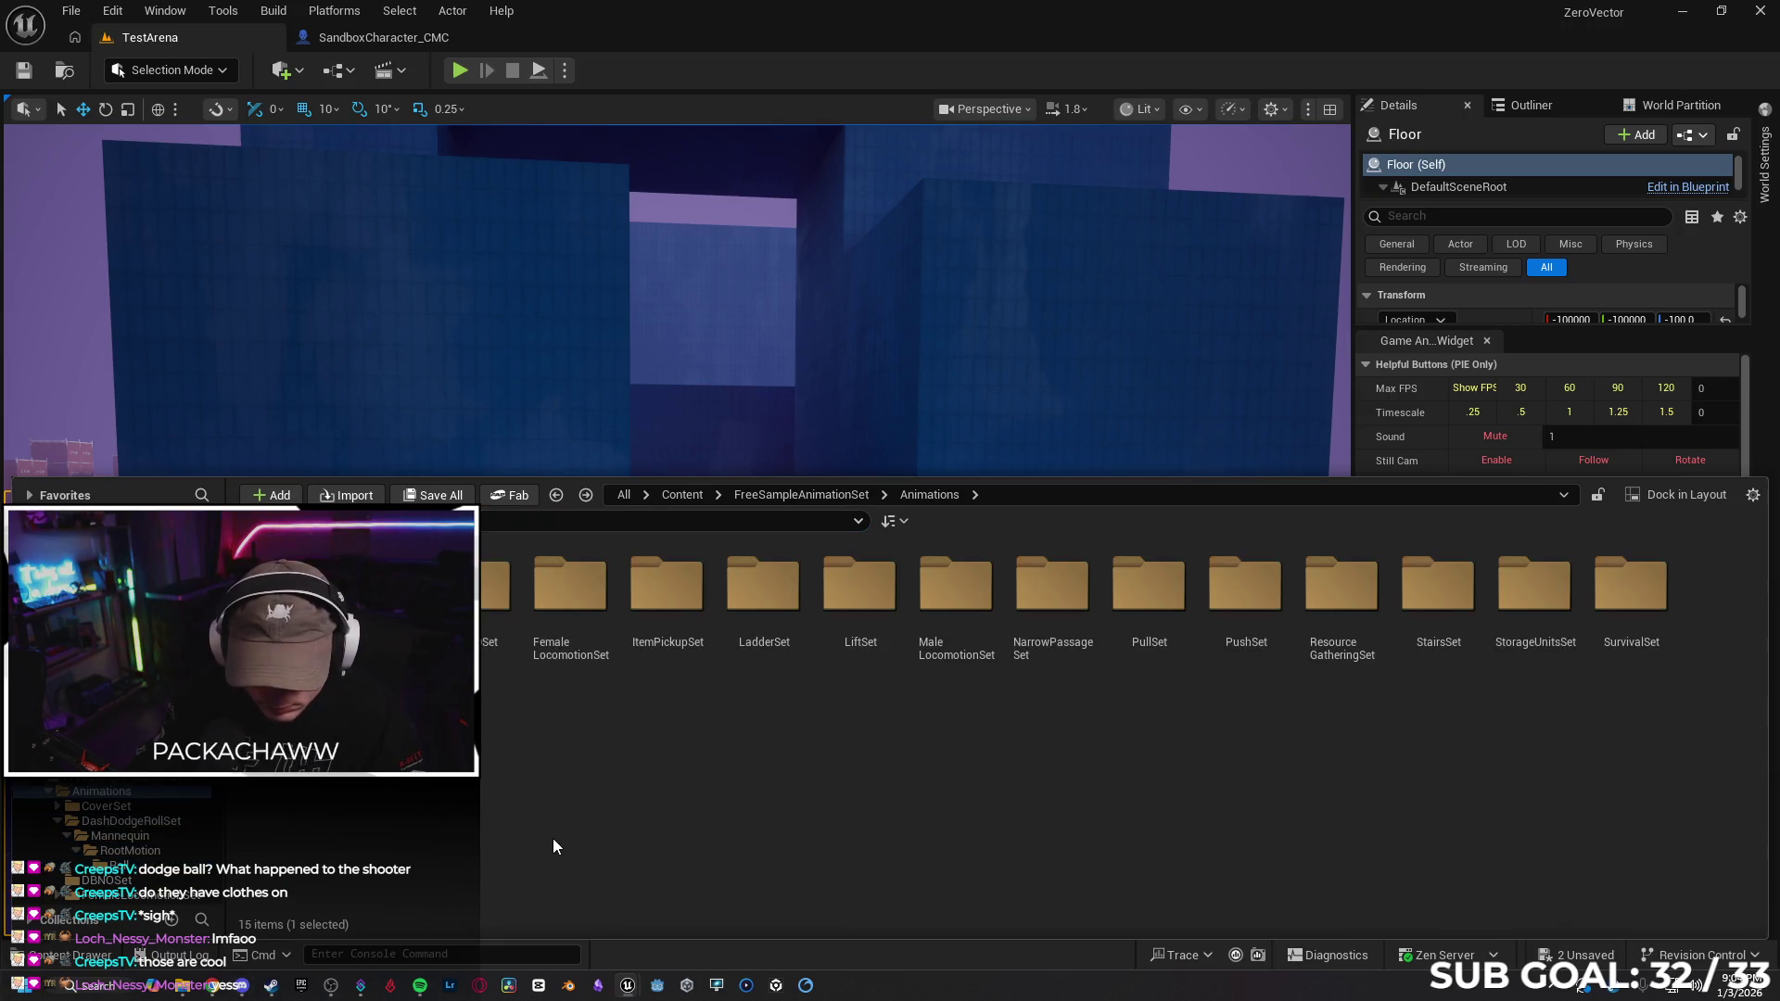
pyautogui.hotkey('alt', 'Left')
pyautogui.hotkey('alt', 'Left')
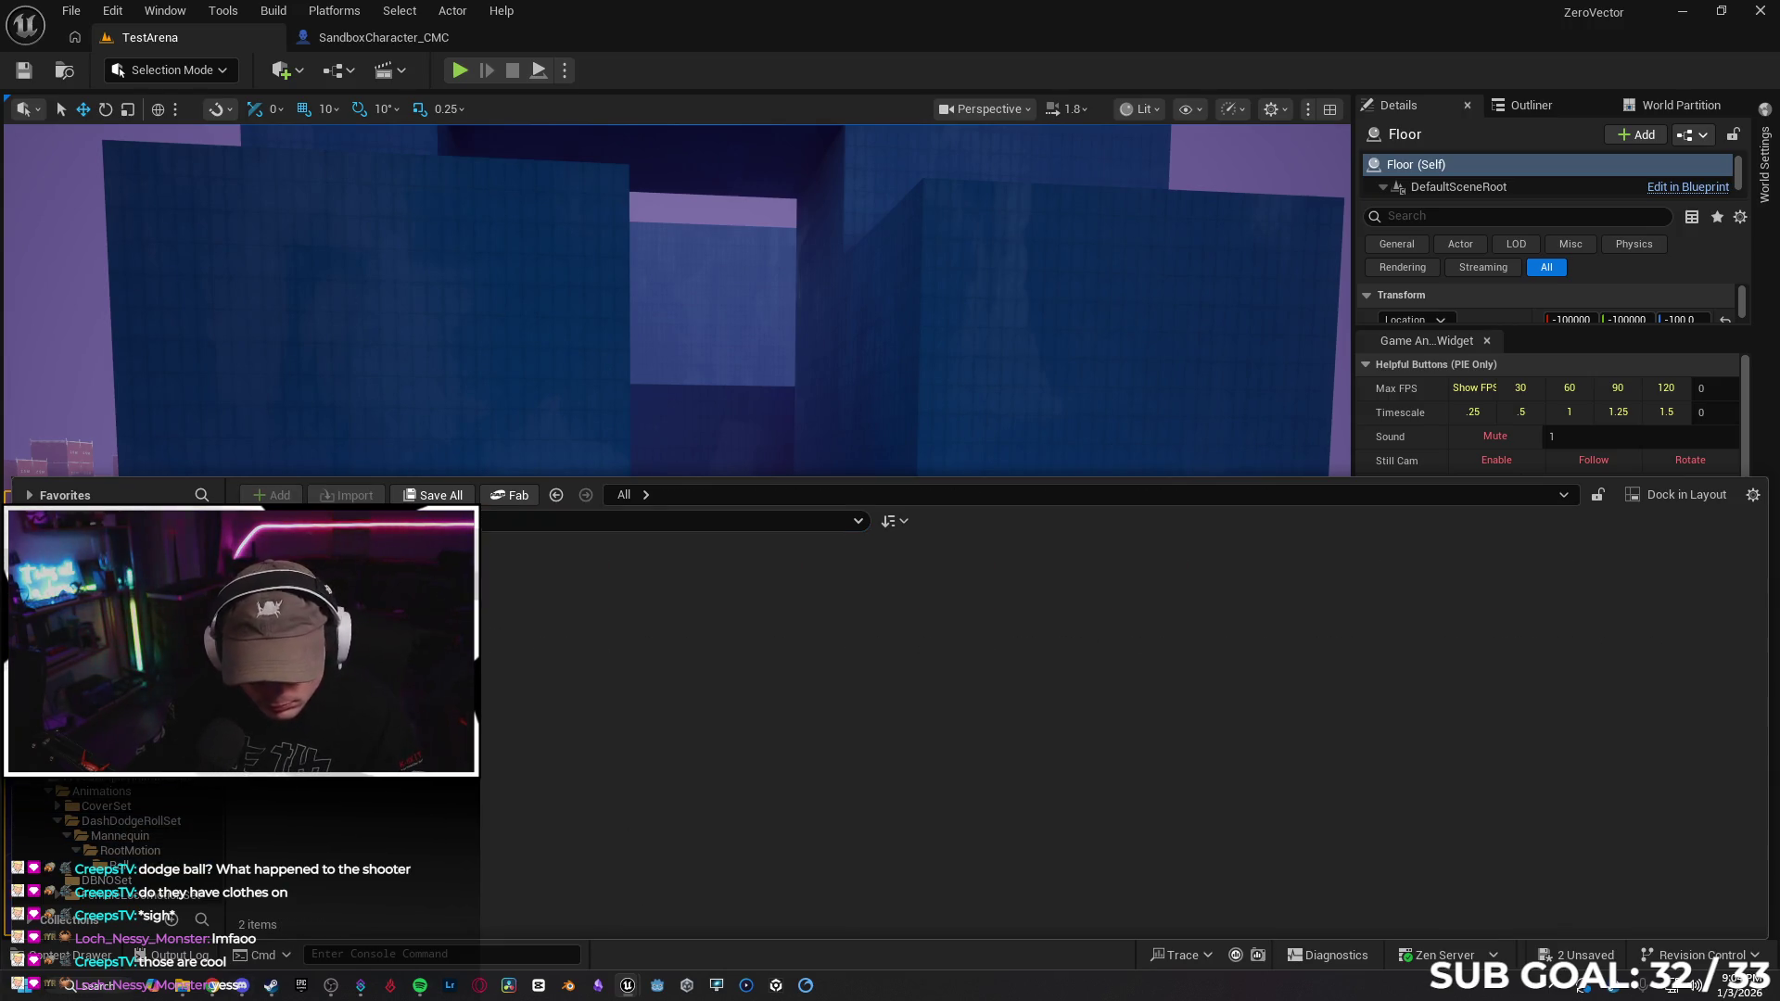
pyautogui.hotkey('alt', 'Right')
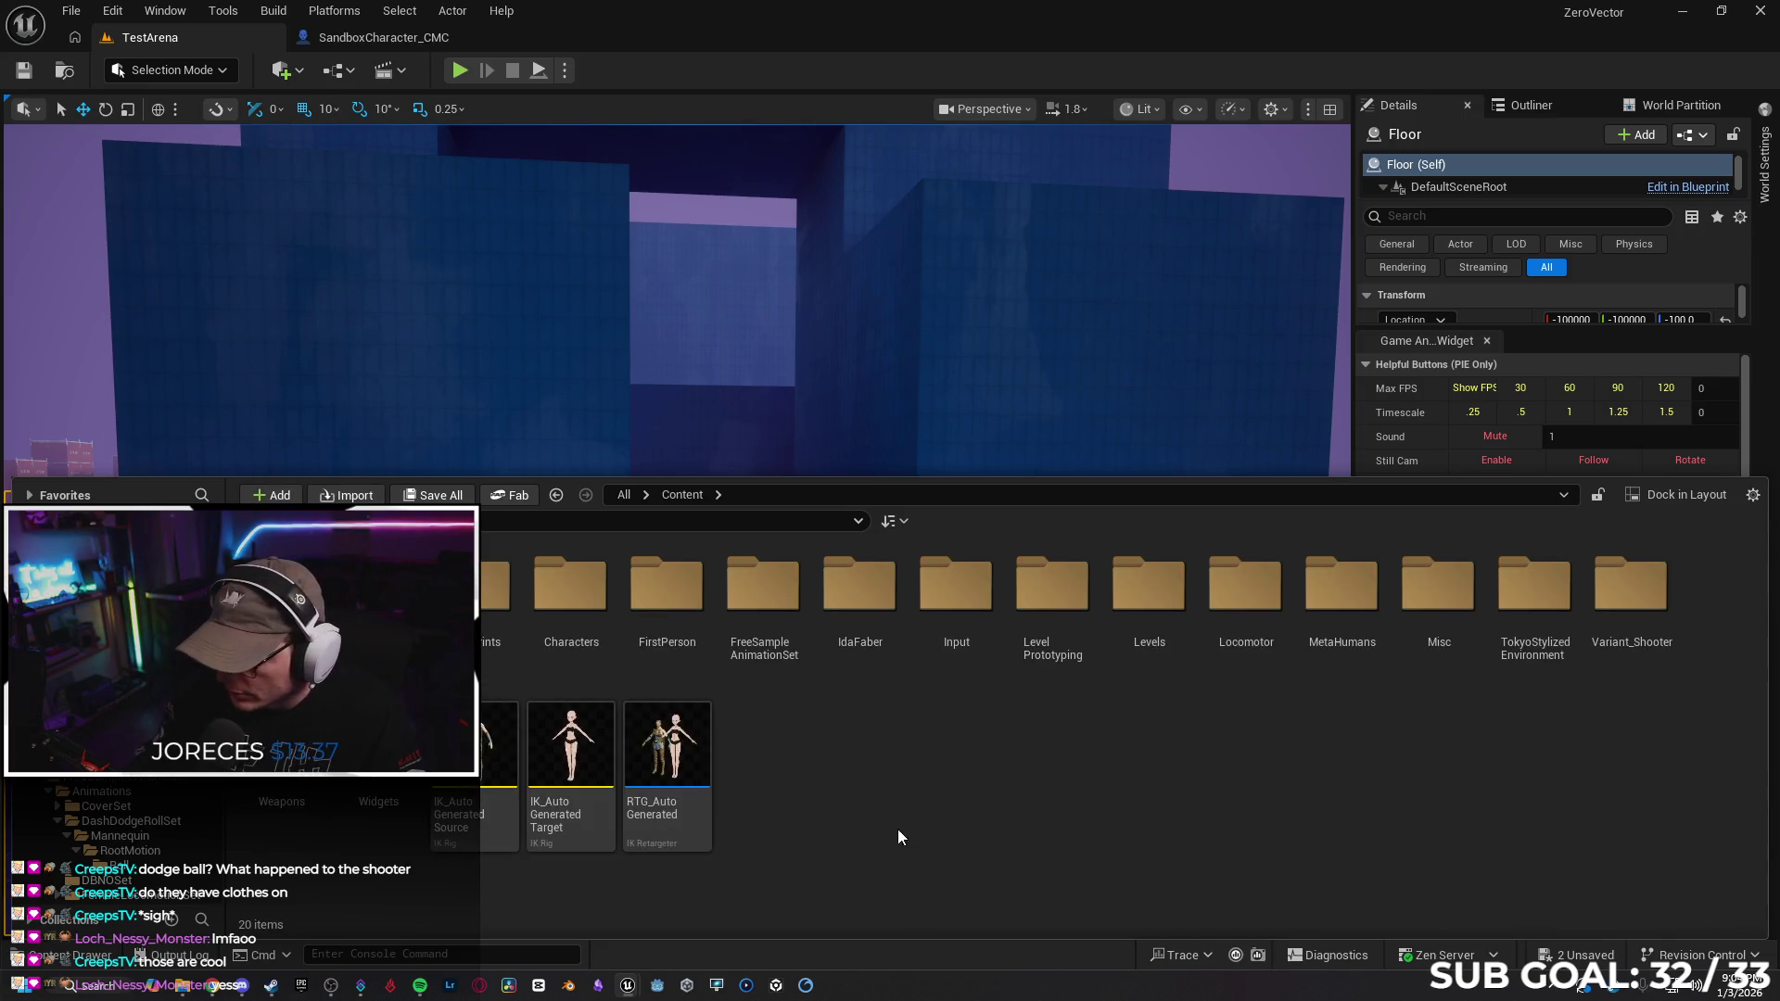
pyautogui.rightClick(882, 812)
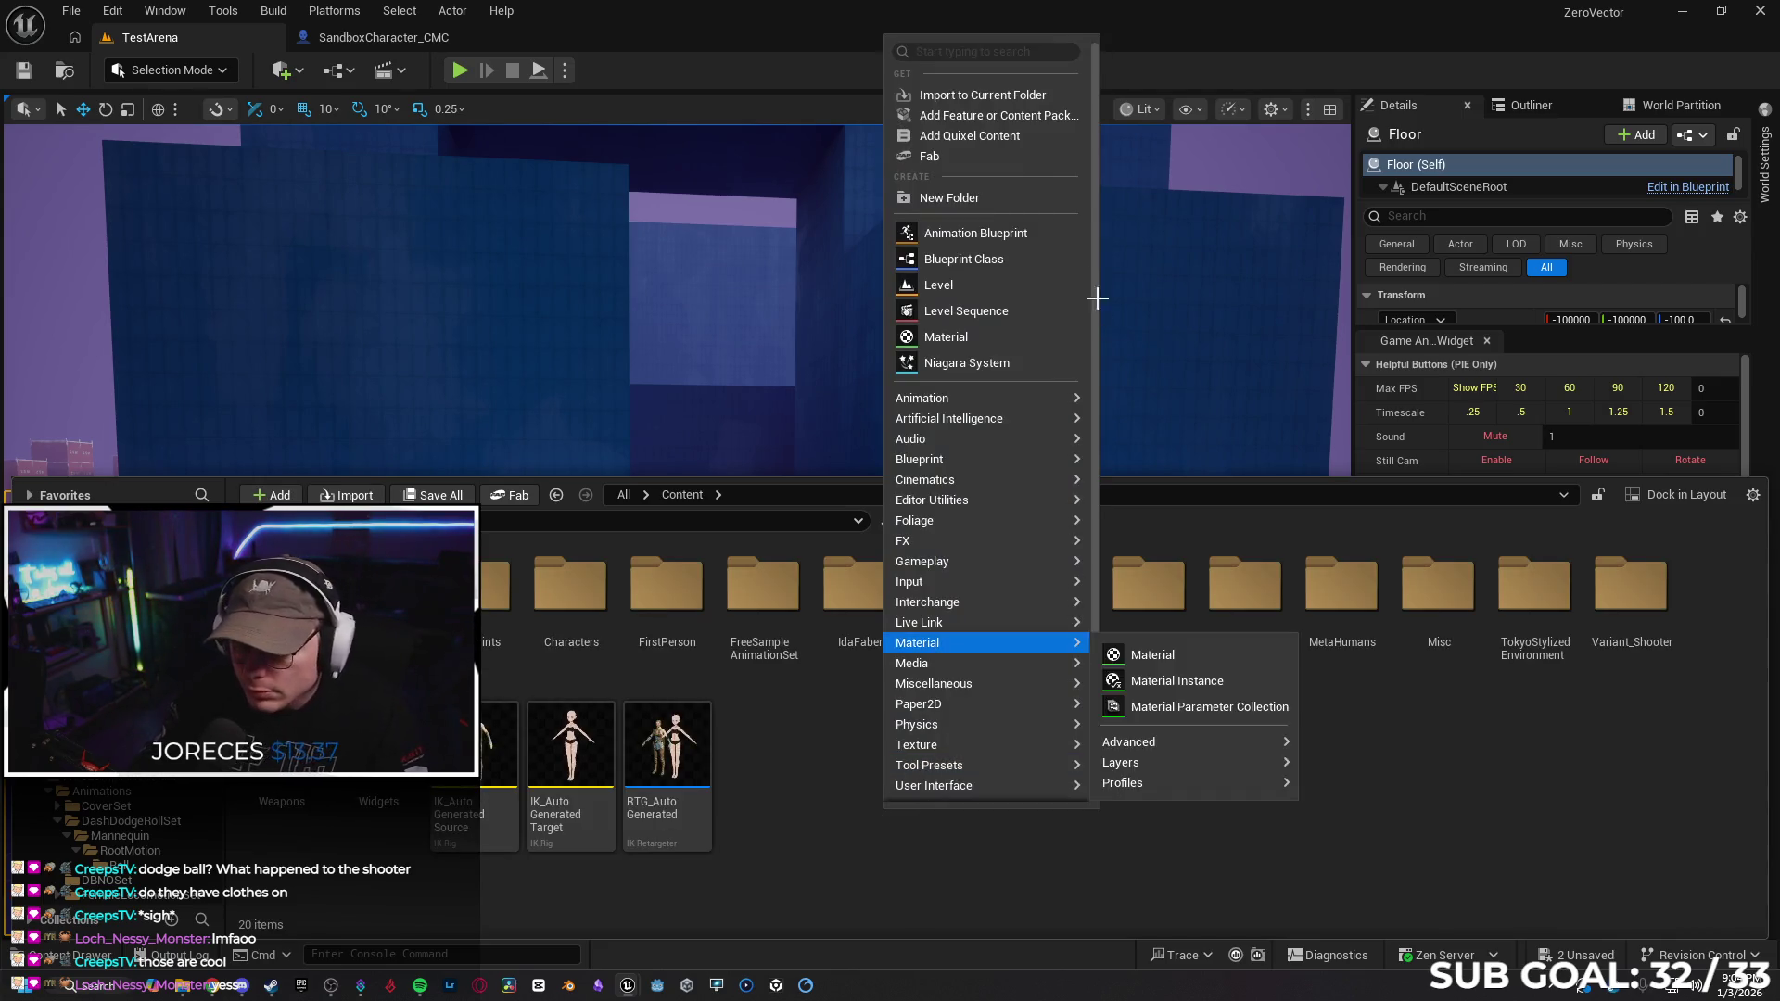
pyautogui.click(947, 198)
pyautogui.write('Pos')
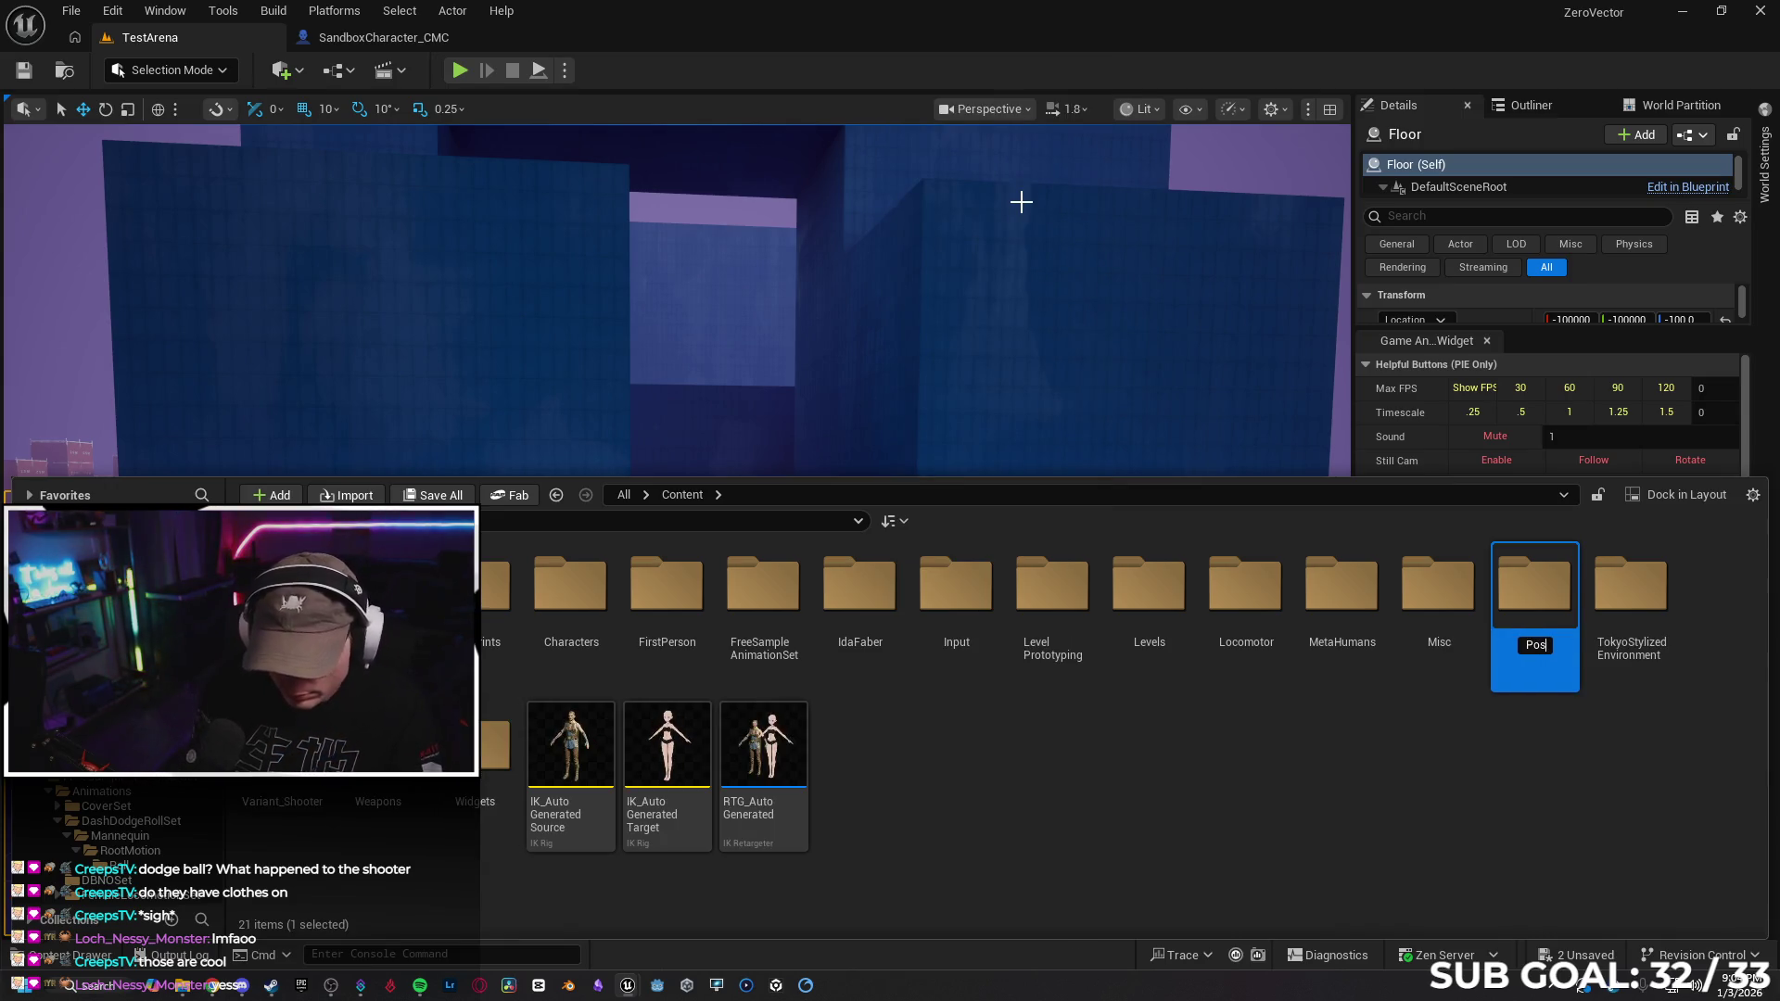
pyautogui.write('t Process')
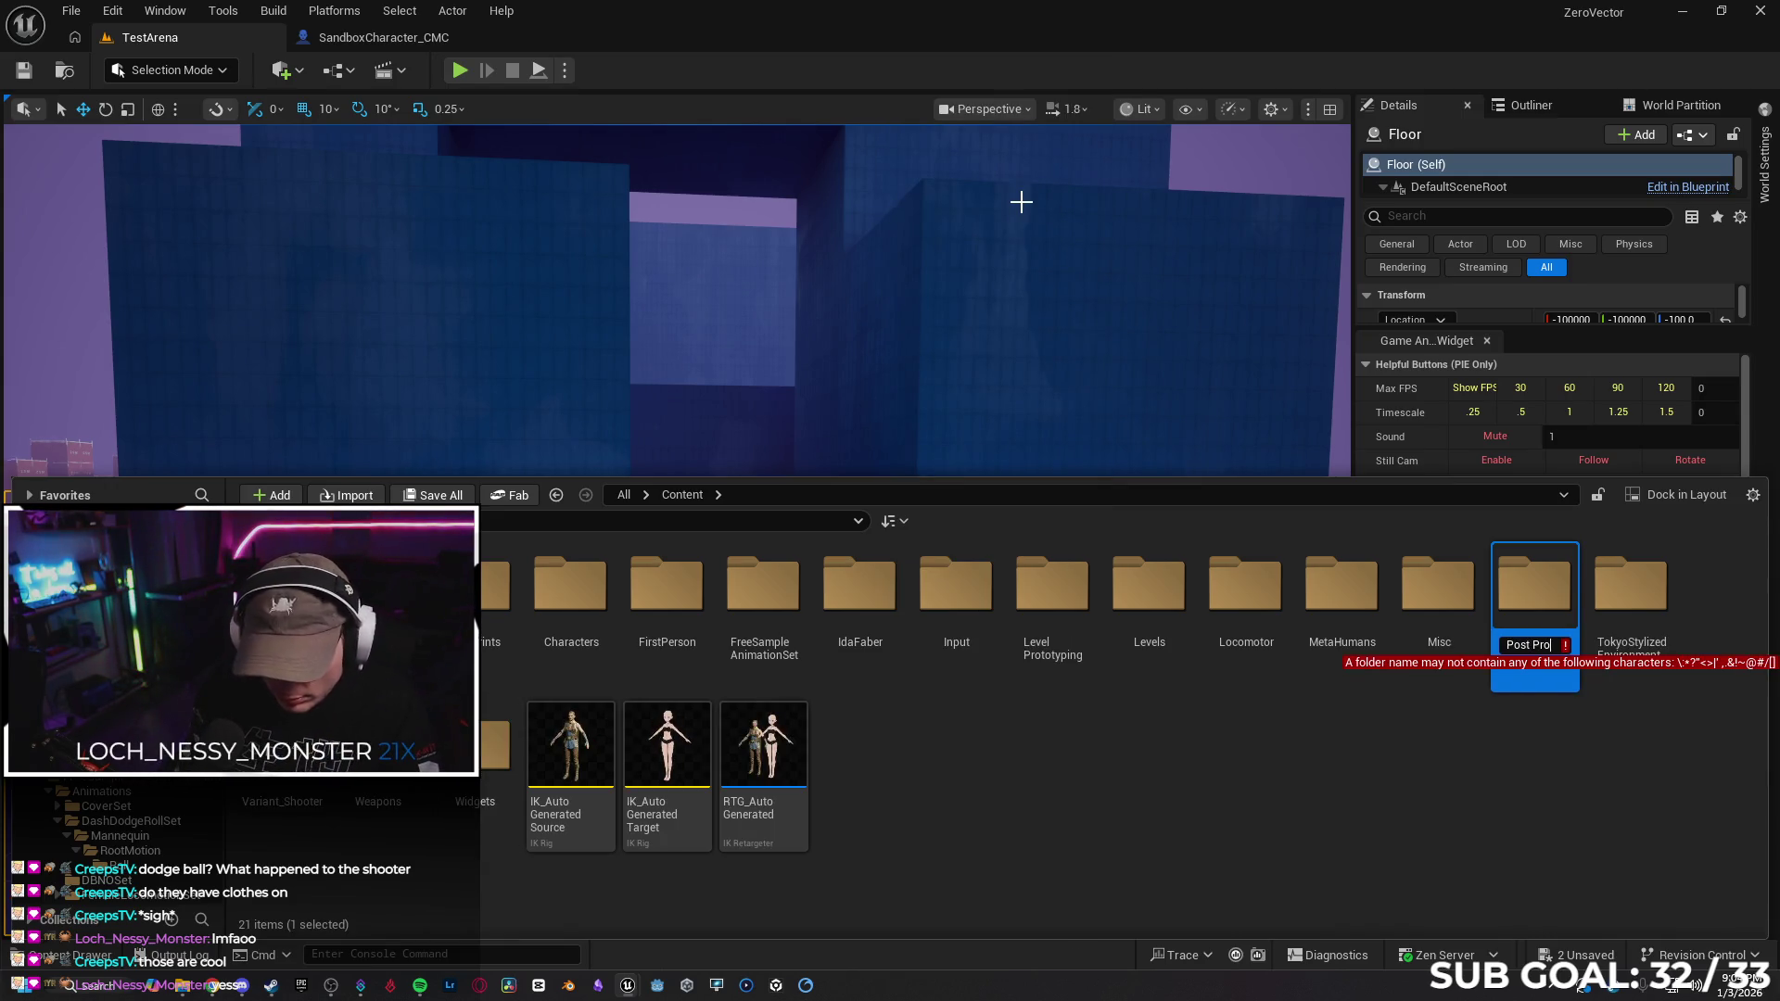
pyautogui.press('BackSpace')
pyautogui.press('BackSpace')
pyautogui.press('BackSpace')
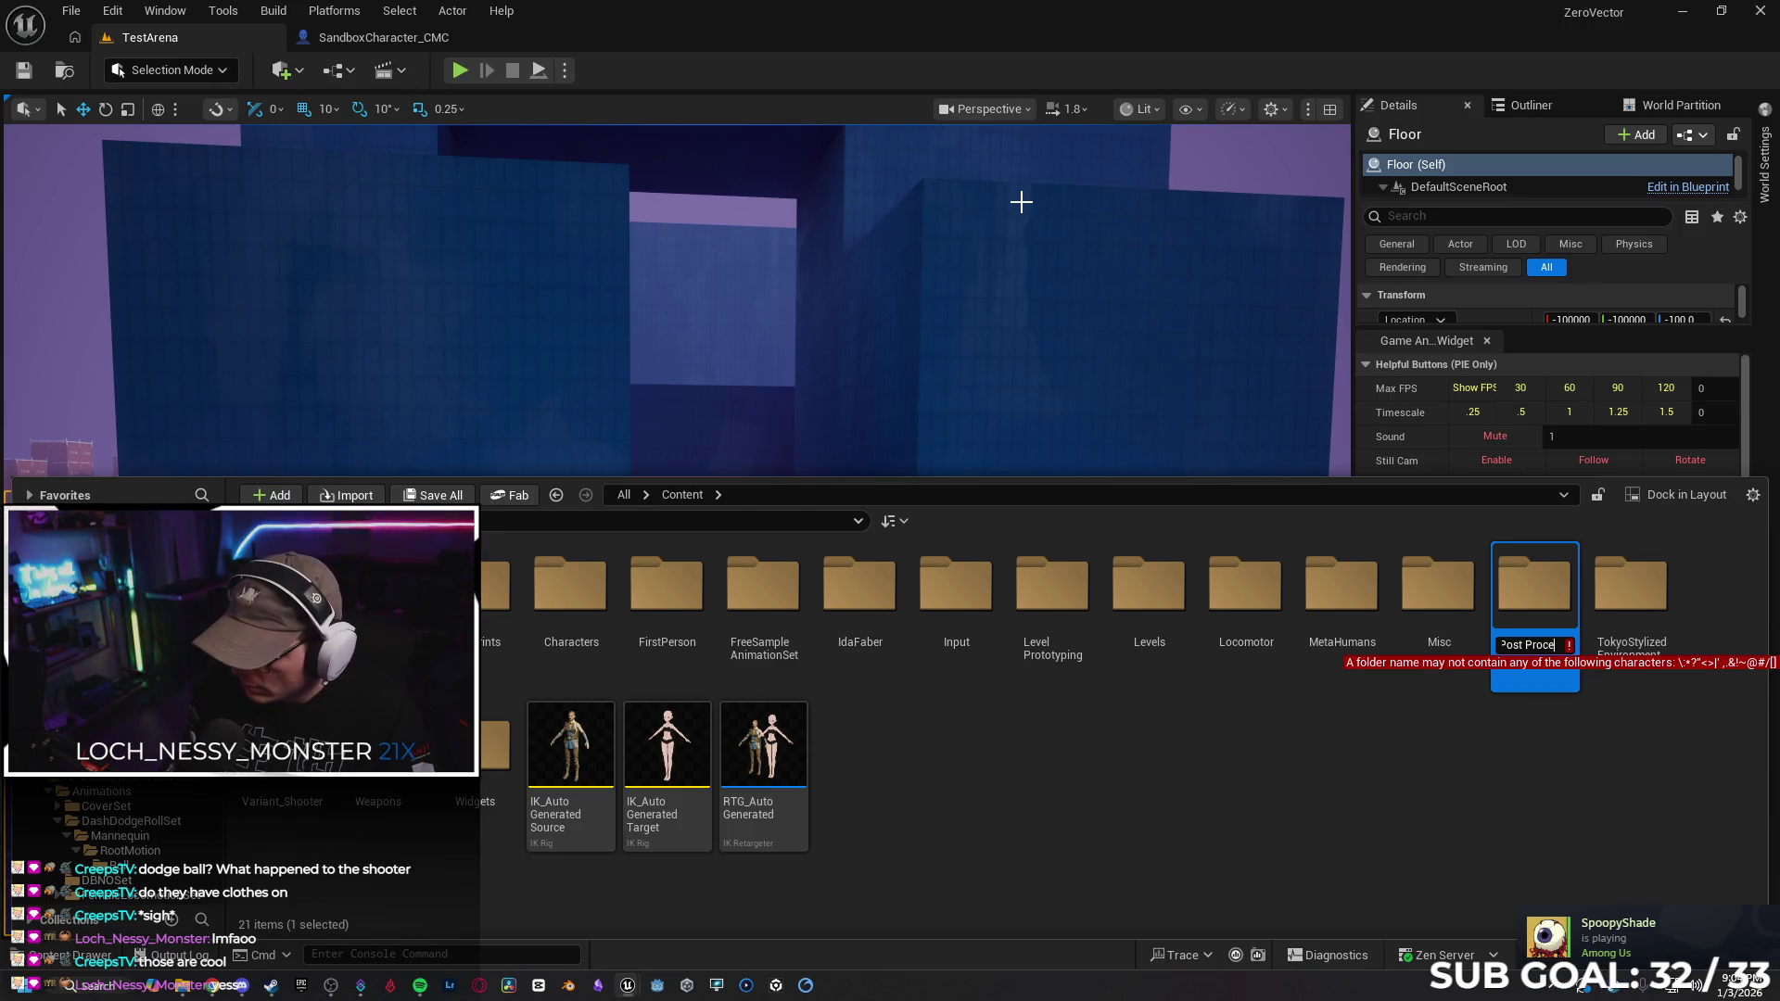
pyautogui.press('BackSpace')
pyautogui.write('_Process')
pyautogui.press('Return')
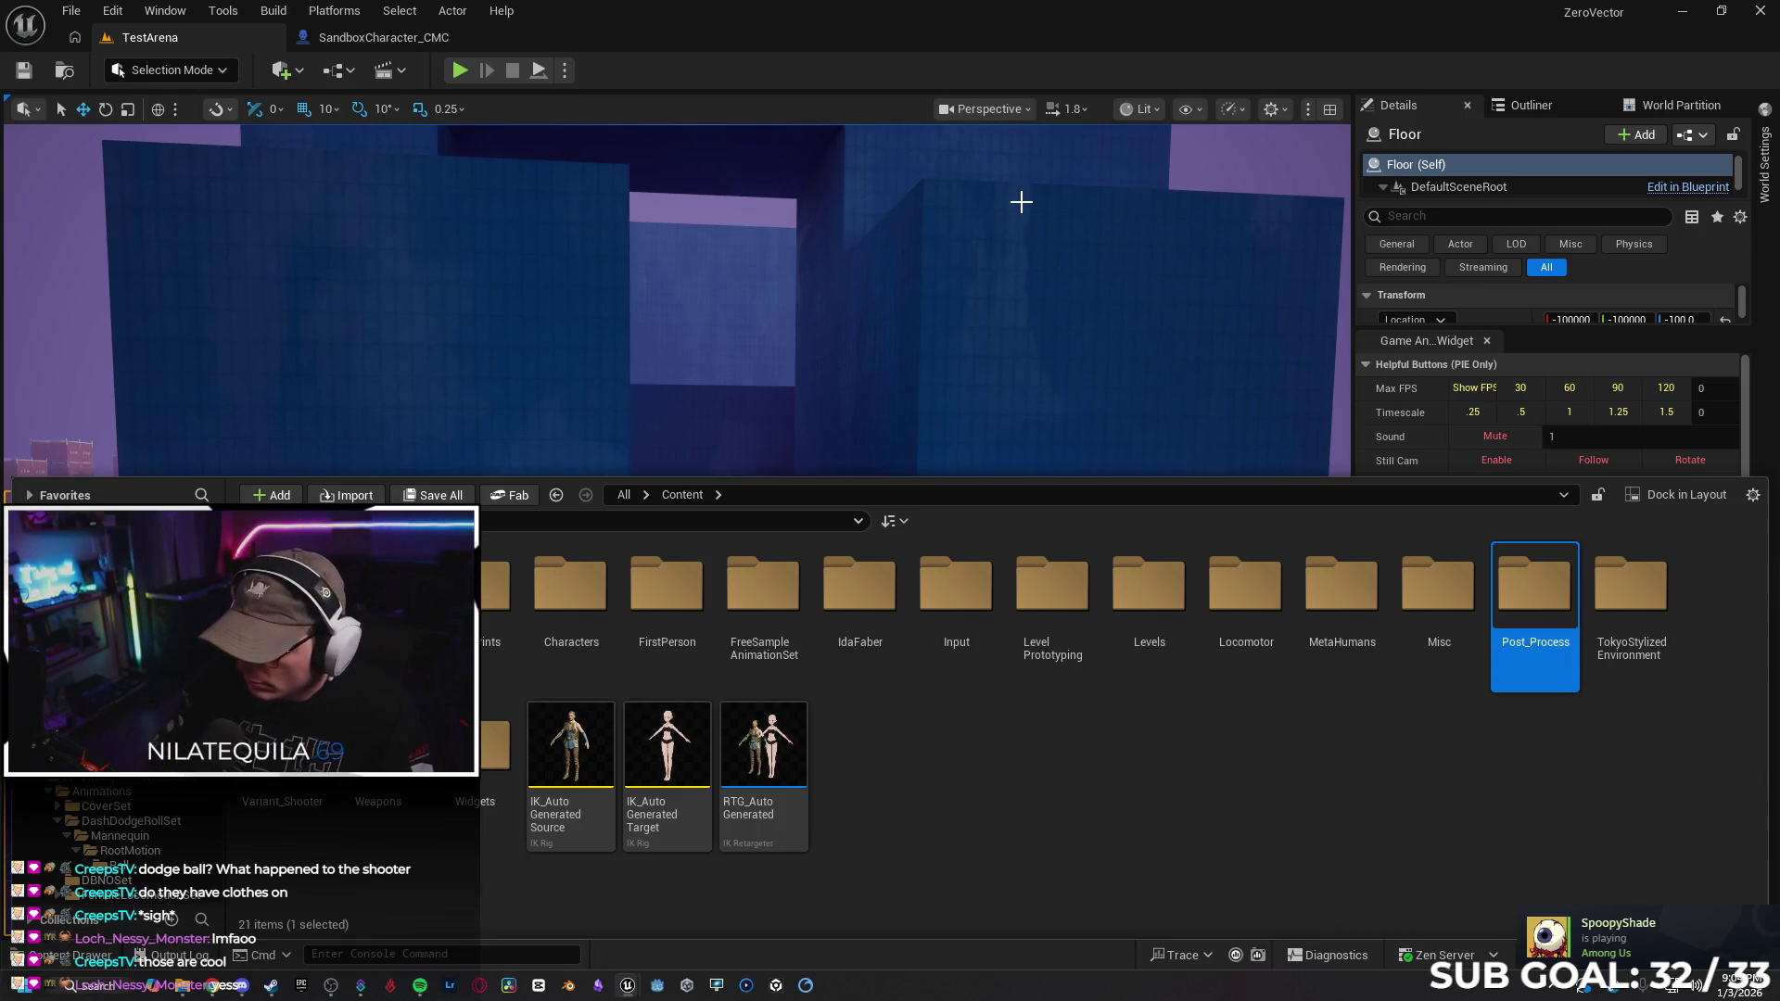
# Create a new material inside the Post_Process folder
pyautogui.doubleClick(1519, 609)
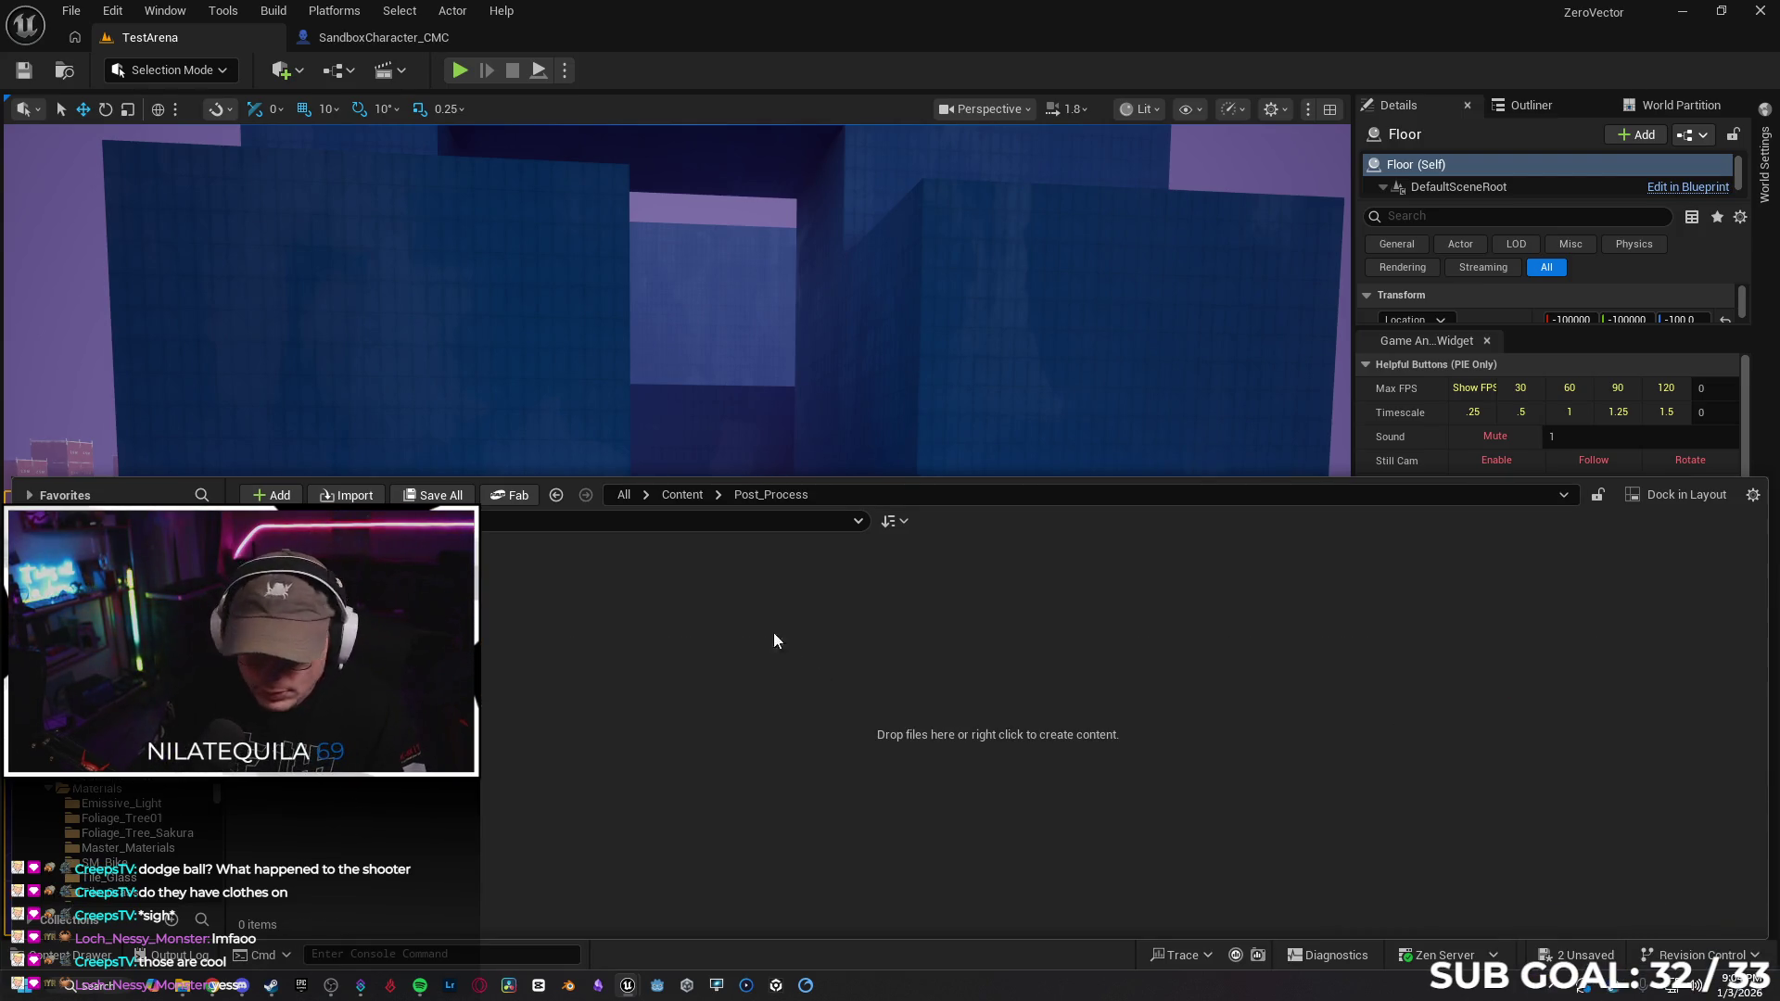
pyautogui.rightClick(389, 700)
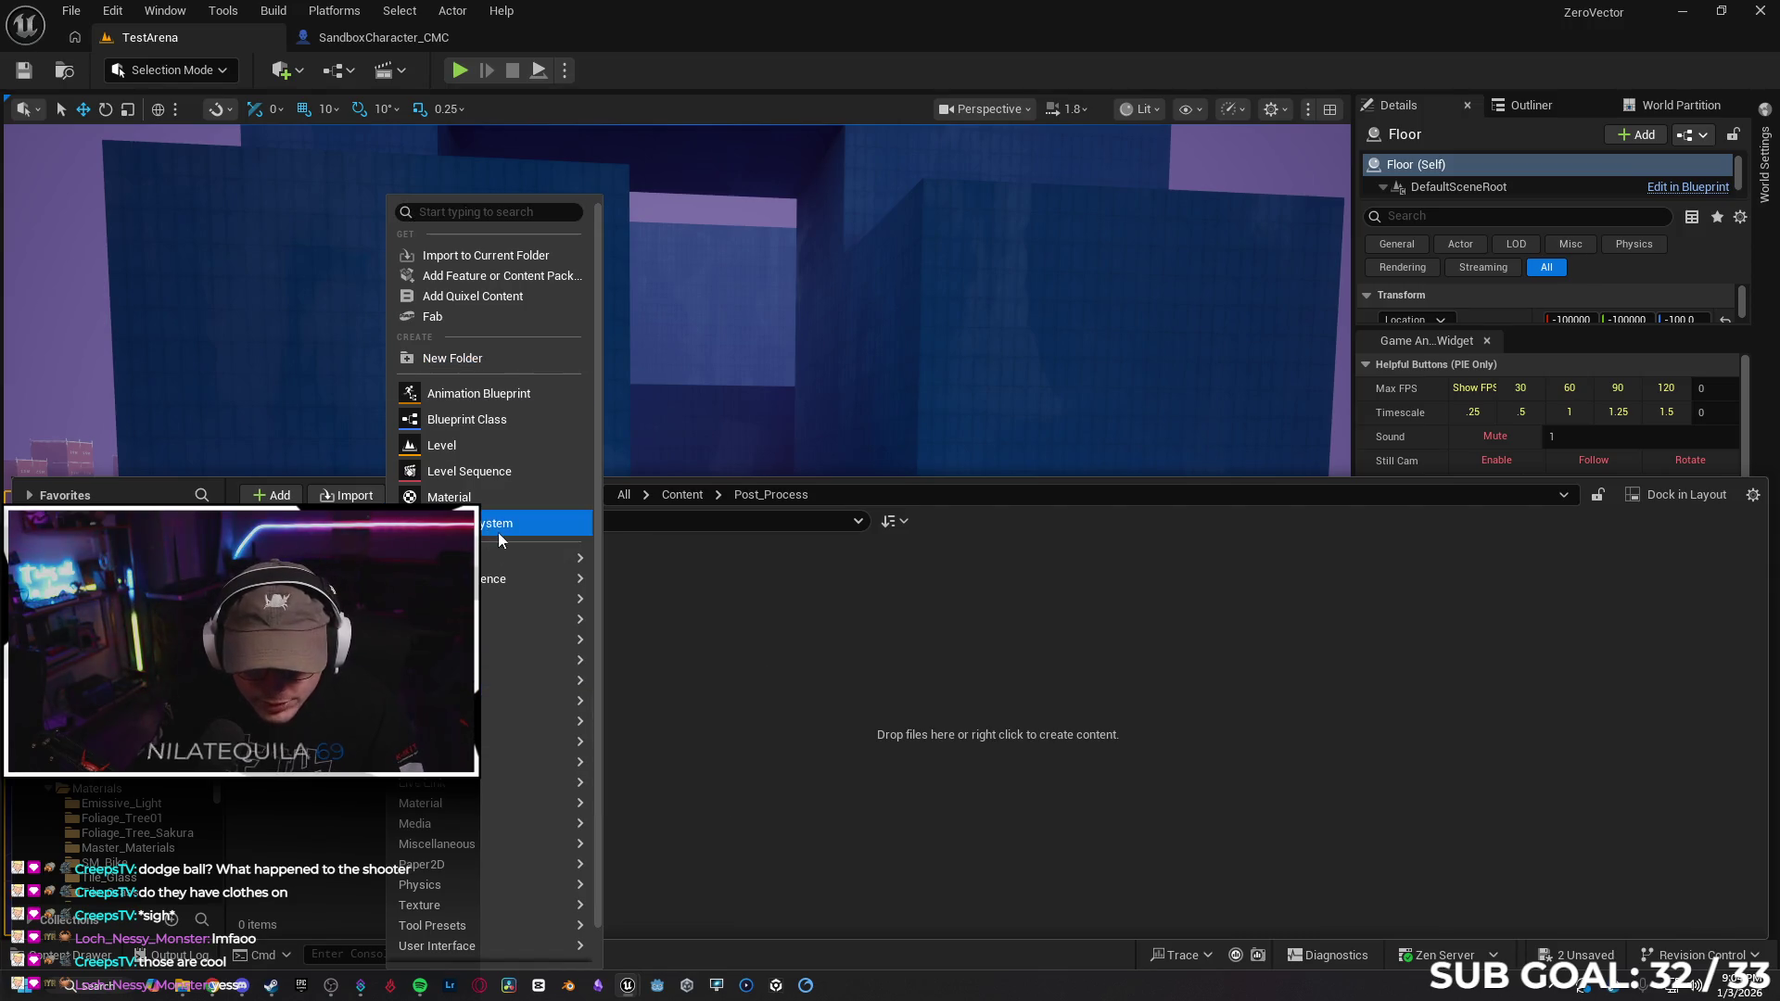
pyautogui.click(468, 497)
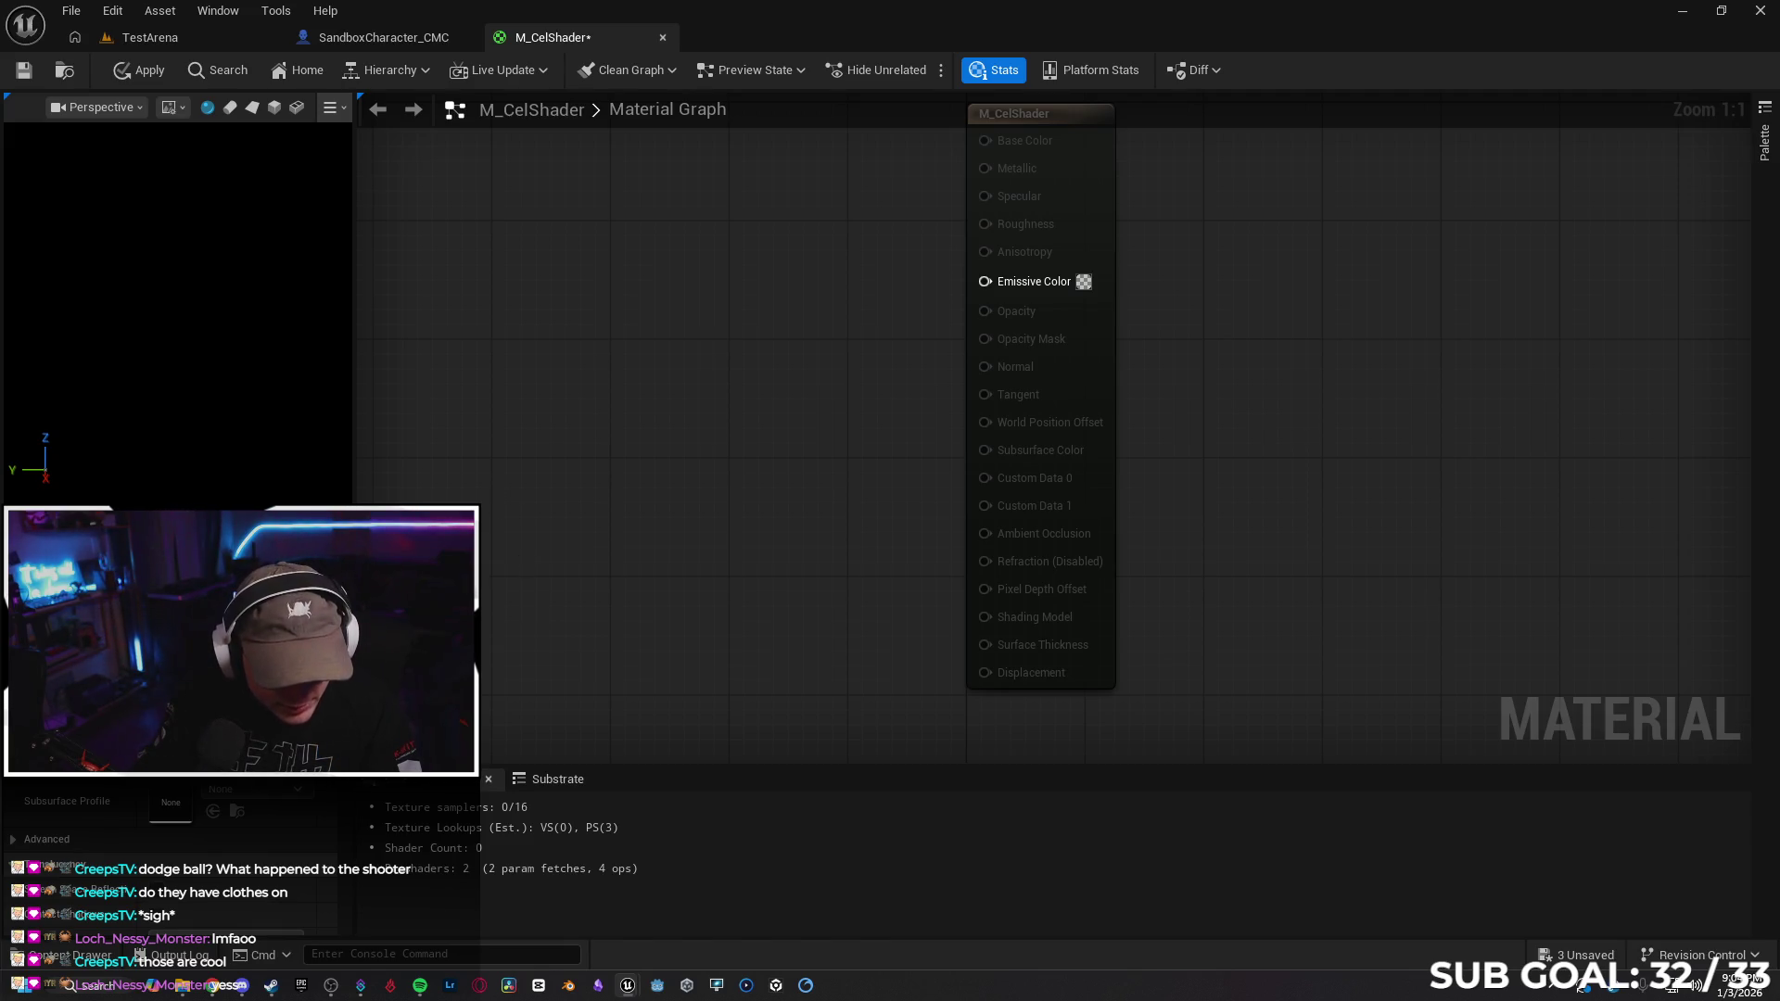
pyautogui.scroll(-3, 167, 835)
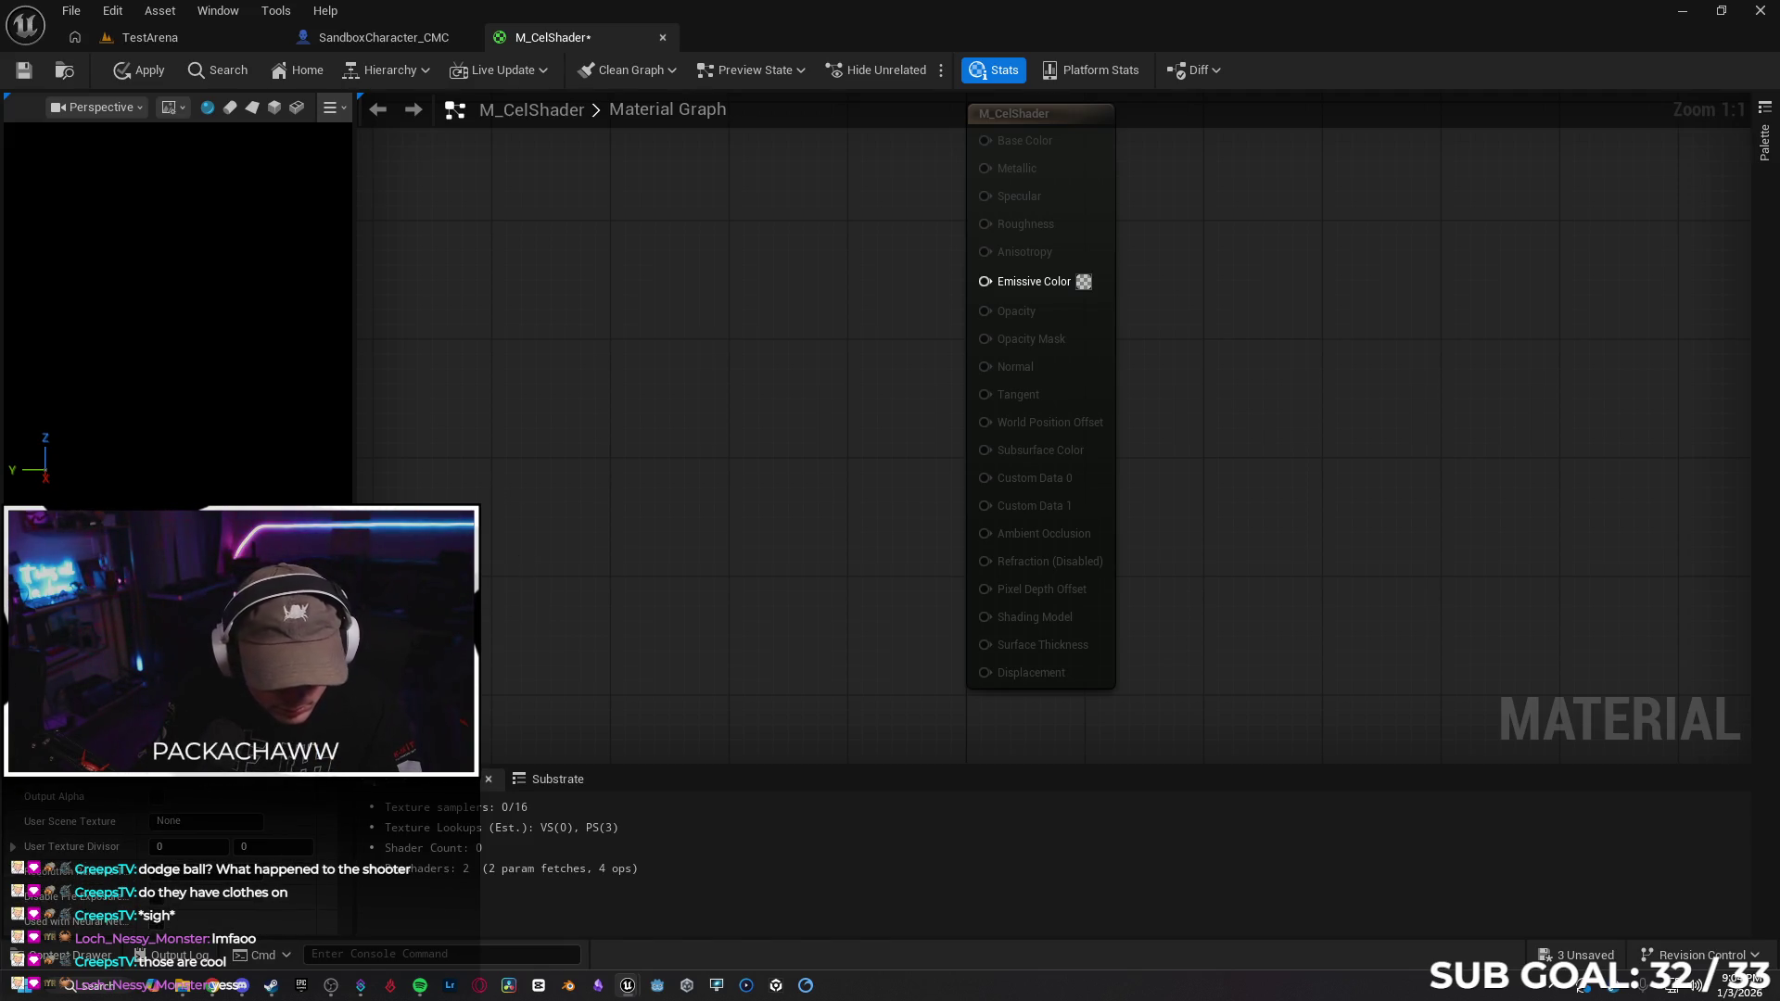
pyautogui.scroll(-3, 167, 834)
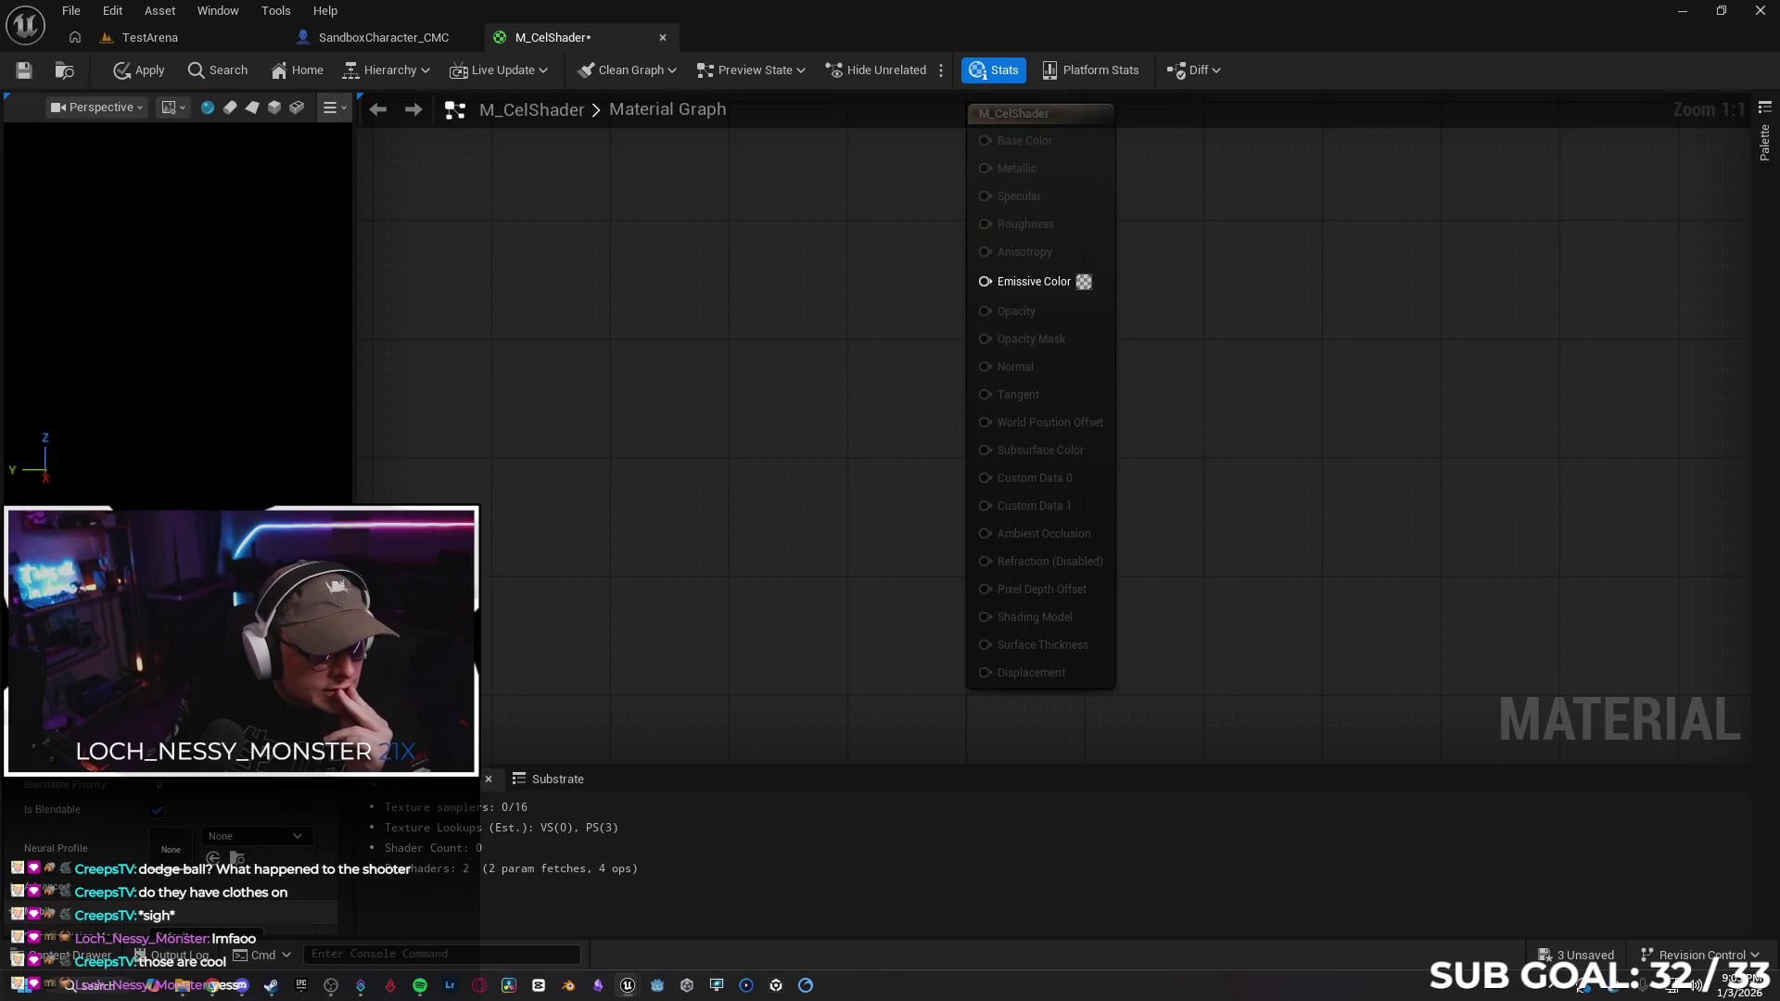
# Add a SceneTexture node to the graph set to DiffuseColor
pyautogui.rightClick(463, 250)
pyautogui.write('scenetext')
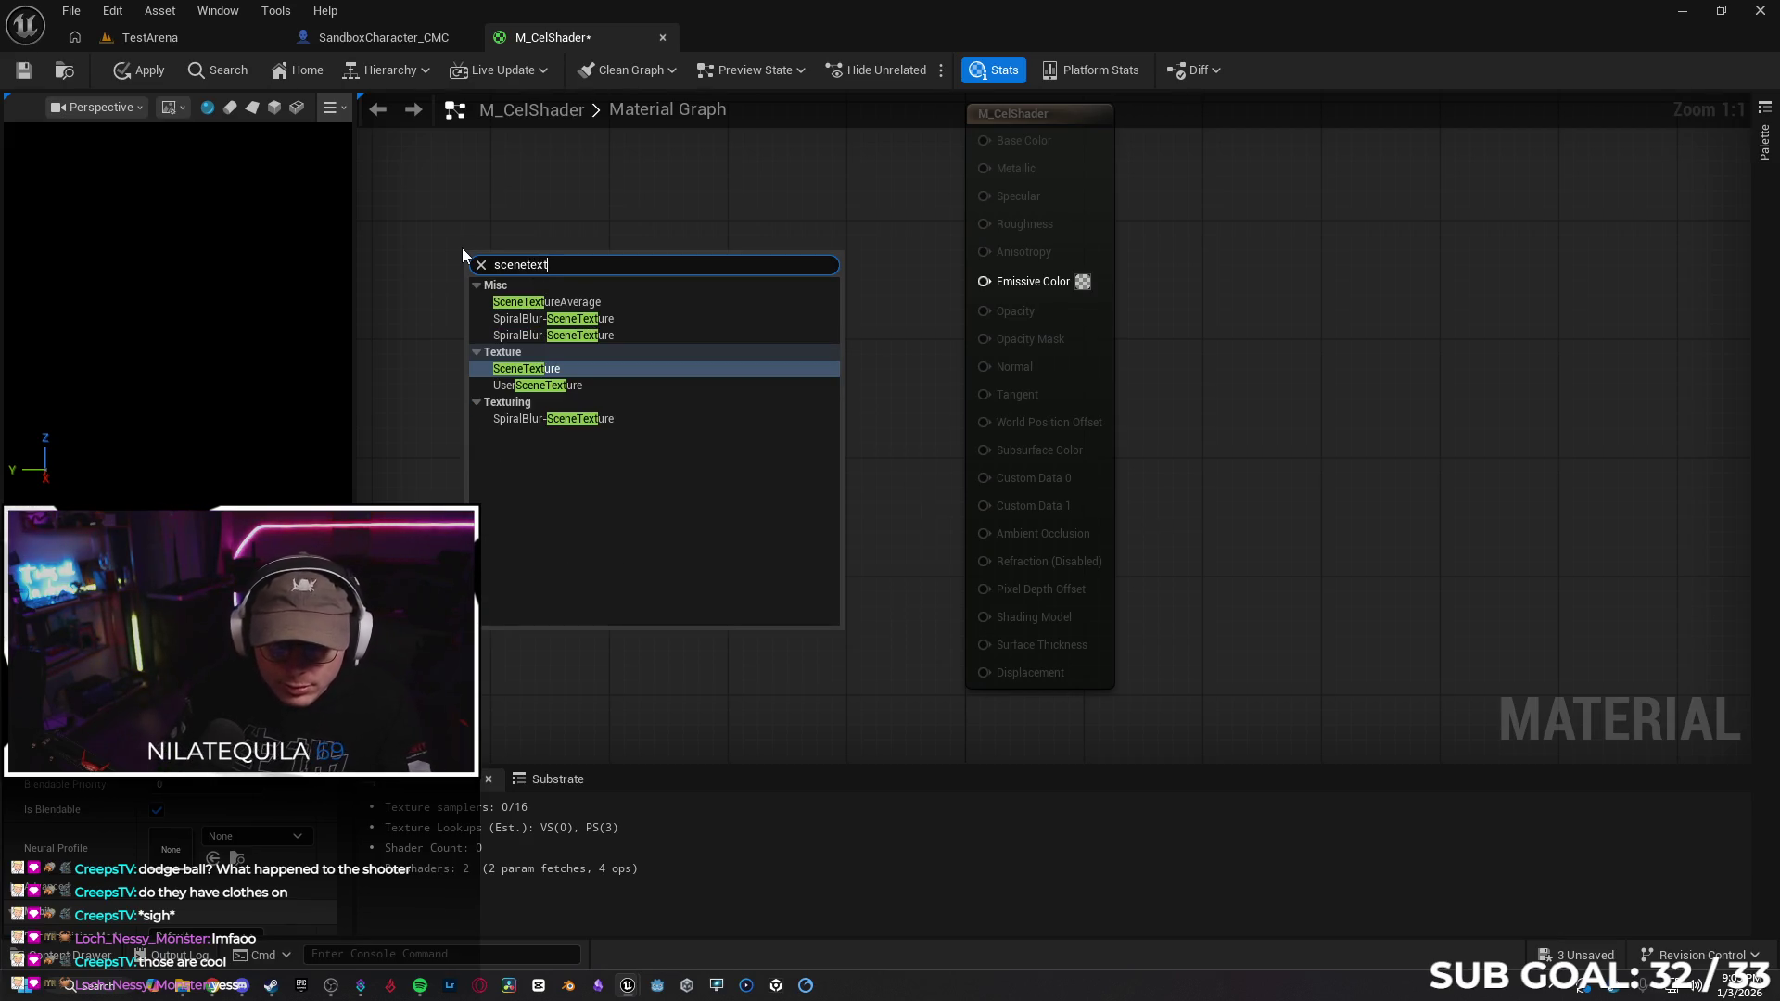
pyautogui.press('Return')
pyautogui.moveTo(577, 275); pyautogui.dragTo(622, 172)
pyautogui.moveTo(699, 410); pyautogui.dragTo(704, 467)
pyautogui.click(704, 467)
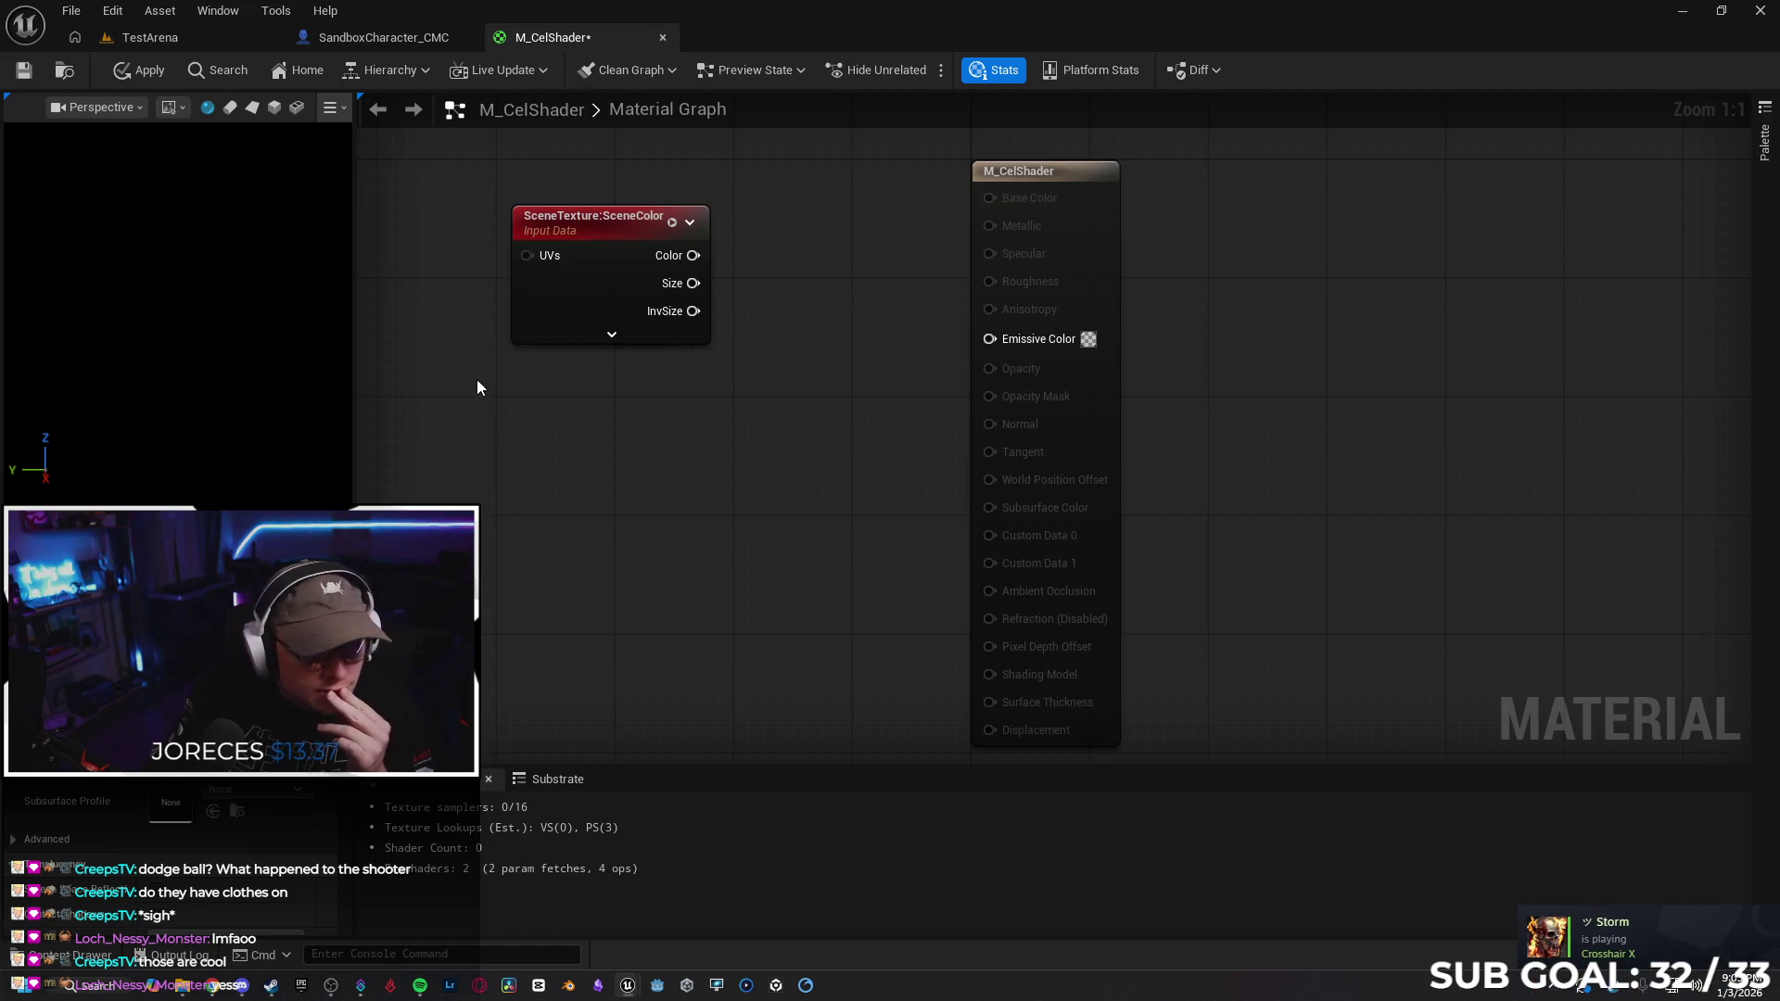
pyautogui.click(611, 335)
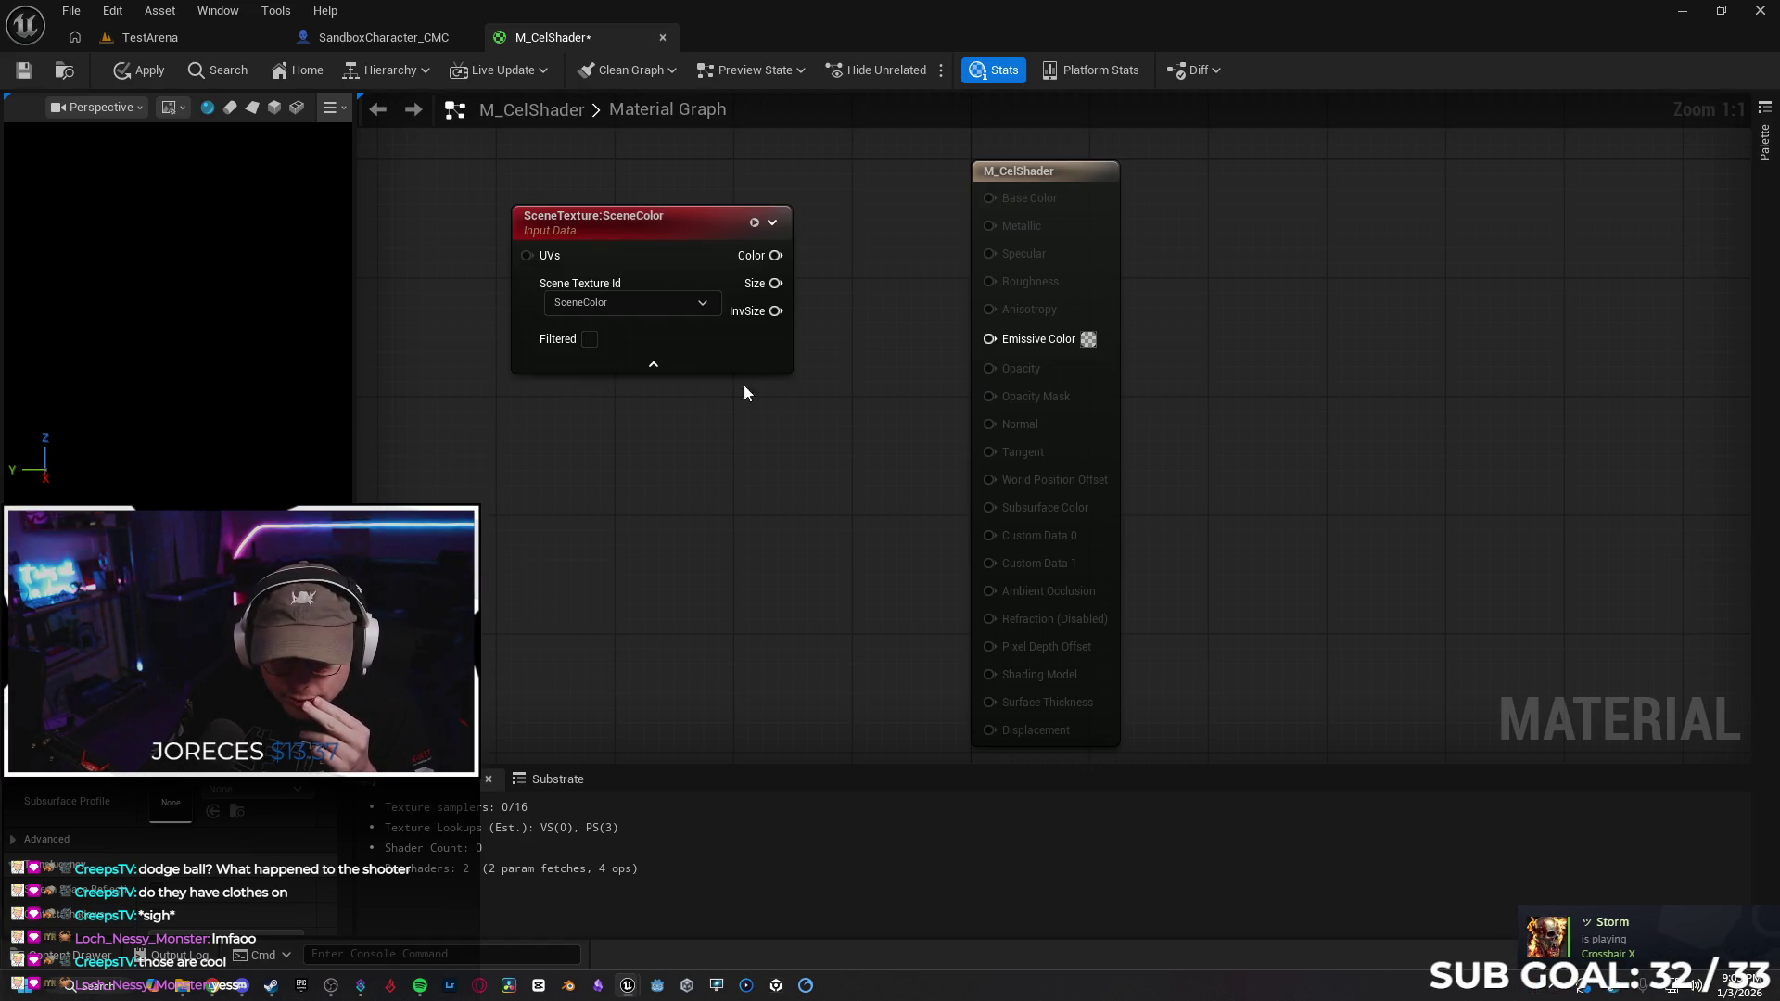
pyautogui.click(663, 303)
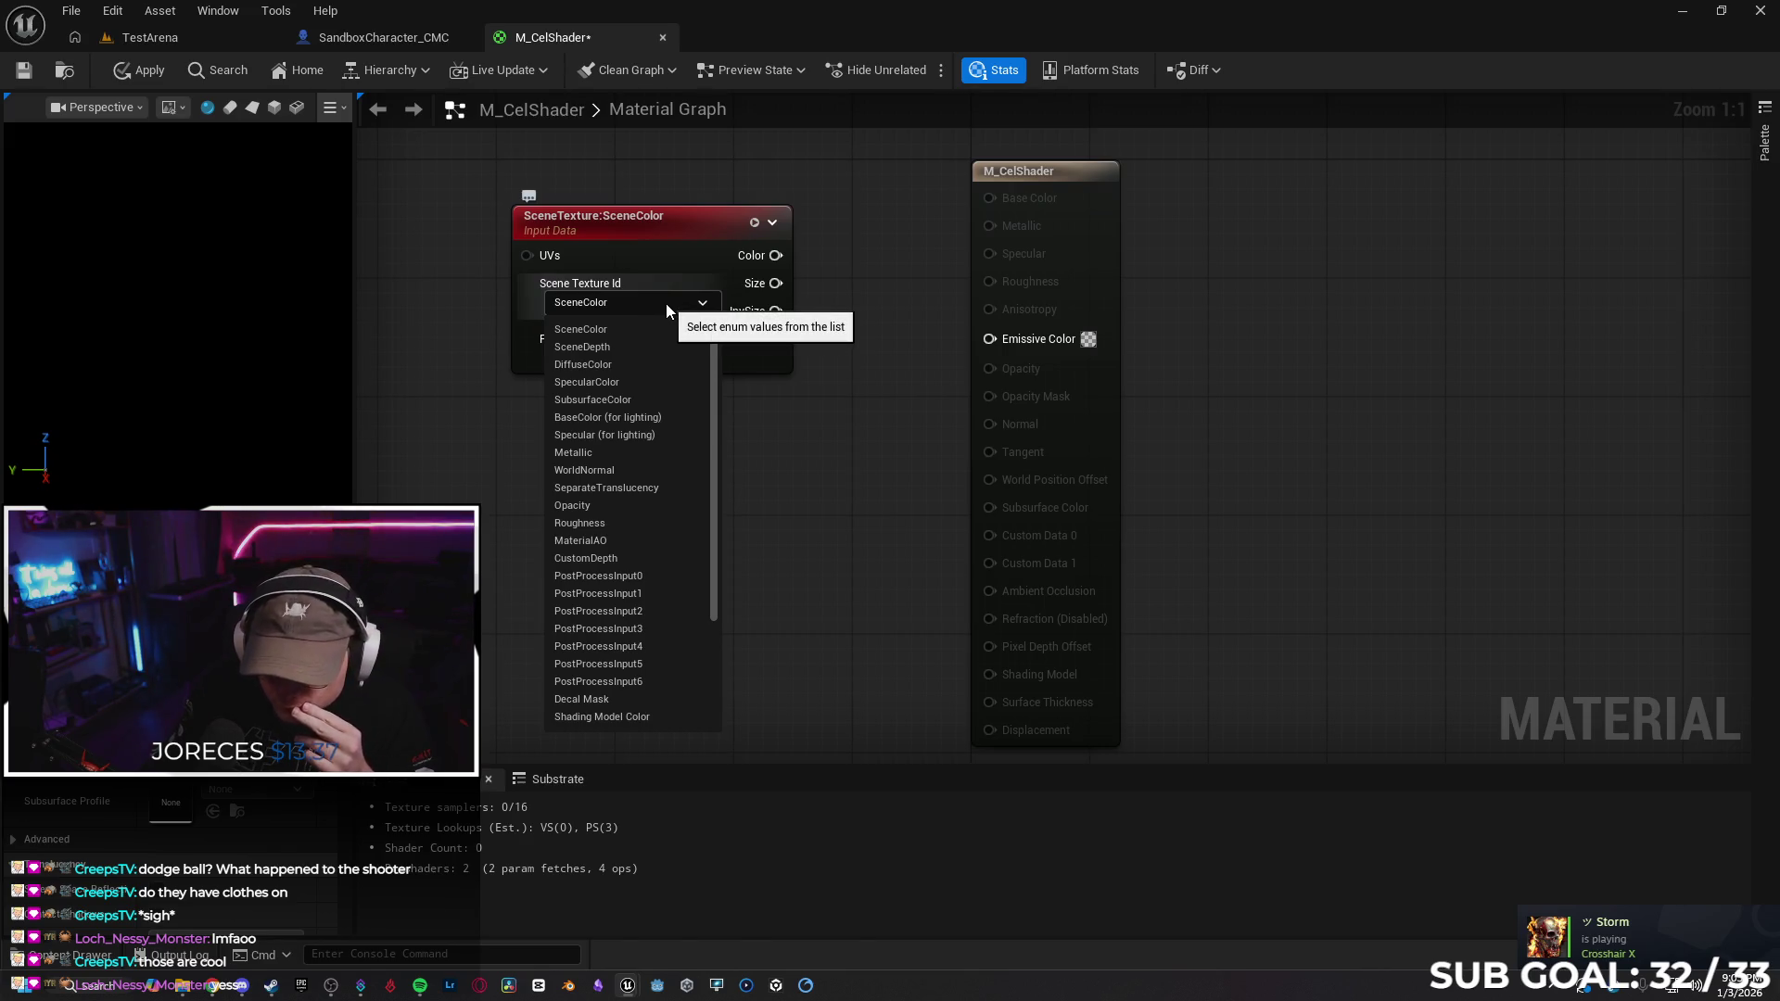
pyautogui.click(652, 365)
pyautogui.moveTo(682, 226); pyautogui.dragTo(623, 227)
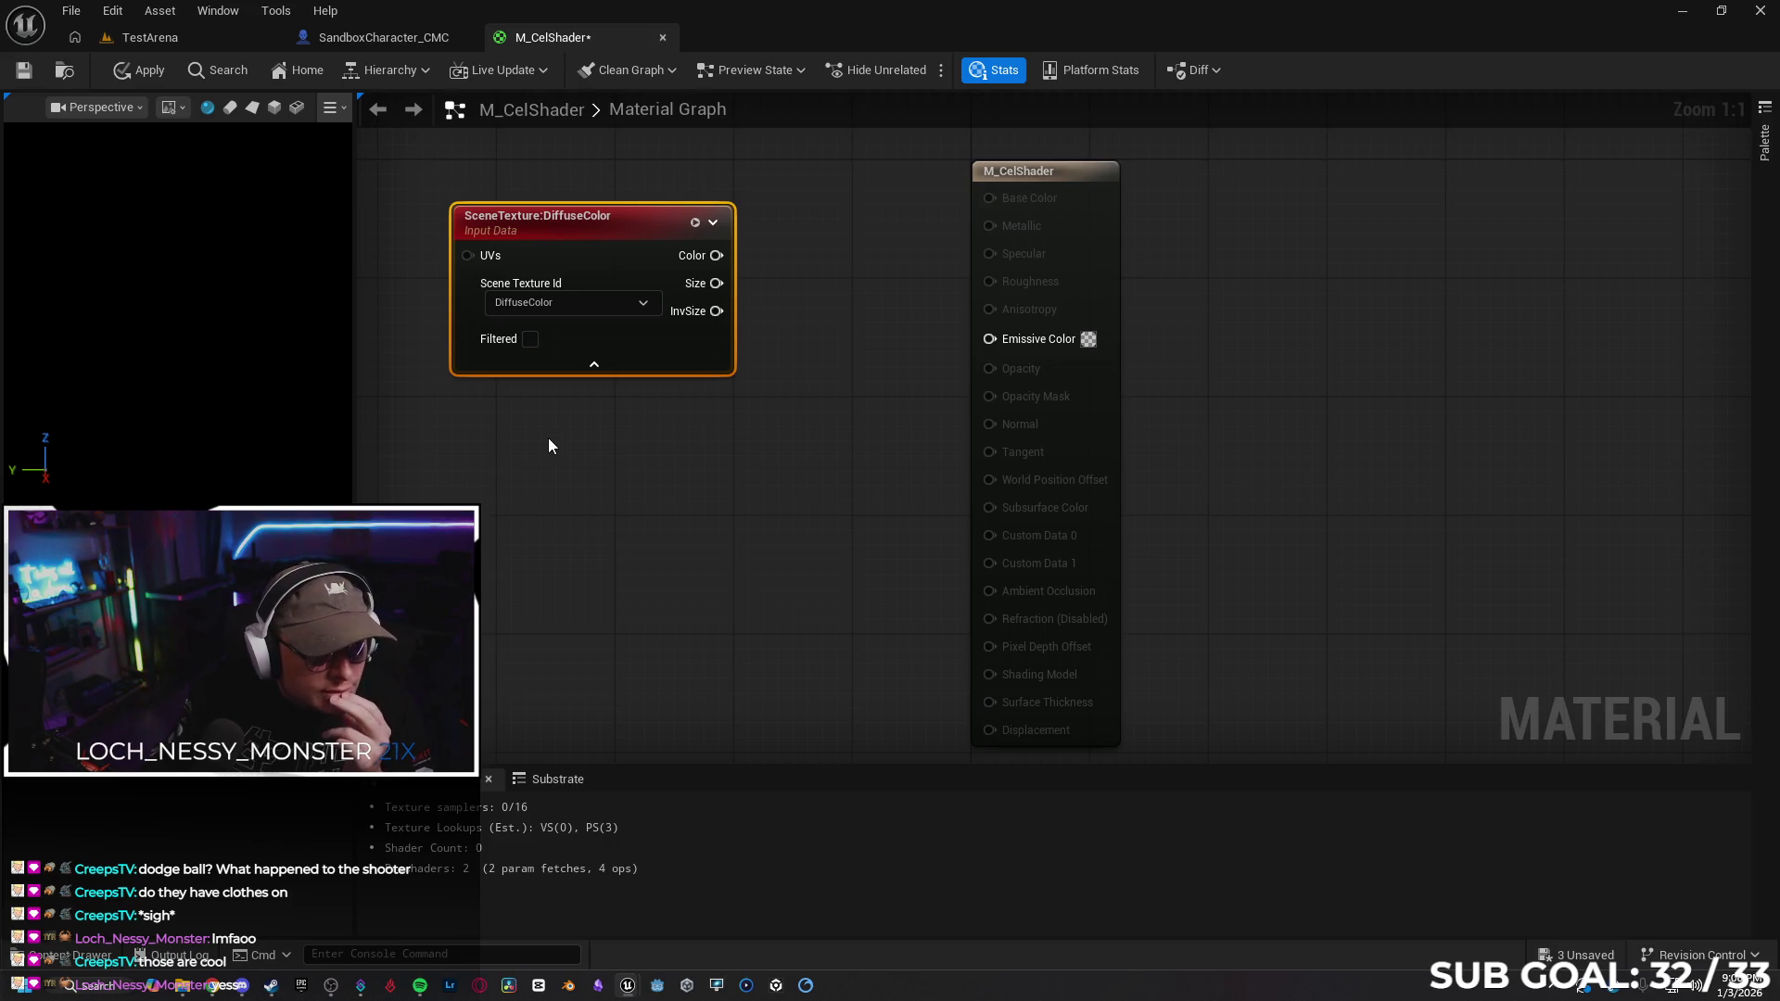
# Add a second SceneTexture node set to PostProcessInput0, aligned under DiffuseColor
pyautogui.rightClick(491, 468)
pyautogui.write('scene')
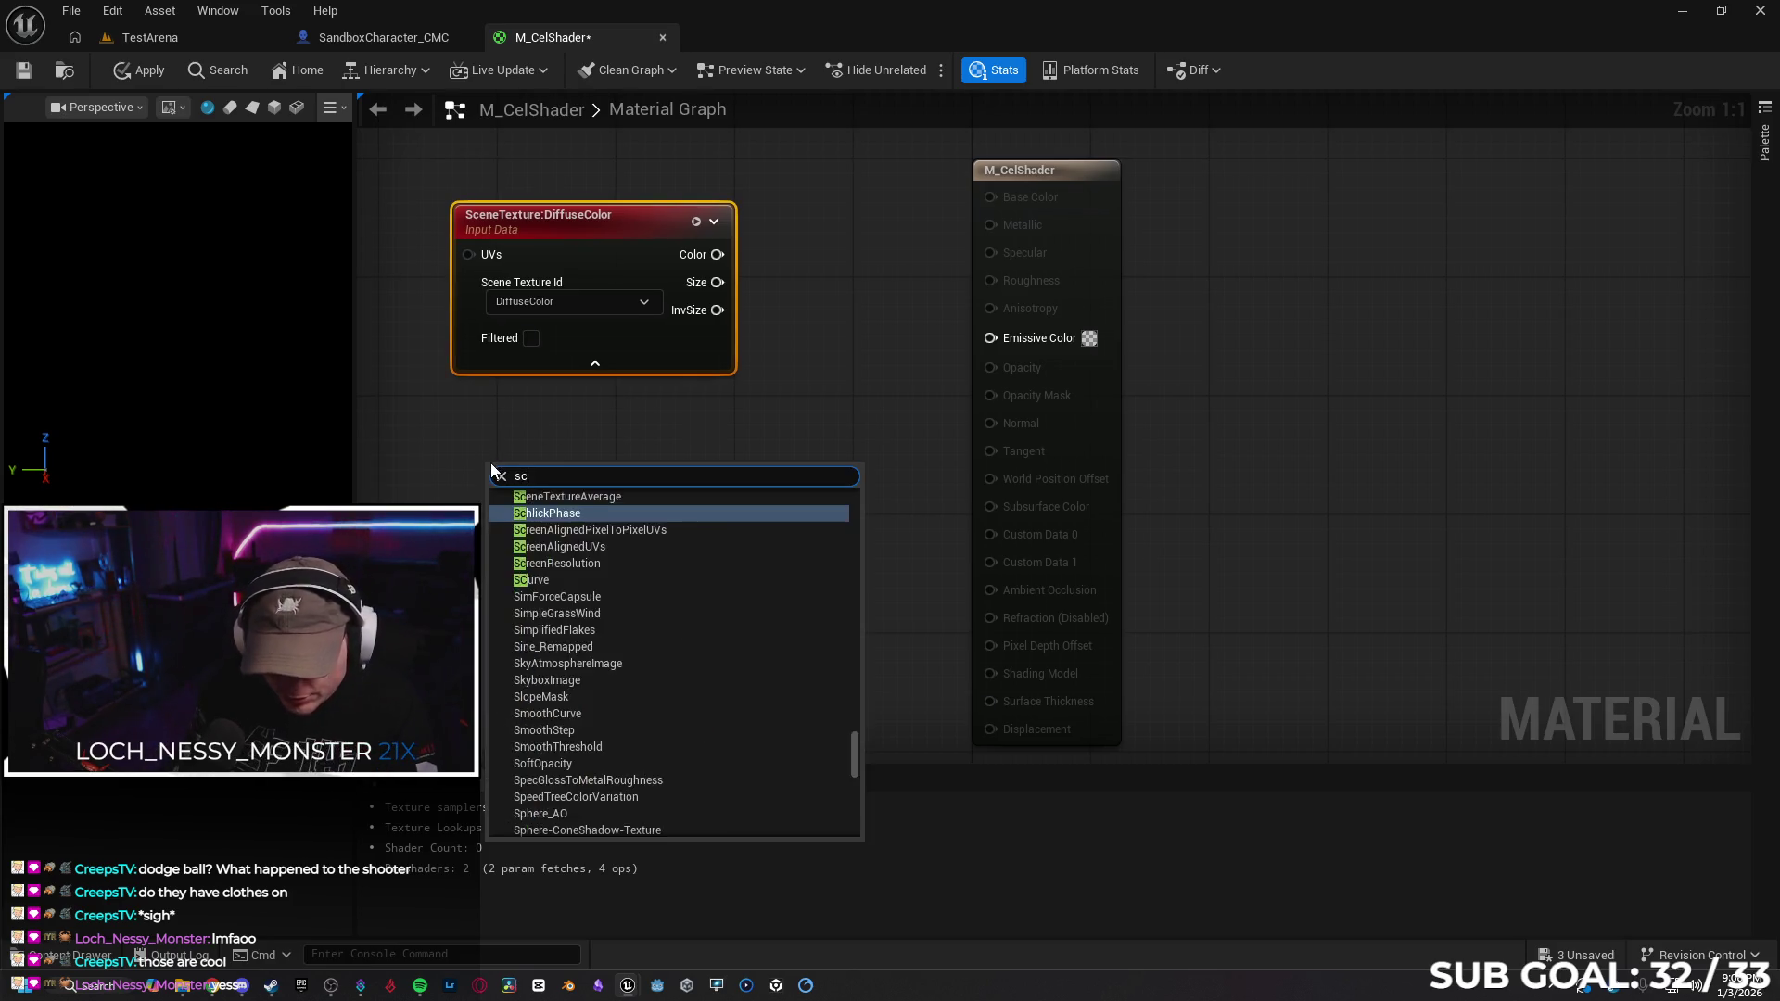
pyautogui.press('Down')
pyautogui.press('Down')
pyautogui.press('Down')
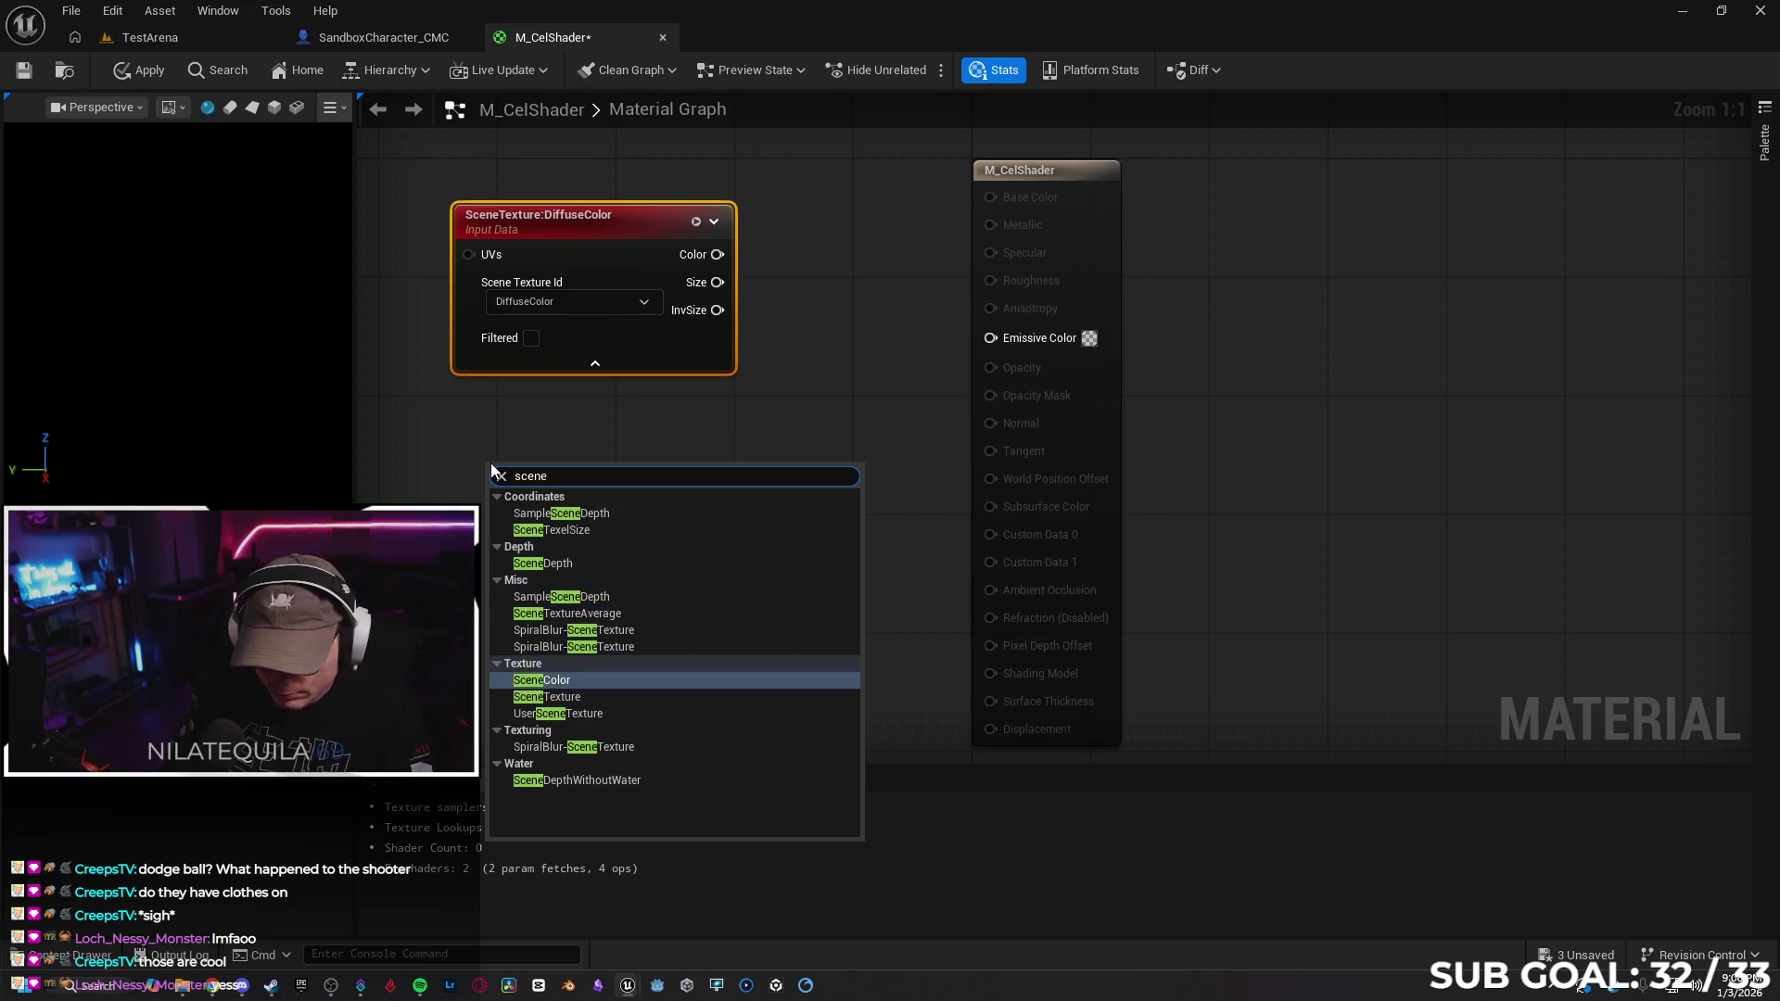
pyautogui.press('Return')
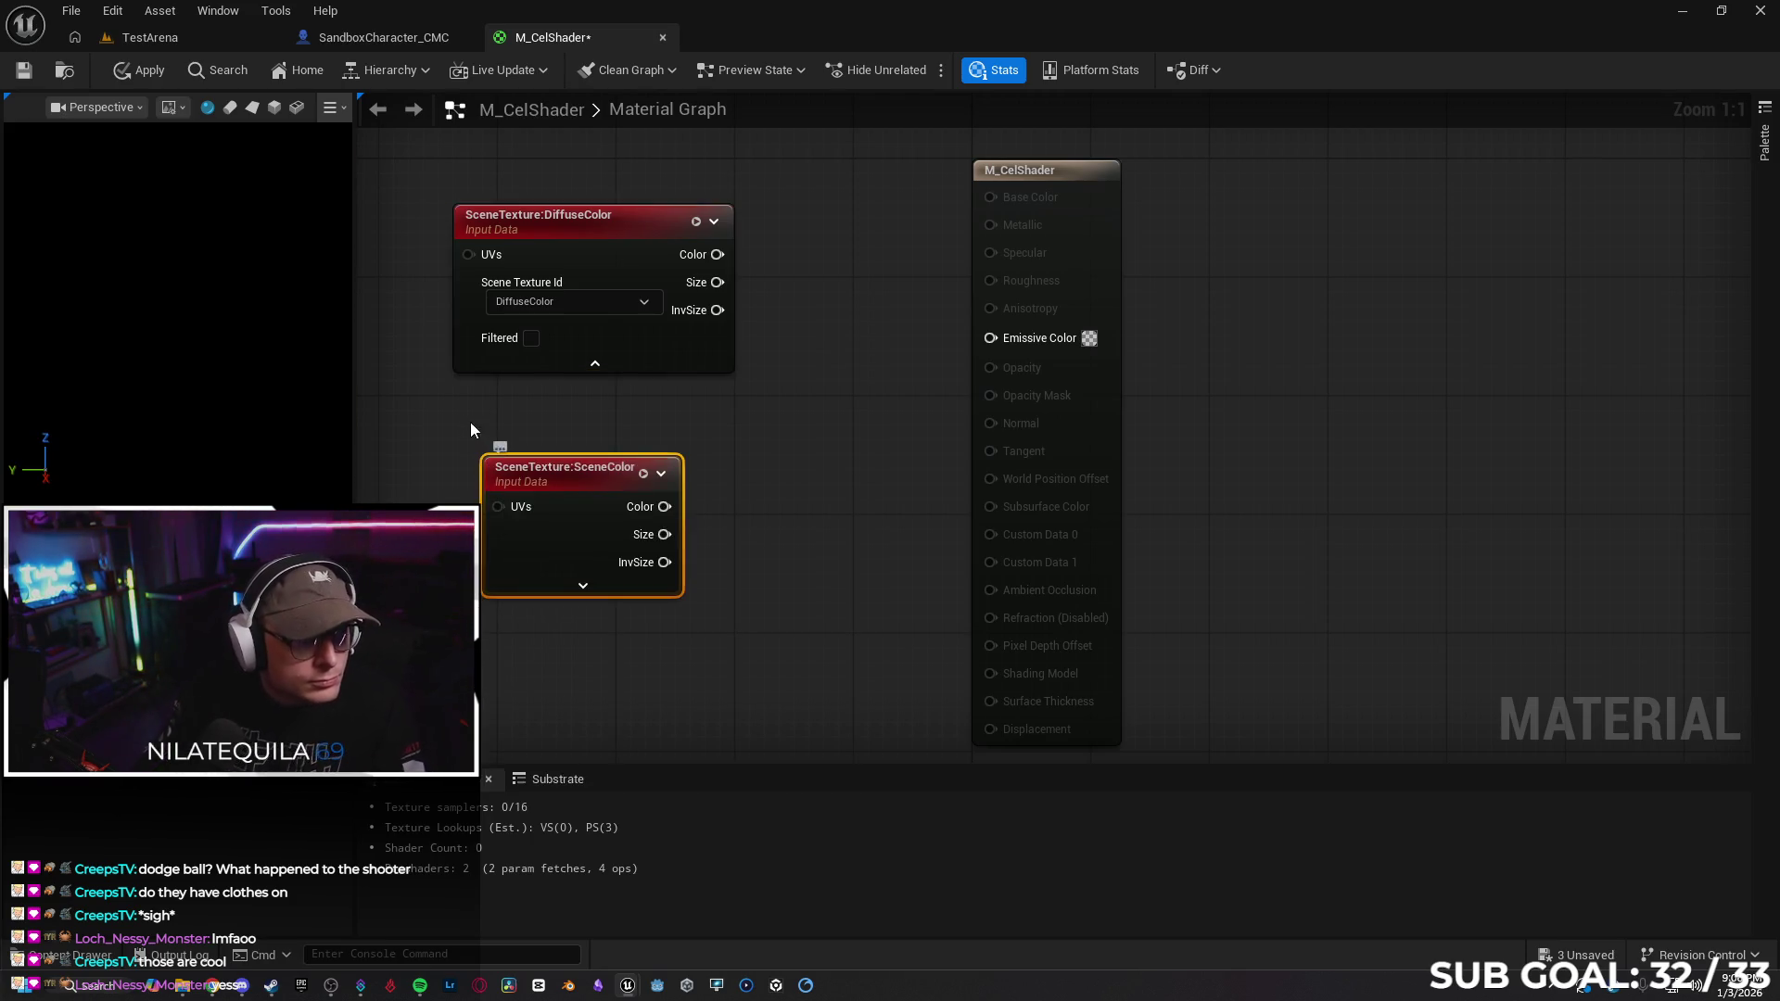
pyautogui.click(587, 586)
pyautogui.click(593, 554)
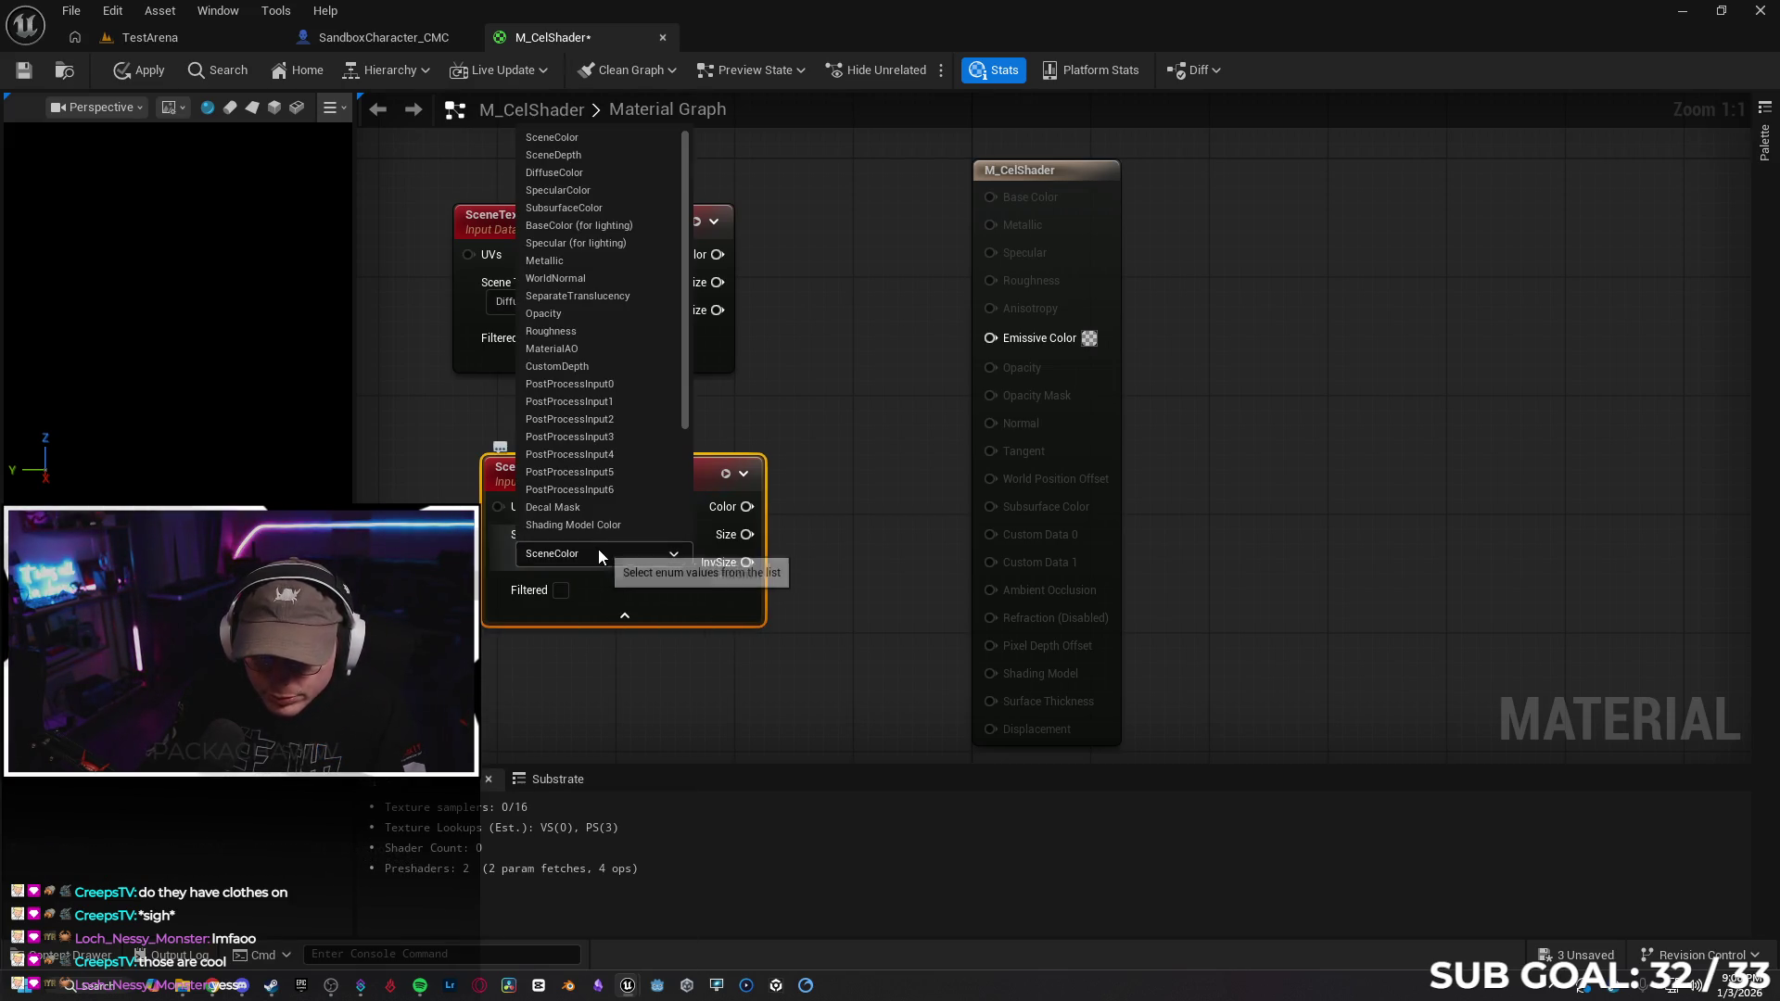
pyautogui.click(608, 385)
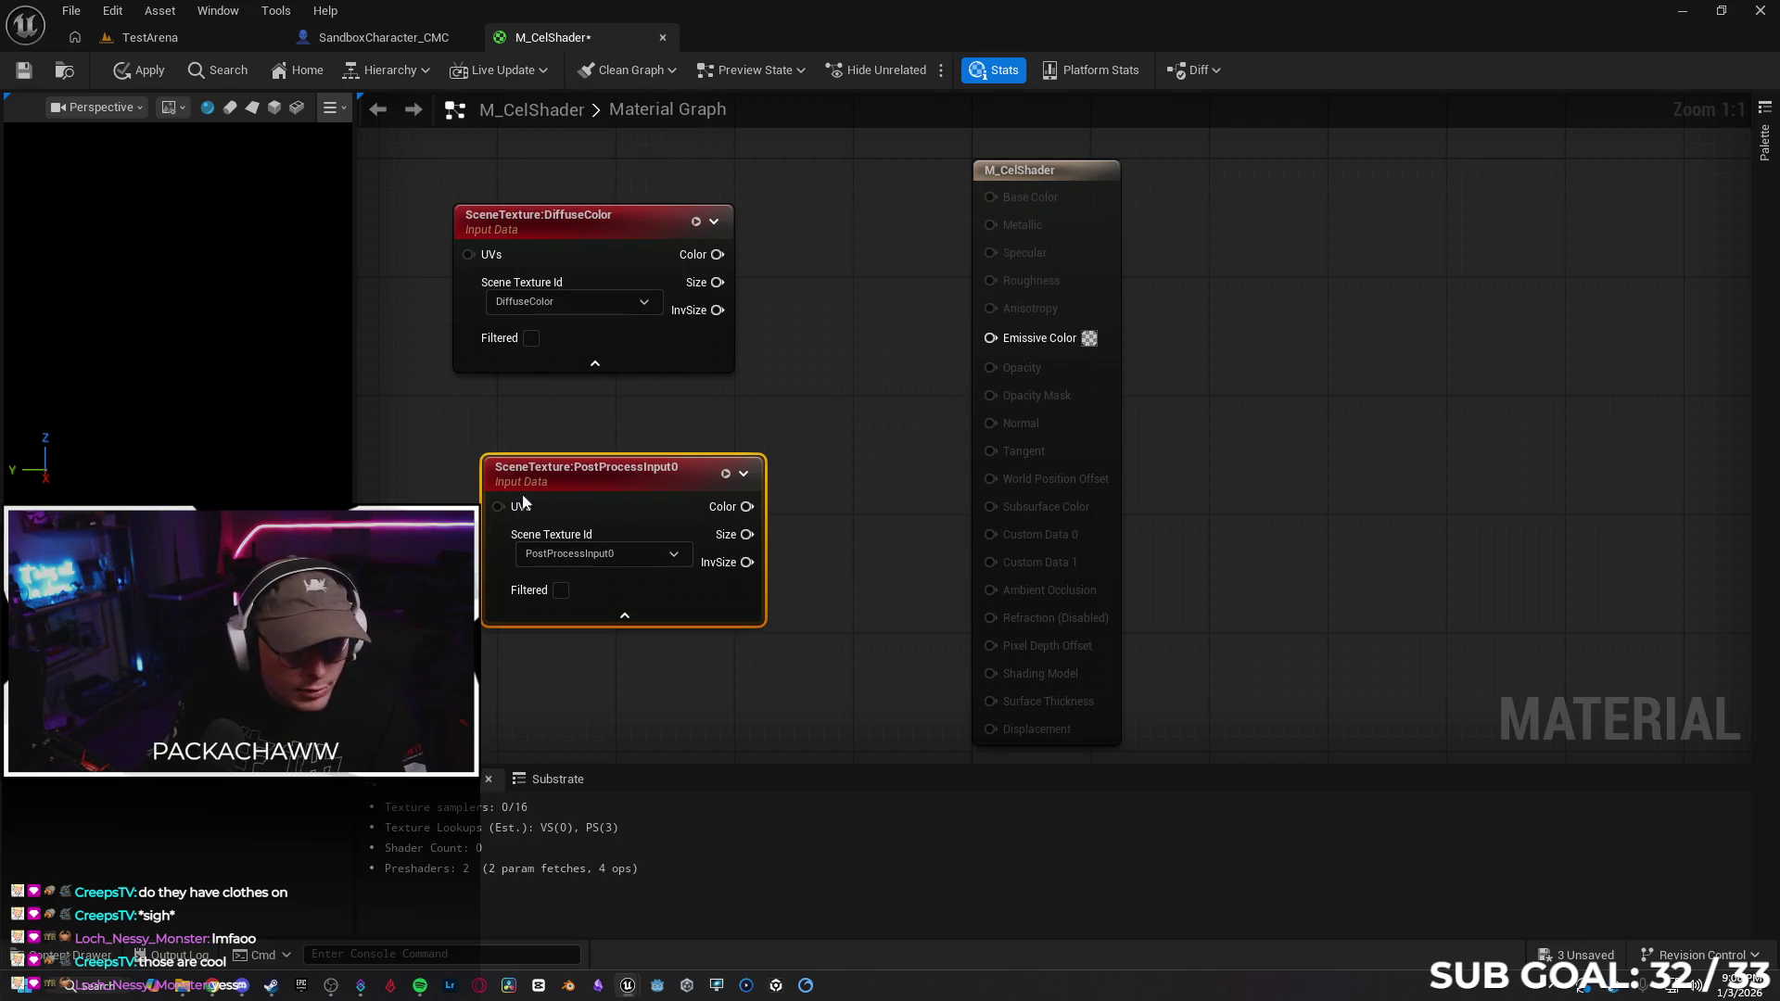
pyautogui.moveTo(645, 482); pyautogui.dragTo(611, 443)
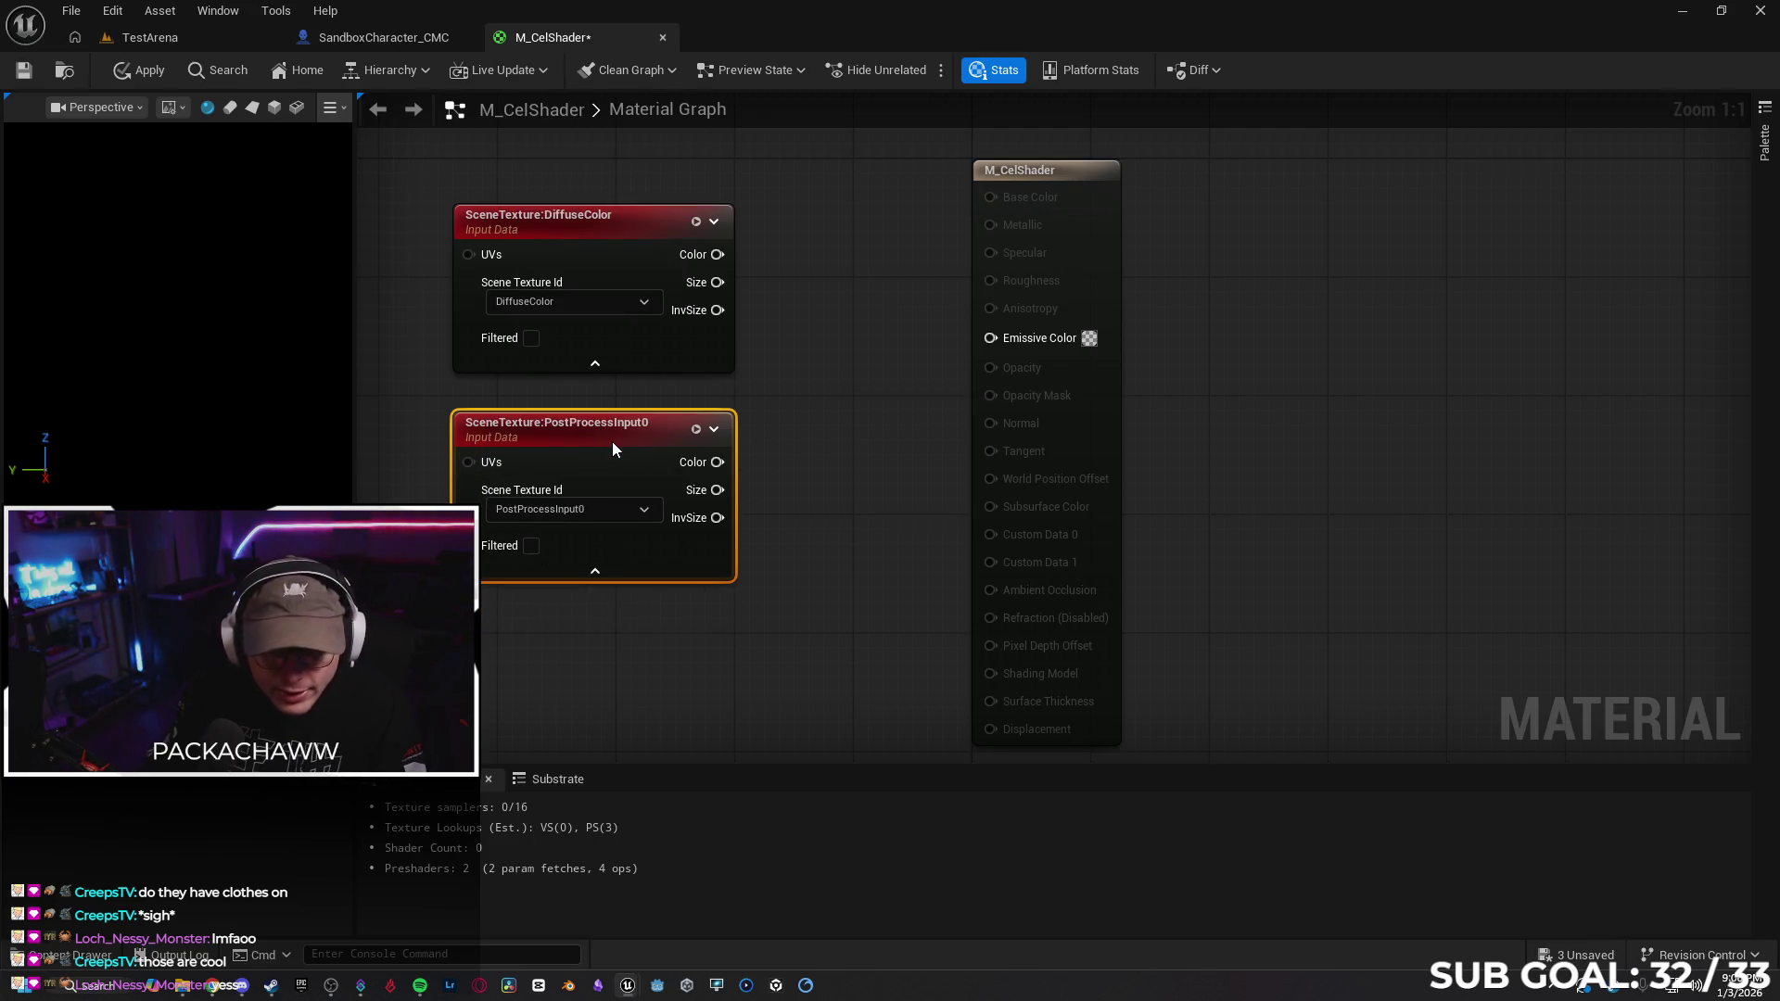
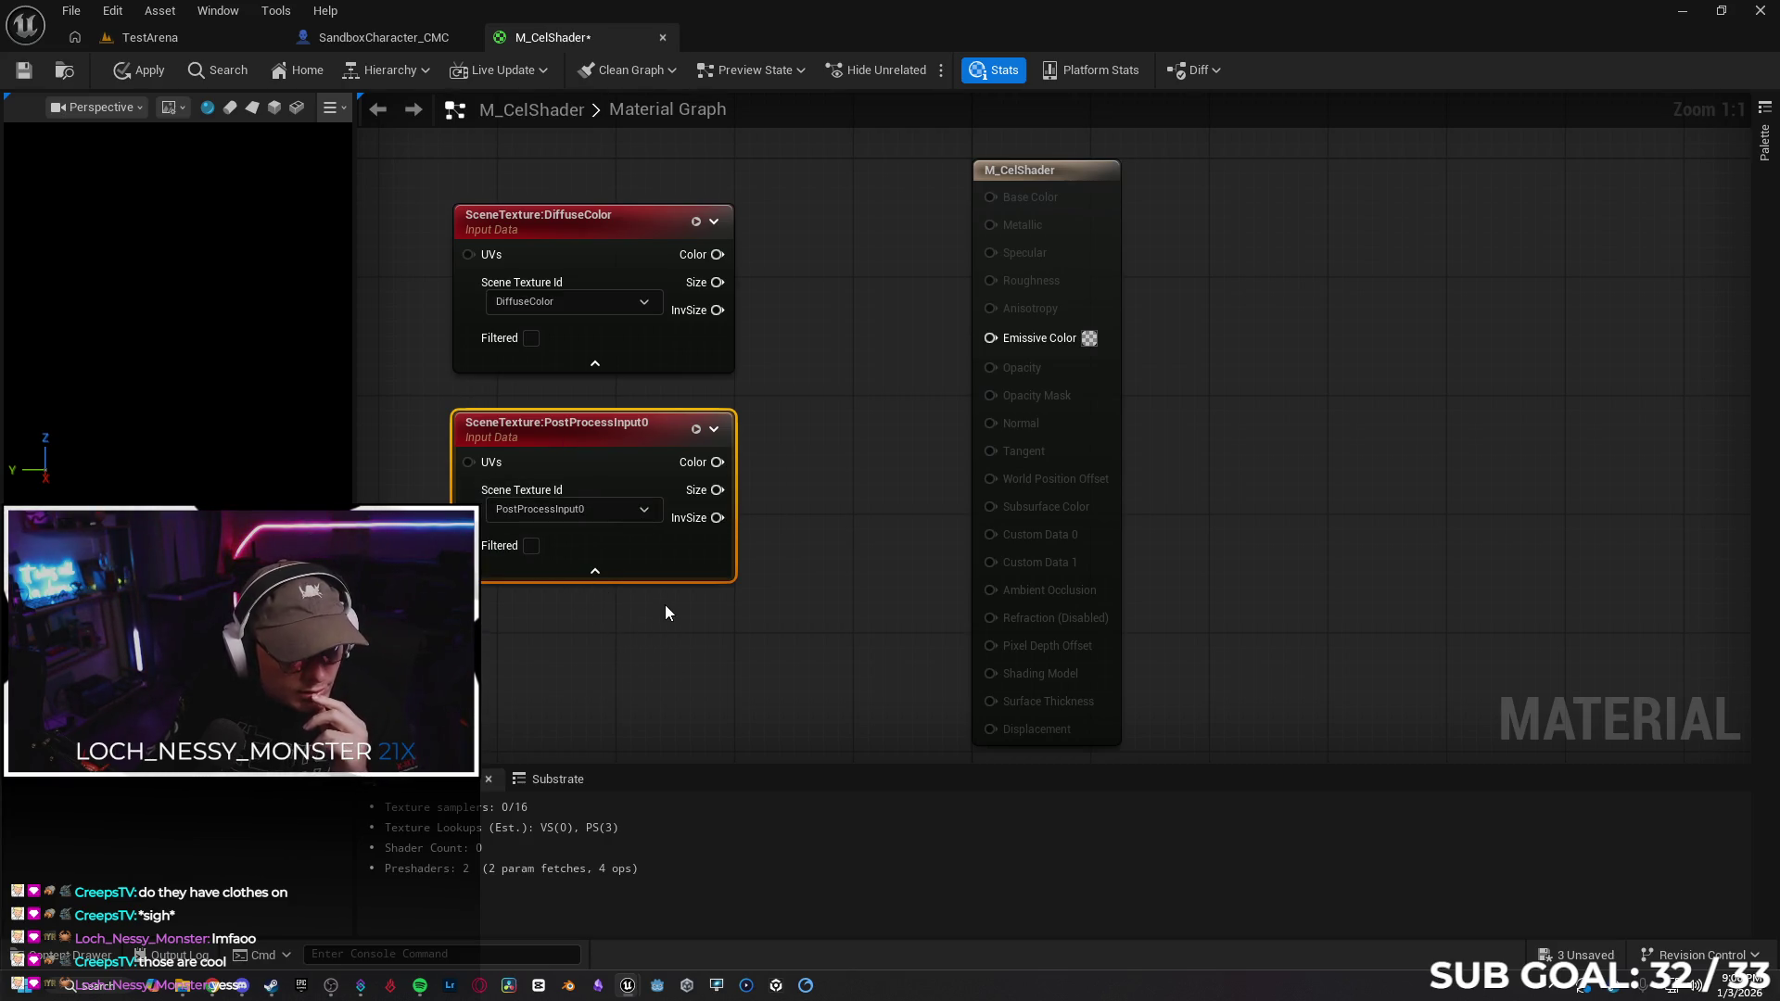
# Reframe the material graph and briefly toggle the PostProcessInput0 preview thumbnail on and off
pyautogui.moveTo(723, 591); pyautogui.dragTo(752, 535)
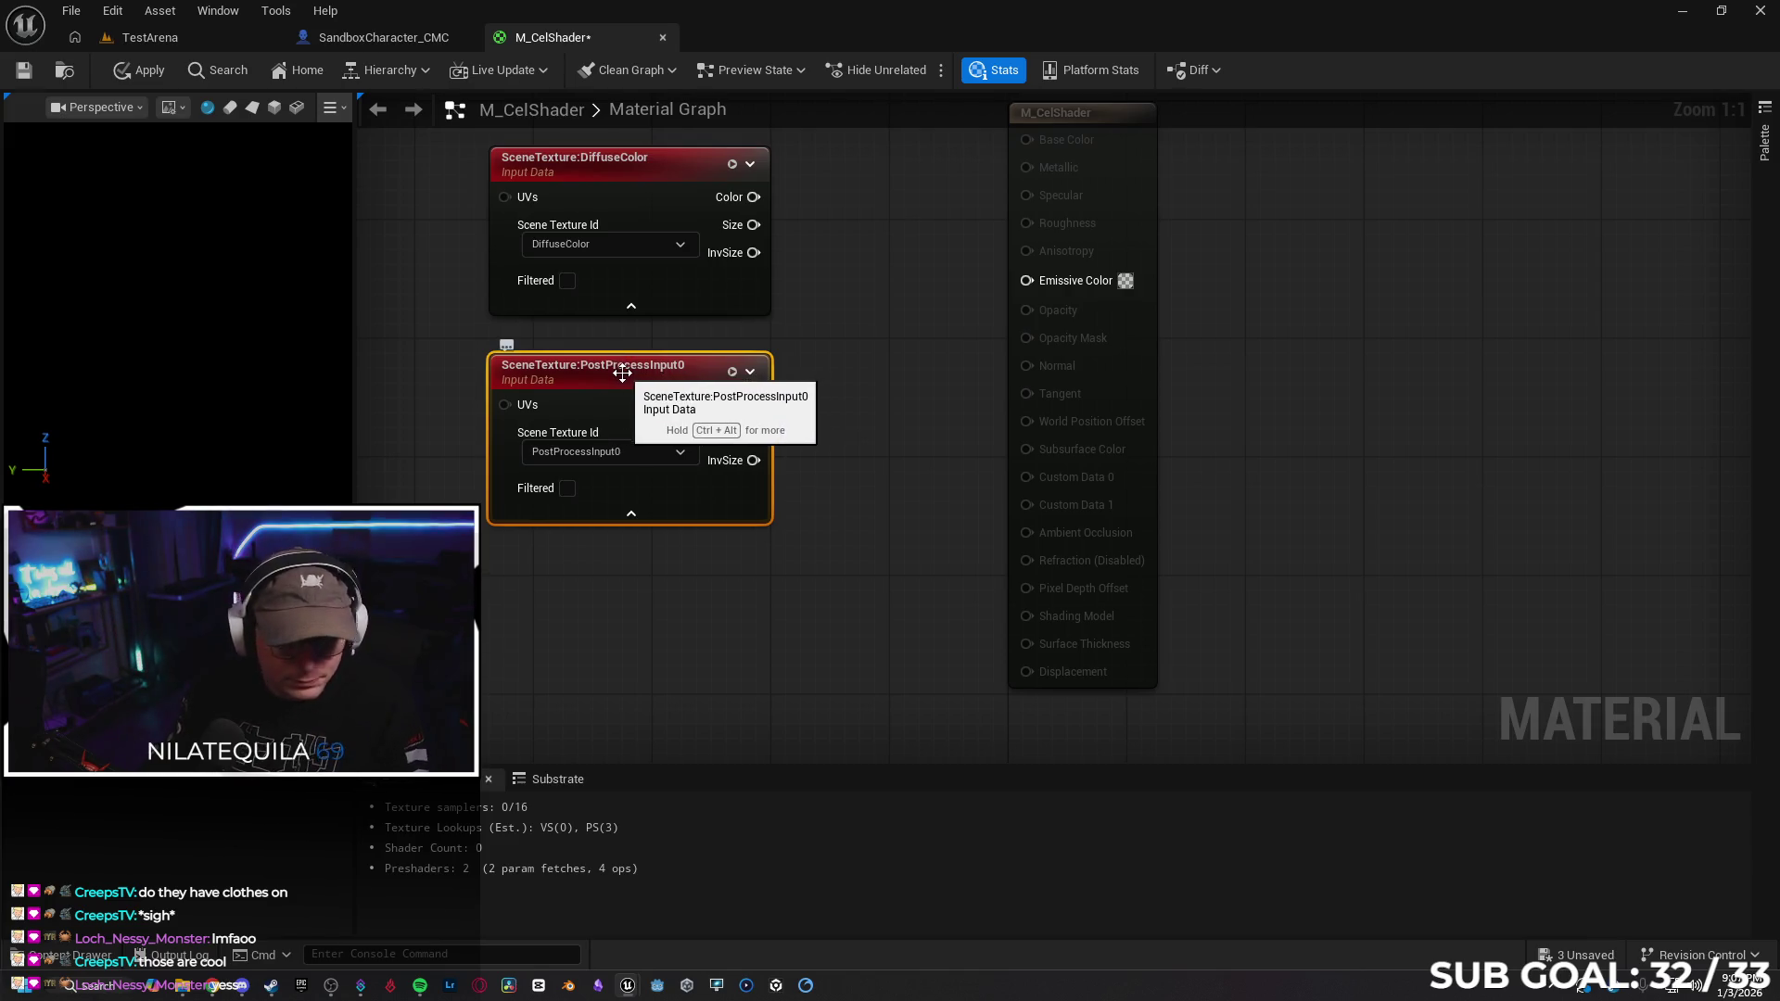
pyautogui.moveTo(780, 454); pyautogui.dragTo(921, 452)
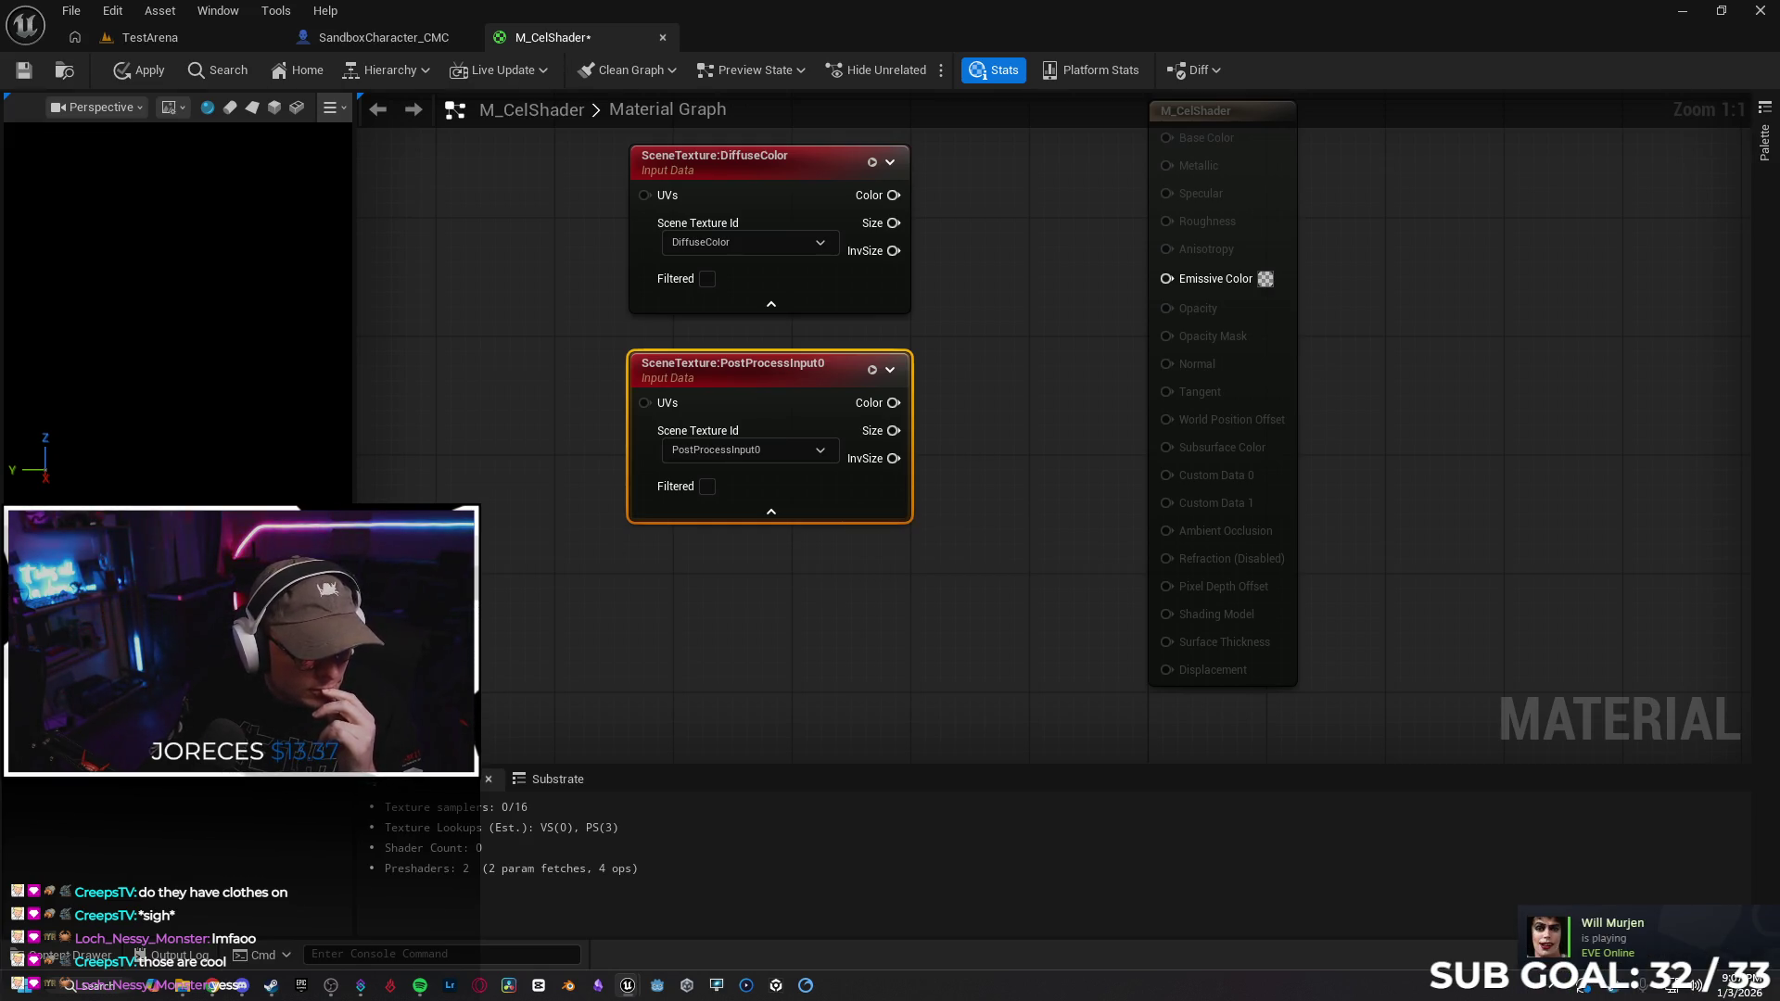
pyautogui.moveTo(420, 985)
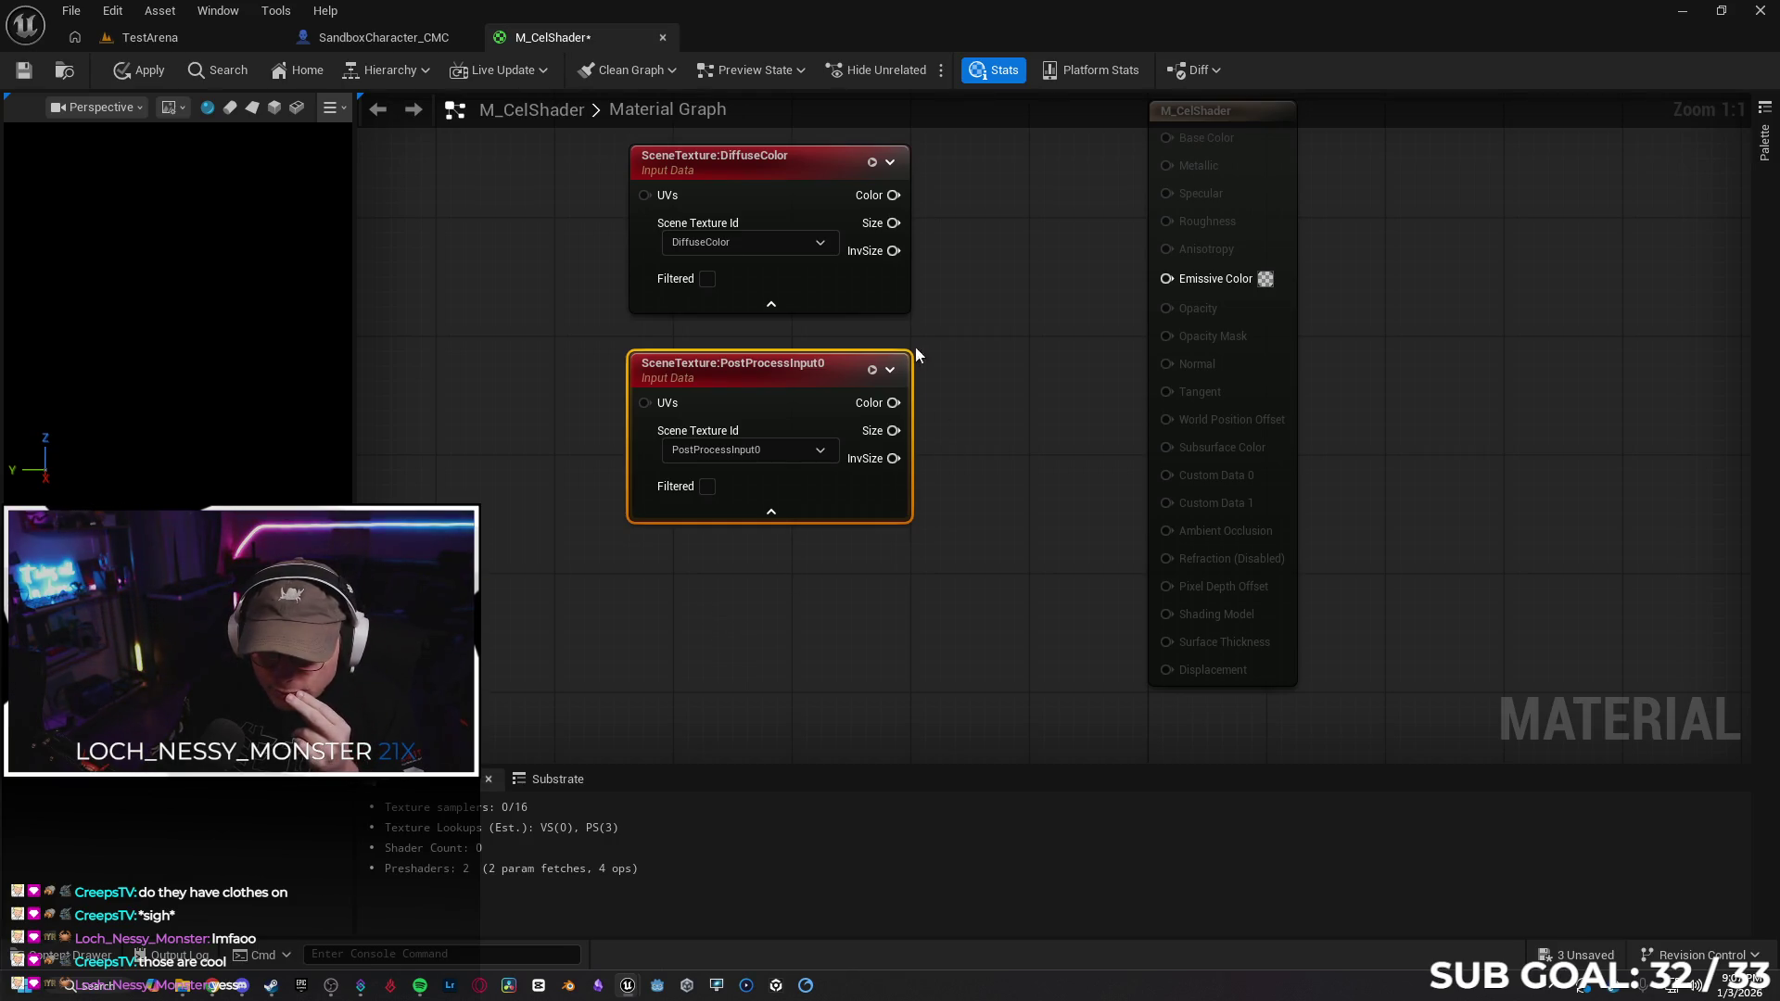
pyautogui.click(895, 374)
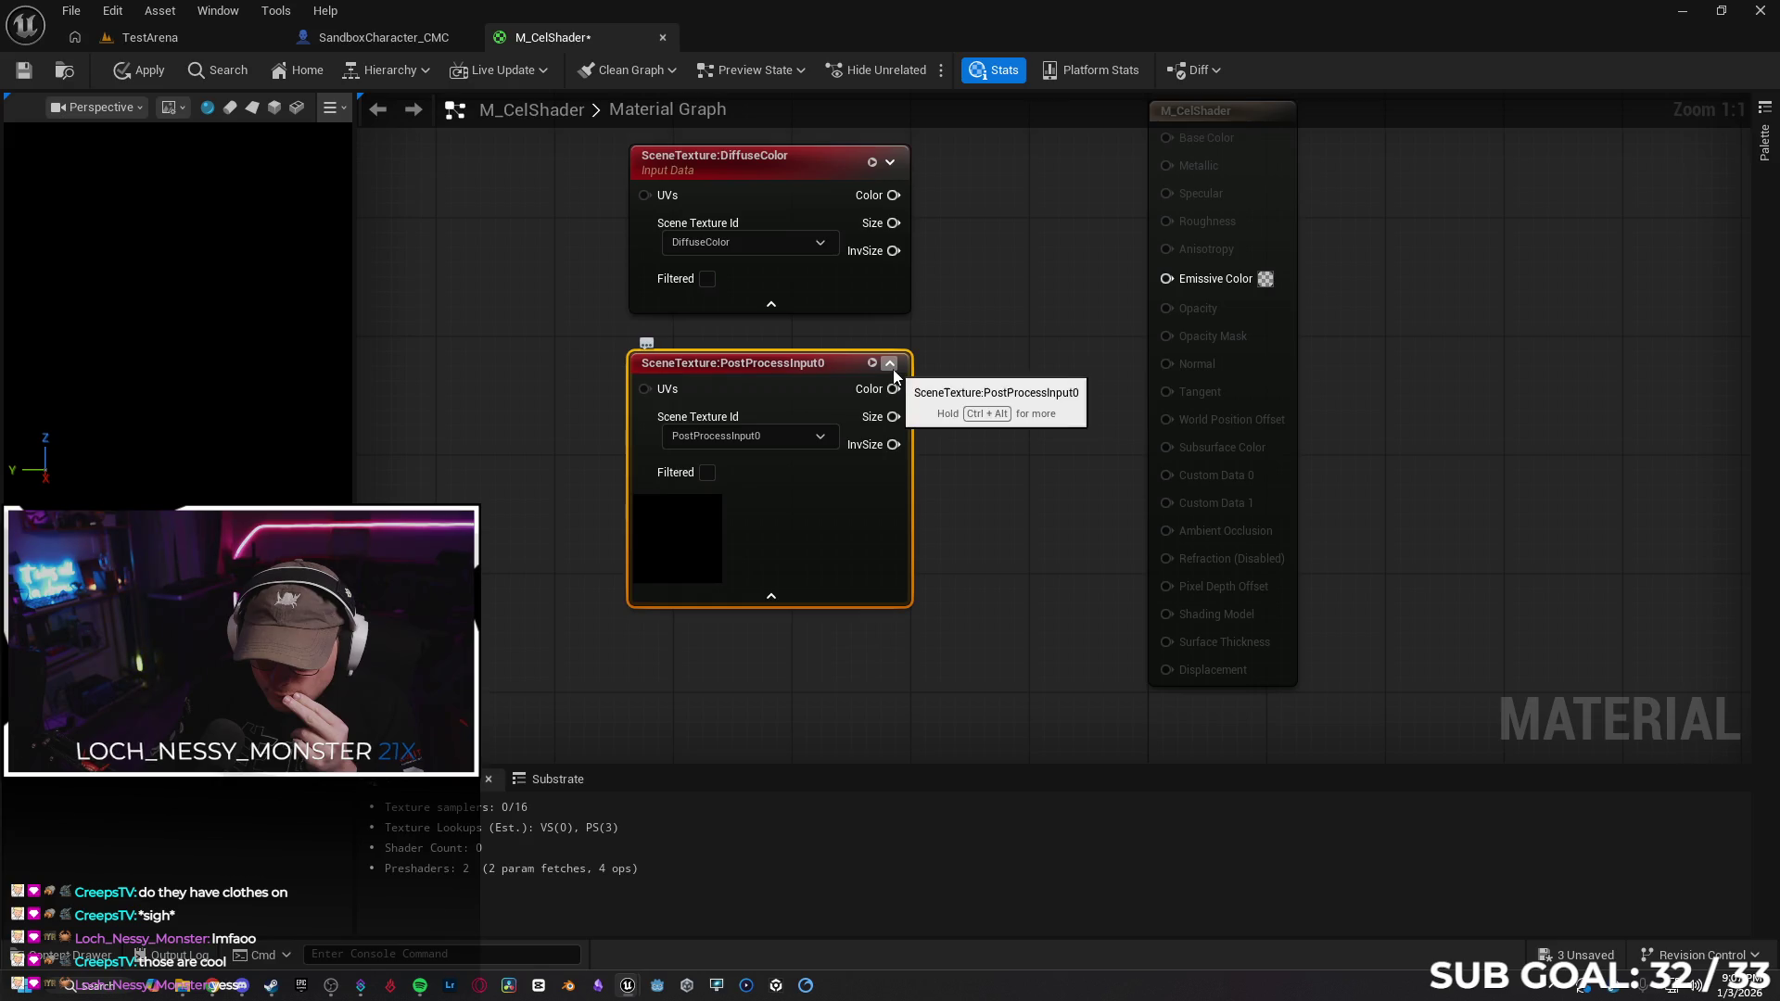
pyautogui.click(893, 369)
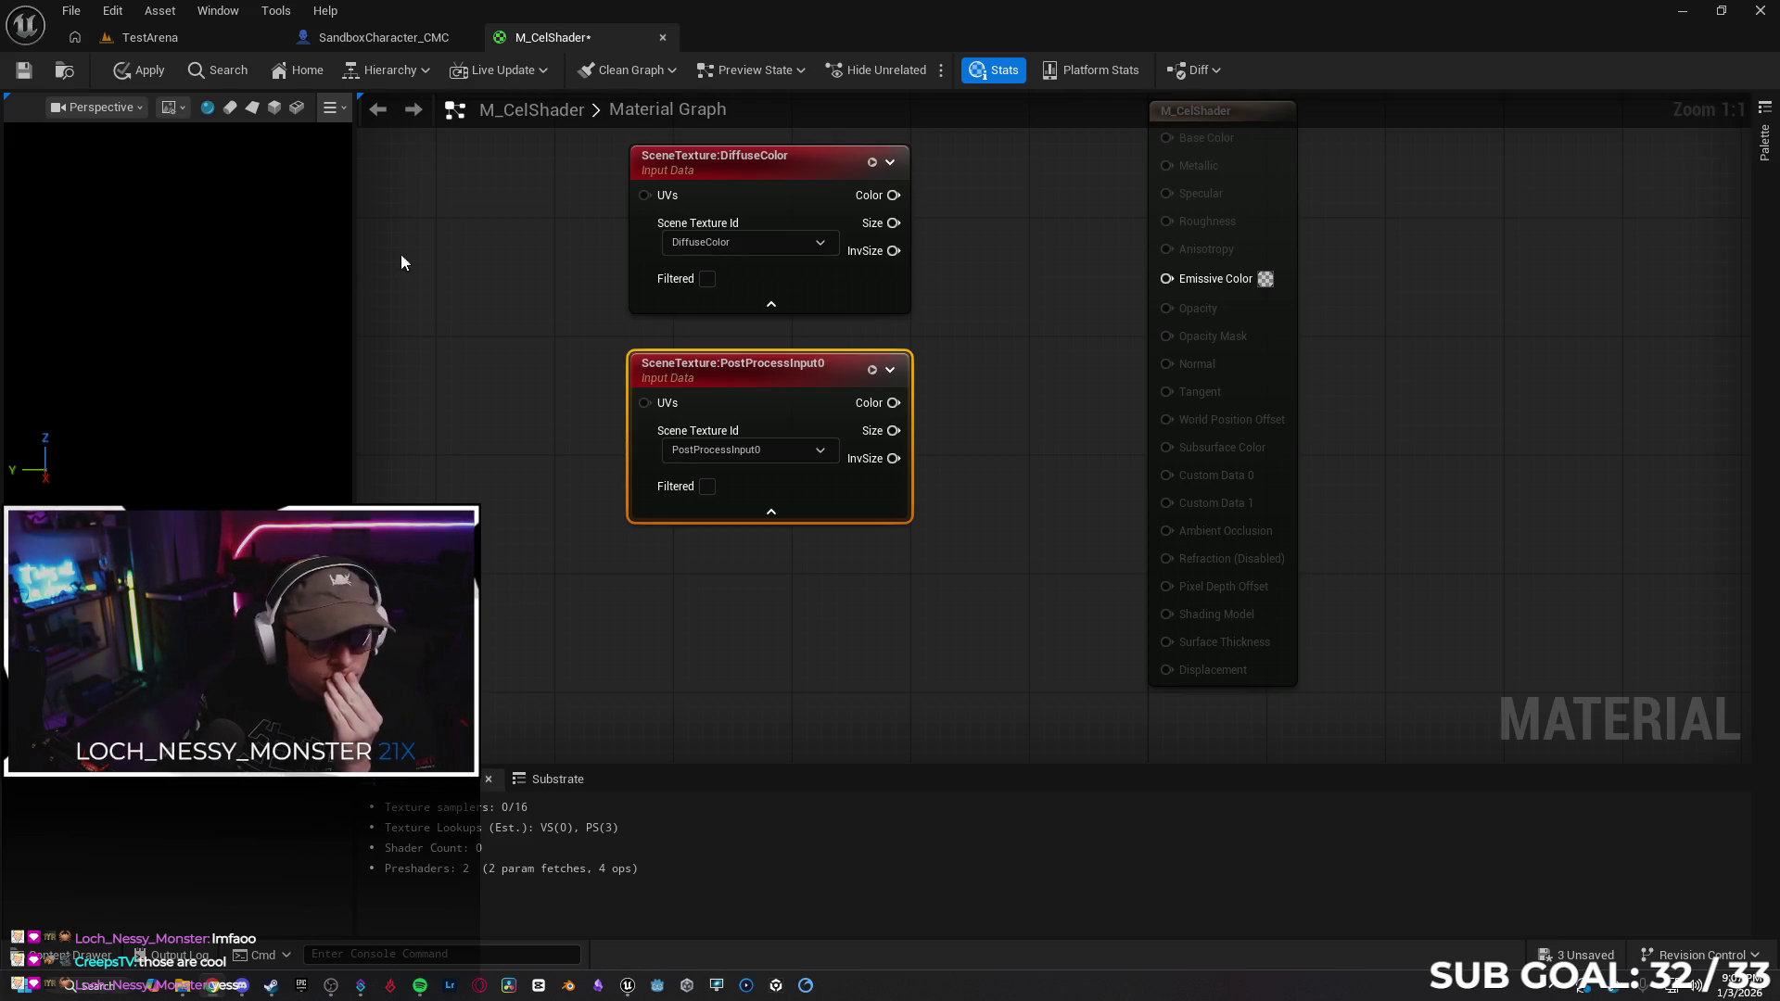
# Move the PostProcessInput0 node further left, below DiffuseColor
pyautogui.moveTo(724, 366)
pyautogui.mouseDown()
pyautogui.moveTo(501, 366)
pyautogui.moveTo(515, 357)
pyautogui.mouseUp()
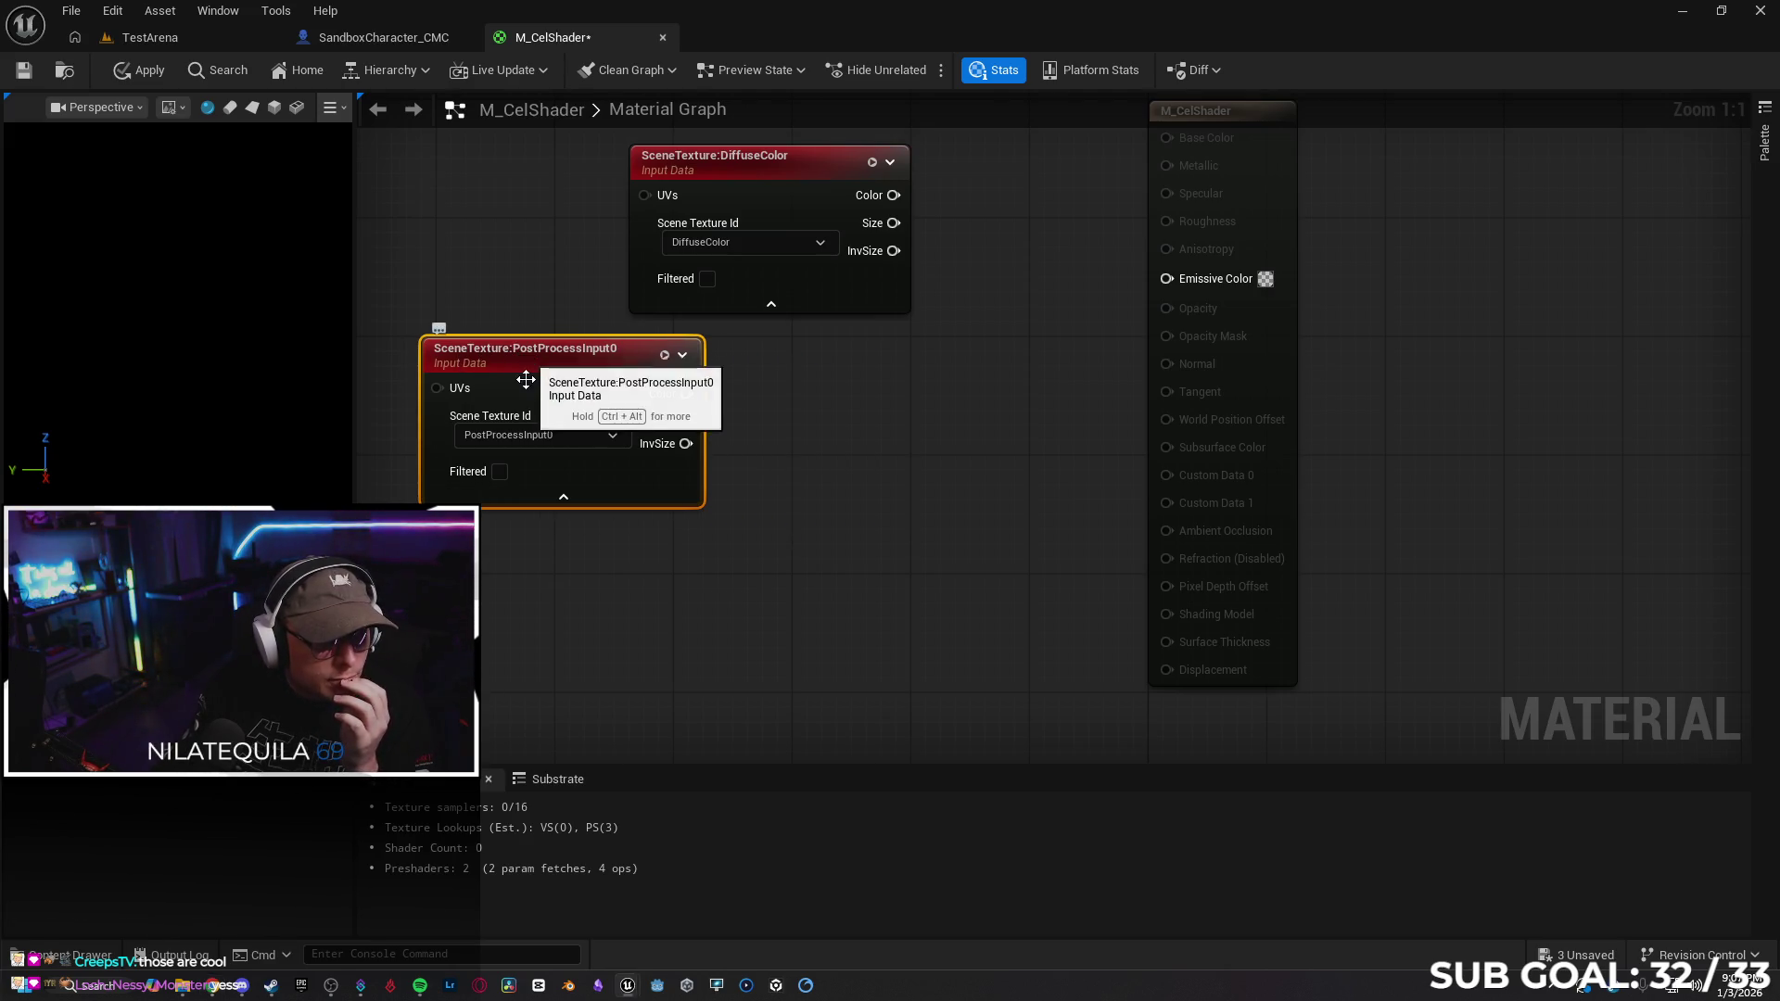
pyautogui.moveTo(683, 387)
pyautogui.mouseDown()
pyautogui.moveTo(748, 386)
pyautogui.moveTo(669, 393)
pyautogui.mouseUp()
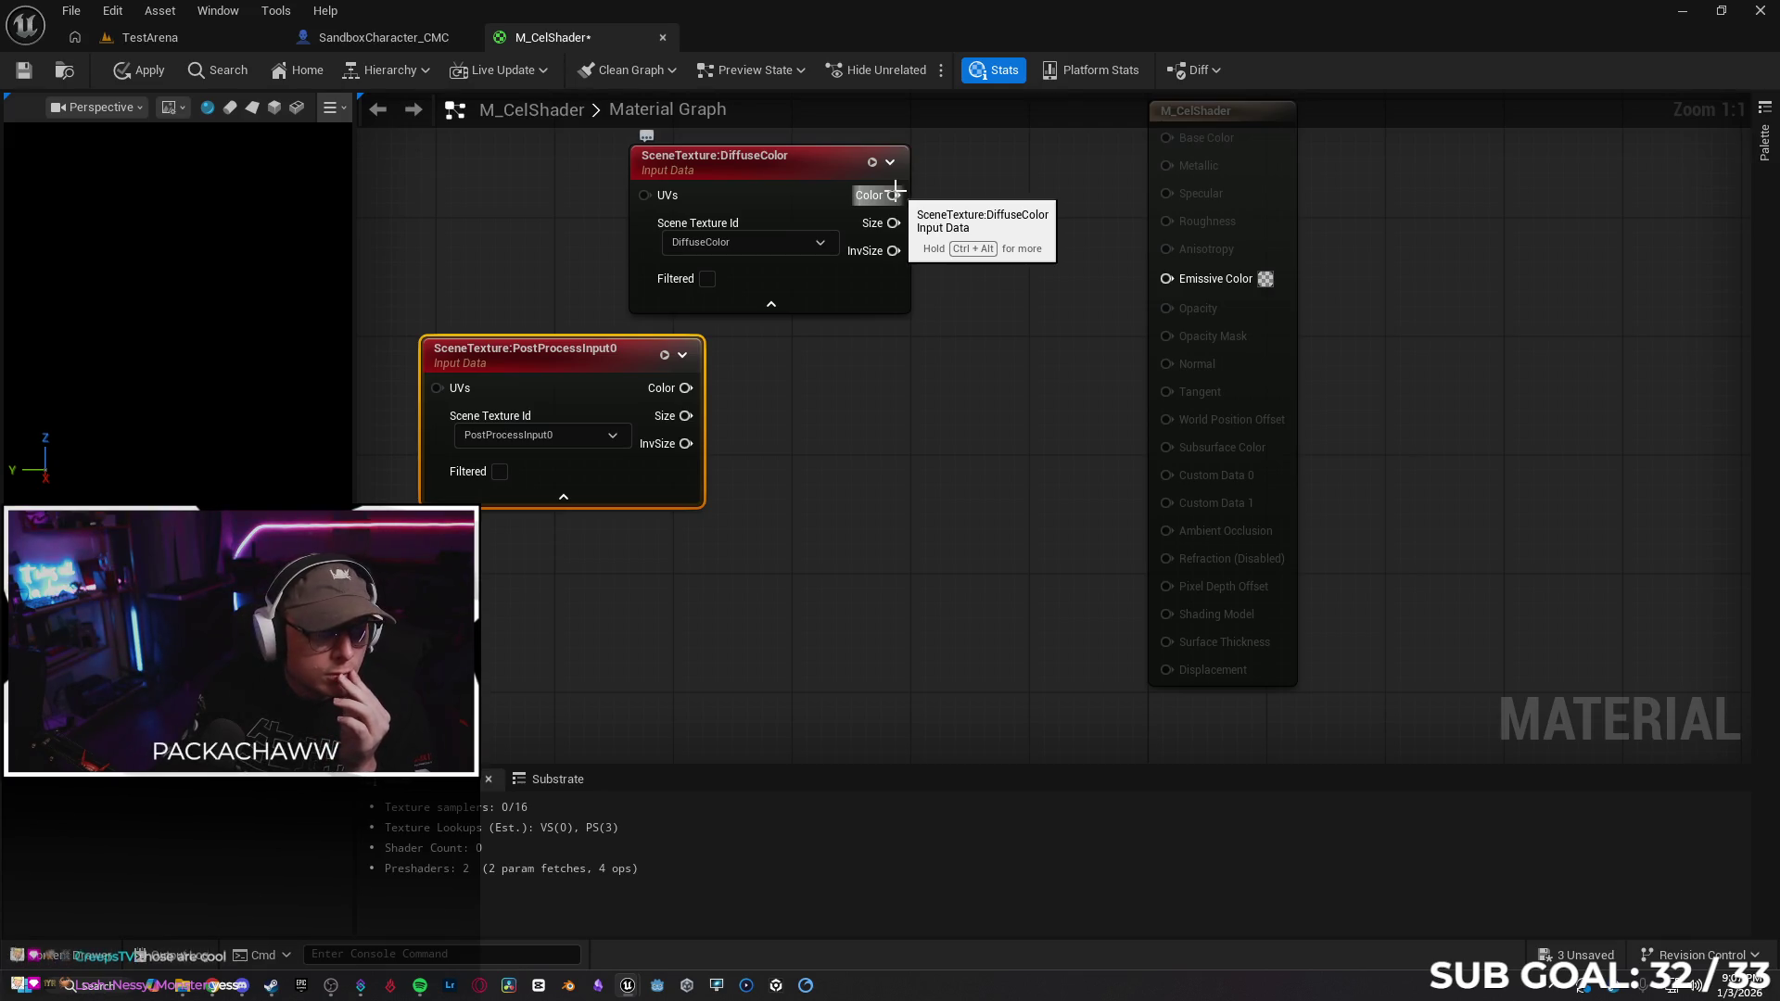
pyautogui.moveTo(895, 195); pyautogui.dragTo(967, 193)
# Add a ComponentMask fed by DiffuseColor's Color and shift the three nodes left
pyautogui.write('comp')
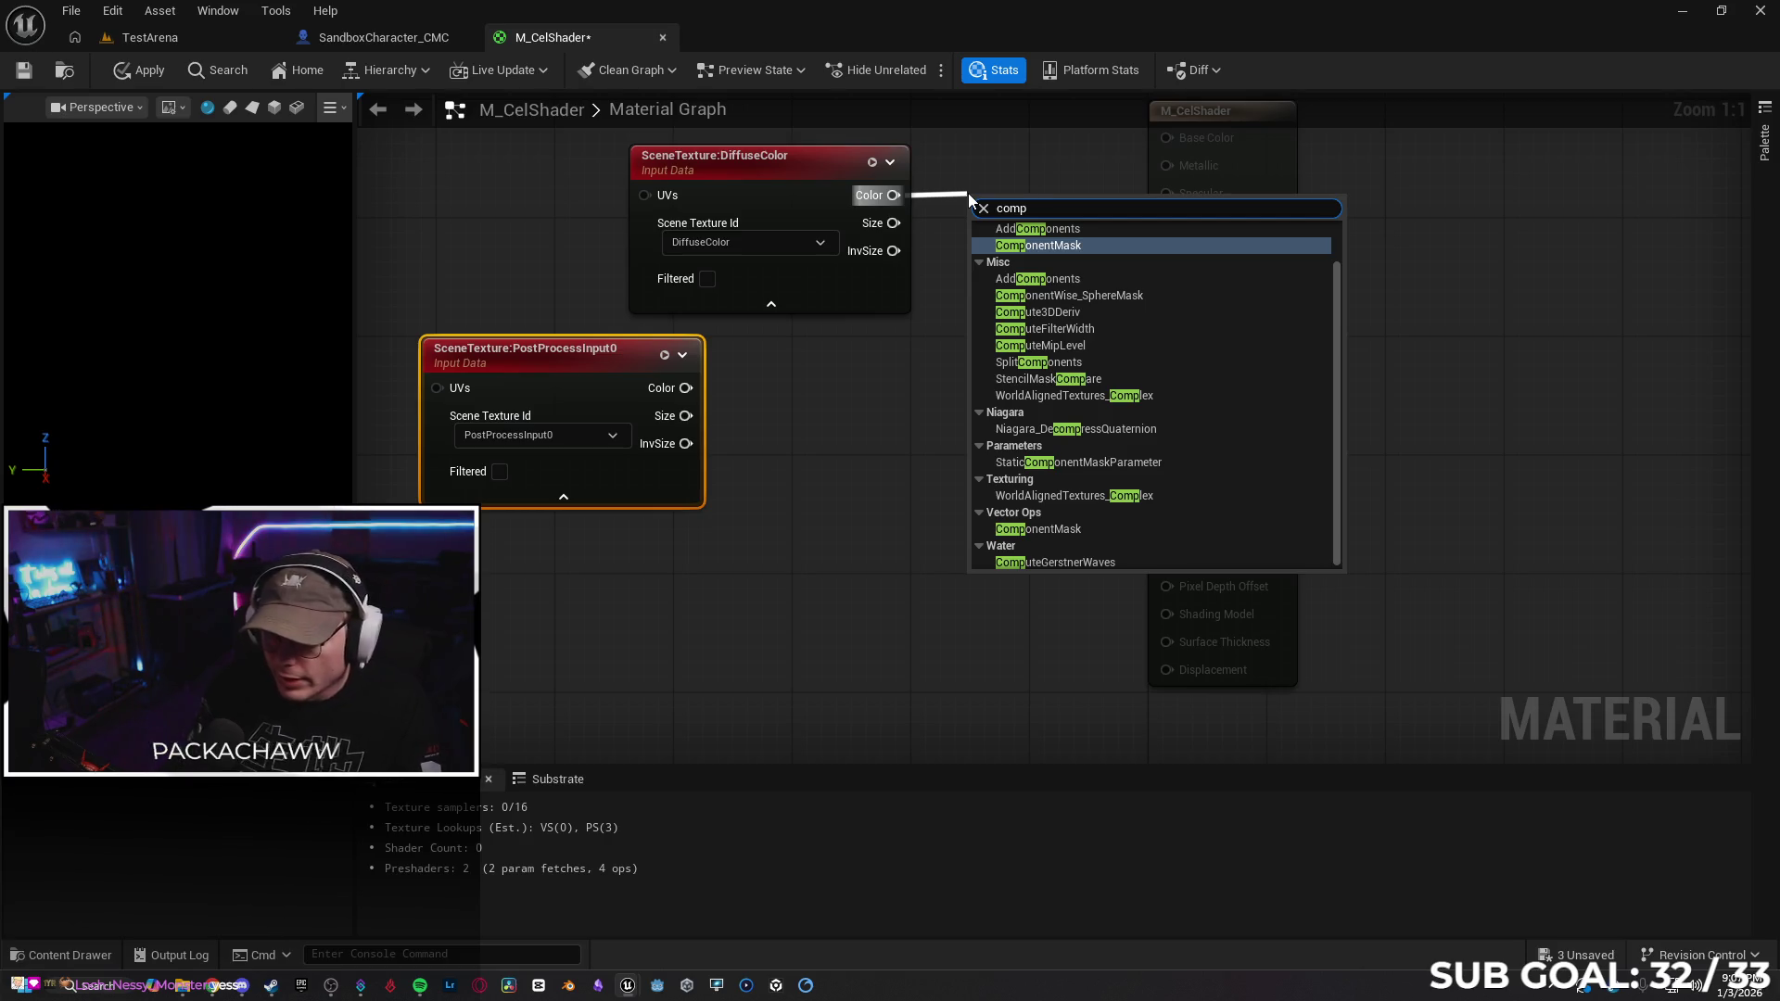
pyautogui.click(1094, 245)
pyautogui.moveTo(969, 199); pyautogui.dragTo(962, 176)
pyautogui.moveTo(961, 445); pyautogui.dragTo(1025, 483)
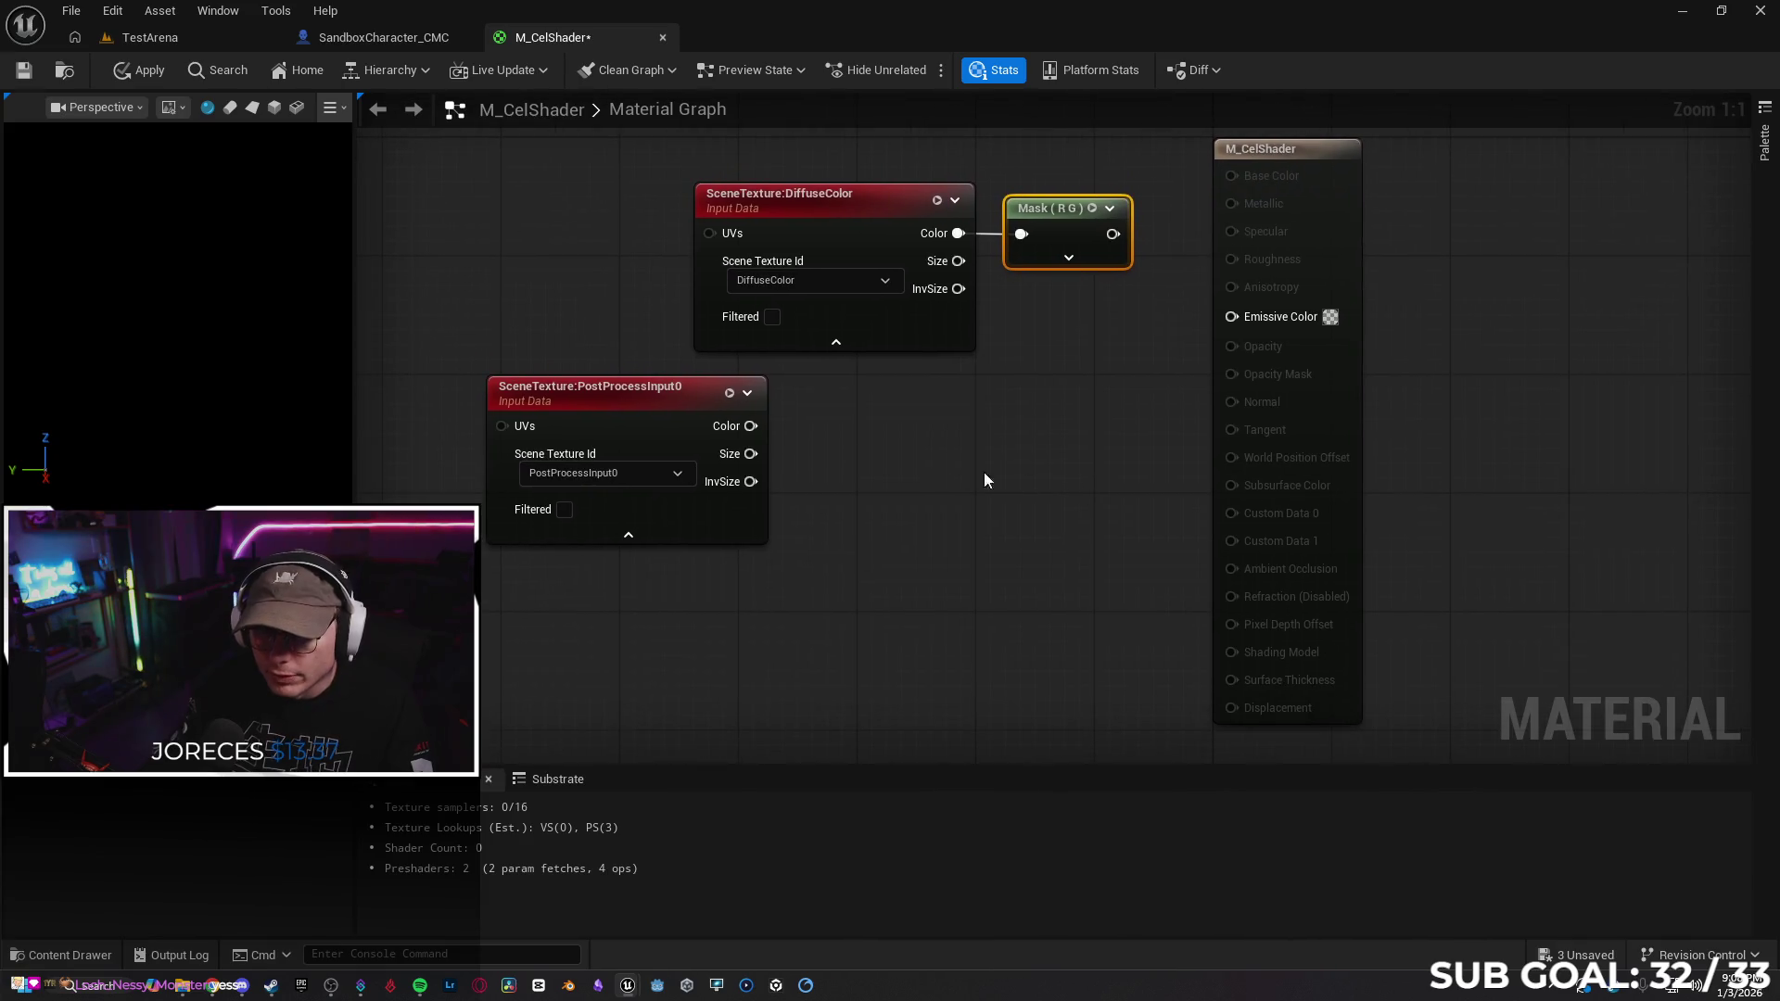
pyautogui.moveTo(623, 399); pyautogui.dragTo(830, 414)
pyautogui.moveTo(749, 147); pyautogui.dragTo(1052, 496)
pyautogui.moveTo(886, 405); pyautogui.dragTo(475, 403)
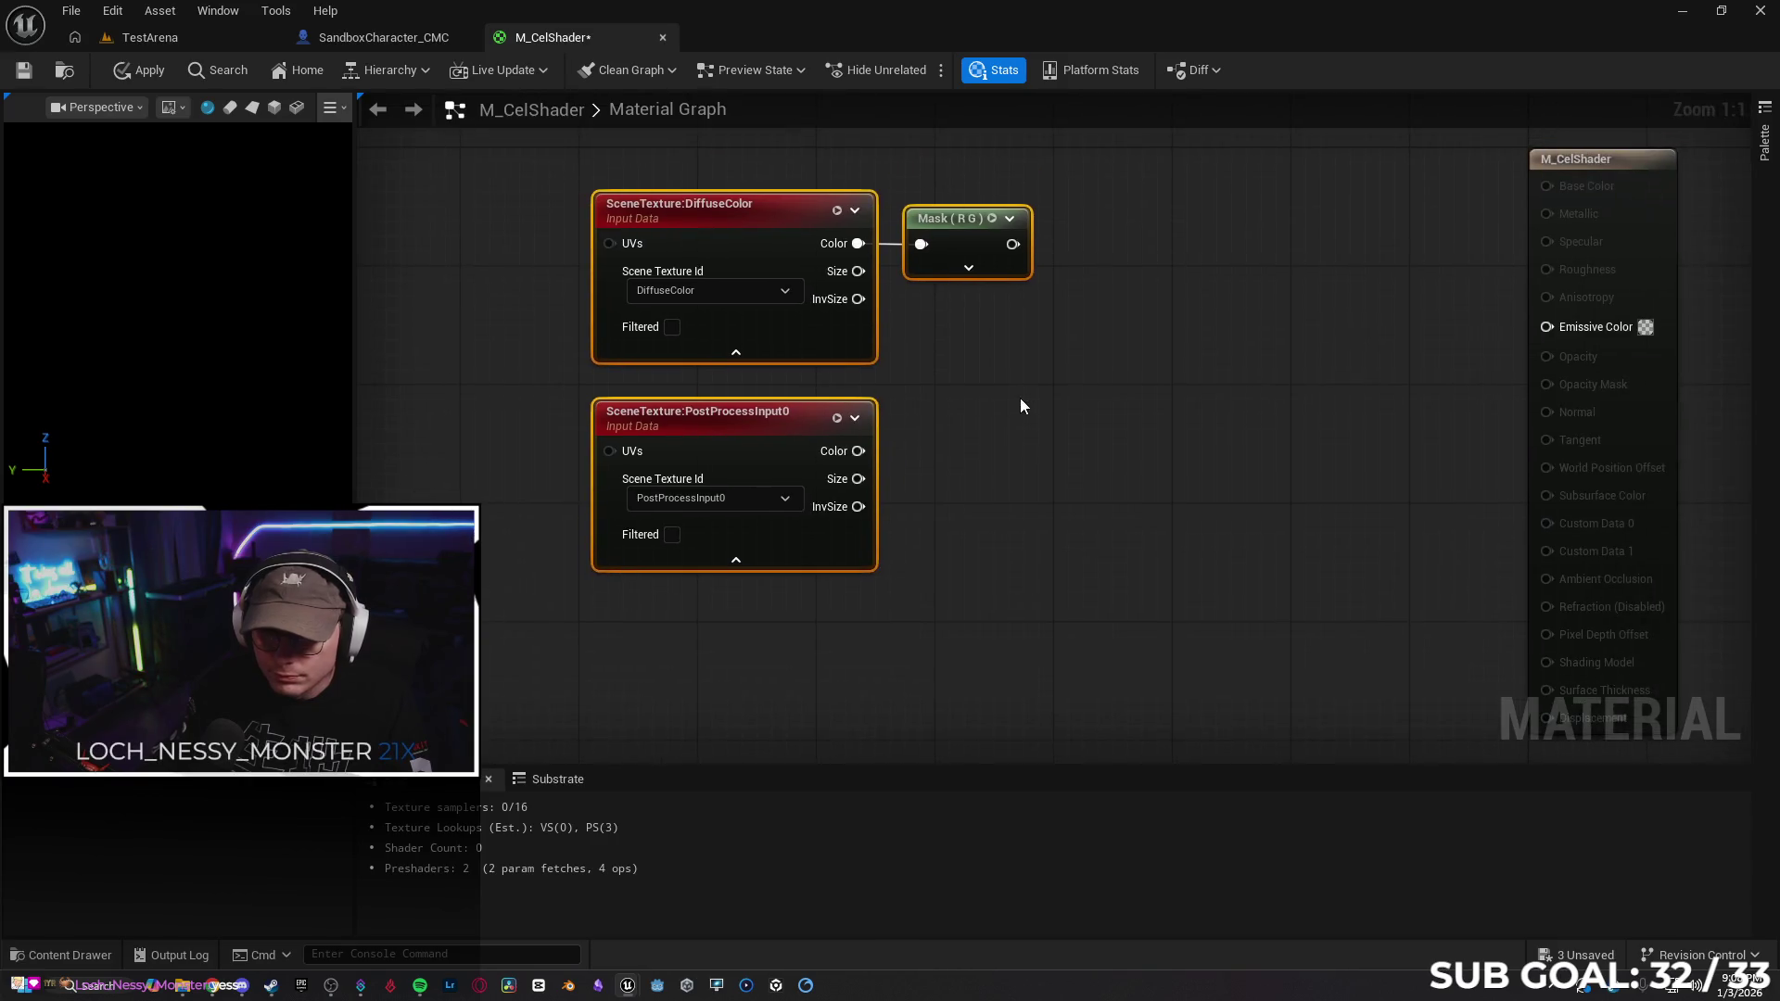
pyautogui.scroll(-1, 1022, 398)
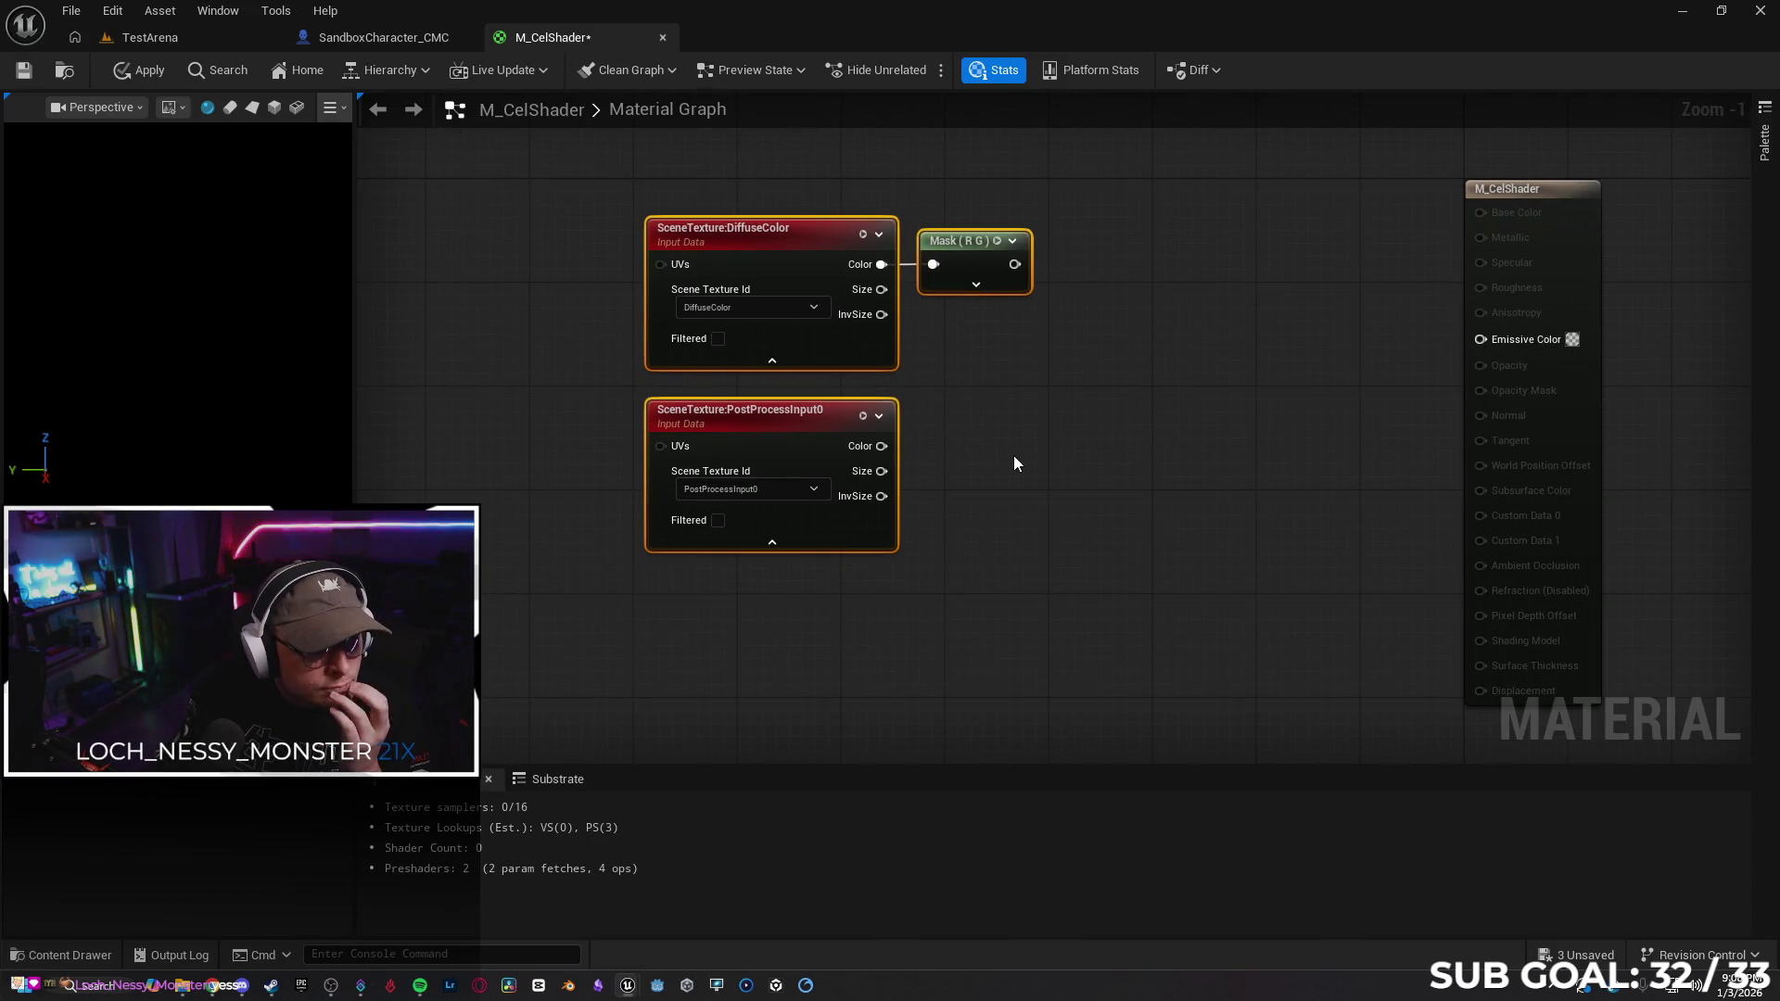
pyautogui.click(1005, 453)
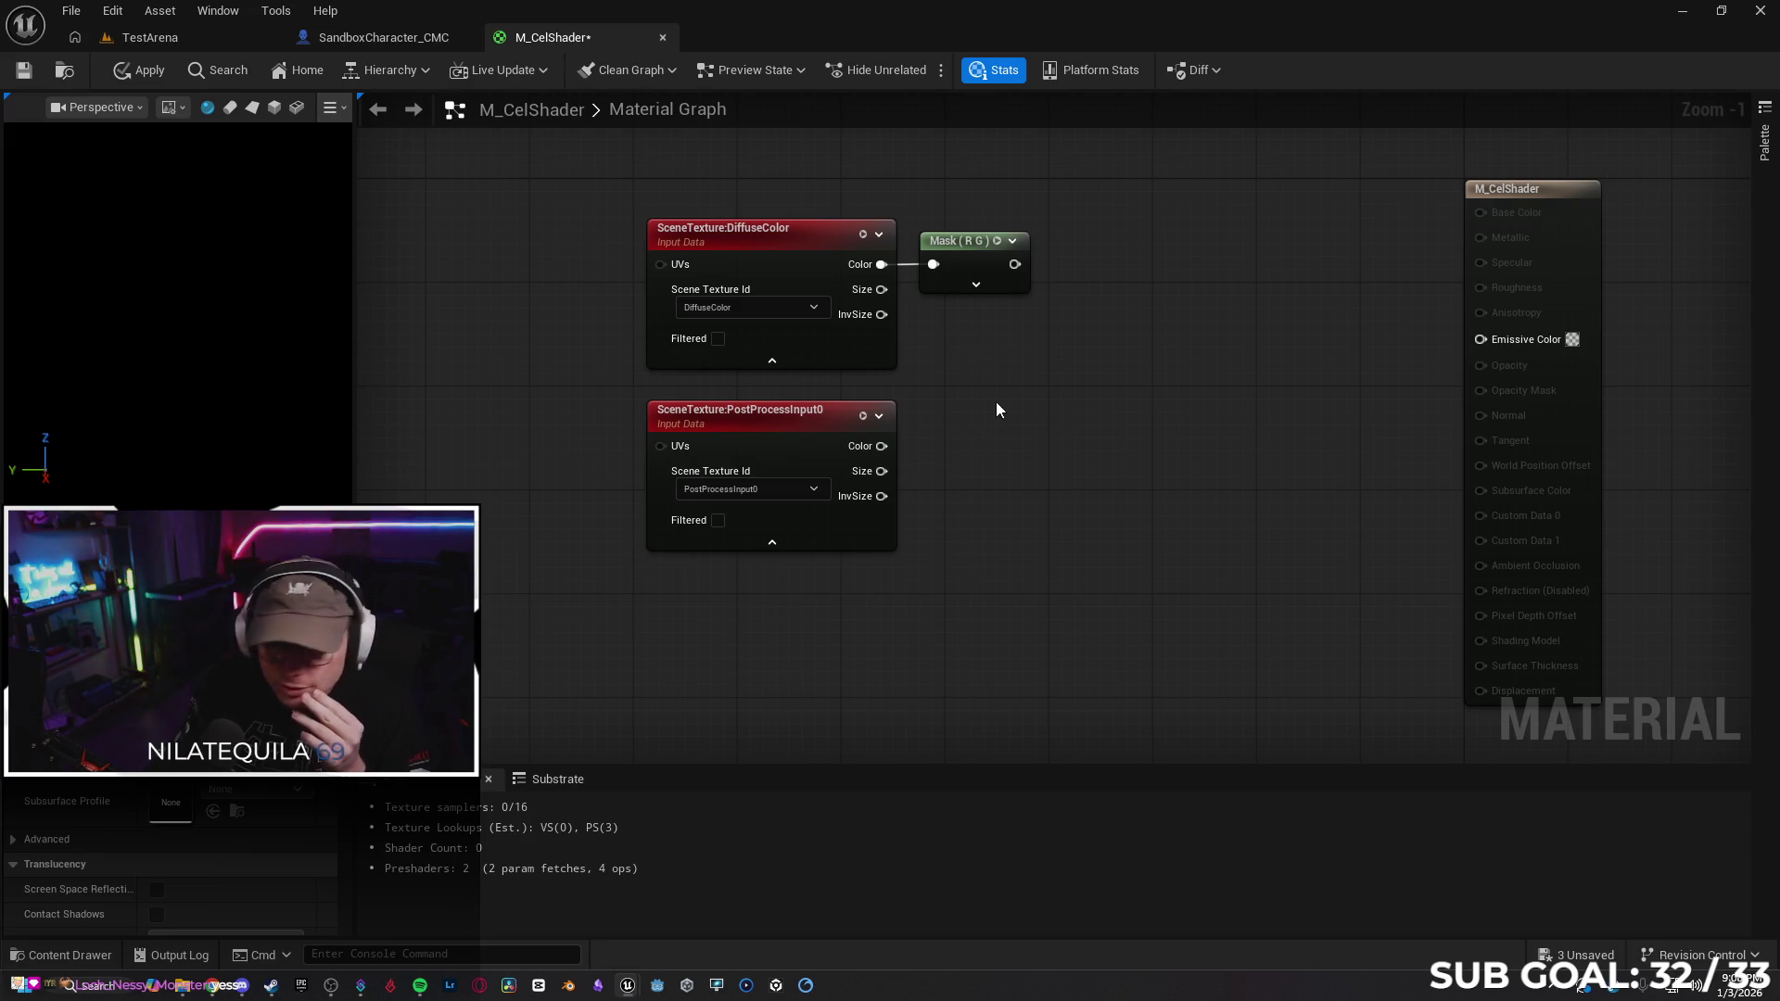
# Tick the B channel so the Mask keeps R, G and B
pyautogui.click(976, 285)
pyautogui.click(962, 344)
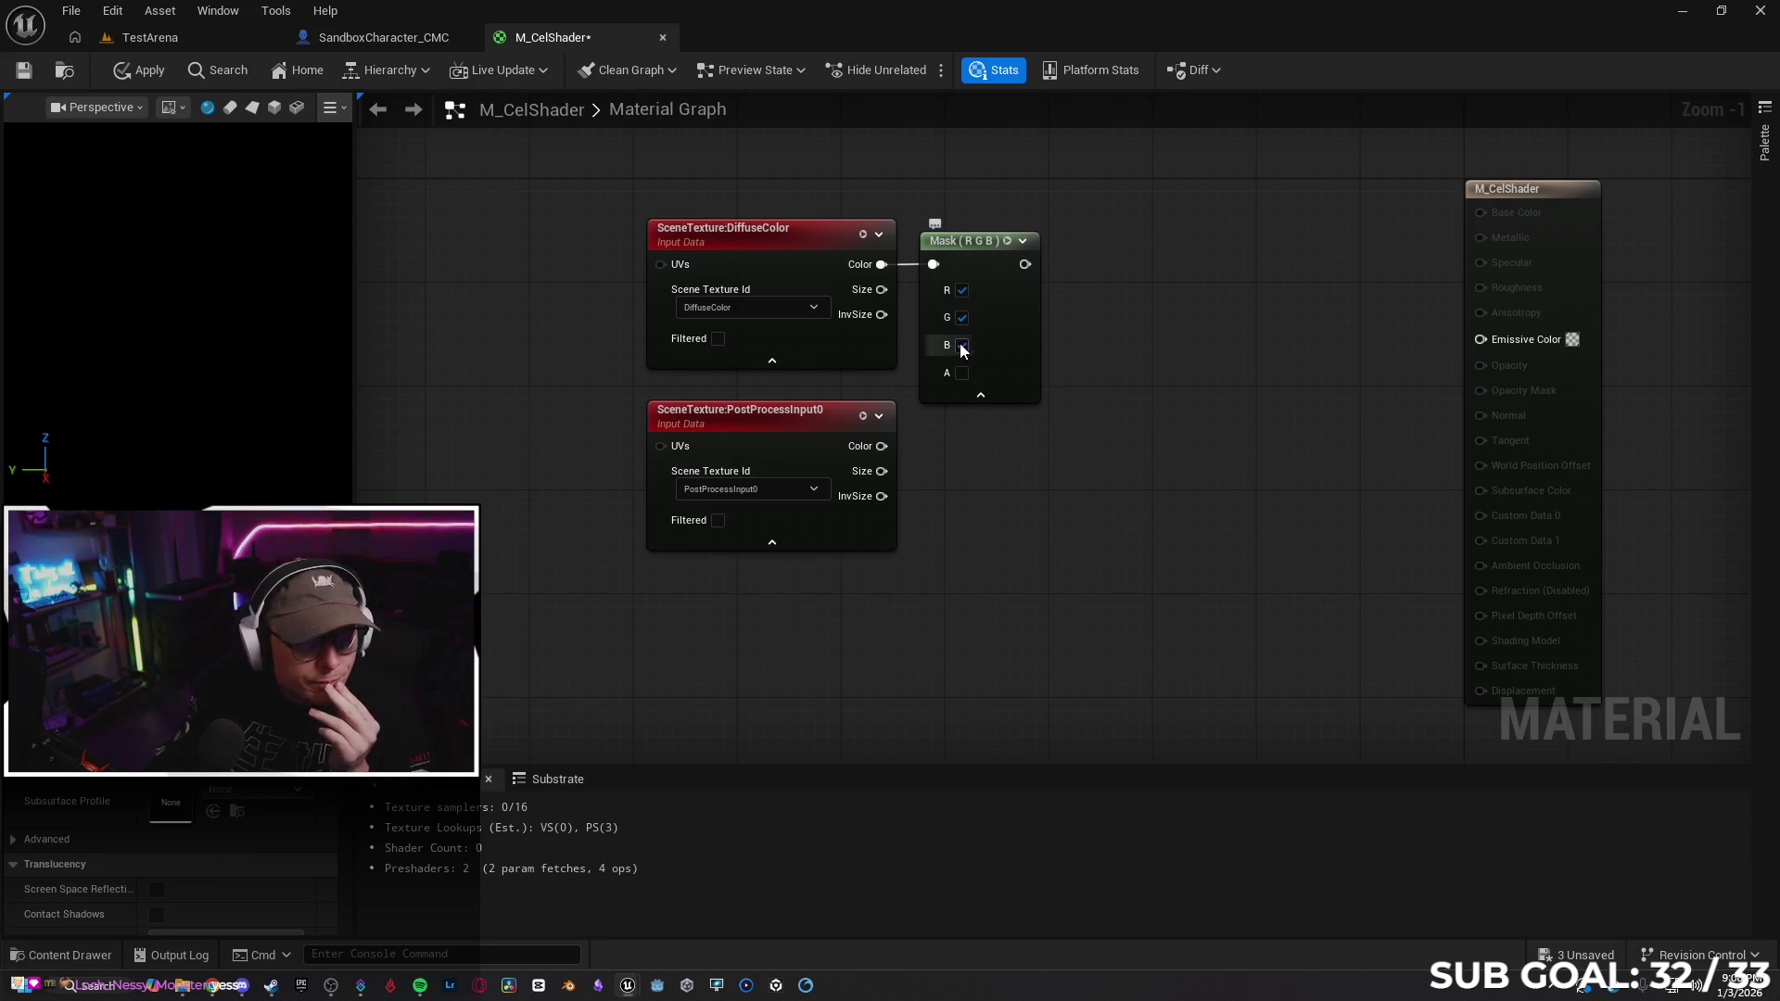
pyautogui.moveTo(970, 525); pyautogui.dragTo(960, 442)
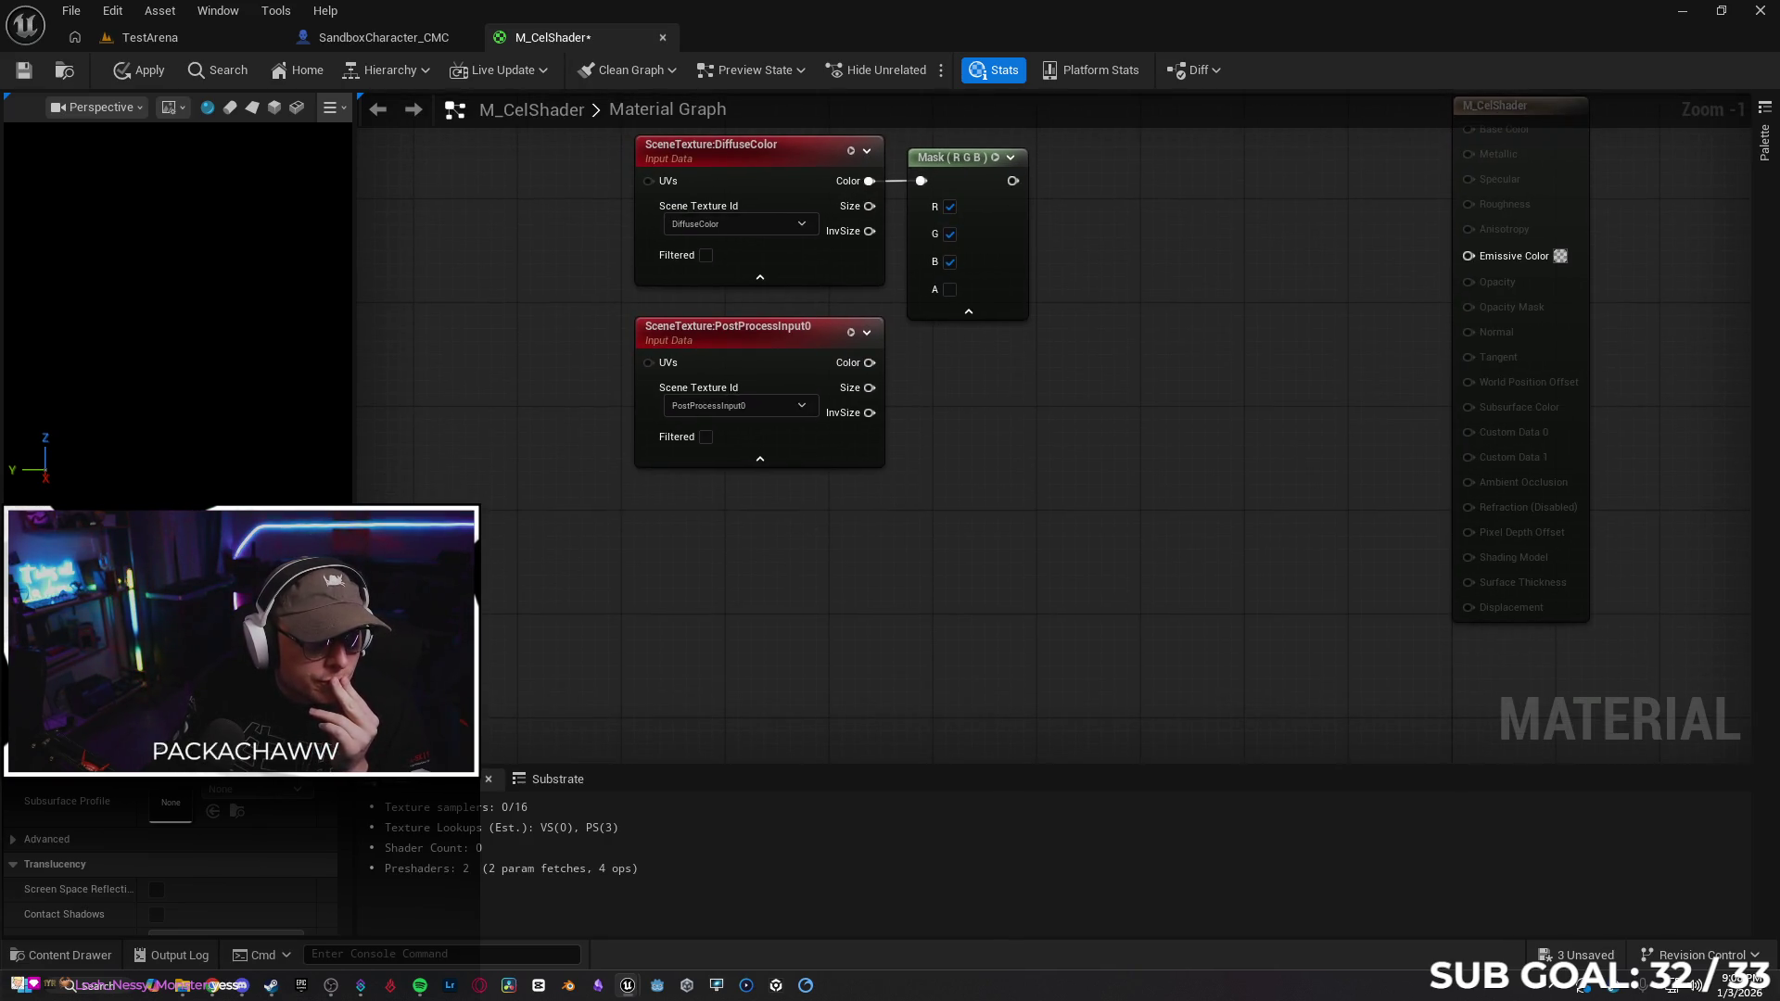
pyautogui.moveTo(815, 439); pyautogui.dragTo(710, 498)
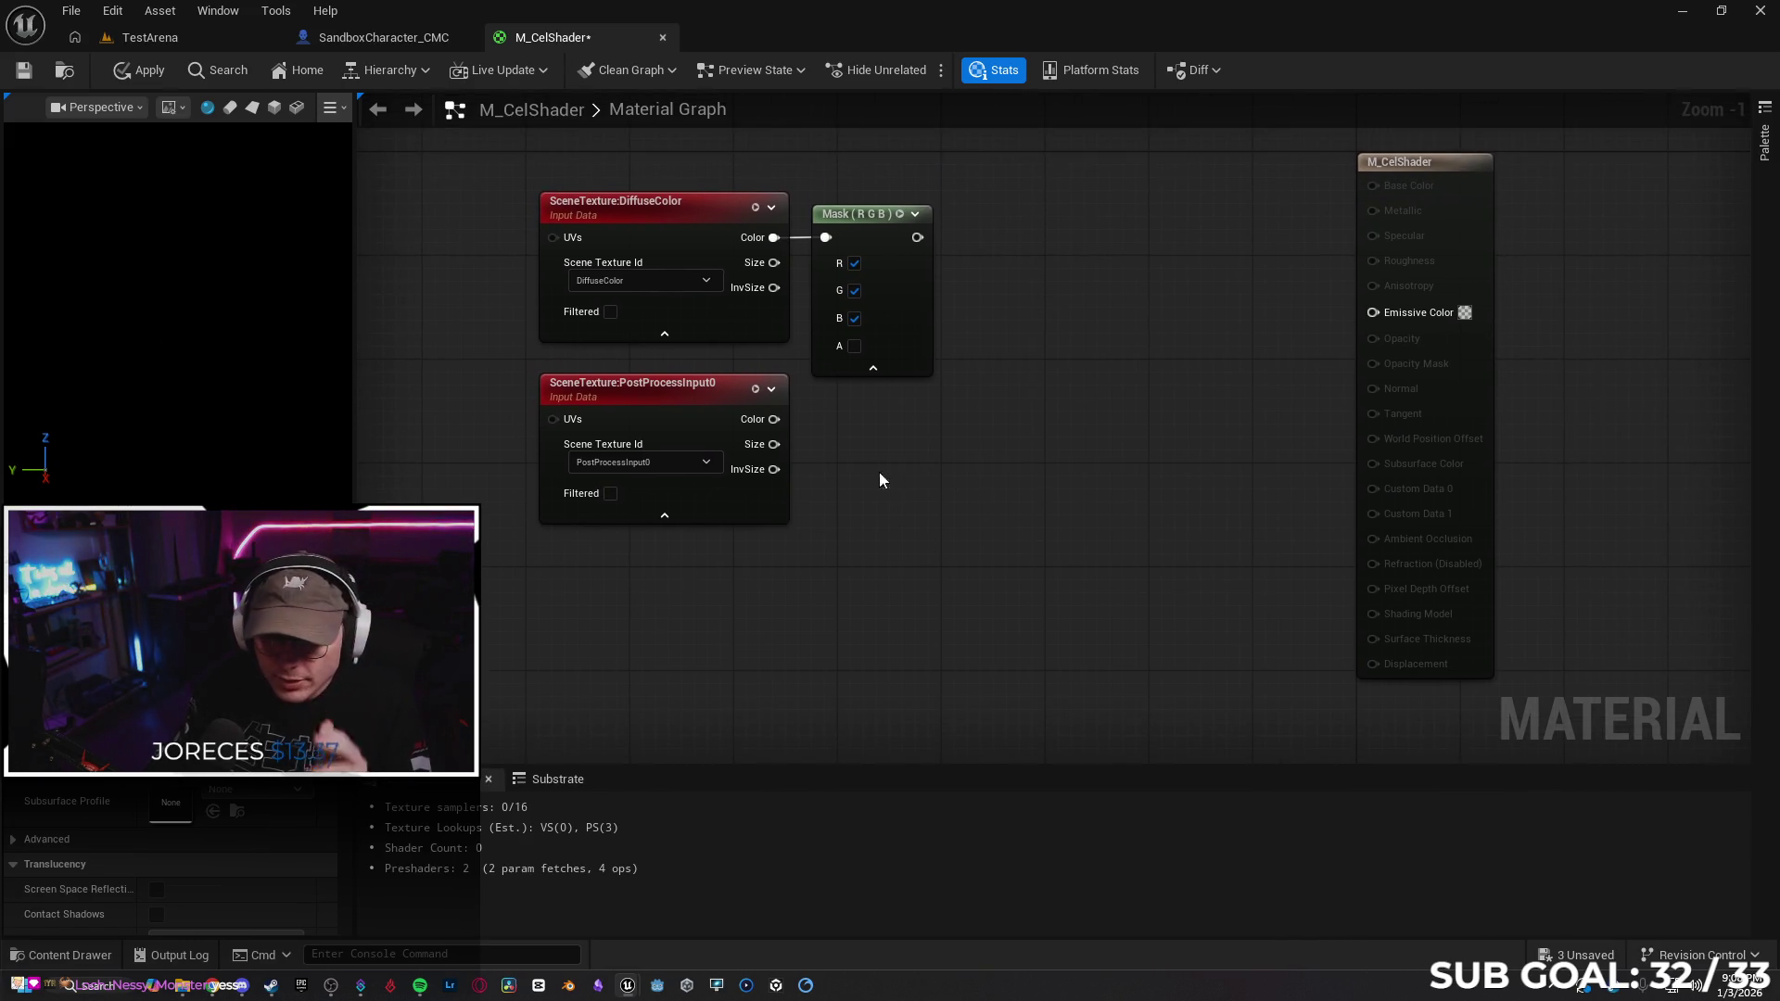
pyautogui.rightClick(841, 501)
# Add a Divide node beside PostProcessInput0 and wire the Mask output into it
pyautogui.write('divide')
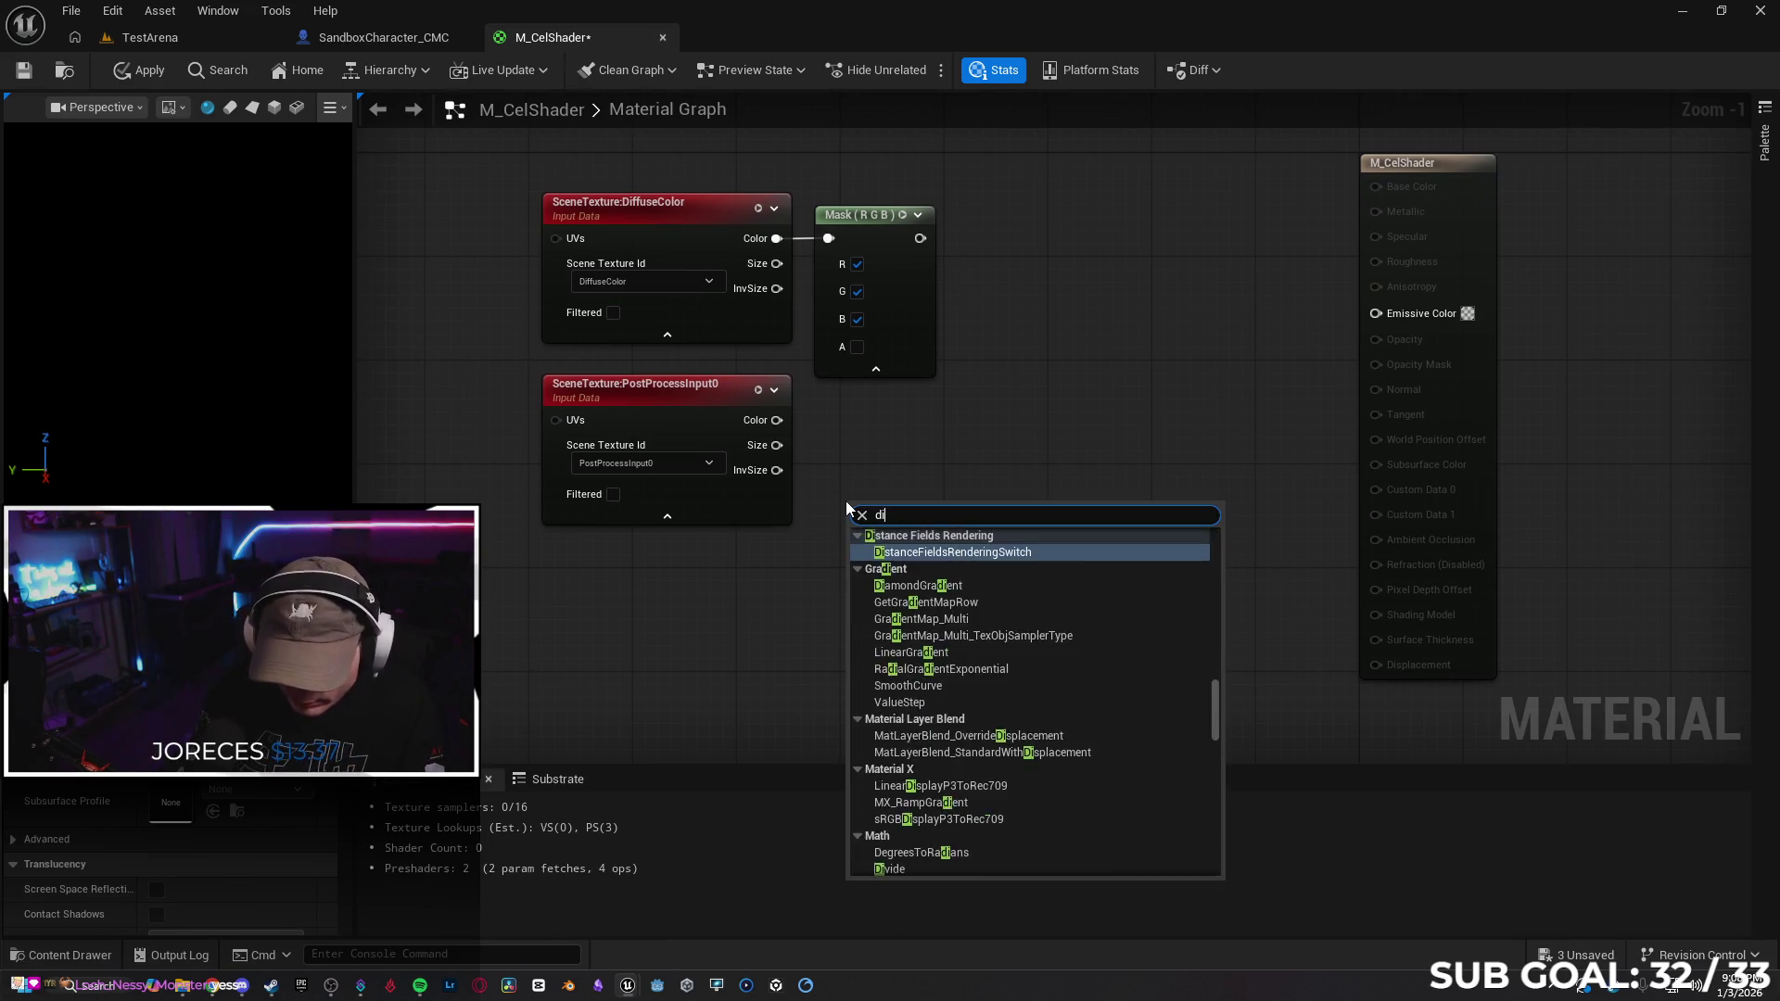
pyautogui.press('Return')
pyautogui.moveTo(887, 506)
pyautogui.mouseDown()
pyautogui.moveTo(881, 415)
pyautogui.moveTo(797, 425)
pyautogui.moveTo(852, 433)
pyautogui.mouseUp()
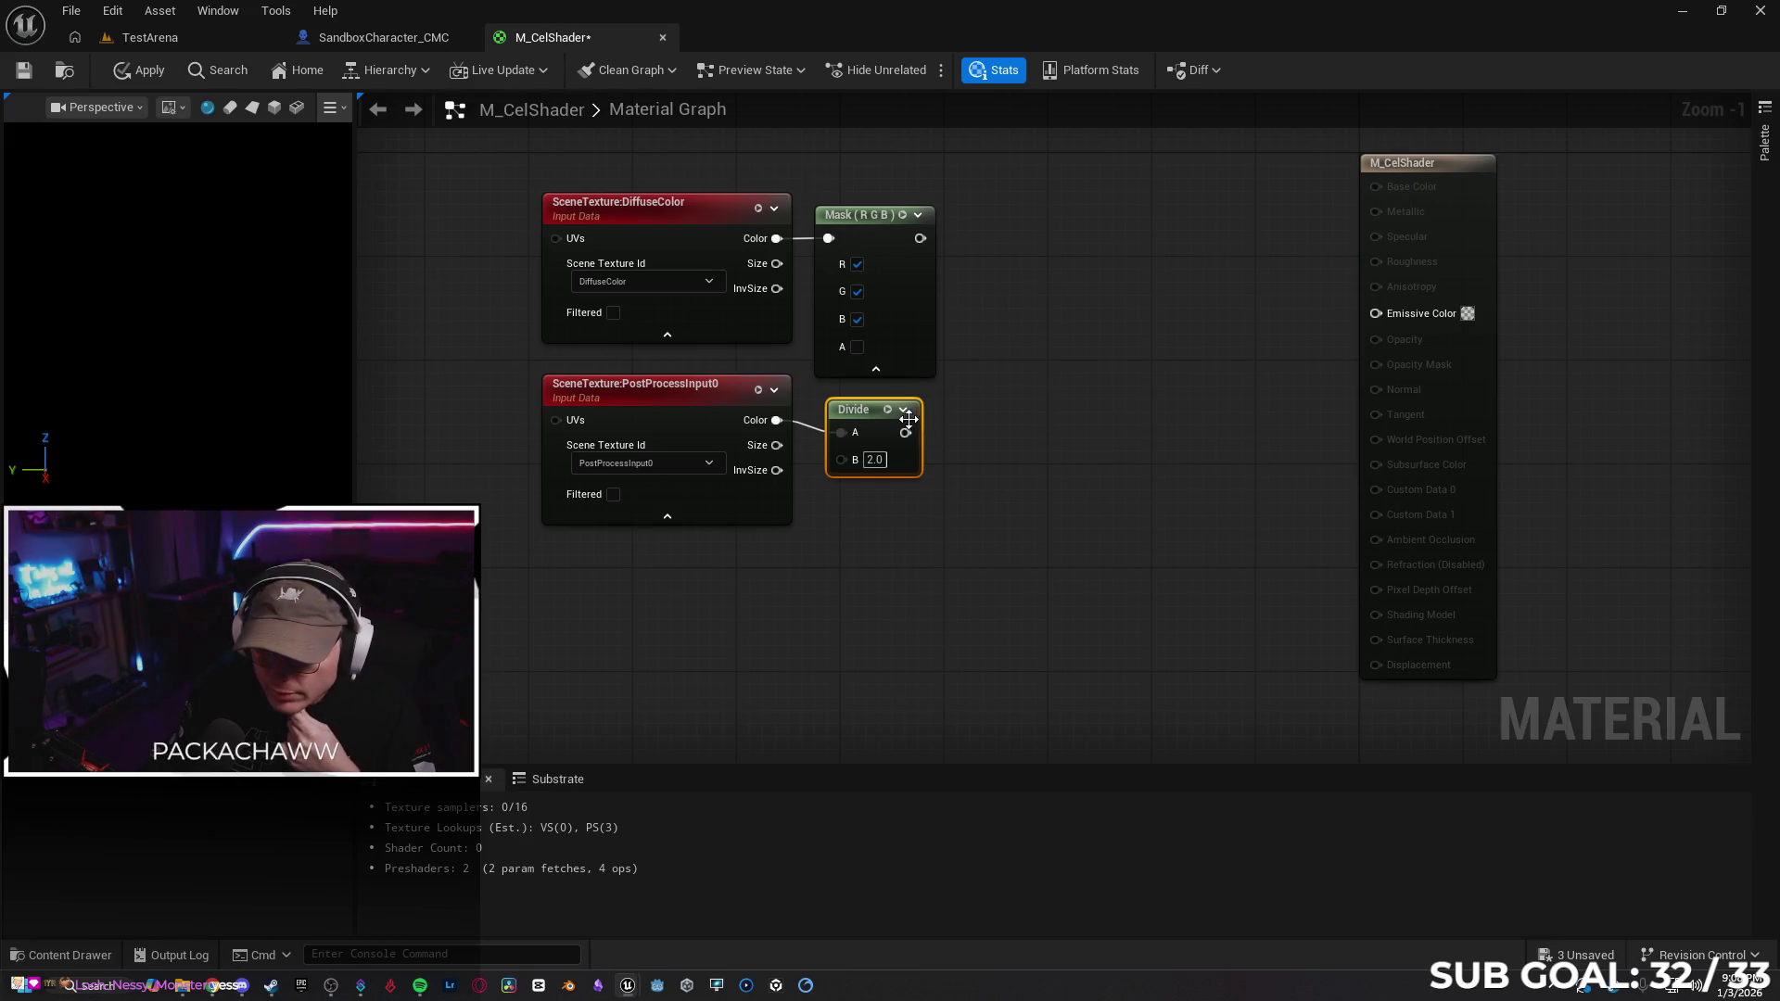
pyautogui.moveTo(919, 239)
pyautogui.mouseDown()
pyautogui.moveTo(865, 316)
pyautogui.moveTo(841, 459)
pyautogui.moveTo(880, 415)
pyautogui.moveTo(1036, 417)
pyautogui.mouseUp()
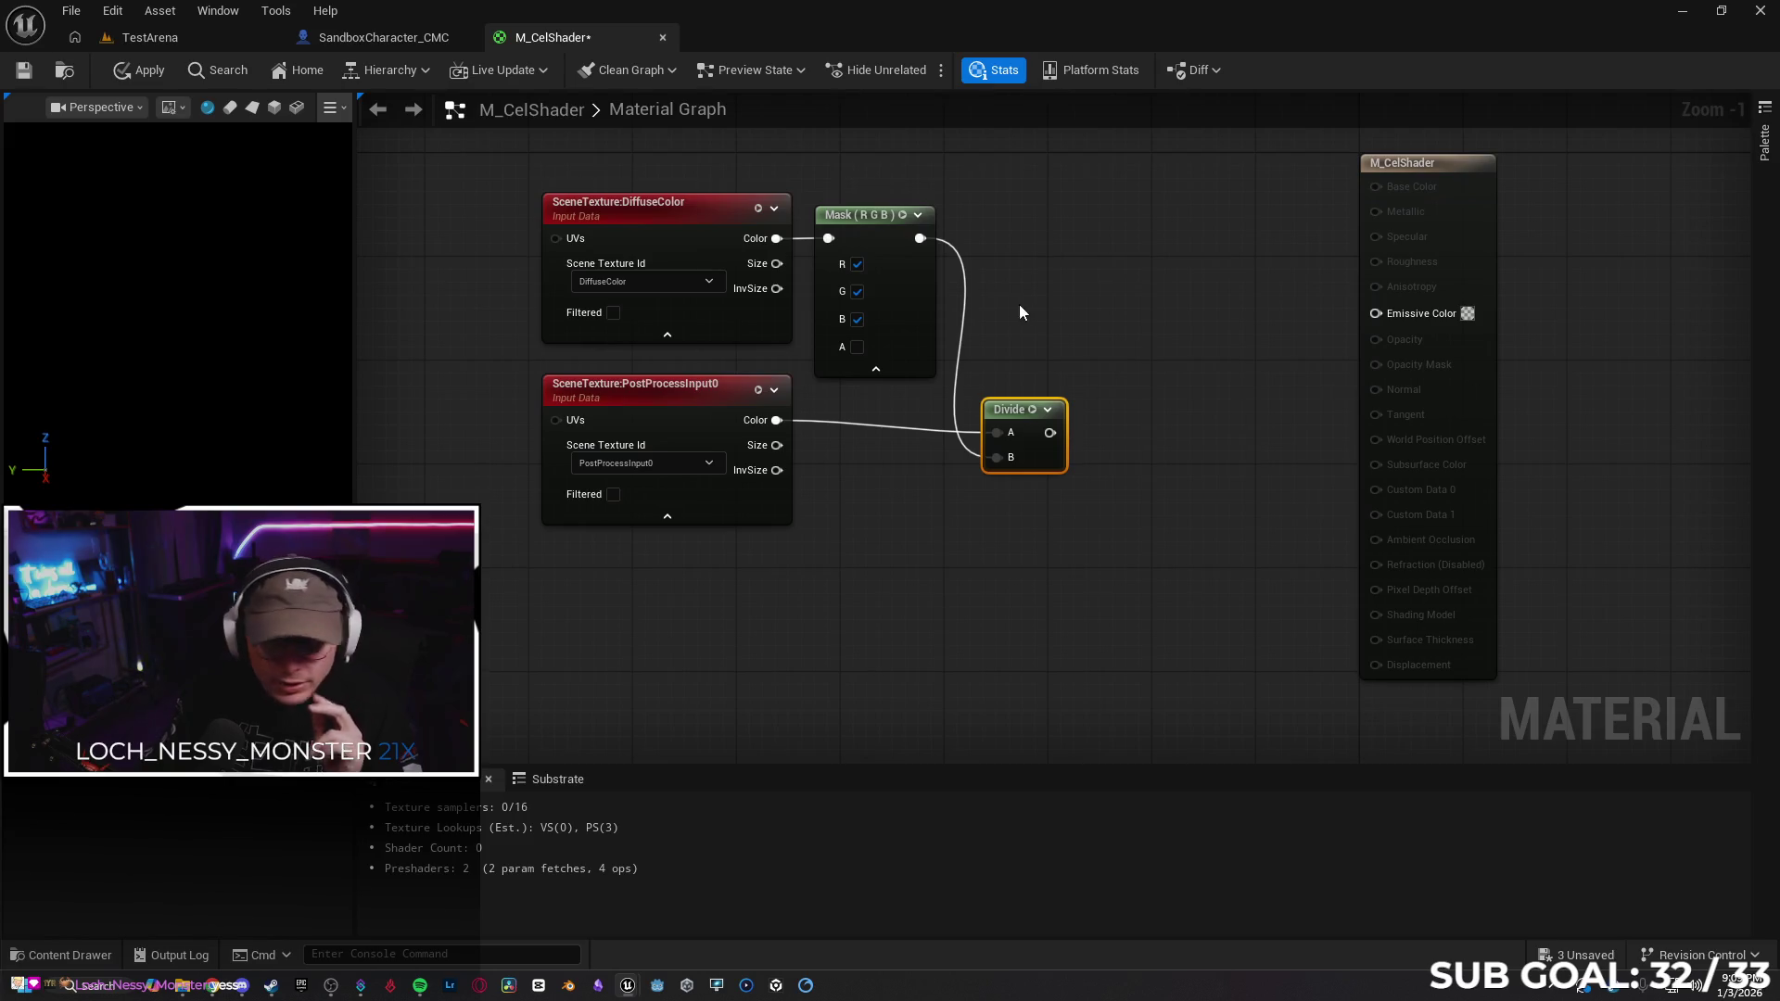
# Add an Add node after the Mask with its B value set to 0.00001
pyautogui.moveTo(921, 238)
pyautogui.mouseDown()
pyautogui.moveTo(992, 239)
pyautogui.moveTo(1024, 218)
pyautogui.mouseUp()
pyautogui.write('add')
pyautogui.click(1049, 332)
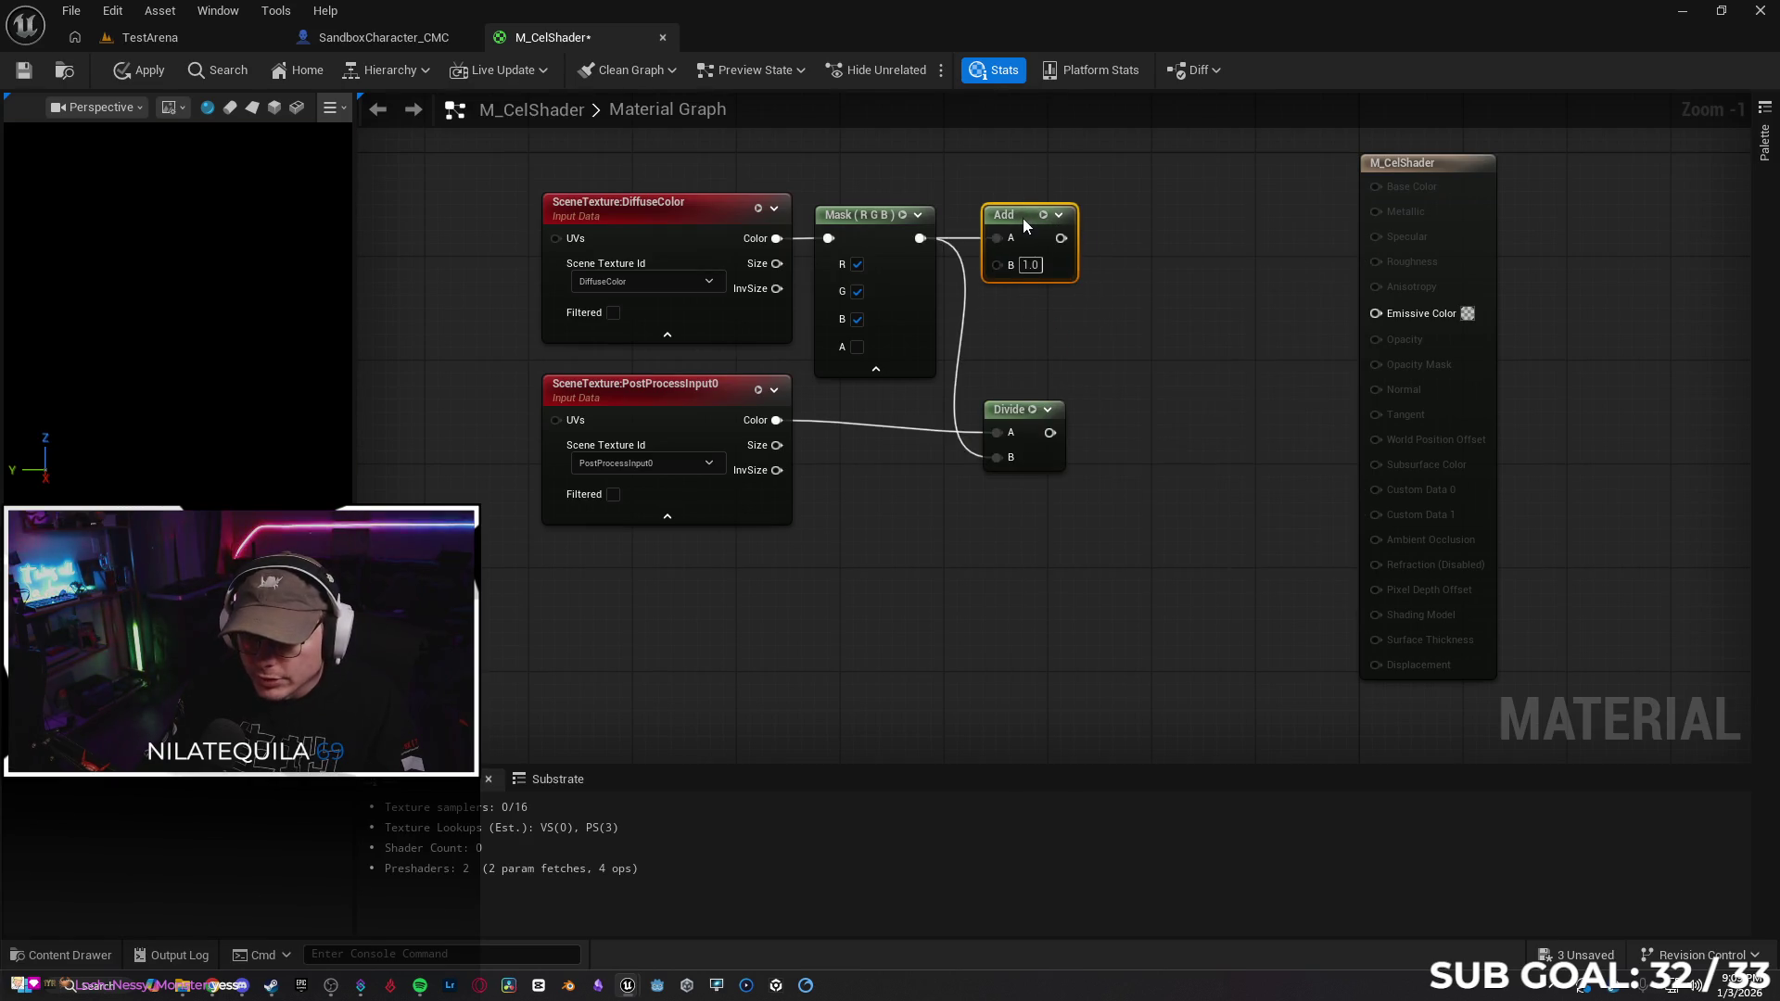
pyautogui.click(1030, 265)
pyautogui.write('0.0000')
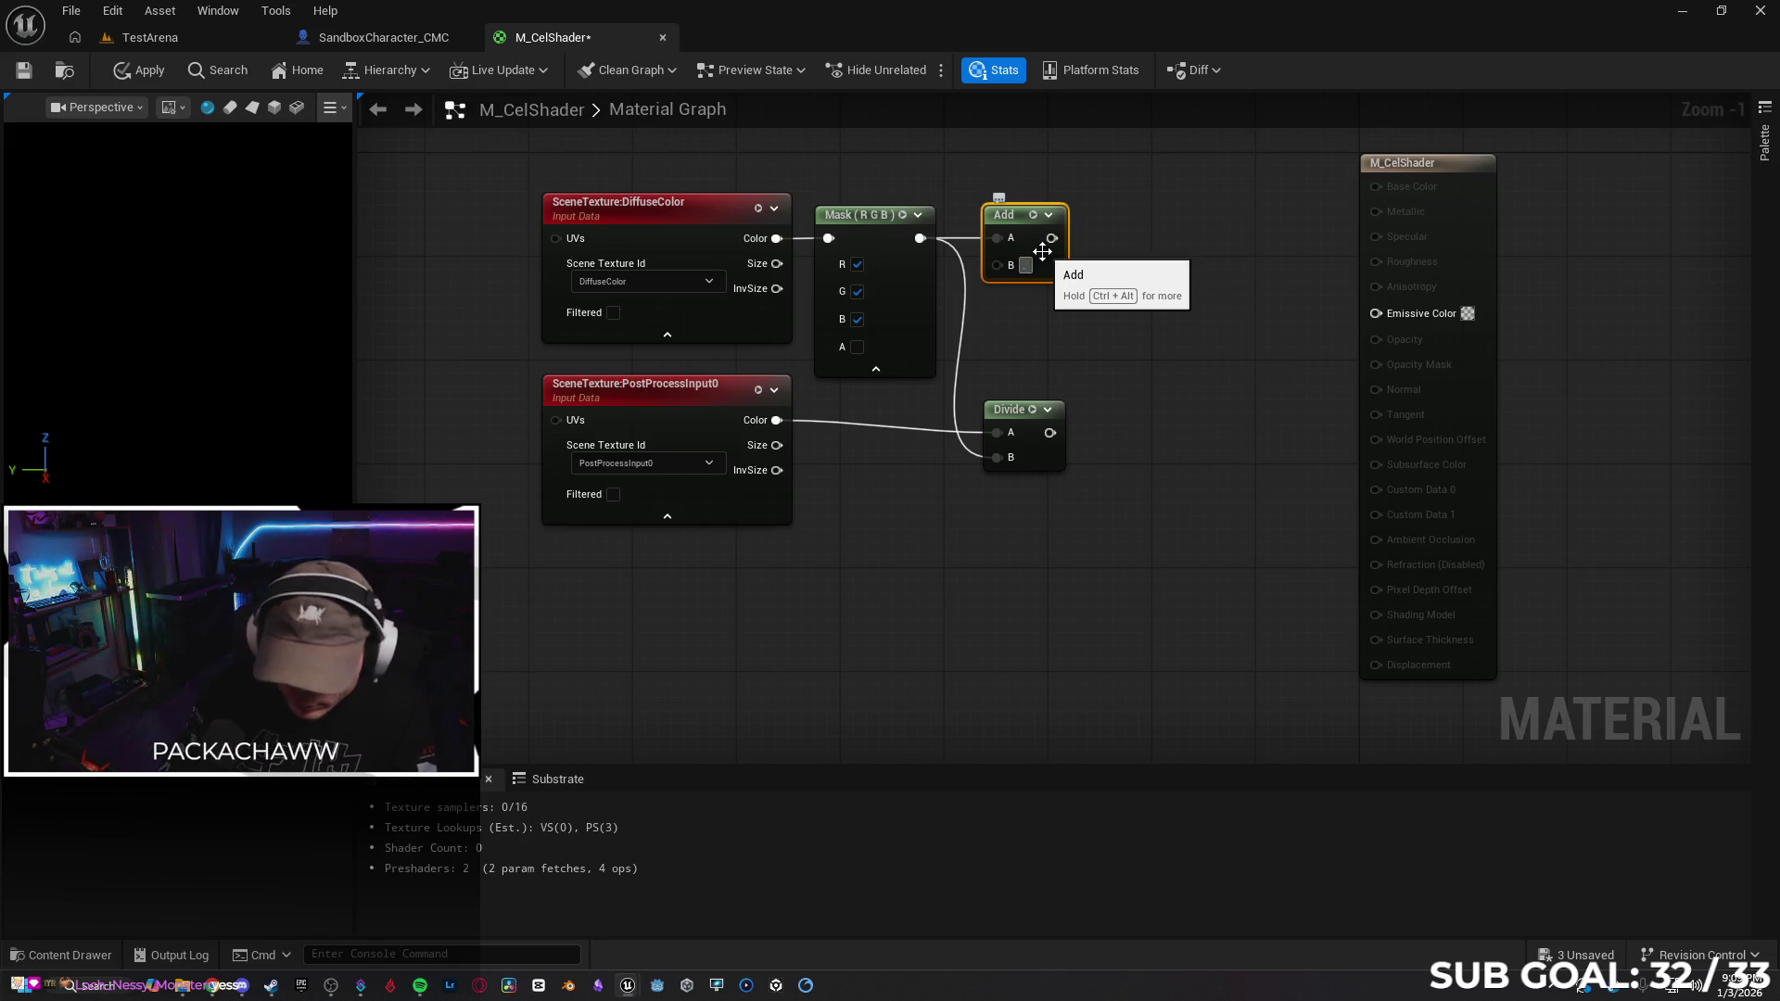
pyautogui.write('1')
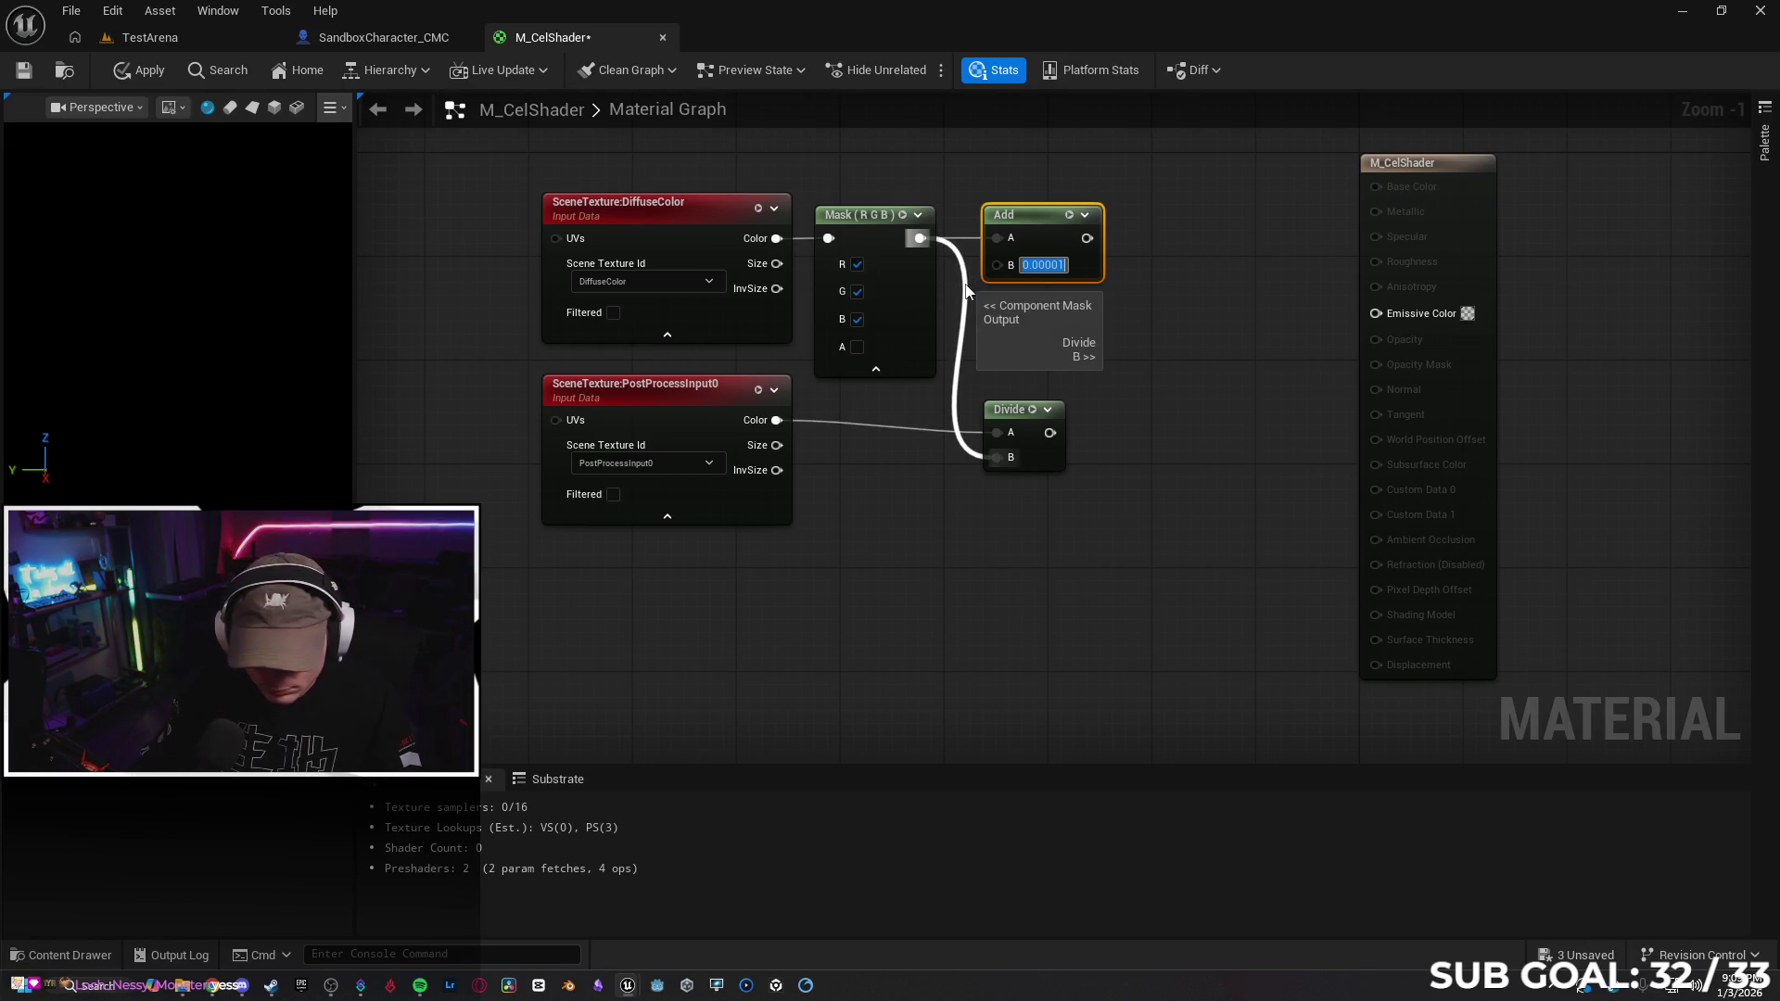
pyautogui.click(976, 287)
# Replace the Mask link into Divide's B input with the Add node's output
pyautogui.keyDown('alt'); pyautogui.click(964, 291); pyautogui.keyUp('alt')
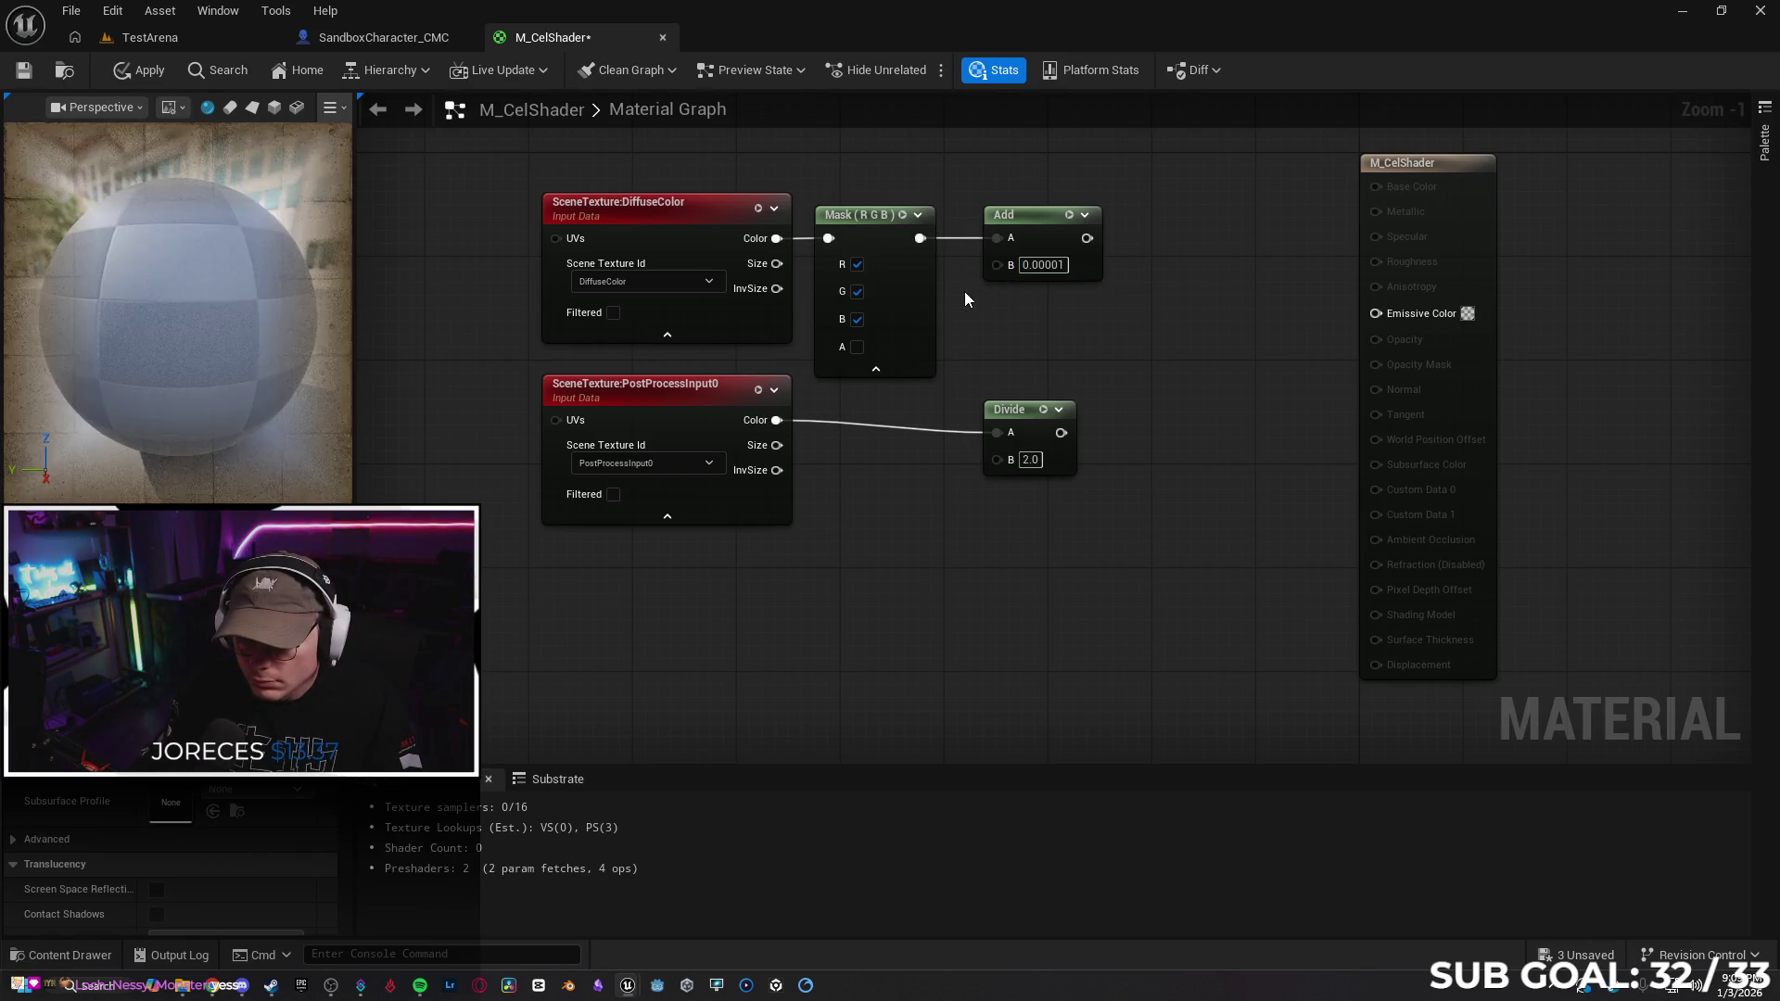
pyautogui.moveTo(1086, 238)
pyautogui.mouseDown()
pyautogui.moveTo(985, 394)
pyautogui.moveTo(1001, 460)
pyautogui.mouseUp()
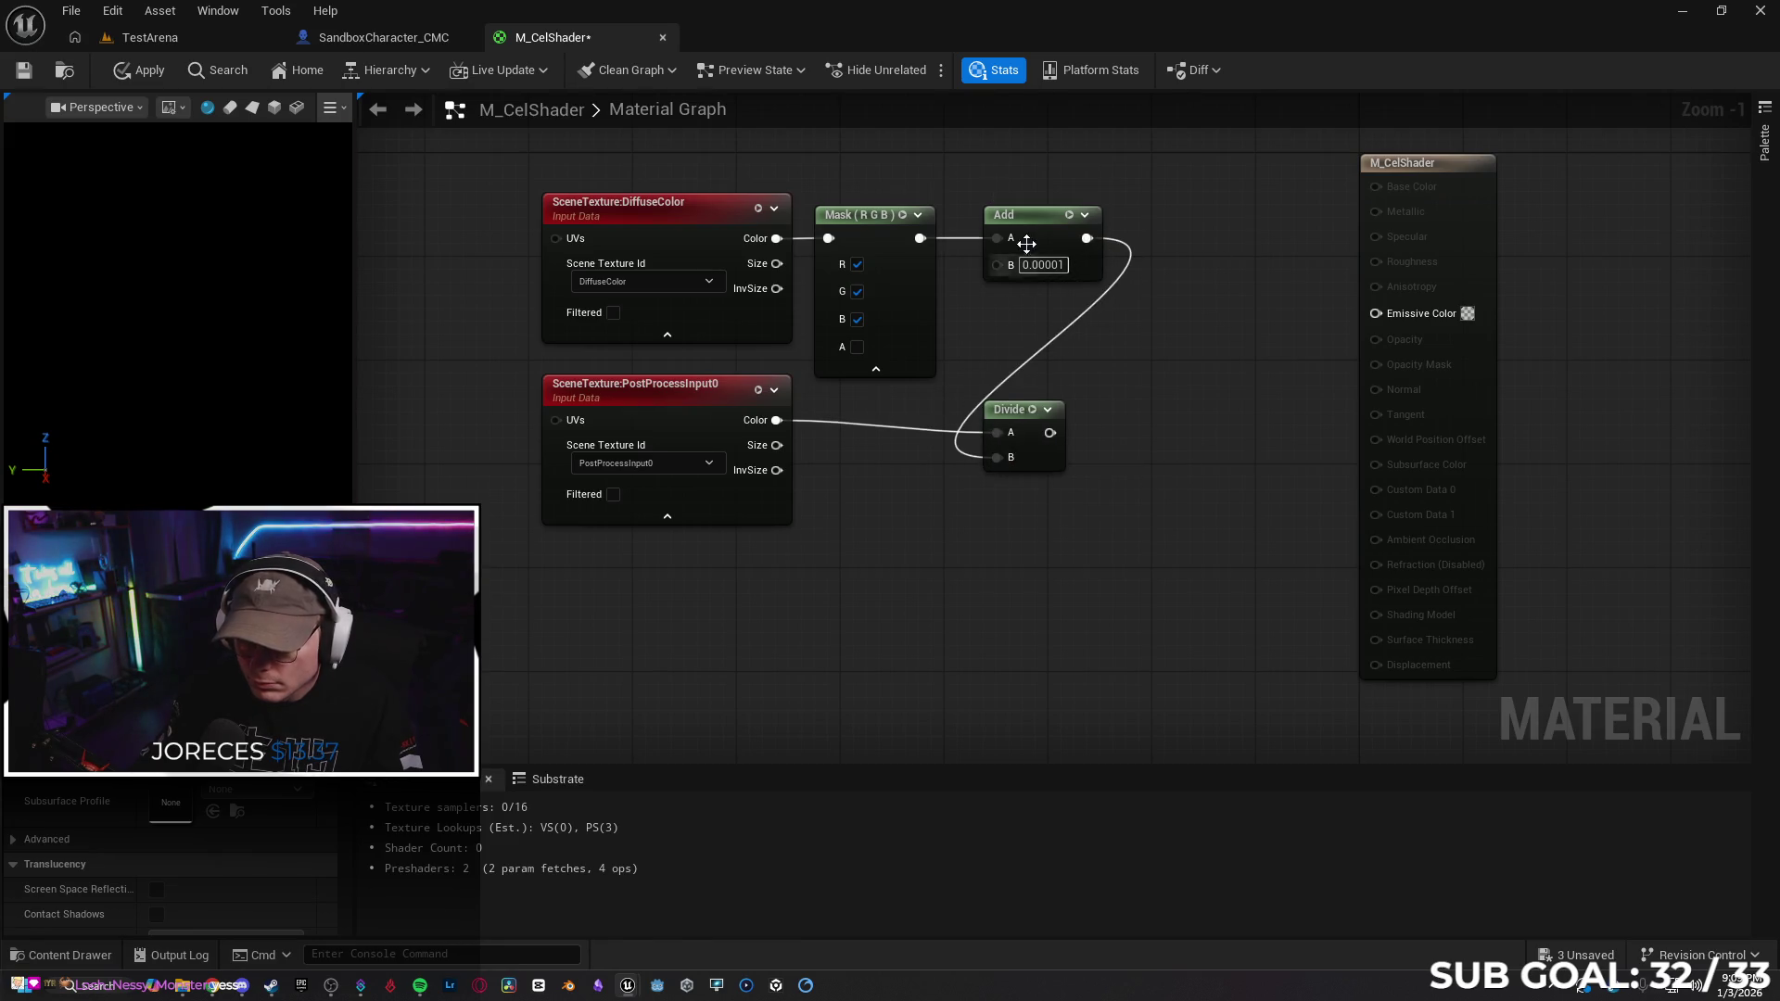
pyautogui.moveTo(1043, 221); pyautogui.dragTo(1025, 221)
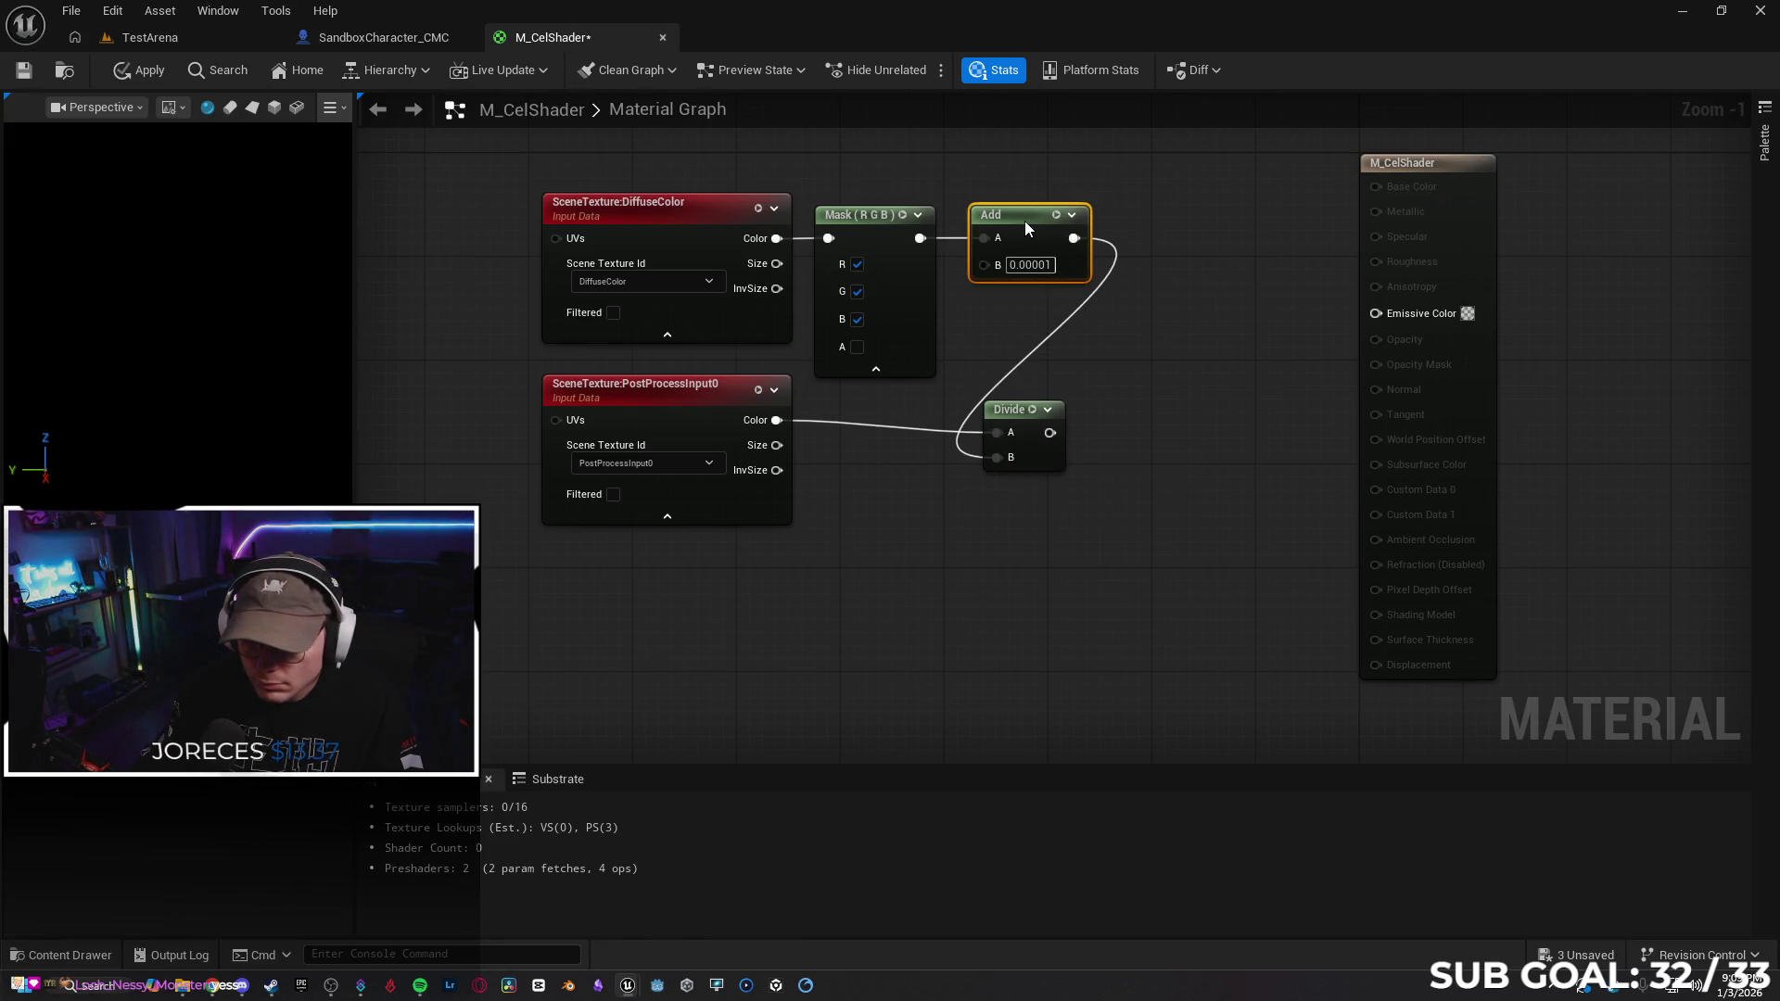
pyautogui.hotkey('ctrl', 'z')
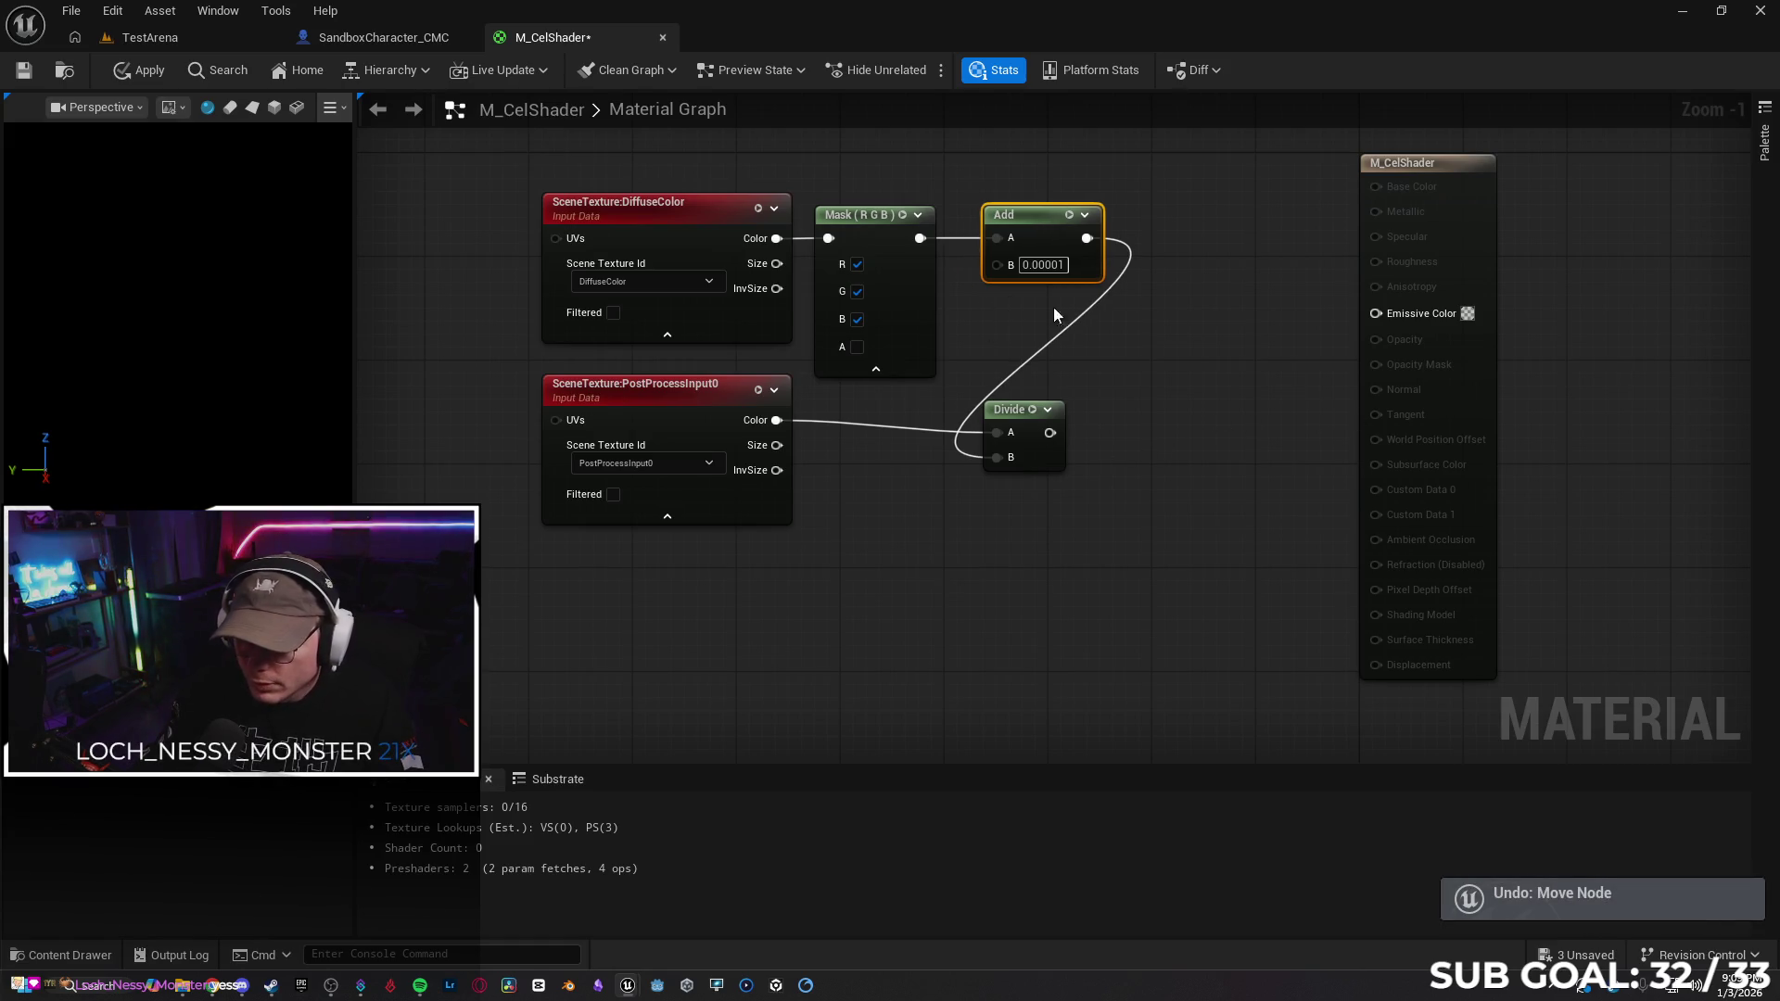
pyautogui.hotkey('ctrl', 'z')
pyautogui.moveTo(998, 269); pyautogui.dragTo(997, 458)
pyautogui.moveTo(1046, 224); pyautogui.dragTo(1030, 225)
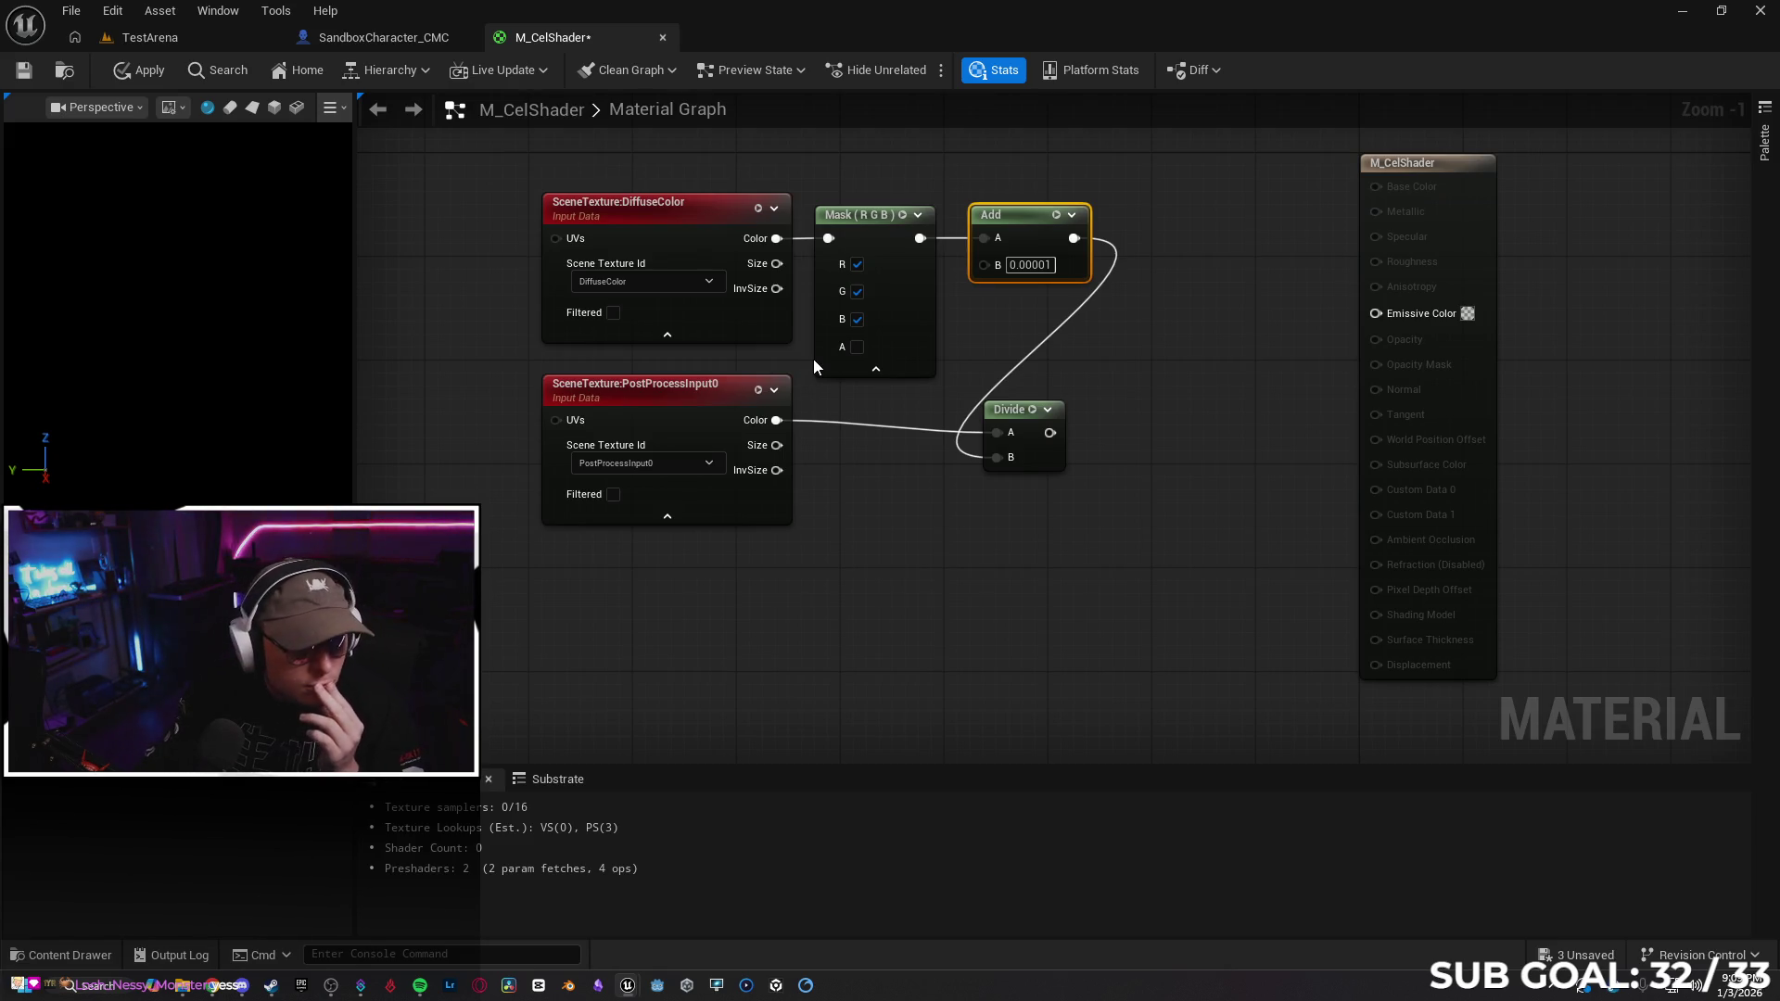
# Add a Multiply node after Divide with its B value set to 5
pyautogui.moveTo(1049, 433); pyautogui.dragTo(1089, 442)
pyautogui.write('multi')
pyautogui.press('Return')
pyautogui.doubleClick(1135, 498)
pyautogui.write('5')
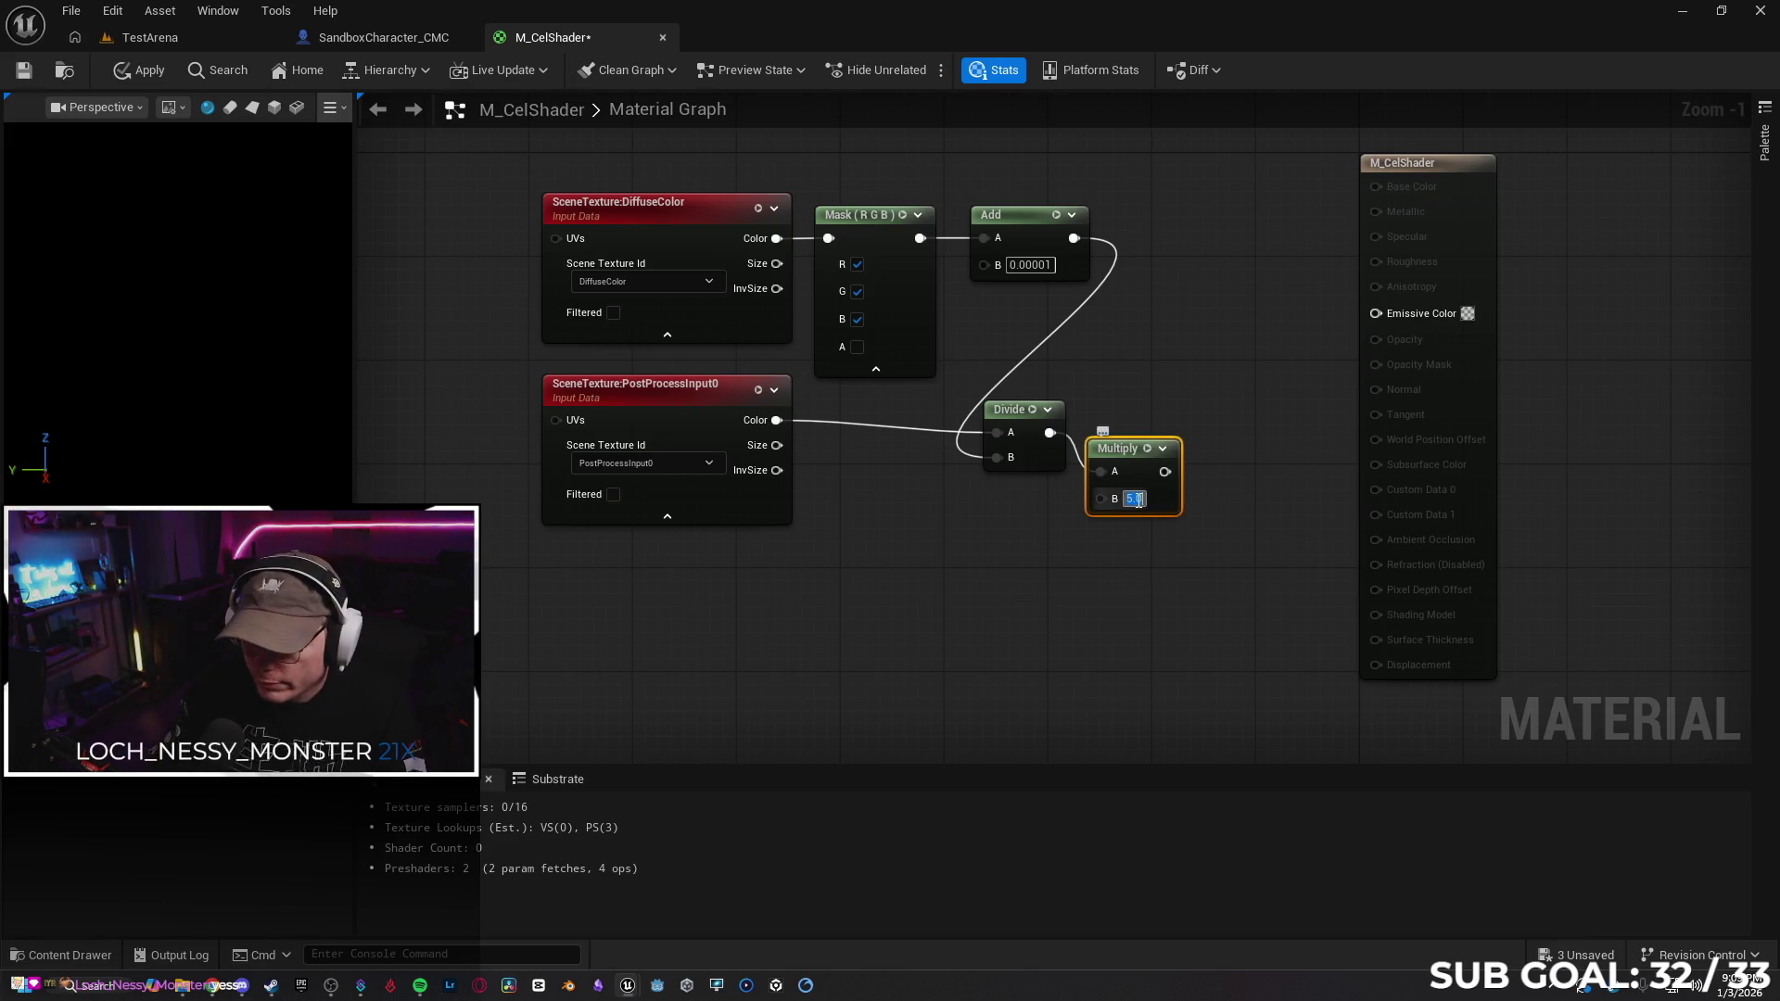
pyautogui.moveTo(1122, 450); pyautogui.dragTo(1148, 412)
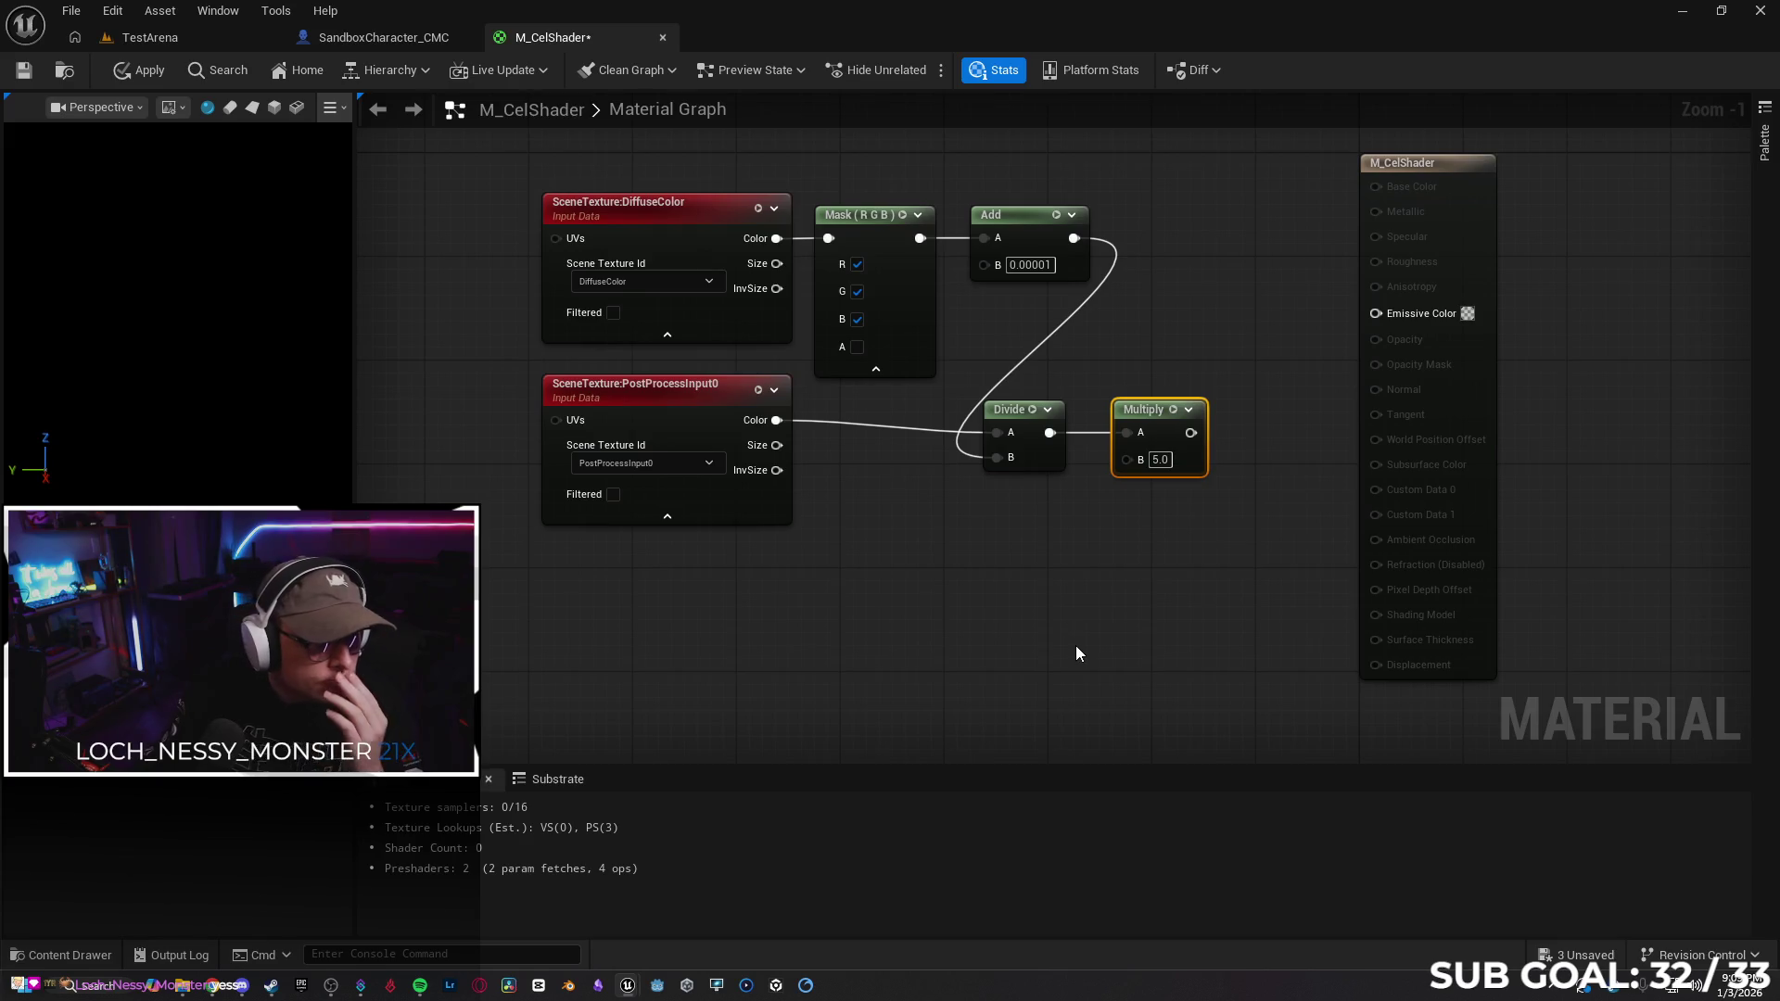
# Move the result node right and add a Ceil node fed by Multiply, placed beside it
pyautogui.press('Home')
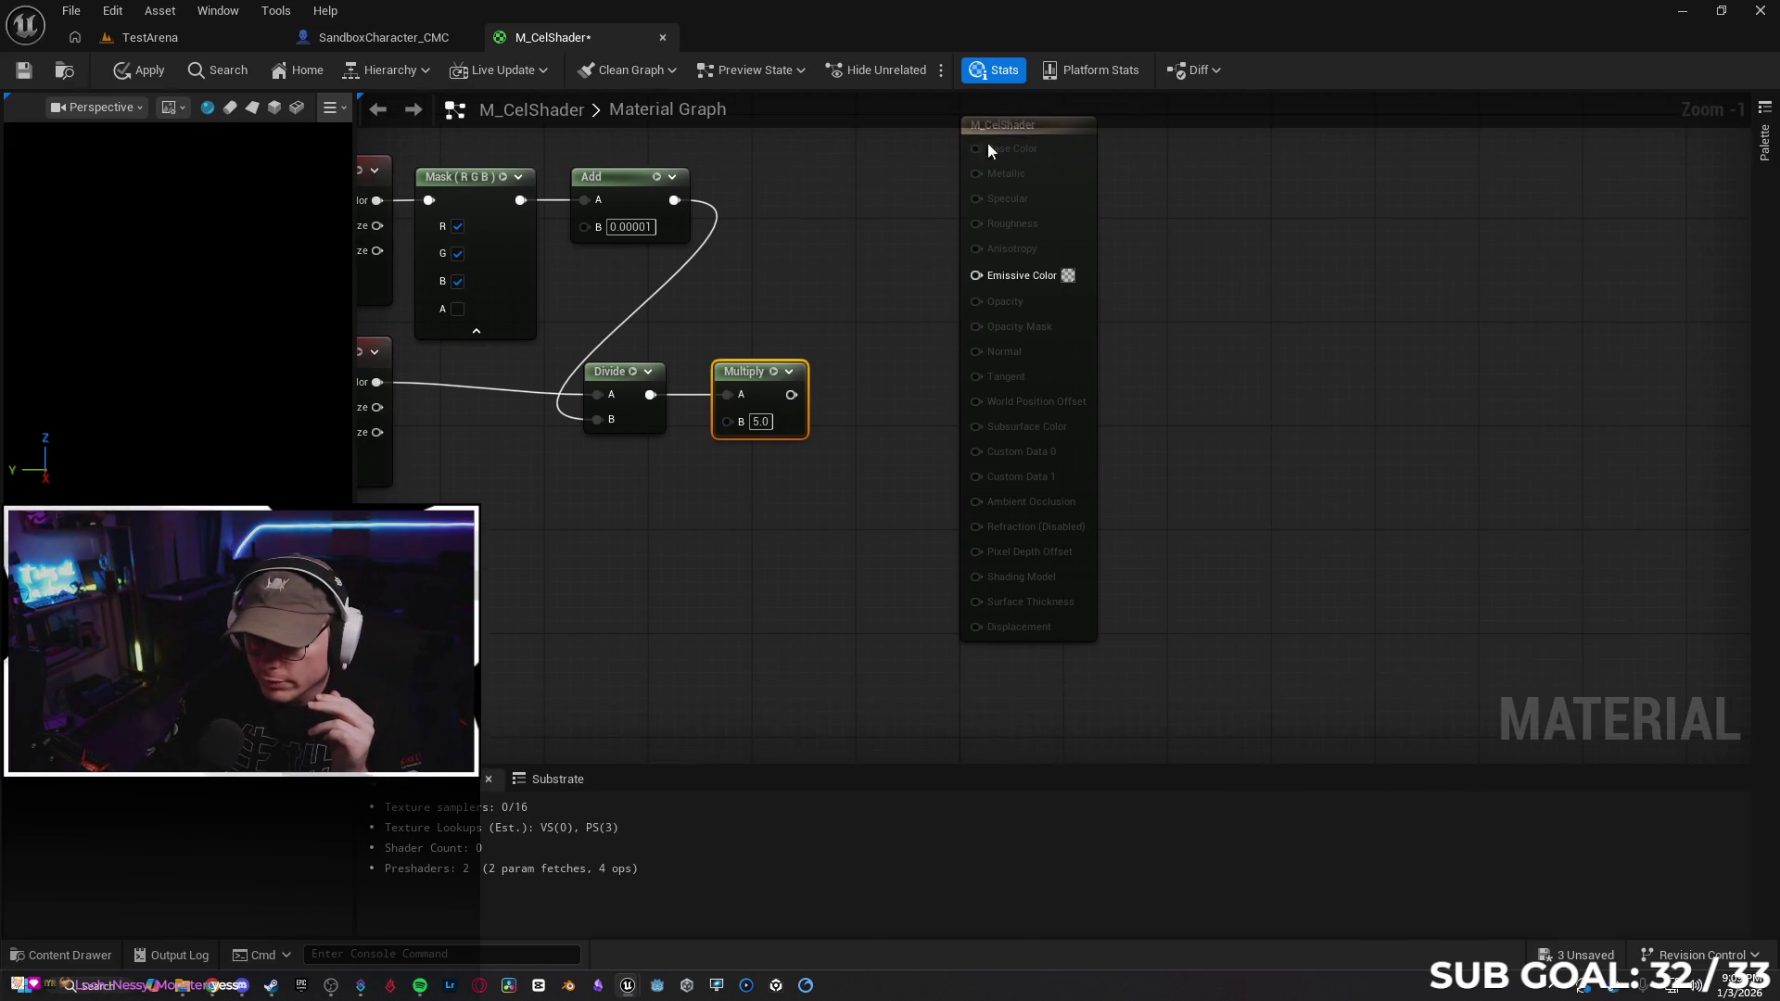
pyautogui.moveTo(1048, 131); pyautogui.dragTo(1241, 144)
pyautogui.moveTo(791, 394); pyautogui.dragTo(879, 399)
pyautogui.write('ceil')
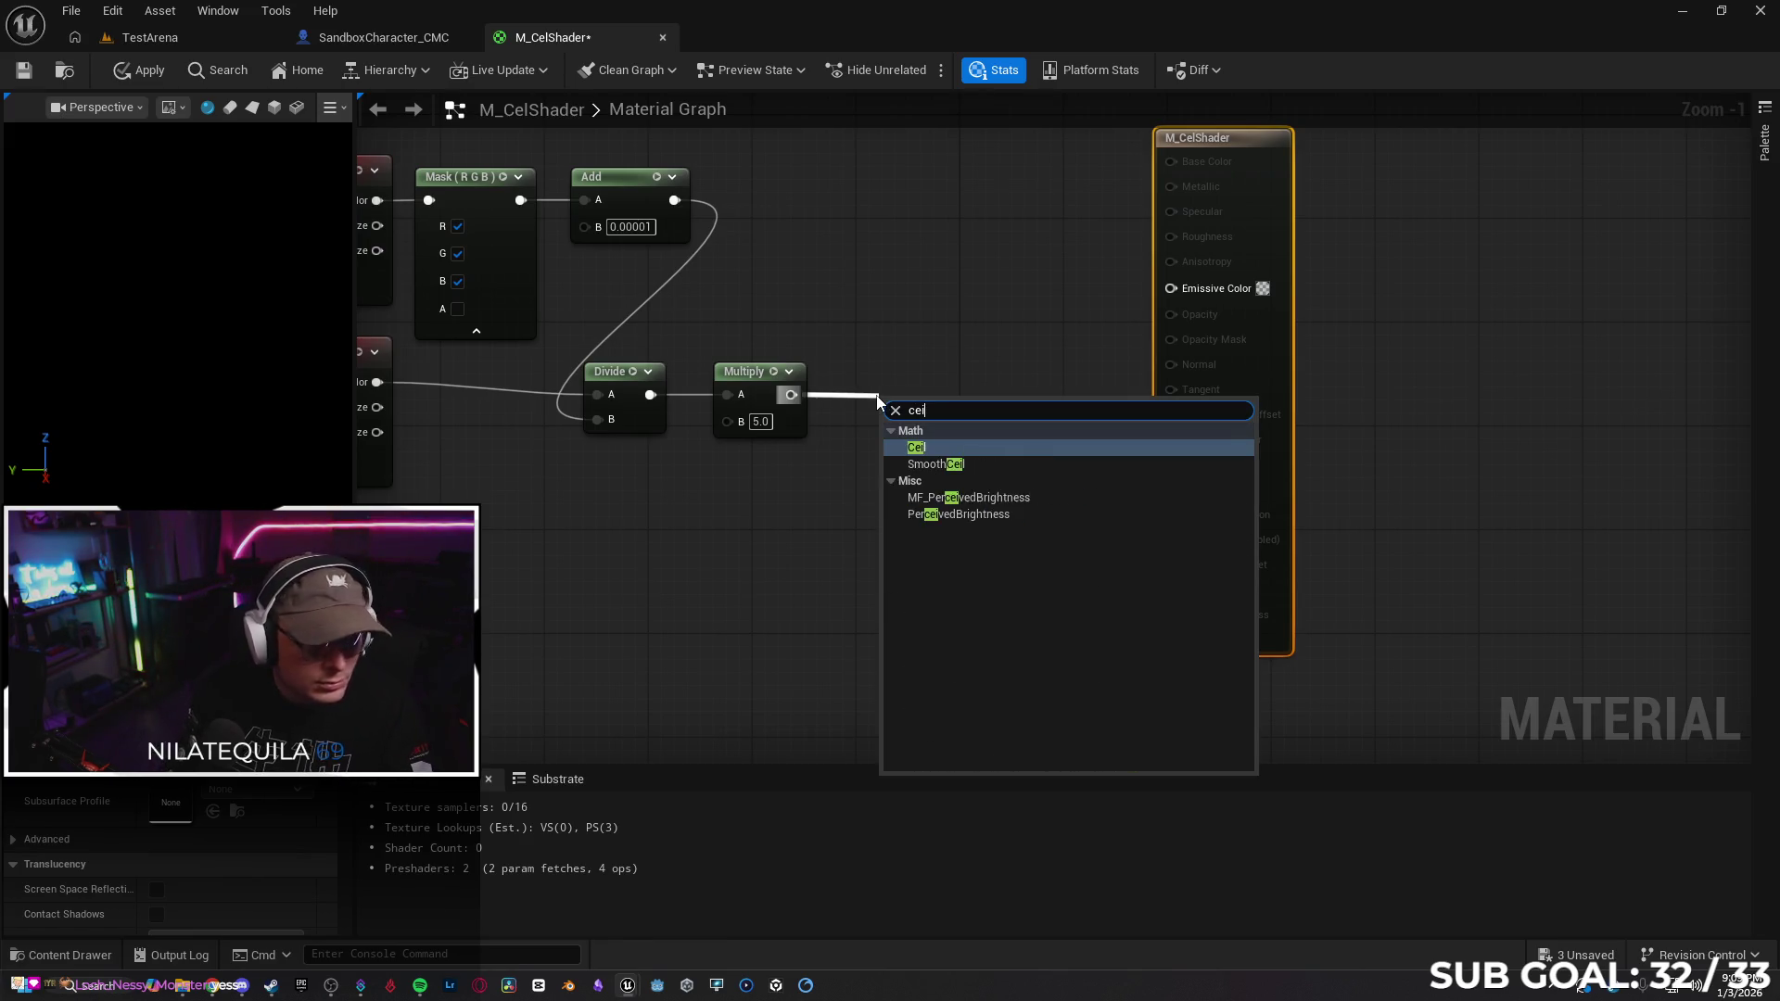
pyautogui.press('Return')
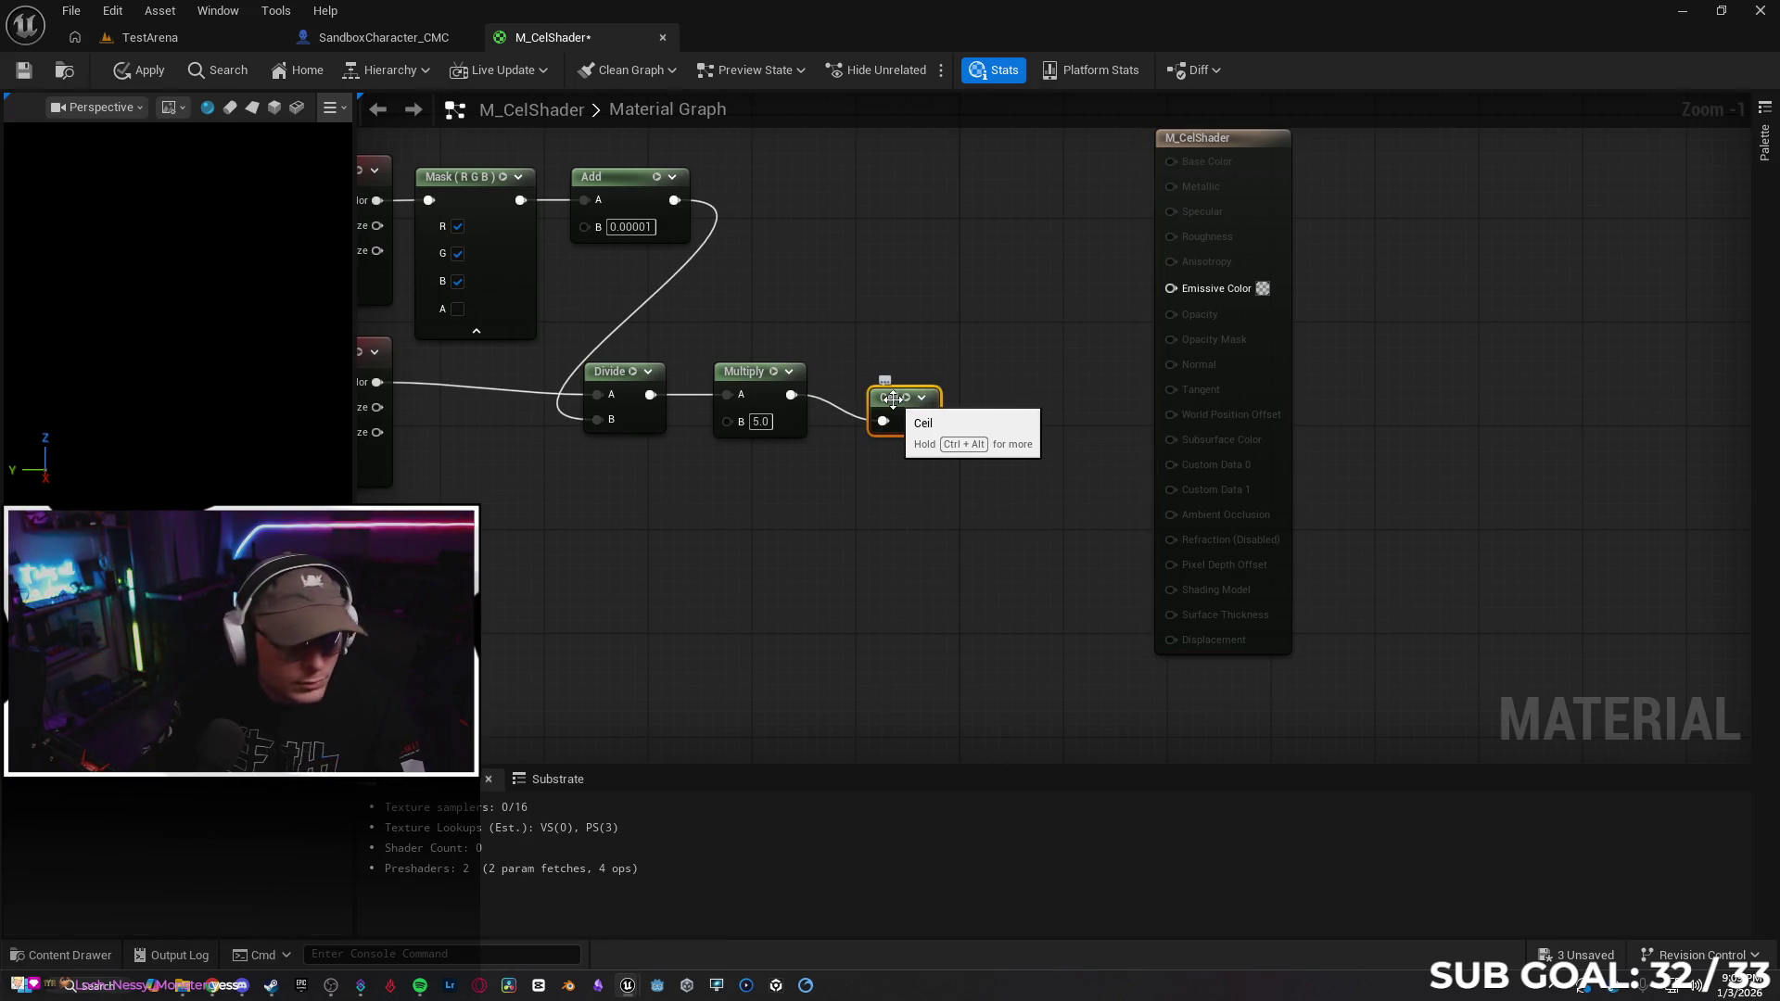
pyautogui.moveTo(886, 395)
pyautogui.mouseDown()
pyautogui.moveTo(827, 386)
pyautogui.moveTo(879, 376)
pyautogui.mouseUp()
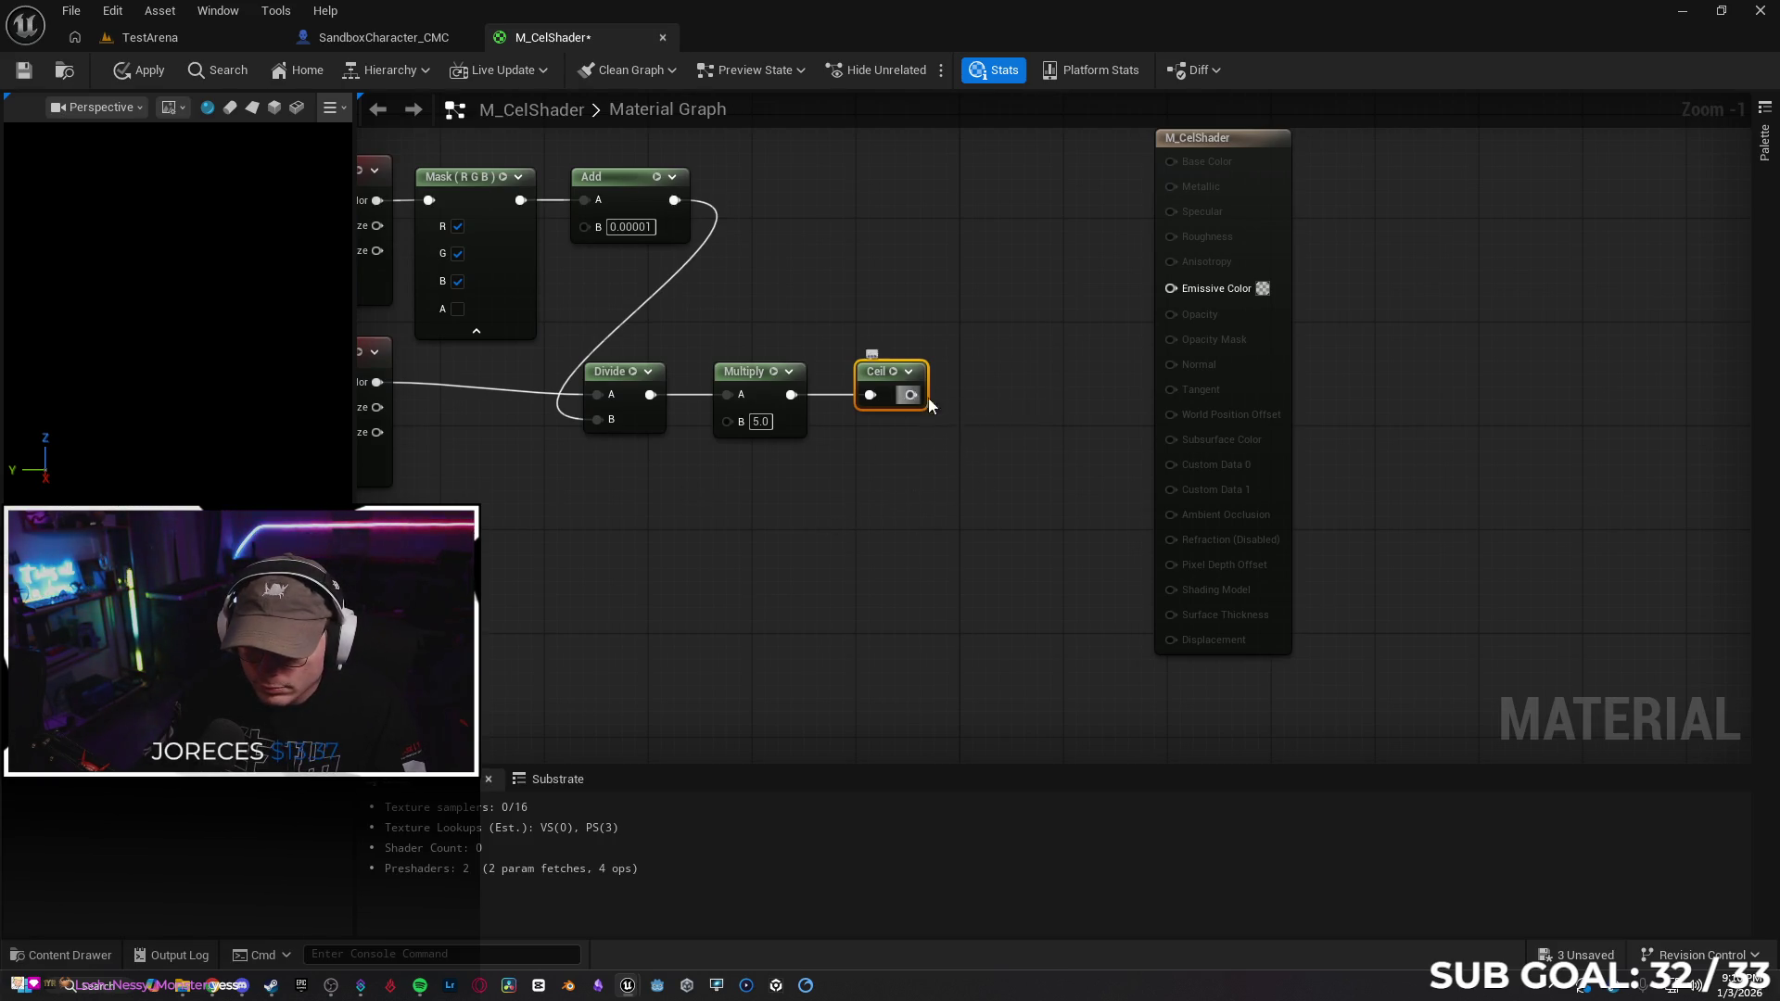
# Add a Divide node after Ceil with its B value set to 5.0
pyautogui.moveTo(912, 394); pyautogui.dragTo(949, 393)
pyautogui.write('divide')
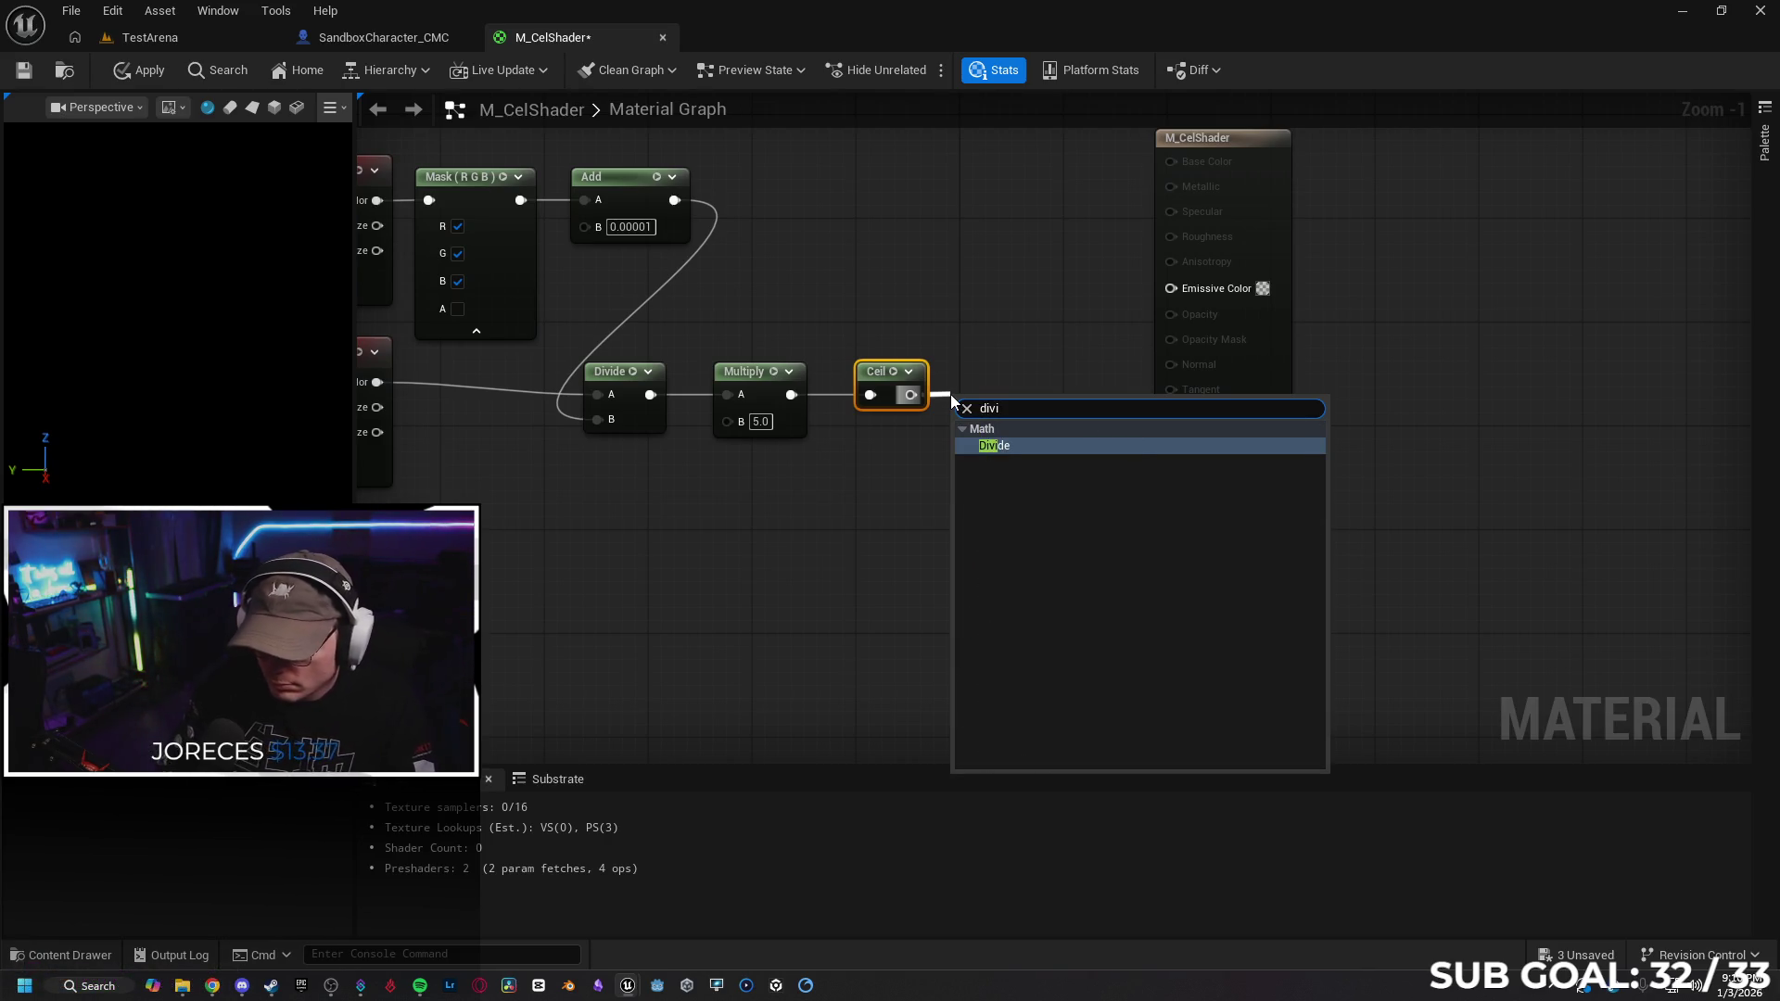
pyautogui.press('Return')
pyautogui.click(1021, 422)
pyautogui.write('5')
pyautogui.press('Return')
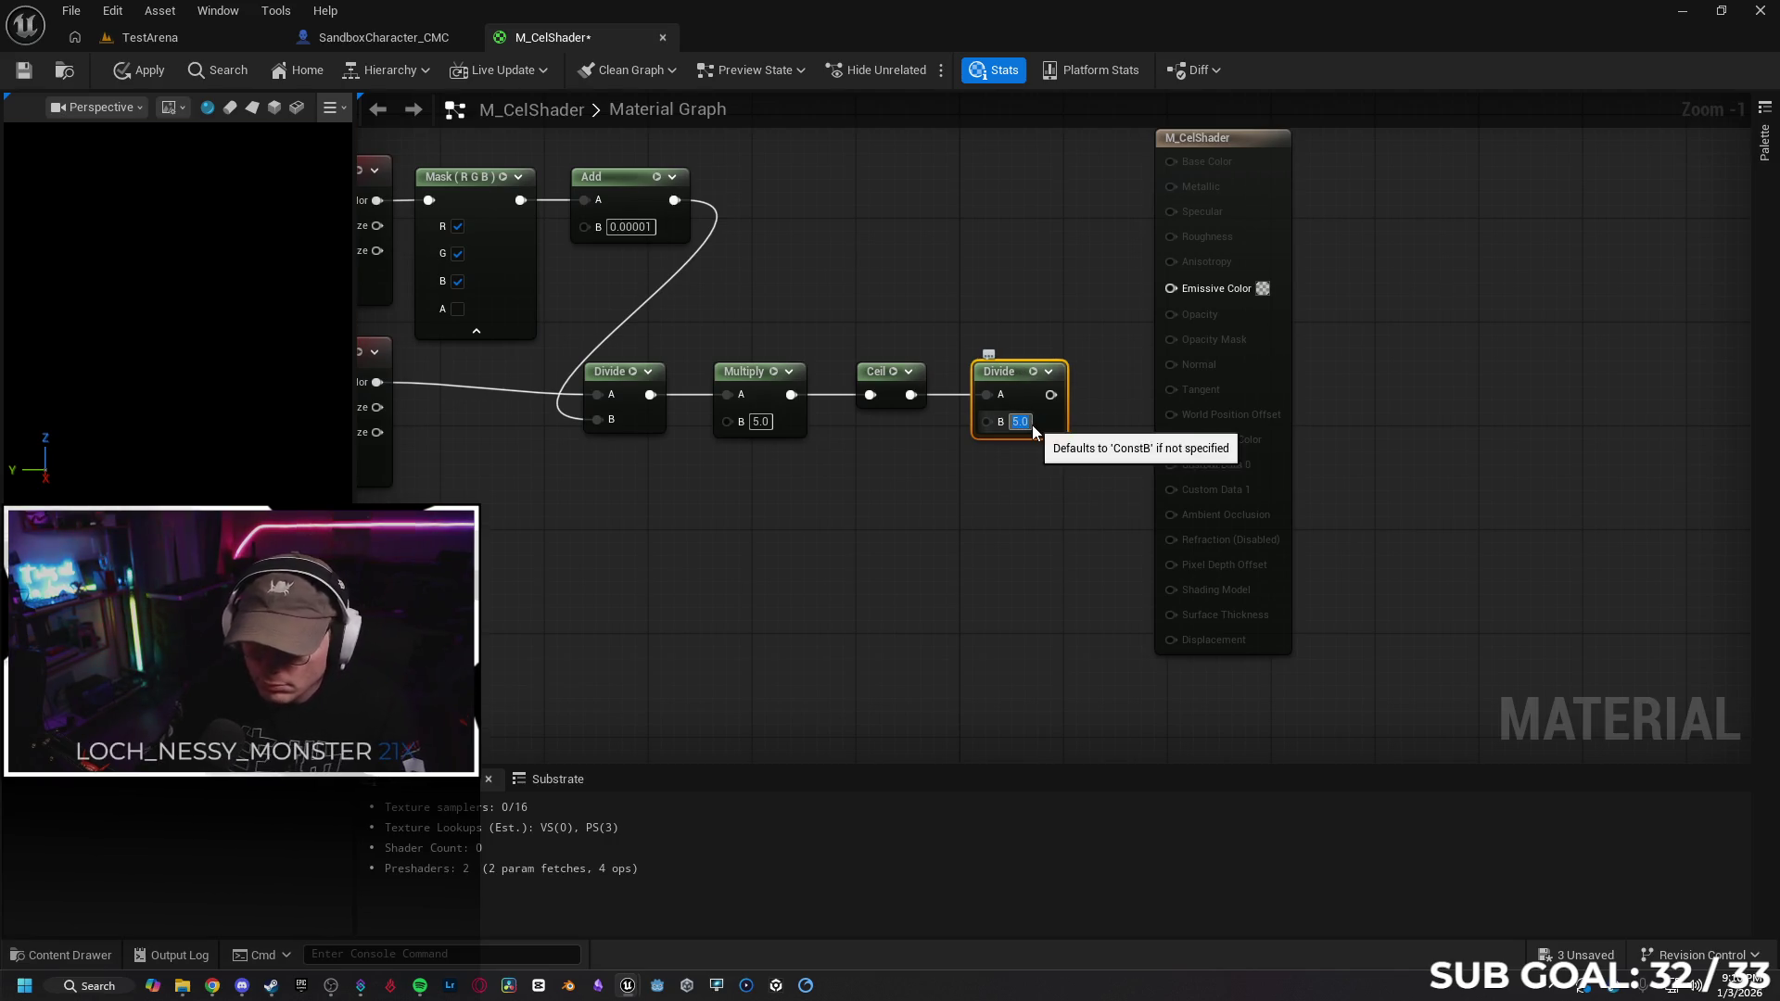
pyautogui.click(1017, 494)
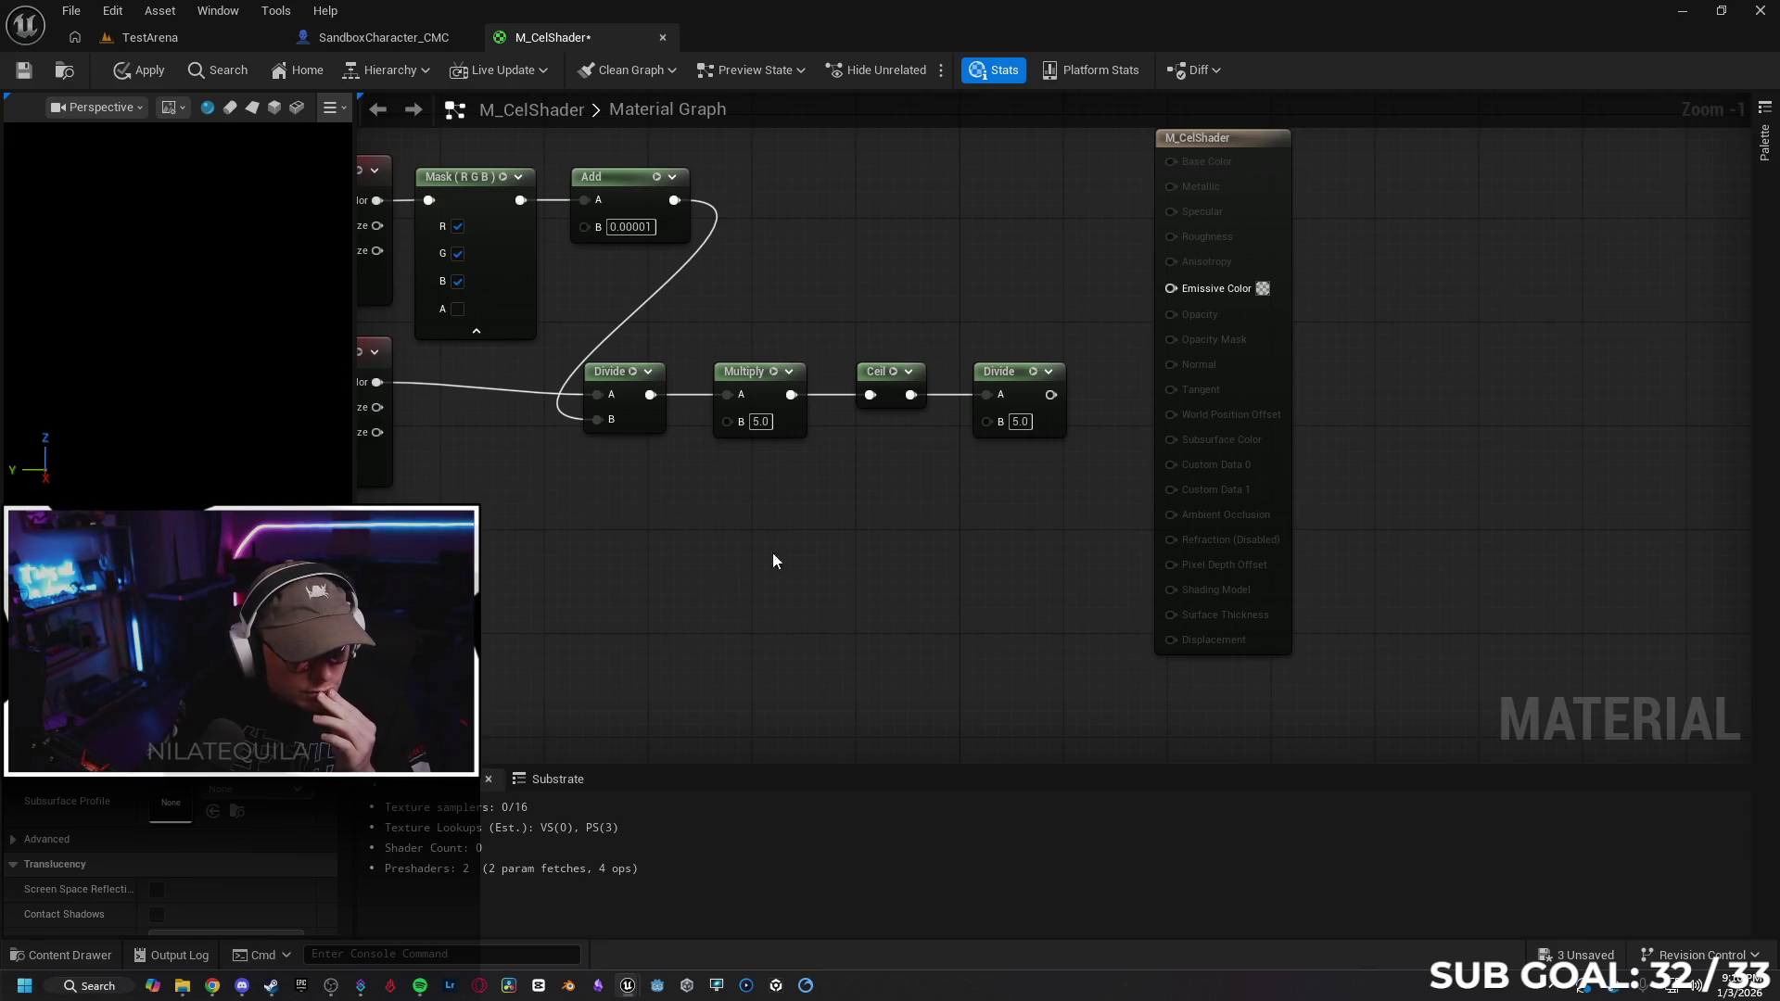
# Add a Multiply after that Divide and wire Mask (RGB) into its B input
pyautogui.moveTo(1240, 143); pyautogui.dragTo(1396, 145)
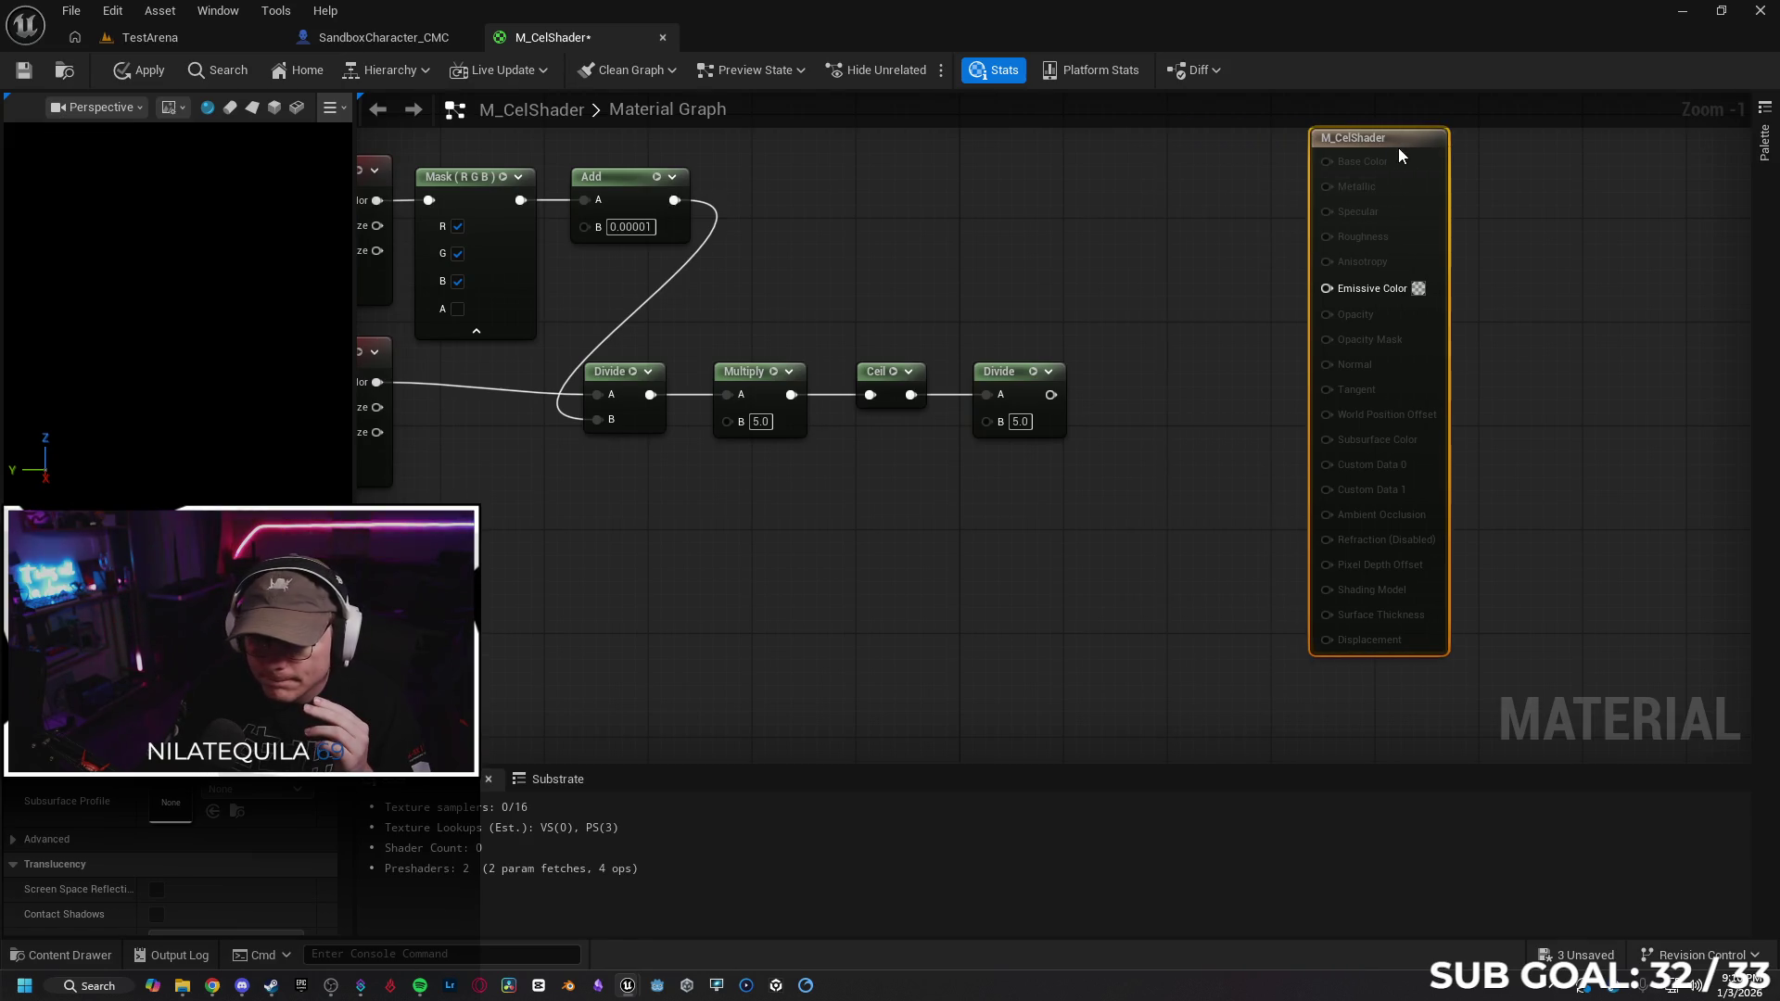
pyautogui.moveTo(1036, 562)
pyautogui.mouseDown()
pyautogui.moveTo(926, 576)
pyautogui.moveTo(1332, 566)
pyautogui.moveTo(1246, 564)
pyautogui.mouseUp()
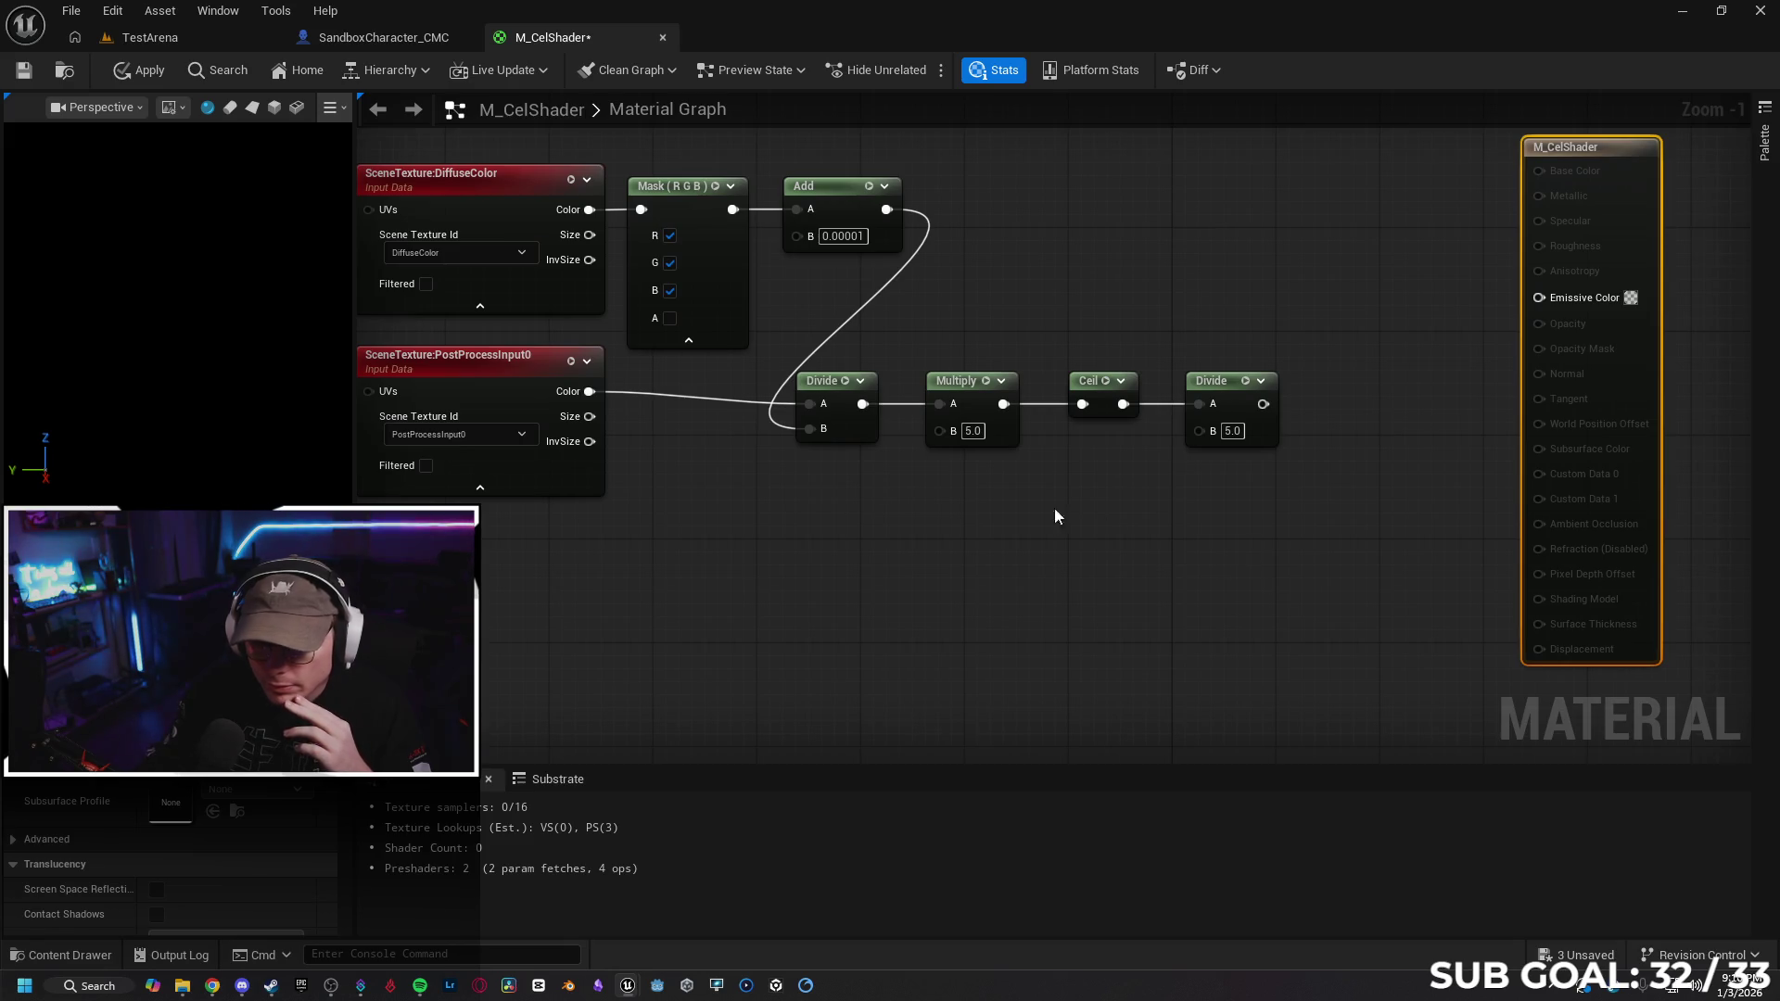
pyautogui.click(688, 341)
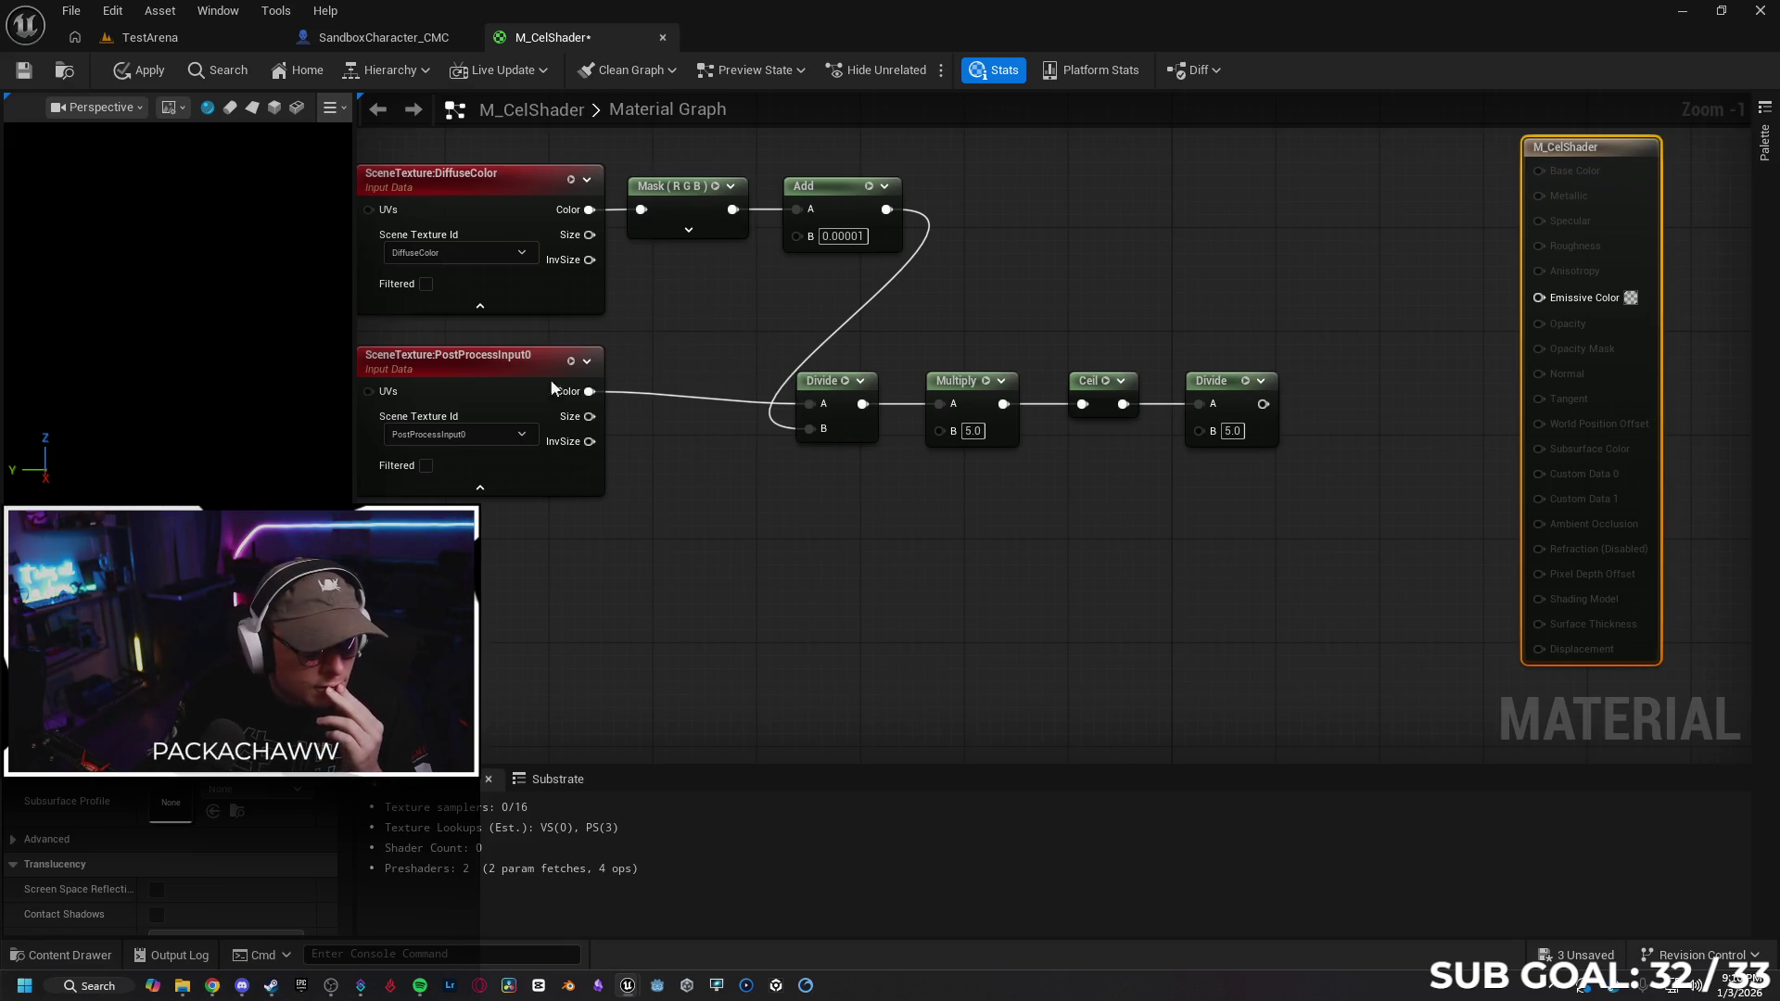
pyautogui.press('Home')
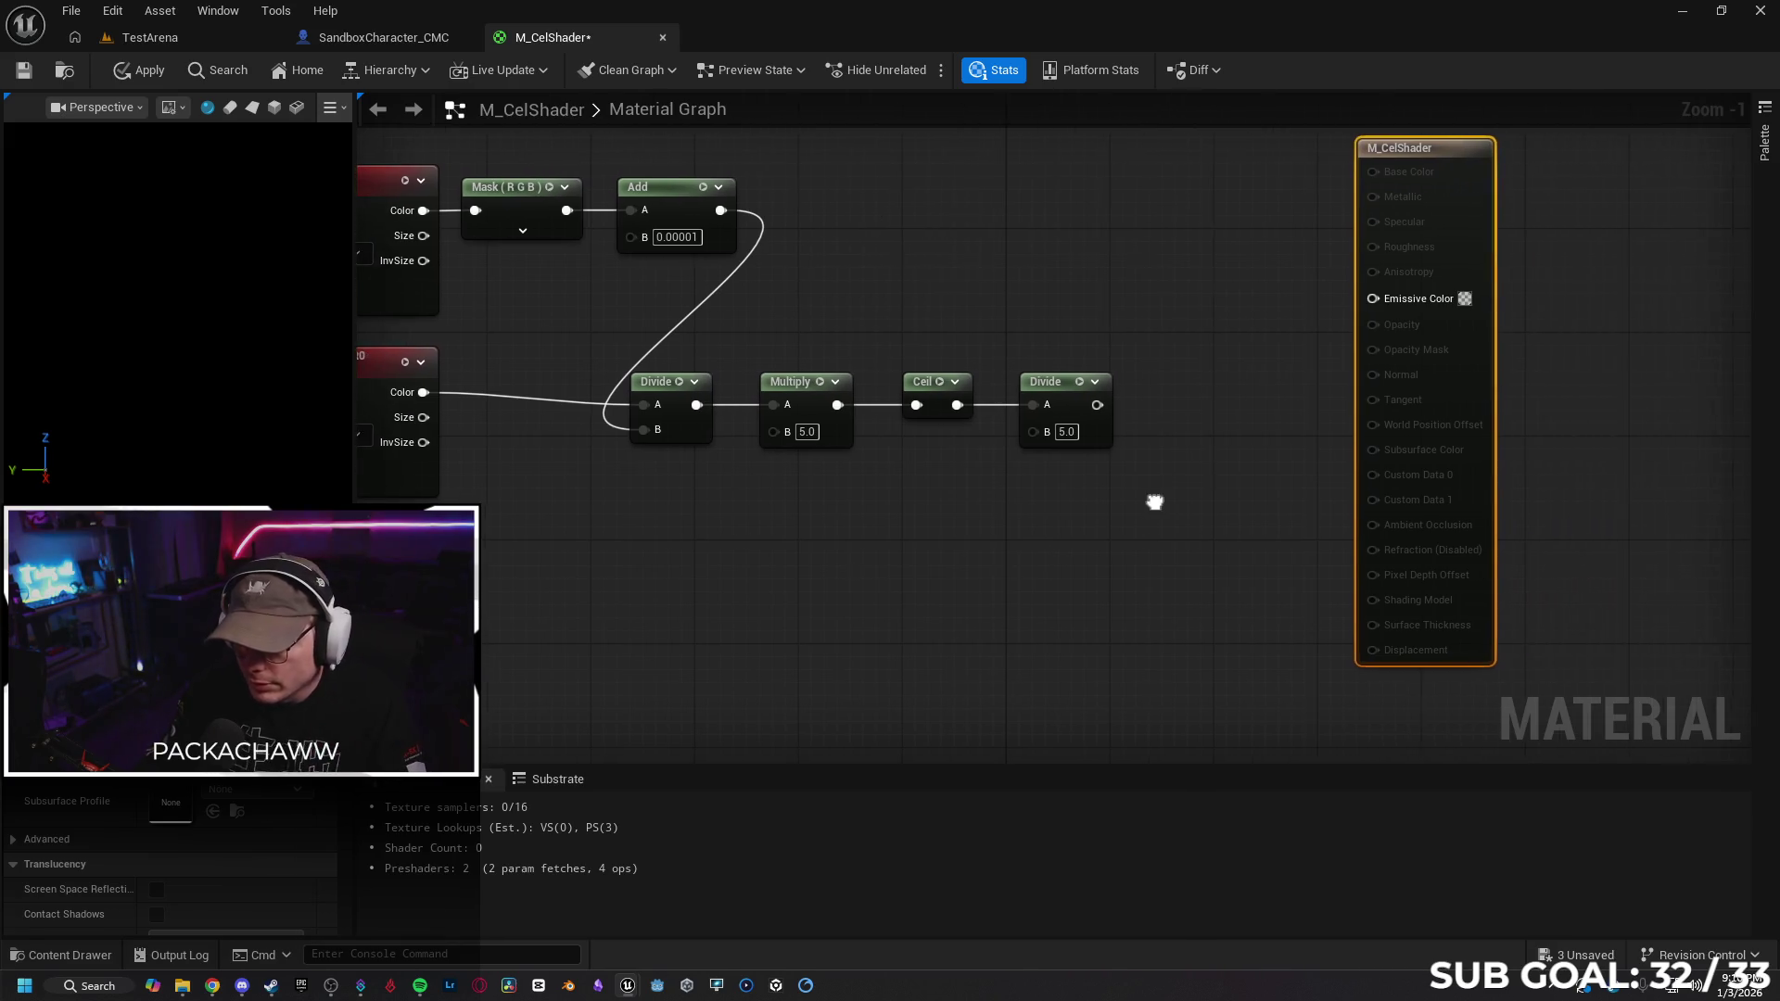
pyautogui.moveTo(1072, 396); pyautogui.dragTo(1120, 403)
pyautogui.write('multi')
pyautogui.press('Return')
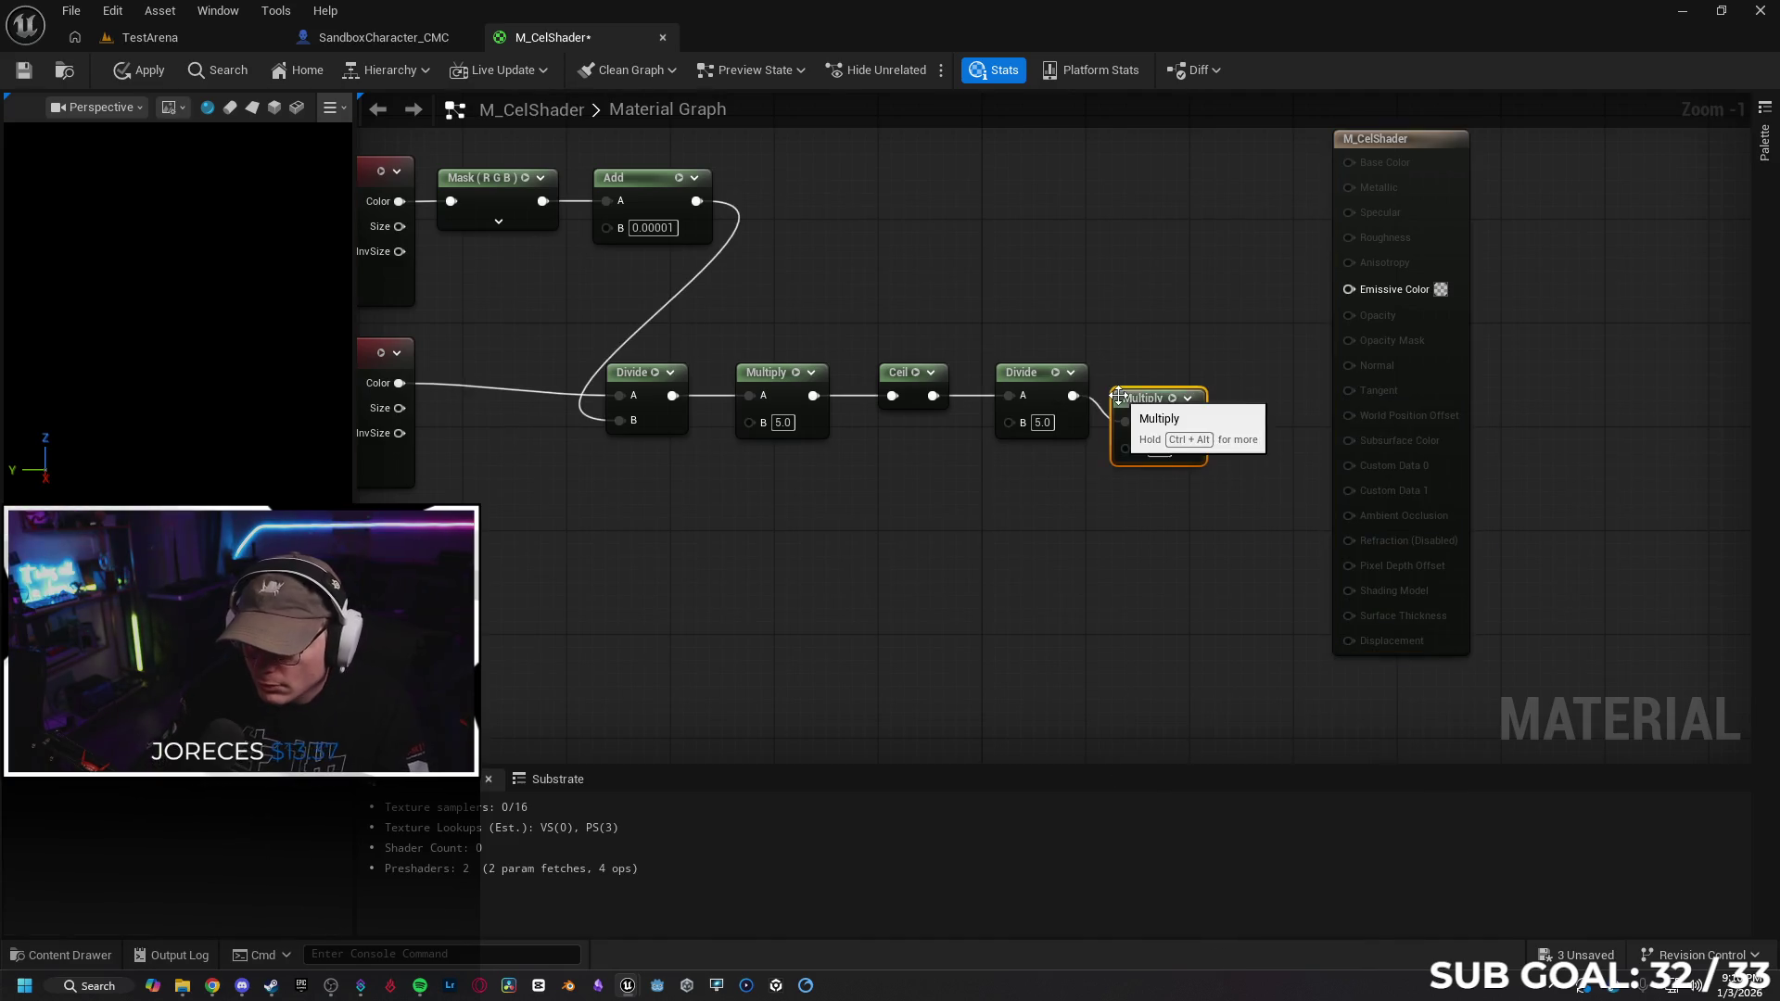
pyautogui.moveTo(1156, 392); pyautogui.dragTo(1179, 367)
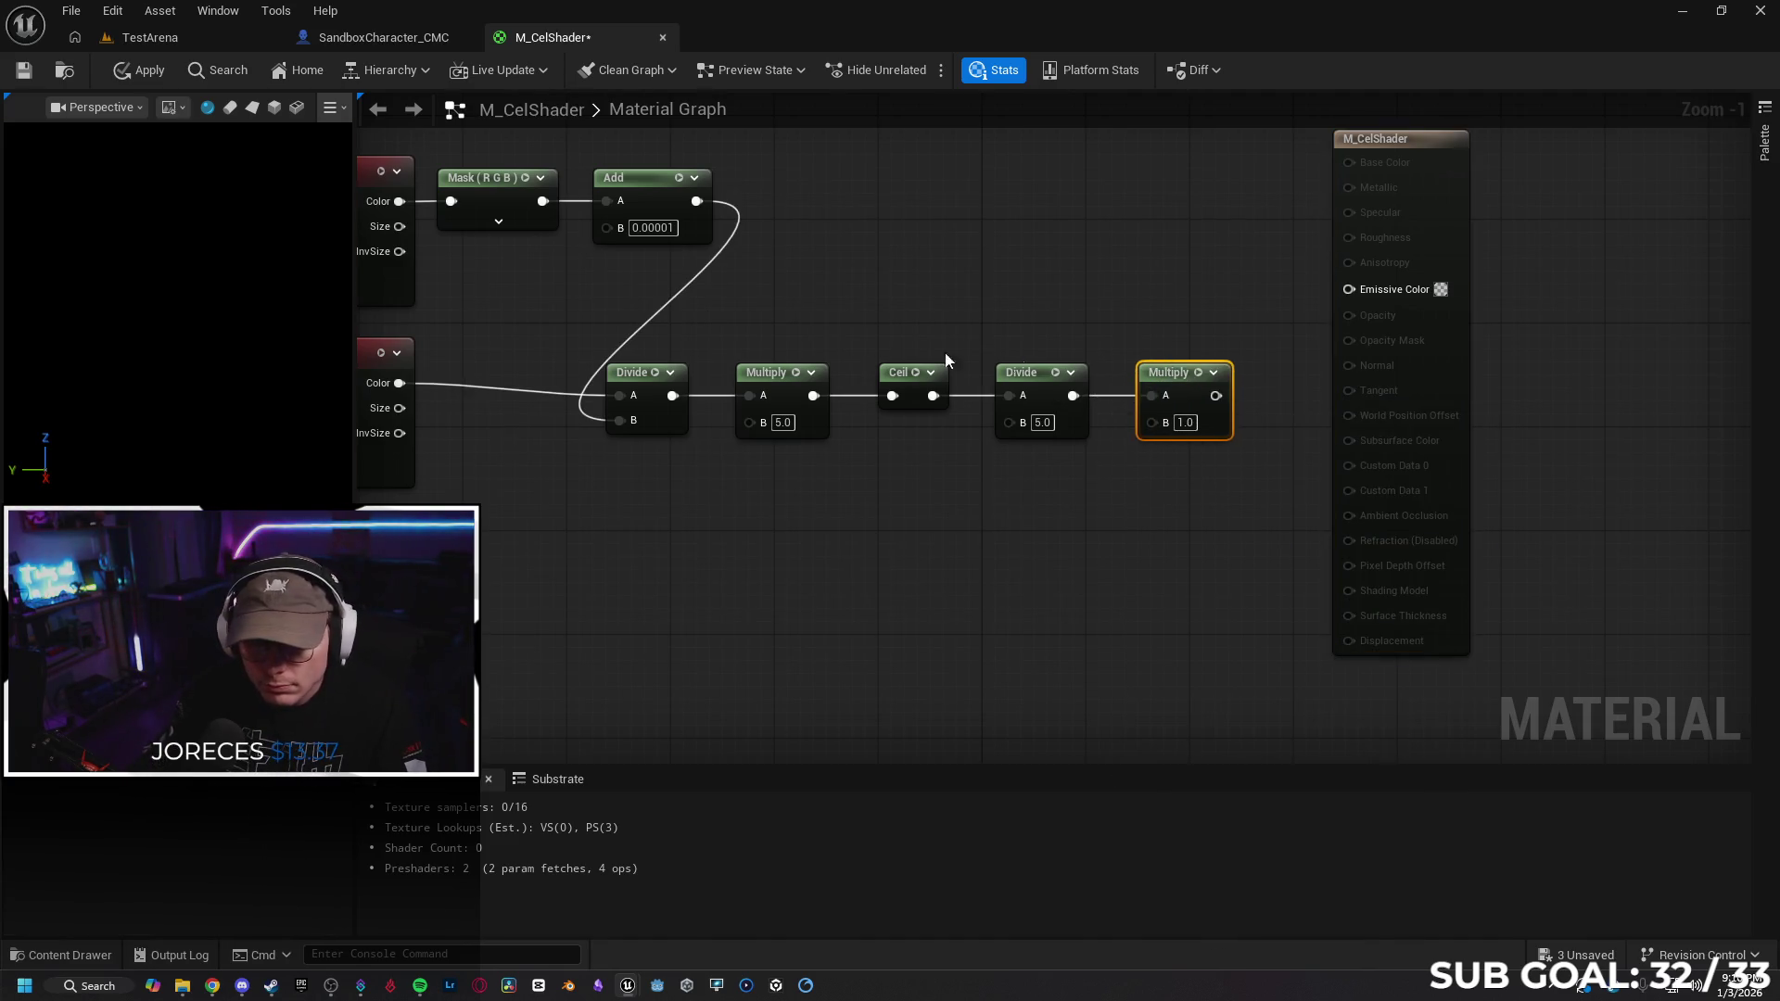
pyautogui.moveTo(542, 202)
pyautogui.mouseDown()
pyautogui.moveTo(696, 238)
pyautogui.moveTo(1086, 424)
pyautogui.moveTo(1151, 419)
pyautogui.mouseUp()
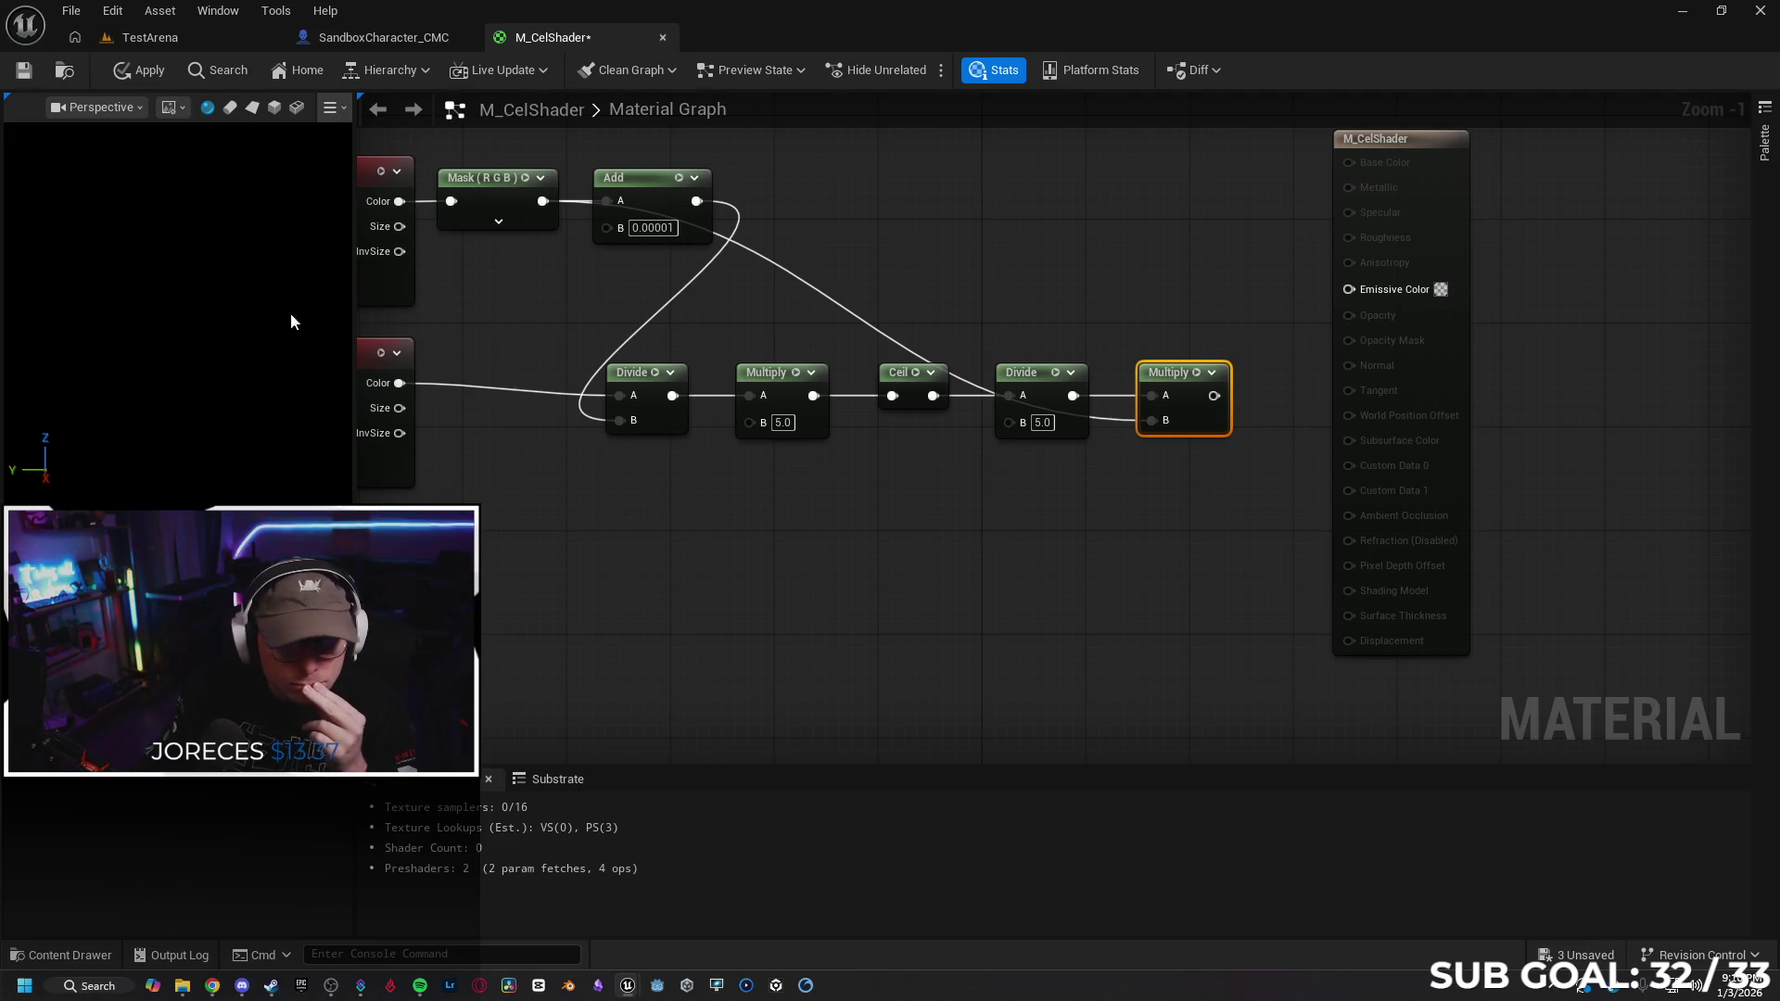
# Apply M_CelShader to compile it, then zoom out over the node network
pyautogui.click(135, 71)
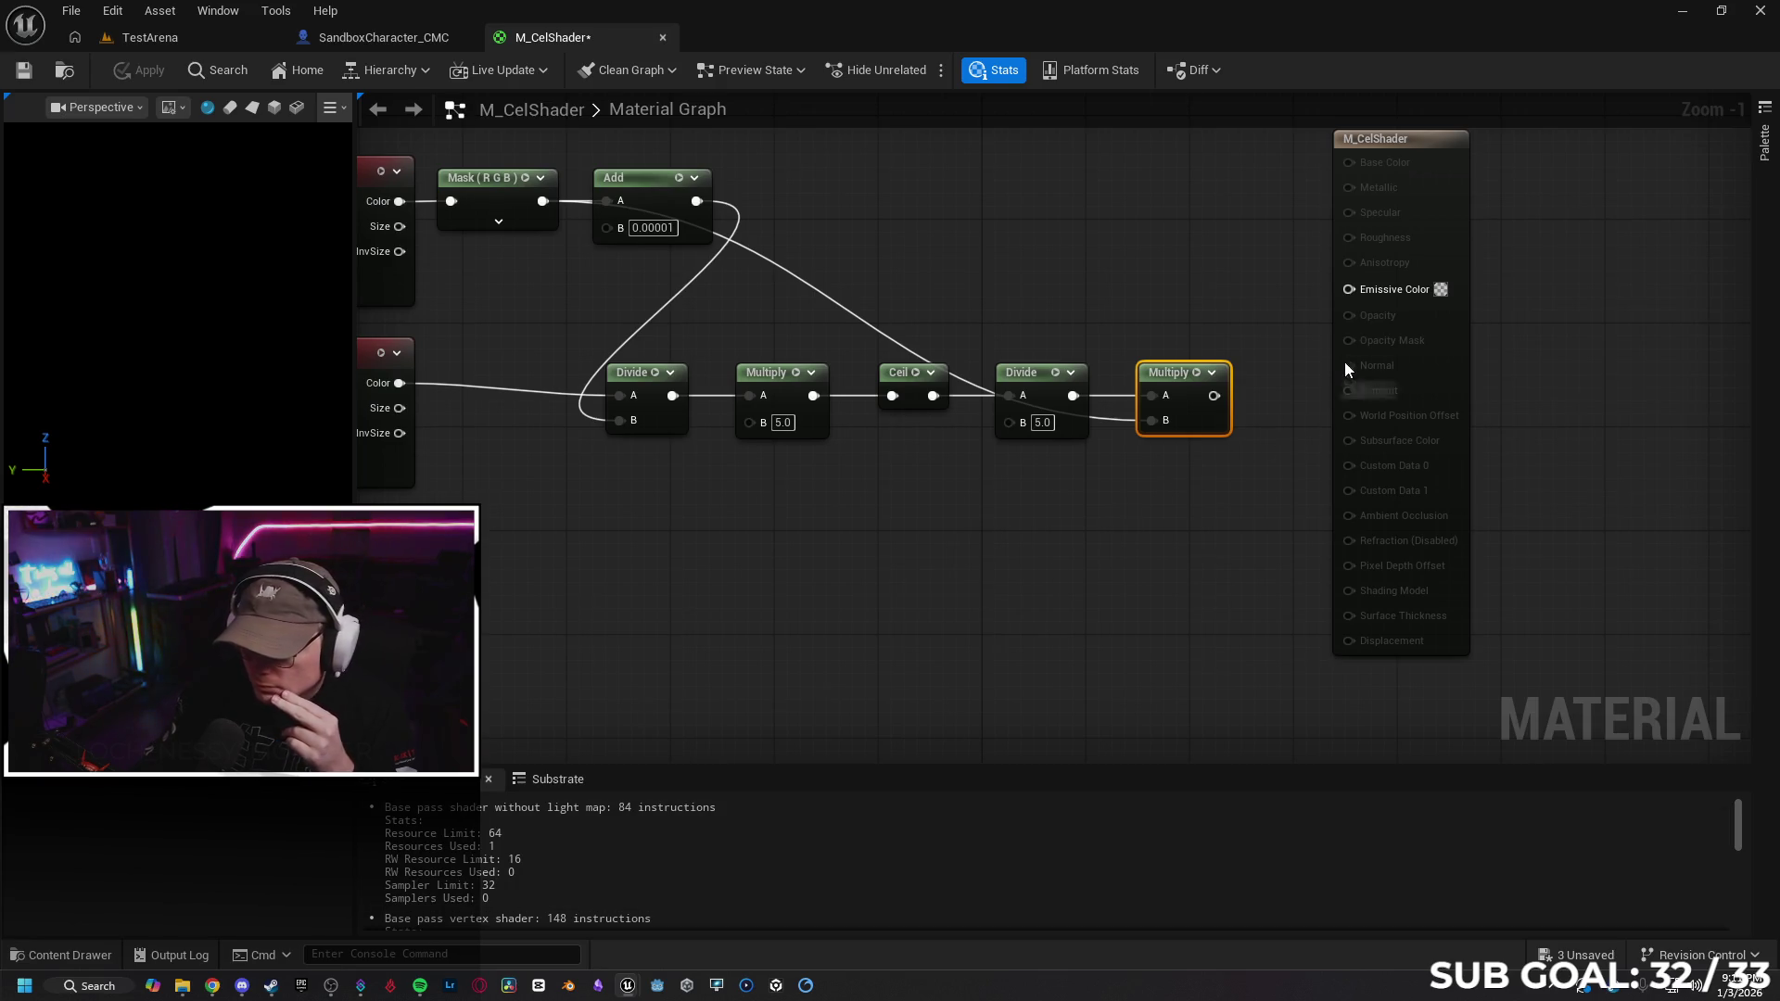
pyautogui.moveTo(1192, 254); pyautogui.dragTo(1144, 330)
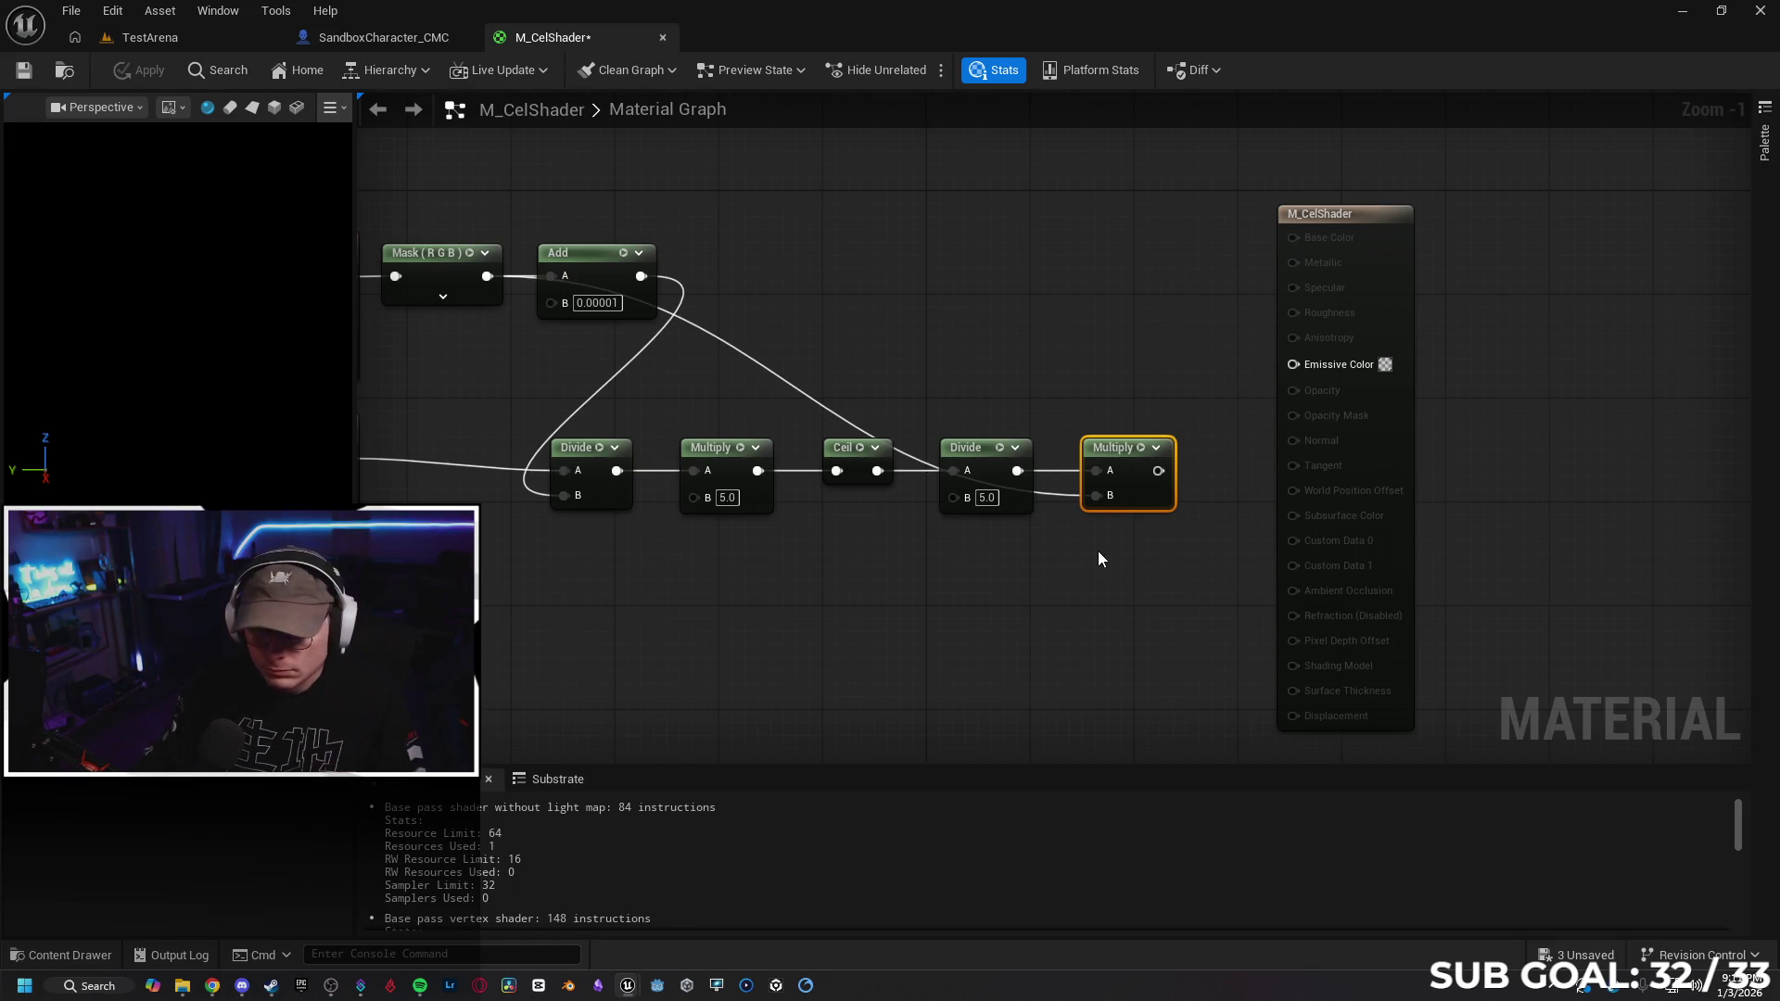
pyautogui.scroll(-2, 1097, 551)
pyautogui.moveTo(866, 584)
pyautogui.mouseDown()
pyautogui.moveTo(1021, 507)
pyautogui.moveTo(1008, 520)
pyautogui.moveTo(1032, 535)
pyautogui.mouseUp()
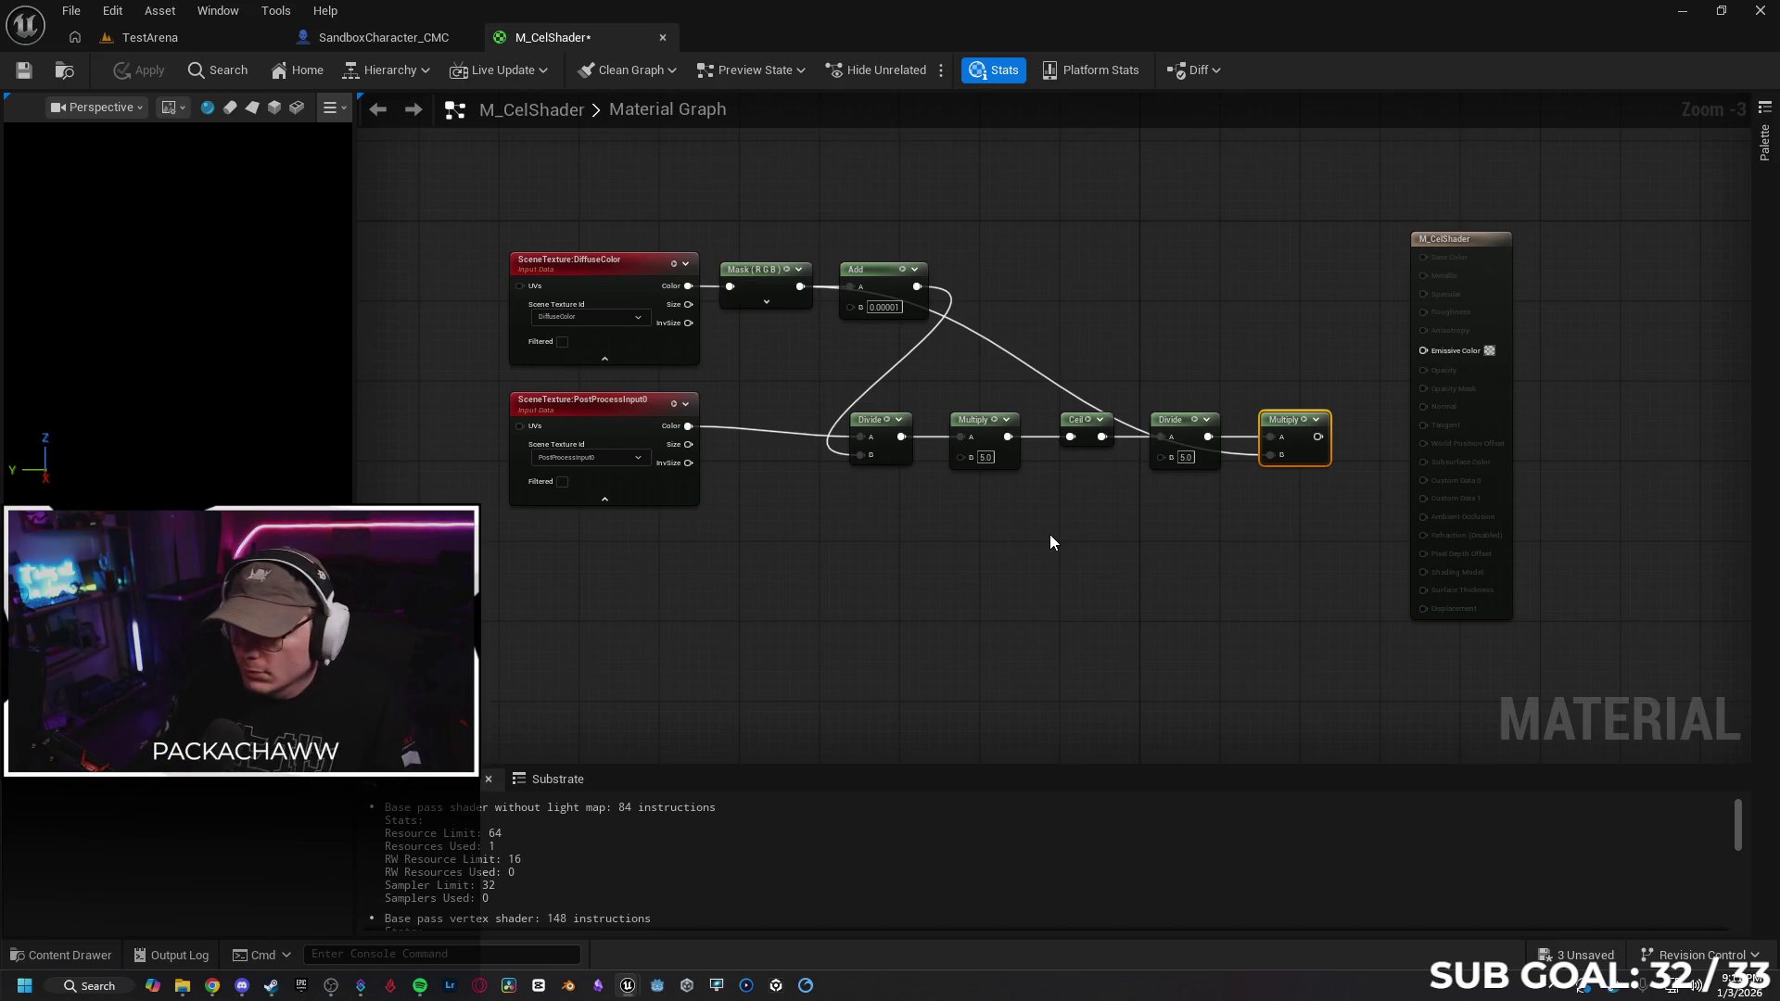
# Screenshot the material graph and move the result node further right
pyautogui.press('super+shift+s')
pyautogui.moveTo(359, 98)
pyautogui.mouseDown()
pyautogui.moveTo(1668, 788)
pyautogui.moveTo(1763, 784)
pyautogui.mouseUp()
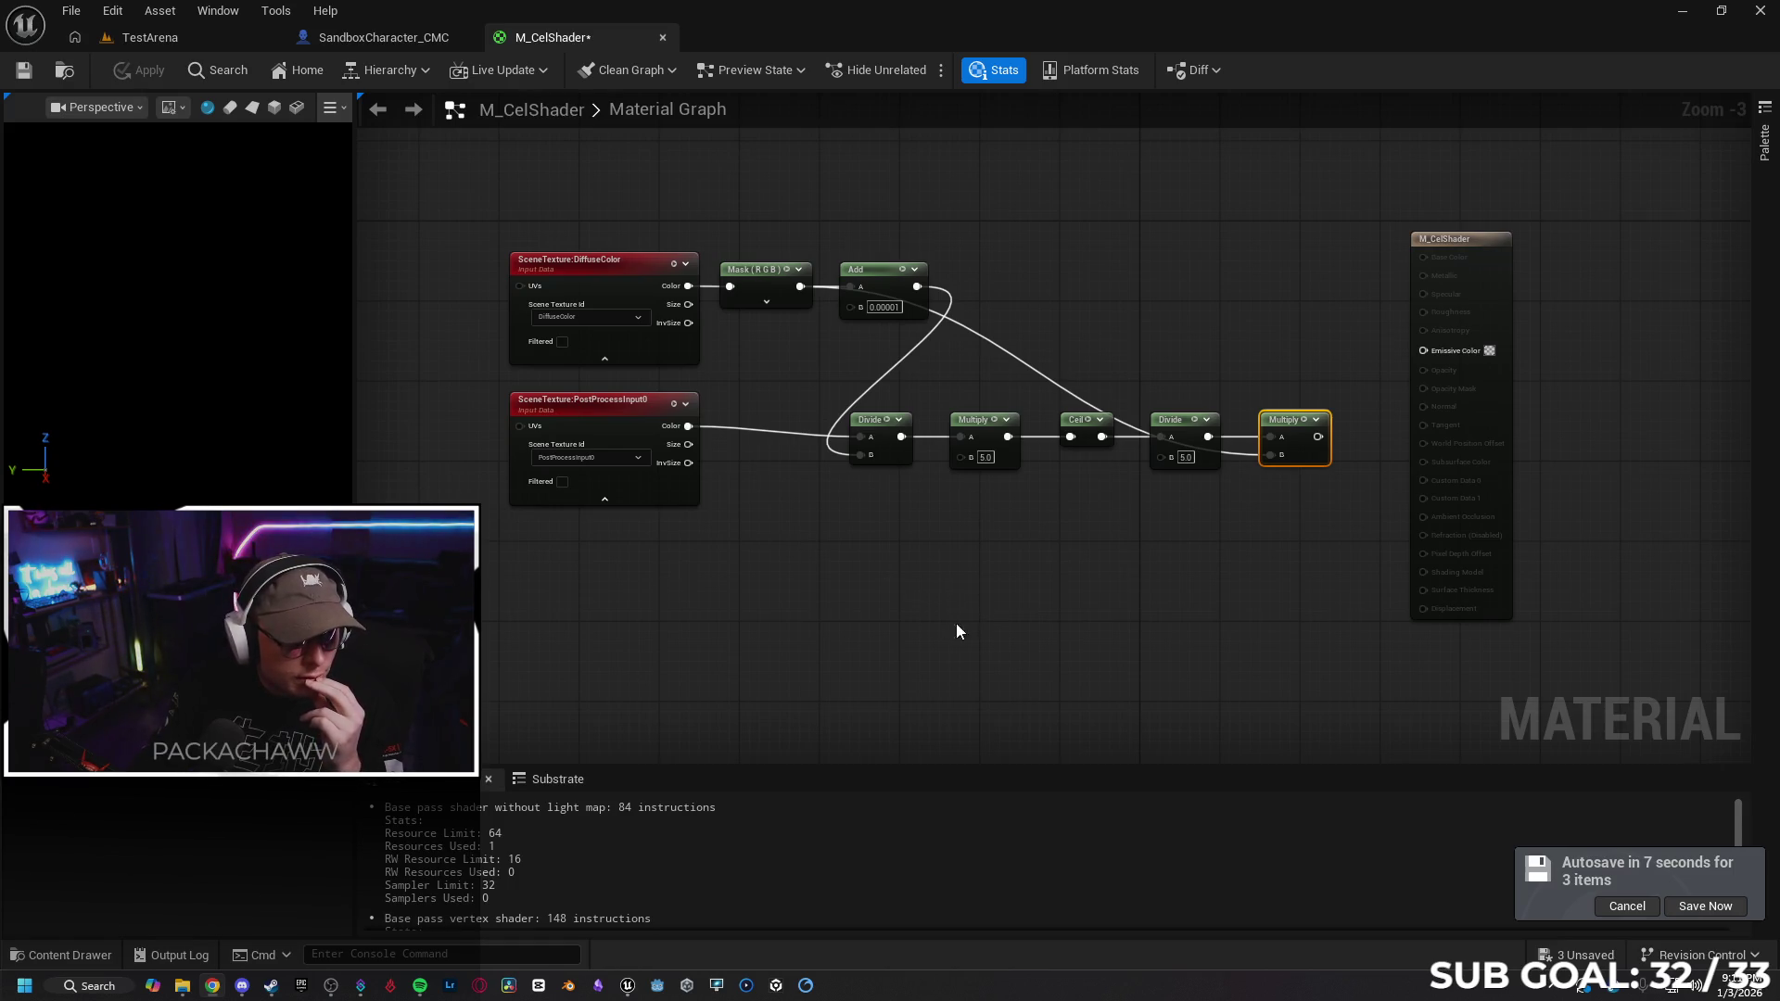
pyautogui.moveTo(1069, 608); pyautogui.dragTo(969, 596)
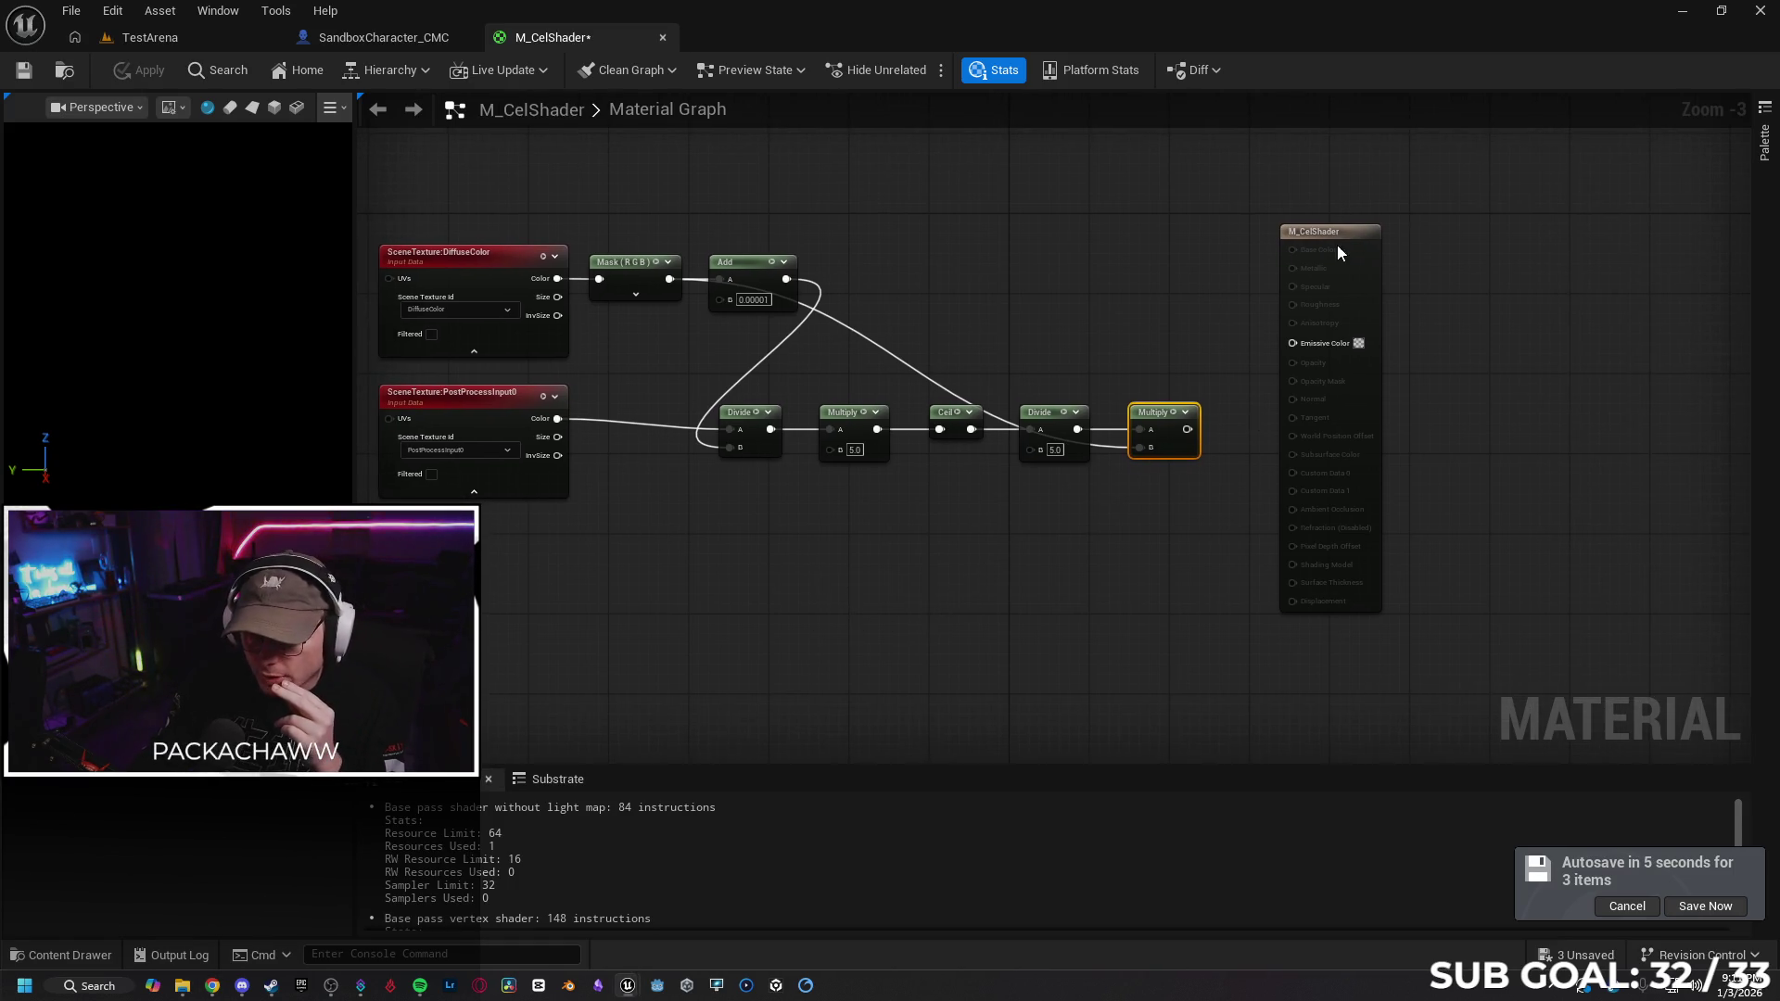
pyautogui.moveTo(1350, 227); pyautogui.dragTo(1476, 232)
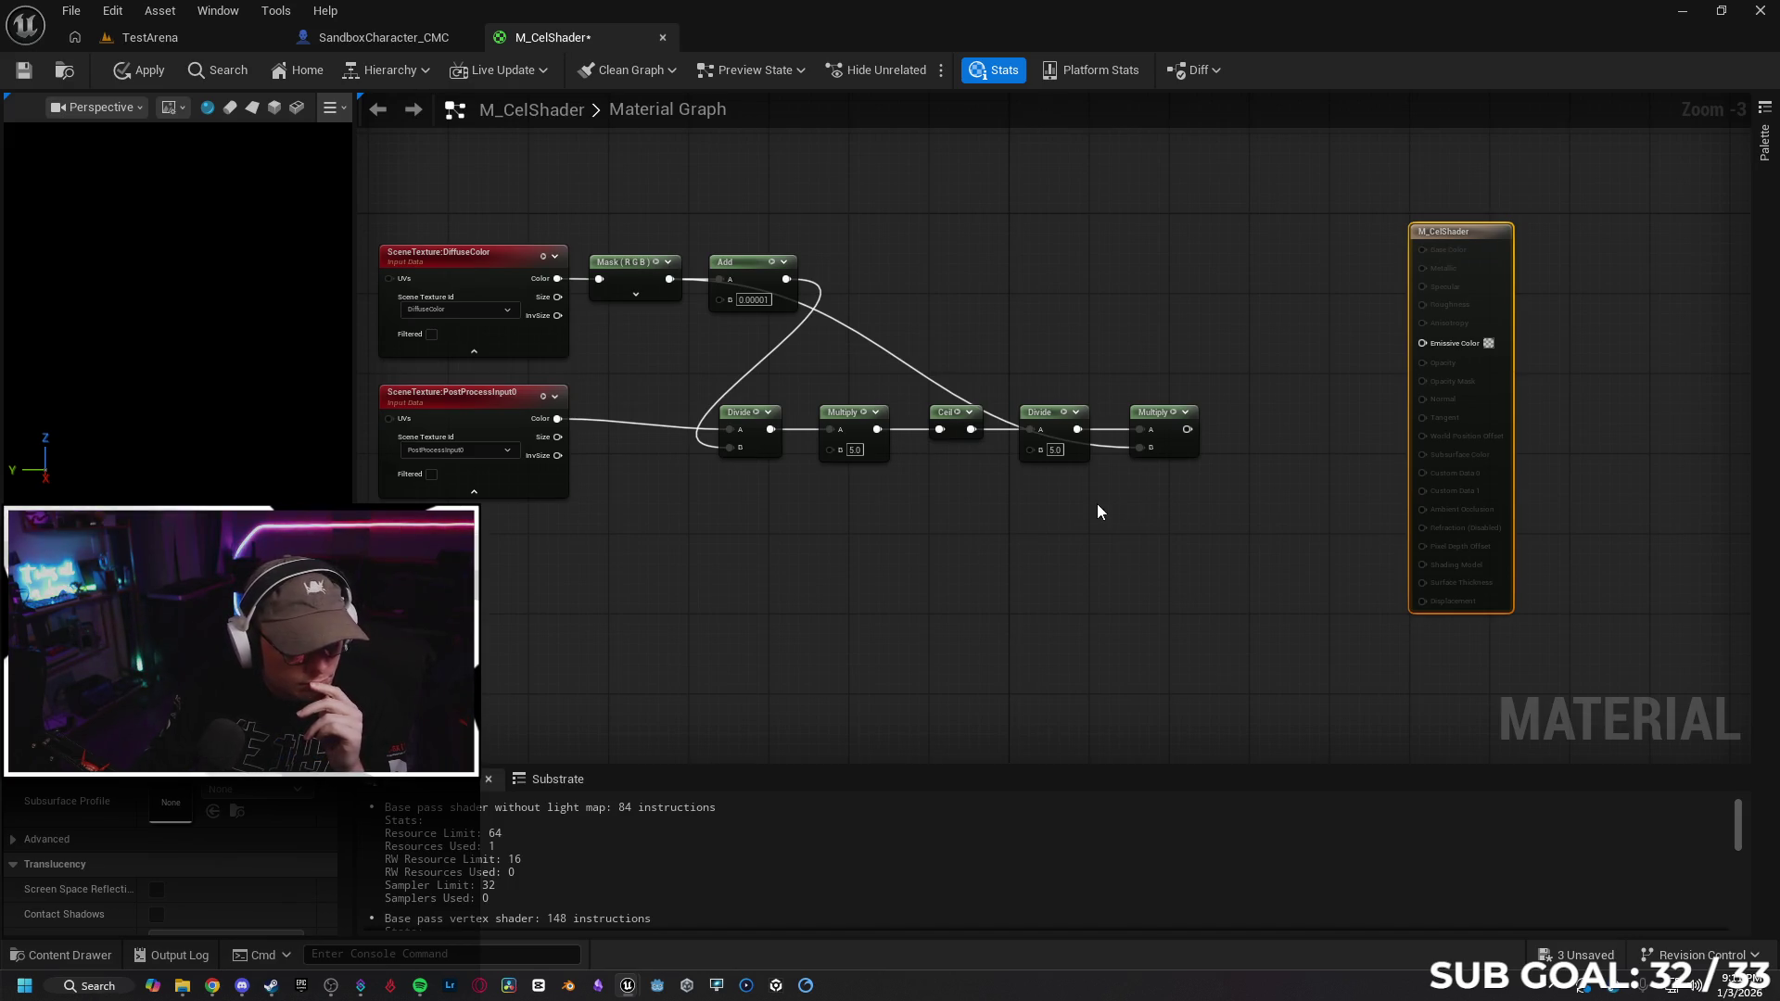
pyautogui.moveTo(1186, 429); pyautogui.dragTo(1242, 445)
# Add a final Multiply taking Mask (RGB) as B and connect it to Emissive Color
pyautogui.write('multiply')
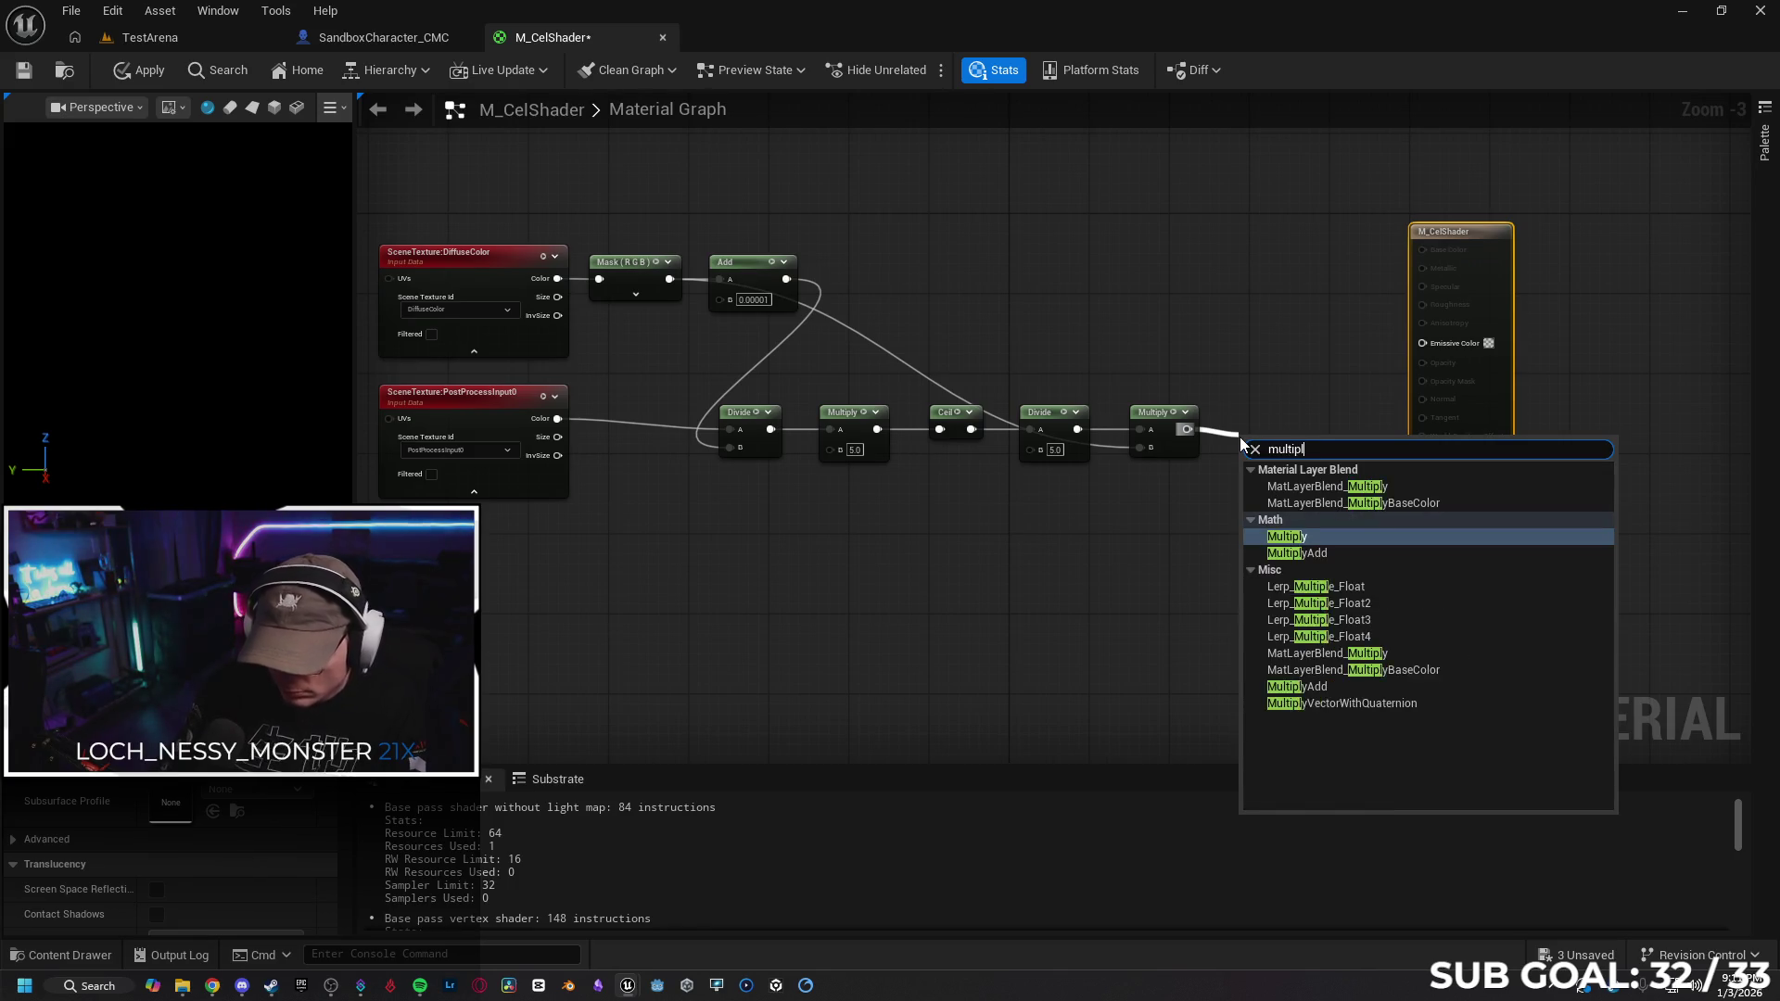
pyautogui.press('Return')
pyautogui.moveTo(1253, 442); pyautogui.dragTo(1262, 412)
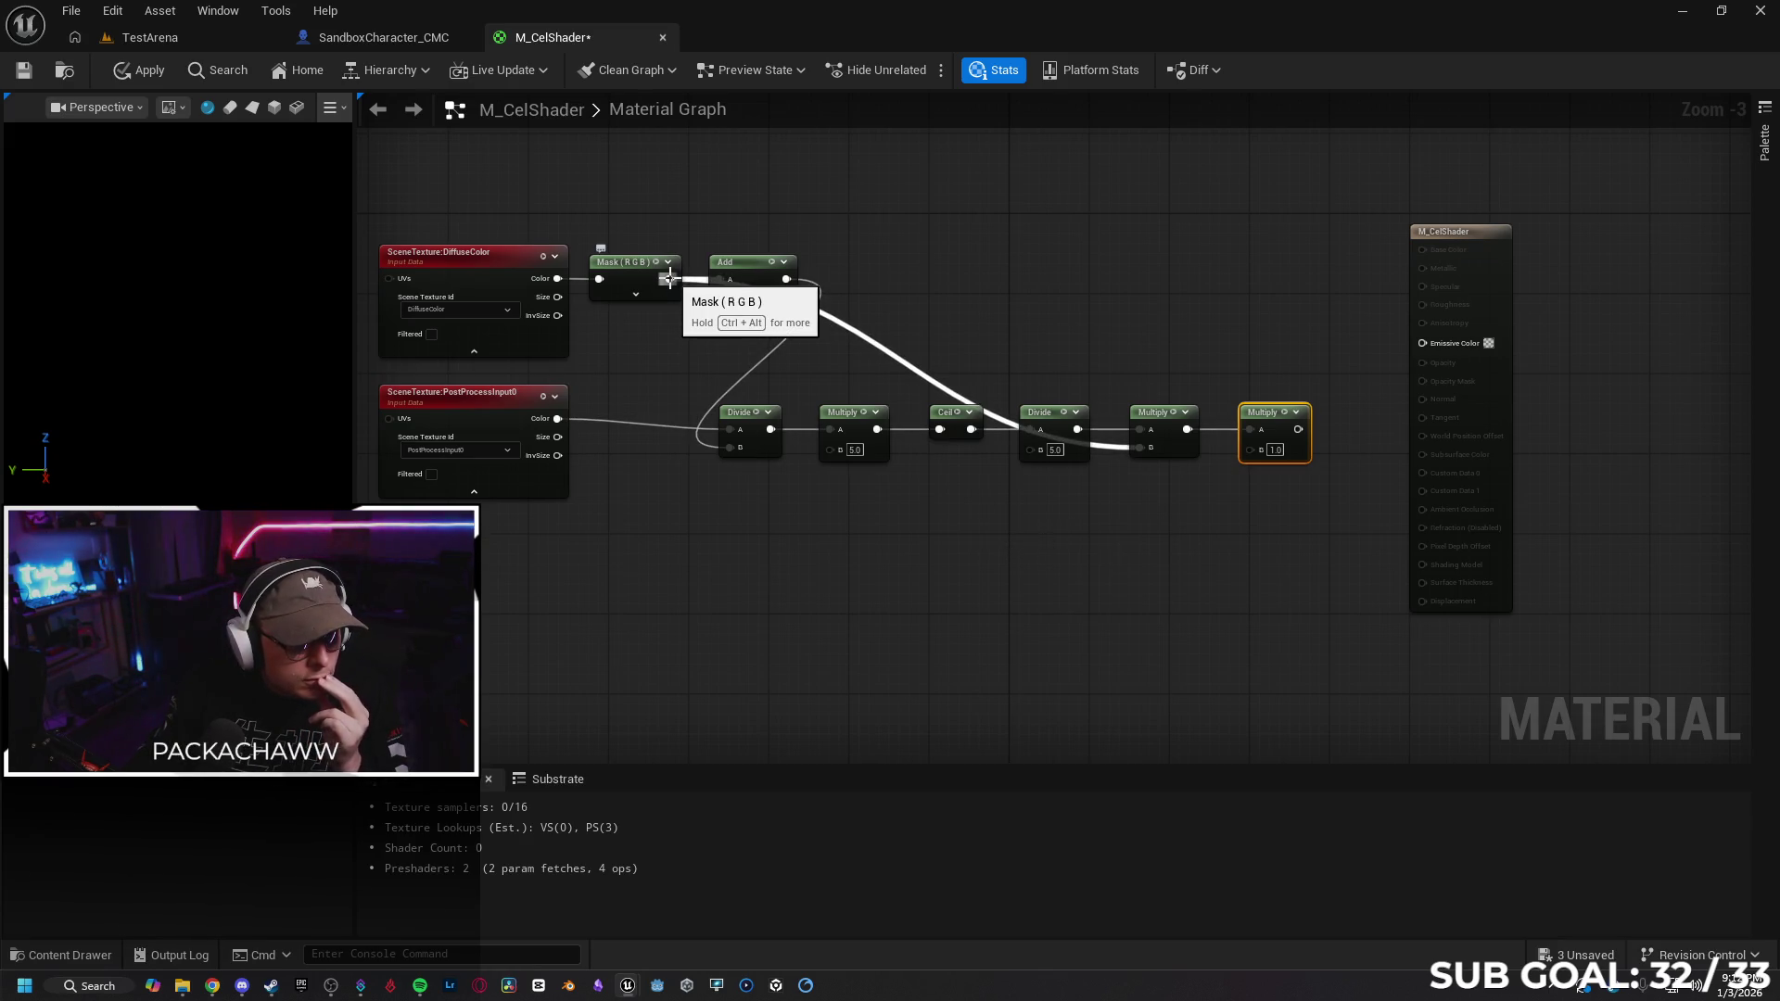
pyautogui.moveTo(669, 278)
pyautogui.mouseDown()
pyautogui.moveTo(1283, 425)
pyautogui.moveTo(1248, 449)
pyautogui.mouseUp()
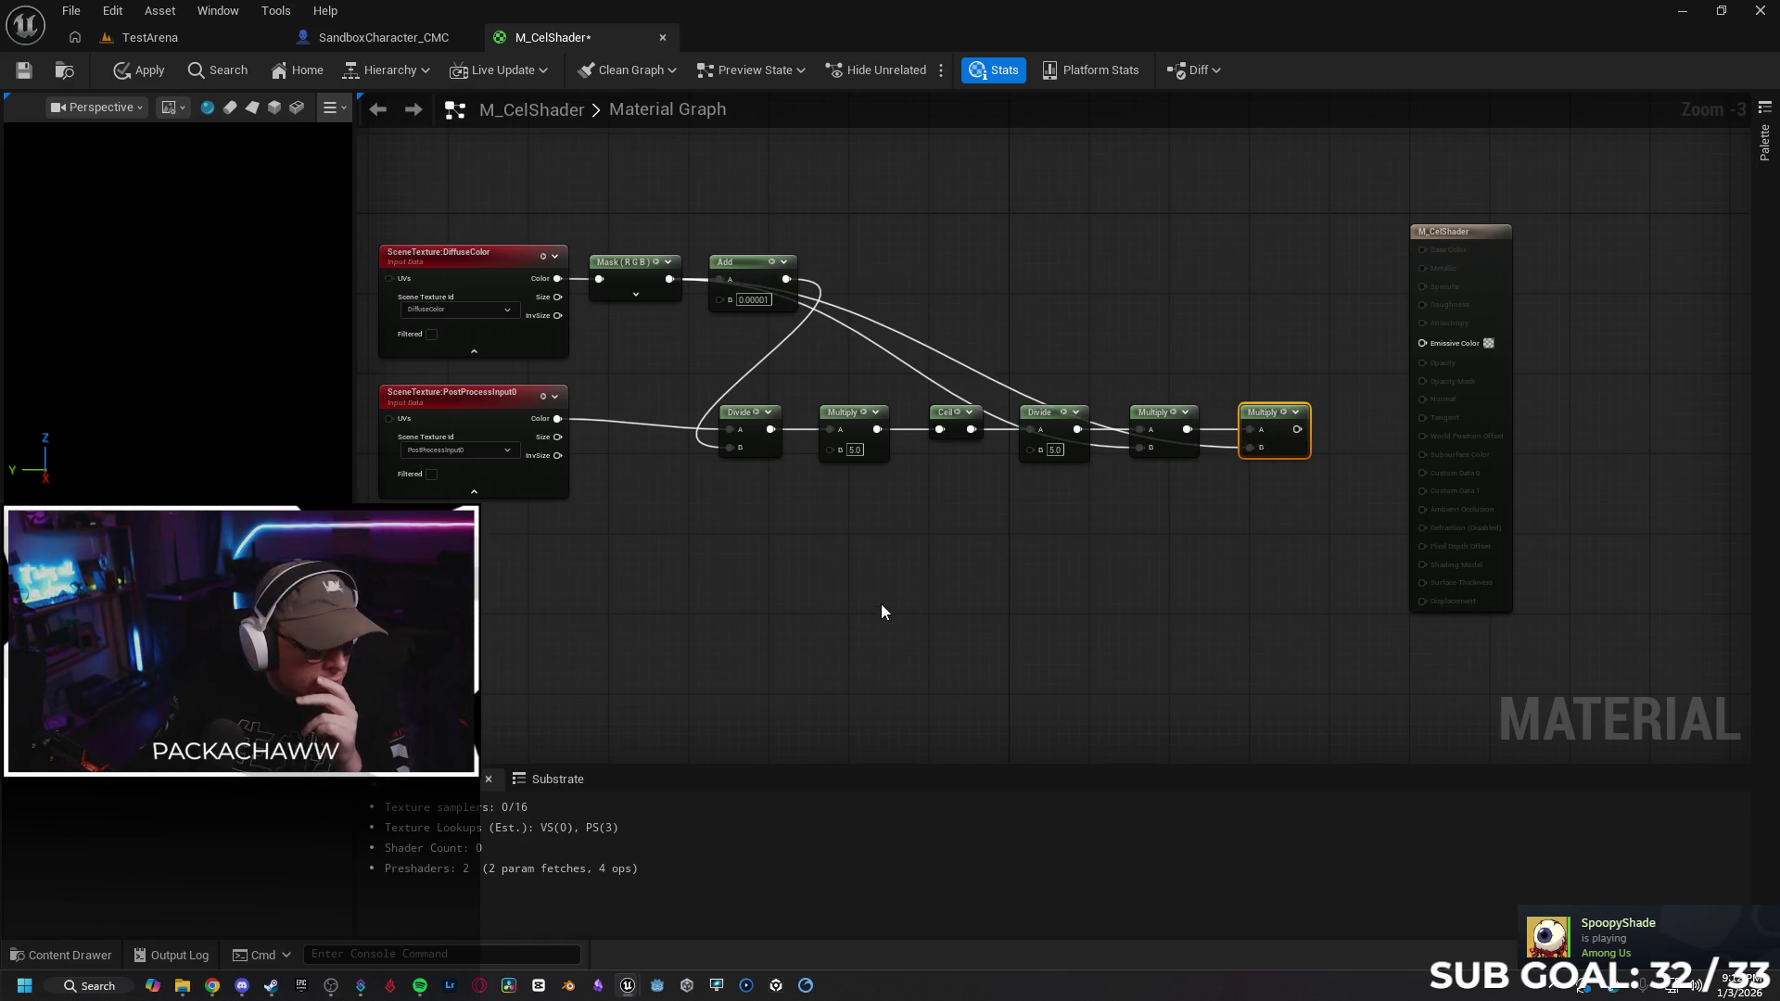
pyautogui.moveTo(1297, 429); pyautogui.dragTo(1422, 342)
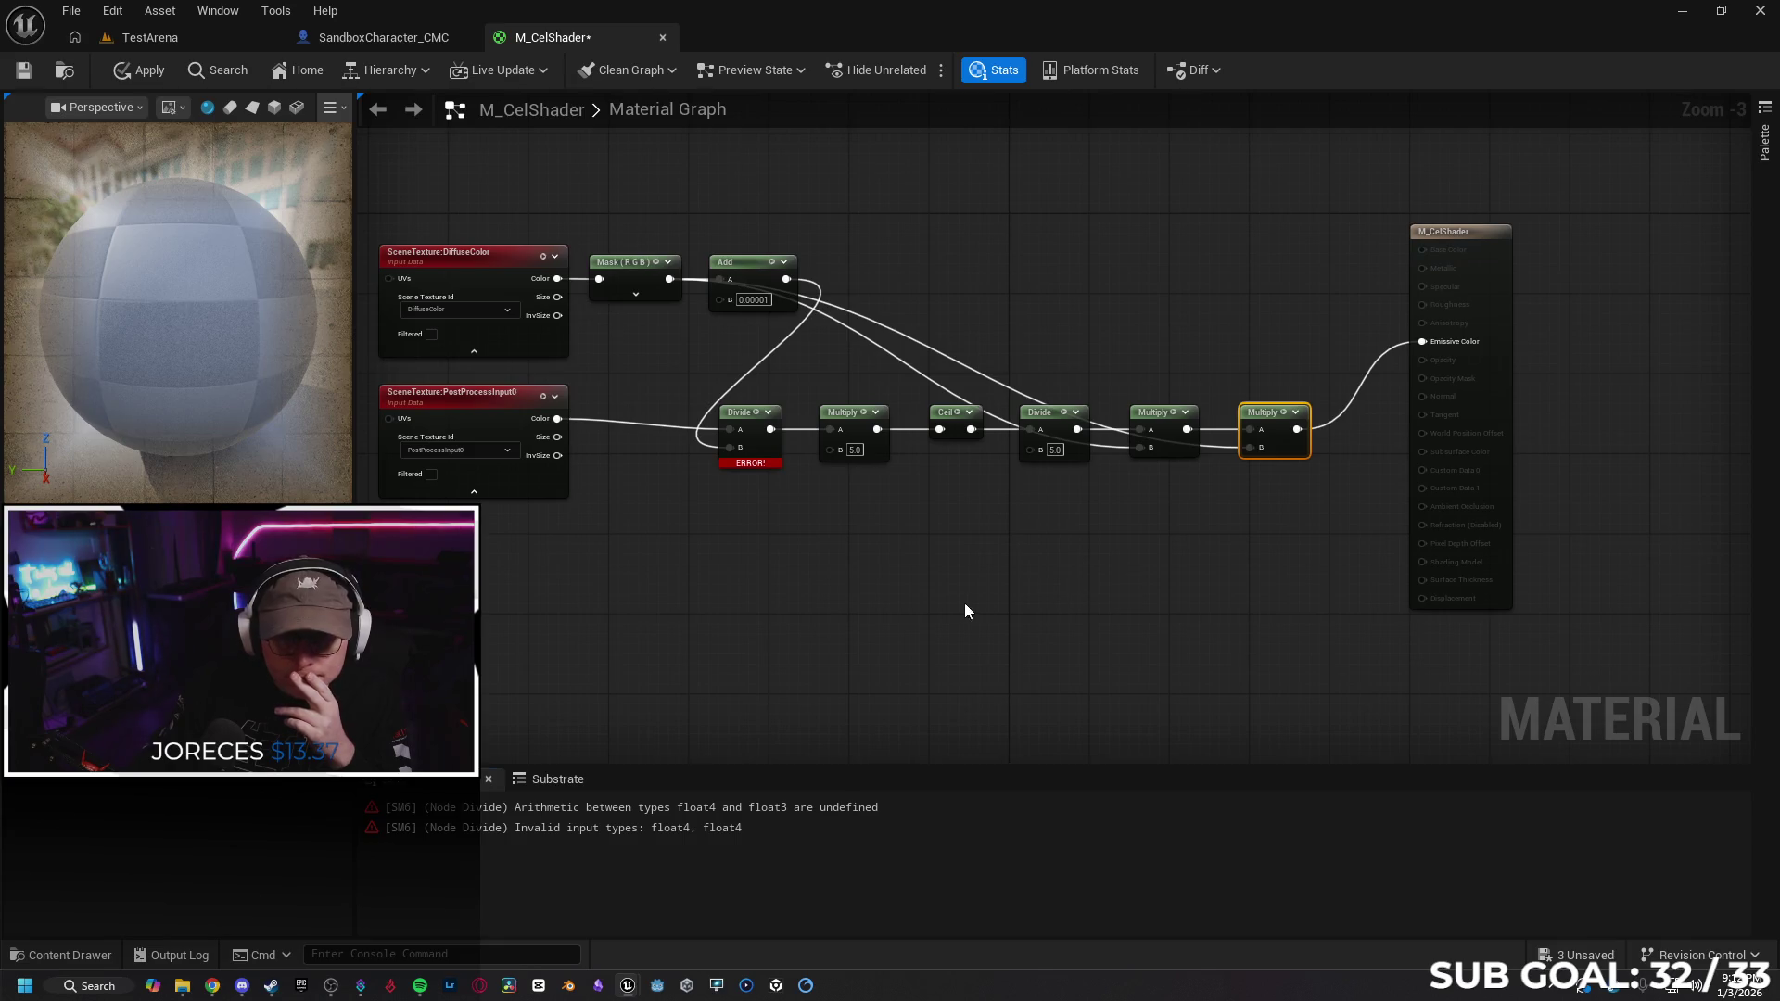
# Apply the material, screenshot the 'Compilation errors in this Material' warning, then continue past it
pyautogui.click(115, 74)
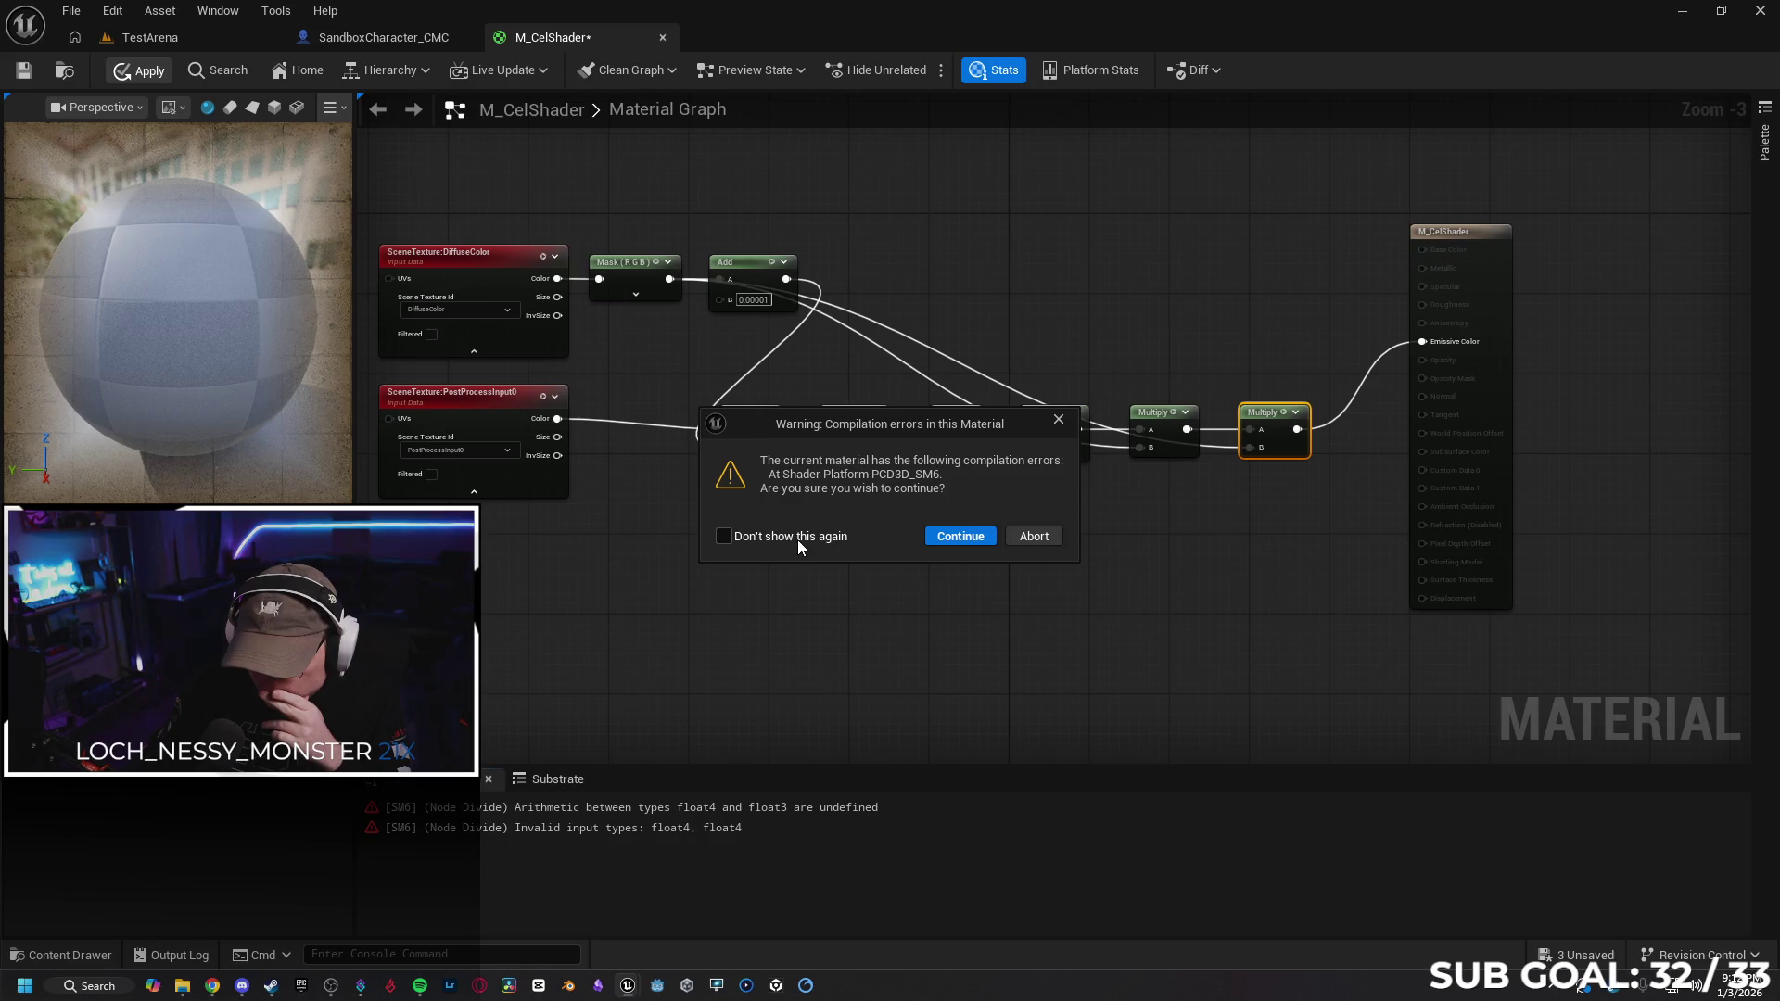
pyautogui.moveTo(933, 423); pyautogui.dragTo(982, 532)
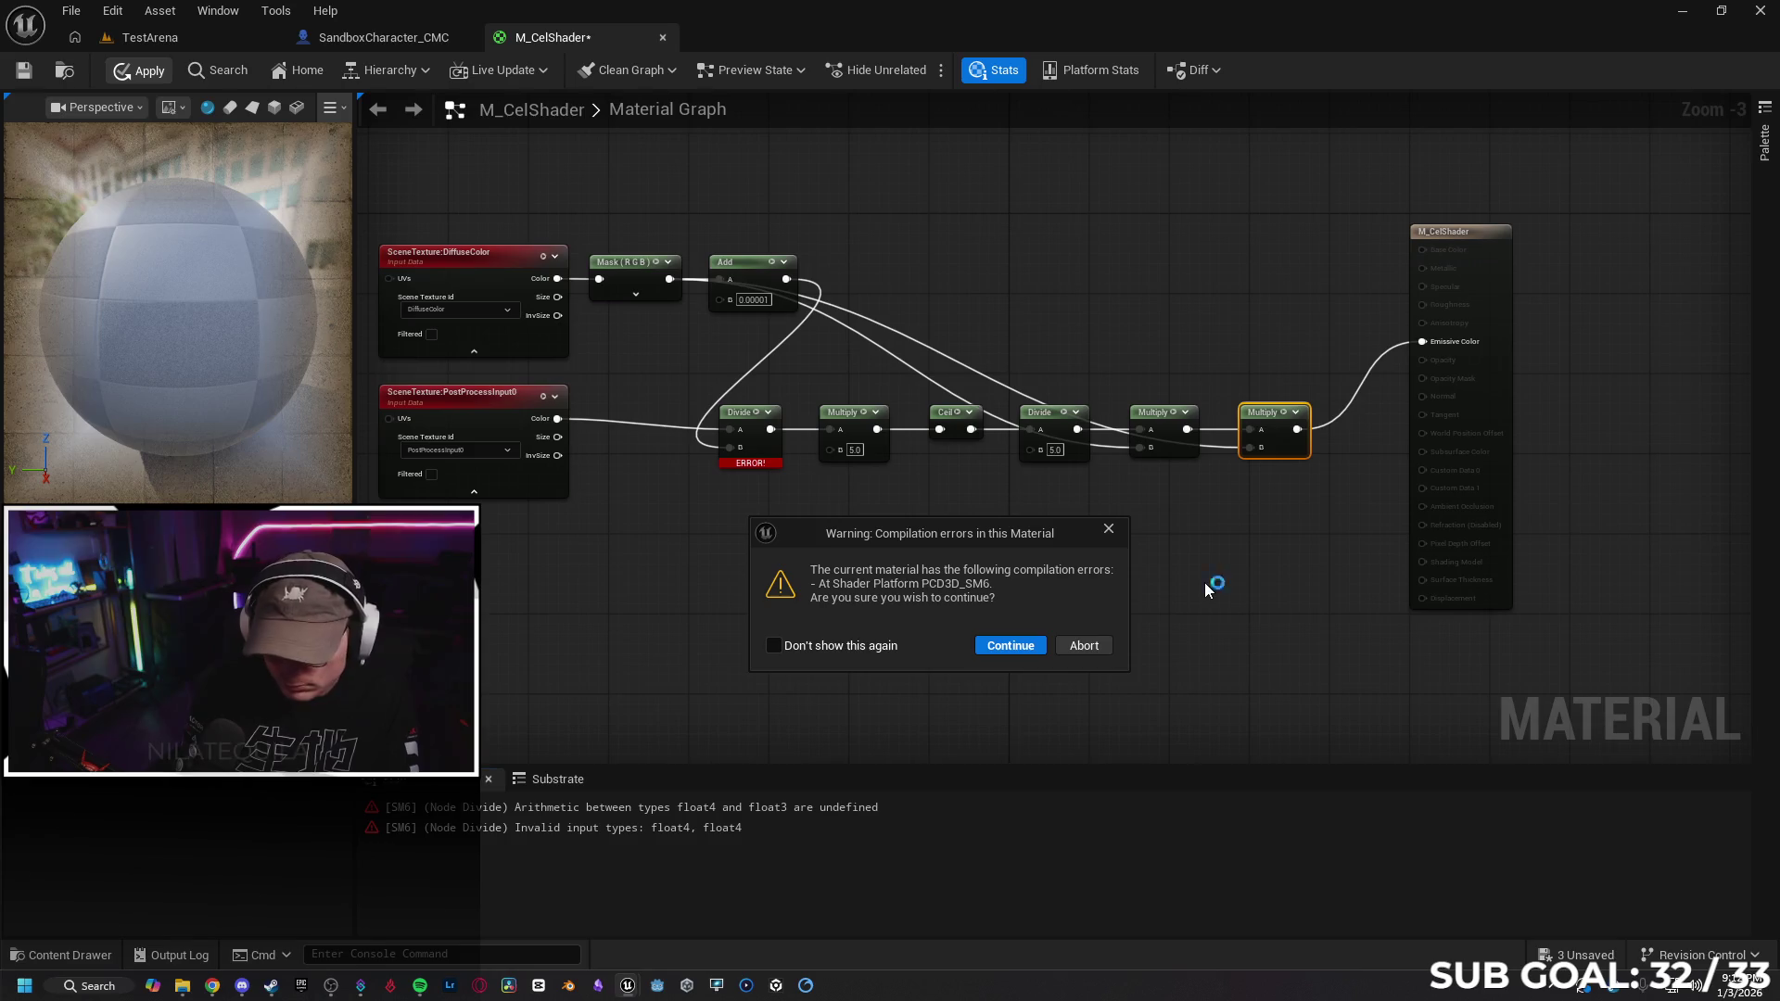
pyautogui.press('super+shift+s')
pyautogui.moveTo(737, 500); pyautogui.dragTo(1169, 711)
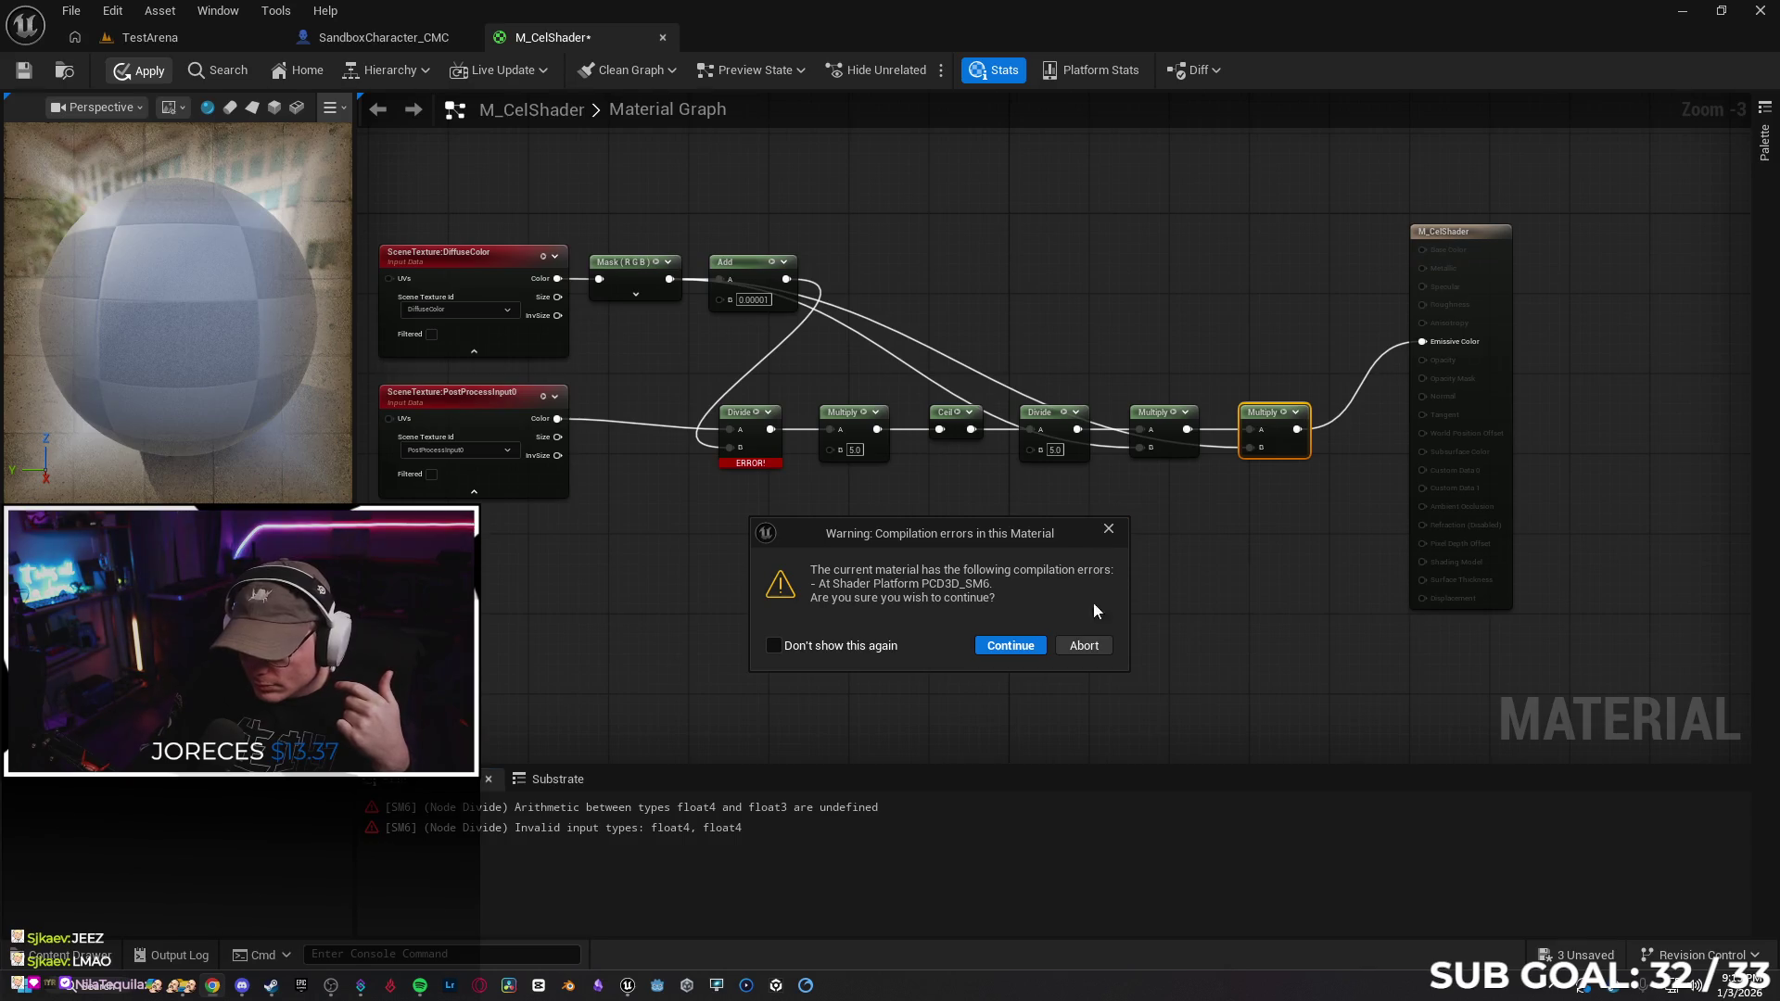
pyautogui.click(1010, 645)
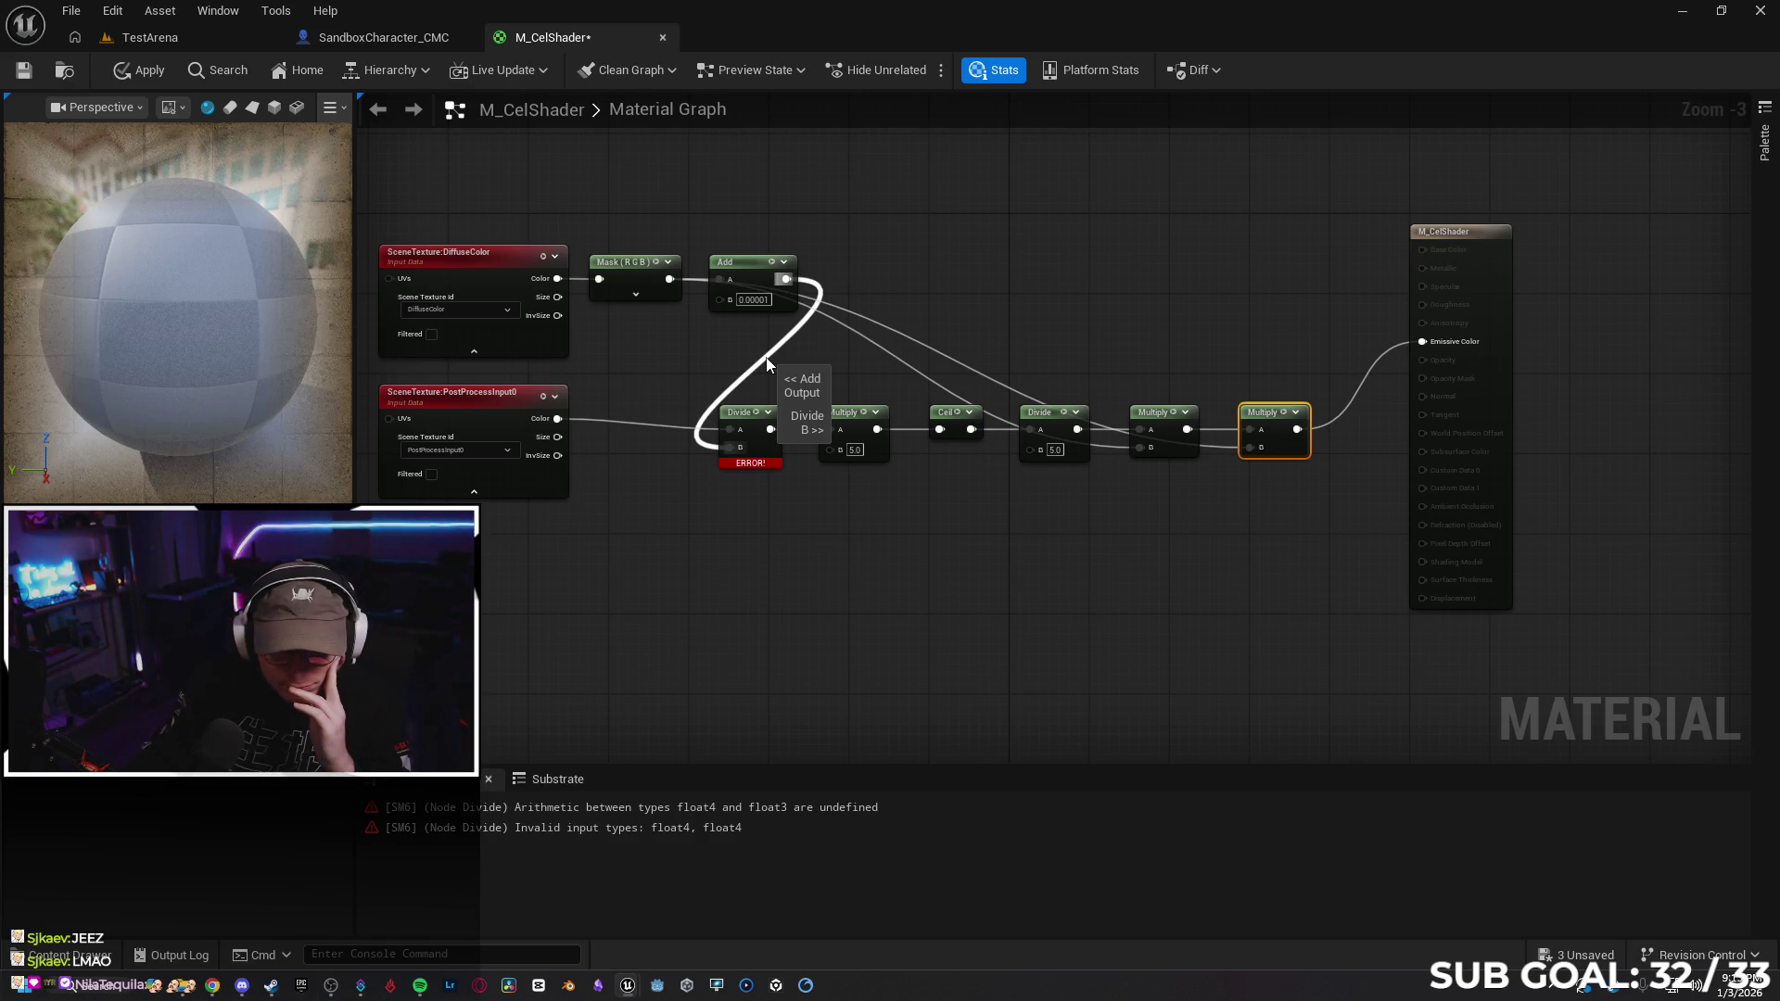
# Move the Add node aside and break its link into Divide's B input
pyautogui.click(634, 295)
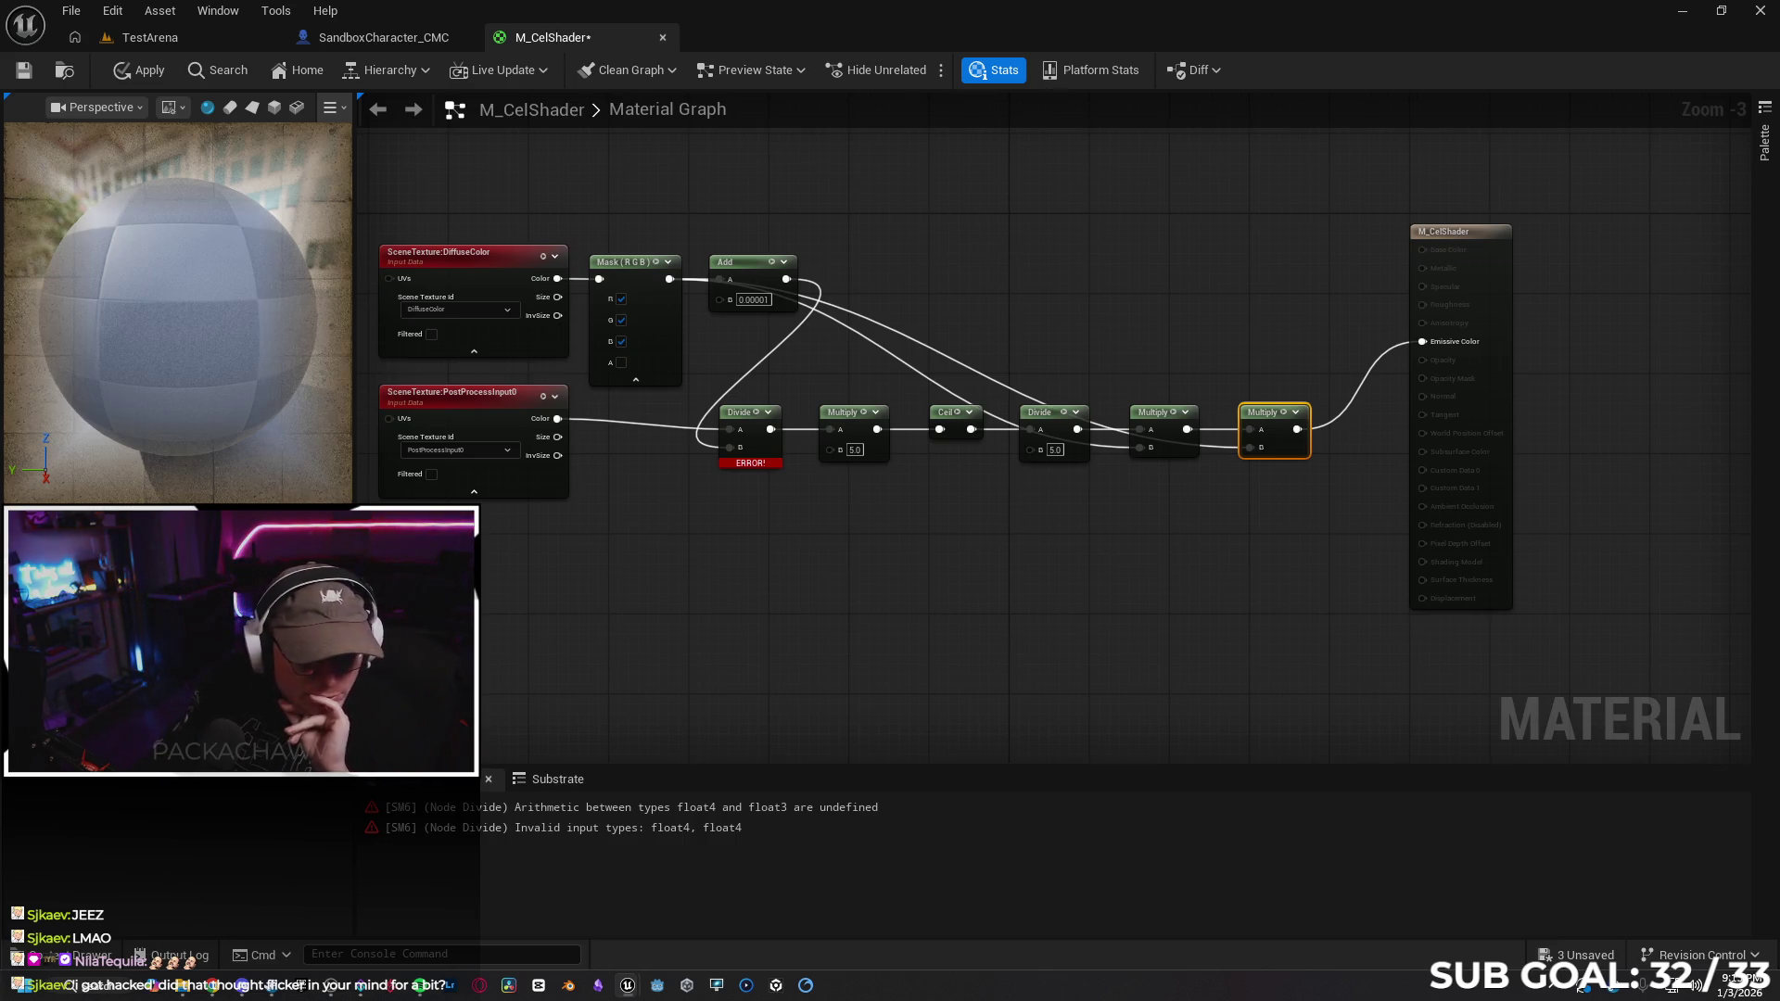
pyautogui.moveTo(756, 264)
pyautogui.mouseDown()
pyautogui.moveTo(795, 214)
pyautogui.moveTo(780, 237)
pyautogui.mouseUp()
pyautogui.click(753, 370)
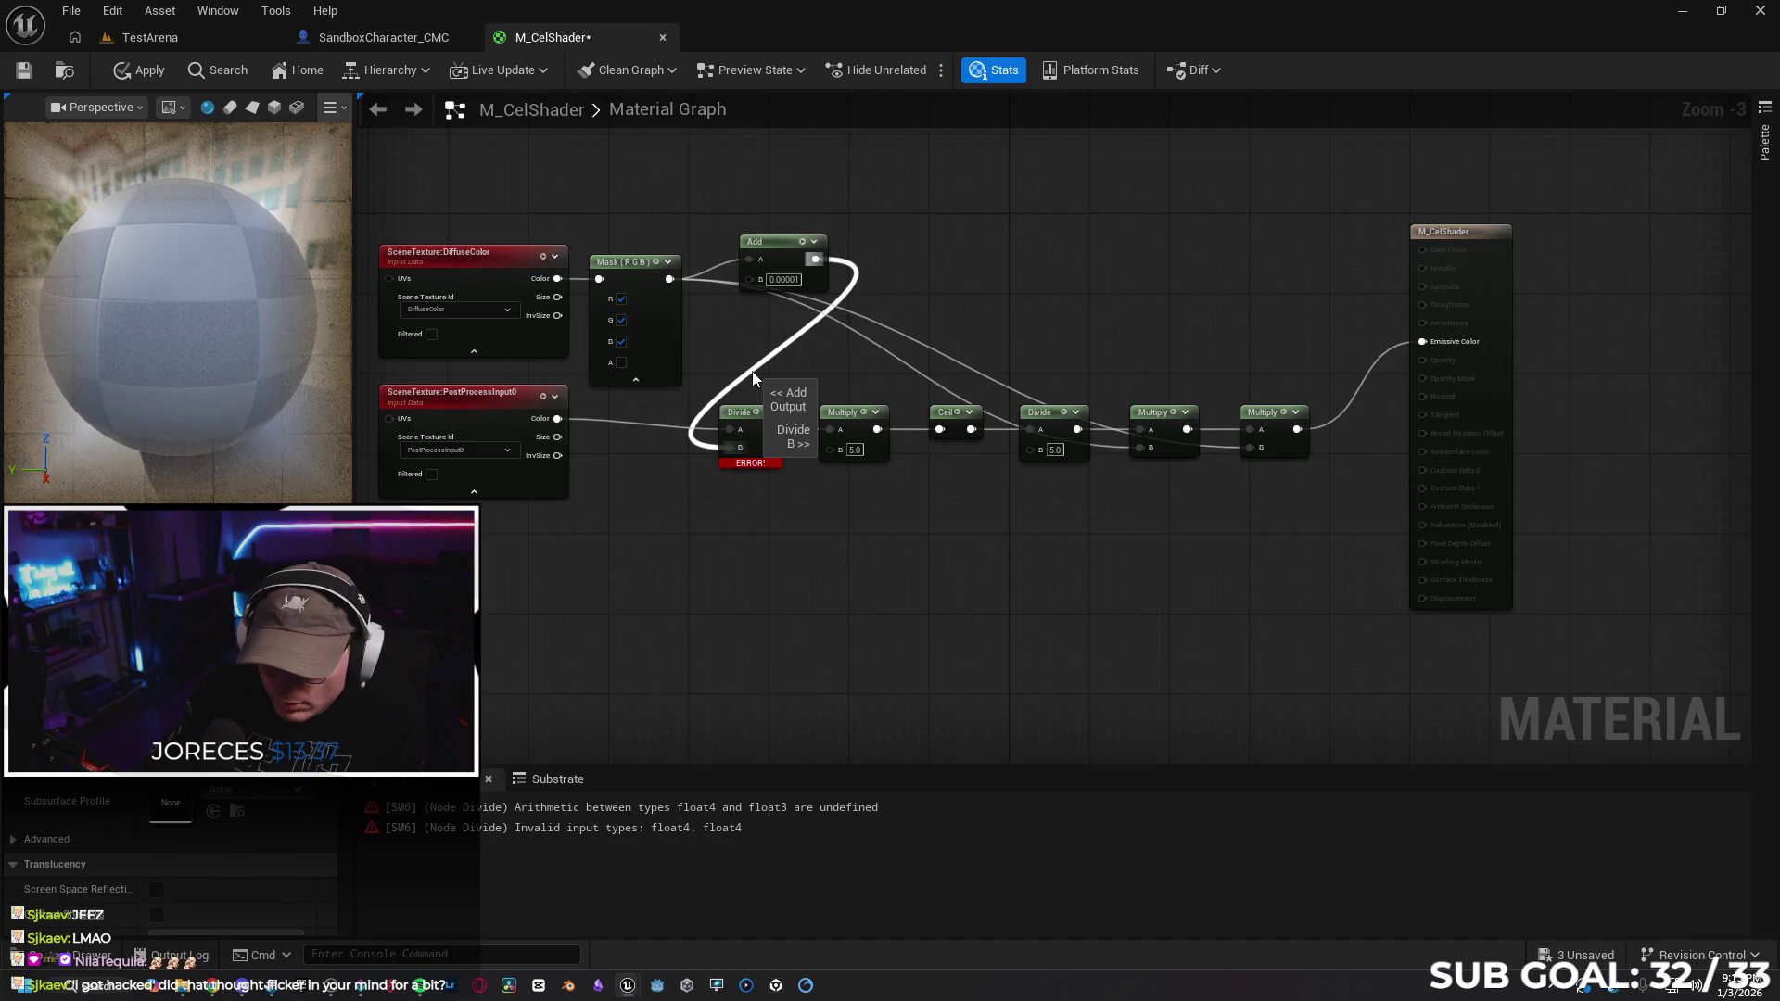
pyautogui.keyDown('alt'); pyautogui.click(753, 370); pyautogui.keyUp('alt')
pyautogui.moveTo(782, 244); pyautogui.dragTo(762, 215)
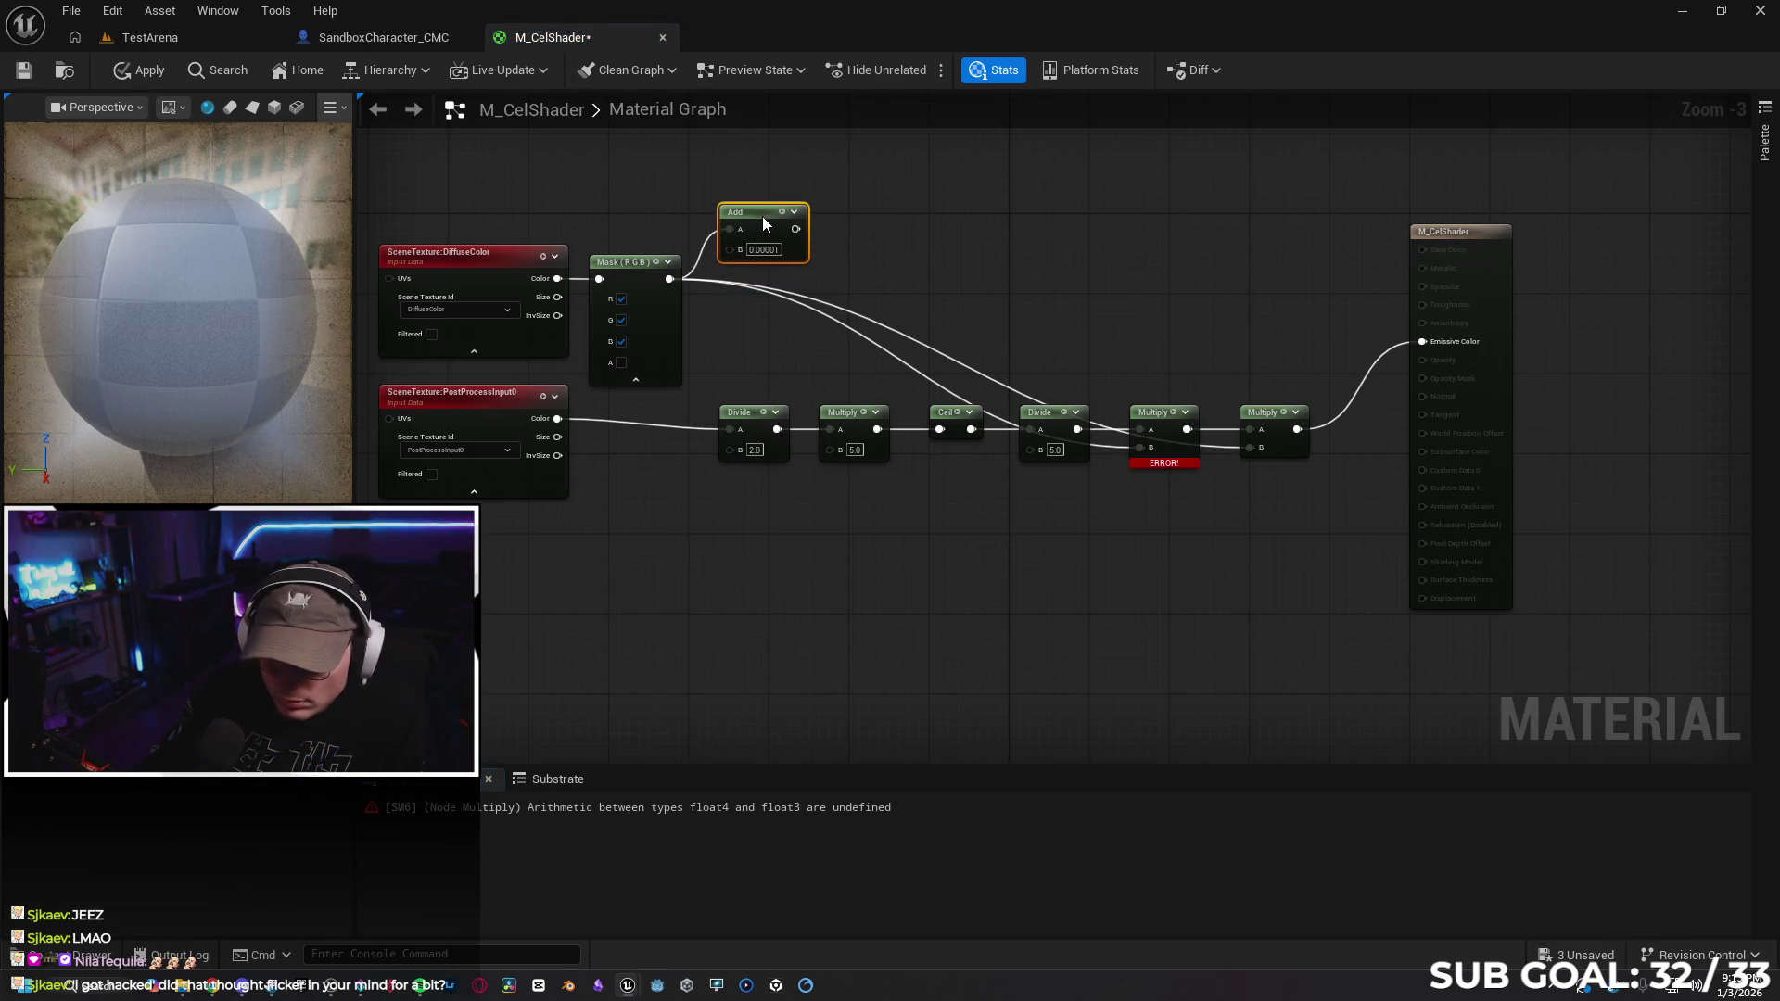
# Try applying, abort at the error warning, and undo back to the Add-to-Divide B link
pyautogui.click(134, 70)
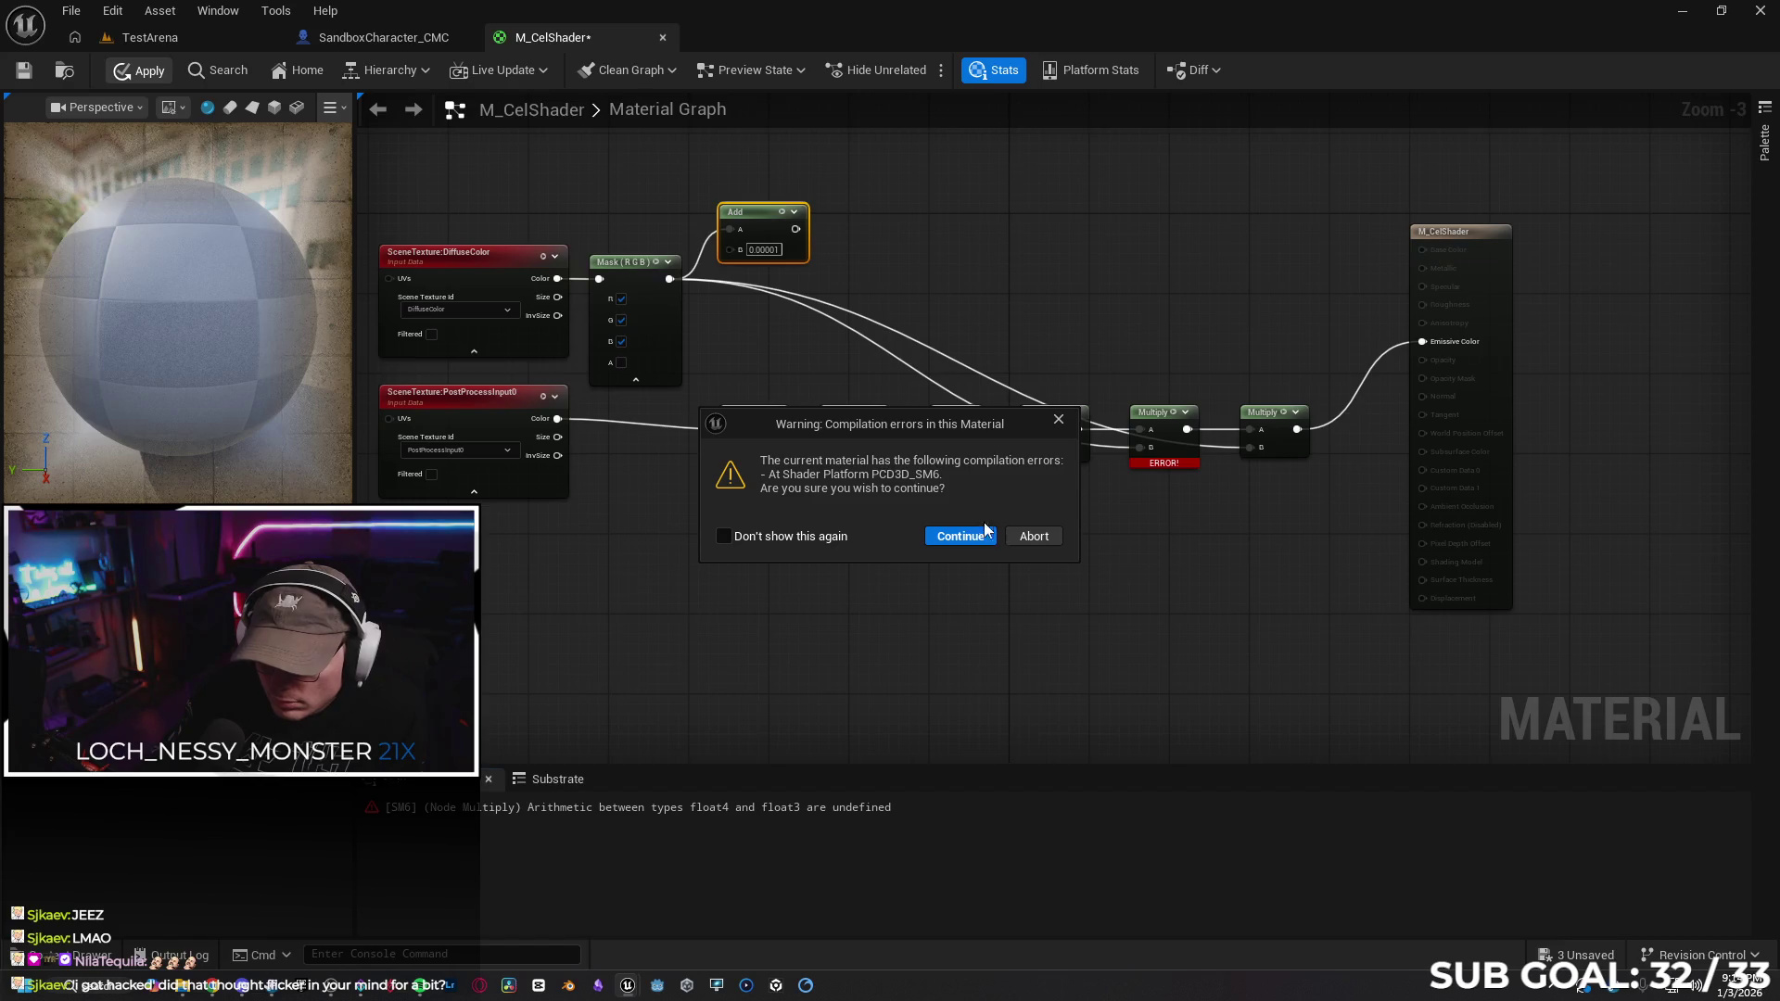
pyautogui.click(1020, 537)
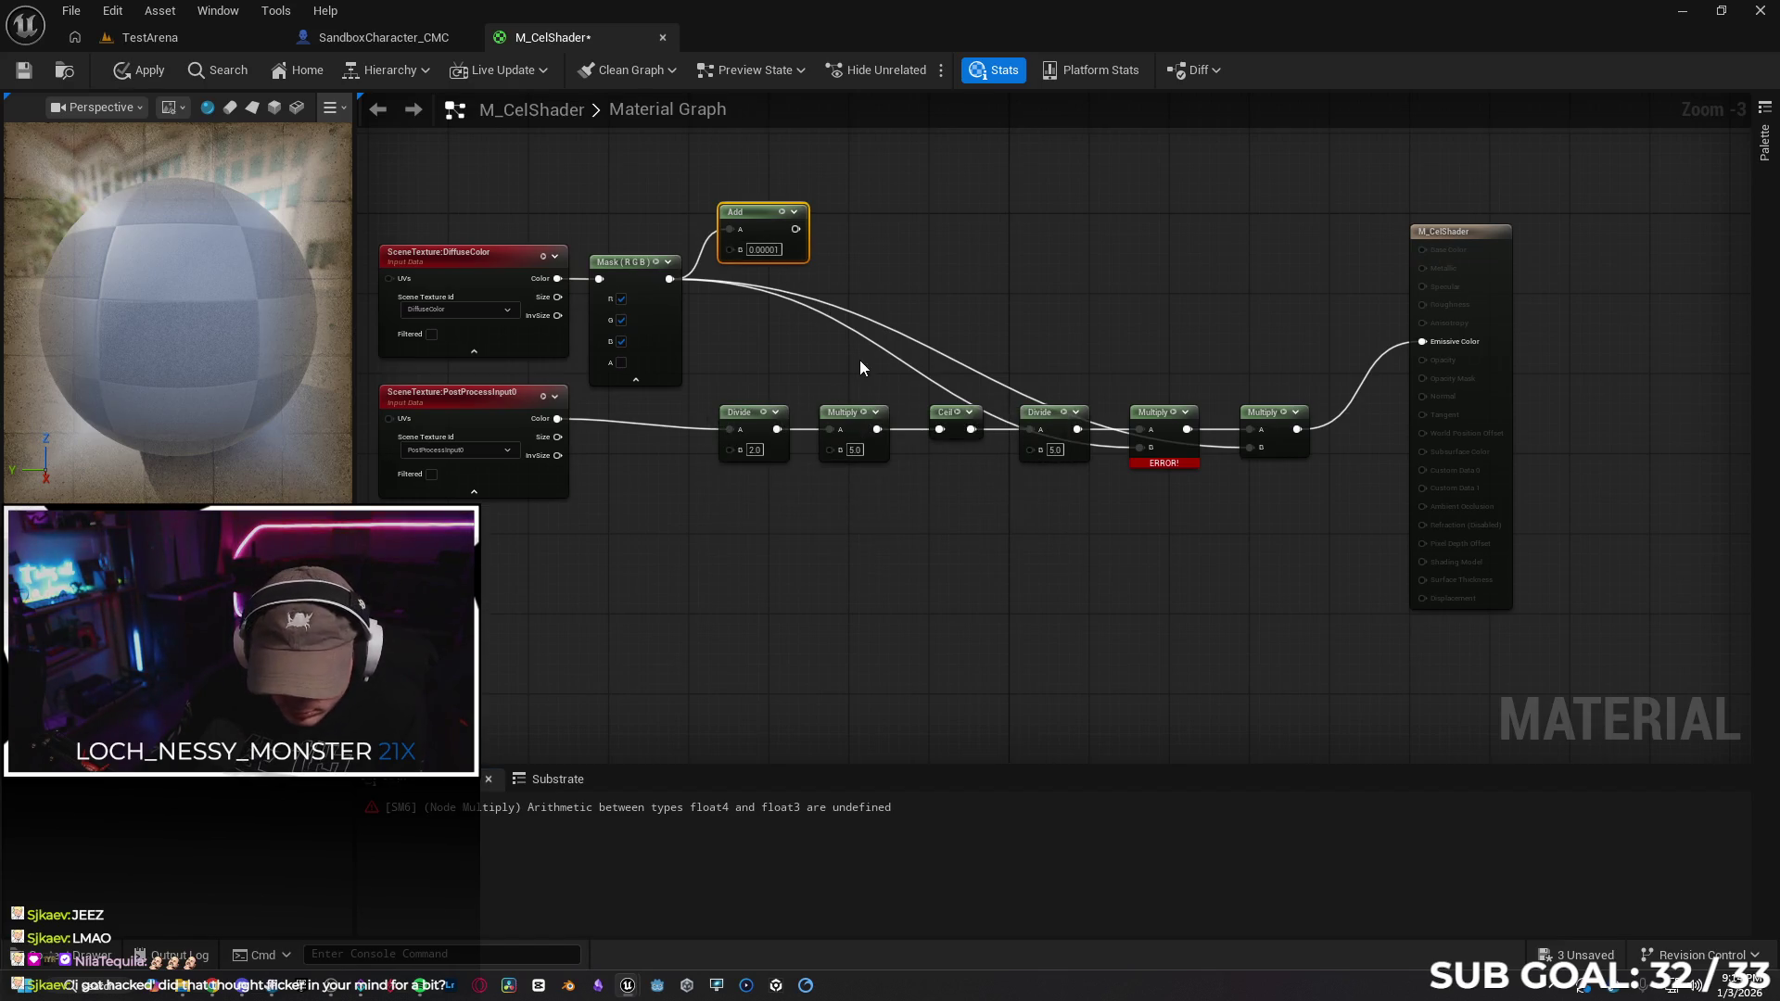
pyautogui.moveTo(782, 260); pyautogui.dragTo(802, 289)
pyautogui.hotkey('ctrl', 'z')
pyautogui.hotkey('ctrl', 's')
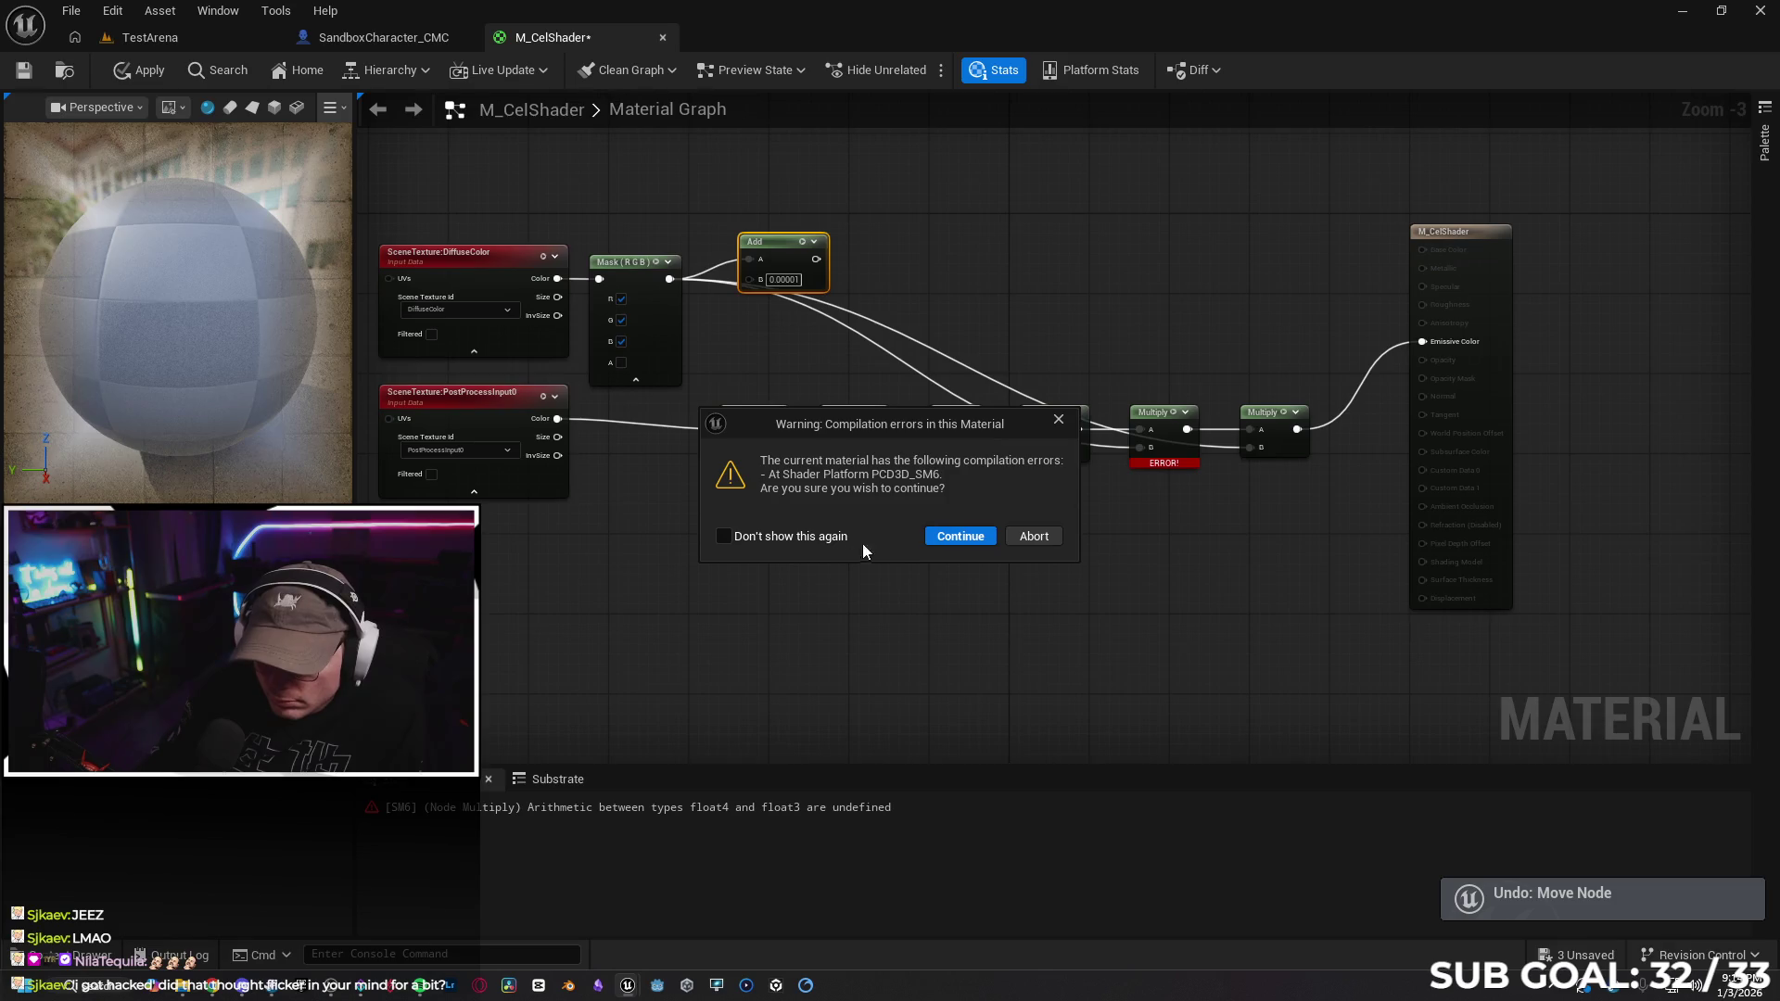
pyautogui.click(1057, 421)
pyautogui.hotkey('ctrl', 'z')
# Reapply M_CelShader with the Add link restored and screenshot the compilation warning
pyautogui.moveTo(795, 248); pyautogui.dragTo(805, 209)
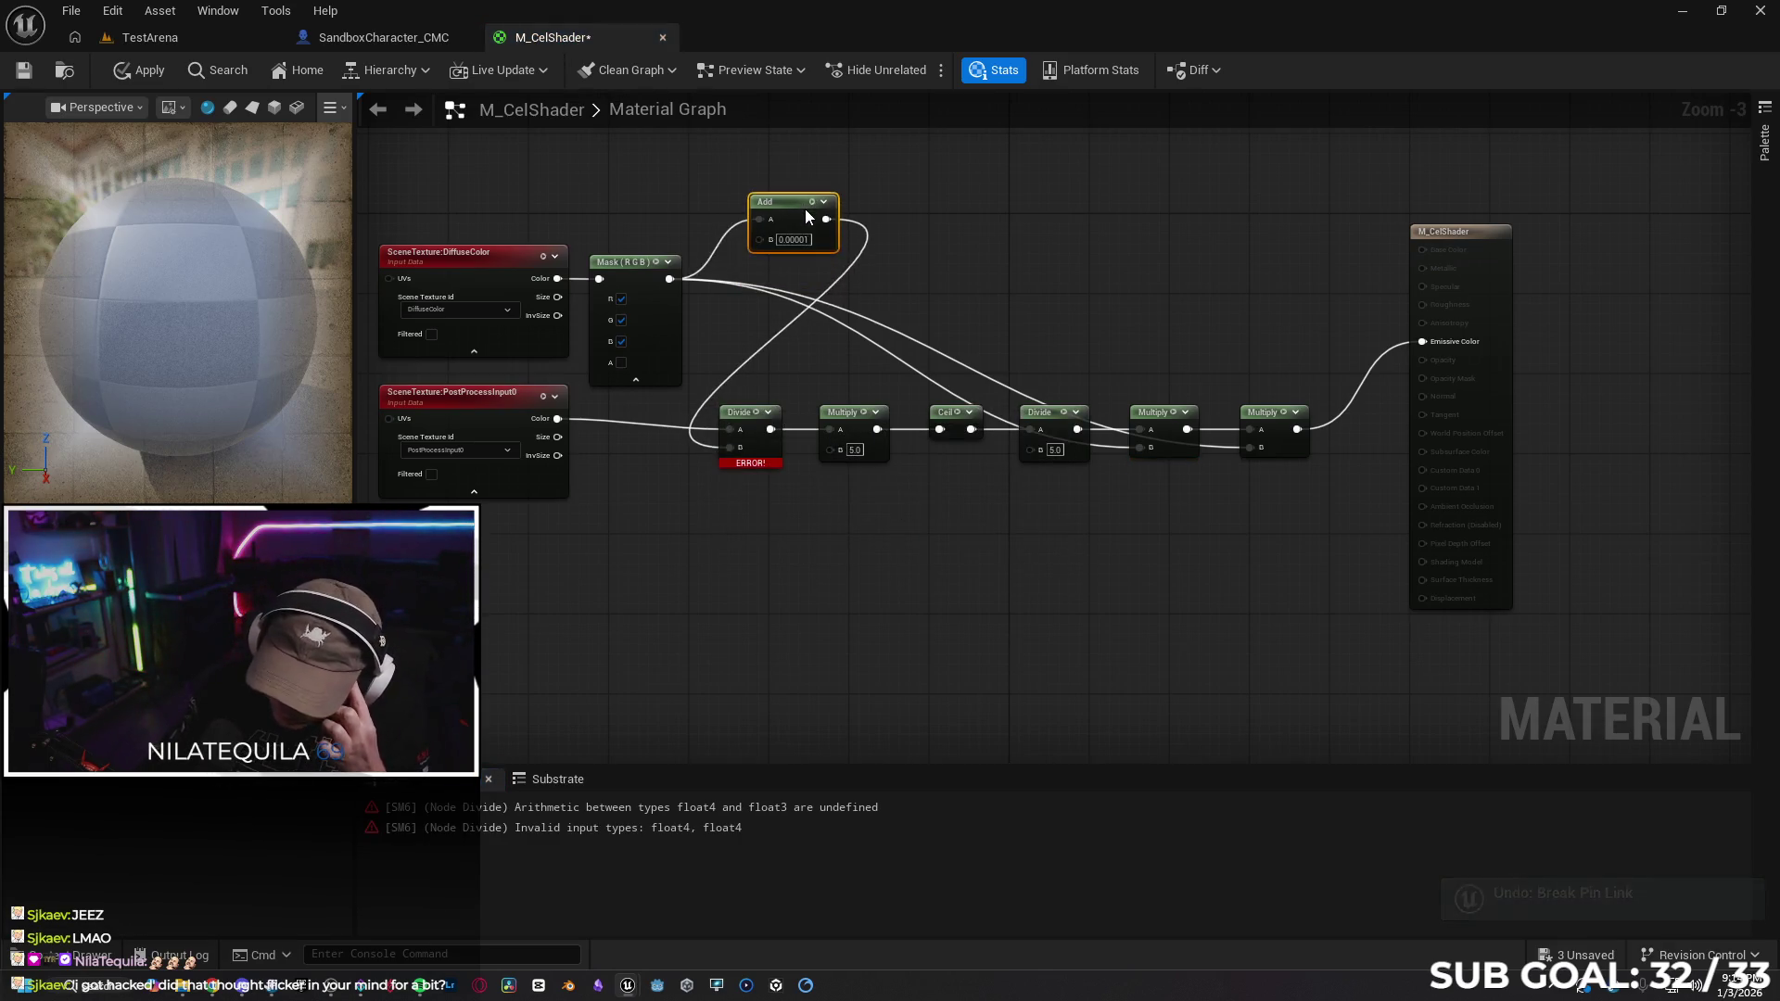
pyautogui.moveTo(760, 617); pyautogui.dragTo(866, 592)
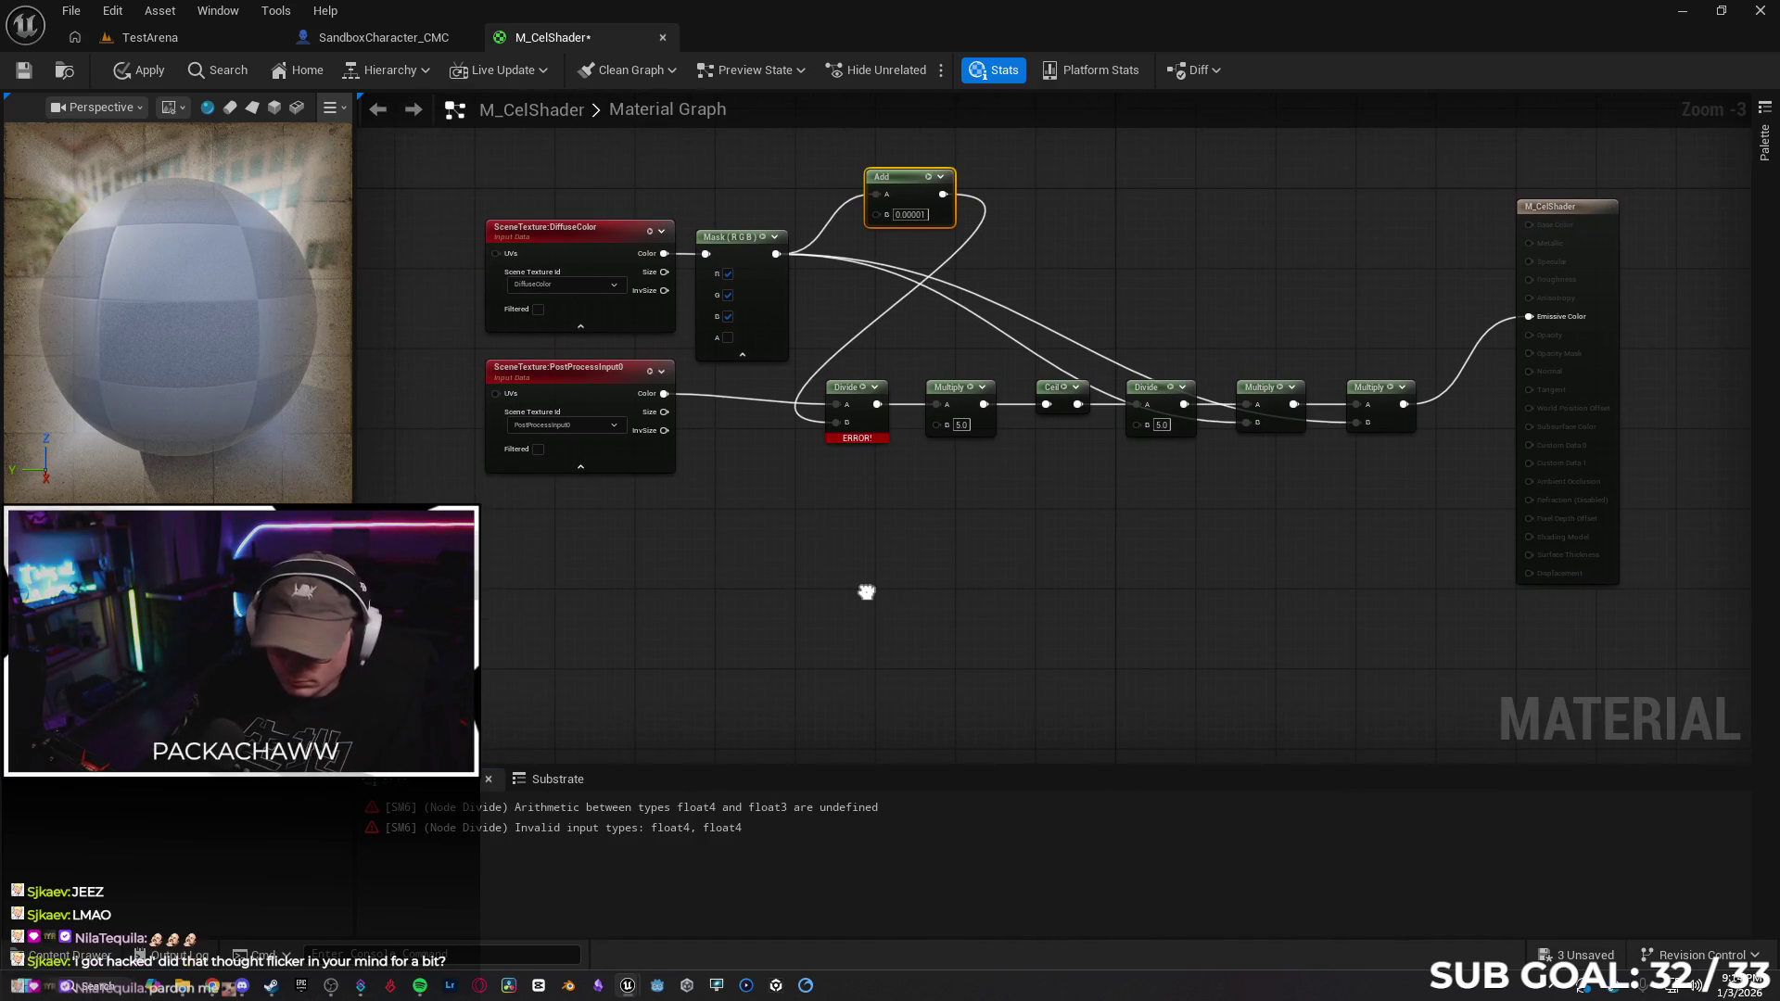
pyautogui.click(136, 72)
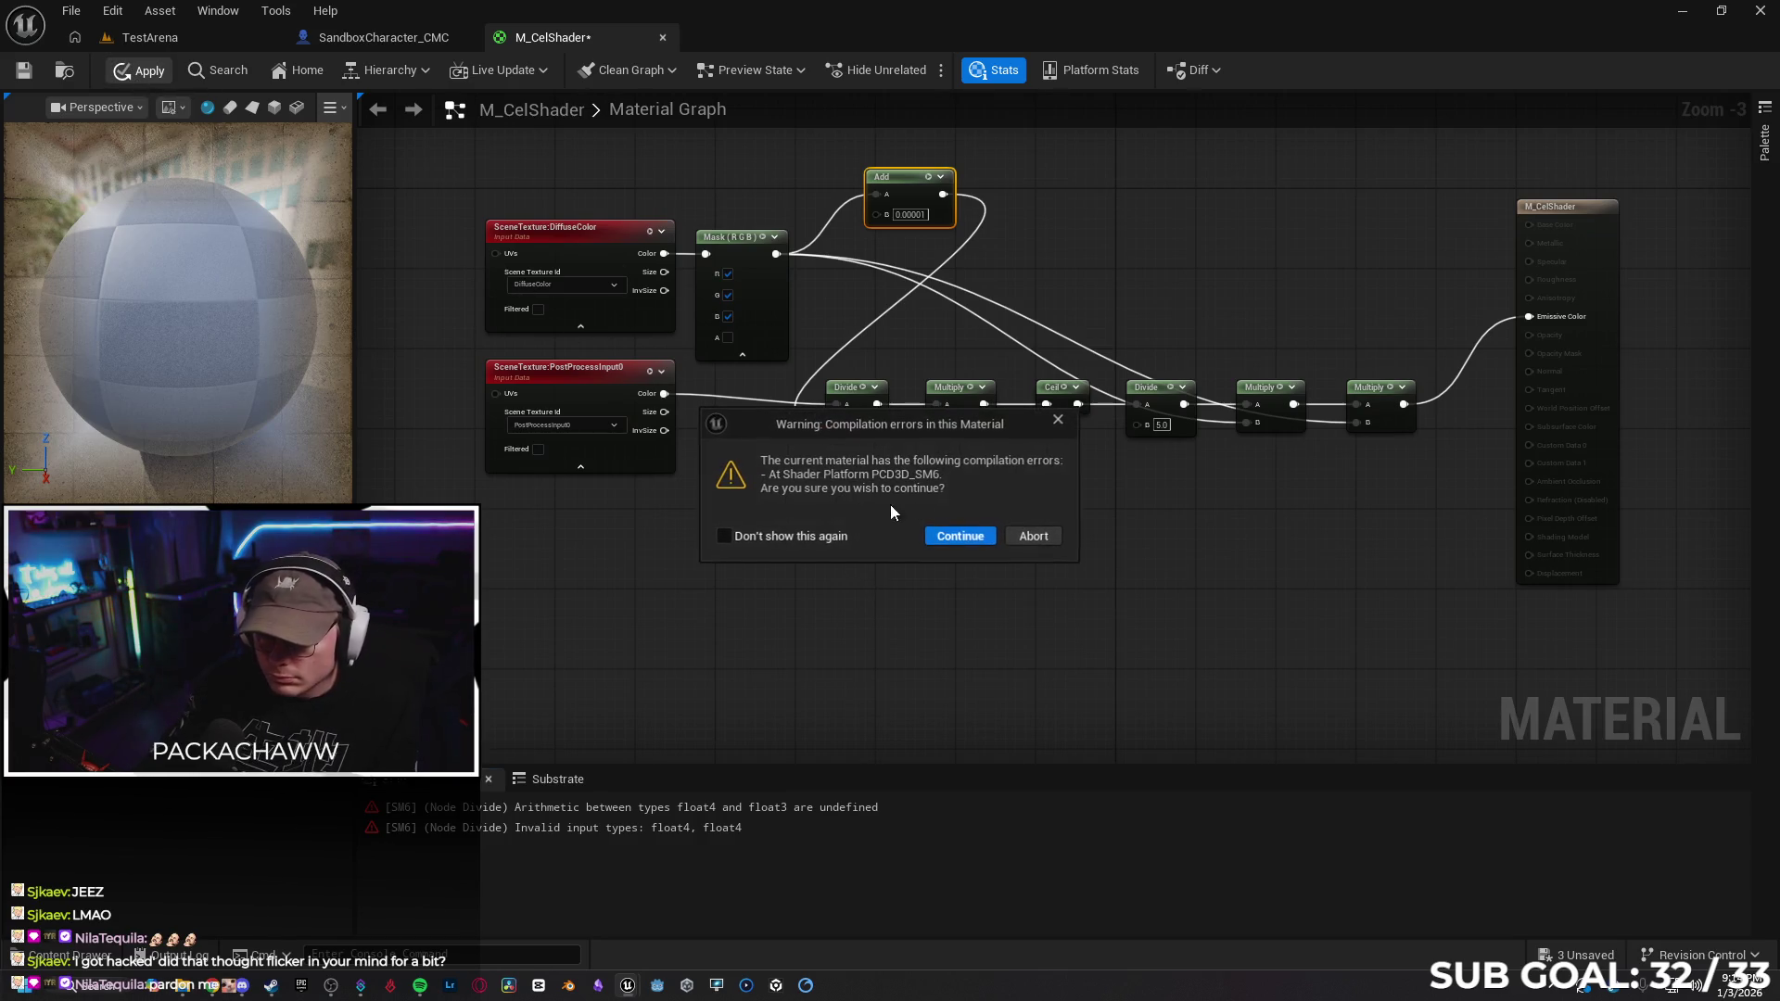
pyautogui.moveTo(909, 443); pyautogui.dragTo(909, 509)
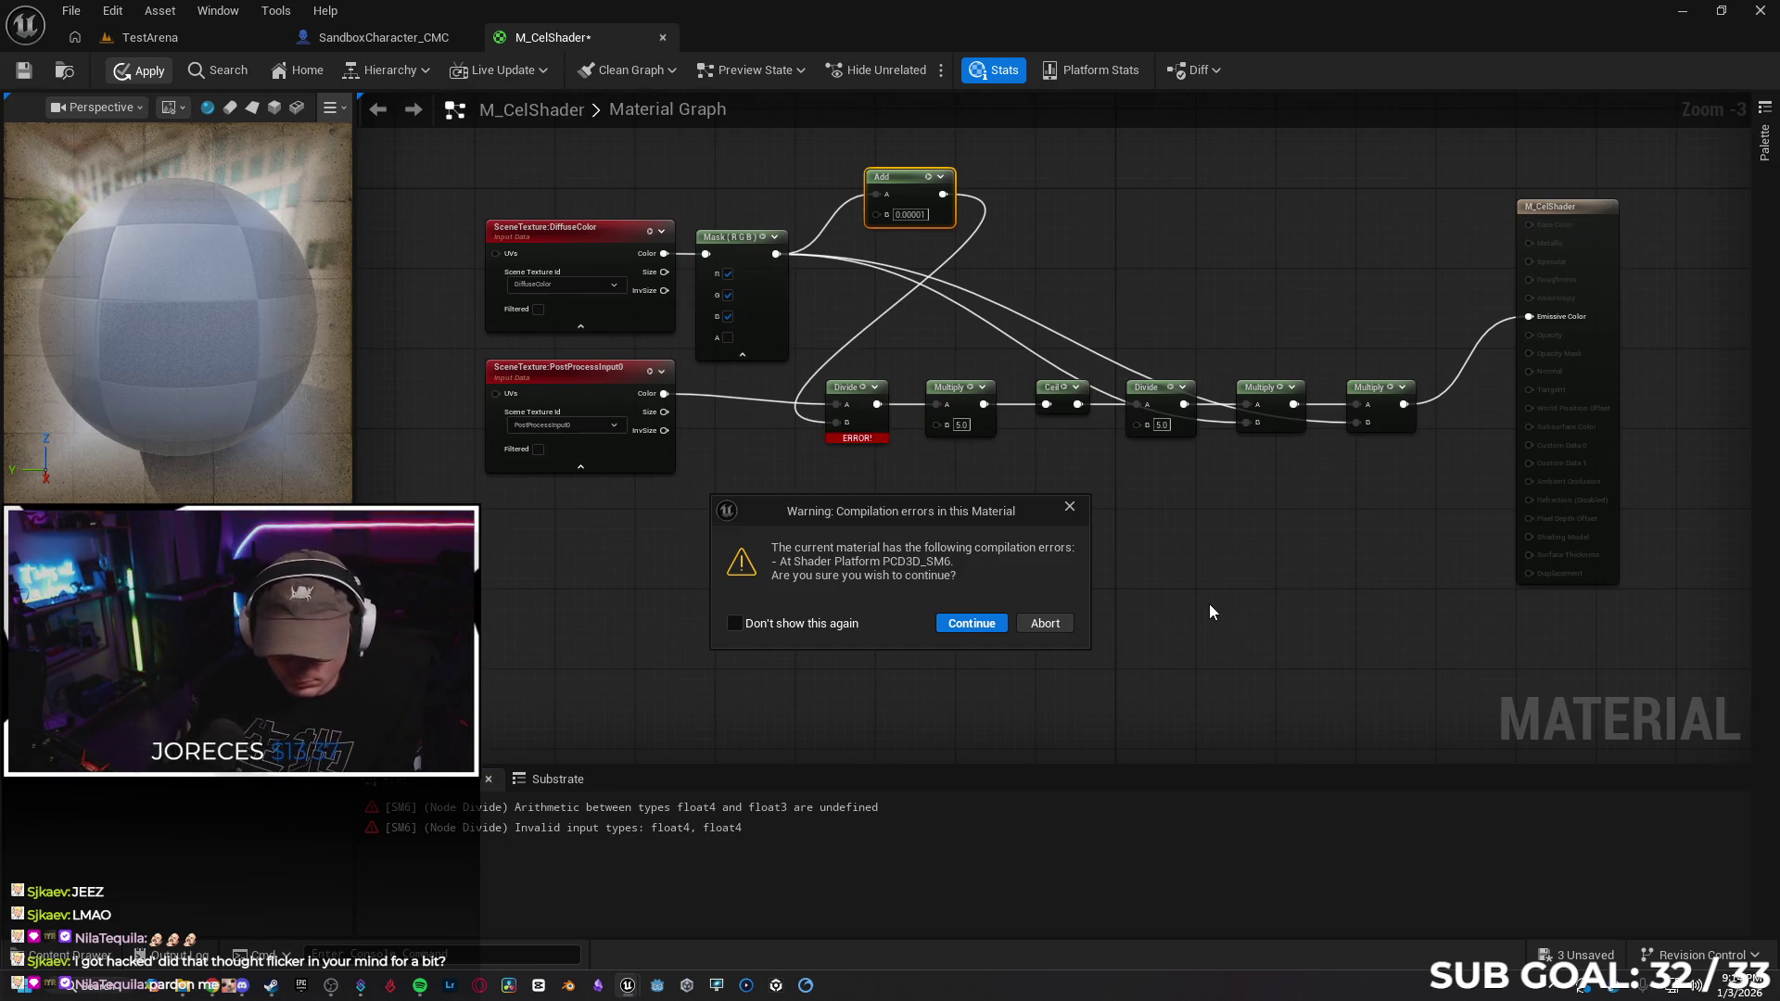
pyautogui.press('super+shift+s')
pyautogui.moveTo(358, 89)
pyautogui.mouseDown()
pyautogui.moveTo(781, 402)
pyautogui.moveTo(1622, 687)
pyautogui.moveTo(1732, 699)
pyautogui.moveTo(1735, 719)
pyautogui.mouseUp()
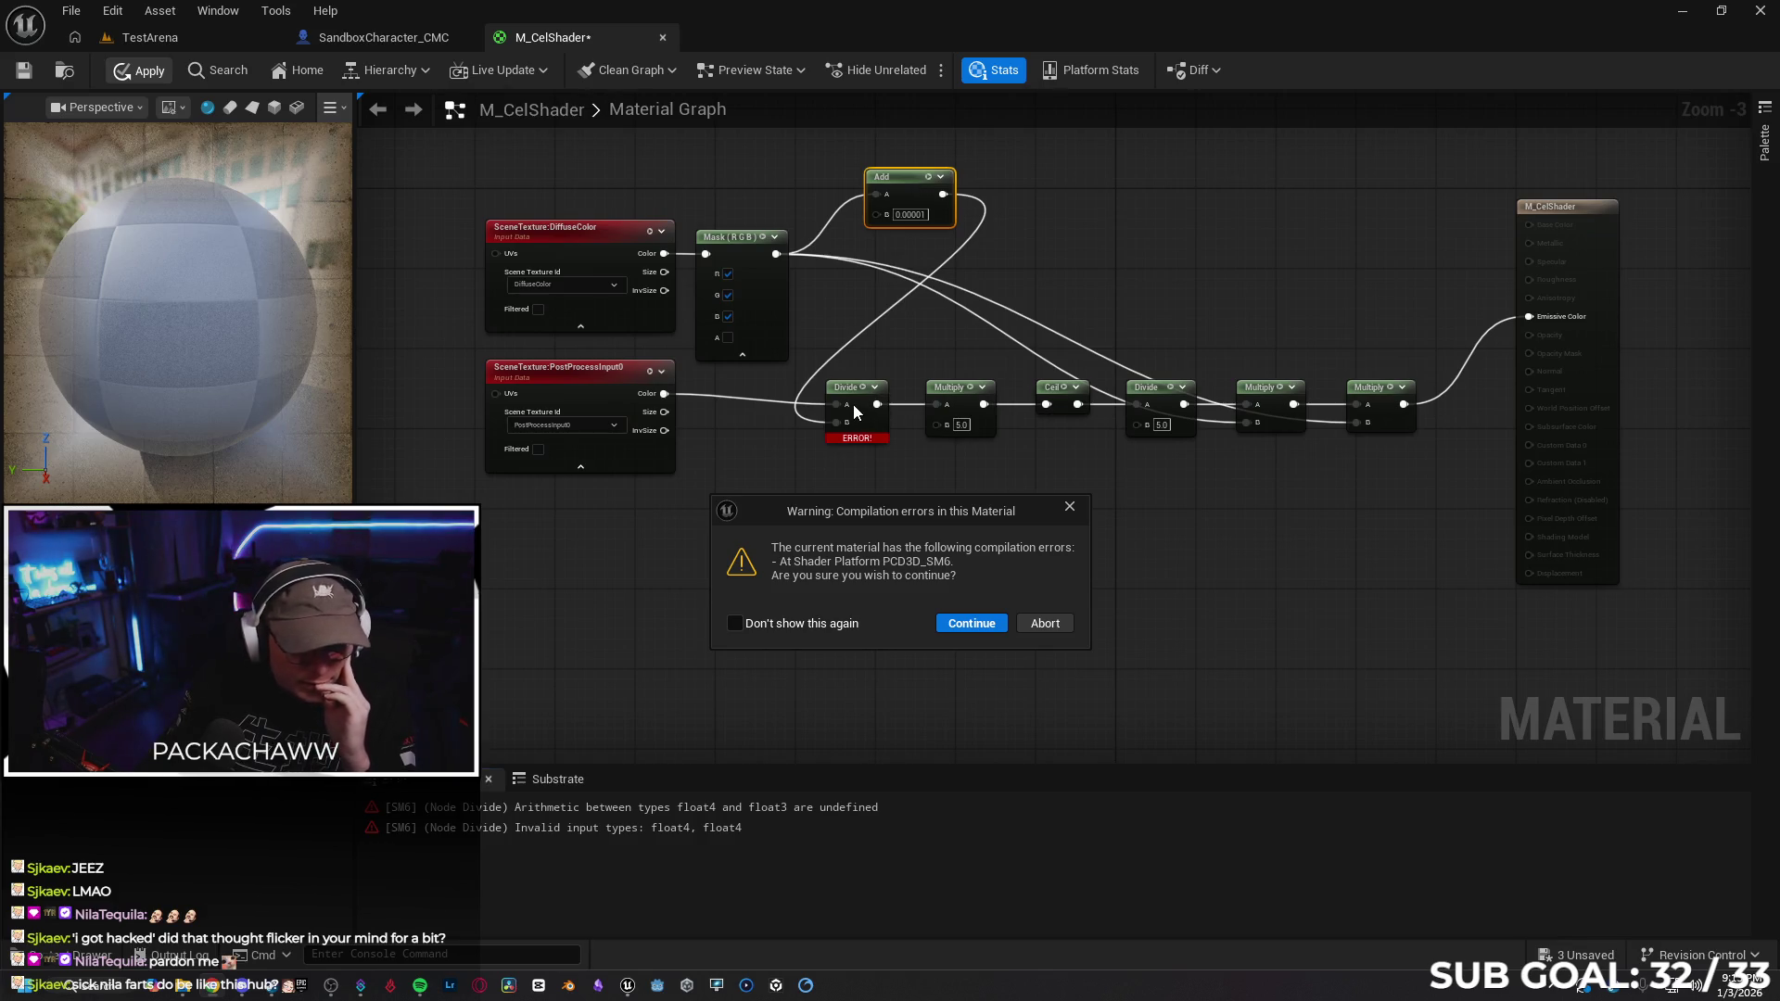
# Accept the compilation warning so M_CelShader applies, then deselect the Add node
pyautogui.press('Return')
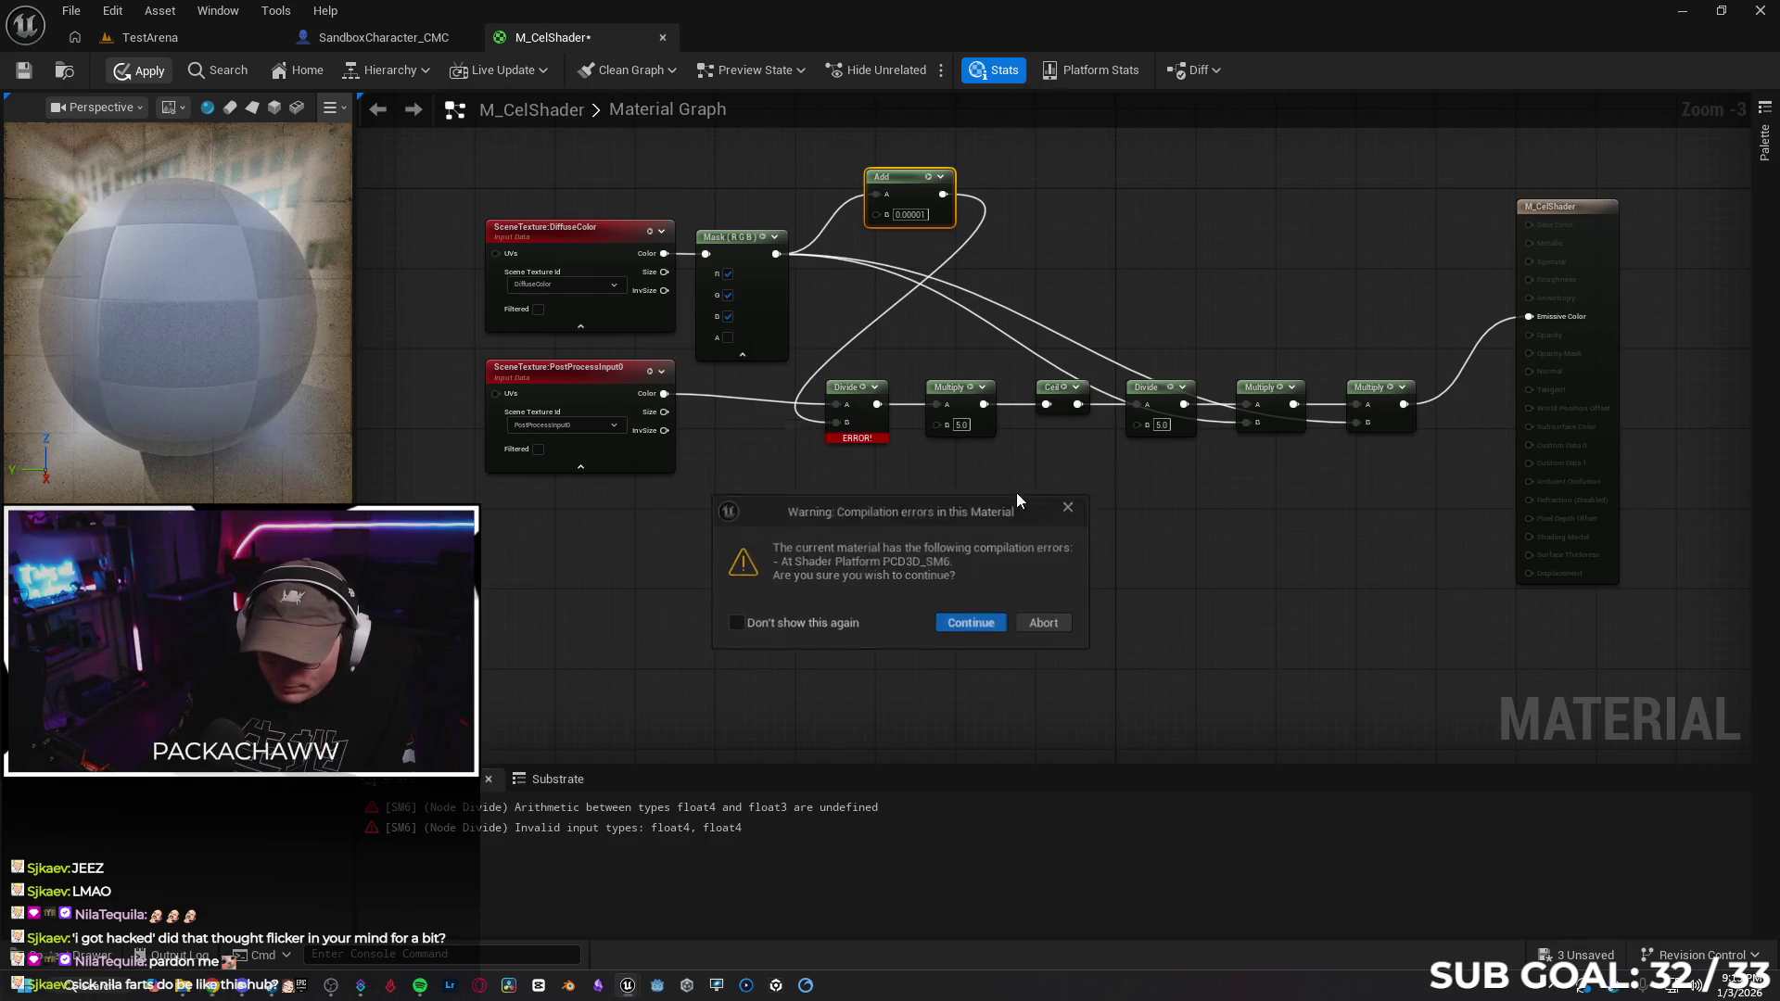
pyautogui.click(848, 345)
# Disconnect Add from Divide's B input and set Divide B to 2.0
pyautogui.keyDown('alt'); pyautogui.click(845, 345); pyautogui.keyUp('alt')
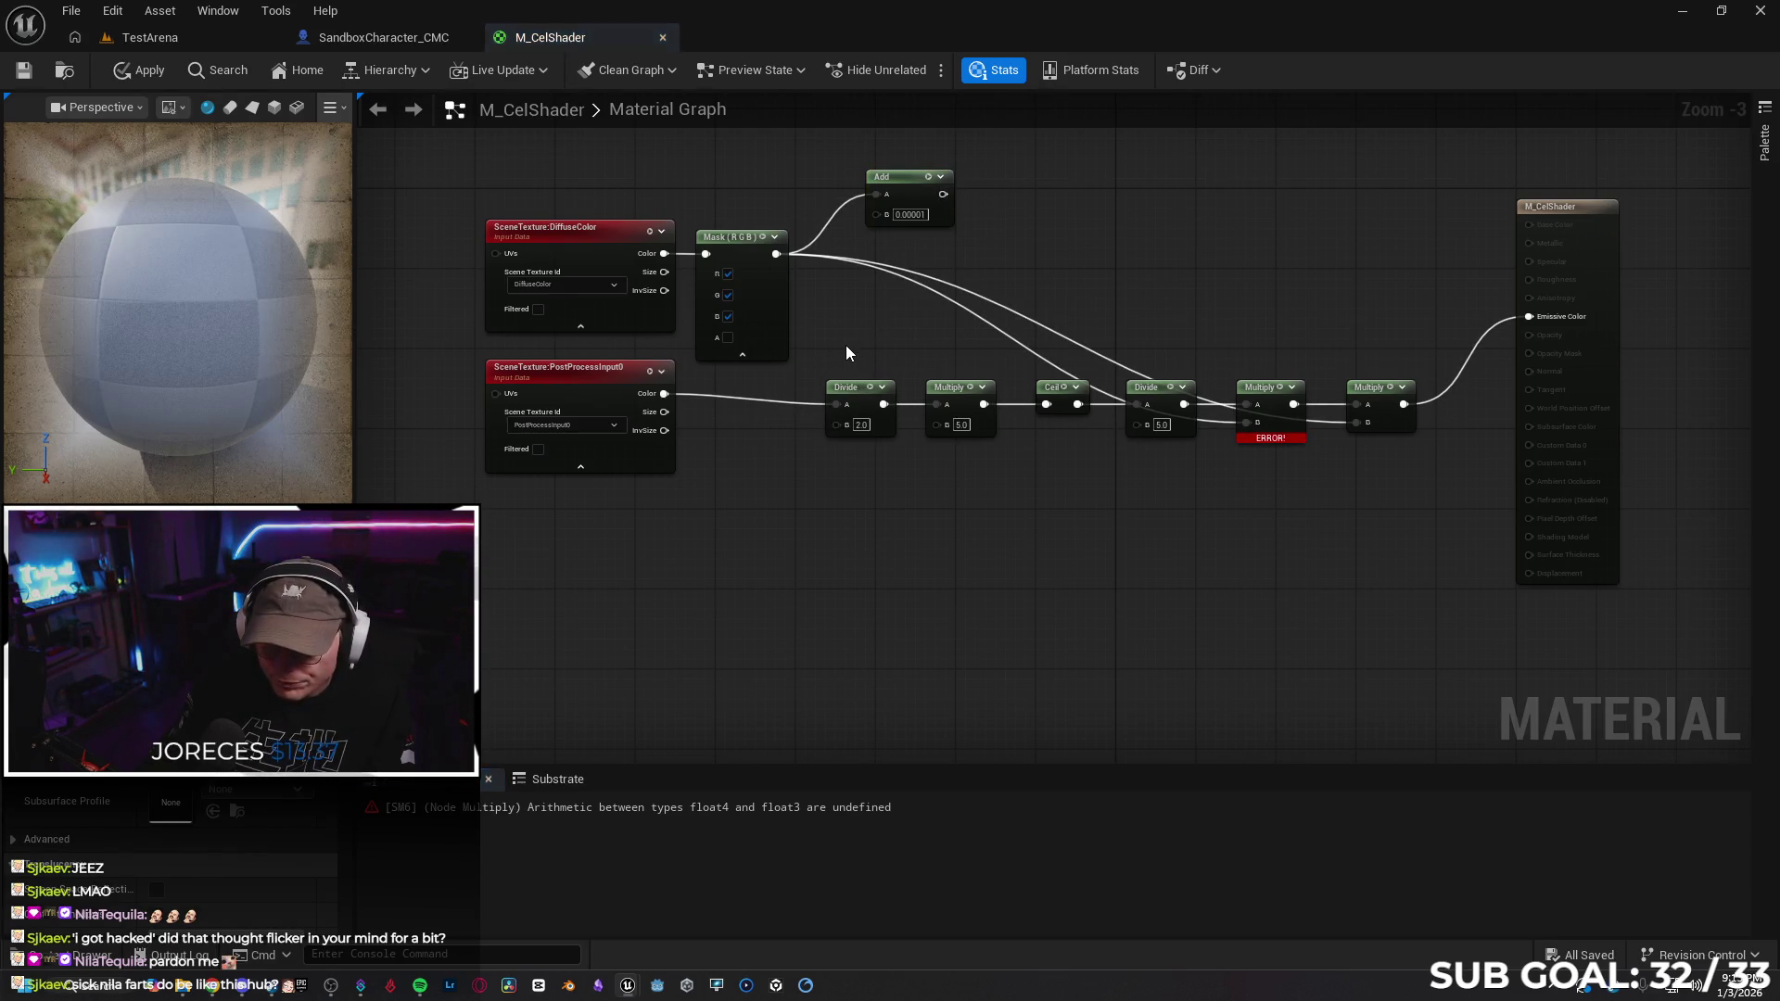
pyautogui.click(861, 425)
pyautogui.write('2')
pyautogui.press('Return')
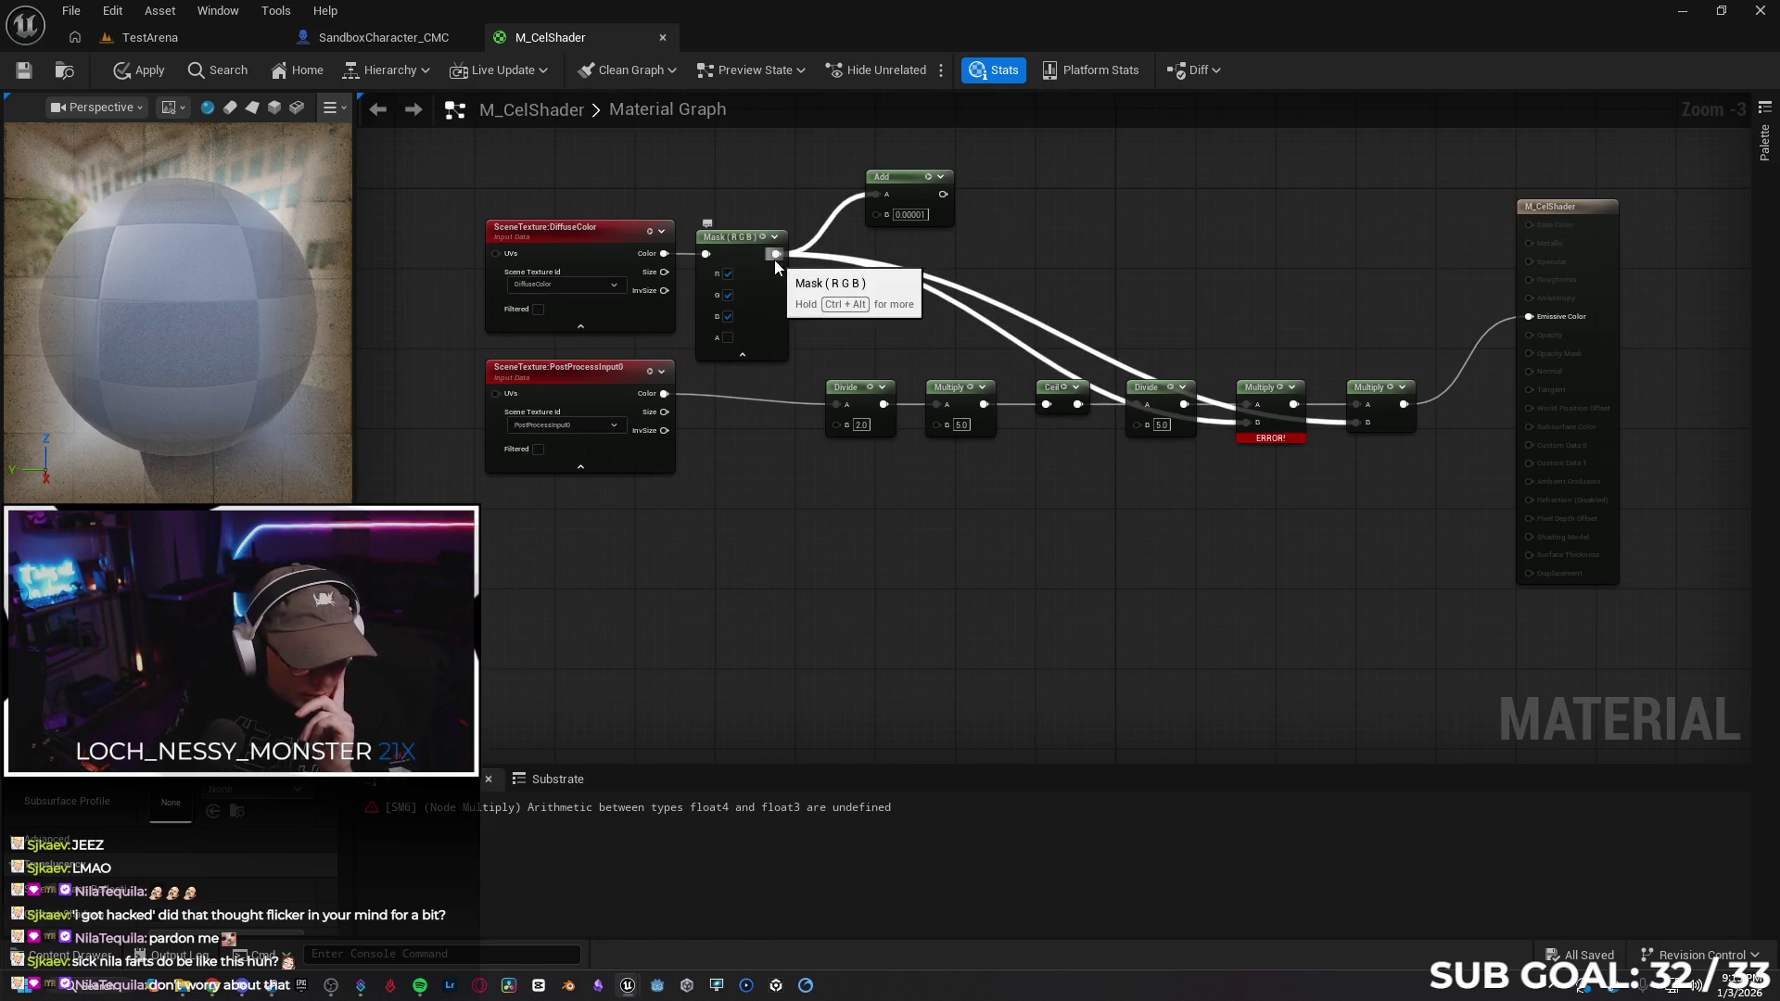
# Try wiring the Mask output into Divide B, then Multiply B, removing each link
pyautogui.moveTo(775, 259); pyautogui.dragTo(837, 424)
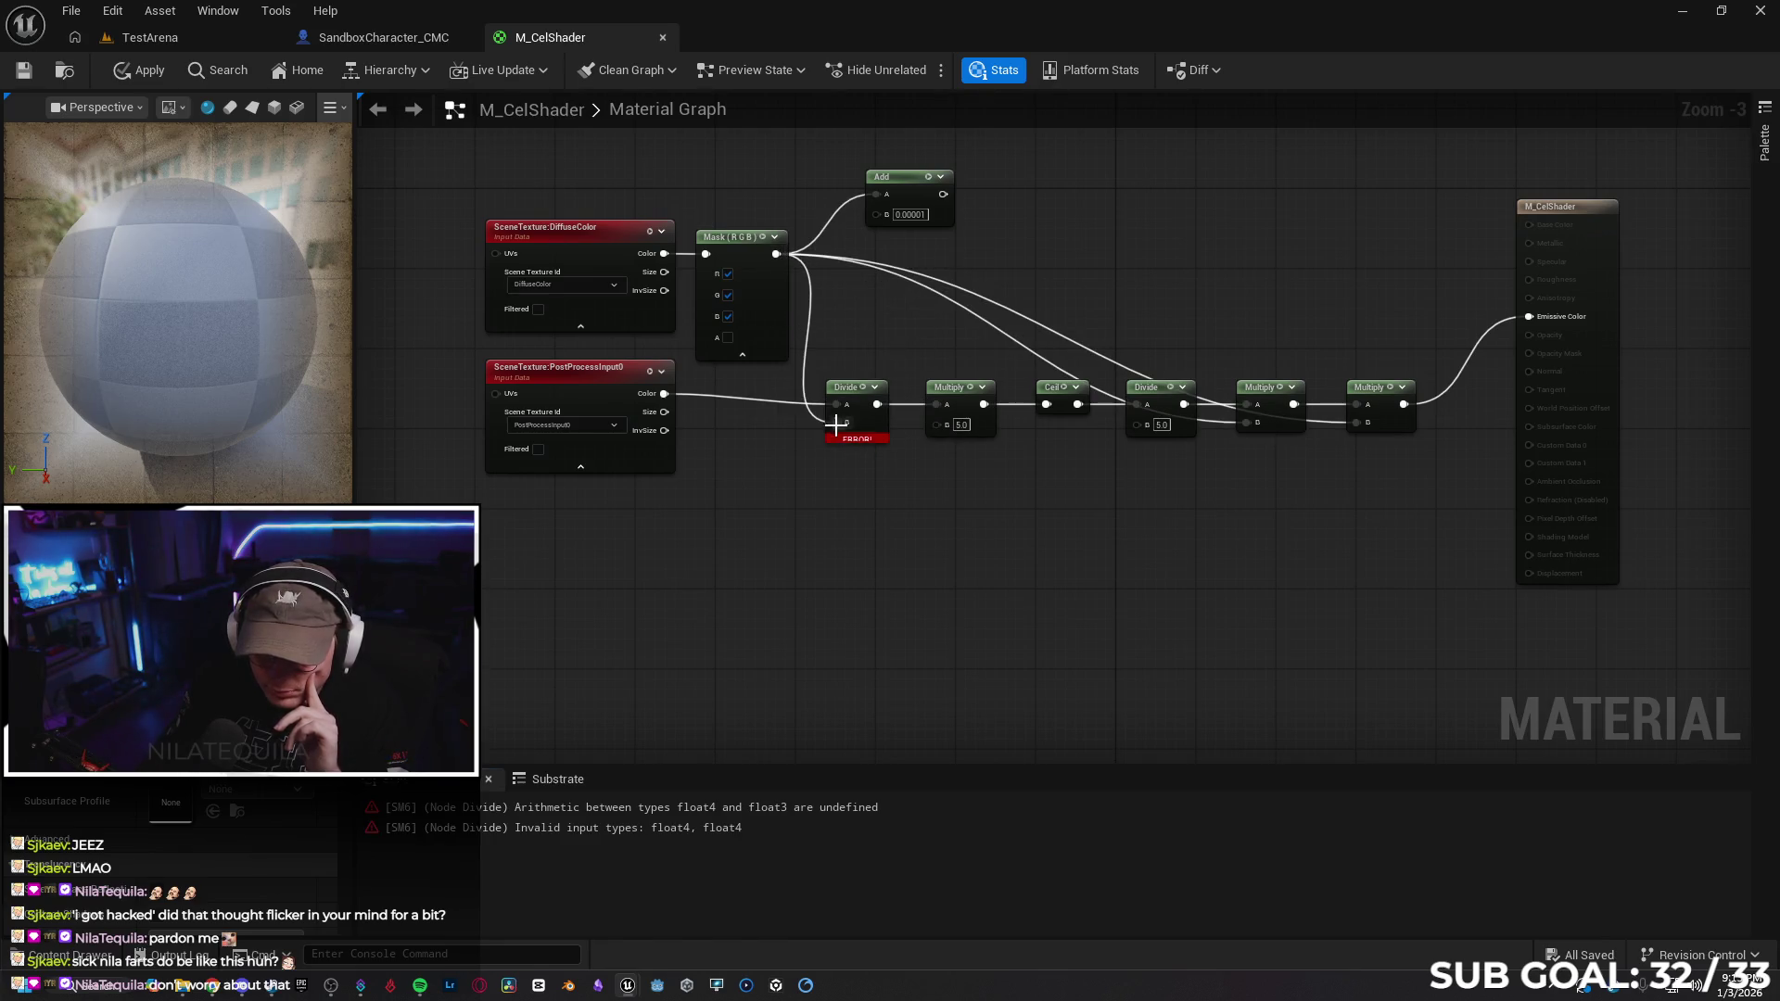
pyautogui.keyDown('alt'); pyautogui.click(812, 320); pyautogui.keyUp('alt')
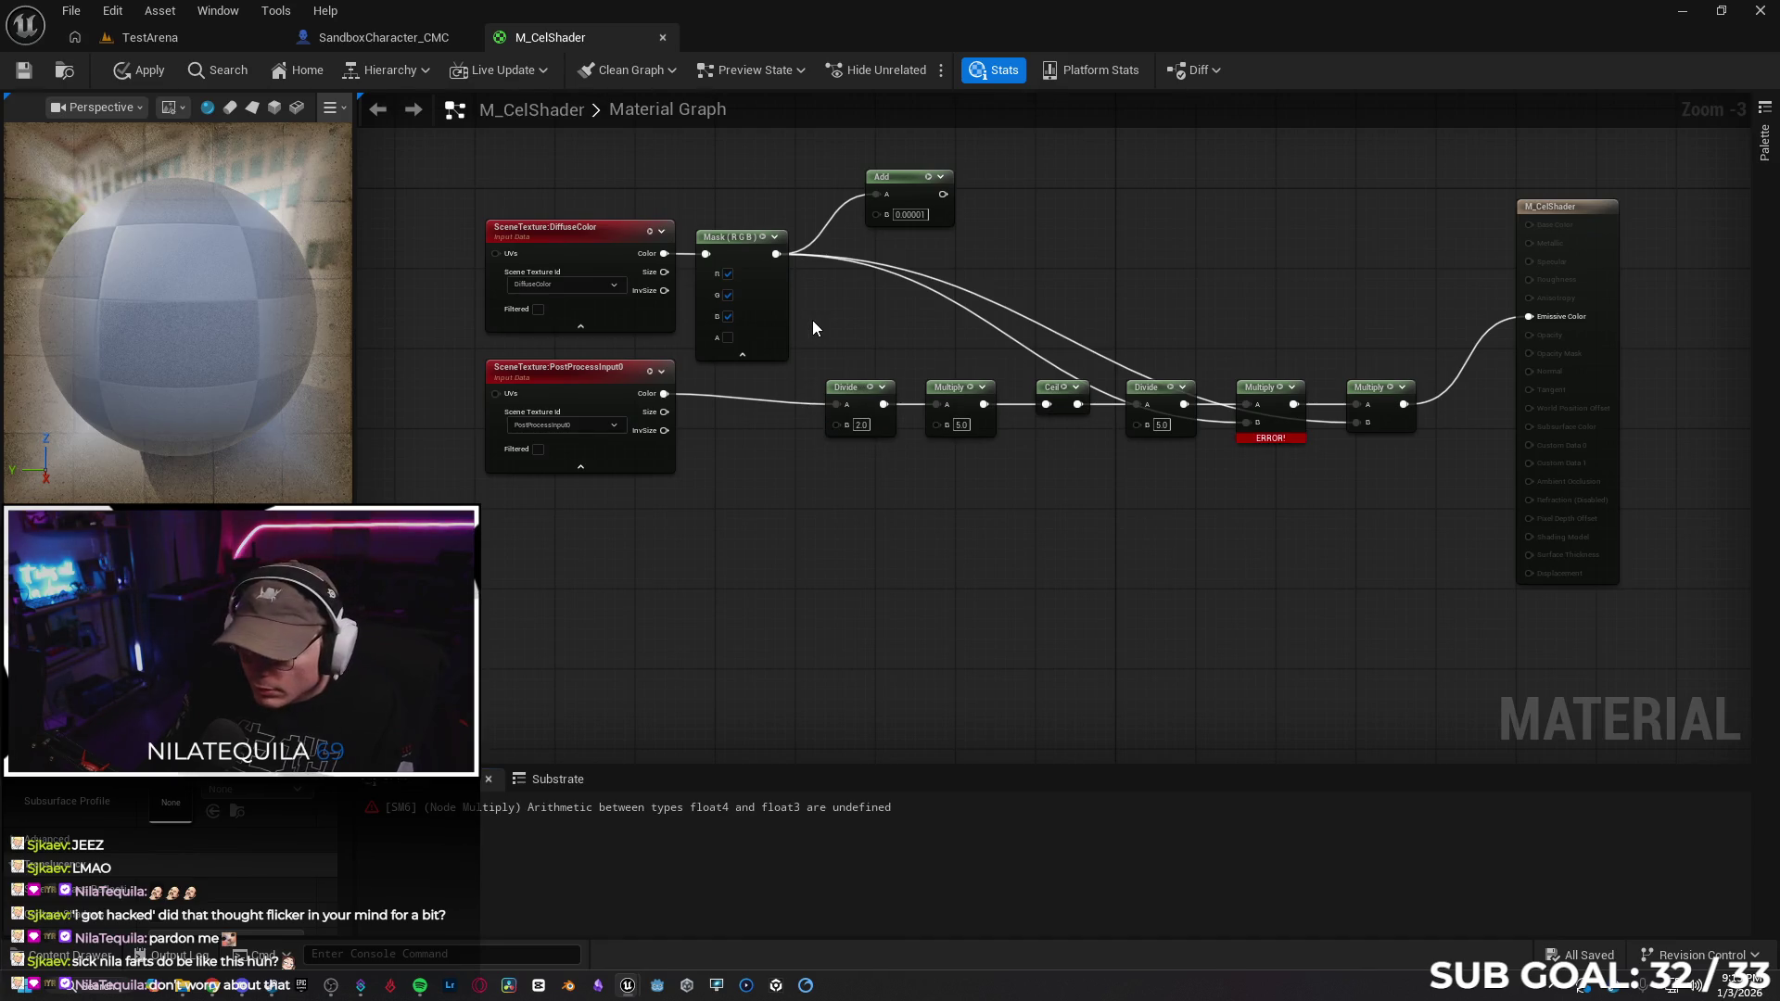
pyautogui.moveTo(776, 254); pyautogui.dragTo(1136, 422)
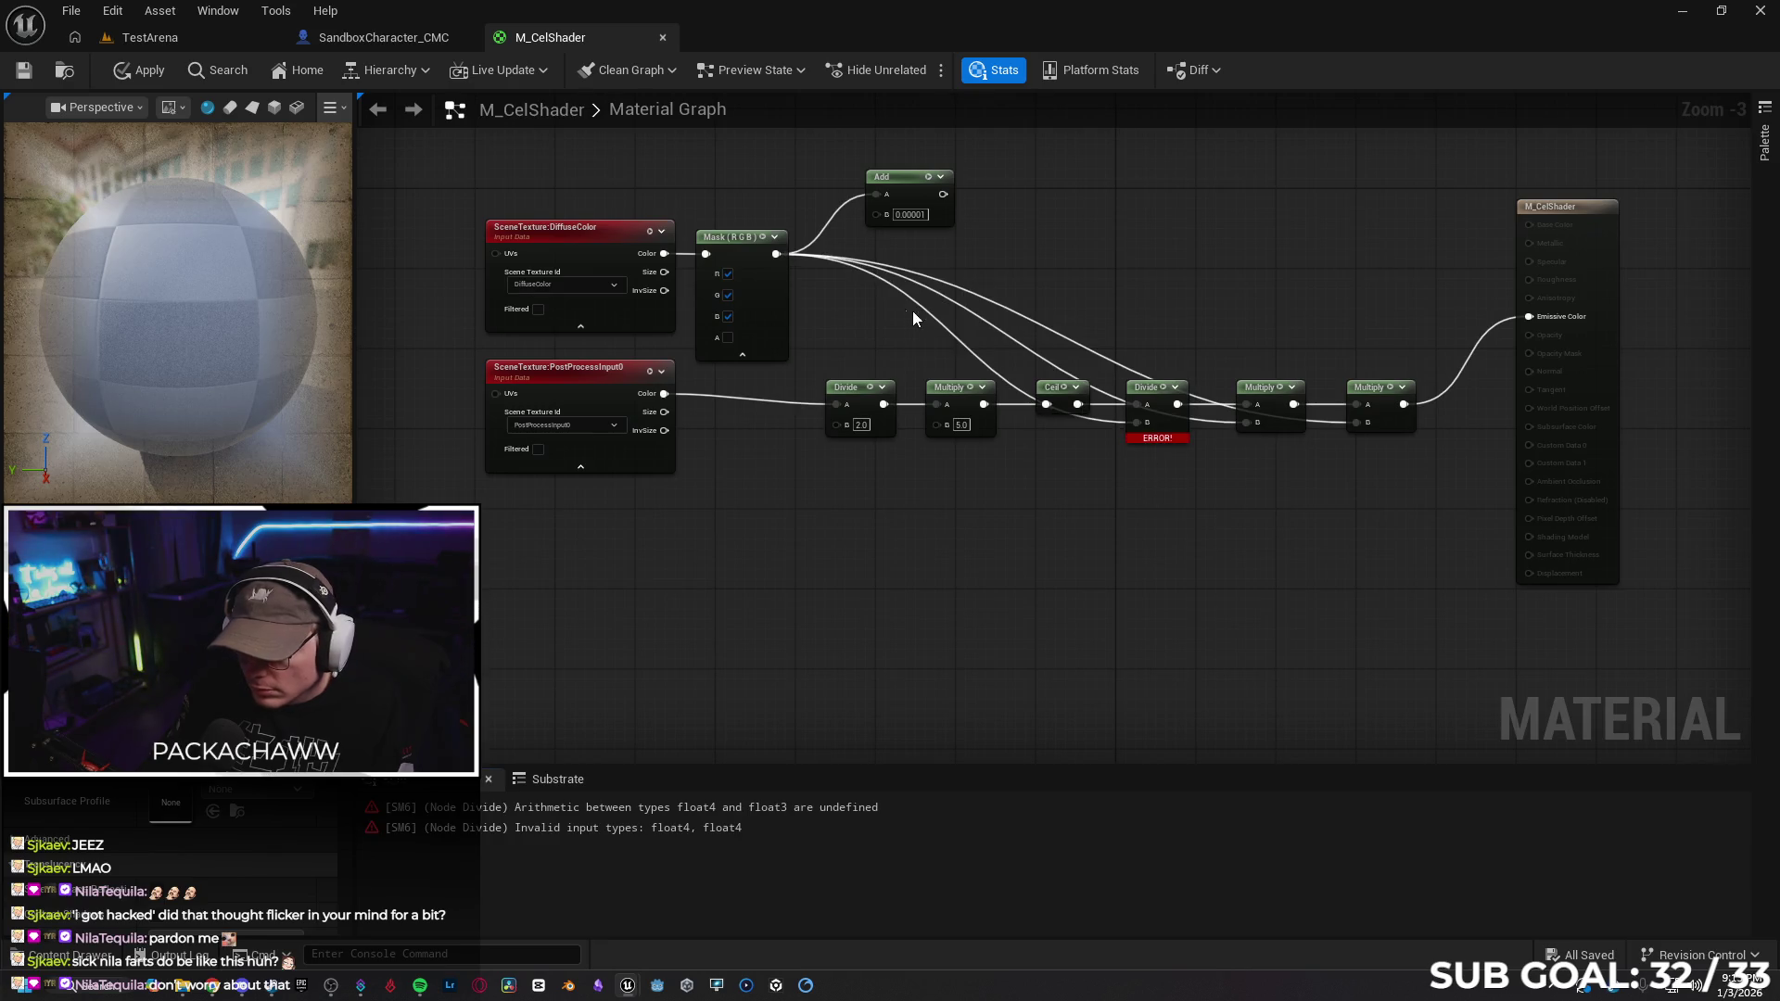
pyautogui.keyDown('alt'); pyautogui.click(936, 315); pyautogui.keyUp('alt')
pyautogui.moveTo(776, 254); pyautogui.dragTo(1249, 422)
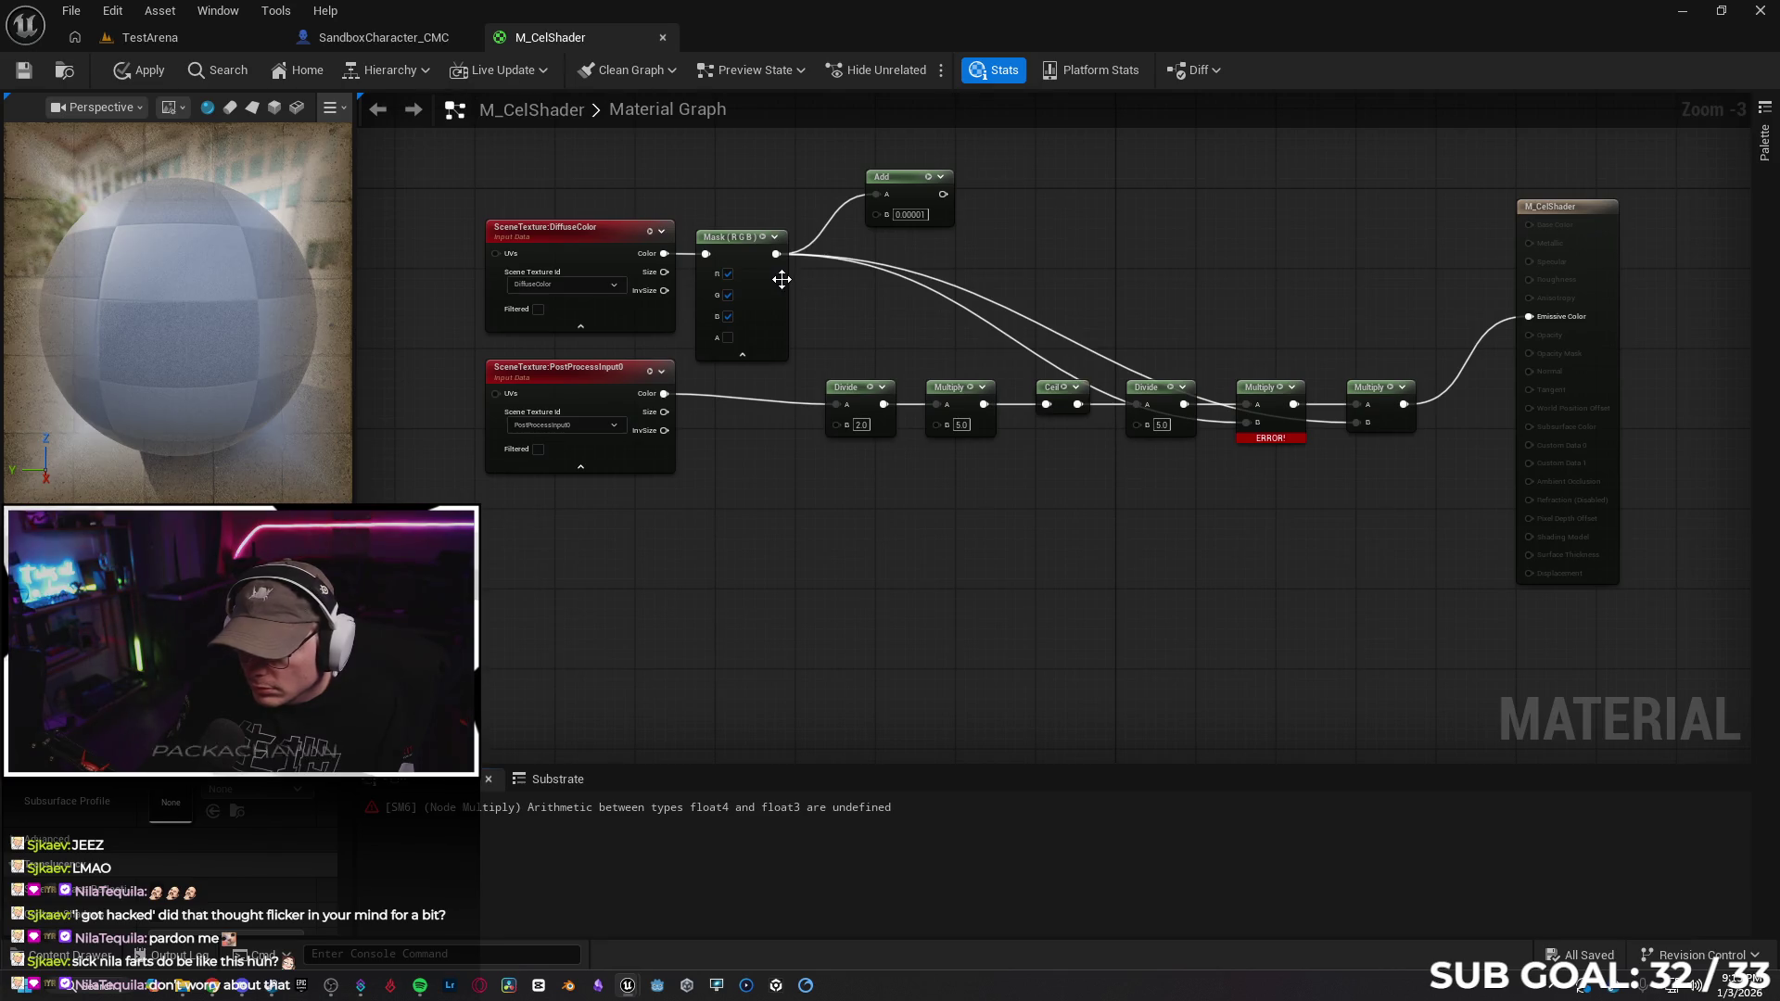
pyautogui.keyDown('alt'); pyautogui.click(994, 328); pyautogui.keyUp('alt')
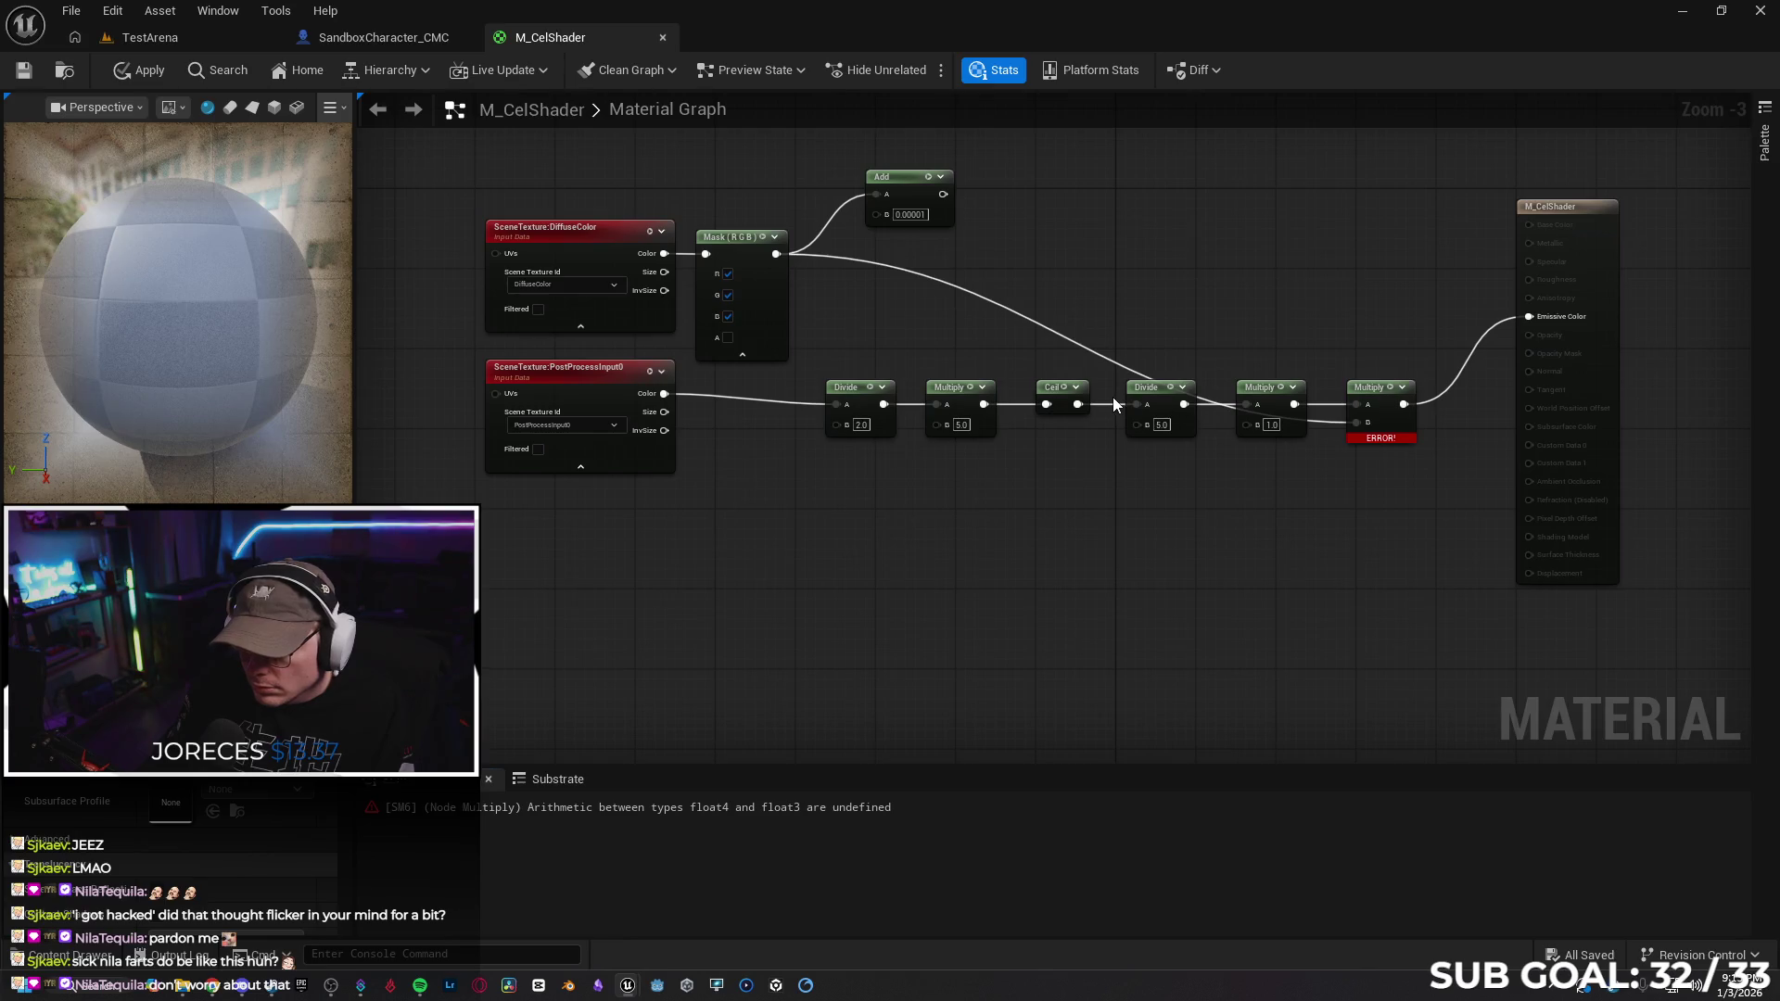
# Save the material, undo the last change, and break the Mask-to-middle-Multiply B link again
pyautogui.hotkey('ctrl', 's')
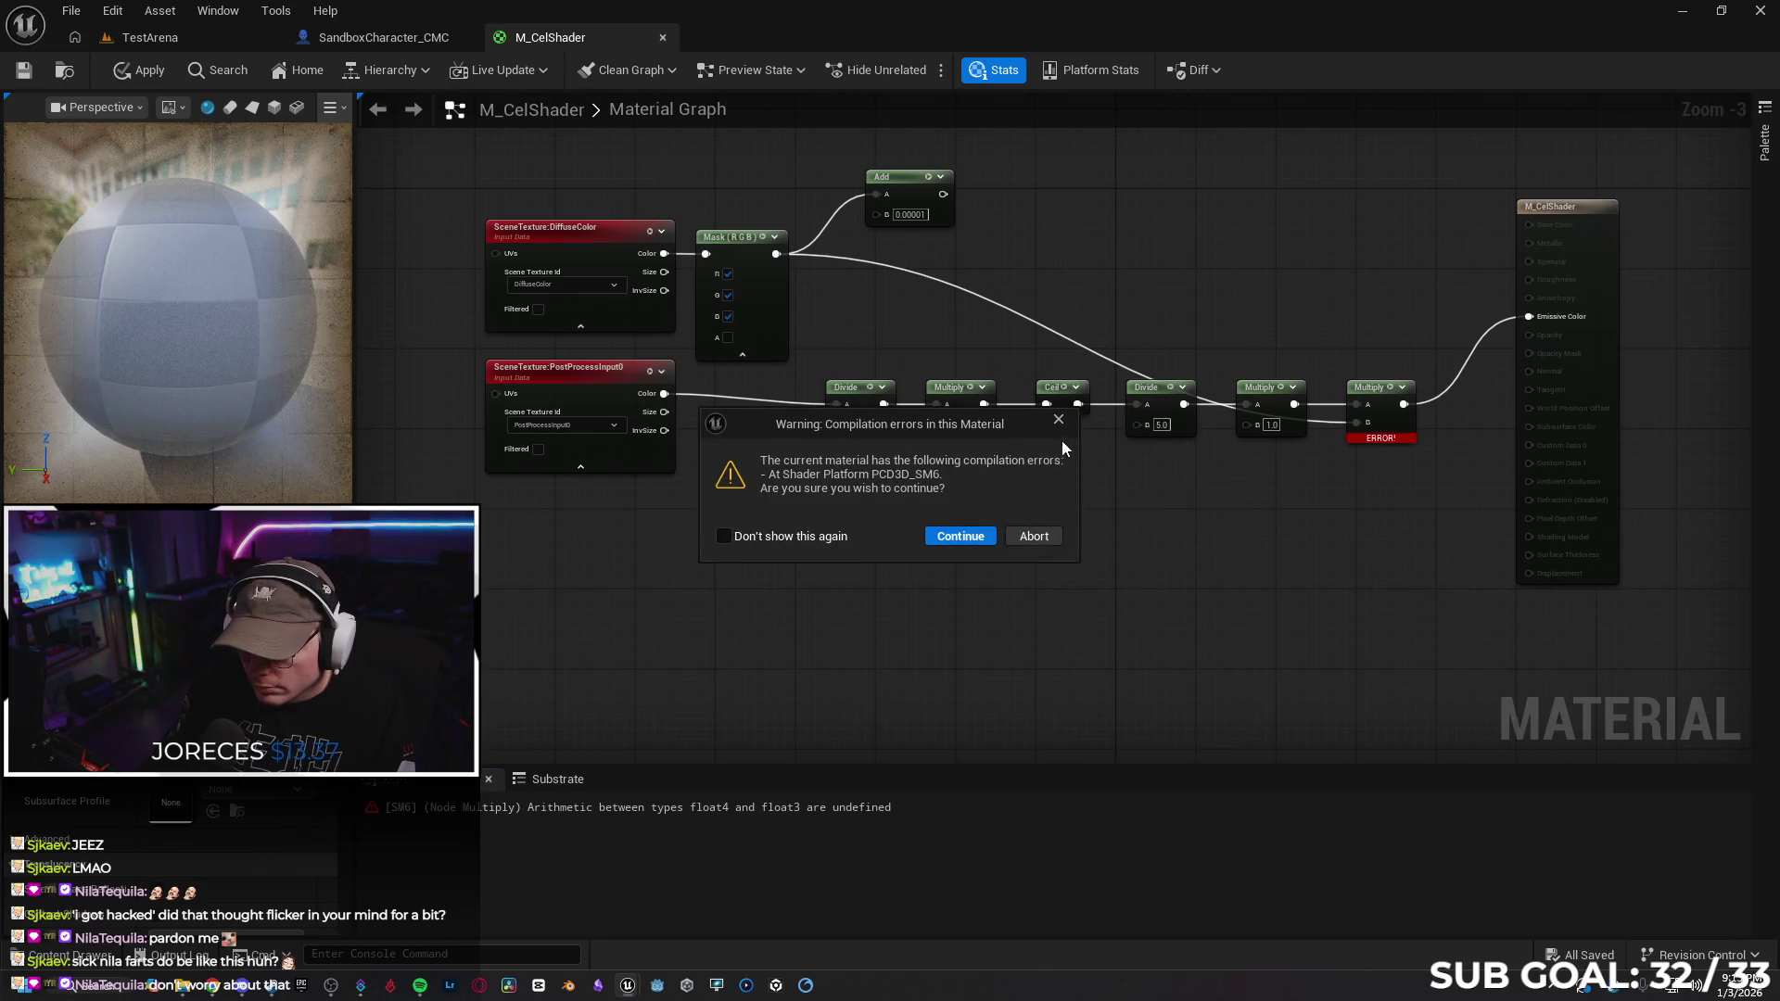
pyautogui.click(1057, 419)
pyautogui.hotkey('ctrl', 'z')
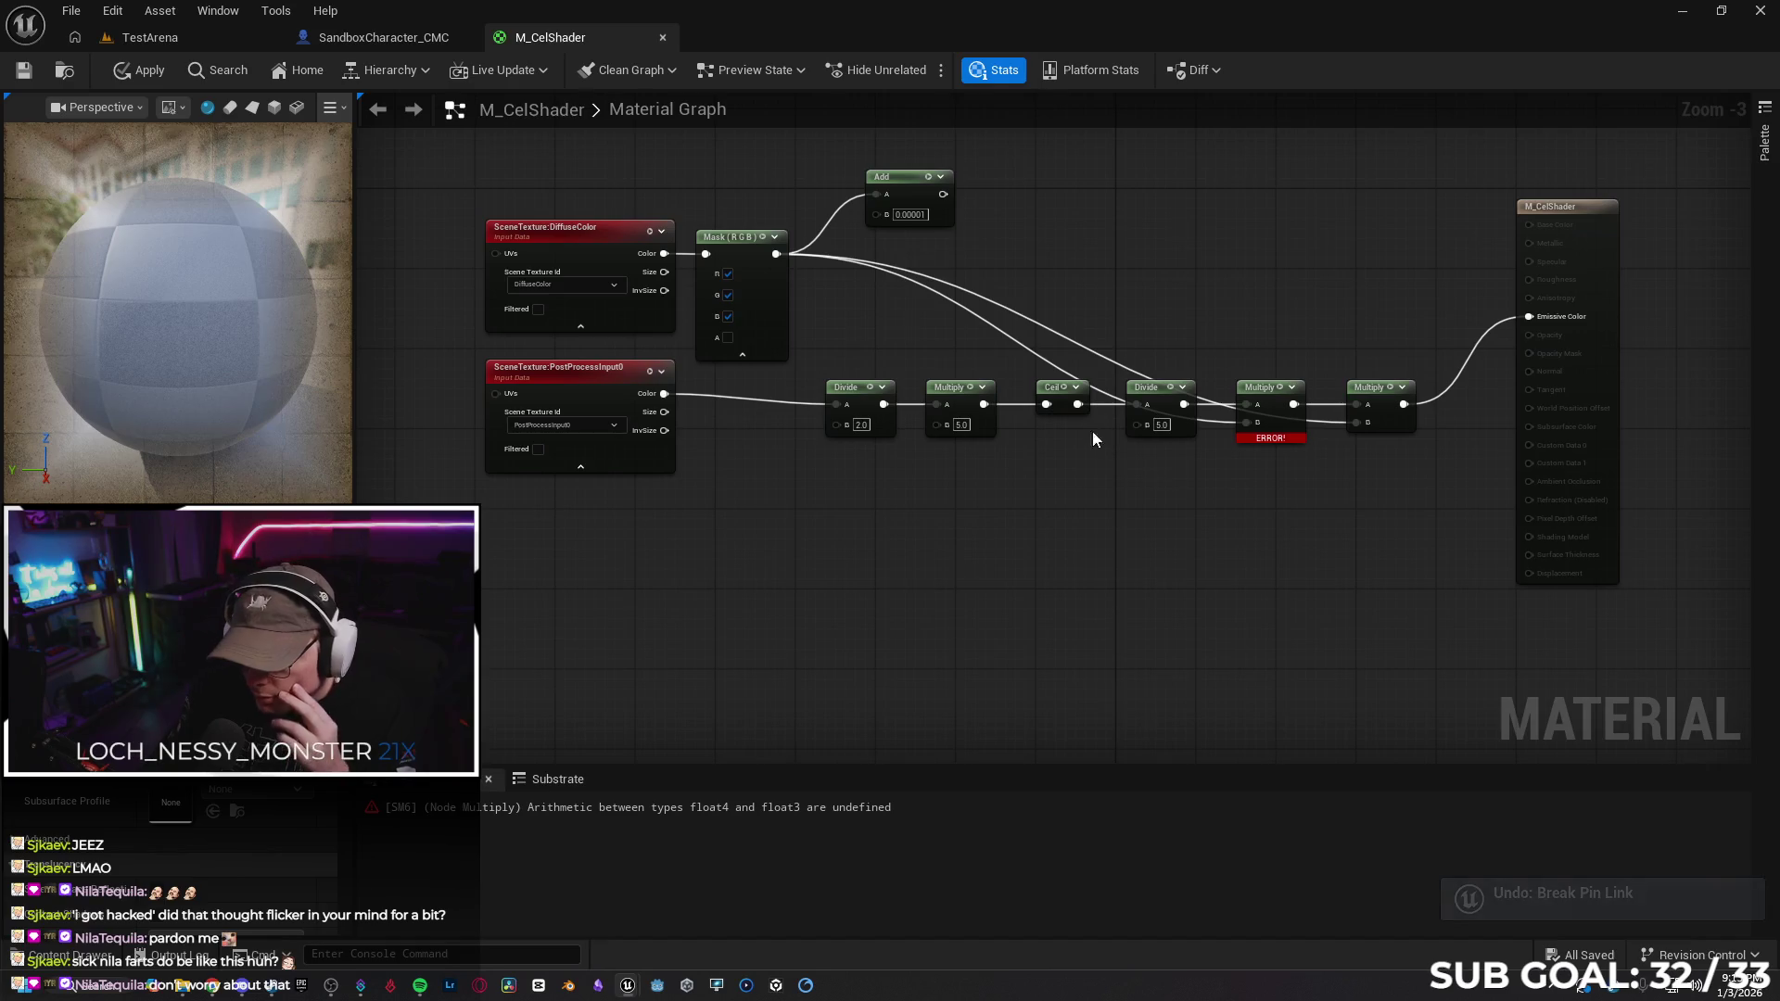
pyautogui.keyDown('alt'); pyautogui.click(1029, 355); pyautogui.keyUp('alt')
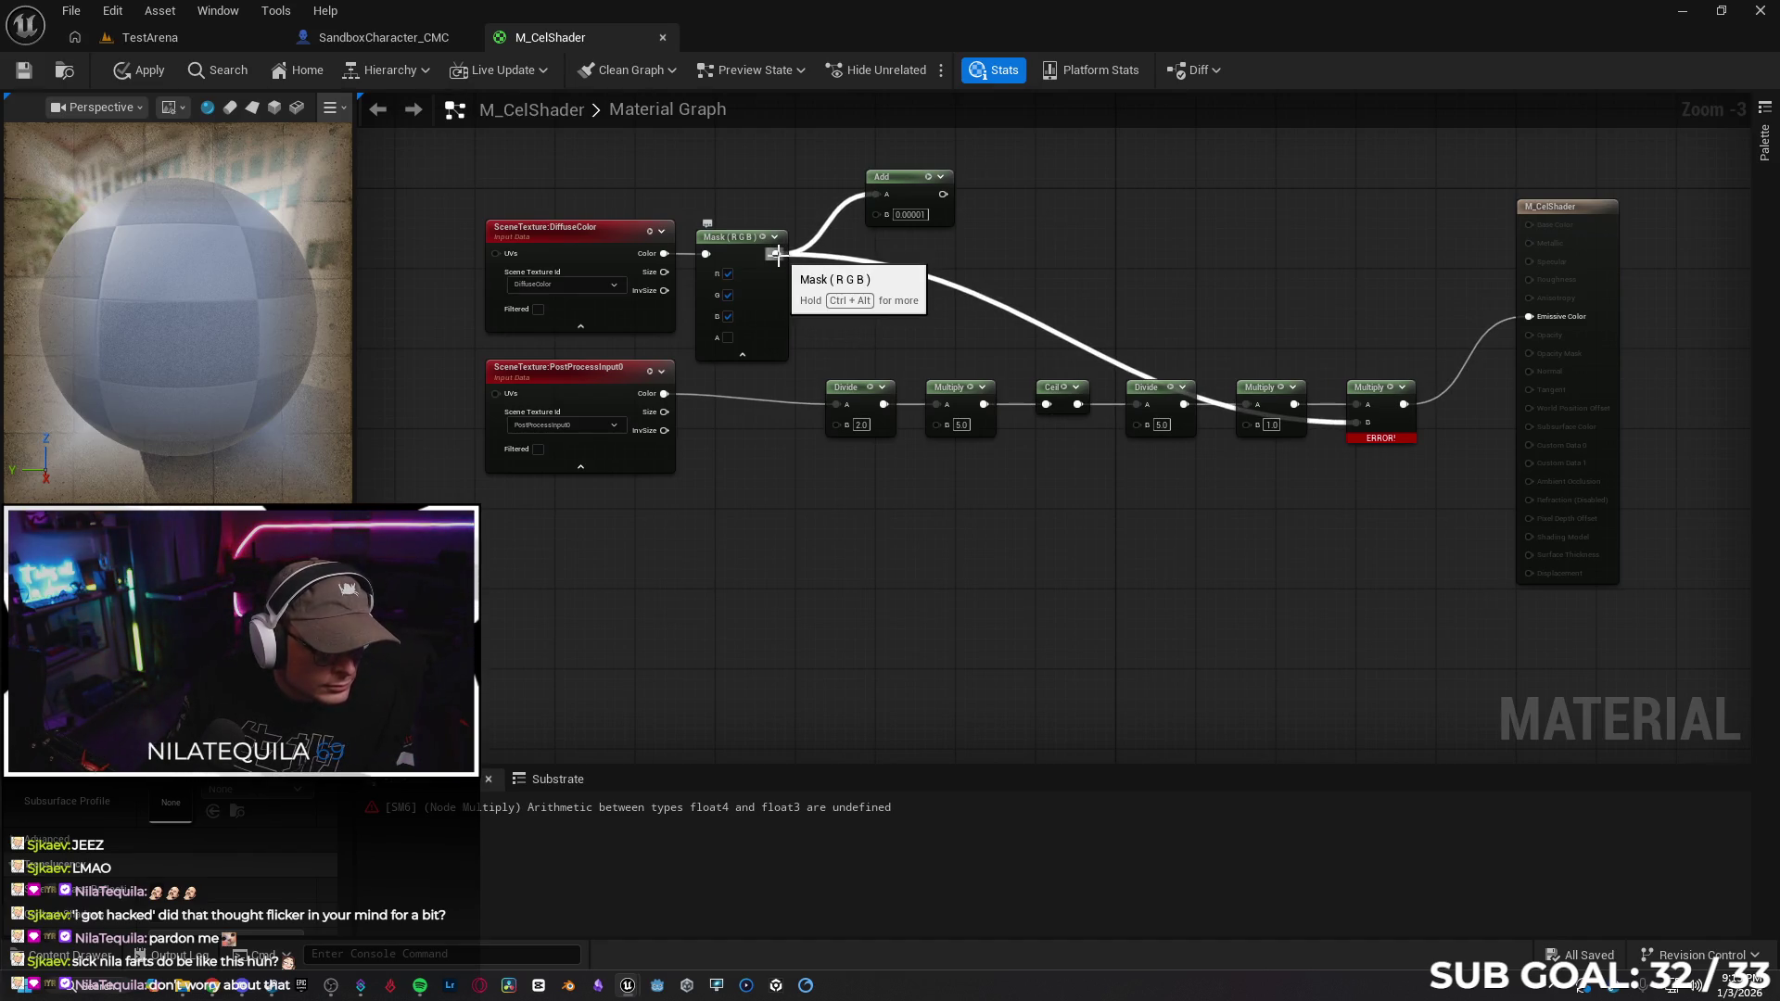
# Wire Mask into the first Divide's B and the last Multiply's B, then apply
pyautogui.moveTo(776, 254); pyautogui.dragTo(834, 422)
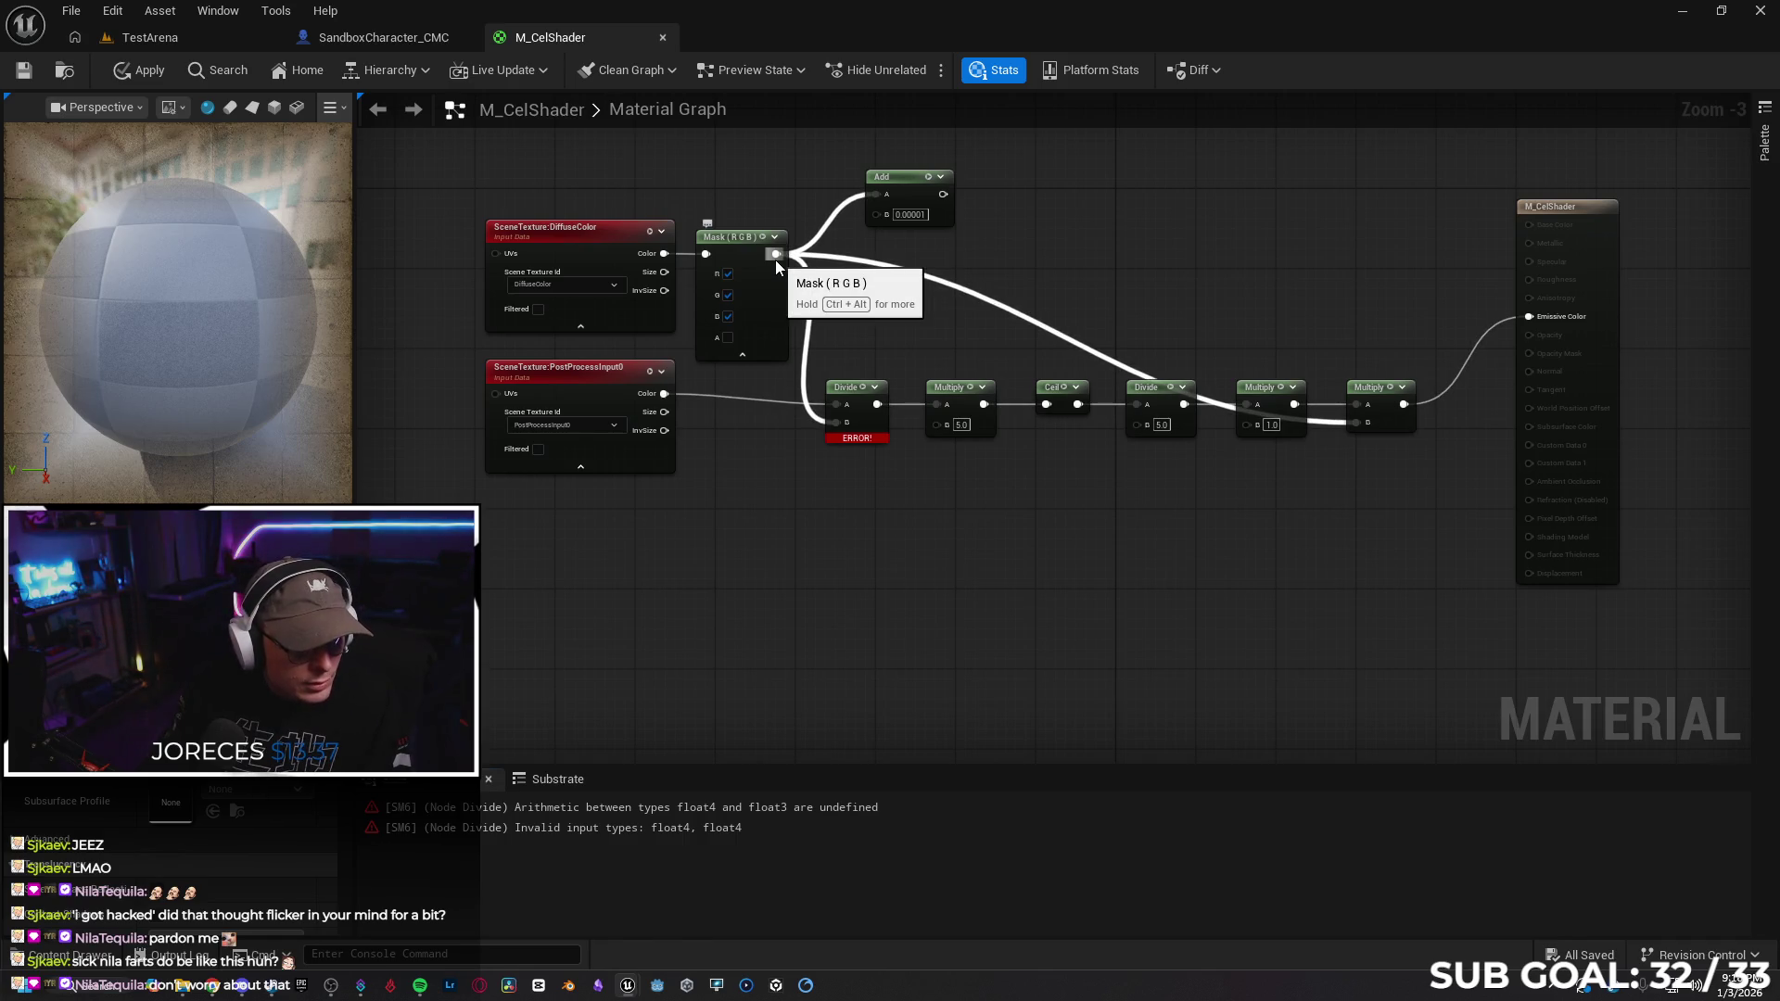
pyautogui.moveTo(775, 260)
pyautogui.mouseDown()
pyautogui.moveTo(1377, 412)
pyautogui.moveTo(1356, 420)
pyautogui.mouseUp()
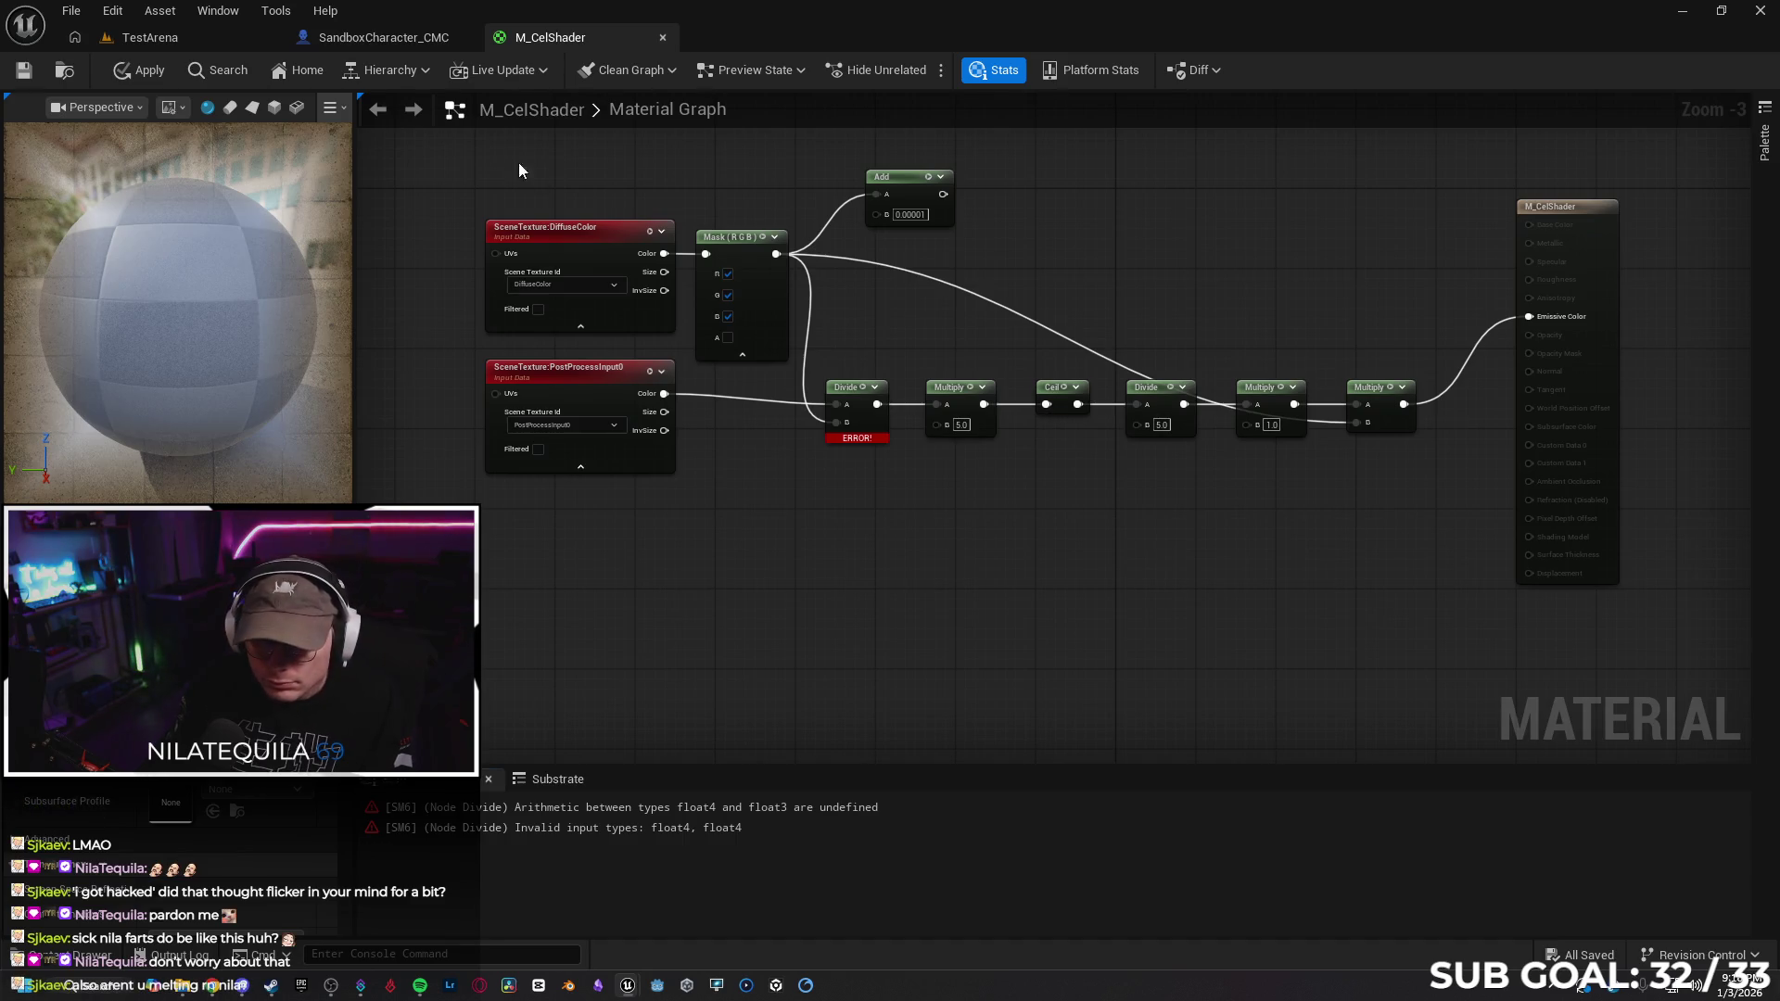
pyautogui.click(148, 72)
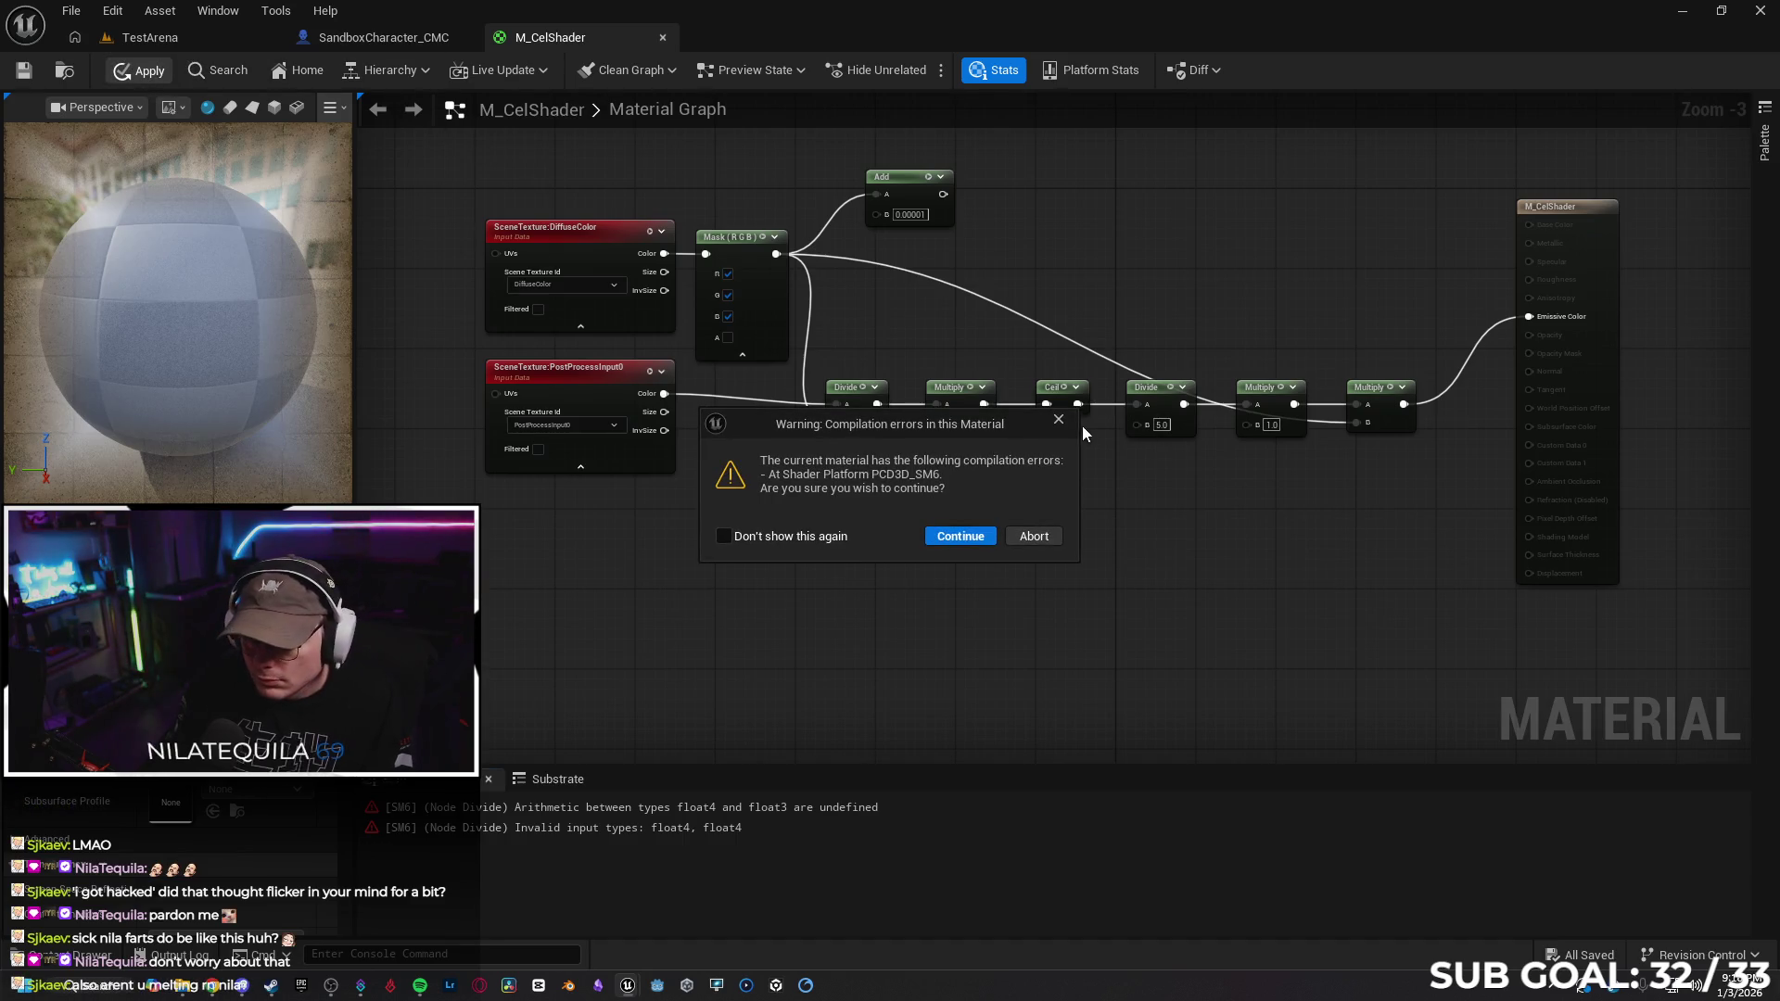
pyautogui.press('Return')
# Lower the Divide, Multiply and Ceil nodes into one tidy row
pyautogui.moveTo(1251, 380)
pyautogui.mouseDown()
pyautogui.moveTo(1253, 491)
pyautogui.moveTo(1088, 430)
pyautogui.moveTo(820, 422)
pyautogui.mouseUp()
pyautogui.hotkey('ctrl', 'z')
pyautogui.moveTo(1124, 396)
pyautogui.mouseDown()
pyautogui.moveTo(1144, 414)
pyautogui.moveTo(1143, 501)
pyautogui.mouseUp()
pyautogui.moveTo(1072, 397); pyautogui.dragTo(1072, 507)
pyautogui.click(903, 380)
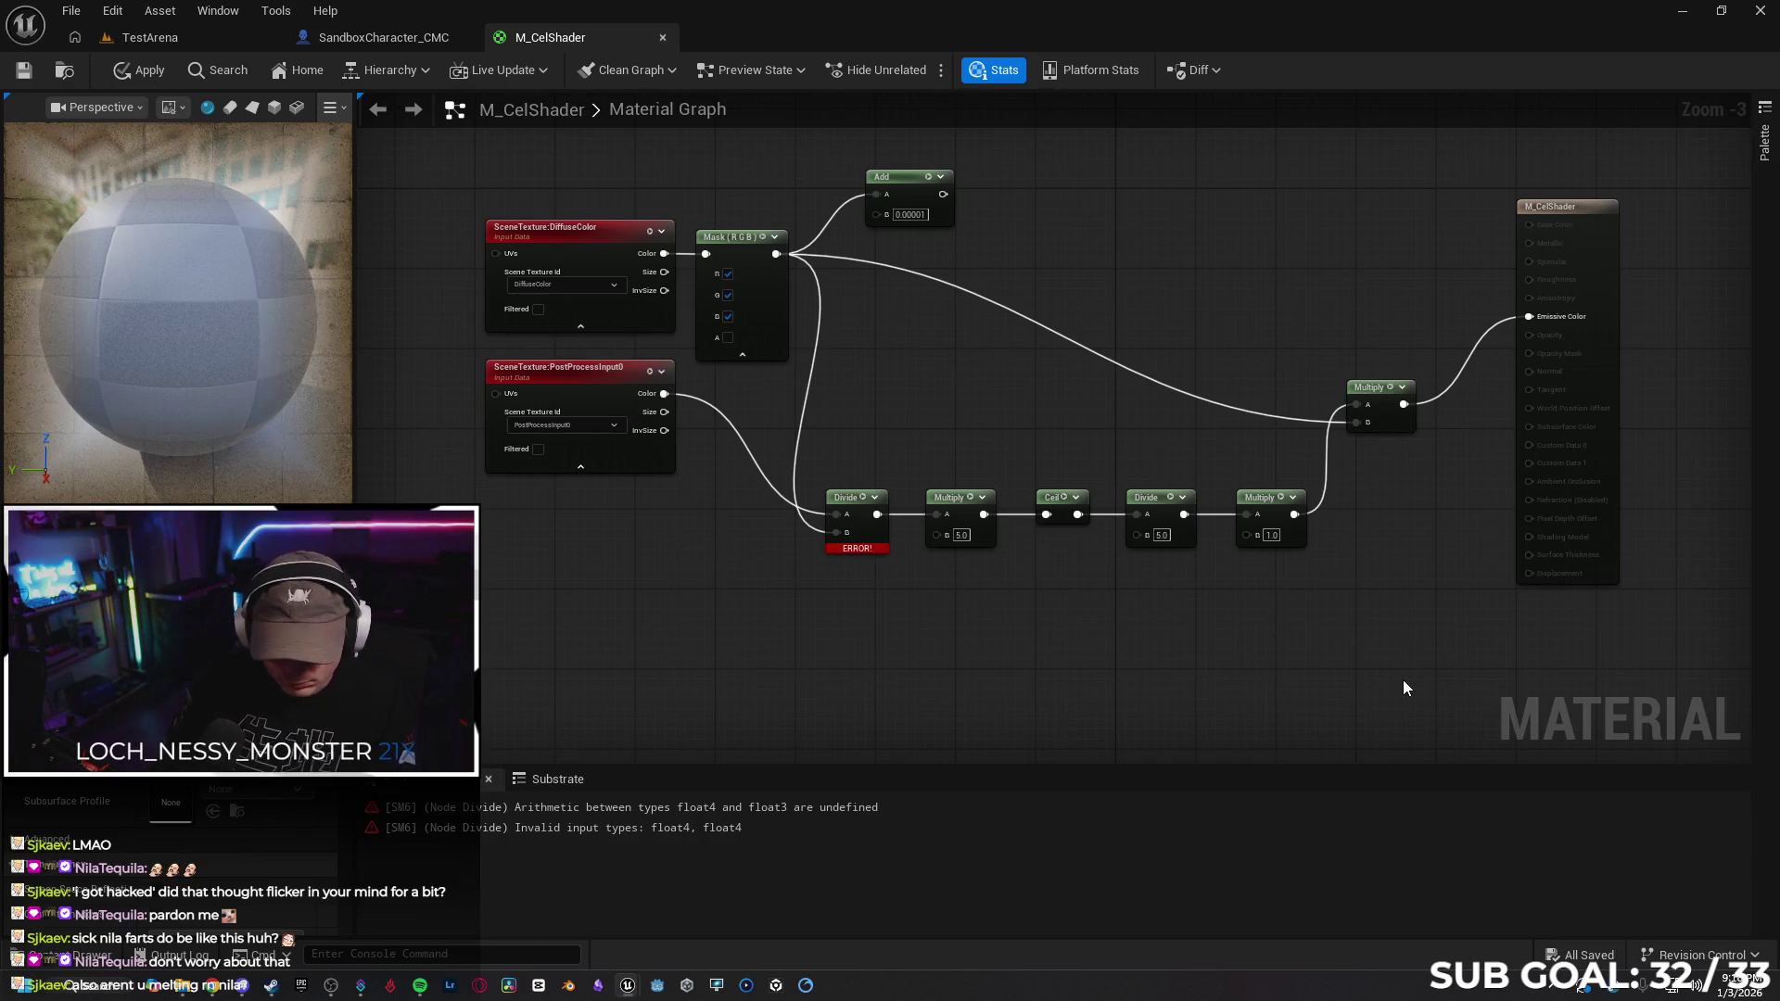
pyautogui.press('super+shift+s')
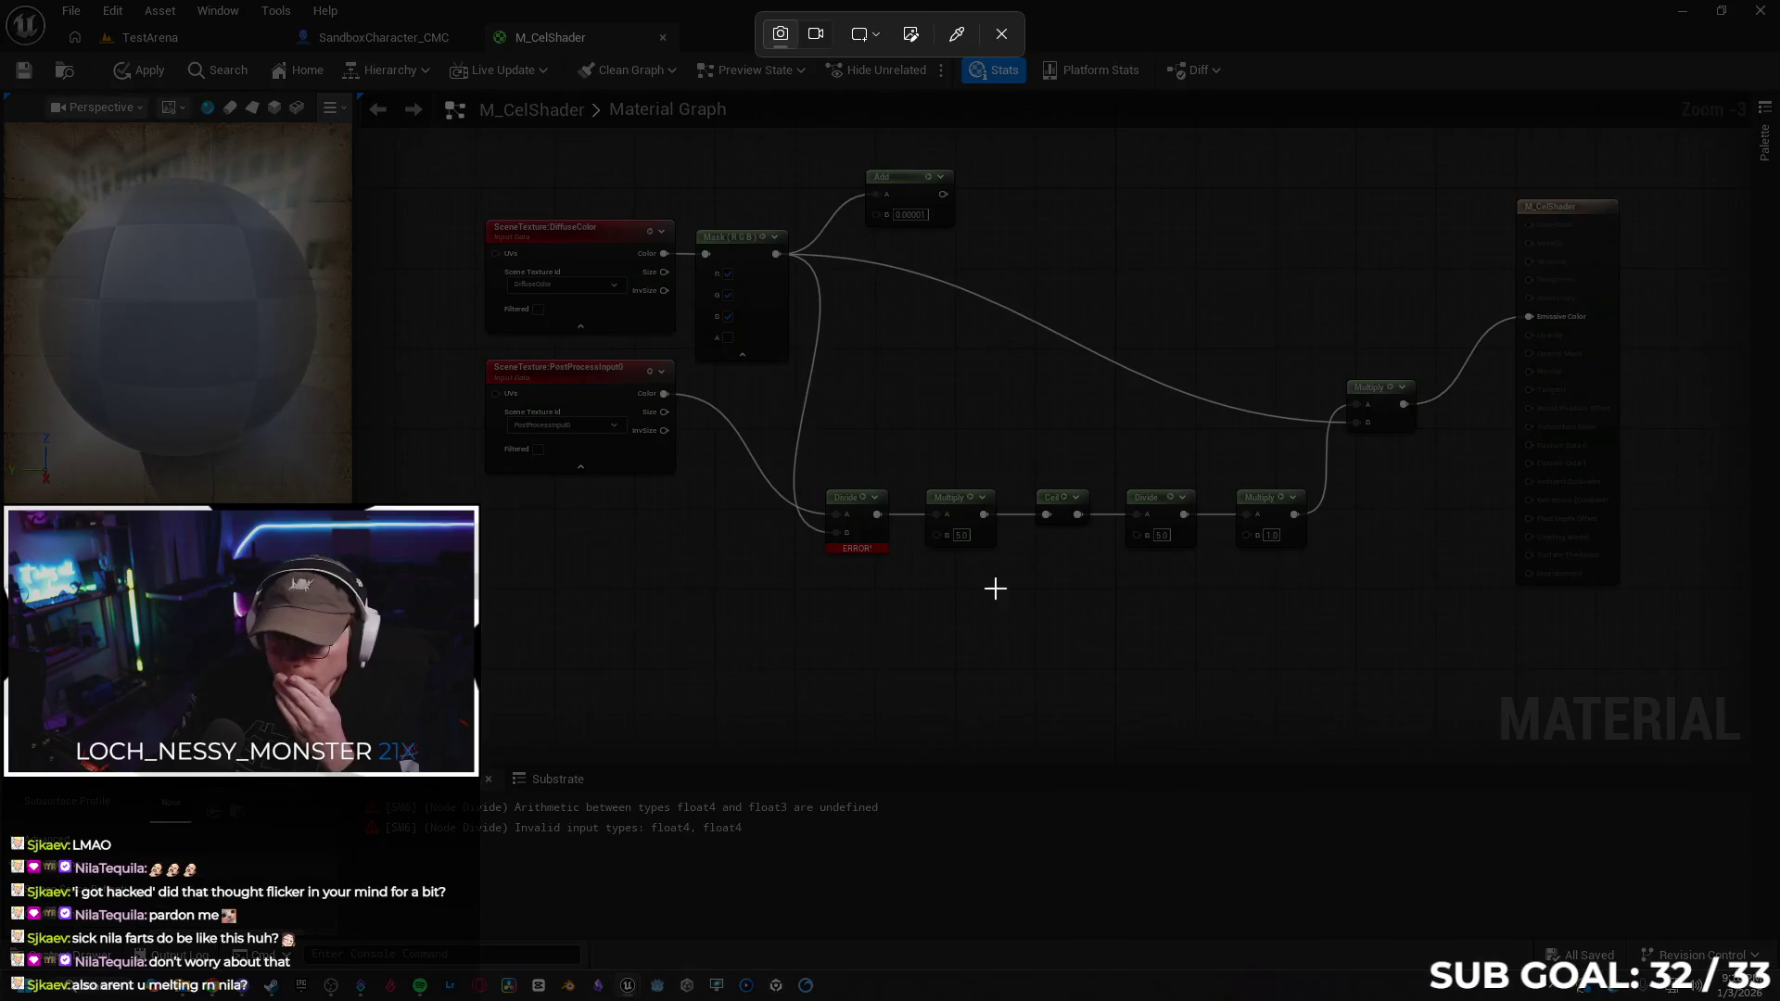
pyautogui.moveTo(359, 99)
pyautogui.mouseDown()
pyautogui.moveTo(525, 227)
pyautogui.moveTo(1760, 759)
pyautogui.mouseUp()
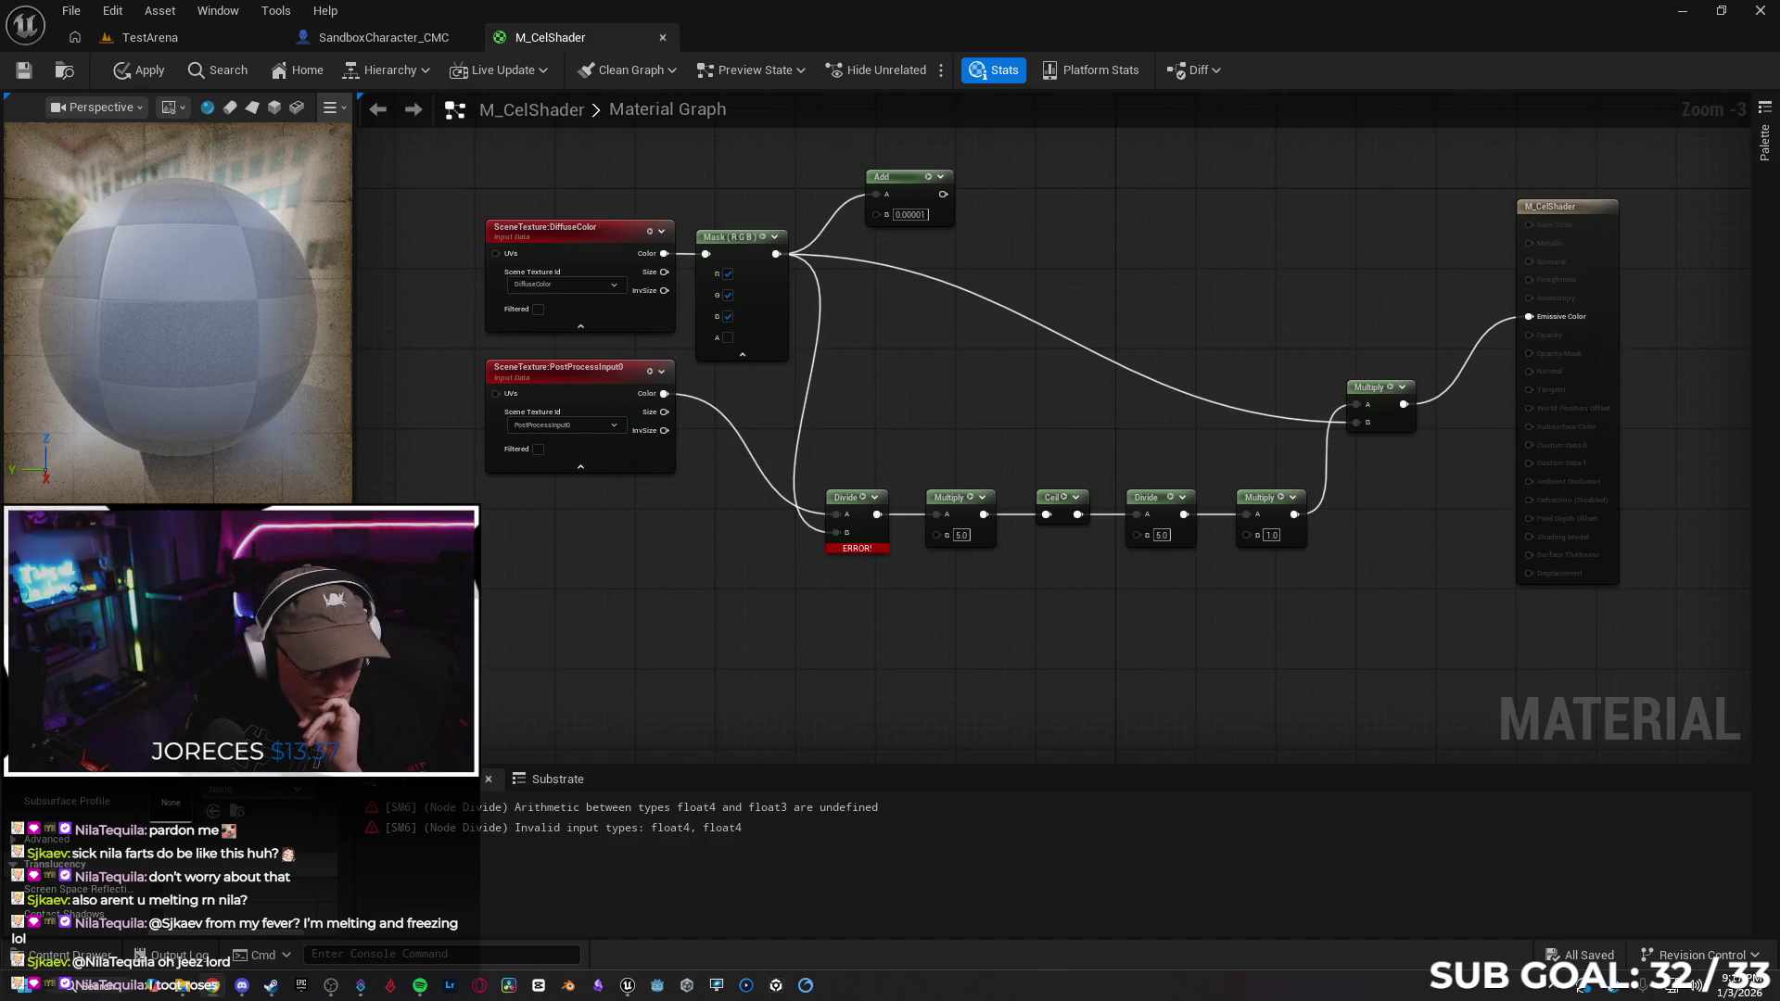
# Nudge the Add node (B 0.00001) a few pixels down and to the right
pyautogui.moveTo(902, 176); pyautogui.dragTo(903, 181)
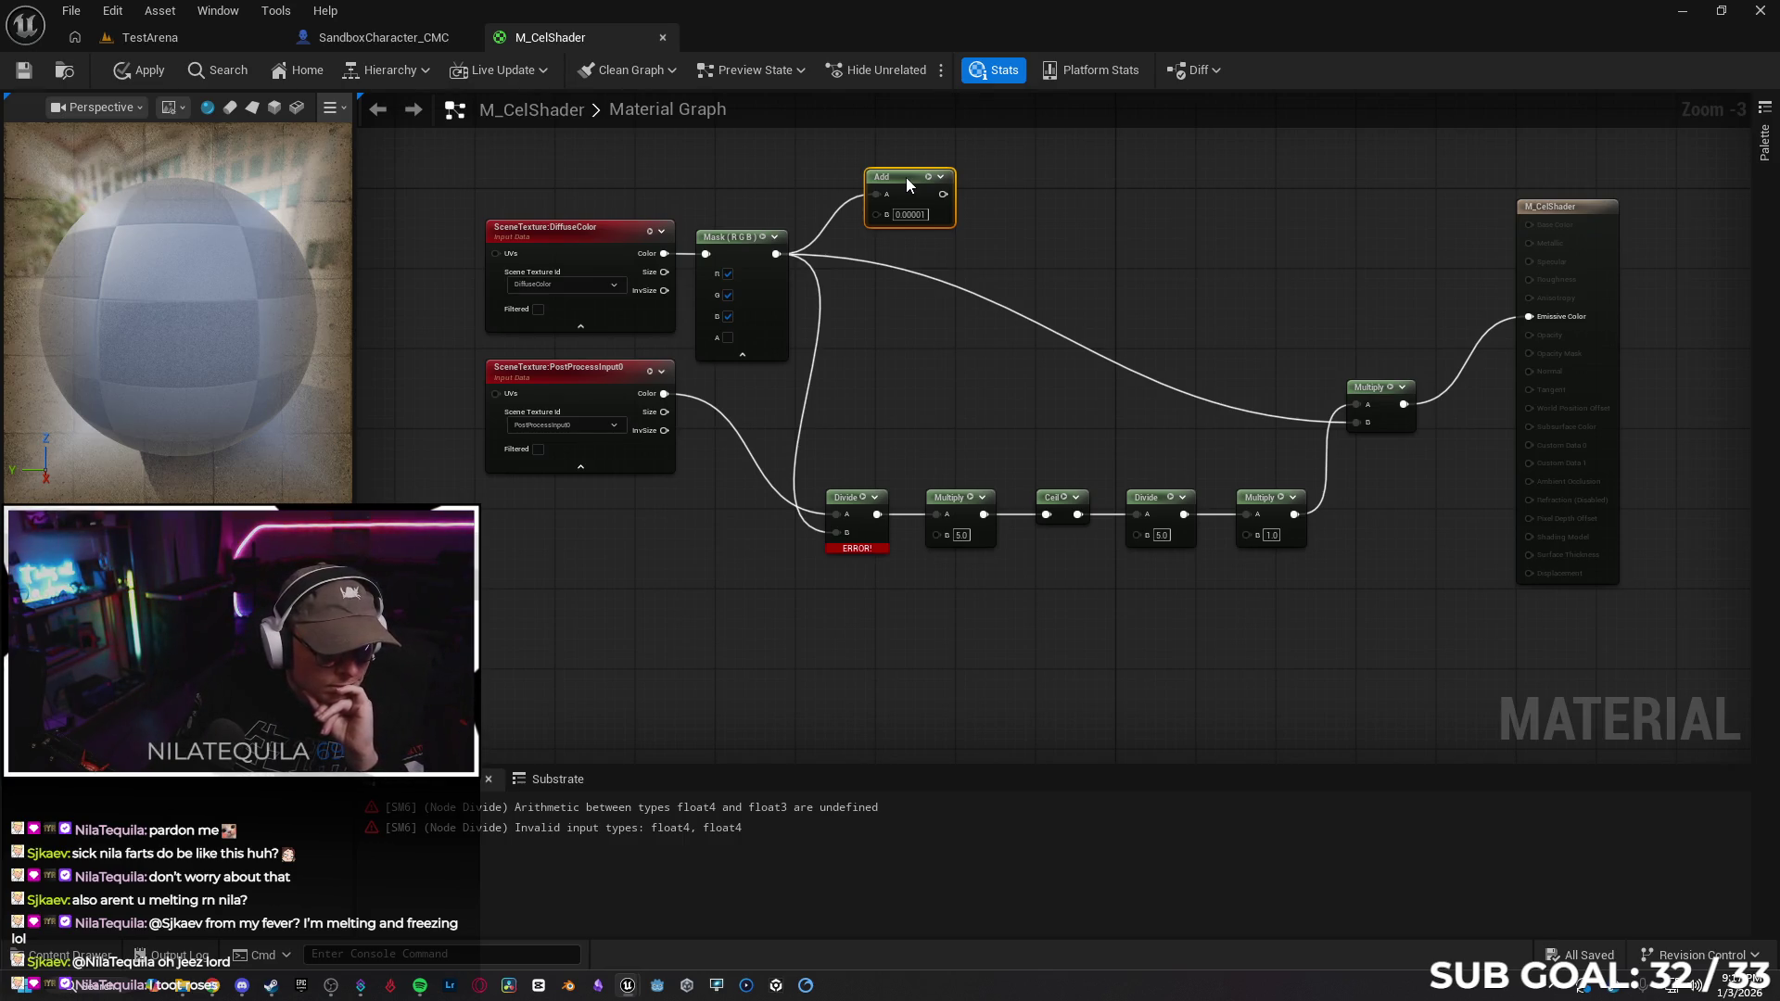
pyautogui.moveTo(906, 180); pyautogui.dragTo(916, 183)
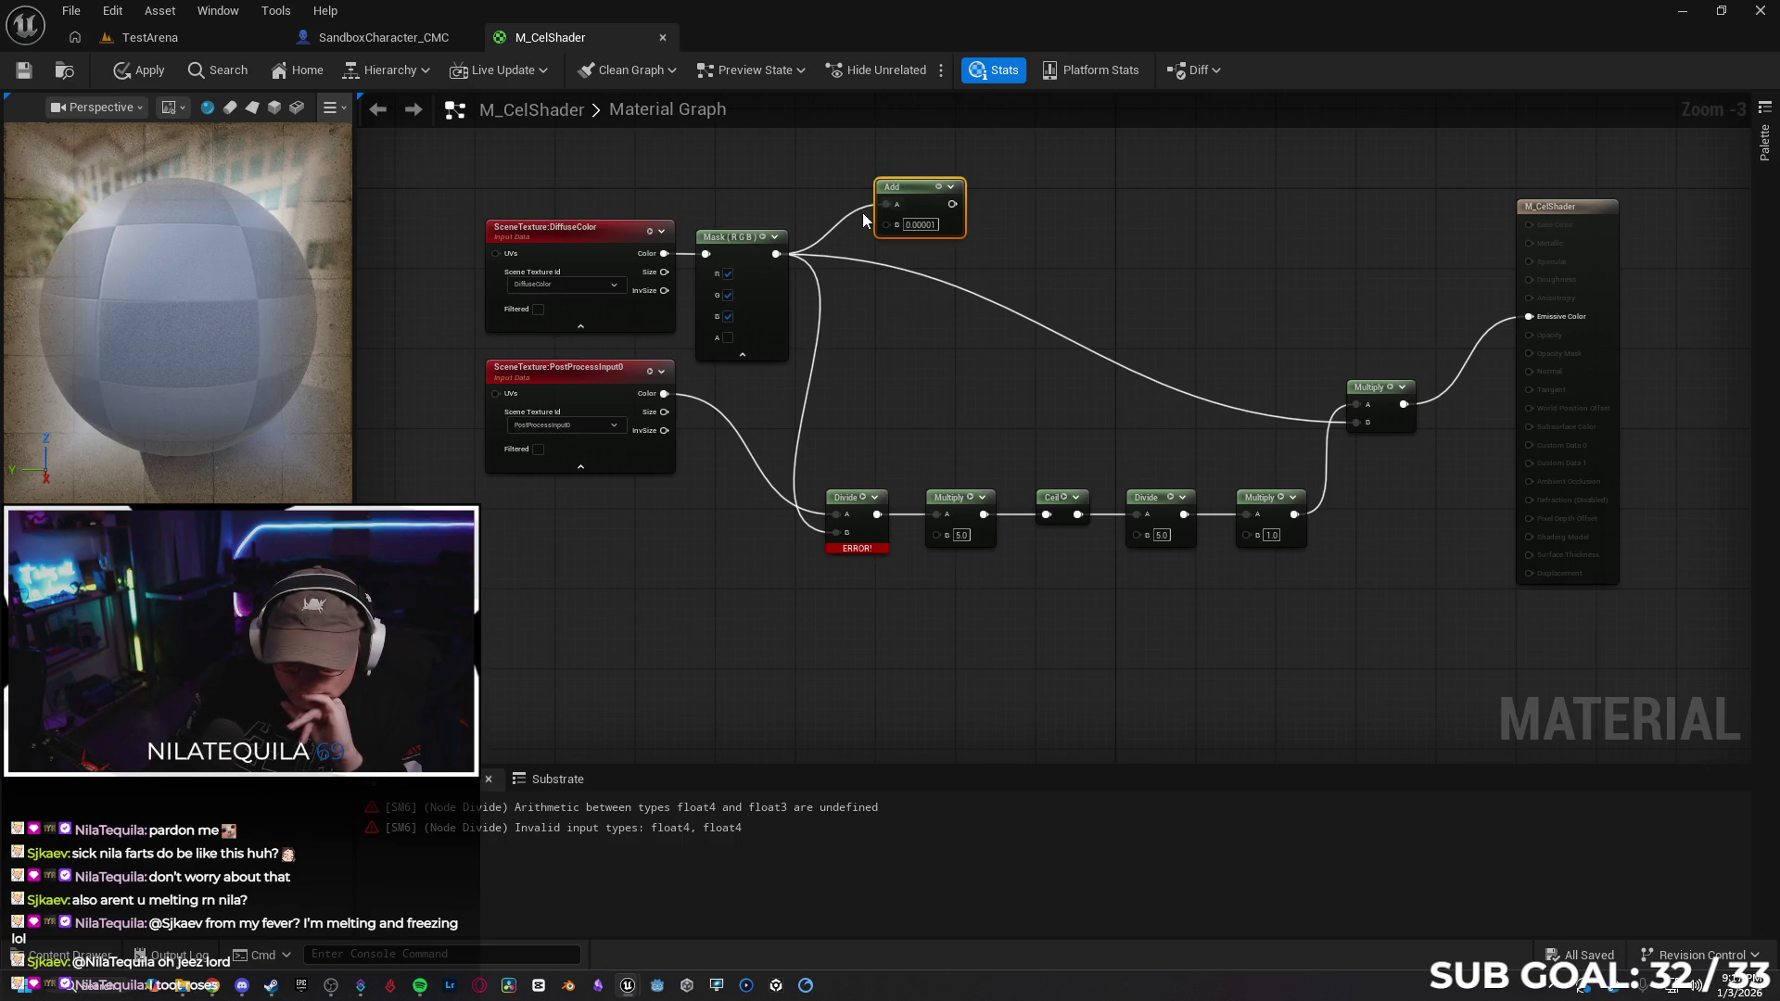
# Break the wire from the Mask output into the Add node's A input
pyautogui.click(834, 232)
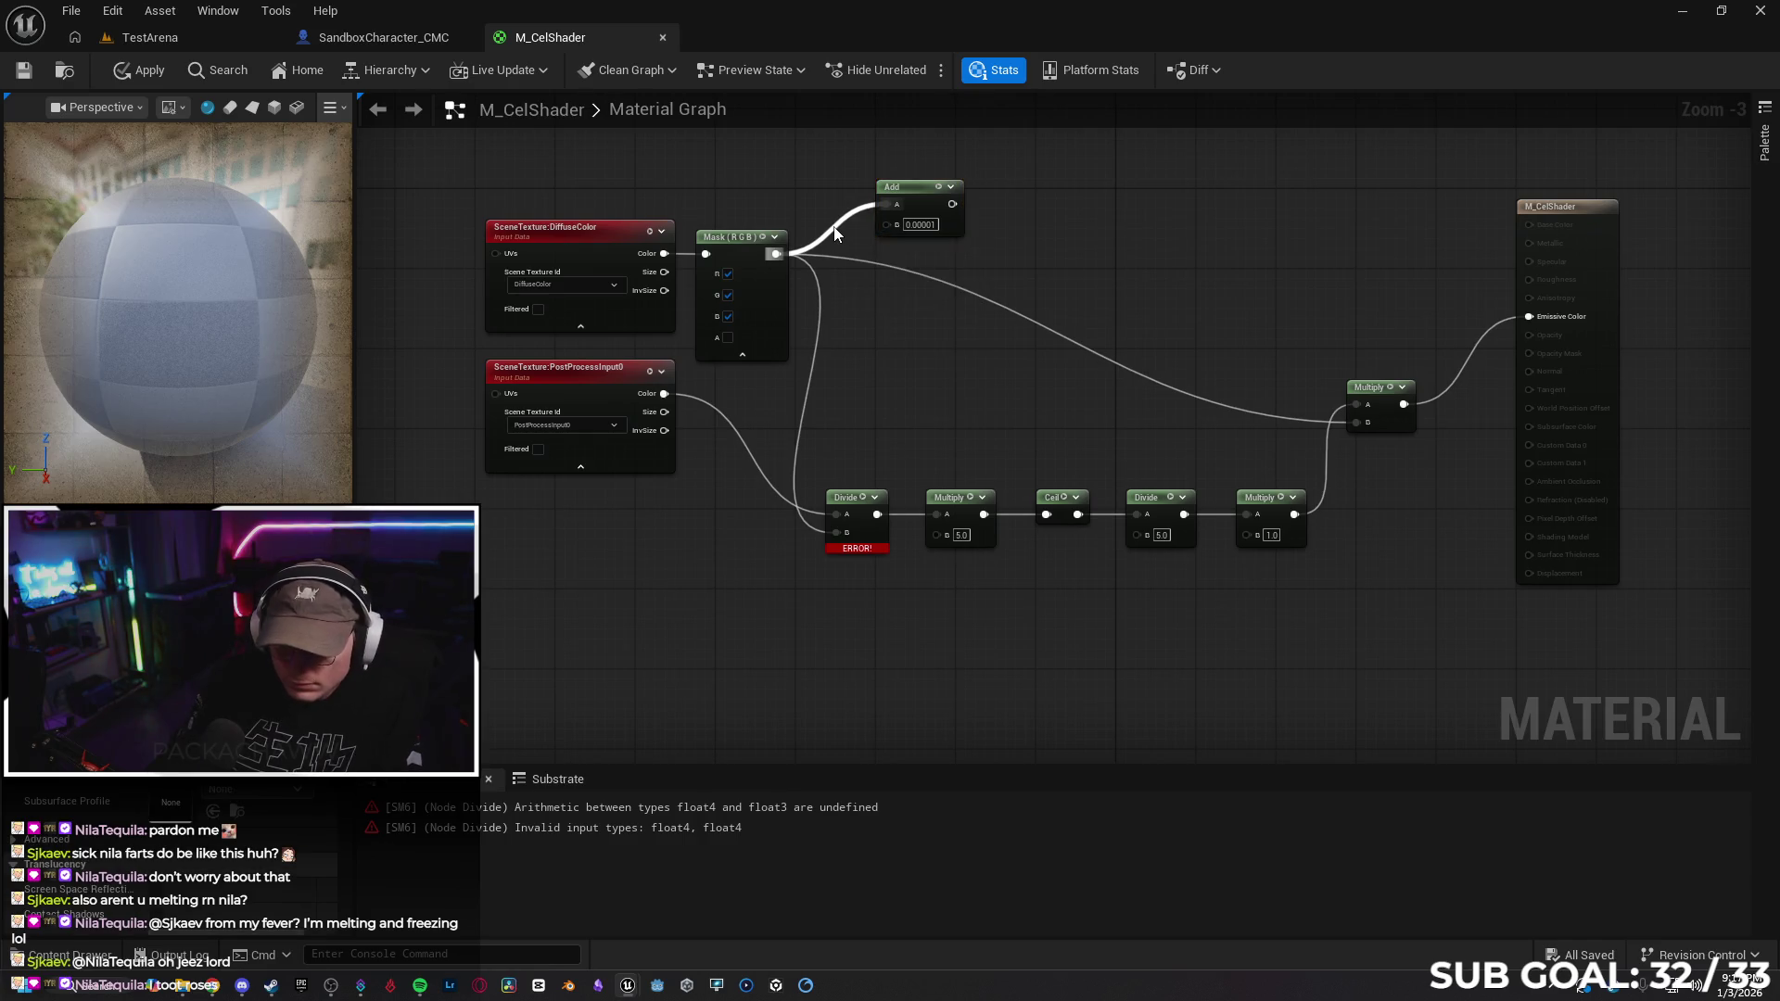
pyautogui.keyDown('alt'); pyautogui.click(836, 226); pyautogui.keyUp('alt')
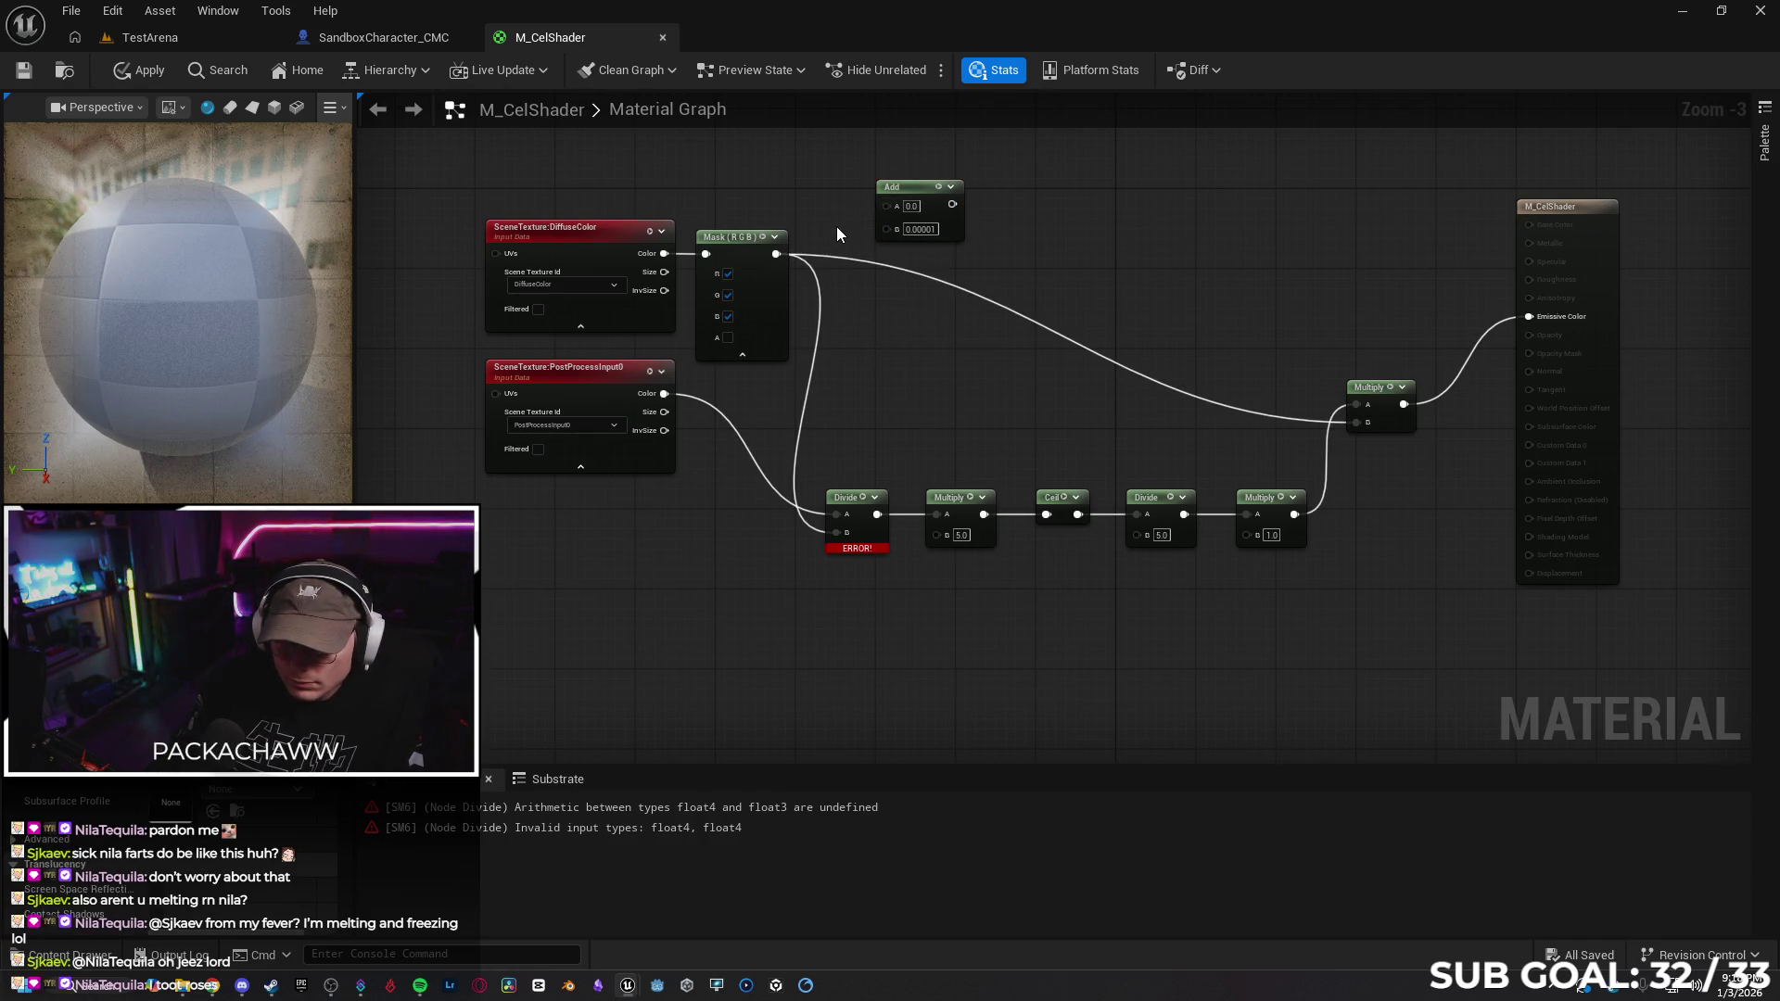
pyautogui.moveTo(931, 186); pyautogui.dragTo(951, 193)
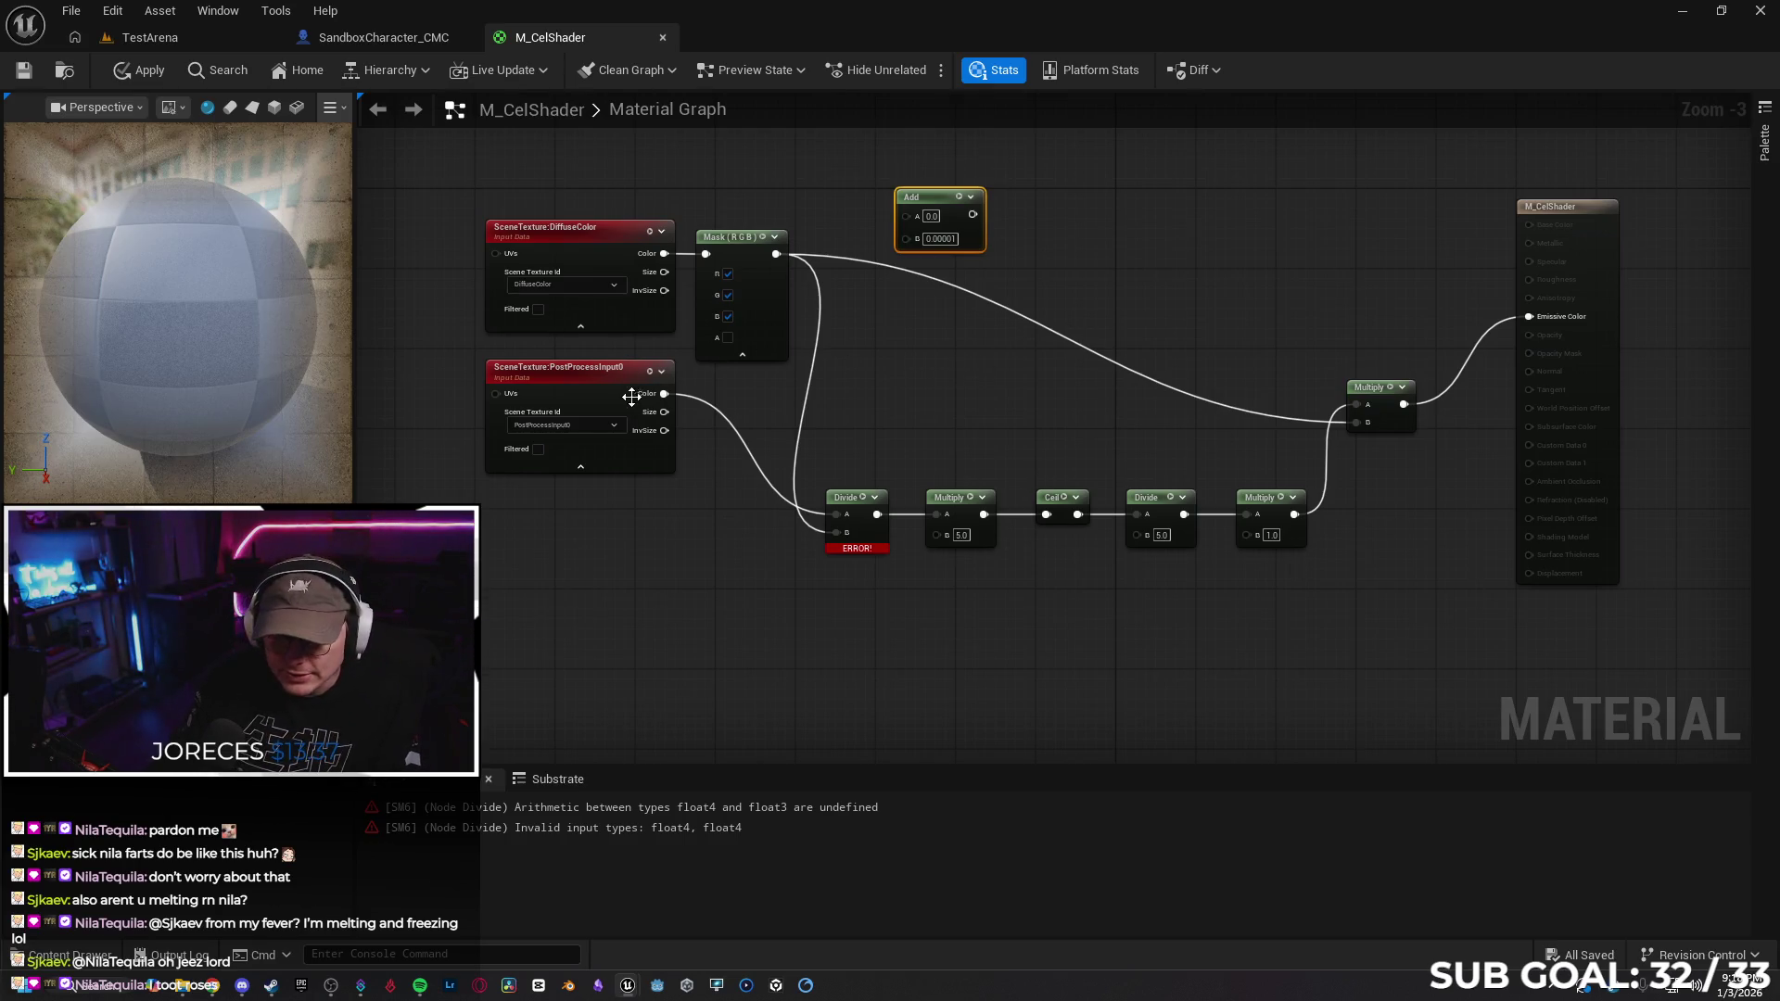
# Delete every node except the material output and close the M_CelShader editor
pyautogui.scroll(-2, 632, 396)
pyautogui.moveTo(516, 243)
pyautogui.mouseDown()
pyautogui.moveTo(1071, 558)
pyautogui.moveTo(1059, 542)
pyautogui.mouseUp()
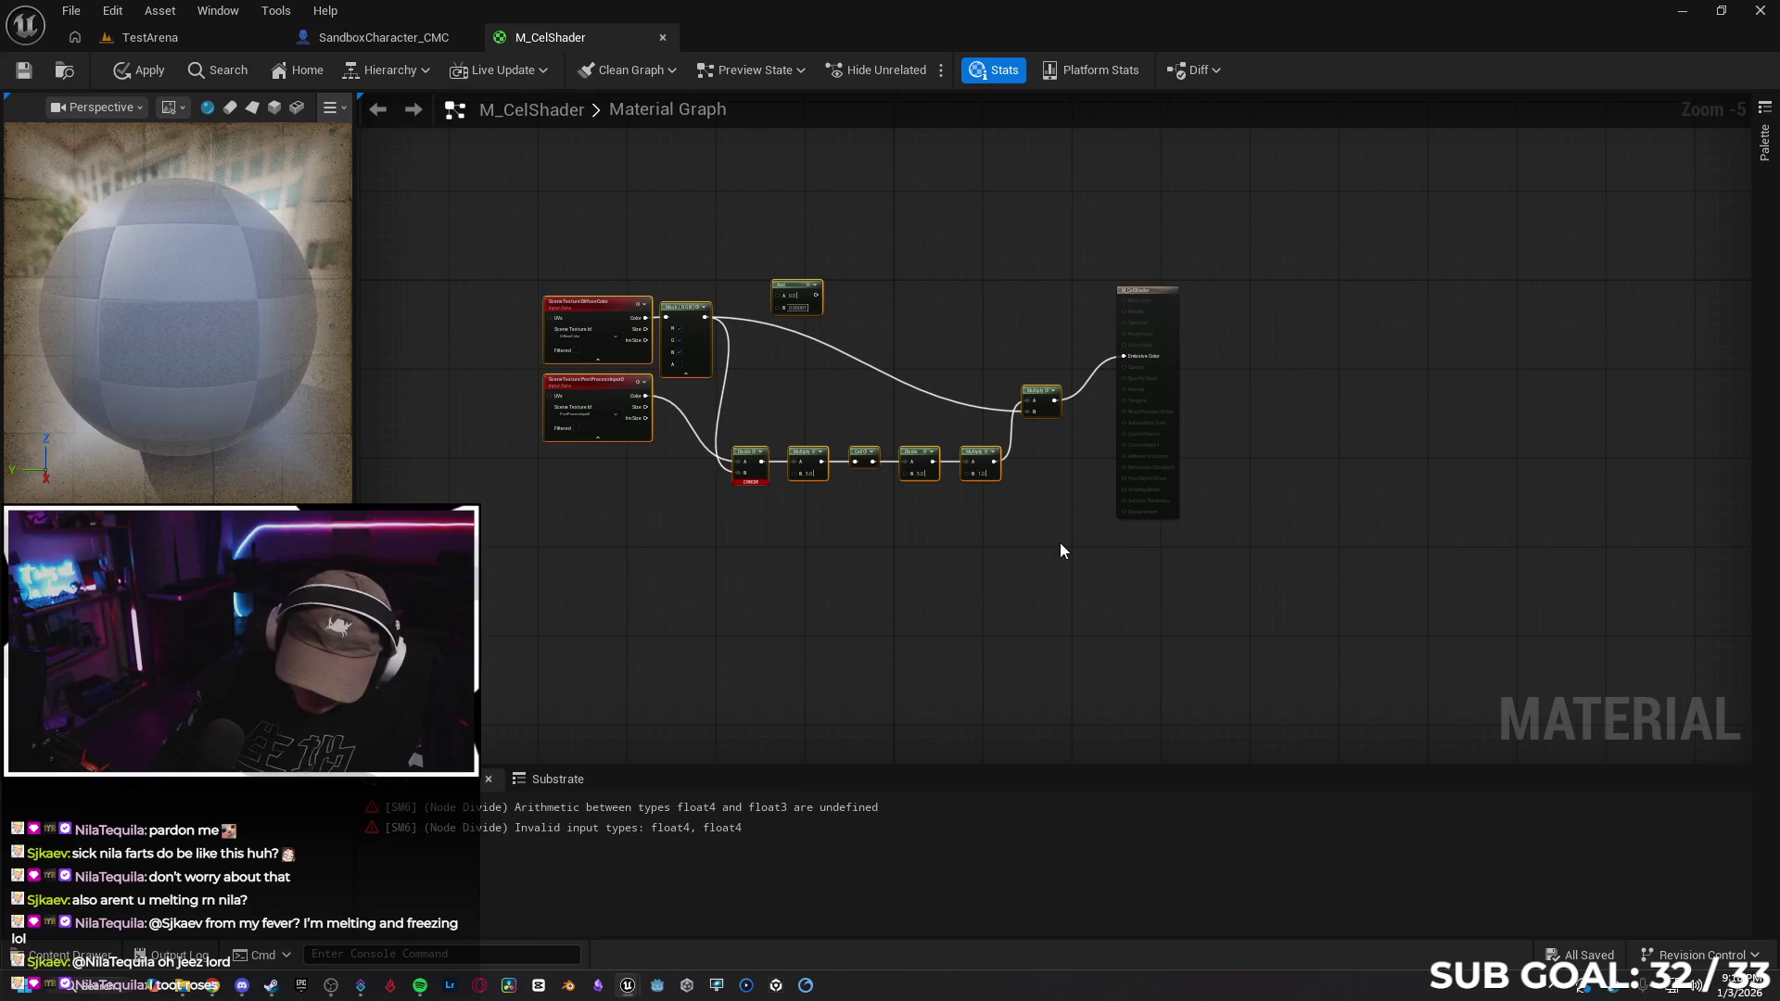
pyautogui.press('Delete')
pyautogui.moveTo(865, 328); pyautogui.dragTo(615, 389)
pyautogui.scroll(3, 615, 389)
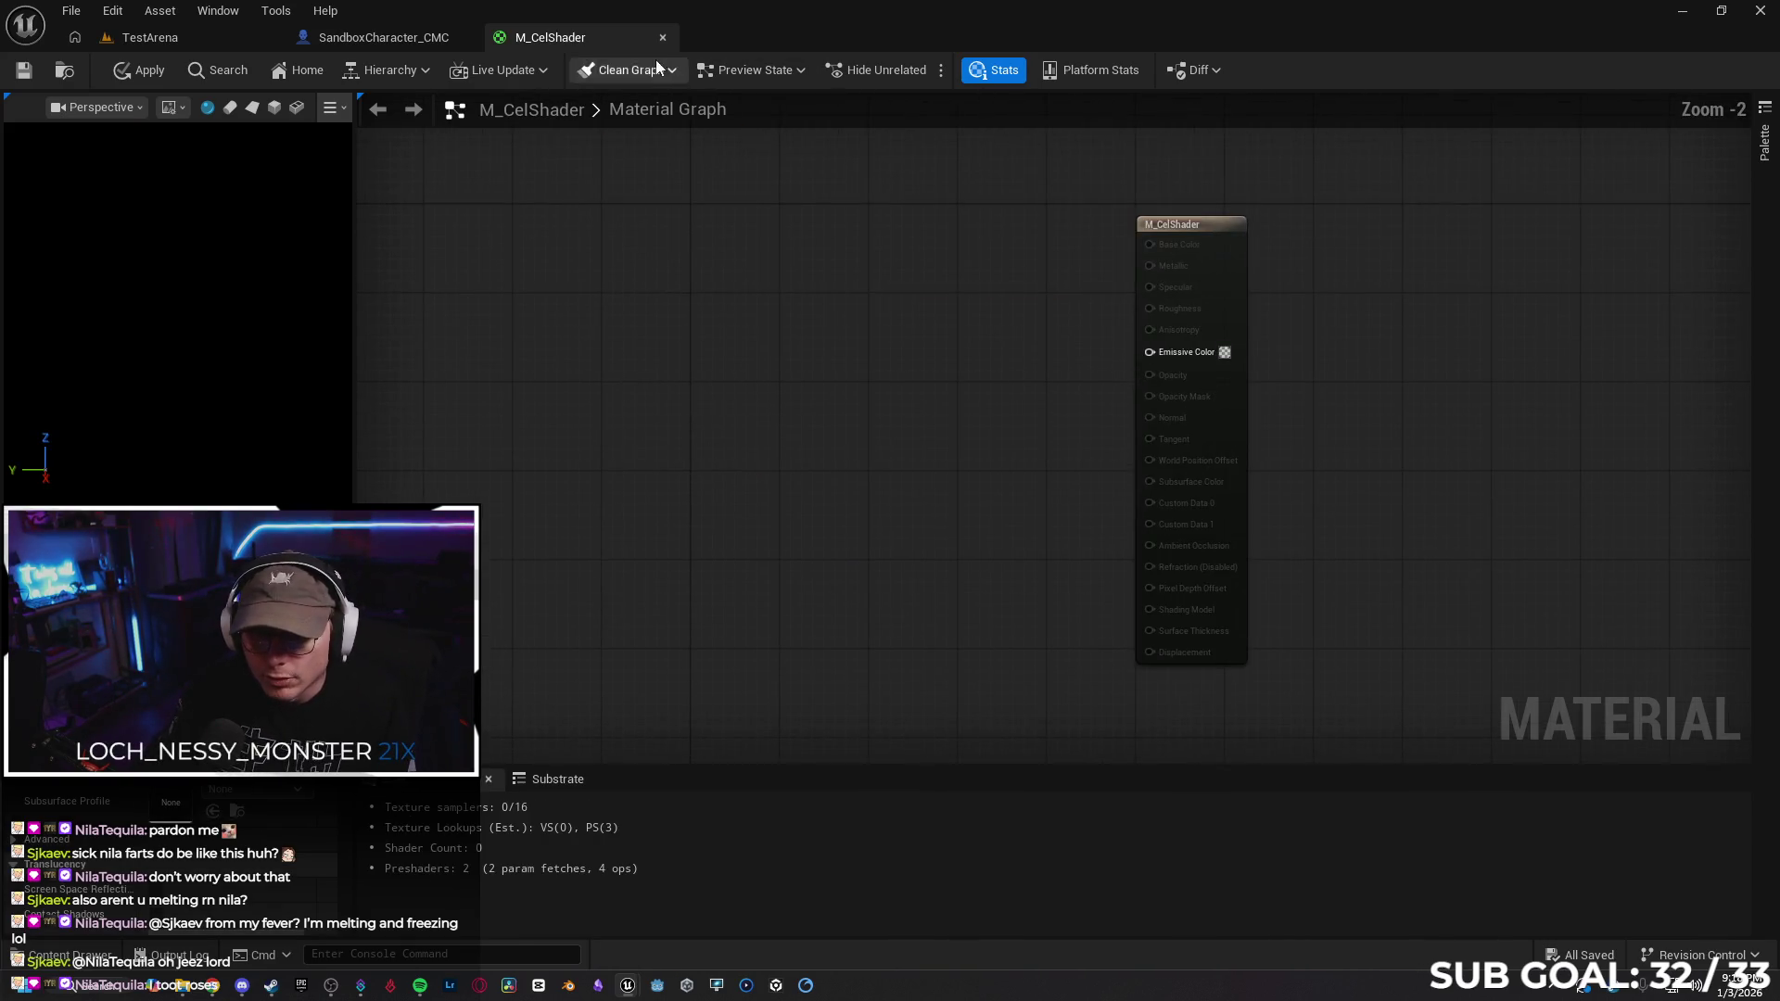
pyautogui.click(664, 39)
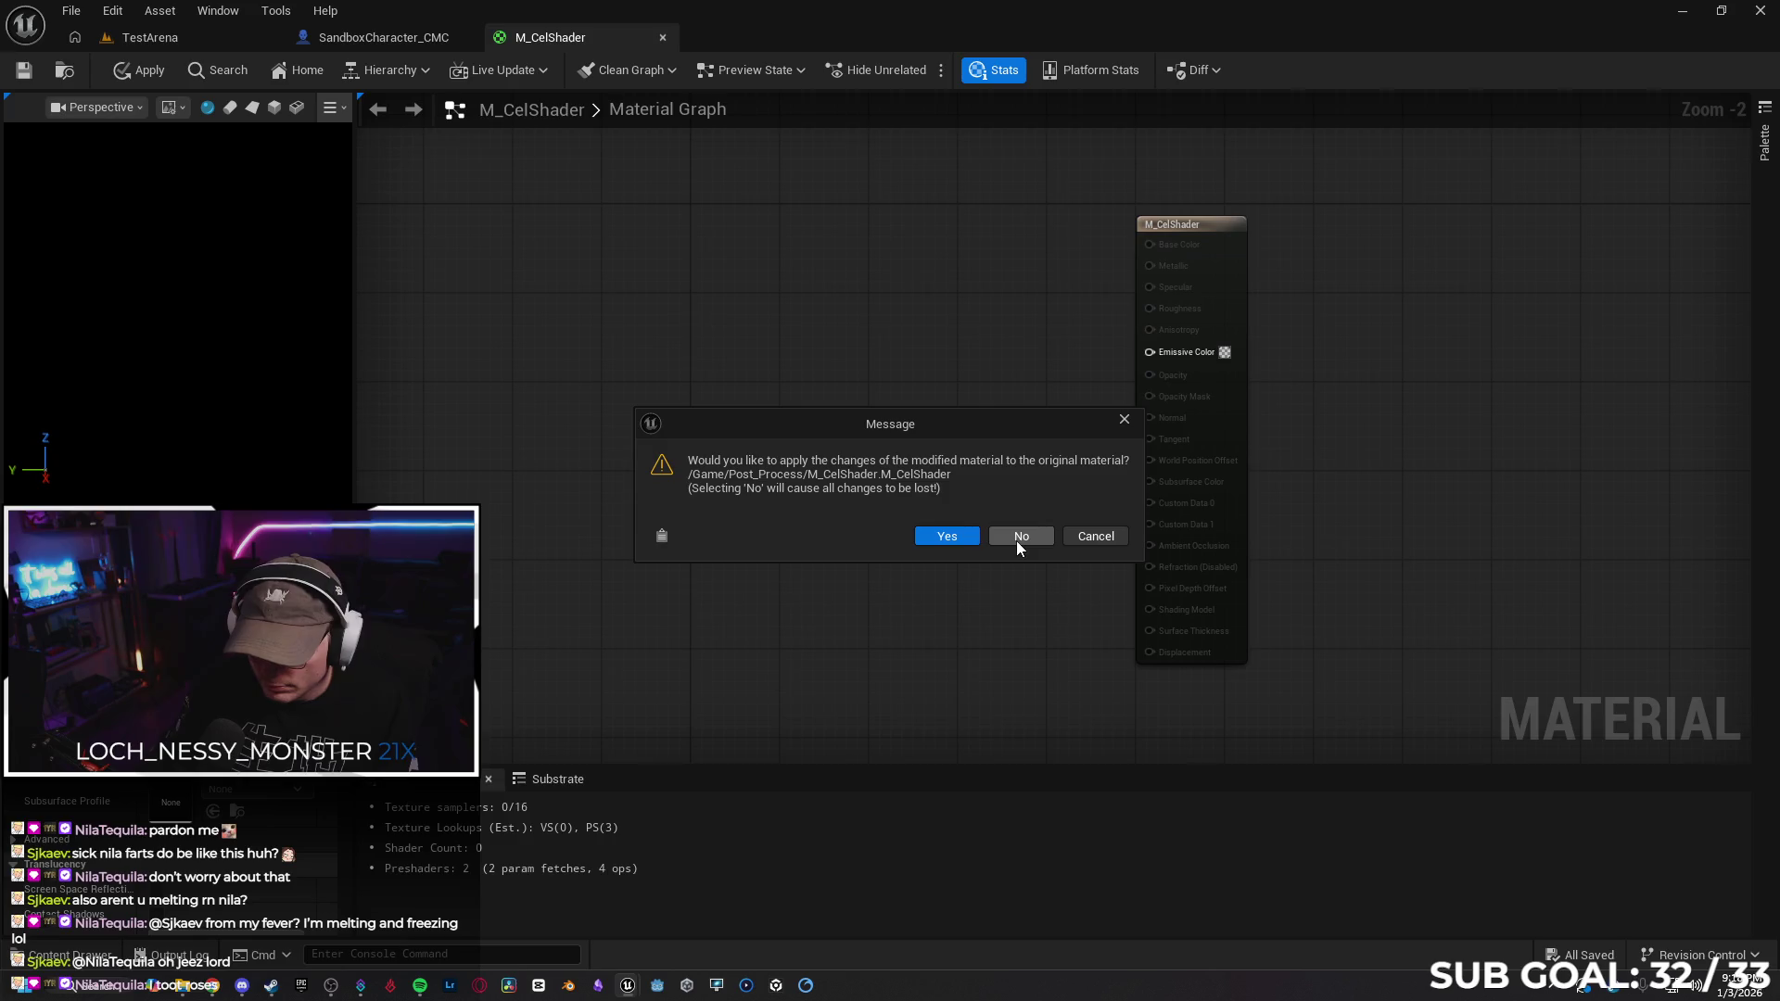
# Apply the changes, delete the M_CelShader asset from Post_Process, and switch to the YouTube tutorial
pyautogui.click(946, 537)
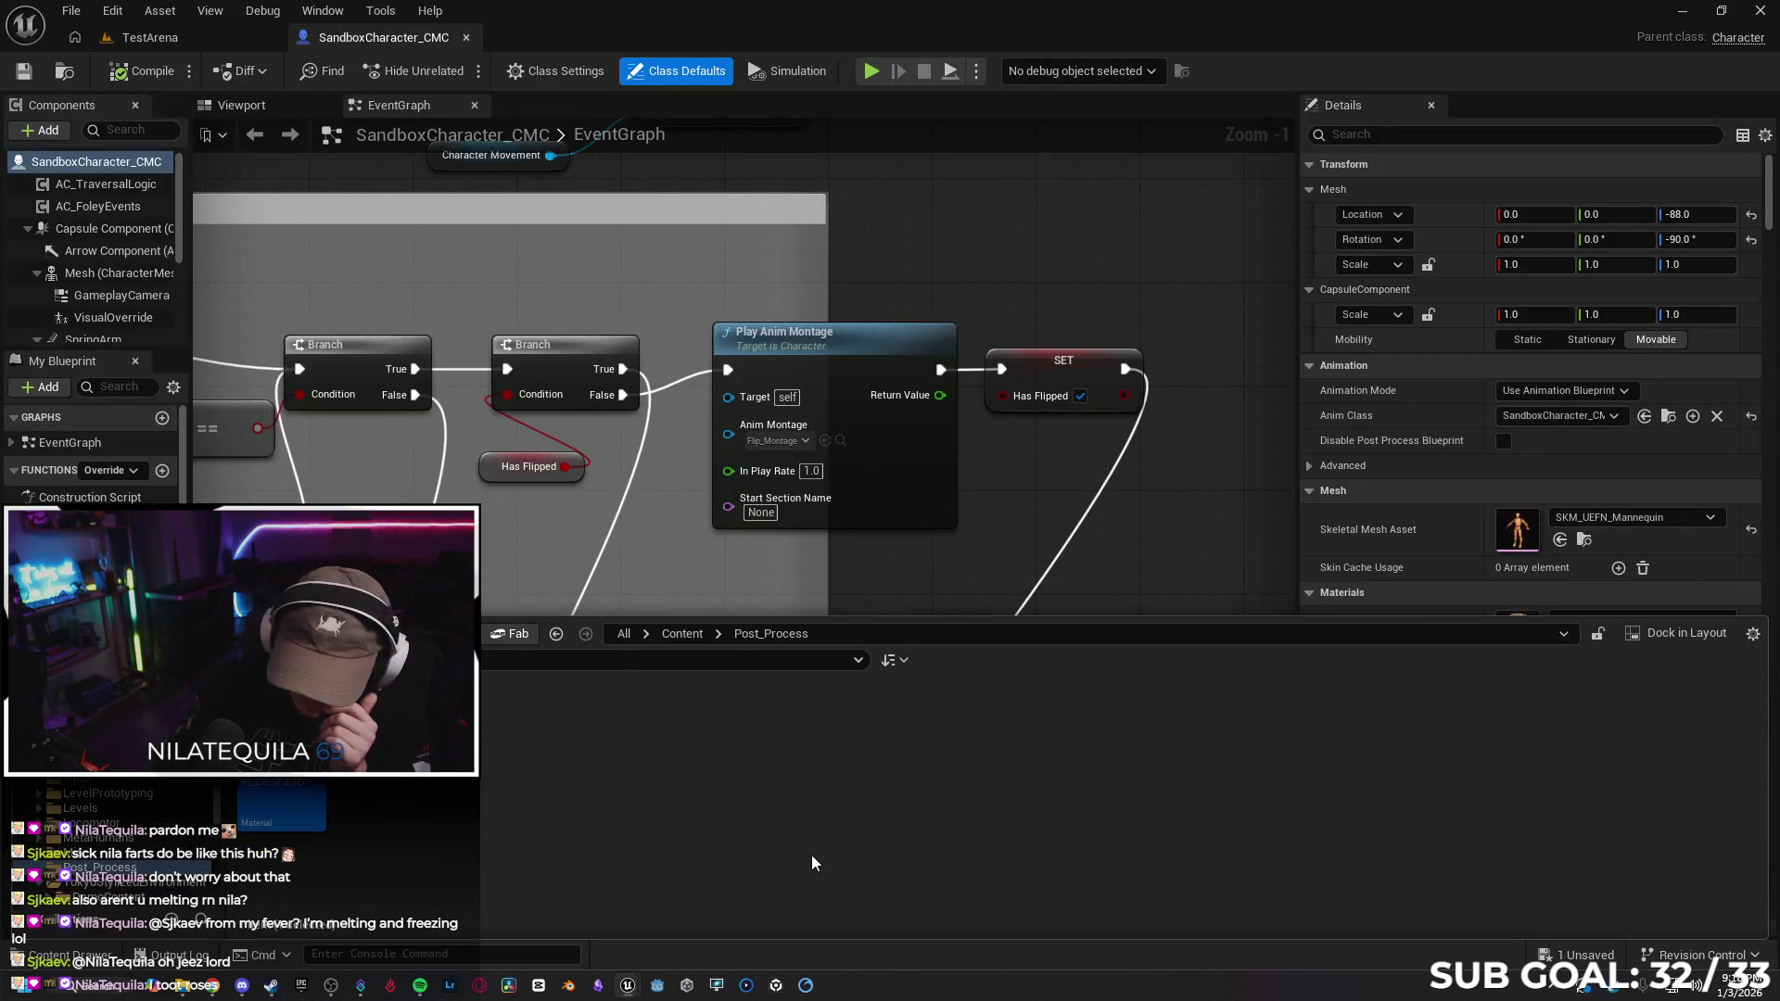
pyautogui.press('Delete')
pyautogui.click(803, 795)
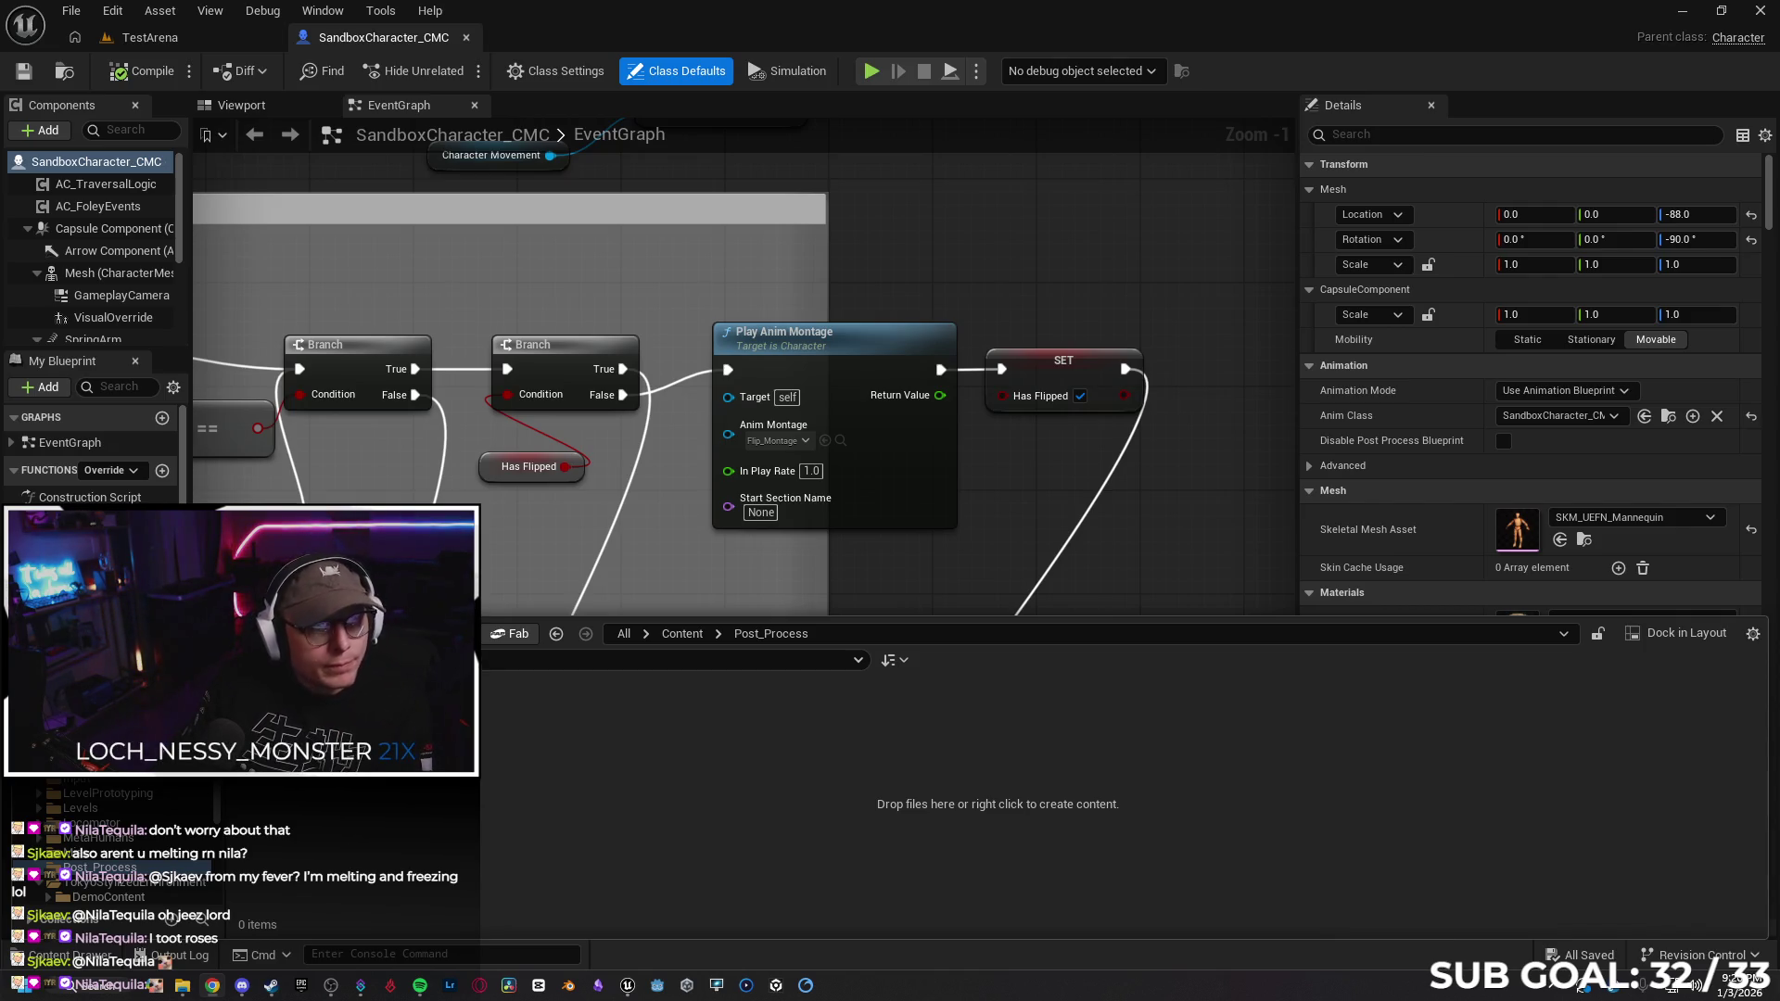
pyautogui.hotkey('alt', 'Tab')
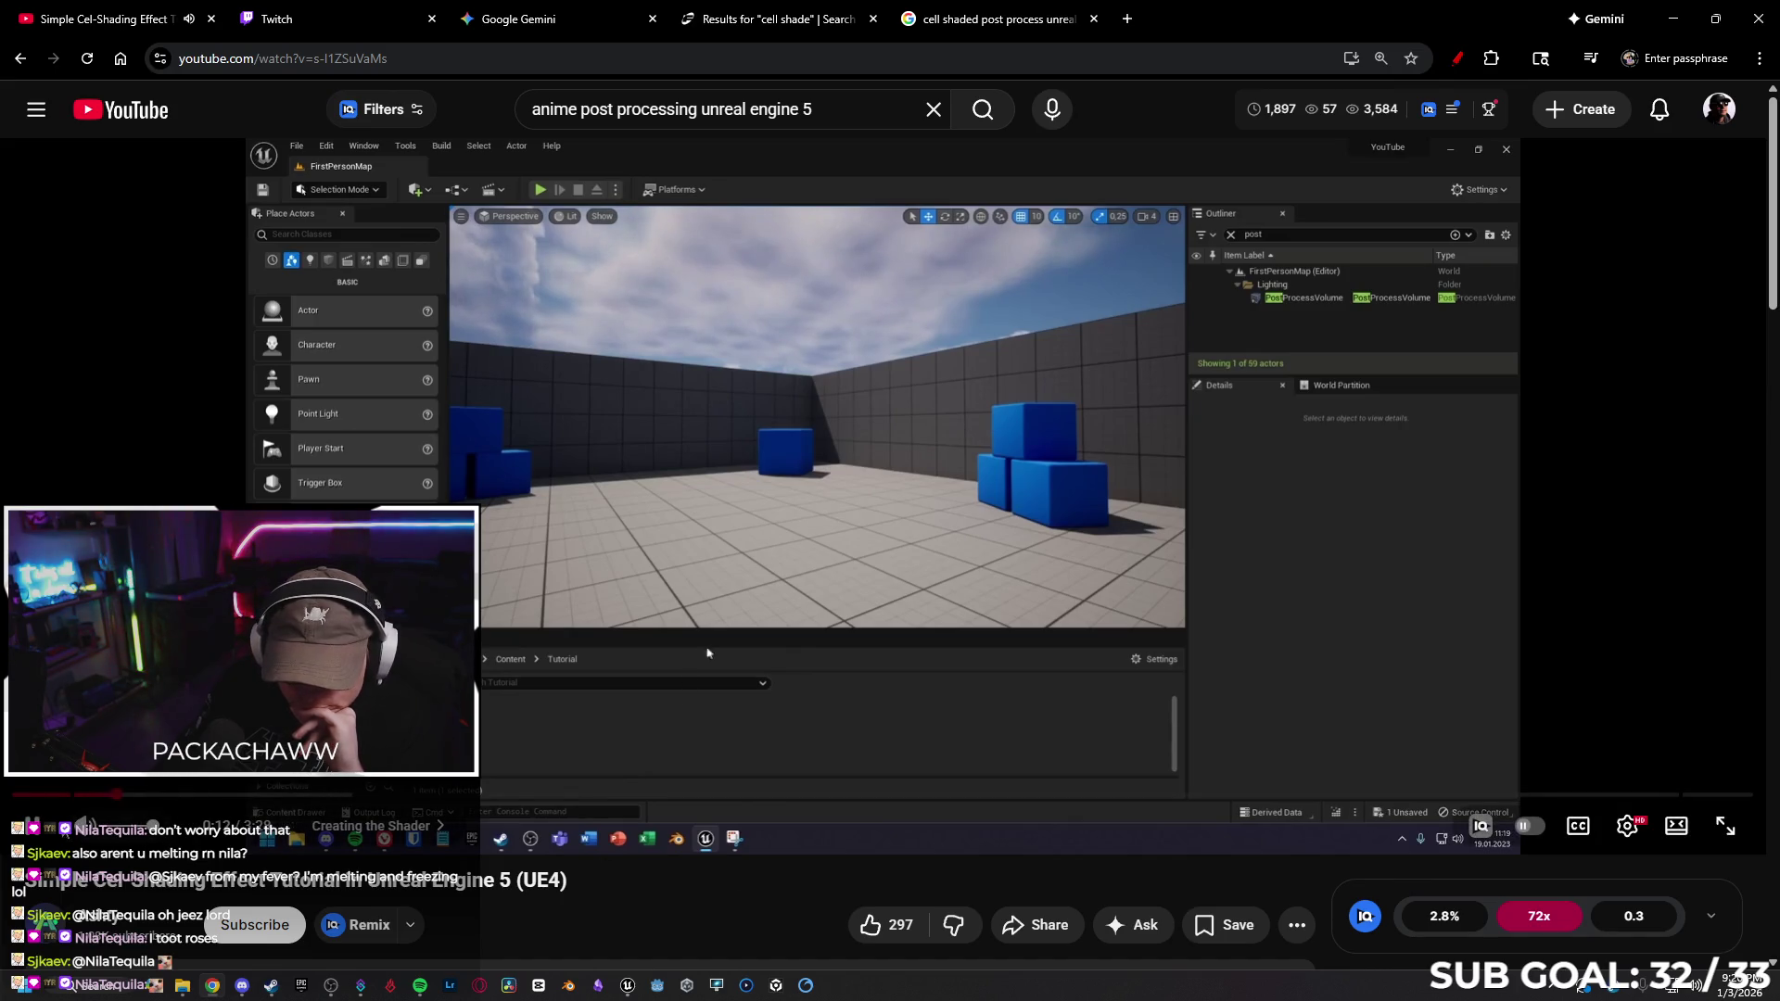
# Close the stray Undo History window and bring the Unreal Editor back to the front
pyautogui.moveTo(628, 985)
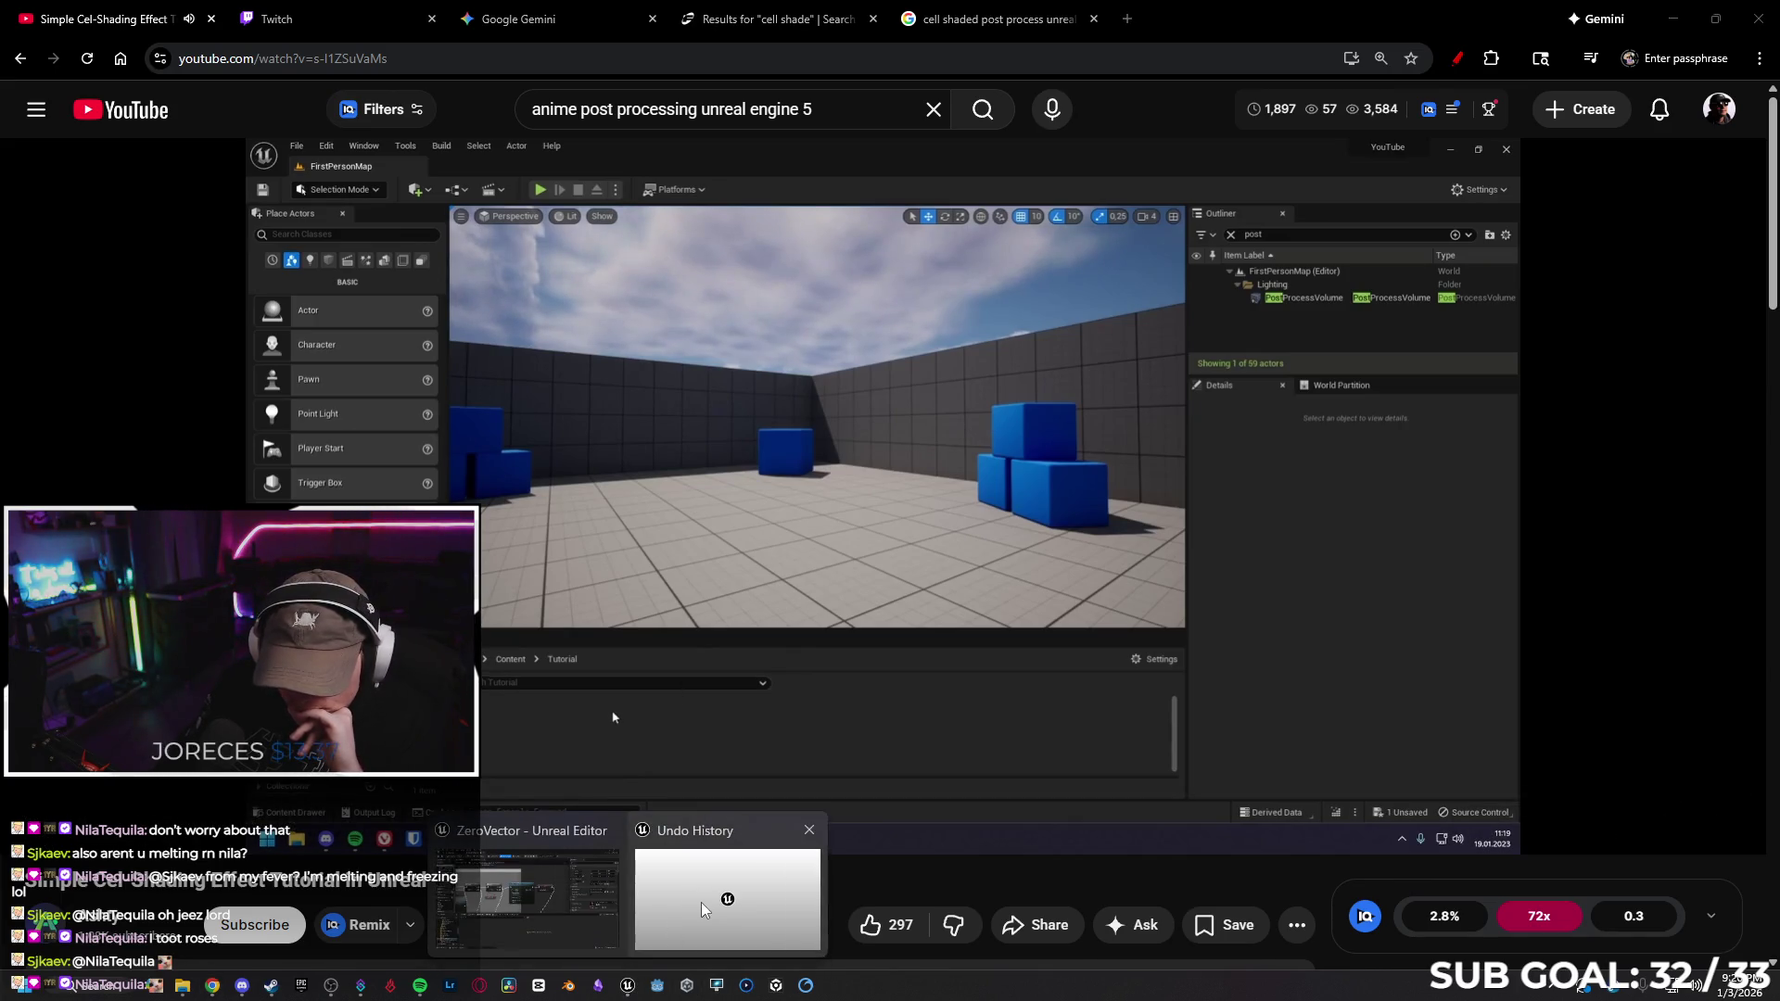
pyautogui.click(702, 900)
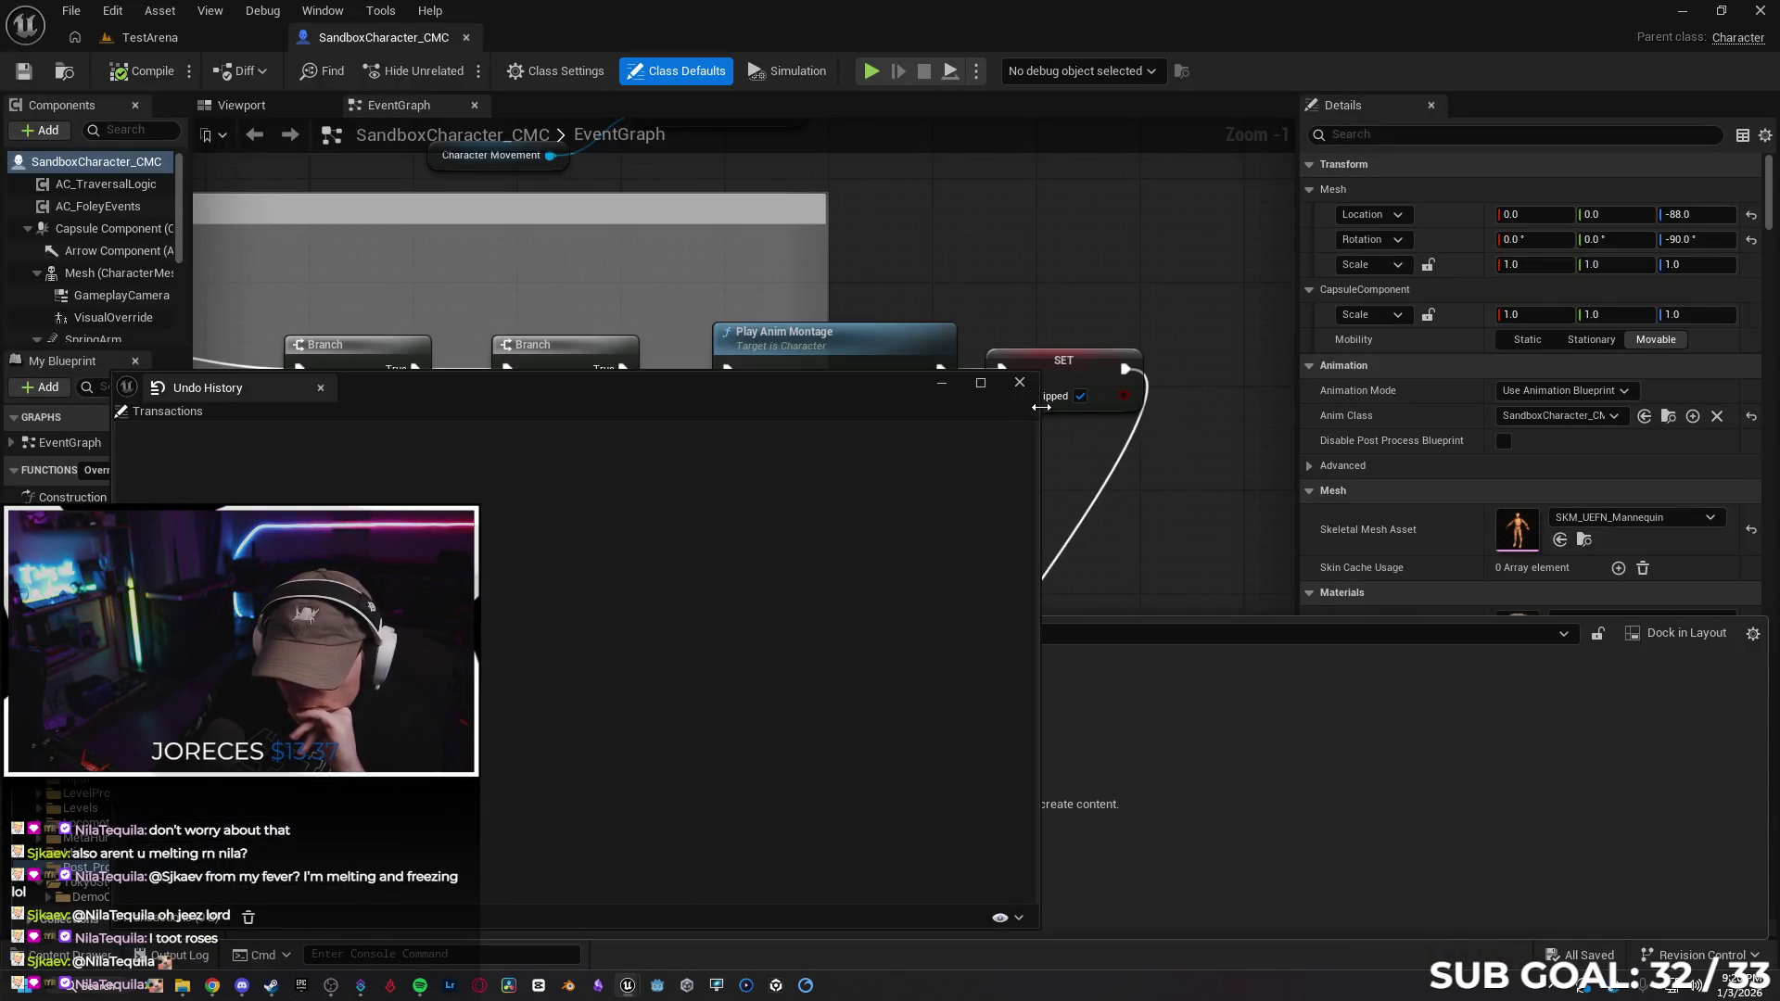
pyautogui.click(1019, 382)
pyautogui.click(623, 988)
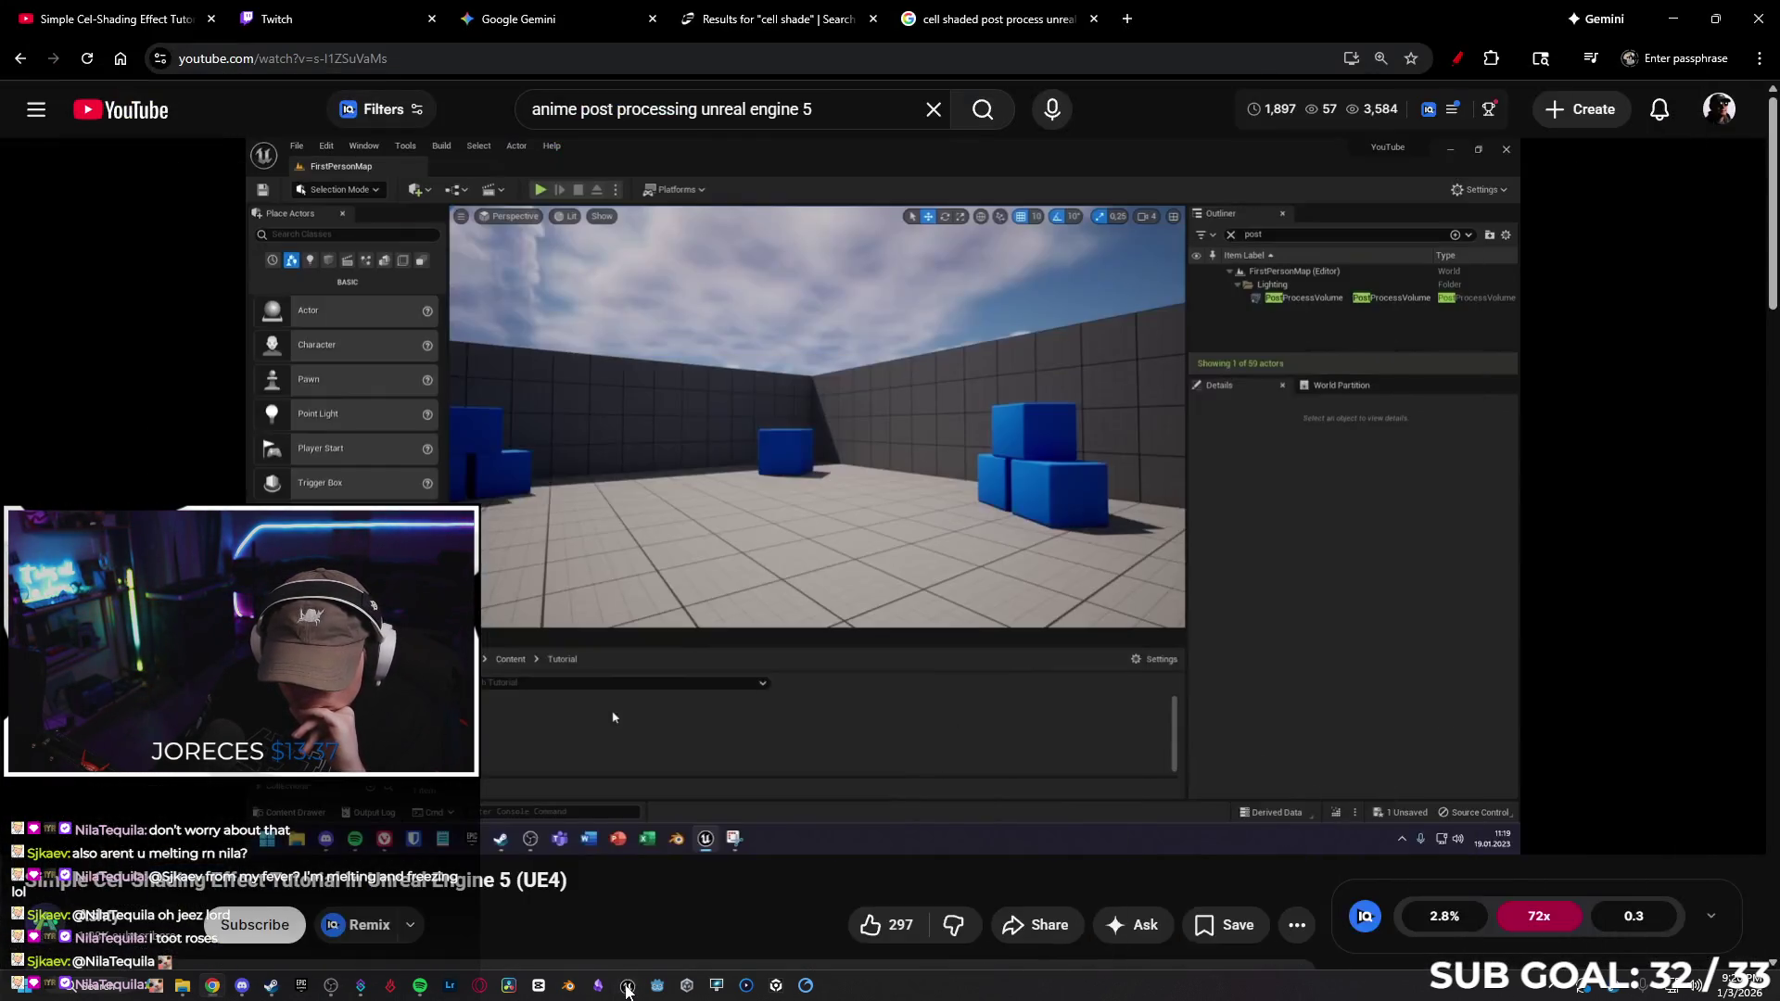
pyautogui.click(626, 990)
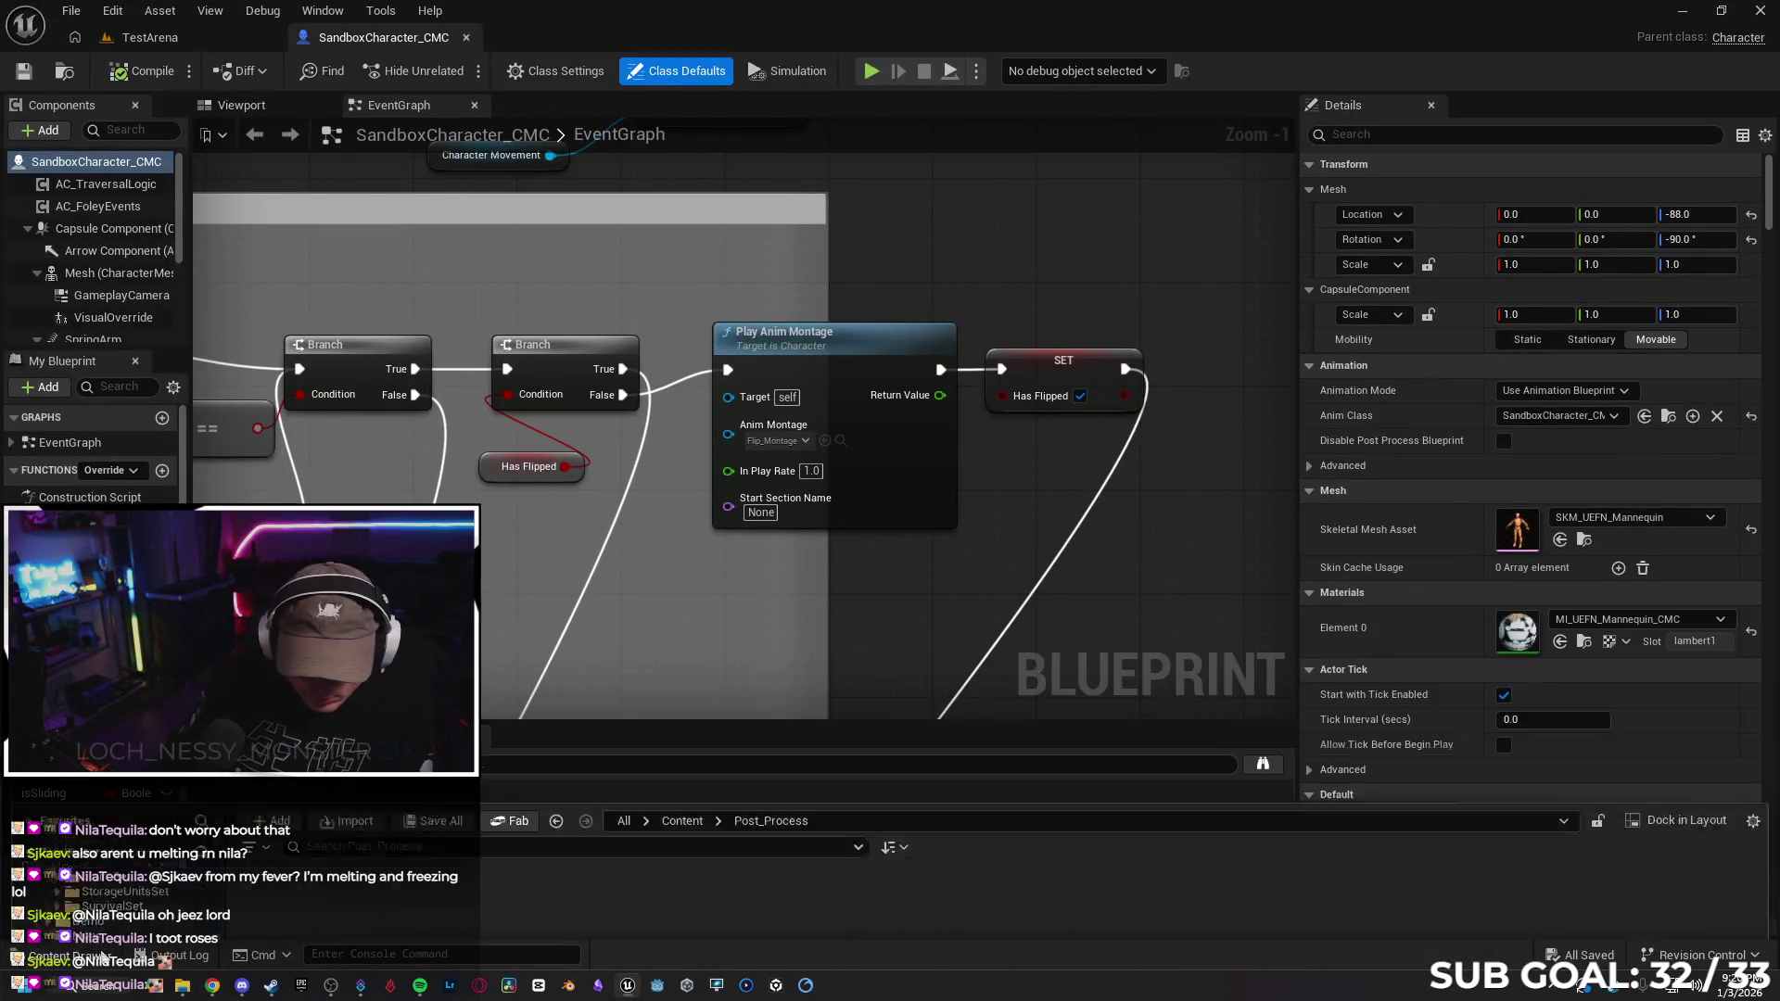
pyautogui.click(57, 955)
# Create a new Material named M_CelShader in the Post_Process folder
pyautogui.rightClick(362, 802)
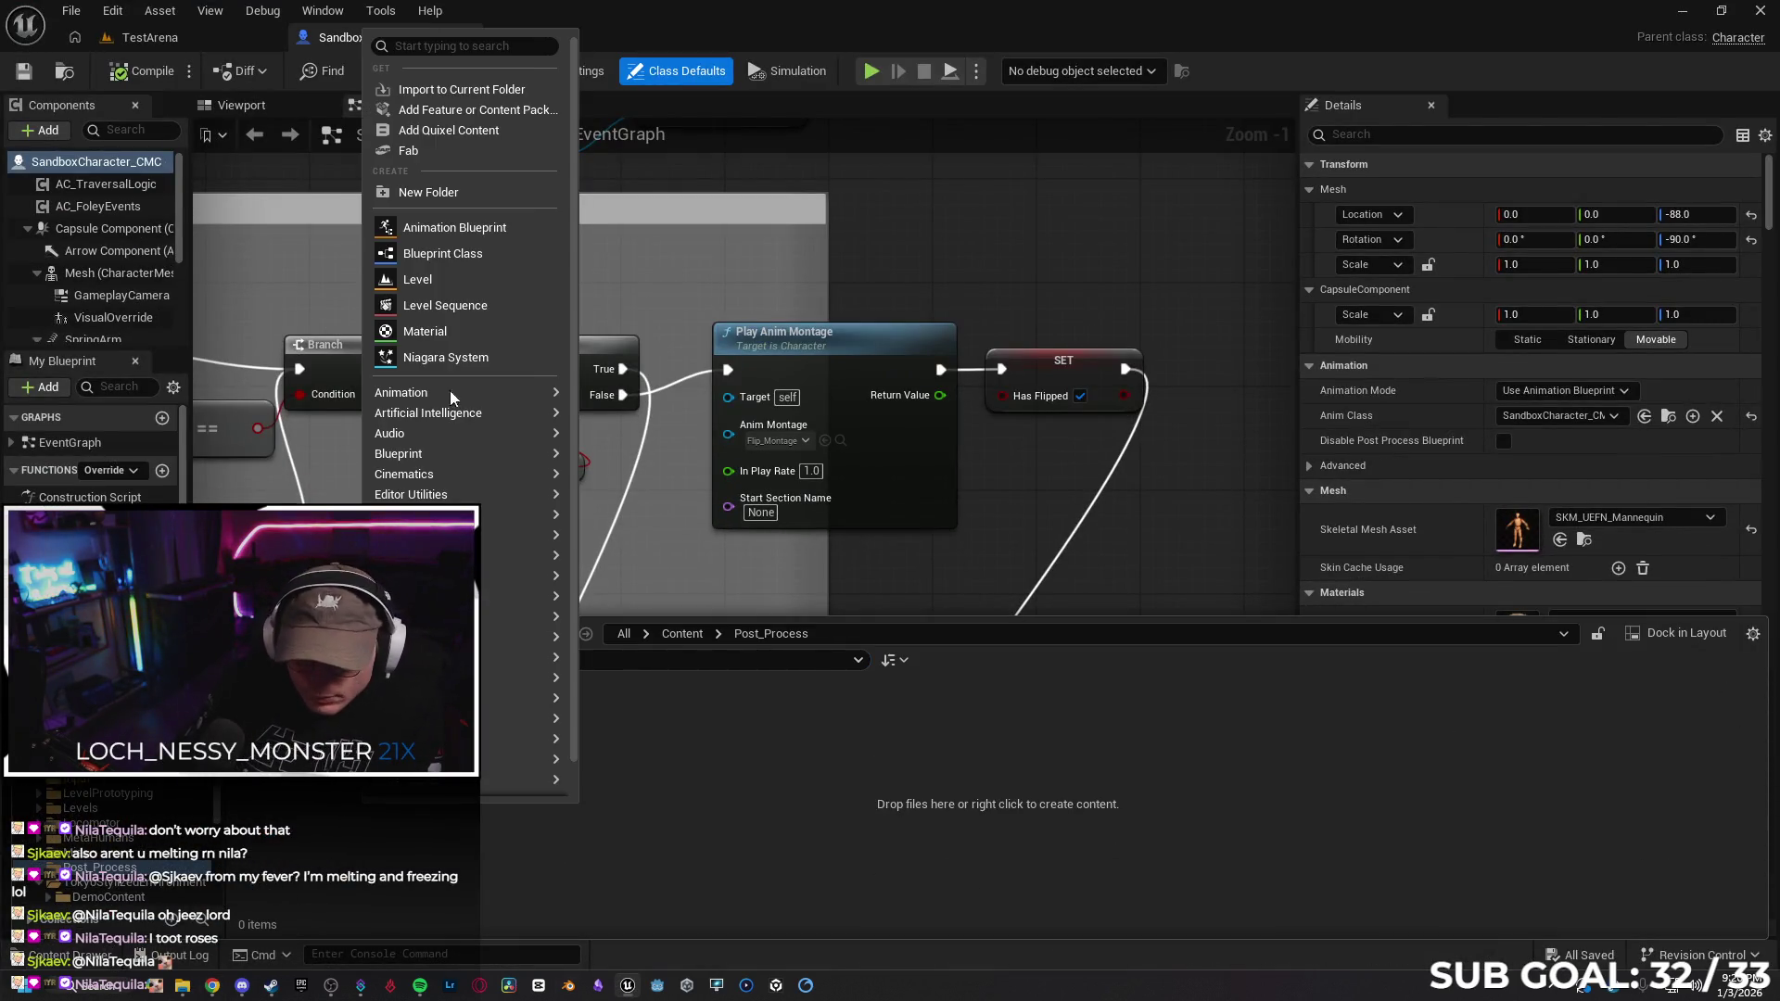
pyautogui.click(469, 334)
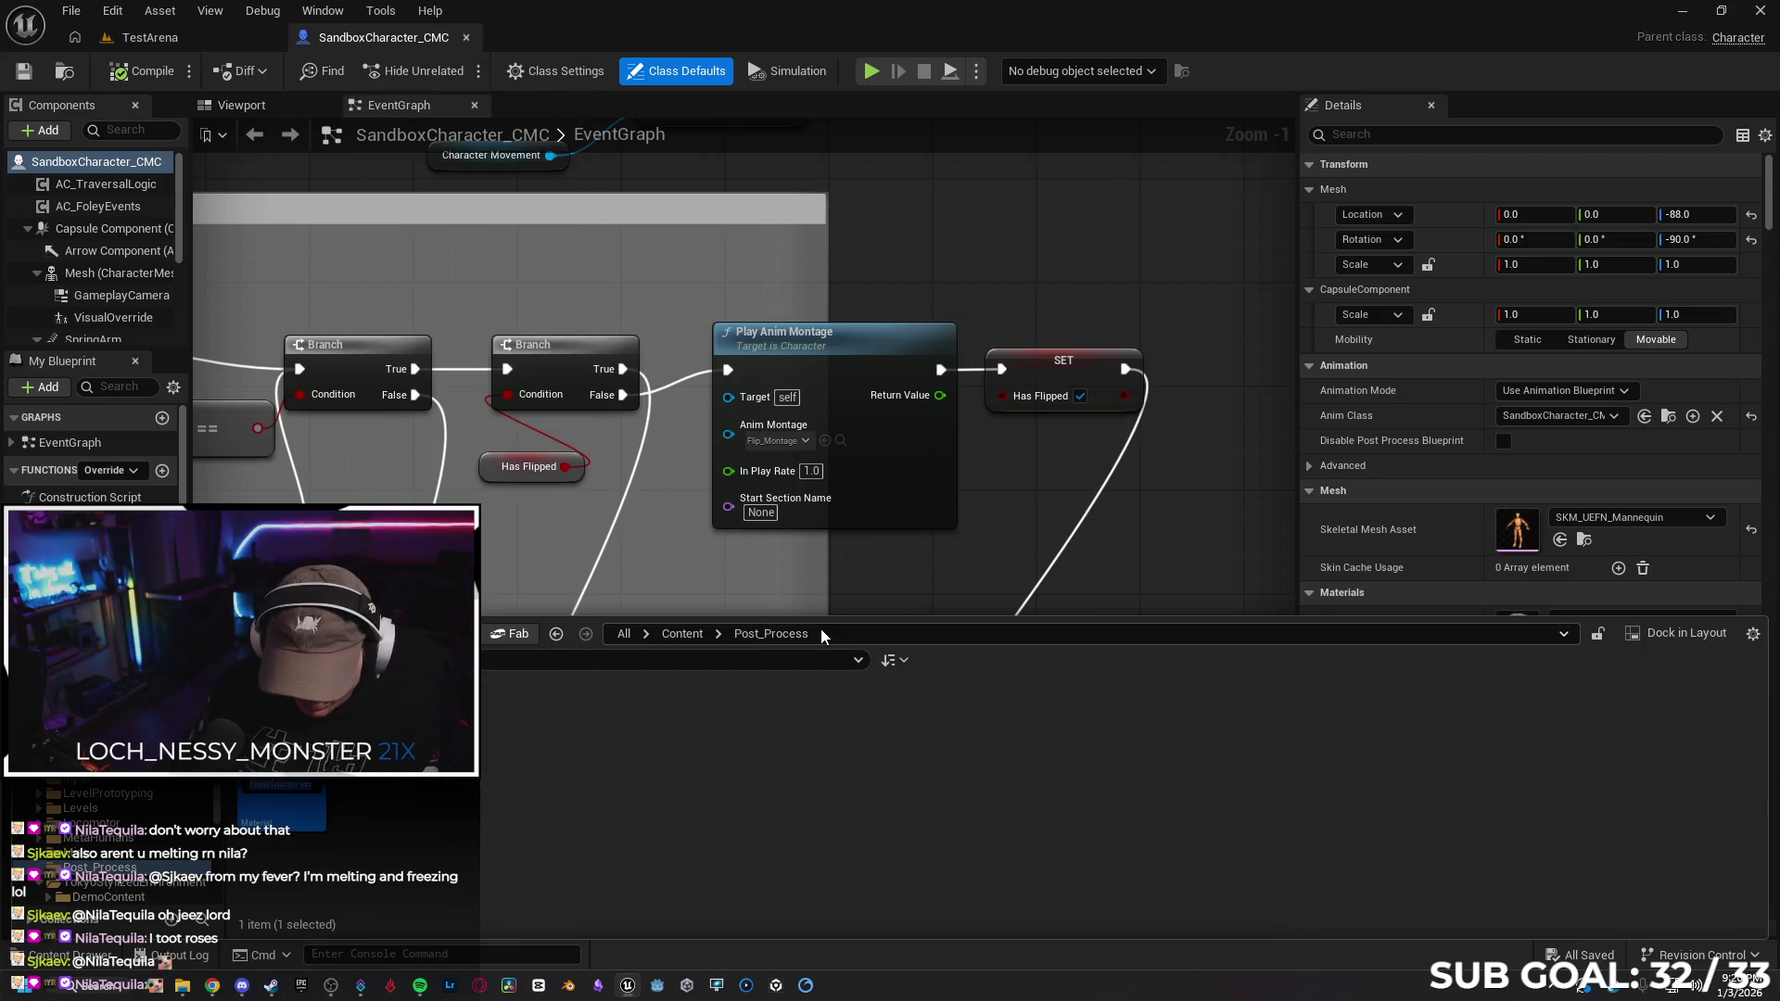
pyautogui.write('M_Col')
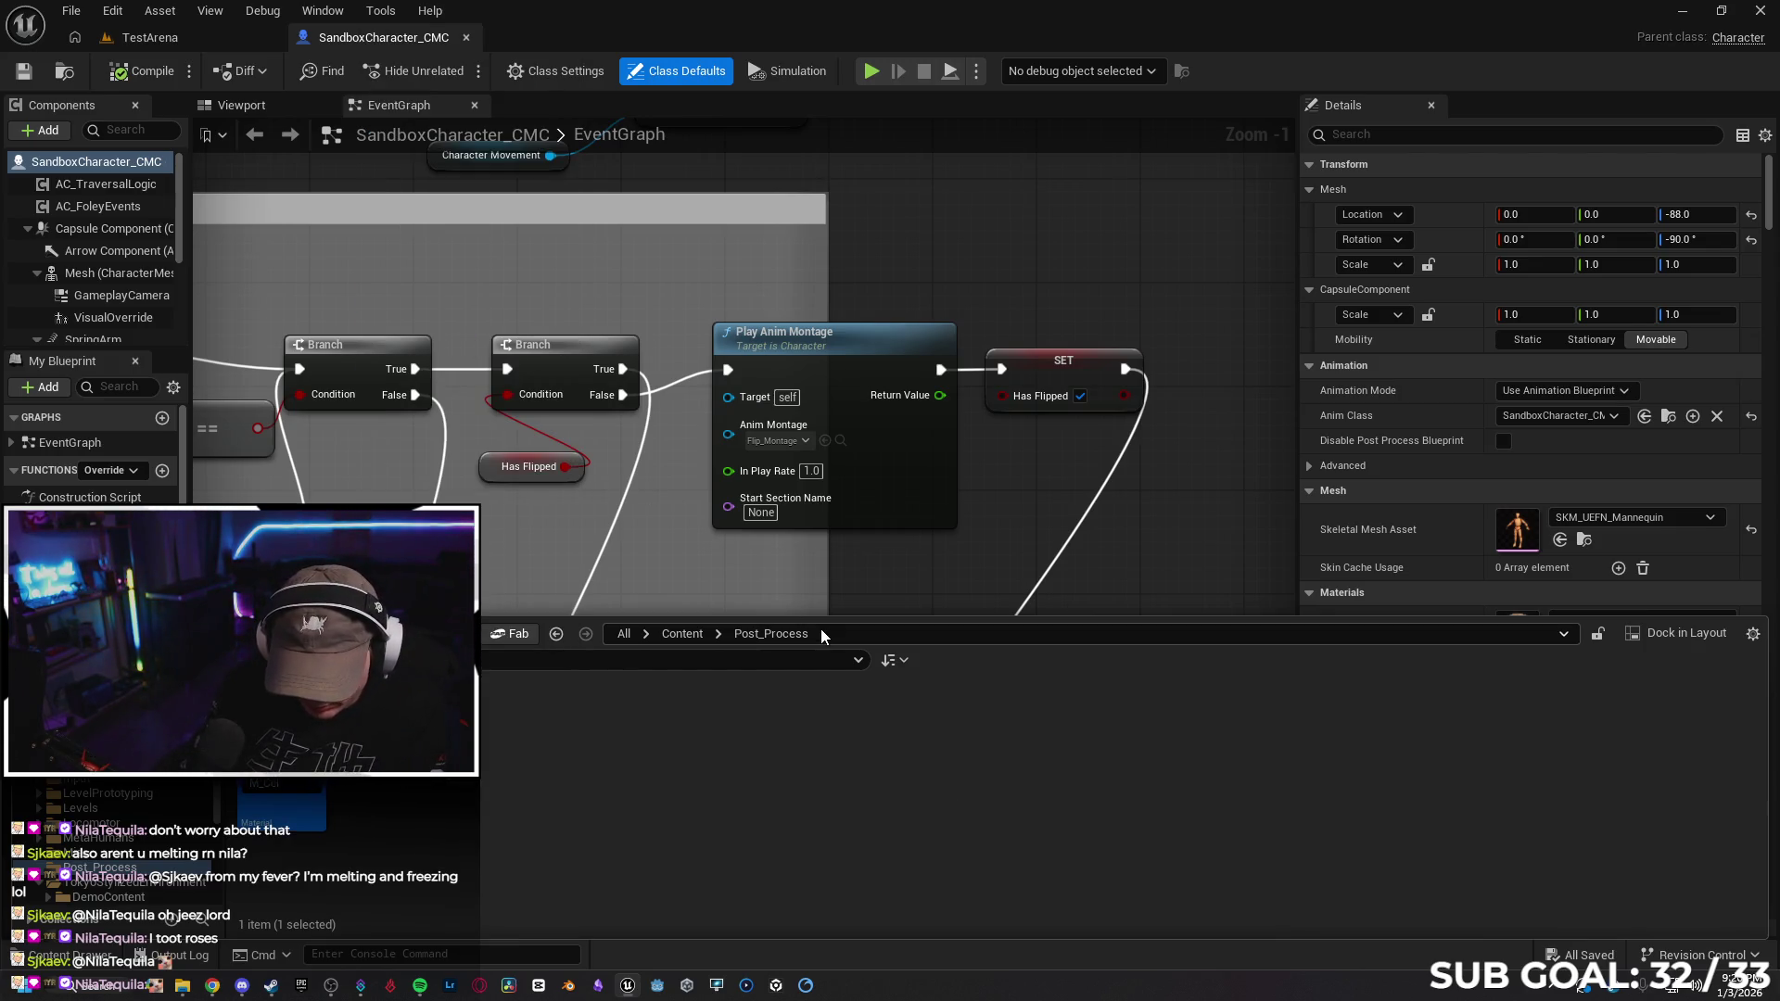
pyautogui.press('Return')
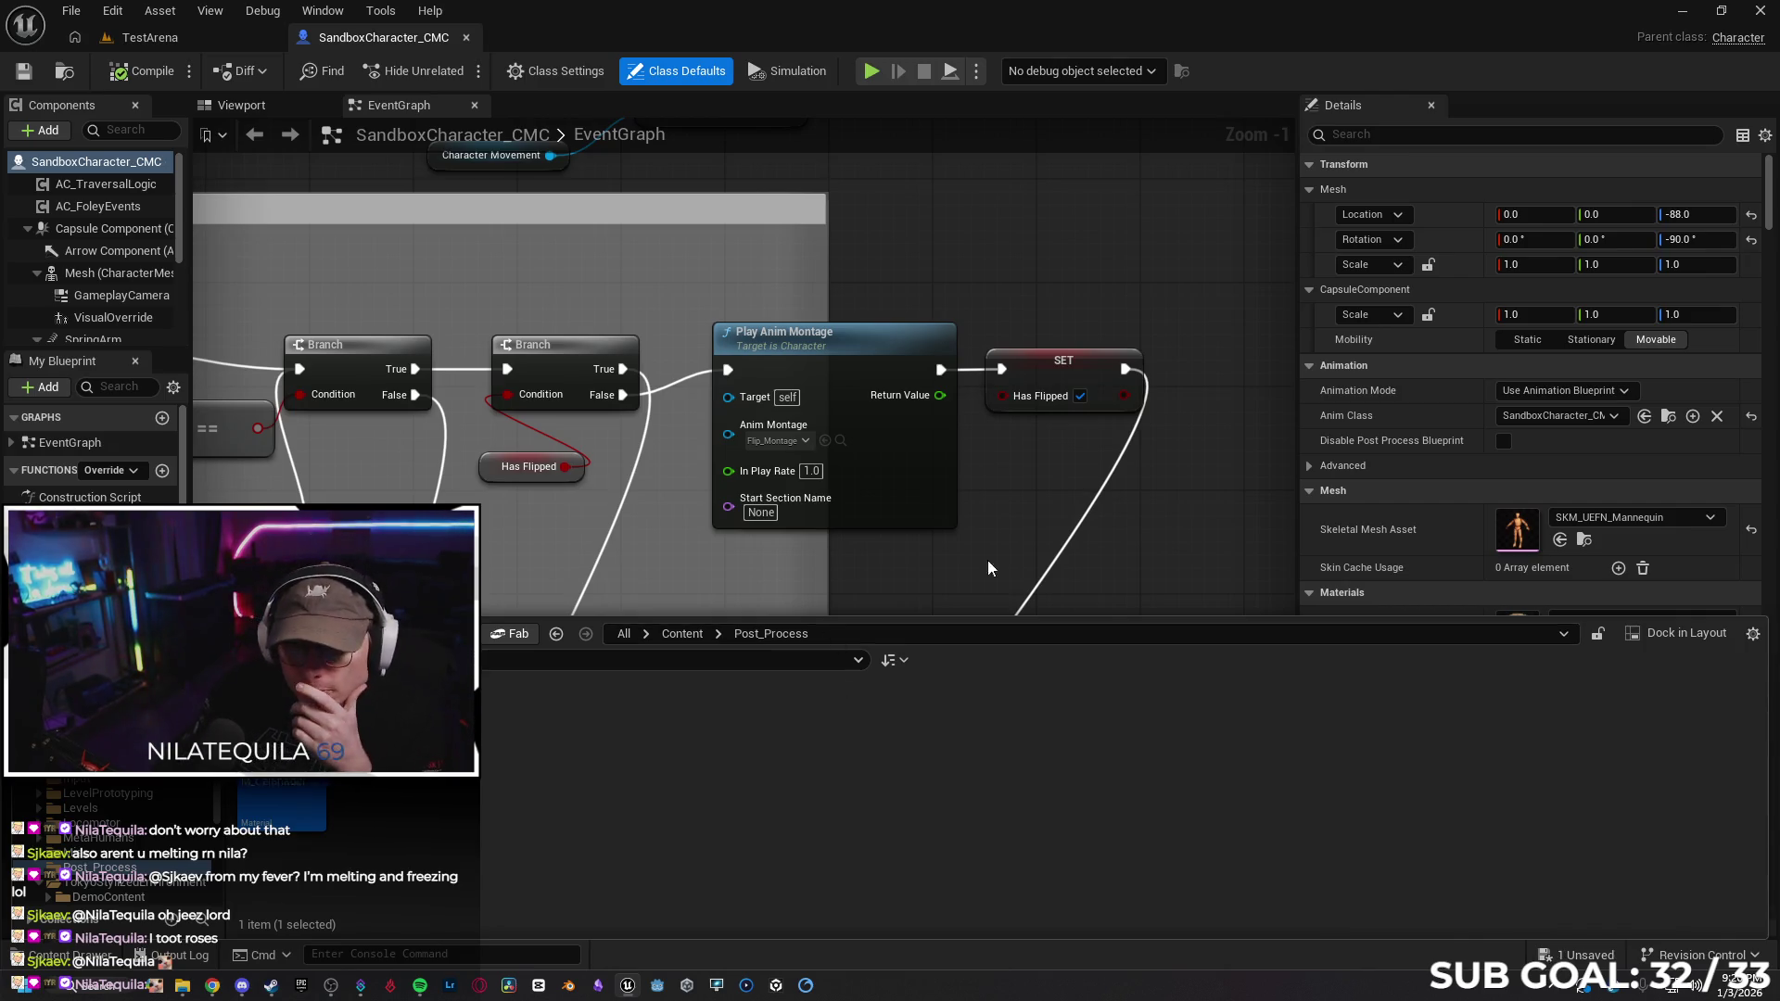
pyautogui.hotkey('alt', 'Tab')
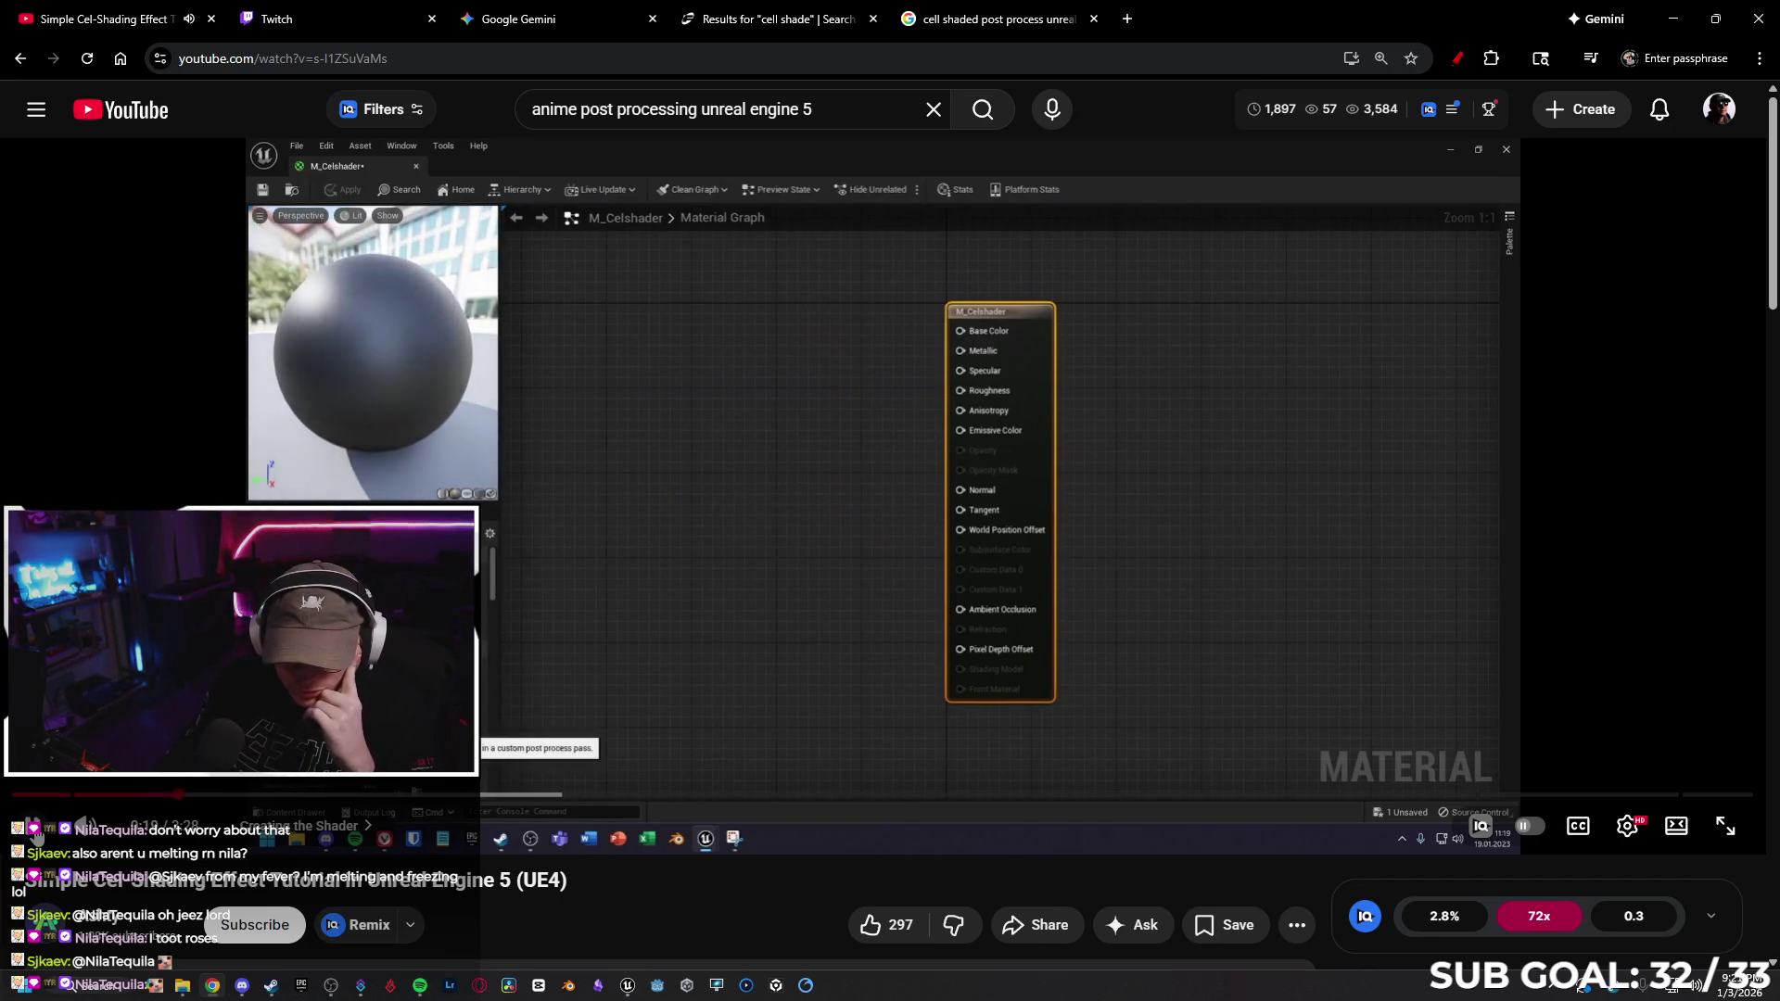
pyautogui.press('super+Down')
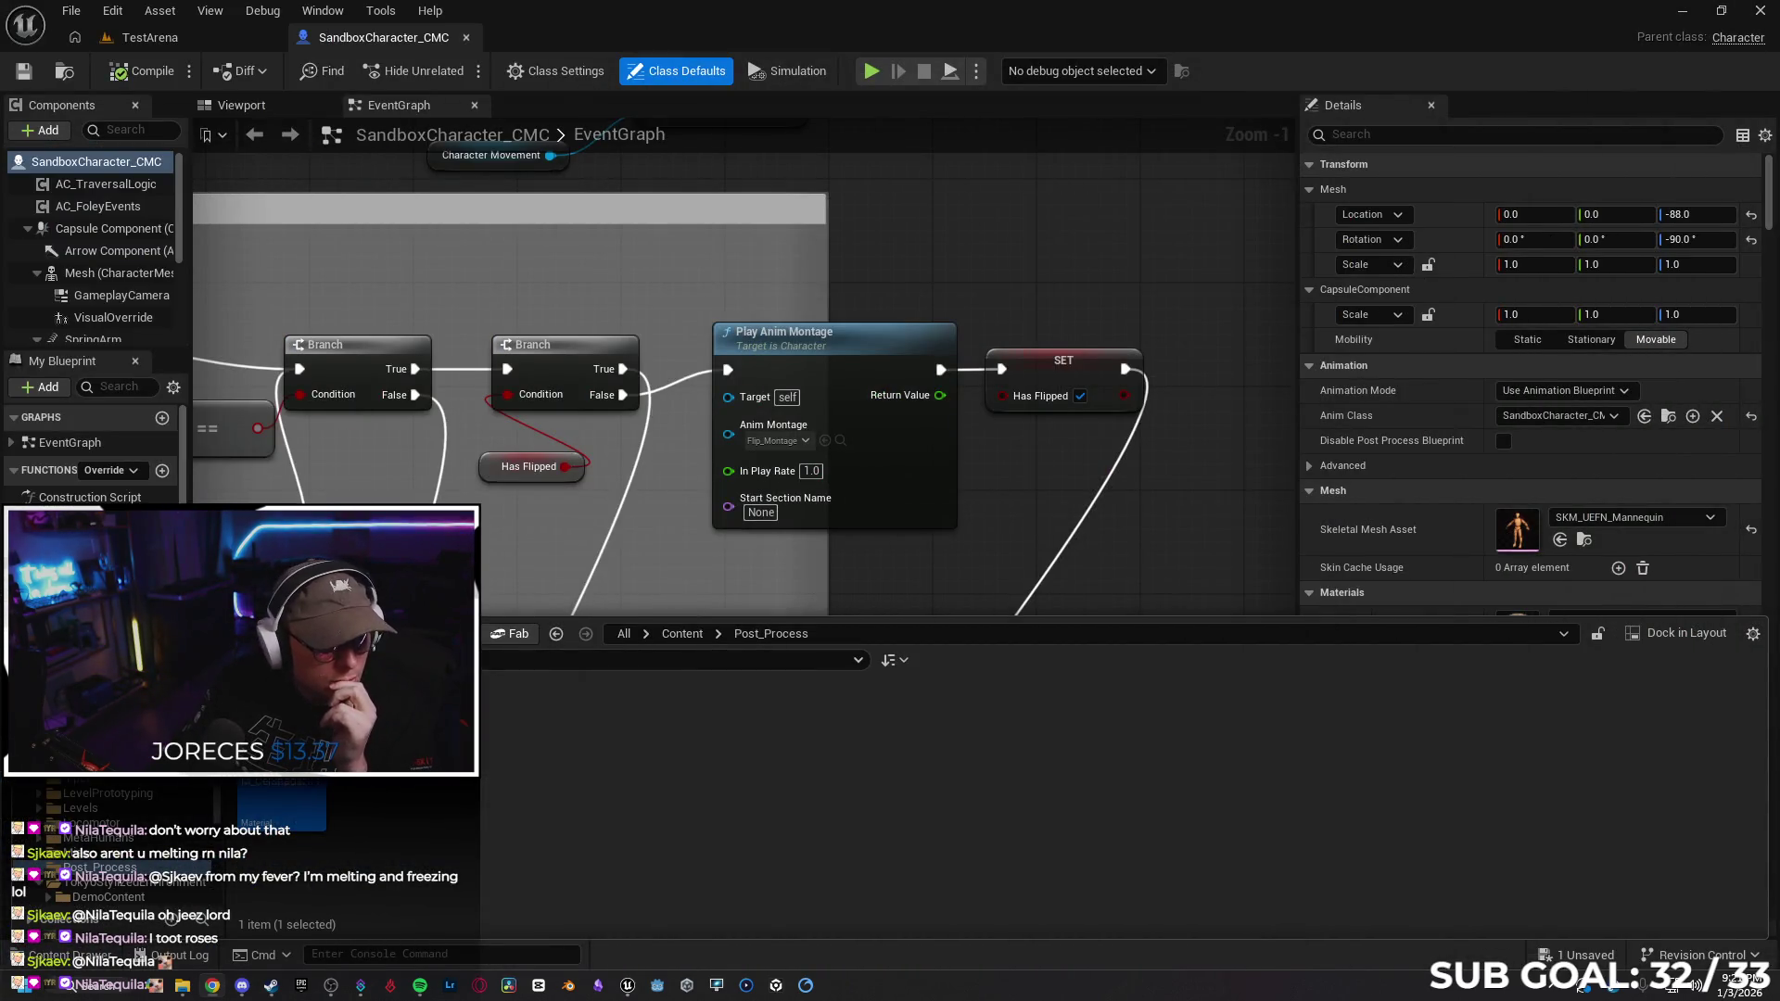
pyautogui.click(415, 789)
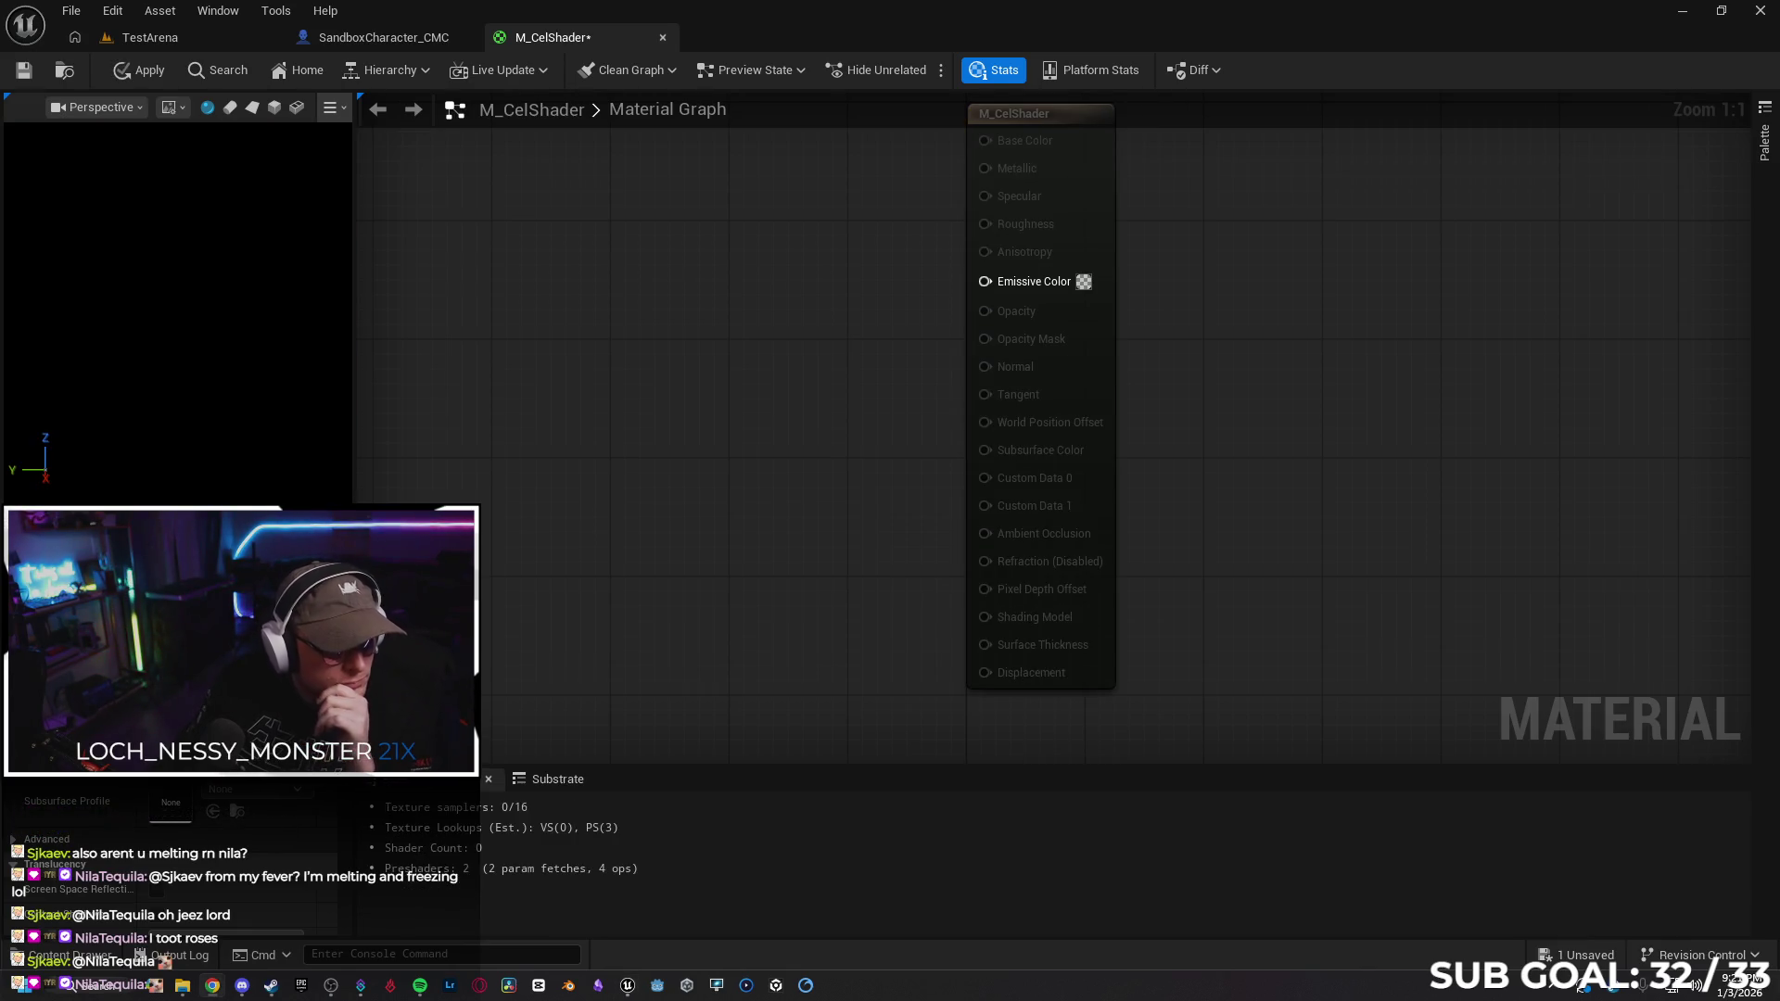
# Add two SceneTexture nodes to the empty graph, one above the other
pyautogui.scroll(-3, 177, 857)
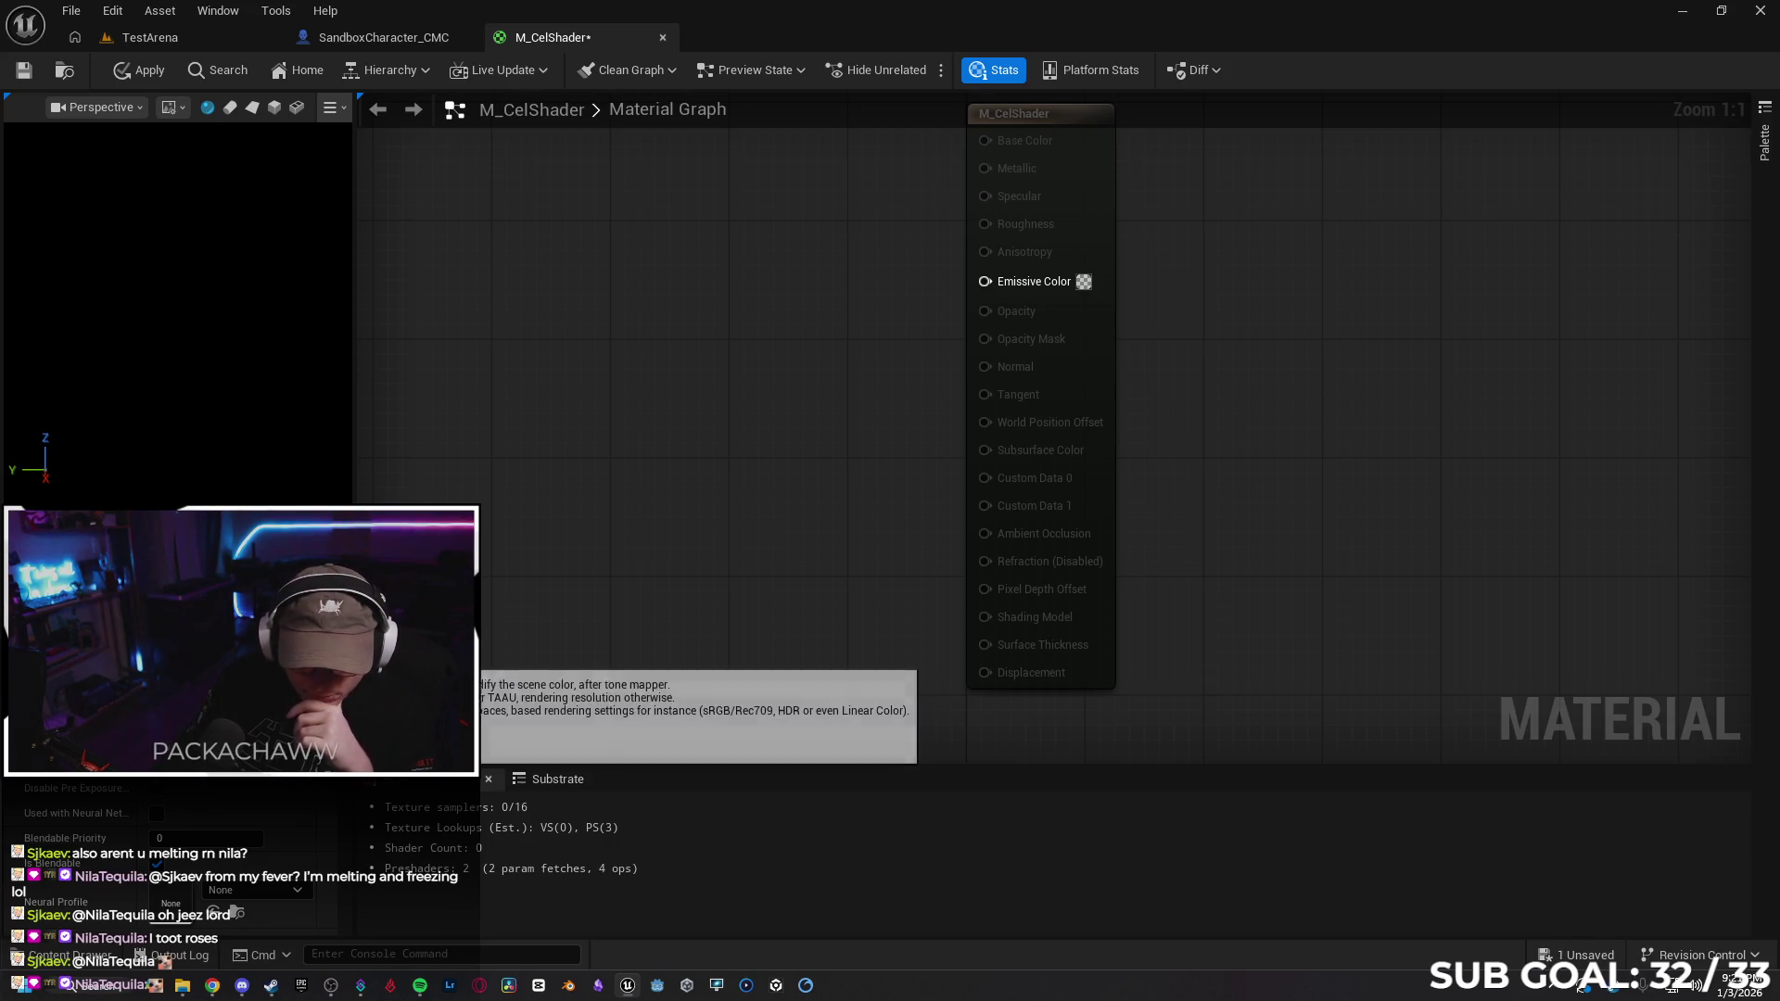
pyautogui.scroll(-5, 333, 816)
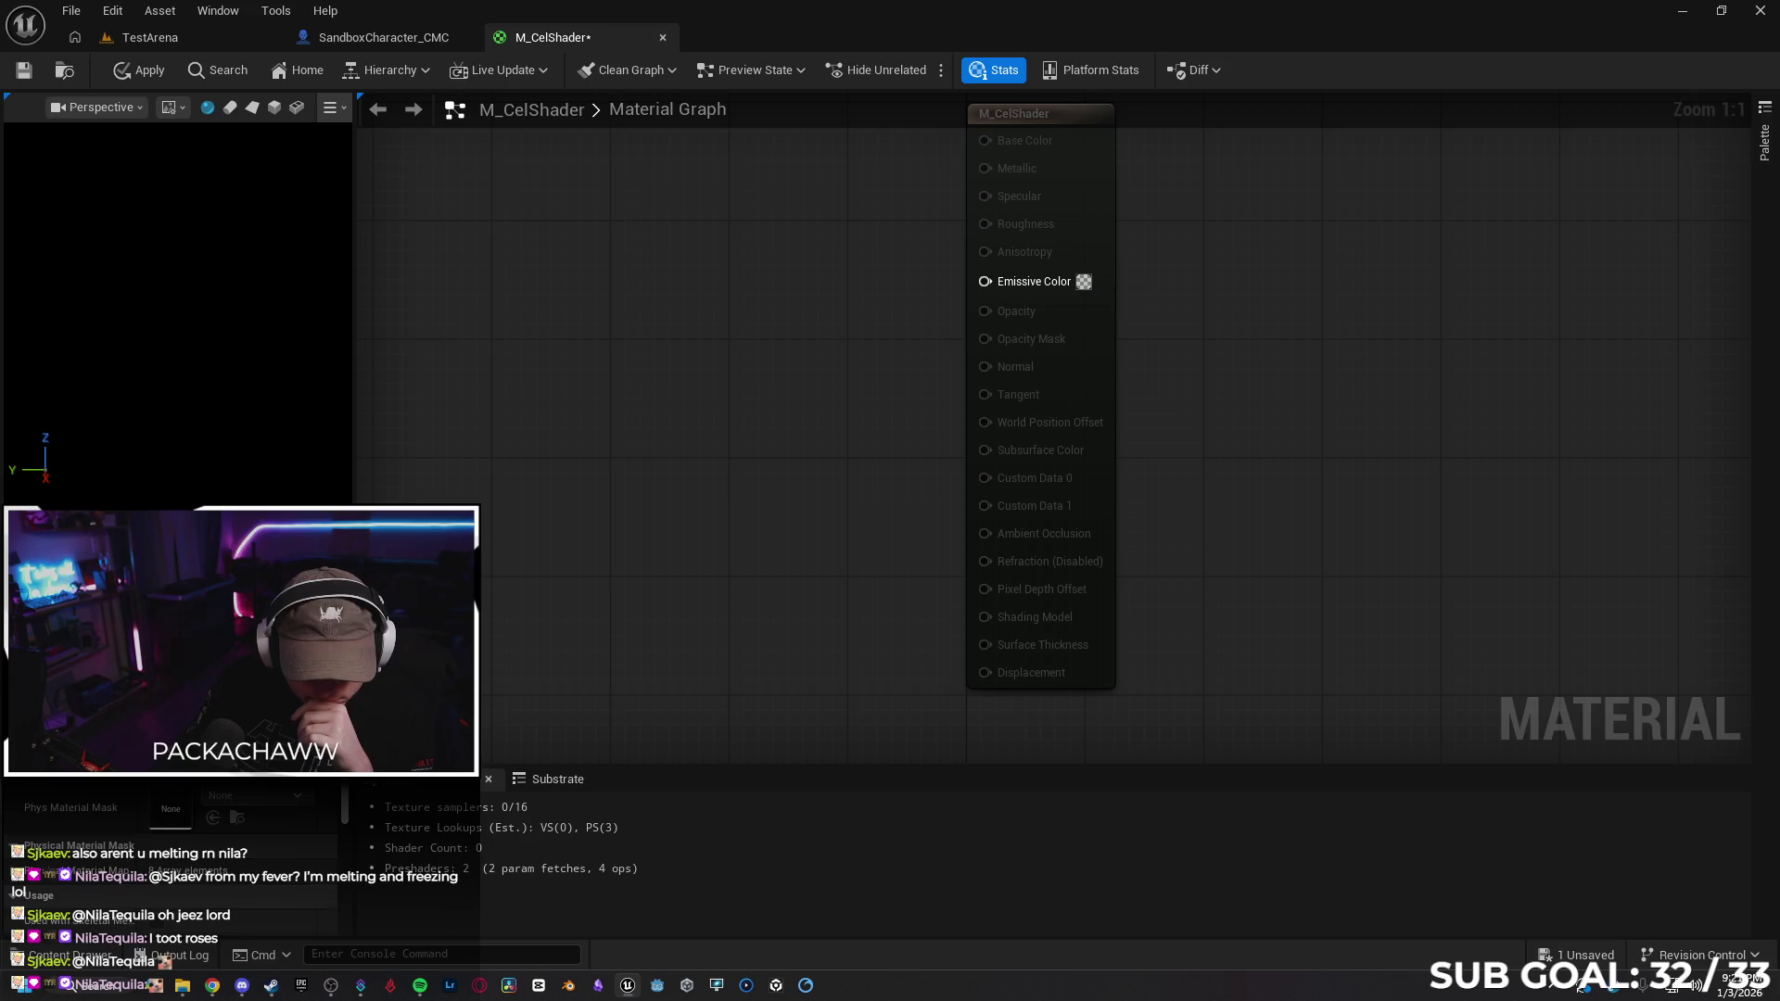
pyautogui.scroll(6, 343, 844)
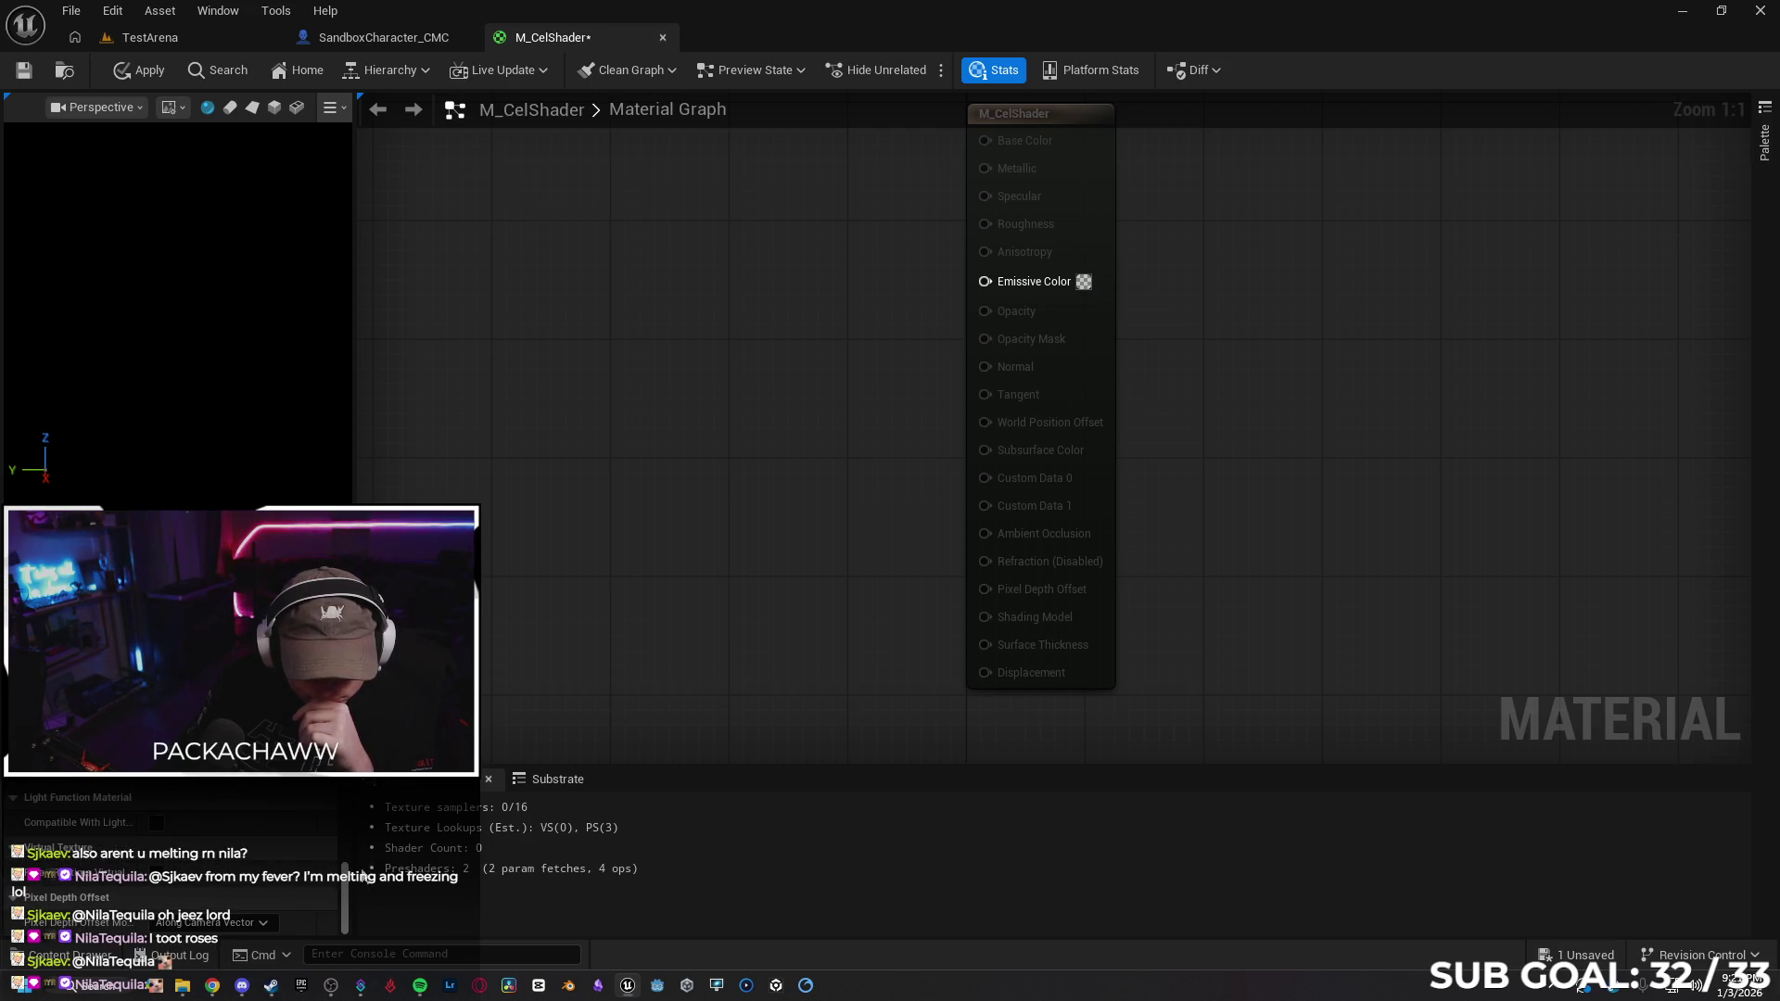
pyautogui.rightClick(600, 320)
pyautogui.write('scenetext')
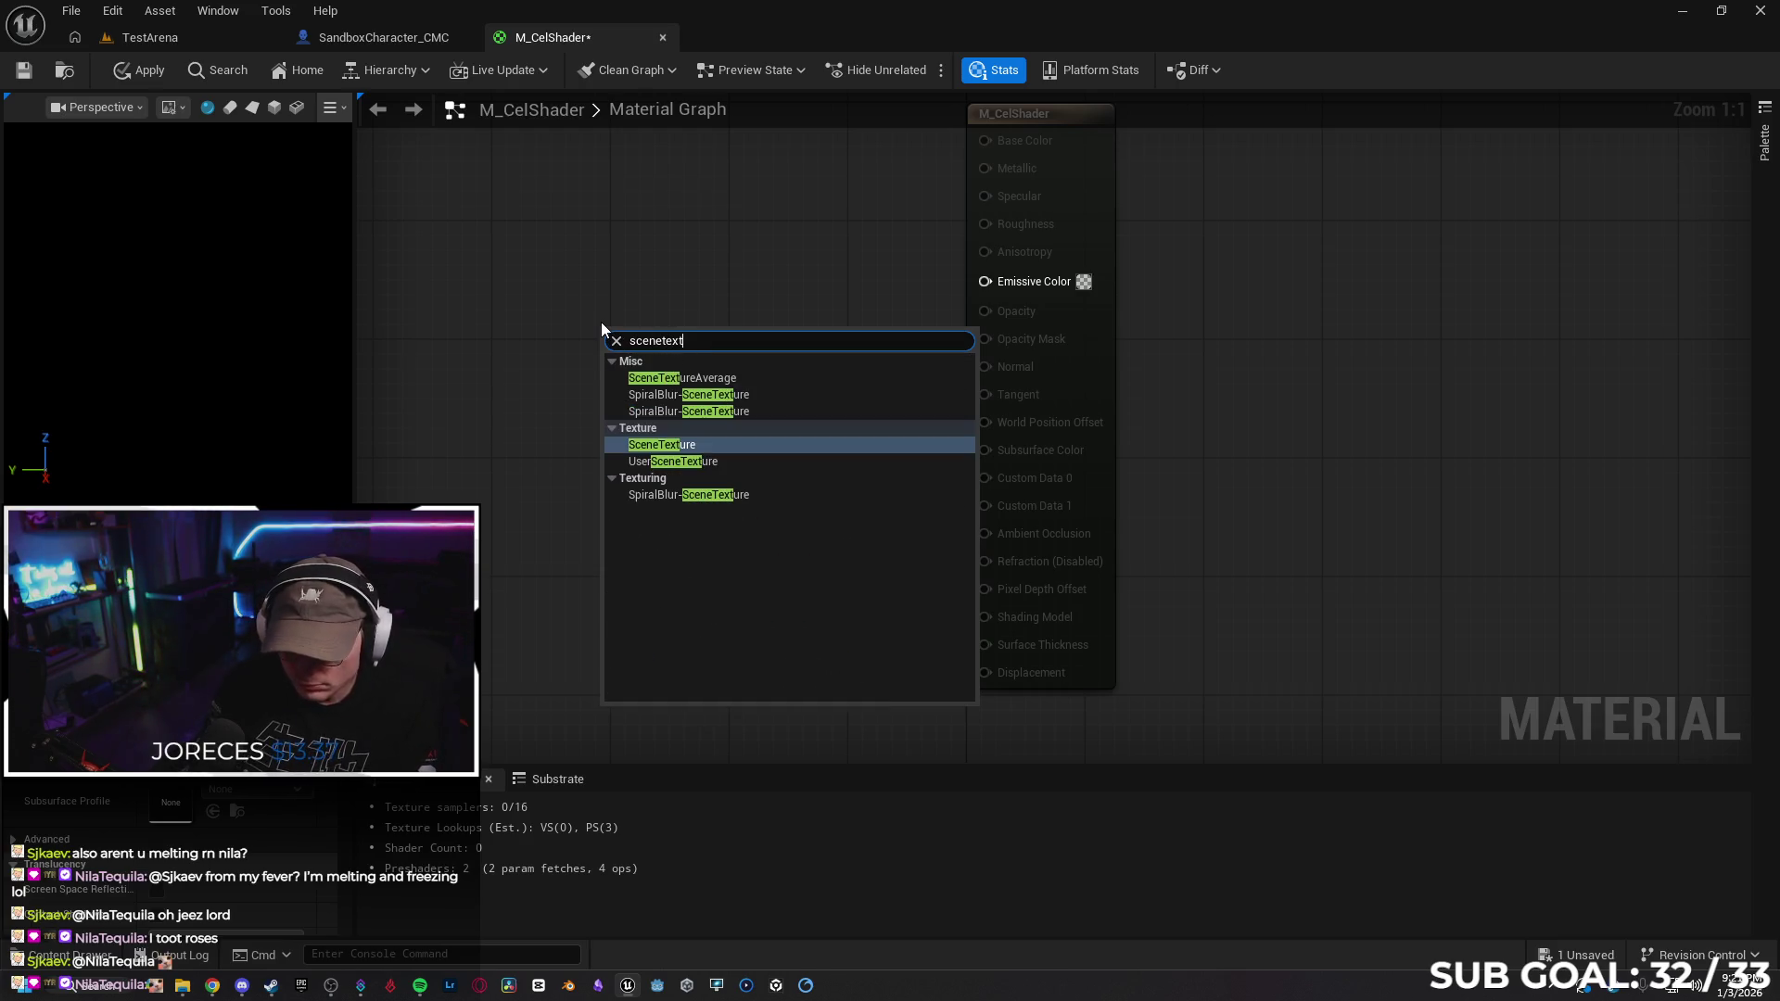
pyautogui.press('Return')
pyautogui.moveTo(691, 341); pyautogui.dragTo(572, 241)
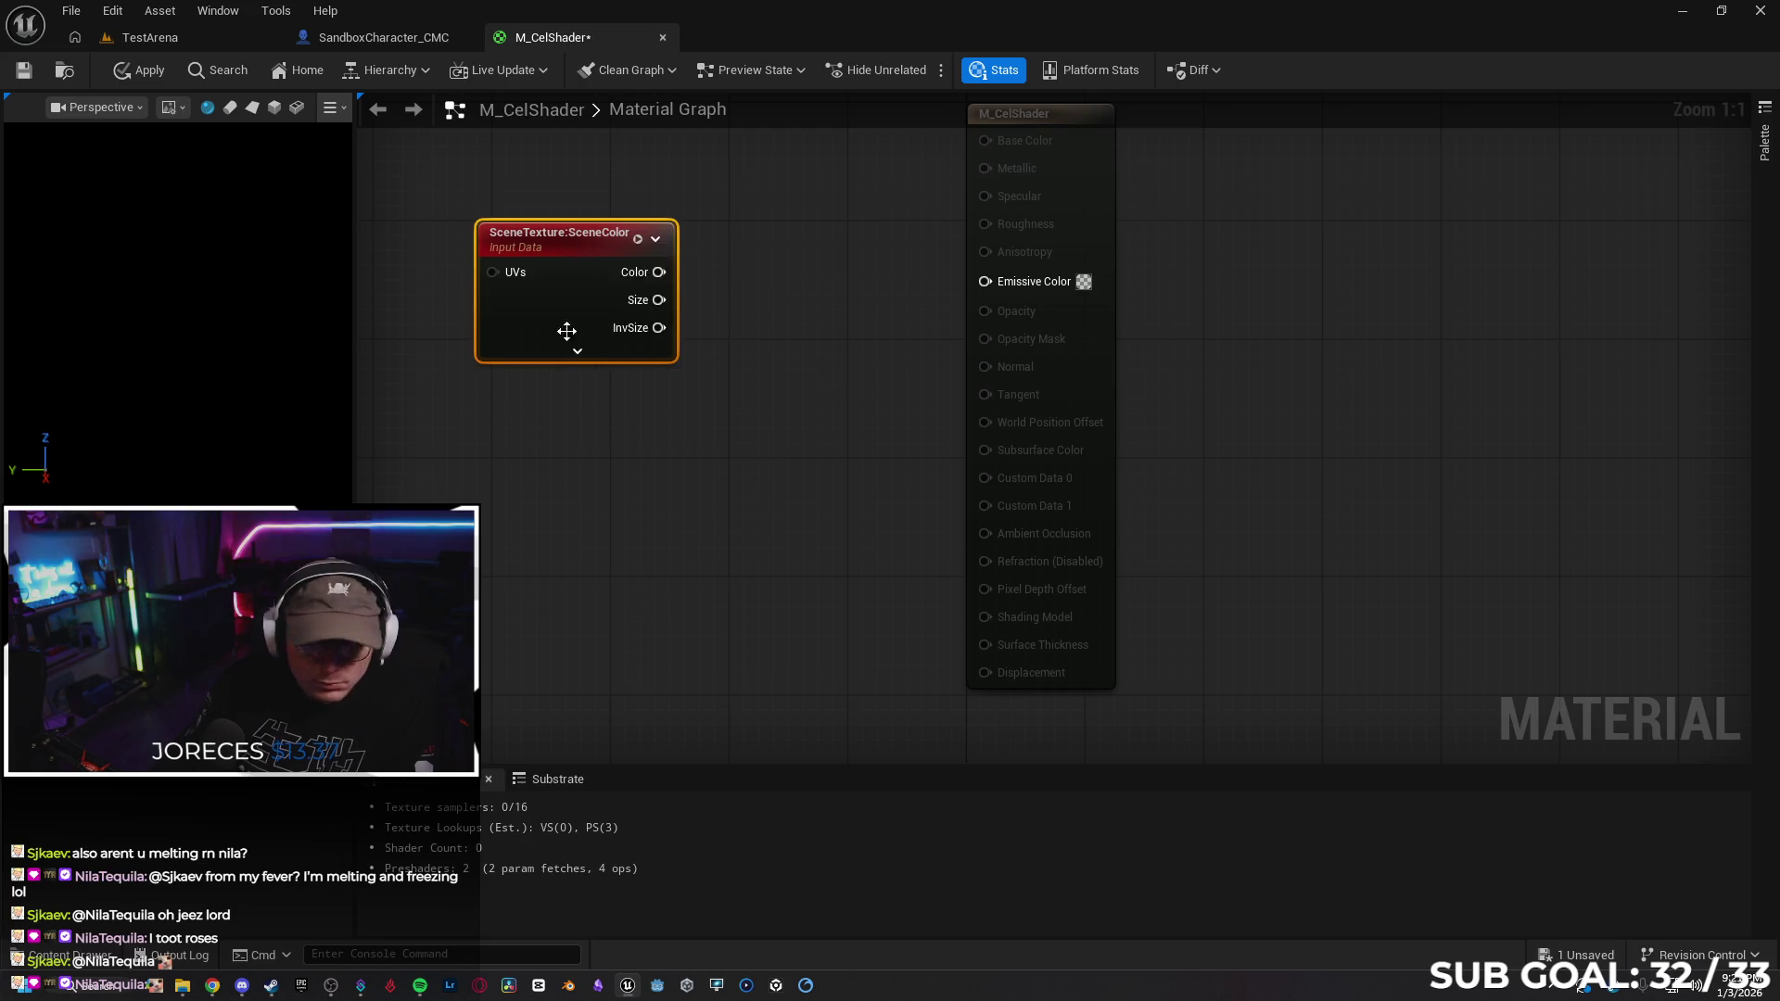
pyautogui.rightClick(519, 453)
pyautogui.write('scene')
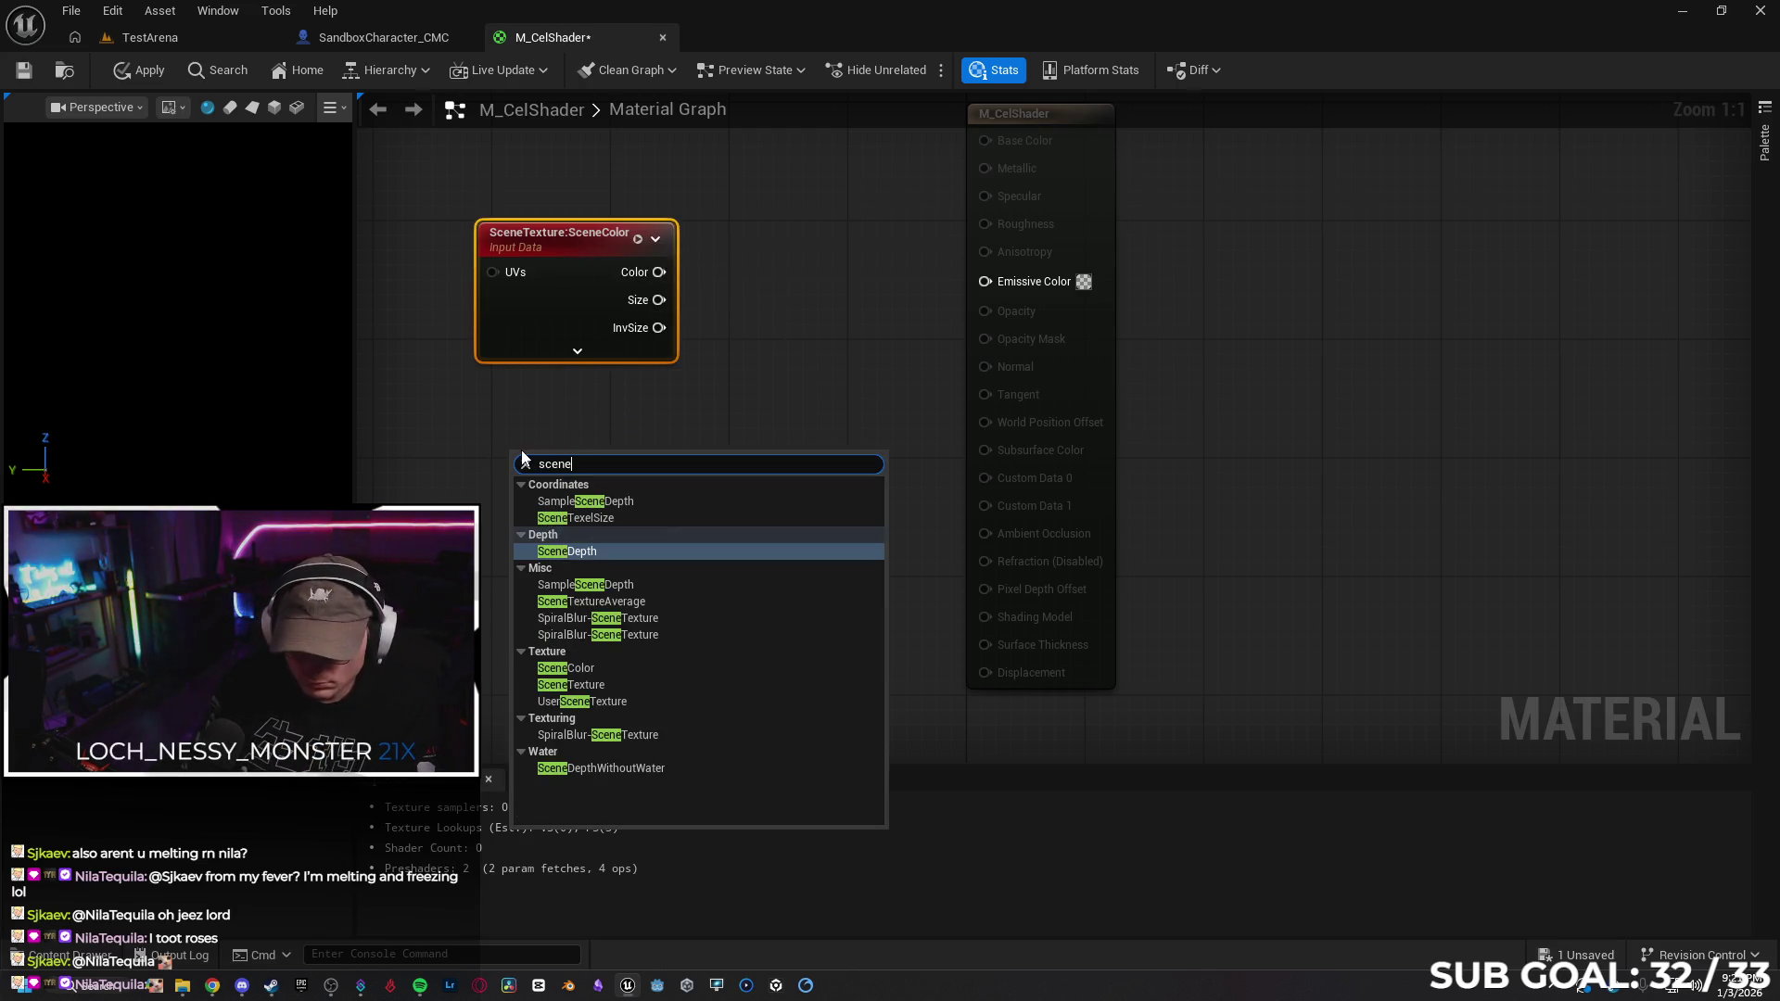
pyautogui.write('t')
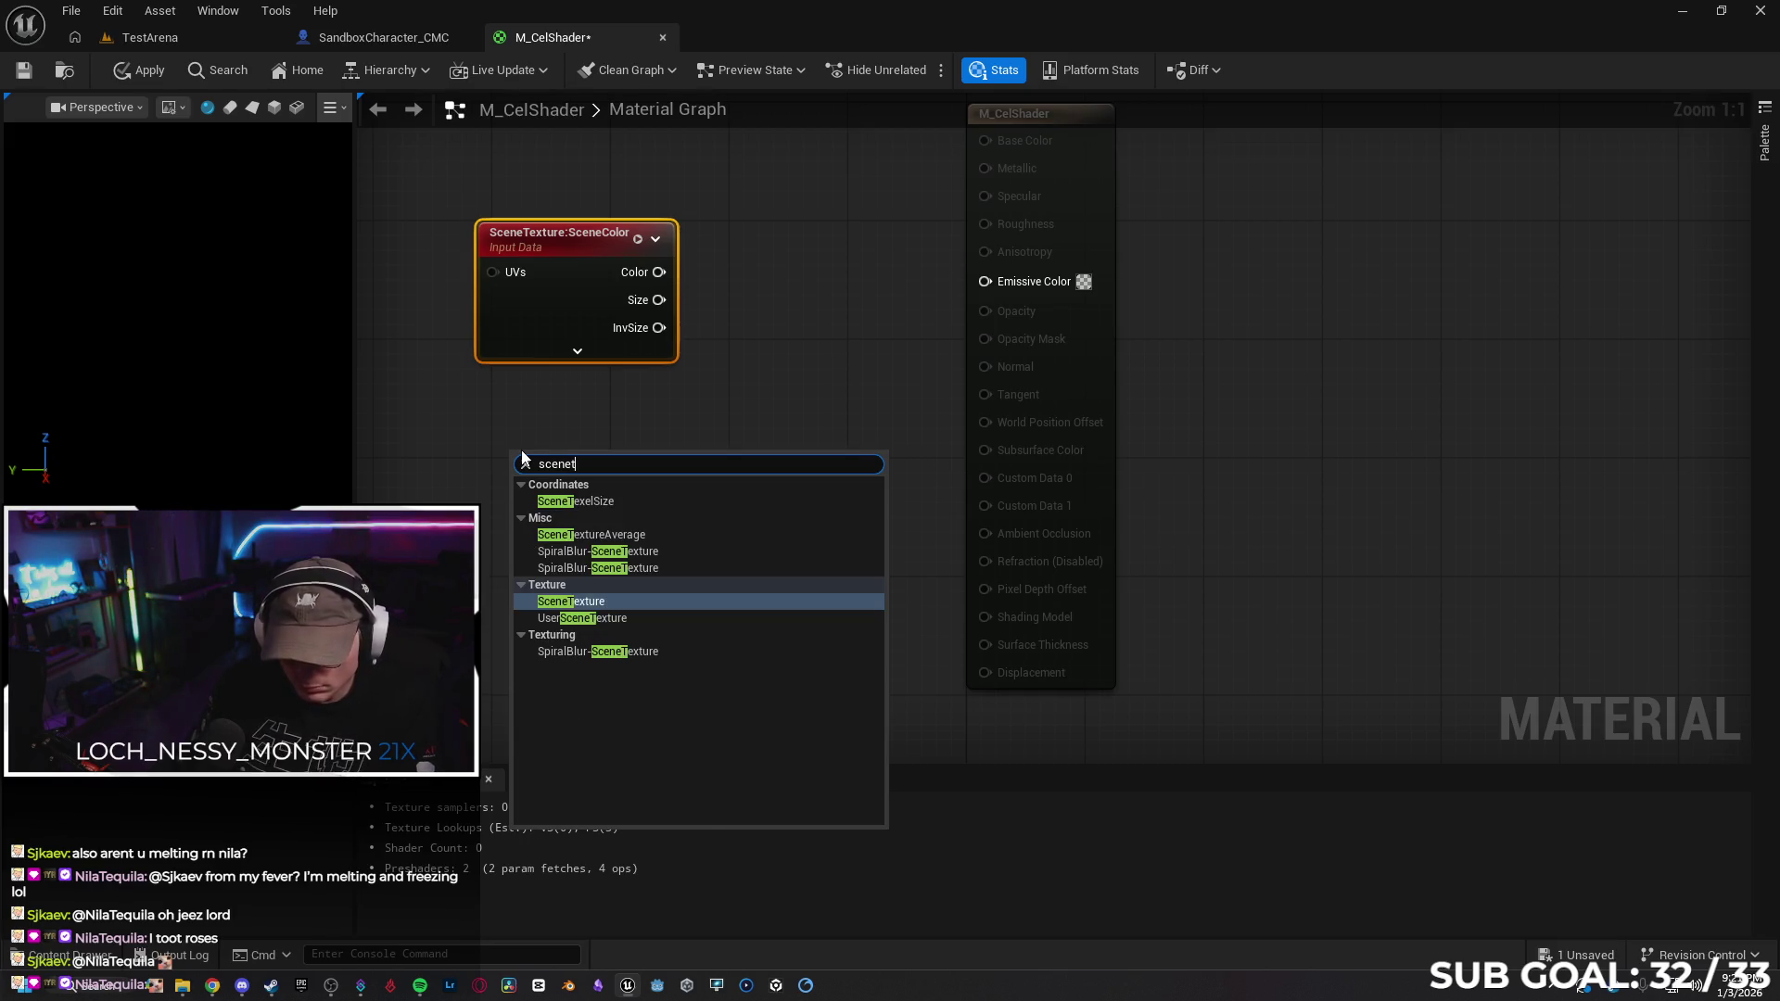
pyautogui.press('Return')
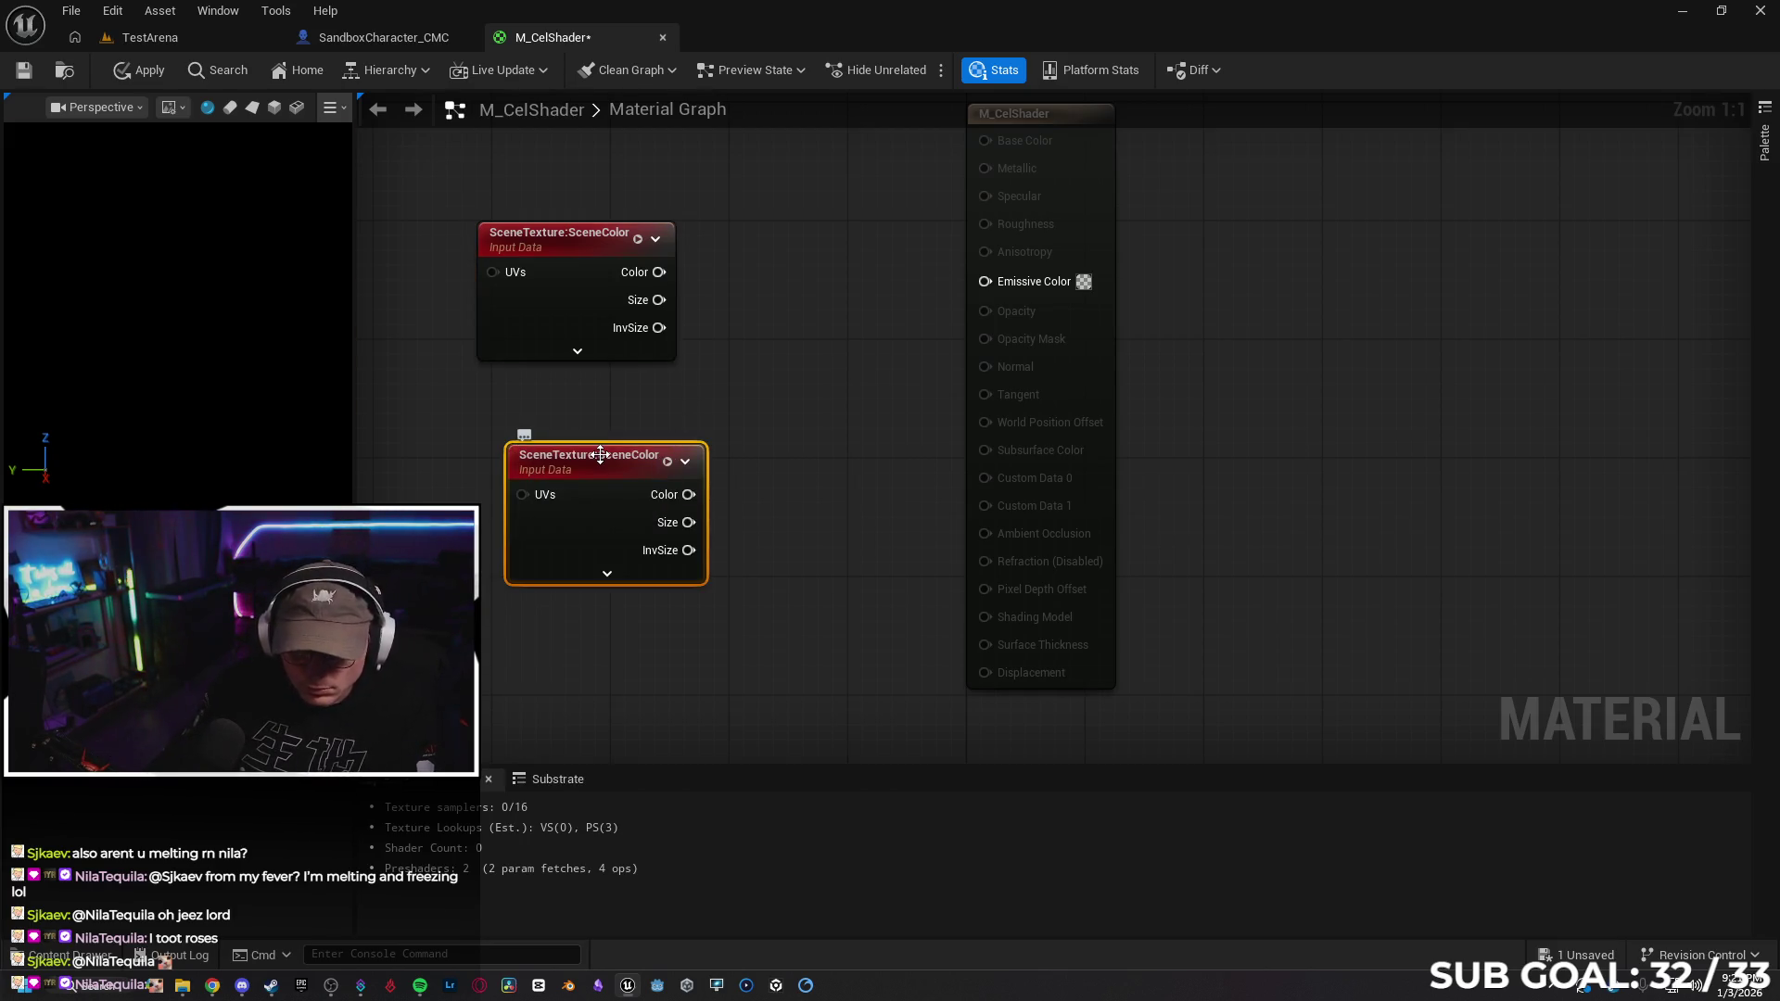
pyautogui.moveTo(596, 434); pyautogui.dragTo(566, 375)
# Set the upper node to PostProcessInput0 and the lower node to DiffuseColor
pyautogui.click(586, 245)
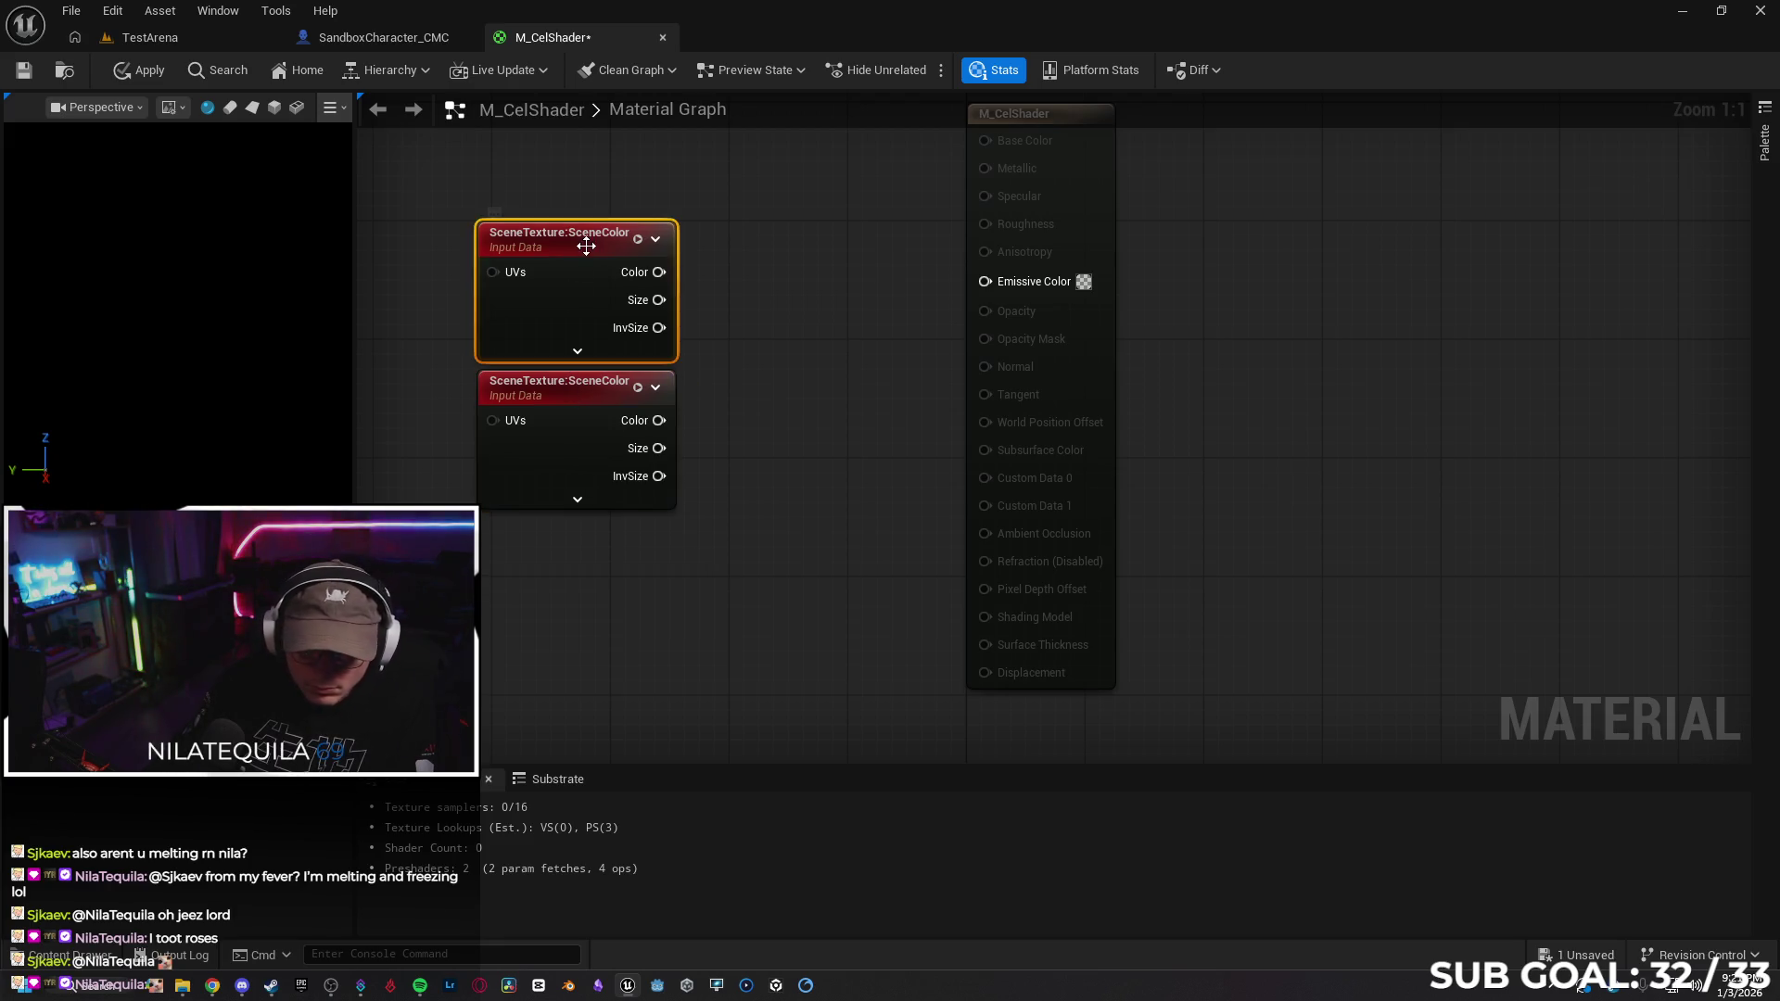
pyautogui.click(231, 524)
pyautogui.click(213, 460)
pyautogui.click(582, 395)
pyautogui.click(231, 524)
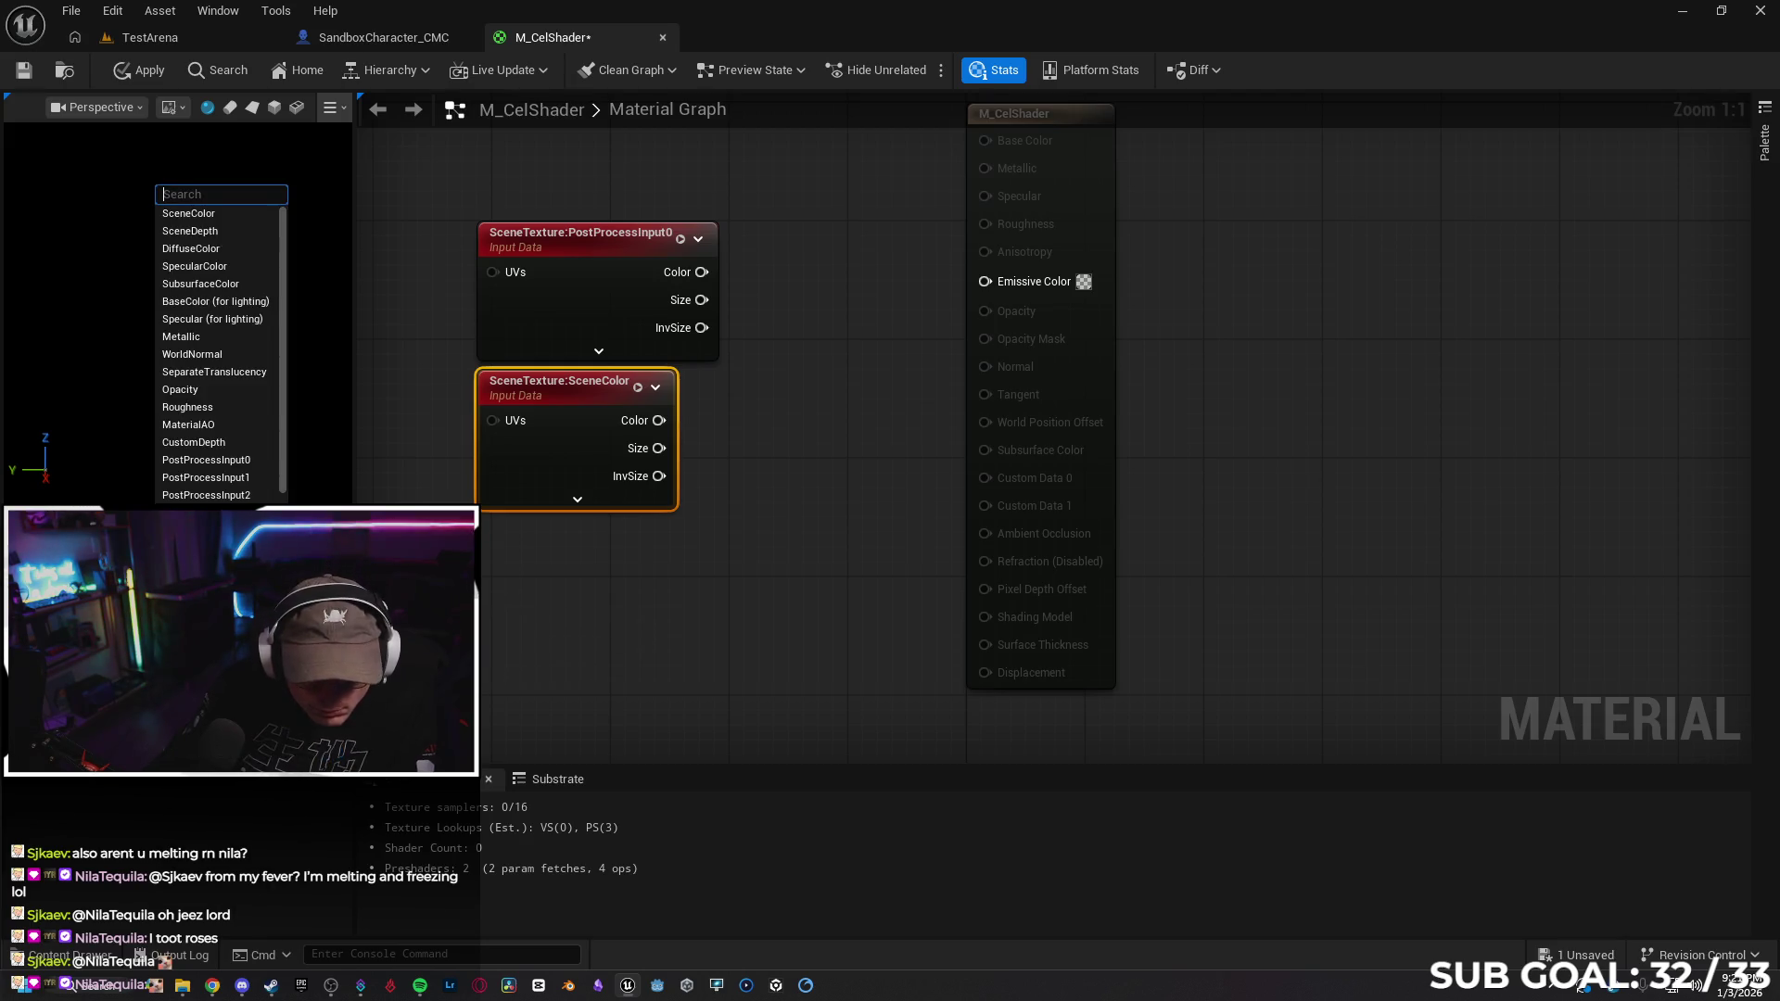
pyautogui.click(237, 249)
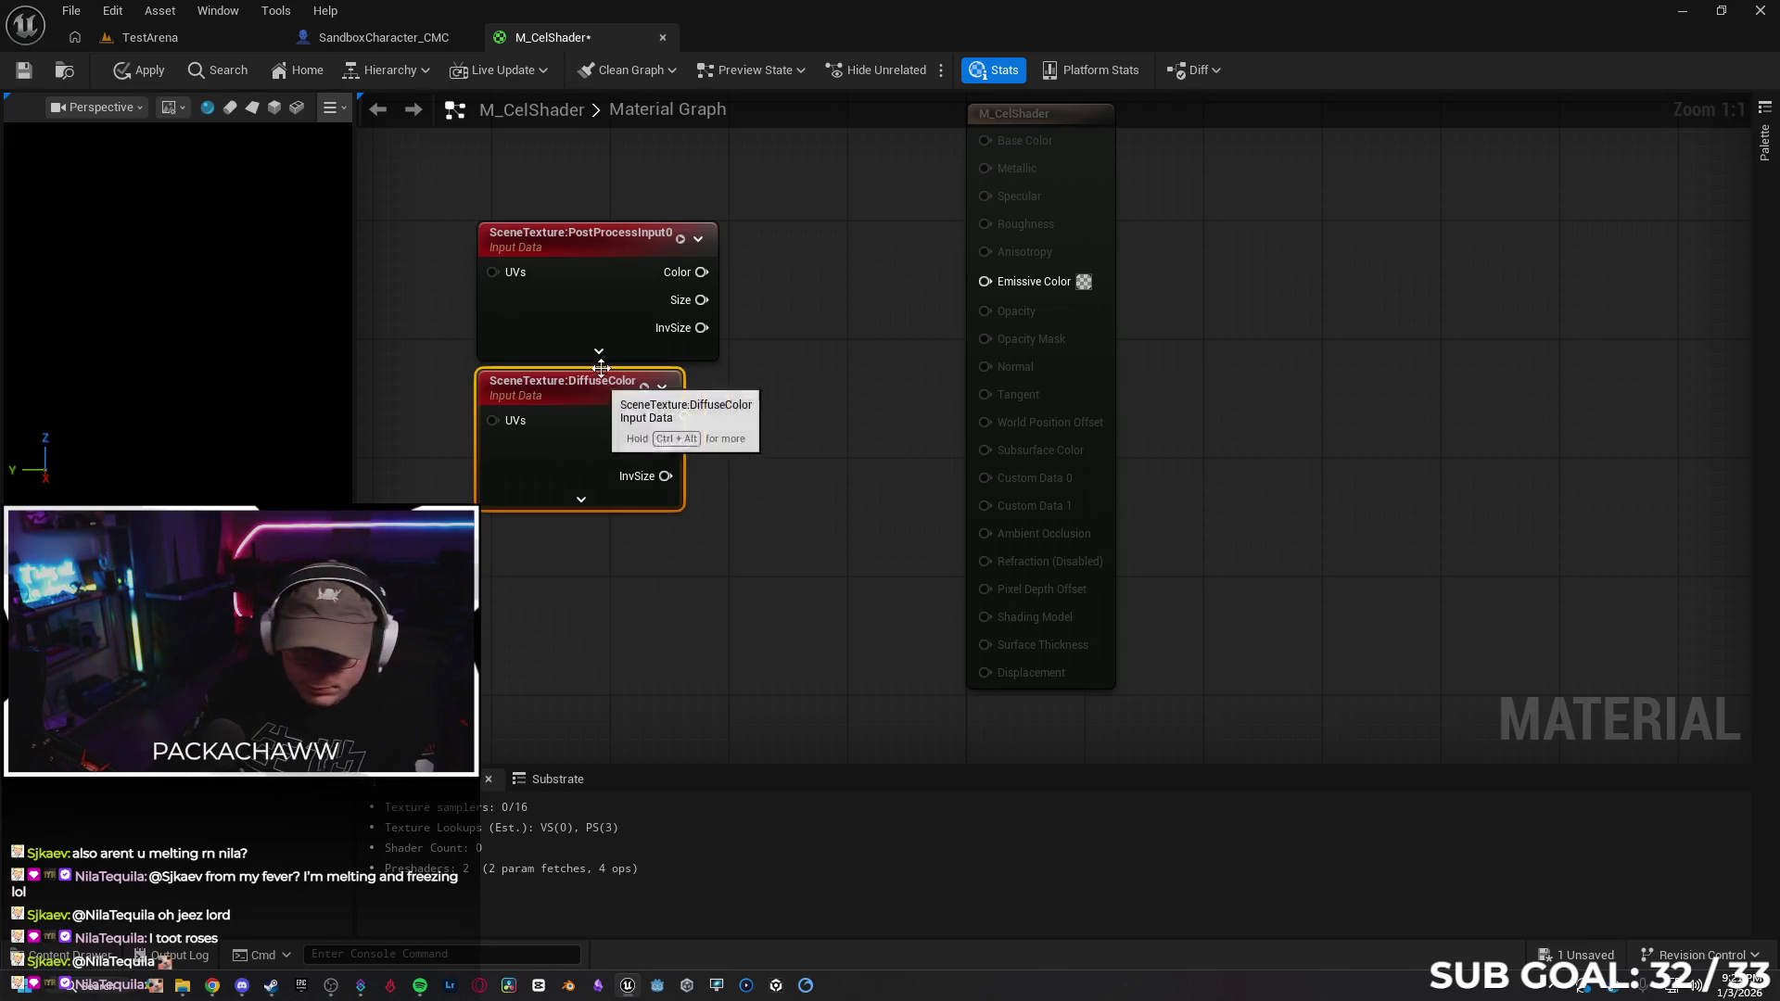
# Move both scene texture nodes further left in the graph
pyautogui.moveTo(818, 466)
pyautogui.mouseDown()
pyautogui.moveTo(667, 342)
pyautogui.moveTo(529, 302)
pyautogui.moveTo(441, 300)
pyautogui.mouseUp()
pyautogui.scroll(-3, 832, 406)
pyautogui.moveTo(607, 374); pyautogui.dragTo(800, 377)
pyautogui.moveTo(612, 301); pyautogui.dragTo(514, 306)
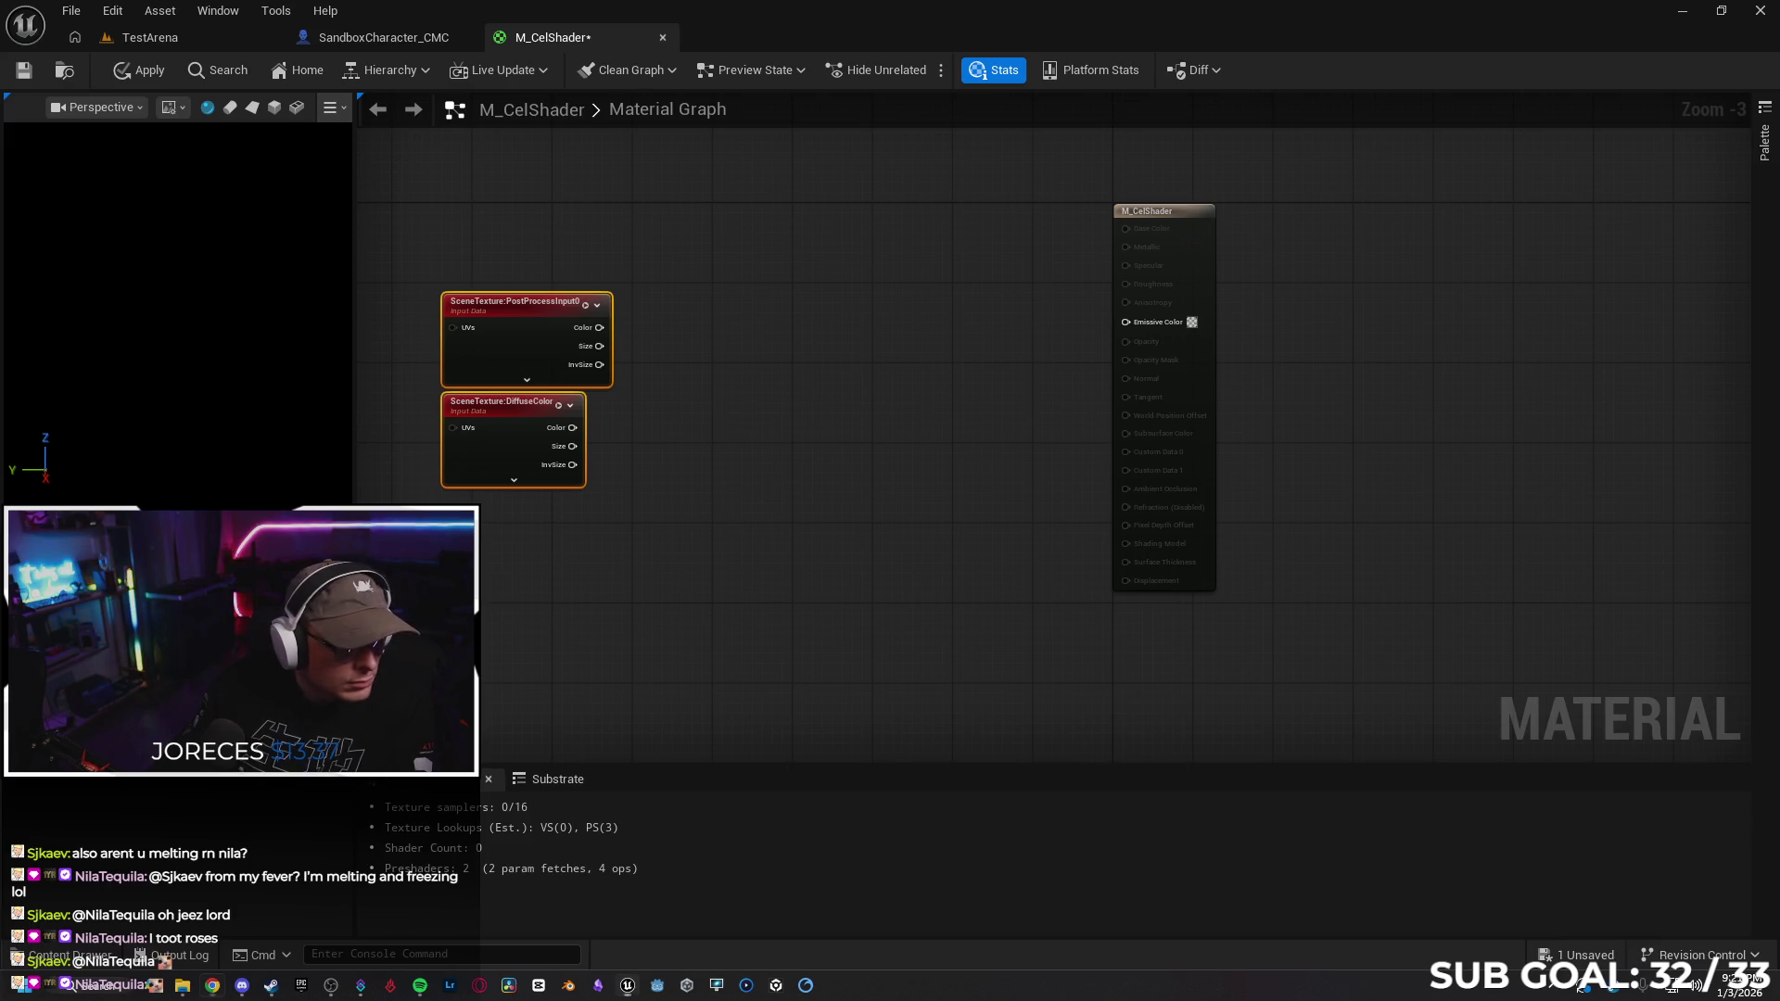
# Add a Desaturation node after each SceneTexture's Color output
pyautogui.moveTo(600, 327); pyautogui.dragTo(681, 326)
pyautogui.write('desat')
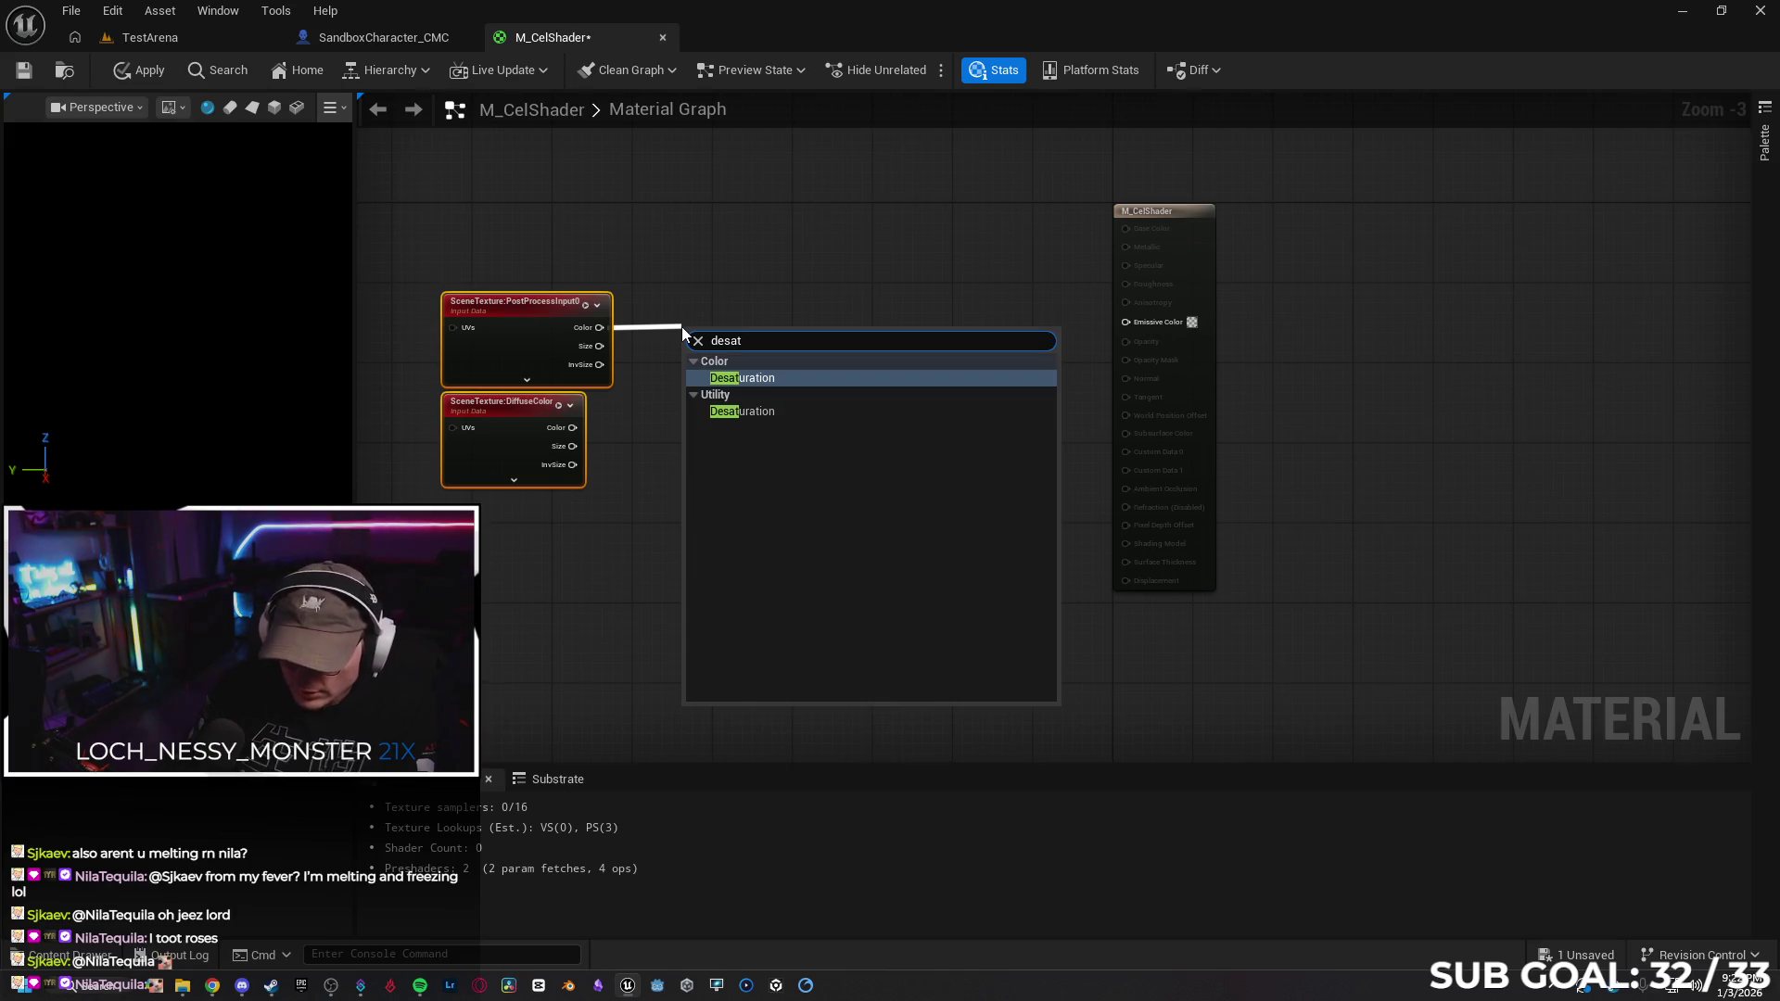
pyautogui.press('Return')
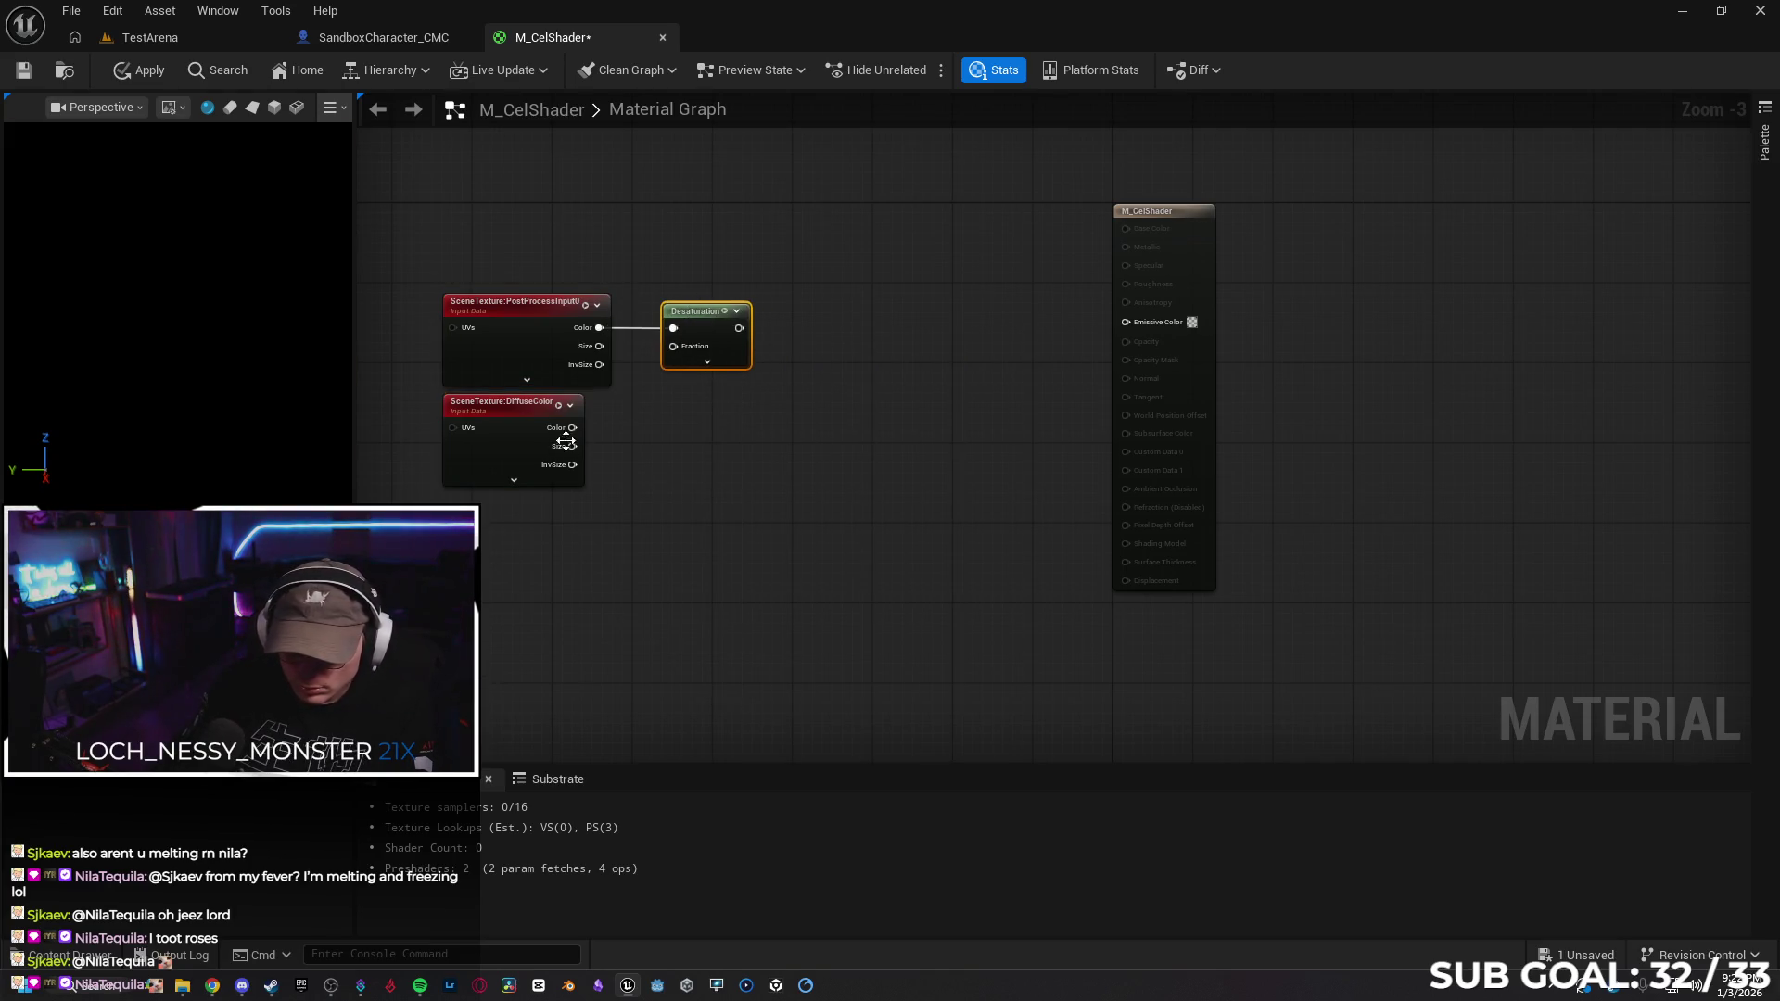
pyautogui.moveTo(572, 427)
pyautogui.mouseDown()
pyautogui.moveTo(682, 429)
pyautogui.moveTo(662, 434)
pyautogui.mouseUp()
pyautogui.write('desat')
pyautogui.press('Return')
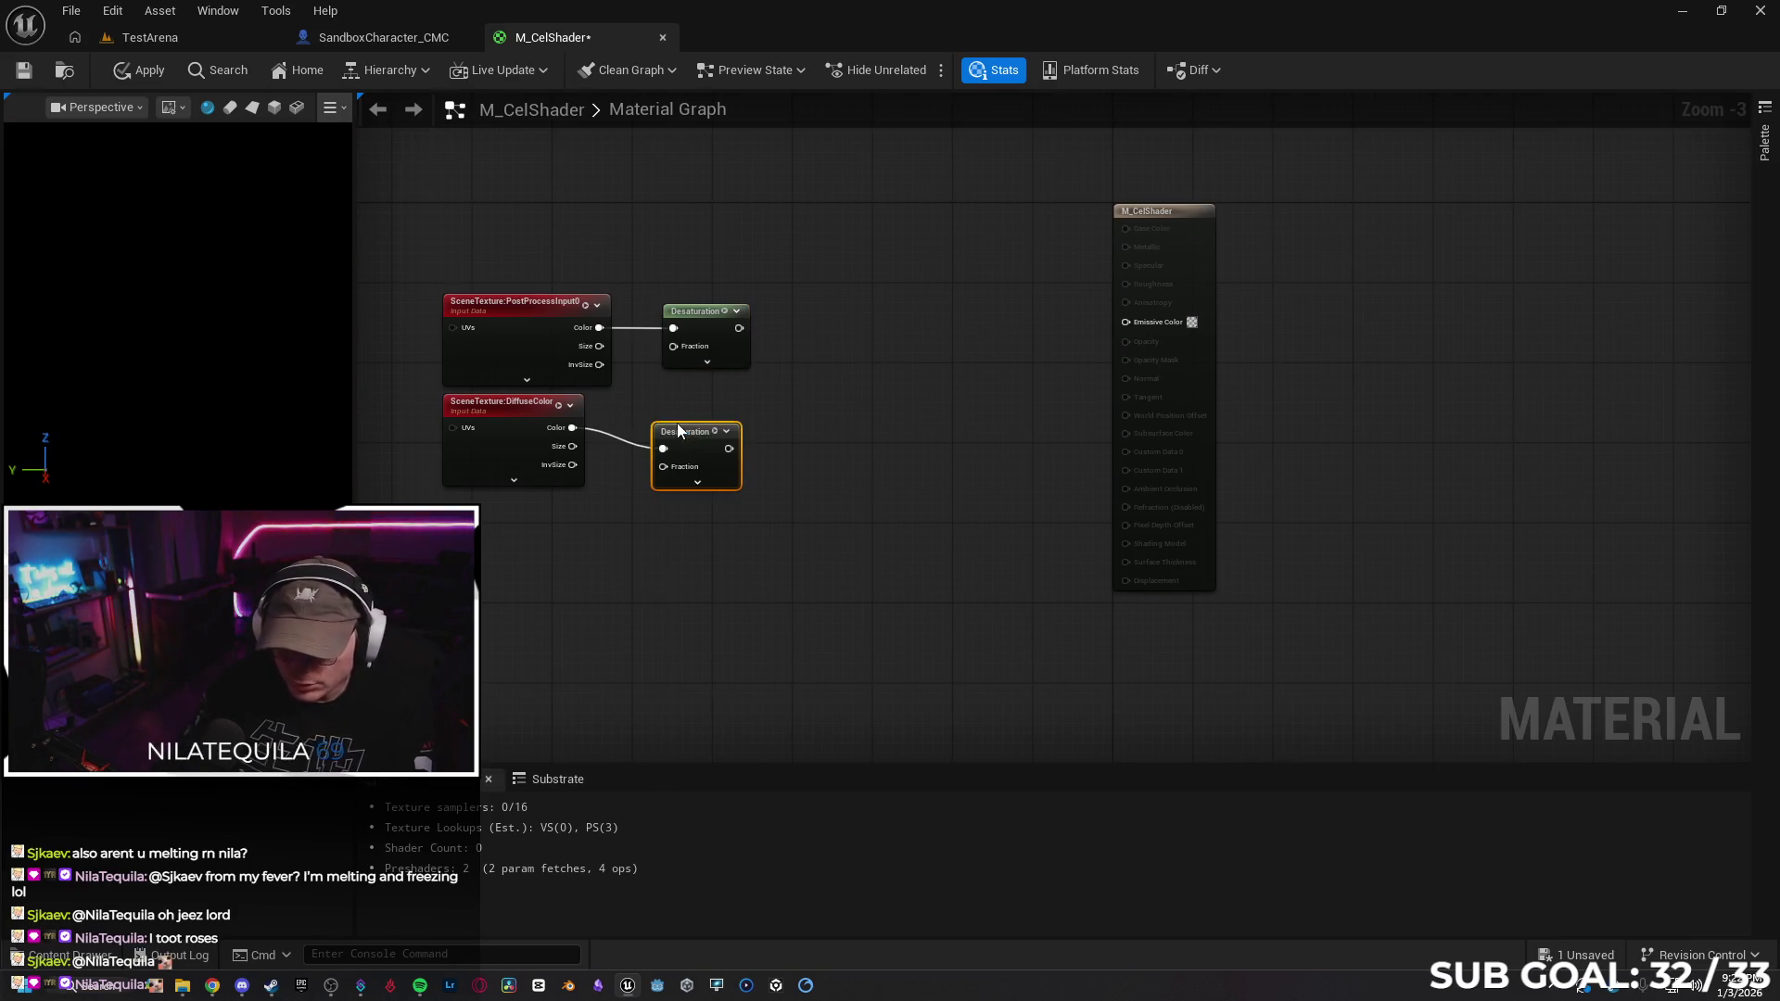
pyautogui.moveTo(696, 433); pyautogui.dragTo(714, 419)
# Divide the upper Desaturation result (A) by the lower one (B)
pyautogui.moveTo(739, 327); pyautogui.dragTo(811, 339)
pyautogui.write('divide')
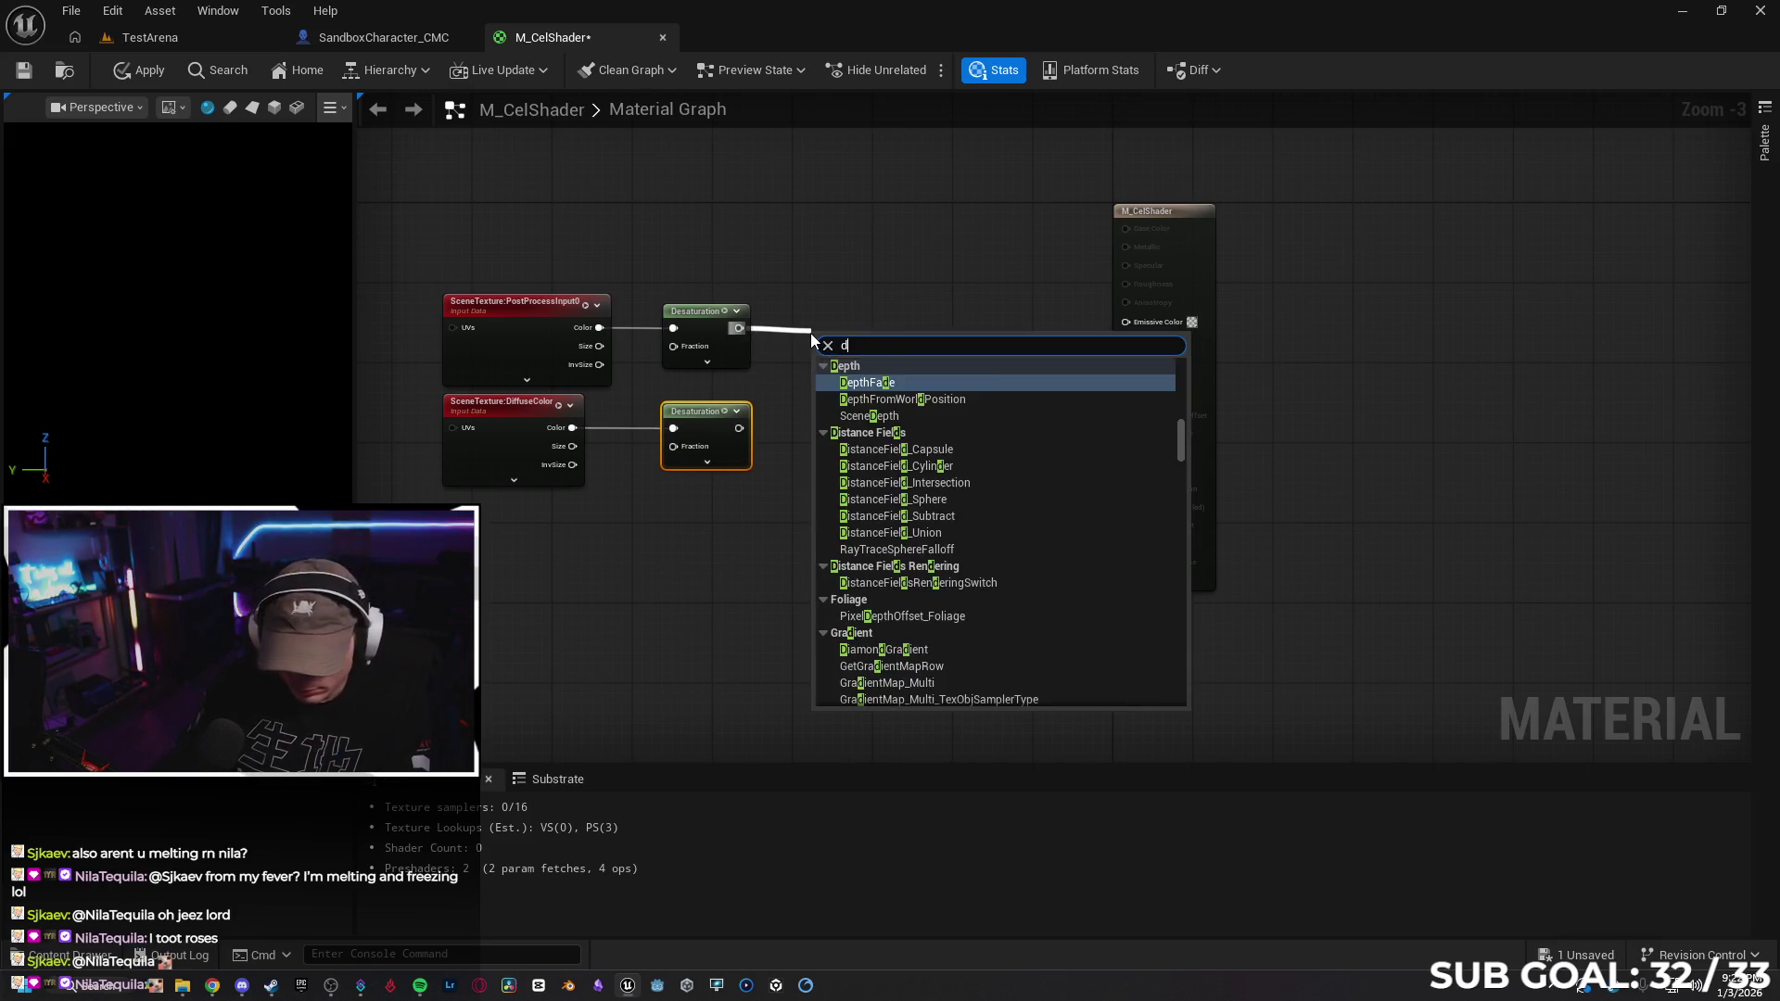
pyautogui.press('Return')
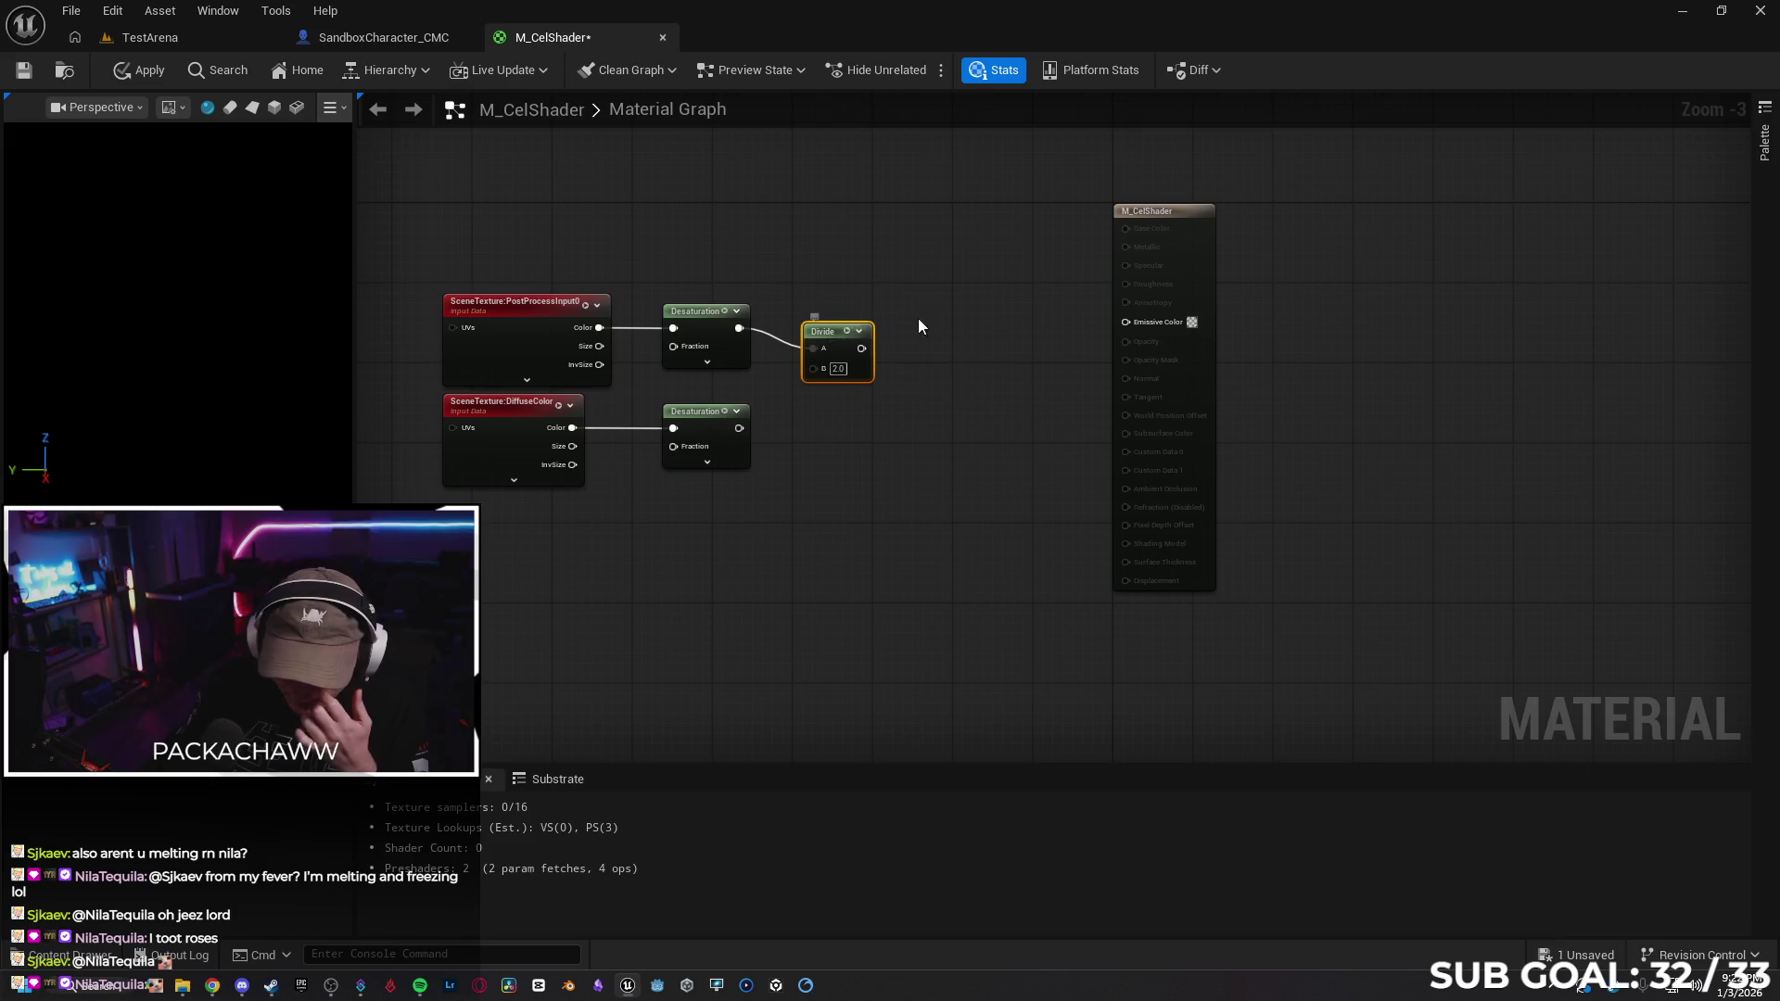
pyautogui.moveTo(828, 345); pyautogui.dragTo(838, 324)
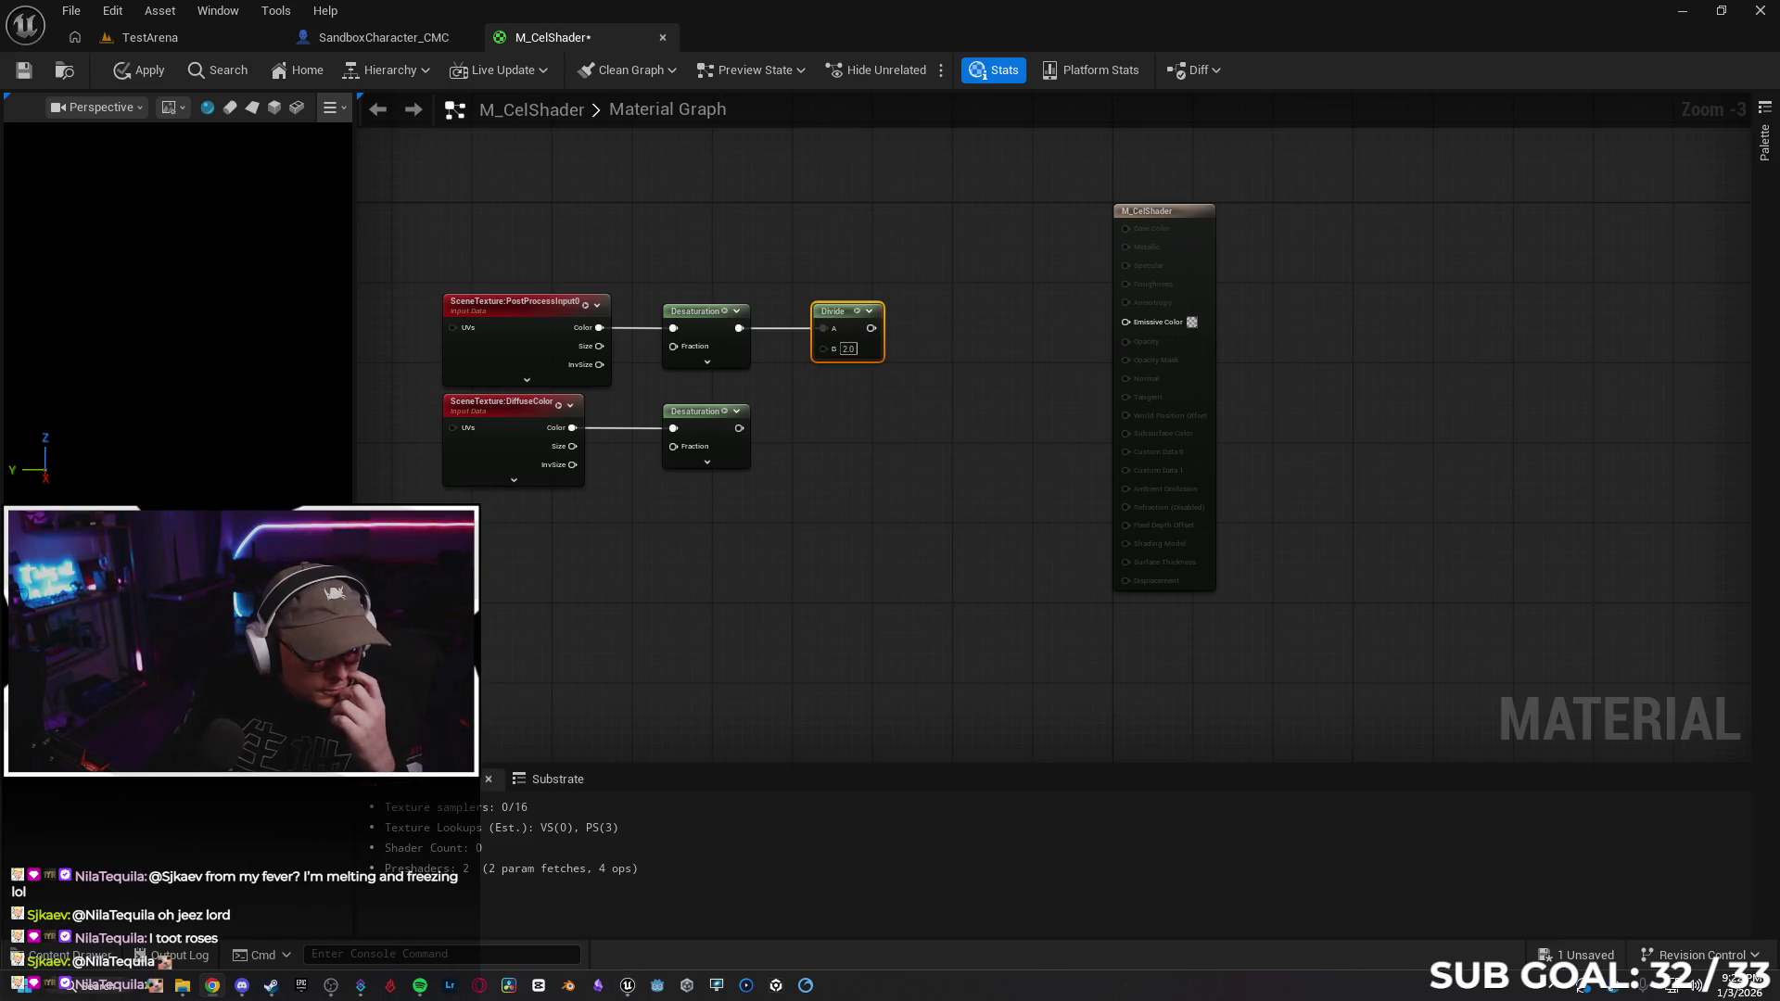
pyautogui.moveTo(739, 427)
pyautogui.mouseDown()
pyautogui.moveTo(820, 353)
pyautogui.moveTo(907, 332)
pyautogui.mouseUp()
# Add a Clamp (Min 0.0, Max 1.0) after Divide and shift the chain left
pyautogui.write('clamo')
pyautogui.press('BackSpace')
pyautogui.press('Return')
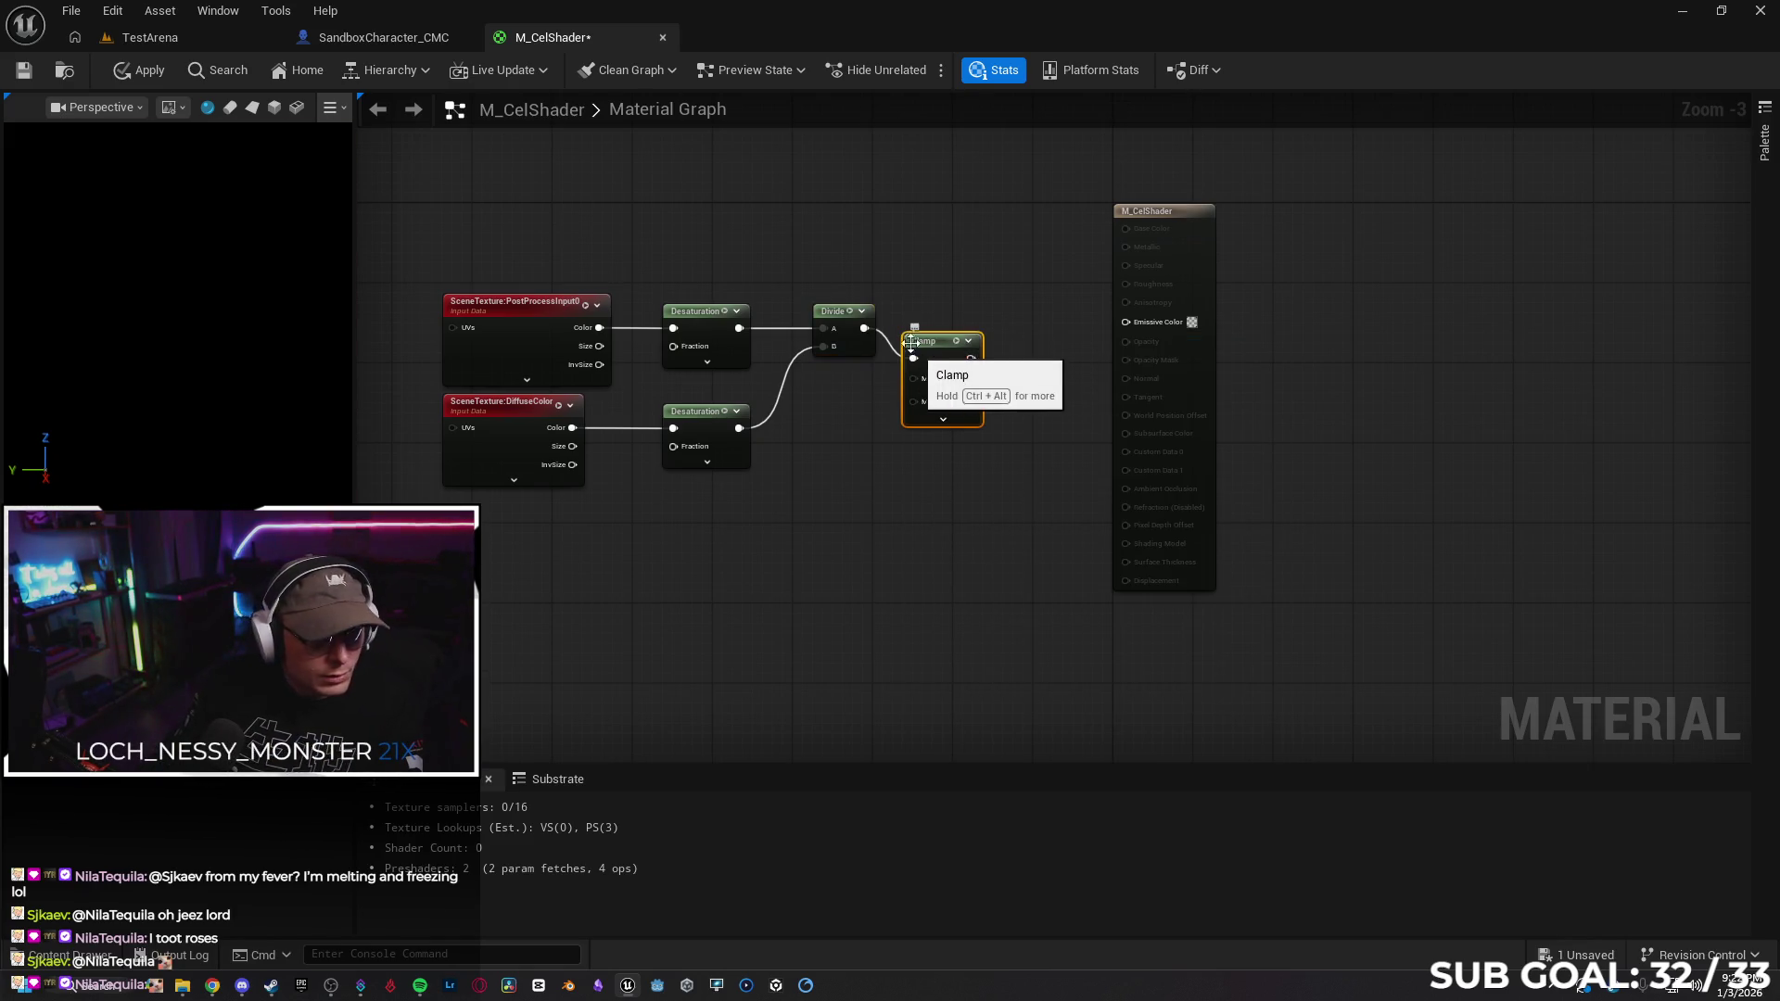
pyautogui.moveTo(958, 335); pyautogui.dragTo(976, 306)
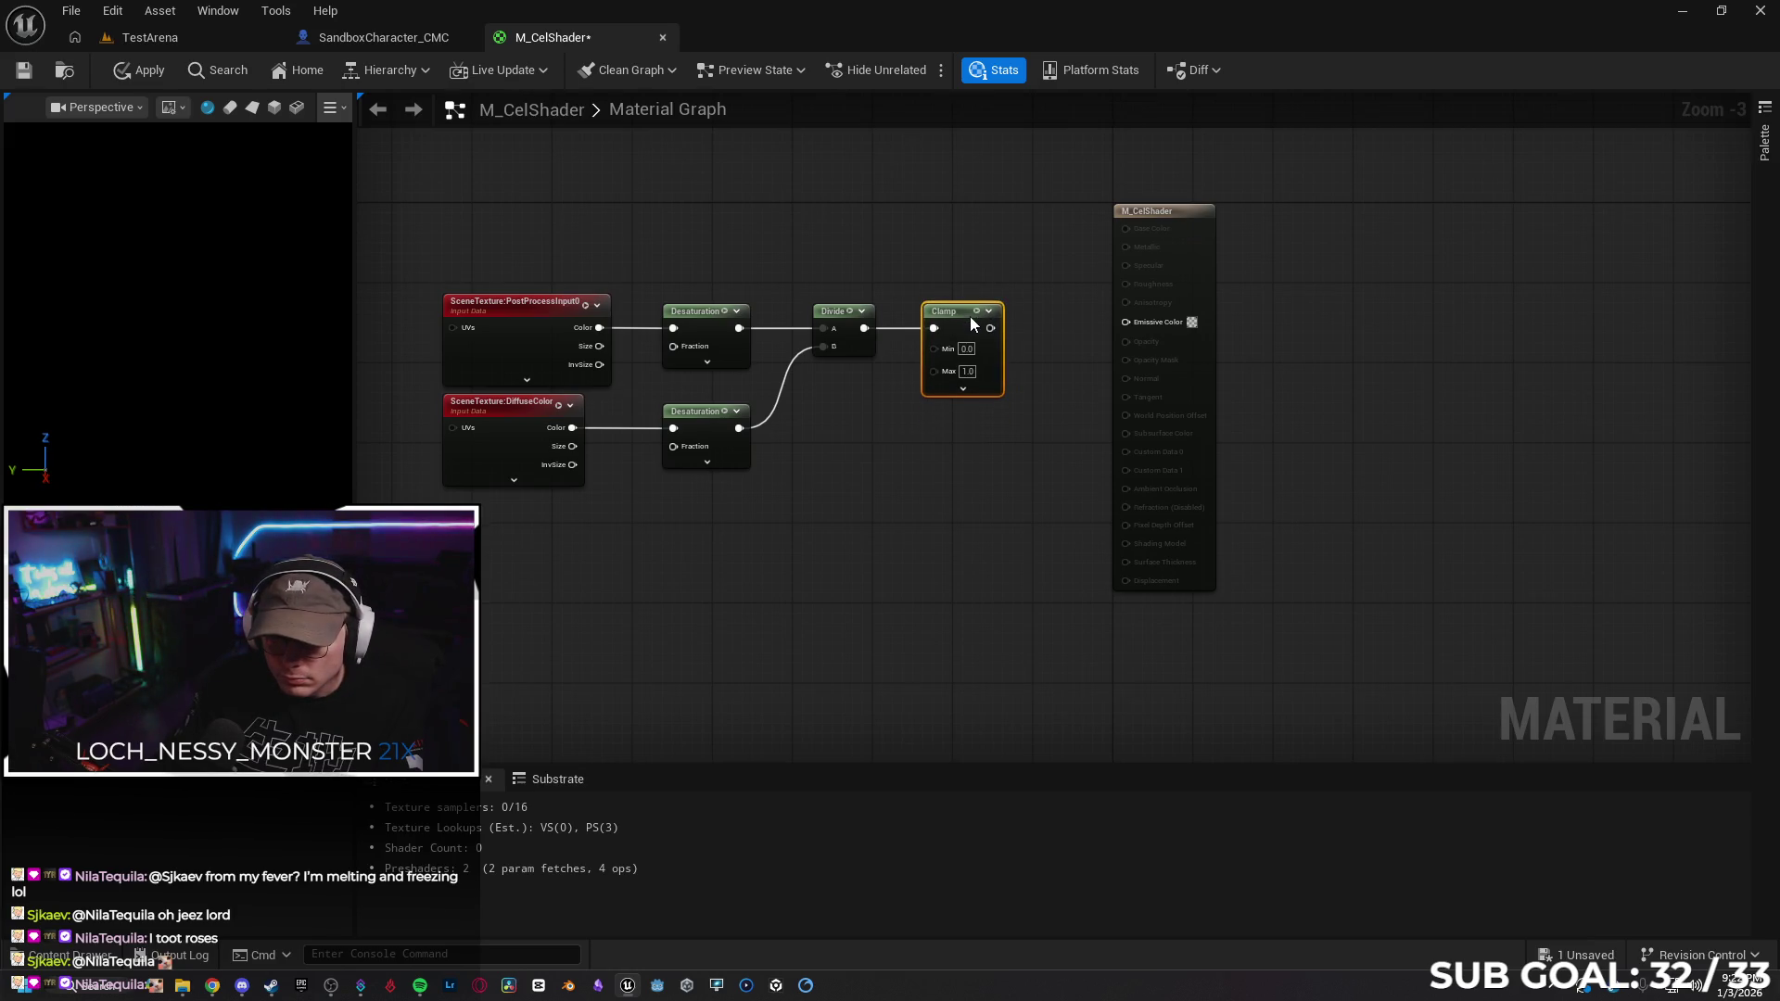
pyautogui.moveTo(932, 468); pyautogui.dragTo(425, 281)
pyautogui.moveTo(953, 310); pyautogui.dragTo(752, 309)
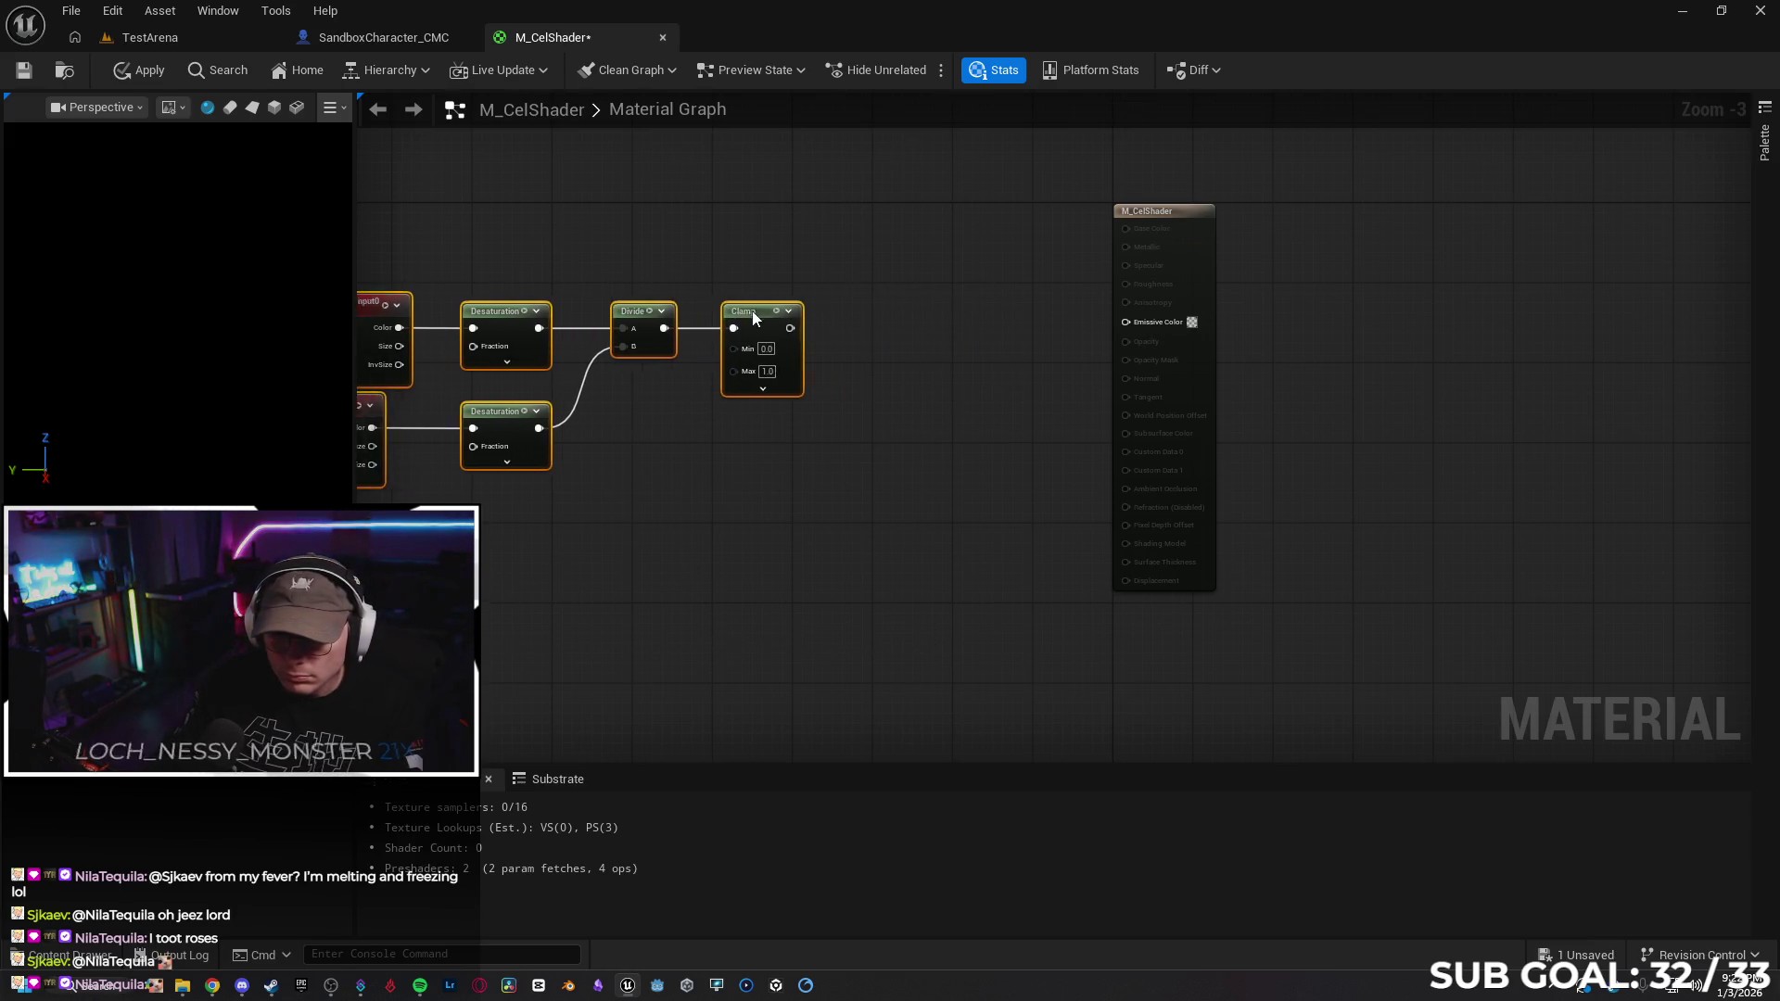
pyautogui.press('Home')
pyautogui.click(582, 513)
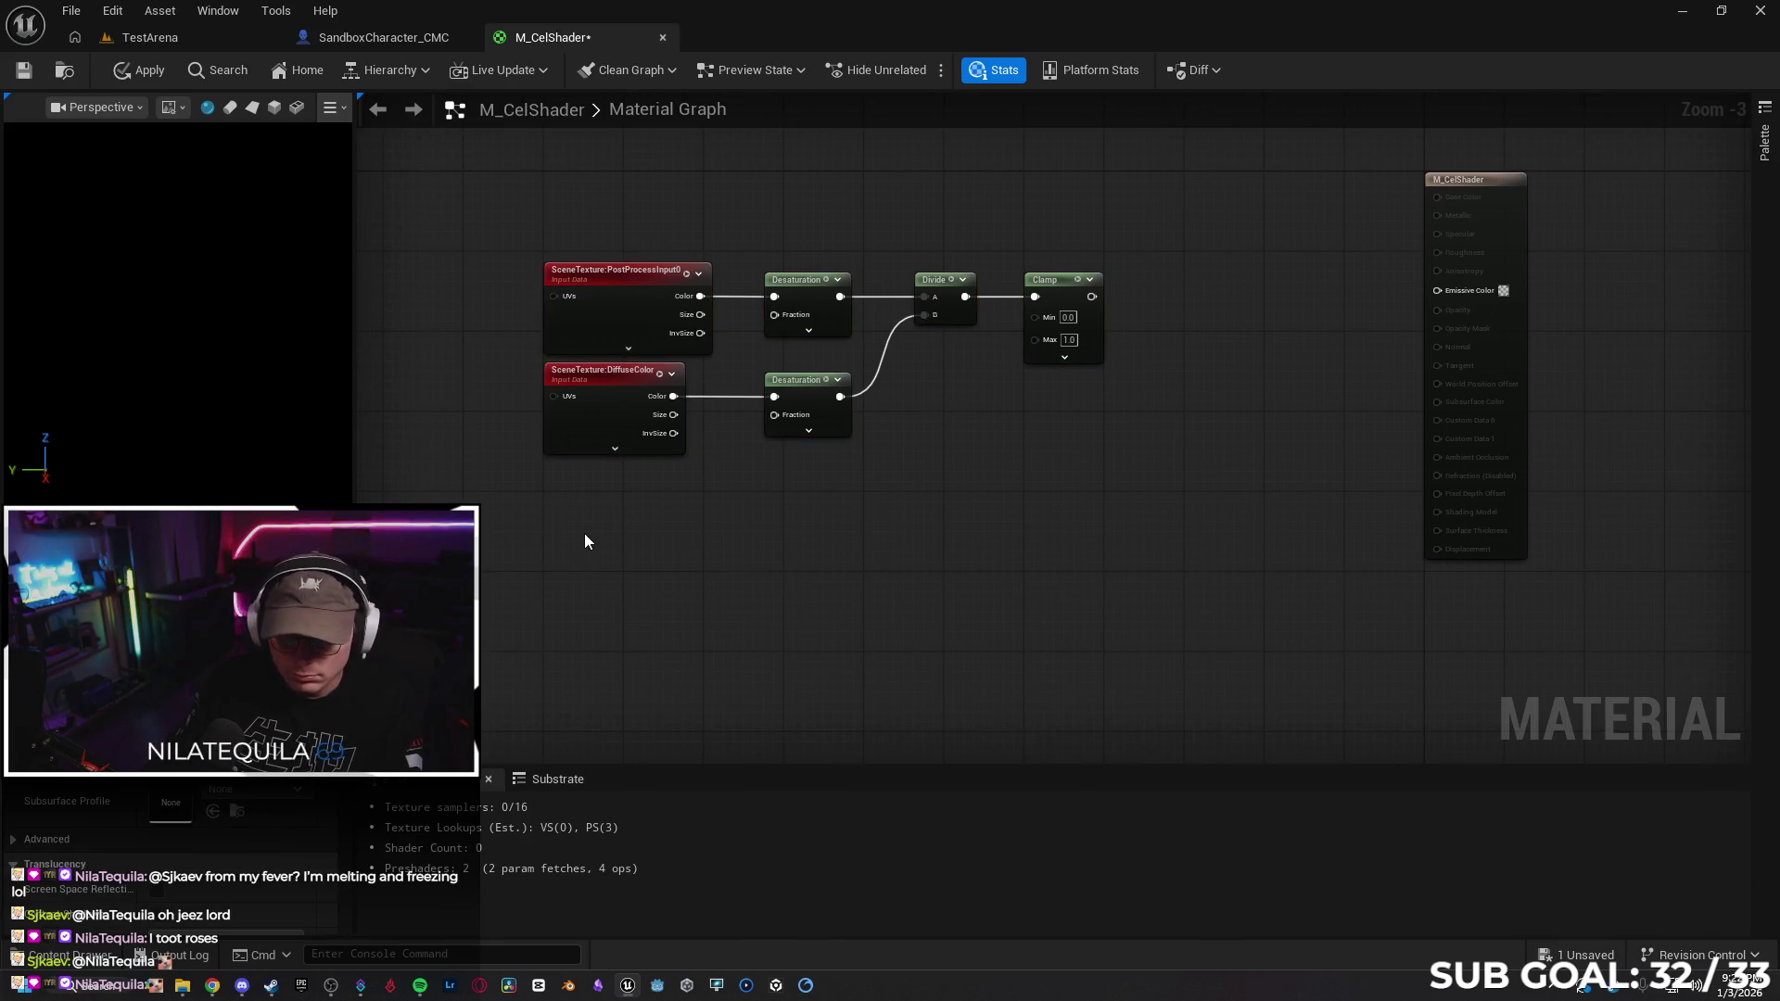
# Duplicate the DiffuseColor SceneTexture node and place the copy below the others
pyautogui.rightClick(559, 548)
pyautogui.click(583, 422)
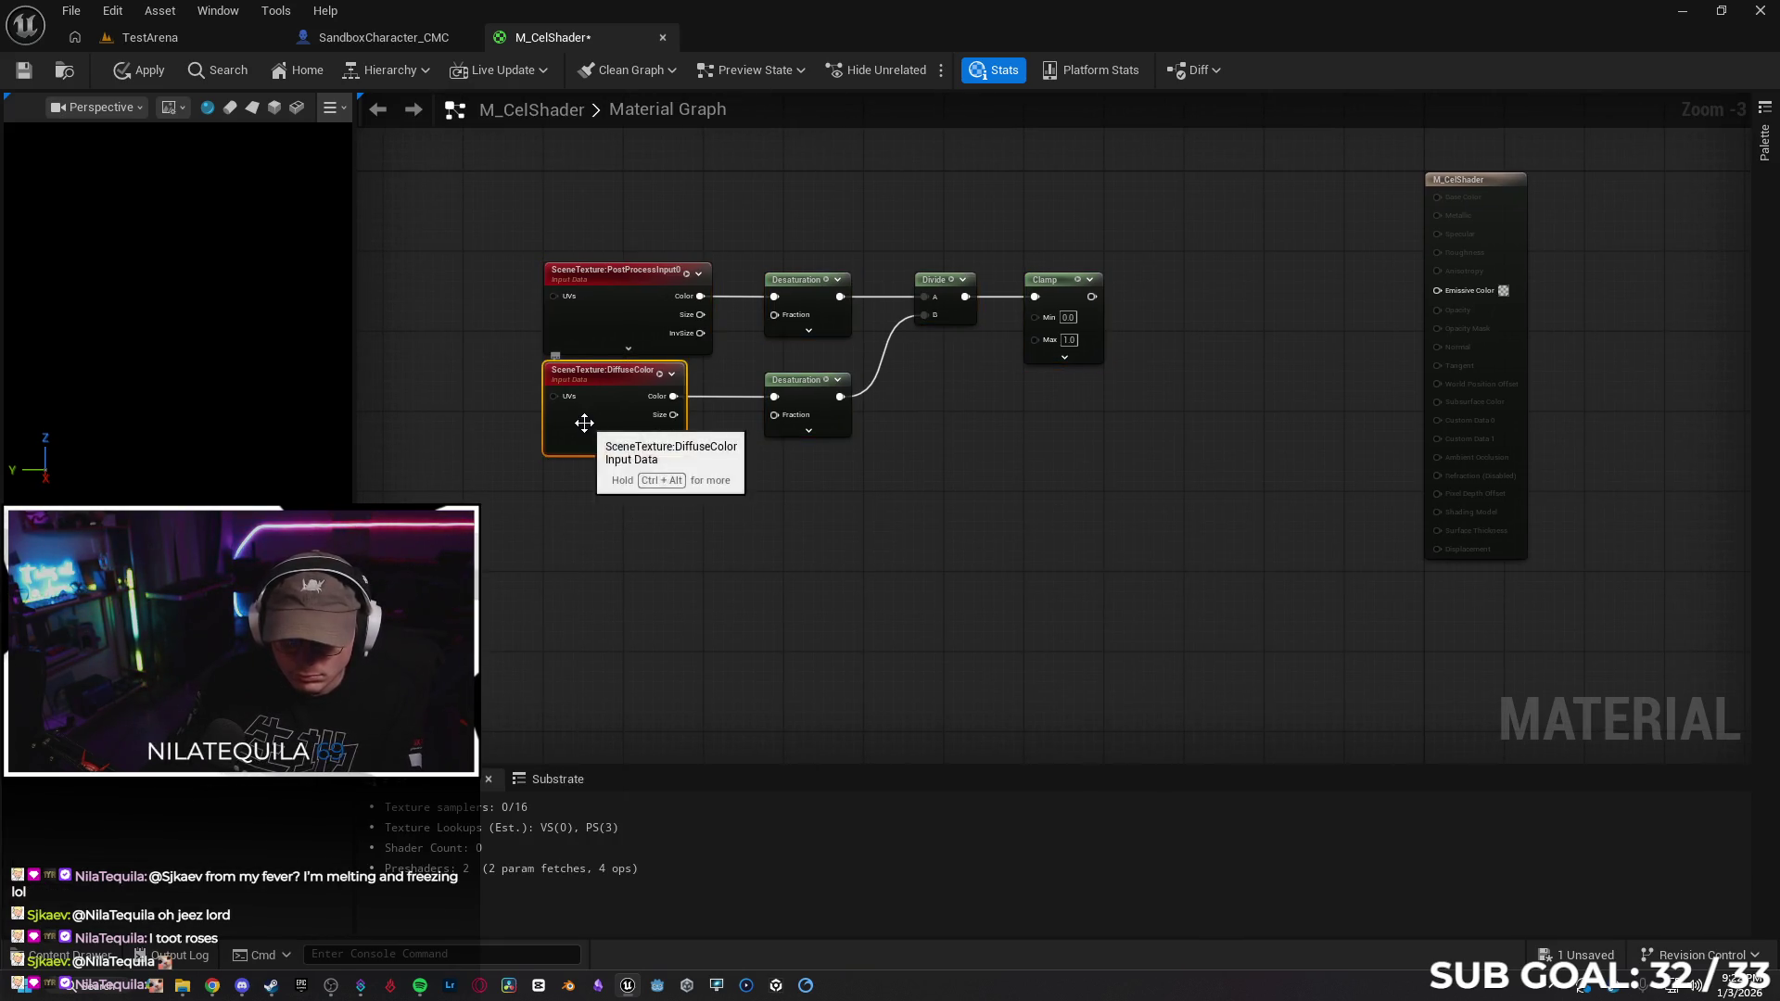
pyautogui.hotkey('ctrl', 'd')
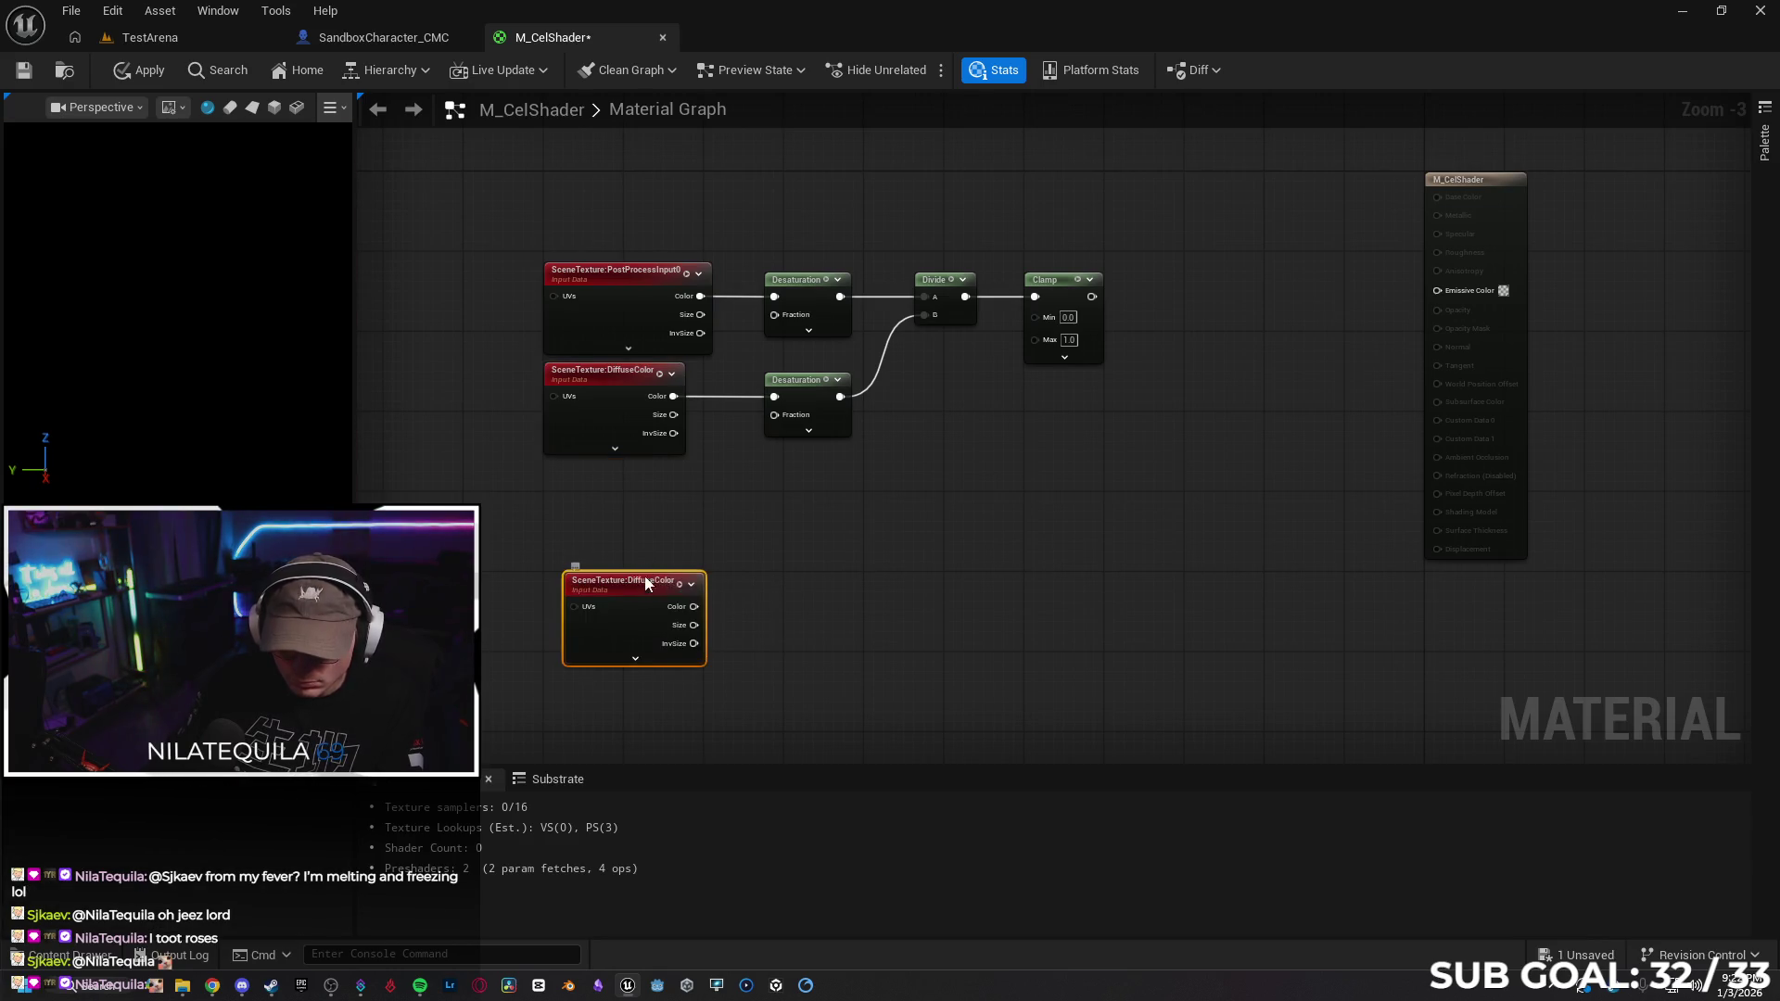
pyautogui.moveTo(645, 582); pyautogui.dragTo(622, 495)
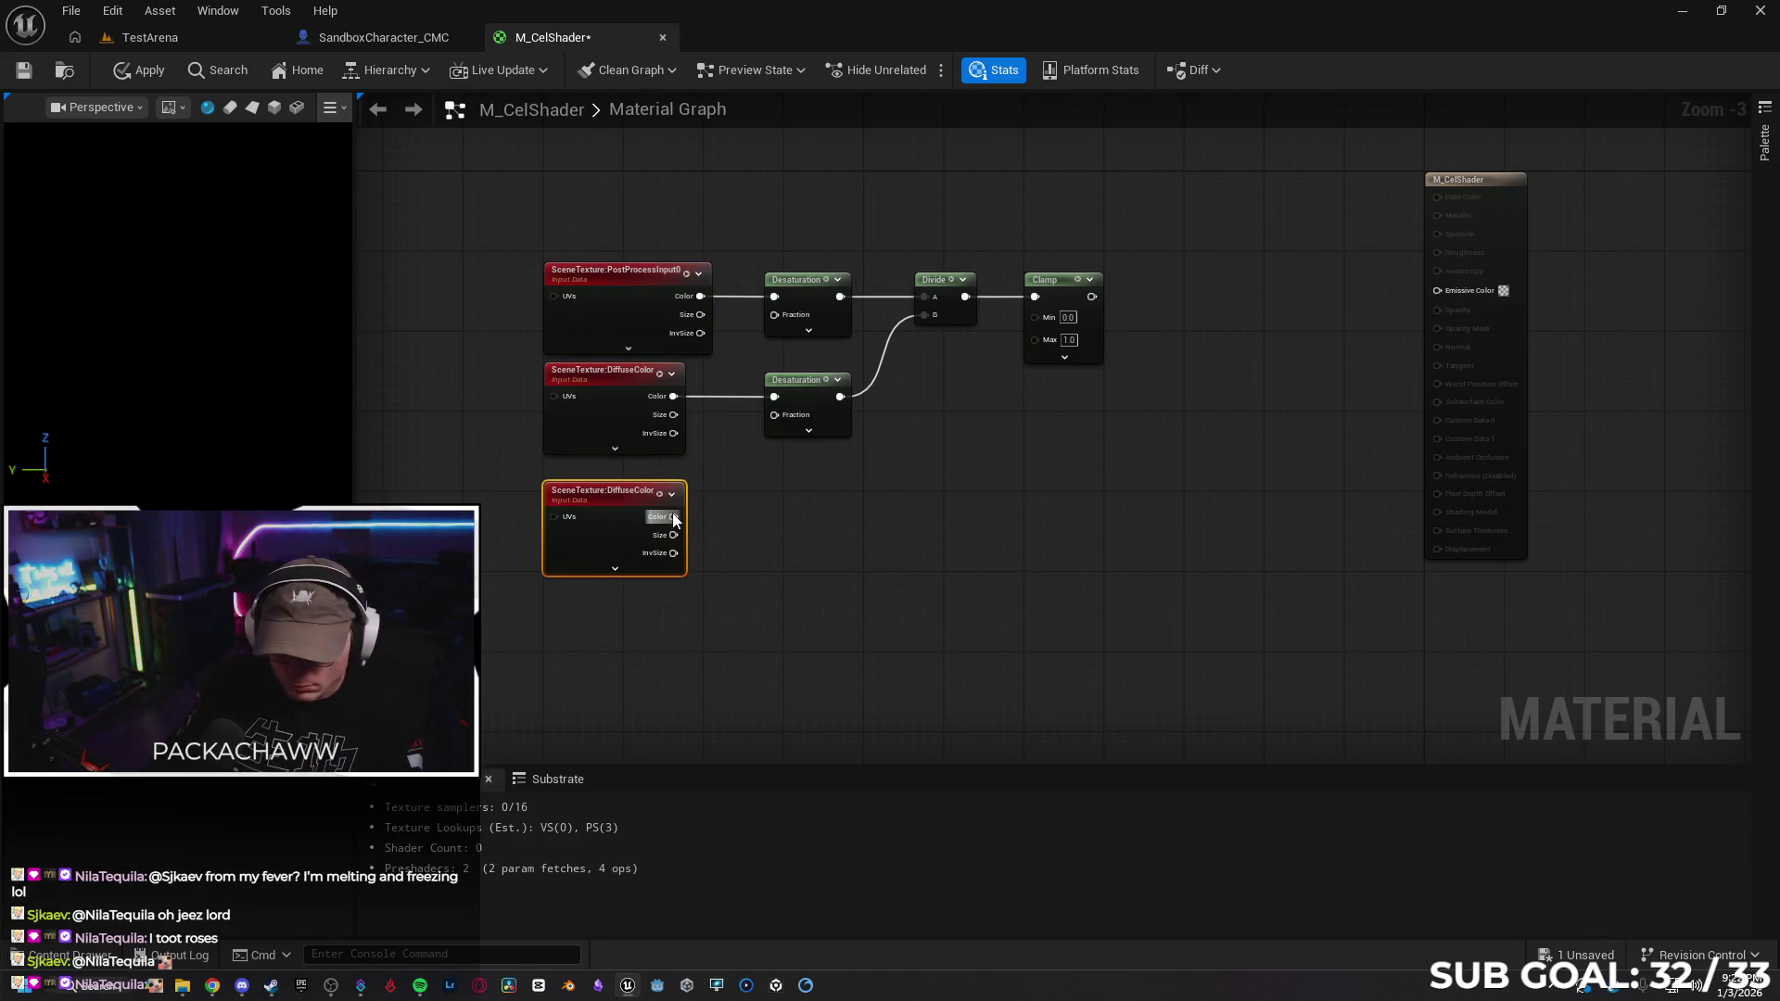
# Add a Multiply after the copy's Color output and enter B as 0.4
pyautogui.moveTo(780, 521); pyautogui.dragTo(794, 508)
pyautogui.write('multiply')
pyautogui.press('Escape')
pyautogui.click(789, 537)
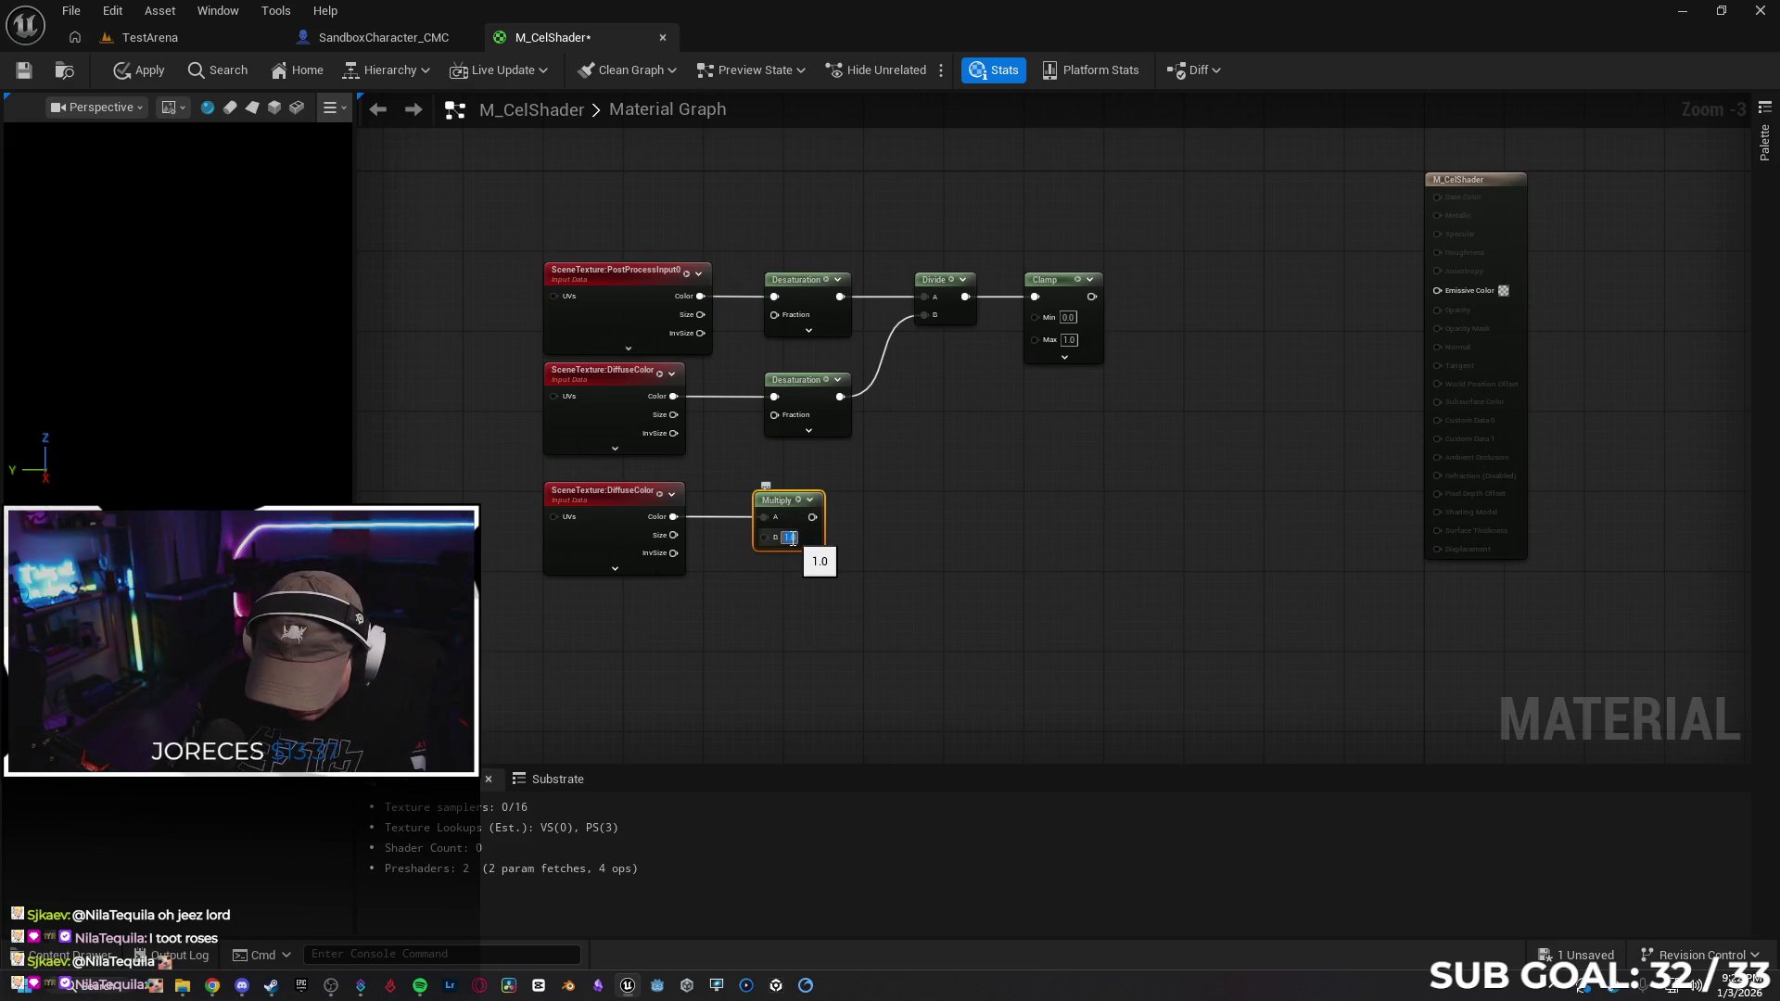
pyautogui.write('0.')
pyautogui.write('4')
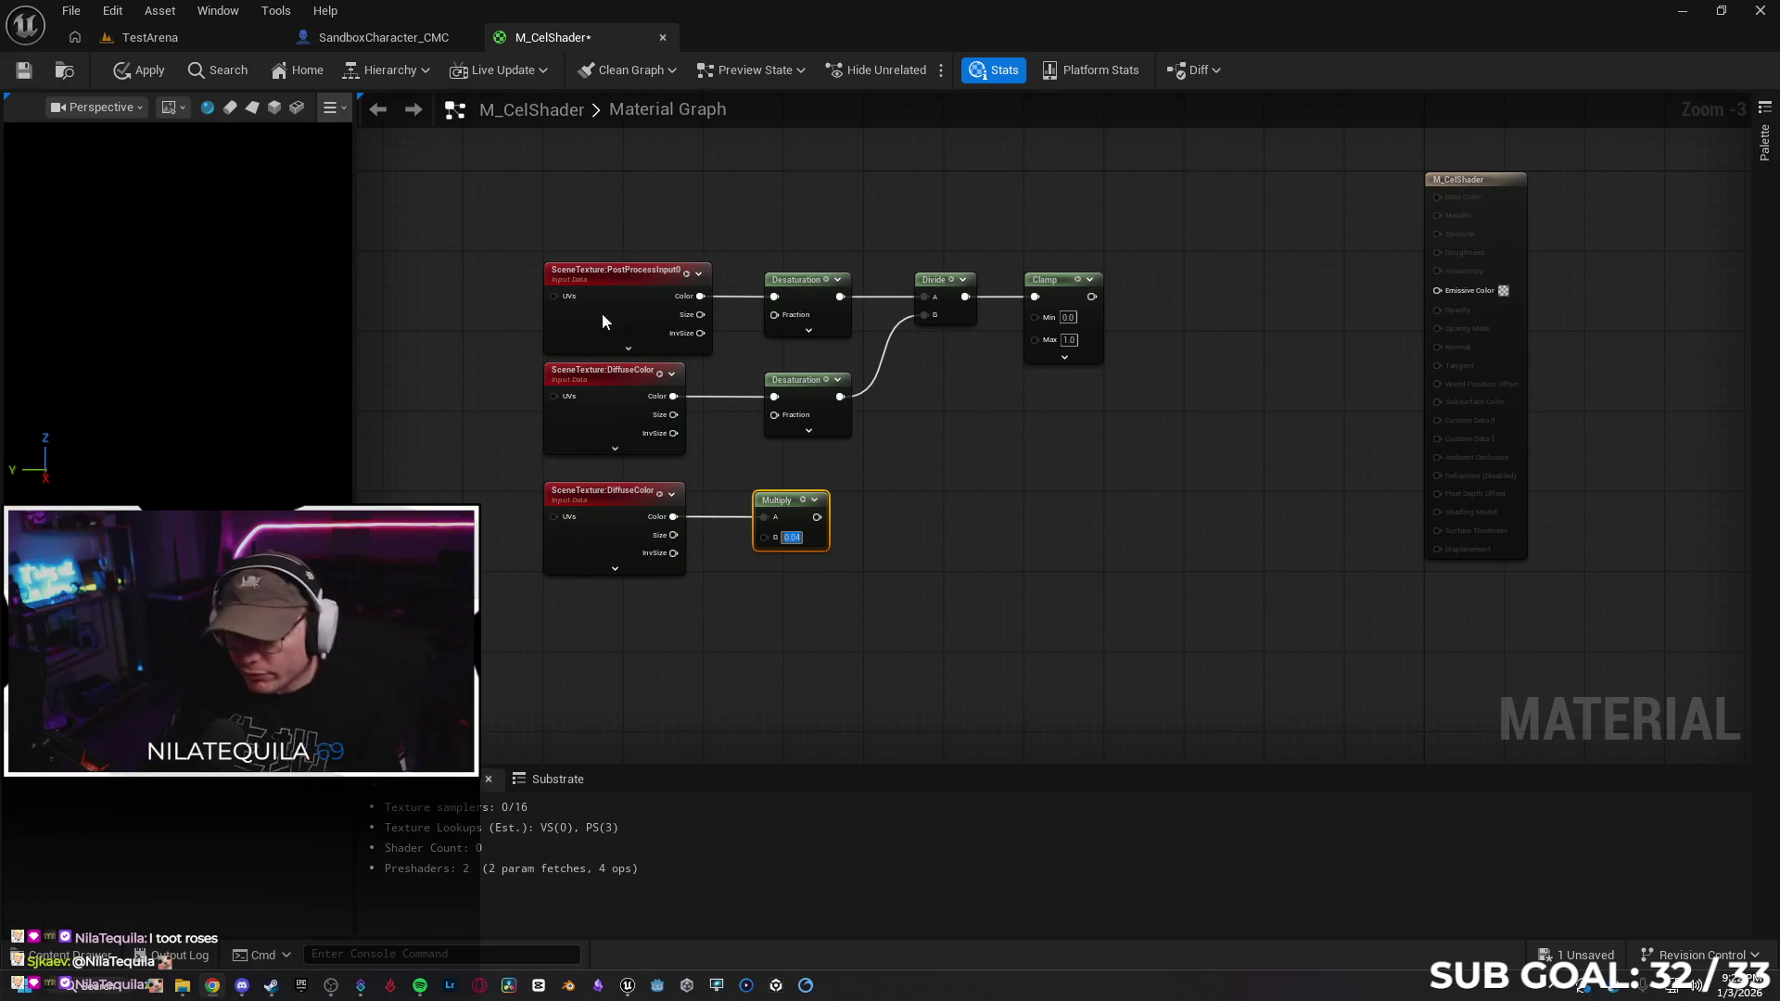
# Add an If node after Clamp and commit Multiply's B of 0.4
pyautogui.moveTo(1095, 305); pyautogui.dragTo(1126, 304)
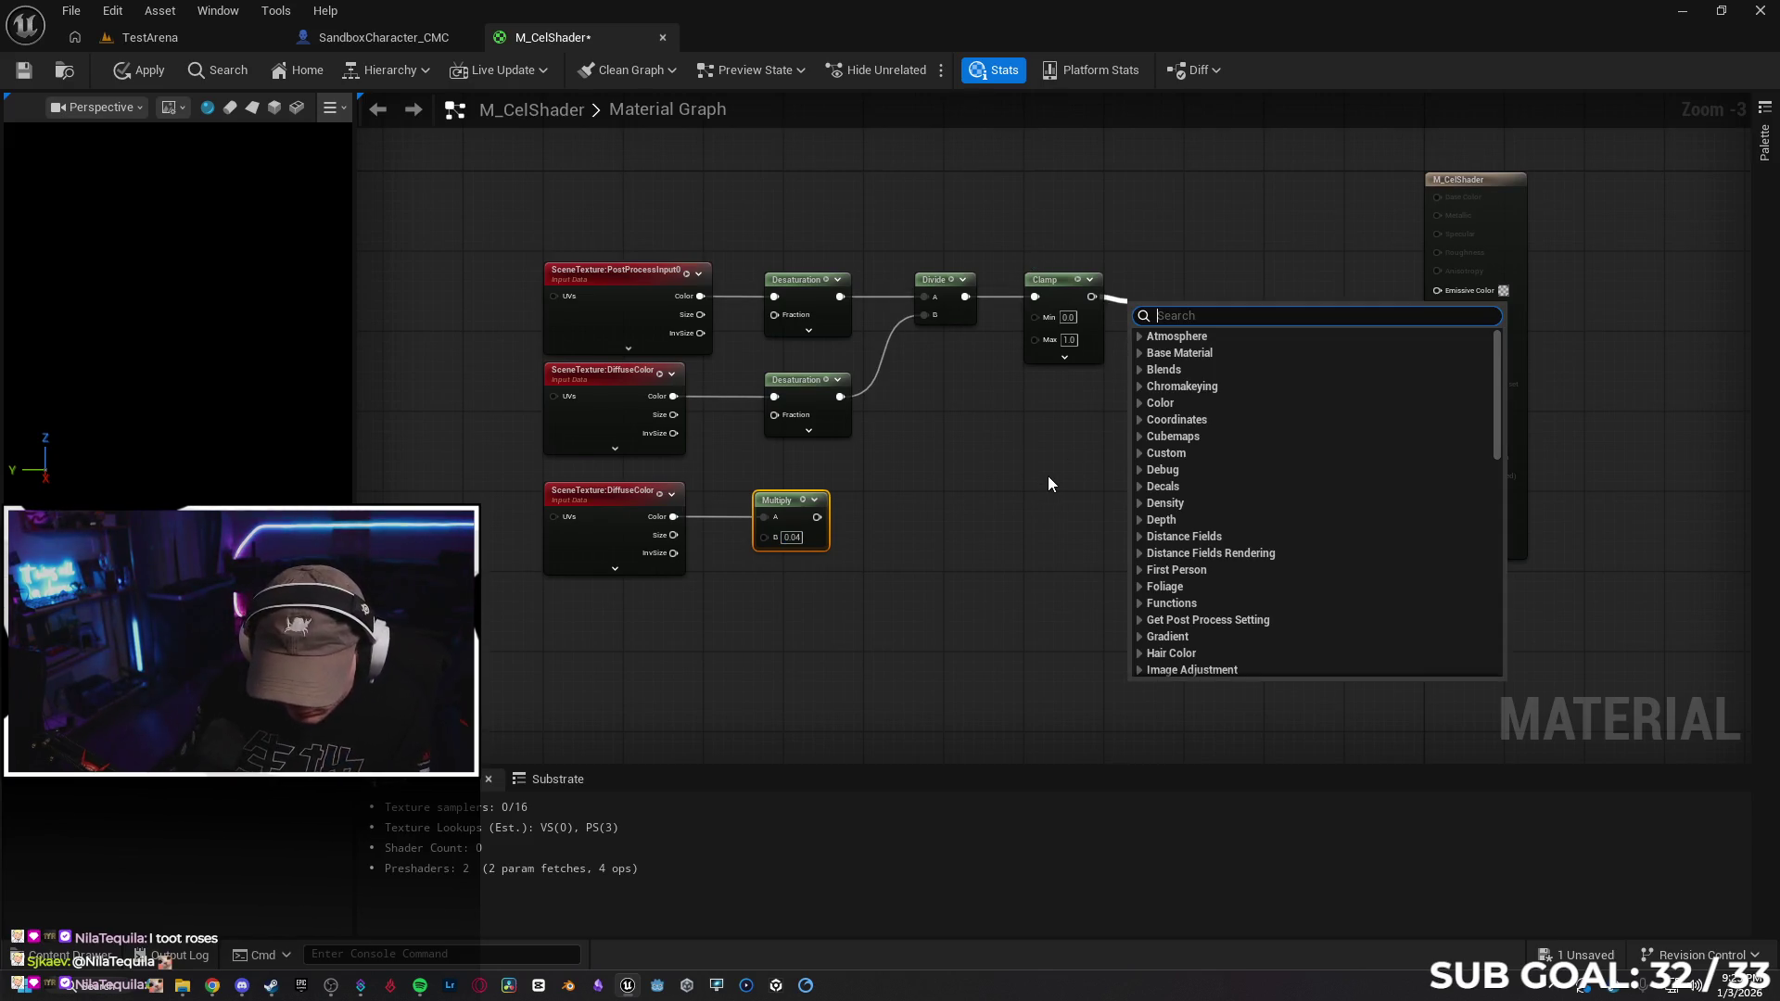
pyautogui.write('if')
pyautogui.click(1191, 451)
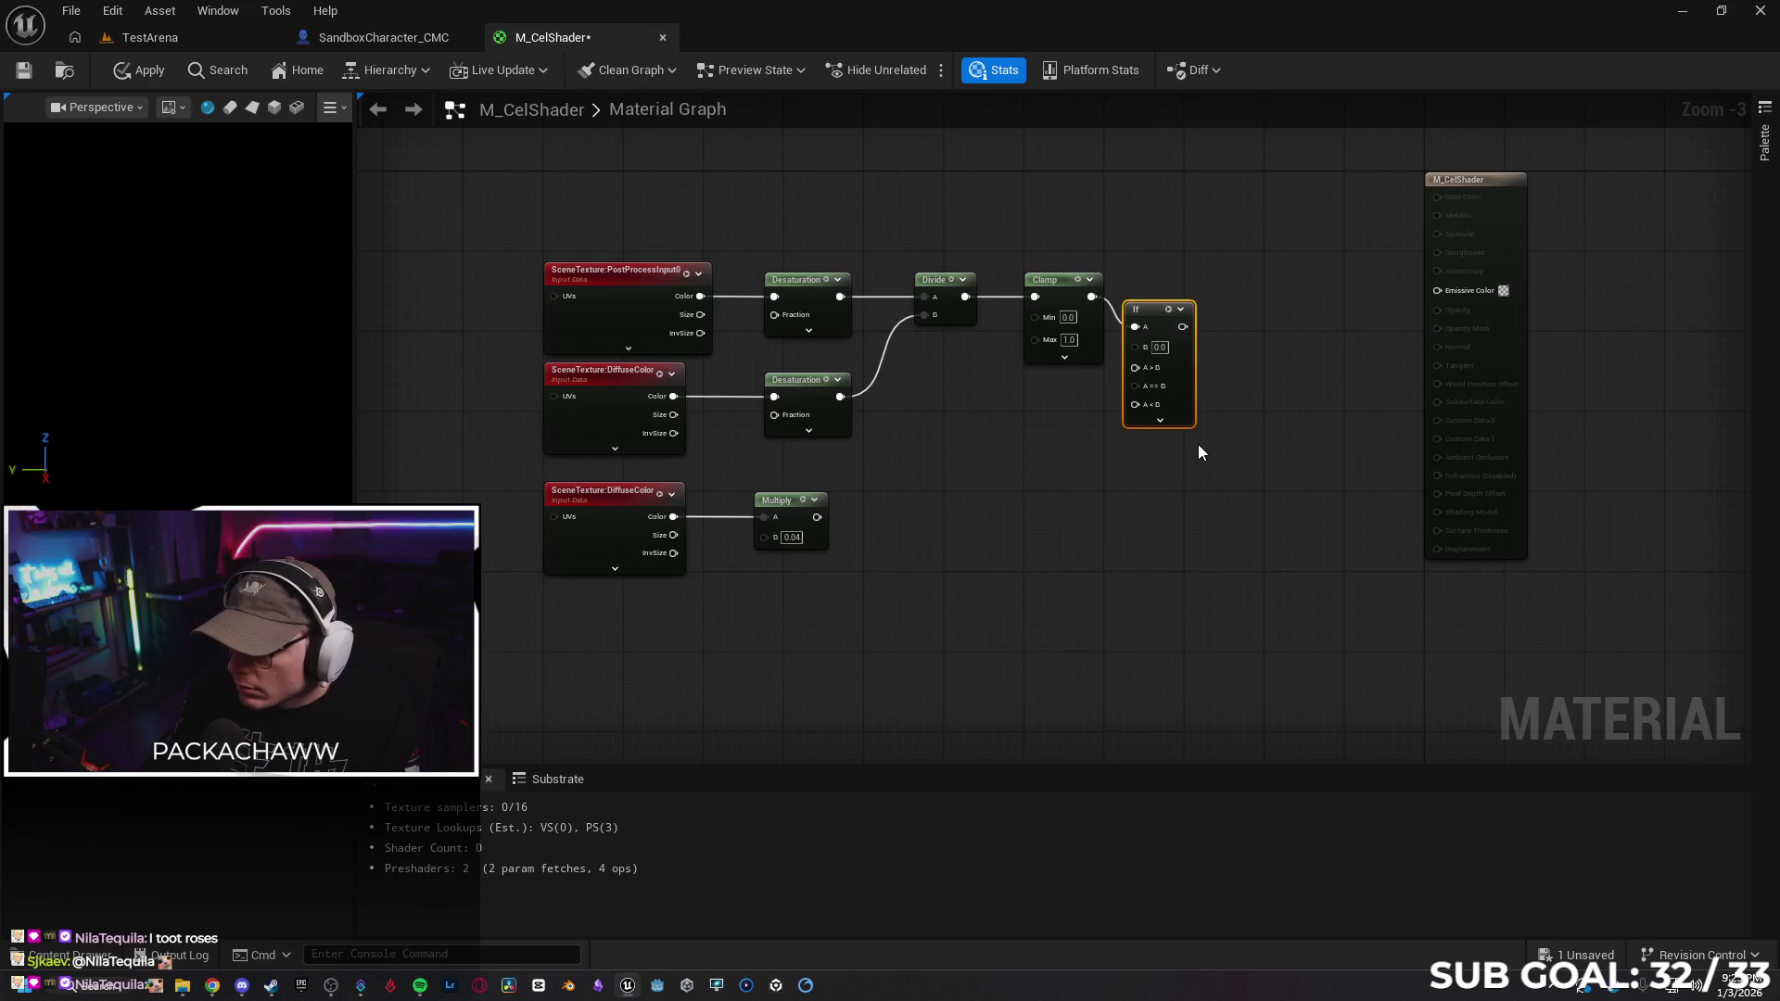
pyautogui.moveTo(1155, 312); pyautogui.dragTo(1187, 284)
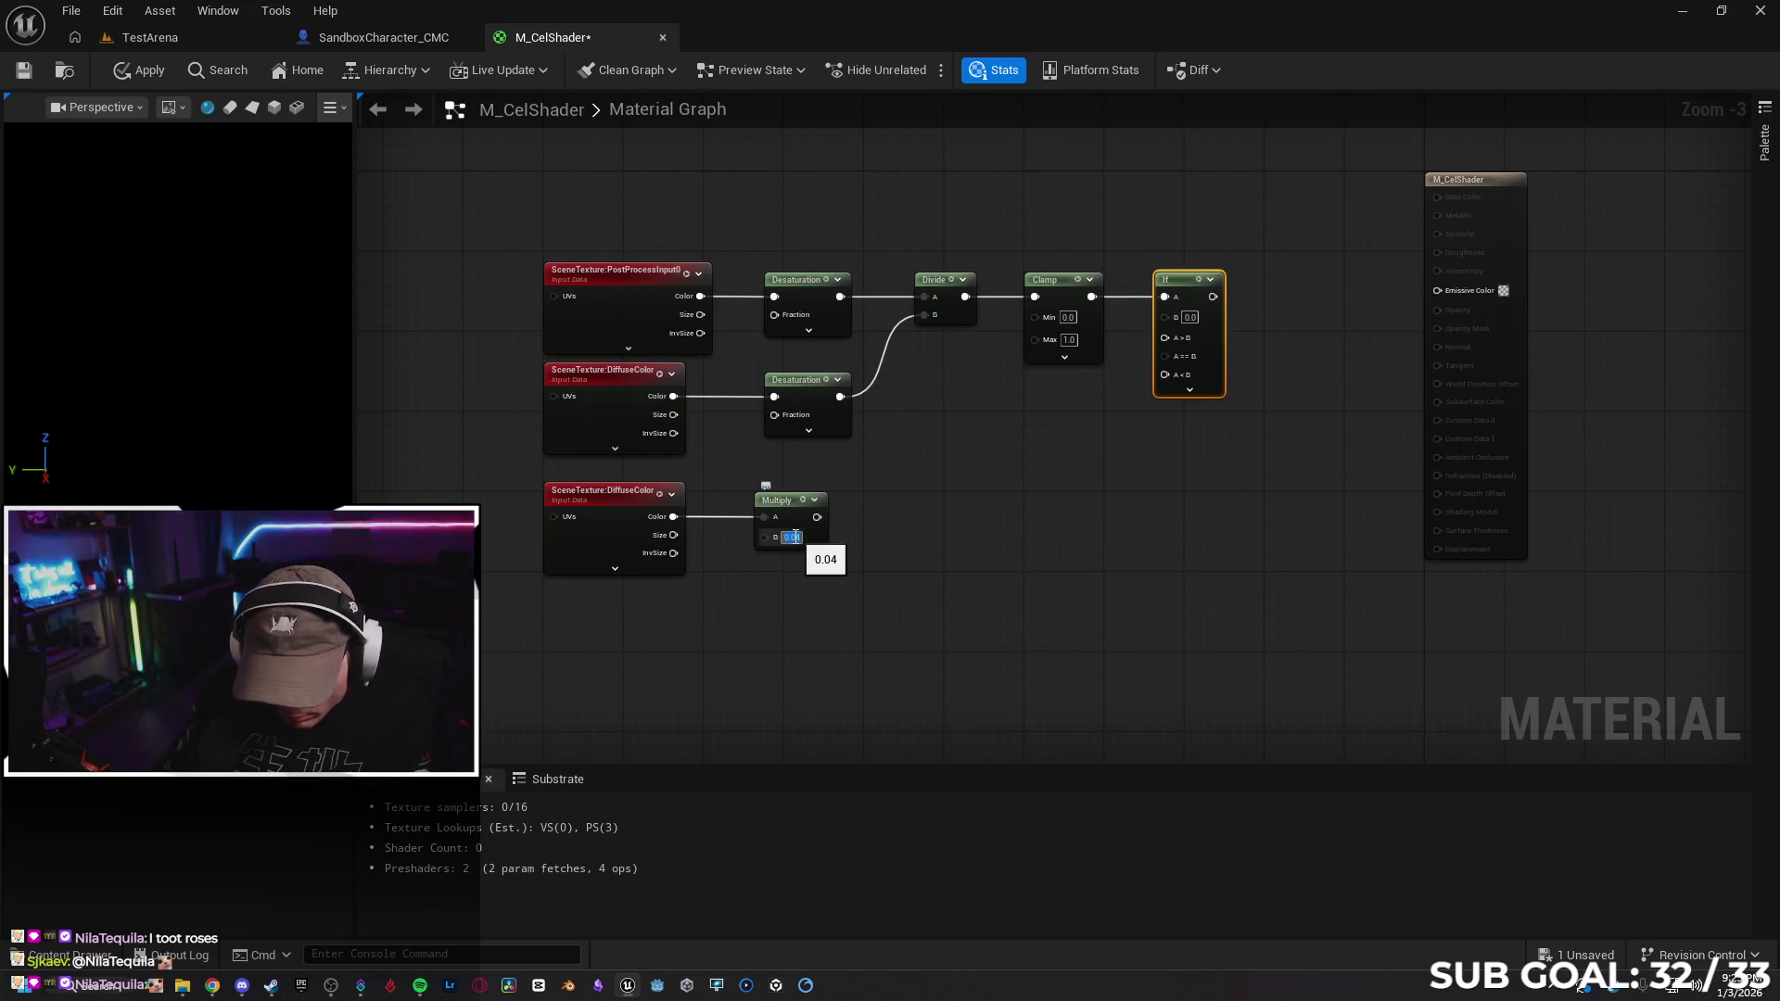
pyautogui.write('0.4')
pyautogui.press('Return')
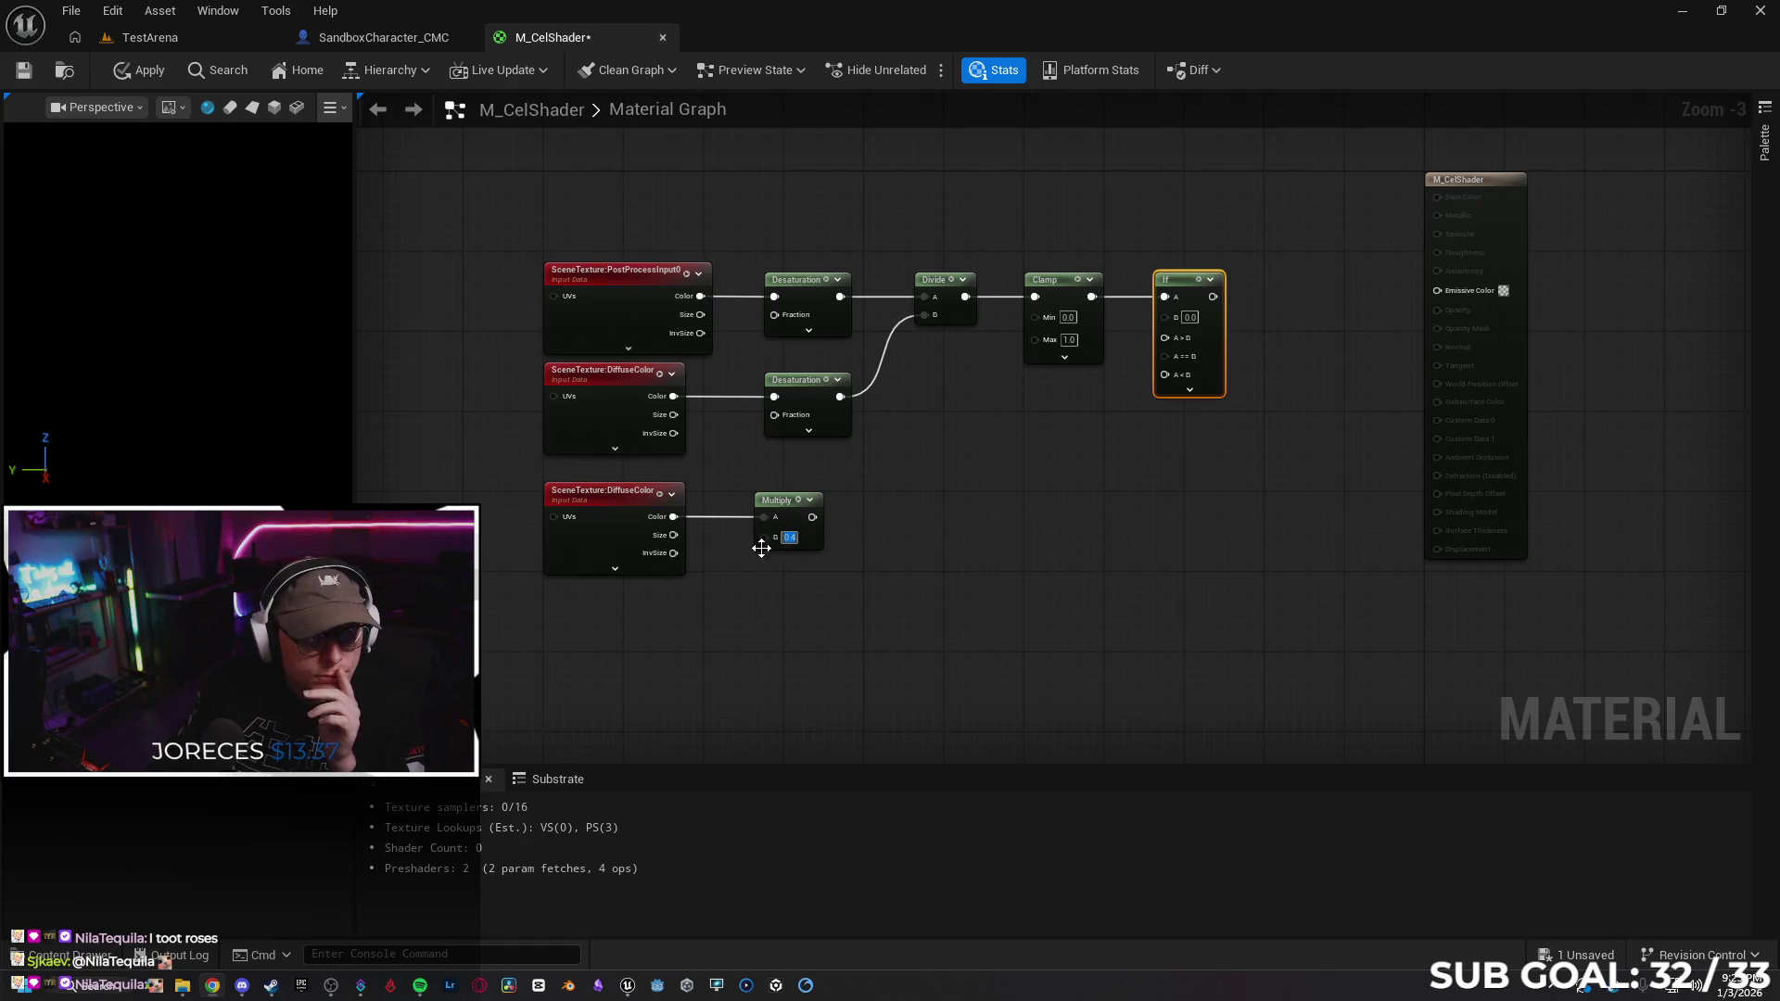
# Feed the DiffuseColor copy into If's A>B and the Multiply into A<B
pyautogui.moveTo(671, 516)
pyautogui.mouseDown()
pyautogui.moveTo(1049, 422)
pyautogui.moveTo(1164, 337)
pyautogui.mouseUp()
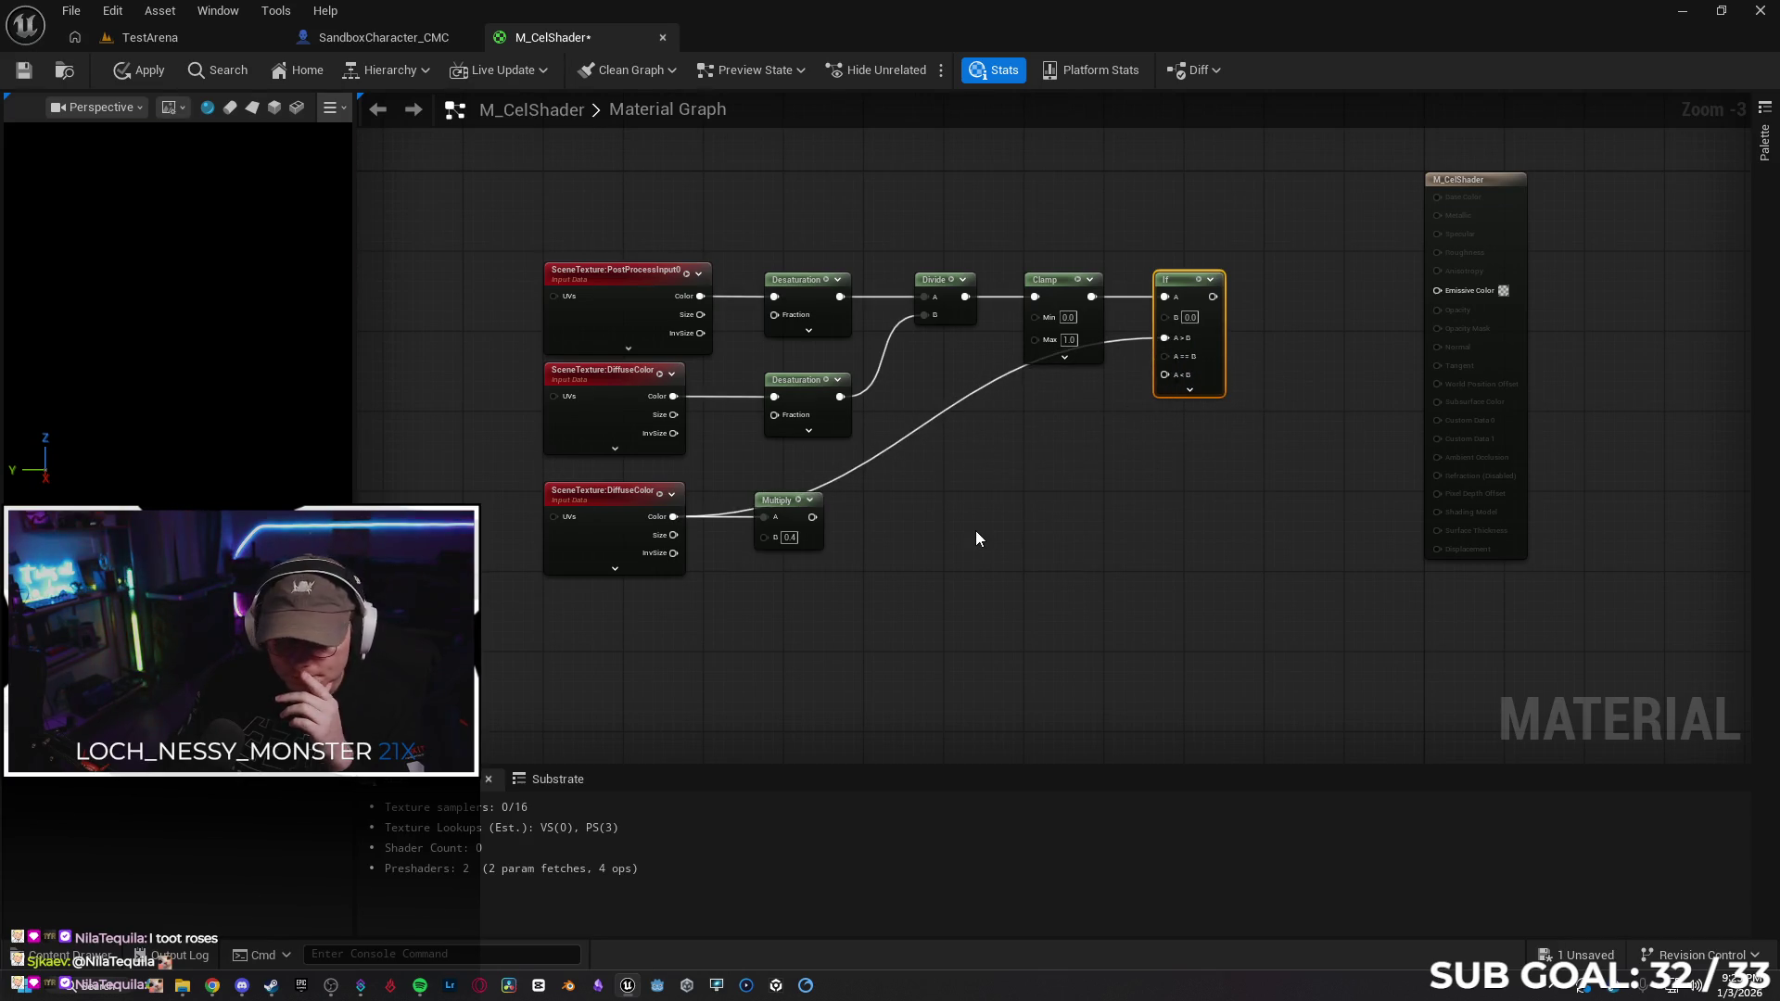
pyautogui.moveTo(812, 516)
pyautogui.mouseDown()
pyautogui.moveTo(1085, 445)
pyautogui.moveTo(1163, 376)
pyautogui.mouseUp()
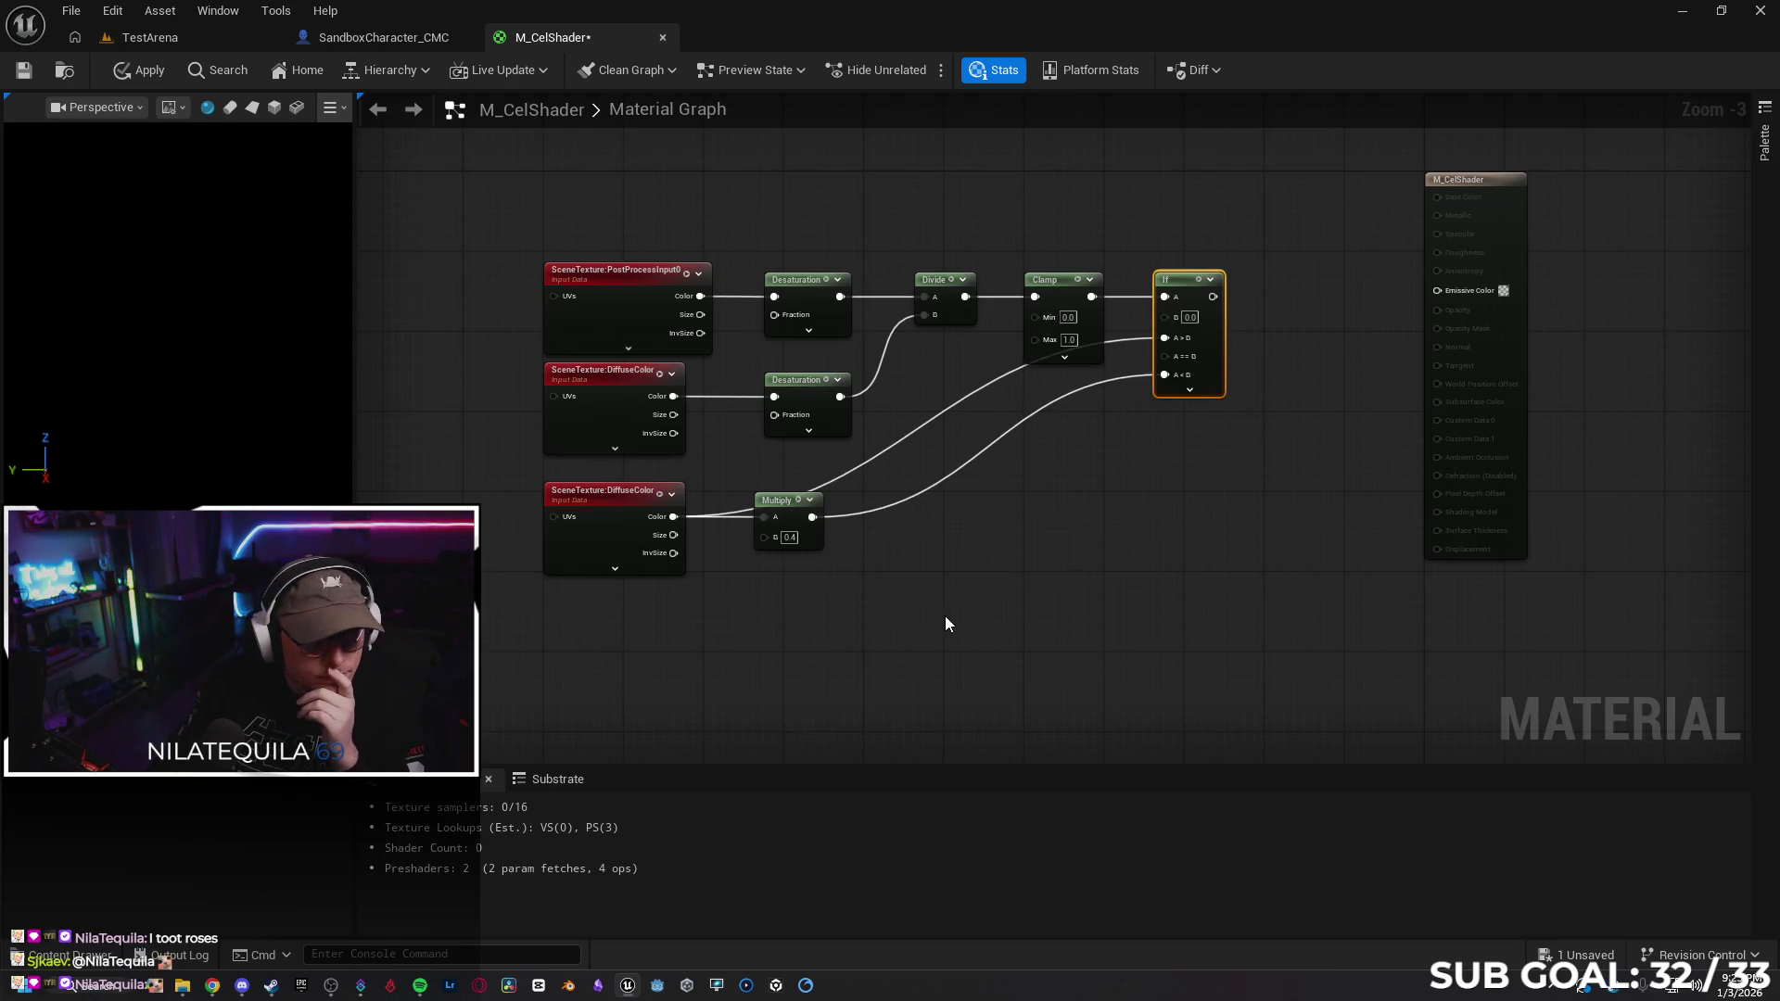
pyautogui.moveTo(1035, 569); pyautogui.dragTo(1044, 676)
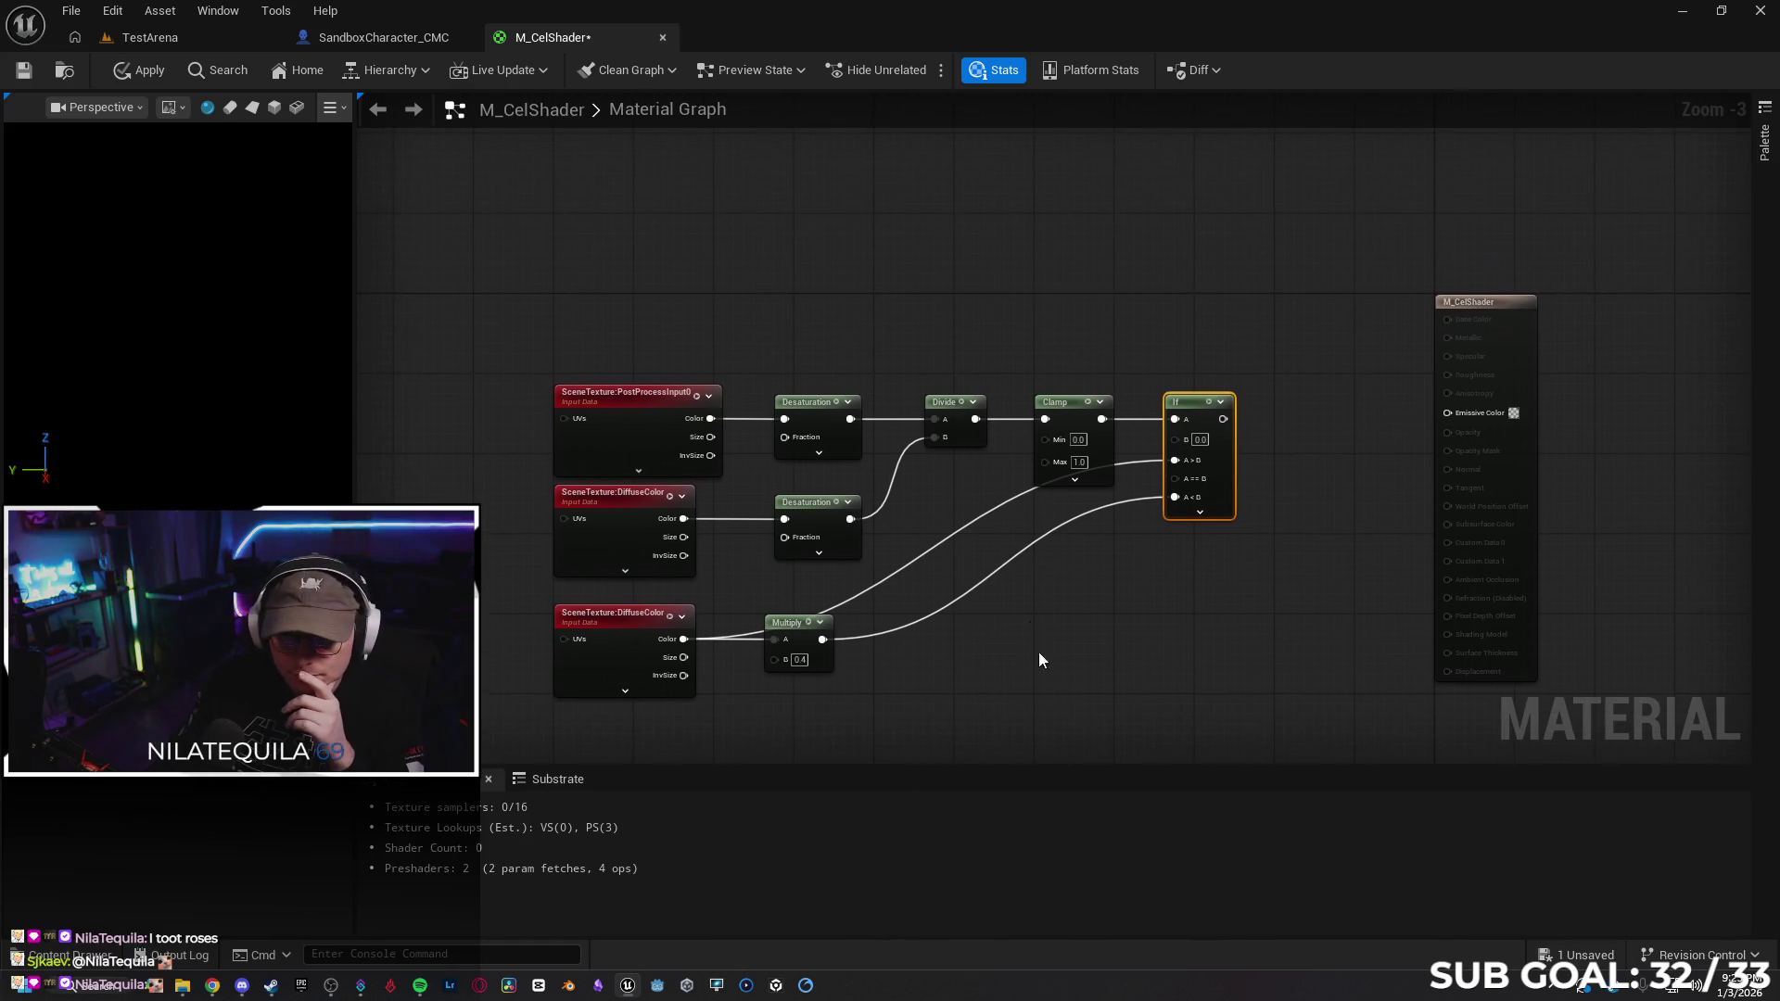
pyautogui.moveTo(859, 232); pyautogui.dragTo(830, 354)
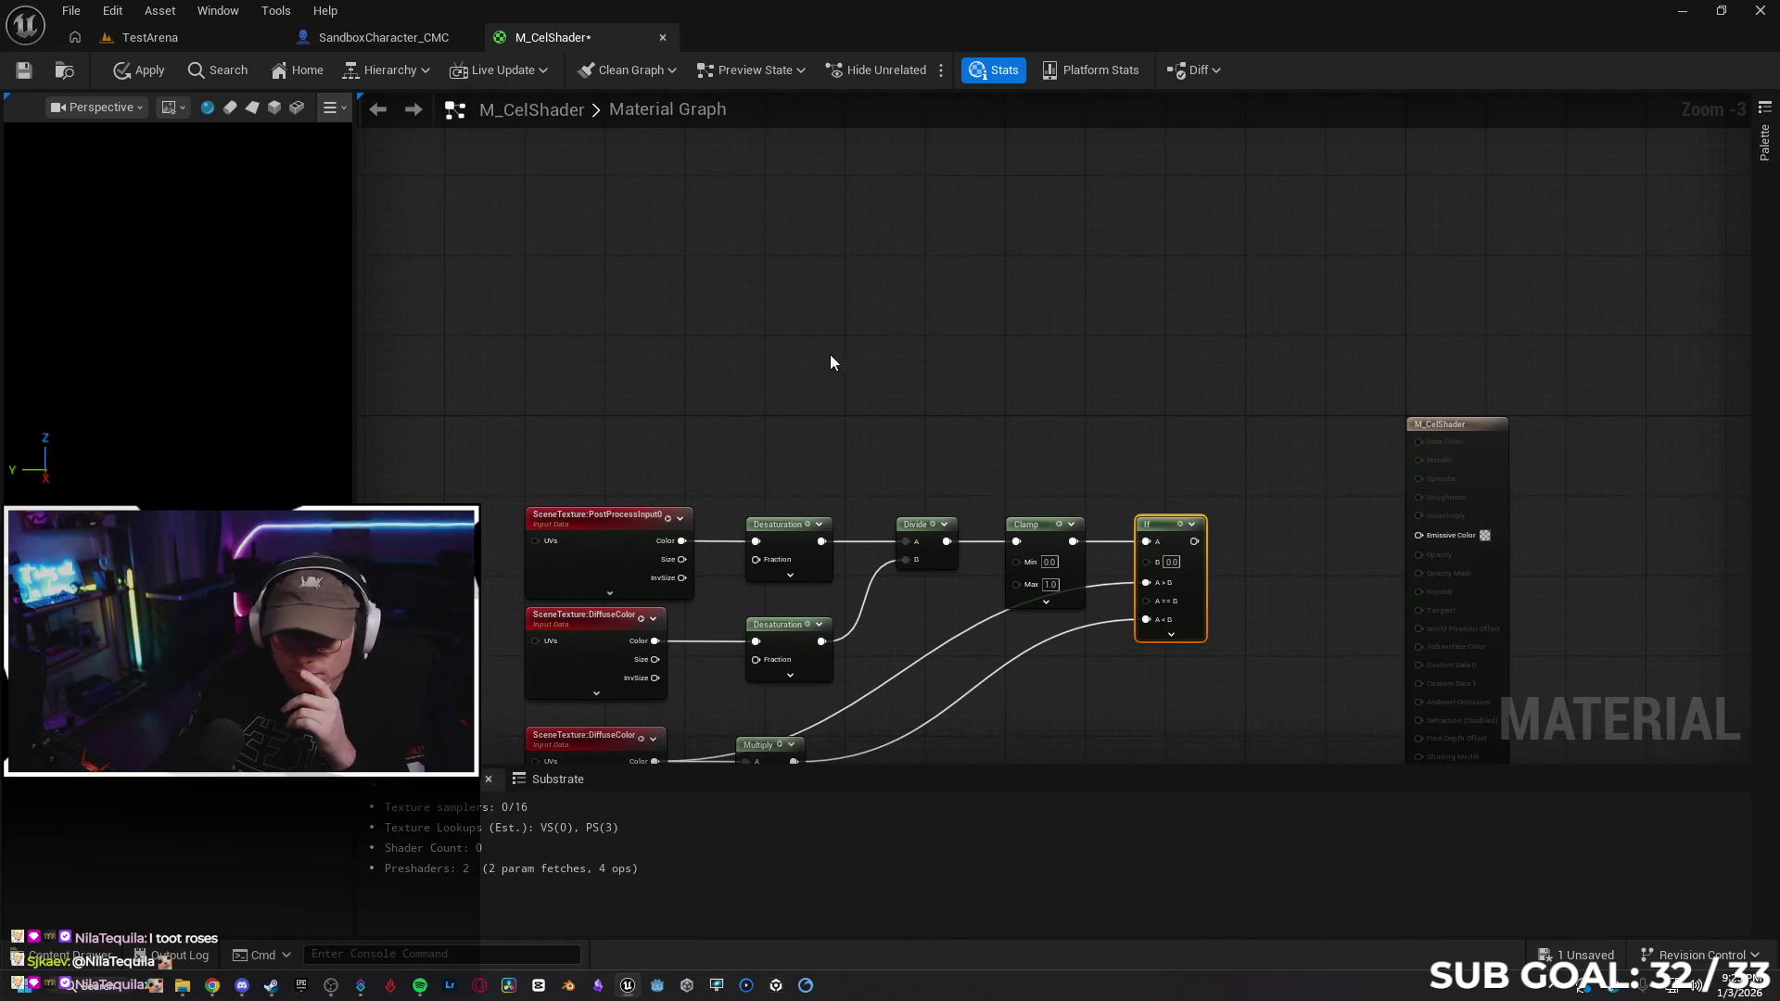
pyautogui.click(792, 327)
pyautogui.rightClick(791, 326)
pyautogui.click(592, 459)
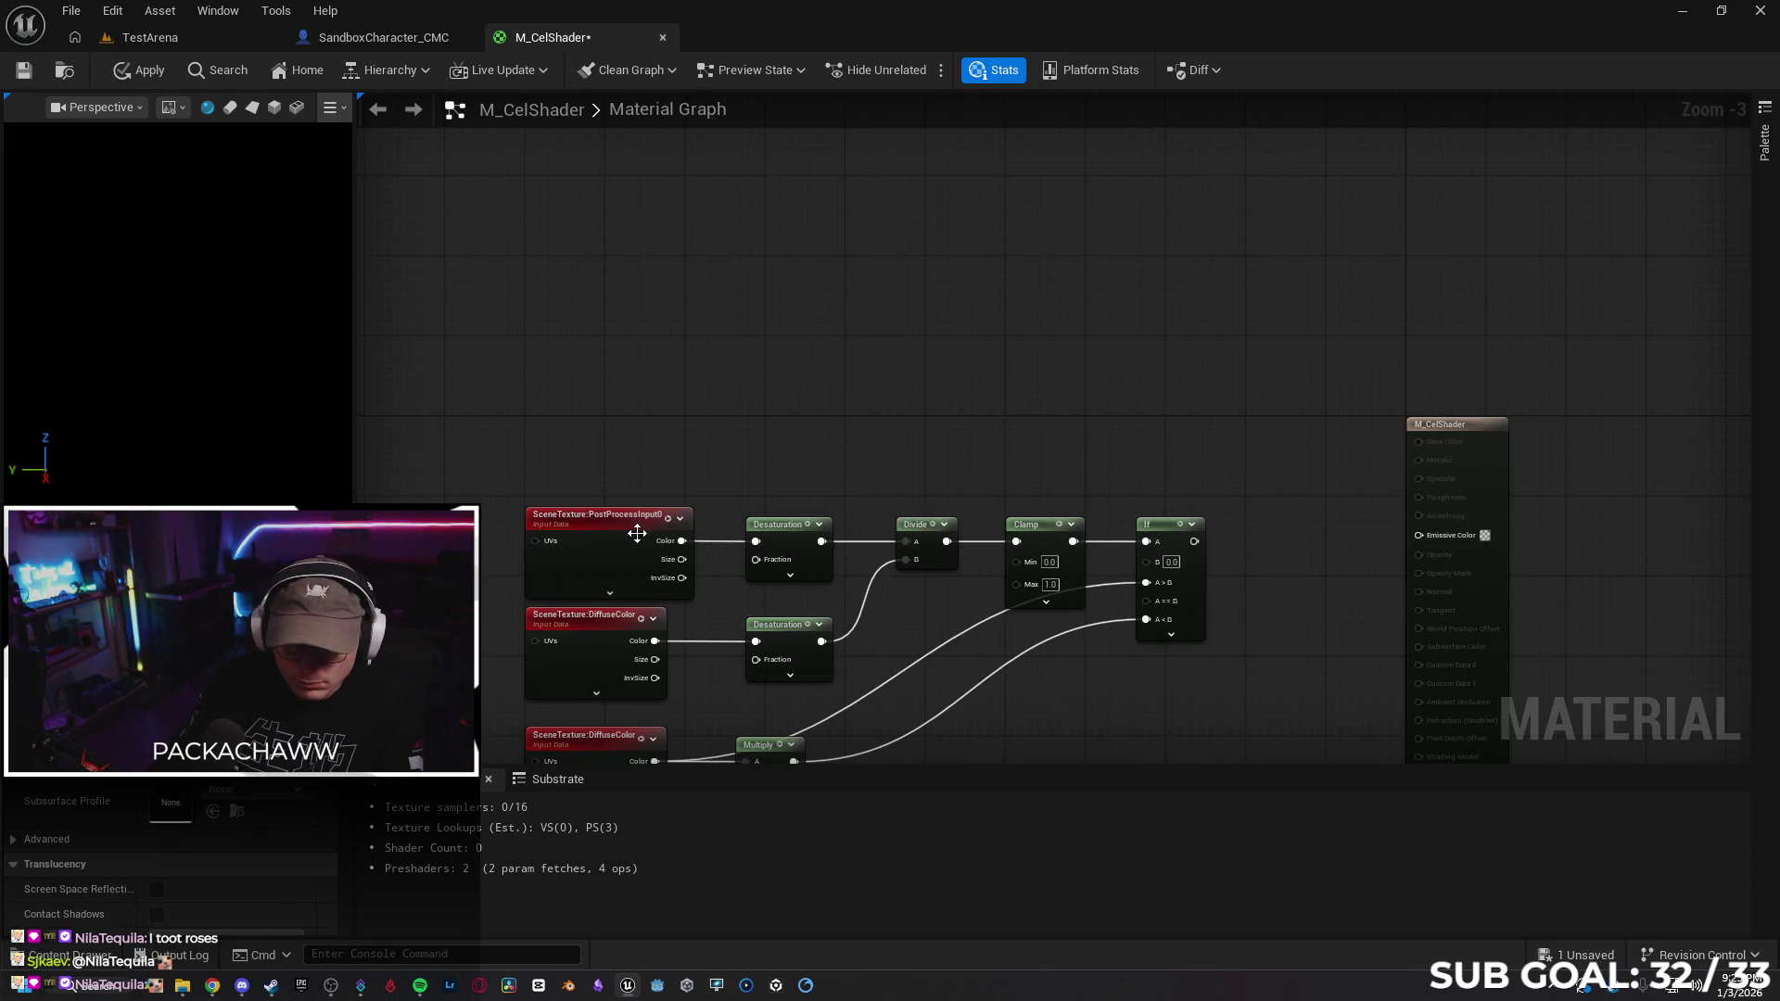
pyautogui.click(637, 533)
pyautogui.click(729, 297)
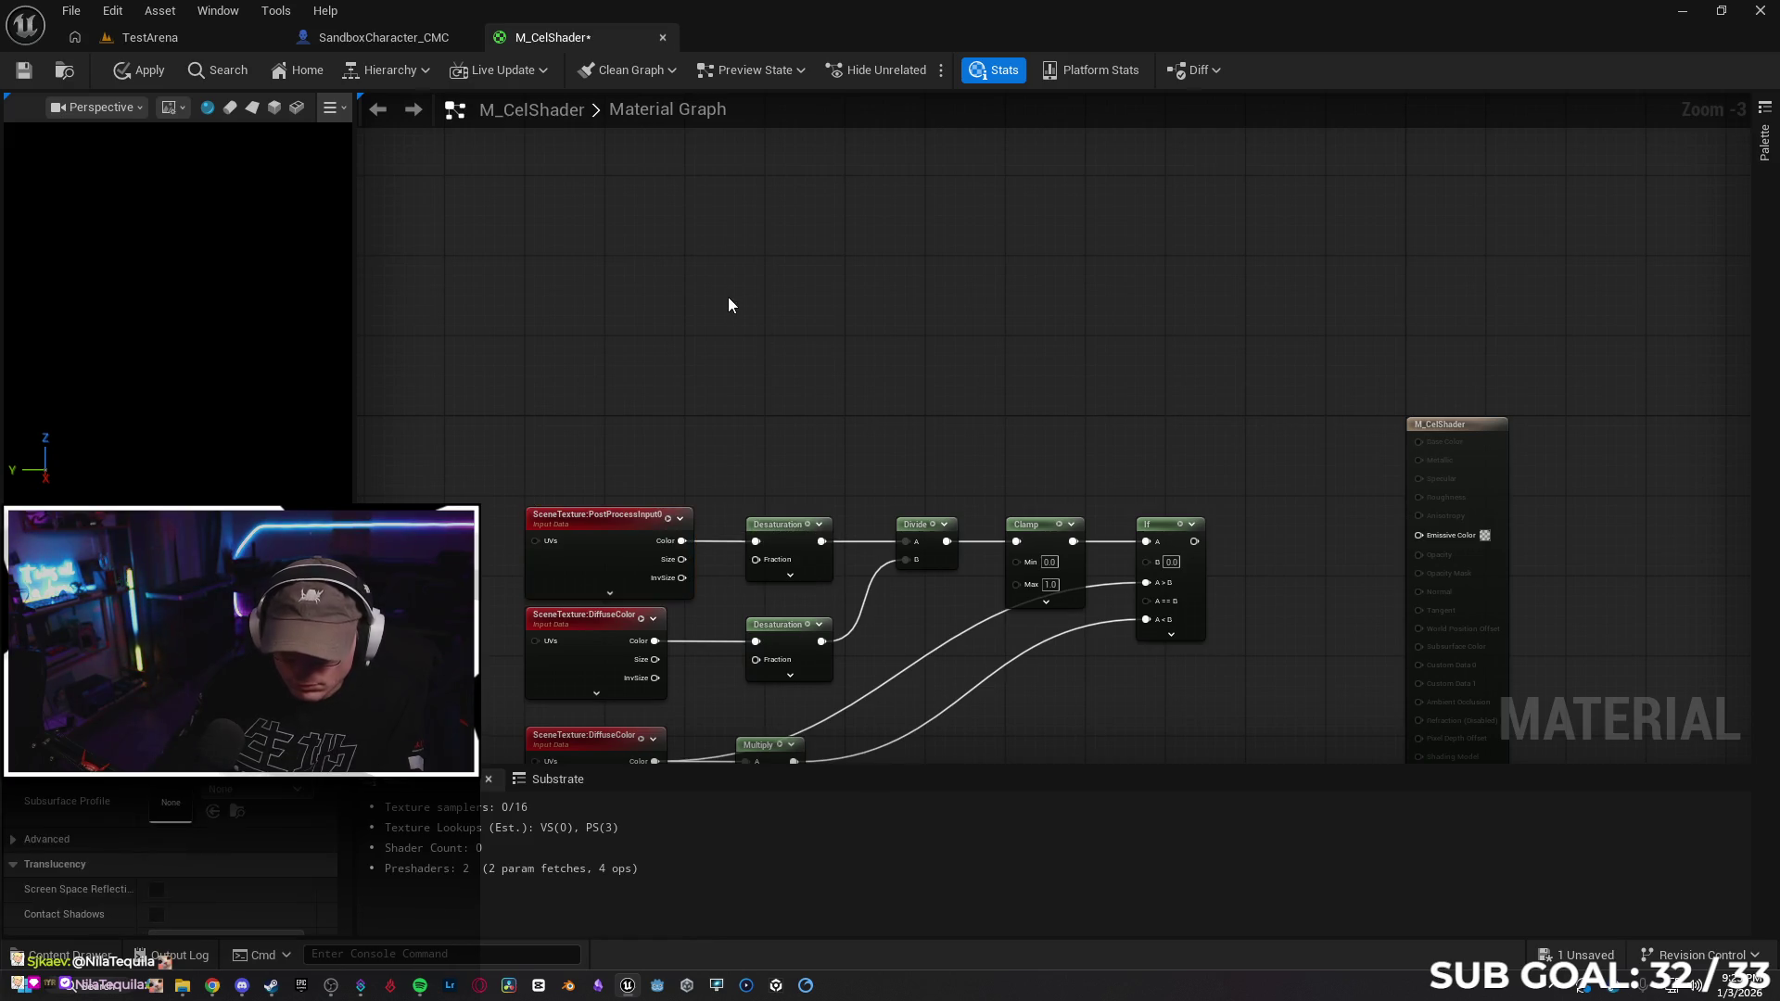
# Paste two copies of the PostProcessInput0 node and switch one copy to SceneDepth
pyautogui.hotkey('ctrl', 'v')
pyautogui.moveTo(797, 305); pyautogui.dragTo(720, 269)
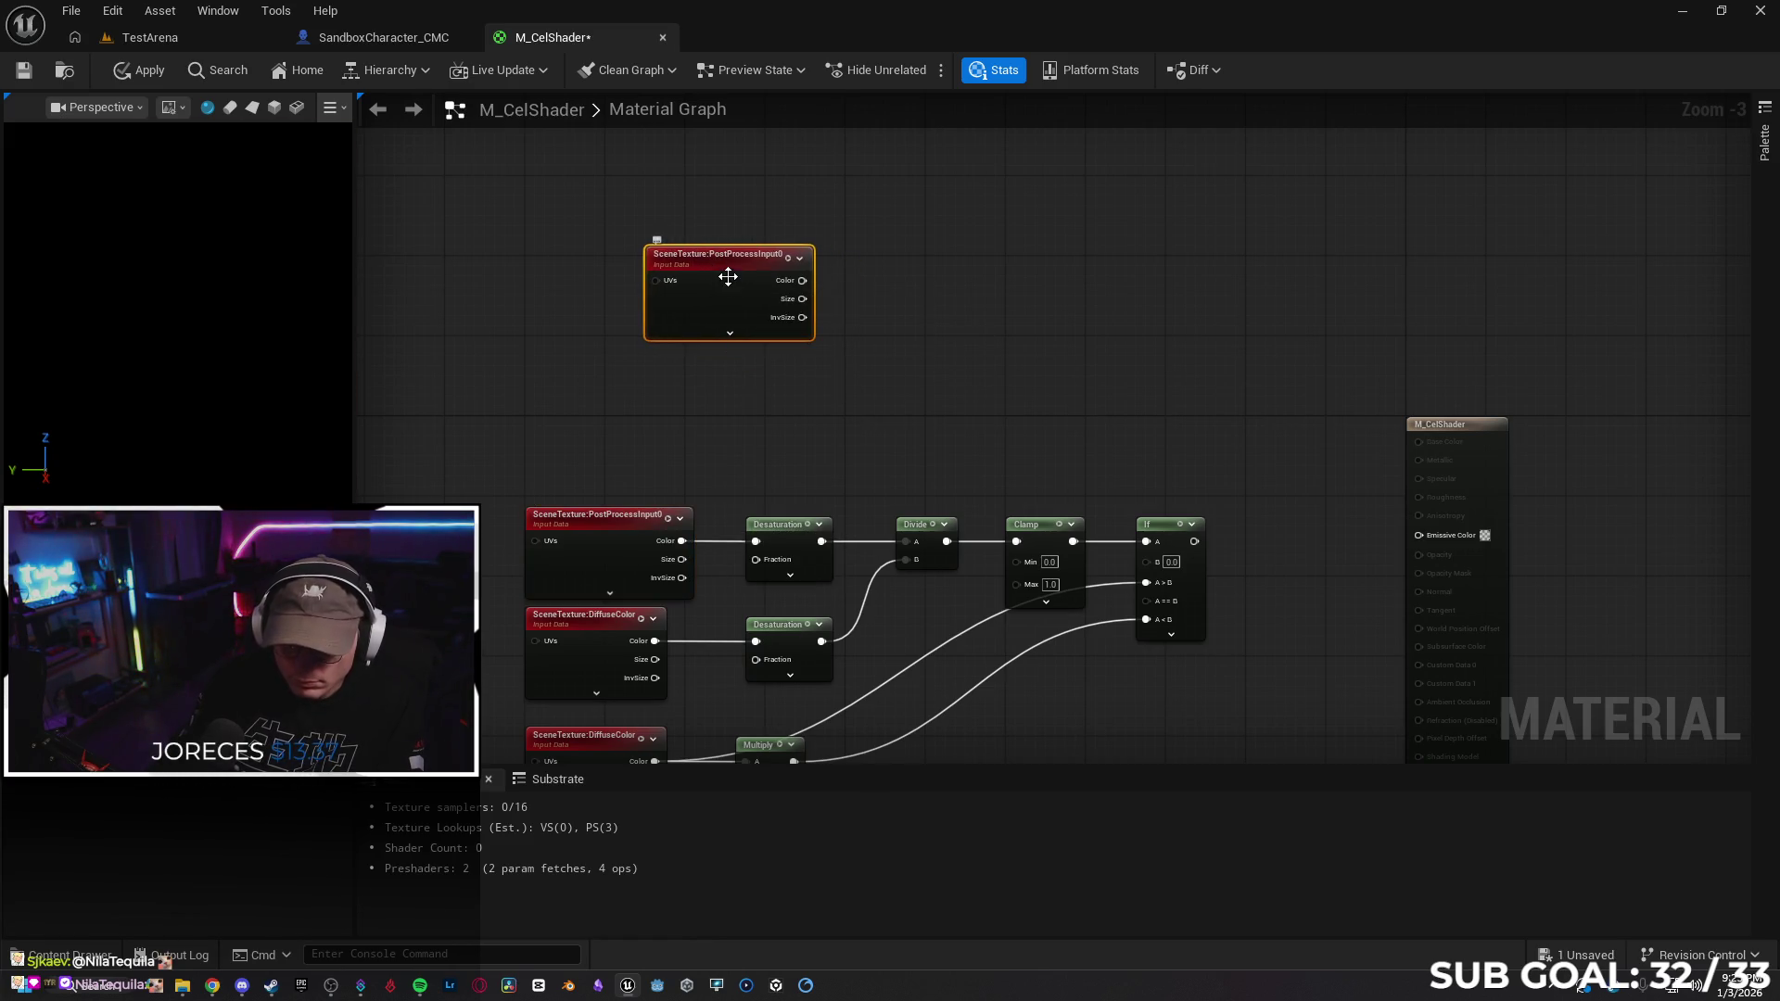
pyautogui.hotkey('ctrl', 'v')
pyautogui.moveTo(700, 414); pyautogui.dragTo(706, 364)
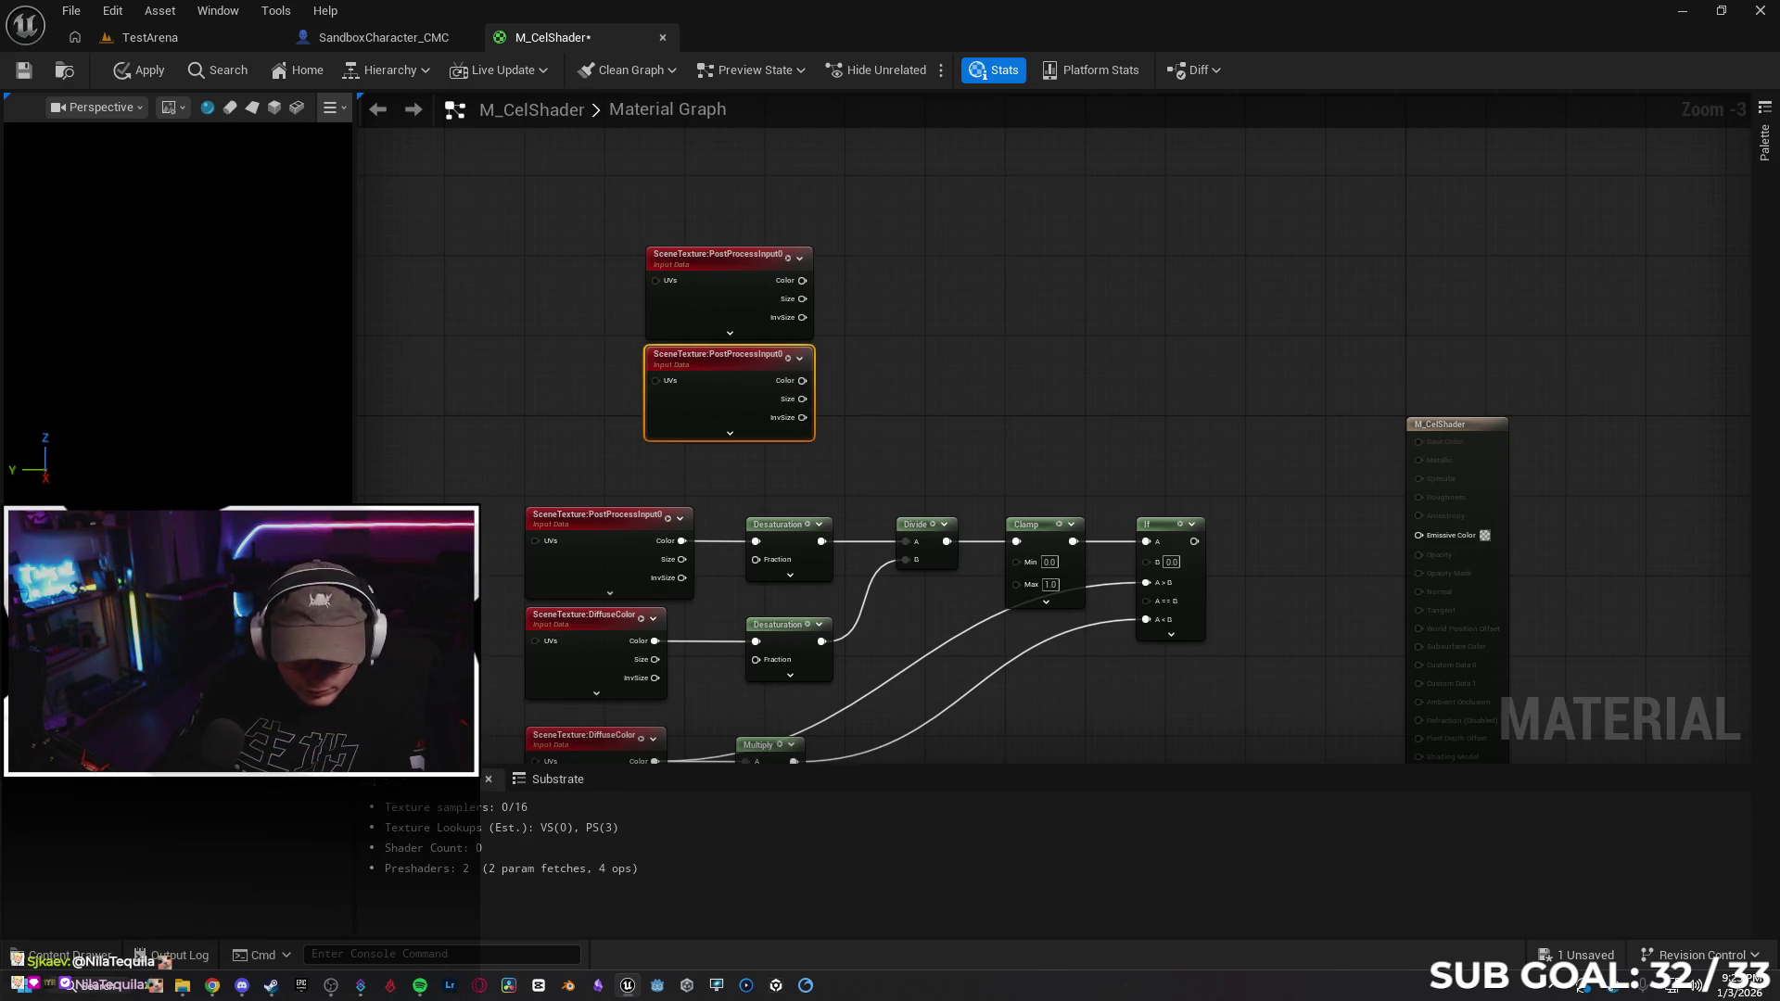
pyautogui.click(221, 508)
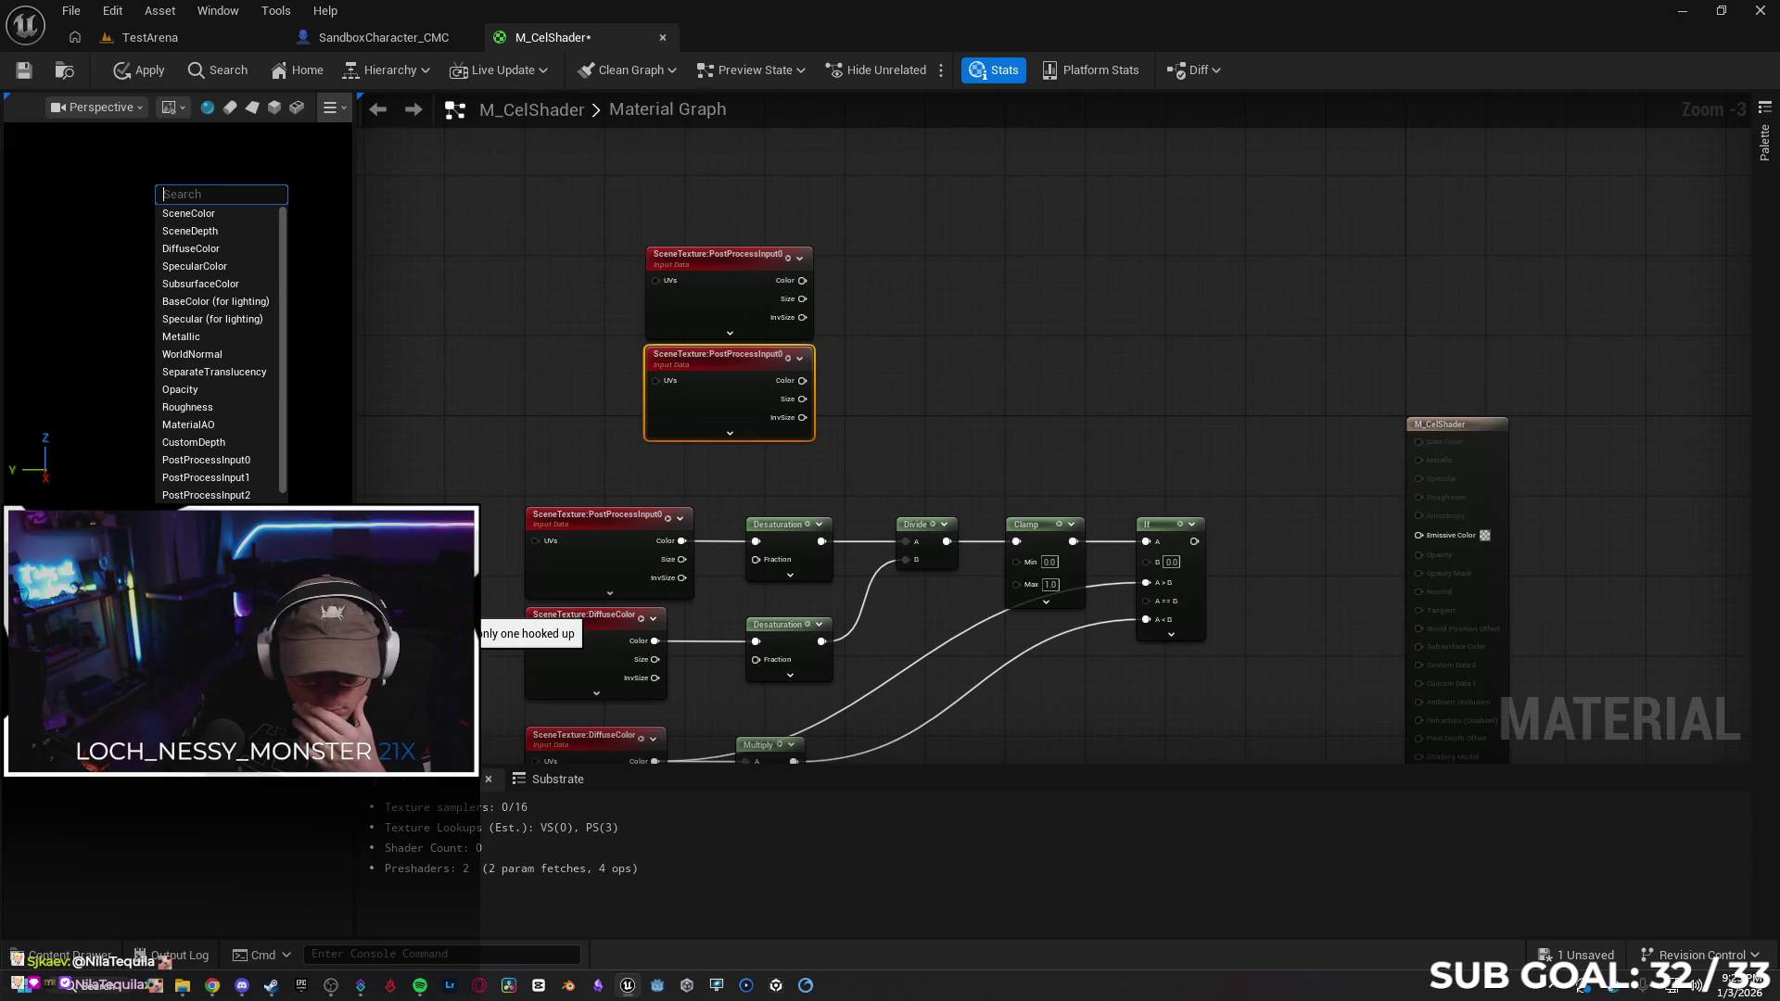
pyautogui.click(190, 231)
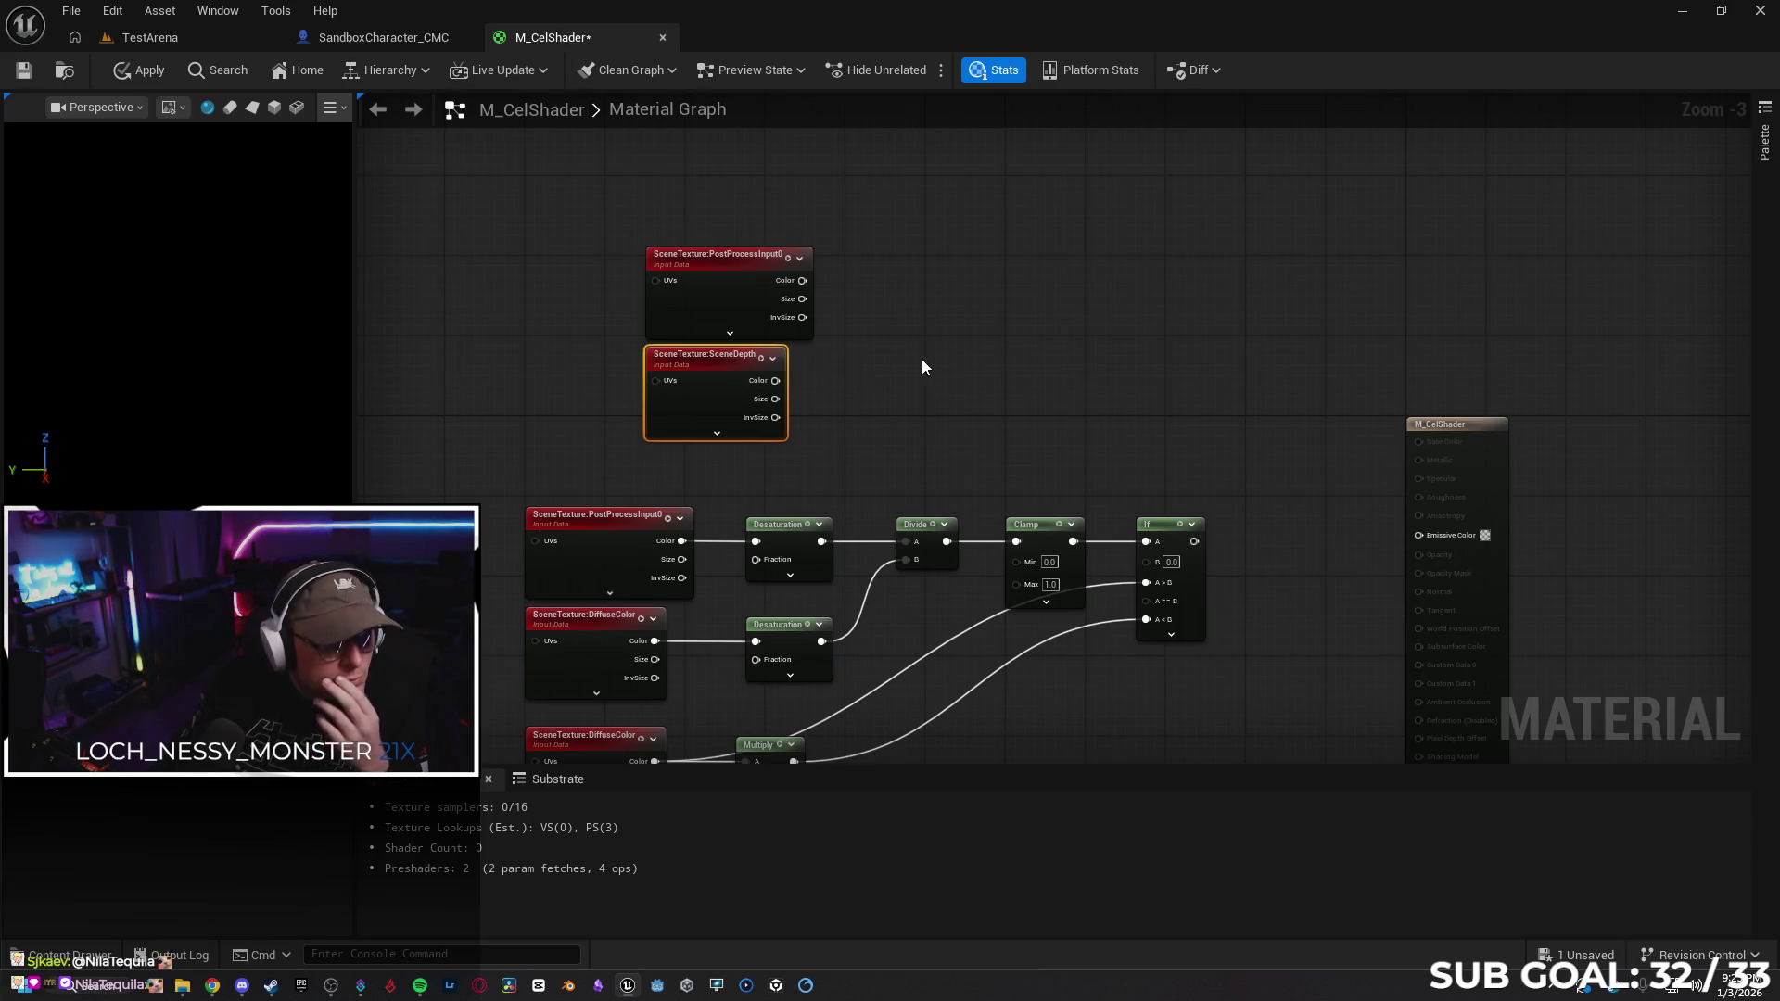
pyautogui.moveTo(712, 253)
pyautogui.mouseDown()
pyautogui.moveTo(666, 191)
pyautogui.moveTo(574, 198)
pyautogui.mouseUp()
pyautogui.moveTo(706, 367)
pyautogui.mouseDown()
pyautogui.moveTo(586, 359)
pyautogui.moveTo(725, 375)
pyautogui.mouseUp()
# Add a Divide node after SceneDepth with B set to 100000
pyautogui.write('divide')
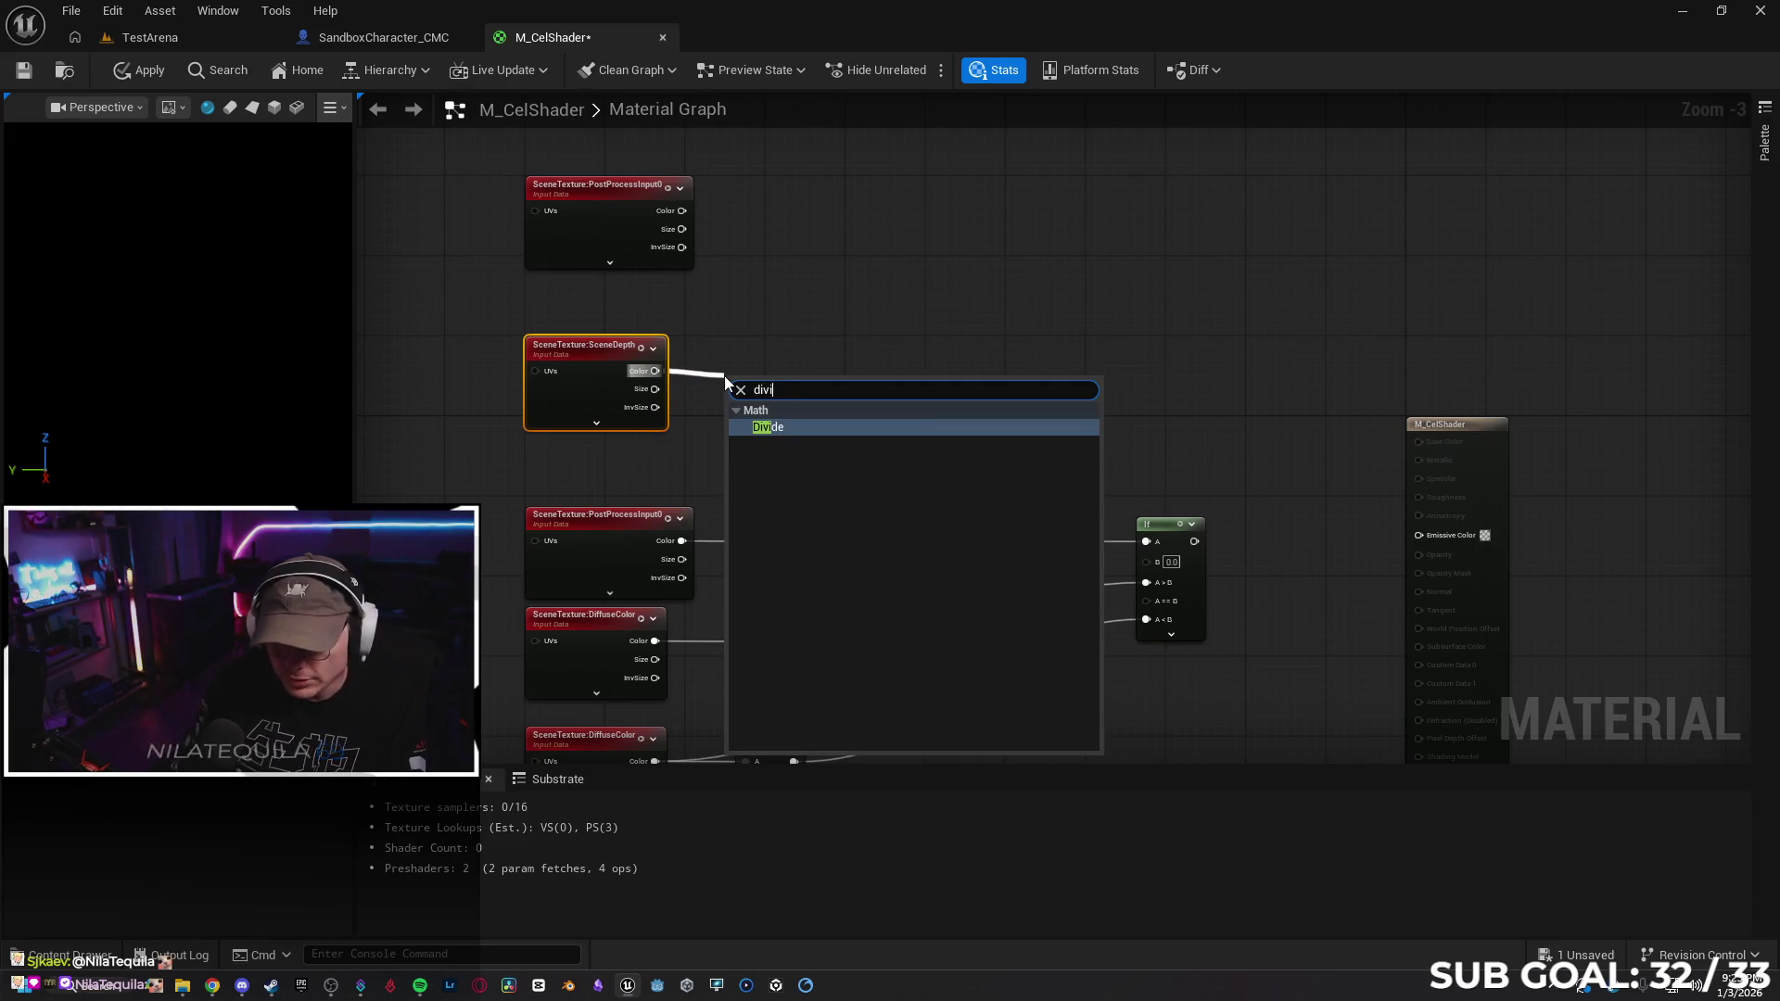
pyautogui.press('Return')
pyautogui.click(751, 423)
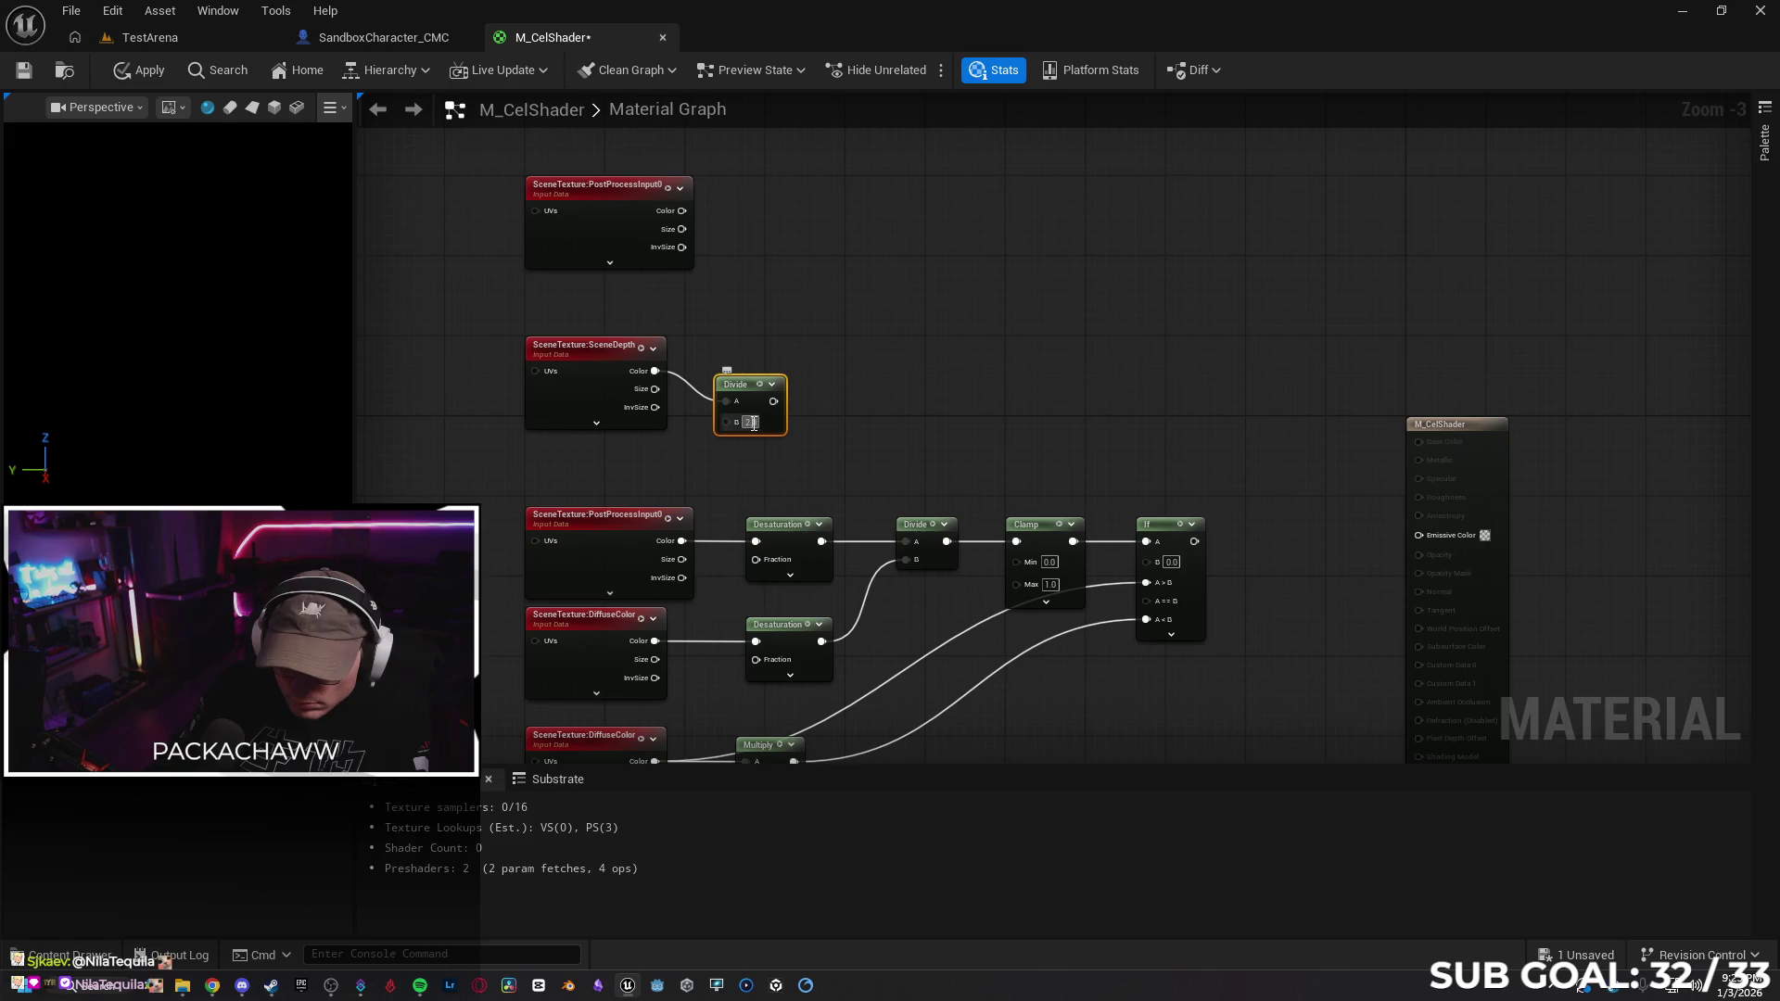
pyautogui.write('100000')
pyautogui.press('Return')
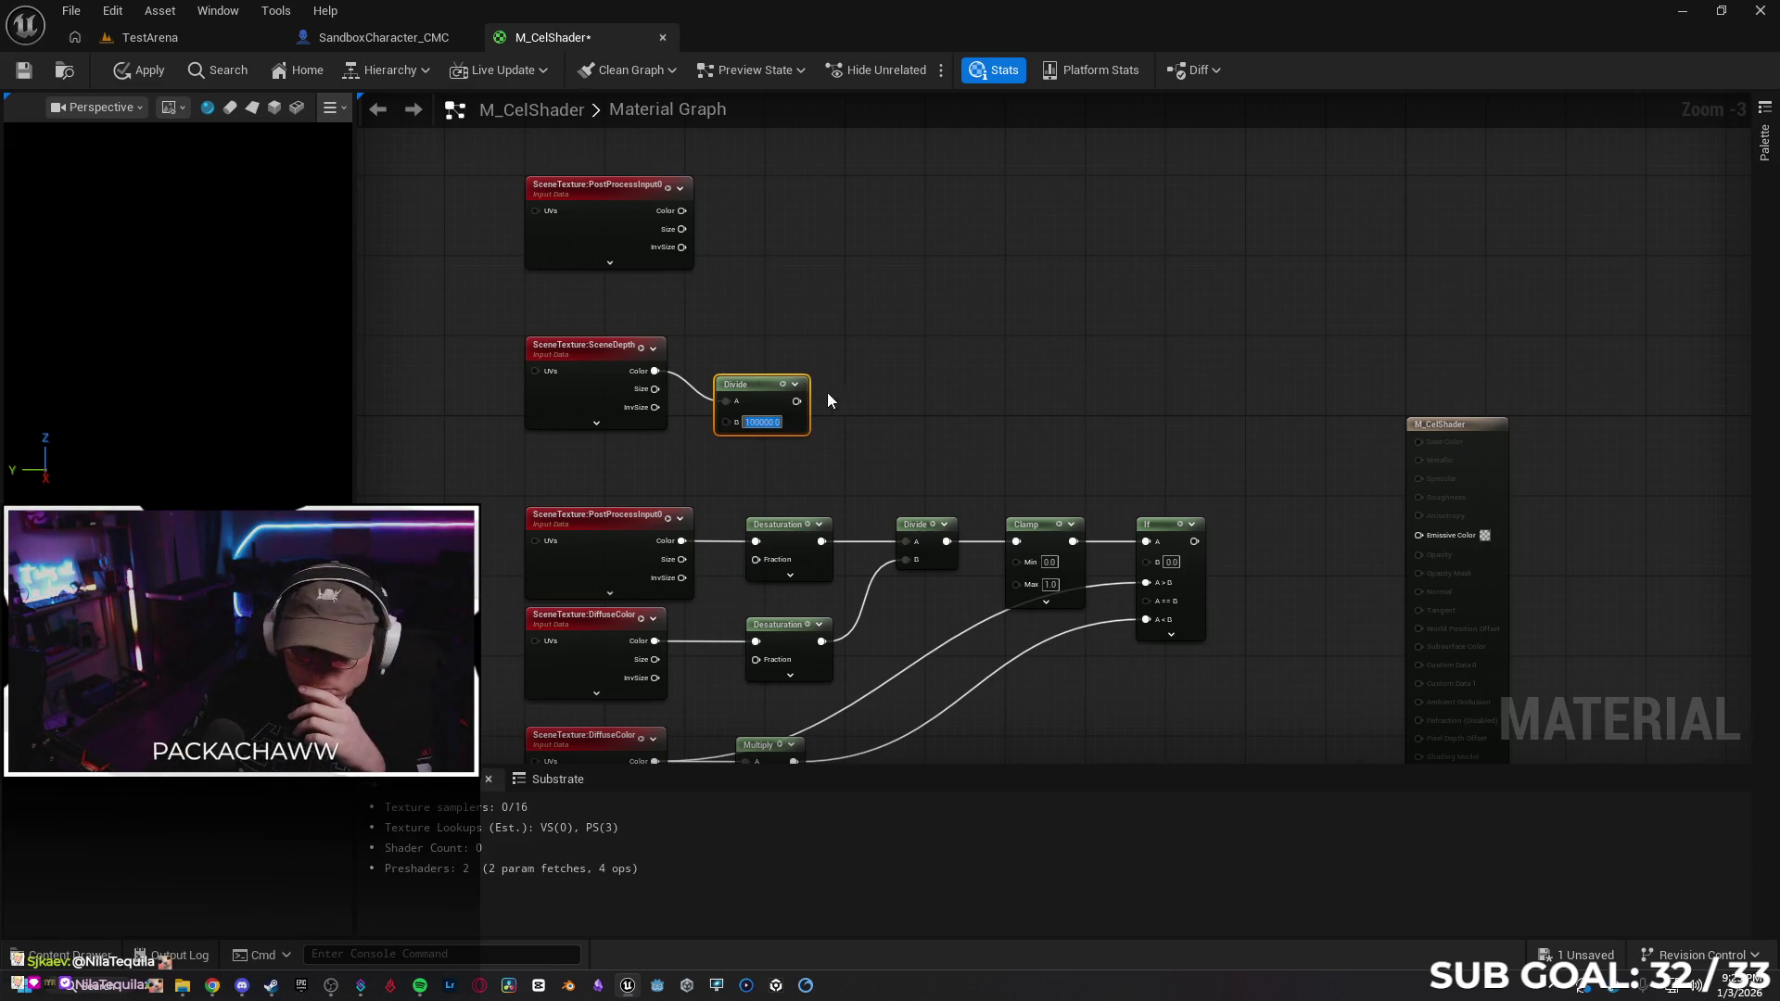
pyautogui.moveTo(769, 378); pyautogui.dragTo(769, 349)
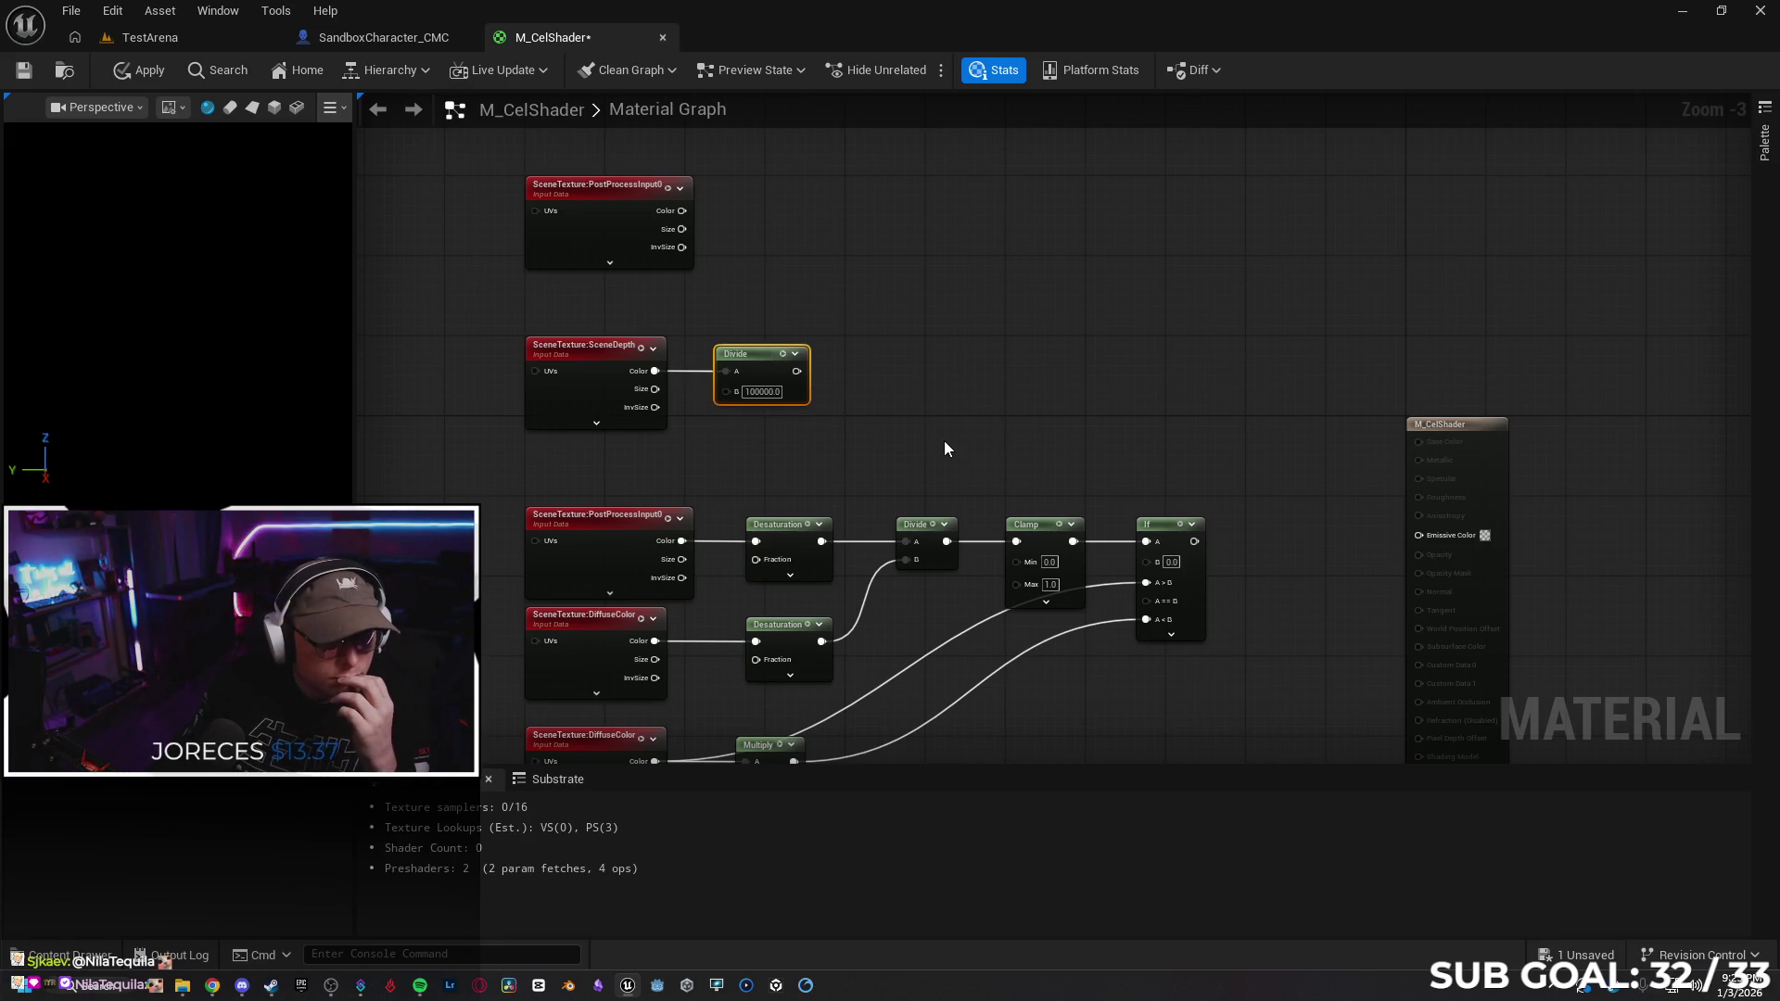
# Add a Desaturation node fed by the Divide output and line it up
pyautogui.moveTo(797, 370); pyautogui.dragTo(837, 383)
pyautogui.write('desat')
pyautogui.press('Return')
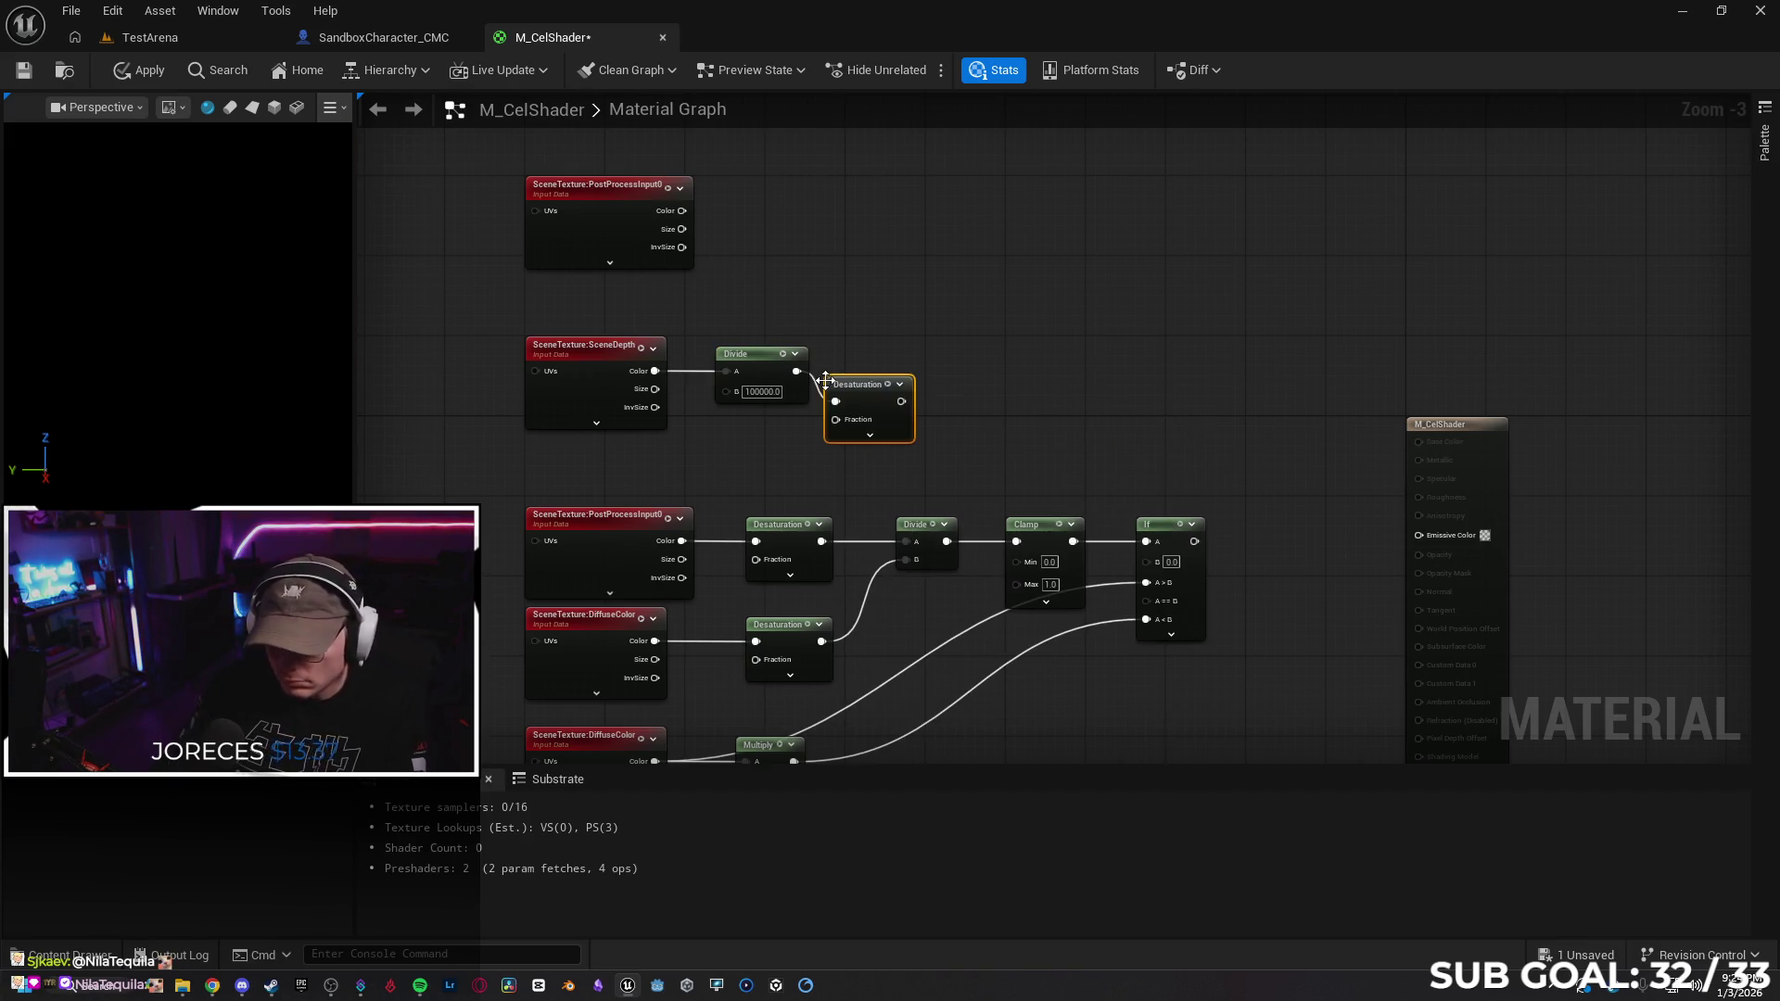
pyautogui.moveTo(869, 388); pyautogui.dragTo(890, 358)
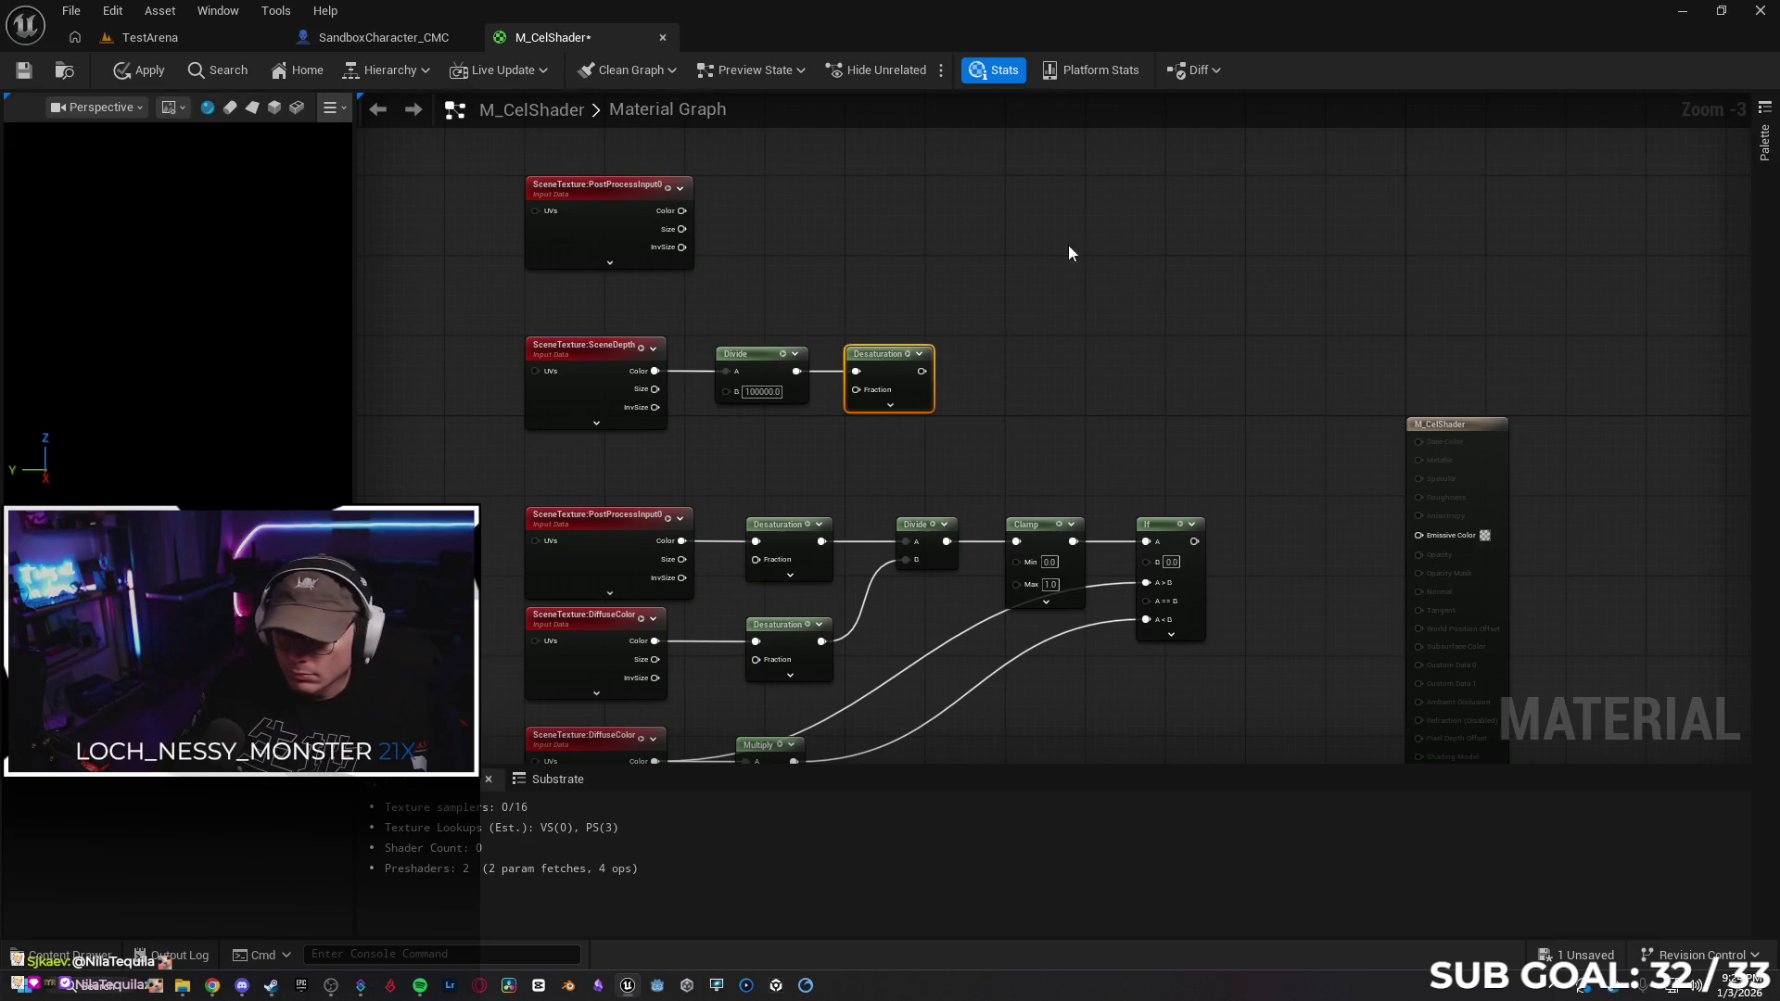
pyautogui.click(1066, 191)
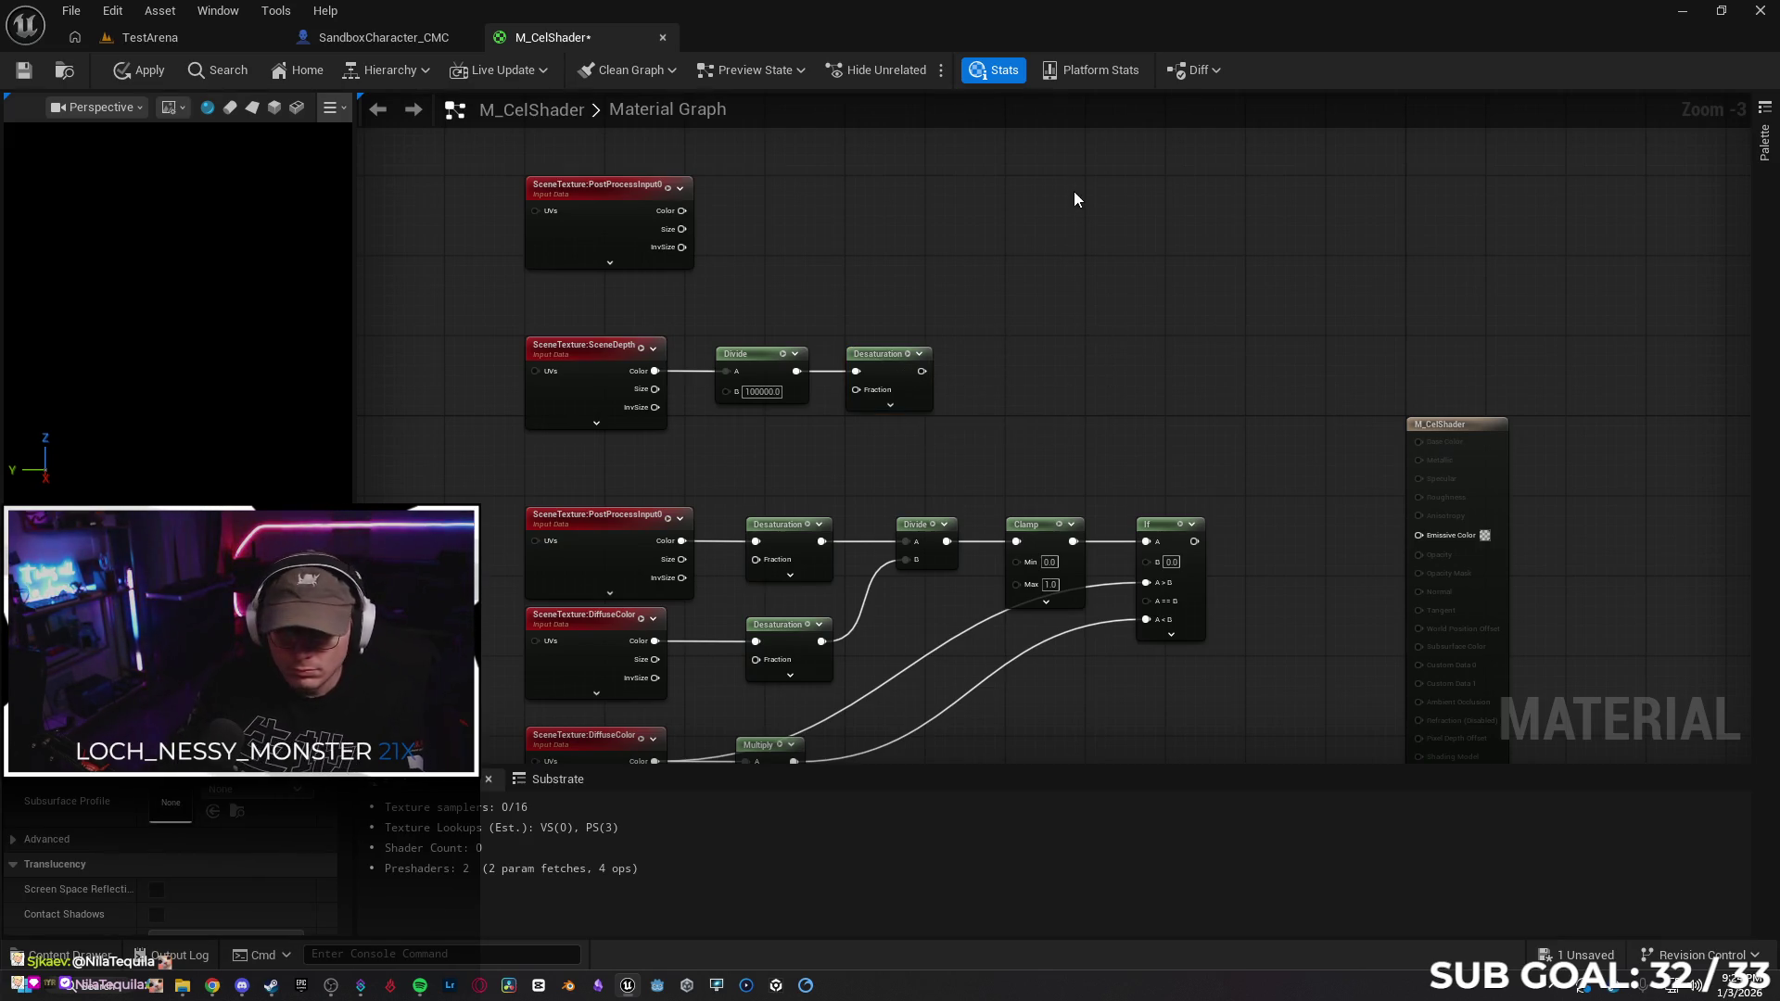
pyautogui.rightClick(1068, 194)
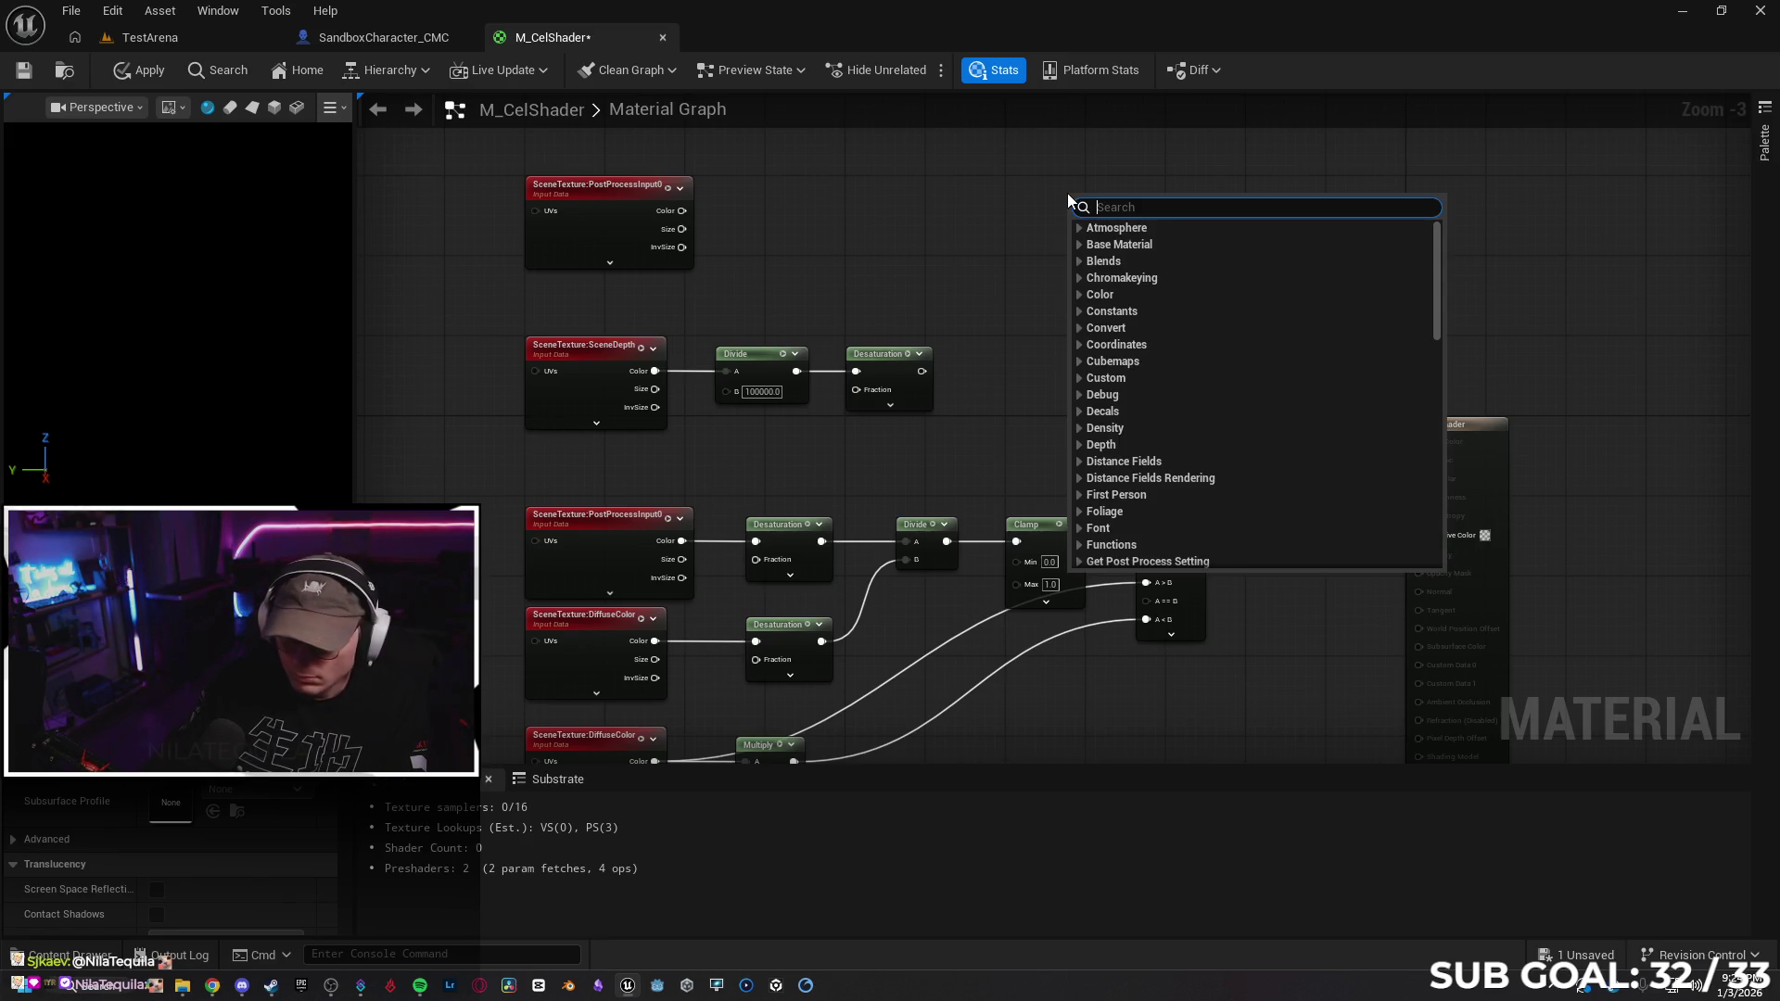
# Add an If node: desaturated depth into A, scene colour into A>B, cel result into A<B, output to Emissive Color
pyautogui.write('if')
pyautogui.press('Return')
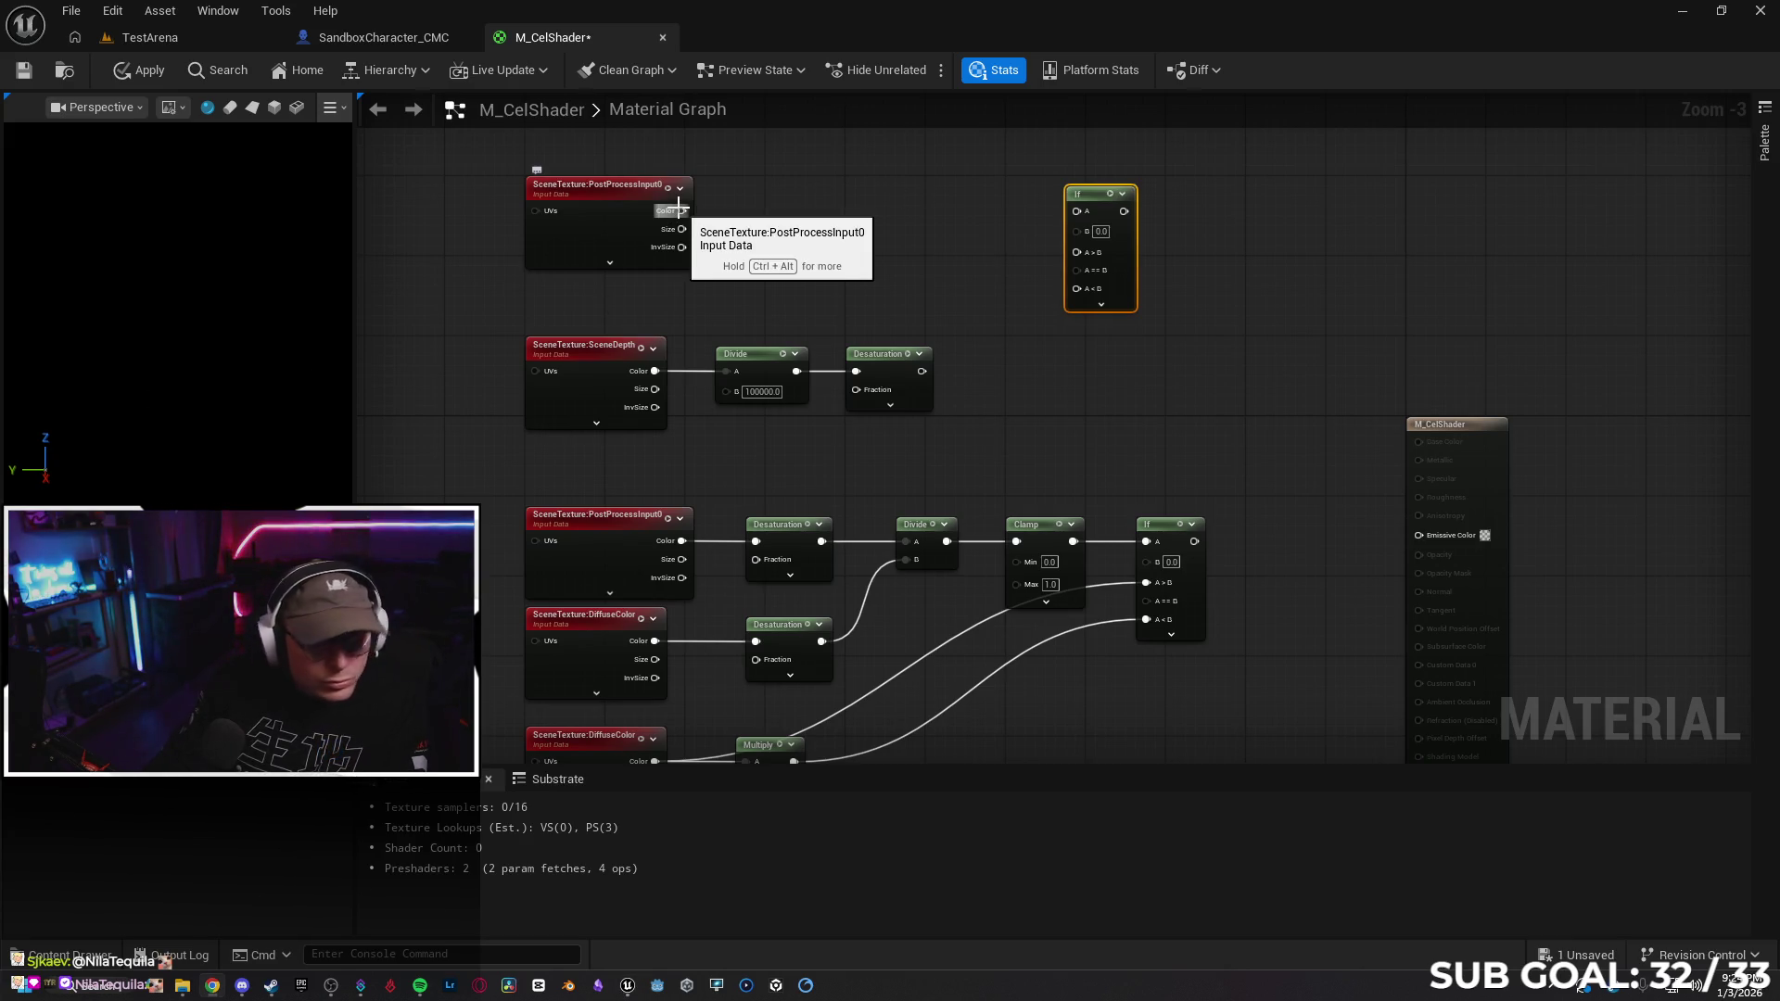
pyautogui.moveTo(681, 211)
pyautogui.mouseDown()
pyautogui.moveTo(1083, 256)
pyautogui.moveTo(1093, 181)
pyautogui.mouseUp()
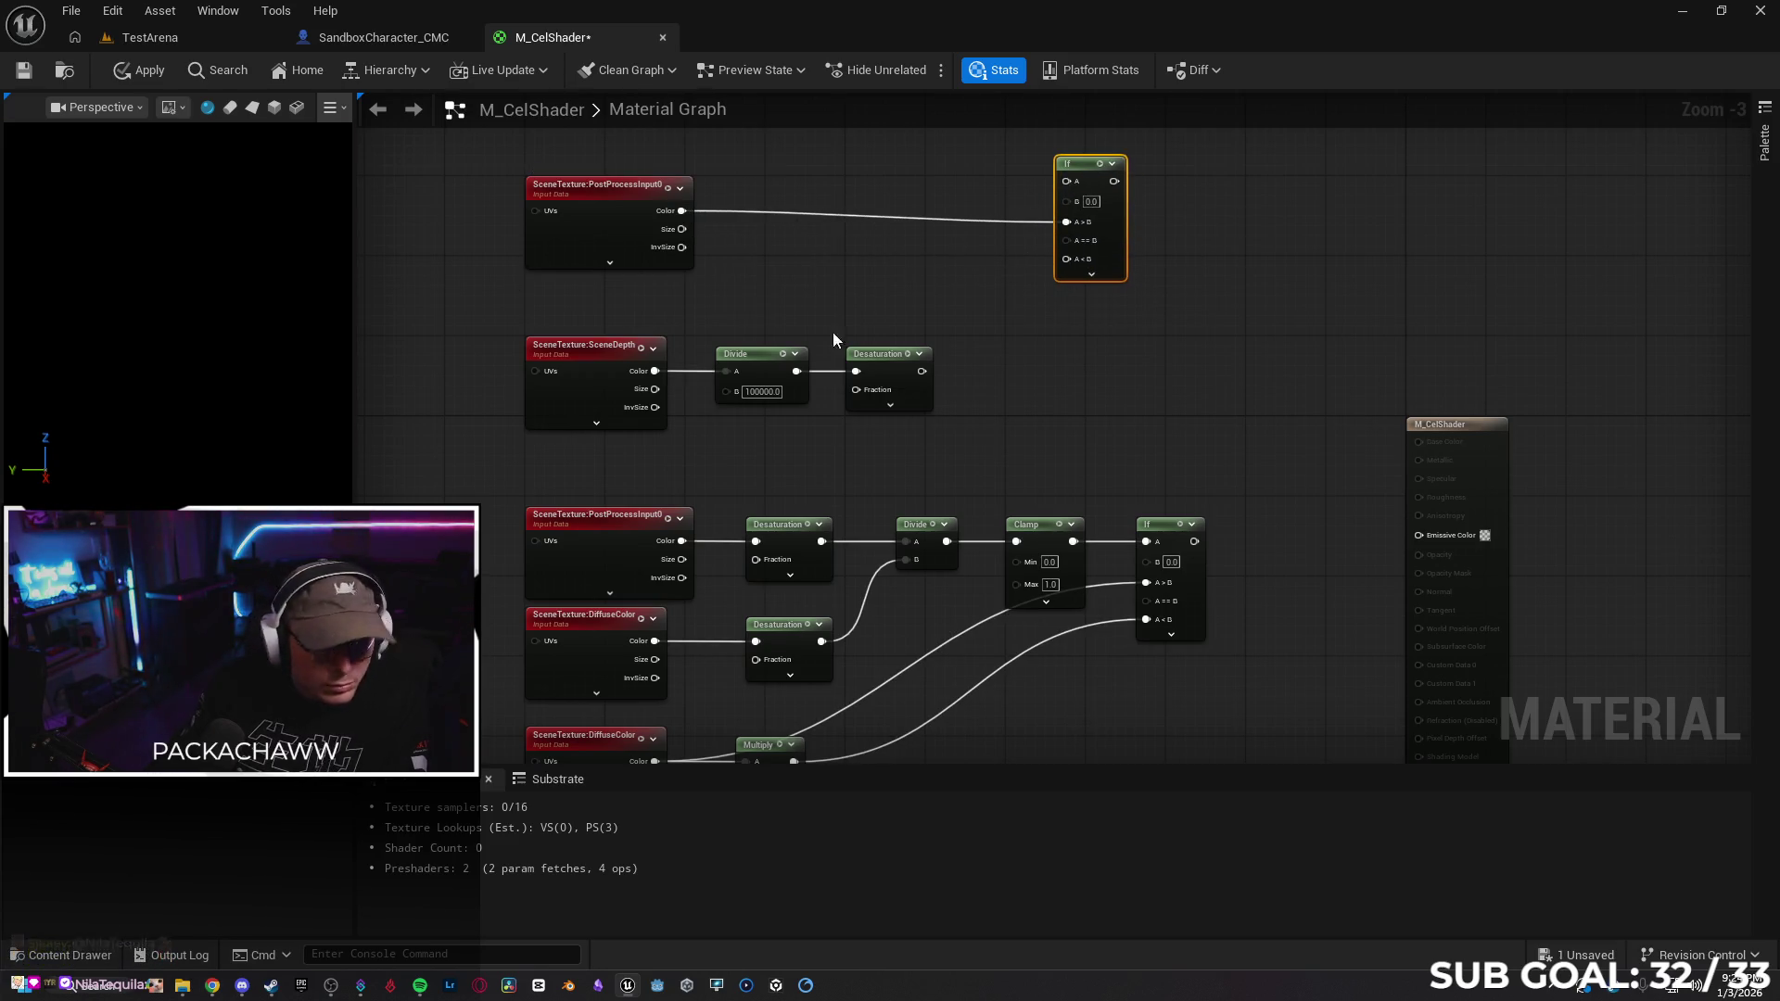
pyautogui.moveTo(922, 372)
pyautogui.mouseDown()
pyautogui.moveTo(932, 298)
pyautogui.moveTo(1066, 181)
pyautogui.mouseUp()
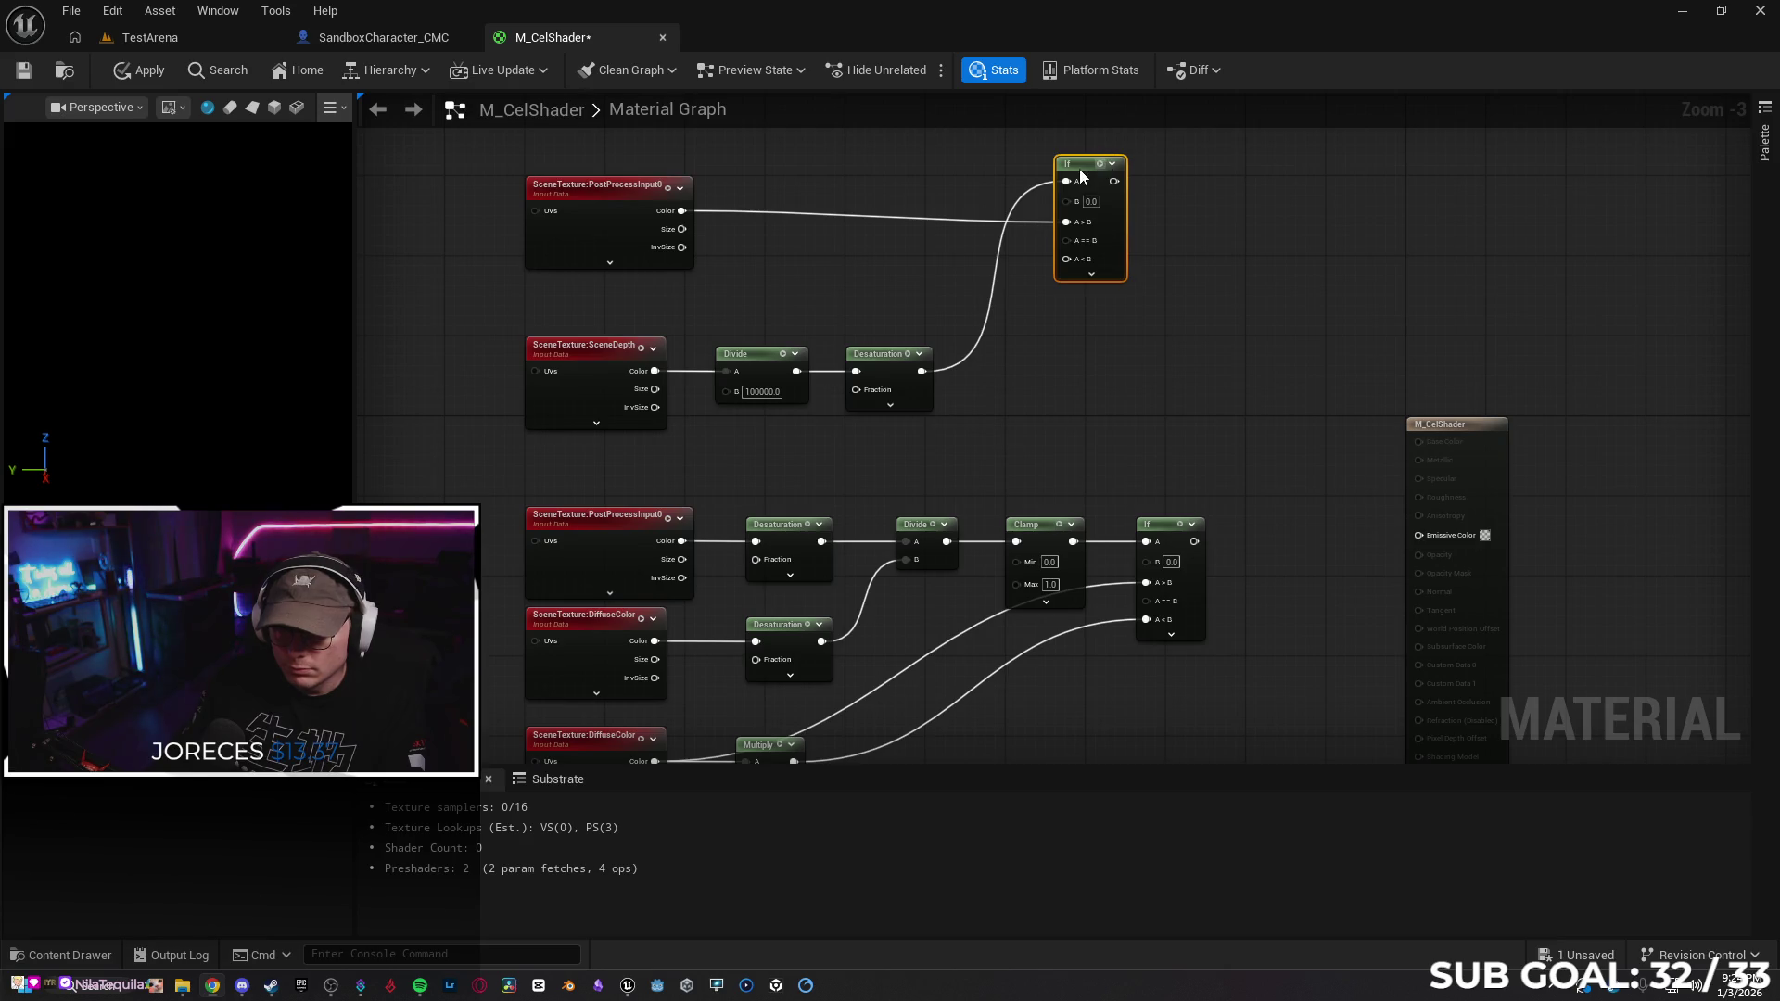
pyautogui.moveTo(1079, 167); pyautogui.dragTo(1079, 156)
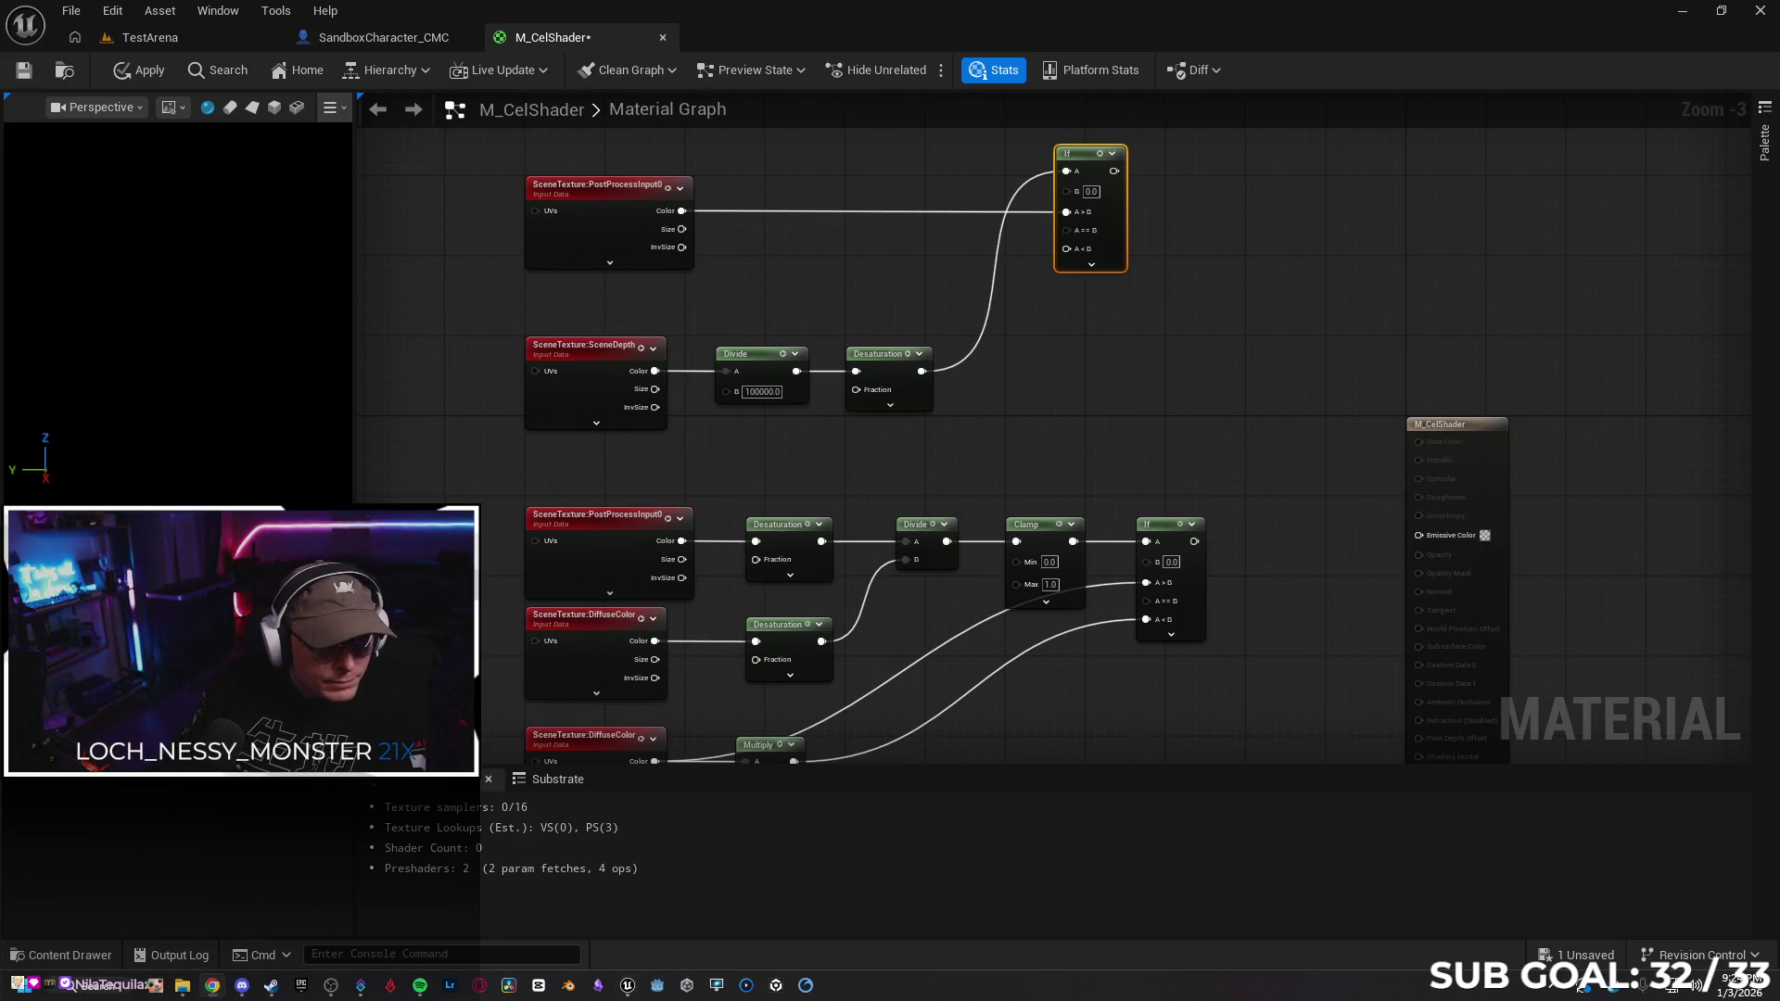
pyautogui.moveTo(1193, 541); pyautogui.dragTo(1068, 250)
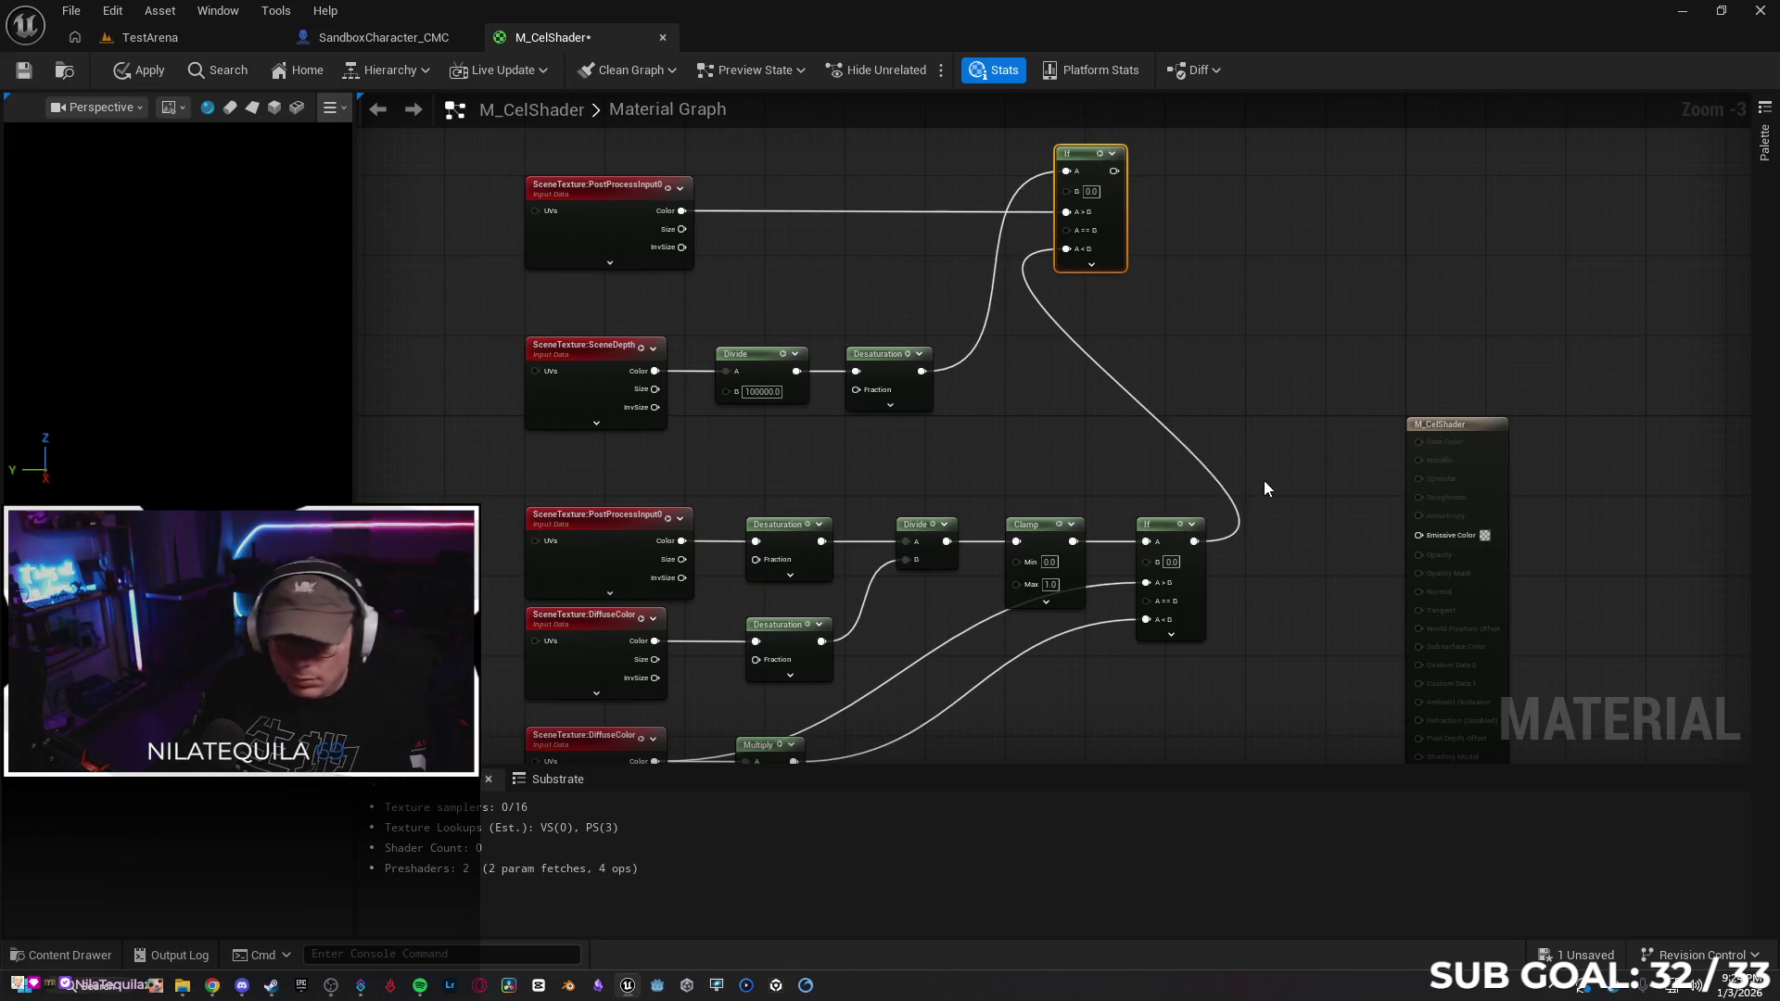
pyautogui.moveTo(1113, 171)
pyautogui.mouseDown()
pyautogui.moveTo(1315, 375)
pyautogui.moveTo(1416, 534)
pyautogui.mouseUp()
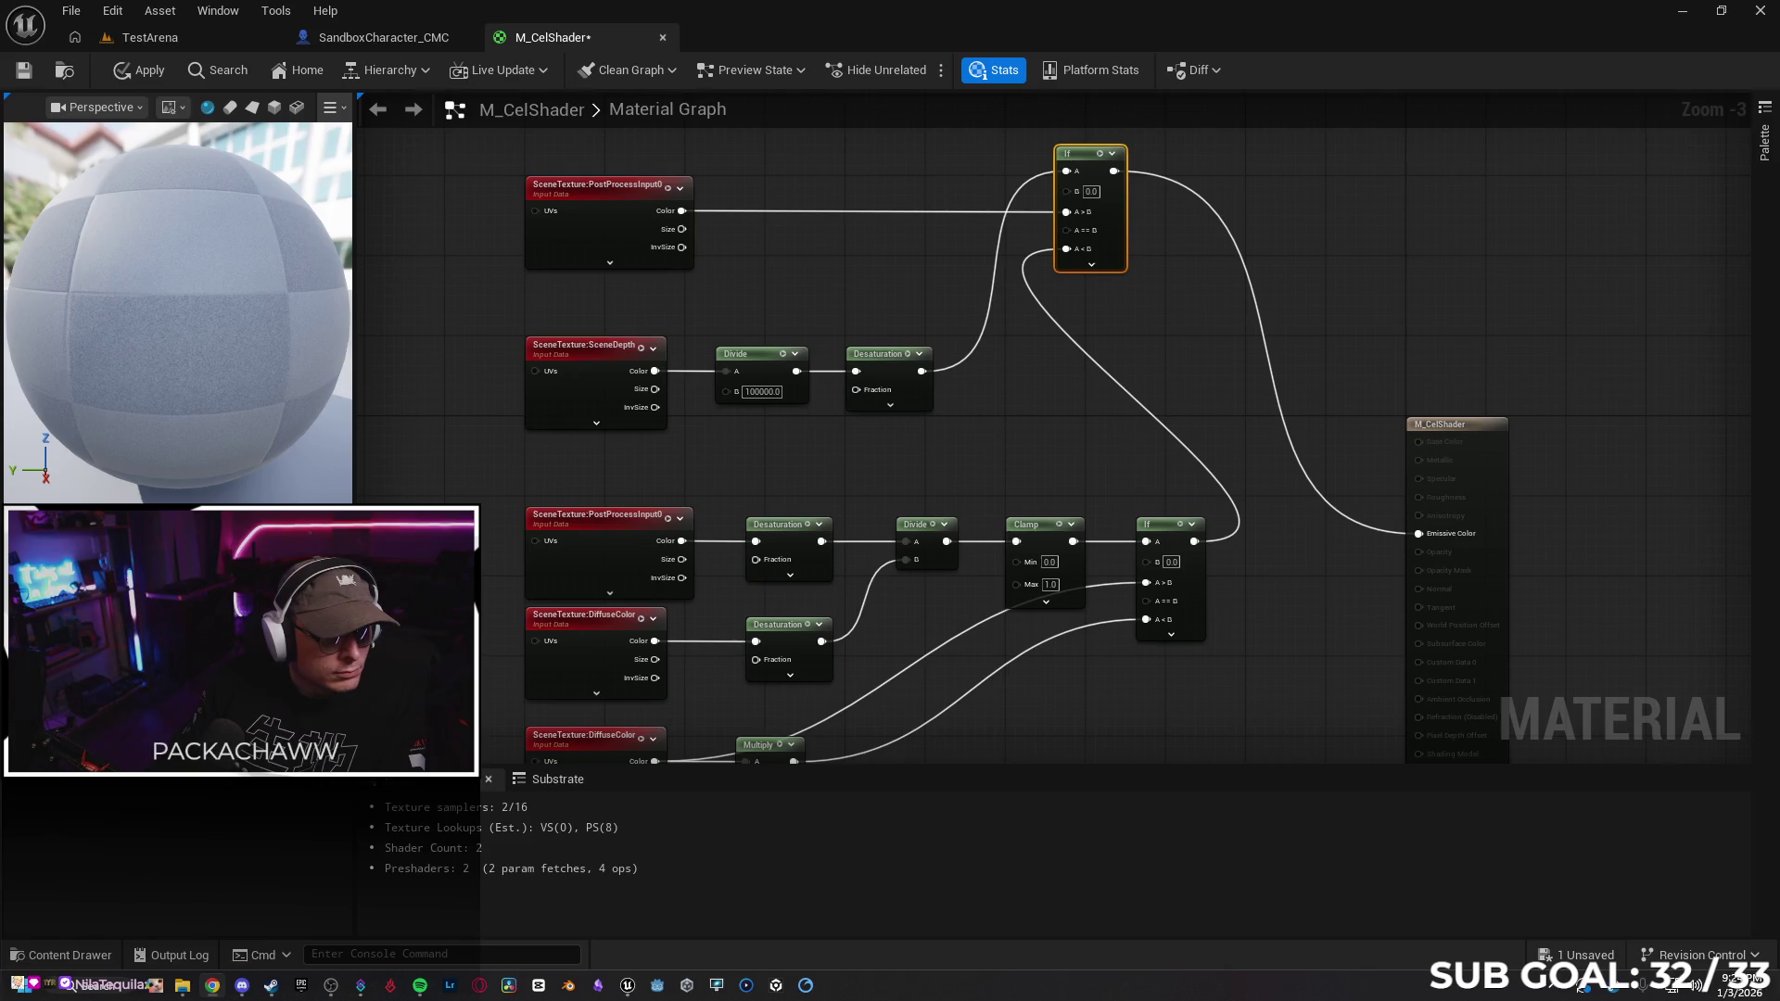
# Set the depth If threshold B to 1 and the cel If threshold B to 0.4
pyautogui.write('1')
pyautogui.click(1153, 242)
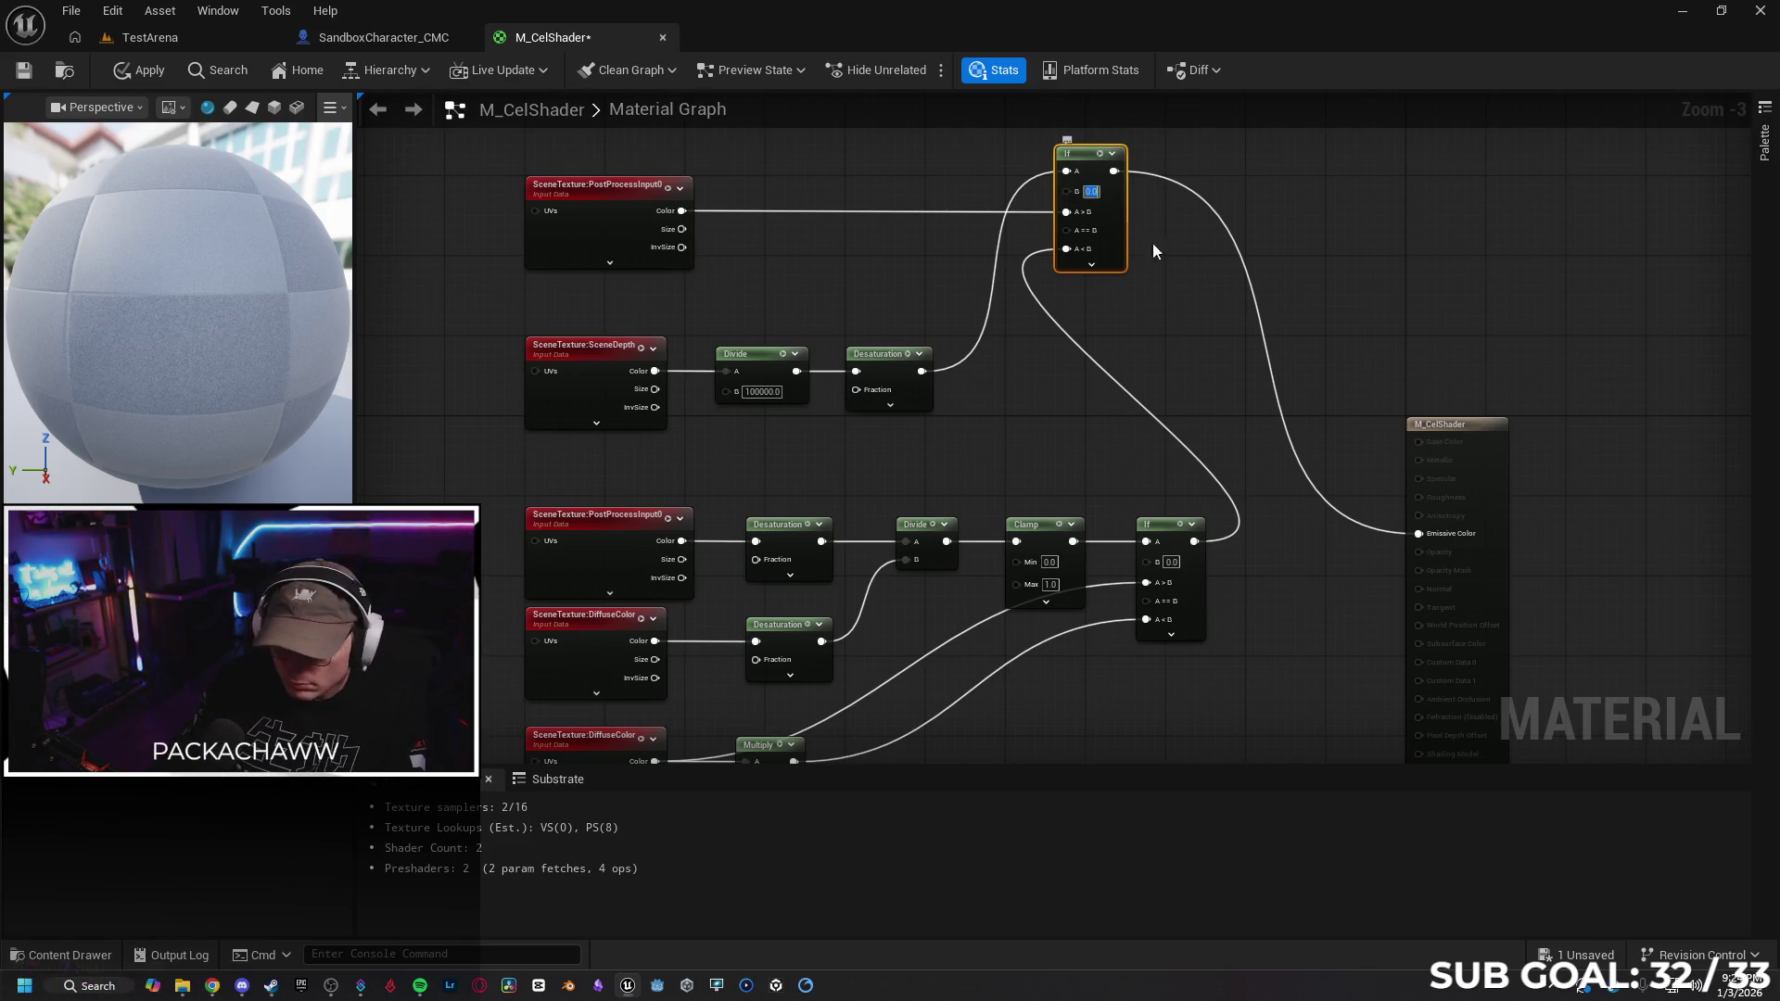
pyautogui.click(1170, 562)
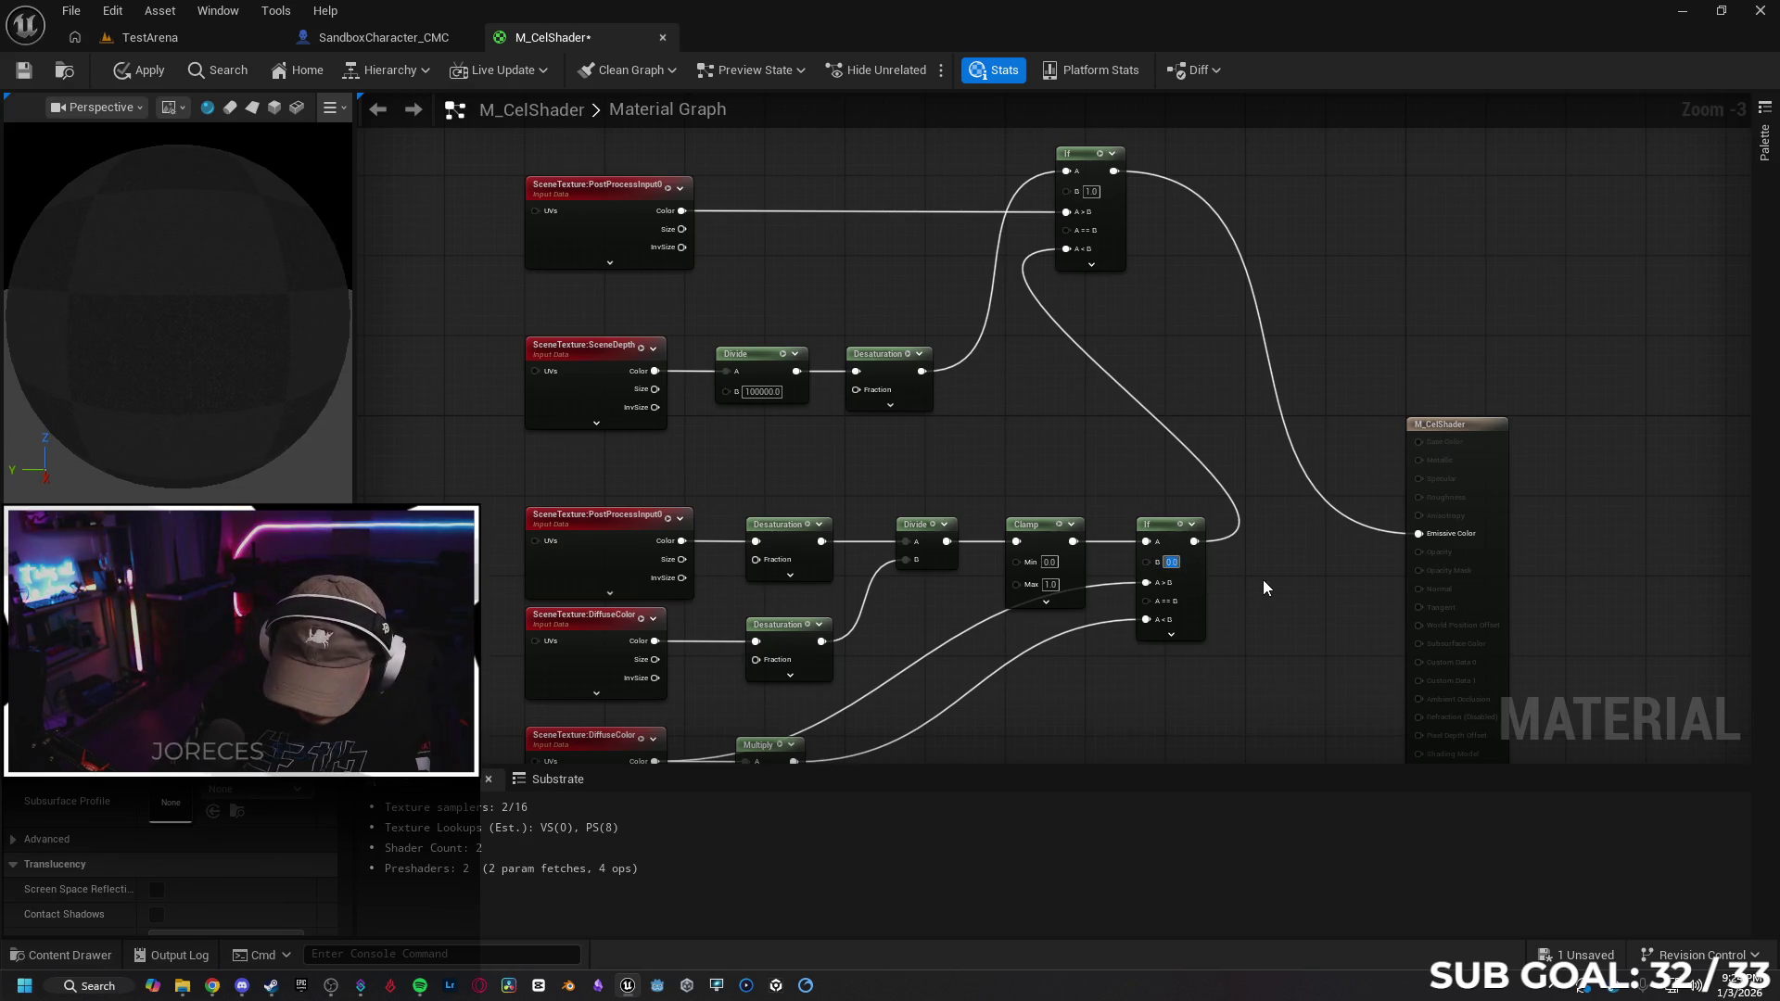
pyautogui.write('0.4')
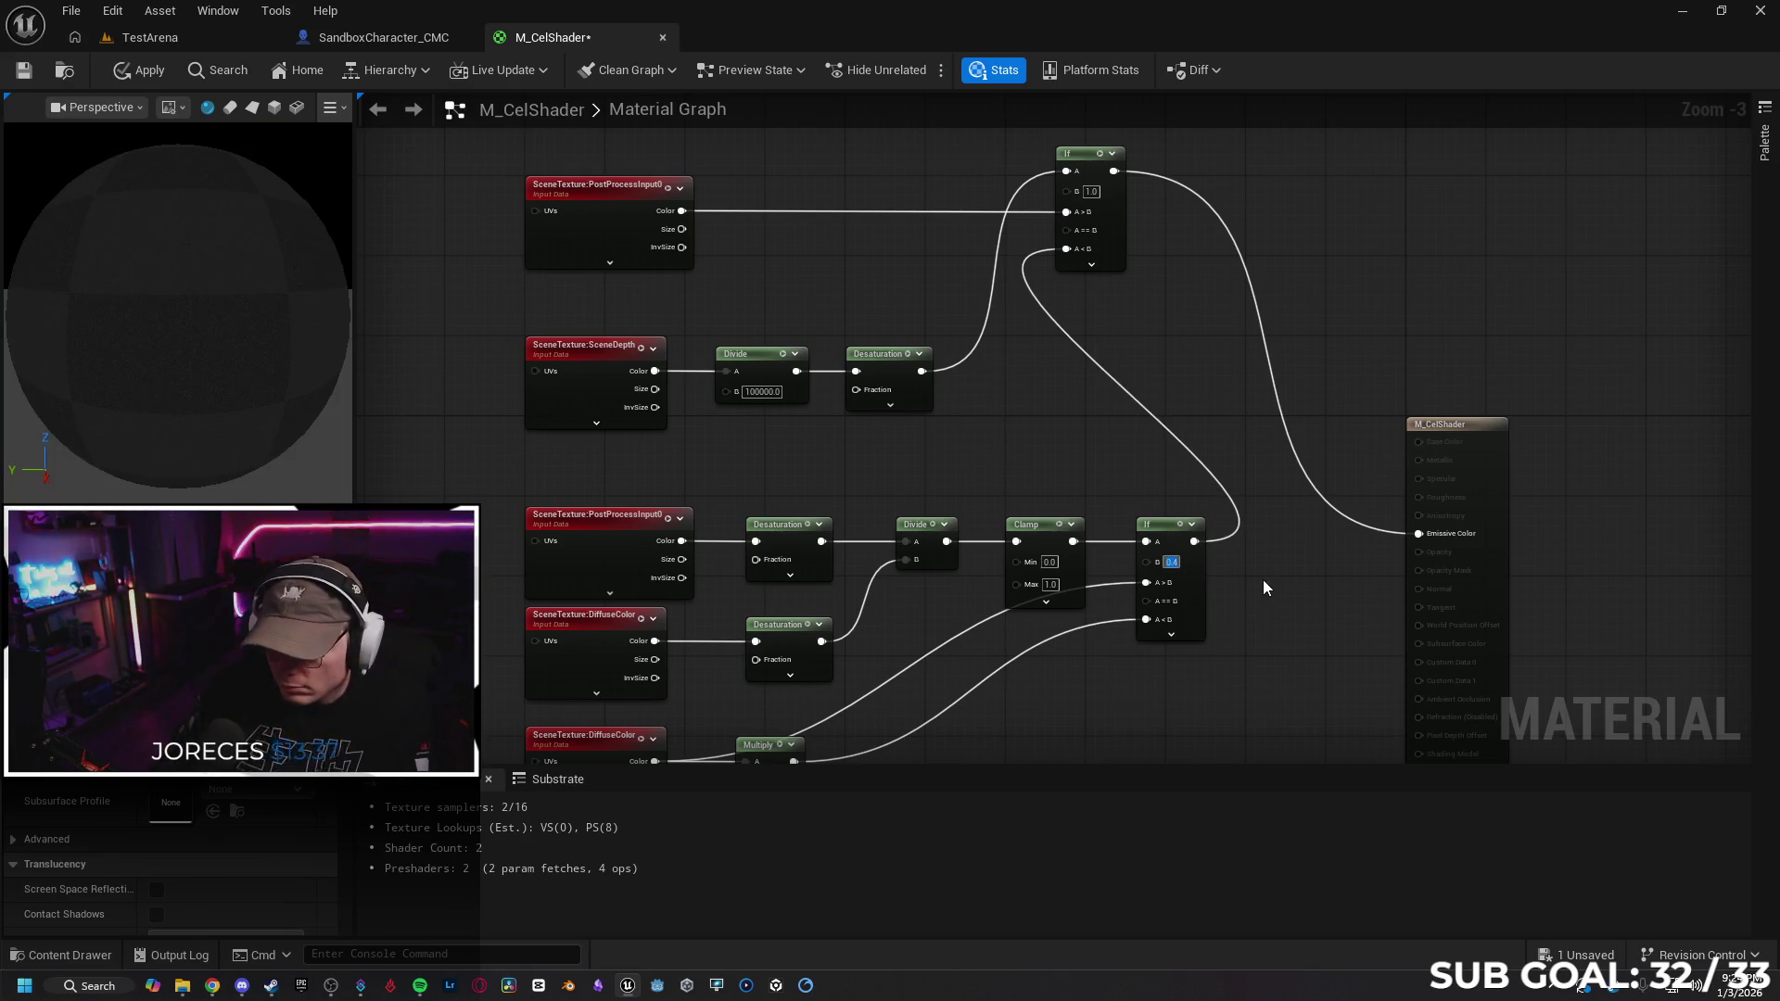
# Change the SceneDepth Divide node's divisor to 1000000
pyautogui.click(774, 391)
pyautogui.write('1000000')
pyautogui.press('Return')
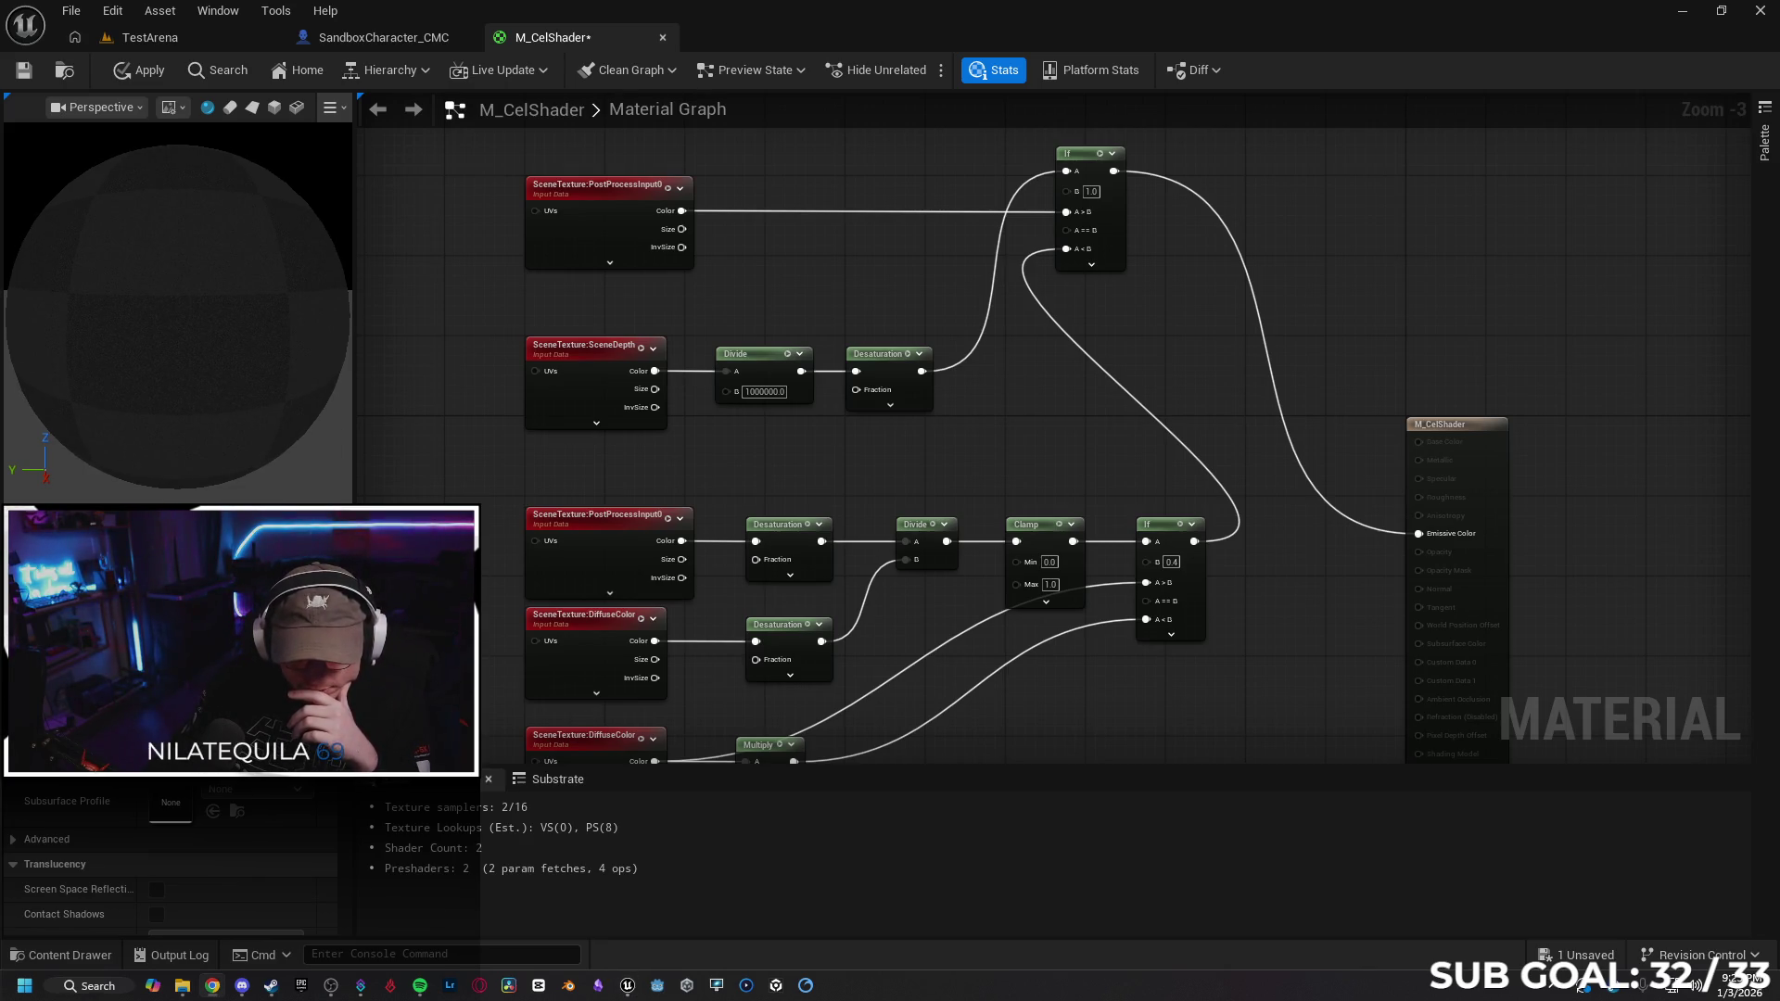
pyautogui.moveTo(464, 543)
pyautogui.mouseDown()
pyautogui.moveTo(464, 417)
pyautogui.moveTo(421, 502)
pyautogui.mouseUp()
pyautogui.scroll(-5, 167, 871)
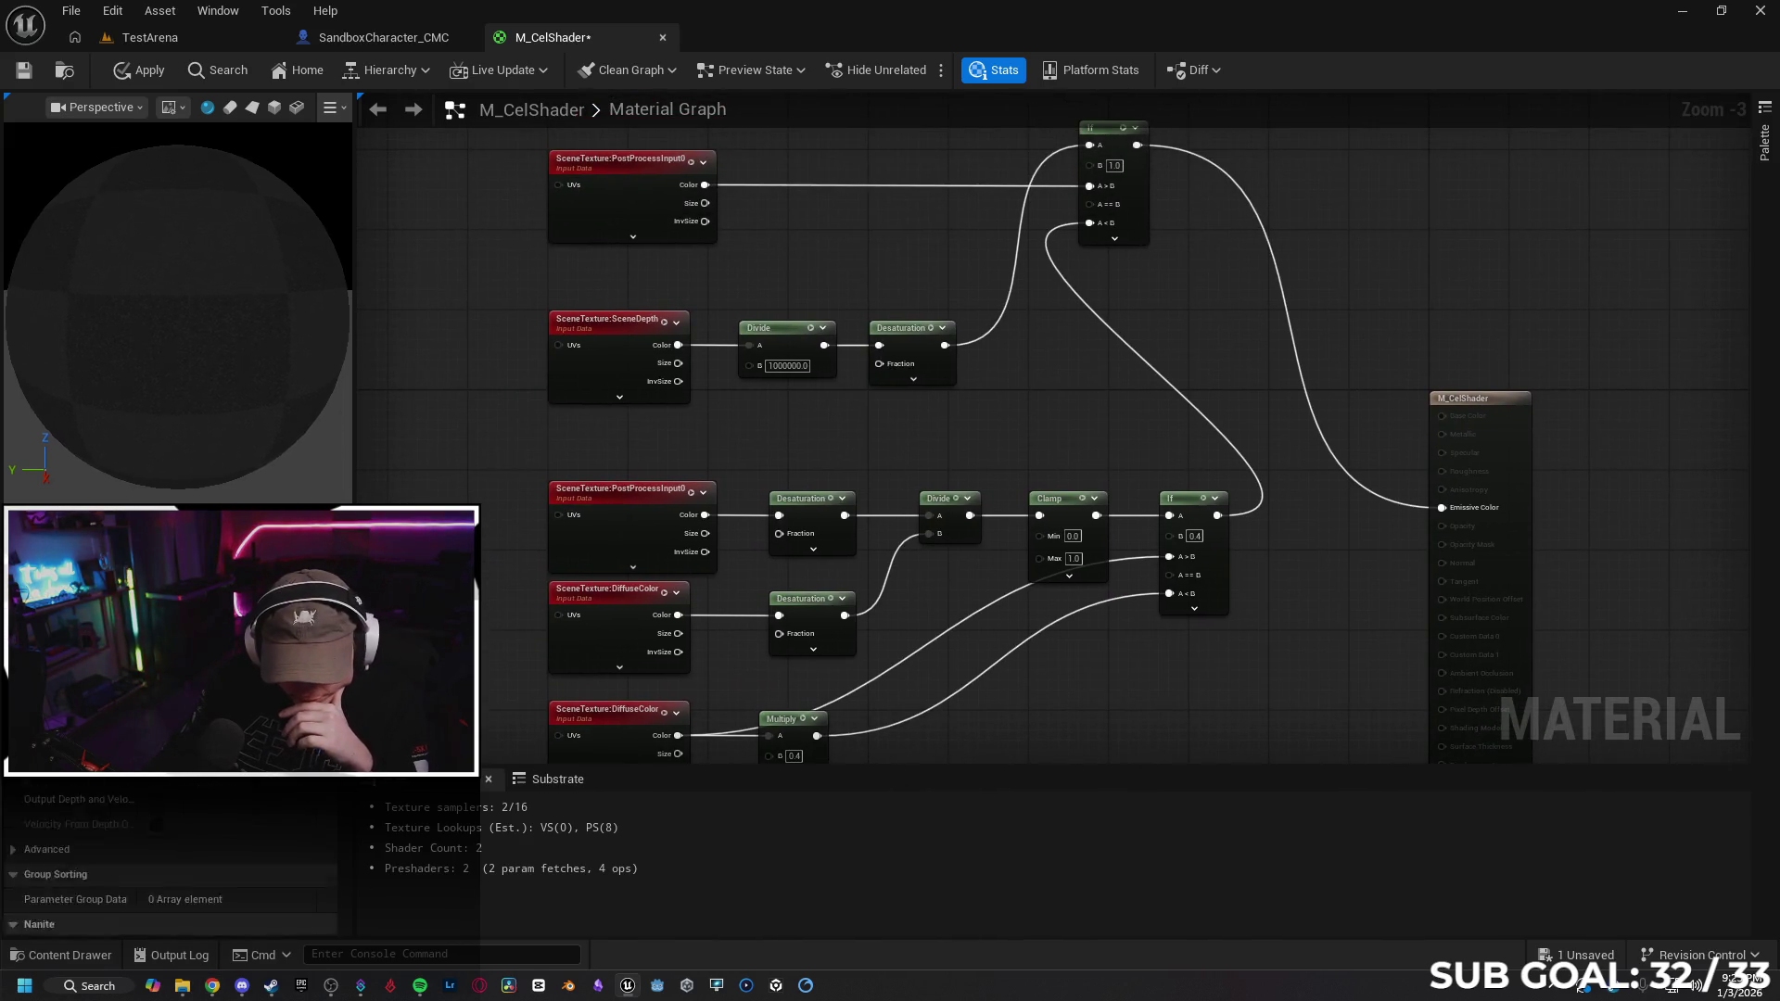
# Try Blendable Location options: Translucency After DOF, SSR Input, Scene Color Before Bloom, After Tonemapping
pyautogui.scroll(-5, 167, 862)
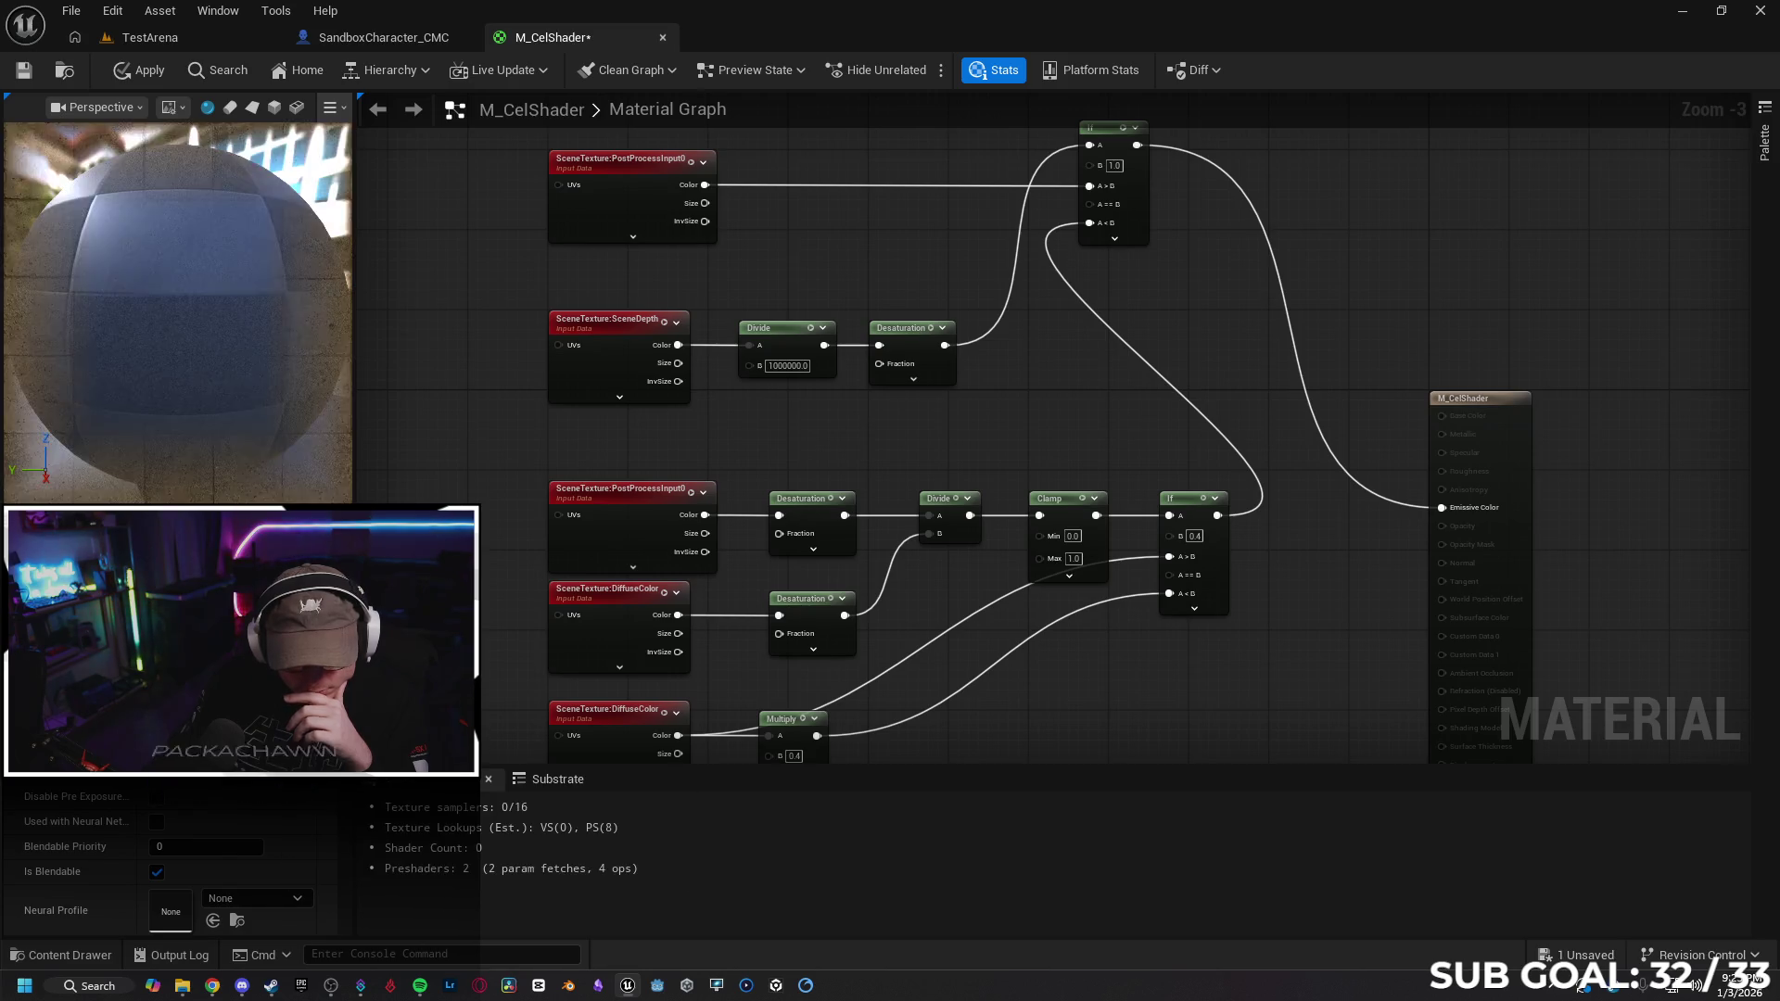
pyautogui.scroll(4, 167, 862)
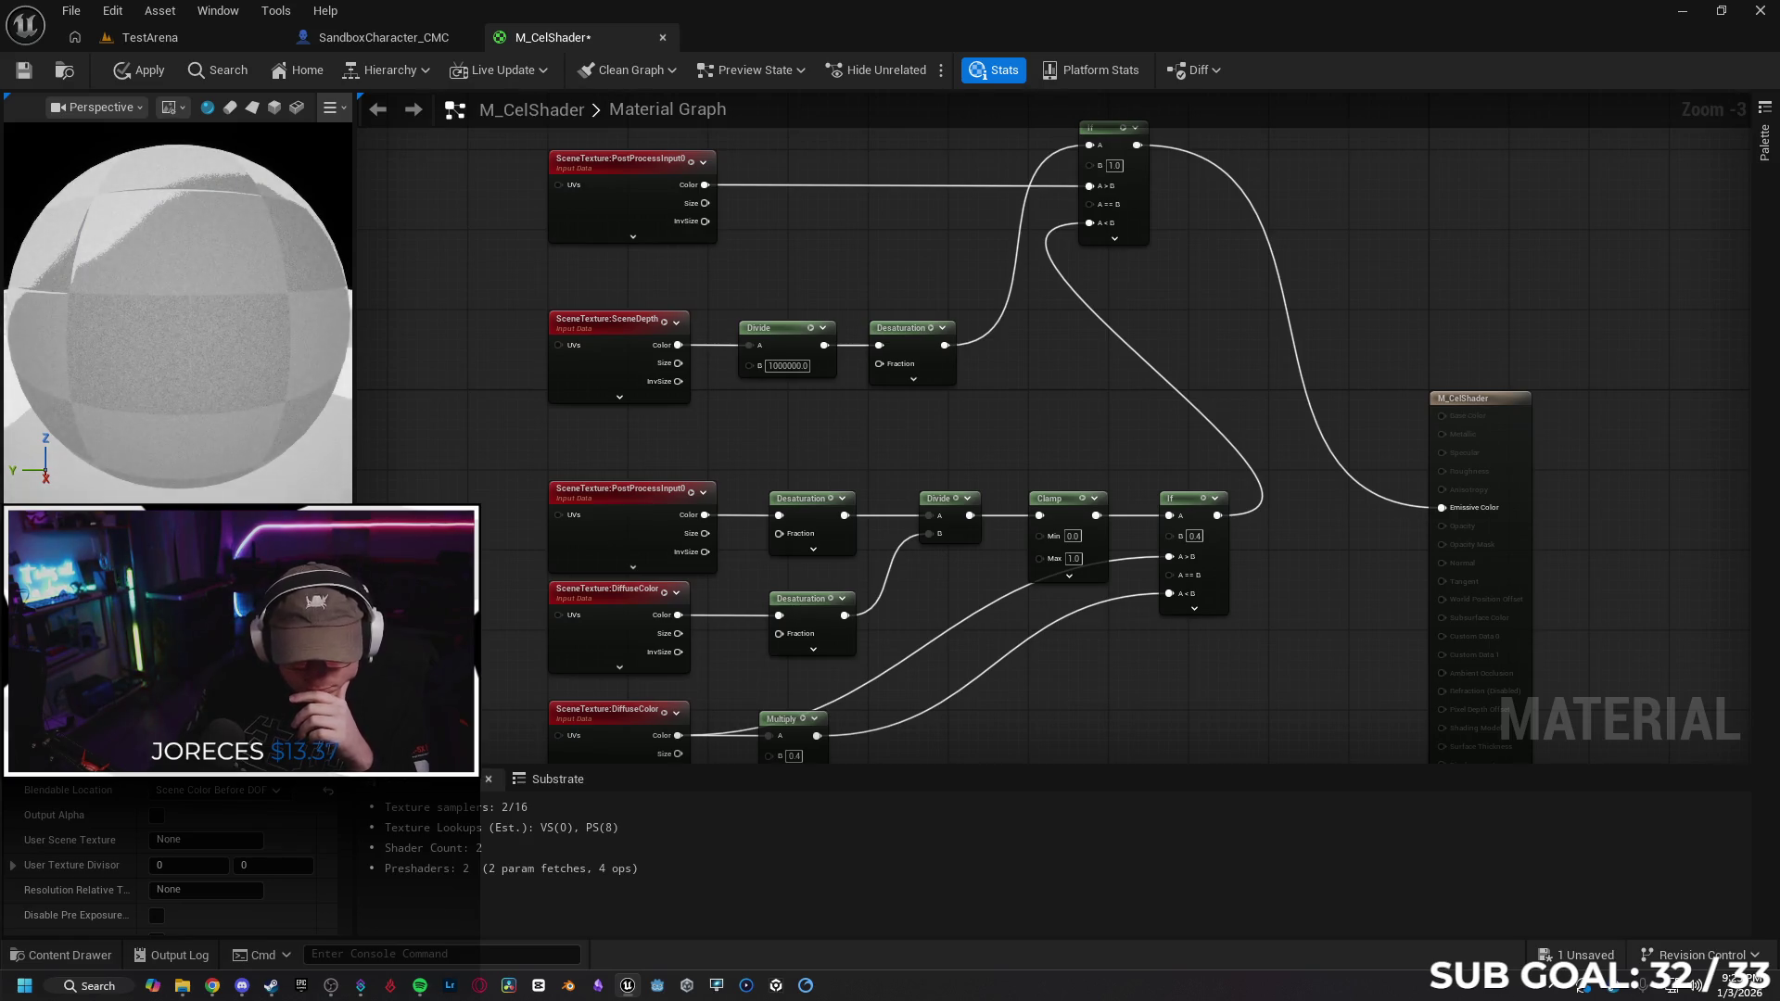
pyautogui.click(213, 790)
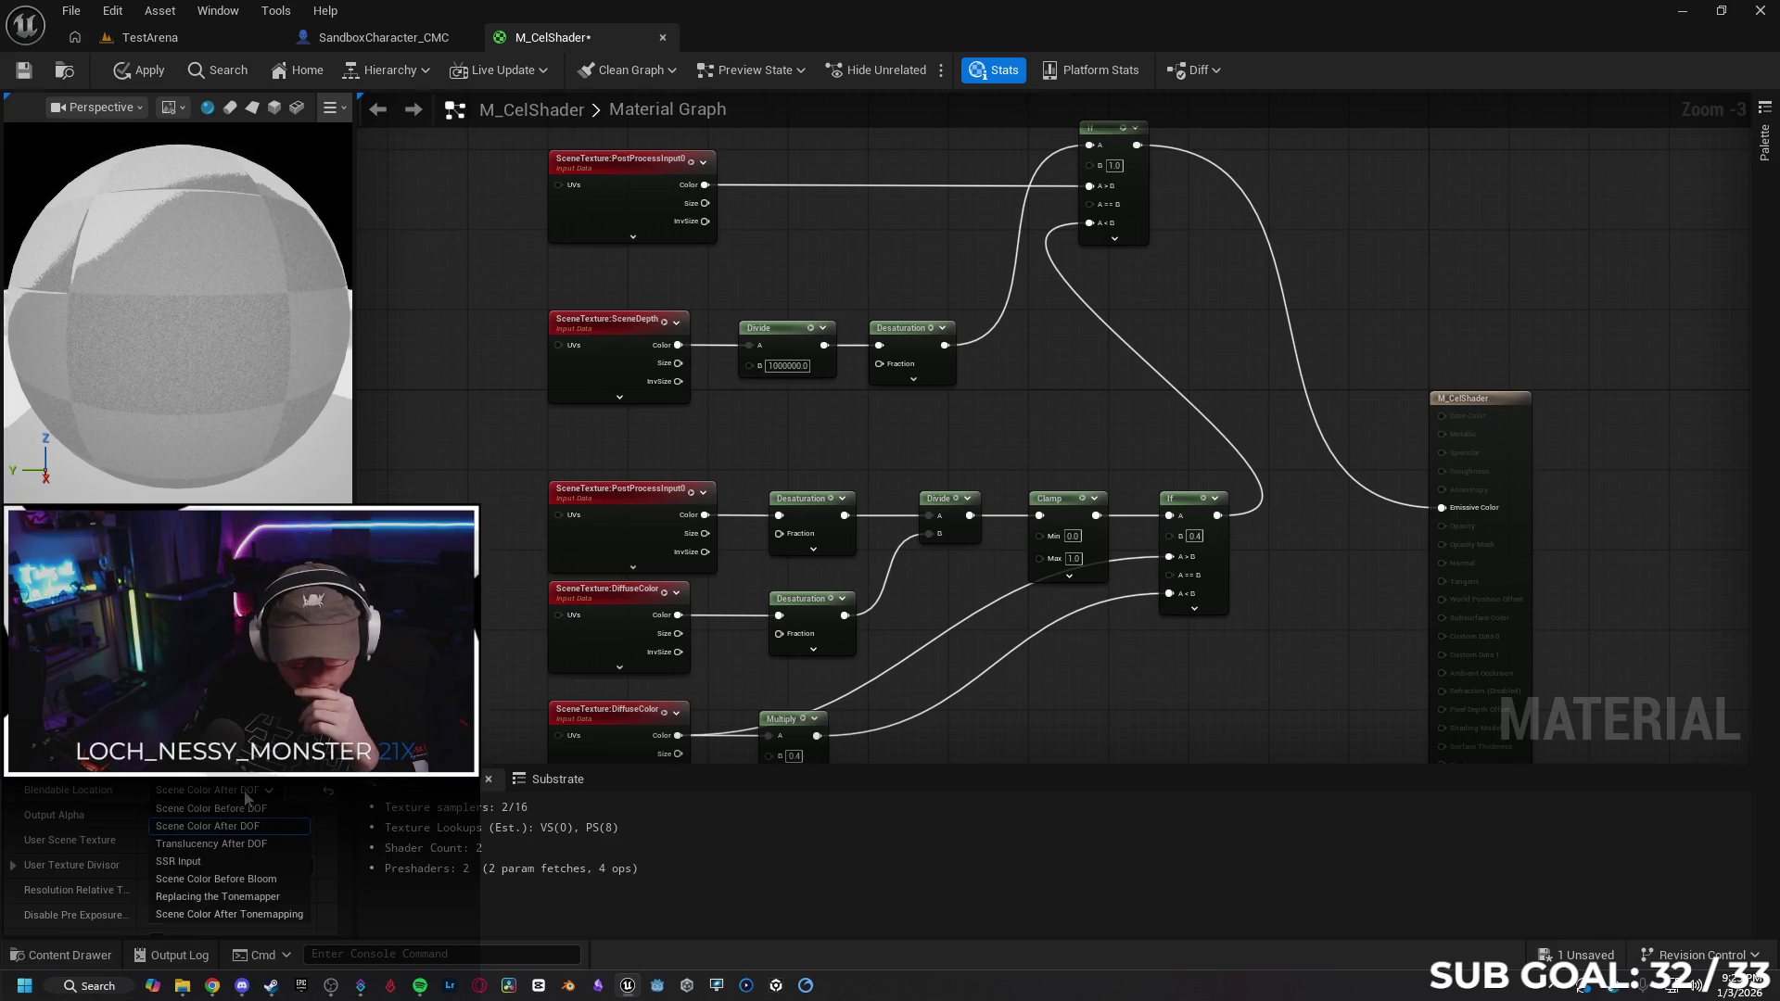
pyautogui.click(234, 843)
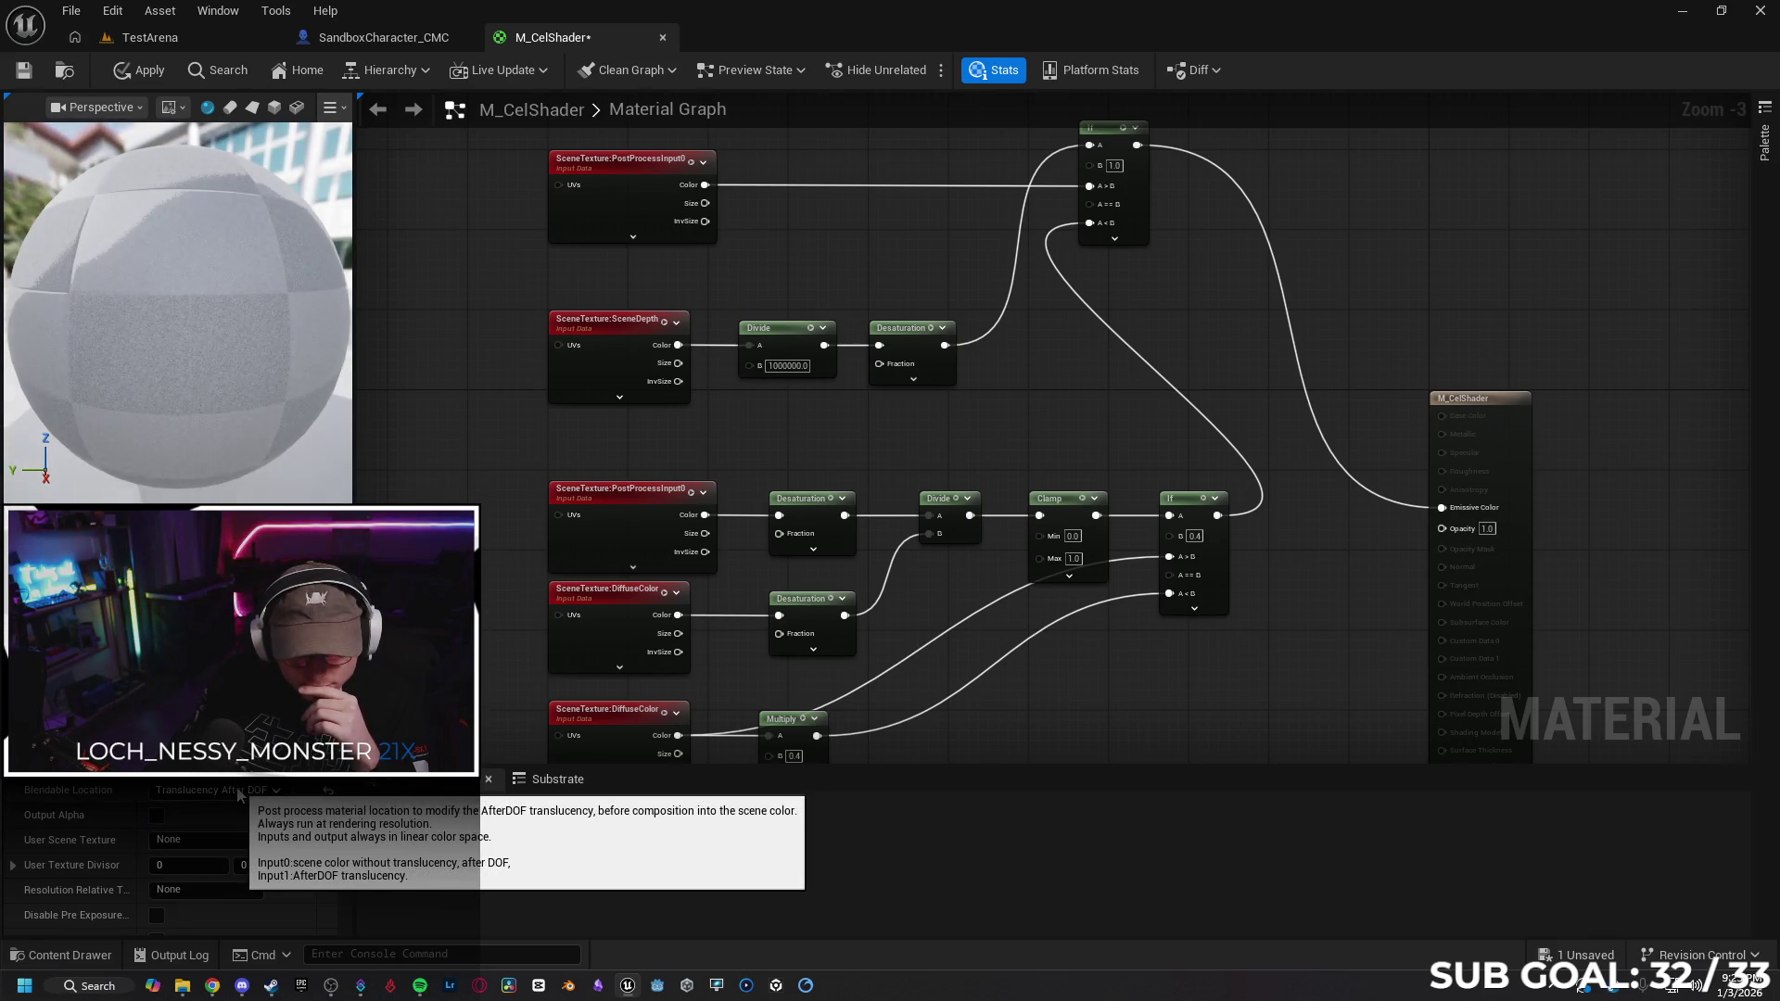
pyautogui.click(239, 792)
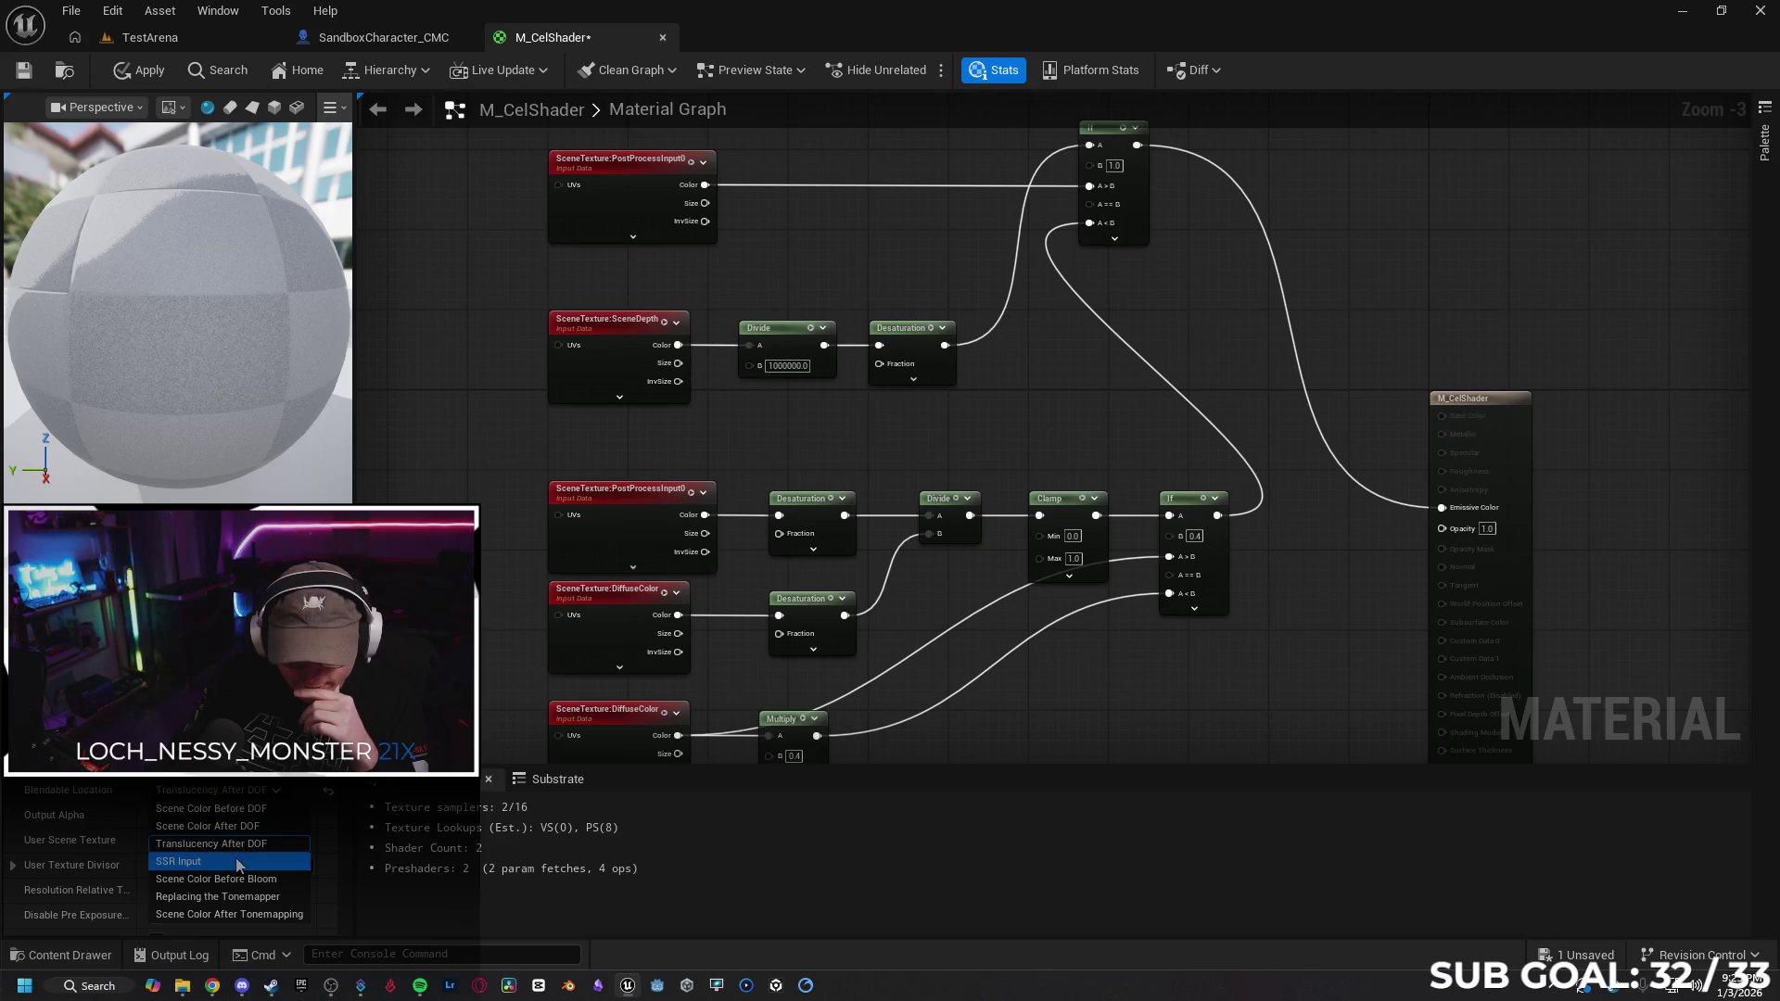
pyautogui.click(235, 858)
pyautogui.click(246, 792)
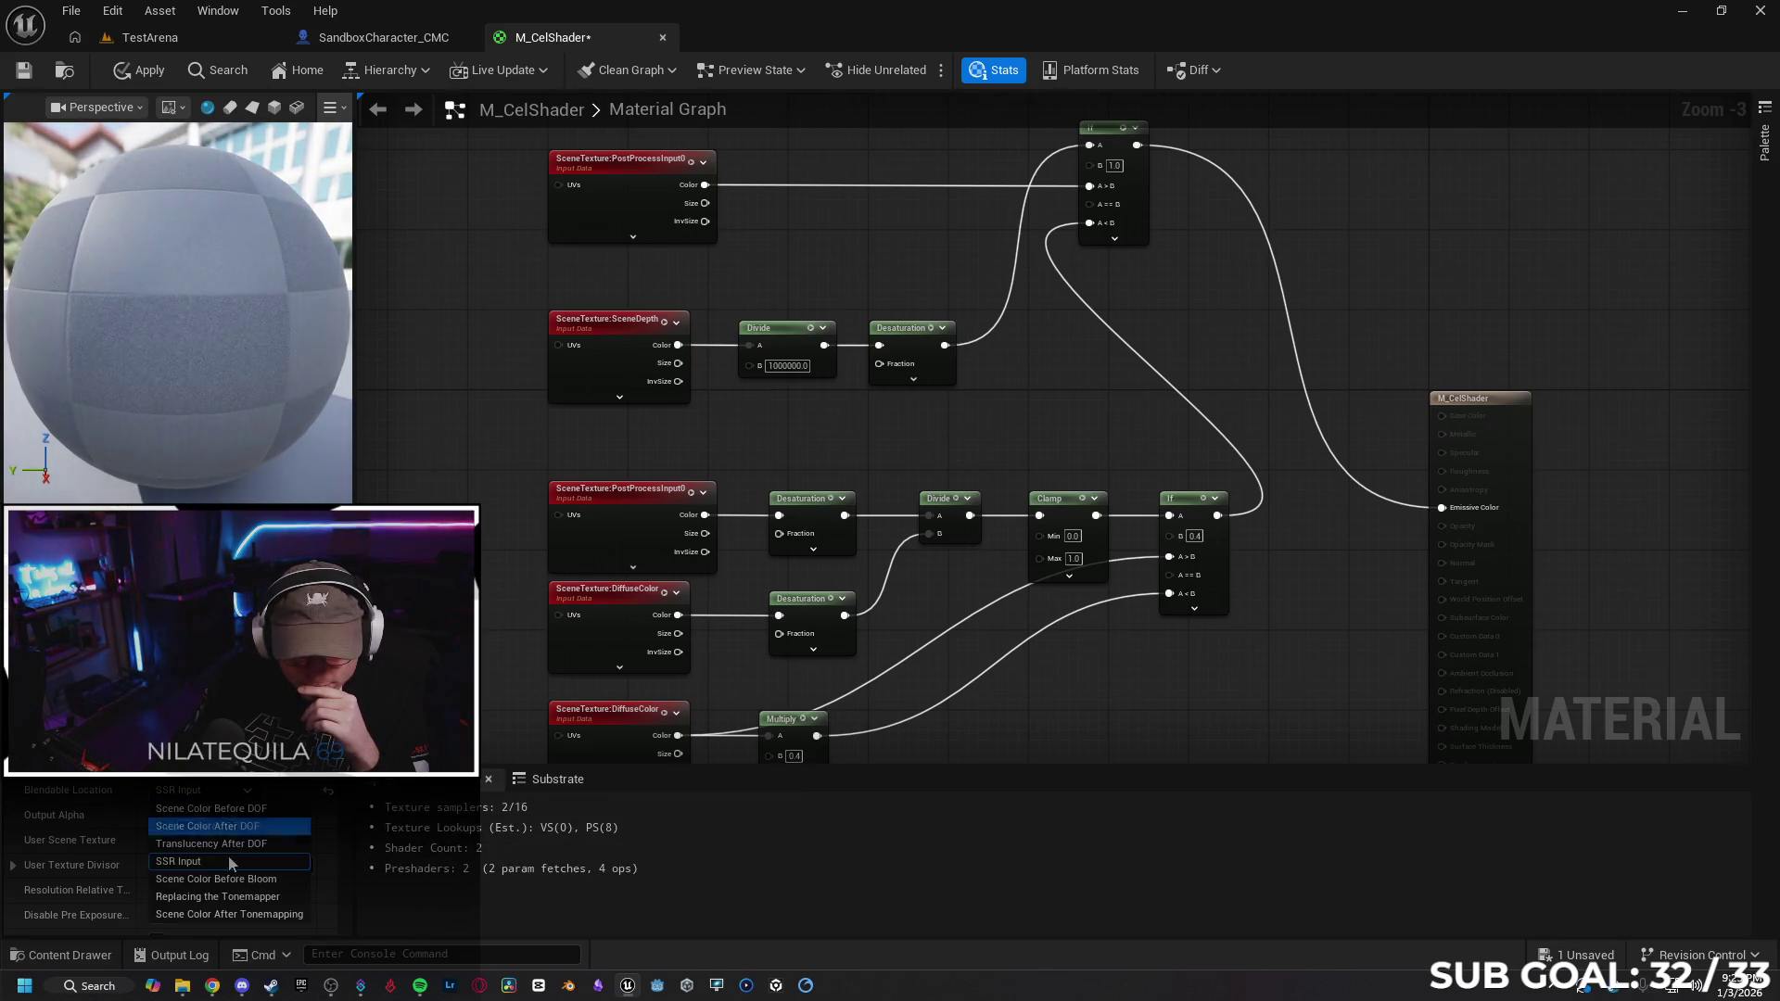
pyautogui.click(237, 879)
pyautogui.click(238, 792)
pyautogui.click(243, 913)
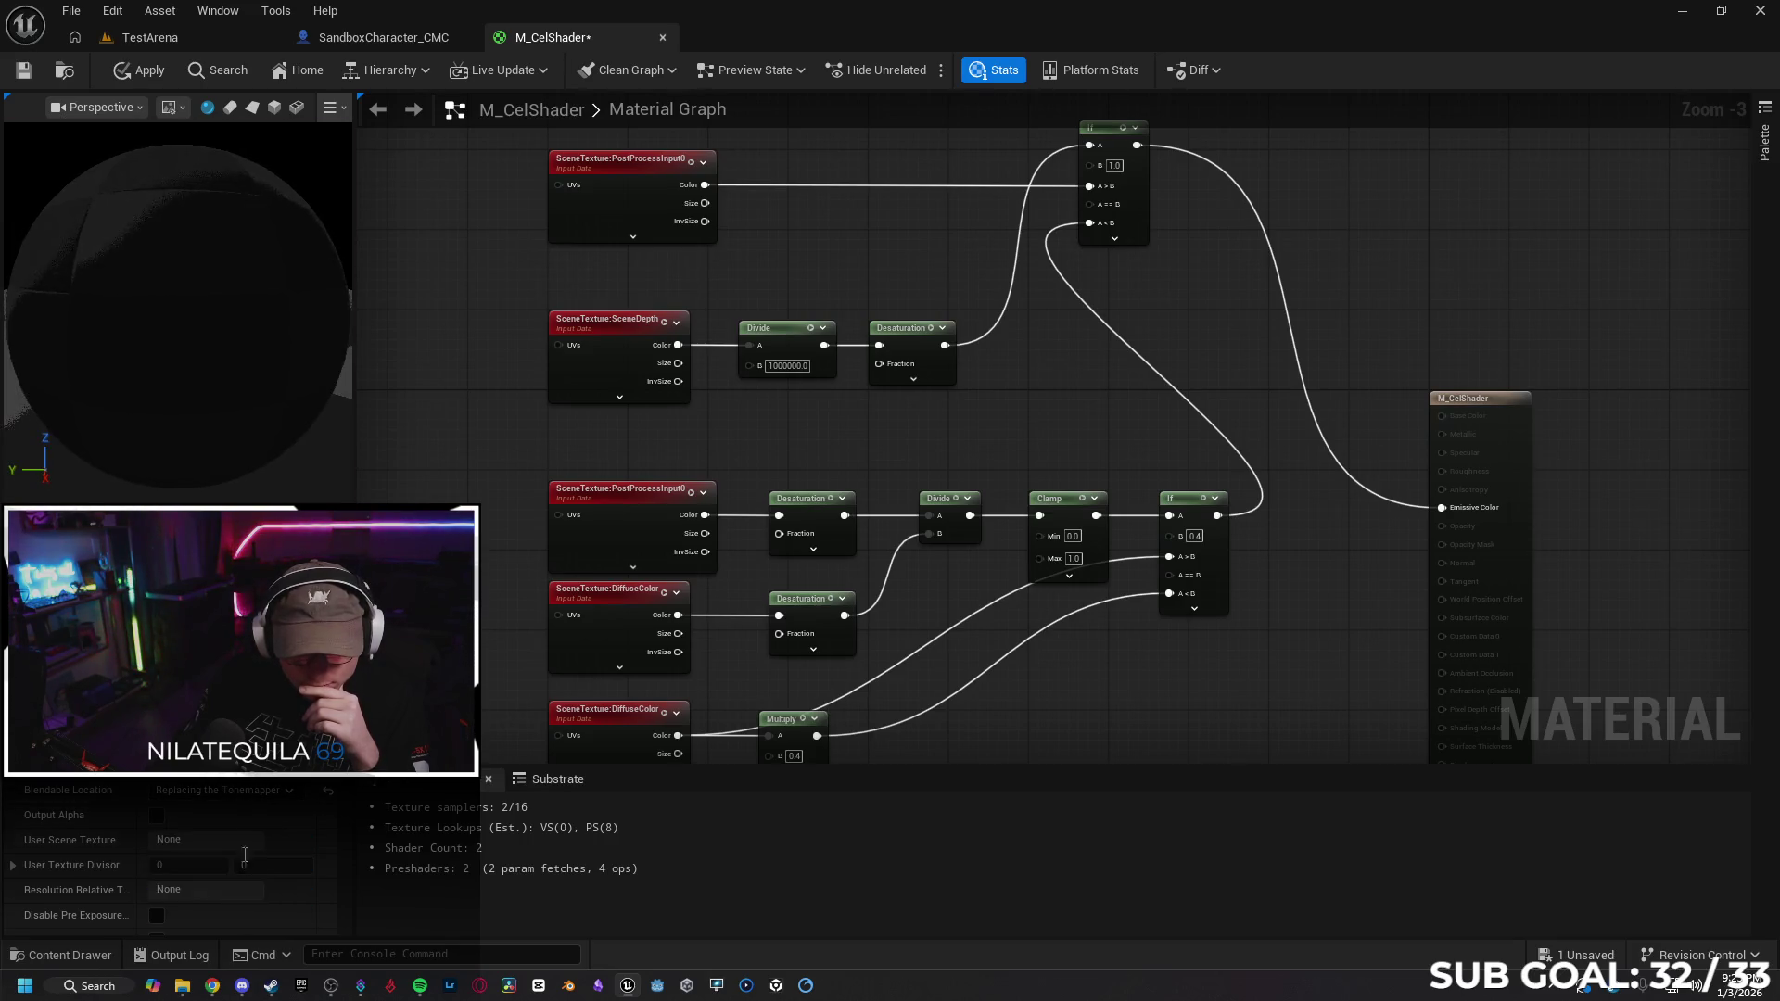
# Set Blendable Location to Translucency After DOF, apply M_CelShader, and return to TestArena
pyautogui.click(247, 793)
pyautogui.click(259, 852)
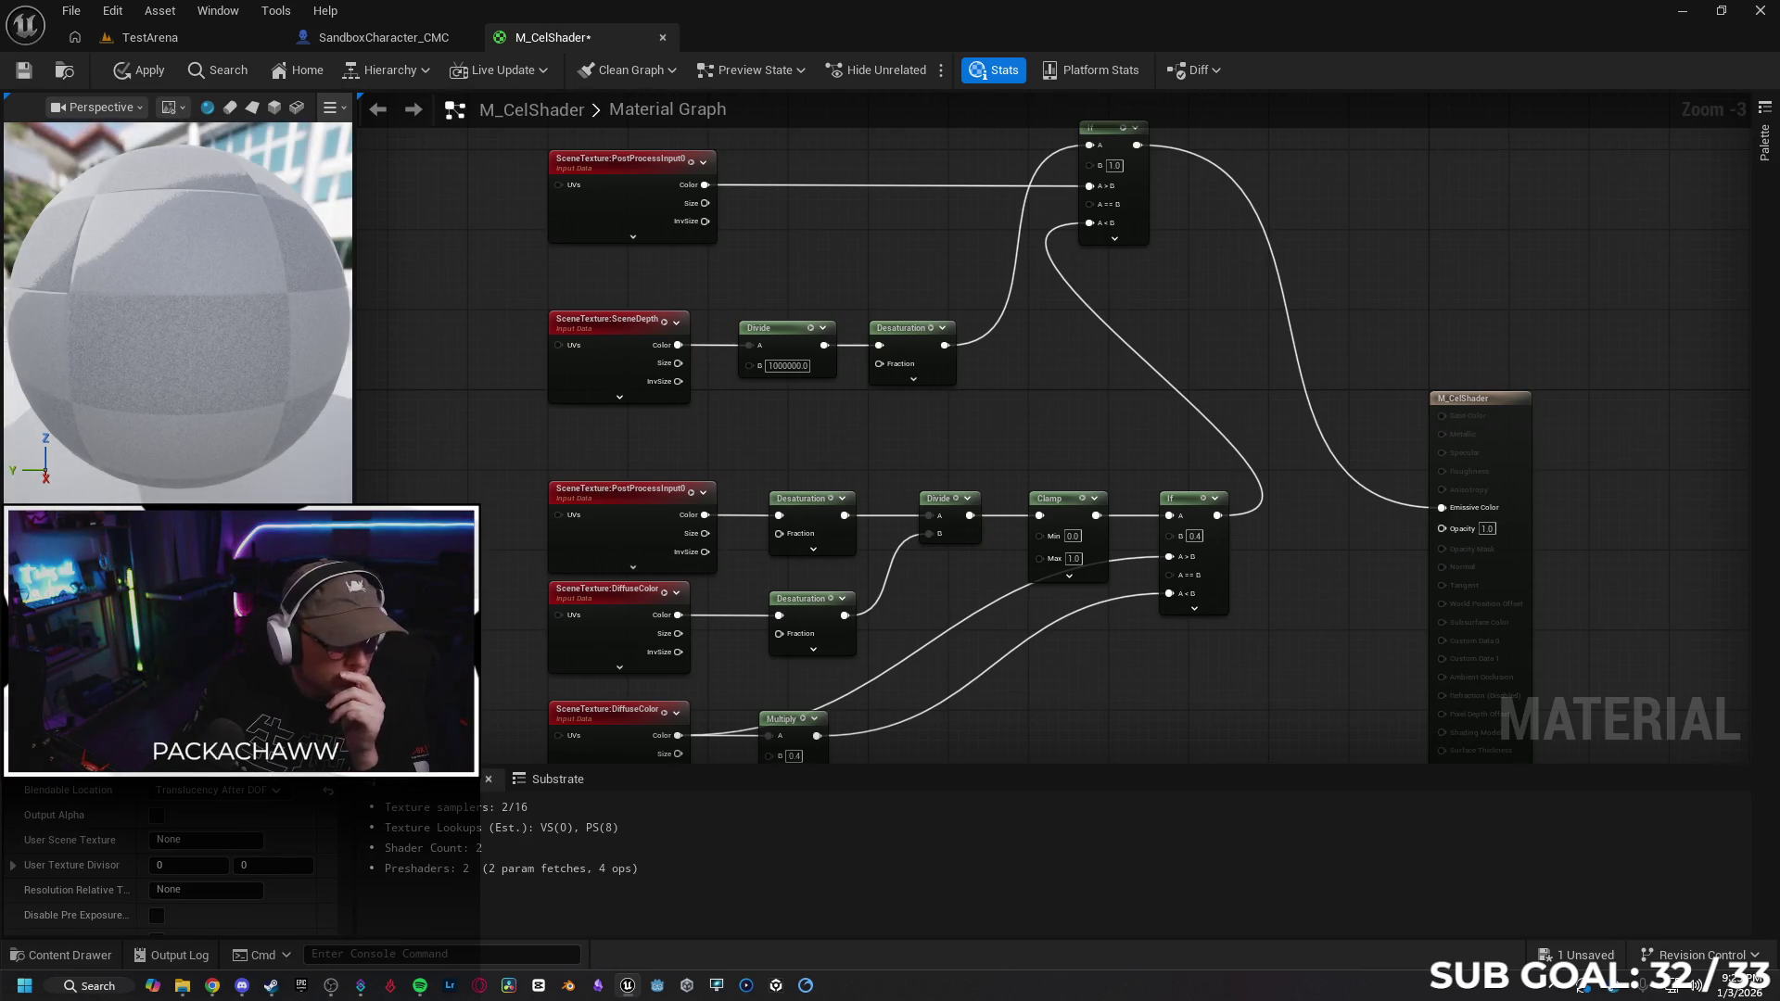
pyautogui.click(137, 73)
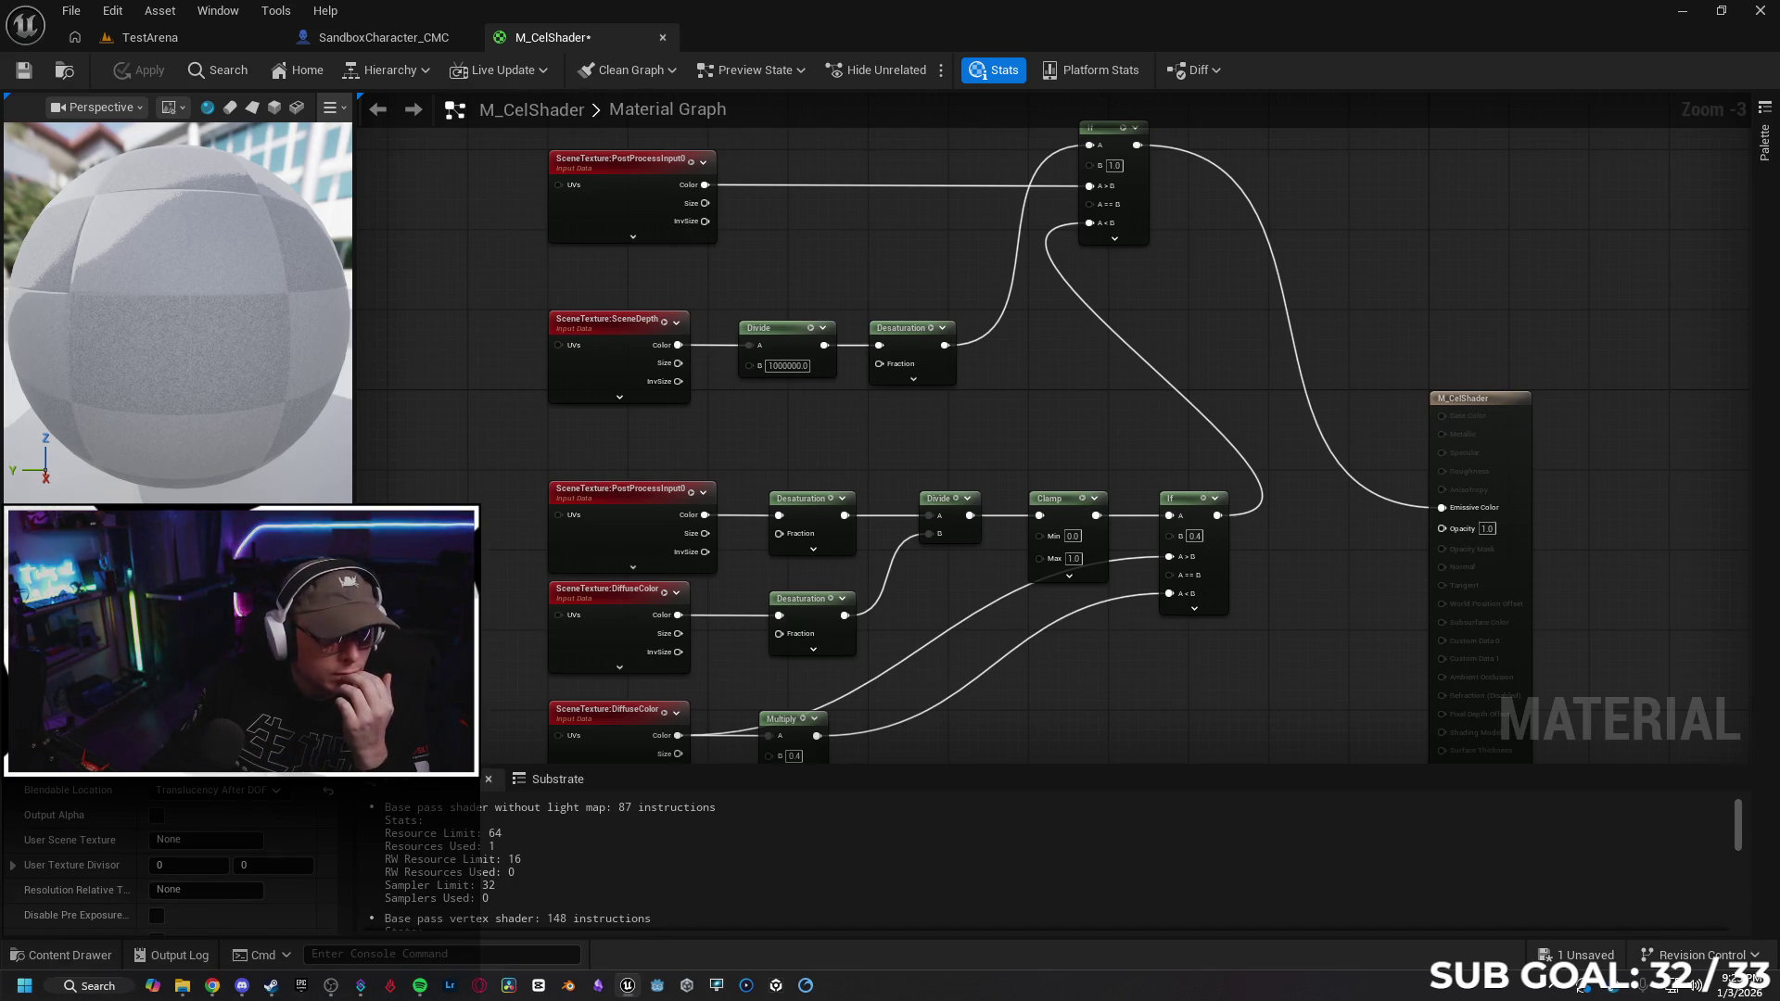
pyautogui.click(148, 37)
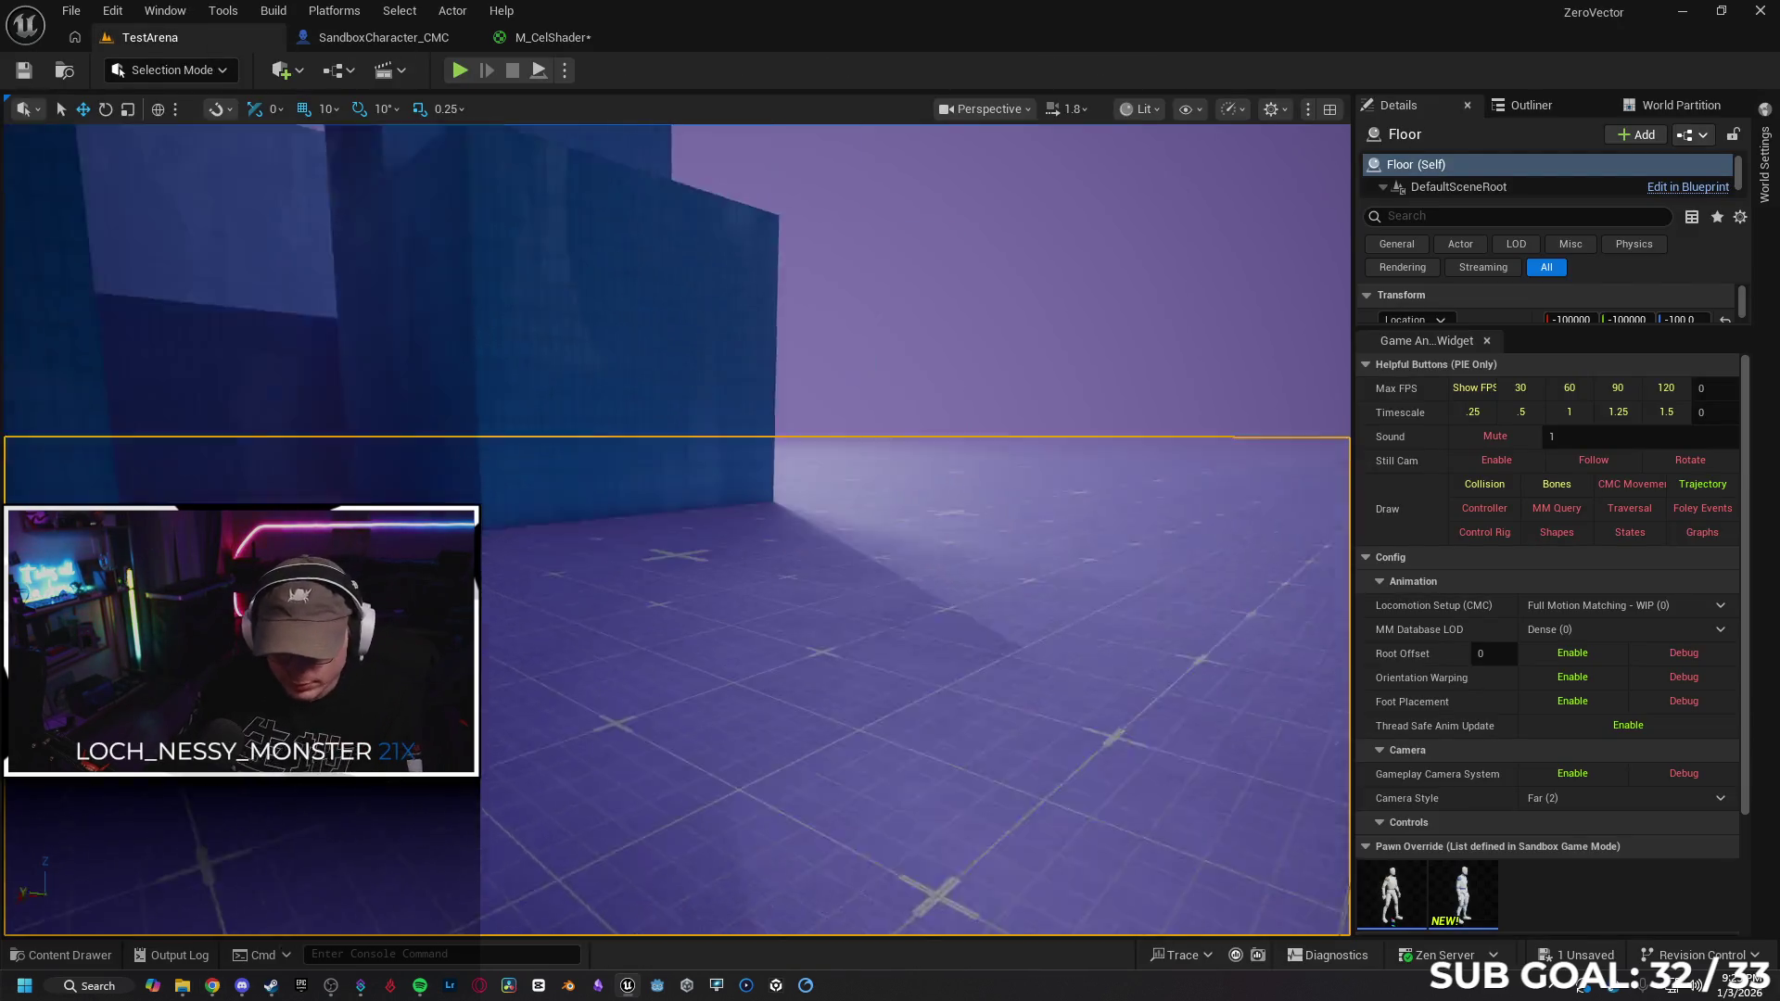
# Place a Post Process Volume in TestArena and enable Infinite Extent (Unbound)
pyautogui.moveTo(669, 658); pyautogui.dragTo(780, 686)
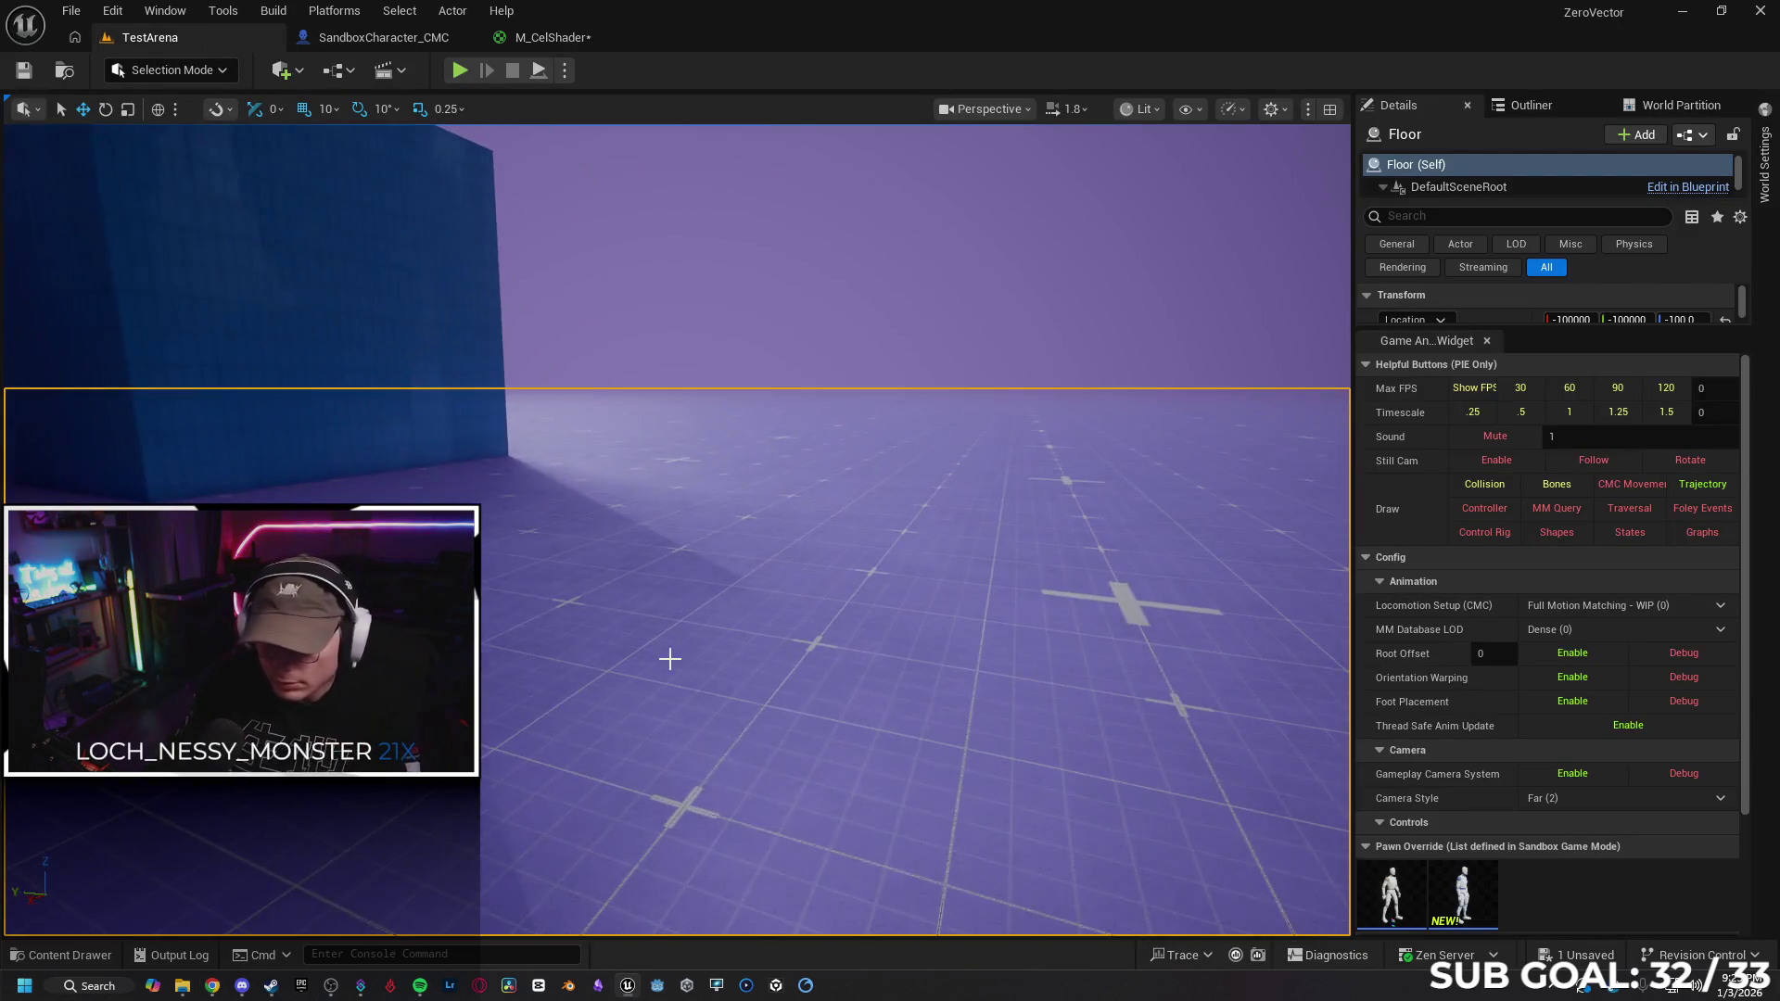
pyautogui.click(300, 70)
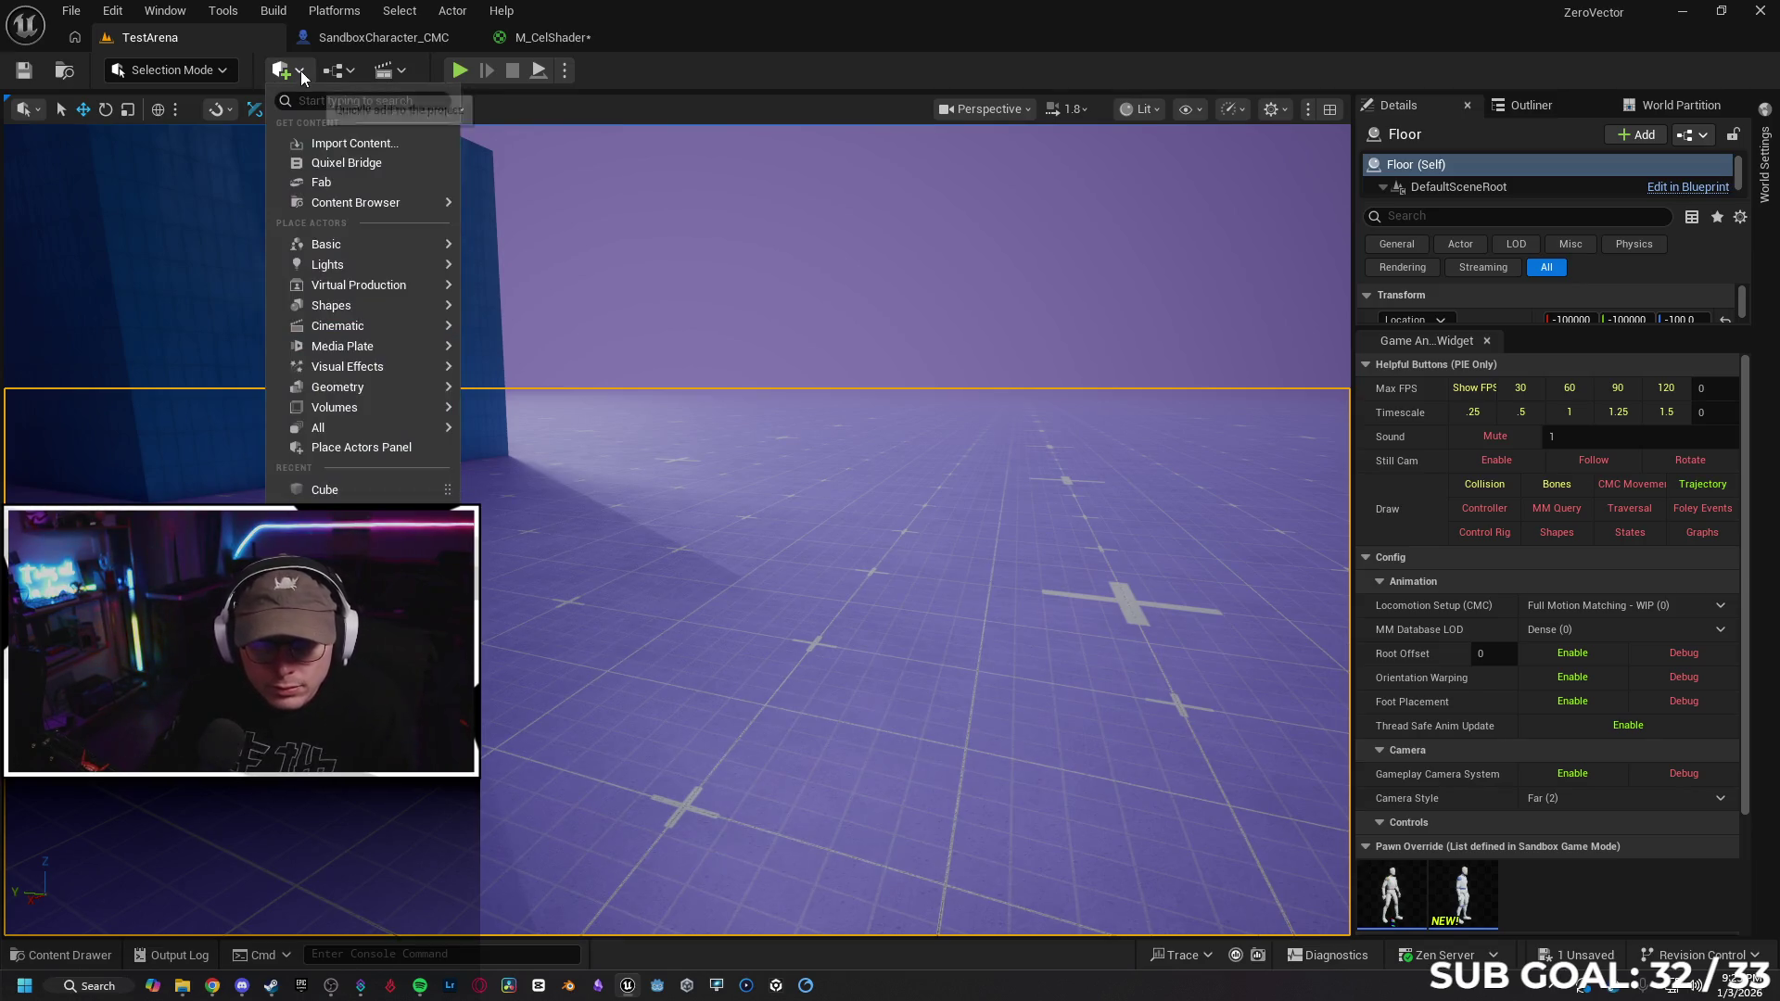
pyautogui.write('post')
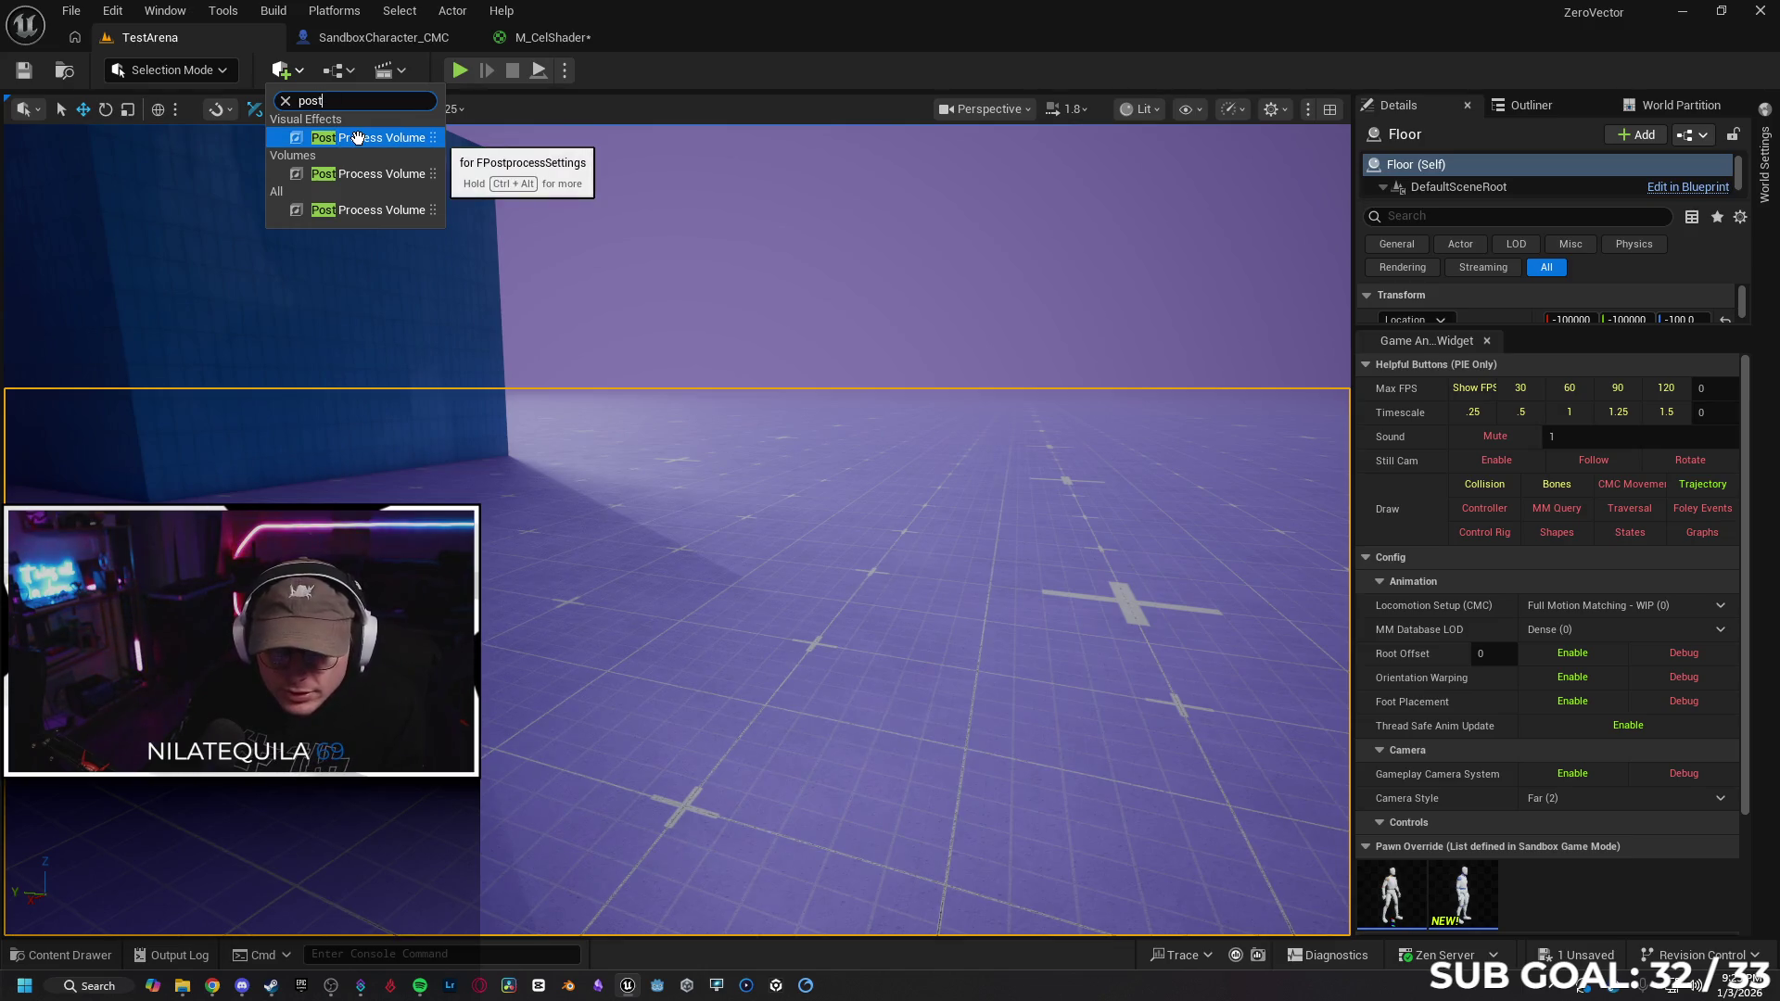
pyautogui.click(357, 137)
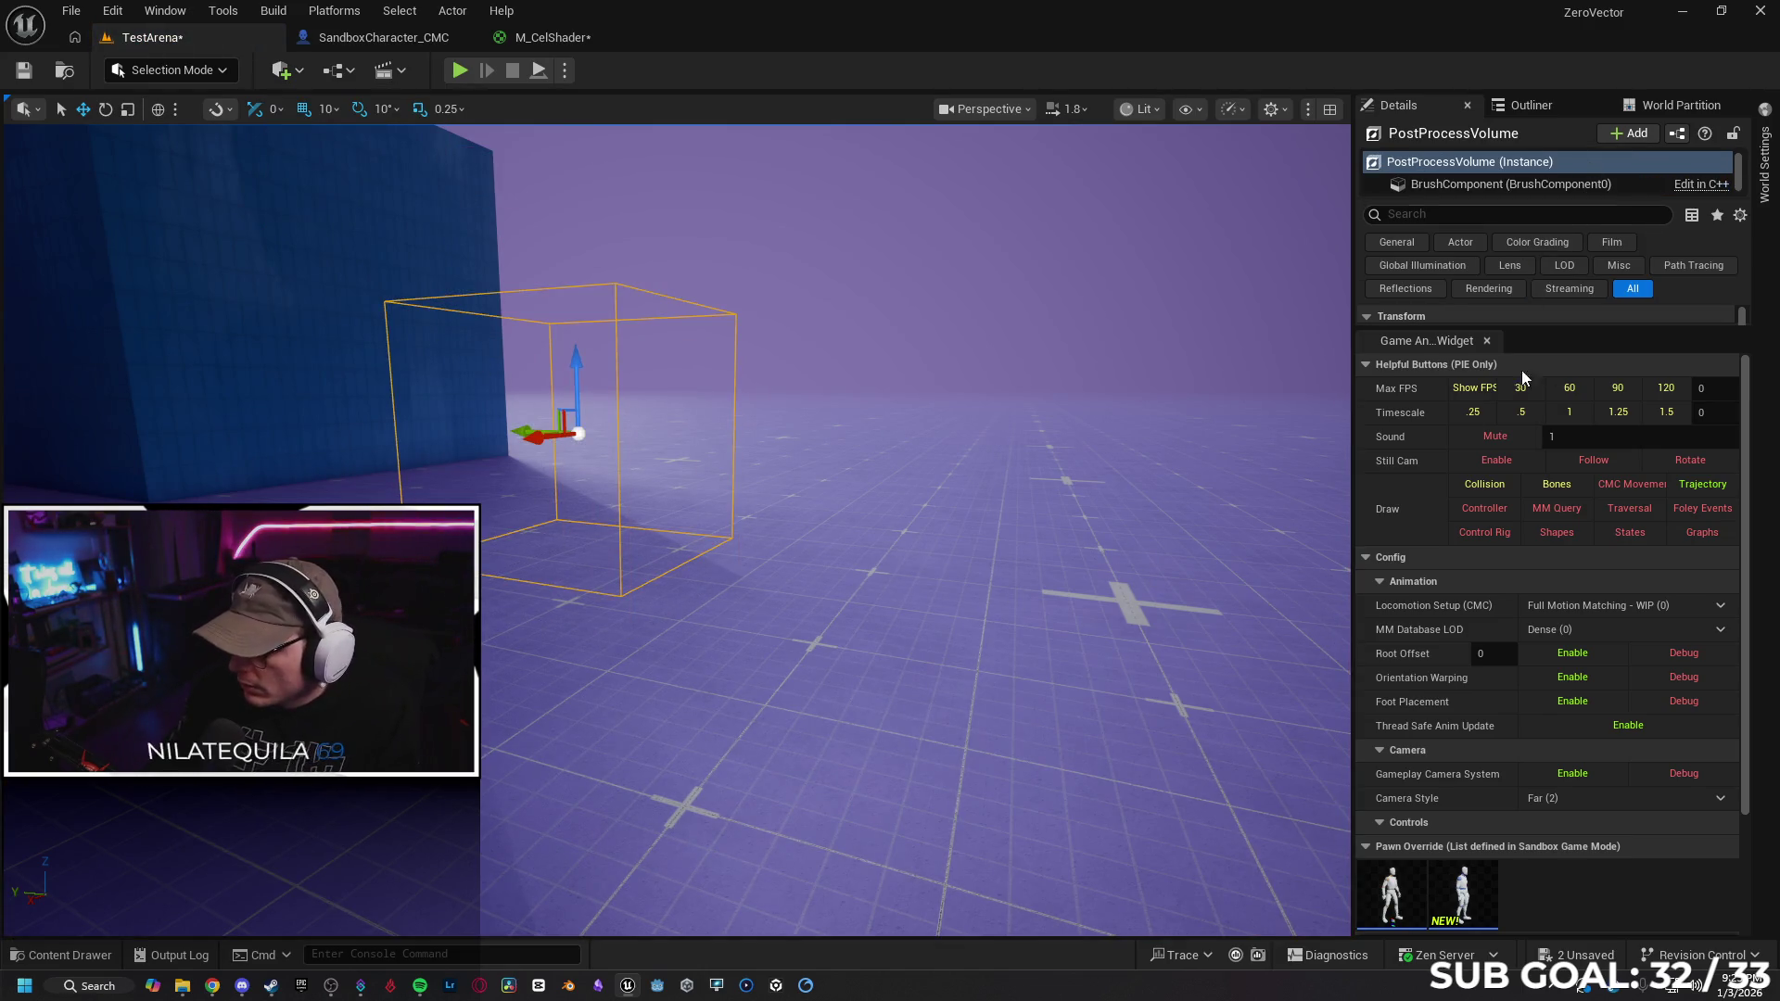
pyautogui.moveTo(1483, 329); pyautogui.dragTo(1553, 749)
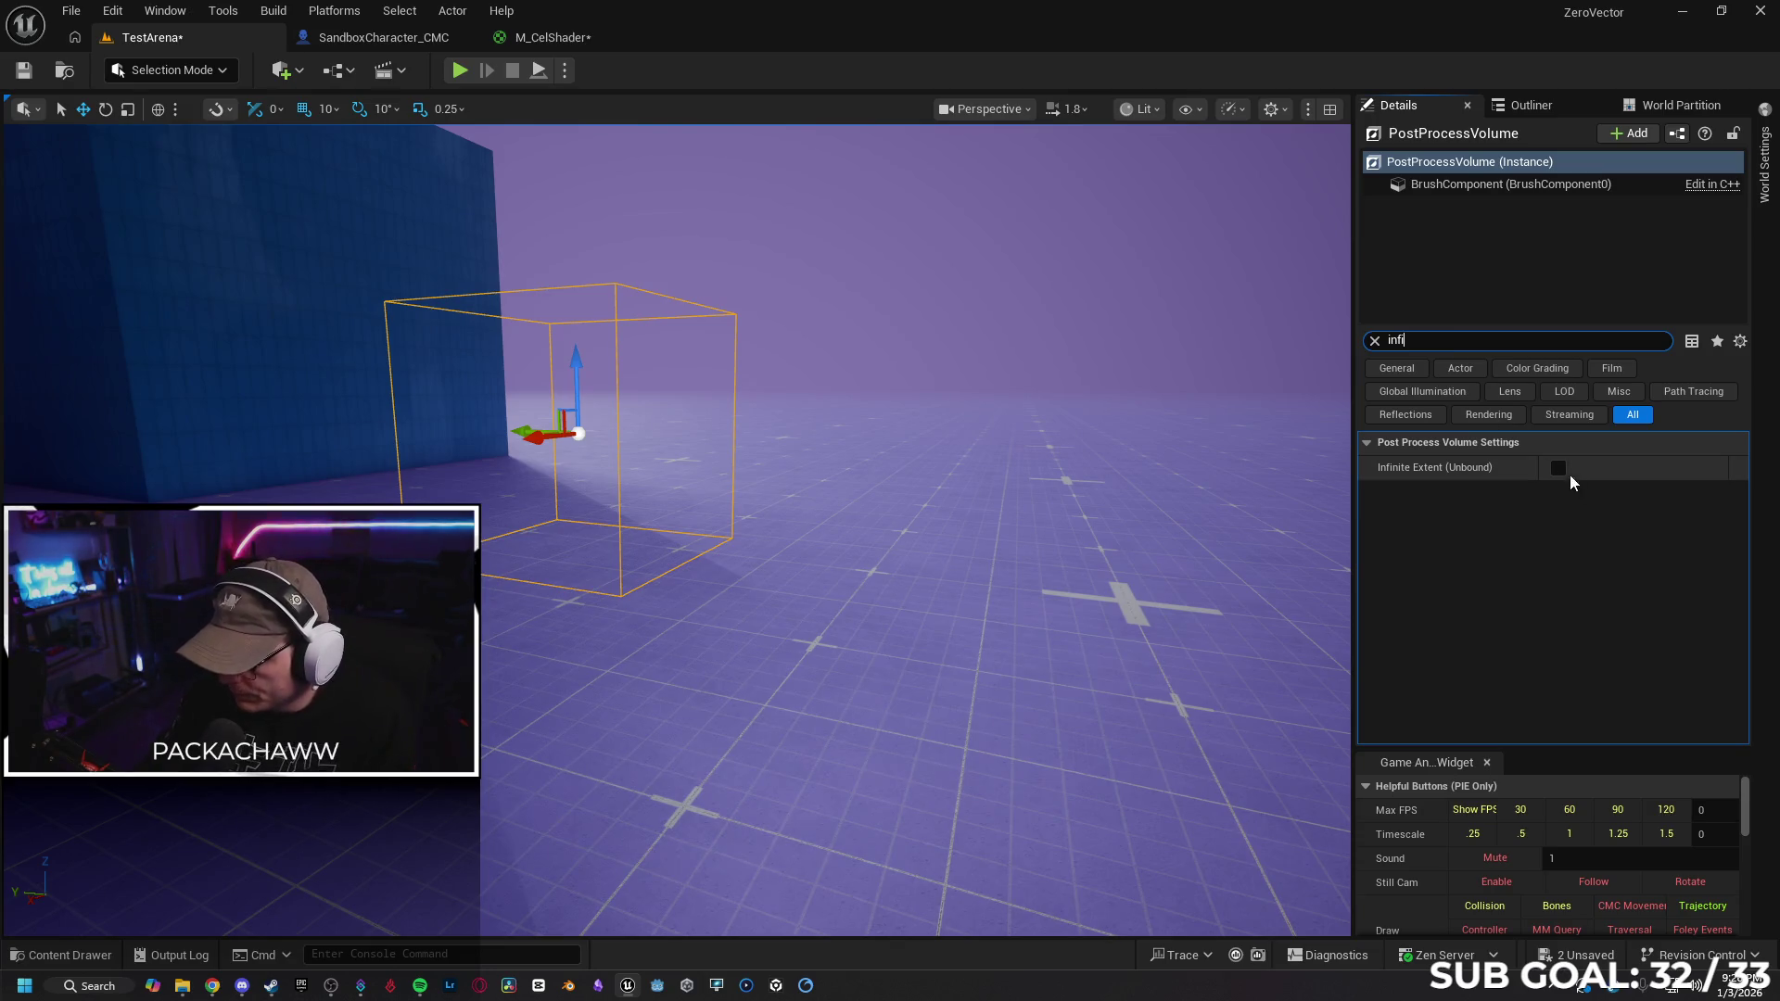
pyautogui.click(1559, 469)
# Clear the Details filter and collapse the volume's setting categories from Lens to Path Tracing
pyautogui.click(1375, 341)
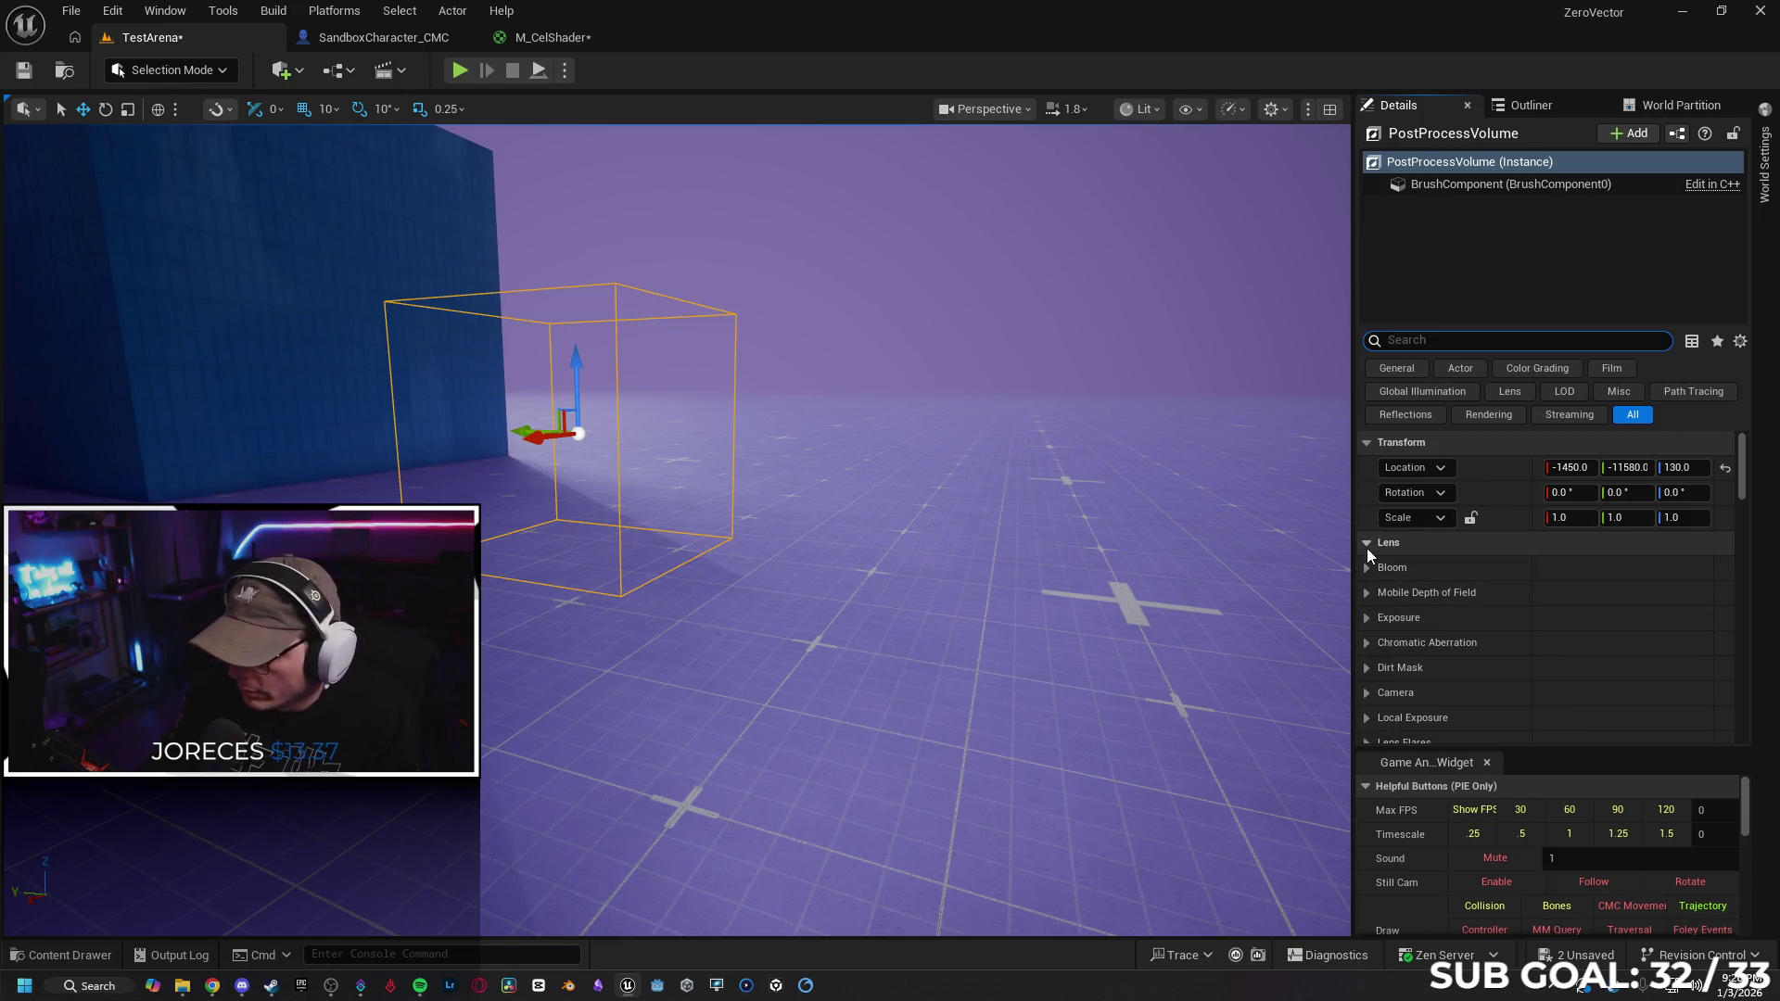
pyautogui.scroll(-5, 1378, 571)
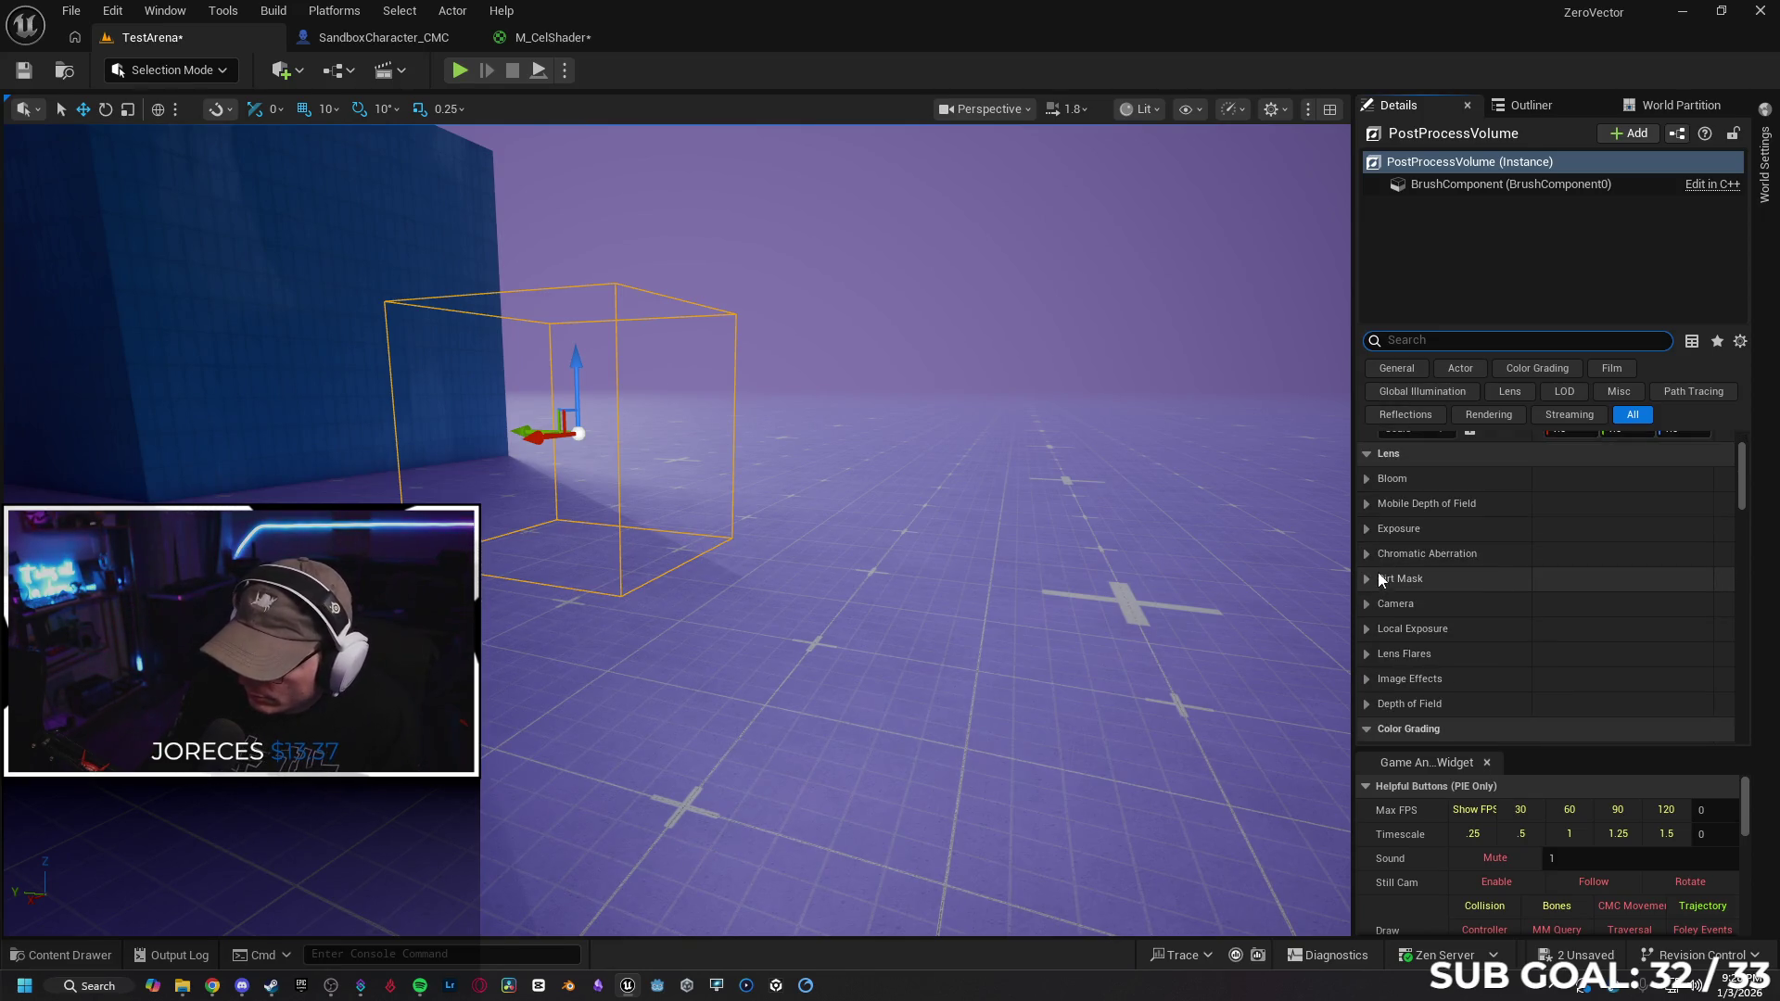
pyautogui.scroll(5, 1427, 593)
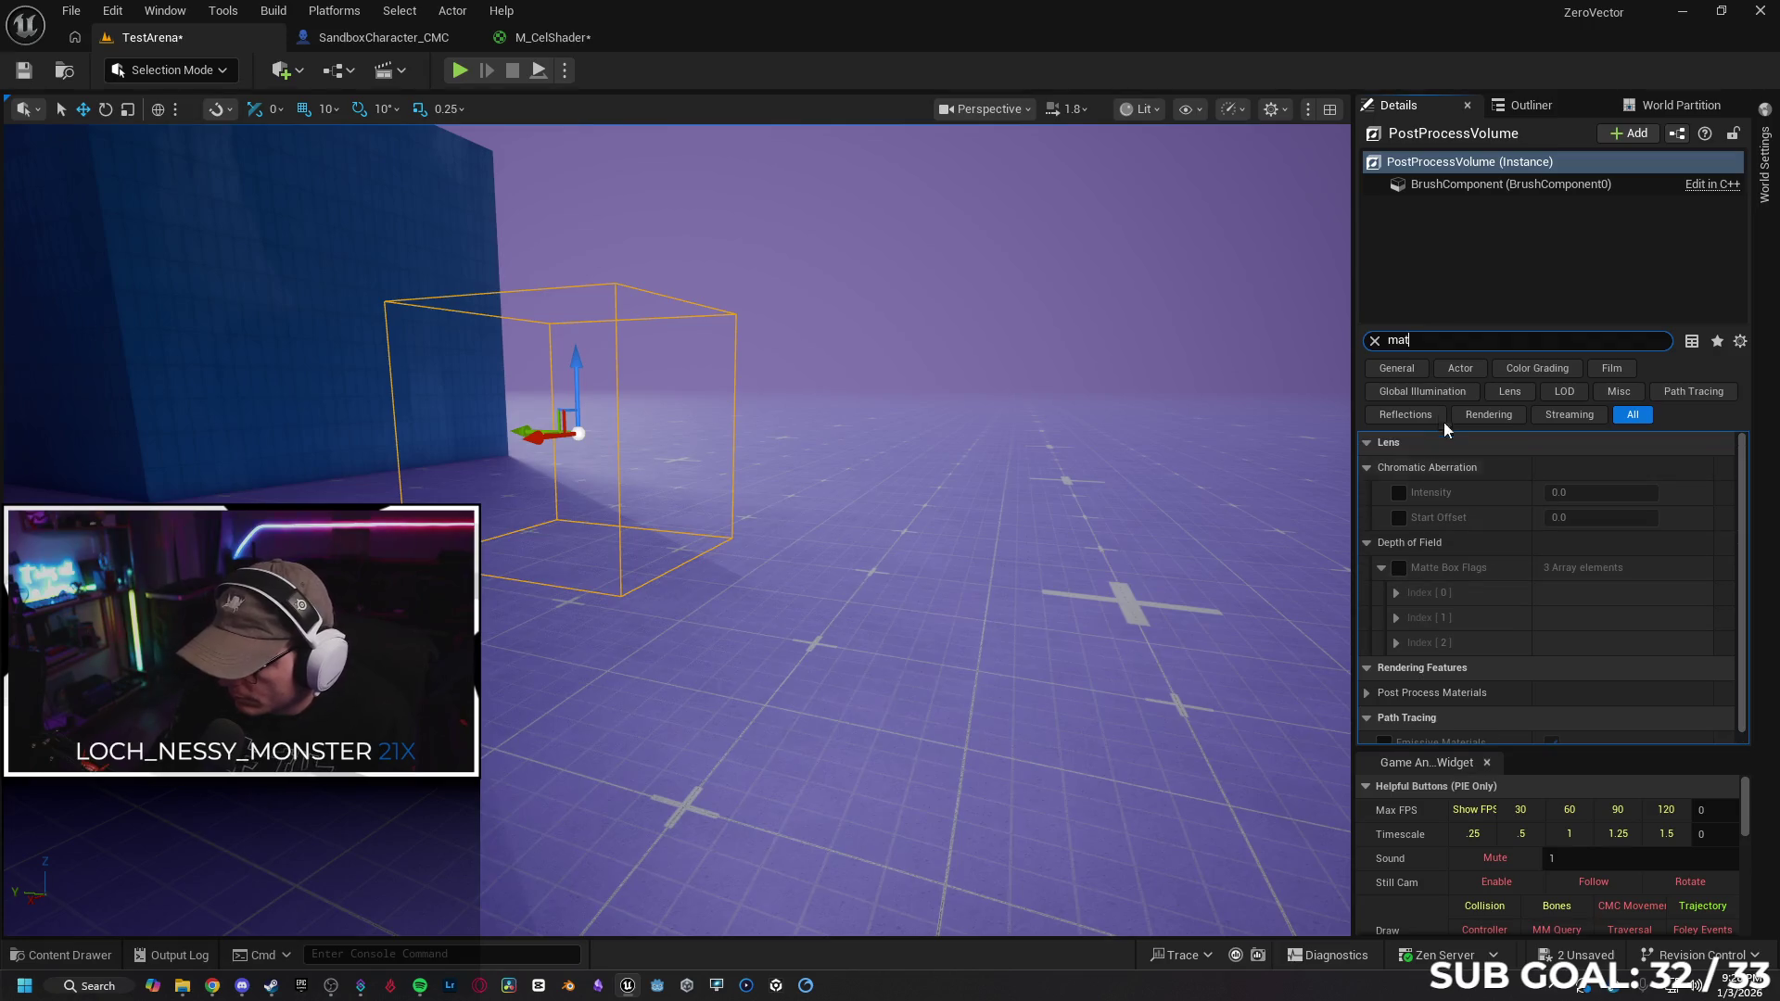
pyautogui.click(1375, 340)
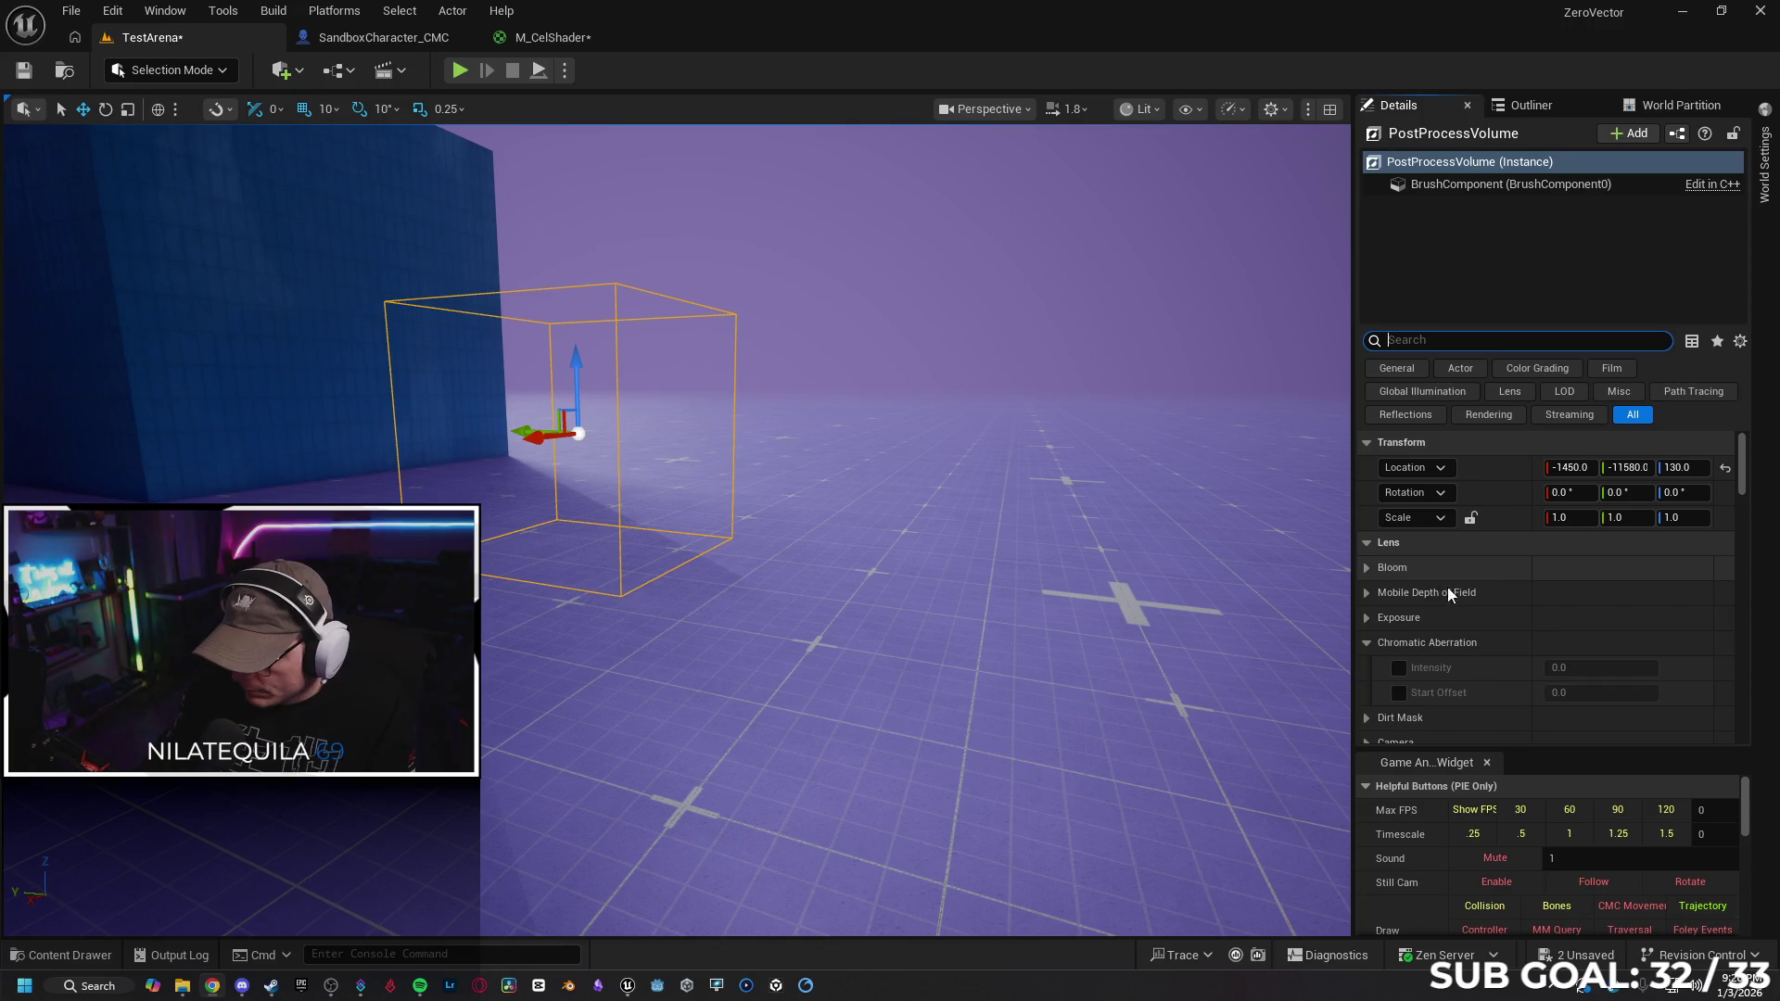
pyautogui.scroll(-2, 1449, 586)
pyautogui.click(1368, 455)
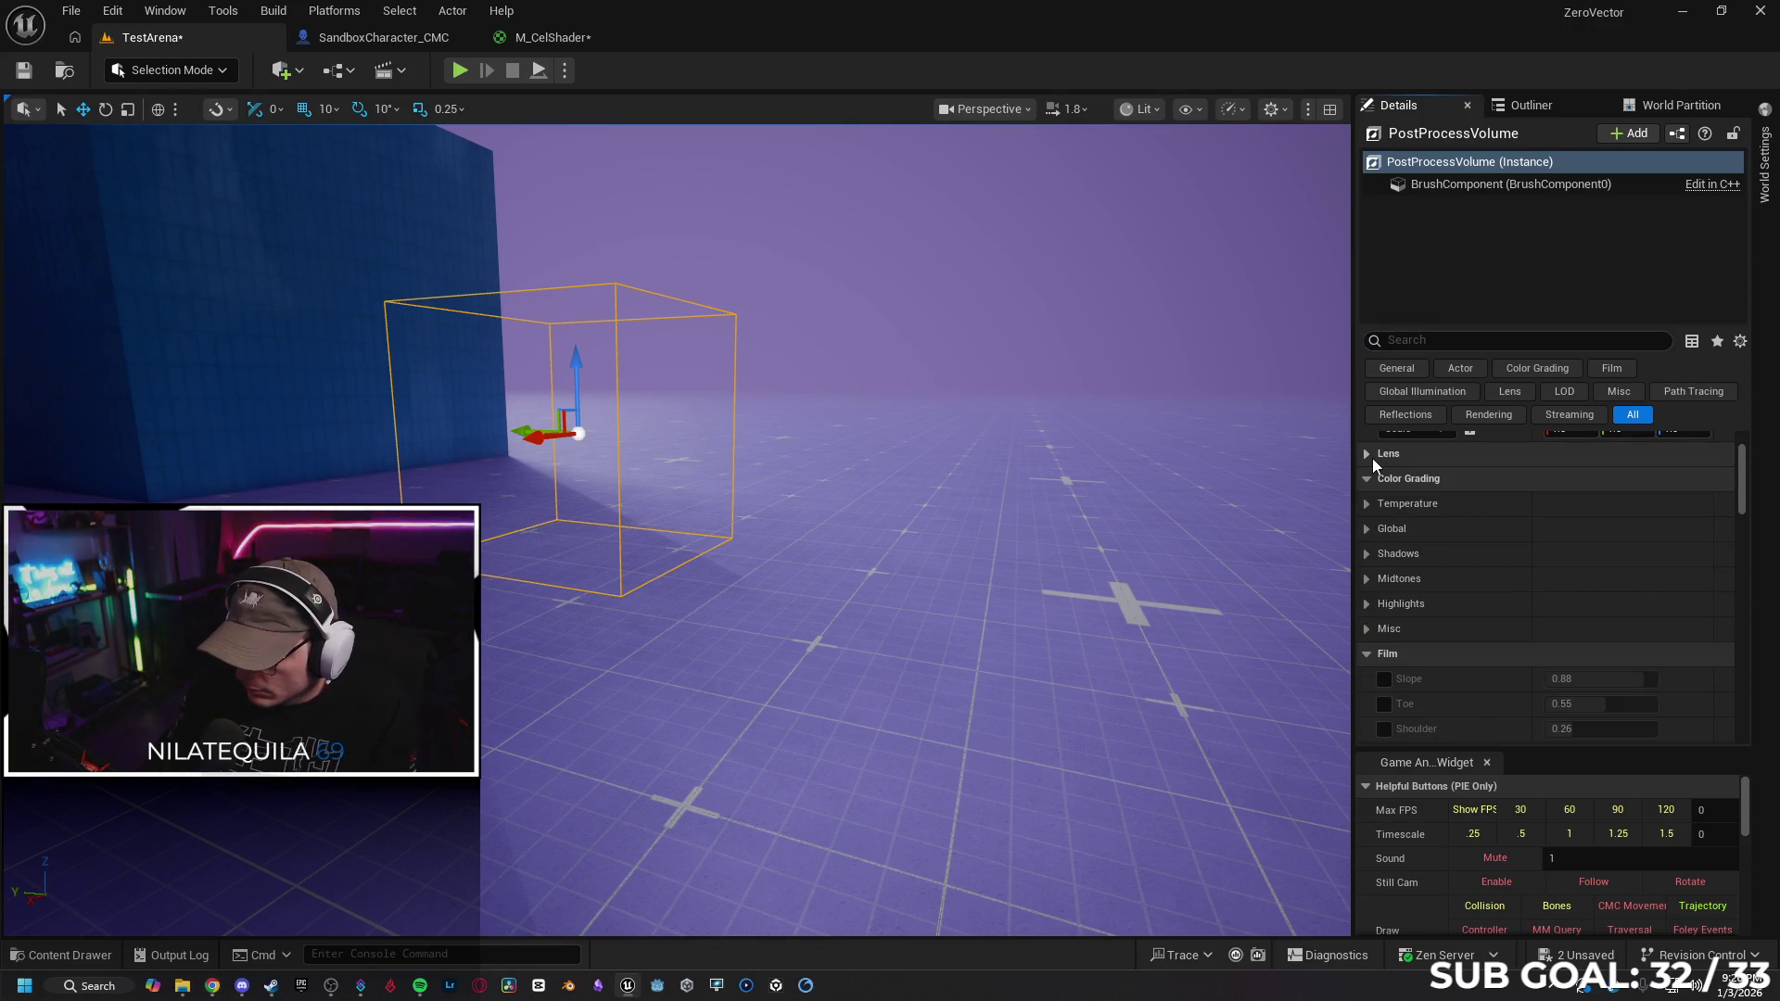
pyautogui.click(1368, 478)
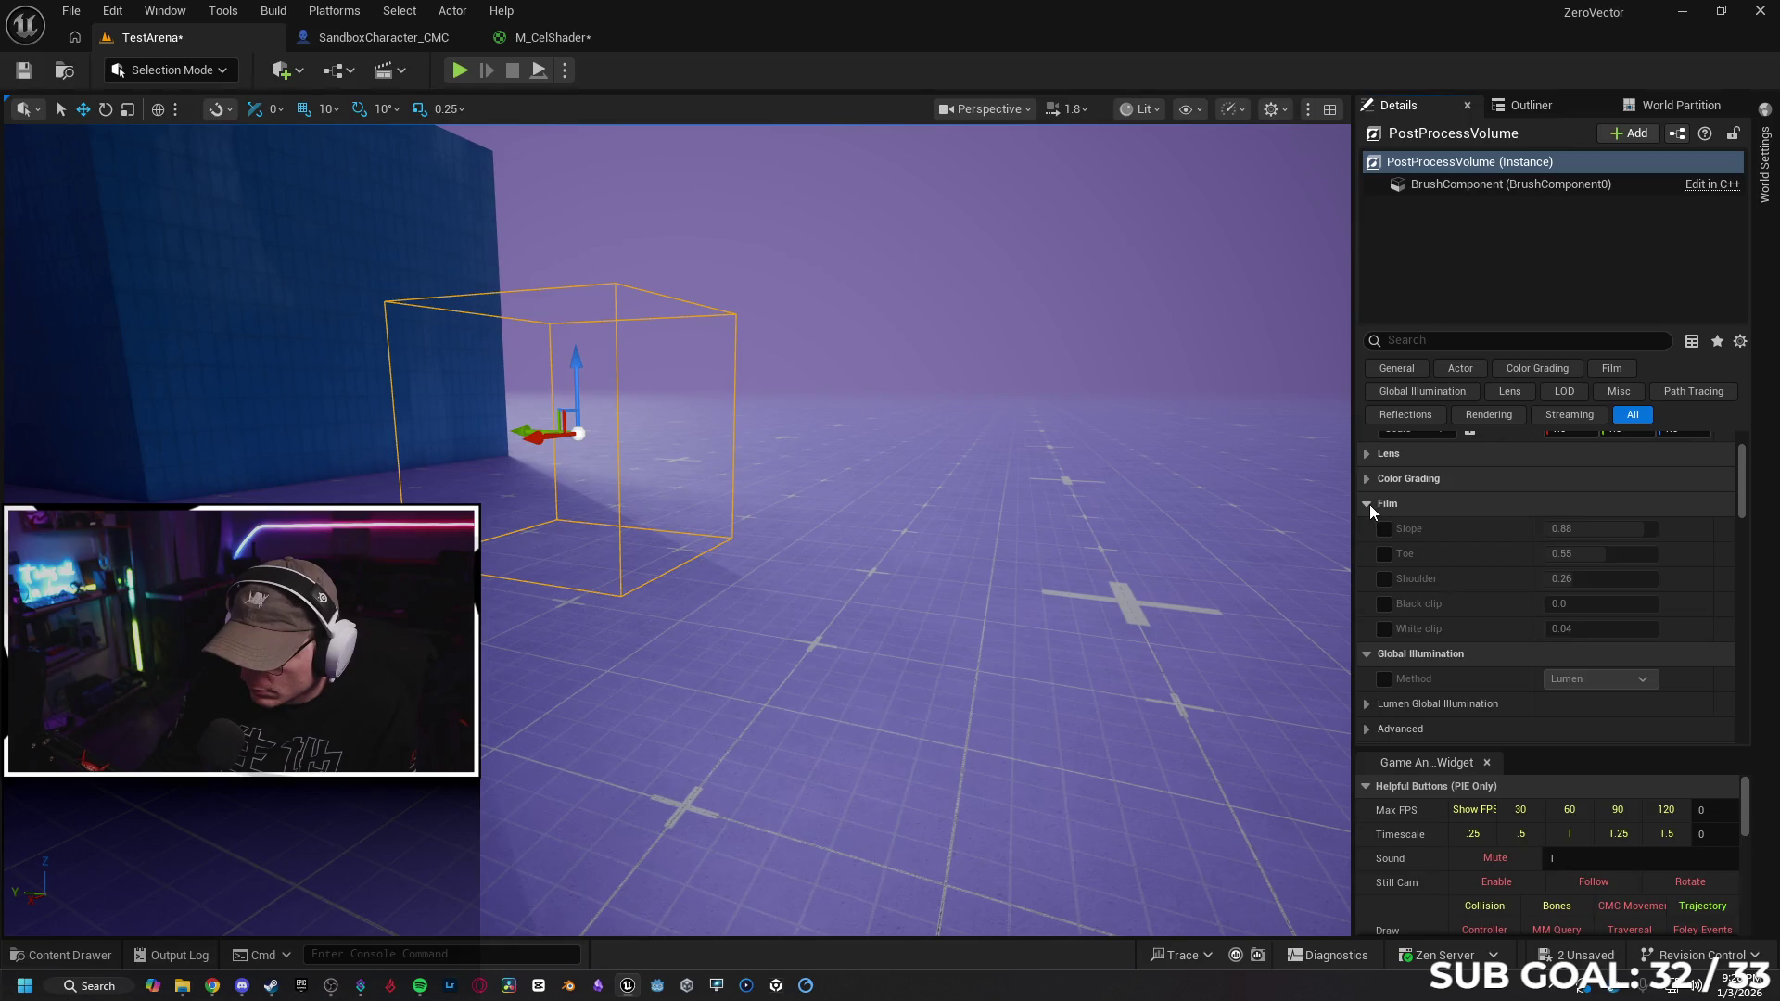
pyautogui.click(1368, 504)
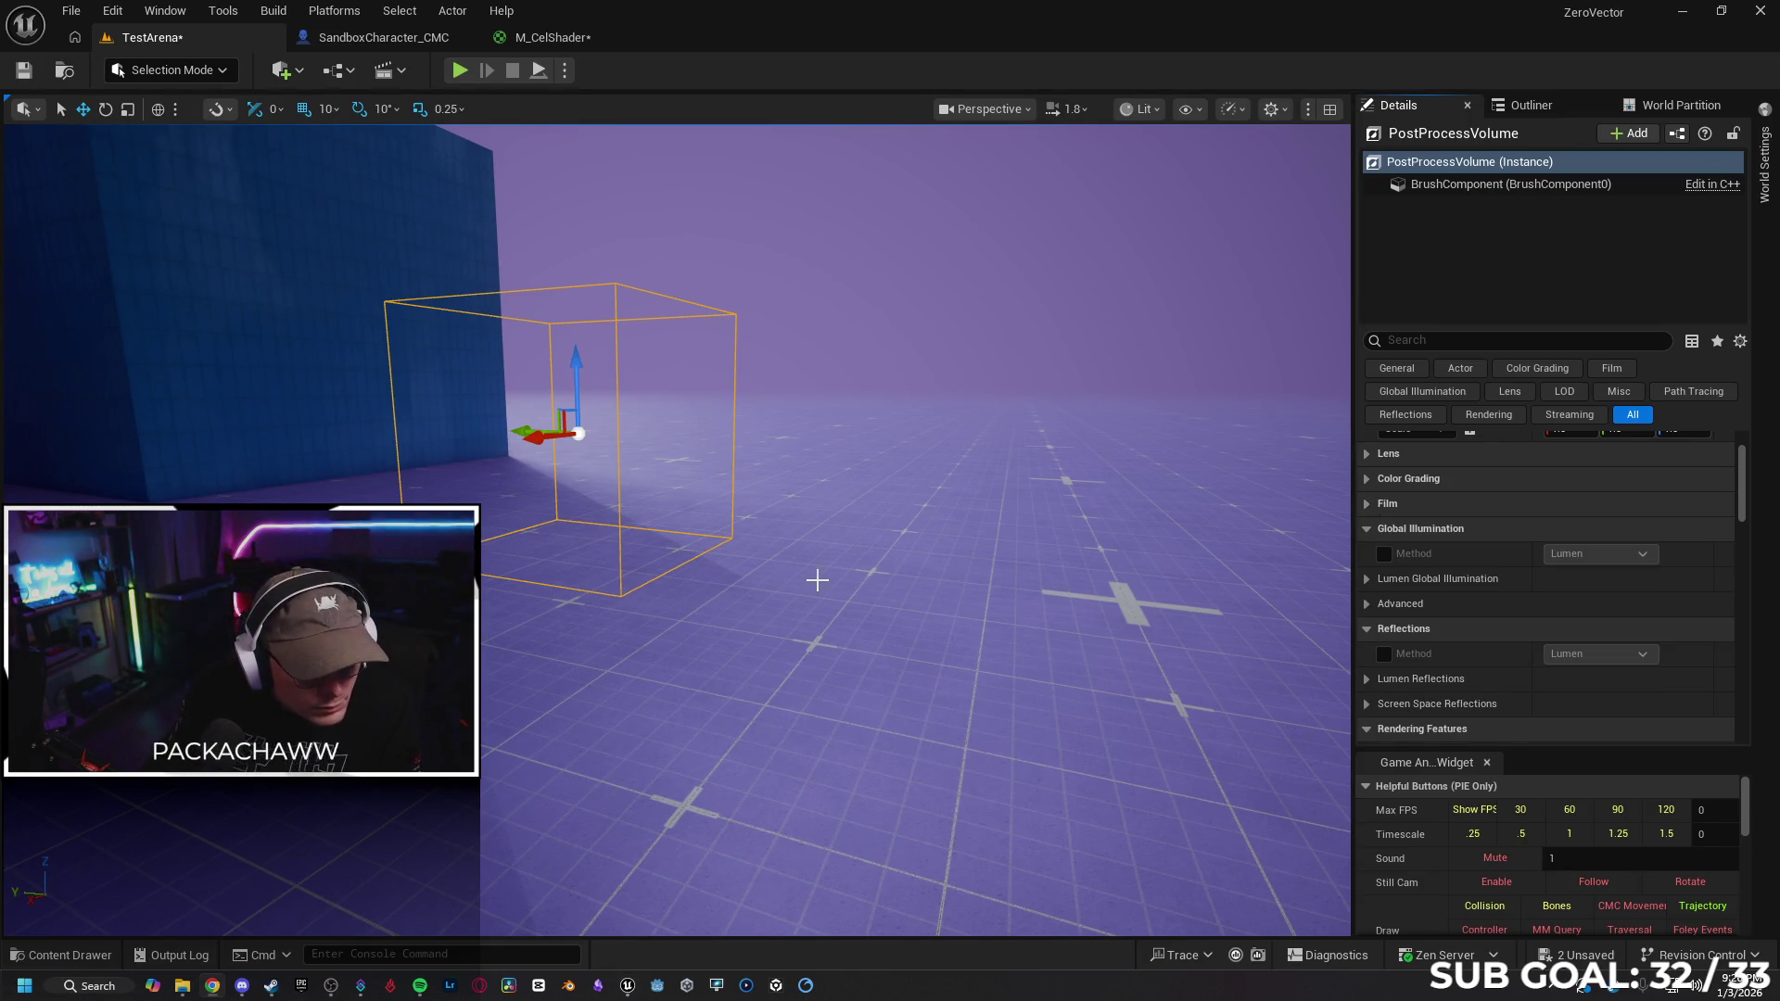
pyautogui.click(1366, 530)
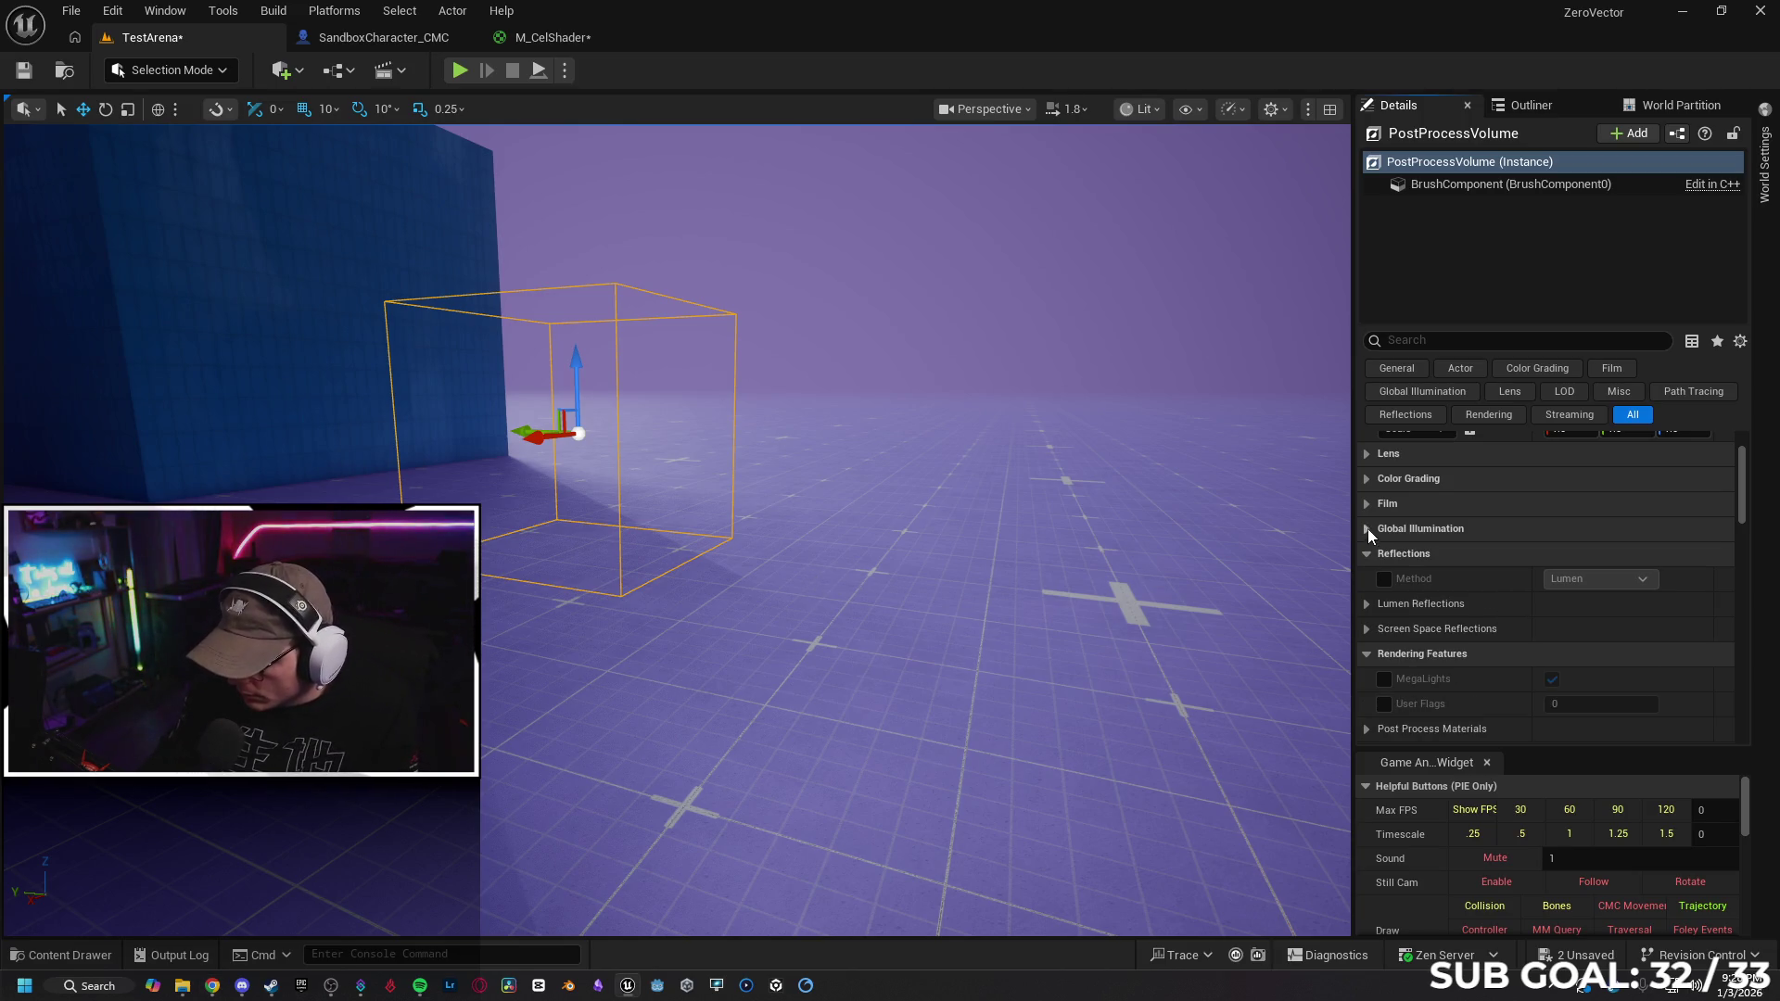
pyautogui.click(1368, 553)
pyautogui.click(1365, 577)
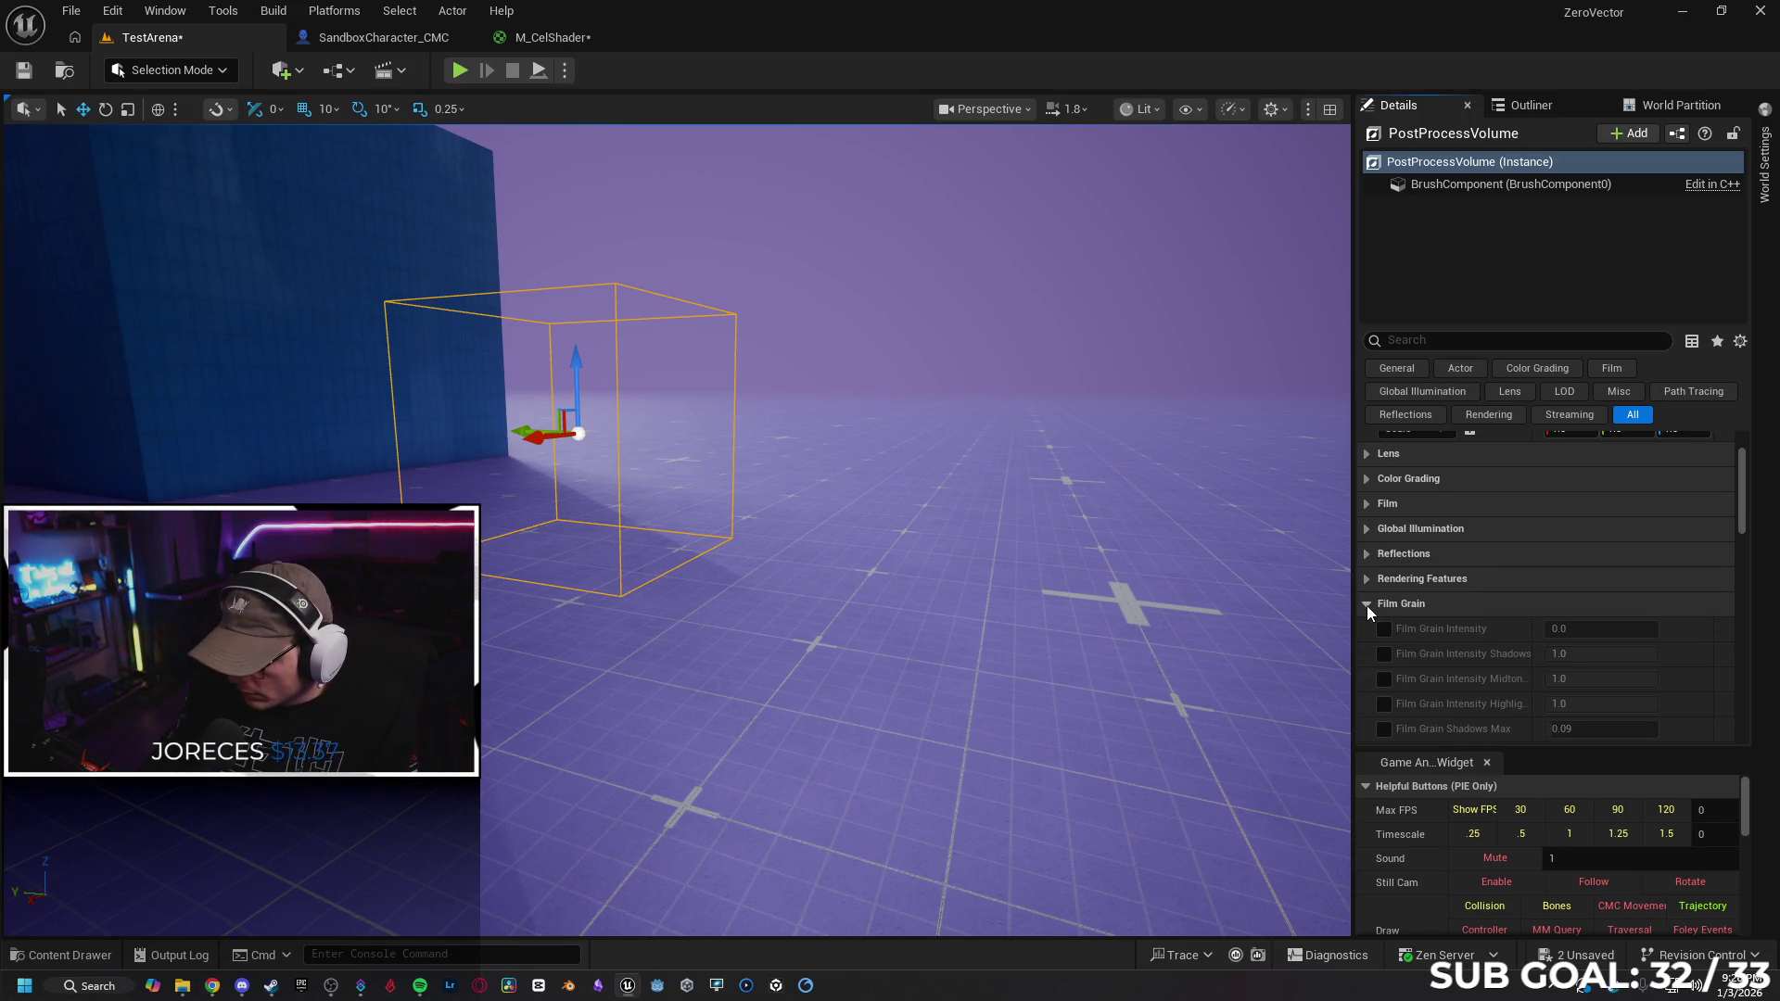
pyautogui.click(1366, 603)
pyautogui.click(1371, 628)
pyautogui.scroll(-5, 1455, 648)
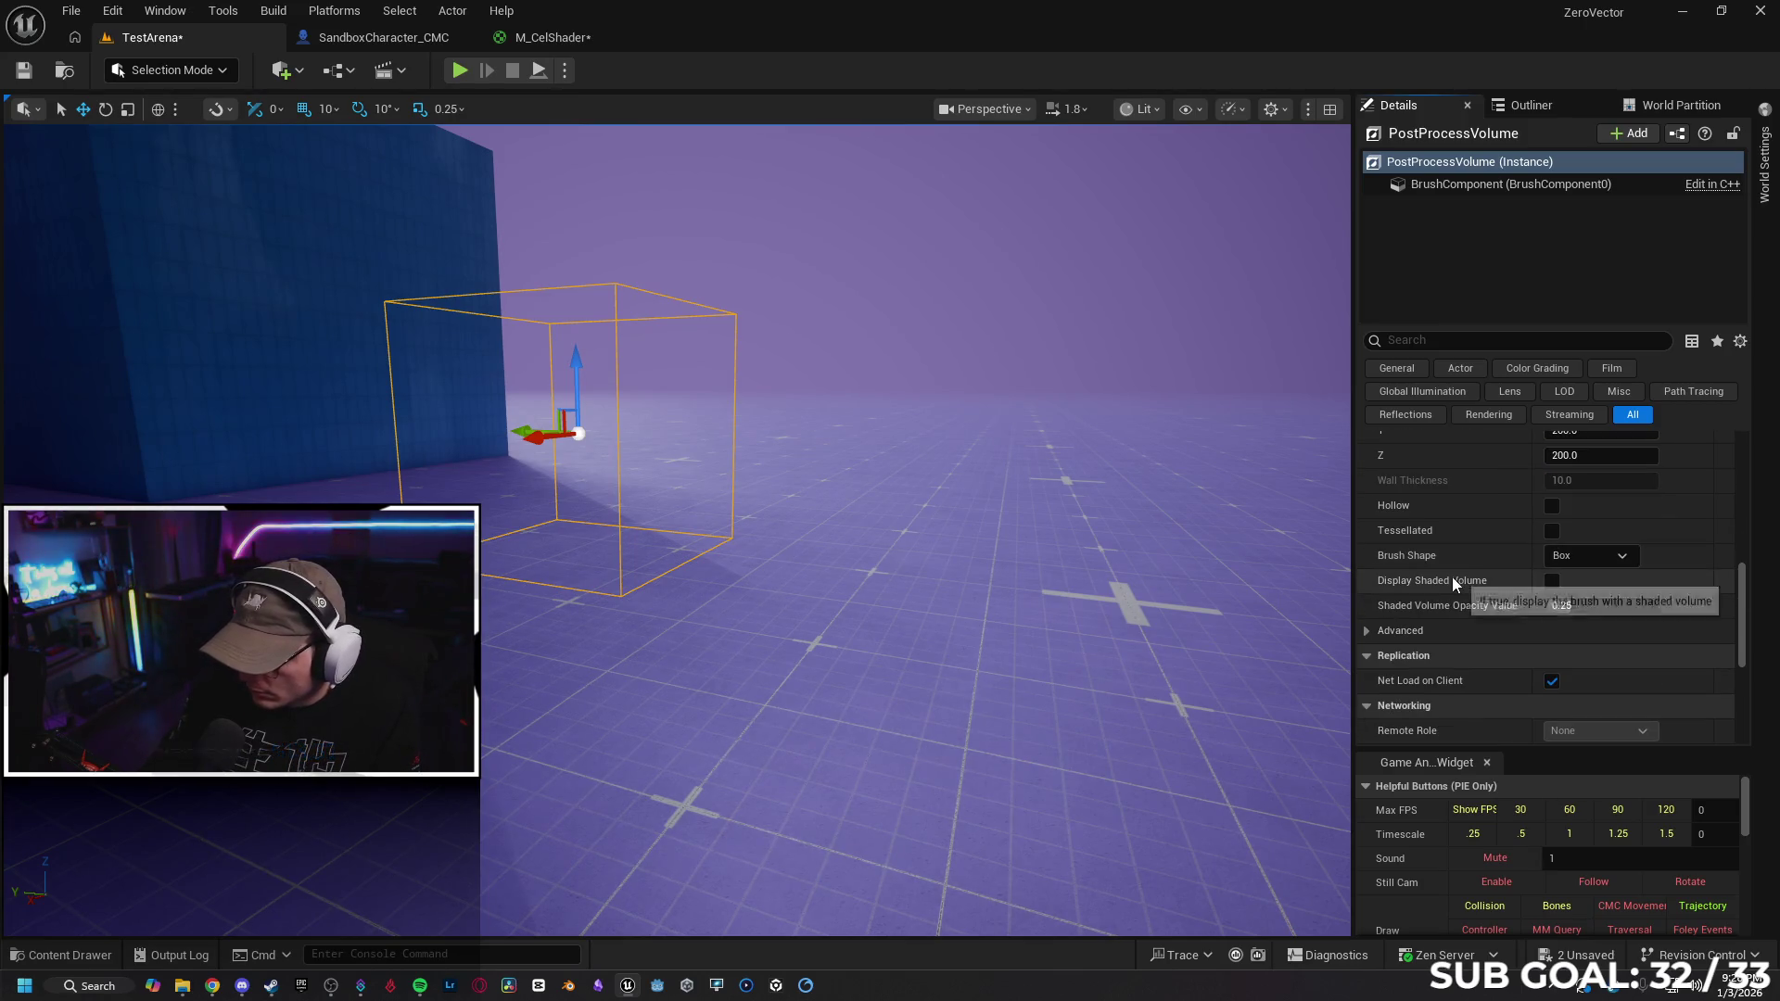
# Inspect the brush component's properties, then return to the volume's post process settings
pyautogui.click(1367, 631)
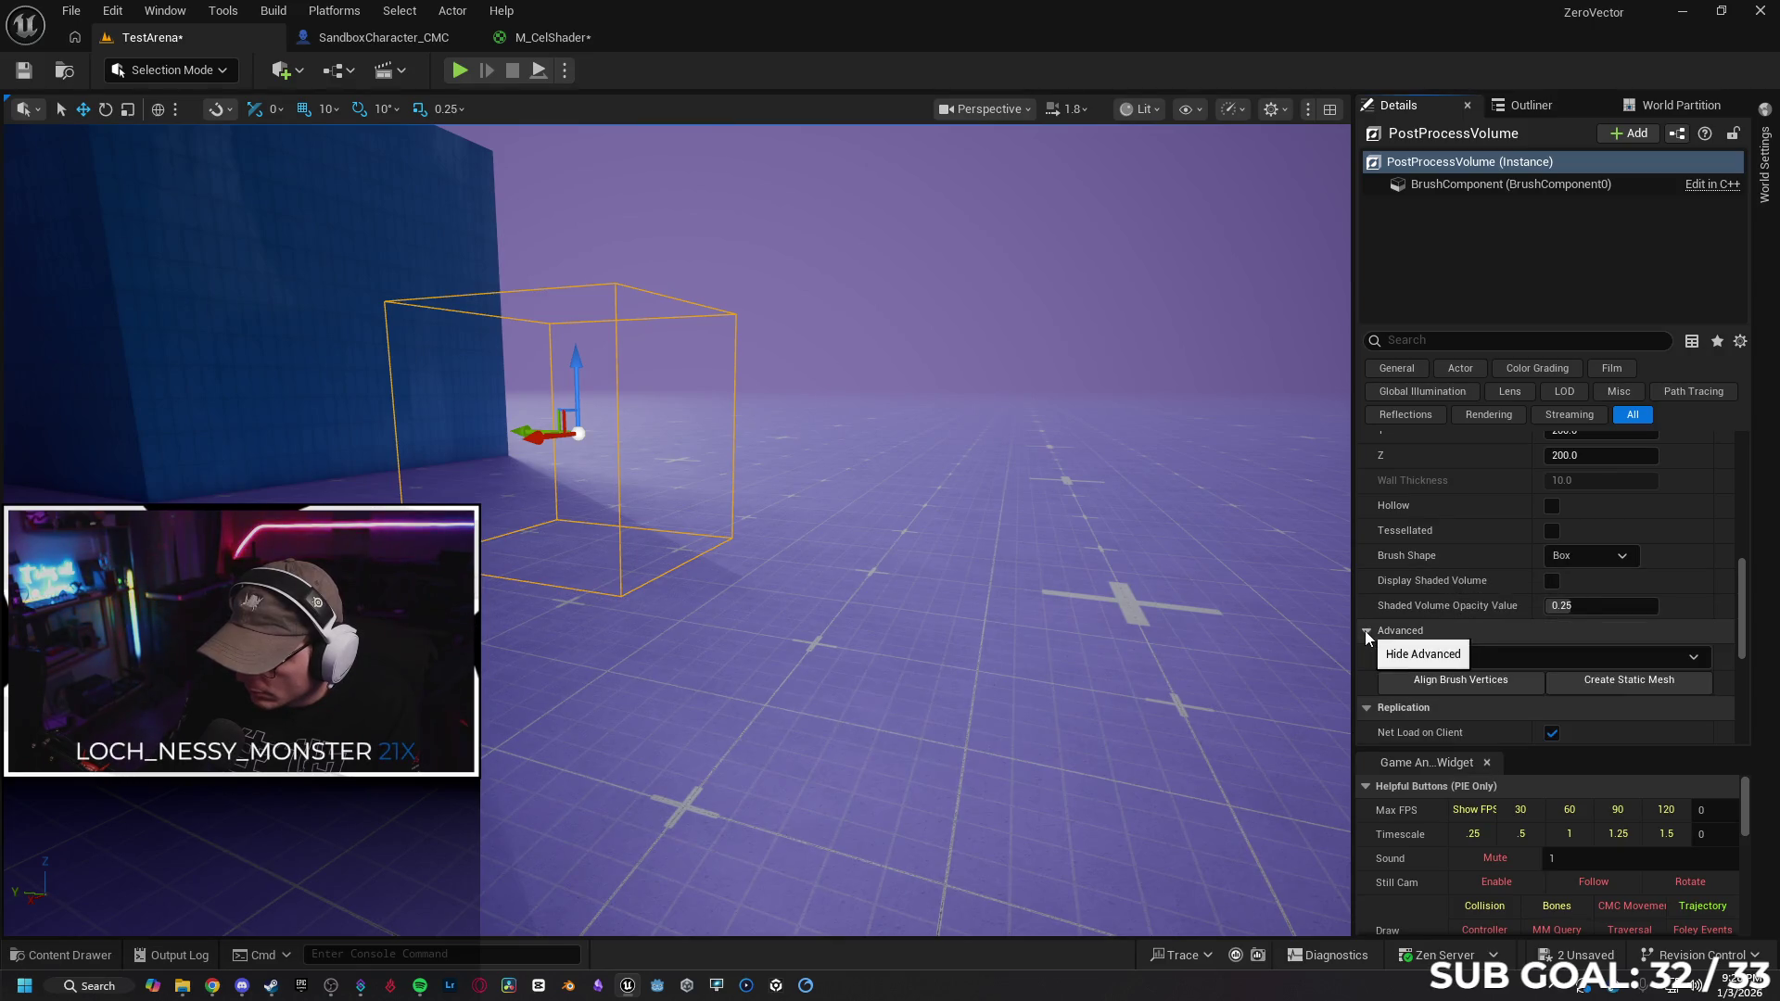
pyautogui.click(1366, 630)
pyautogui.scroll(-4, 1463, 589)
pyautogui.scroll(4, 1449, 579)
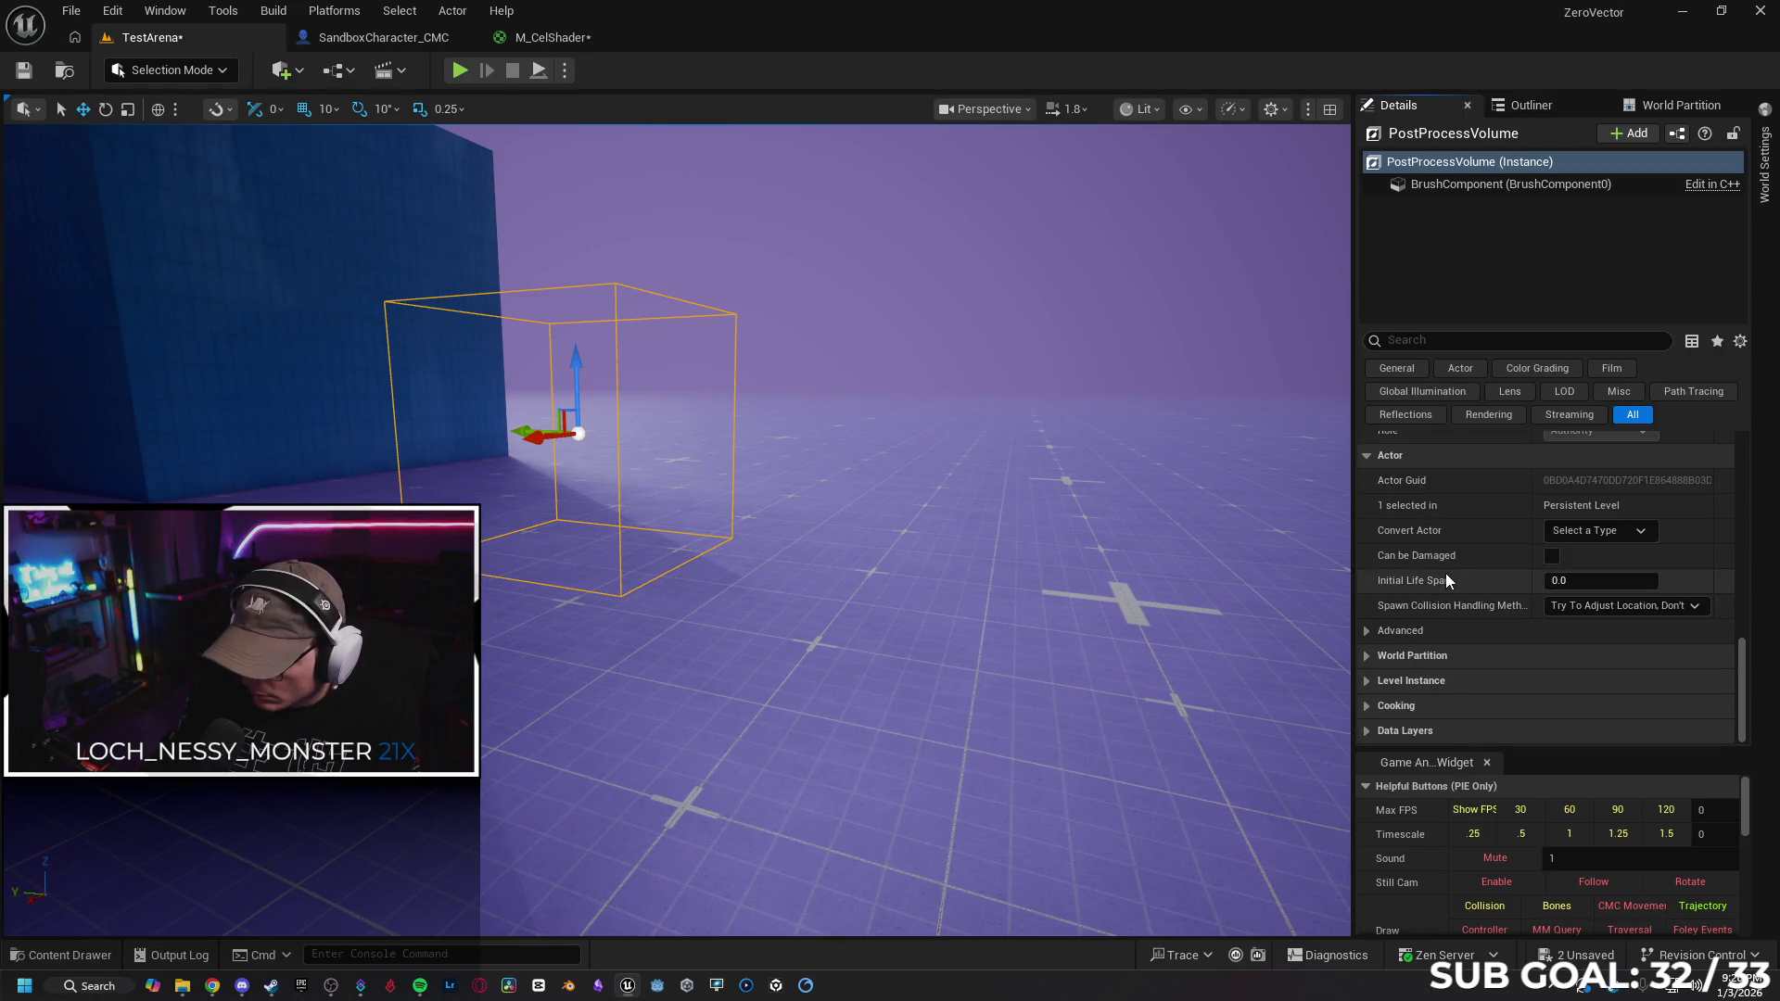
pyautogui.scroll(5, 1446, 590)
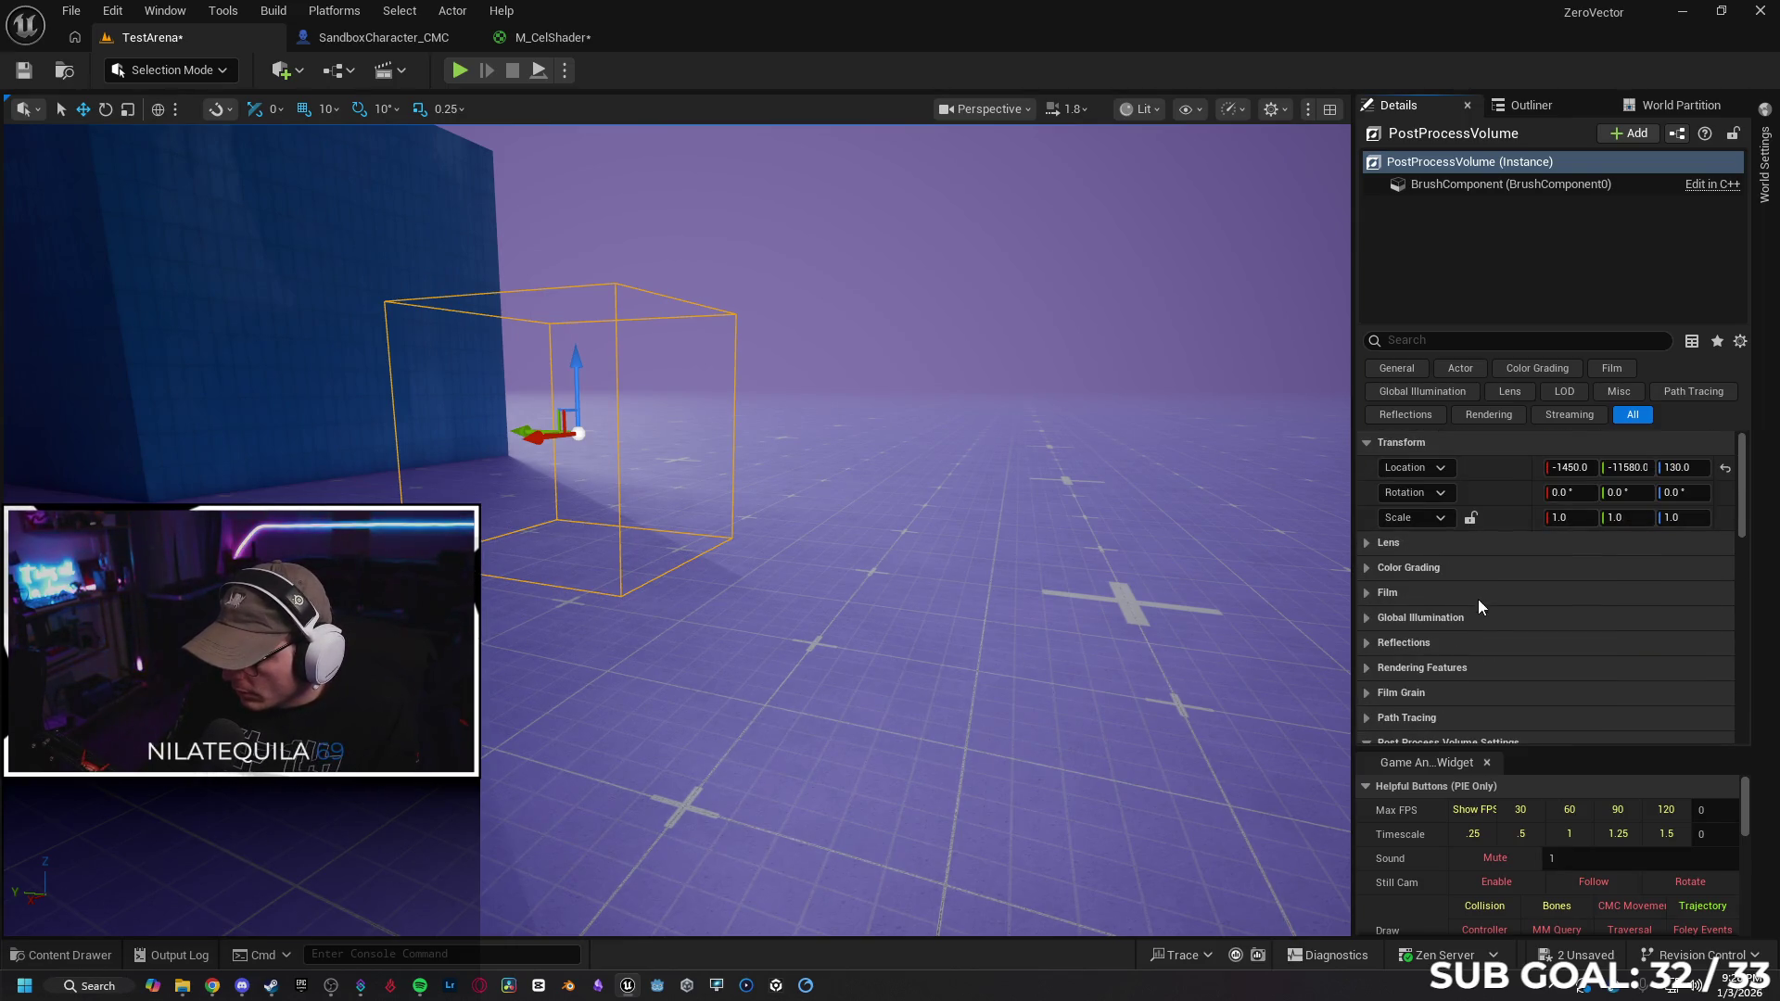
pyautogui.scroll(-4, 1469, 593)
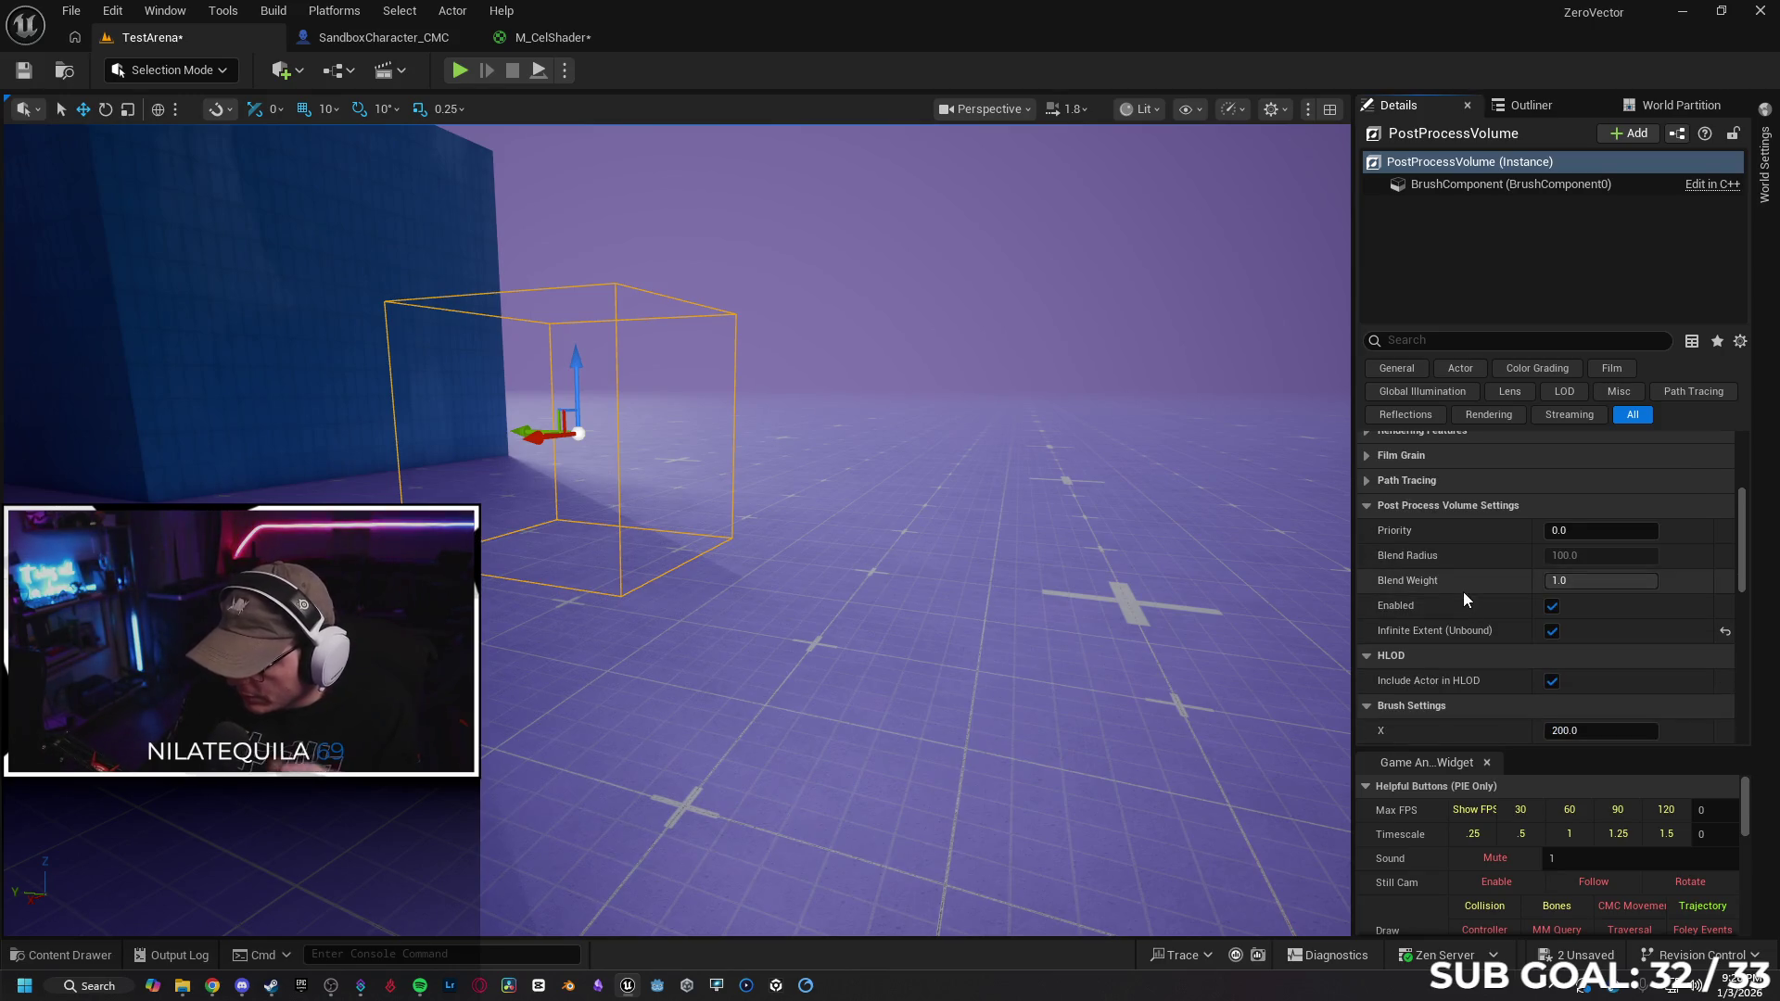
pyautogui.scroll(-2, 1464, 591)
pyautogui.click(1465, 185)
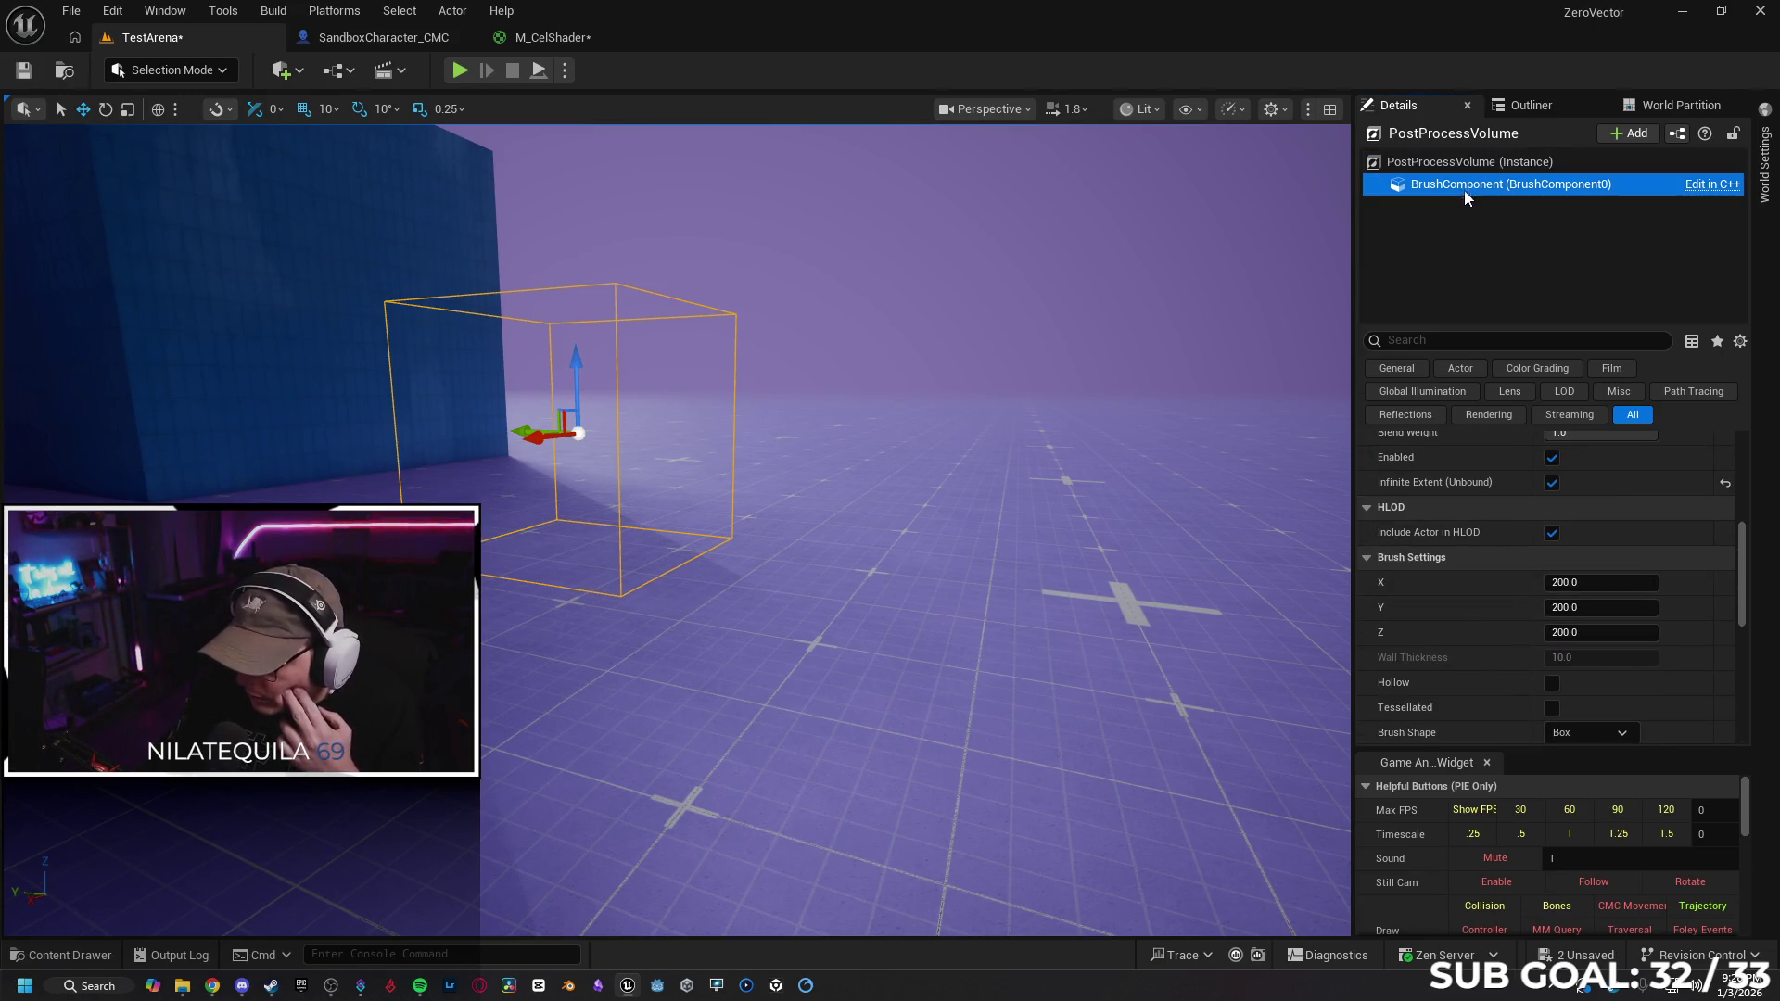
pyautogui.scroll(6, 1453, 547)
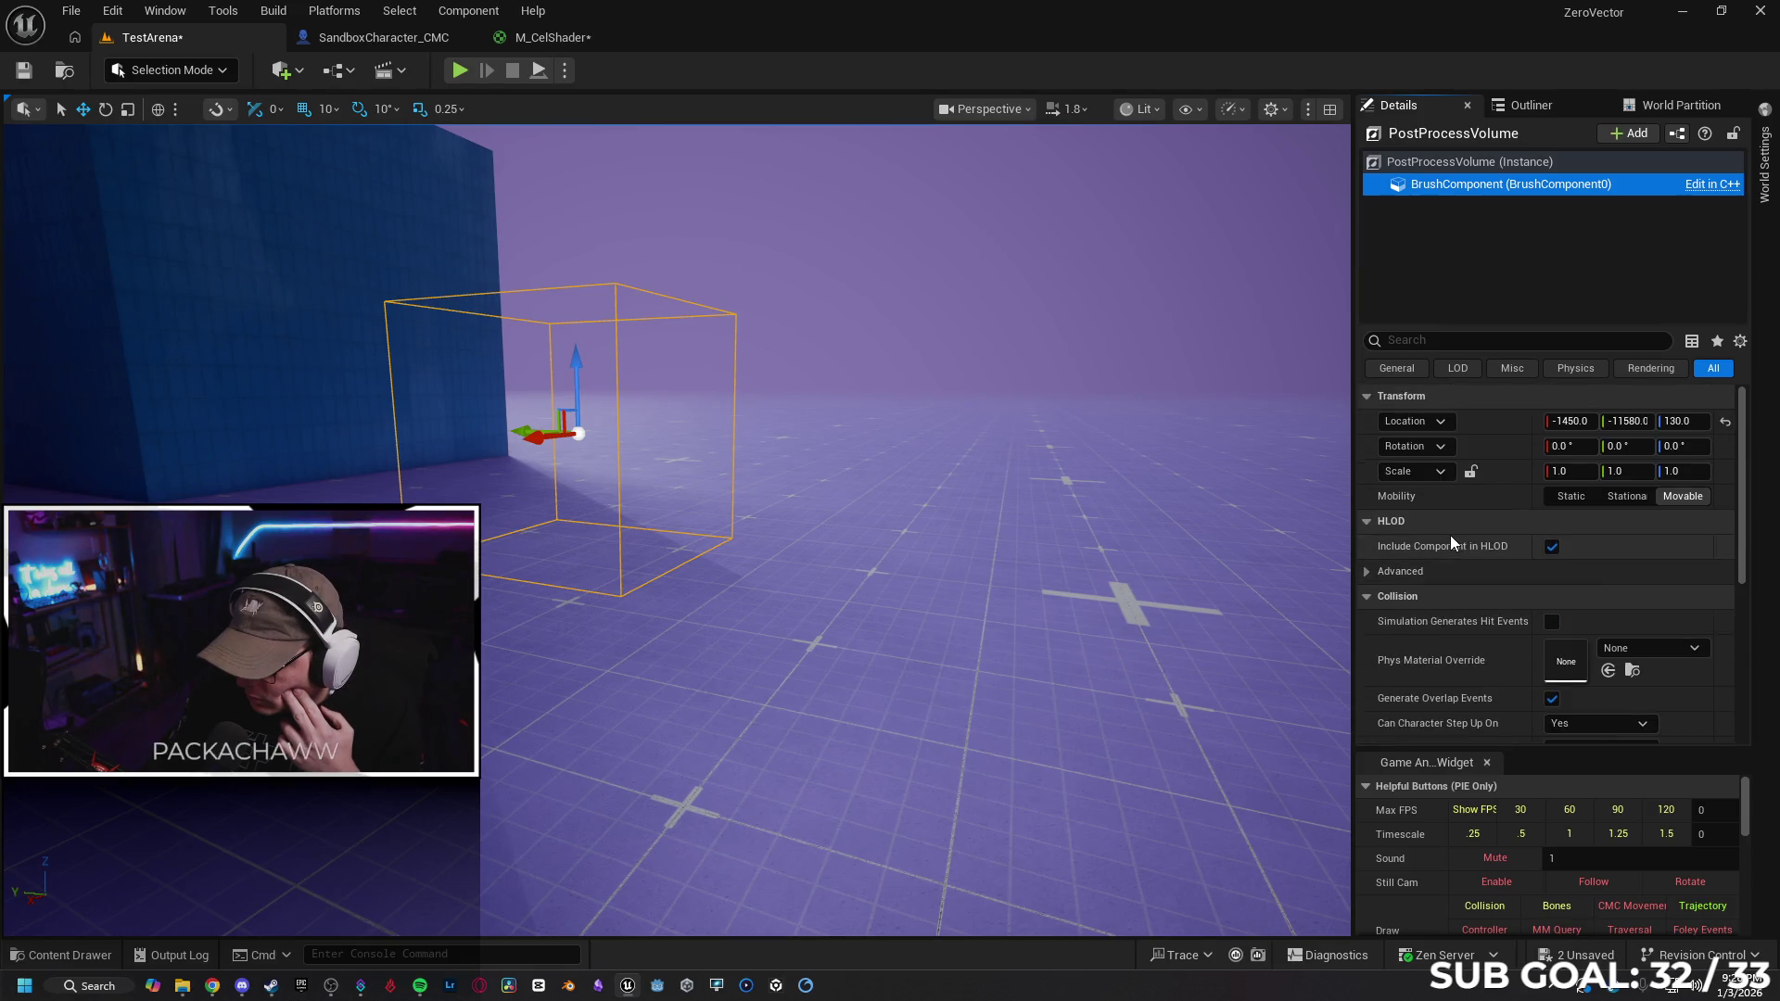
pyautogui.scroll(-2, 1446, 535)
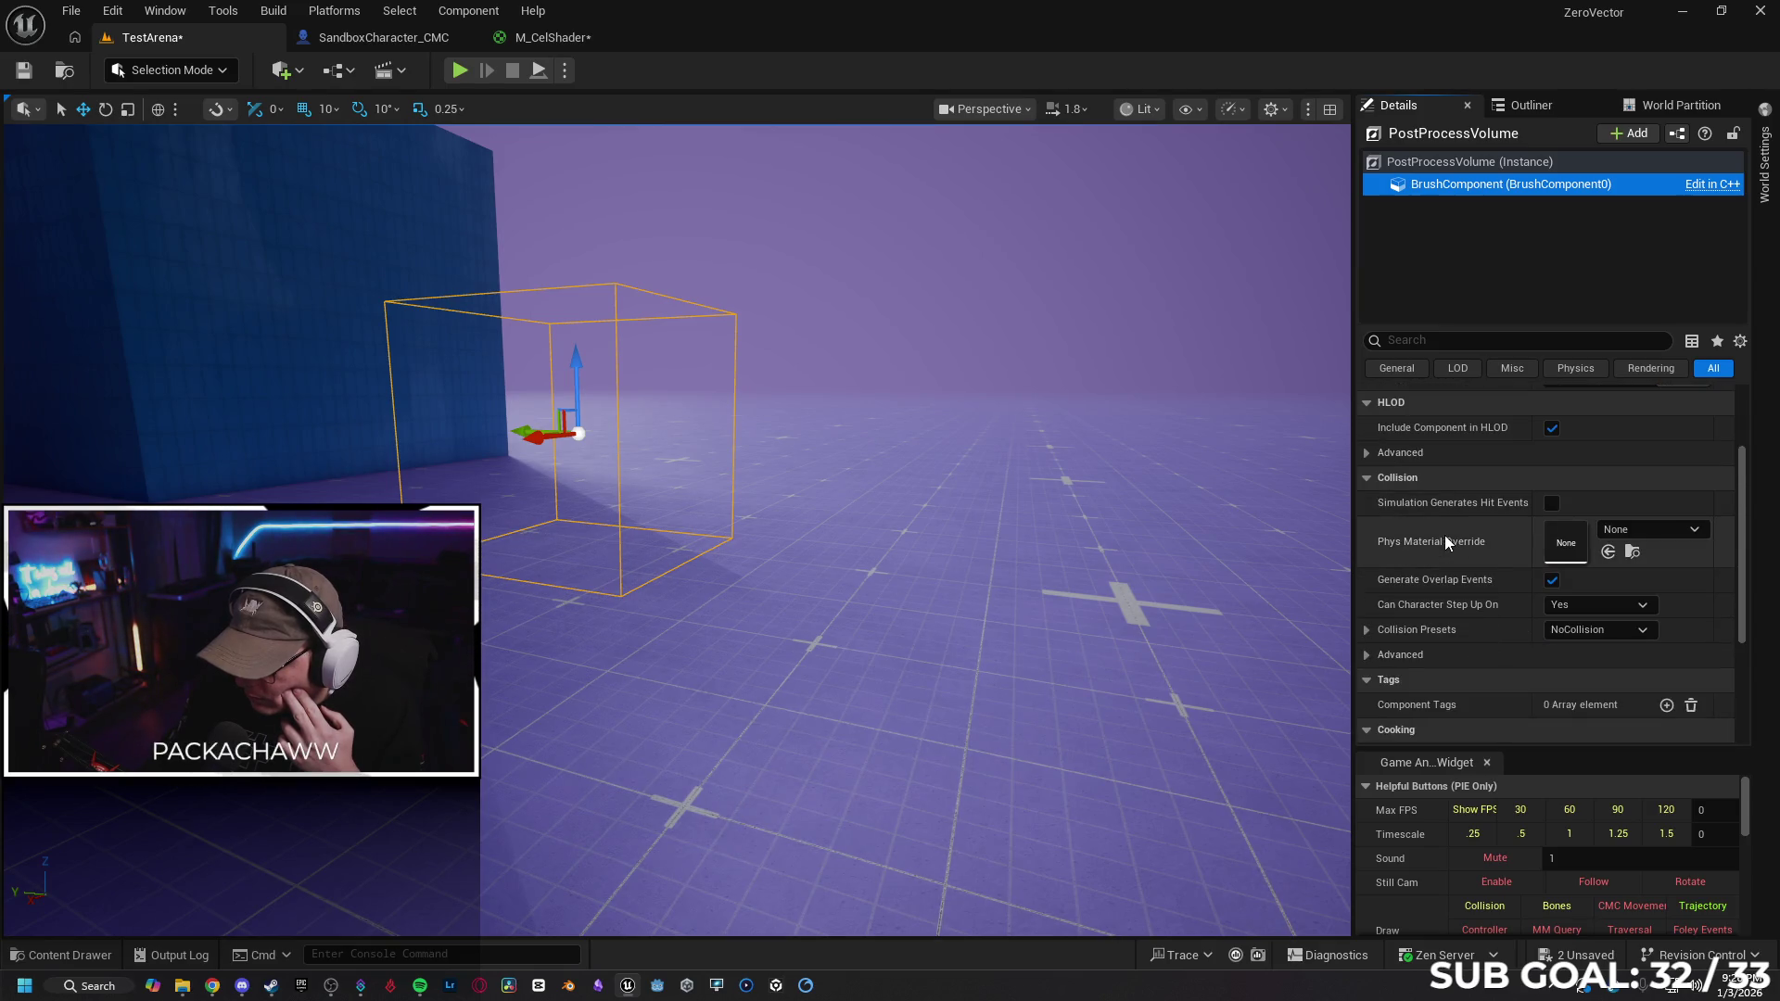
pyautogui.click(1366, 477)
pyautogui.scroll(3, 1426, 521)
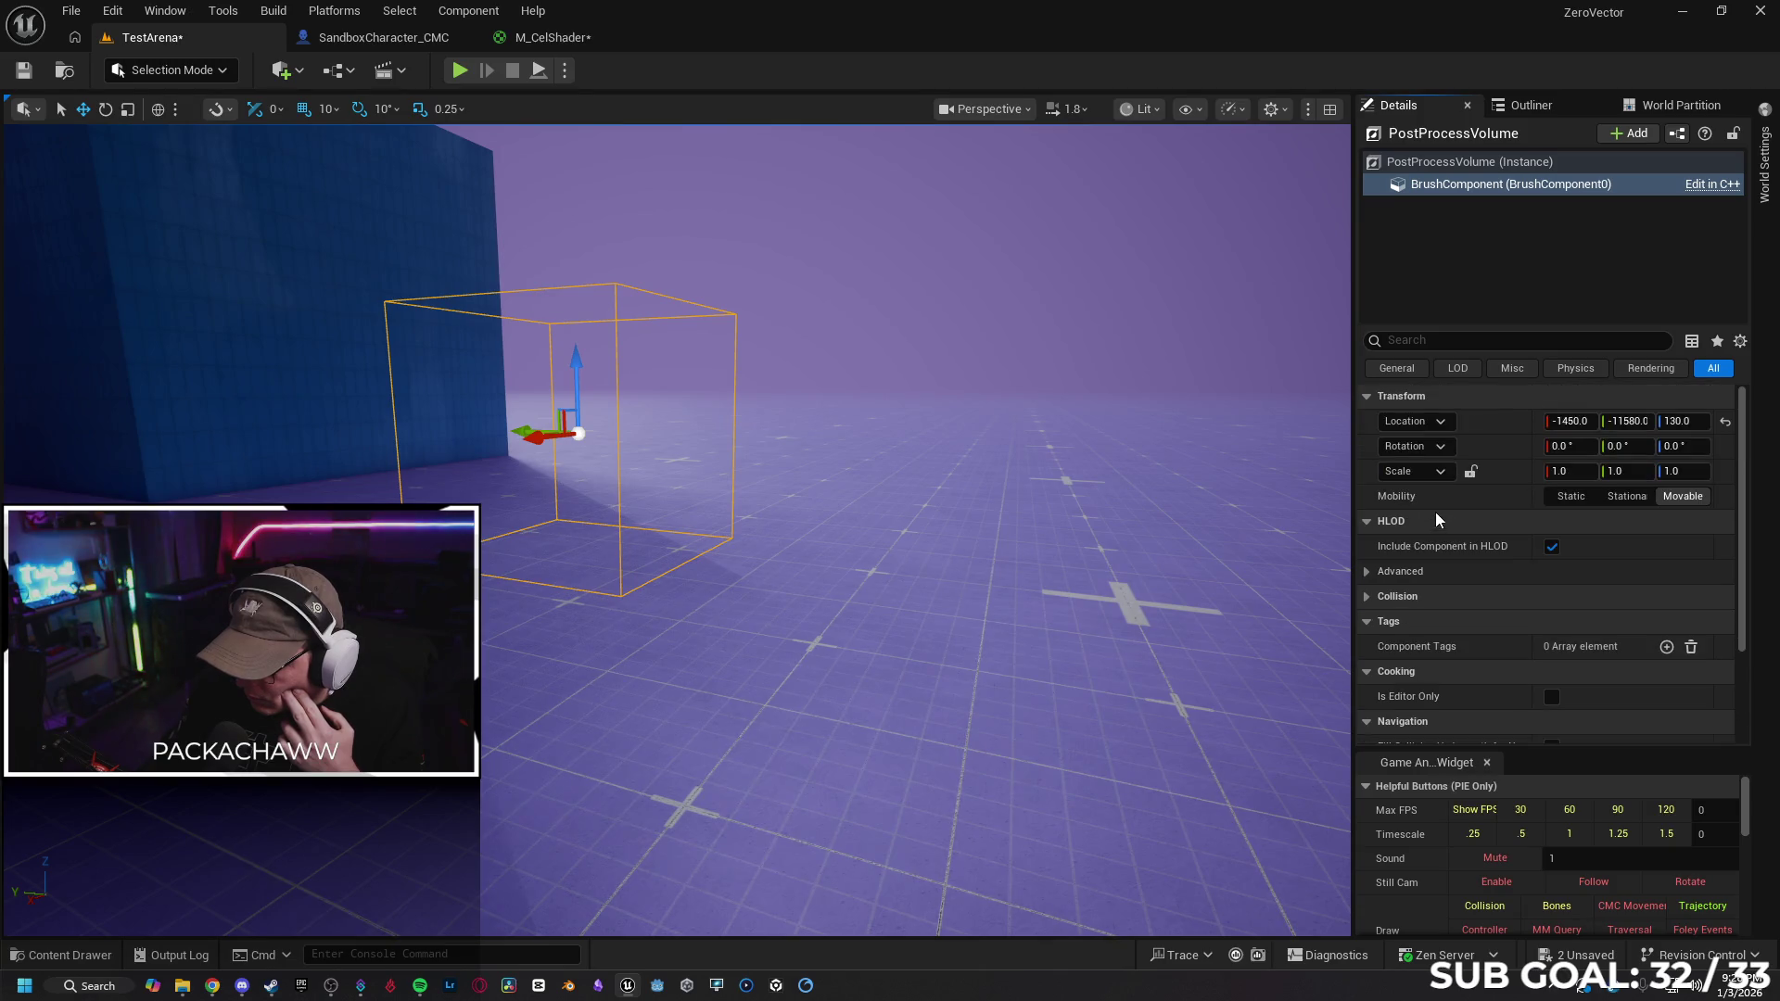
pyautogui.scroll(-3, 1435, 545)
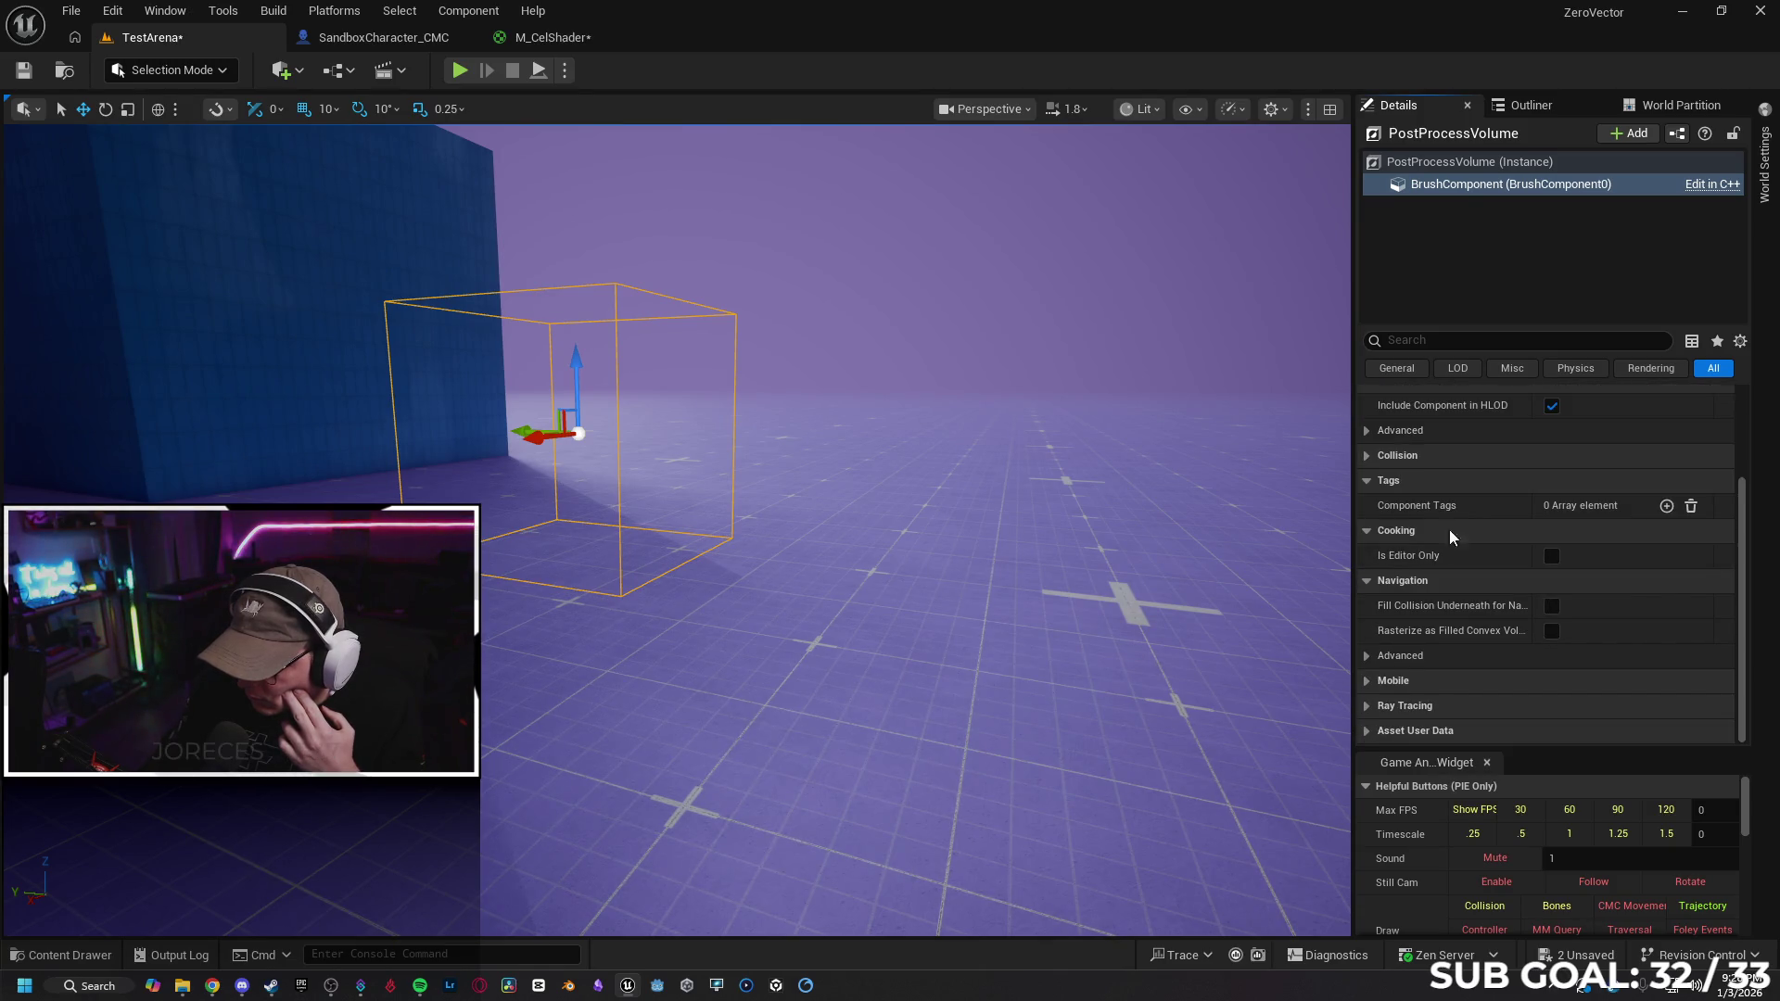
pyautogui.click(1483, 165)
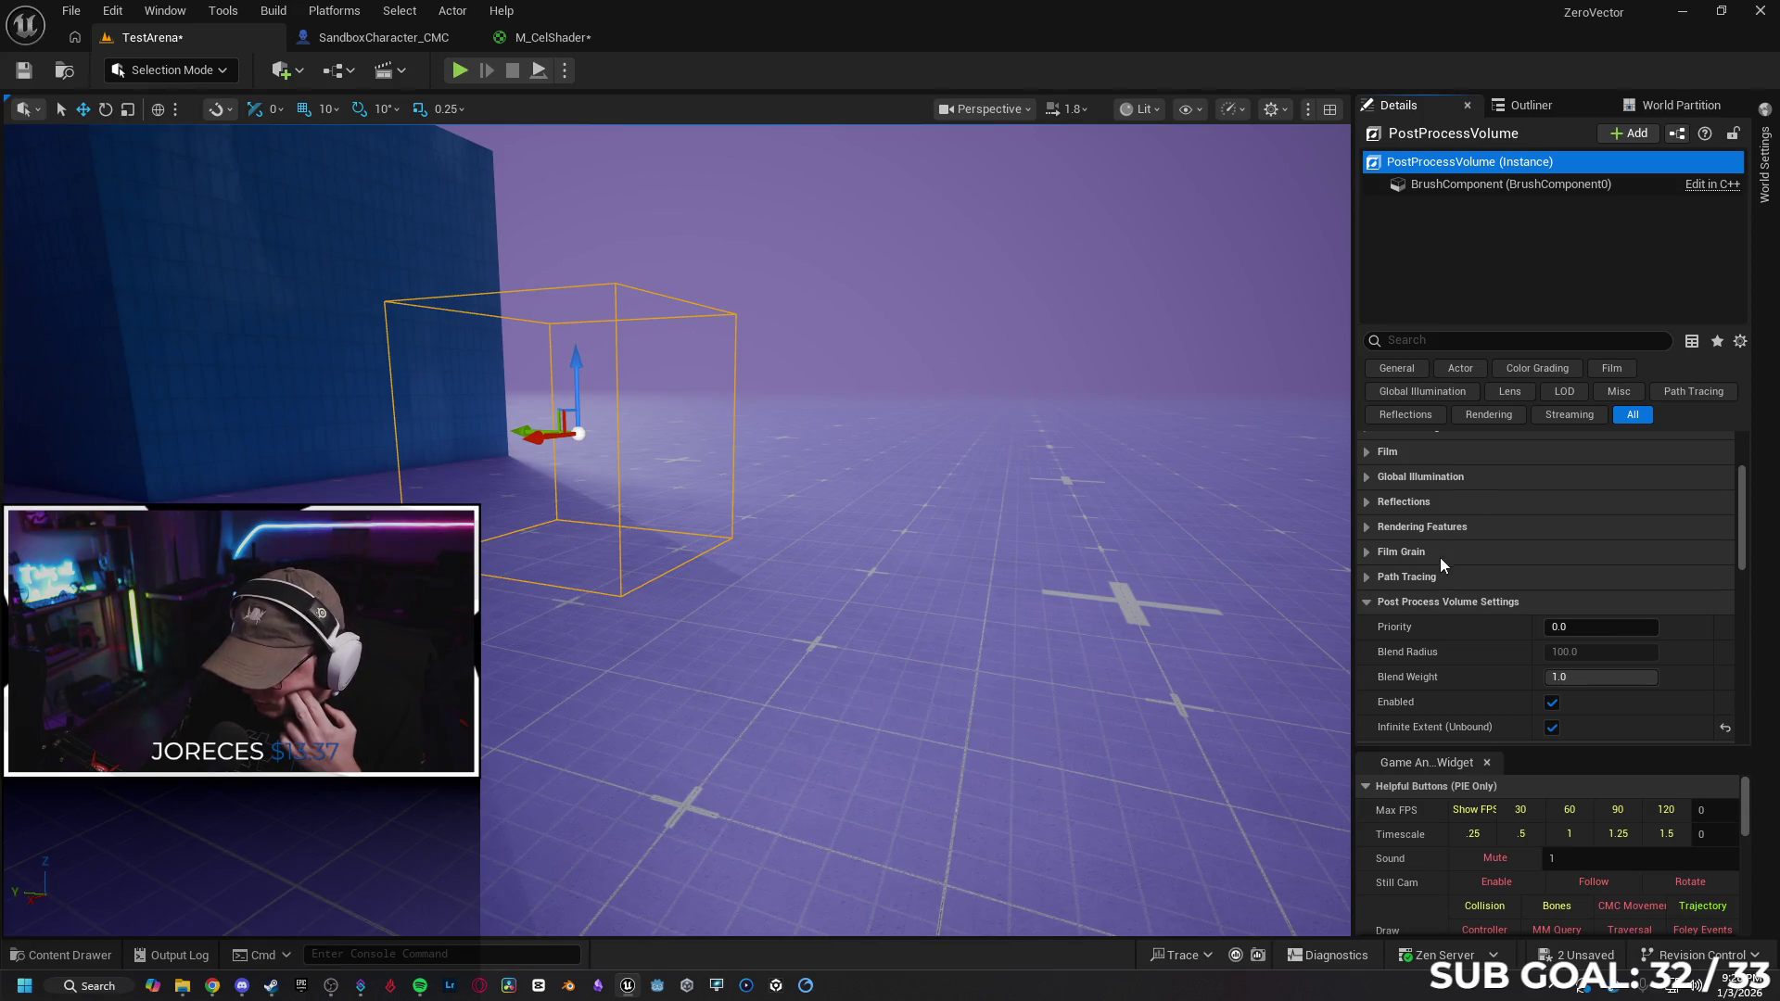
pyautogui.scroll(3, 1469, 547)
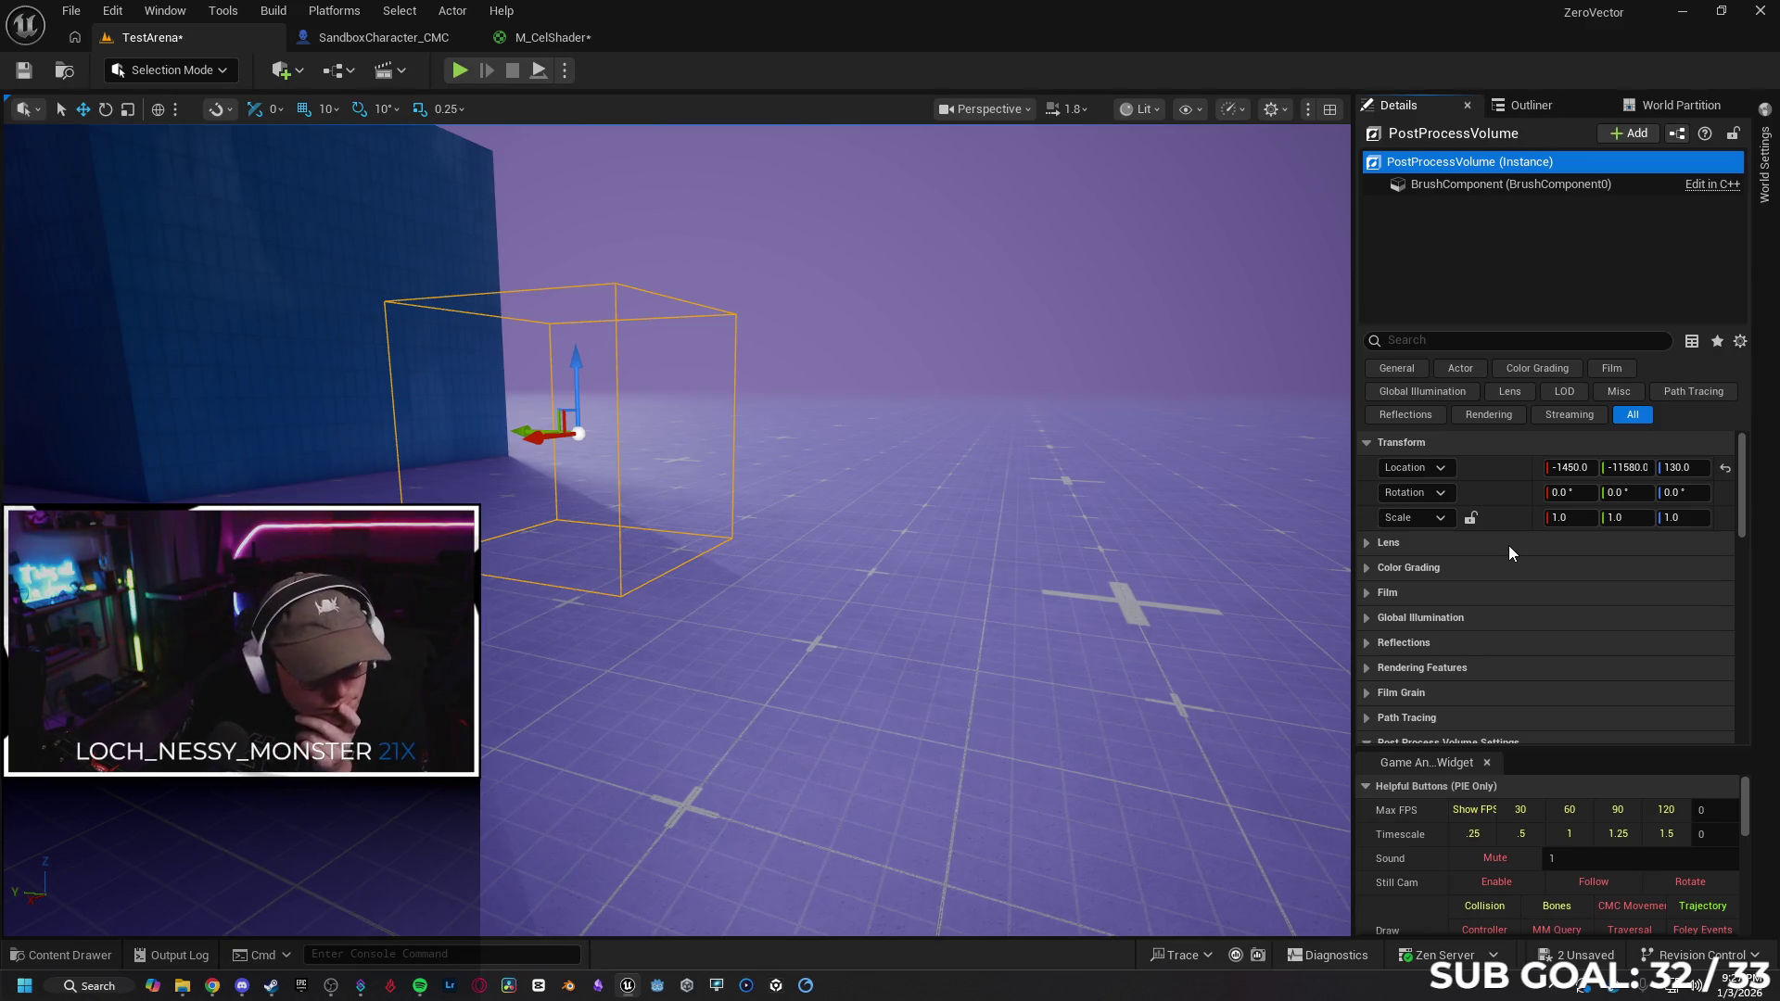
pyautogui.click(1388, 668)
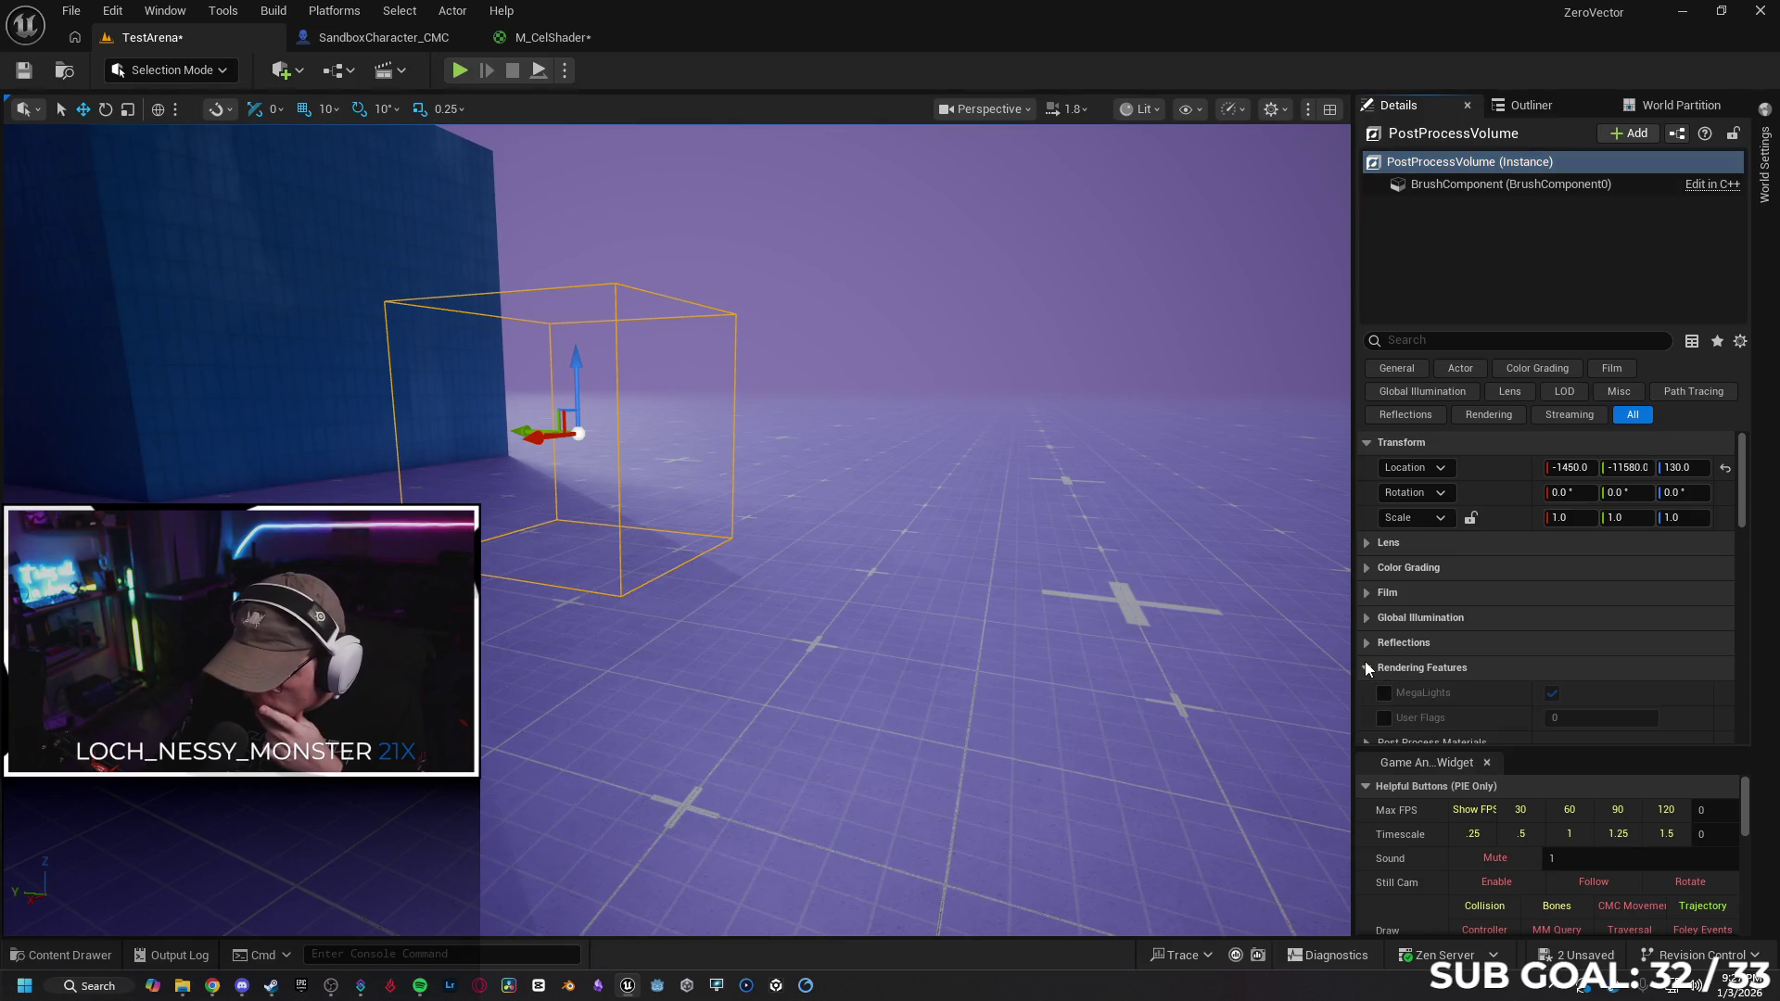
# Add M_CelShader as an asset reference in the volume's Post Process Materials array
pyautogui.scroll(-2, 1473, 554)
pyautogui.click(1360, 652)
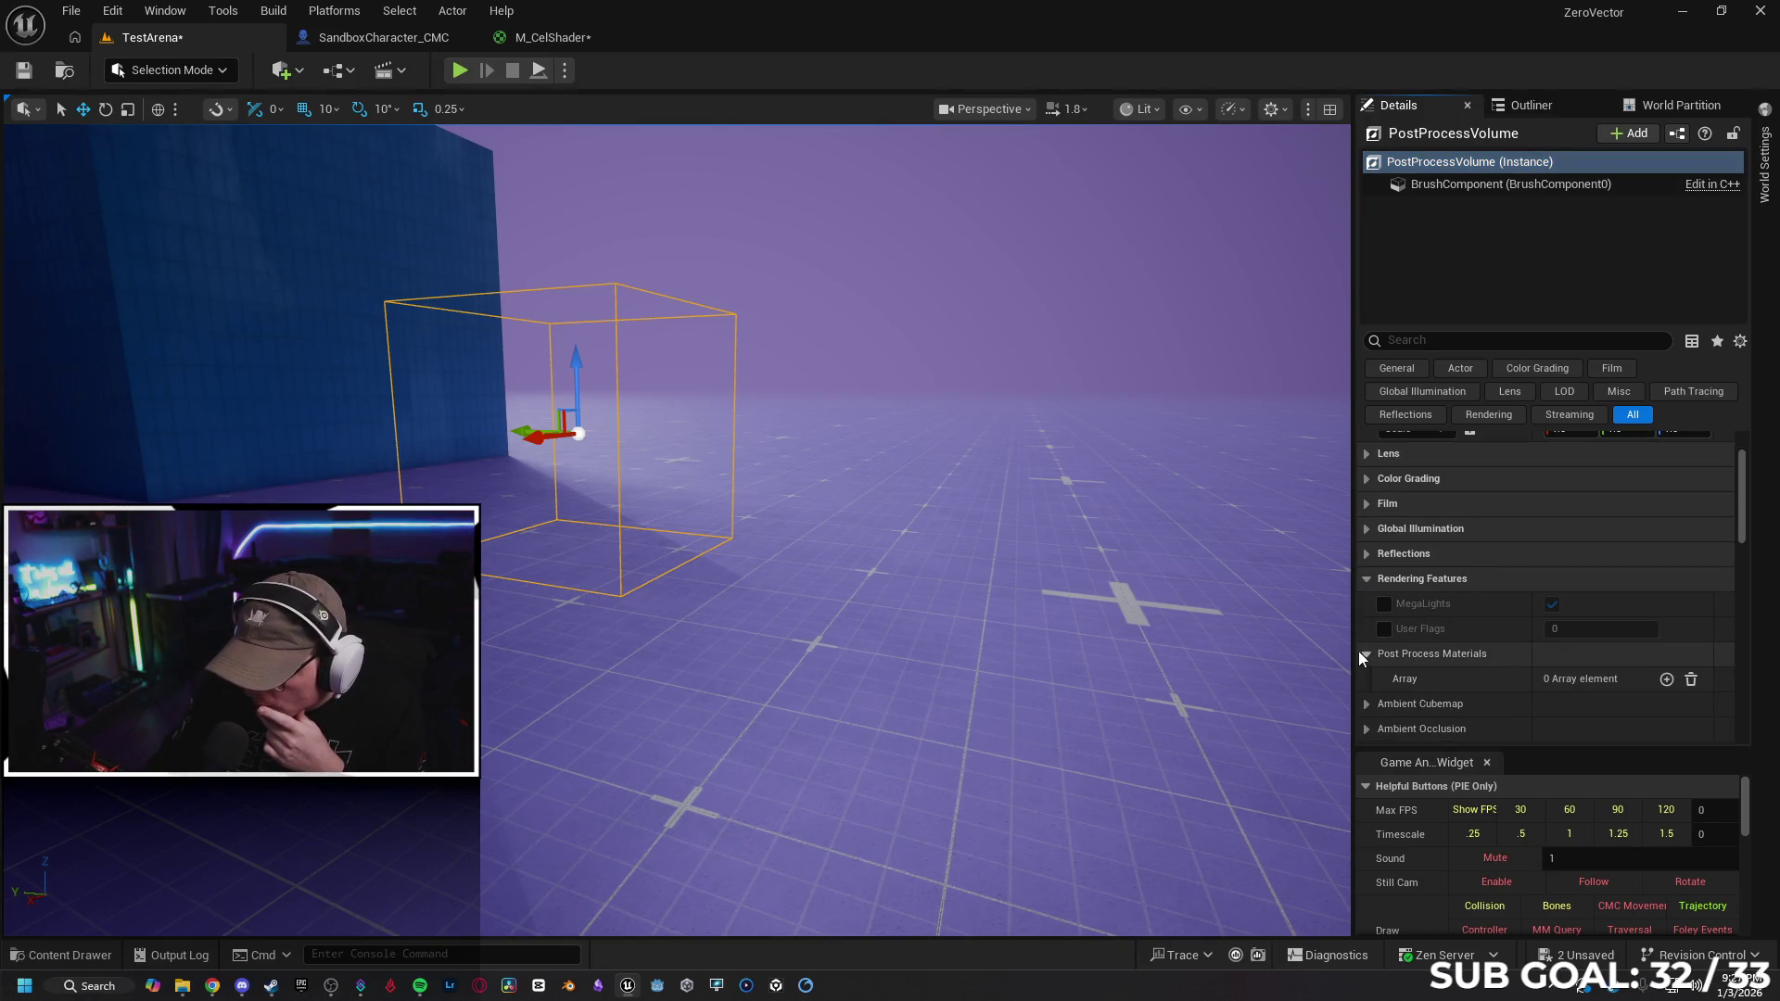
pyautogui.scroll(-1, 1428, 602)
pyautogui.click(1666, 651)
pyautogui.click(1593, 684)
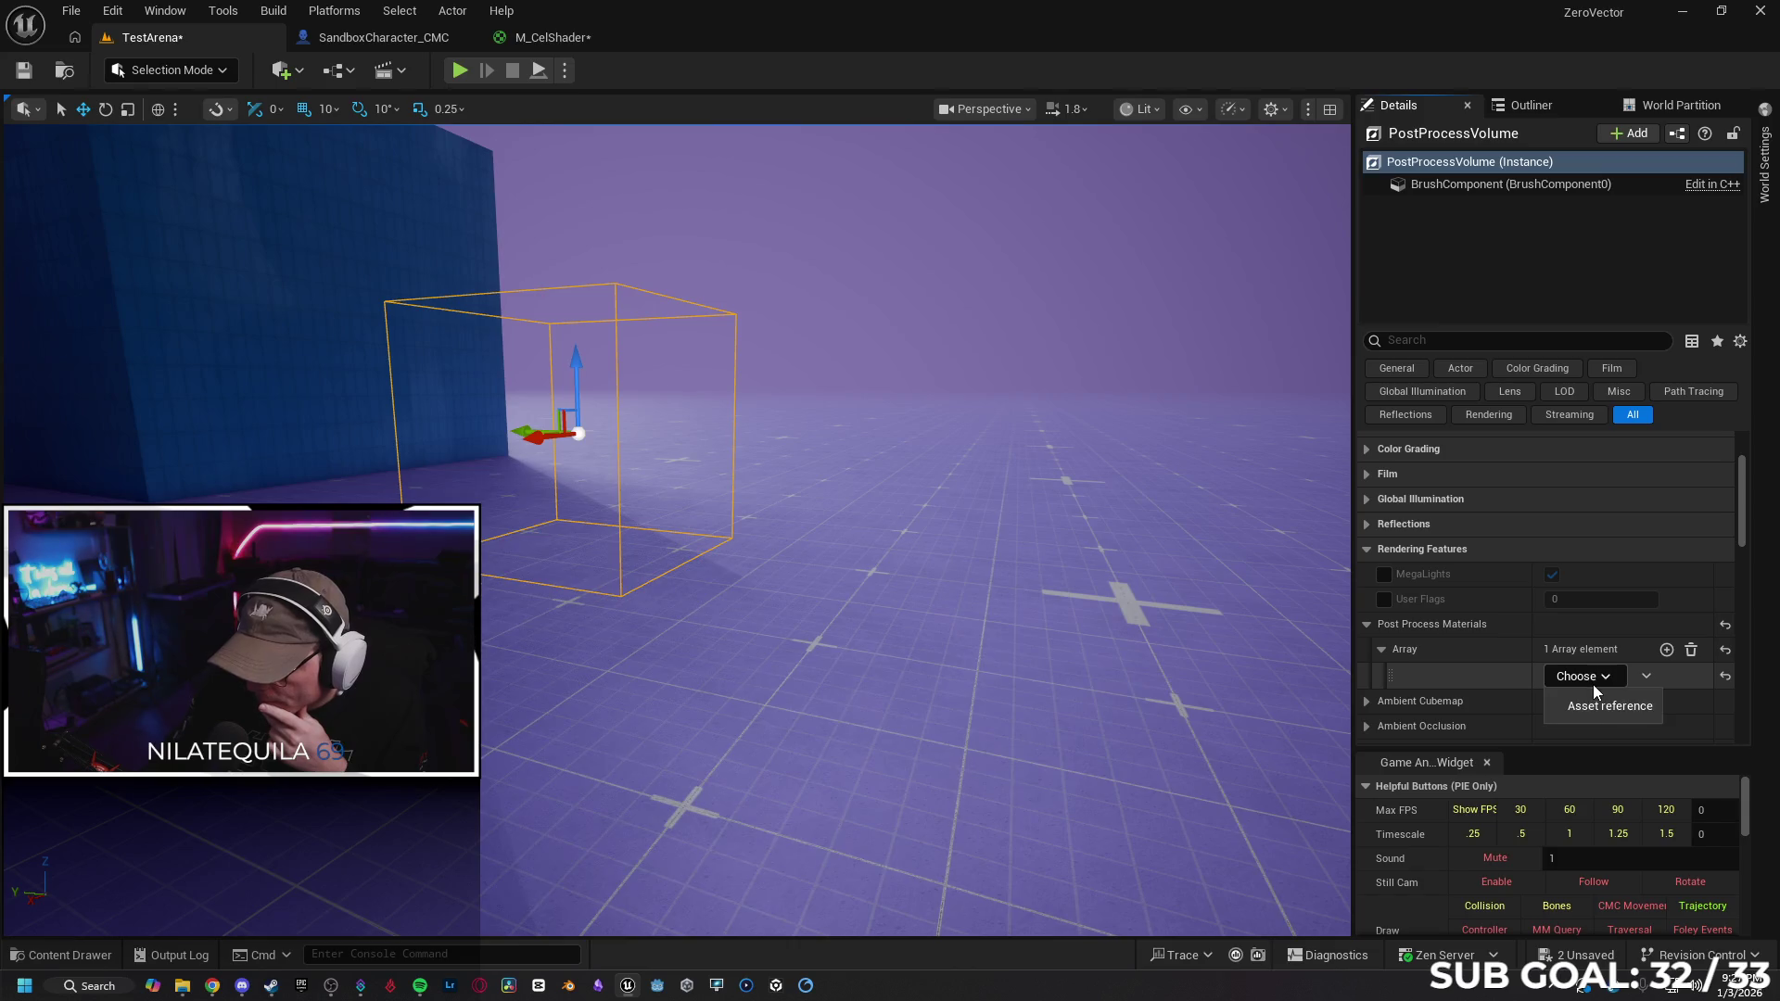
pyautogui.click(1604, 712)
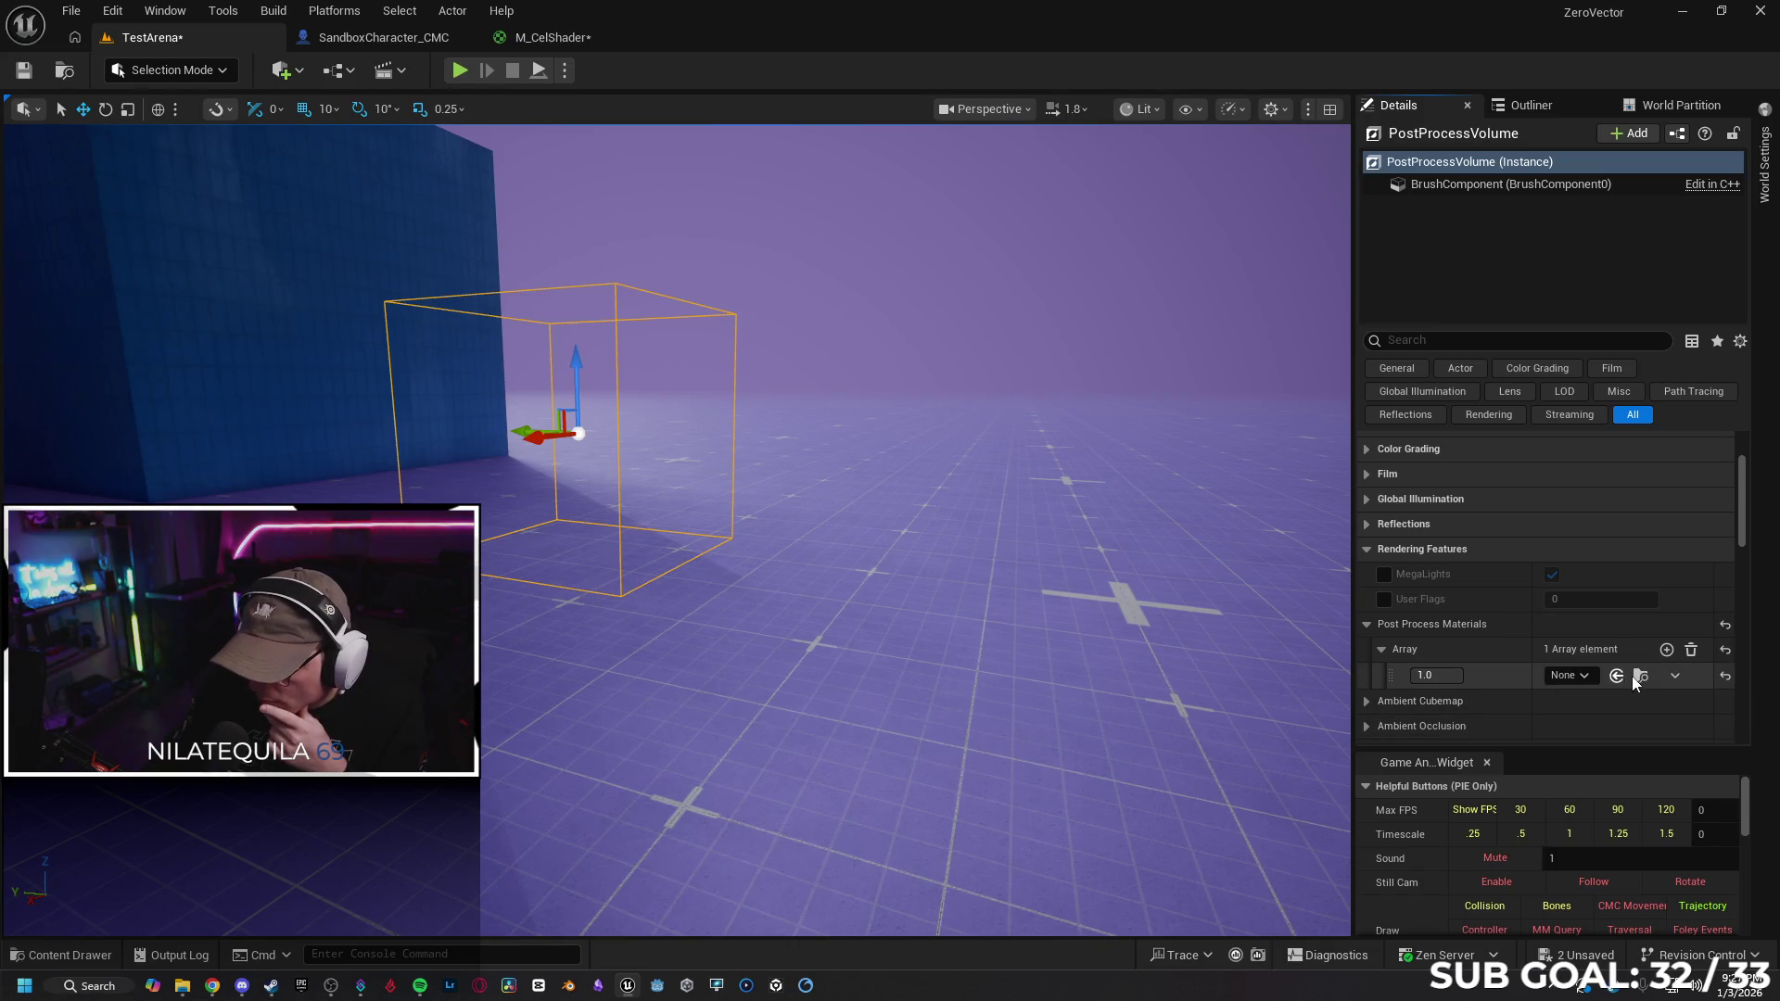
pyautogui.click(71, 962)
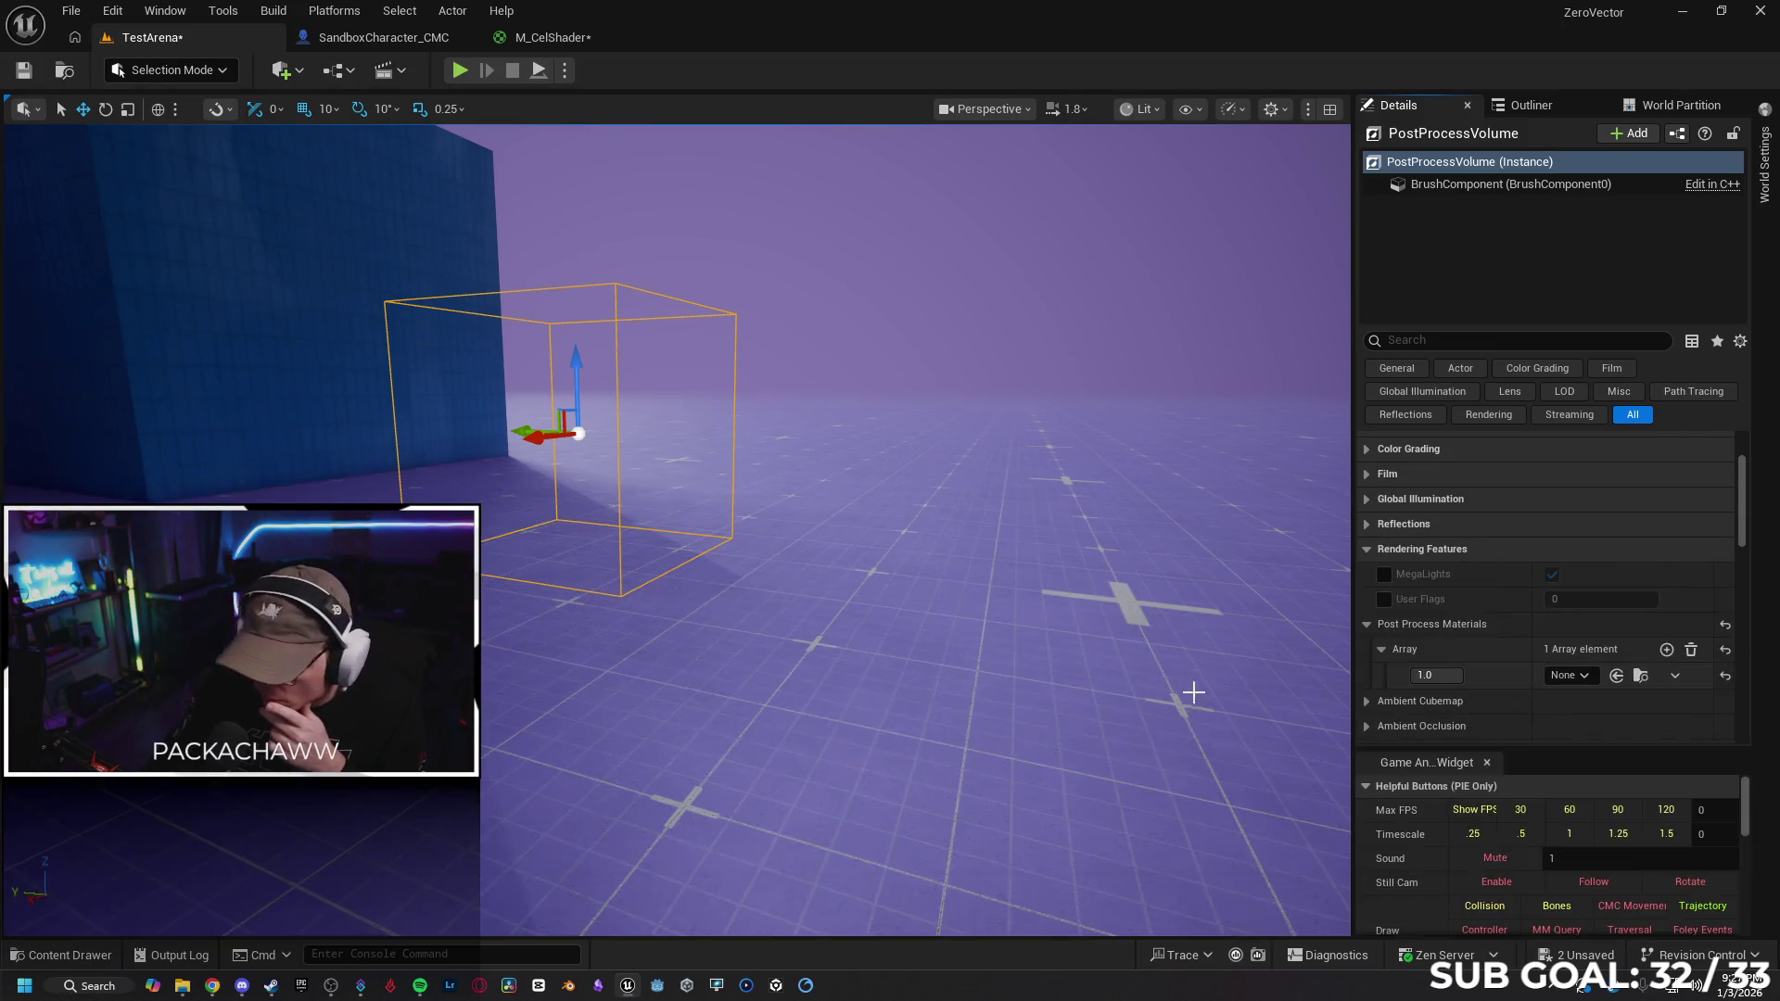
pyautogui.click(85, 945)
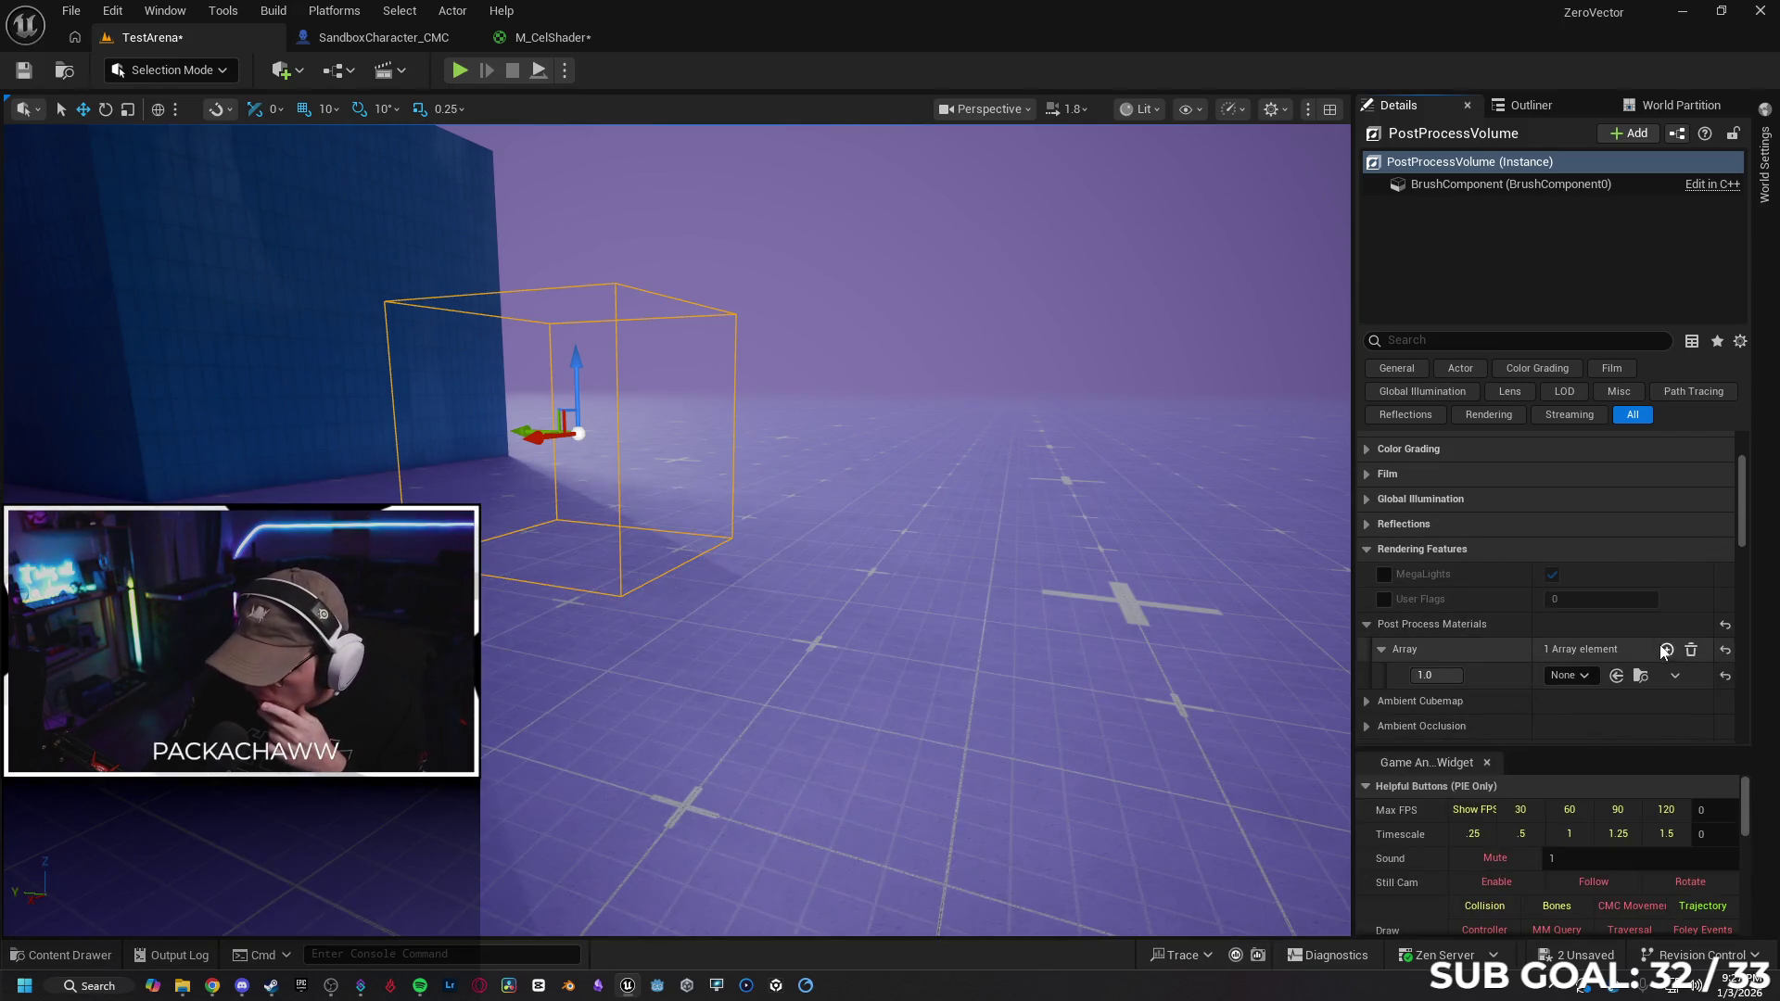
pyautogui.click(1614, 675)
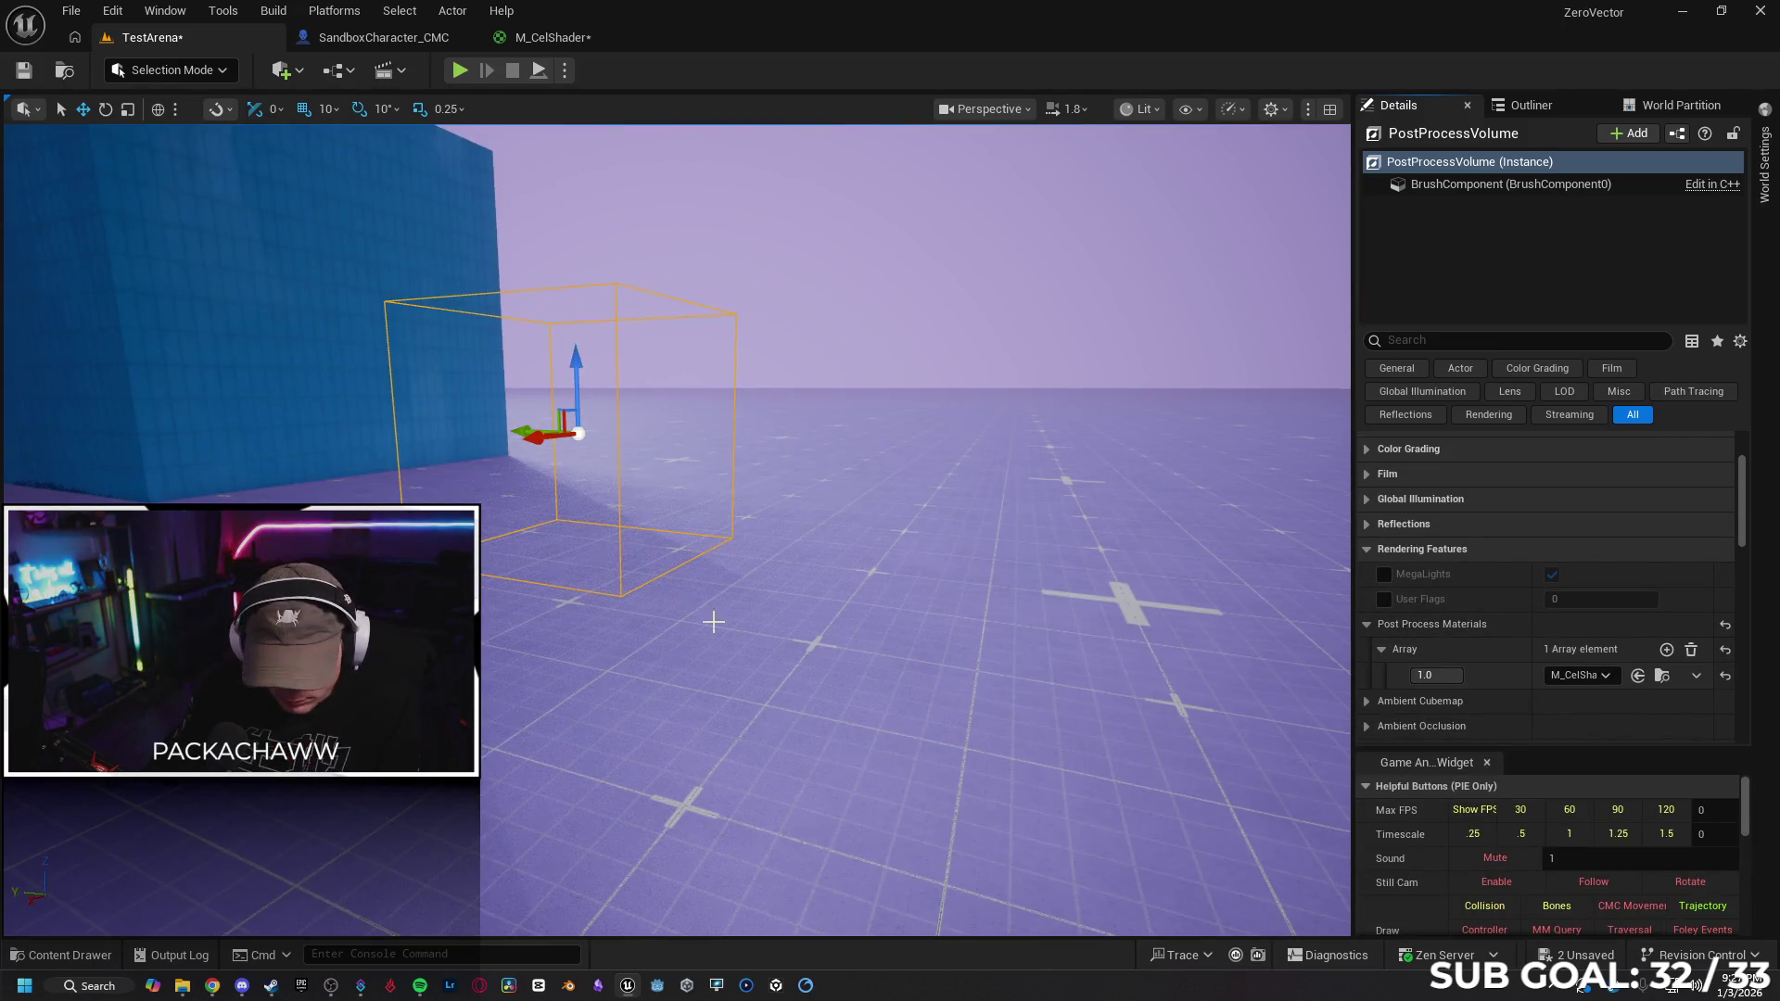
# Play TestArena from the current viewport position to test the cel shading
pyautogui.press('Left')
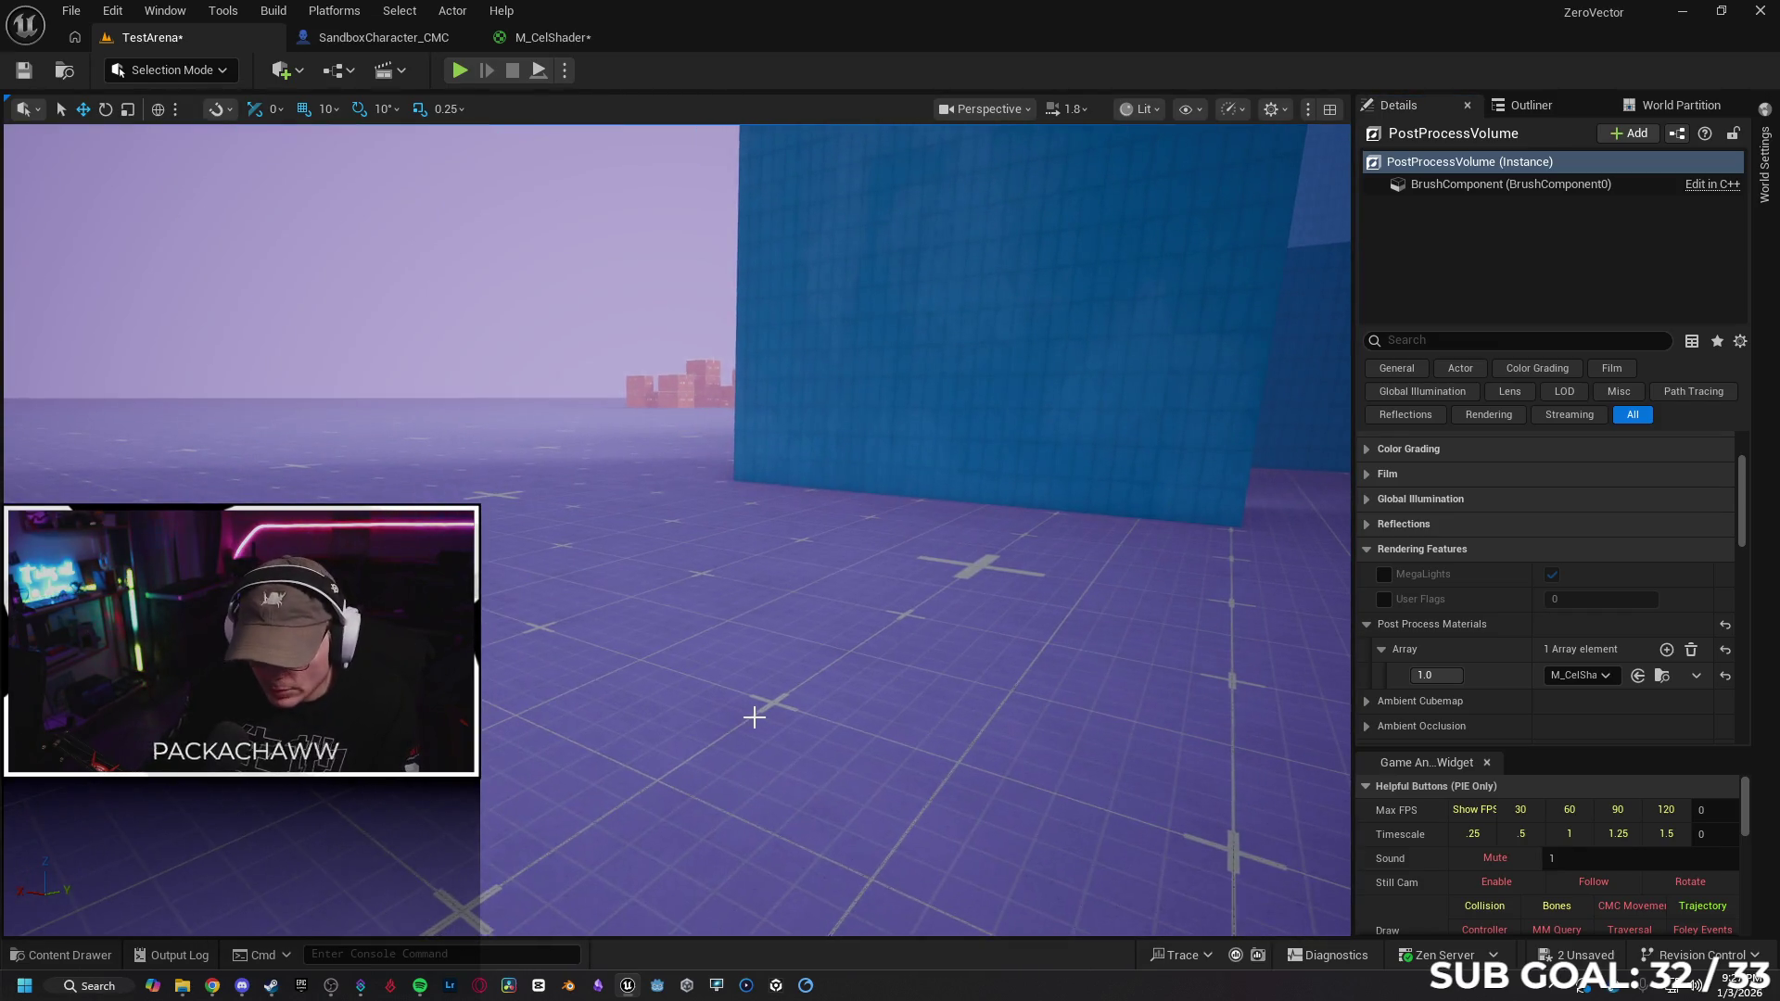
pyautogui.rightClick(783, 713)
pyautogui.click(818, 700)
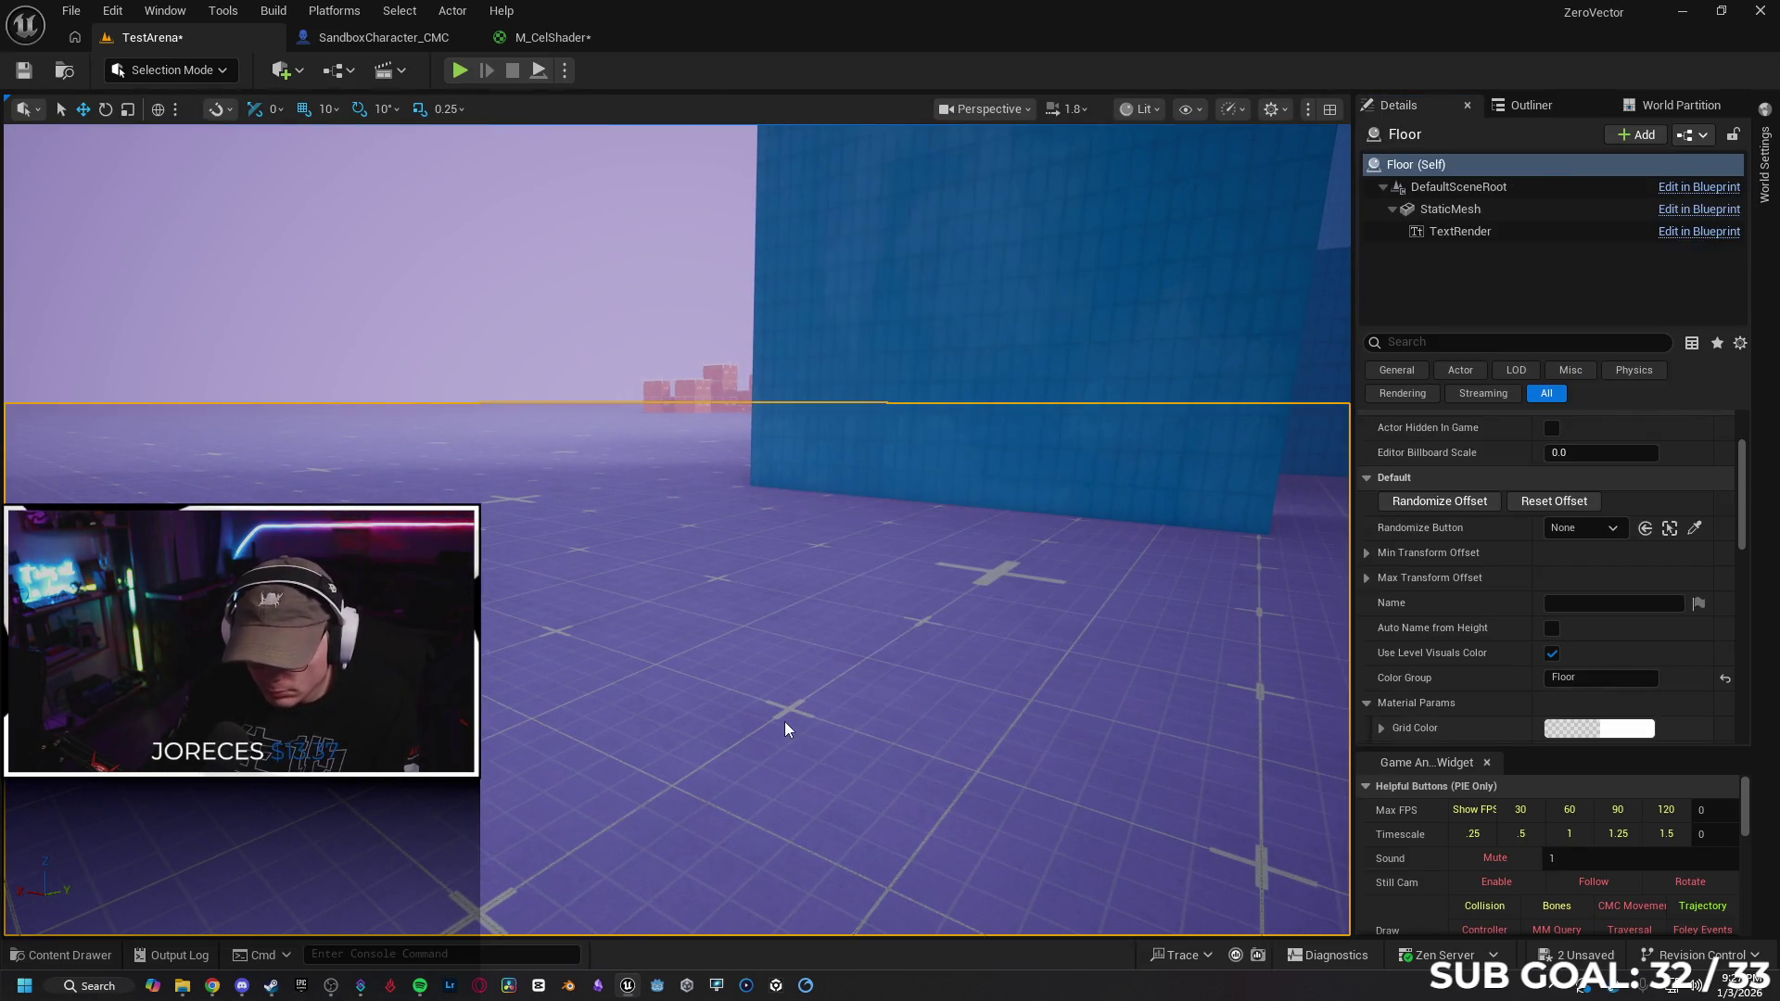
pyautogui.press('w')
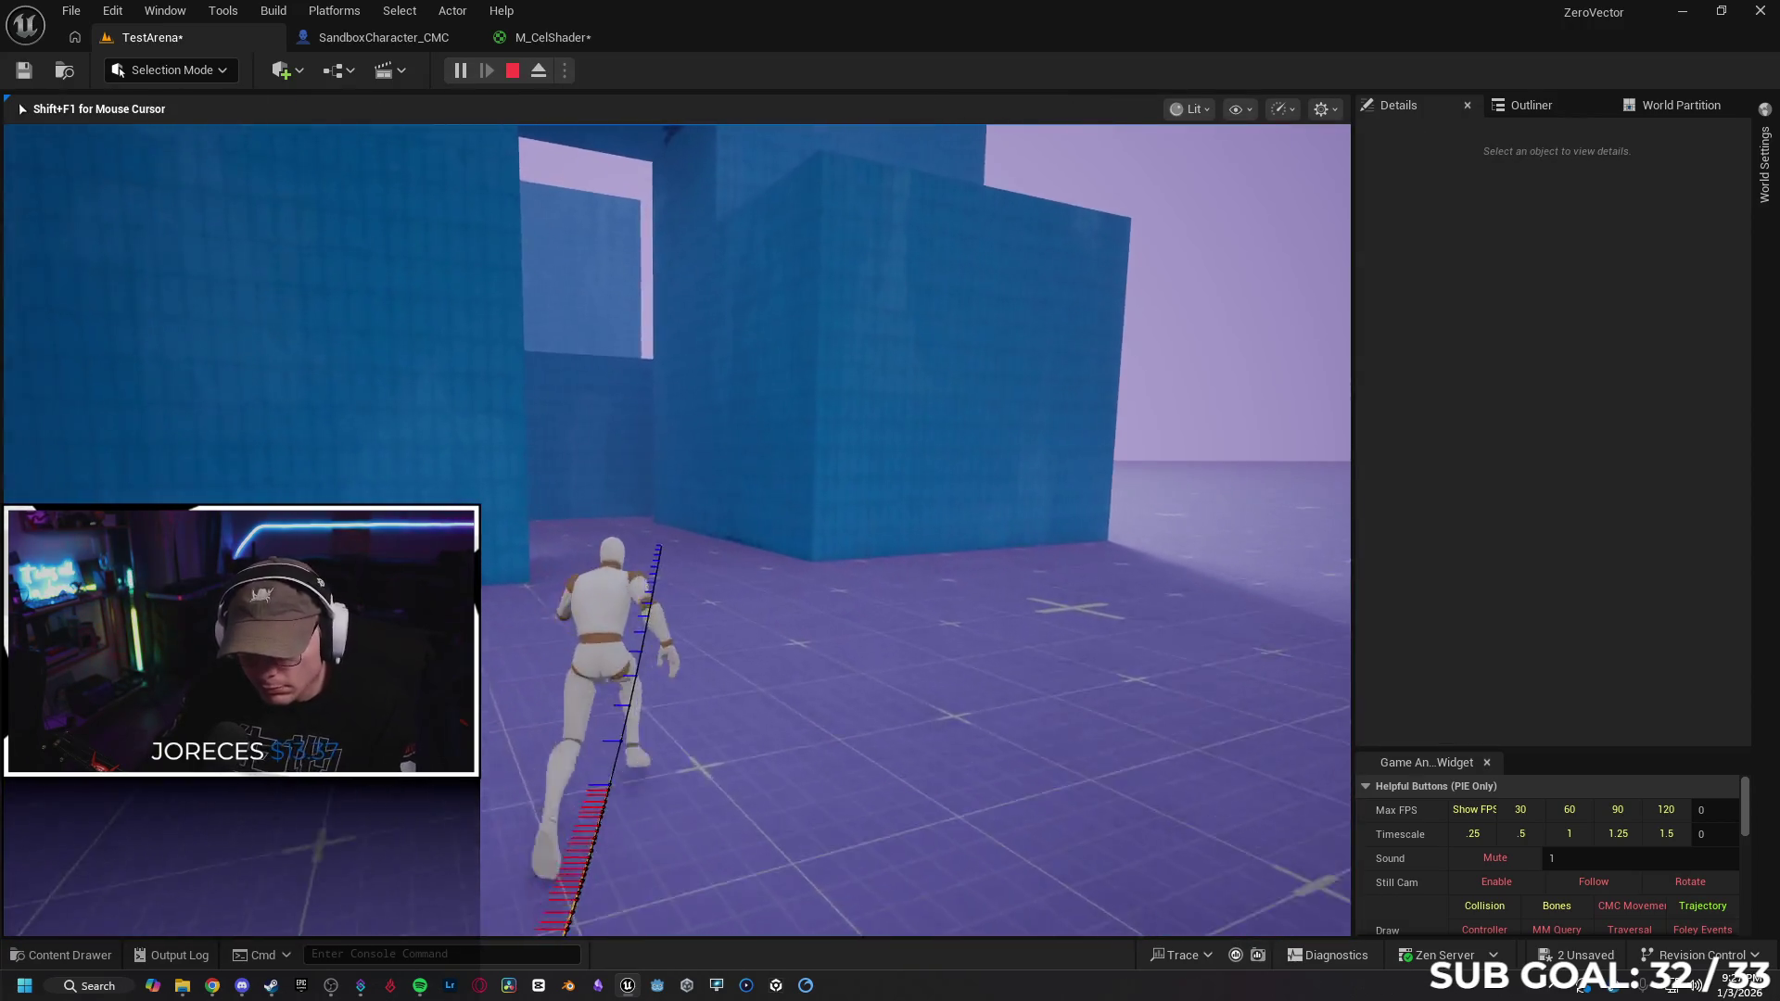
pyautogui.press('space')
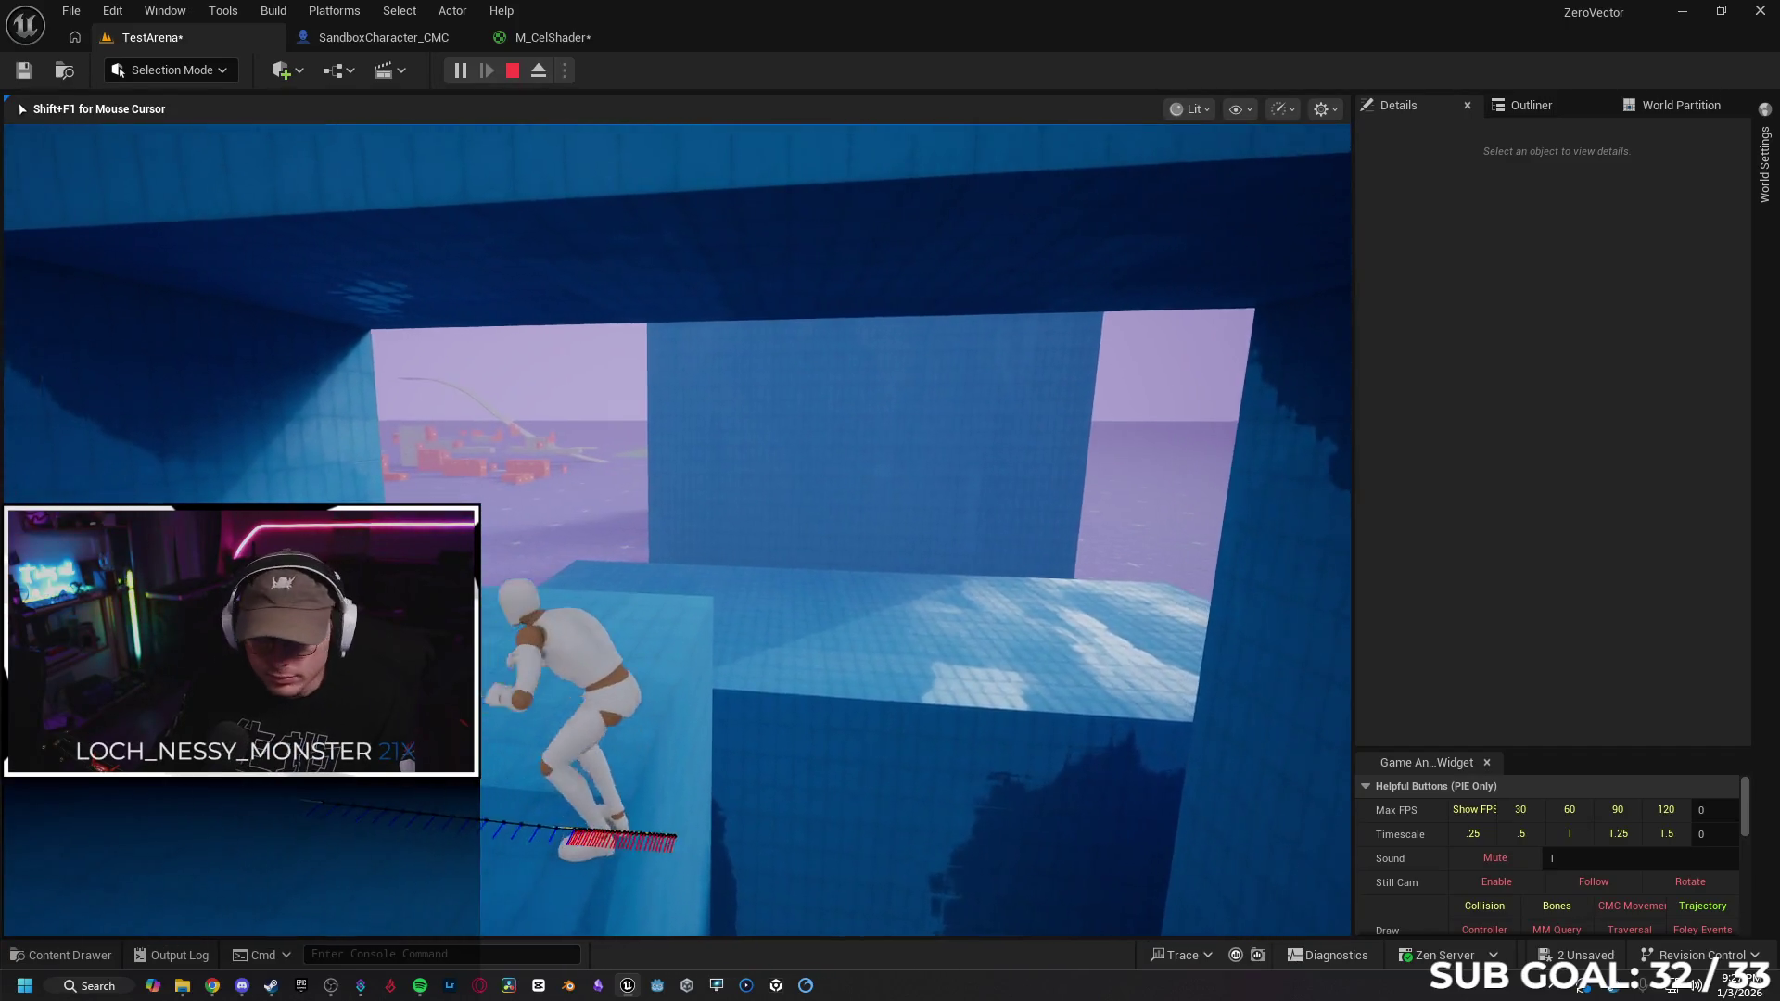
pyautogui.press('space')
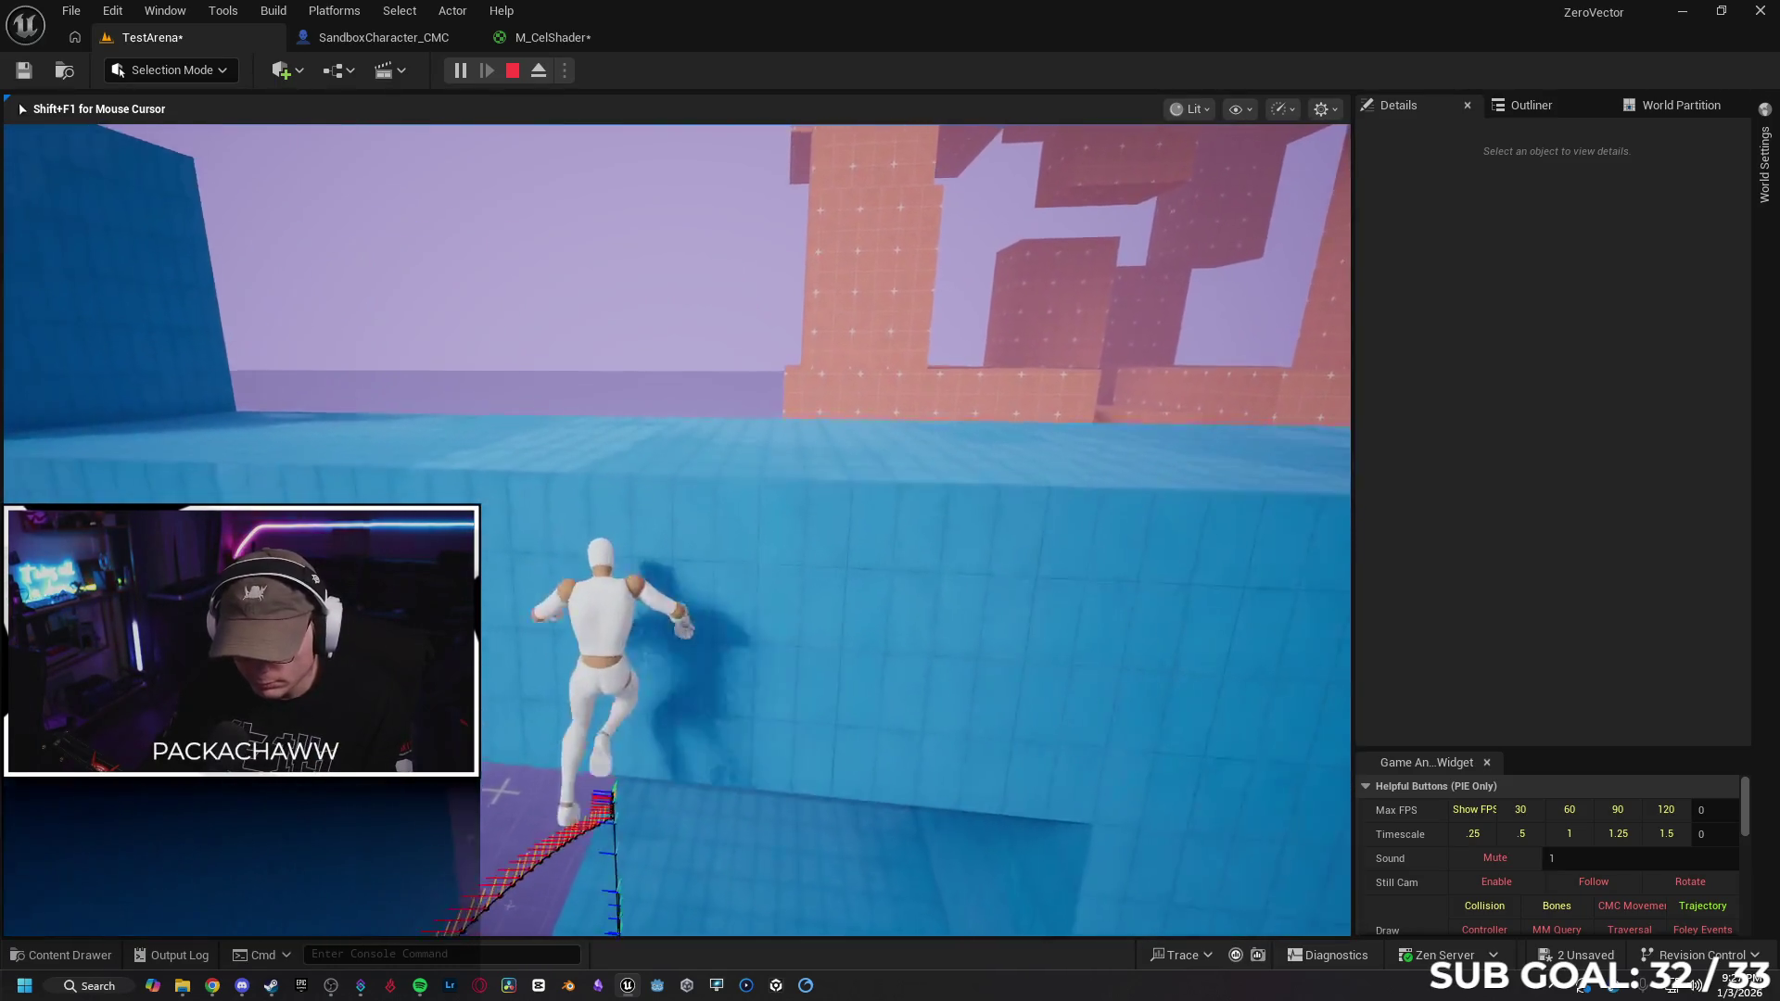
pyautogui.press('Escape')
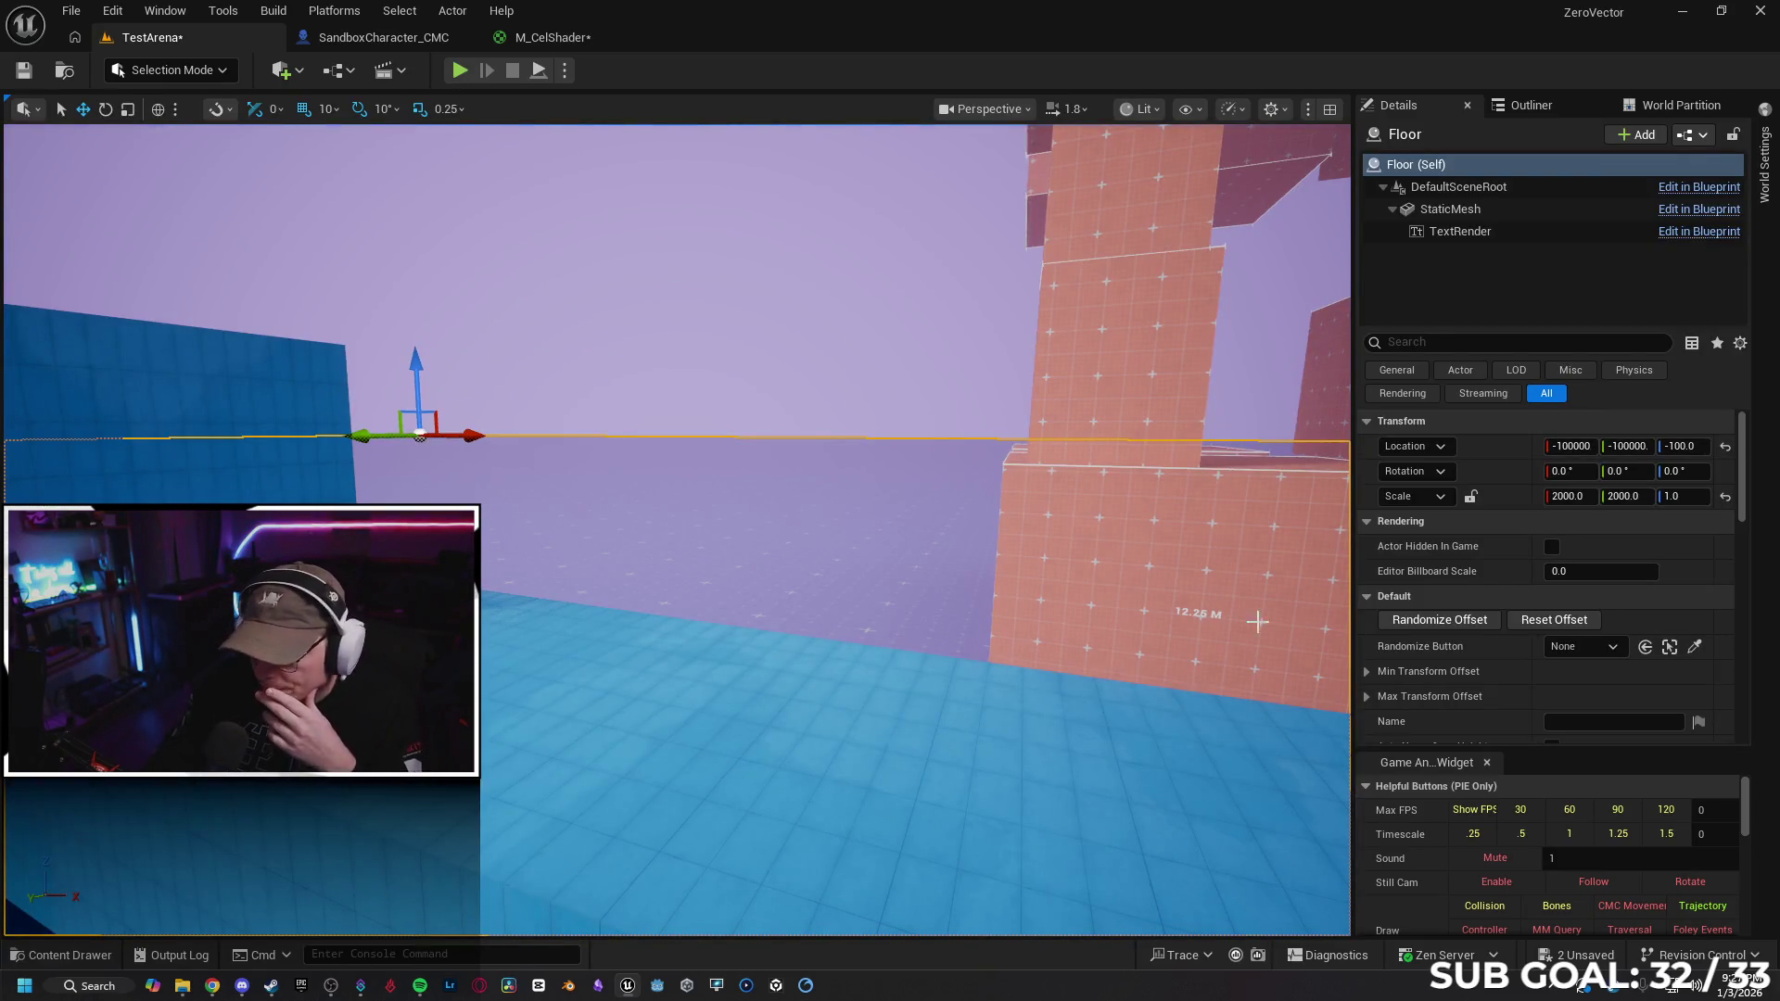
# Save all modified packages including M_CelShader and close the material editor
pyautogui.click(58, 957)
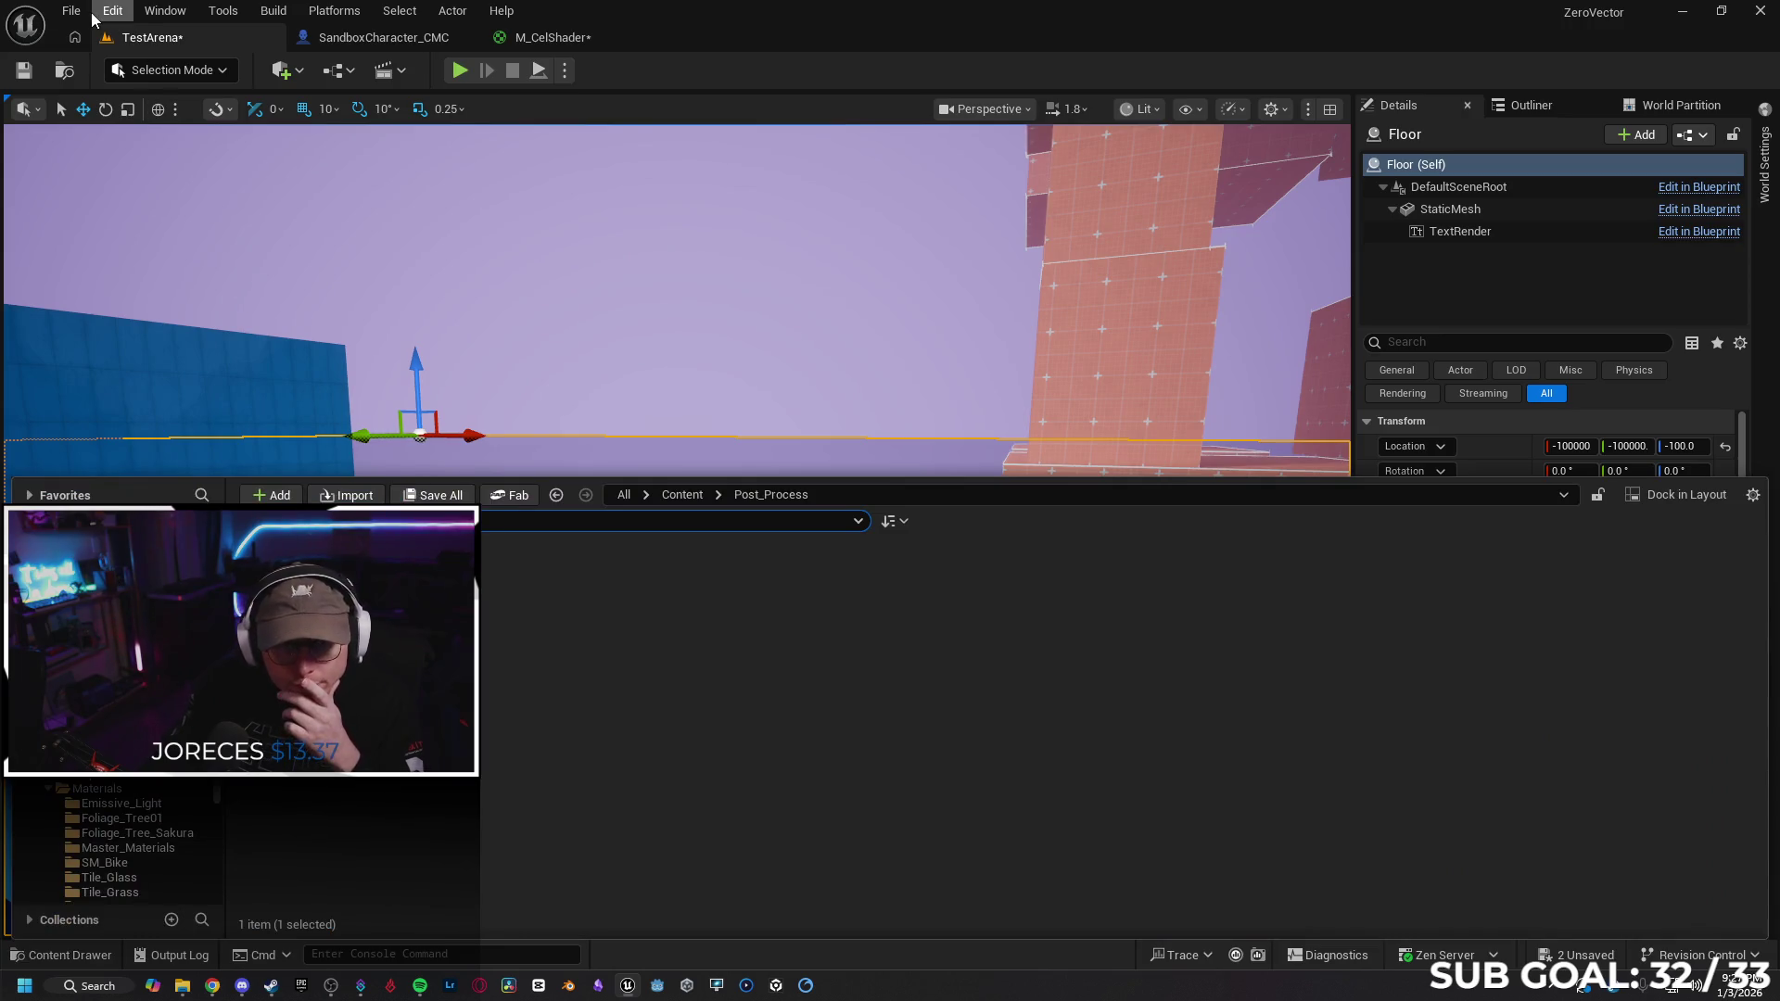
pyautogui.click(24, 70)
pyautogui.click(552, 37)
pyautogui.click(26, 71)
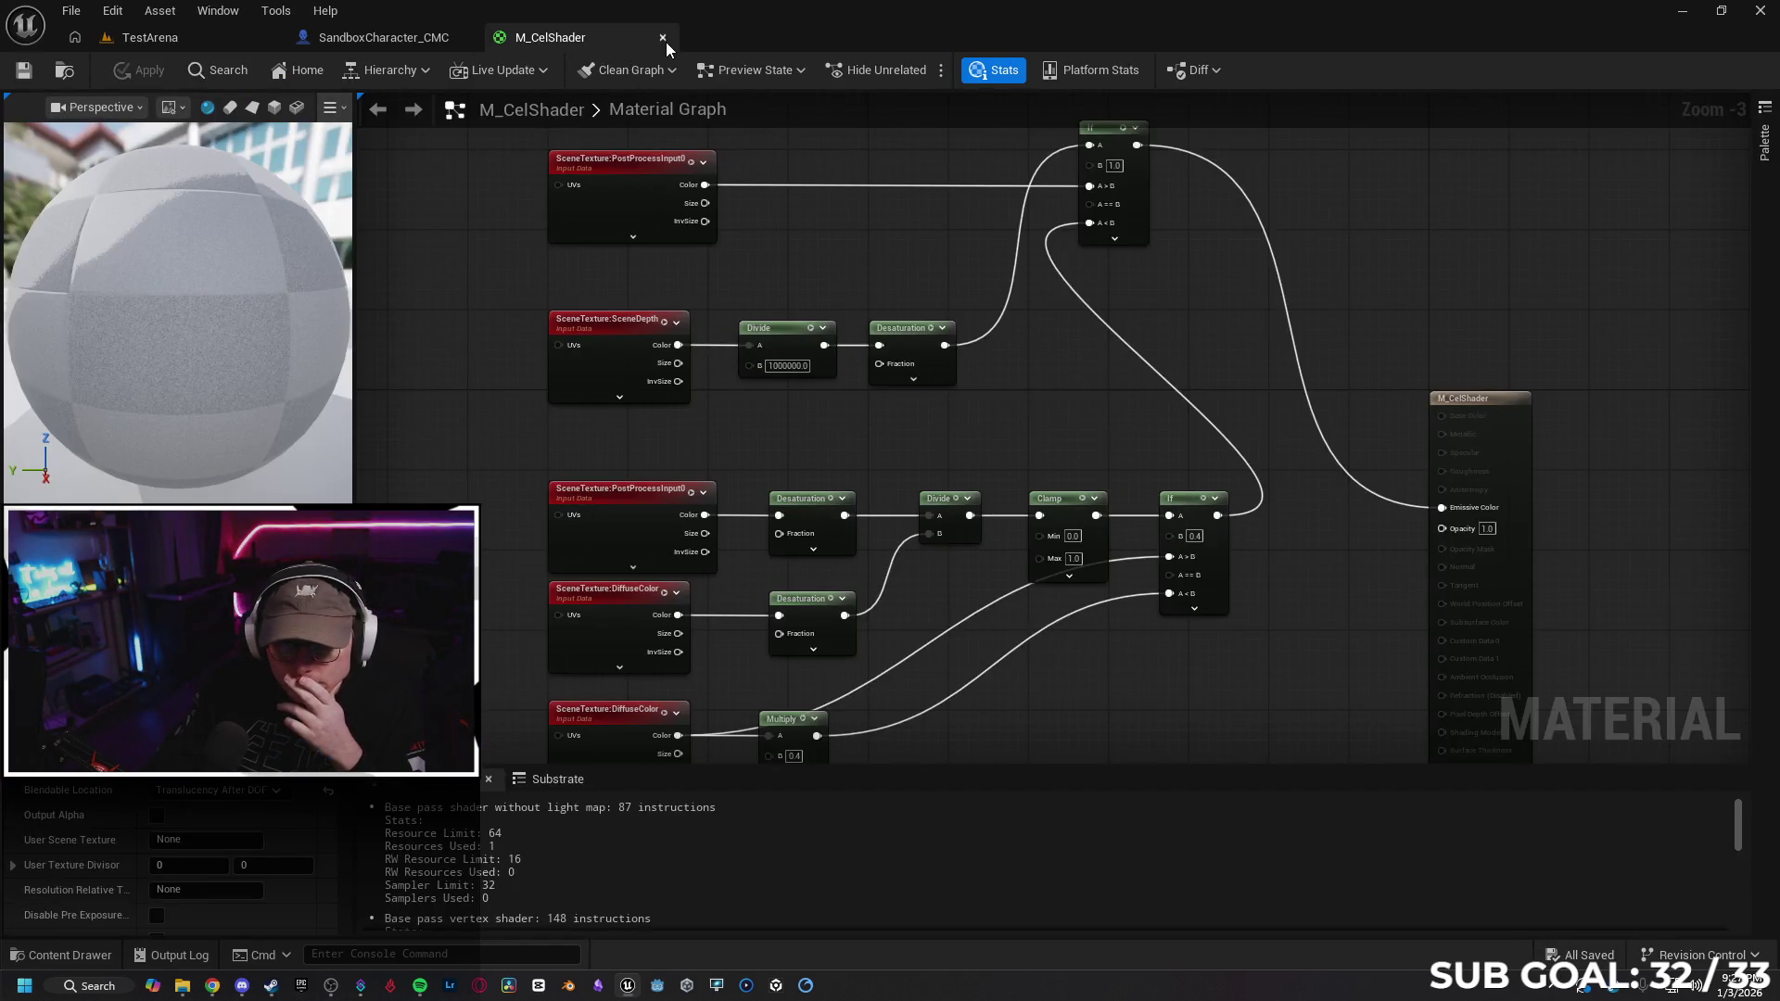
pyautogui.click(194, 44)
# Open the Tokyo level from File's recent levels
pyautogui.click(71, 10)
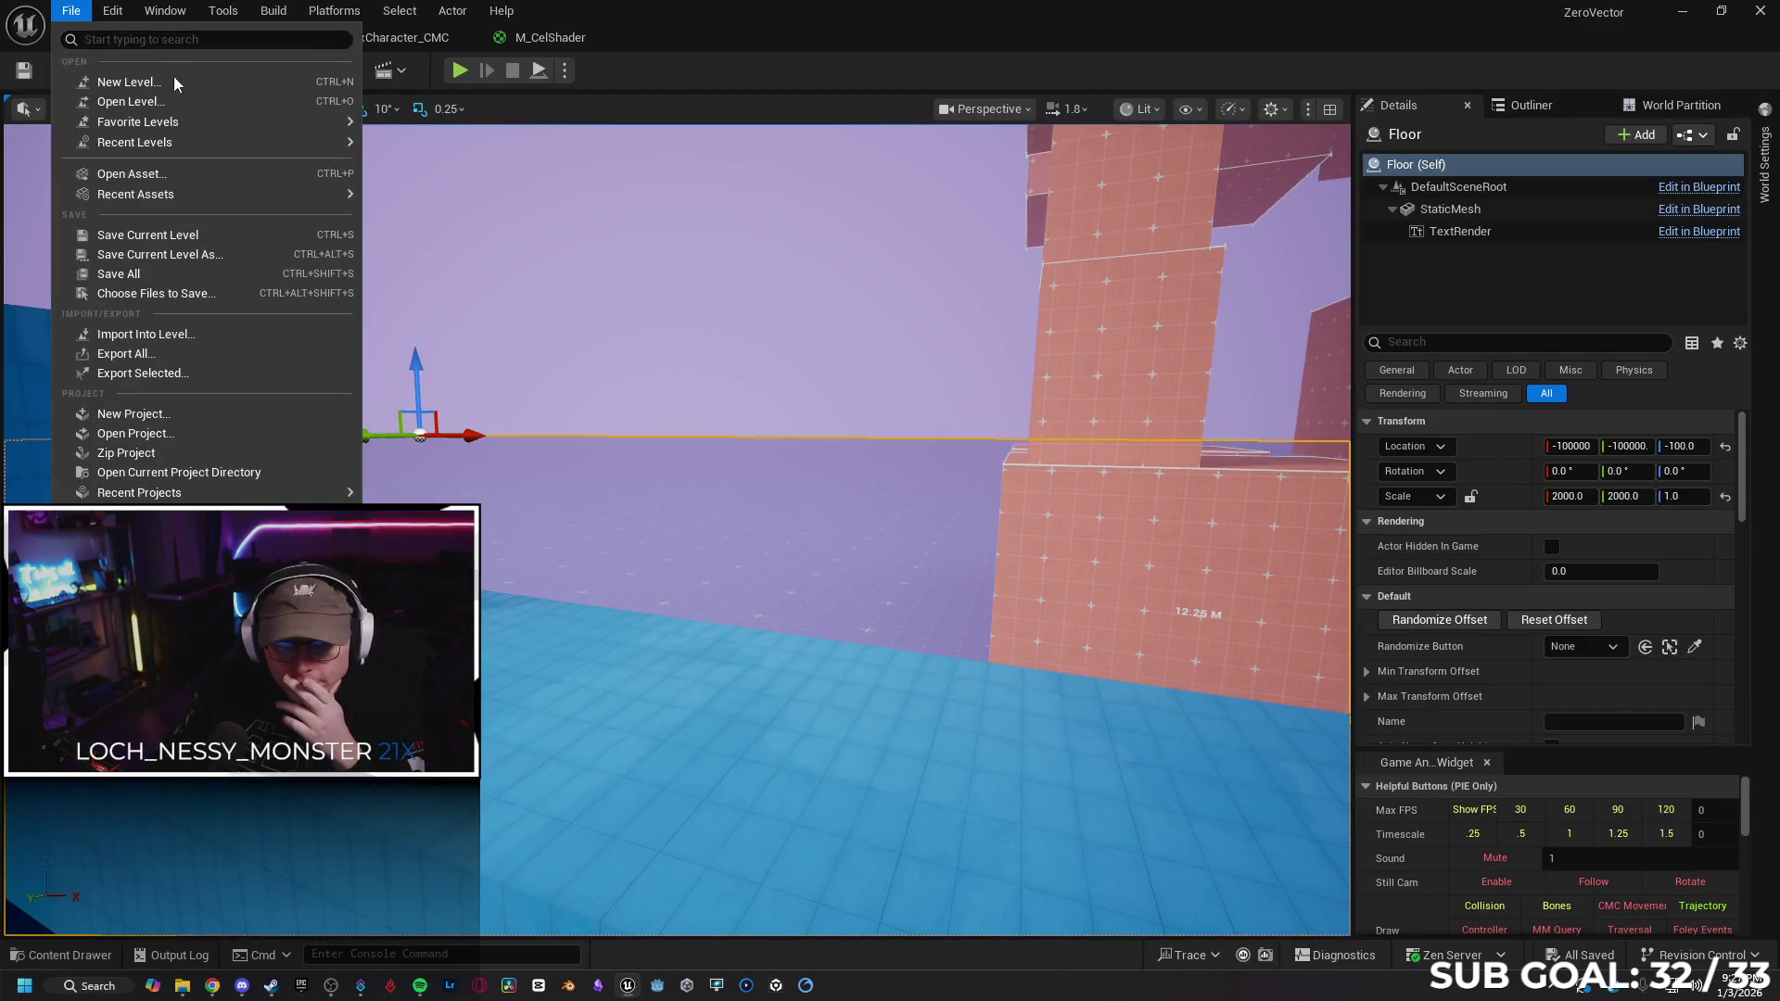
pyautogui.moveTo(311, 142)
pyautogui.click(630, 250)
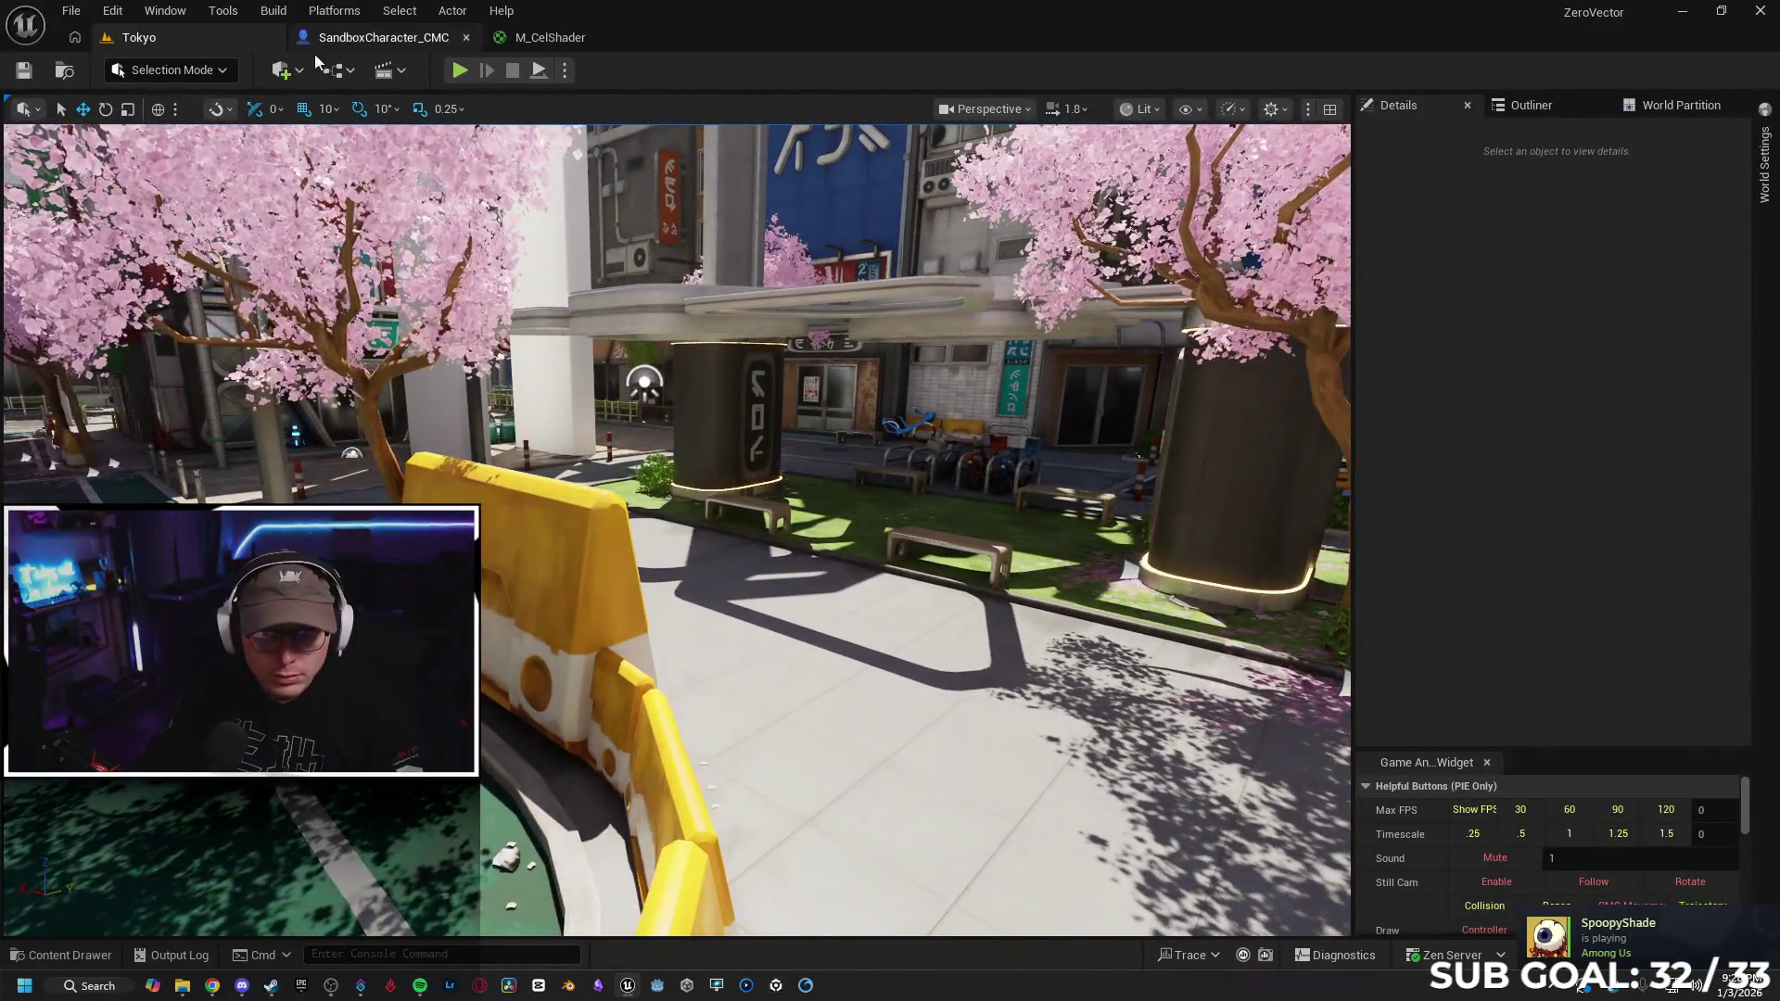
# Place a Post Process Volume in Tokyo and add M_CelShader to its Post Process Materials
pyautogui.click(300, 69)
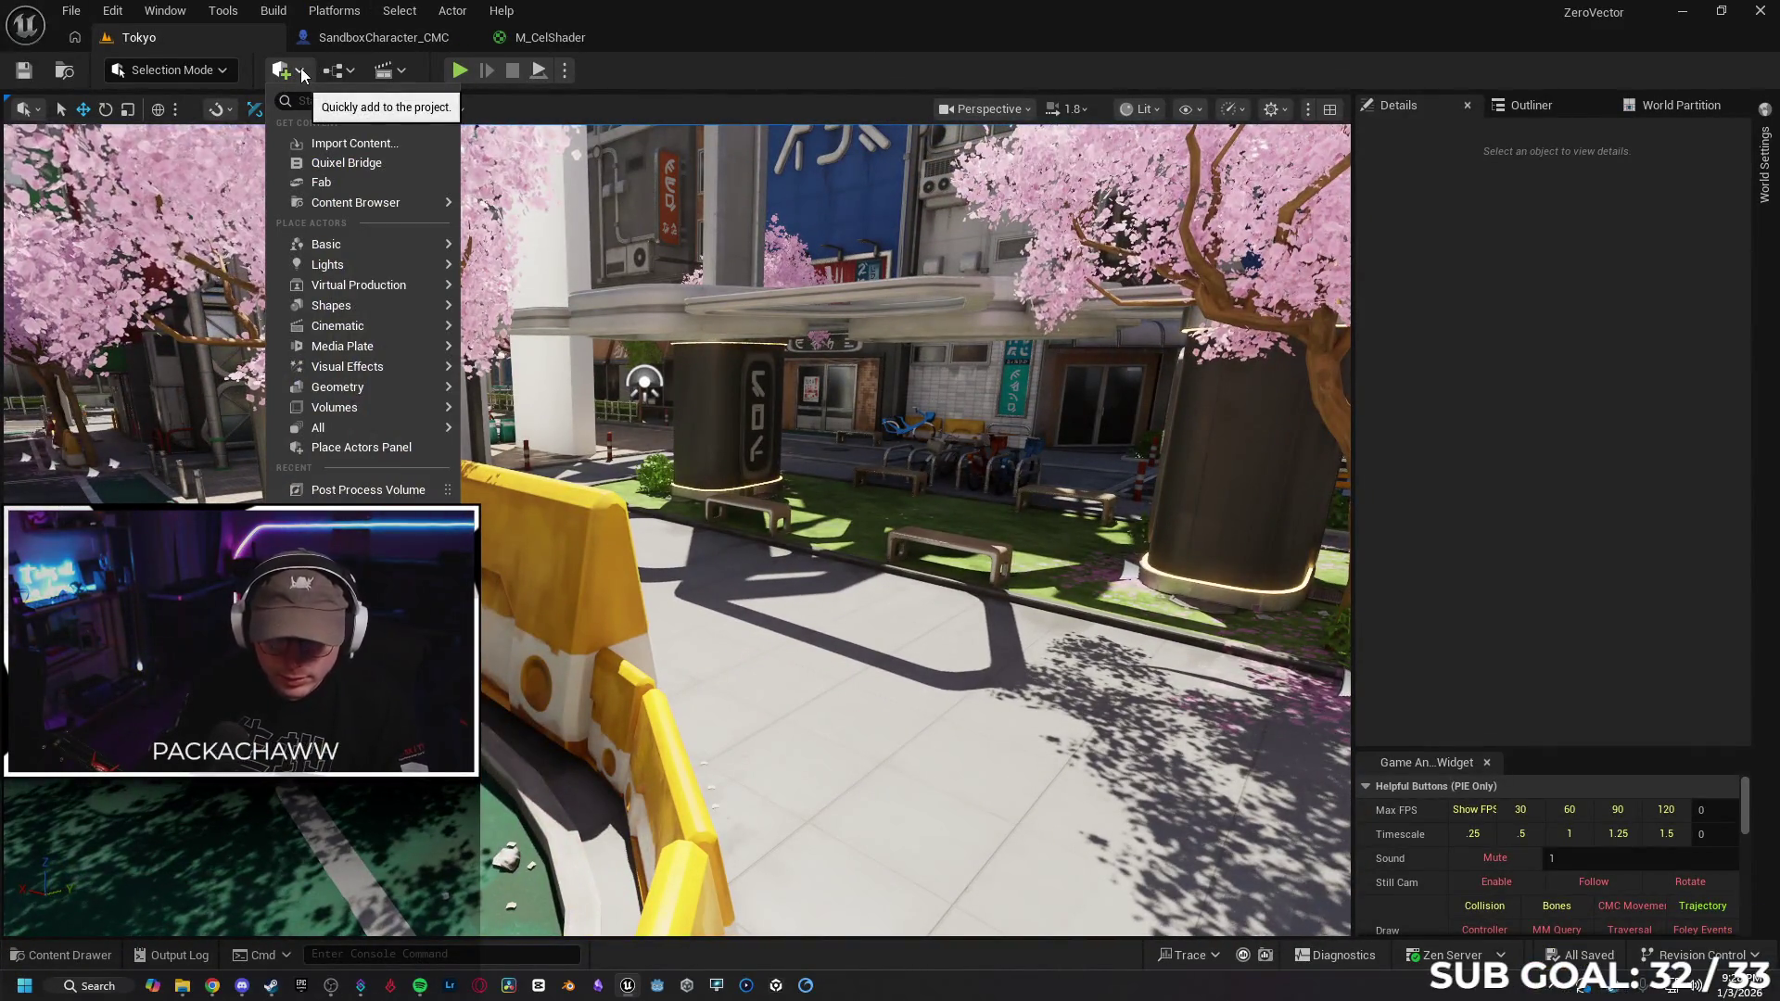
pyautogui.write('po')
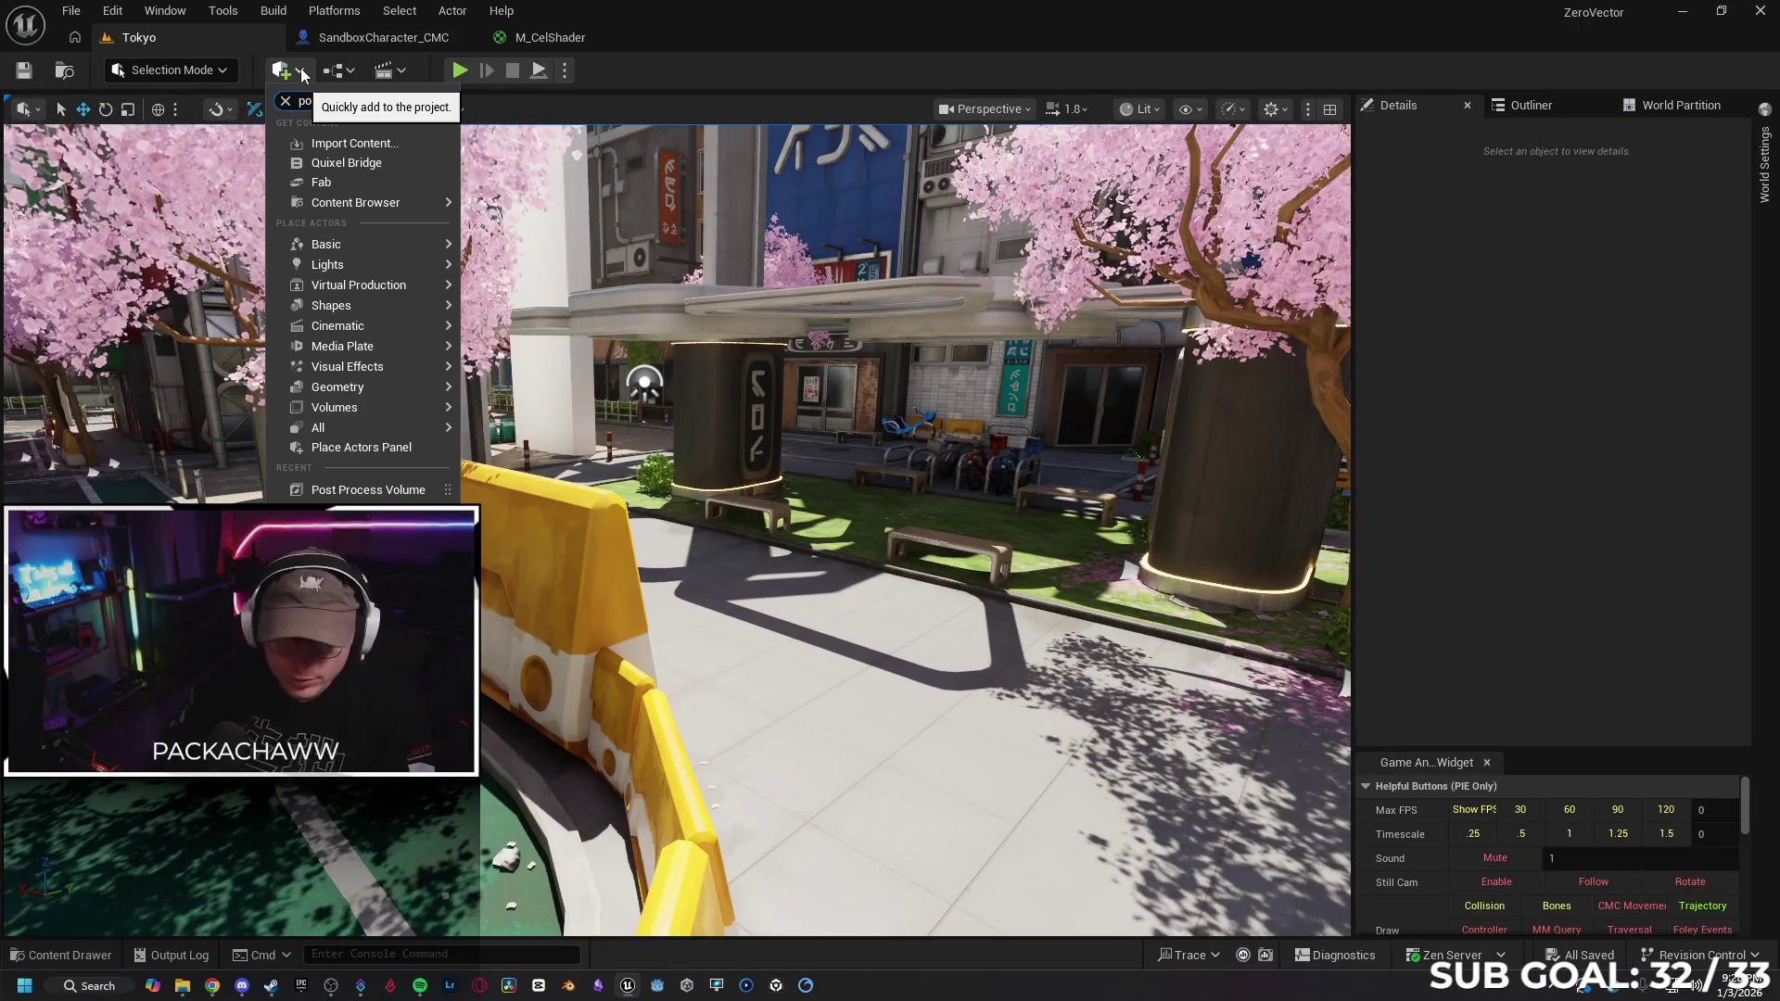
pyautogui.write('st')
pyautogui.moveTo(382, 124); pyautogui.dragTo(974, 496)
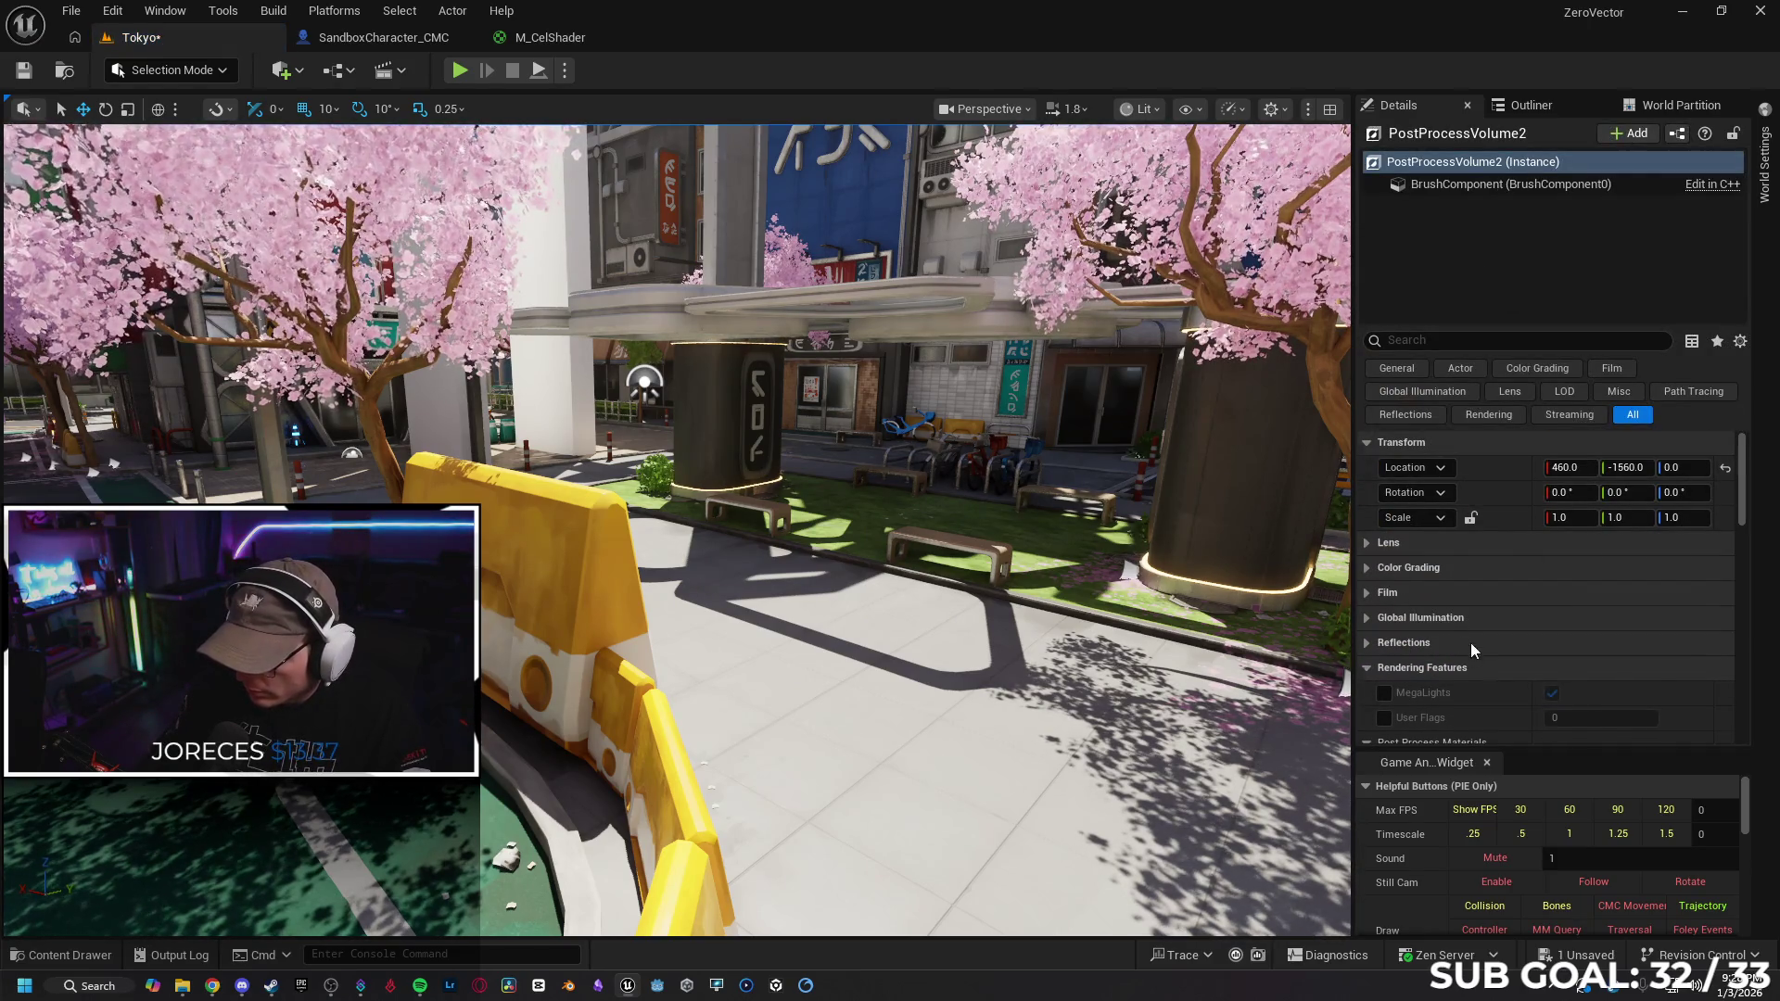
pyautogui.scroll(-10, 1470, 647)
pyautogui.scroll(5, 1461, 567)
pyautogui.click(1665, 591)
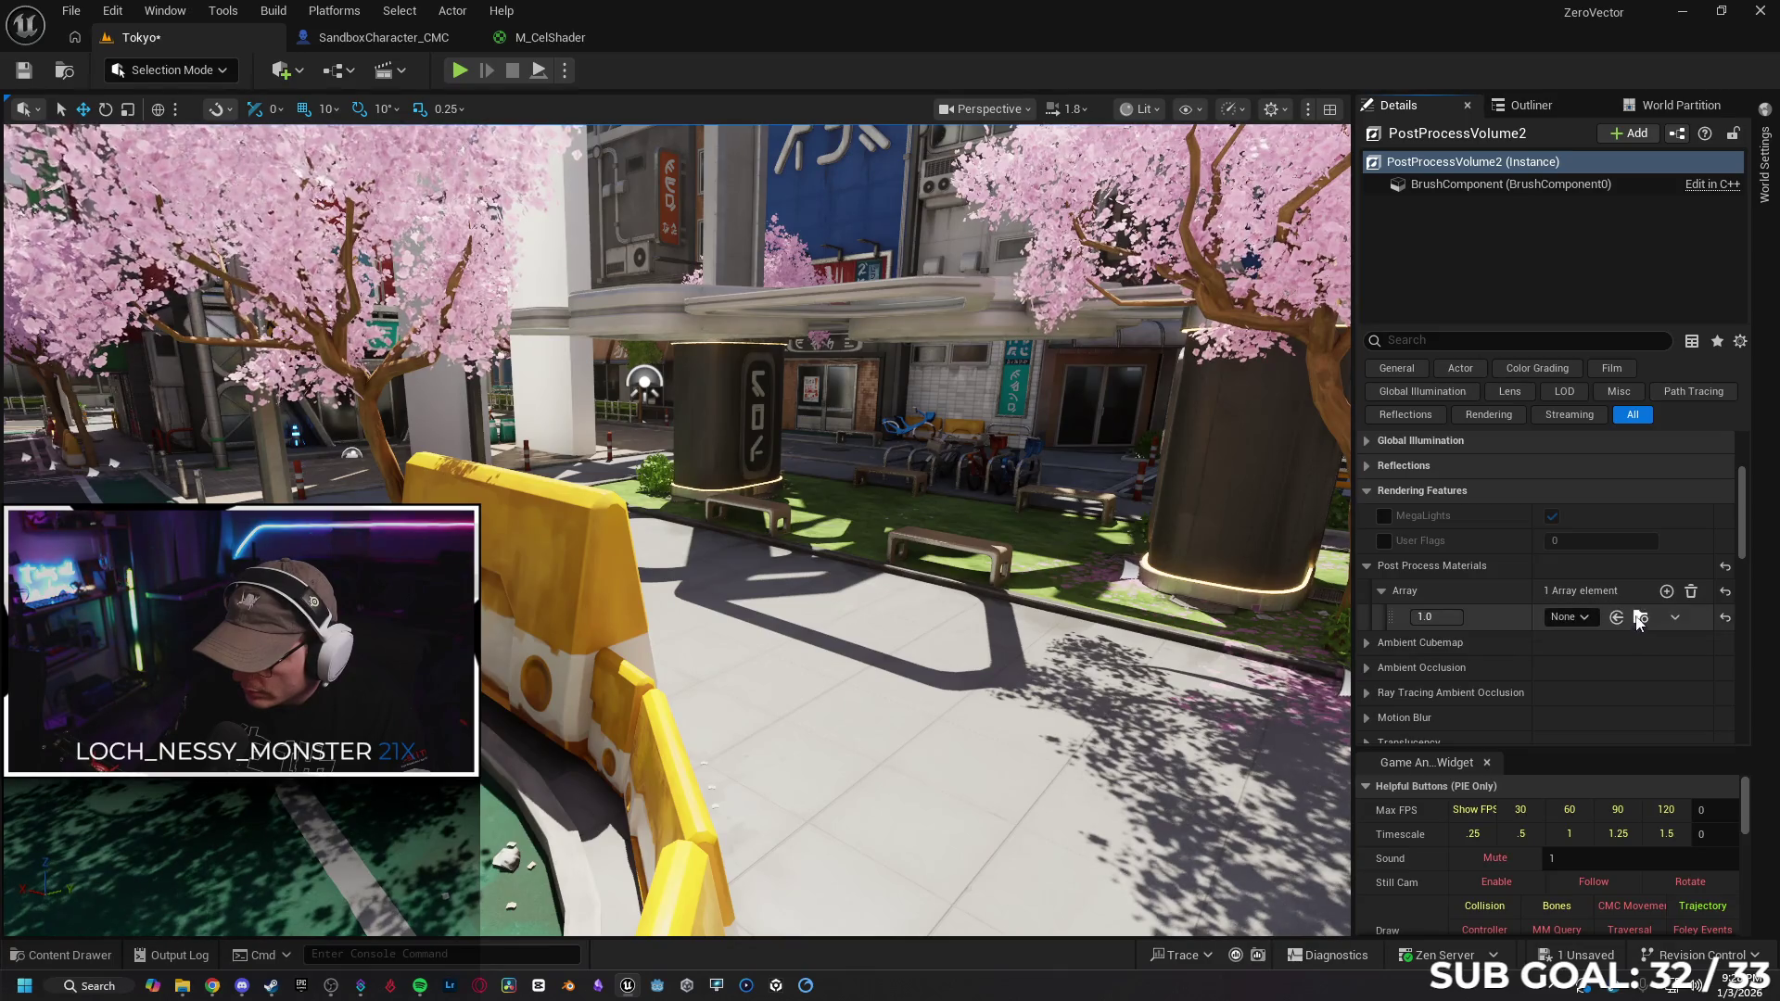
pyautogui.click(1616, 617)
# Filter the Details for 'infi' and enable Infinite Extent (Unbound) on the volume
pyautogui.click(1439, 340)
pyautogui.write('infi')
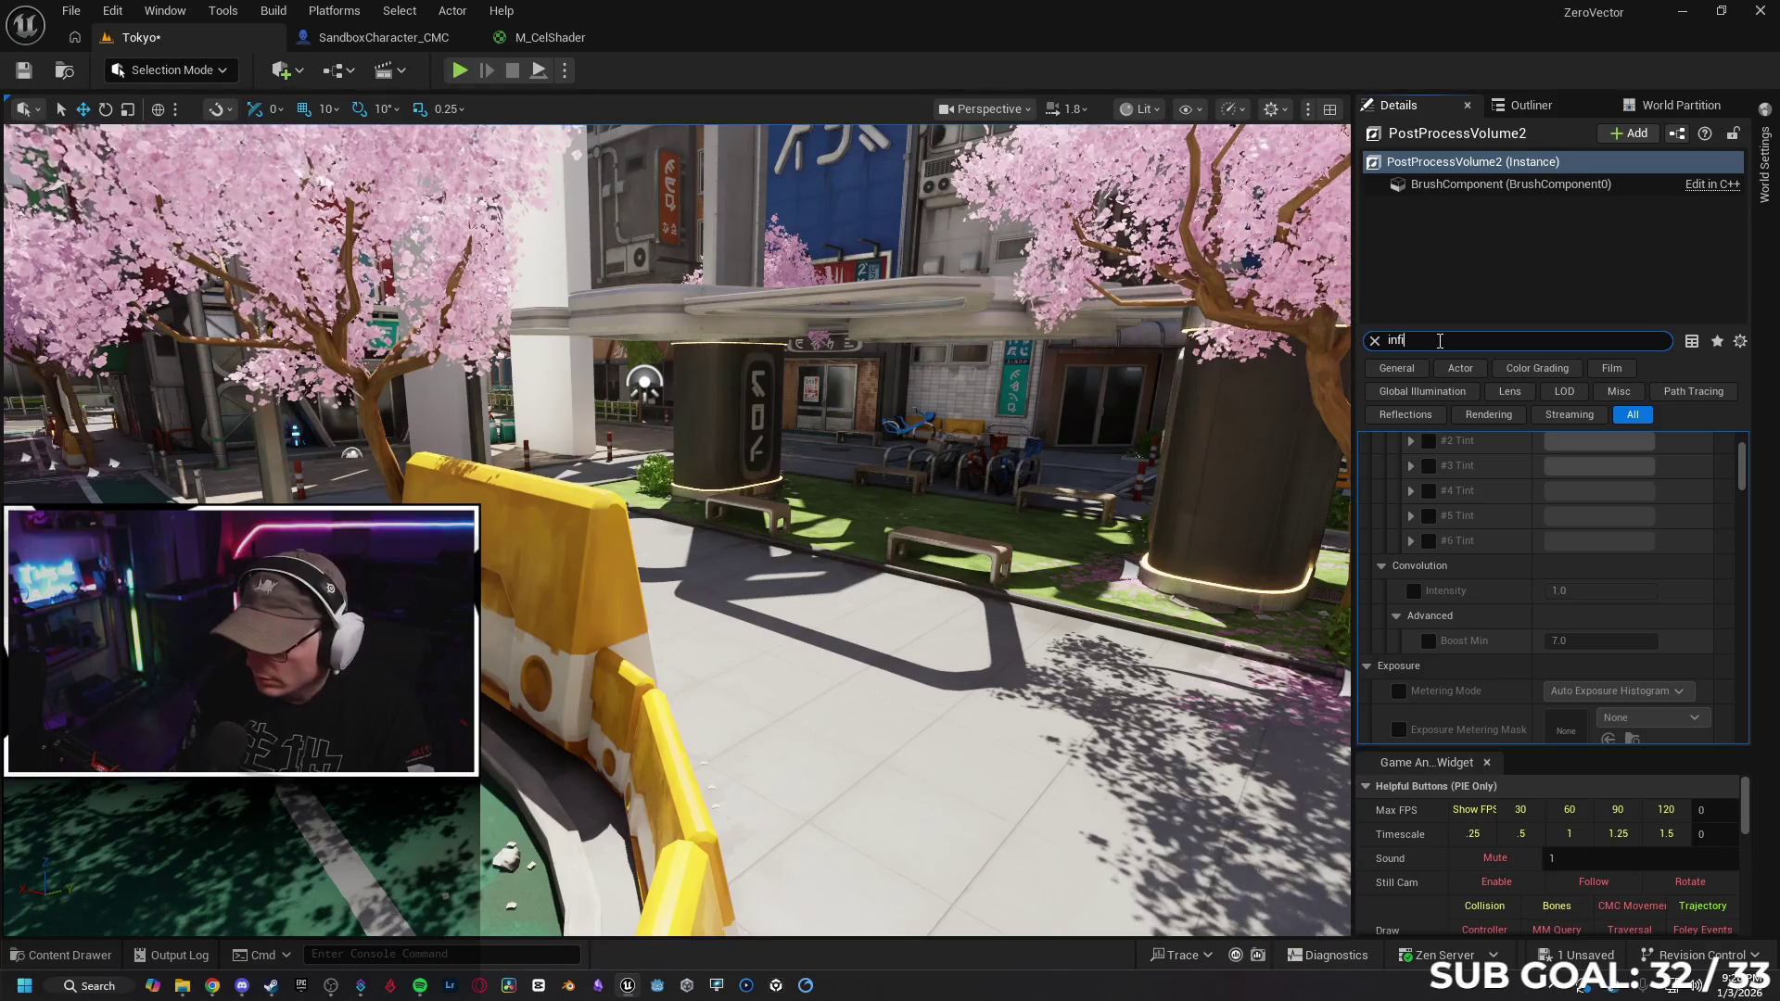
pyautogui.click(1569, 467)
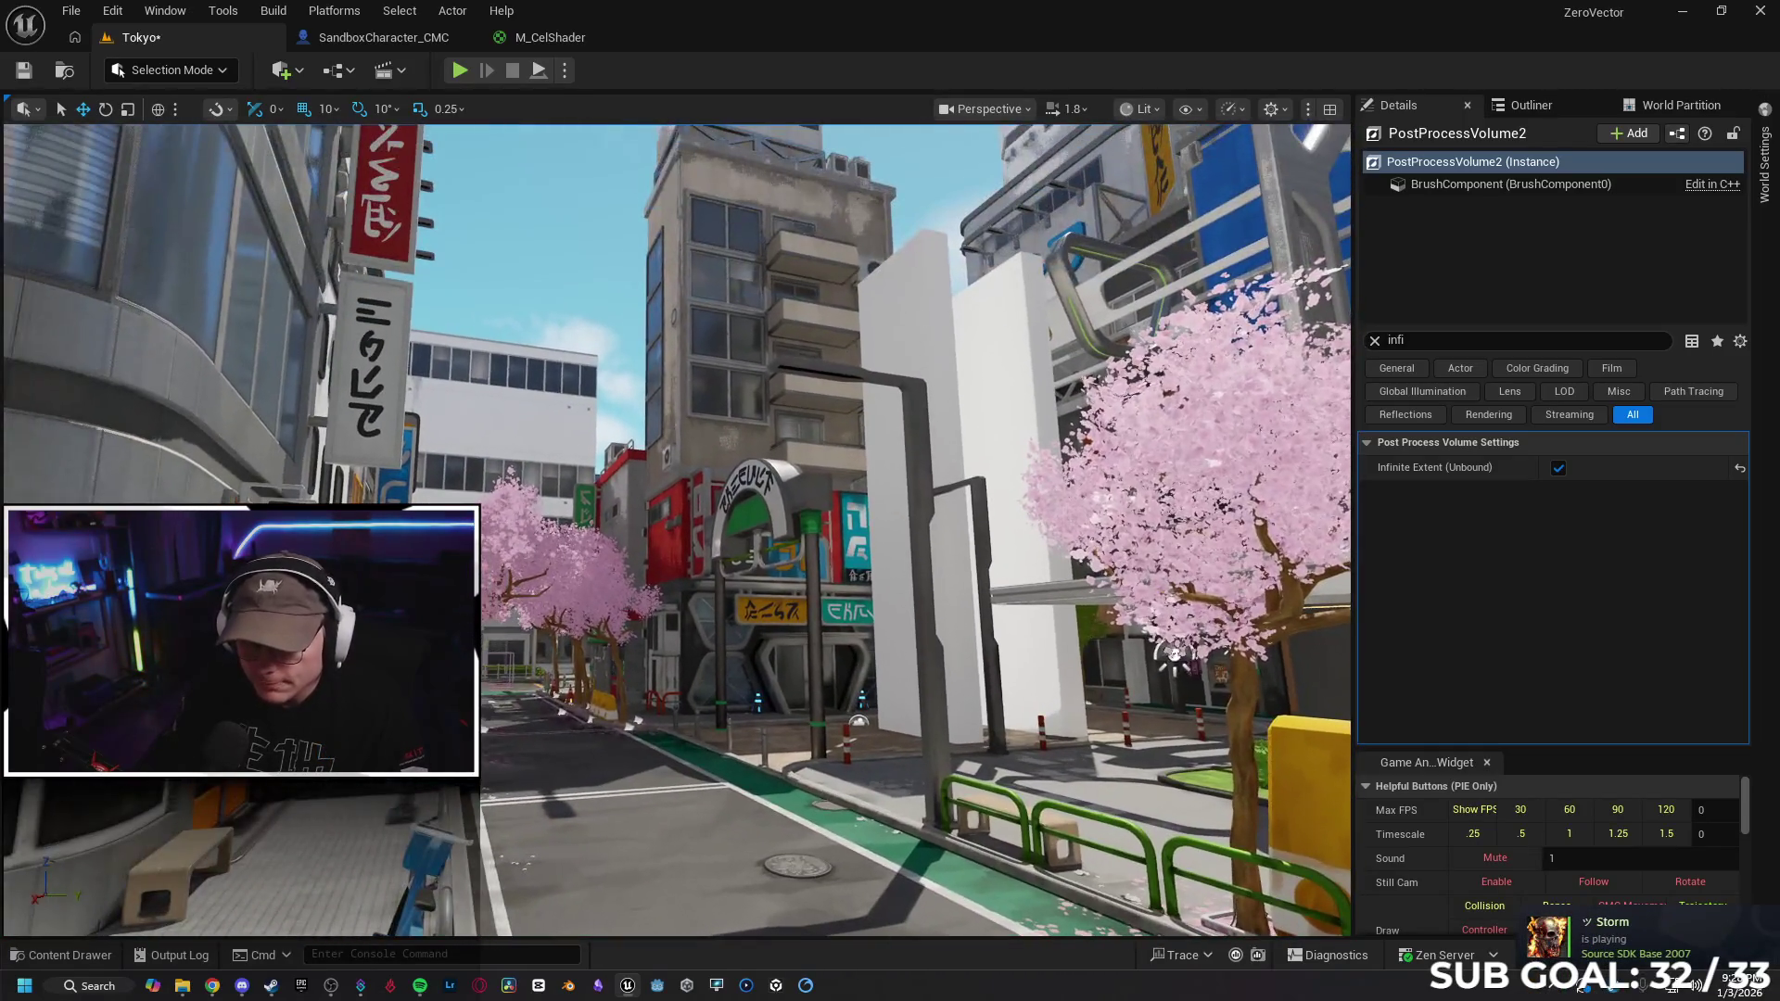
pyautogui.click(1375, 341)
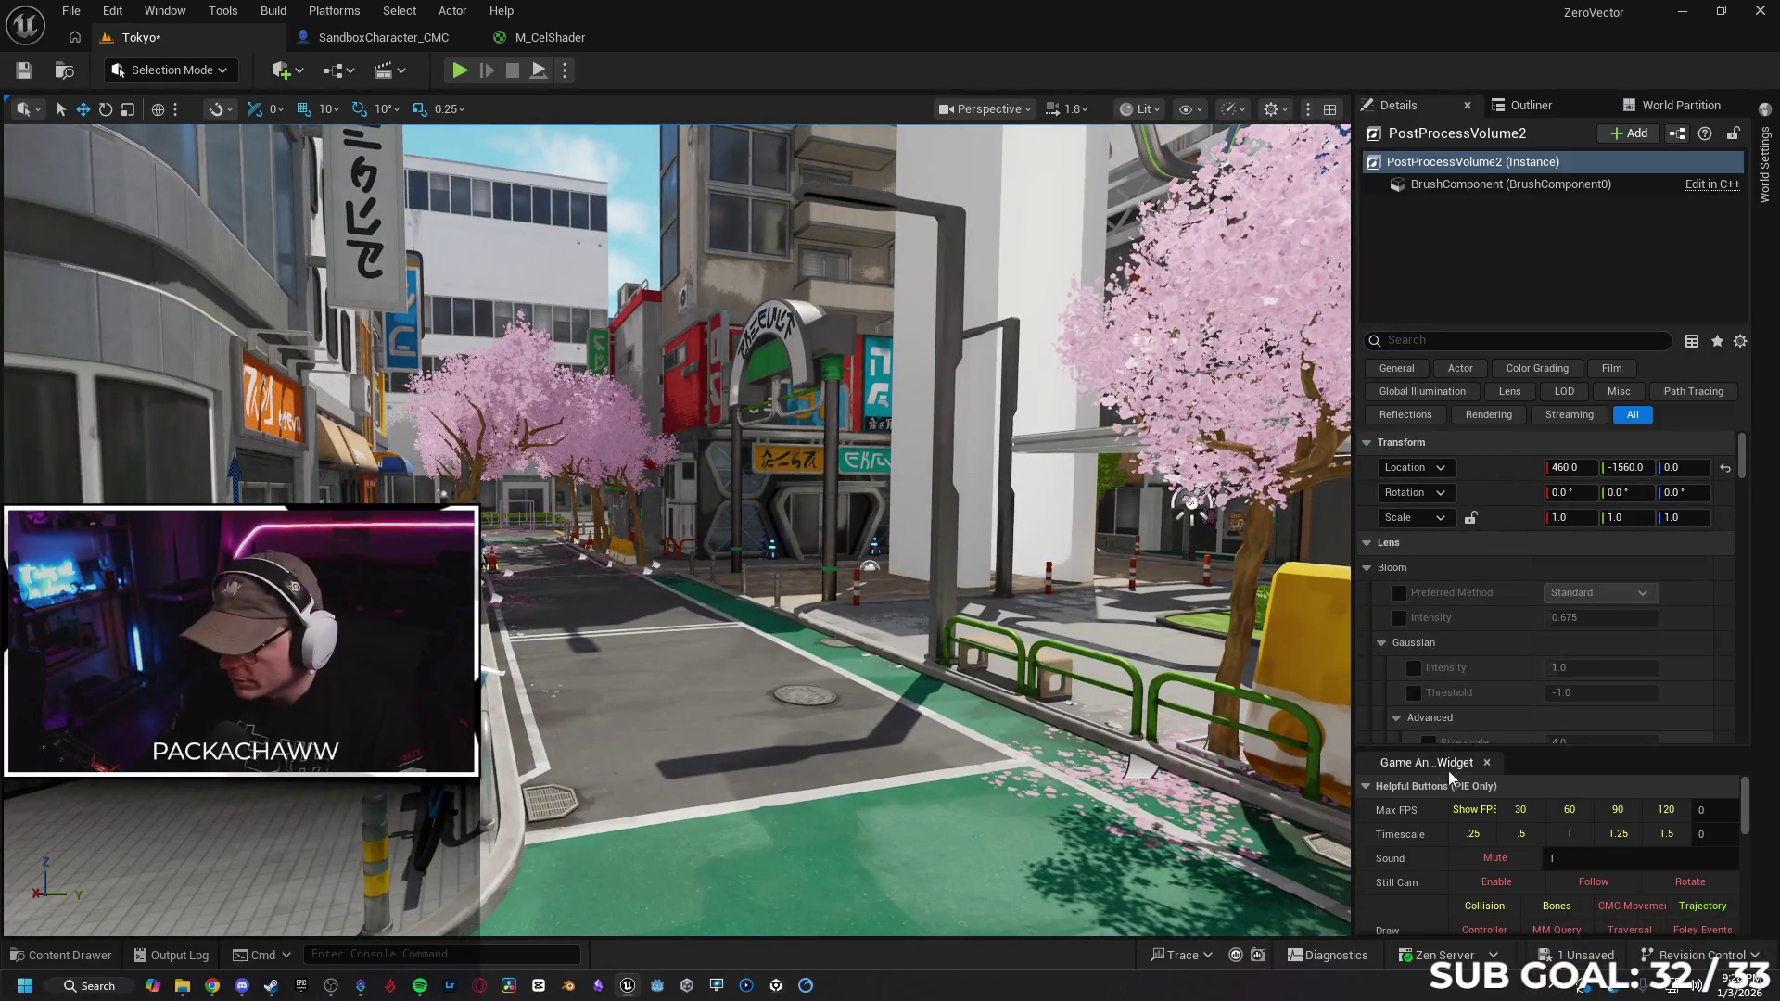
# Choose the red-skirted girl as the Visual Override, then play Tokyo fullscreen with Alt+P and F11
pyautogui.moveTo(1537, 747); pyautogui.dragTo(1554, 273)
pyautogui.scroll(-3, 1432, 846)
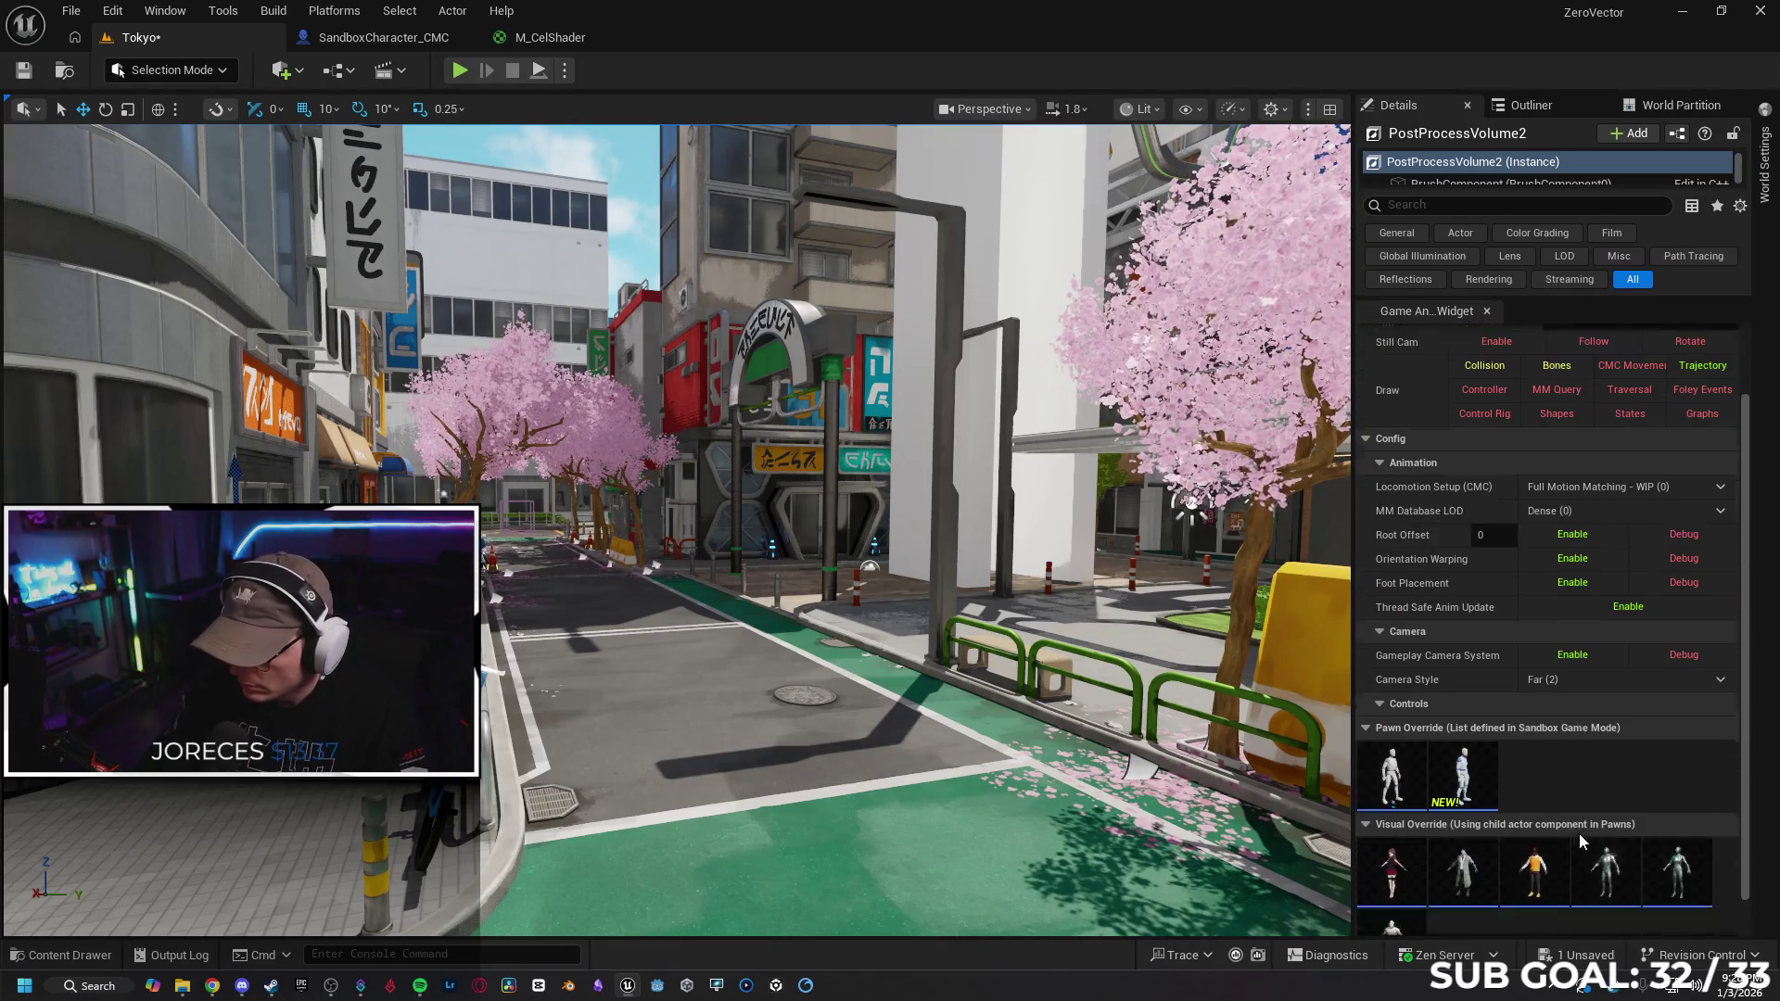
pyautogui.click(1403, 843)
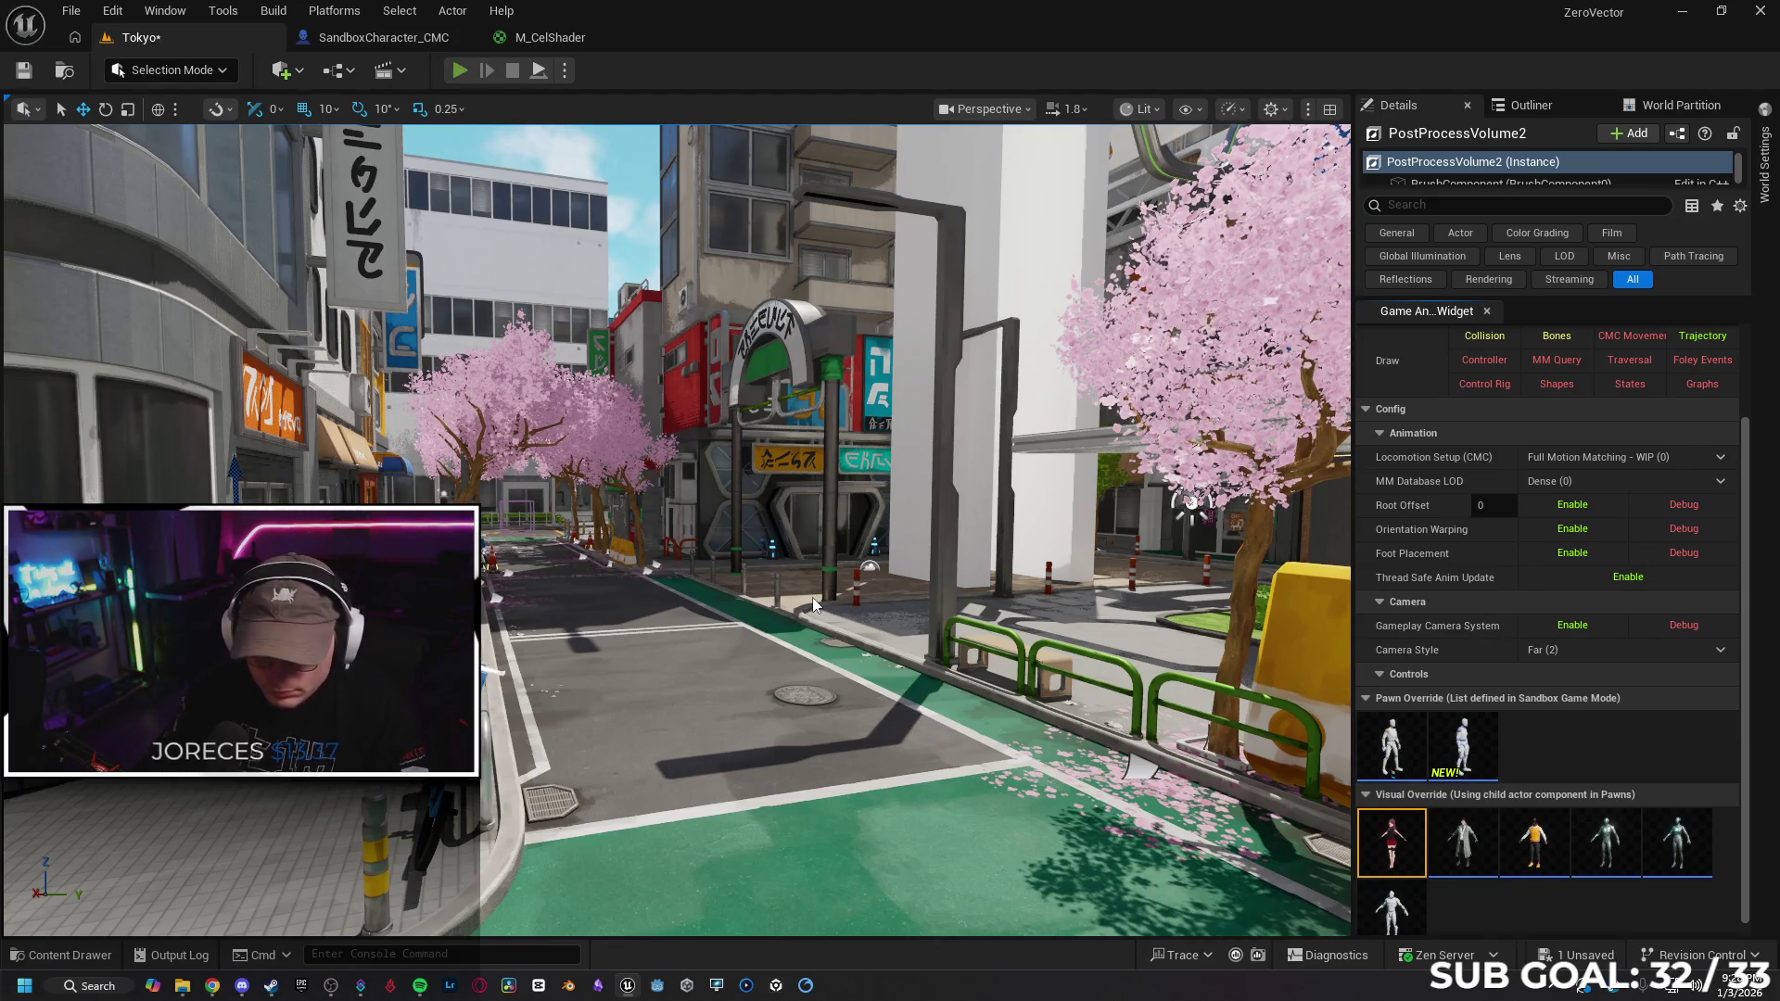
pyautogui.hotkey('alt', 'p')
pyautogui.press('F11')
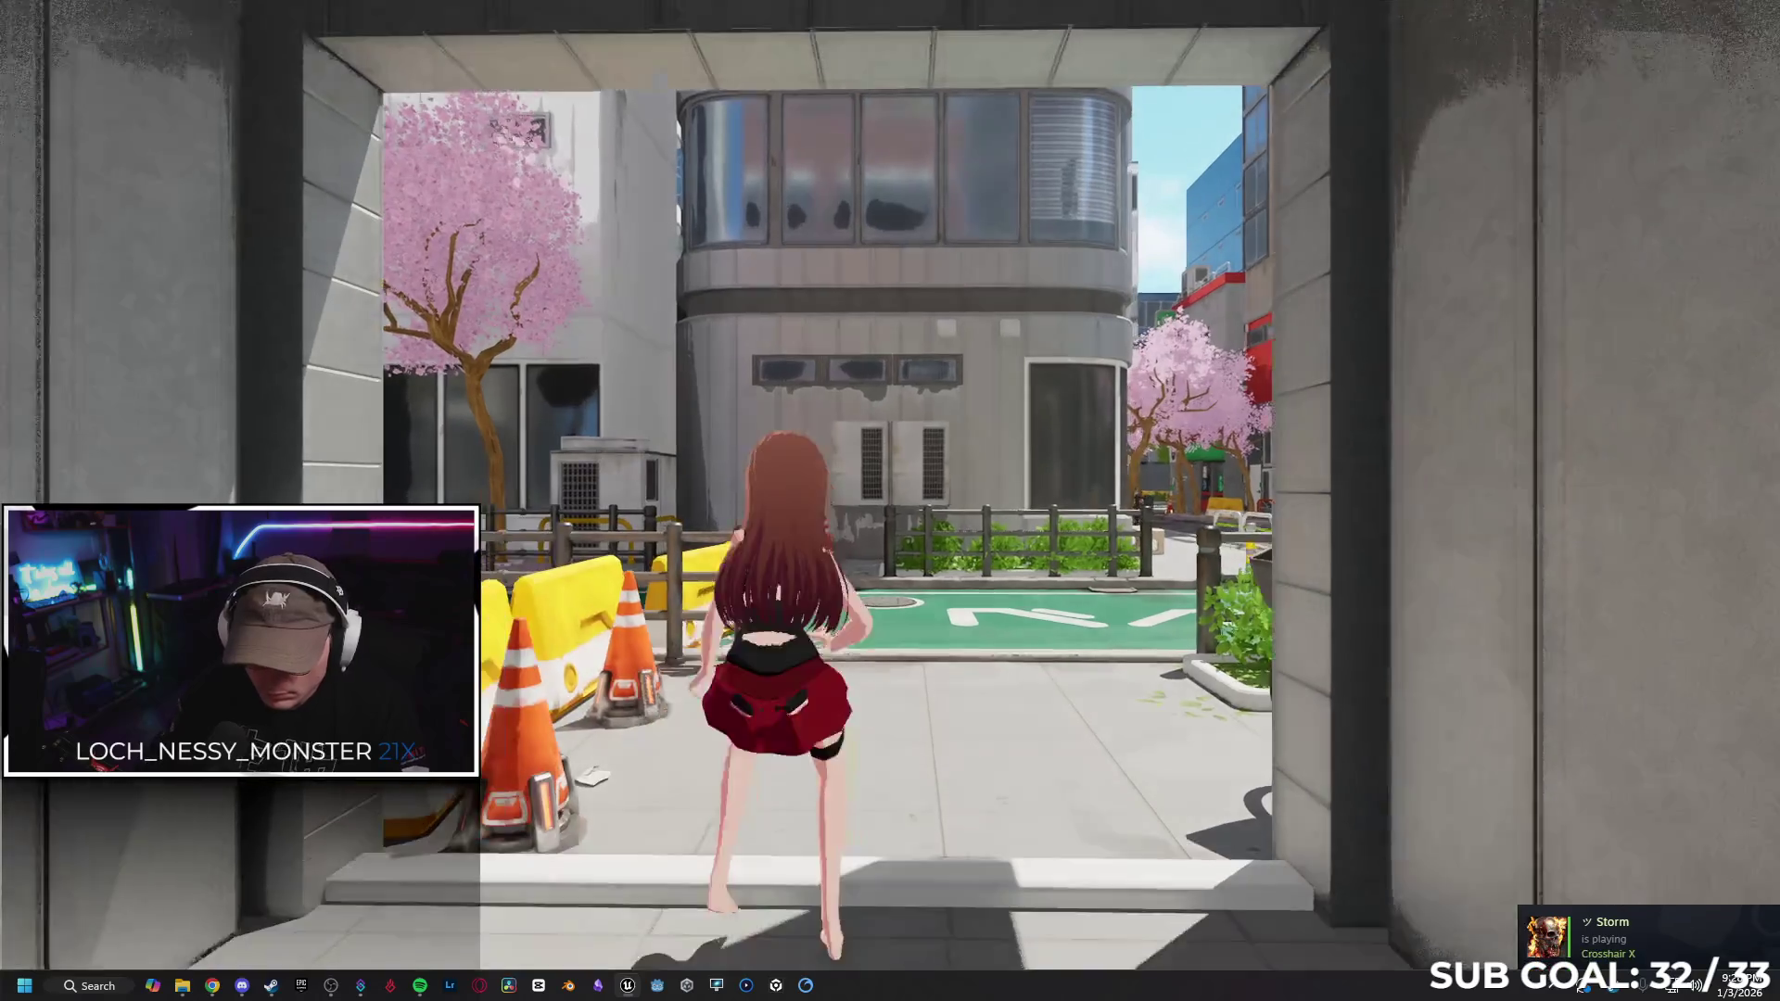
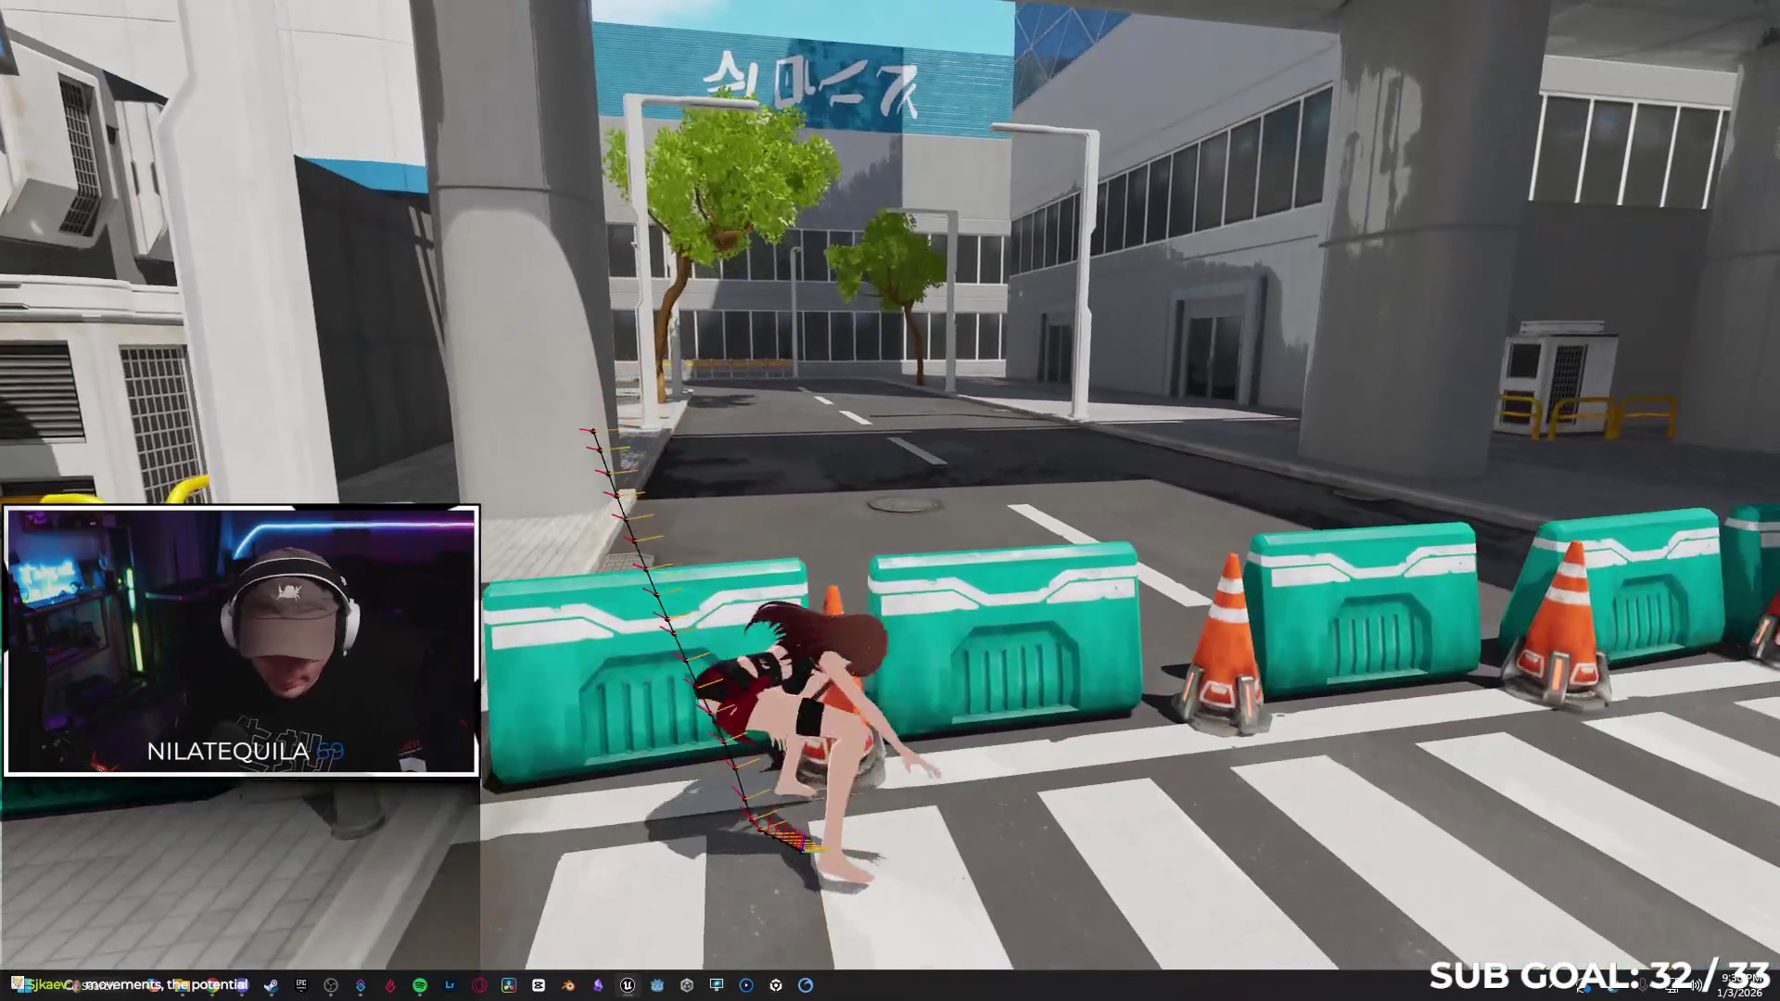
# Stop the play session, leave immersive mode, and save the Tokyo level
pyautogui.press('Escape')
pyautogui.press('F11')
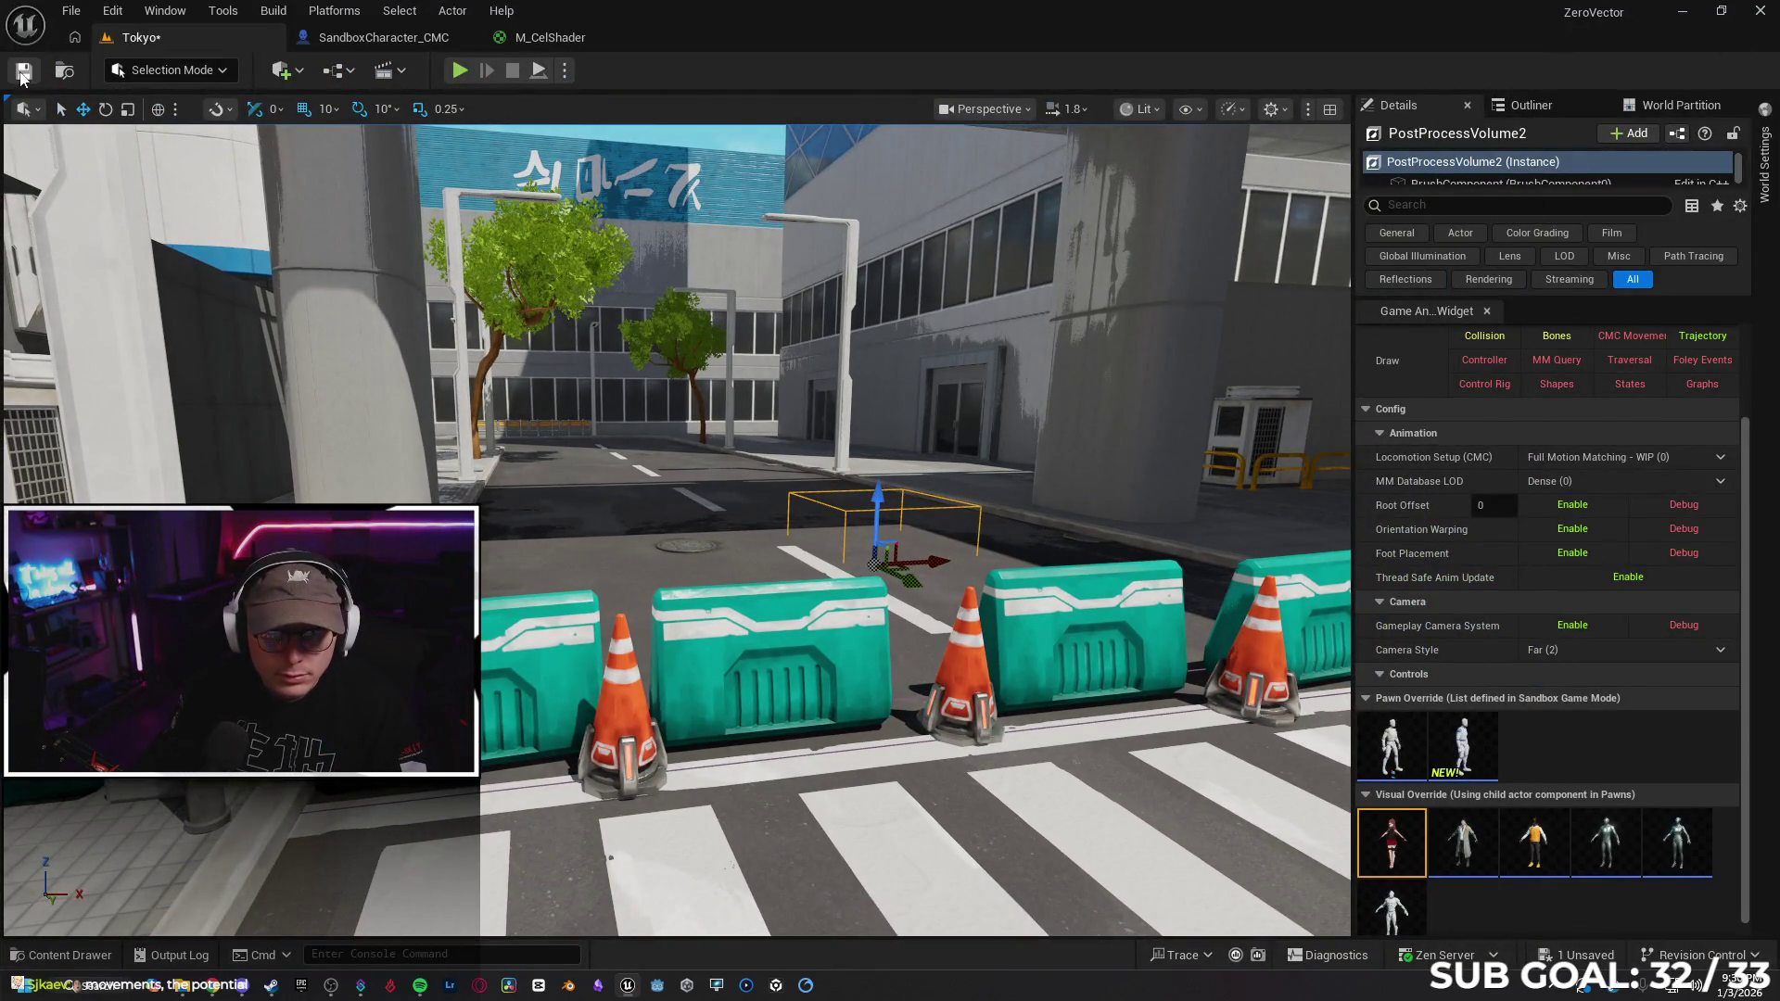
pyautogui.click(23, 73)
# Load the TestArena level from File > Recent Levels
pyautogui.click(73, 13)
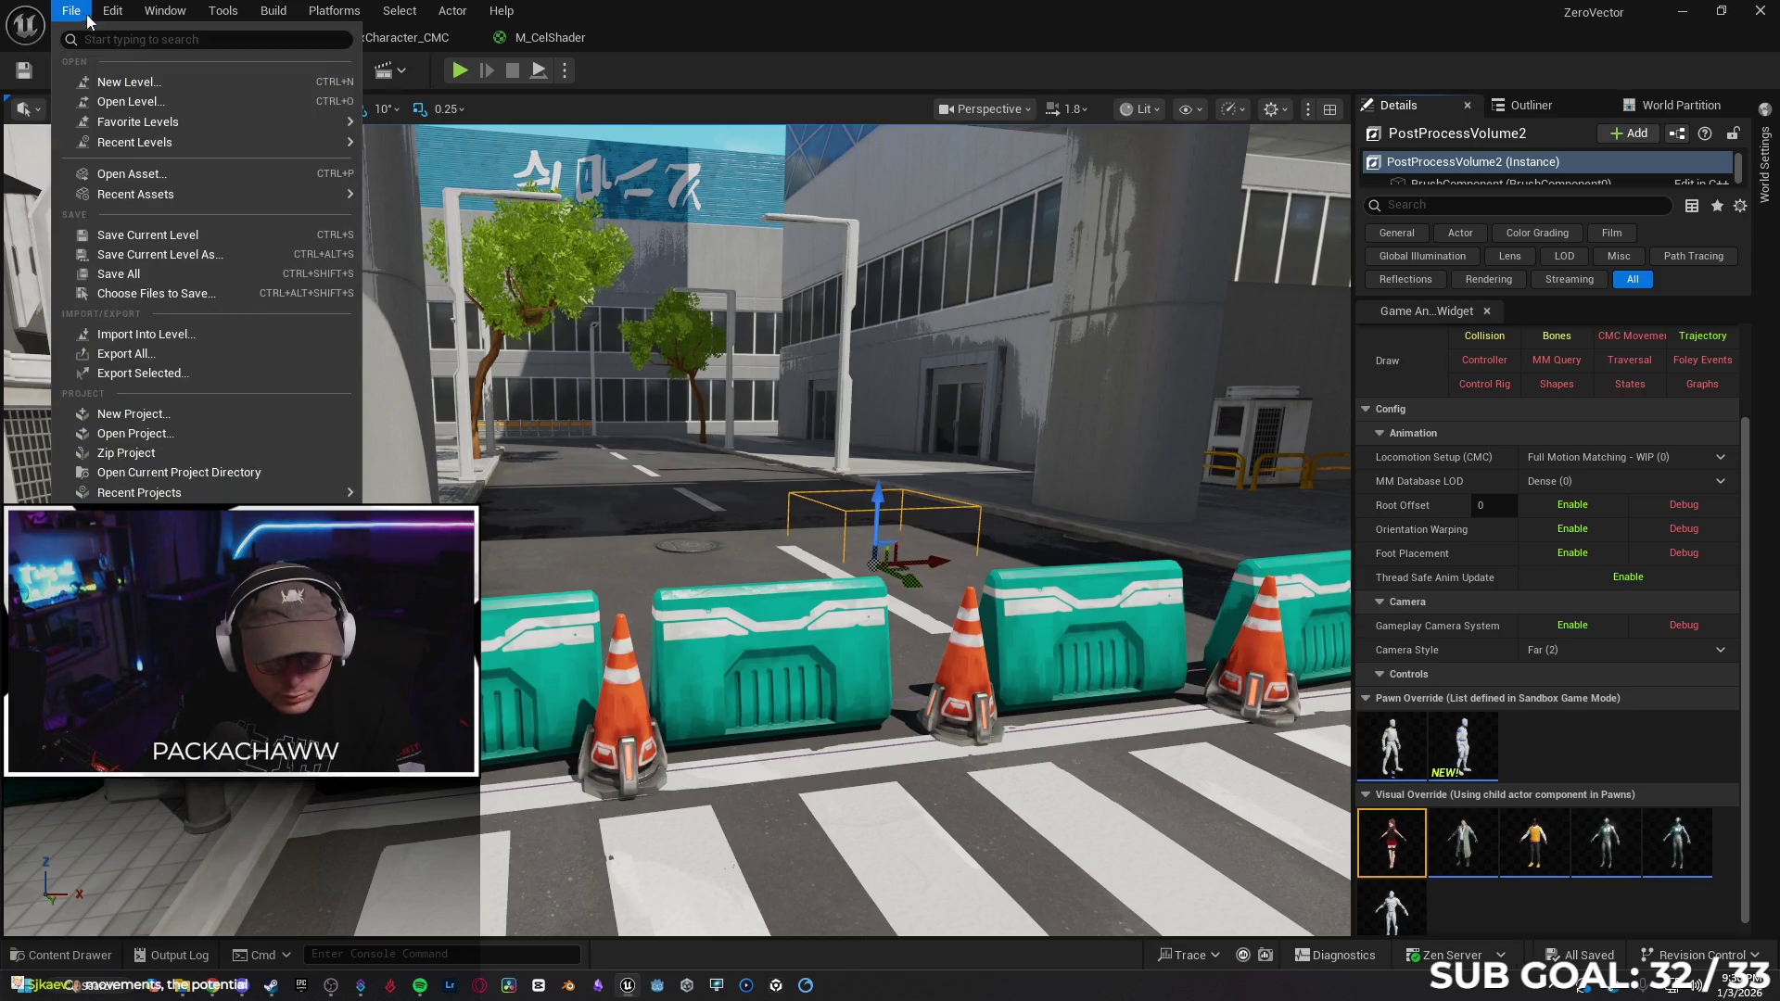
pyautogui.moveTo(111, 13)
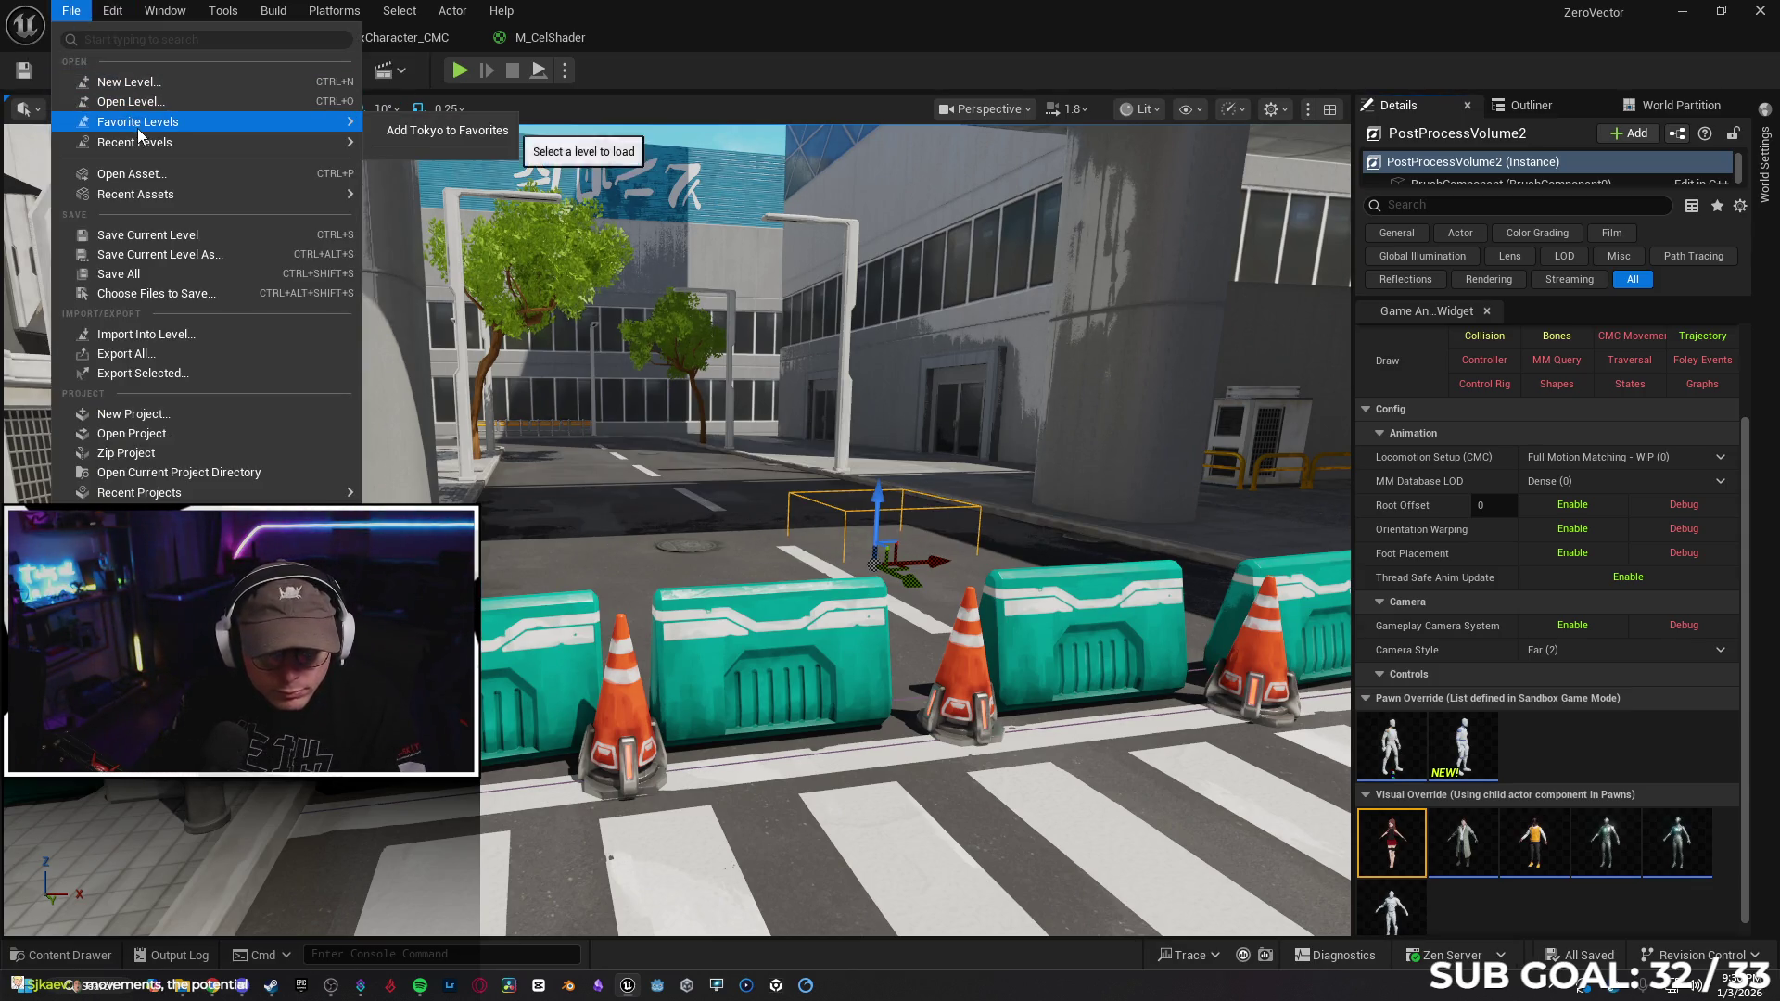
pyautogui.moveTo(178, 150)
pyautogui.click(403, 150)
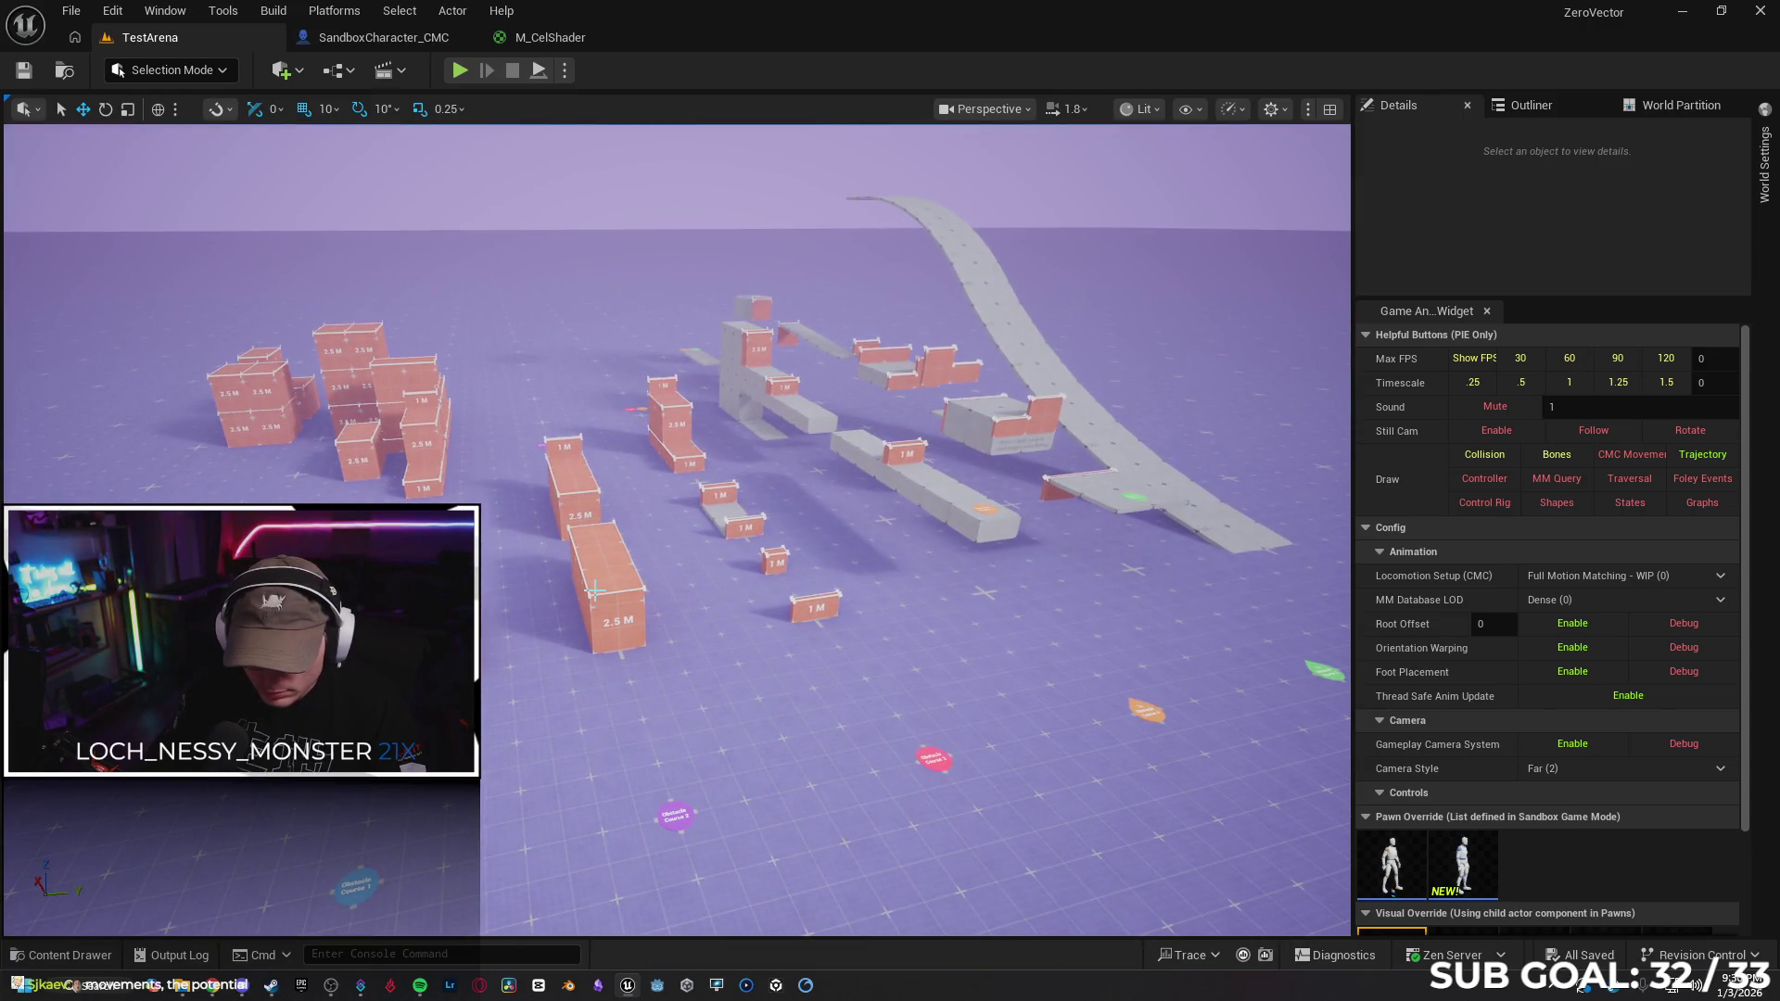
# Delete the orange blocks LevelBlock_Traversable through Traversable57 in the Outliner, leaving 96 actors
pyautogui.click(610, 581)
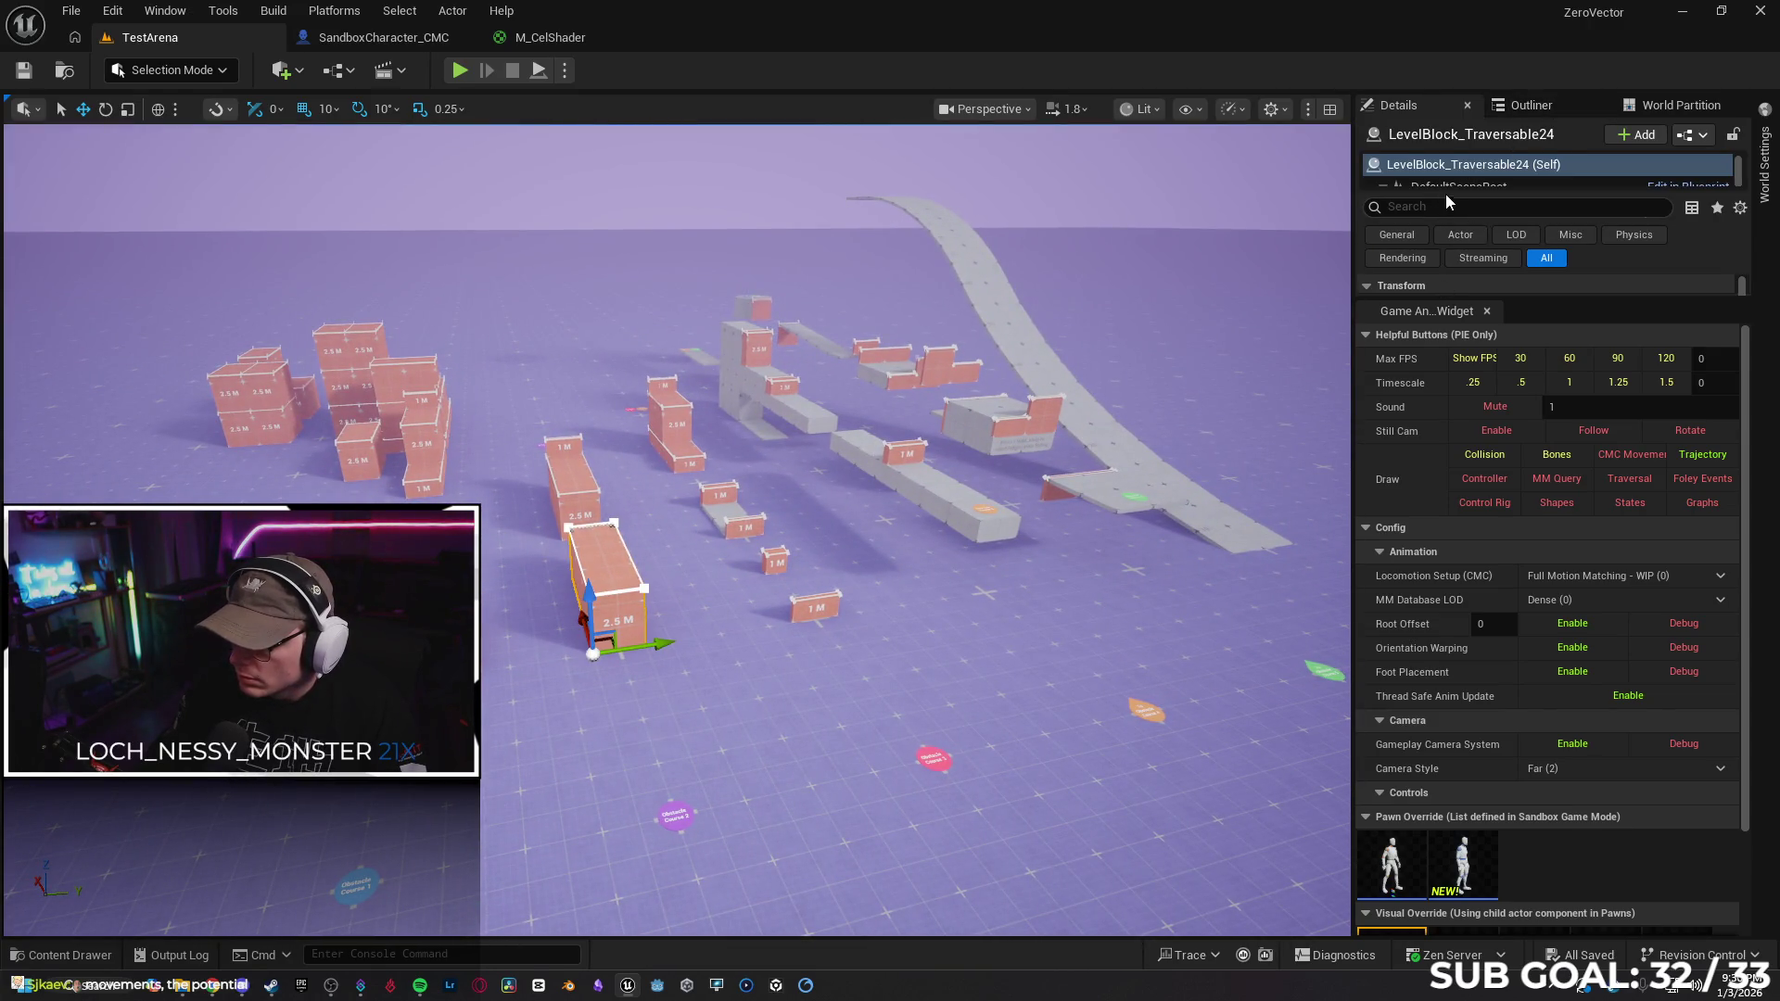
pyautogui.scroll(-2, 1427, 786)
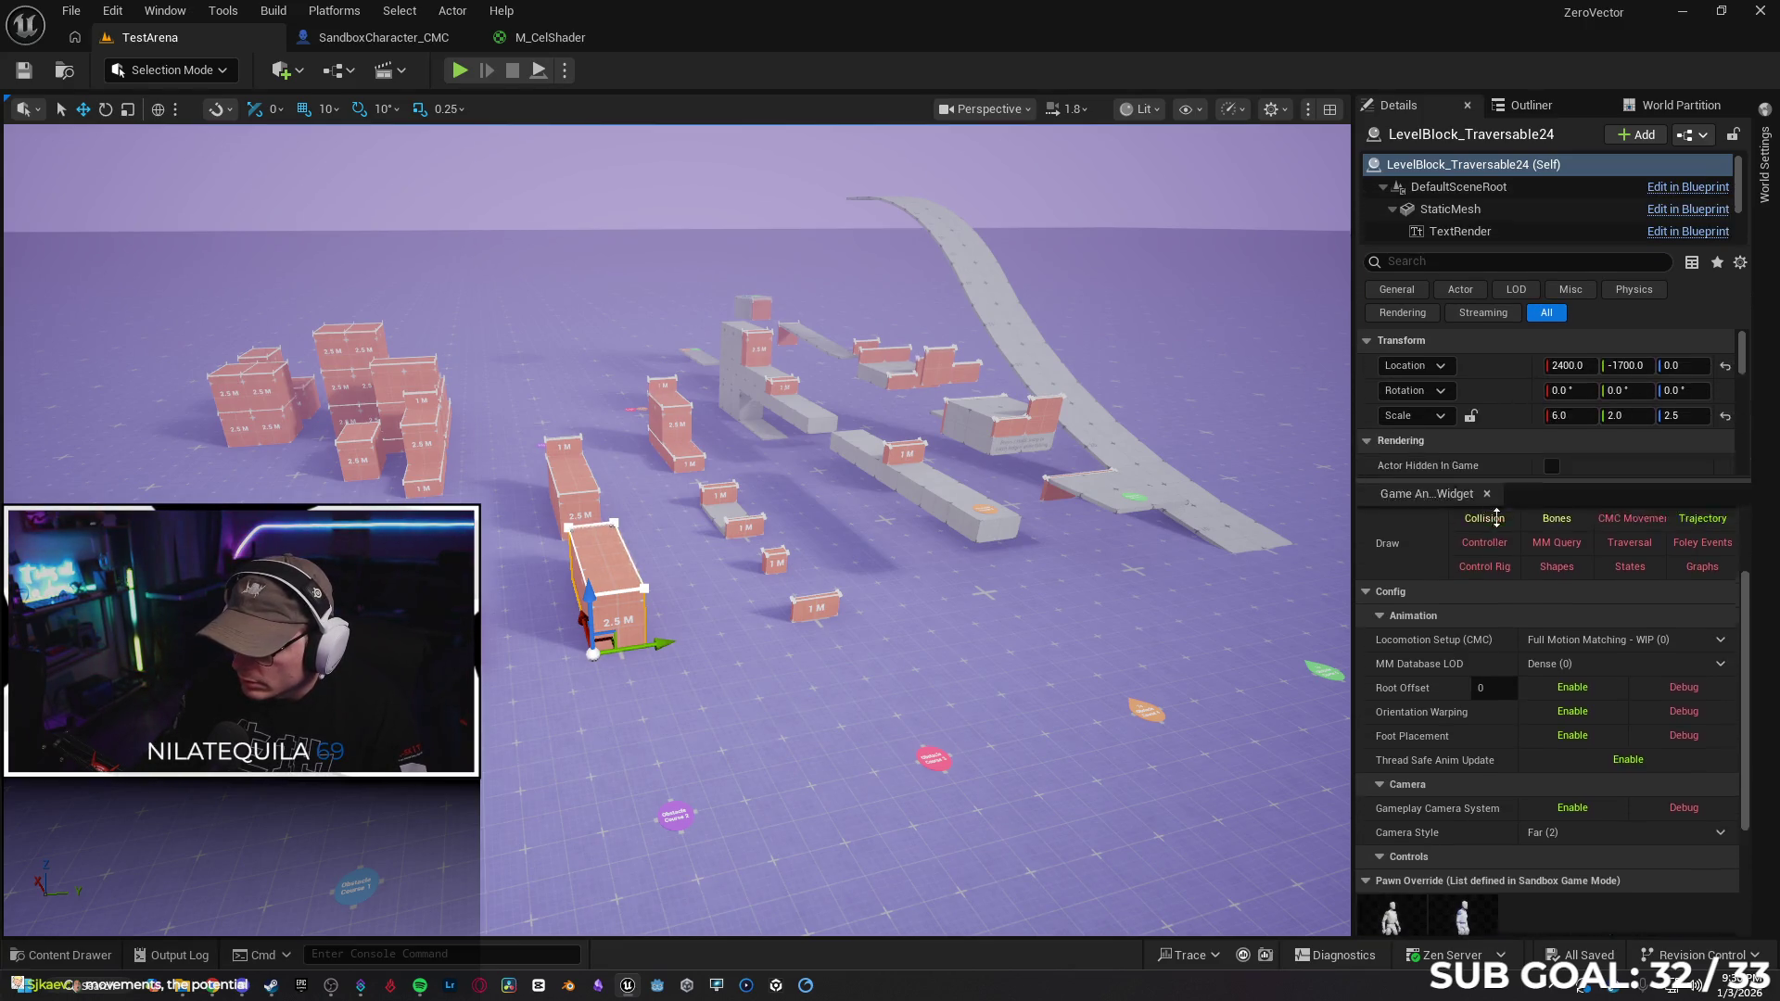
pyautogui.click(1531, 105)
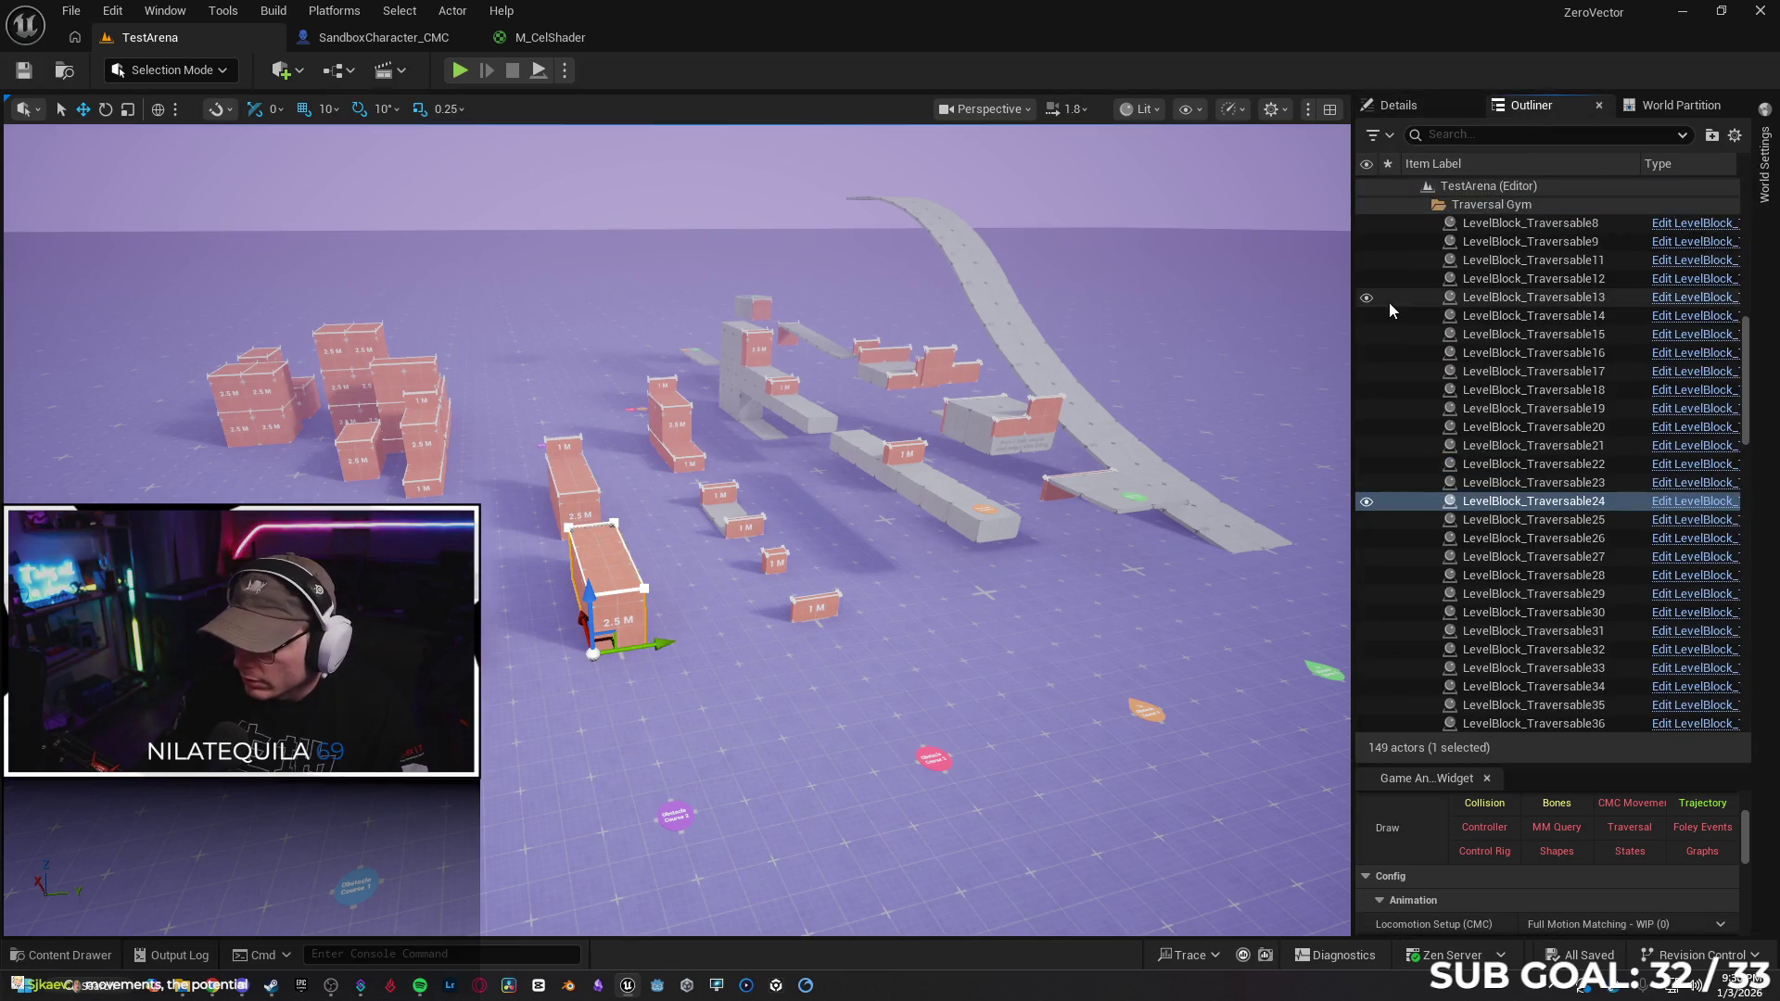
pyautogui.scroll(1, 1441, 276)
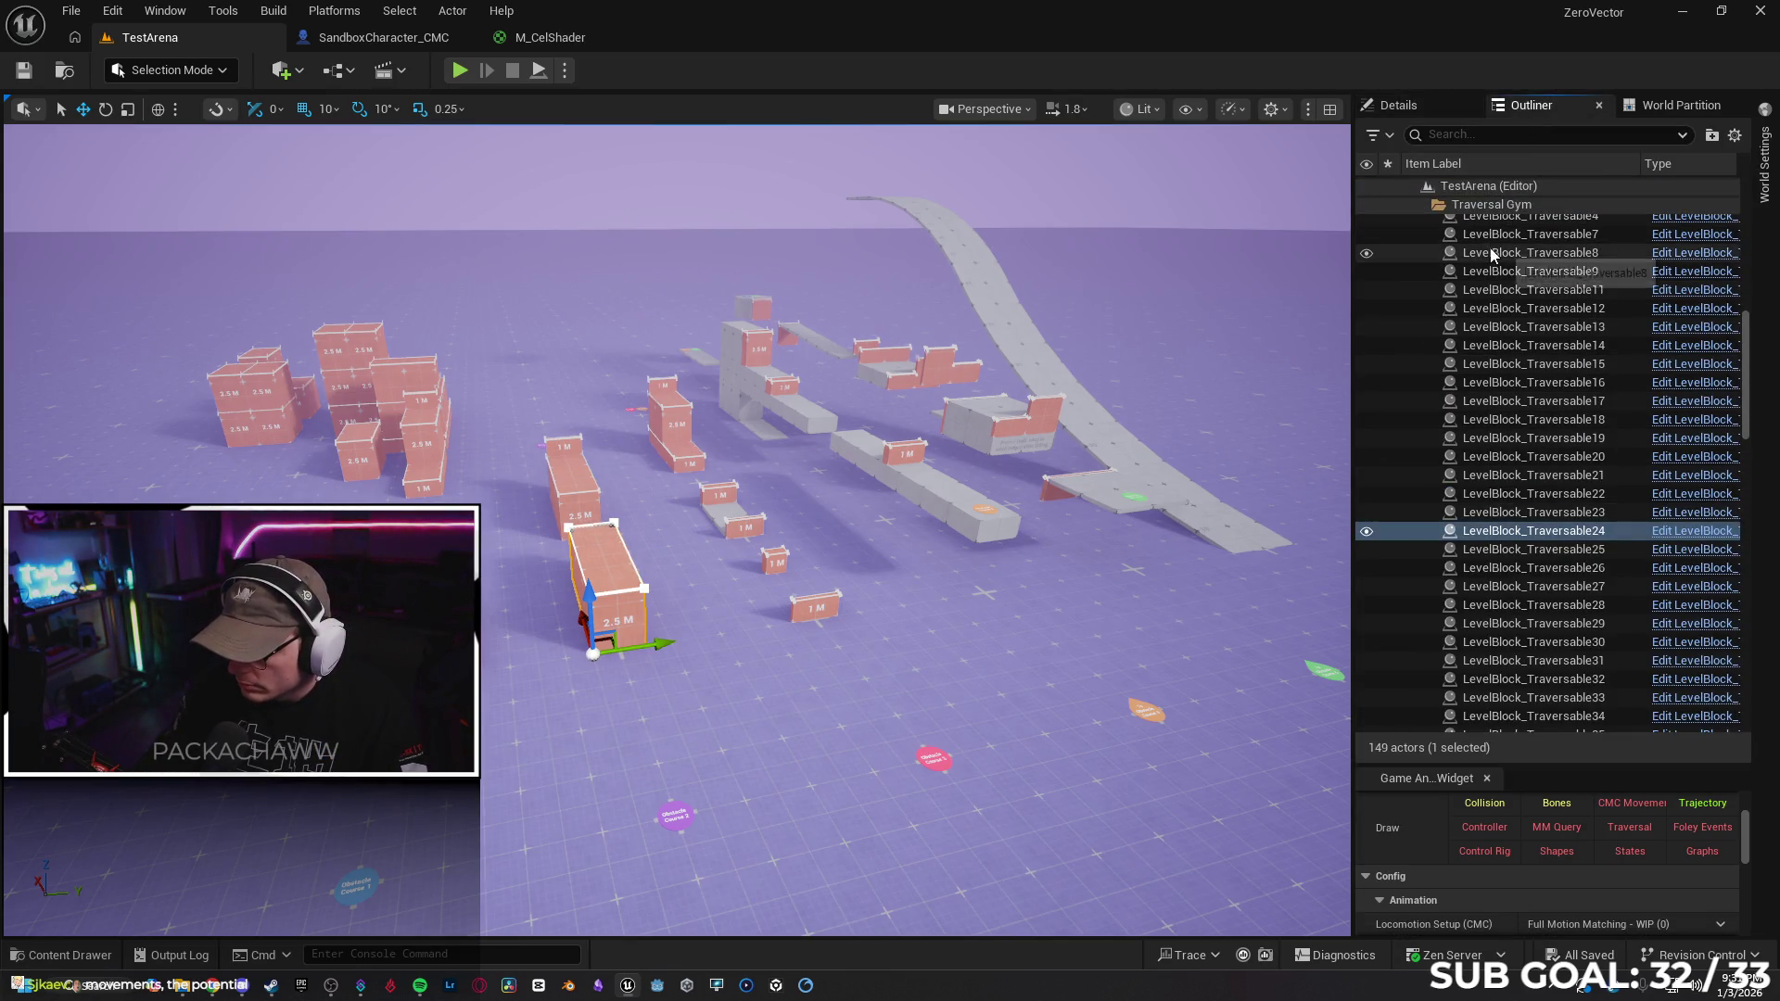
pyautogui.scroll(3, 1483, 276)
pyautogui.click(1485, 241)
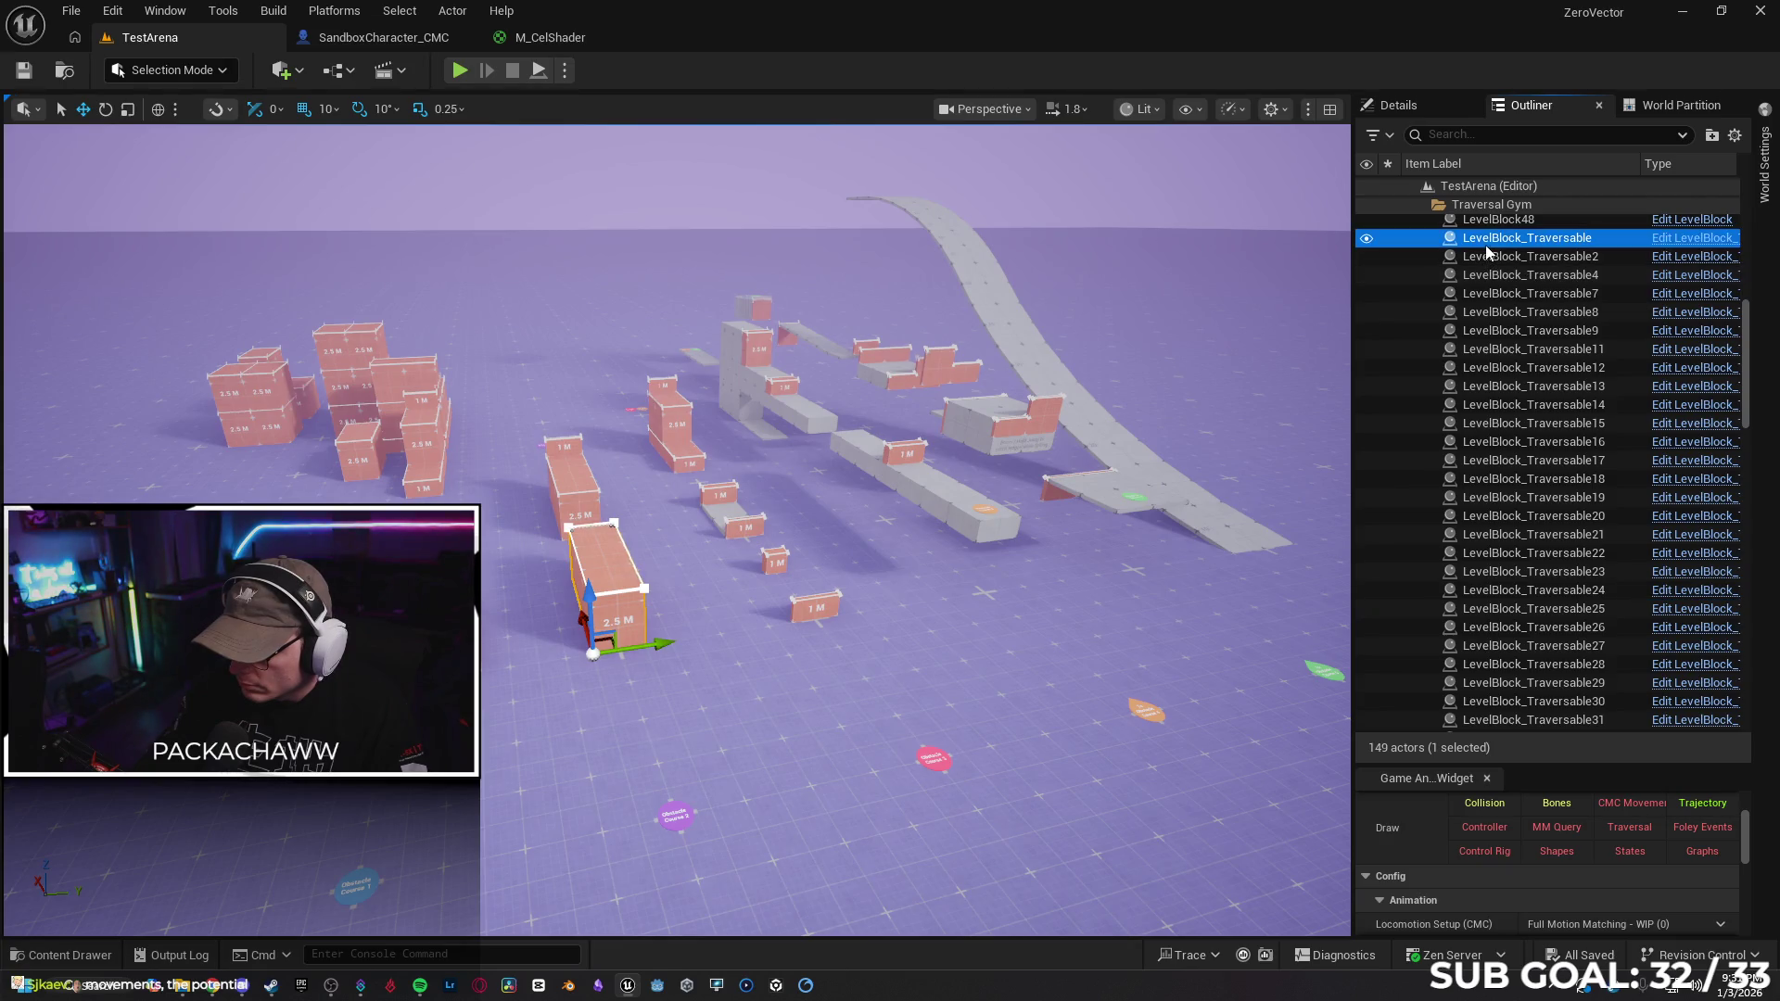
pyautogui.scroll(-5, 1531, 575)
pyautogui.scroll(-15, 1526, 560)
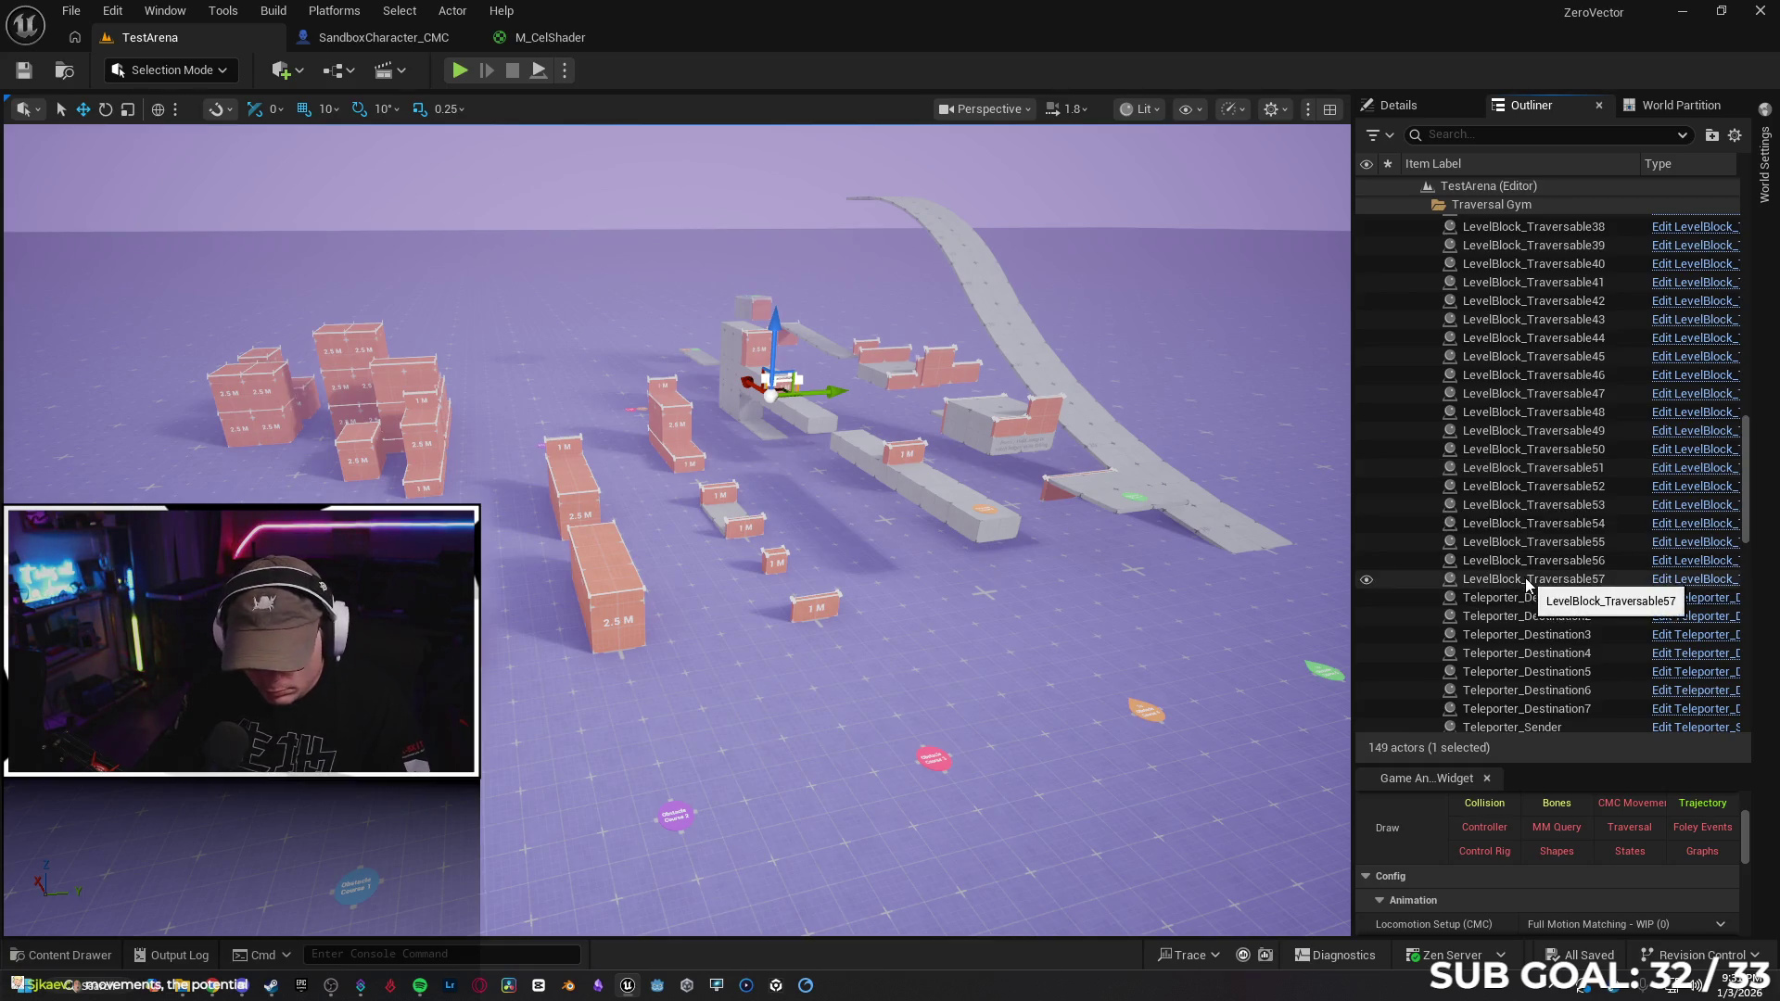
pyautogui.keyDown('shift'); pyautogui.click(1525, 579); pyautogui.keyUp('shift')
pyautogui.press('Delete')
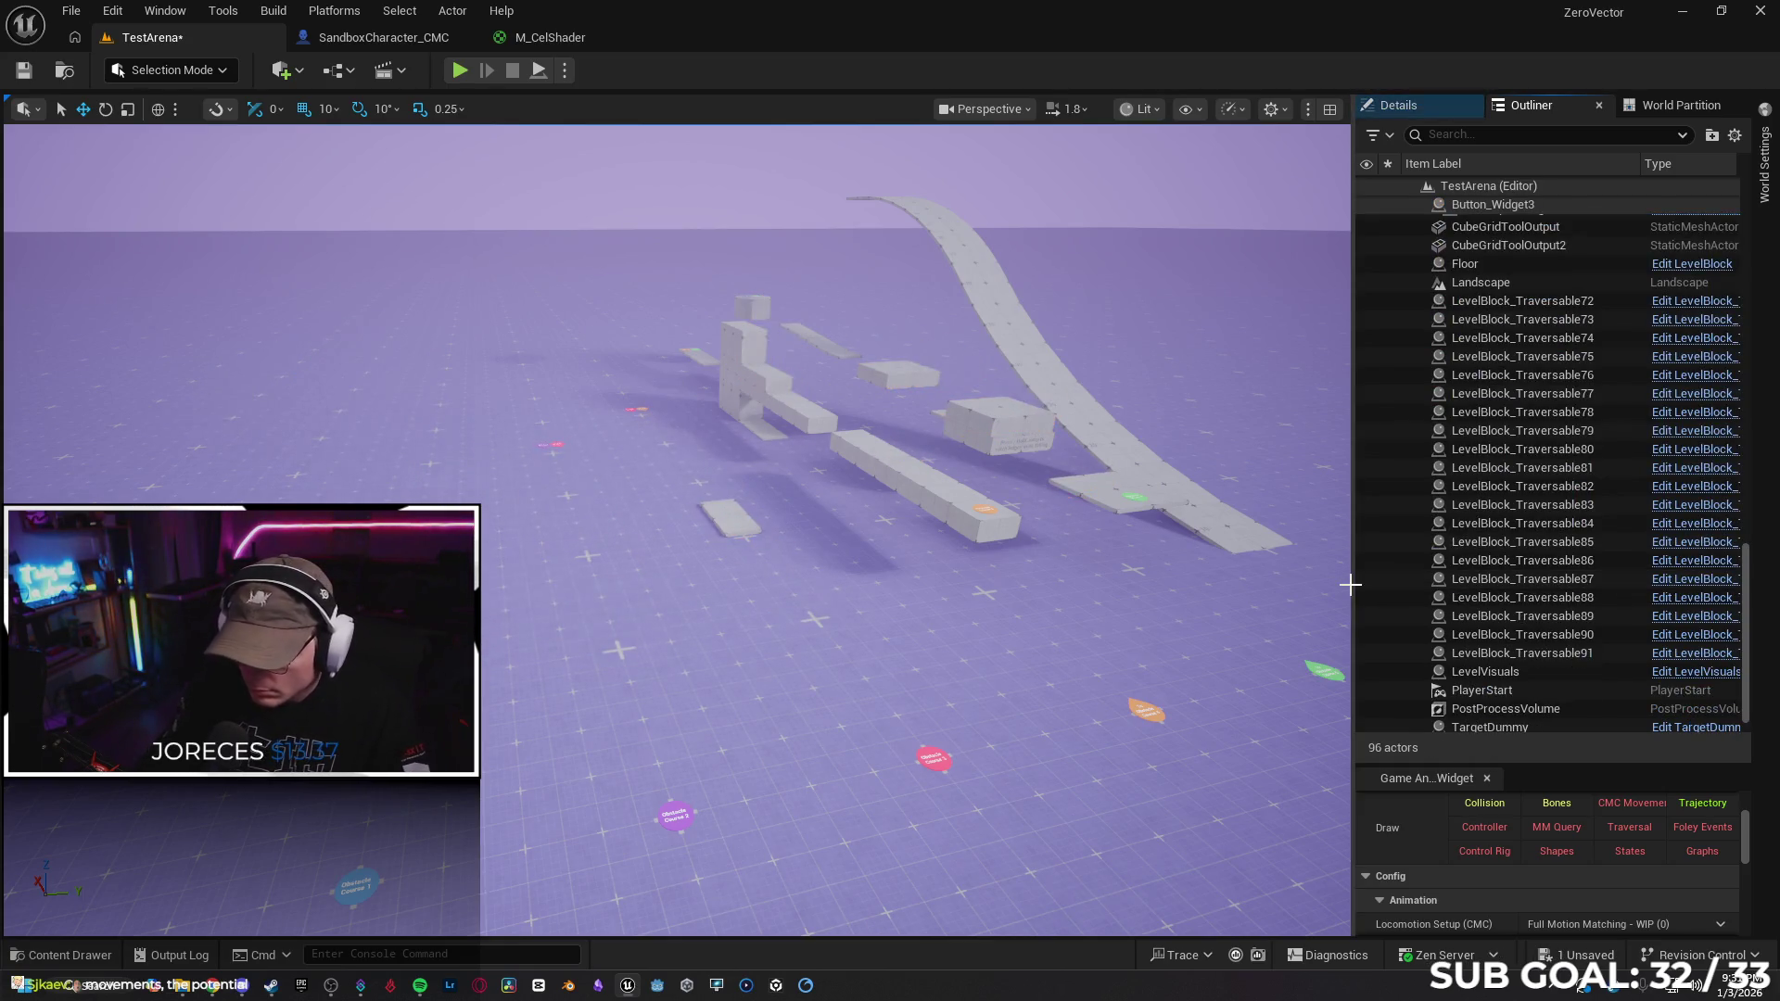
# Delete LevelBlock_Traversable72 through LevelBlock_Traversable91
pyautogui.click(1548, 300)
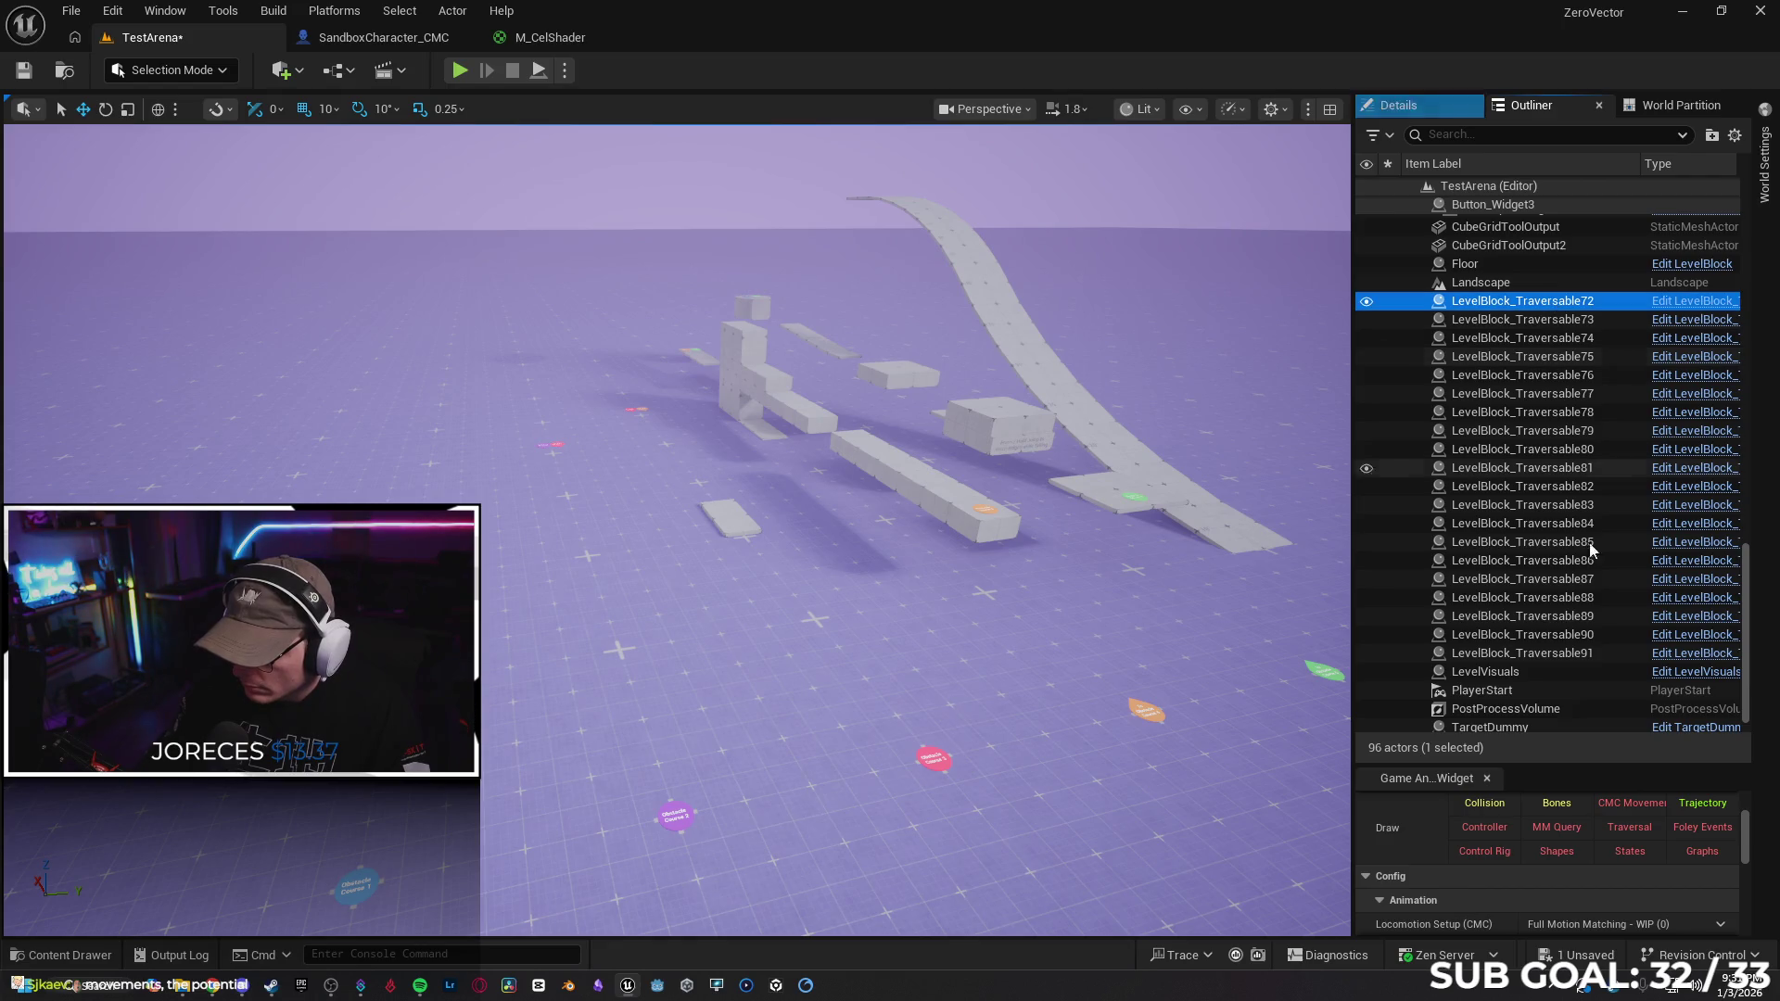
pyautogui.keyDown('shift'); pyautogui.click(1549, 655); pyautogui.keyUp('shift')
pyautogui.press('Delete')
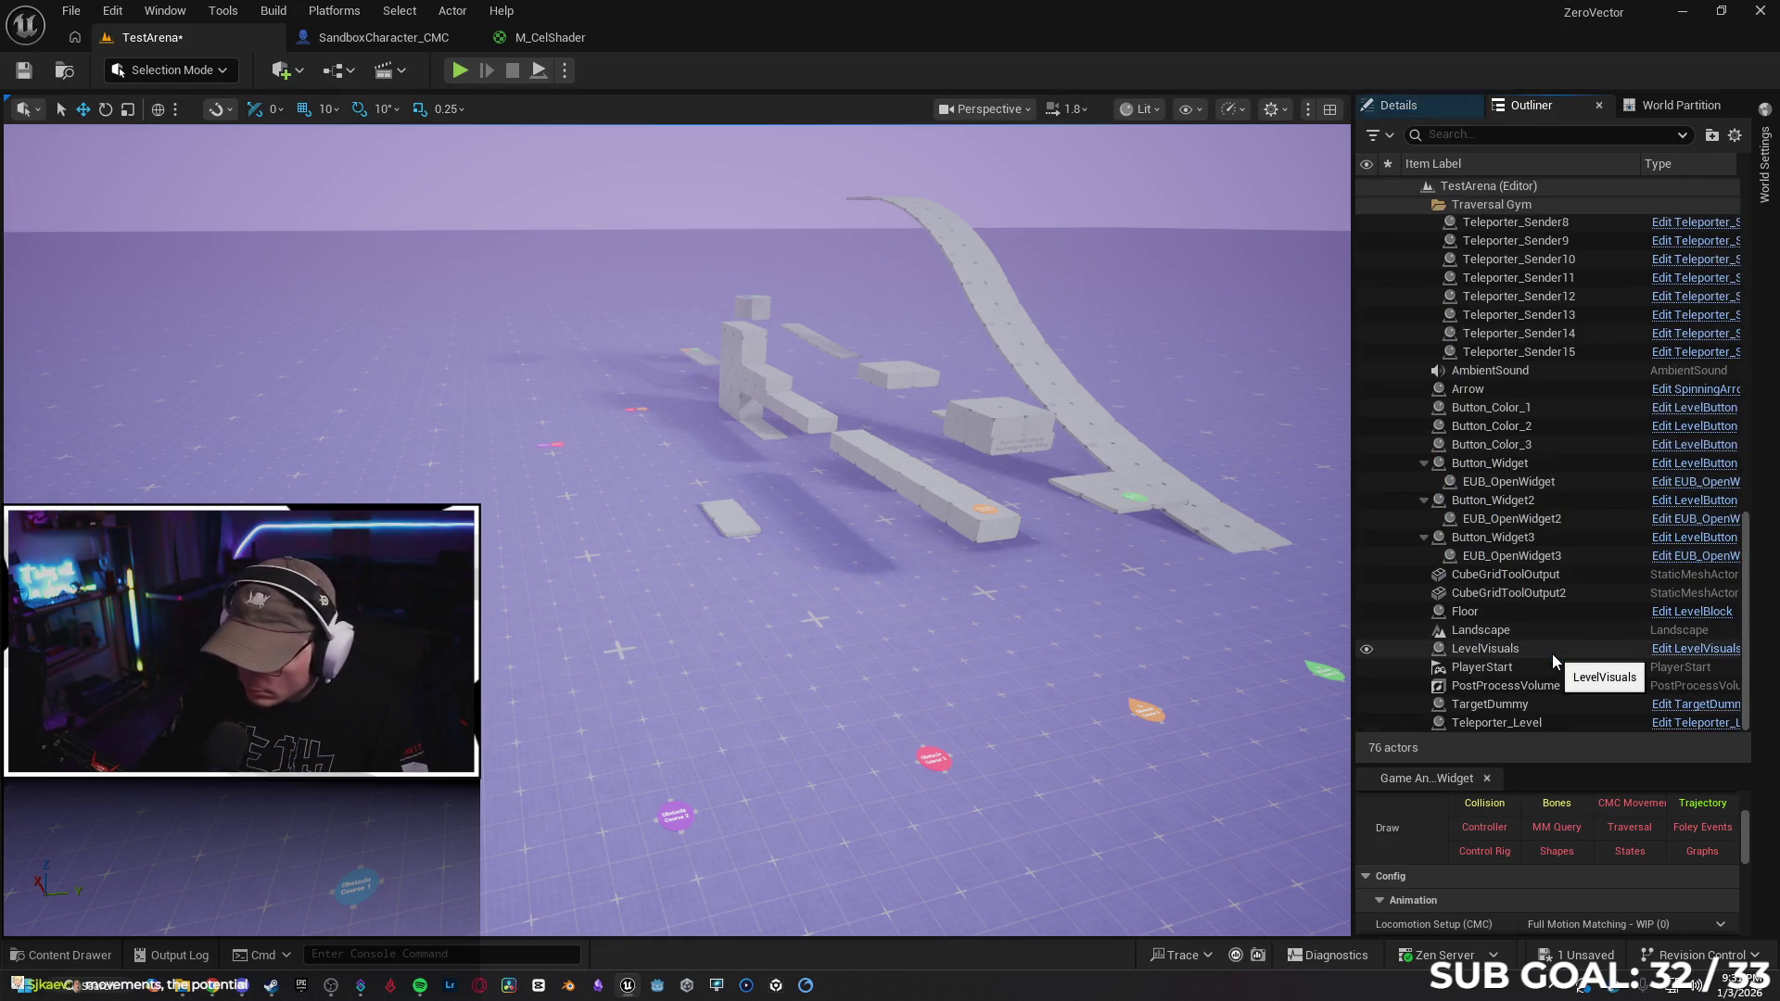
# Delete the LevelBlocks and teleporters down through Teleporter_Sender15
pyautogui.click(1553, 224)
pyautogui.scroll(2, 1569, 278)
pyautogui.scroll(15, 1568, 278)
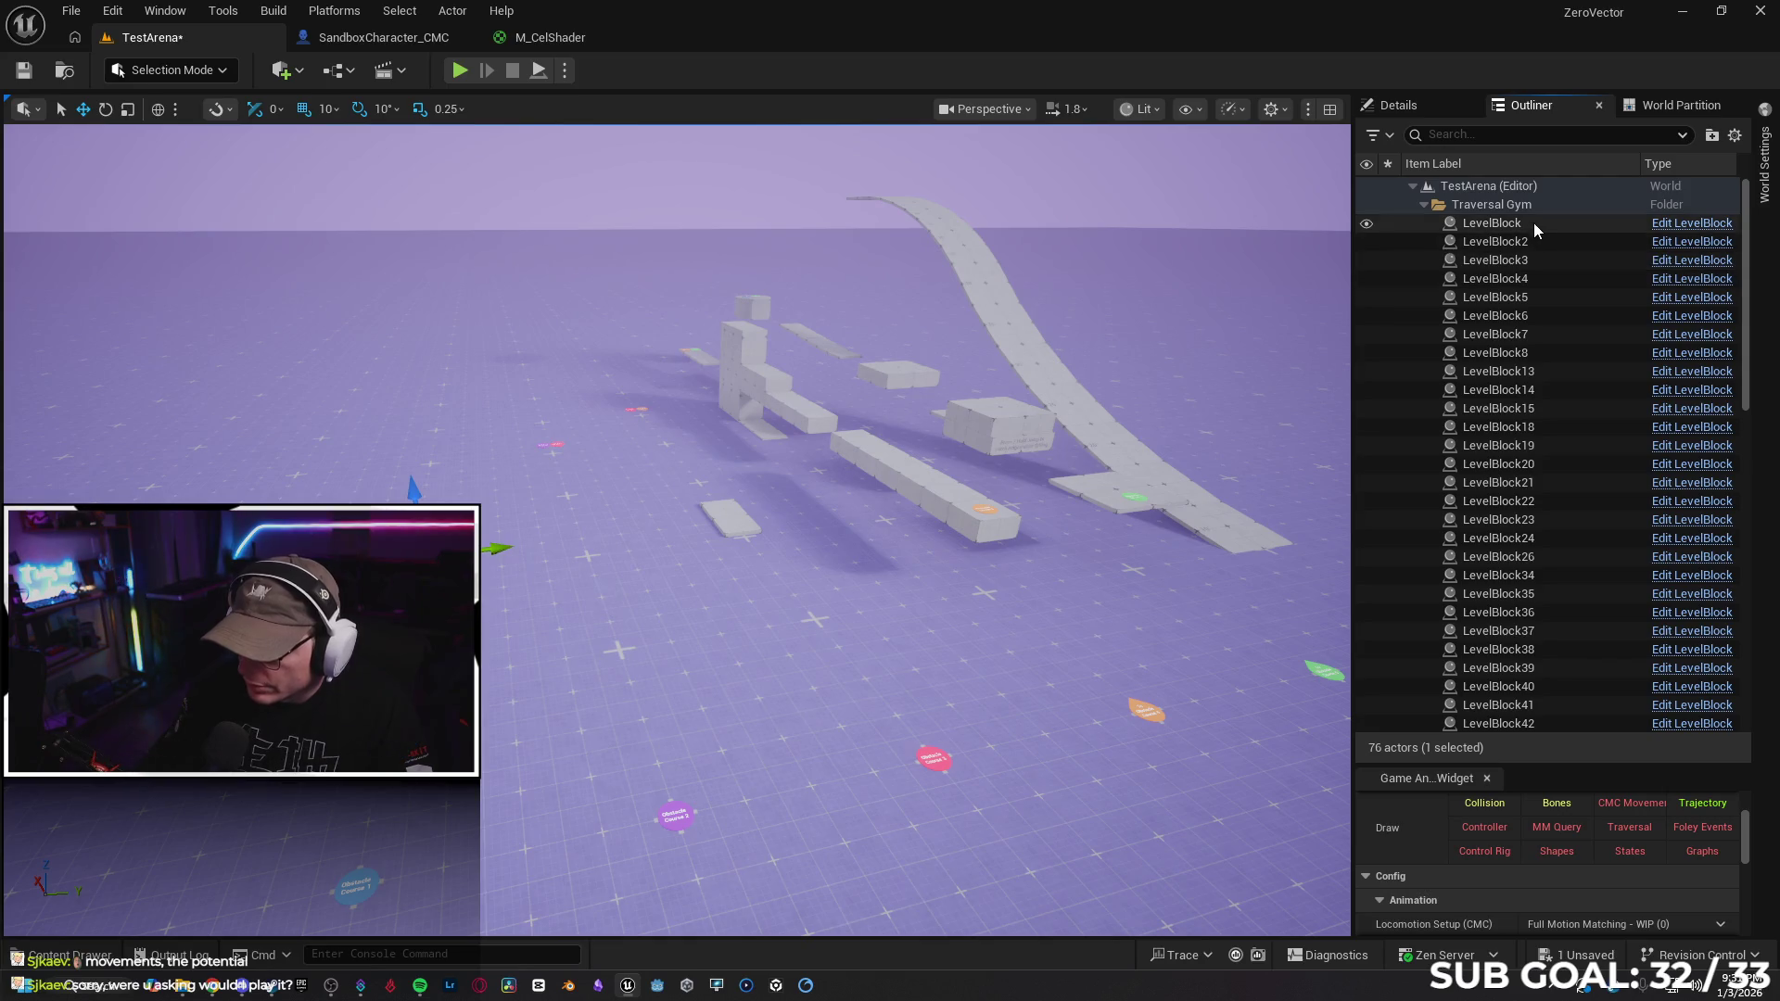
pyautogui.click(1533, 222)
pyautogui.scroll(-4, 1533, 332)
pyautogui.scroll(-8, 1520, 460)
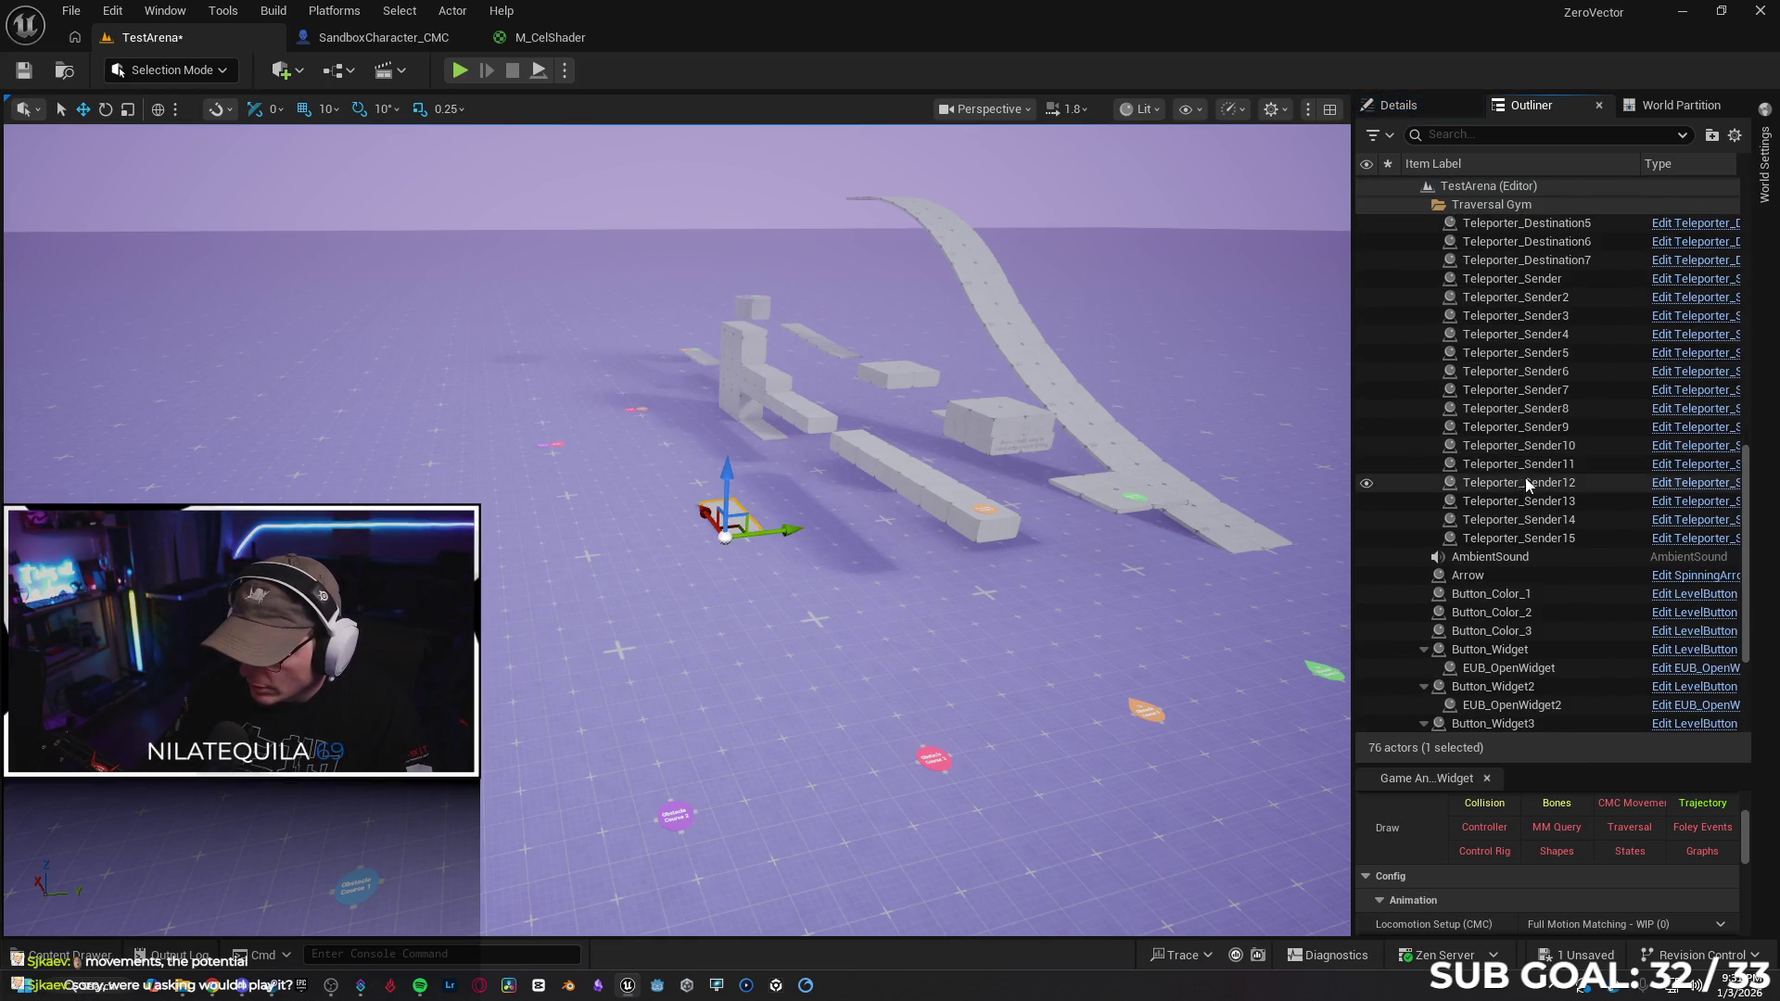
pyautogui.keyDown('shift'); pyautogui.click(1509, 539); pyautogui.keyUp('shift')
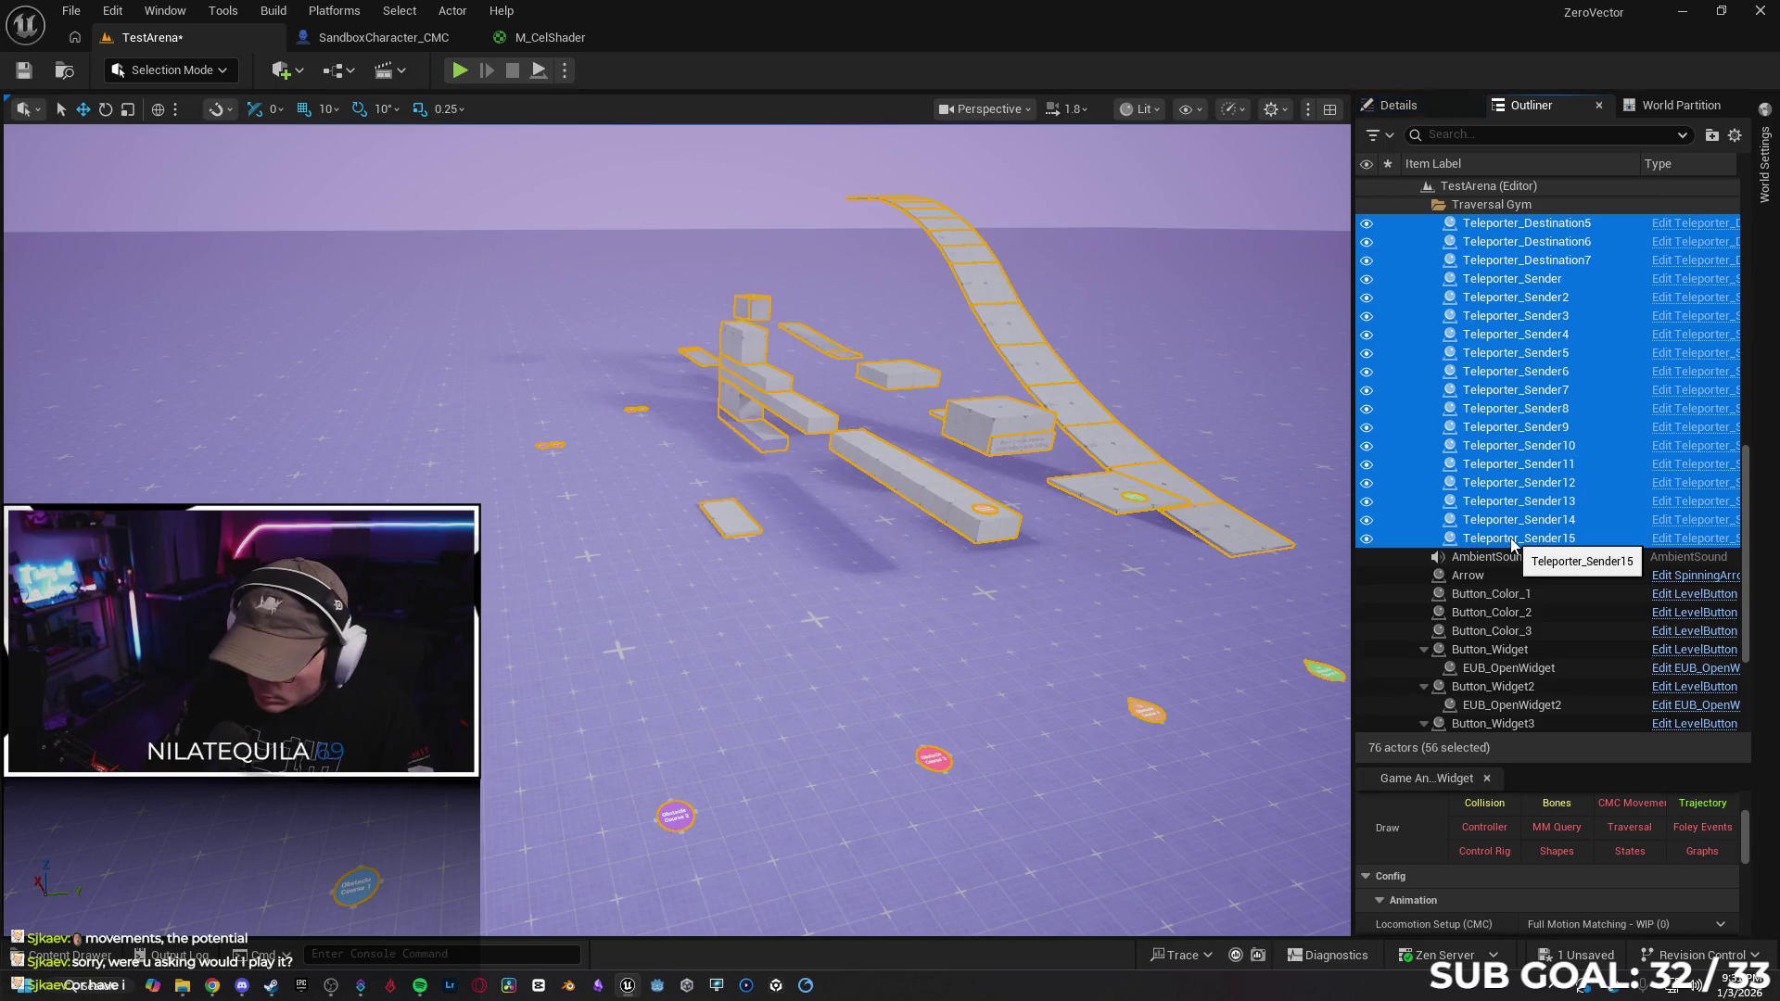
pyautogui.press('Delete')
# Delete the blue Teleporter_Level arrow from the arena, leaving 19 actors
pyautogui.moveTo(991, 552)
pyautogui.mouseDown()
pyautogui.moveTo(908, 400)
pyautogui.moveTo(1075, 518)
pyautogui.mouseUp()
pyautogui.click(842, 582)
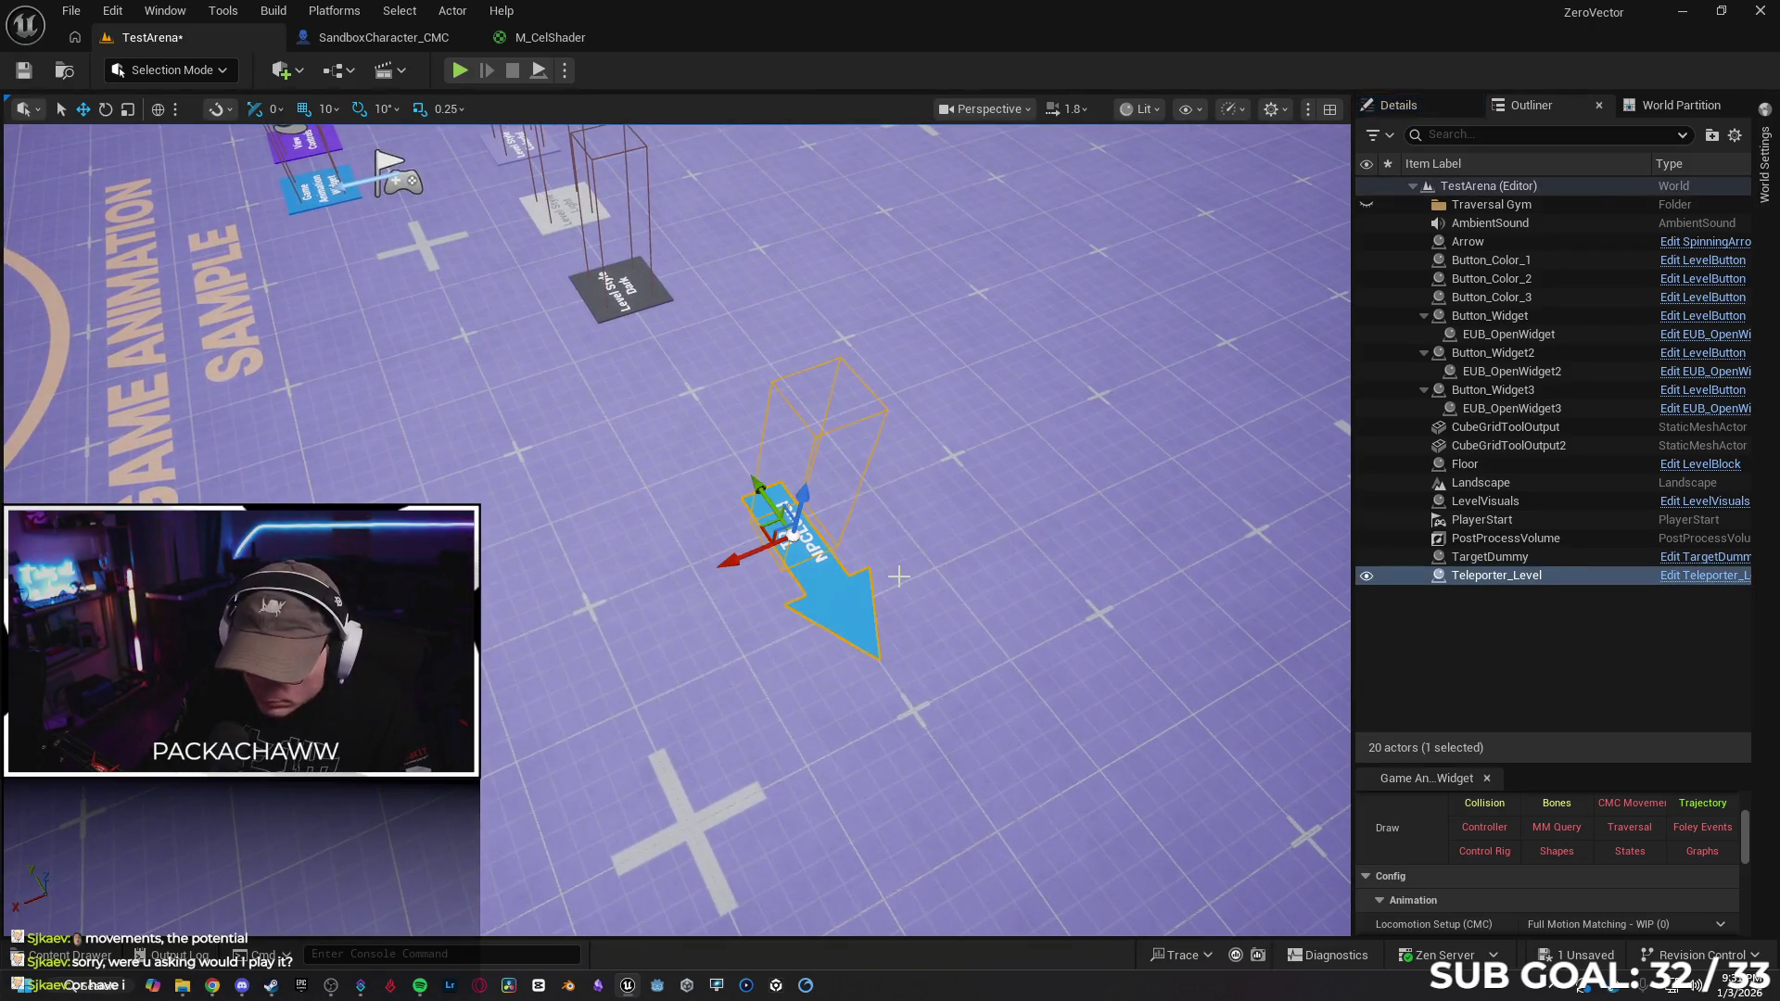
pyautogui.press('Delete')
pyautogui.moveTo(897, 576)
pyautogui.mouseDown()
pyautogui.moveTo(862, 468)
pyautogui.moveTo(340, 203)
pyautogui.mouseUp()
pyautogui.click(295, 72)
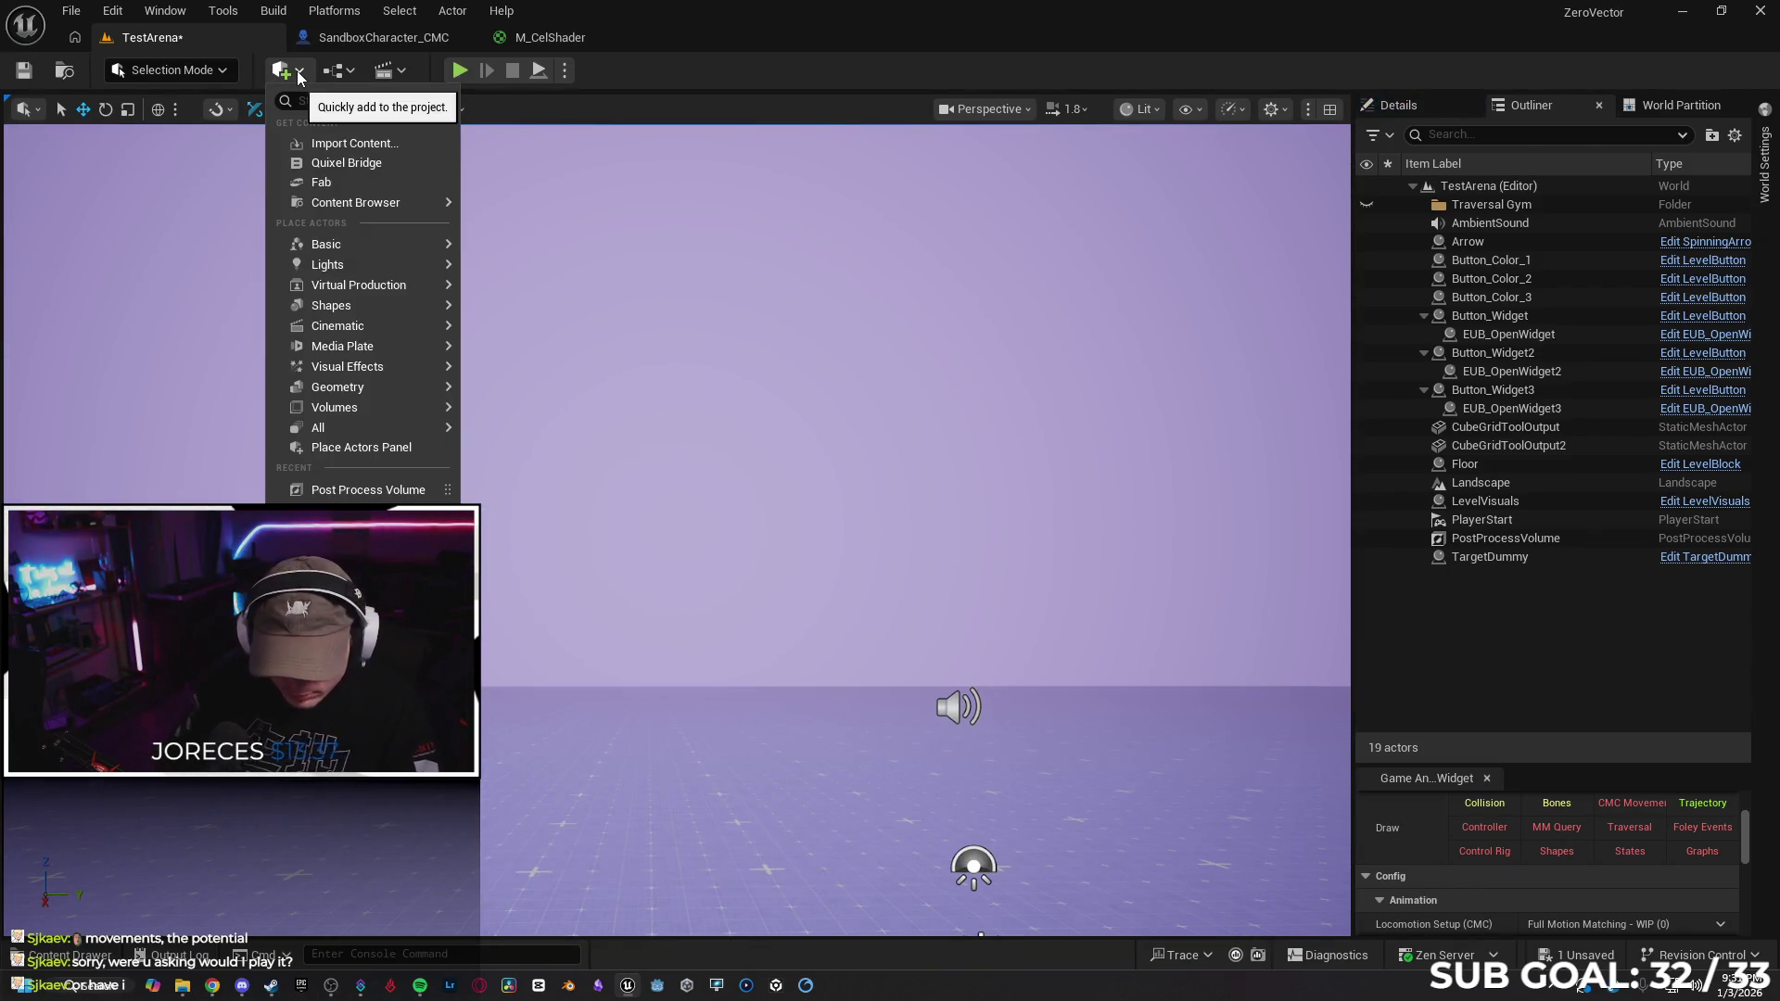
pyautogui.write('sly')
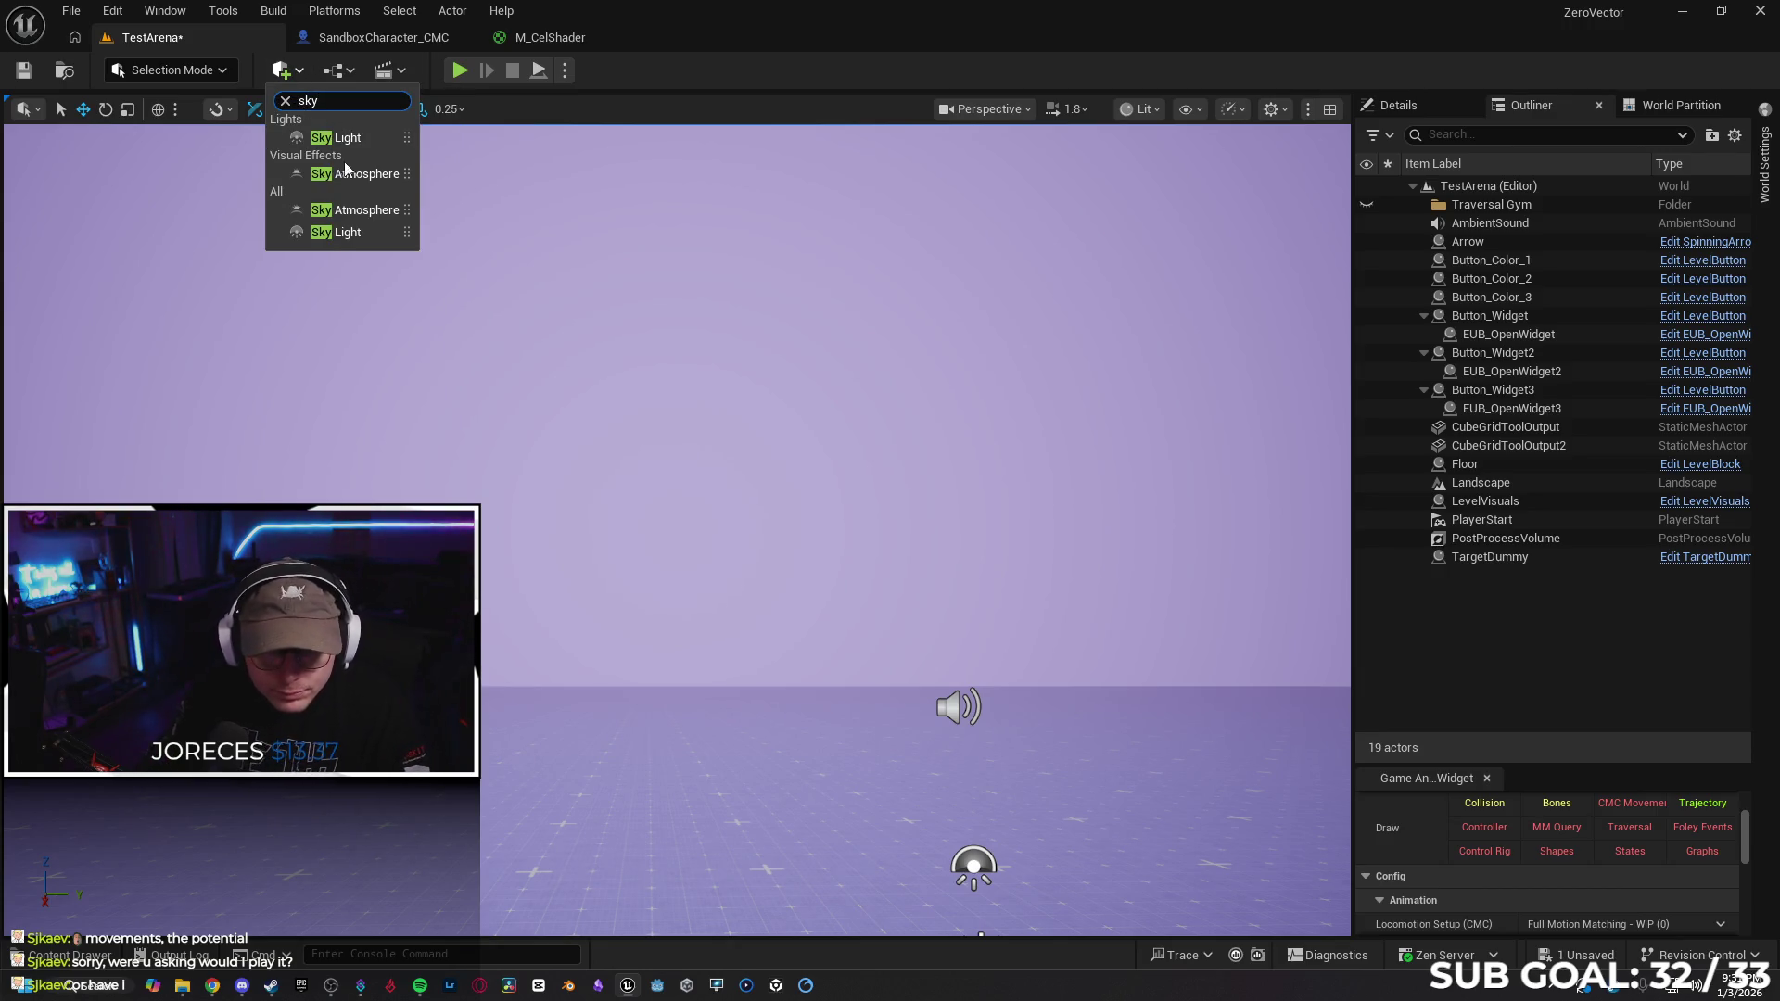
pyautogui.click(353, 174)
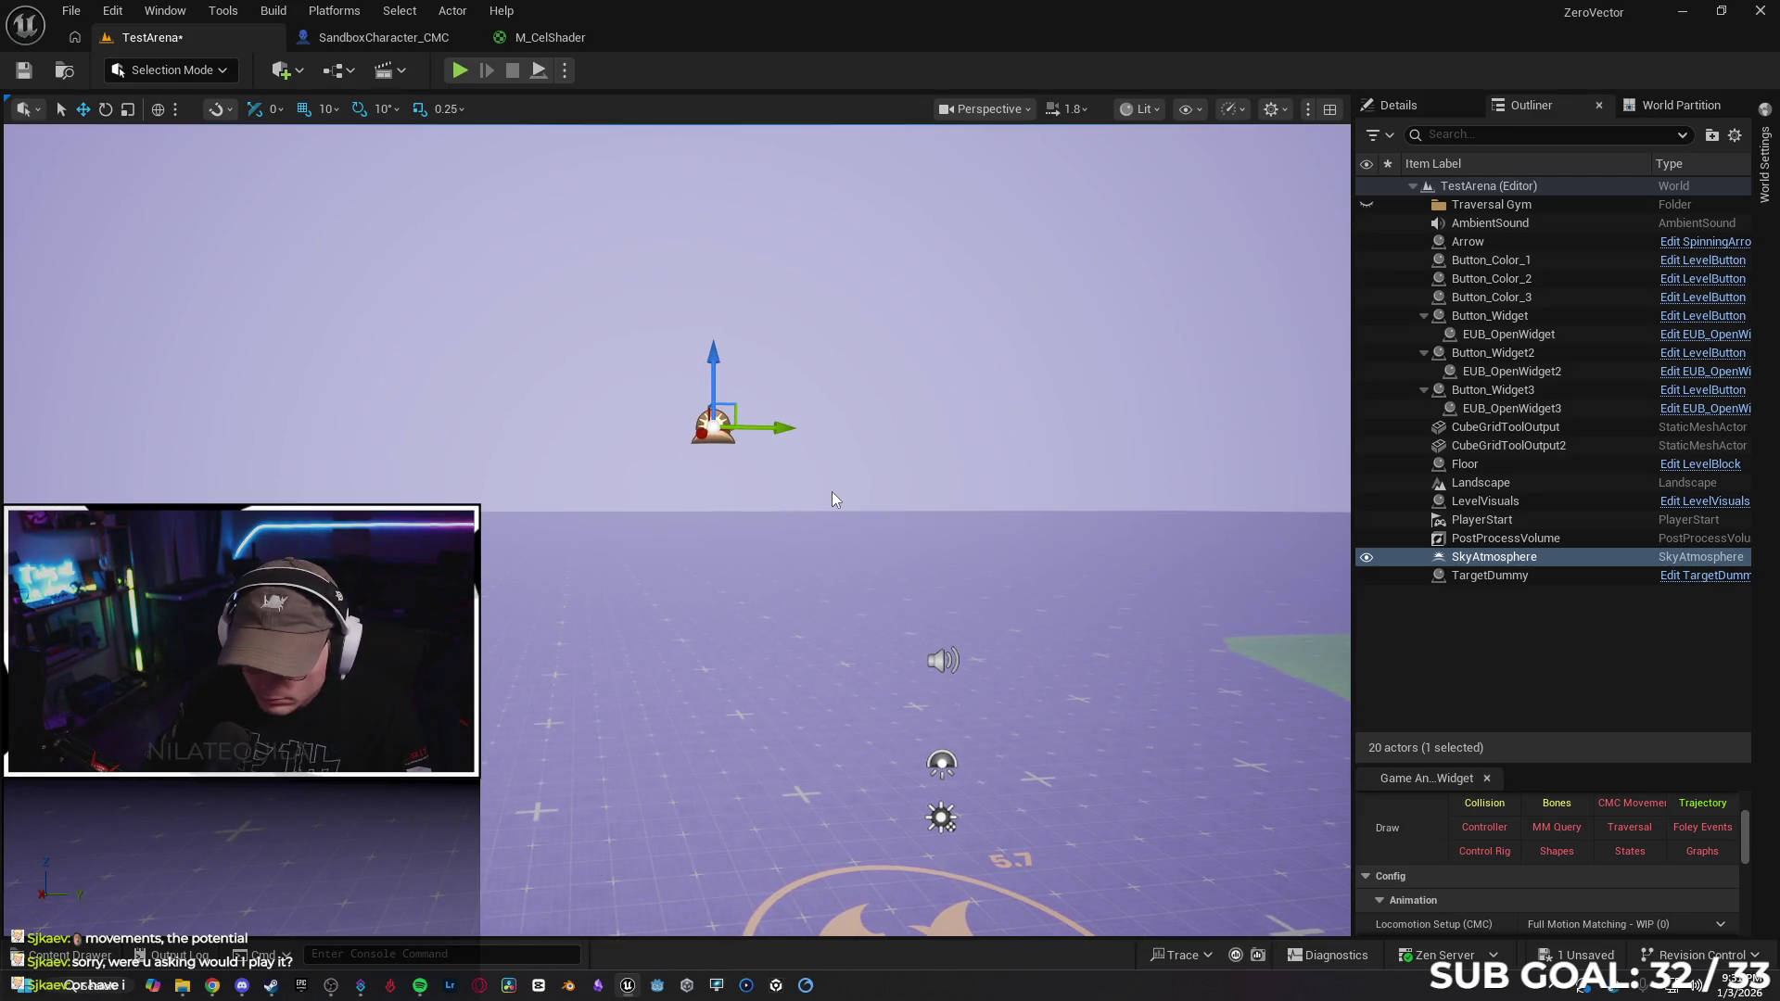
pyautogui.press('Delete')
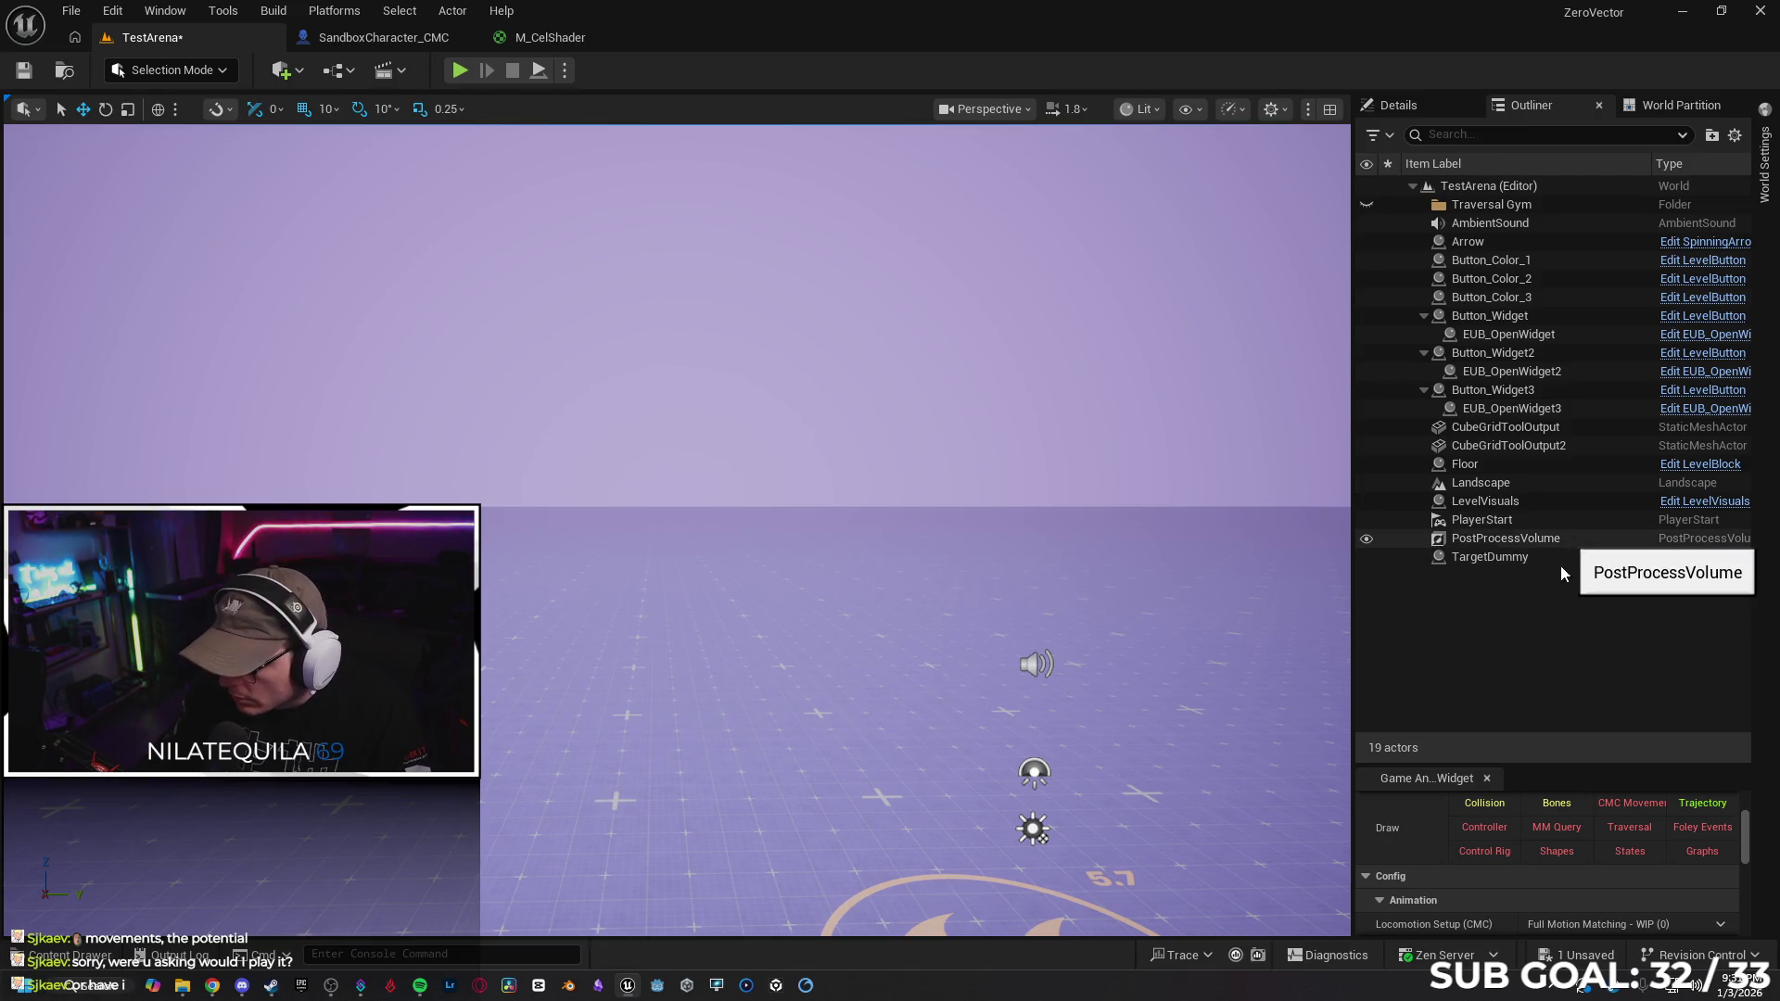
# Toggle LevelVisuals' visibility and frame it, viewing the logo and button pads
pyautogui.click(1528, 503)
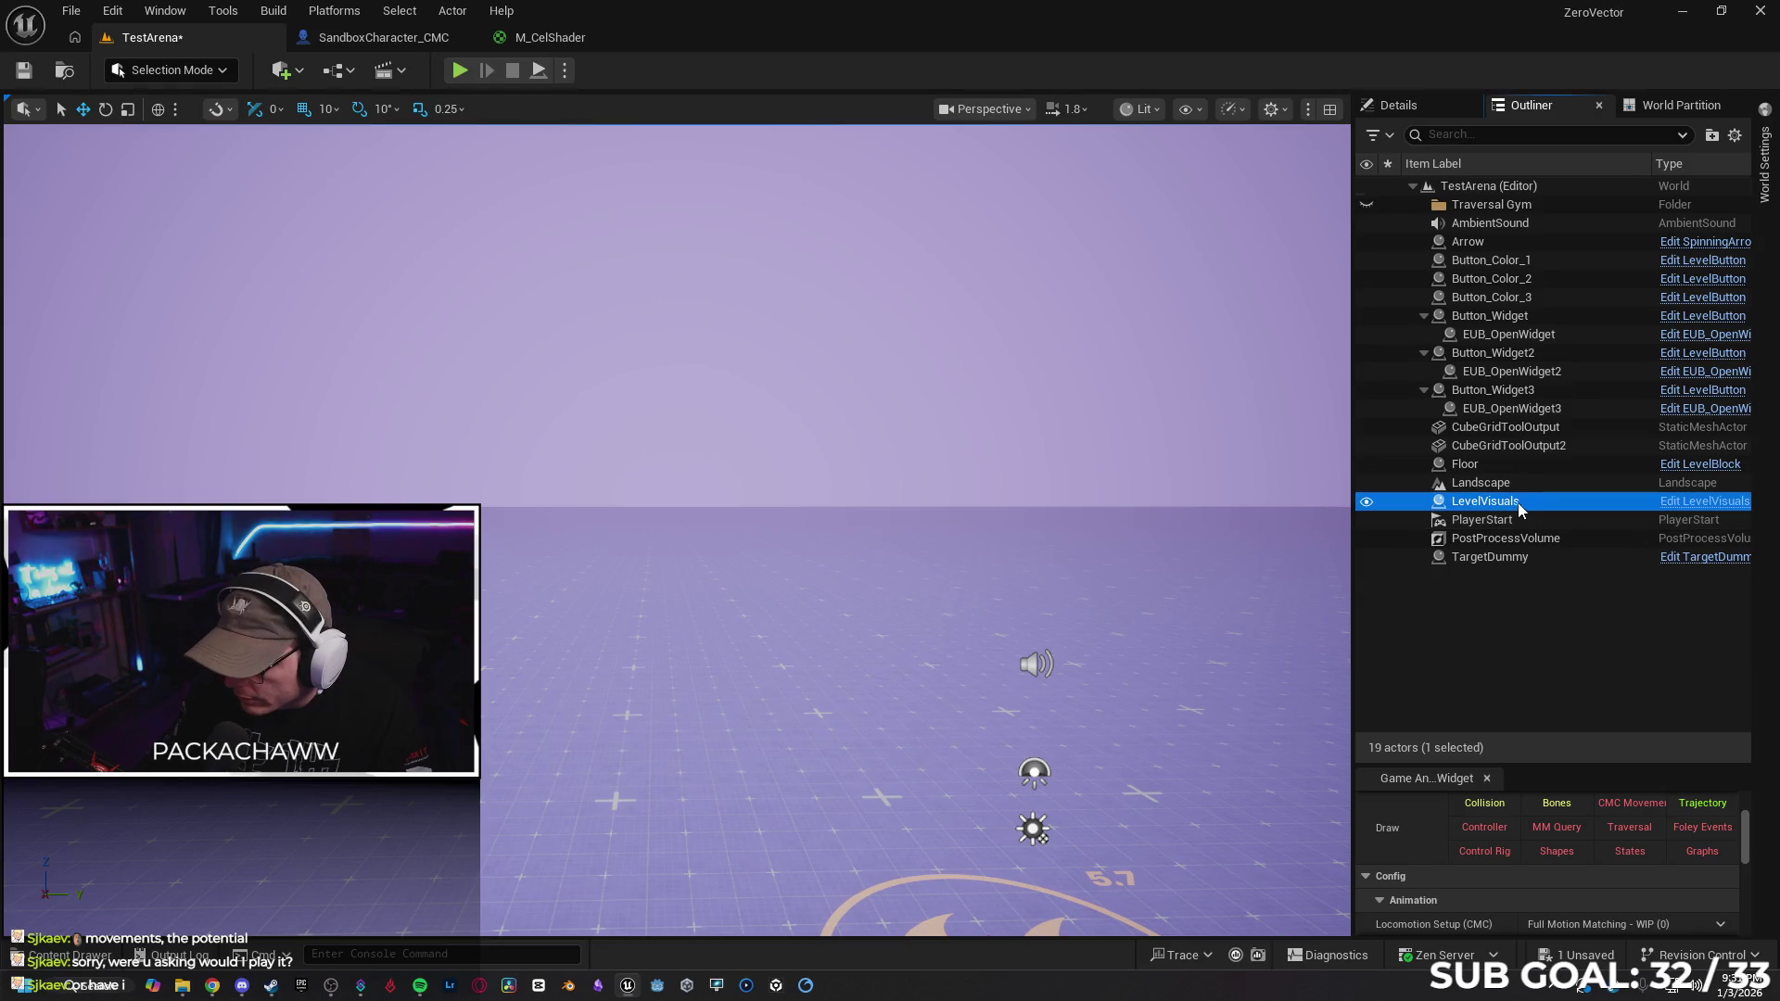
pyautogui.click(1366, 501)
pyautogui.click(1366, 502)
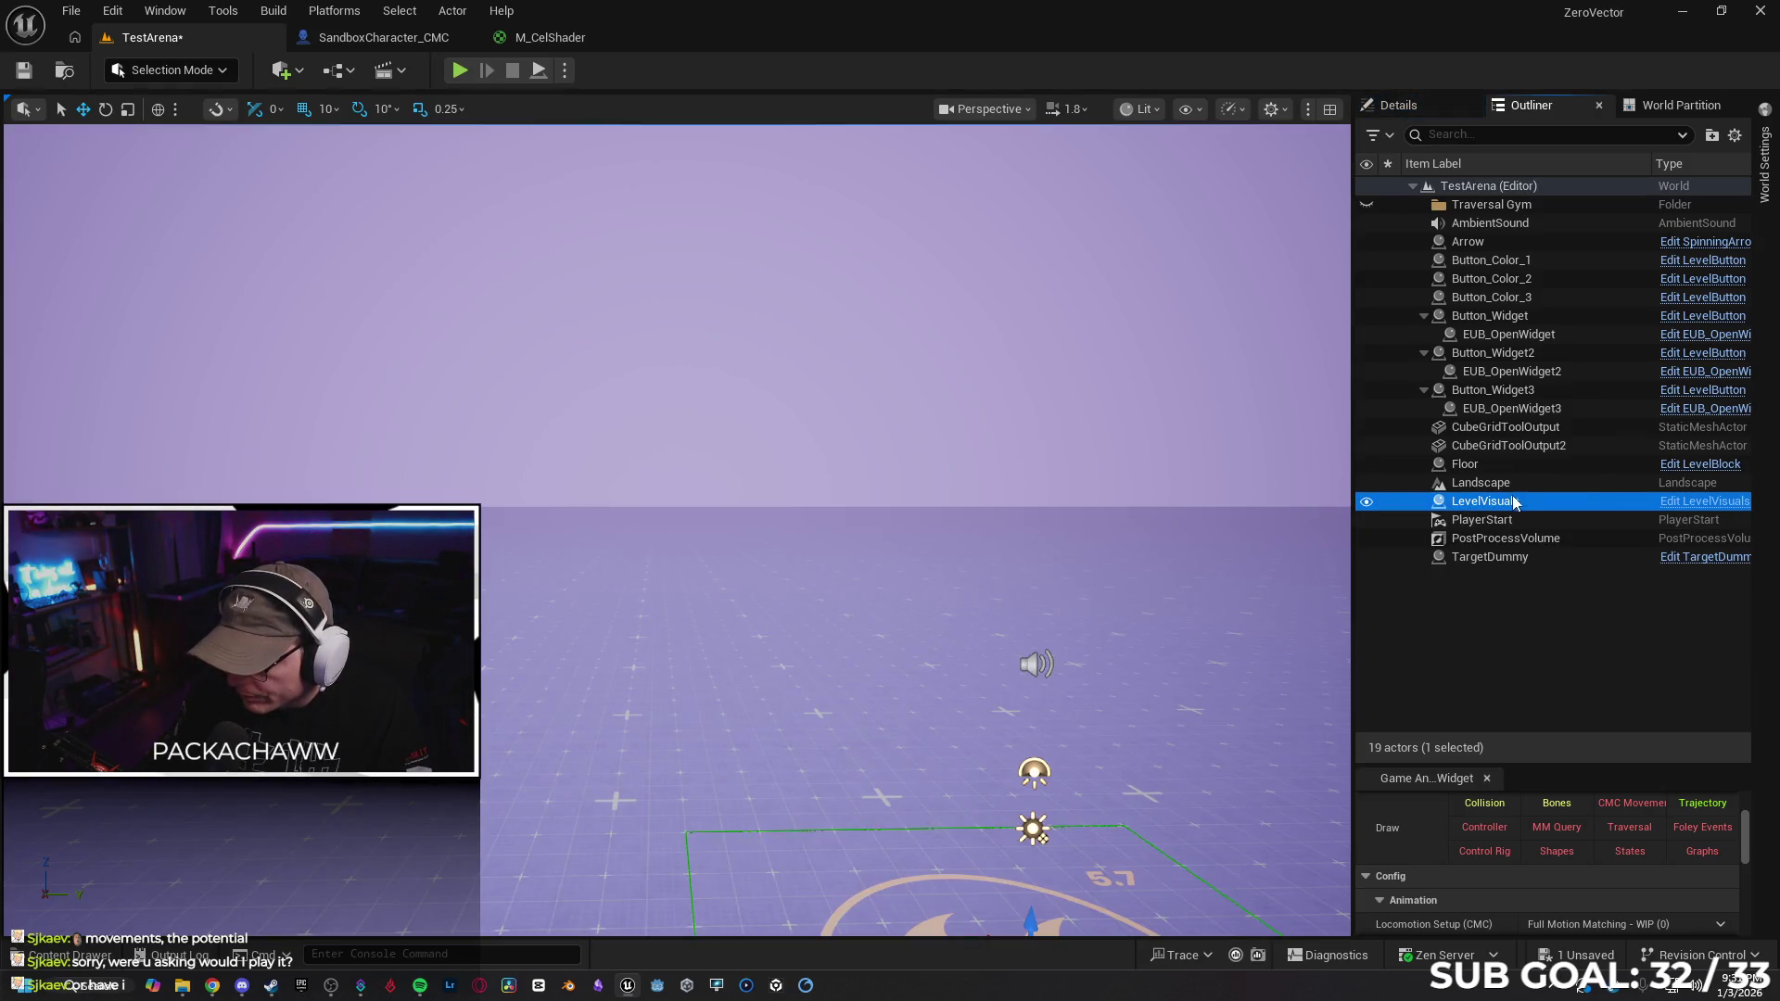
pyautogui.press('f')
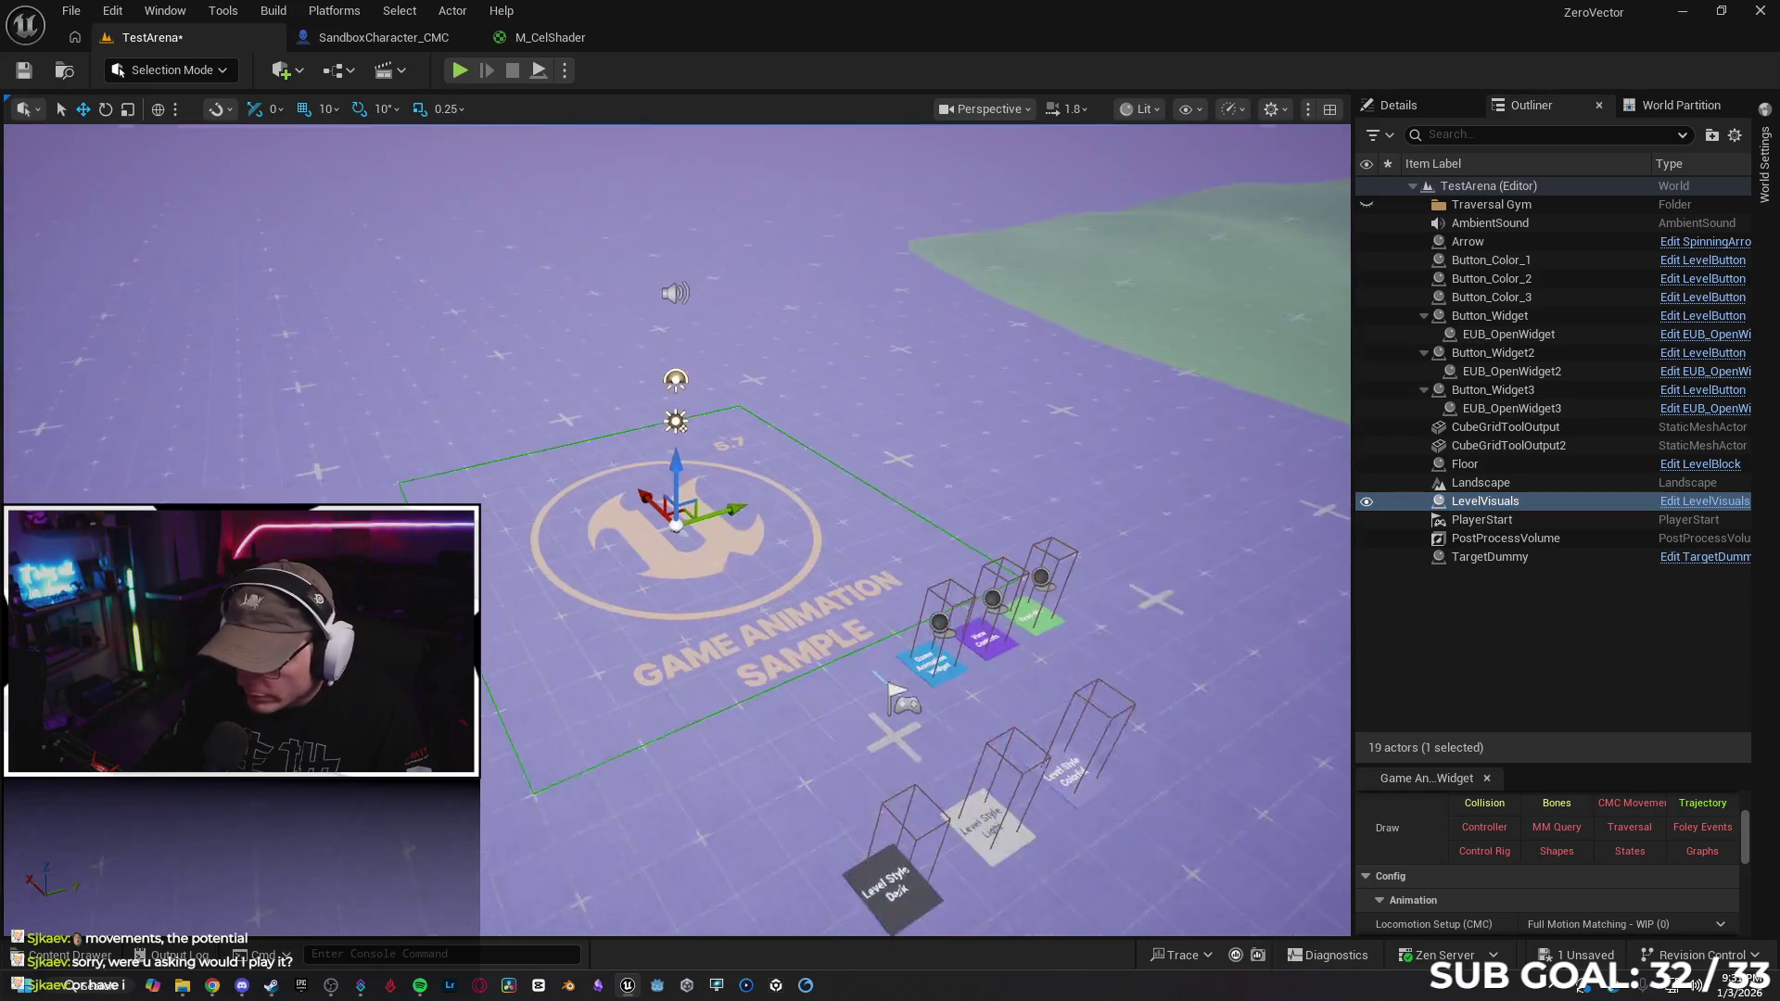
pyautogui.press('w')
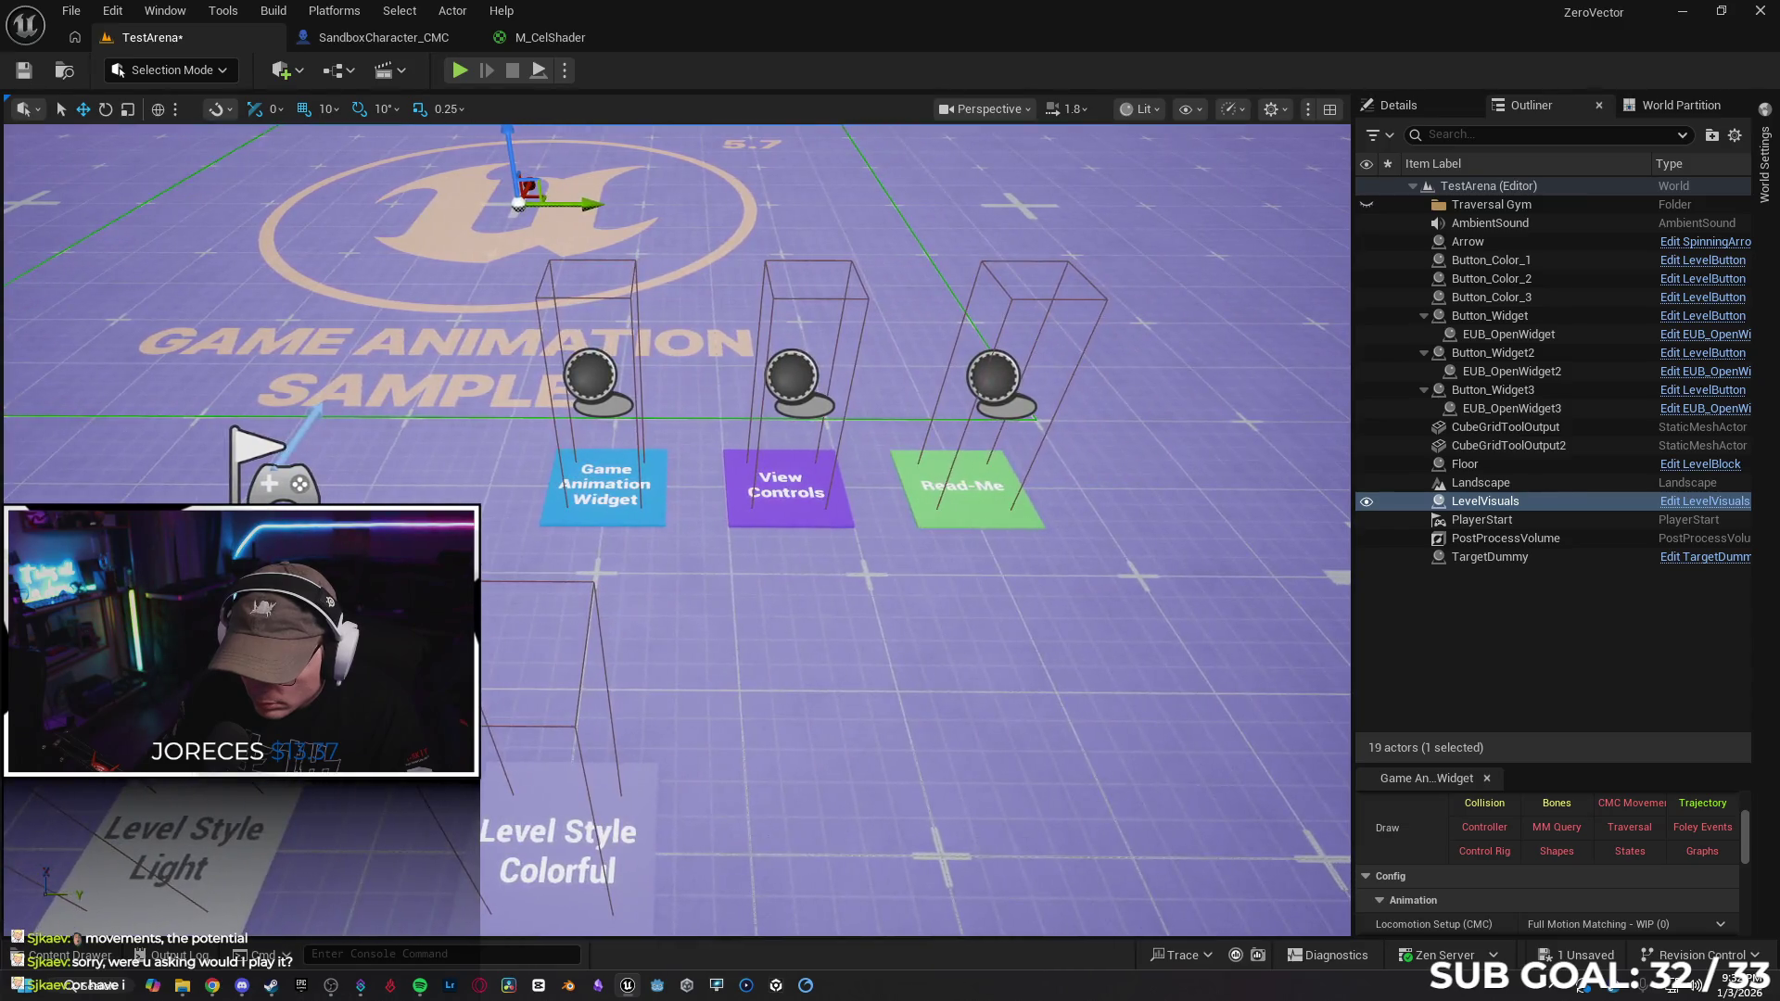
pyautogui.press('s')
pyautogui.press('d')
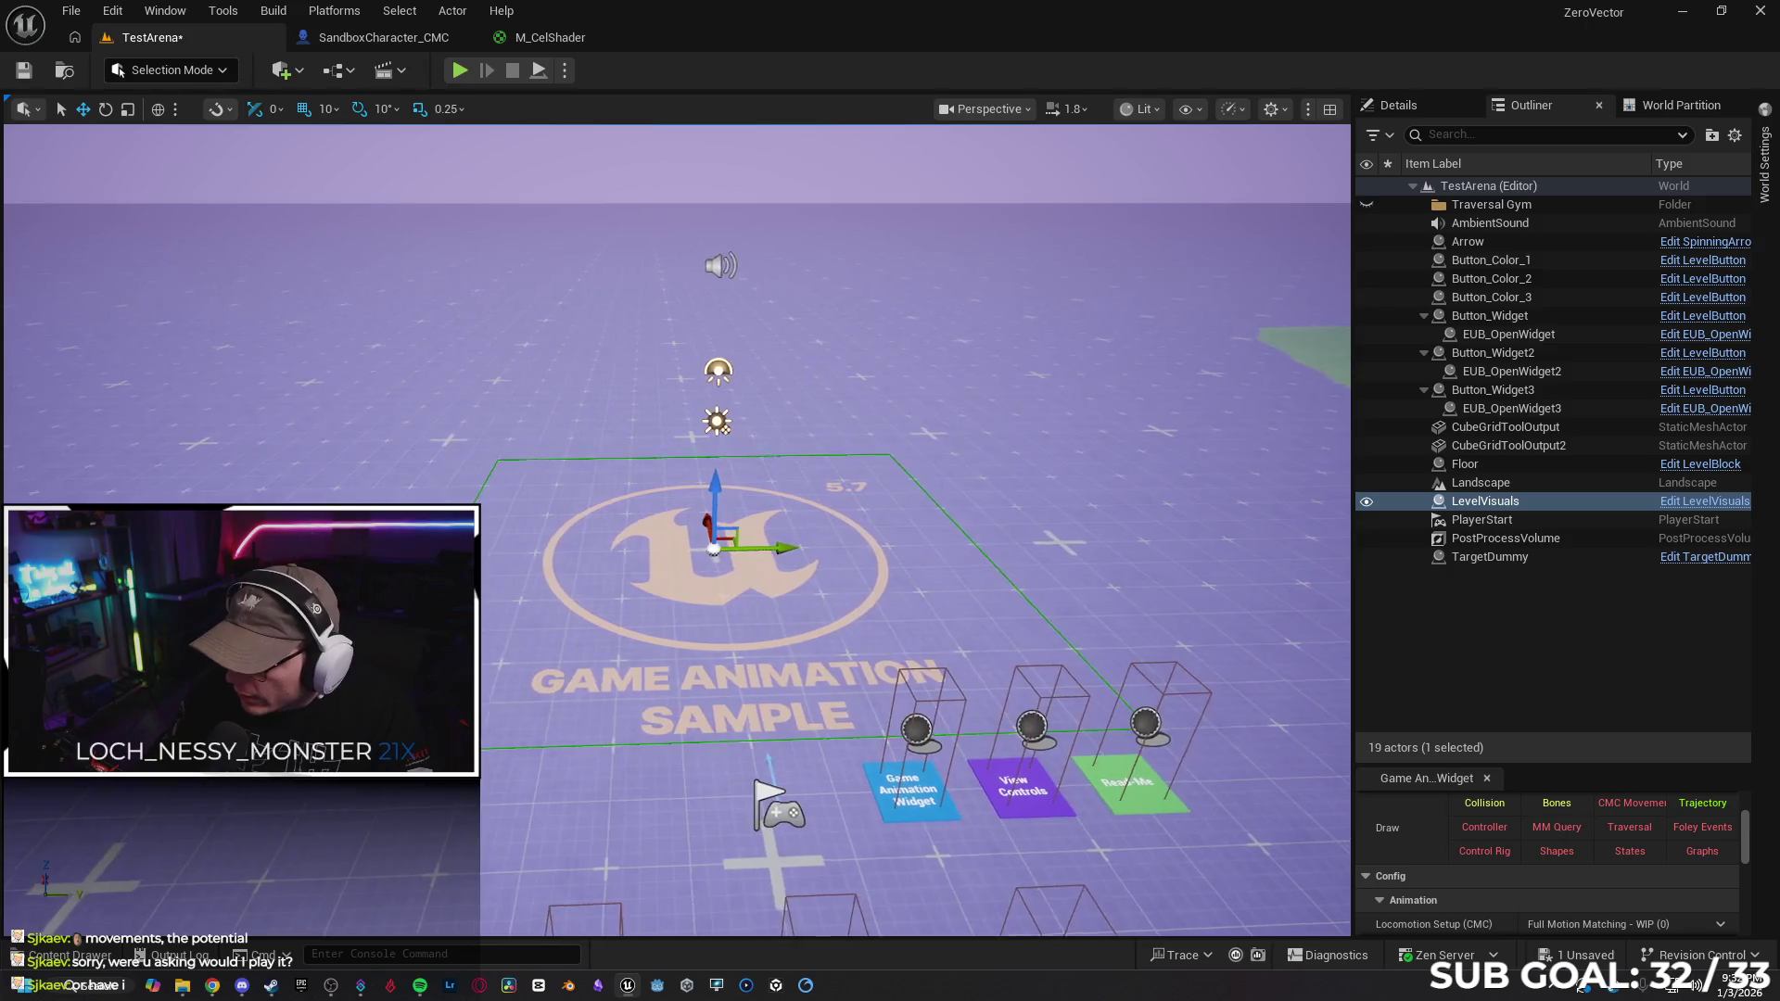
pyautogui.press('w')
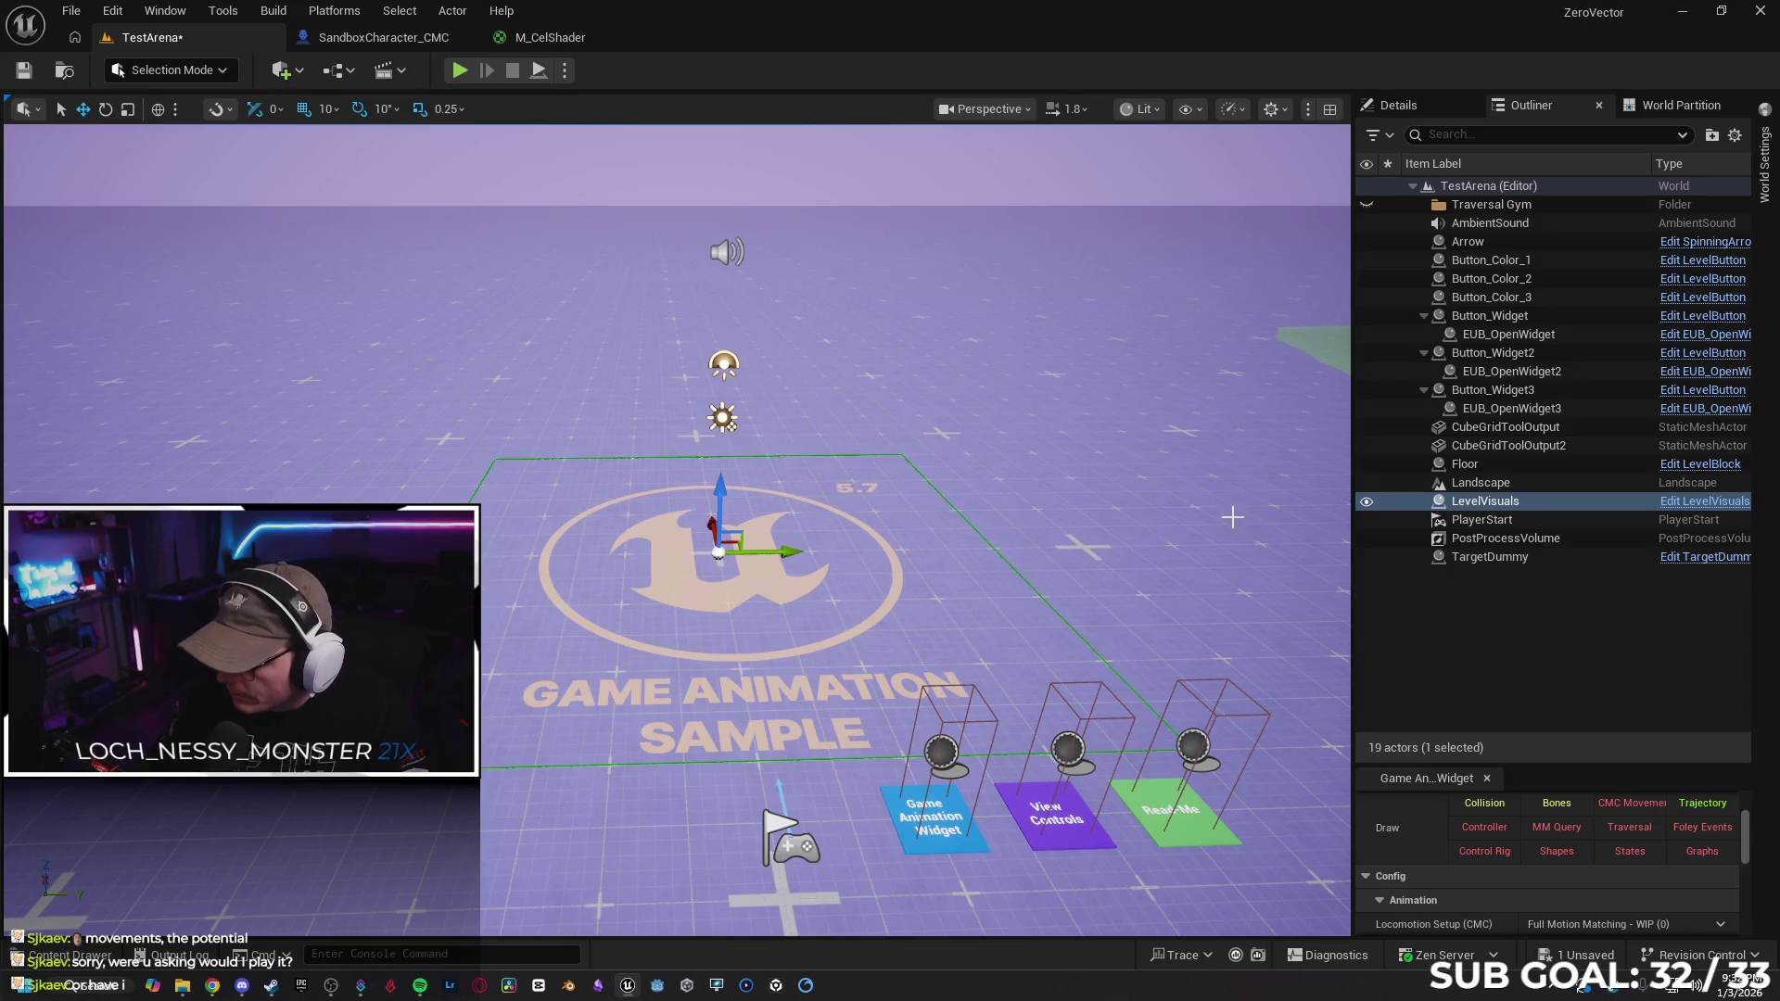
pyautogui.moveTo(1127, 470); pyautogui.dragTo(1127, 426)
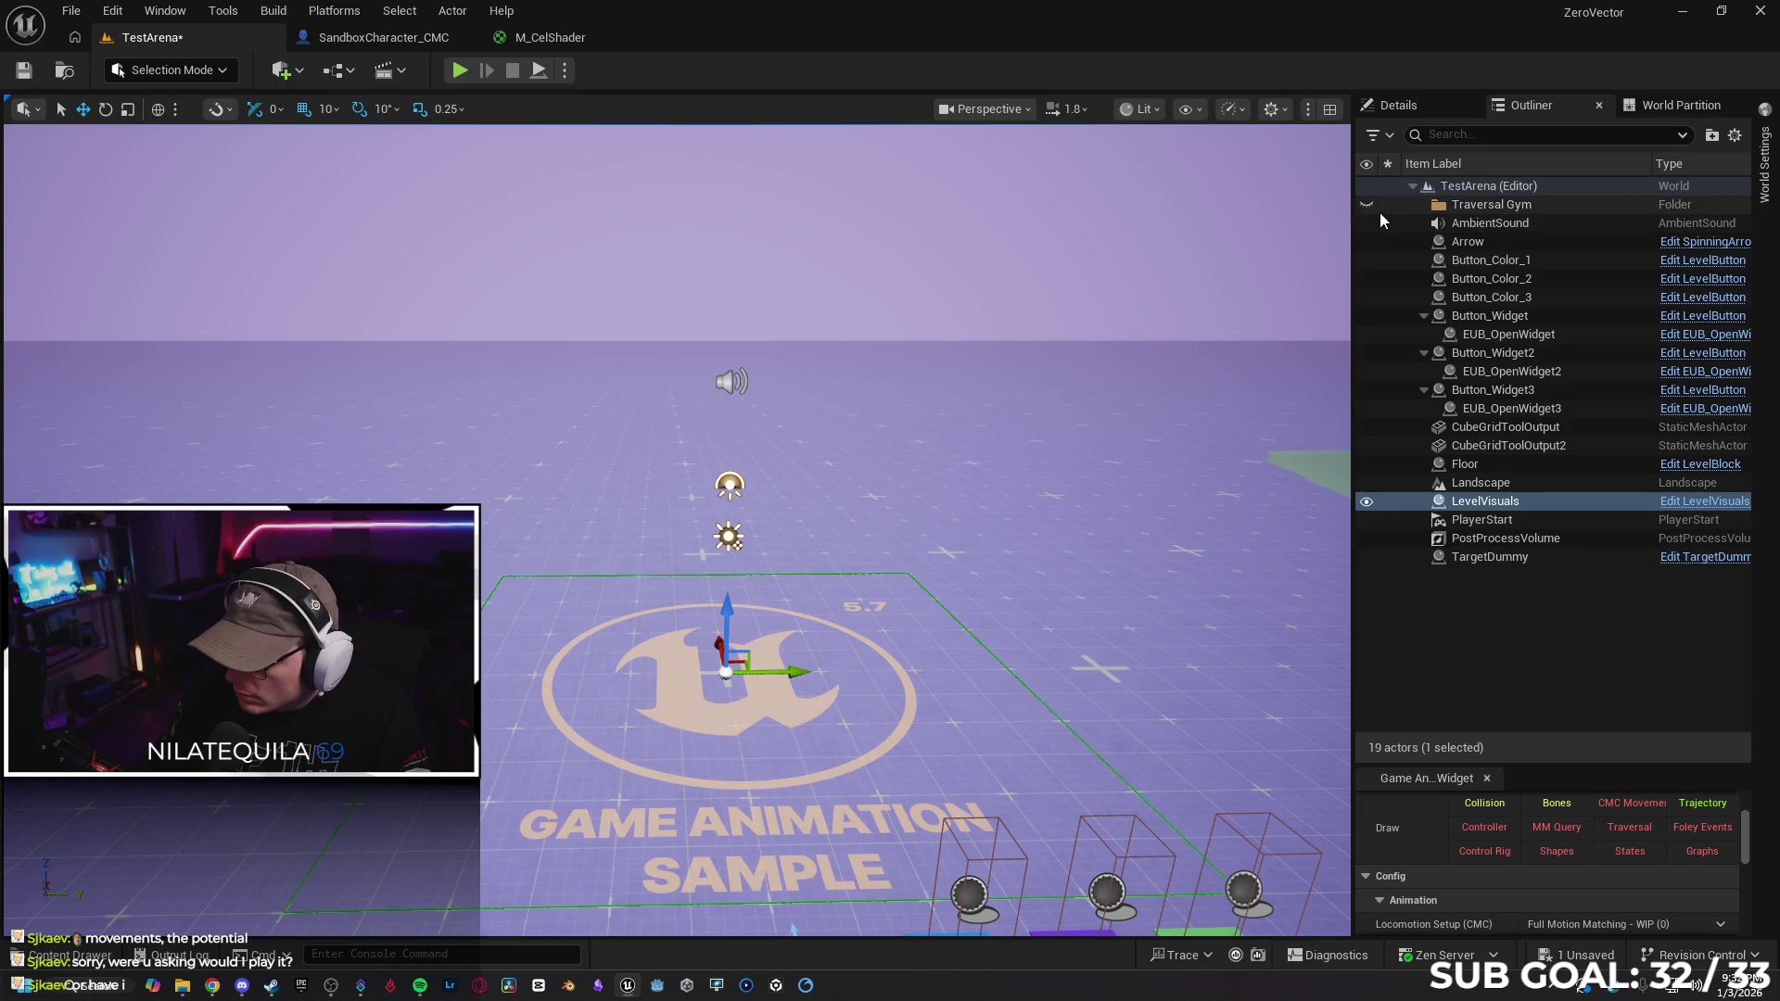
# Hide the Traversal Gym folder and bring up the Epic Games Launcher library
pyautogui.click(1412, 204)
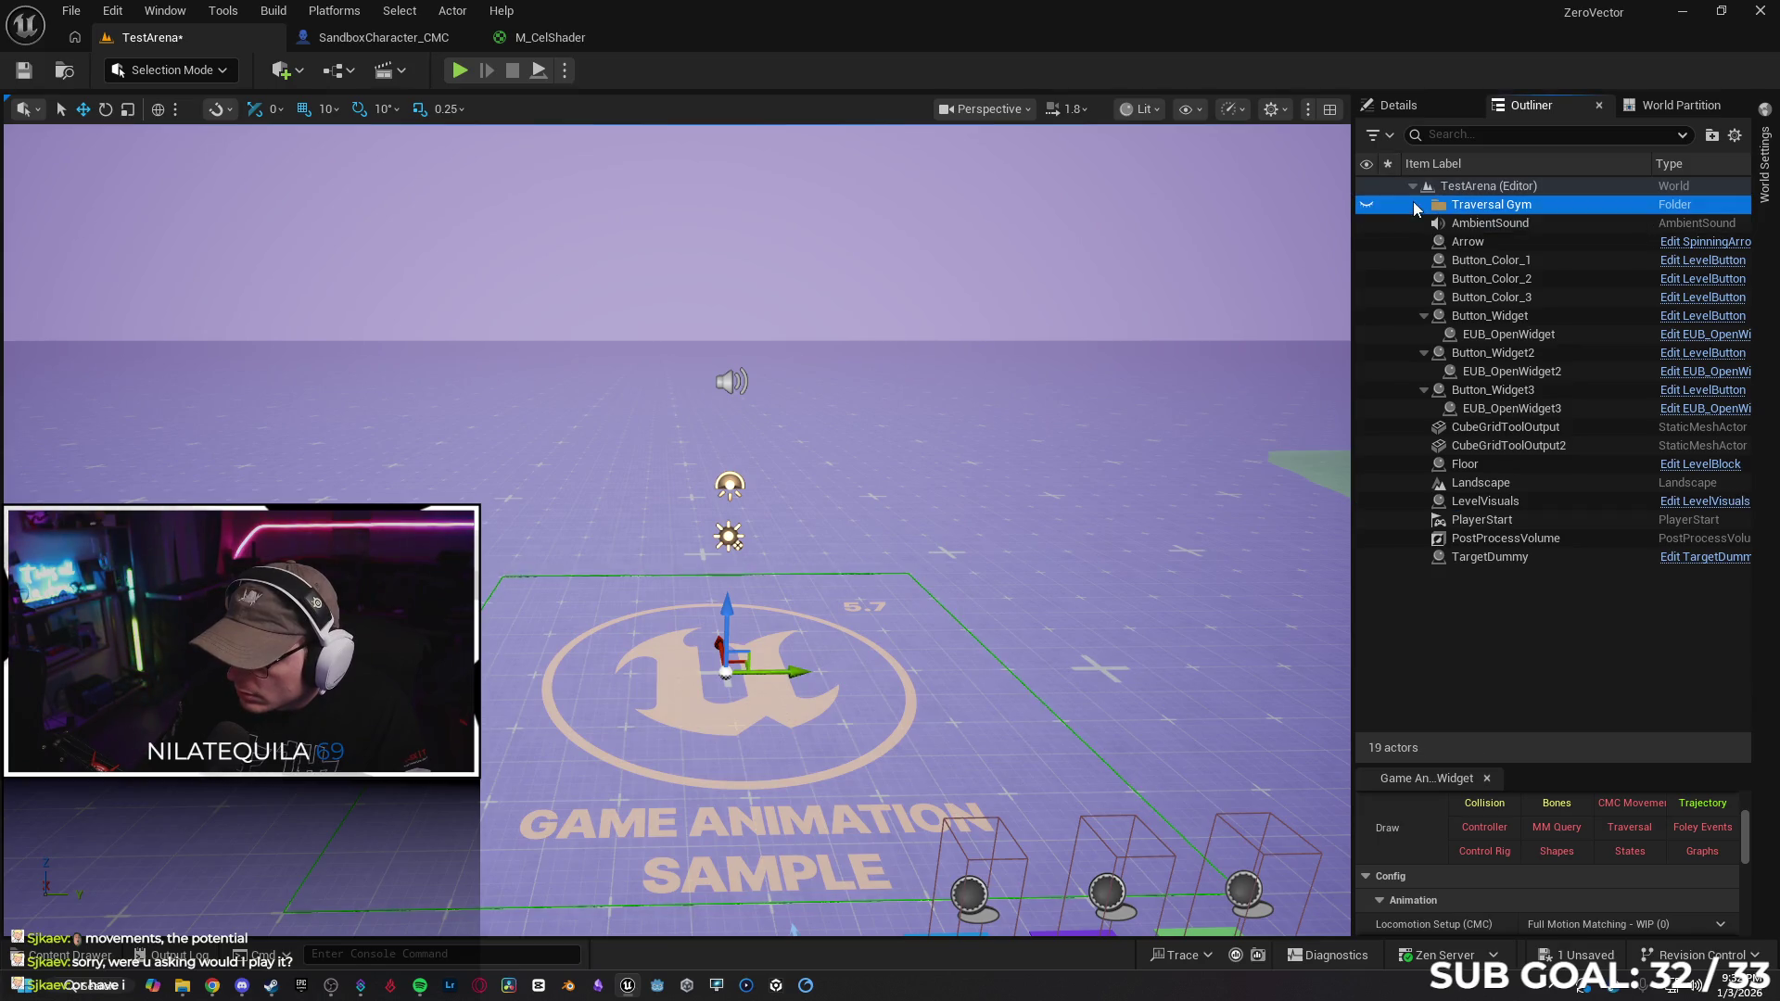
pyautogui.click(1366, 206)
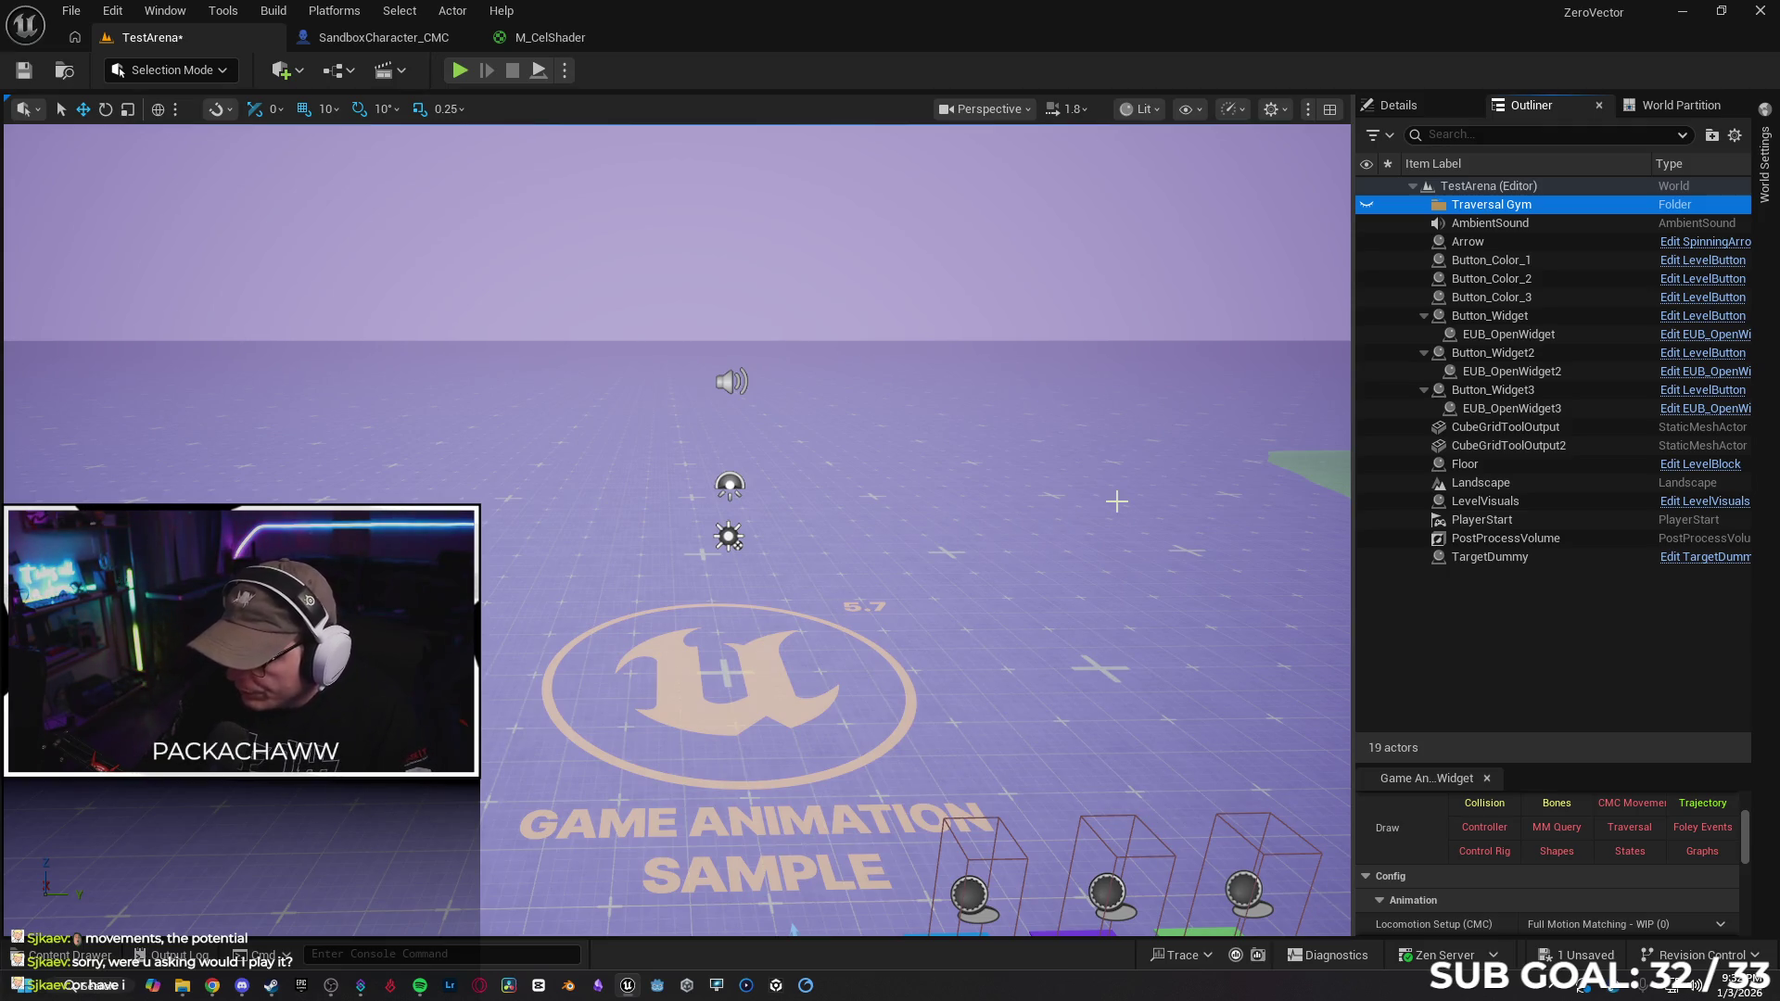
pyautogui.click(298, 985)
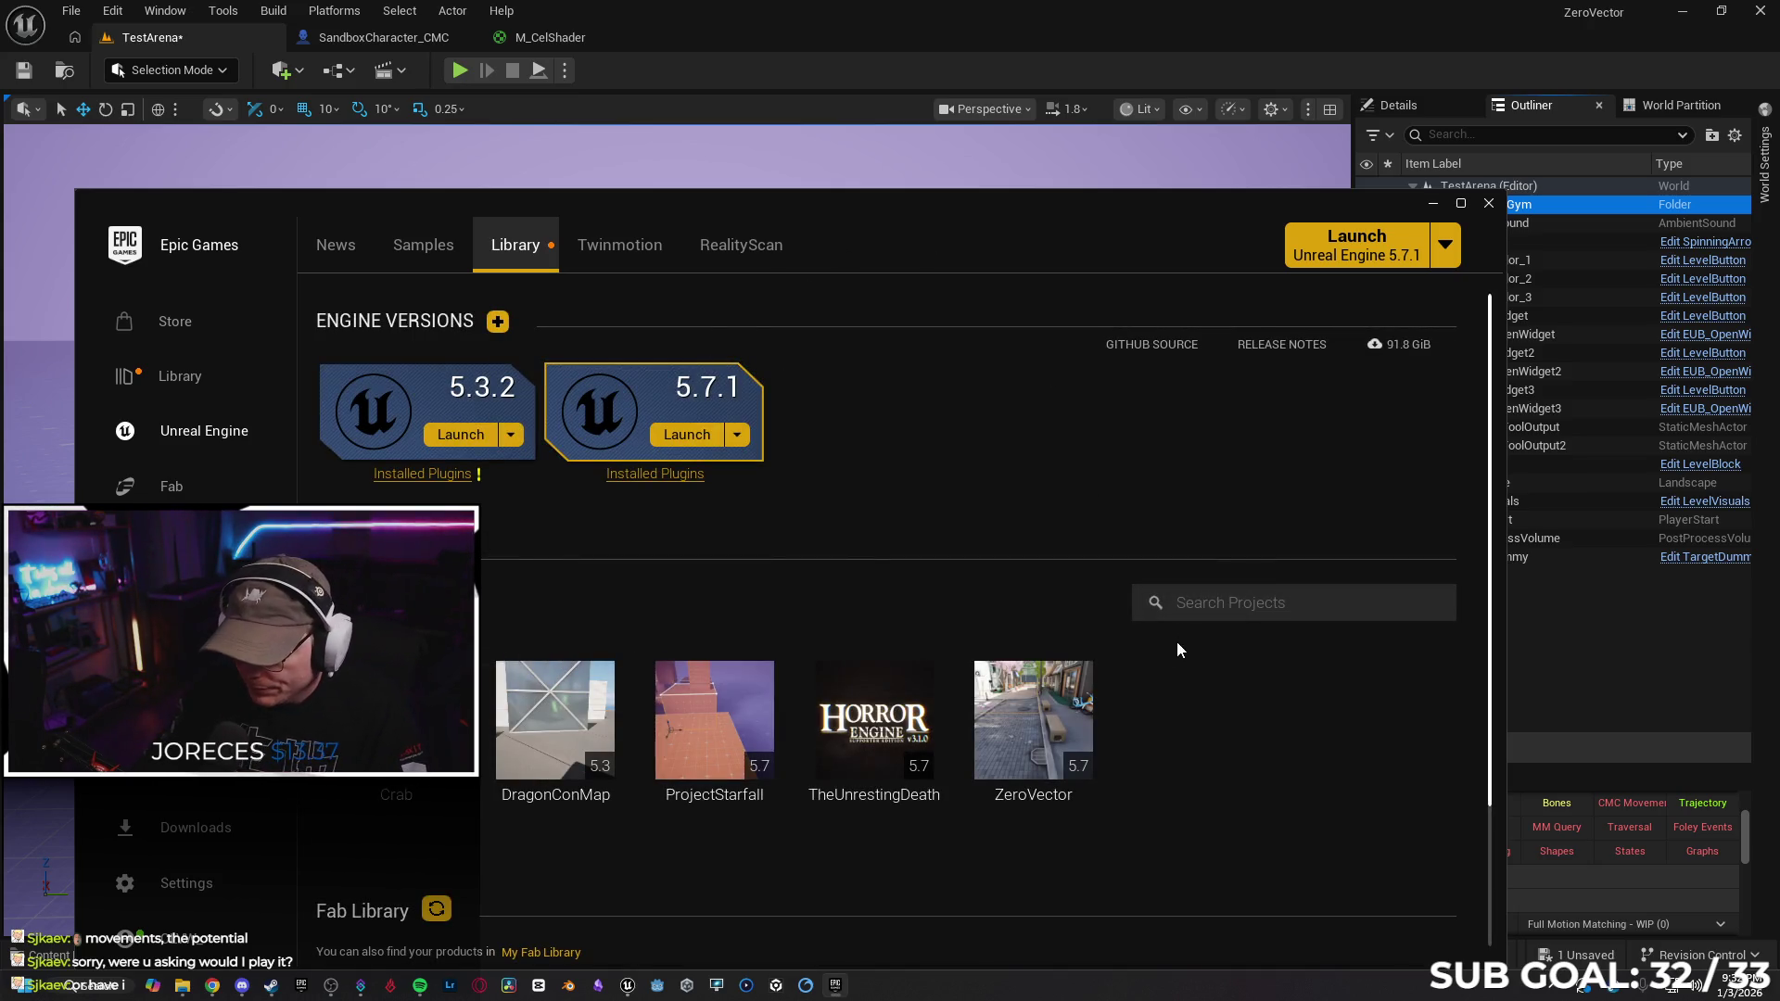
# Search the Fab library for 'sky', then 'clo', and open the Clouds & Skies page
pyautogui.scroll(-3, 1176, 652)
pyautogui.click(1213, 734)
pyautogui.write('s')
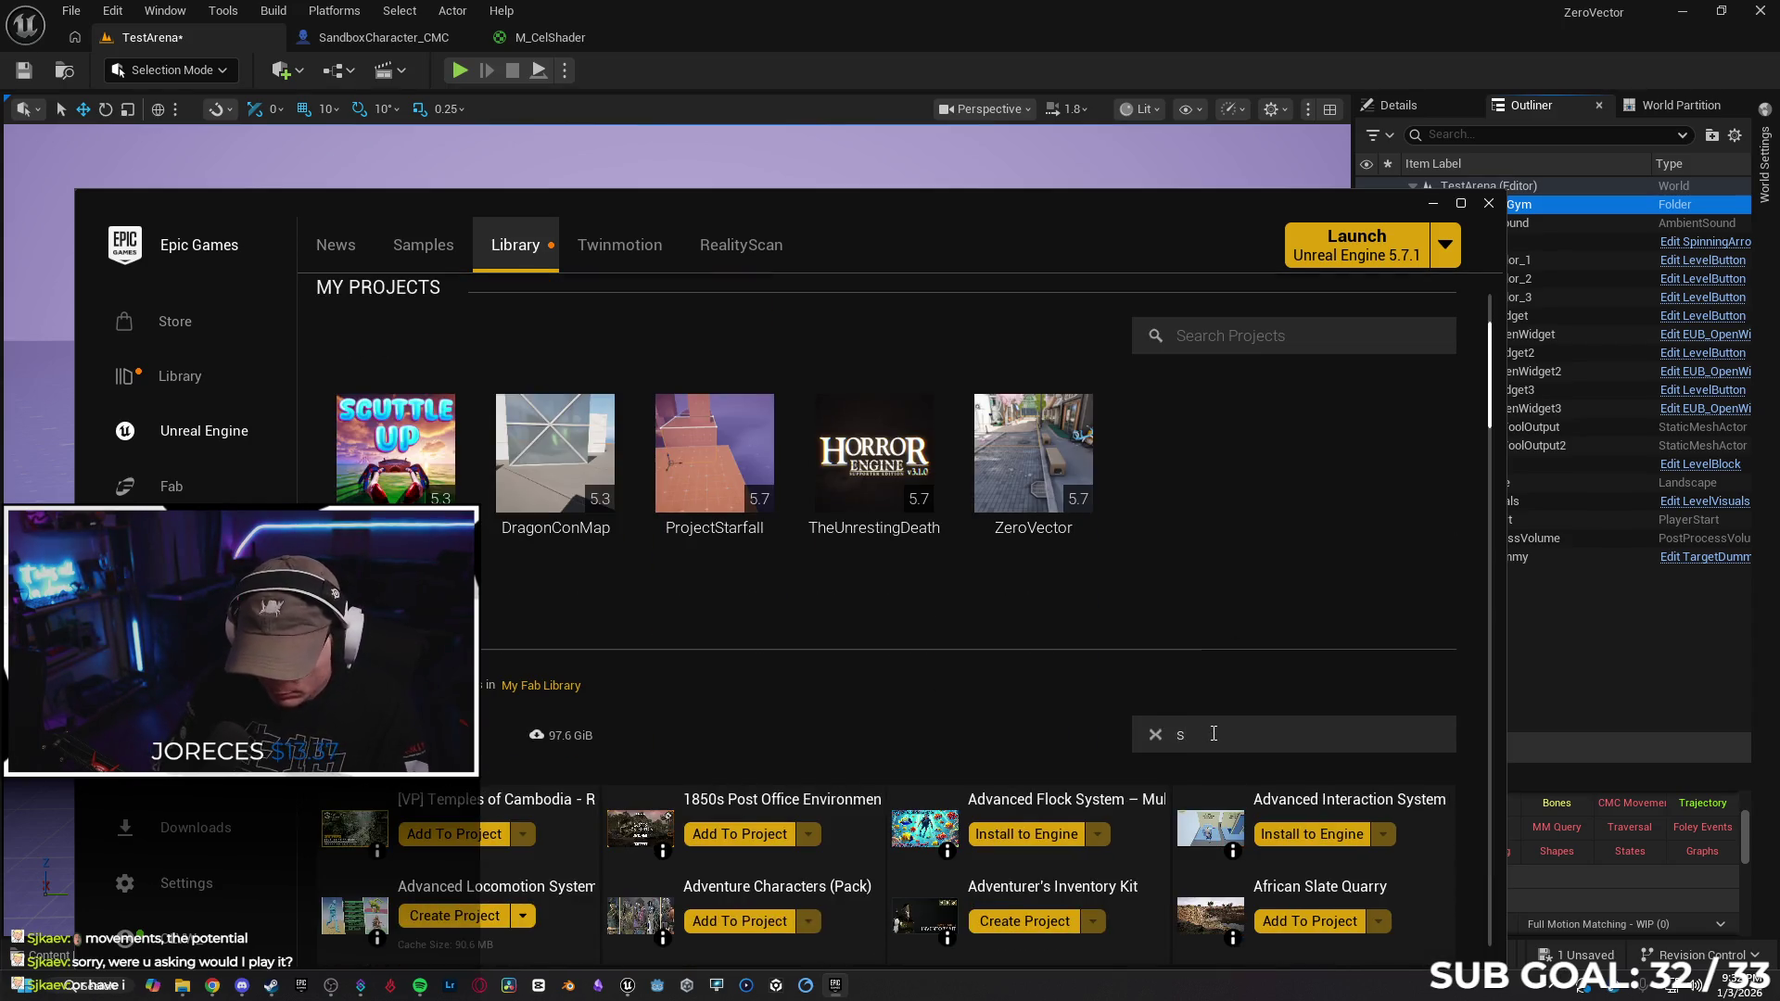
pyautogui.write('ky')
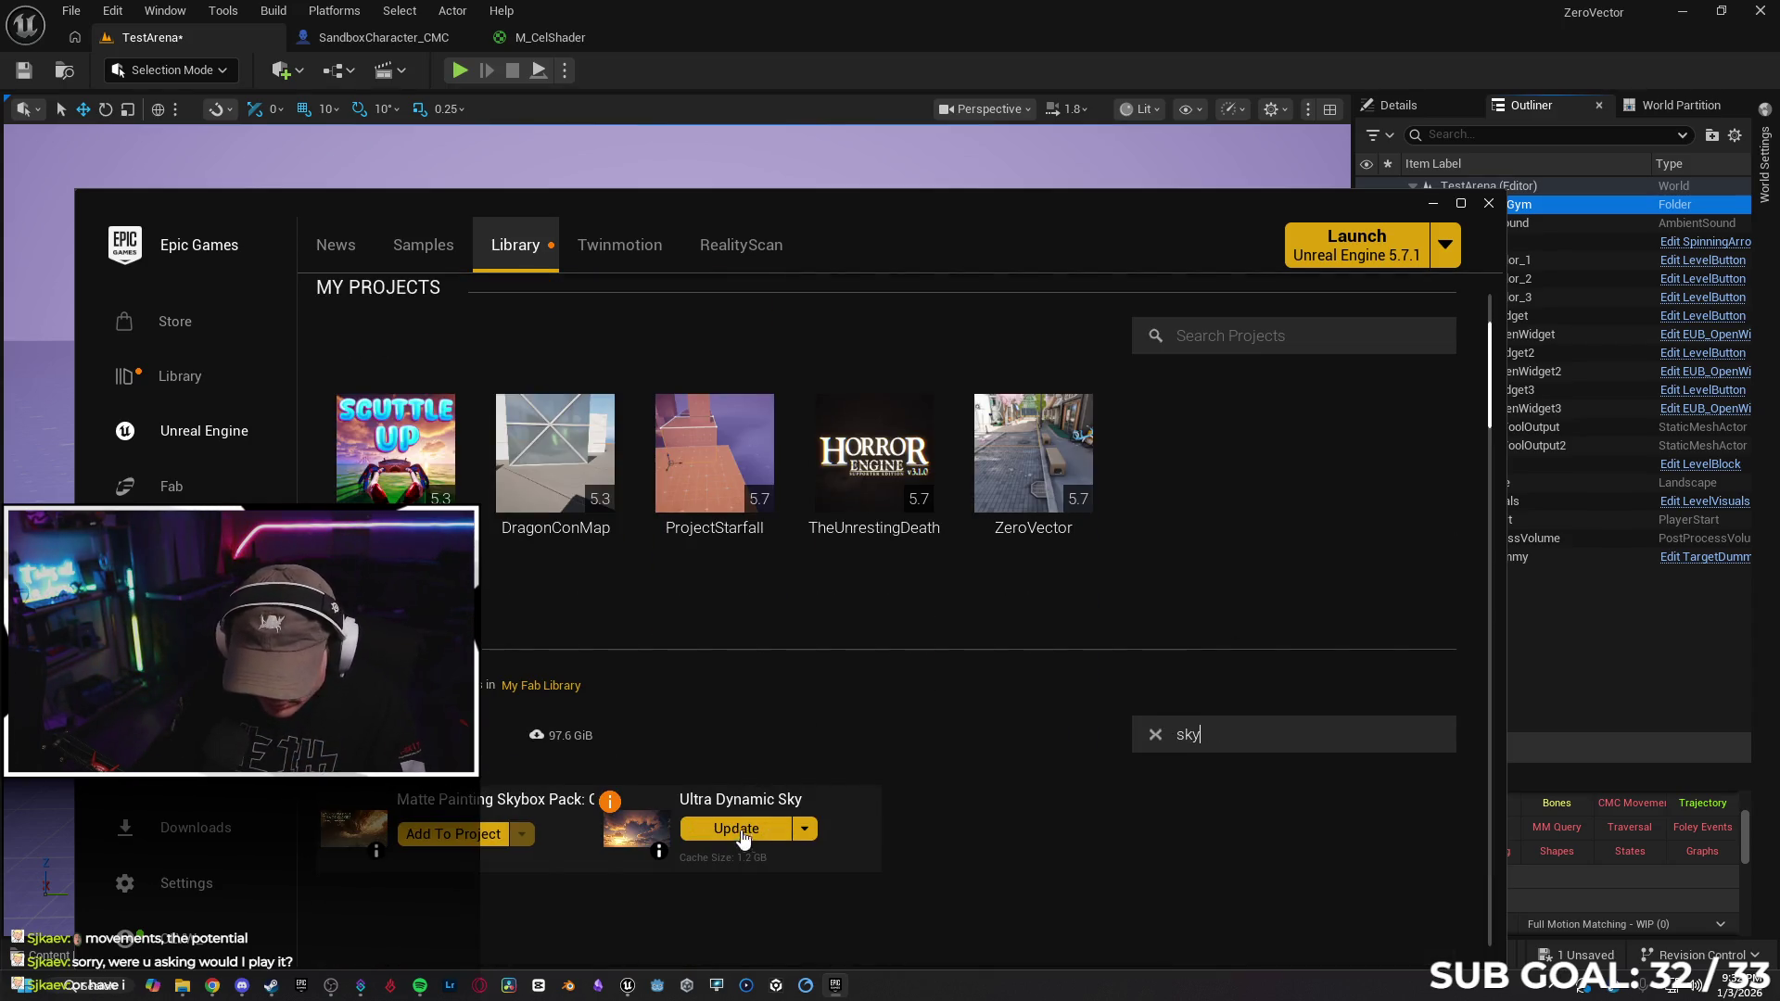
pyautogui.doubleClick(1181, 733)
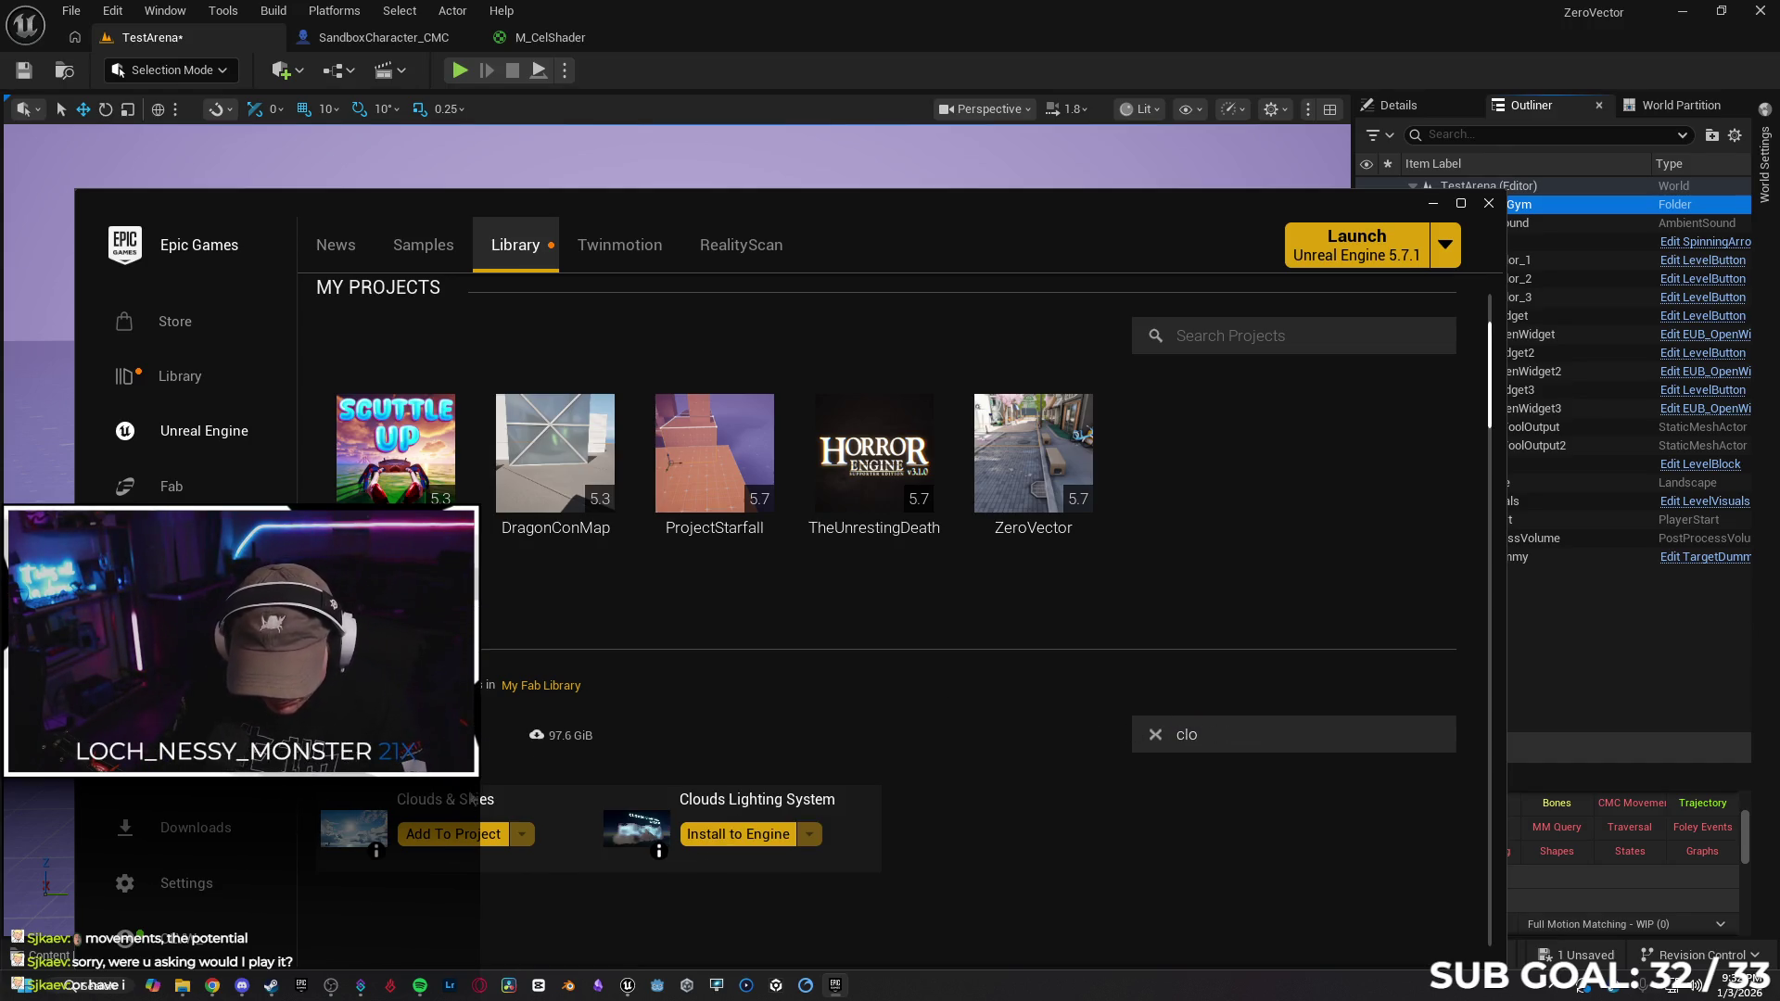
pyautogui.click(453, 834)
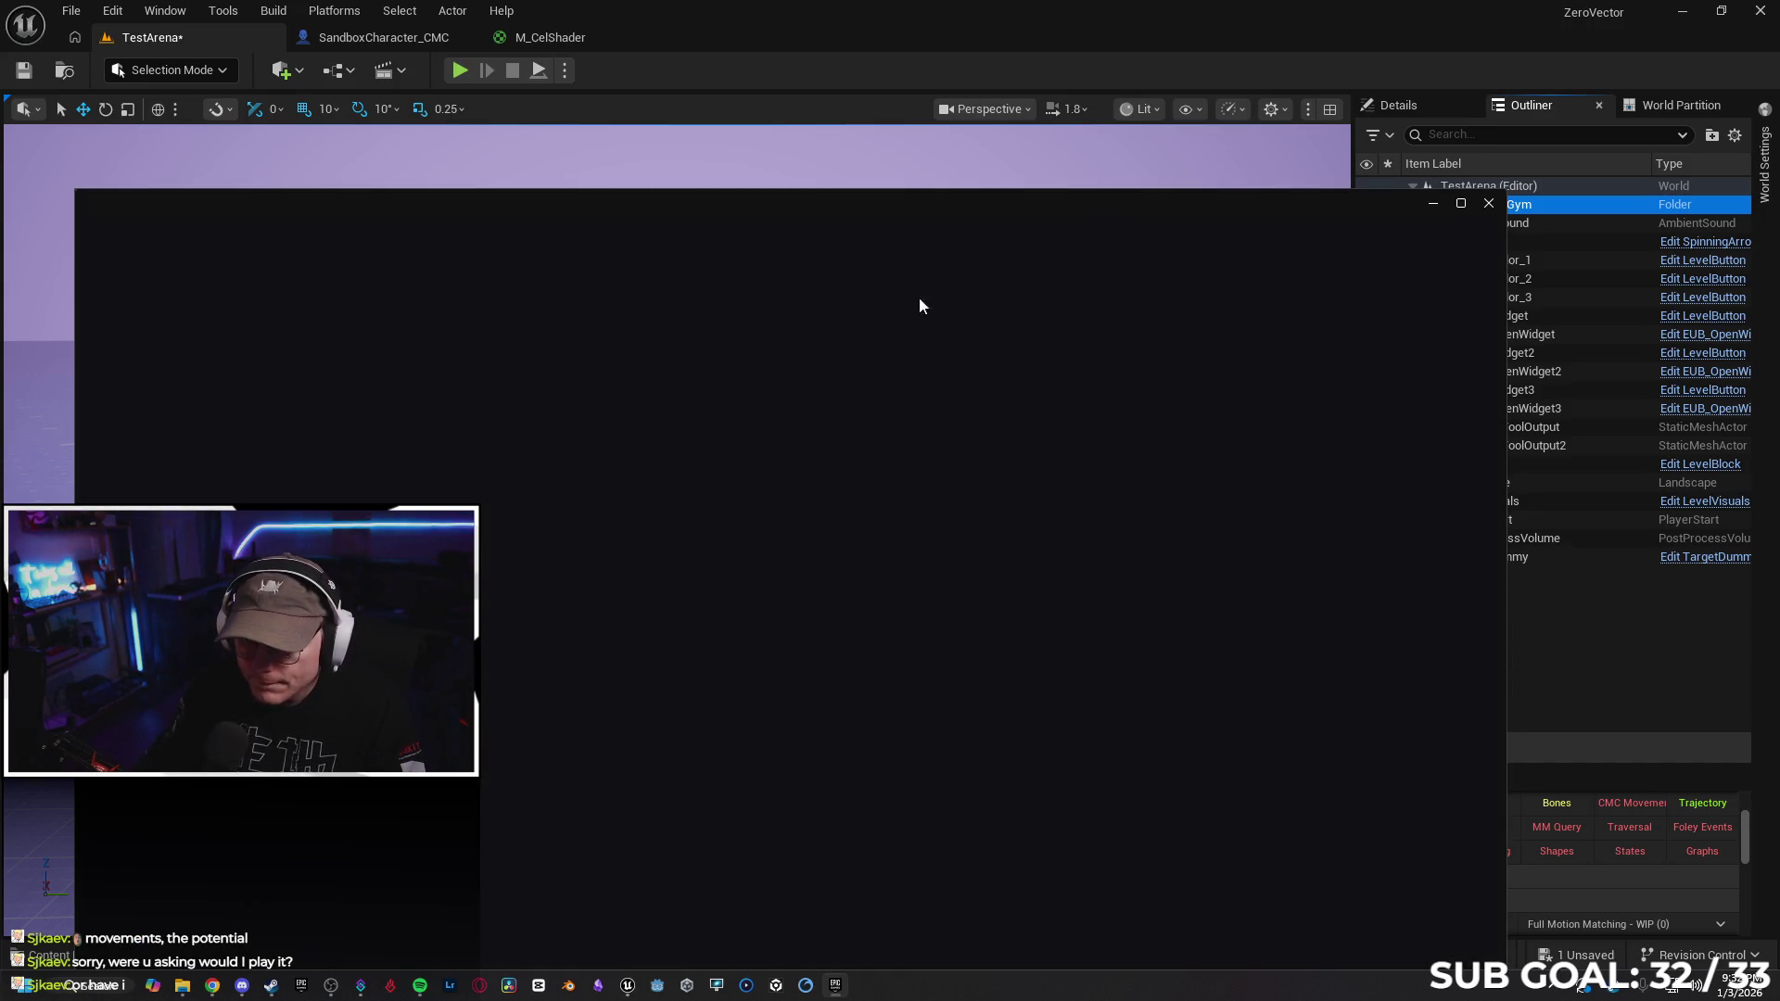
pyautogui.moveTo(1119, 212); pyautogui.dragTo(1108, 100)
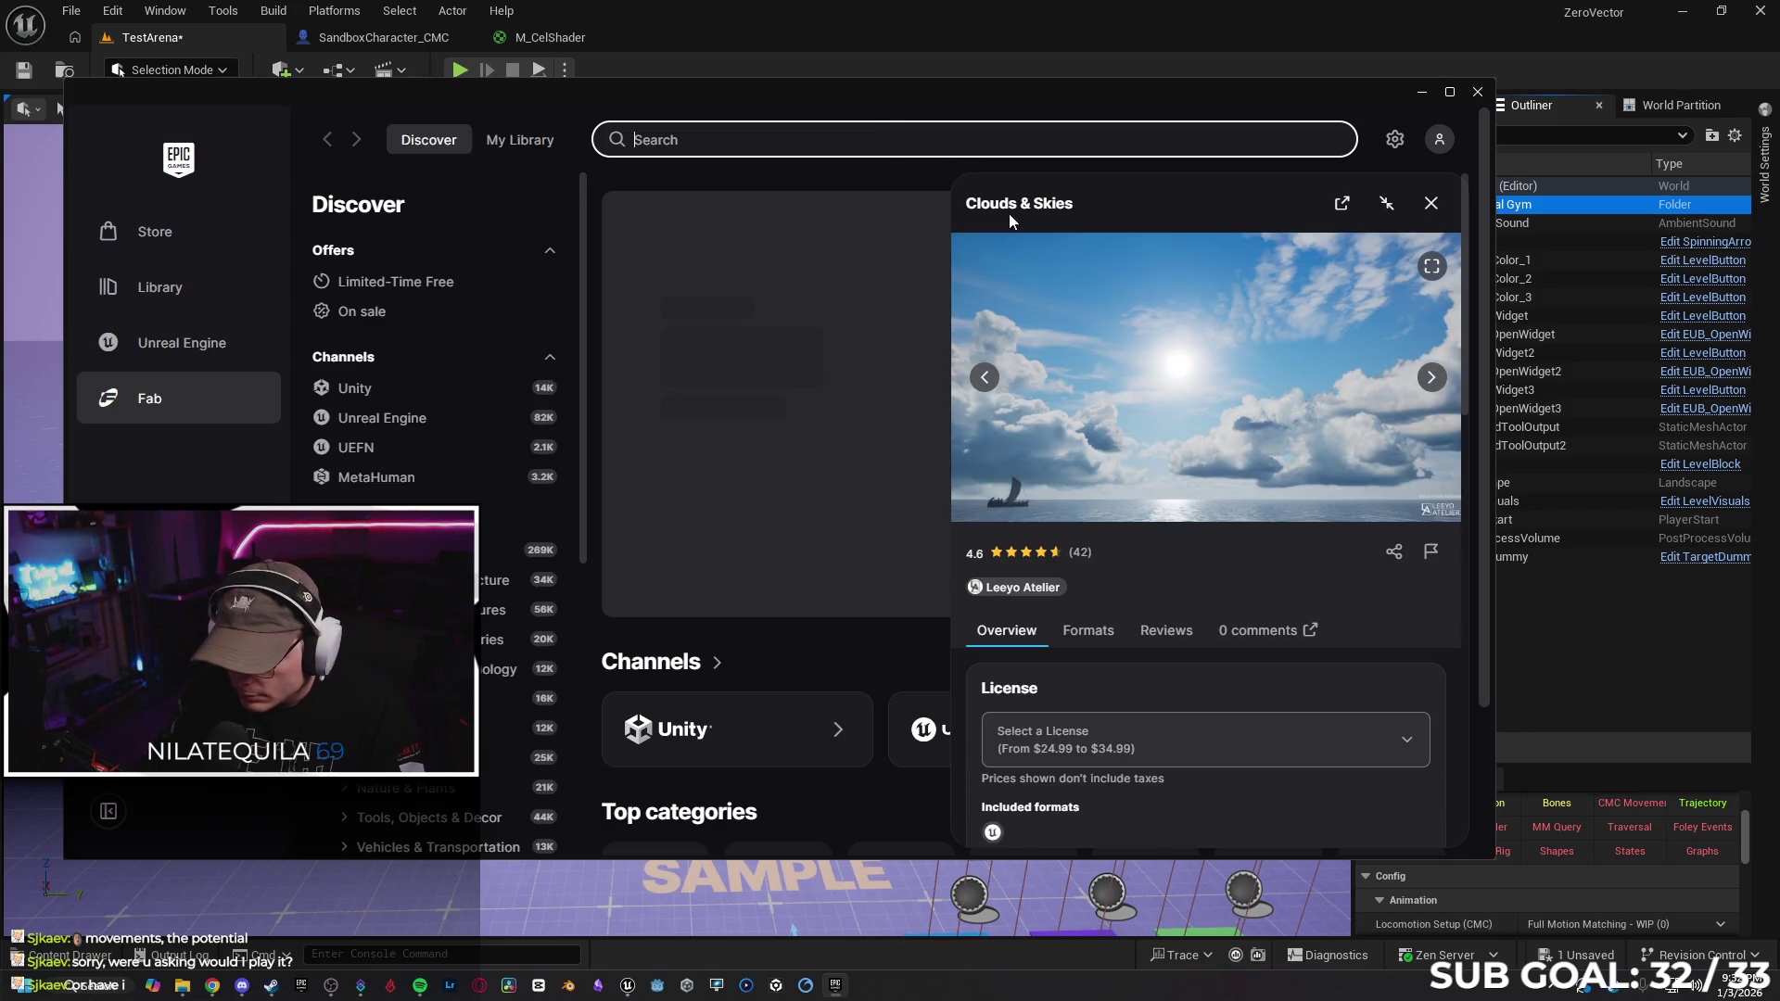
# Page through every Clouds & Skies gallery image, including wireframe and panorama sheet, then close the panel
pyautogui.click(1431, 377)
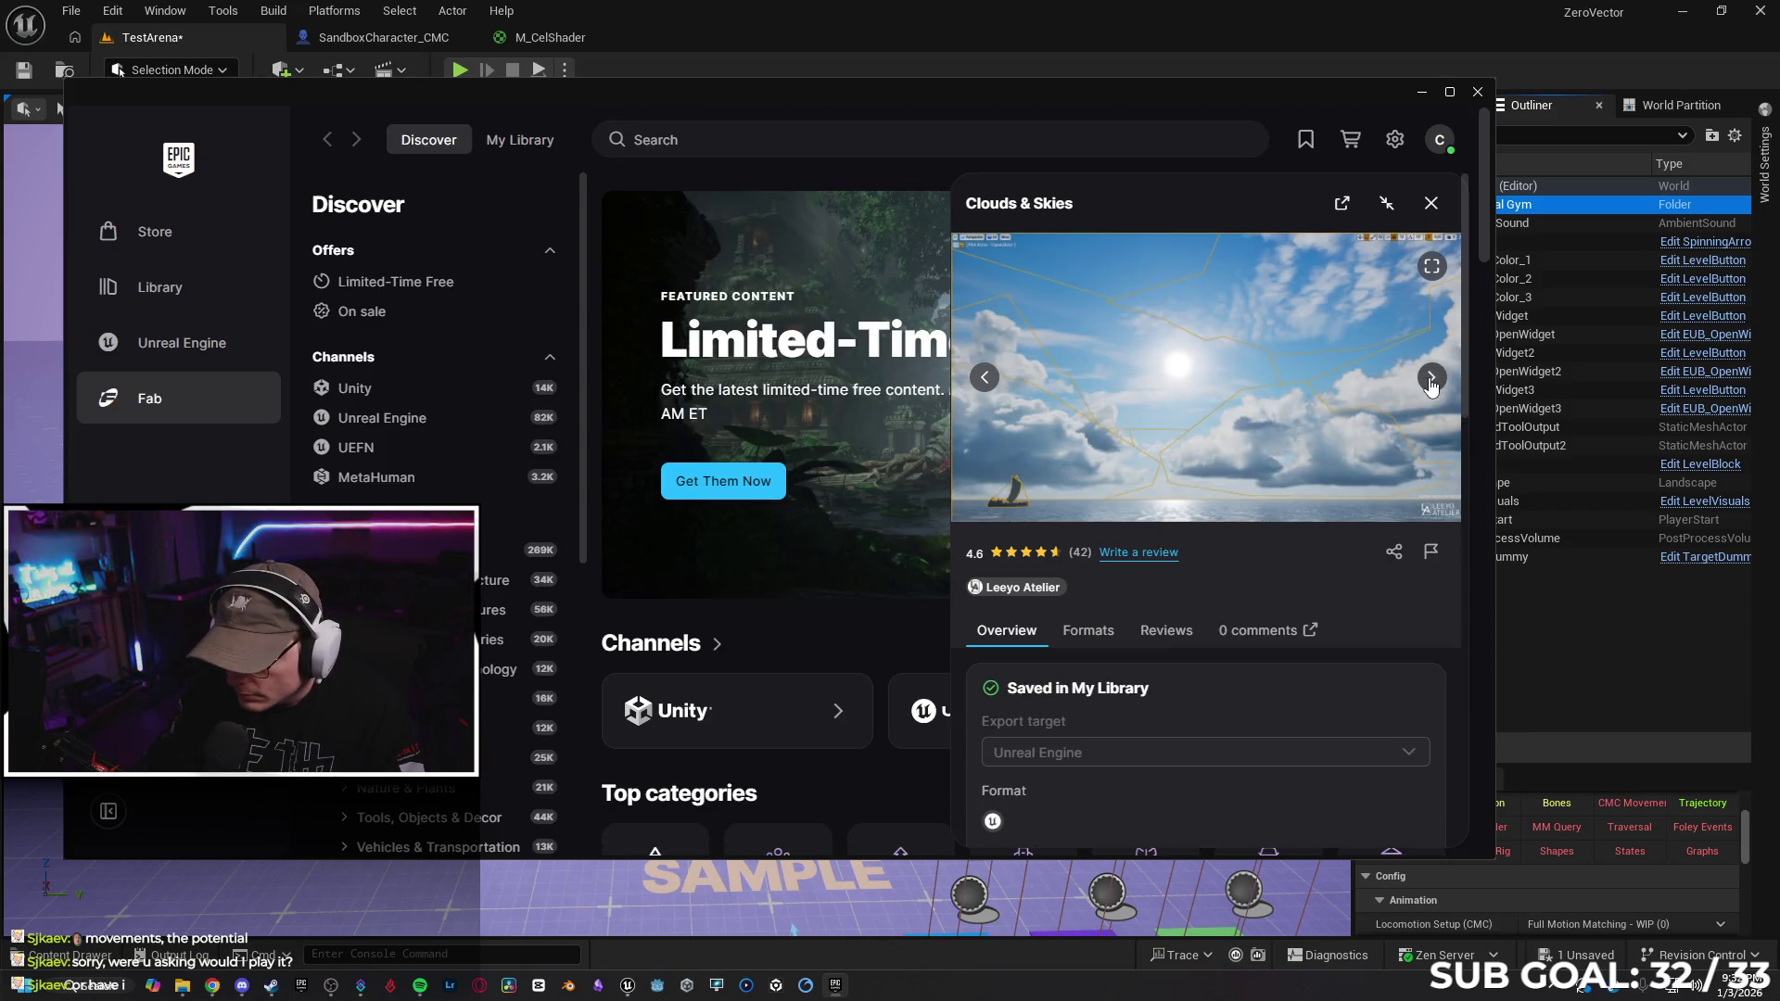
pyautogui.click(1431, 377)
pyautogui.click(1432, 377)
pyautogui.click(1432, 378)
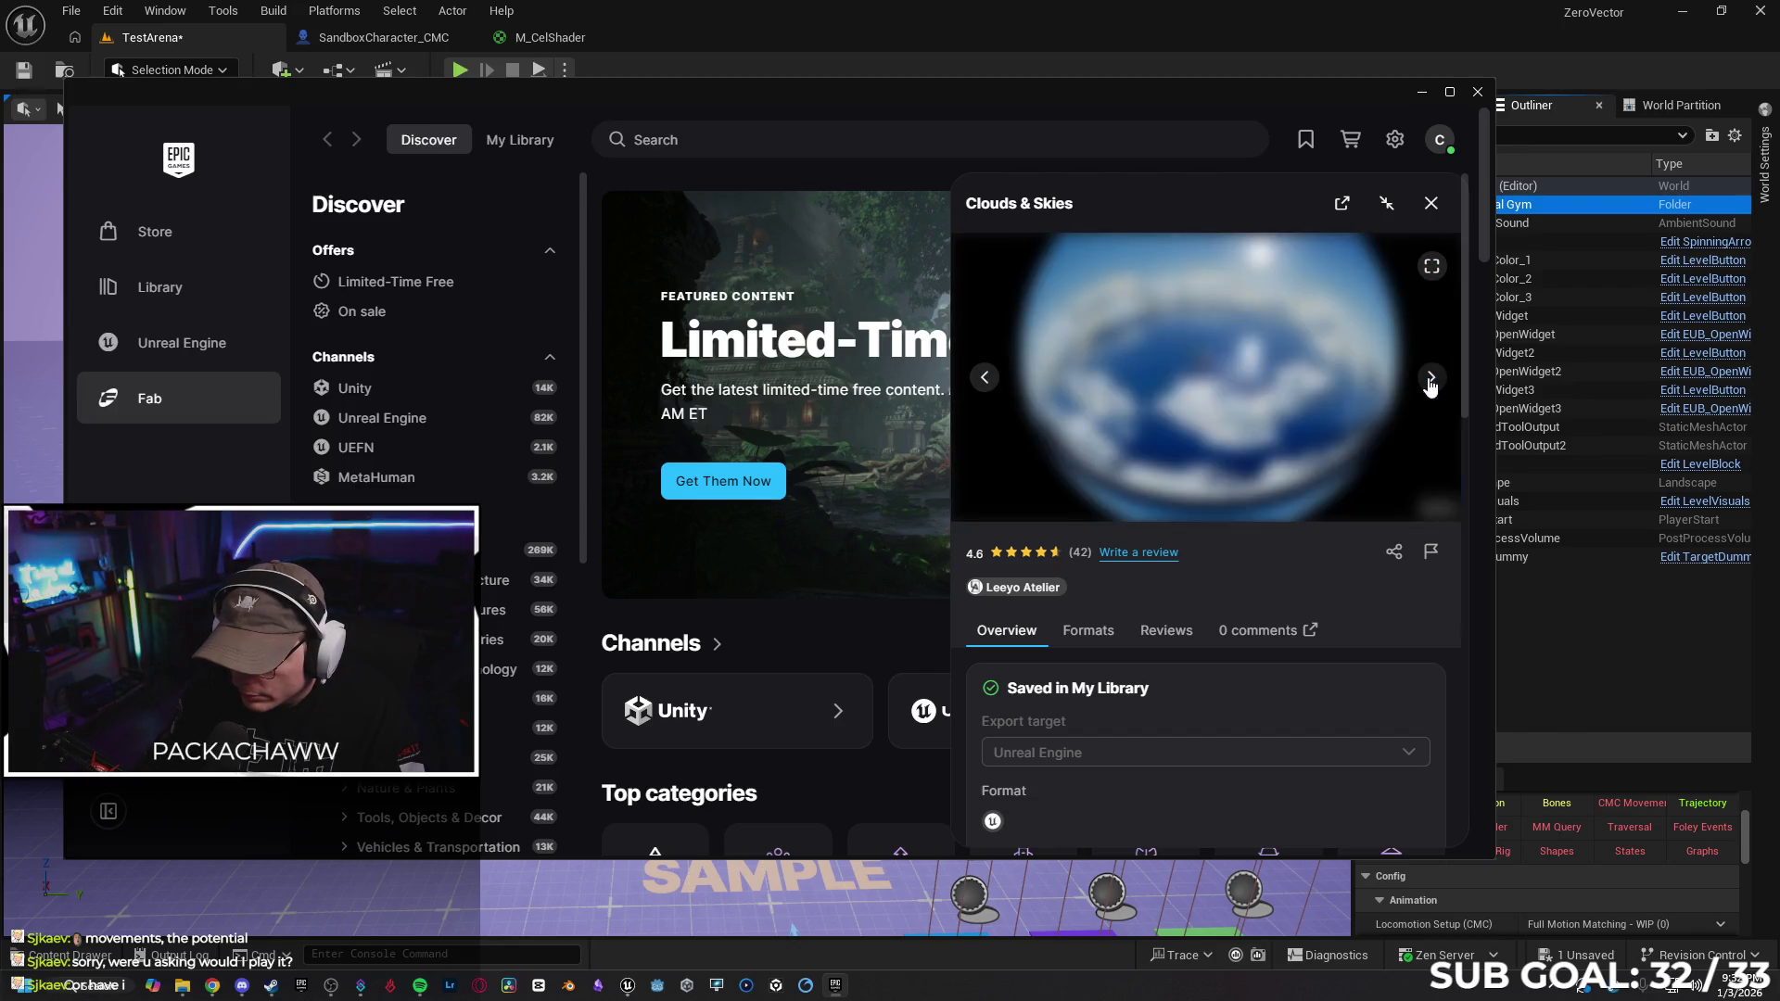
pyautogui.click(1430, 378)
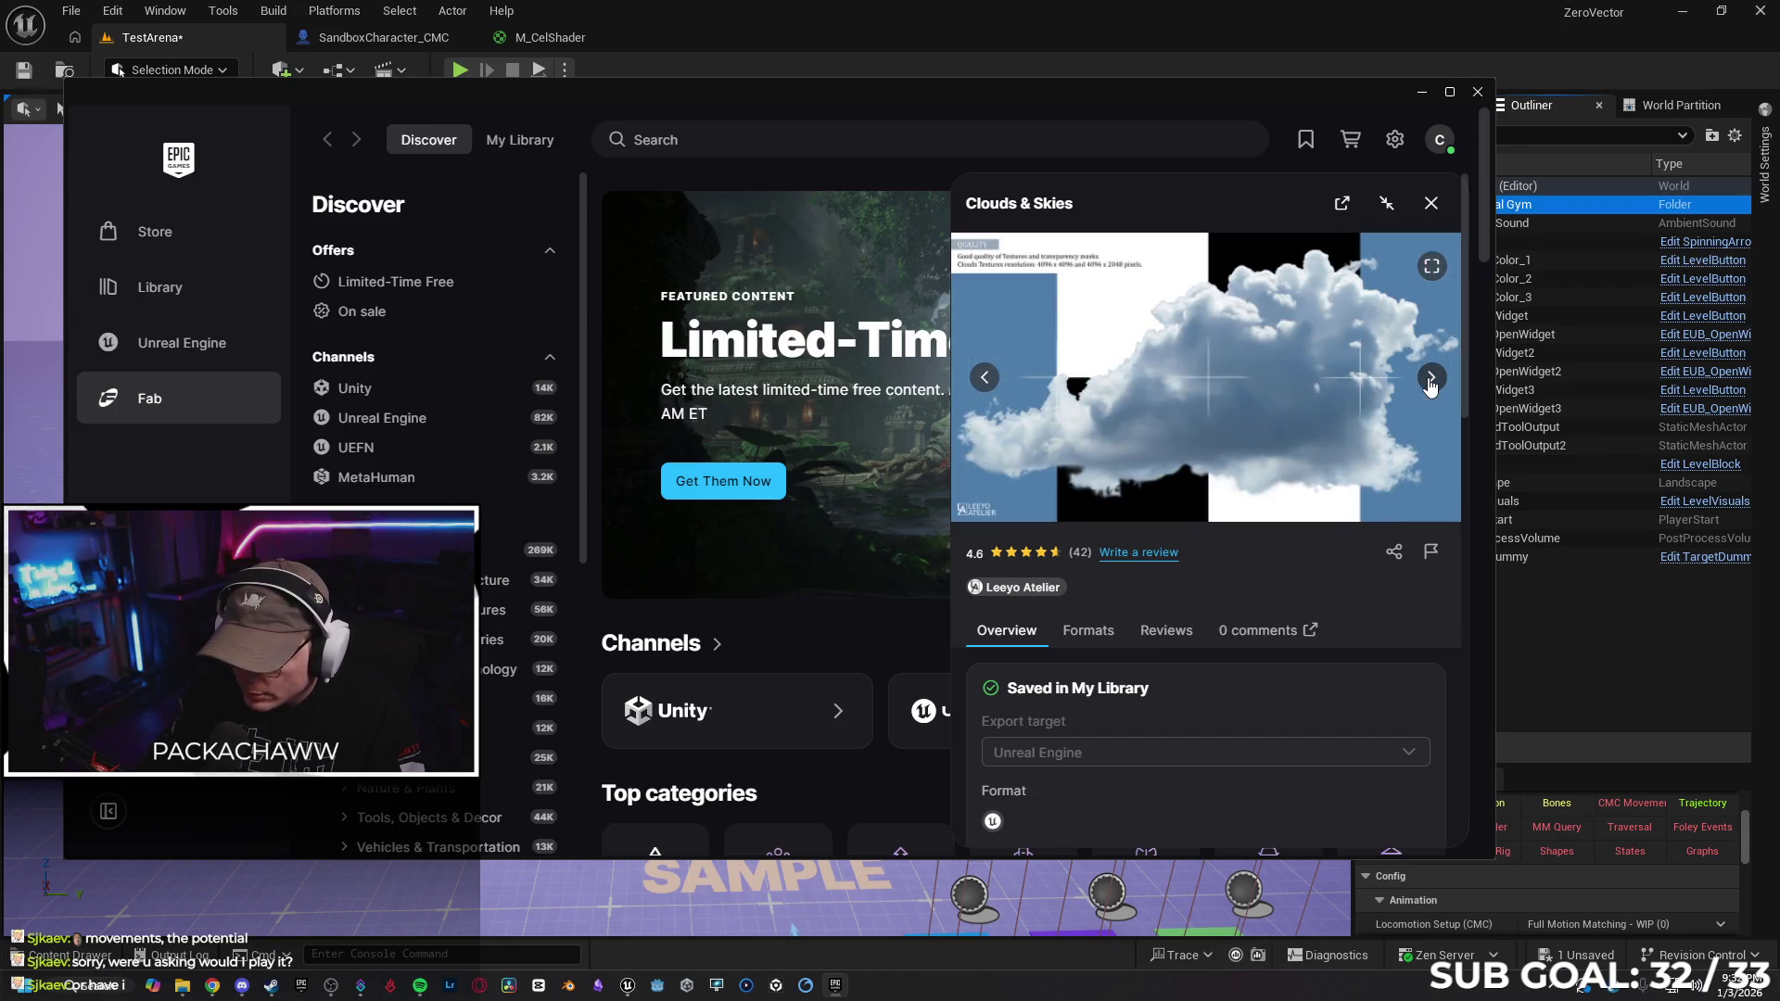
pyautogui.click(1429, 380)
pyautogui.click(1430, 379)
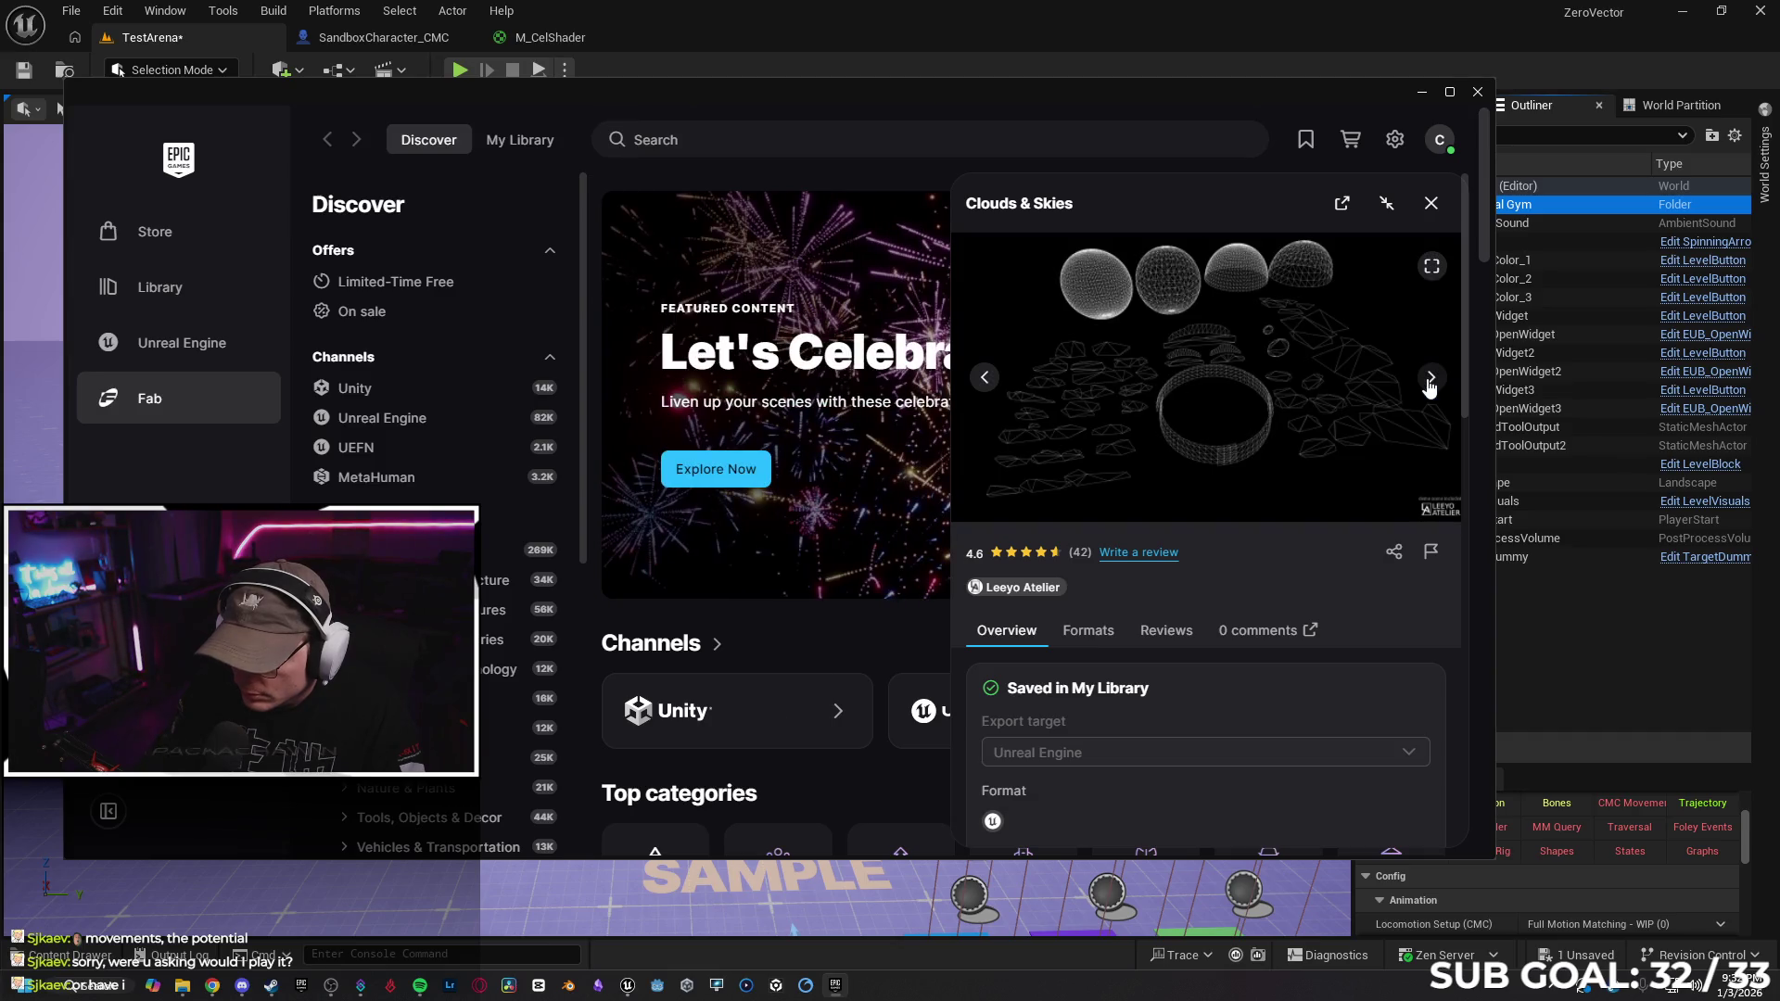
pyautogui.click(1430, 379)
pyautogui.click(1430, 379)
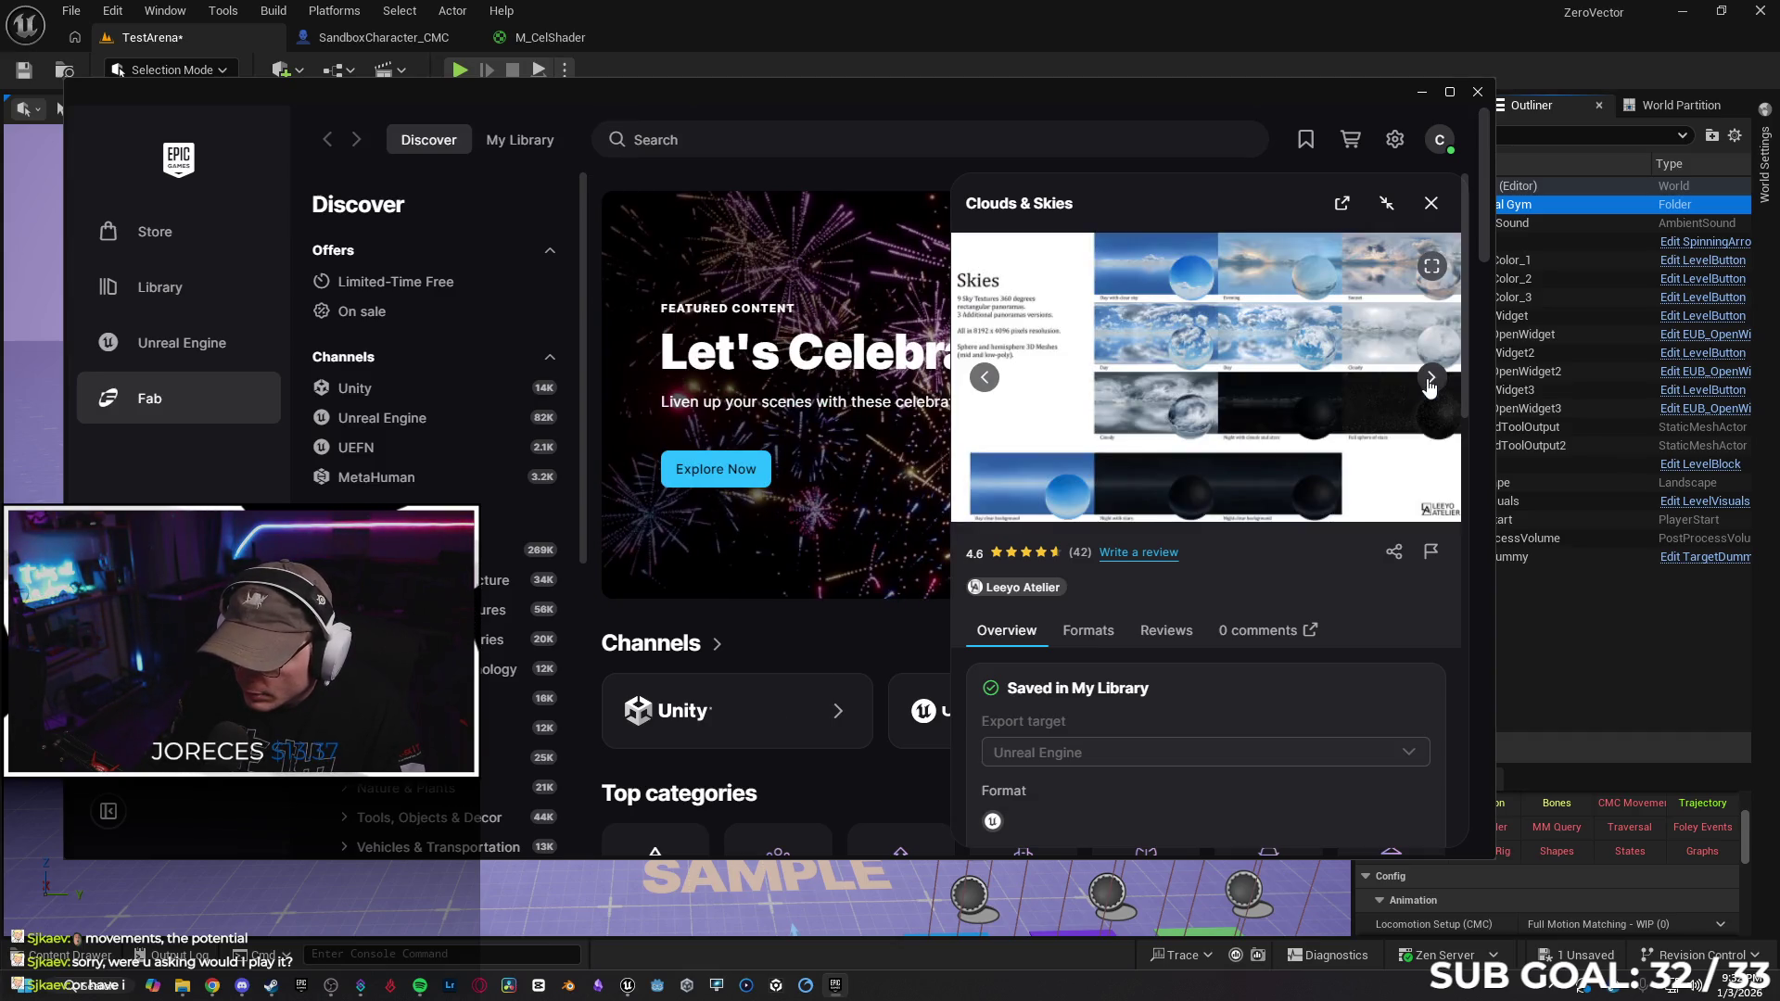
pyautogui.click(1430, 379)
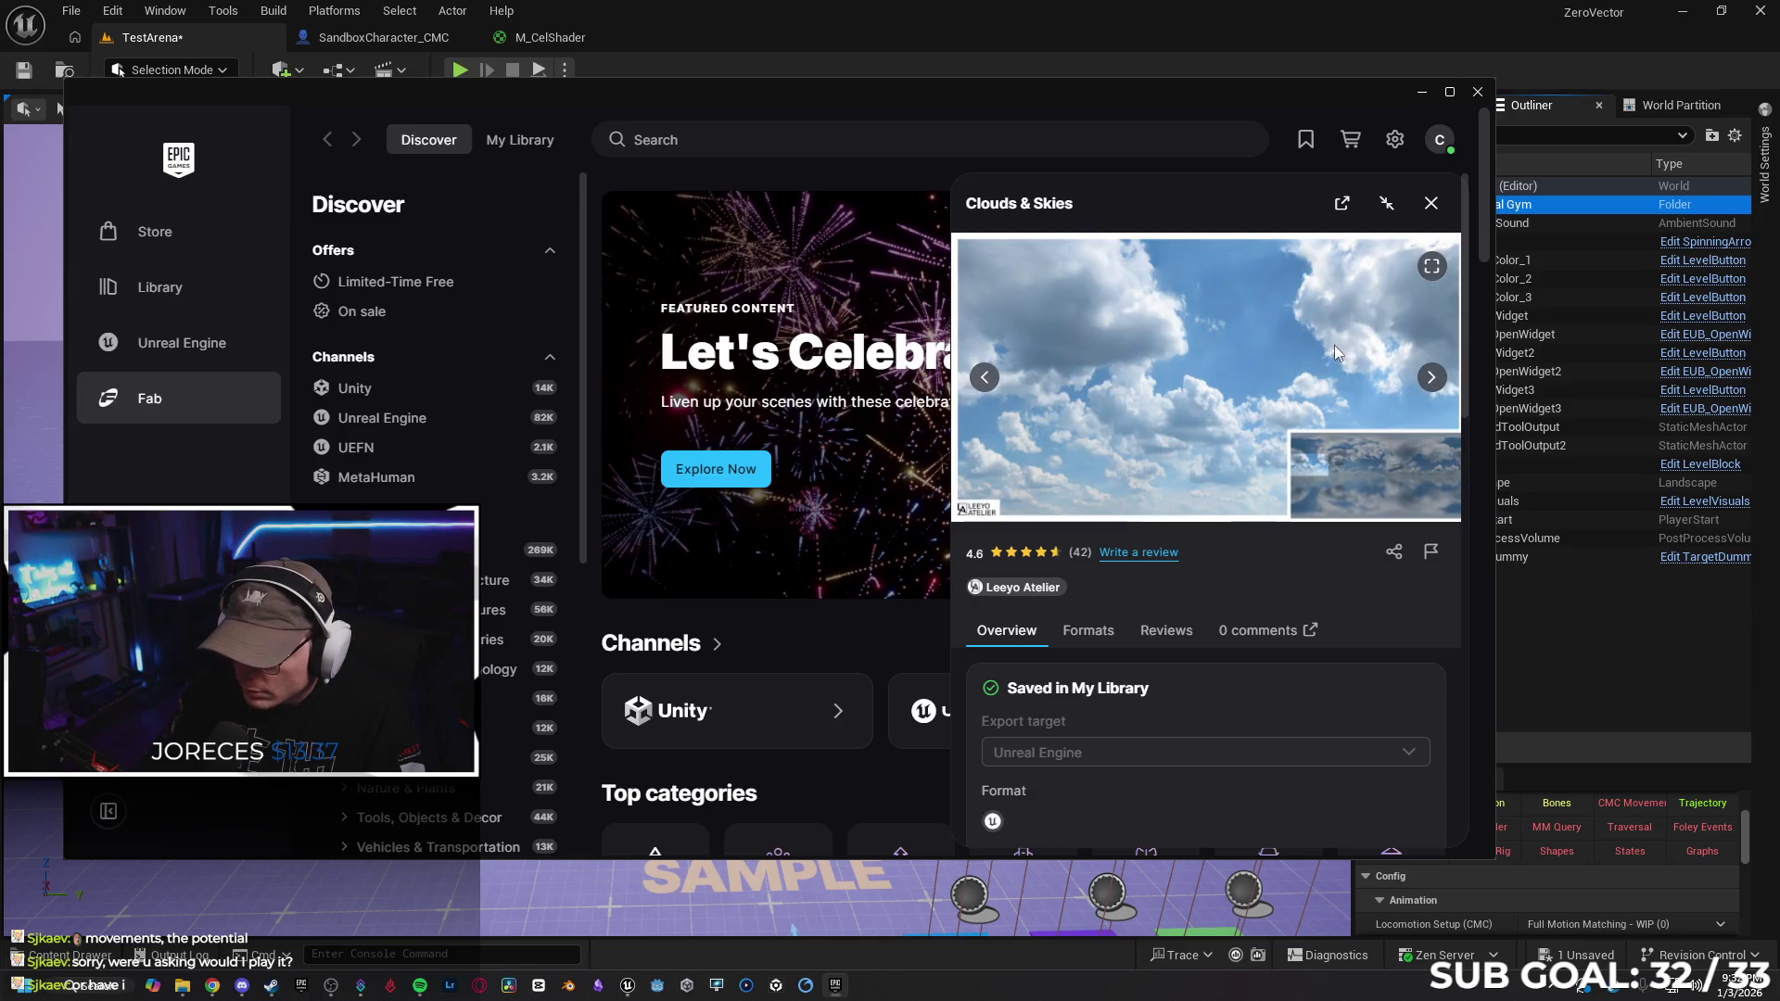
pyautogui.click(1431, 203)
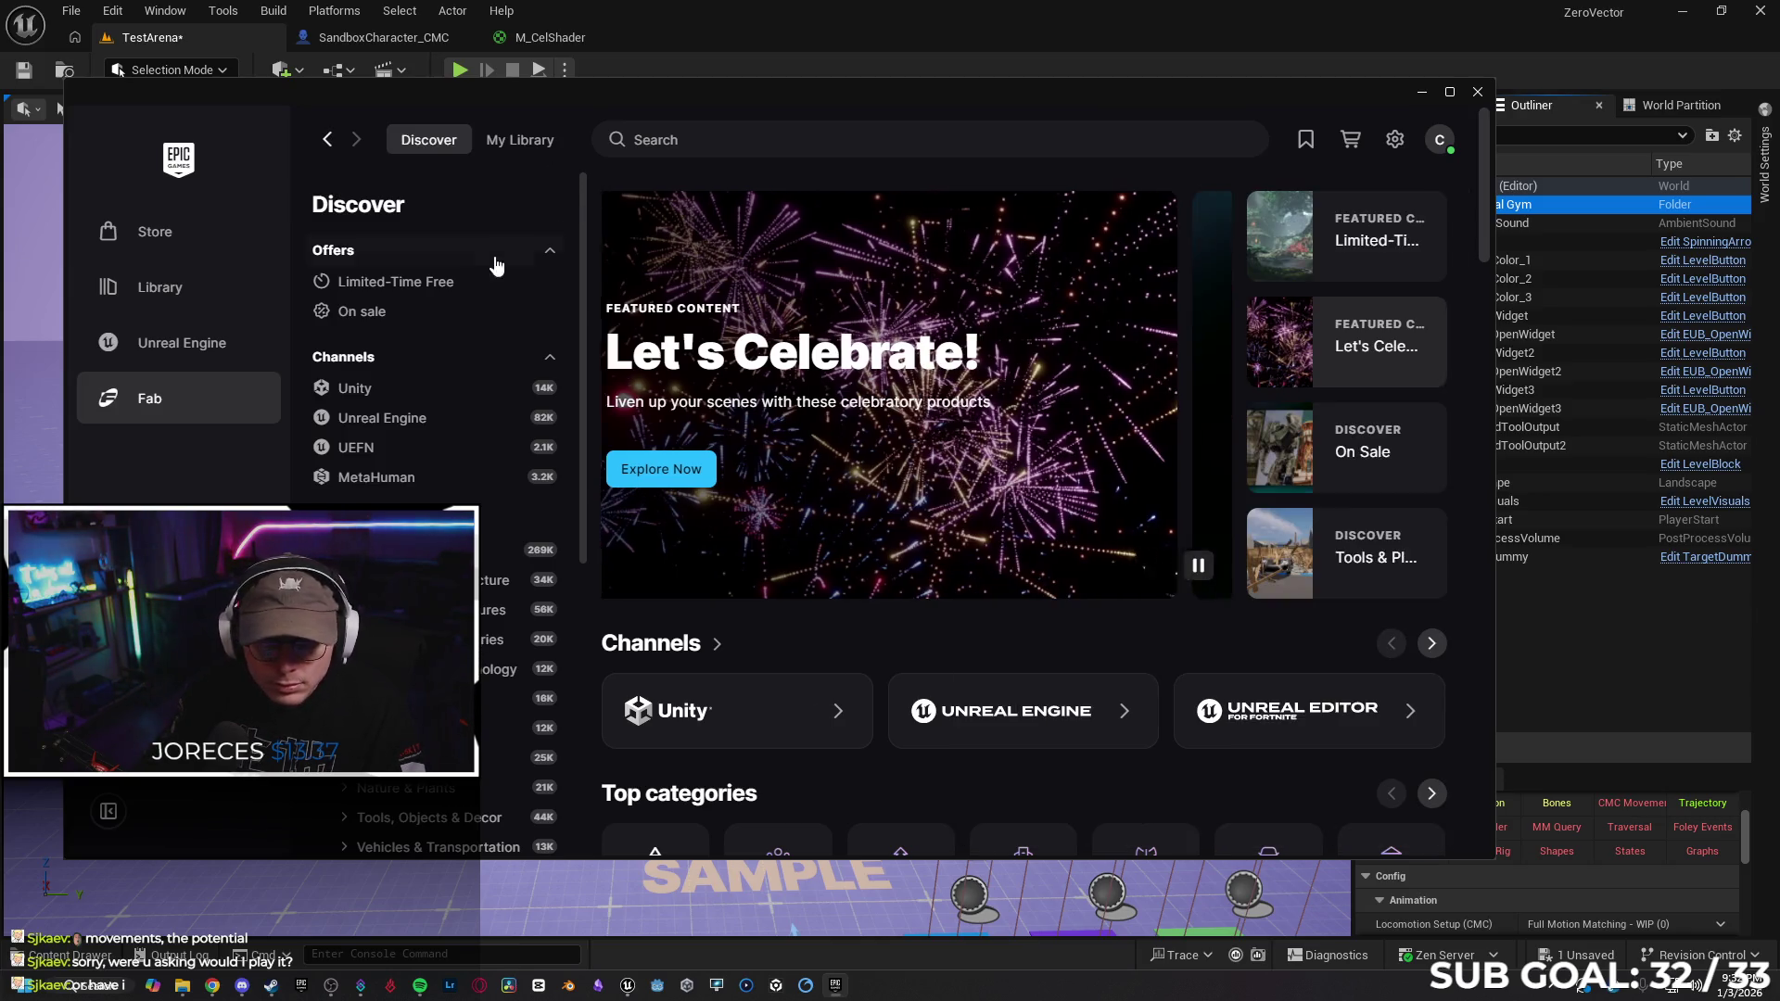
# Return to the Unreal Engine Library and search the Fab library for 'skie'
pyautogui.click(165, 284)
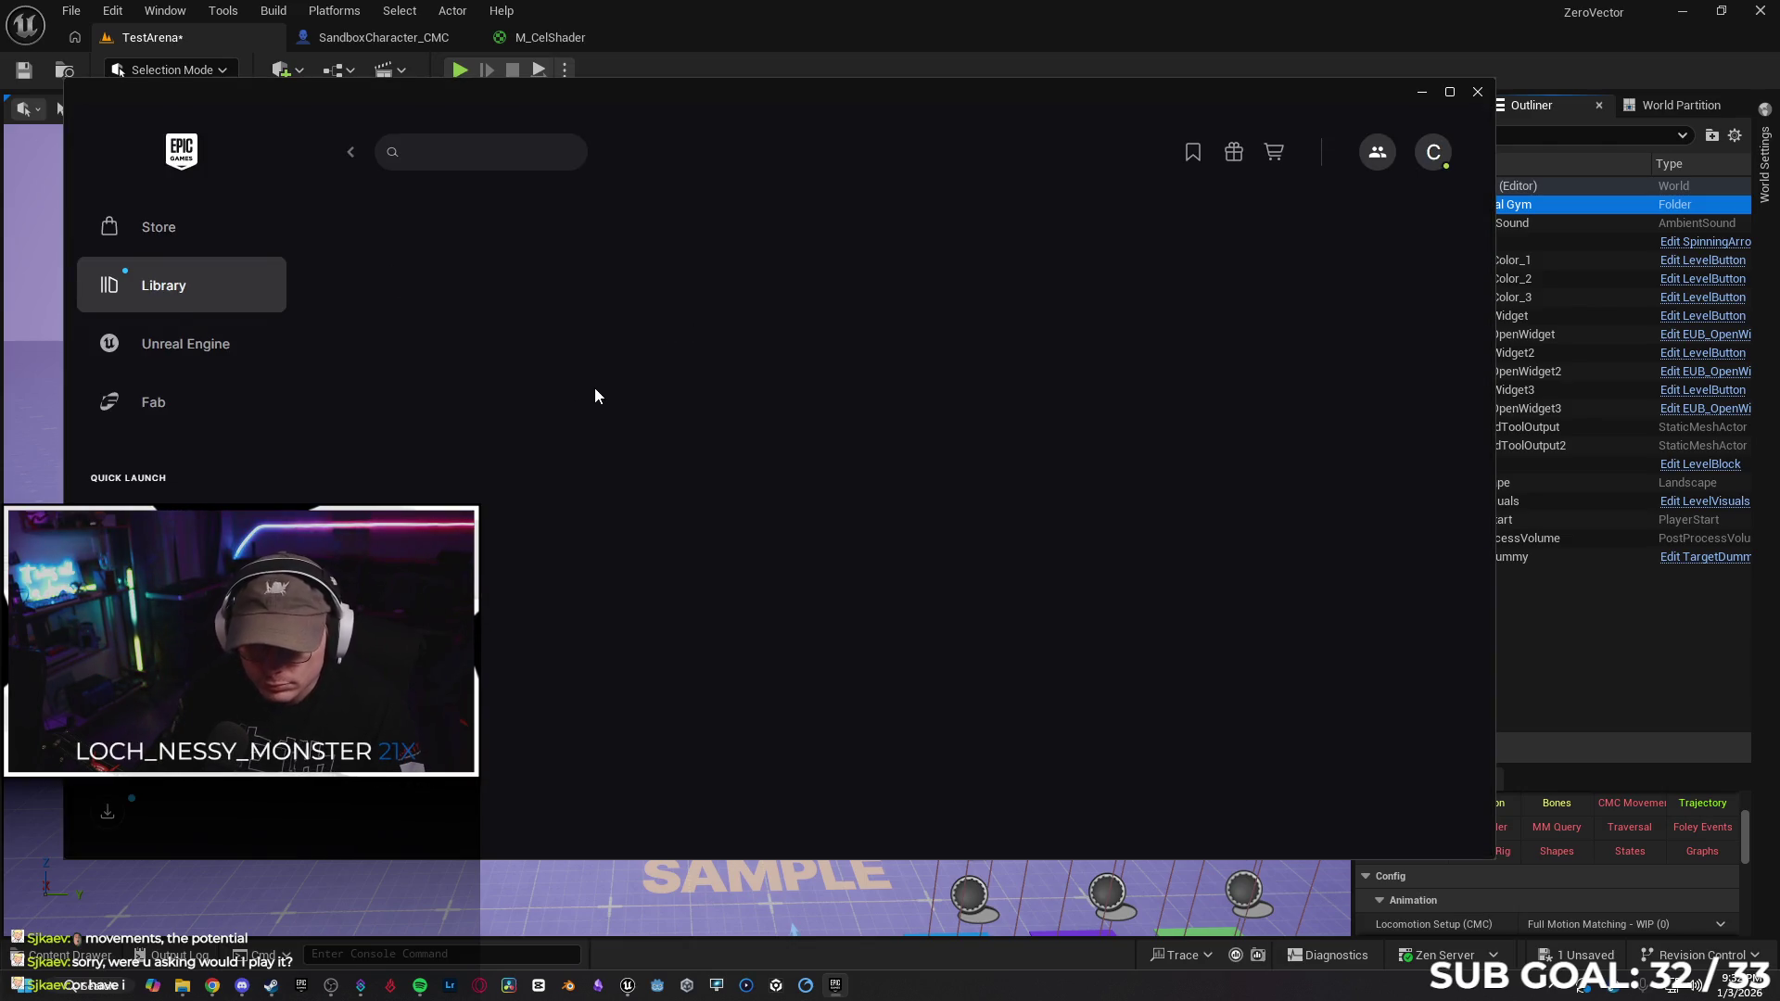
pyautogui.click(194, 344)
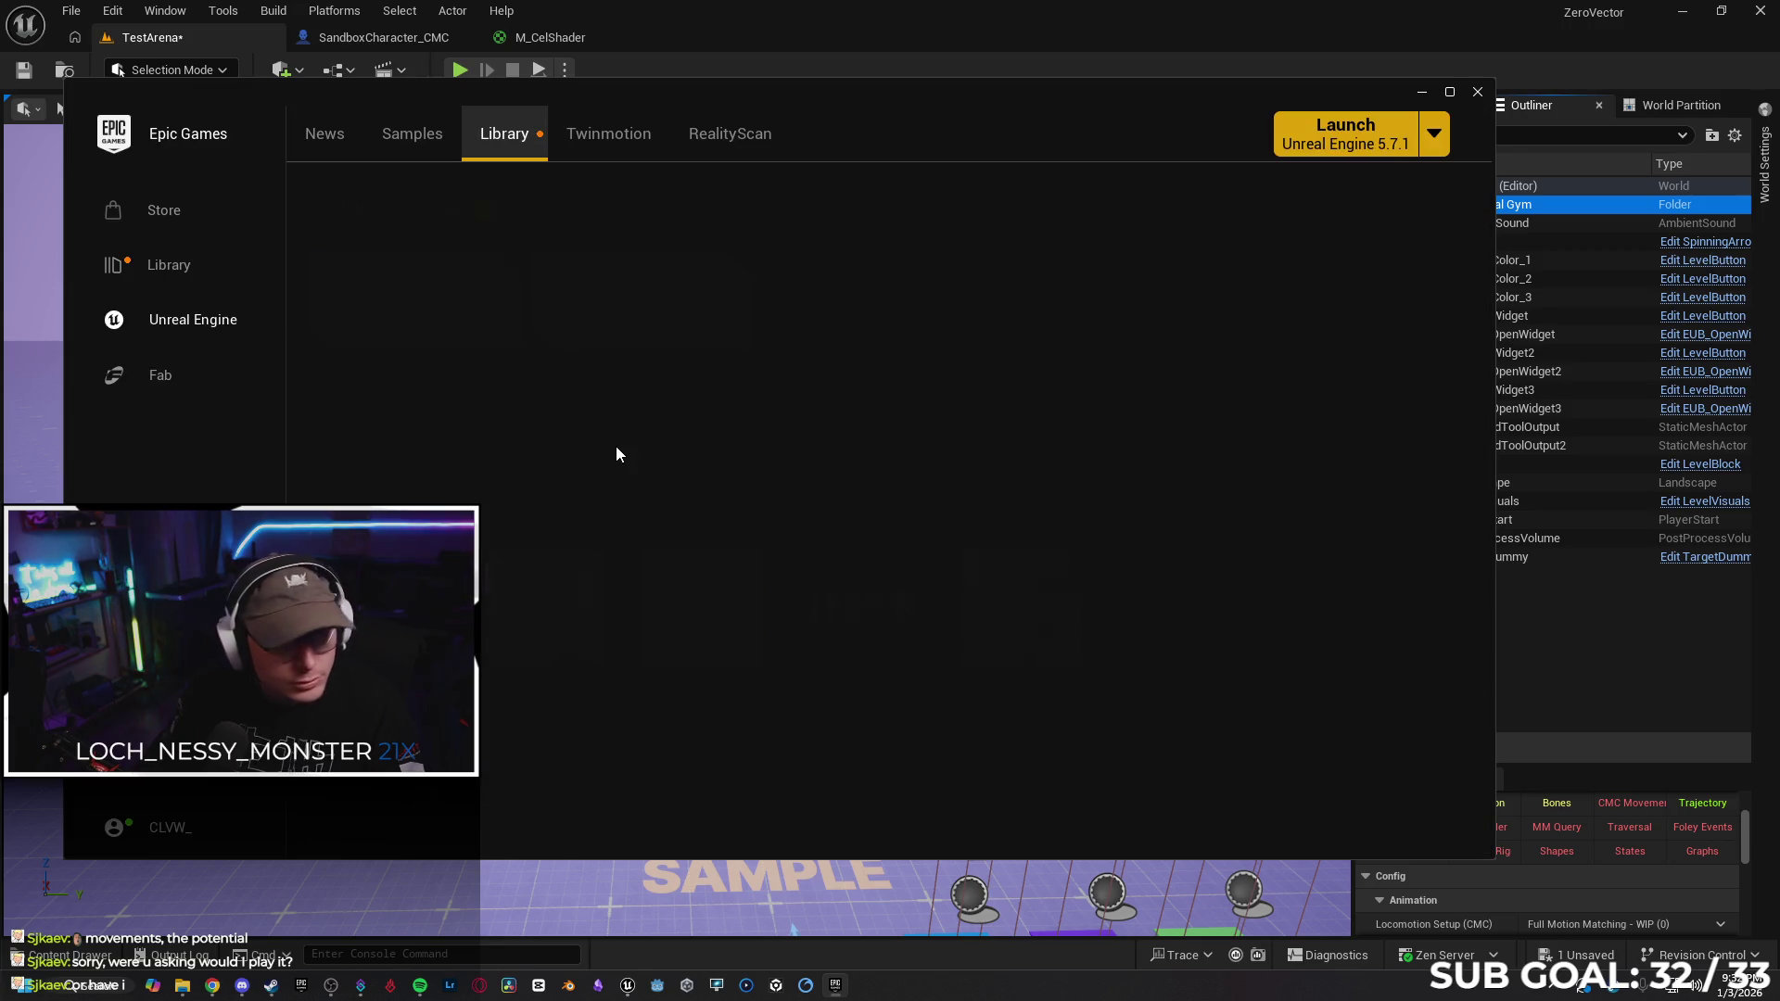
pyautogui.scroll(-3, 996, 376)
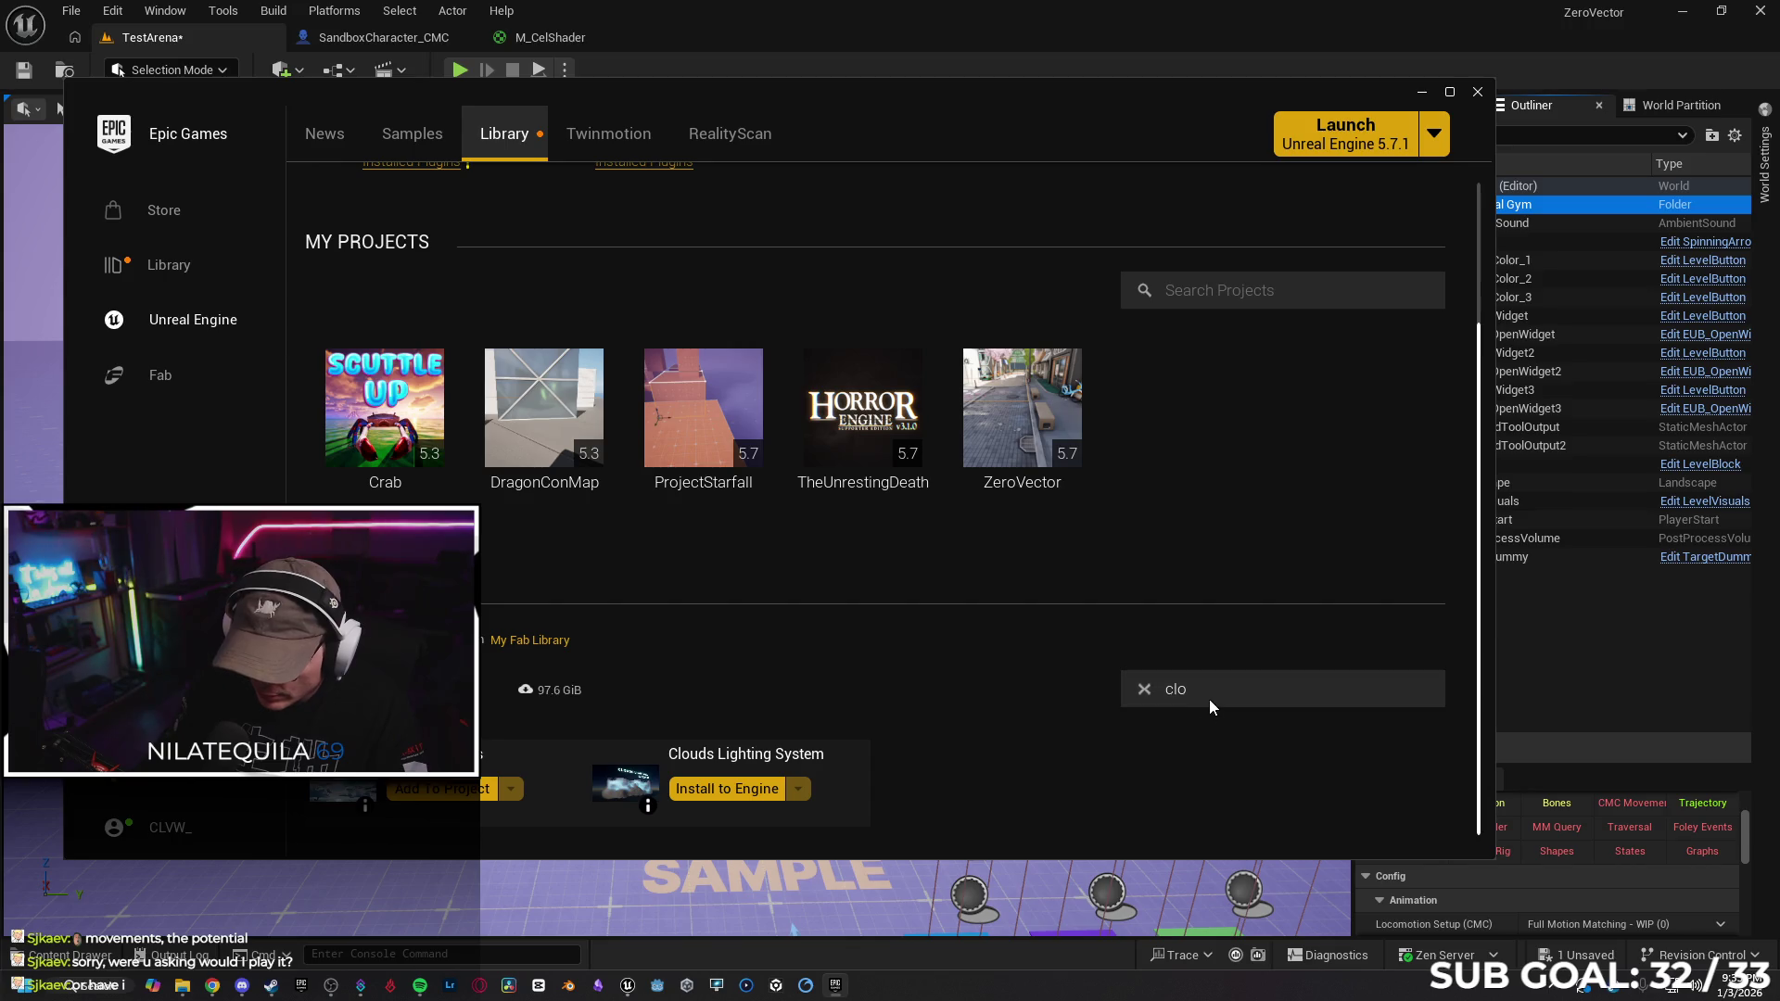
pyautogui.press('BackSpace')
pyautogui.press('BackSpace')
pyautogui.press('BackSpace')
pyautogui.write('skie')
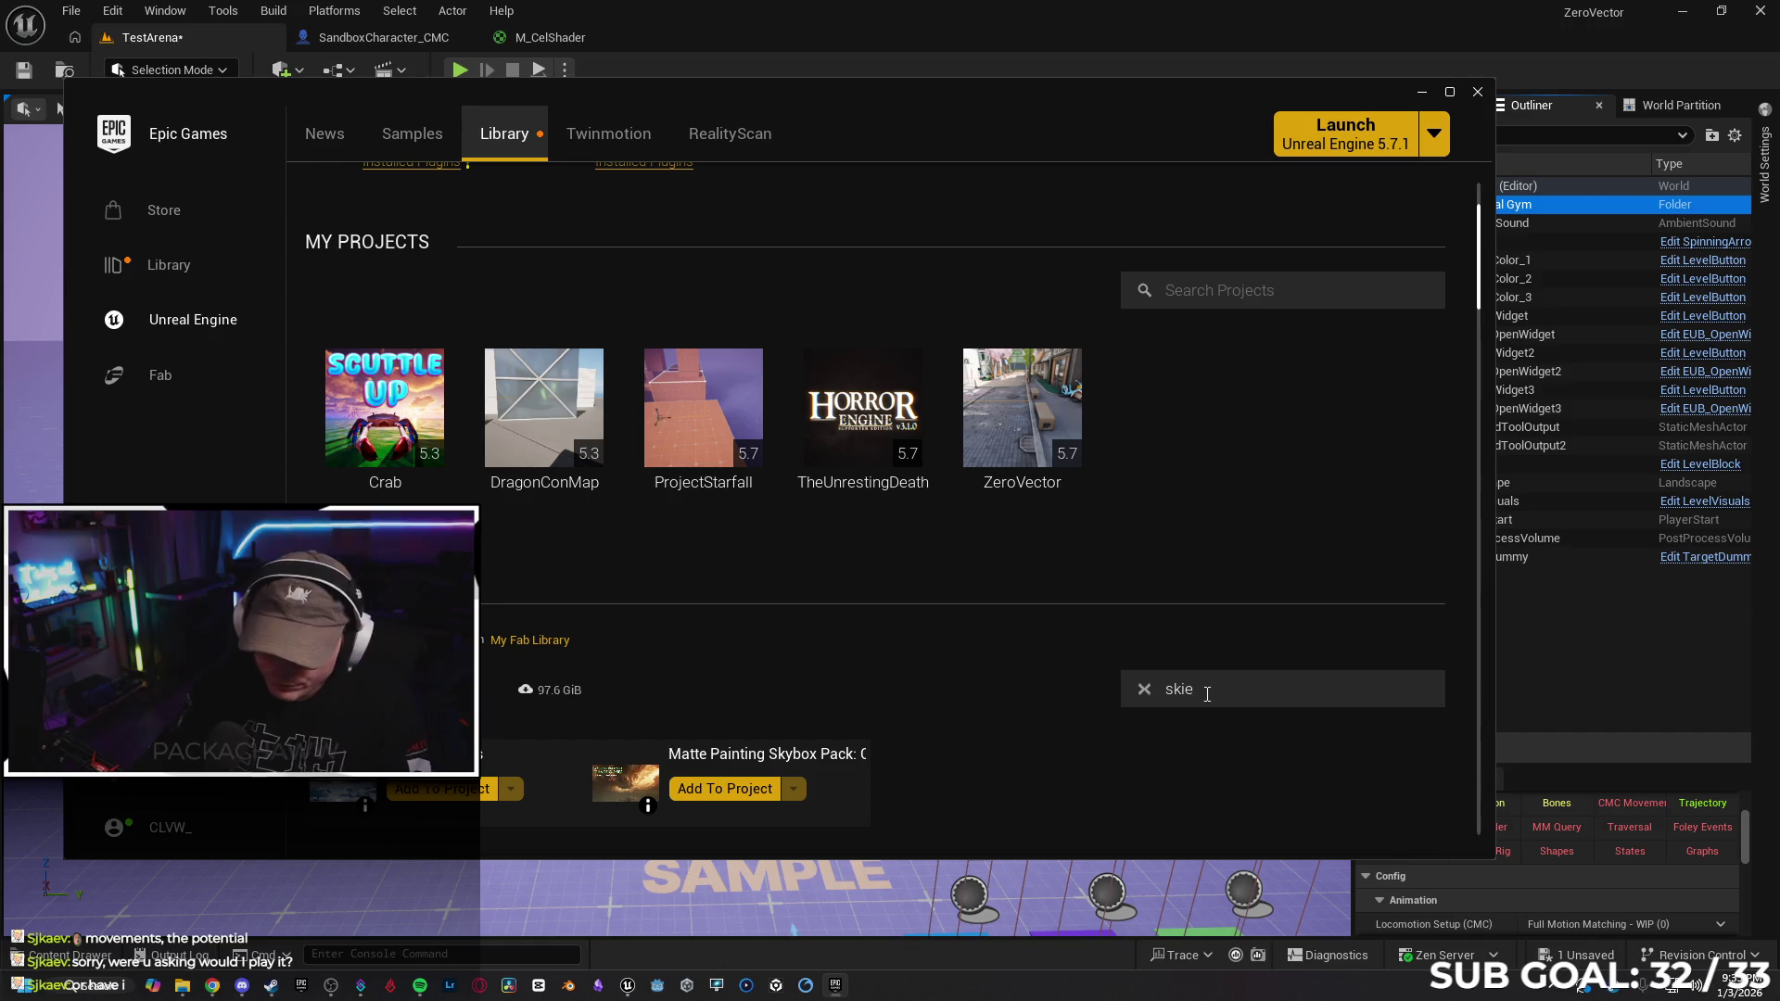
# Add the skies pack to the ZeroVector project and close the launcher
pyautogui.click(461, 790)
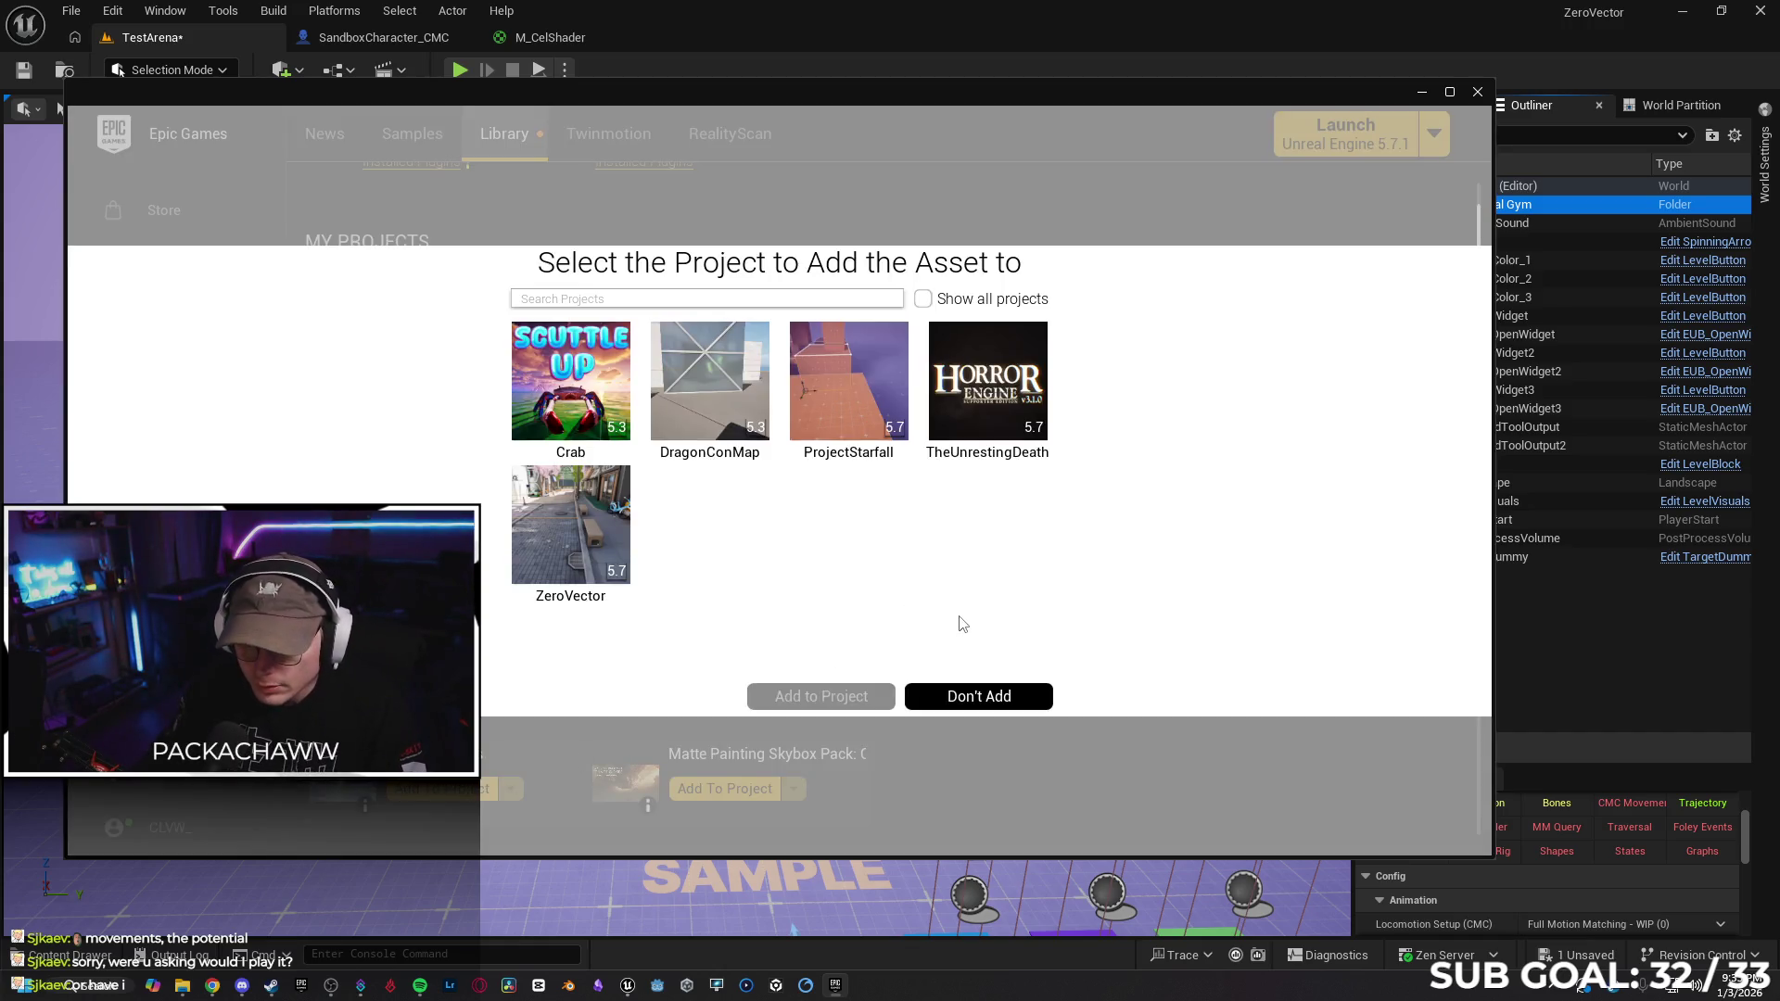
pyautogui.click(552, 544)
pyautogui.click(814, 694)
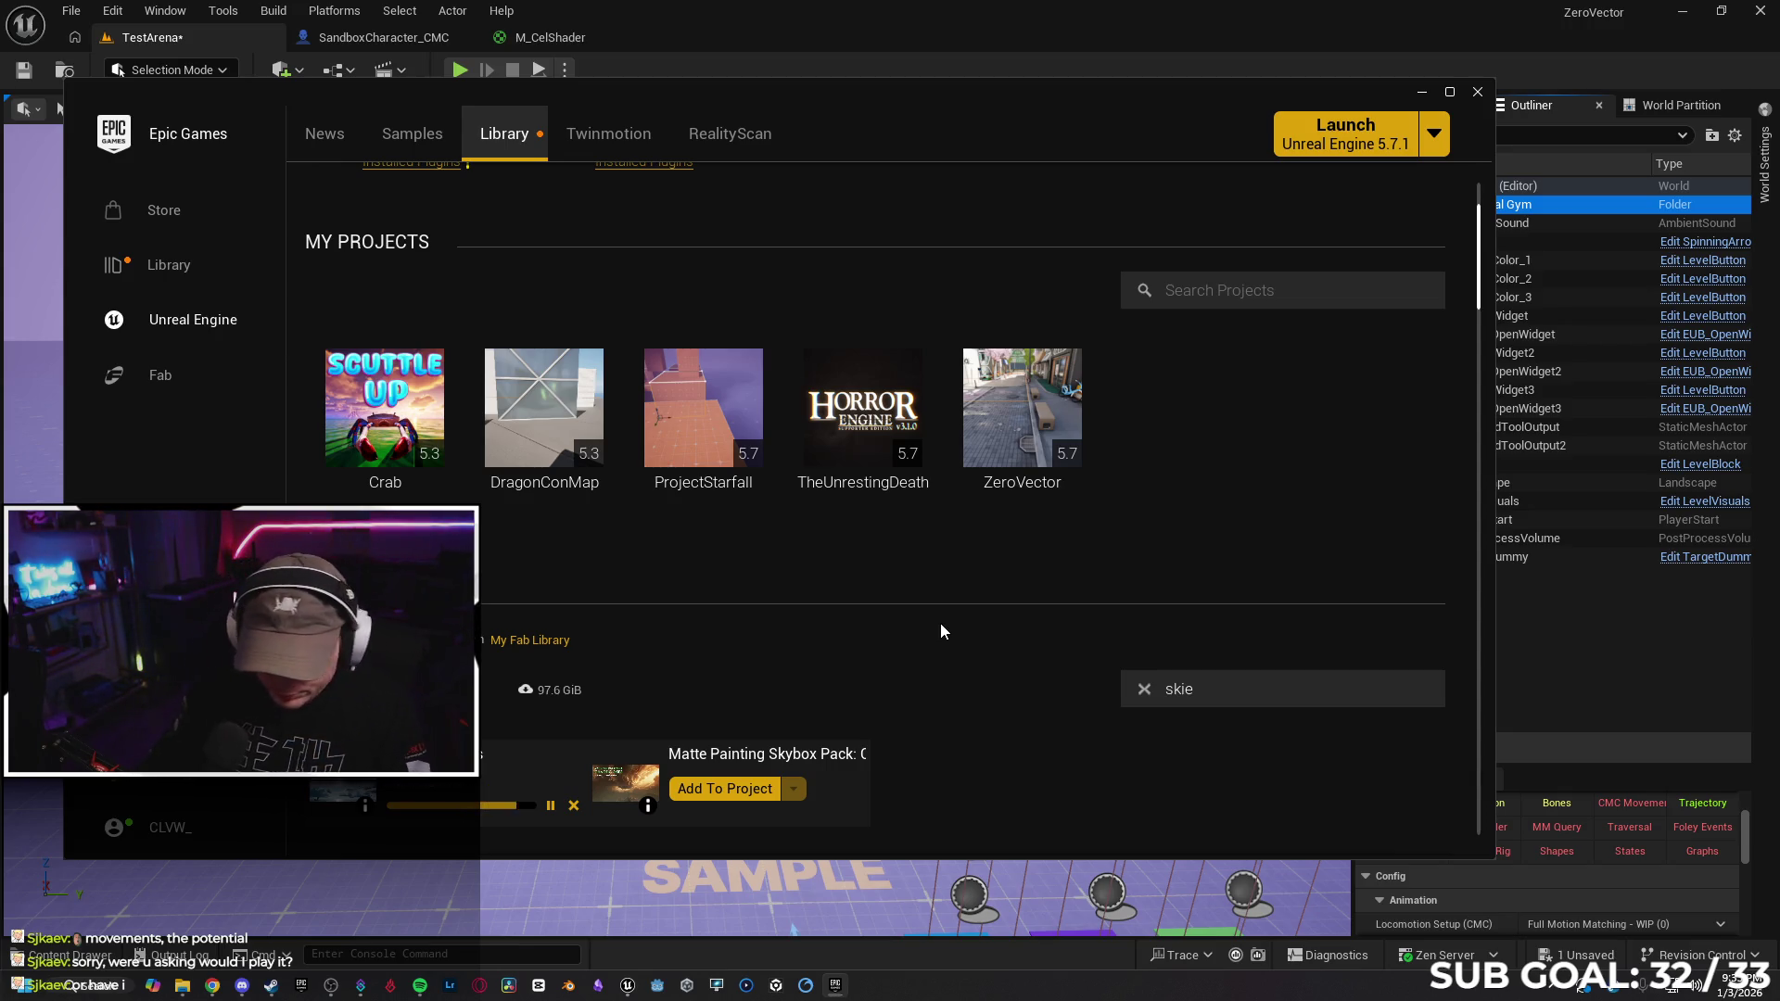
pyautogui.click(1477, 92)
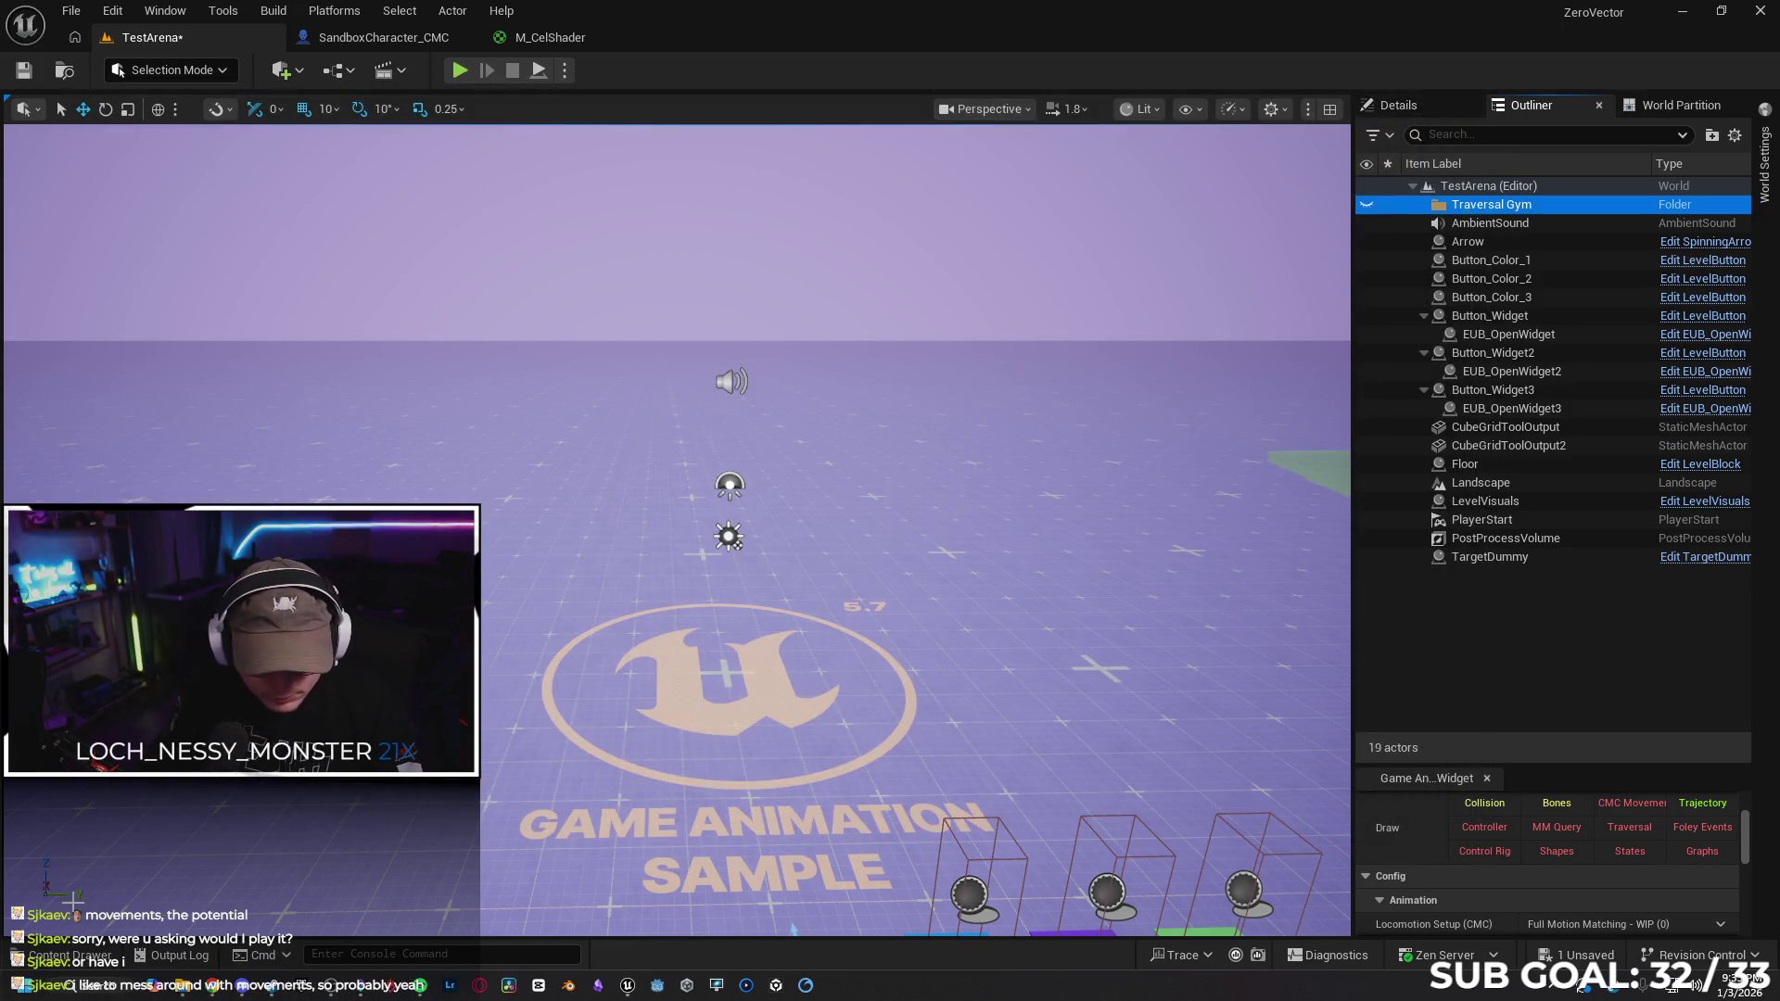
# Open the Content Drawer and browse into Clouds_and_Skies and its Clouds subfolder
pyautogui.click(58, 955)
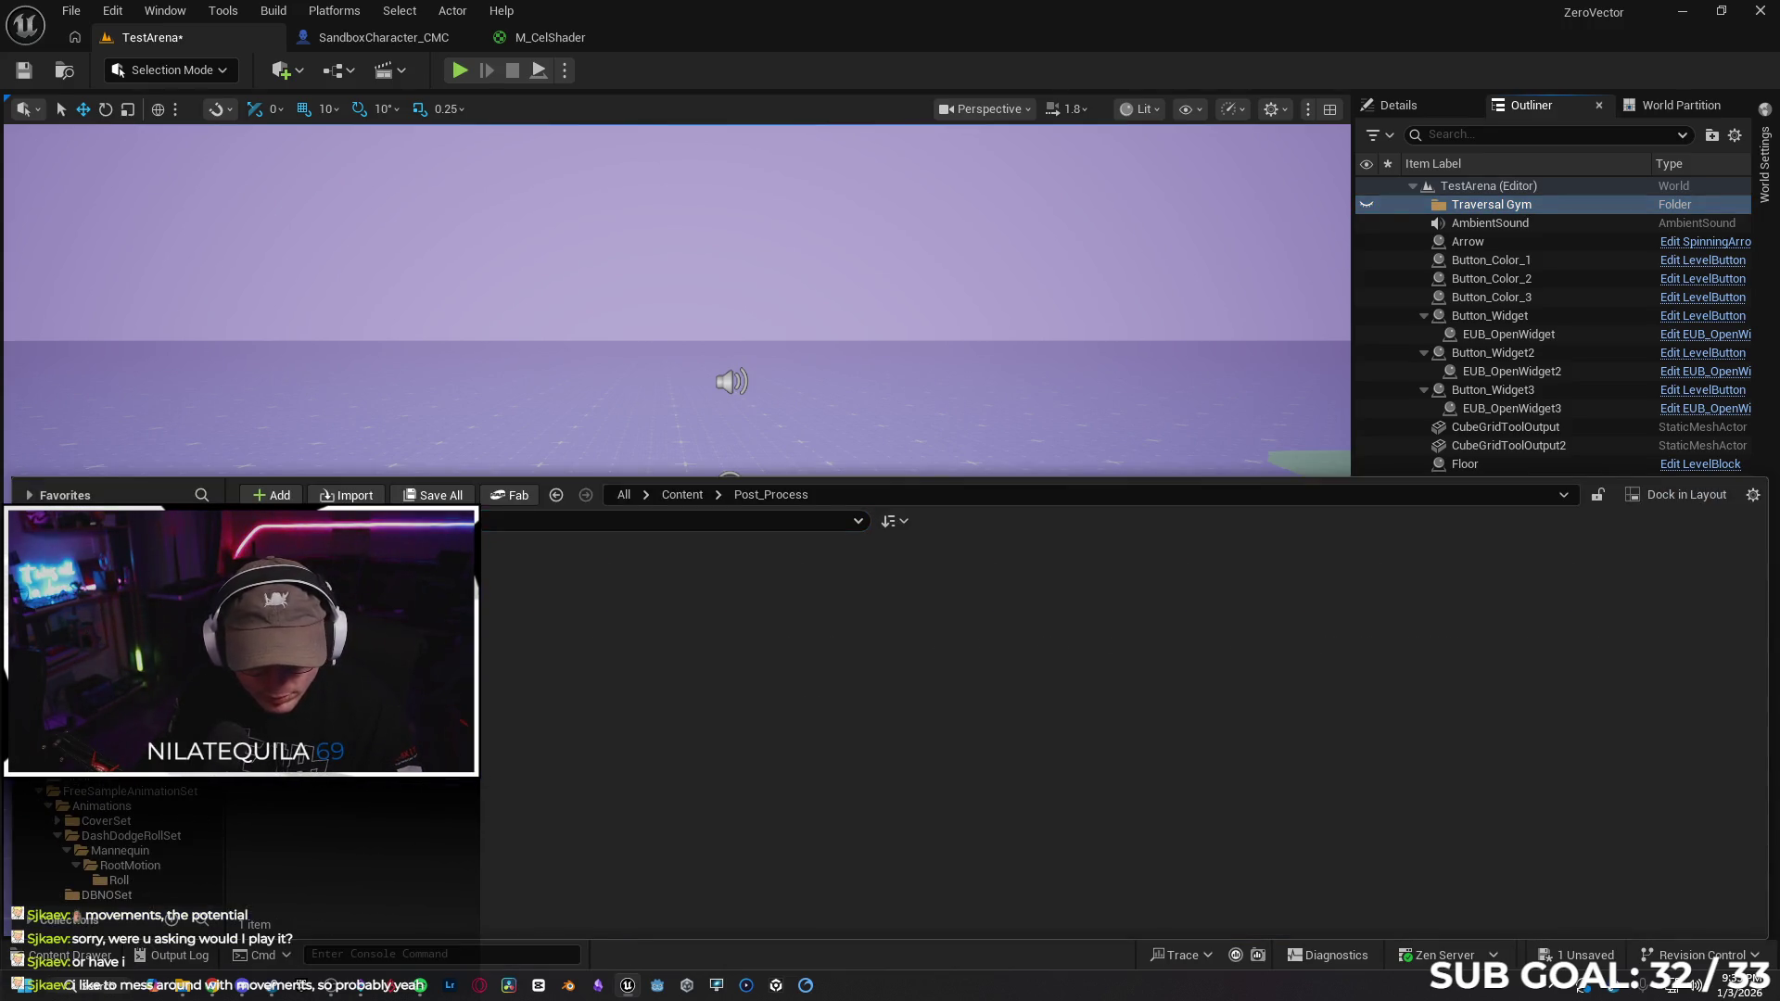
pyautogui.click(682, 494)
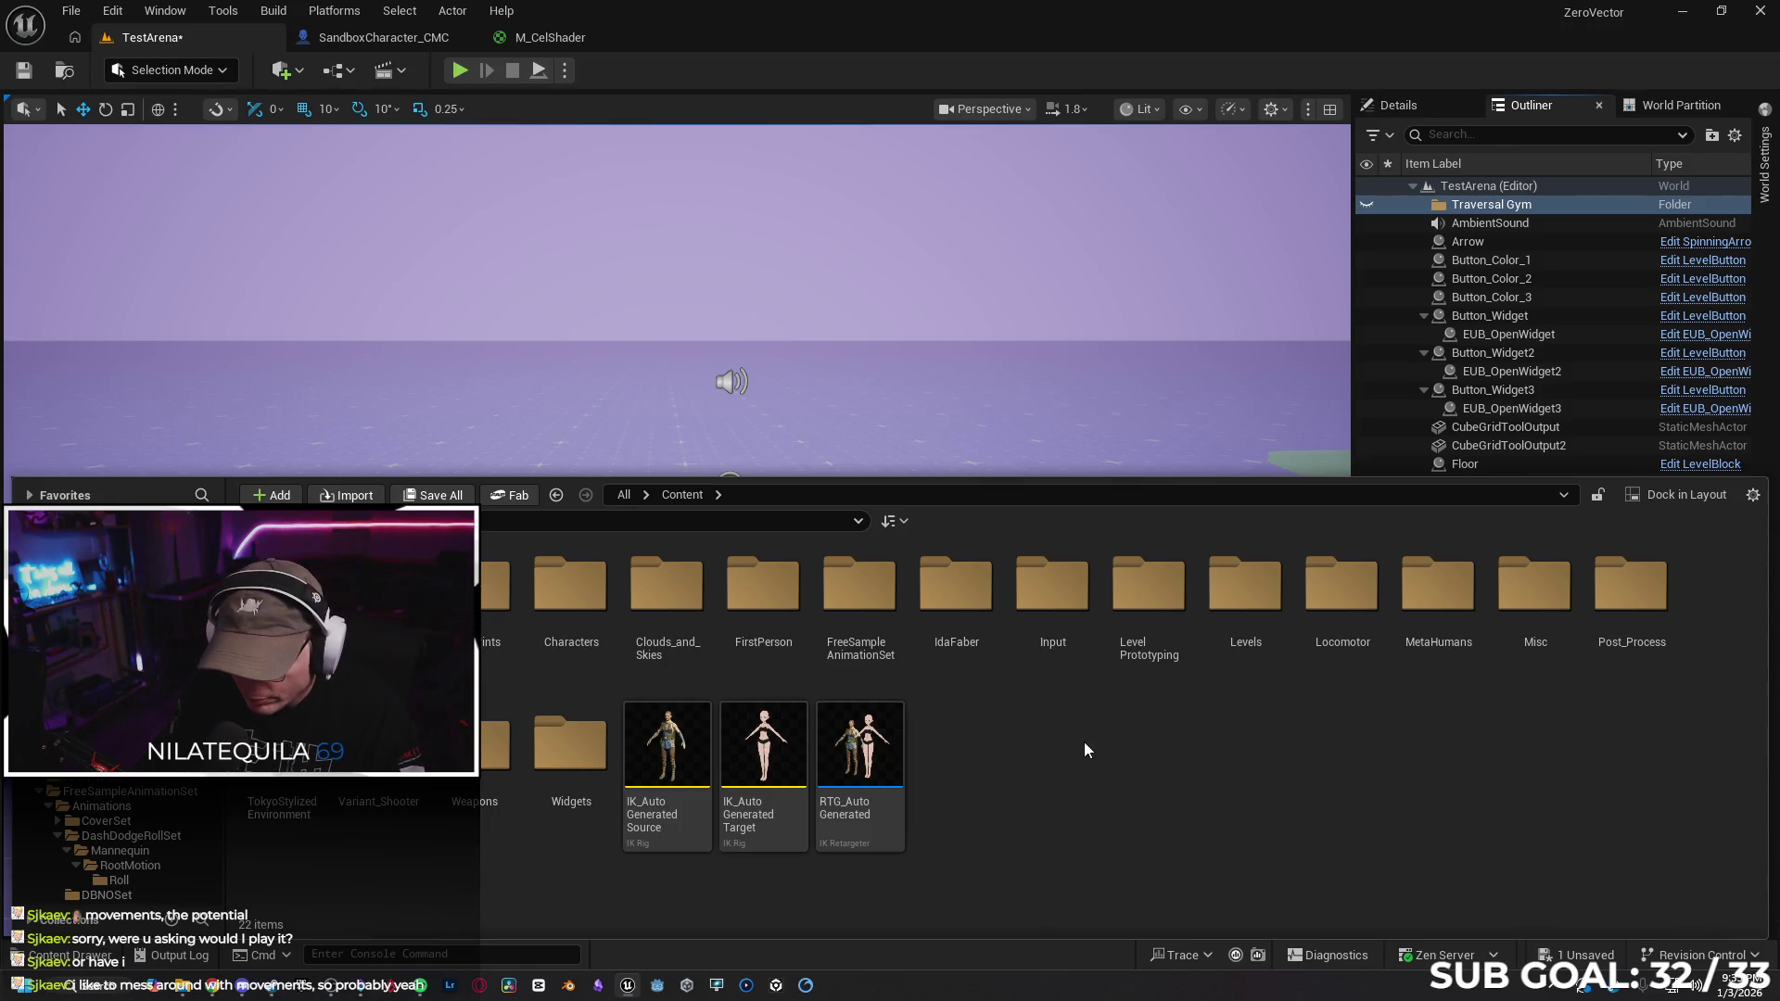
pyautogui.doubleClick(658, 586)
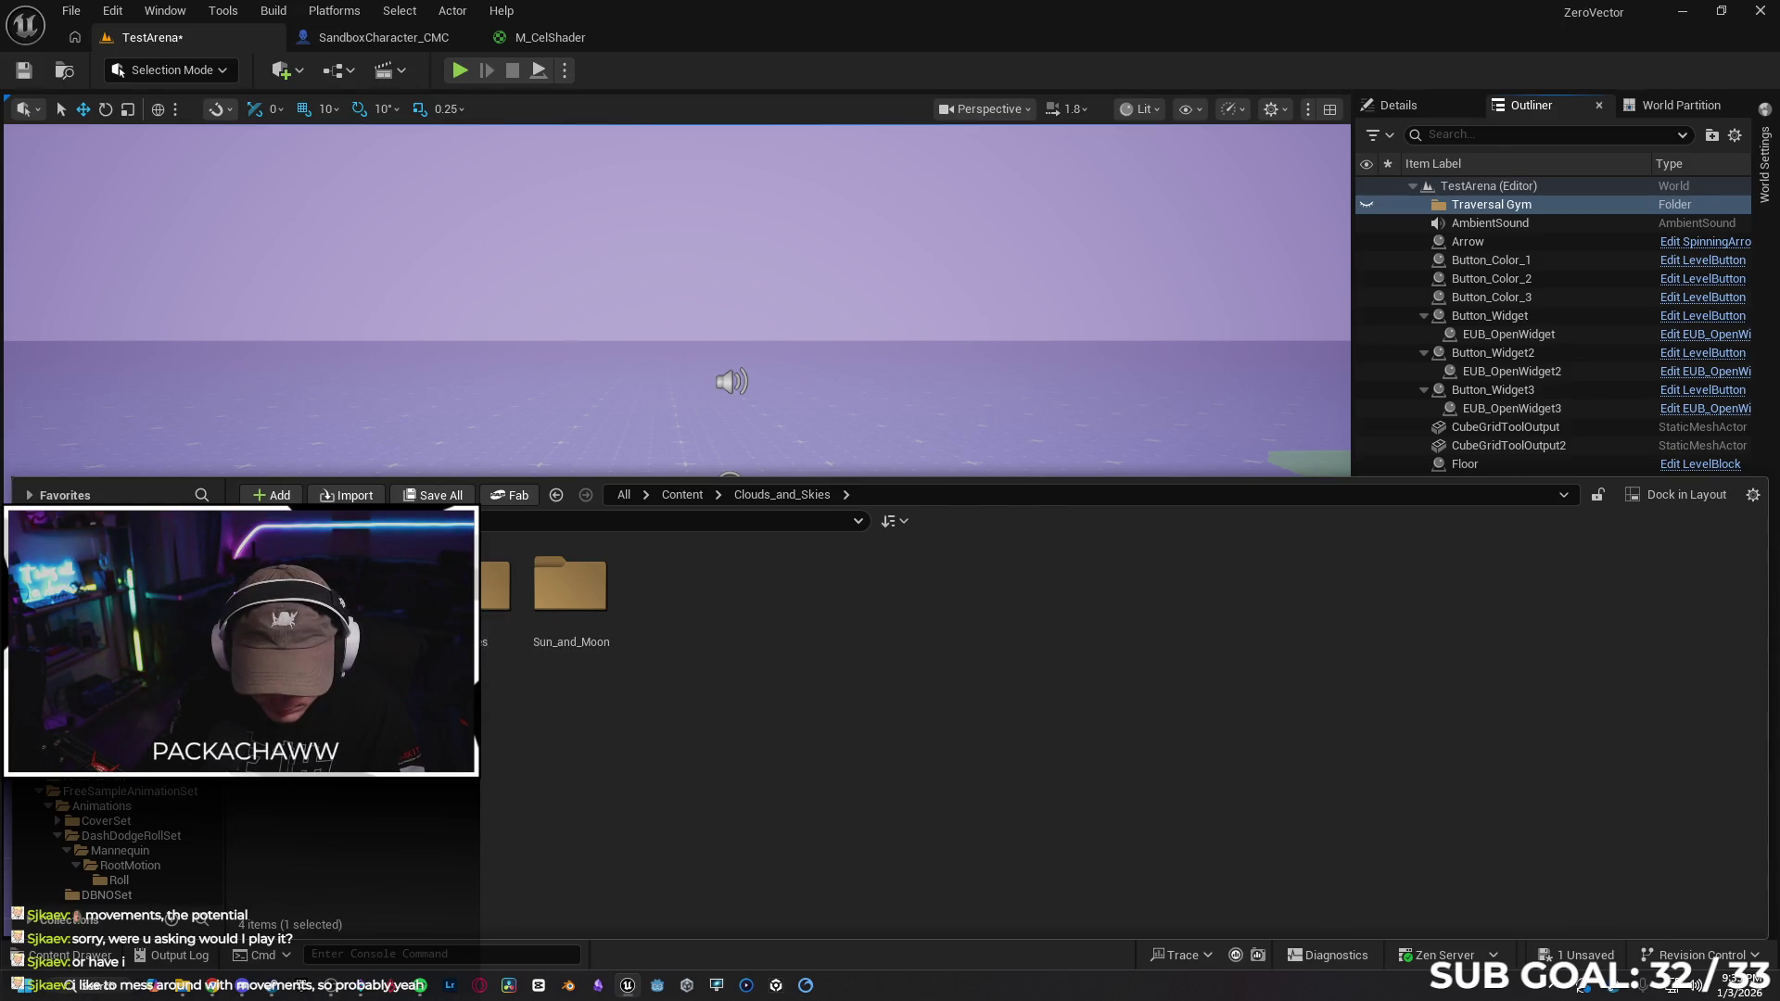
pyautogui.doubleClick(280, 584)
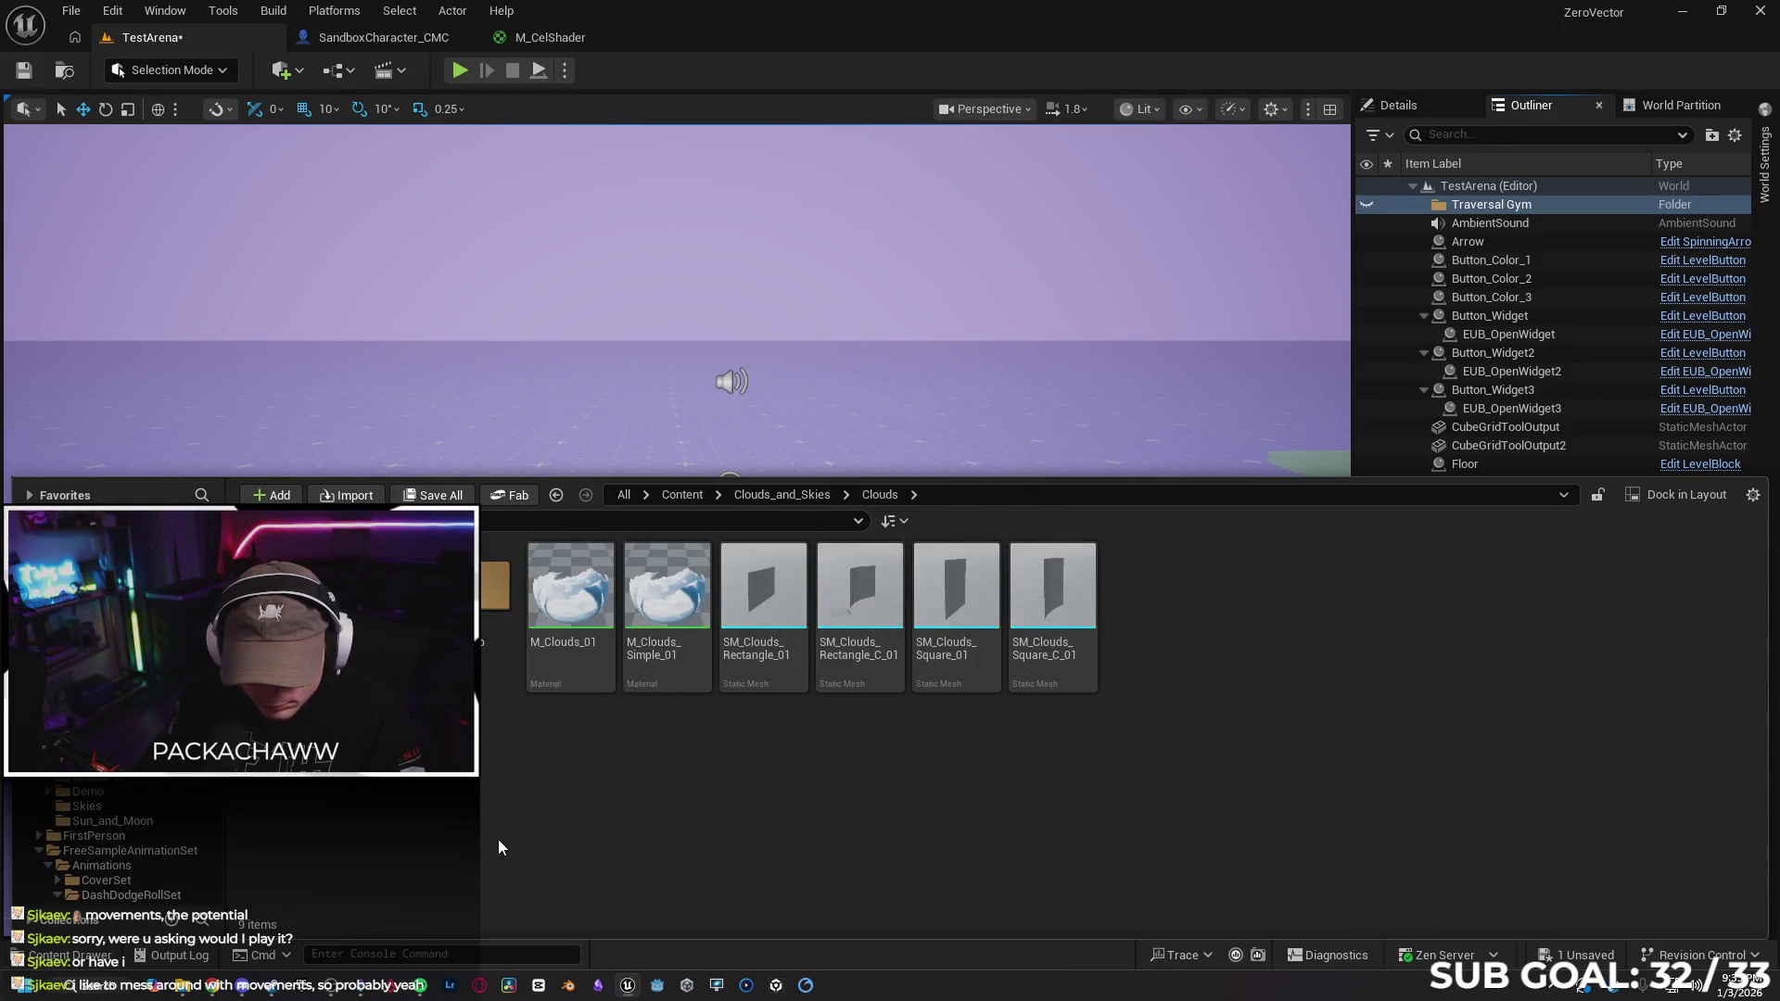
pyautogui.hotkey('alt', 'Left')
pyautogui.hotkey('alt', 'Left')
# Browse the Demo > Scene folder, return to Clouds_and_Skies, then bring Chrome forward maximized
pyautogui.doubleClick(672, 646)
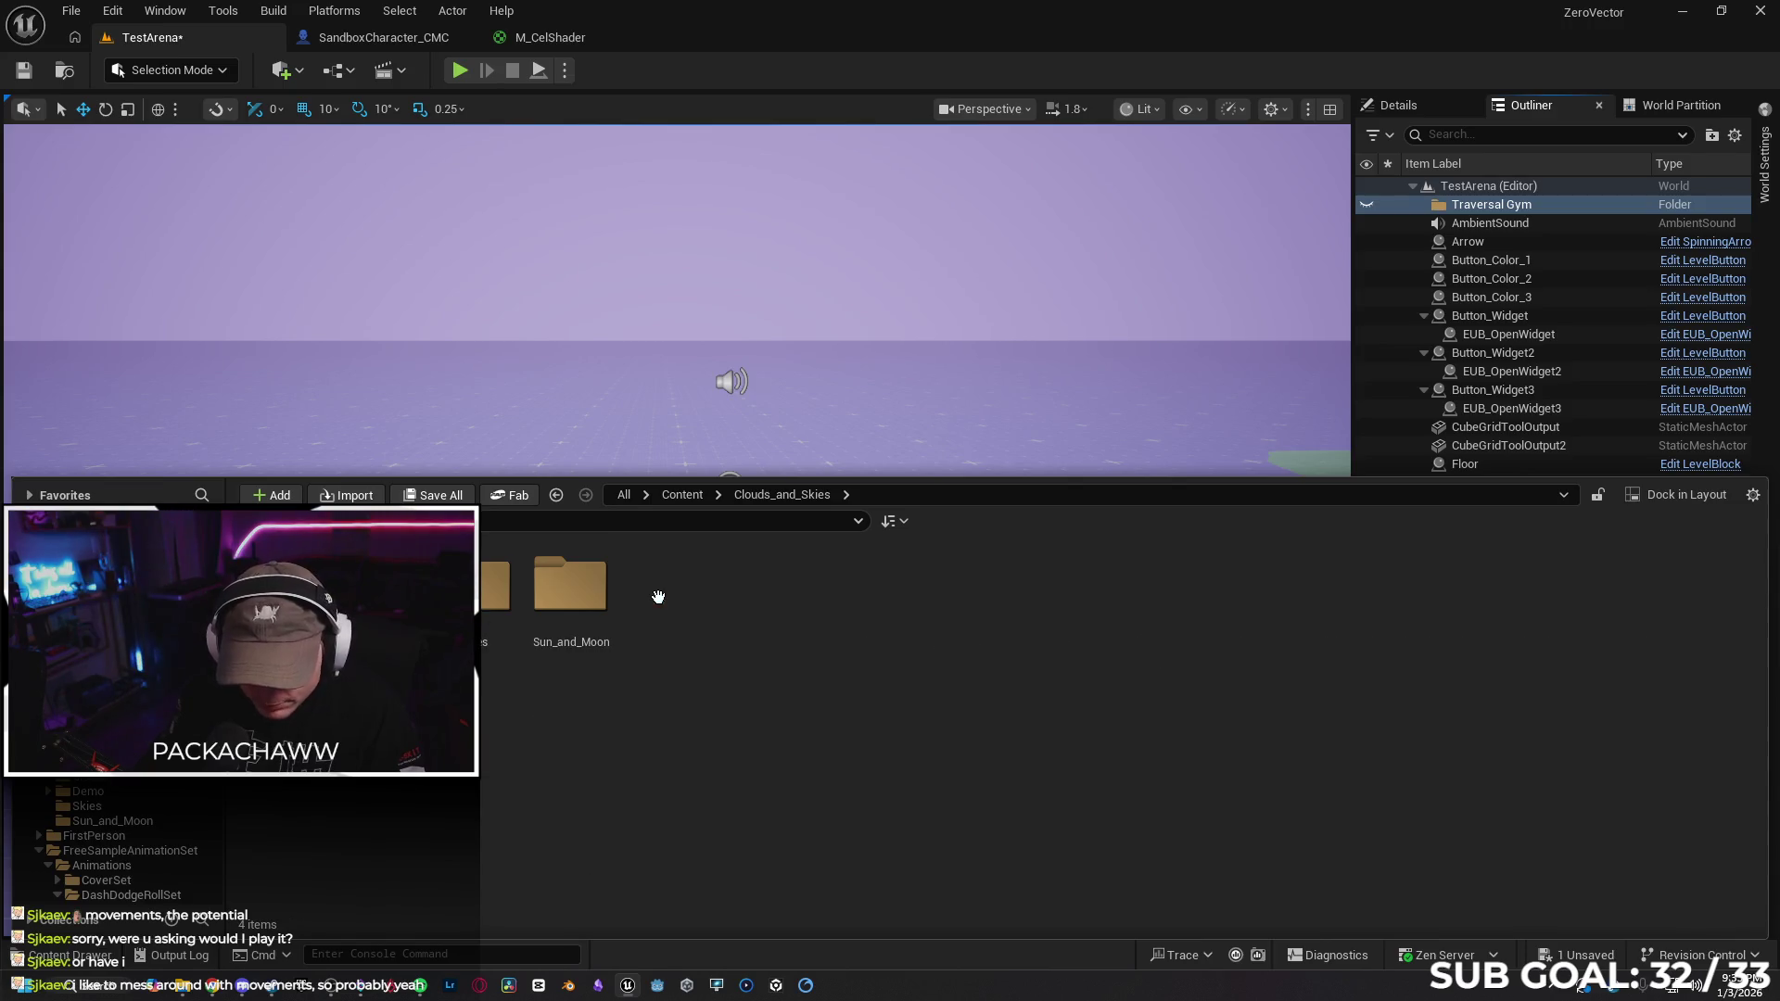
pyautogui.doubleClick(496, 584)
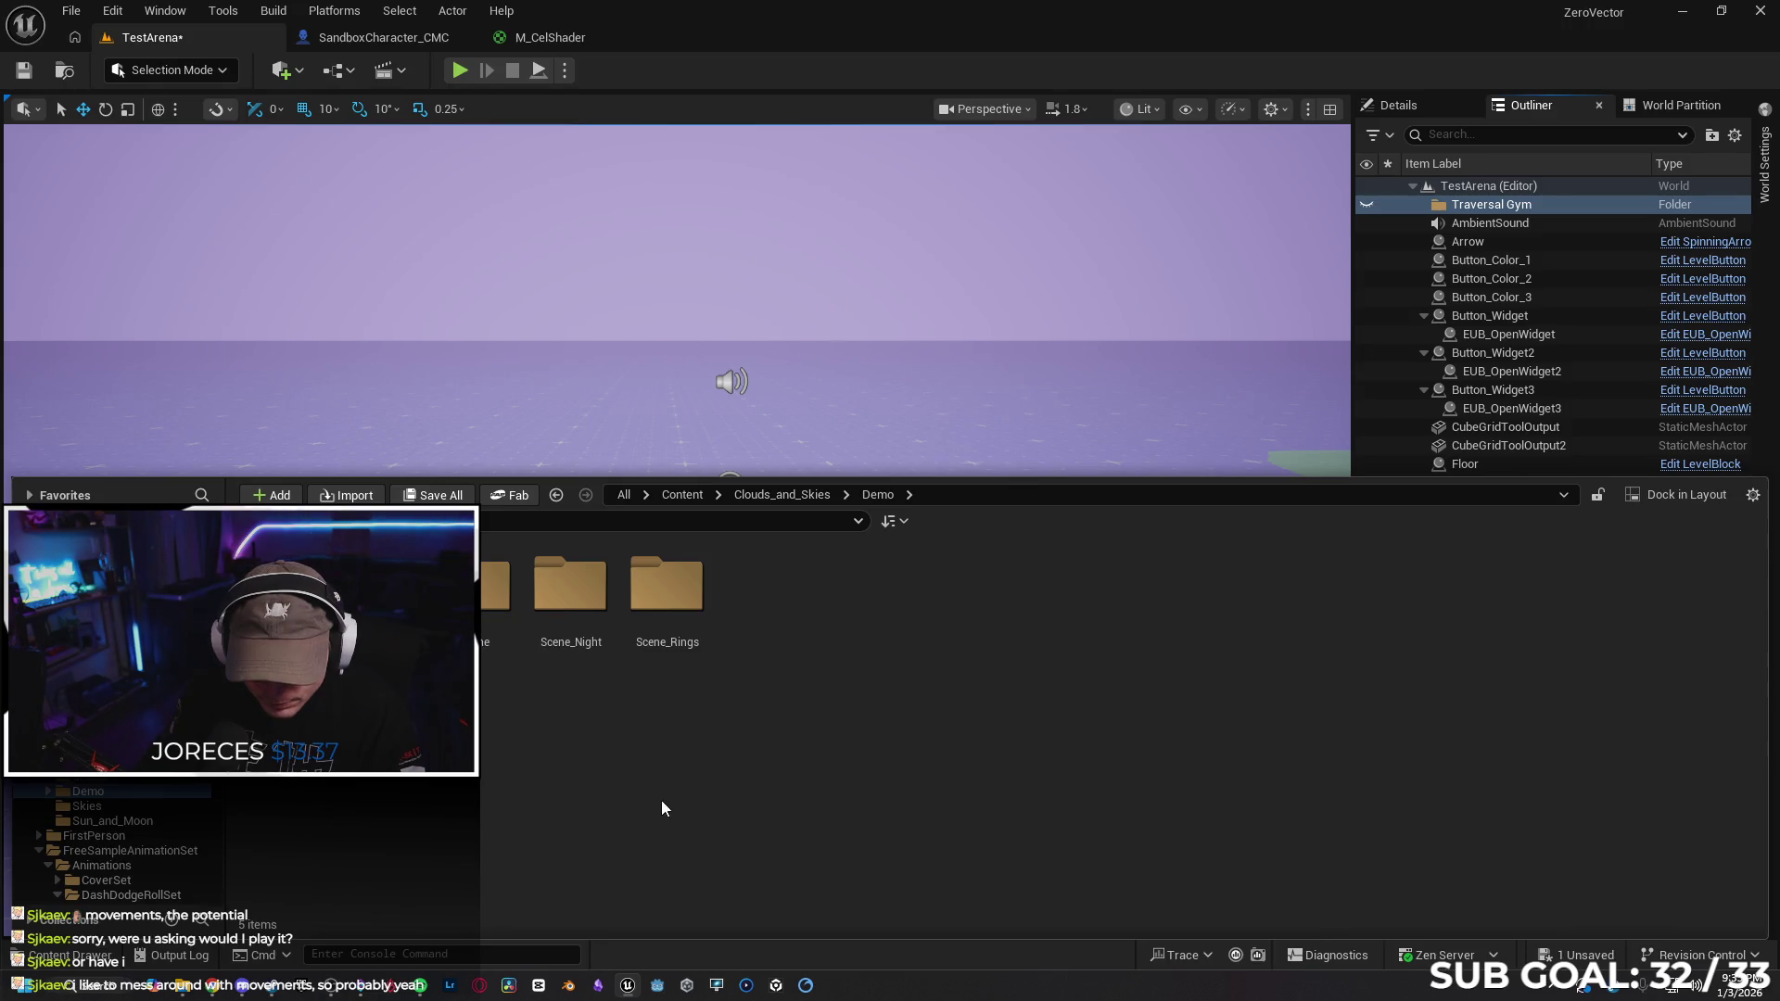
pyautogui.doubleClick(496, 584)
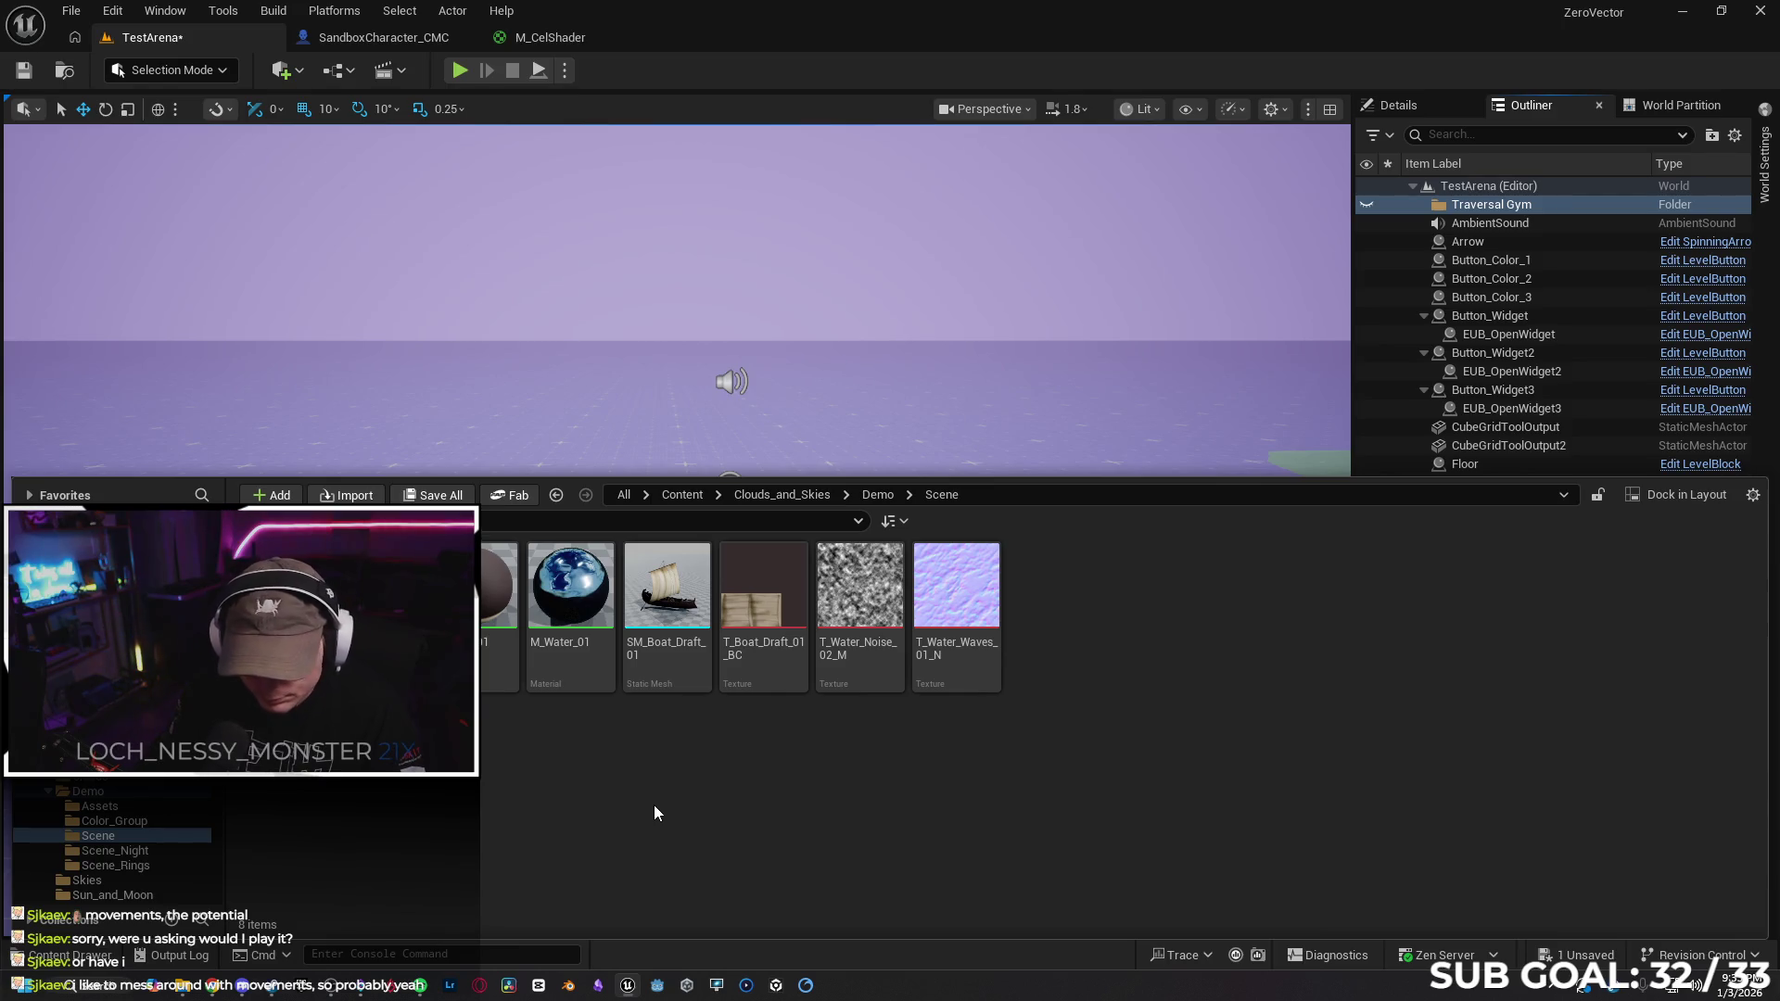
pyautogui.hotkey('alt', 'Left')
pyautogui.hotkey('alt', 'Left')
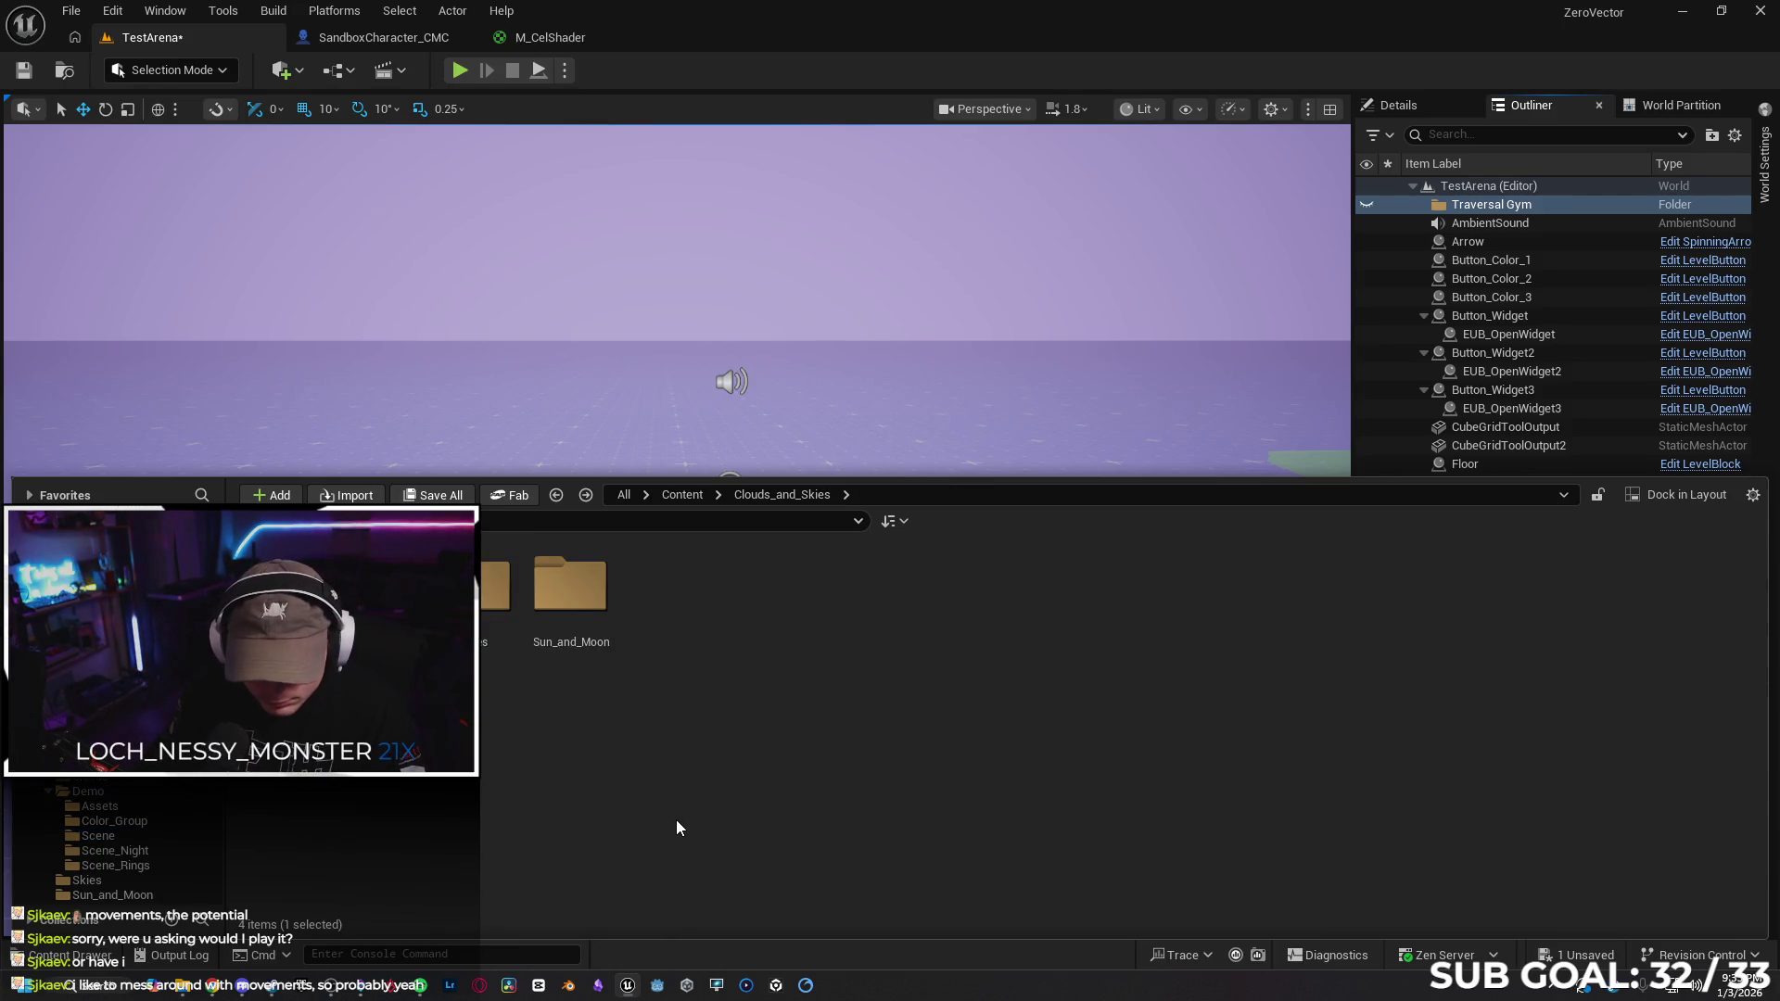
pyautogui.hotkey('alt', 'Left')
pyautogui.doubleClick(647, 577)
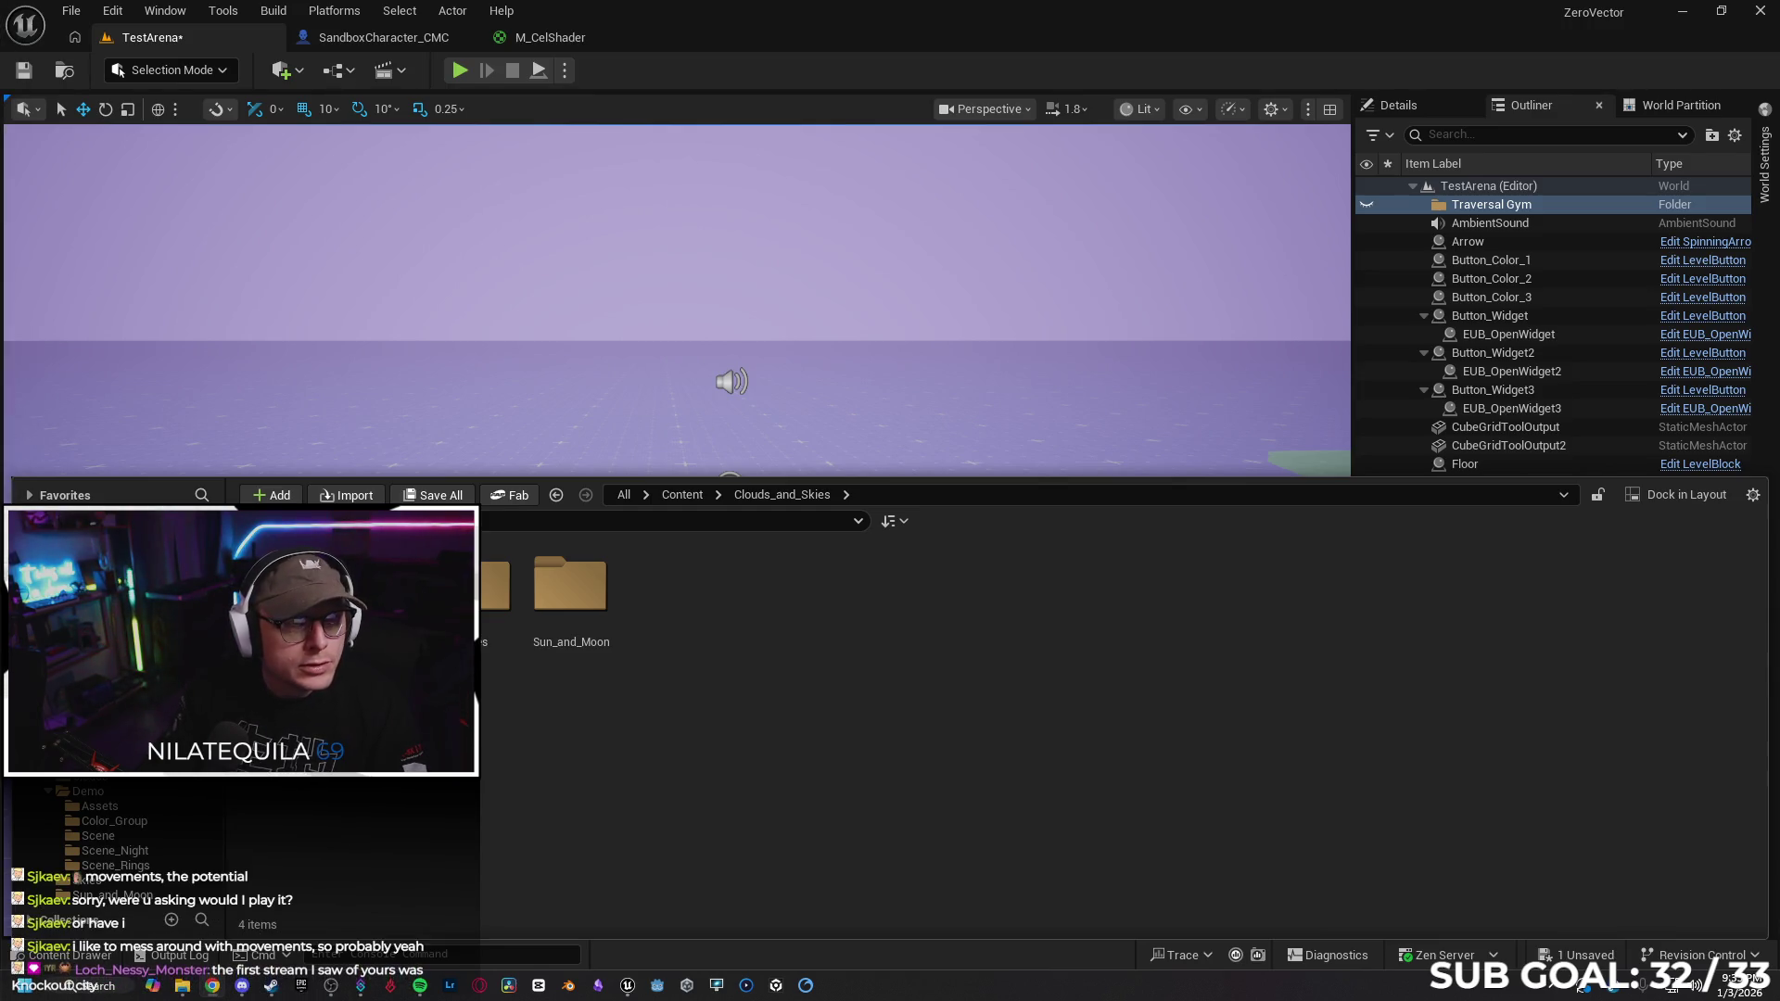
pyautogui.hotkey('alt', 'Tab')
pyautogui.doubleClick(859, 297)
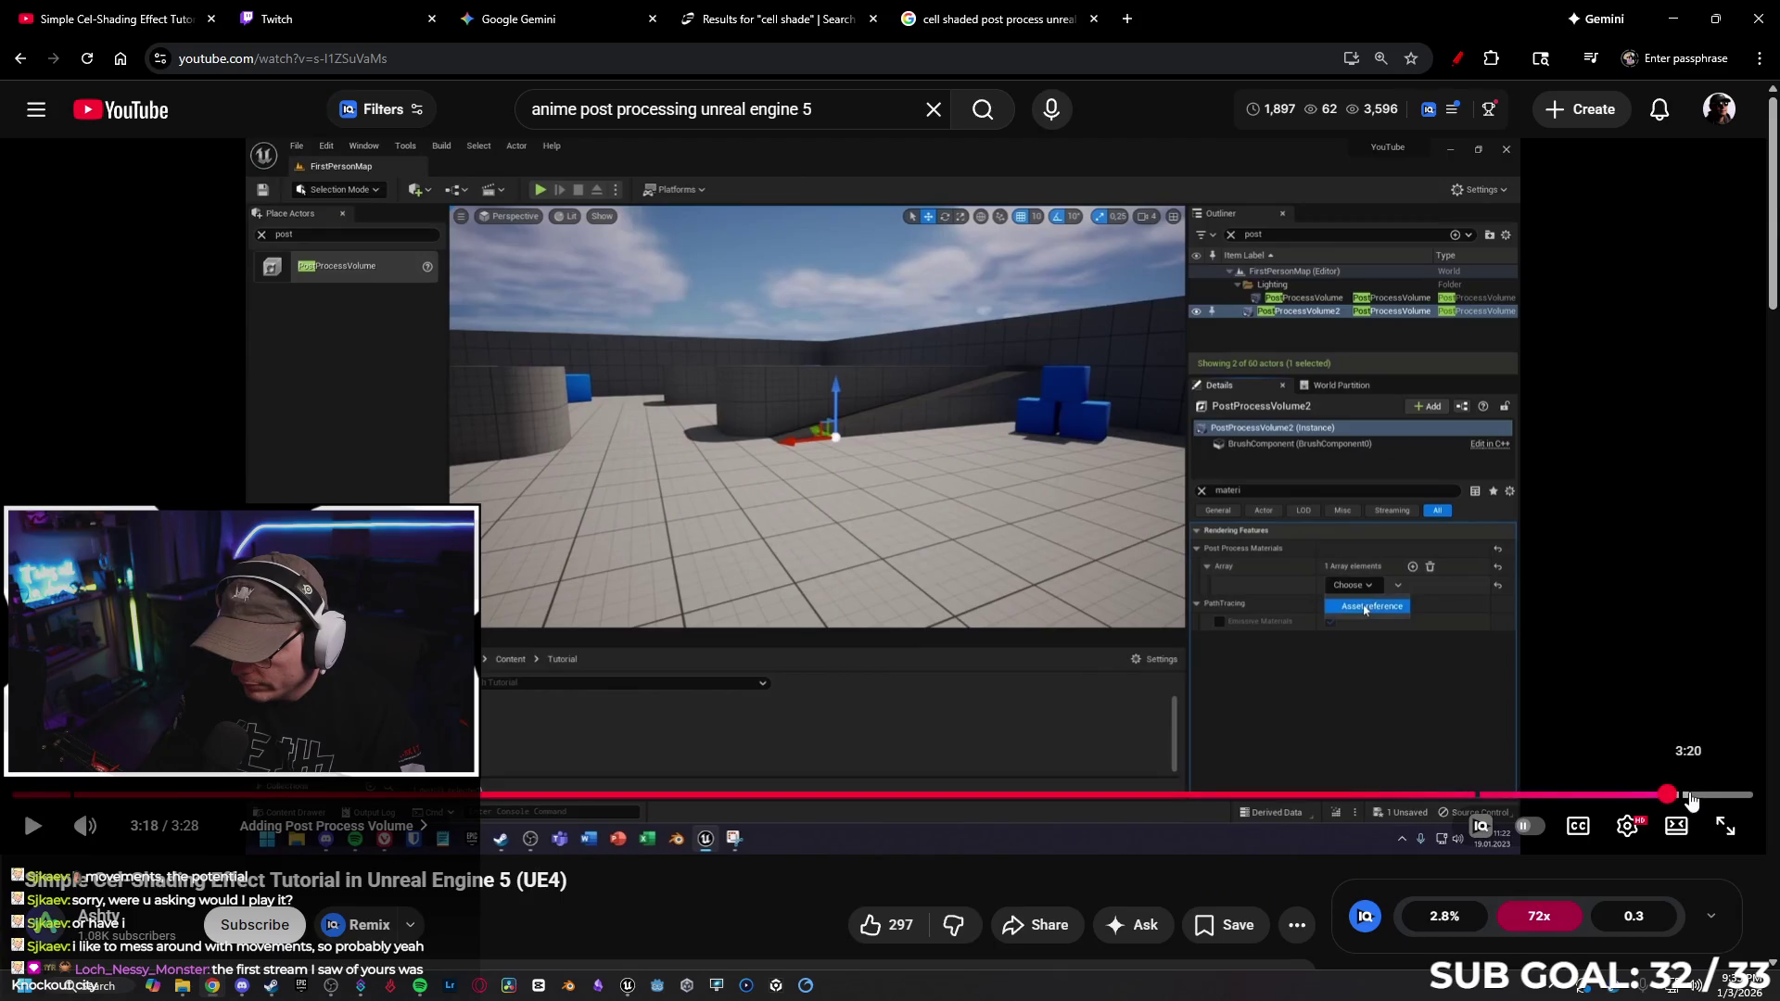
# Mute the tutorial video, Google 'clouds and skies fab', and open the Stylized Fab listing
pyautogui.click(505, 508)
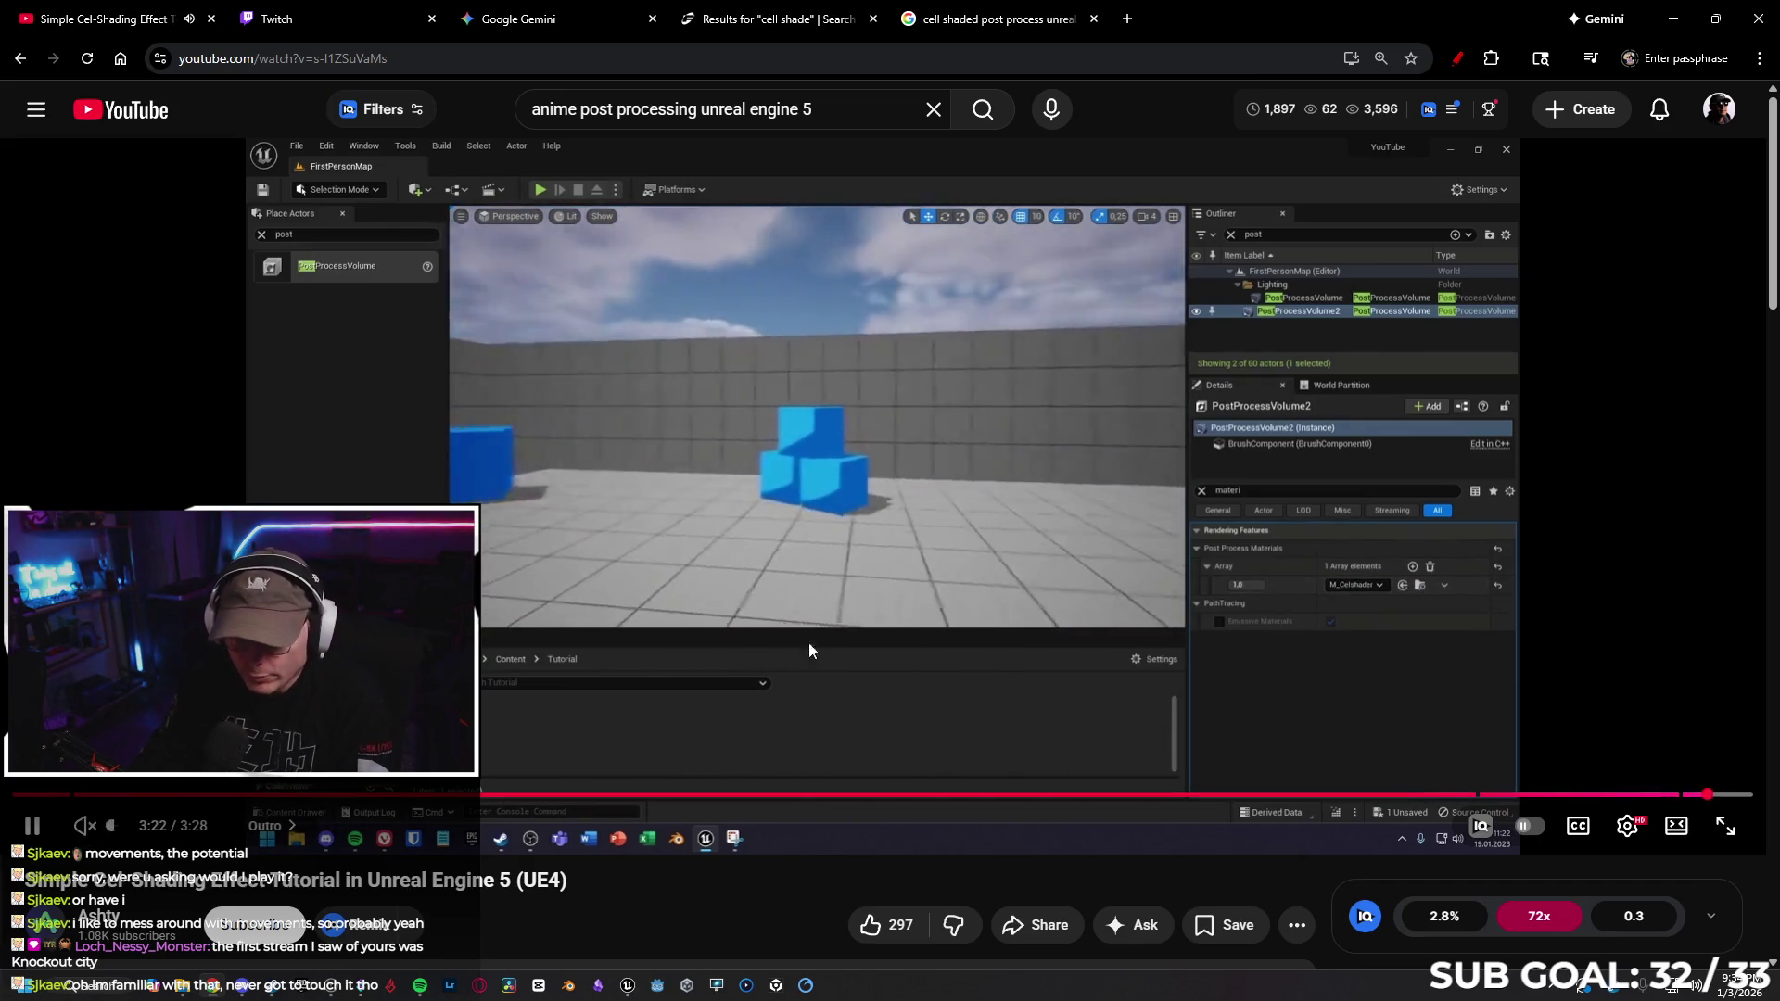
pyautogui.press('m')
pyautogui.press('m')
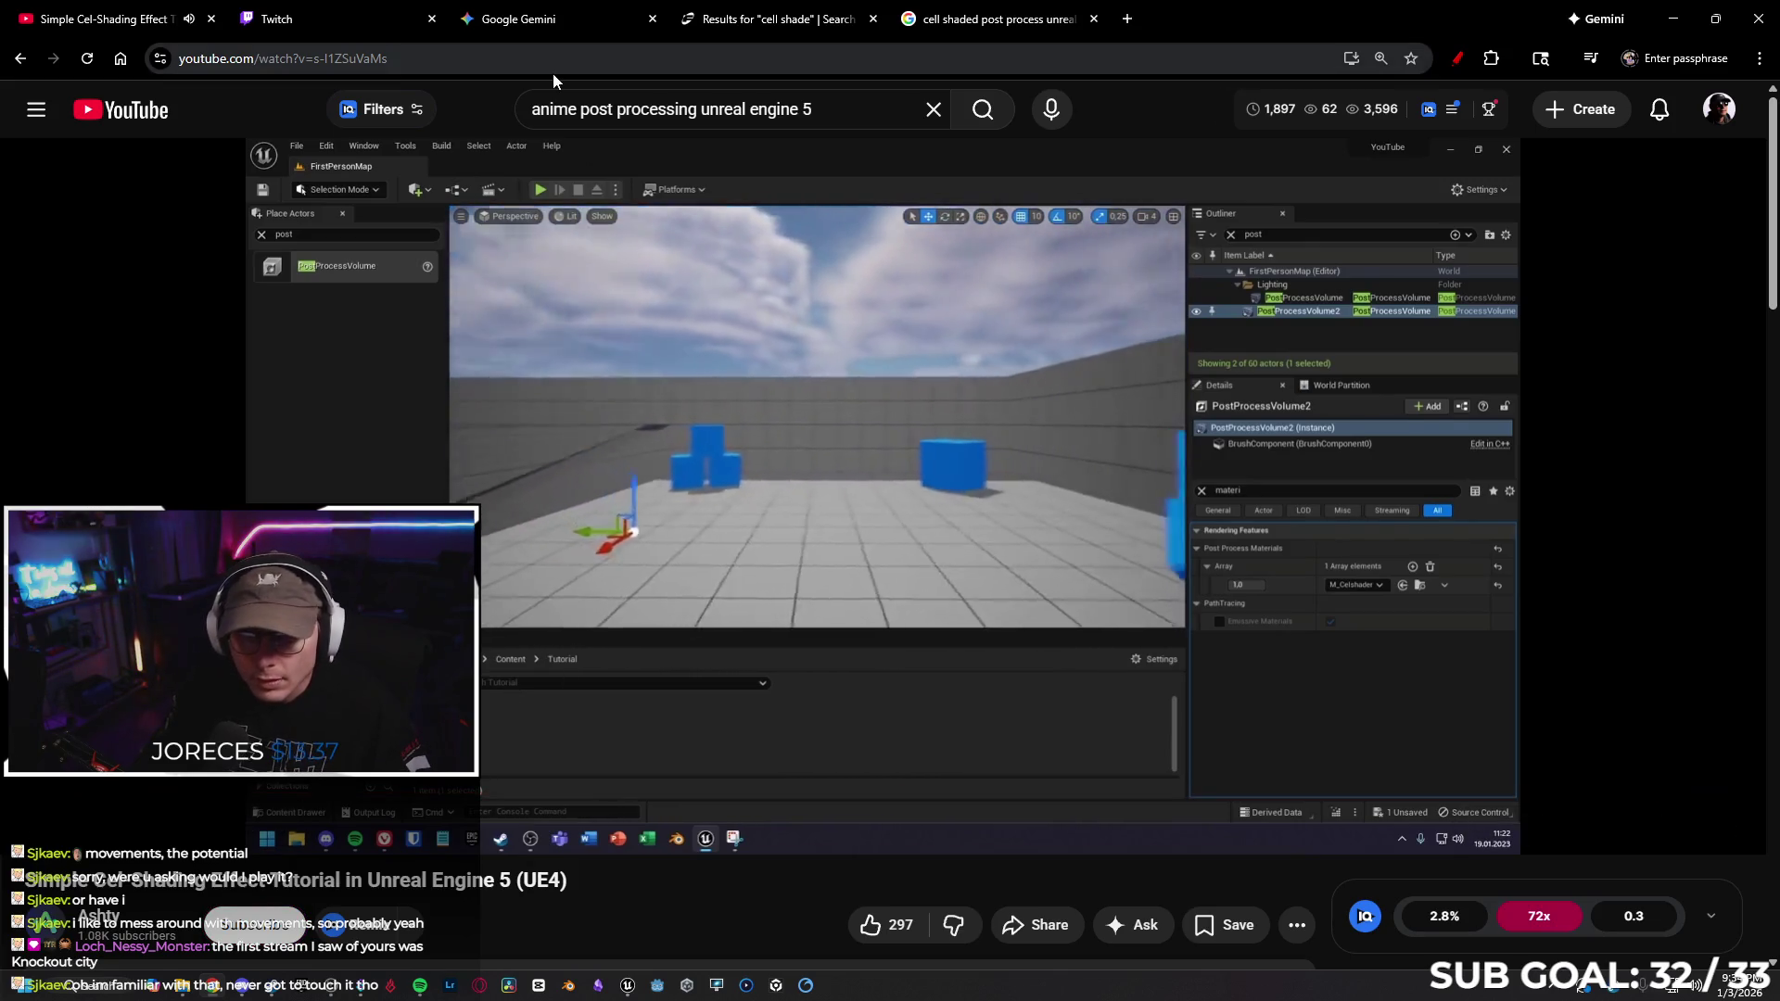
pyautogui.click(551, 70)
pyautogui.write('cloud')
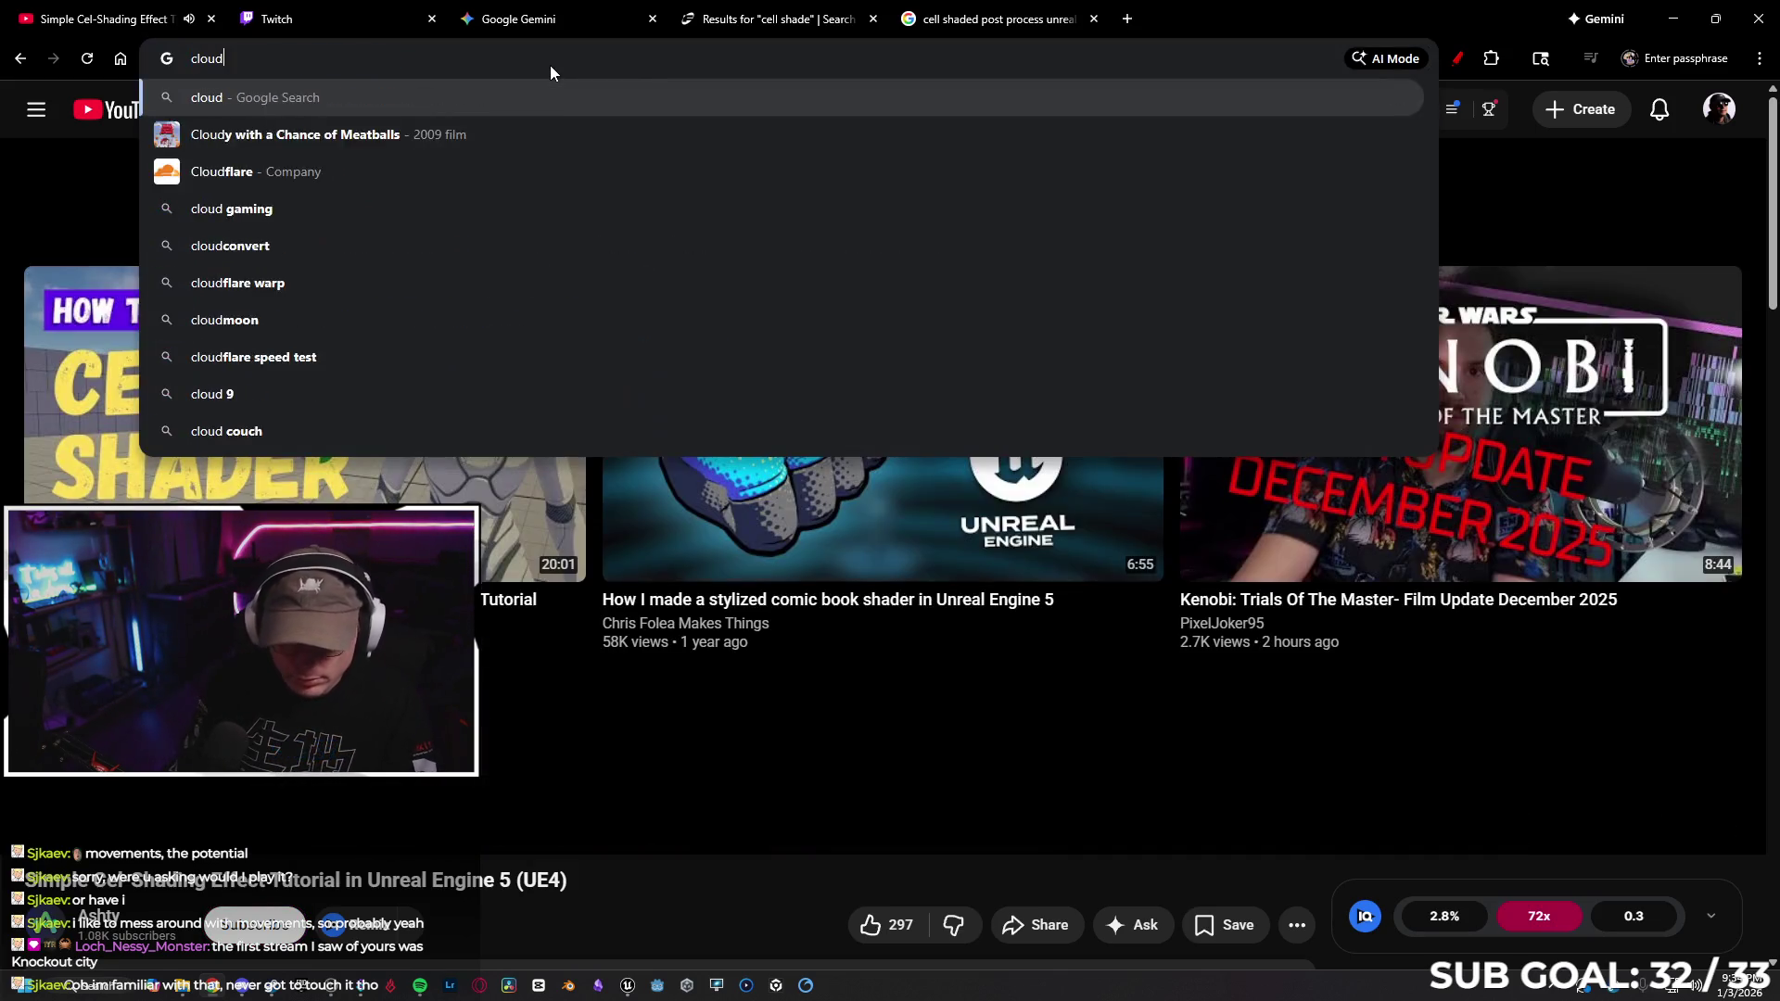
pyautogui.write('s and skies fab')
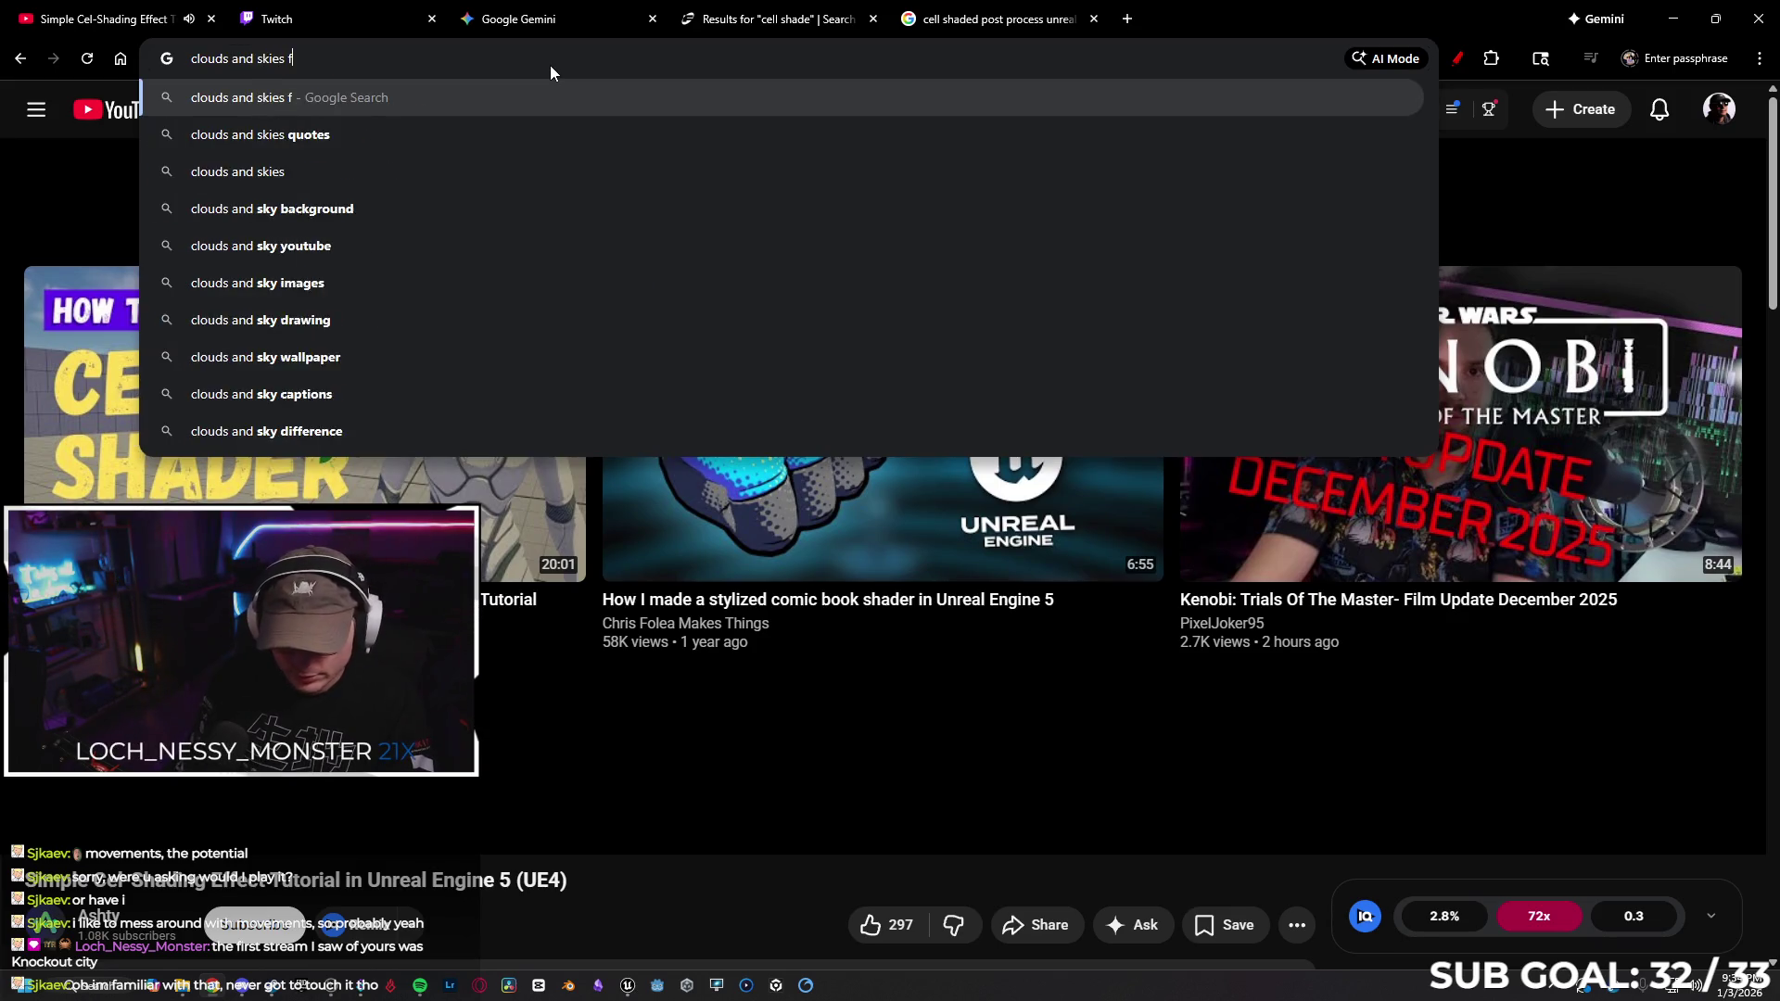
pyautogui.press('Return')
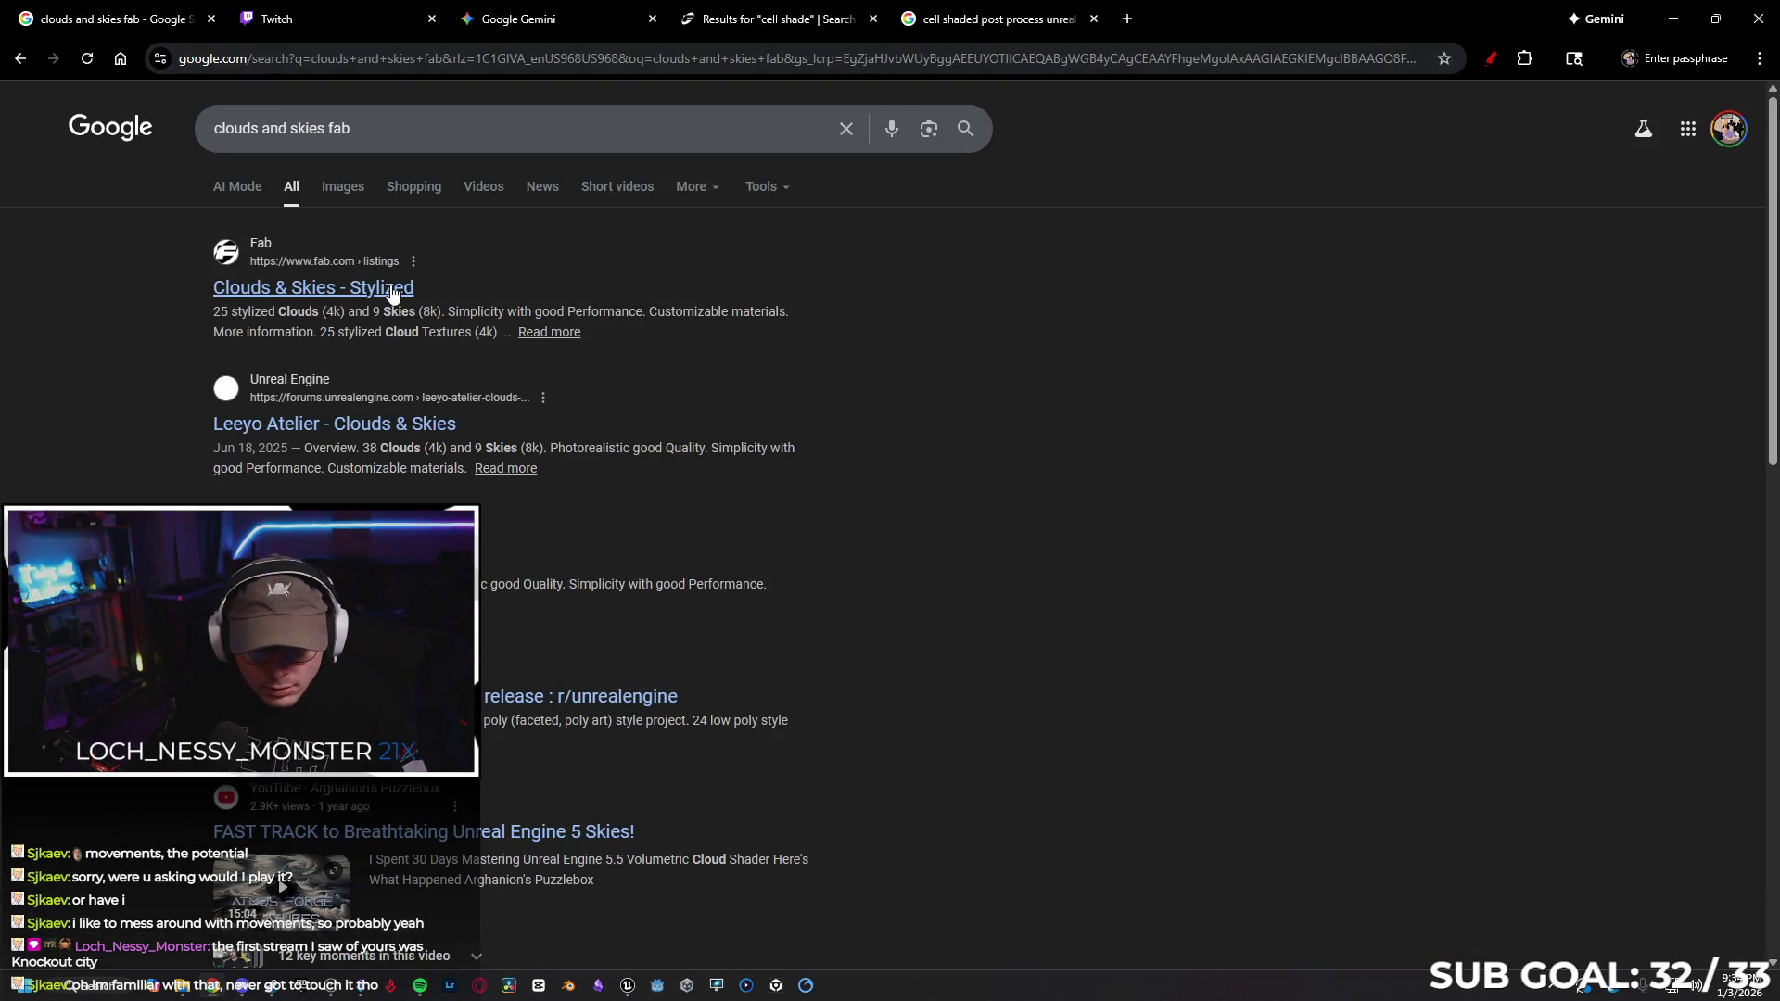
pyautogui.click(394, 293)
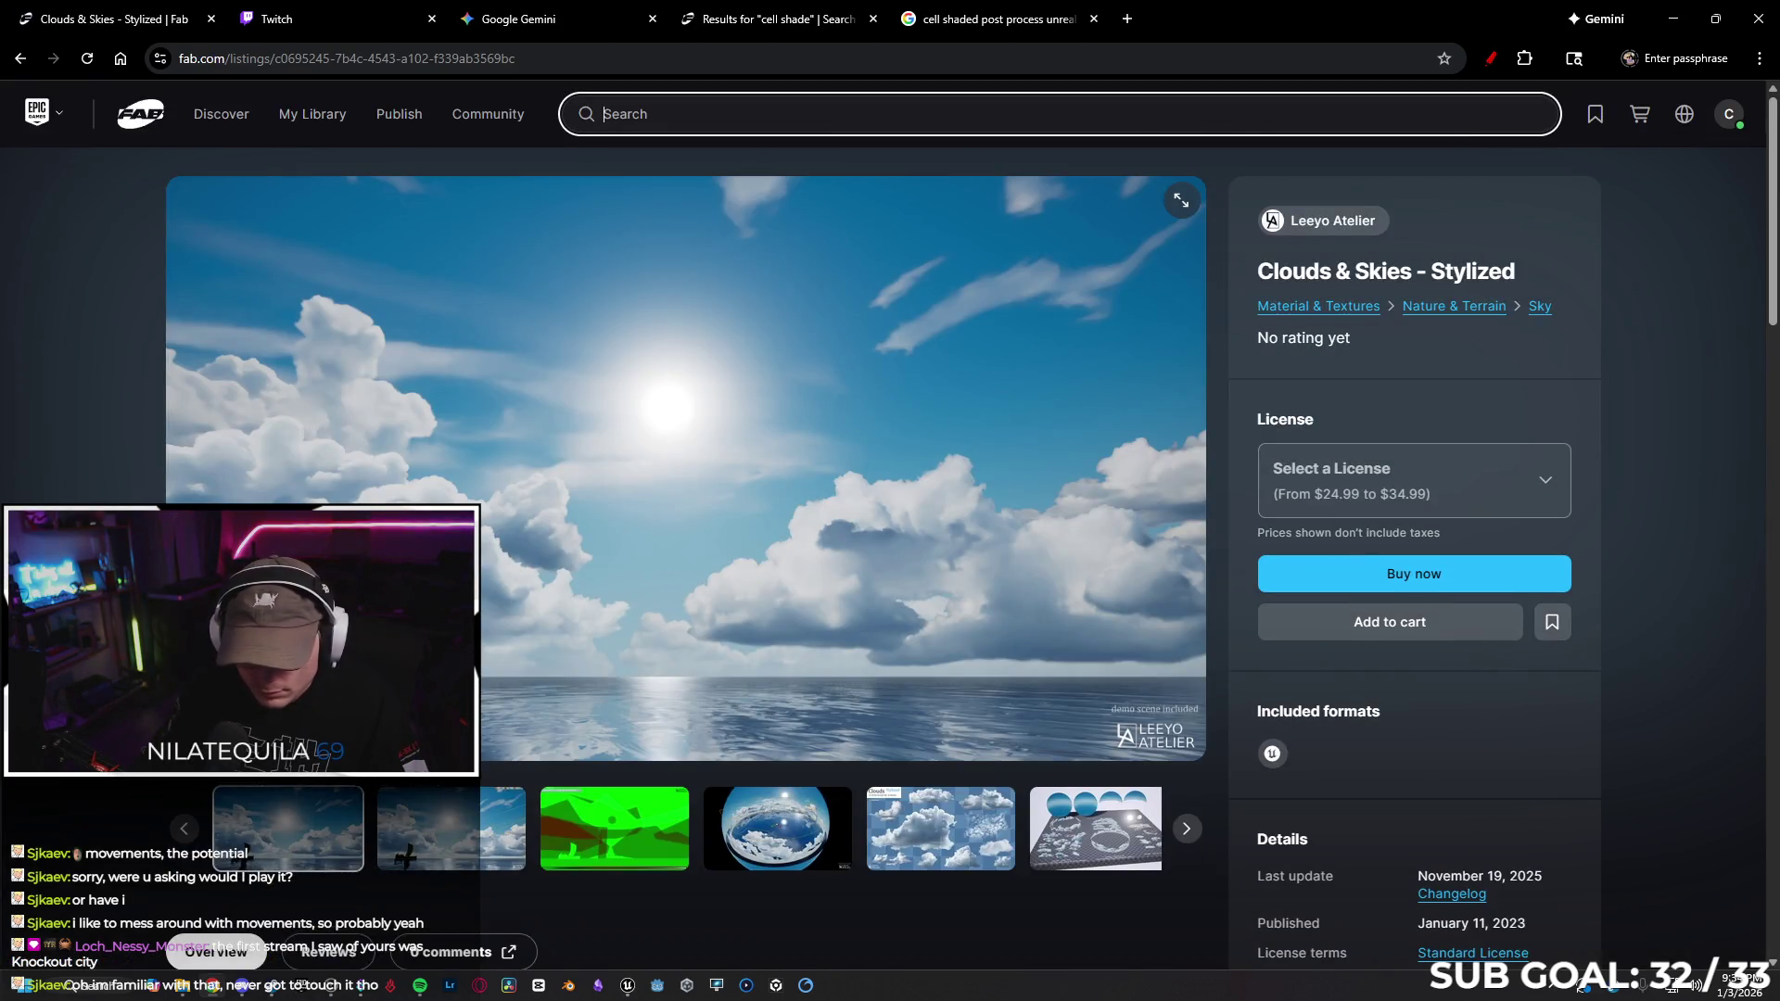
# Scroll the Stylized listing and check the Low poly version in a separate tab, then close it
pyautogui.scroll(-5, 686, 463)
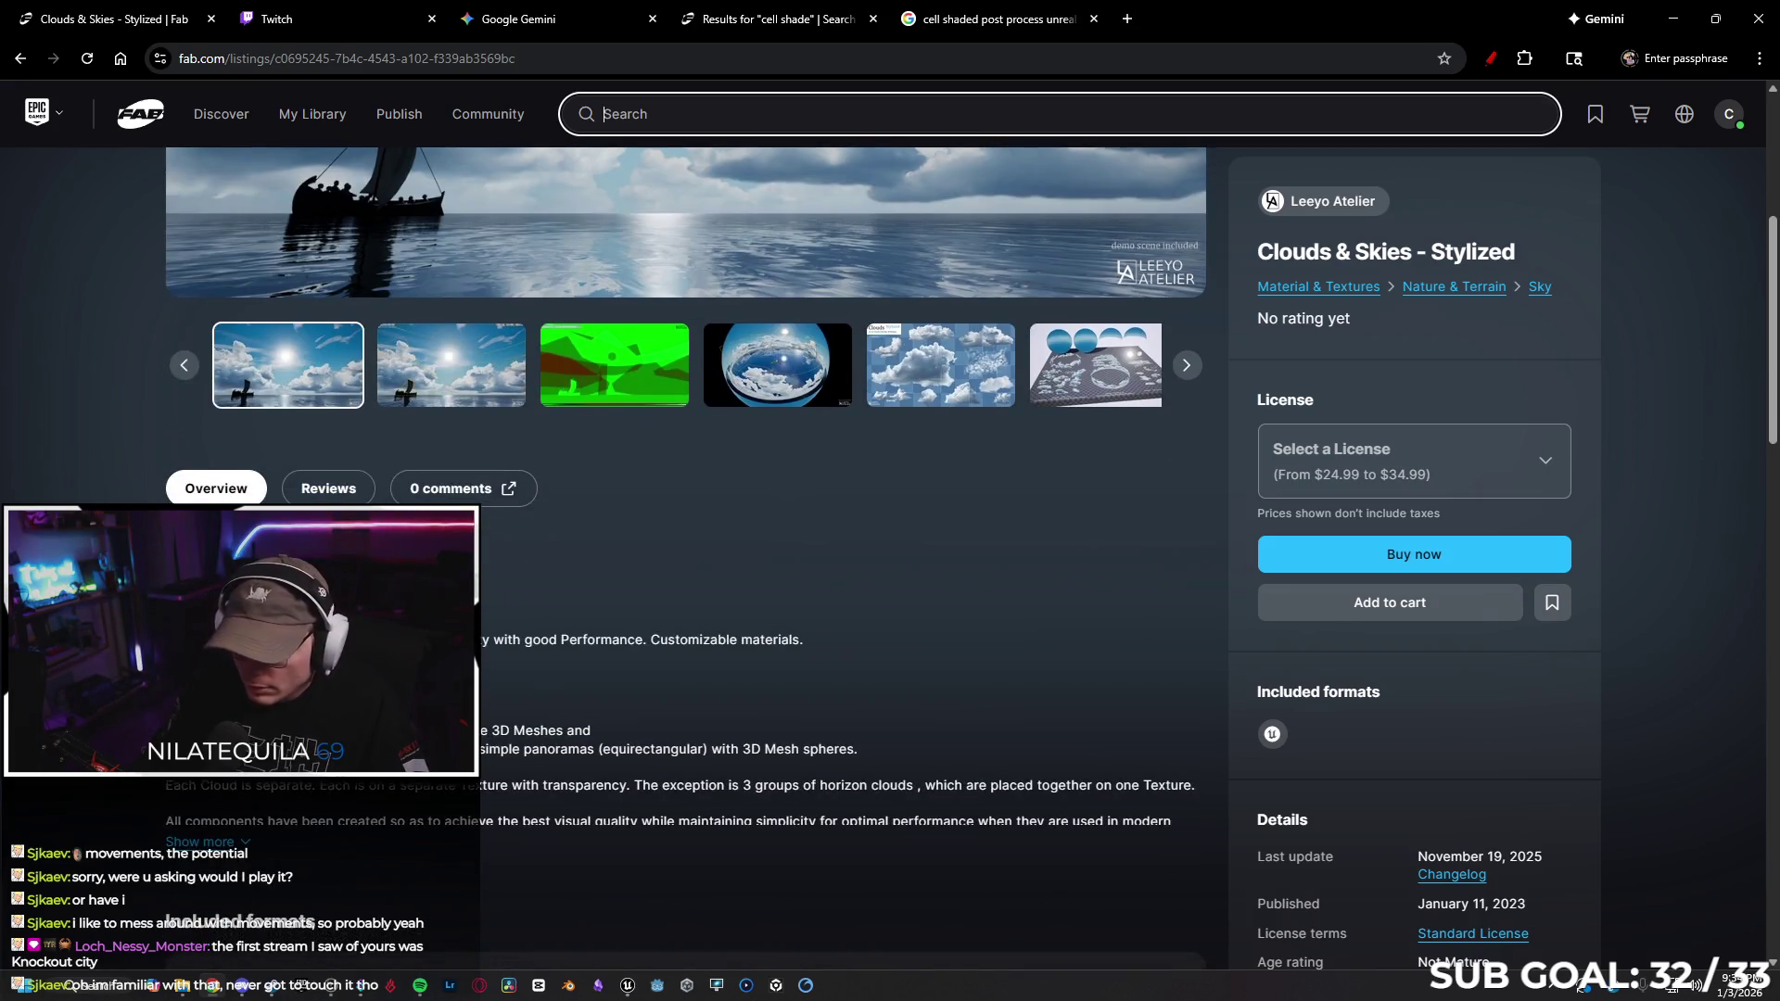
pyautogui.scroll(-2, 686, 556)
pyautogui.scroll(-2, 686, 556)
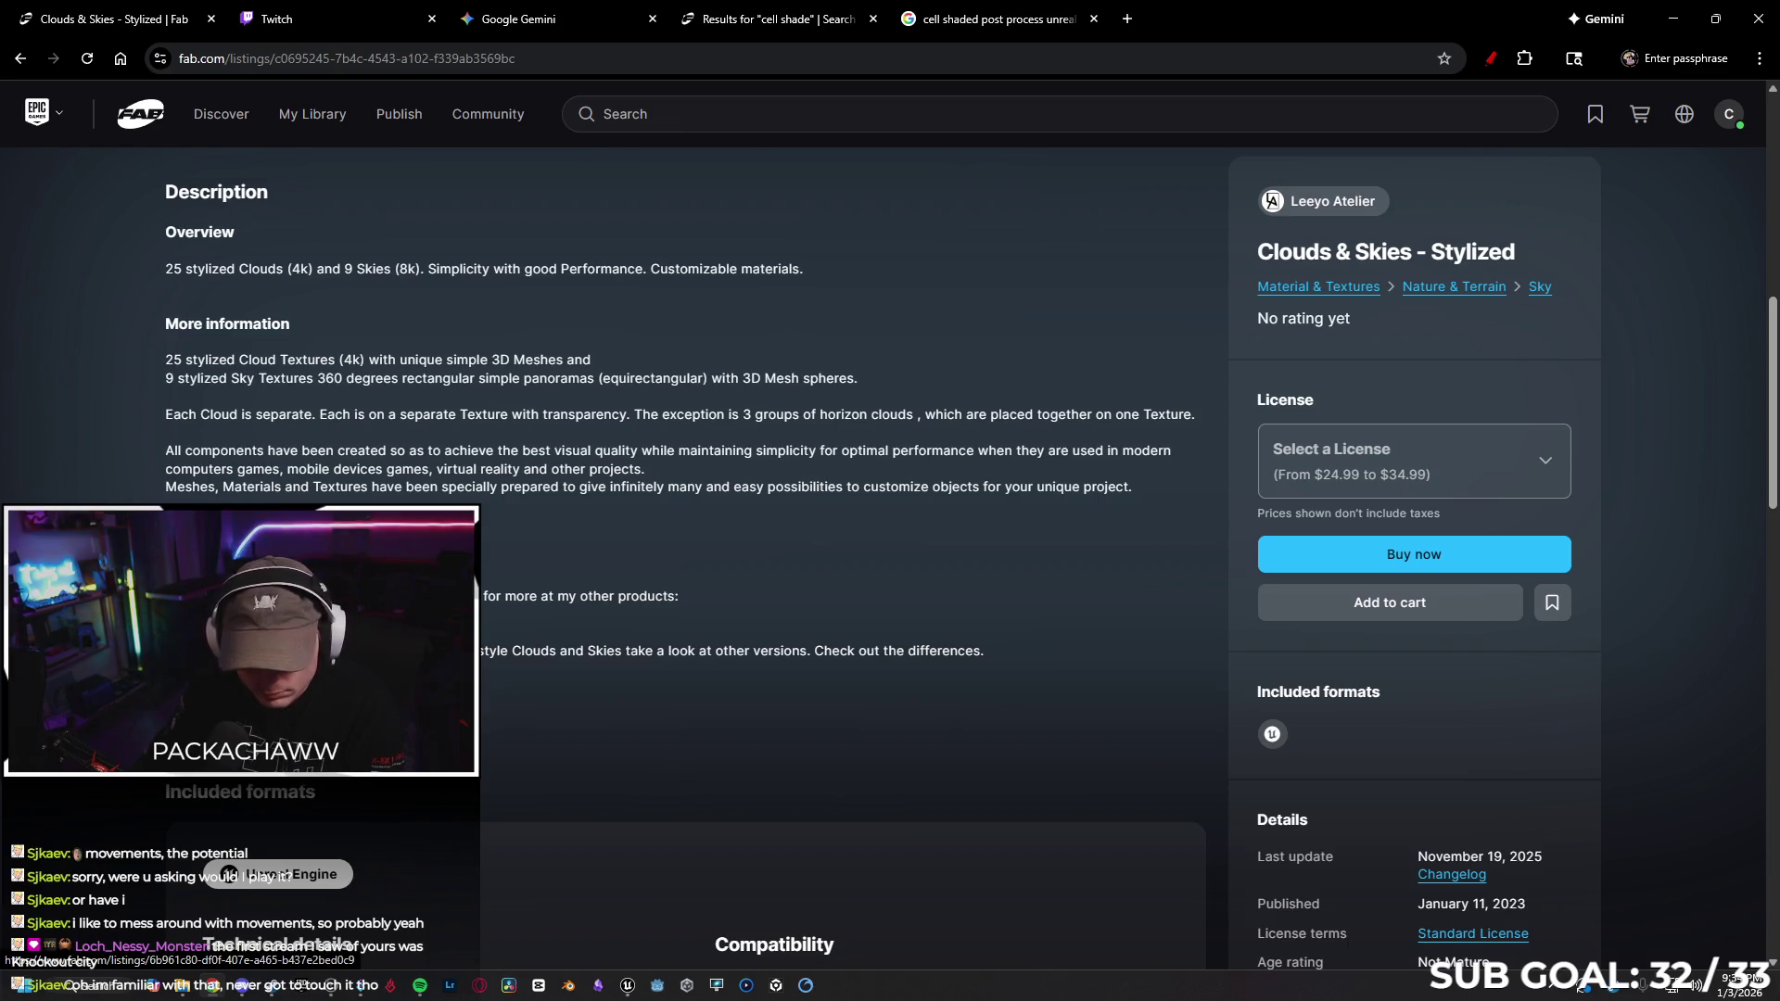
pyautogui.middleClick(241, 690)
pyautogui.click(392, 19)
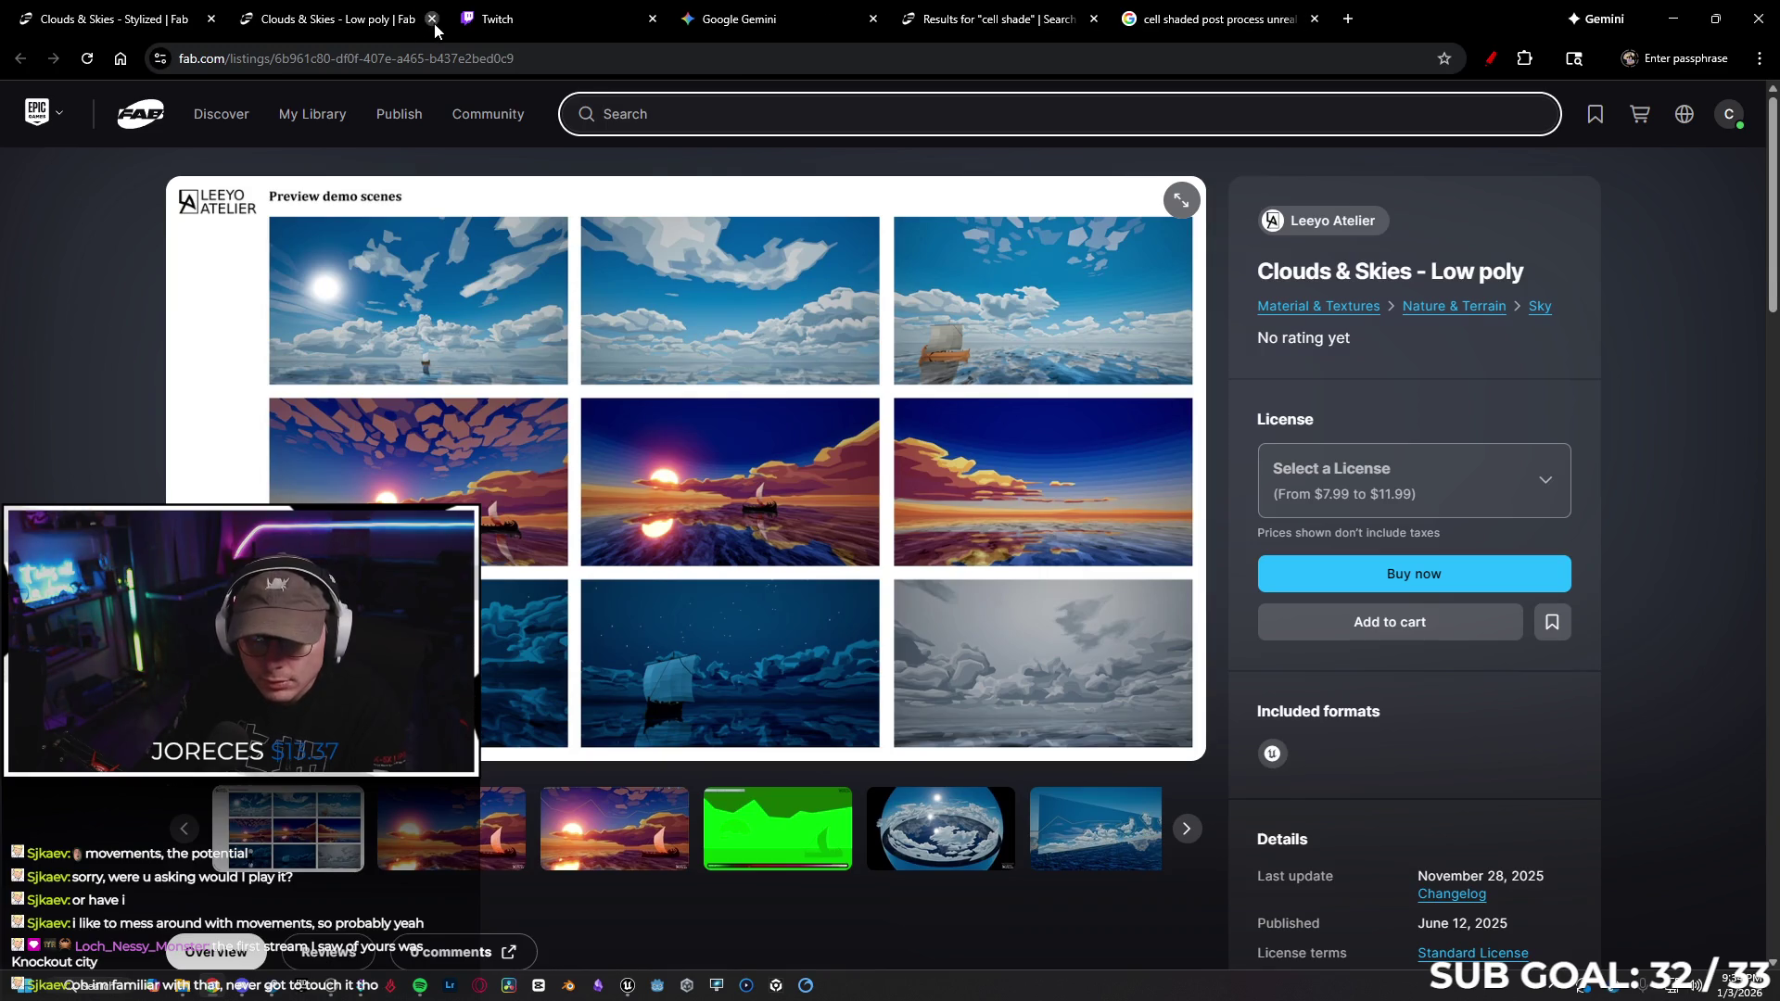
pyautogui.click(431, 19)
# Close the leftover cel-shade search tabs and the Gemini chat, returning to the Stylized listing
pyautogui.click(764, 15)
pyautogui.click(872, 18)
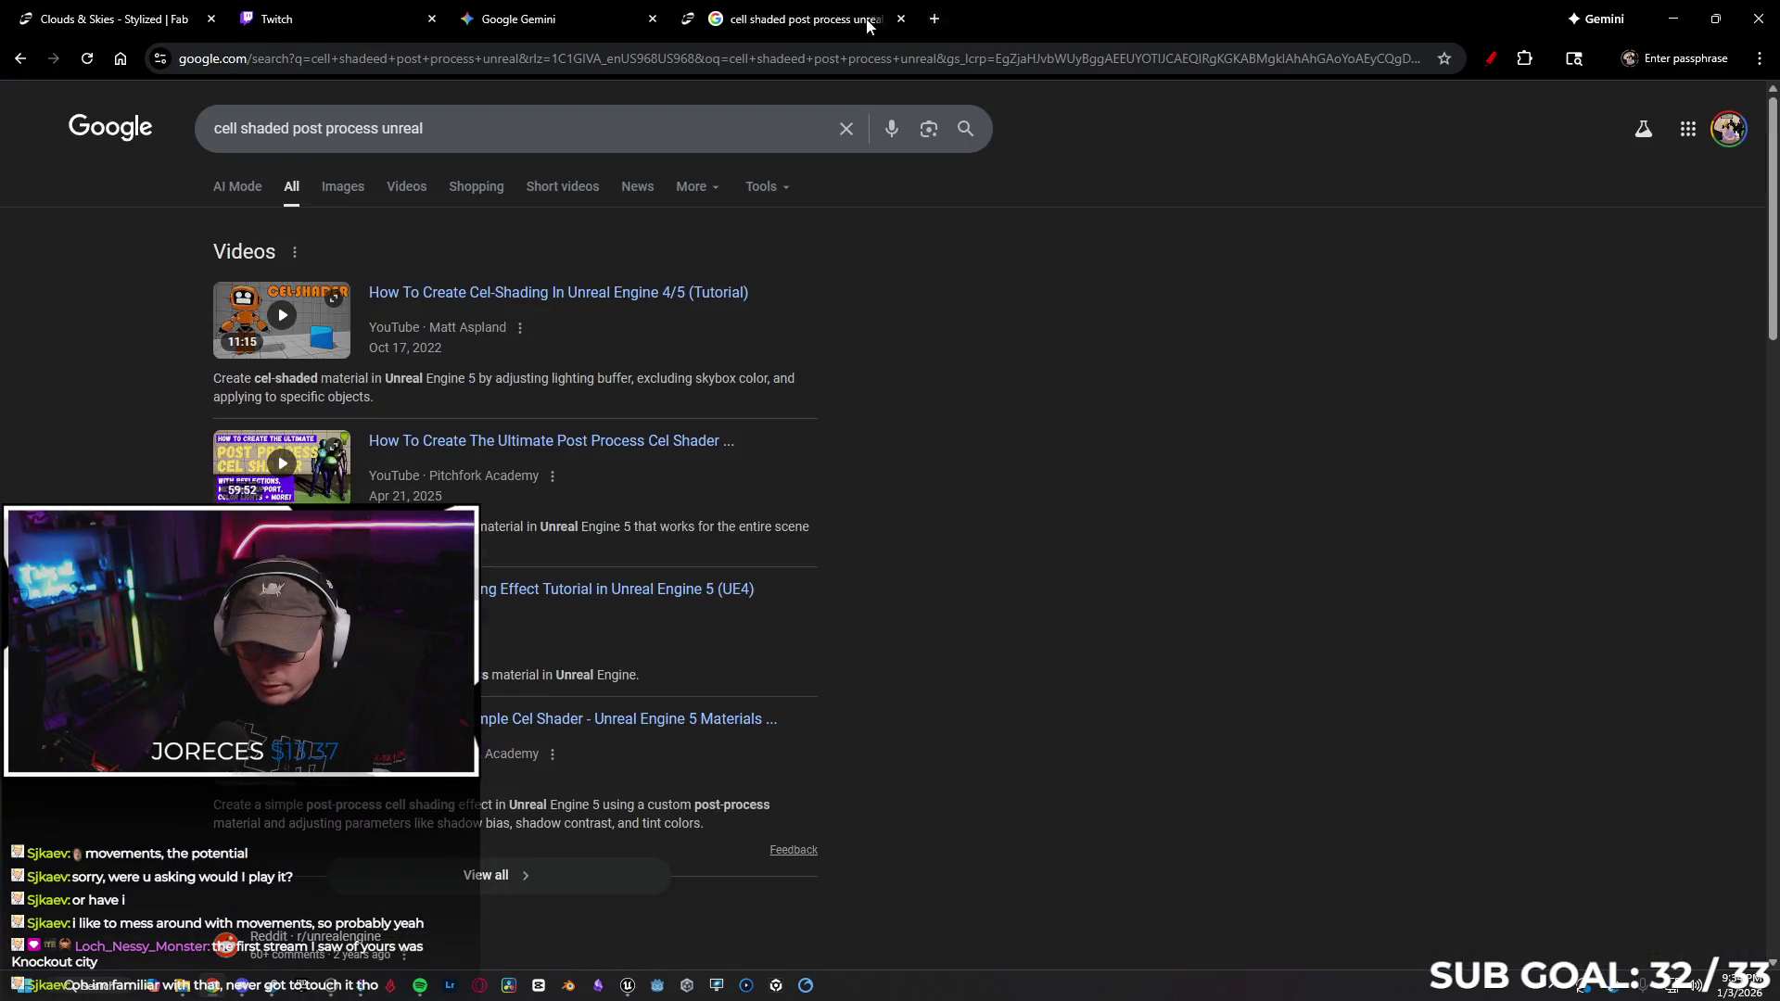
pyautogui.click(872, 19)
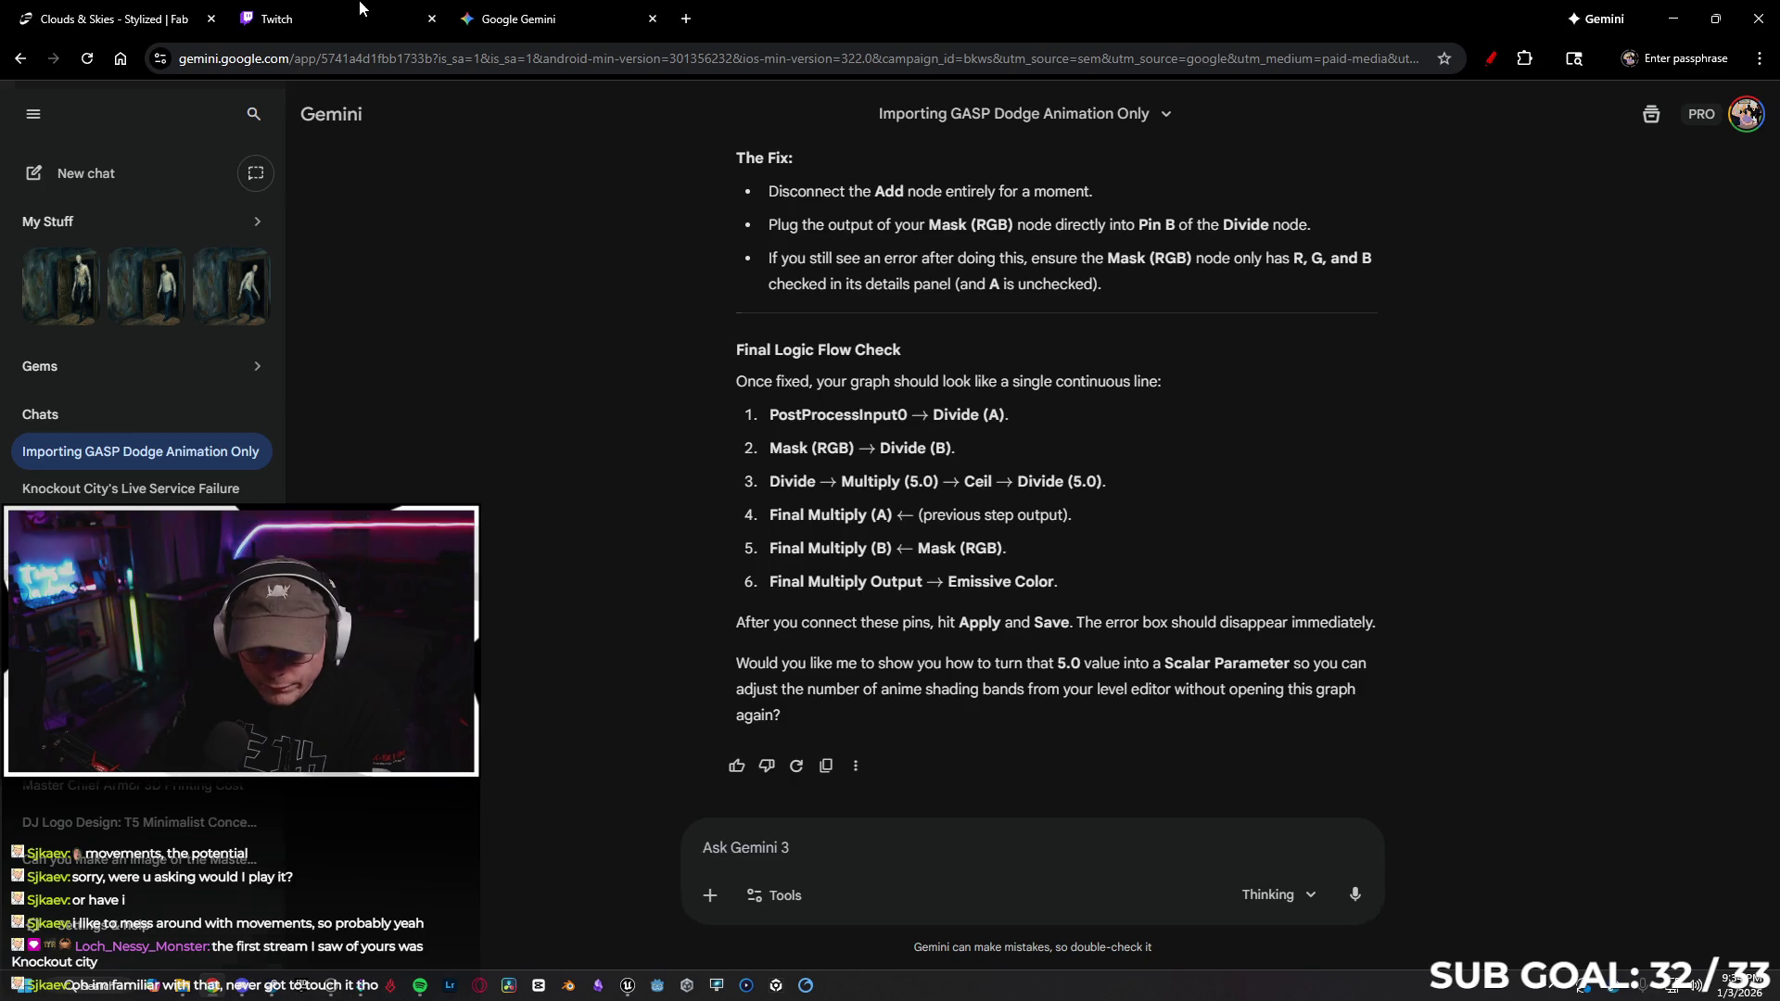
pyautogui.click(360, 8)
pyautogui.click(120, 19)
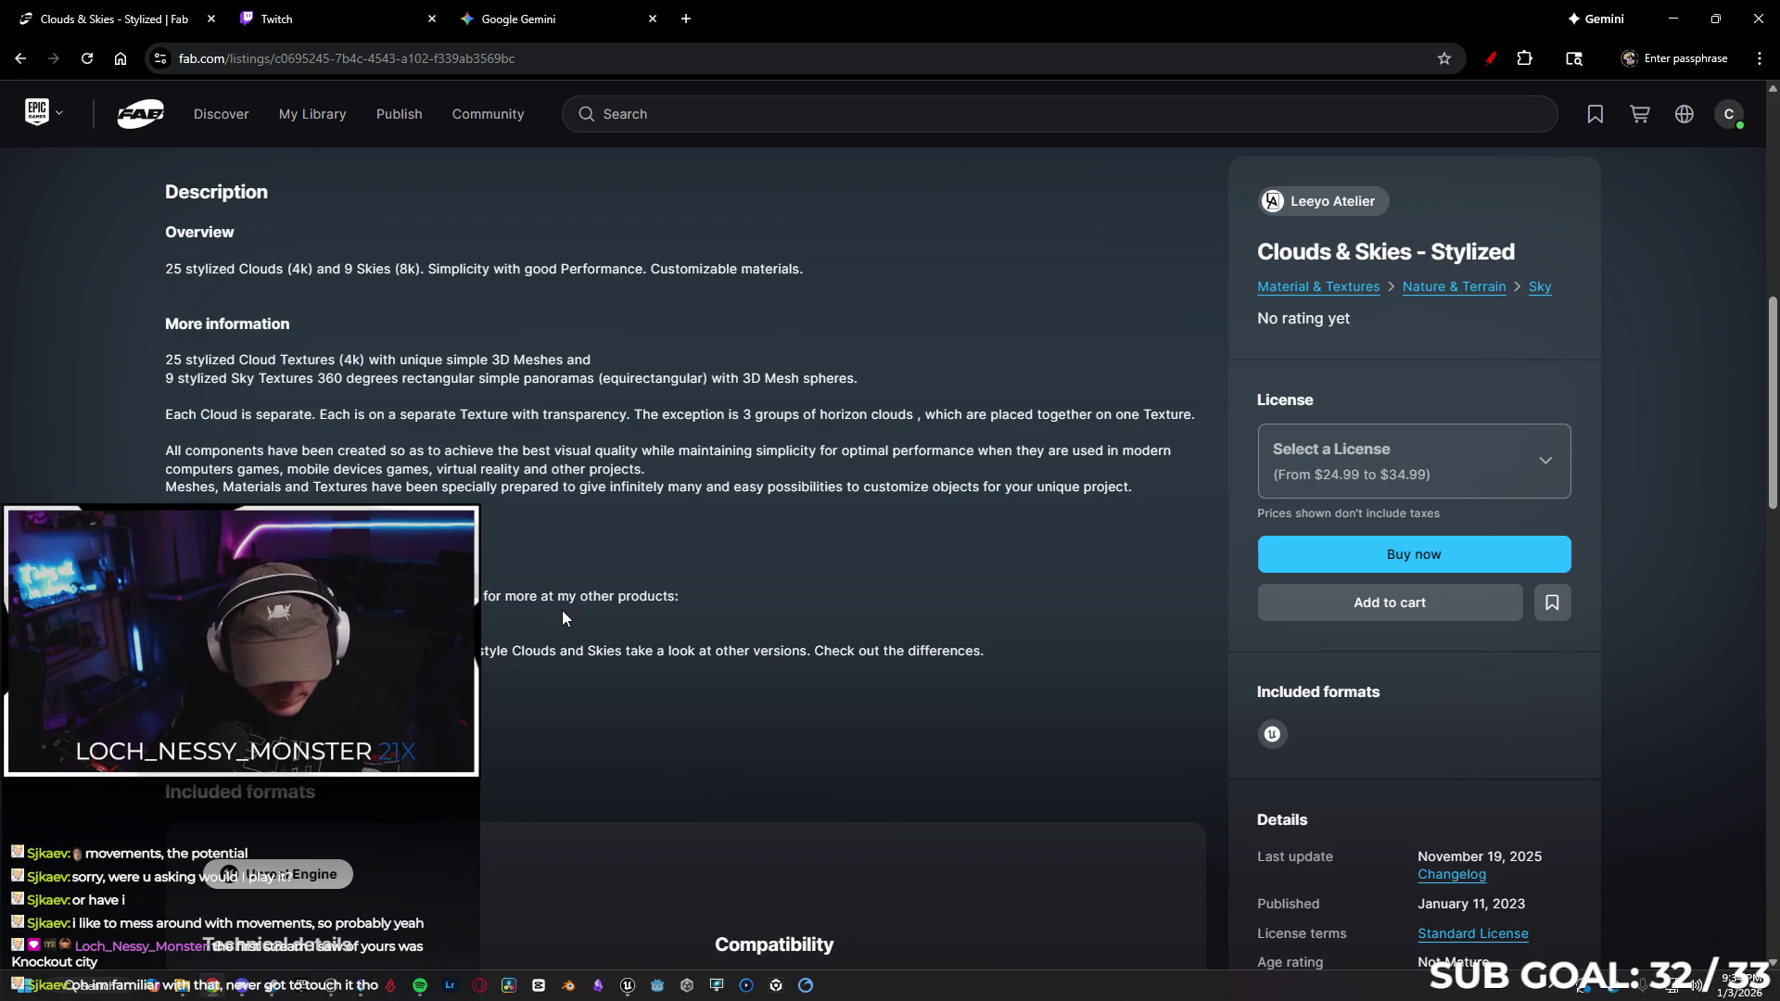
# Scroll down and back up through the Stylized listing's description
pyautogui.scroll(-6, 526, 443)
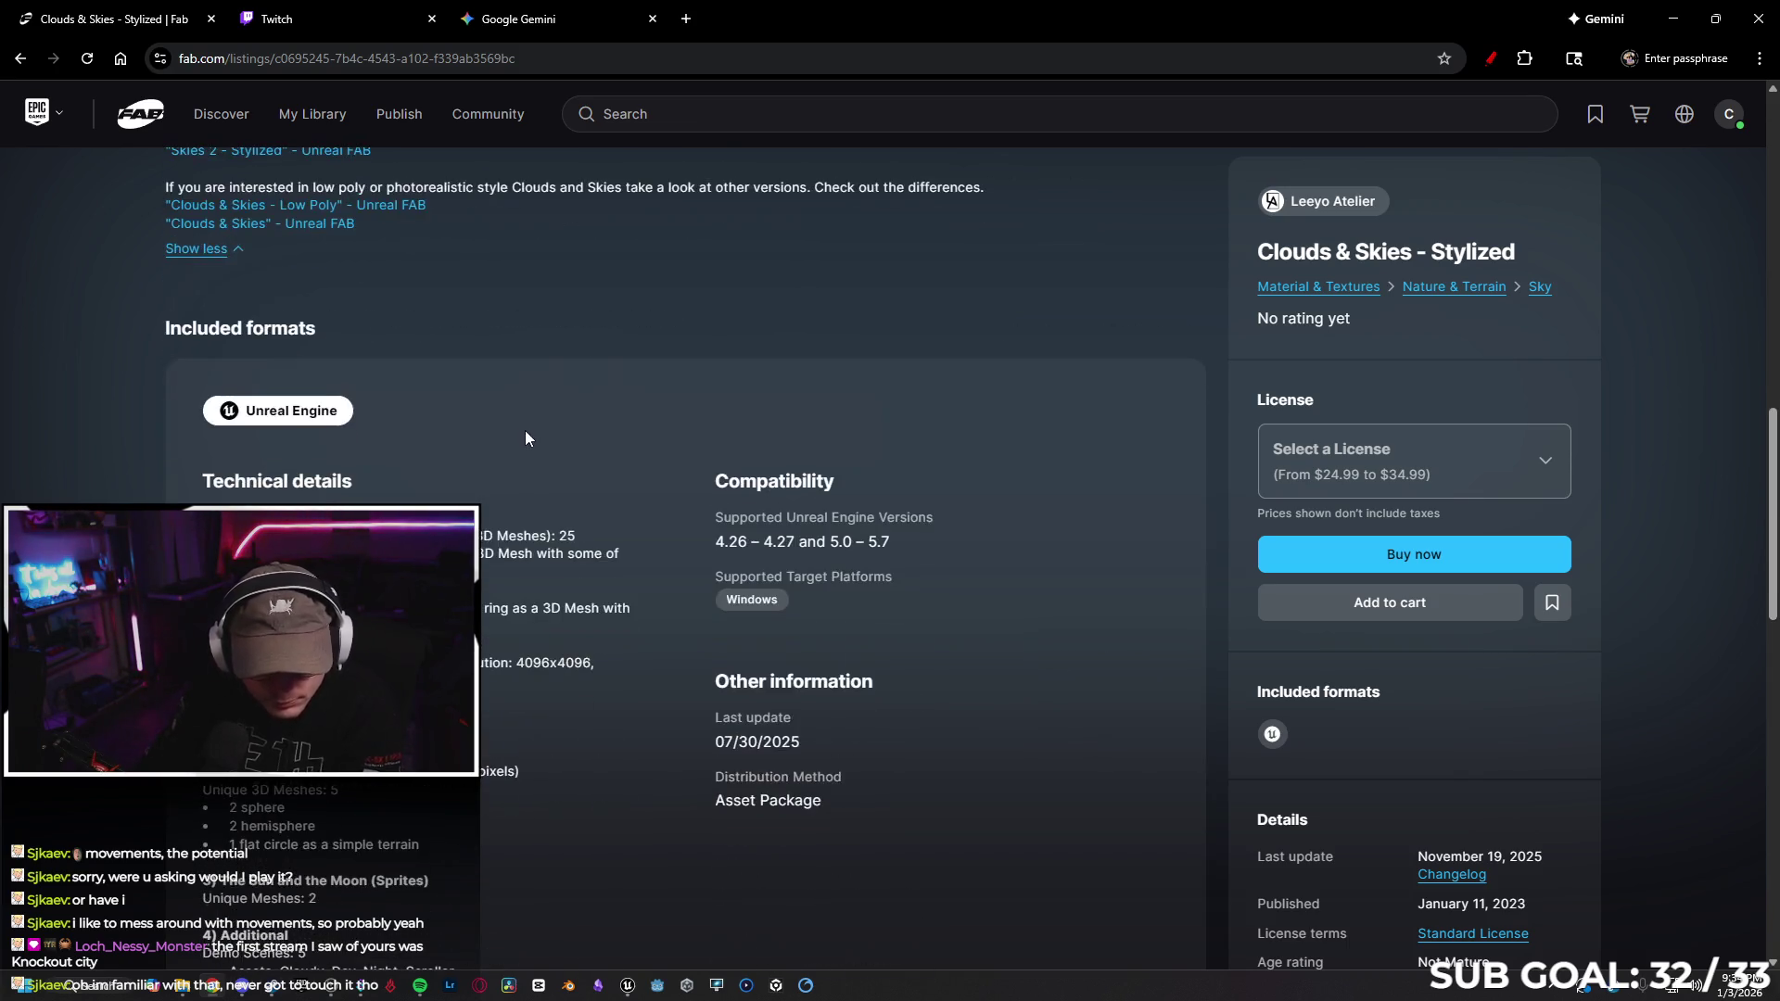
pyautogui.scroll(-5, 527, 444)
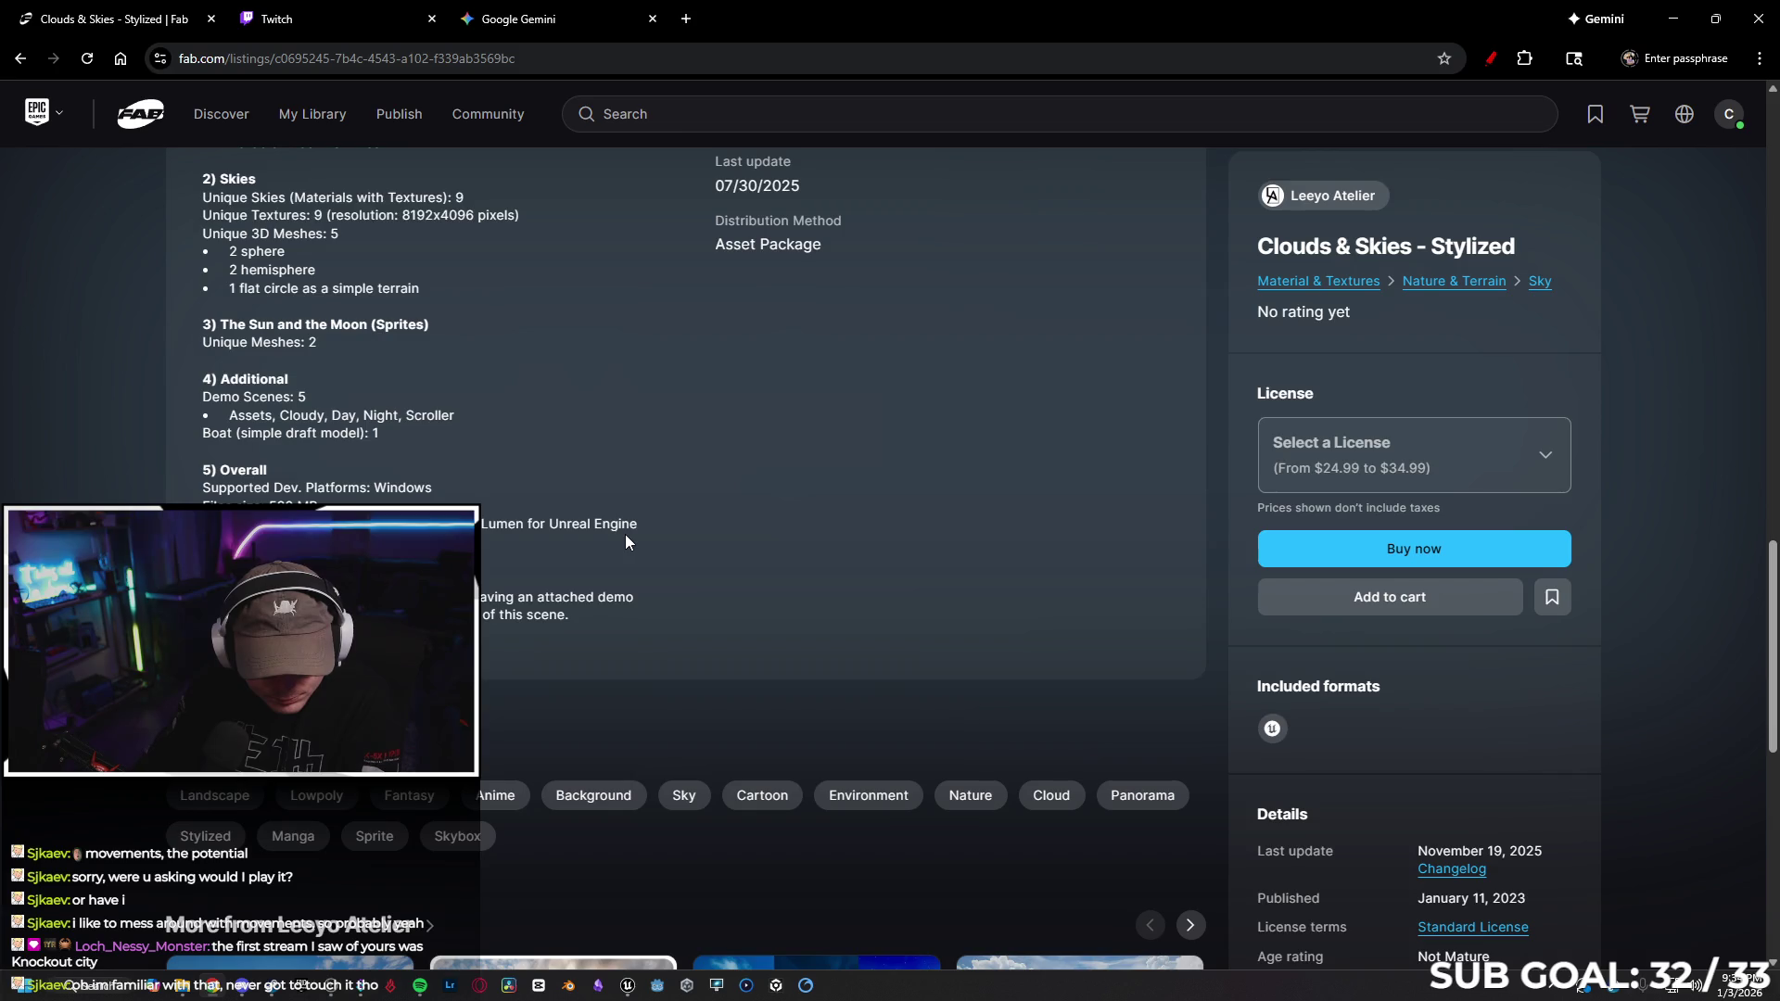
pyautogui.scroll(-4, 624, 534)
pyautogui.scroll(10, 582, 489)
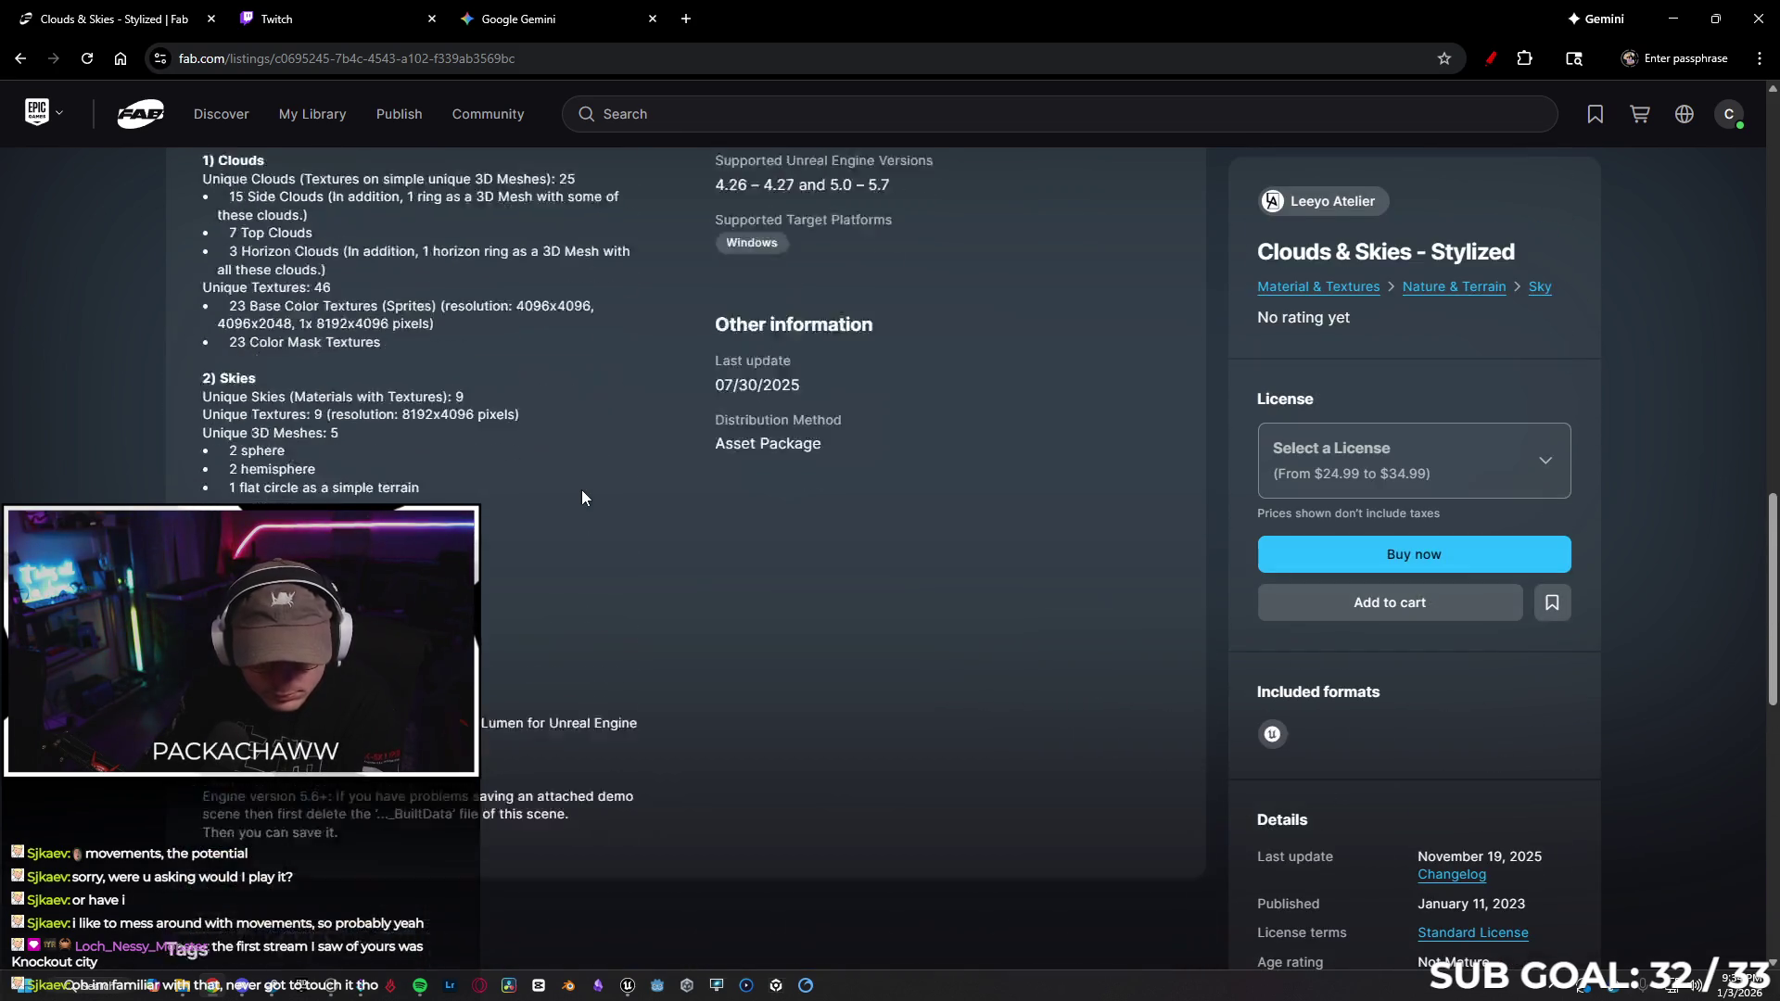
pyautogui.scroll(1, 596, 454)
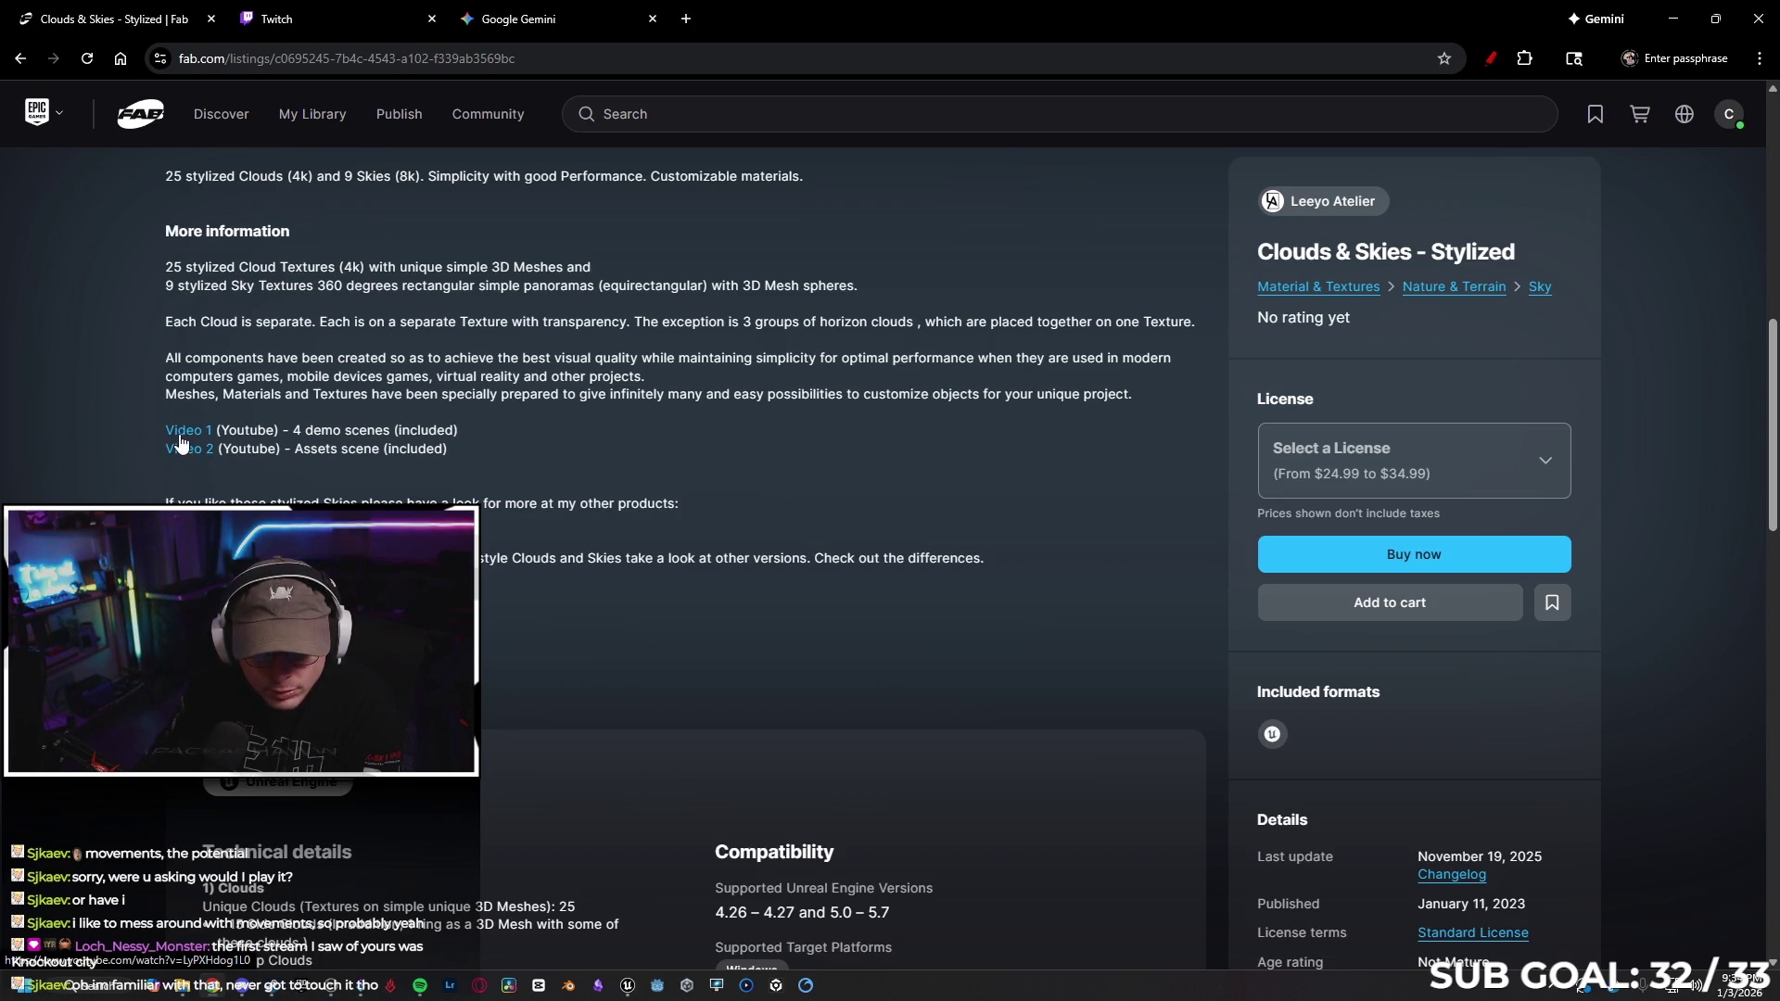
pyautogui.scroll(1, 237, 501)
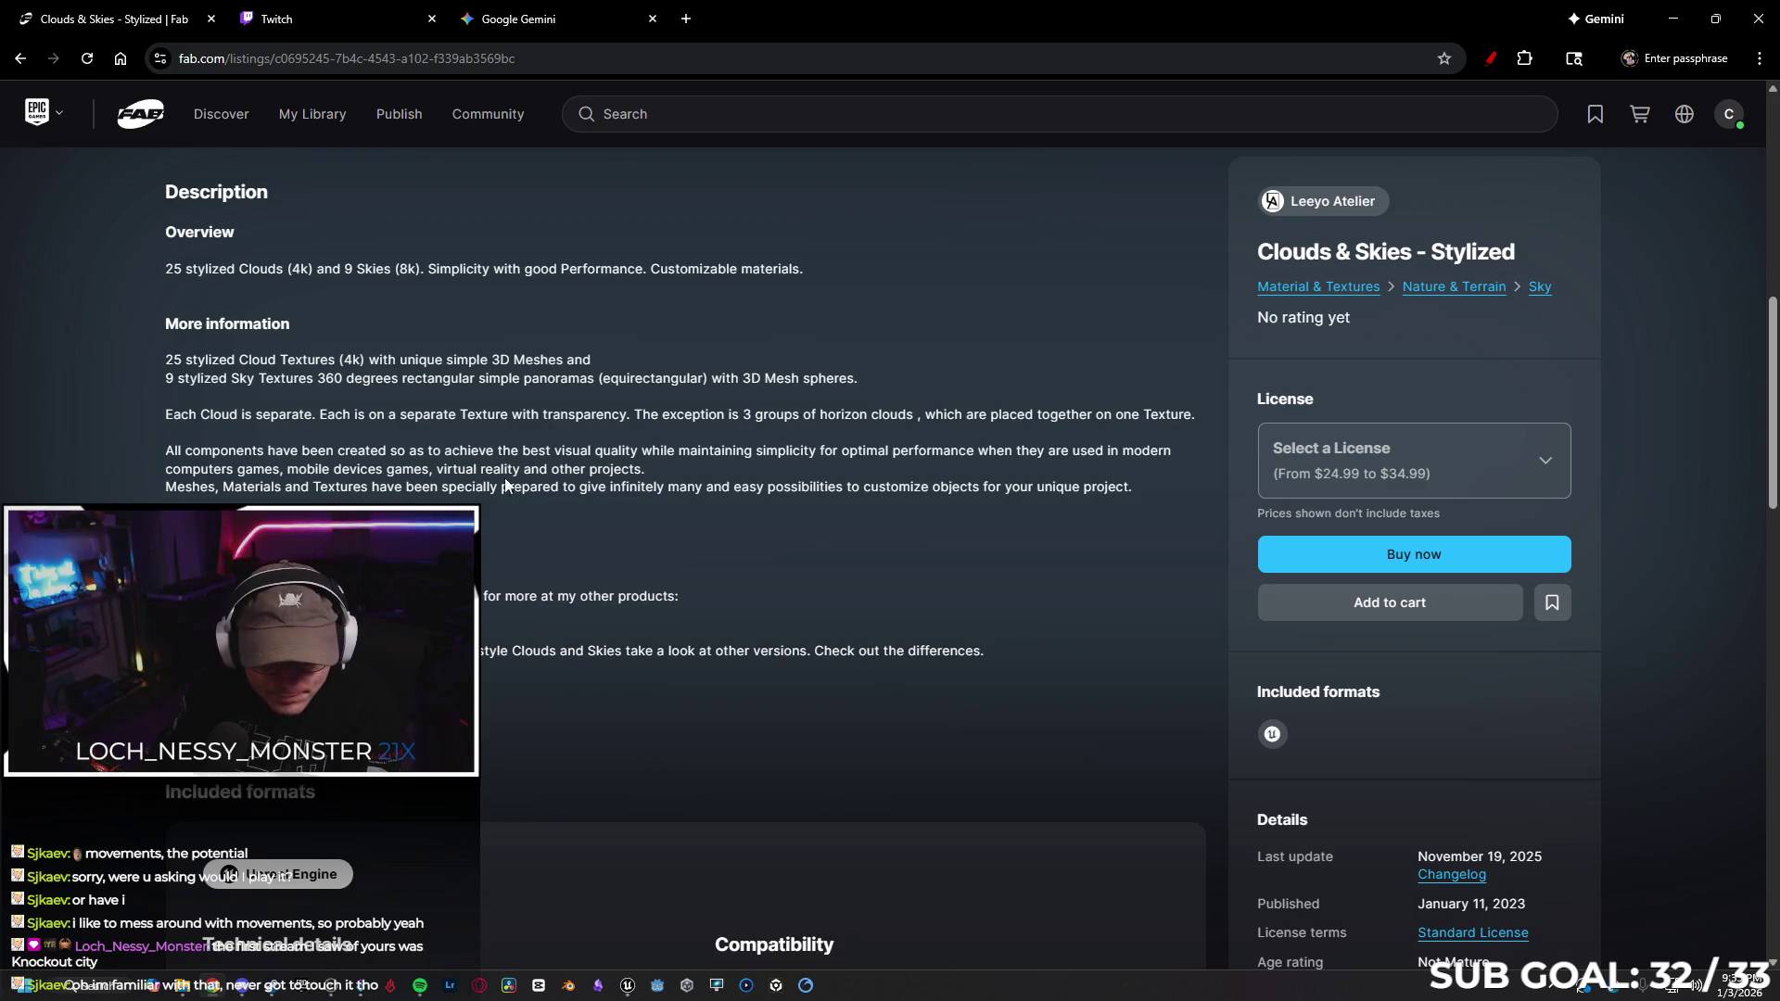
# Skim the Clouds & Skies - Stylized demo video from daytime clouds to the night scene, then close it
pyautogui.click(324, 11)
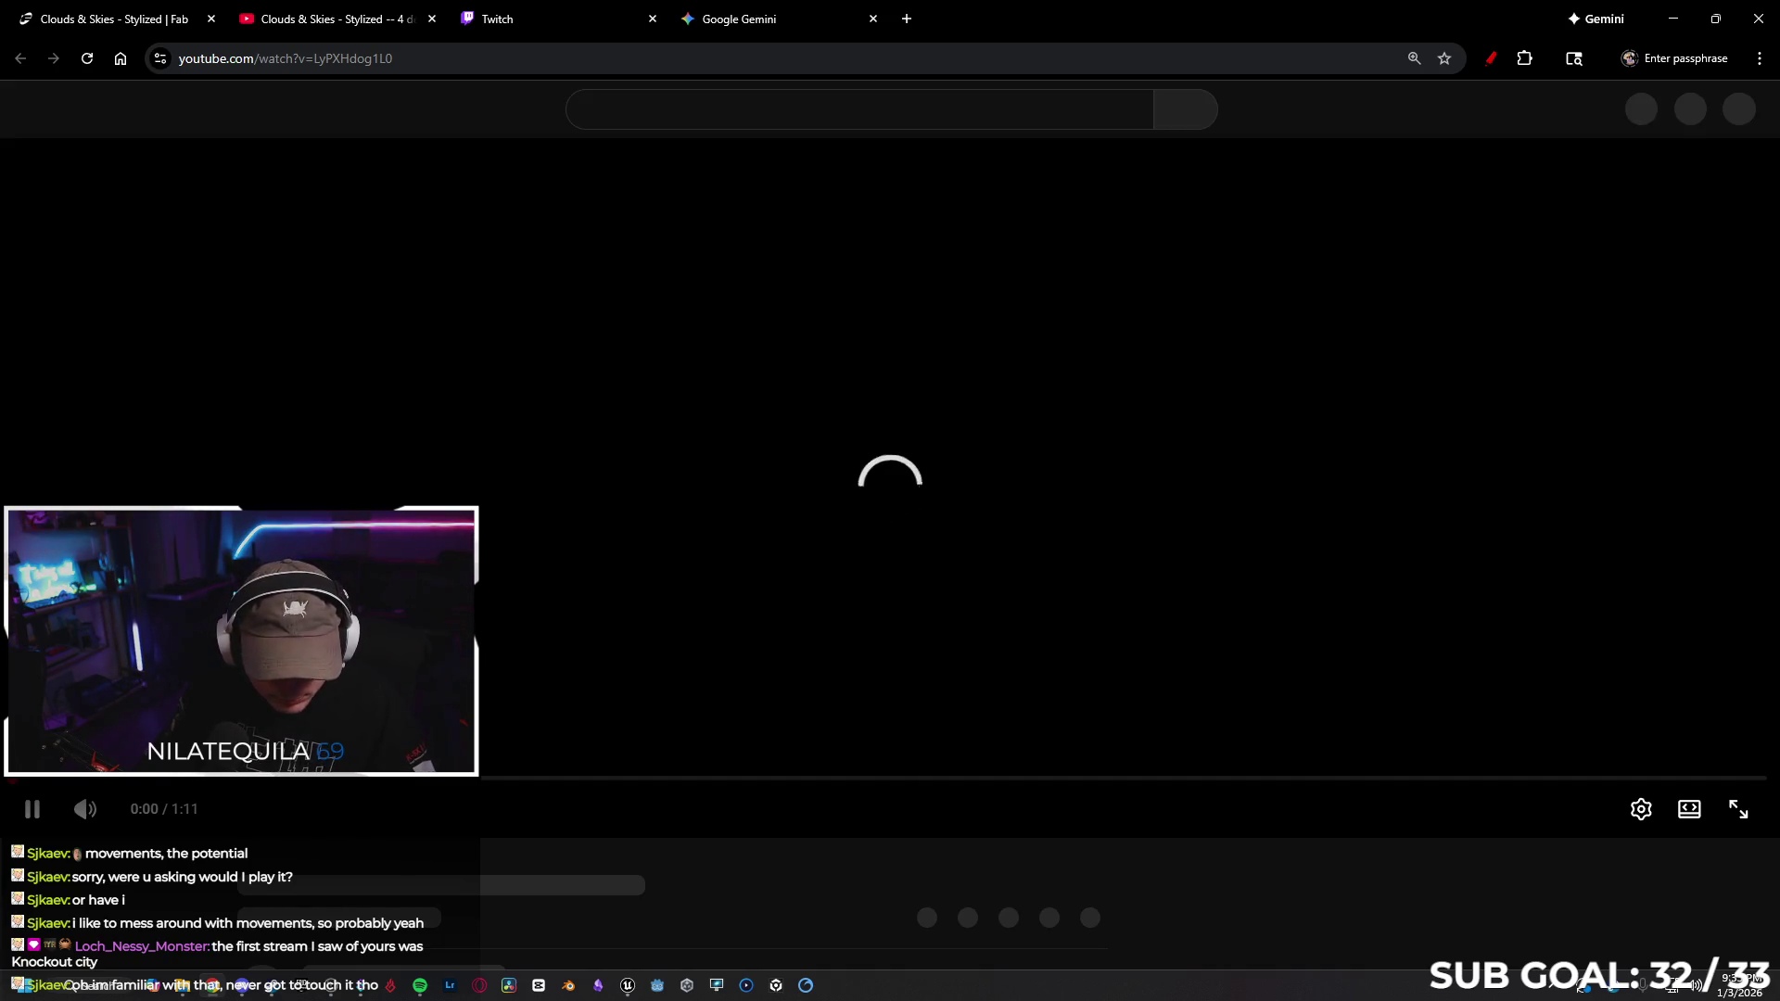
pyautogui.click(116, 796)
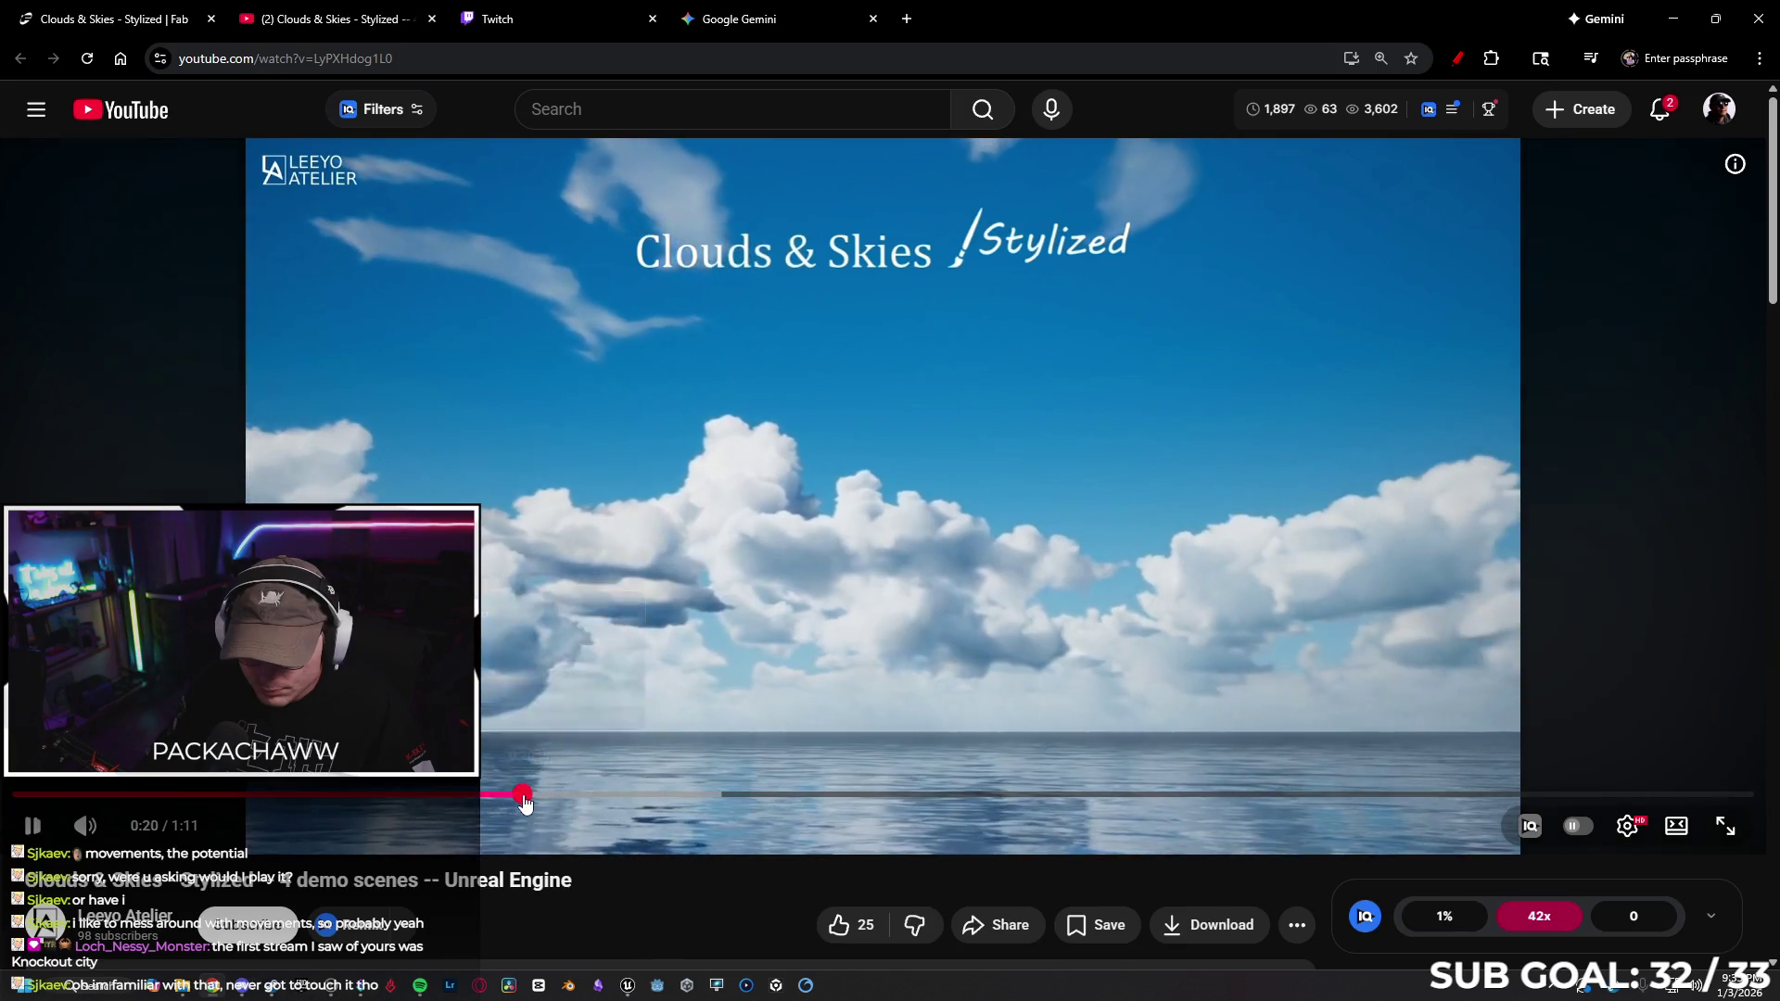
pyautogui.click(530, 797)
pyautogui.moveTo(689, 806); pyautogui.dragTo(1359, 799)
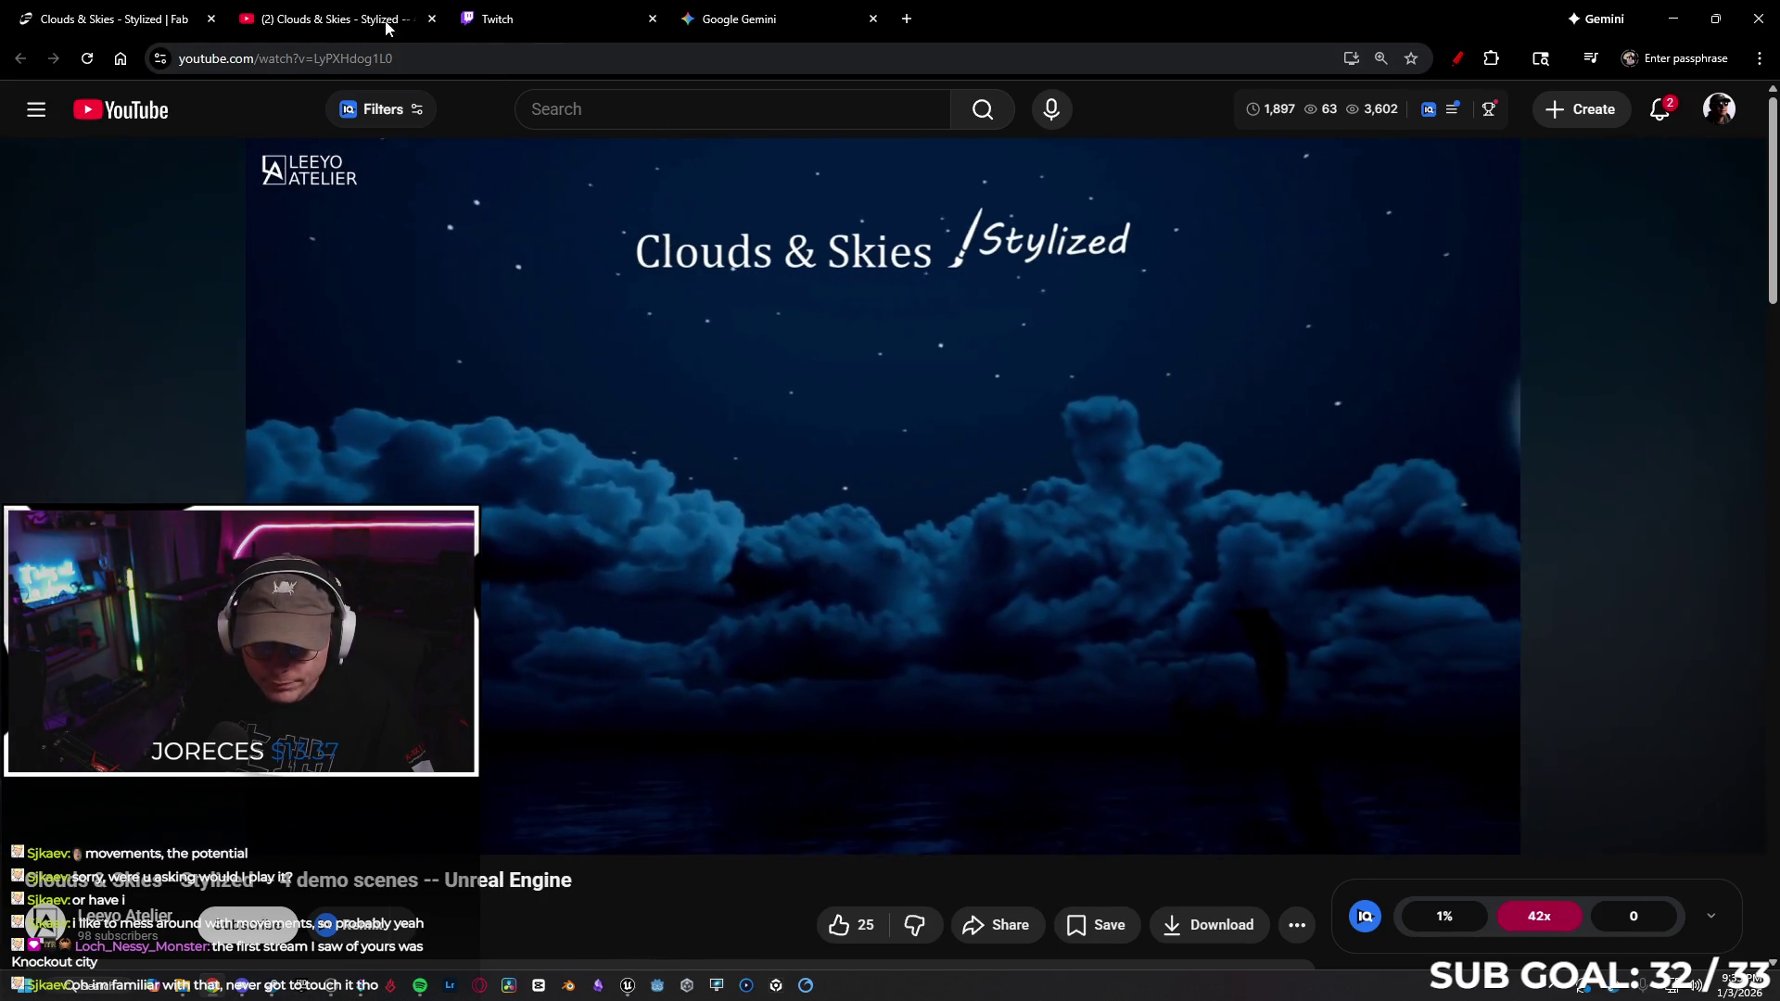
pyautogui.click(431, 21)
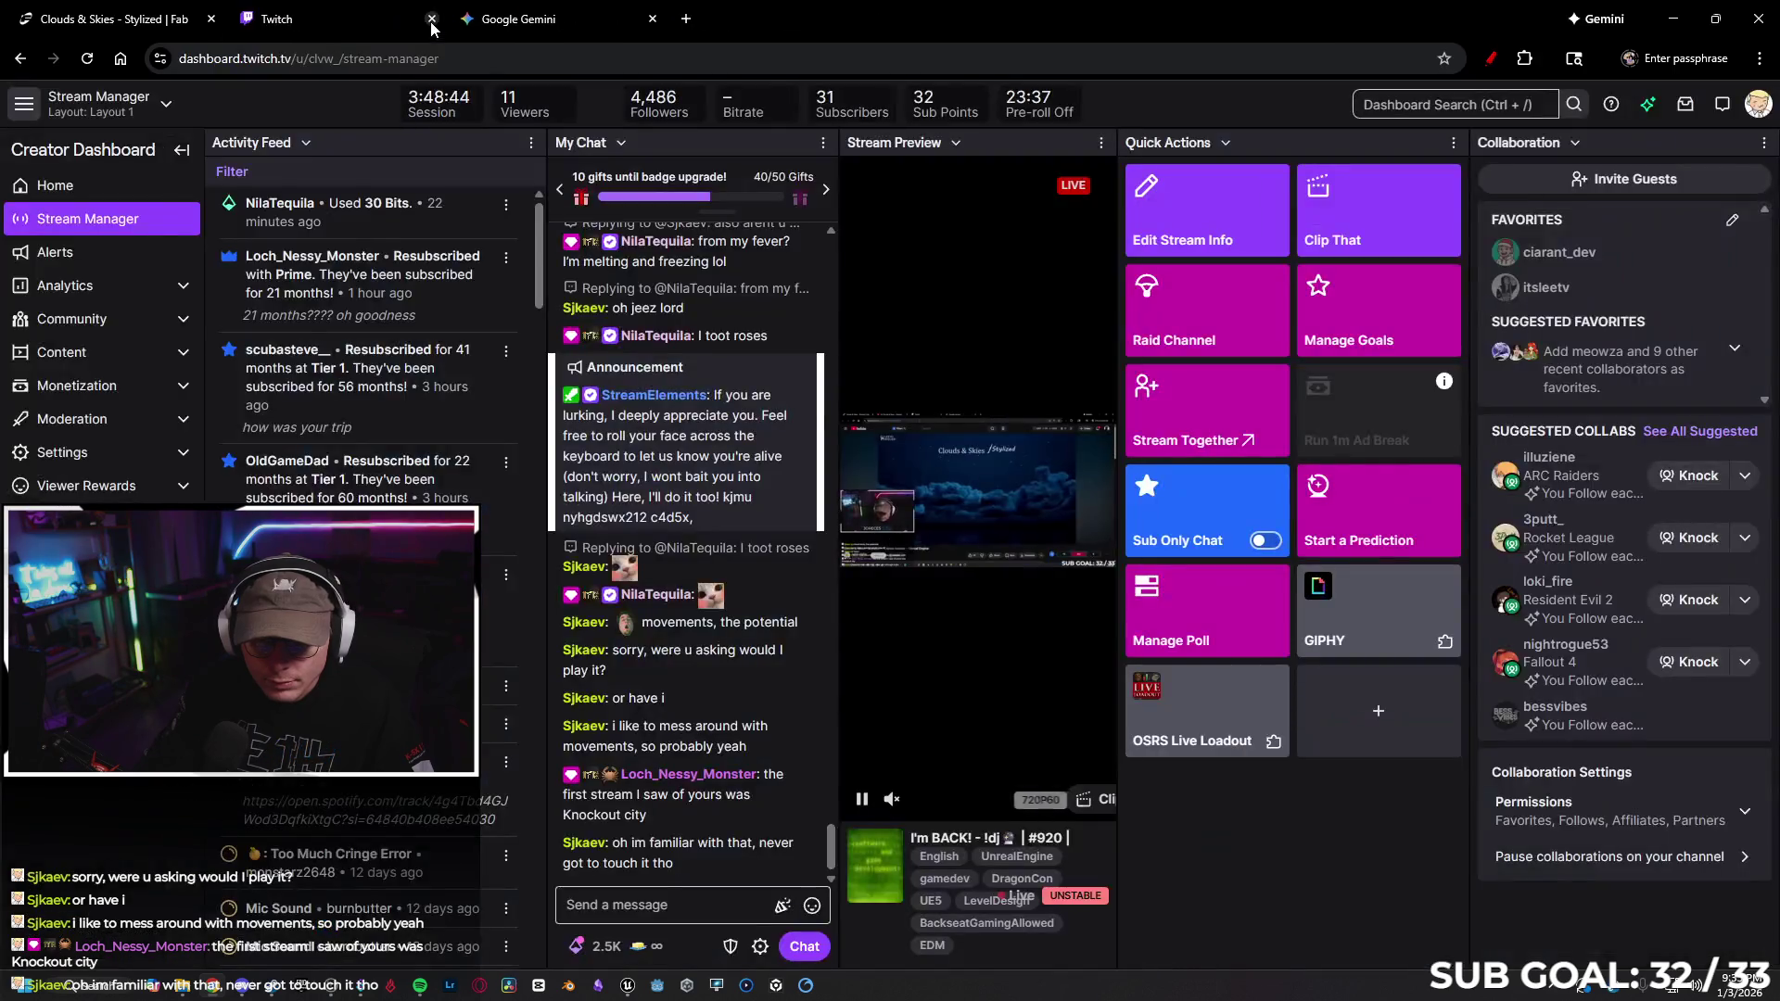
# Review the Stylized listing's Technical details and Compatibility on Fab, then minimize the browser
pyautogui.hotkey('ctrl', 'shift', 'Tab')
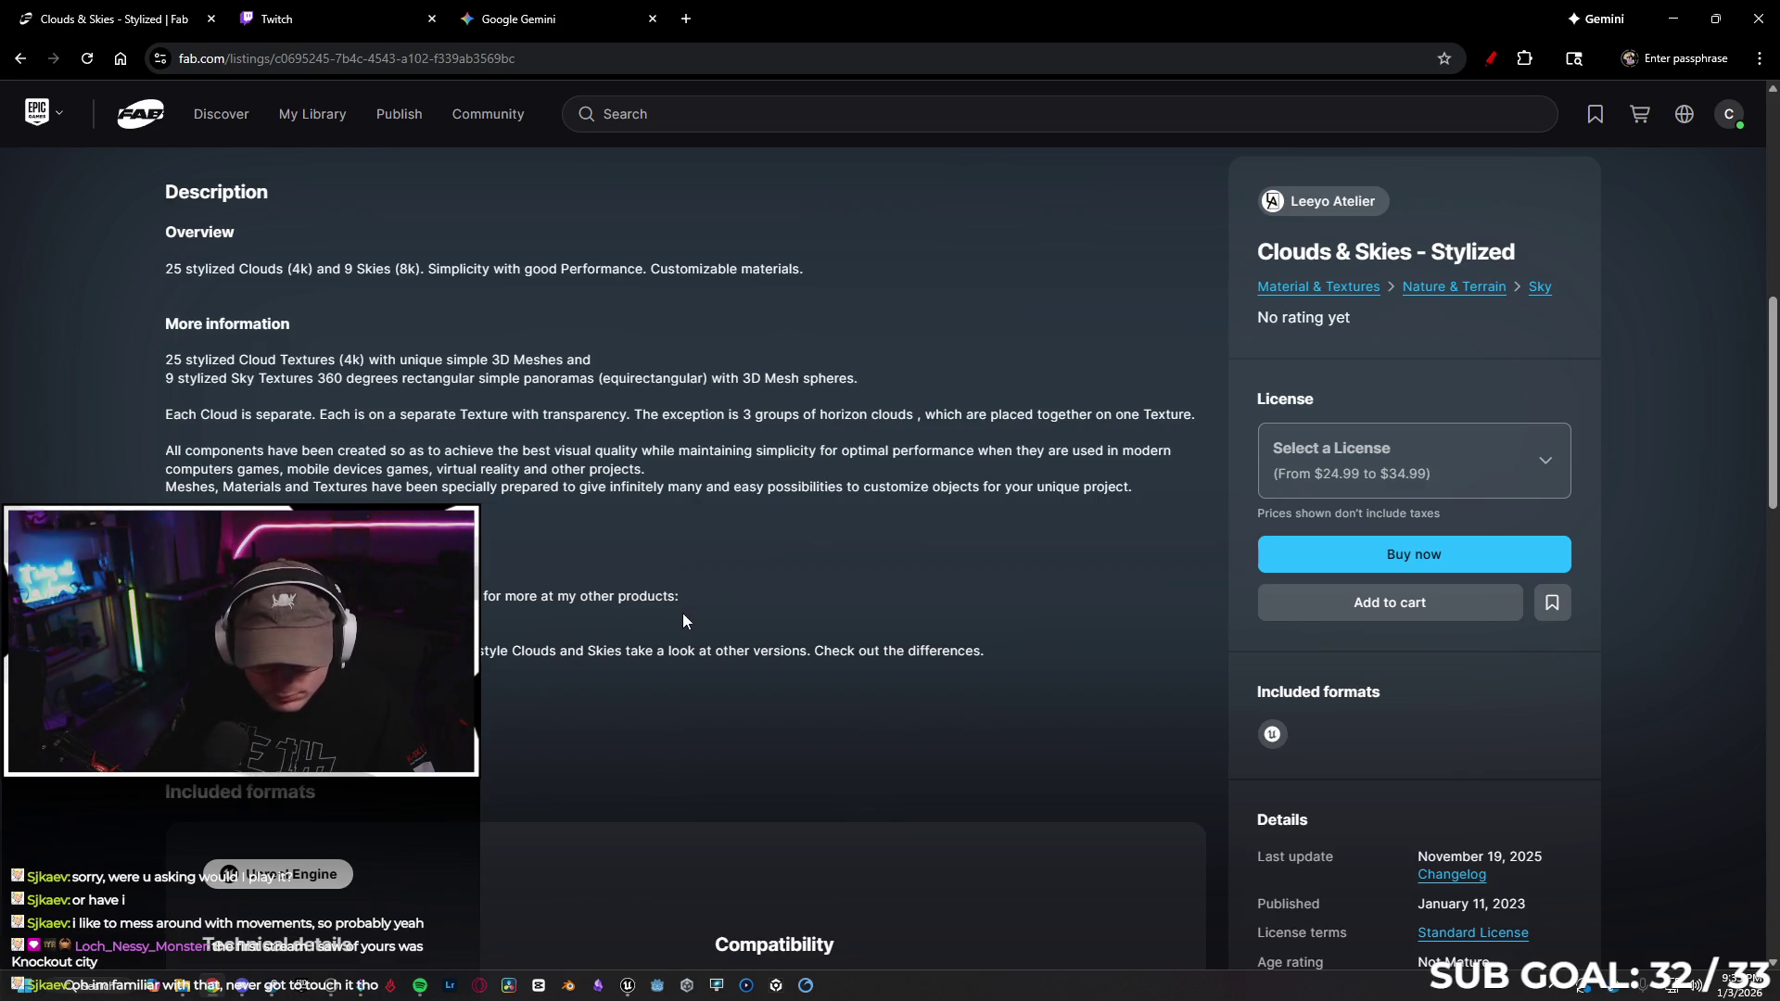
pyautogui.scroll(1, 687, 613)
pyautogui.scroll(3, 710, 608)
pyautogui.scroll(-5, 716, 614)
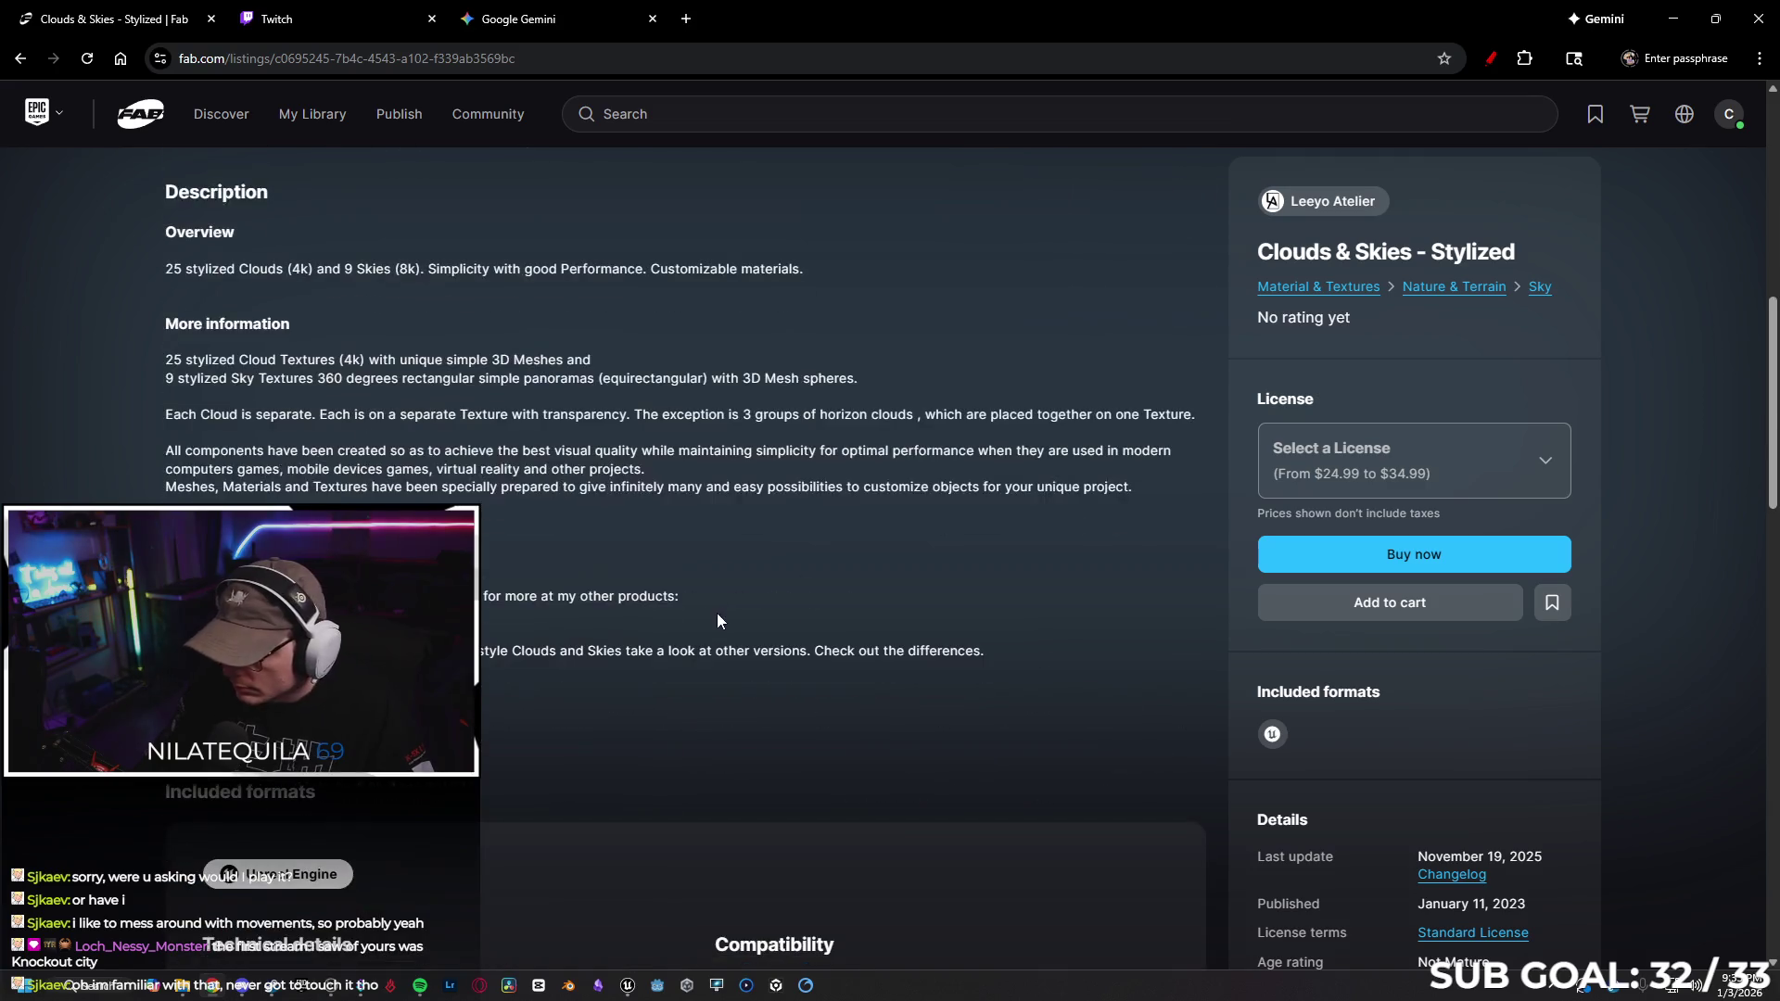
pyautogui.scroll(-8, 1321, 665)
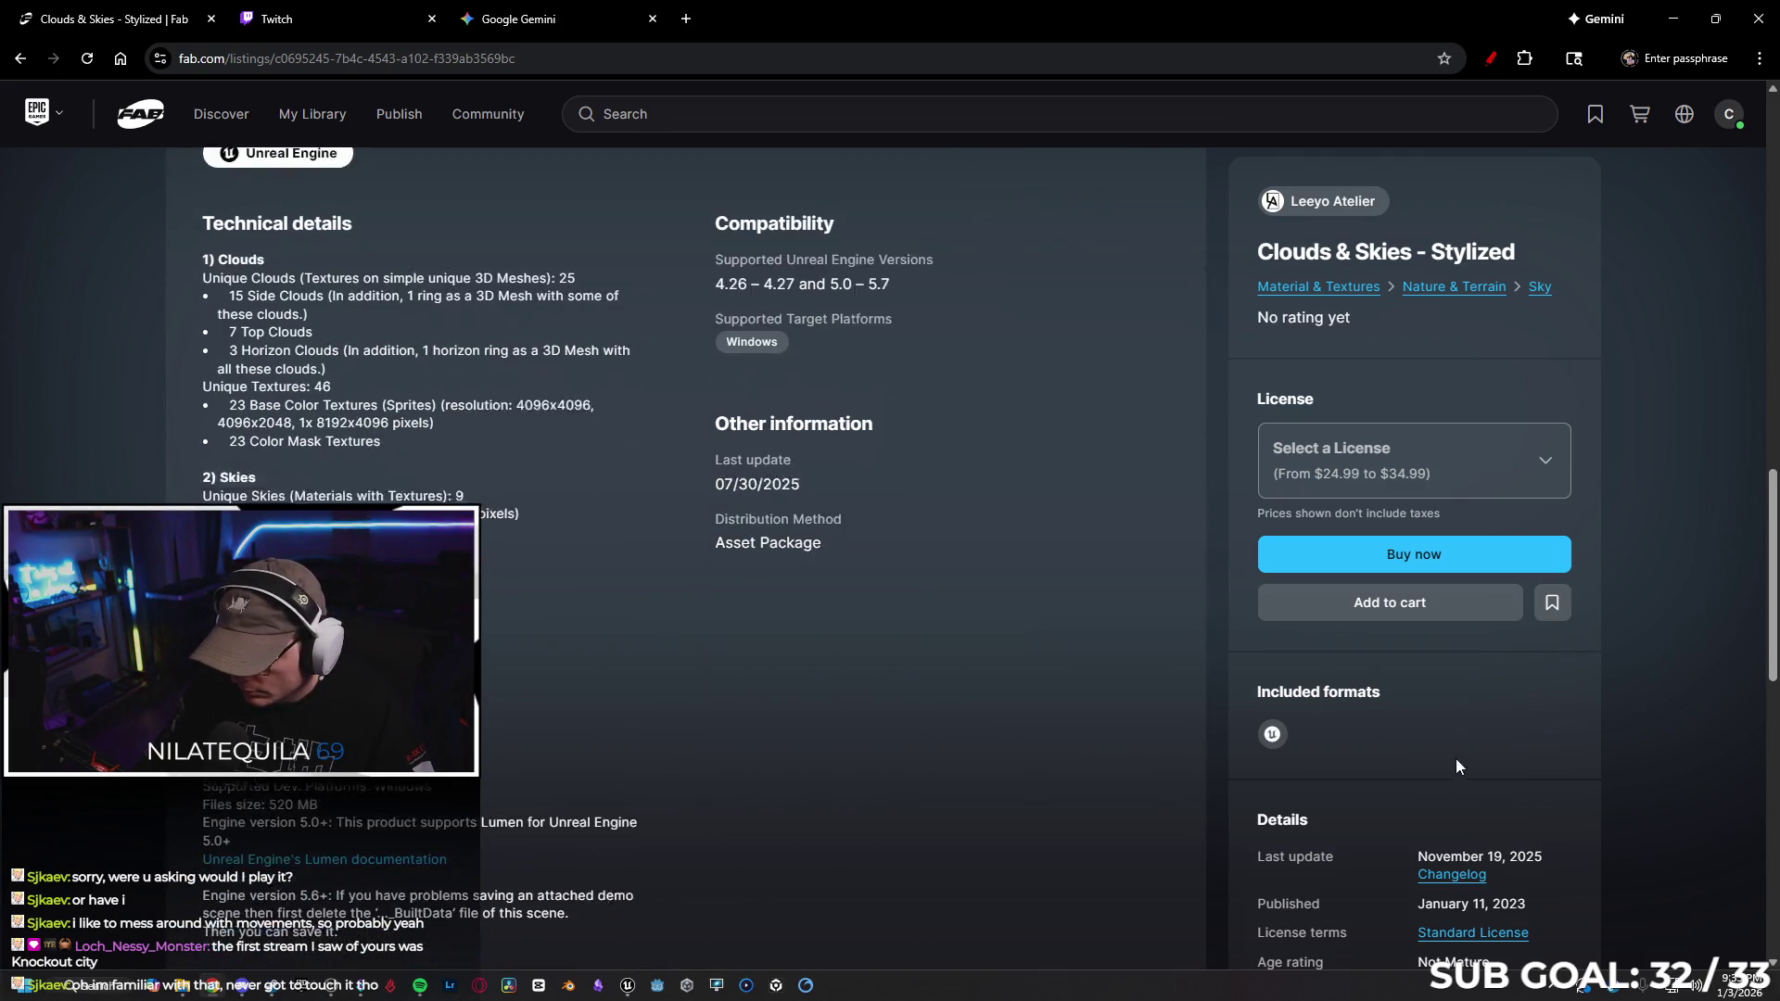
pyautogui.scroll(-2, 697, 704)
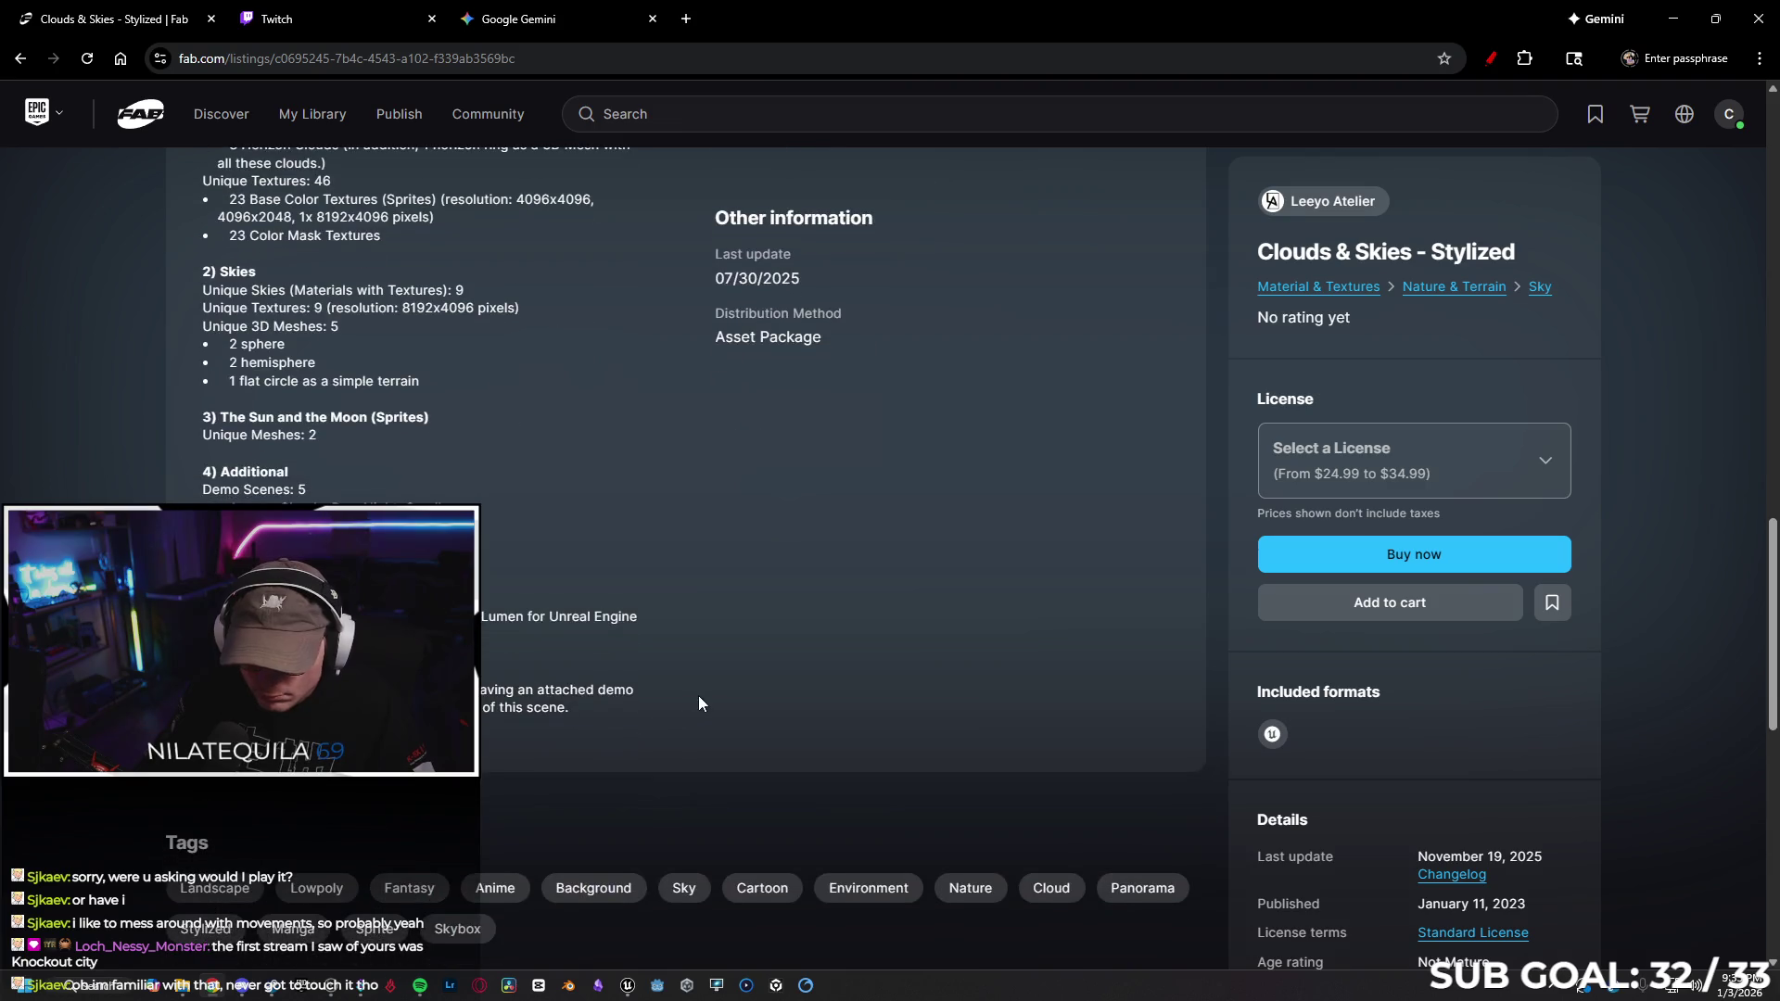
pyautogui.scroll(2, 725, 691)
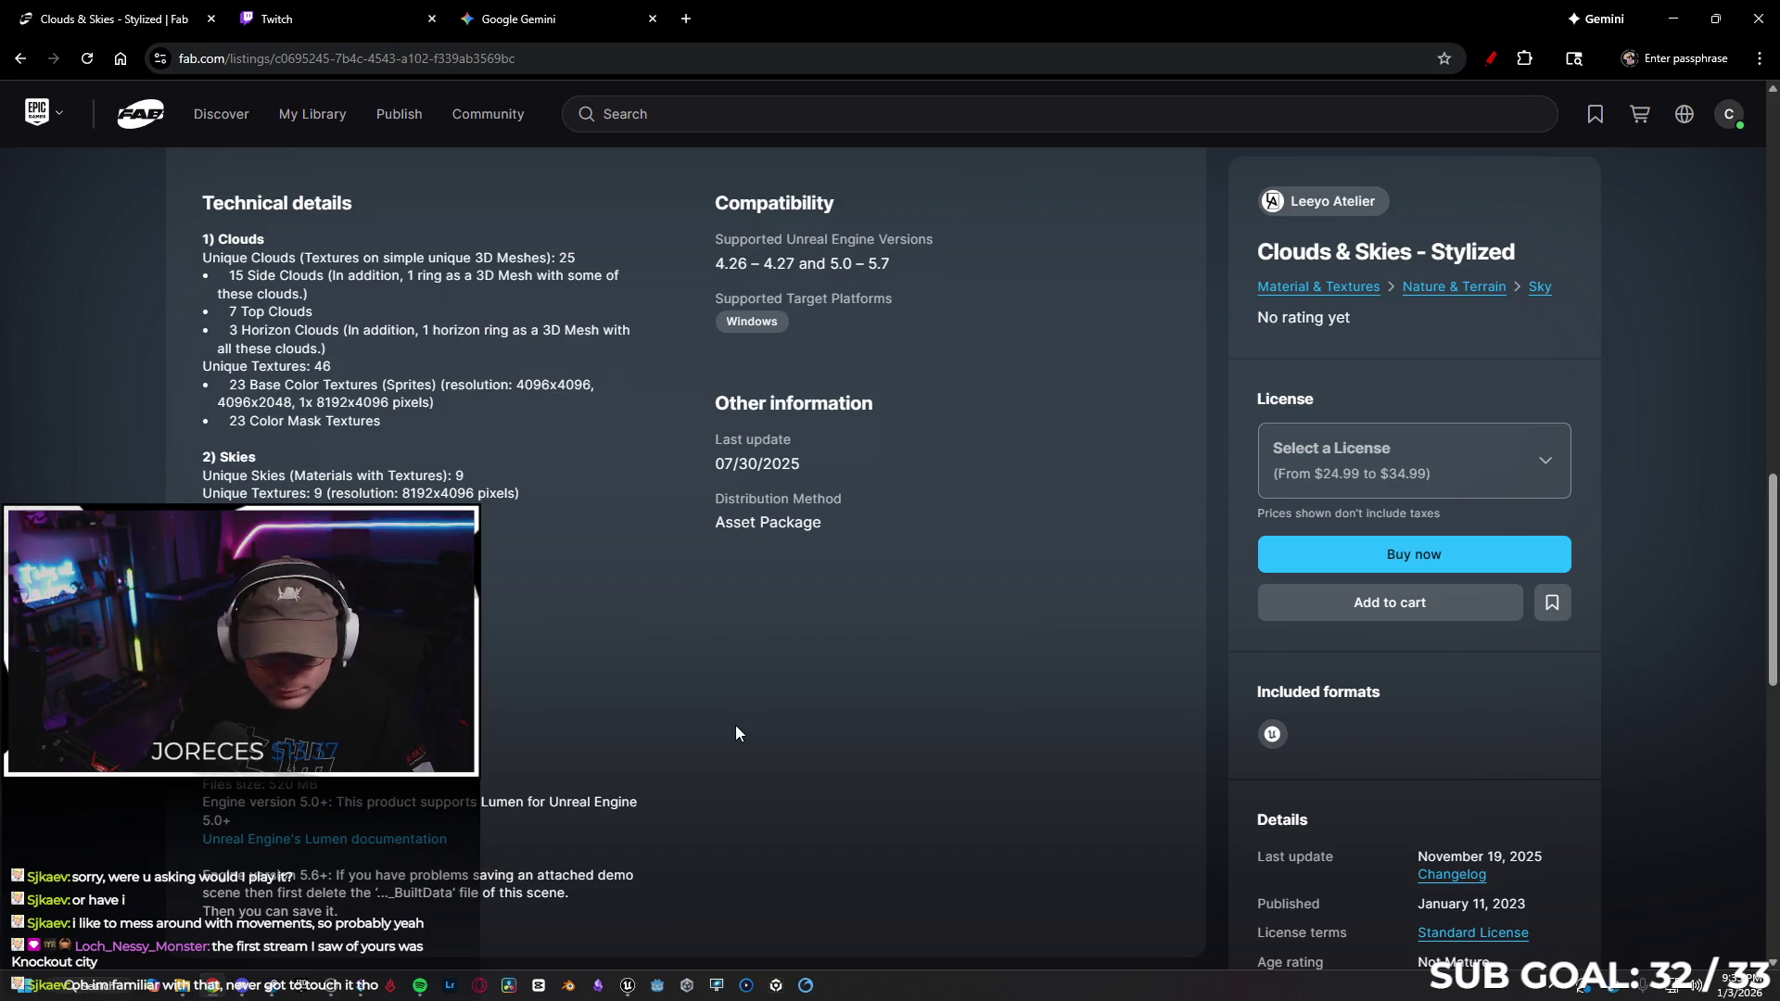
pyautogui.click(1673, 18)
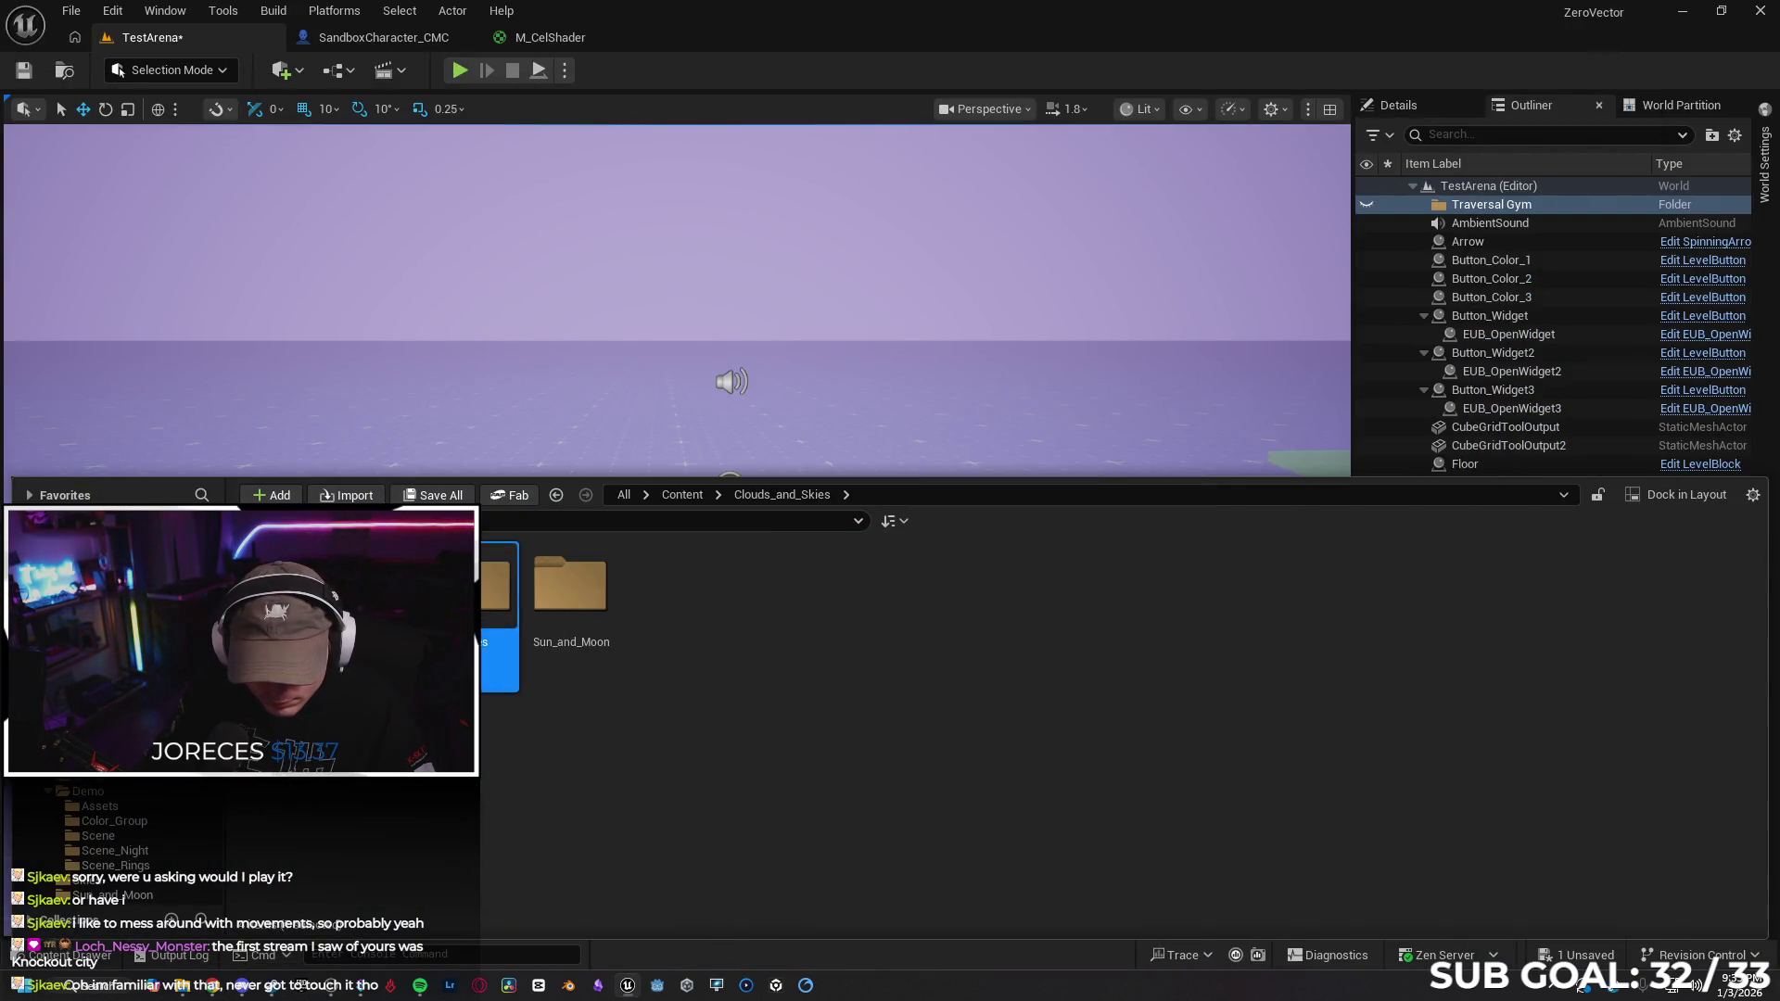
# Open Content > Clouds_and_Skies > Skies and enlarge the level viewport
pyautogui.doubleClick(496, 593)
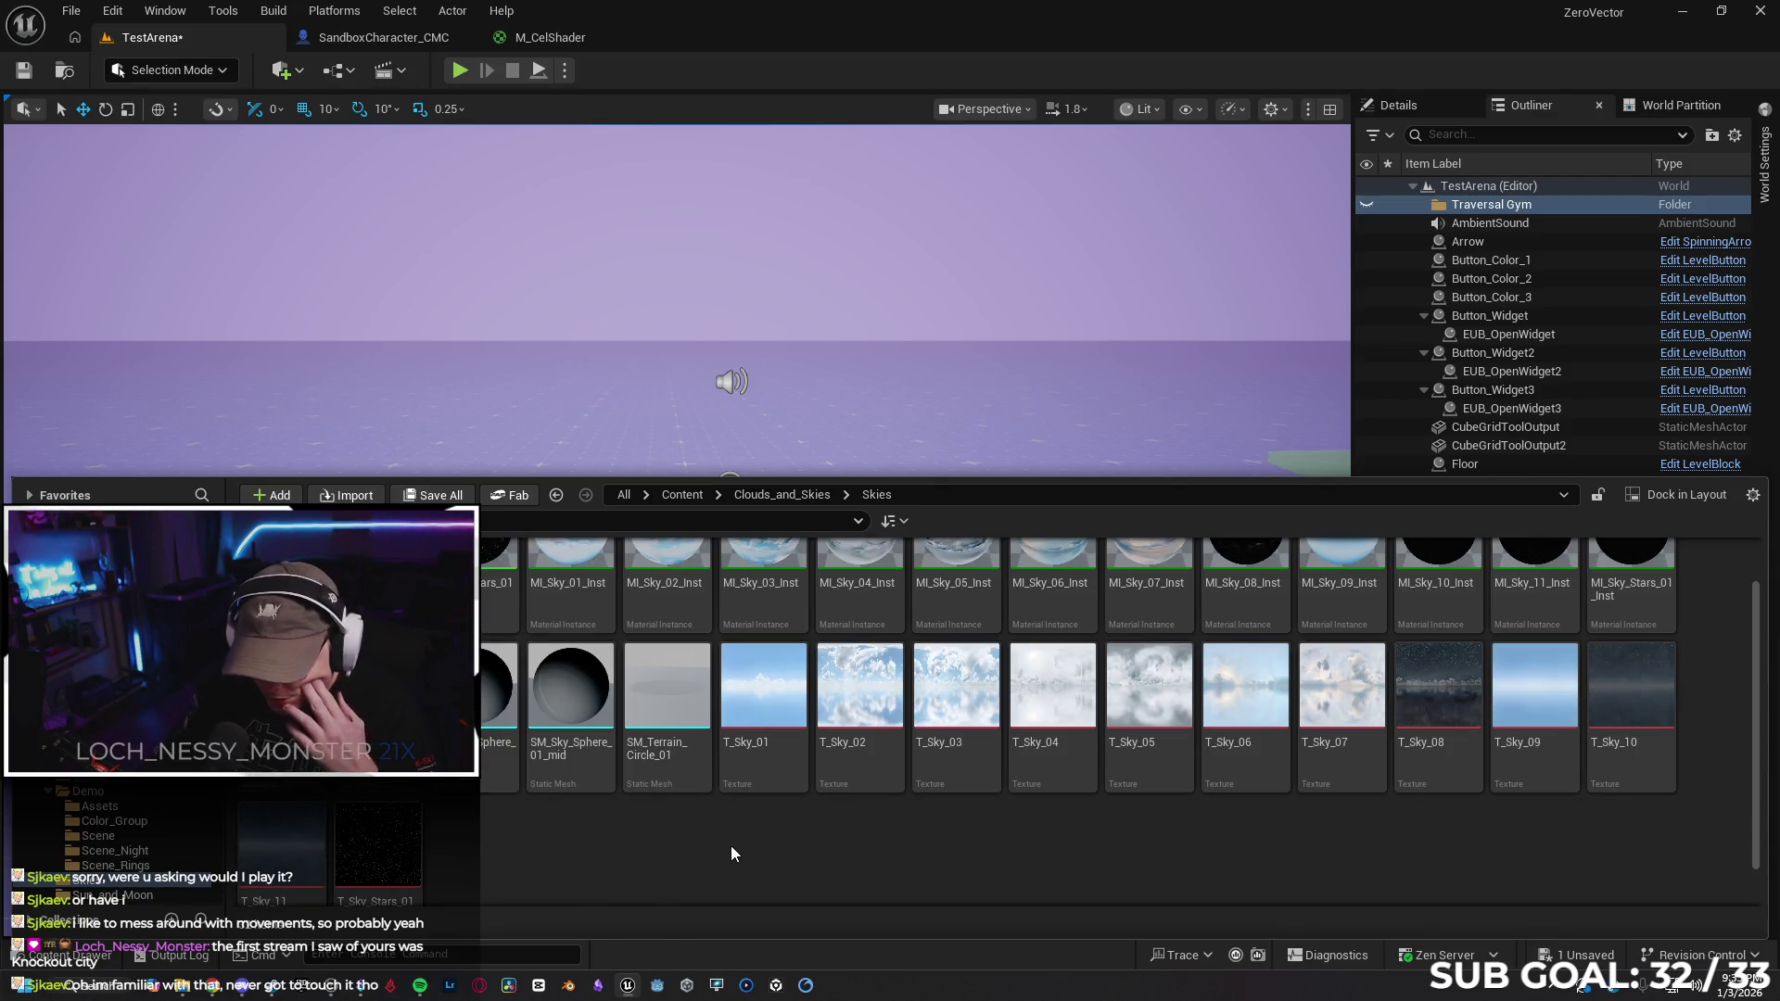
pyautogui.moveTo(731, 845)
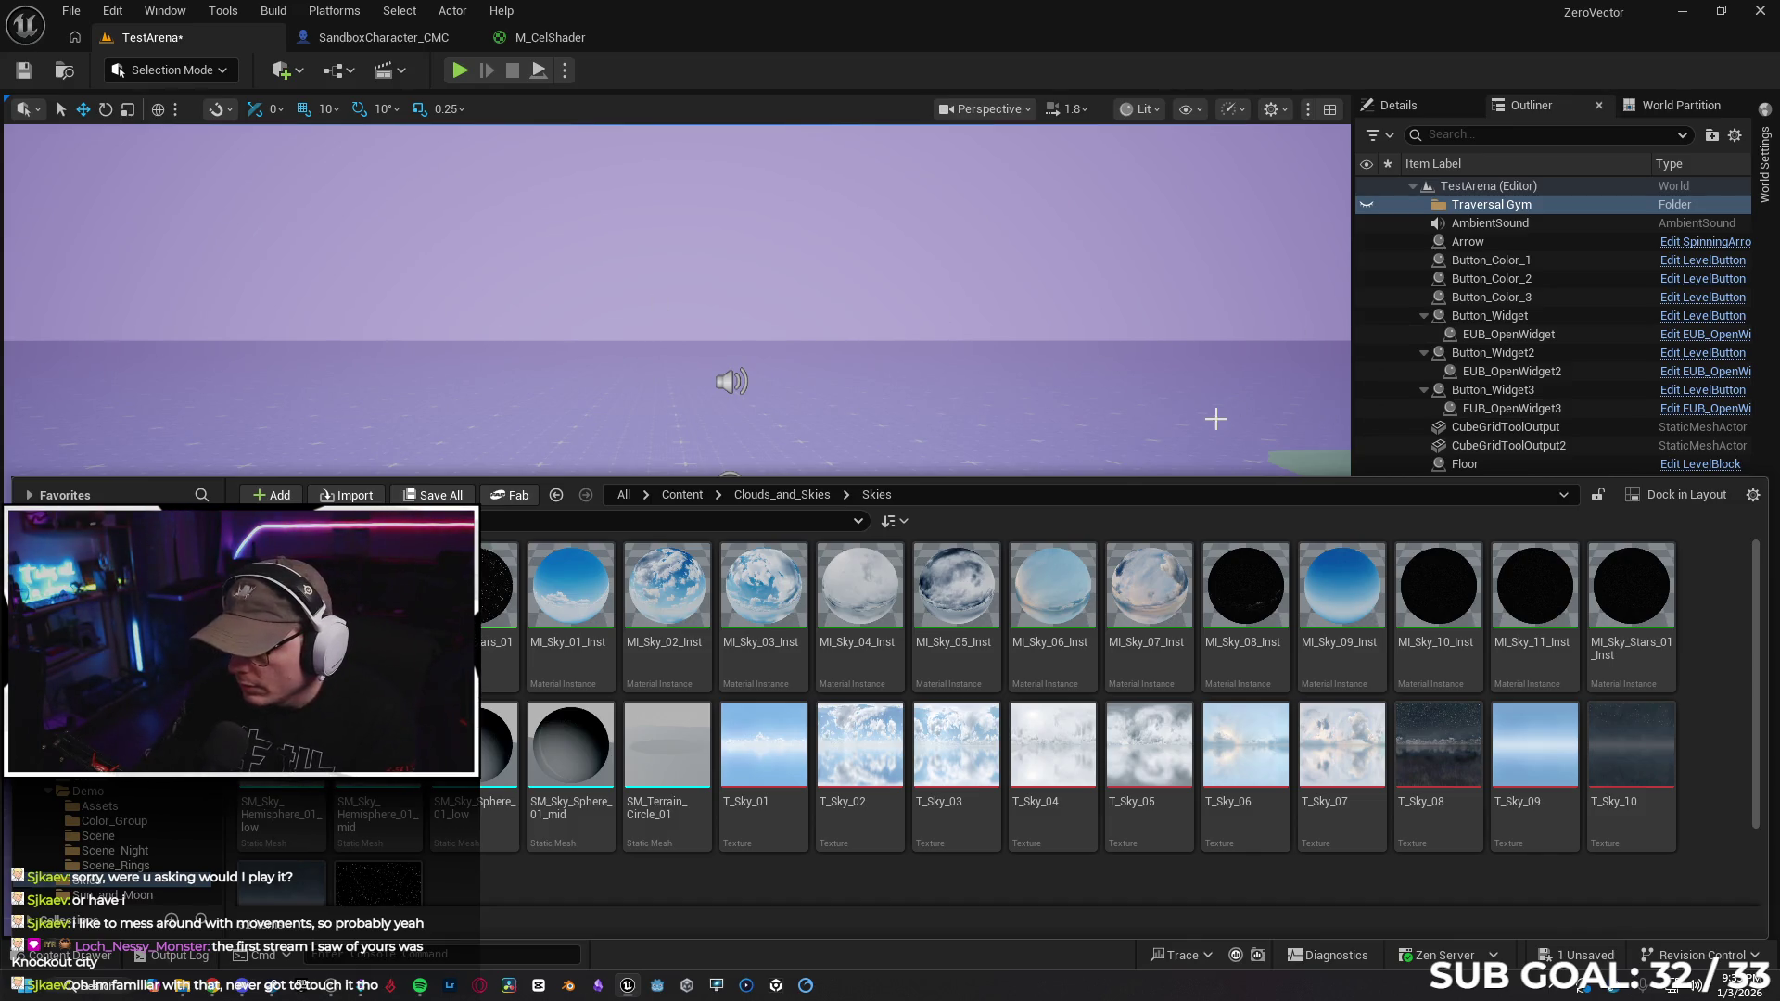
pyautogui.moveTo(936, 478); pyautogui.dragTo(934, 558)
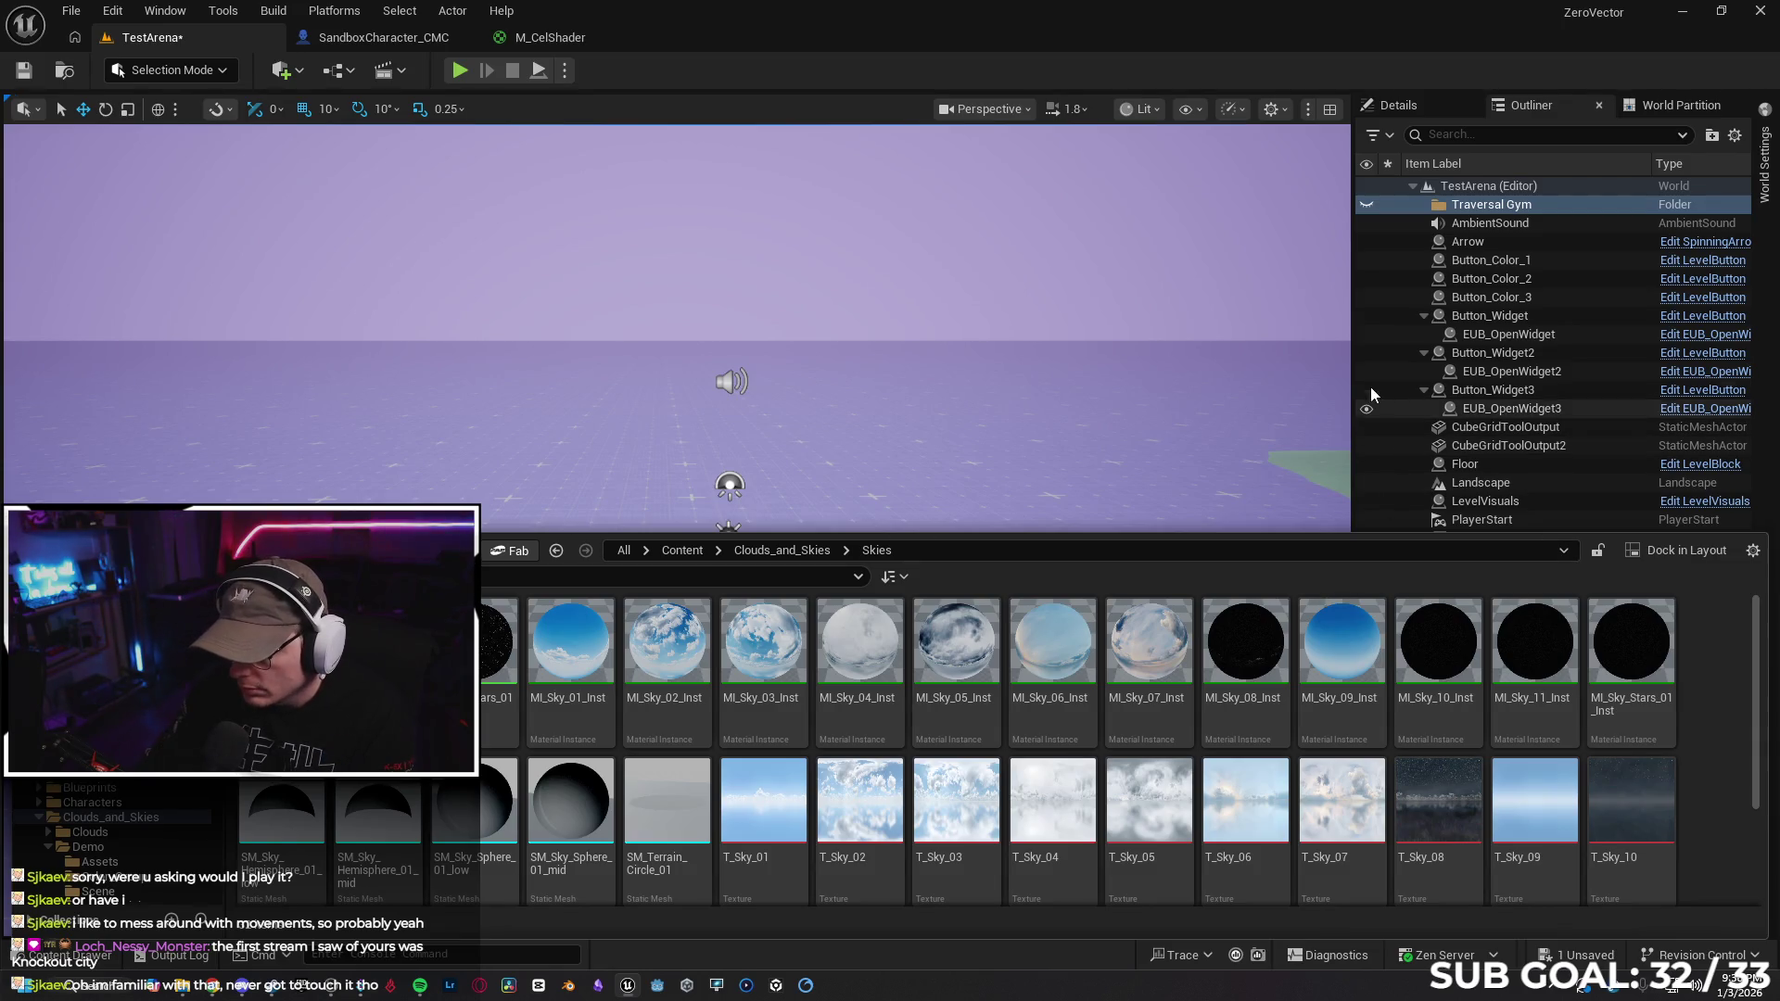
# Place a Sky Atmosphere in TestArena from the Quick Add list
pyautogui.click(298, 74)
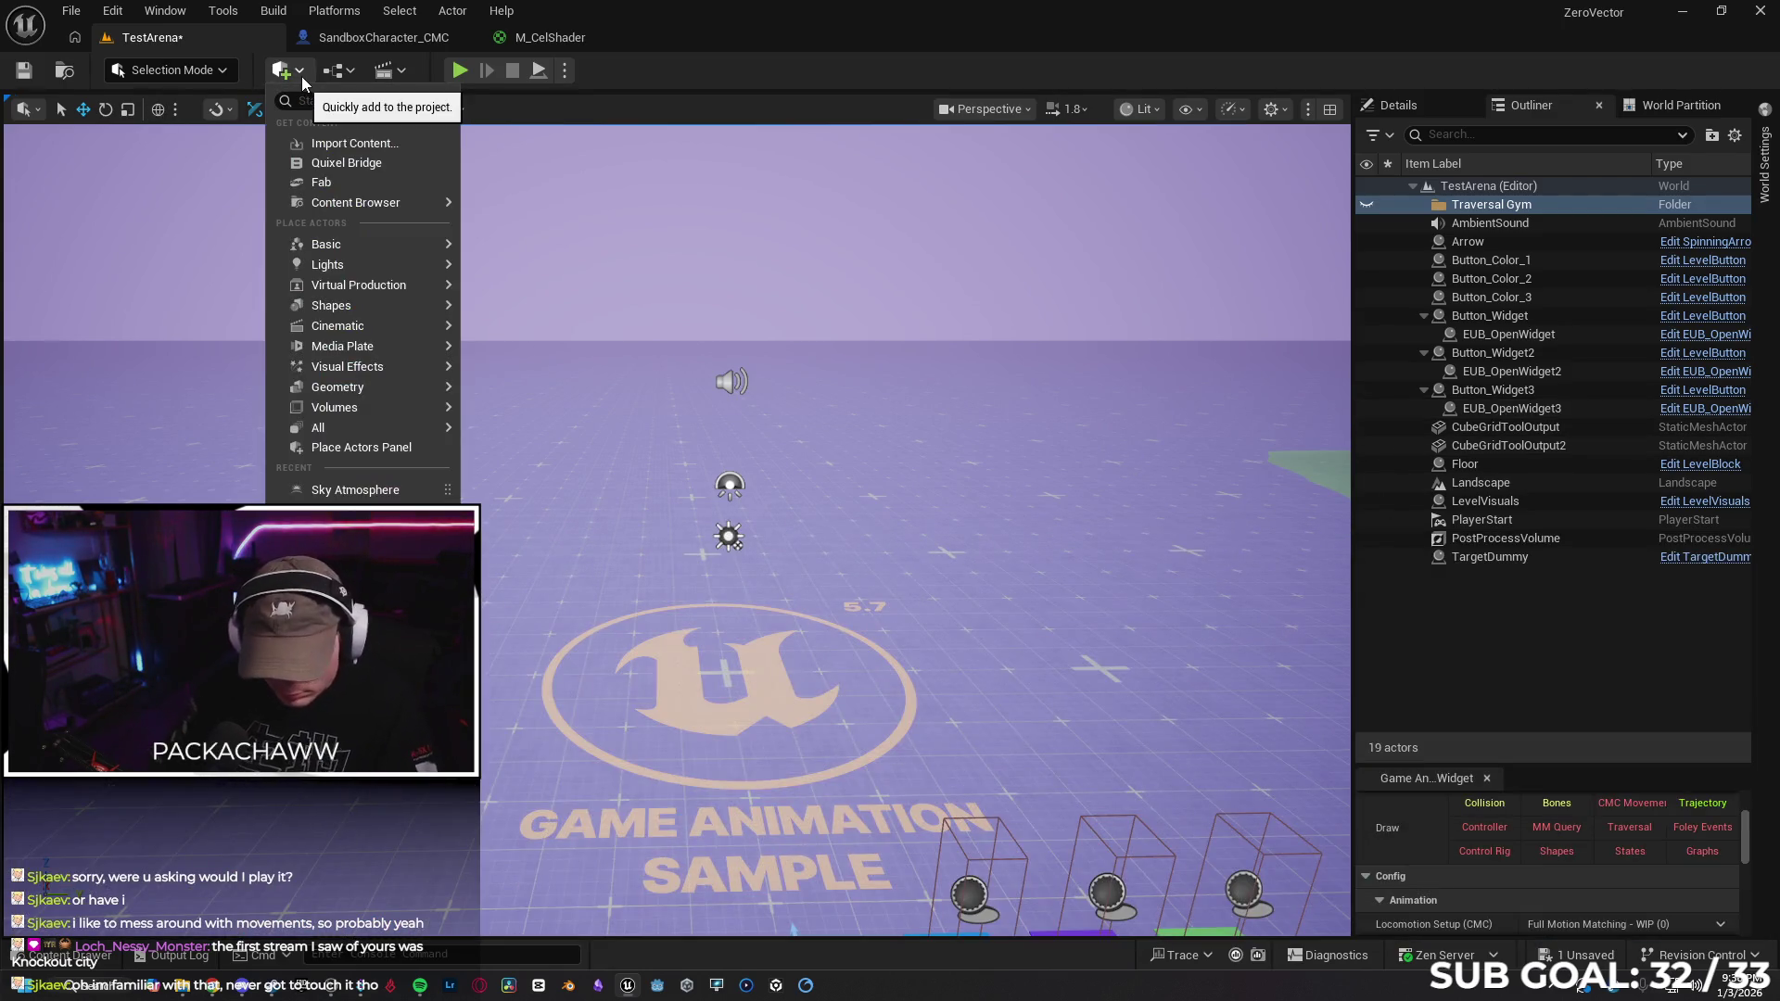
pyautogui.write('sky')
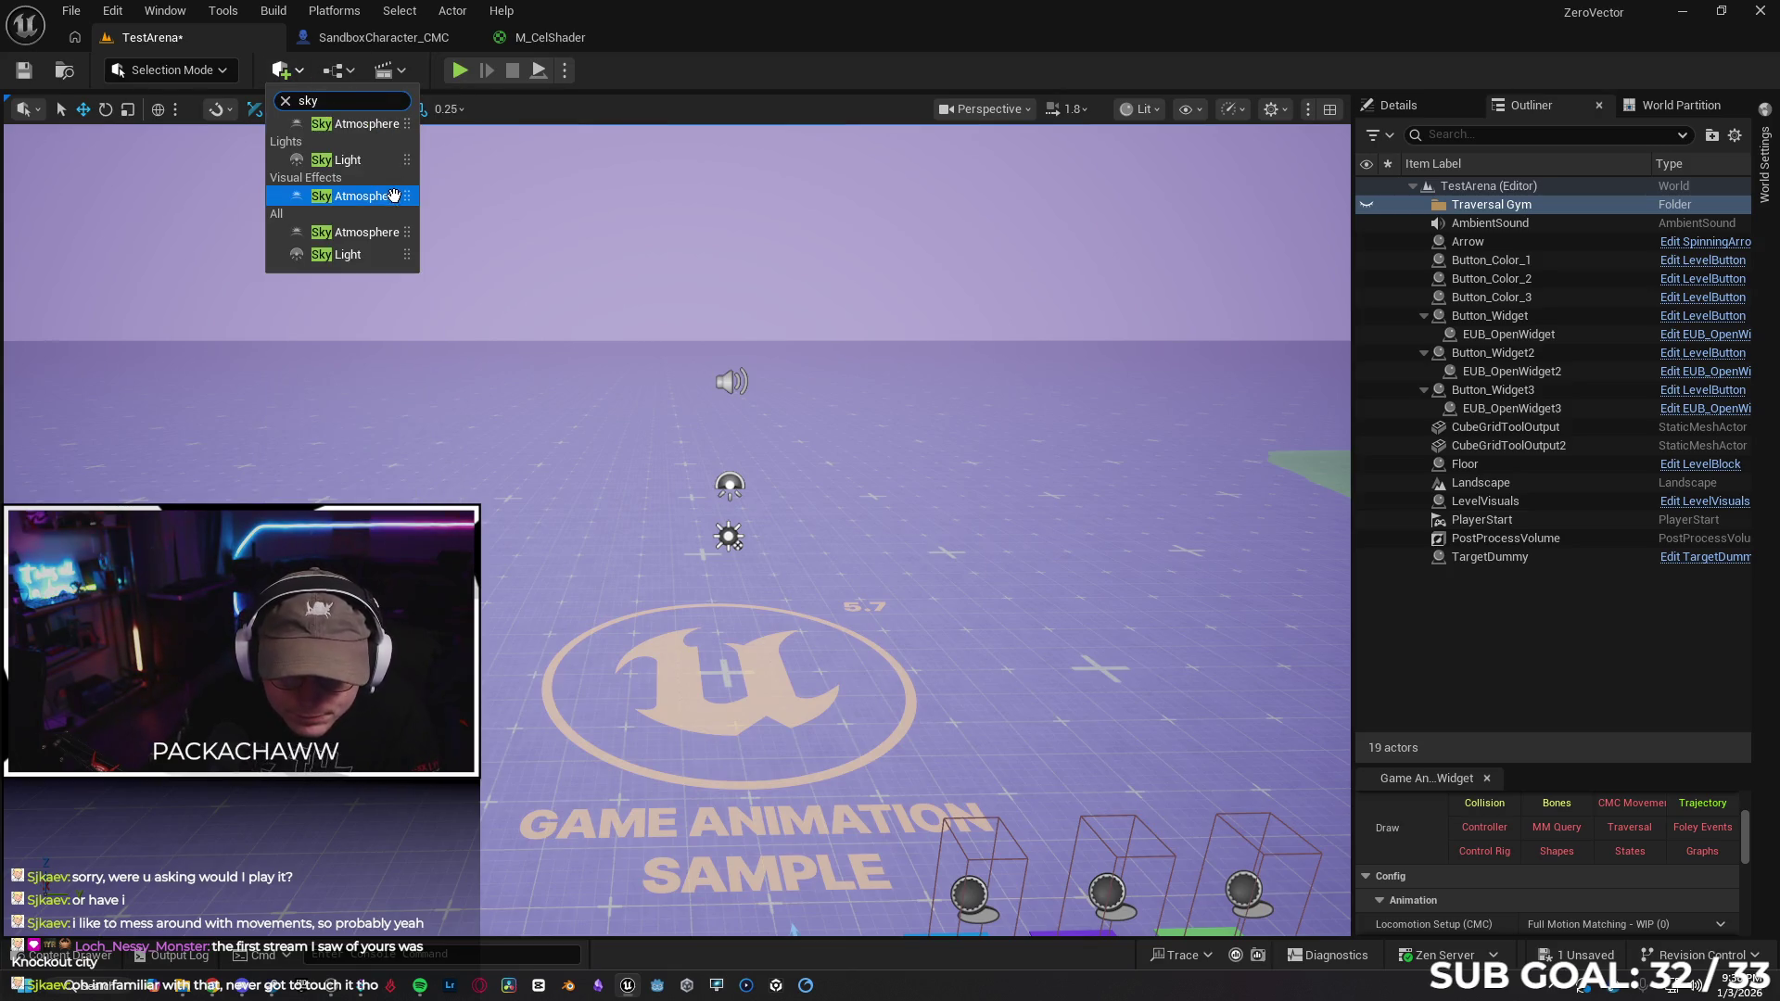
pyautogui.click(360, 127)
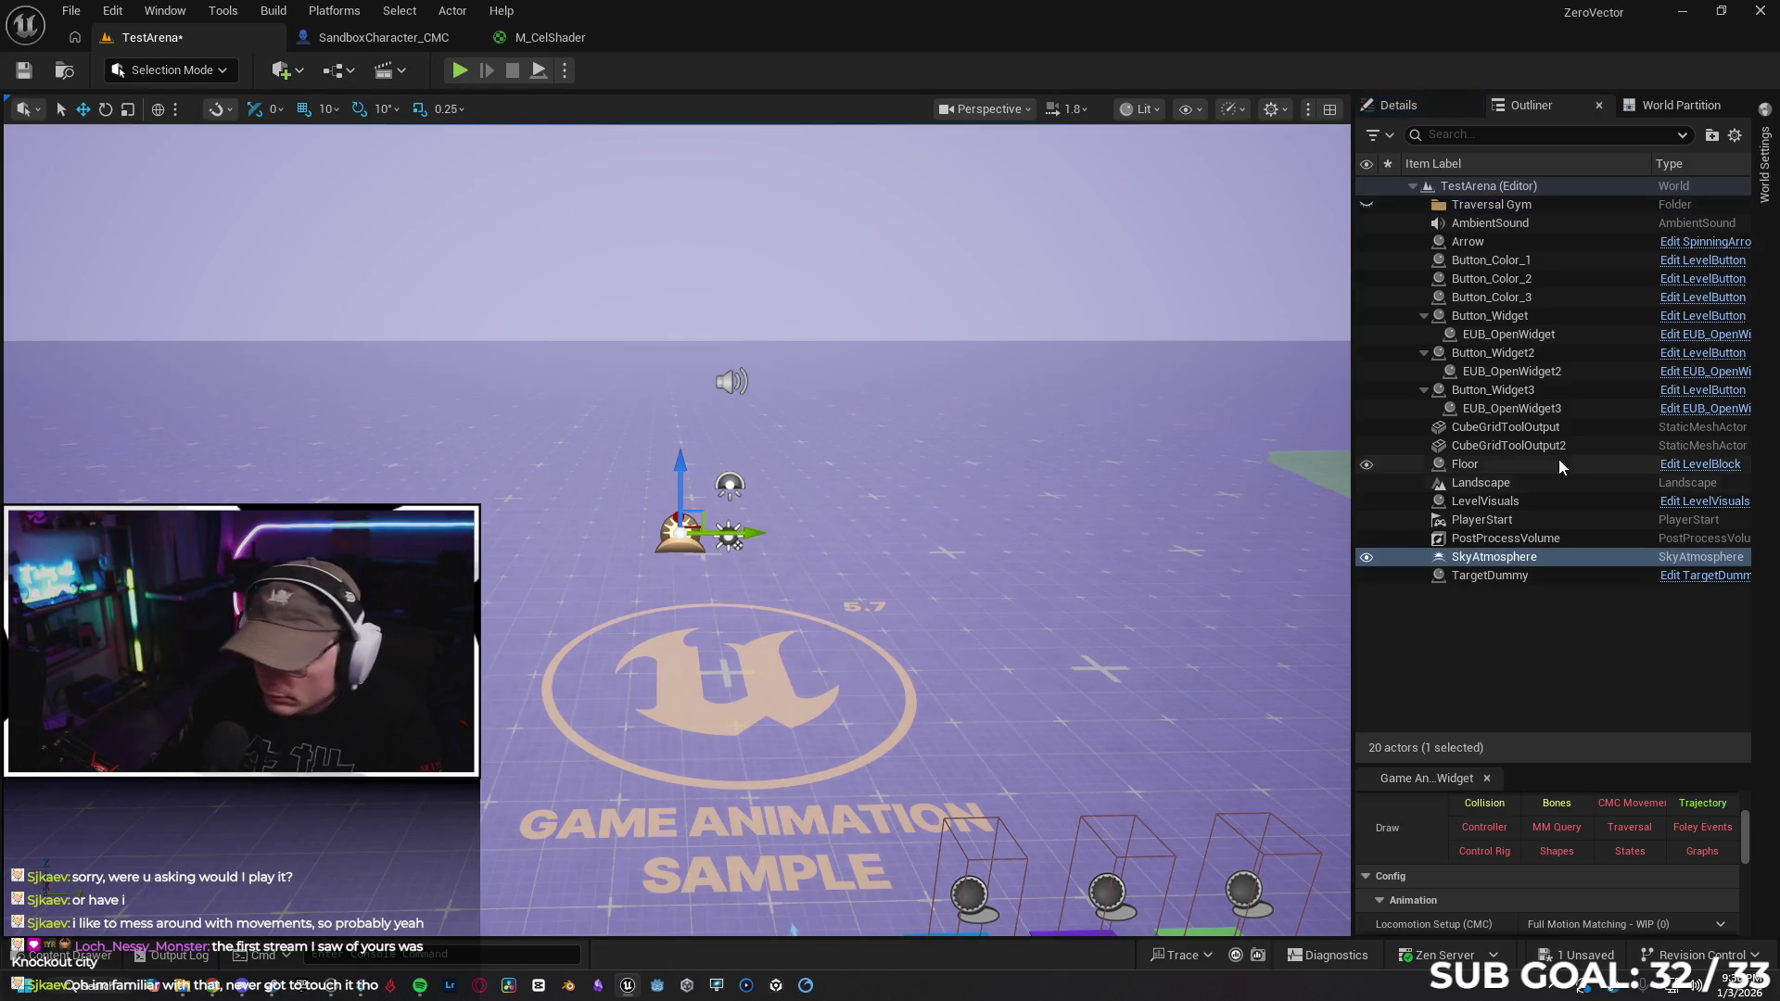
# Look over the Sky Atmosphere's Details, then delete it from the level
pyautogui.click(1416, 108)
pyautogui.scroll(-15, 1501, 593)
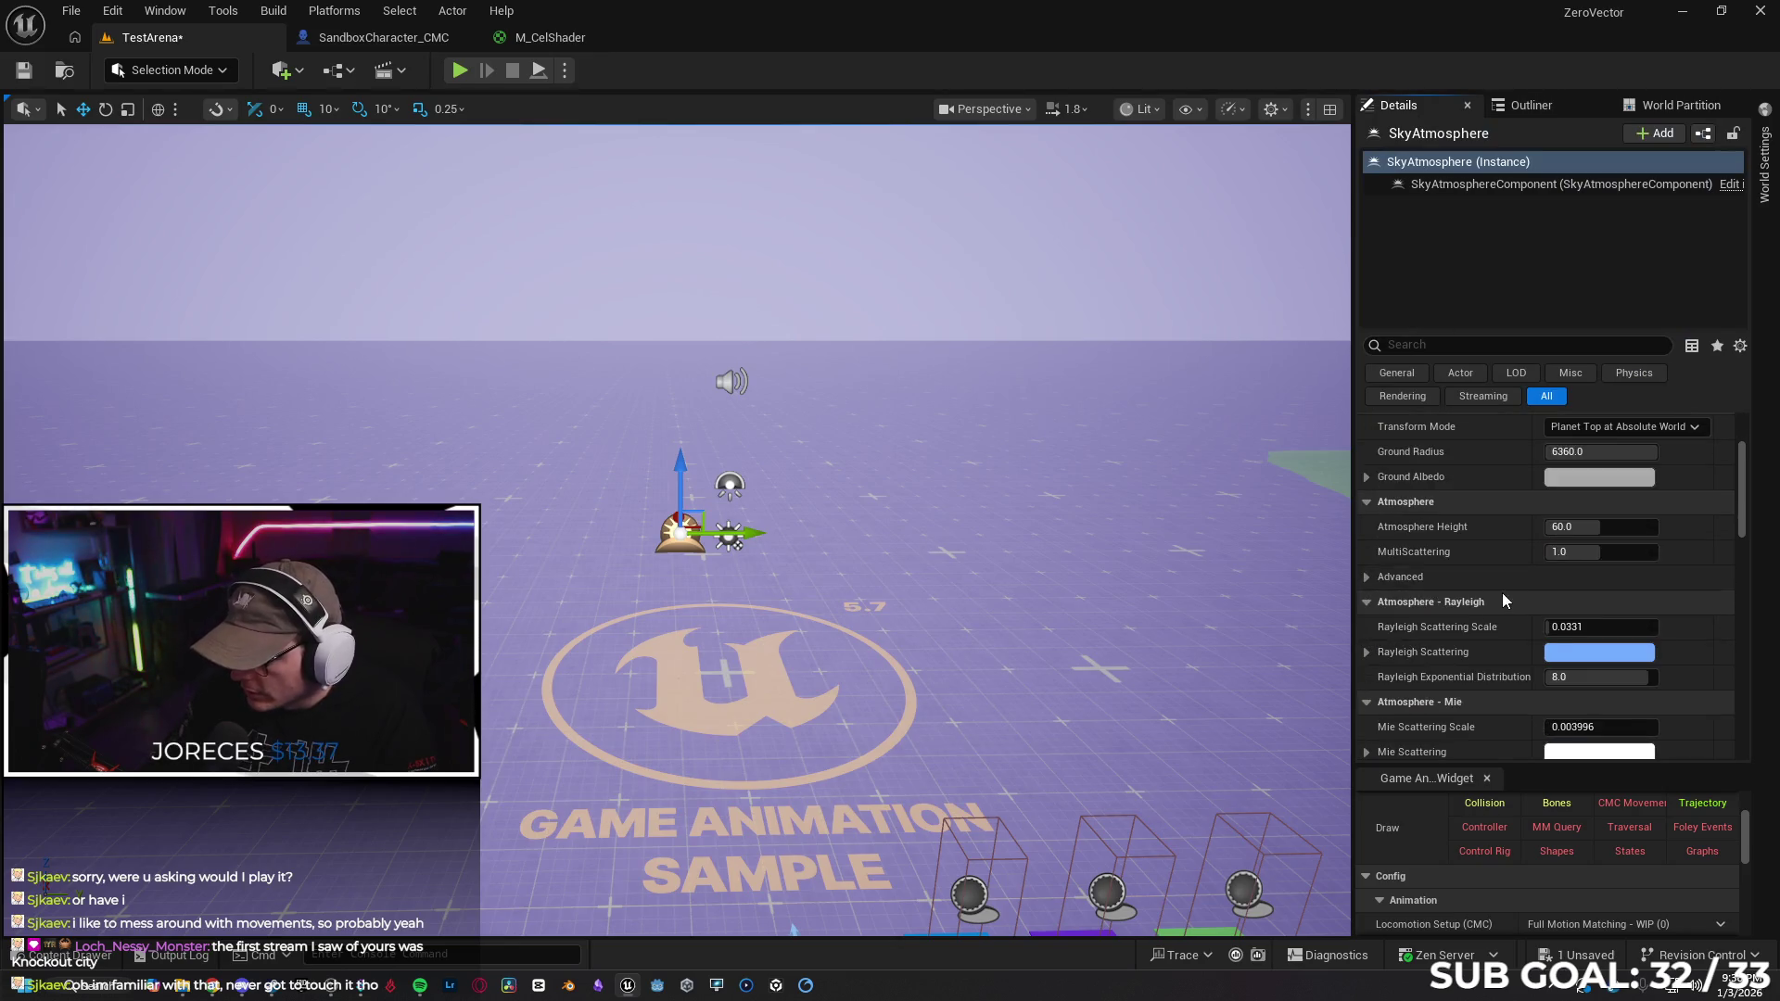
pyautogui.scroll(-5, 1730, 565)
pyautogui.scroll(7, 1722, 519)
pyautogui.scroll(10, 1718, 501)
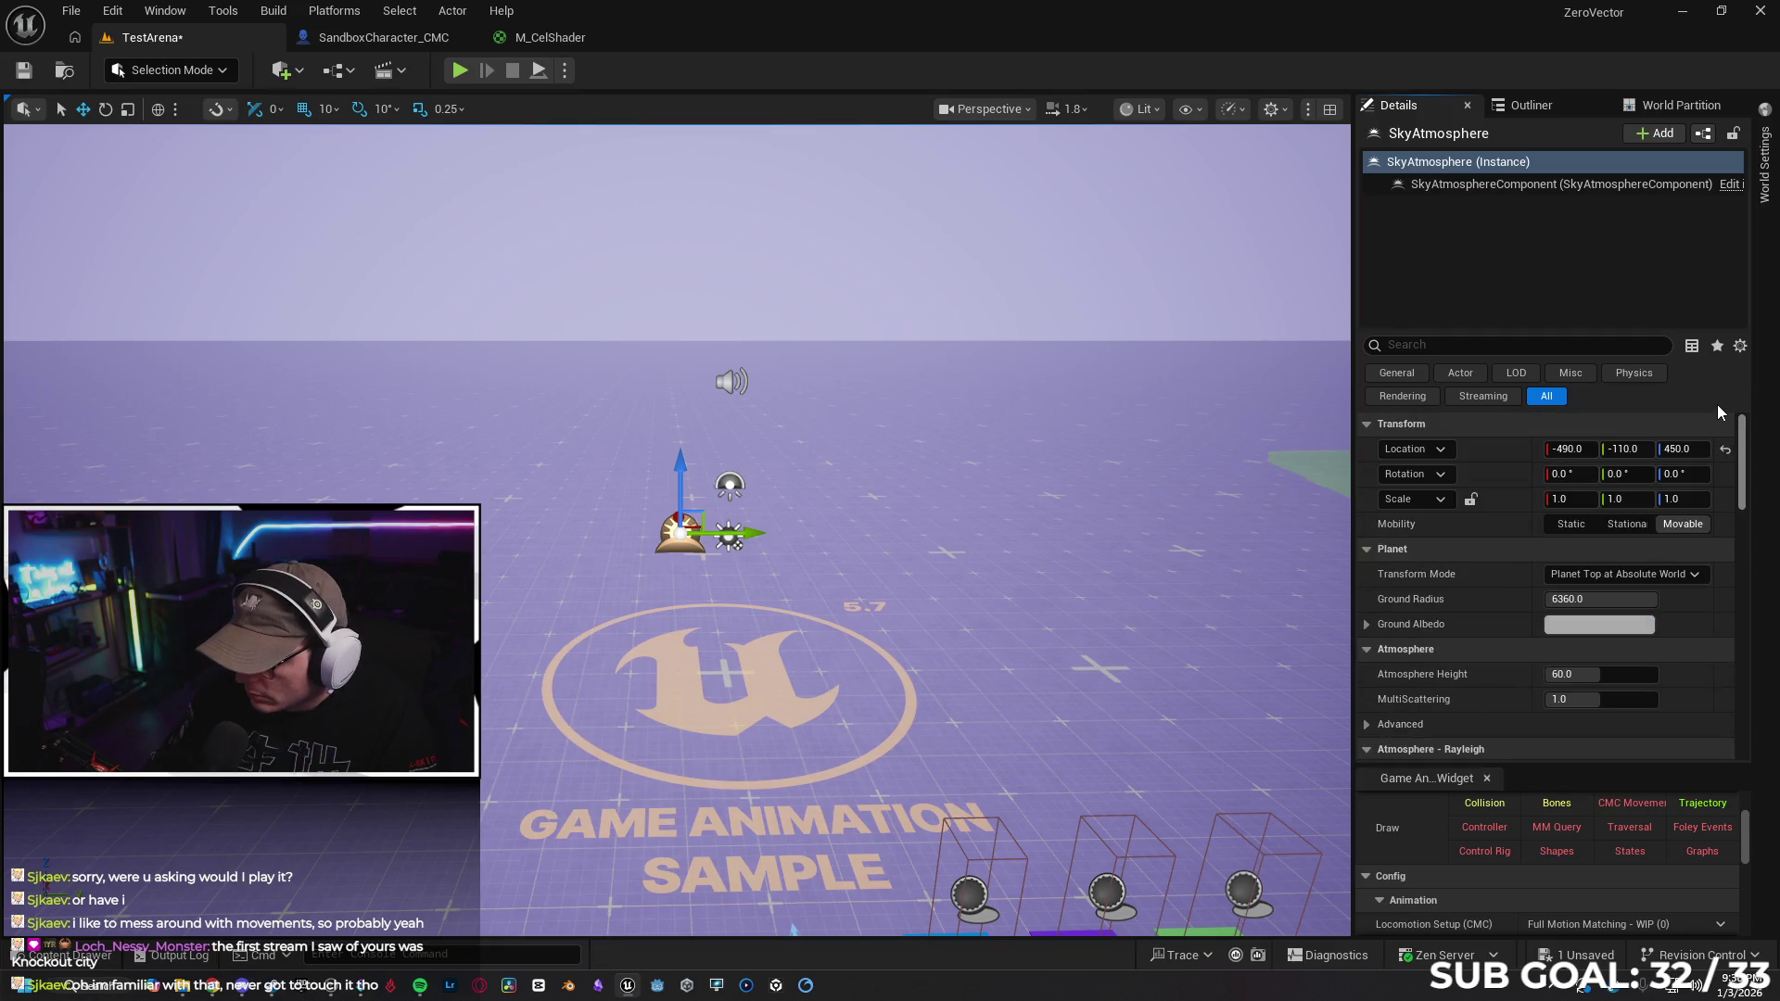
pyautogui.scroll(-4, 1721, 464)
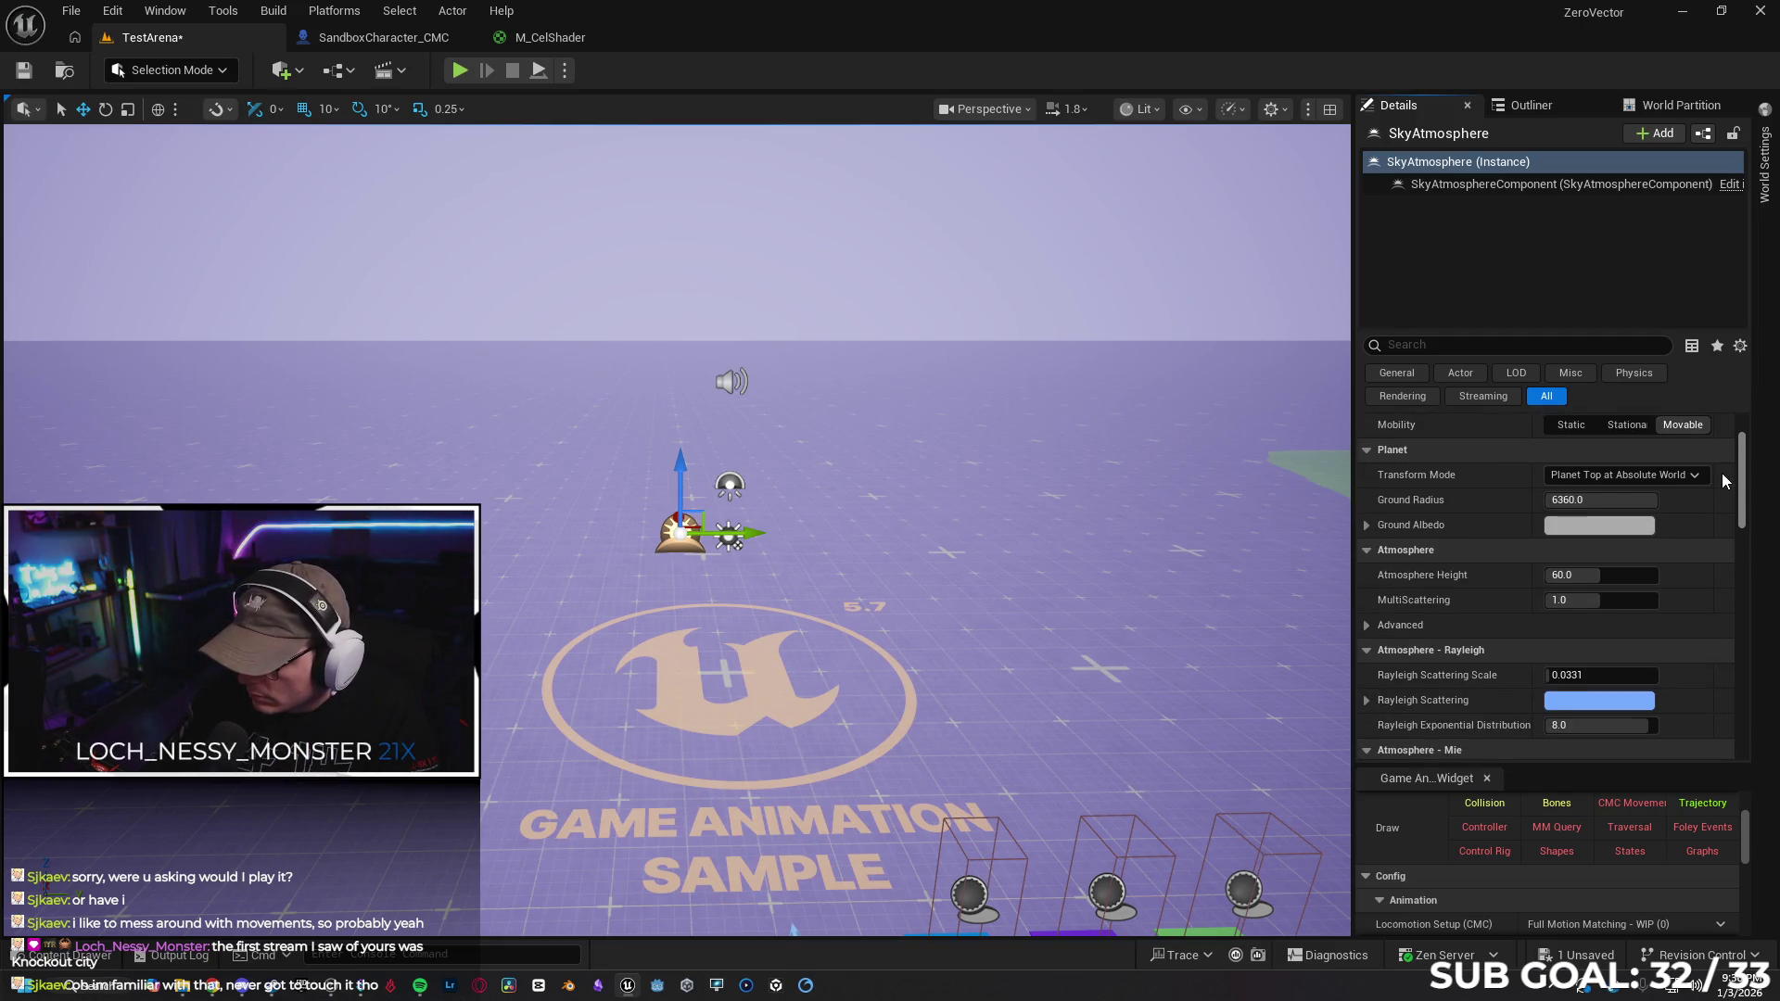
pyautogui.scroll(-15, 1723, 476)
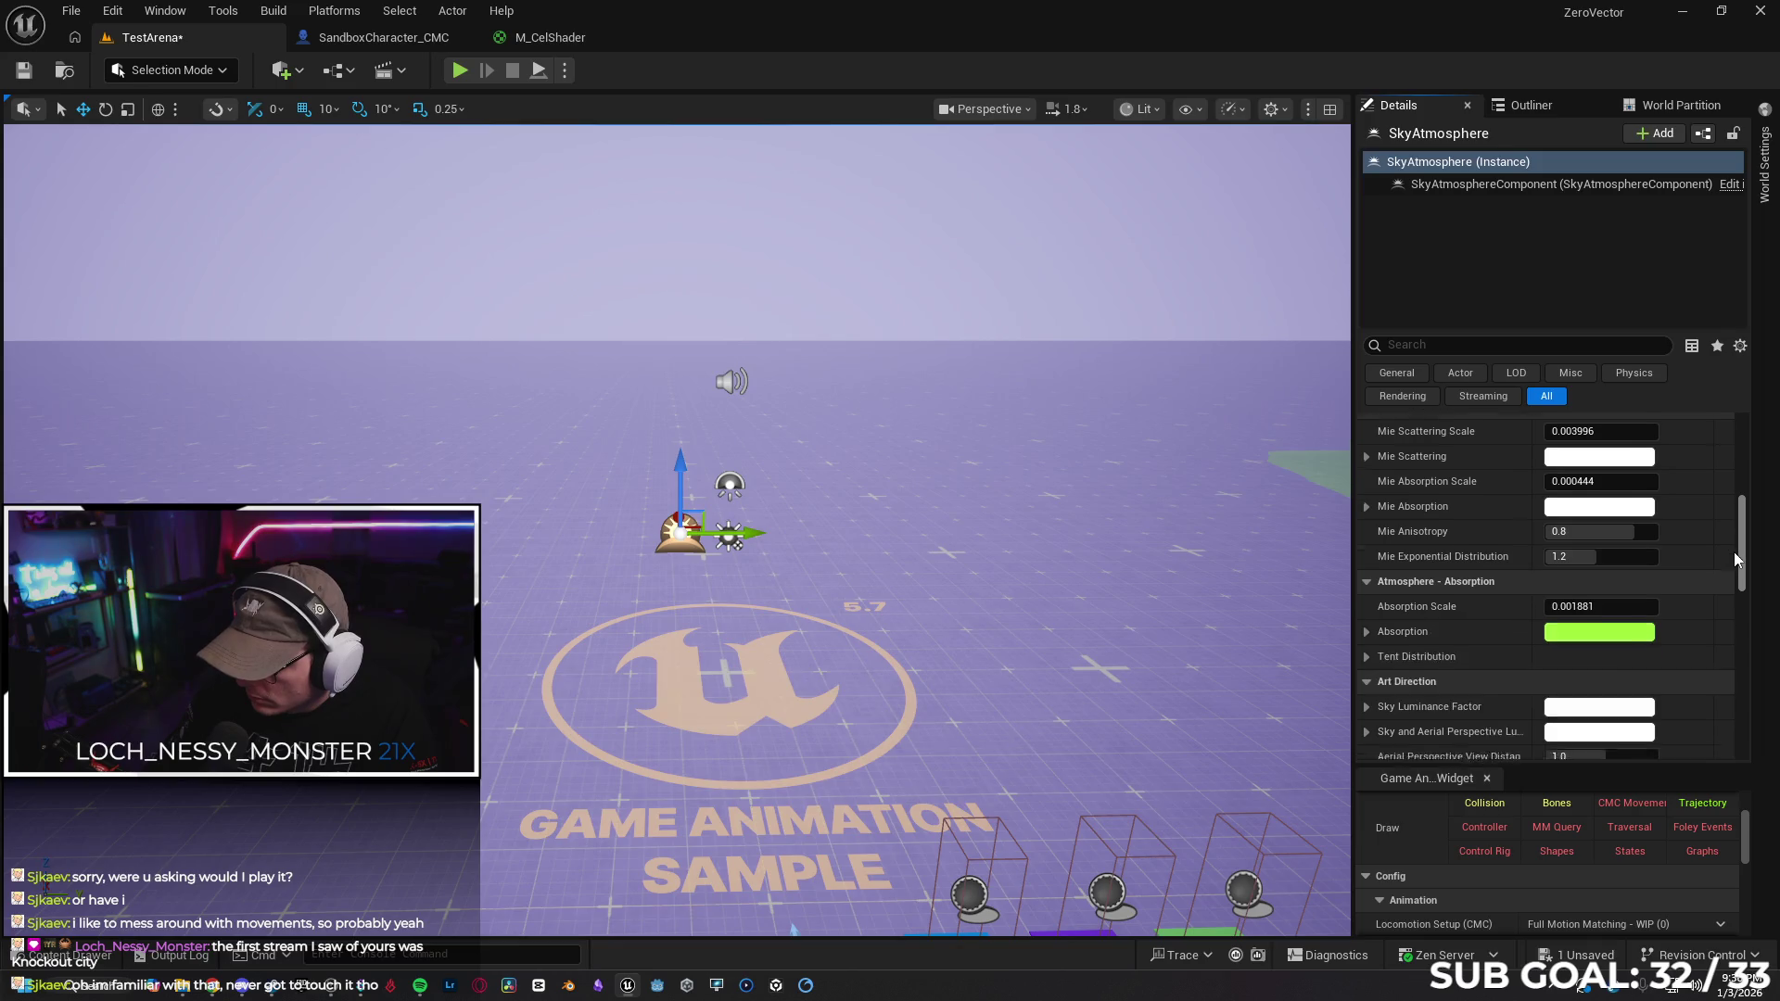
pyautogui.moveTo(1737, 576)
pyautogui.mouseDown()
pyautogui.moveTo(1740, 725)
pyautogui.moveTo(1706, 390)
pyautogui.mouseUp()
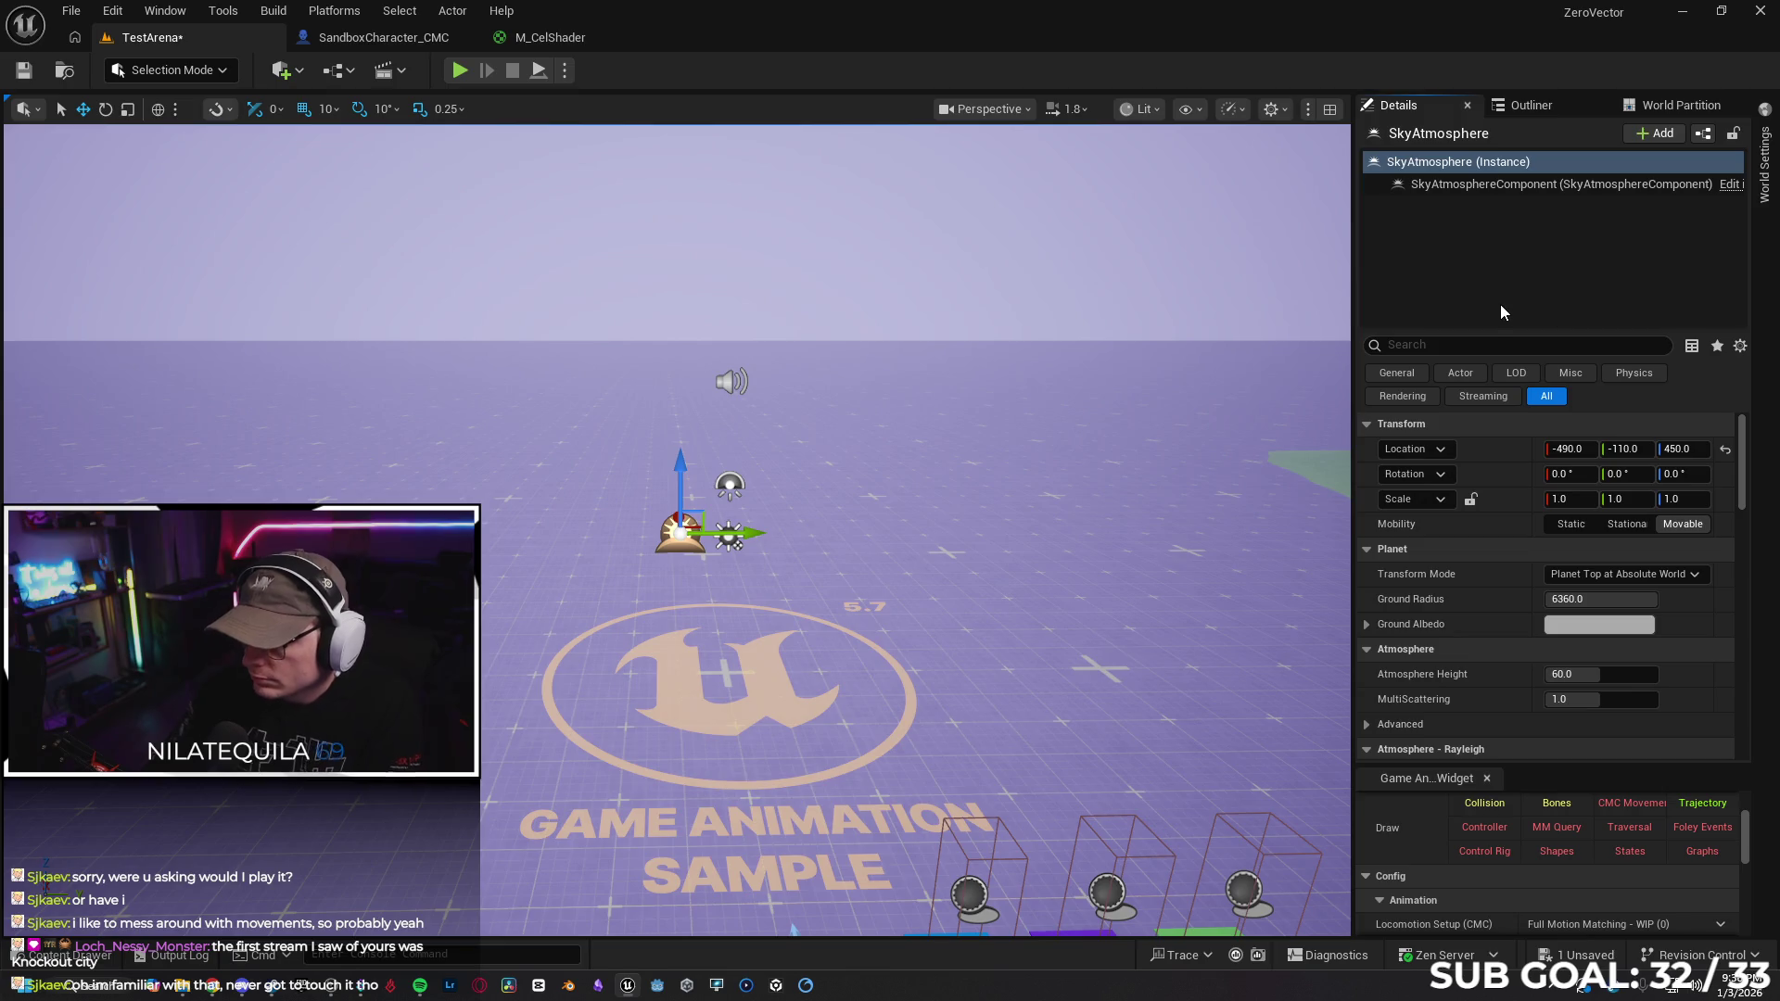
pyautogui.press('Delete')
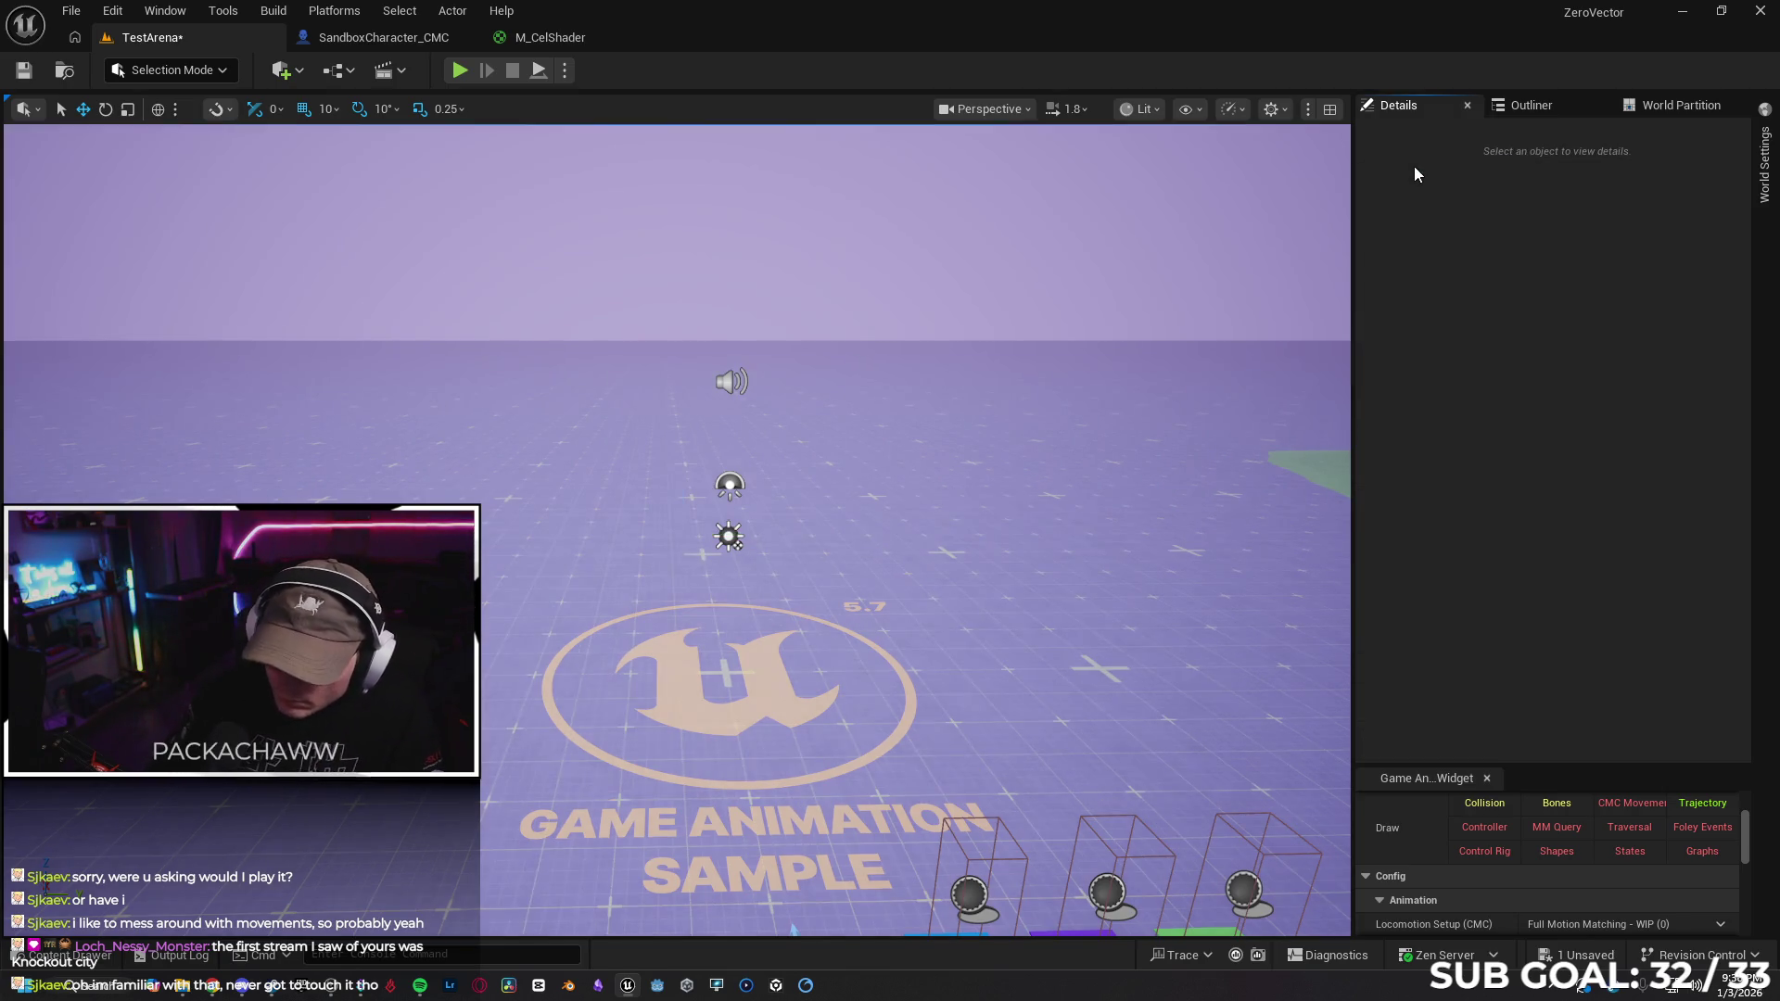
pyautogui.click(205, 989)
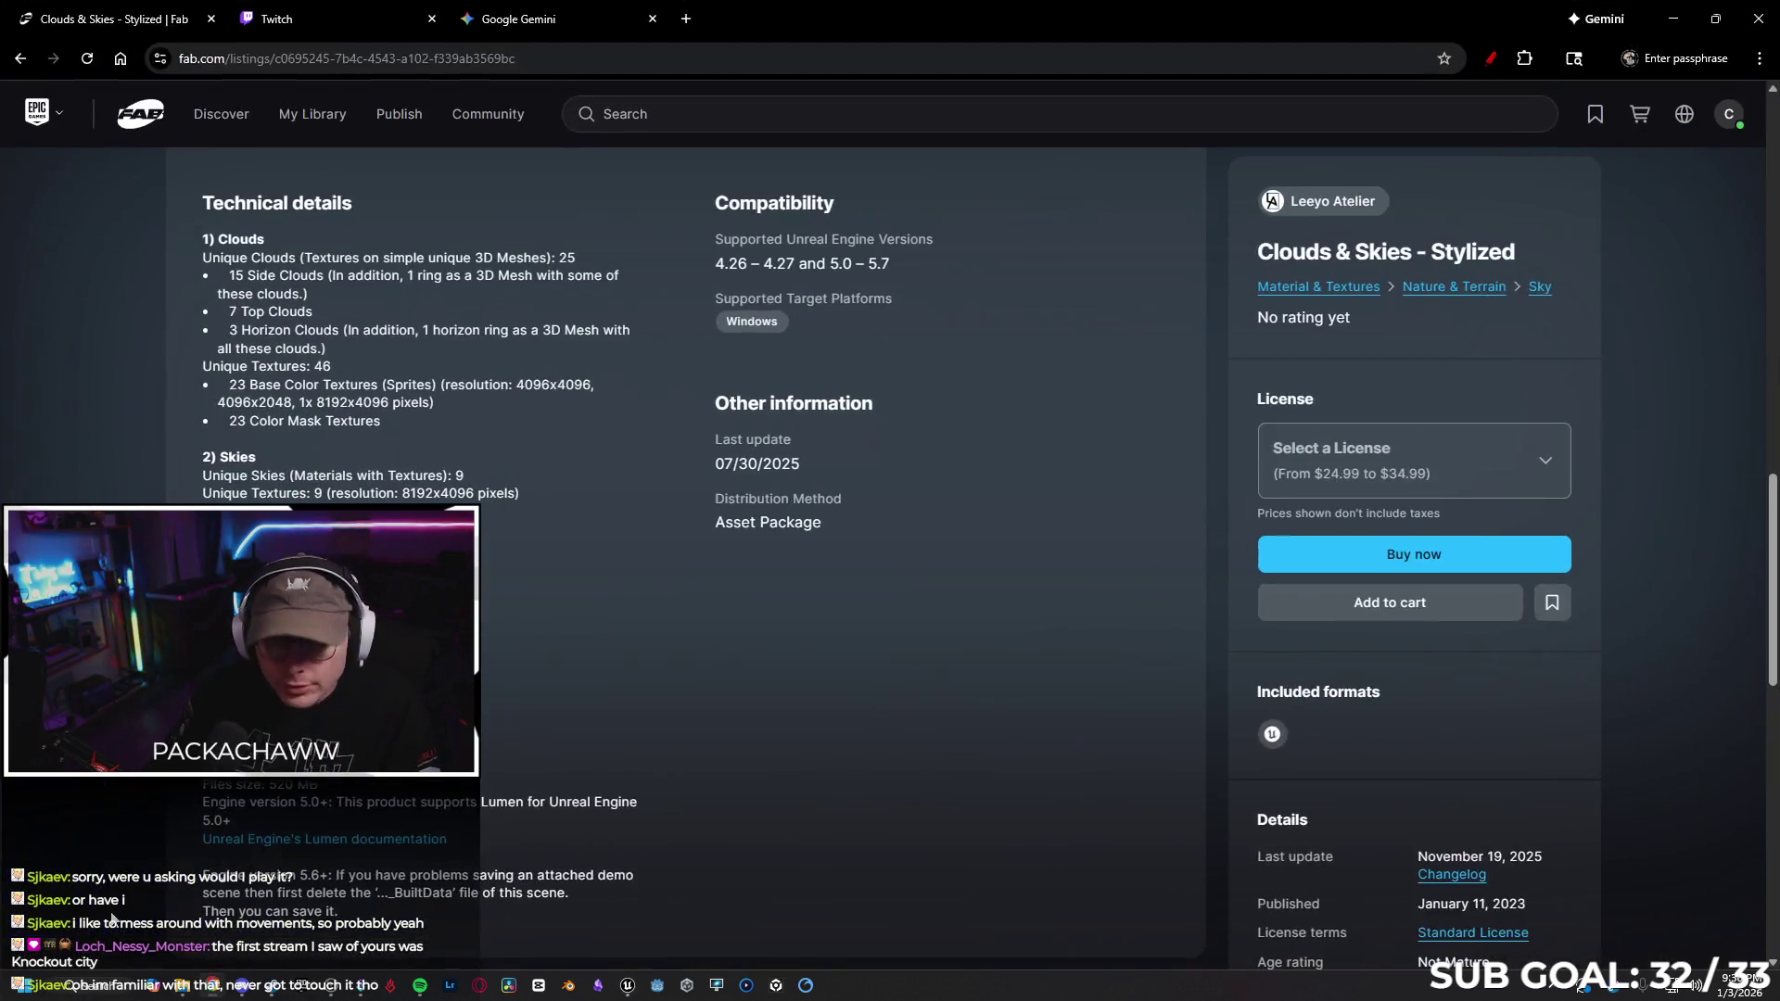
# Ask Gemini how to implement the Clouds and Skies assets, correcting the misspelling to 'implement'
pyautogui.click(556, 19)
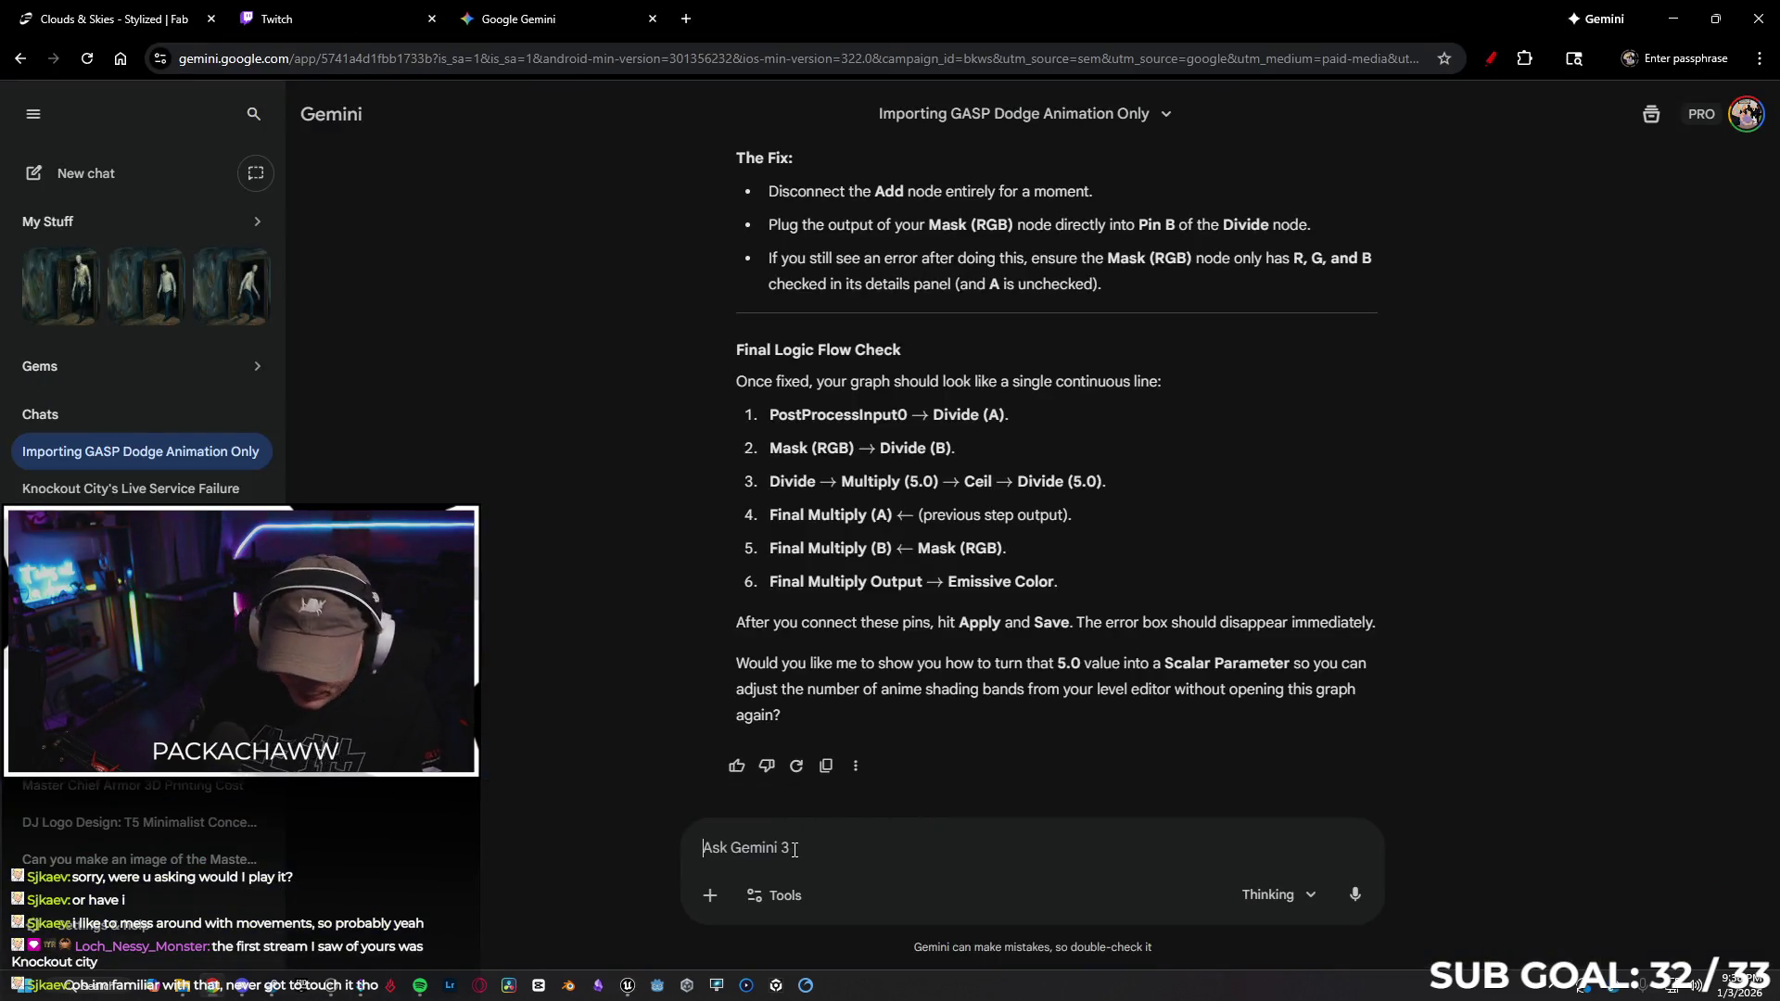
pyautogui.write('I have a pack of ski assests')
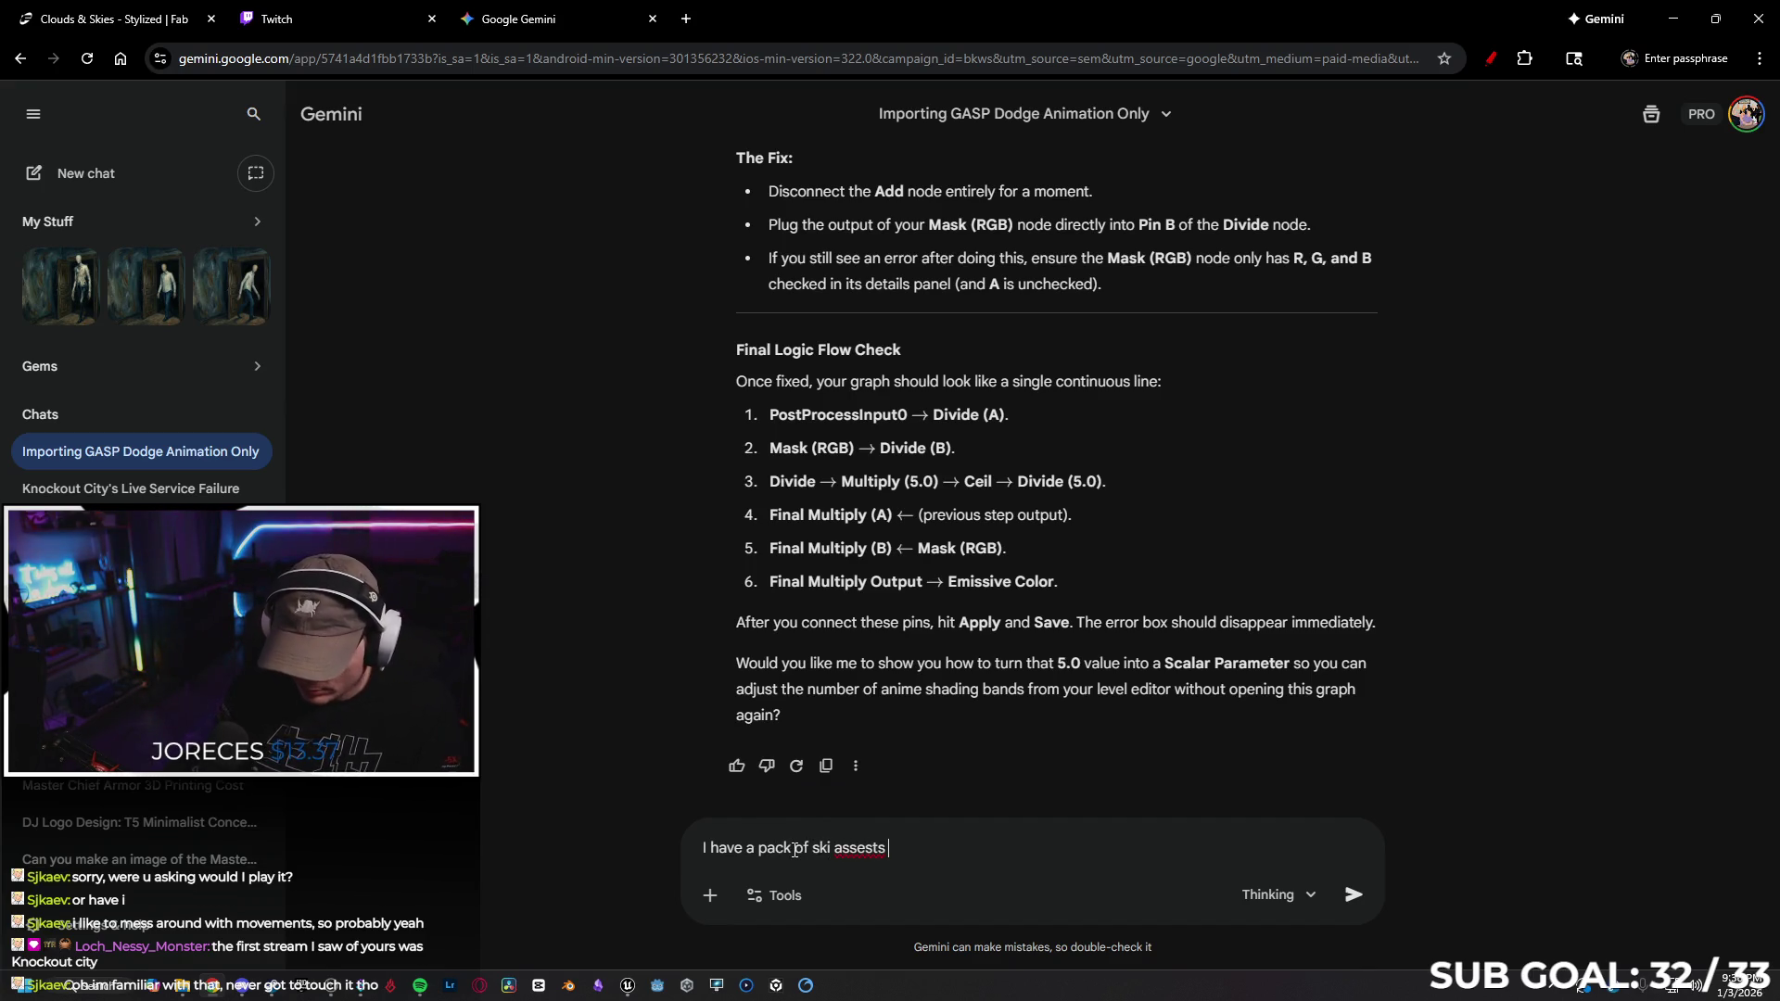
pyautogui.write('names')
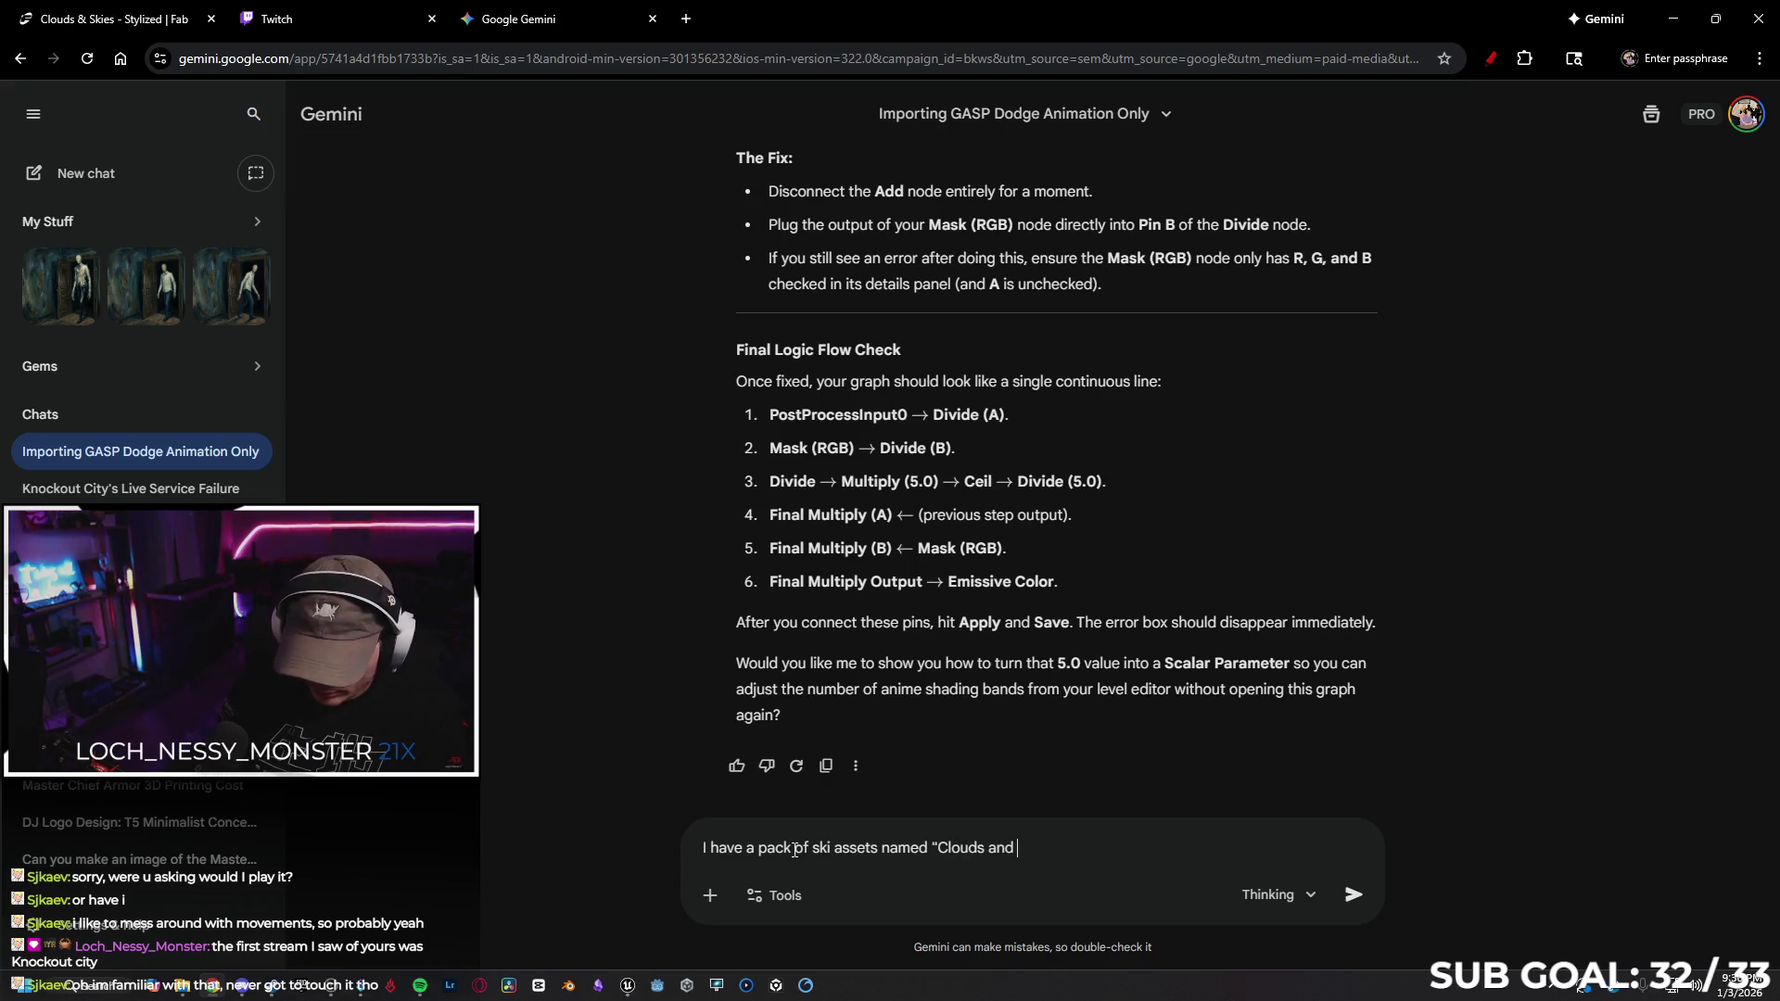
pyautogui.write('s')
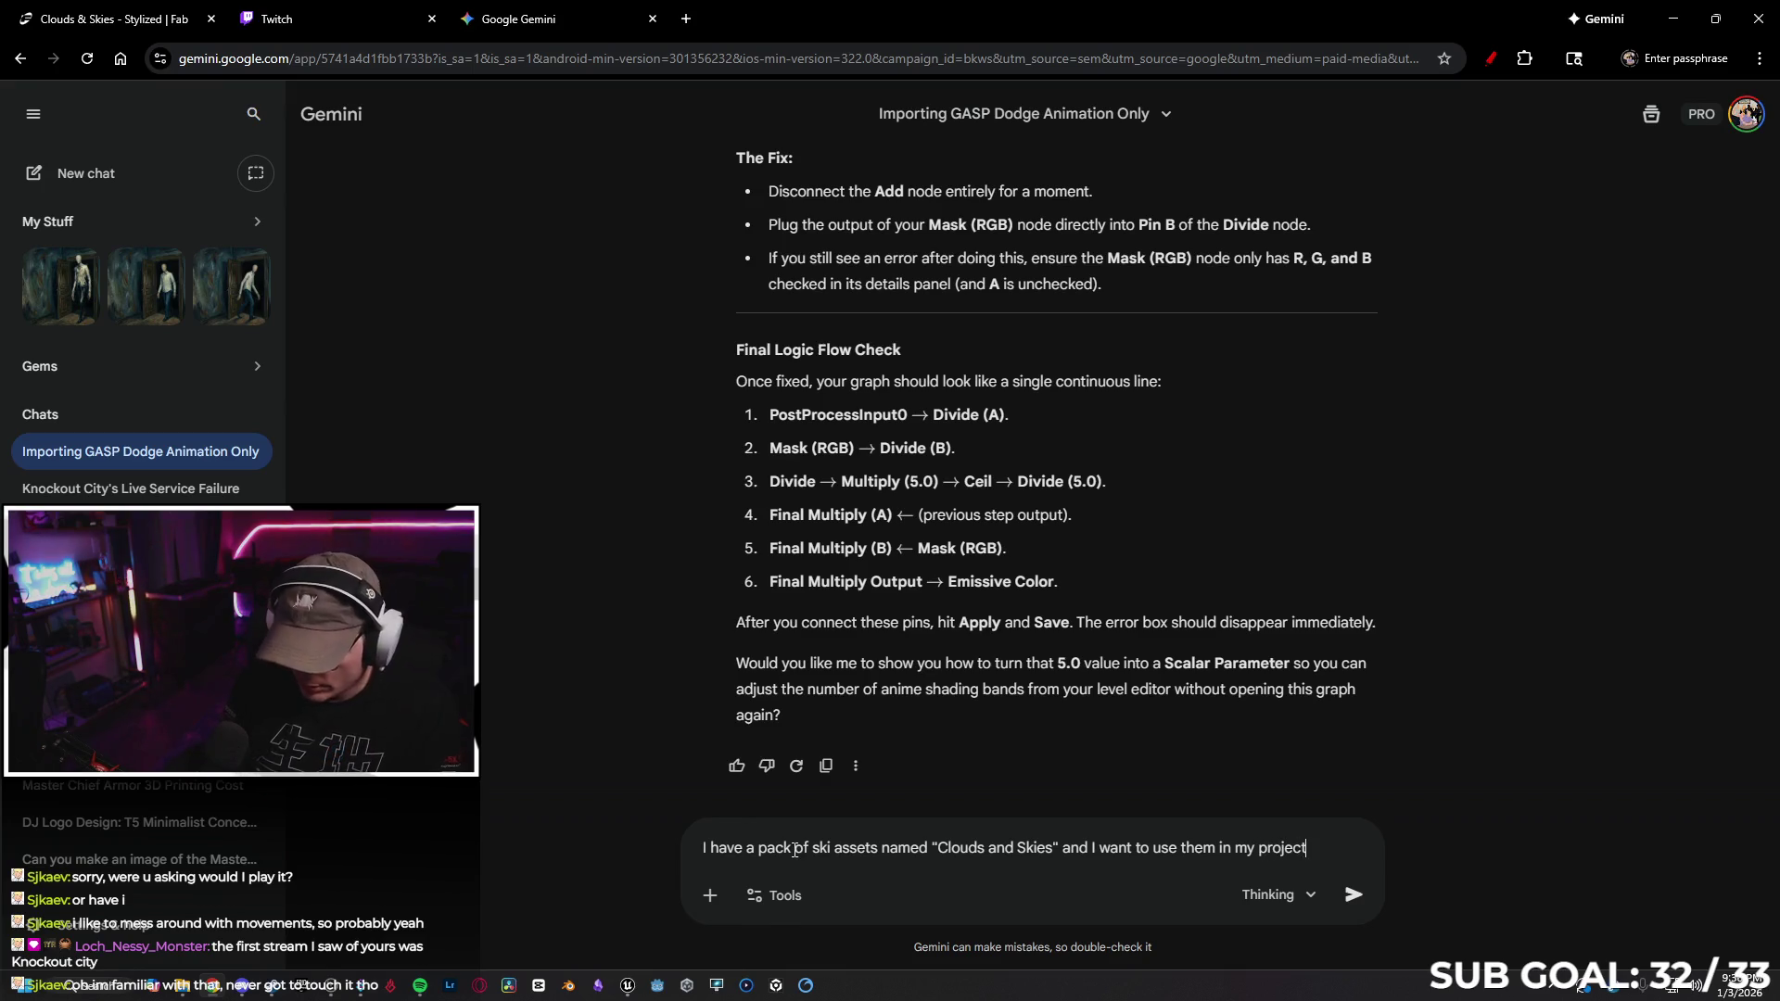
pyautogui.write('.')
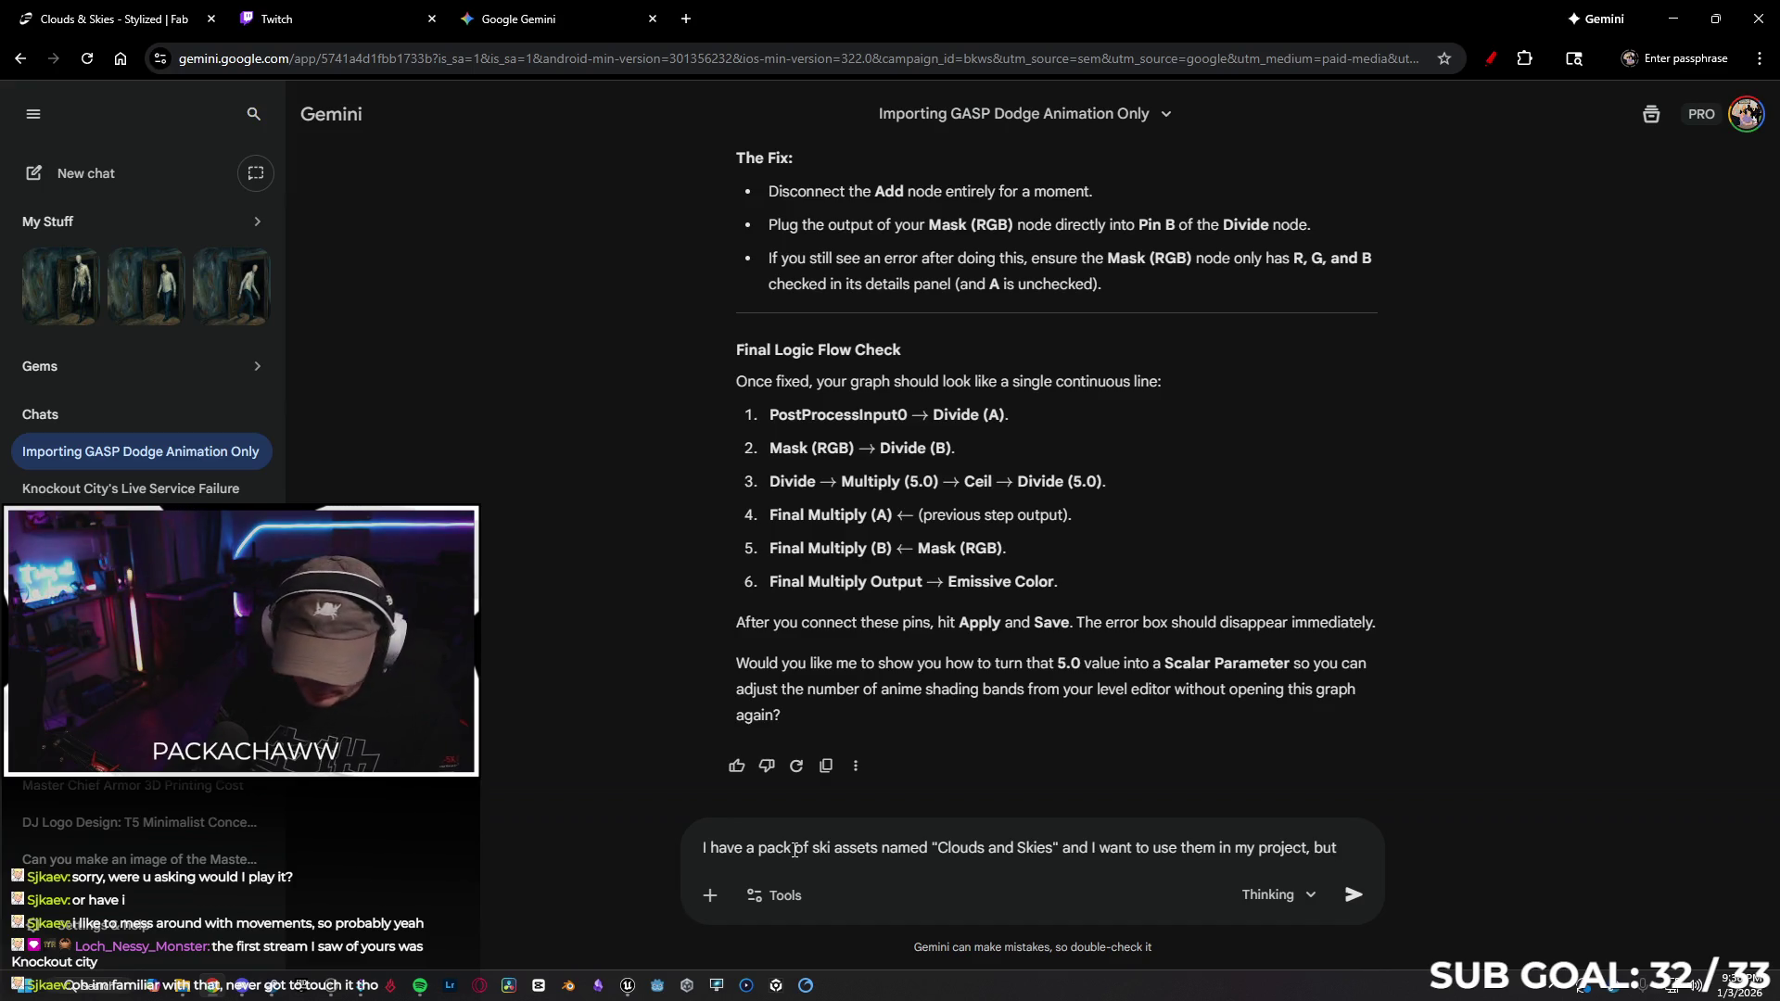
pyautogui.write(' im not sure how to impletent it')
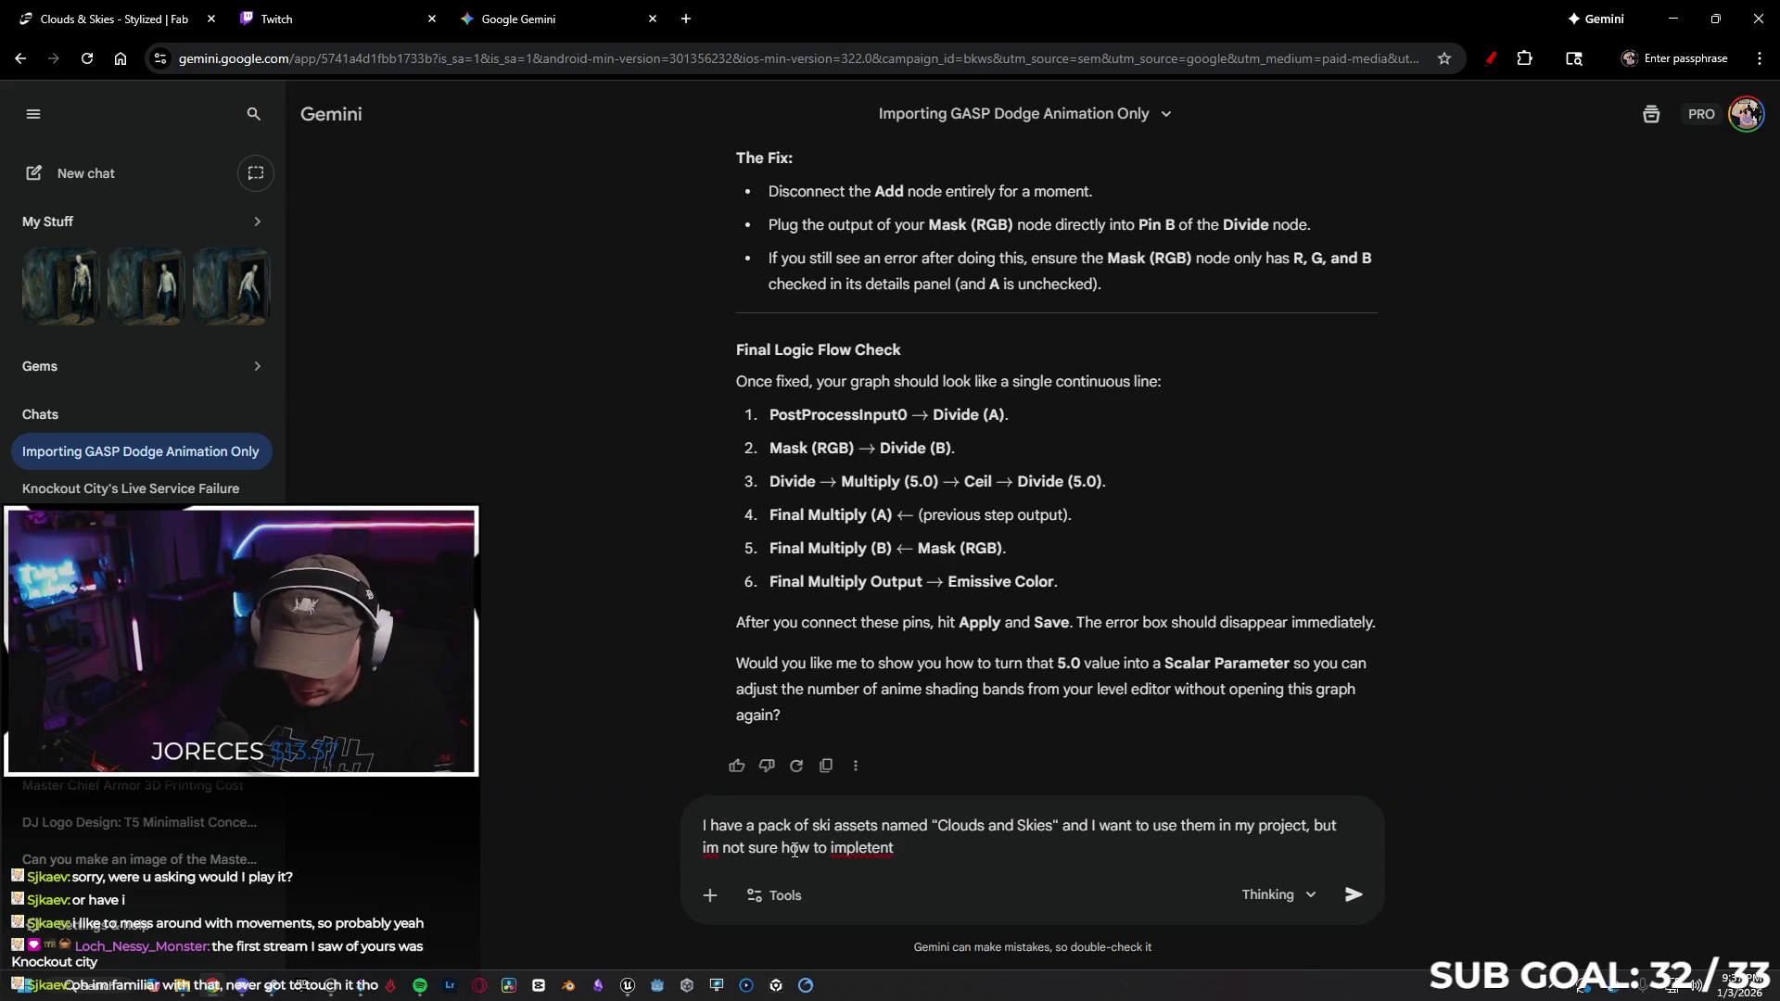
pyautogui.rightClick(867, 847)
pyautogui.click(918, 361)
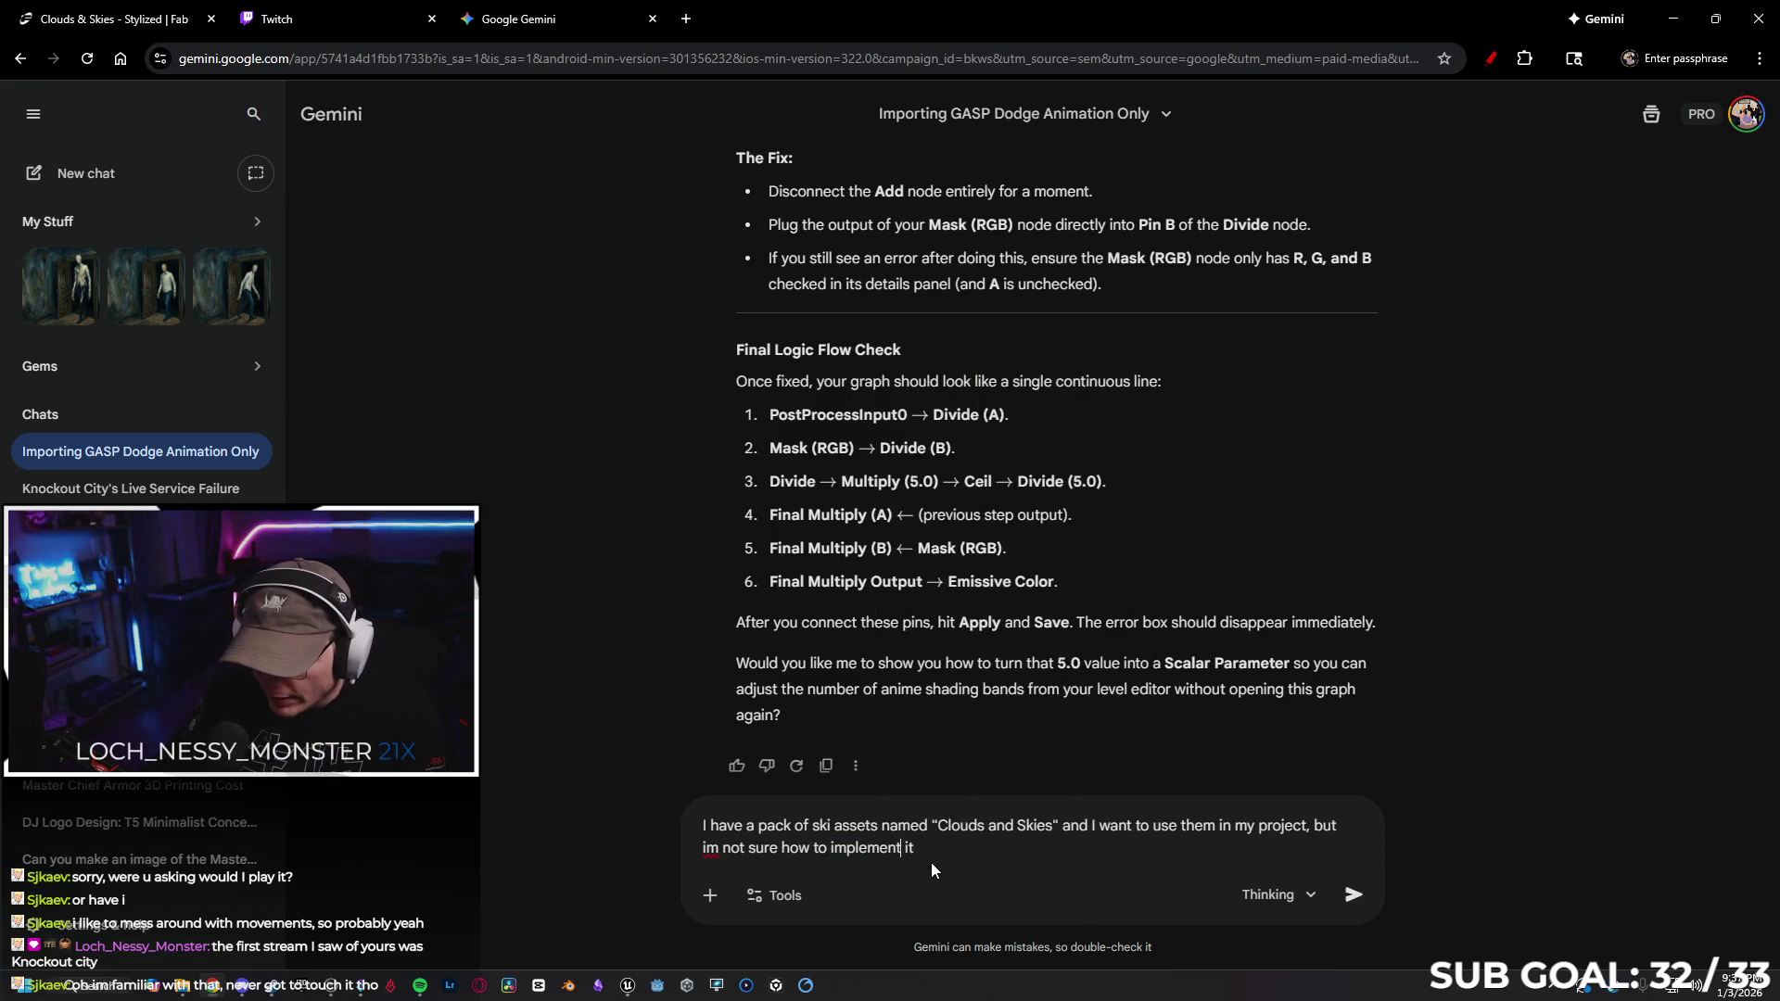
pyautogui.press('Return')
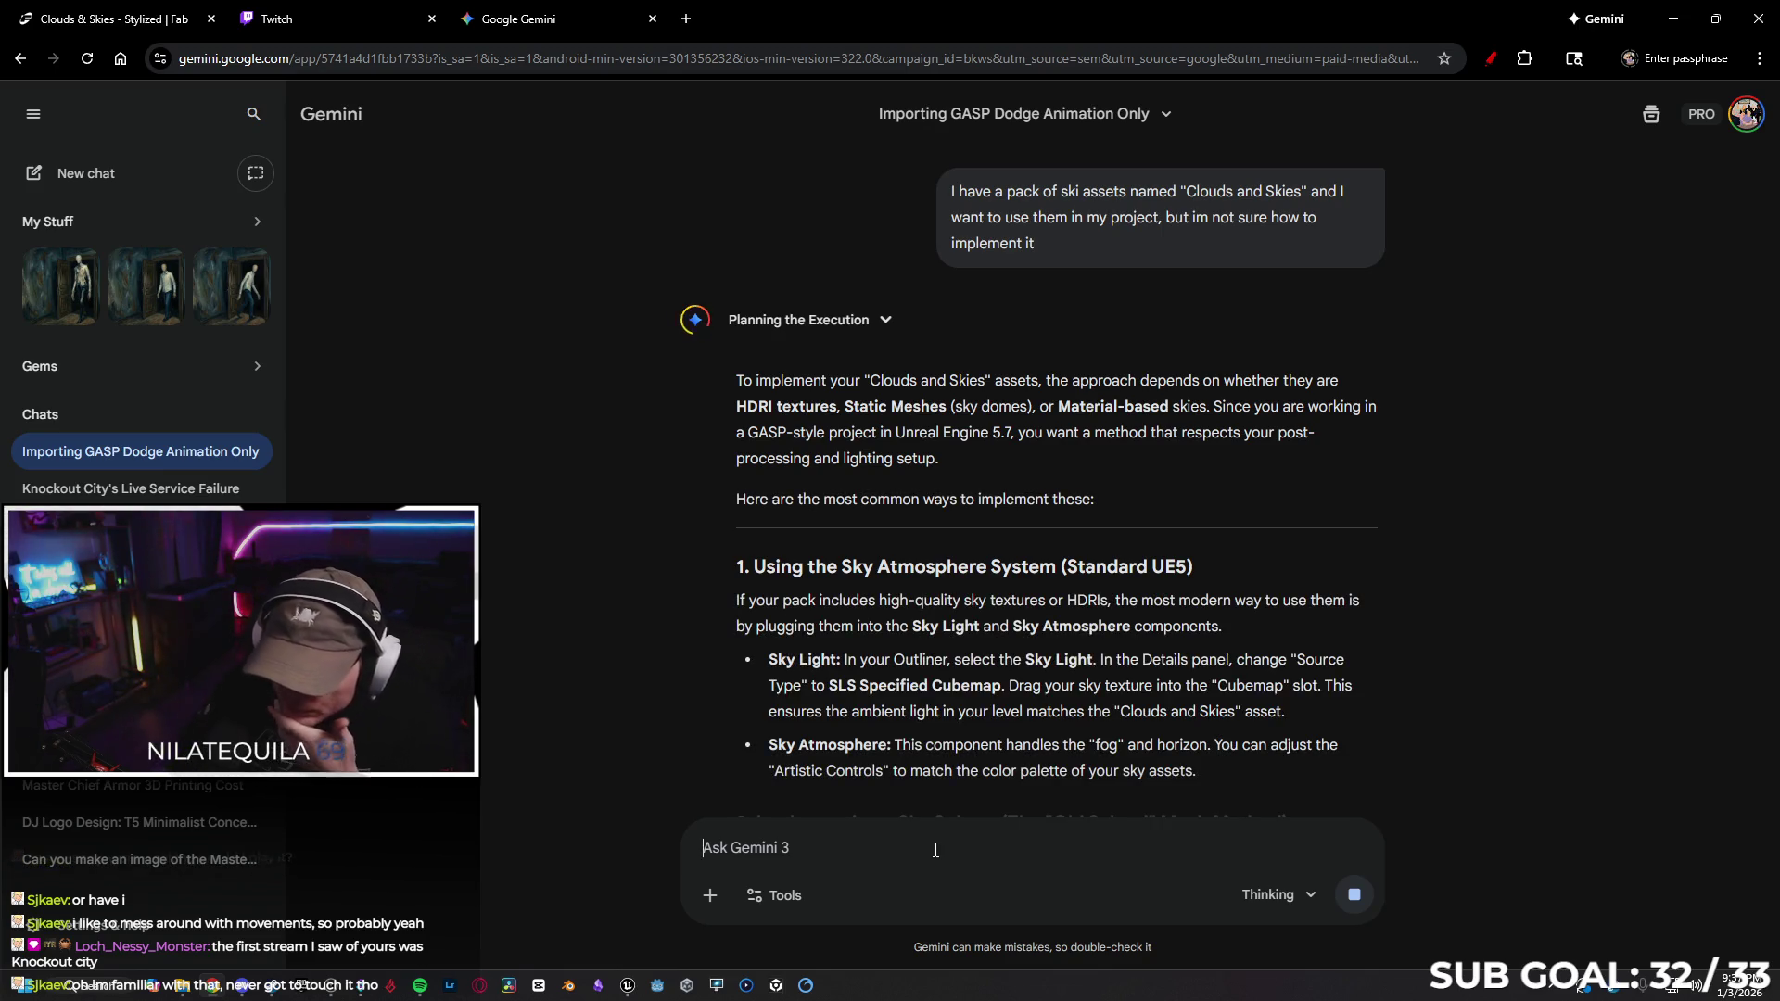
# Read Gemini's tips on Sky Atmosphere, sky-sphere meshes and cel shading, then minimize Chrome
pyautogui.scroll(-3, 1511, 616)
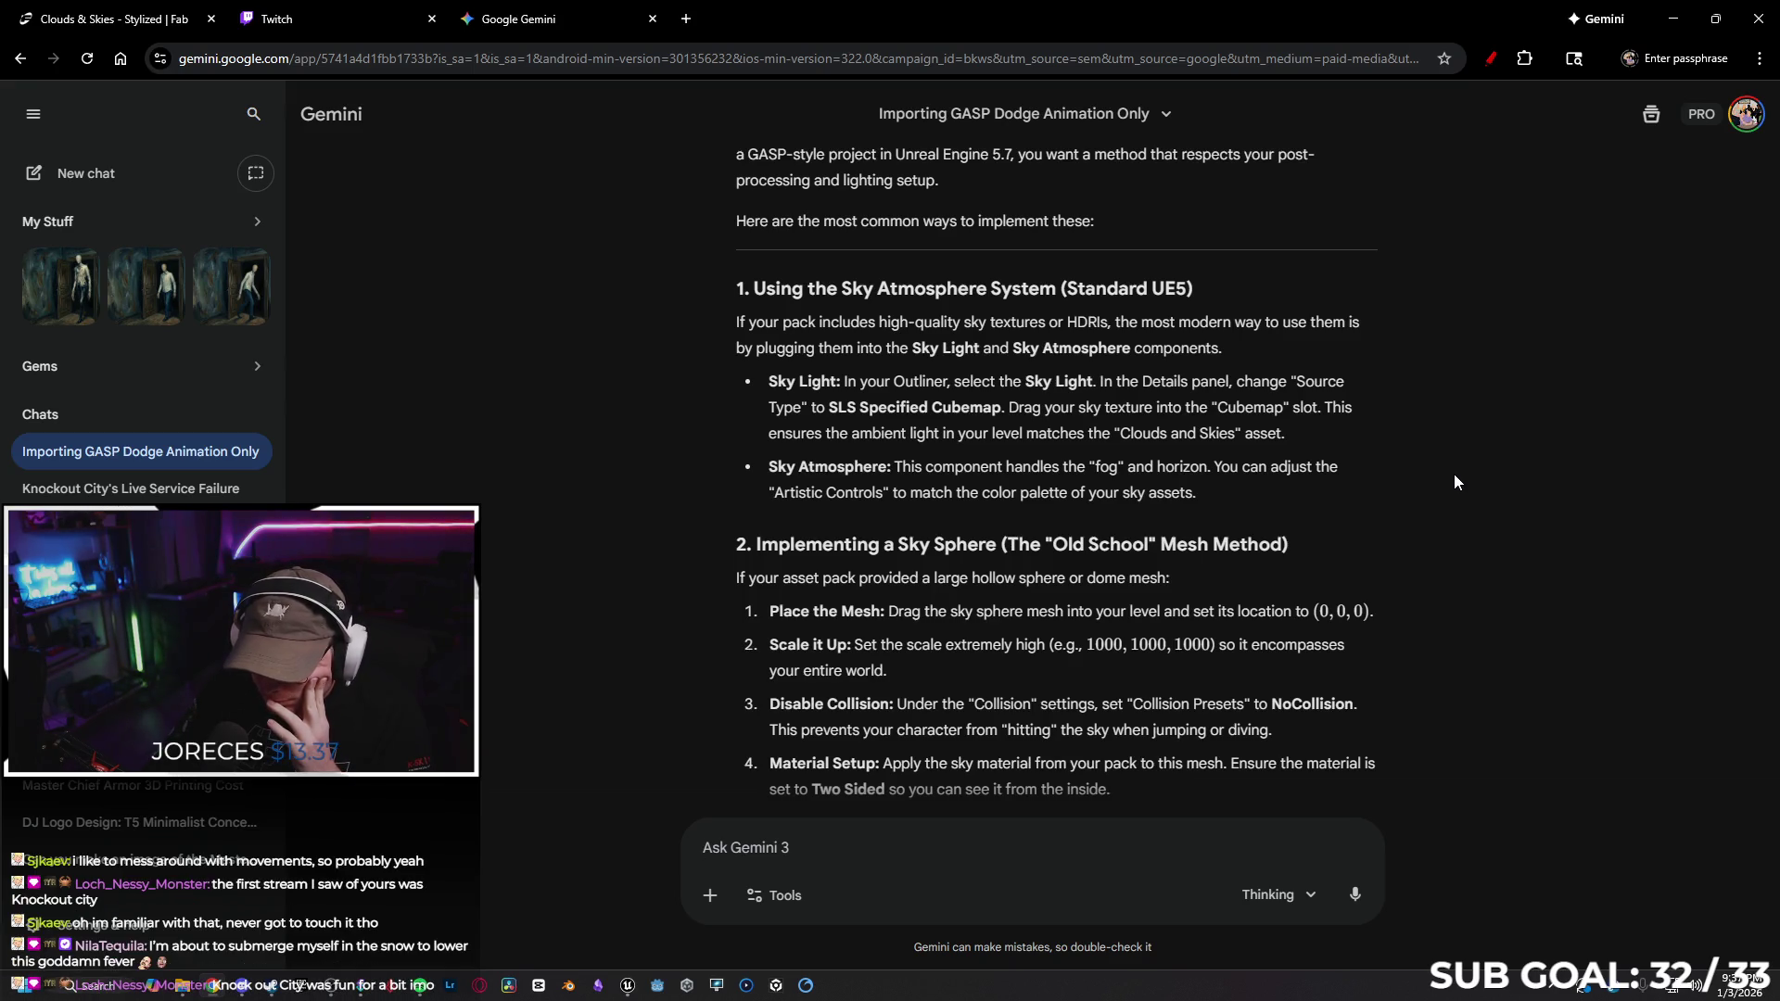
pyautogui.scroll(-1, 1446, 466)
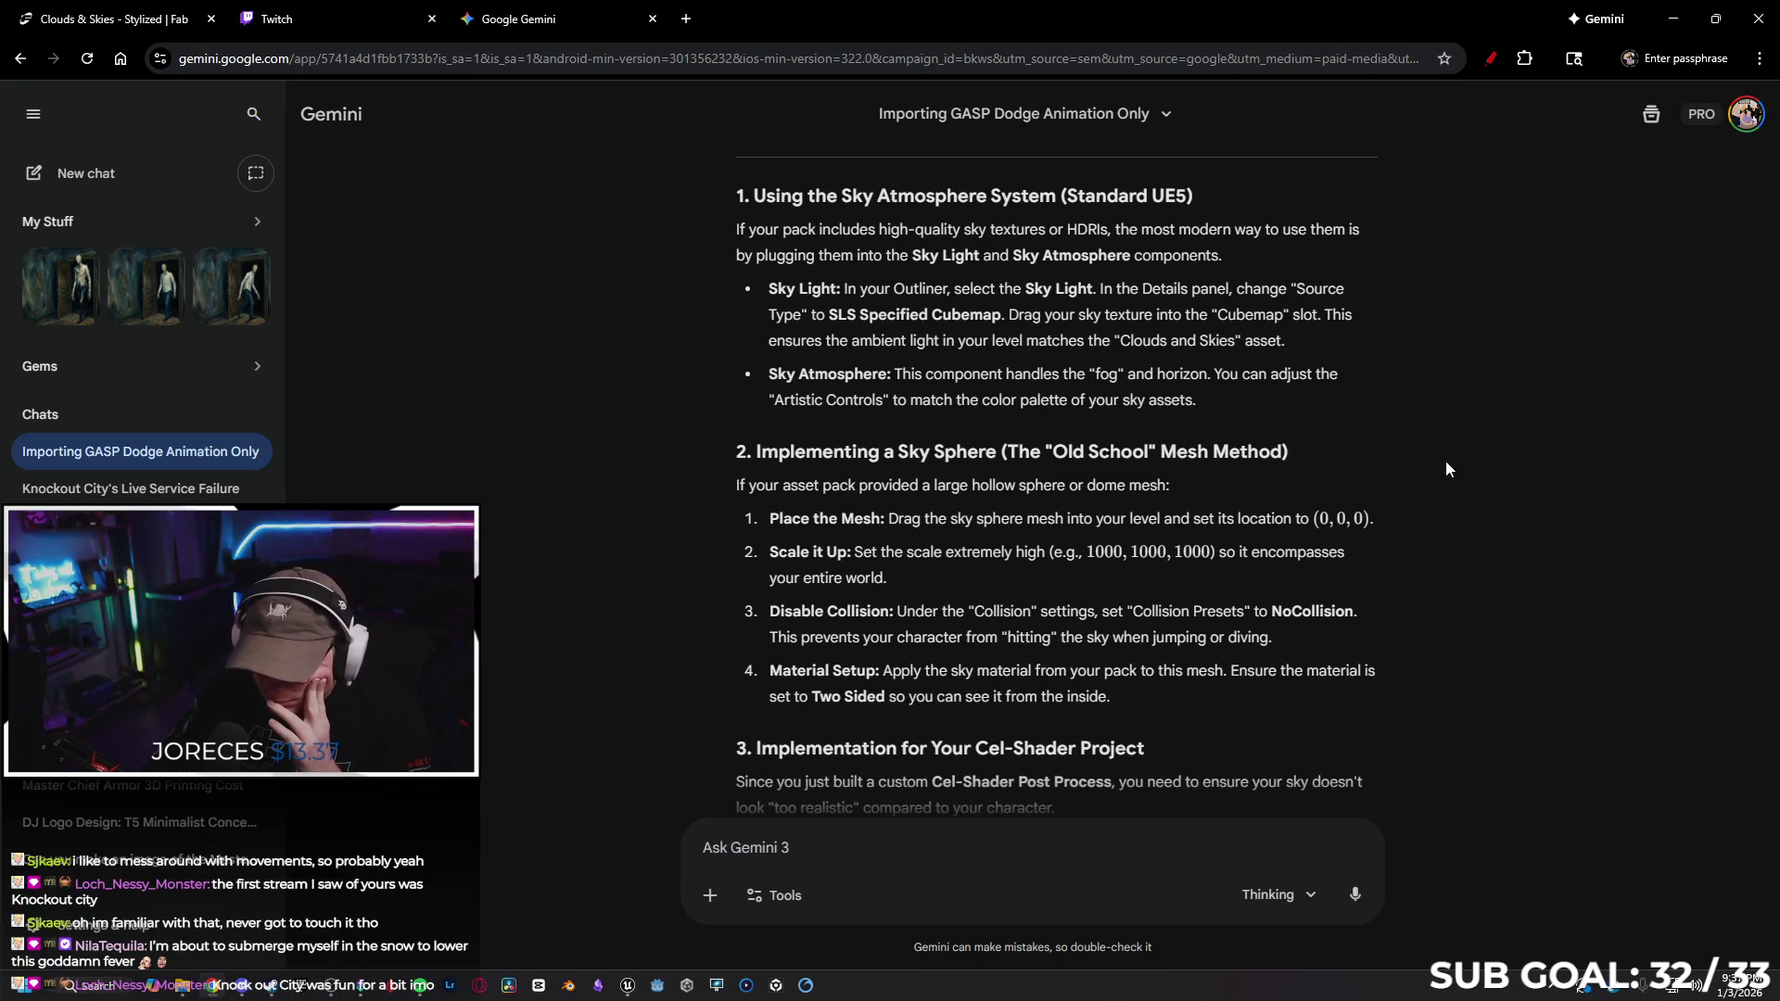
pyautogui.scroll(-5, 1445, 462)
pyautogui.scroll(-1, 1451, 505)
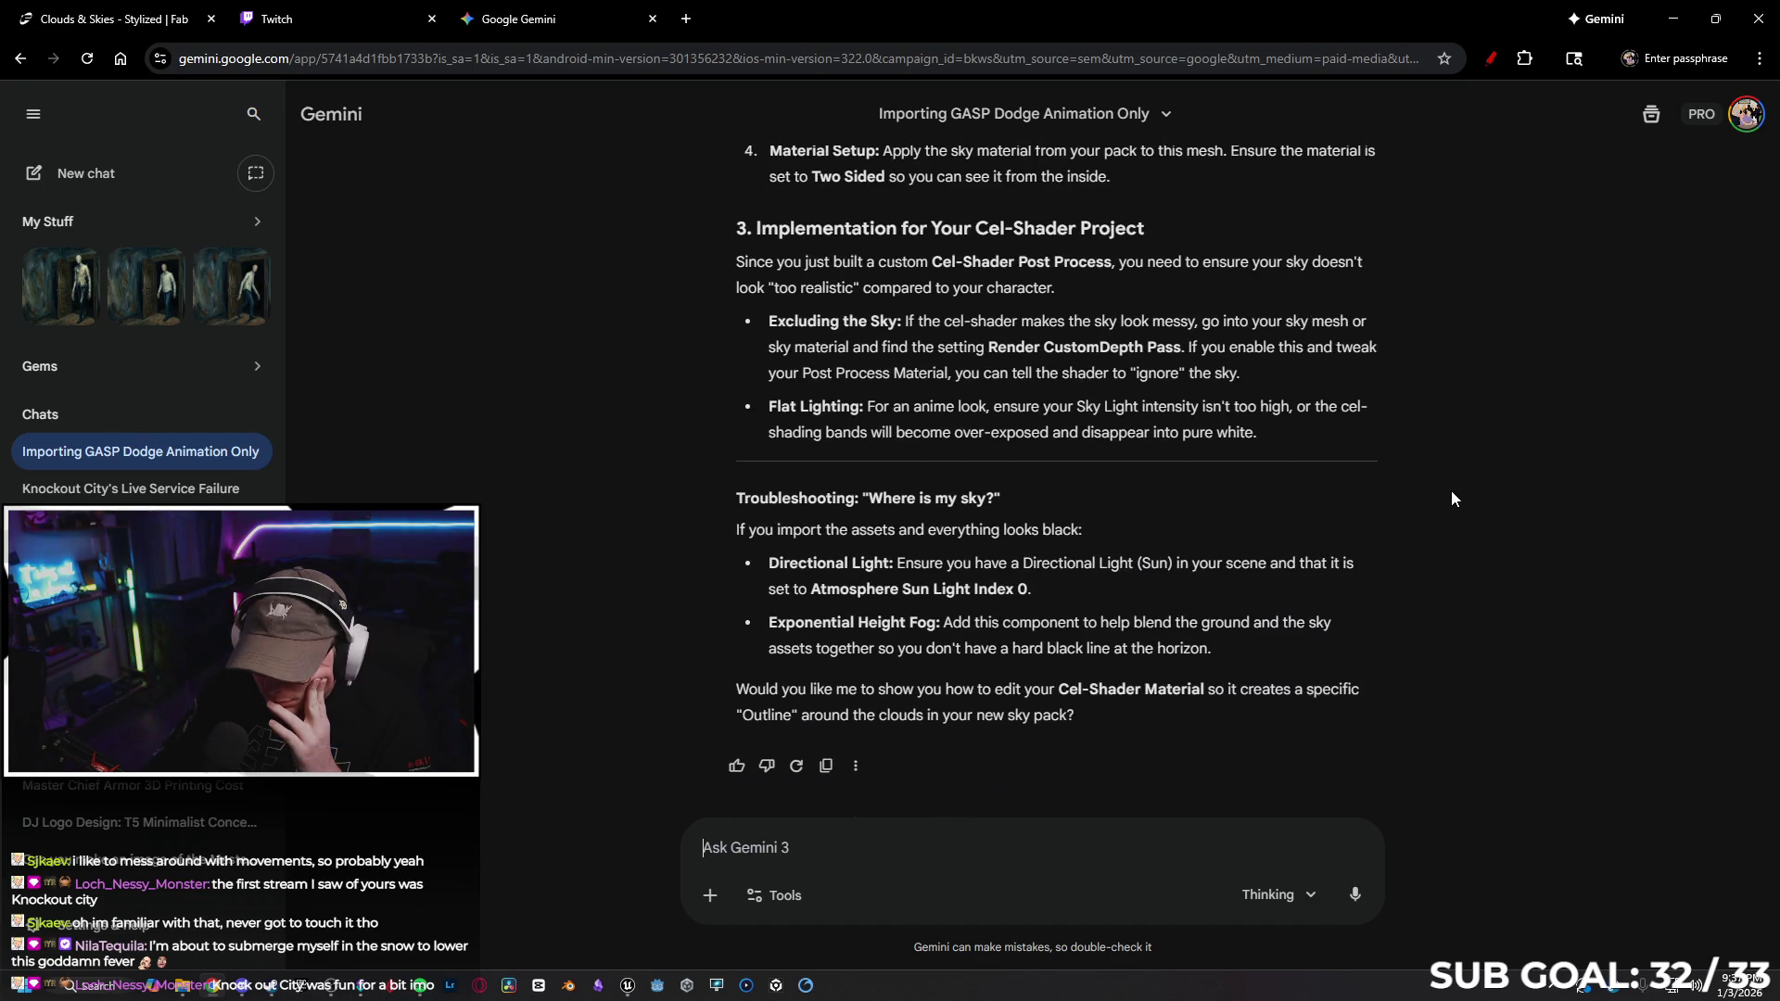
pyautogui.scroll(5, 1460, 520)
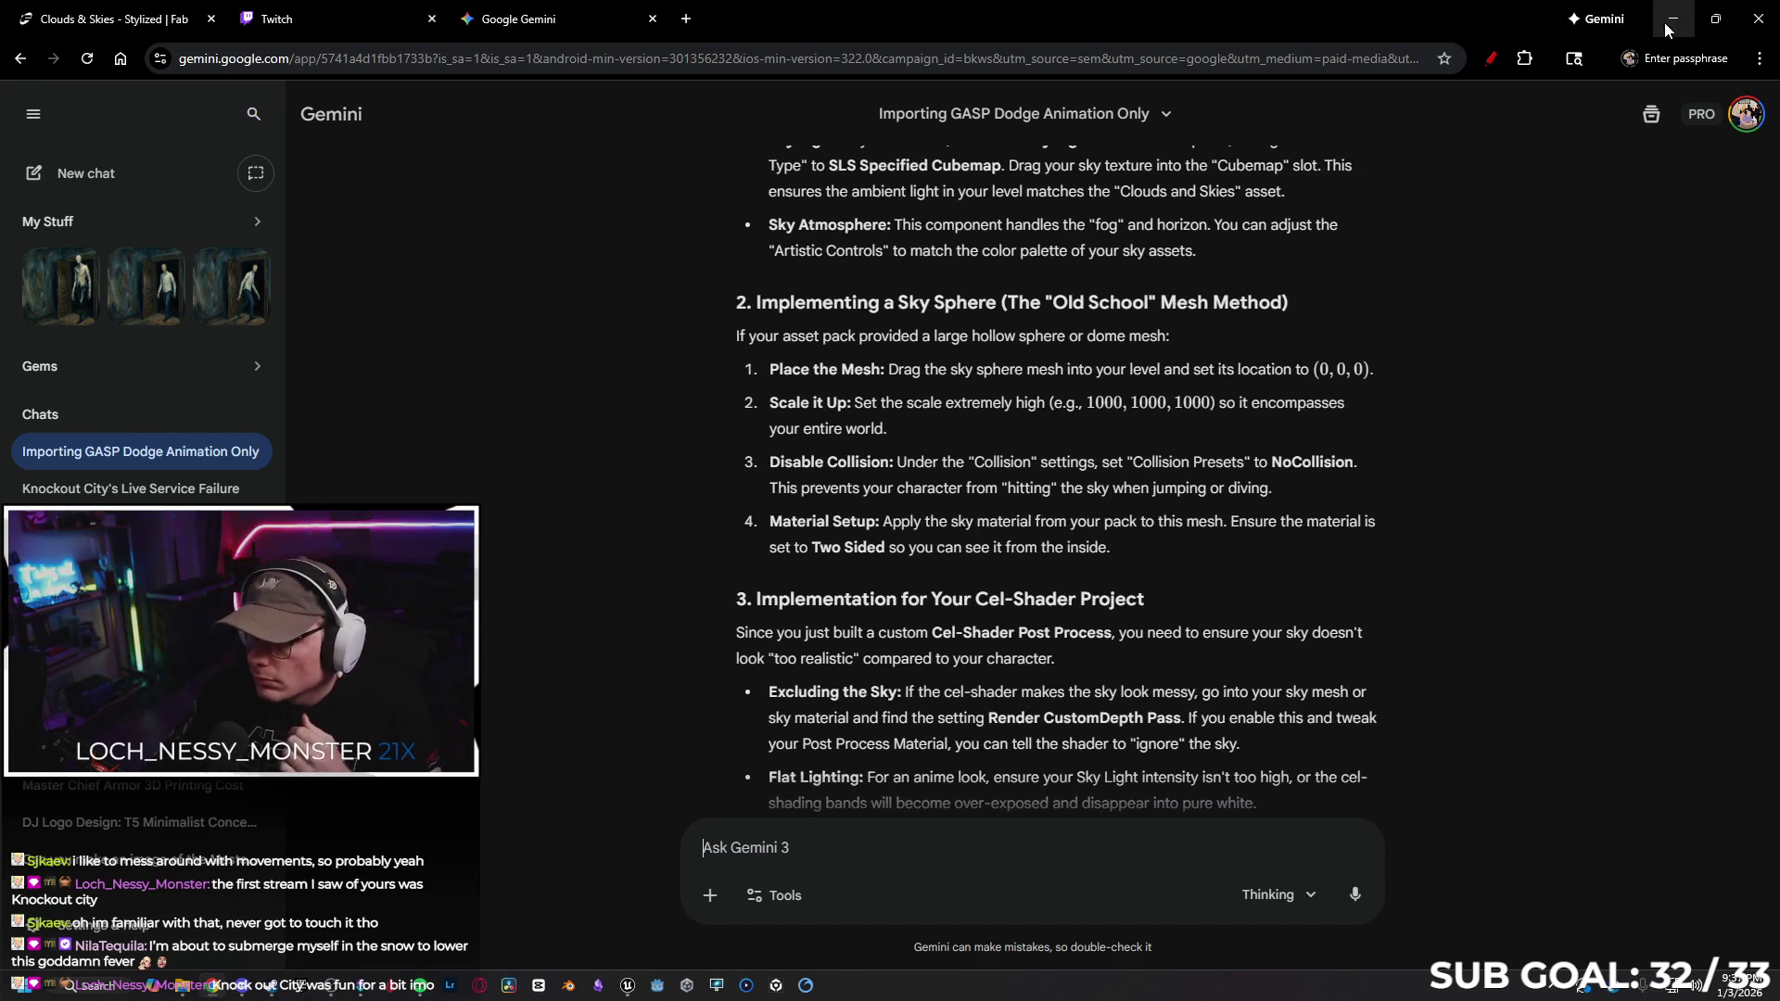
pyautogui.click(1671, 19)
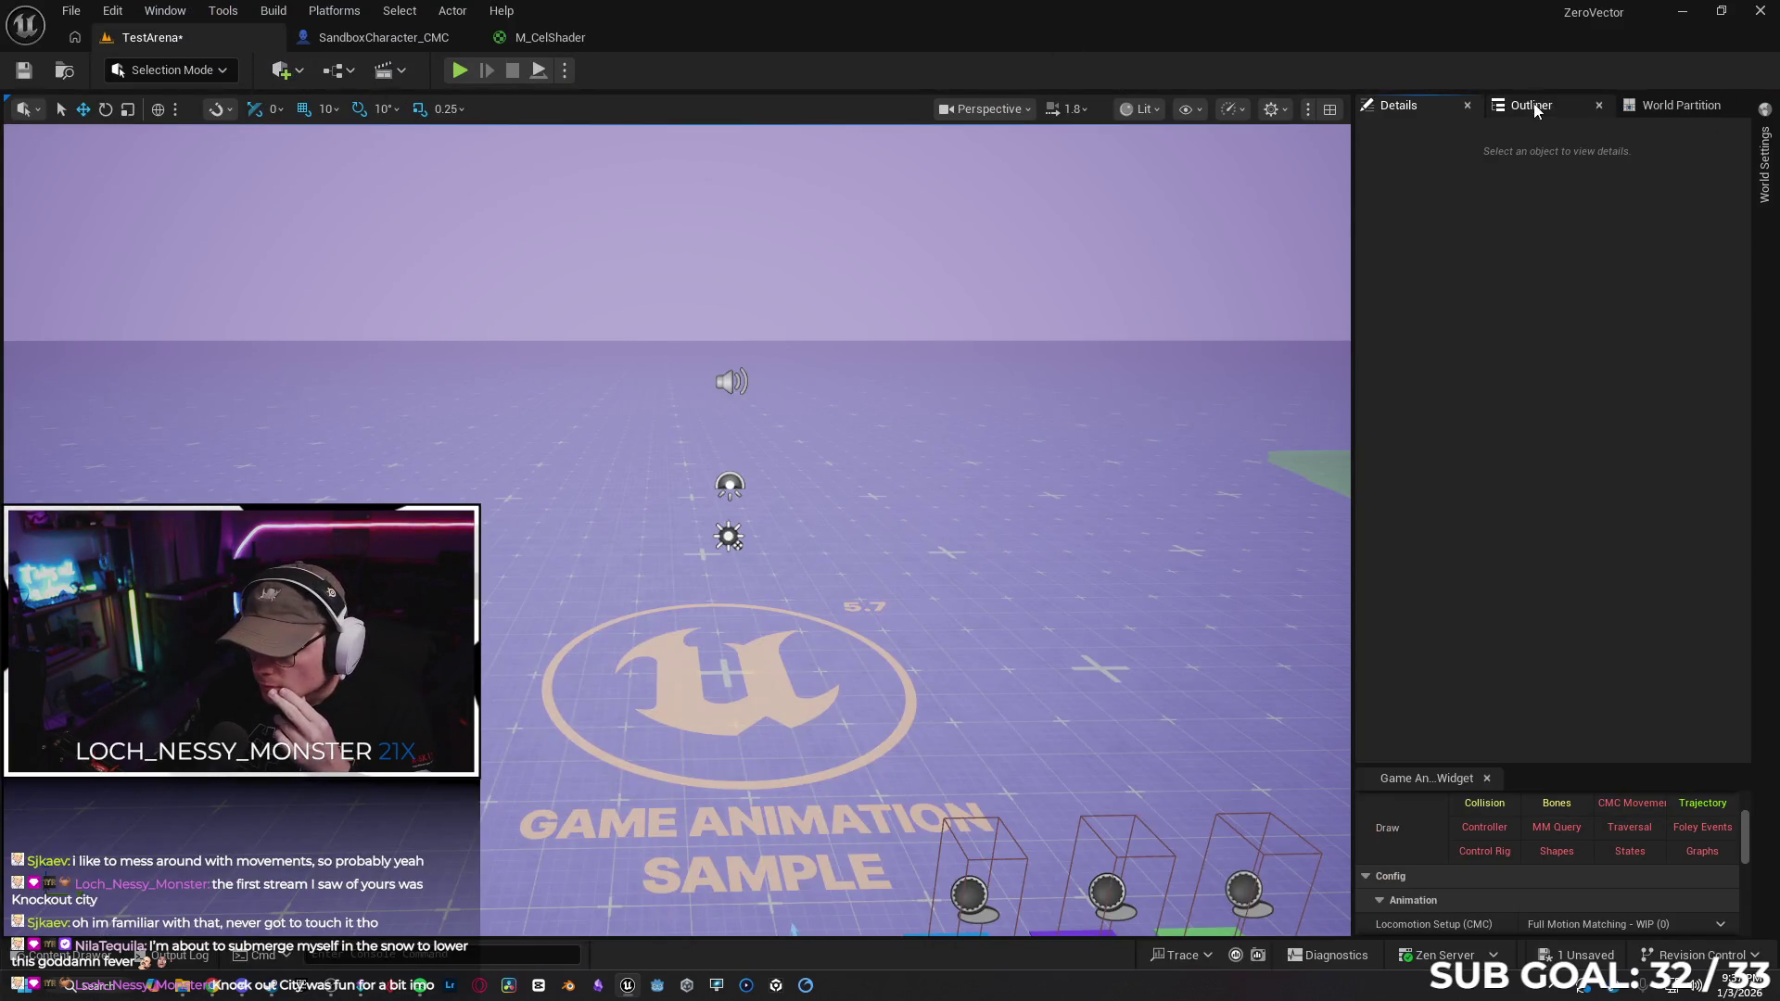
# Place a Sky Light via Quick Add search 'sky', show its Details, and open the Skies folder
pyautogui.click(1511, 106)
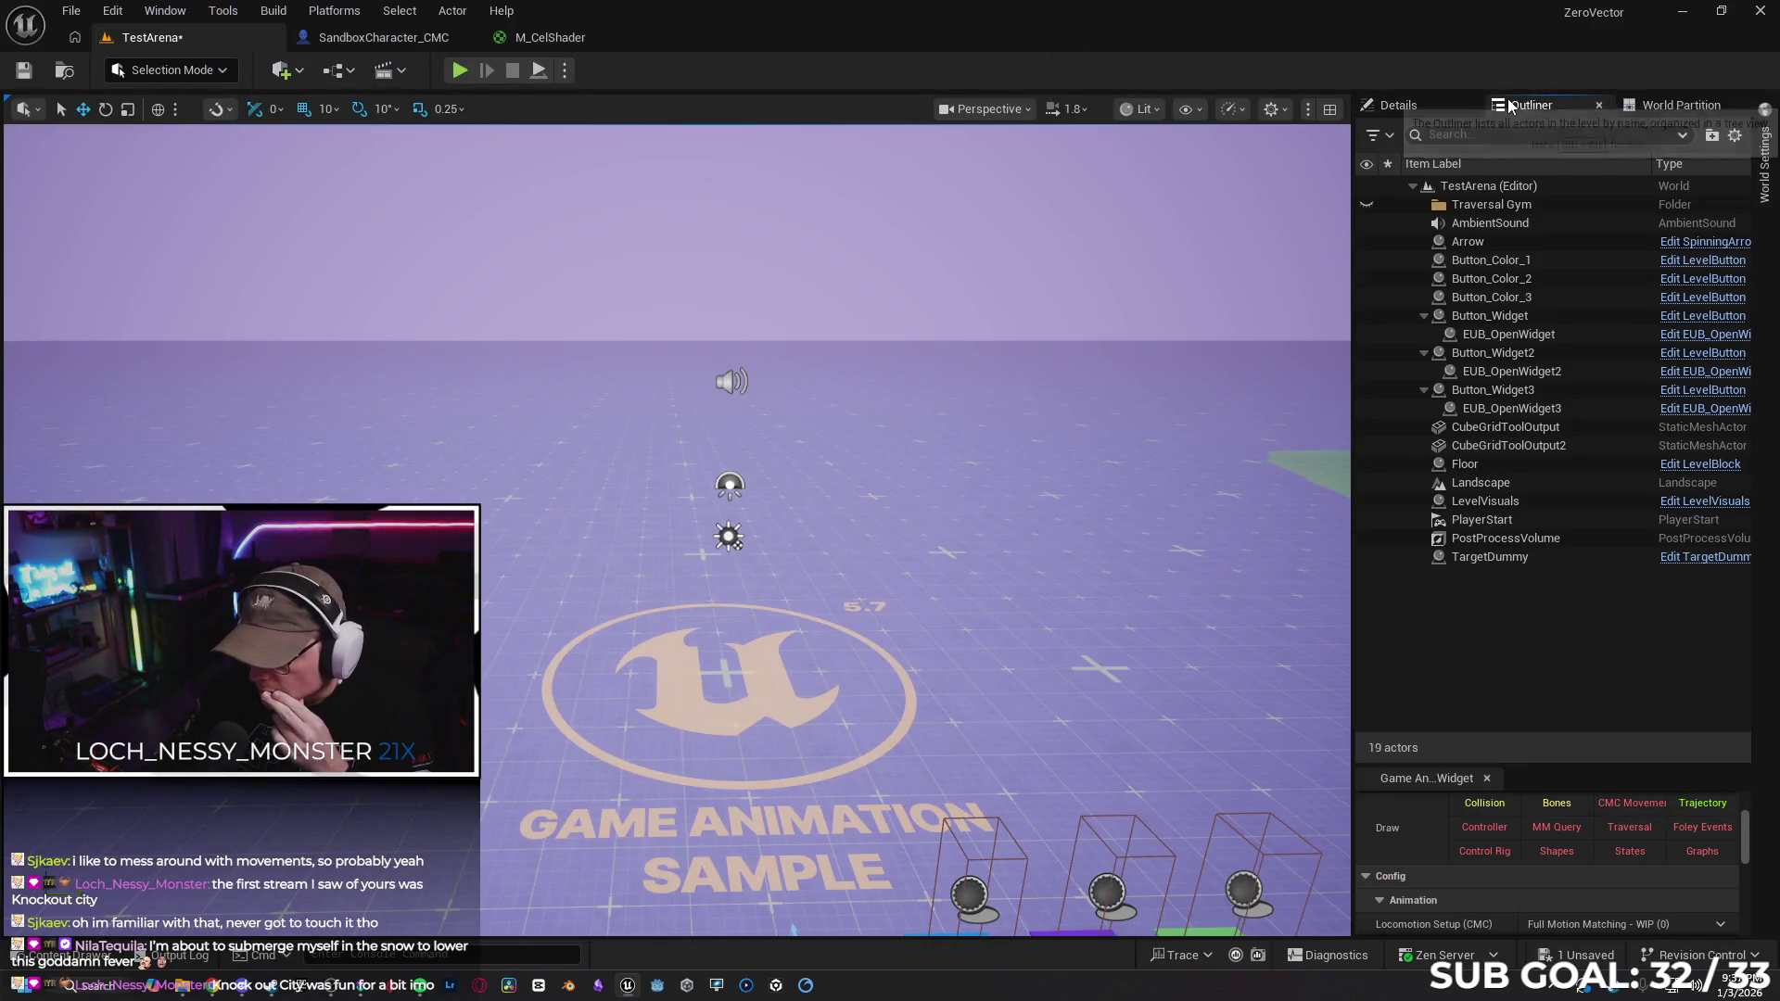
pyautogui.click(298, 73)
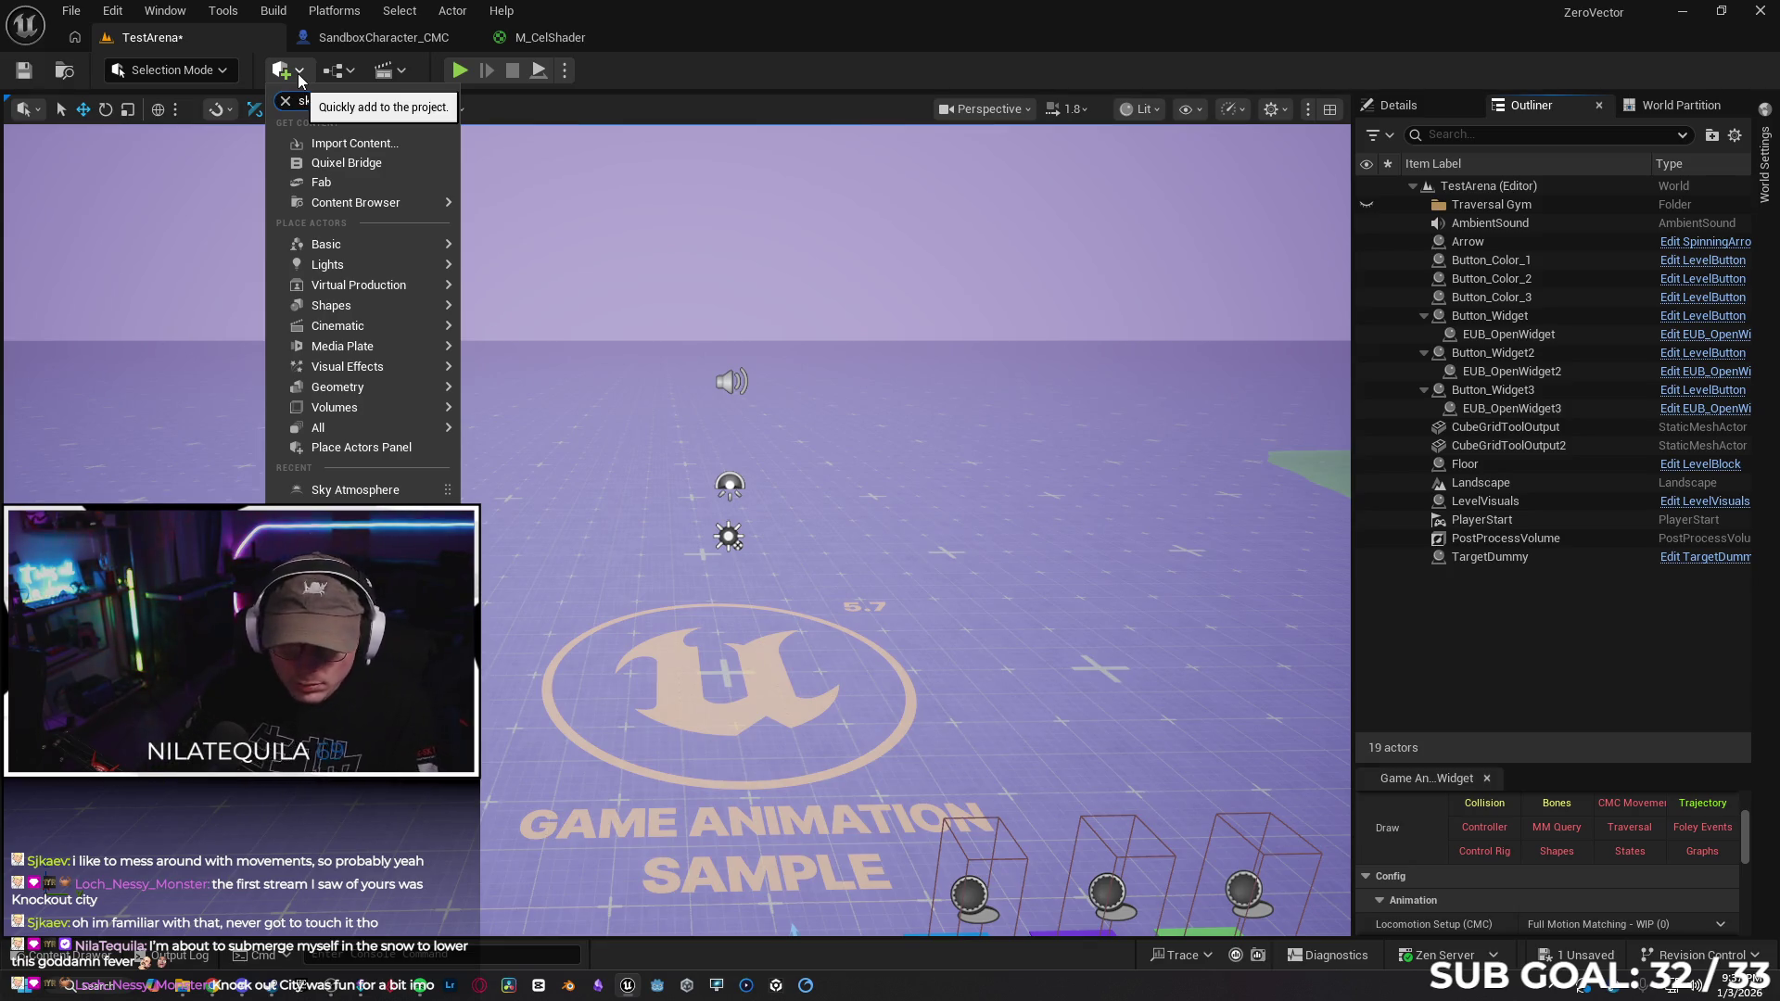
pyautogui.write('sky')
pyautogui.click(353, 254)
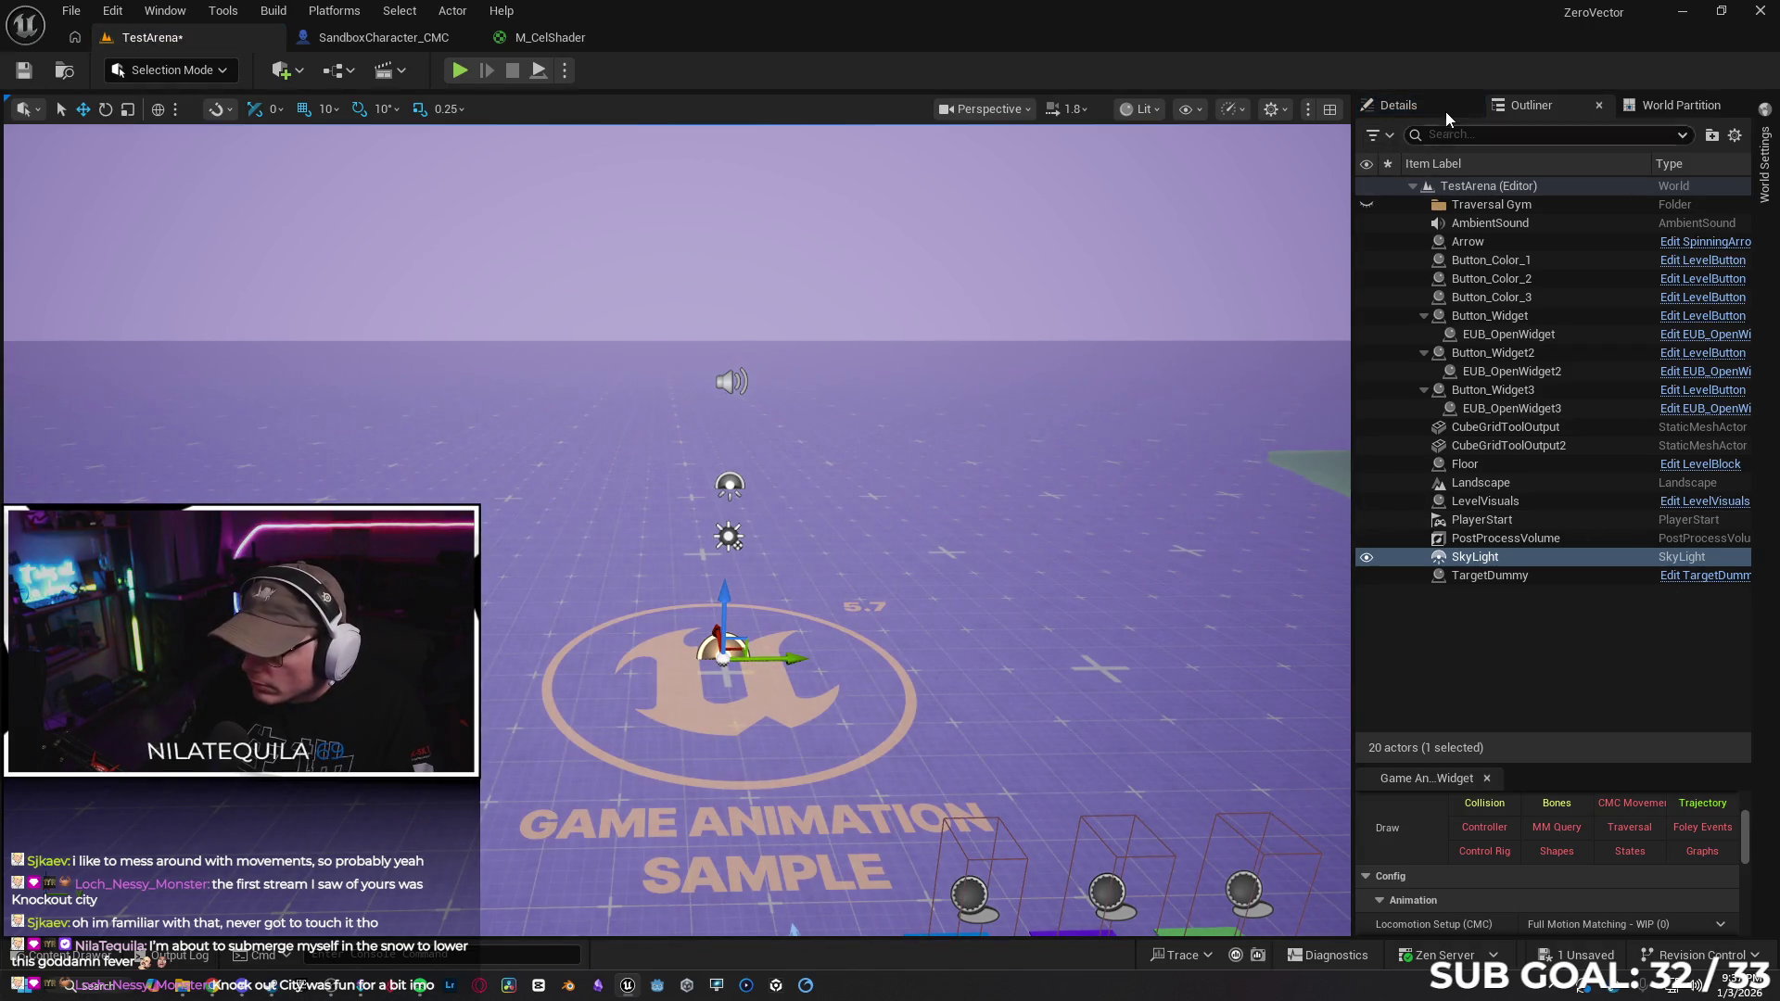
pyautogui.click(1397, 105)
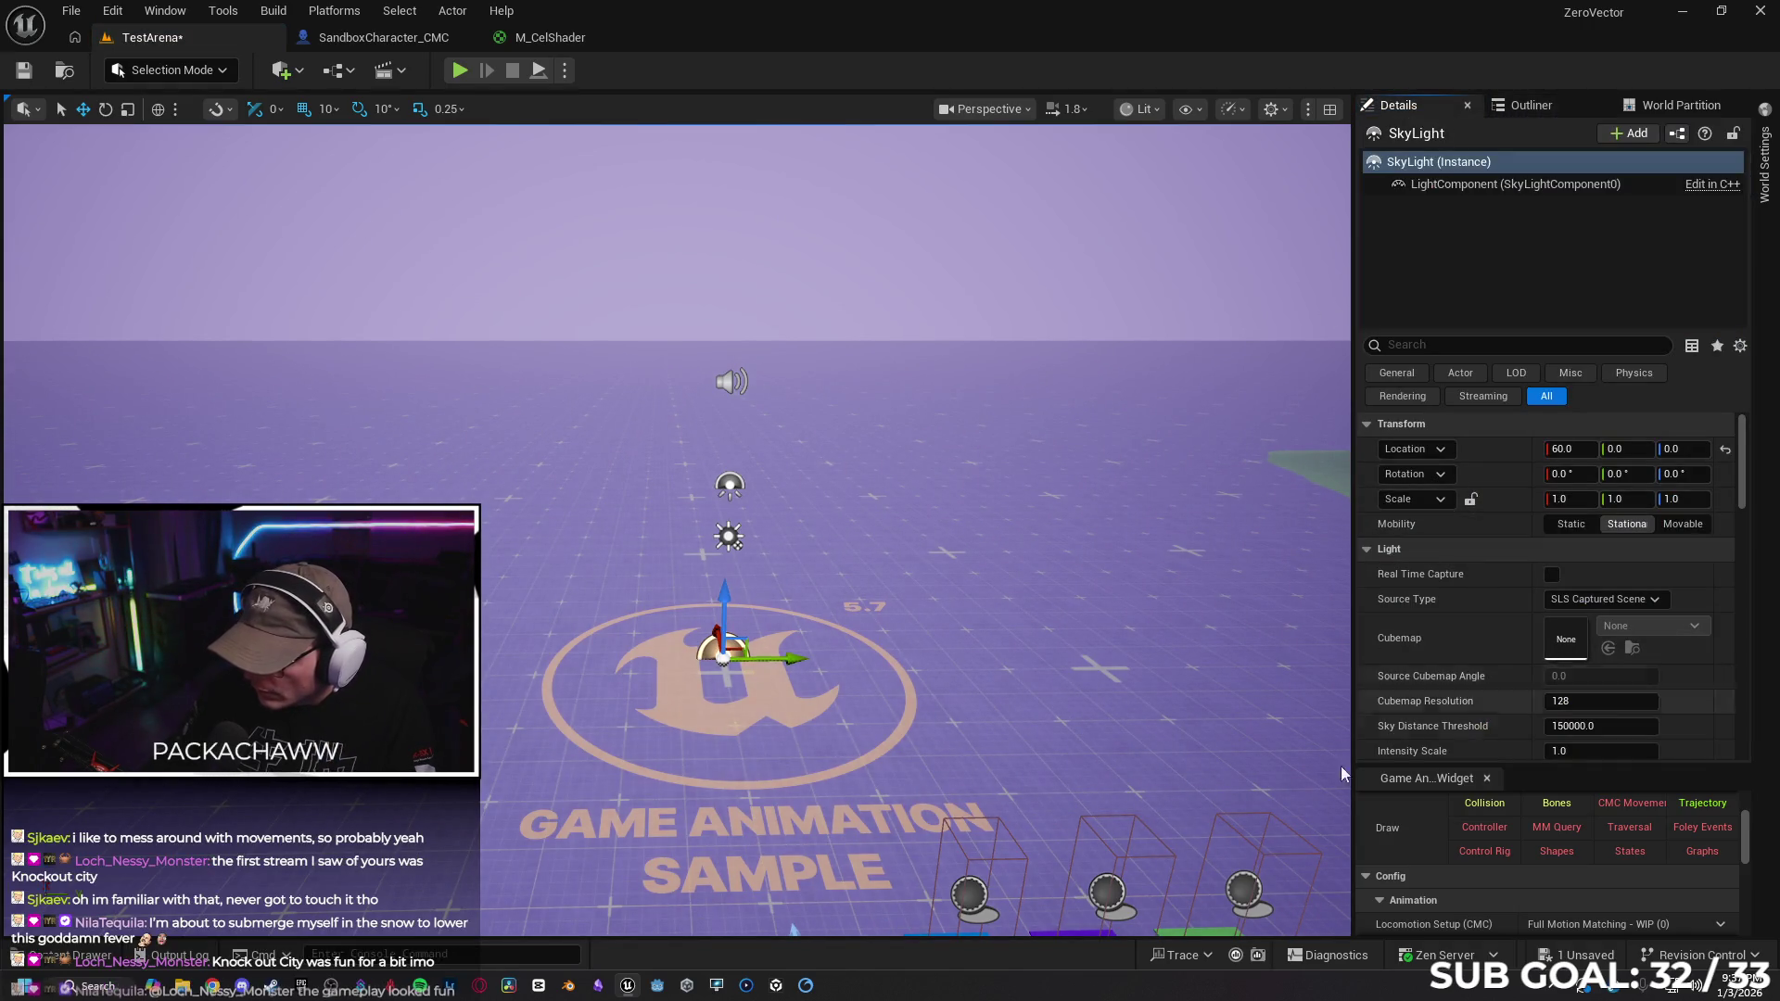
pyautogui.click(62, 955)
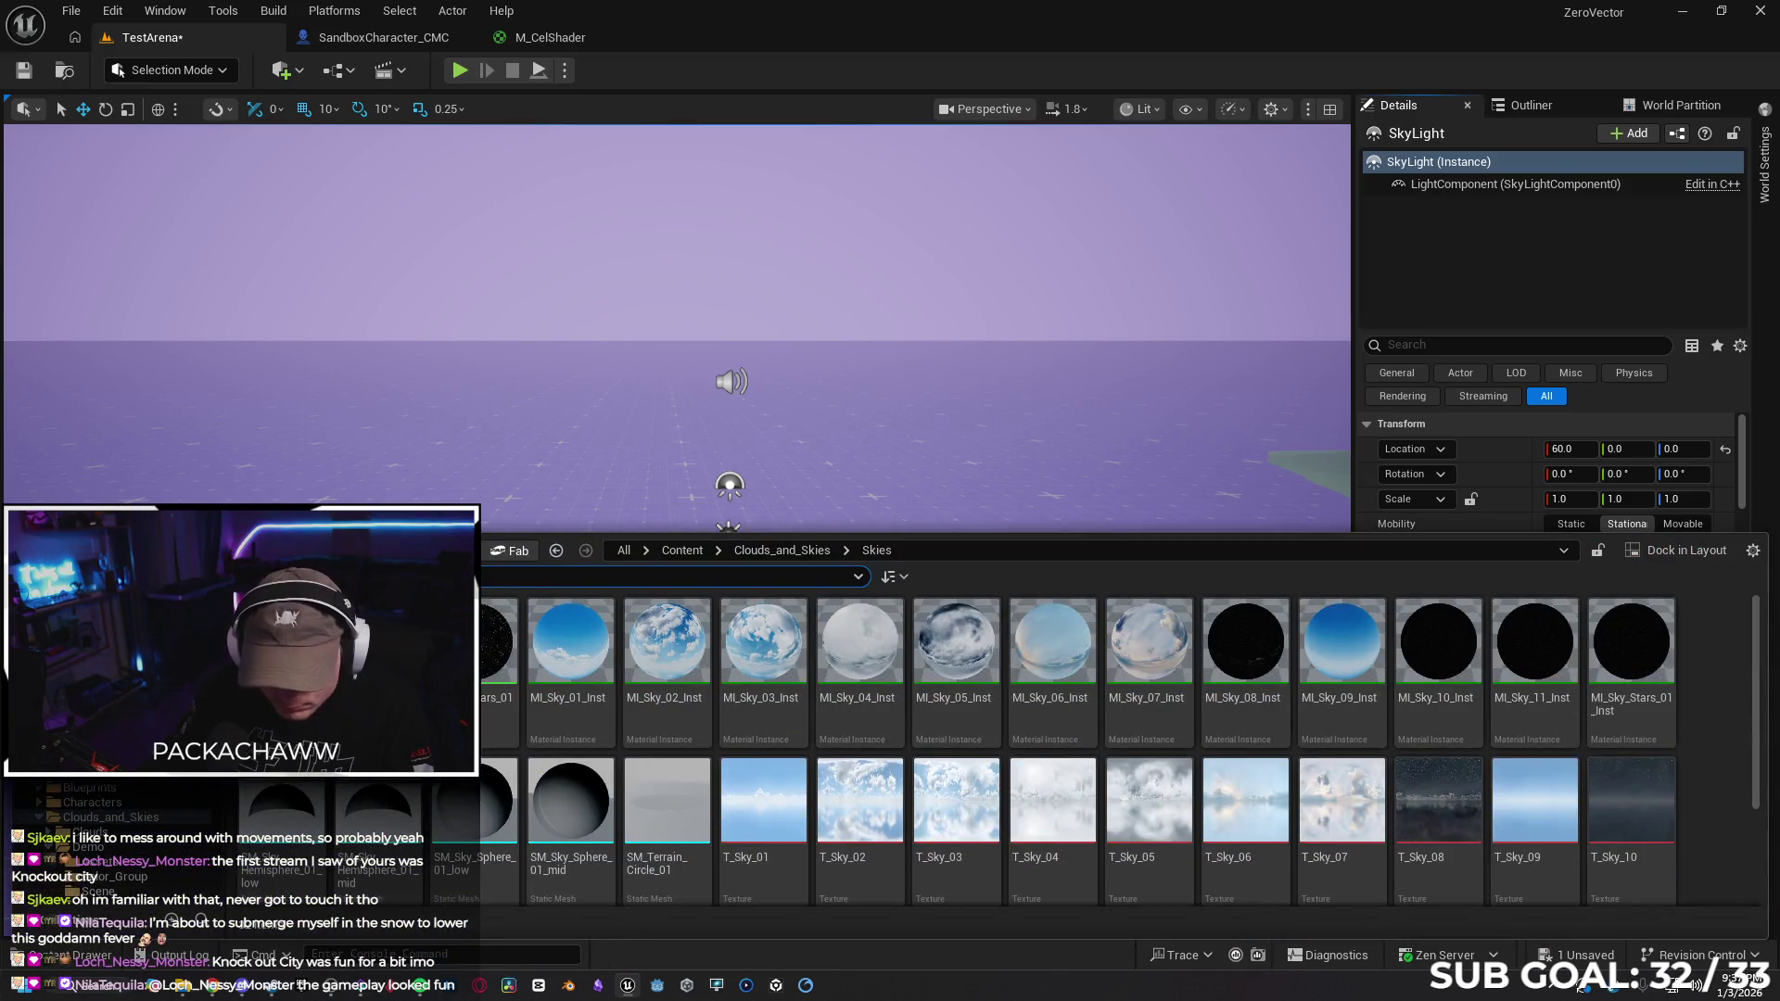
# Try assigning M_Sky_01 to the SkyLight, then select MI_Sky_01_Inst in the Skies folder
pyautogui.moveTo(378, 640); pyautogui.dragTo(1296, 535)
pyautogui.moveTo(1501, 509)
pyautogui.mouseDown()
pyautogui.moveTo(1457, 445)
pyautogui.moveTo(1546, 634)
pyautogui.moveTo(1566, 640)
pyautogui.mouseUp()
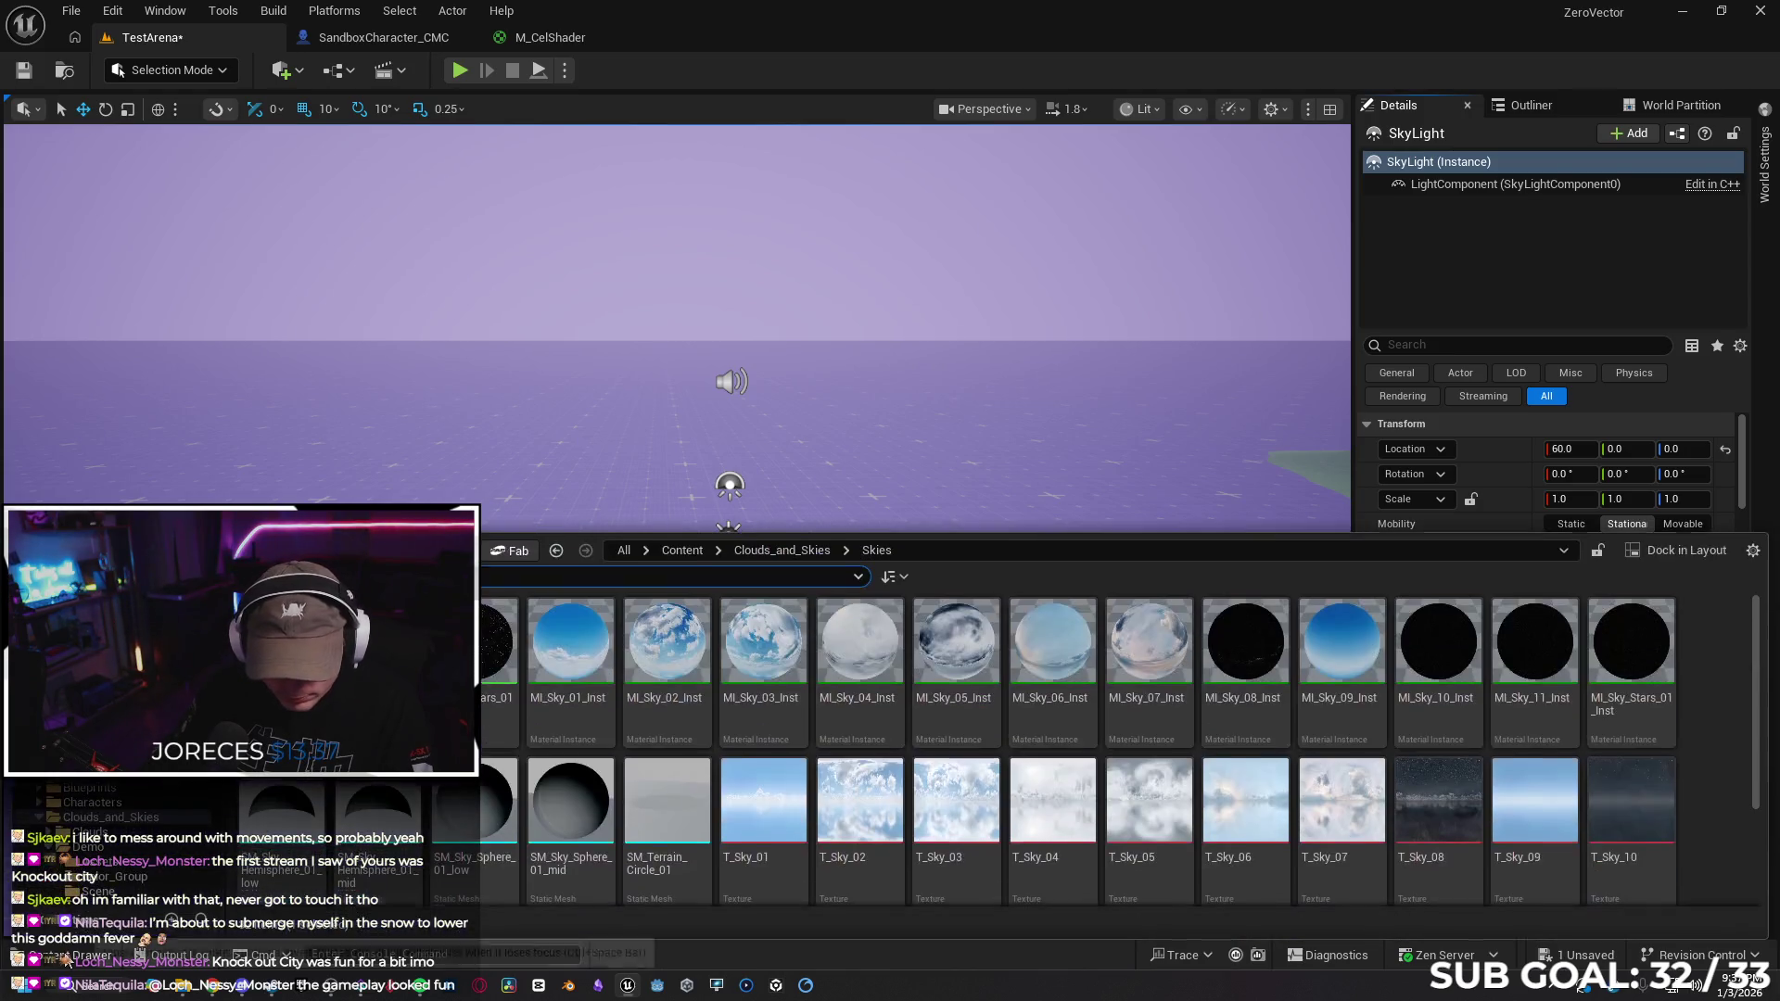
pyautogui.click(61, 955)
pyautogui.click(492, 618)
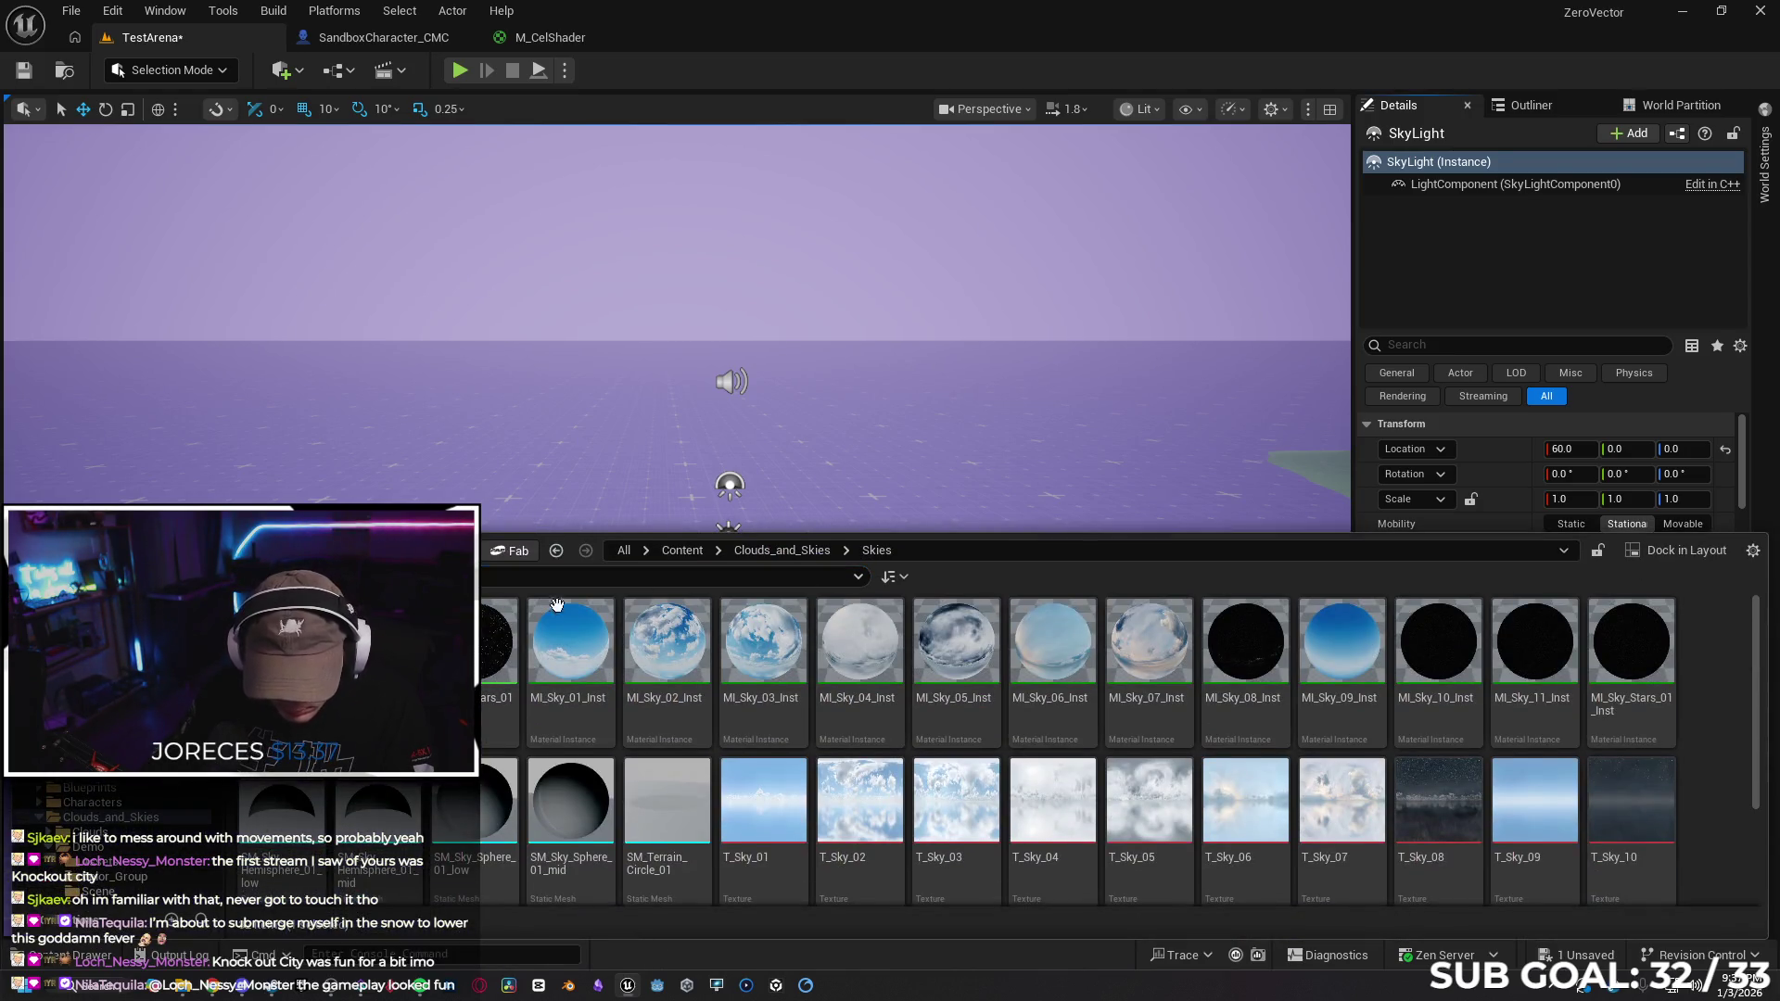
pyautogui.click(570, 649)
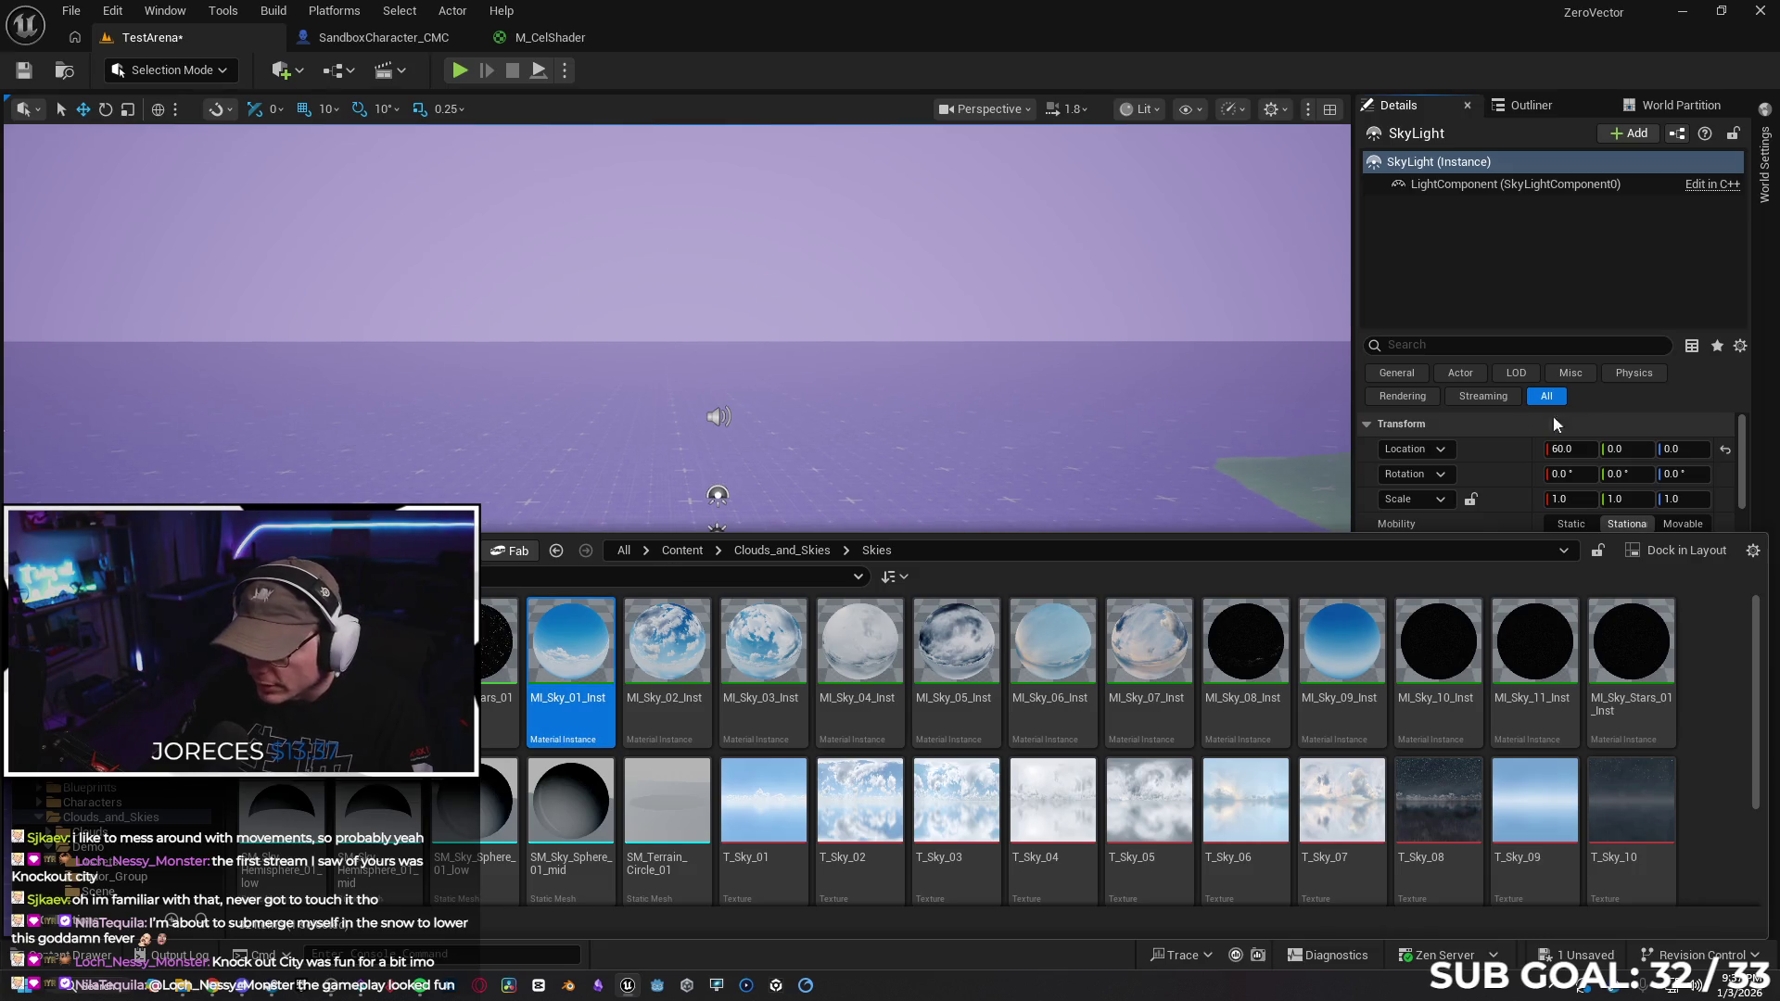
pyautogui.scroll(-8, 1535, 456)
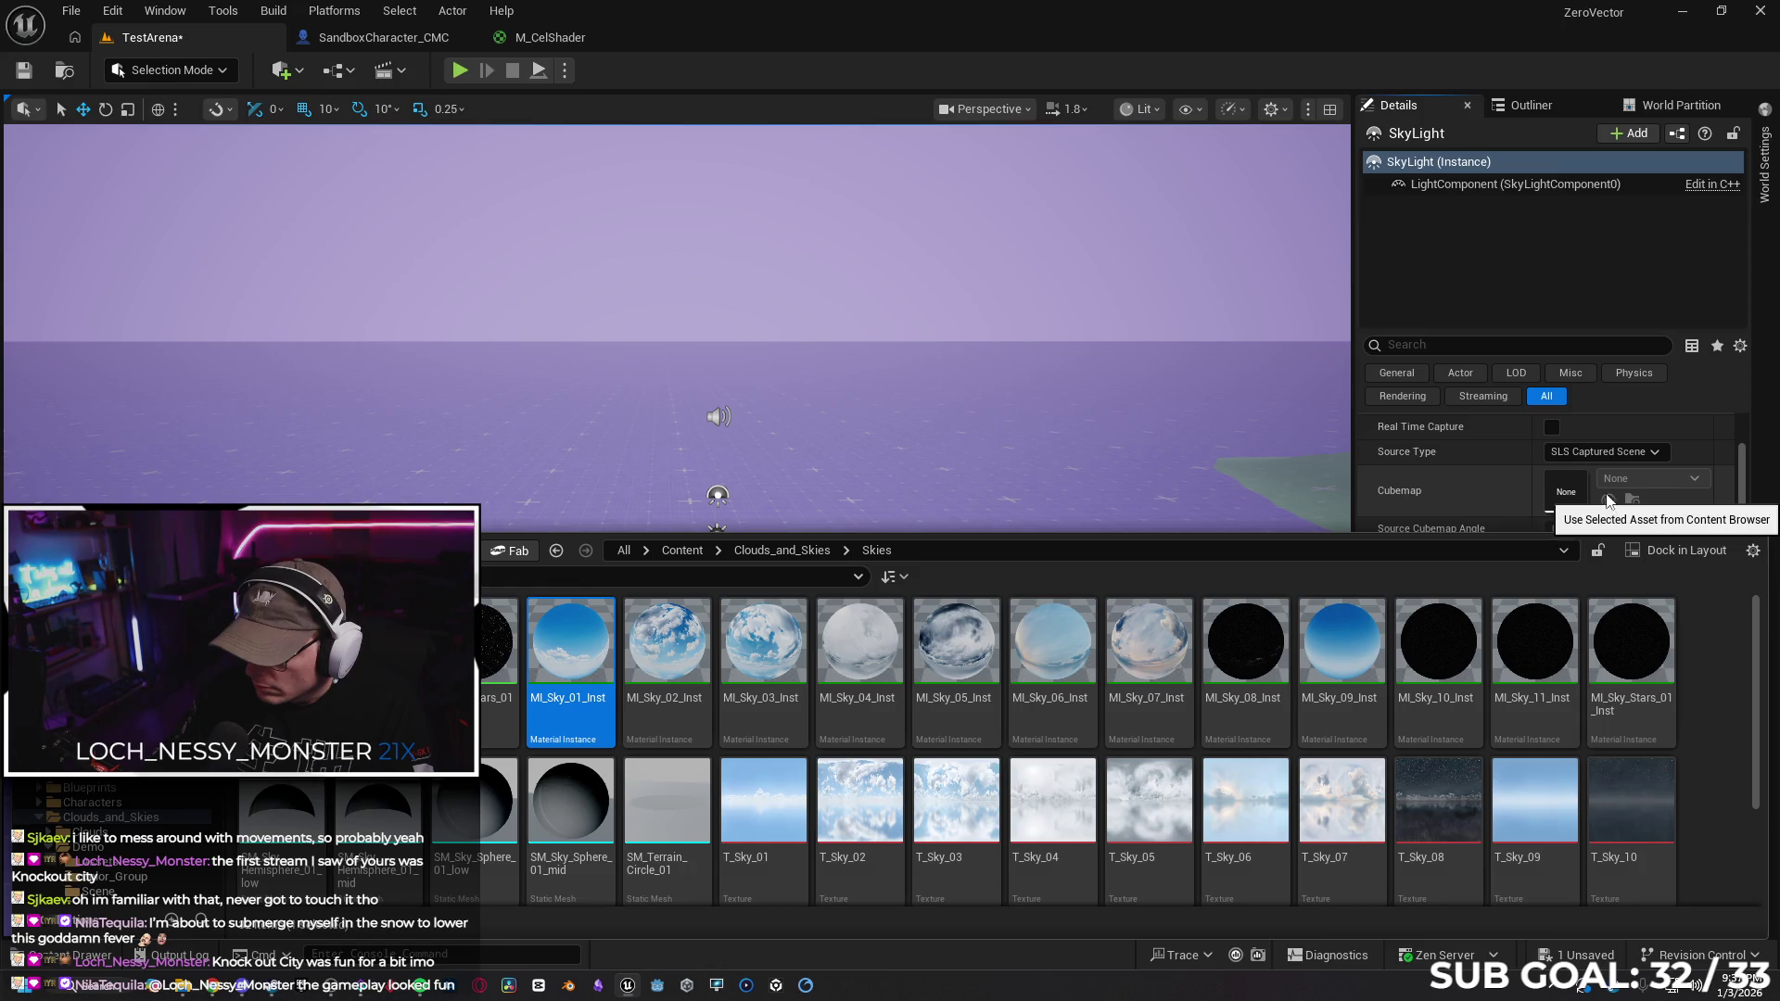
# Set the SkyLight Source Type to SLS Specified Cubemap and drop MI_Sky_01_Inst on Cubemap
pyautogui.click(1631, 468)
pyautogui.click(1652, 453)
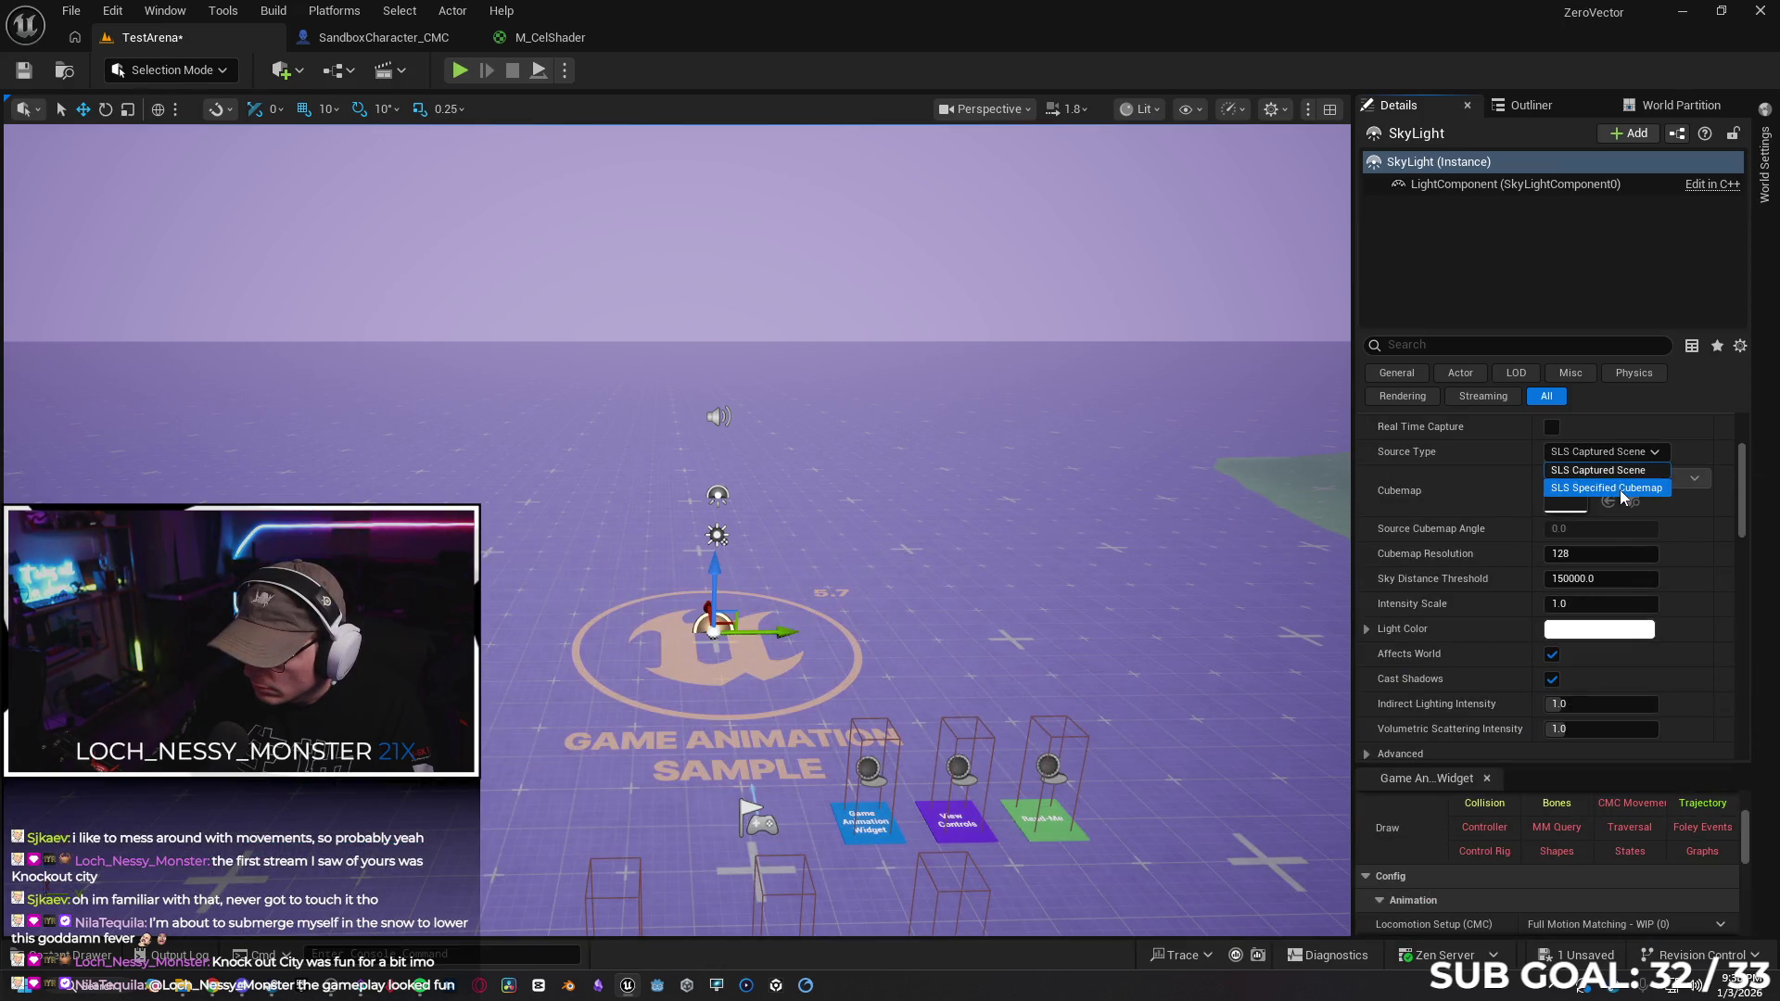
pyautogui.click(1606, 488)
pyautogui.hotkey('ctrl', 'space')
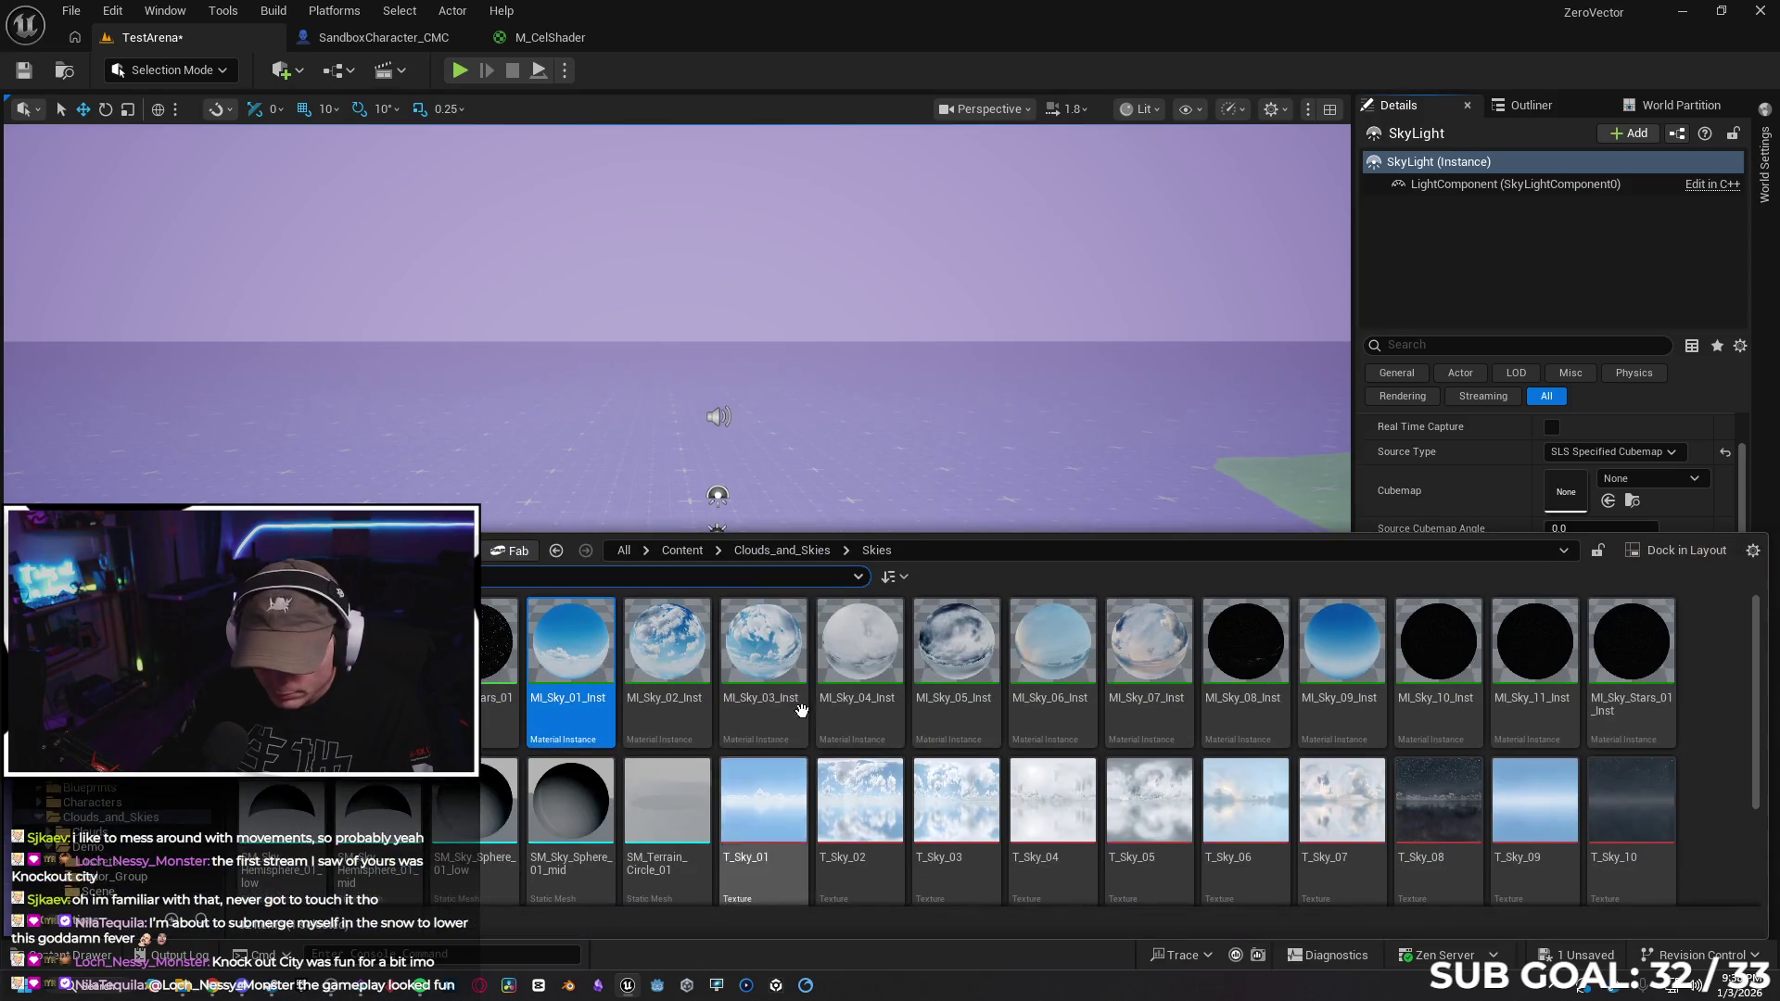
pyautogui.moveTo(571, 649); pyautogui.dragTo(1564, 490)
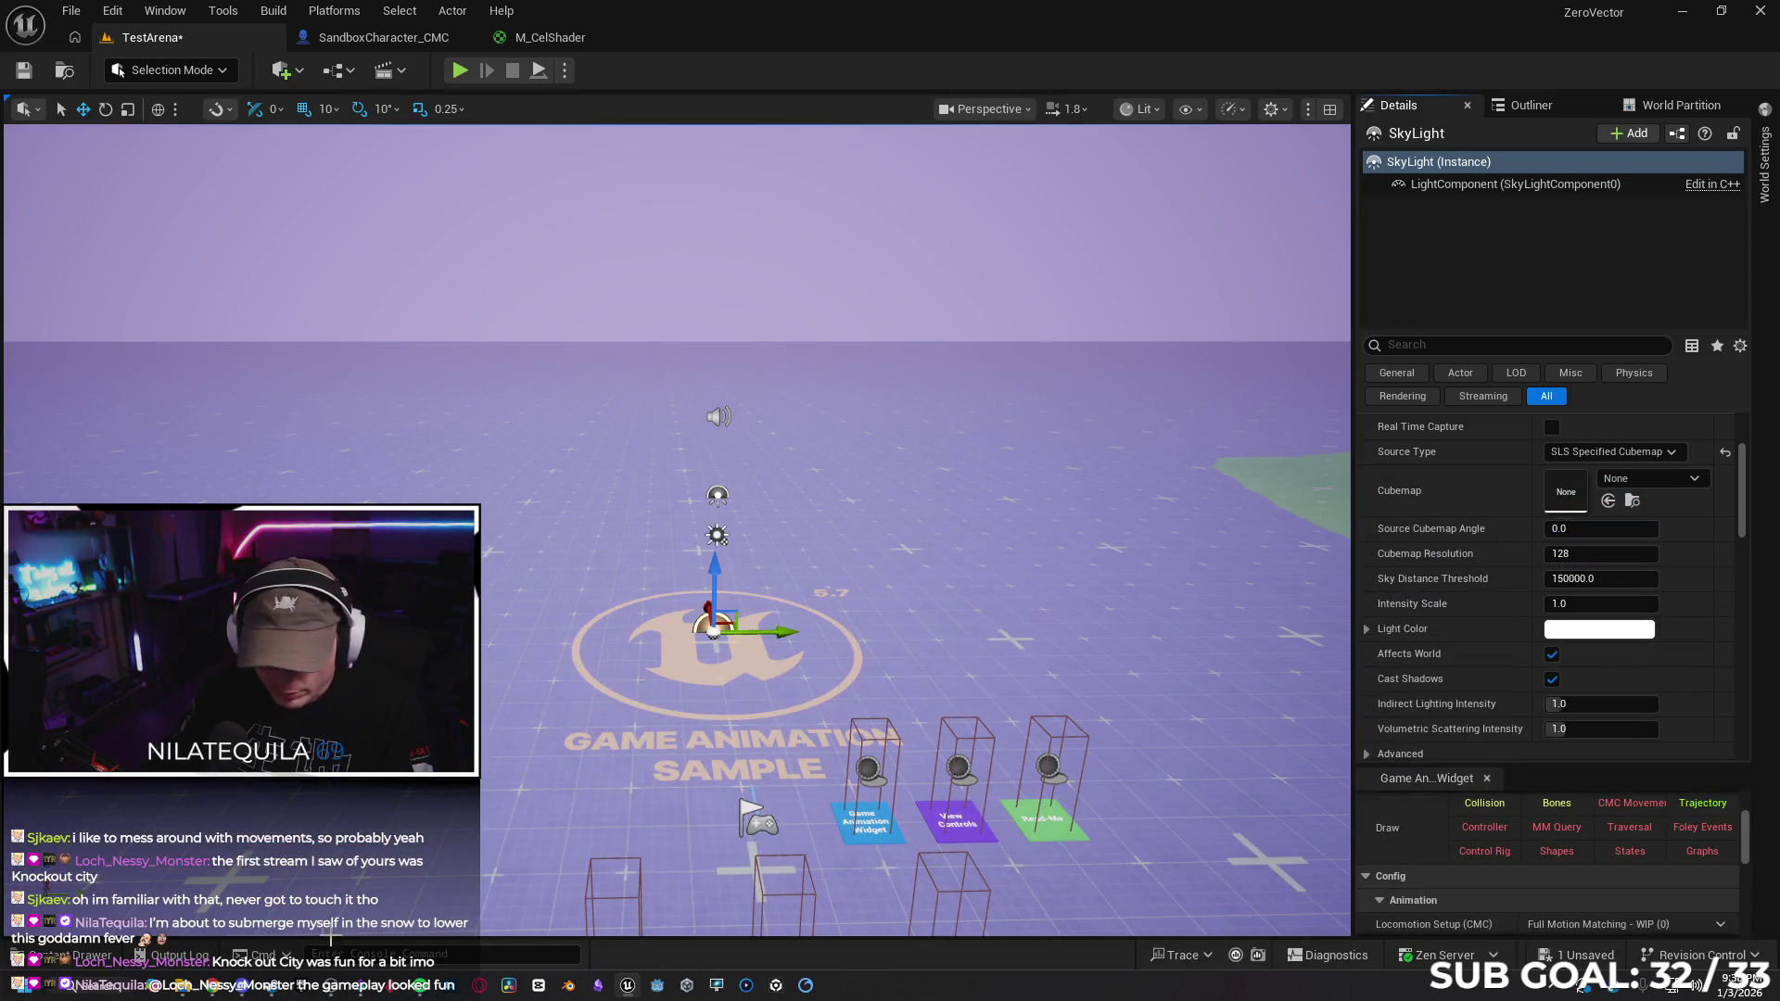
# Browse the SkyLight's cubemap picker and close it without choosing, leaving Cubemap as None
pyautogui.click(69, 954)
pyautogui.hotkey('ctrl', 'space')
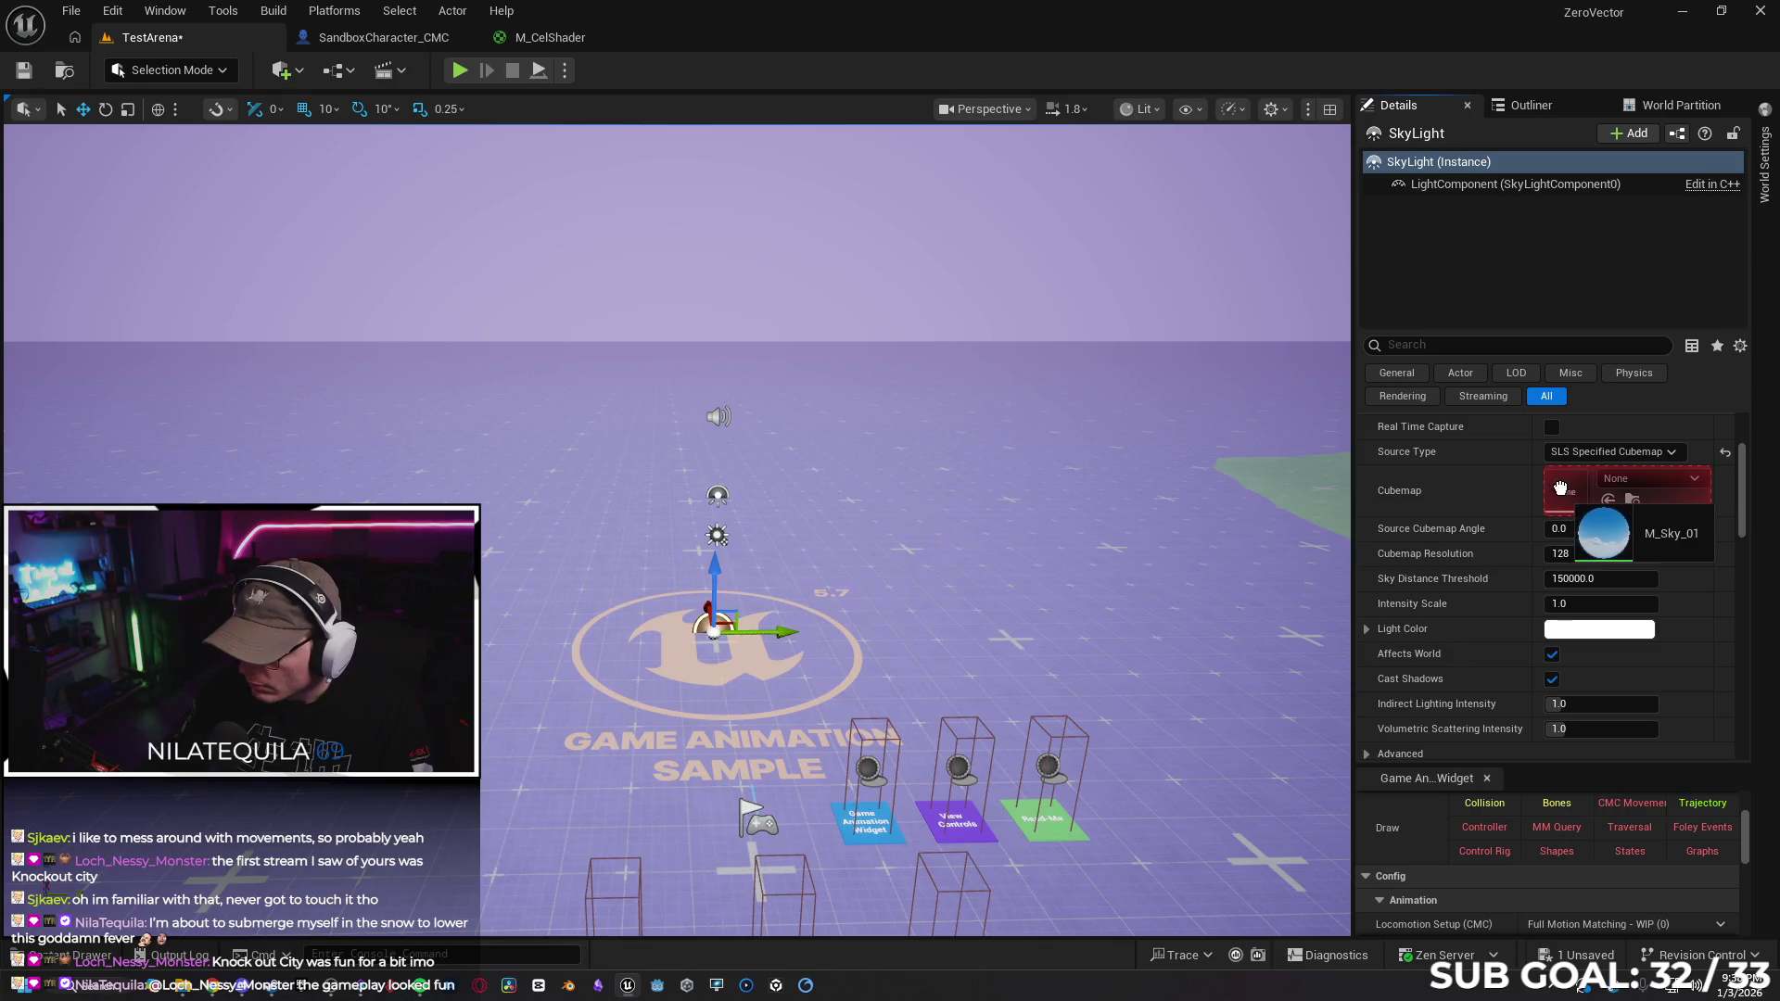
pyautogui.click(37, 964)
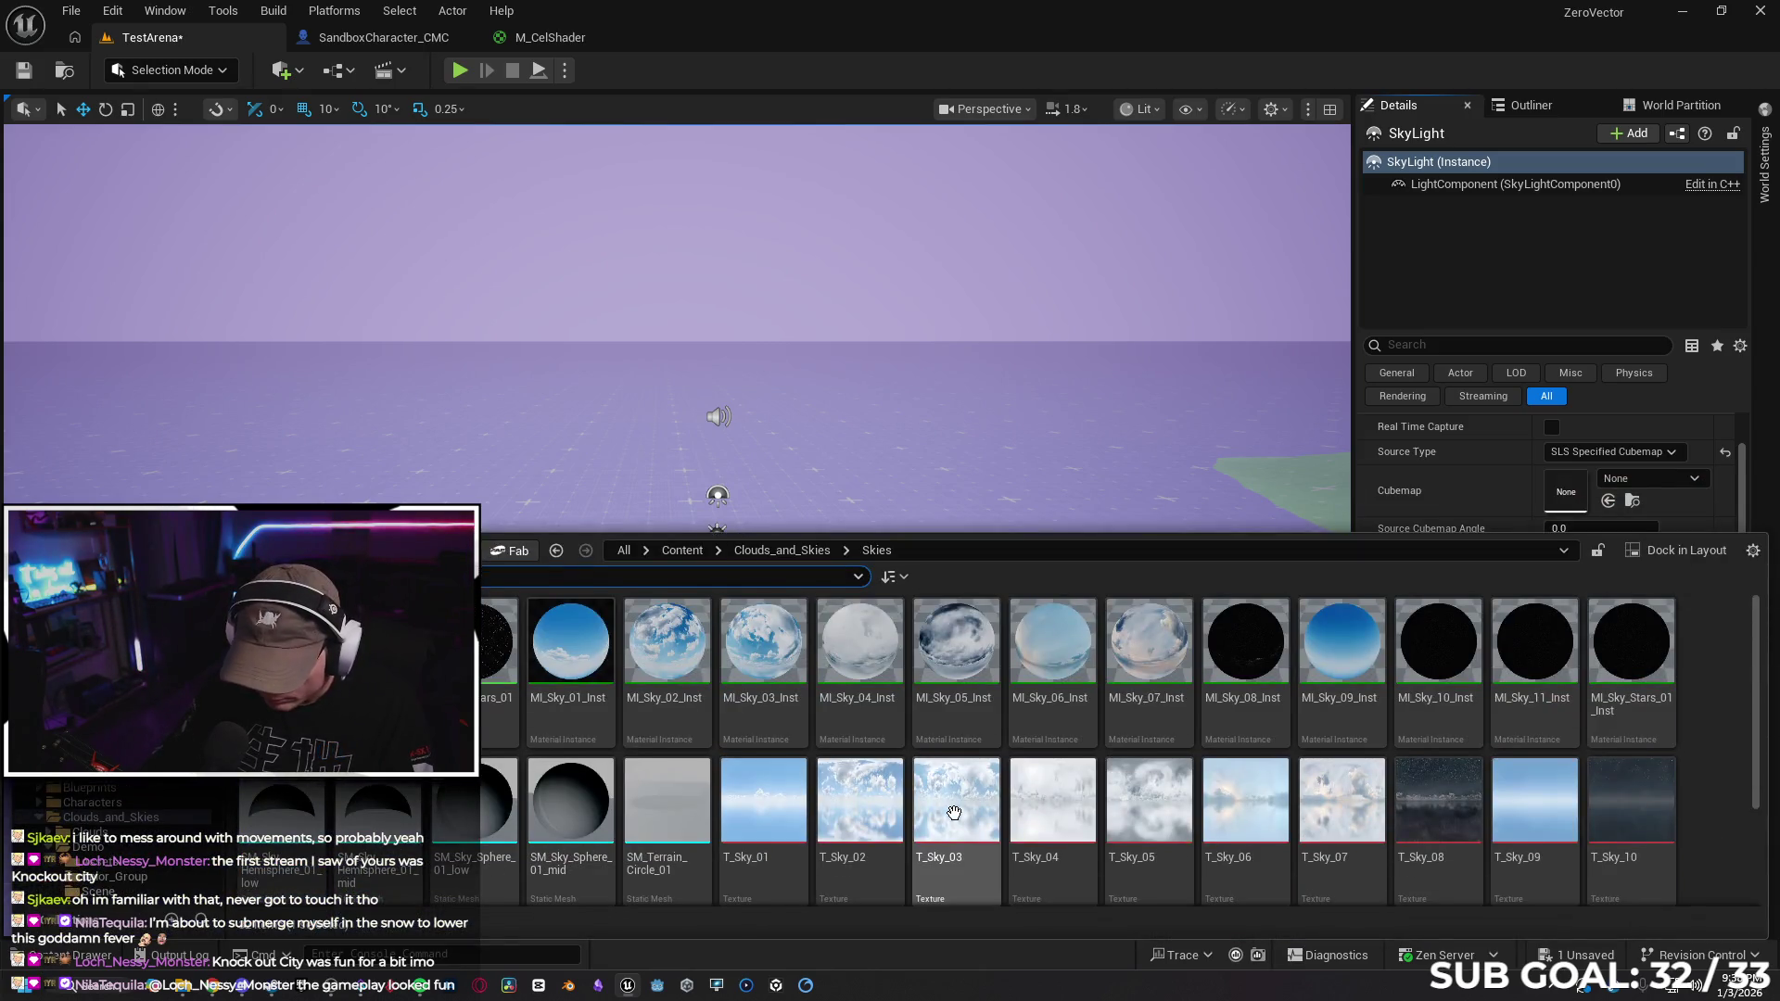
pyautogui.scroll(-1, 765, 741)
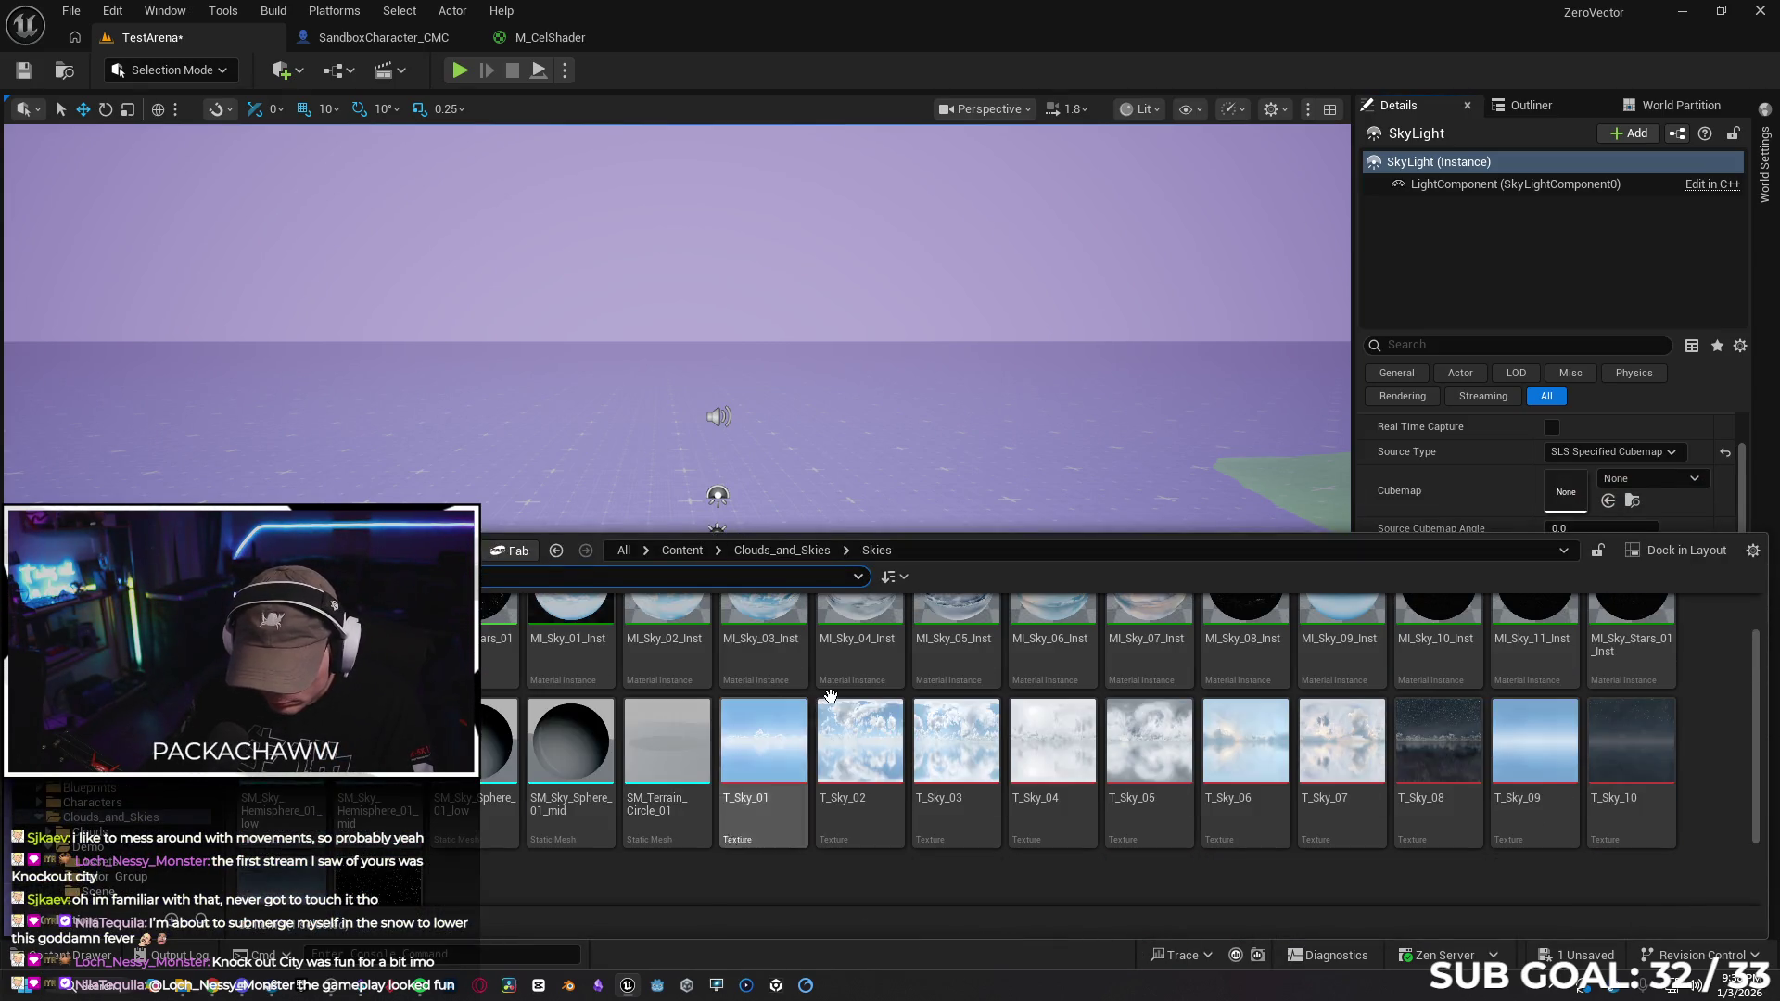
pyautogui.scroll(-1, 1521, 444)
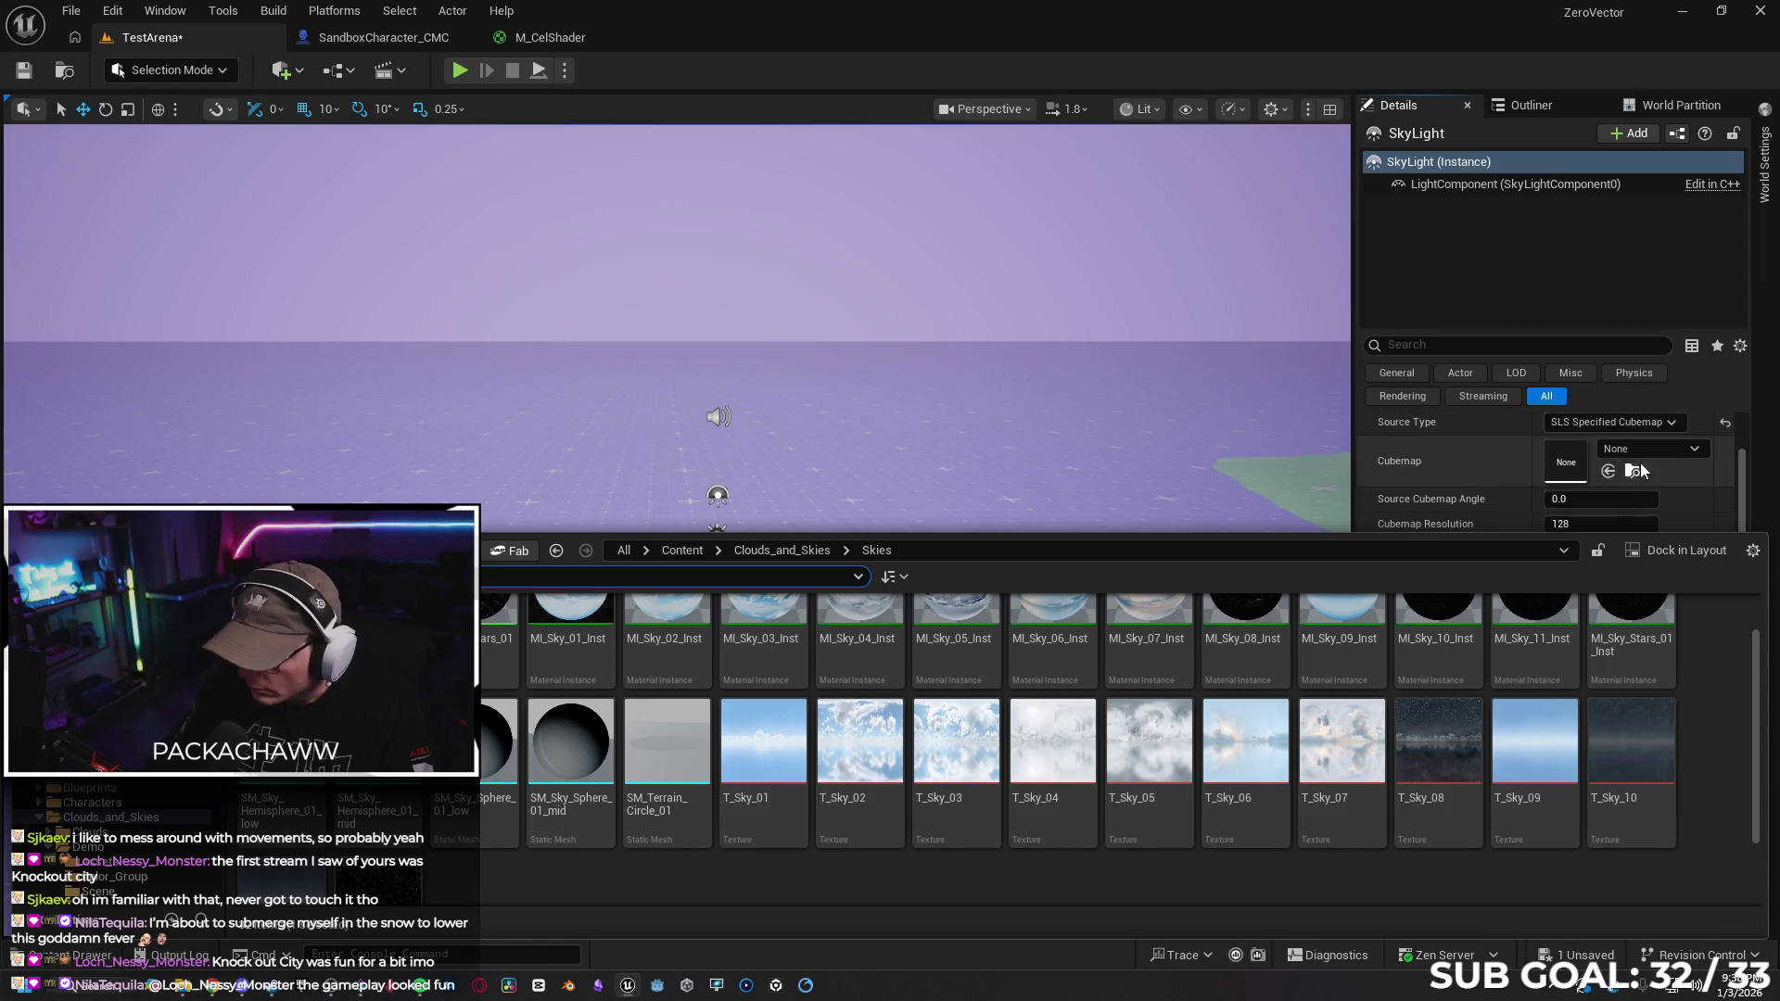
pyautogui.click(1644, 450)
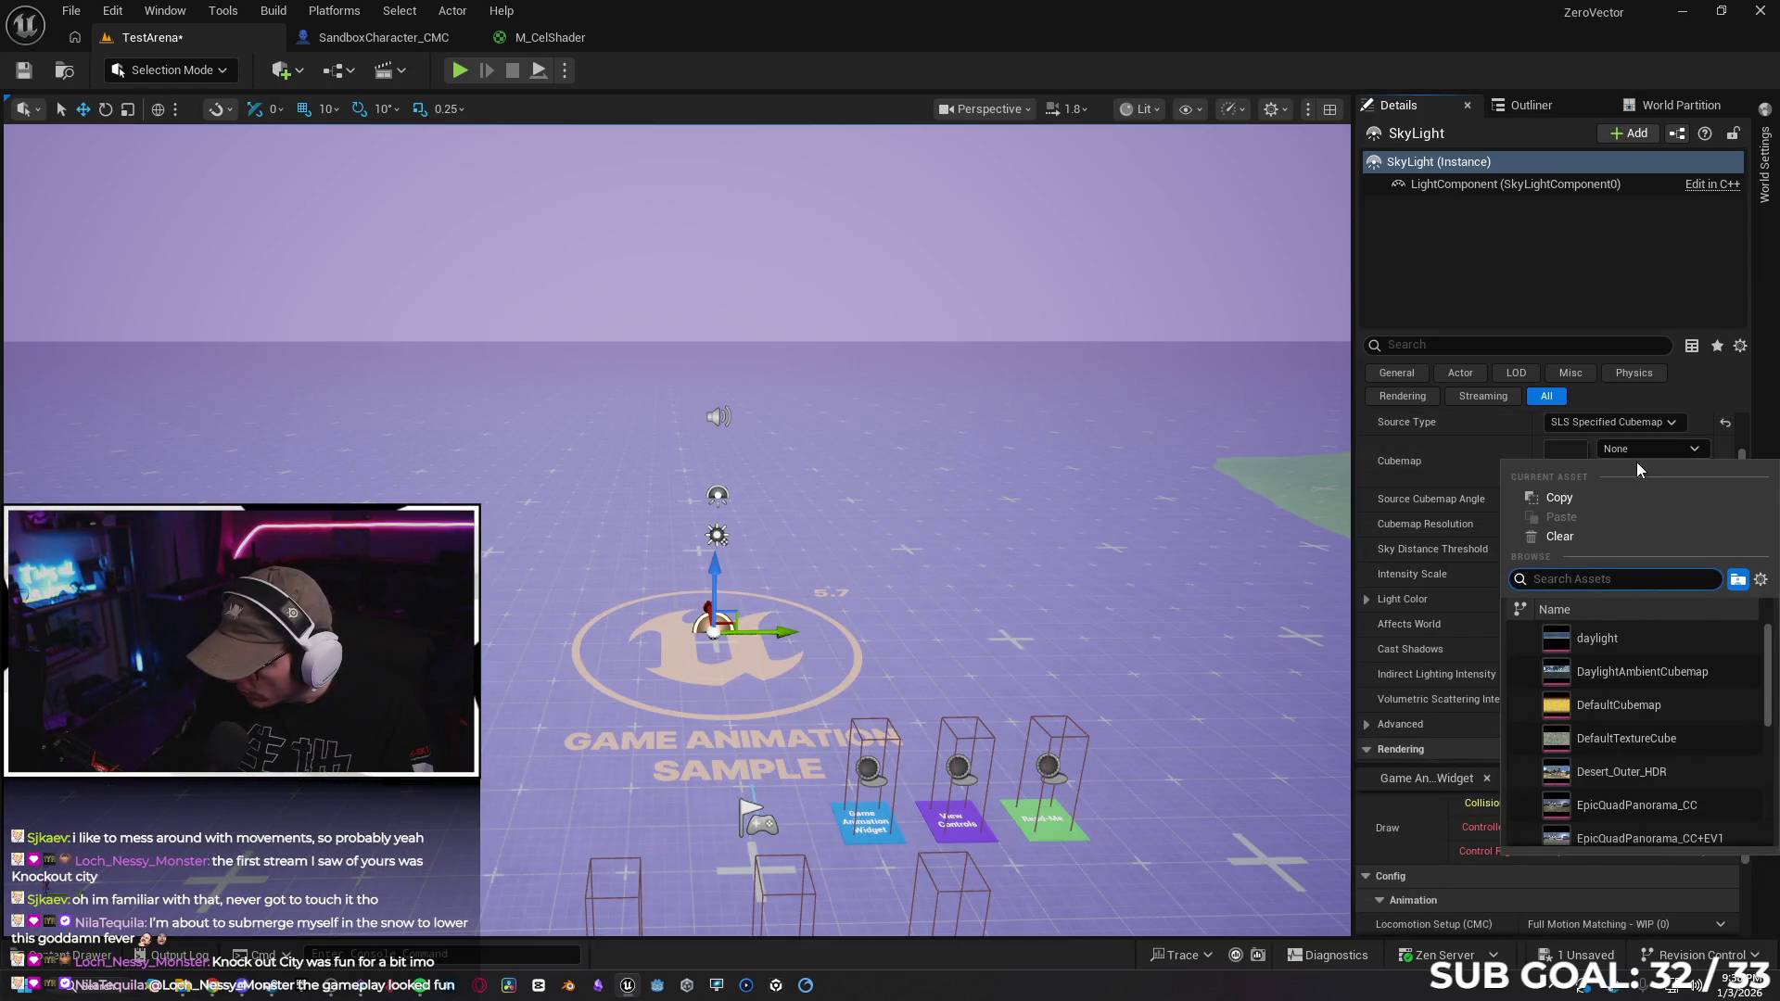
pyautogui.scroll(-5, 1681, 723)
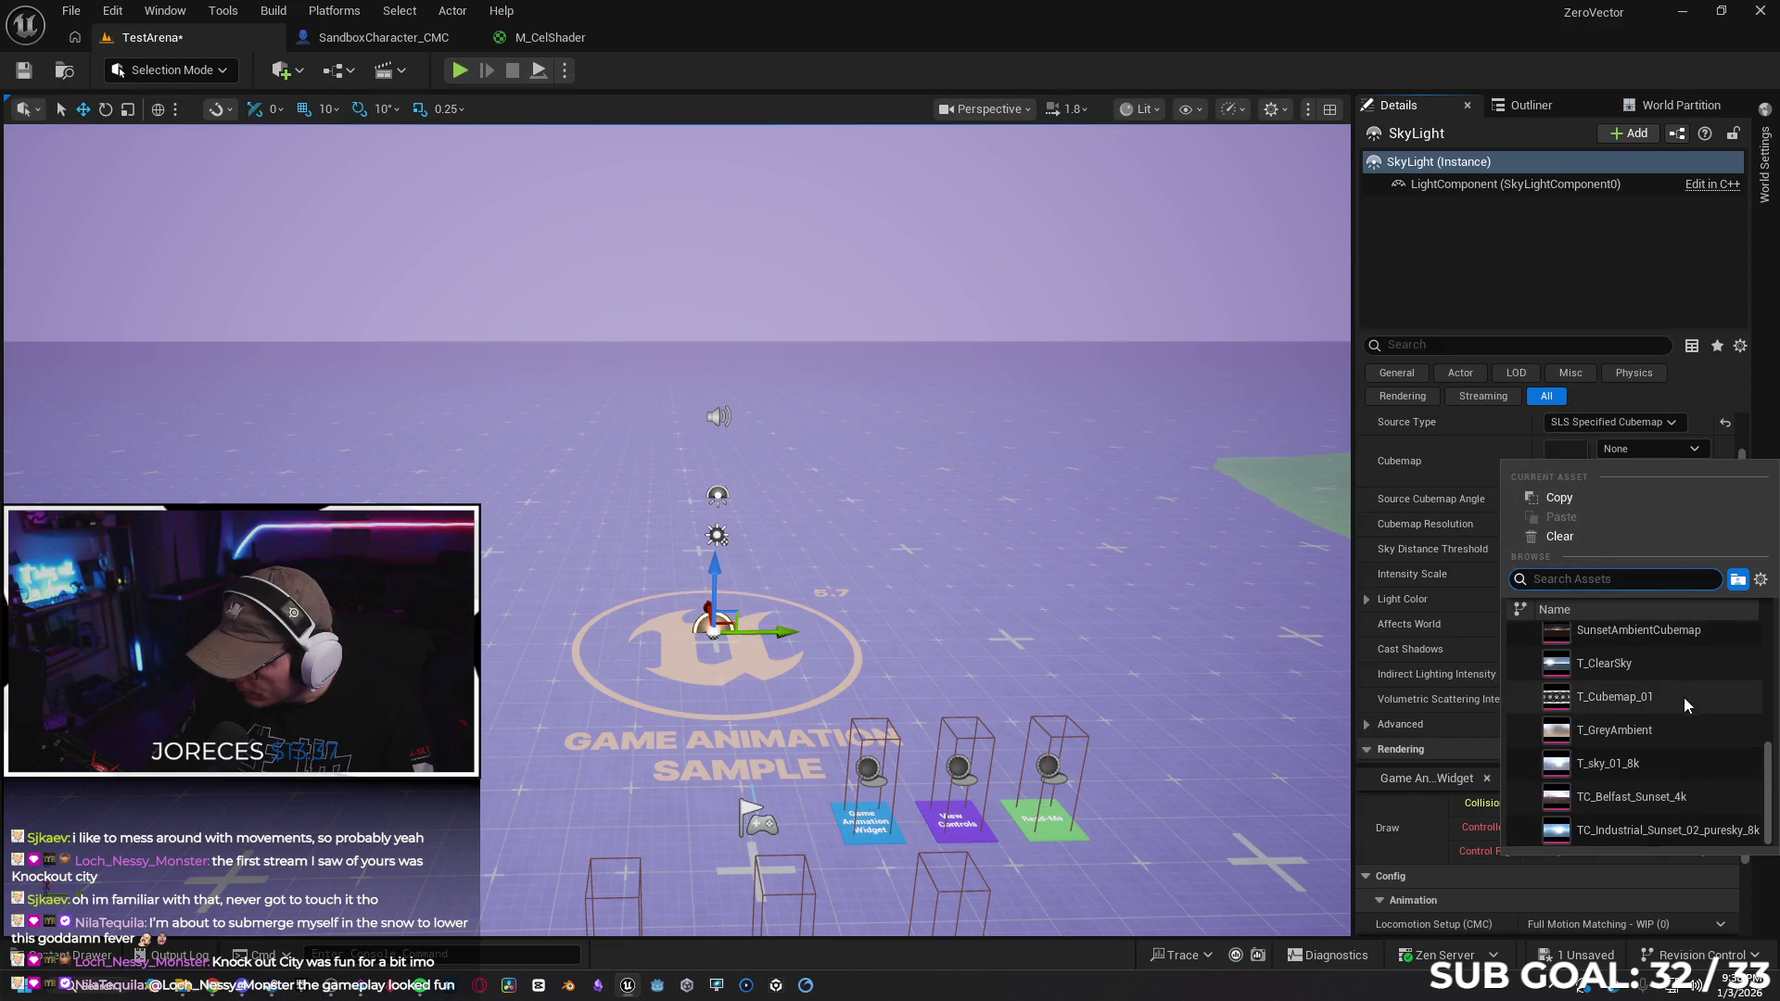
pyautogui.scroll(2, 1665, 684)
pyautogui.scroll(3, 1666, 675)
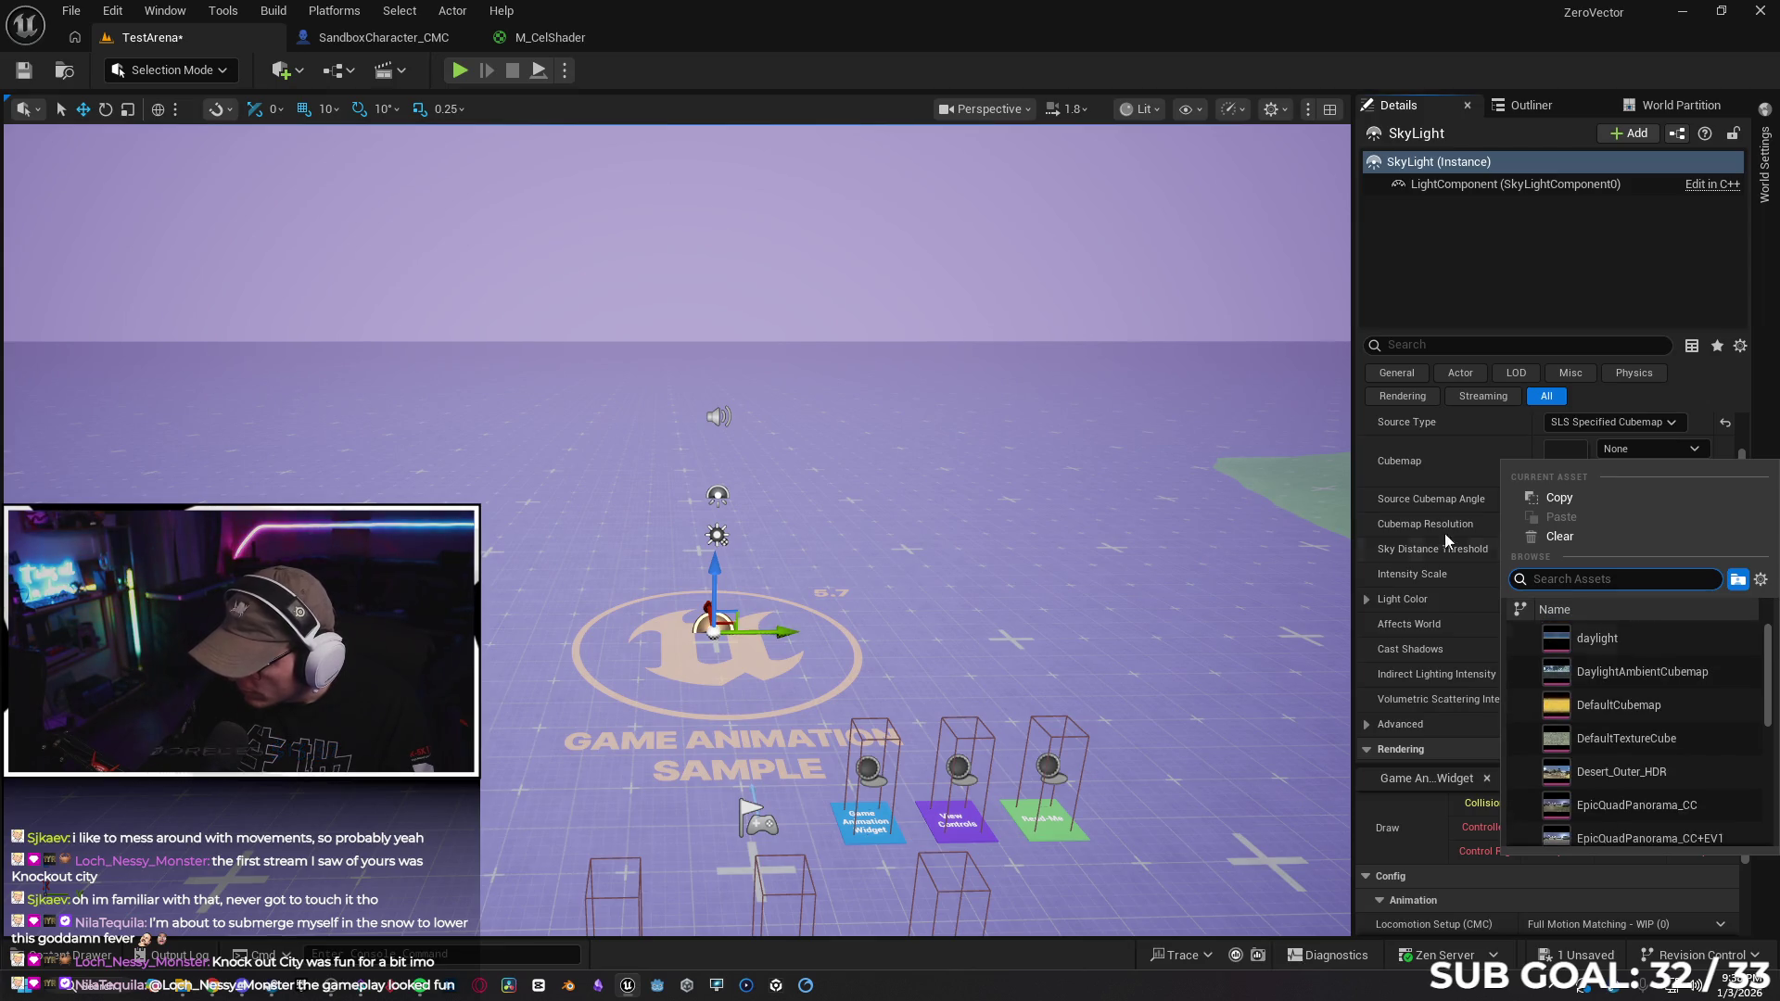
pyautogui.click(1461, 460)
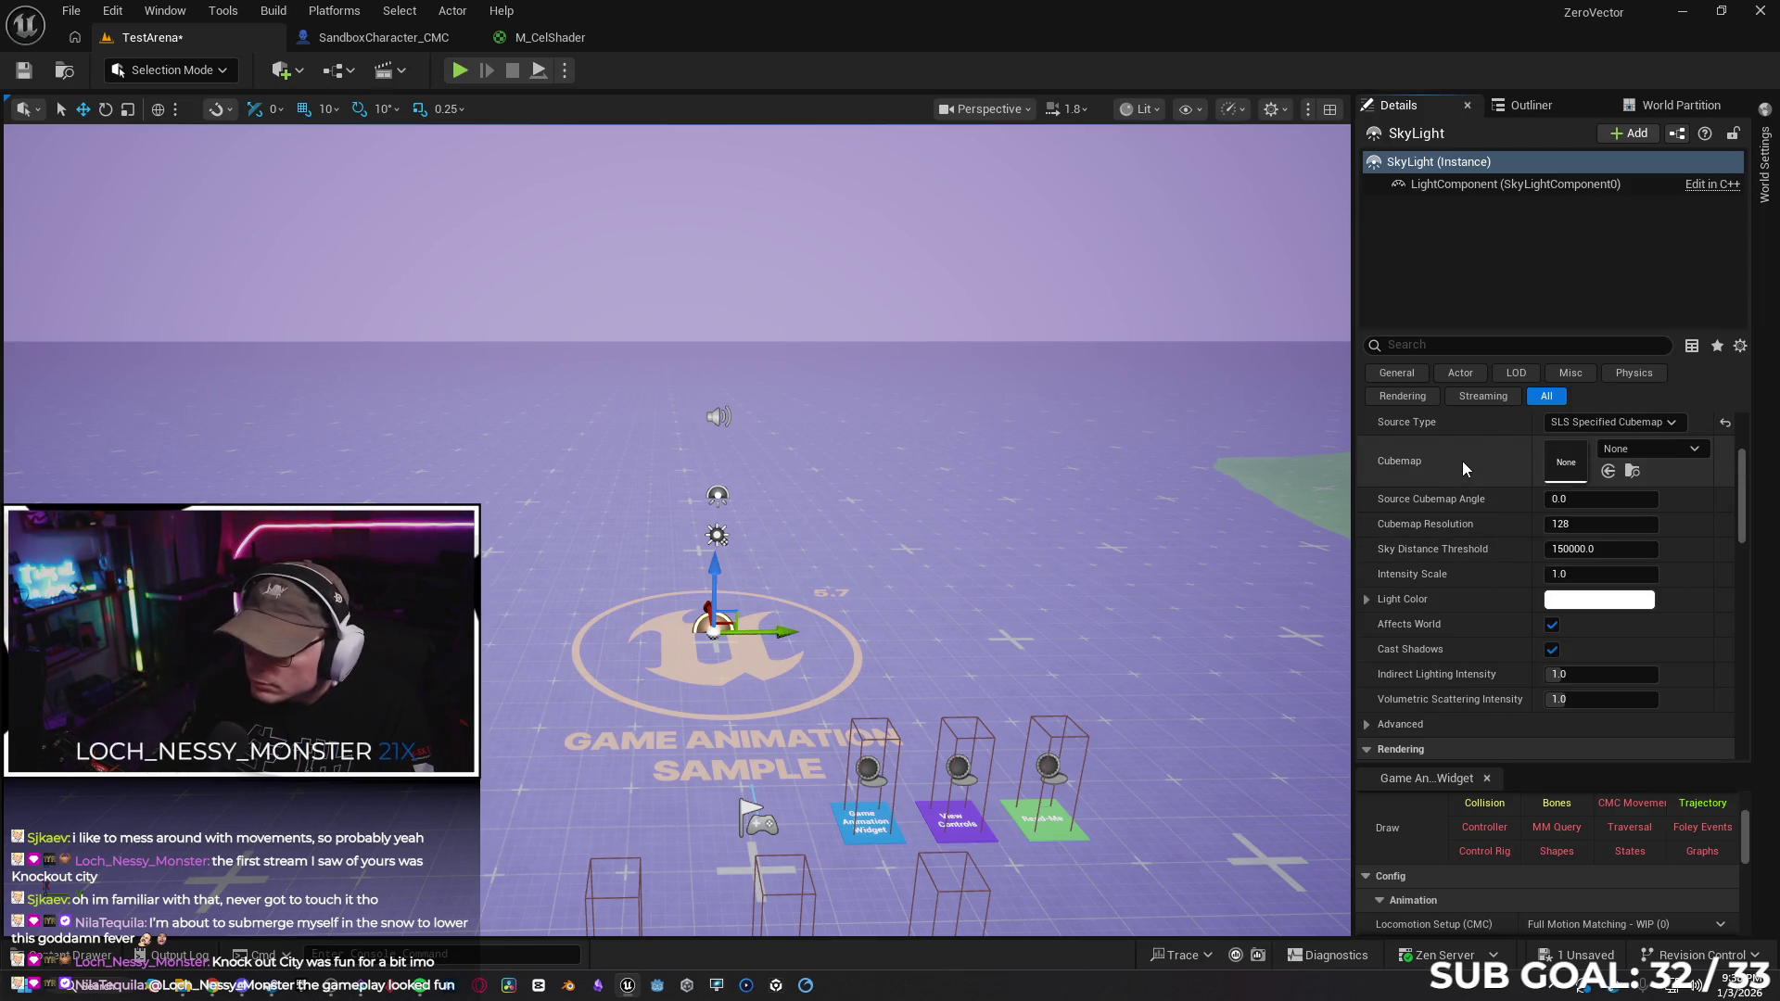
pyautogui.scroll(3, 1471, 475)
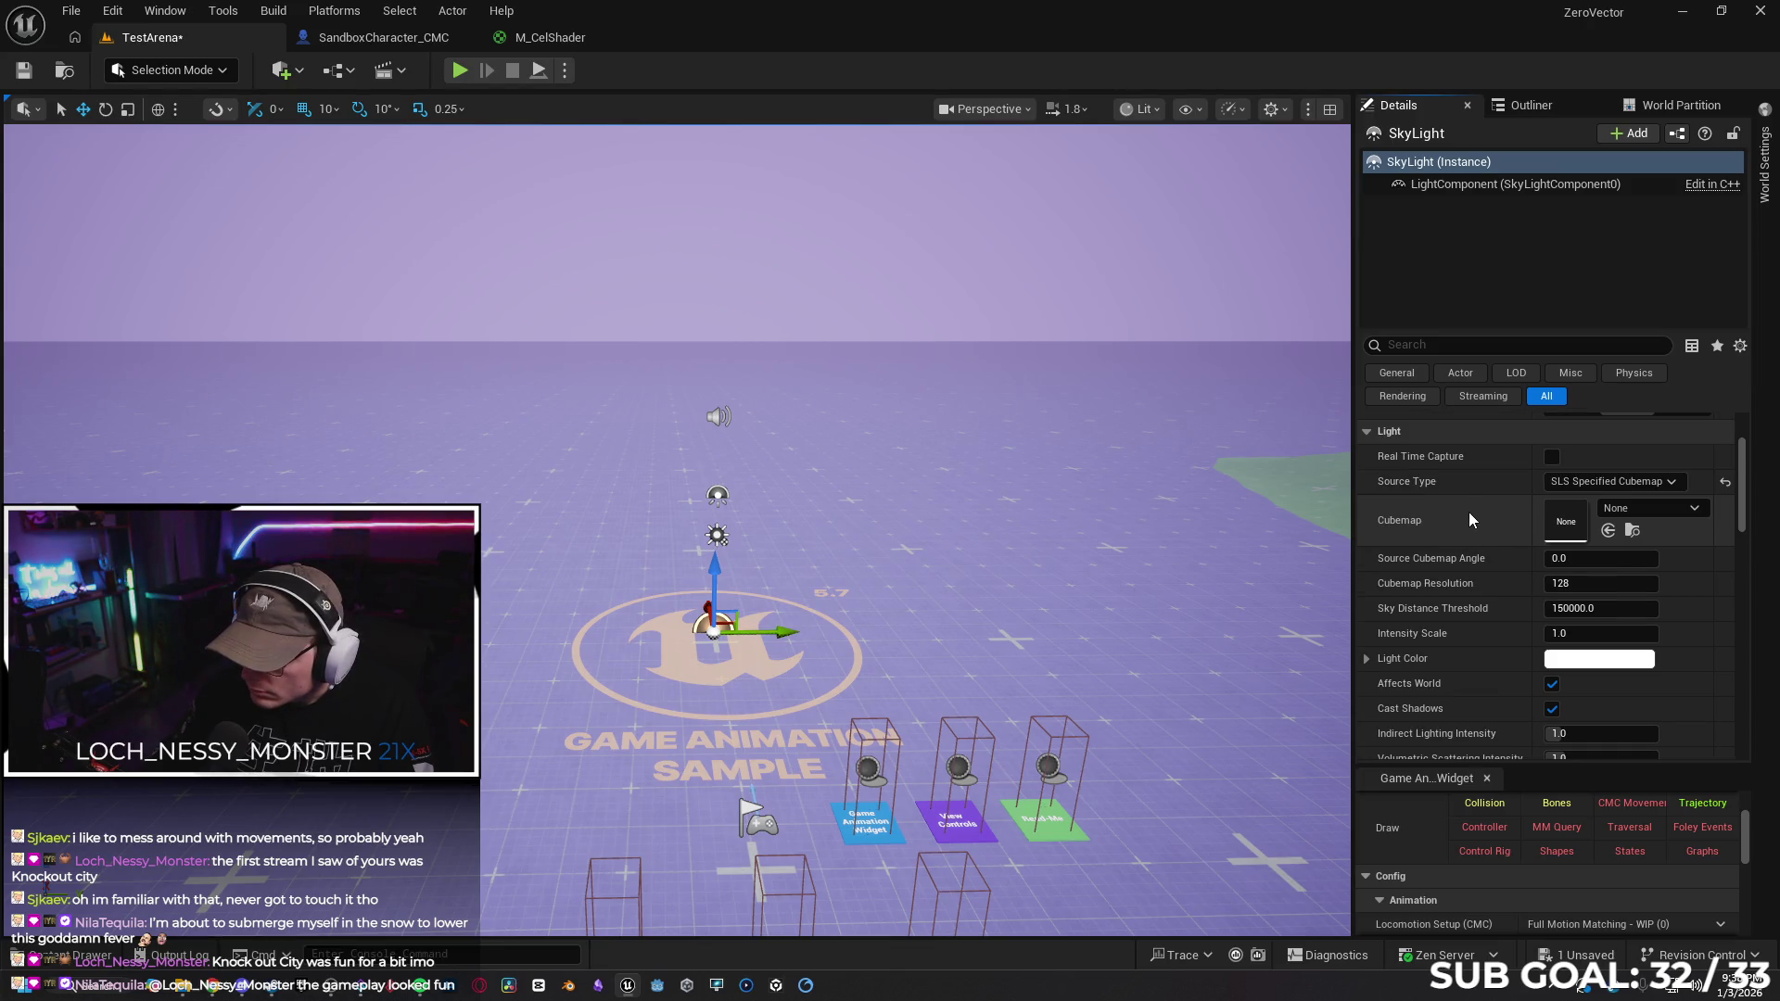
pyautogui.scroll(-5, 1474, 521)
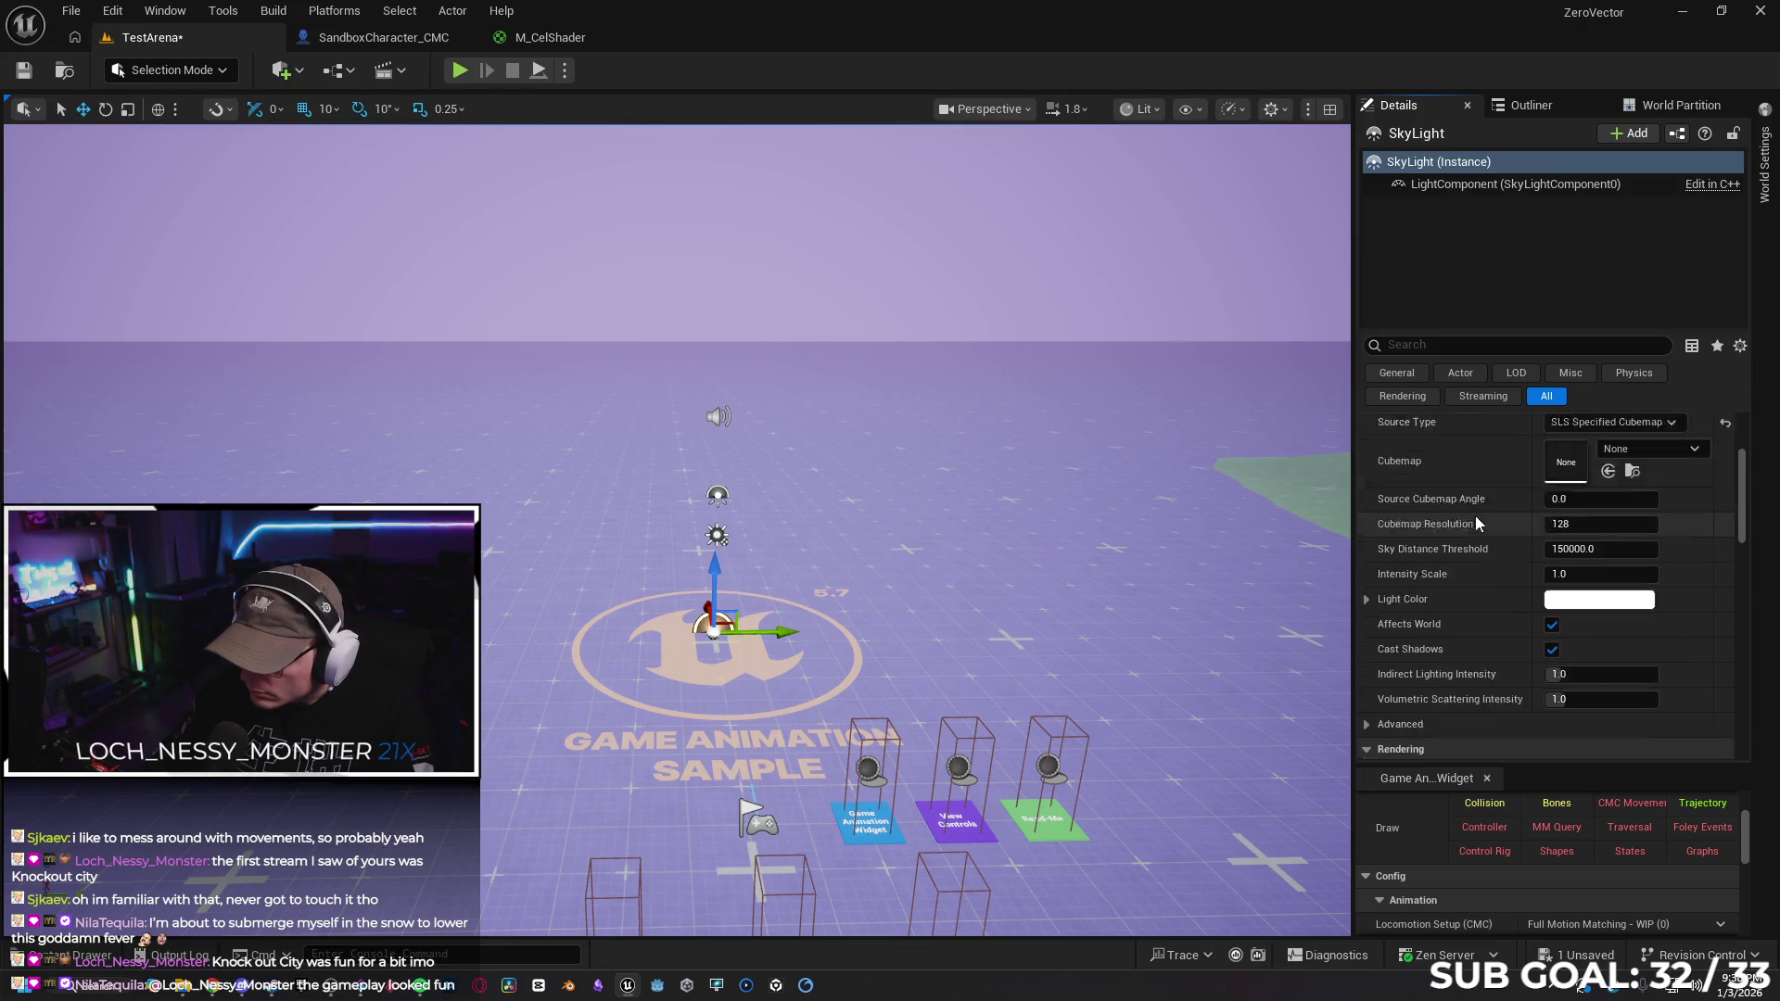
pyautogui.hotkey('alt', 'Tab')
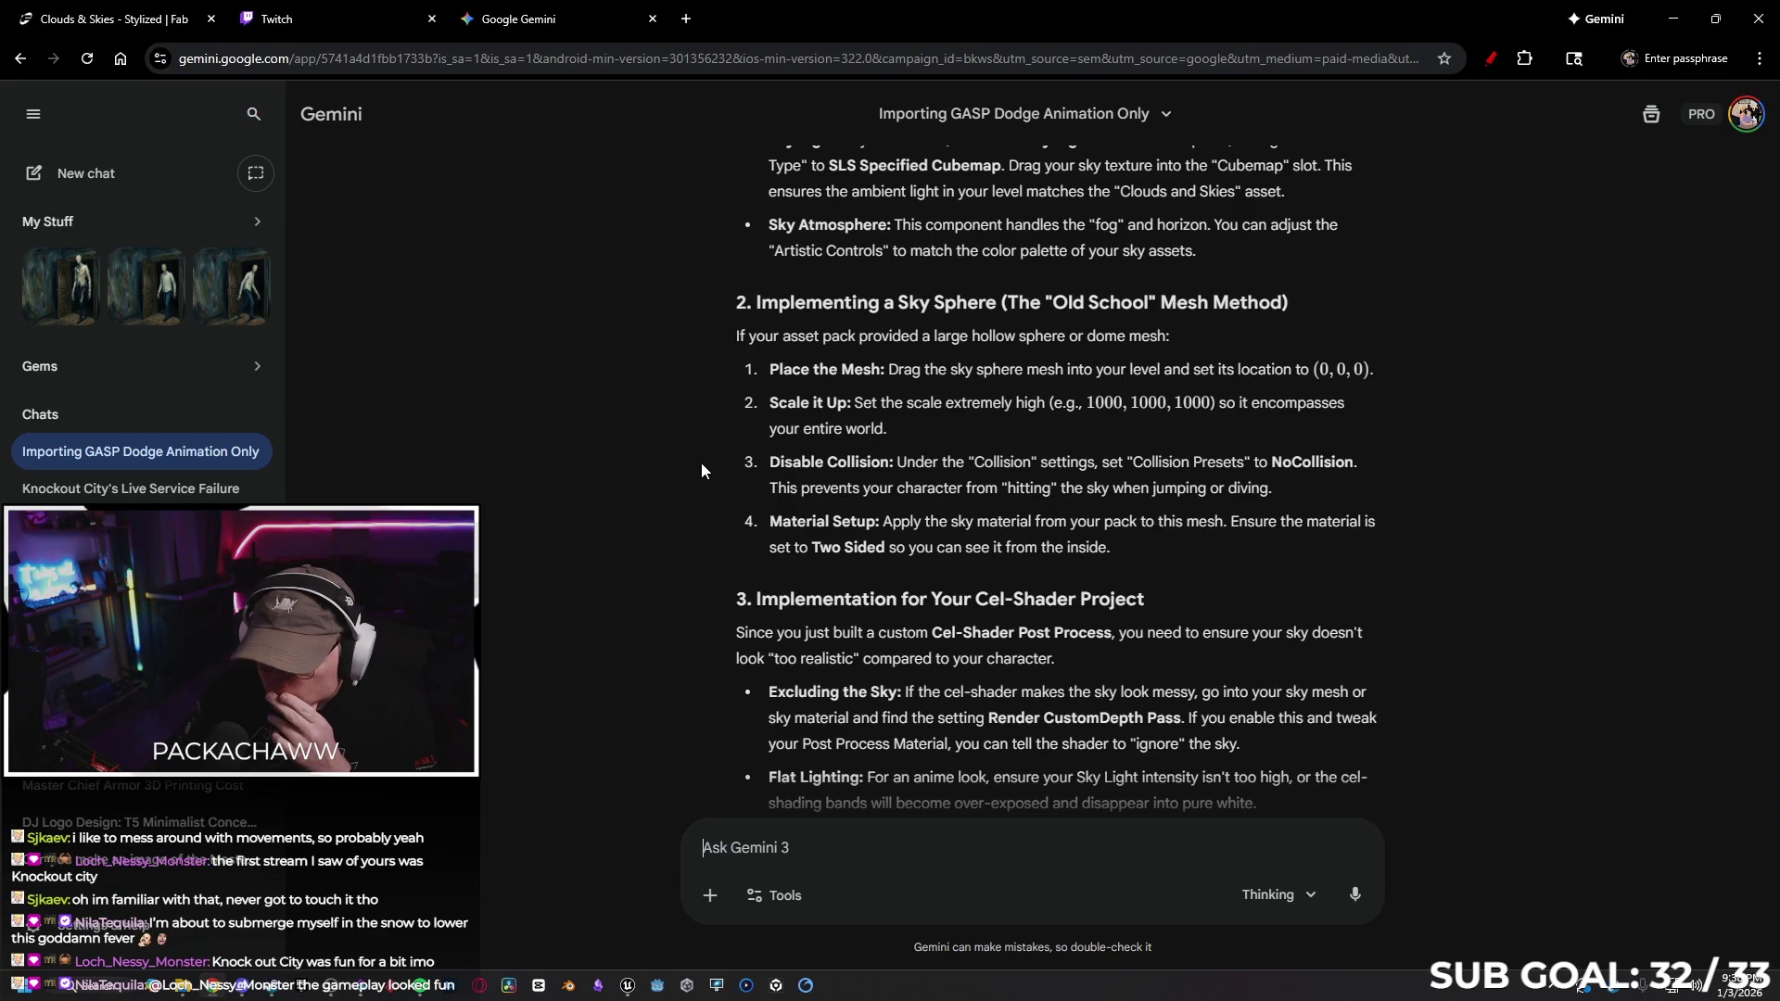
# Scroll up to the answer's Sky Light and Sky Atmosphere steps, then return to Unreal Editor
pyautogui.scroll(4, 700, 463)
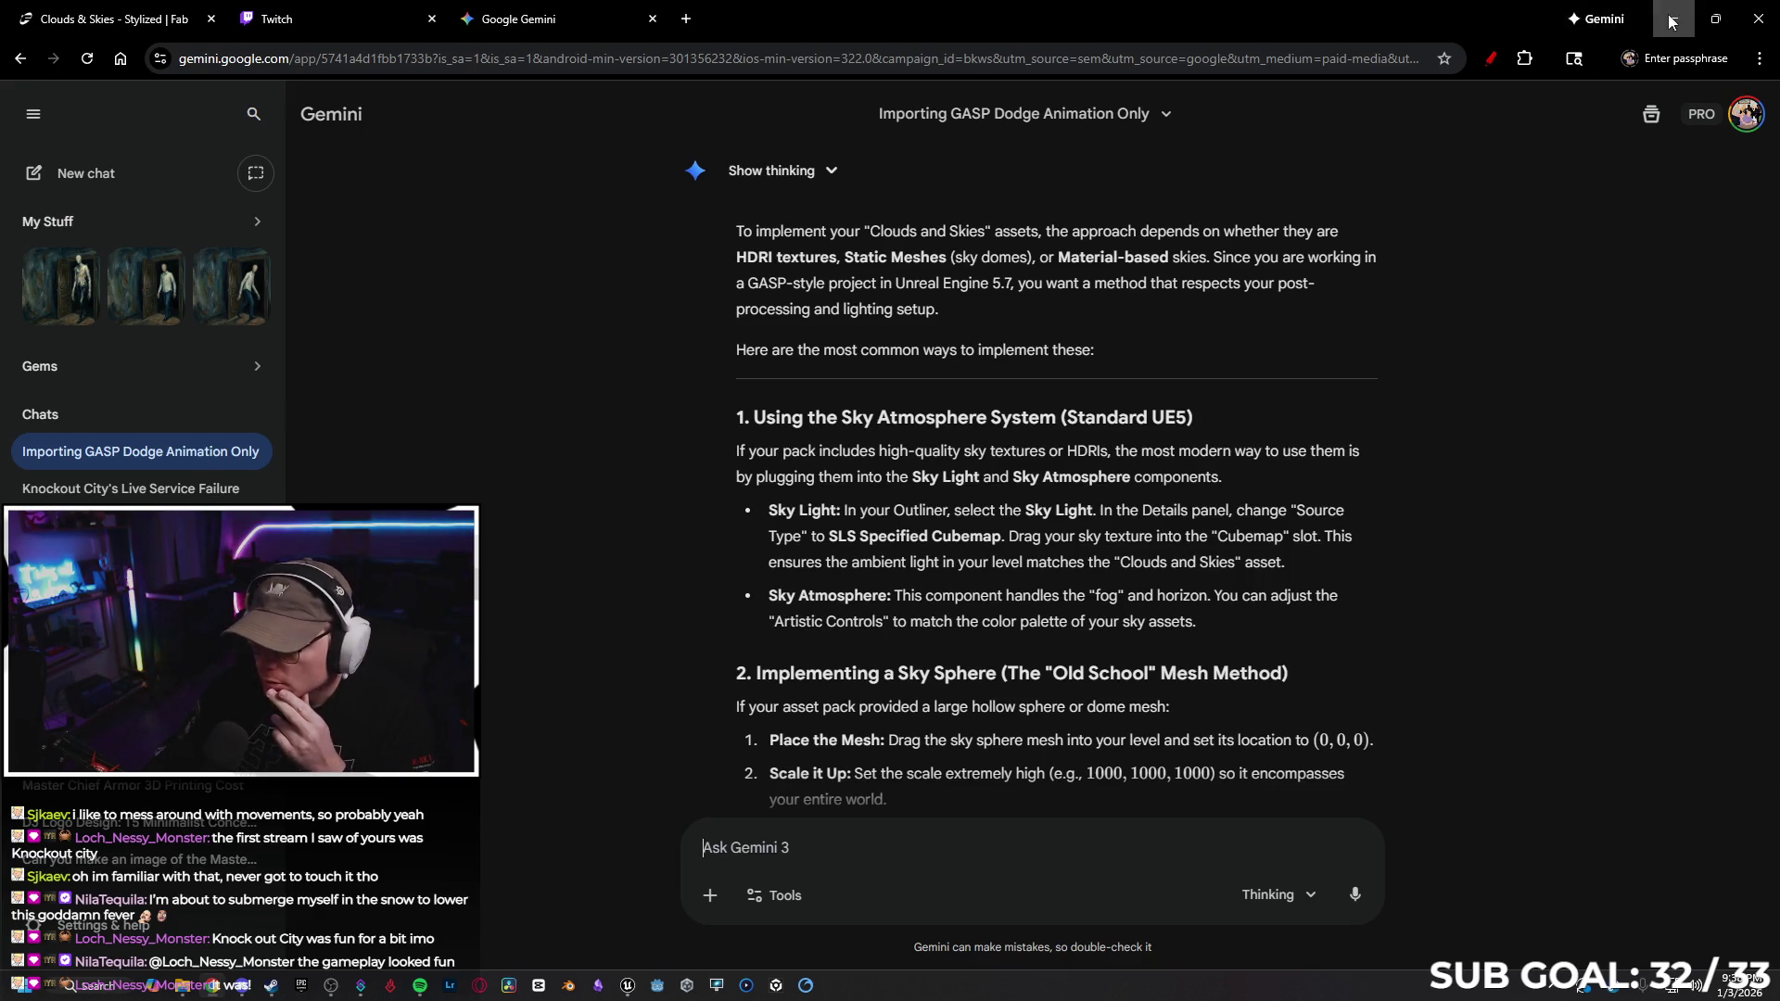
pyautogui.hotkey('alt', 'Tab')
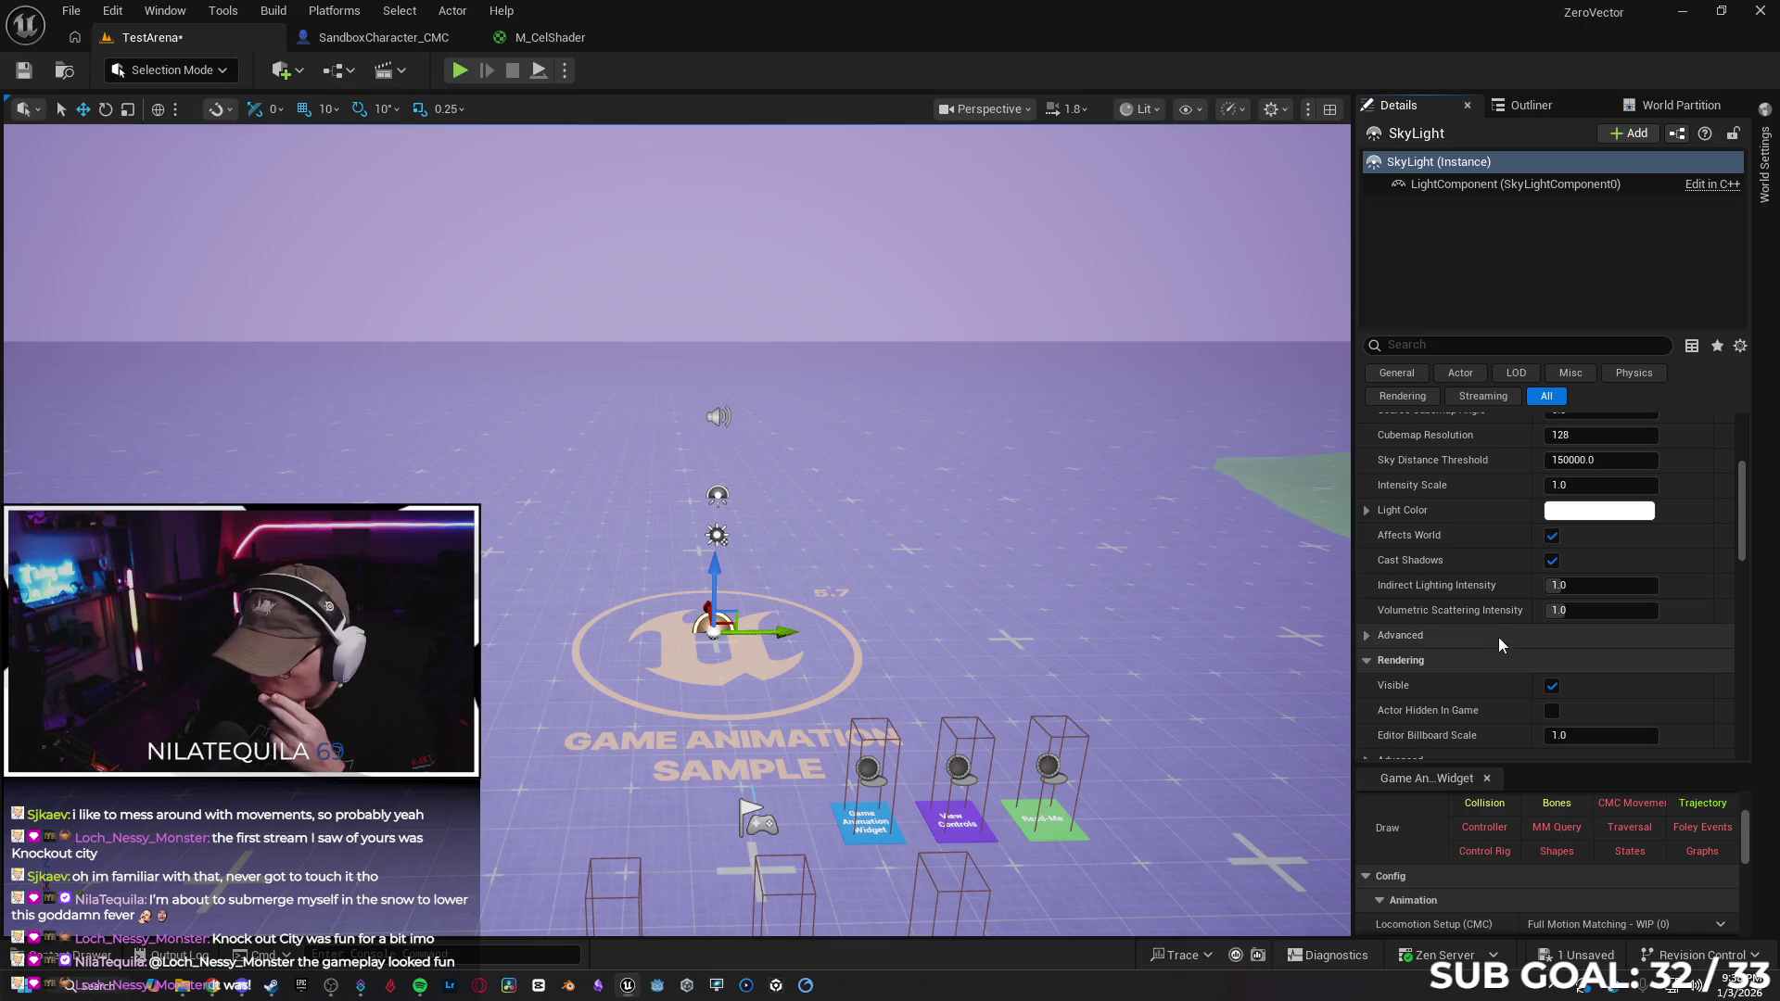
# Drop T_Sky_01 onto the SkyLight's Cubemap slot, which stays None, then deselect the SkyLight
pyautogui.scroll(3, 1442, 586)
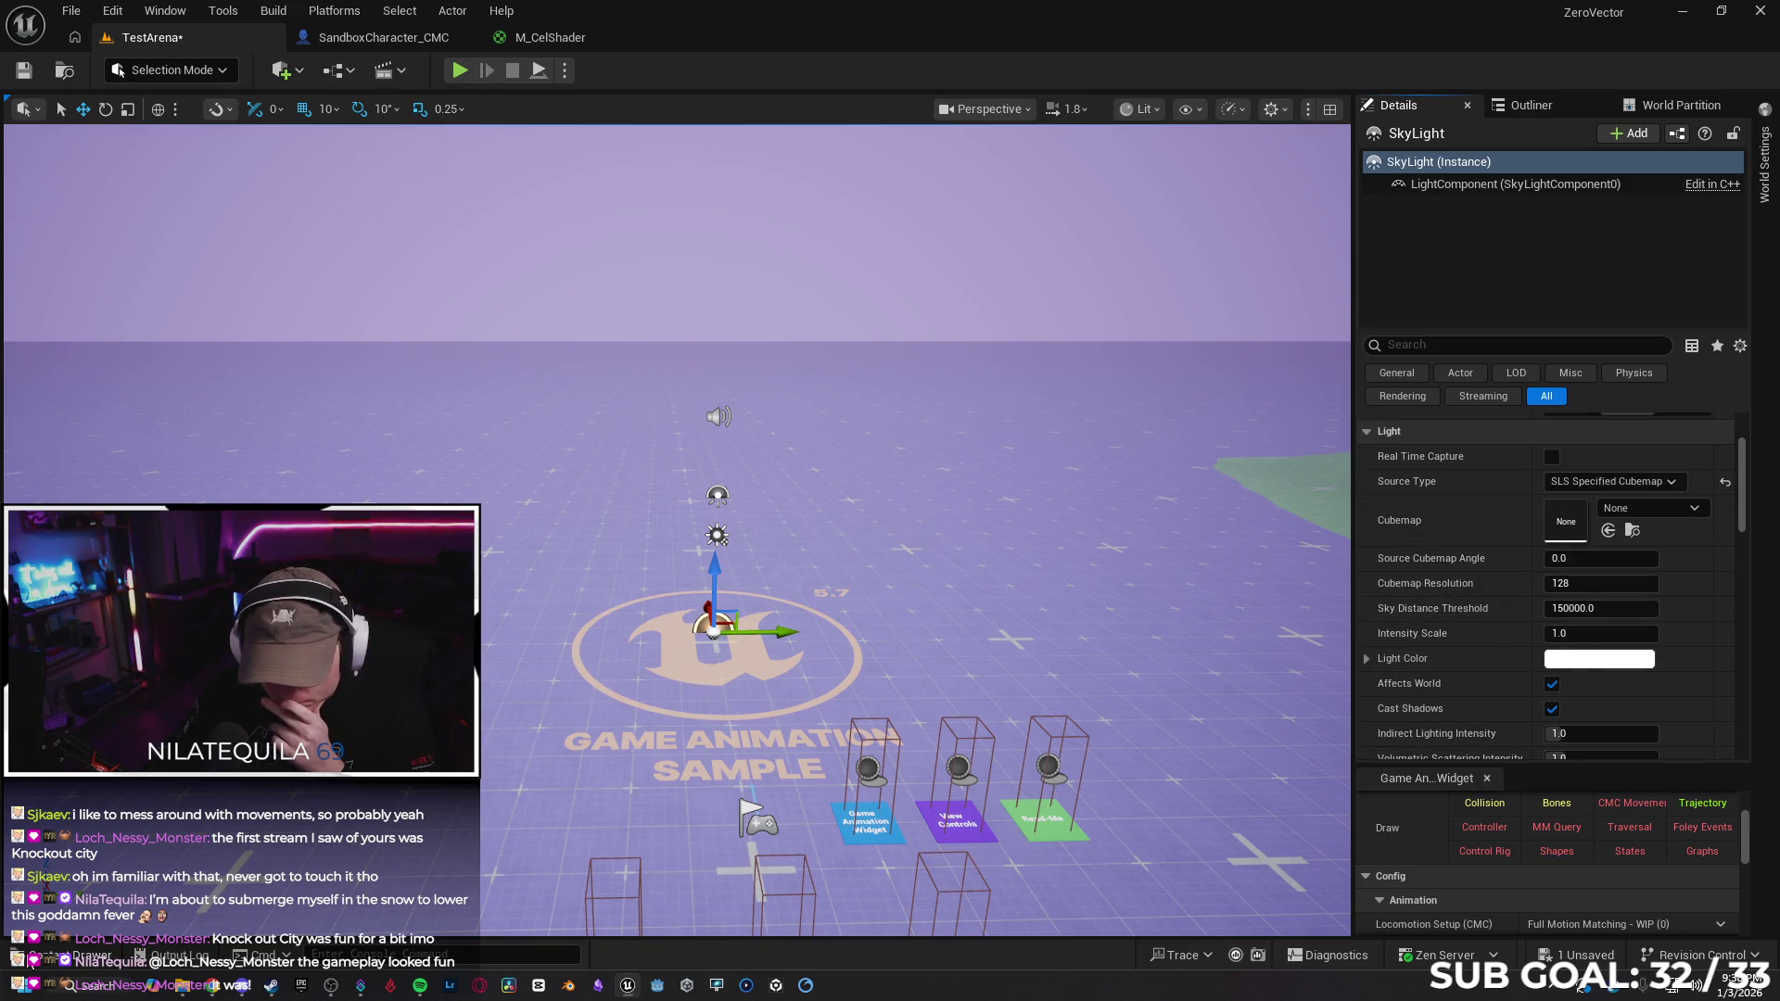
pyautogui.hotkey('ctrl', 'space')
pyautogui.moveTo(765, 770); pyautogui.dragTo(1576, 515)
pyautogui.click(59, 958)
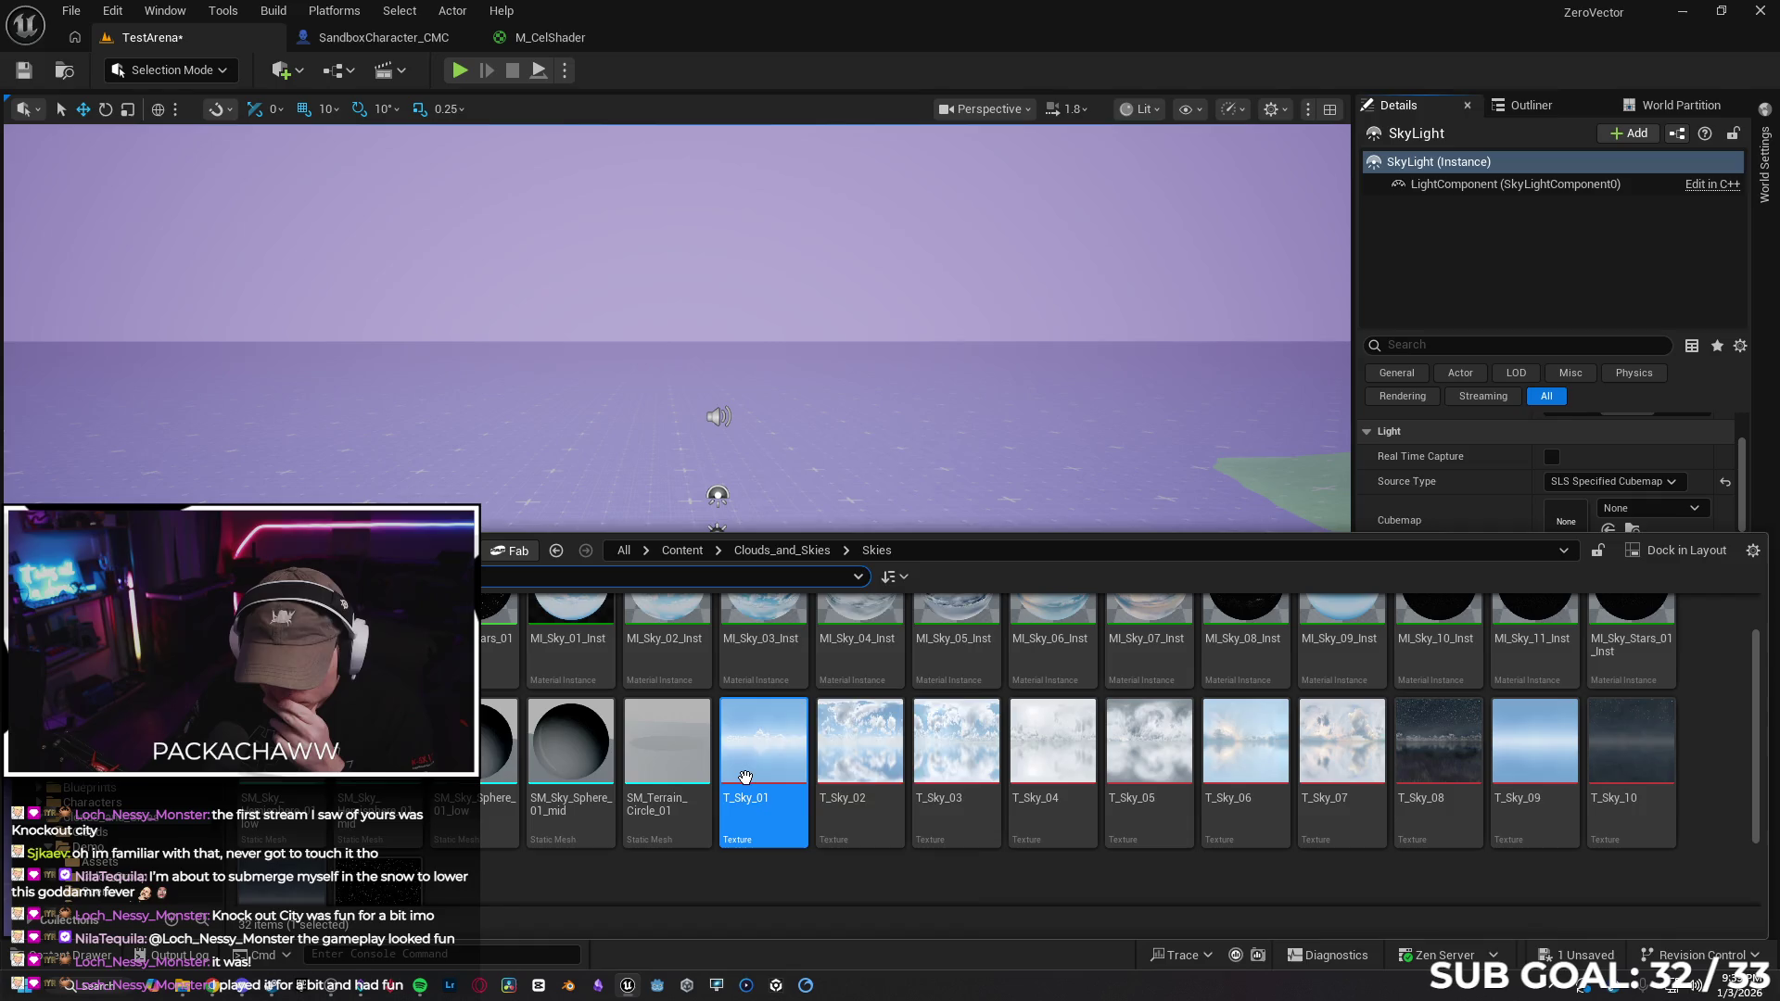
pyautogui.scroll(-1, 976, 789)
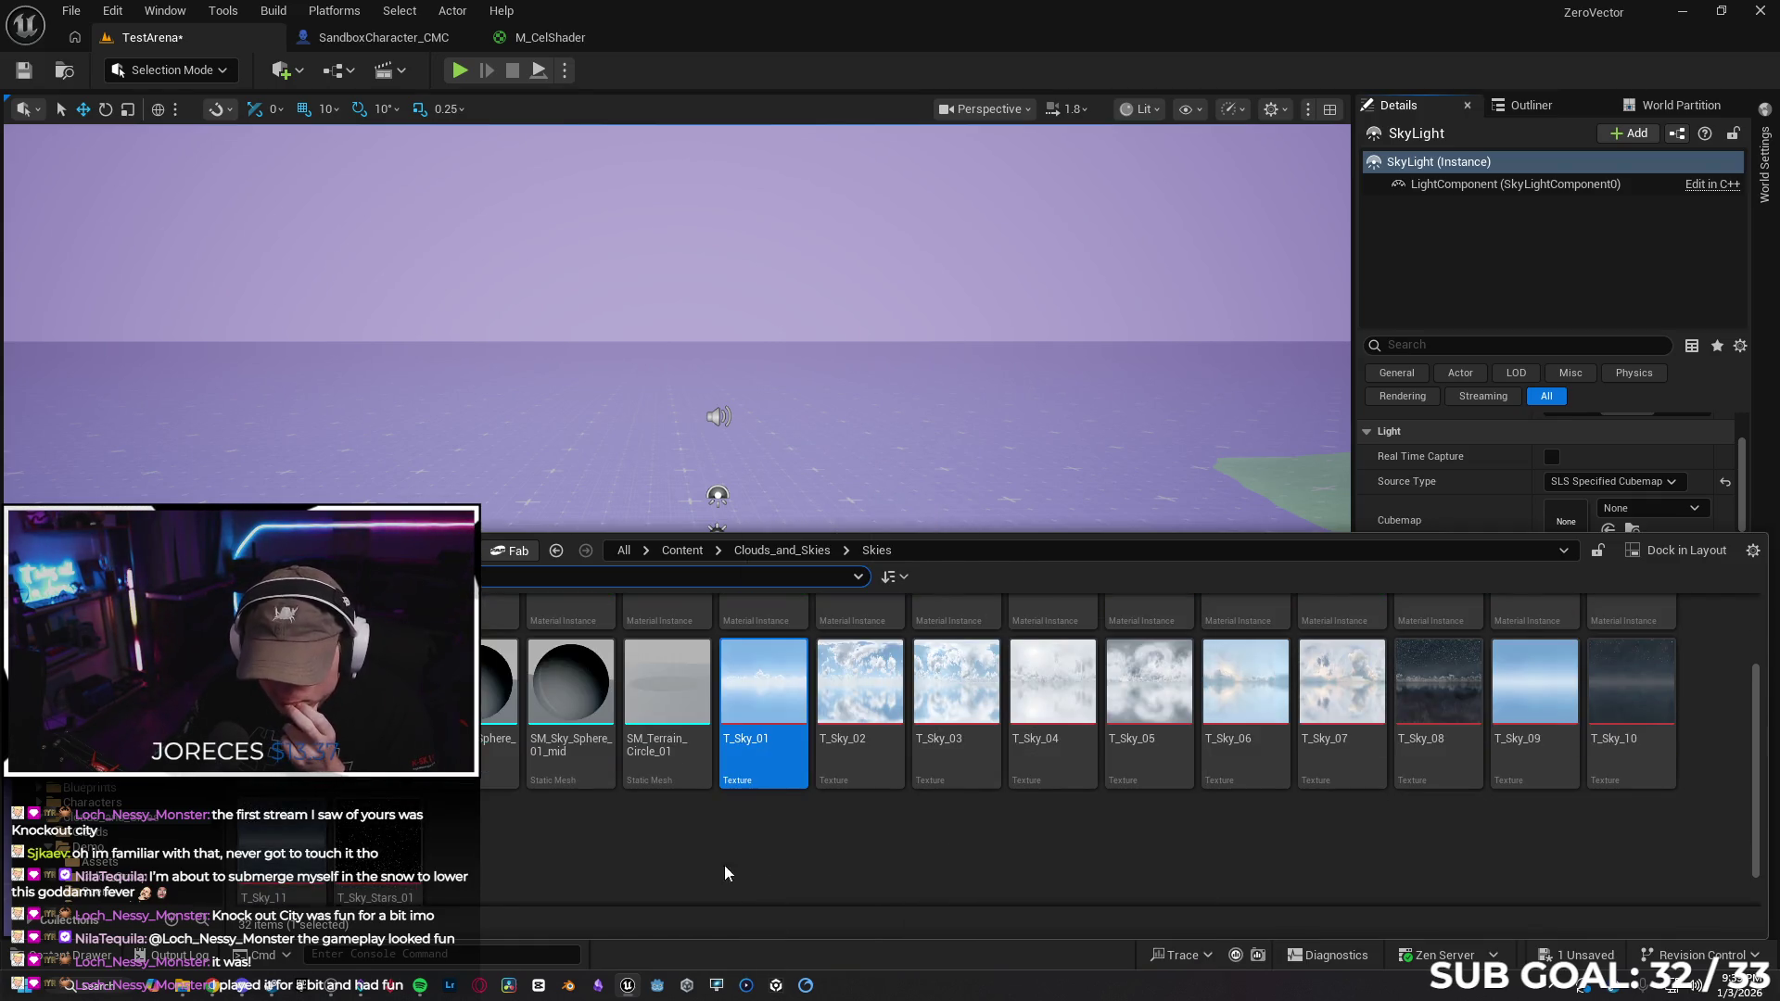
pyautogui.scroll(1, 783, 839)
pyautogui.click(1498, 162)
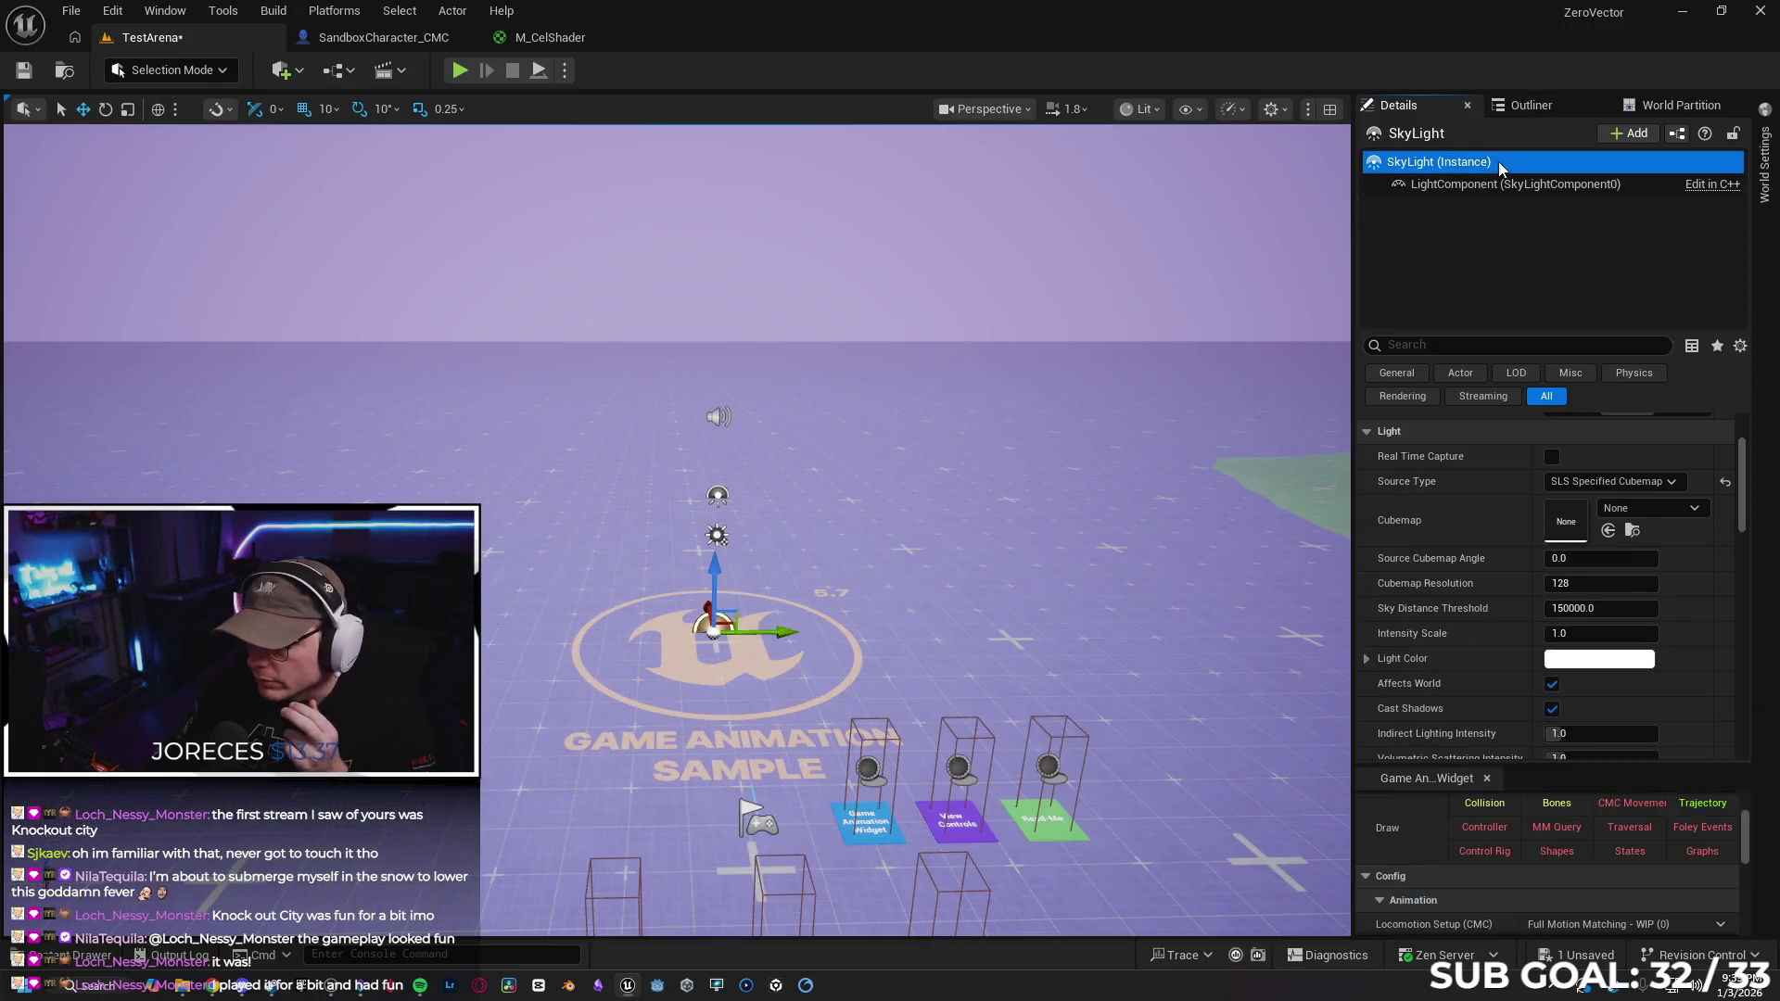
pyautogui.press('Escape')
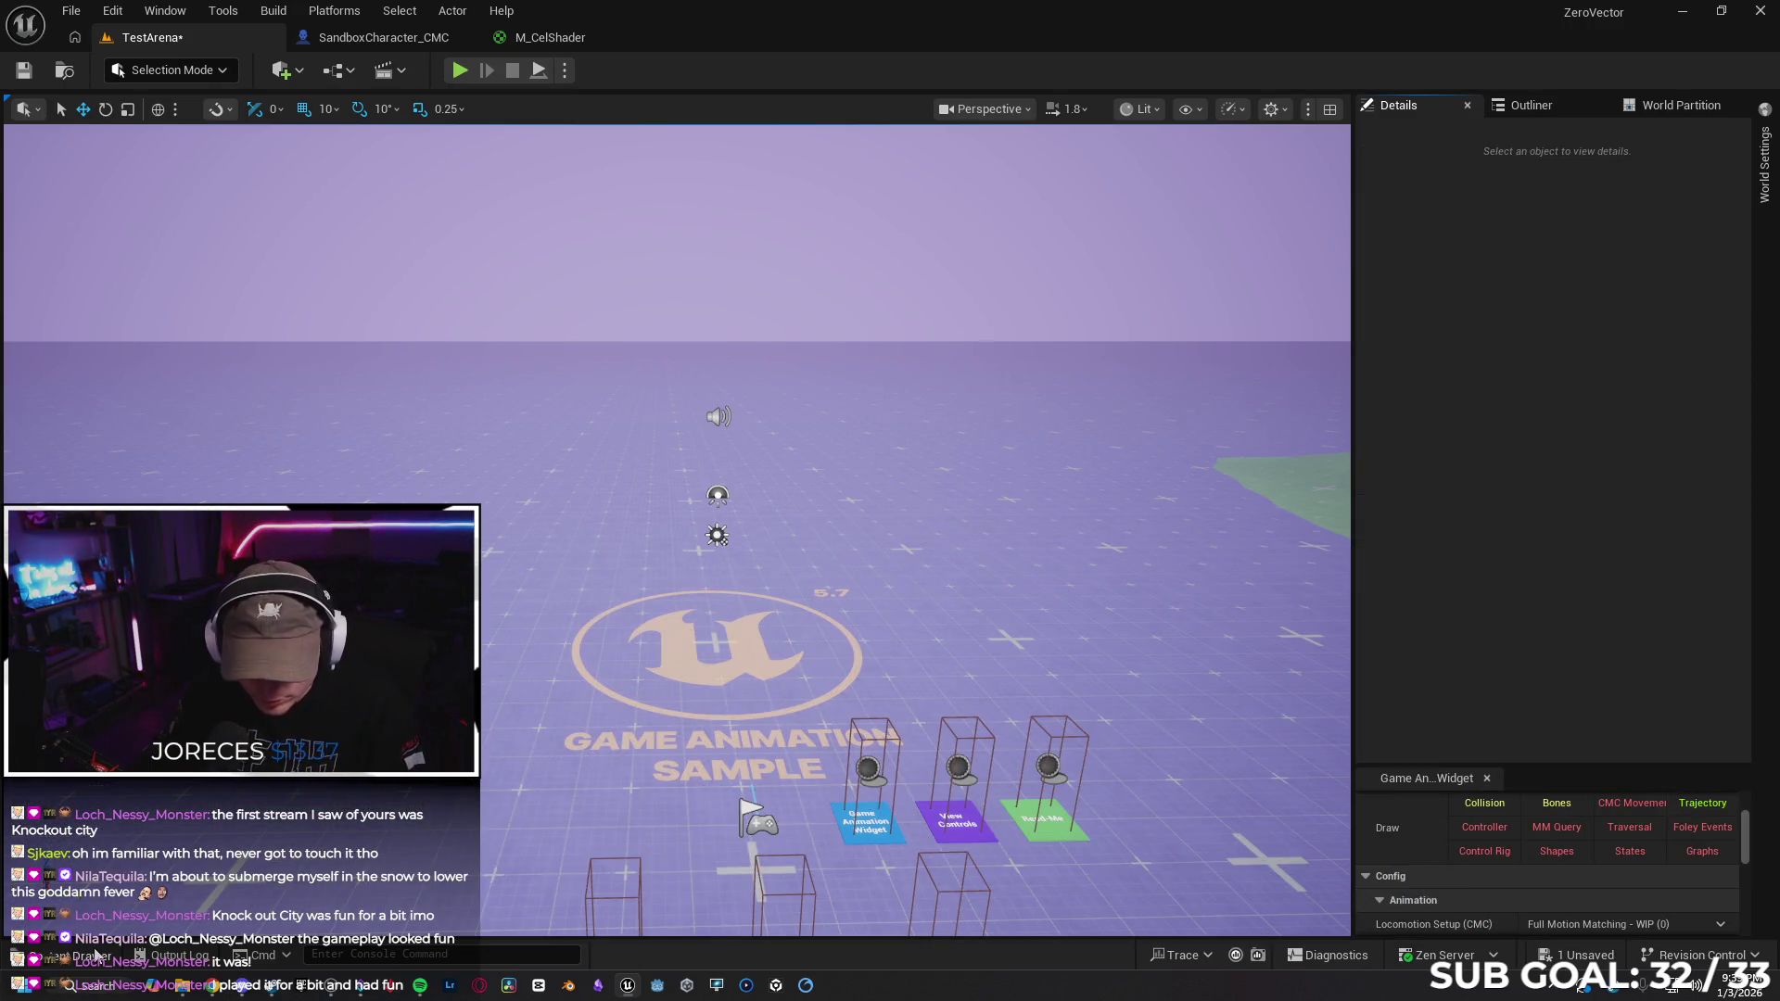
pyautogui.click(88, 954)
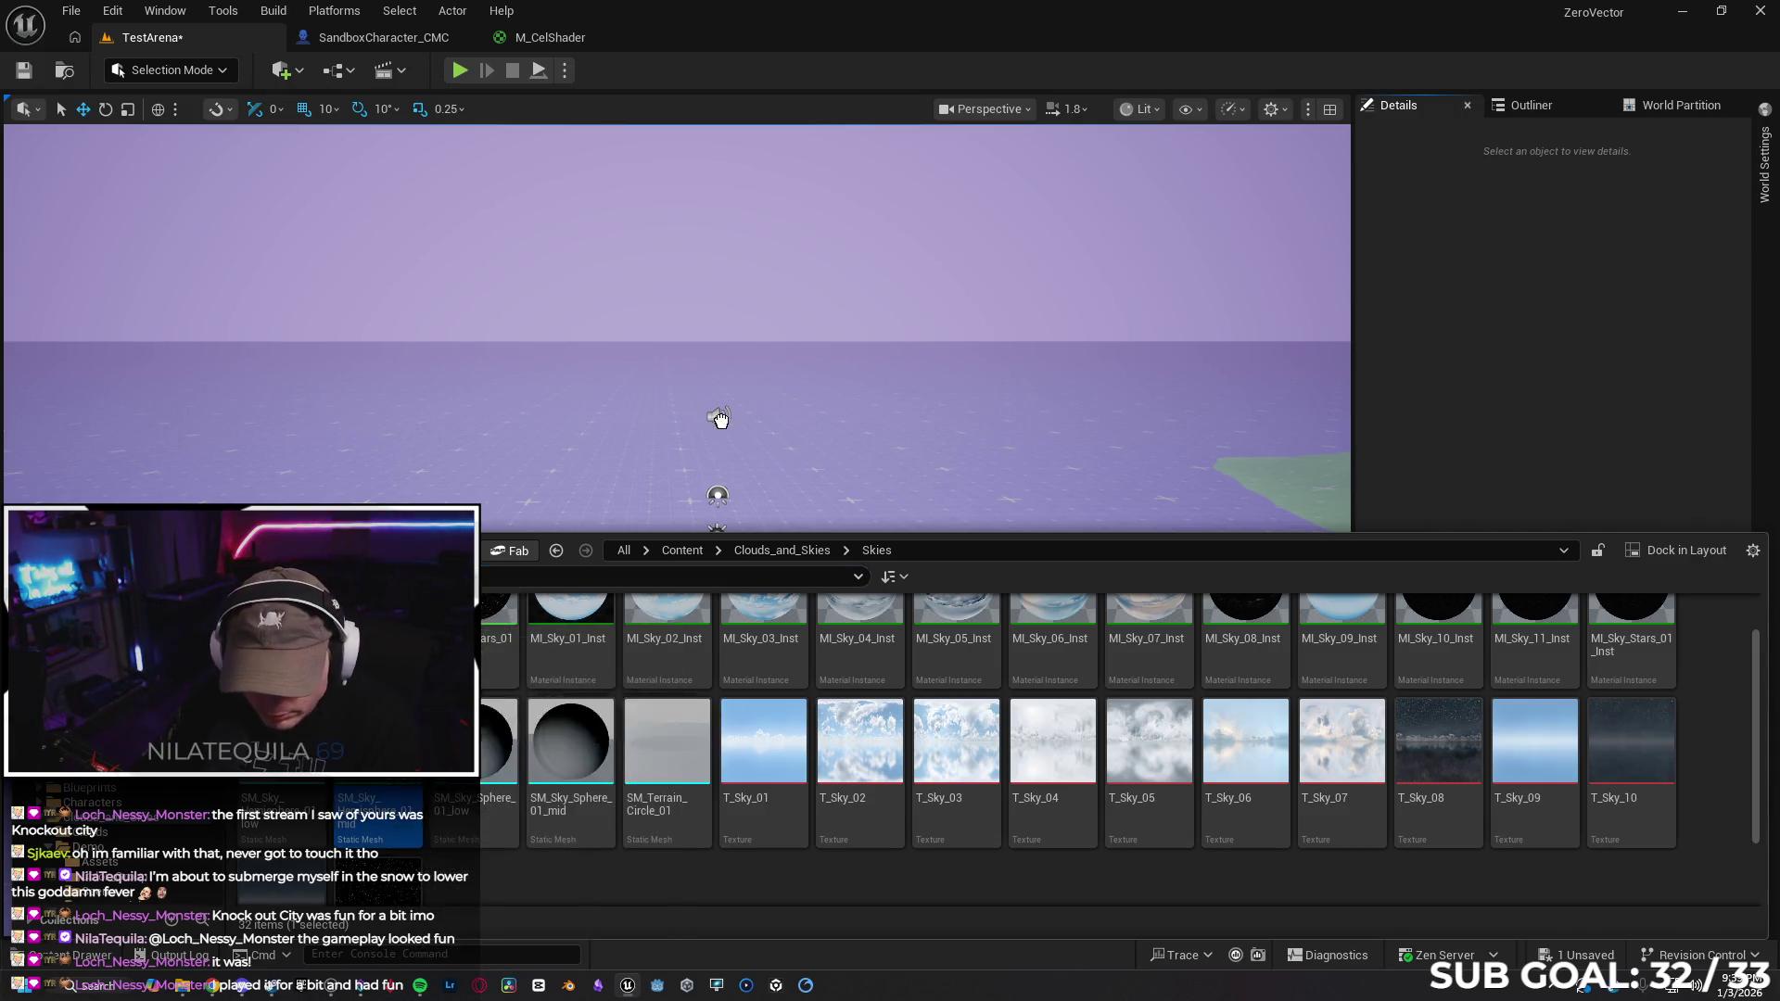
pyautogui.hotkey('ctrl', 'space')
# Select the sky hemisphere mesh and set its X and Y location to 0
pyautogui.click(700, 595)
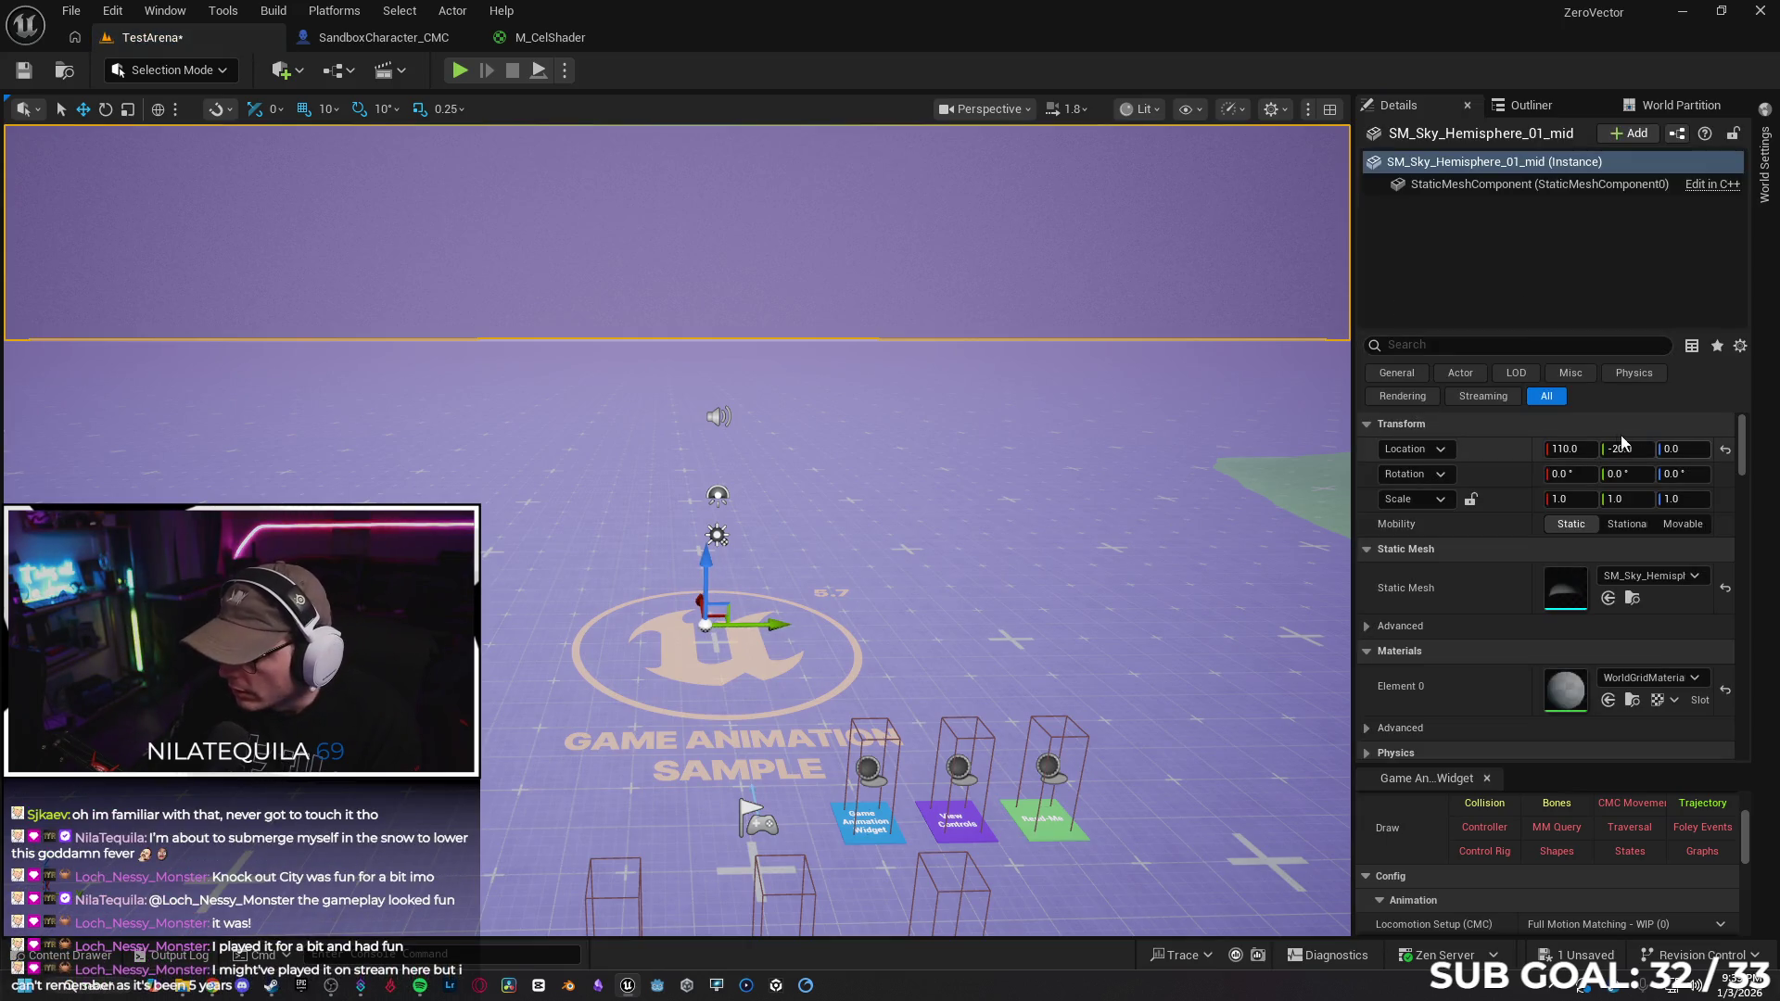
pyautogui.hotkey('ctrl', 'a')
pyautogui.write('0')
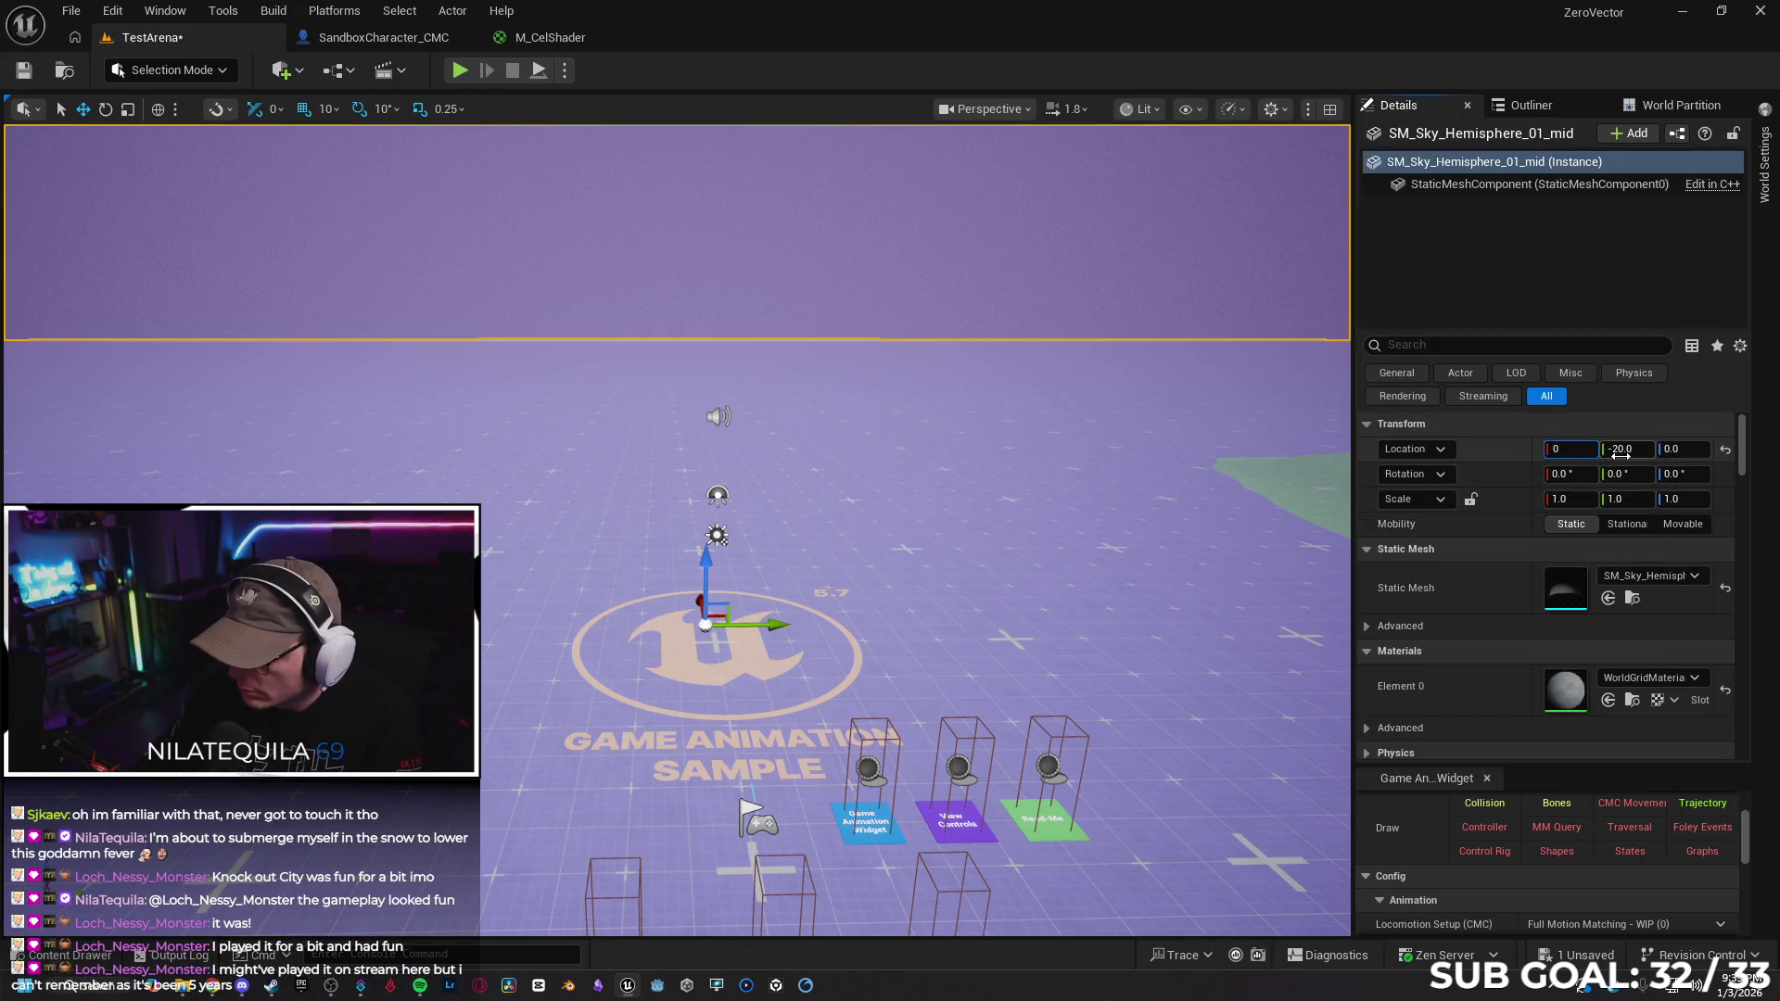
pyautogui.press('Tab')
pyautogui.write('0')
pyautogui.press('Tab')
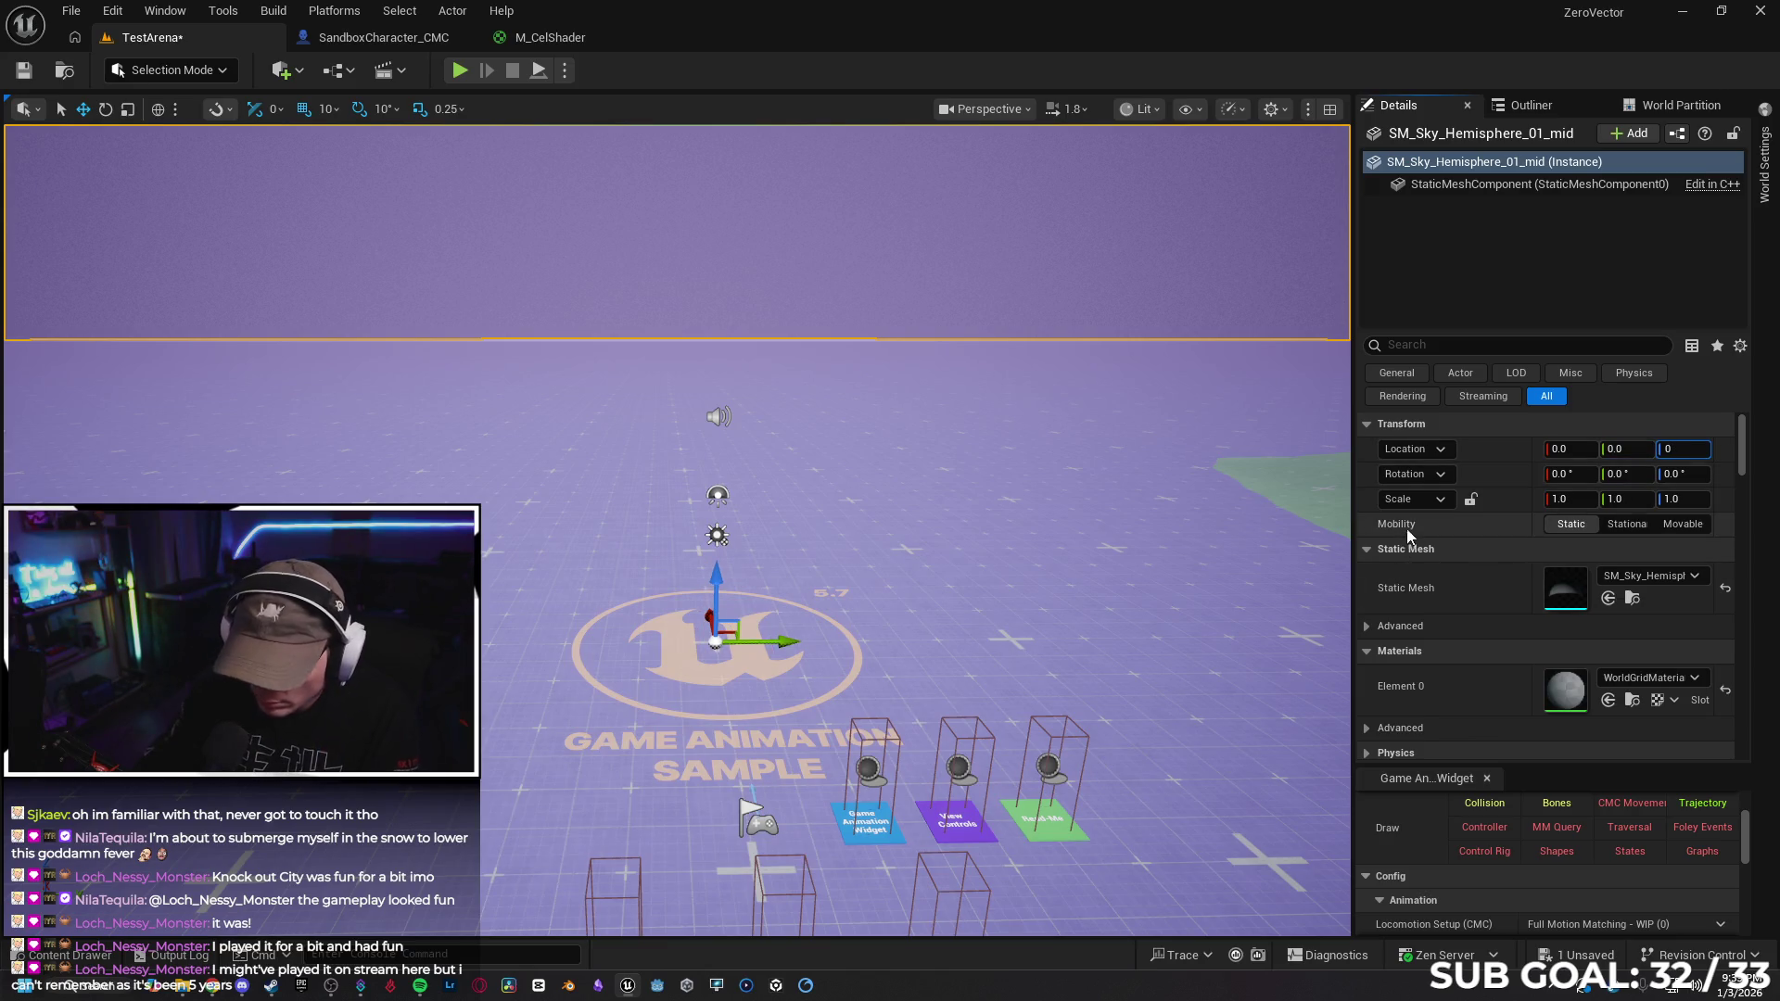
pyautogui.scroll(-2, 1483, 649)
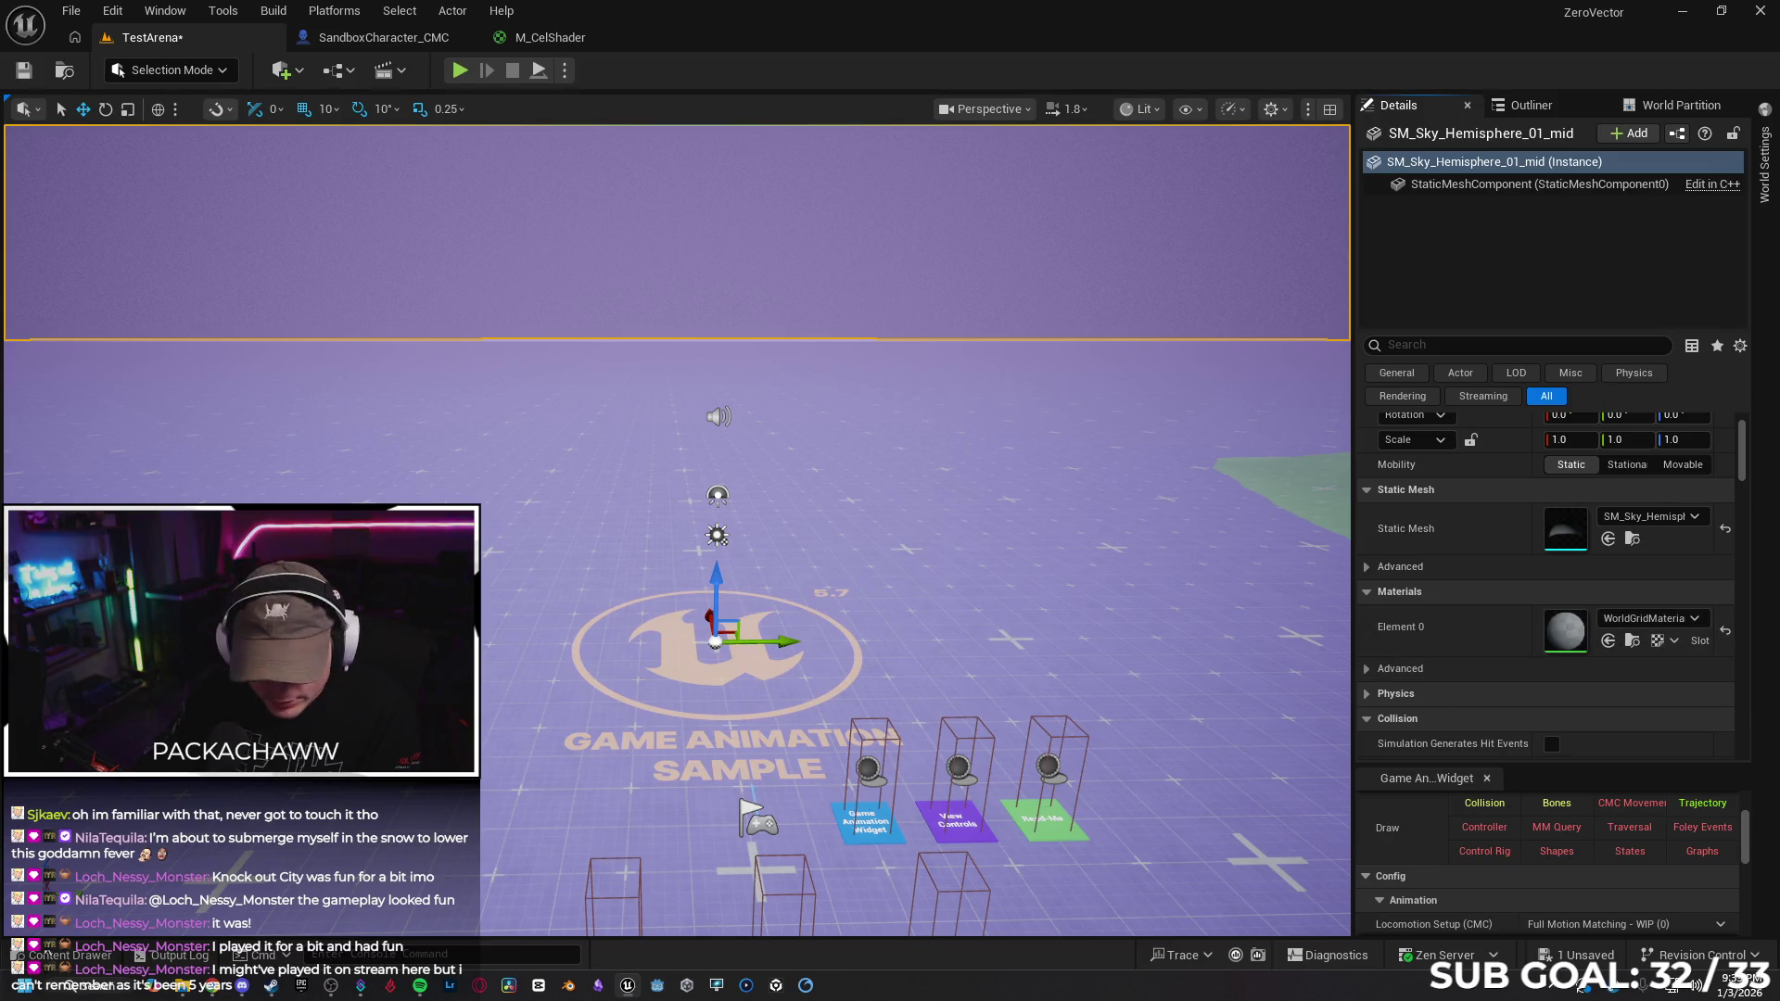
# Assign MI_Sky_02_Inst to the hemisphere's Element 0 material
pyautogui.click(75, 957)
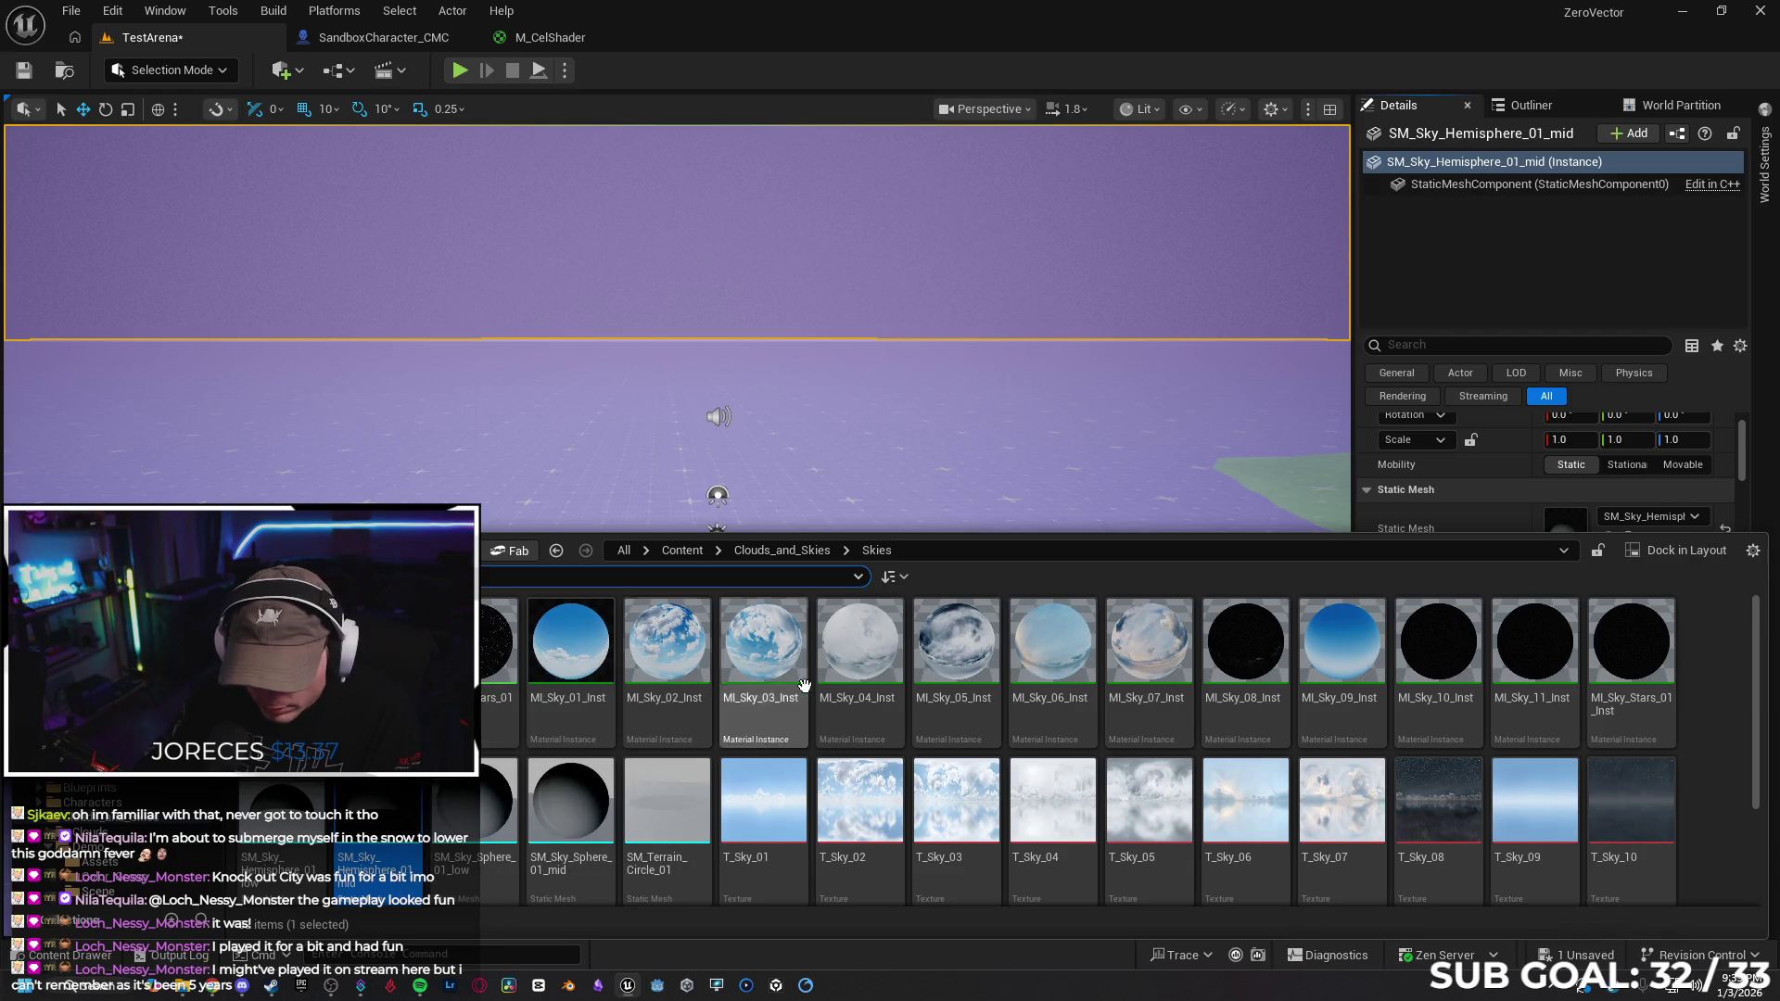
pyautogui.click(665, 658)
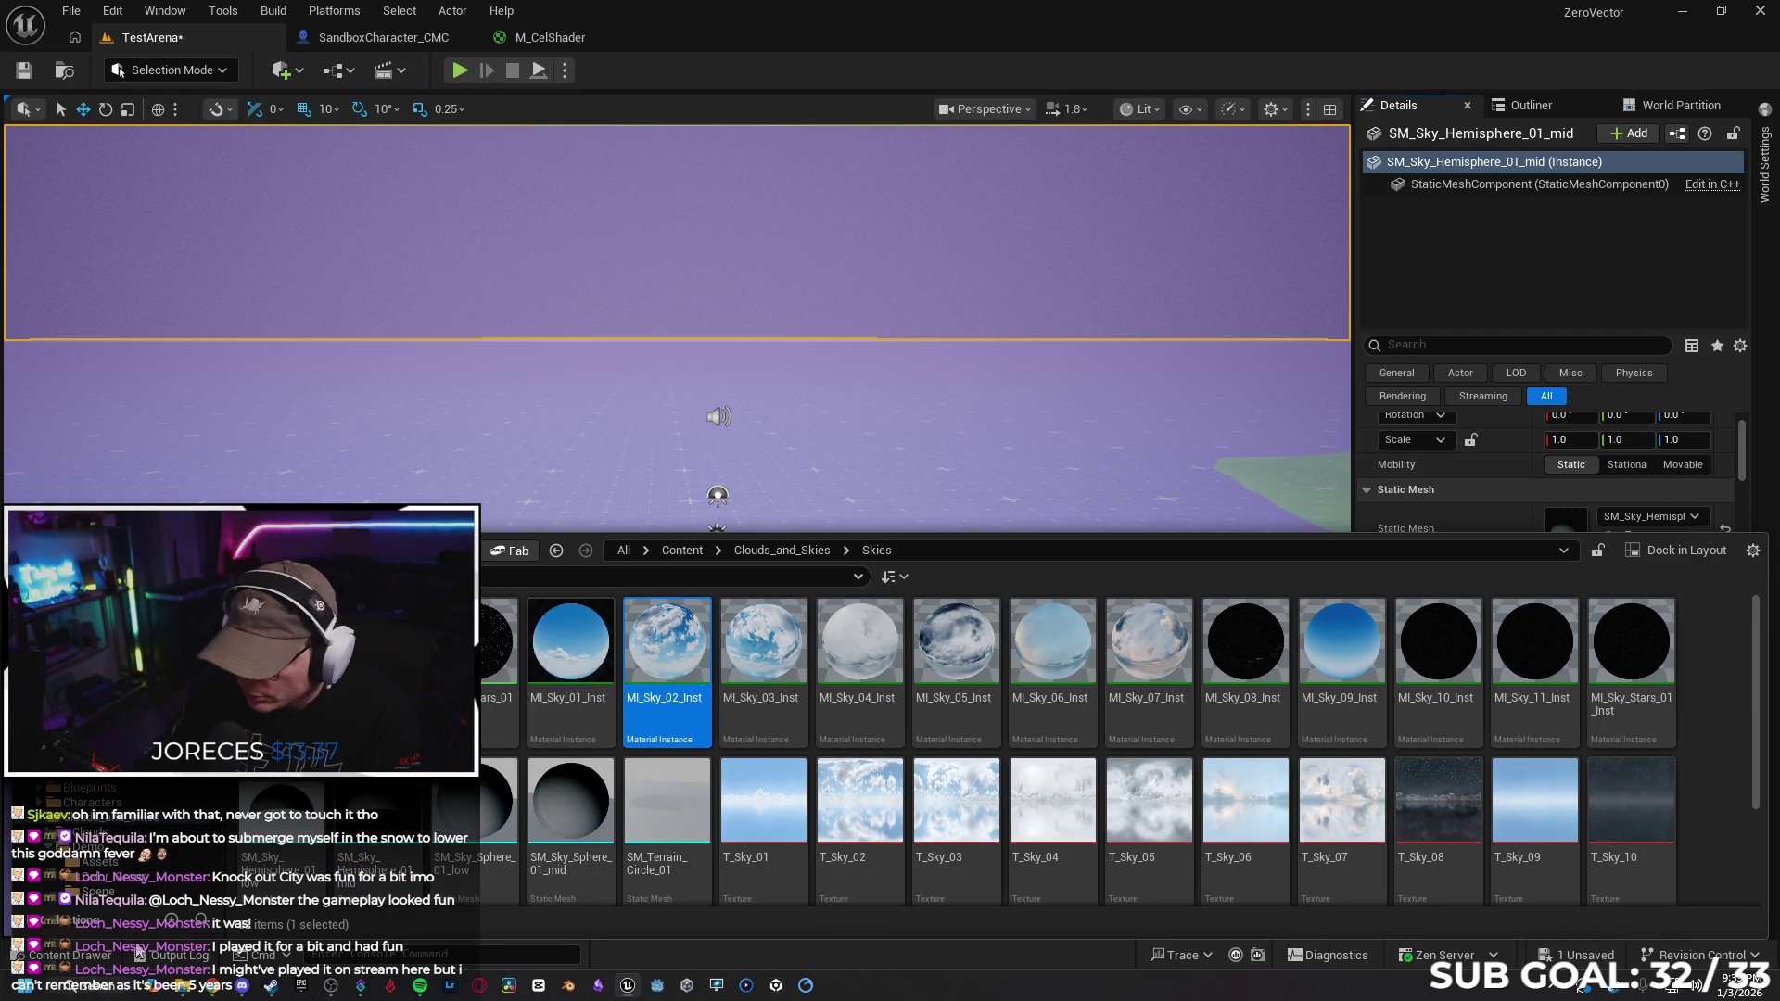
pyautogui.click(98, 955)
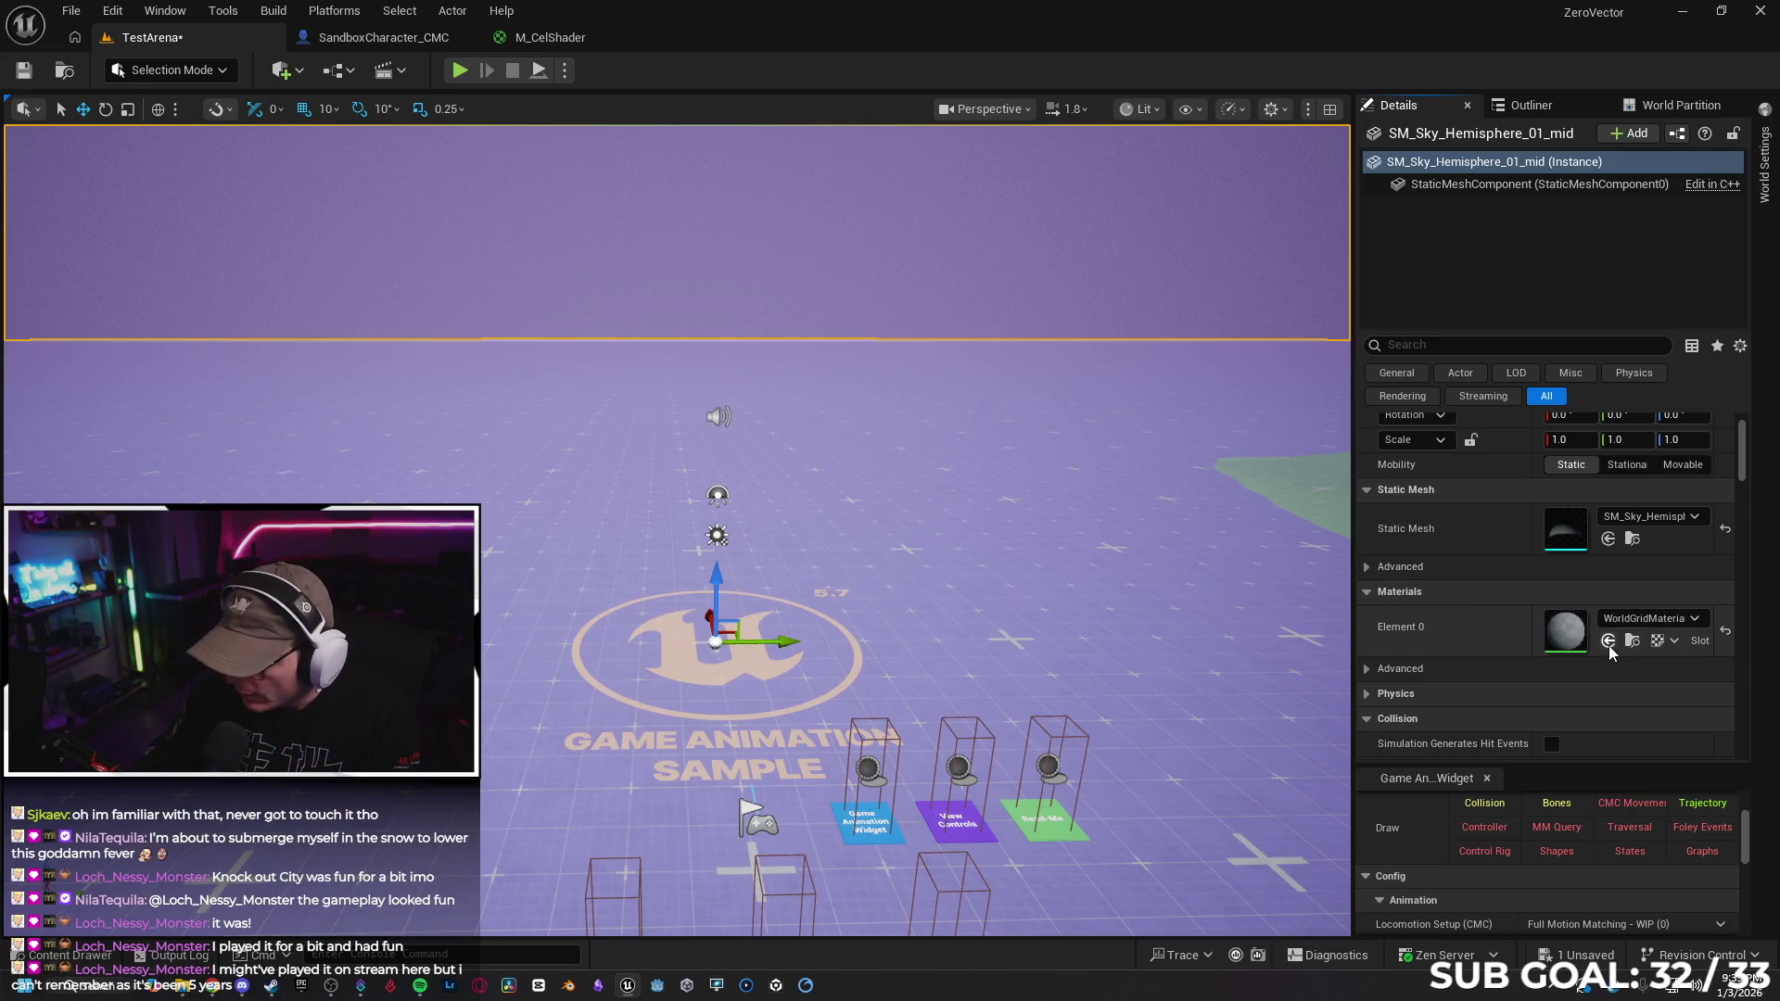
pyautogui.click(1609, 642)
pyautogui.moveTo(982, 632); pyautogui.dragTo(982, 631)
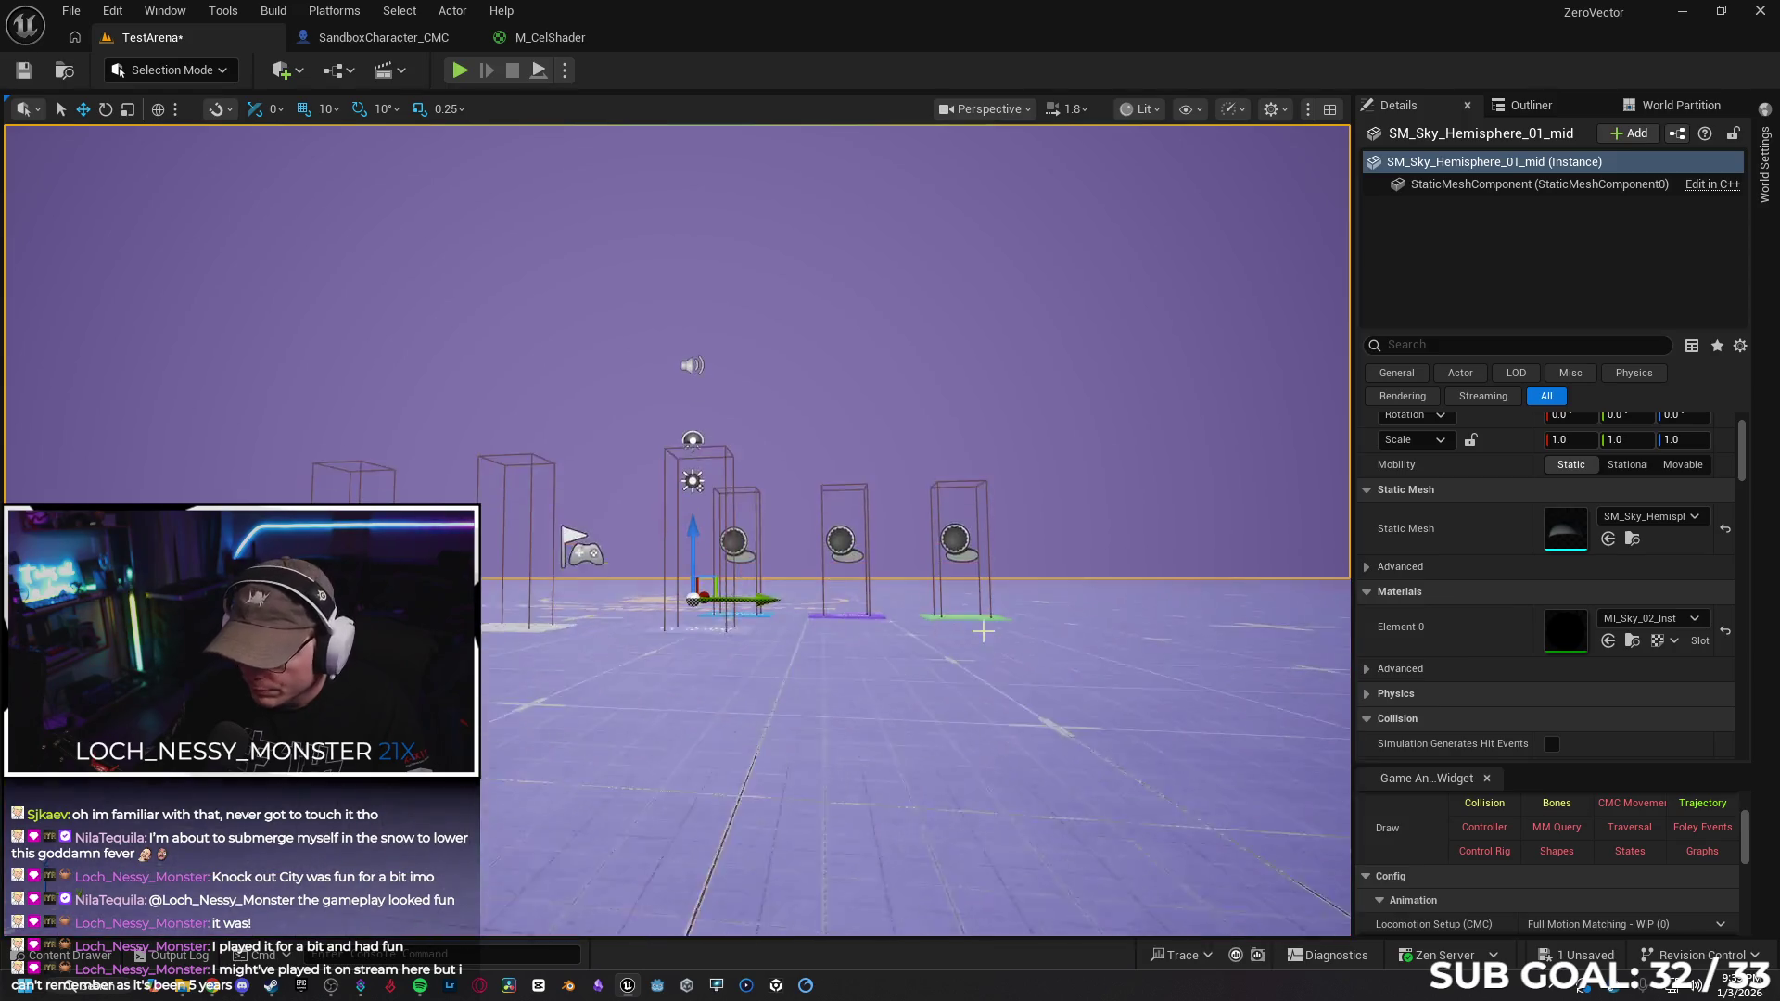
# Swap the hemisphere's material to M_Sky_Simple_01 and fly around the boxes to view it
pyautogui.scroll(3, 1020, 616)
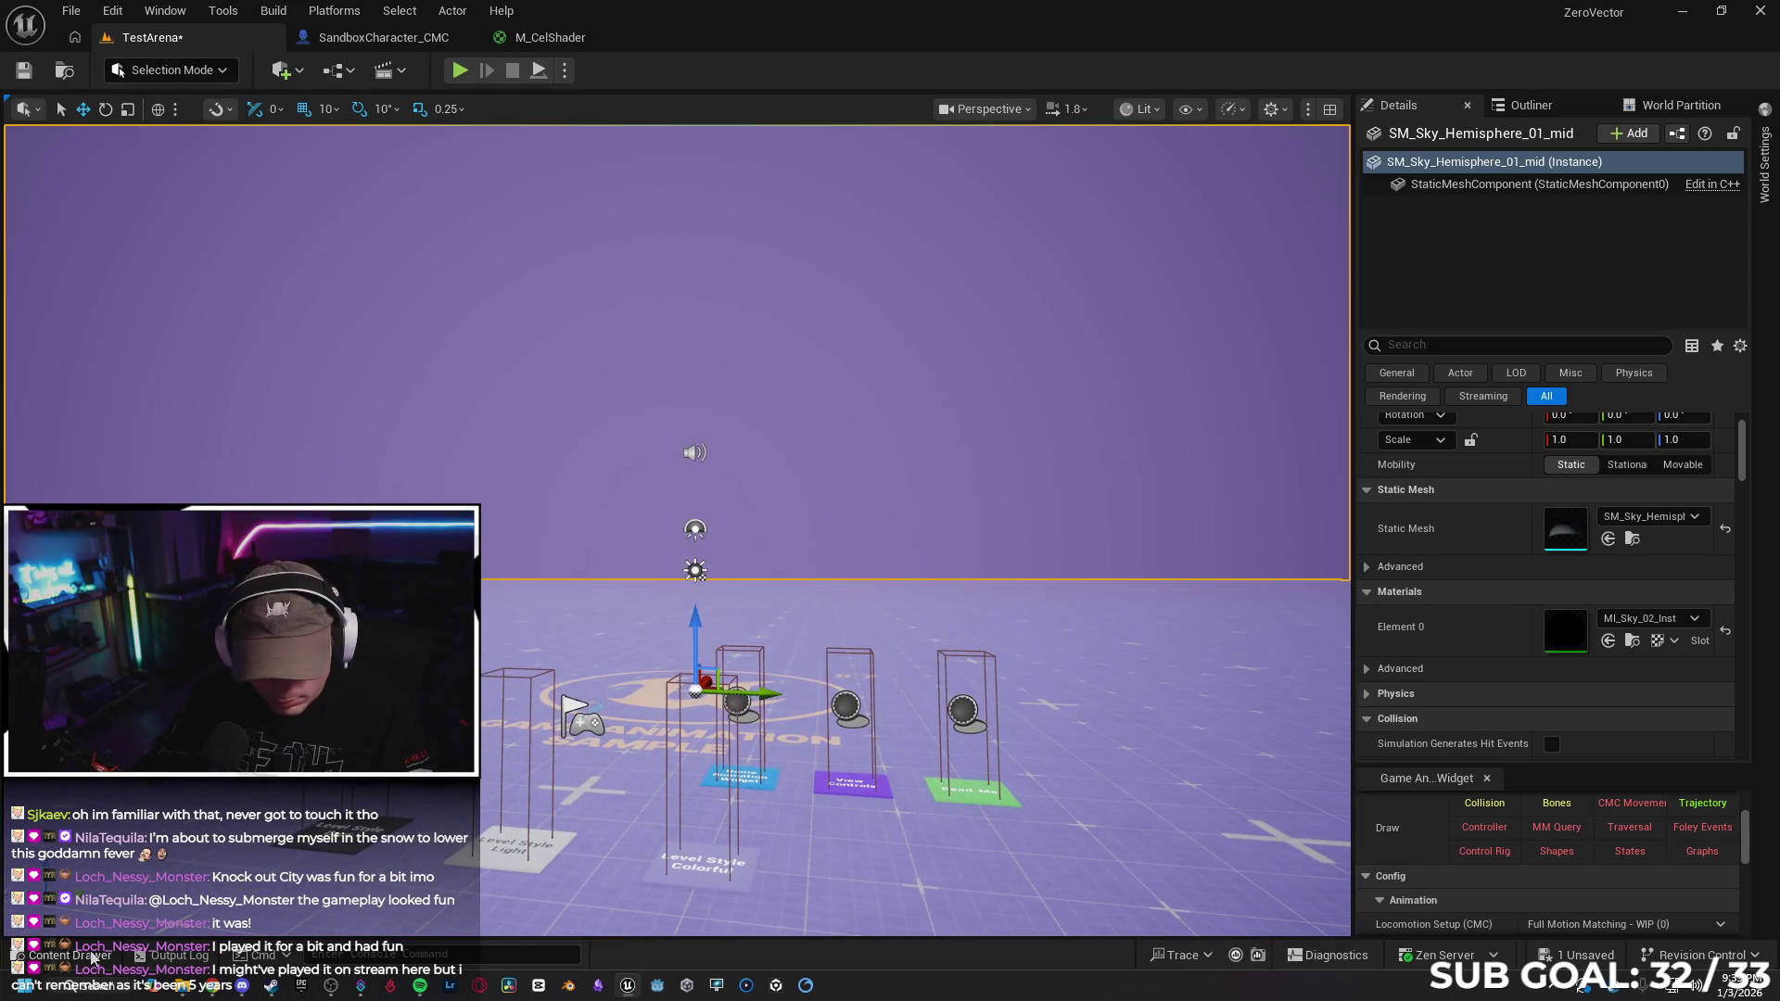
pyautogui.click(93, 958)
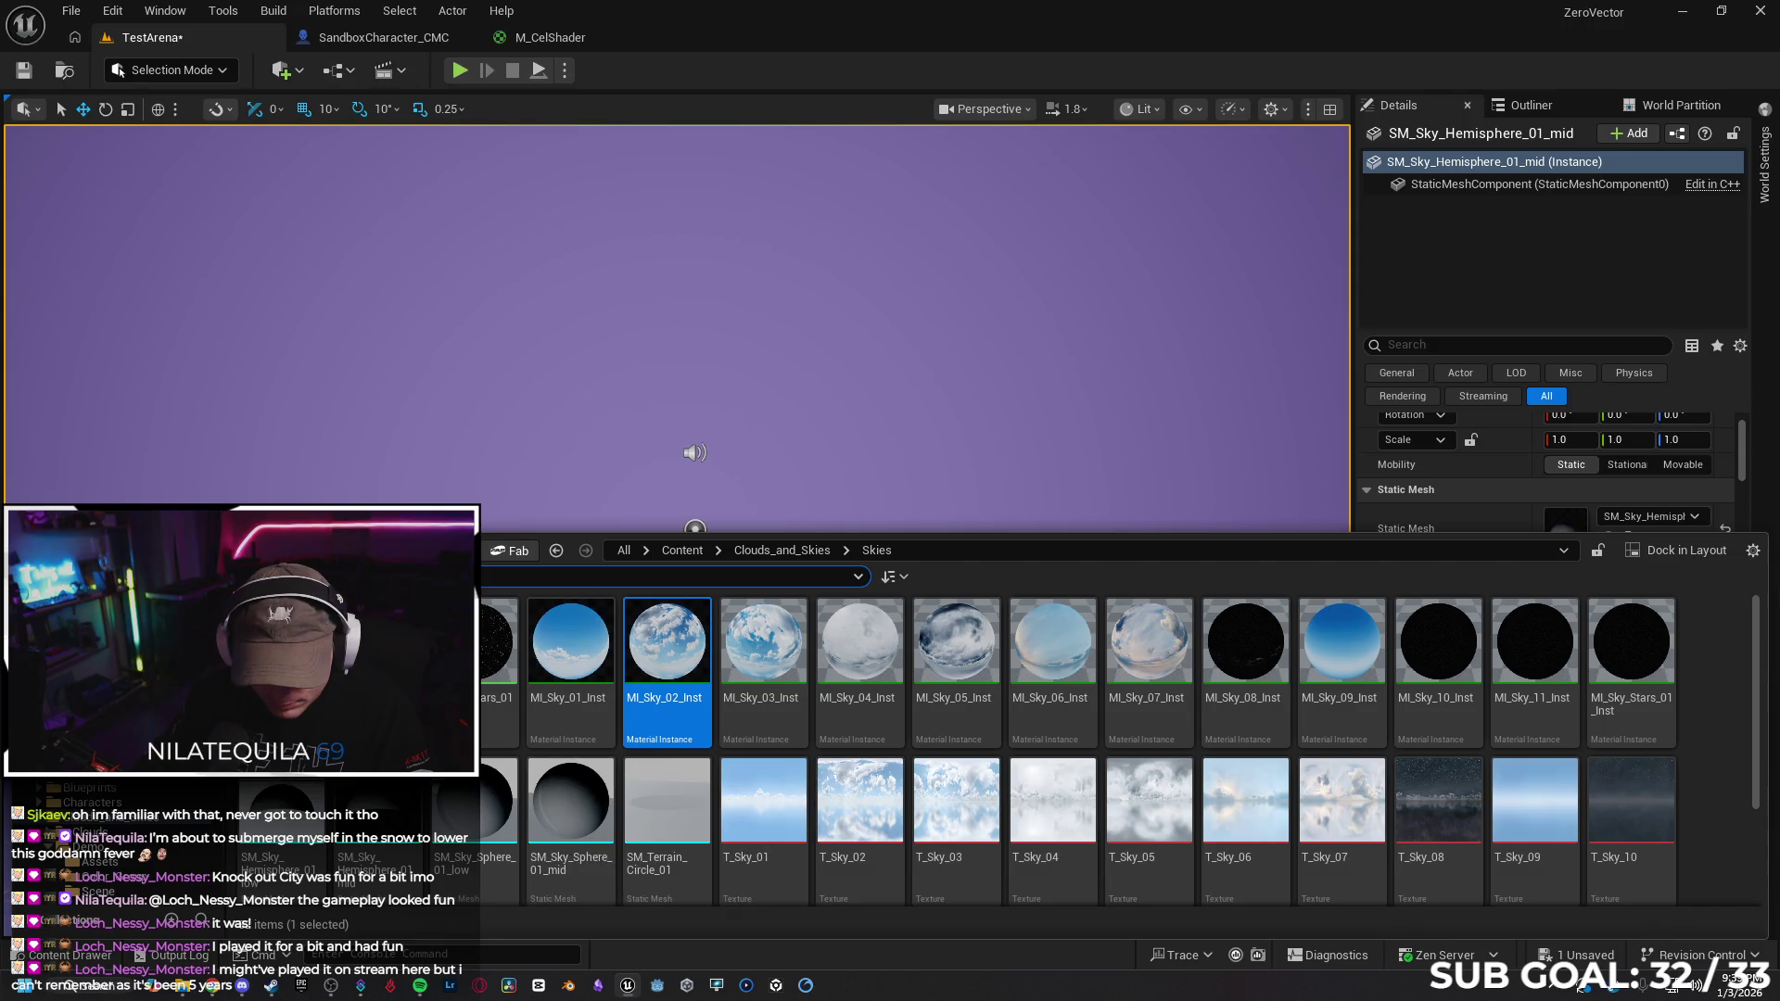
pyautogui.click(71, 957)
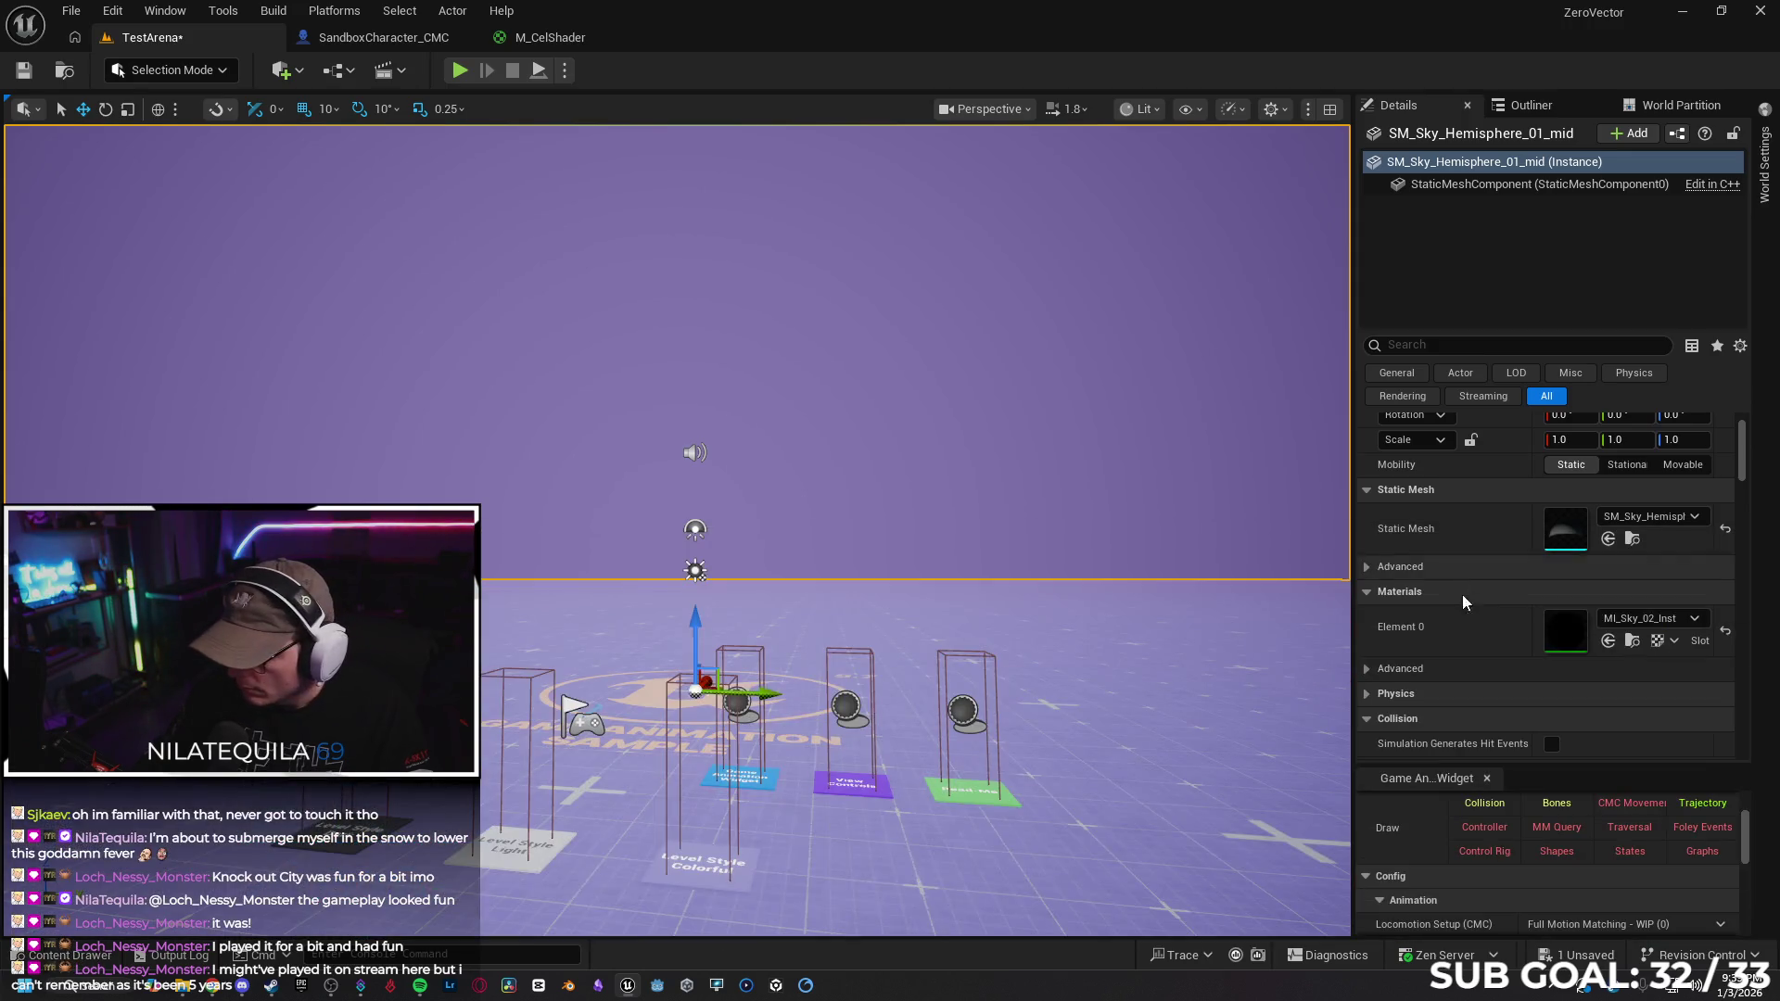
pyautogui.click(1608, 642)
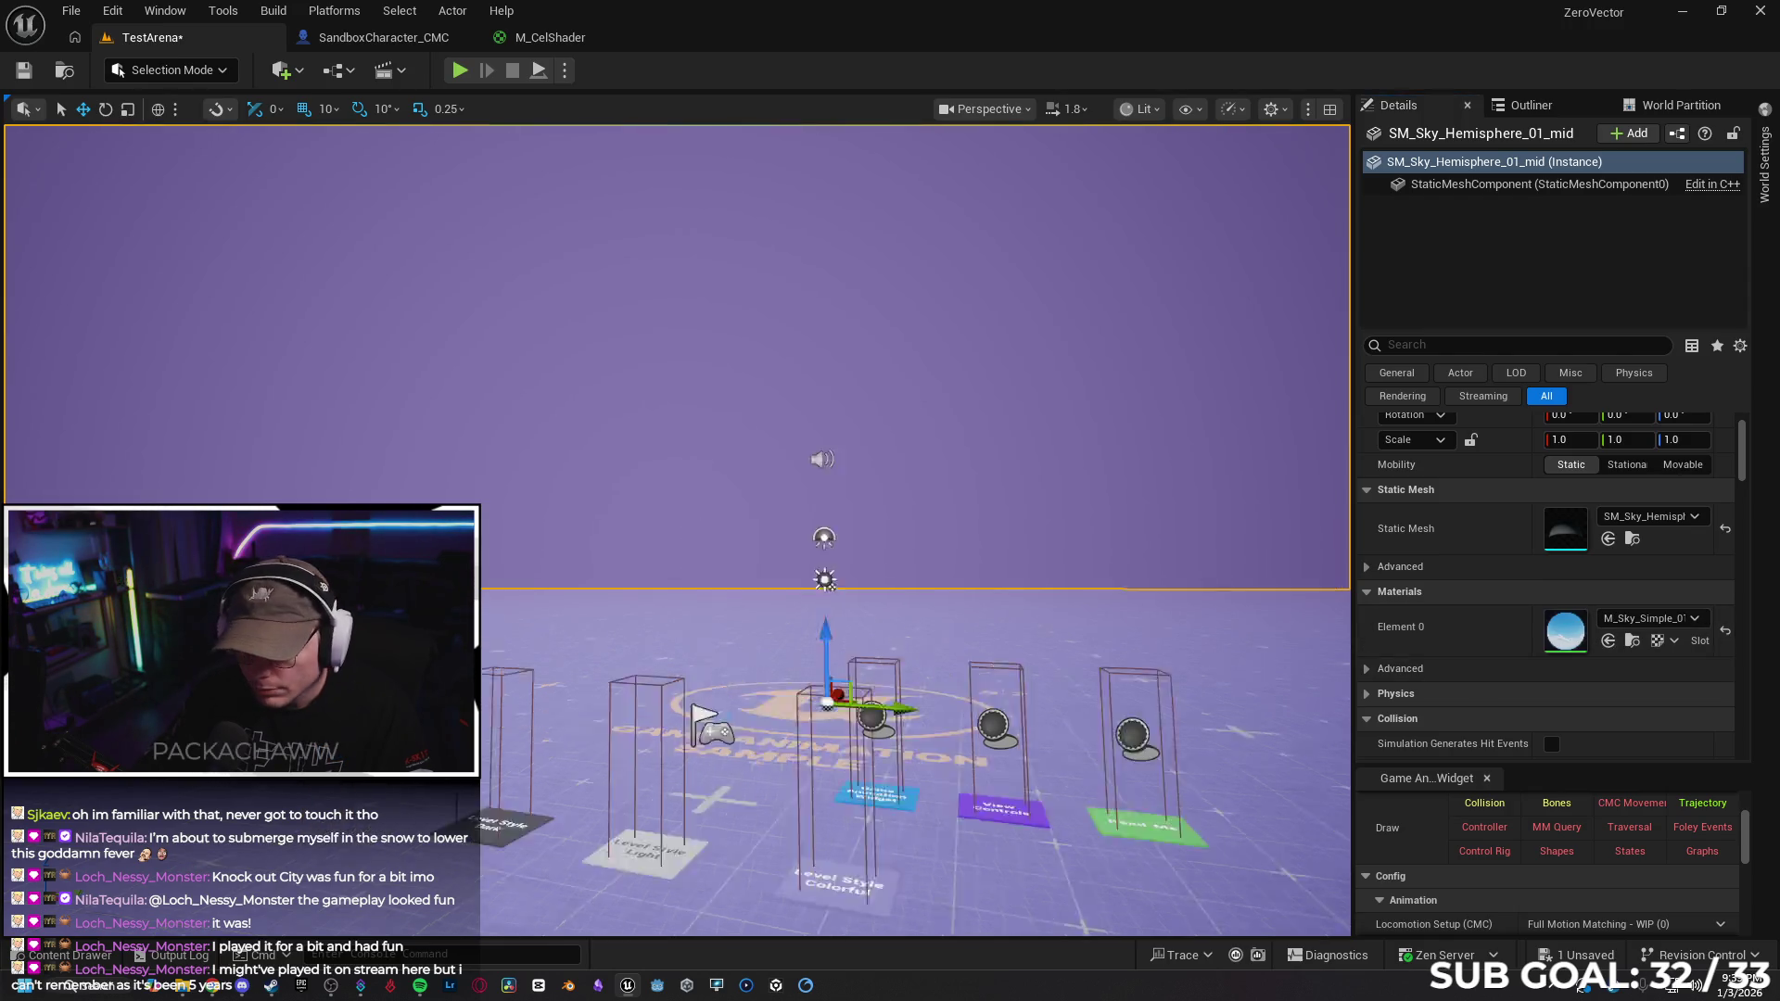
pyautogui.moveTo(972, 742)
pyautogui.mouseDown()
pyautogui.moveTo(971, 685)
pyautogui.moveTo(955, 705)
pyautogui.moveTo(964, 760)
pyautogui.moveTo(971, 730)
pyautogui.mouseUp()
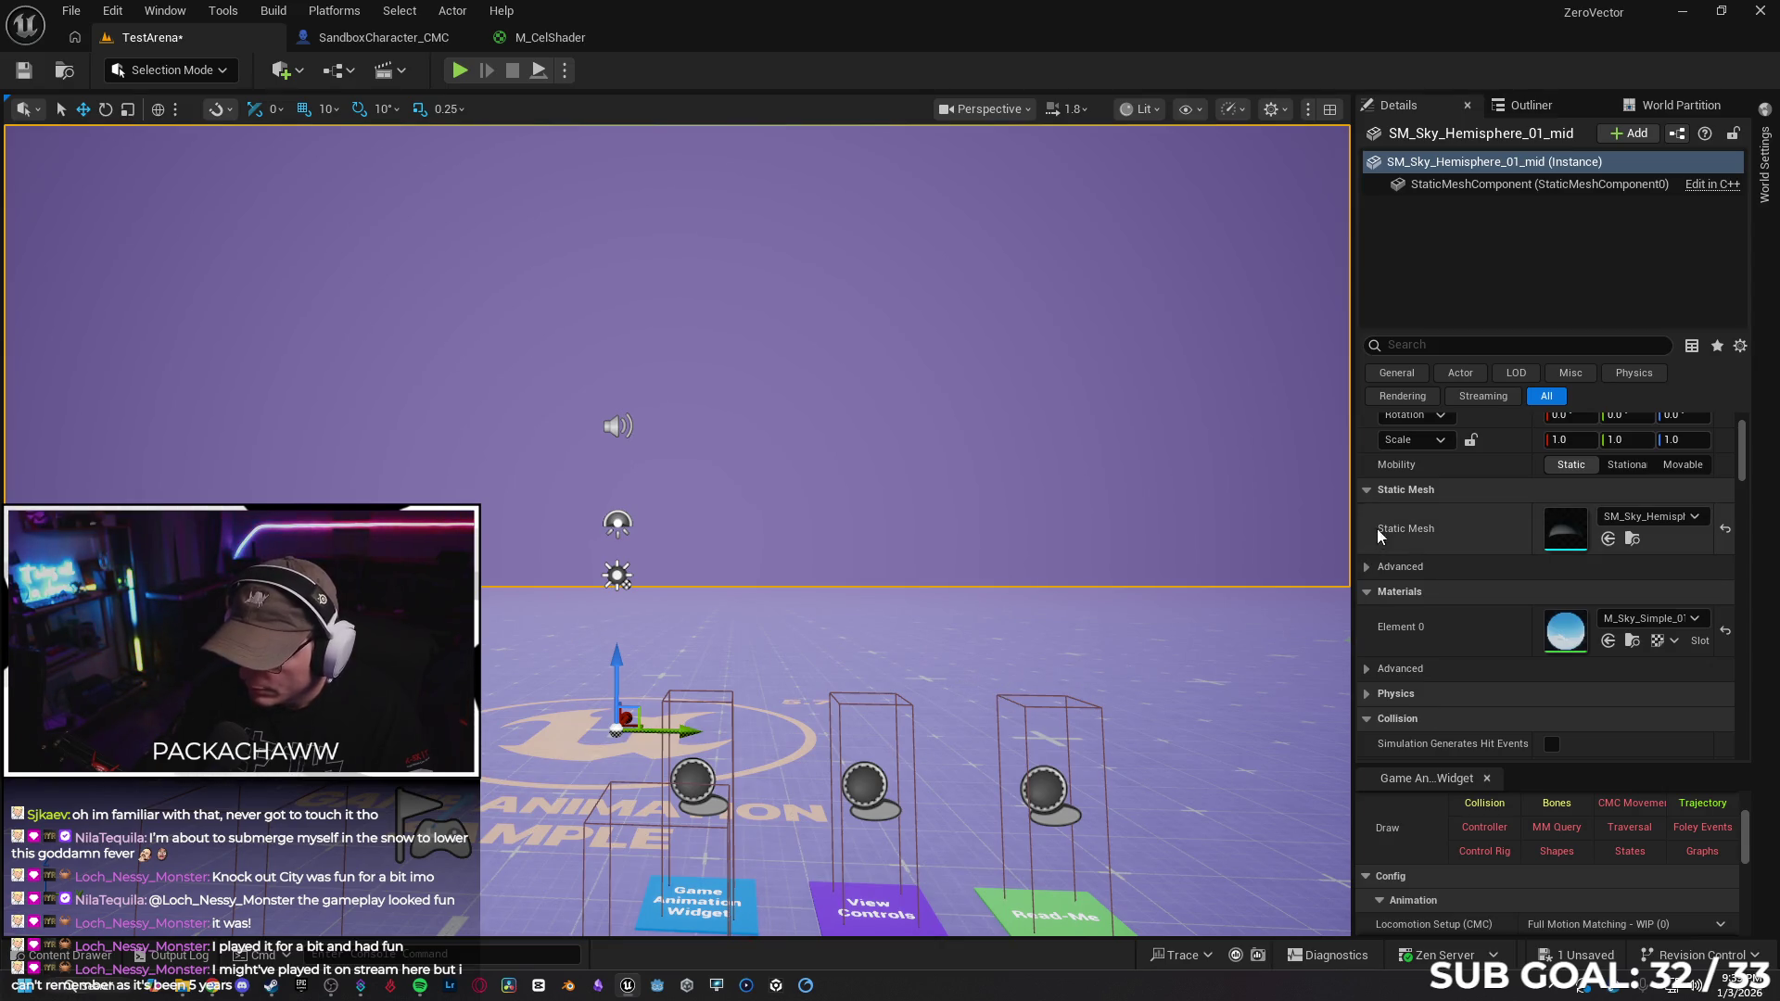
# Open SM_Sky_Hemisphere_01_mid in the Static Mesh editor and try M_Sky_Simple_01 as its material
pyautogui.click(74, 957)
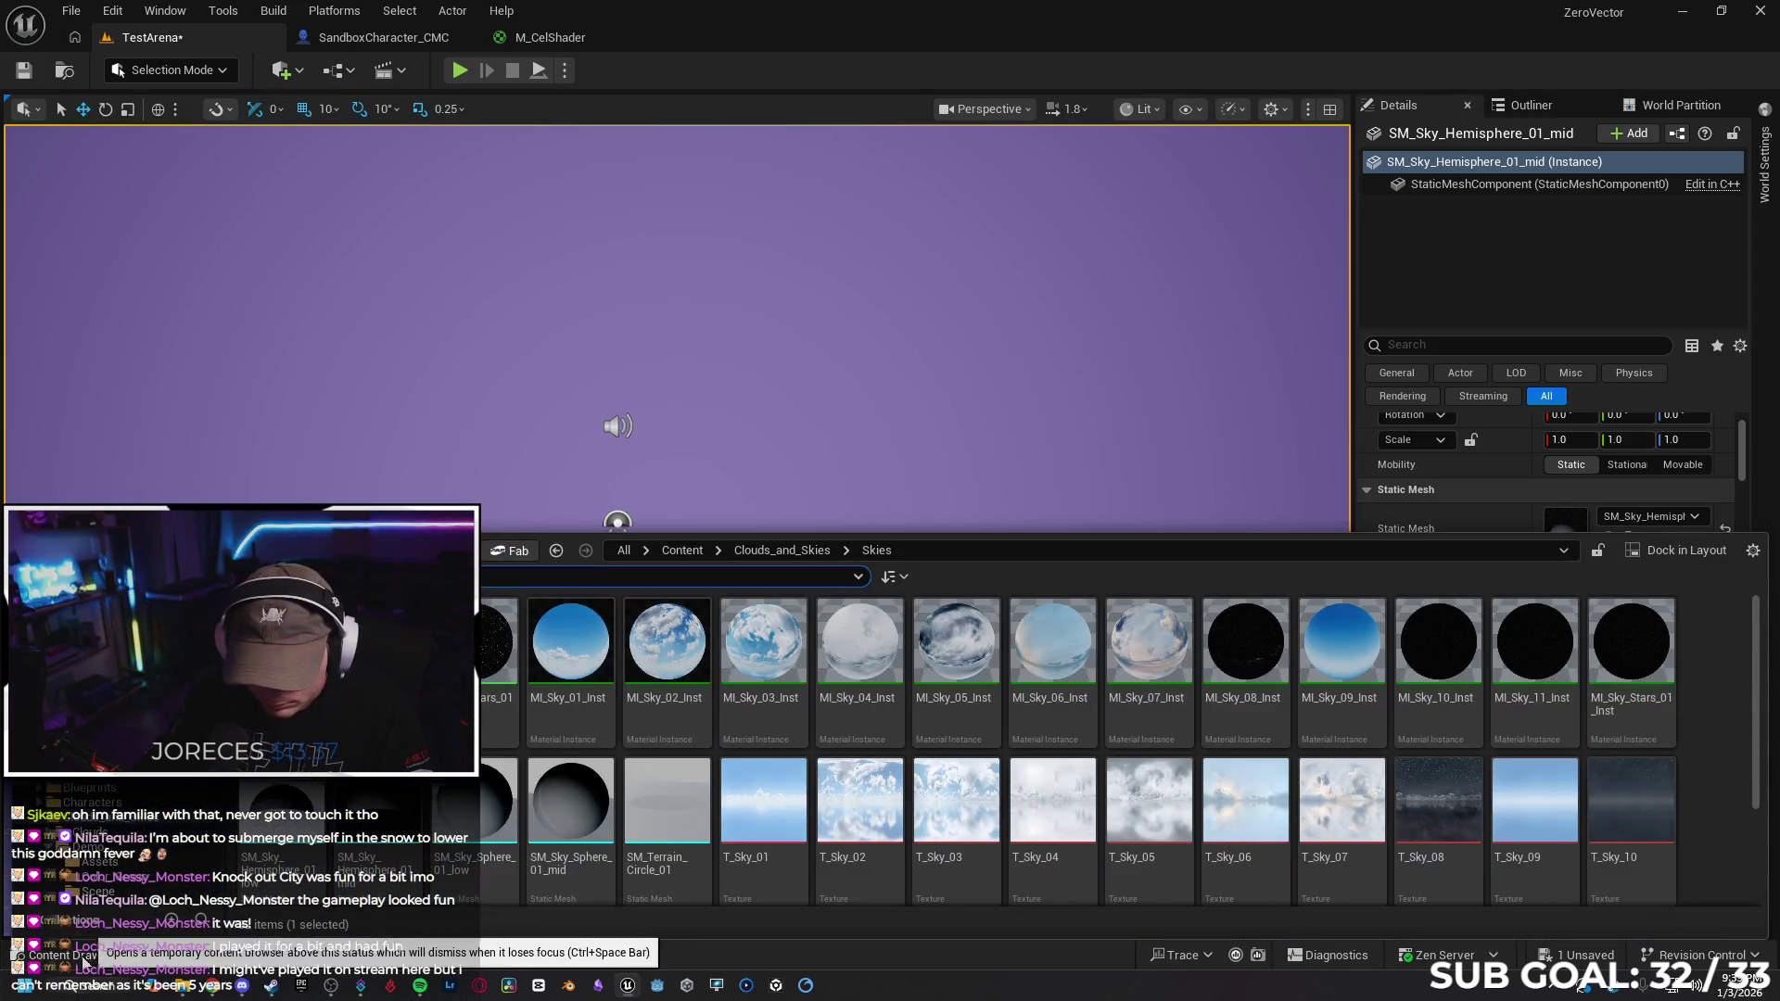
pyautogui.click(349, 938)
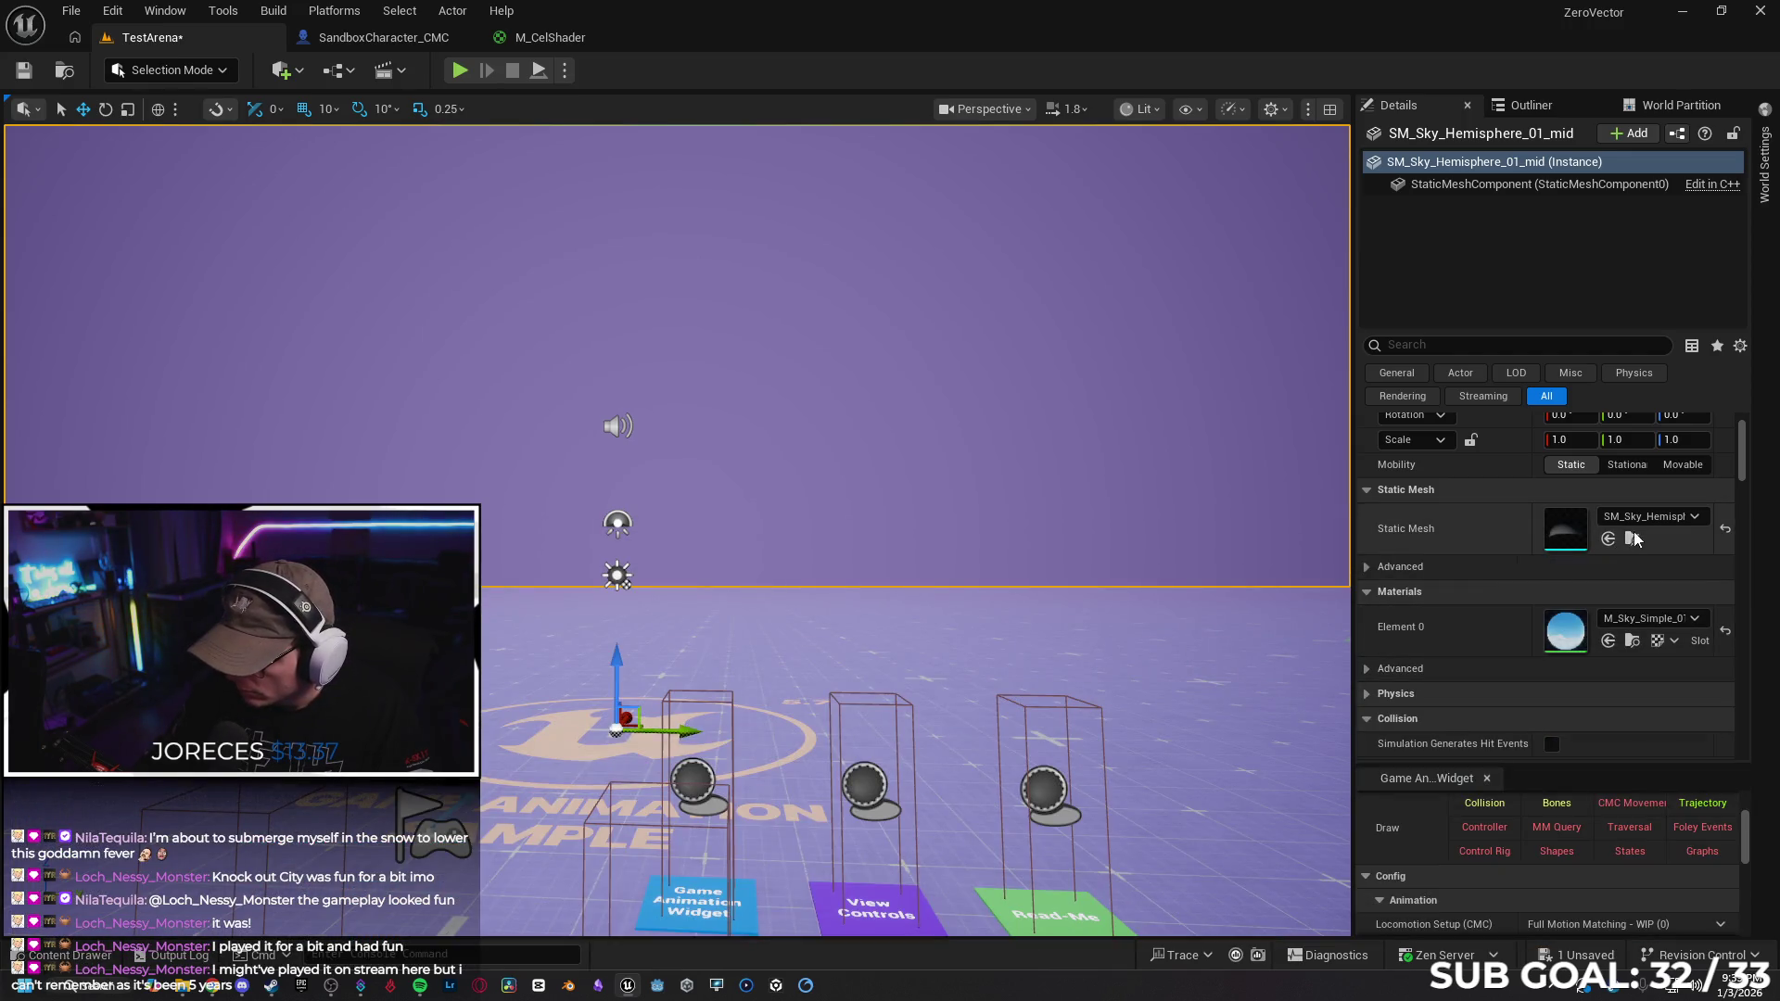
pyautogui.doubleClick(890, 575)
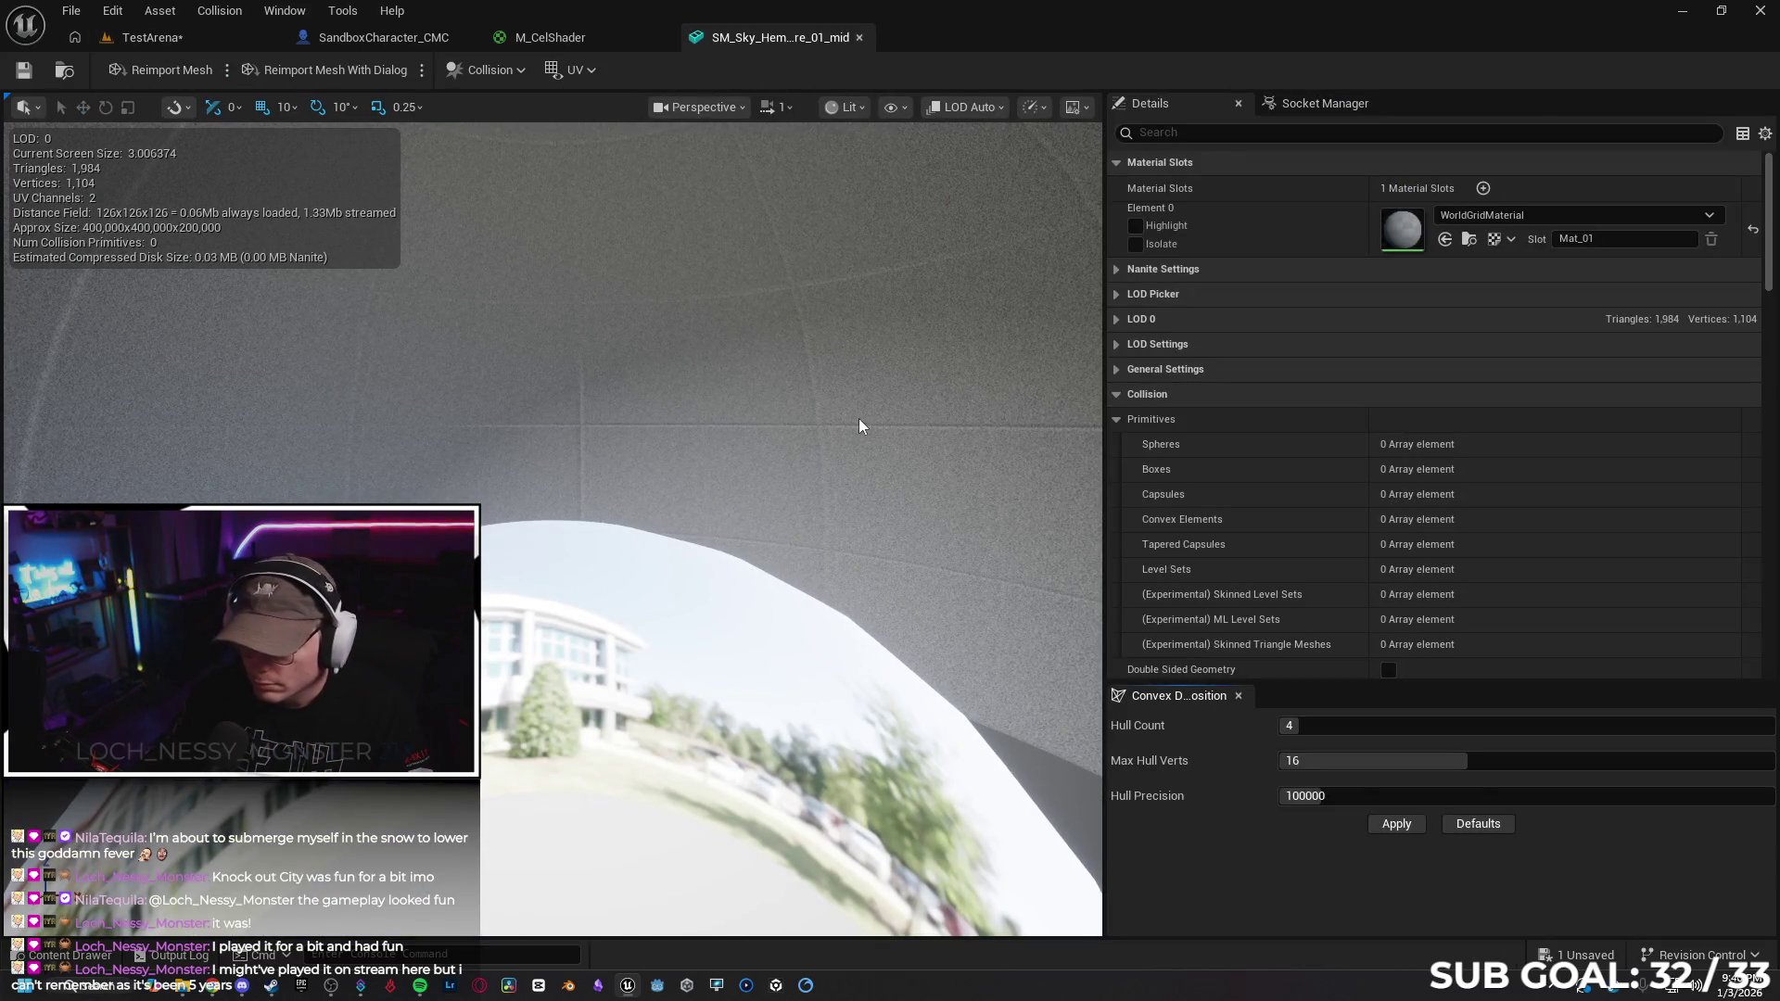
pyautogui.click(1444, 239)
pyautogui.moveTo(442, 168)
pyautogui.mouseDown()
pyautogui.moveTo(375, 163)
pyautogui.moveTo(442, 167)
pyautogui.mouseUp()
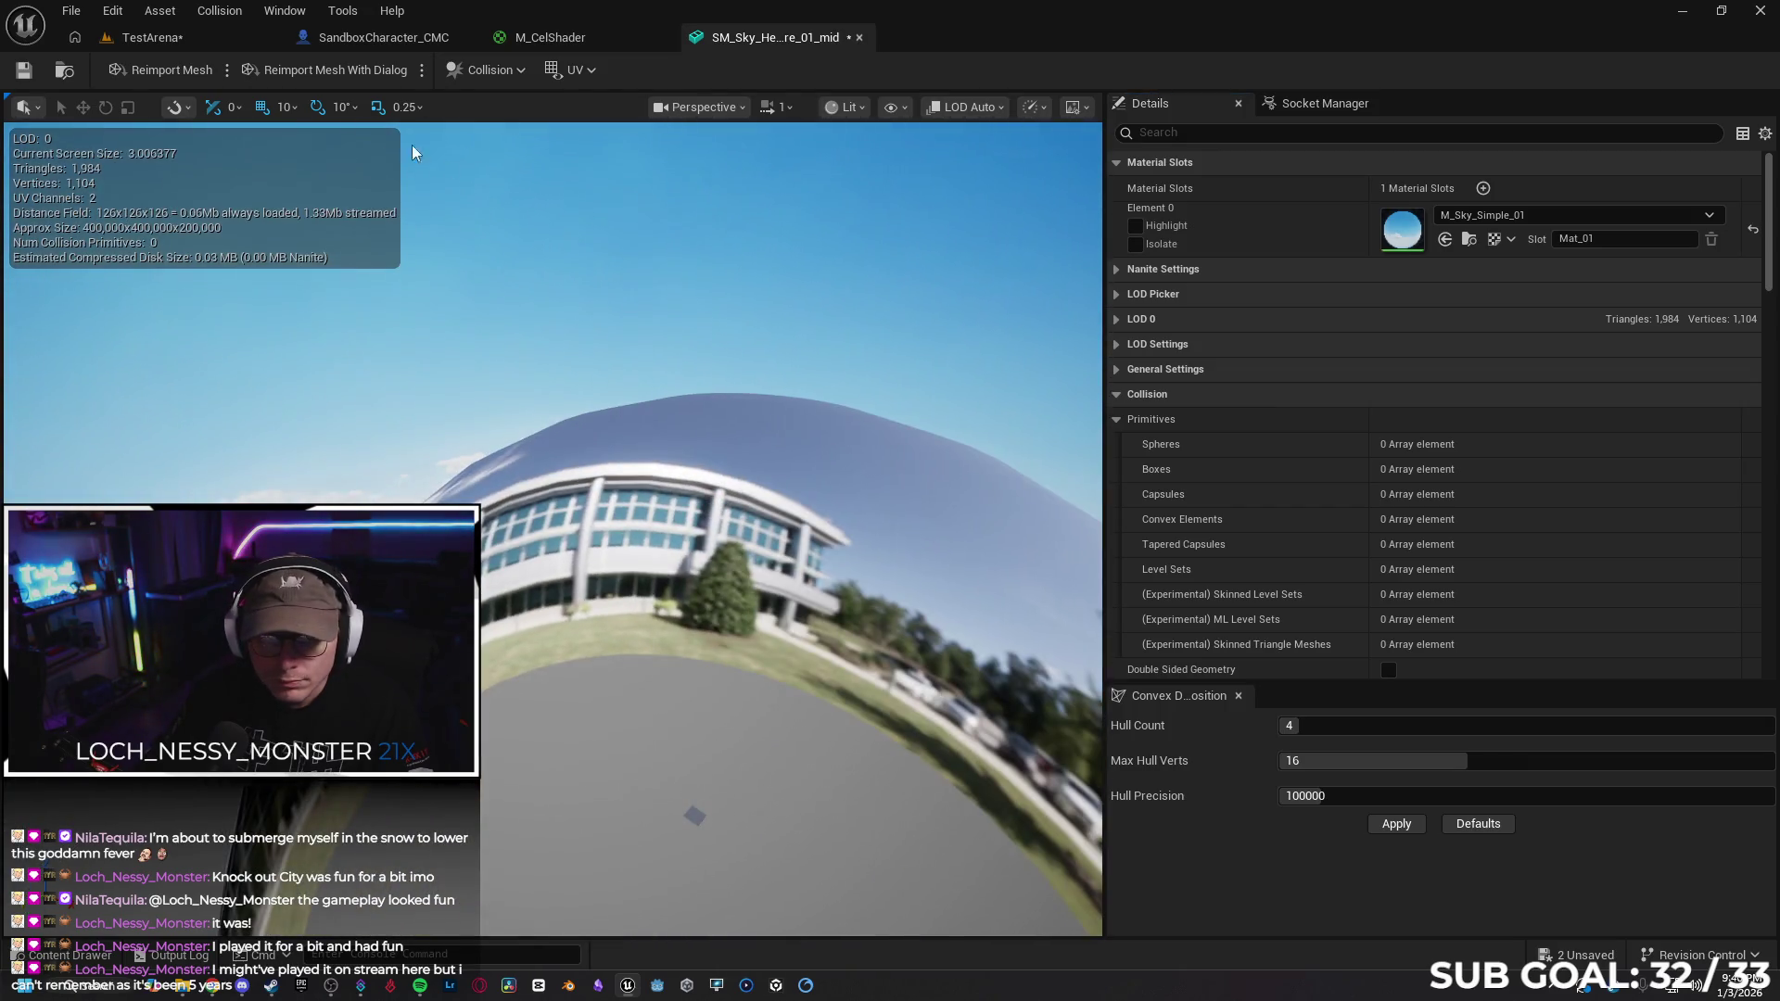
pyautogui.click(153, 37)
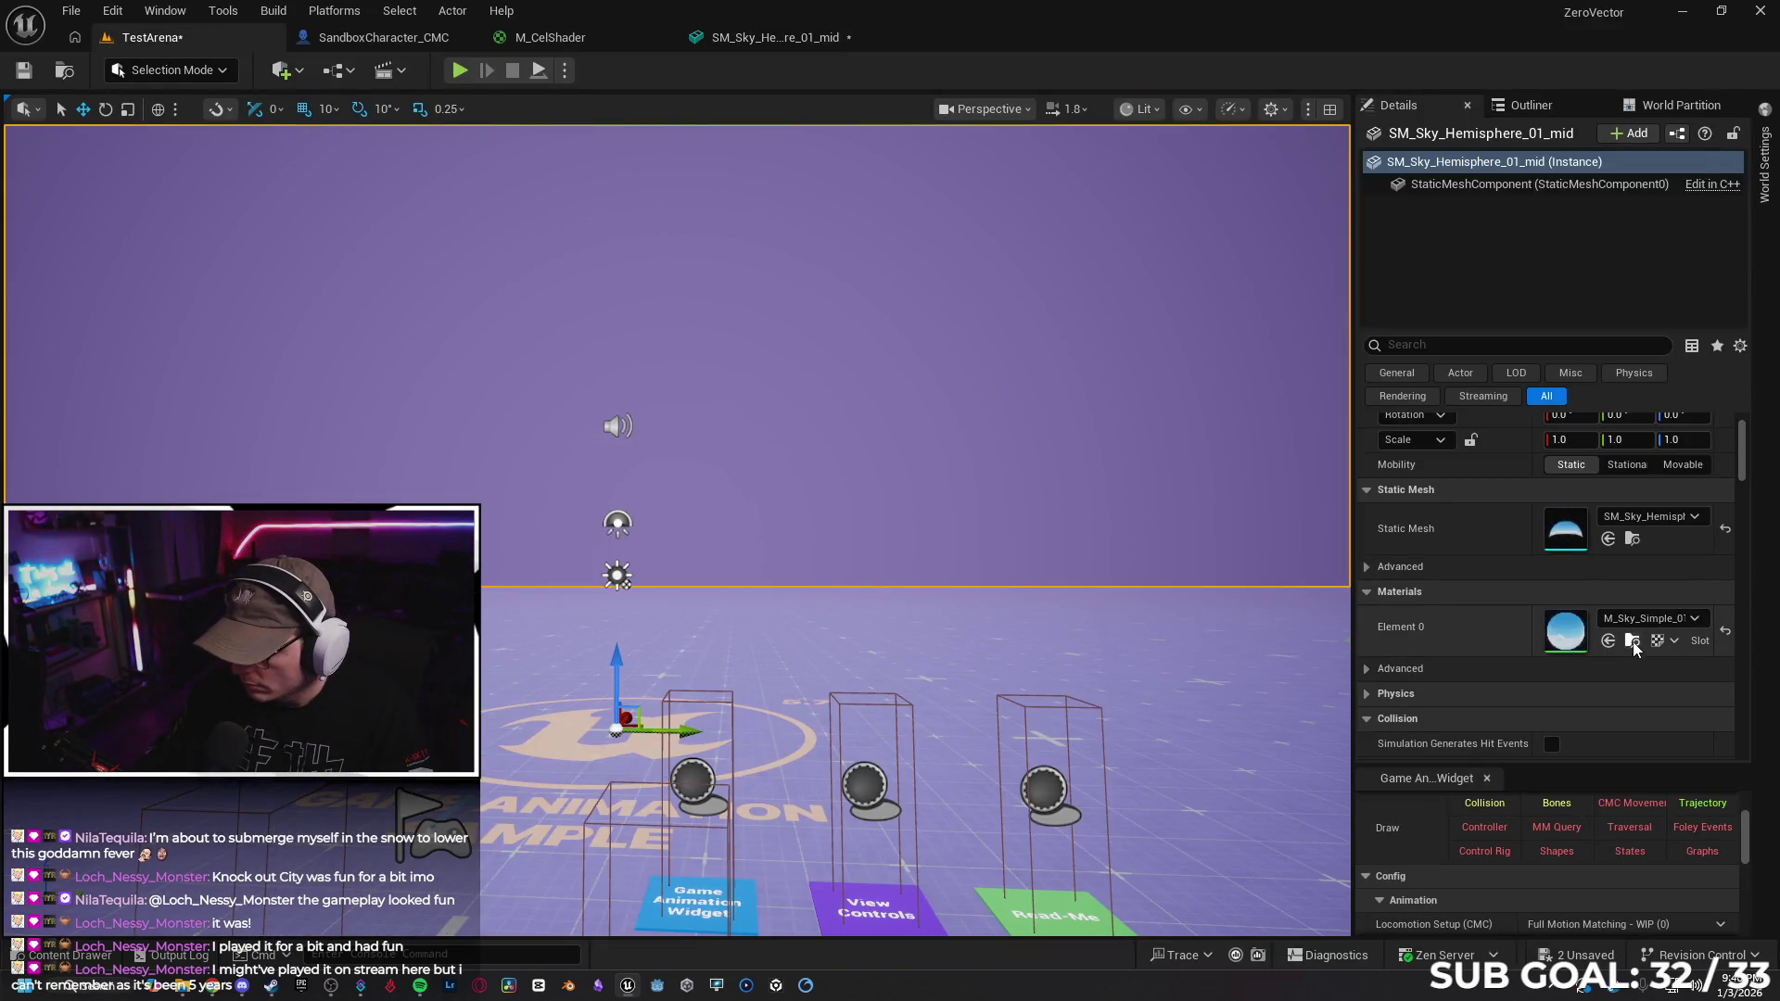
# In TestArena, inspect the hemisphere's material list and advanced material options
pyautogui.click(1696, 627)
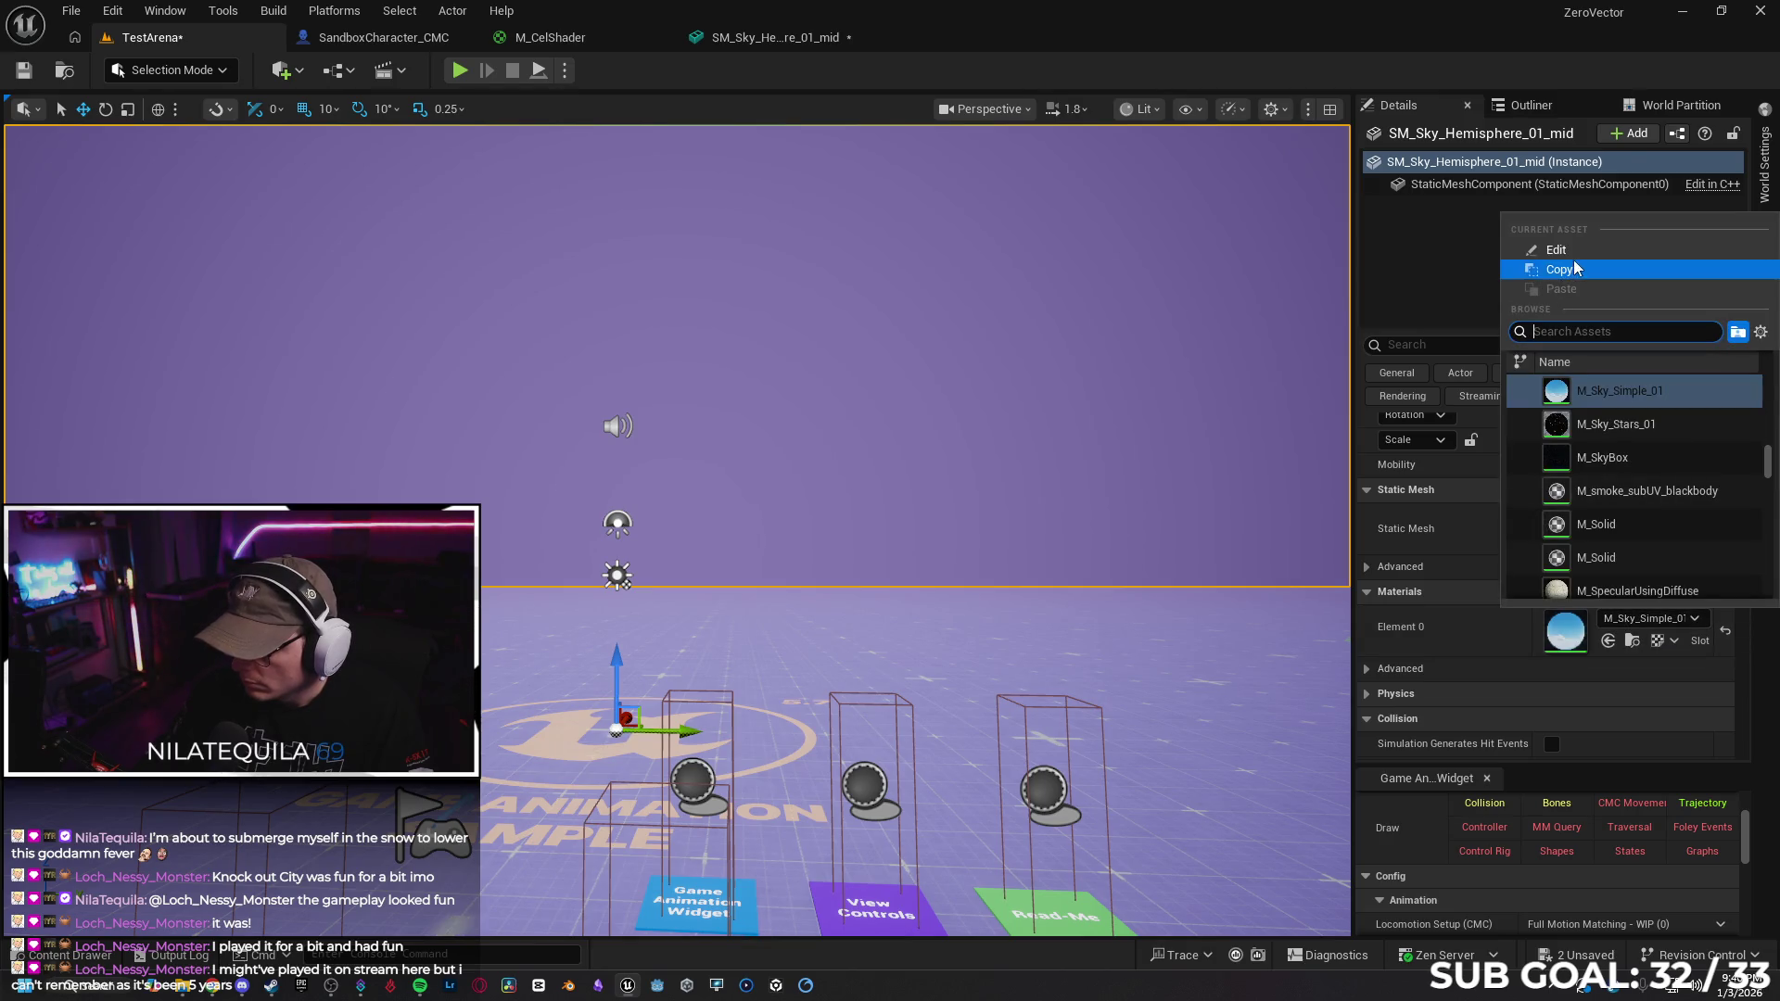
pyautogui.click(1626, 667)
pyautogui.click(1627, 667)
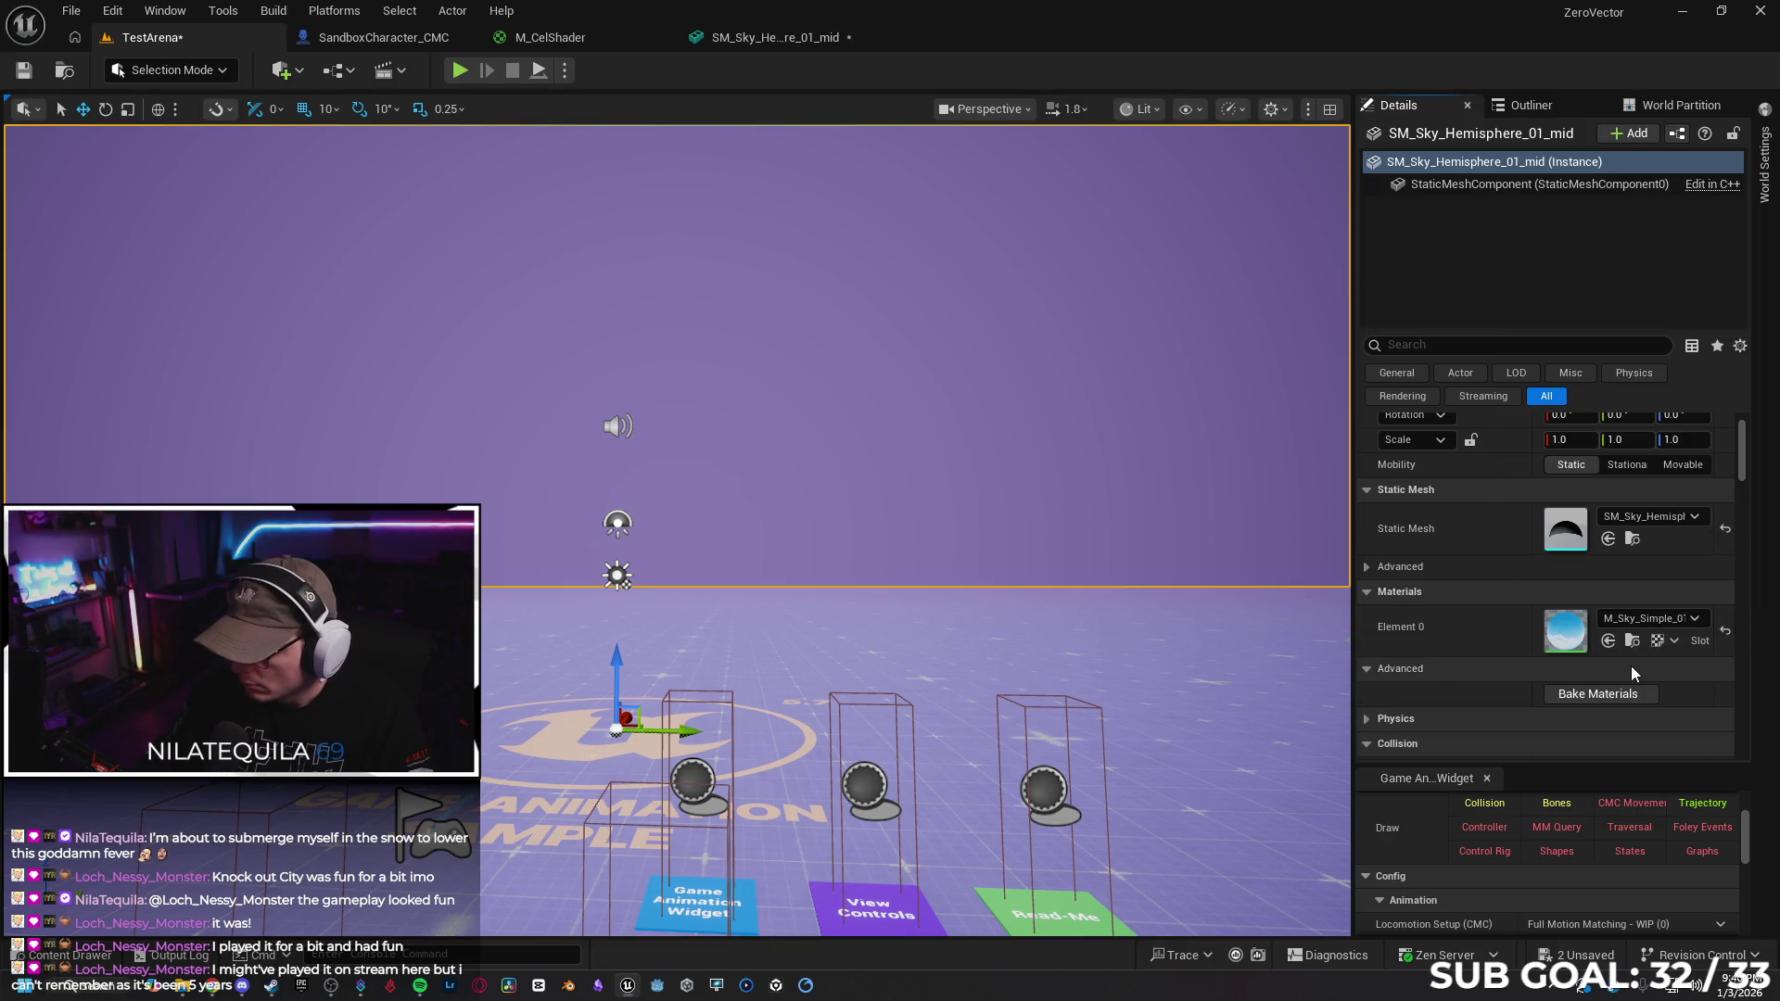
pyautogui.click(759, 44)
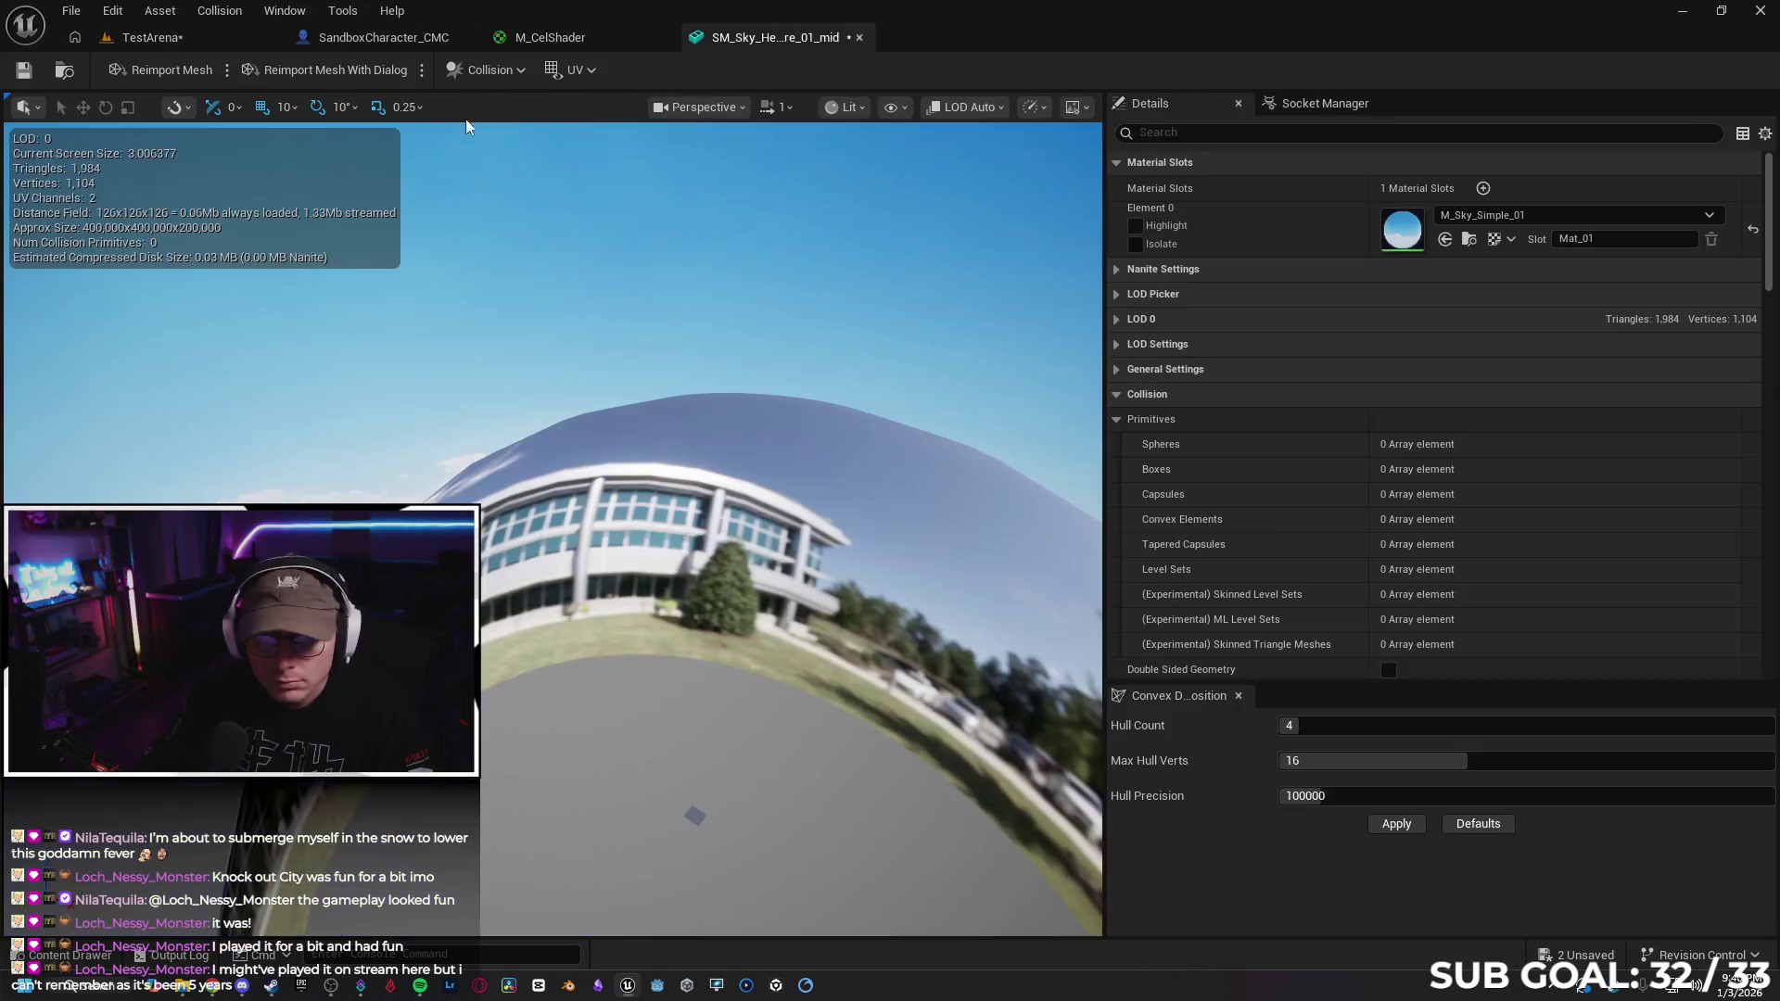
pyautogui.click(174, 40)
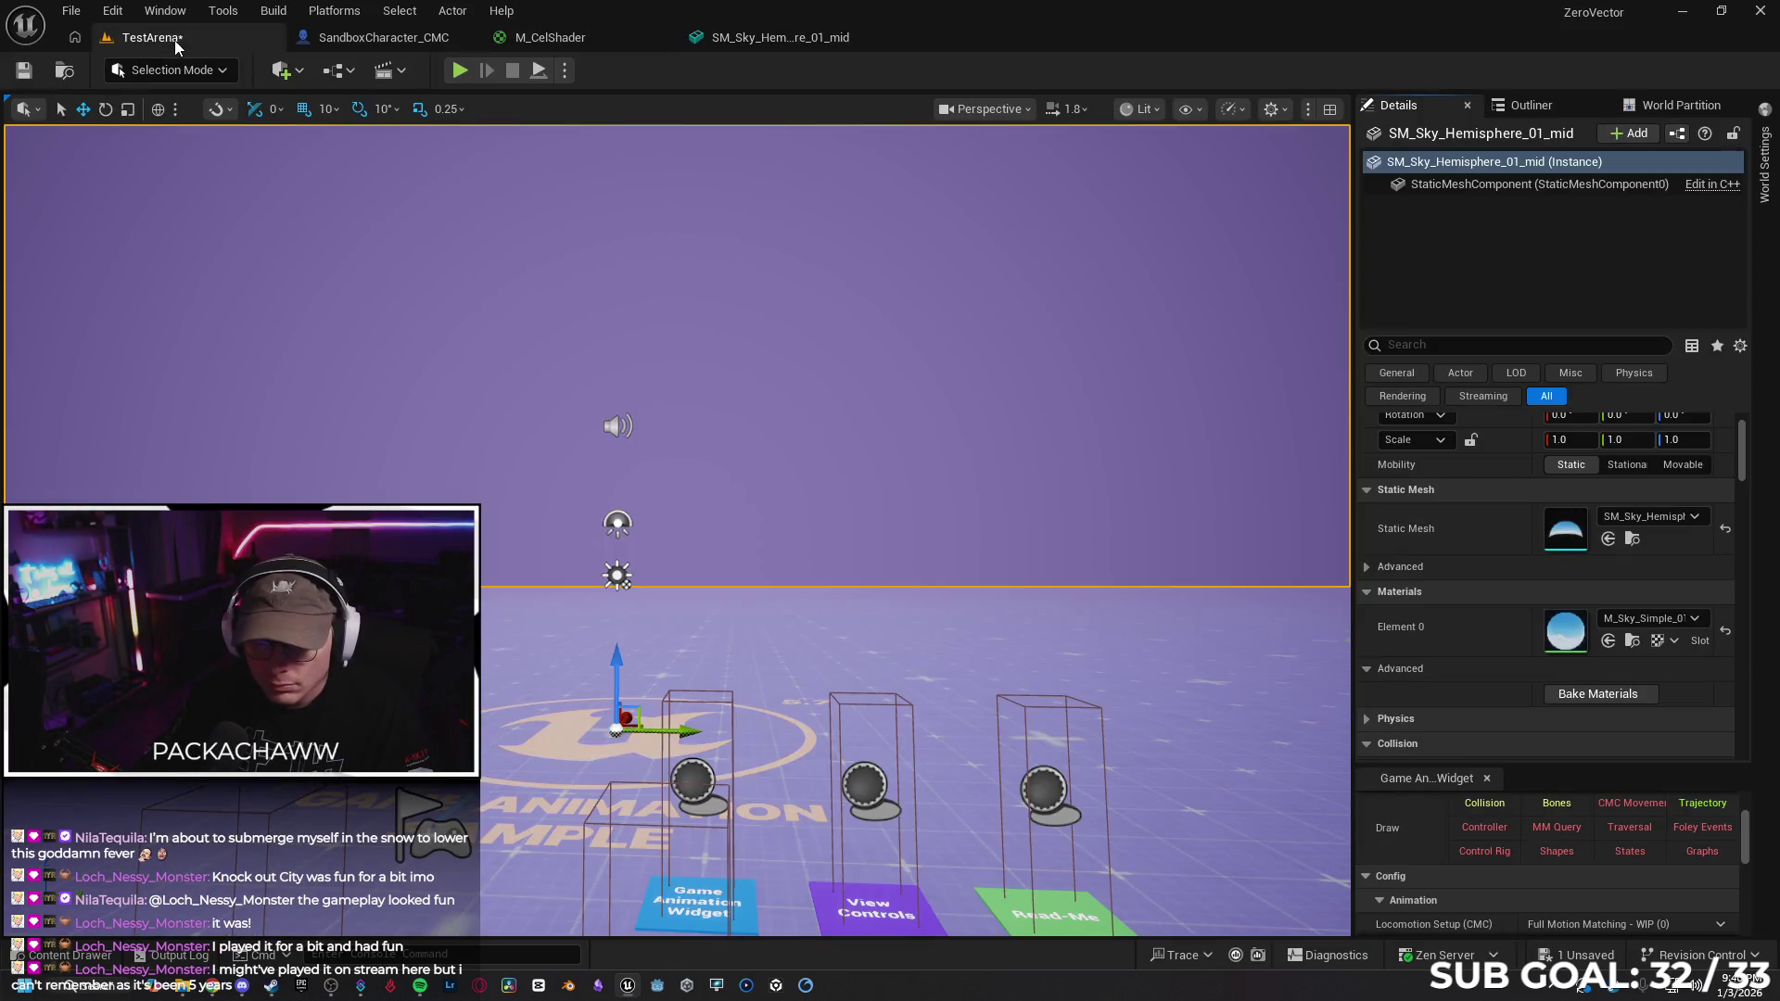
# Assign M_Sky_Stars_01 to Element 0 of SM_Sky_Hemisphere_01_mid and save the mesh
pyautogui.click(758, 42)
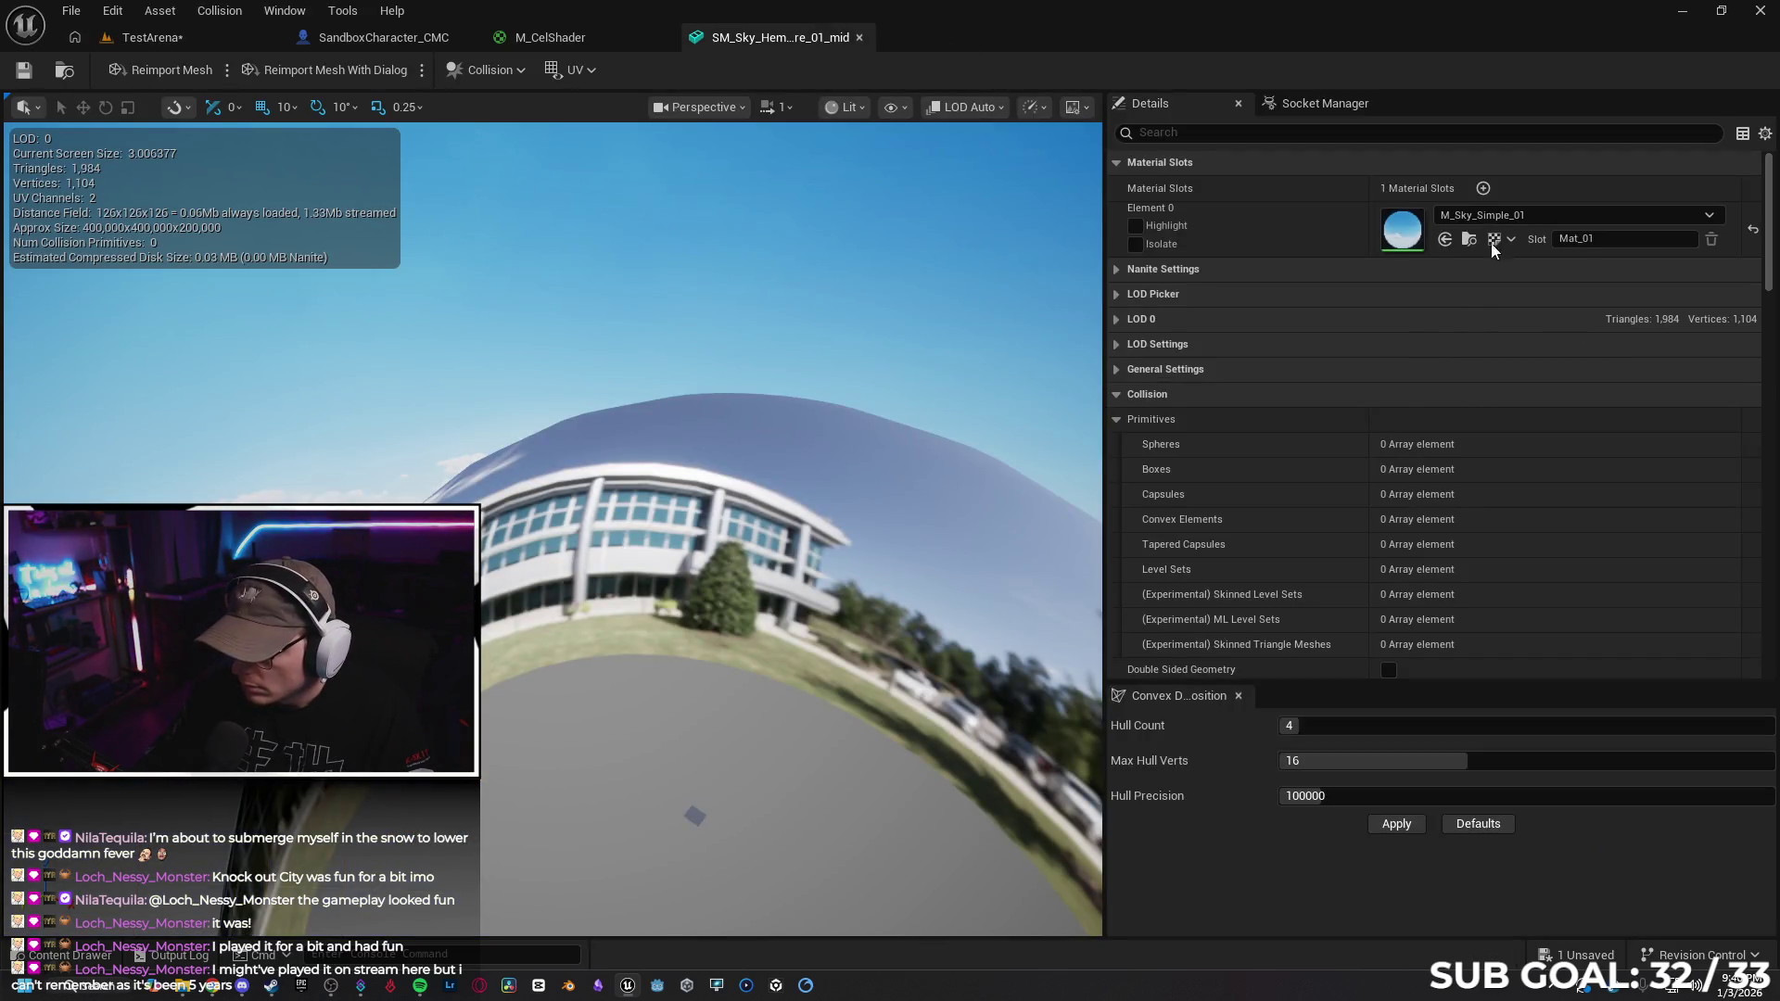
pyautogui.click(1538, 215)
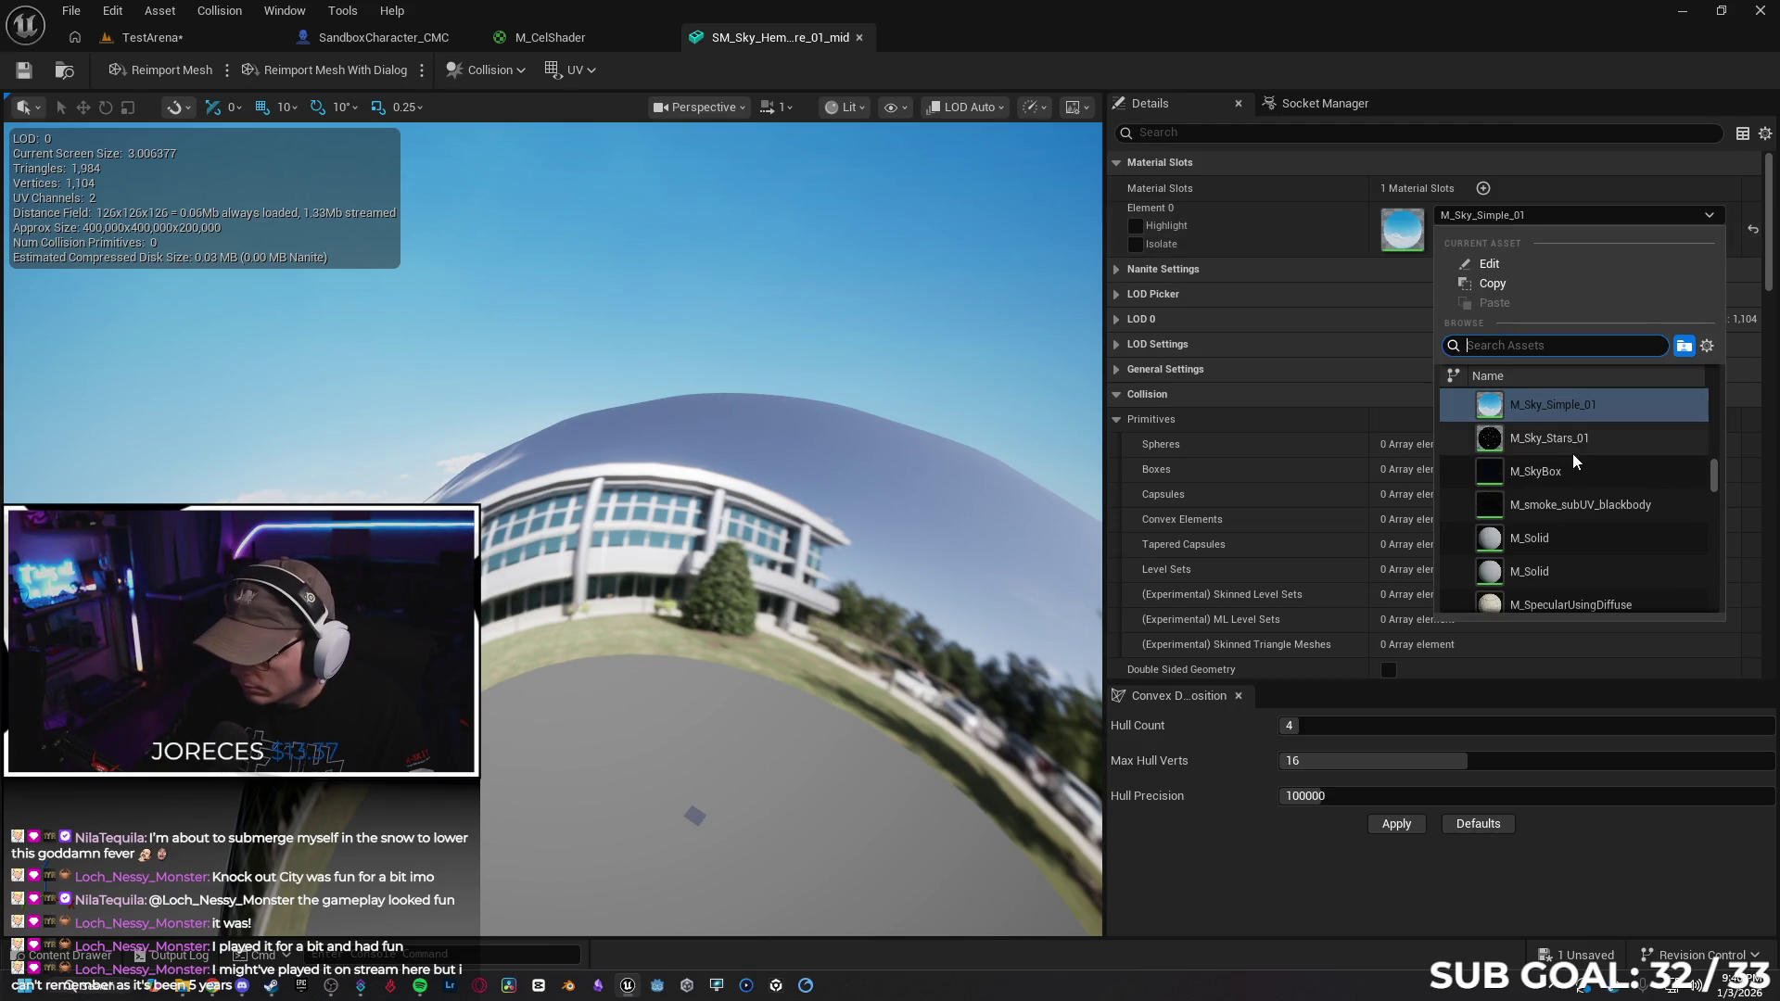
pyautogui.click(1568, 439)
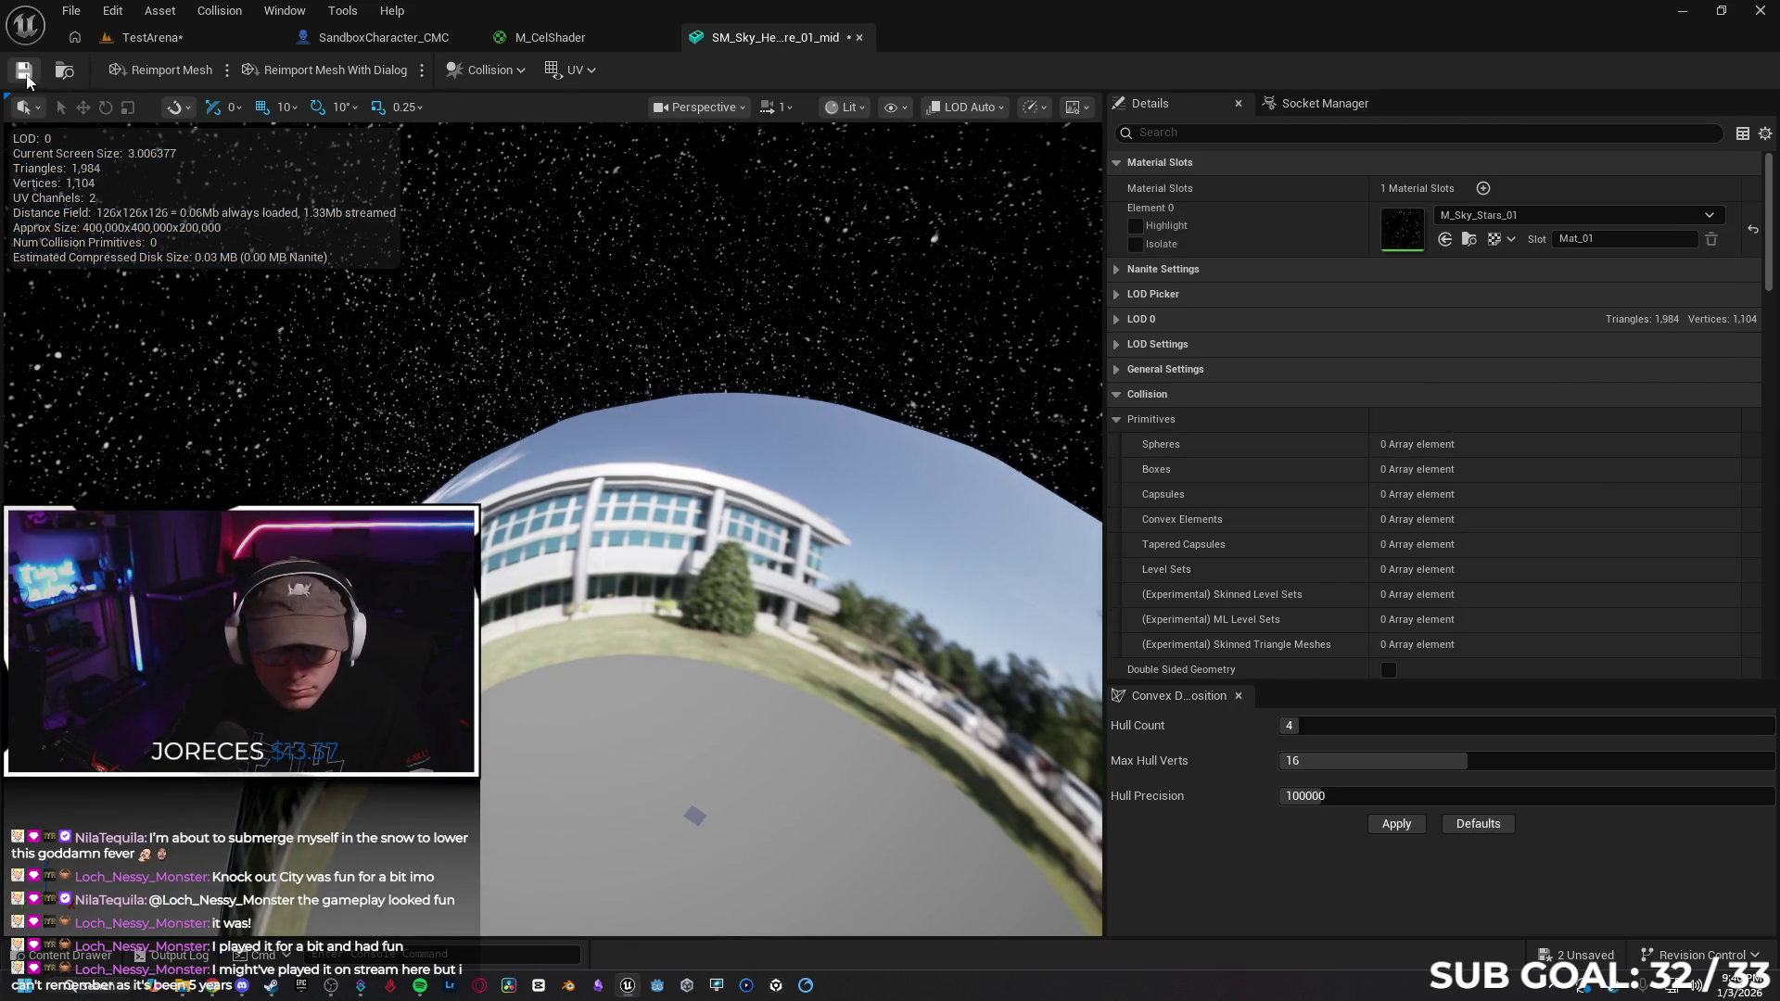
pyautogui.click(24, 71)
pyautogui.click(148, 37)
# Back in TestArena, check the hemisphere's advanced static mesh and blocking volume options
pyautogui.moveTo(1039, 501)
pyautogui.mouseDown()
pyautogui.moveTo(1081, 551)
pyautogui.moveTo(1066, 519)
pyautogui.mouseUp()
pyautogui.click(1366, 566)
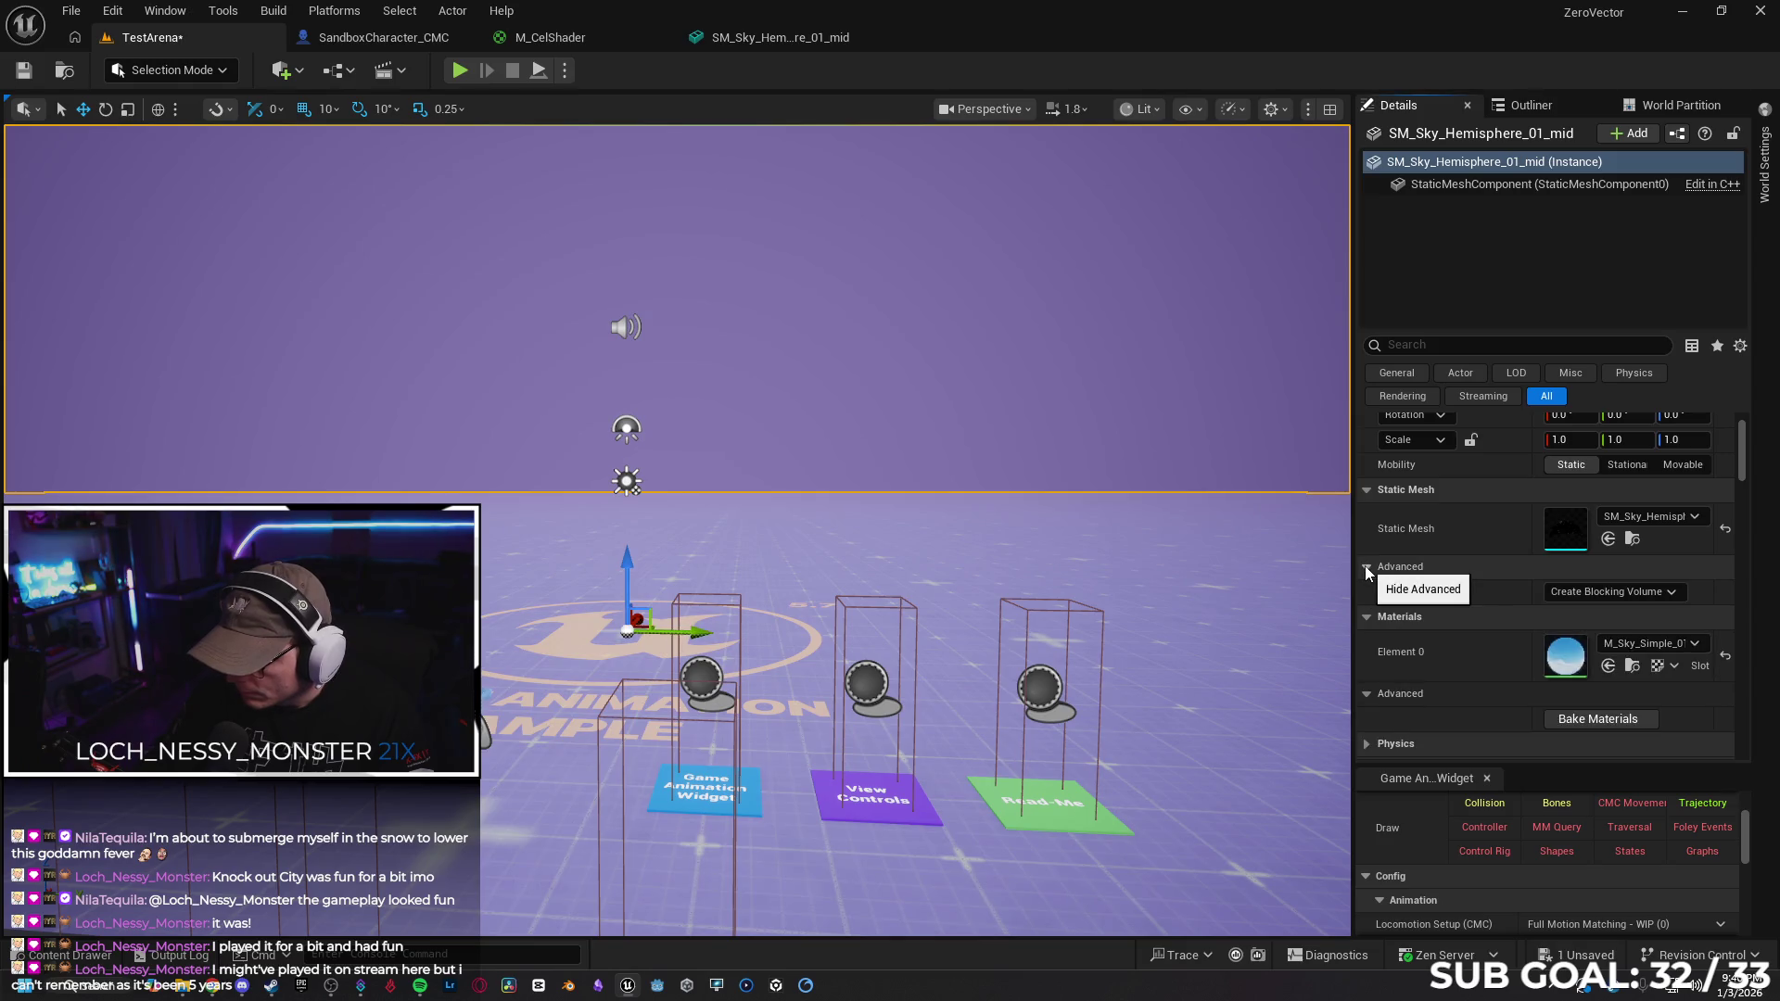
pyautogui.click(1620, 593)
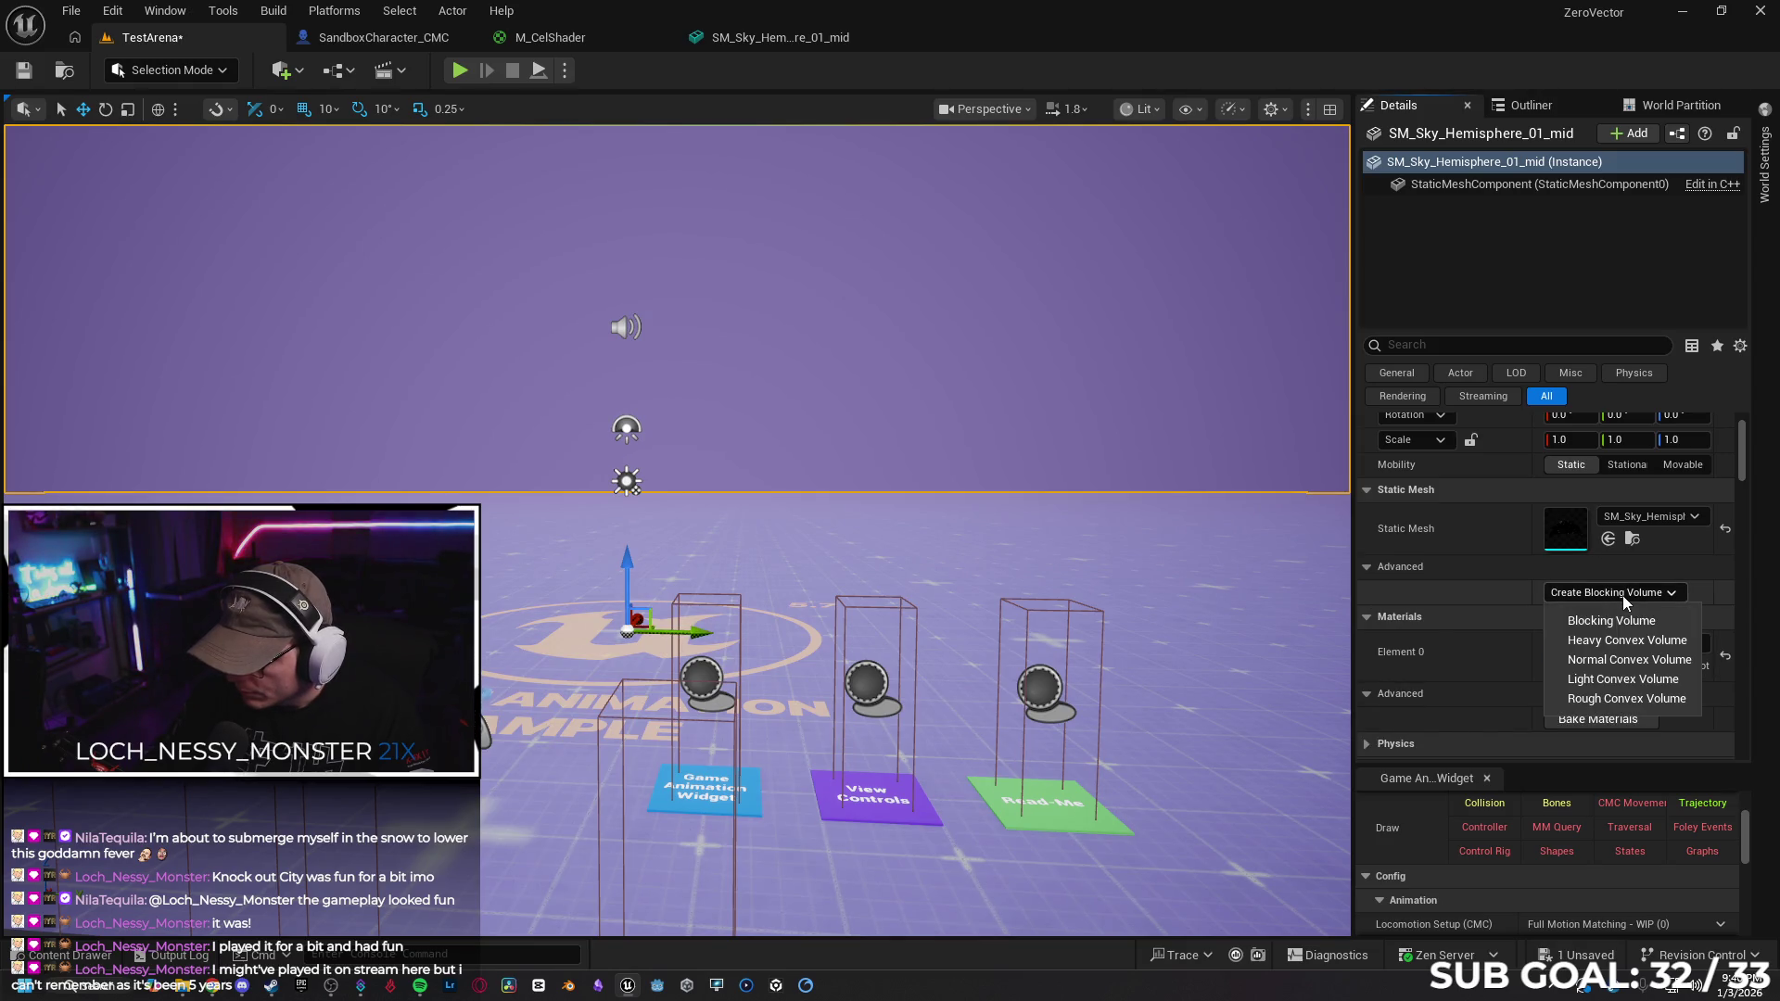
pyautogui.click(1387, 563)
pyautogui.click(1367, 566)
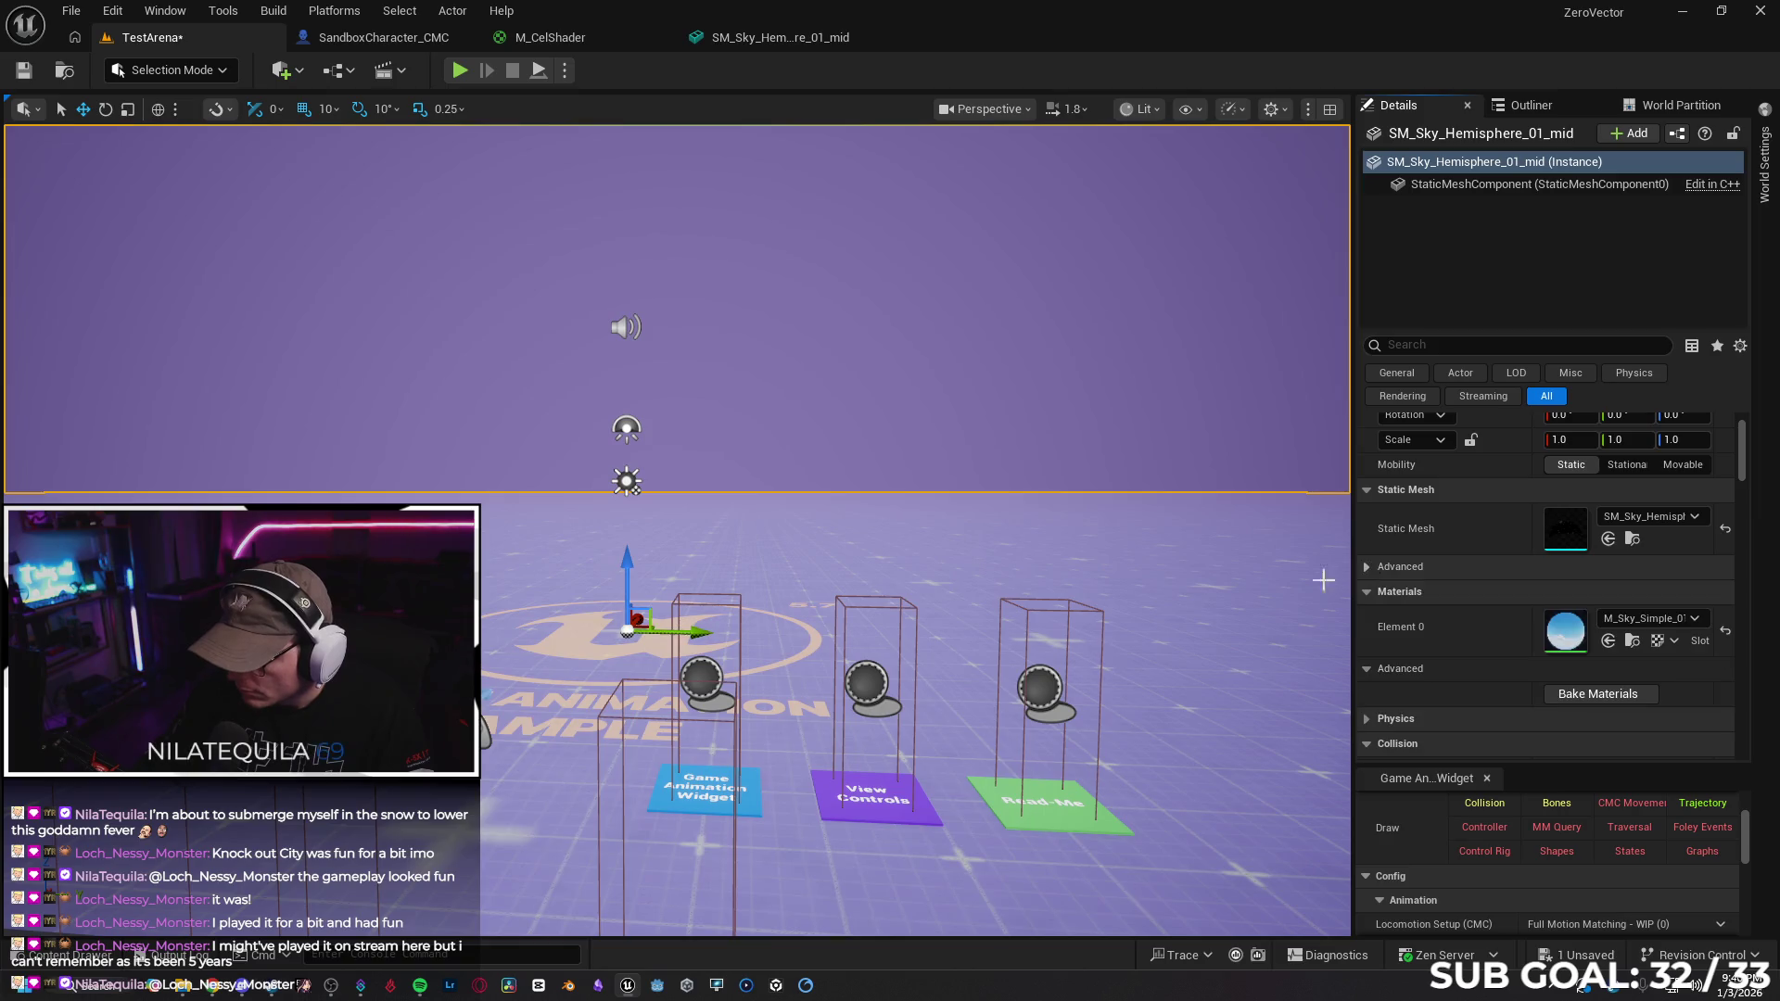
pyautogui.click(216, 988)
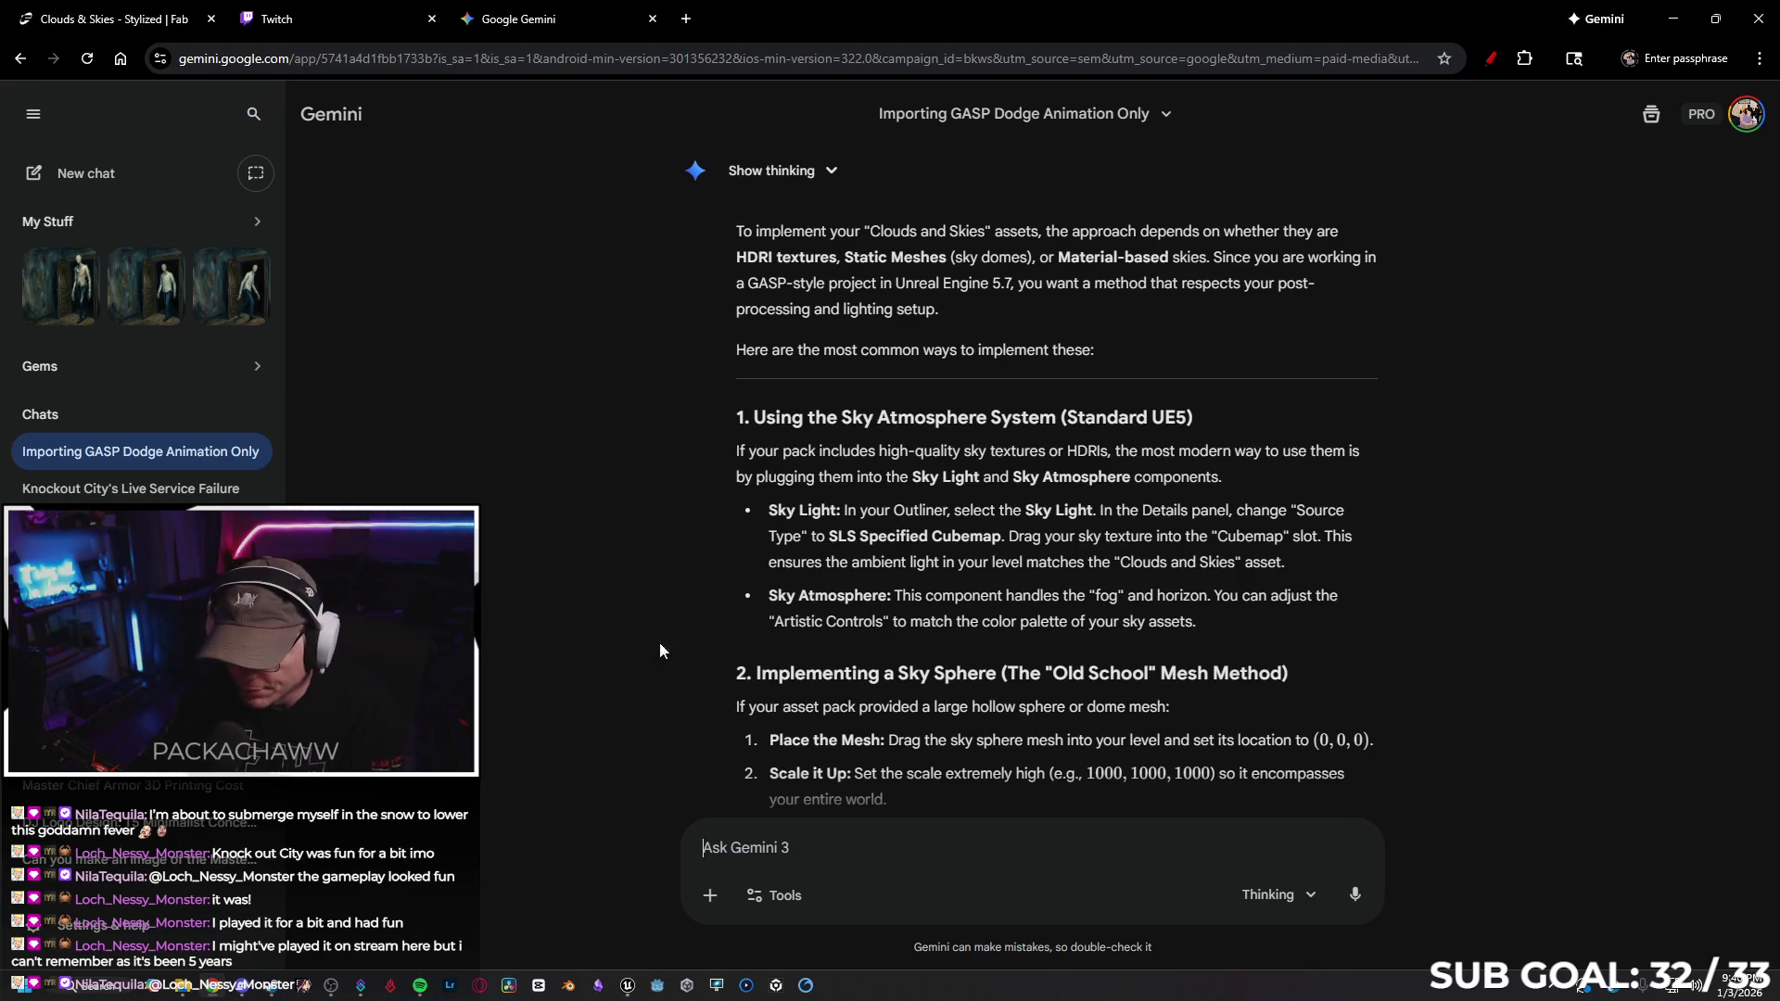
# Read Gemini's sky sphere mesh steps, then minimize Chrome to return to Unreal
pyautogui.scroll(-3, 636, 627)
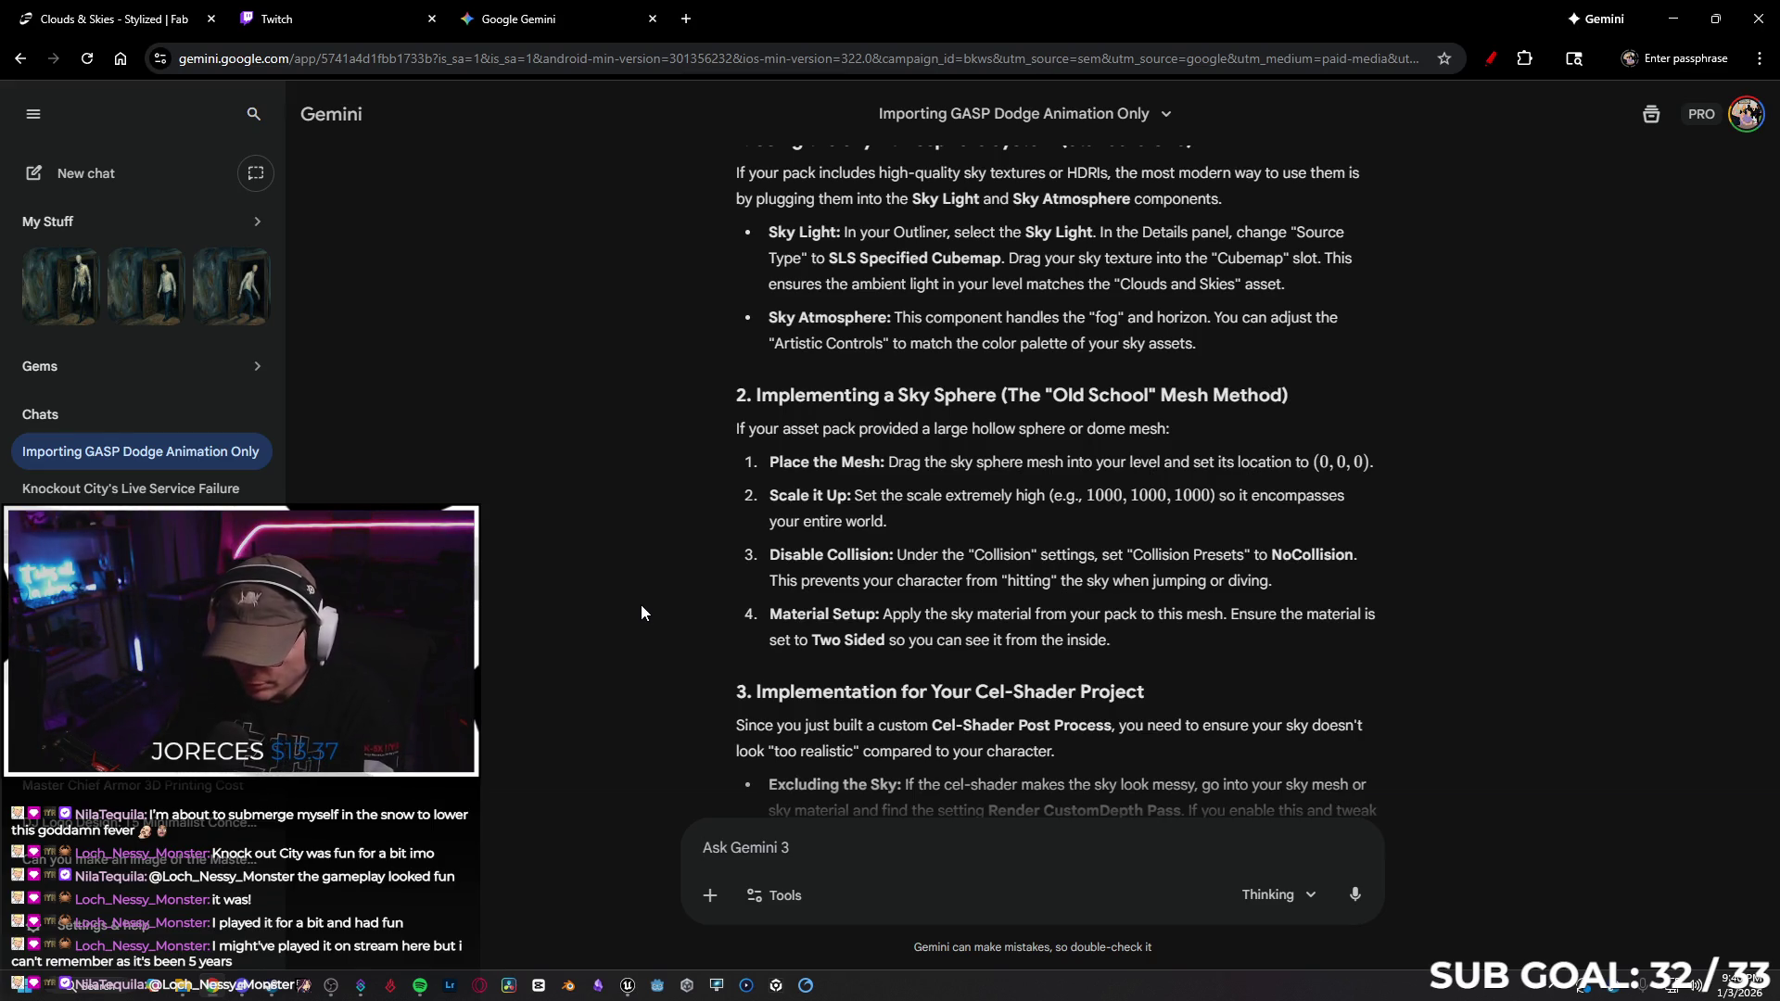
pyautogui.click(1678, 19)
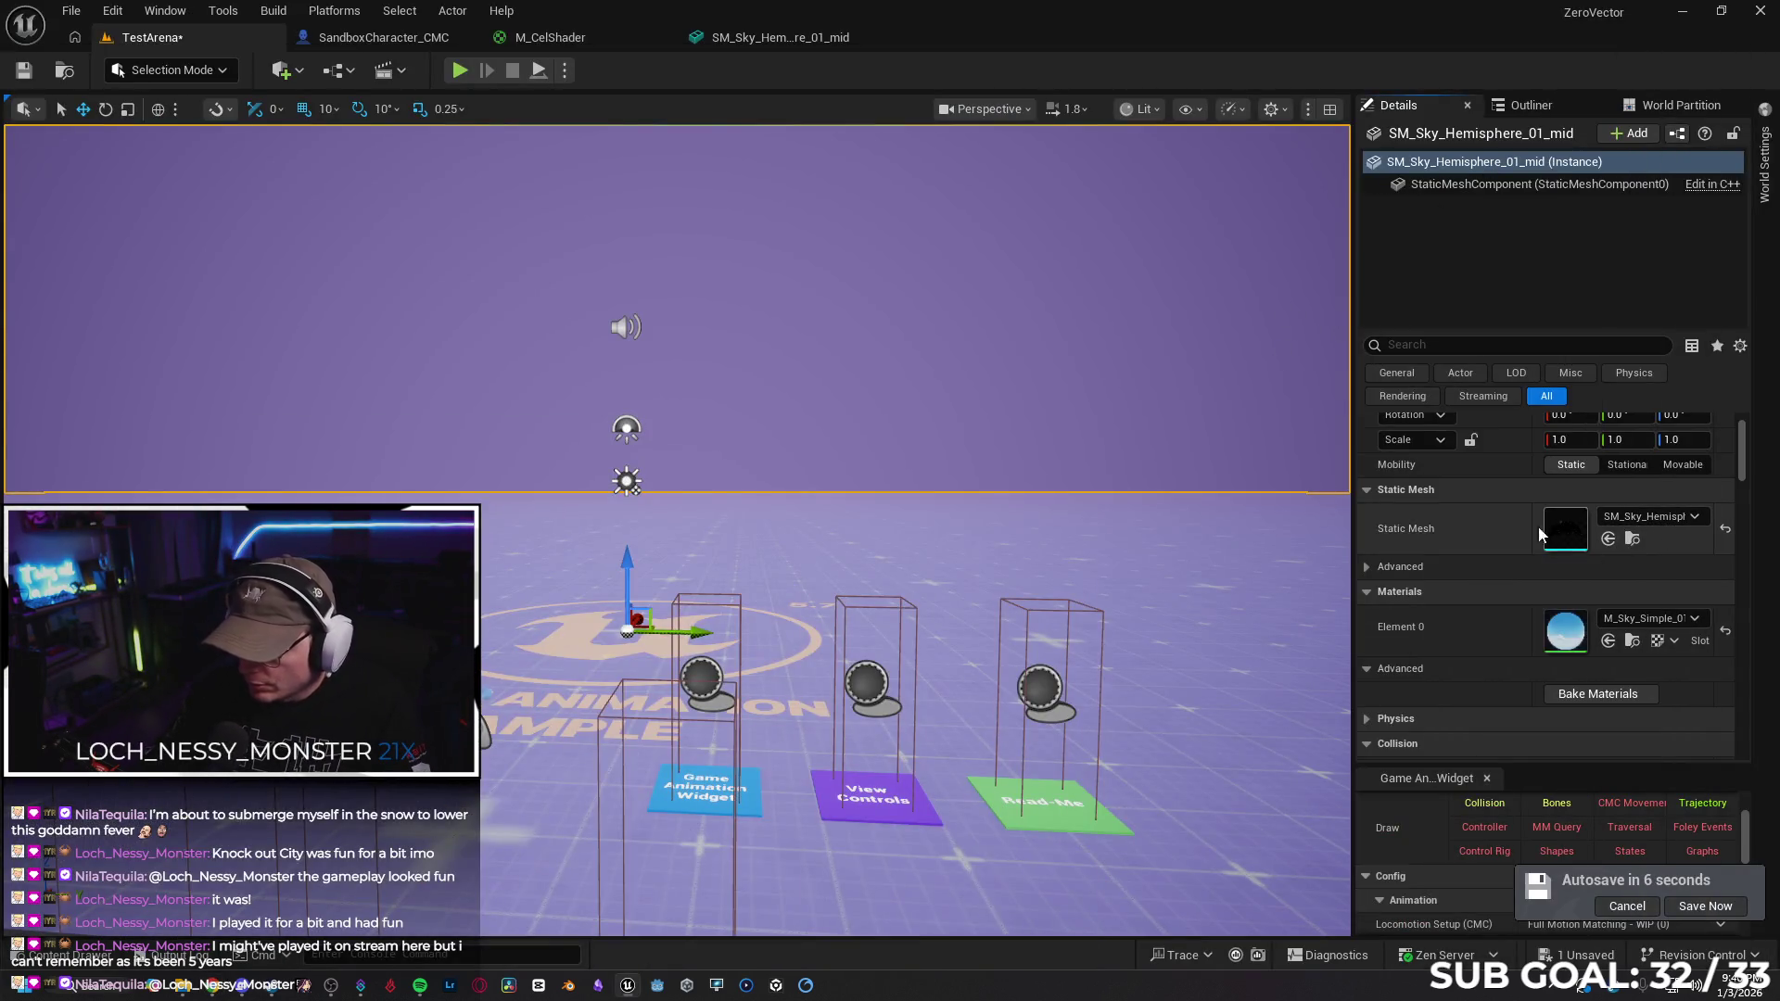
# Reset the hemisphere mesh's material to WorldGridMaterial in the Static Mesh editor
pyautogui.click(712, 39)
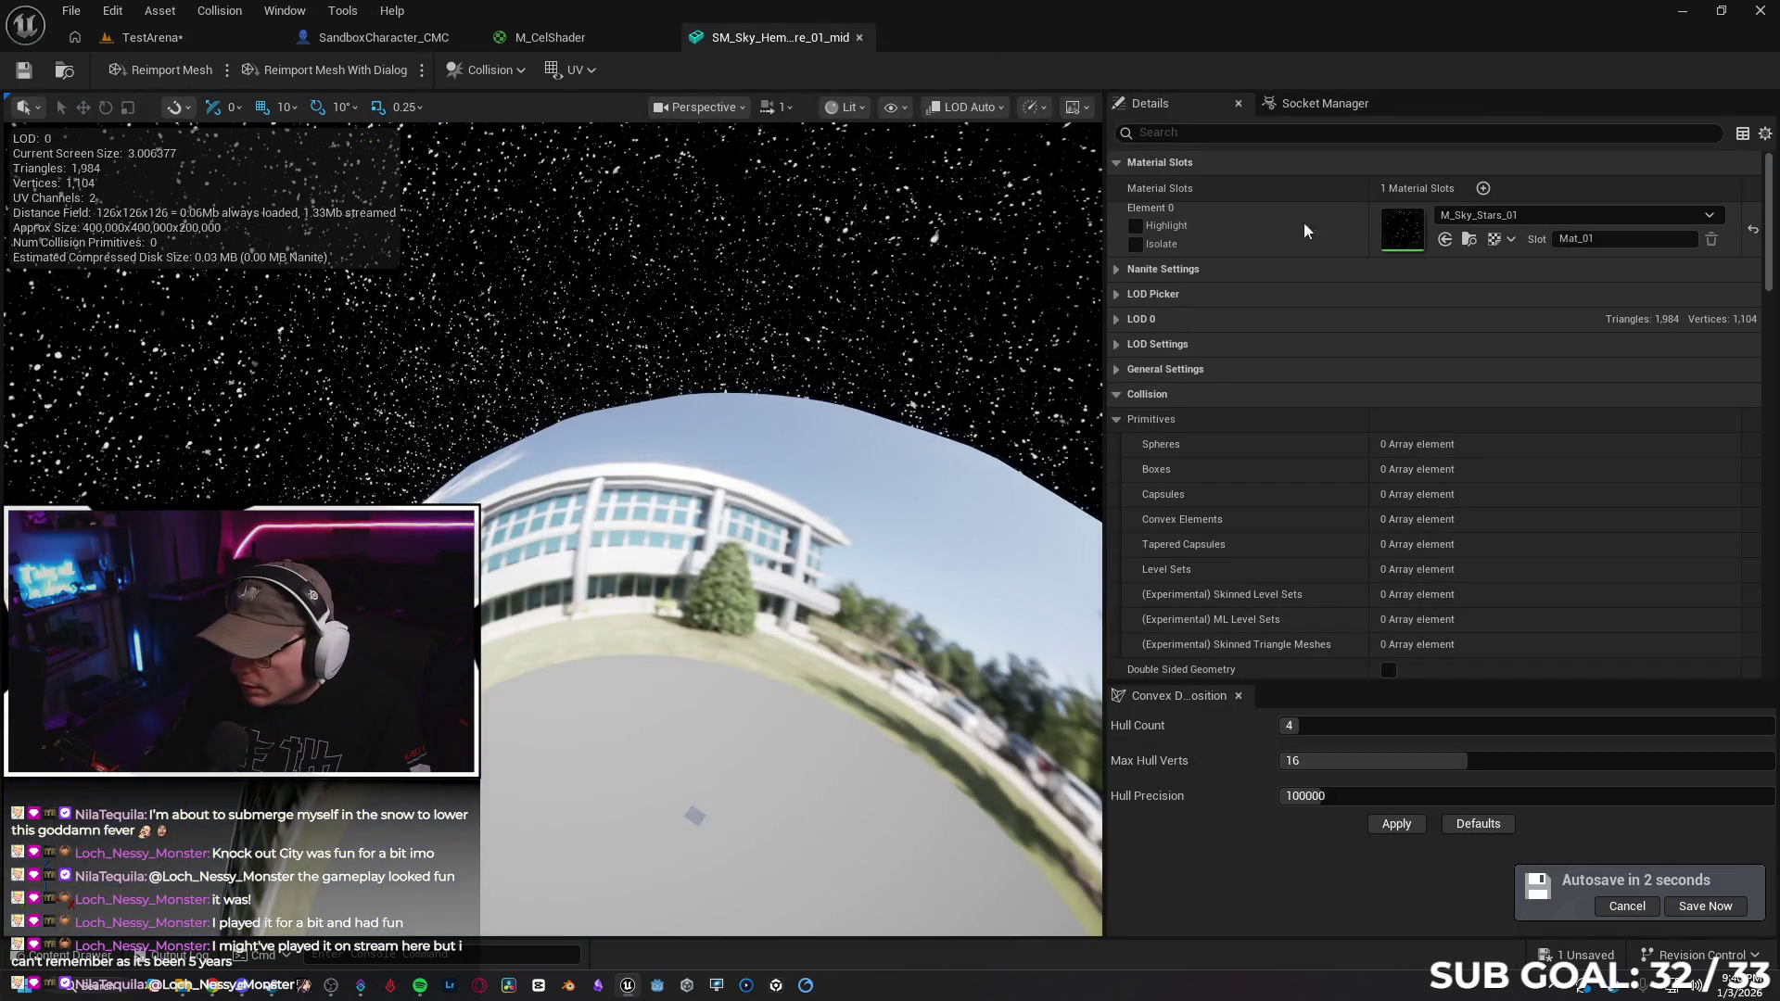
pyautogui.click(1588, 219)
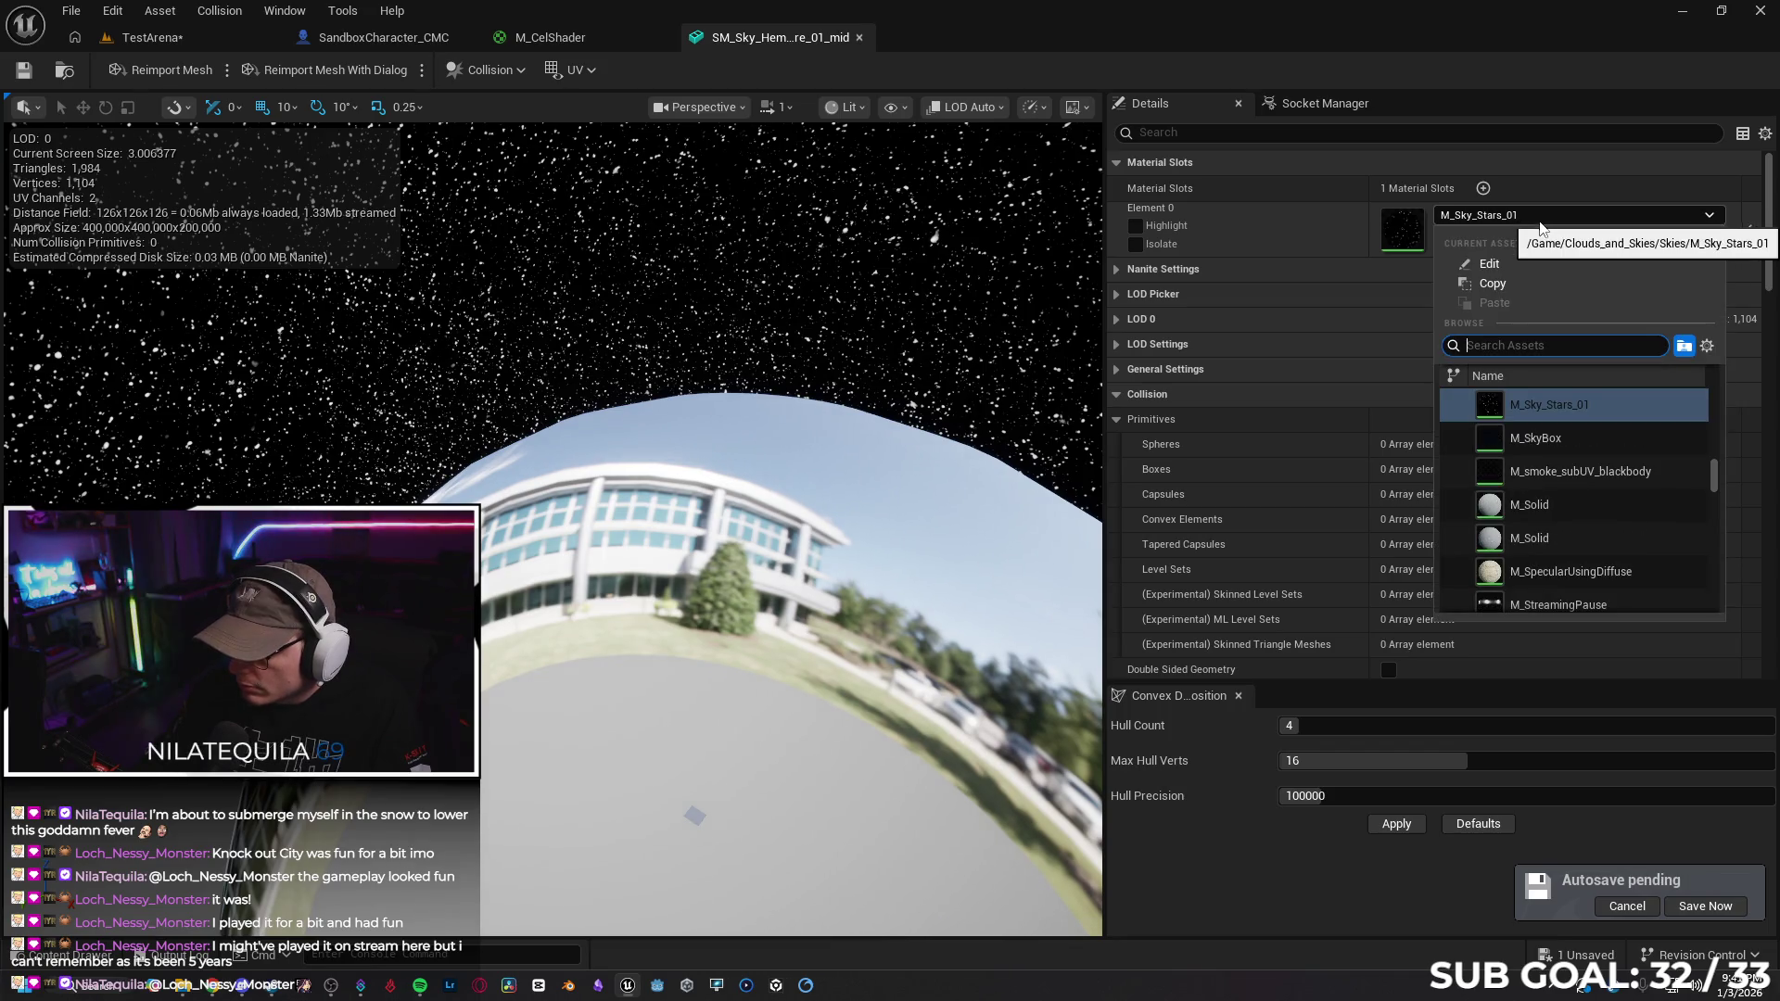
pyautogui.scroll(10, 1544, 443)
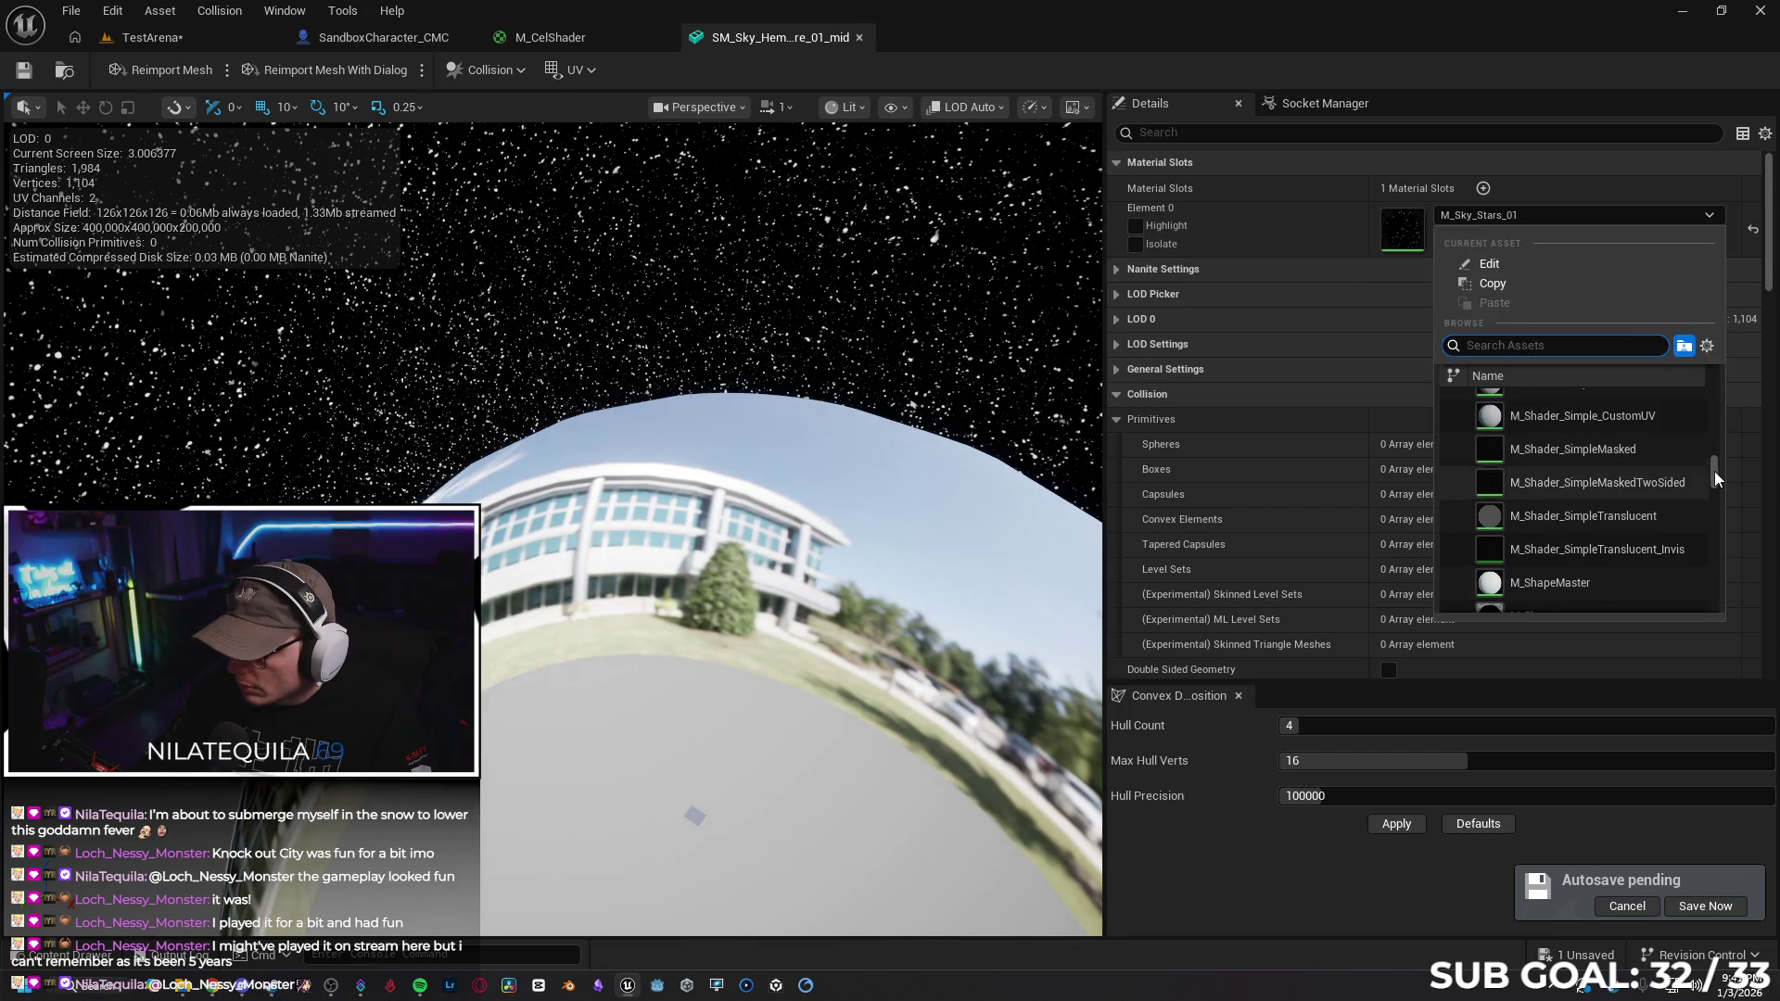
pyautogui.click(1594, 543)
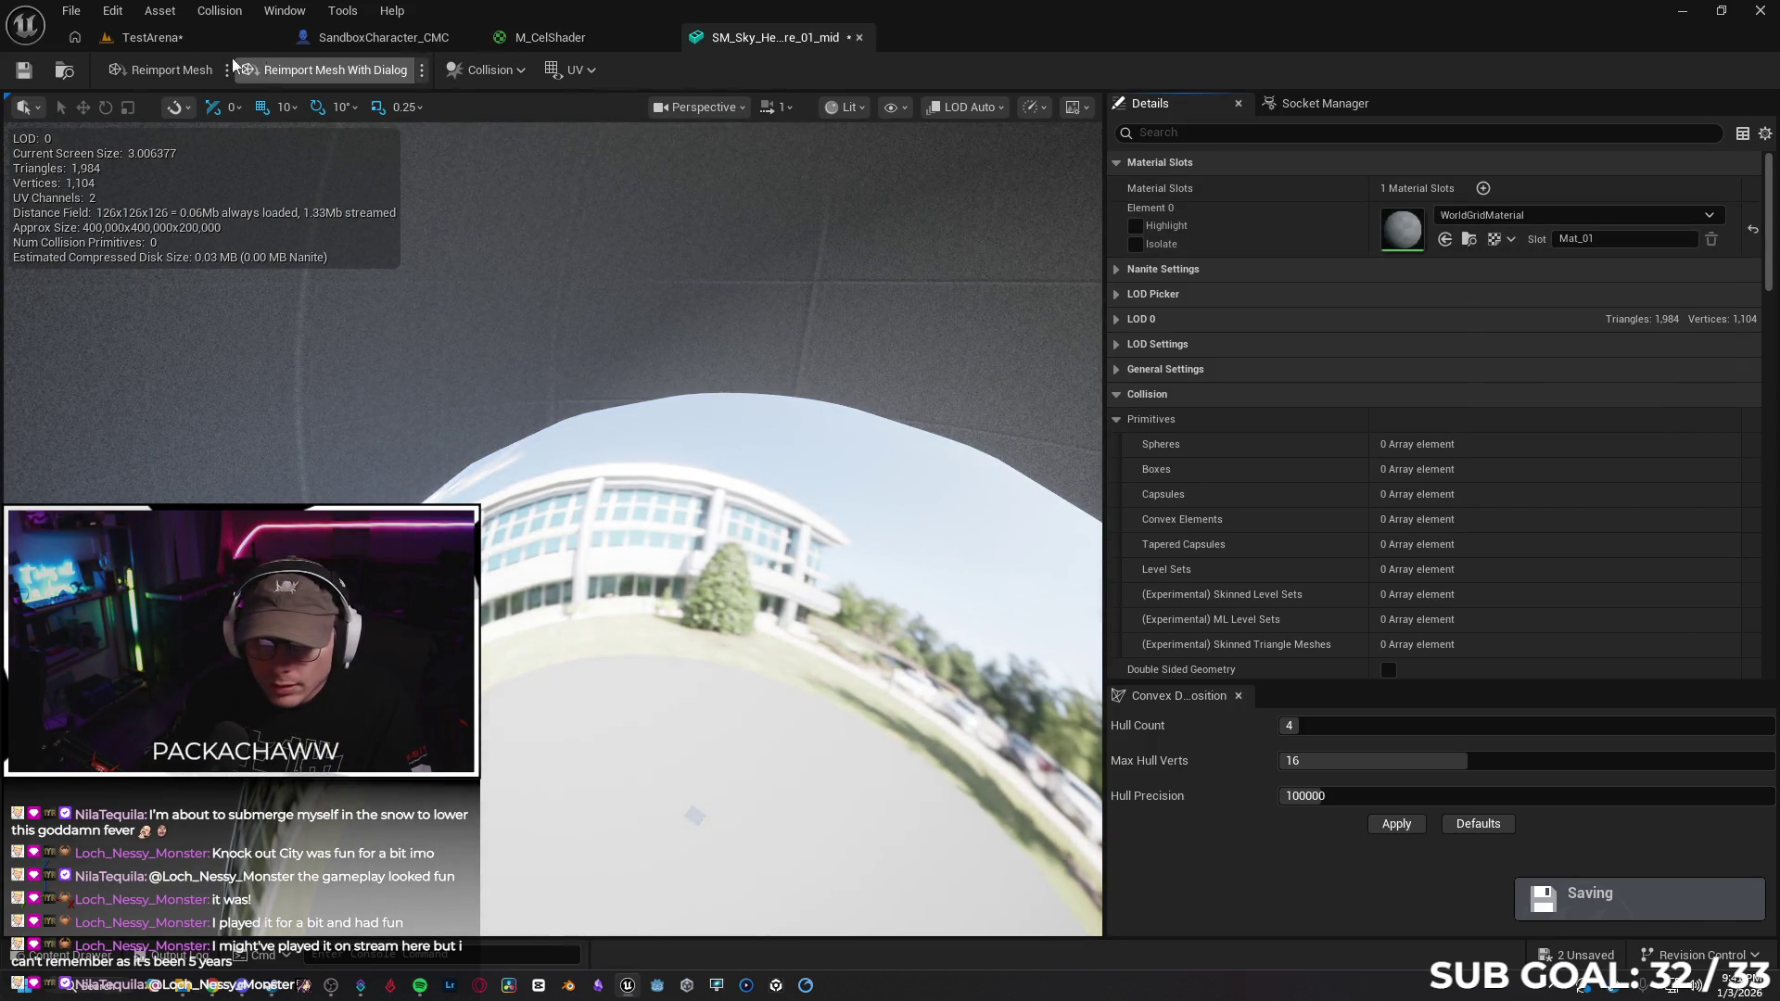
# Apply the pending edits to the M_Sky_Simple_01 sky material and return to TestArena
pyautogui.click(151, 53)
pyautogui.click(1633, 642)
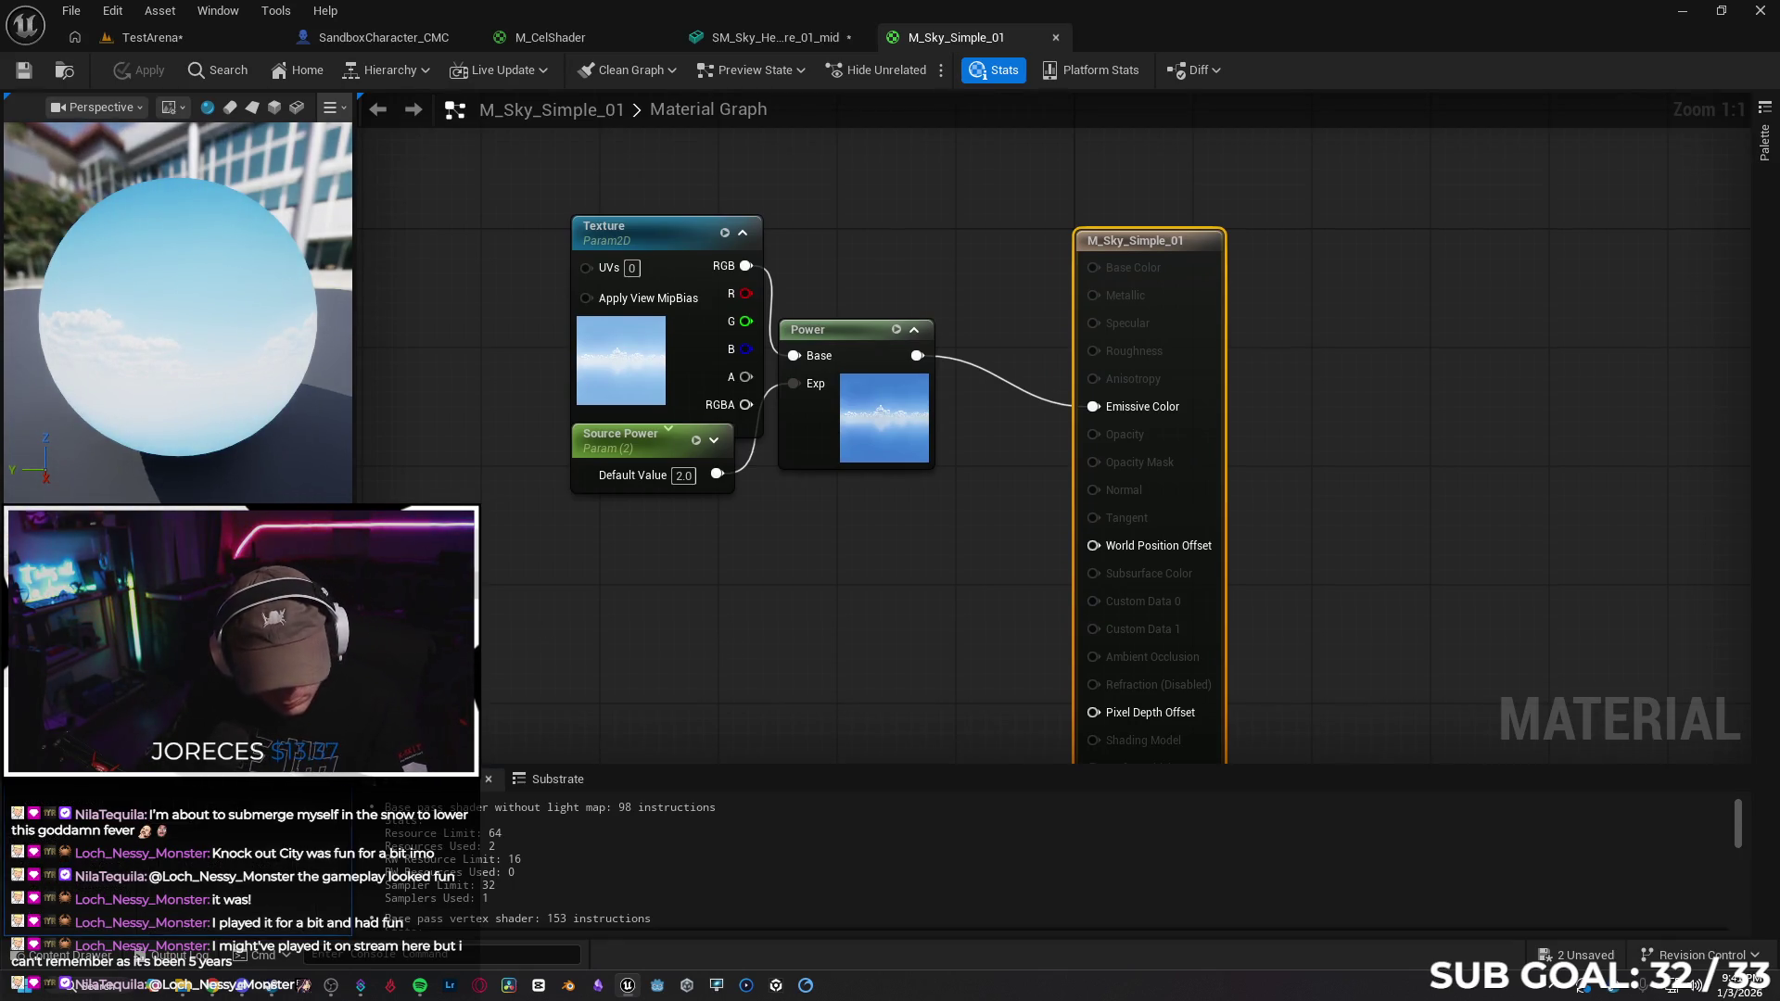
pyautogui.click(164, 67)
pyautogui.click(174, 39)
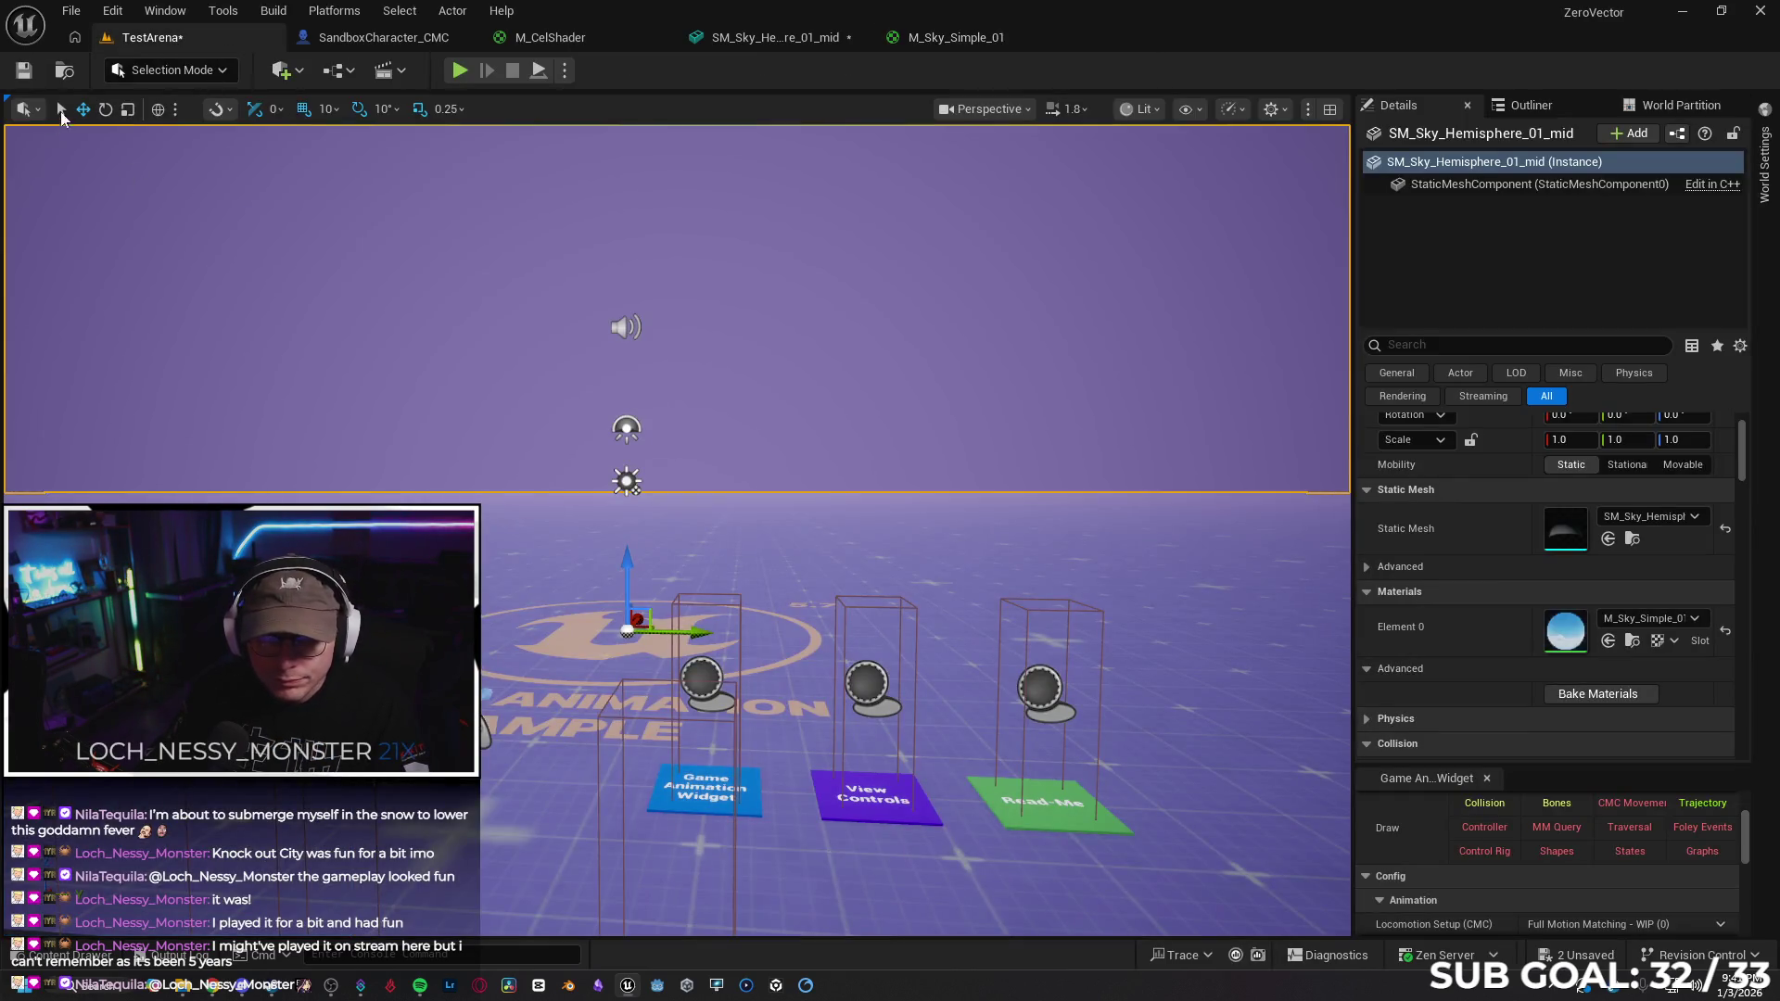
# Play-test TestArena to check the sky, then stop the session
pyautogui.moveTo(1348, 694); pyautogui.dragTo(789, 430)
pyautogui.hotkey('alt', 'p')
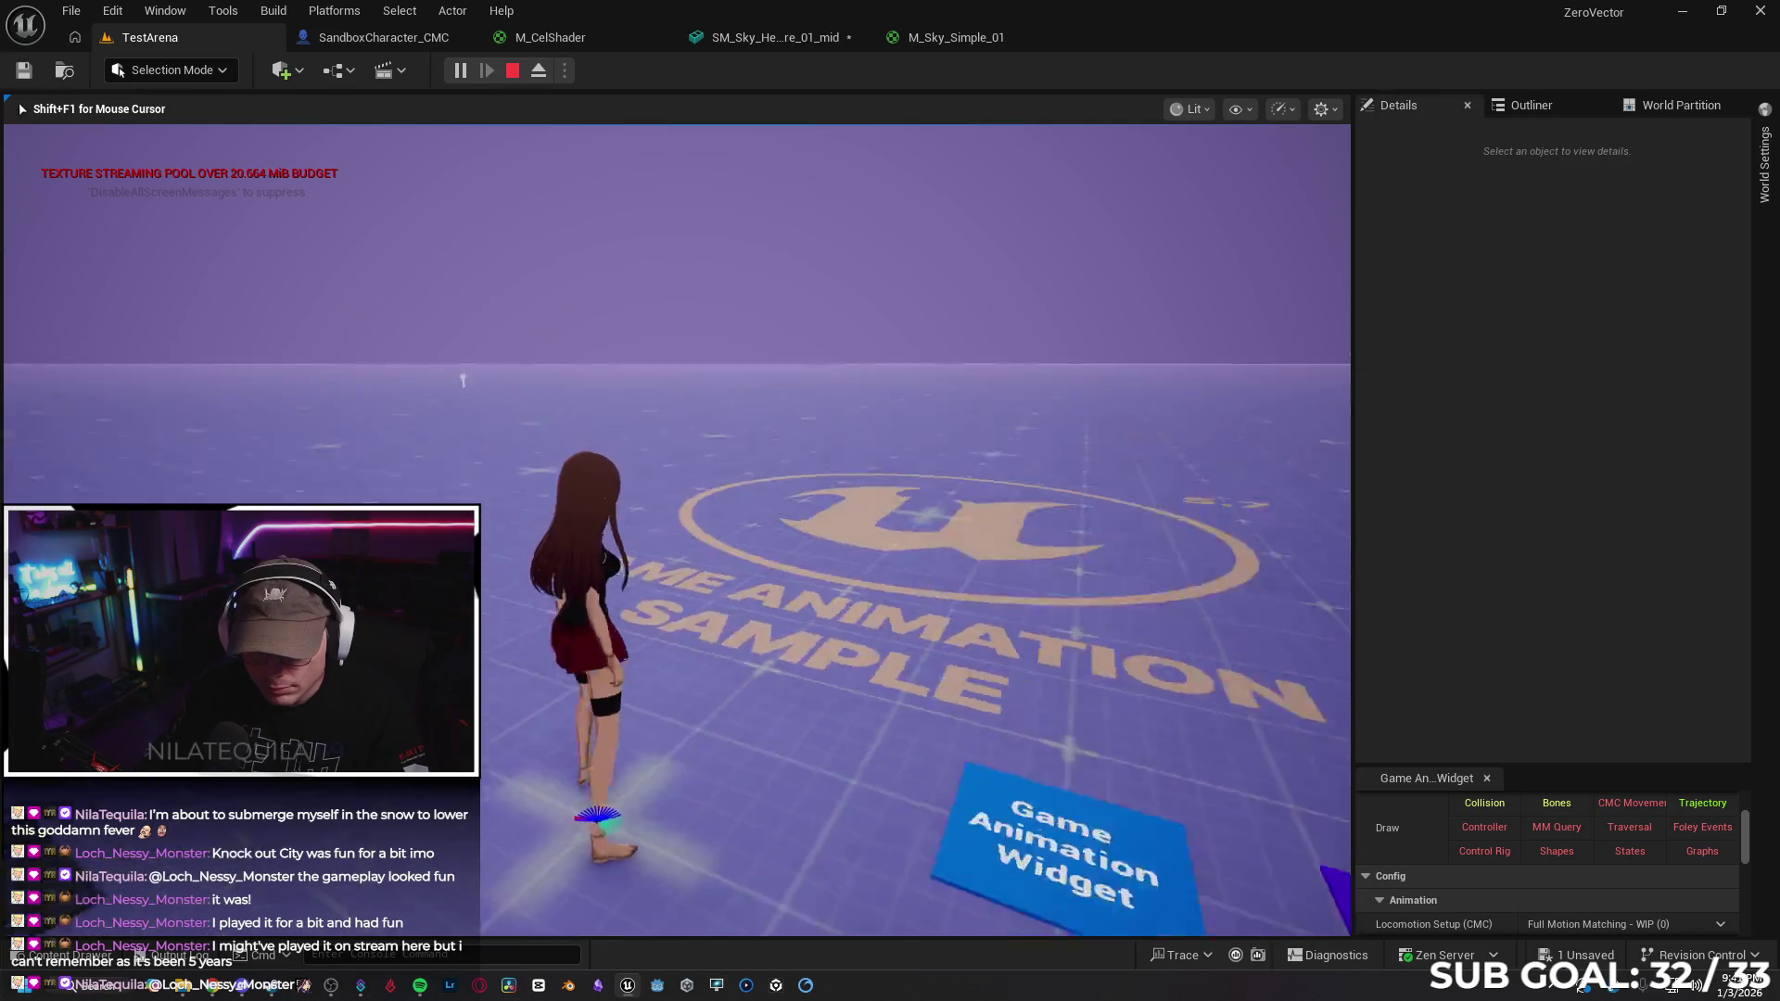
pyautogui.press('Escape')
# Clear the mid hemisphere's Static Mesh to None and place SM_Sky_Hemisphere_01_low in the level
pyautogui.click(789, 604)
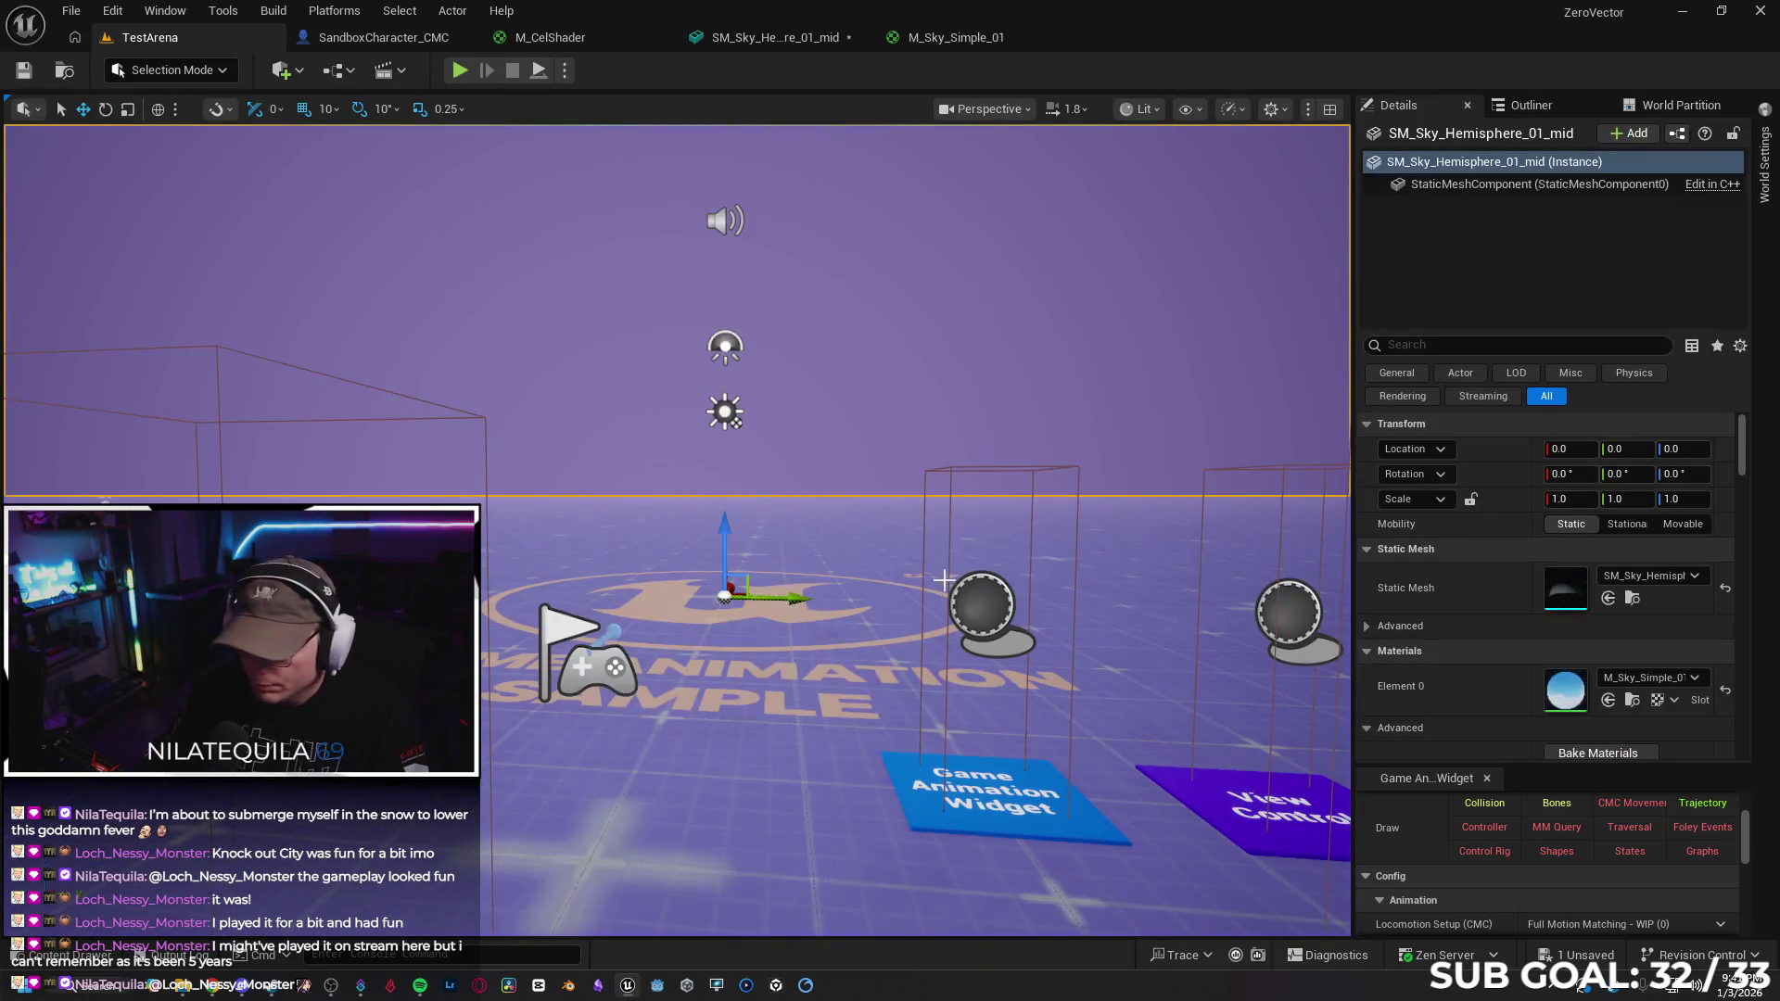
pyautogui.press('a')
pyautogui.press('s')
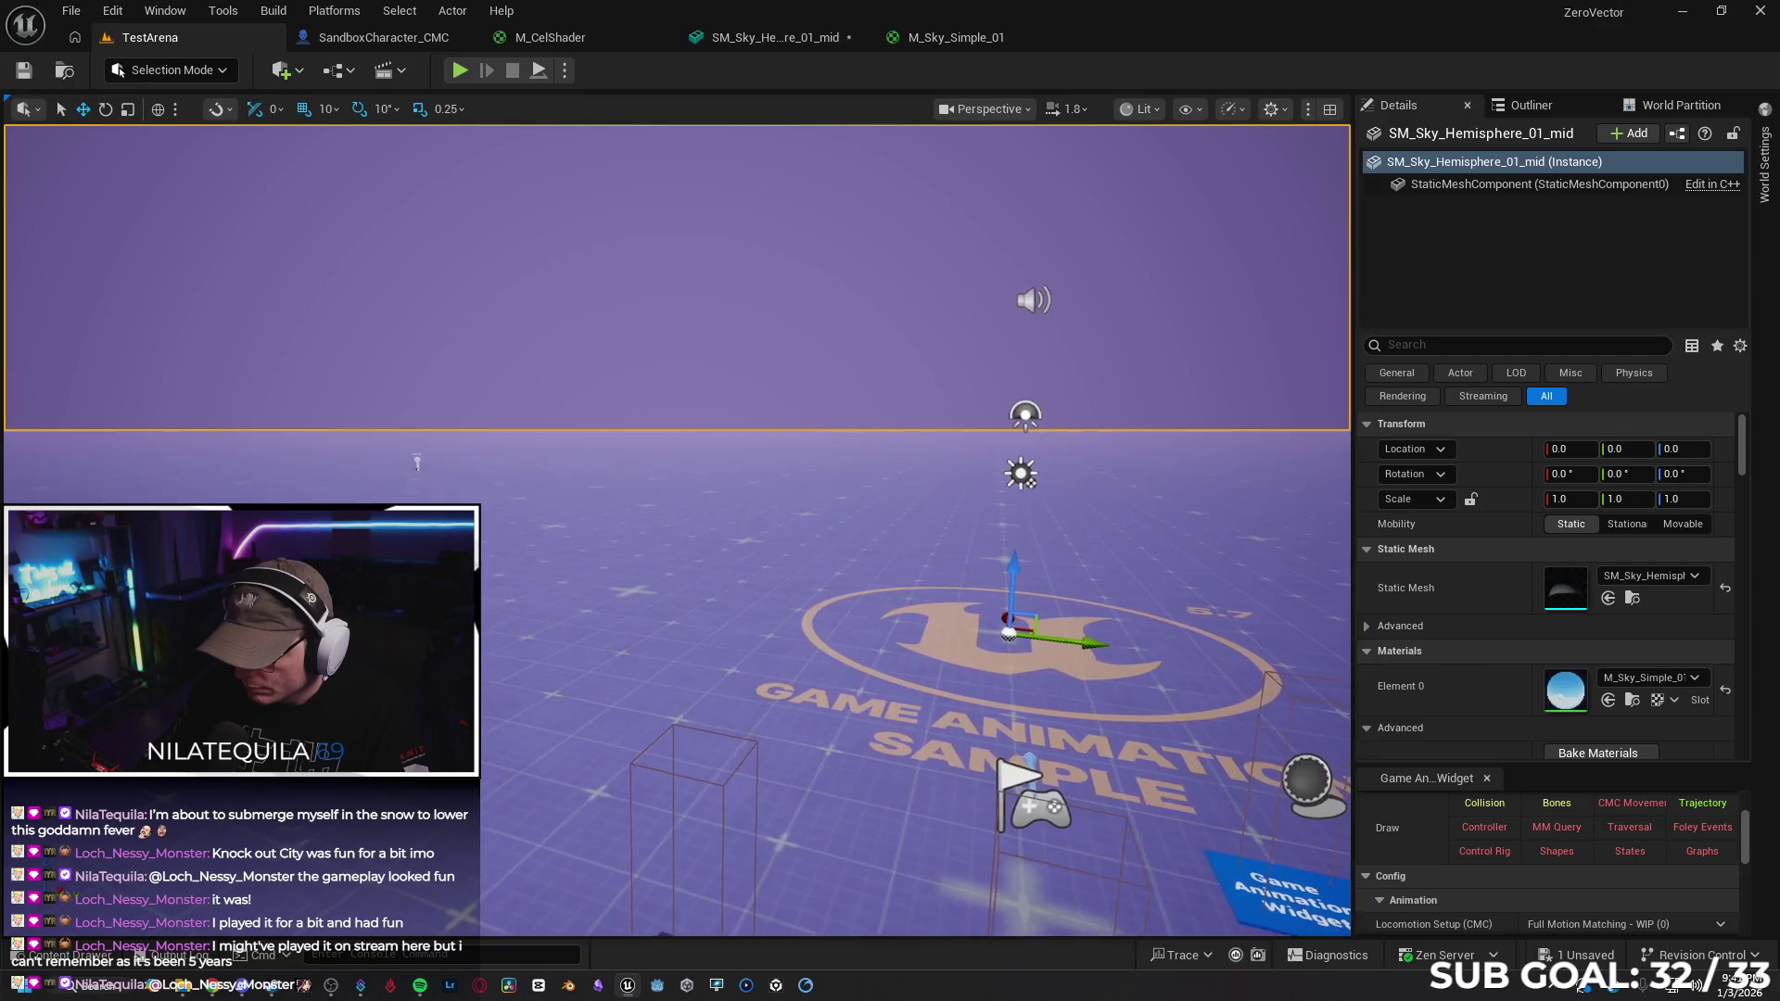
pyautogui.click(1725, 591)
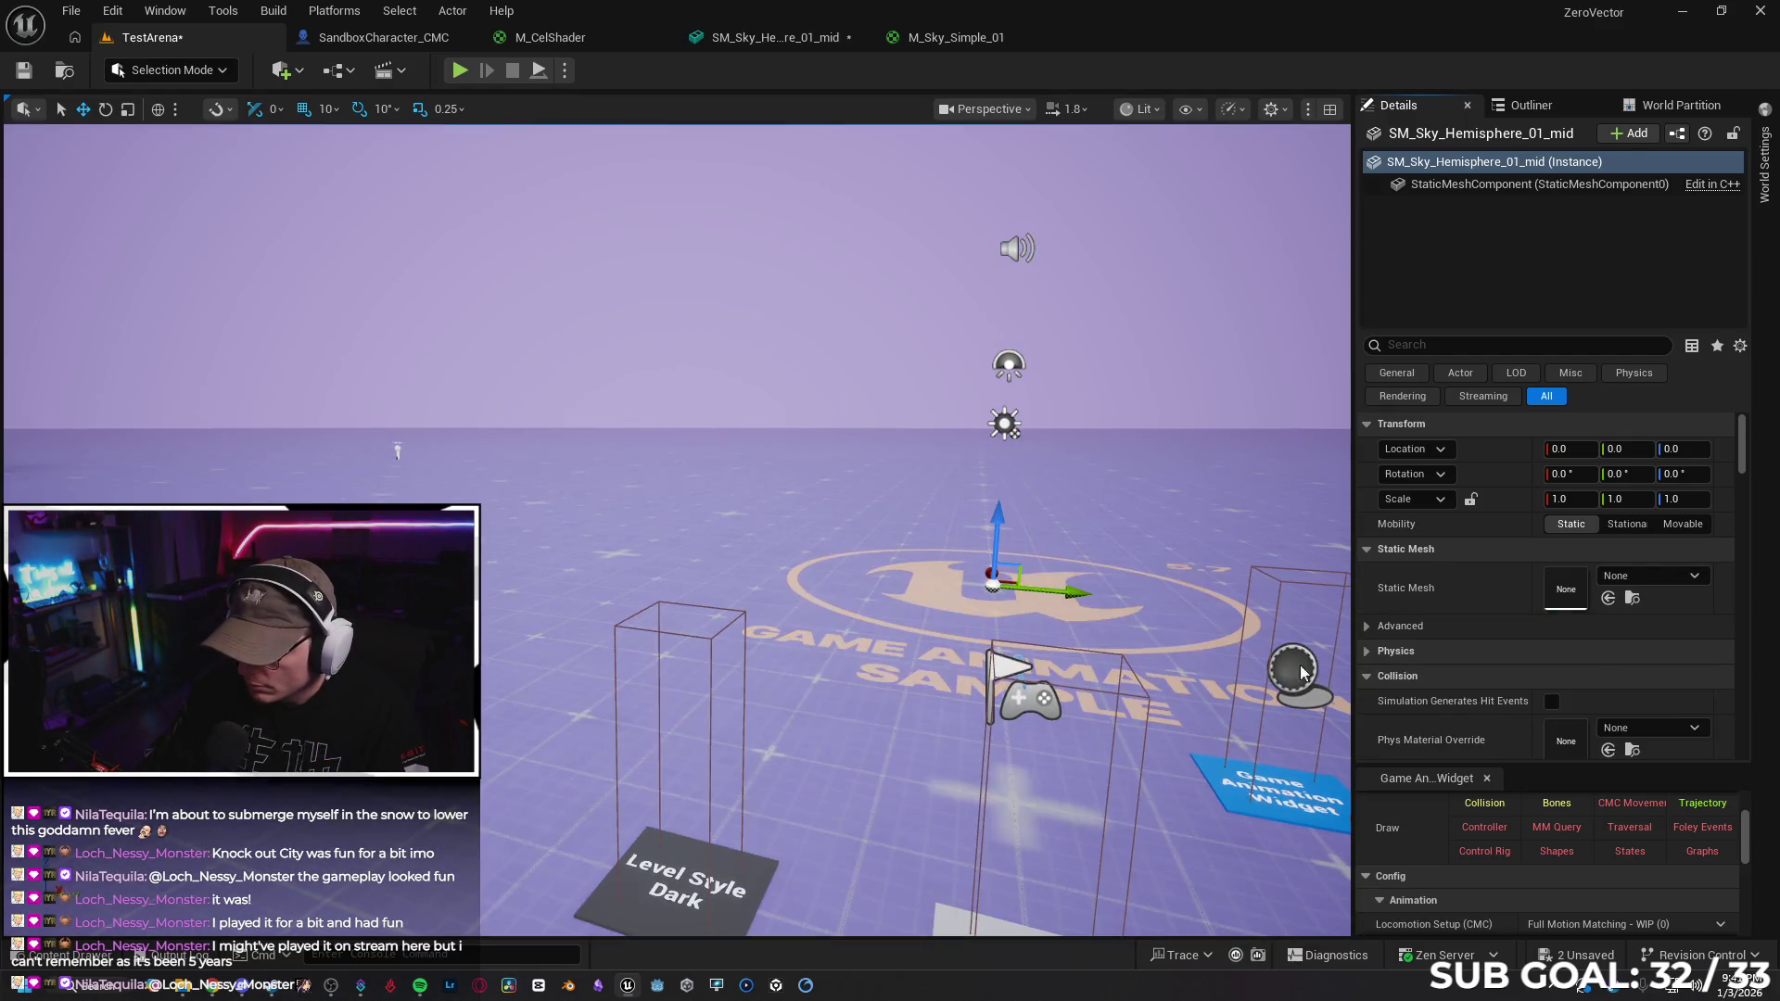
pyautogui.click(53, 964)
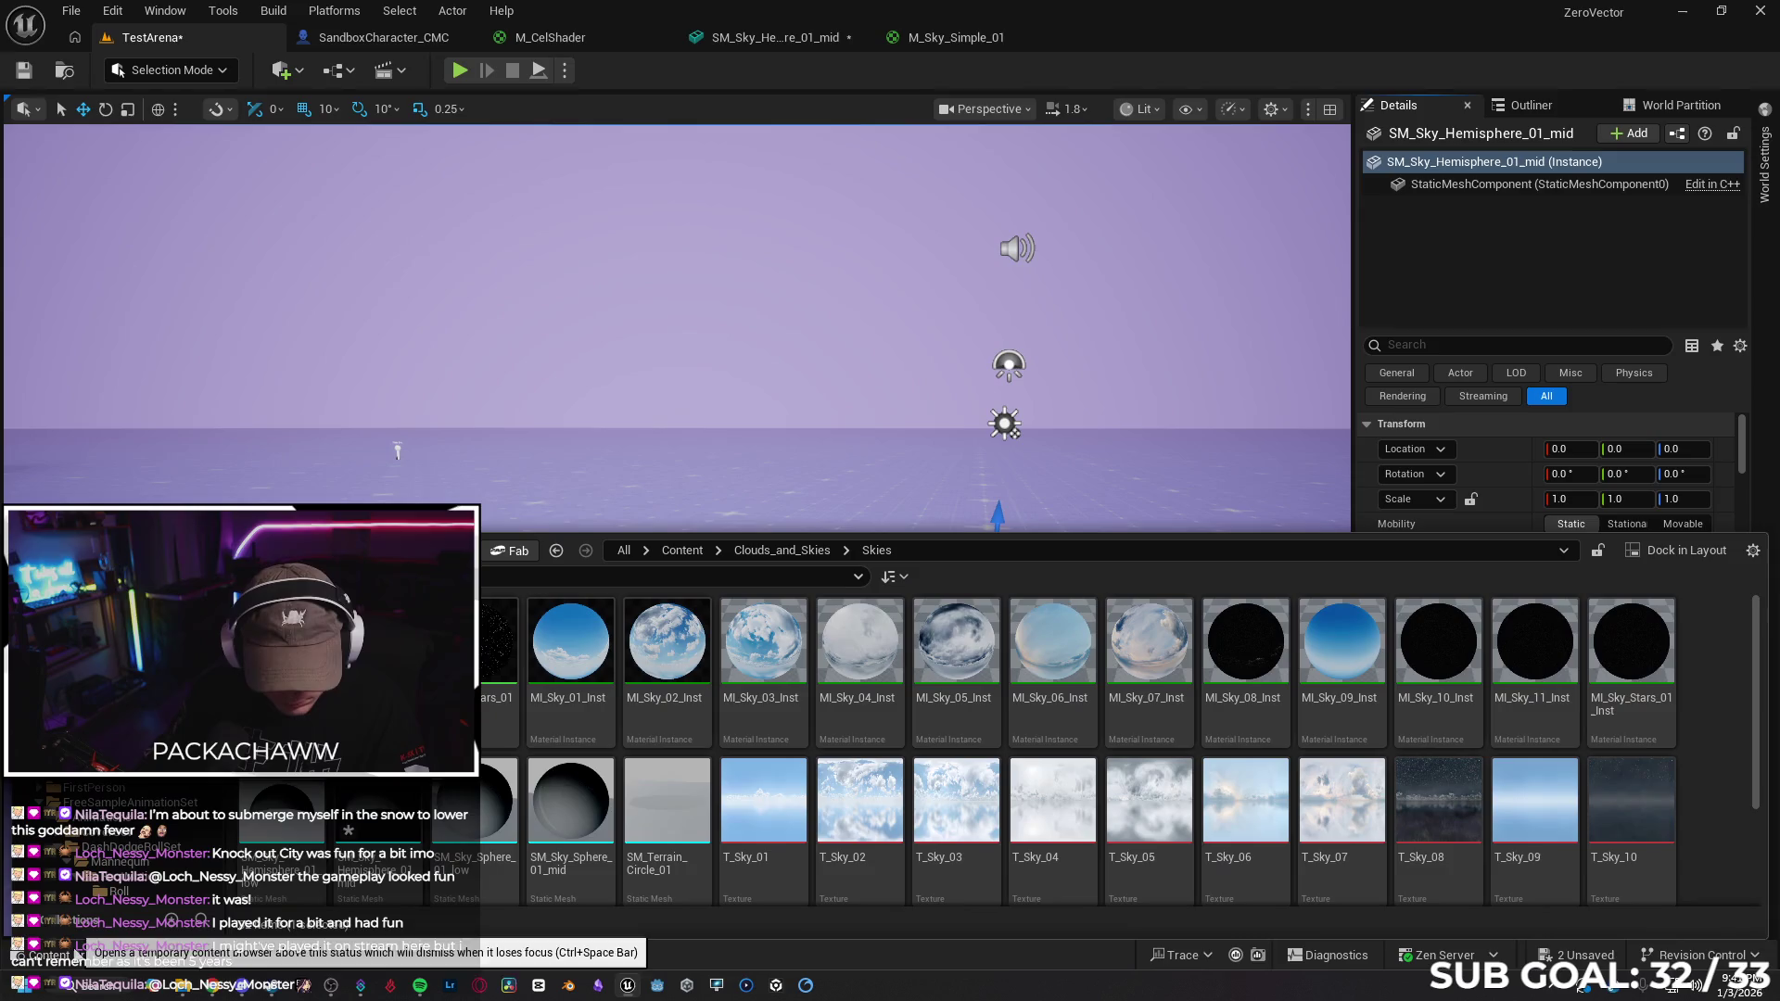
pyautogui.moveTo(283, 803); pyautogui.dragTo(445, 500)
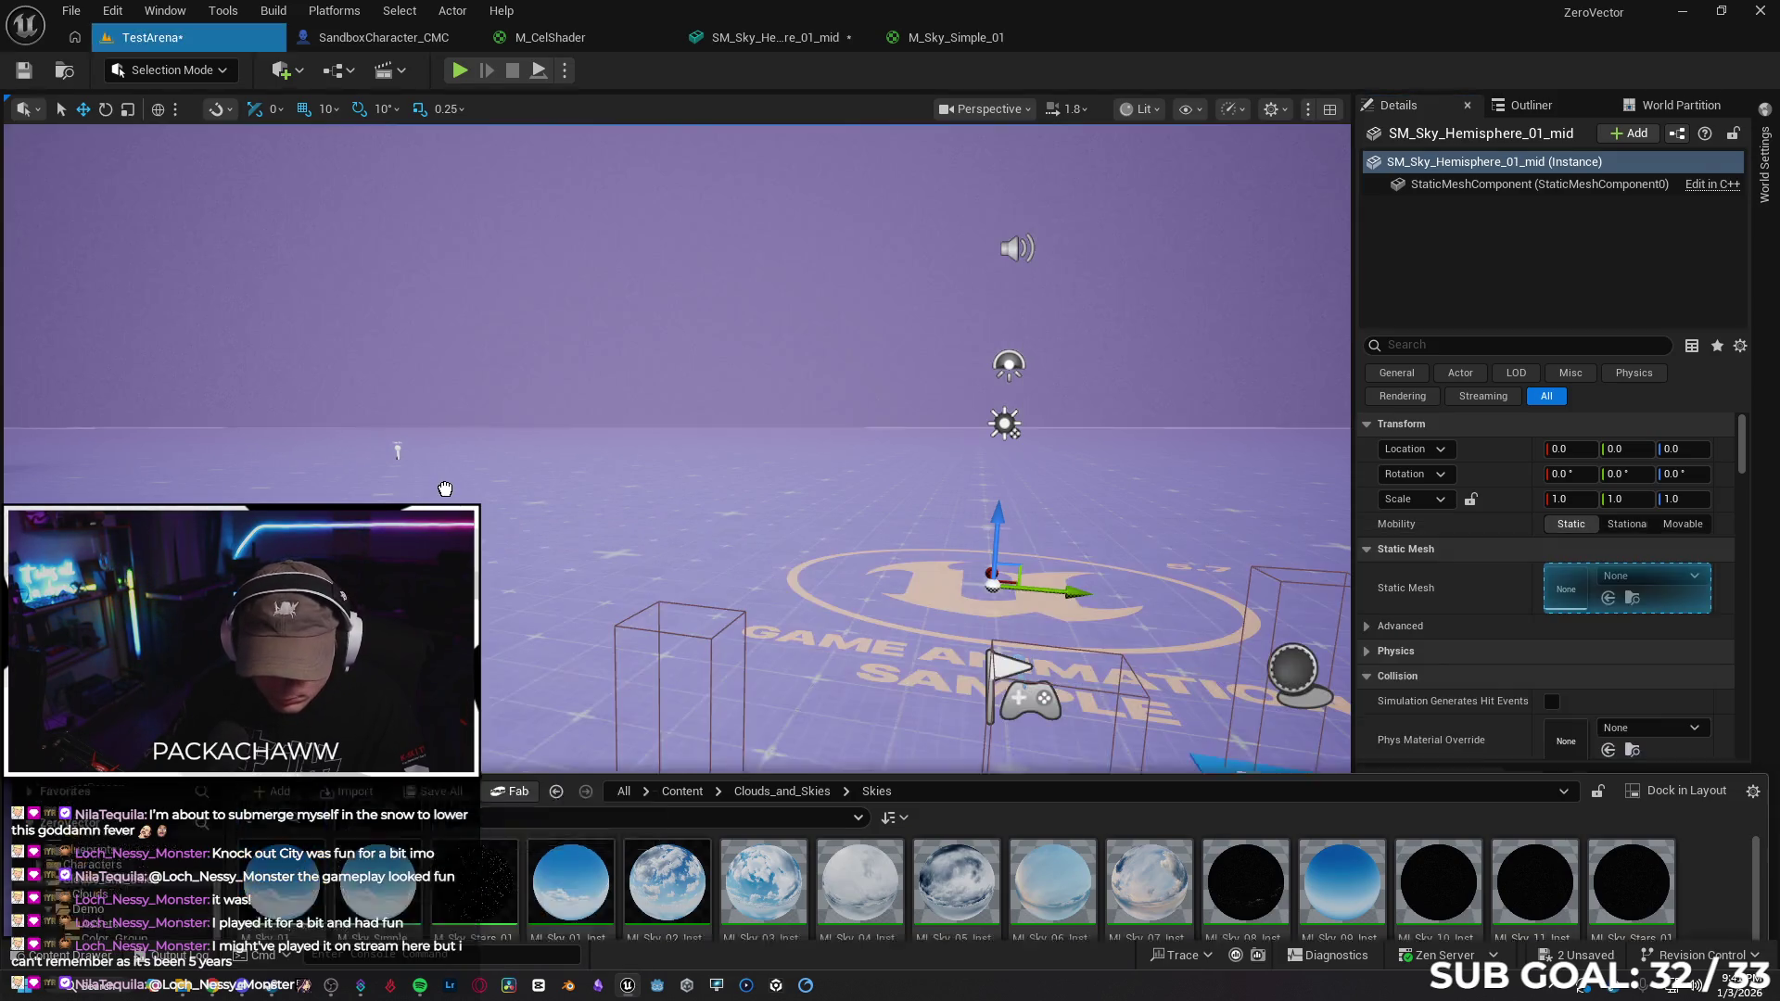
pyautogui.click(1560, 449)
# Set the low hemisphere's Location X and Y to 0
pyautogui.write('0')
pyautogui.press('Tab')
pyautogui.write('0')
pyautogui.press('Return')
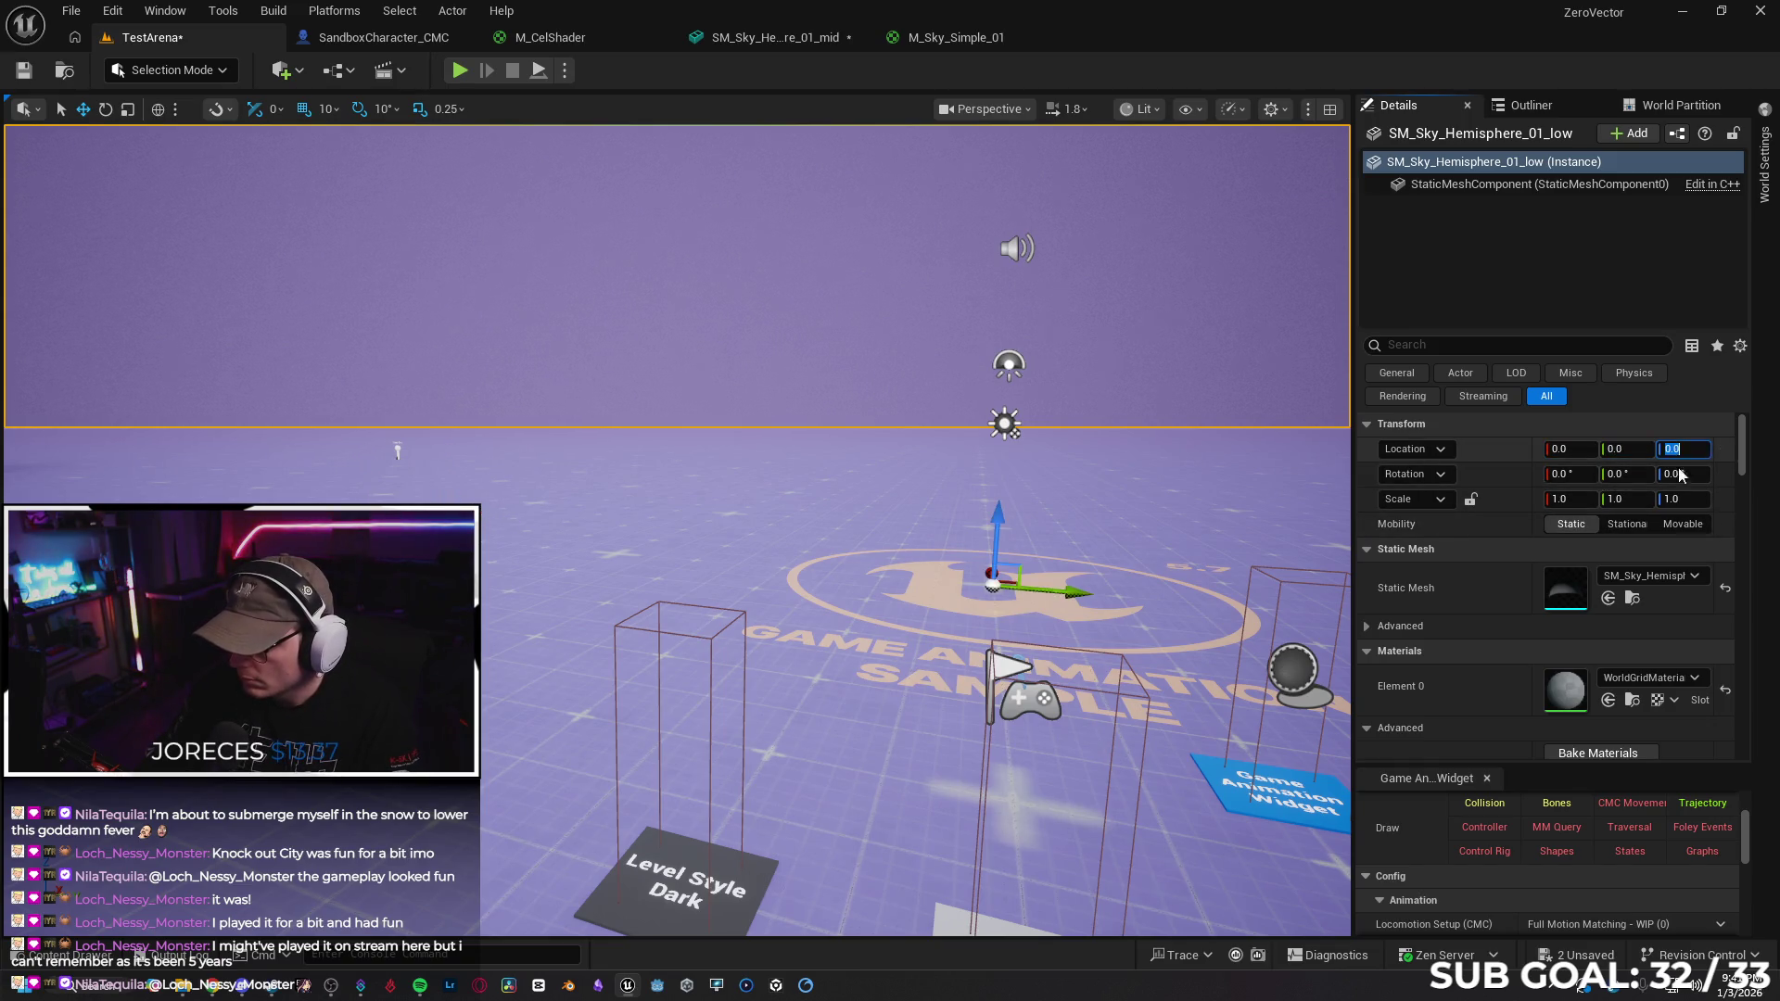
pyautogui.click(1531, 628)
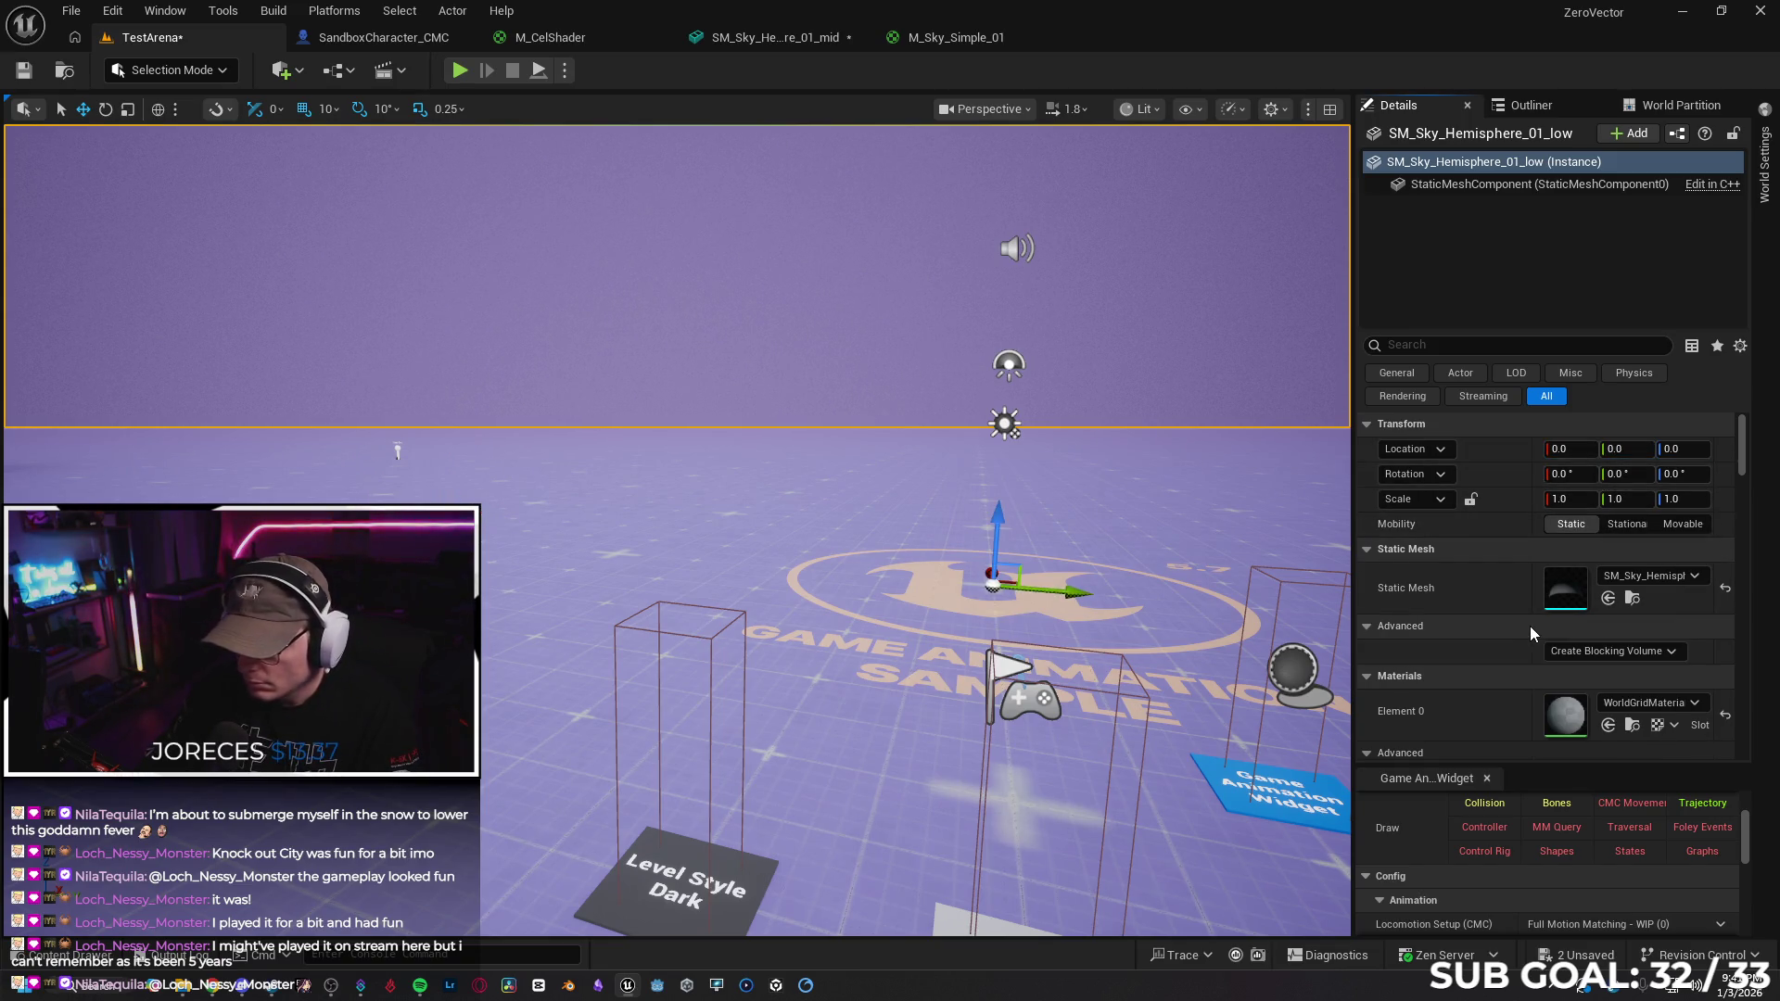
pyautogui.click(1432, 626)
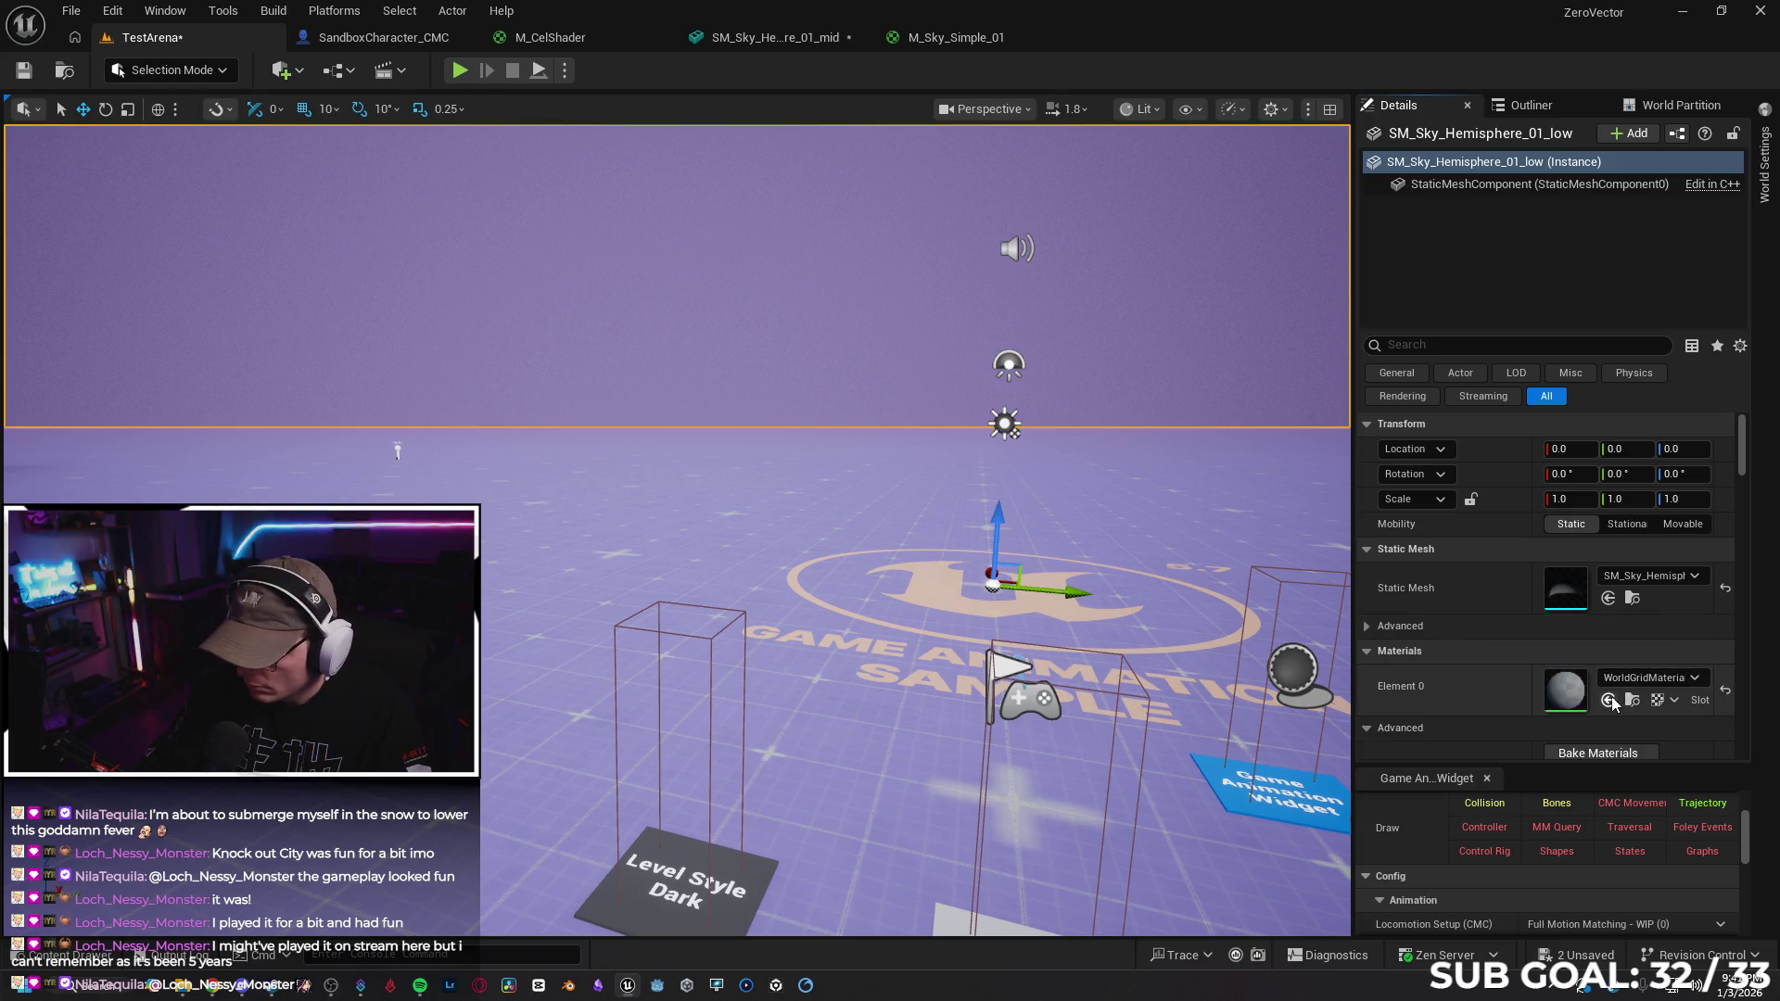
# Assign MI_Sky_03_Inst from the Skies folder to the hemisphere's Element 0 slot
pyautogui.click(90, 964)
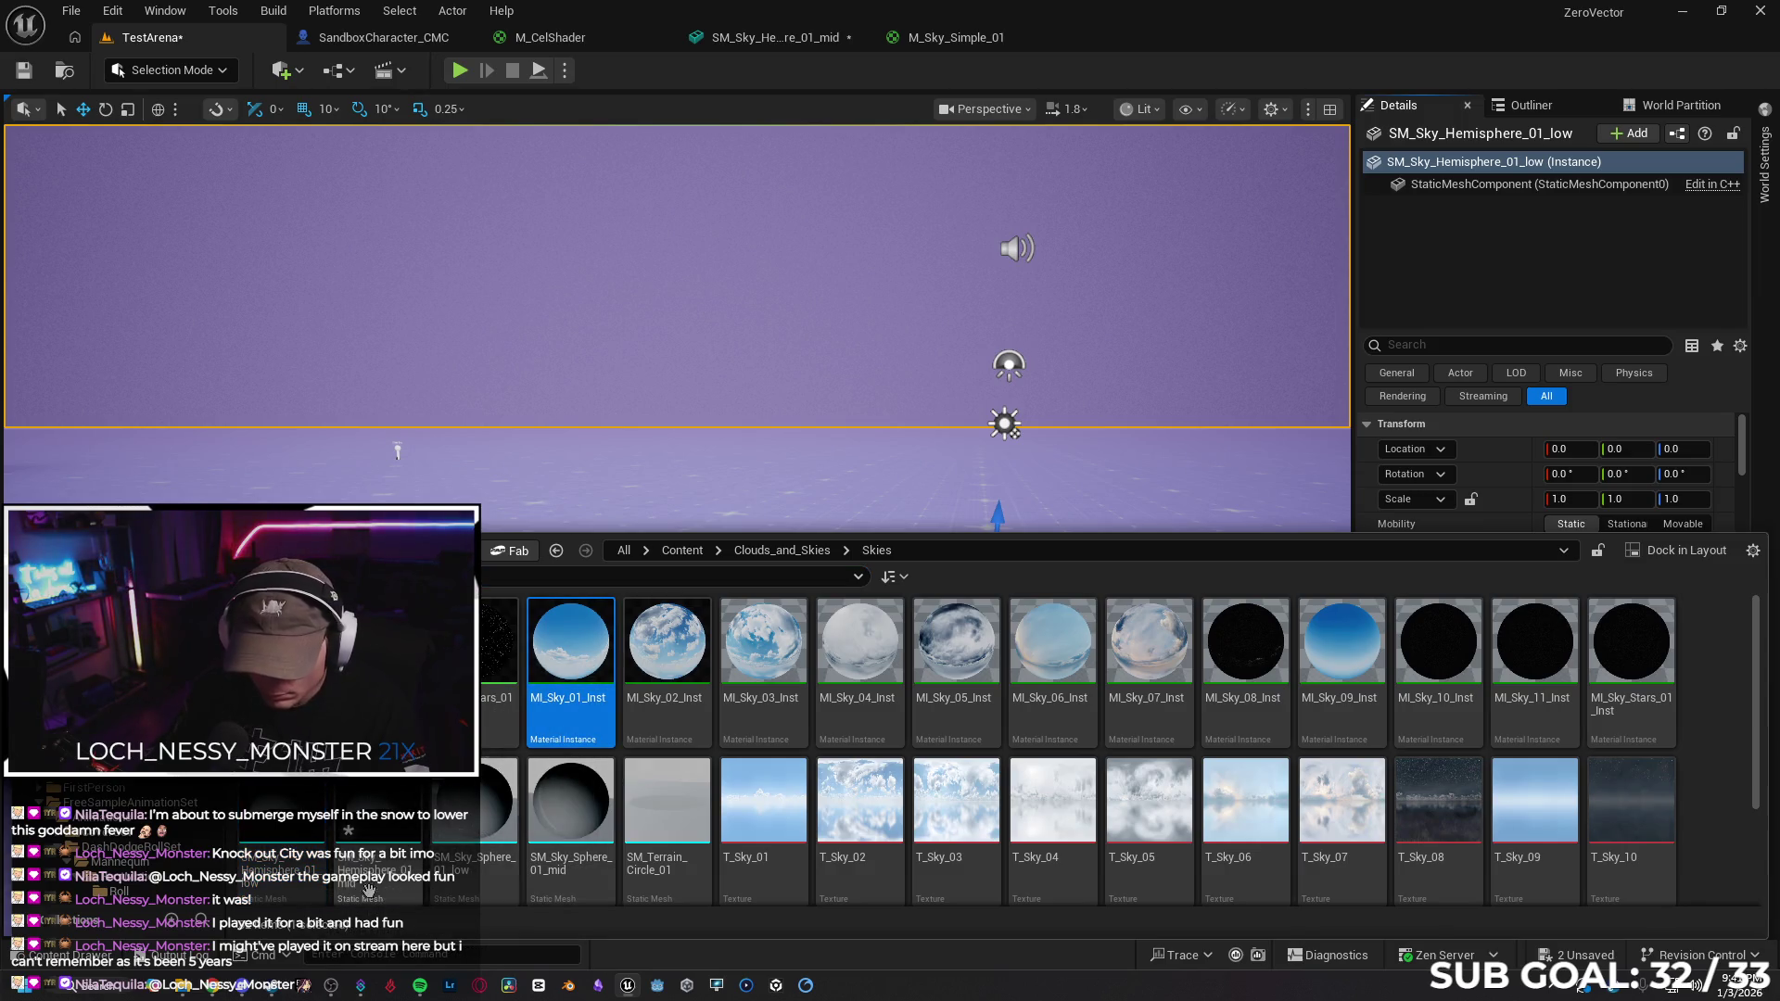
pyautogui.click(752, 657)
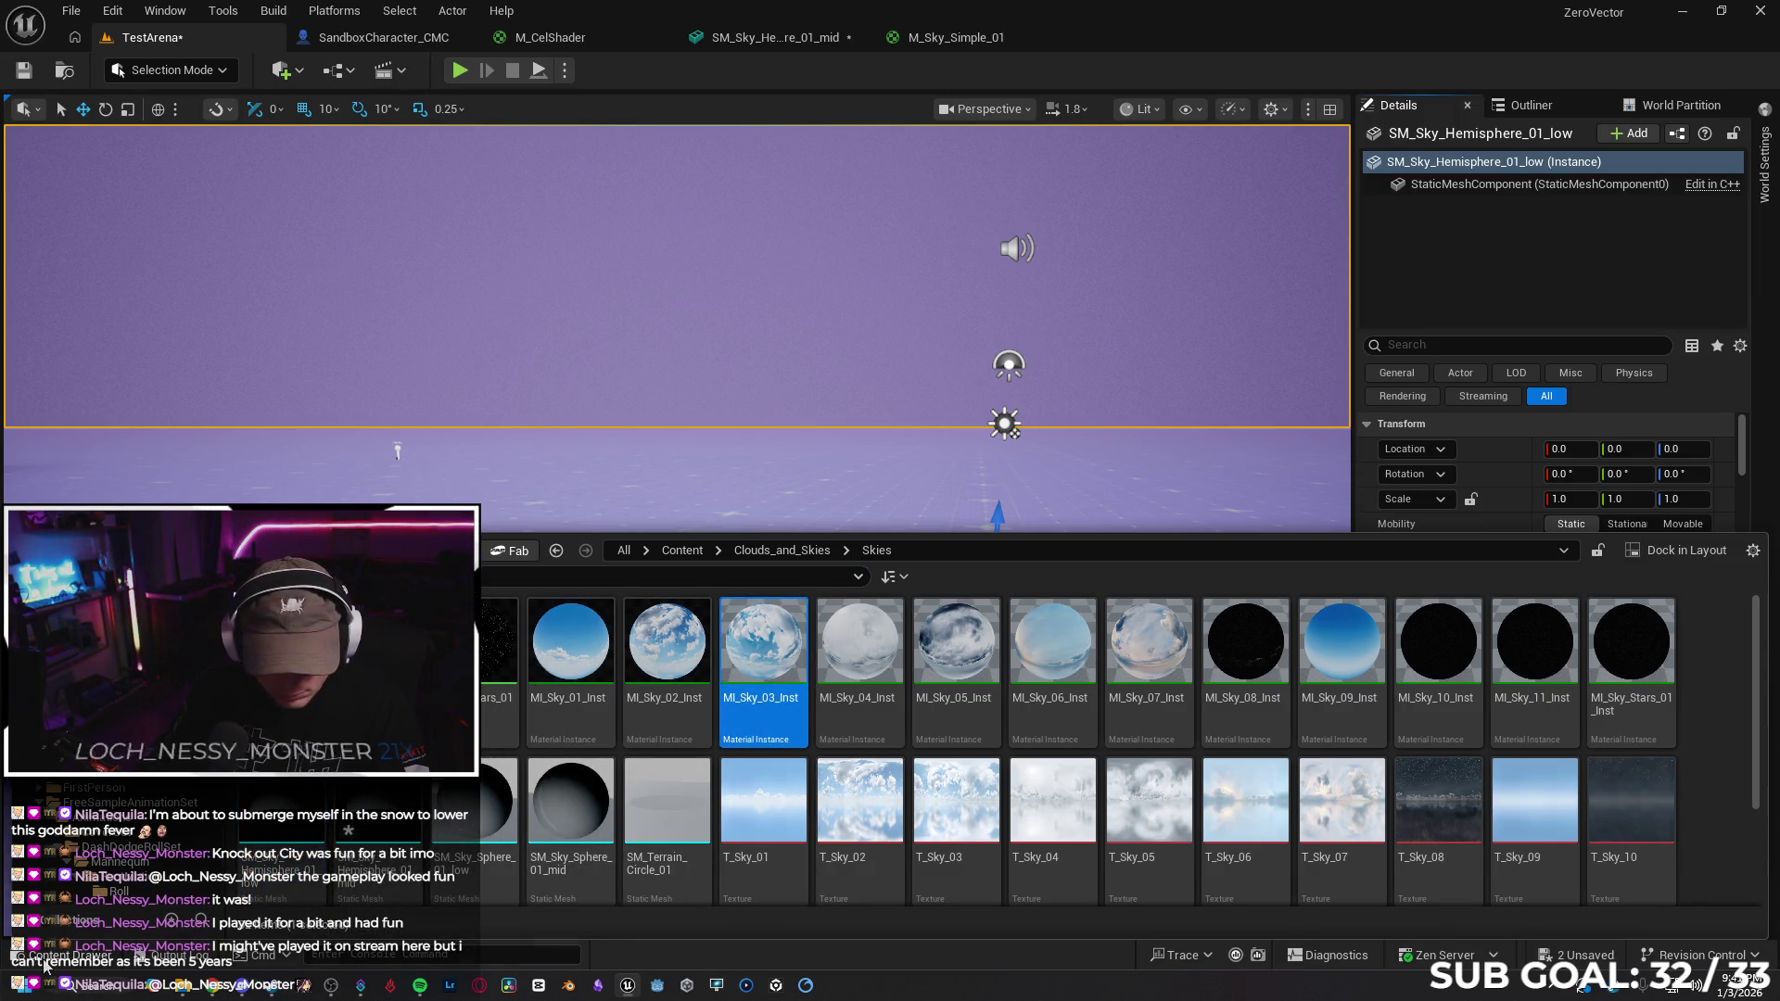
pyautogui.hotkey('ctrl', 'space')
pyautogui.click(1608, 701)
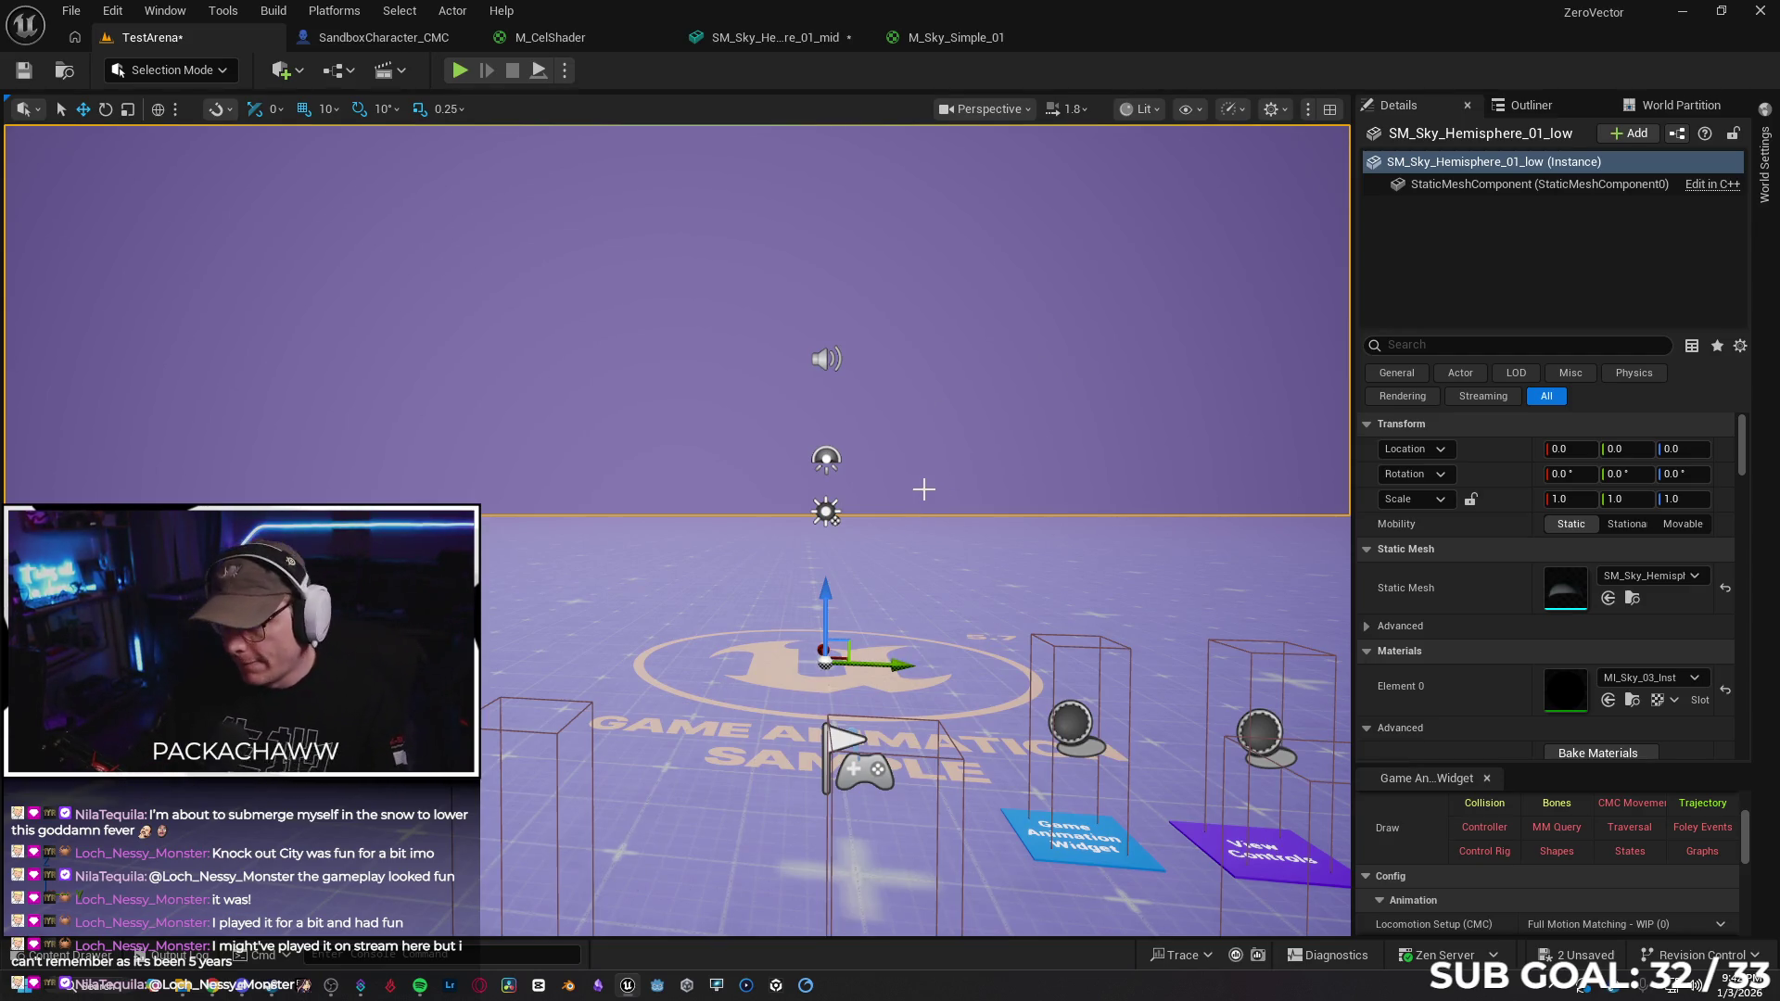
pyautogui.click(742, 41)
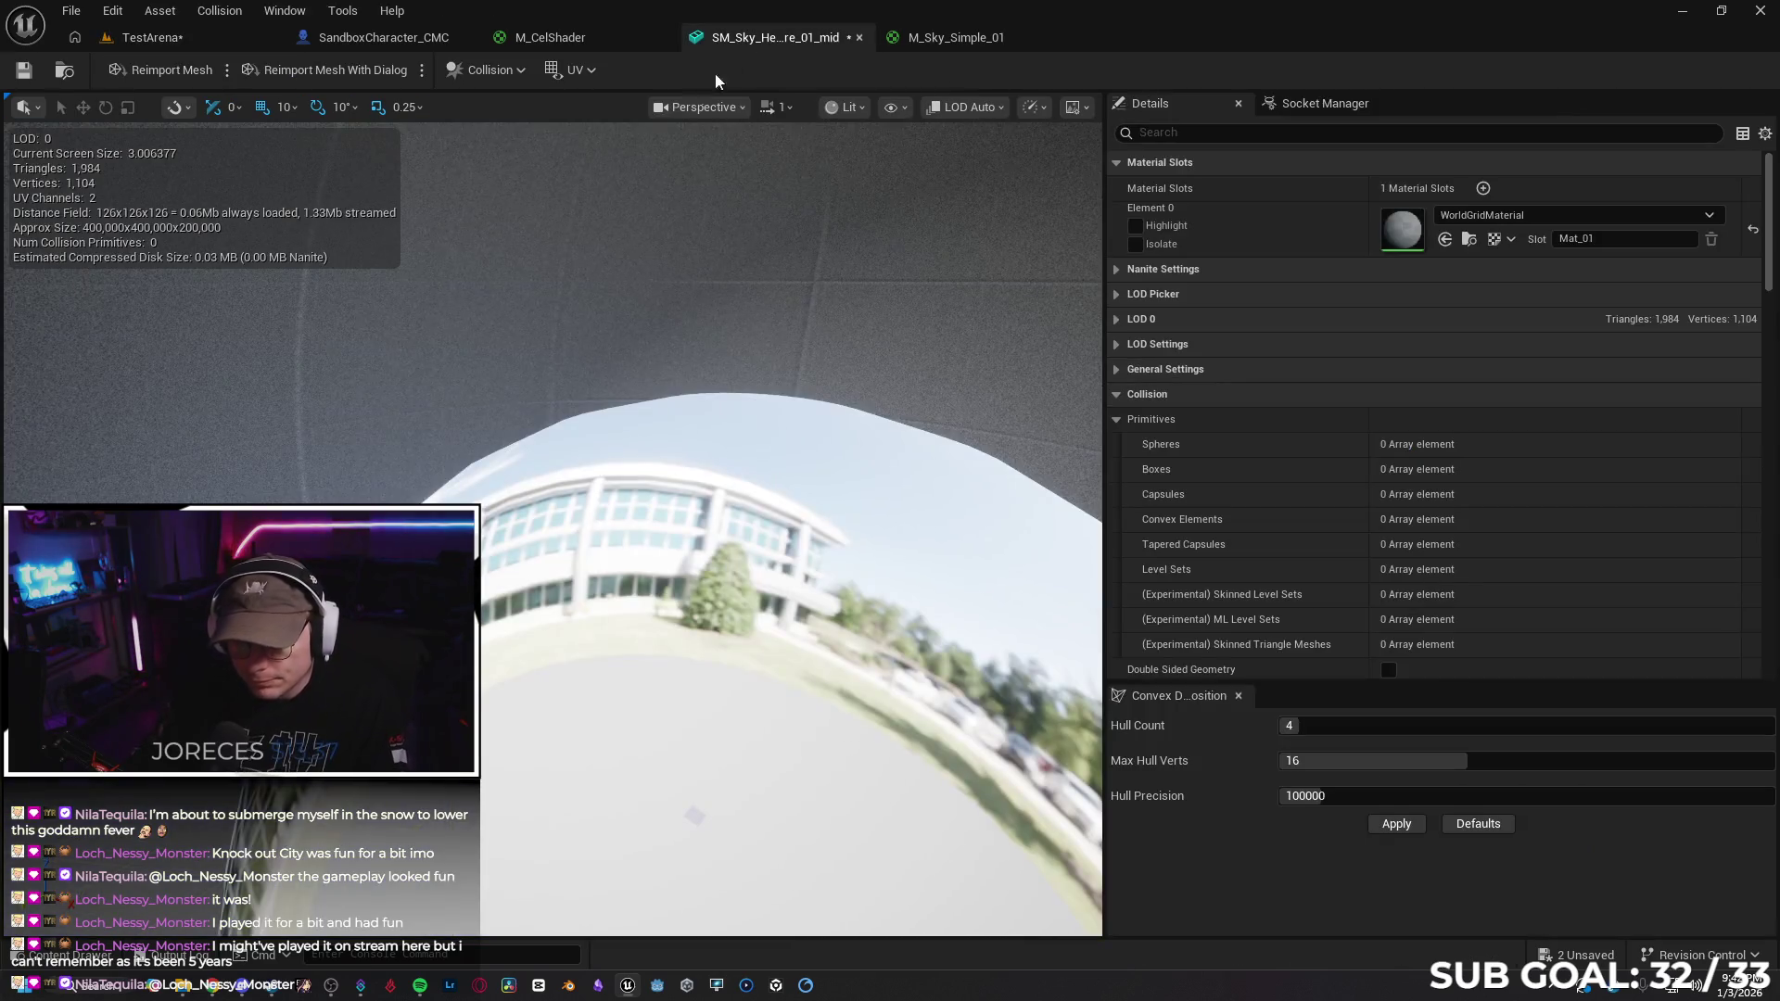
# Close the SM_Sky_Hemisphere_01_mid and M_Sky_Simple_01 editor tabs and show the Skies folder
pyautogui.moveTo(333, 151); pyautogui.dragTo(334, 151)
pyautogui.click(202, 43)
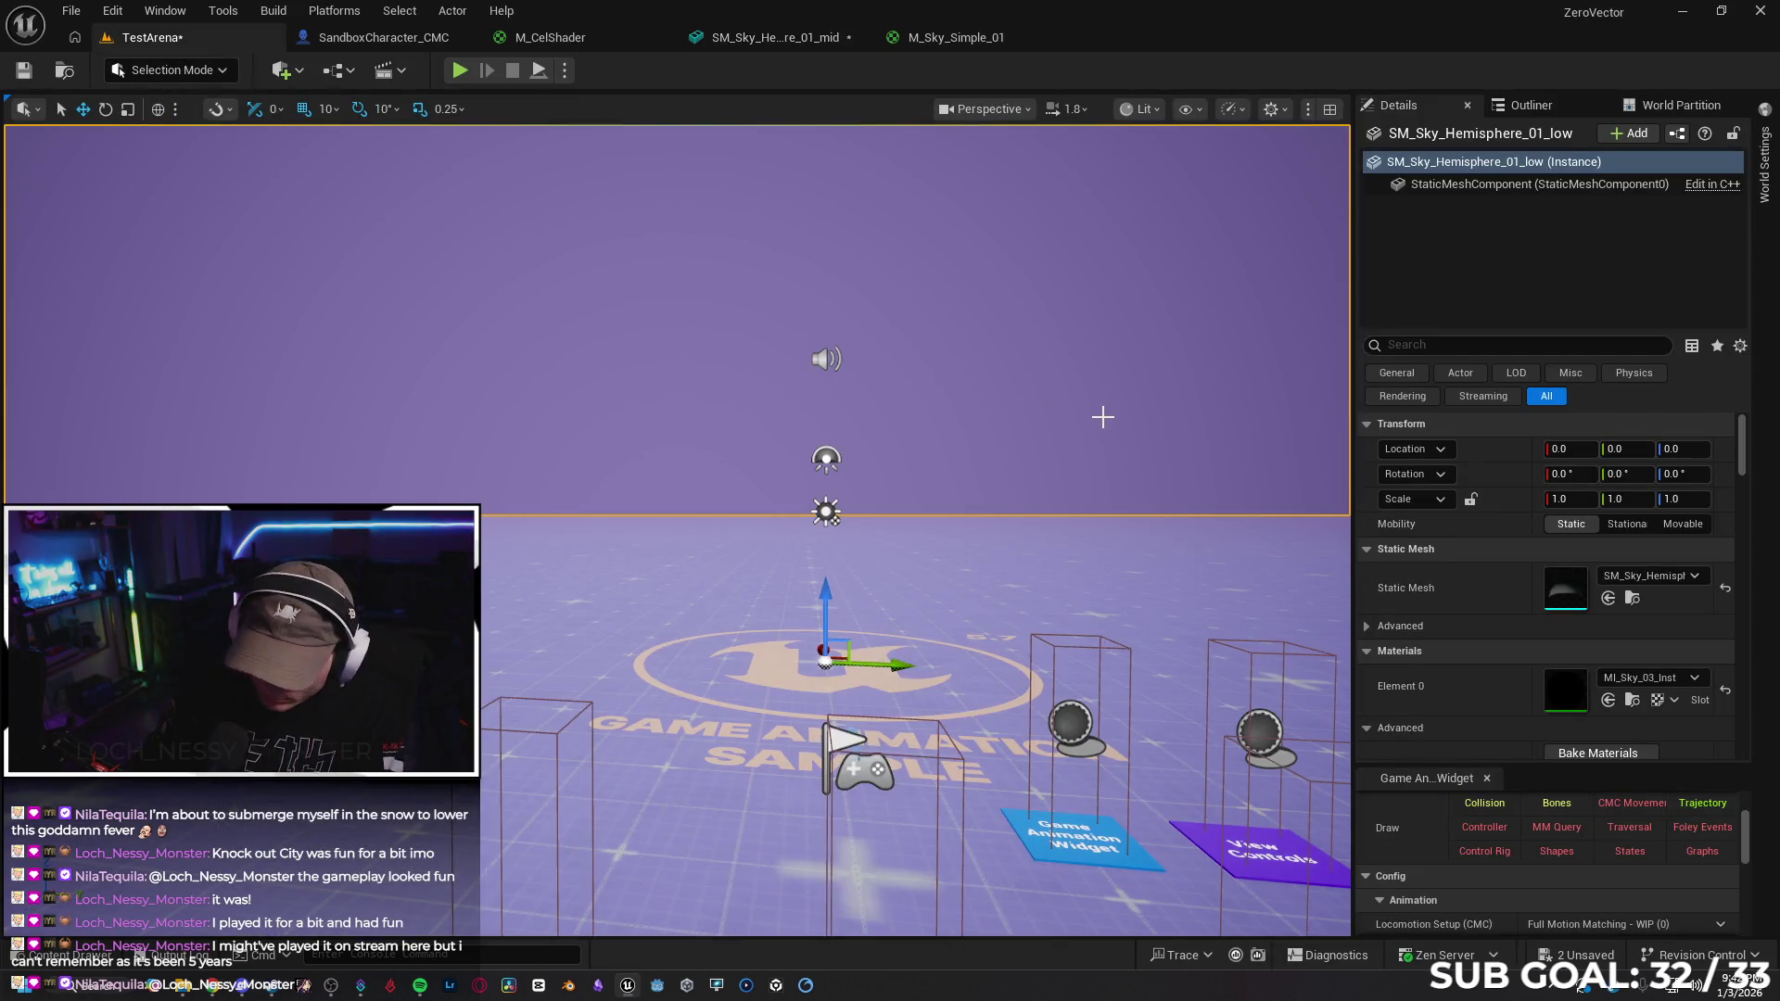
pyautogui.press('Escape')
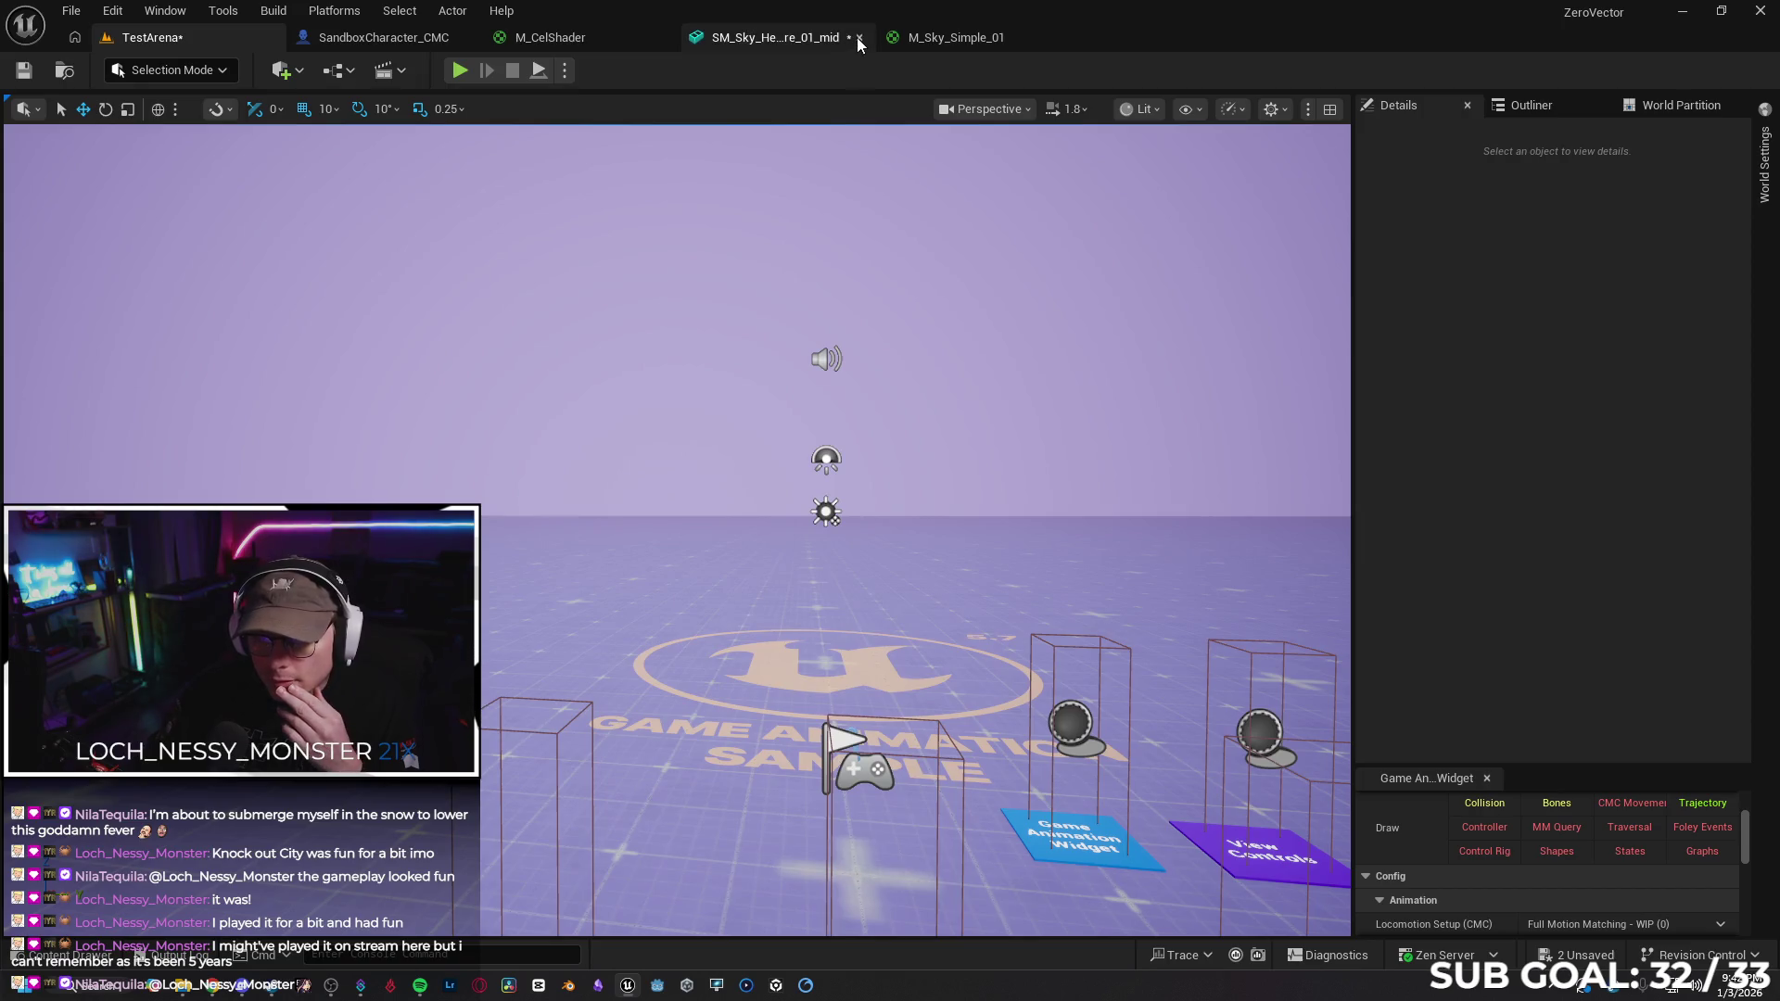
pyautogui.click(851, 37)
pyautogui.click(853, 41)
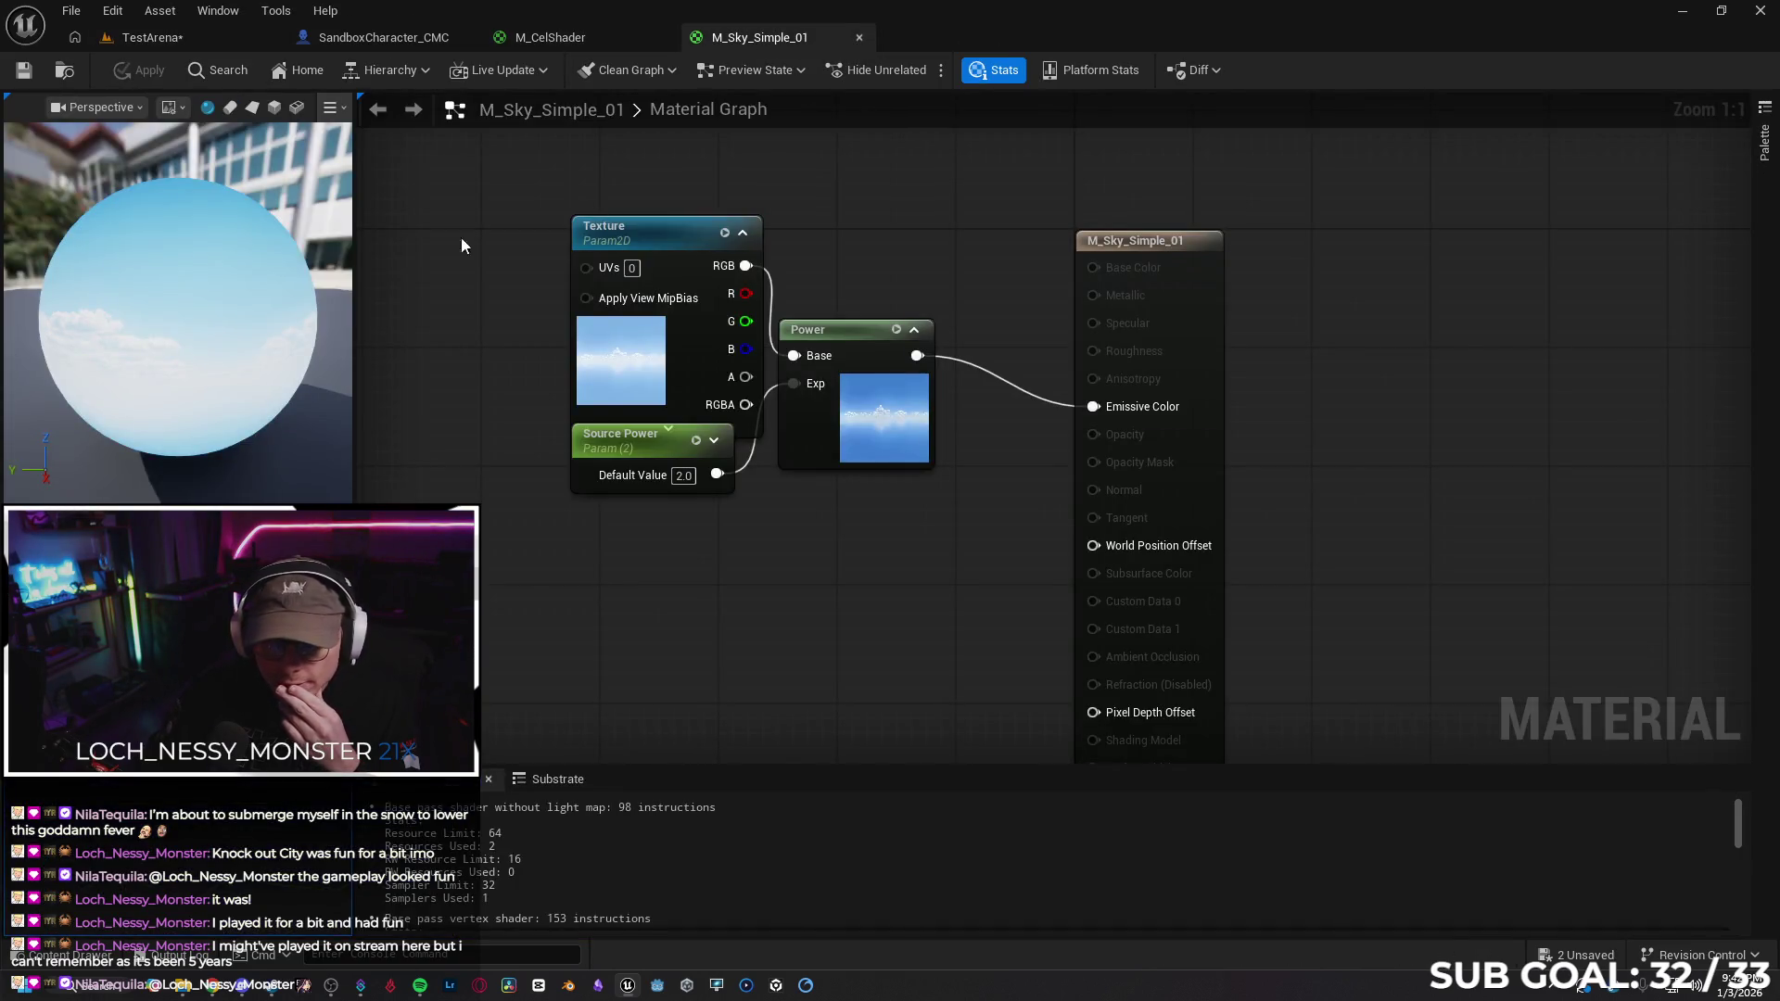
pyautogui.click(858, 37)
pyautogui.click(208, 35)
pyautogui.click(53, 952)
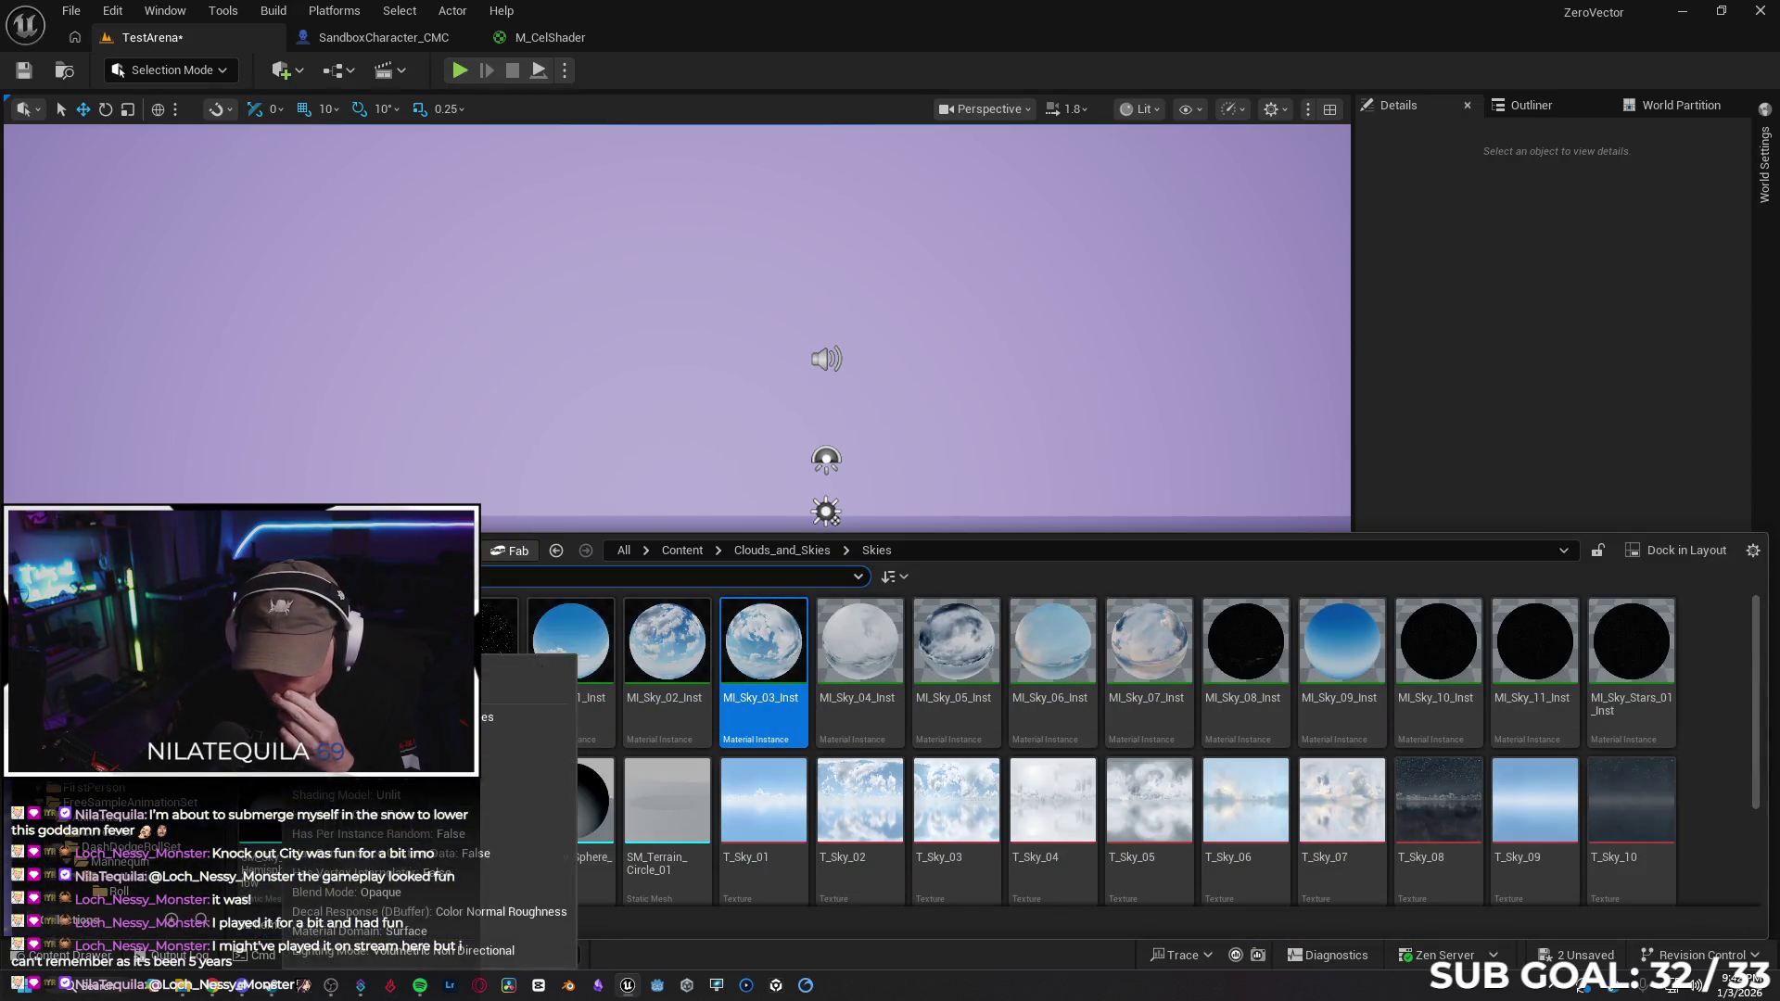
# Go to Clouds_and_Skies > Demo > Scene and open Demo_Scene, choosing Save Selected for pending changes
pyautogui.hotkey('alt', 'Left')
pyautogui.click(674, 749)
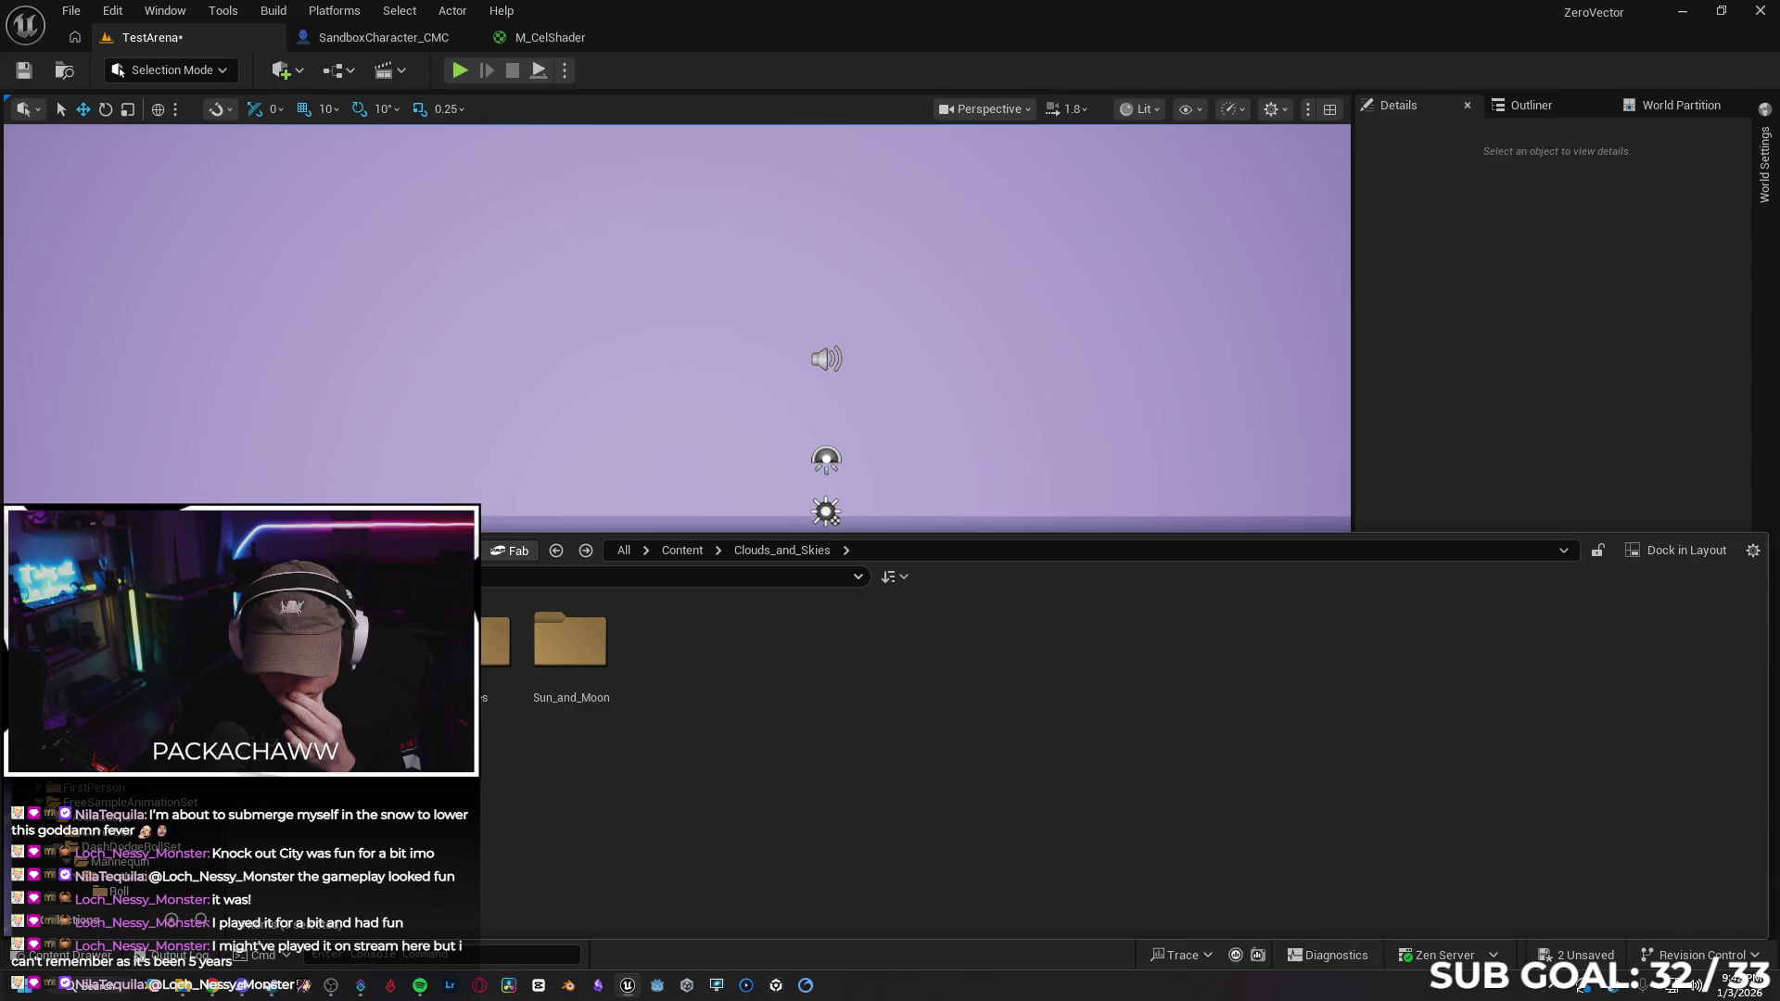
pyautogui.doubleClick(377, 640)
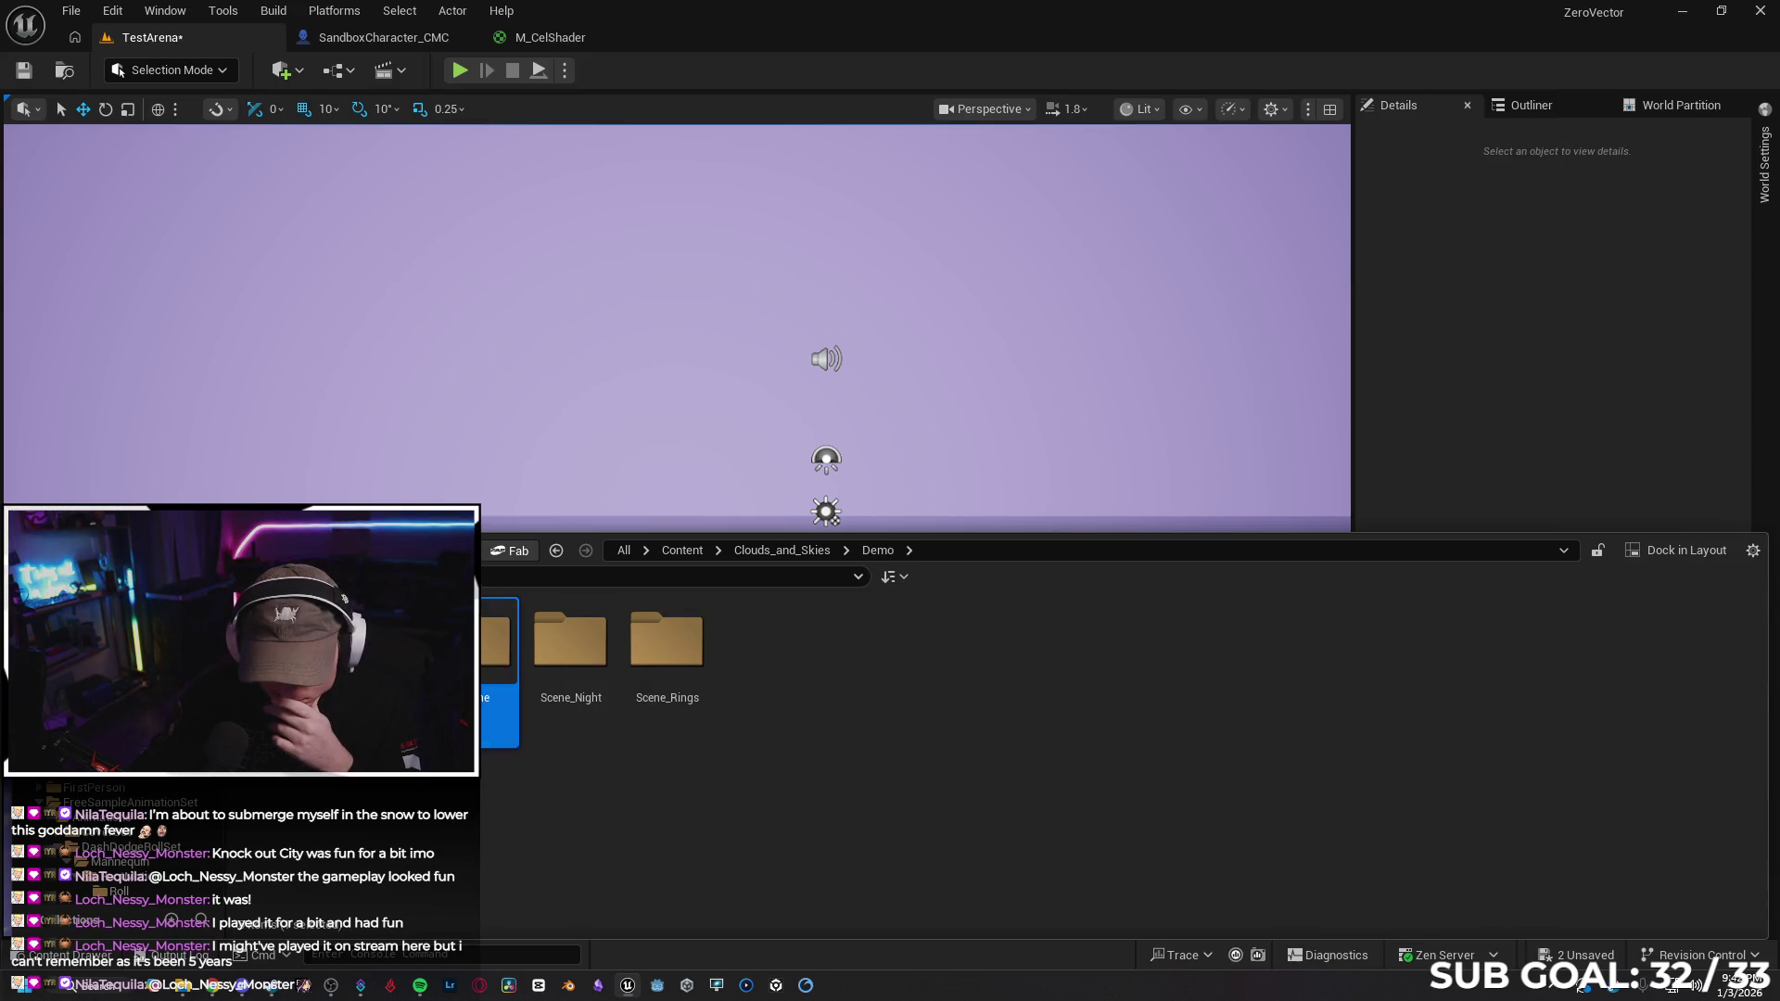
pyautogui.doubleClick(496, 639)
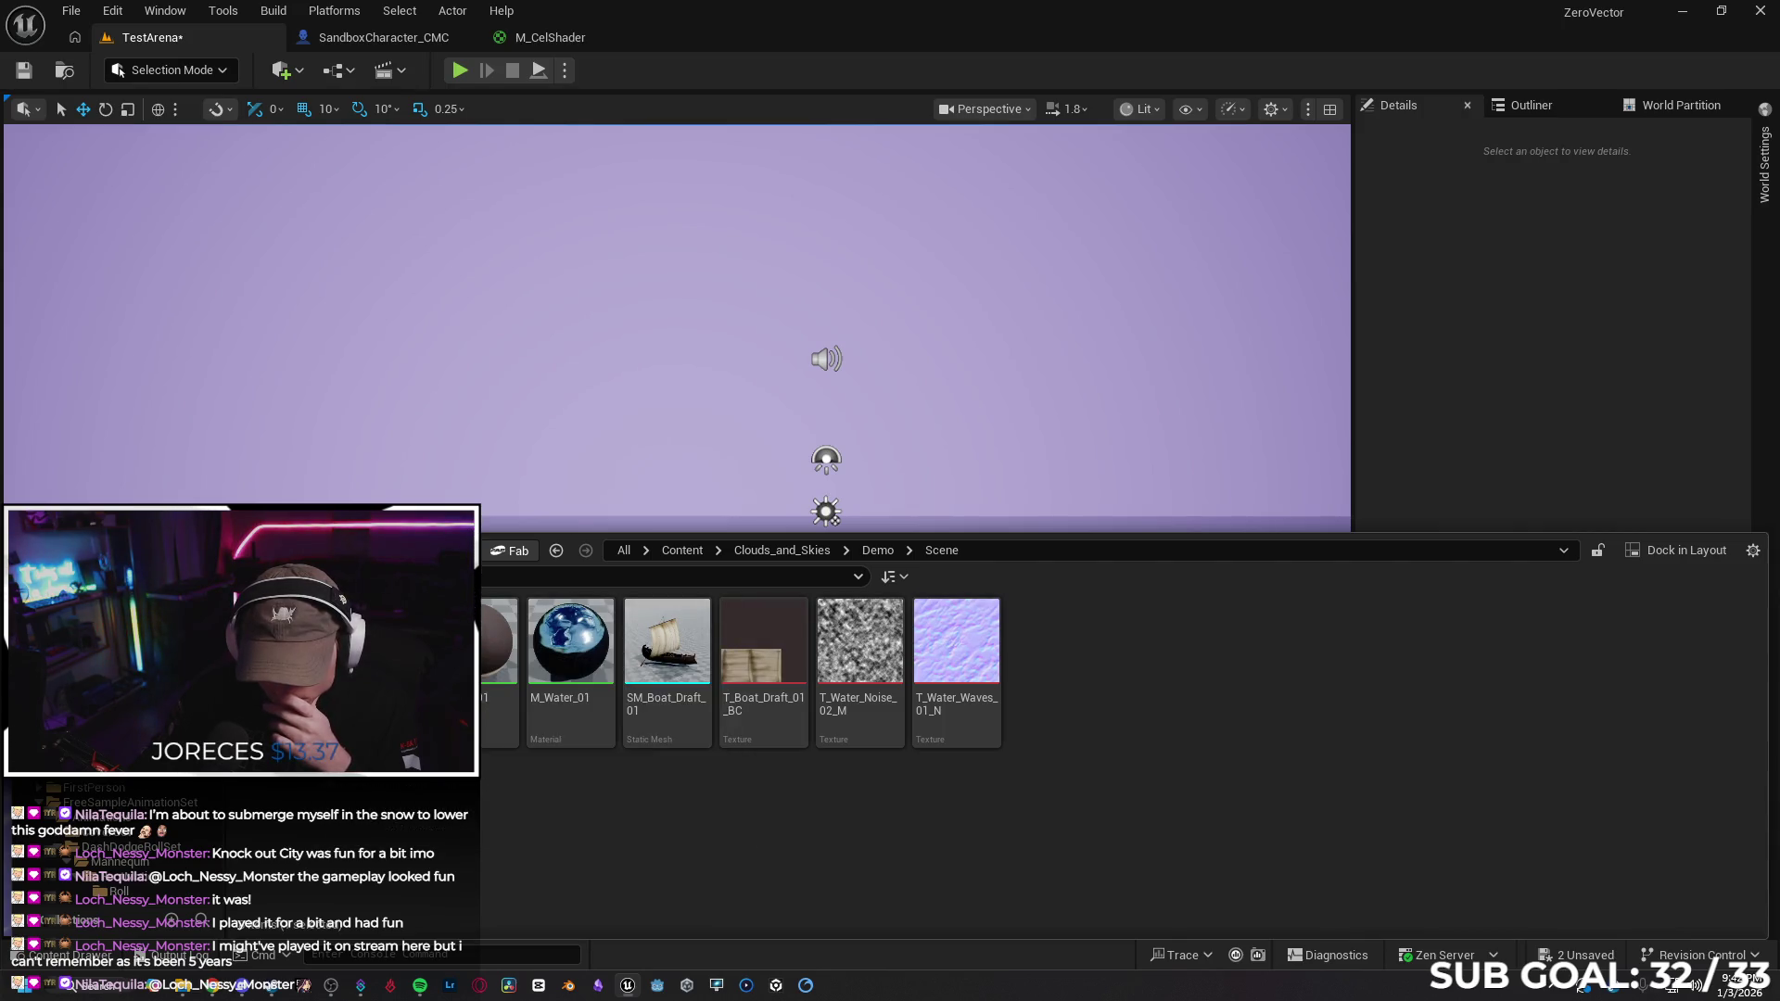
pyautogui.hotkey('ctrl', 'shift', 's')
pyautogui.click(951, 711)
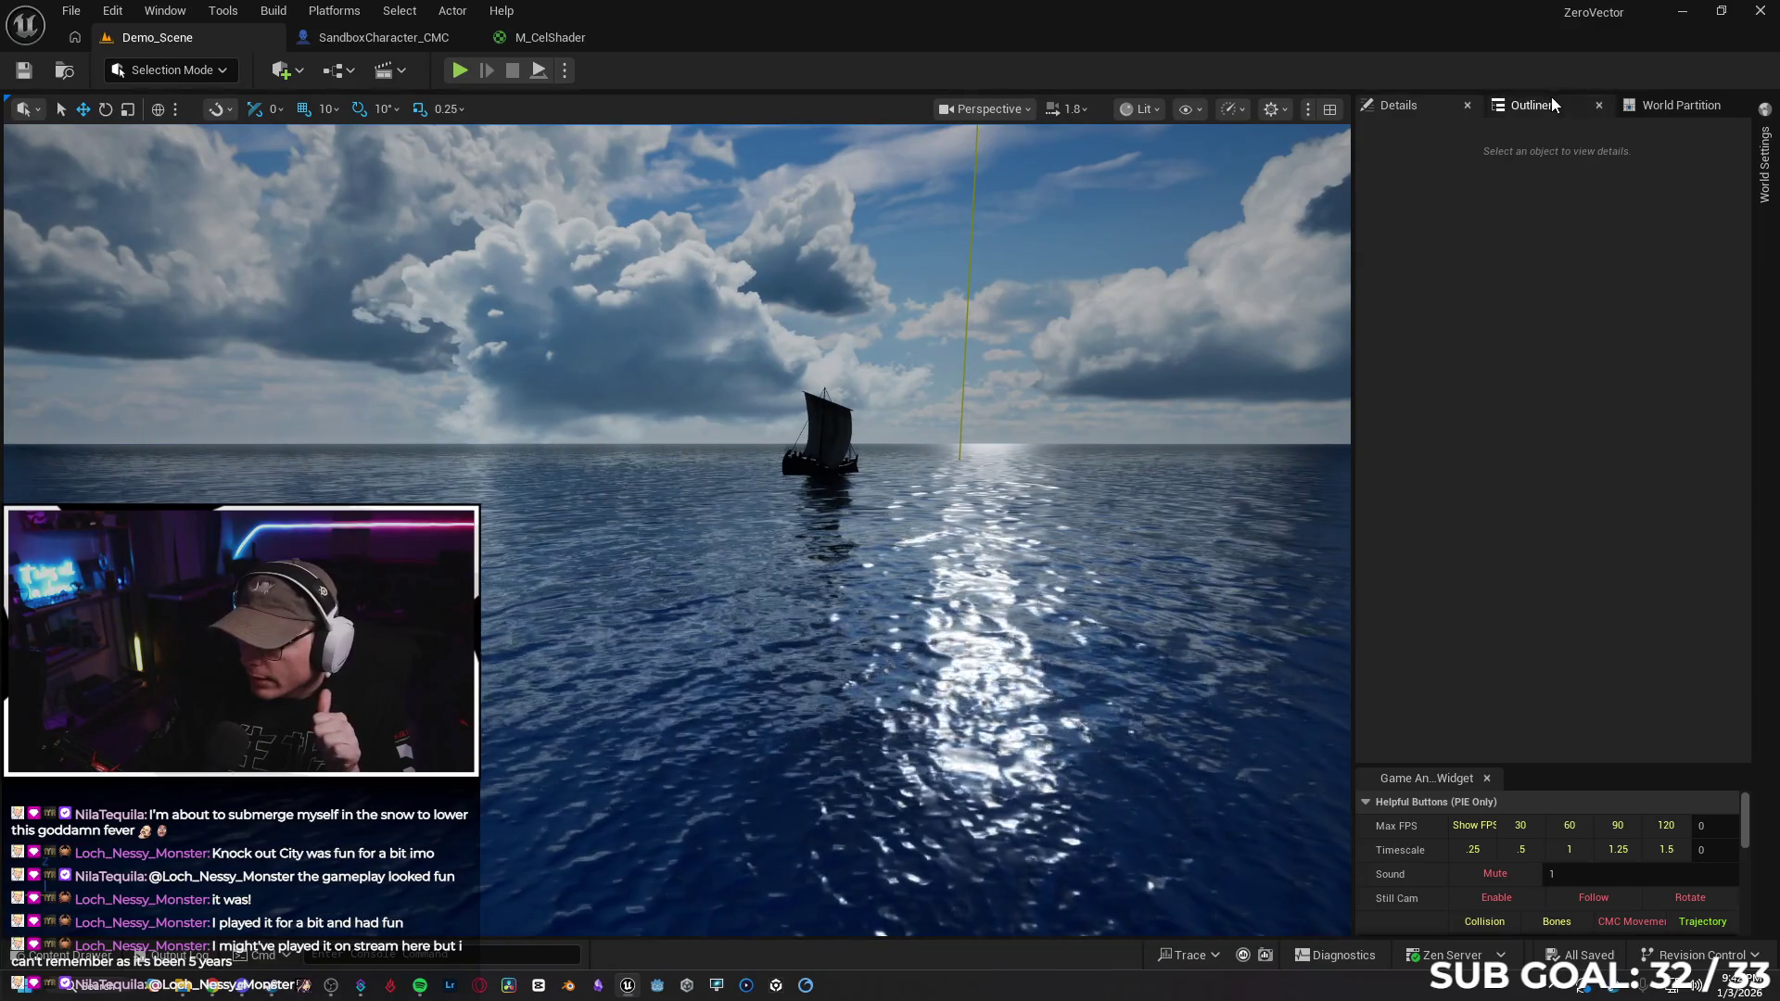
# Inspect SM_Clouds_104_01, SkyLight and SM_Sky_Sphere_01_low in Details, then show the FPS counter
pyautogui.click(1550, 102)
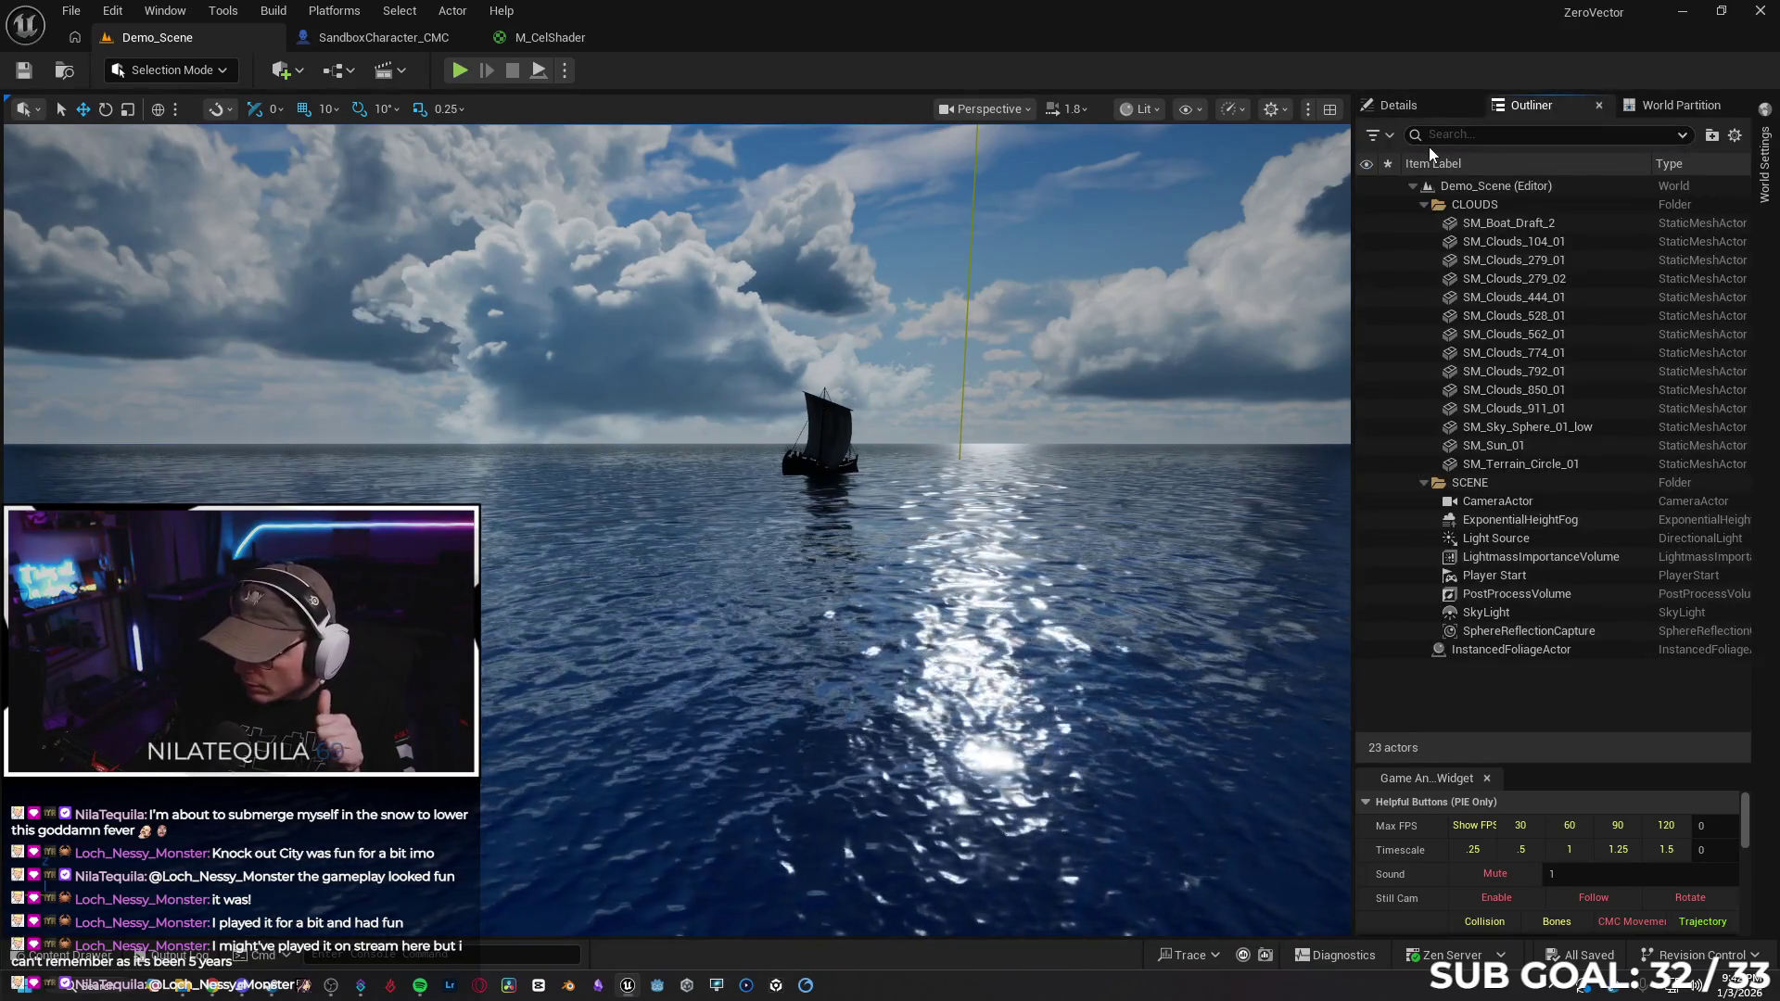
pyautogui.click(1499, 242)
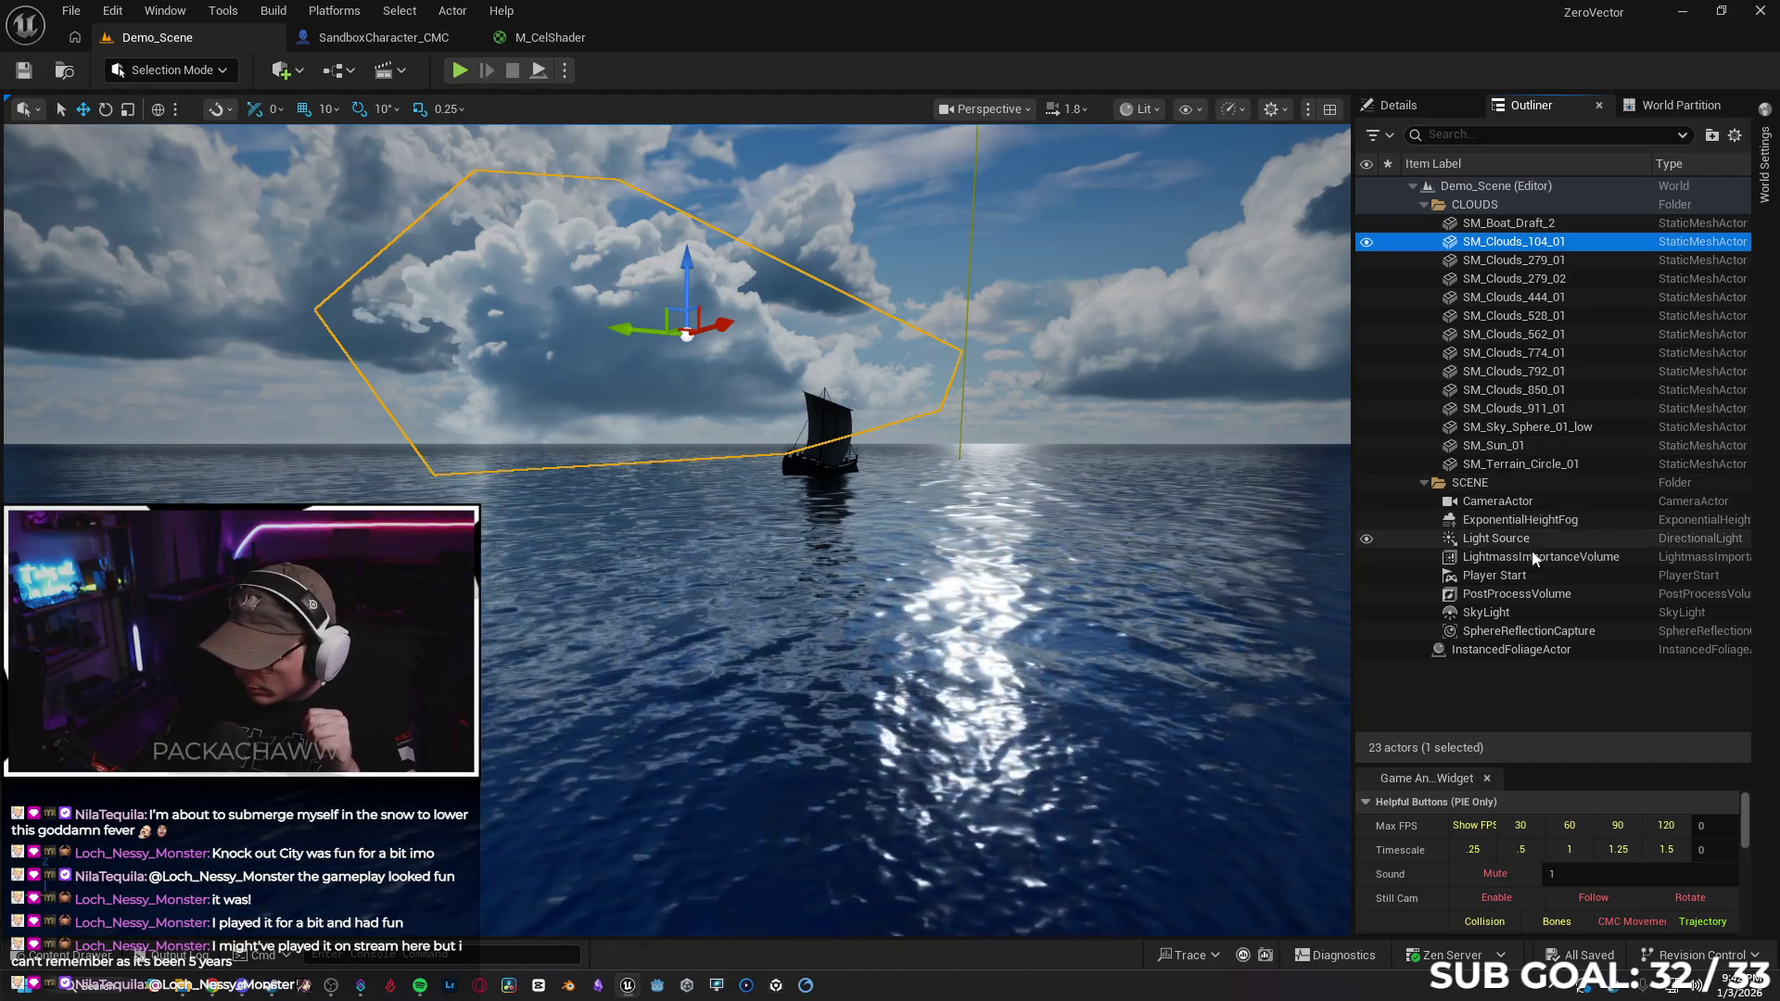
pyautogui.click(1533, 614)
pyautogui.click(1418, 103)
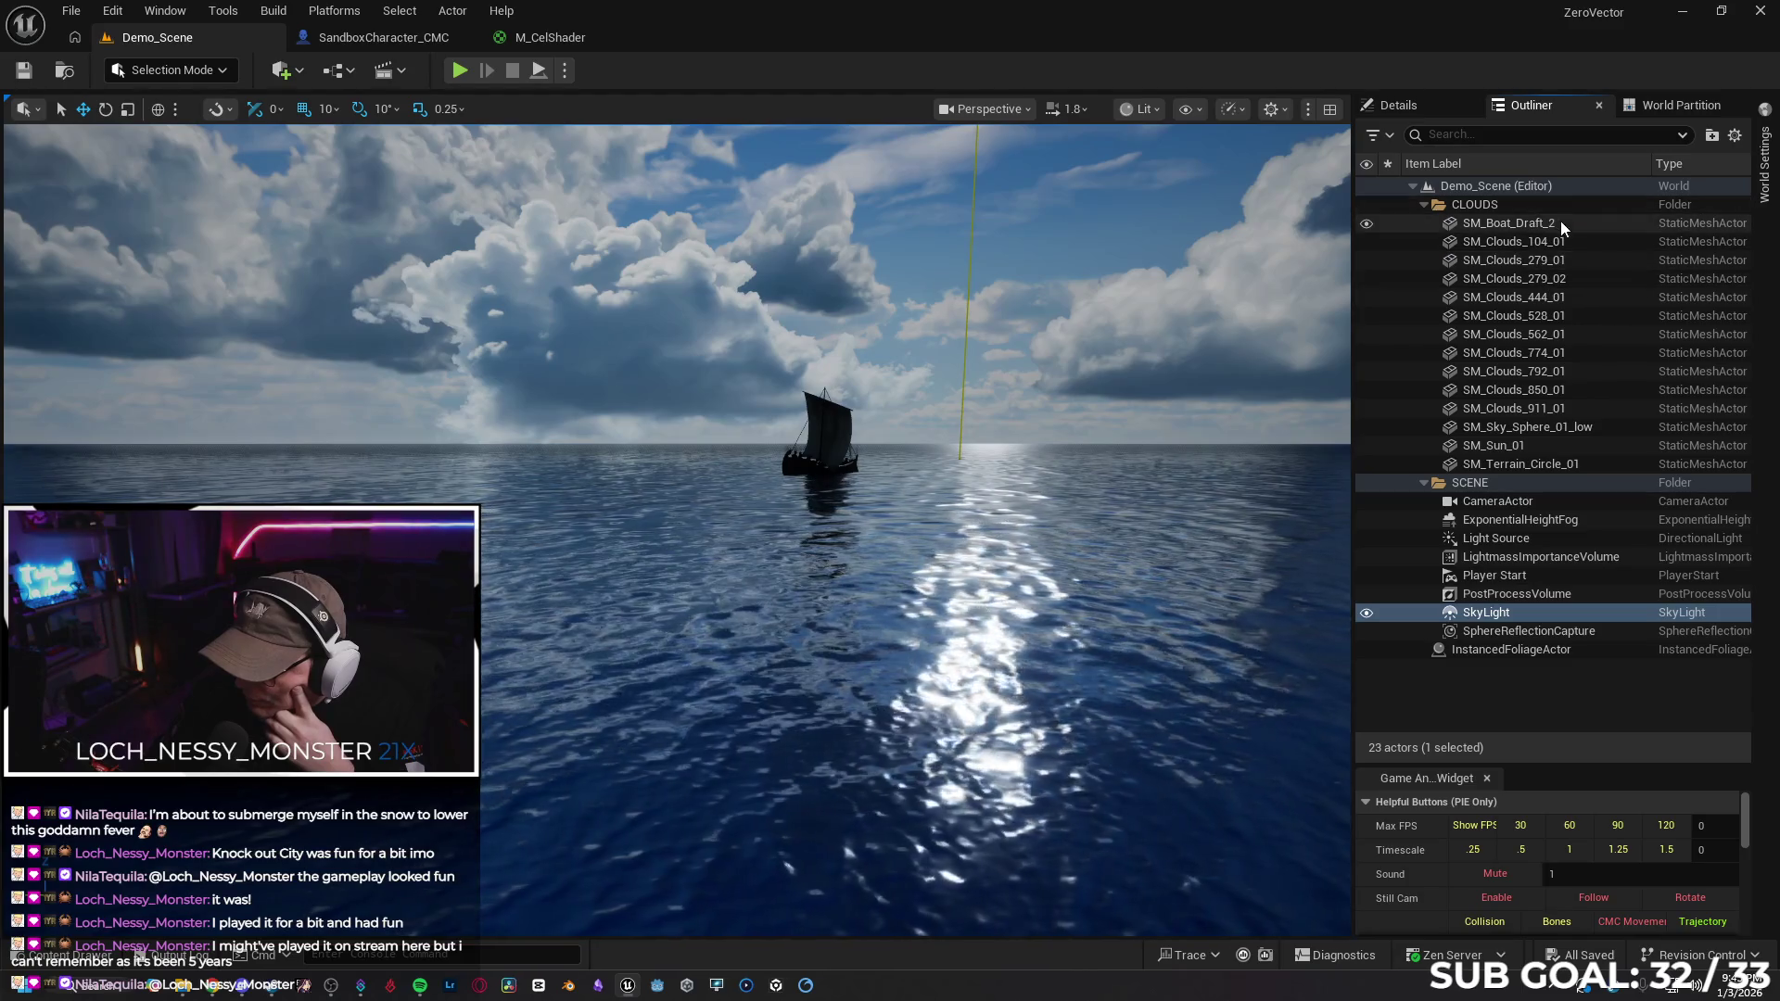
pyautogui.click(1587, 426)
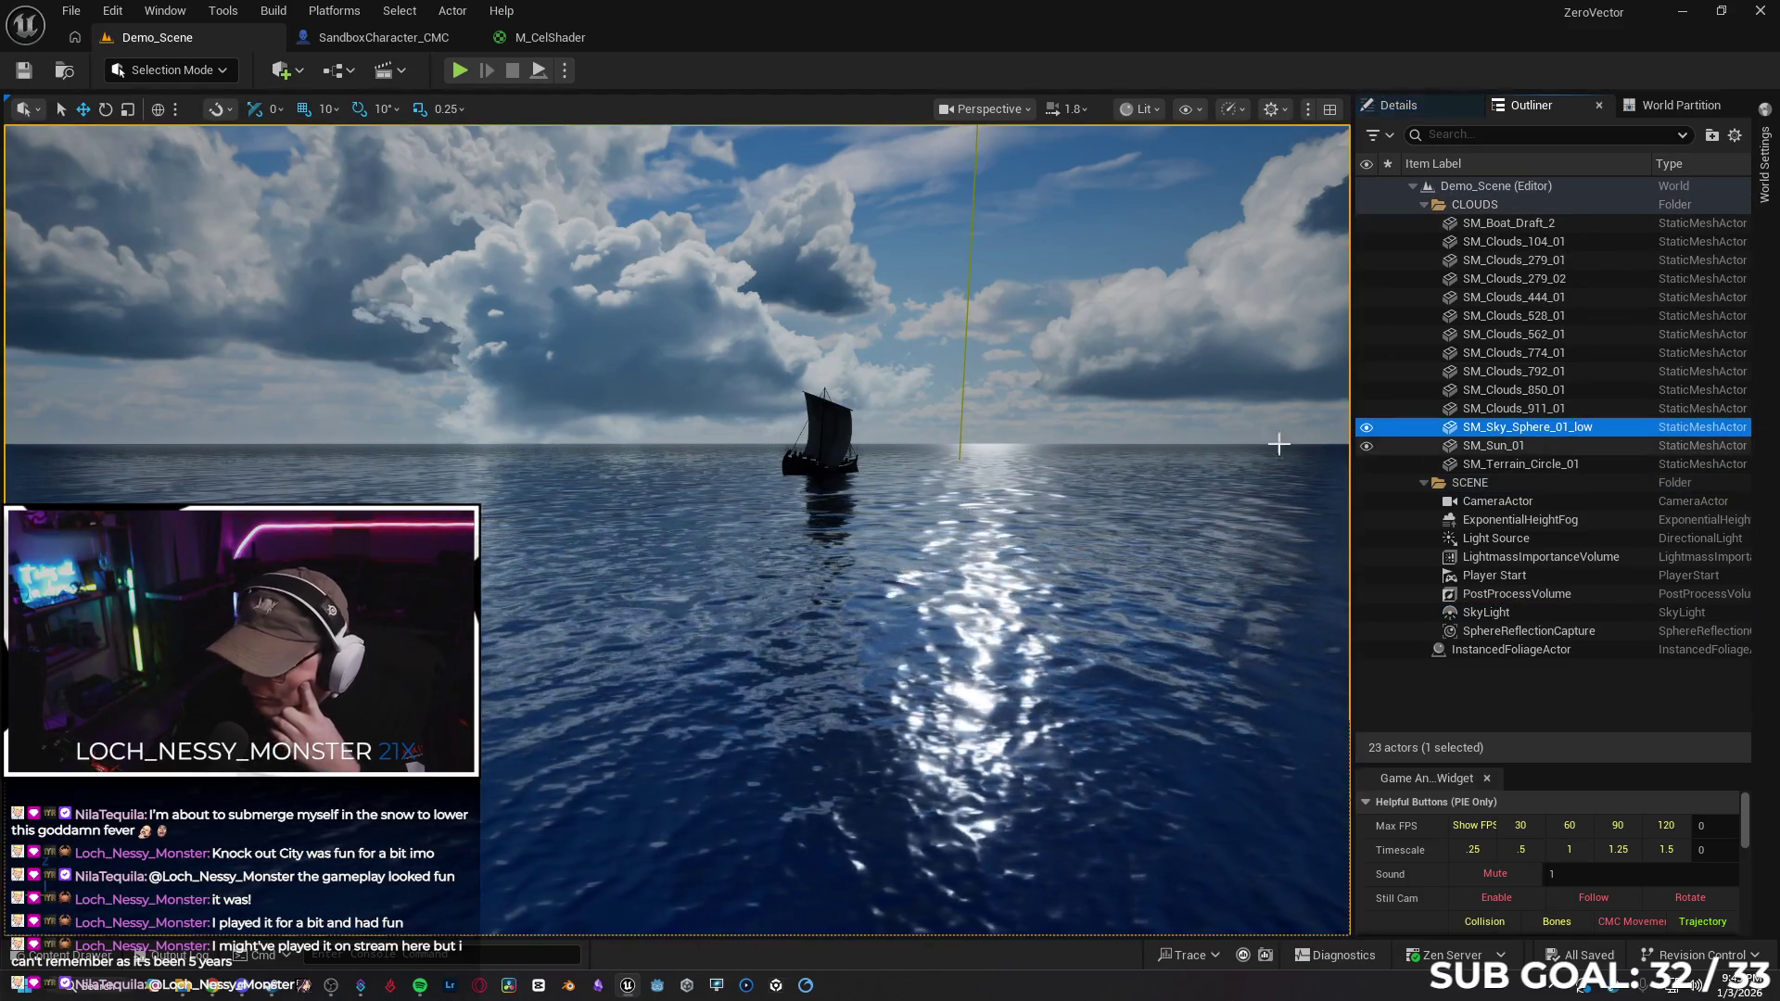
pyautogui.click(1411, 108)
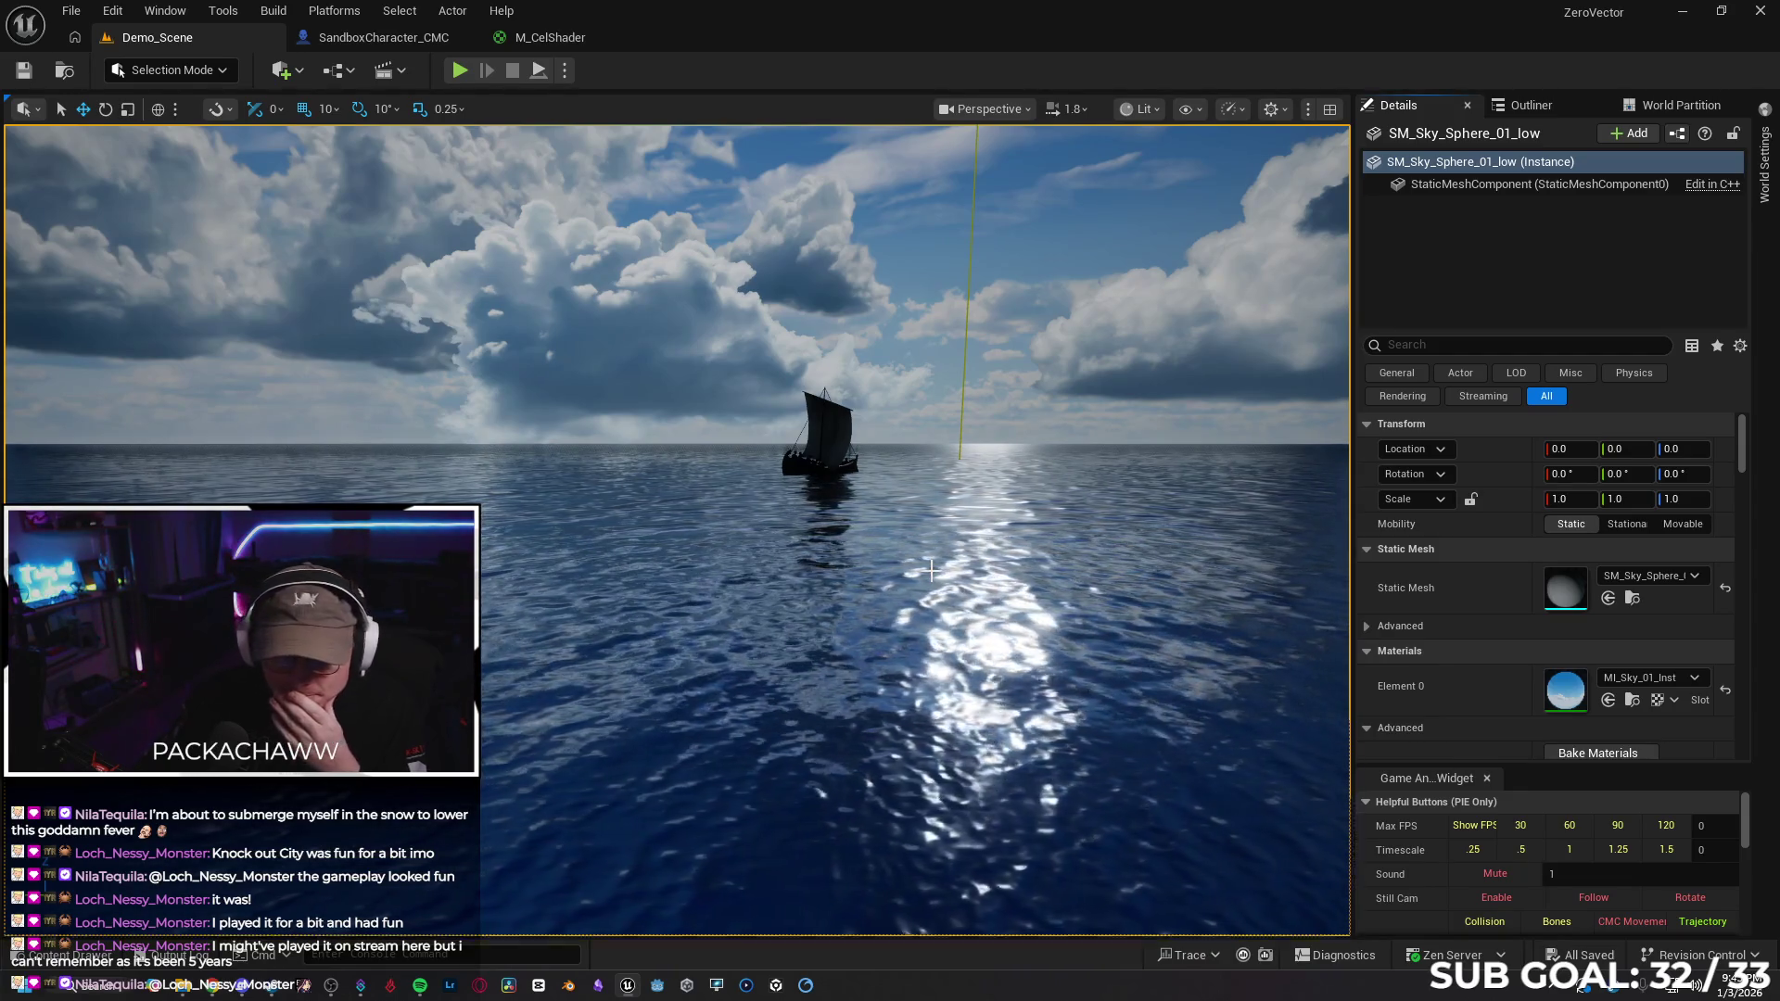
pyautogui.moveTo(930, 569)
pyautogui.mouseDown()
pyautogui.moveTo(760, 482)
pyautogui.moveTo(575, 500)
pyautogui.moveTo(788, 445)
pyautogui.moveTo(761, 433)
pyautogui.mouseUp()
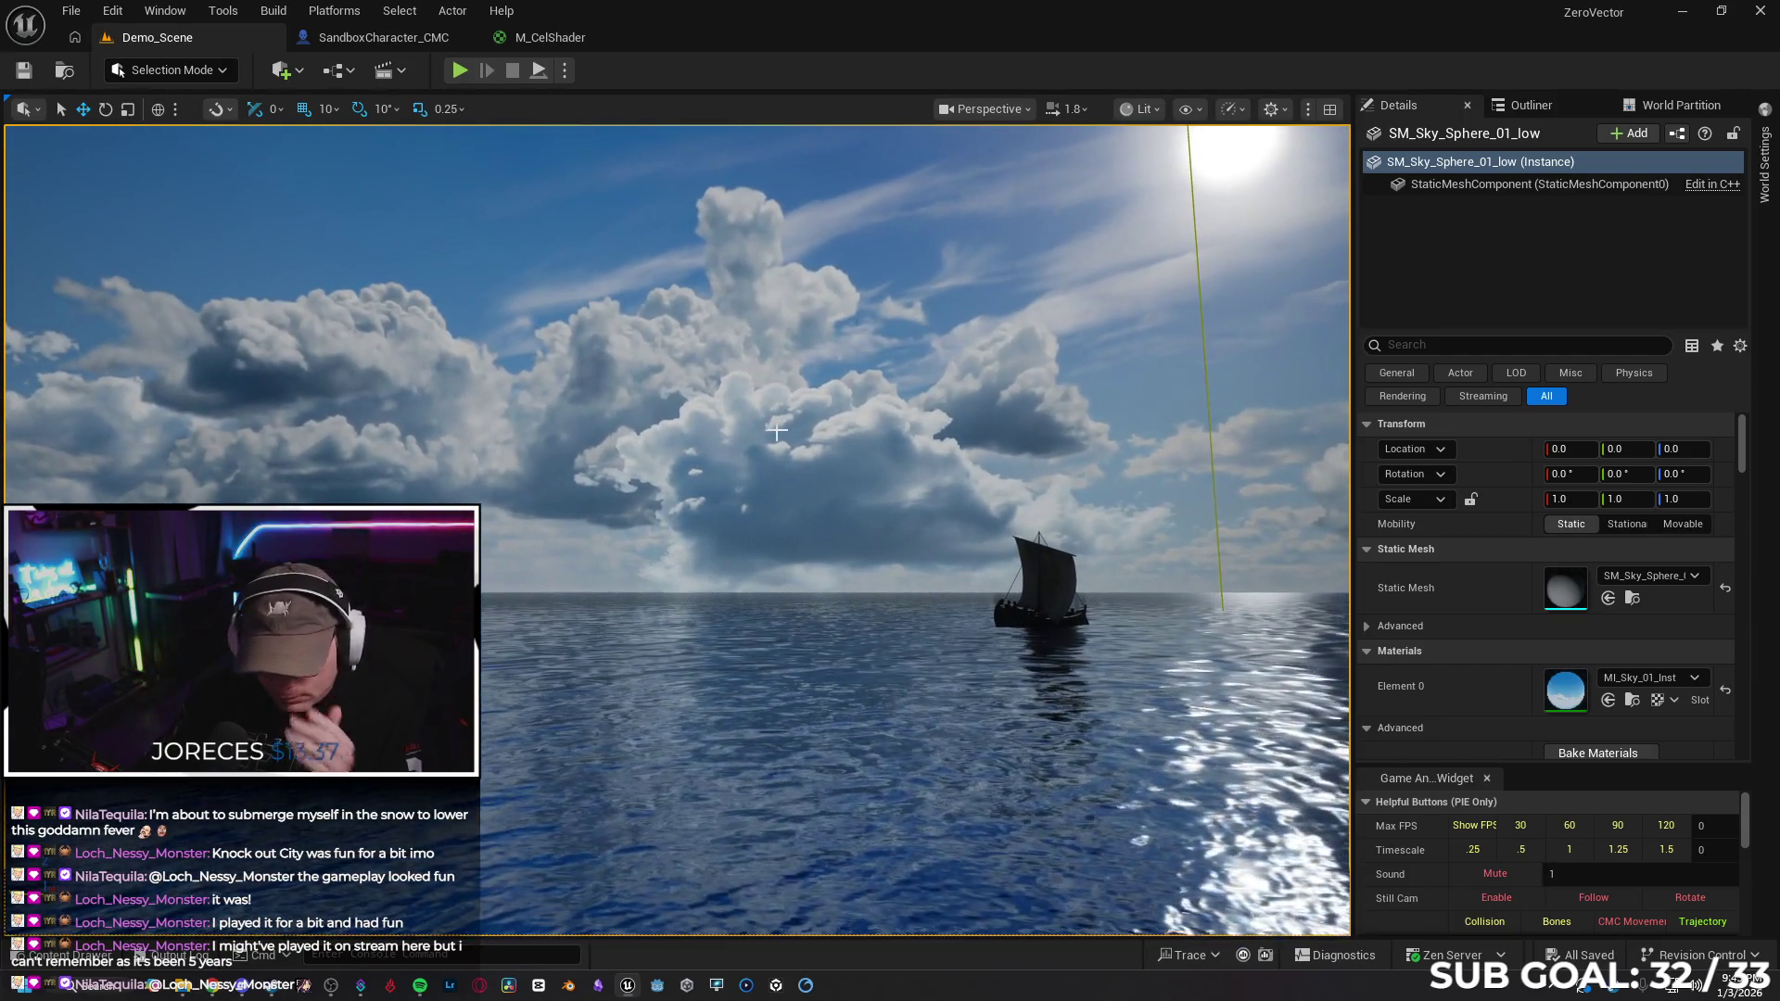
pyautogui.hotkey('ctrl', 'shift', 'h')
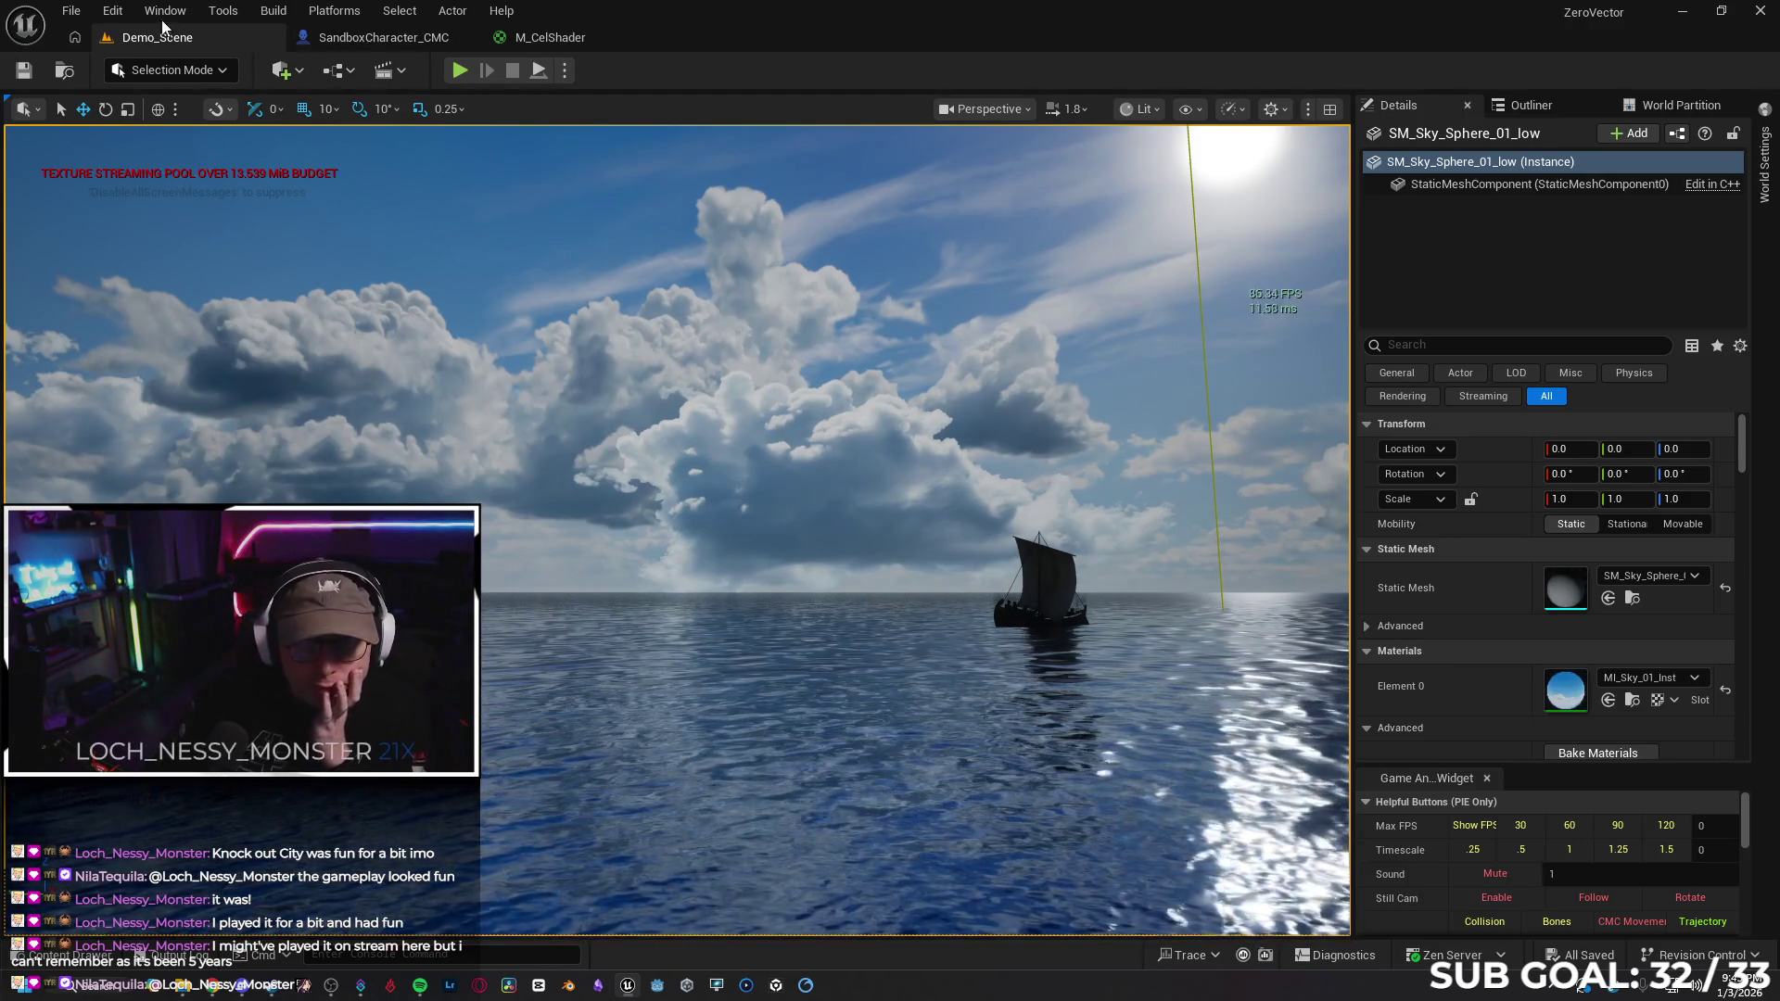
# Reopen TestArena from Recent Levels and drop SM_Sky_Sphere_01_low from the Skies folder into it
pyautogui.click(71, 10)
pyautogui.moveTo(278, 141)
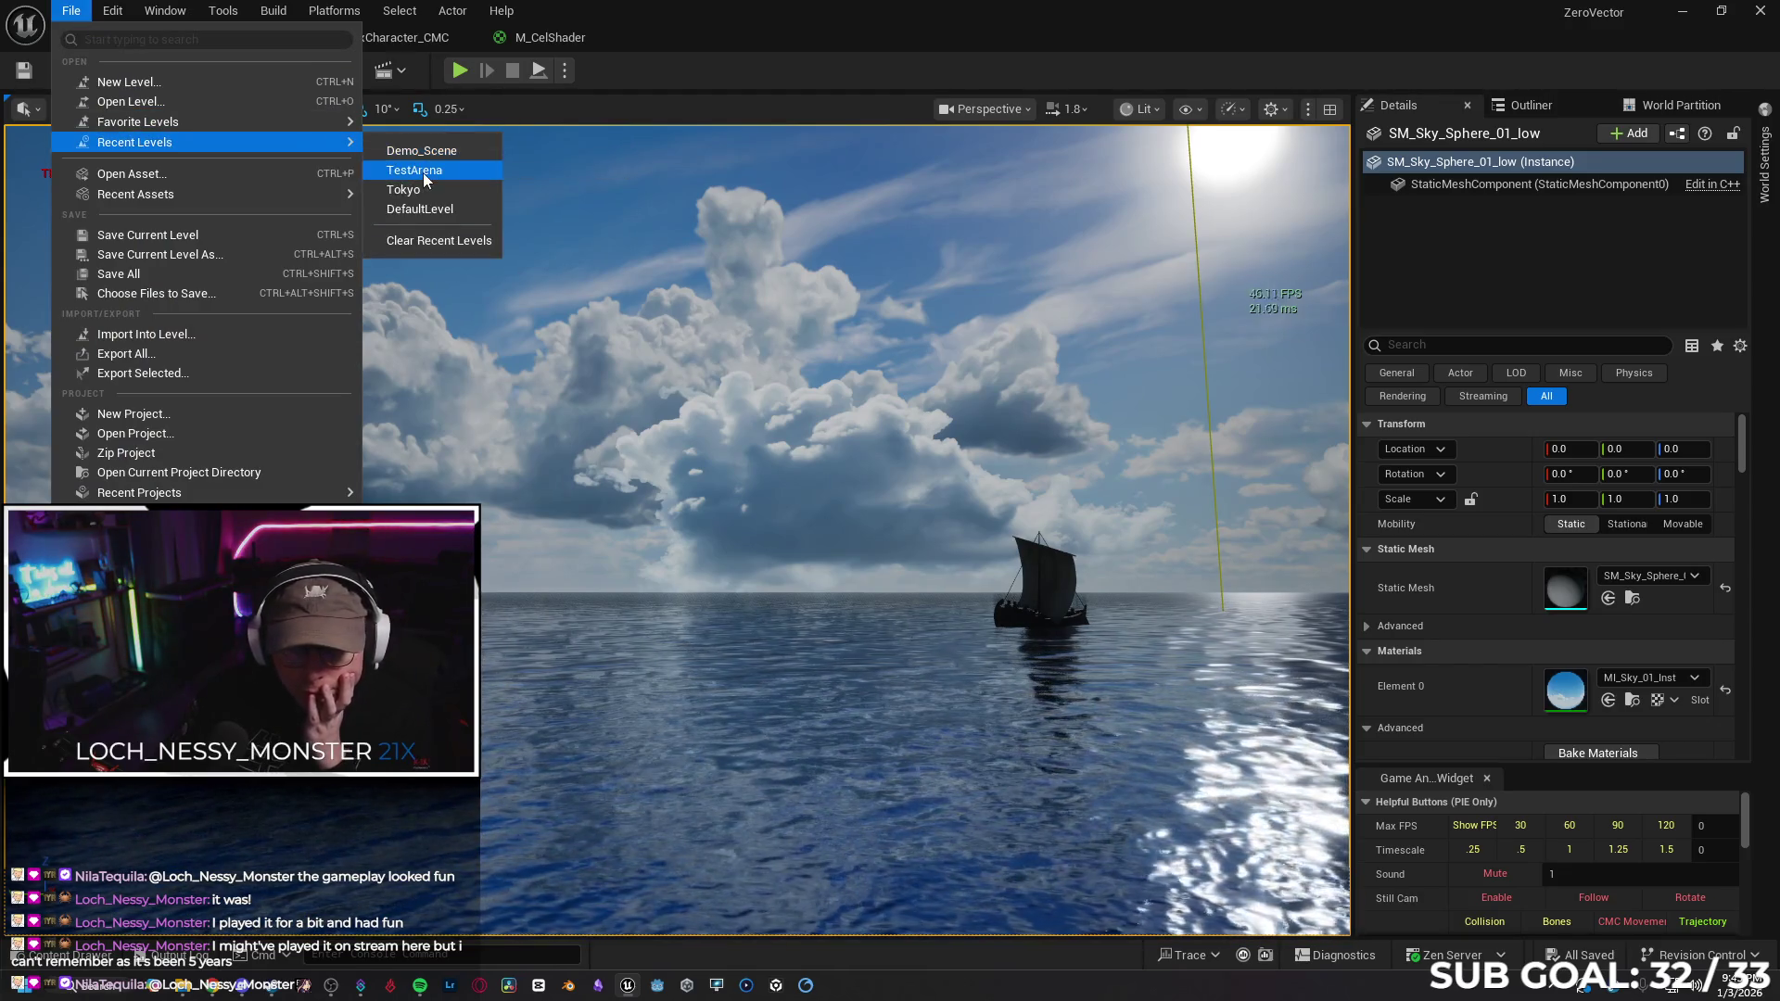
pyautogui.click(414, 170)
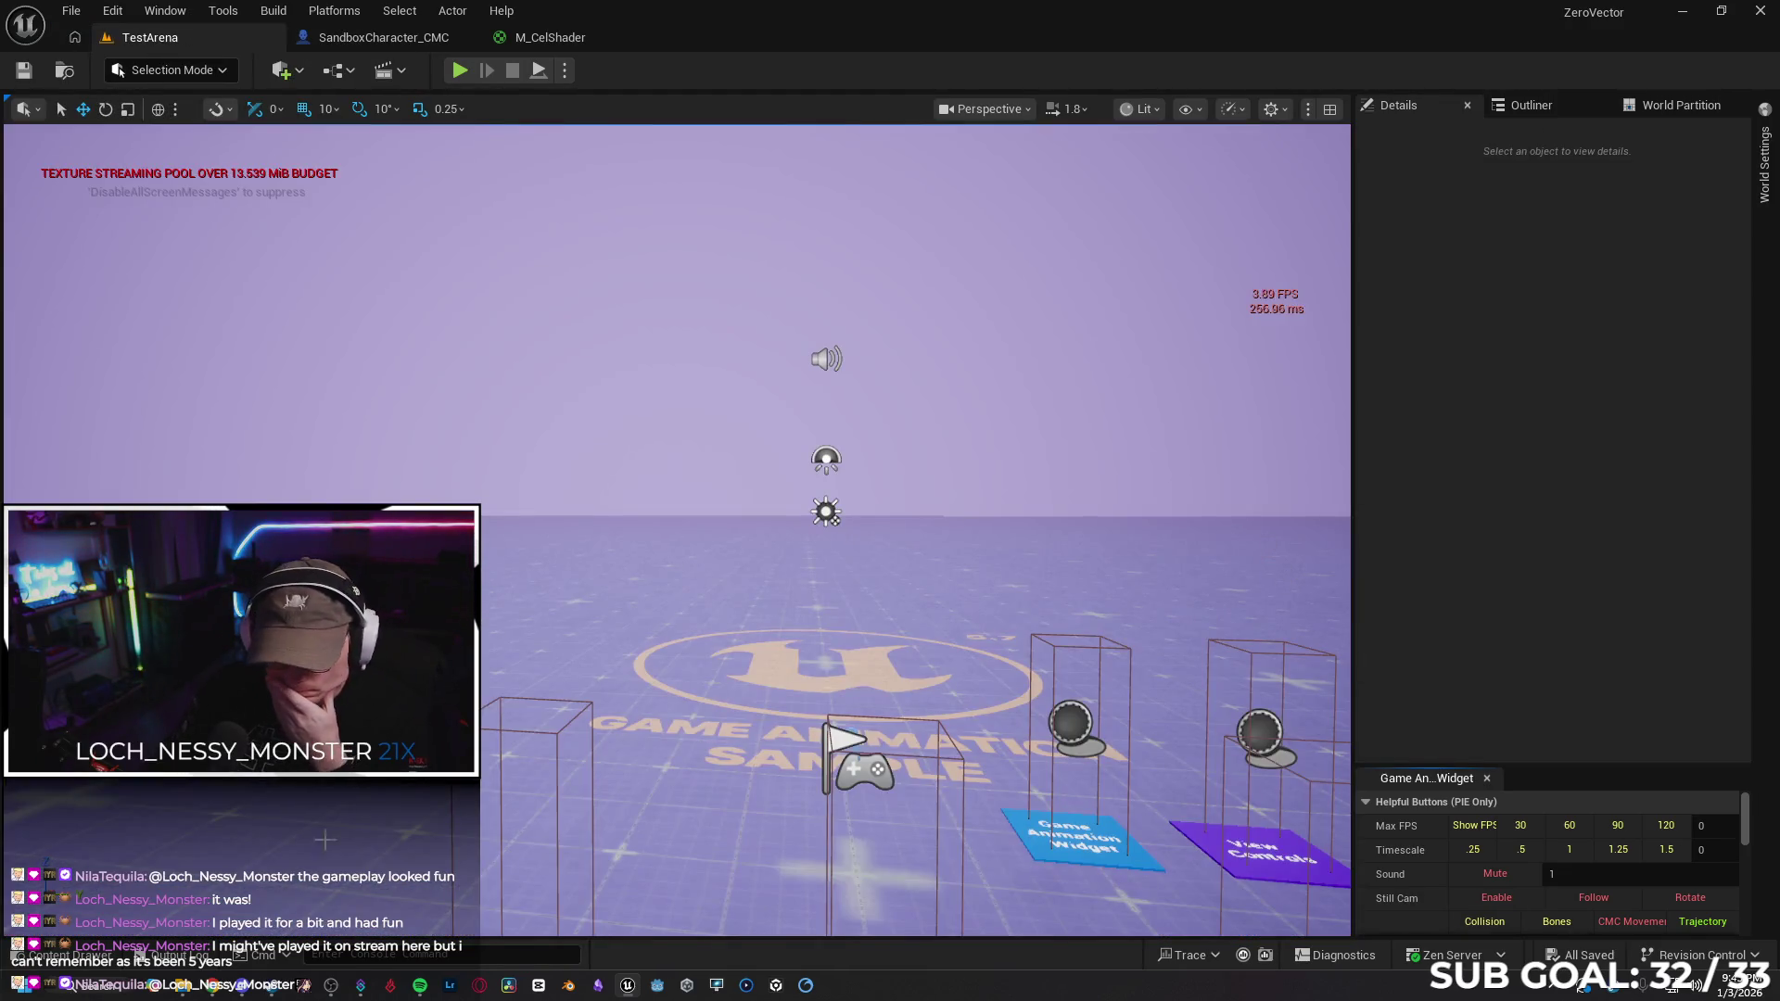
pyautogui.hotkey('ctrl', 'space')
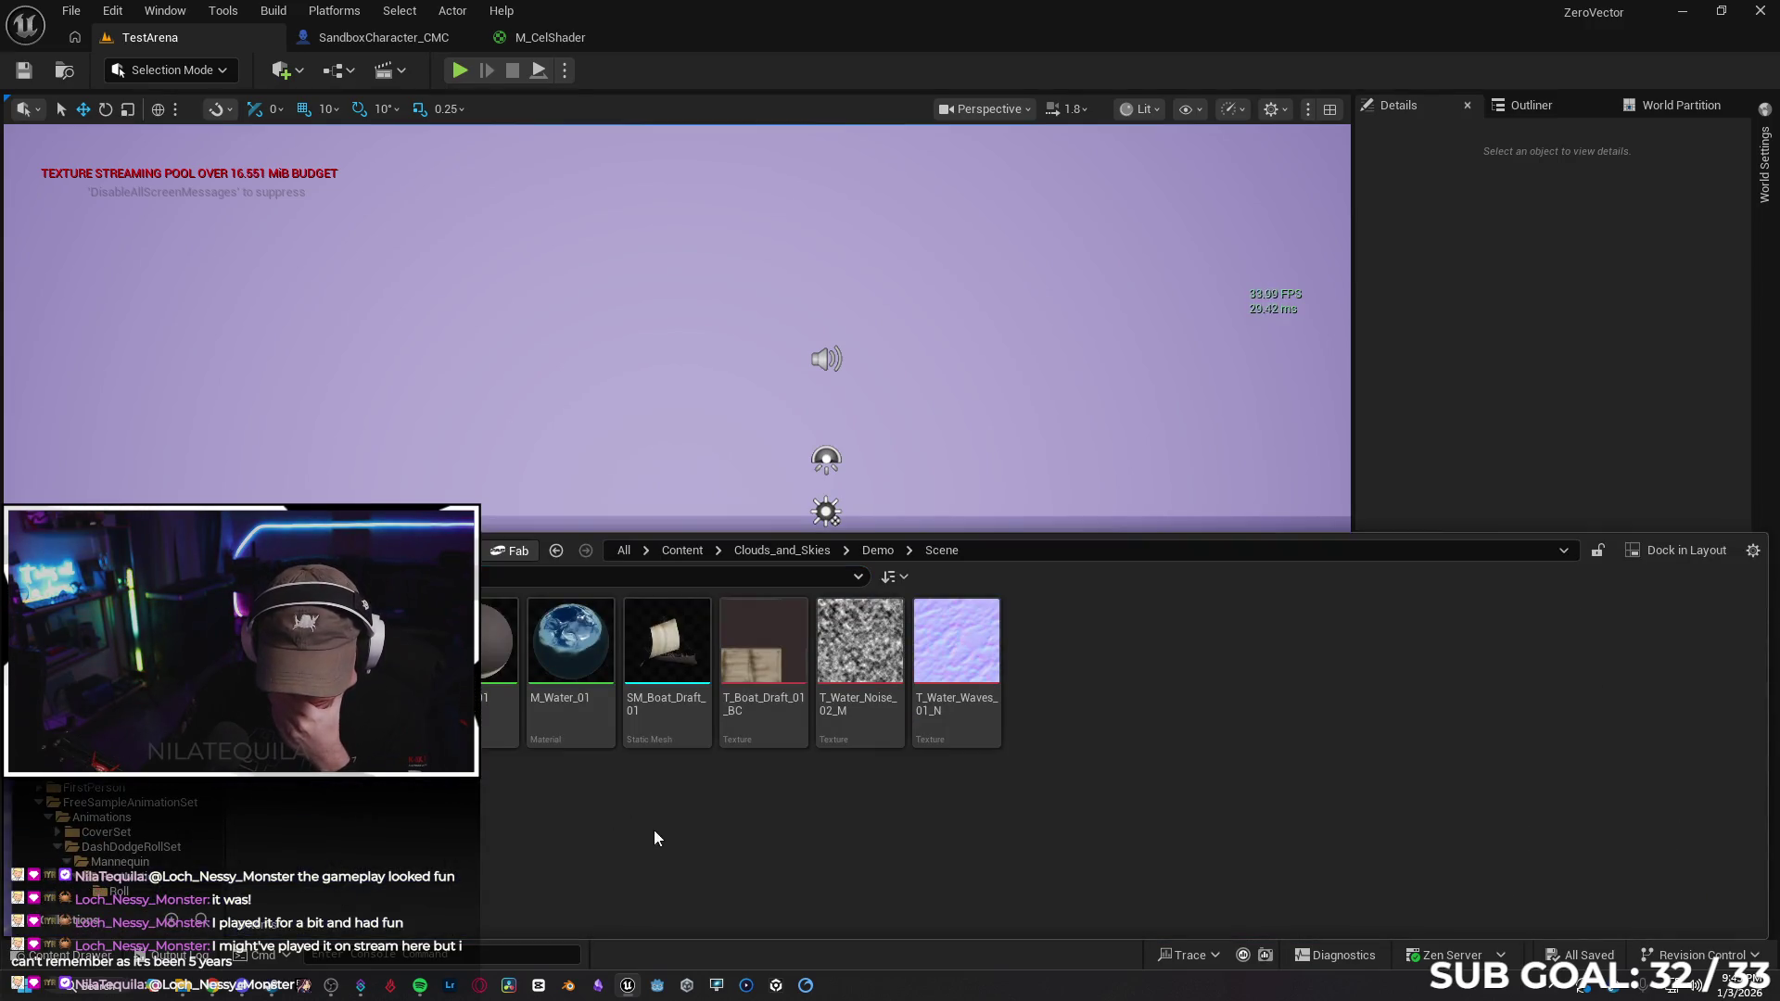
pyautogui.hotkey('alt', 'Left')
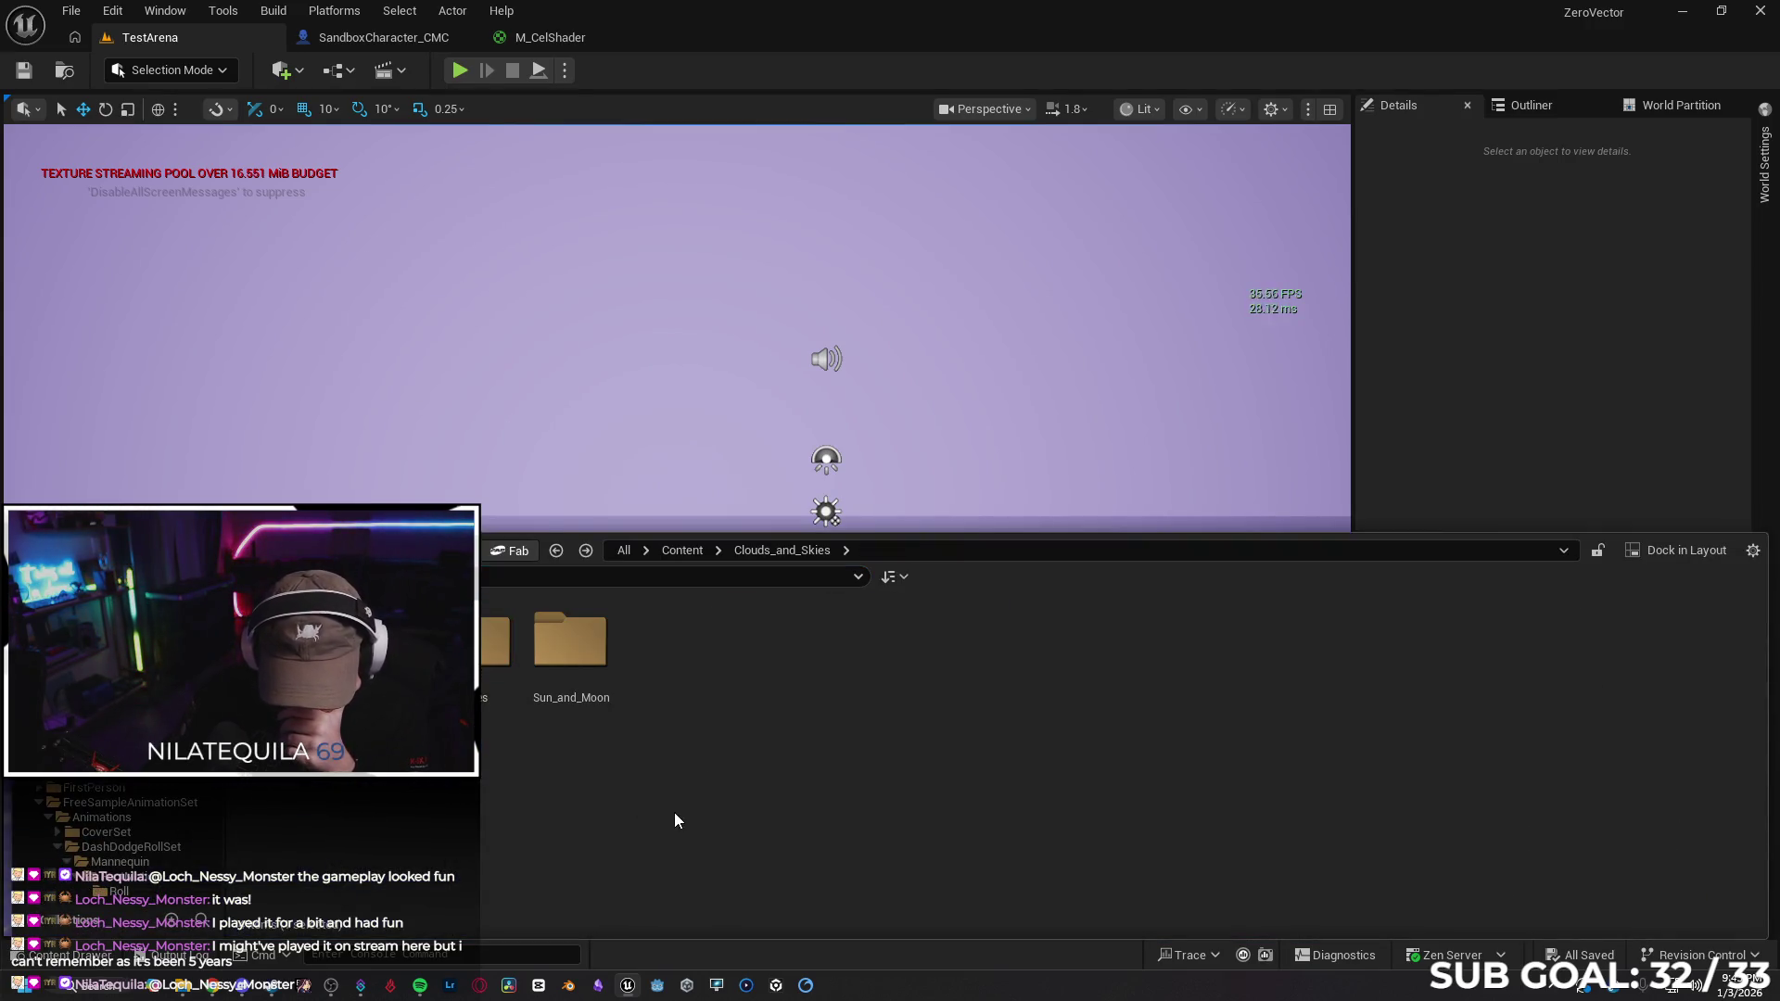
pyautogui.doubleClick(489, 648)
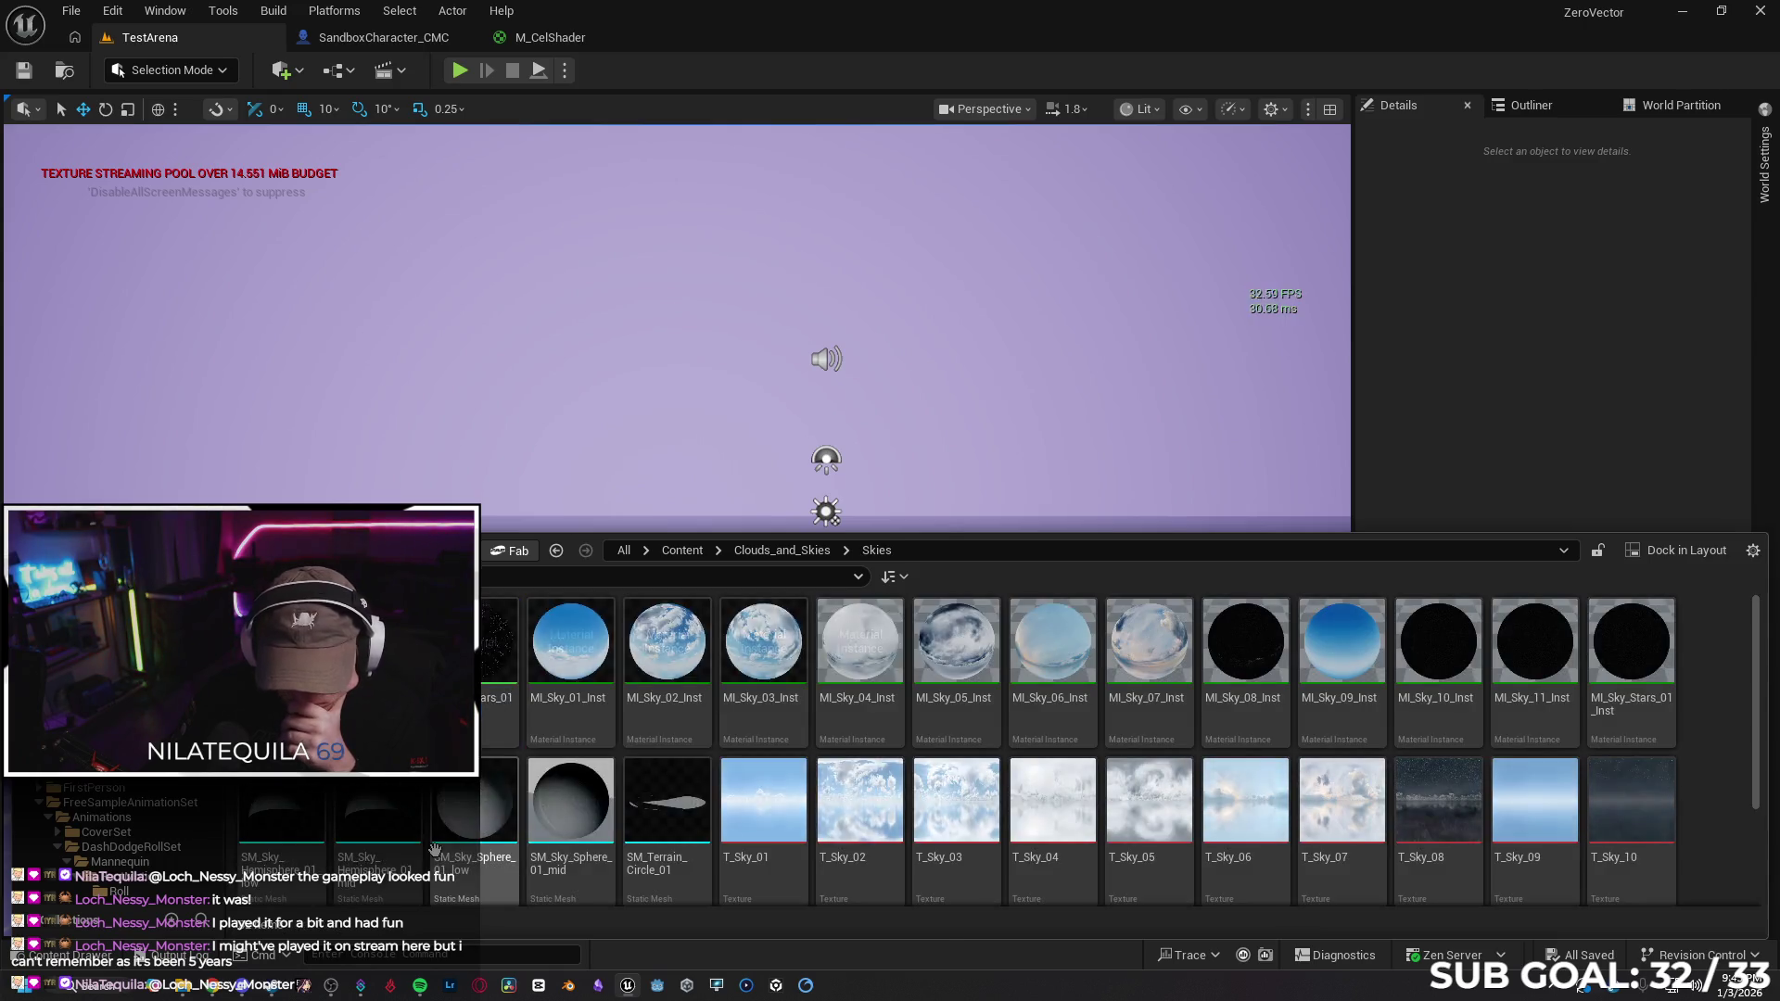
pyautogui.click(545, 509)
pyautogui.moveTo(545, 509); pyautogui.dragTo(541, 589)
# Centre the sky sphere at Location X 0, Y 0 and assign it the M_Sky_01 material
pyautogui.click(1568, 449)
pyautogui.write('0')
pyautogui.press('Tab')
pyautogui.write('0')
pyautogui.press('Return')
pyautogui.click(1622, 725)
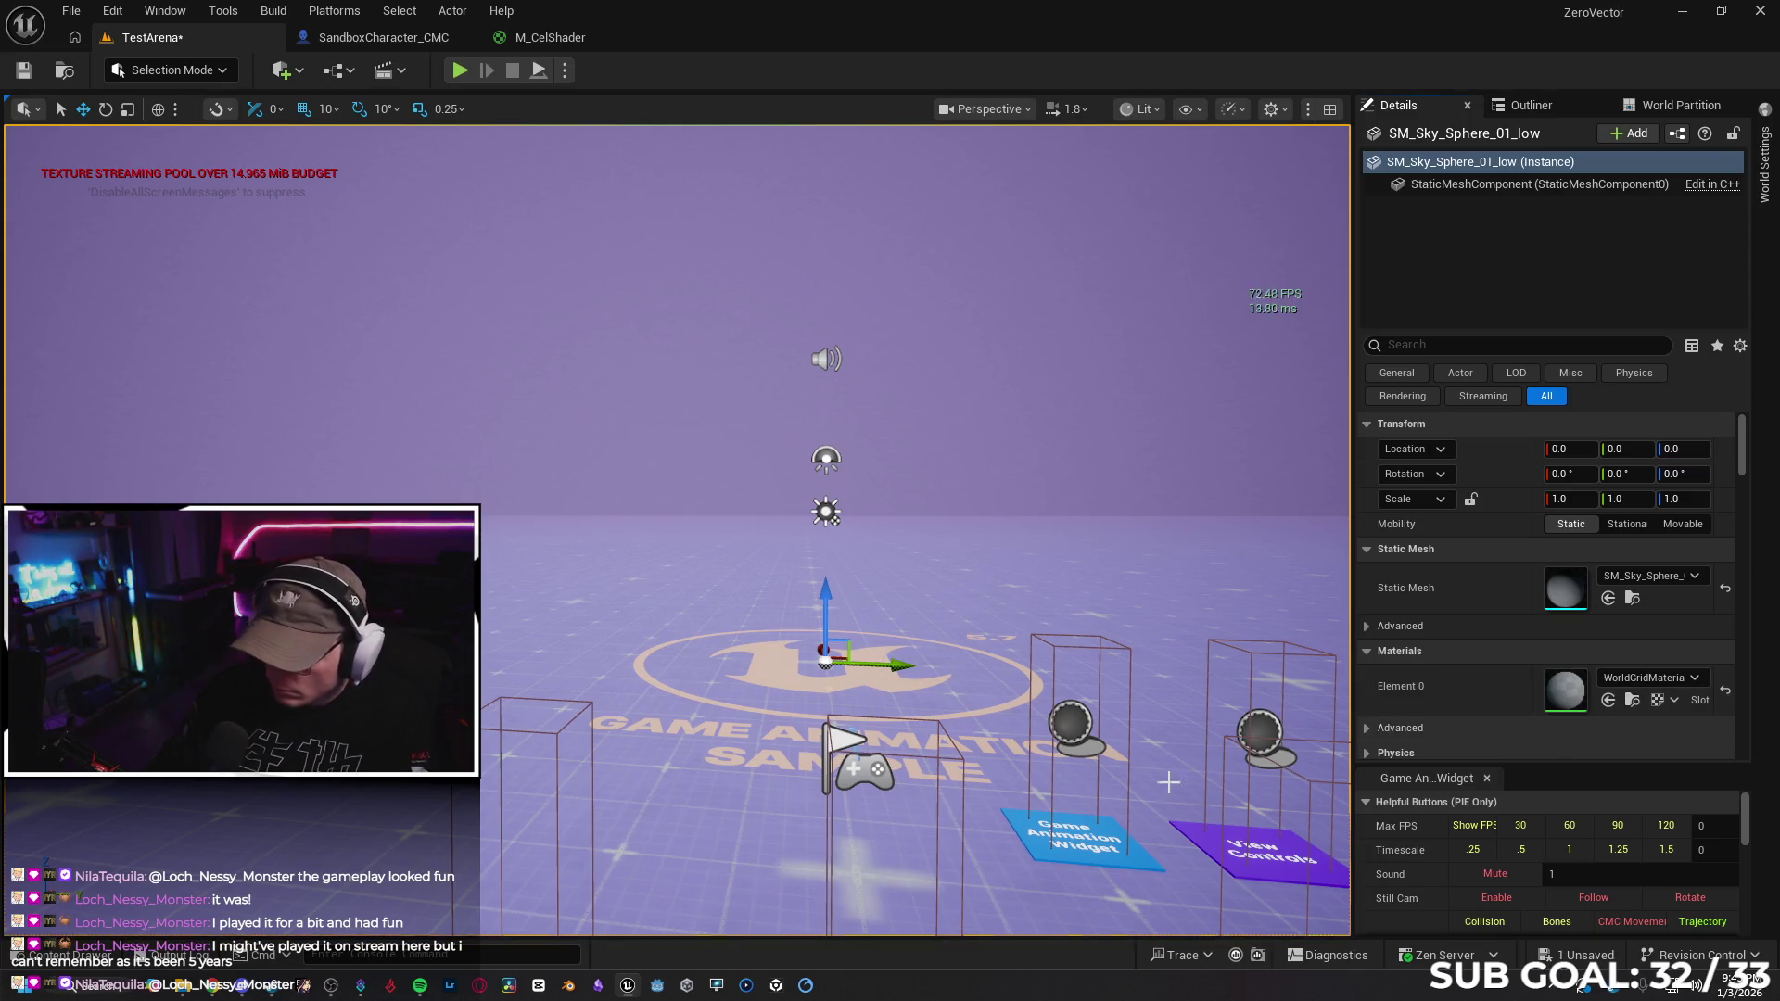
pyautogui.click(69, 955)
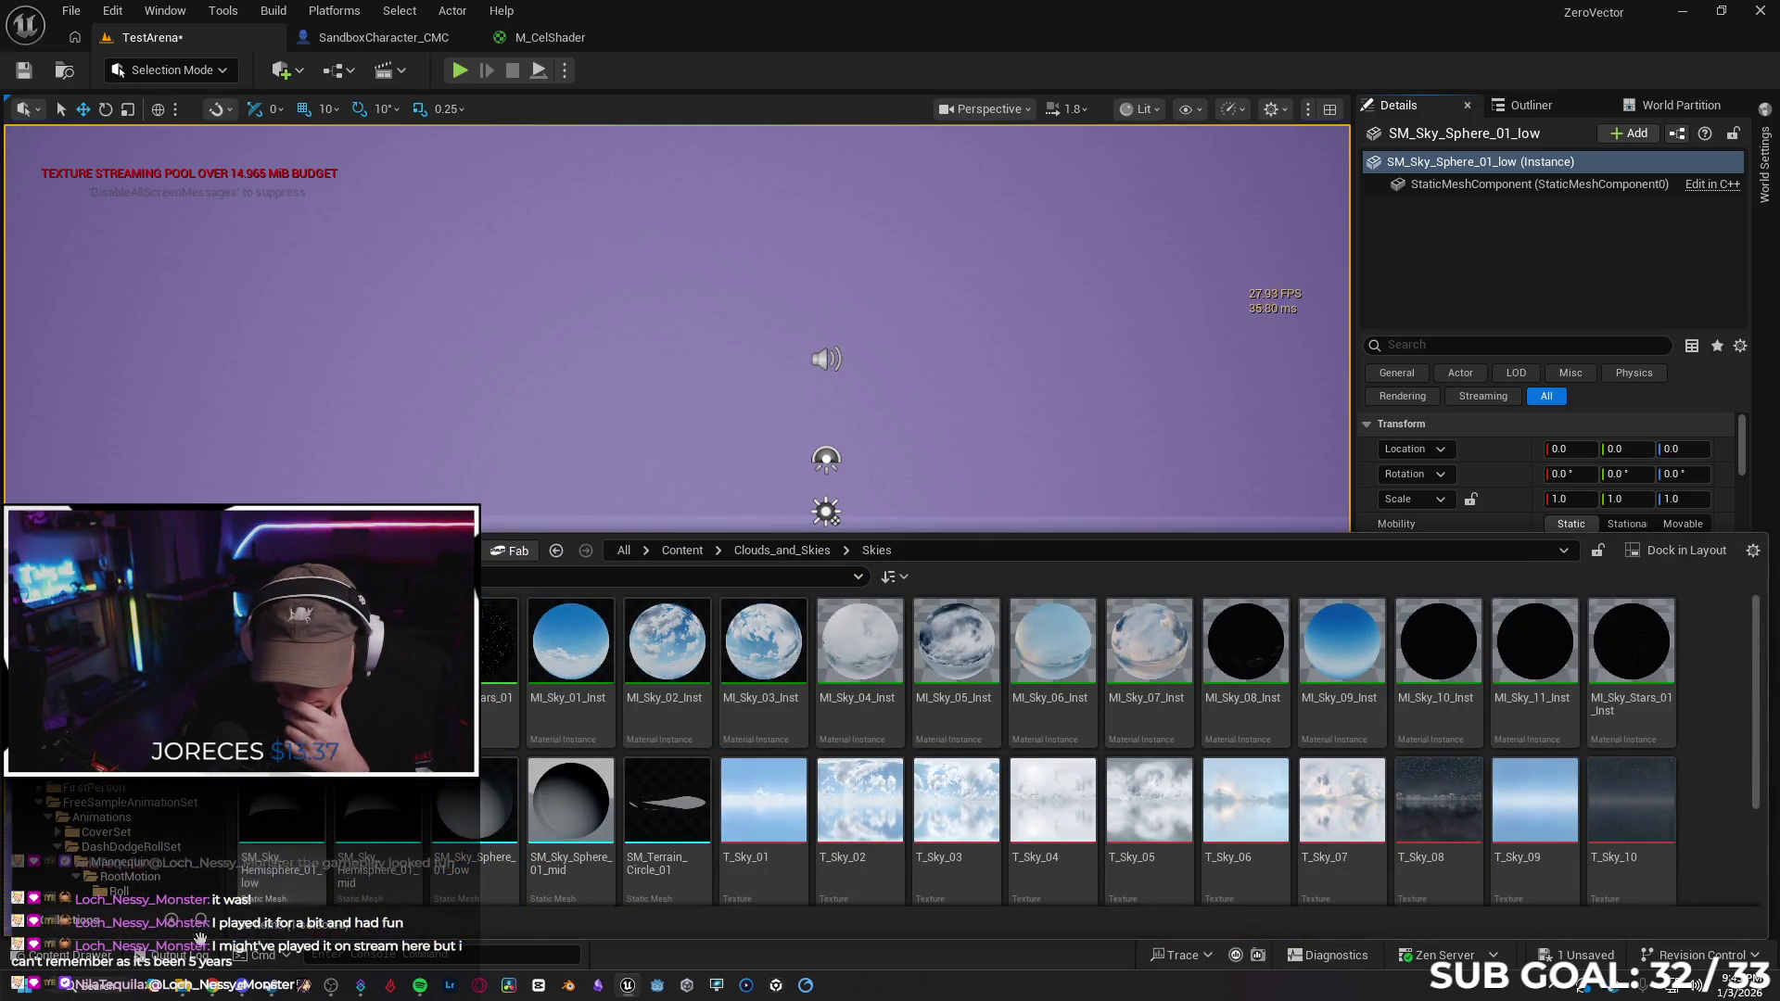
pyautogui.click(65, 955)
pyautogui.click(1608, 699)
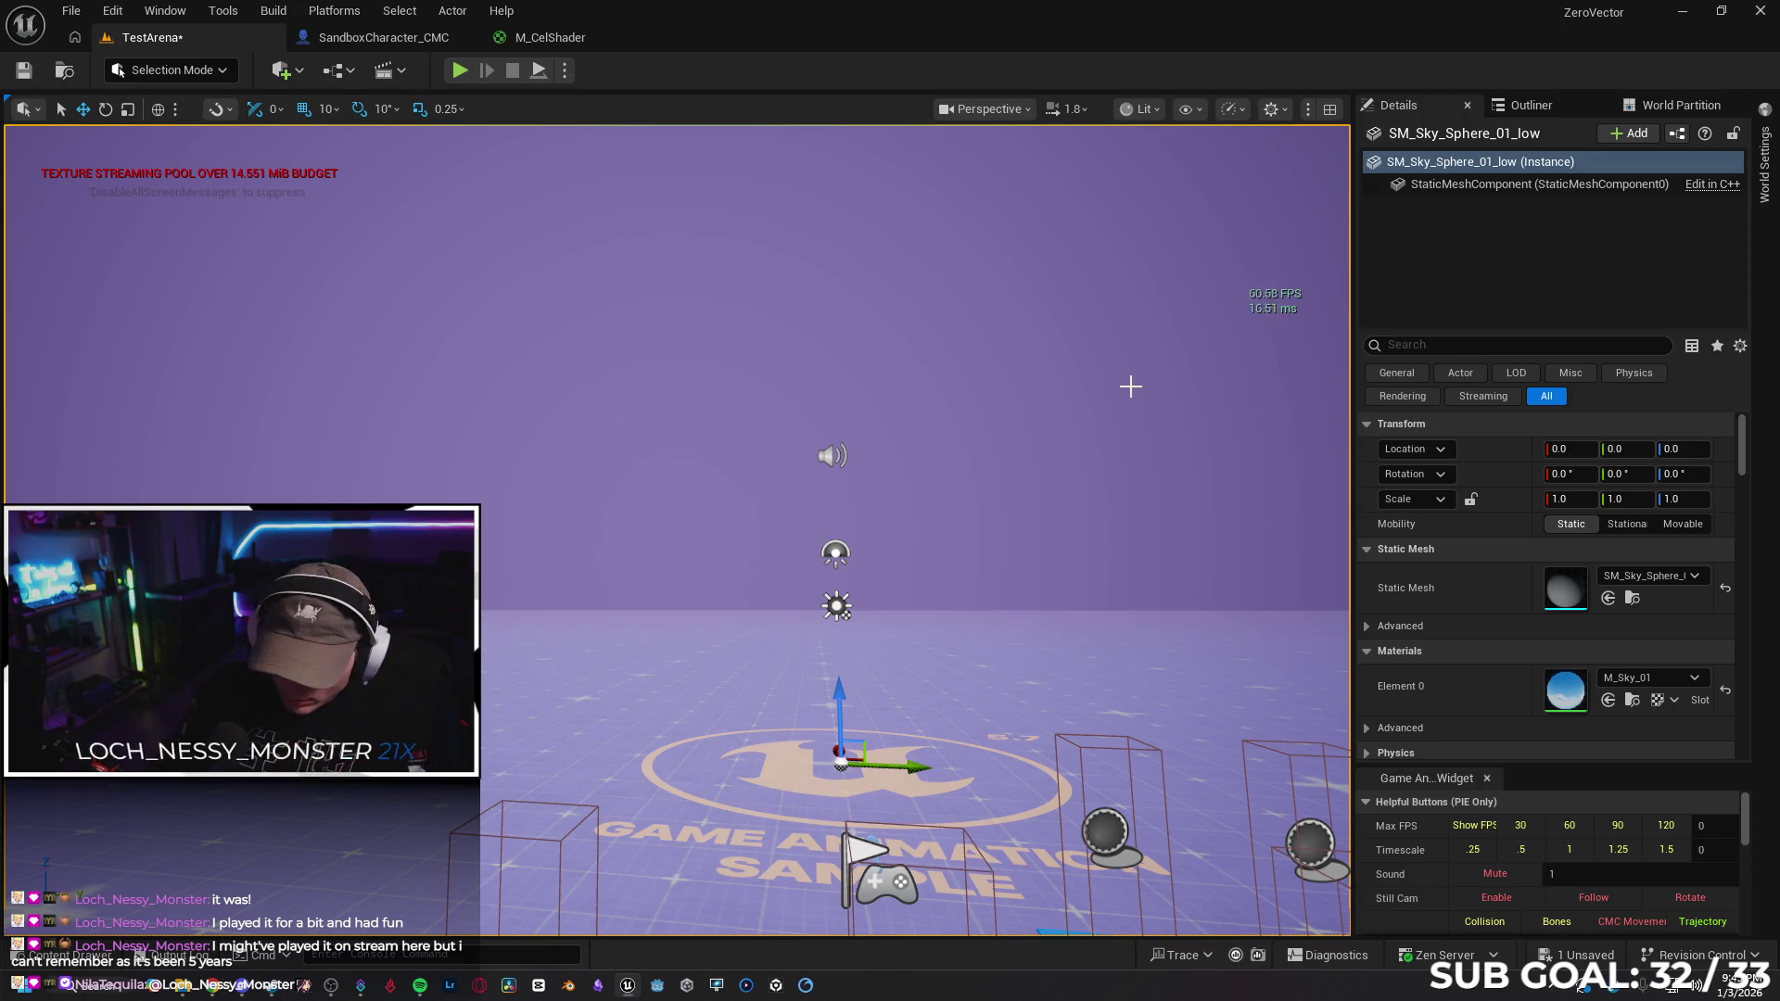
# Select SM_Sky_Hemisphere_01_mid in the Outliner and delete it from TestArena
pyautogui.press('Escape')
pyautogui.click(1528, 107)
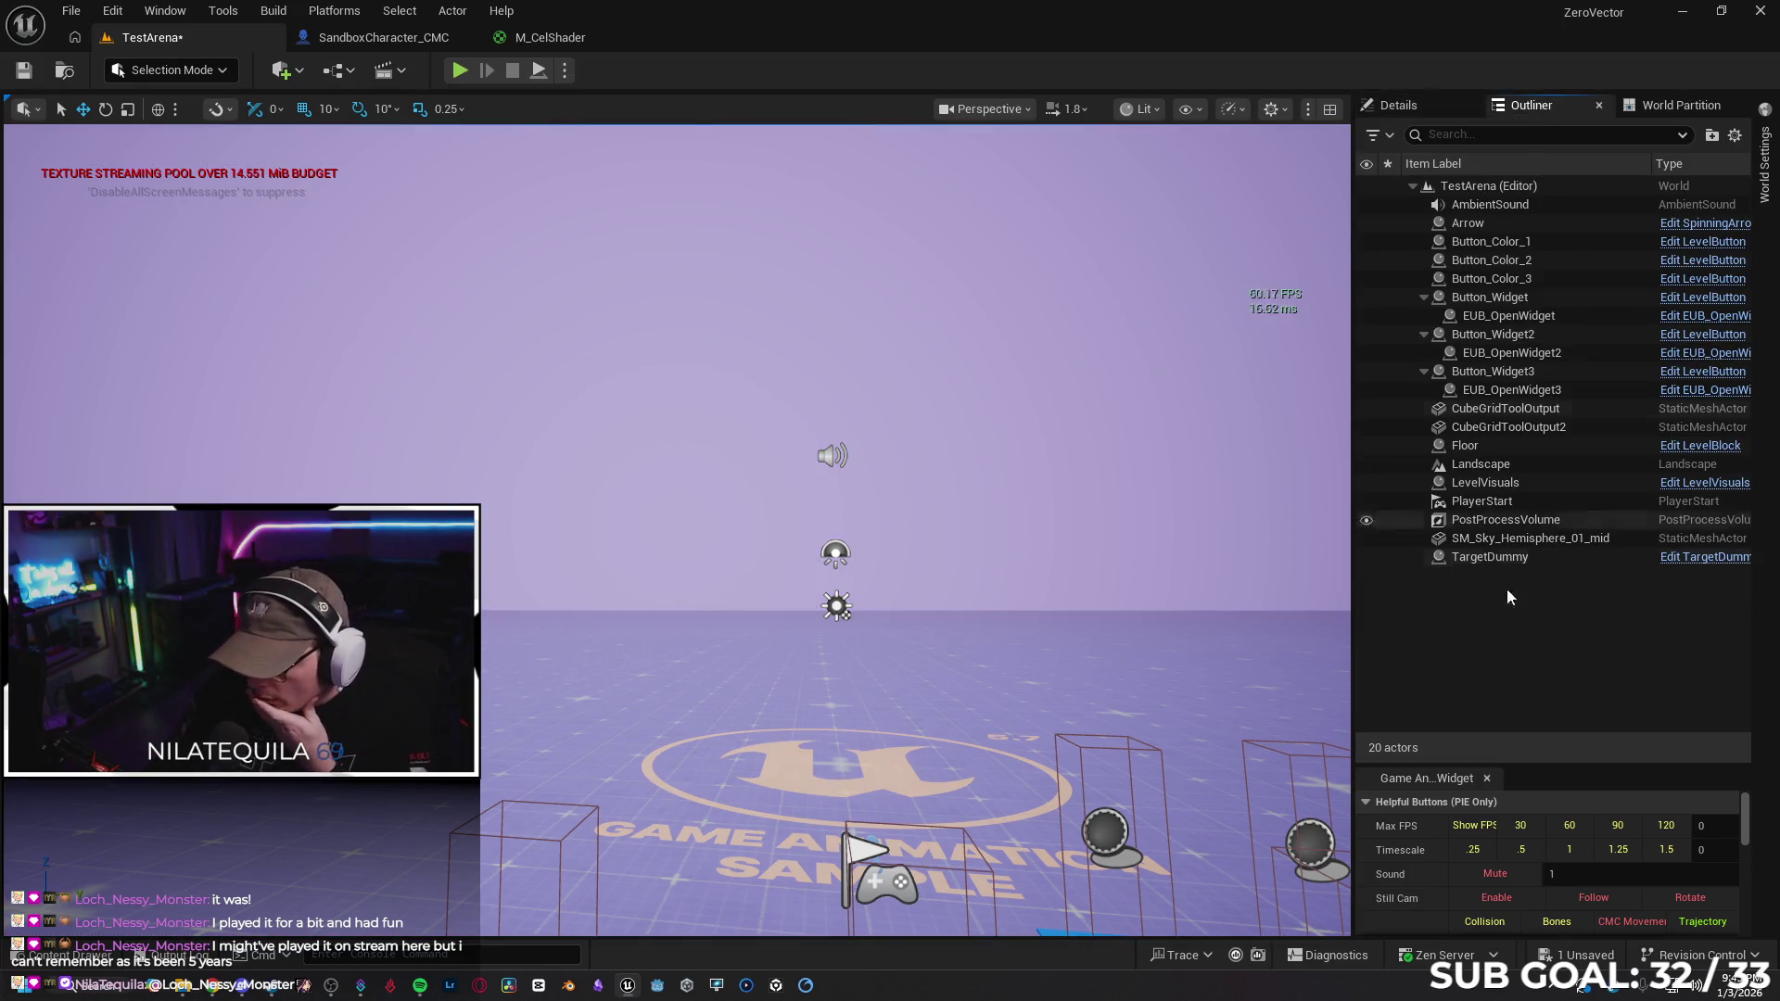
pyautogui.click(1548, 536)
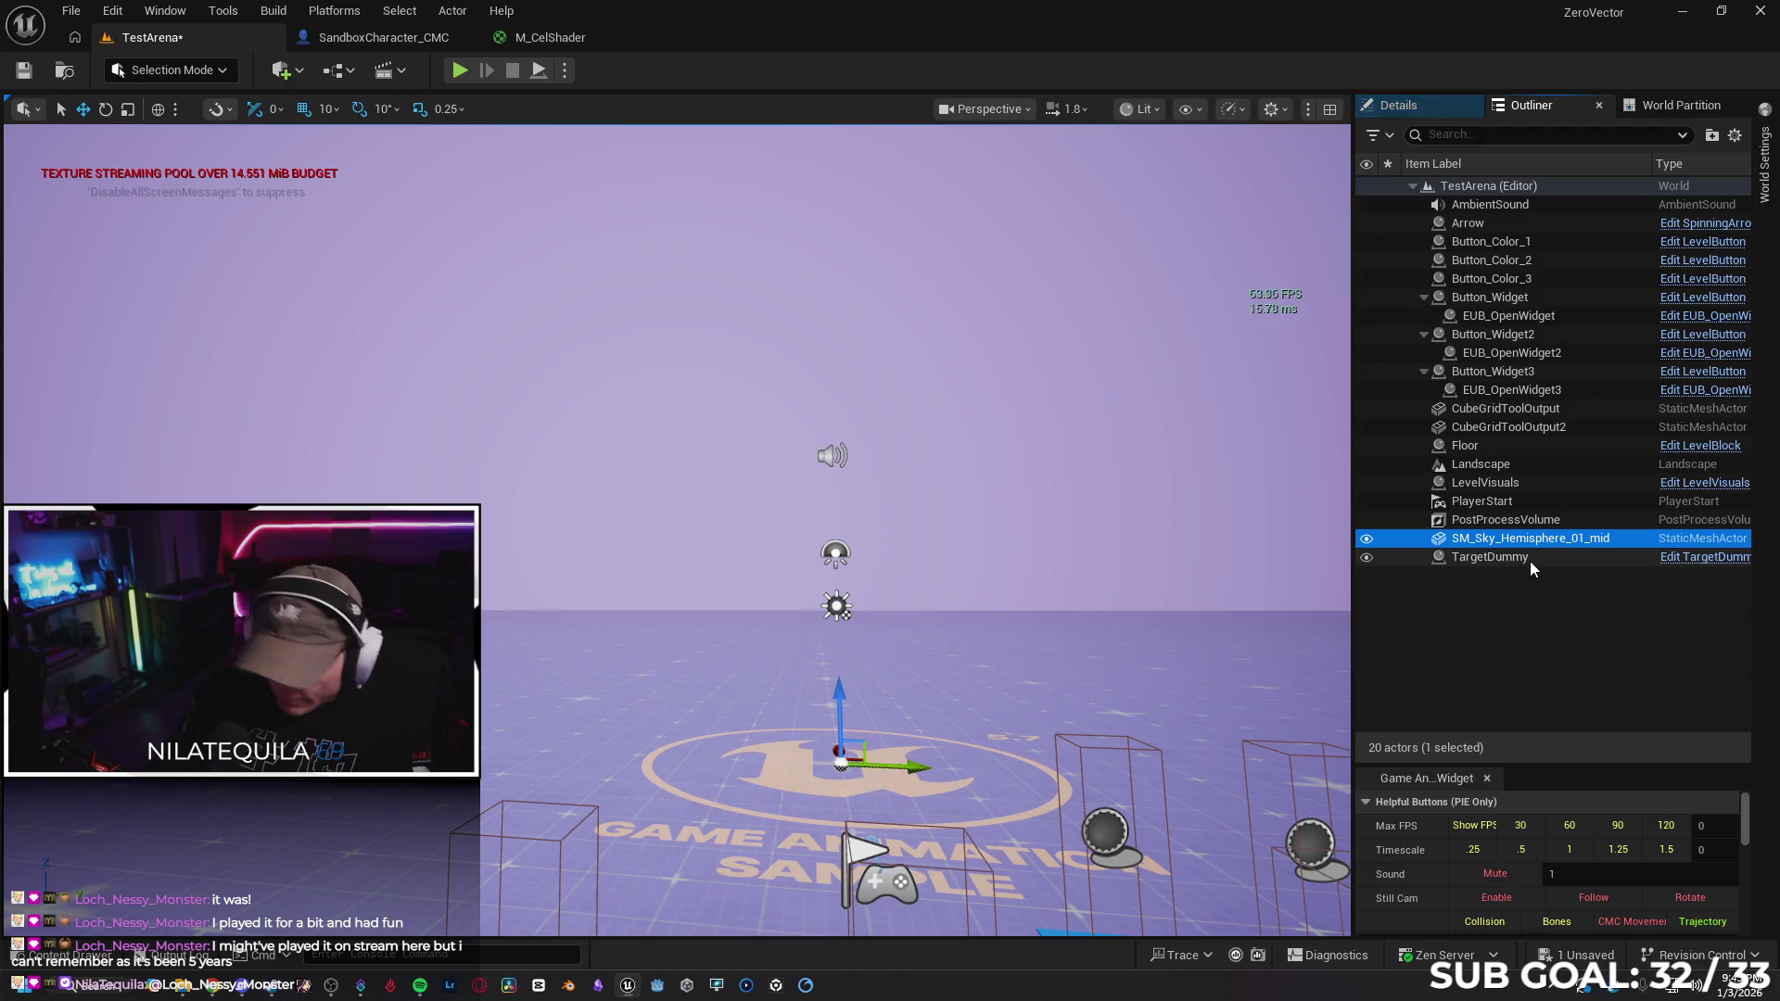
pyautogui.press('Delete')
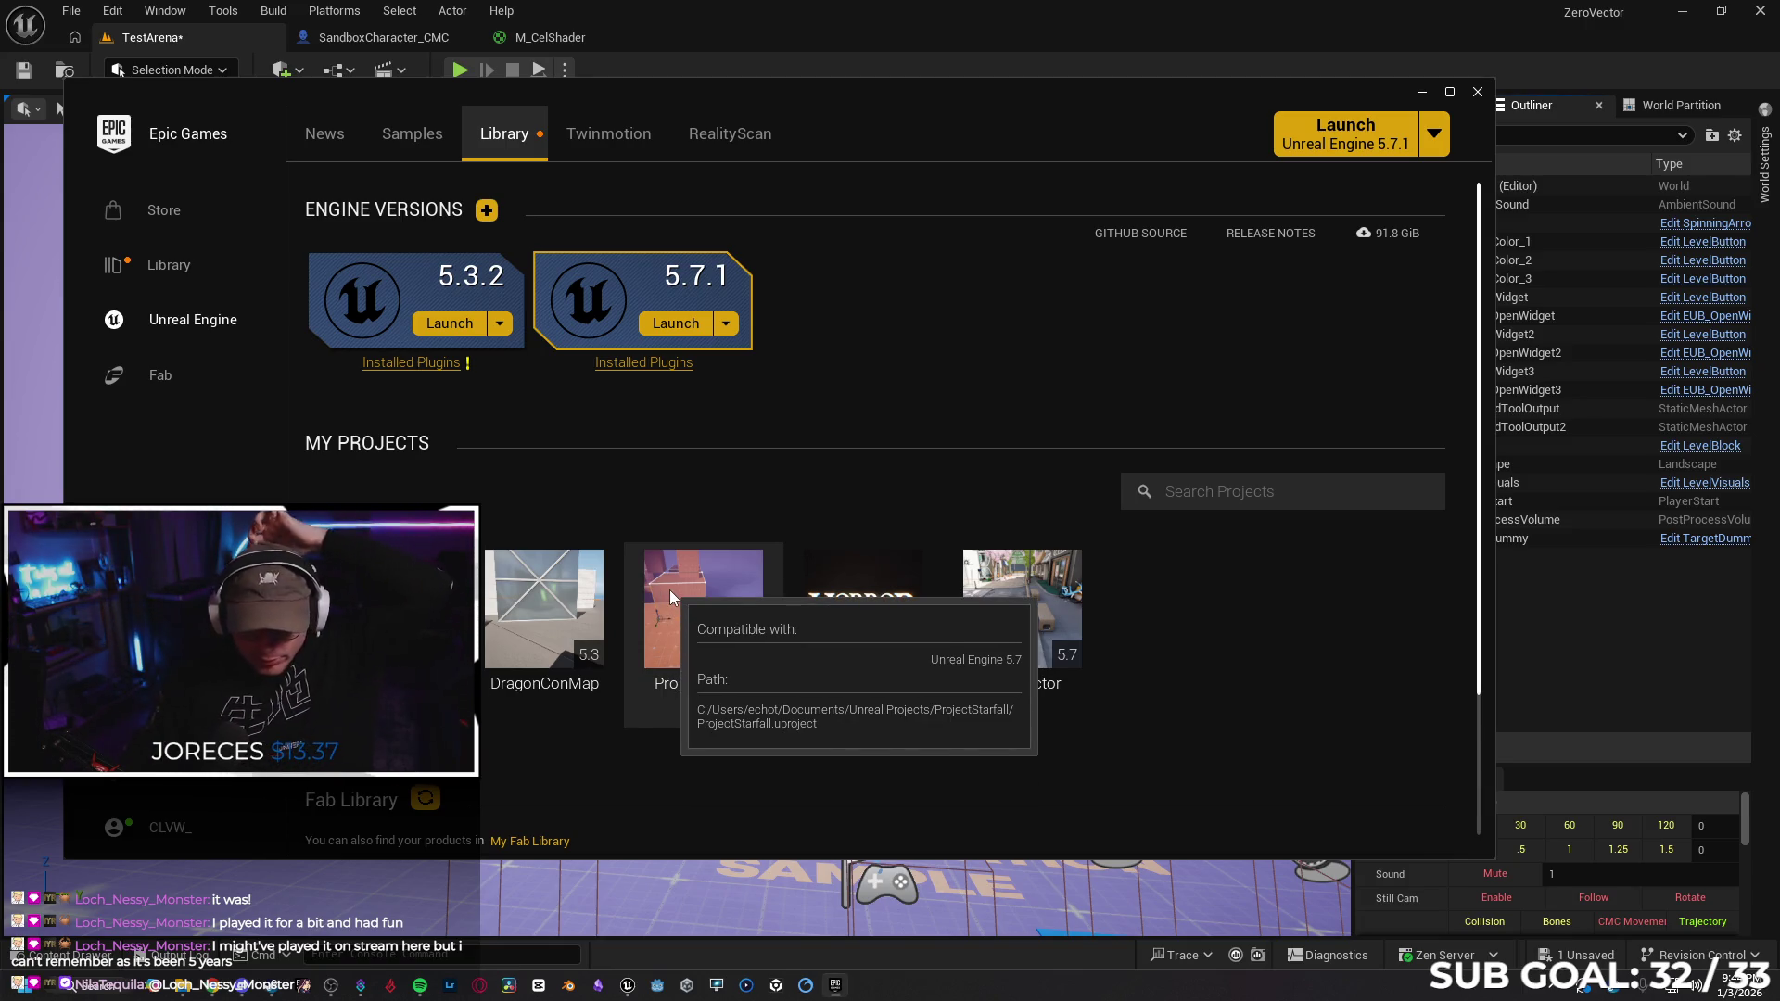
# Search the Fab Library for 'sky' and update the Ultra Dynamic Sky pack
pyautogui.scroll(-2, 908, 556)
pyautogui.click(1202, 651)
pyautogui.write('sky')
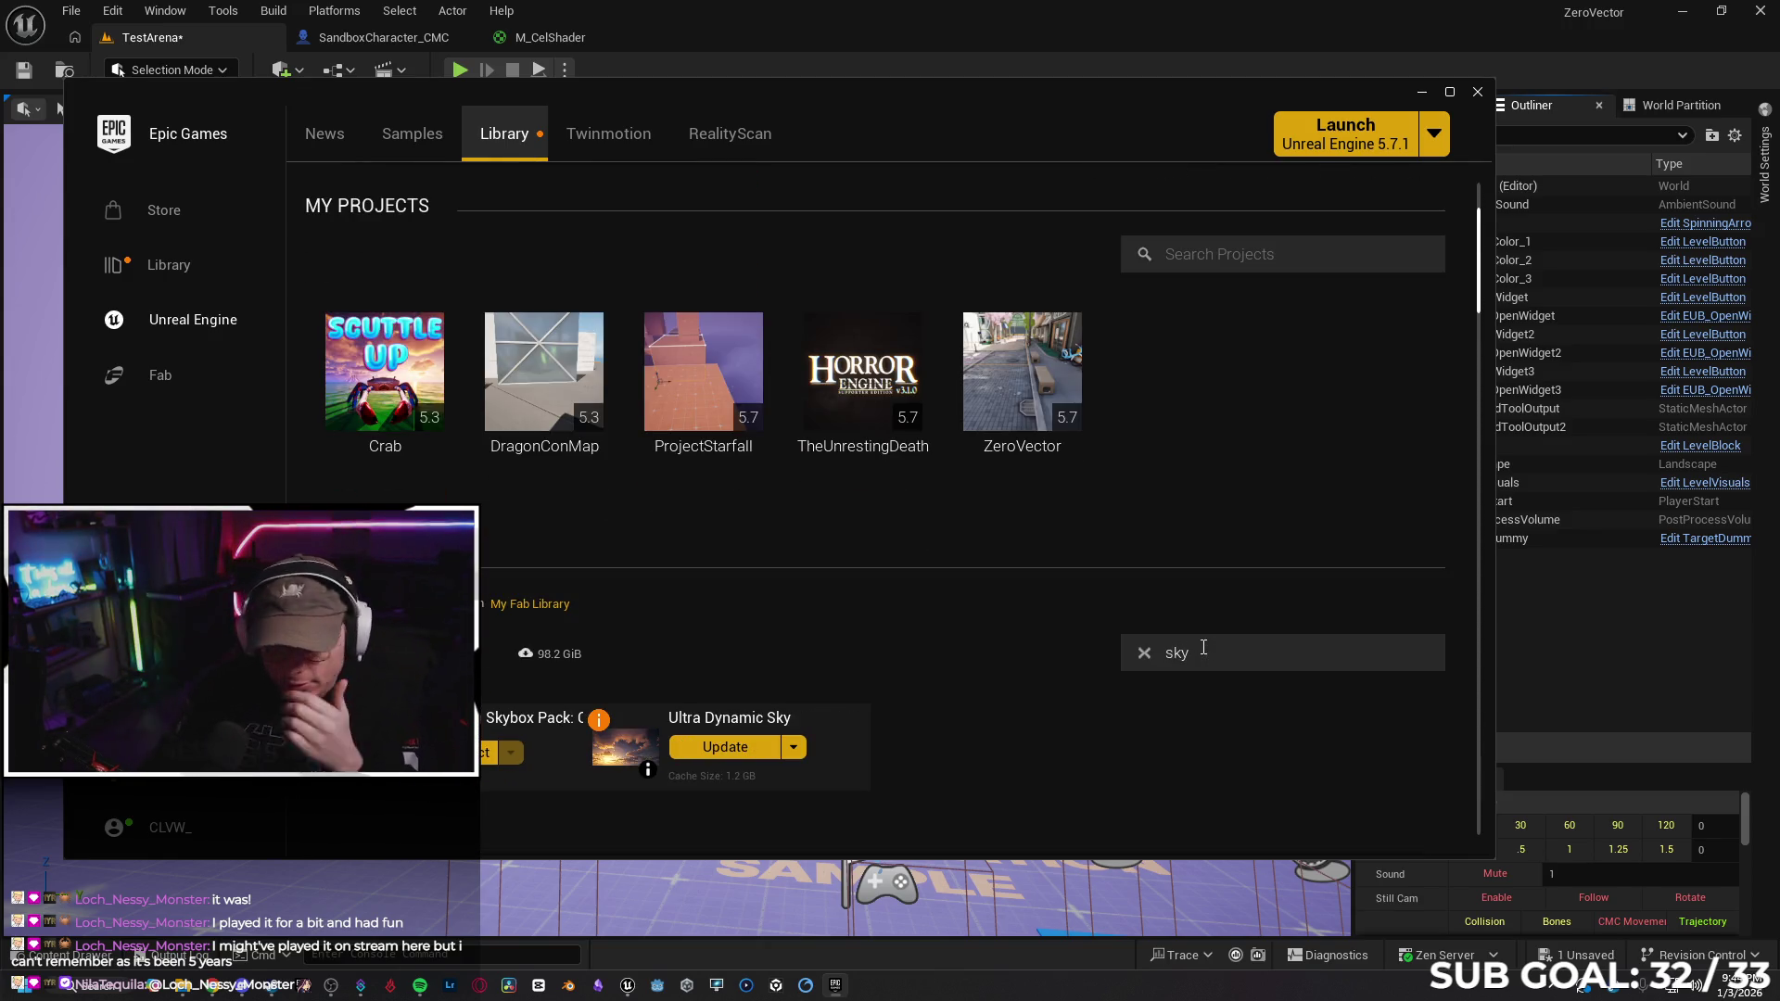
pyautogui.click(733, 748)
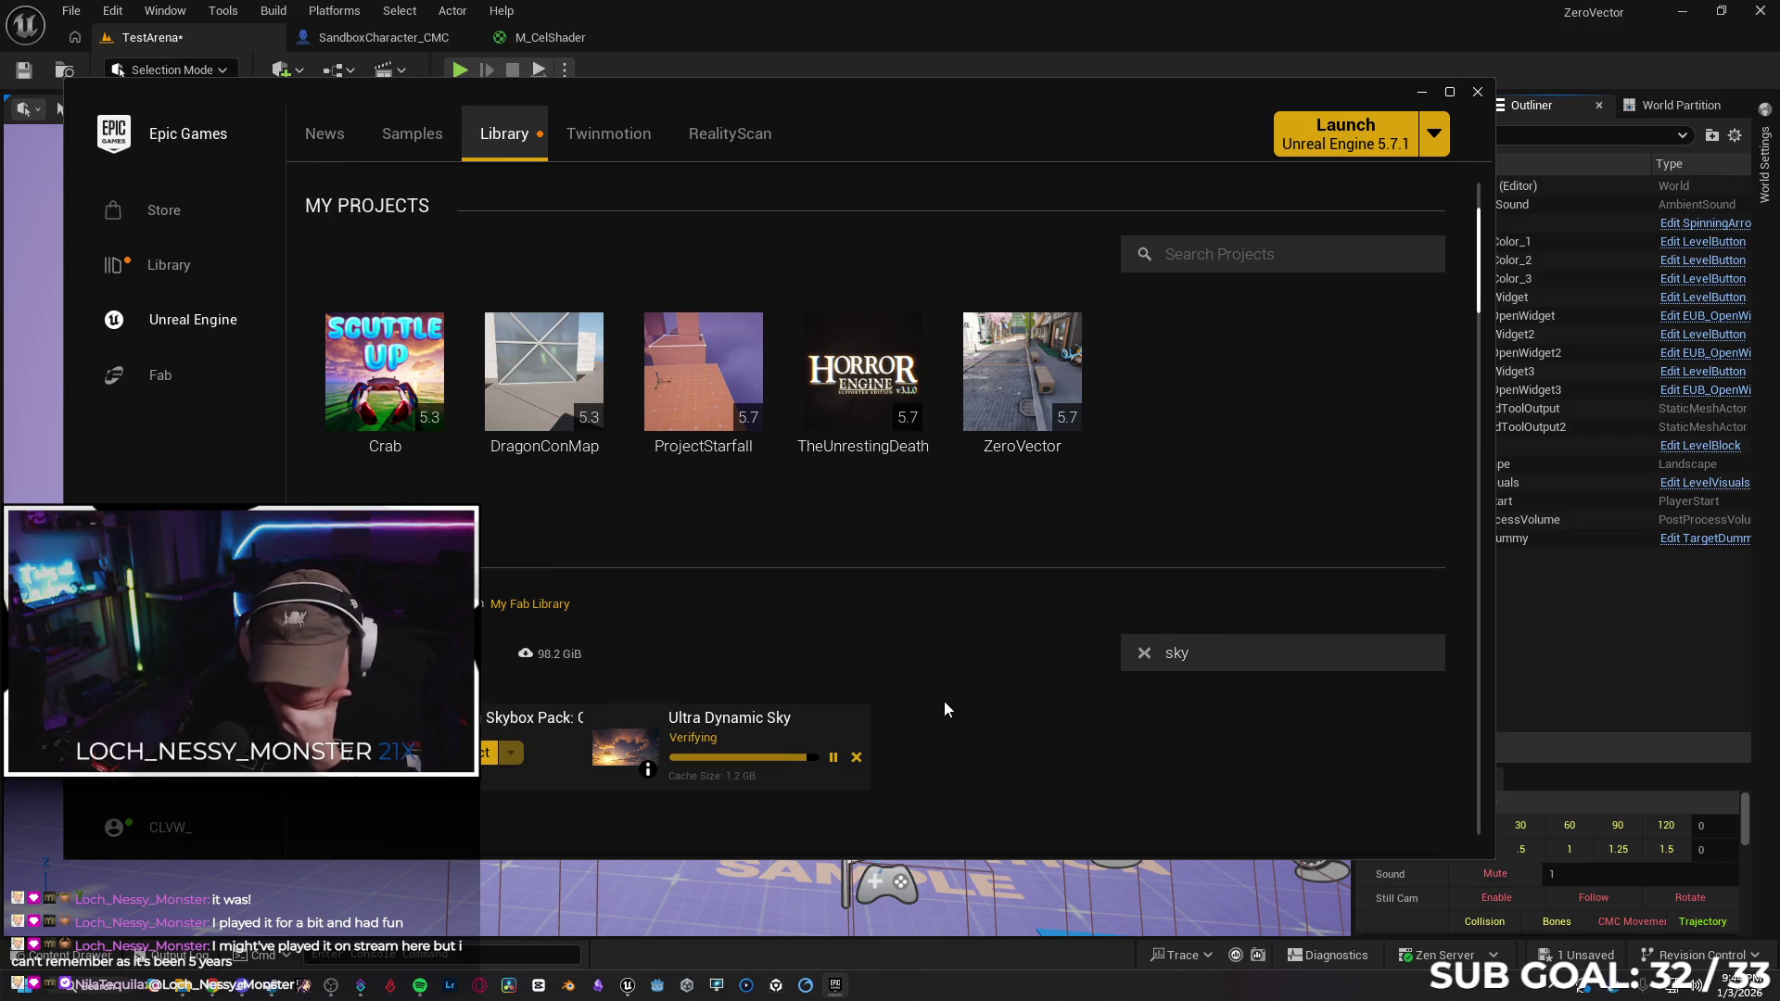
# Add Ultra Dynamic Sky to the ZeroVector project, then close the Epic Games Launcher
pyautogui.click(728, 747)
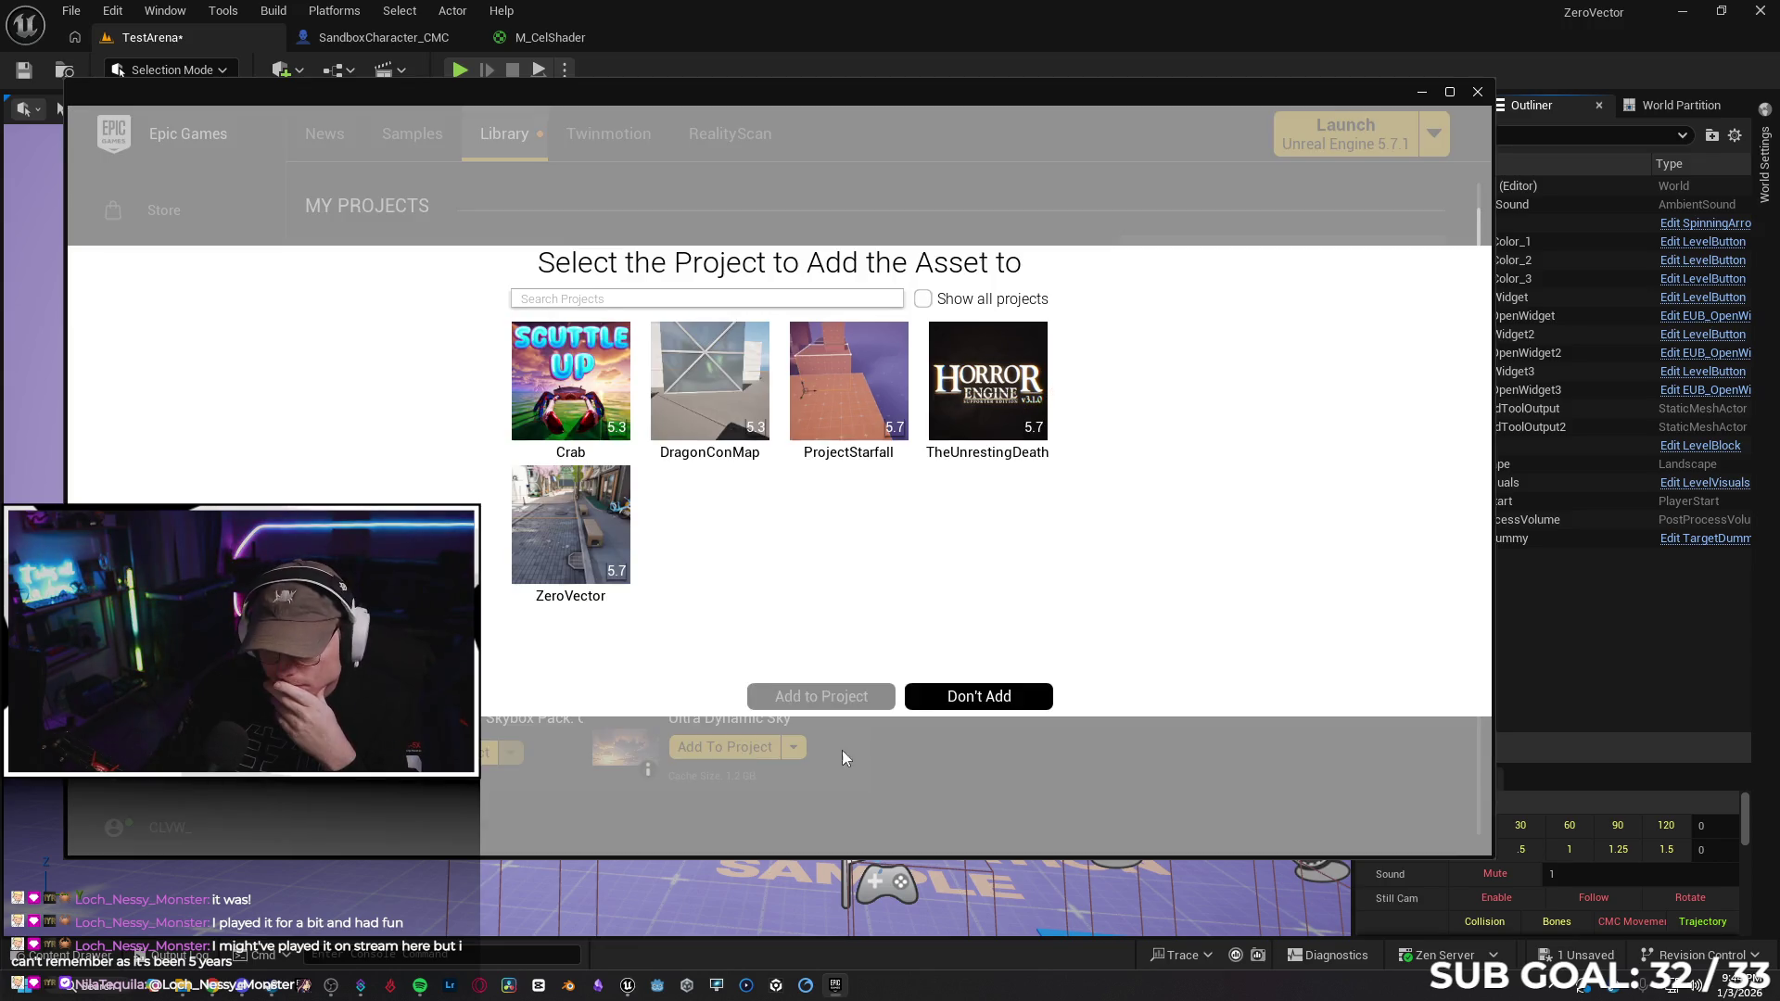
pyautogui.click(573, 523)
pyautogui.click(821, 696)
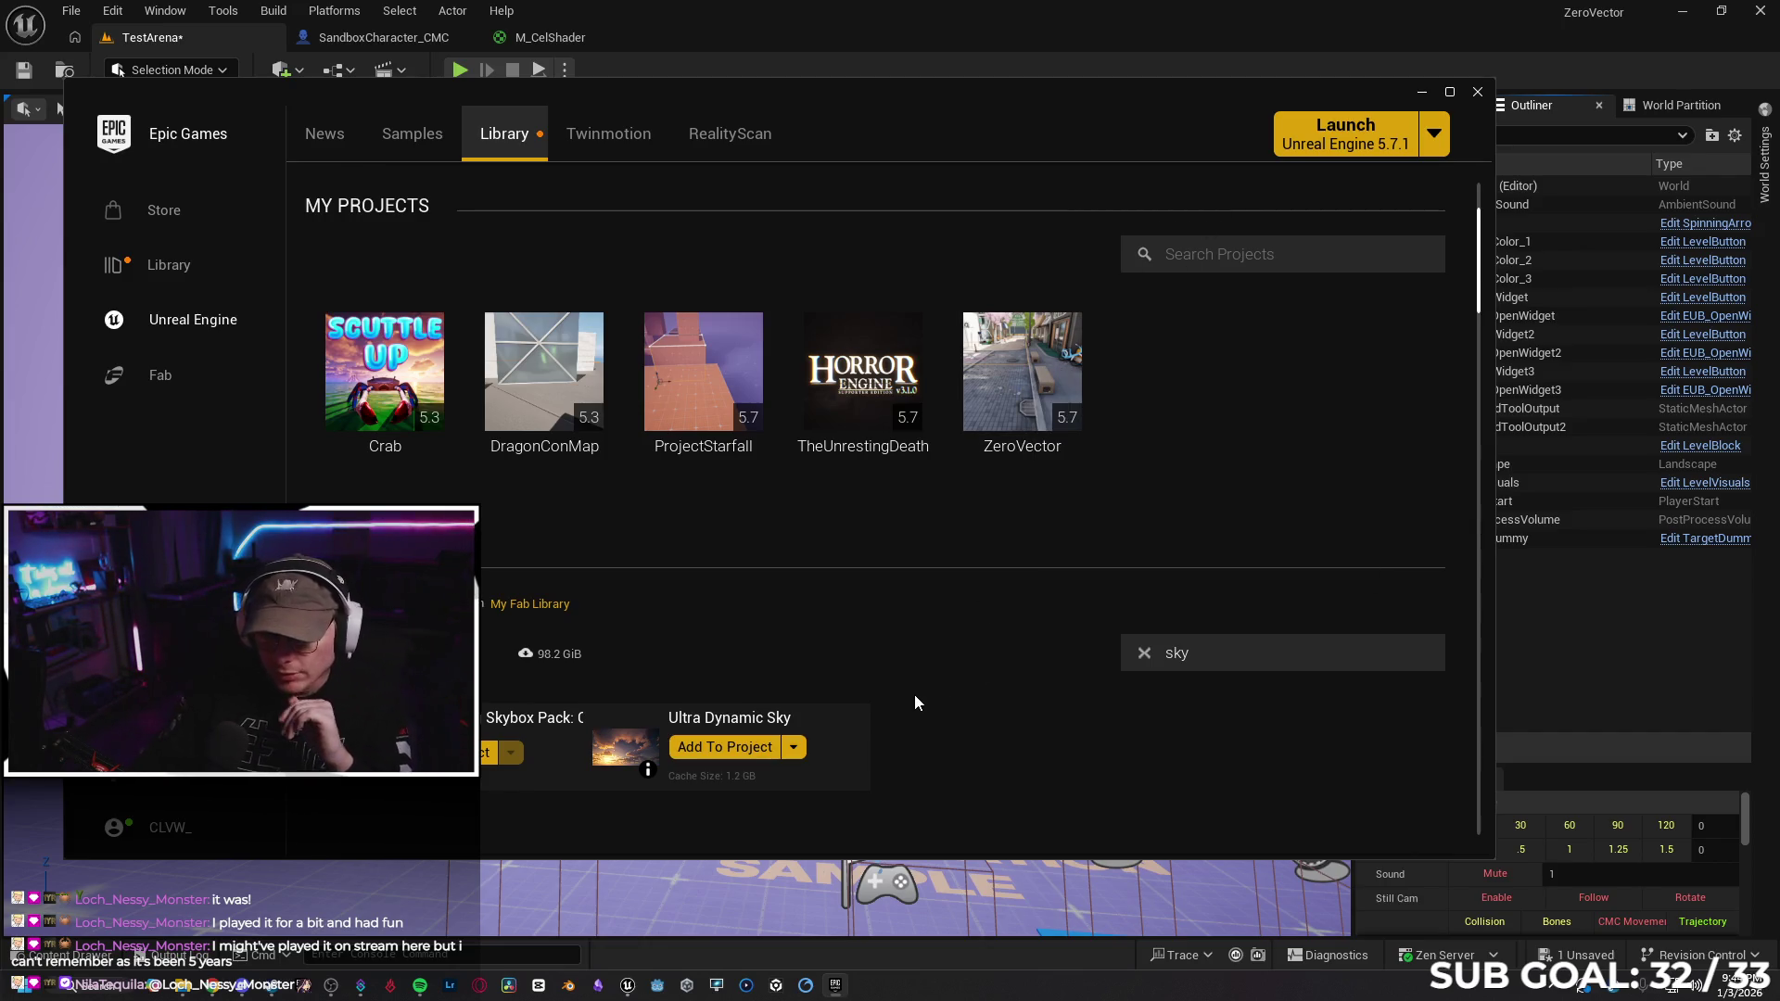
pyautogui.click(1477, 92)
# Open the Tokyo level from File > Recent Levels
pyautogui.moveTo(1028, 470); pyautogui.dragTo(1186, 524)
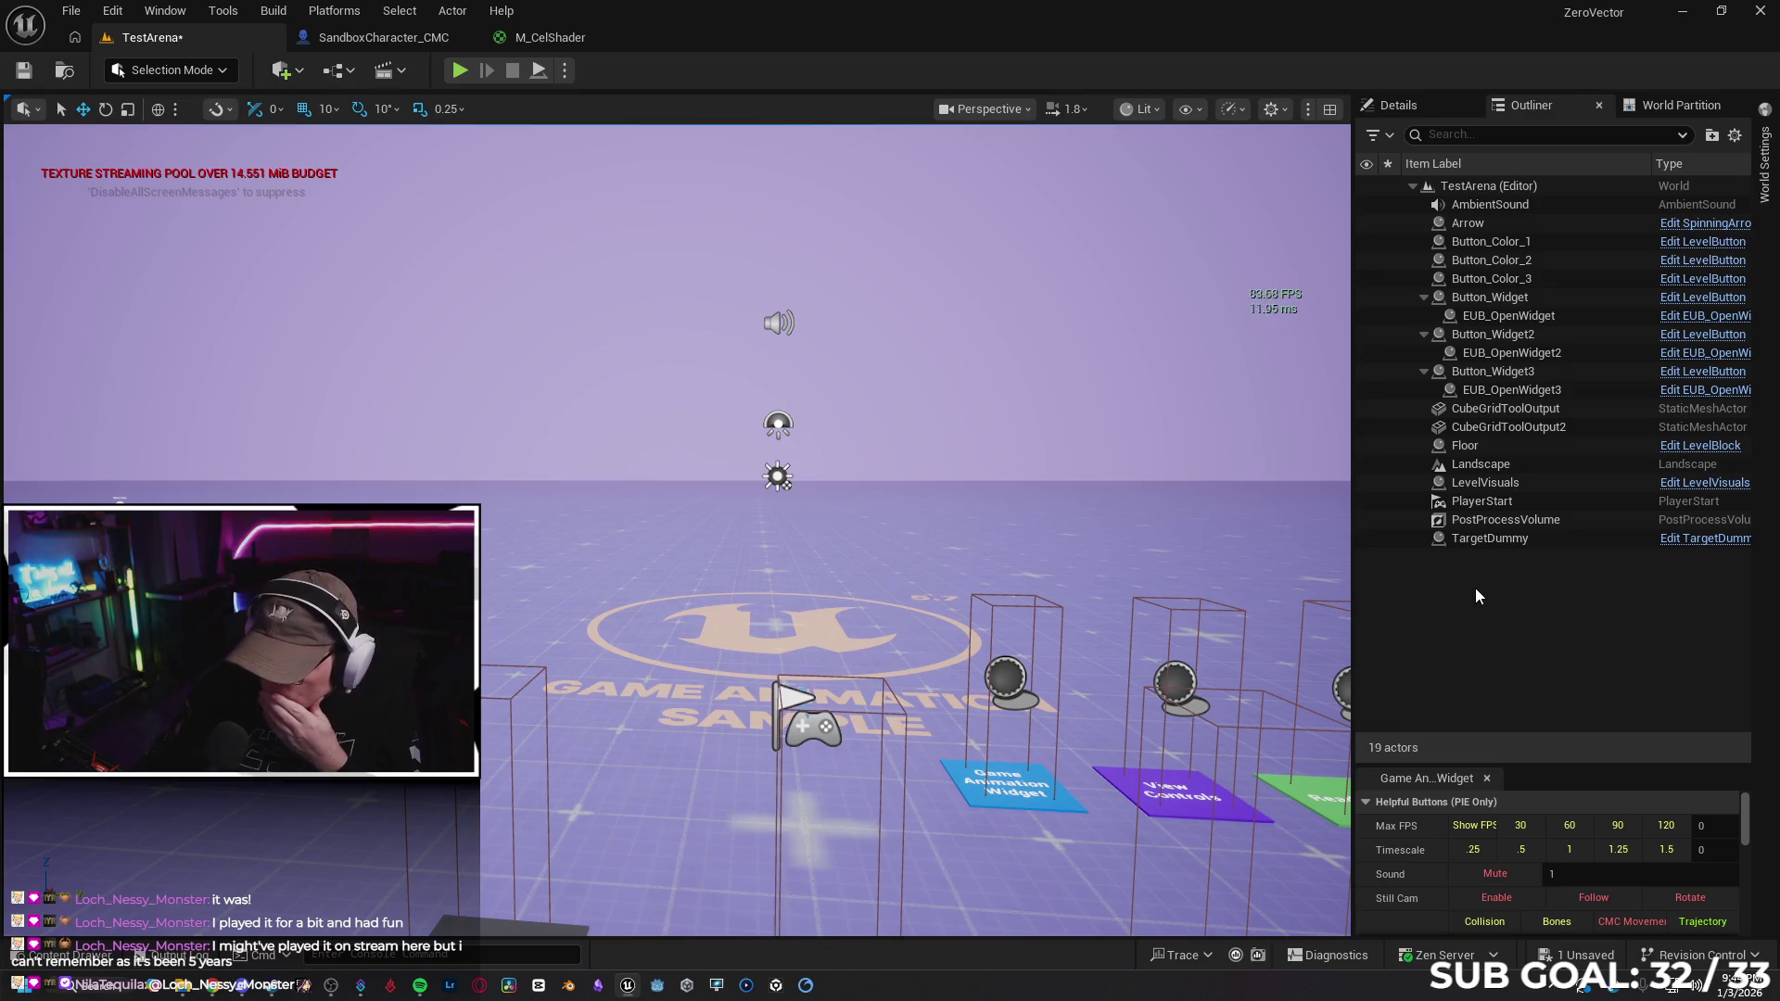
pyautogui.click(1429, 96)
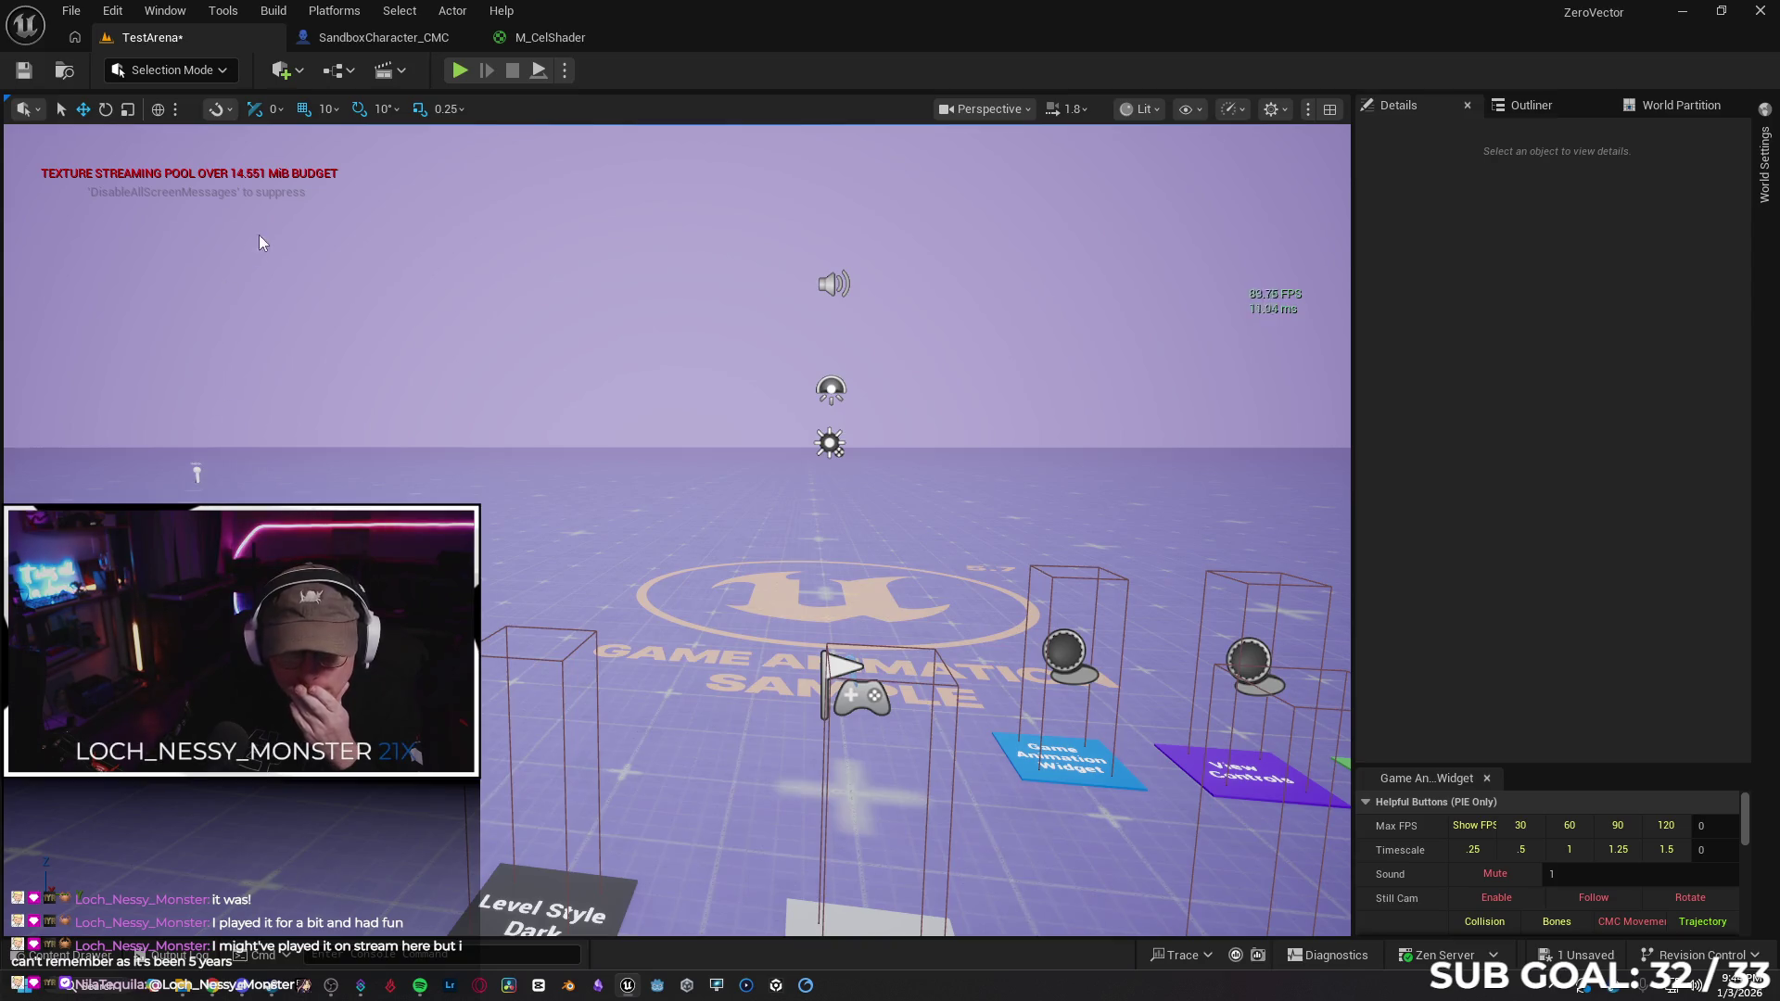
pyautogui.click(72, 11)
pyautogui.moveTo(208, 140)
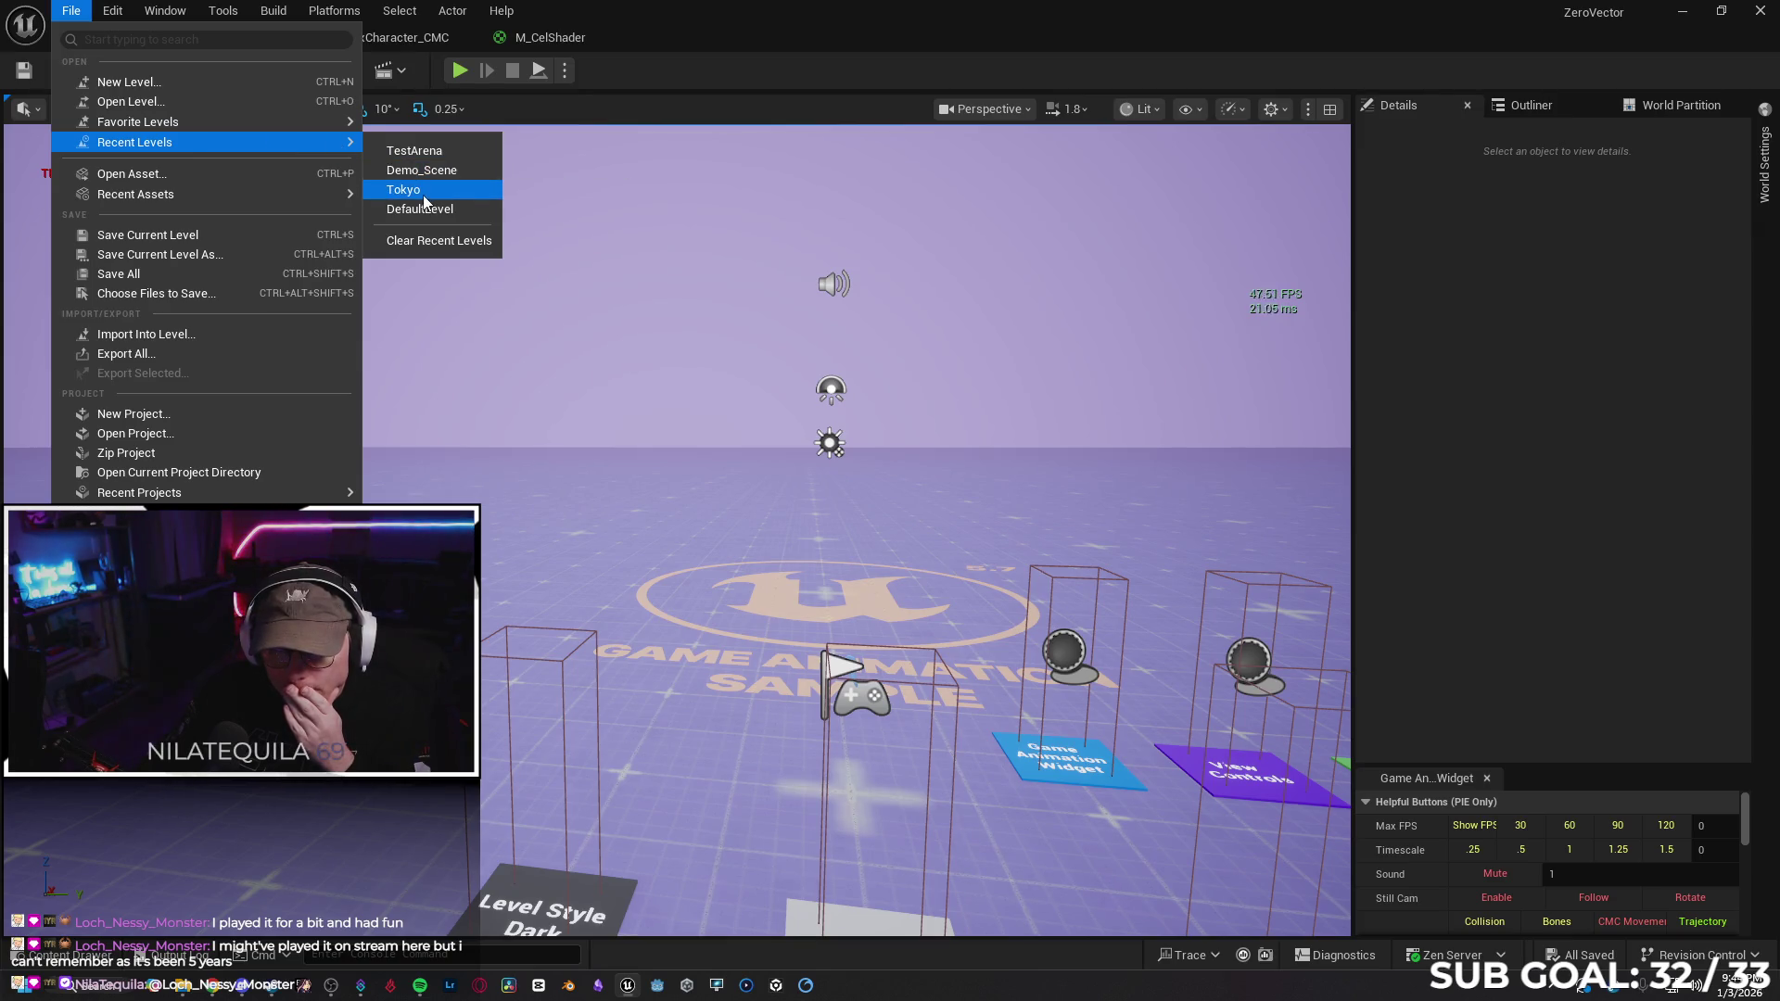
pyautogui.click(554, 486)
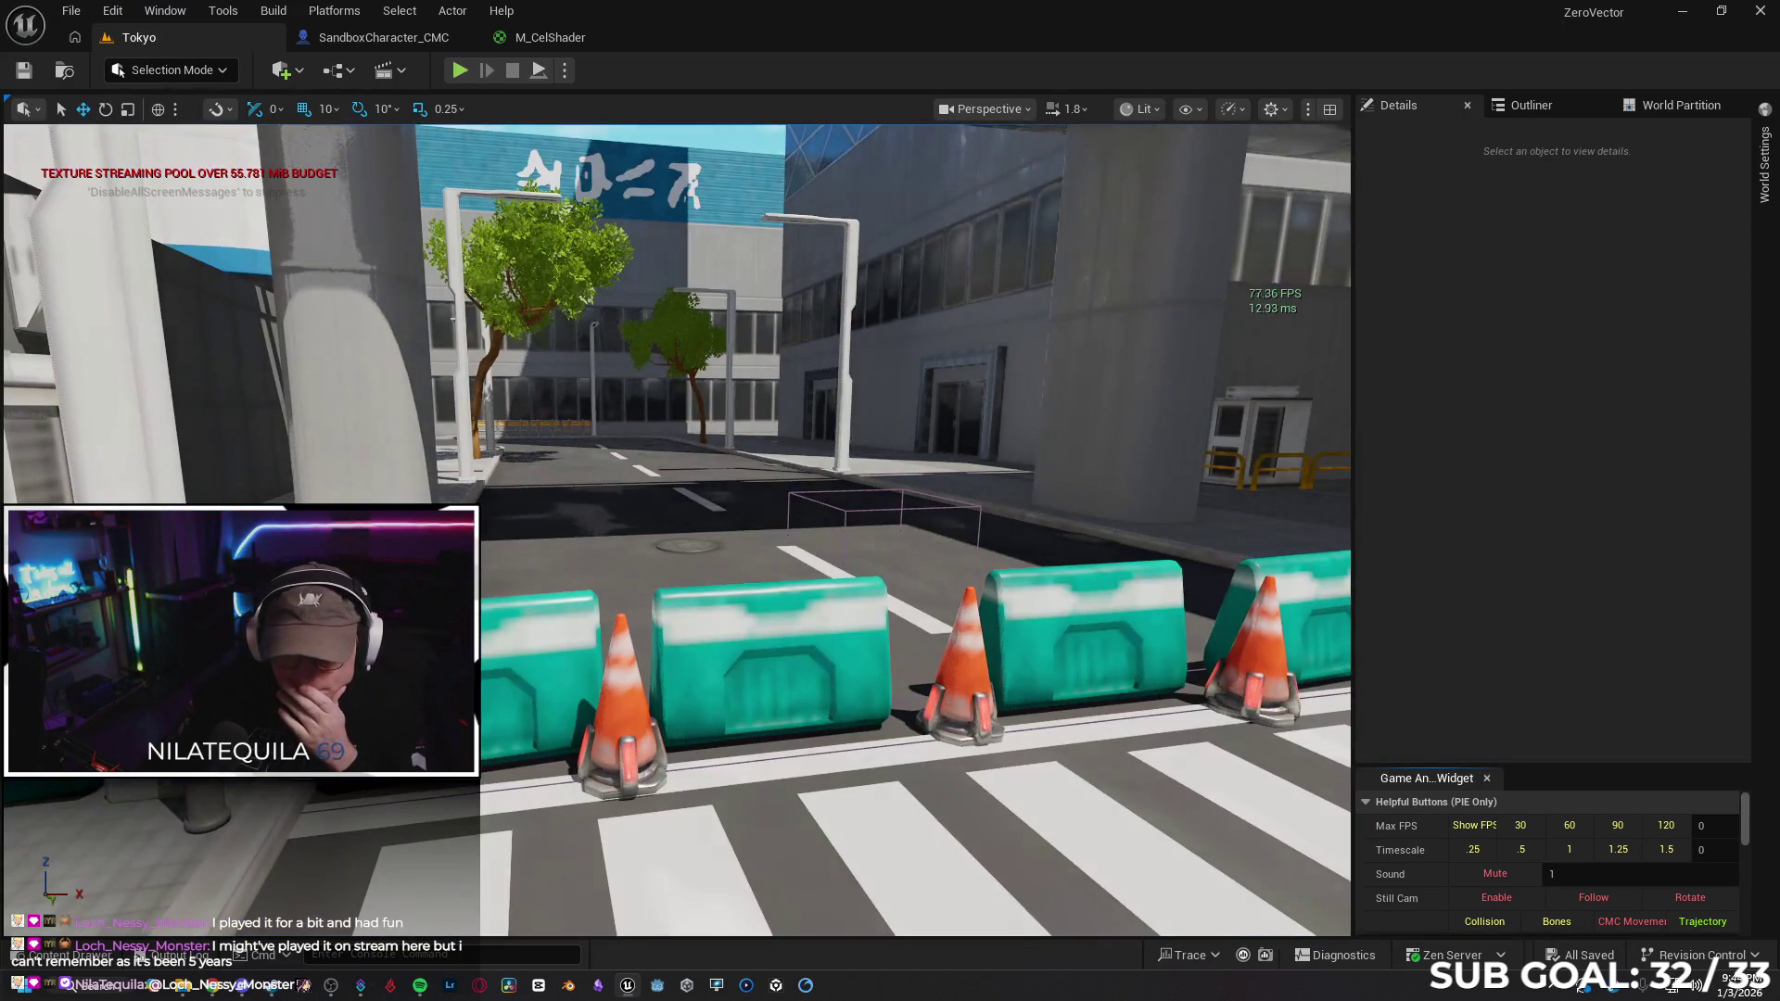
# Delete the Clouds_and_Skies folder from Content, agreeing to load its 172 assets
pyautogui.hotkey('ctrl', 'space')
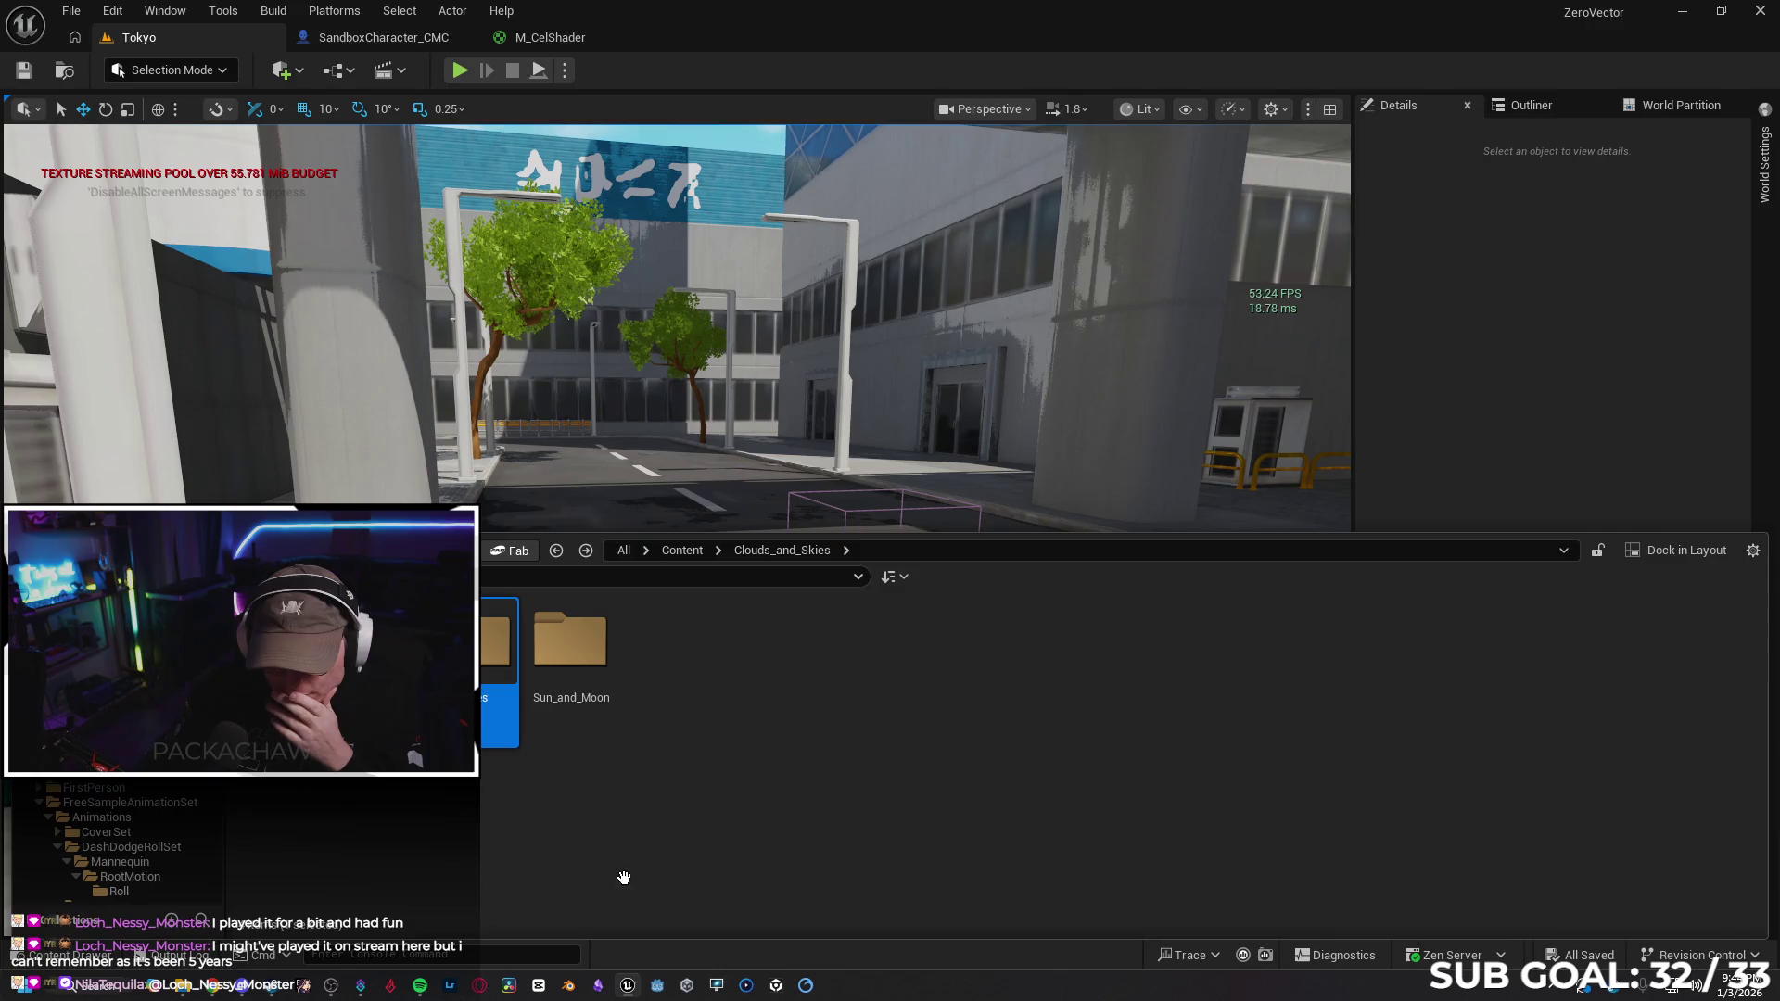
pyautogui.hotkey('alt', 'Left')
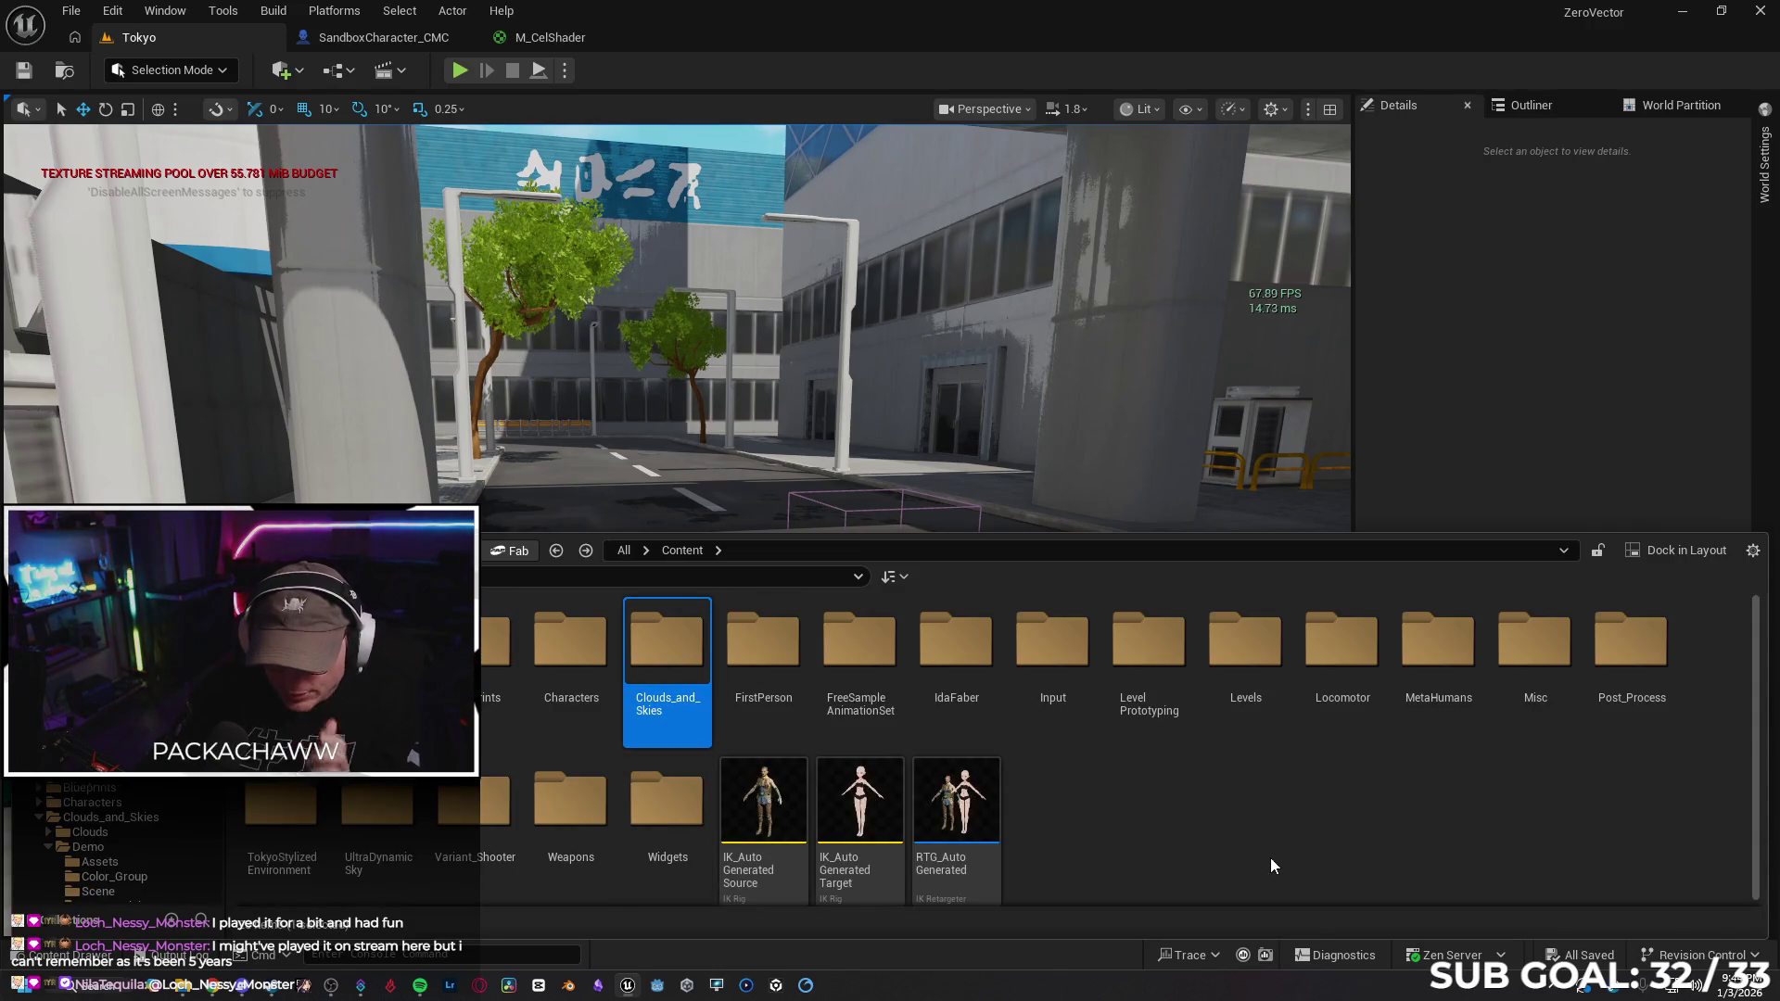
pyautogui.press('Delete')
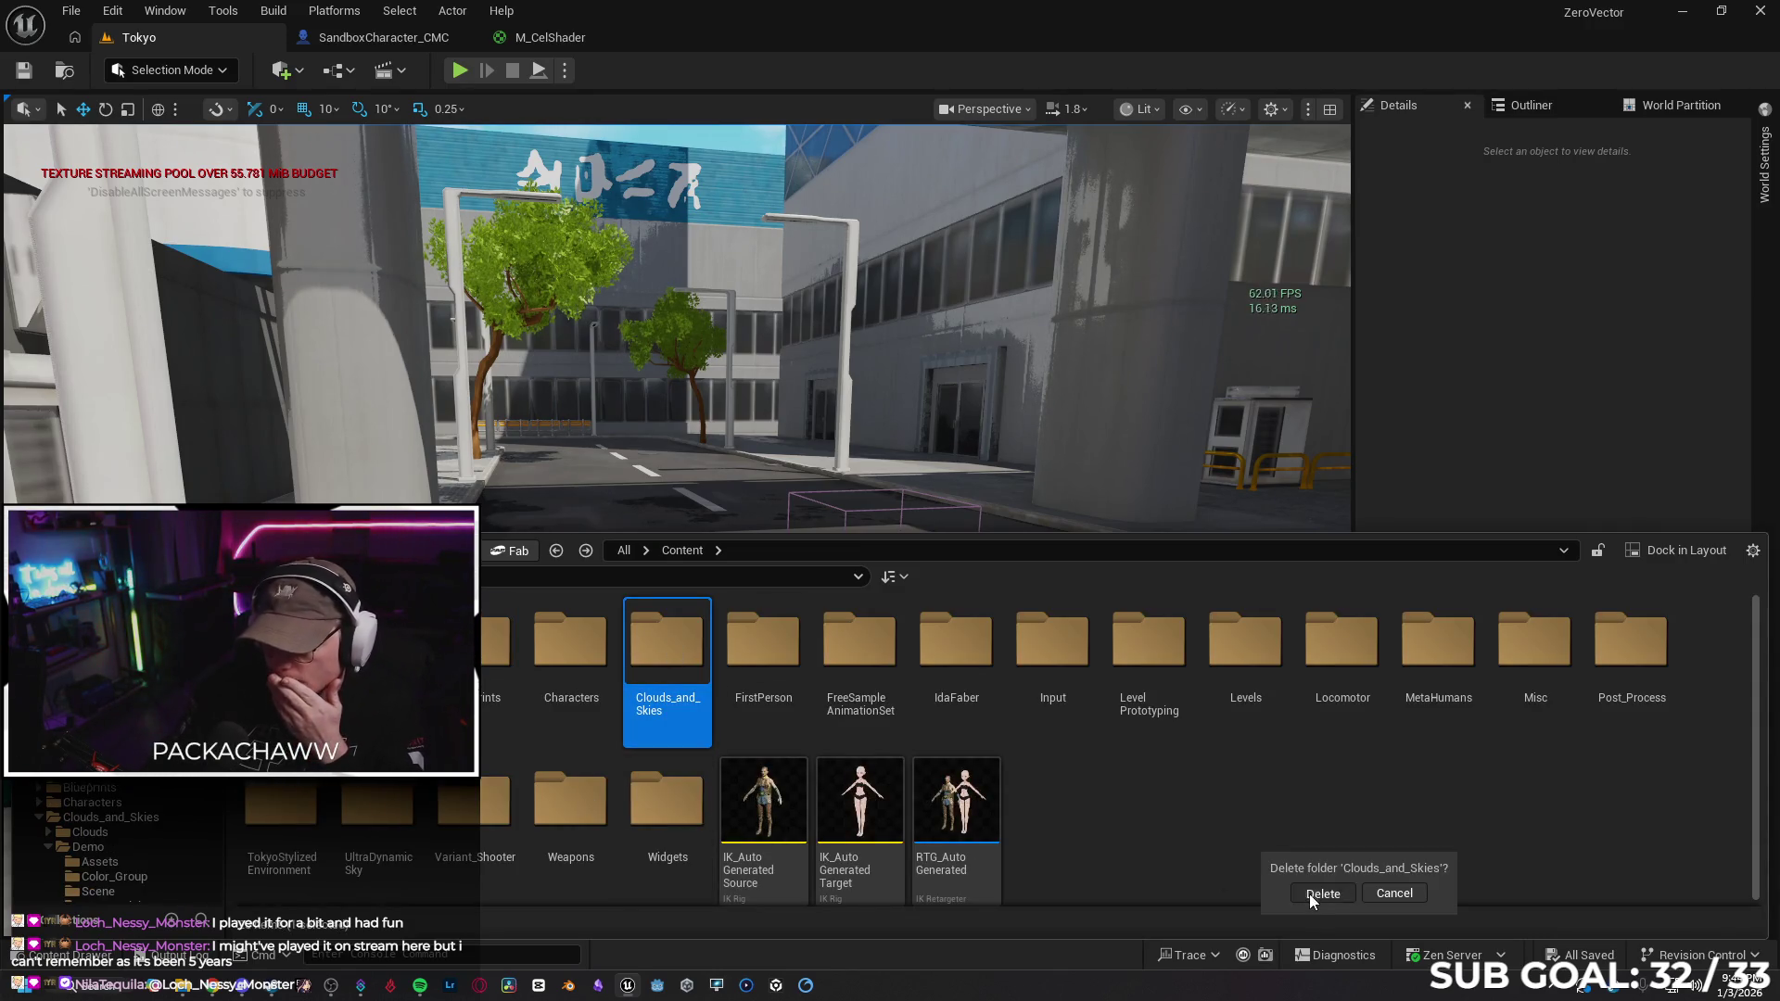
pyautogui.click(1309, 893)
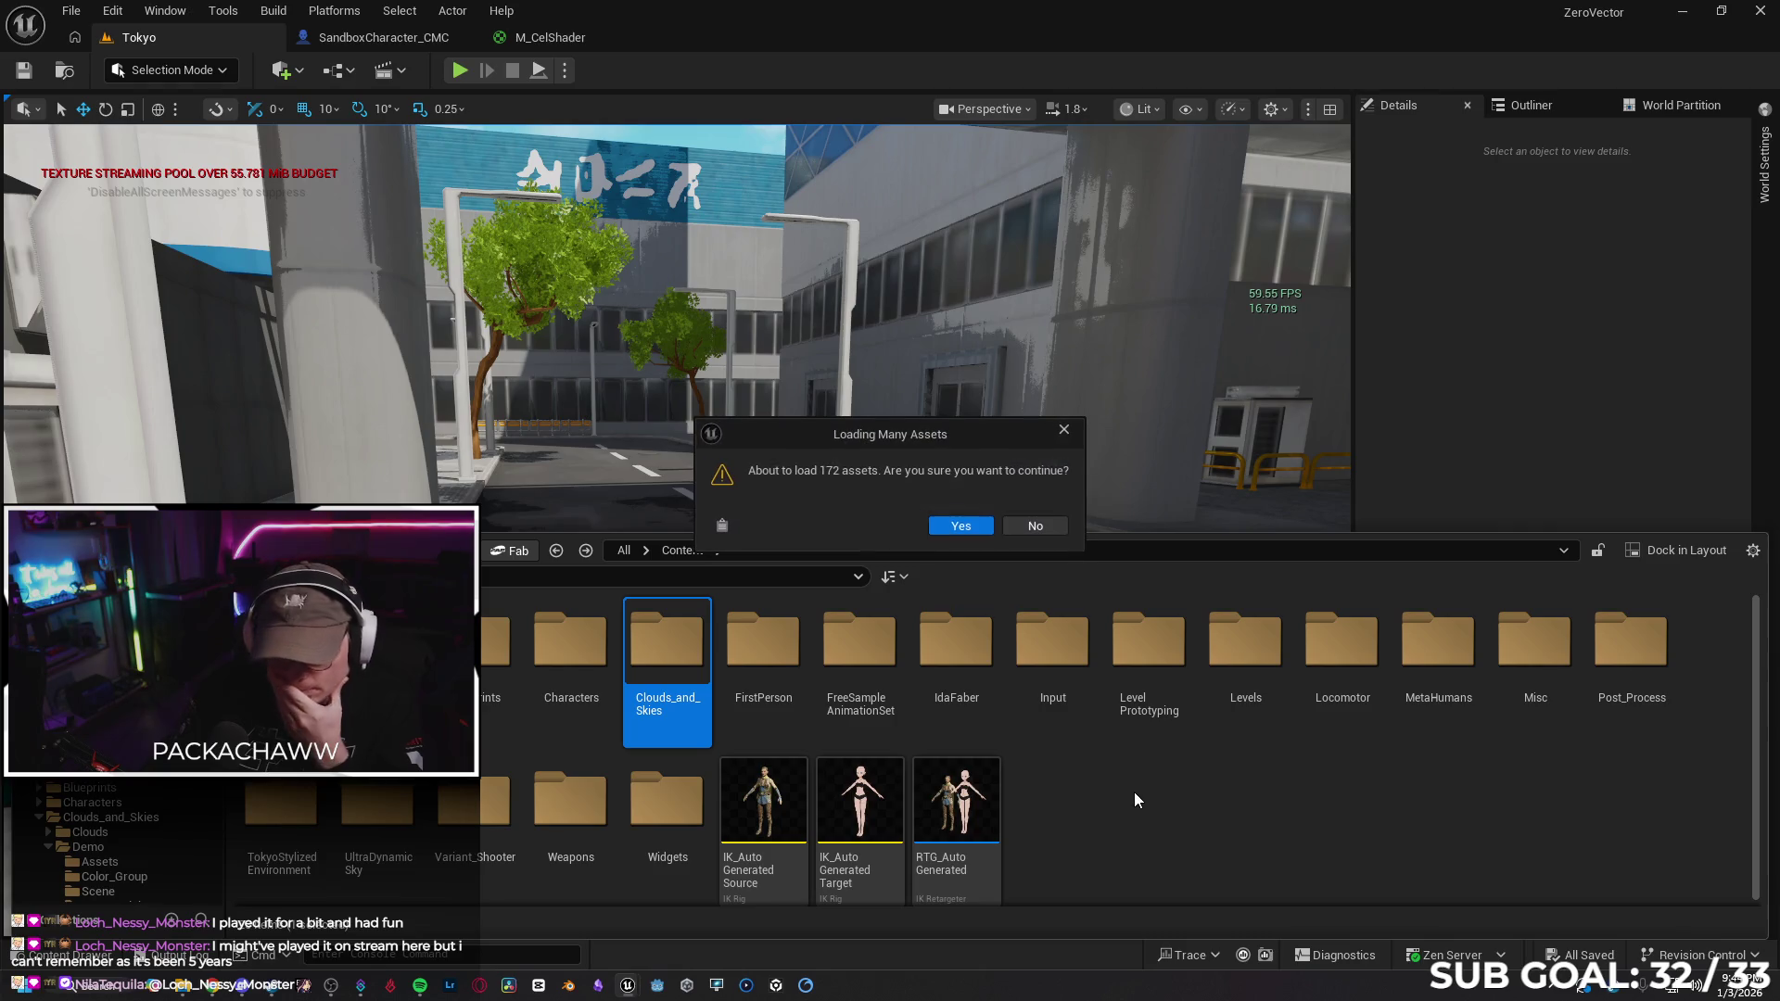
pyautogui.click(959, 527)
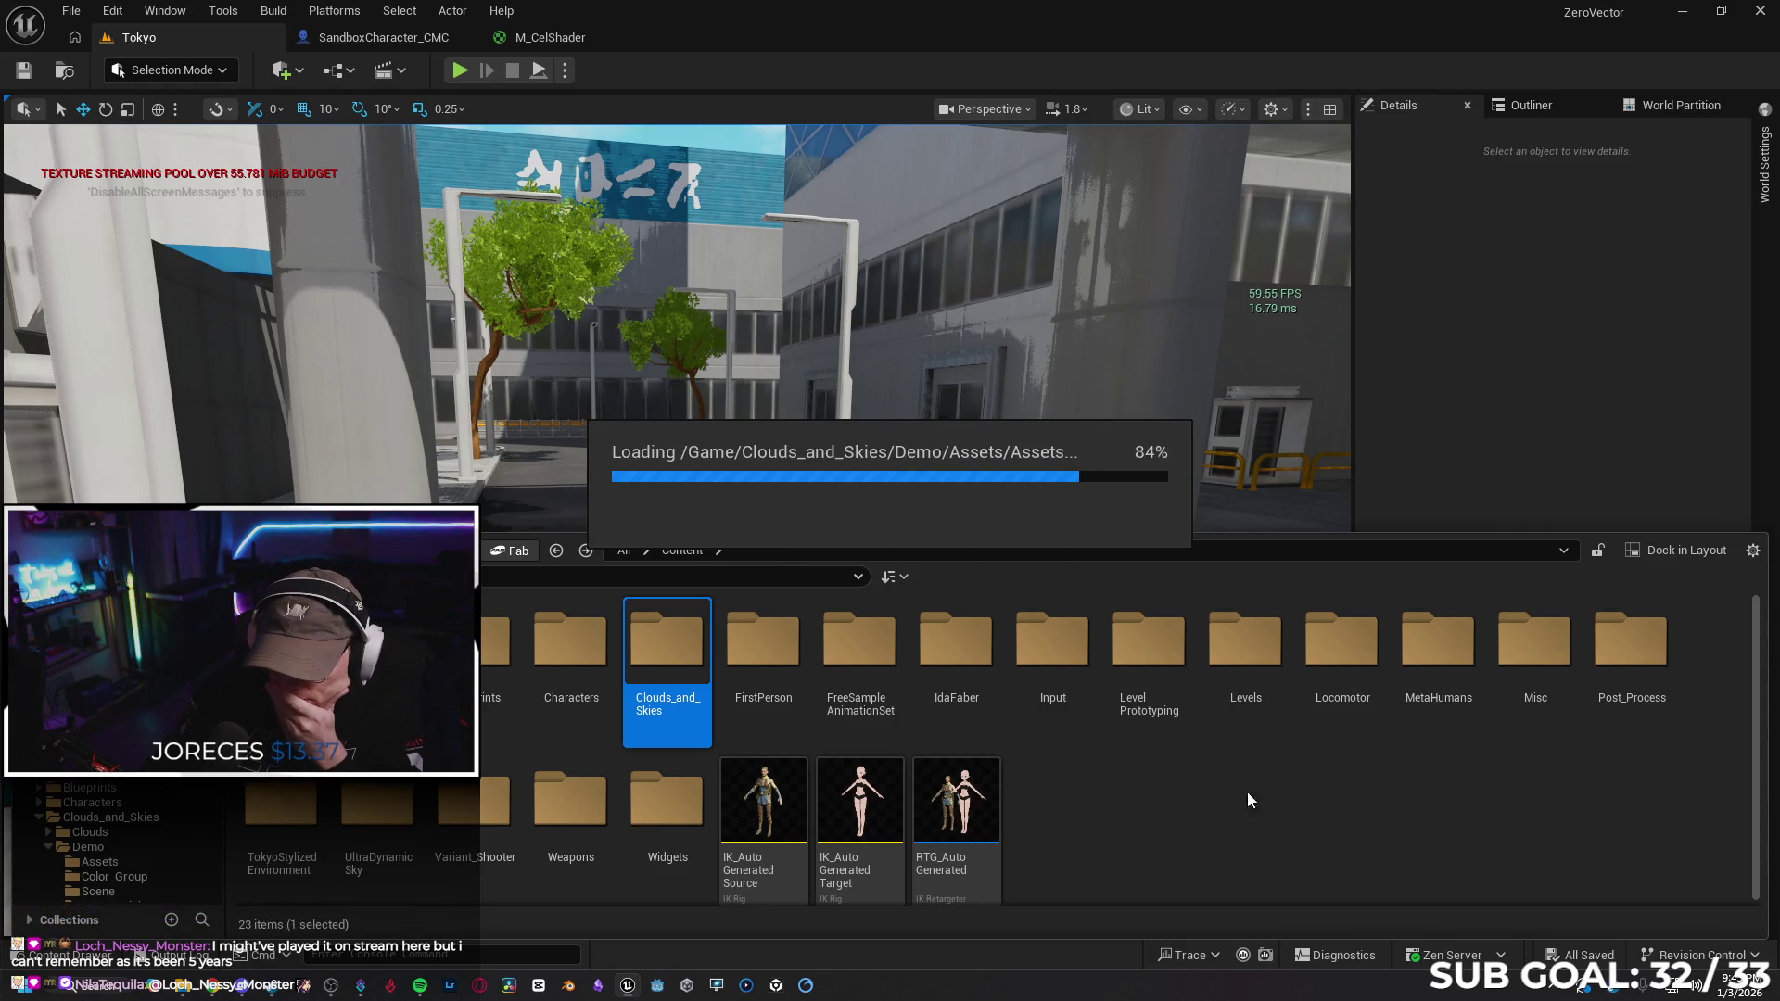
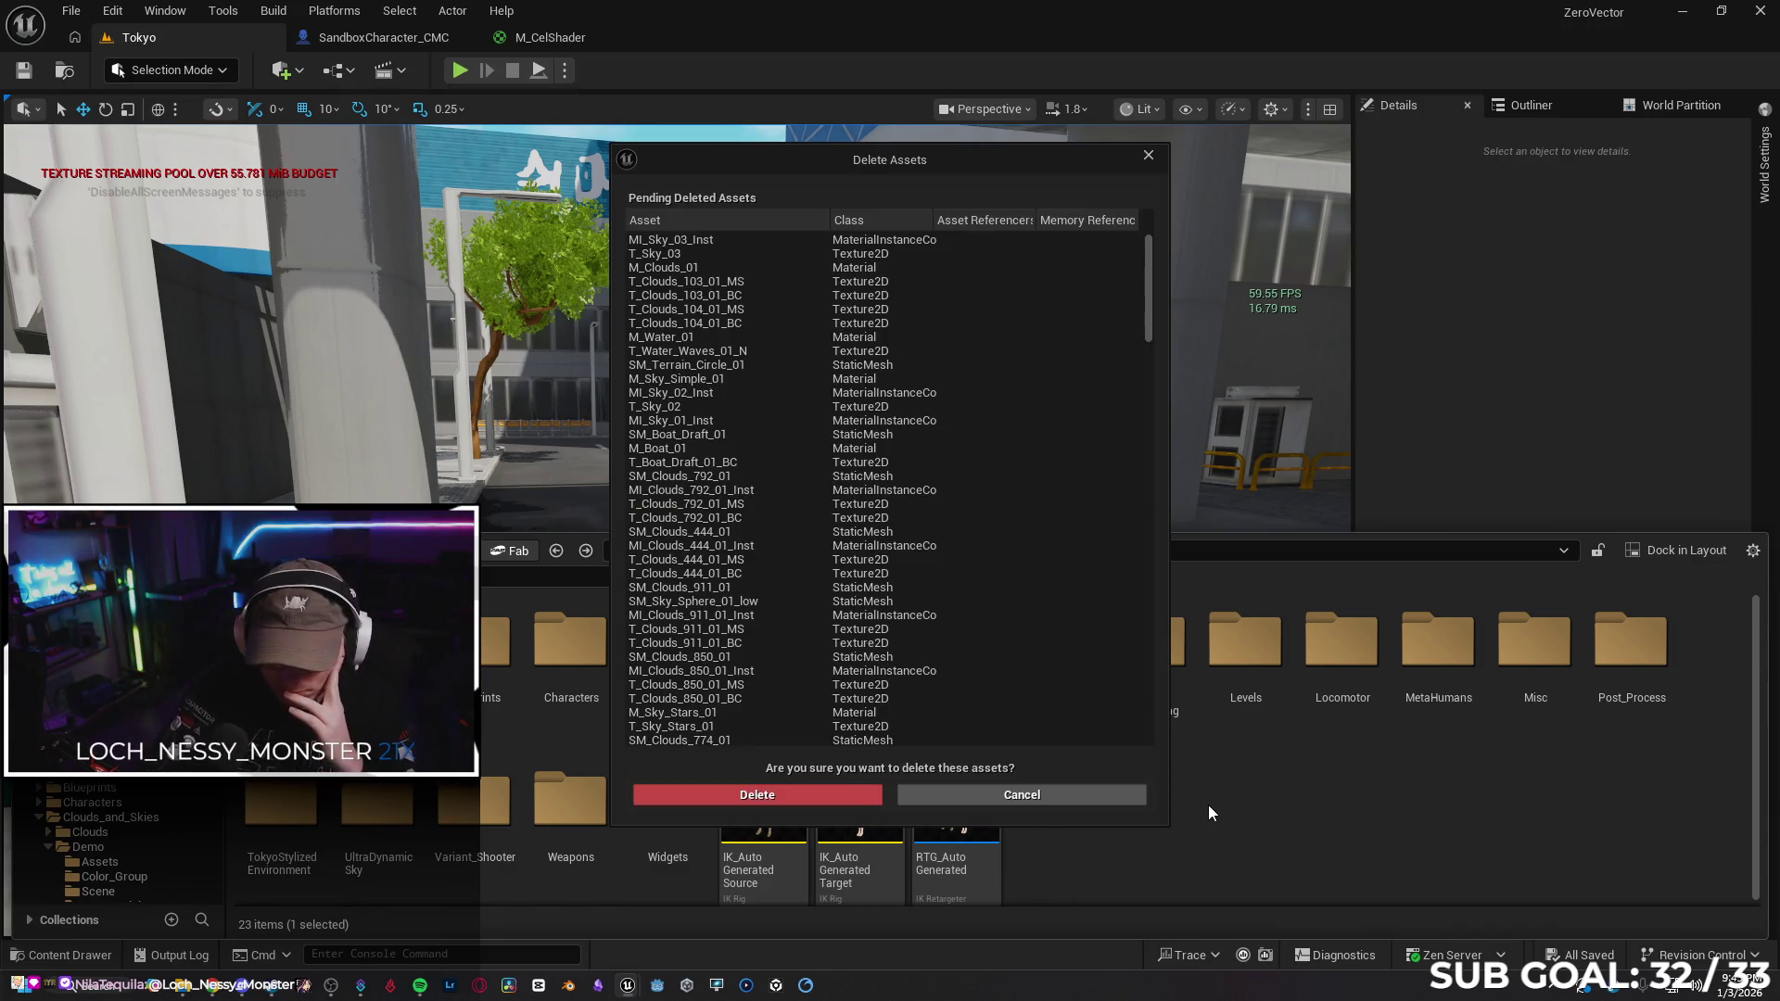
# Confirm deleting the old sky, cloud and water sample assets listed in Delete Assets
pyautogui.click(755, 795)
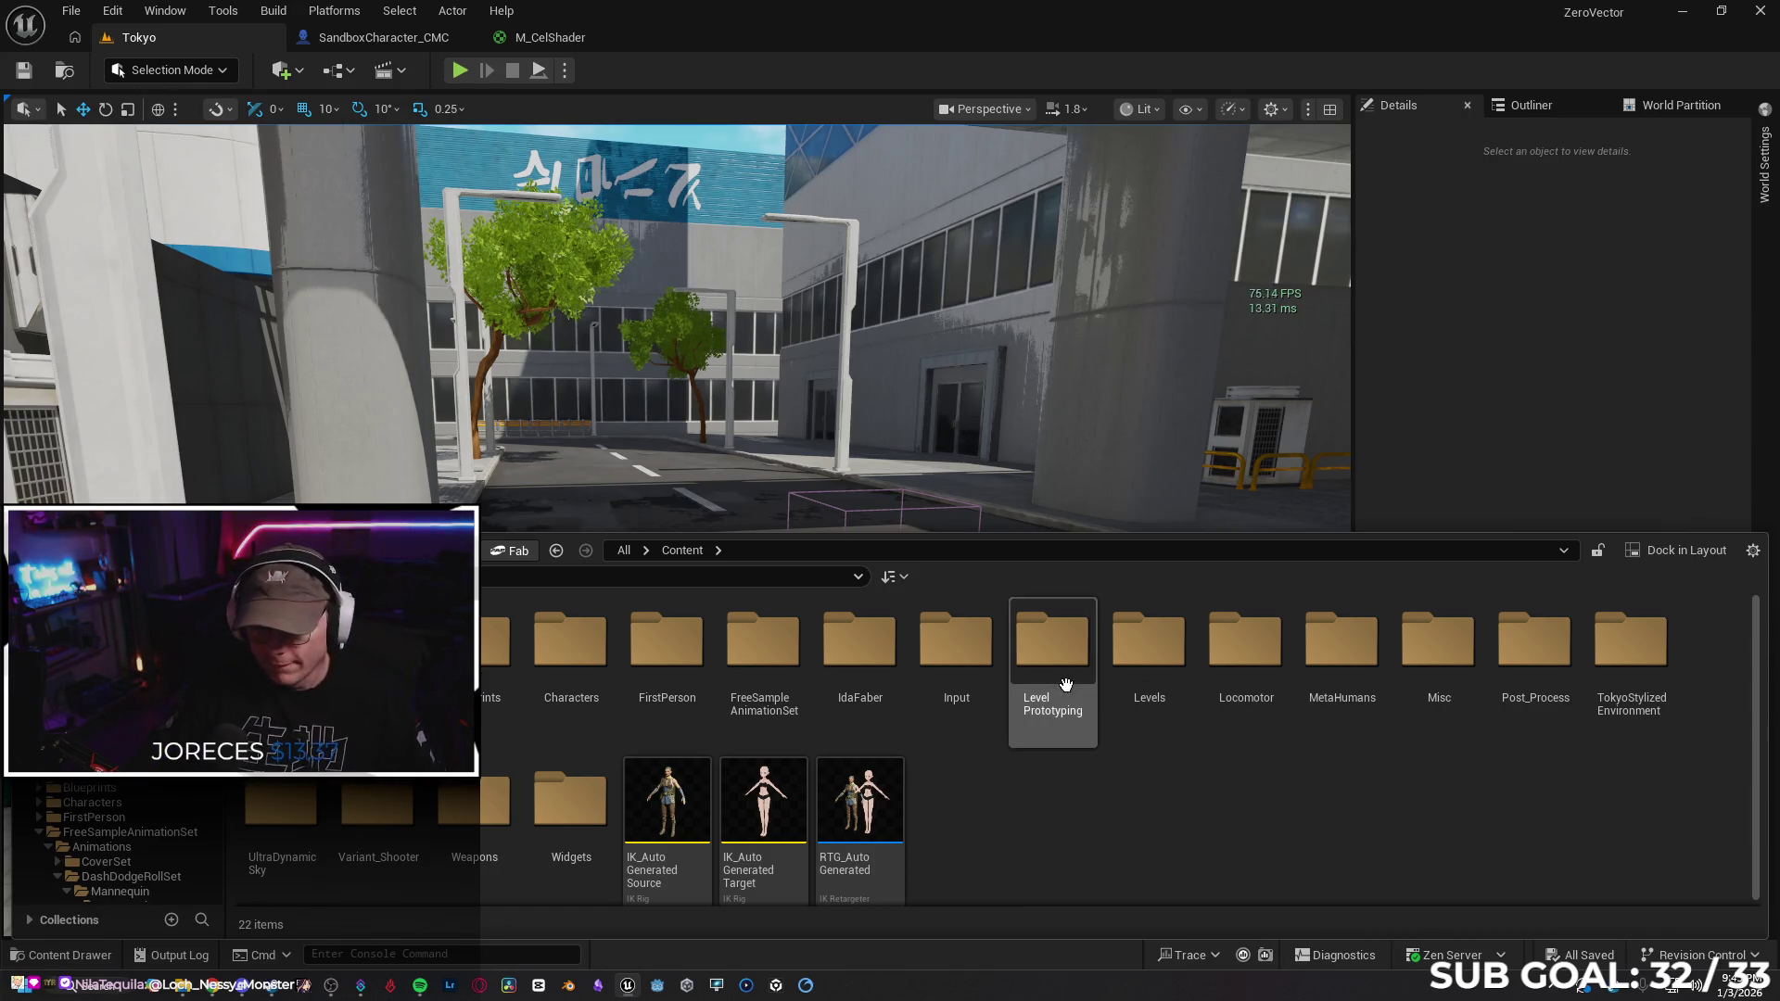
pyautogui.click(72, 11)
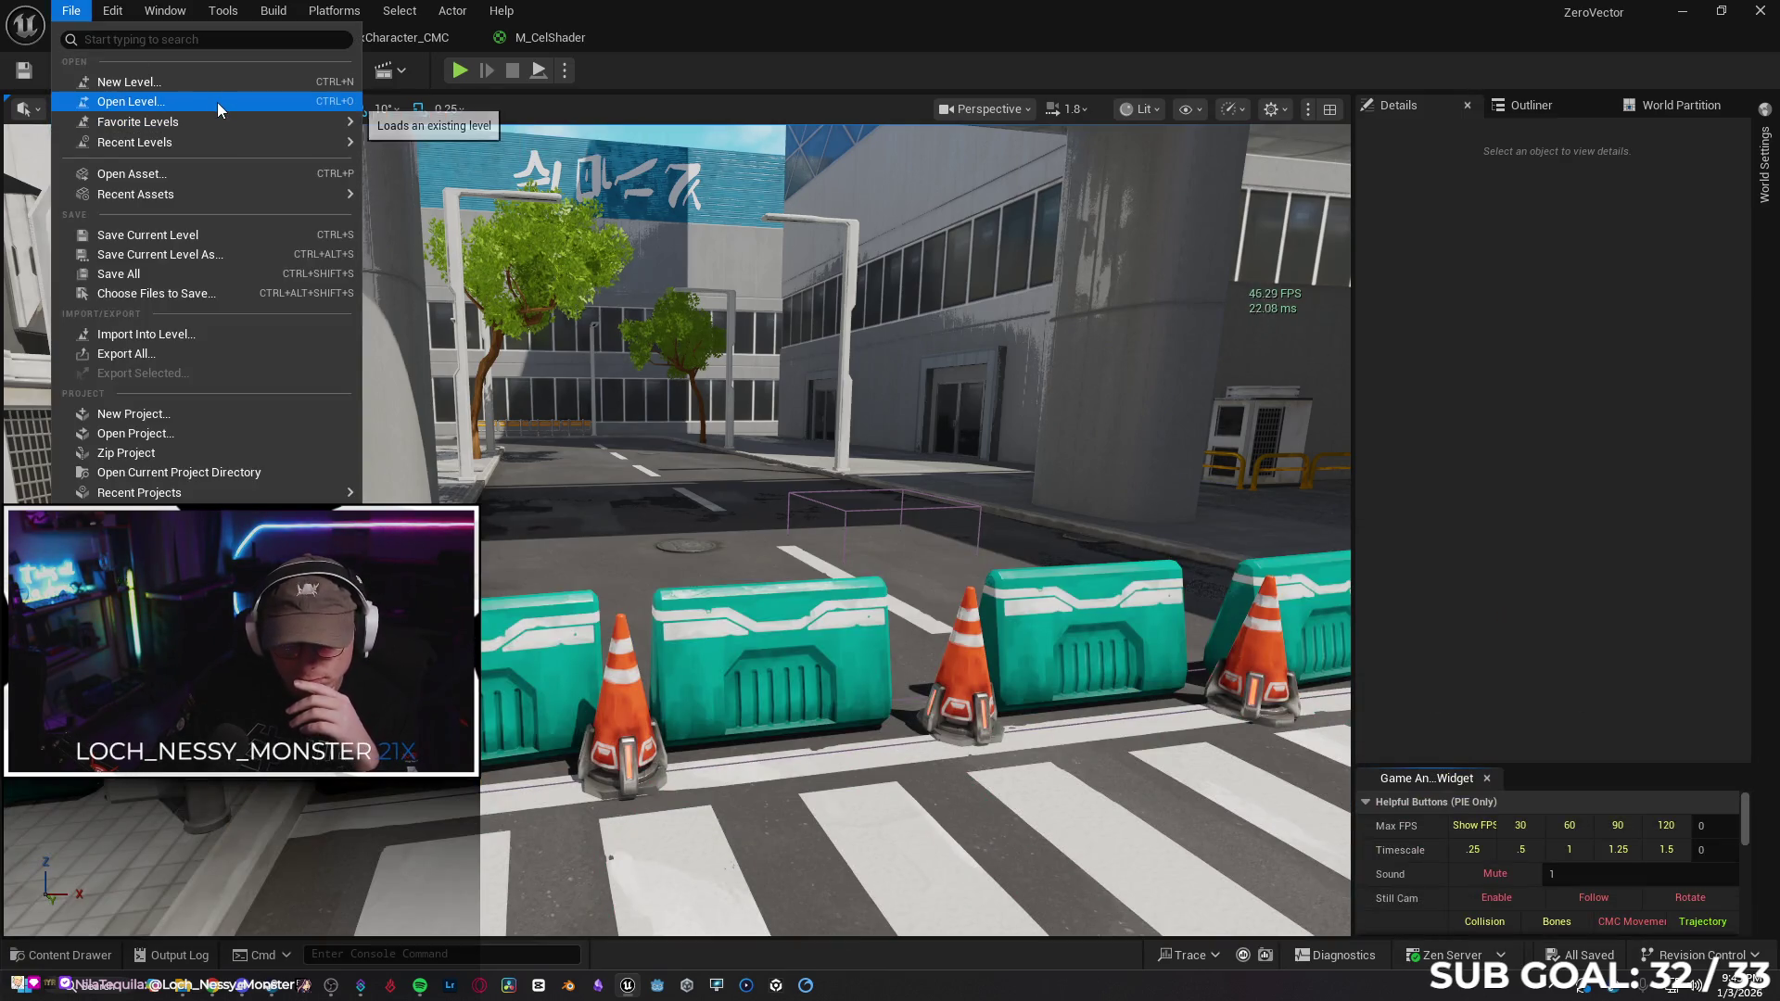
# Open TestArena from Recent Levels and delete its two blue blockout blocks
pyautogui.moveTo(233, 127)
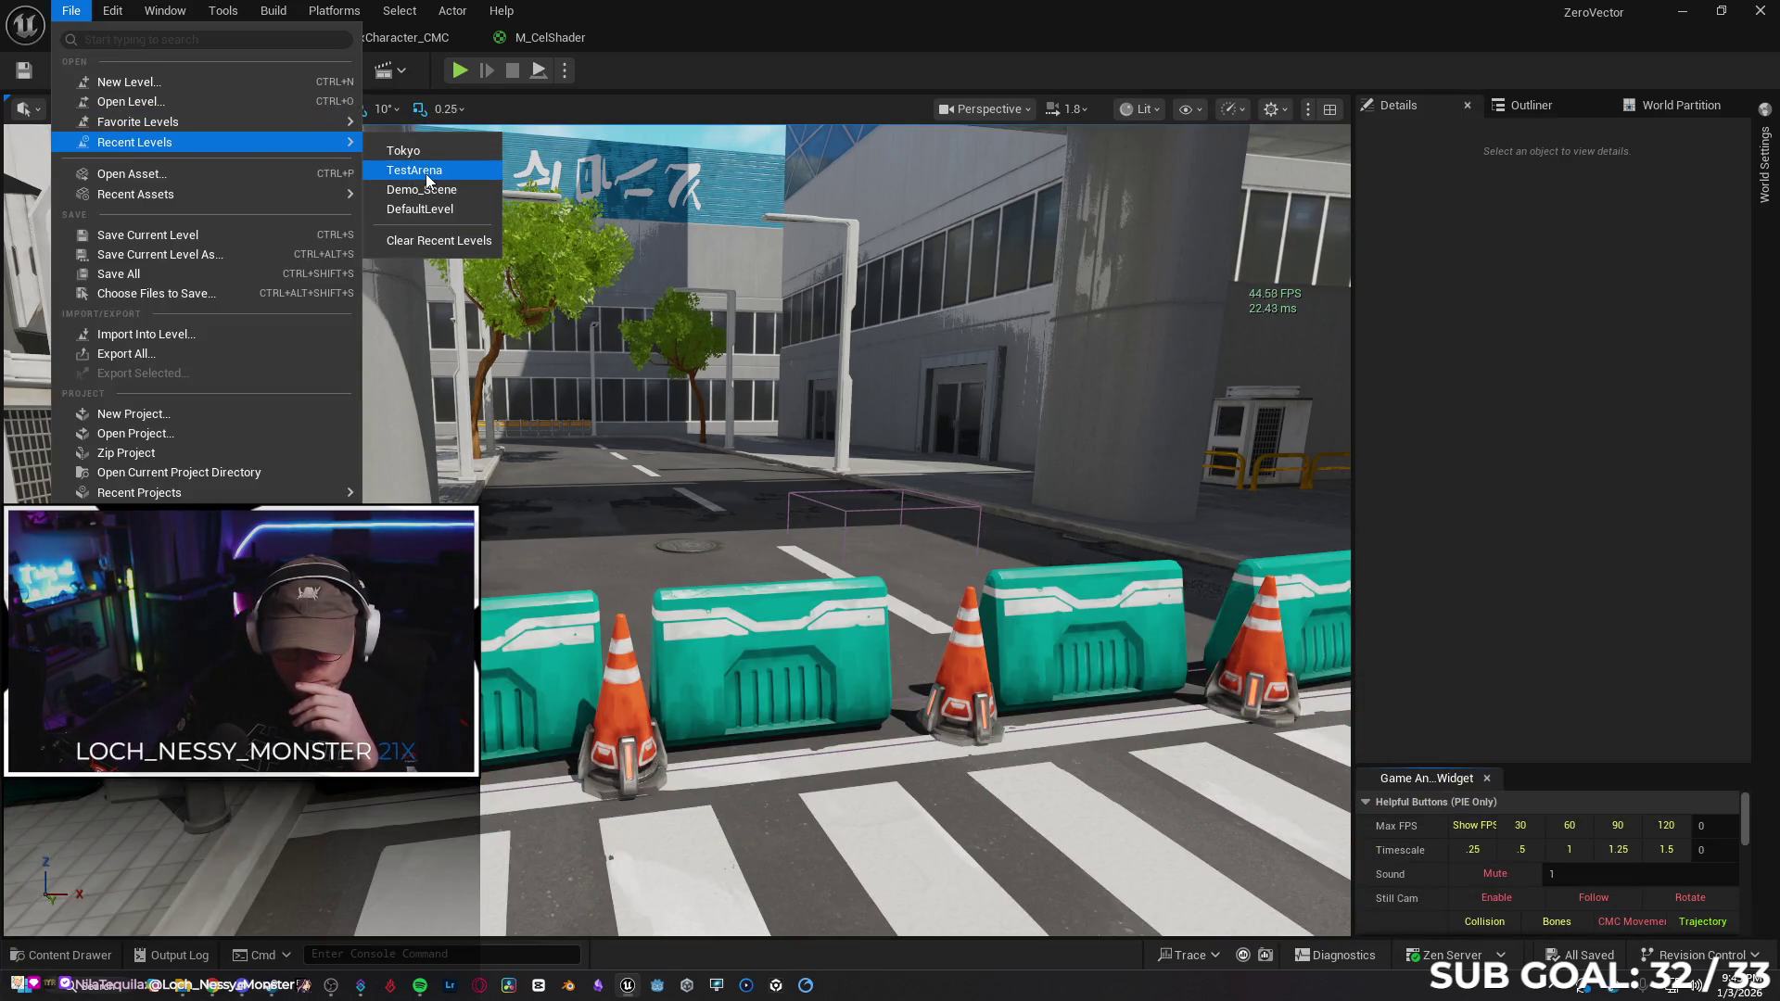
pyautogui.click(964, 617)
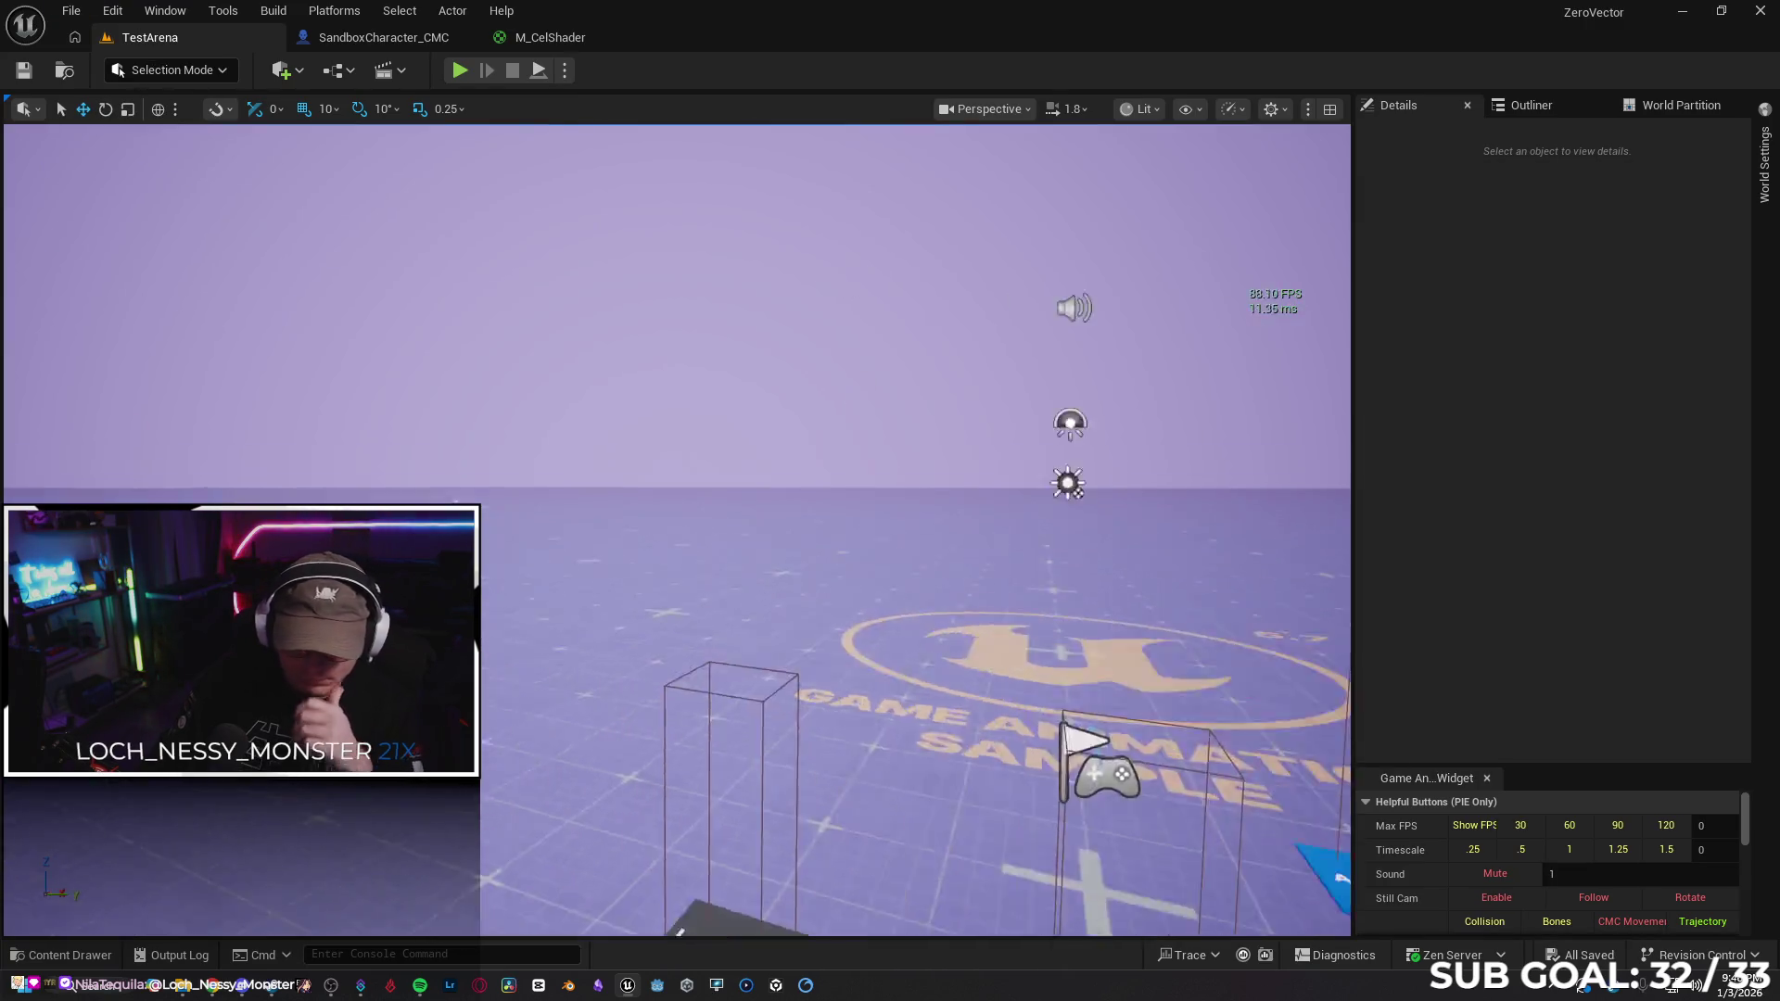
pyautogui.click(819, 450)
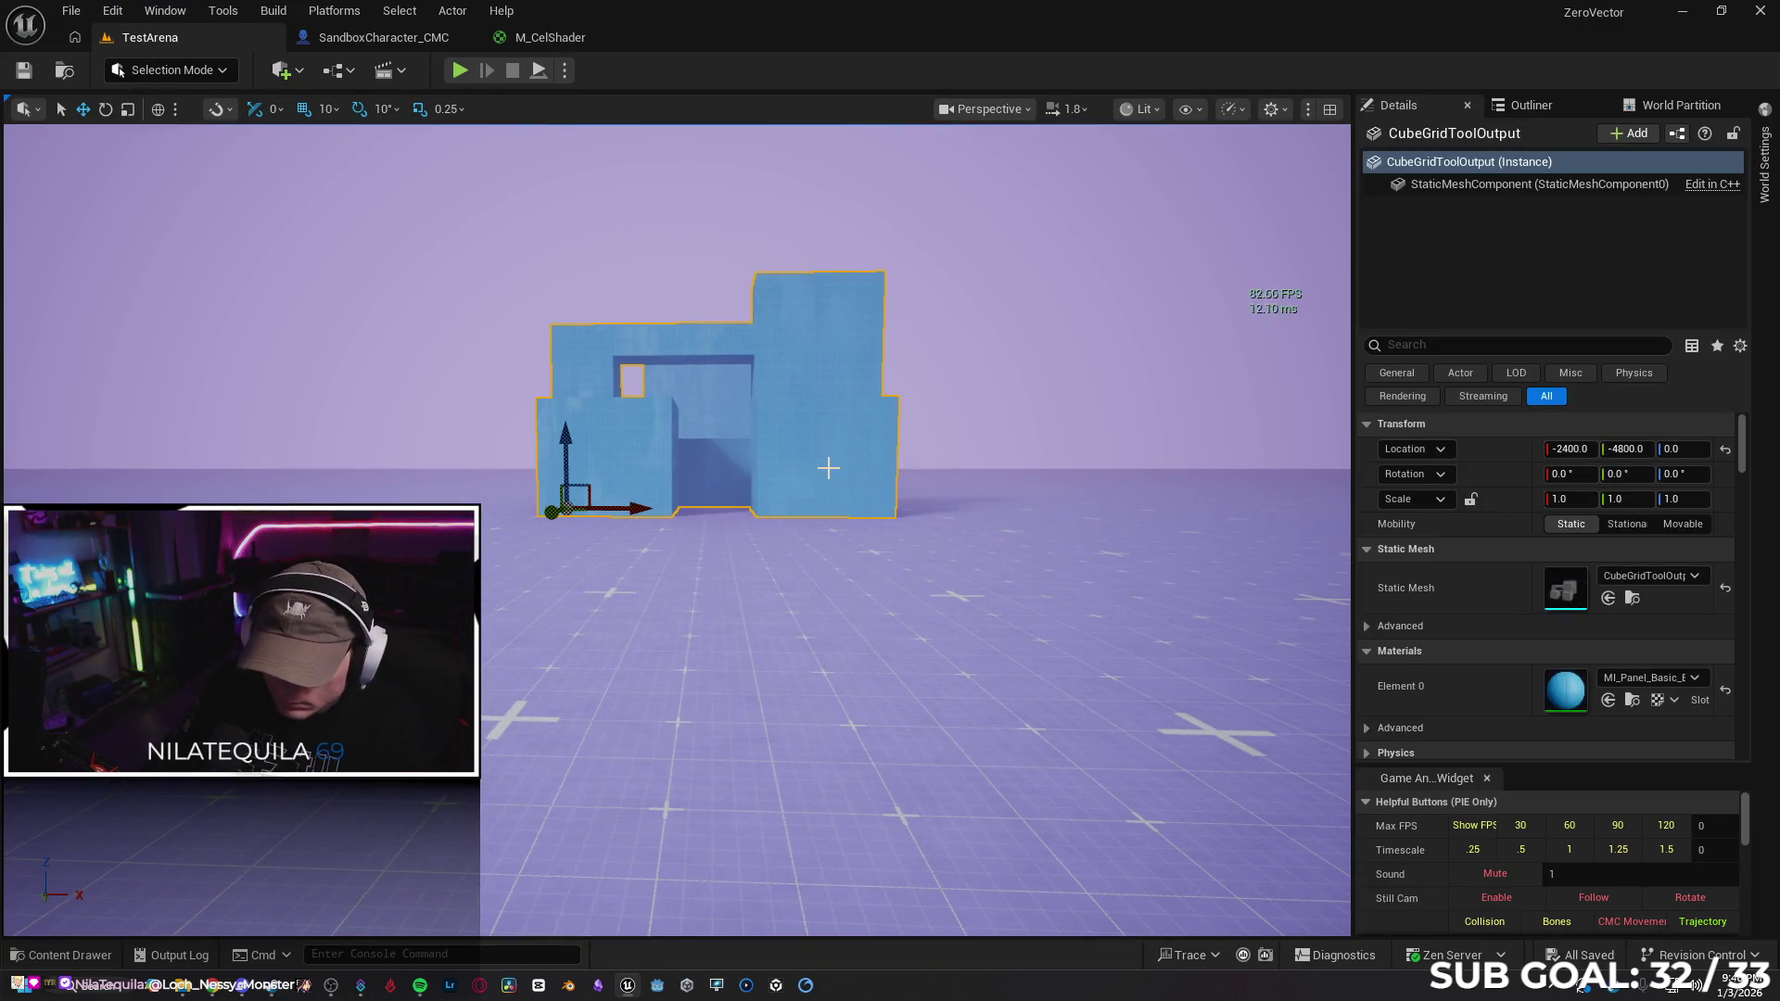
pyautogui.press('Delete')
pyautogui.click(743, 450)
pyautogui.press('Delete')
# Delete the TargetDummy and the LevelVisuals lighting actor from the arena
pyautogui.moveTo(1020, 567); pyautogui.dragTo(922, 567)
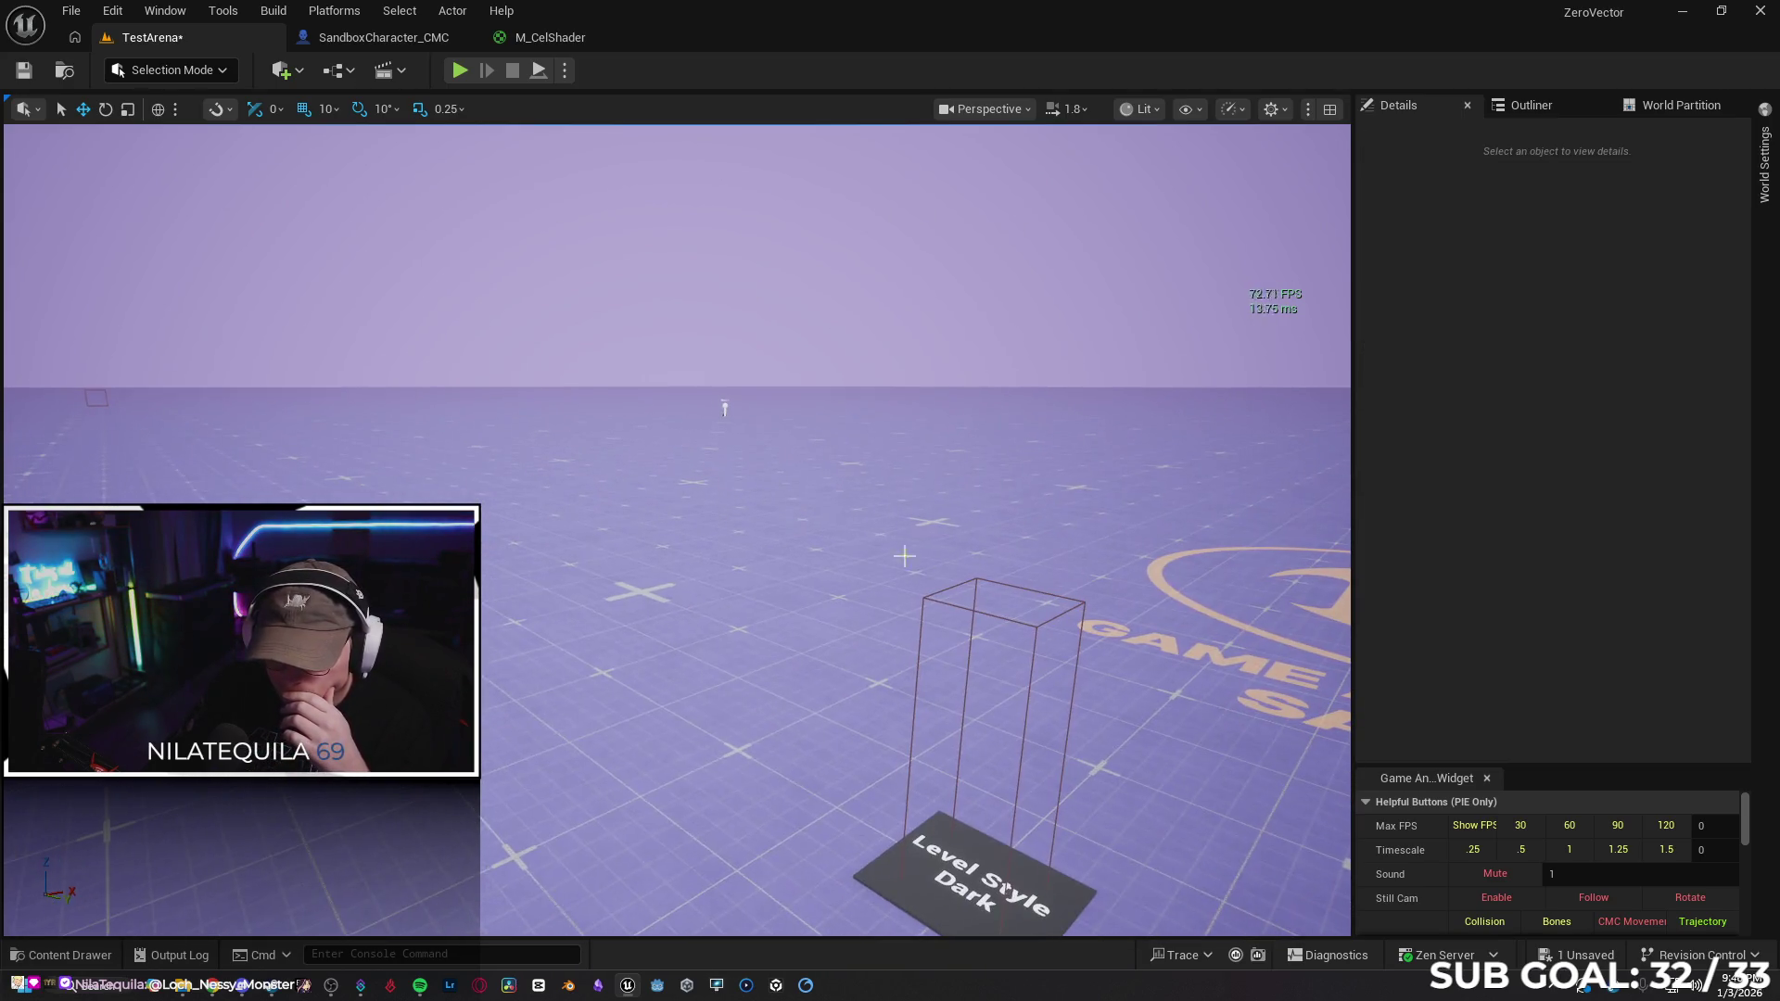
pyautogui.click(725, 407)
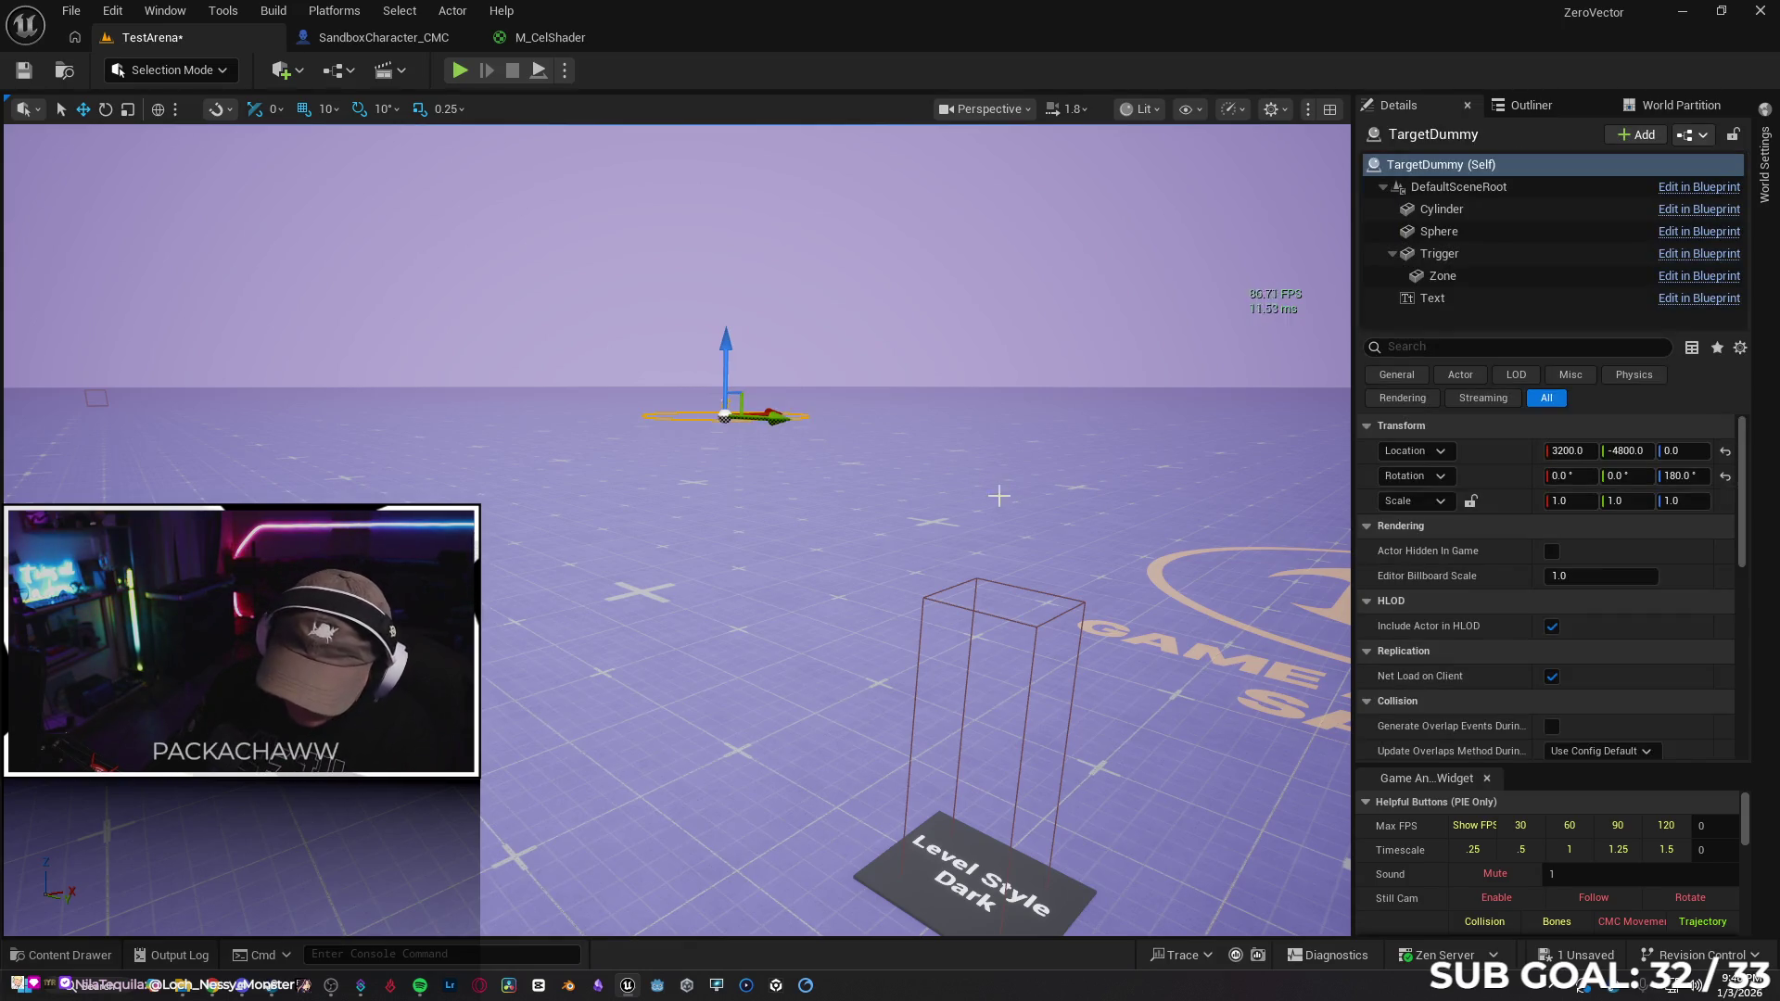
pyautogui.press('Delete')
pyautogui.moveTo(725, 408); pyautogui.dragTo(375, 395)
pyautogui.click(429, 390)
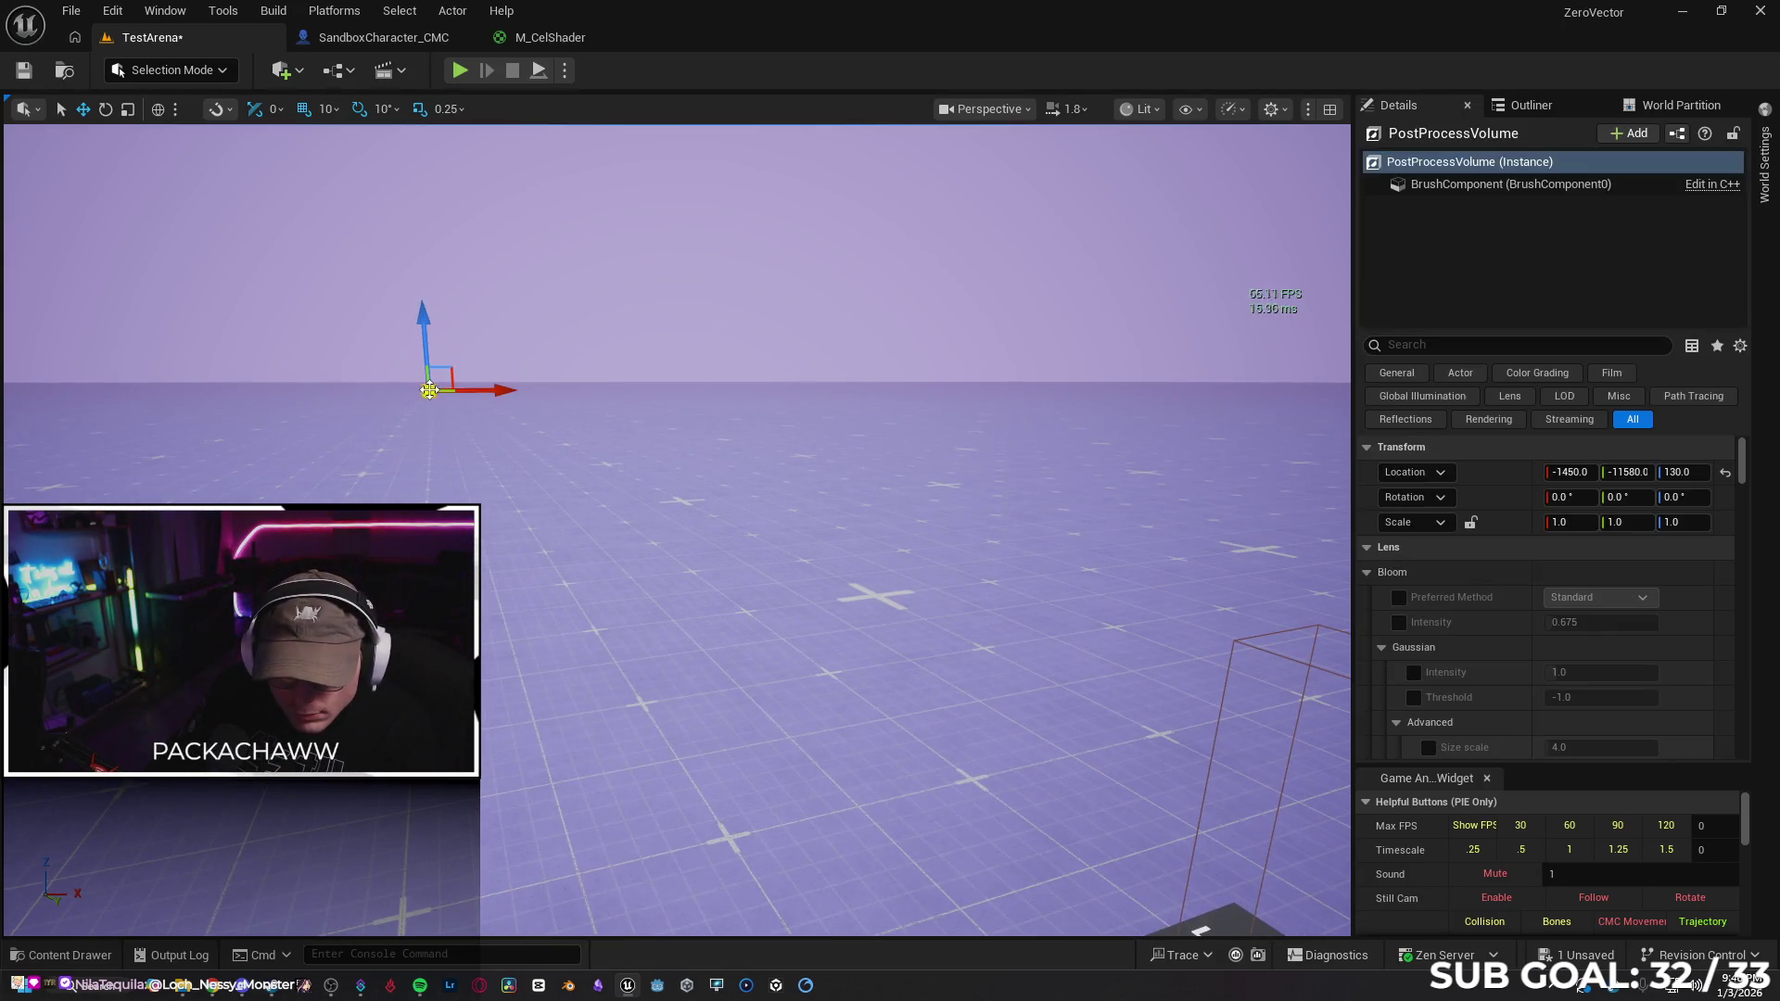
pyautogui.moveTo(738, 527); pyautogui.dragTo(1034, 338)
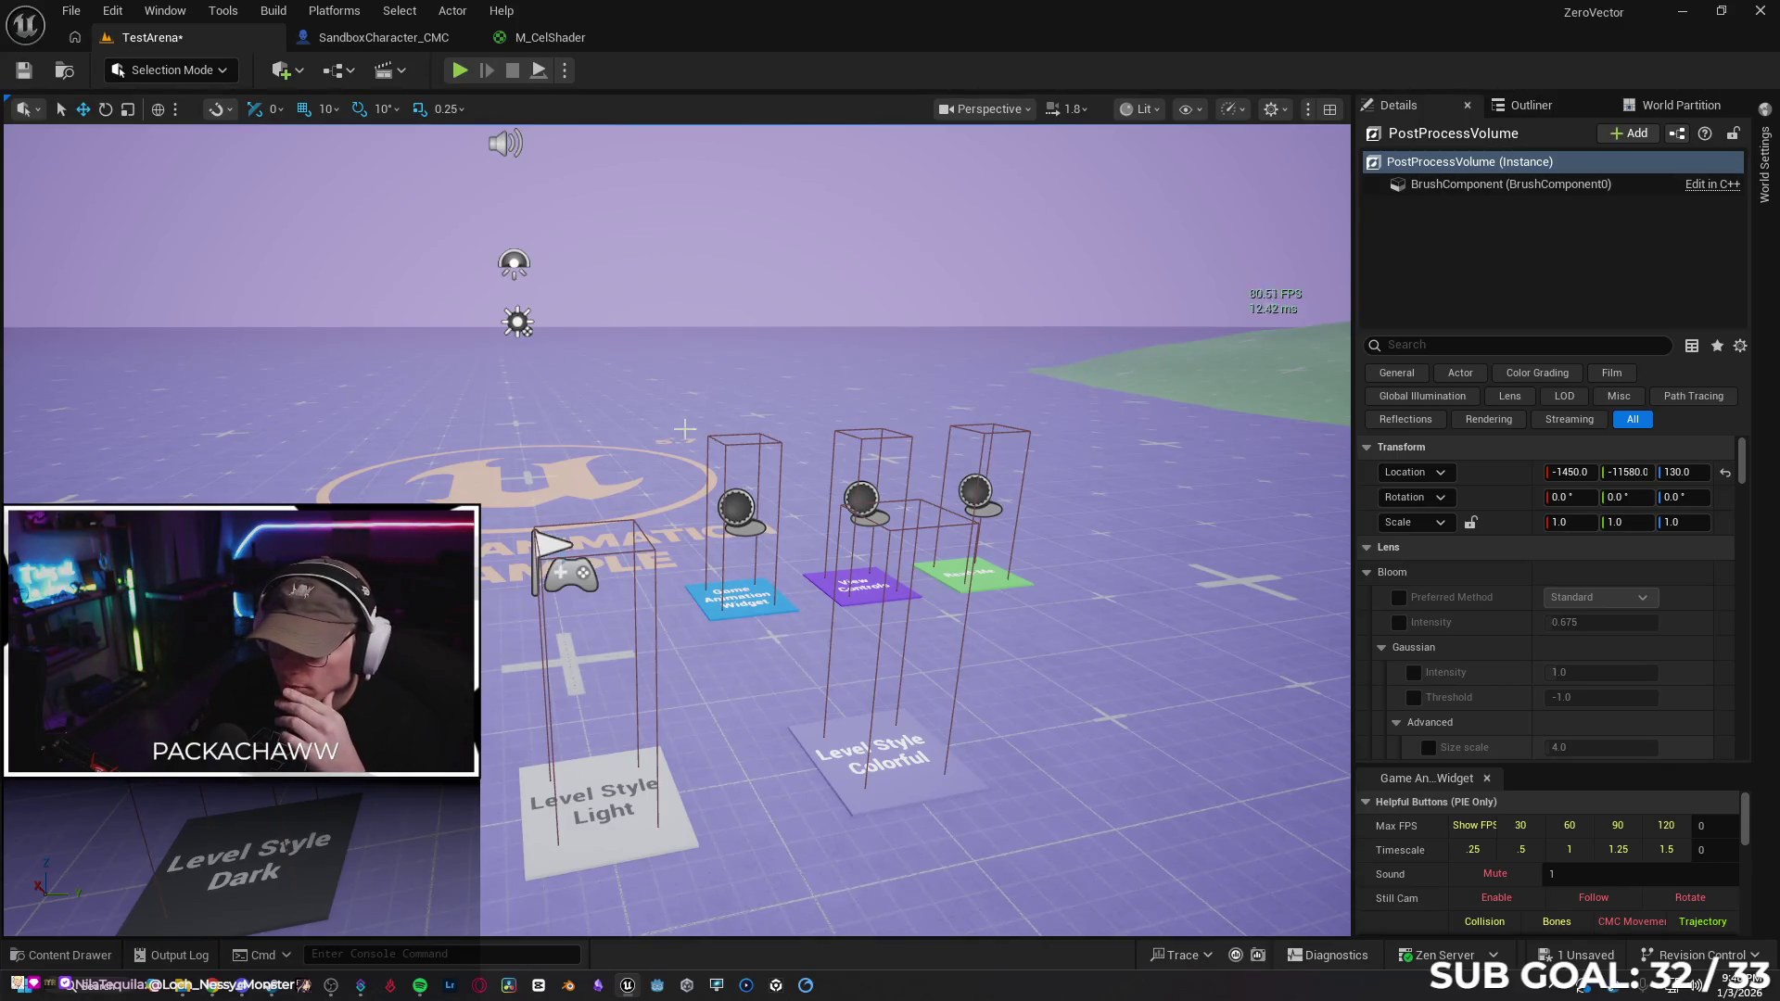
pyautogui.press('f')
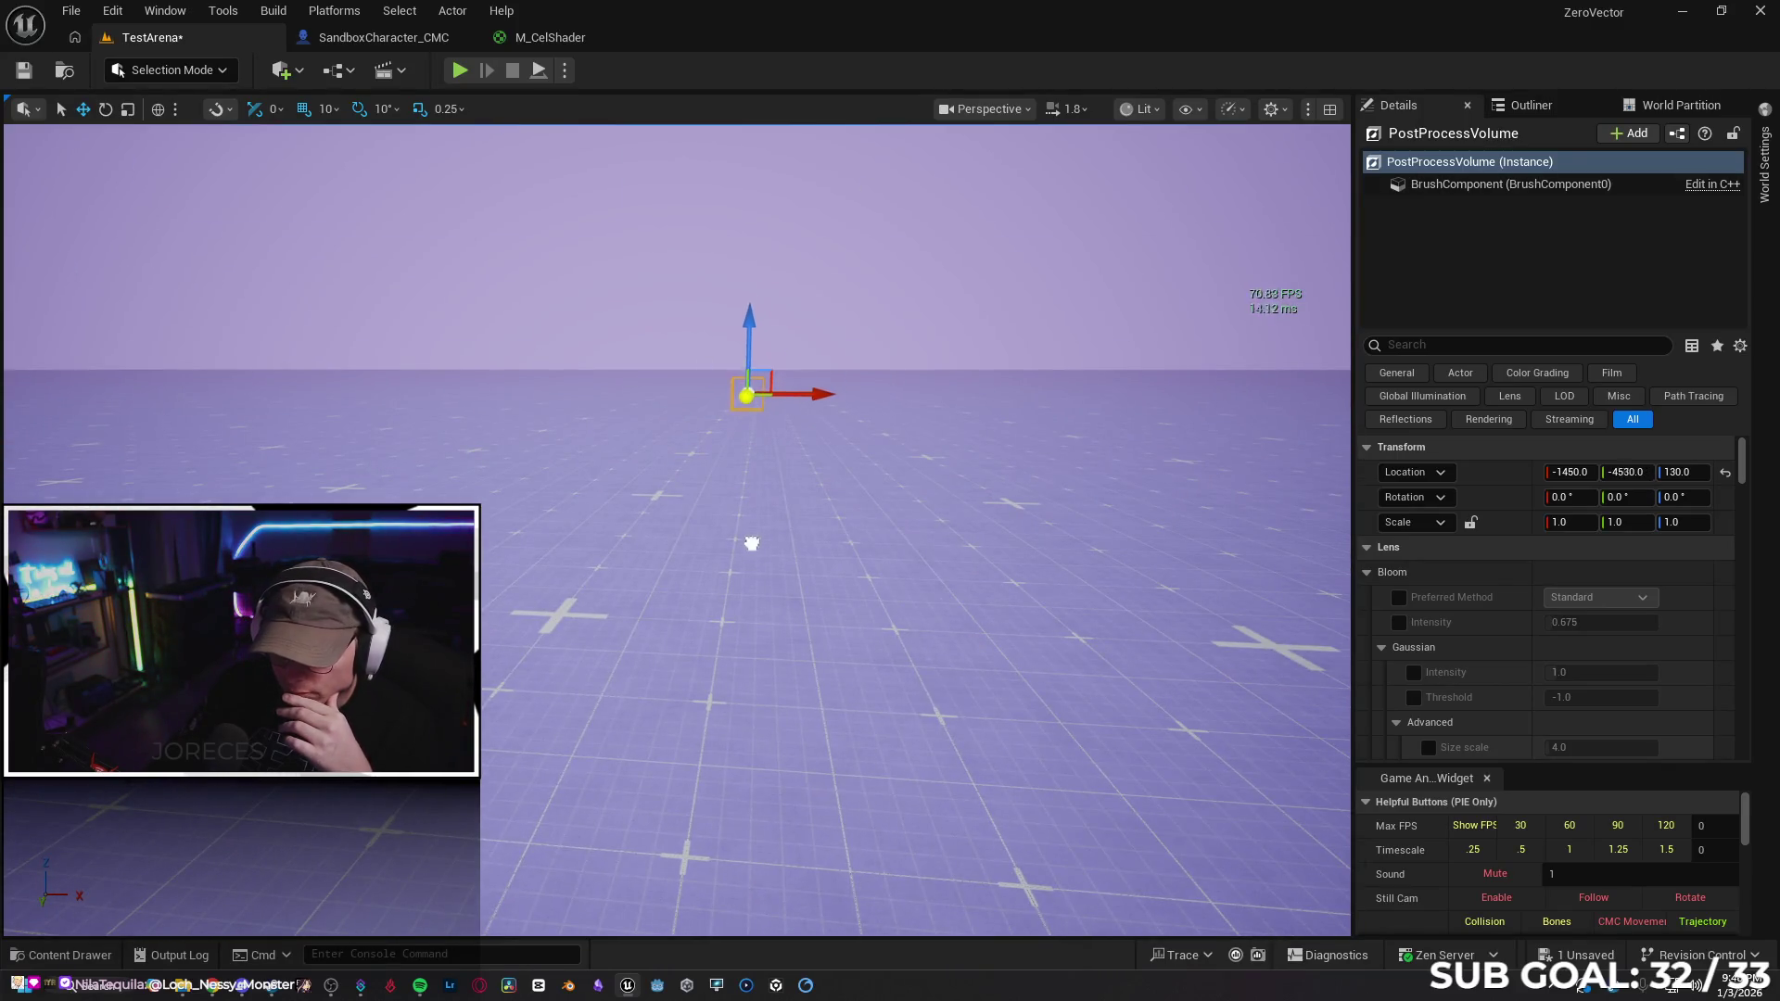
pyautogui.moveTo(649, 809); pyautogui.dragTo(910, 659)
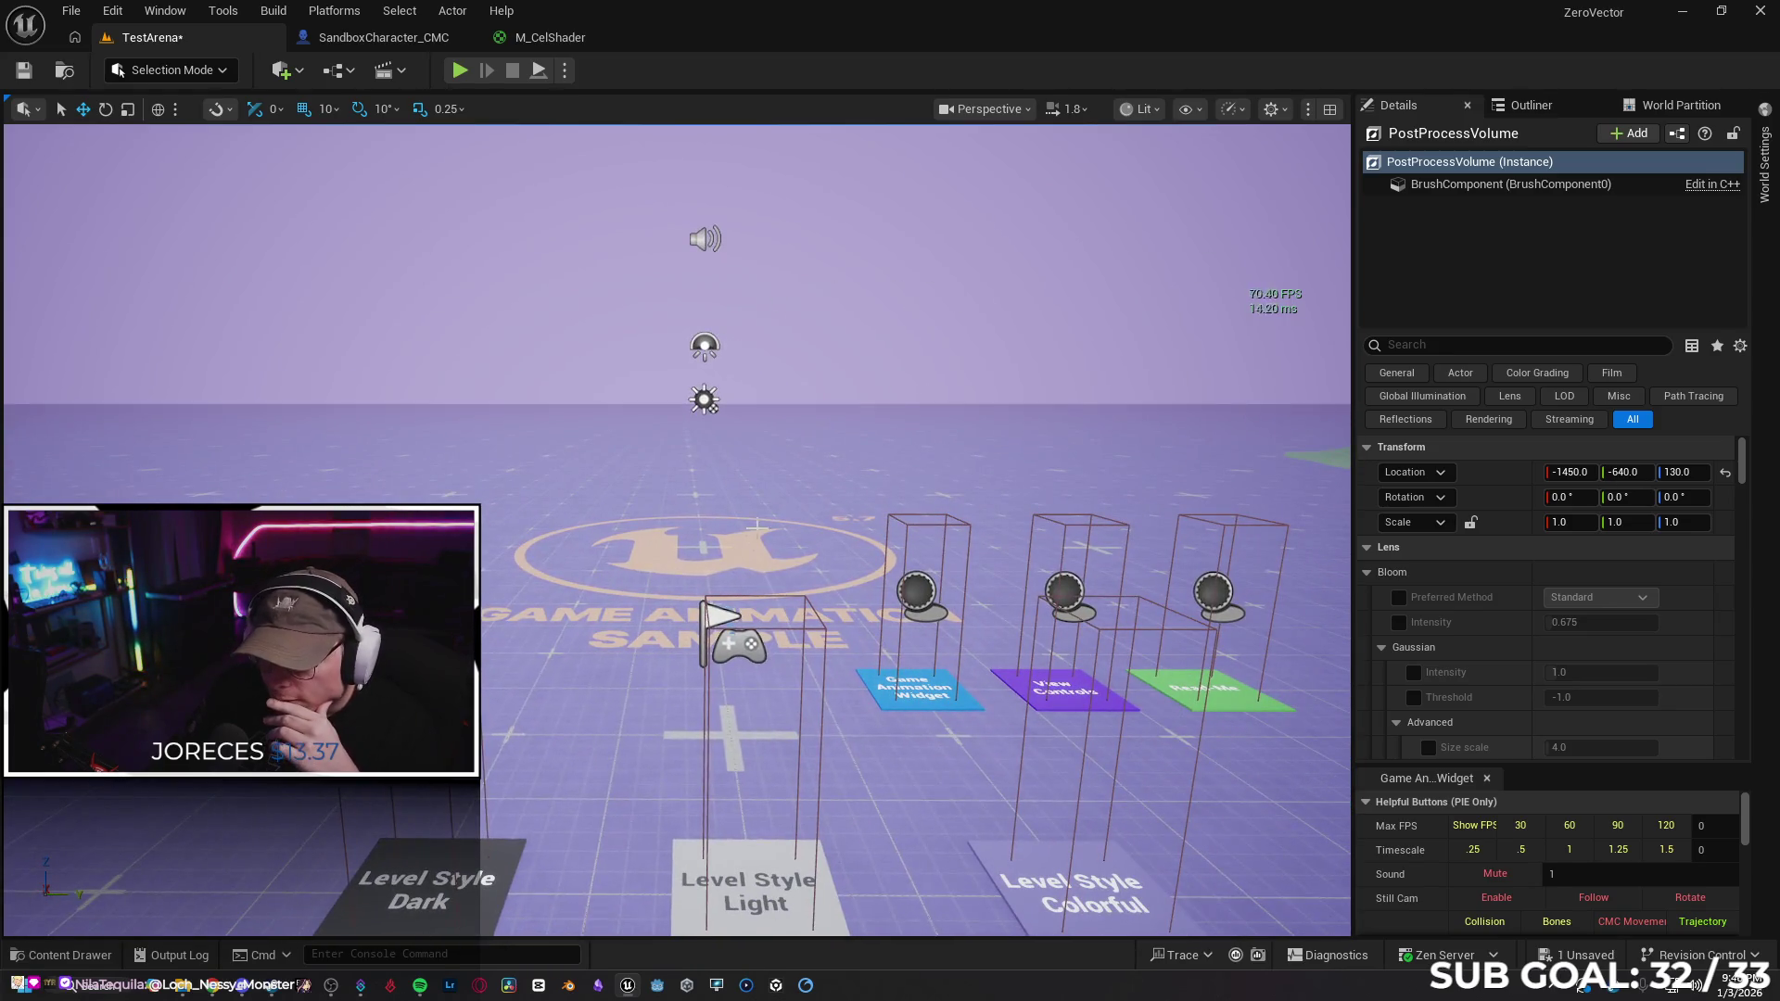
pyautogui.click(703, 345)
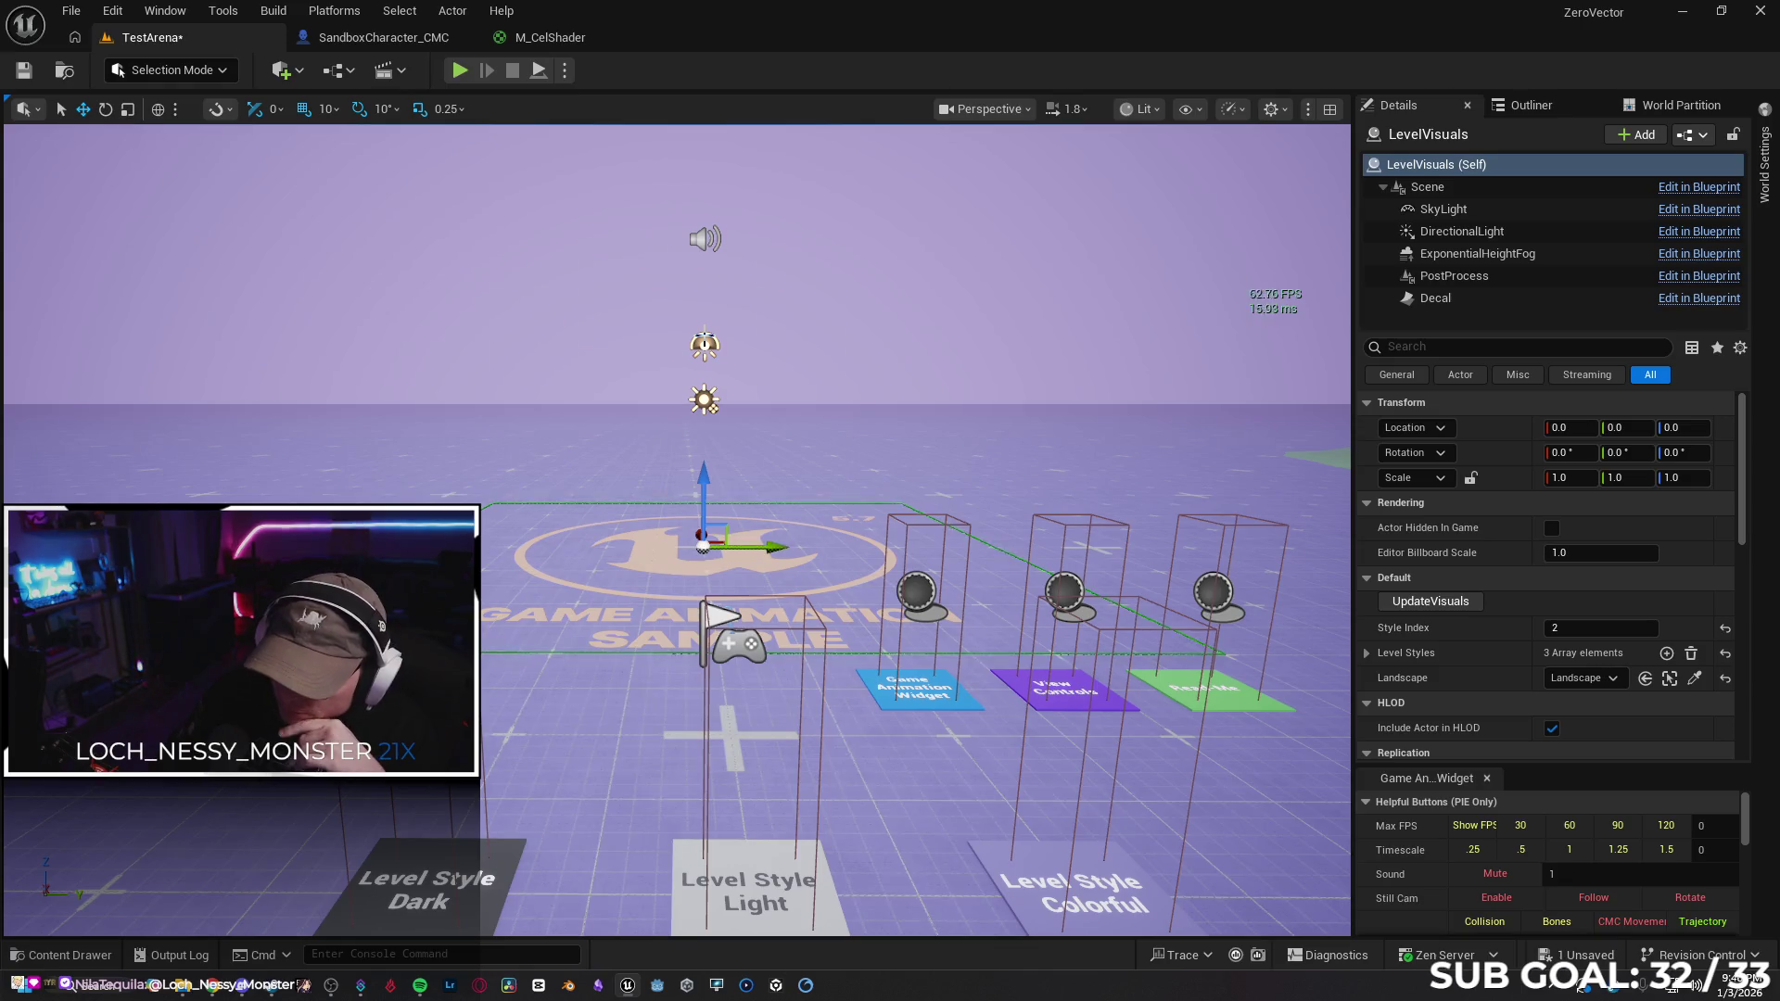
pyautogui.press('Delete')
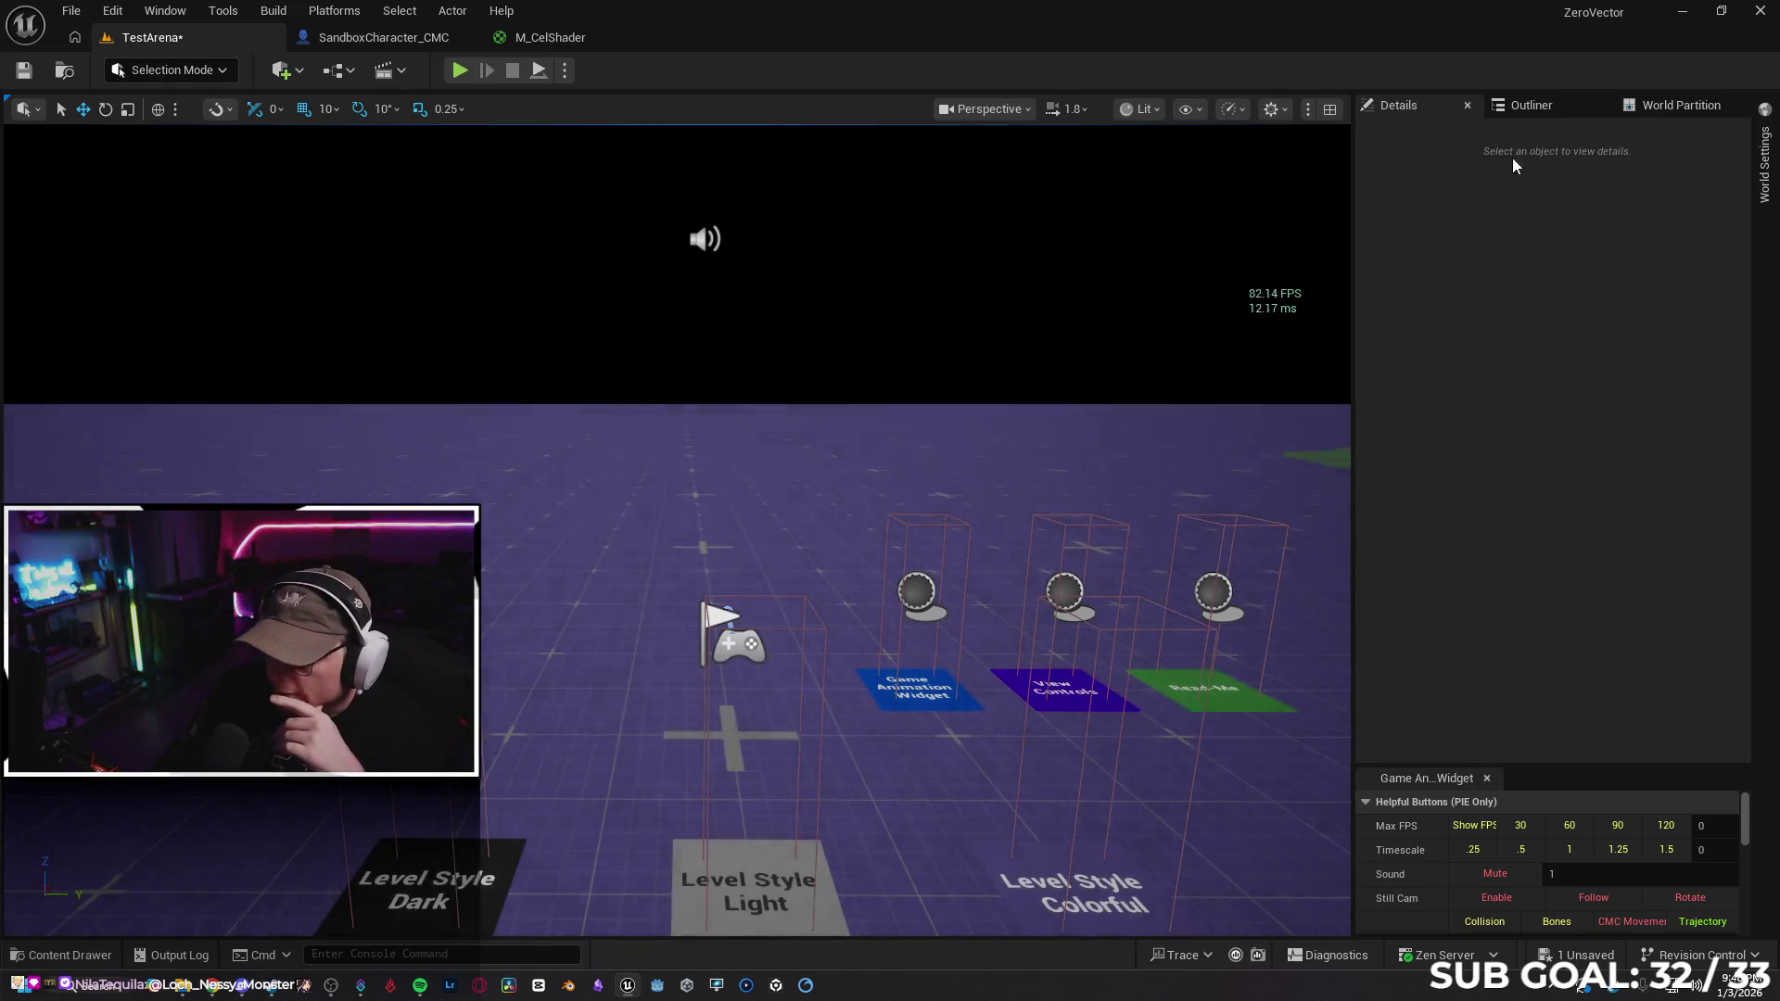
# Drag Ultra_Dynamic_Sky from UltraDynamicSky > Blueprints into the TestArena viewport
pyautogui.moveTo(850, 314); pyautogui.dragTo(854, 323)
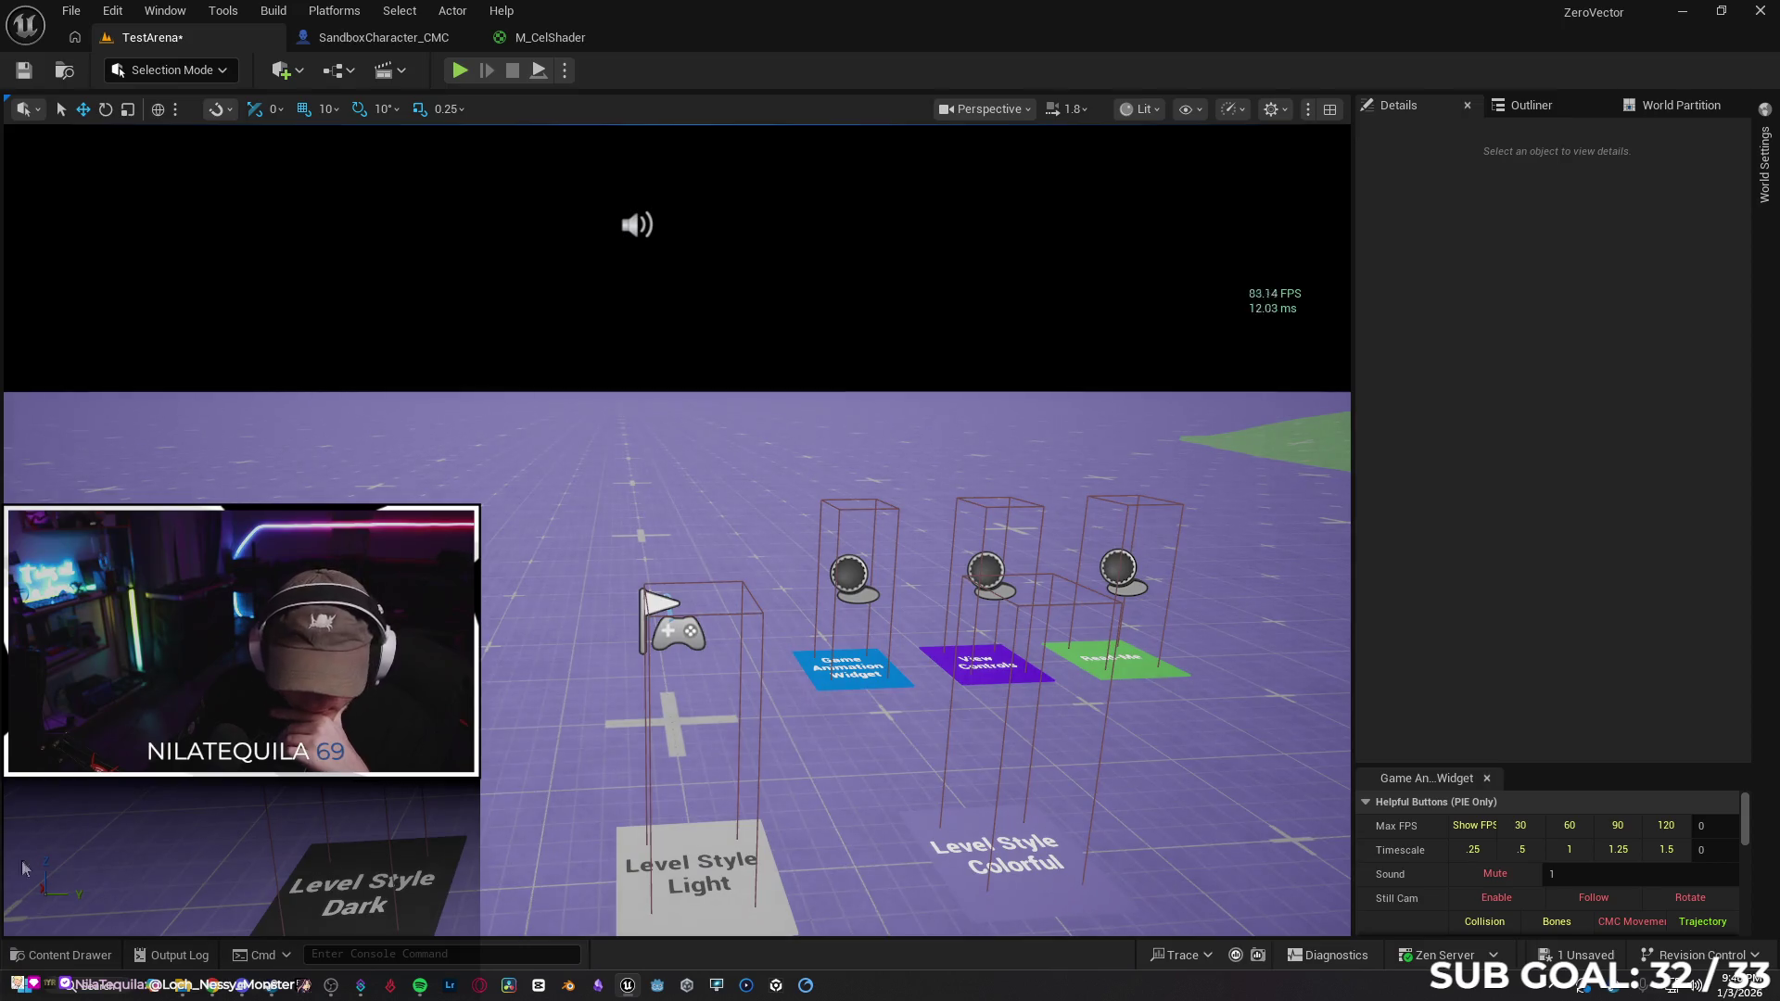
pyautogui.click(79, 956)
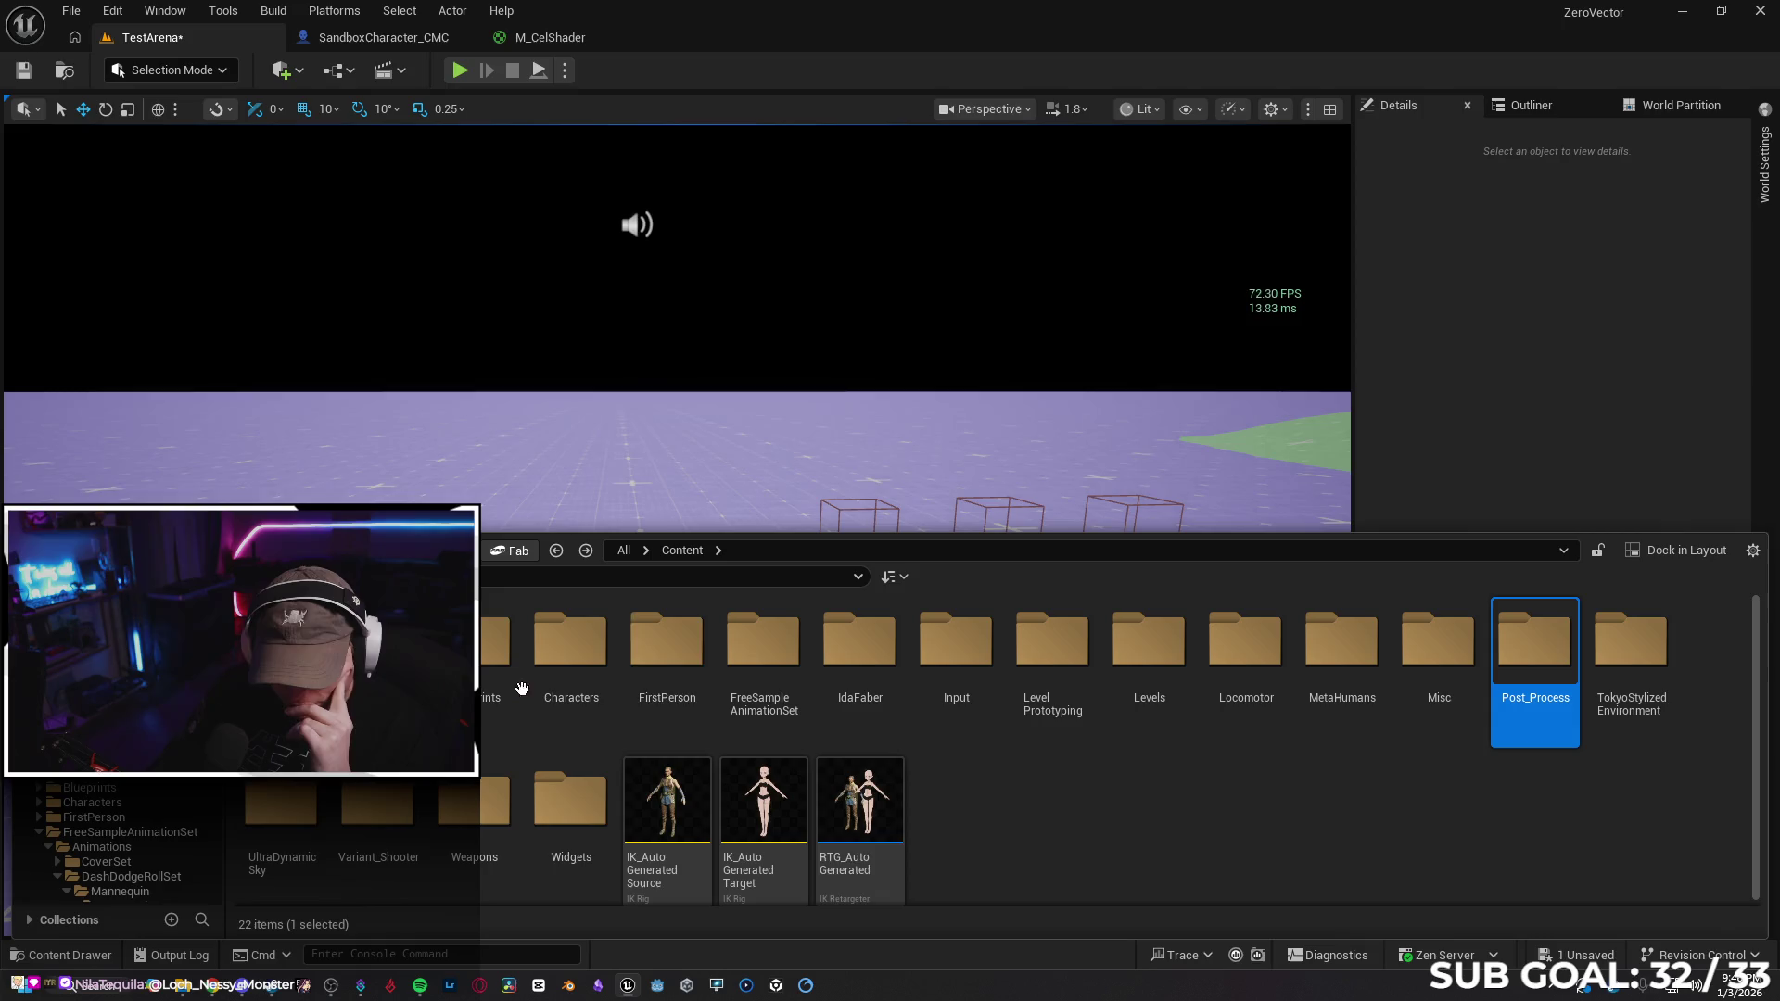
pyautogui.click(1140, 807)
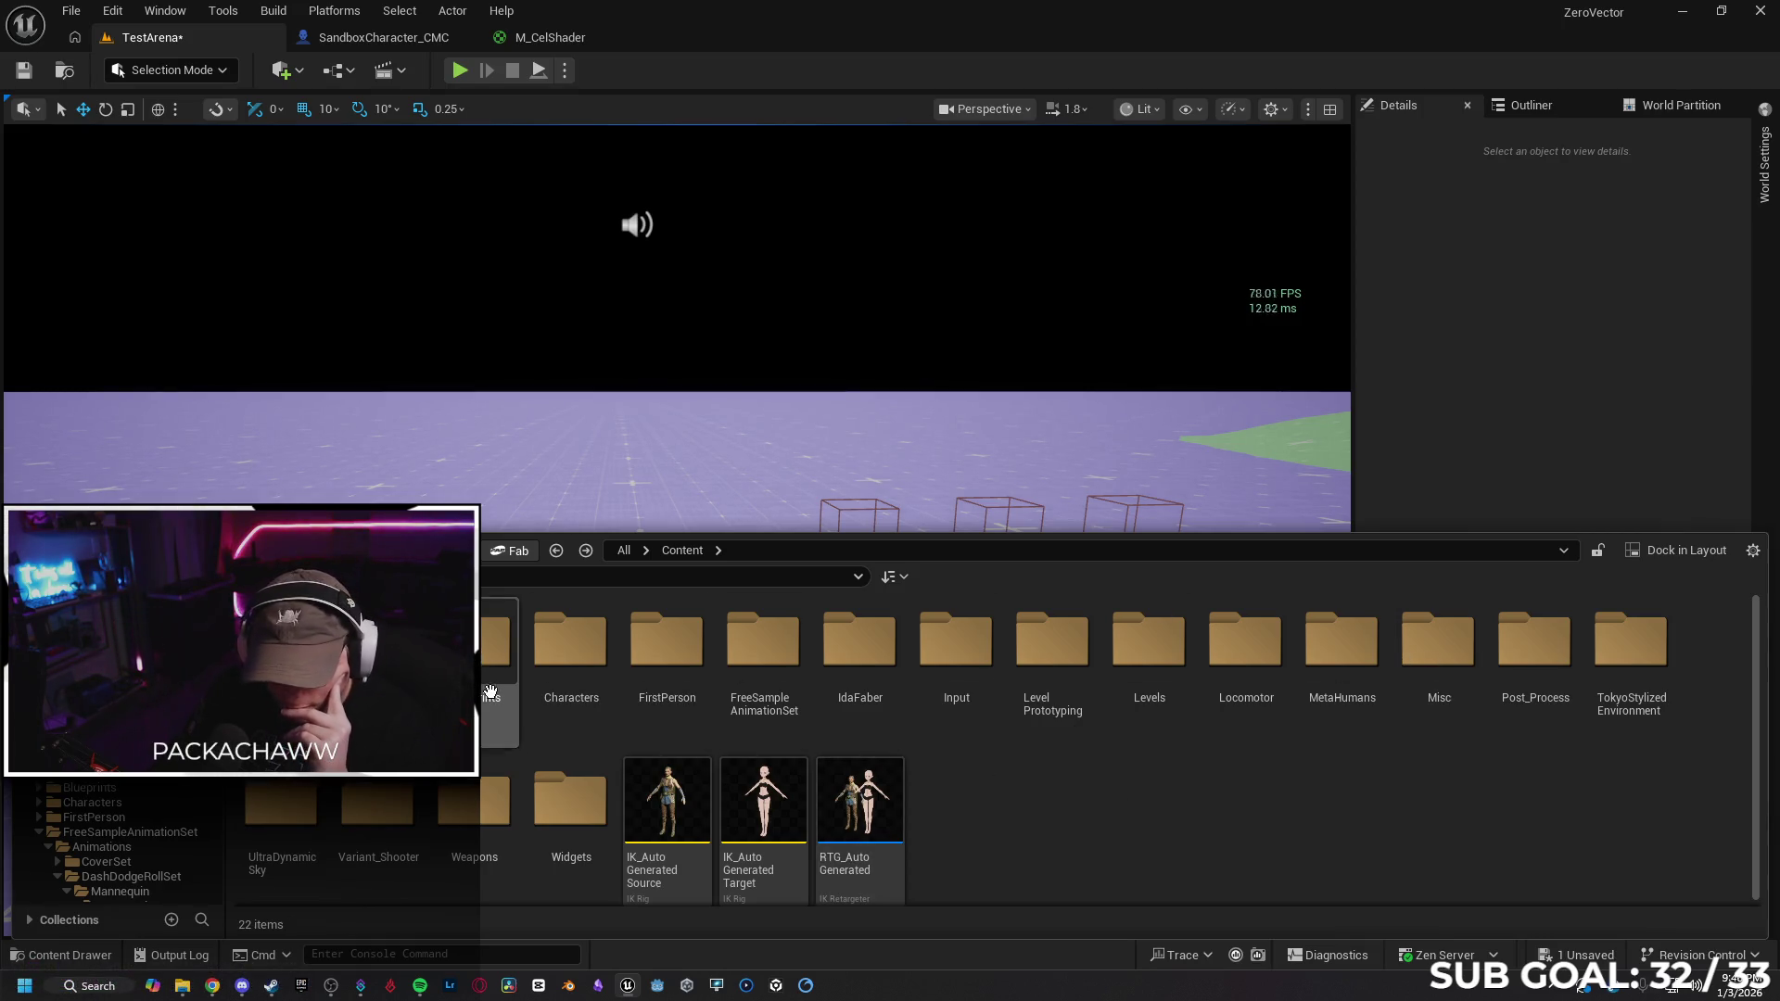
pyautogui.doubleClick(281, 816)
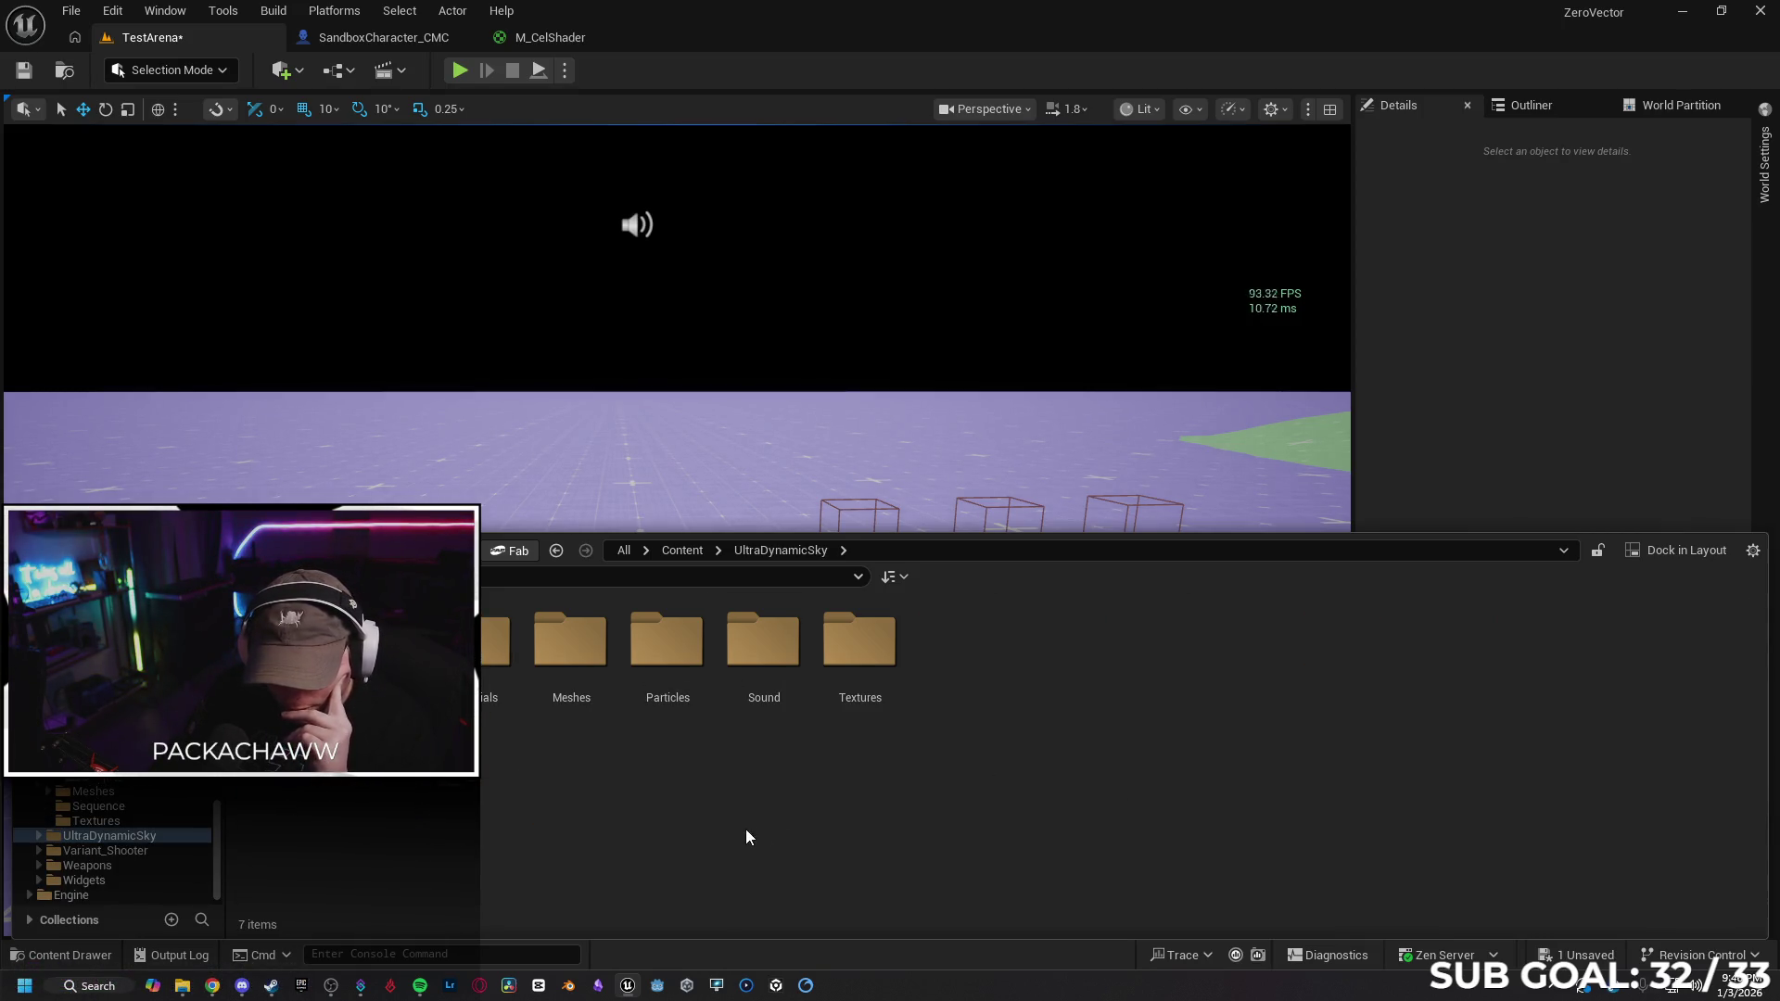
pyautogui.doubleClick(281, 640)
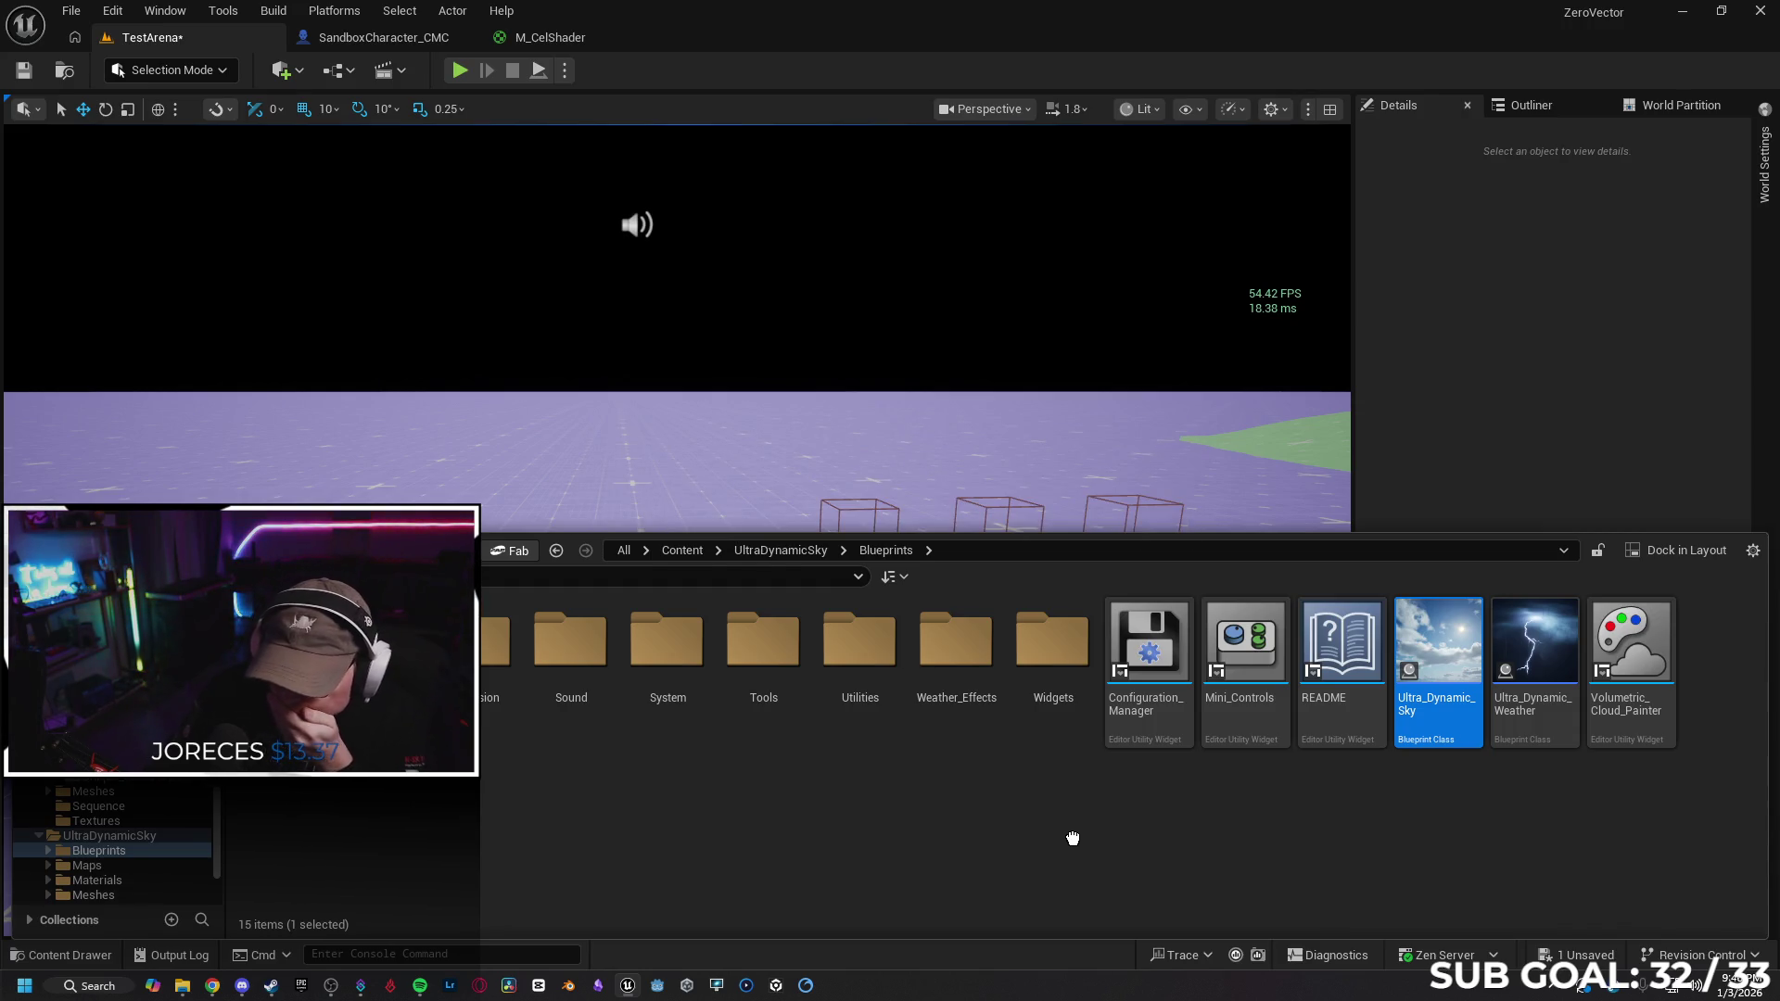
pyautogui.moveTo(1073, 838)
pyautogui.mouseDown()
pyautogui.moveTo(834, 649)
pyautogui.moveTo(705, 501)
pyautogui.mouseUp()
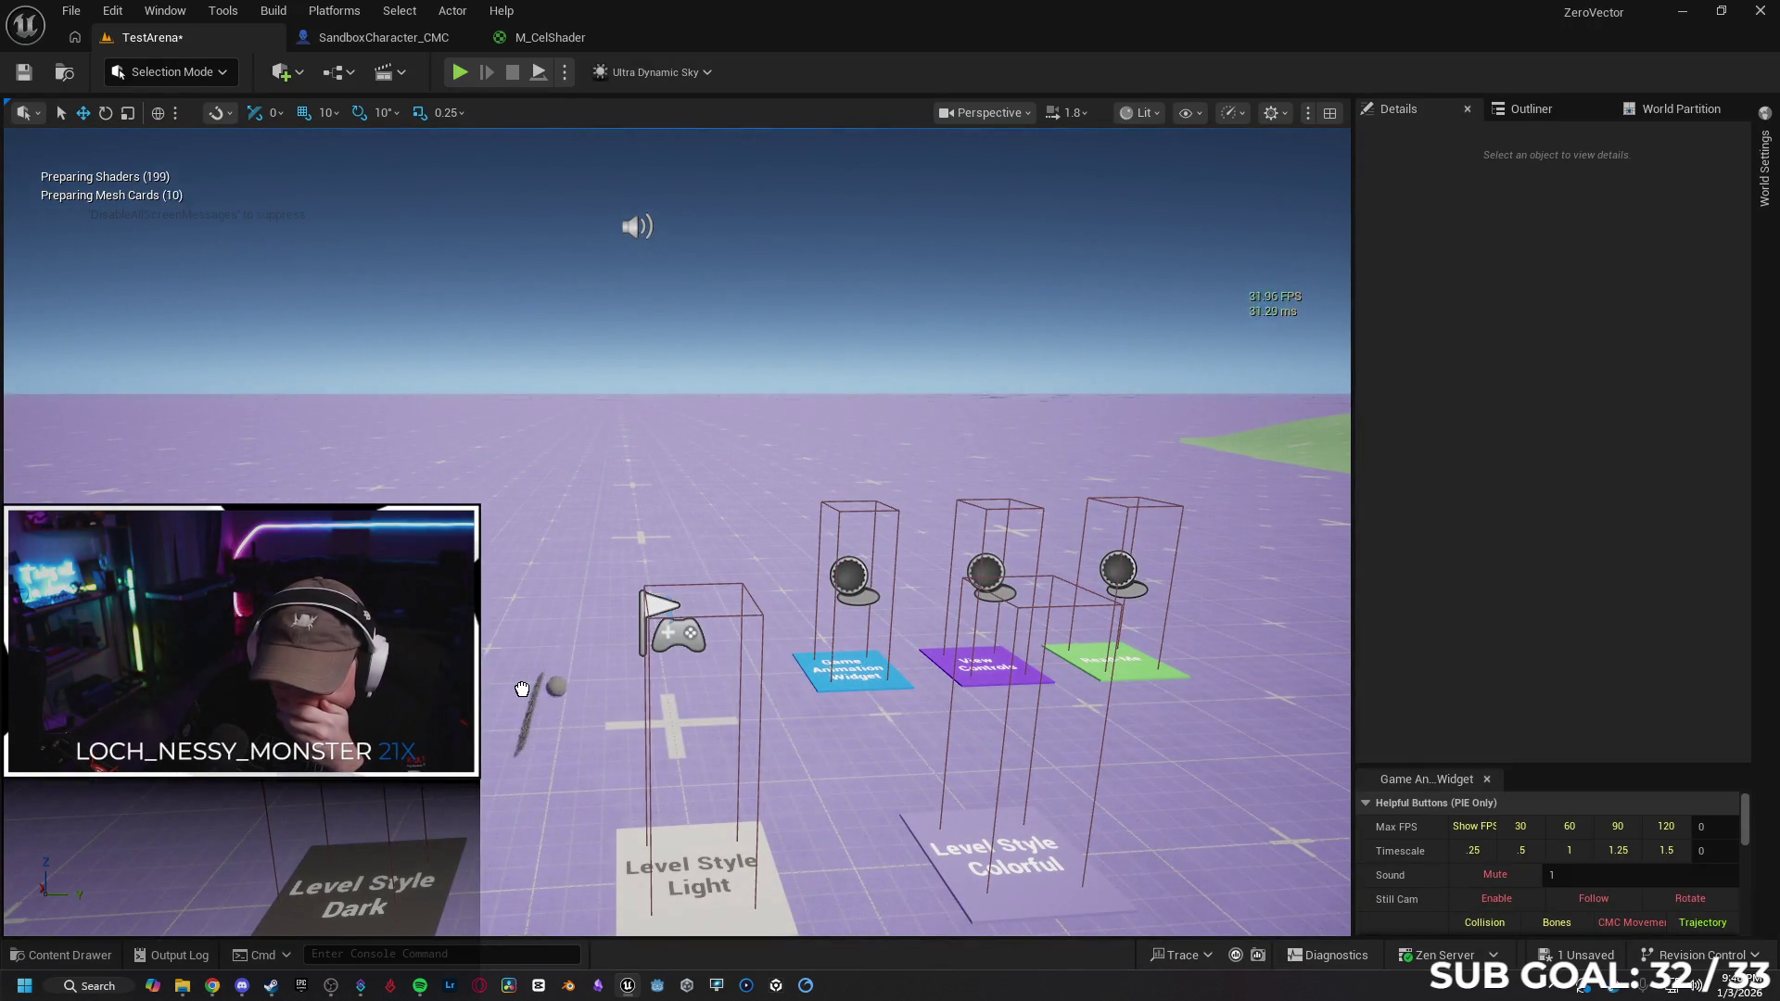
pyautogui.click(550, 685)
pyautogui.moveTo(609, 749)
pyautogui.mouseDown()
pyautogui.moveTo(609, 649)
pyautogui.moveTo(614, 750)
pyautogui.mouseUp()
pyautogui.click(61, 955)
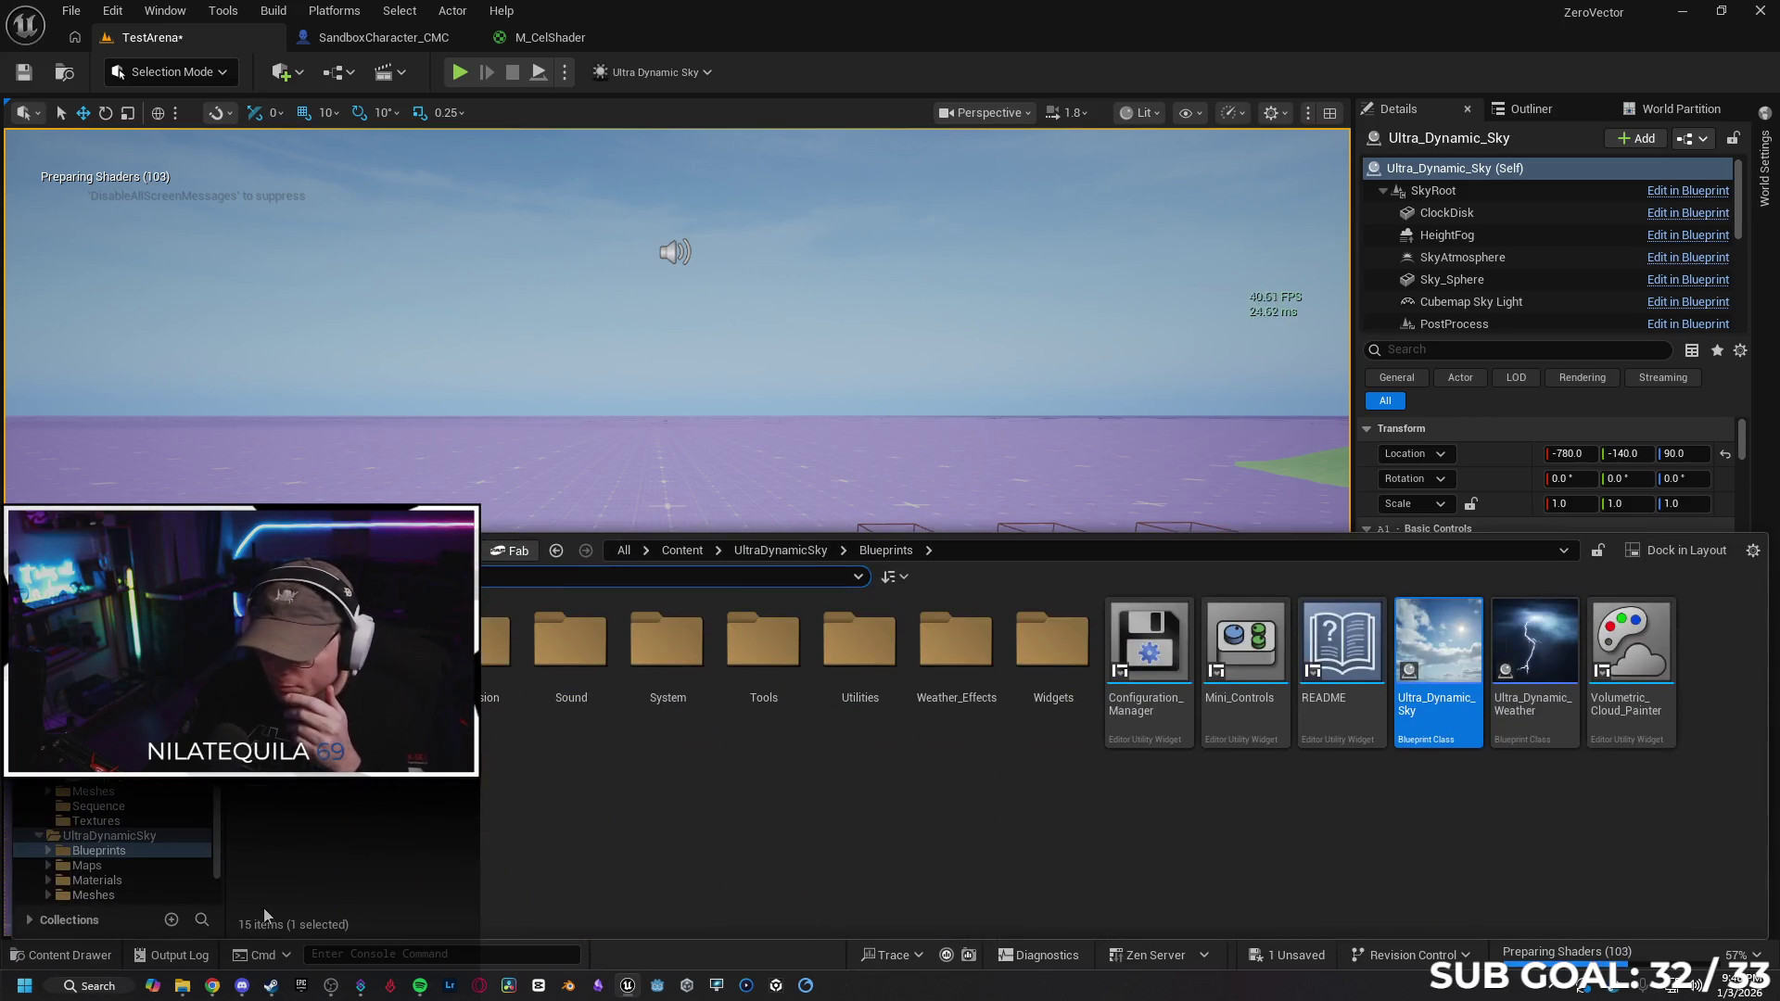
pyautogui.click(83, 955)
pyautogui.moveTo(649, 556); pyautogui.dragTo(635, 611)
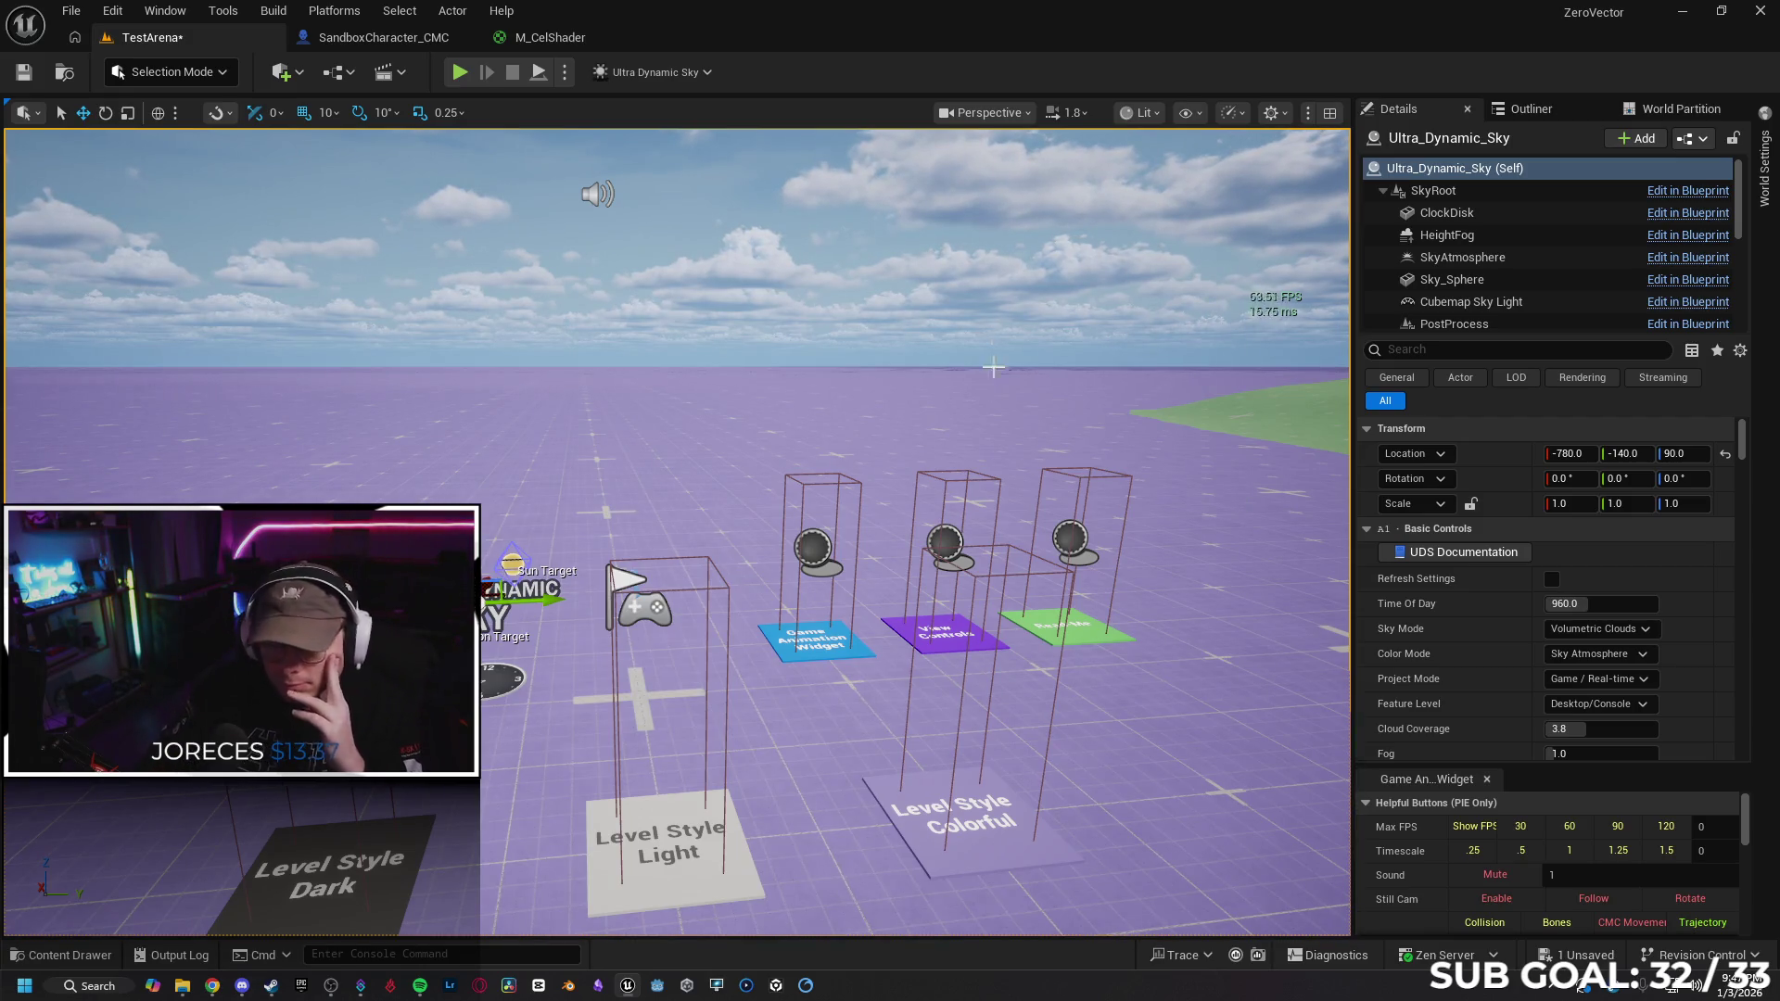
# Save TestArena and start a play session from an empty floor spot
pyautogui.click(28, 78)
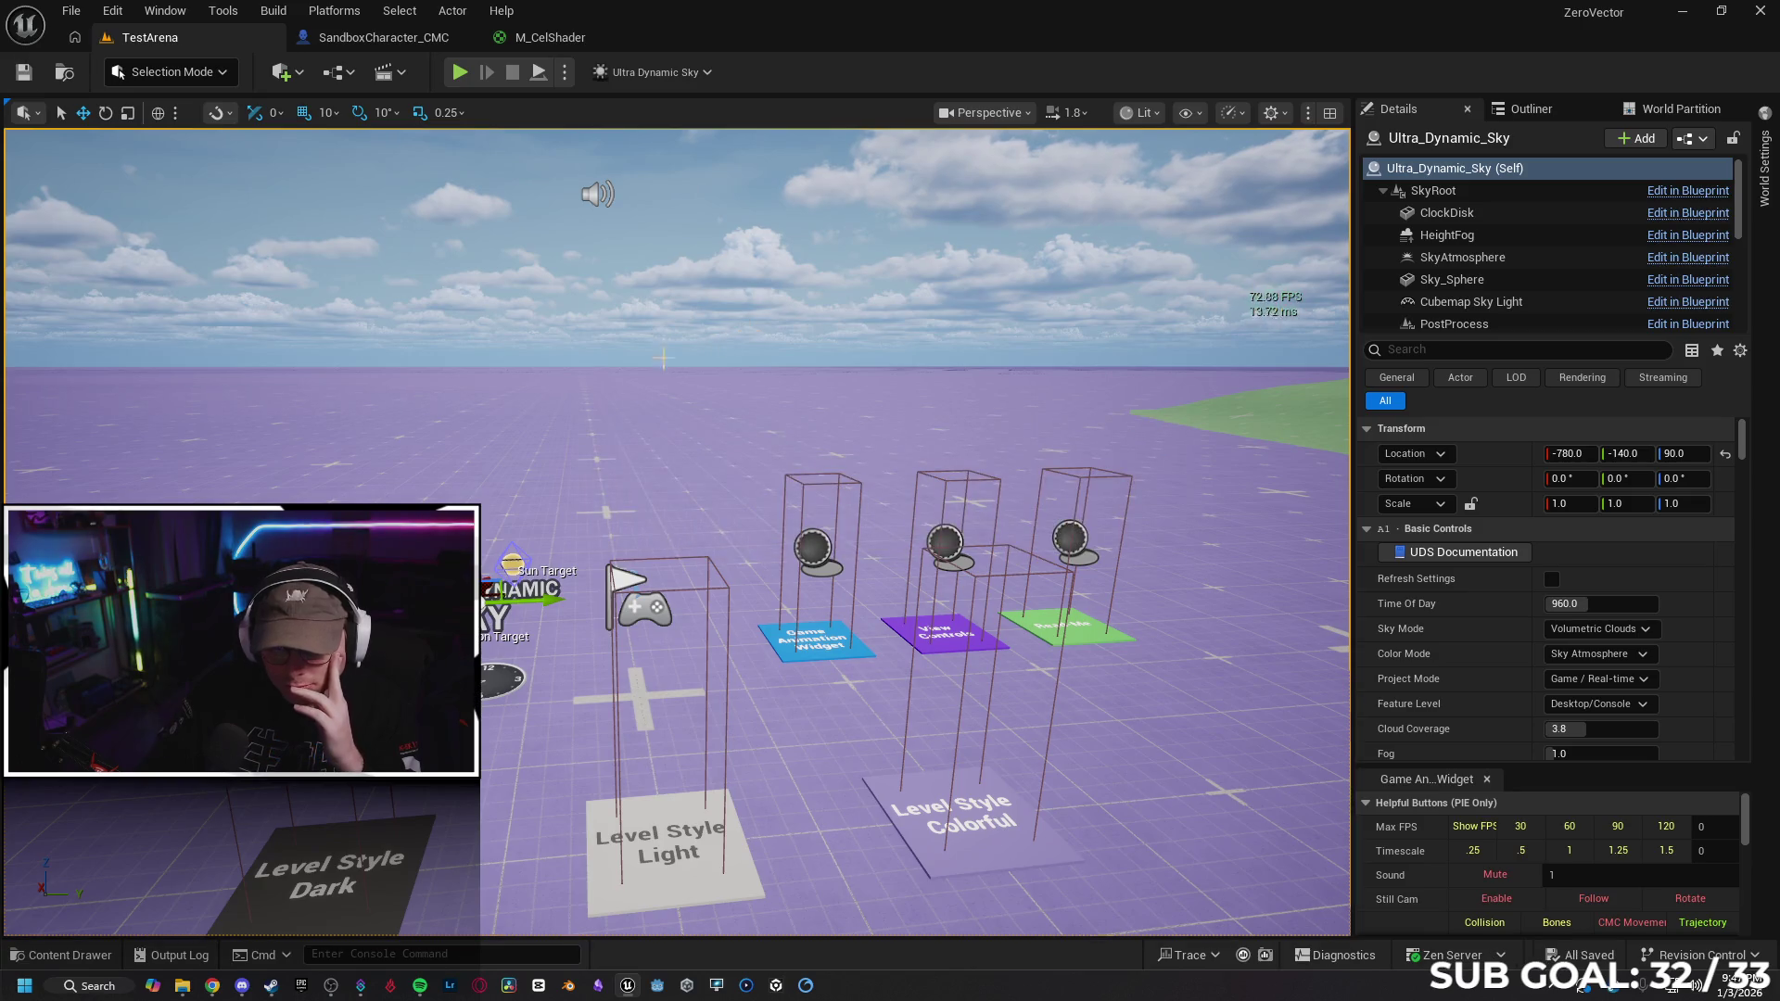
pyautogui.click(60, 955)
pyautogui.click(60, 955)
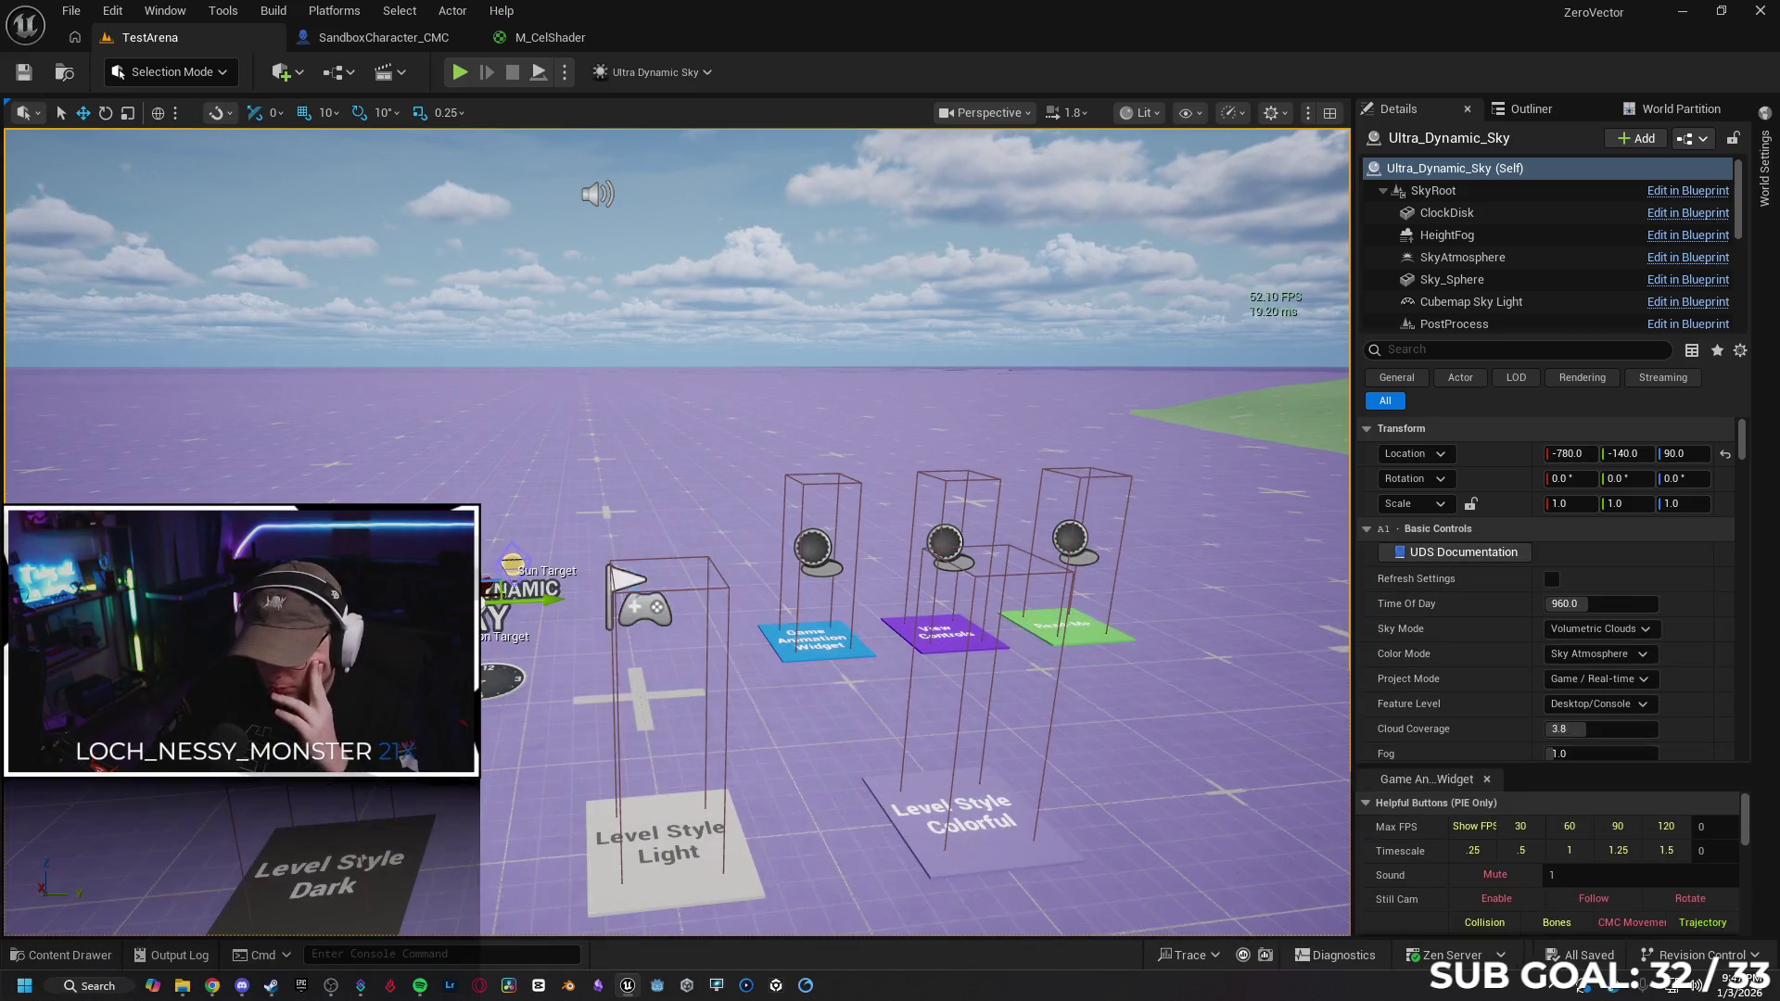
pyautogui.moveTo(850, 505); pyautogui.dragTo(837, 587)
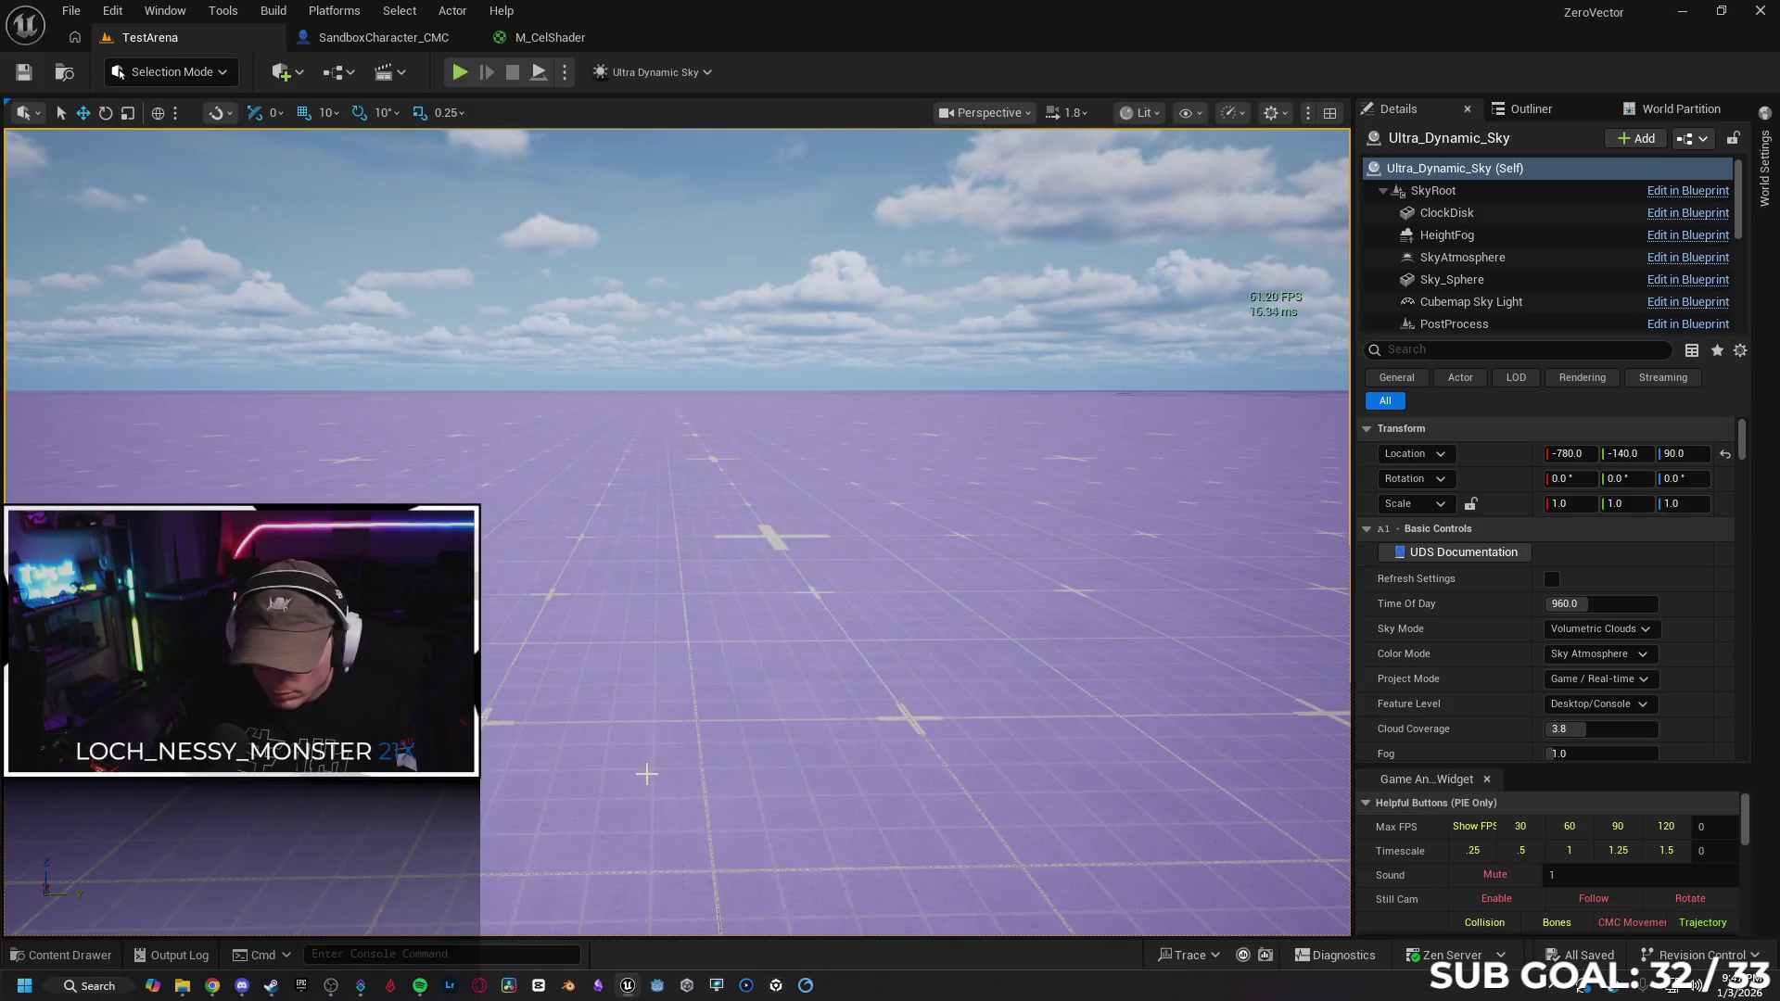
pyautogui.rightClick(646, 773)
pyautogui.click(709, 753)
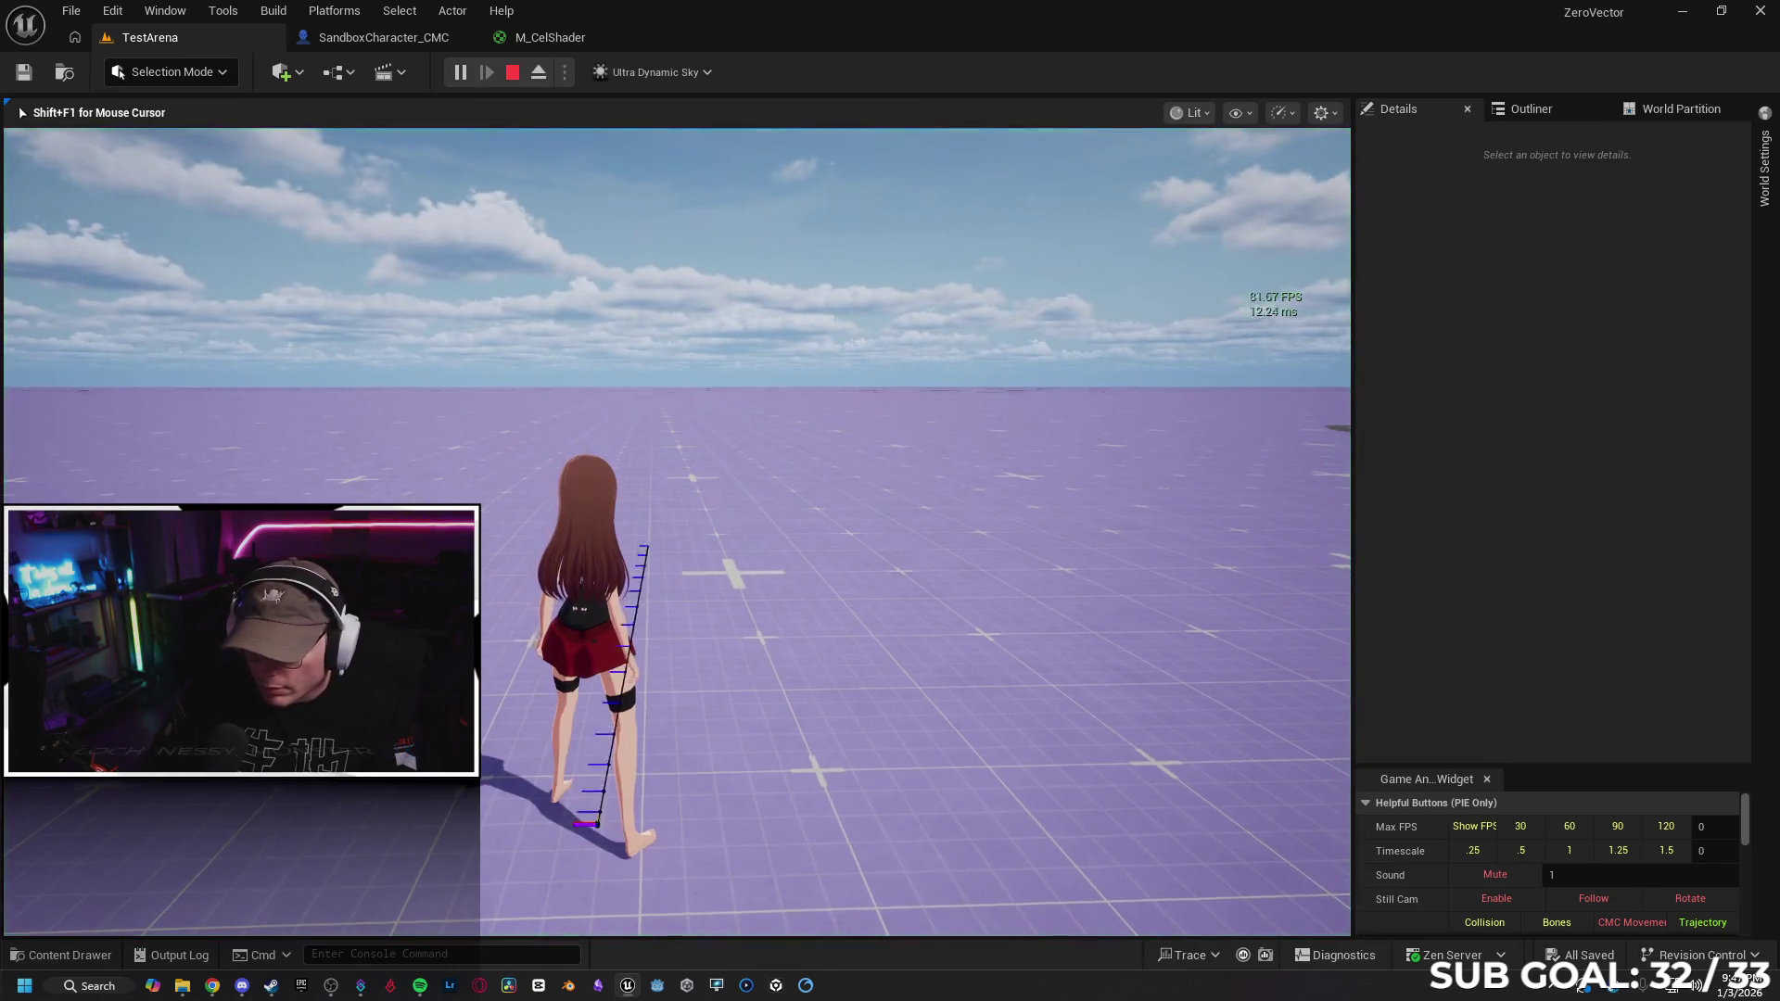
# Run the character forward across the arena, then stop the session with Esc
pyautogui.press('w')
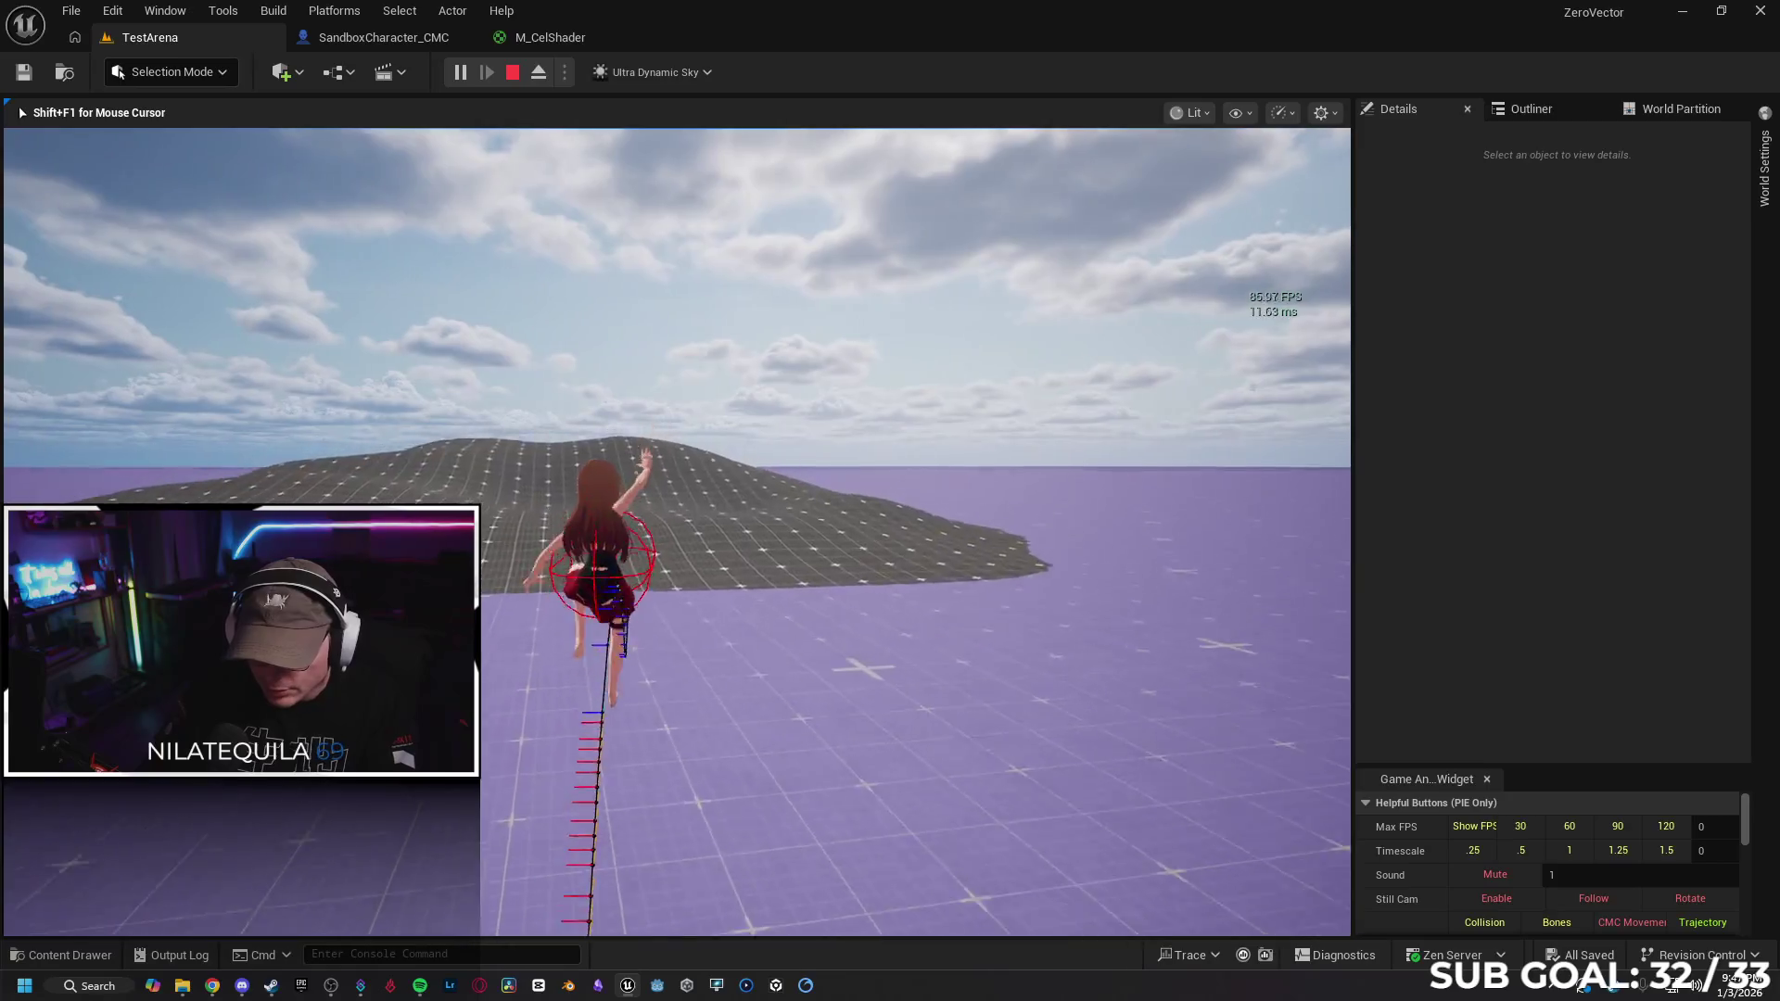
pyautogui.press('w')
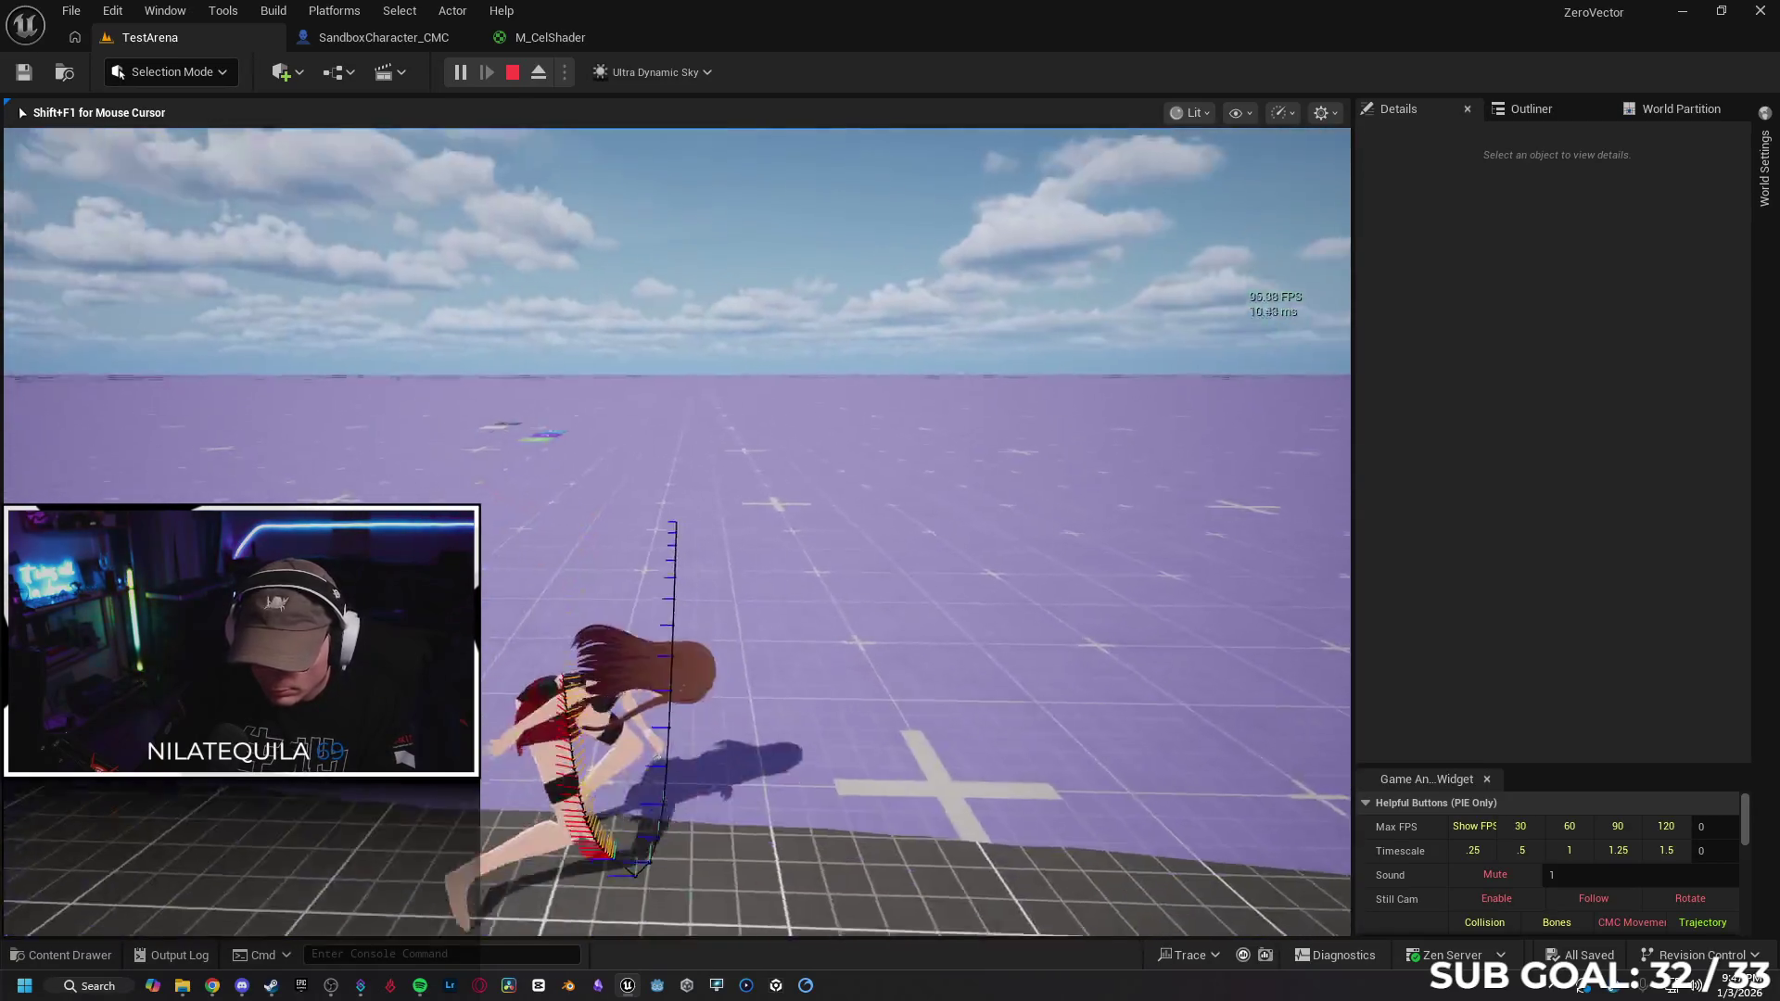
pyautogui.press('w')
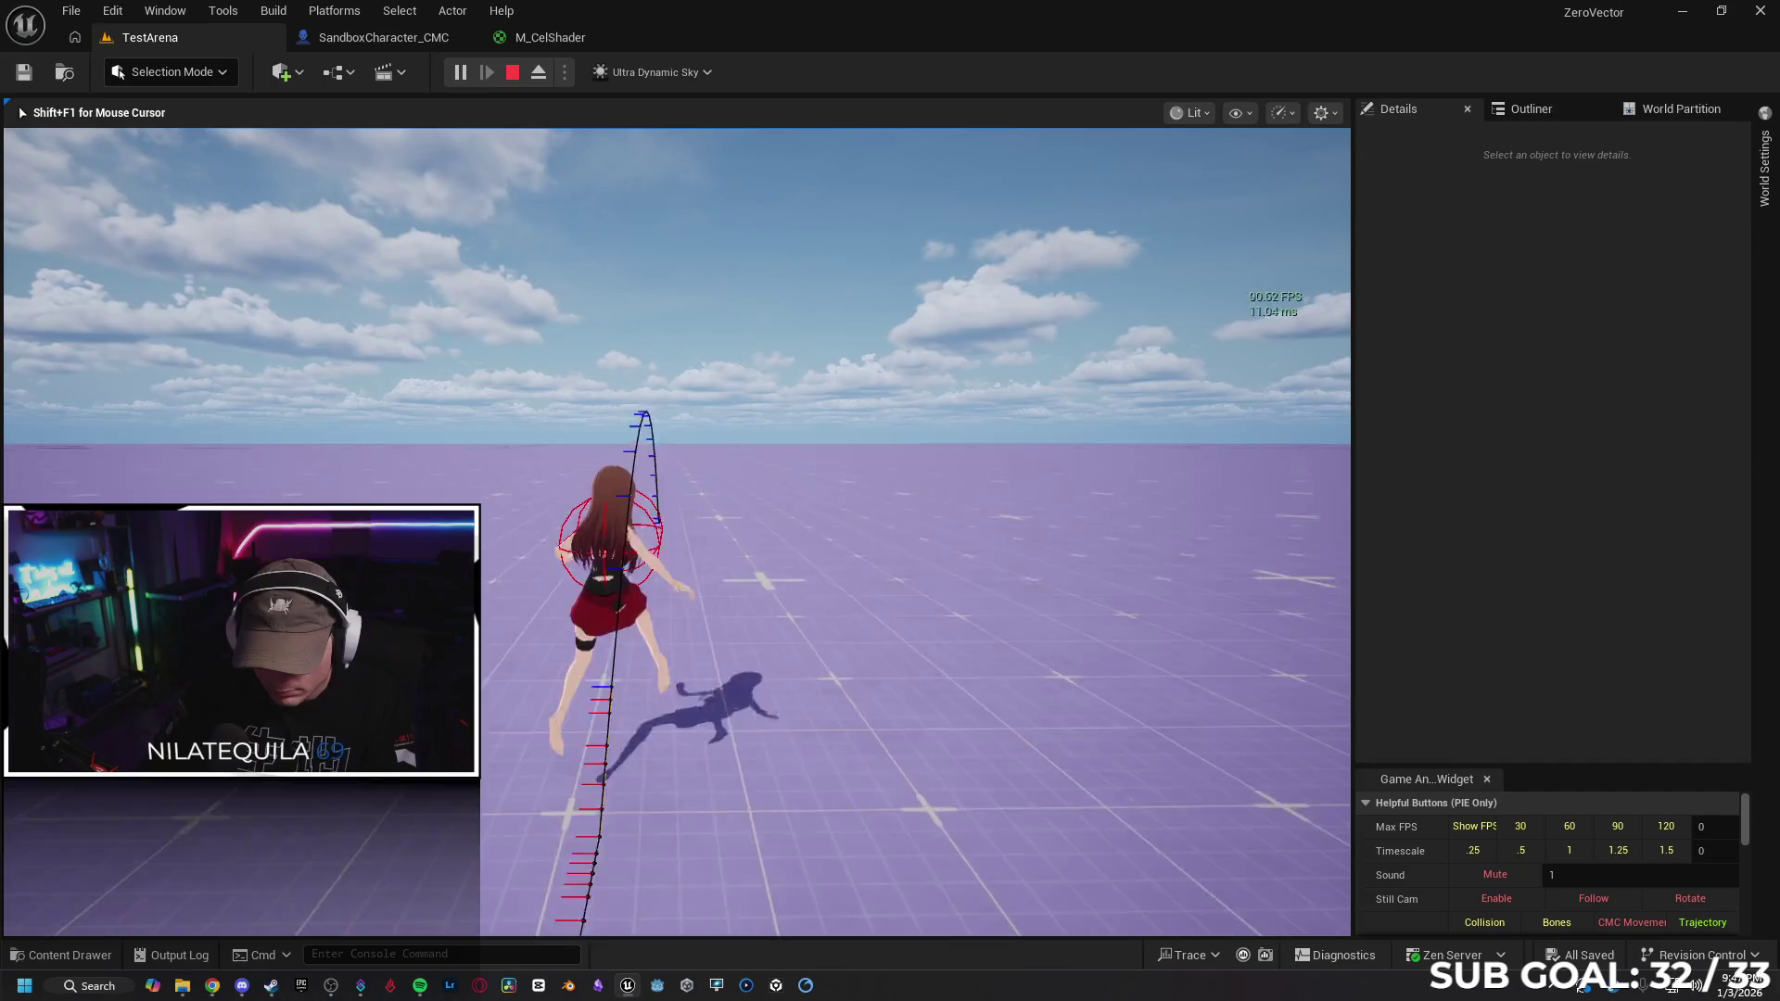
pyautogui.press('w')
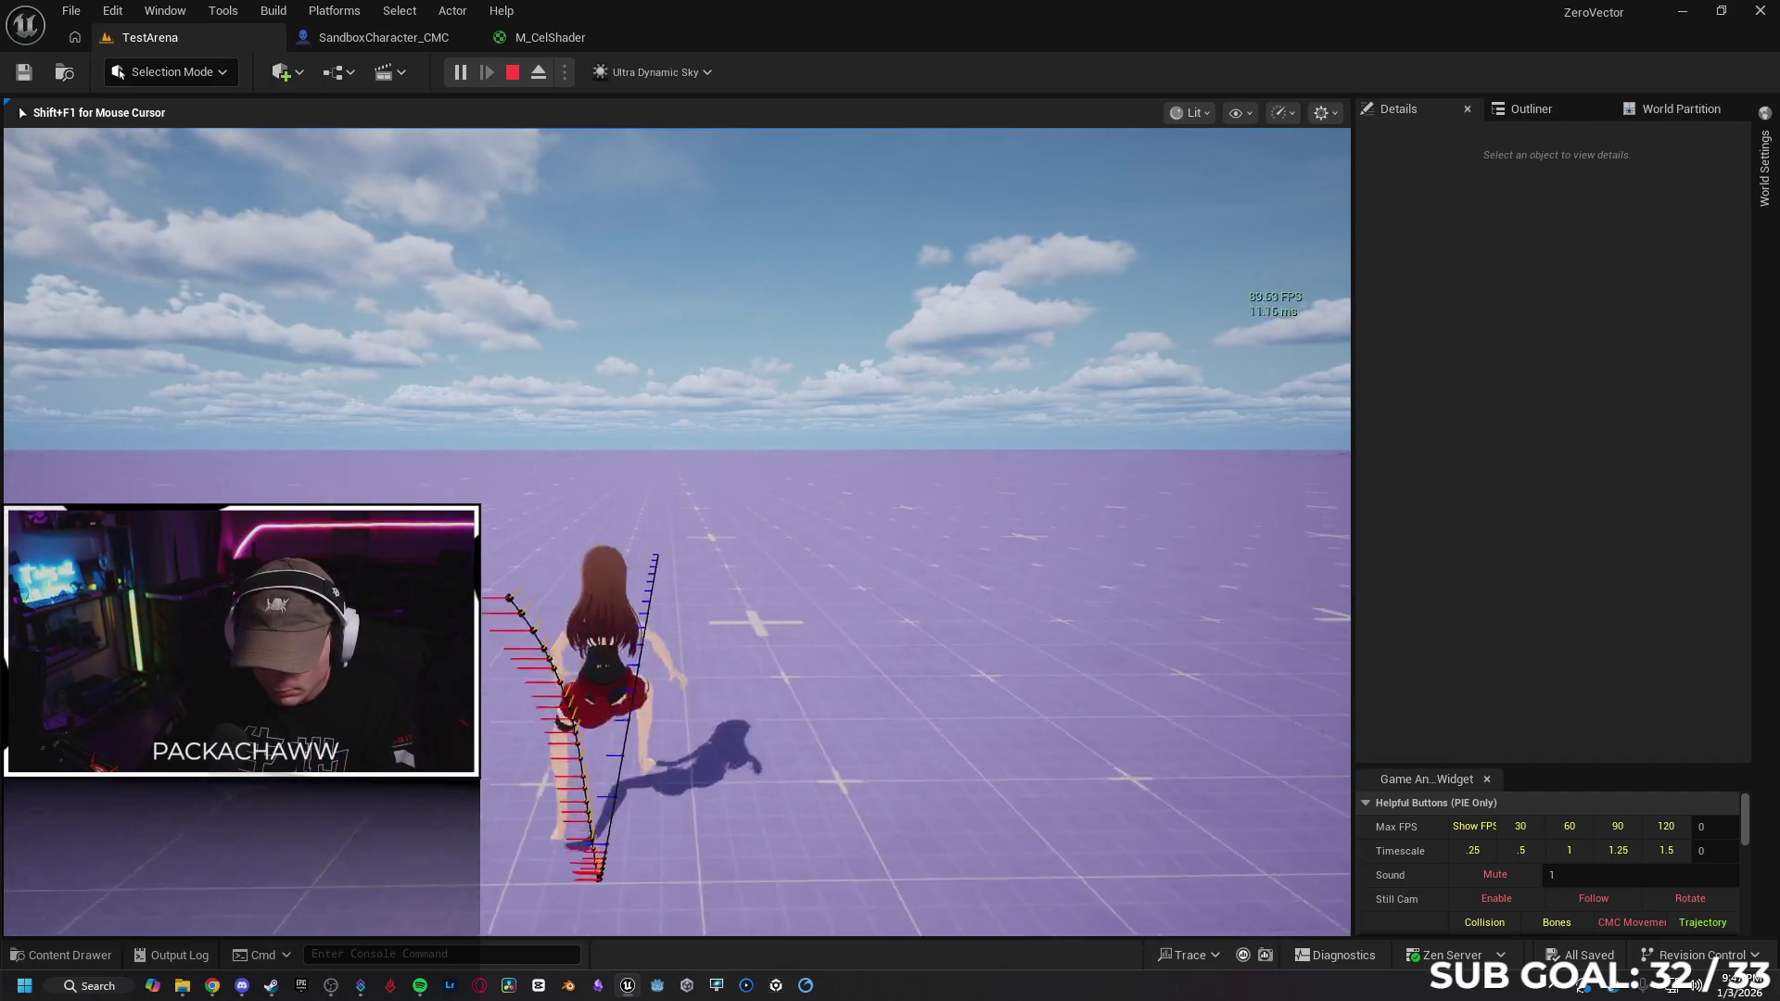
pyautogui.press('w')
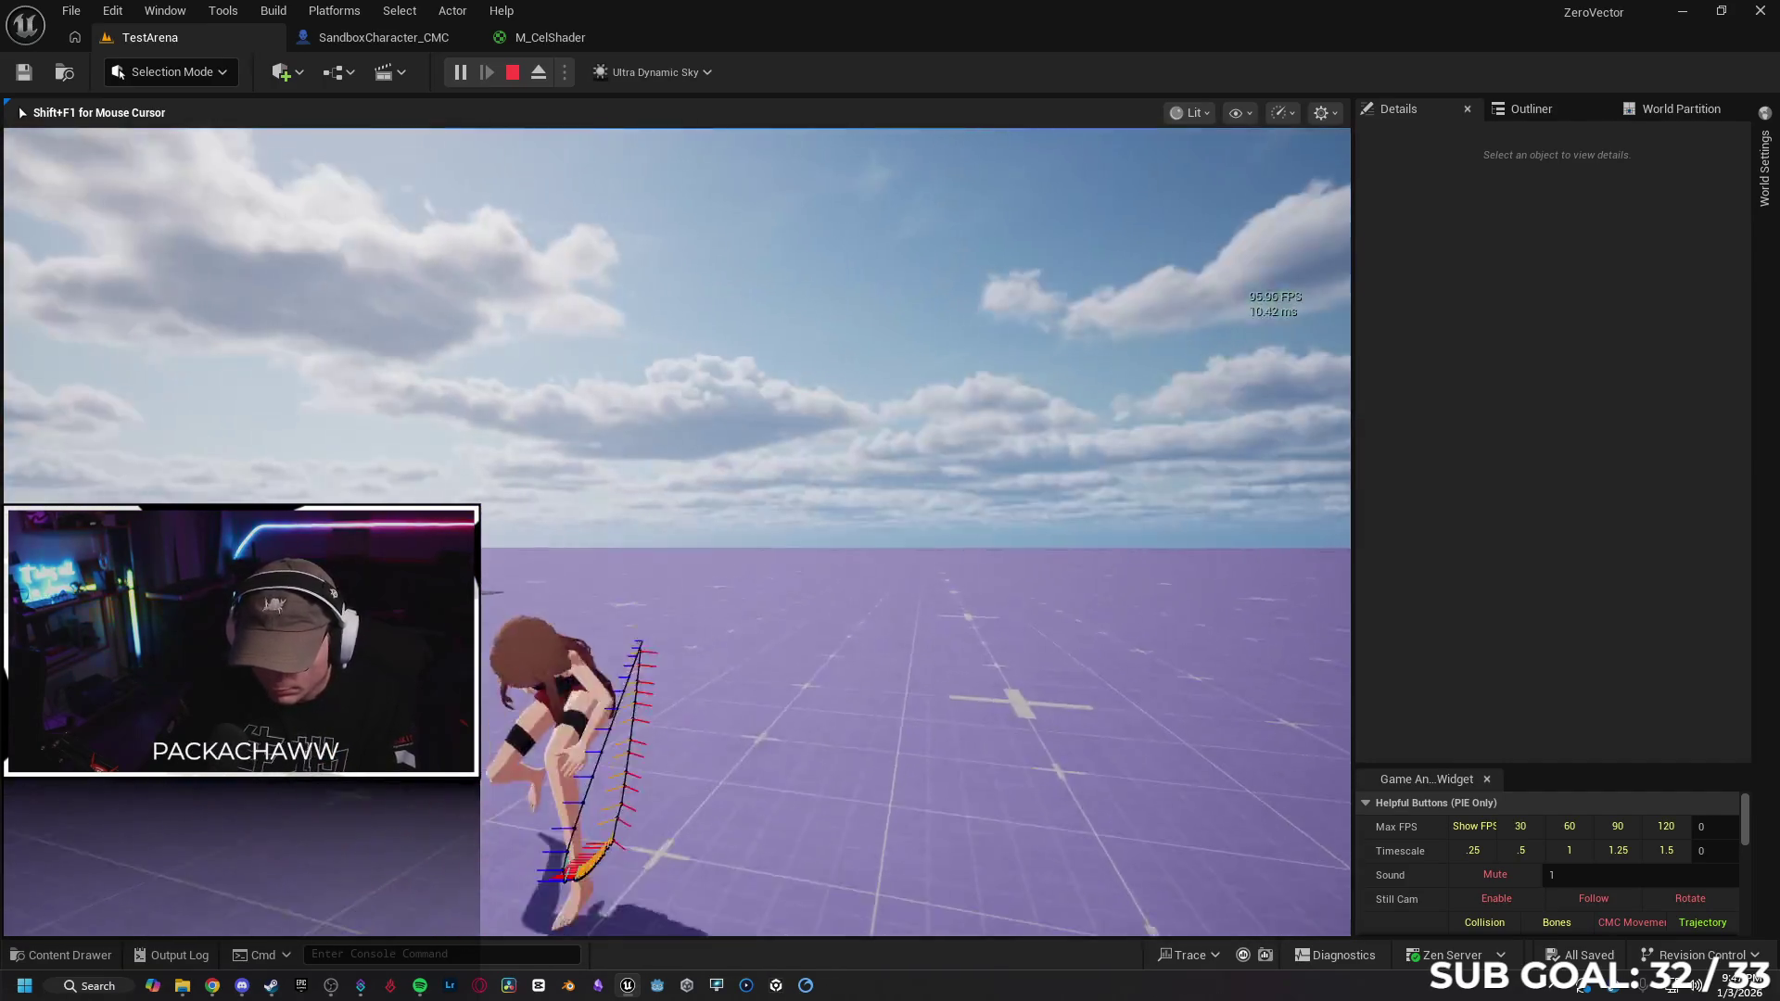
pyautogui.press('w')
pyautogui.press('Escape')
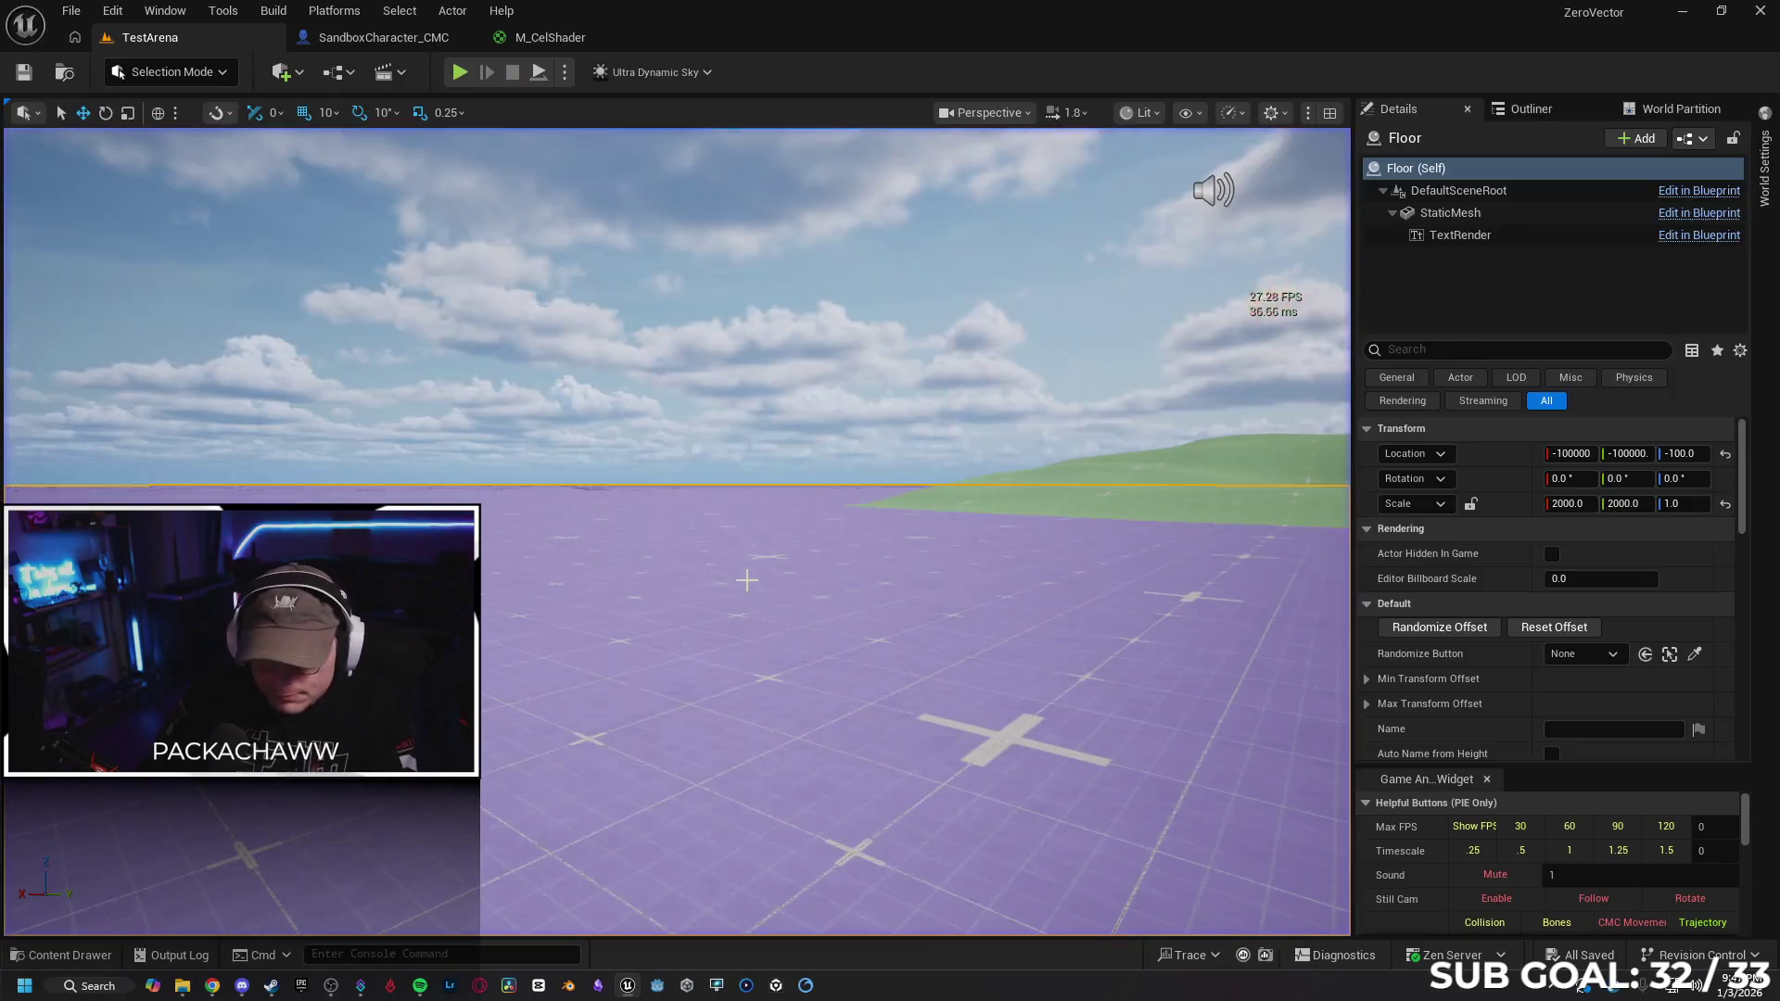
# Delete the AmbientSound actor from the level
pyautogui.moveTo(1058, 527); pyautogui.dragTo(1110, 398)
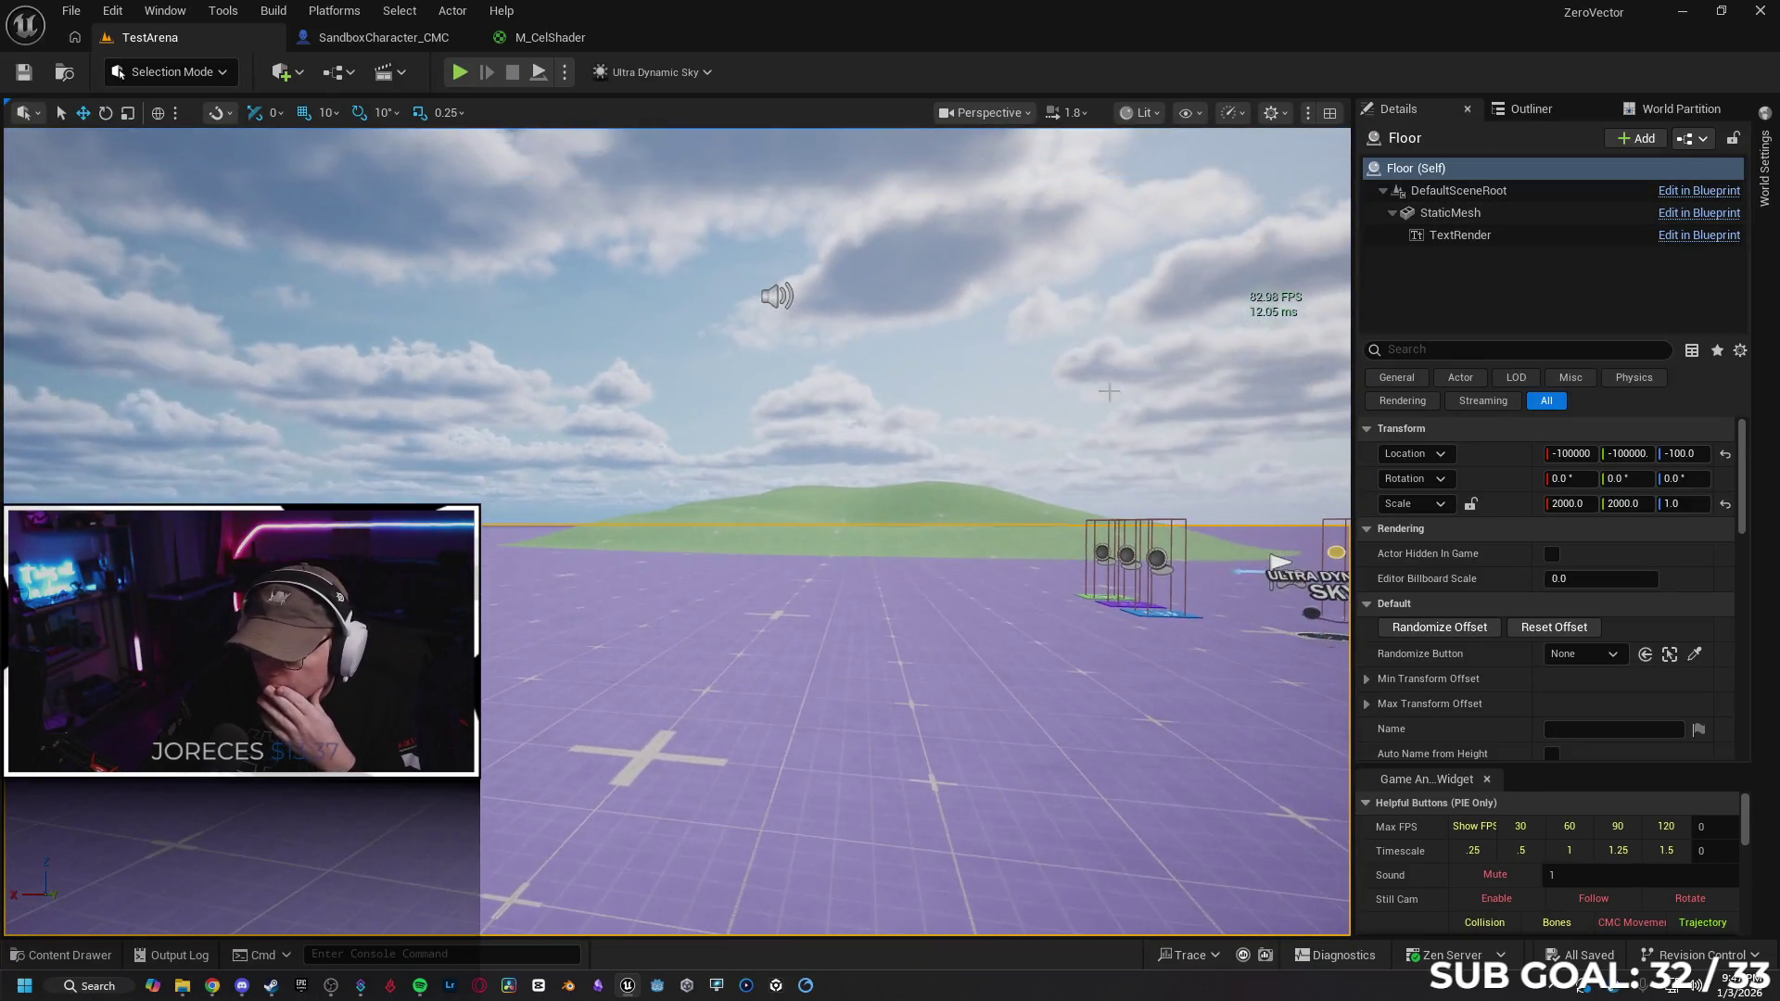
pyautogui.click(772, 298)
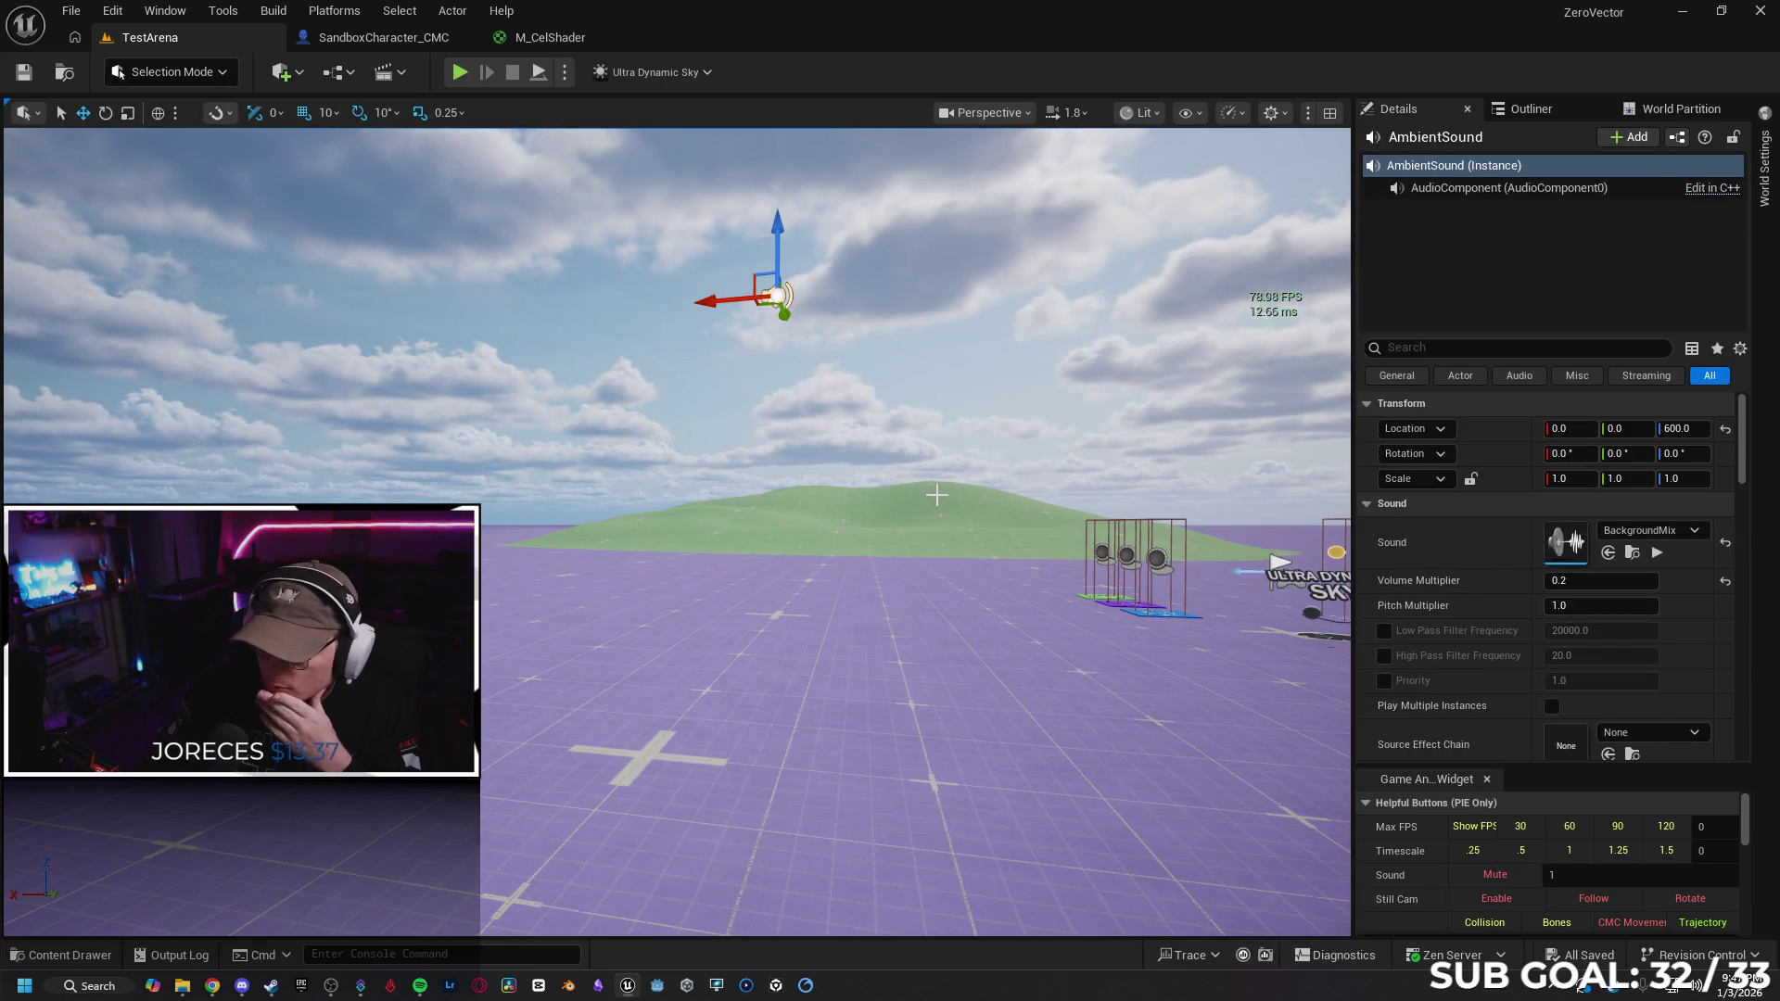
pyautogui.press('Delete')
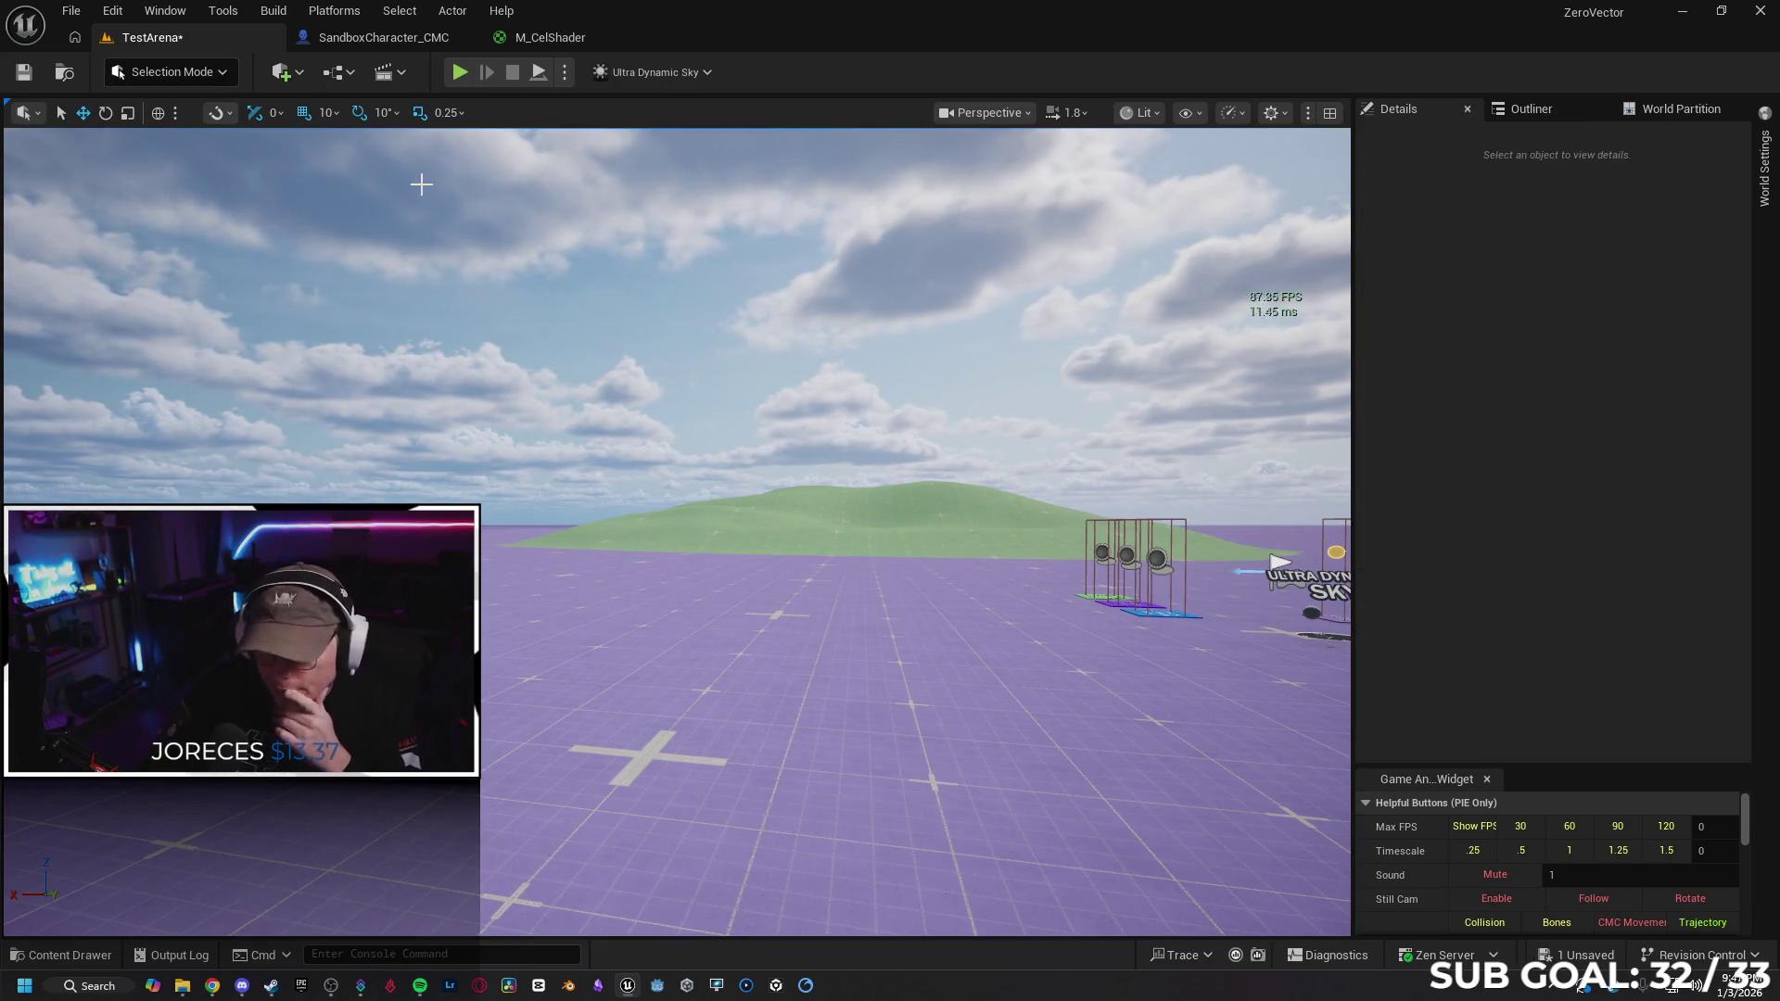
# Playtest the level with running and jumping, stop it, and open the Content Drawer
pyautogui.click(459, 72)
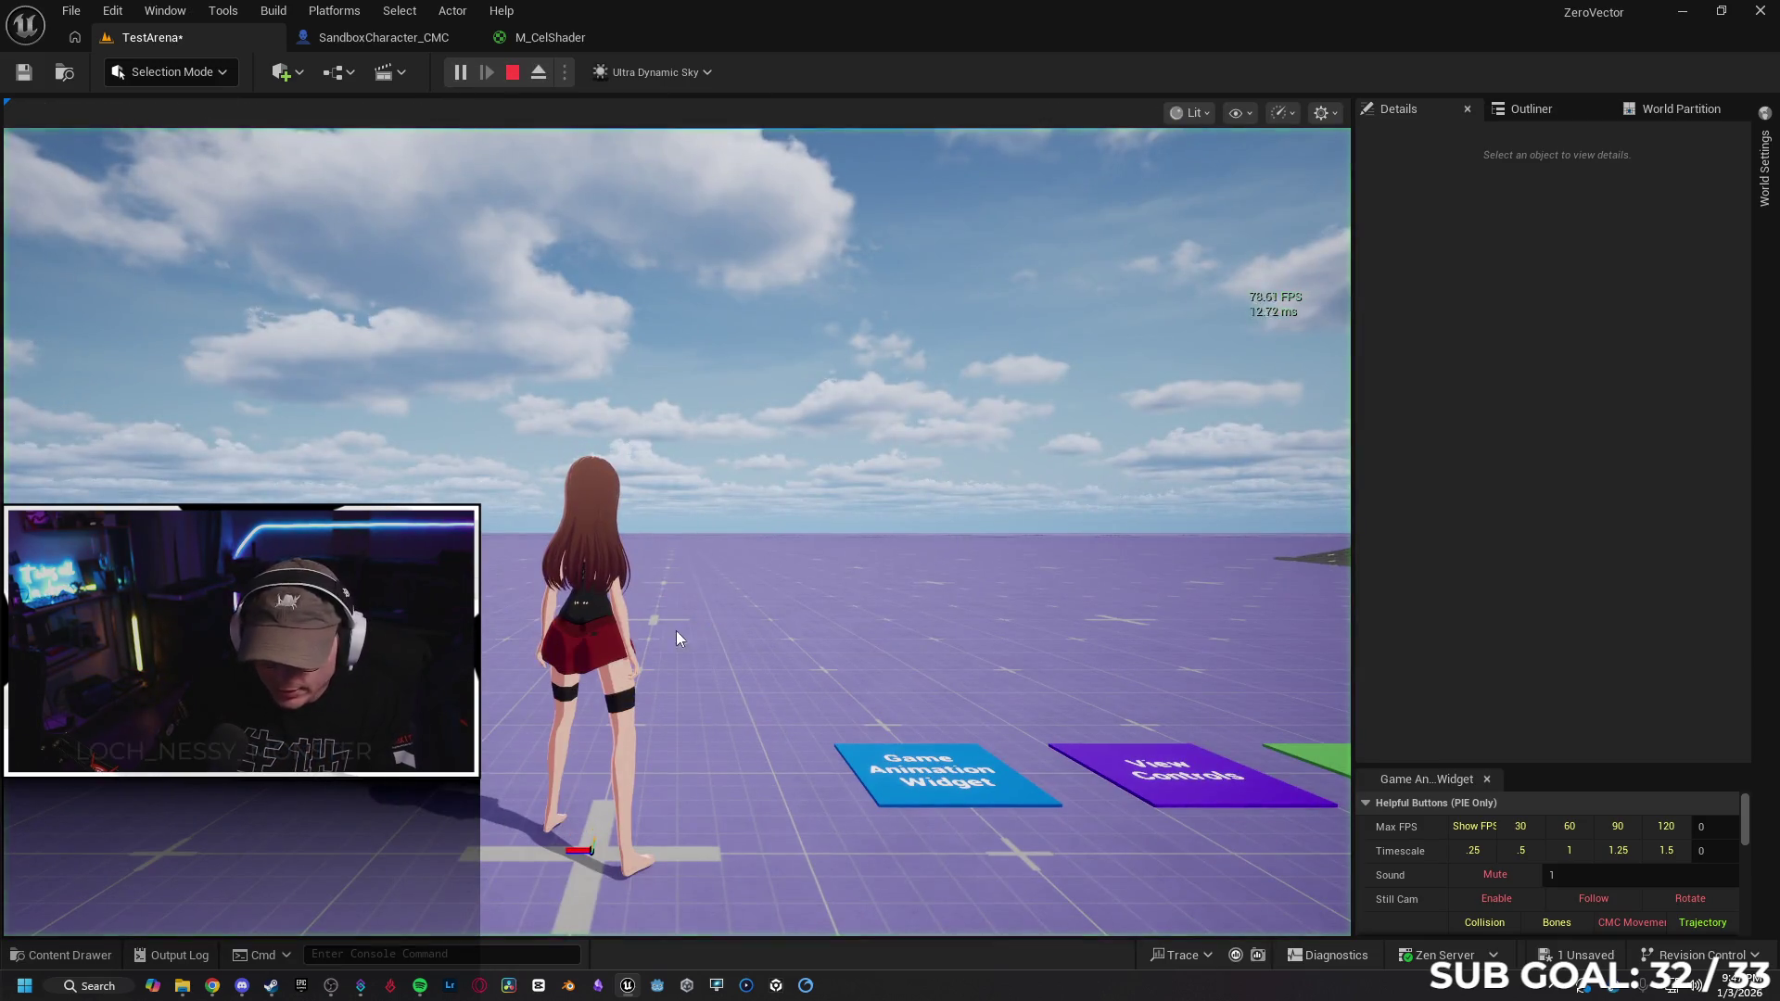
pyautogui.press('w')
pyautogui.press('space')
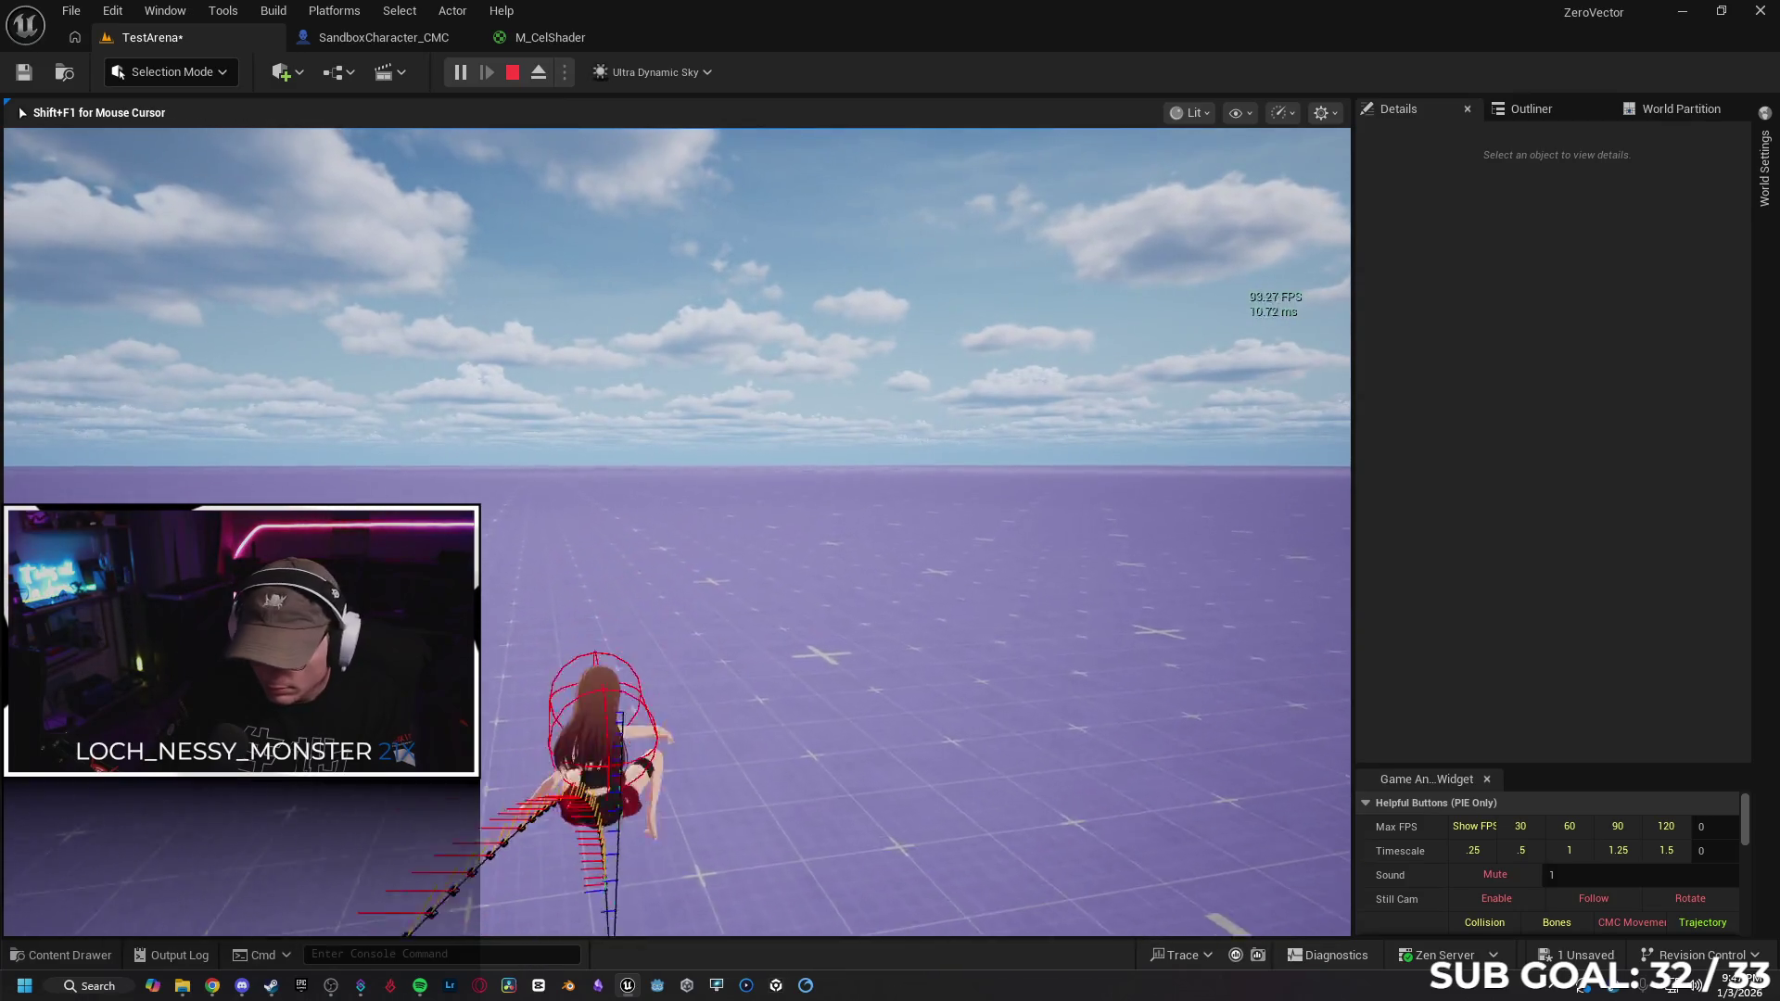
pyautogui.press('w')
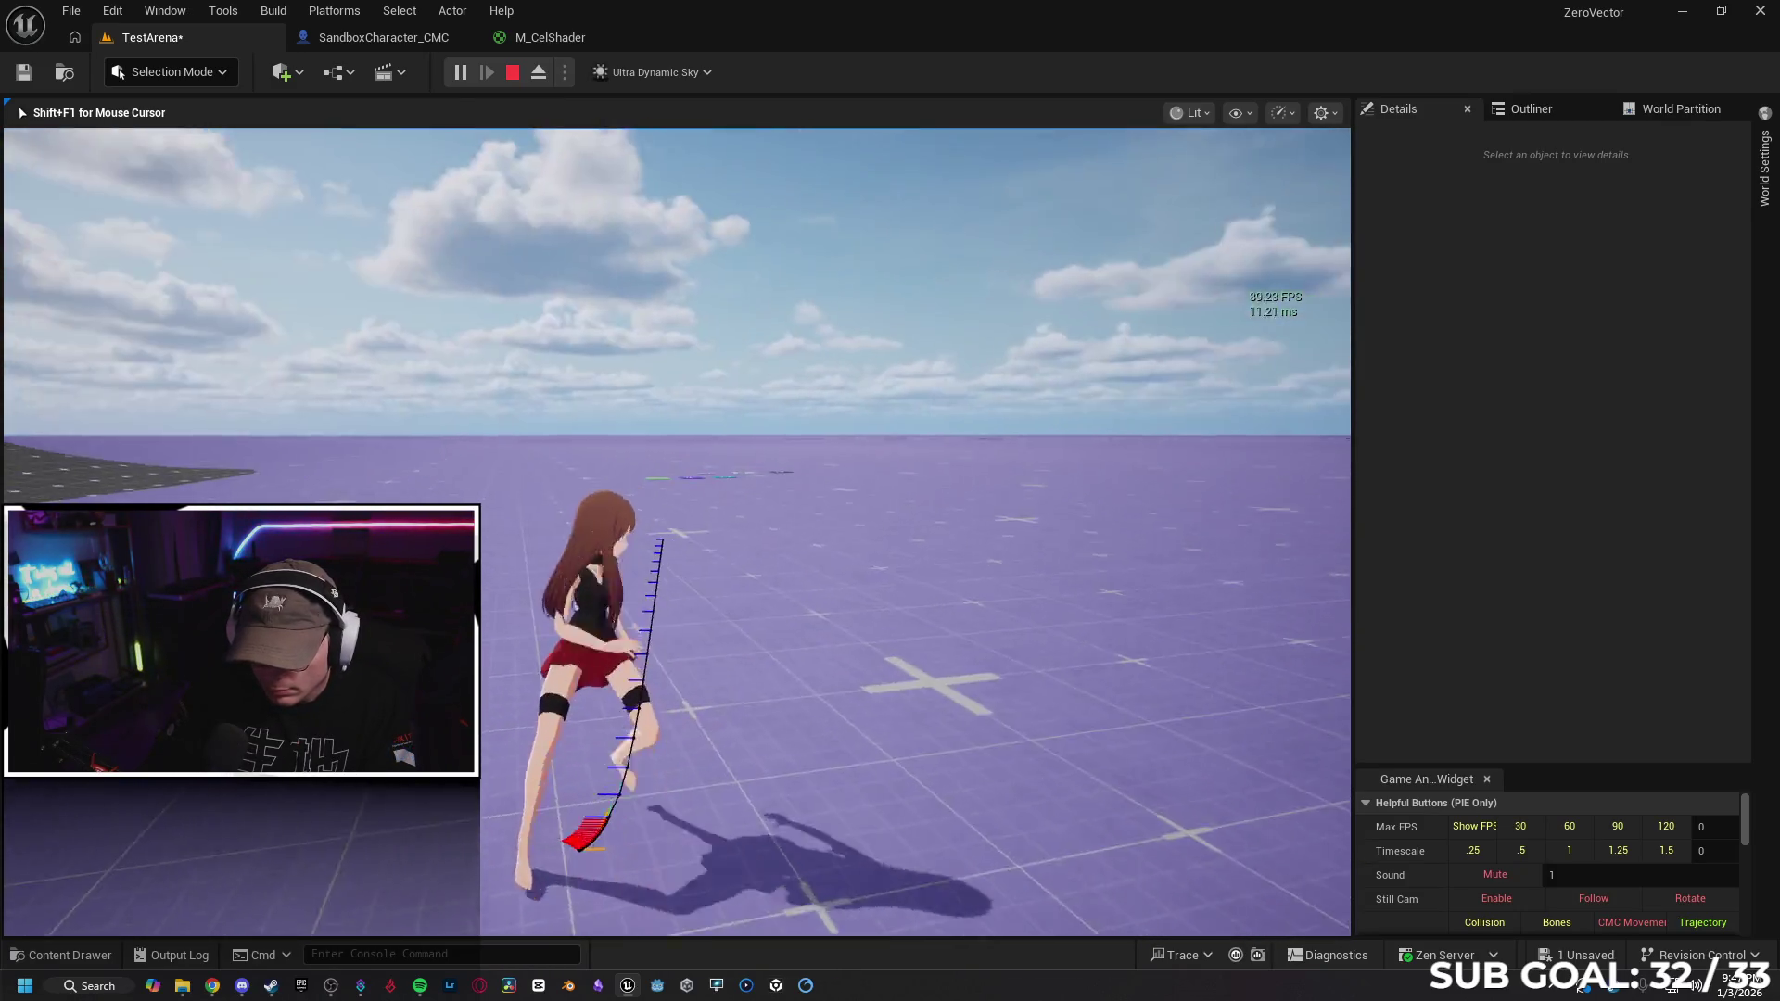
pyautogui.press('space')
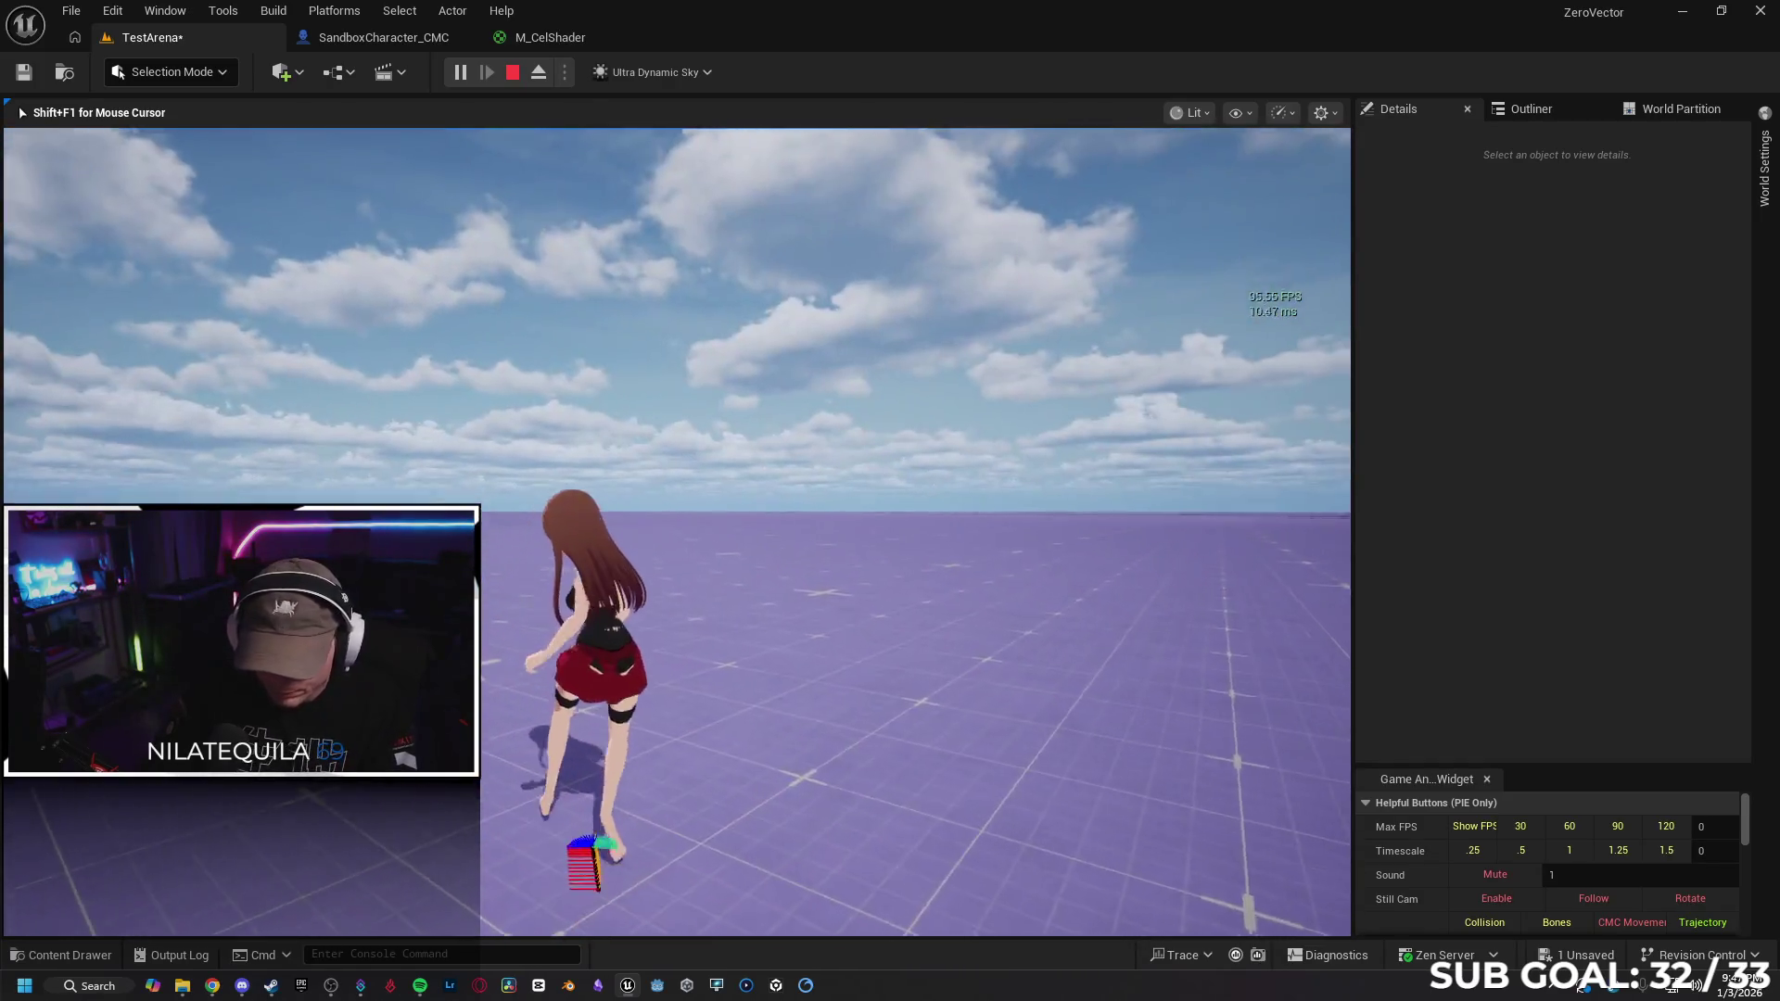
pyautogui.press('Escape')
pyautogui.moveTo(1272, 642)
pyautogui.mouseDown()
pyautogui.moveTo(1316, 649)
pyautogui.moveTo(1344, 732)
pyautogui.moveTo(1297, 686)
pyautogui.mouseUp()
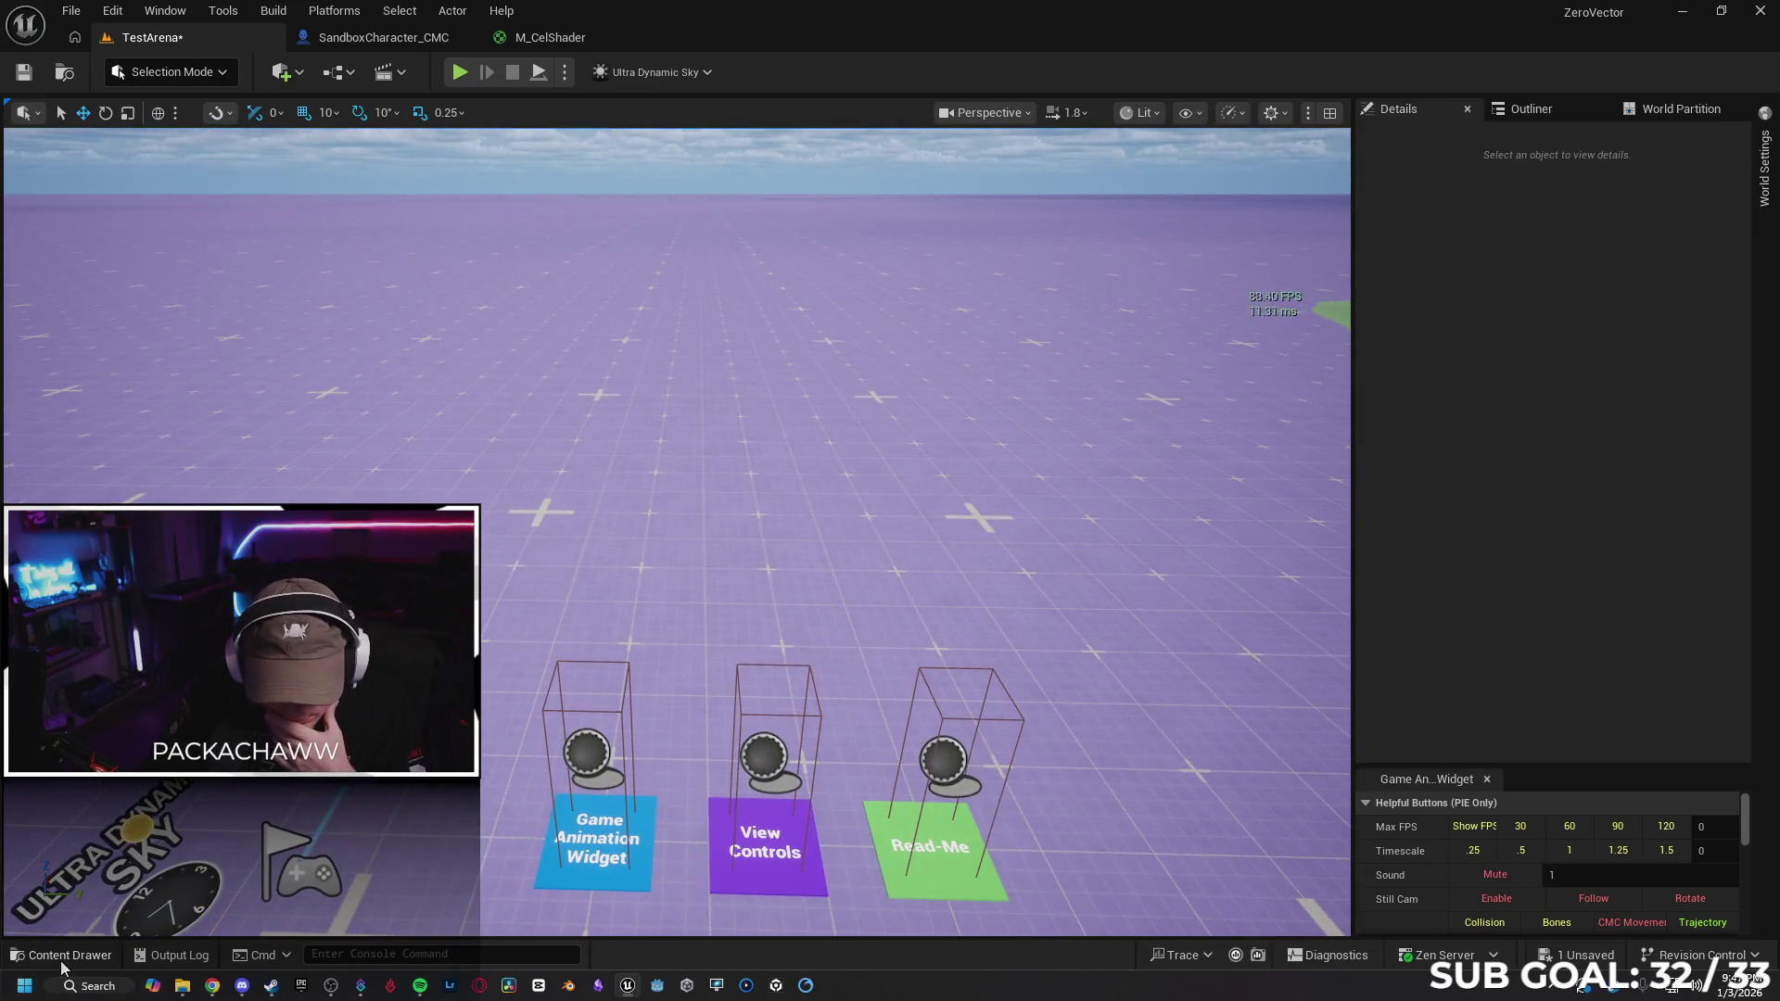
pyautogui.click(61, 960)
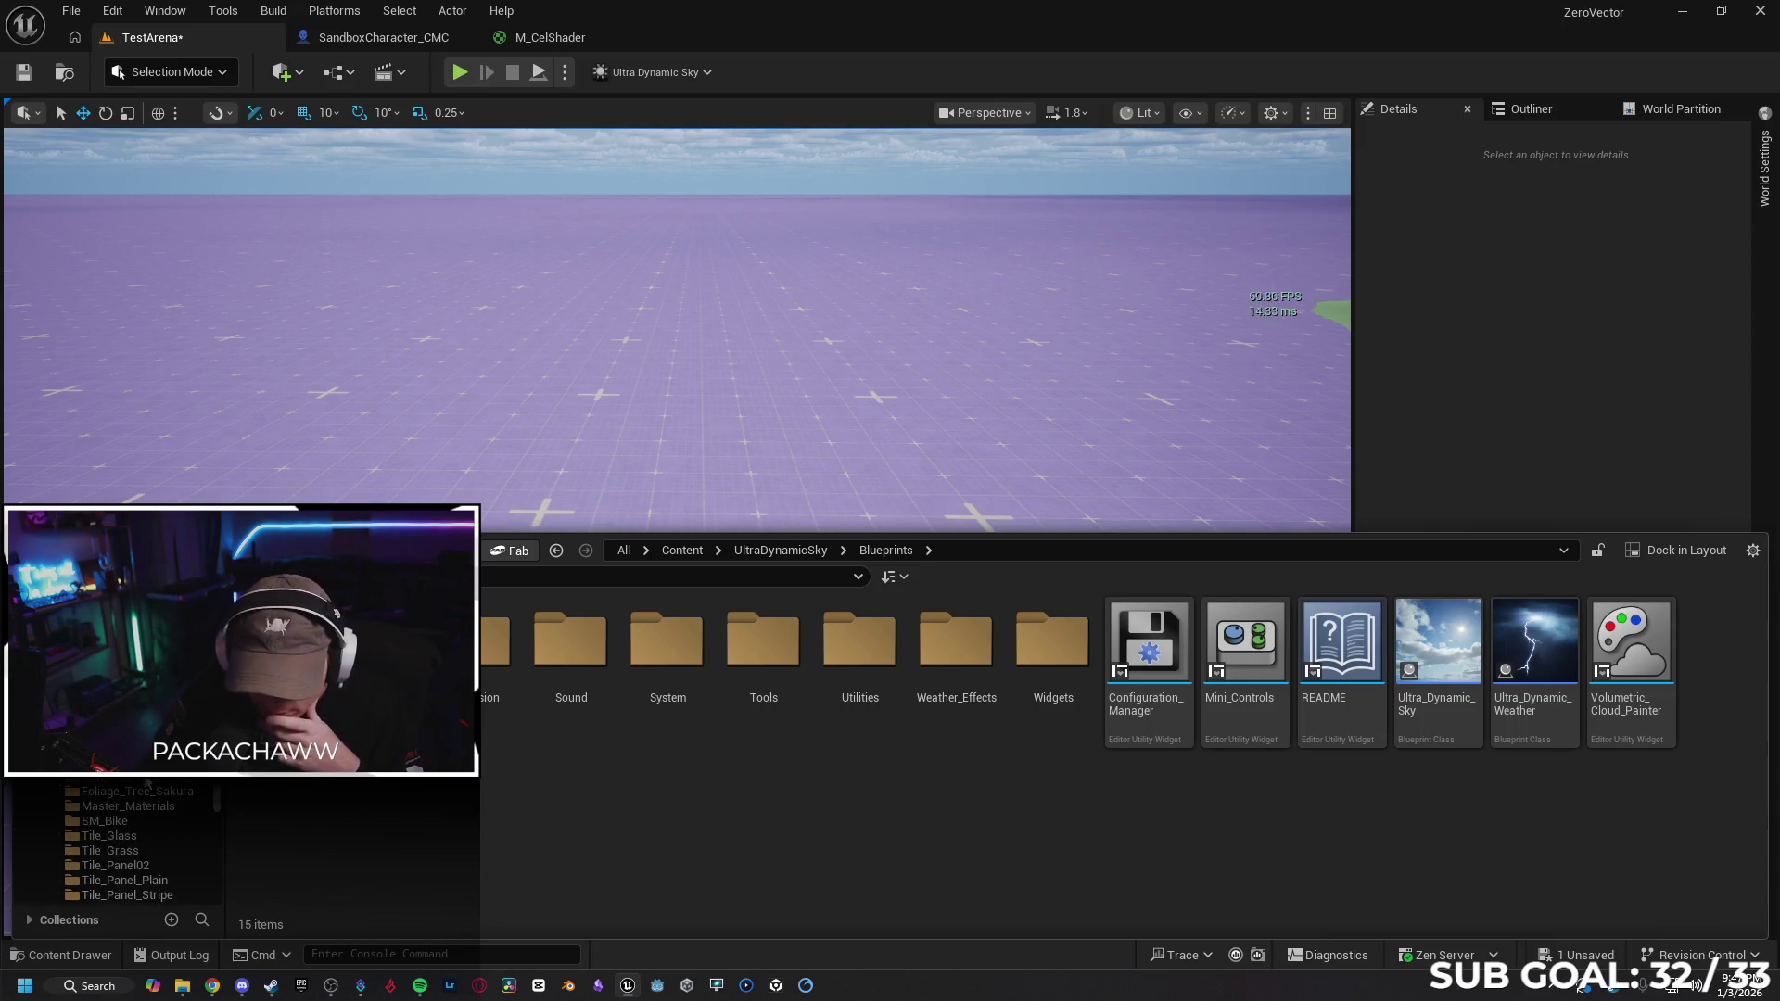
# Go to Content > TokyoStylizedEnvironment > Meshes > Modular_BuildingBlocks in the Content Drawer
pyautogui.scroll(2, 116, 843)
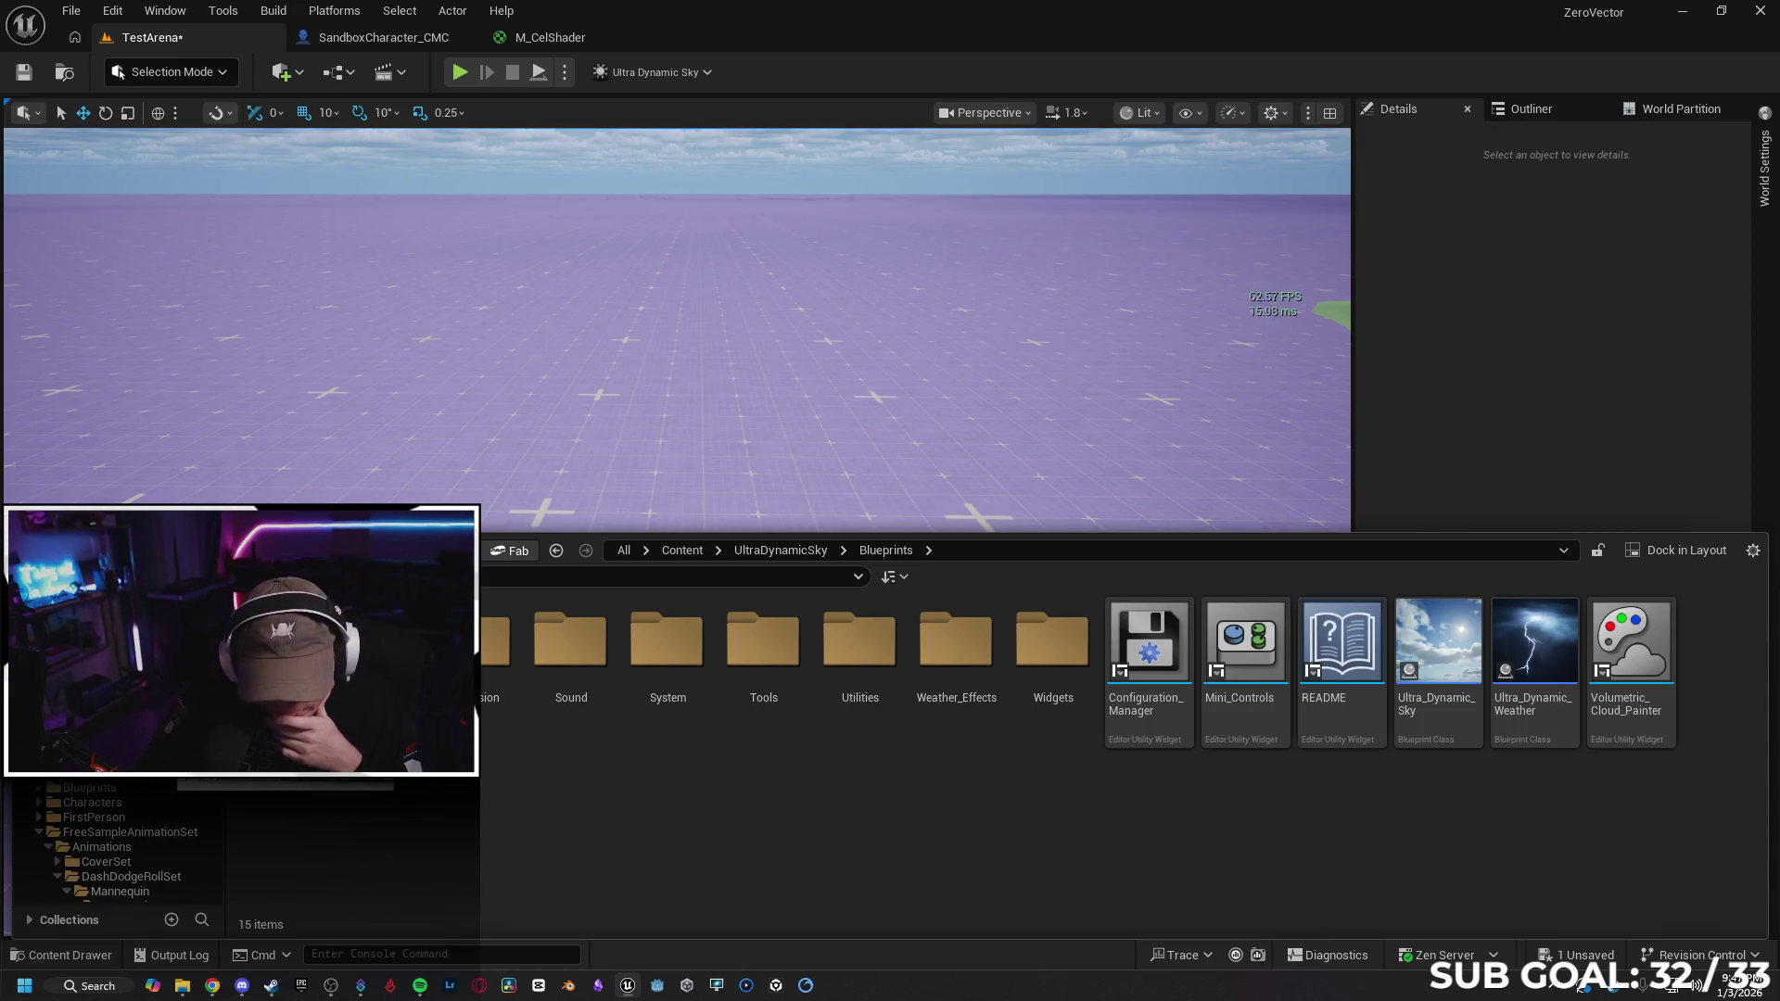
pyautogui.click(682, 549)
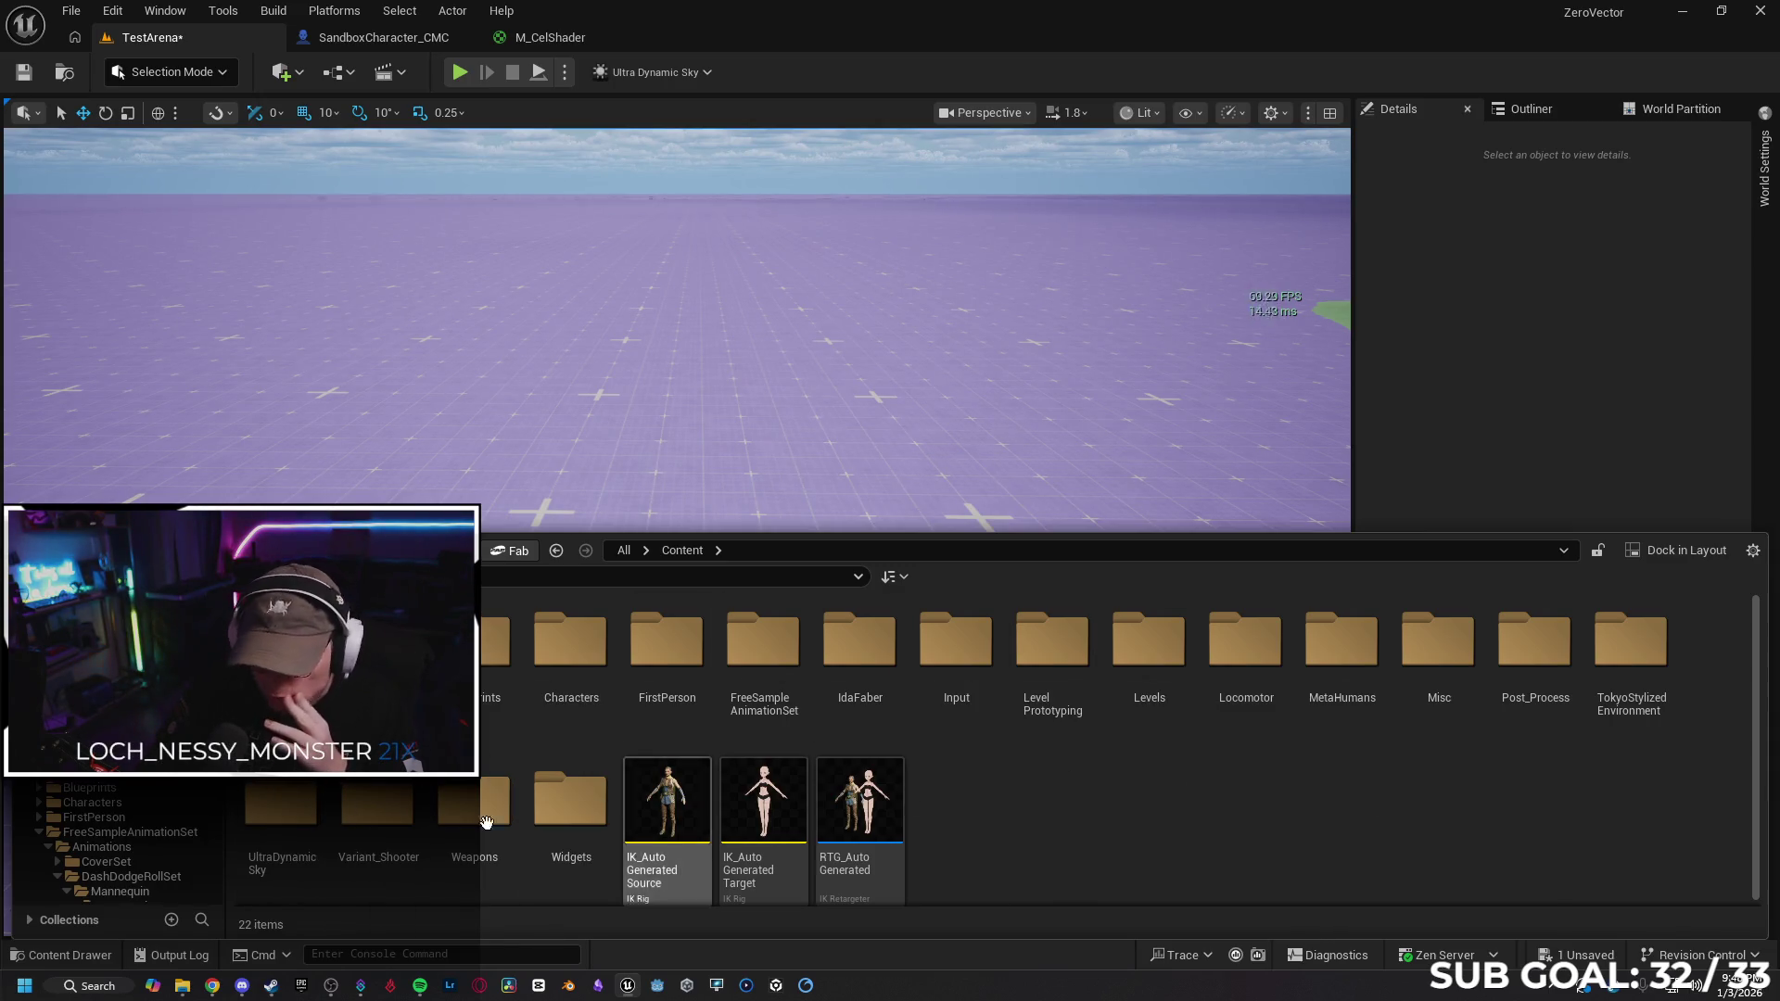
pyautogui.doubleClick(1633, 639)
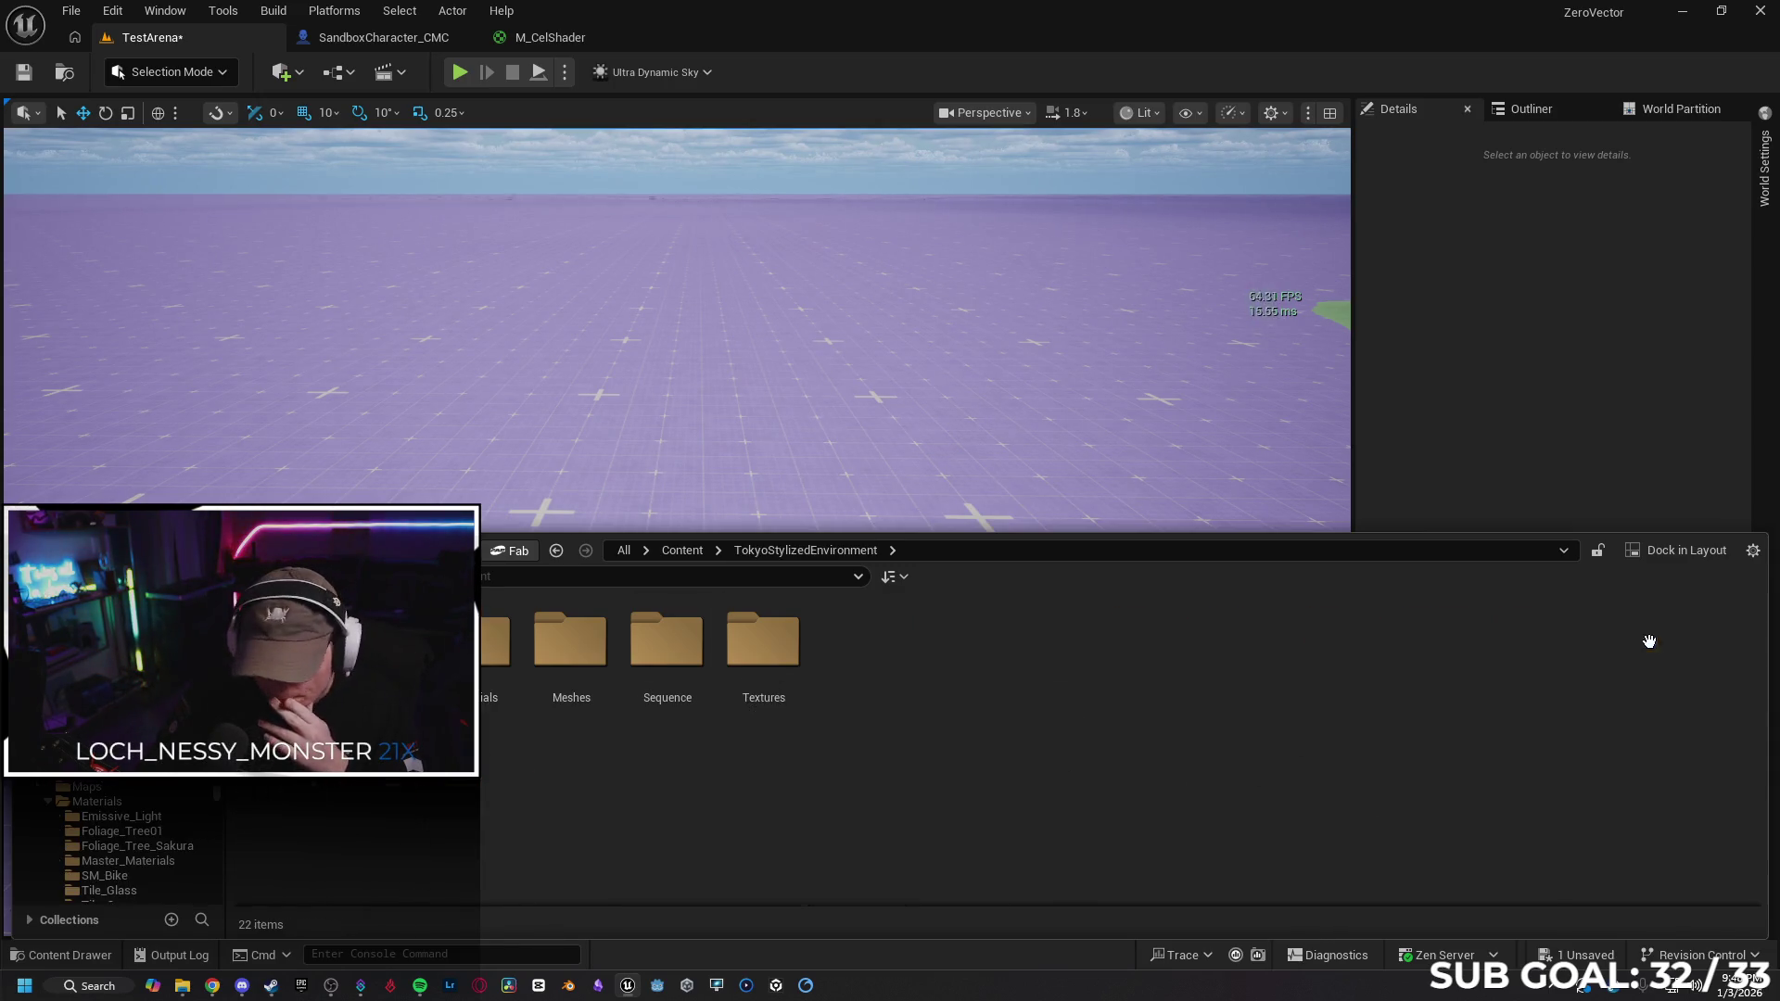
pyautogui.doubleClick(577, 659)
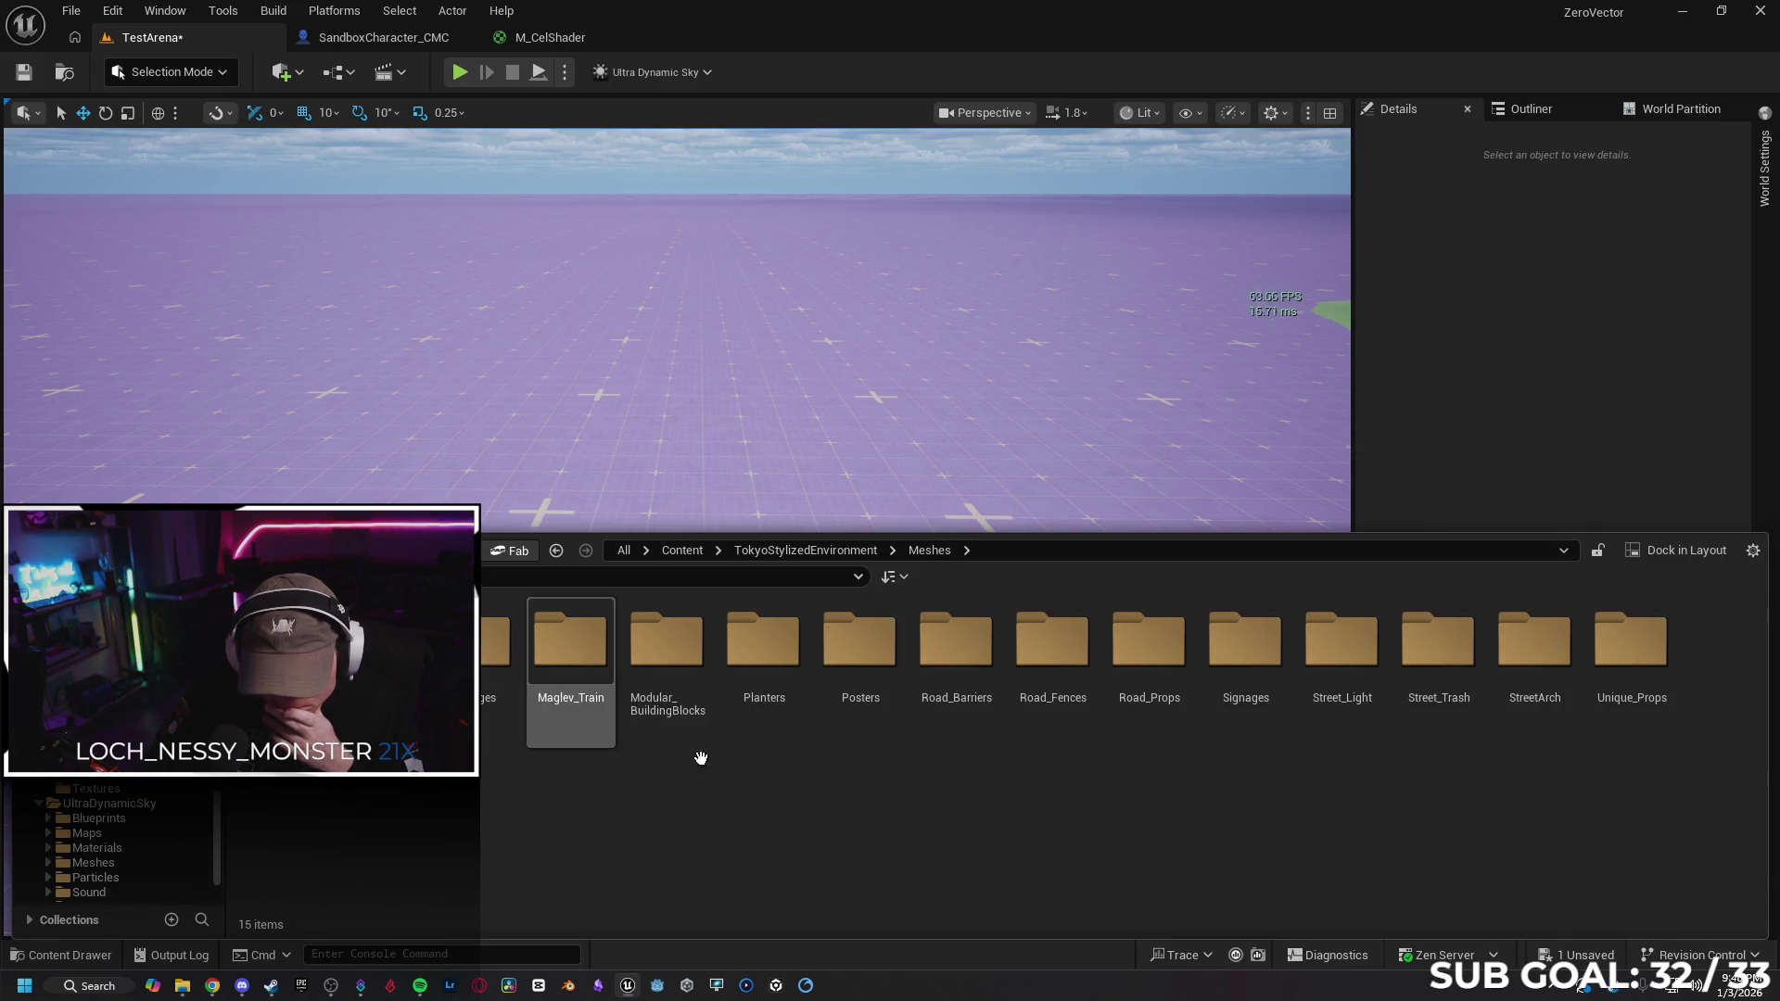
pyautogui.click(683, 638)
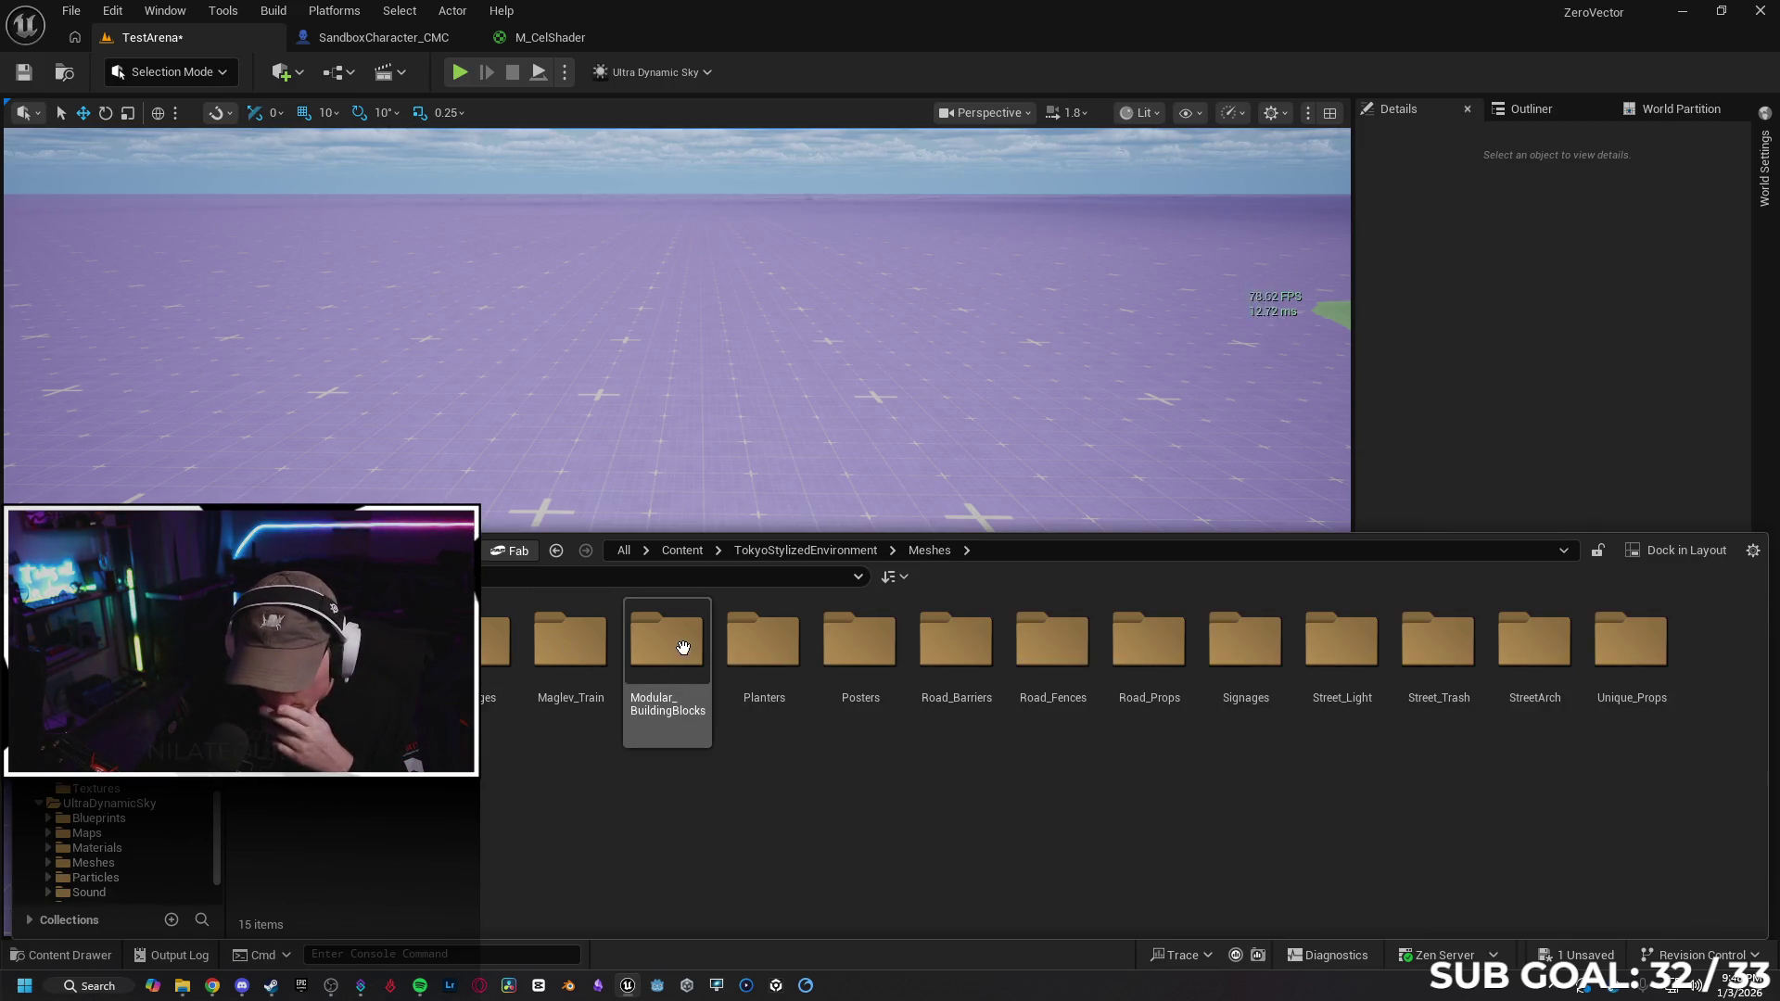
pyautogui.click(691, 901)
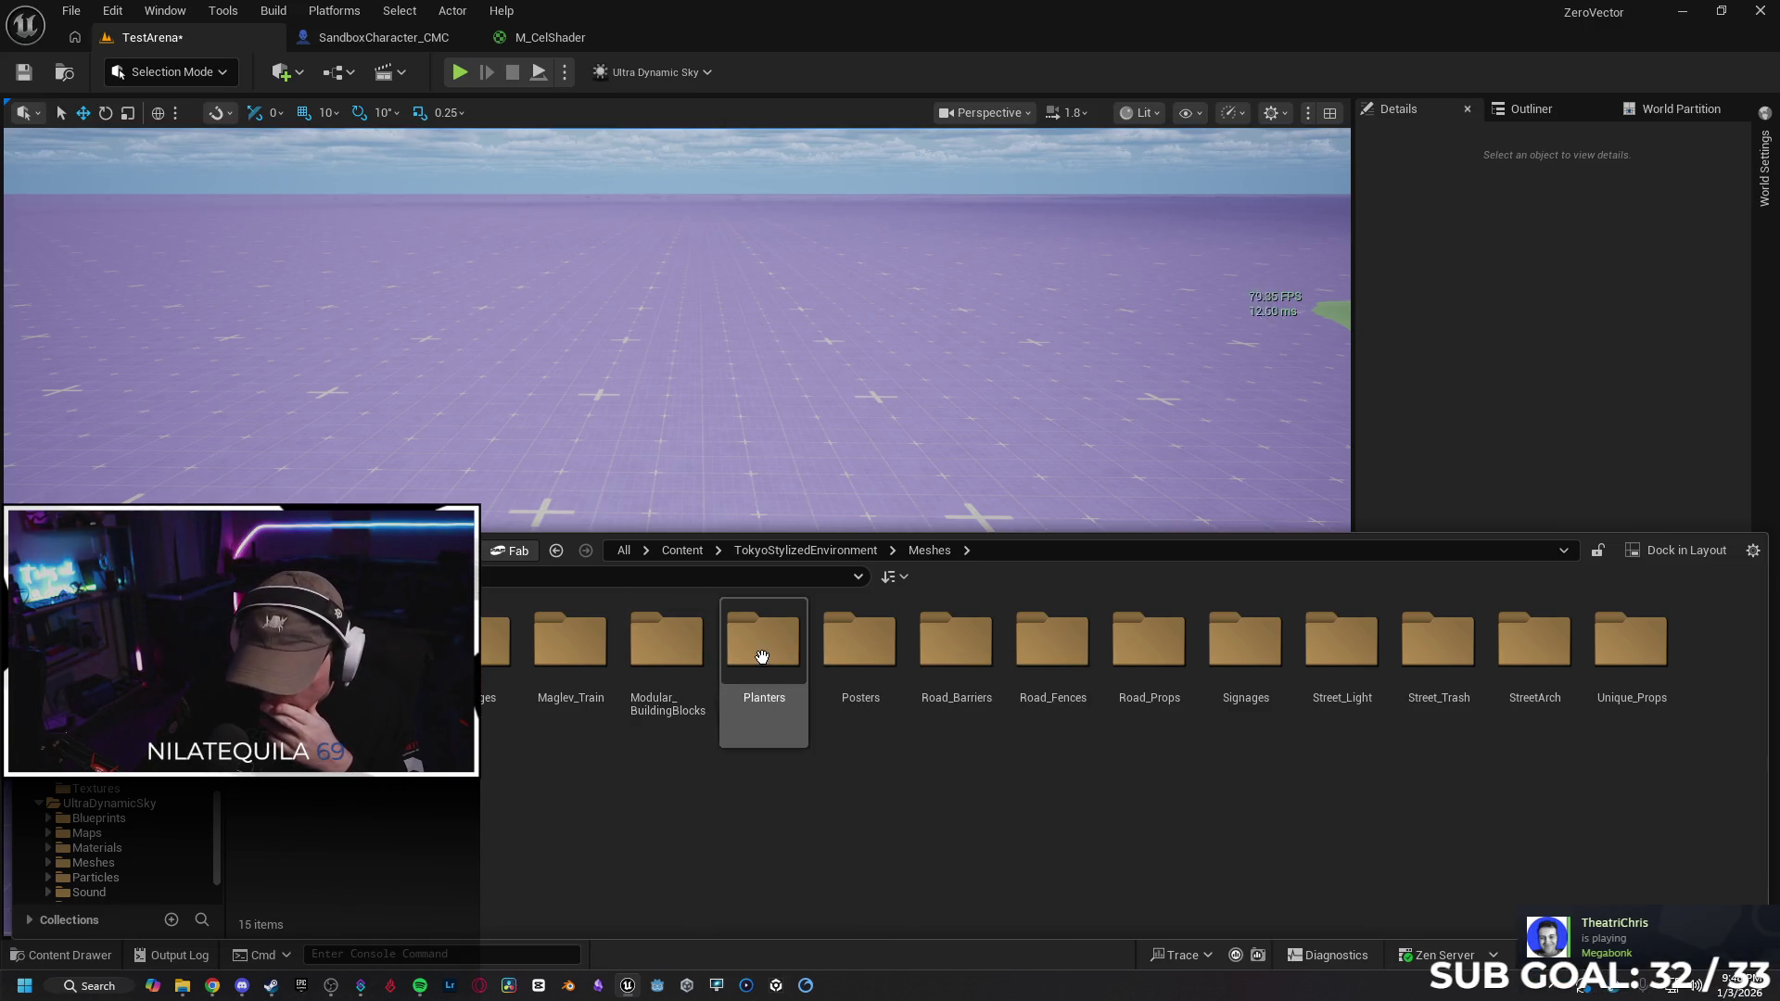
pyautogui.doubleClick(669, 654)
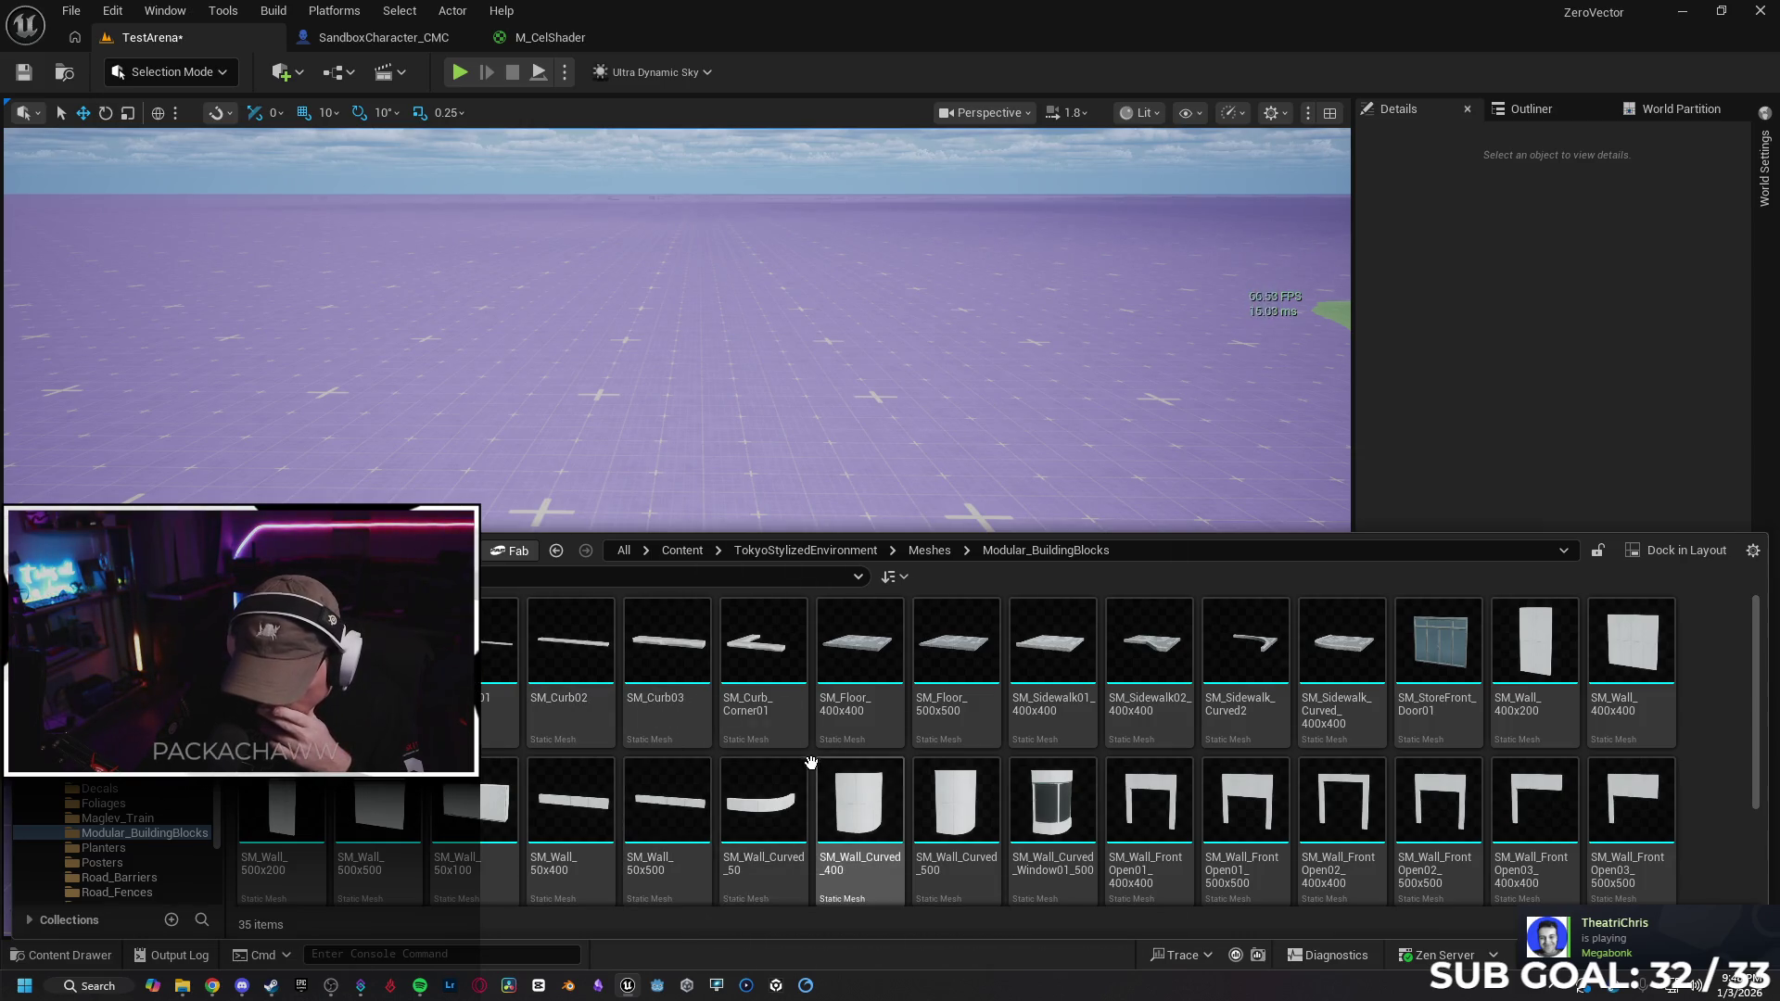
# Select a curved wall mesh and scroll through the 35 building-block meshes
pyautogui.click(758, 797)
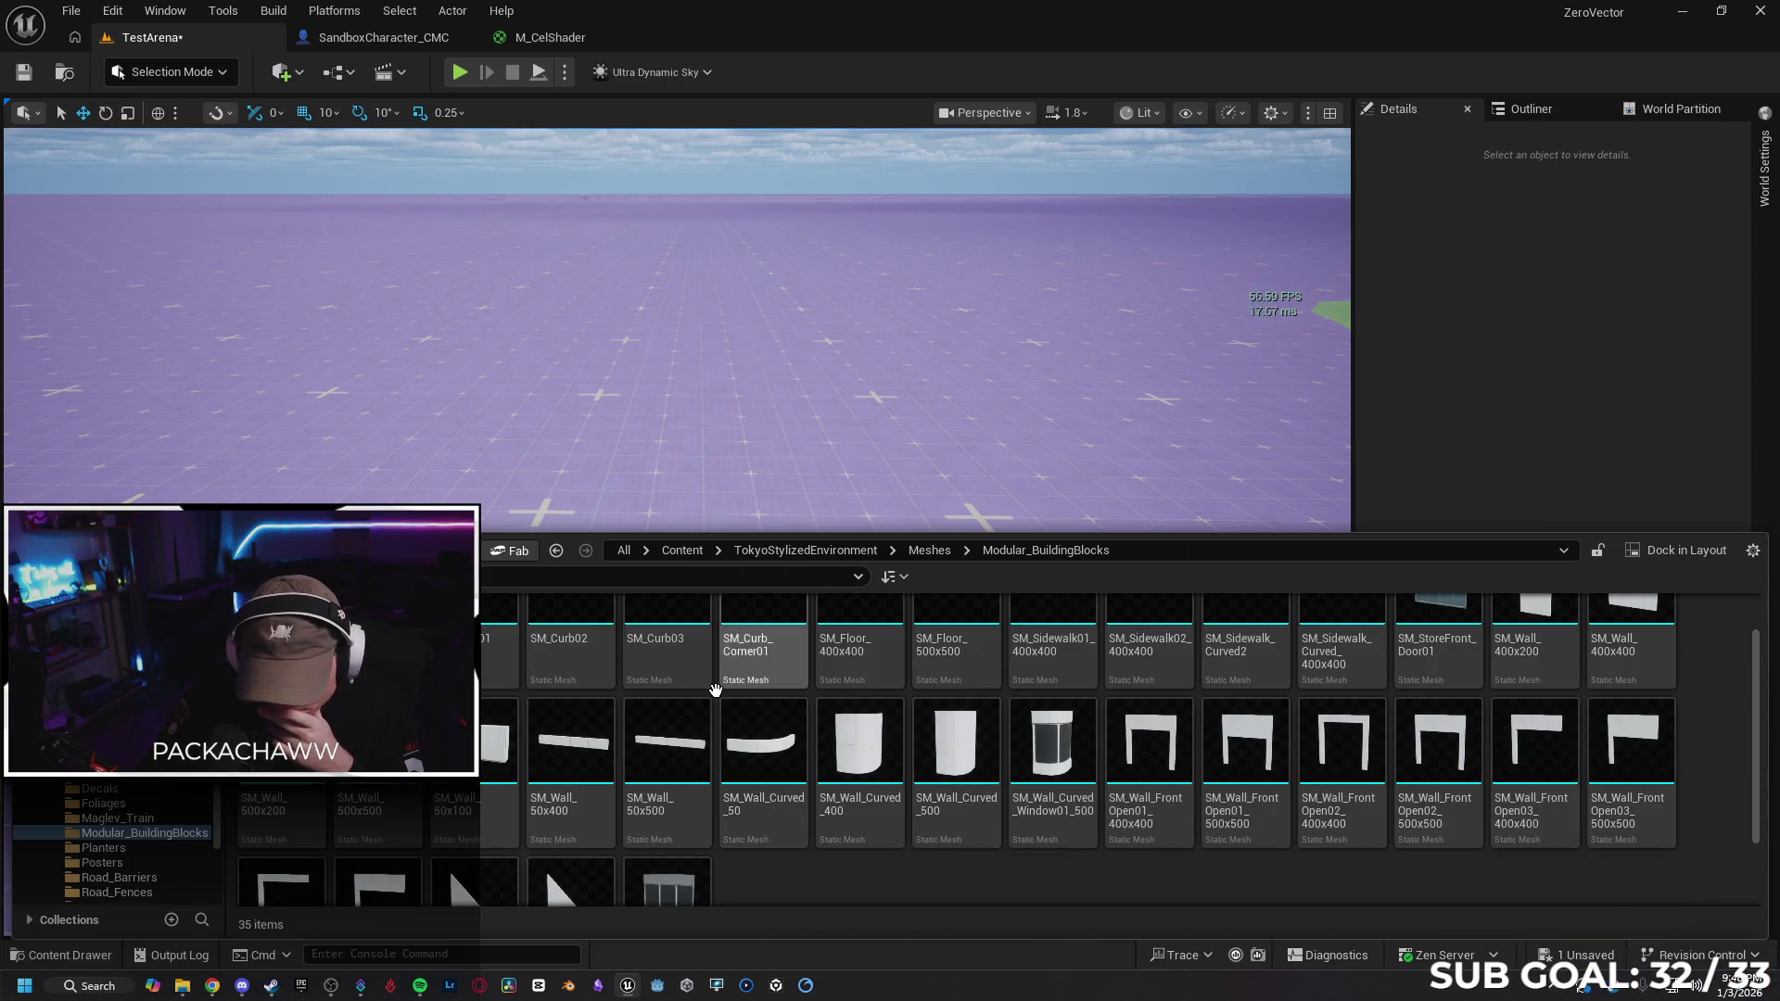
pyautogui.scroll(-2, 705, 742)
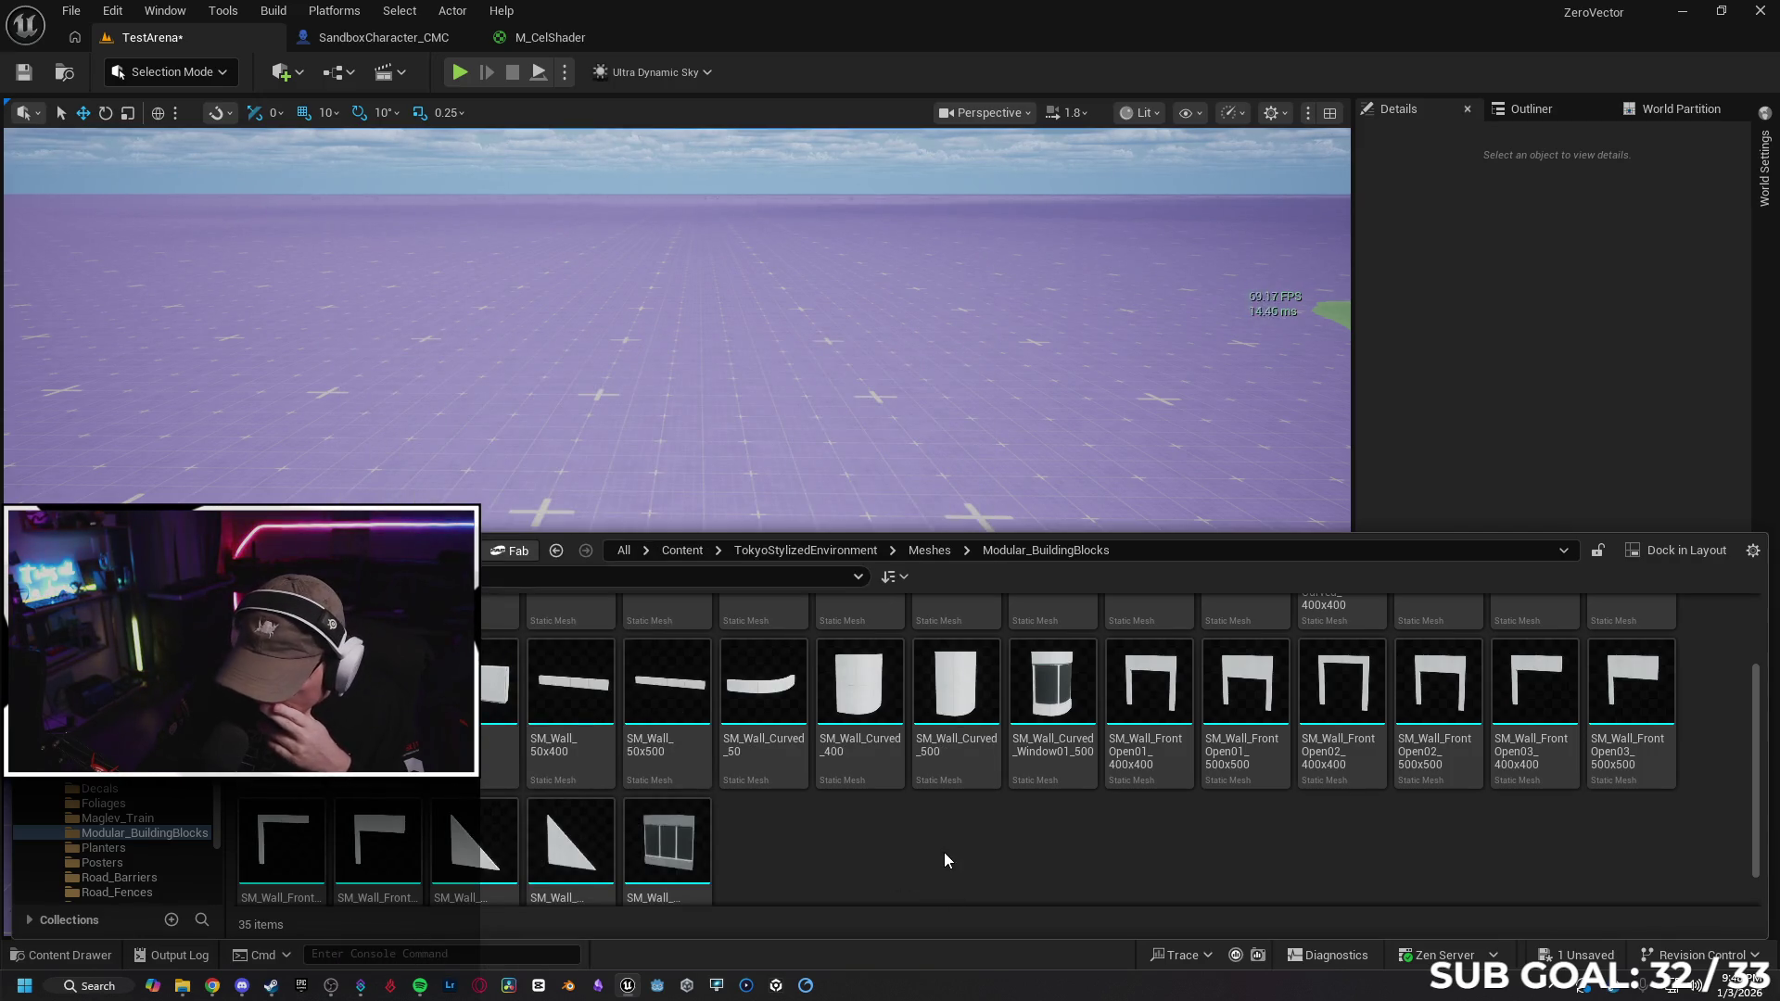
pyautogui.scroll(-1, 944, 853)
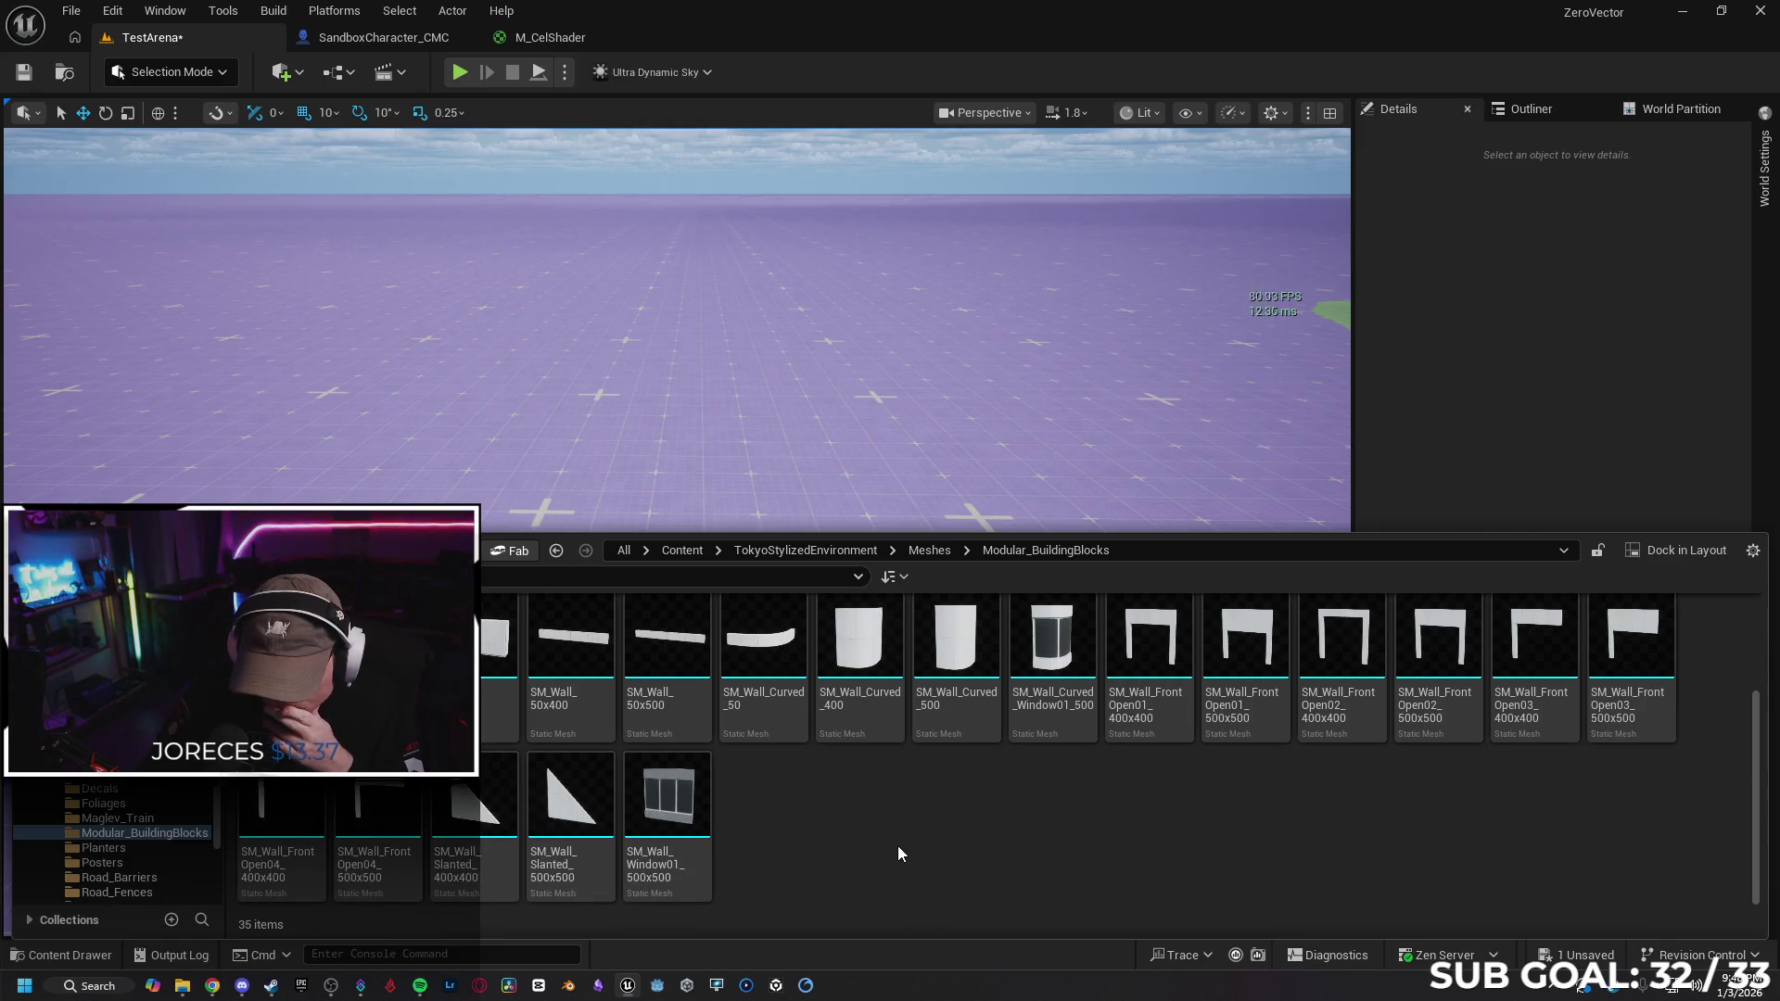
pyautogui.scroll(3, 893, 847)
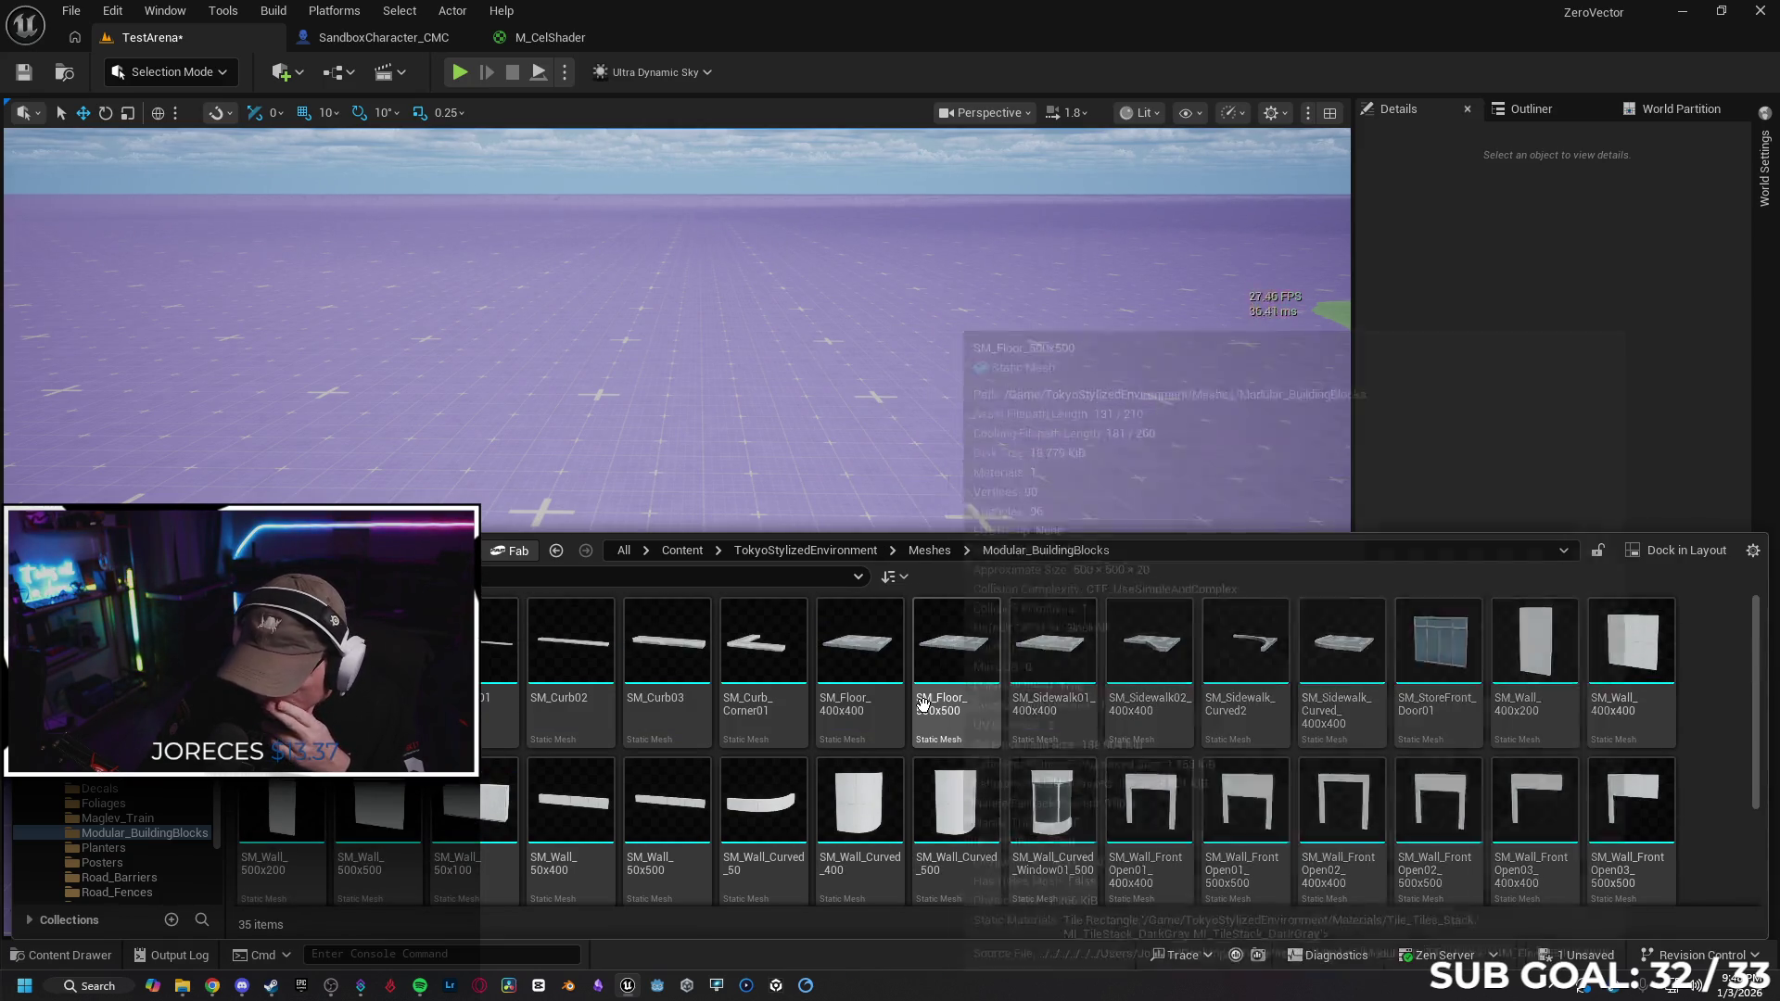
pyautogui.scroll(-2, 763, 877)
pyautogui.scroll(2, 828, 690)
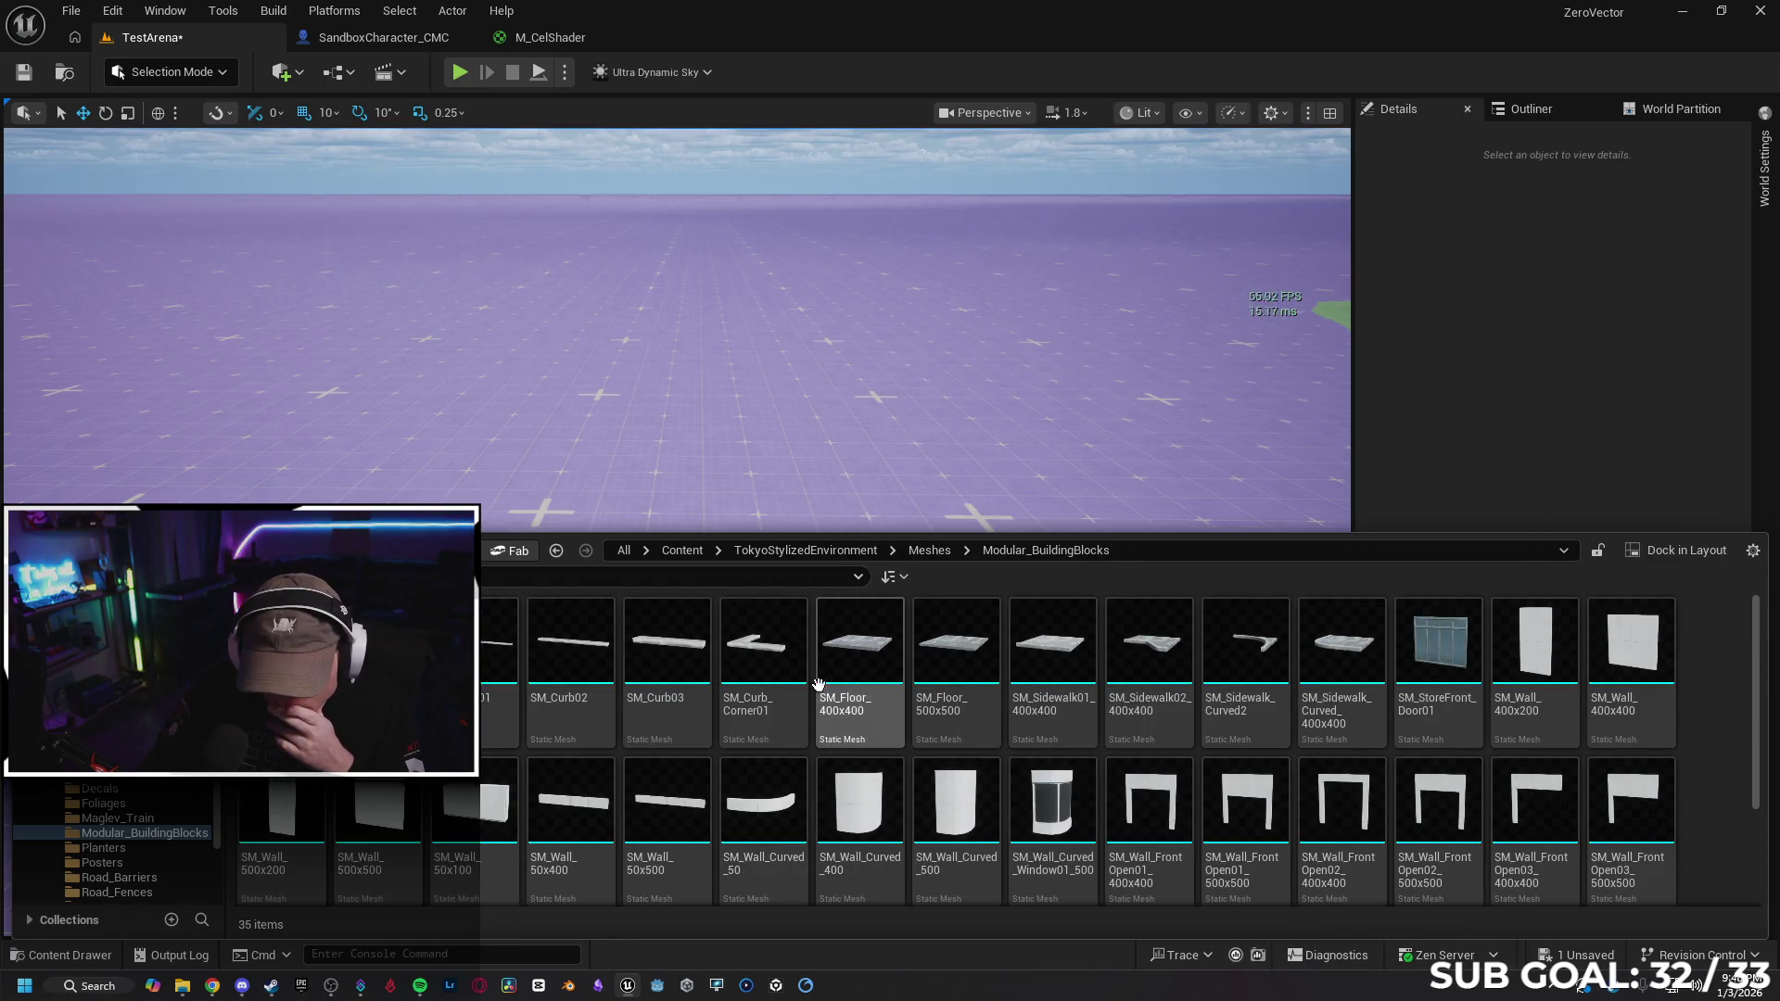
pyautogui.scroll(-2, 828, 690)
# Place an SM_Wall_500x500 wall and two SM_Wall_Curved_Window01_500 corner pieces
pyautogui.moveTo(501, 714)
pyautogui.mouseDown()
pyautogui.moveTo(547, 603)
pyautogui.moveTo(517, 521)
pyautogui.moveTo(608, 506)
pyautogui.mouseUp()
pyautogui.moveTo(598, 866)
pyautogui.mouseDown()
pyautogui.moveTo(649, 834)
pyautogui.moveTo(599, 866)
pyautogui.mouseUp()
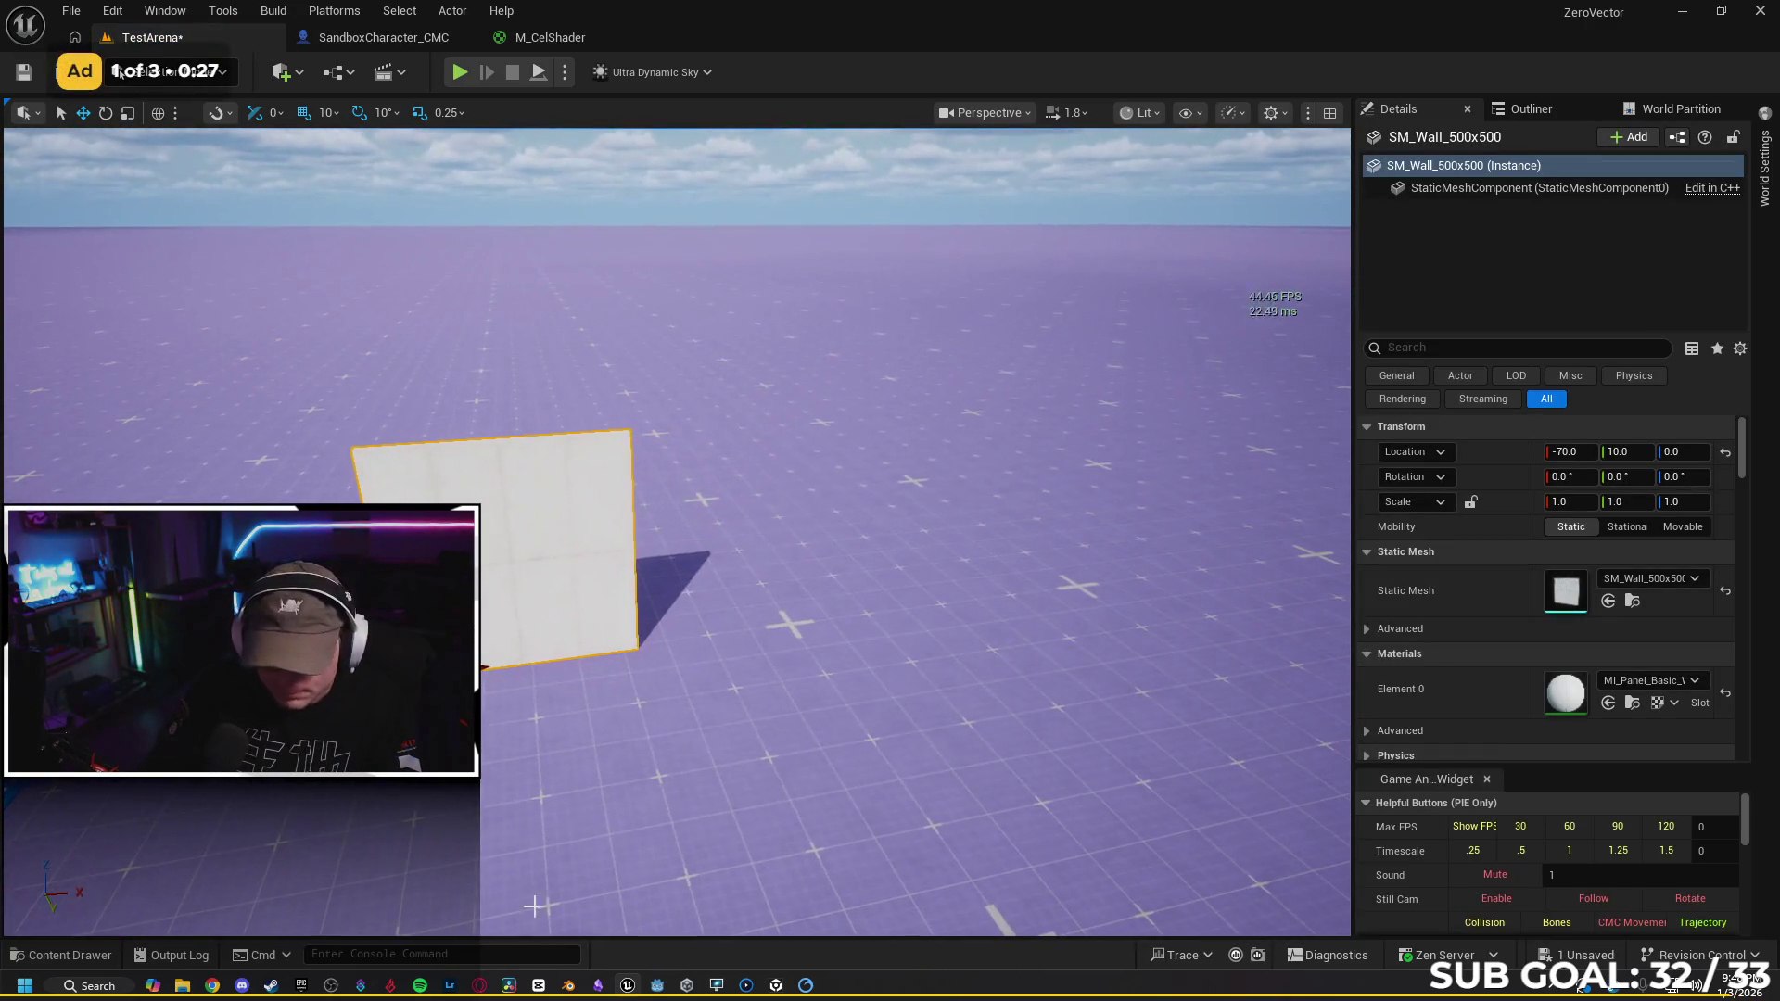
pyautogui.click(75, 955)
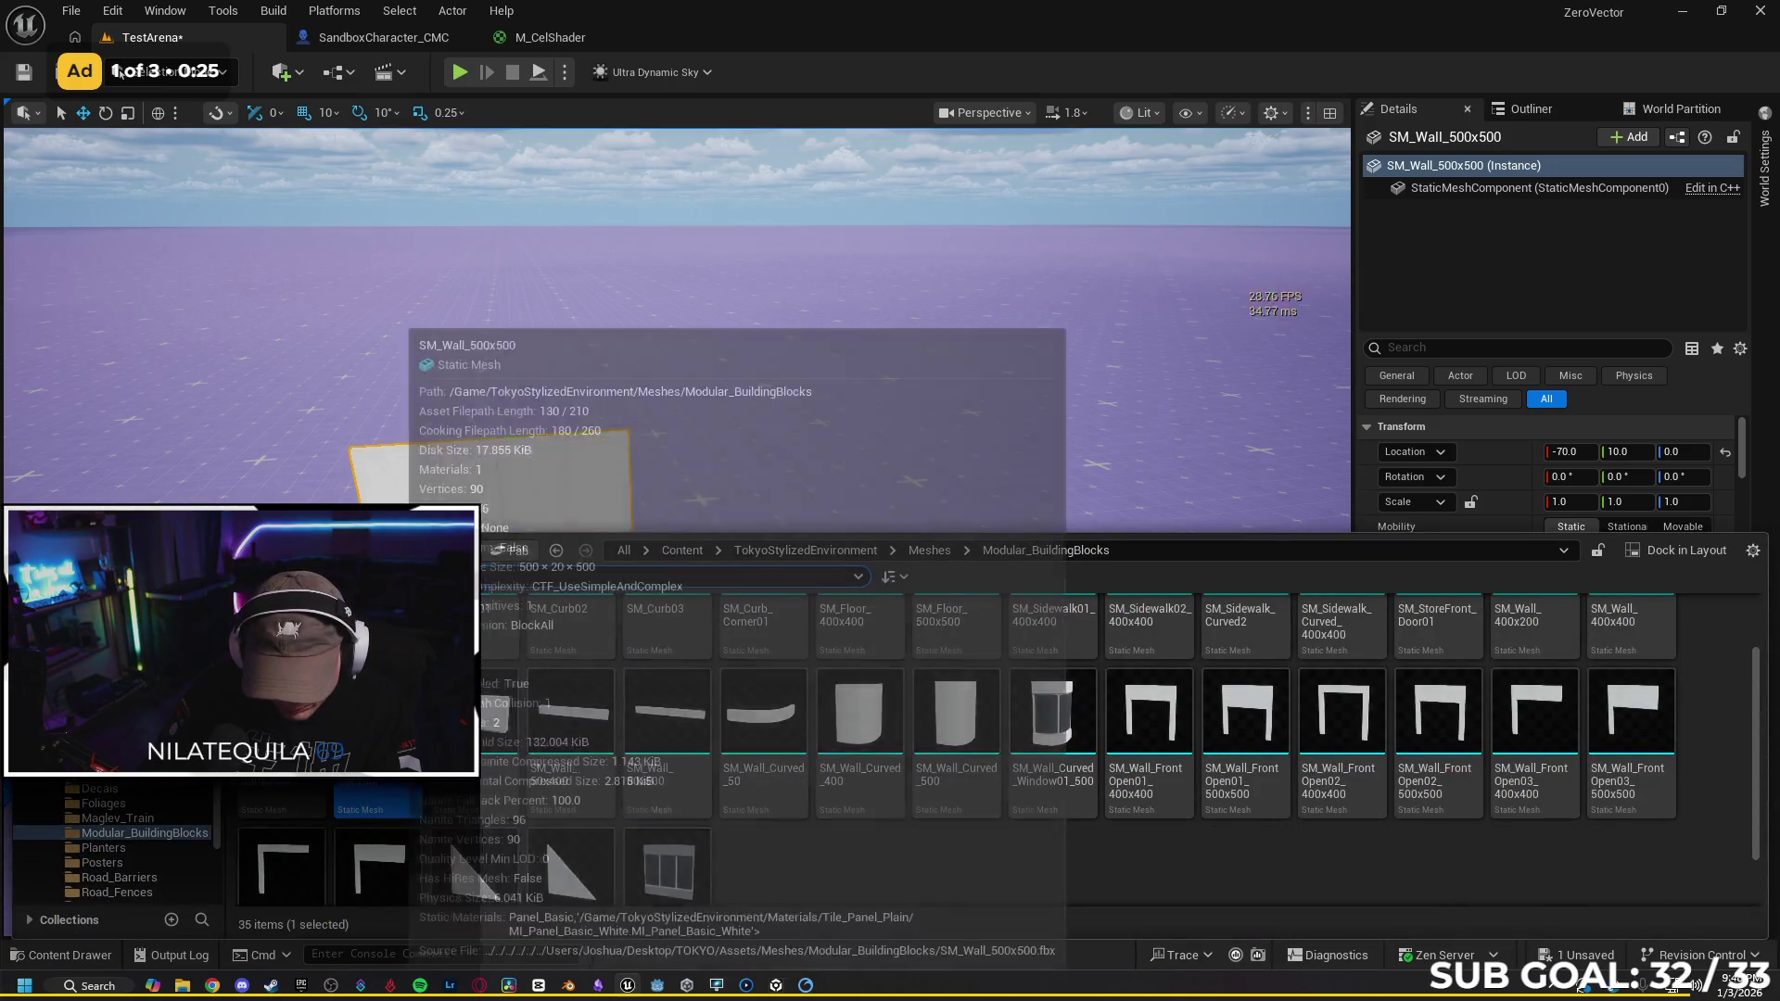
pyautogui.moveTo(1052, 714); pyautogui.dragTo(667, 615)
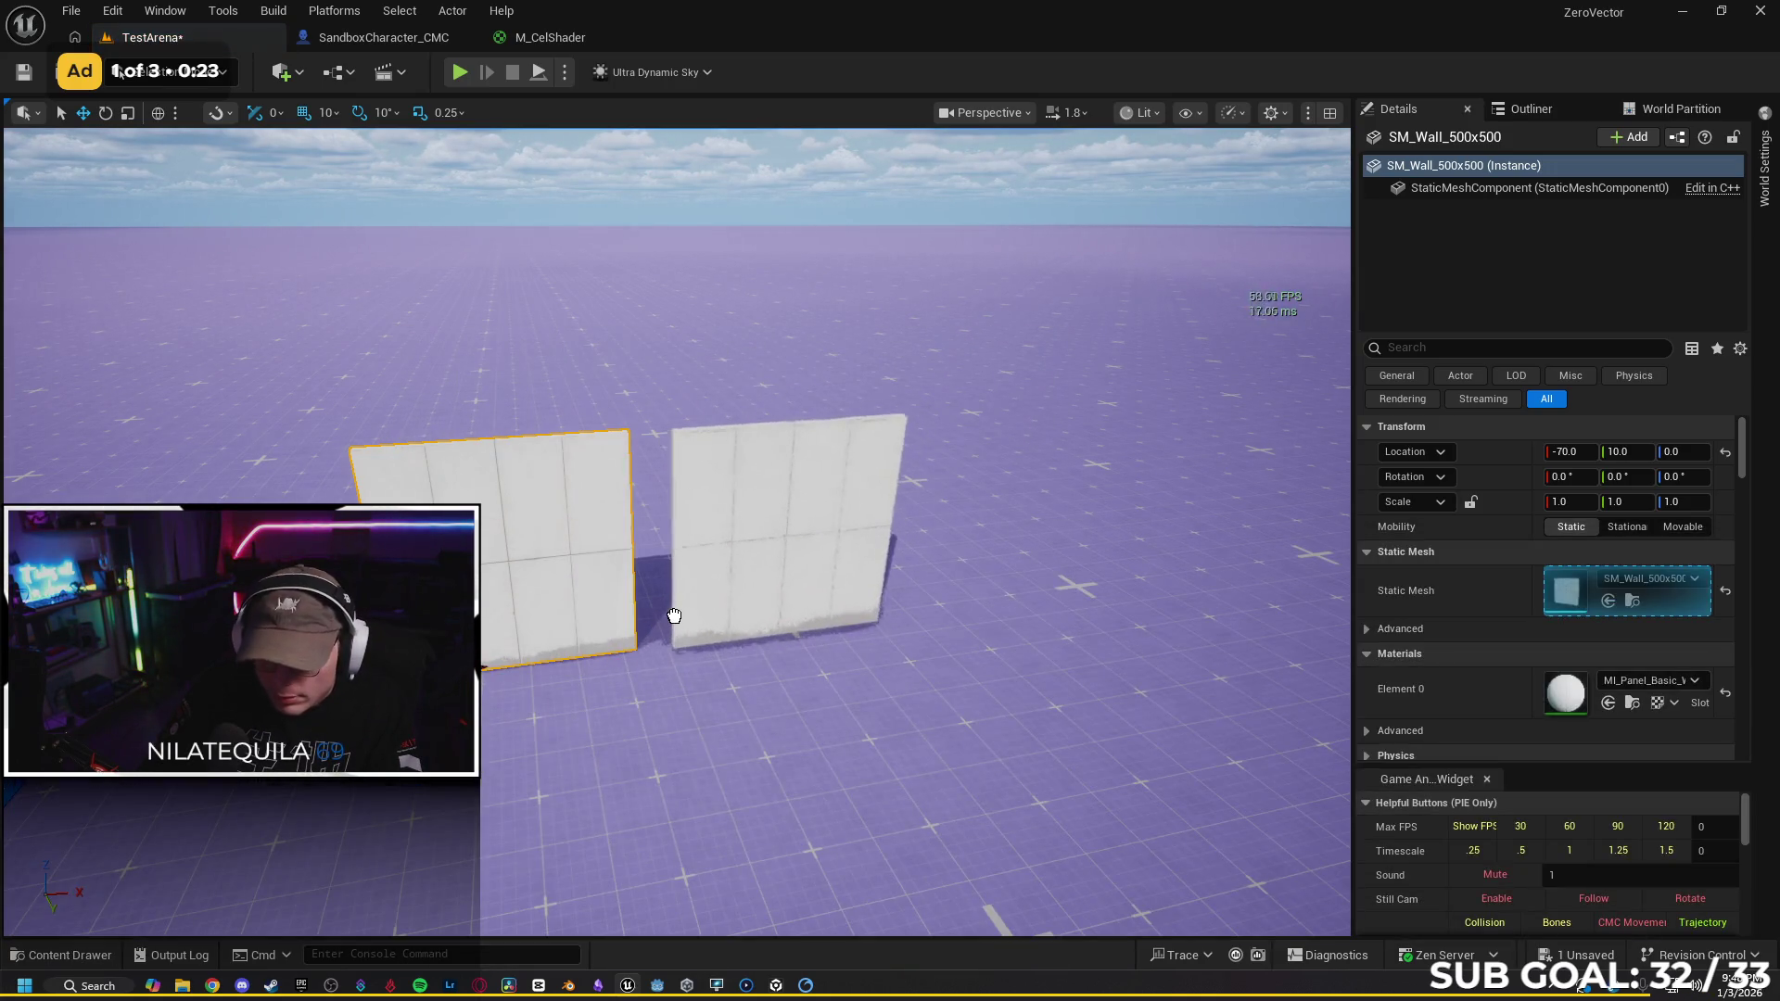
pyautogui.press('f')
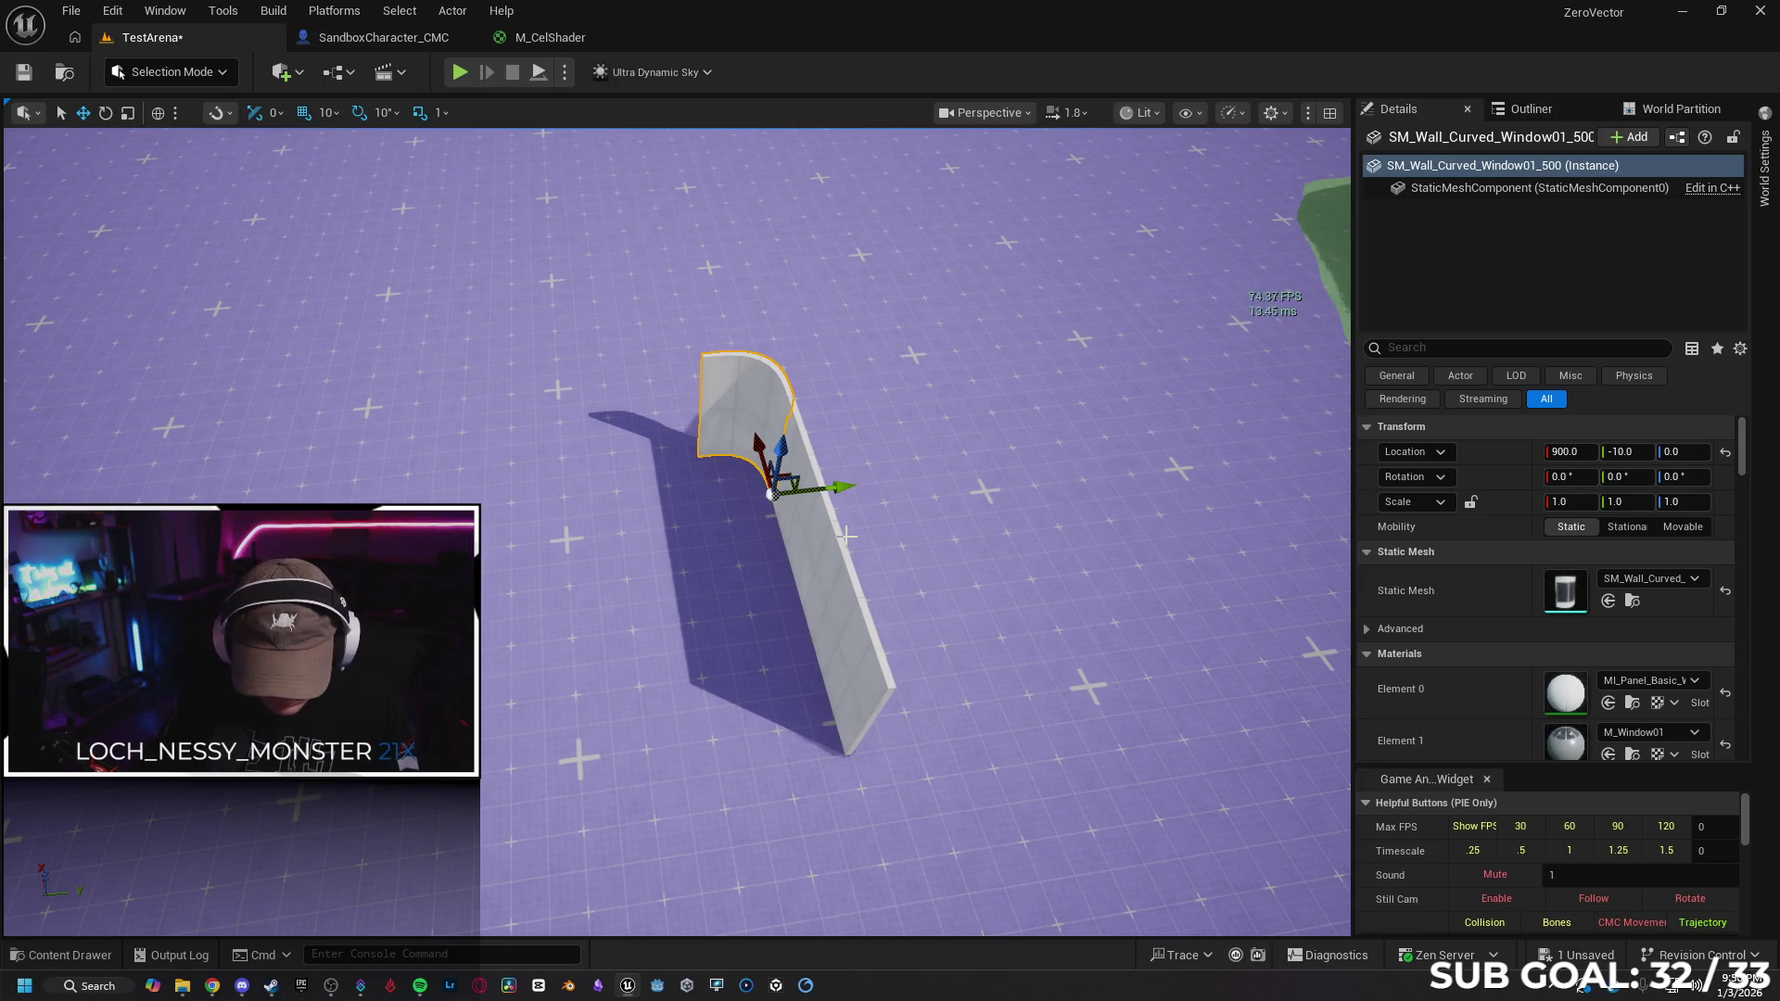
pyautogui.moveTo(829, 491); pyautogui.dragTo(530, 522)
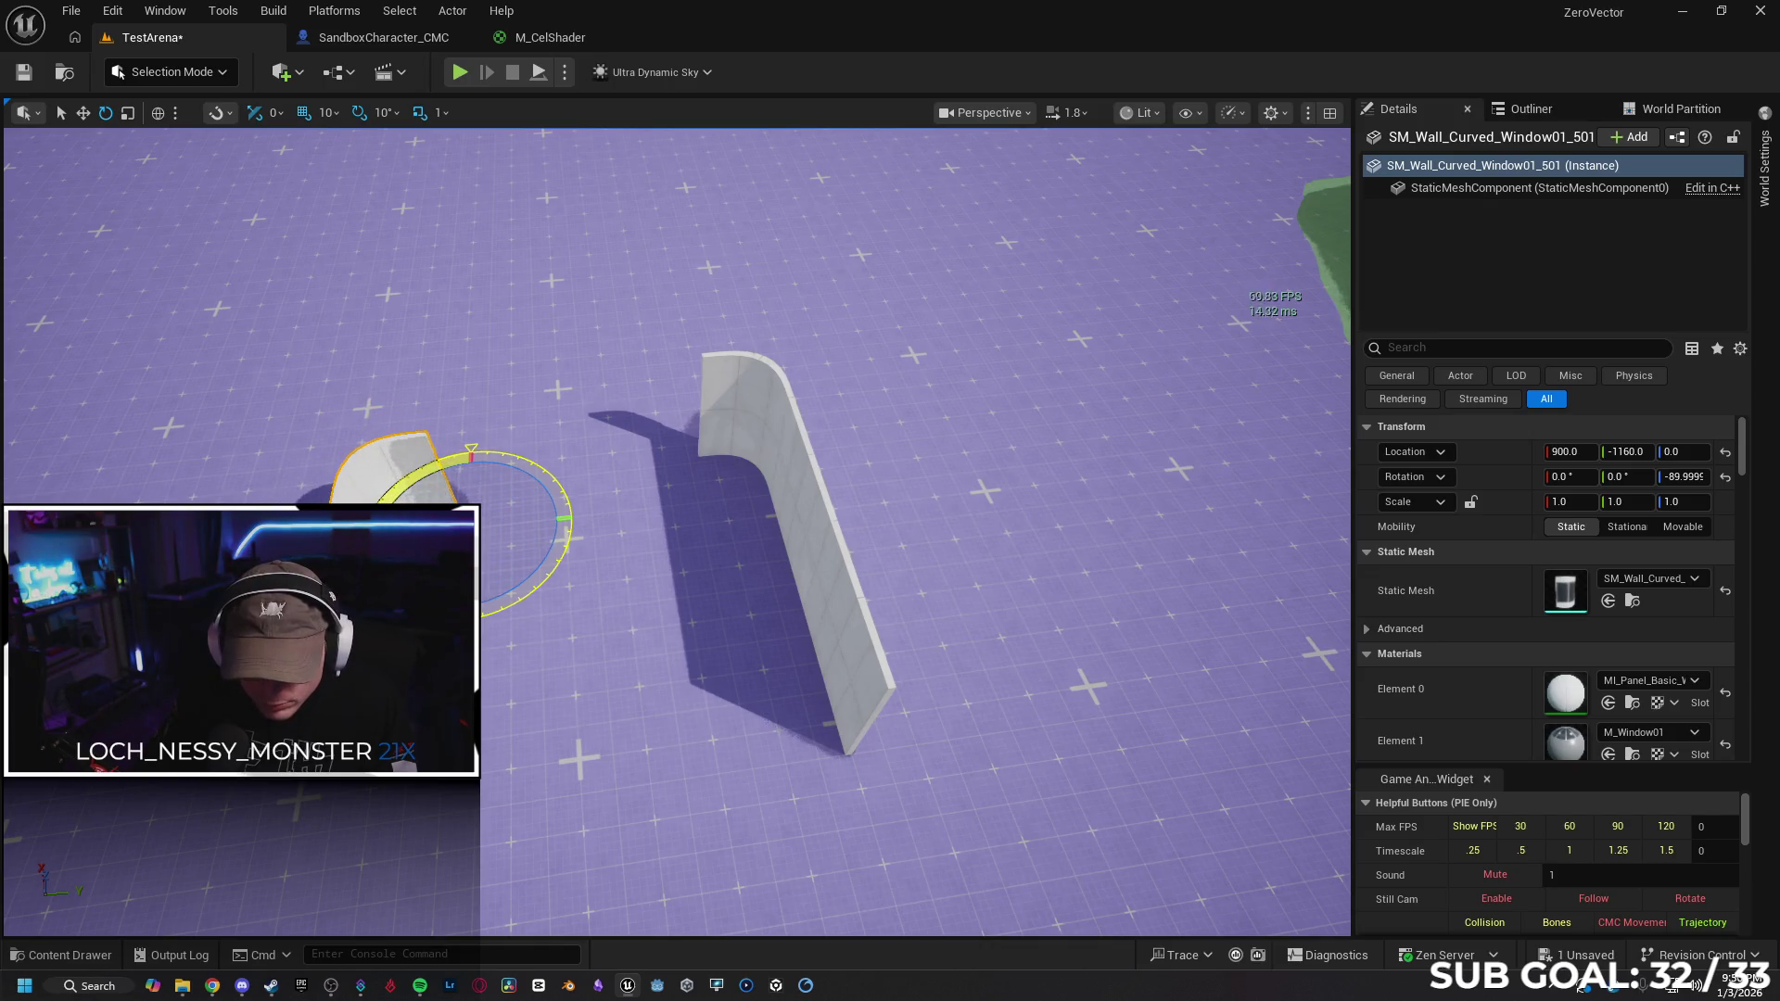
pyautogui.moveTo(472, 468); pyautogui.dragTo(466, 410)
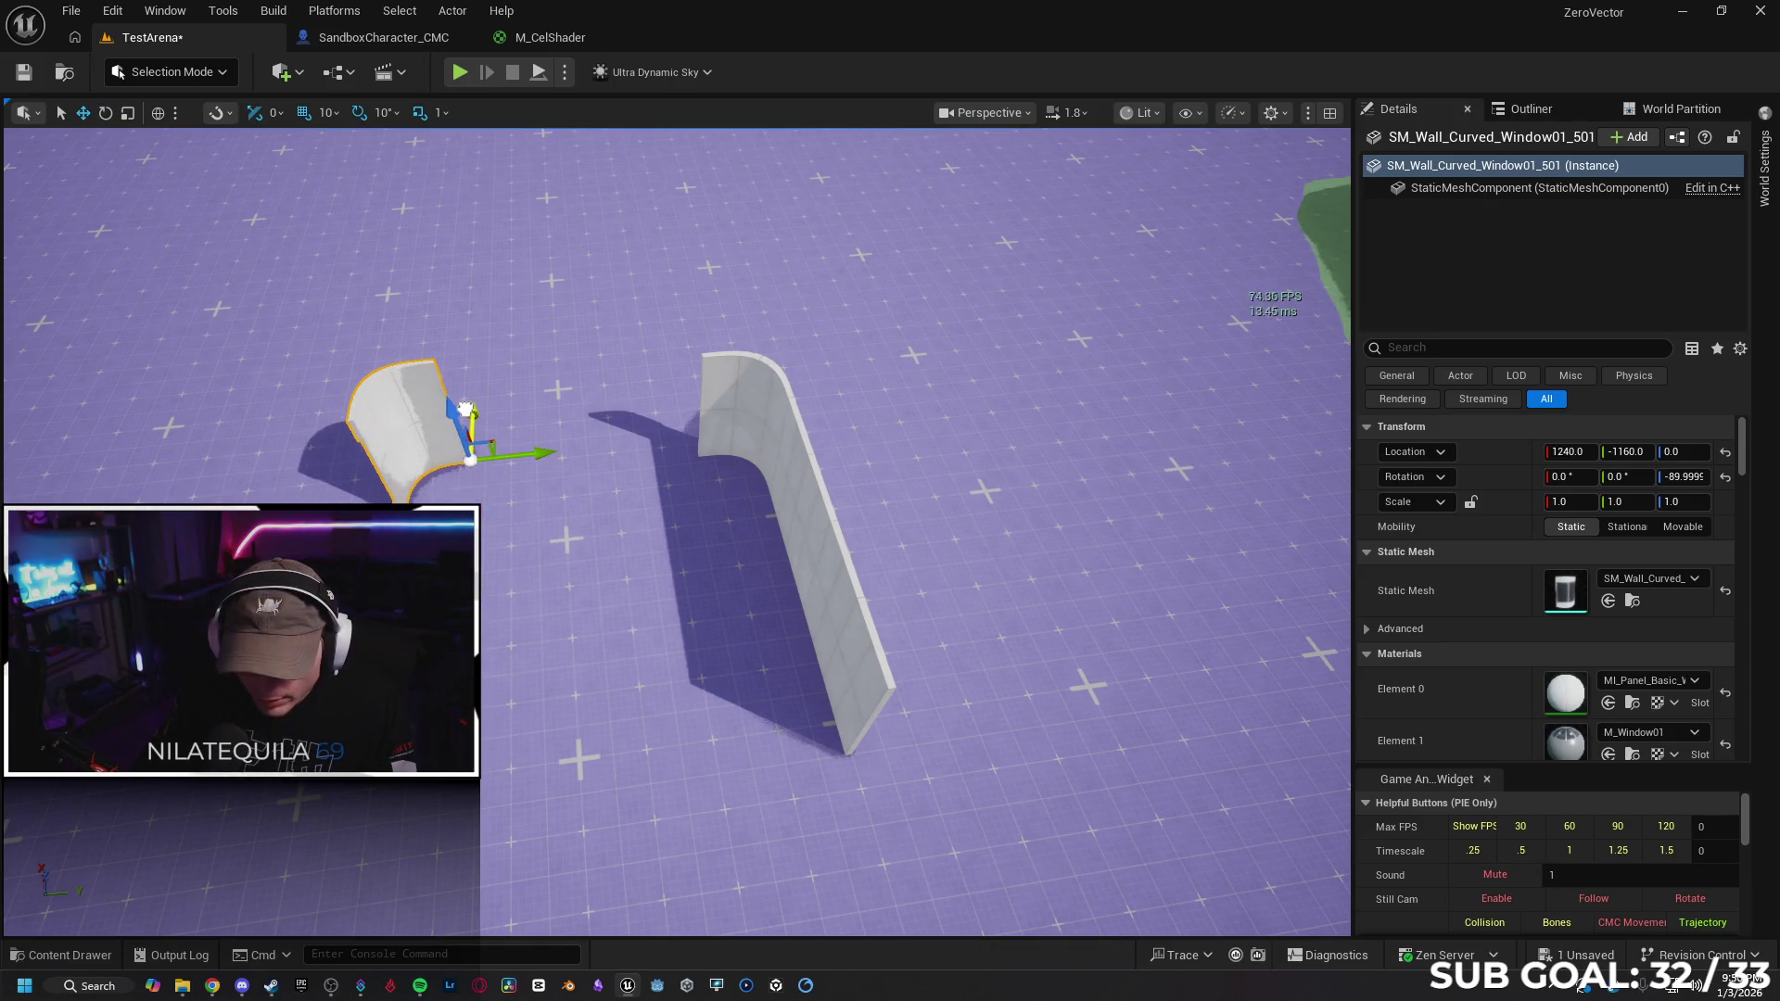
# Duplicate the straight wall, rotate it 90°, and snap it flush to the curved corner
pyautogui.click(764, 511)
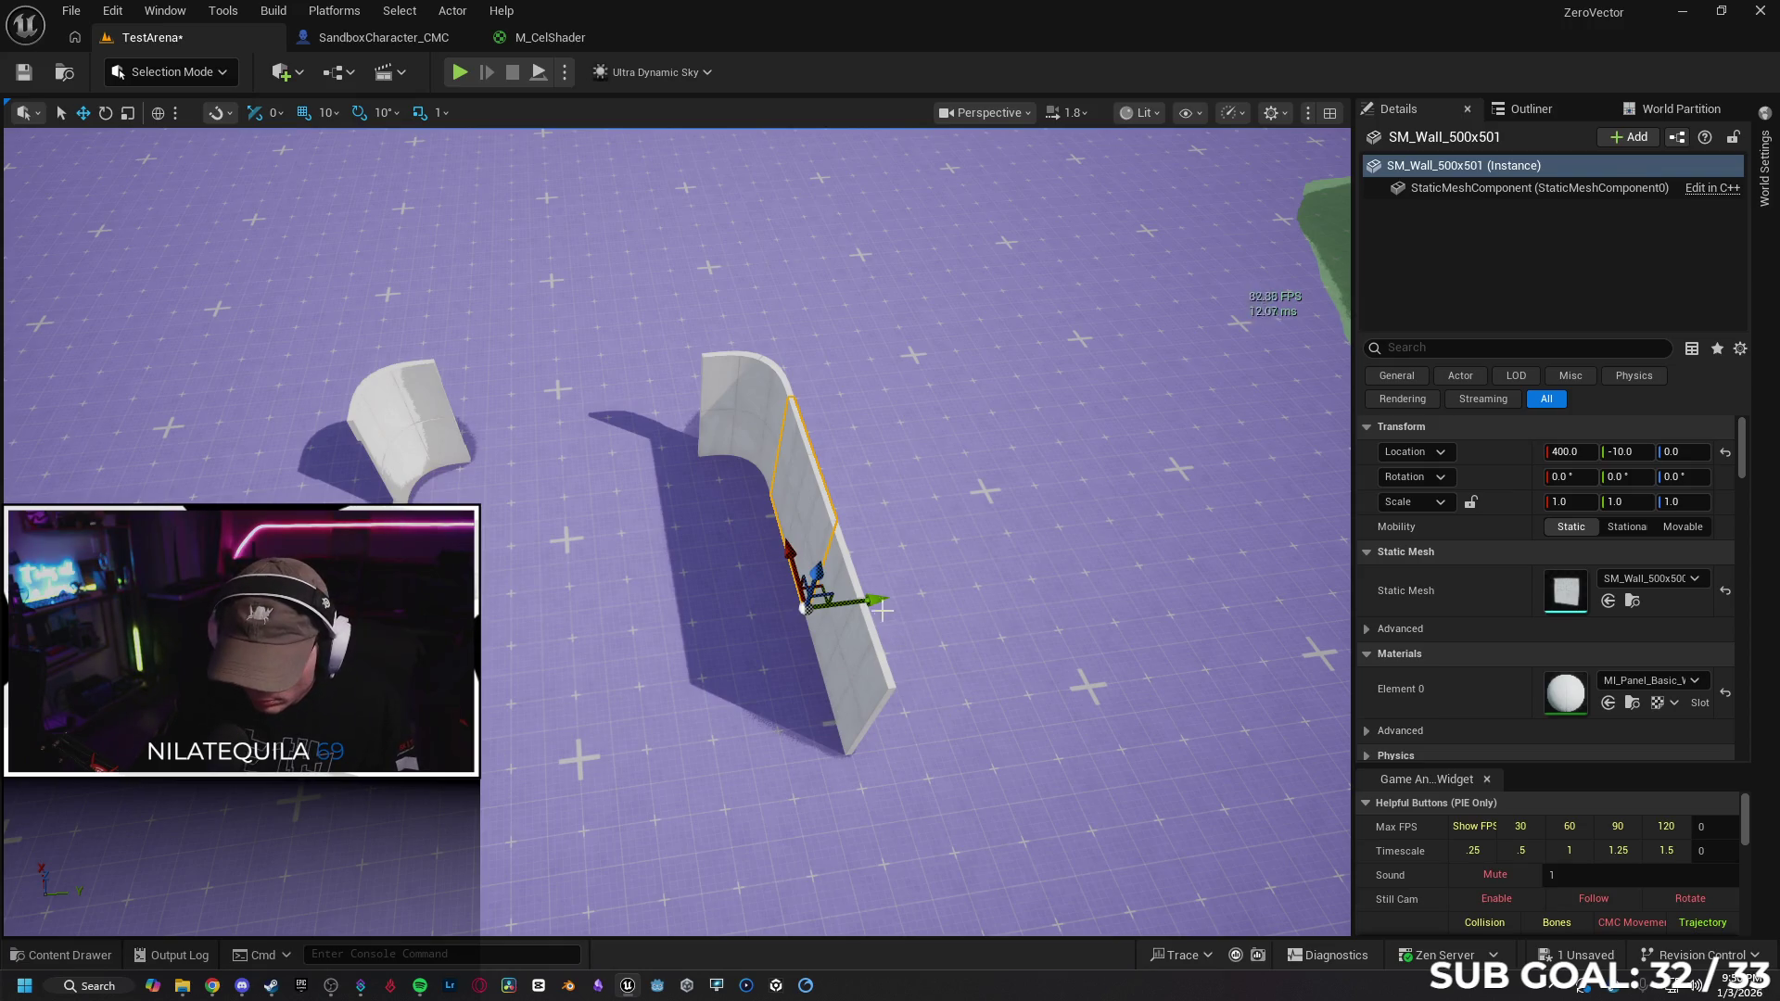
pyautogui.moveTo(877, 601); pyautogui.dragTo(656, 615)
pyautogui.press('e')
pyautogui.moveTo(638, 712); pyautogui.dragTo(542, 714)
pyautogui.press('w')
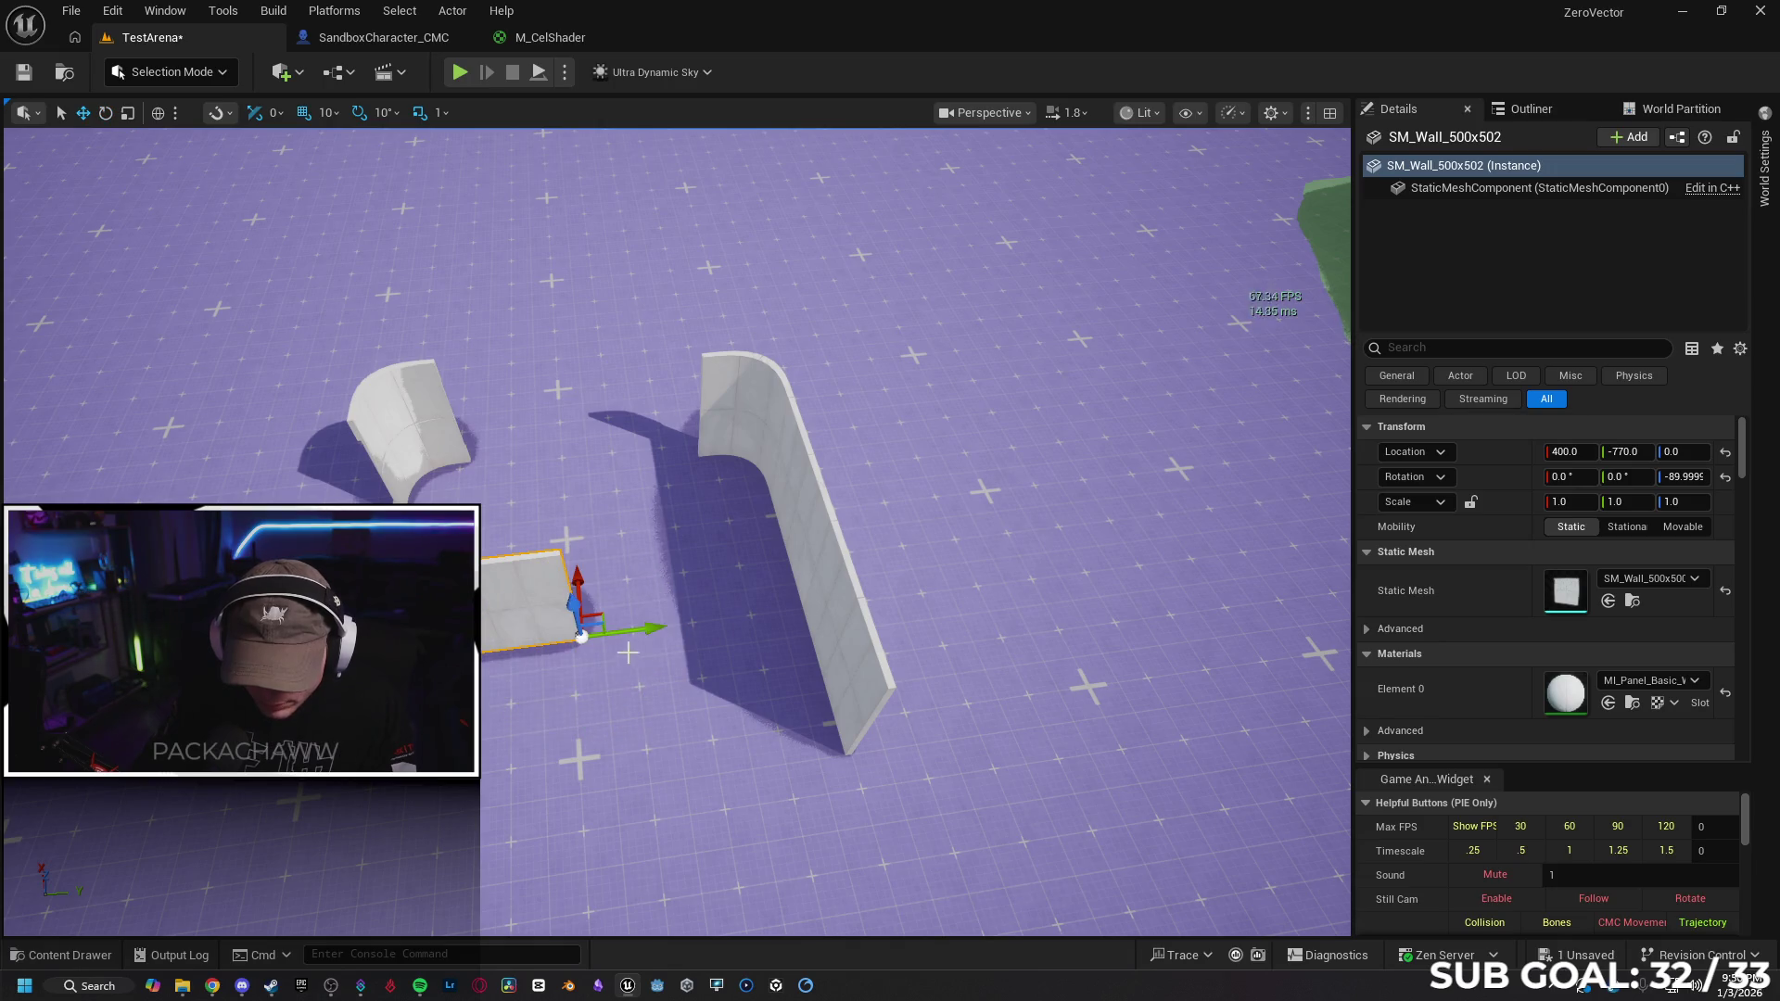
pyautogui.moveTo(571, 567); pyautogui.dragTo(568, 408)
pyautogui.moveTo(637, 459); pyautogui.dragTo(732, 454)
pyautogui.moveTo(679, 617)
pyautogui.mouseDown()
pyautogui.moveTo(680, 556)
pyautogui.moveTo(680, 616)
pyautogui.moveTo(617, 556)
pyautogui.moveTo(519, 649)
pyautogui.moveTo(483, 633)
pyautogui.moveTo(520, 660)
pyautogui.mouseUp()
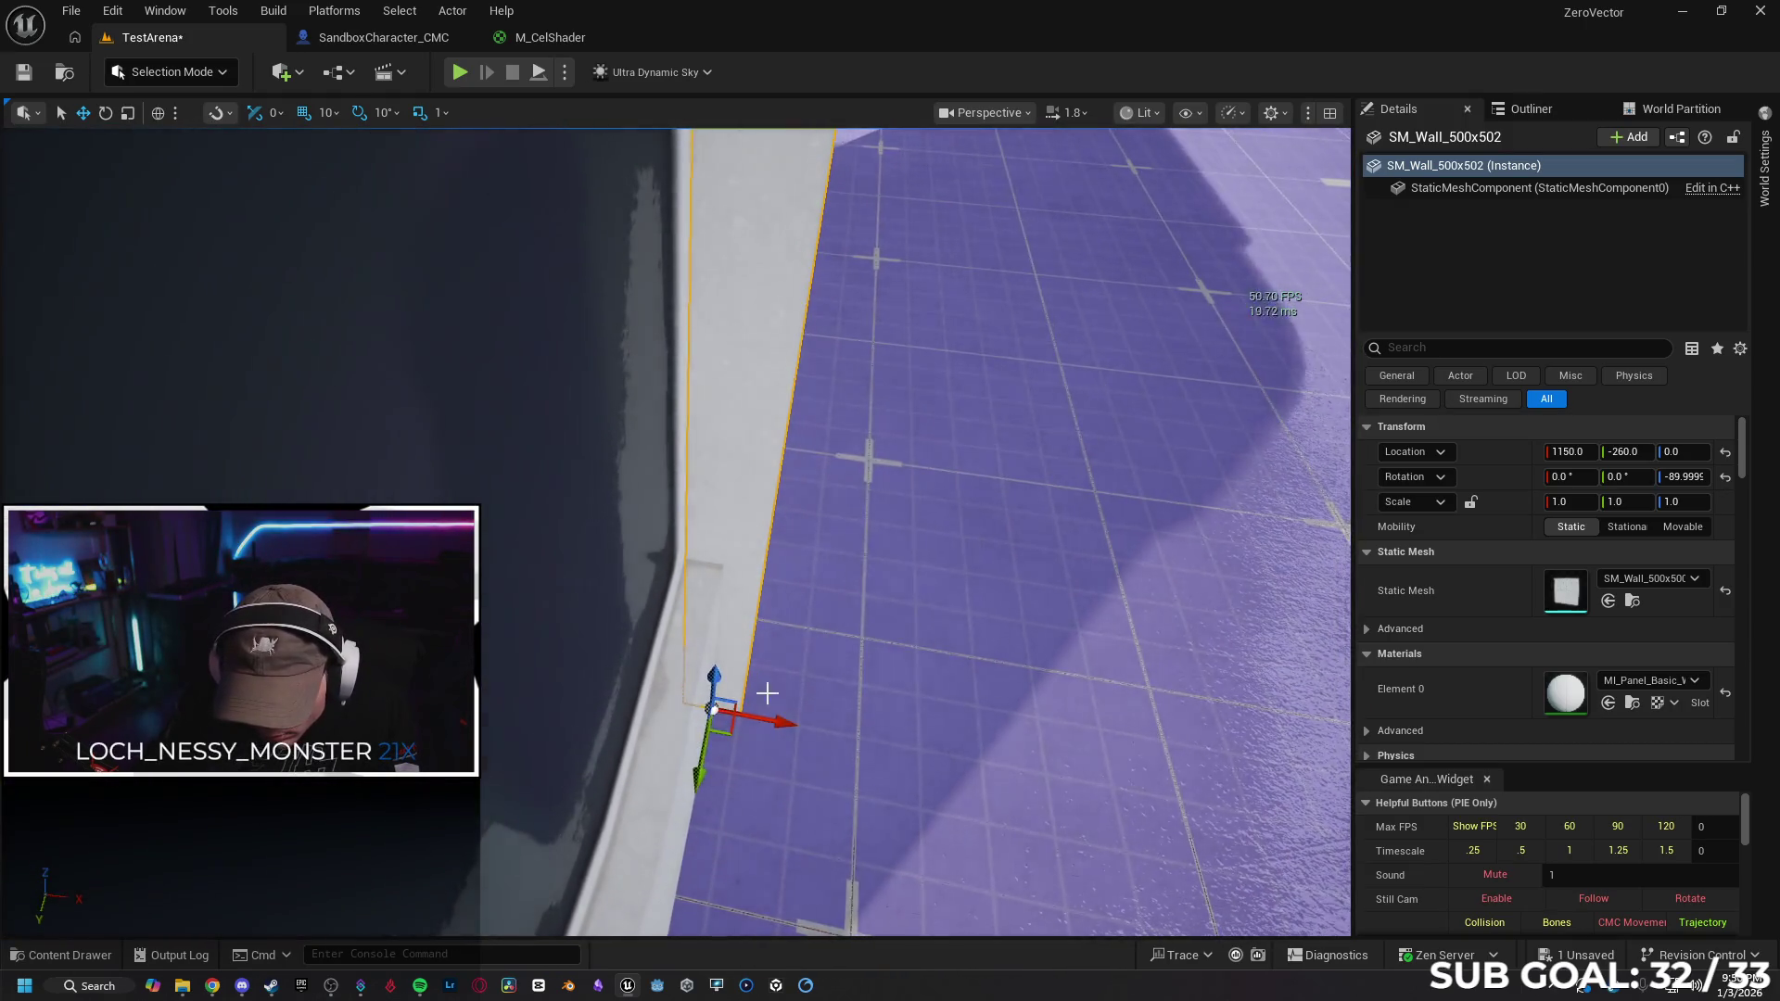
pyautogui.moveTo(777, 721)
pyautogui.mouseDown()
pyautogui.moveTo(725, 717)
pyautogui.moveTo(759, 716)
pyautogui.mouseUp()
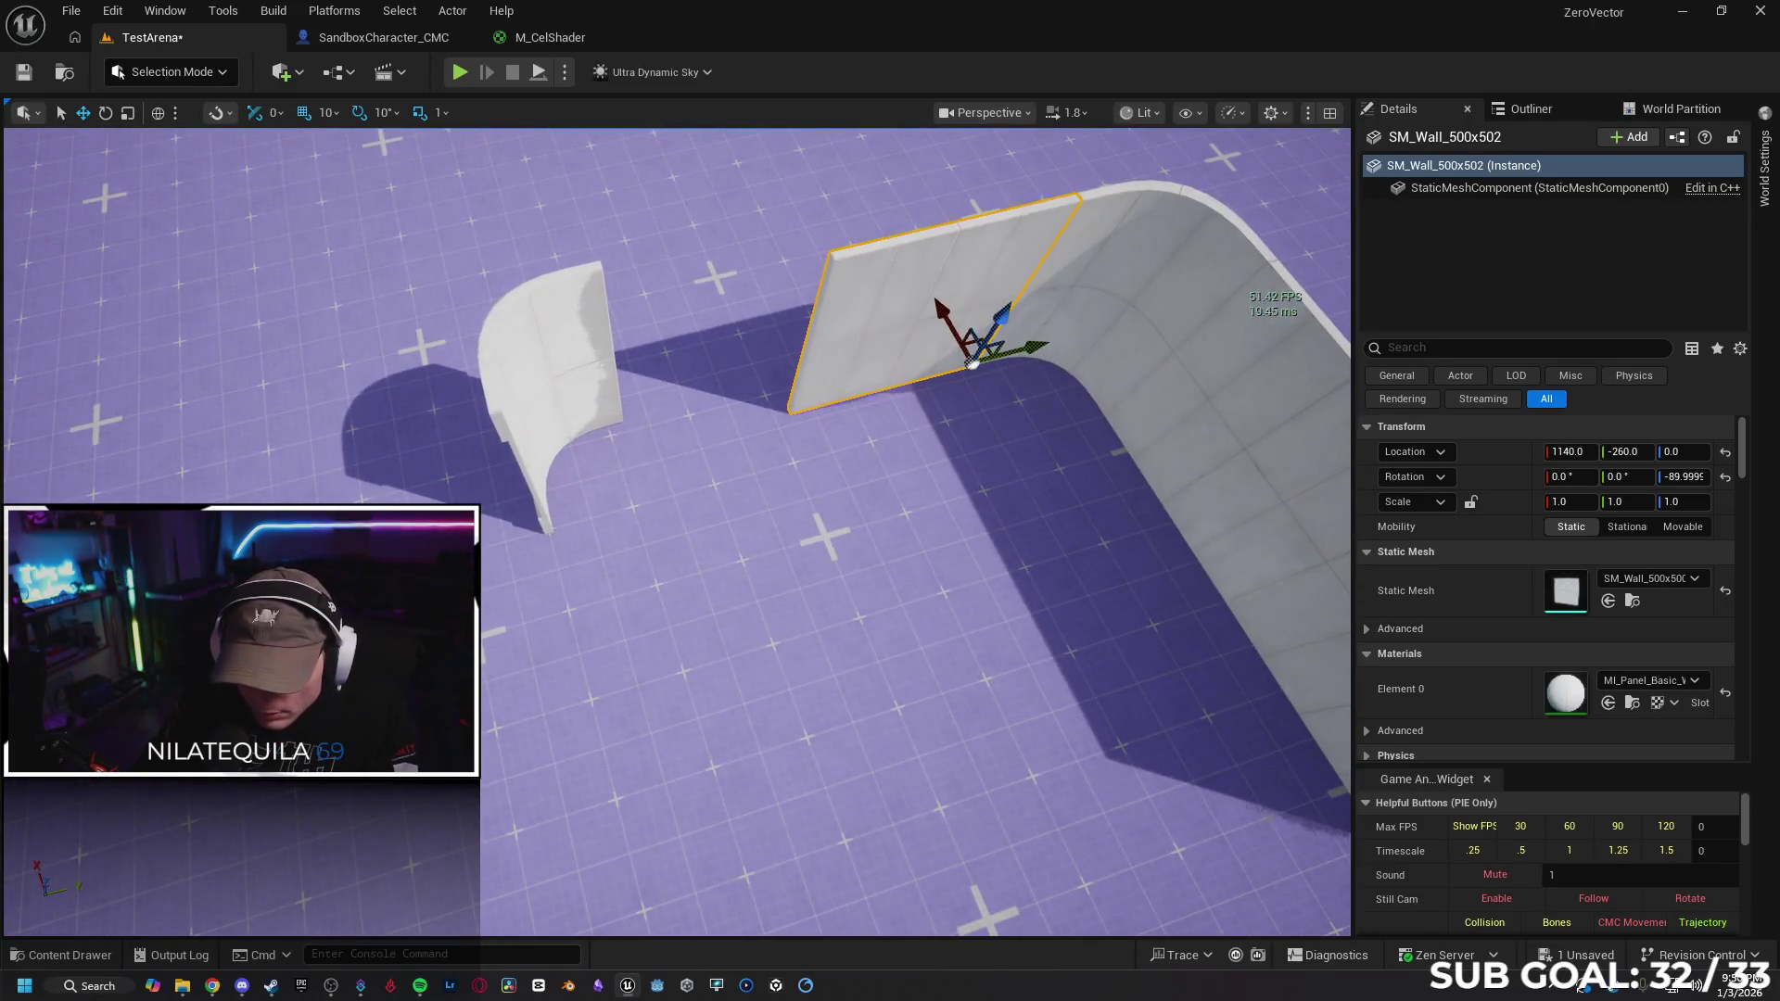
# Line the copied curved window wall up with the straight wall's end
pyautogui.click(598, 426)
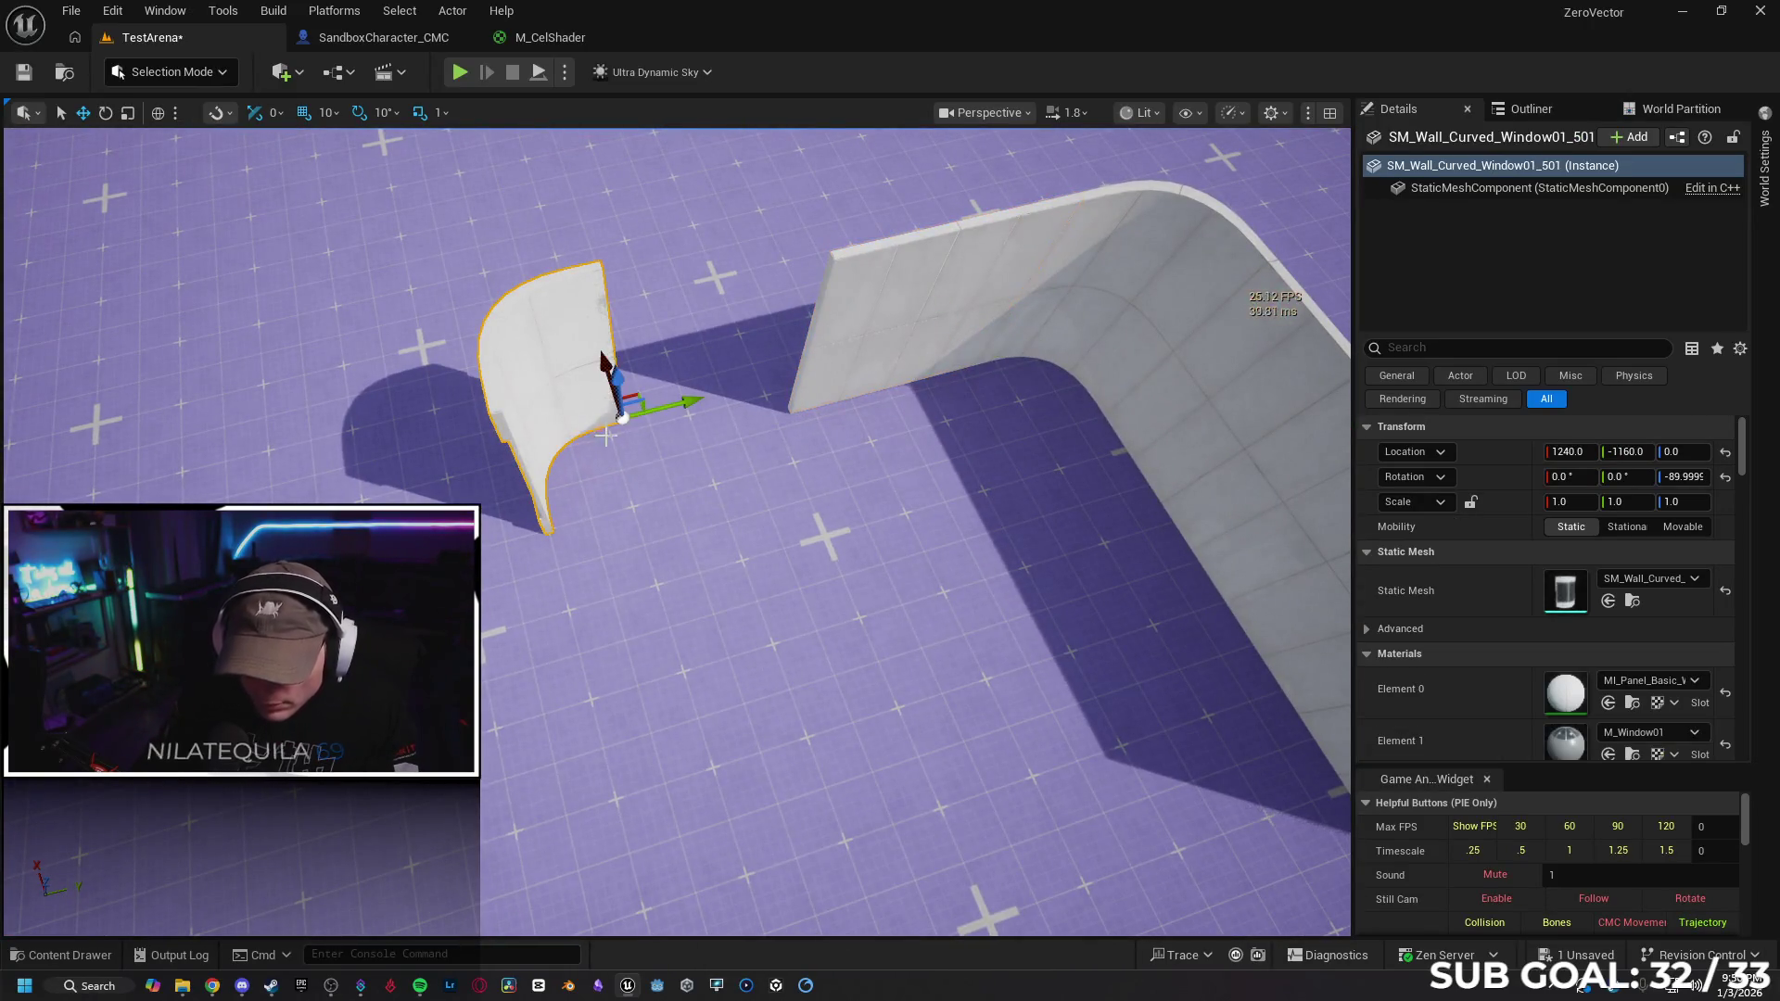
pyautogui.moveTo(691, 408)
pyautogui.mouseDown()
pyautogui.moveTo(715, 377)
pyautogui.moveTo(796, 377)
pyautogui.moveTo(716, 429)
pyautogui.moveTo(653, 333)
pyautogui.mouseUp()
pyautogui.moveTo(552, 288)
pyautogui.mouseDown()
pyautogui.moveTo(617, 345)
pyautogui.moveTo(801, 331)
pyautogui.mouseUp()
pyautogui.moveTo(880, 447); pyautogui.dragTo(722, 477)
pyautogui.moveTo(757, 535); pyautogui.dragTo(757, 649)
# Copy the two straight wall panels across to form the other side of the U
pyautogui.click(880, 369)
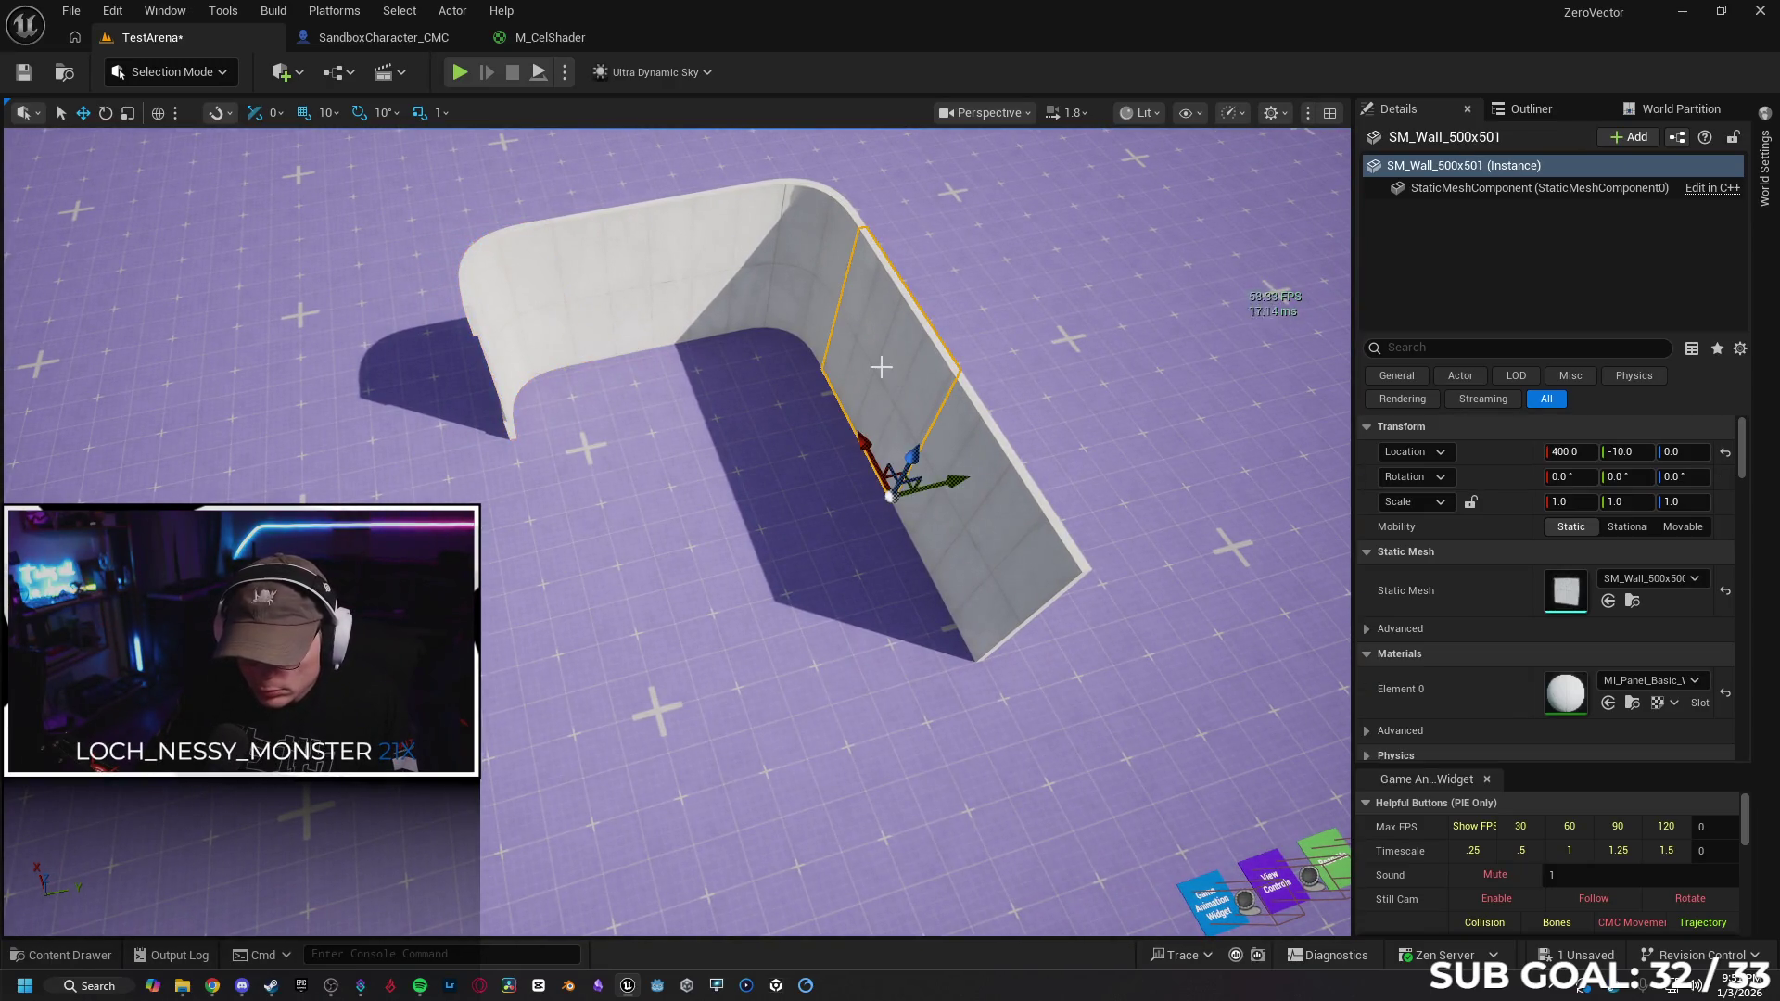
pyautogui.keyDown('ctrl'); pyautogui.click(976, 522); pyautogui.keyUp('ctrl')
pyautogui.moveTo(1045, 642)
pyautogui.mouseDown()
pyautogui.moveTo(306, 858)
pyautogui.moveTo(792, 732)
pyautogui.moveTo(690, 746)
pyautogui.moveTo(689, 713)
pyautogui.moveTo(672, 715)
pyautogui.mouseUp()
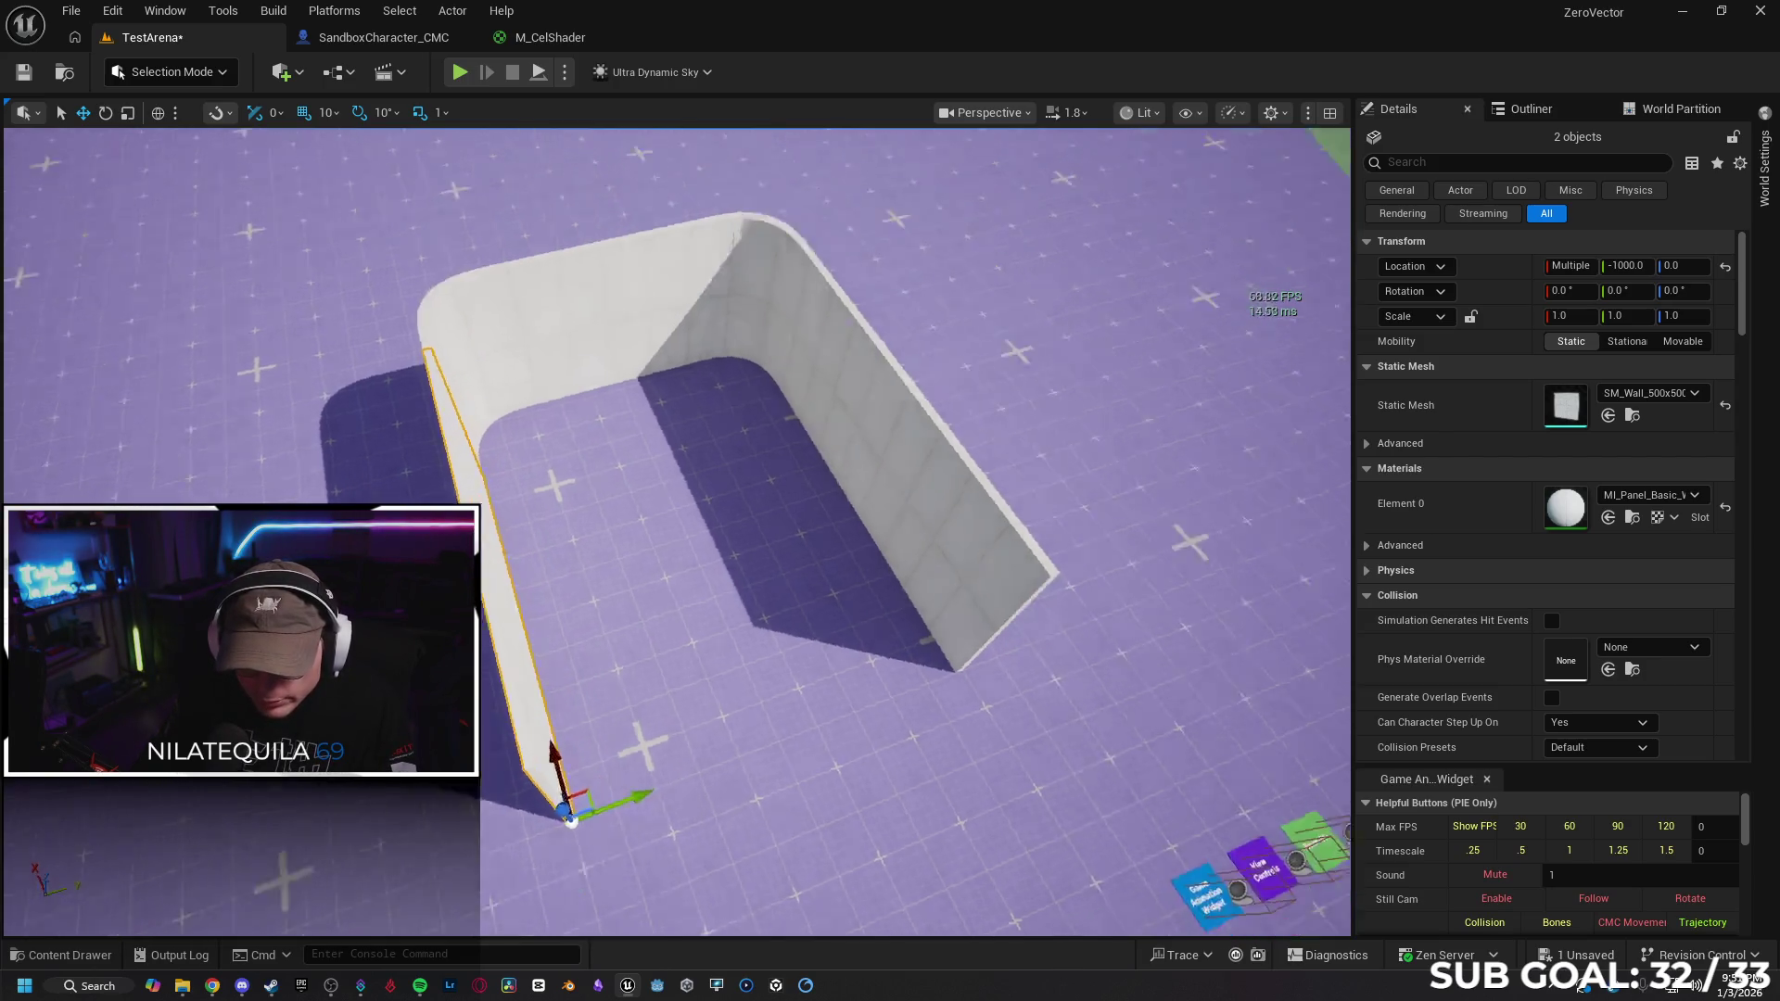
pyautogui.scroll(-5, 676, 533)
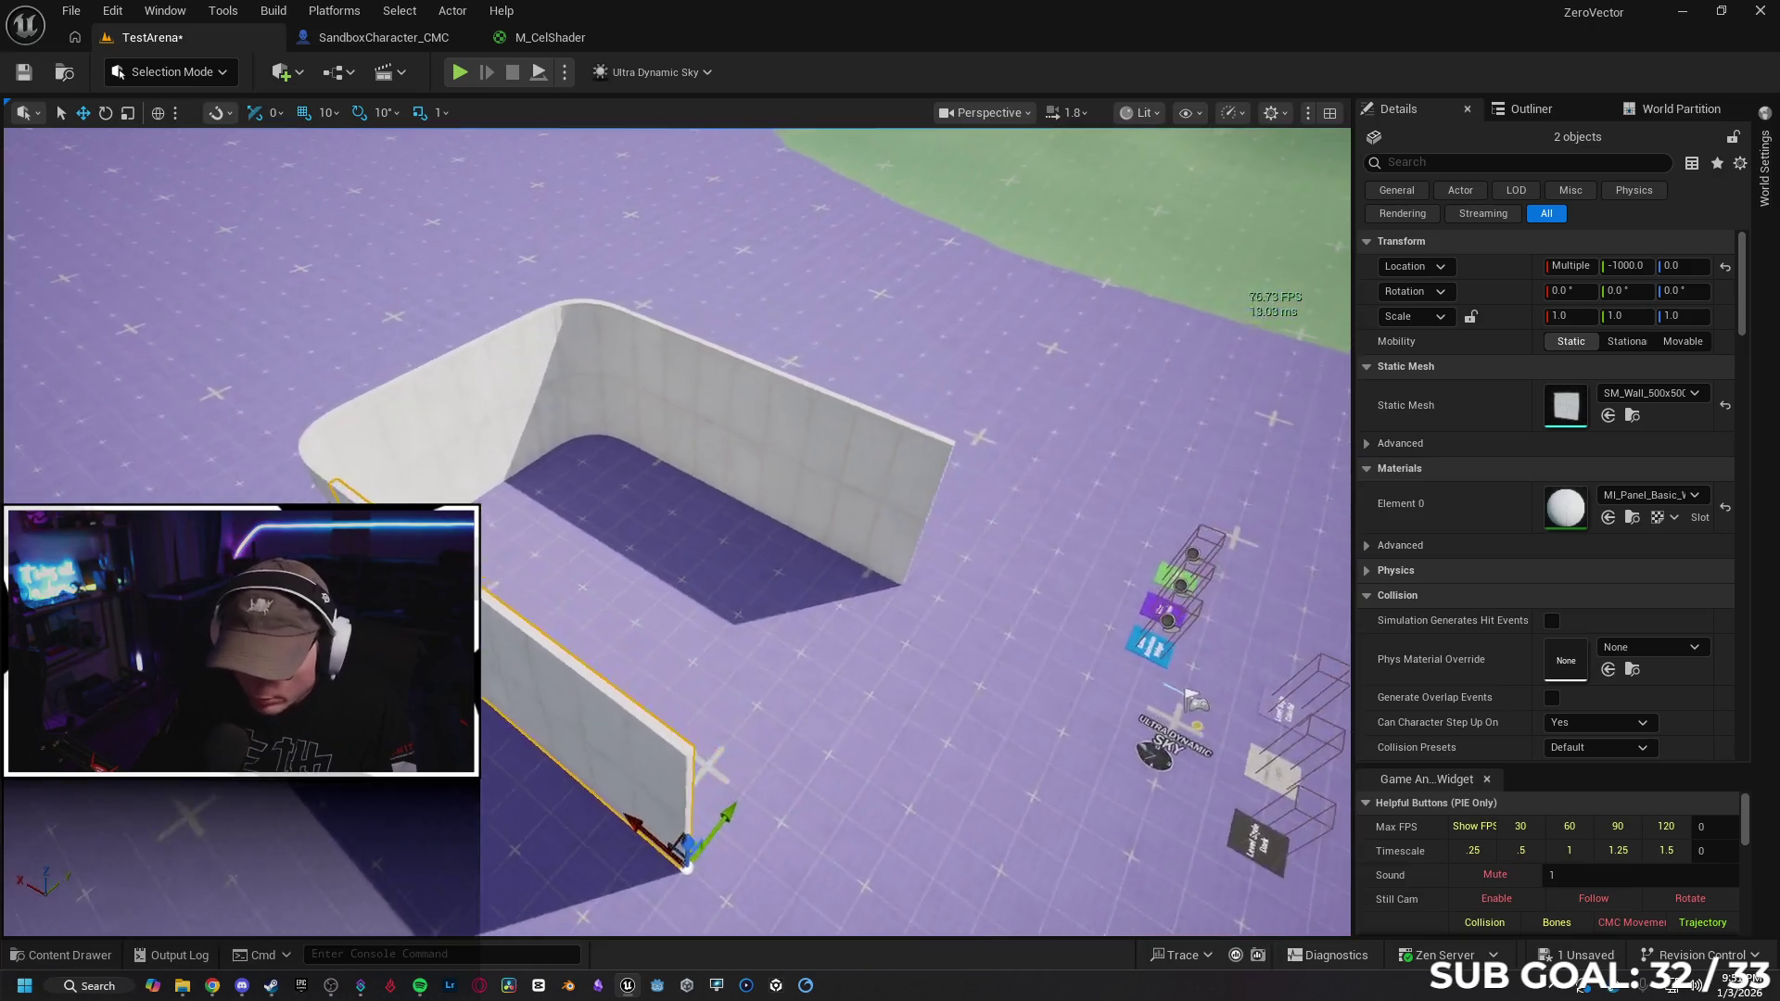
pyautogui.moveTo(677, 533); pyautogui.dragTo(603, 533)
pyautogui.moveTo(529, 262); pyautogui.dragTo(524, 262)
pyautogui.click(574, 277)
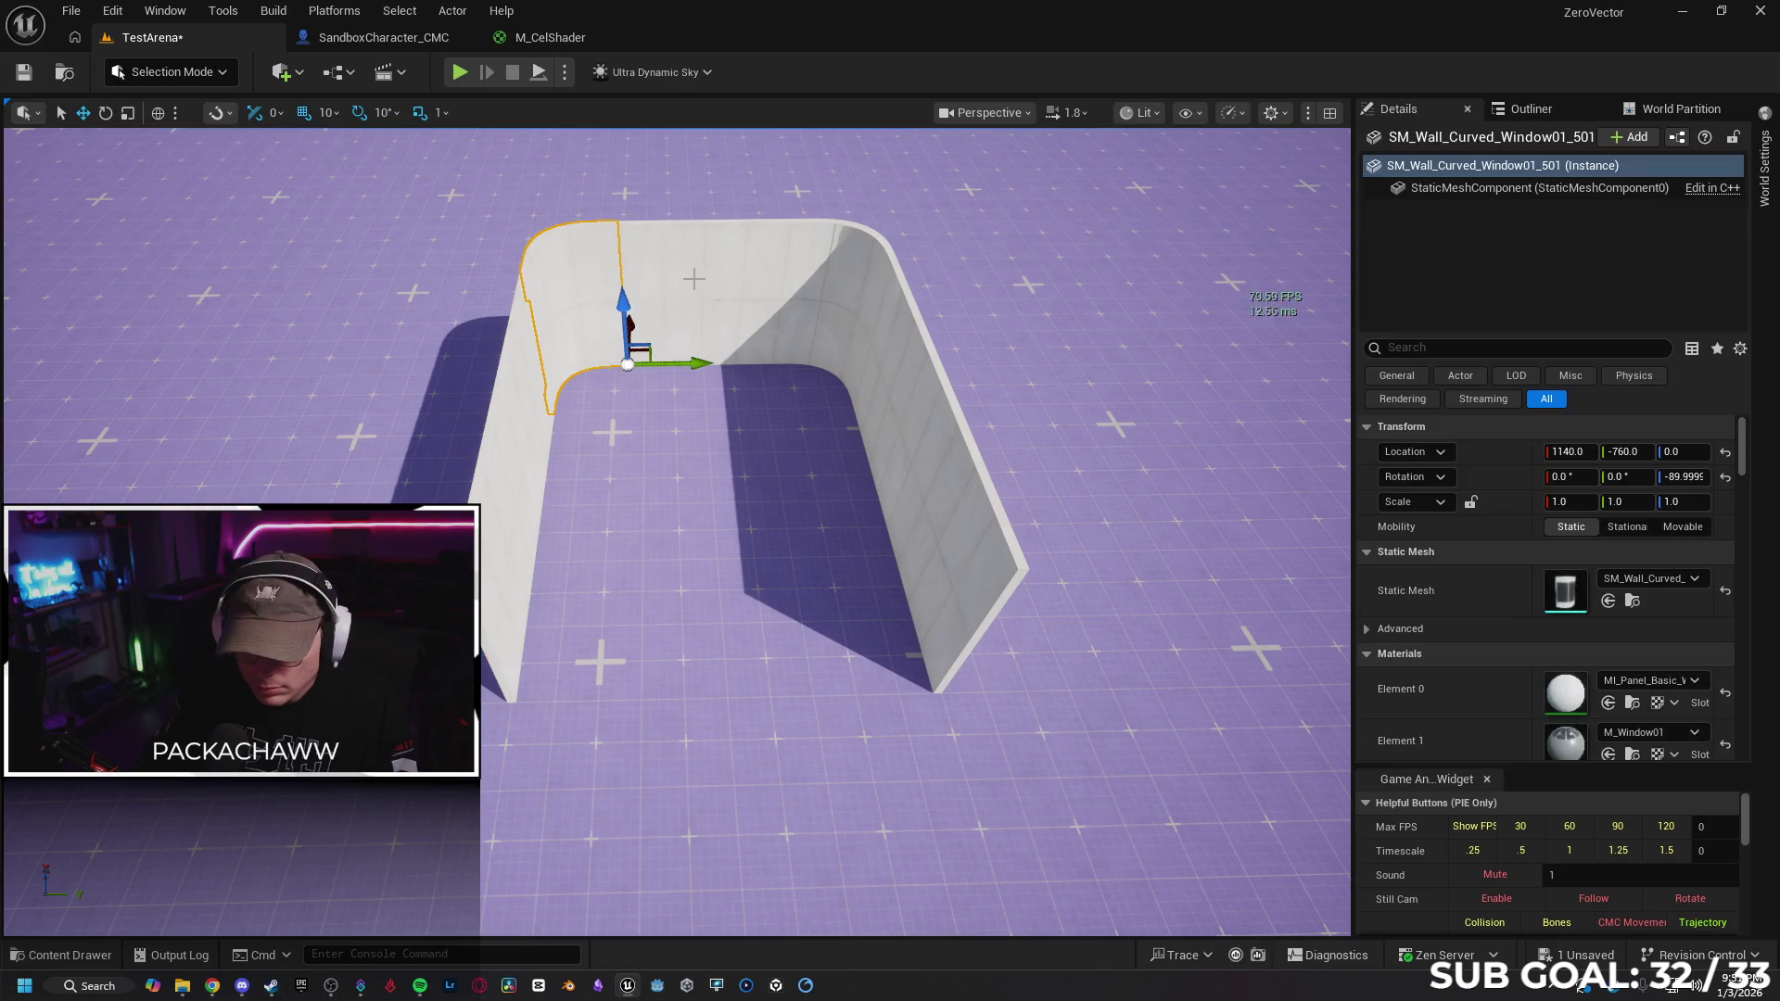
# Copy the back curved-corner wall forward, rotate it 180°, and fit it across the open end
pyautogui.keyDown('ctrl'); pyautogui.click(766, 323); pyautogui.keyUp('ctrl')
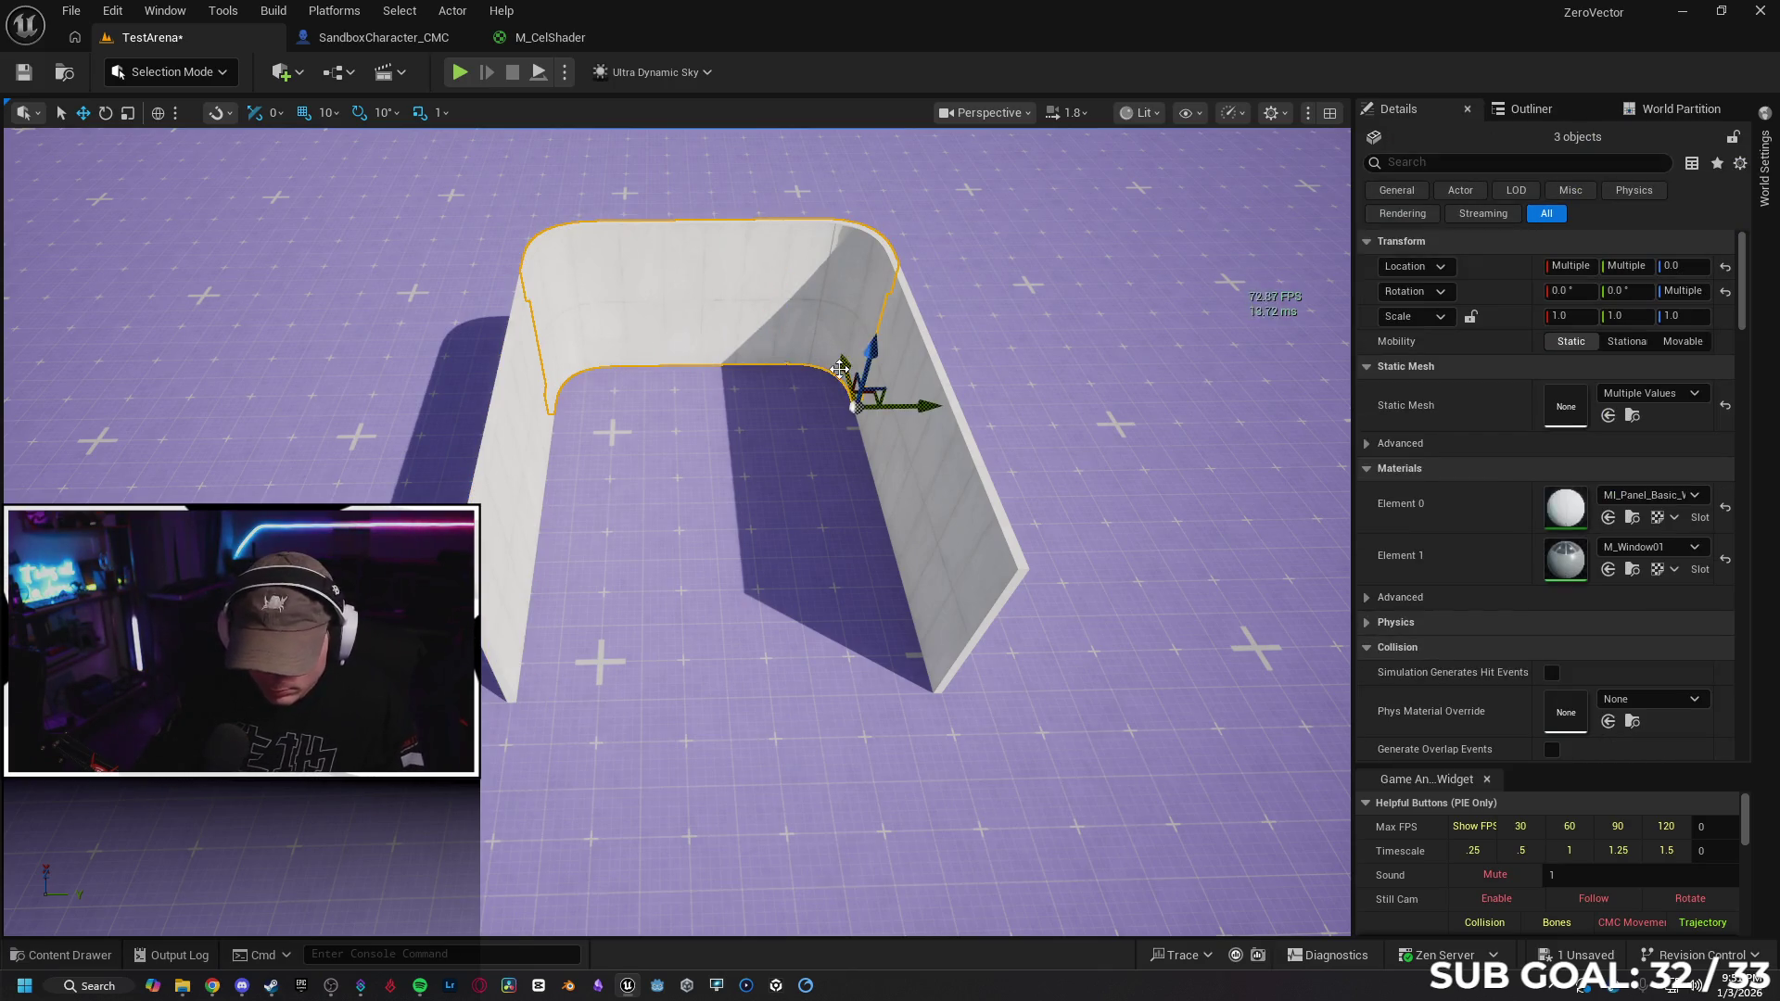
pyautogui.moveTo(839, 365)
pyautogui.mouseDown()
pyautogui.moveTo(879, 436)
pyautogui.moveTo(970, 834)
pyautogui.mouseUp()
pyautogui.press('e')
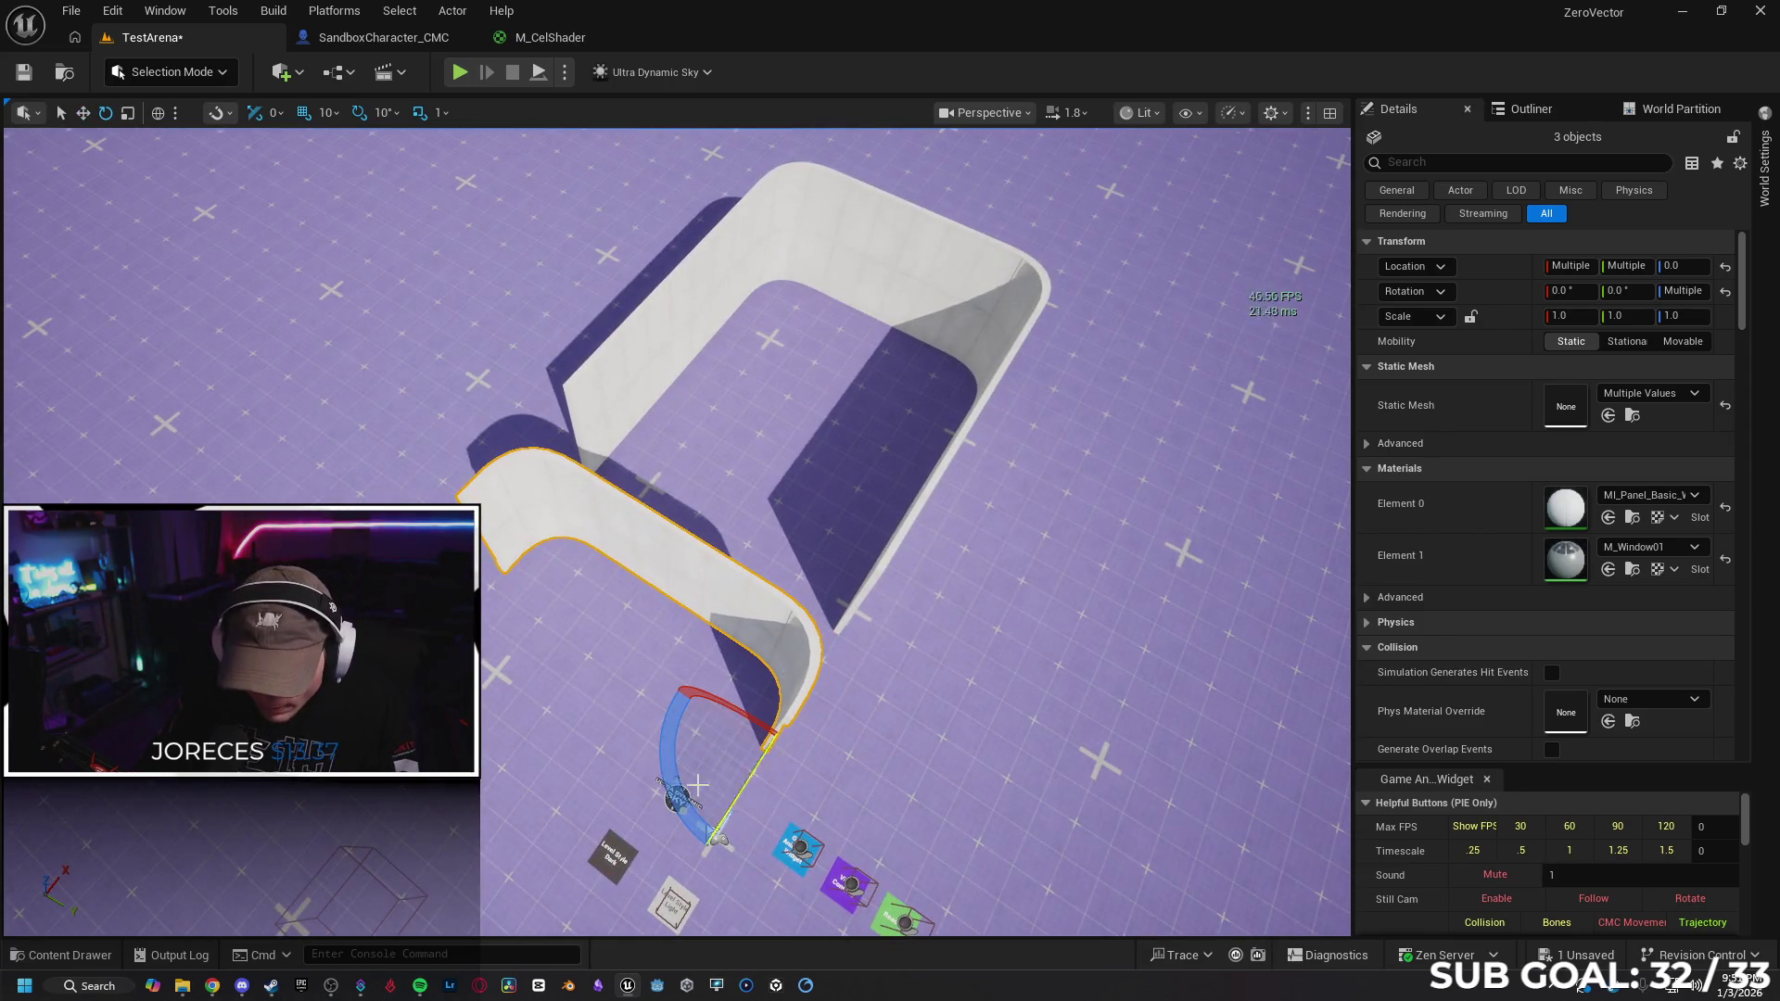
pyautogui.moveTo(661, 772)
pyautogui.mouseDown()
pyautogui.moveTo(673, 815)
pyautogui.moveTo(699, 792)
pyautogui.mouseUp()
pyautogui.press('w')
pyautogui.moveTo(832, 791)
pyautogui.mouseDown()
pyautogui.moveTo(538, 557)
pyautogui.moveTo(569, 593)
pyautogui.mouseUp()
pyautogui.moveTo(554, 525); pyautogui.dragTo(607, 473)
pyautogui.moveTo(617, 547); pyautogui.dragTo(676, 523)
# Frame the new walls and select two front wall panels
pyautogui.moveTo(730, 348)
pyautogui.mouseDown()
pyautogui.moveTo(712, 350)
pyautogui.moveTo(724, 360)
pyautogui.mouseUp()
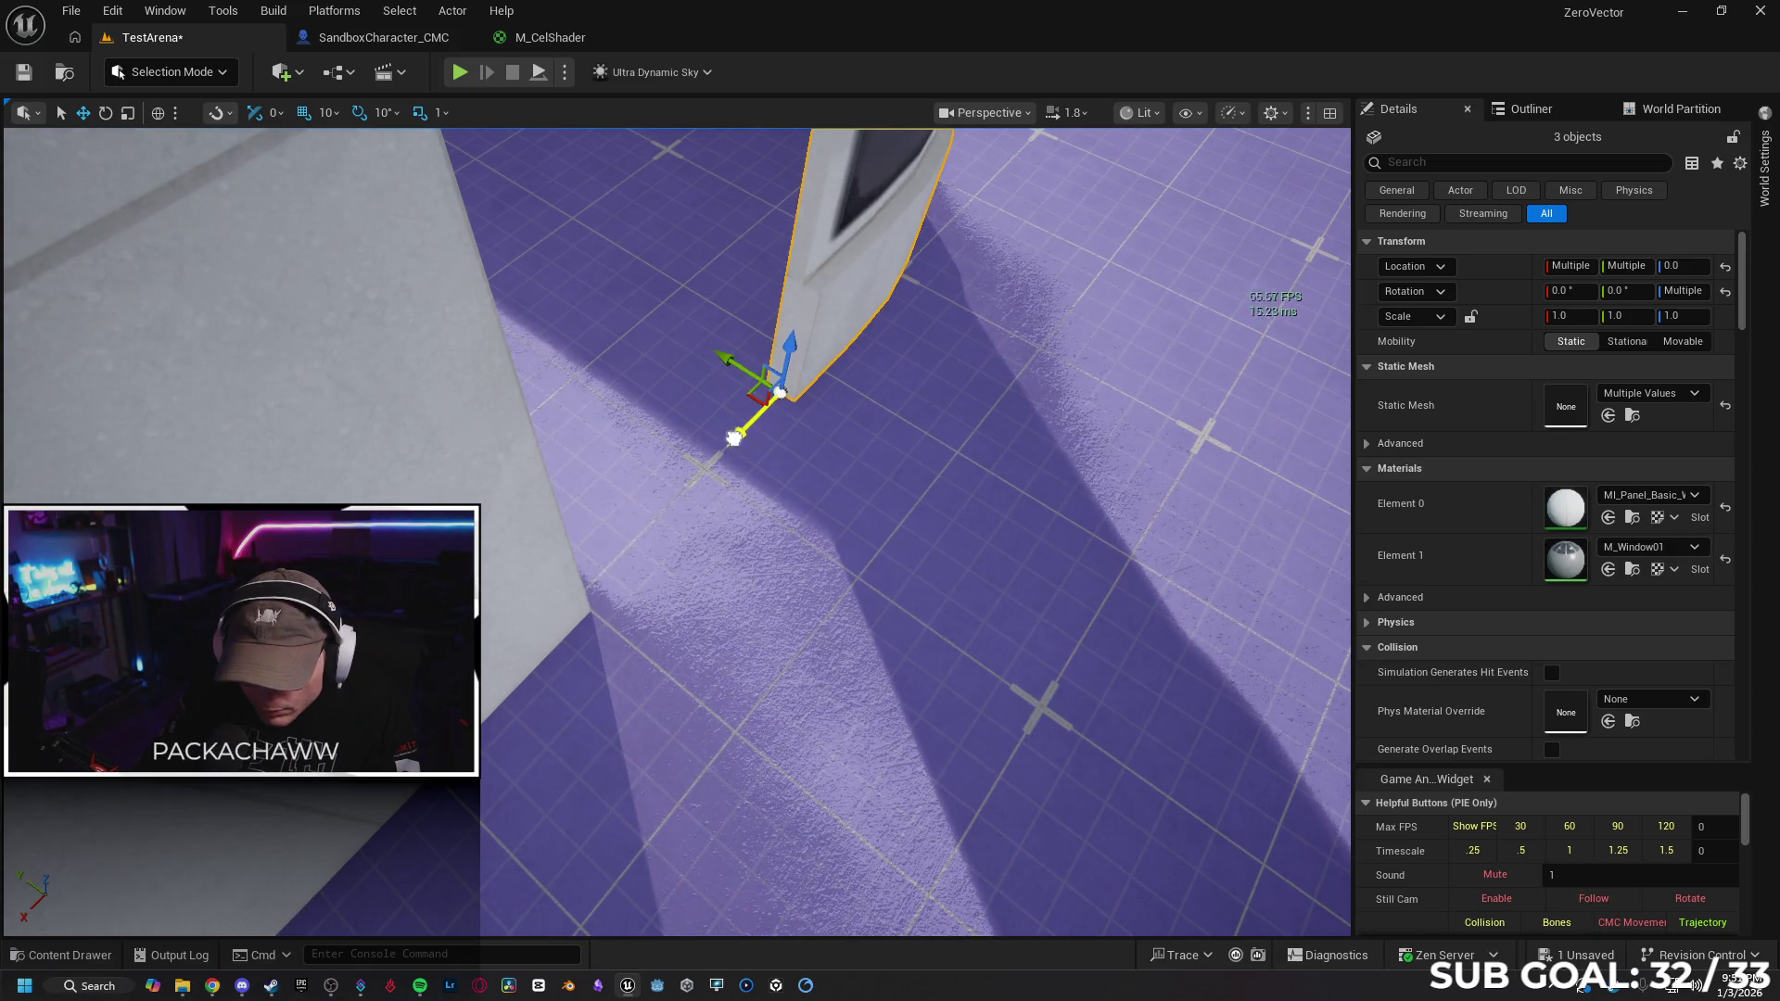
pyautogui.press('f')
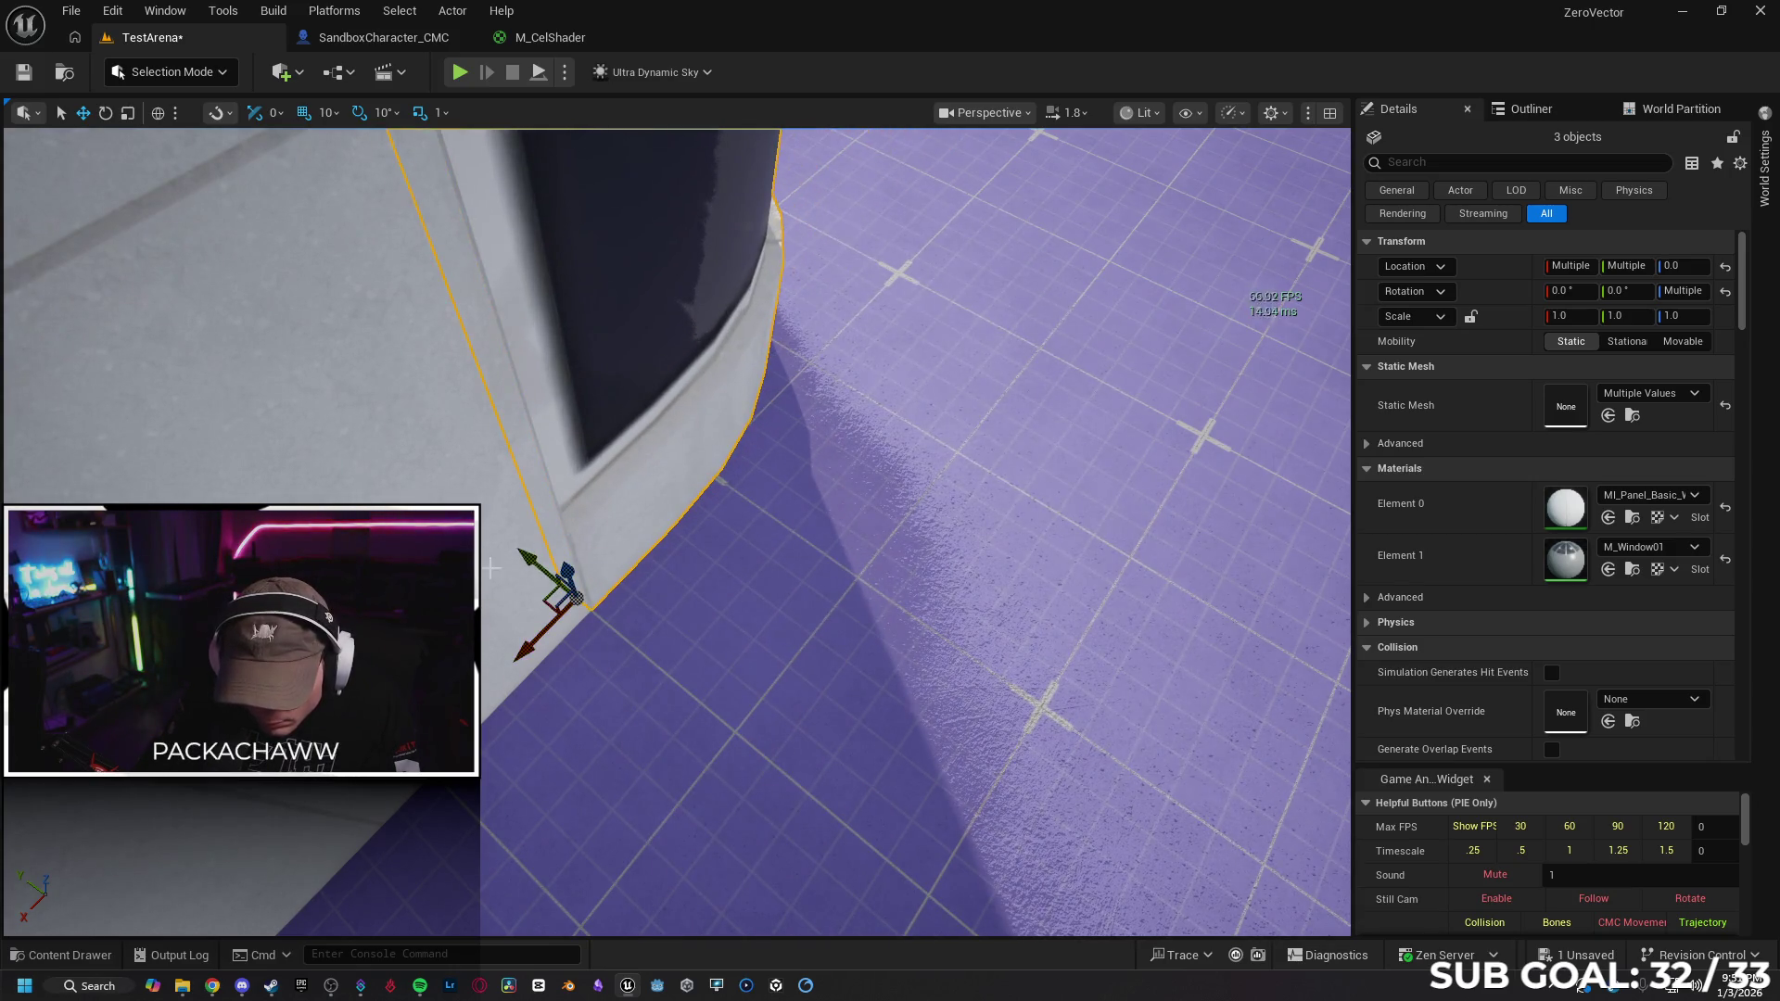
pyautogui.scroll(5, 527, 554)
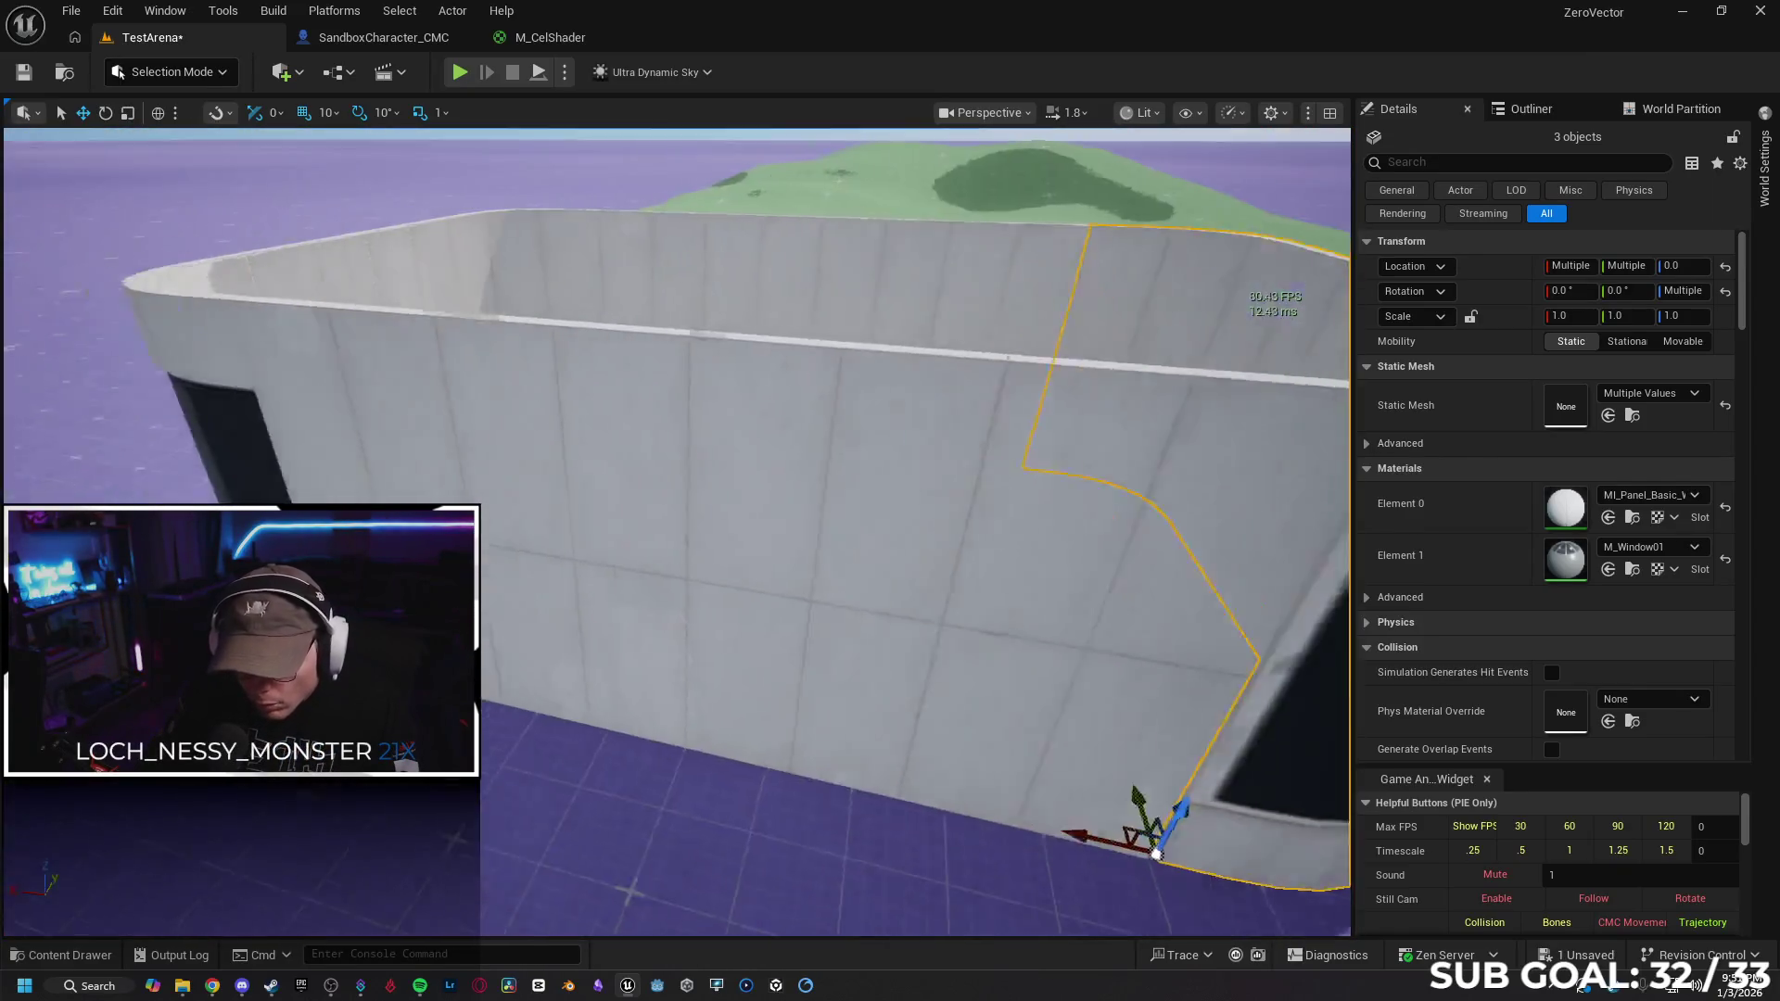
pyautogui.click(543, 451)
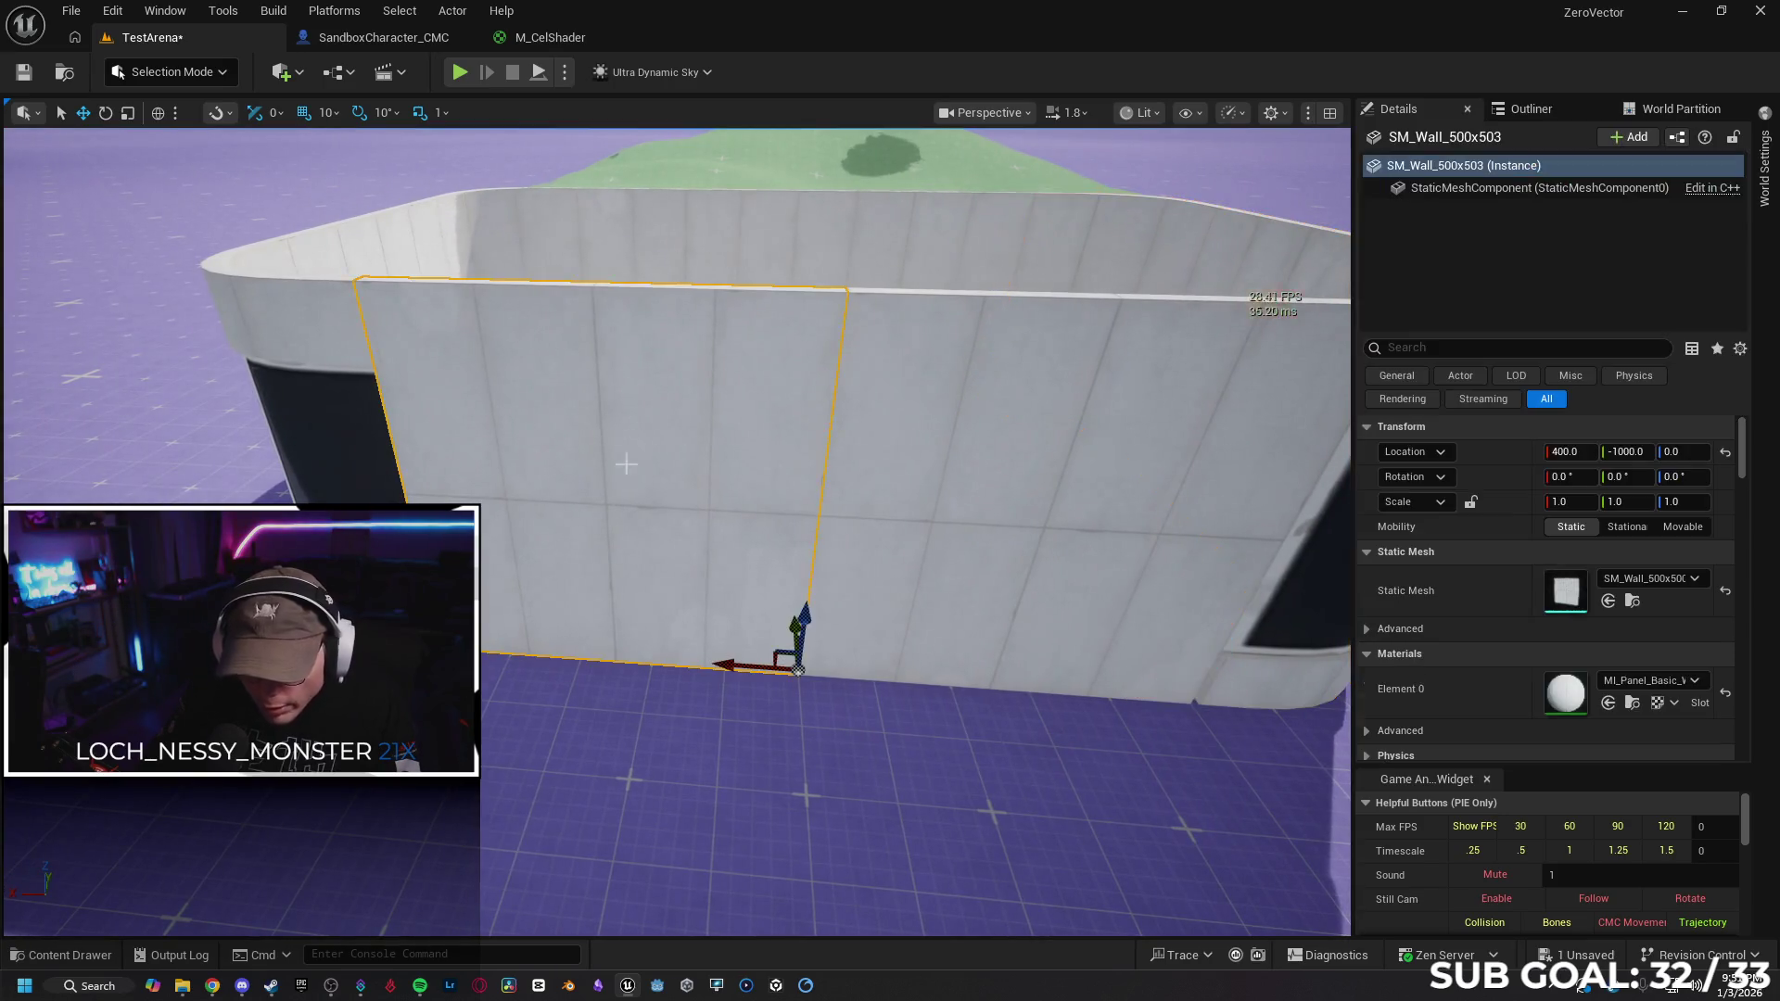
pyautogui.keyDown('ctrl'); pyautogui.click(937, 464); pyautogui.keyUp('ctrl')
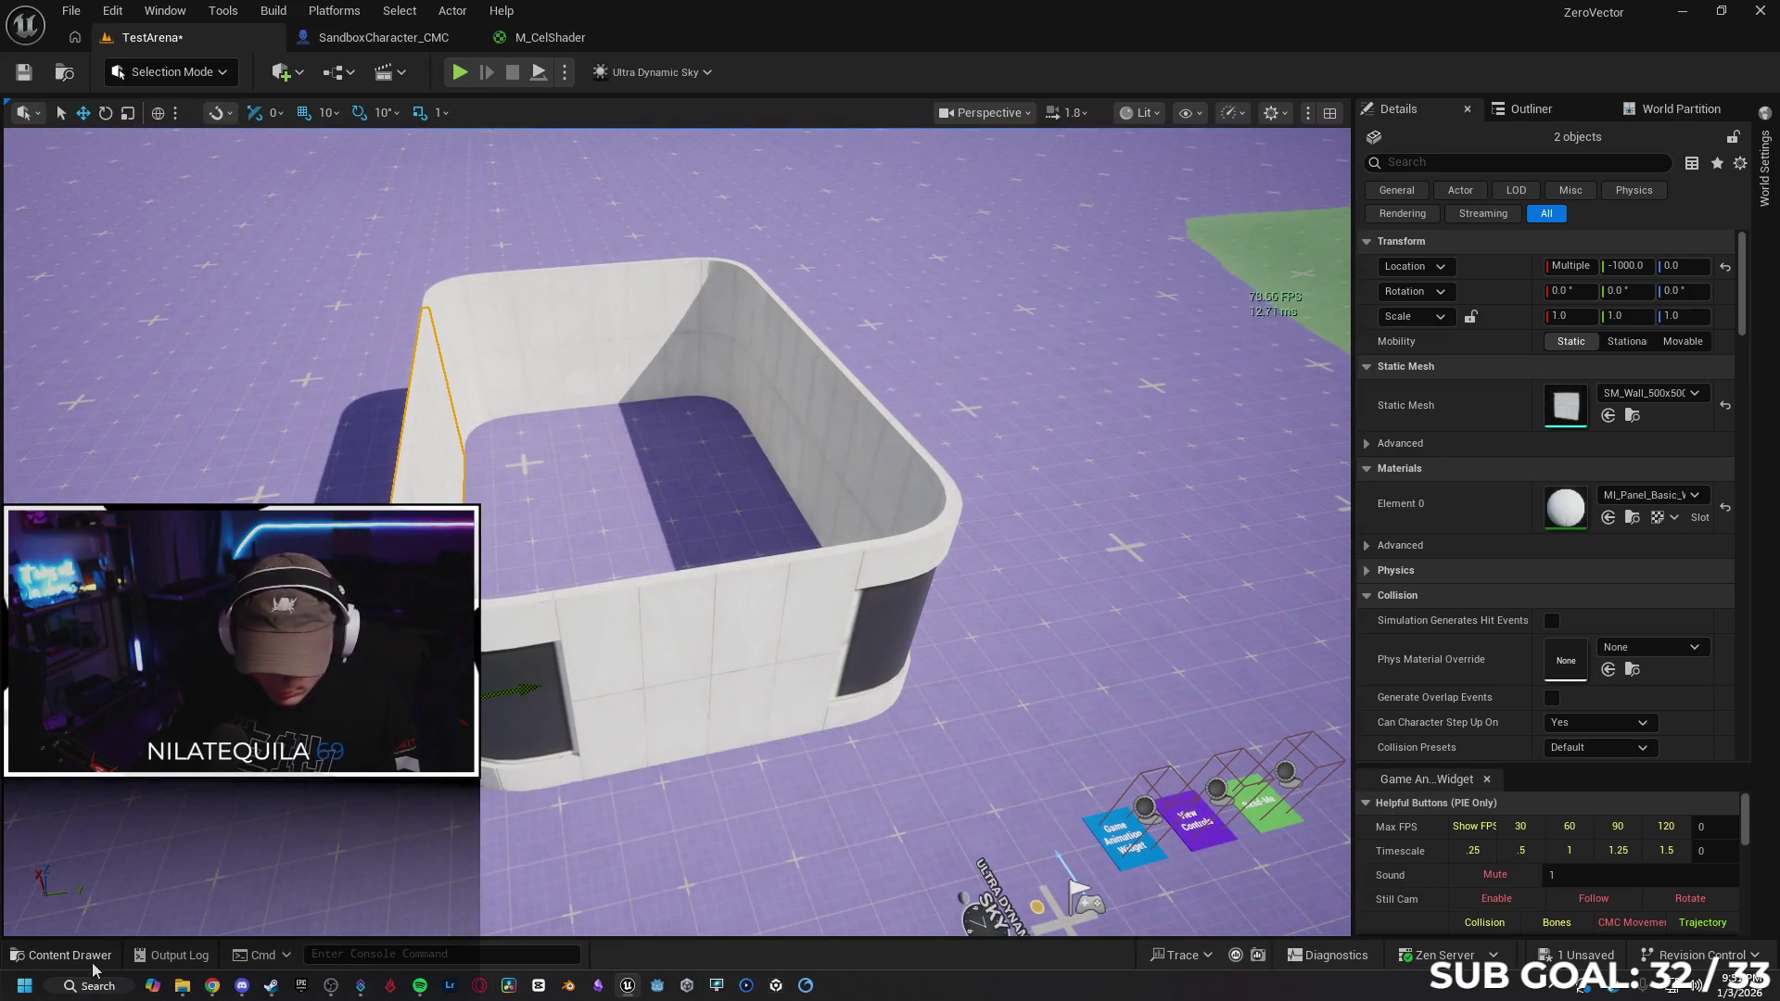
# Drop SM_Sidewalk_Curved_400x400 onto a rounded wall corner at Z 500 and inspect it
pyautogui.click(93, 964)
pyautogui.scroll(-1, 1090, 857)
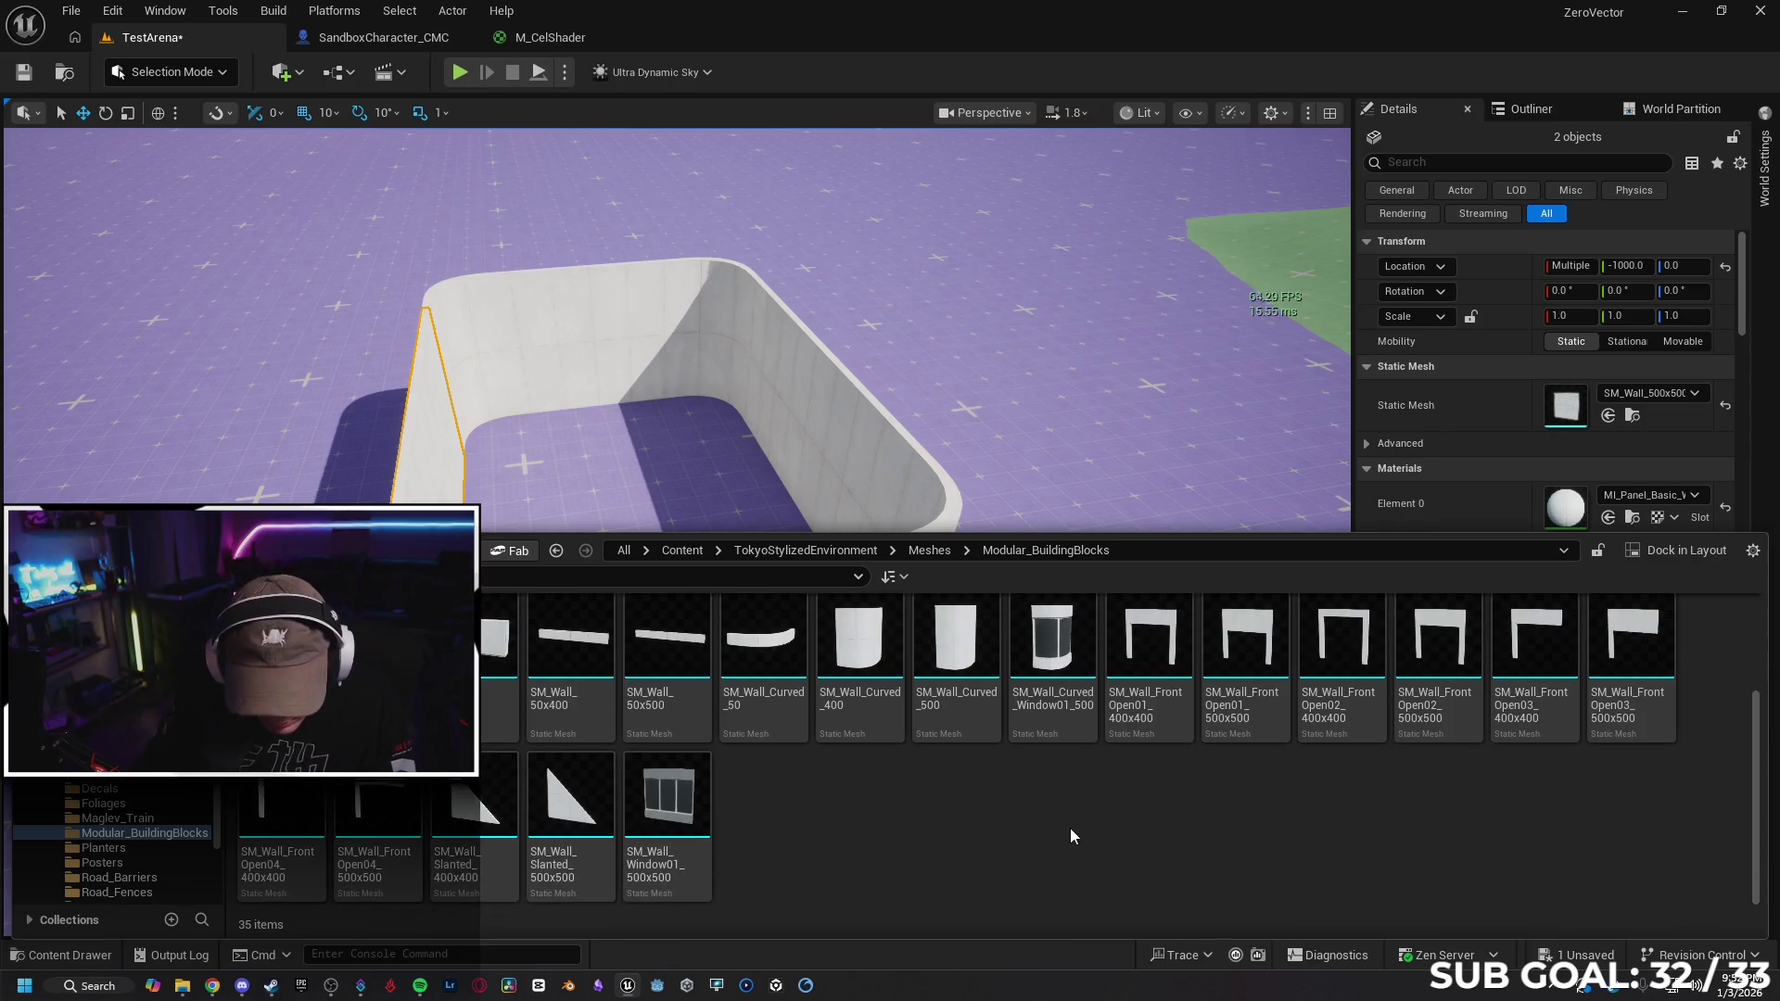
pyautogui.scroll(2, 1016, 803)
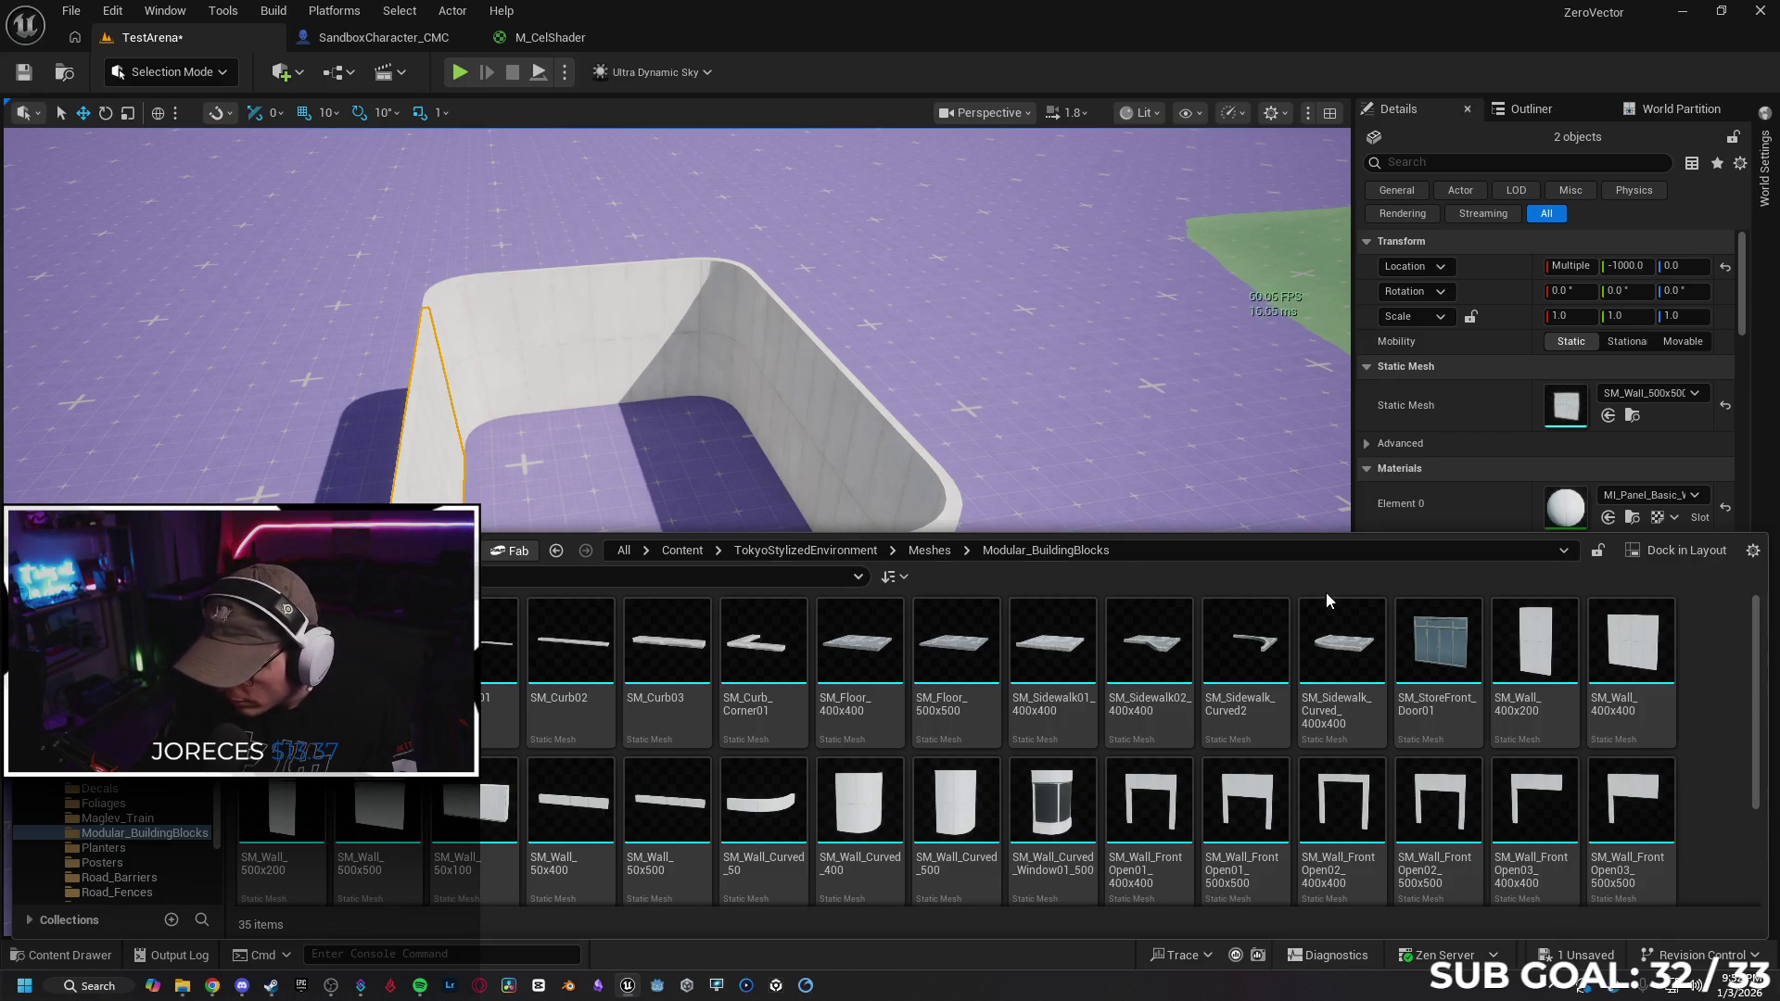
pyautogui.moveTo(1342, 644)
pyautogui.mouseDown()
pyautogui.moveTo(640, 422)
pyautogui.moveTo(683, 524)
pyautogui.moveTo(806, 528)
pyautogui.moveTo(917, 475)
pyautogui.moveTo(955, 486)
pyautogui.moveTo(964, 500)
pyautogui.moveTo(890, 575)
pyautogui.mouseUp()
pyautogui.scroll(10, 1007, 493)
pyautogui.moveTo(988, 470); pyautogui.dragTo(1005, 536)
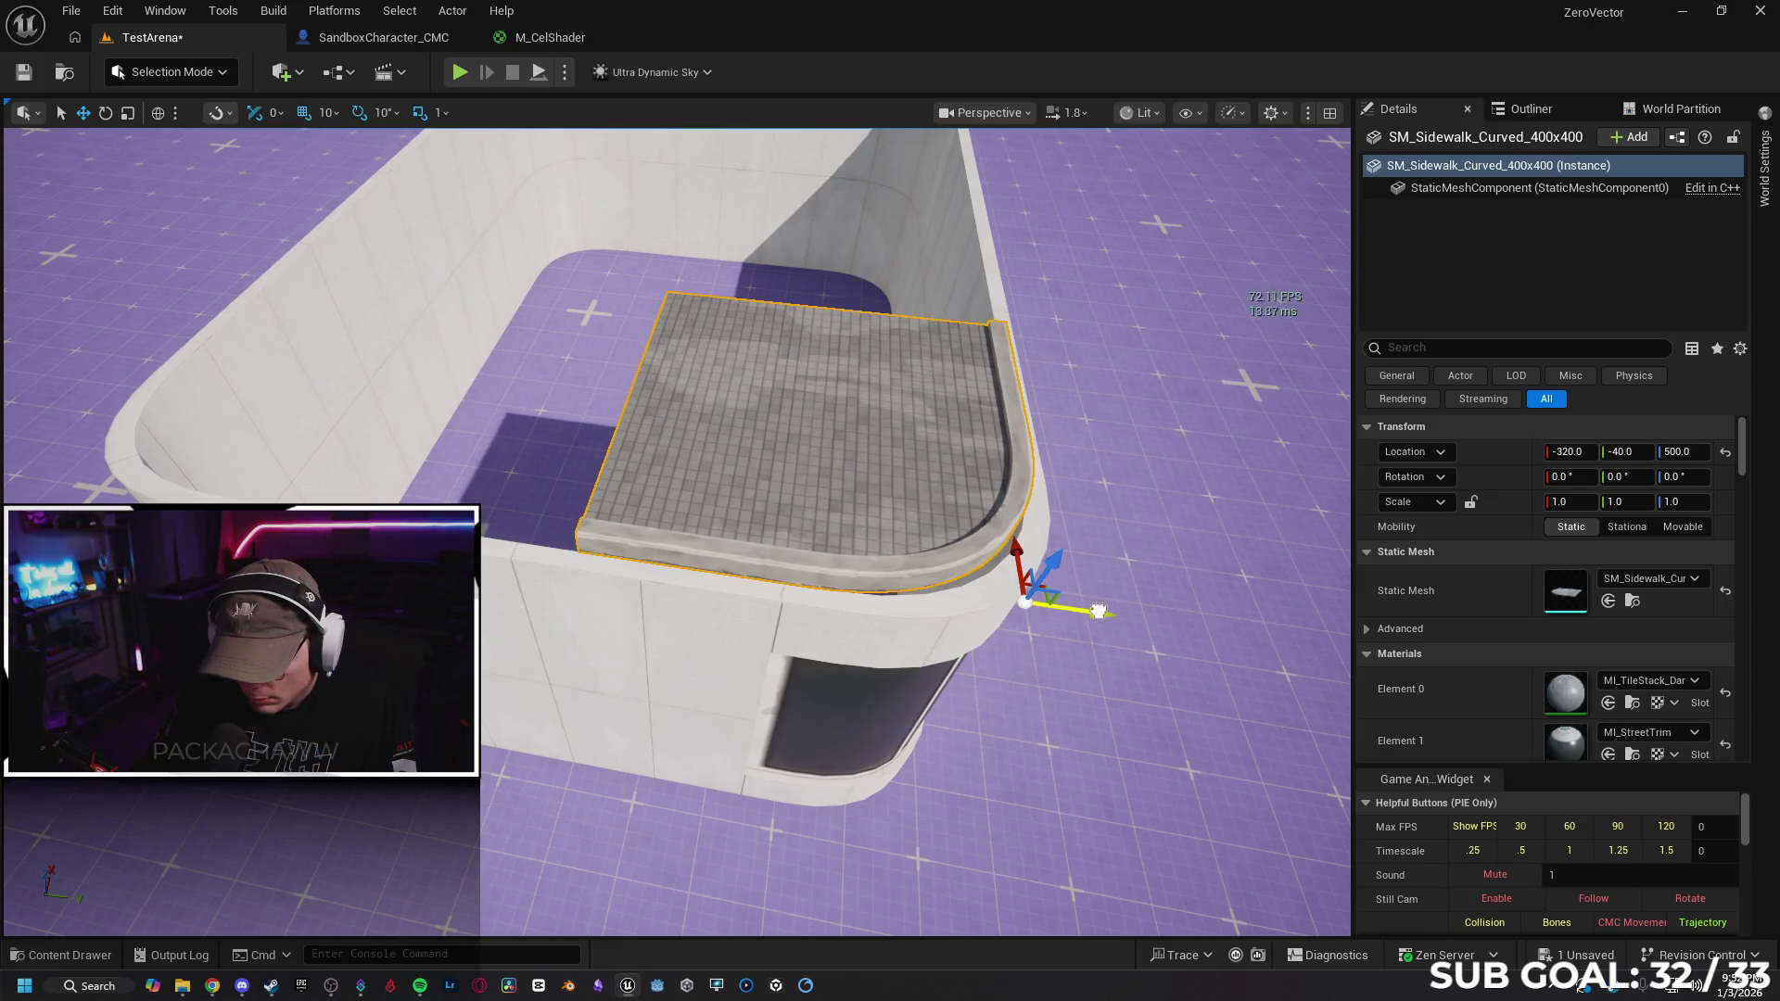
pyautogui.moveTo(1114, 615)
pyautogui.mouseDown()
pyautogui.moveTo(805, 634)
pyautogui.moveTo(831, 602)
pyautogui.moveTo(829, 510)
pyautogui.mouseUp()
pyautogui.moveTo(690, 306)
pyautogui.mouseDown()
pyautogui.moveTo(689, 280)
pyautogui.moveTo(655, 285)
pyautogui.mouseUp()
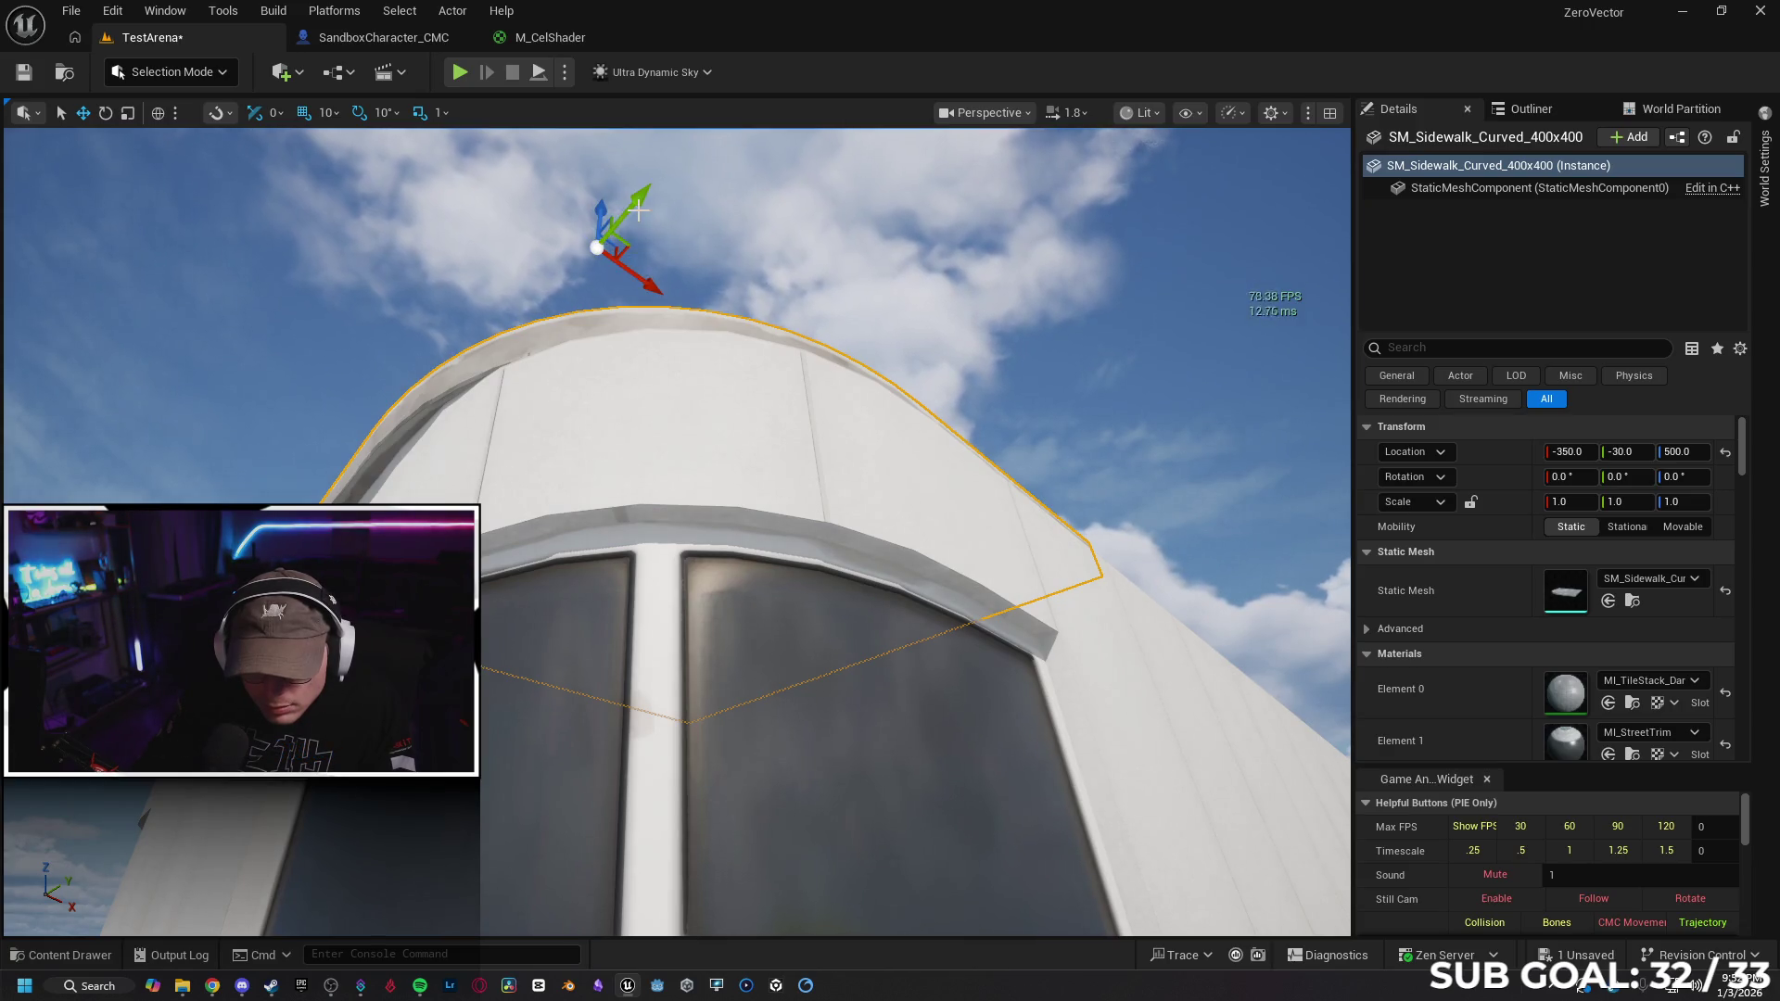